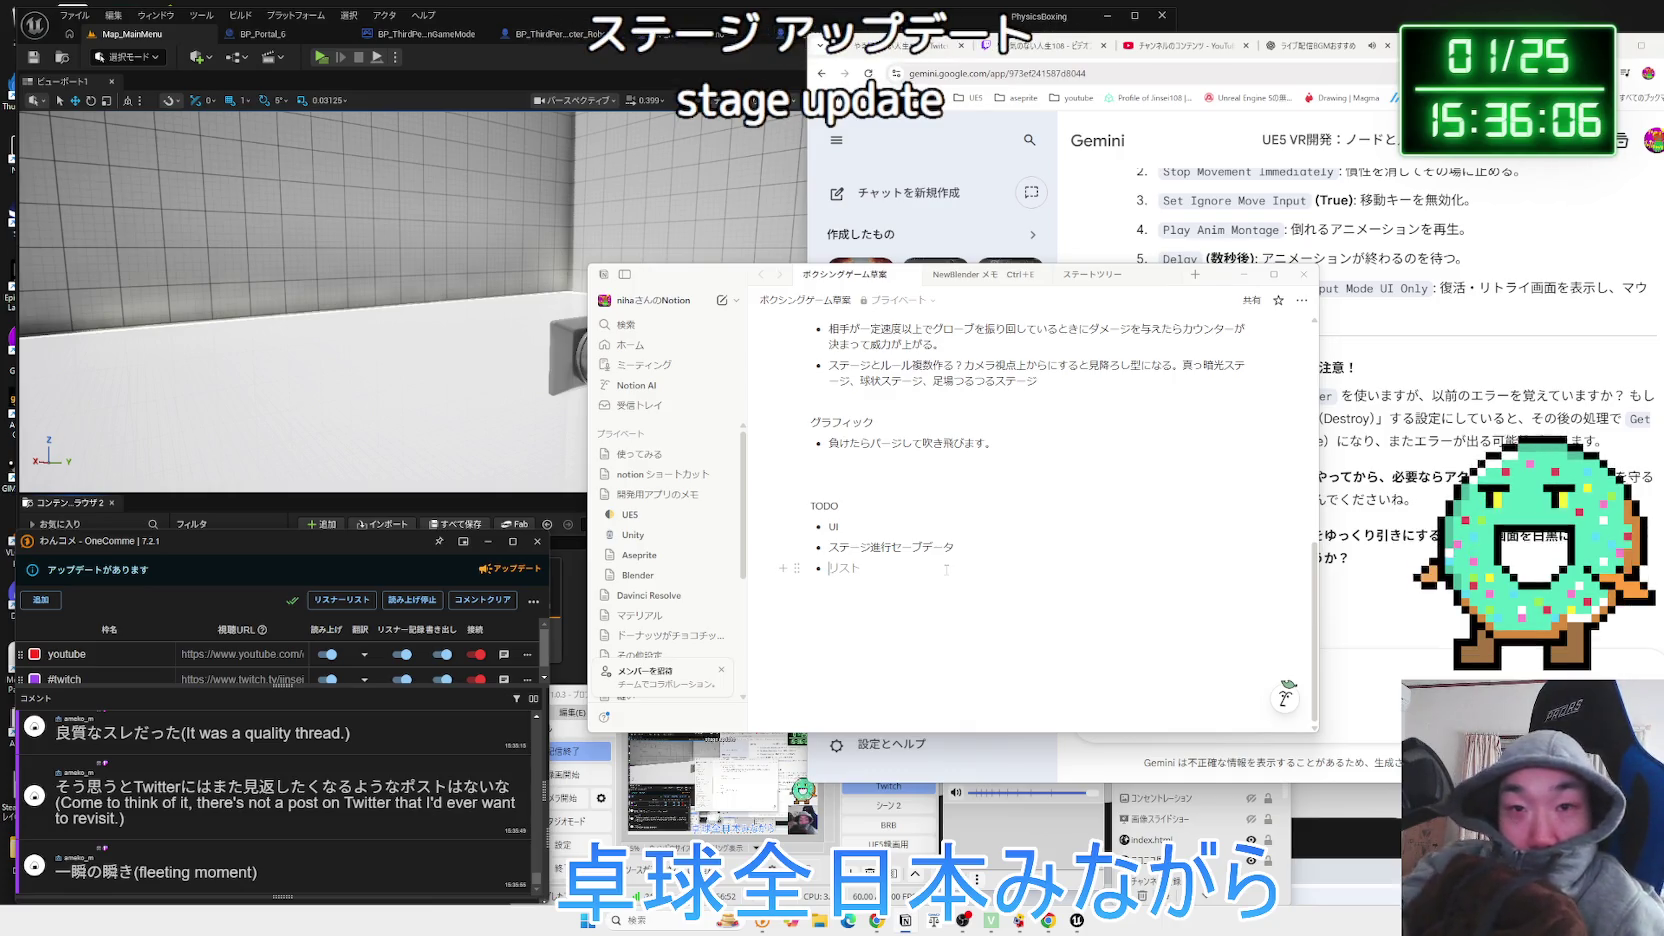
# Enter 敵挙動、ステージ as the third Notion TODO bullet, then switch back to Unreal.
pyautogui.write('tek')
pyautogui.press('space')
pyautogui.press('Return')
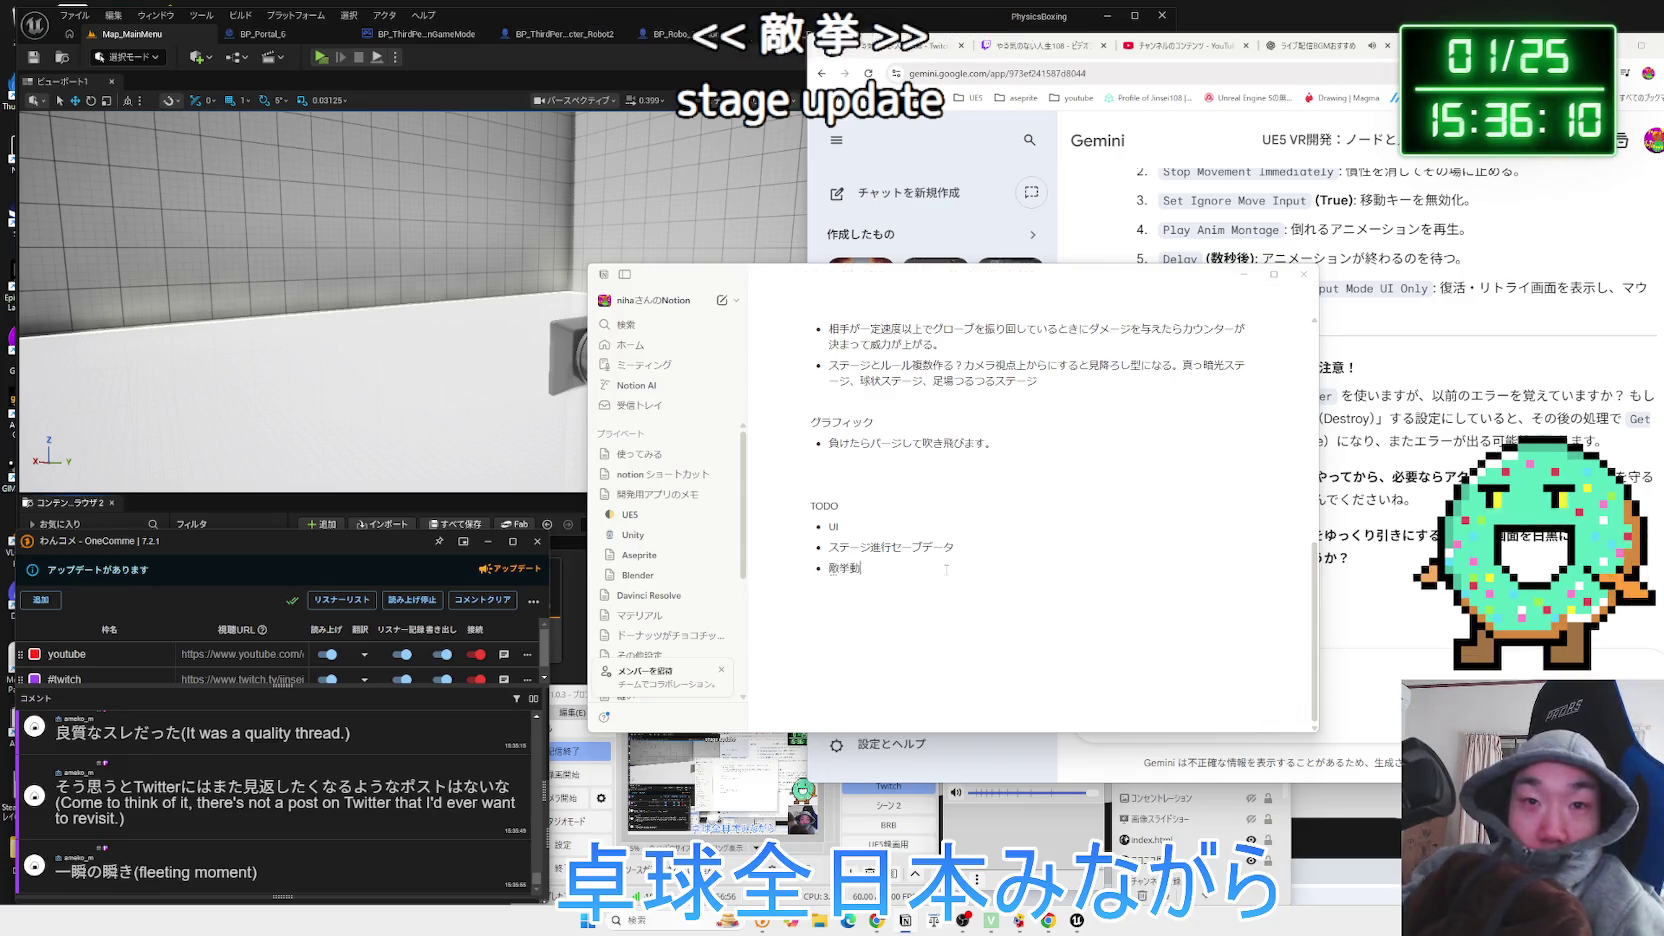
pyautogui.write(',sute-ji')
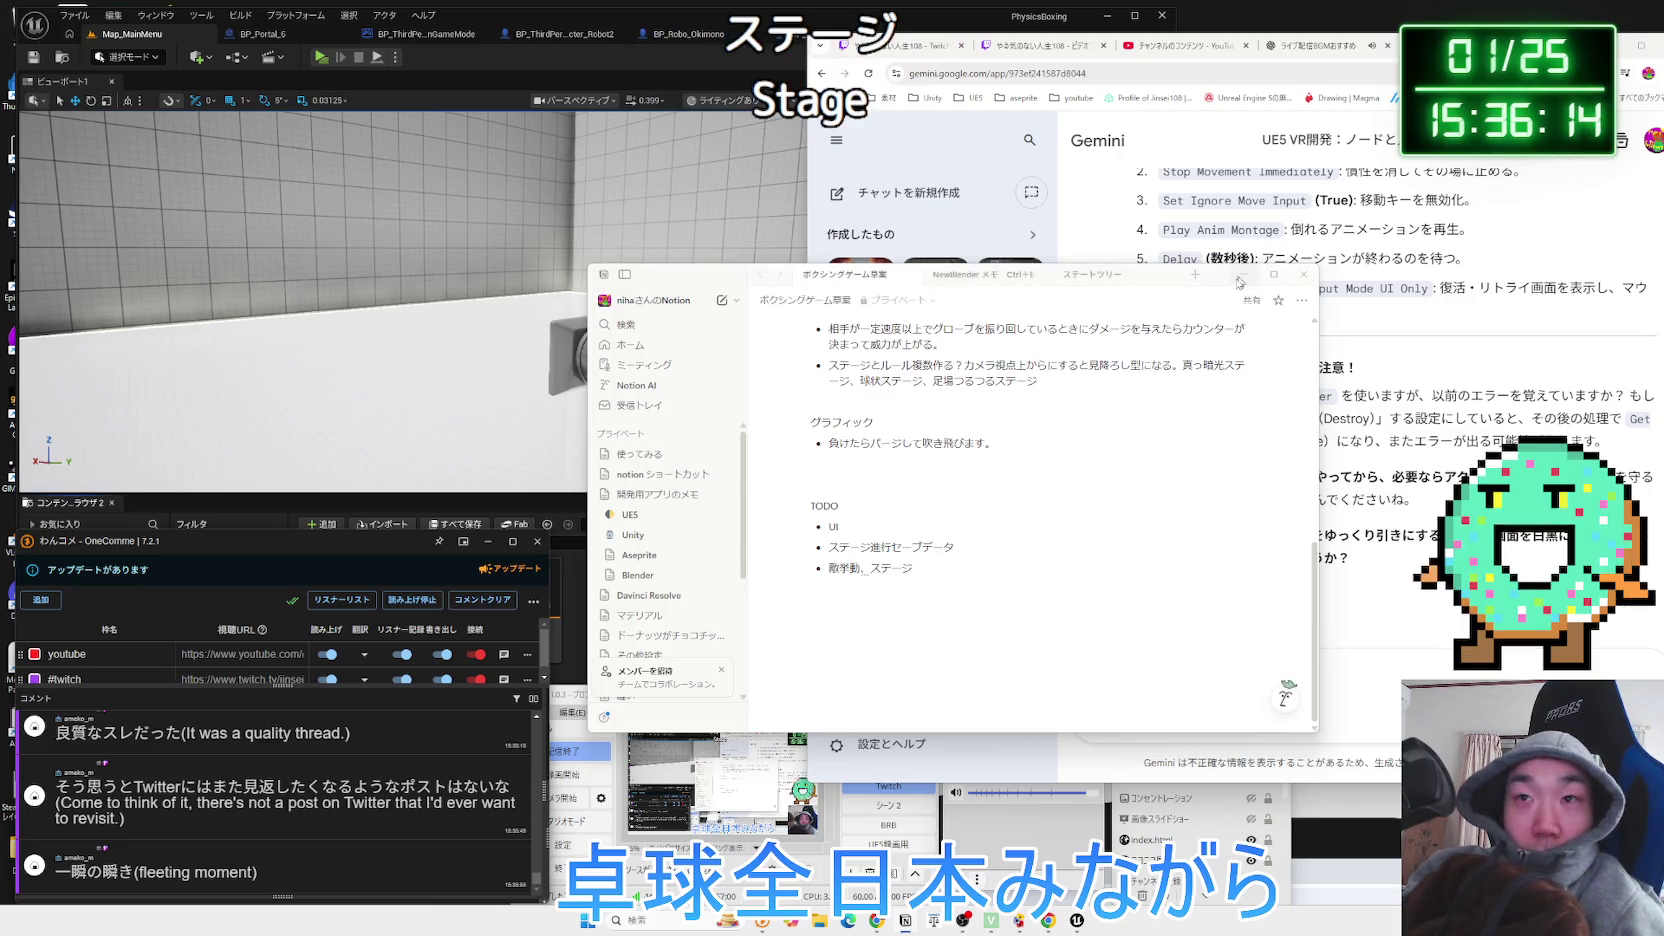
pyautogui.hotkey('alt', 'Tab')
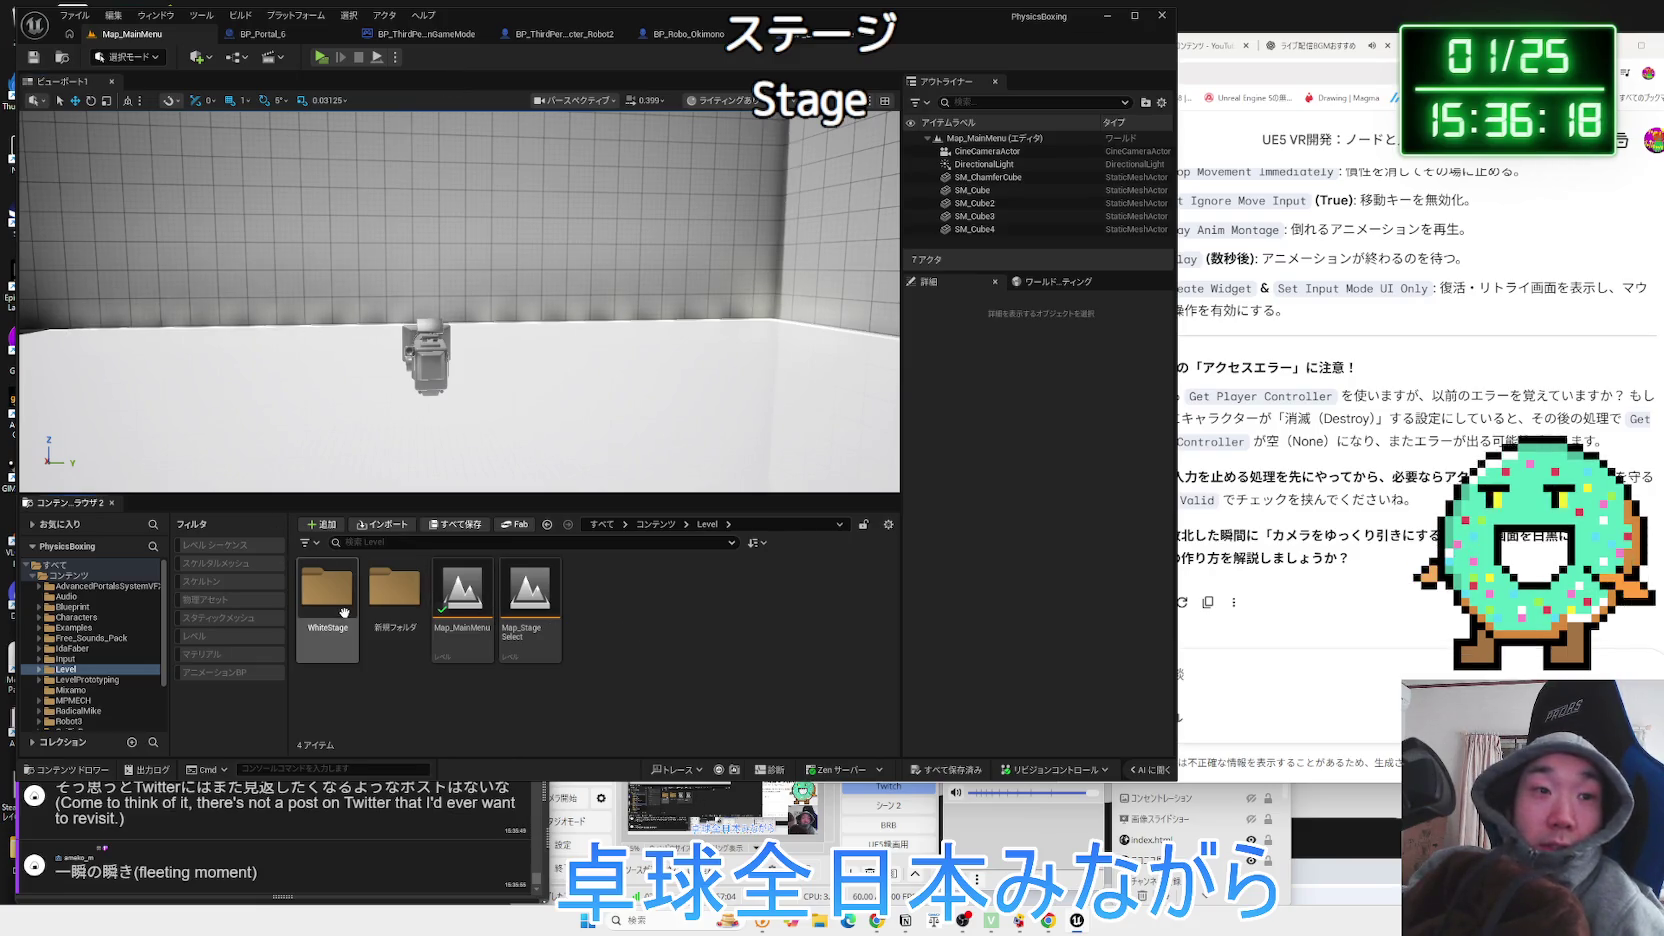
# Browse the Examples folder's menu widgets, then play-test the main menu map and exit.
pyautogui.click(95, 669)
pyautogui.click(74, 627)
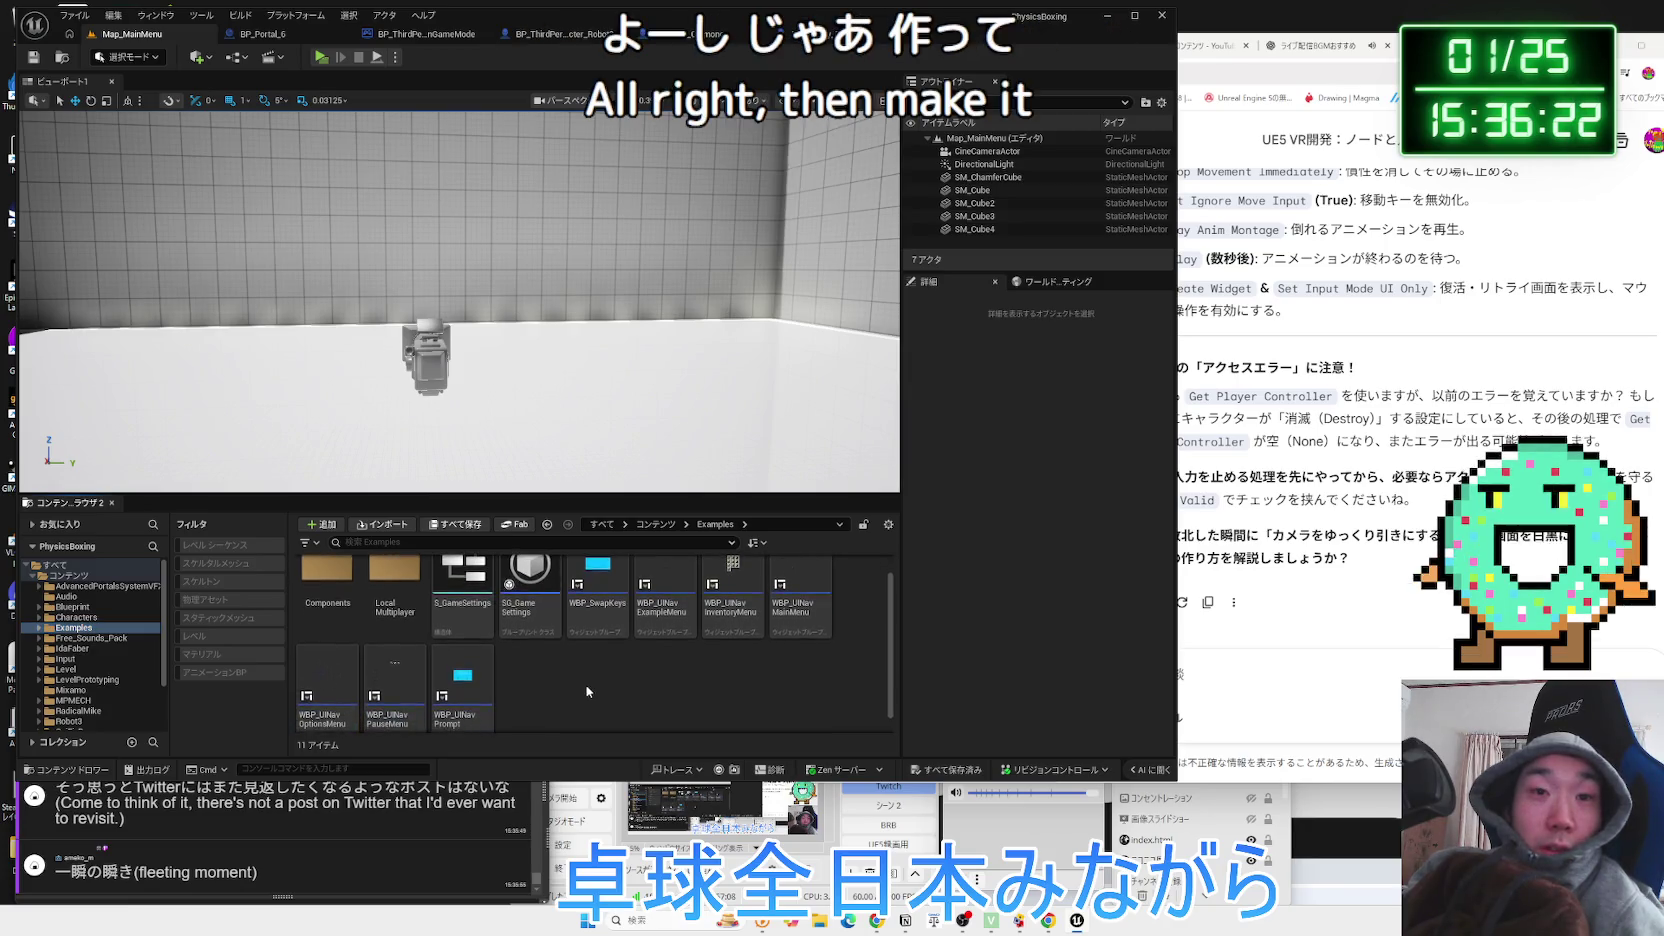
pyautogui.click(800, 610)
pyautogui.scroll(-1, 564, 706)
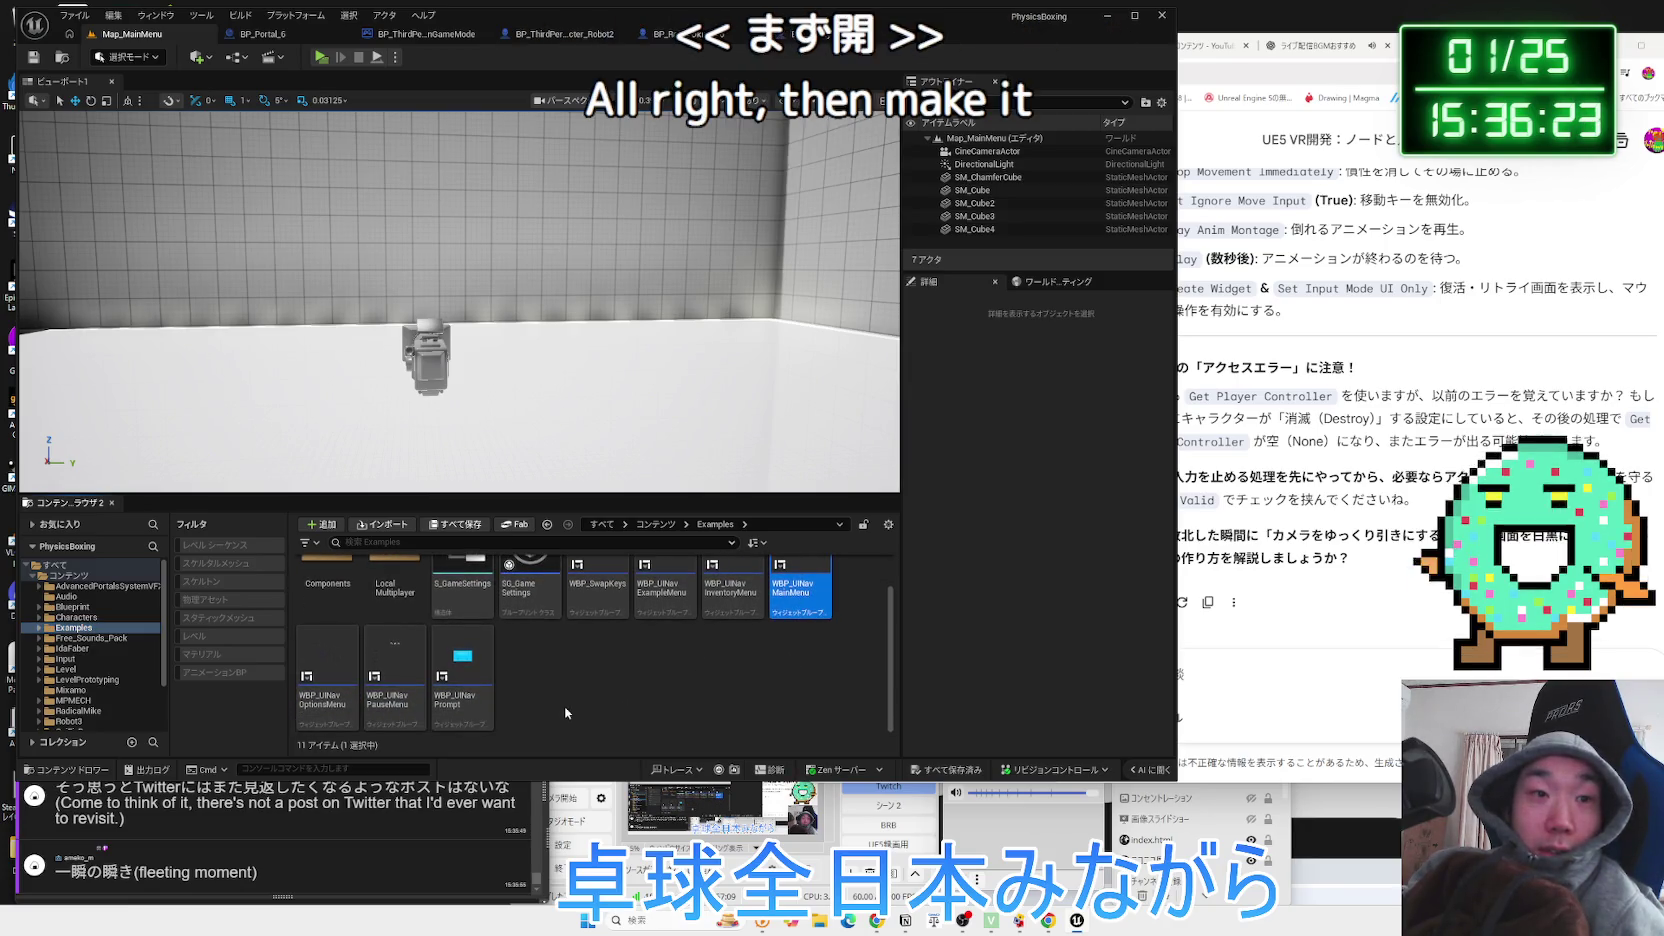
pyautogui.click(405, 684)
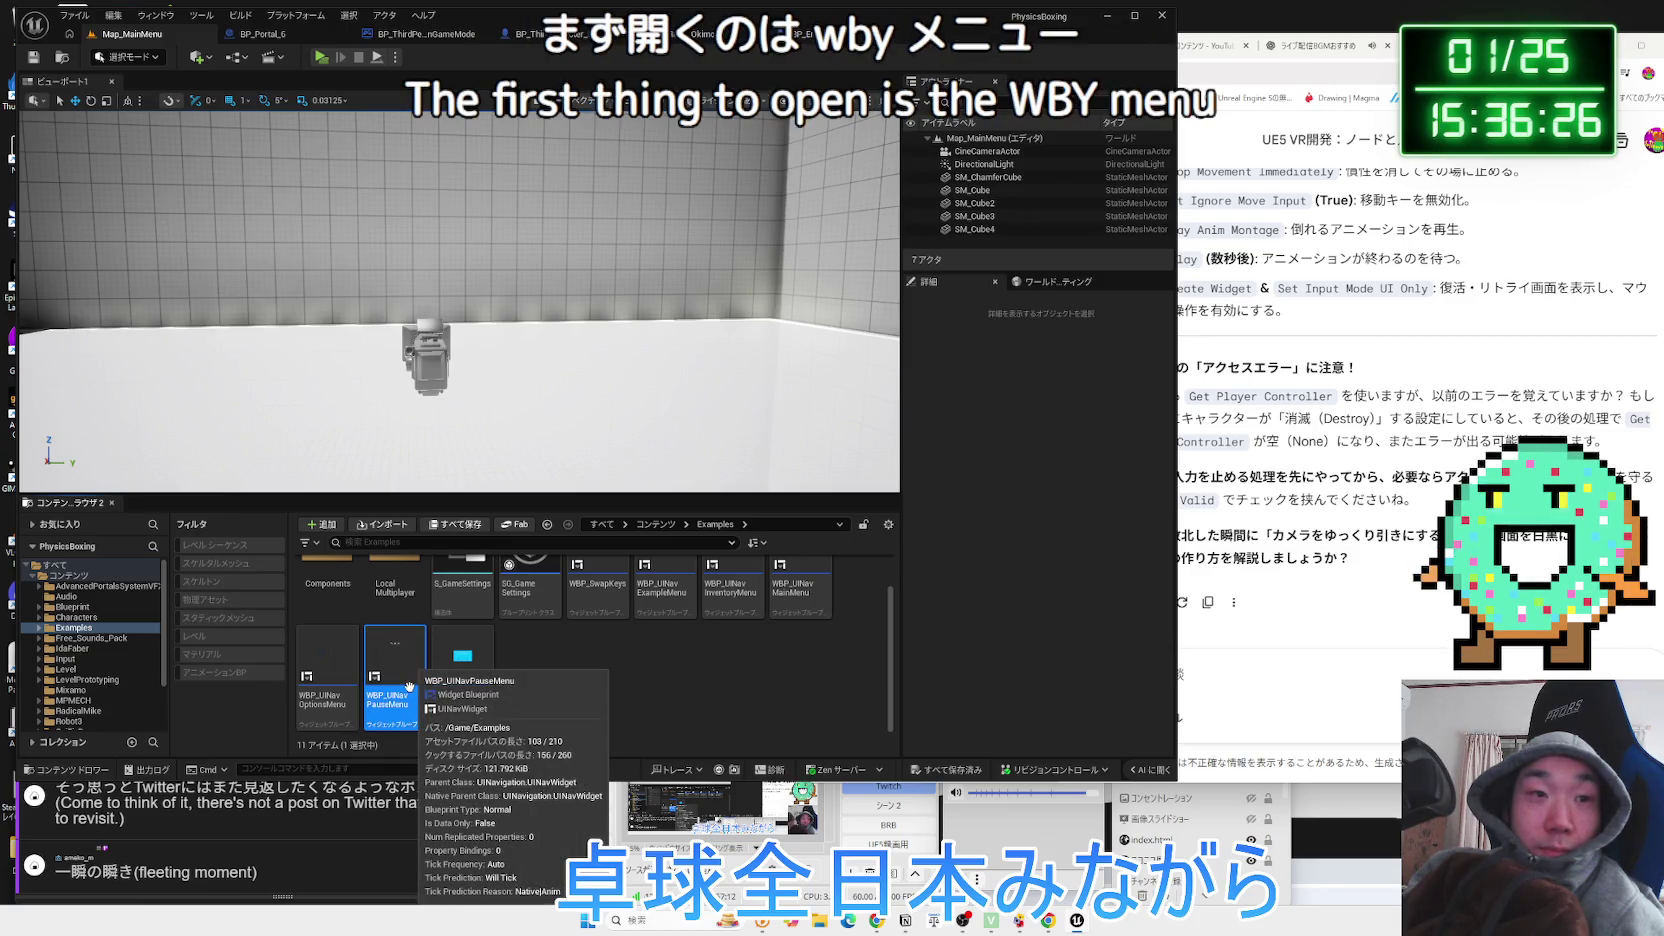
pyautogui.click(537, 686)
pyautogui.scroll(1, 537, 686)
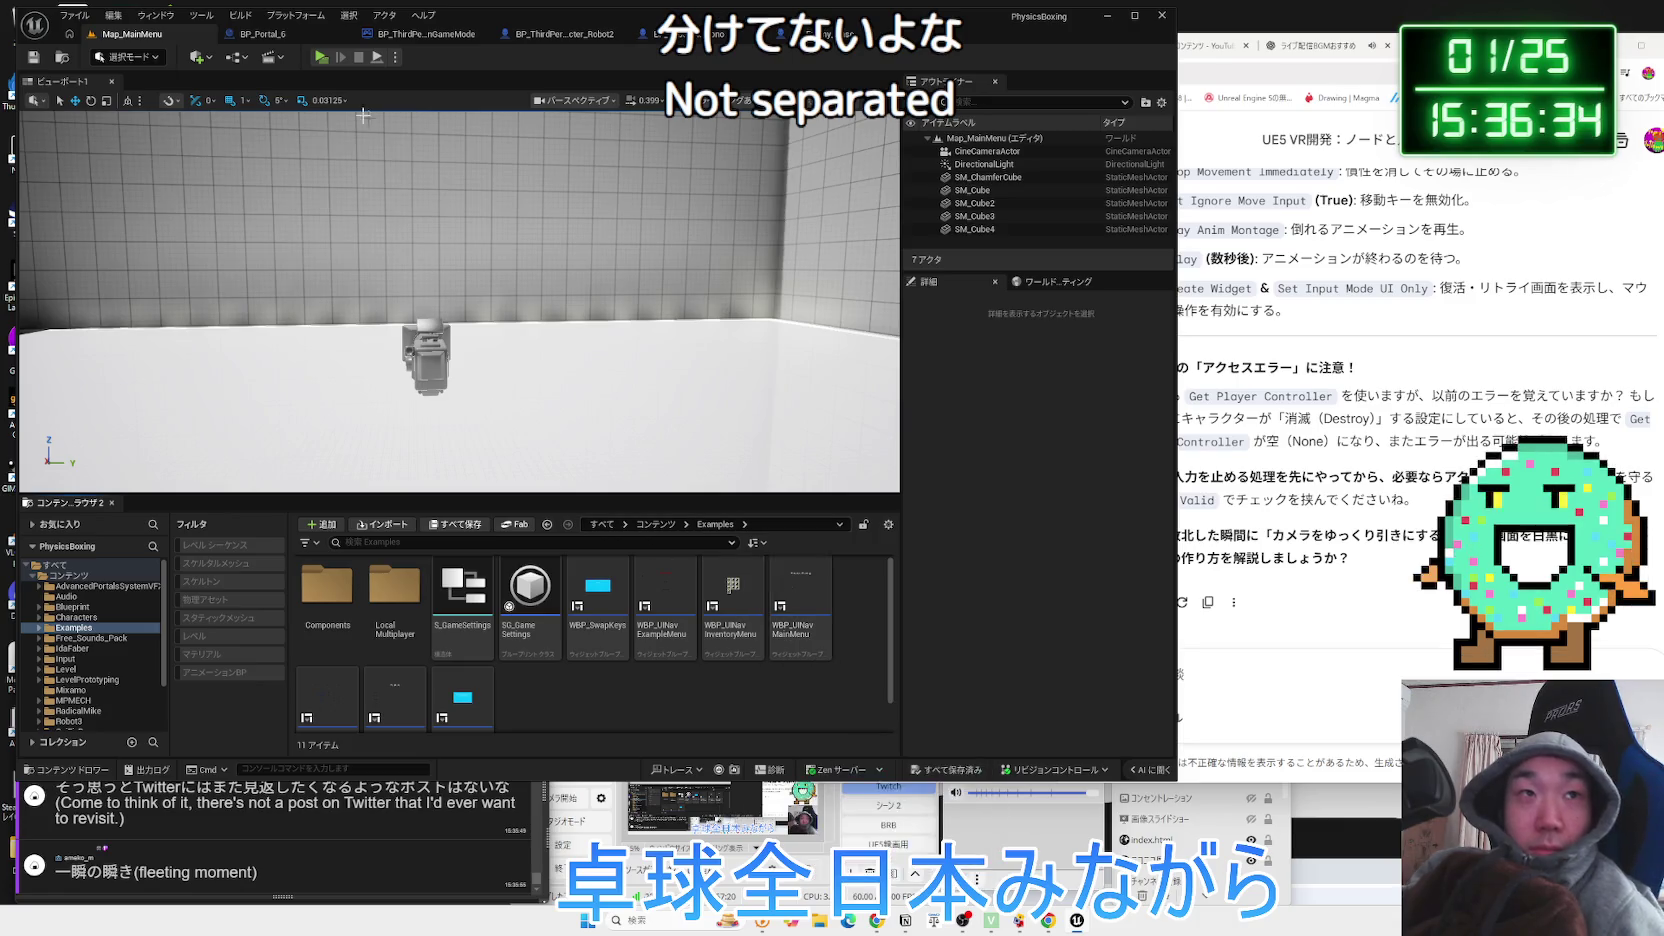
pyautogui.click(319, 58)
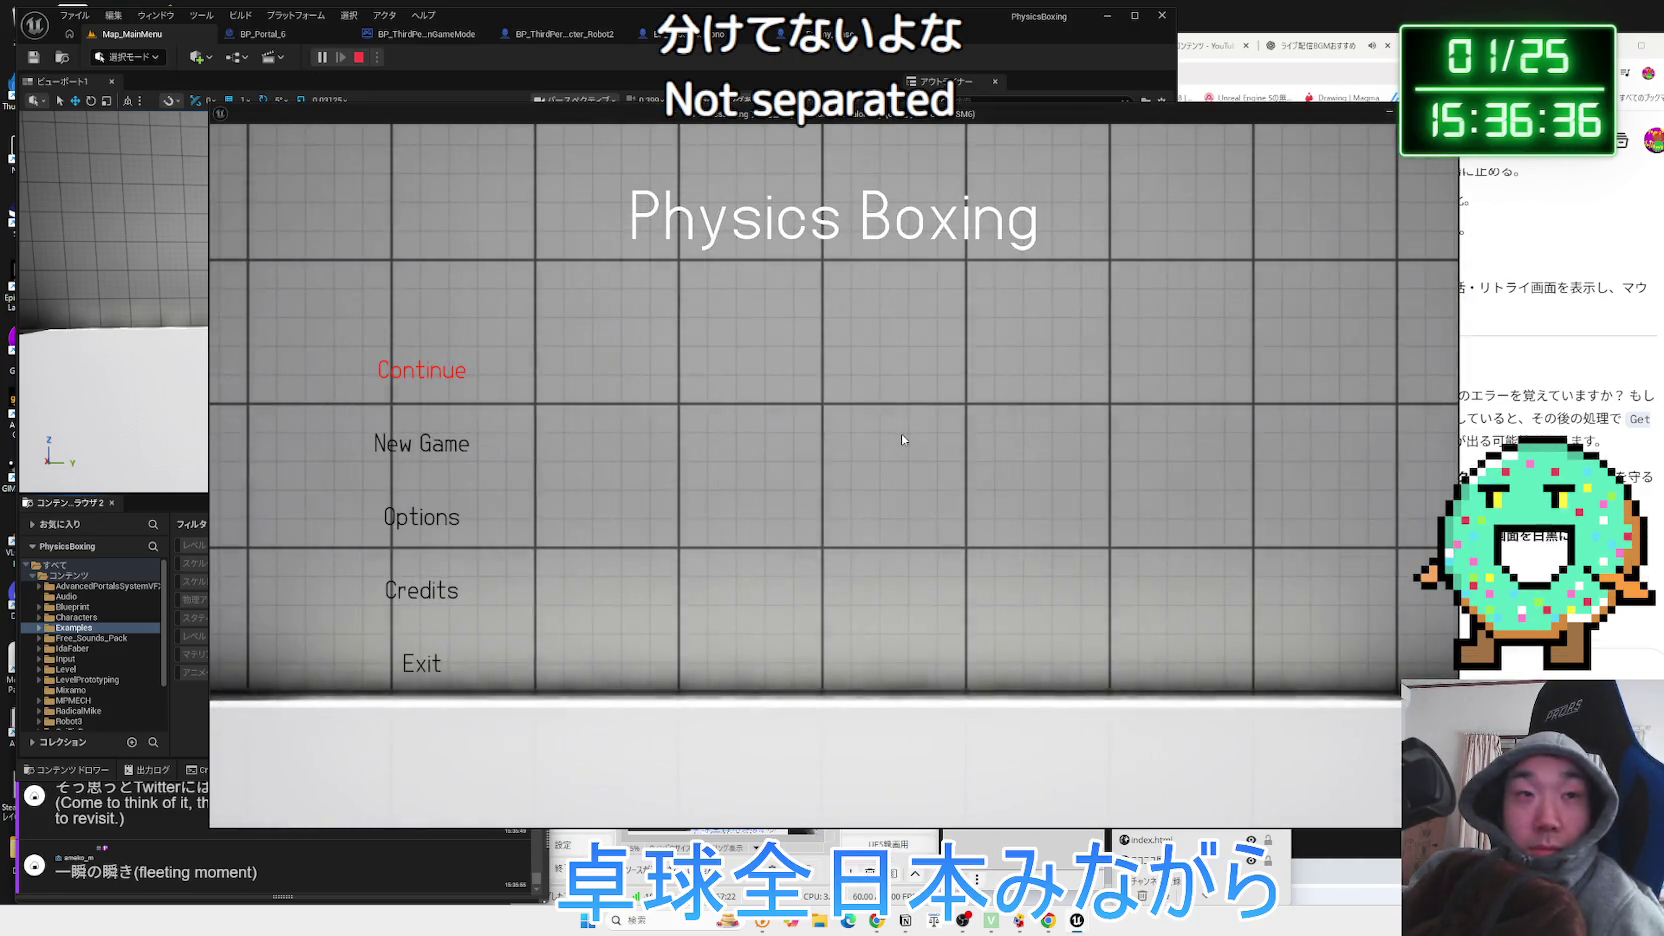
pyautogui.click(425, 668)
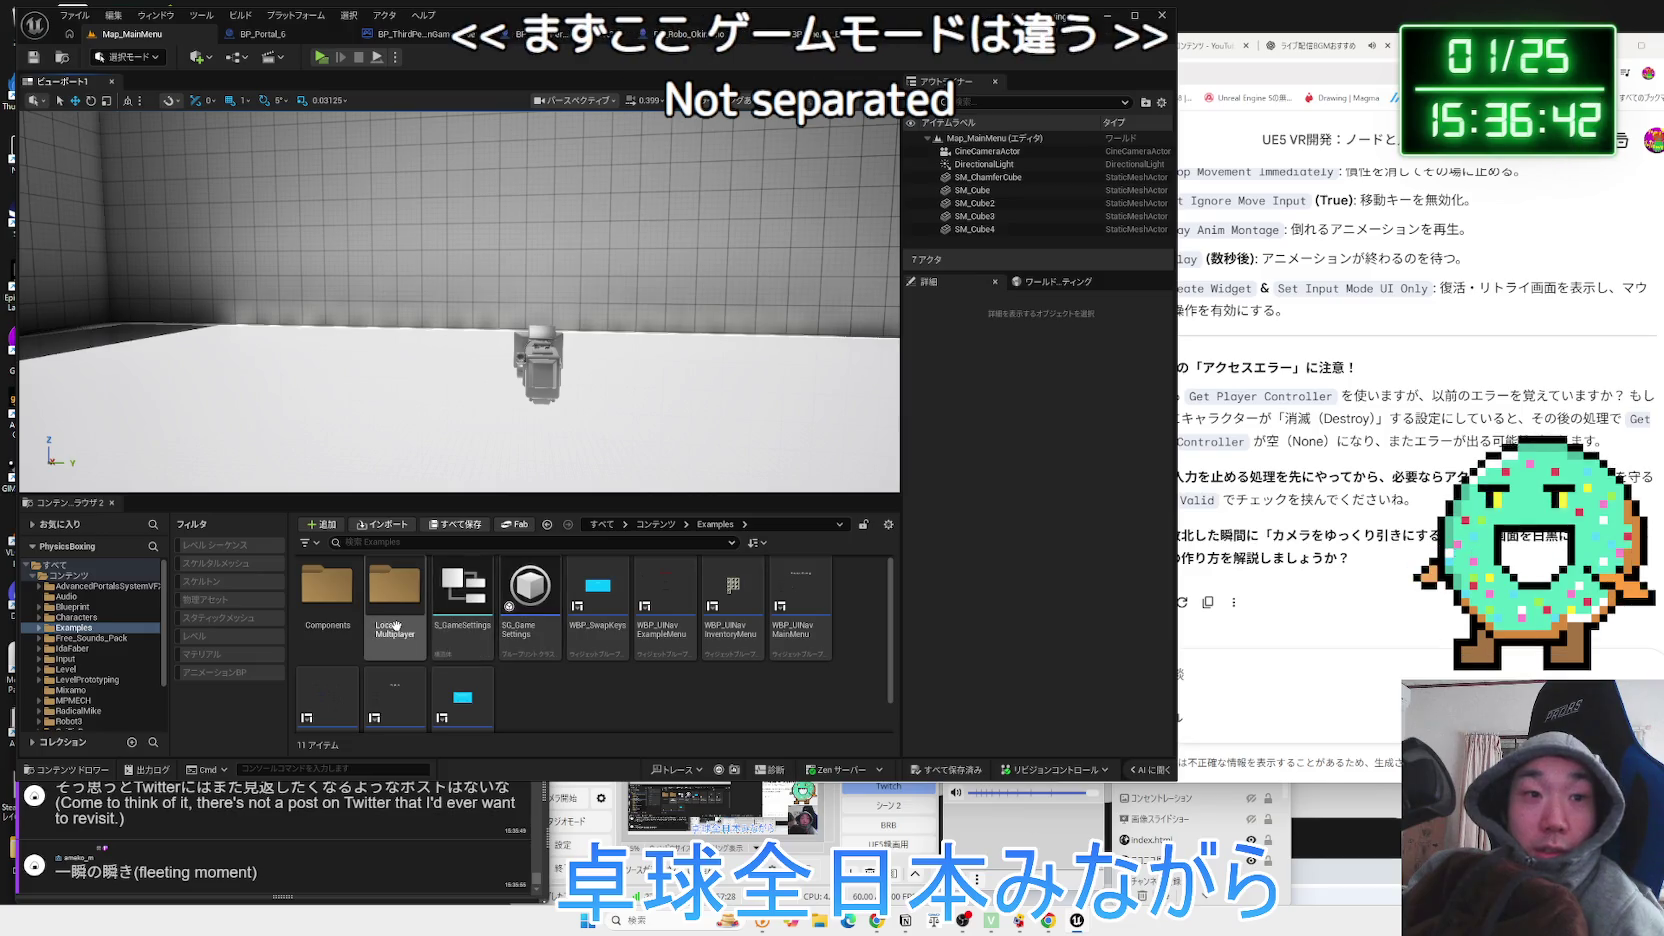
# Look over WBP_UINavExampleMenu, then show Map_MainMenu's world settings with the UINavGameMode override.
pyautogui.click(327, 600)
pyautogui.click(395, 600)
pyautogui.scroll(-1, 560, 620)
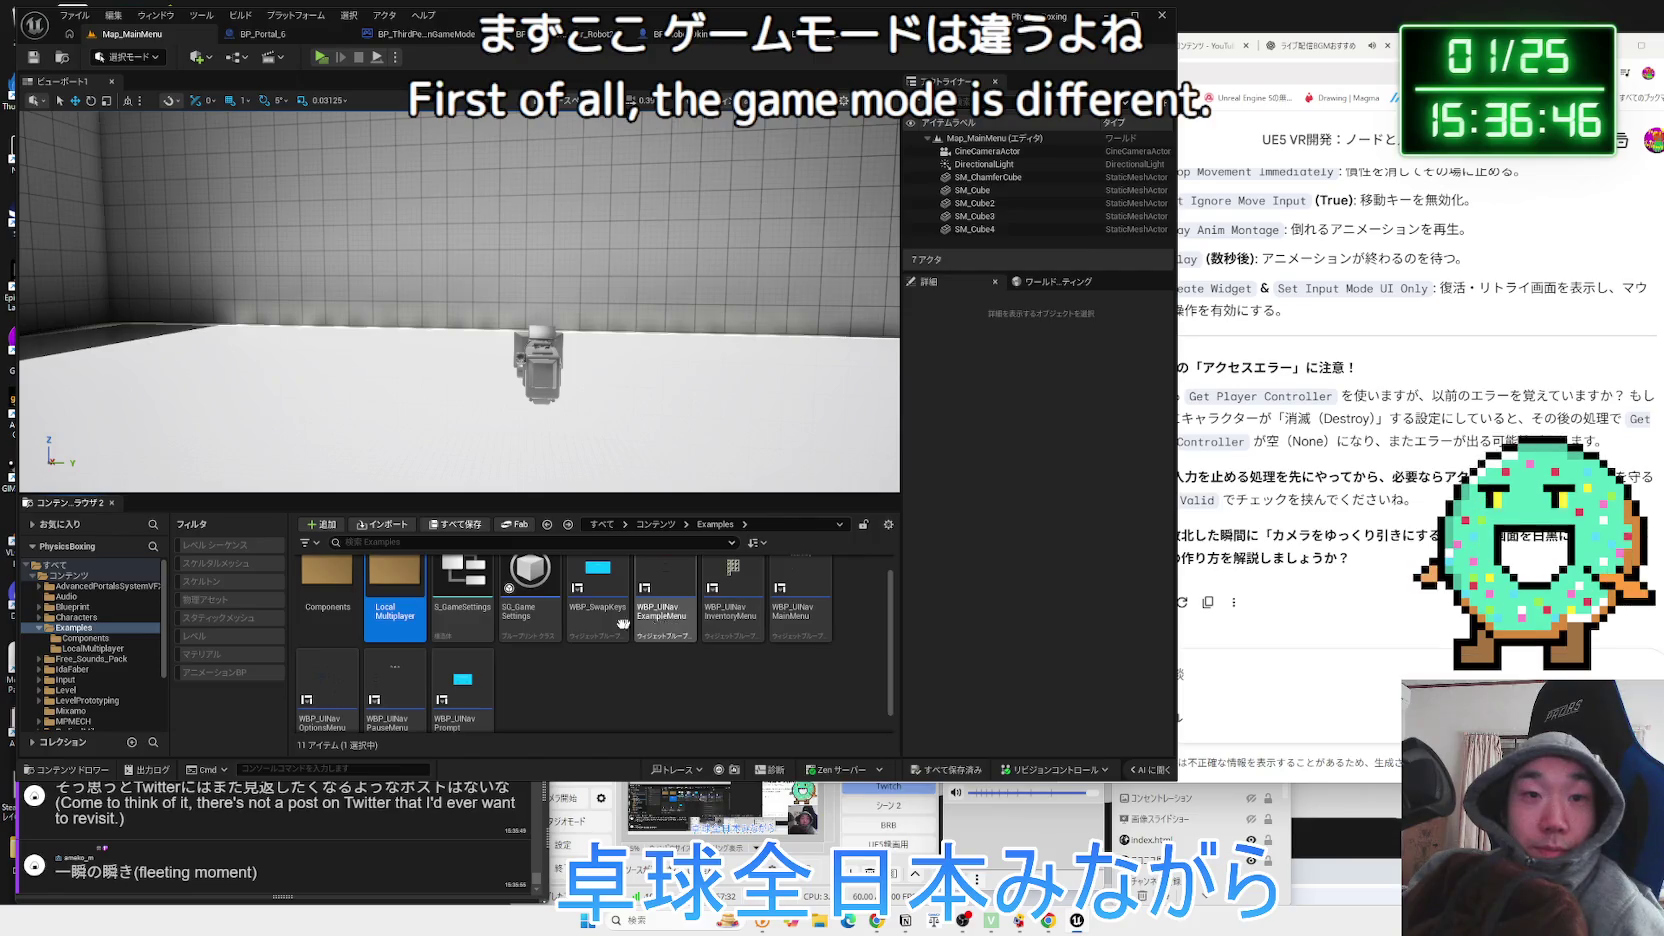
pyautogui.scroll(-1, 672, 634)
pyautogui.doubleClick(668, 598)
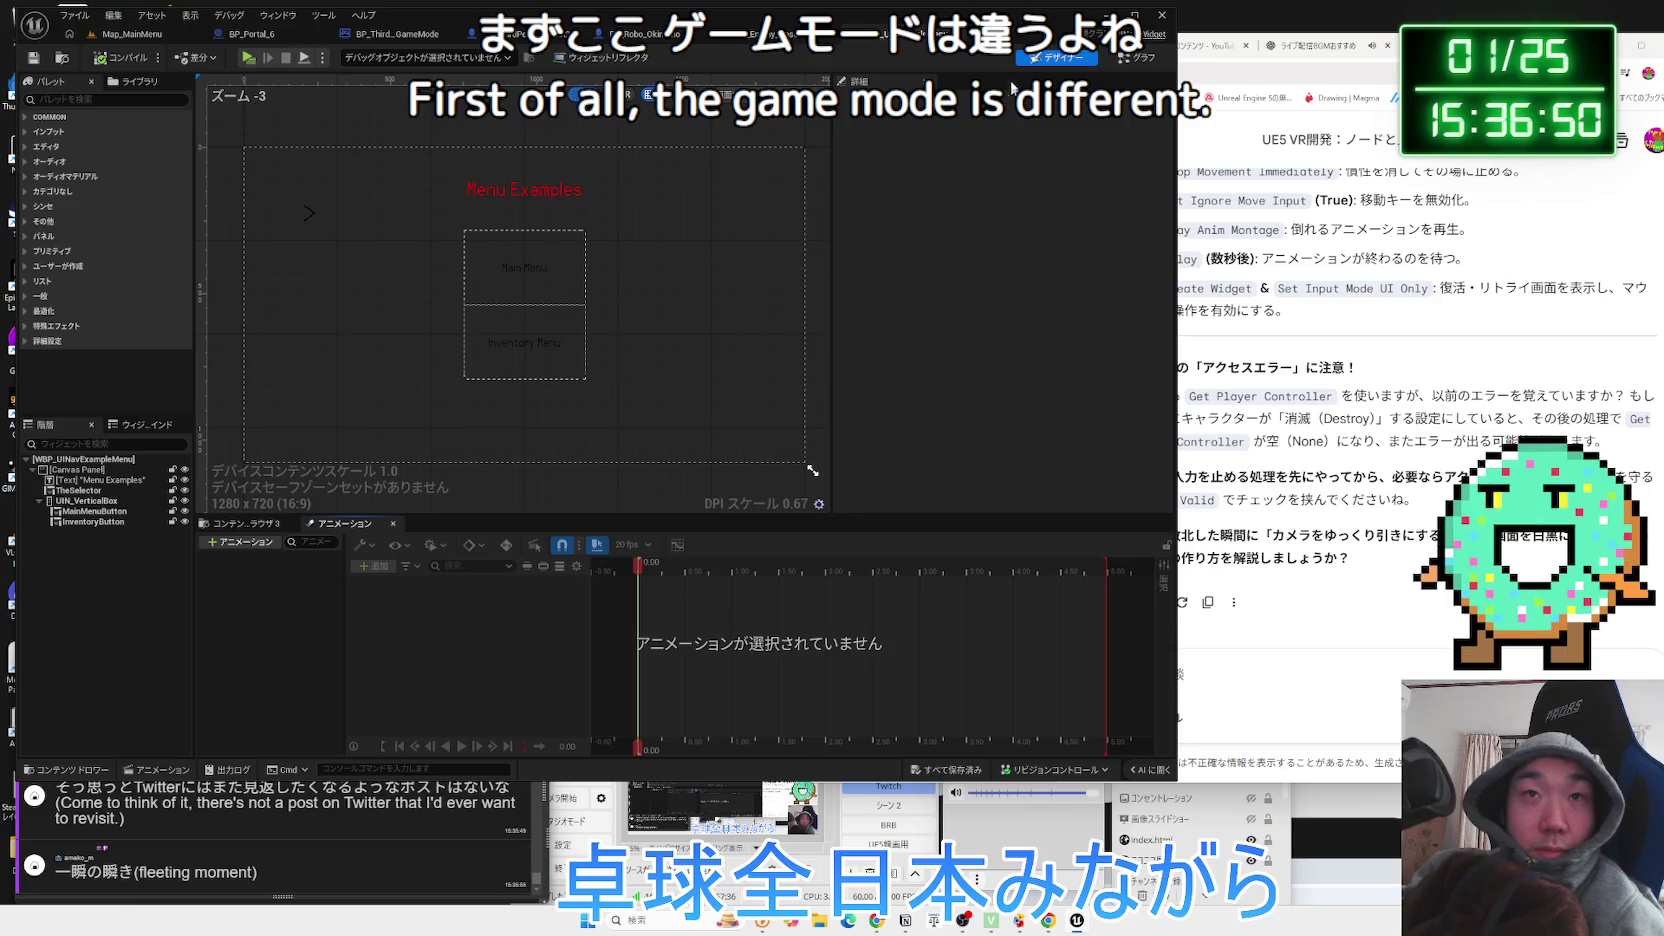
pyautogui.click(397, 34)
pyautogui.click(132, 34)
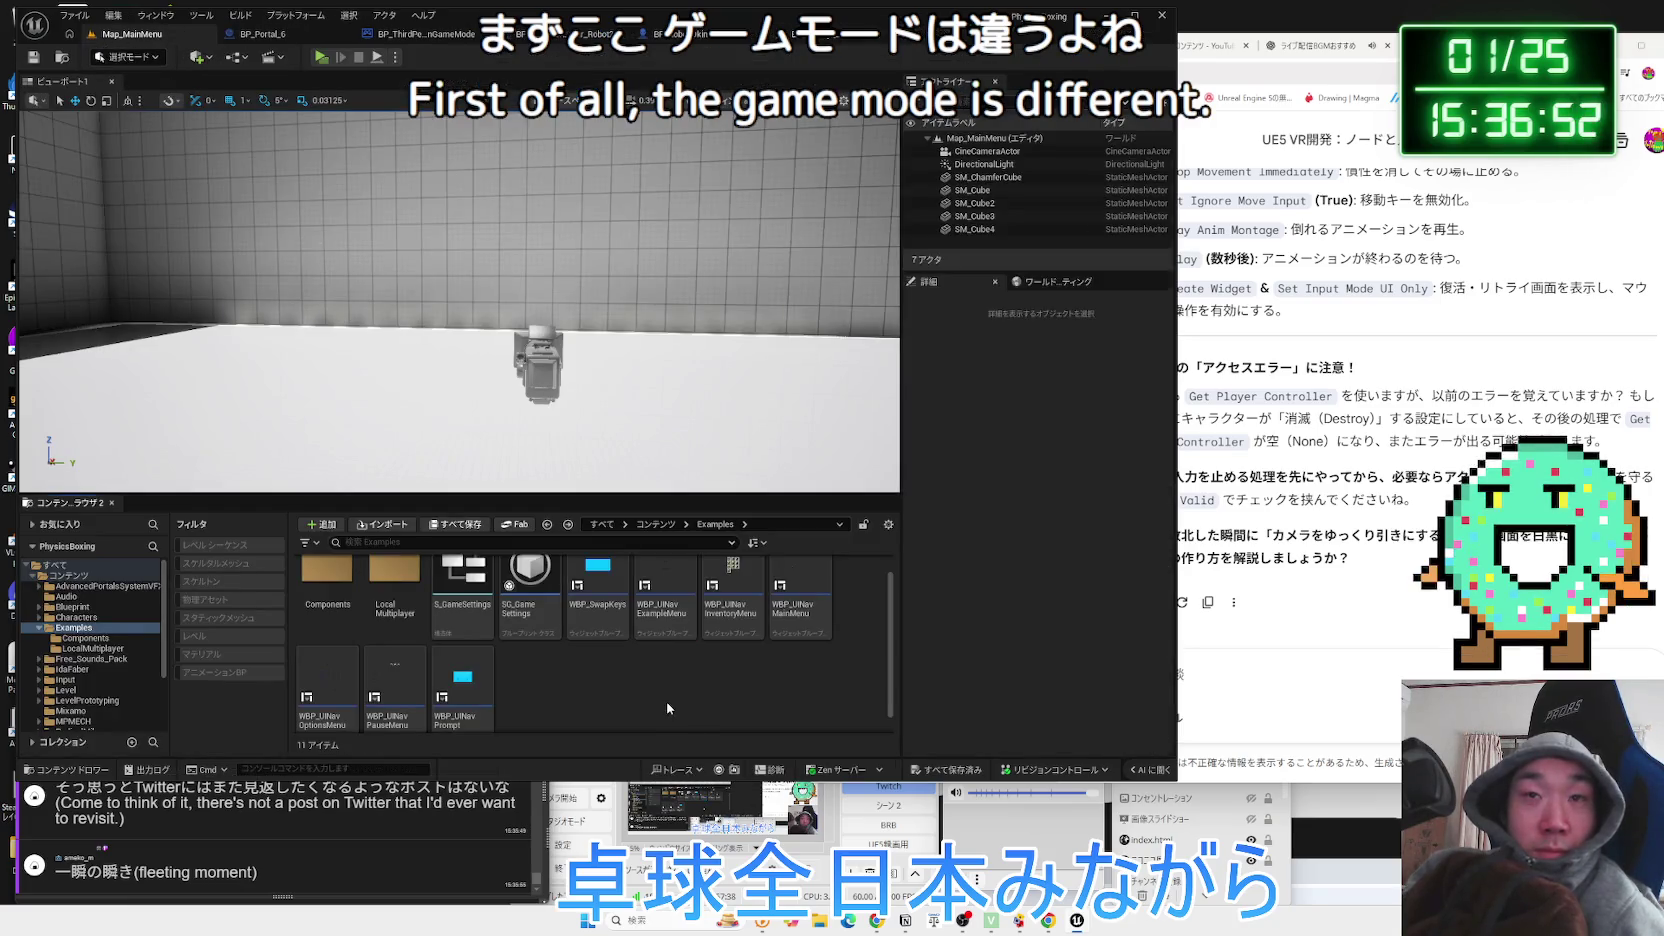
pyautogui.click(1052, 281)
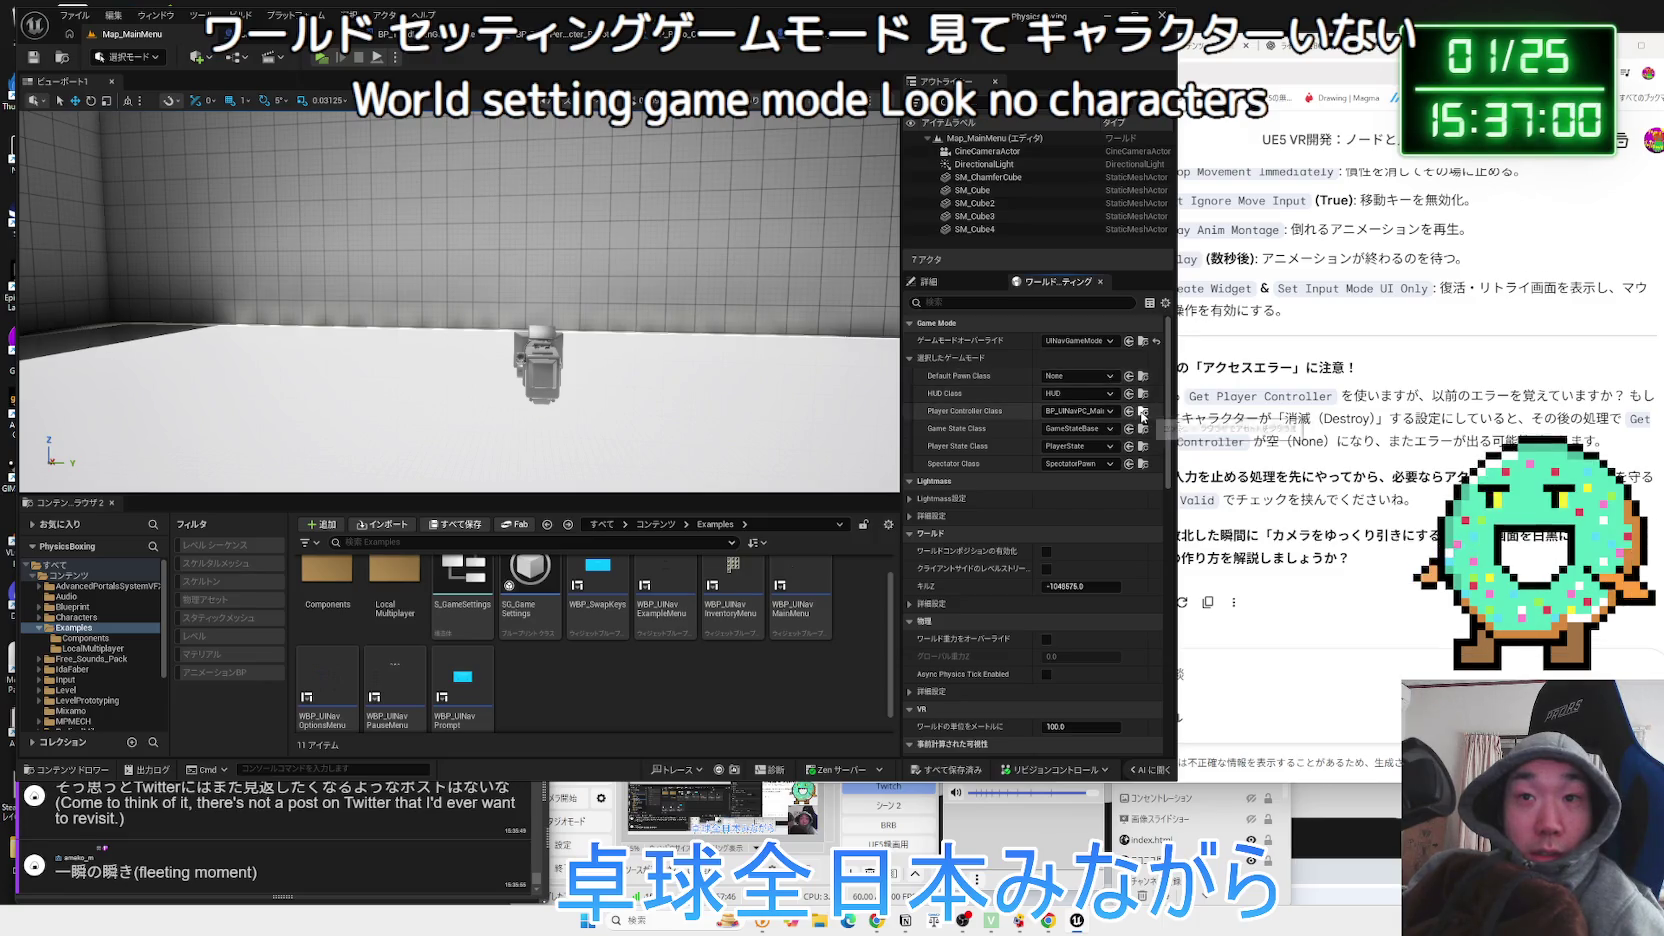
# Locate and inspect the BP_UINavPC_MainMenu player controller graph, then return to Map_MainMenu.
pyautogui.click(1128, 411)
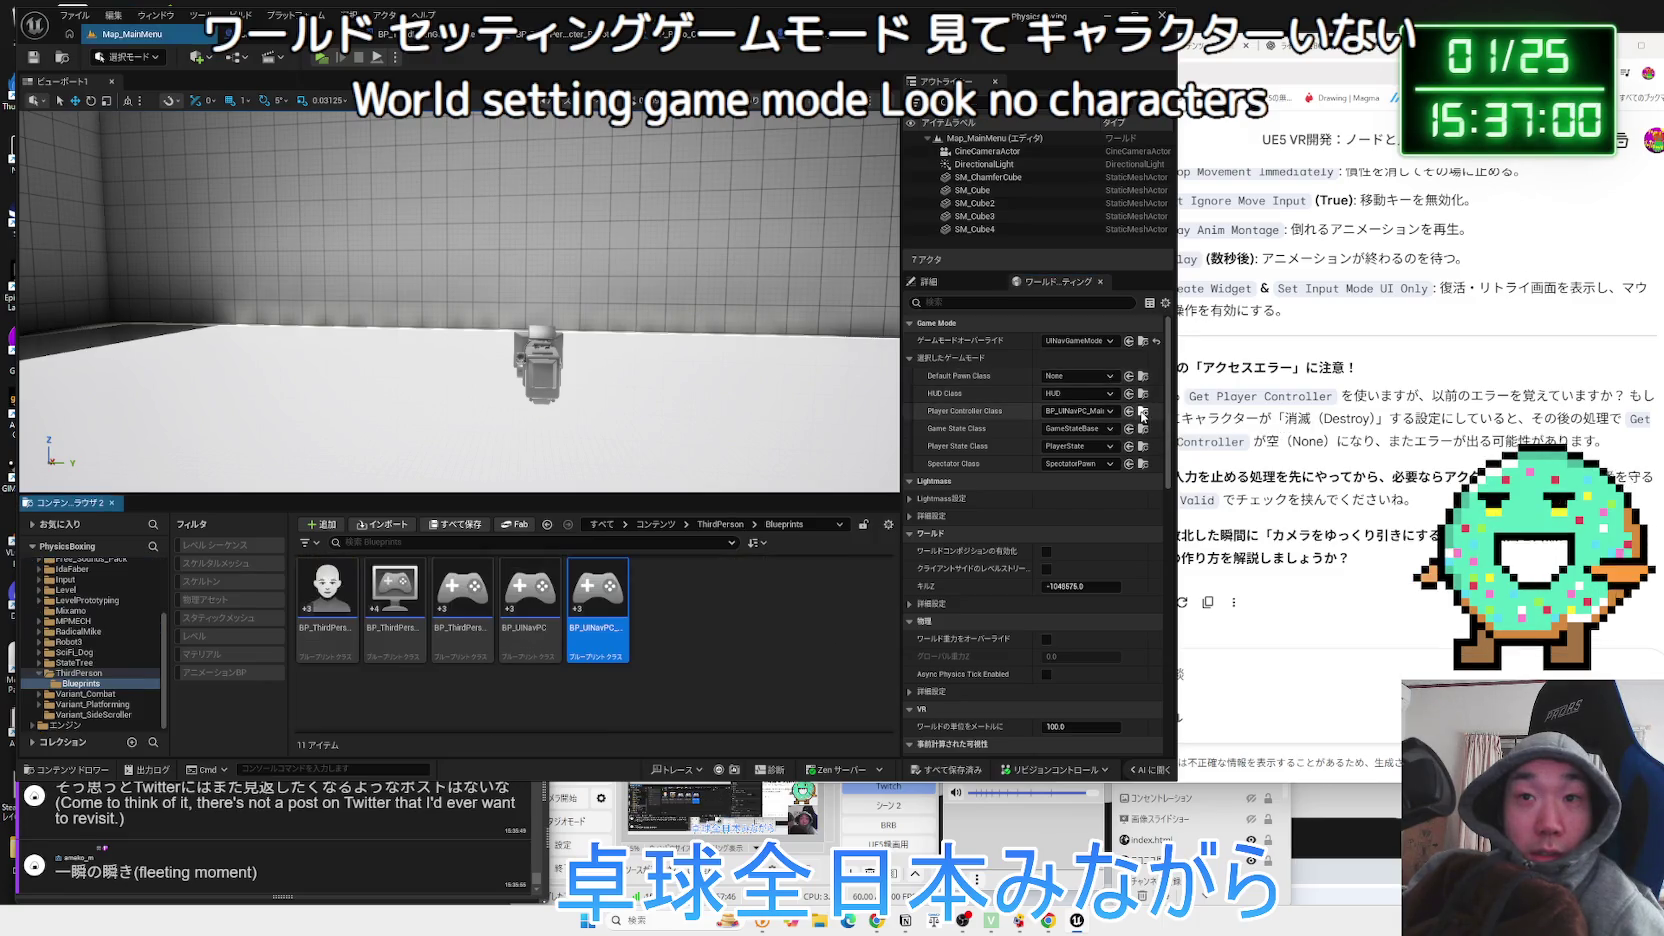
pyautogui.doubleClick(607, 618)
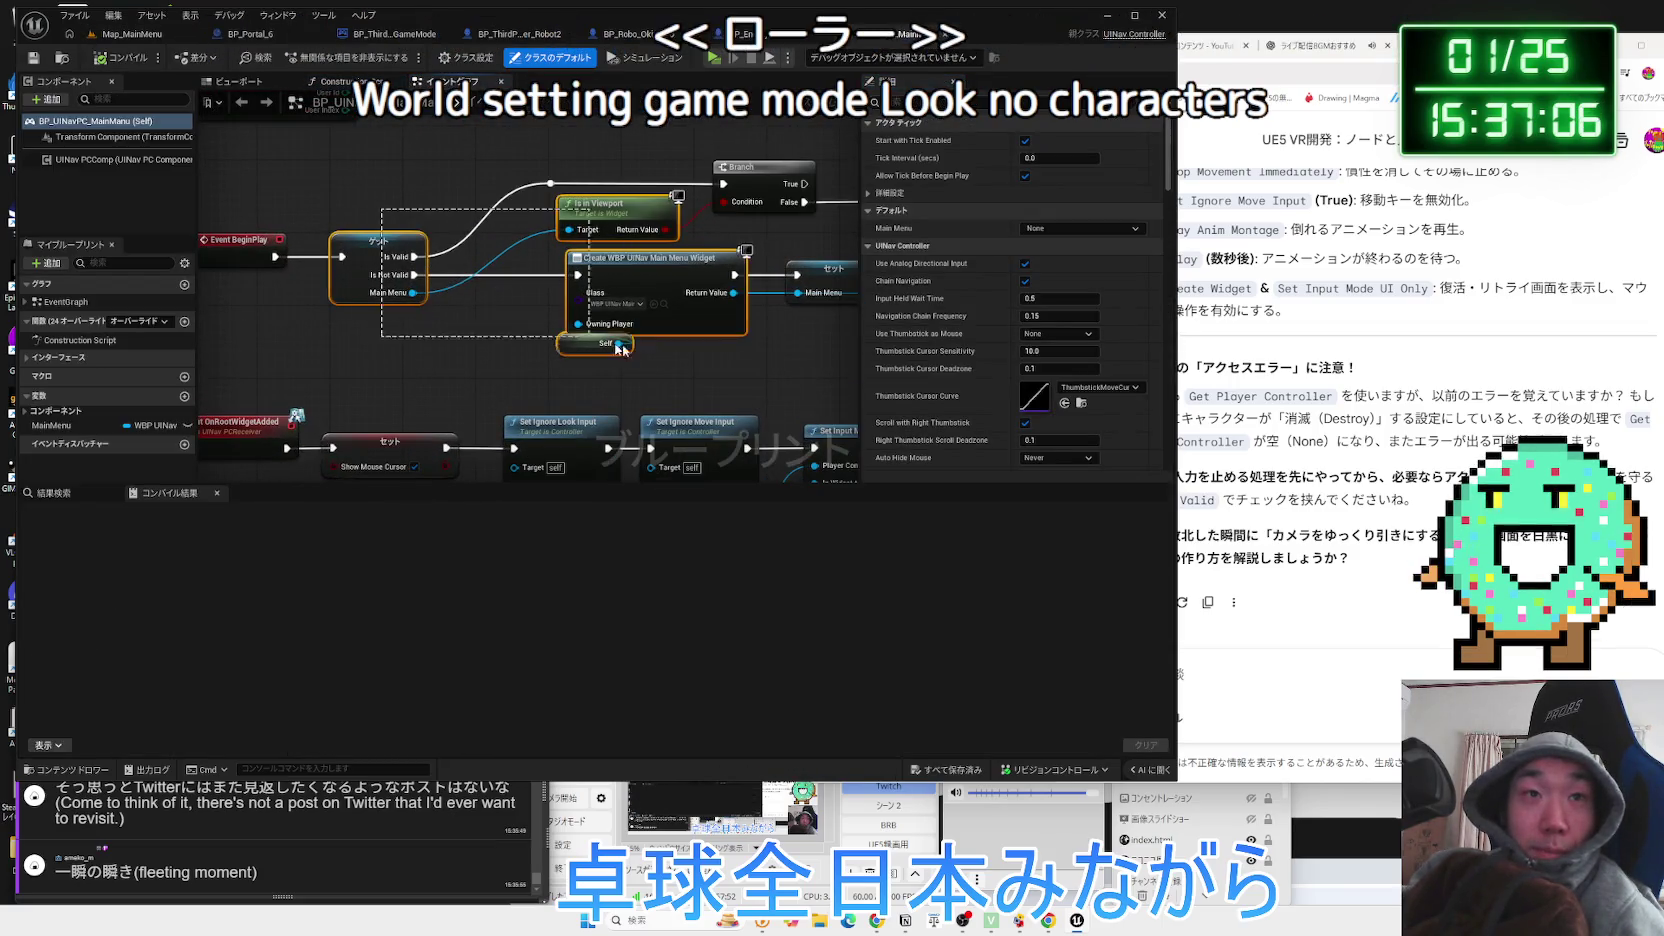
pyautogui.moveTo(769, 365)
pyautogui.mouseDown()
pyautogui.moveTo(491, 359)
pyautogui.moveTo(486, 302)
pyautogui.moveTo(685, 166)
pyautogui.mouseUp()
pyautogui.scroll(-2, 420, 347)
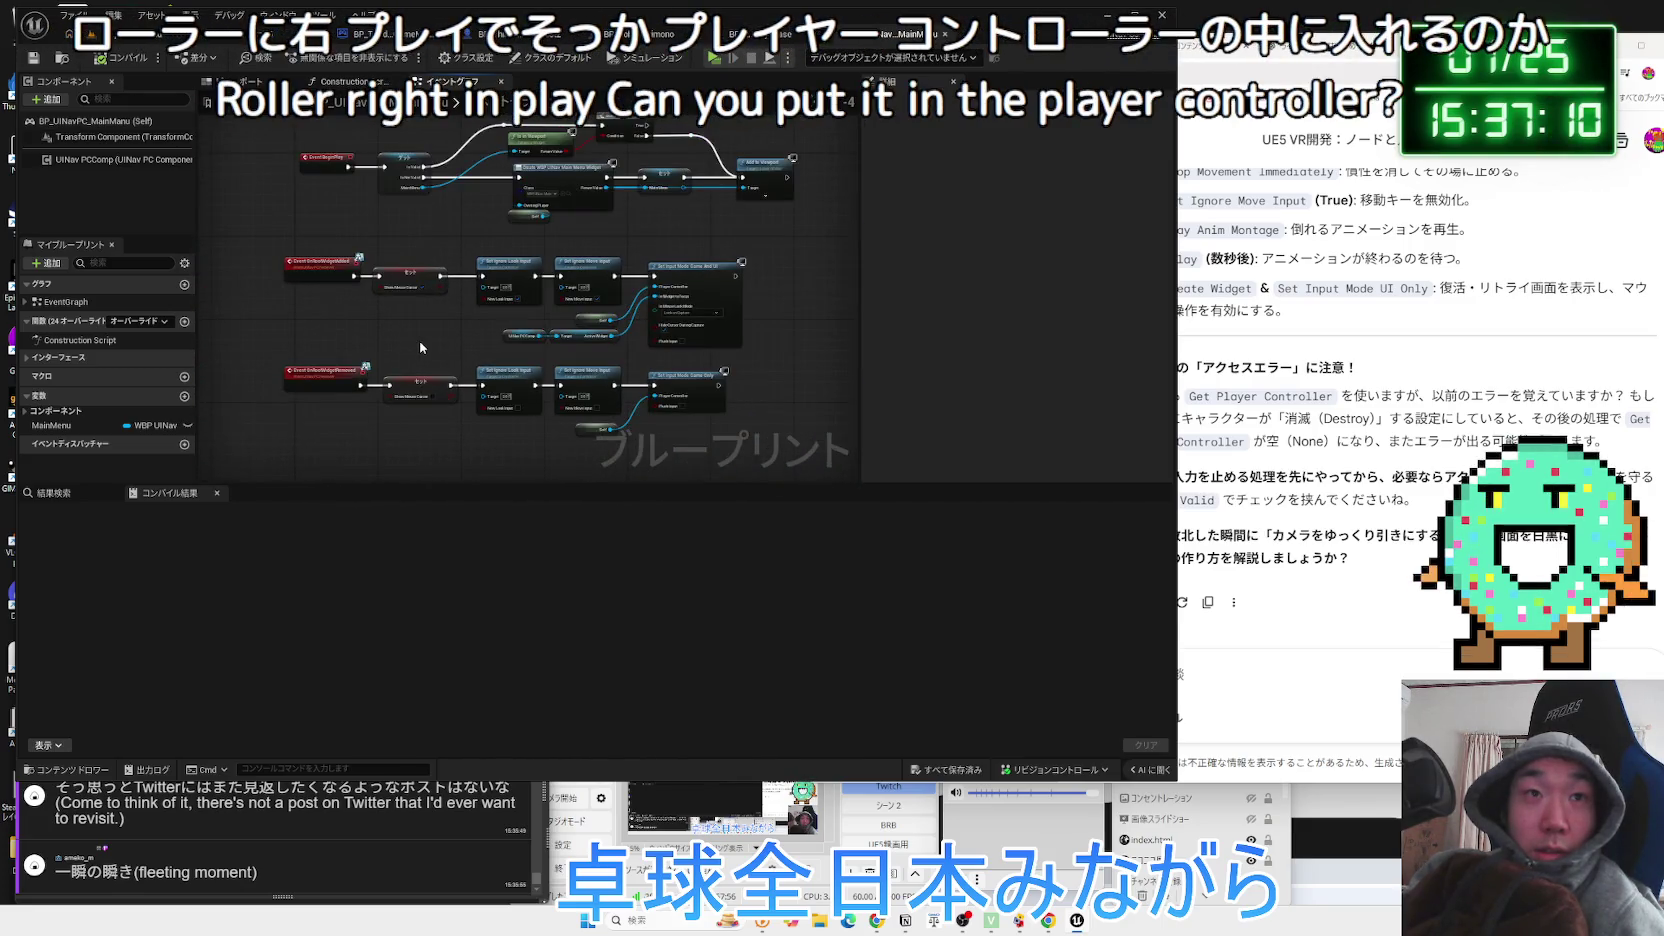
pyautogui.click(105, 33)
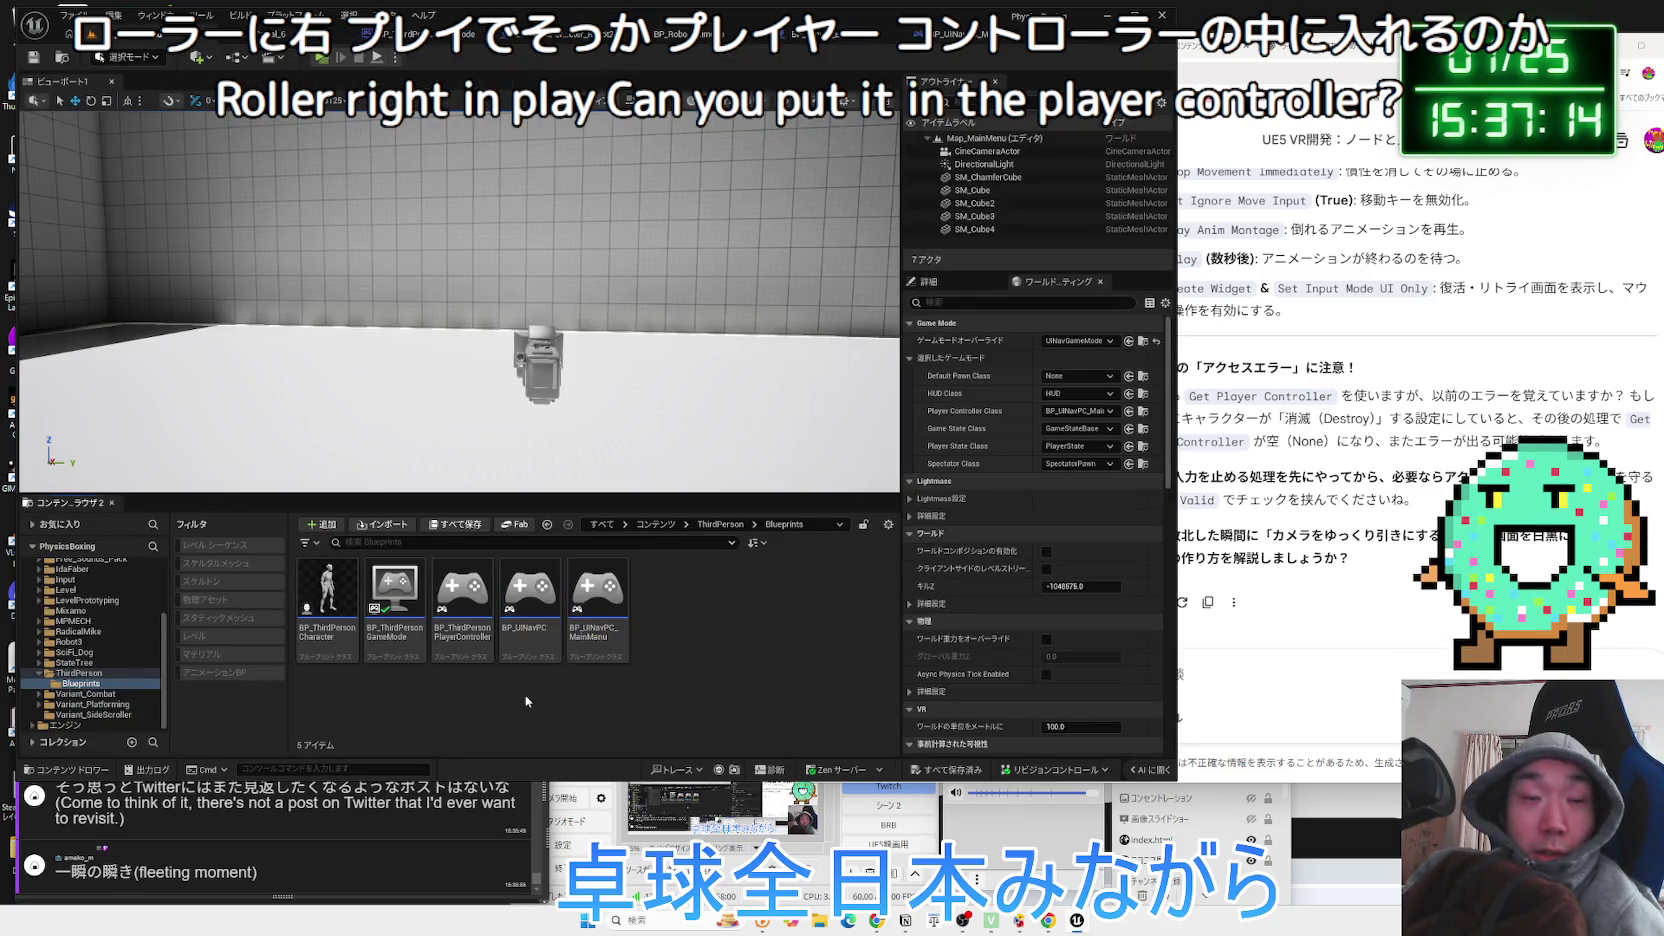
pyautogui.scroll(5, 40, 628)
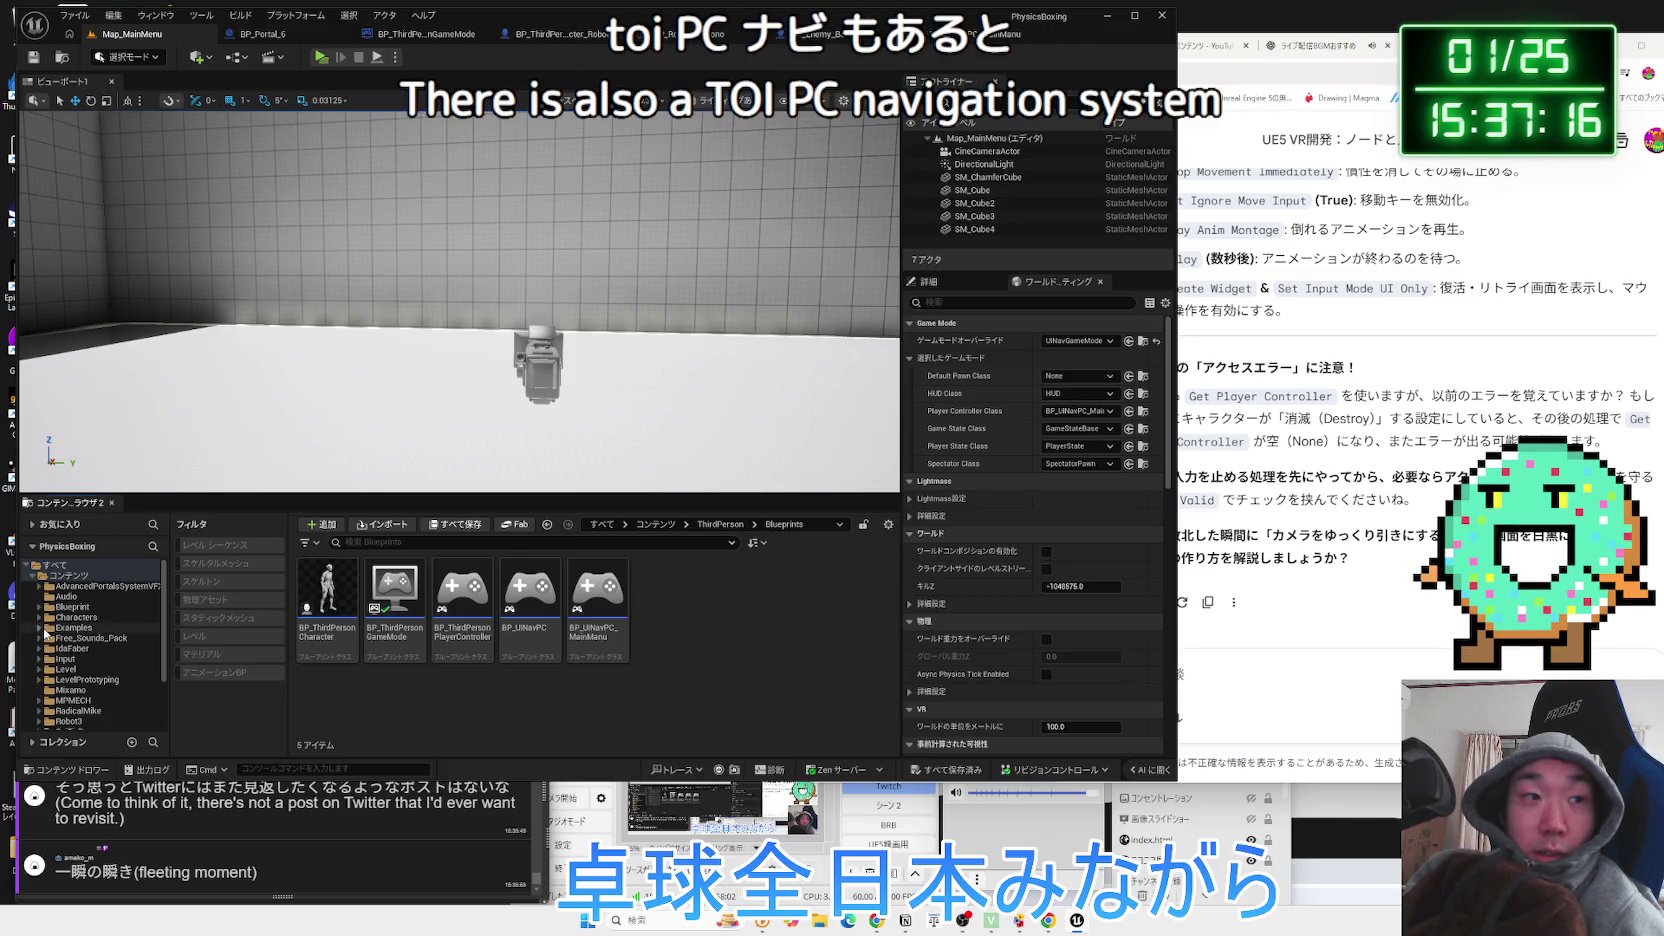
# Open WBP_UINavMainMenu from the Examples folder and zoom in on its designer canvas.
pyautogui.click(40, 628)
pyautogui.click(75, 617)
pyautogui.click(82, 627)
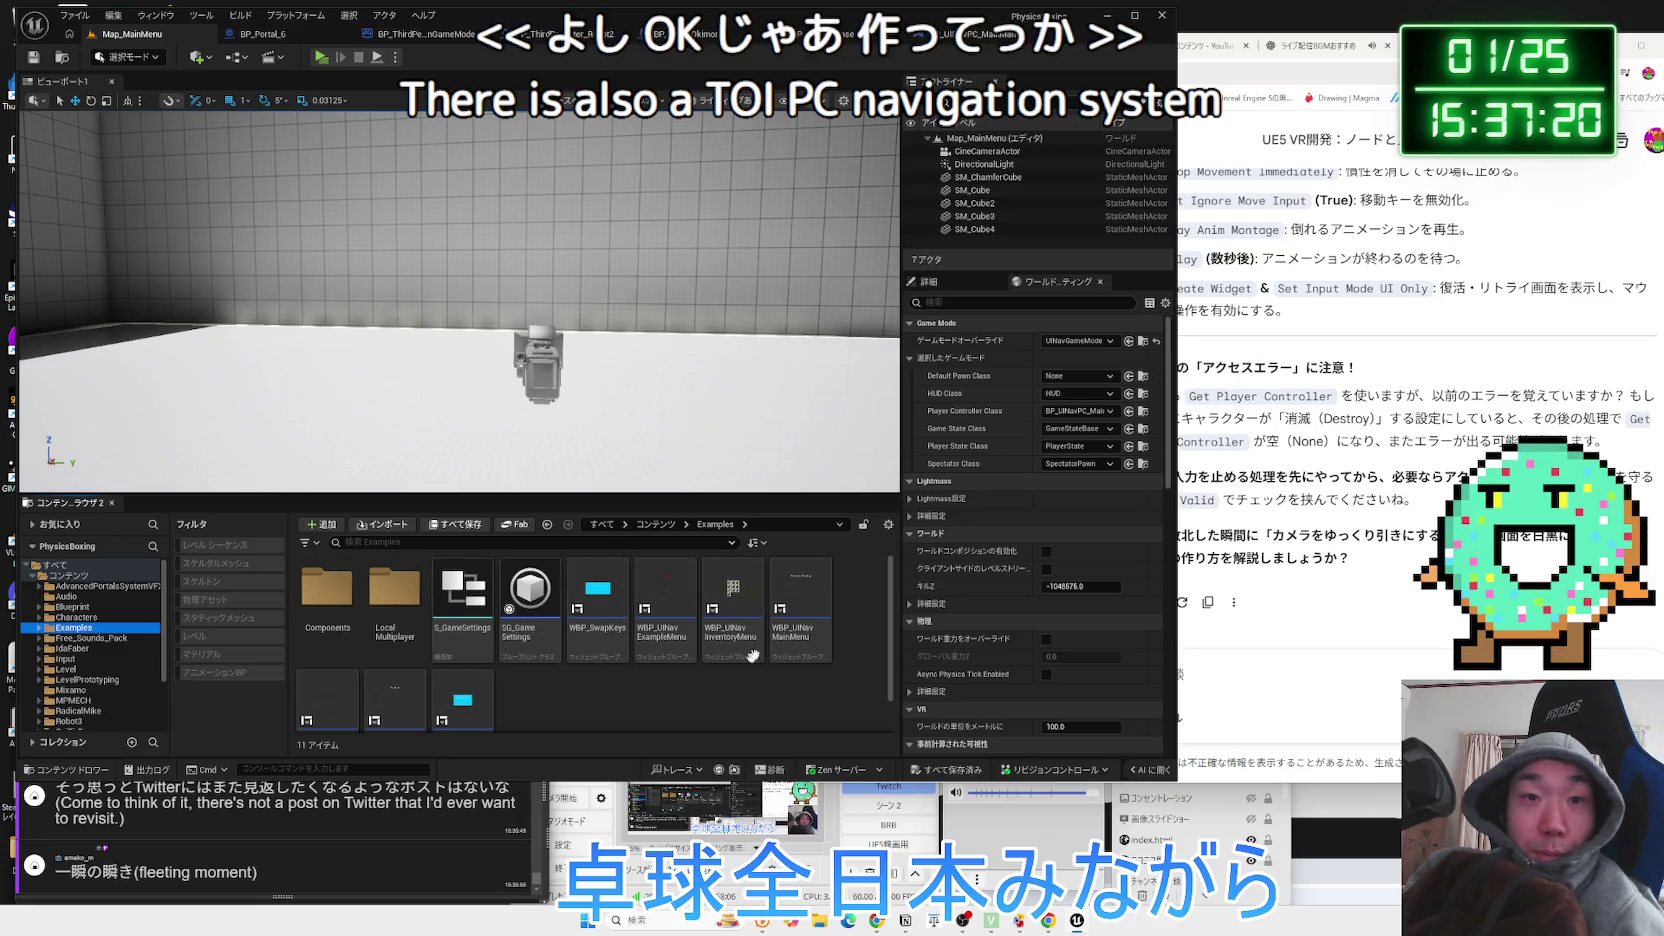
pyautogui.doubleClick(825, 624)
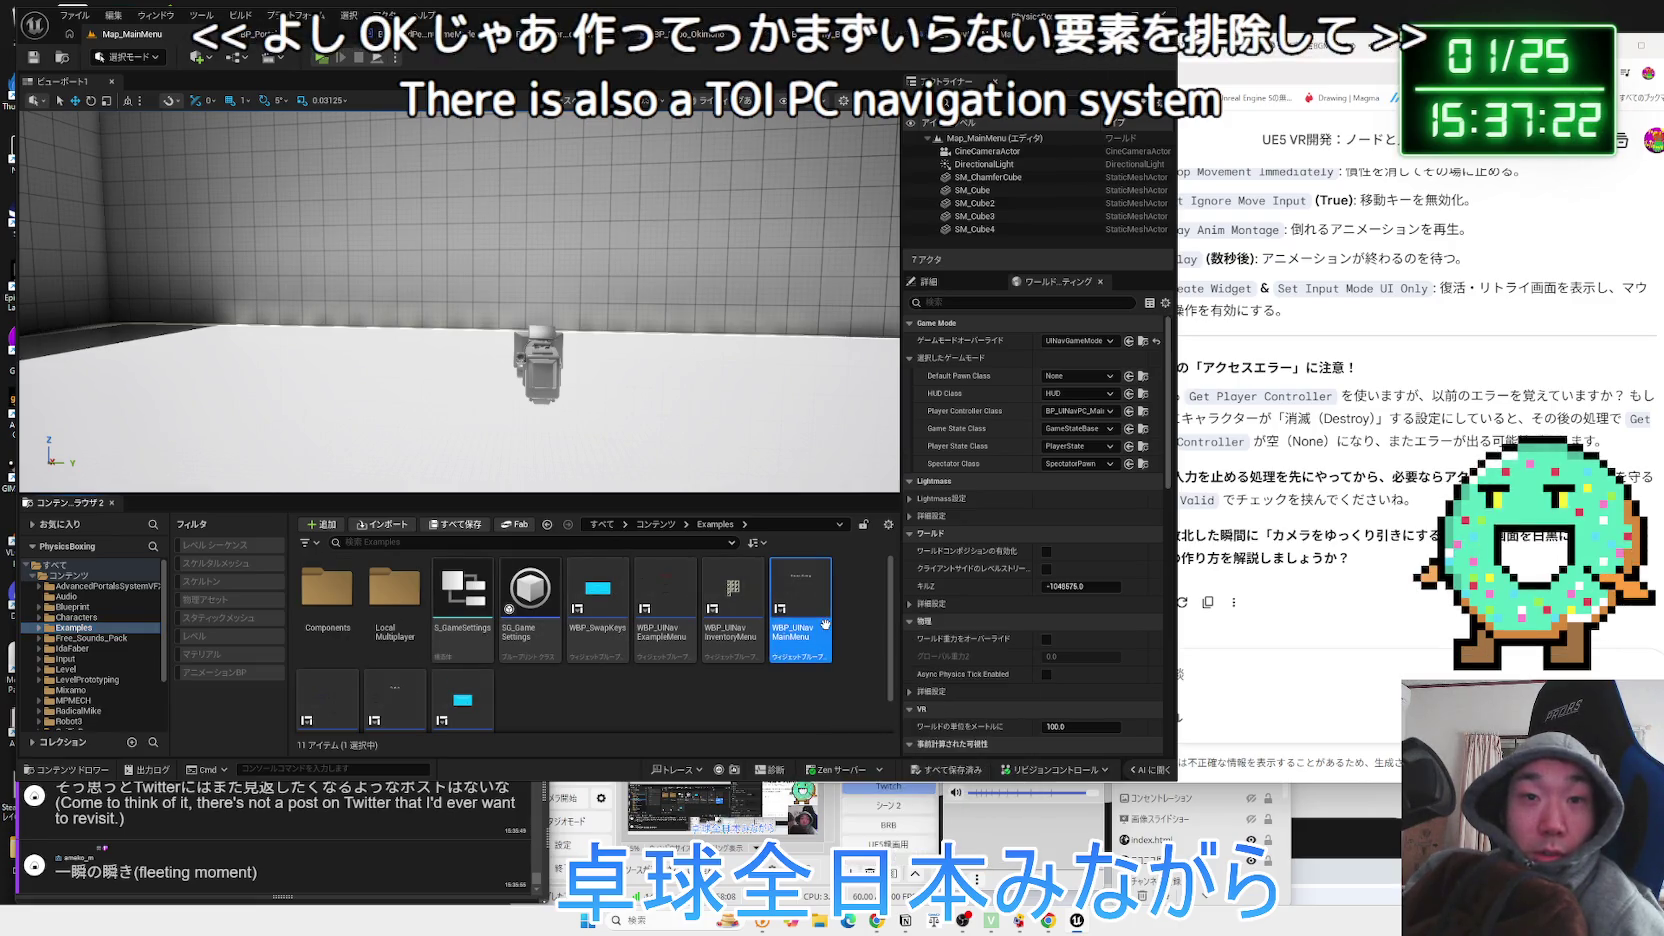
pyautogui.scroll(2, 534, 400)
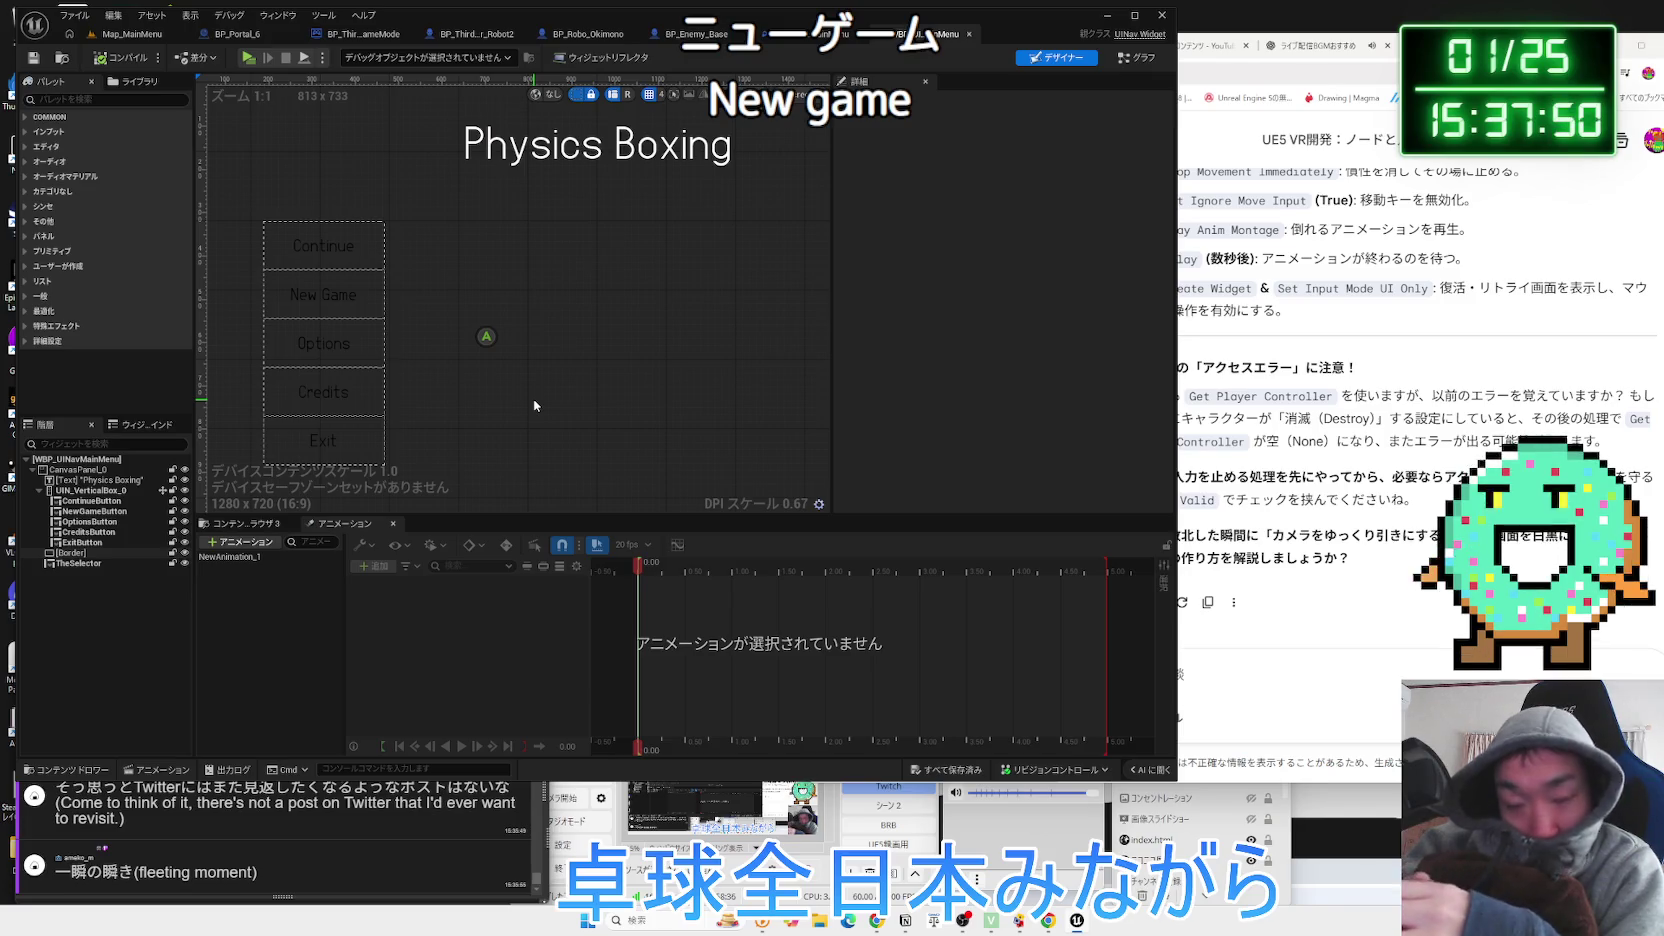
# Select the Continue and New Game buttons, then trace the OnNewGame and Go to Prompt Widget graph nodes.
pyautogui.click(329, 260)
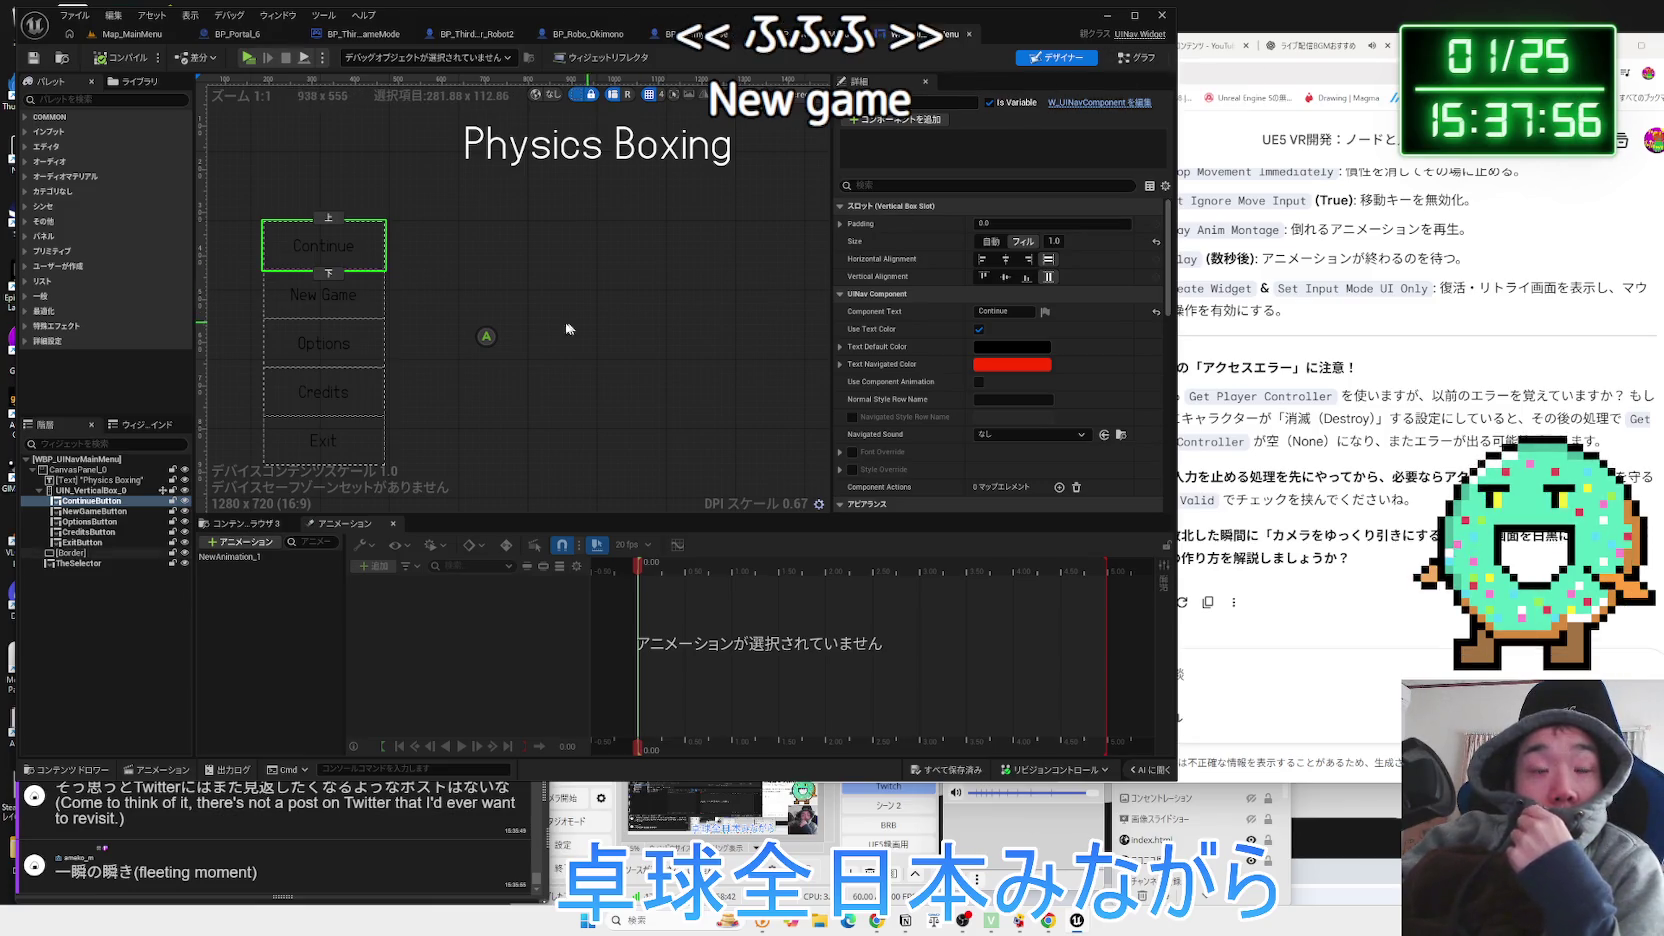
pyautogui.click(323, 294)
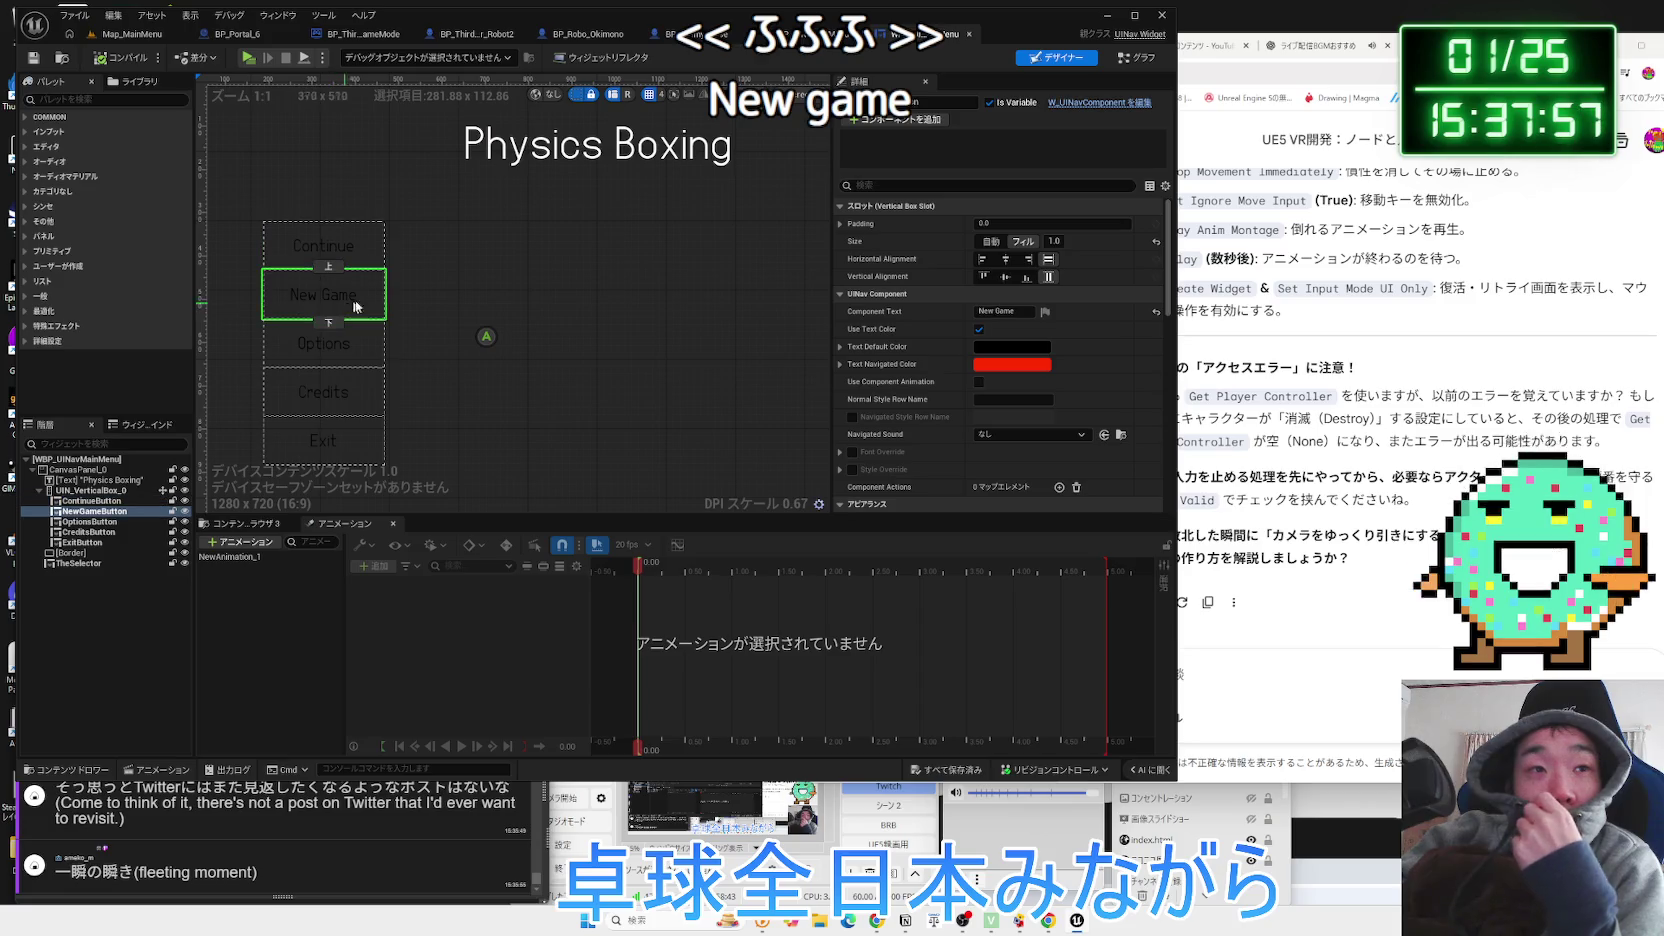
pyautogui.click(1136, 58)
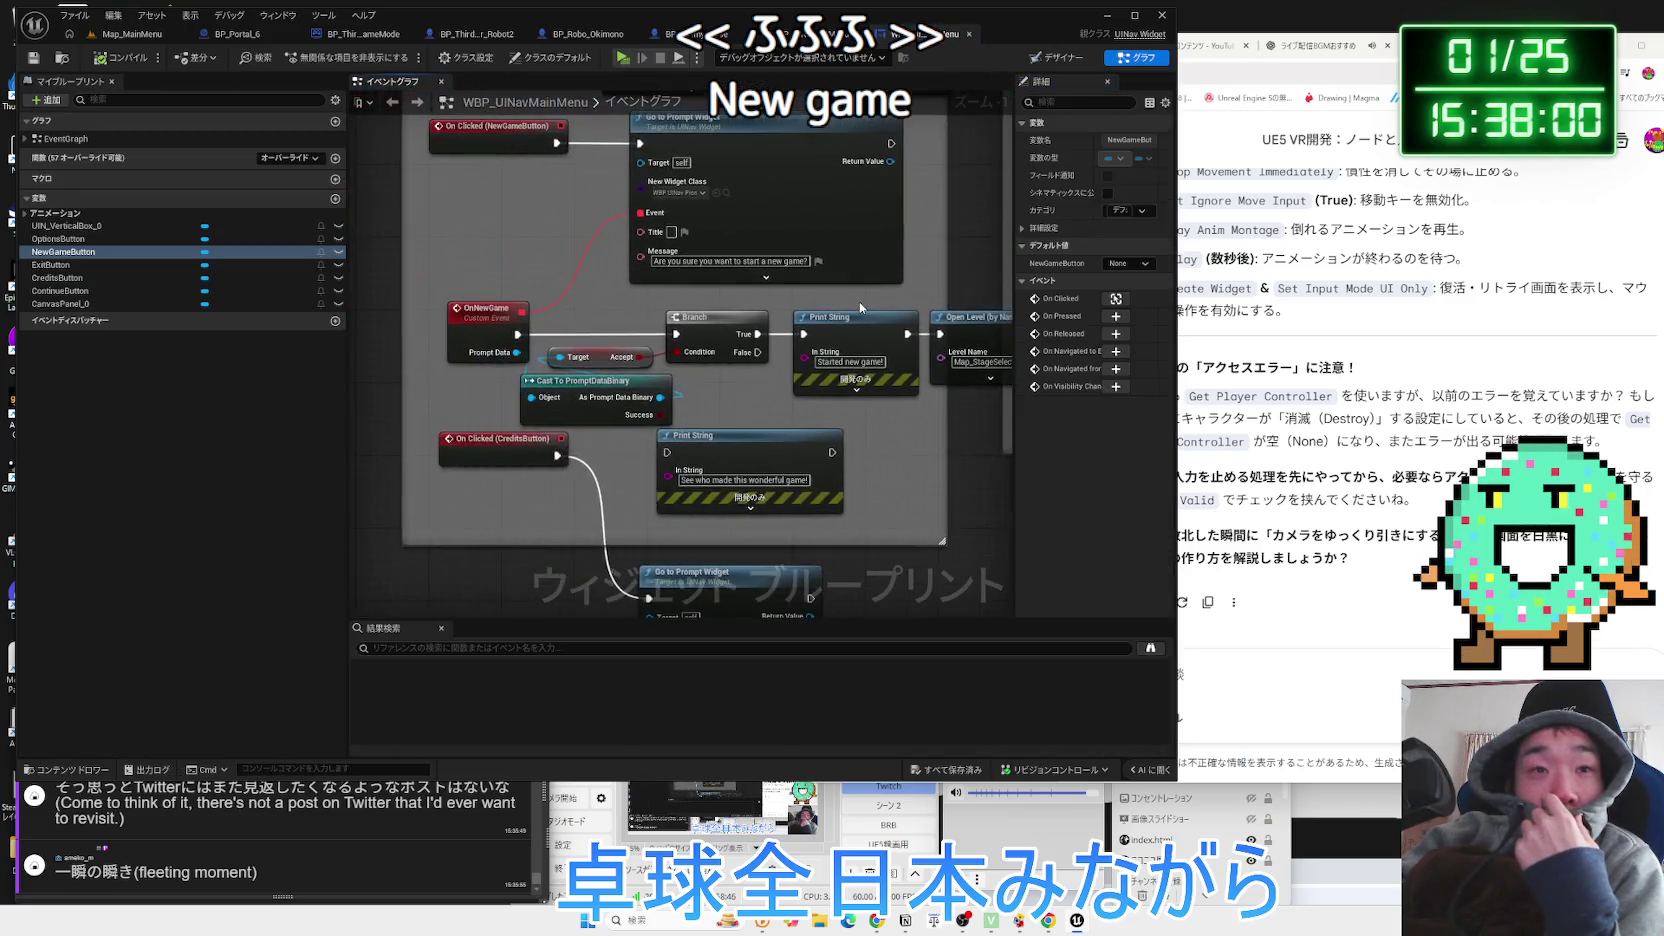
pyautogui.moveTo(494, 327); pyautogui.dragTo(424, 397)
pyautogui.click(466, 209)
pyautogui.click(421, 384)
pyautogui.click(652, 245)
pyautogui.click(523, 342)
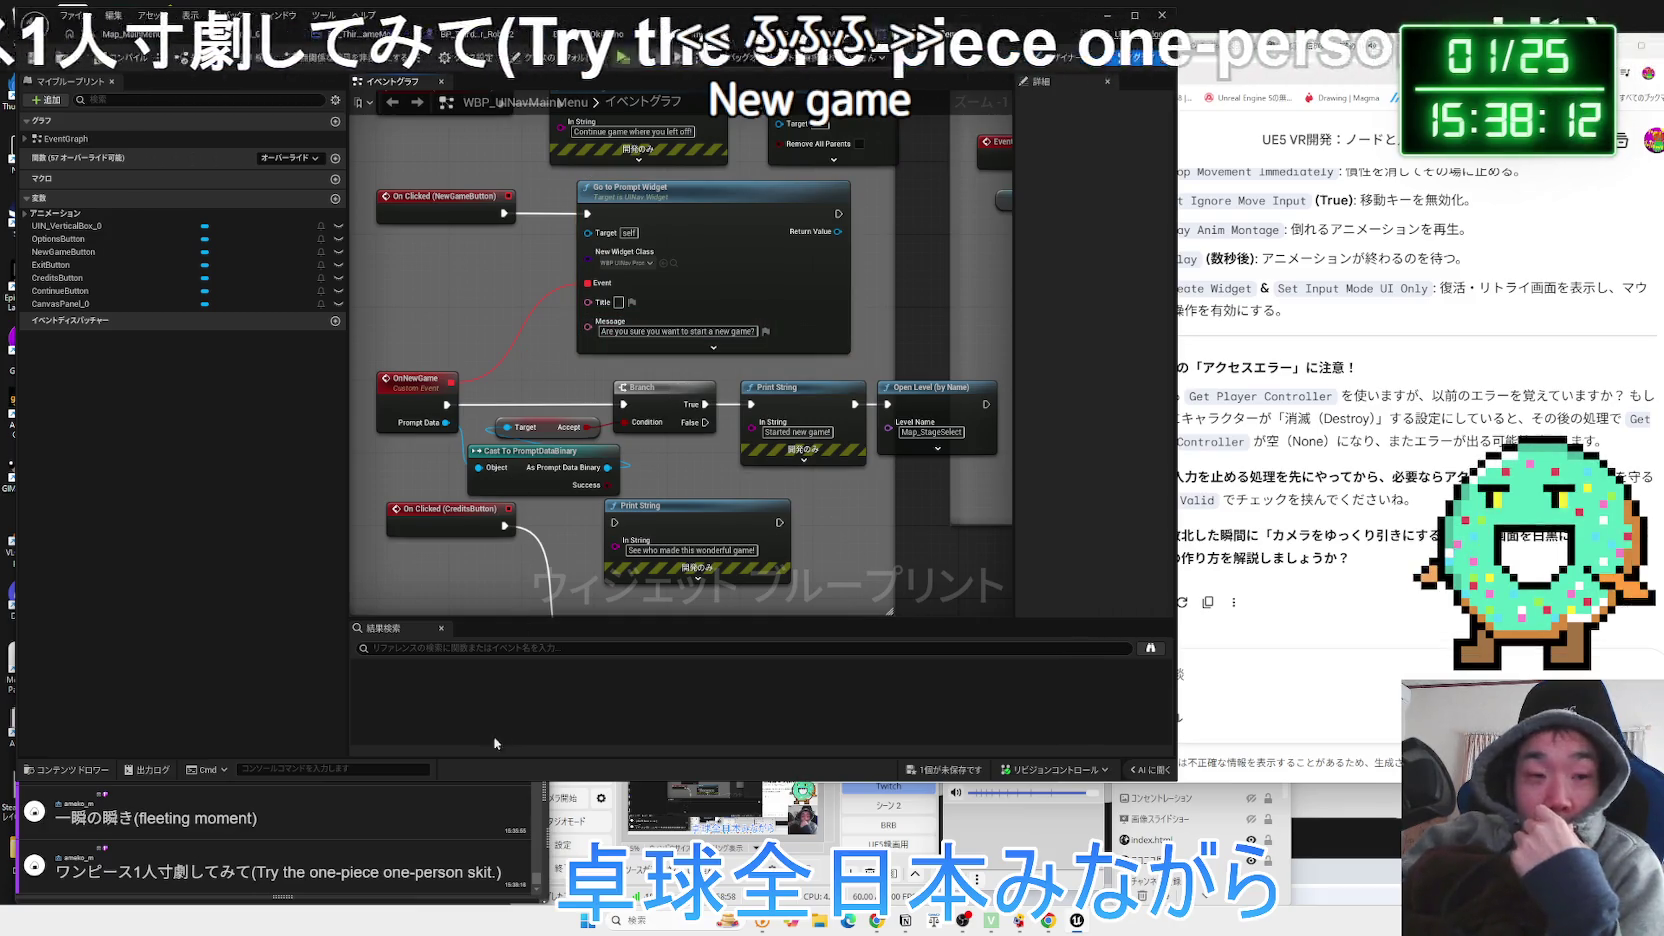
pyautogui.click(432, 855)
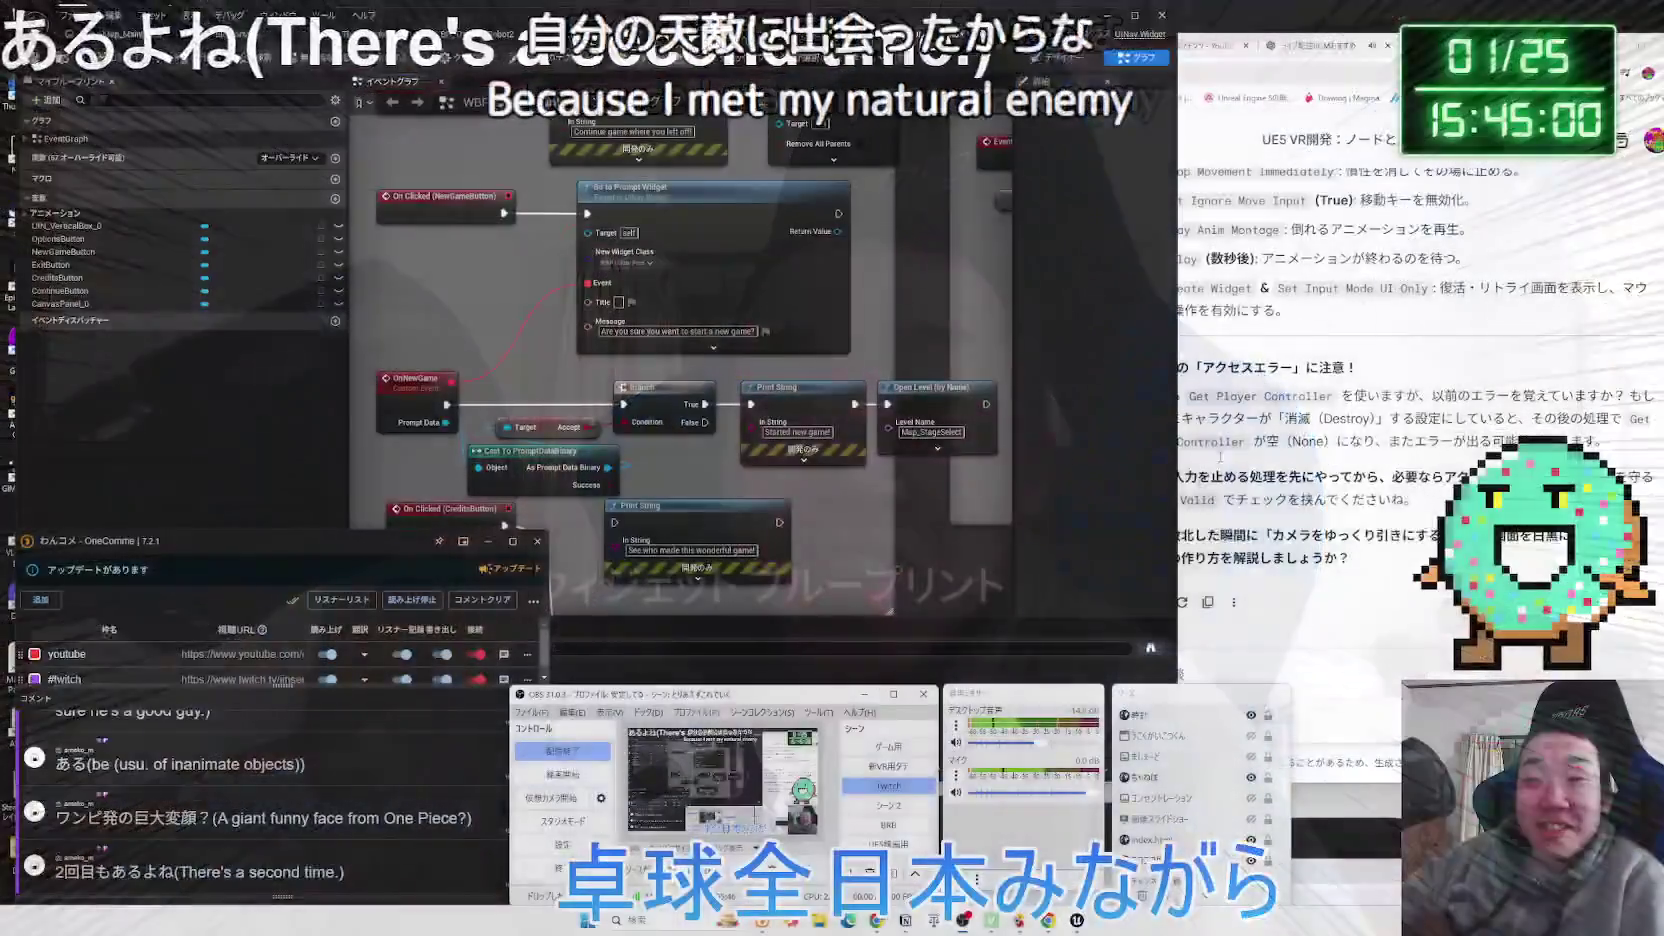
# Open a new Chrome tab on the Google start page.
pyautogui.hotkey('ctrl', 't')
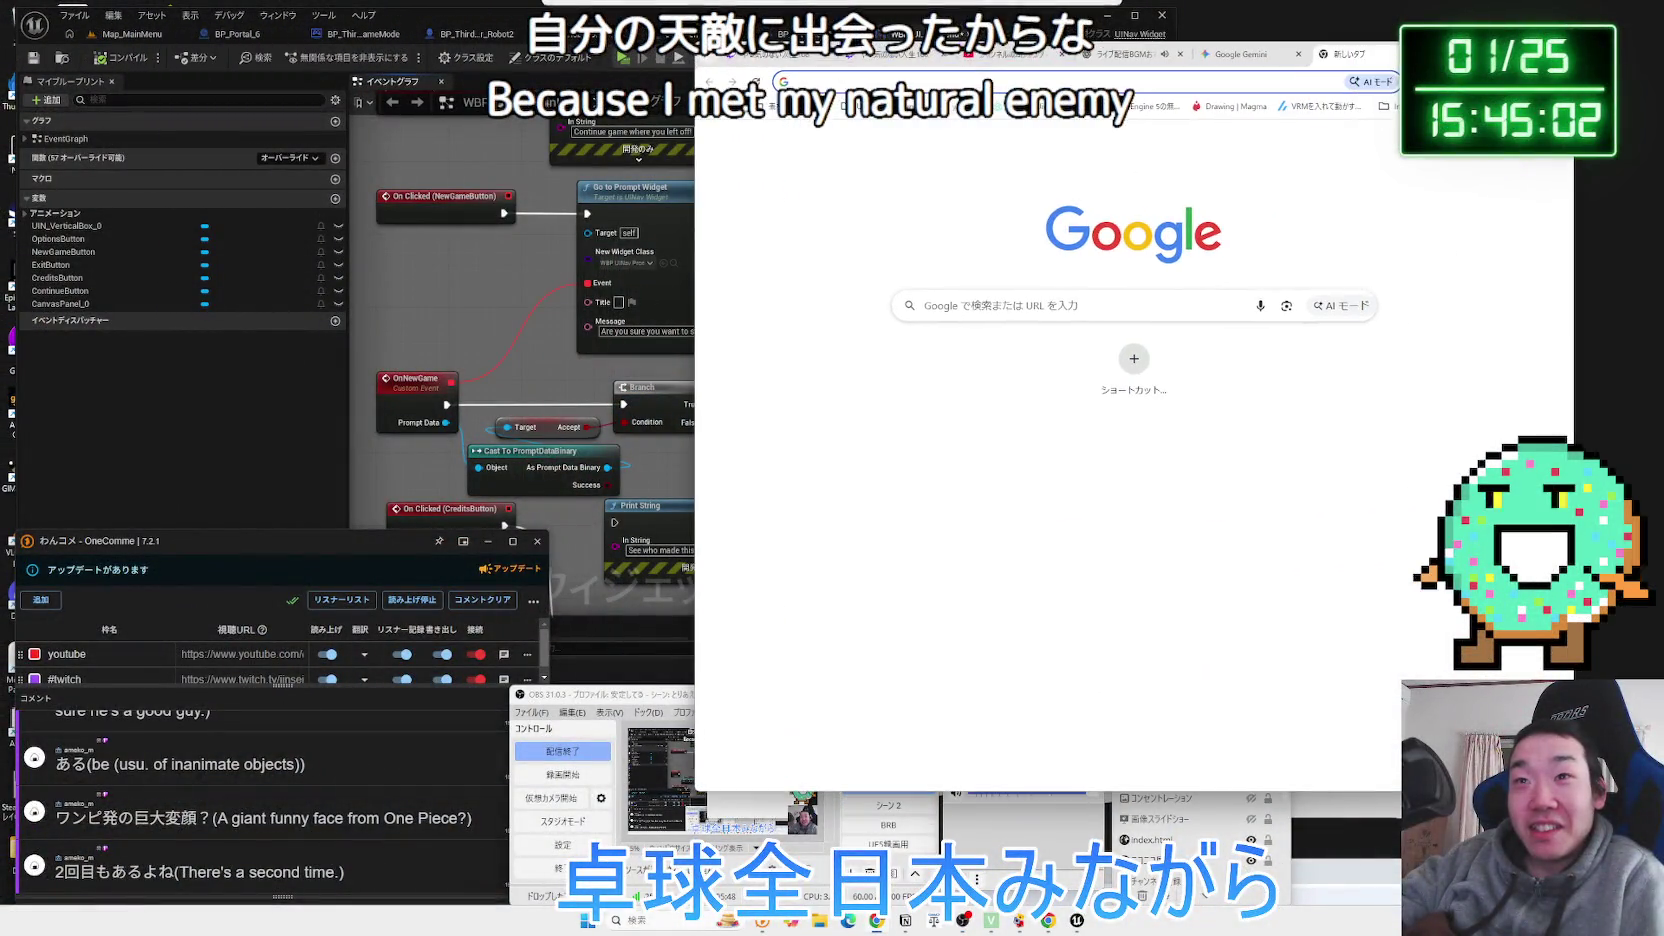
# Search Google for エネル 顔 and preview the Enel face images, including the Usopp manga panel.
pyautogui.click(1294, 83)
pyautogui.write('エネル')
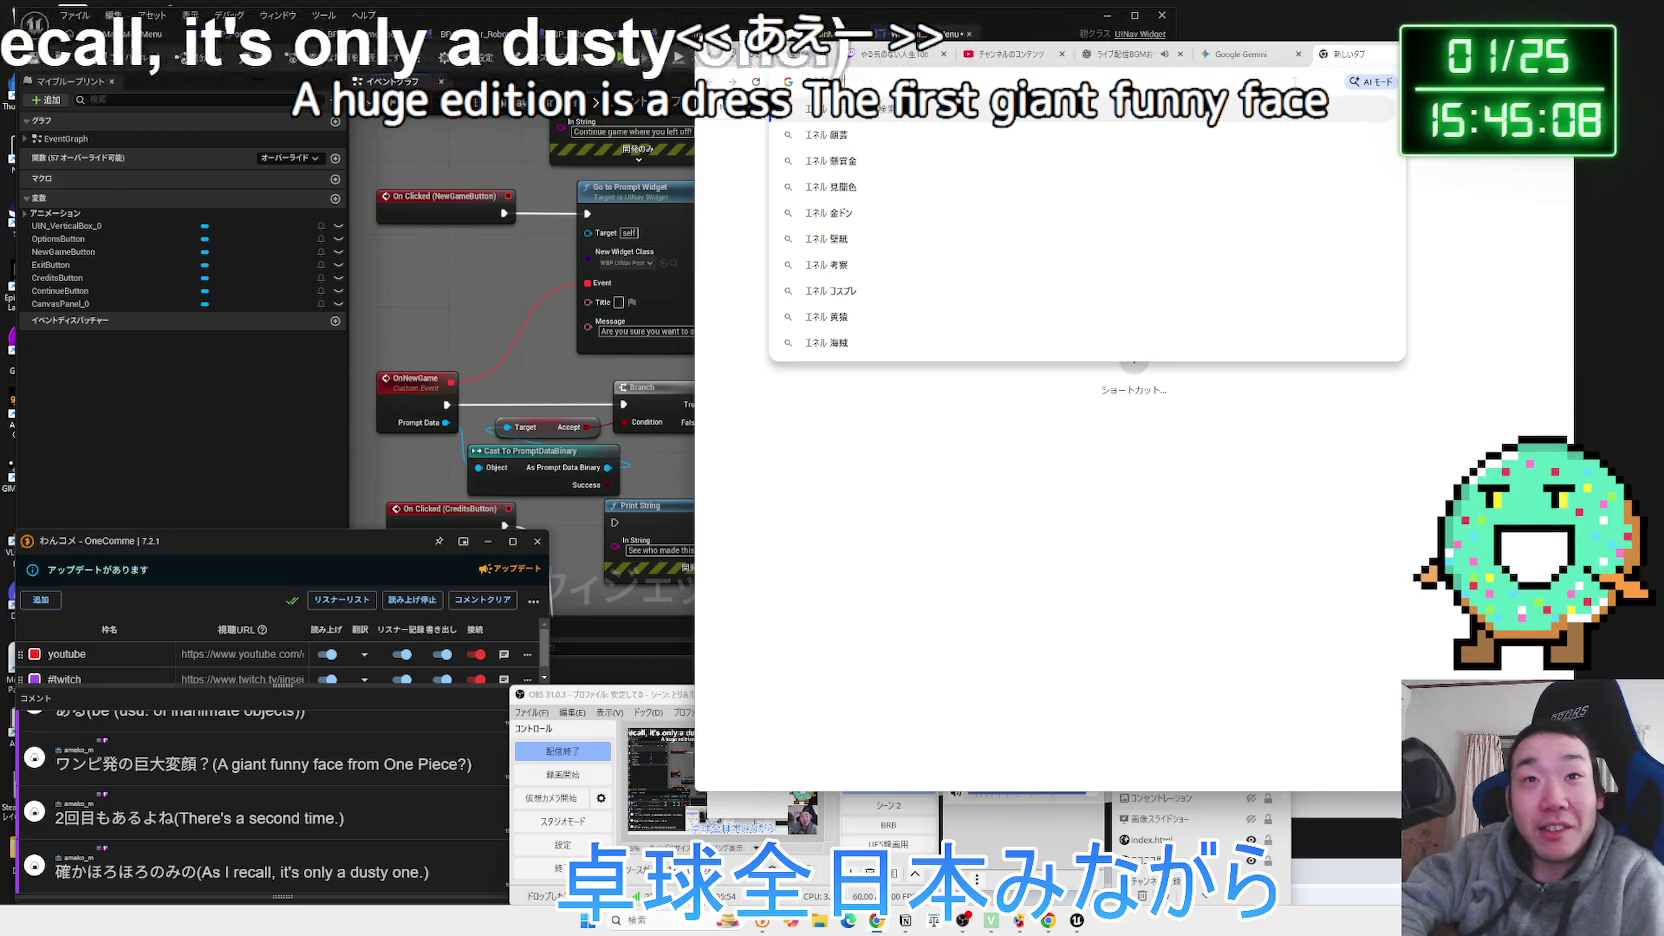
pyautogui.press('Down')
pyautogui.press('Return')
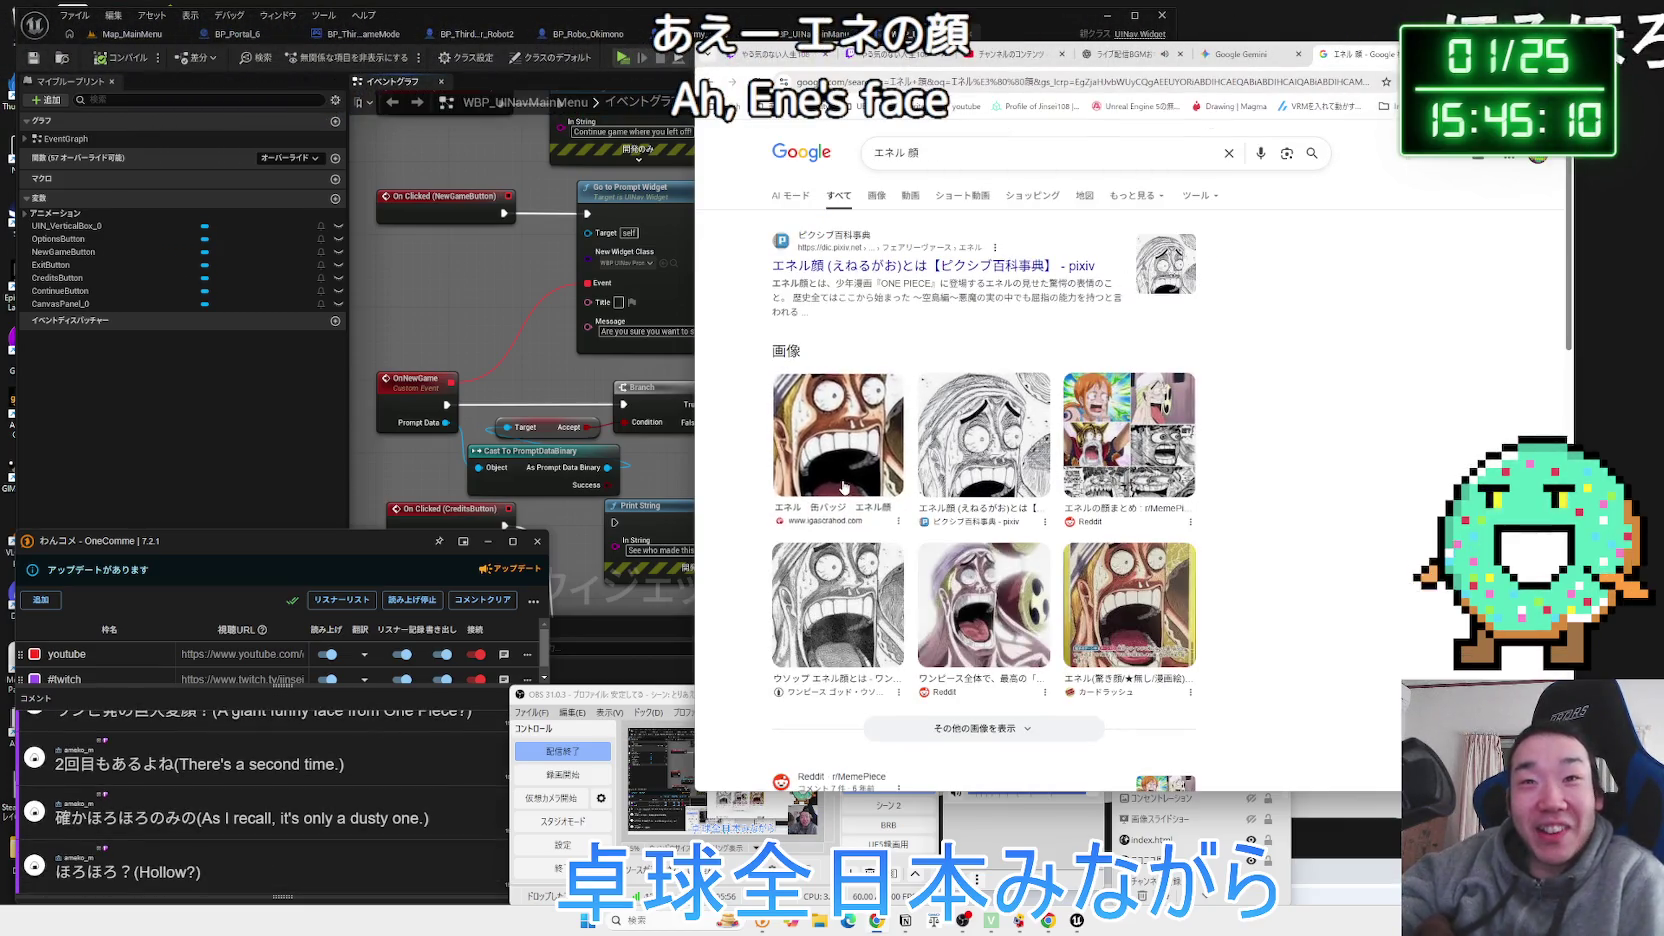
pyautogui.click(838, 435)
pyautogui.click(952, 477)
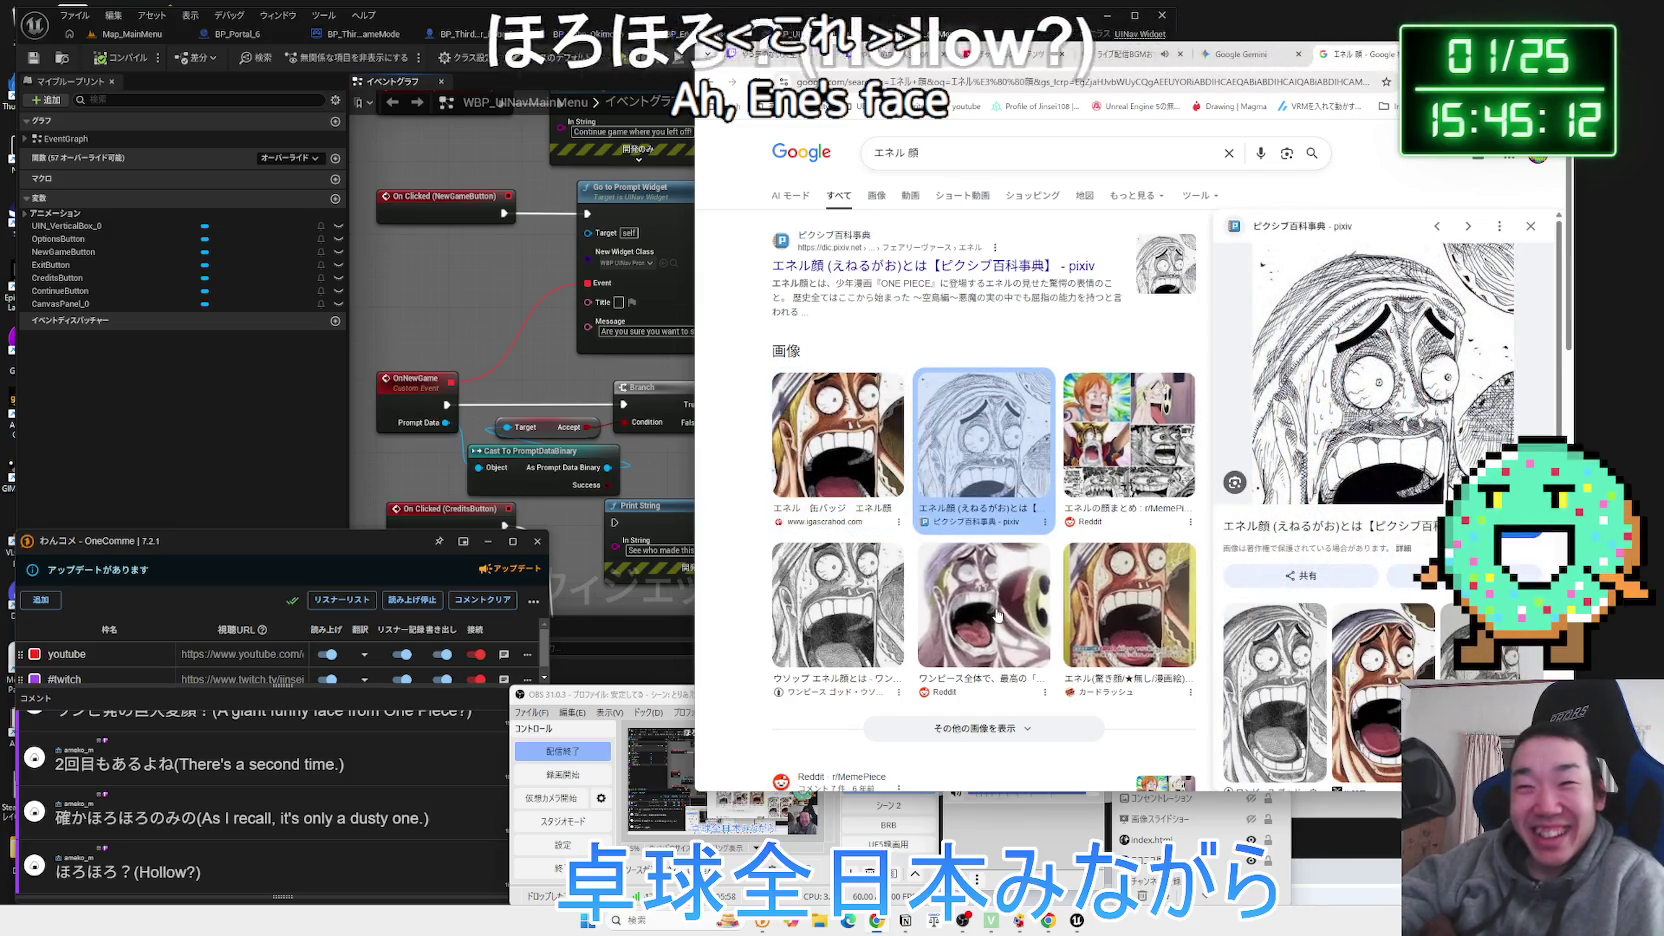
pyautogui.click(829, 617)
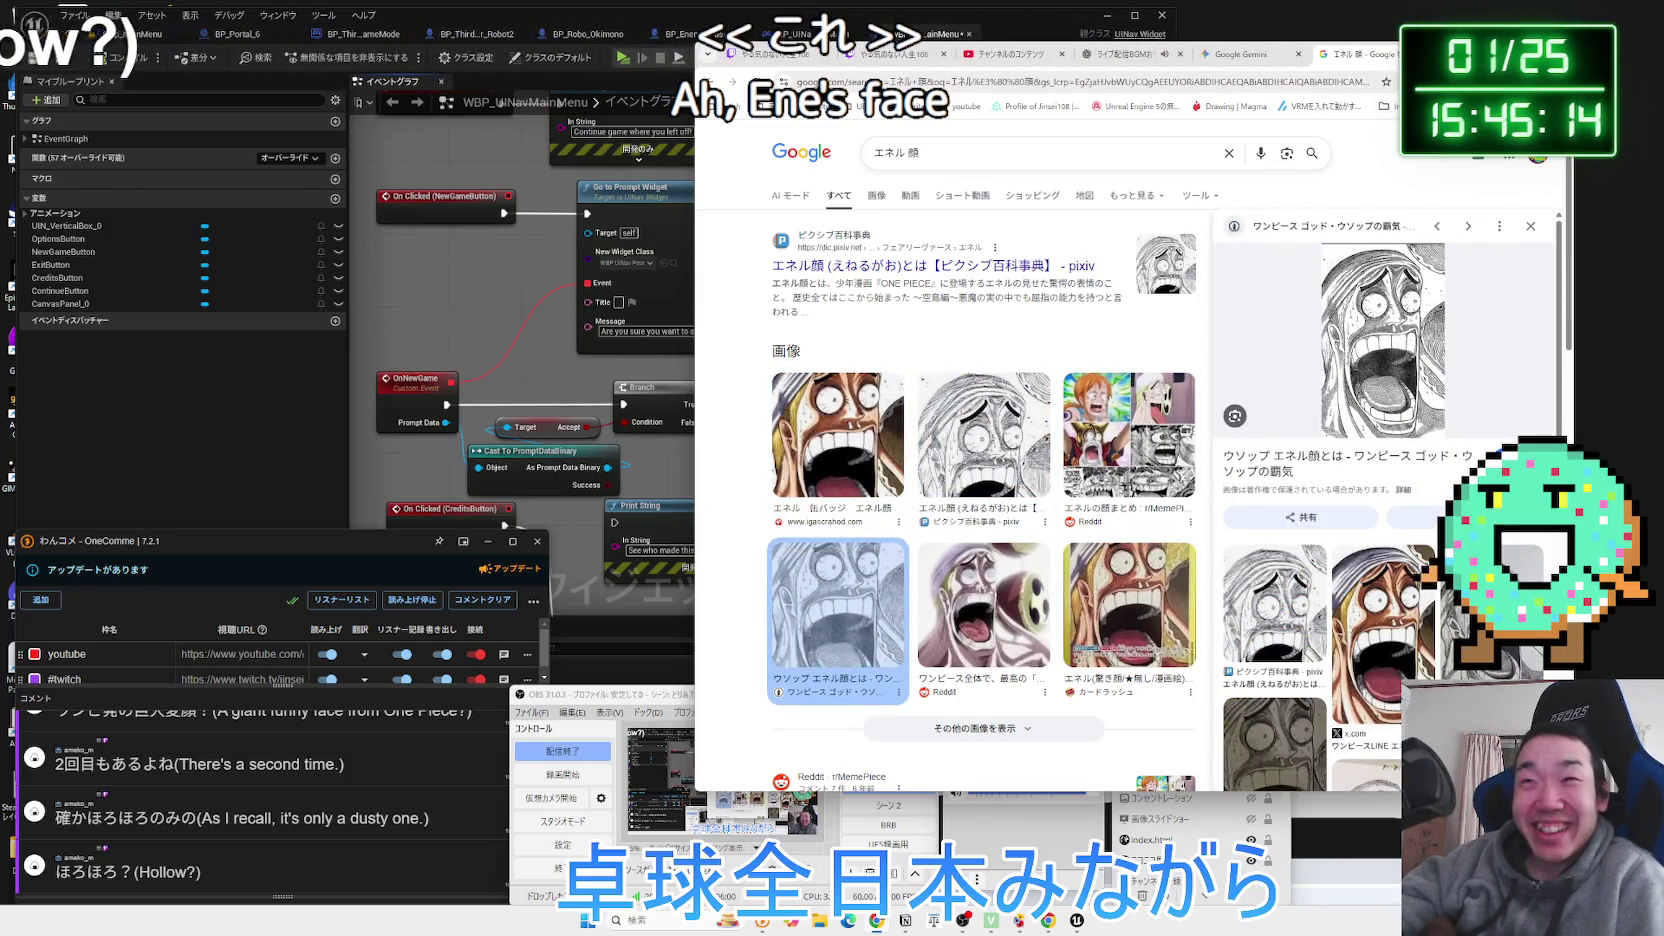
# In a new tab, search ホロホロの実 and preview a Perona overview image.
pyautogui.moveTo(1445, 59); pyautogui.dragTo(1147, 65)
pyautogui.click(1143, 60)
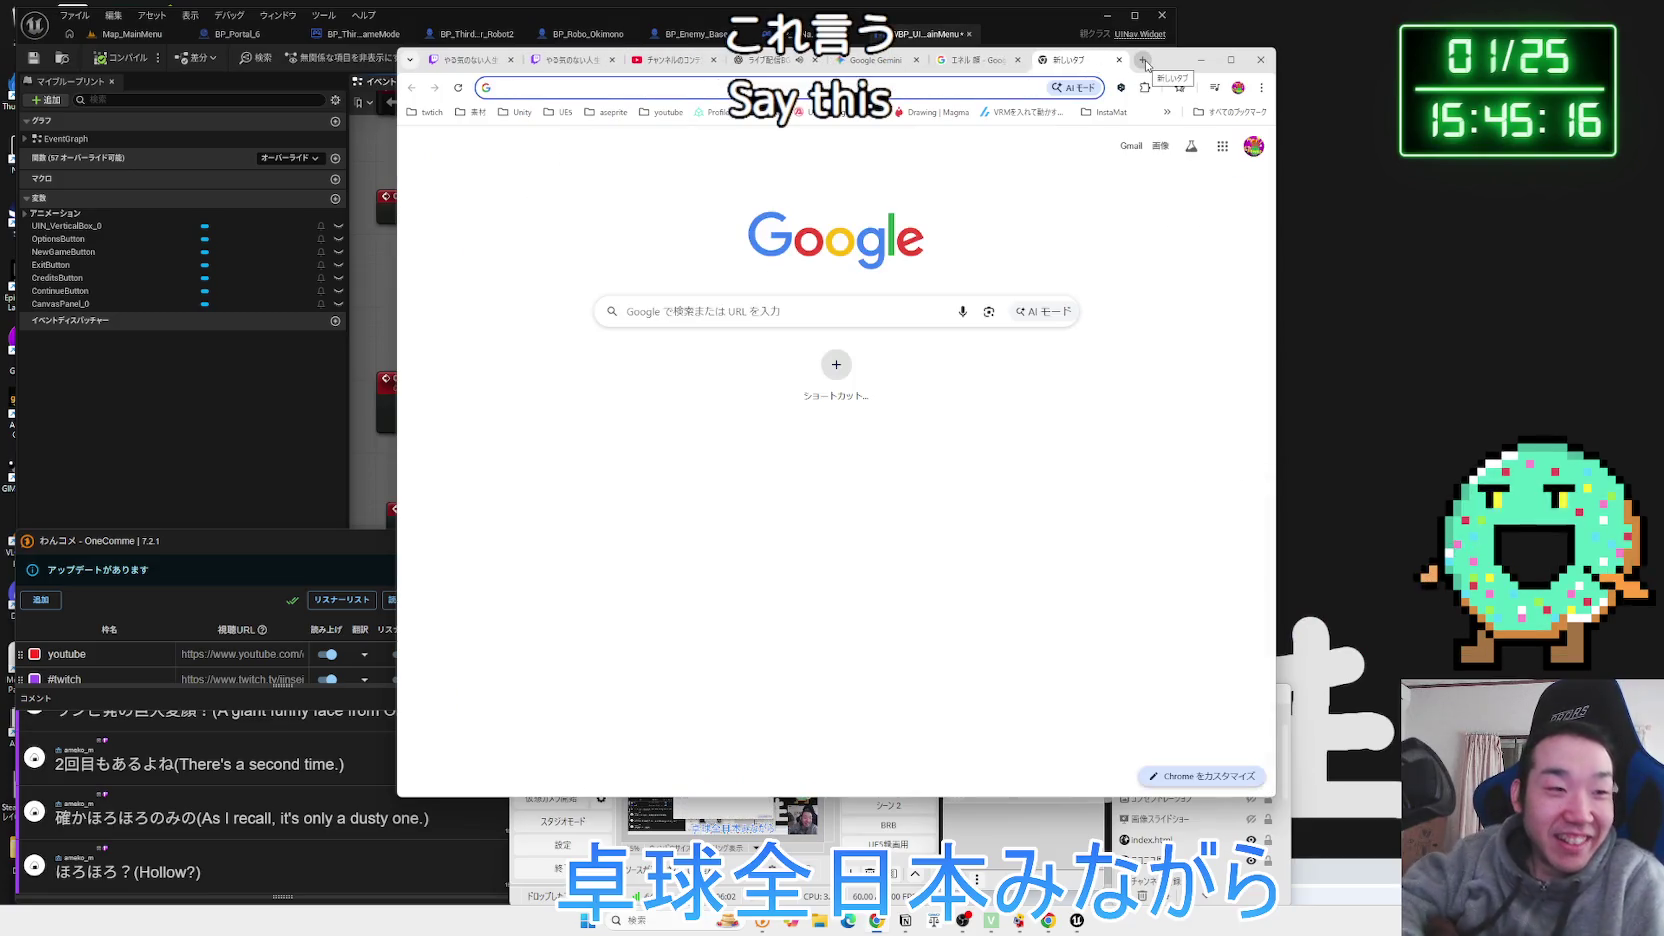
pyautogui.write('ほろほろの実')
pyautogui.press('Return')
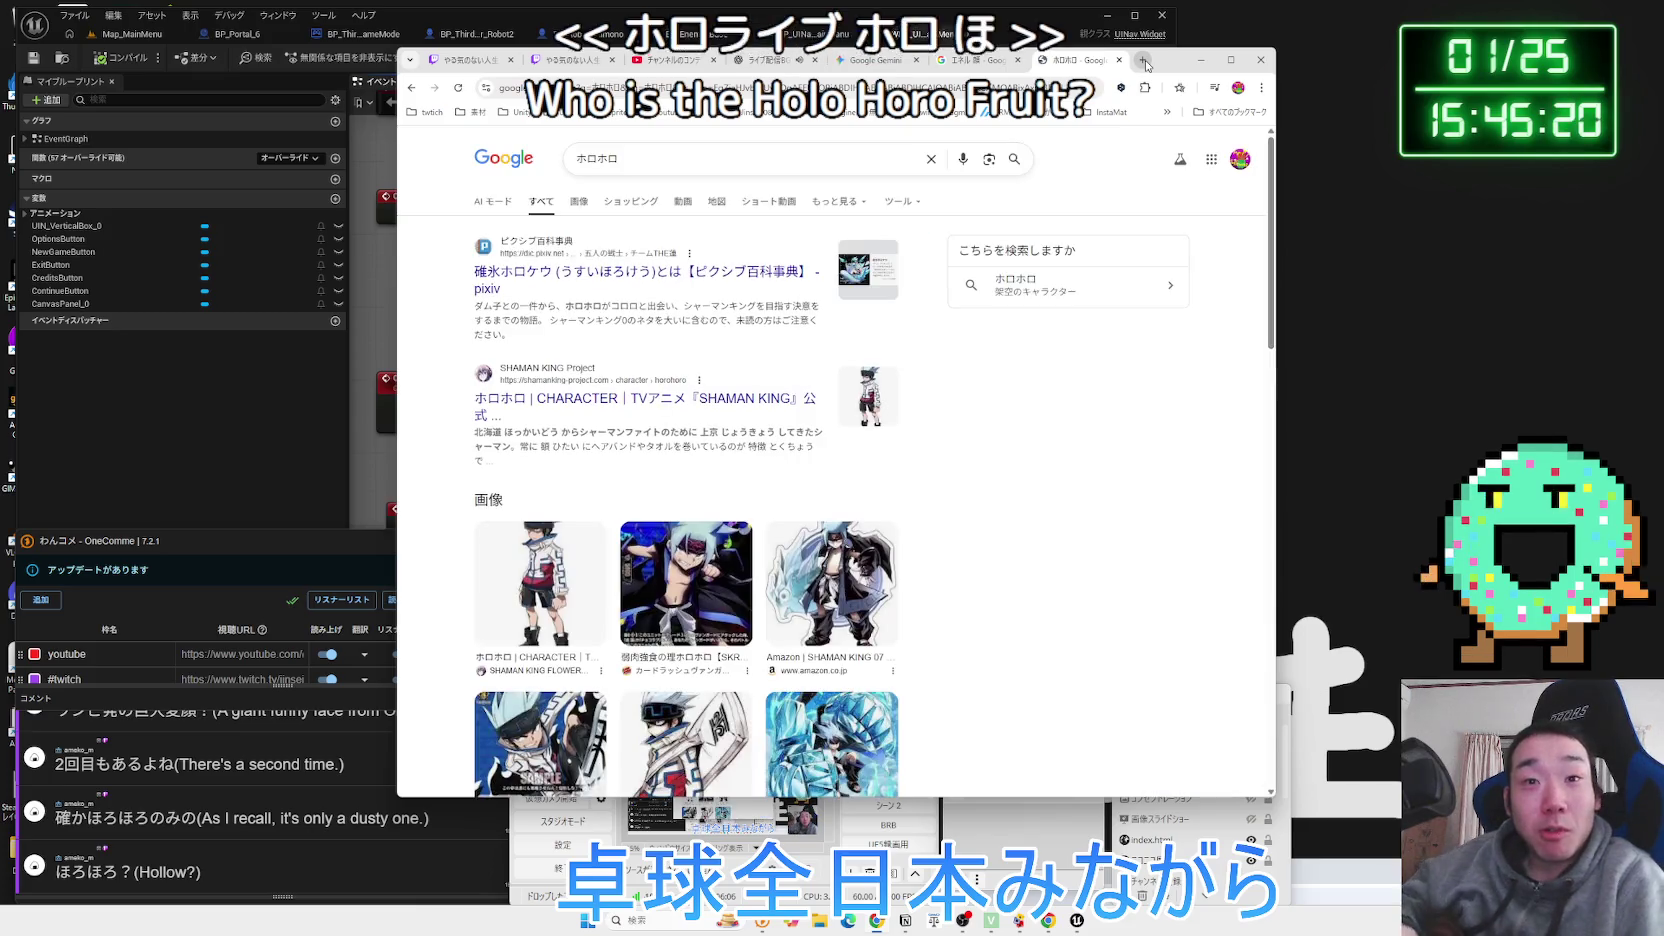
pyautogui.click(691, 162)
pyautogui.click(640, 212)
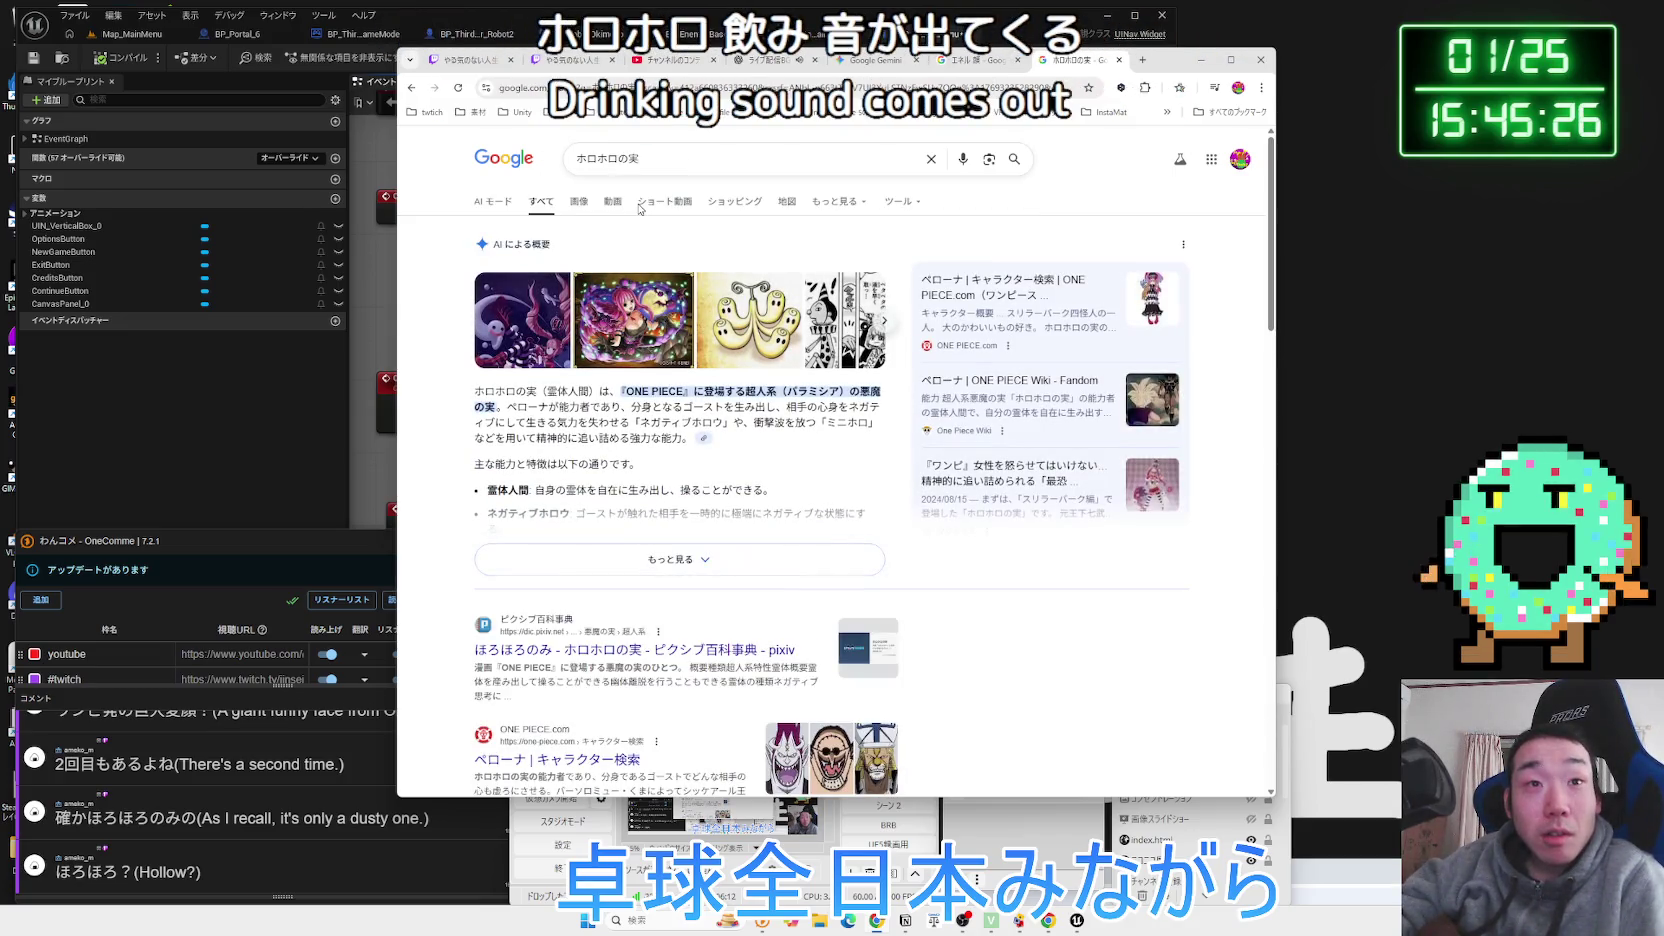
pyautogui.click(635, 360)
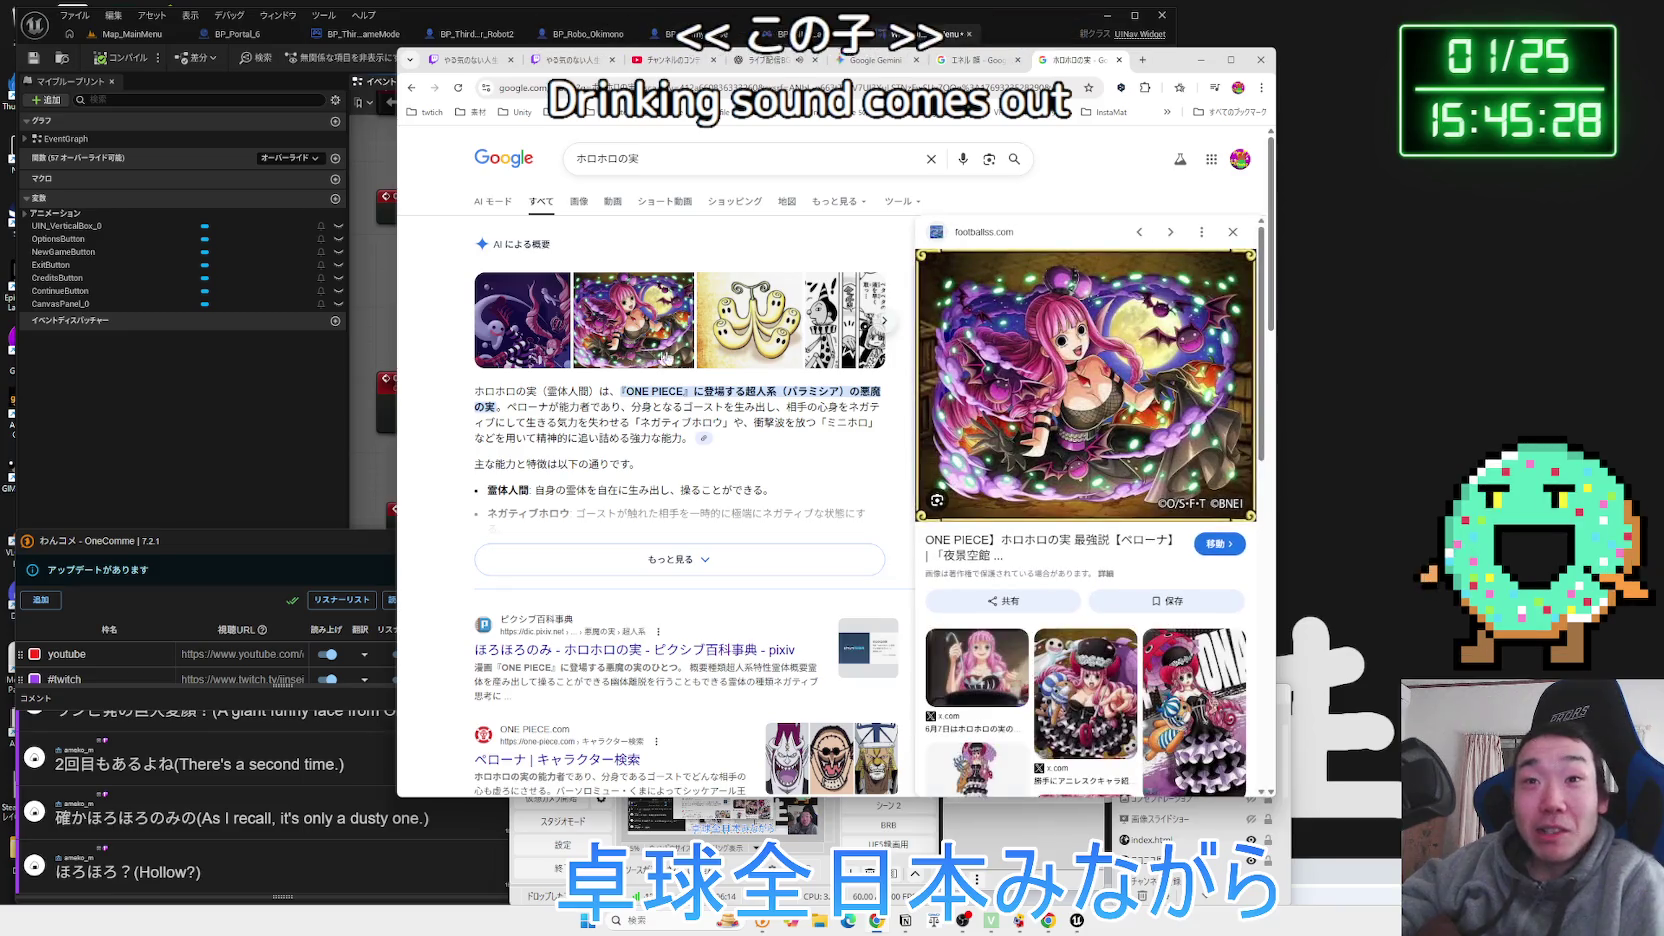
pyautogui.scroll(-2, 675, 531)
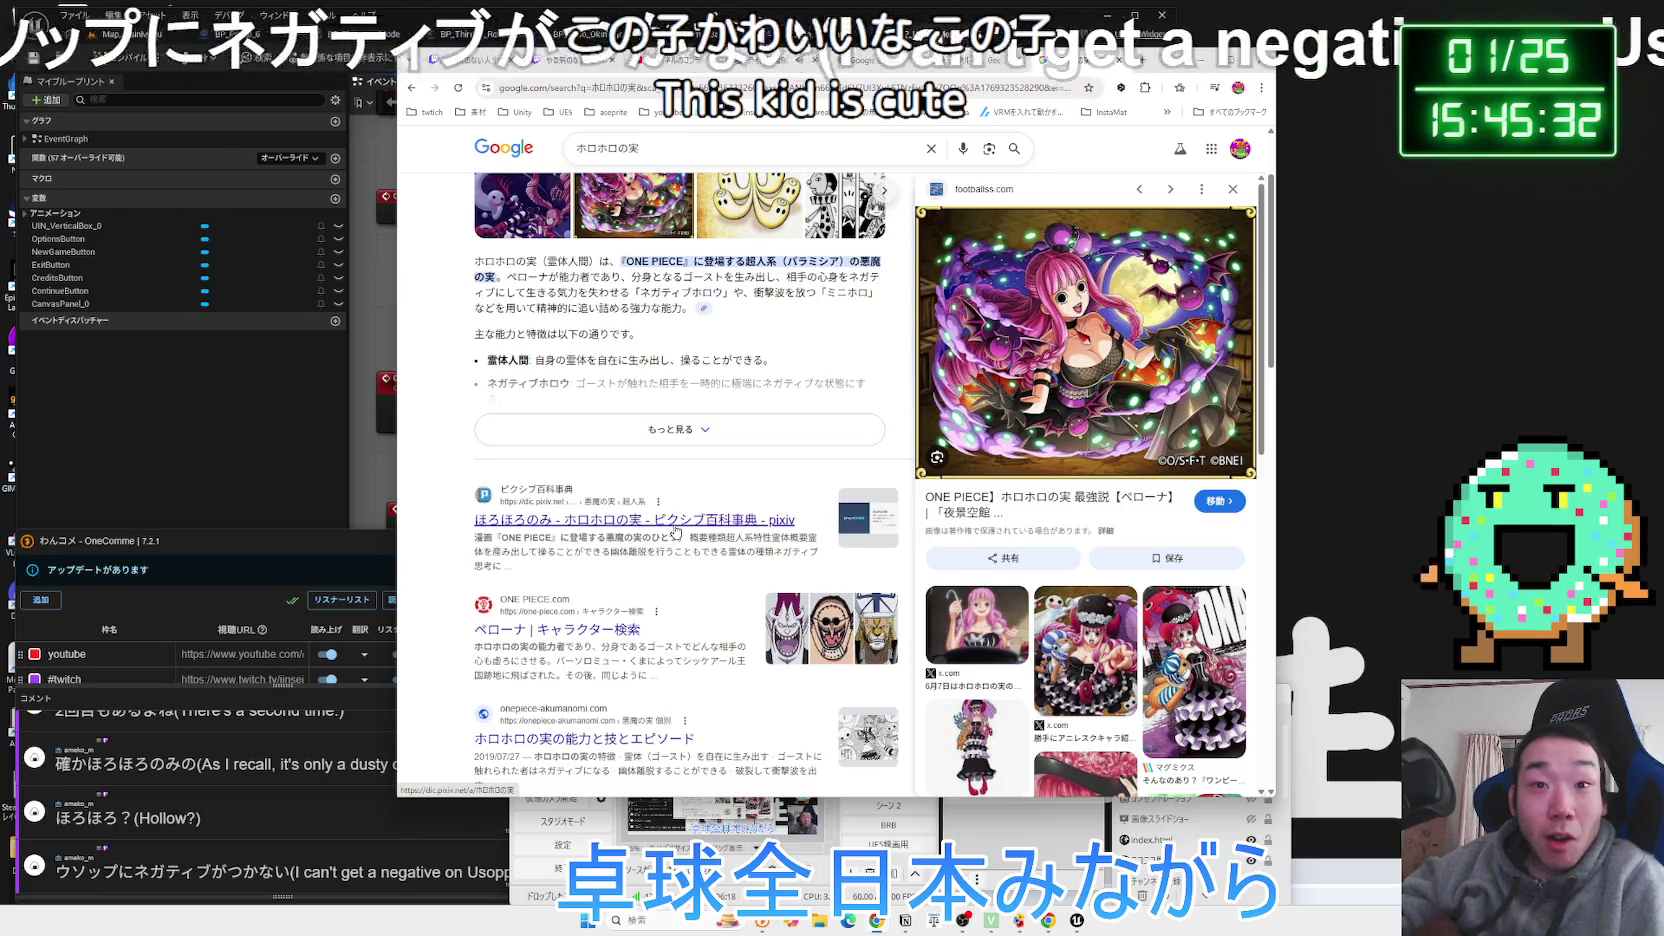
pyautogui.scroll(-3, 675, 531)
pyautogui.scroll(2, 675, 531)
pyautogui.scroll(2, 675, 531)
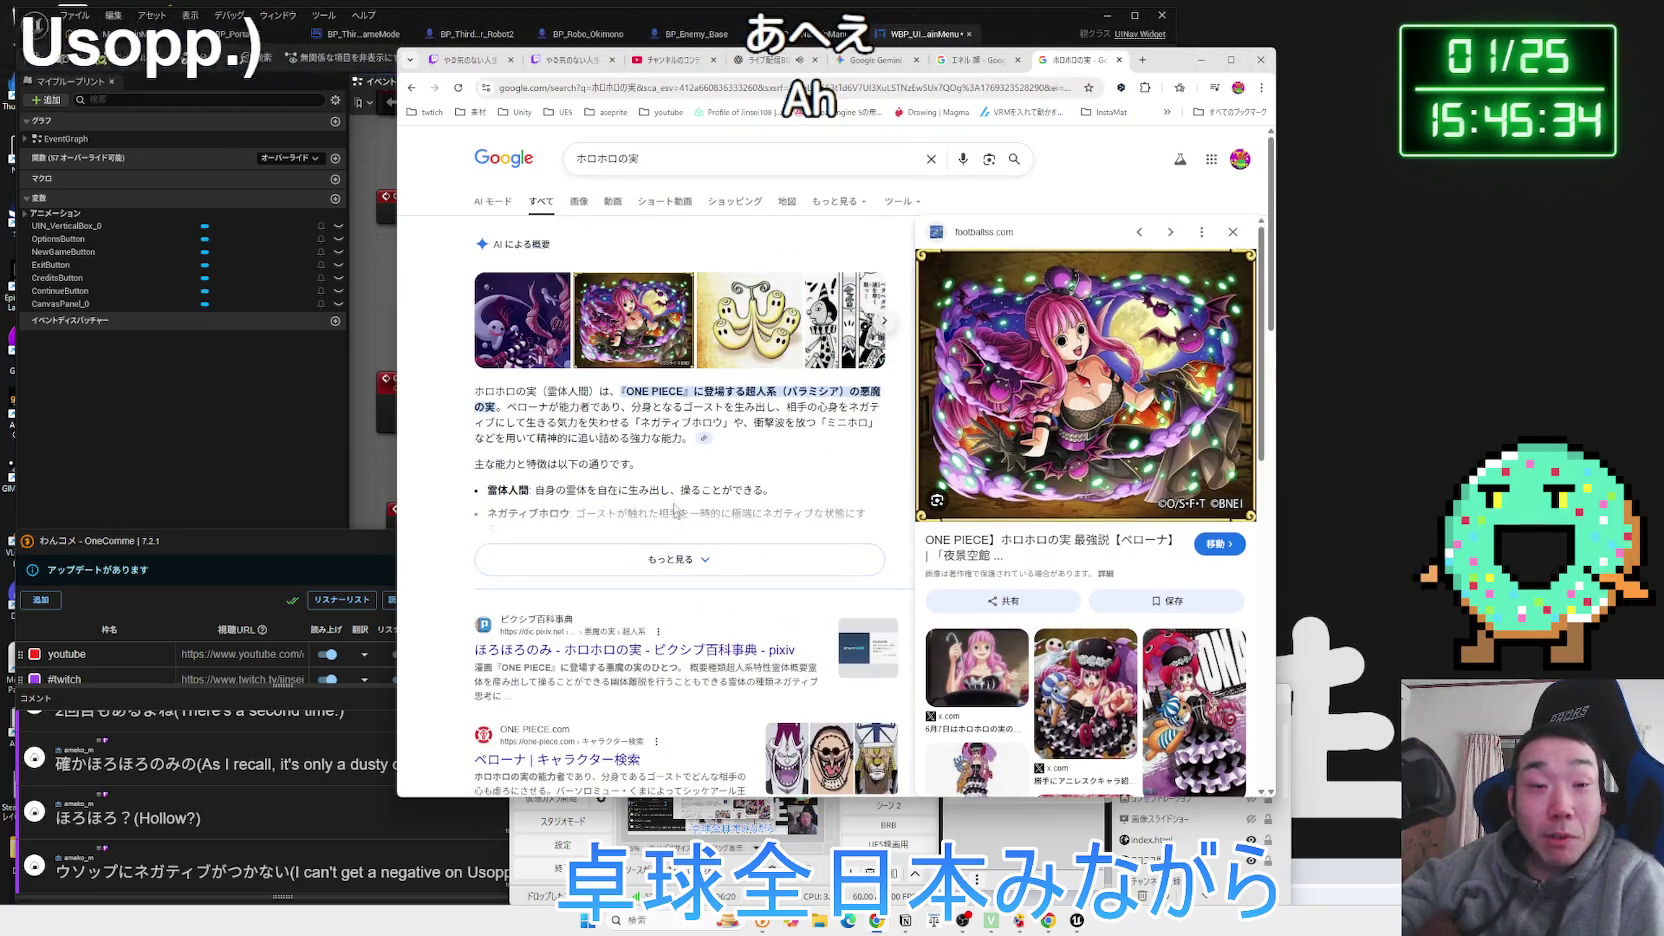
# Switch to ホロホロの実 image results and preview manga, trading card and oh42_721 page images.
pyautogui.click(569, 205)
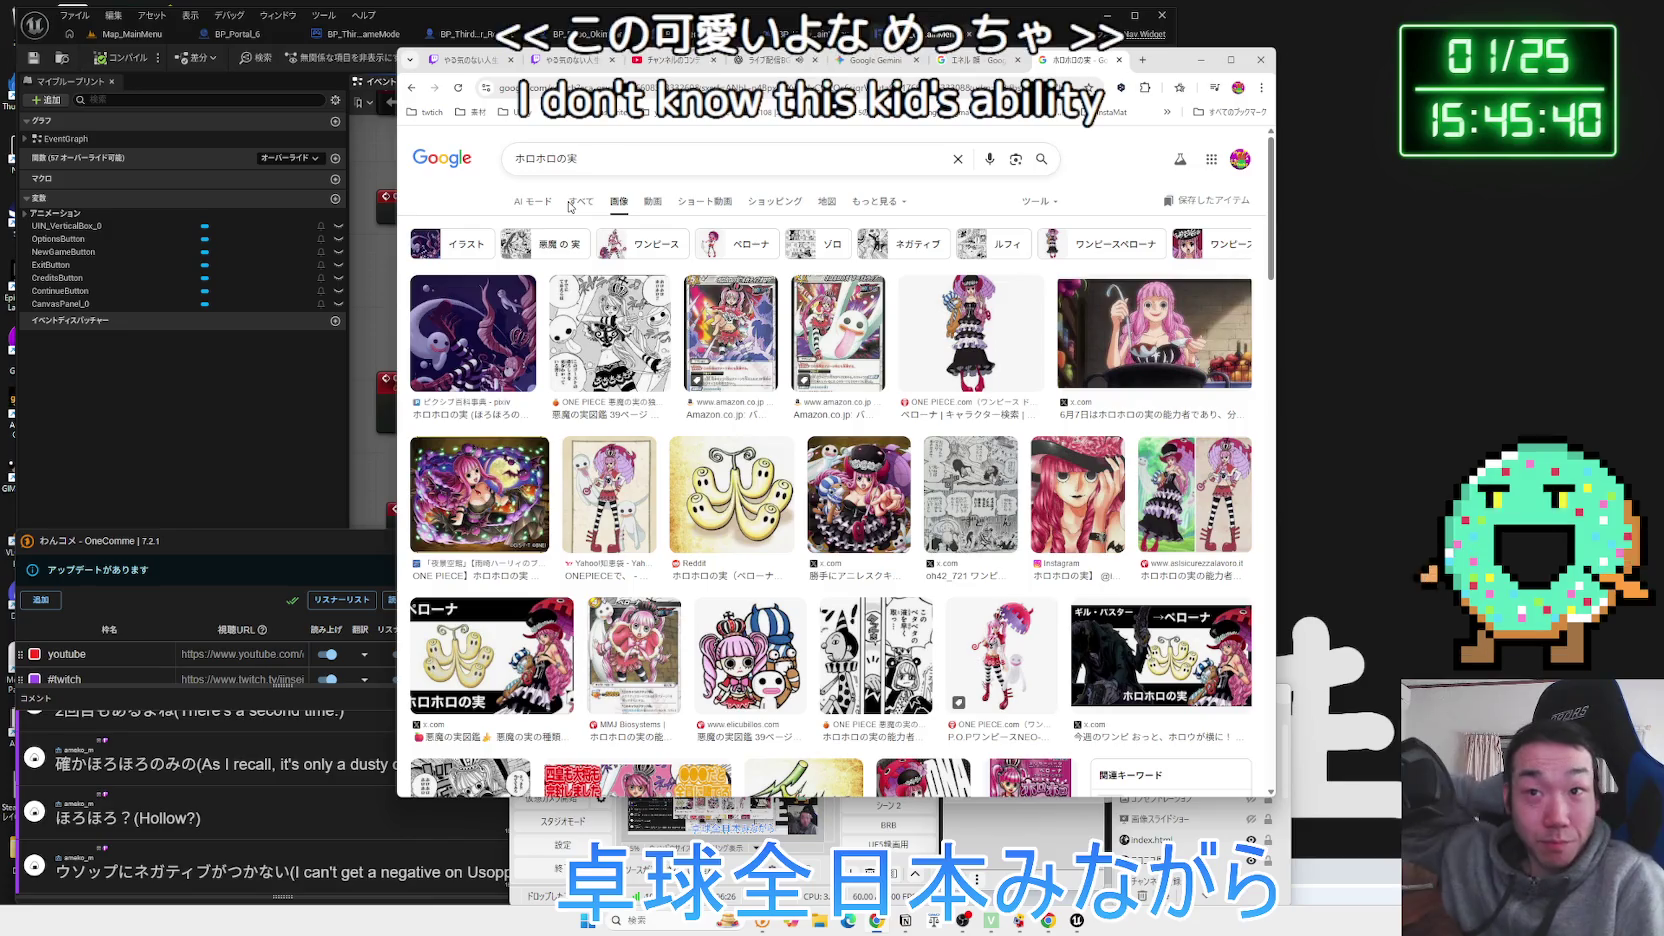
pyautogui.click(628, 314)
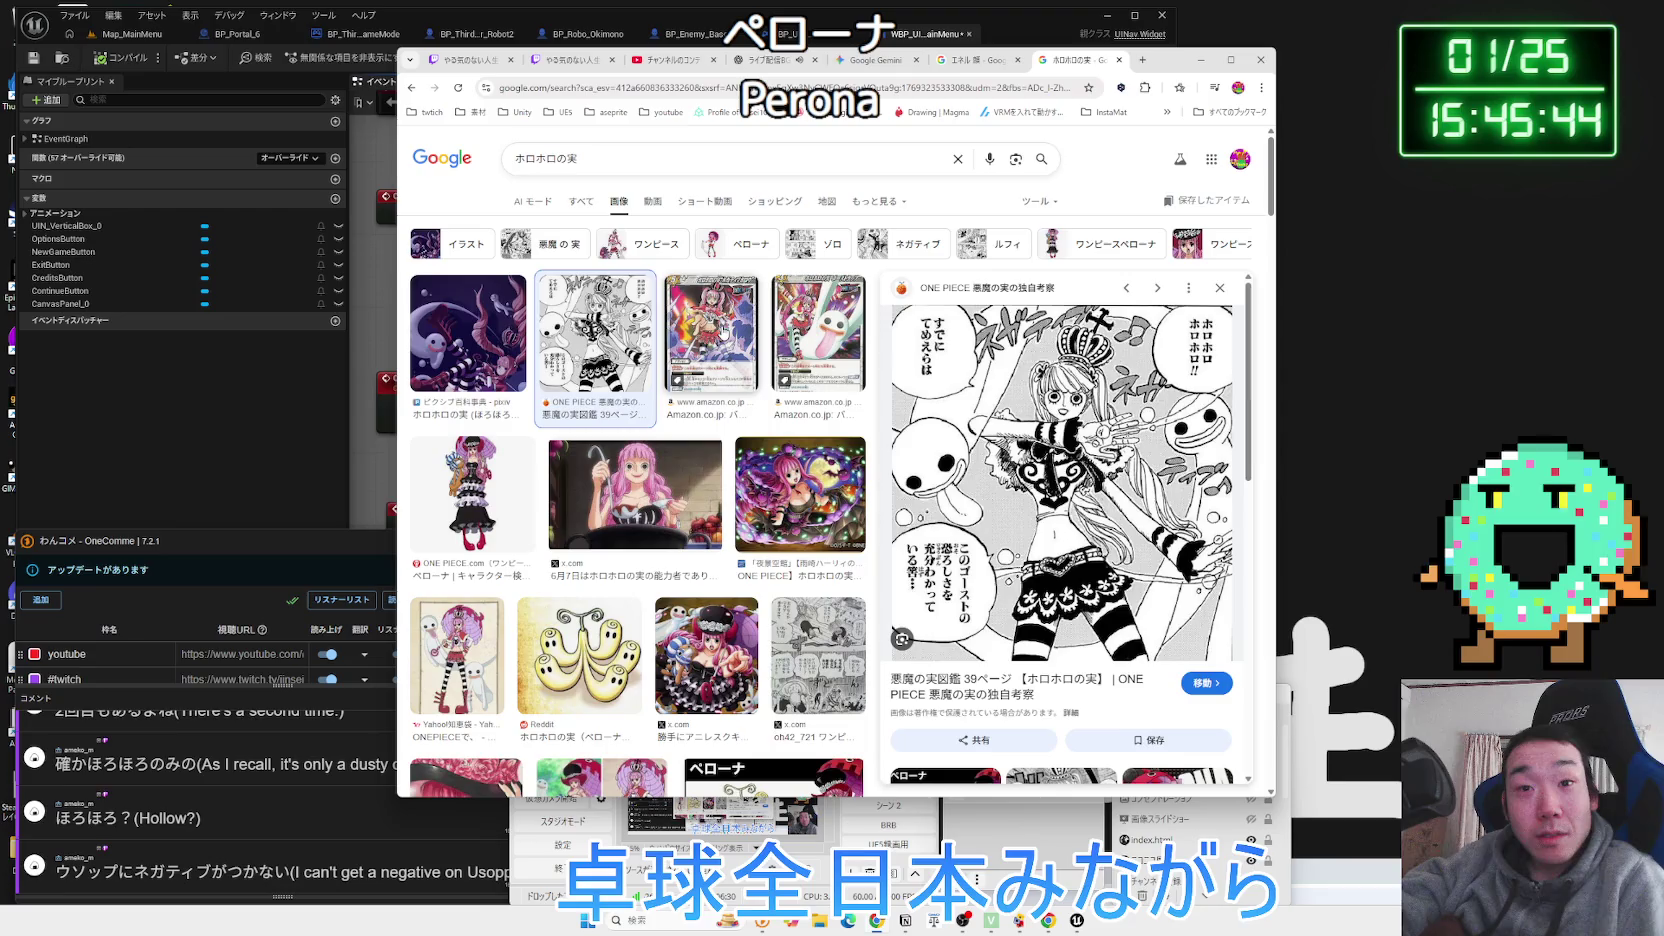
pyautogui.click(723, 332)
pyautogui.click(826, 376)
pyautogui.click(712, 370)
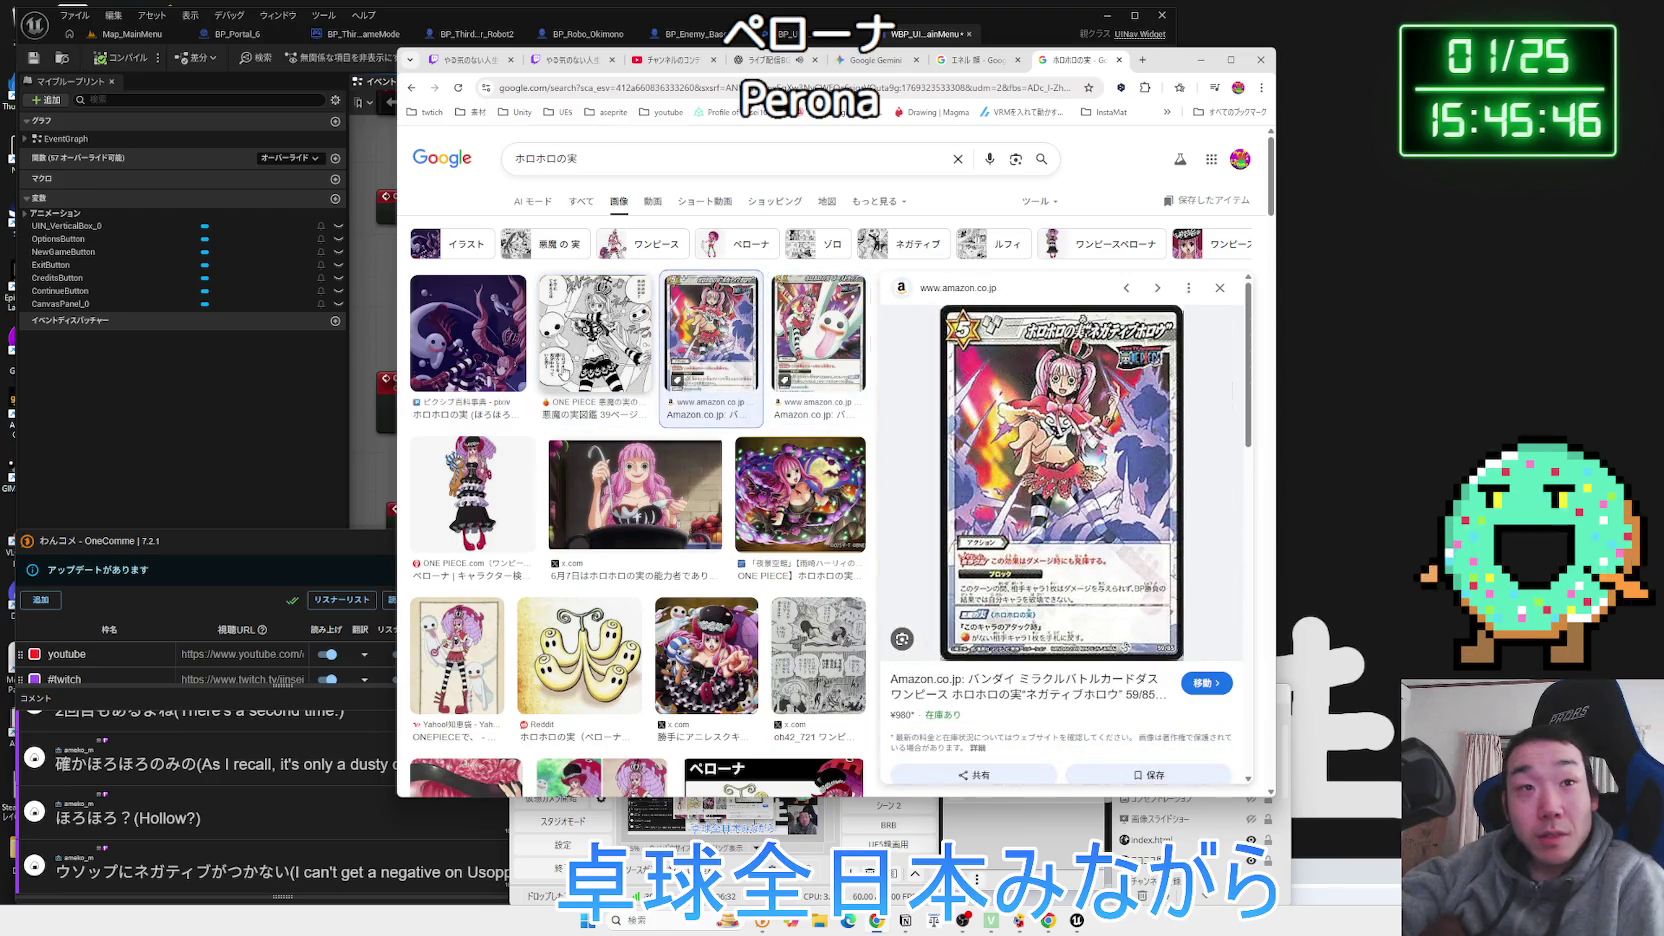
pyautogui.scroll(-2, 606, 378)
pyautogui.click(635, 305)
pyautogui.click(800, 305)
pyautogui.scroll(-1, 790, 330)
pyautogui.click(778, 398)
pyautogui.press('Left')
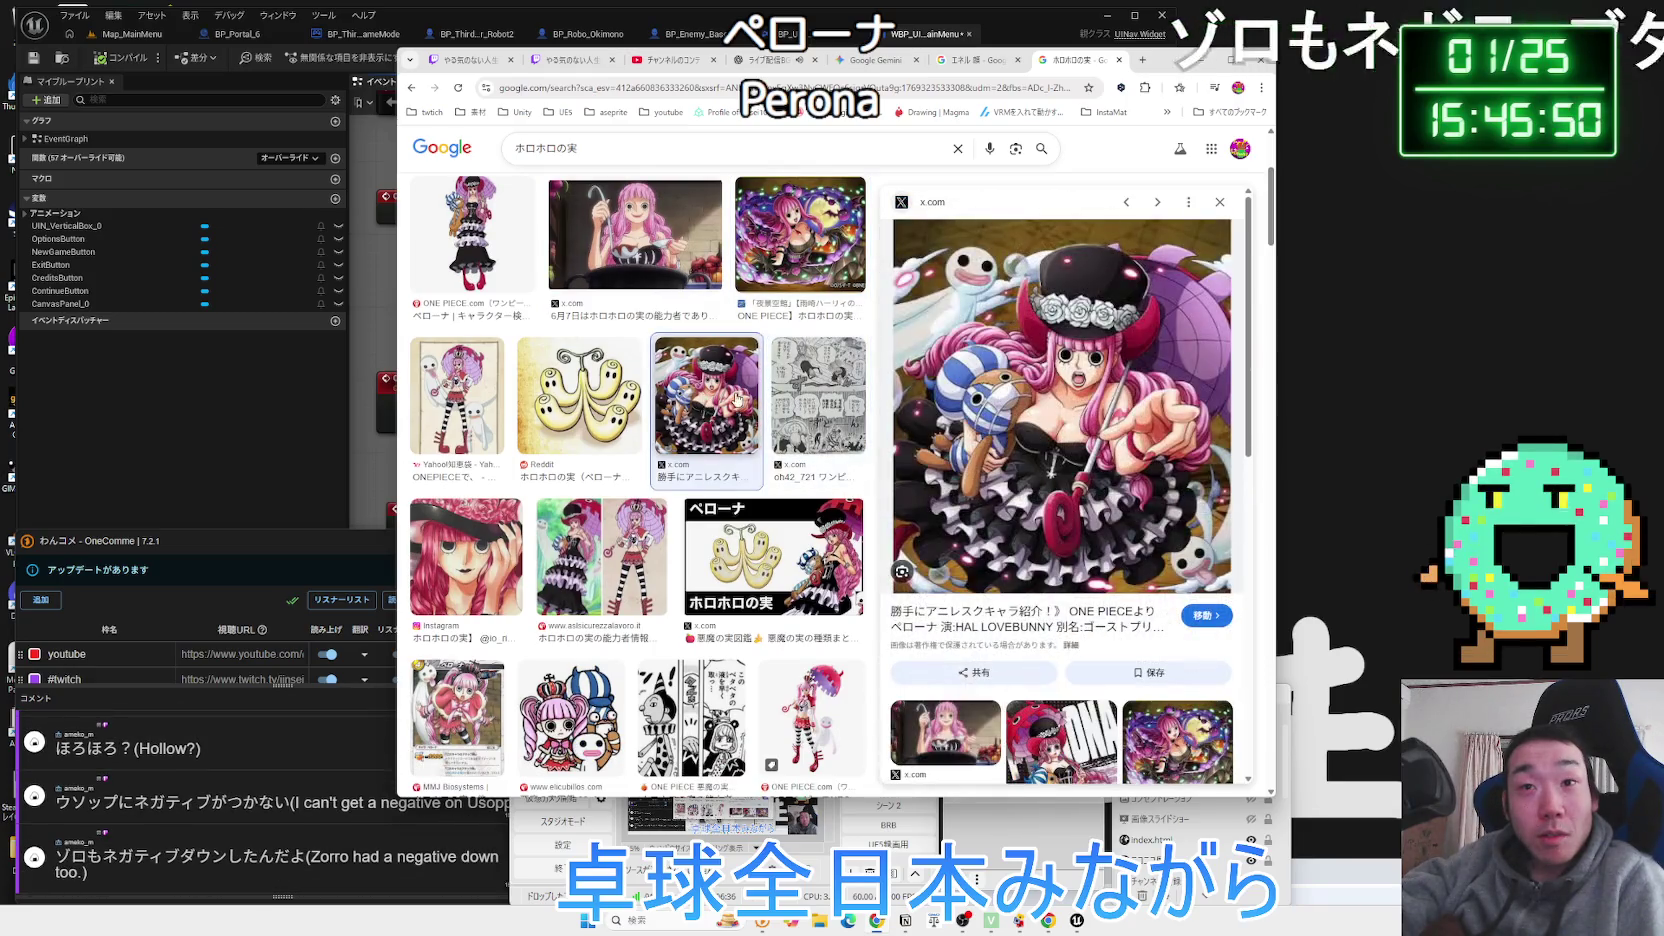
pyautogui.click(830, 397)
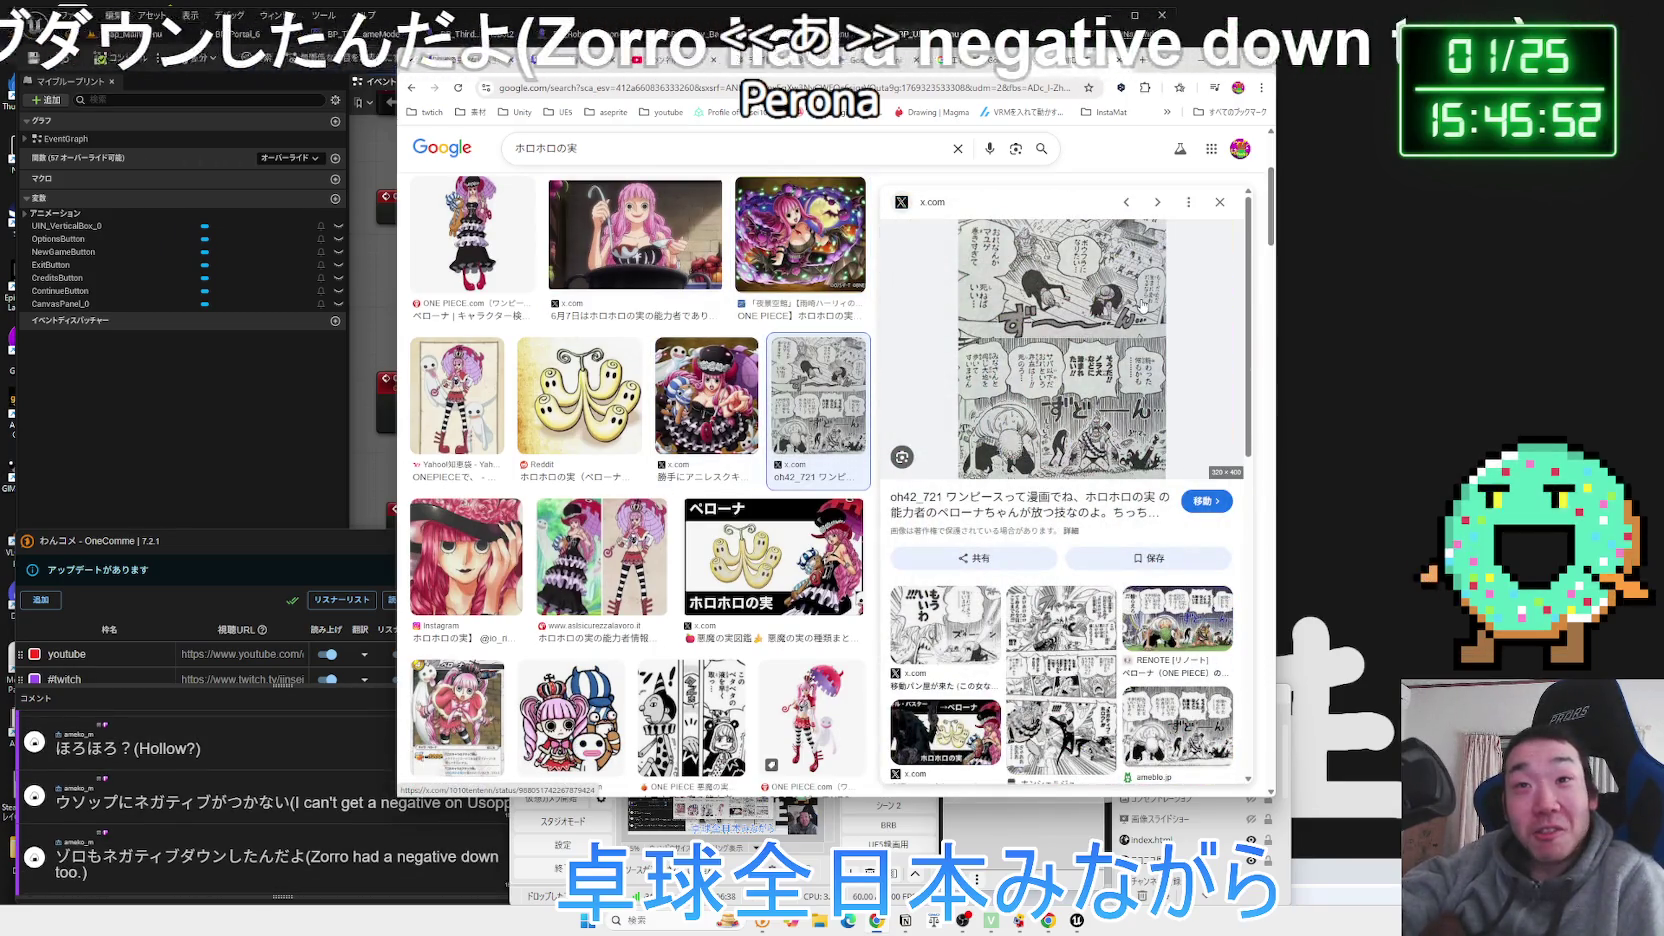
# Preview the ネガティブホロウ and Pinterest ウソップ manga images, then open the ウソップ pin.
pyautogui.scroll(-2, 1050, 478)
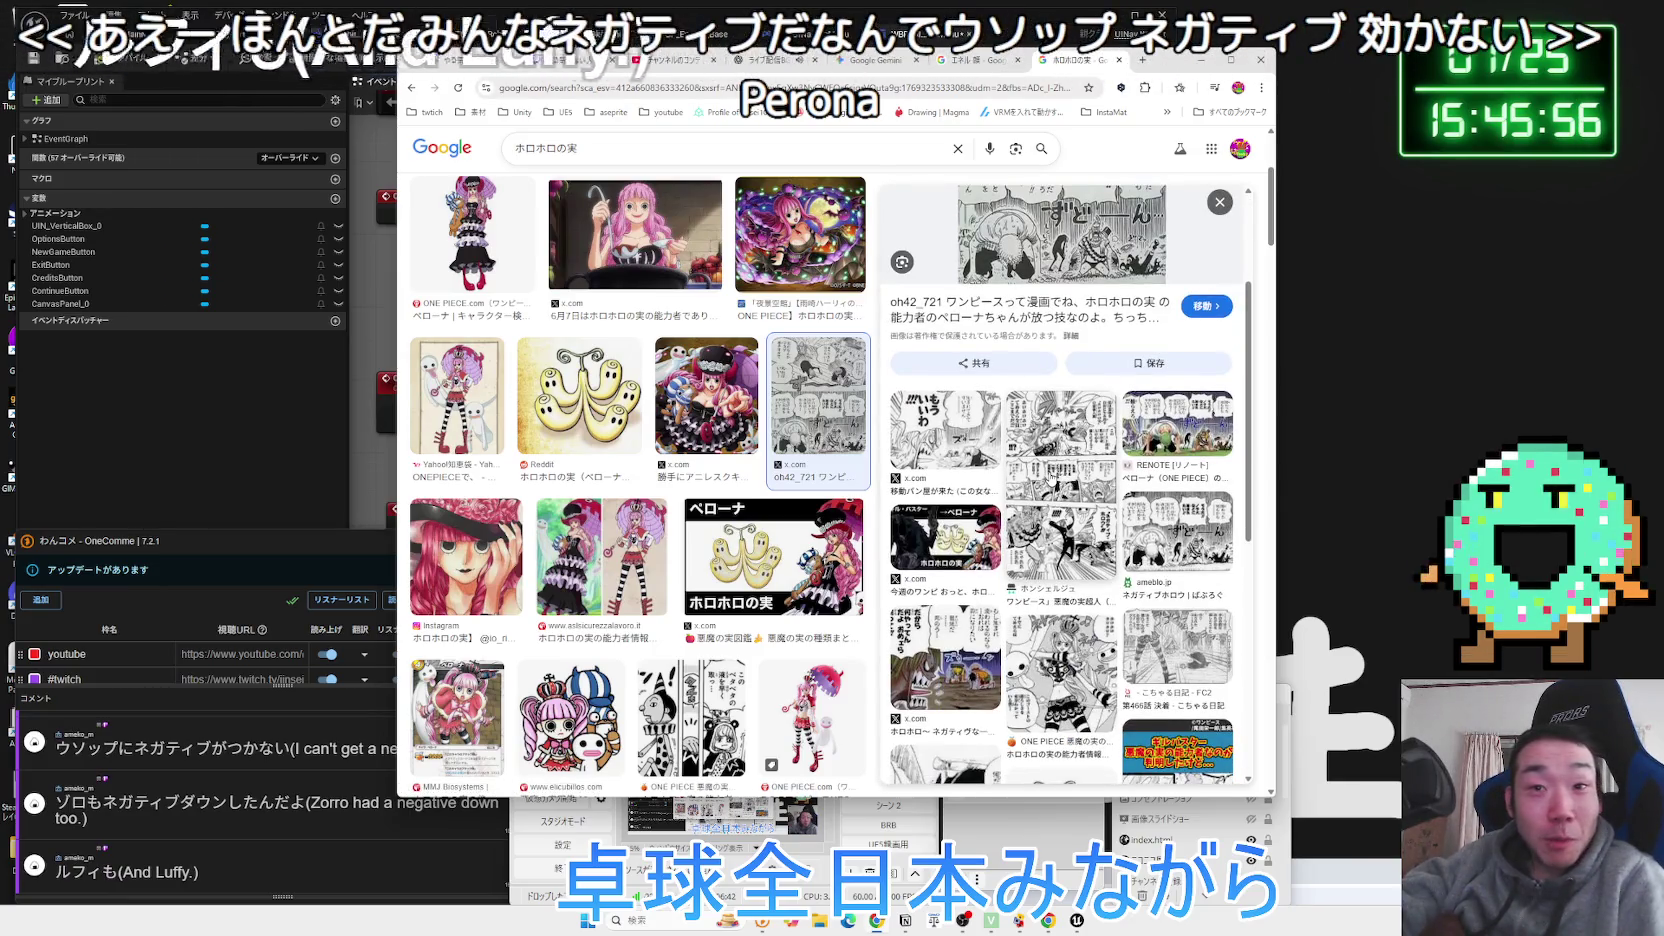
pyautogui.scroll(2, 1050, 478)
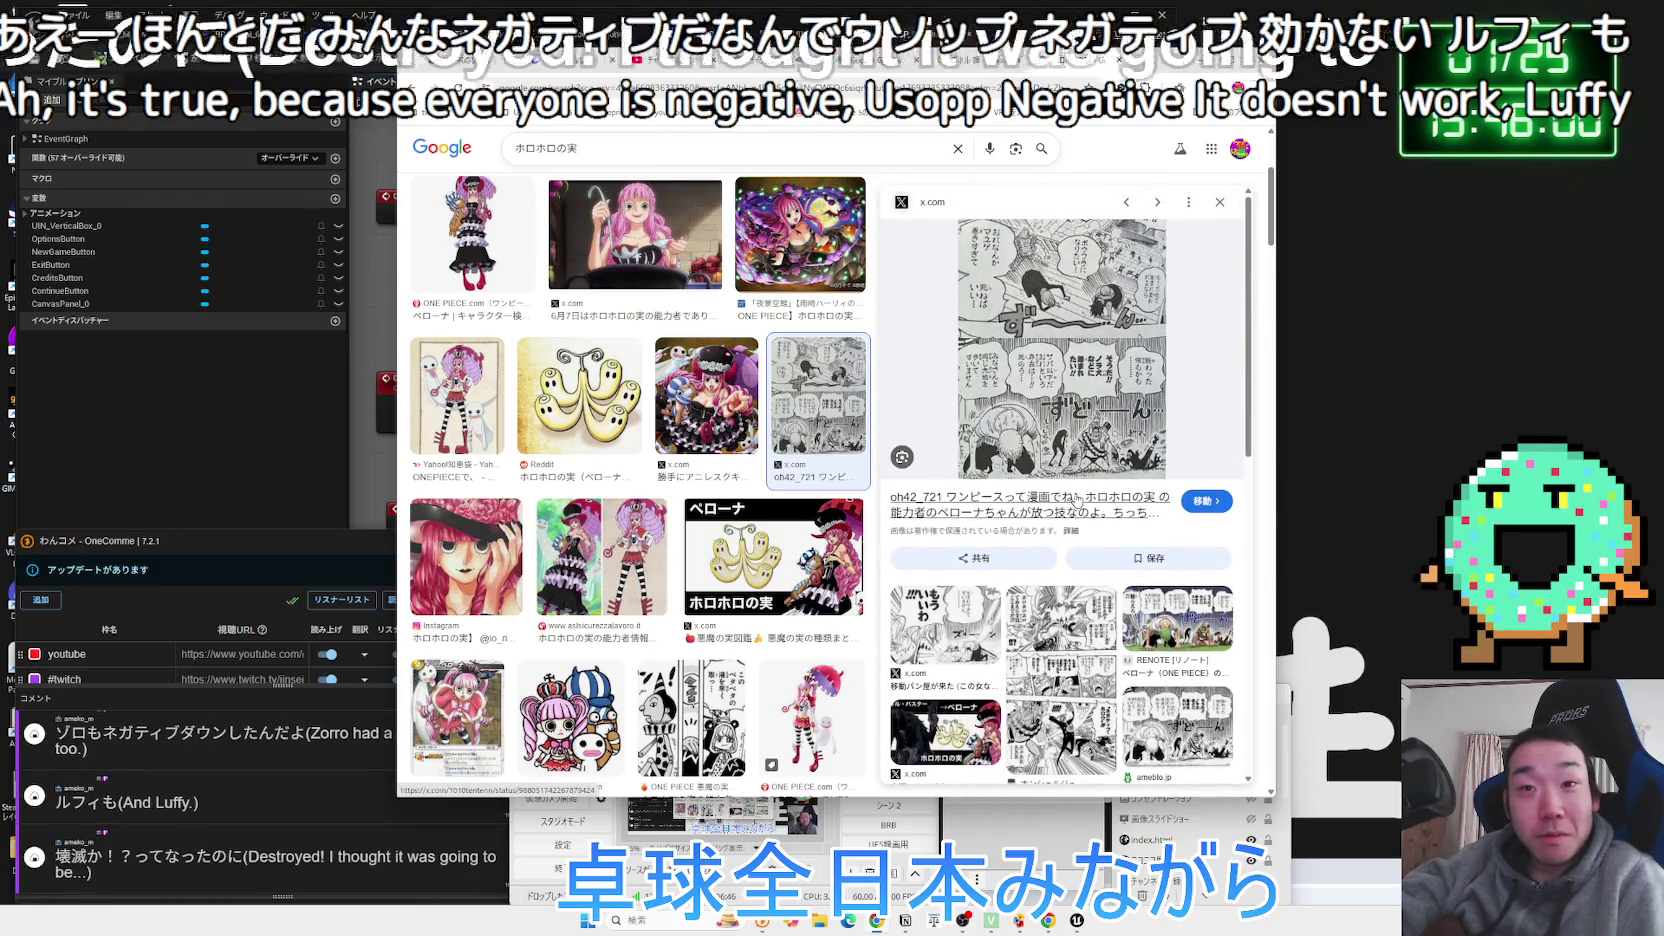
pyautogui.scroll(-1, 1076, 499)
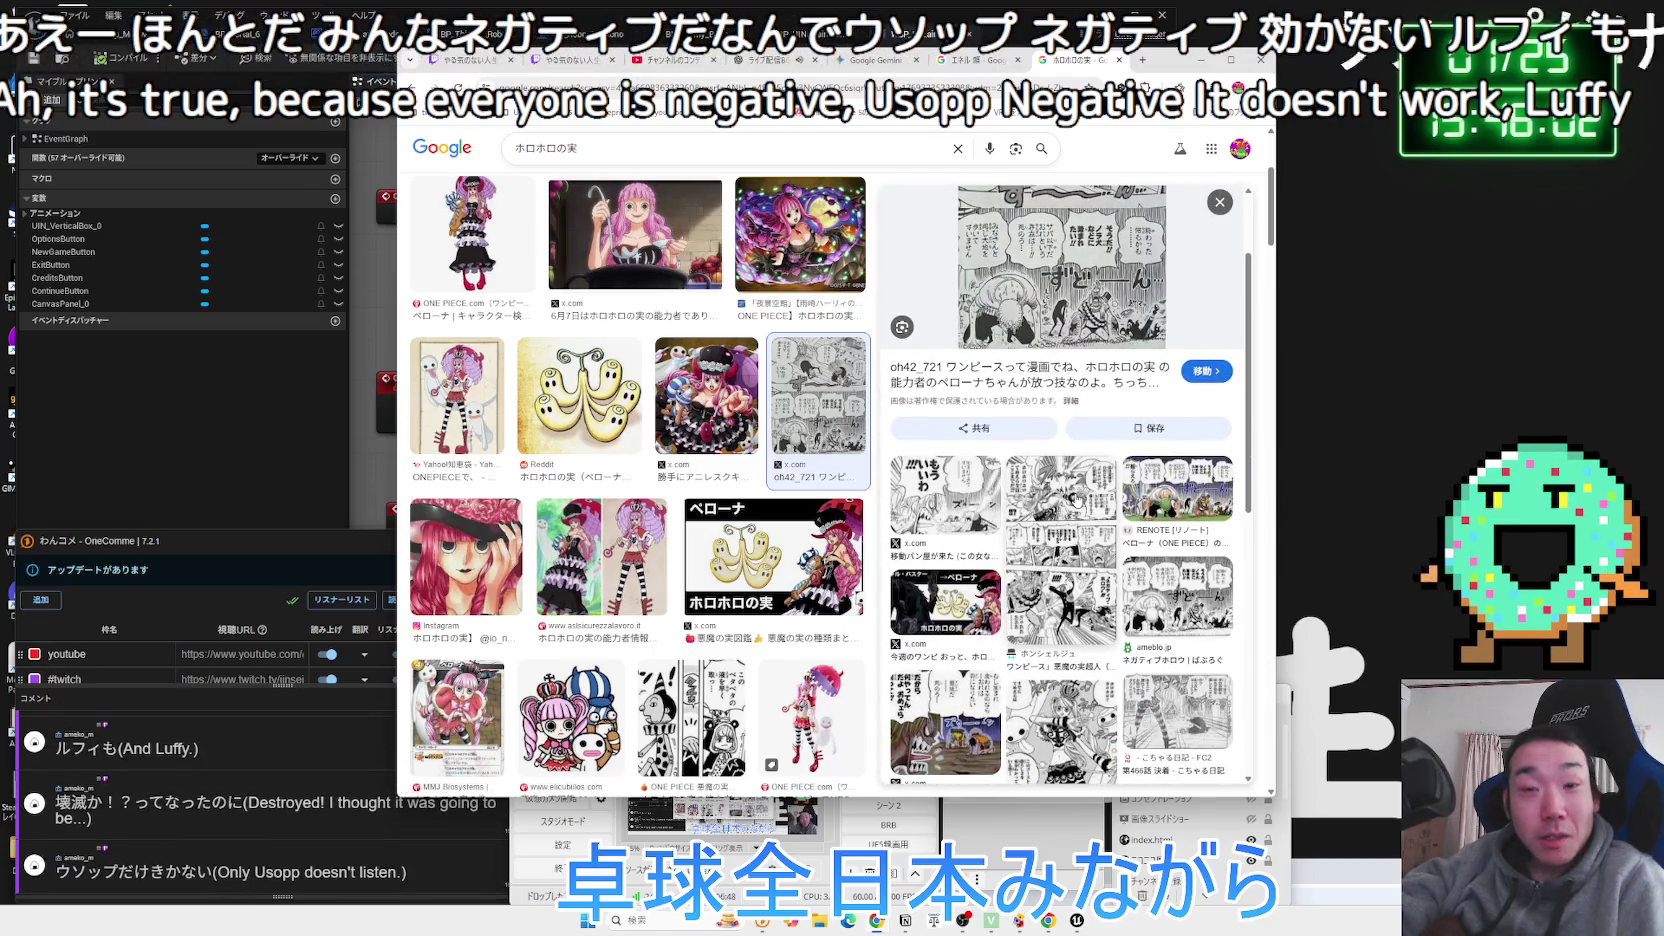
pyautogui.scroll(-3, 1075, 499)
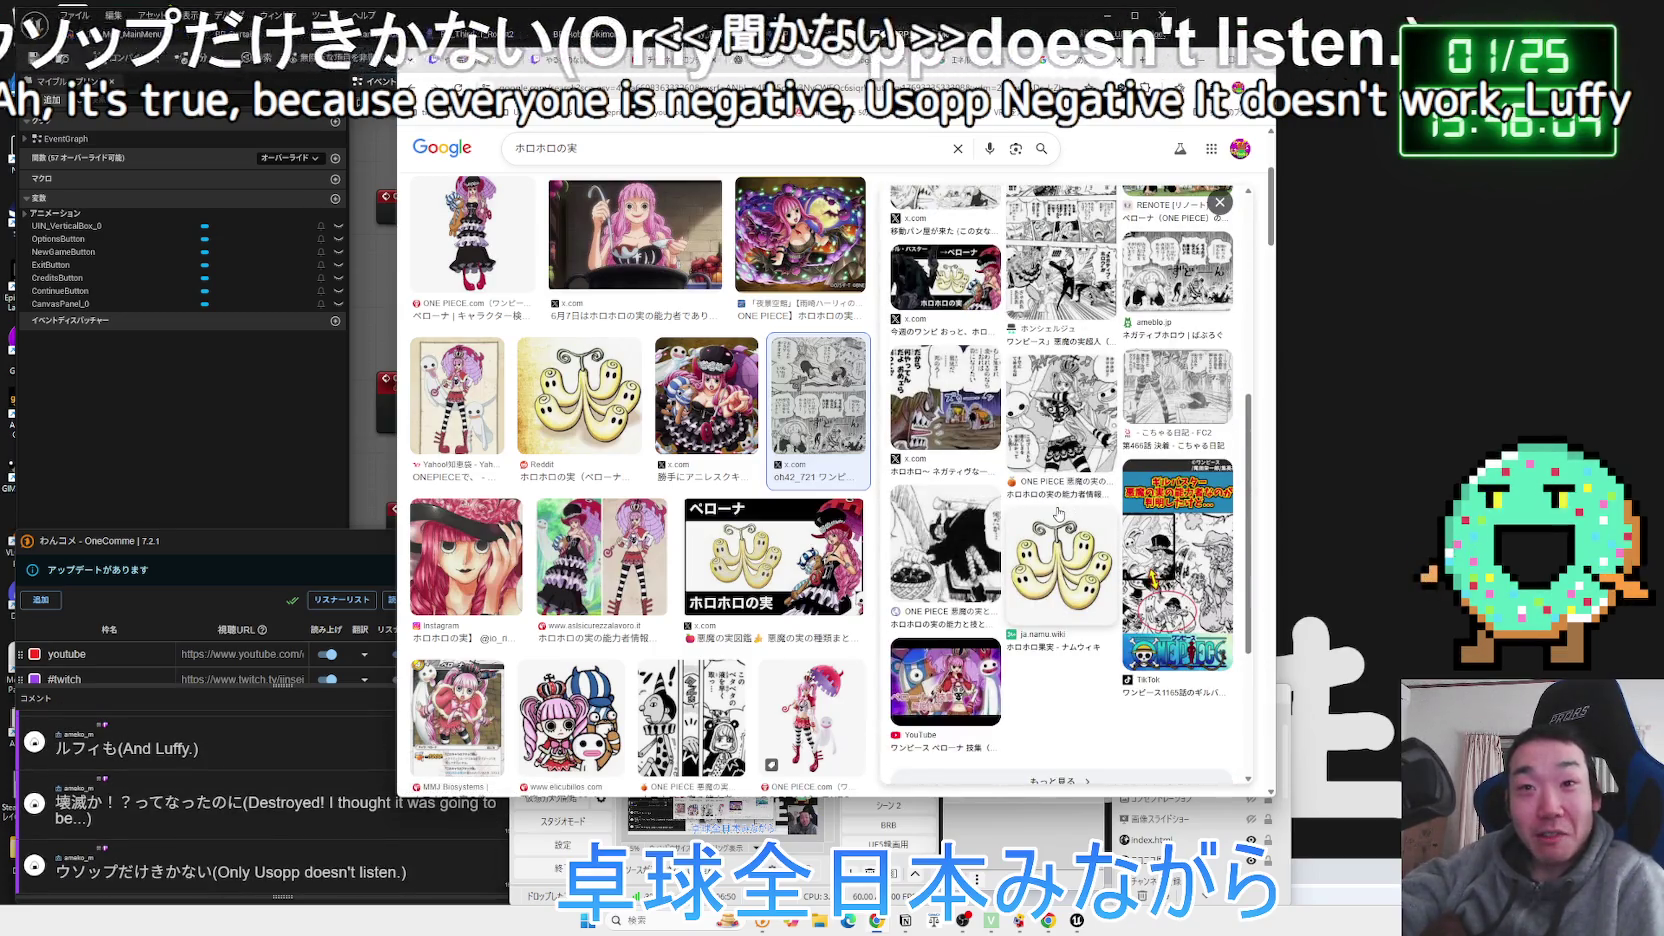
pyautogui.scroll(2, 1058, 514)
pyautogui.click(1183, 511)
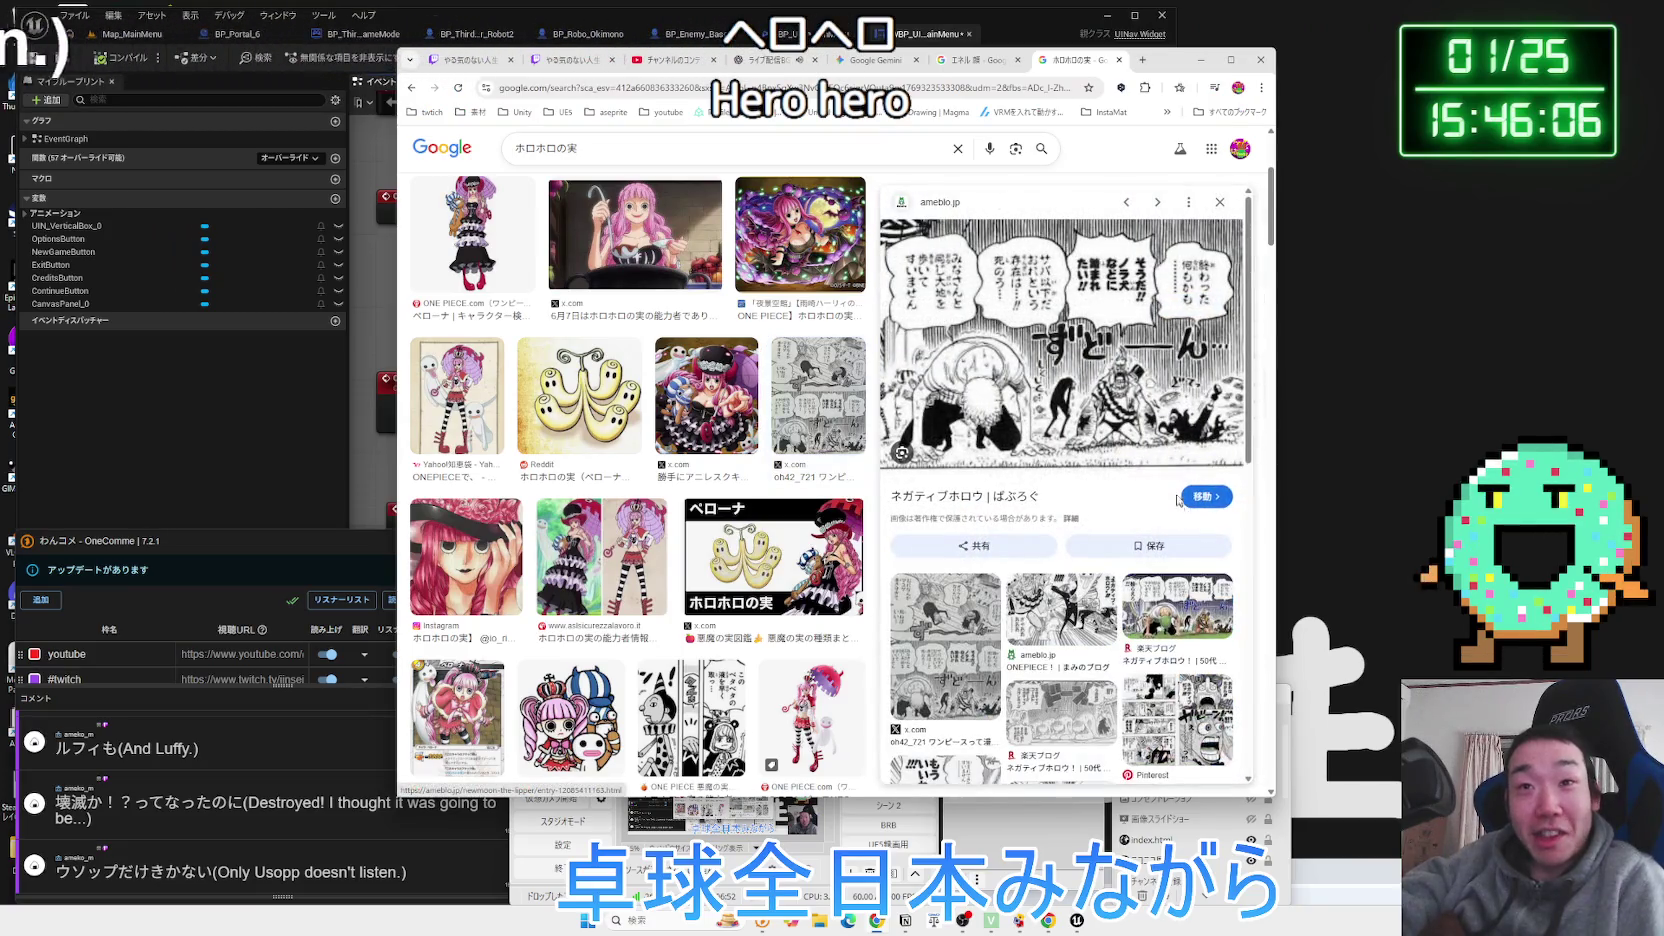
pyautogui.scroll(-2, 1147, 411)
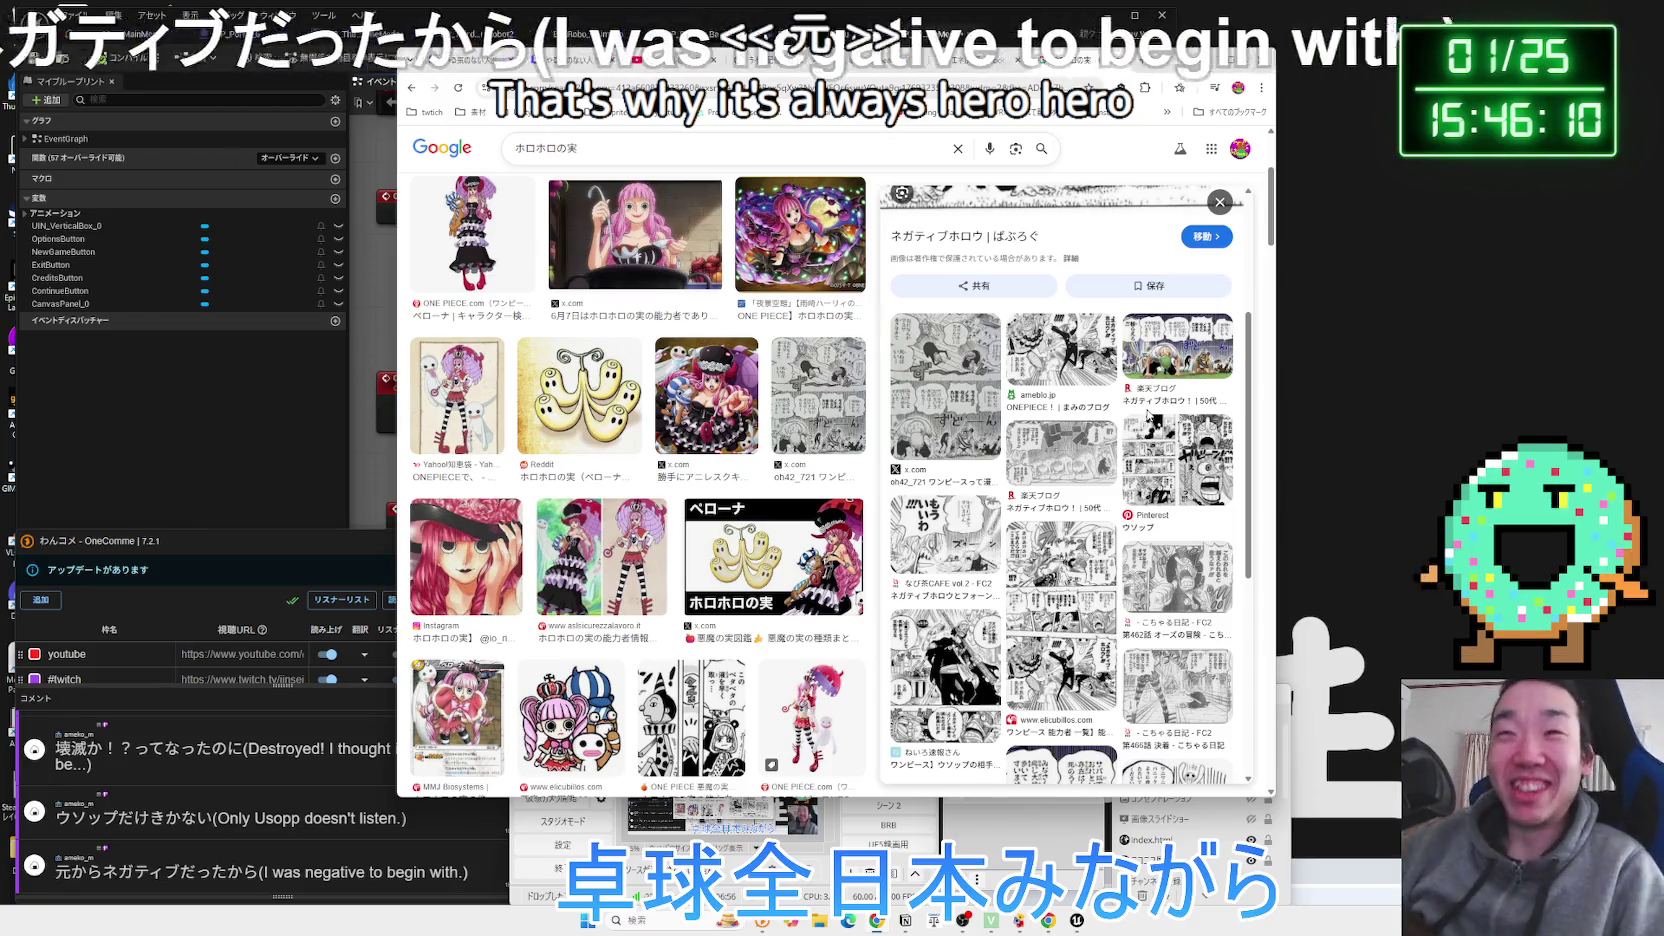
pyautogui.click(1171, 466)
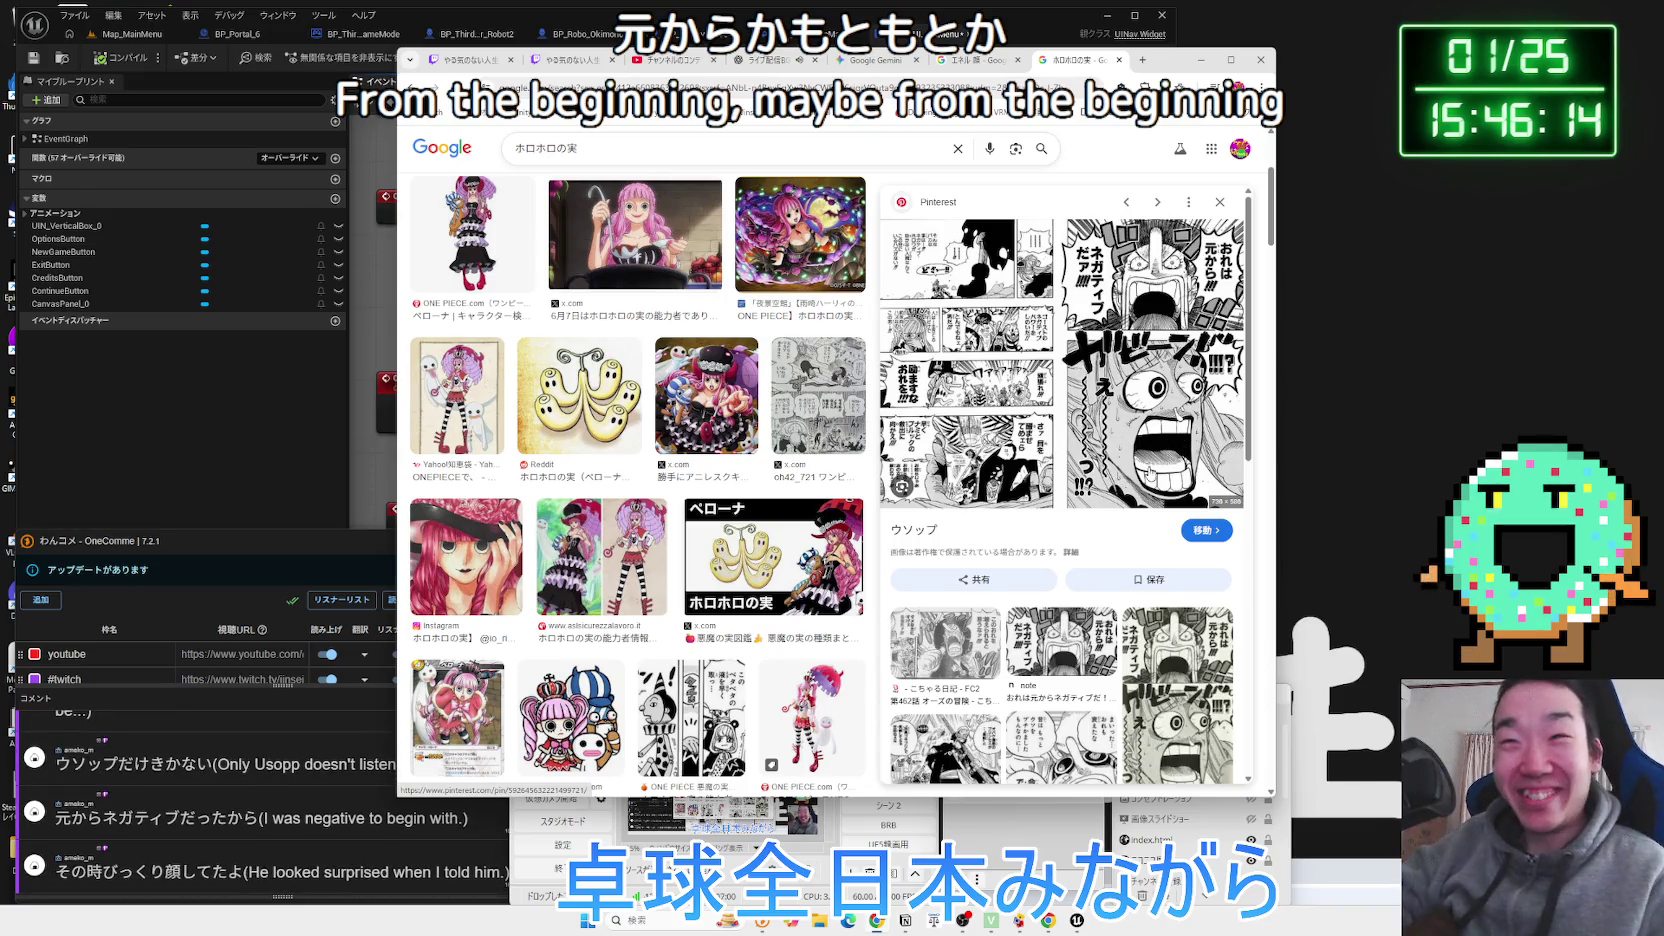
pyautogui.click(1128, 436)
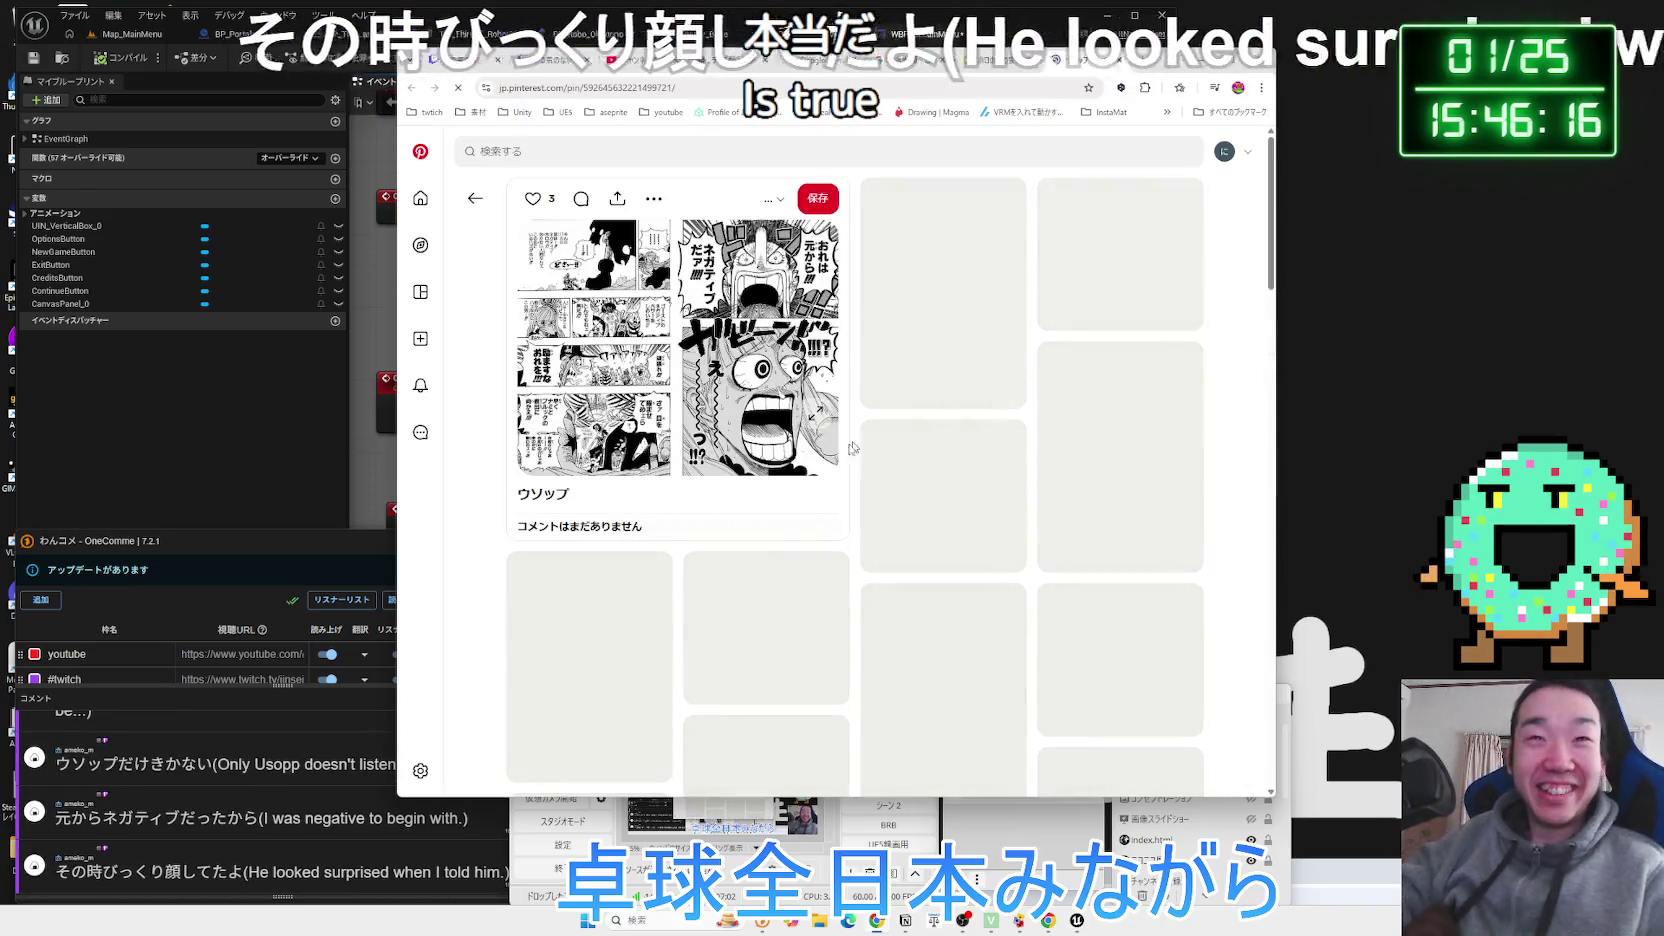
# Try visual search on the ウソップ pin, scroll related pins, then go back to Google Images.
pyautogui.click(772, 452)
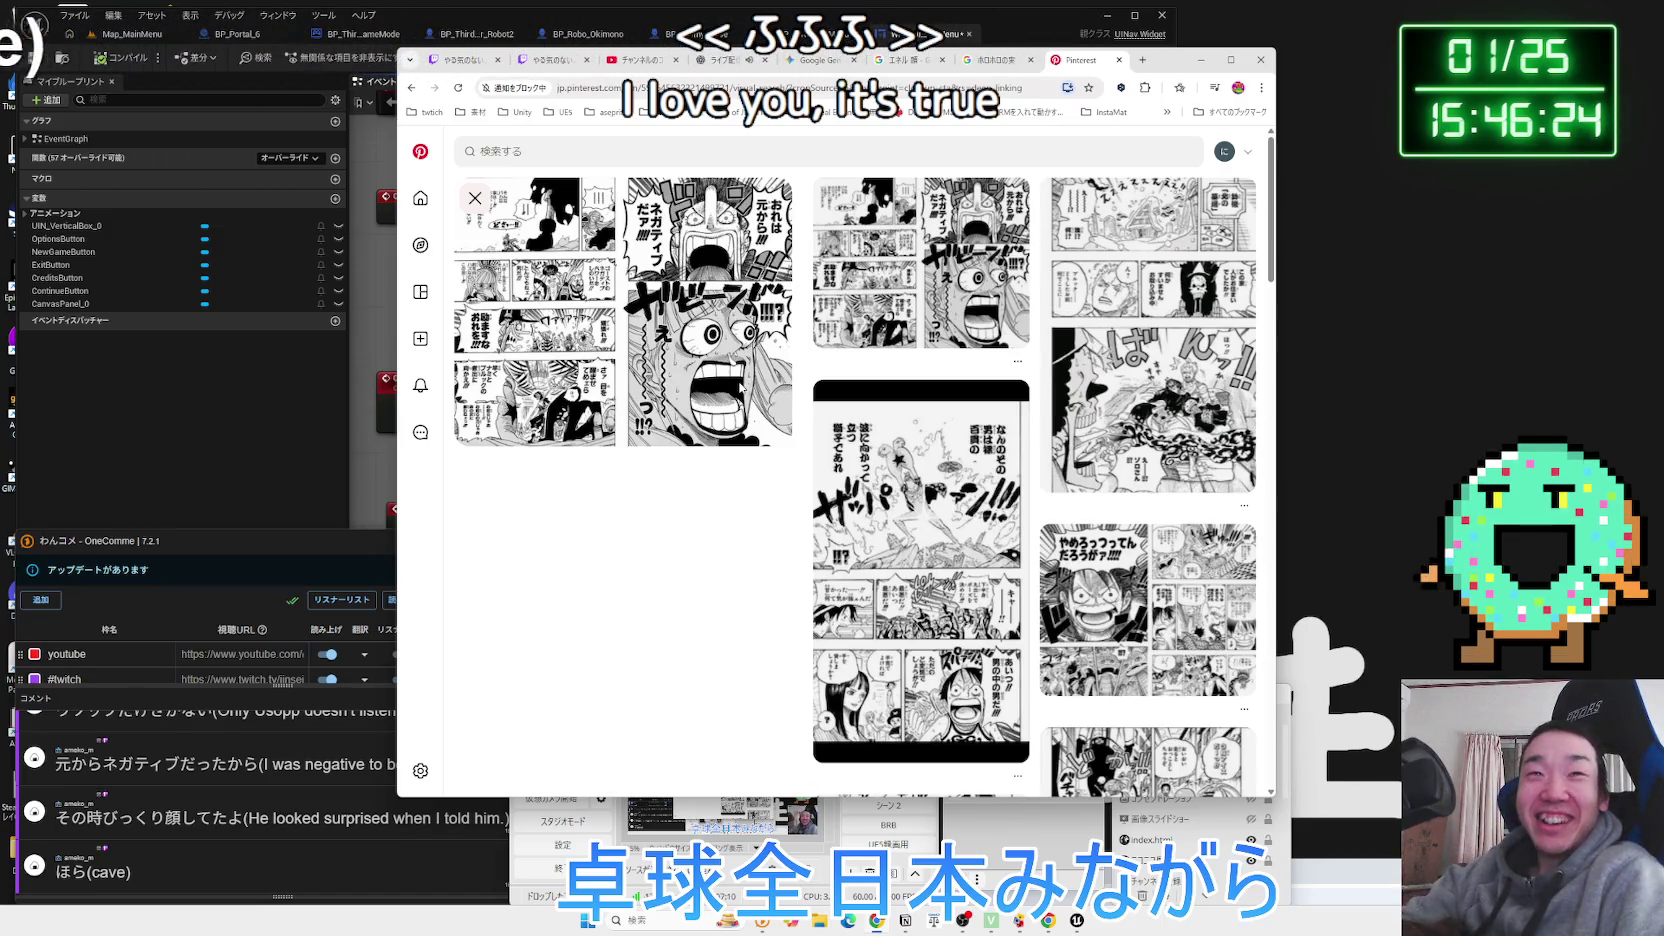
pyautogui.click(475, 198)
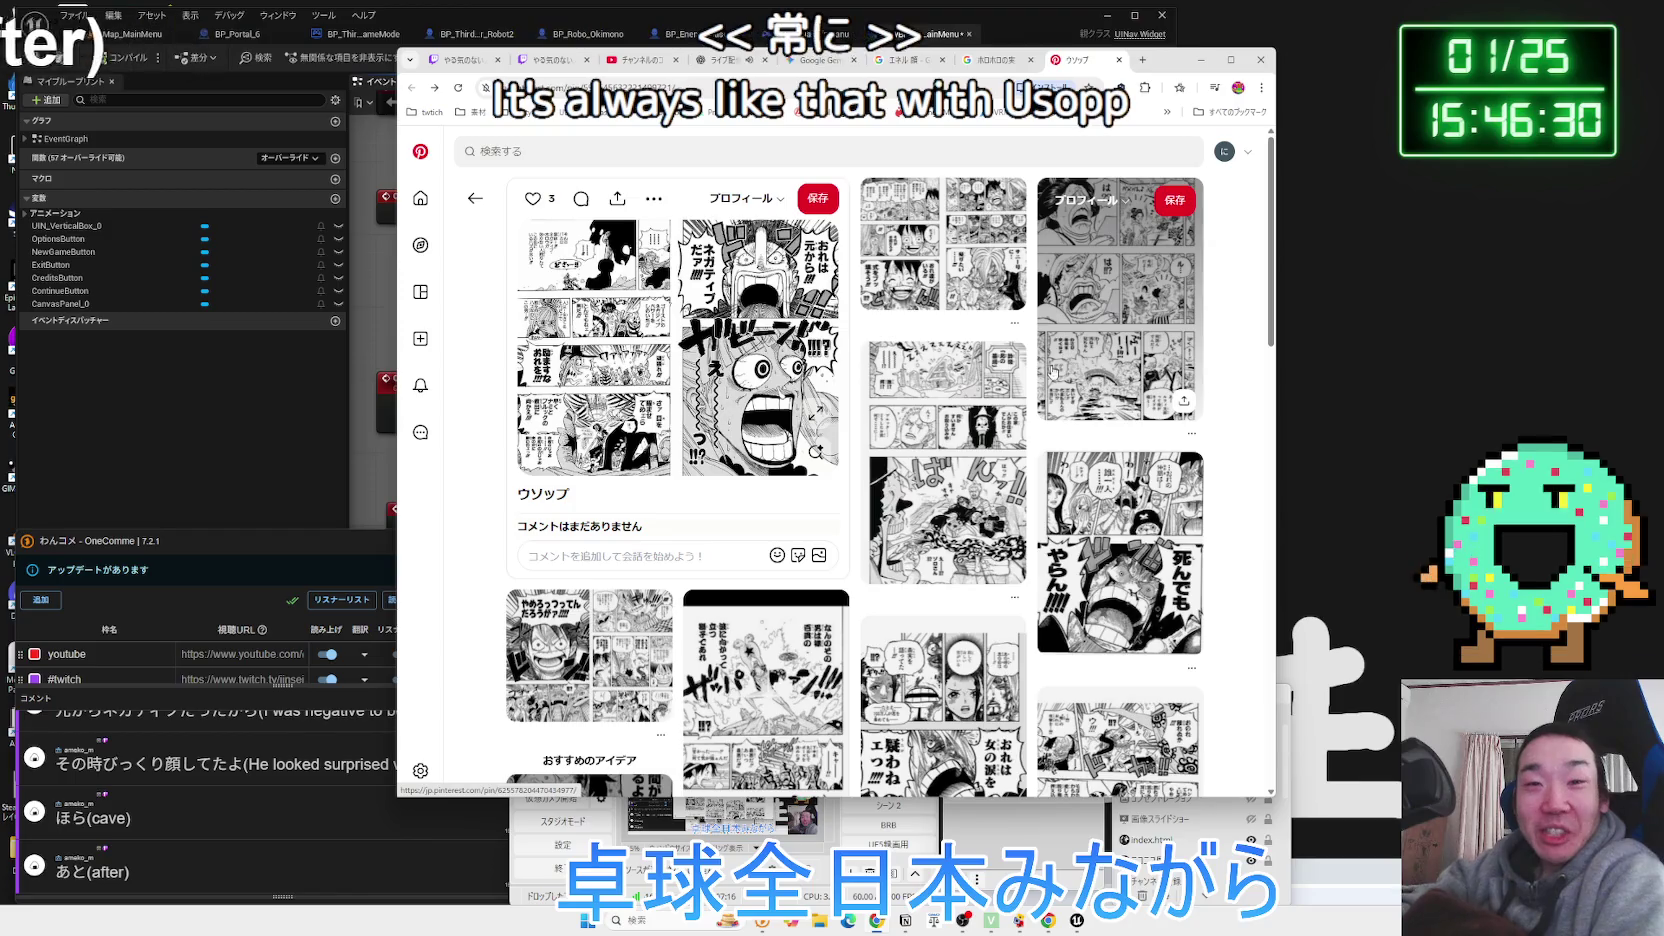
pyautogui.scroll(-4, 1046, 381)
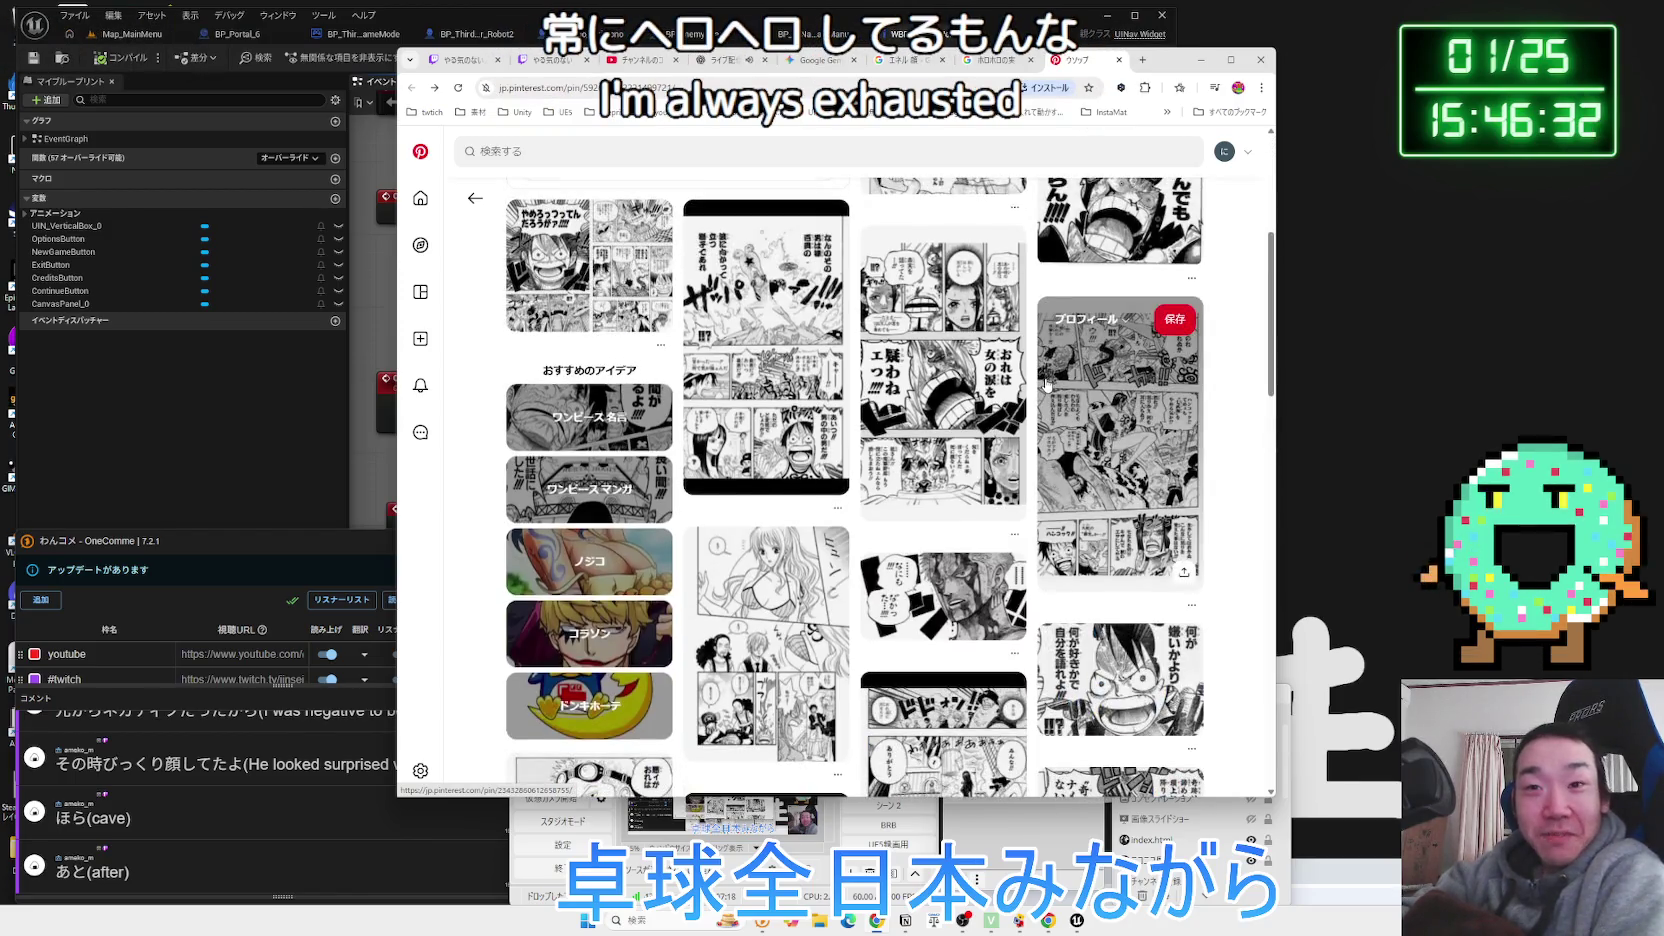
pyautogui.scroll(4, 1046, 381)
pyautogui.hotkey('alt', 'Left')
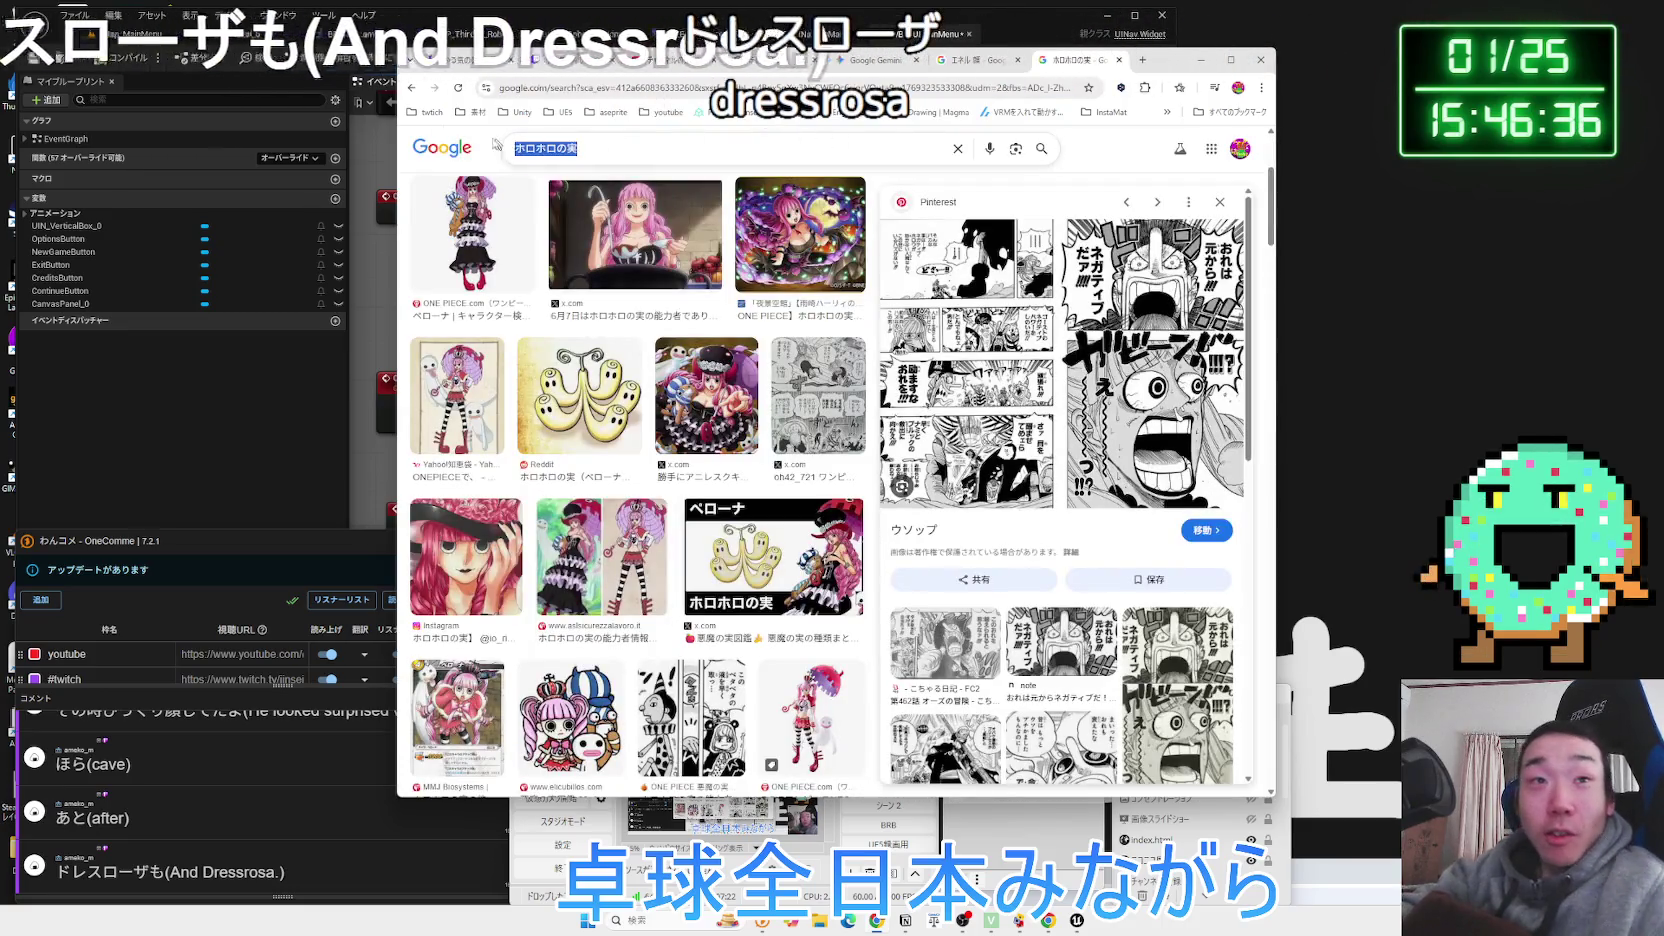
# Search images for ドレスローザ ホビホビ and preview the Sugar, LOGPIECE and devil fruit index images.
pyautogui.tripleClick(743, 150)
pyautogui.write('どれsuro-za')
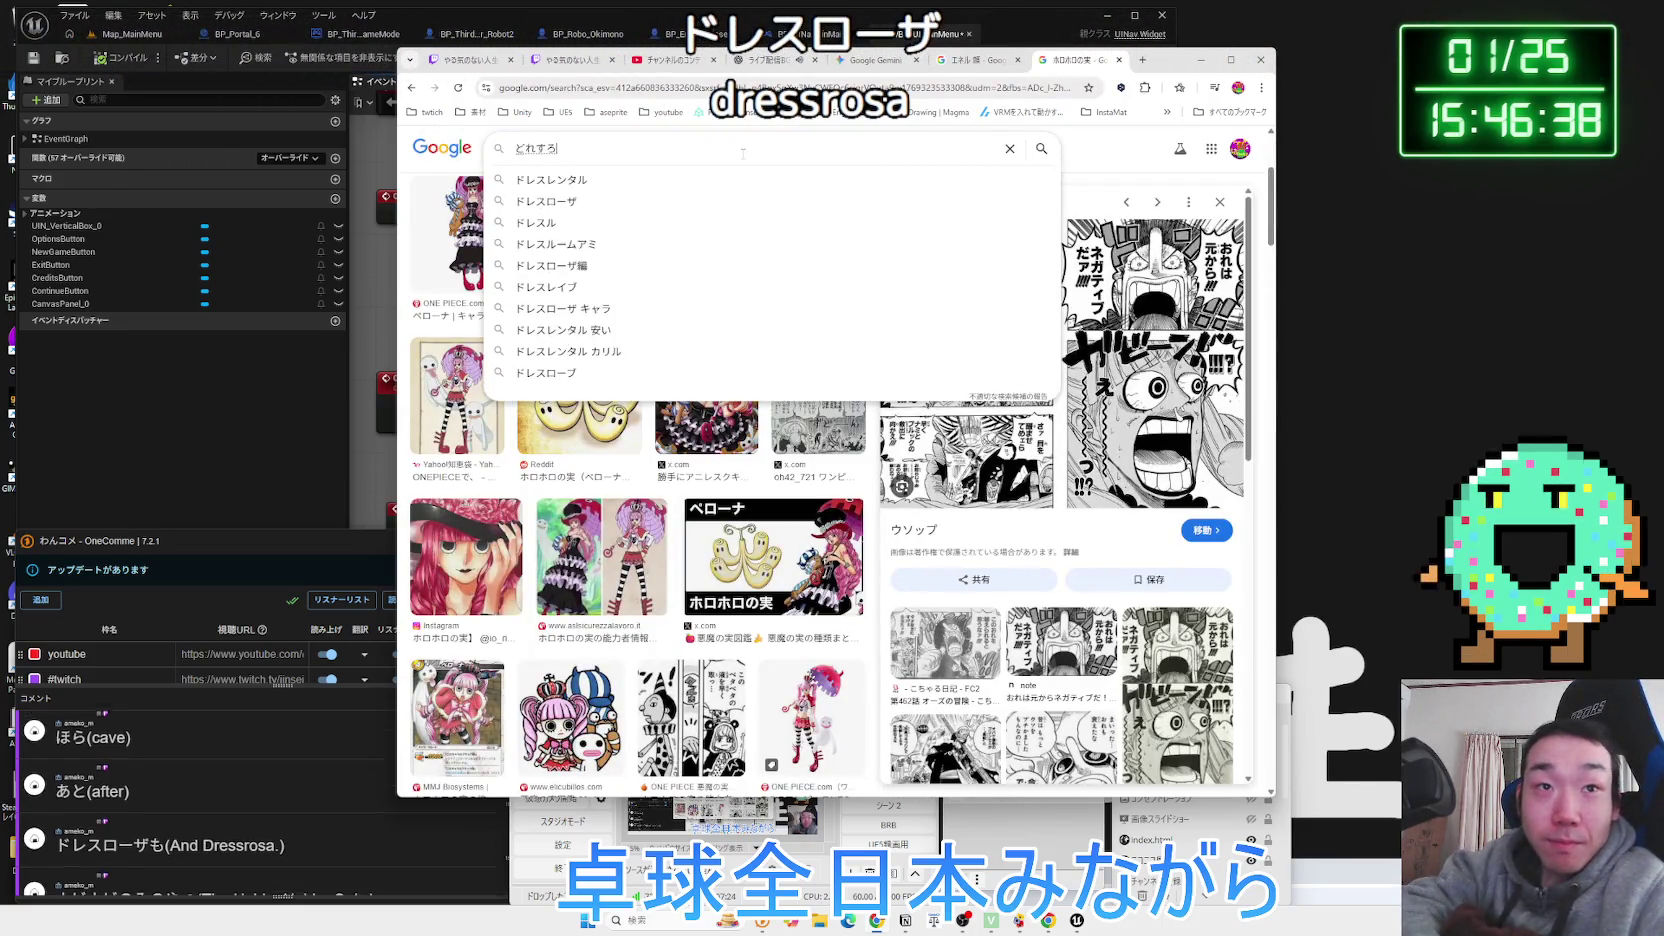
pyautogui.write(' hobihobi')
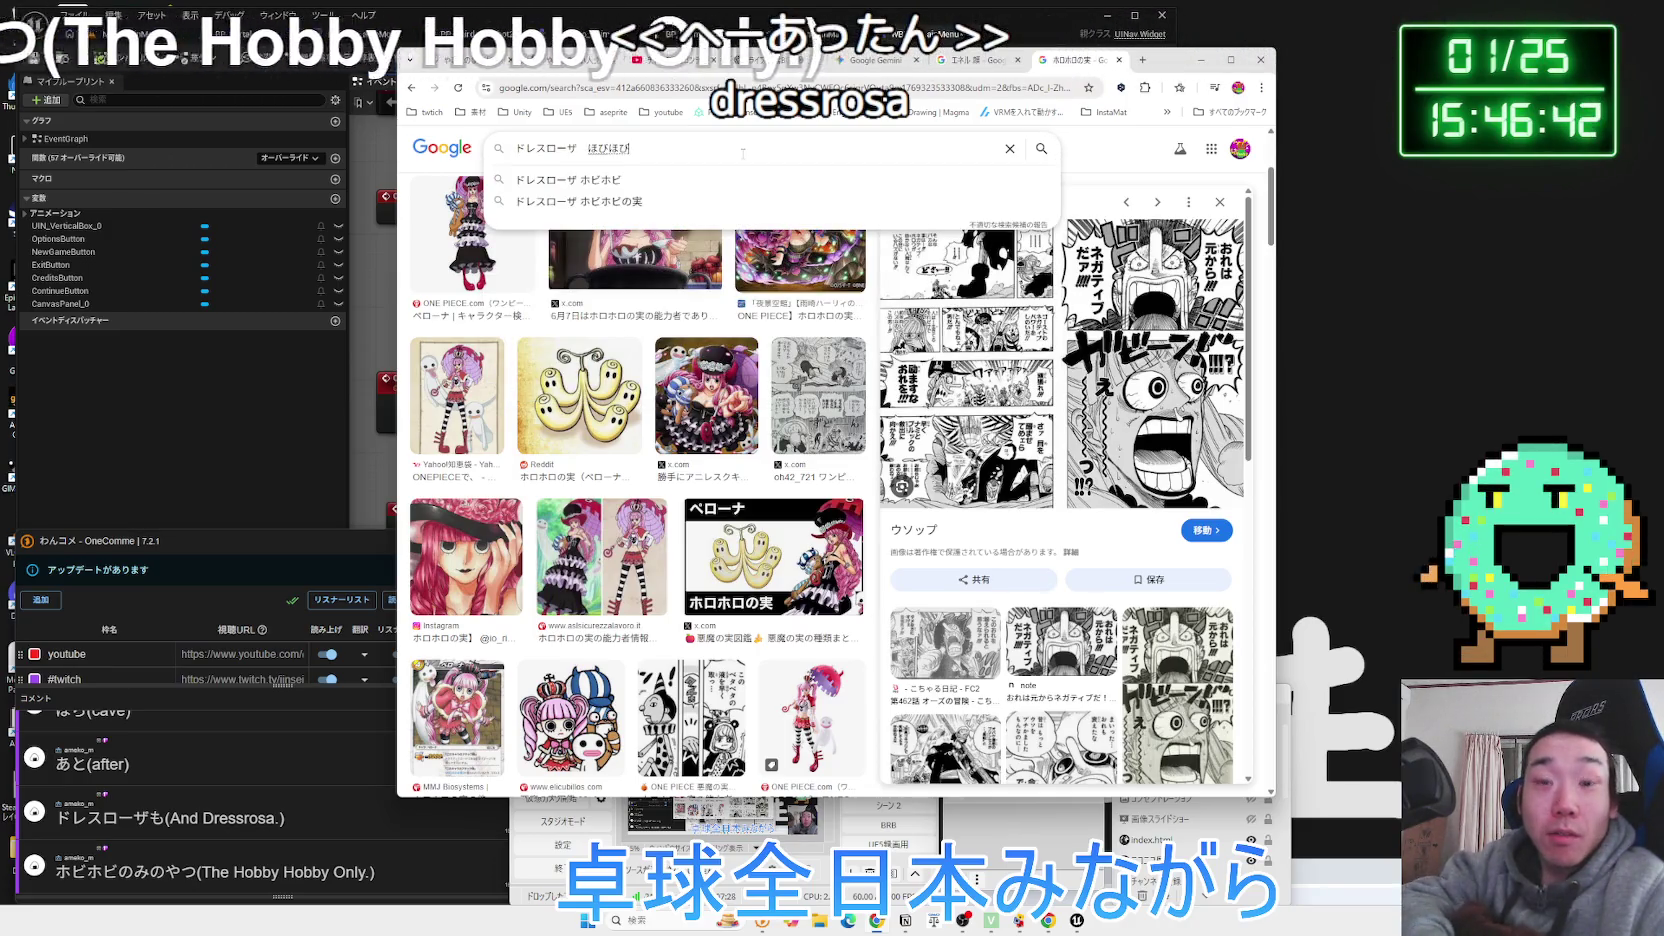
pyautogui.press('Return')
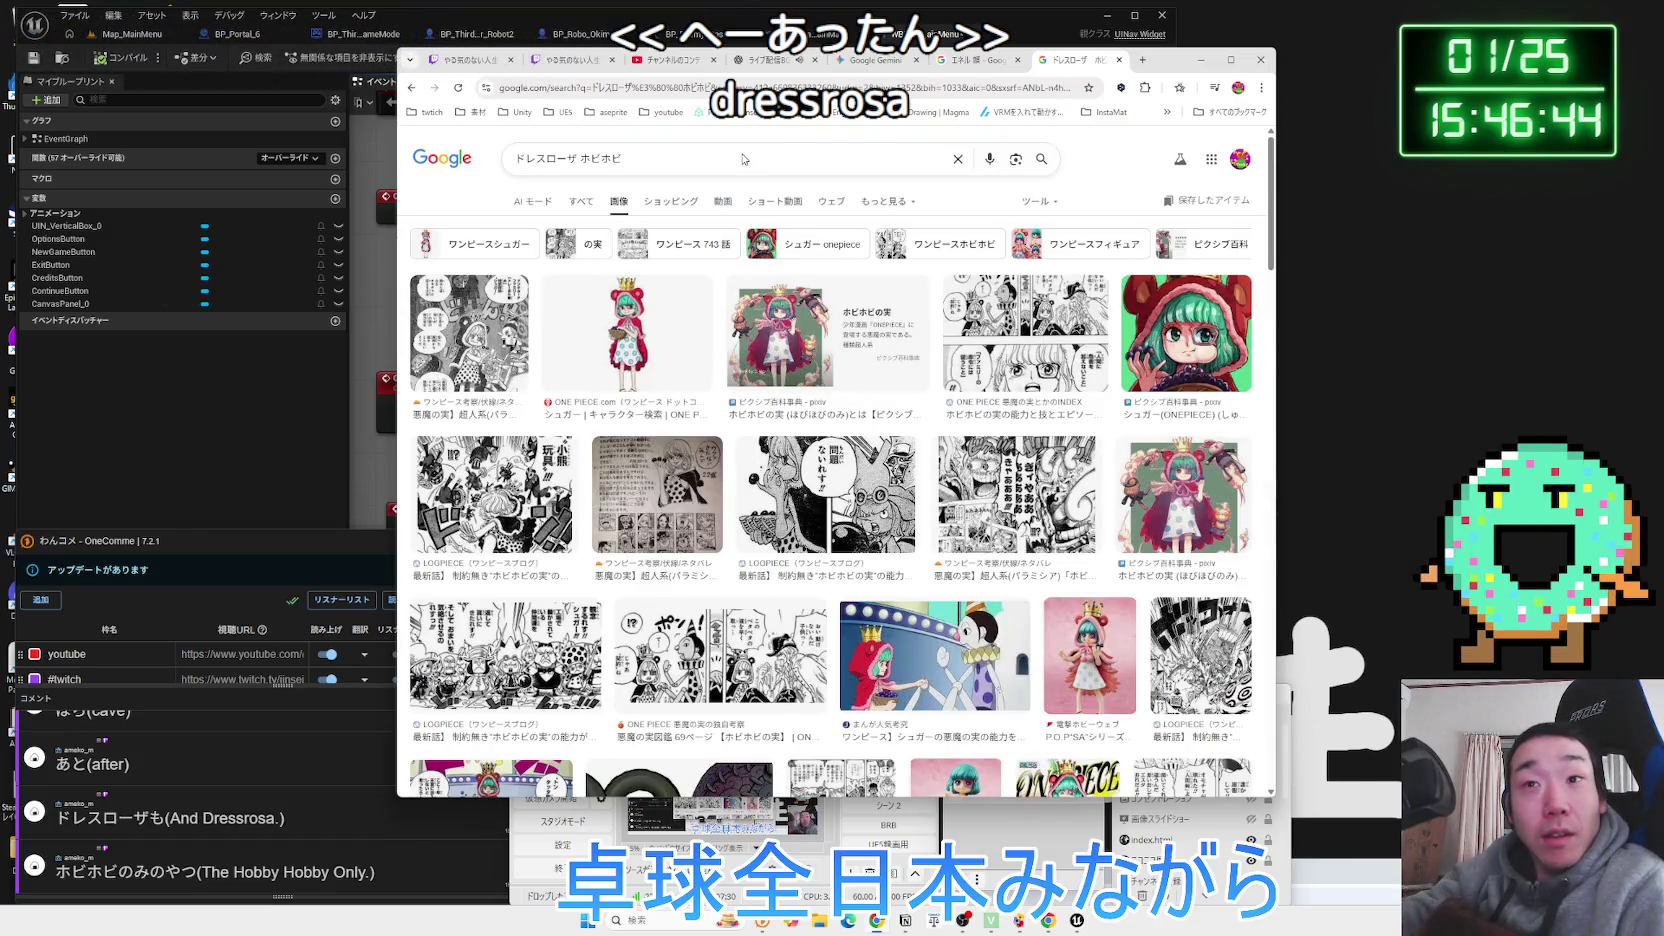
pyautogui.click(628, 335)
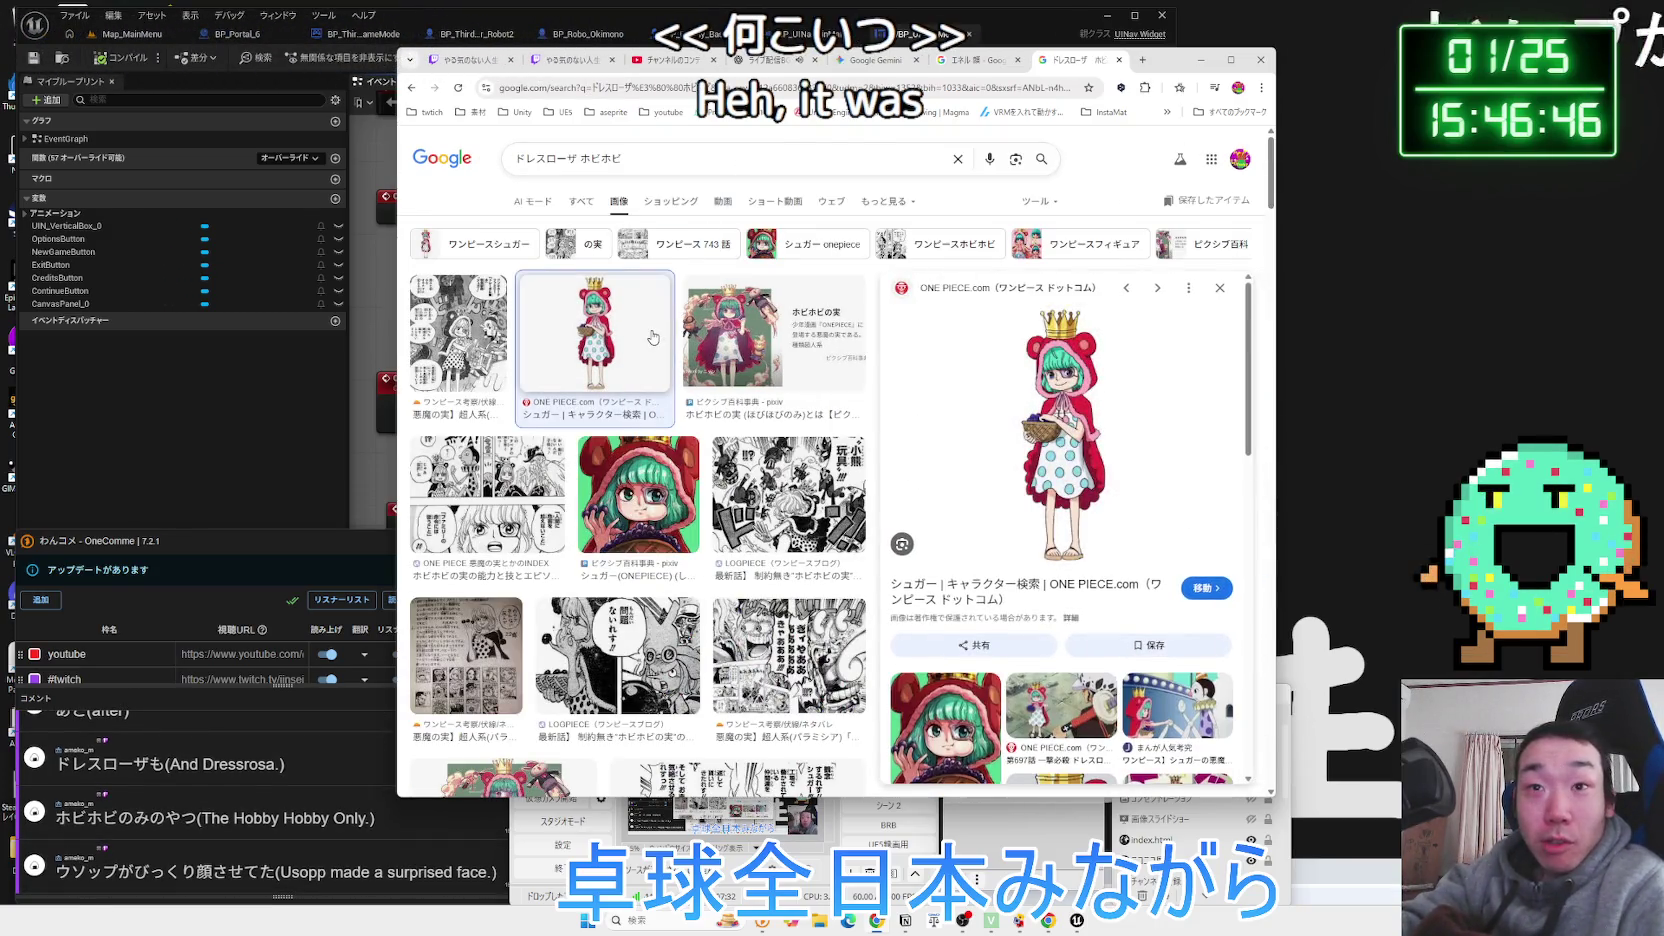
pyautogui.click(748, 341)
pyautogui.click(786, 455)
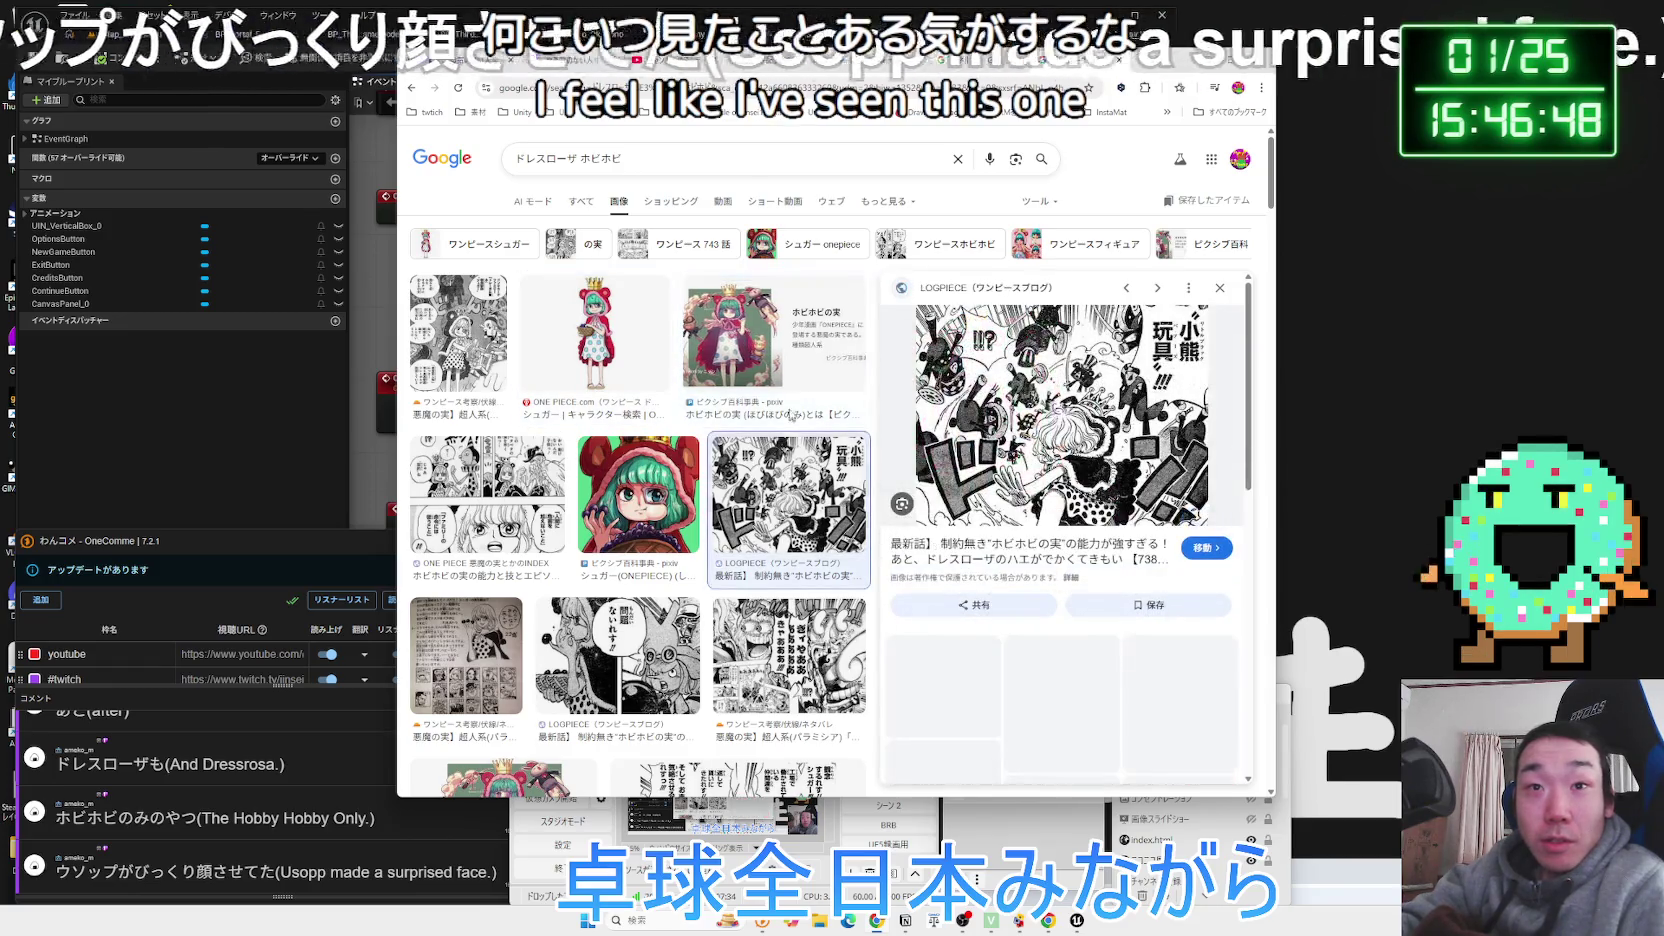
pyautogui.click(770, 345)
pyautogui.click(680, 495)
pyautogui.click(520, 460)
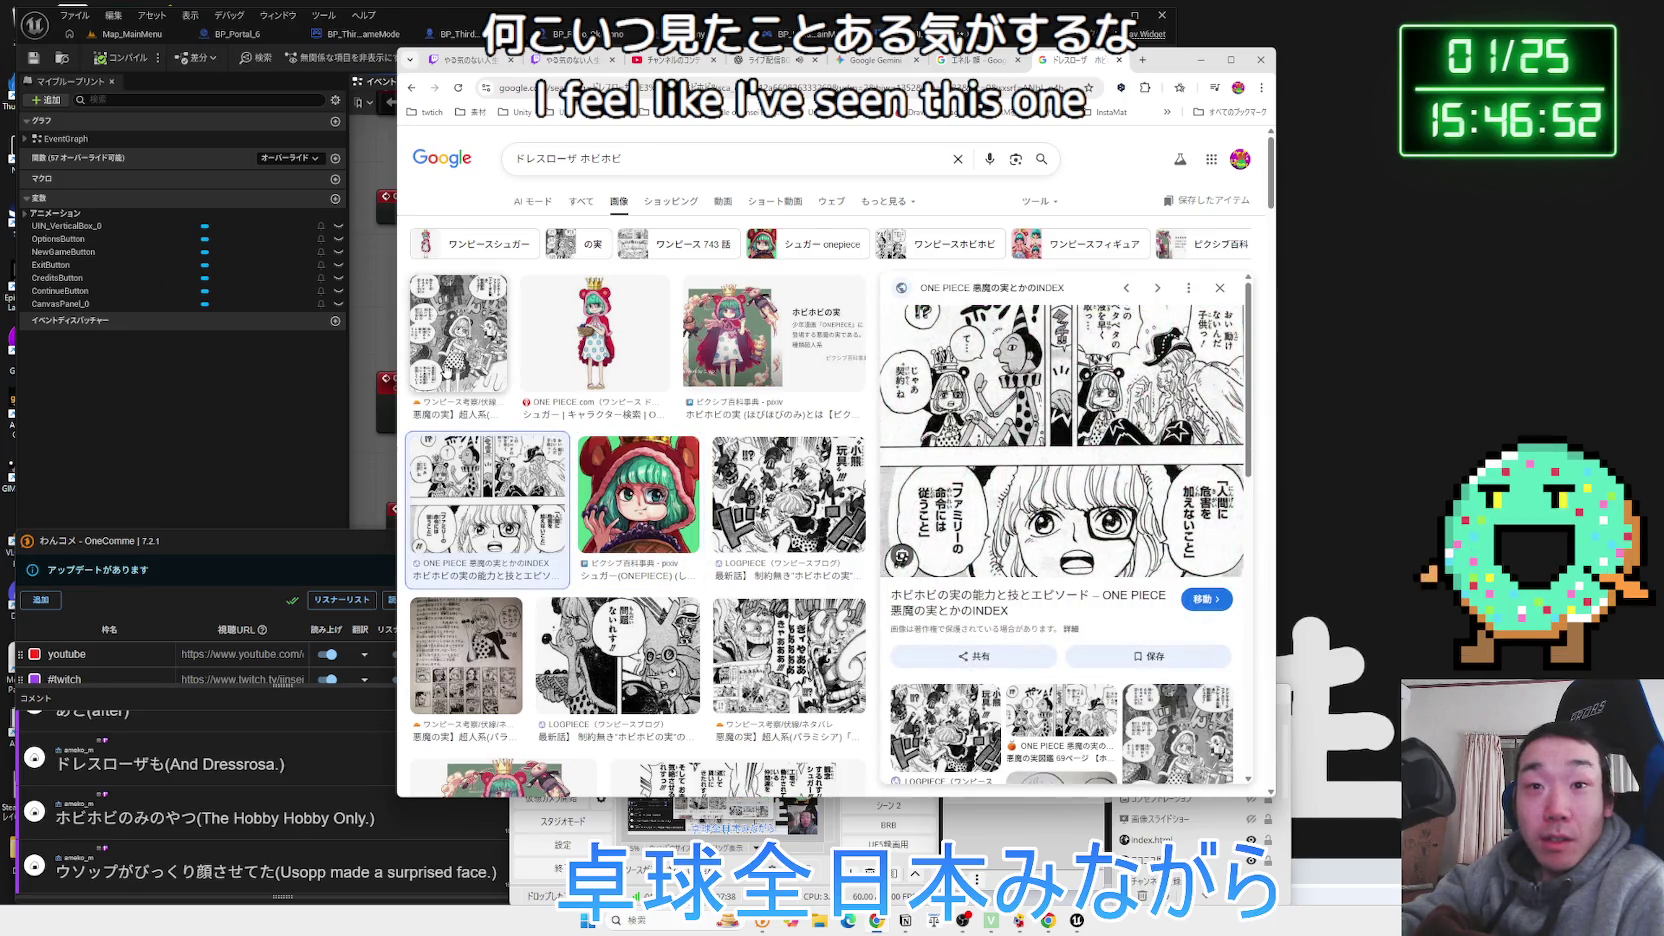
# Preview more manga results and open the ワンピース考察 image's ホビホビの実 article.
pyautogui.click(445, 372)
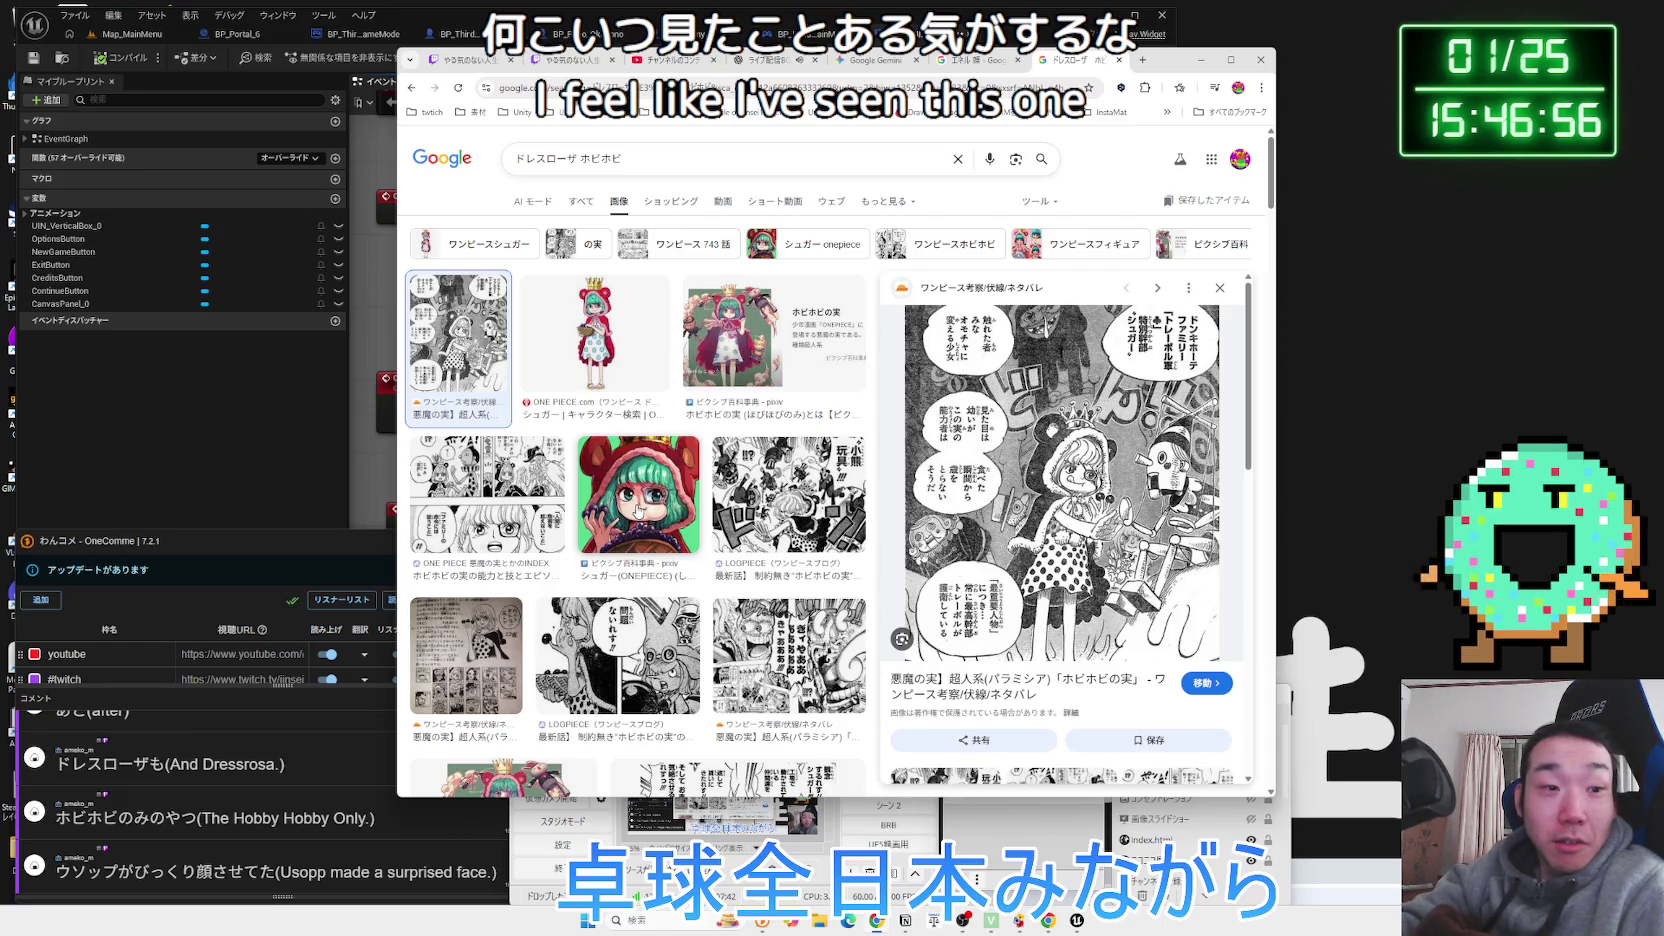
pyautogui.click(640, 510)
pyautogui.click(485, 495)
pyautogui.scroll(-2, 620, 495)
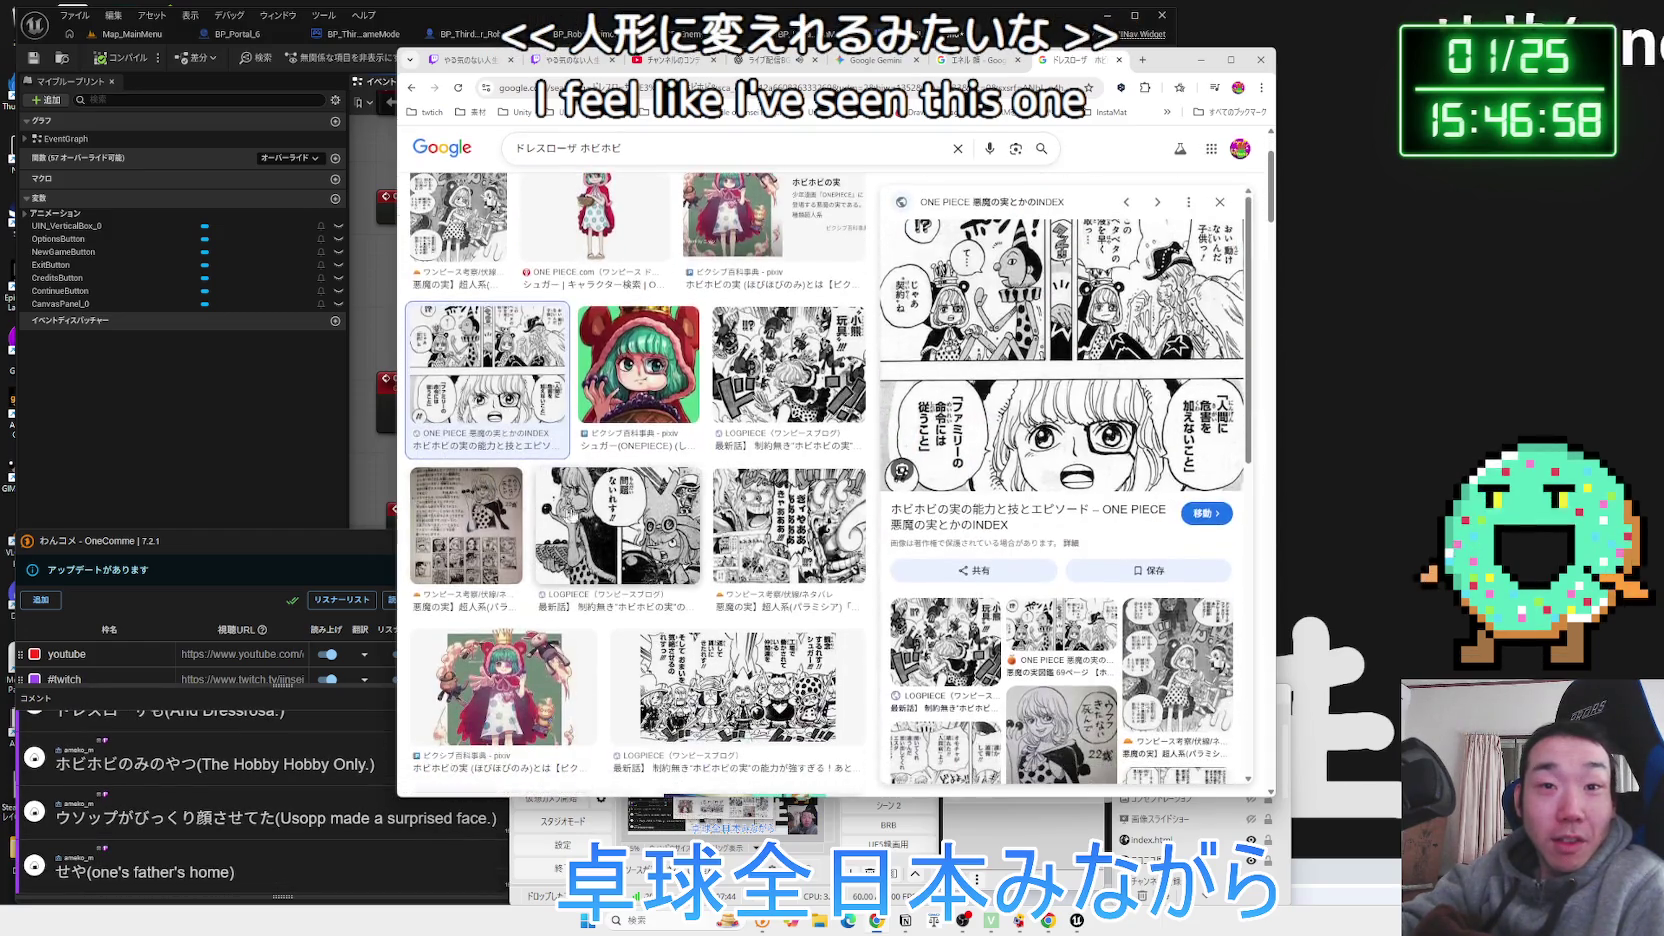
pyautogui.click(755, 495)
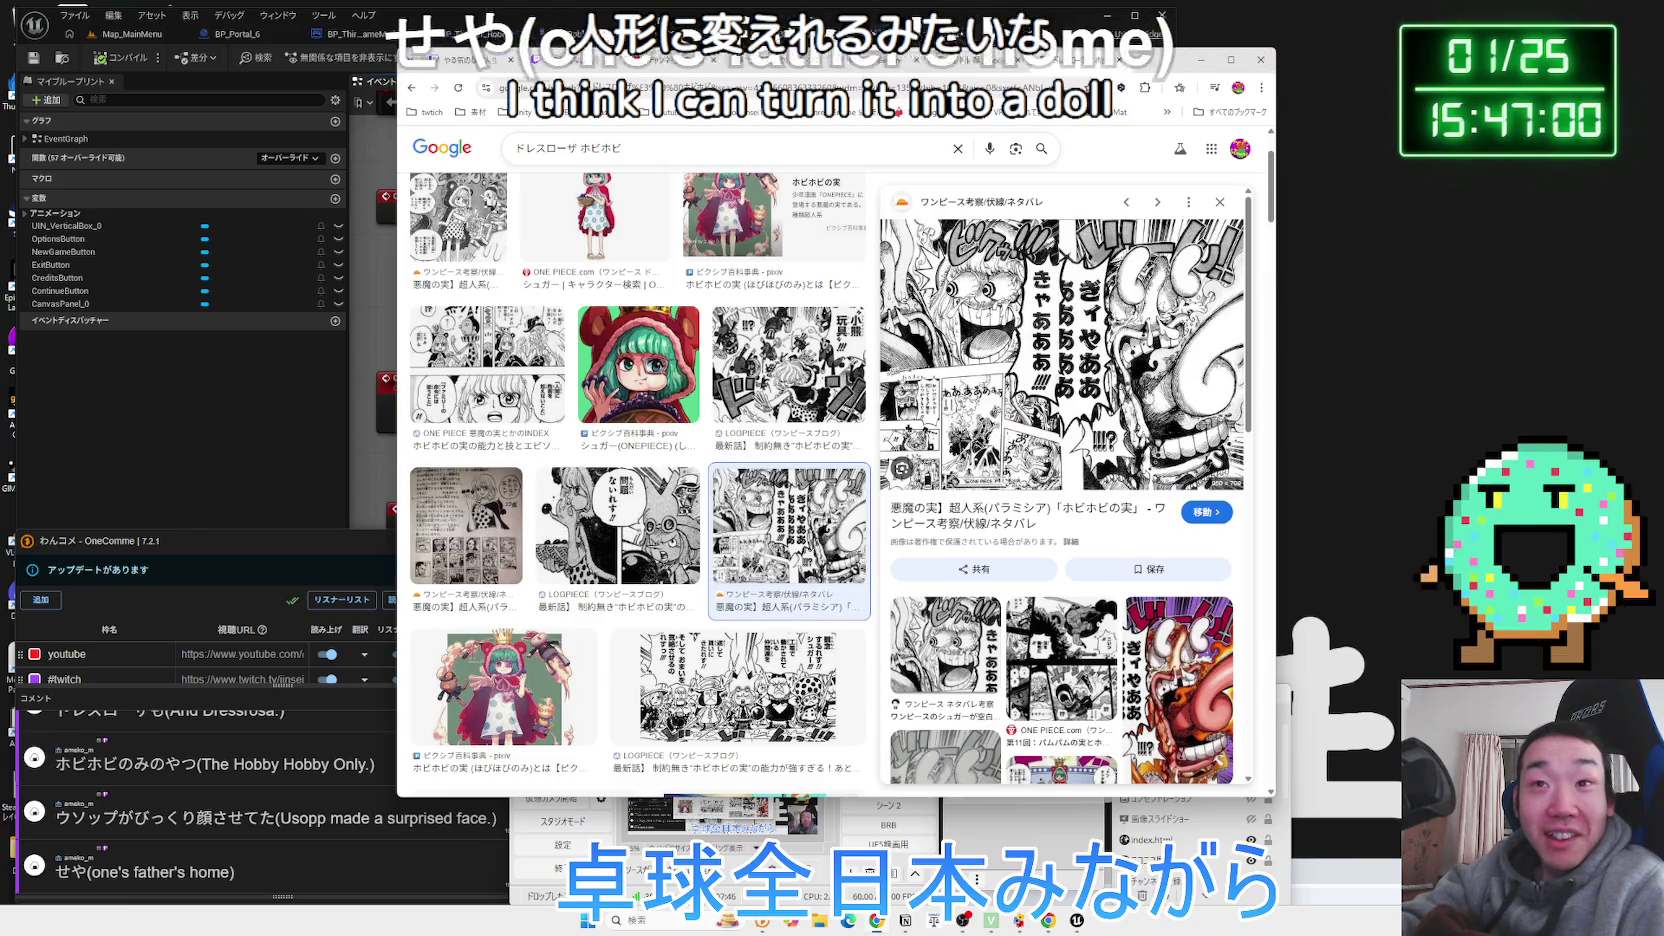
pyautogui.click(1045, 508)
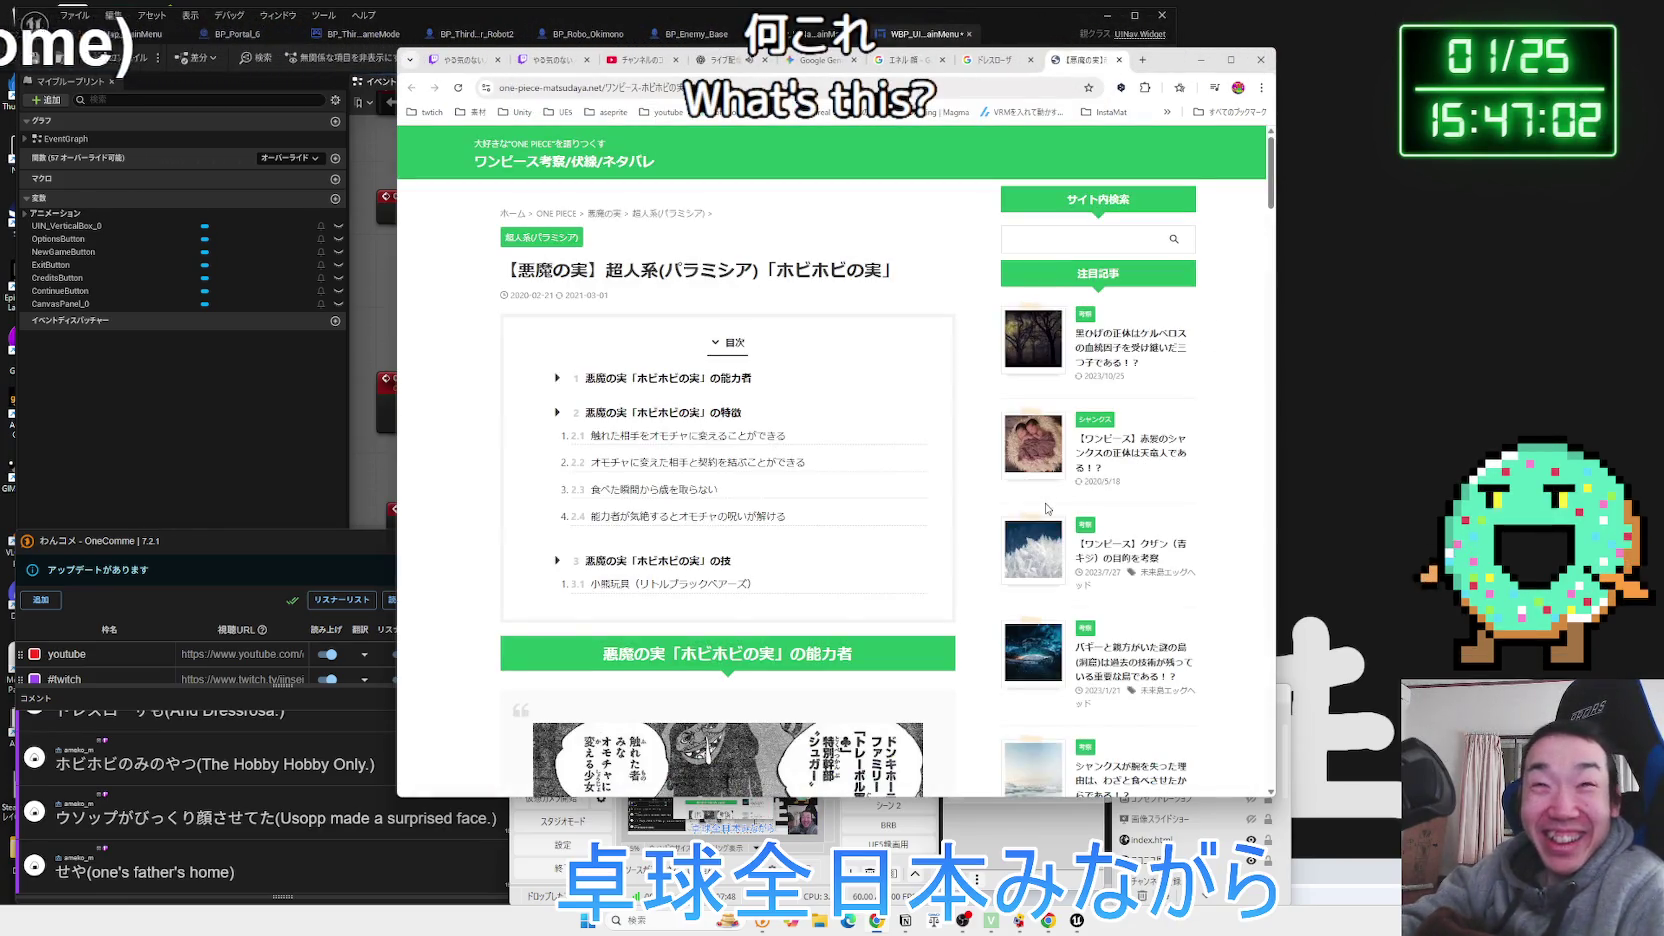
# Scroll through the article's ホビホビの実 technique section, then return to the ドレスローザ ホビホビ image tab.
pyautogui.scroll(-15, 839, 475)
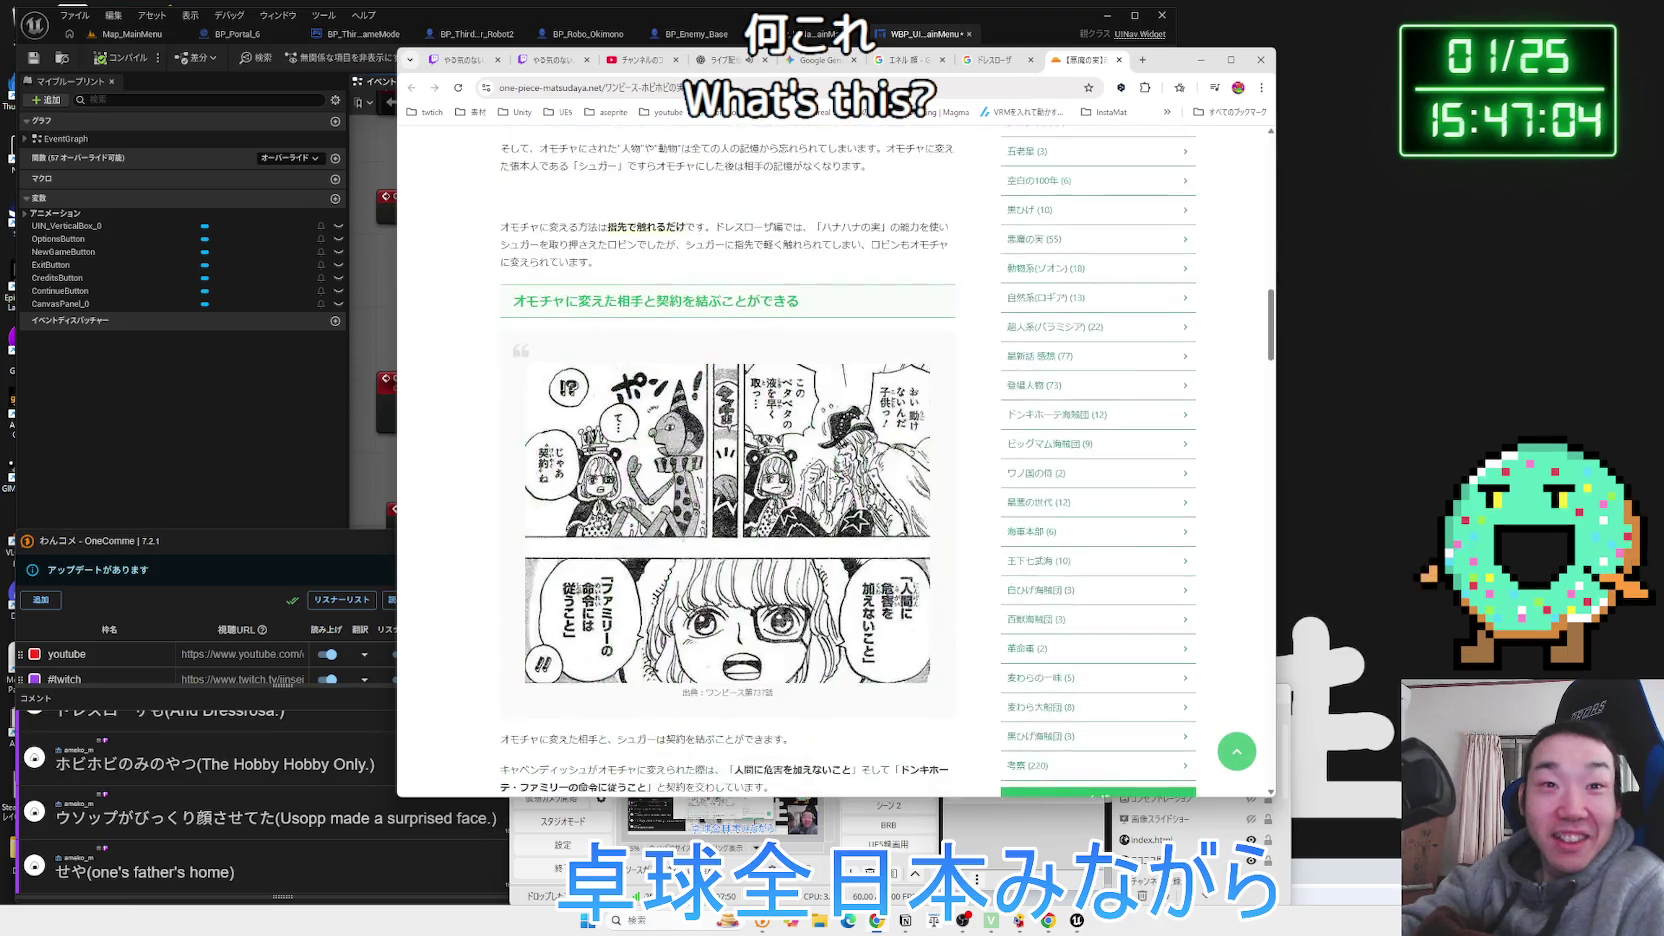
pyautogui.scroll(-12, 832, 473)
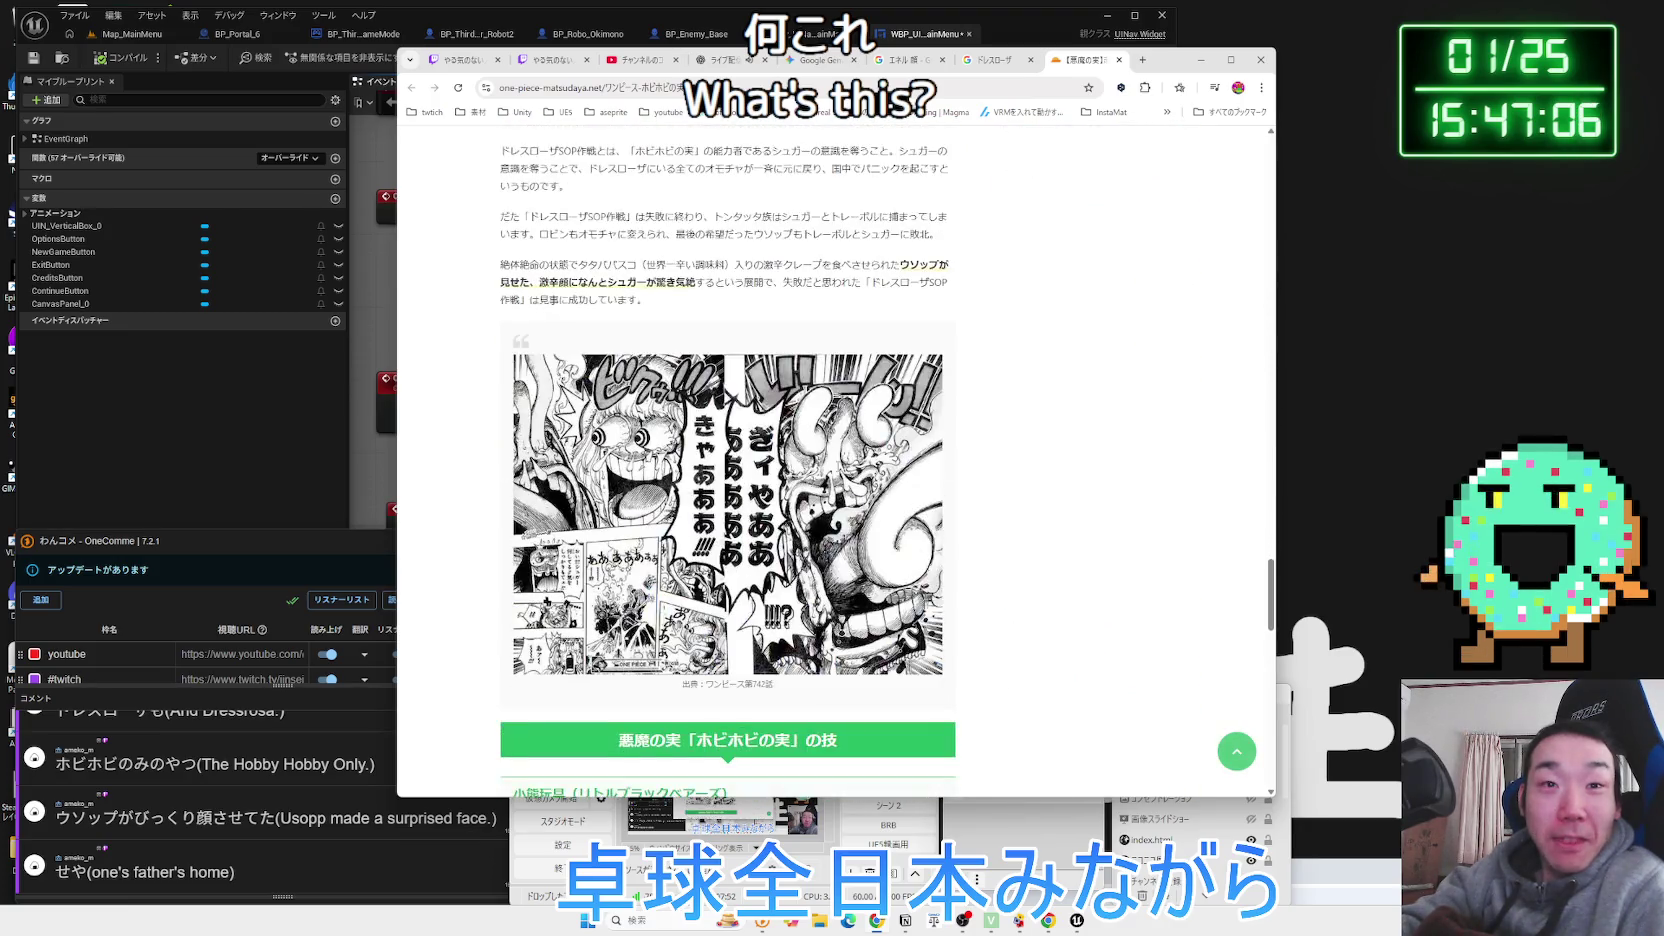
pyautogui.scroll(-1, 728, 470)
pyautogui.scroll(1, 728, 470)
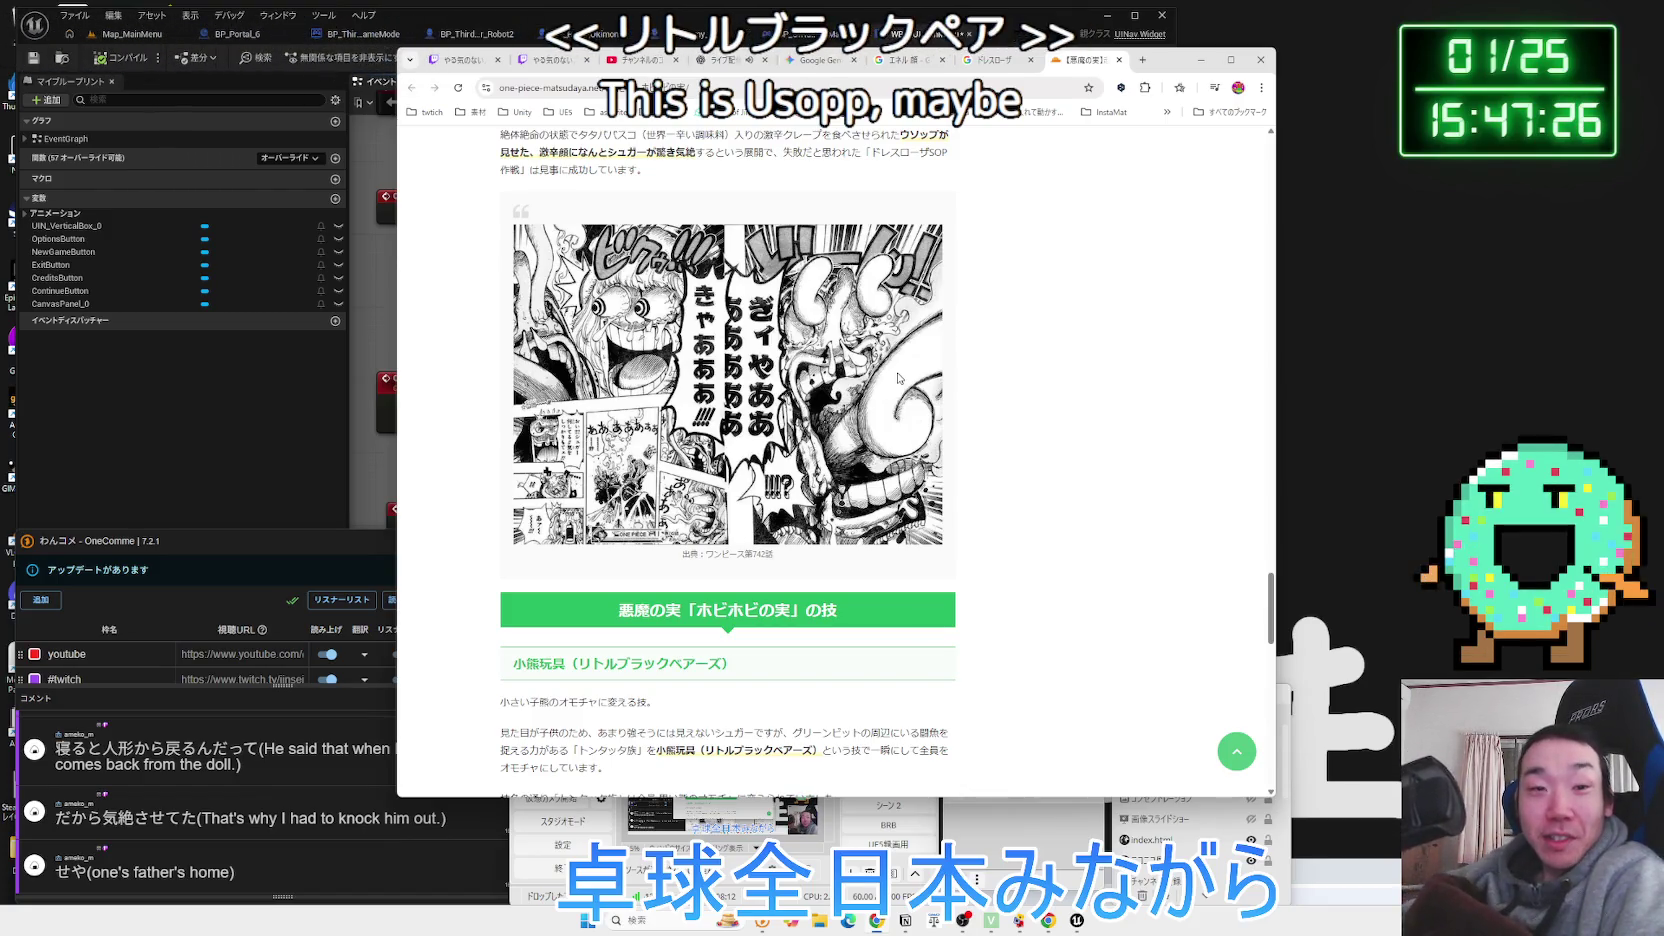
pyautogui.scroll(-5, 813, 350)
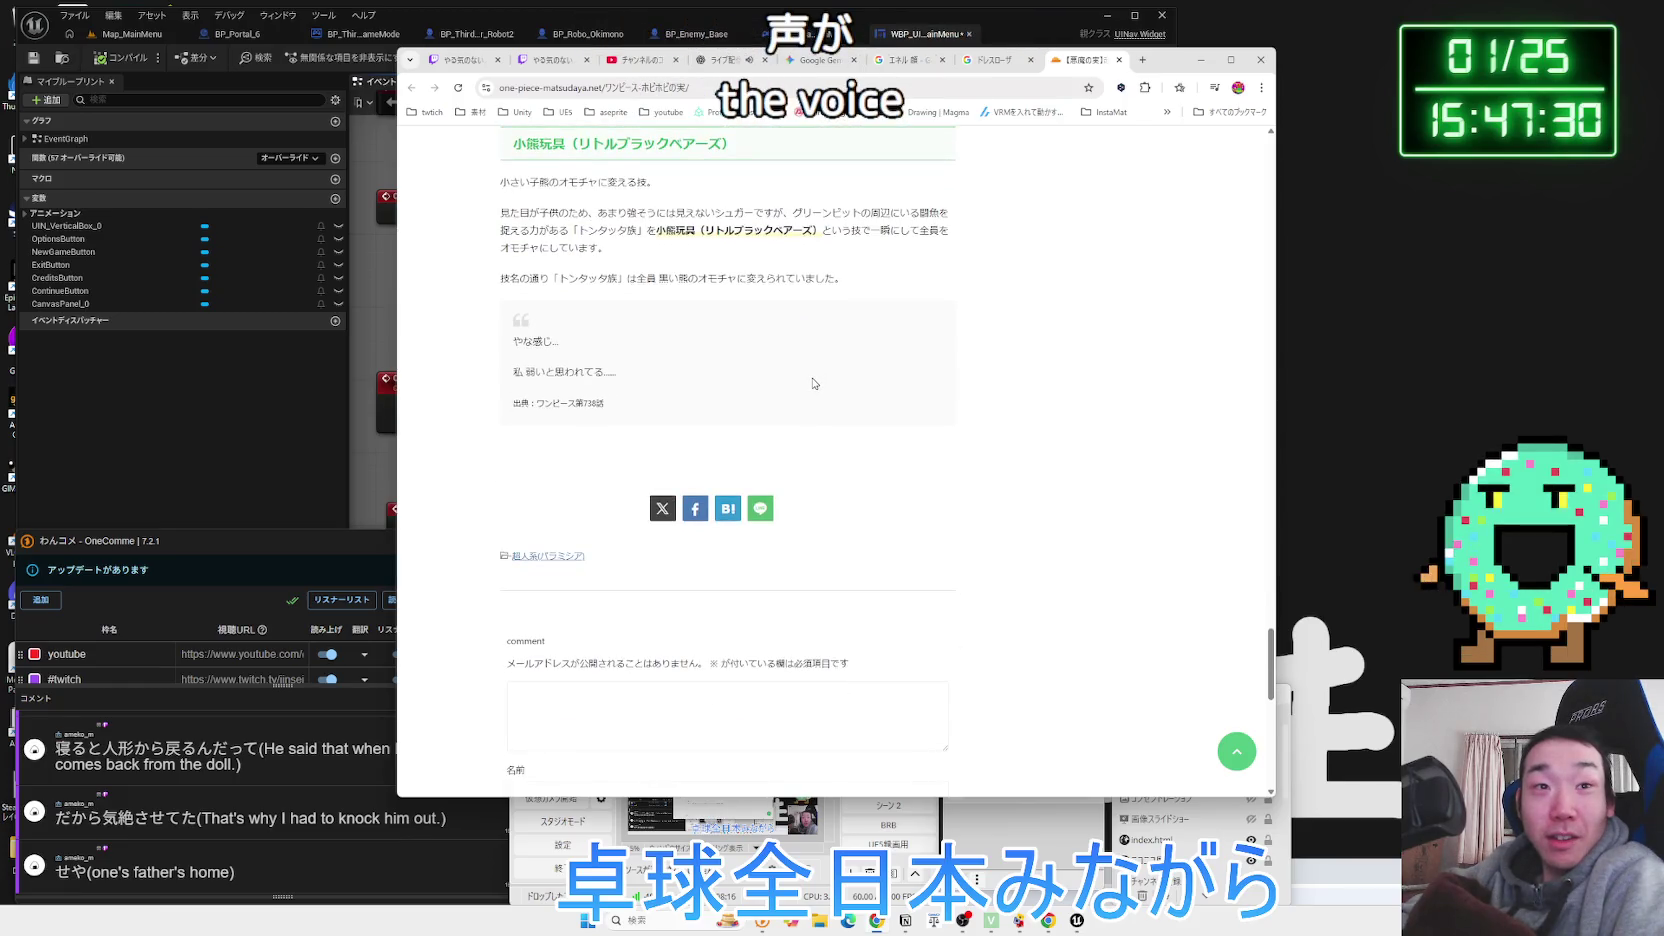
pyautogui.scroll(5, 813, 383)
pyautogui.scroll(1, 813, 383)
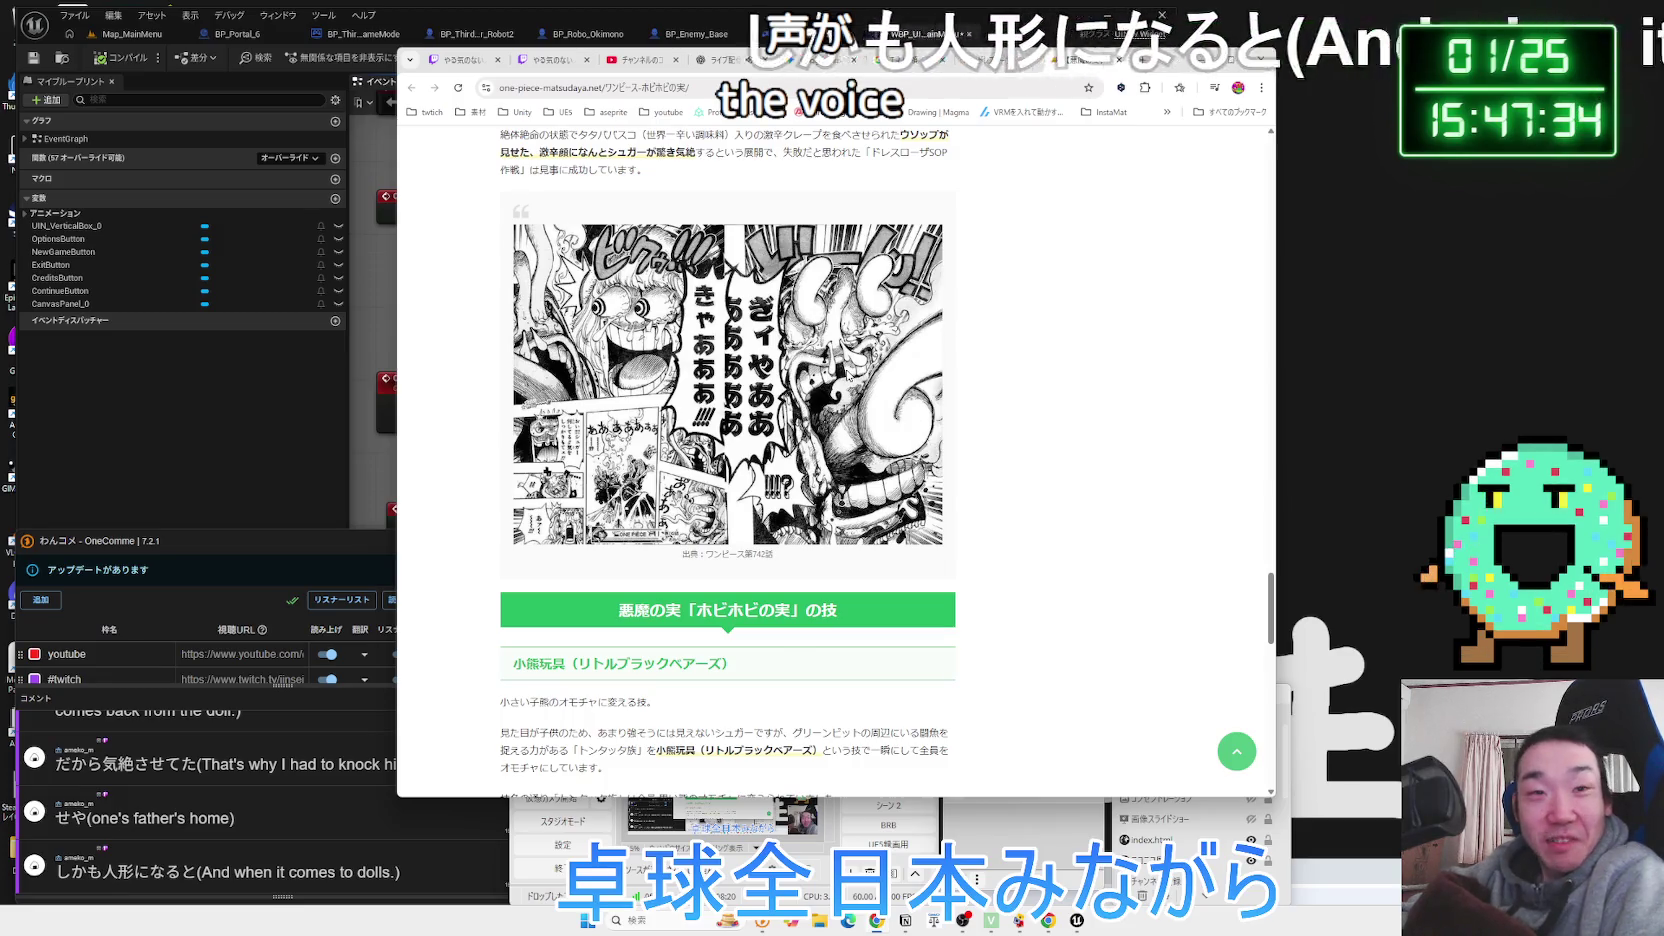
pyautogui.click(1108, 64)
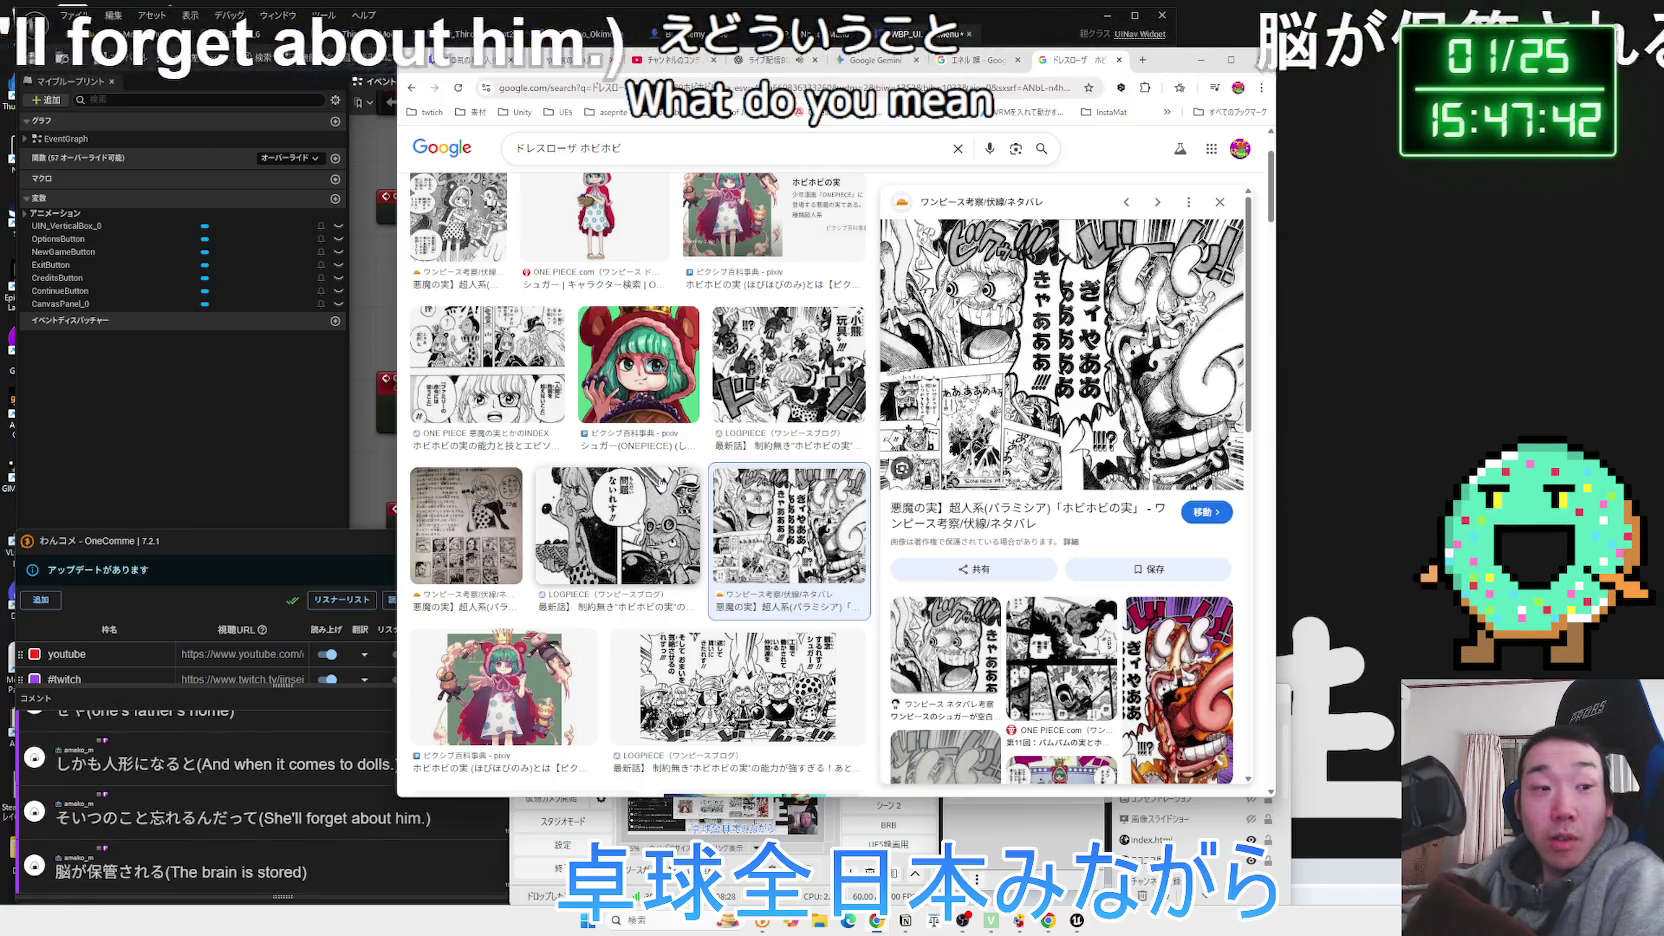
# Preview two manga images in the ドレスローザ ホビホビ results, then close that tab and the エネル 顔 tab.
pyautogui.scroll(-2, 777, 461)
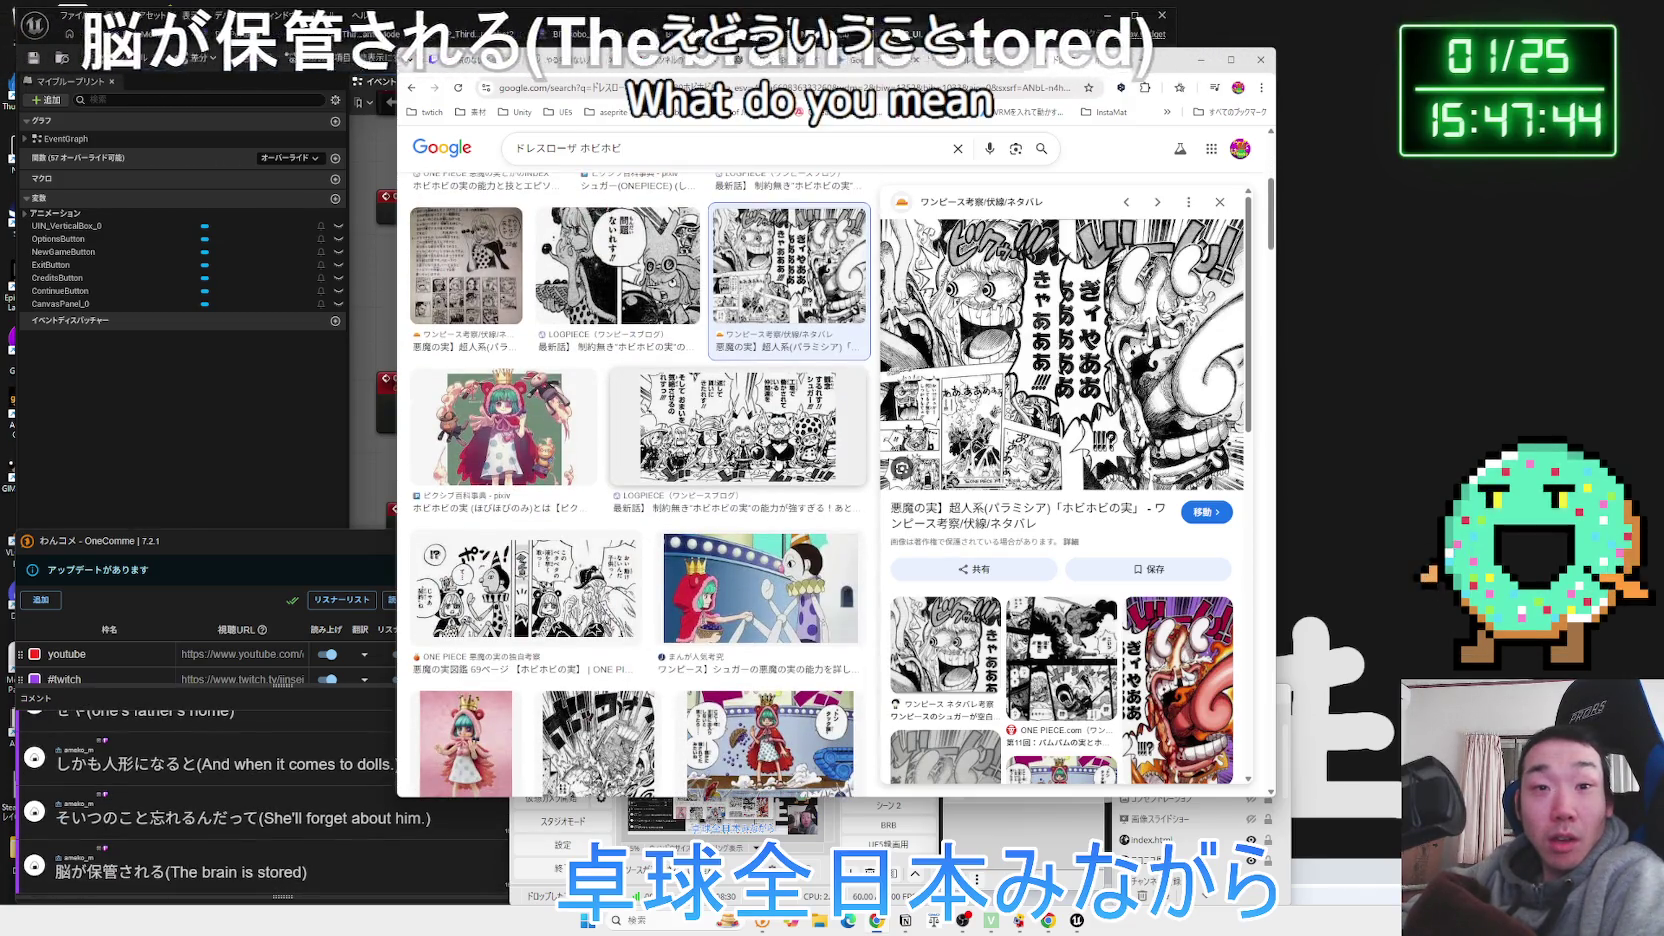
pyautogui.scroll(-2, 776, 461)
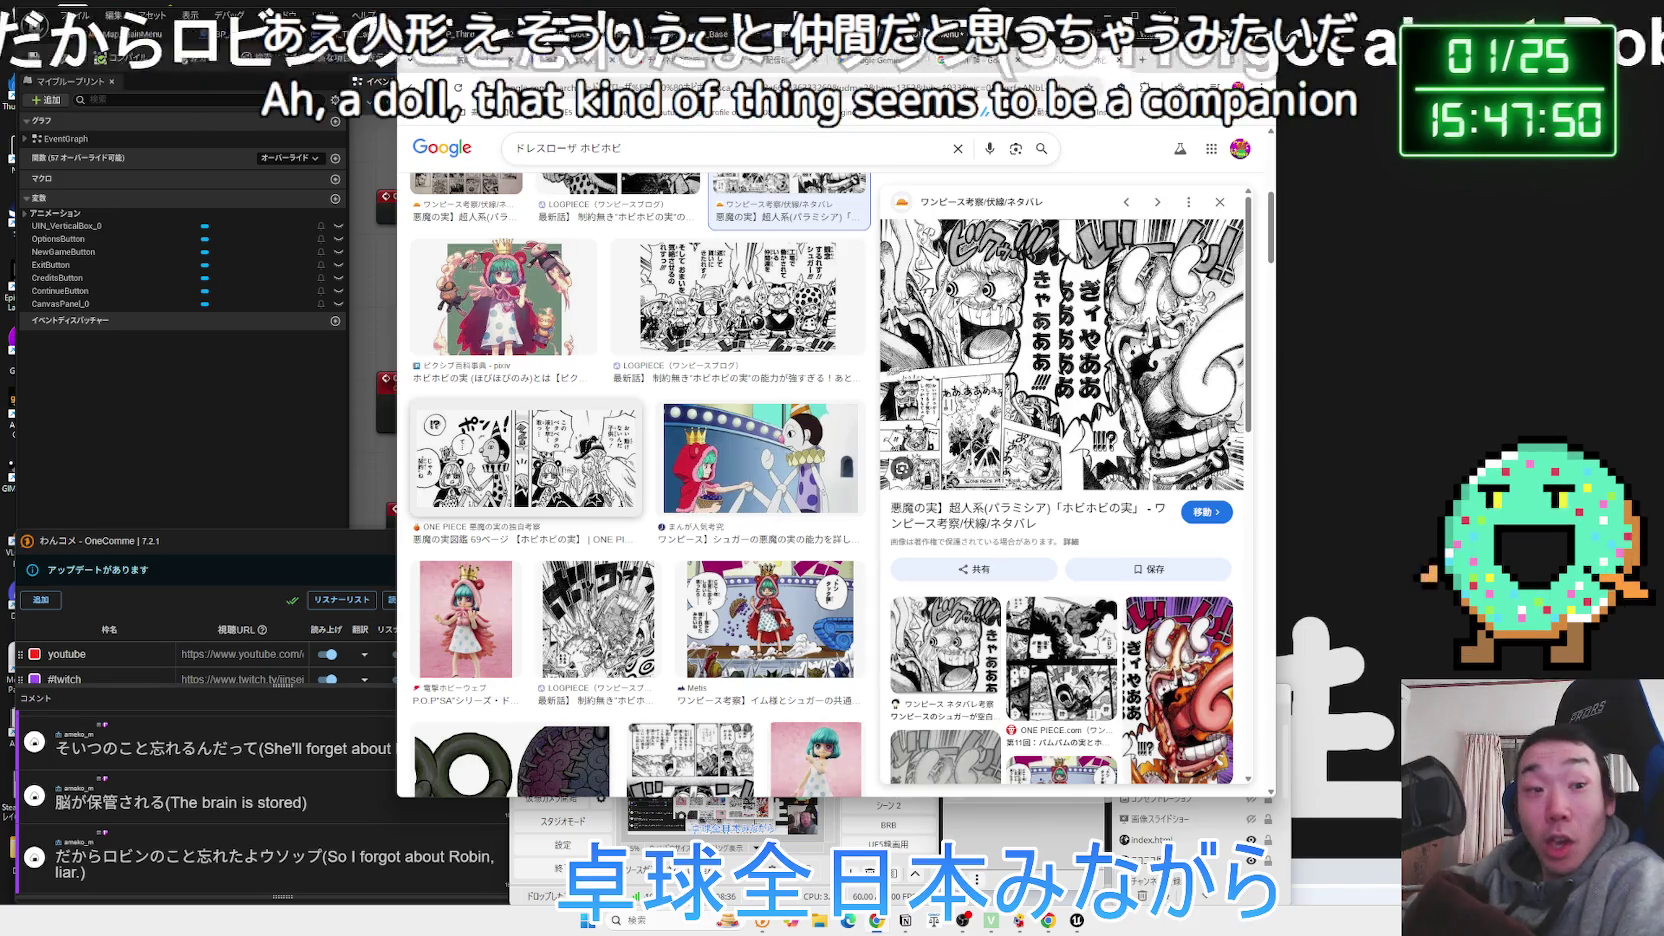
pyautogui.scroll(-4, 686, 456)
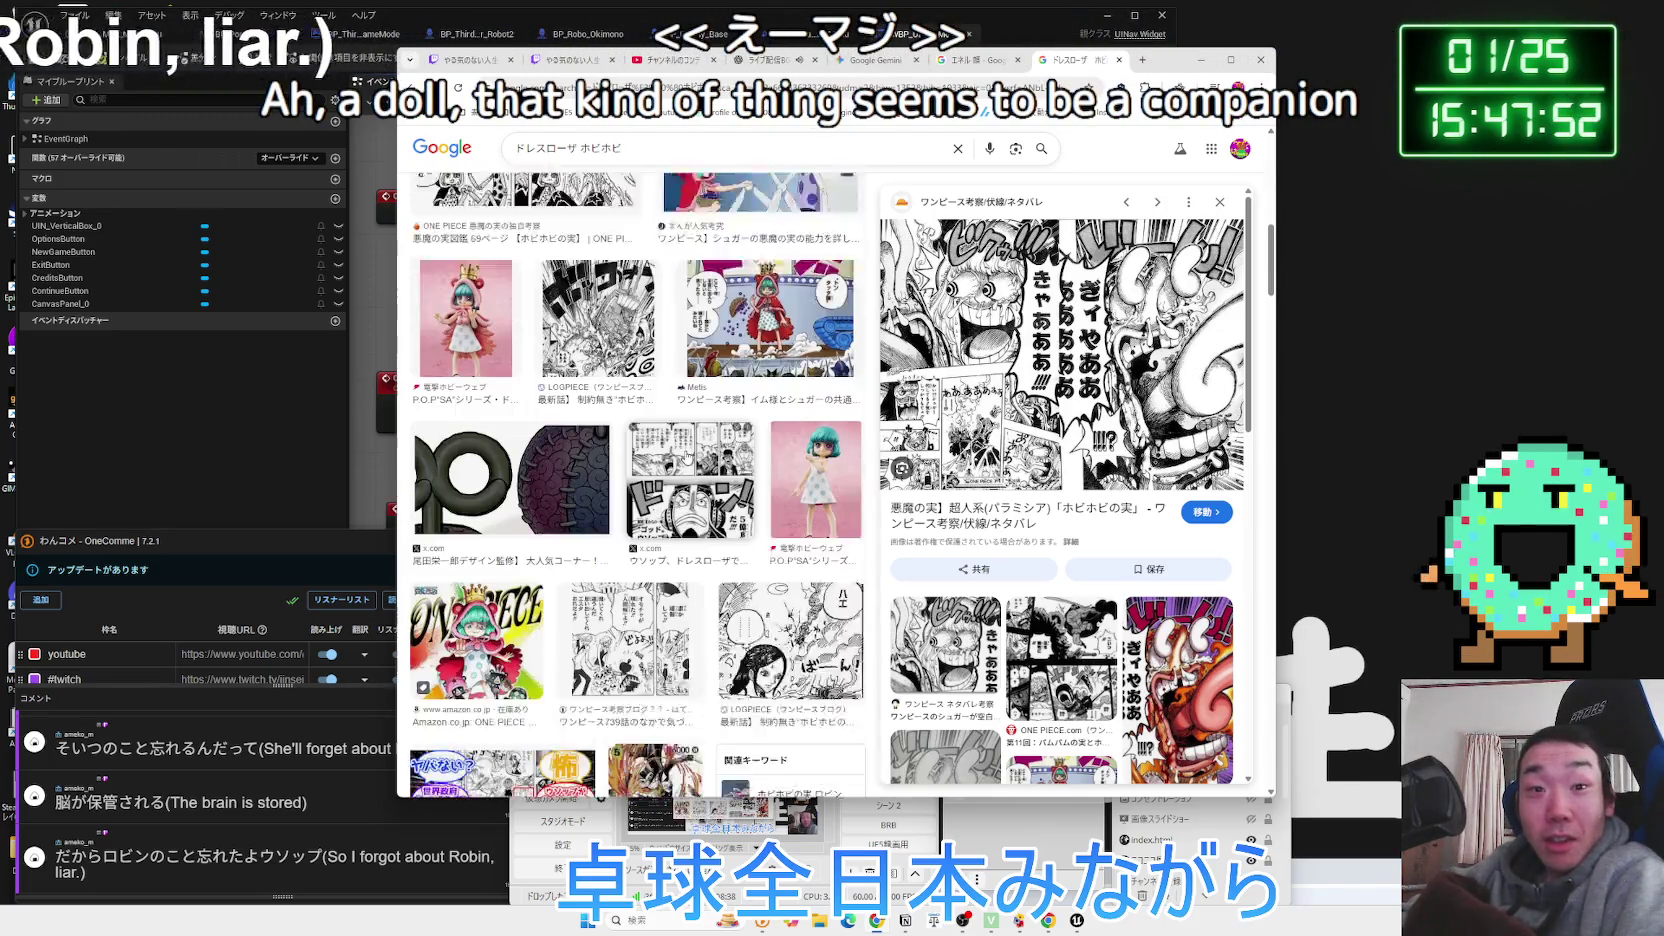
pyautogui.click(690, 400)
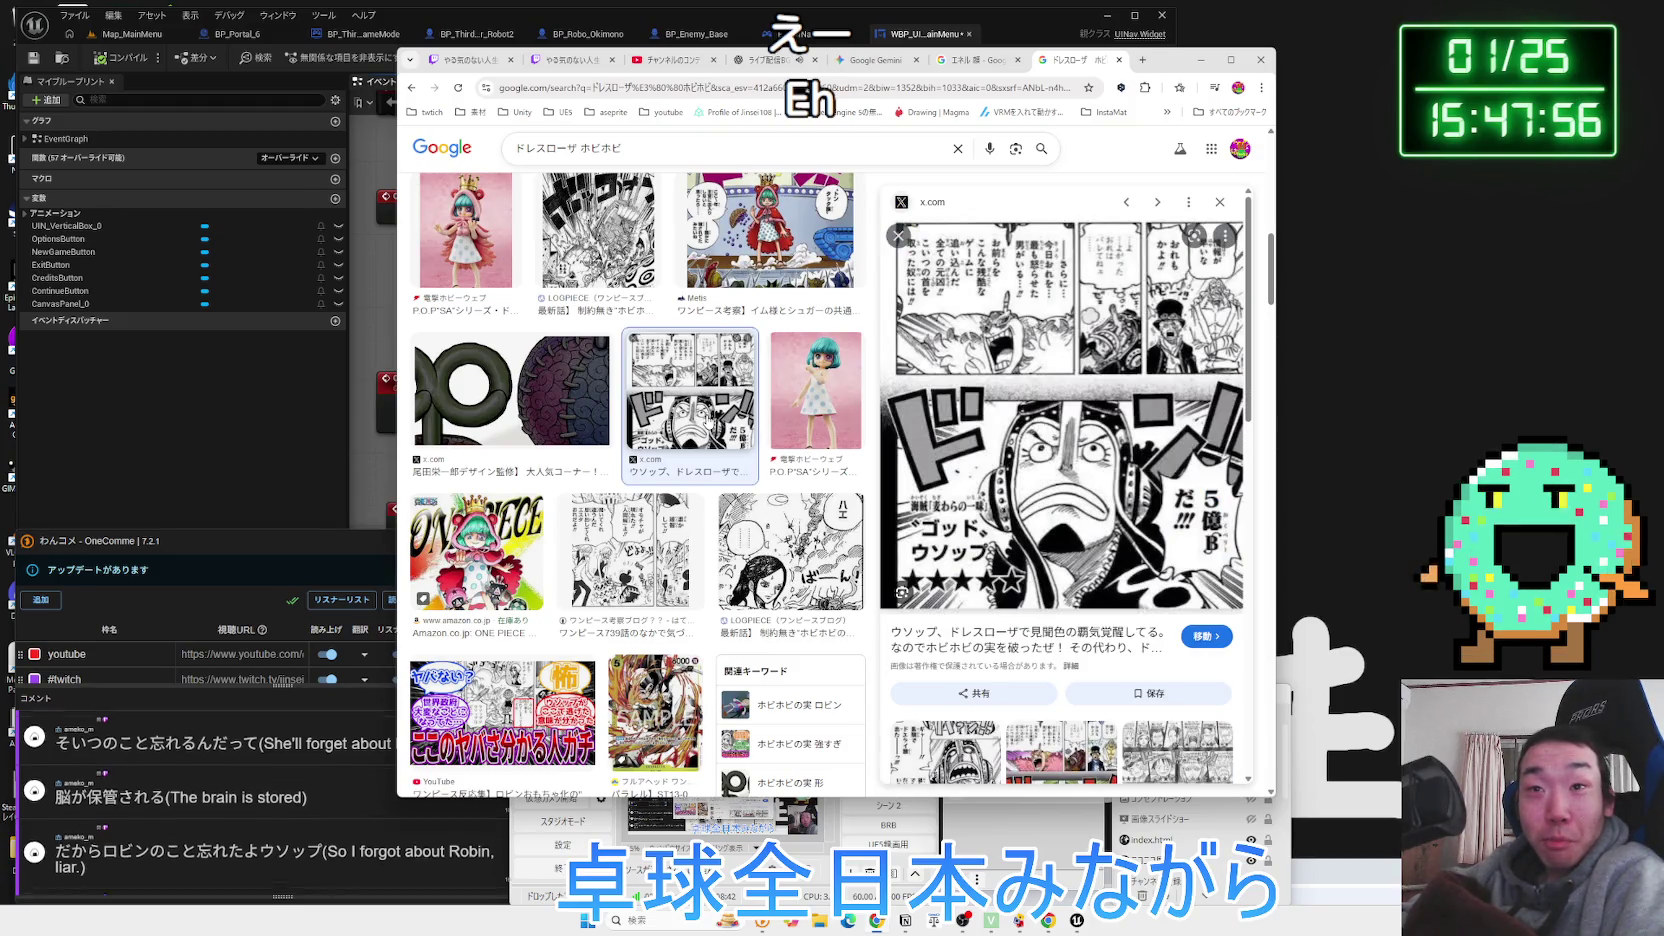
pyautogui.scroll(-1, 668, 428)
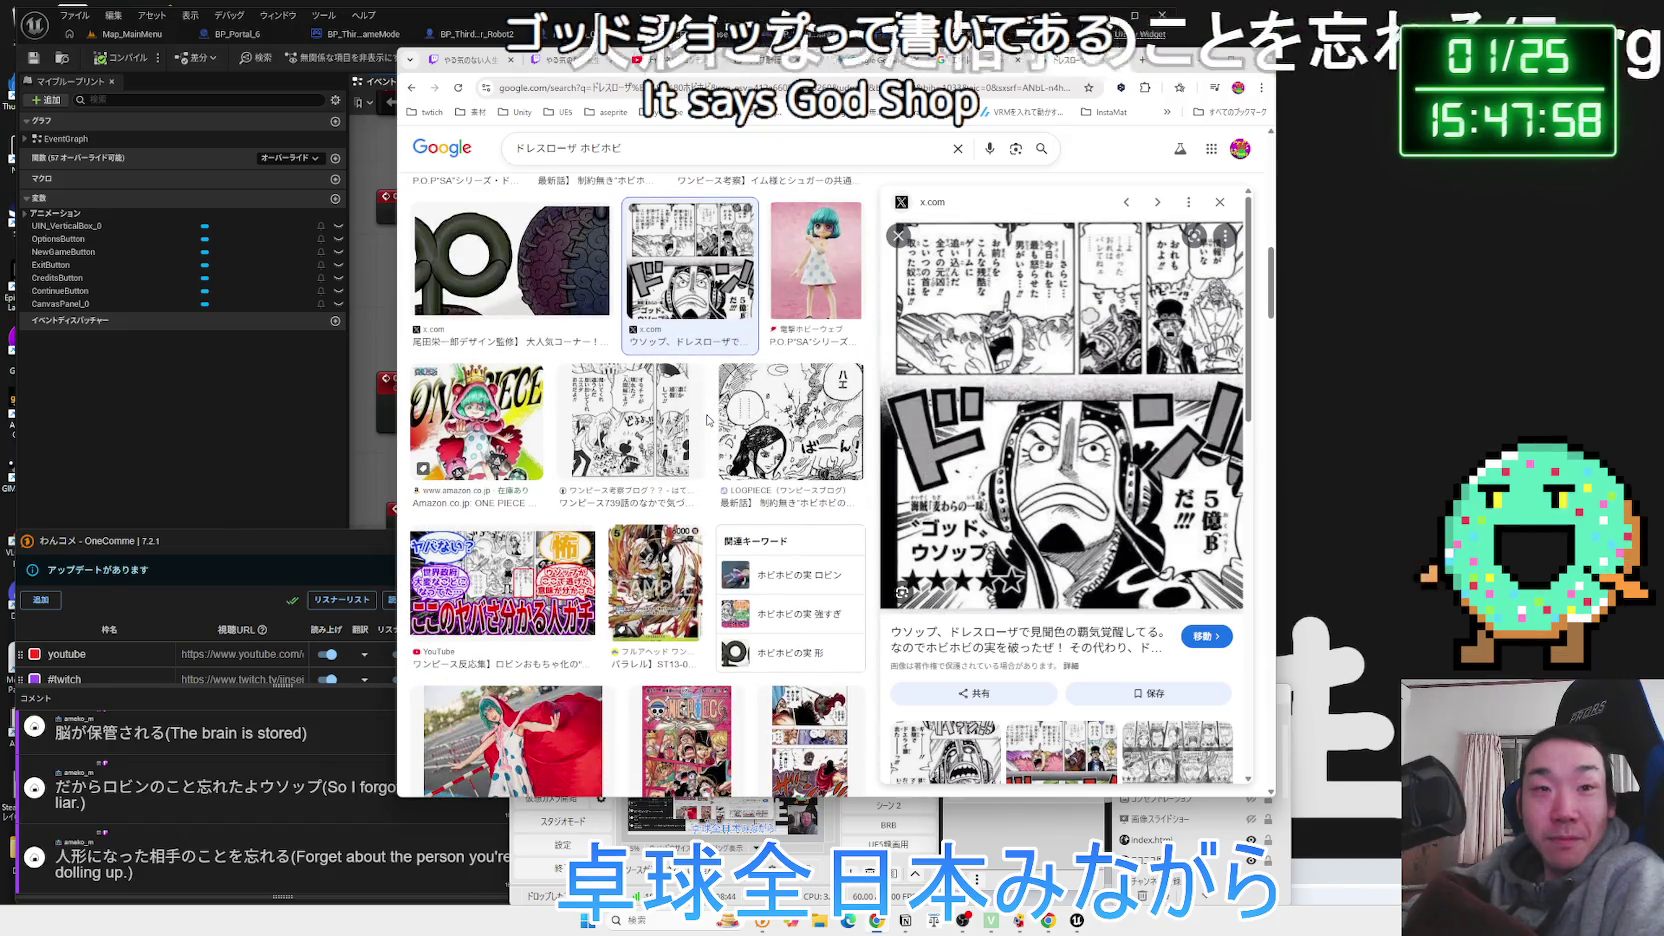
pyautogui.click(668, 428)
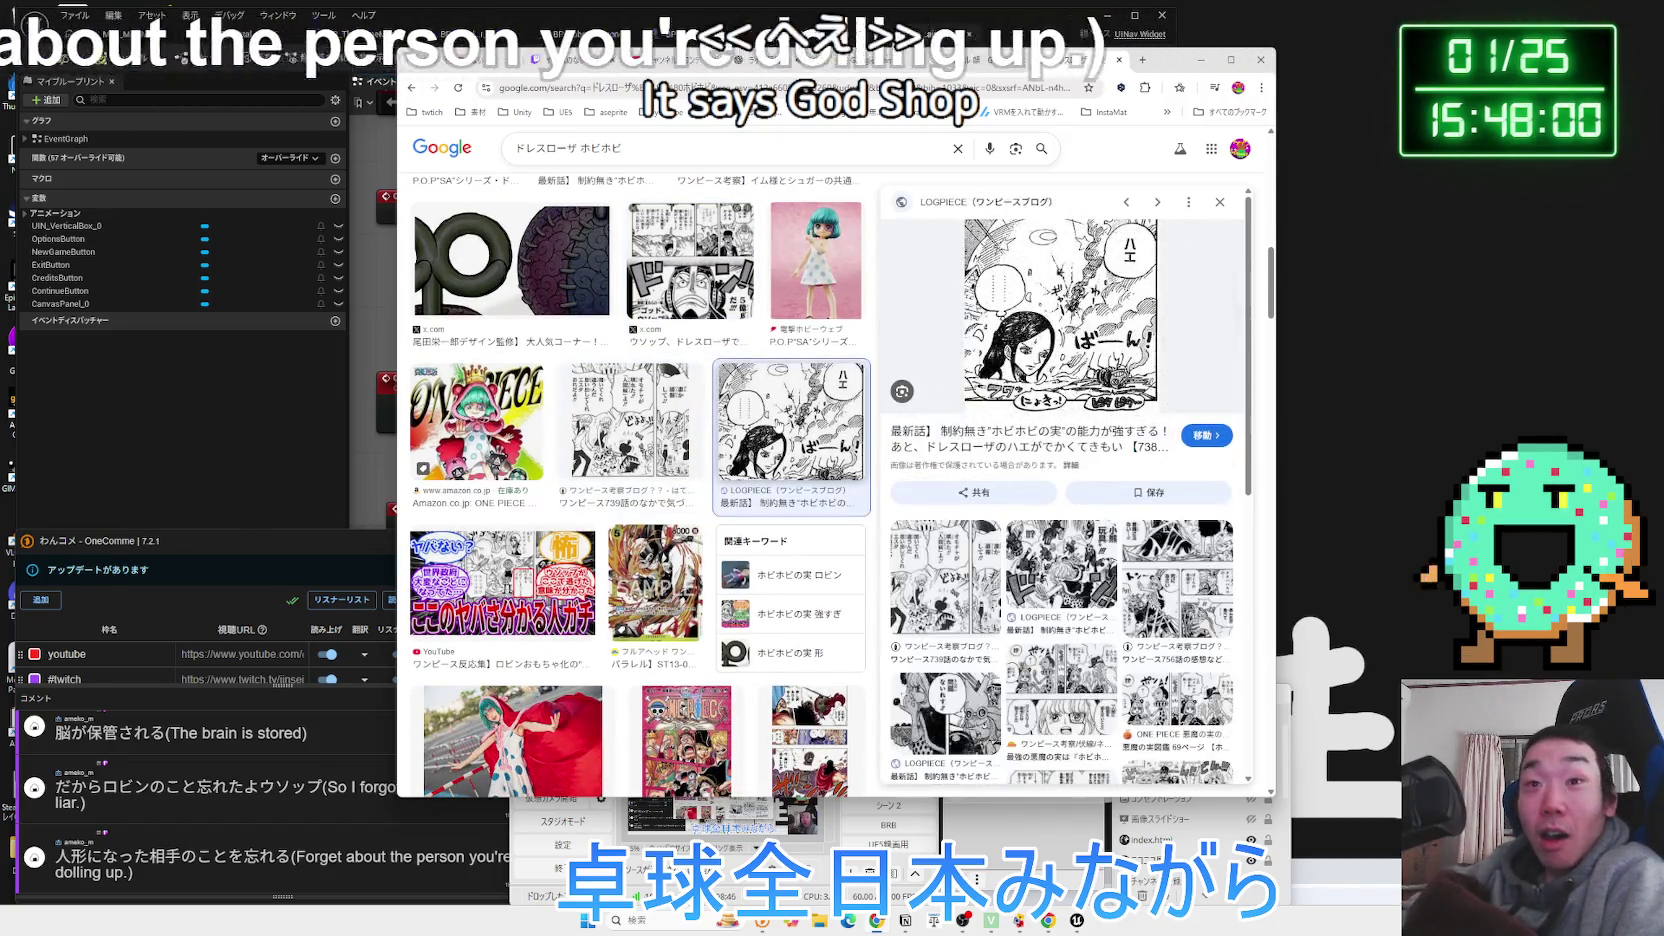
pyautogui.scroll(2, 722, 434)
pyautogui.scroll(-5, 714, 434)
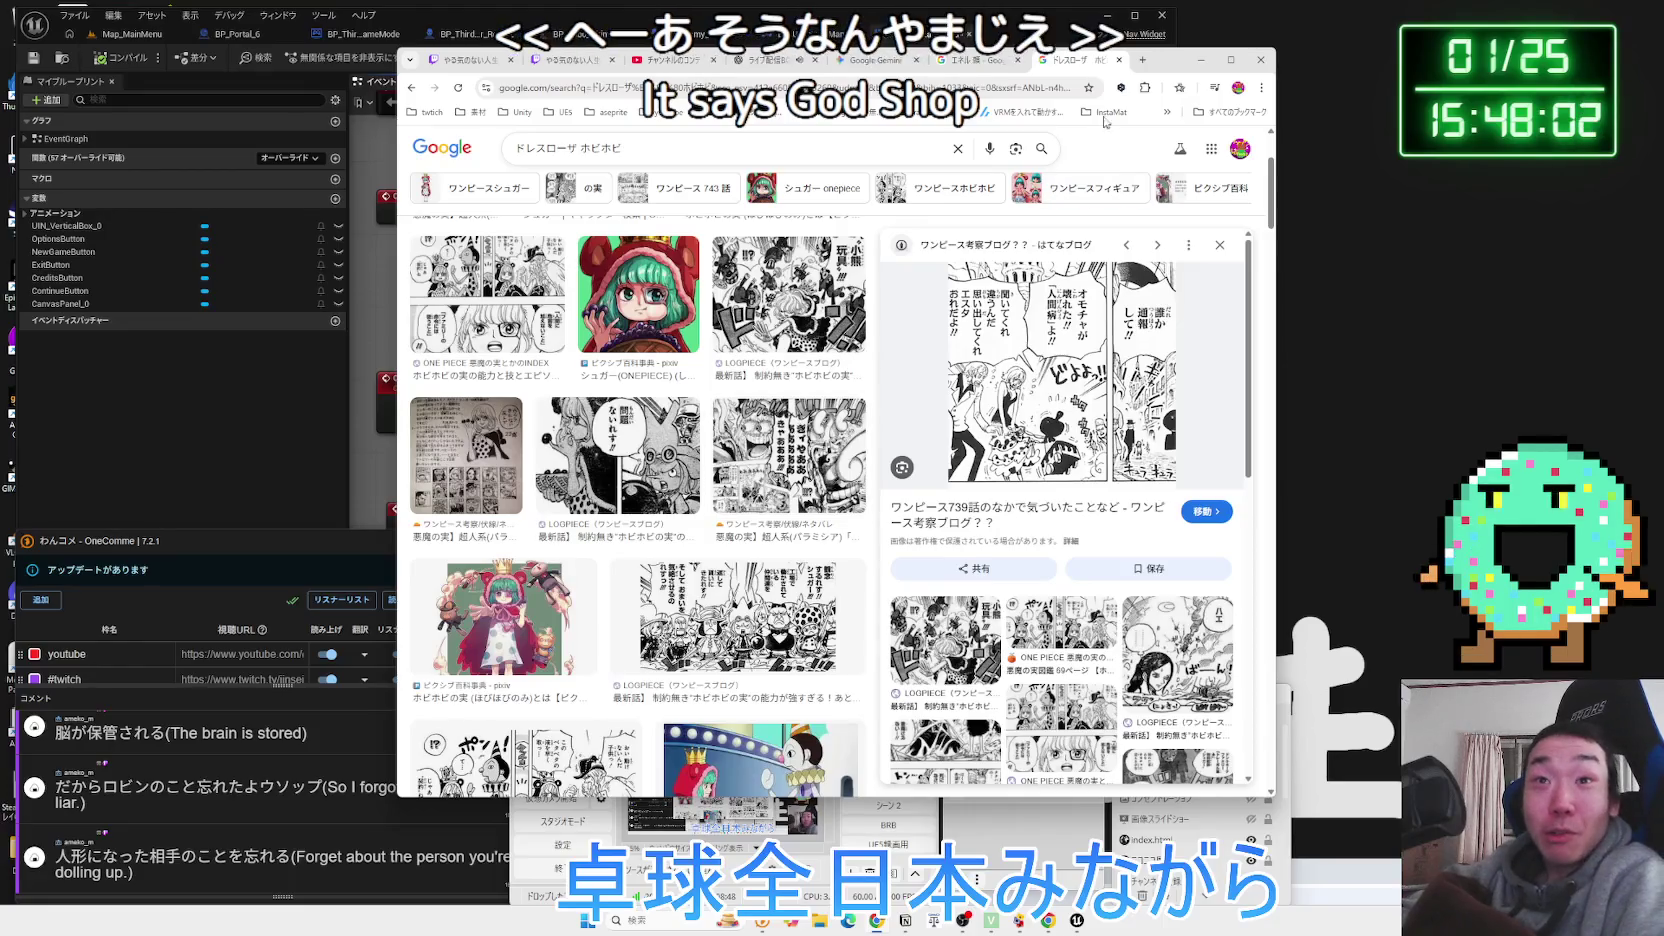
pyautogui.click(1117, 61)
pyautogui.click(1118, 61)
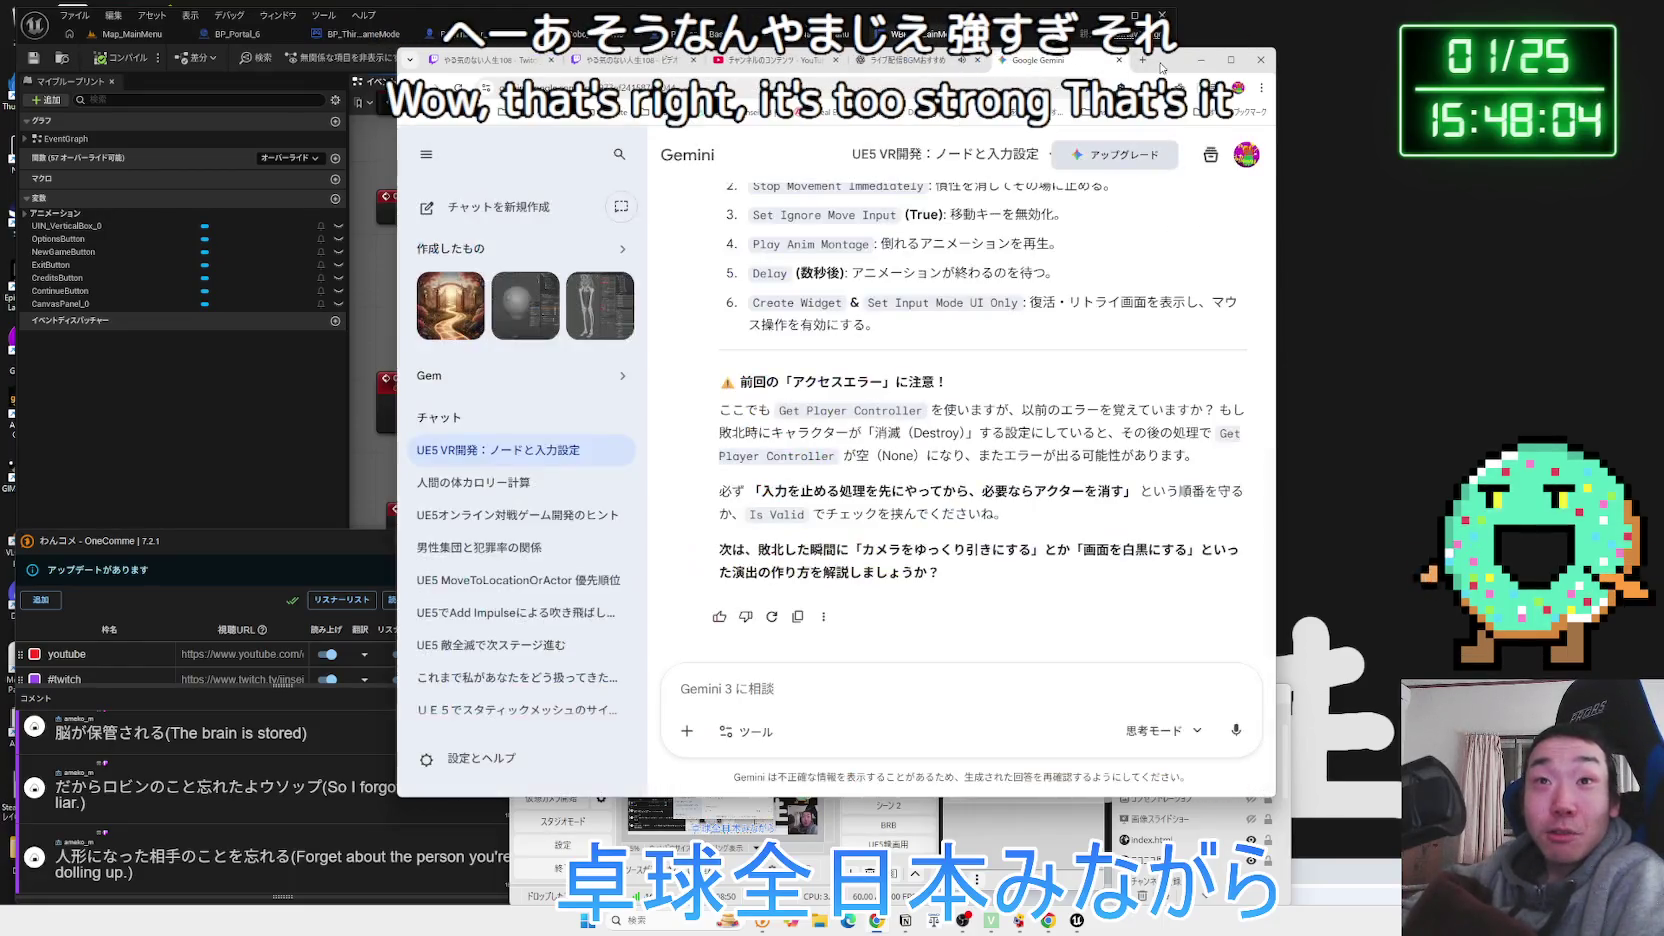
# Move Chrome to the right and bring the Unreal Editor's WBP_UINavMainMenu graph back to the front.
pyautogui.moveTo(1118, 61); pyautogui.dragTo(1486, 61)
pyautogui.hotkey('alt', 'Tab')
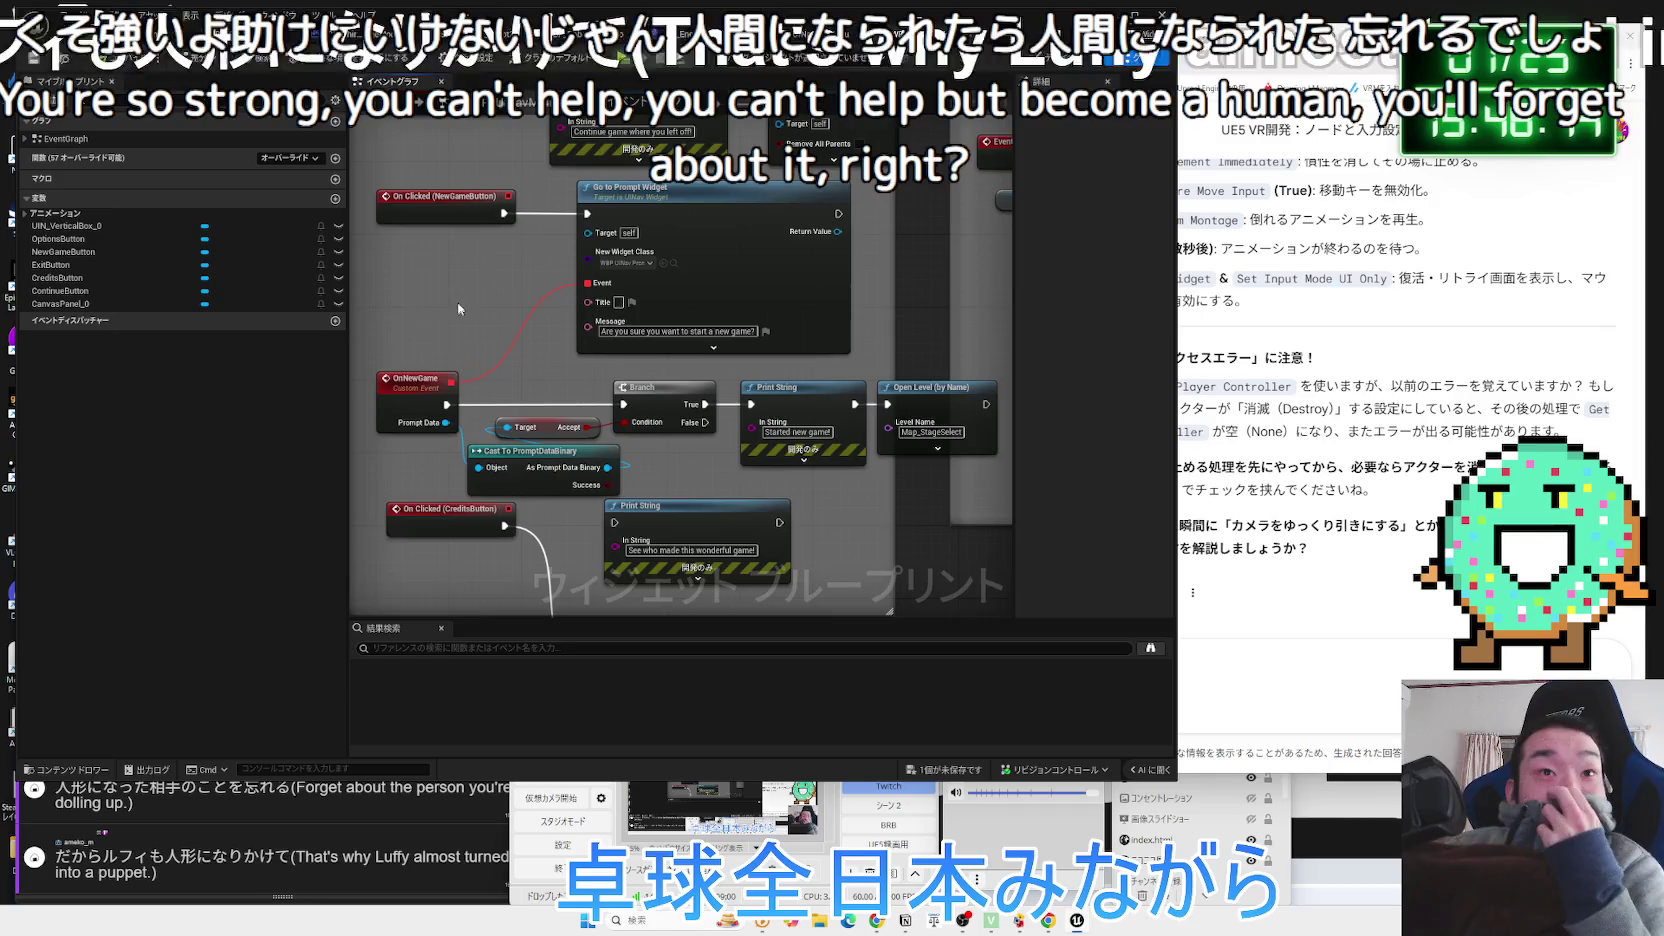
# Read the Return to Parent node's tooltip in the main-menu graph, then open a new Google page in Chrome.
pyautogui.scroll(2, 458, 307)
pyautogui.click(804, 191)
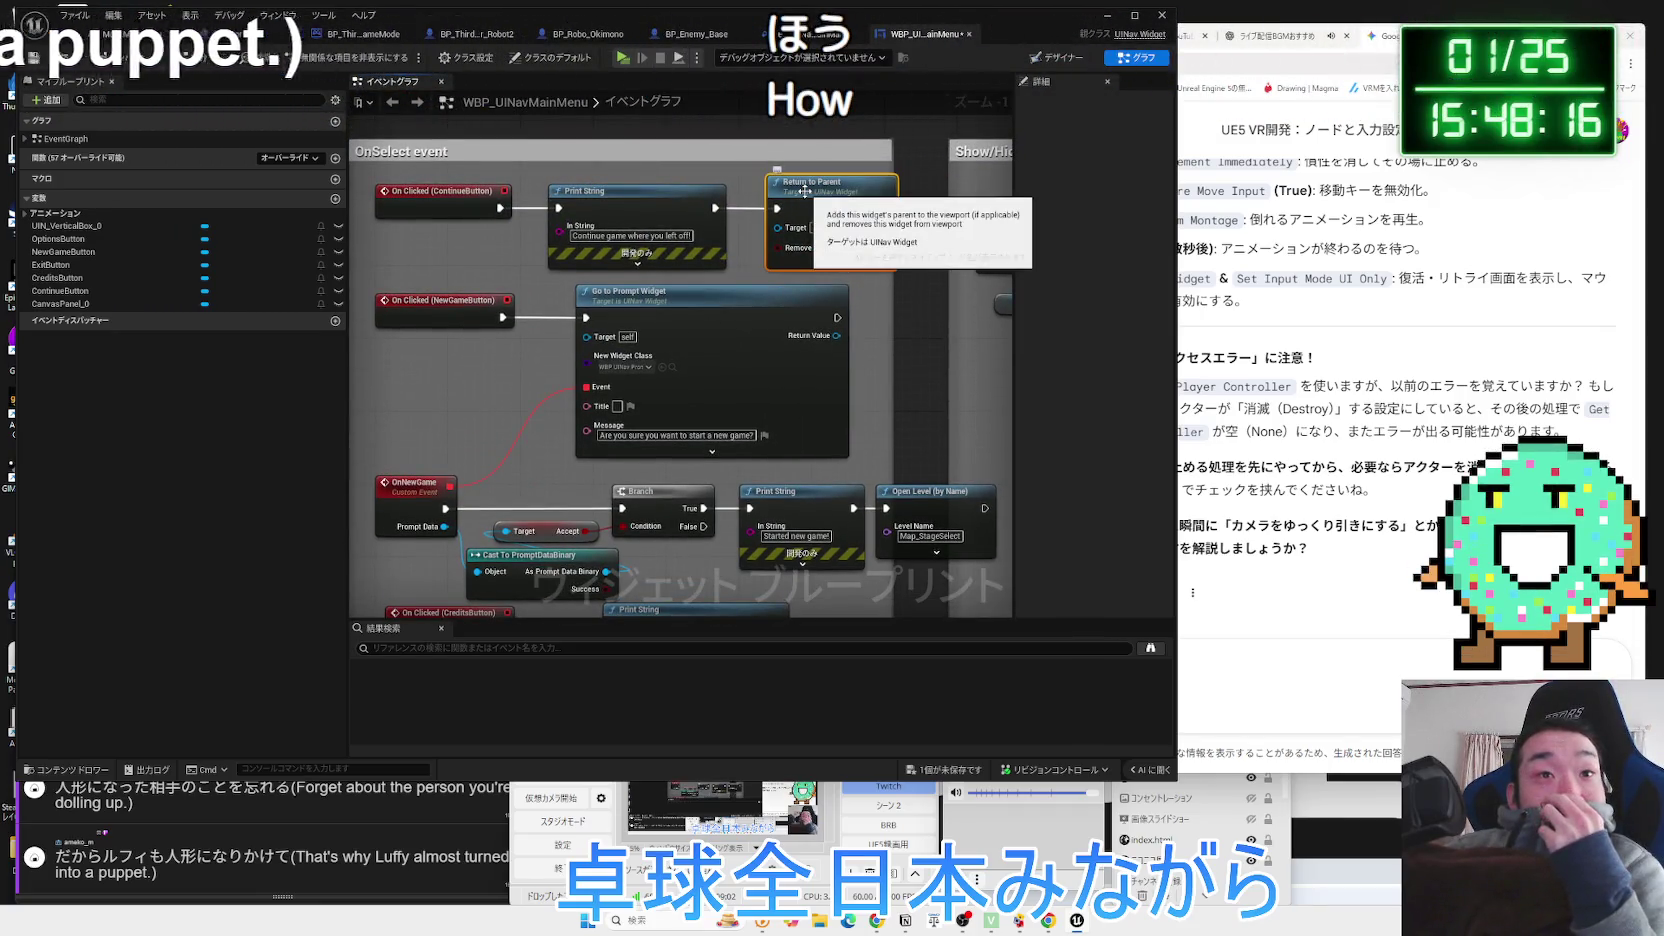
pyautogui.scroll(-1, 514, 400)
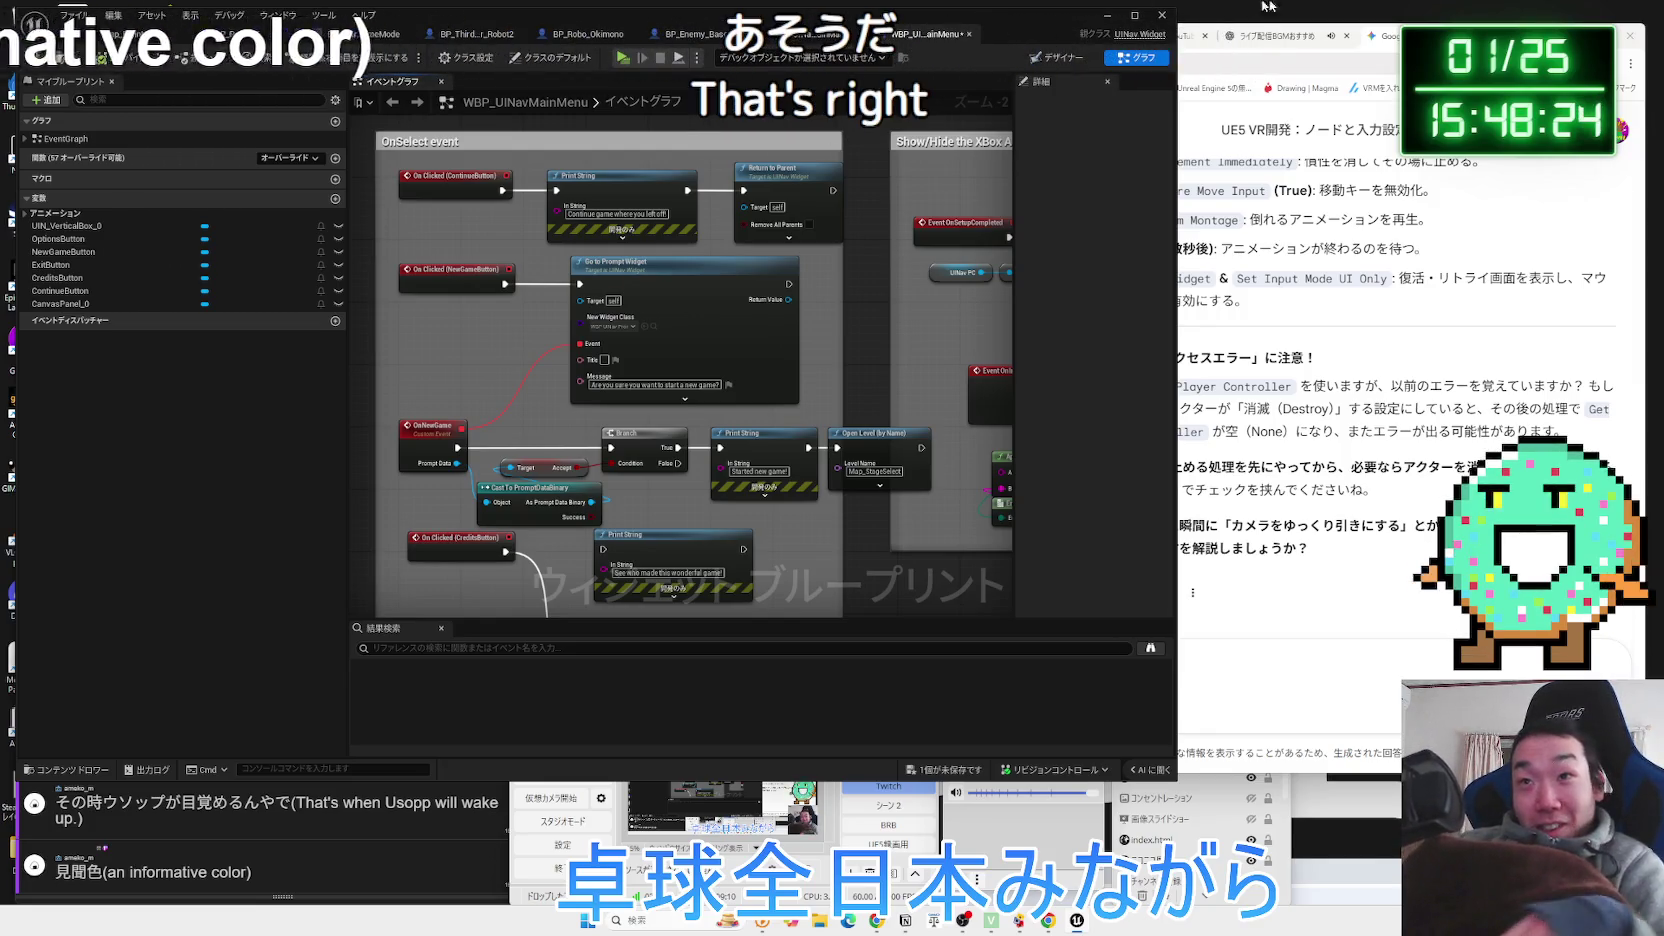
pyautogui.click(1505, 35)
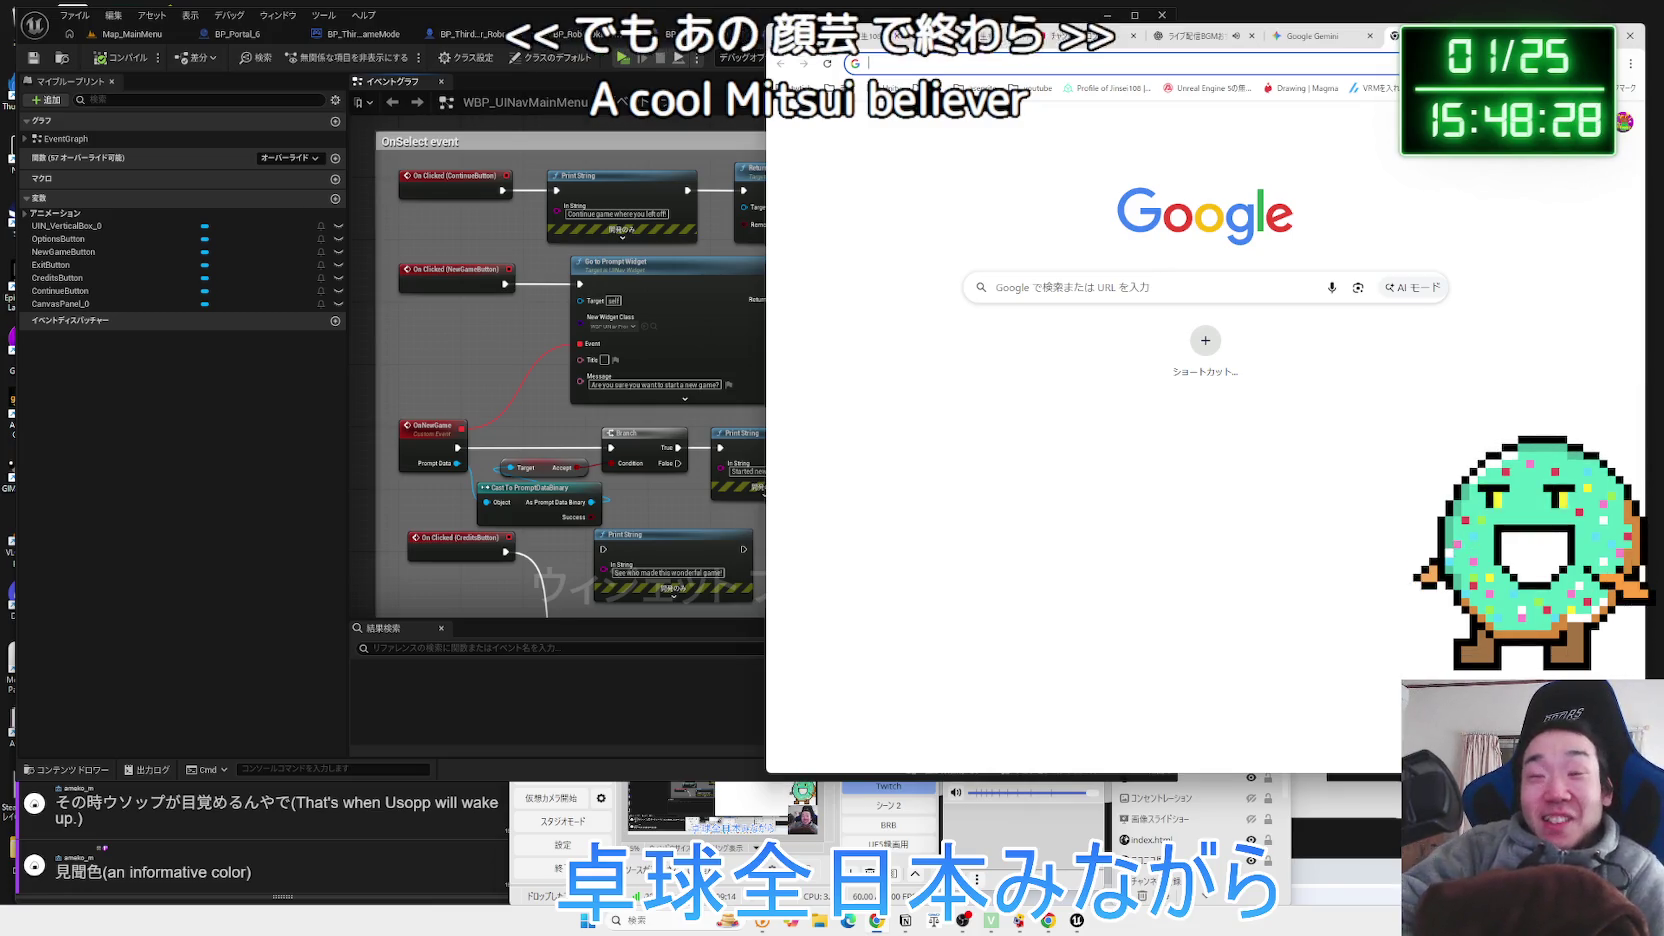
# Search Google for 'ウソップ 見聞色' and preview the hatenablog manga image result.
pyautogui.write('うそっぷ')
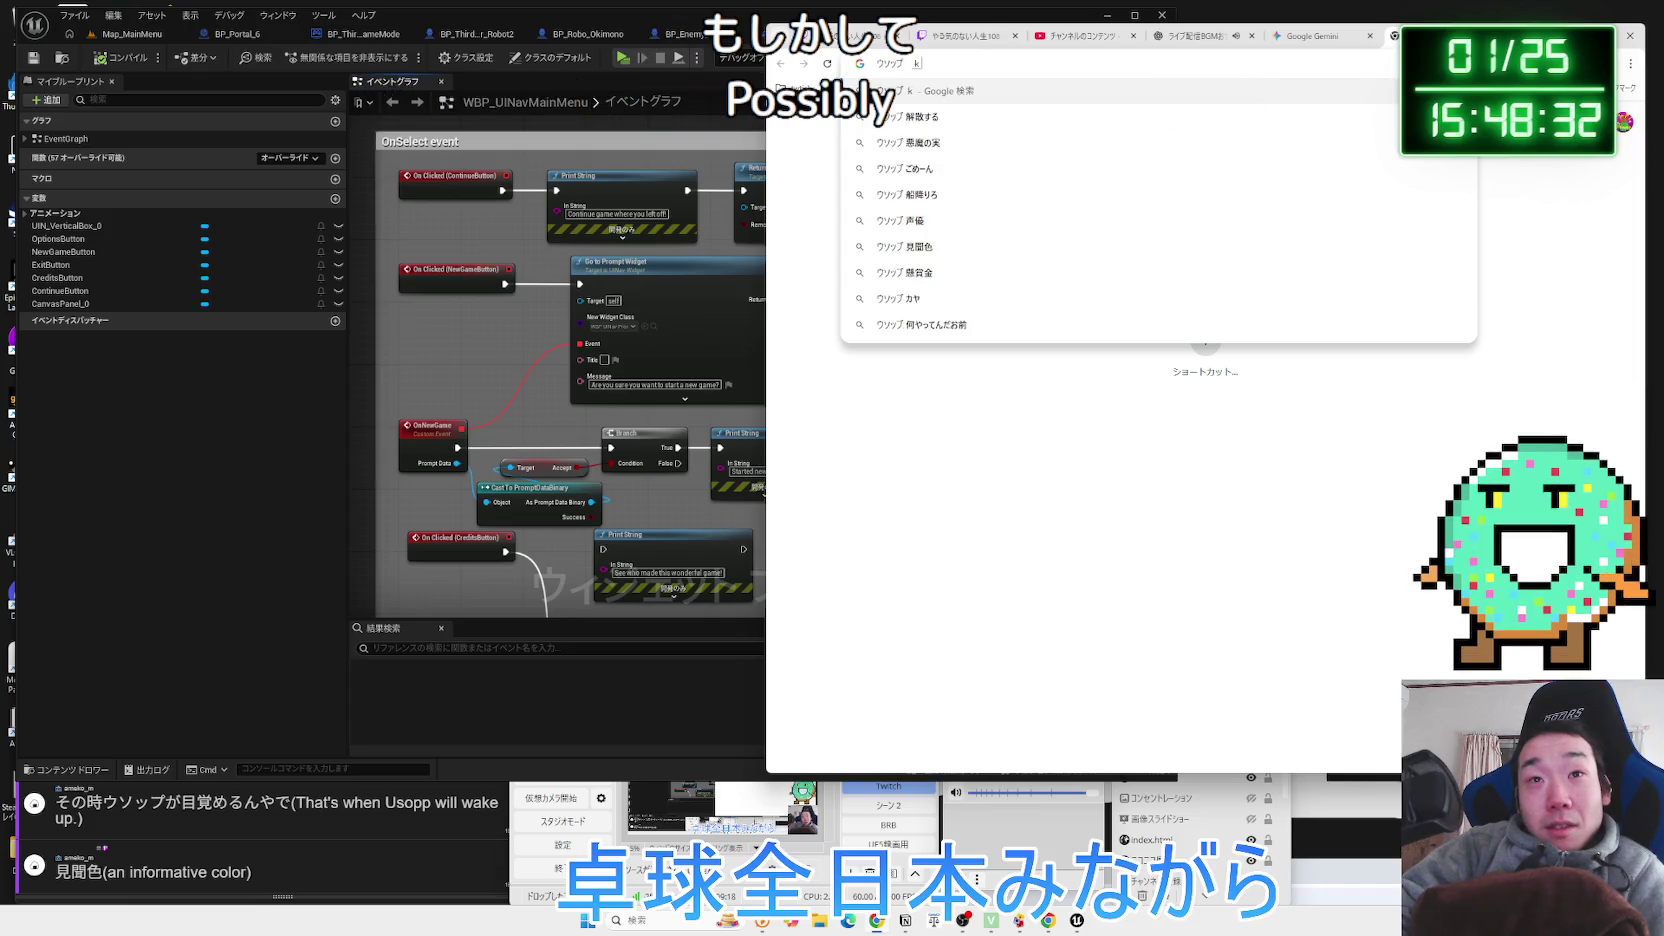
pyautogui.write('見聞色')
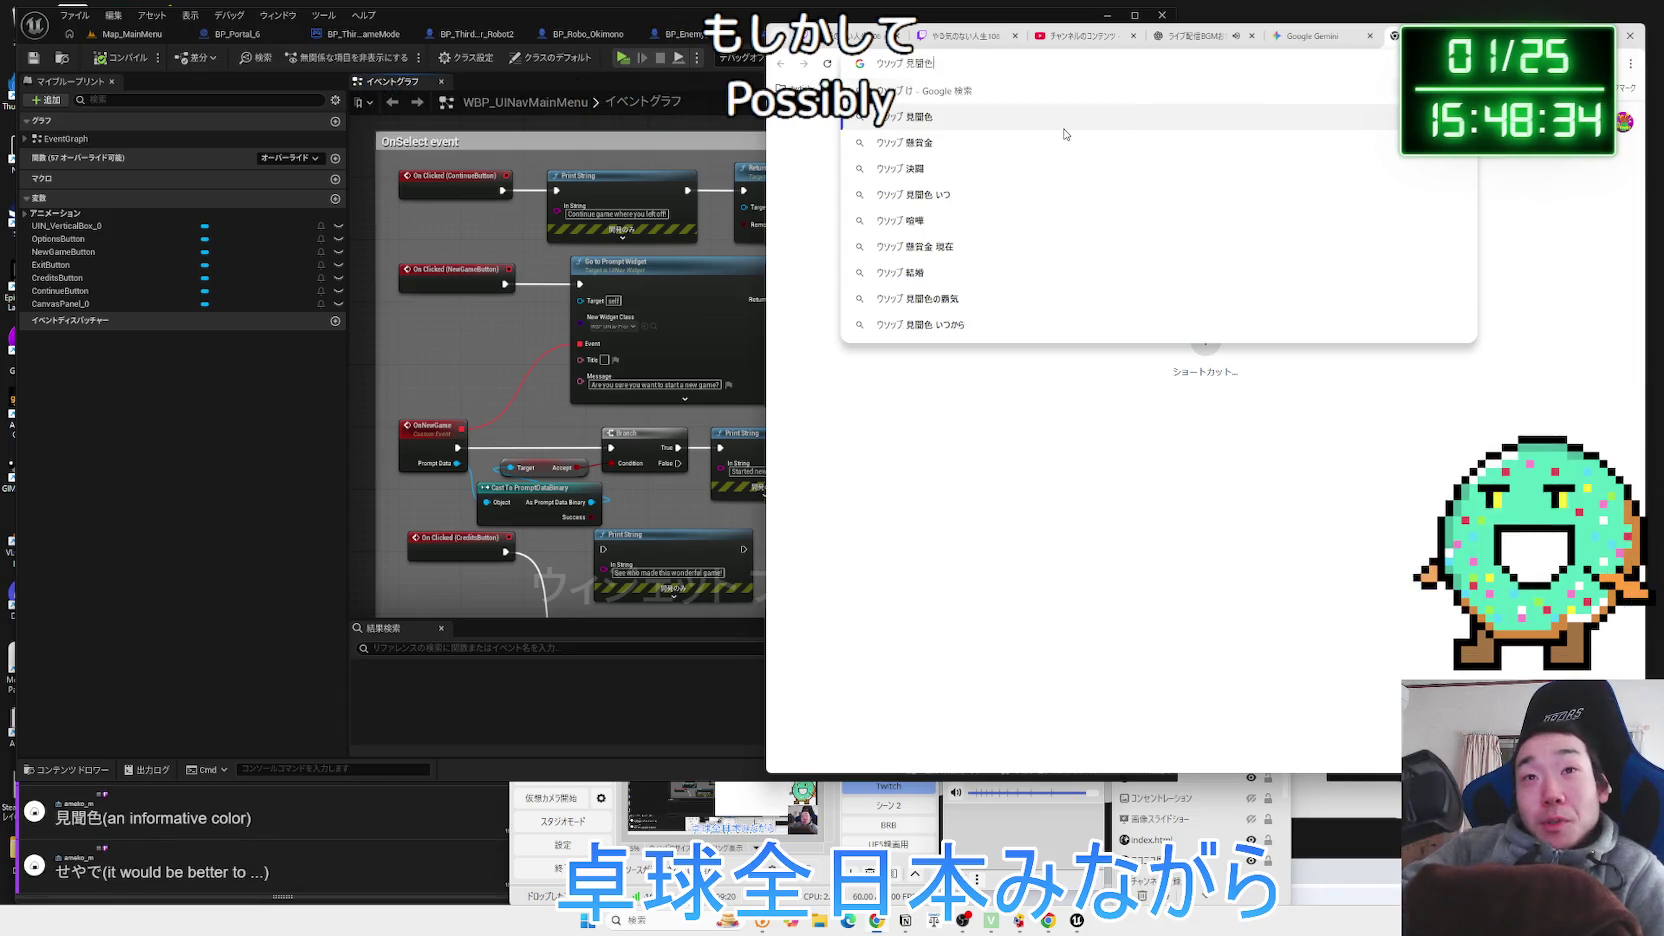
pyautogui.press('Return')
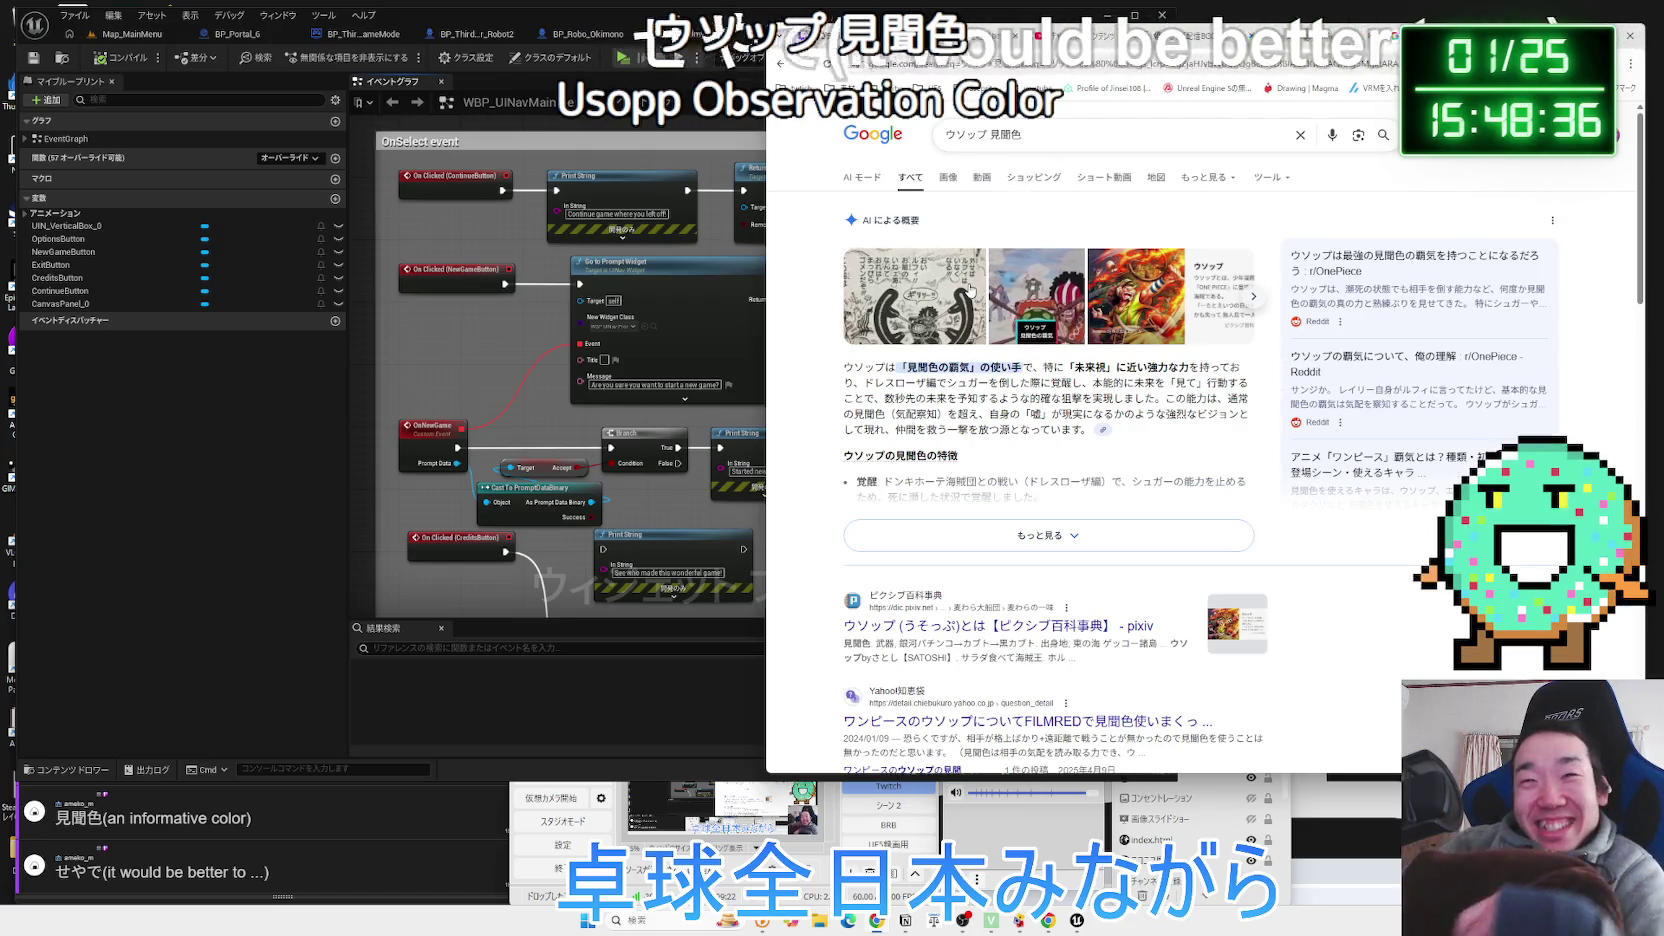
pyautogui.click(951, 292)
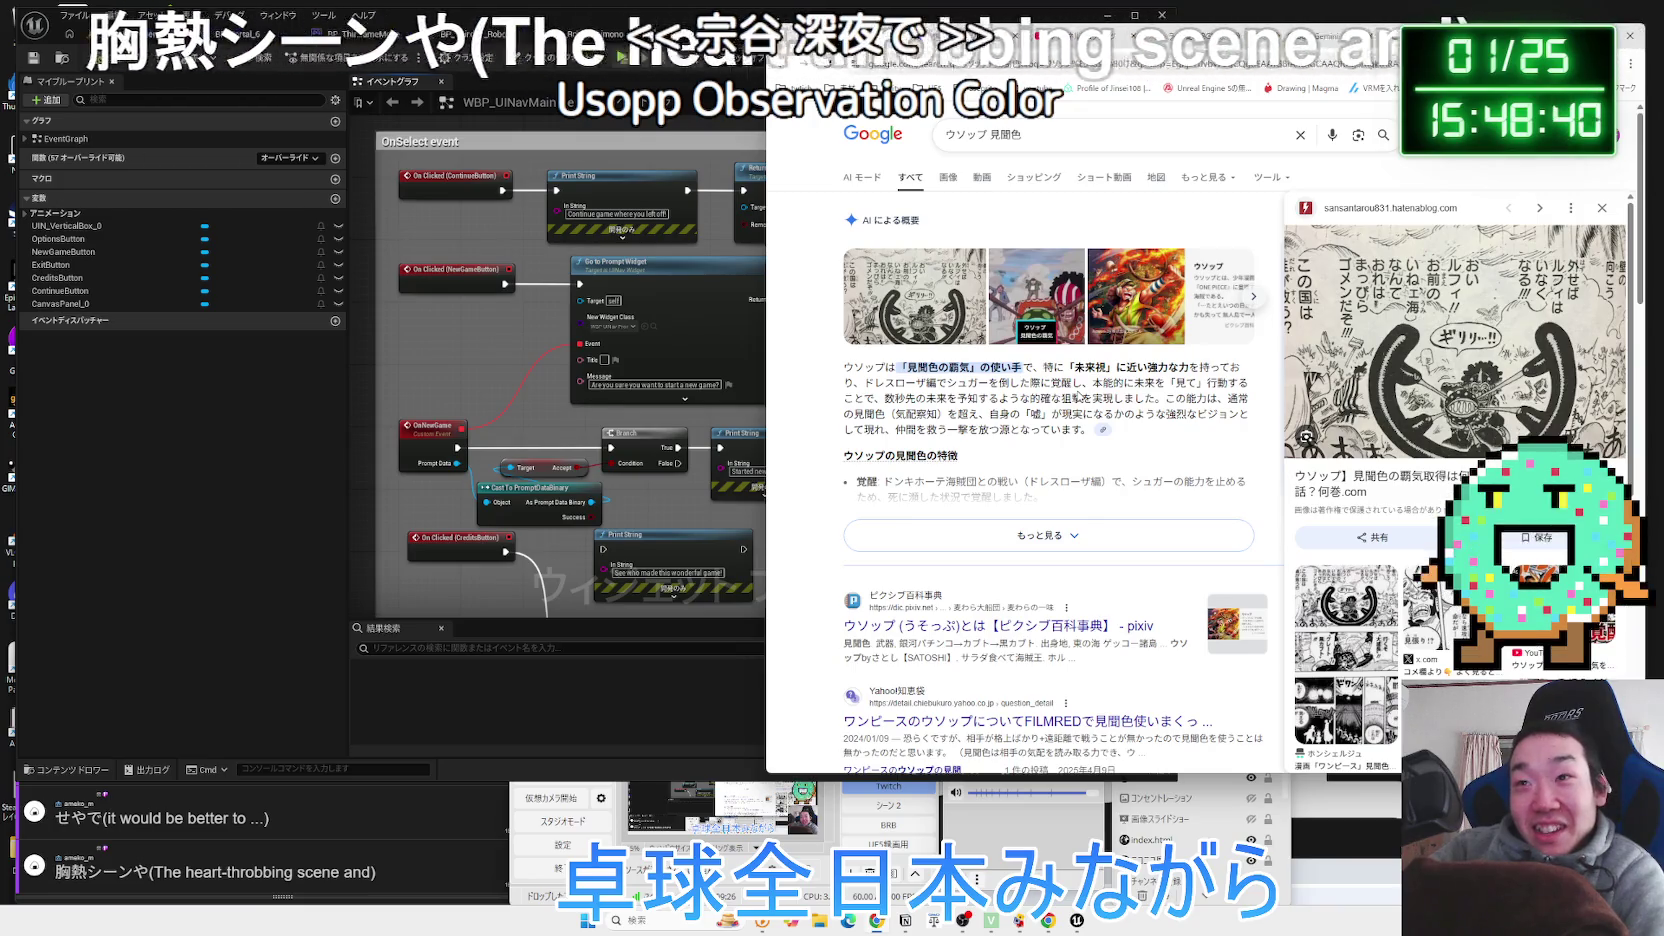
pyautogui.scroll(-3, 1397, 376)
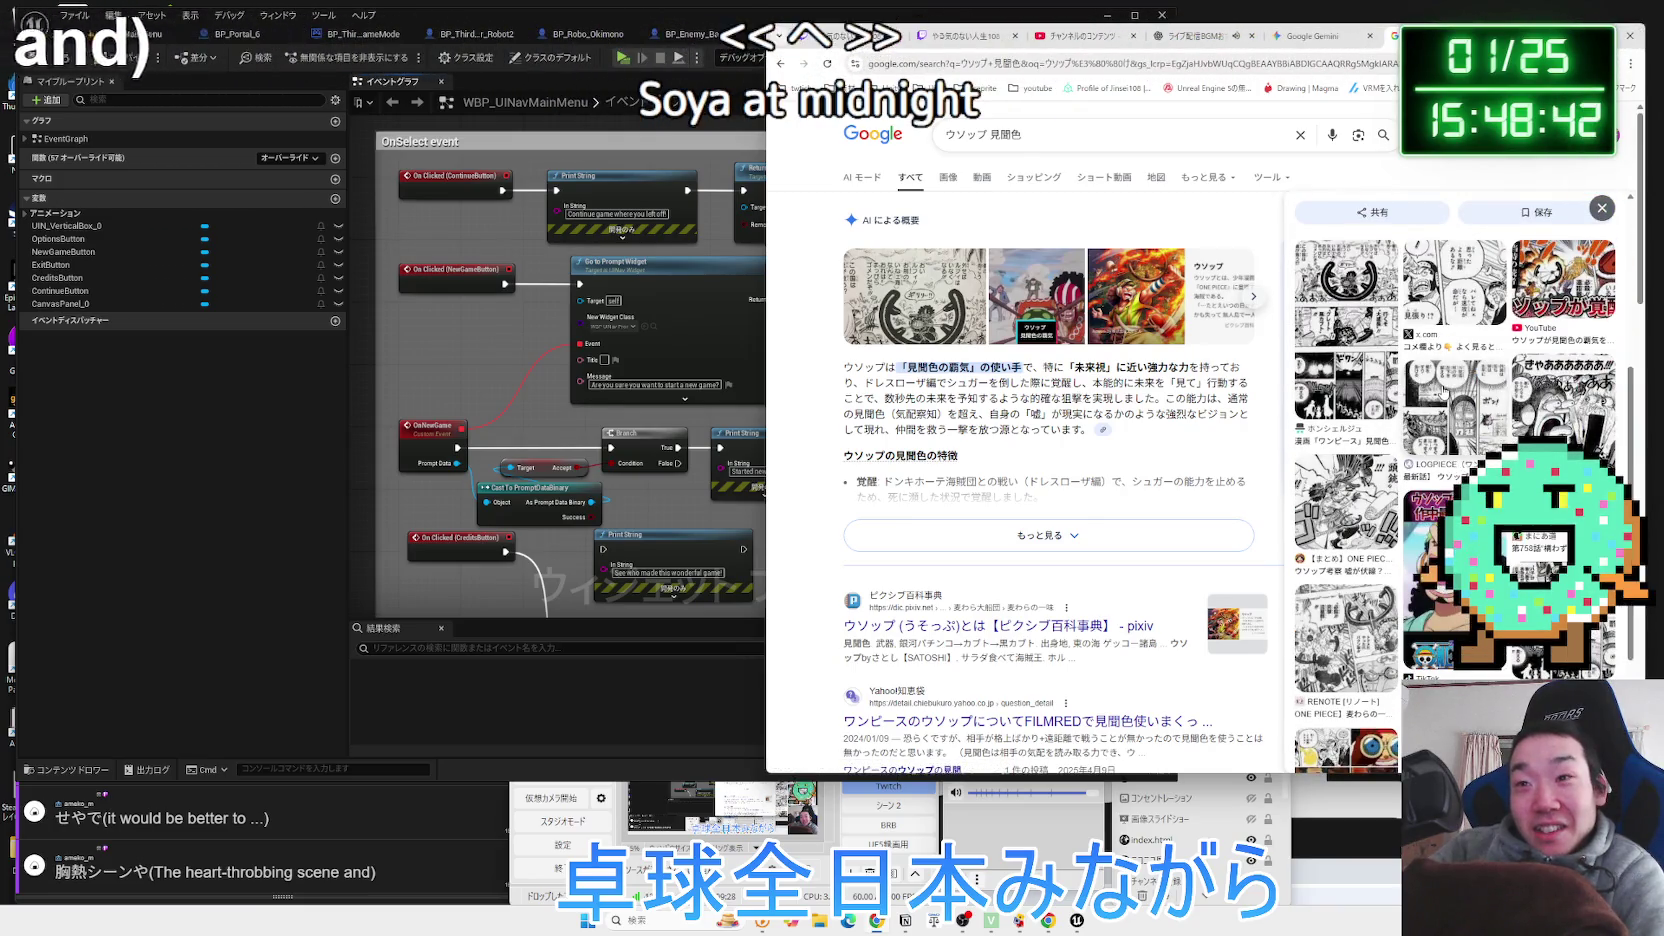
pyautogui.scroll(5, 1397, 400)
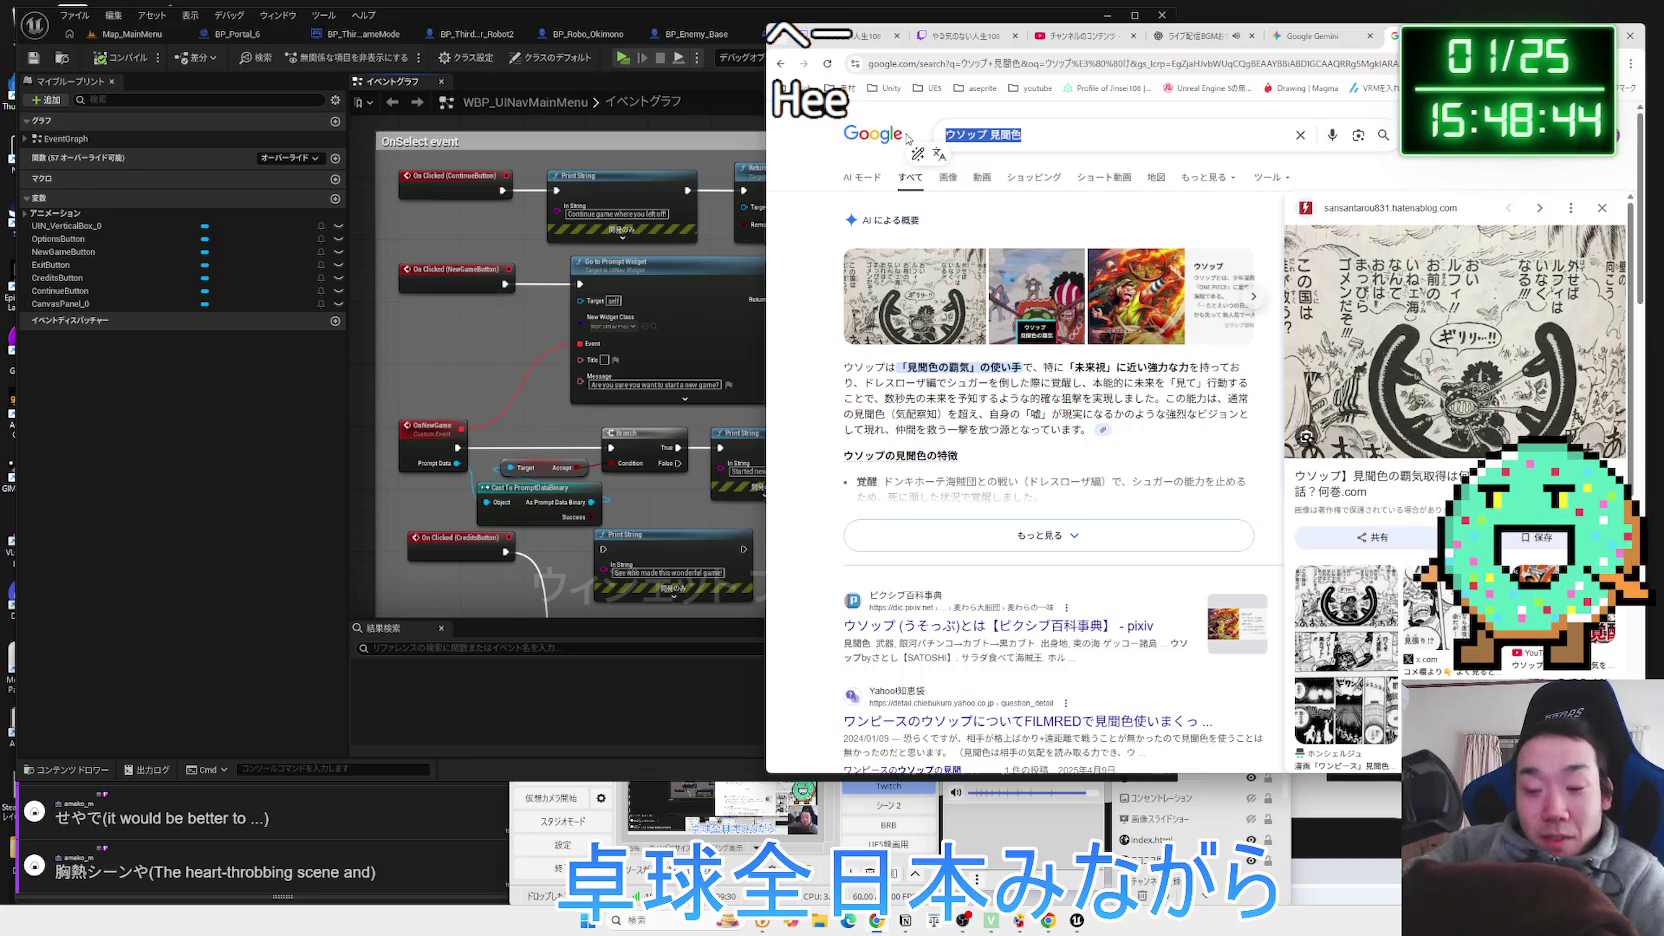
# Search for 'ワンピース 既刊', converting the reading to kanji with the IME.
pyautogui.write('わんぴ')
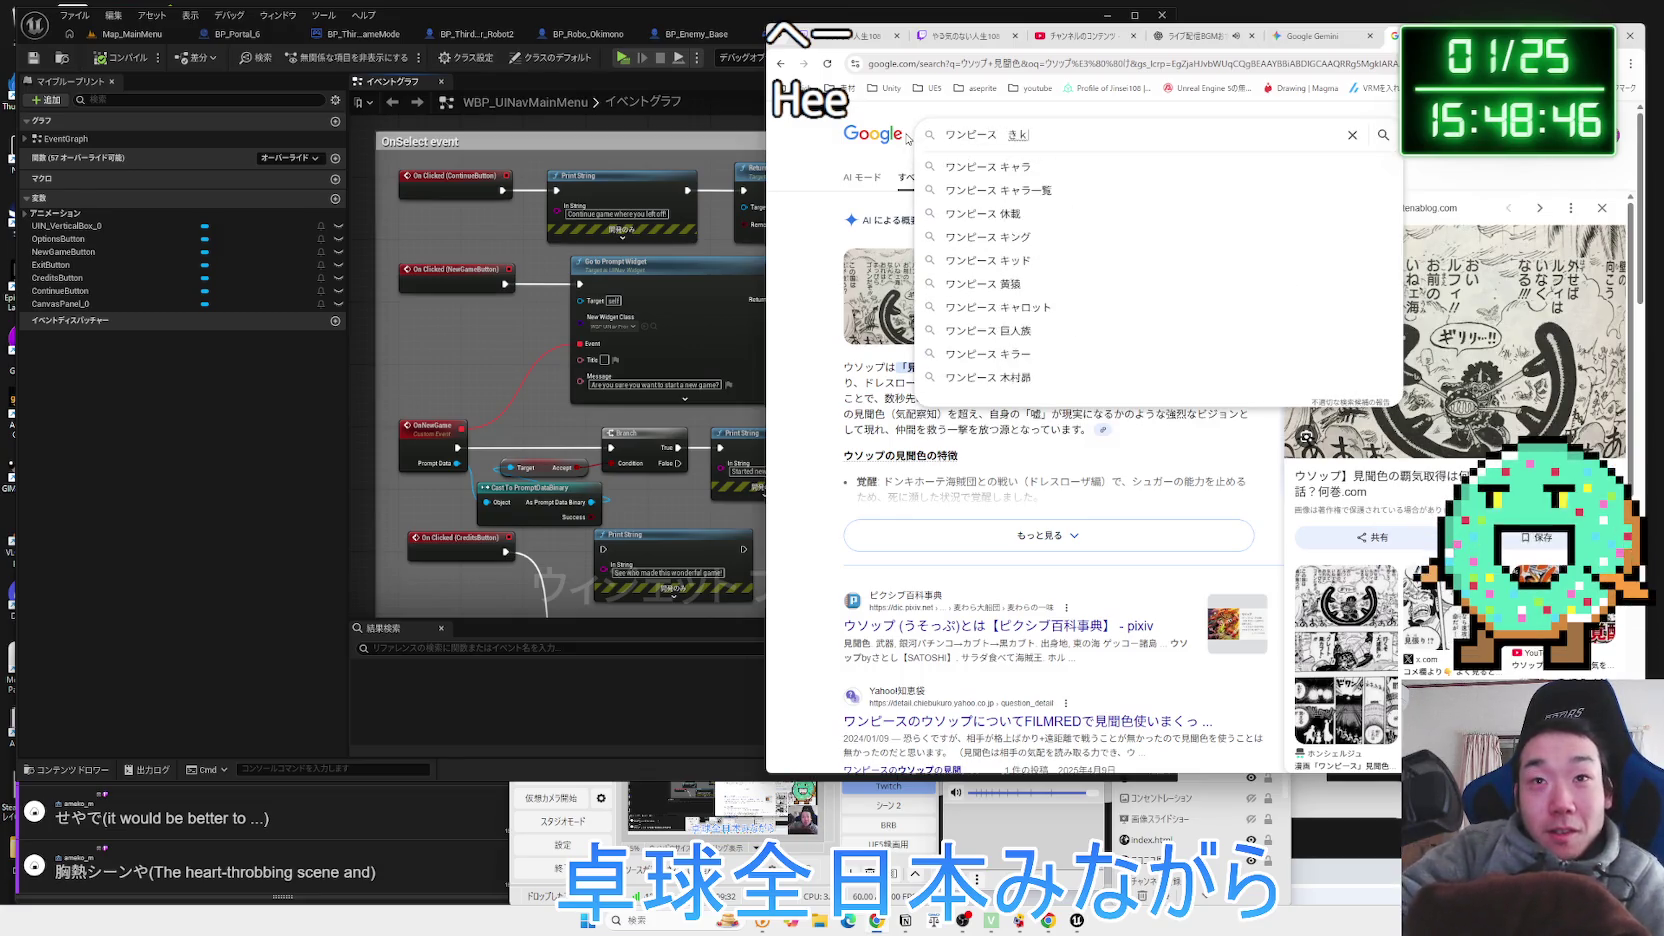
pyautogui.write('n')
pyautogui.press('space')
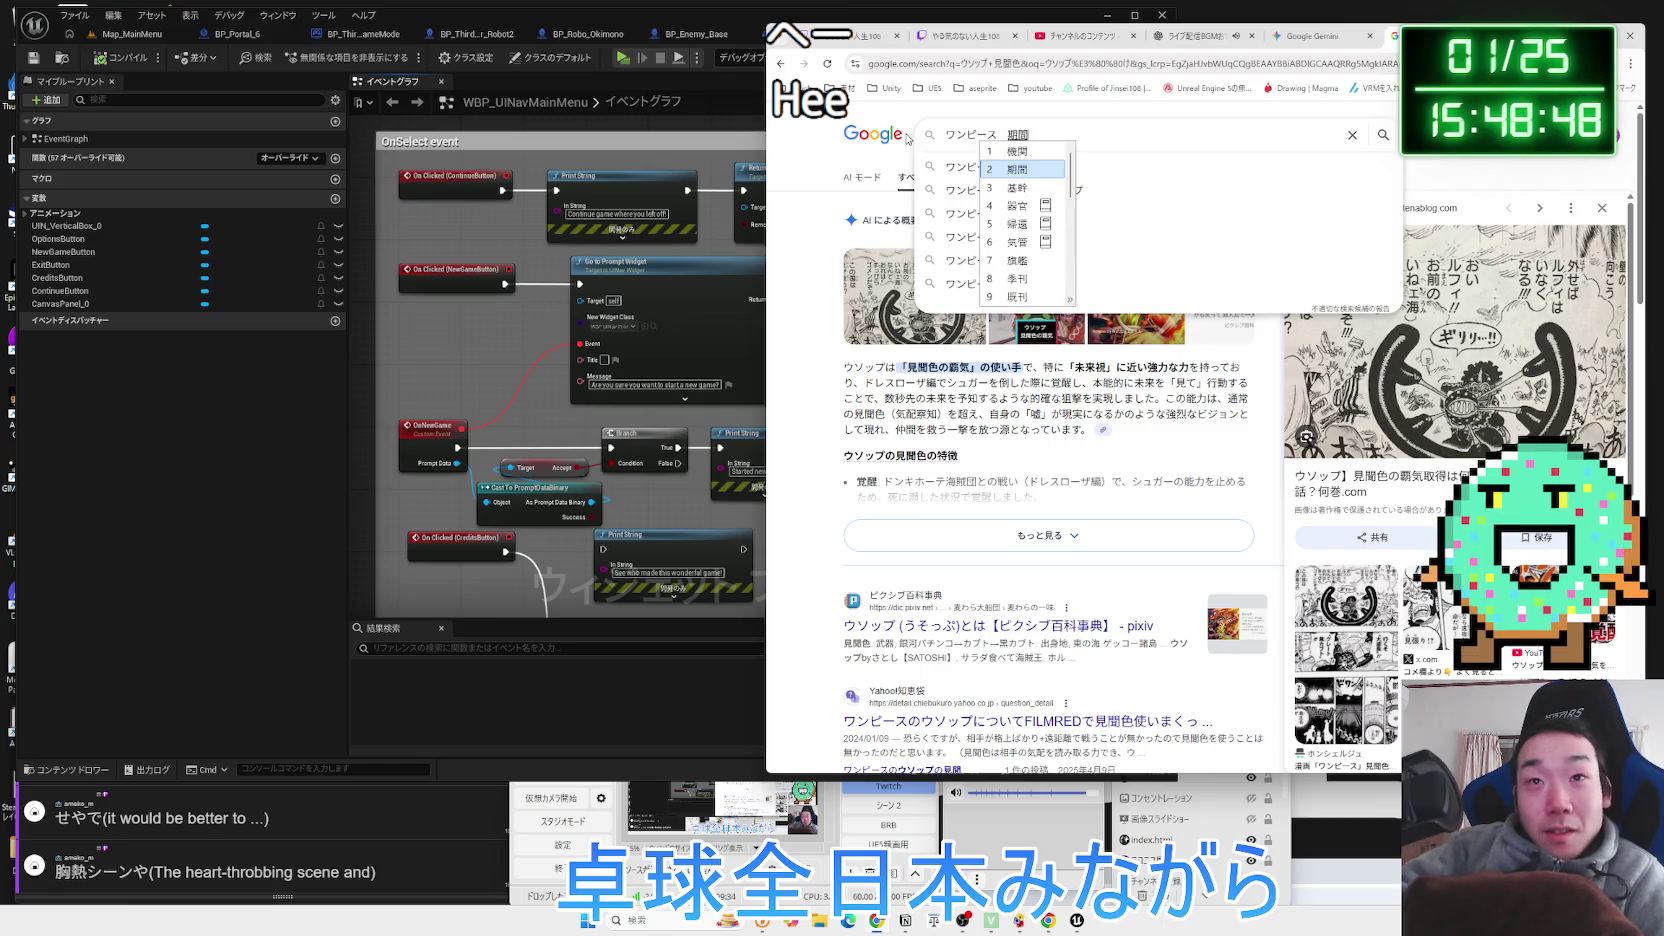
pyautogui.press('space')
pyautogui.press('space')
pyautogui.press('space')
pyautogui.press('Return')
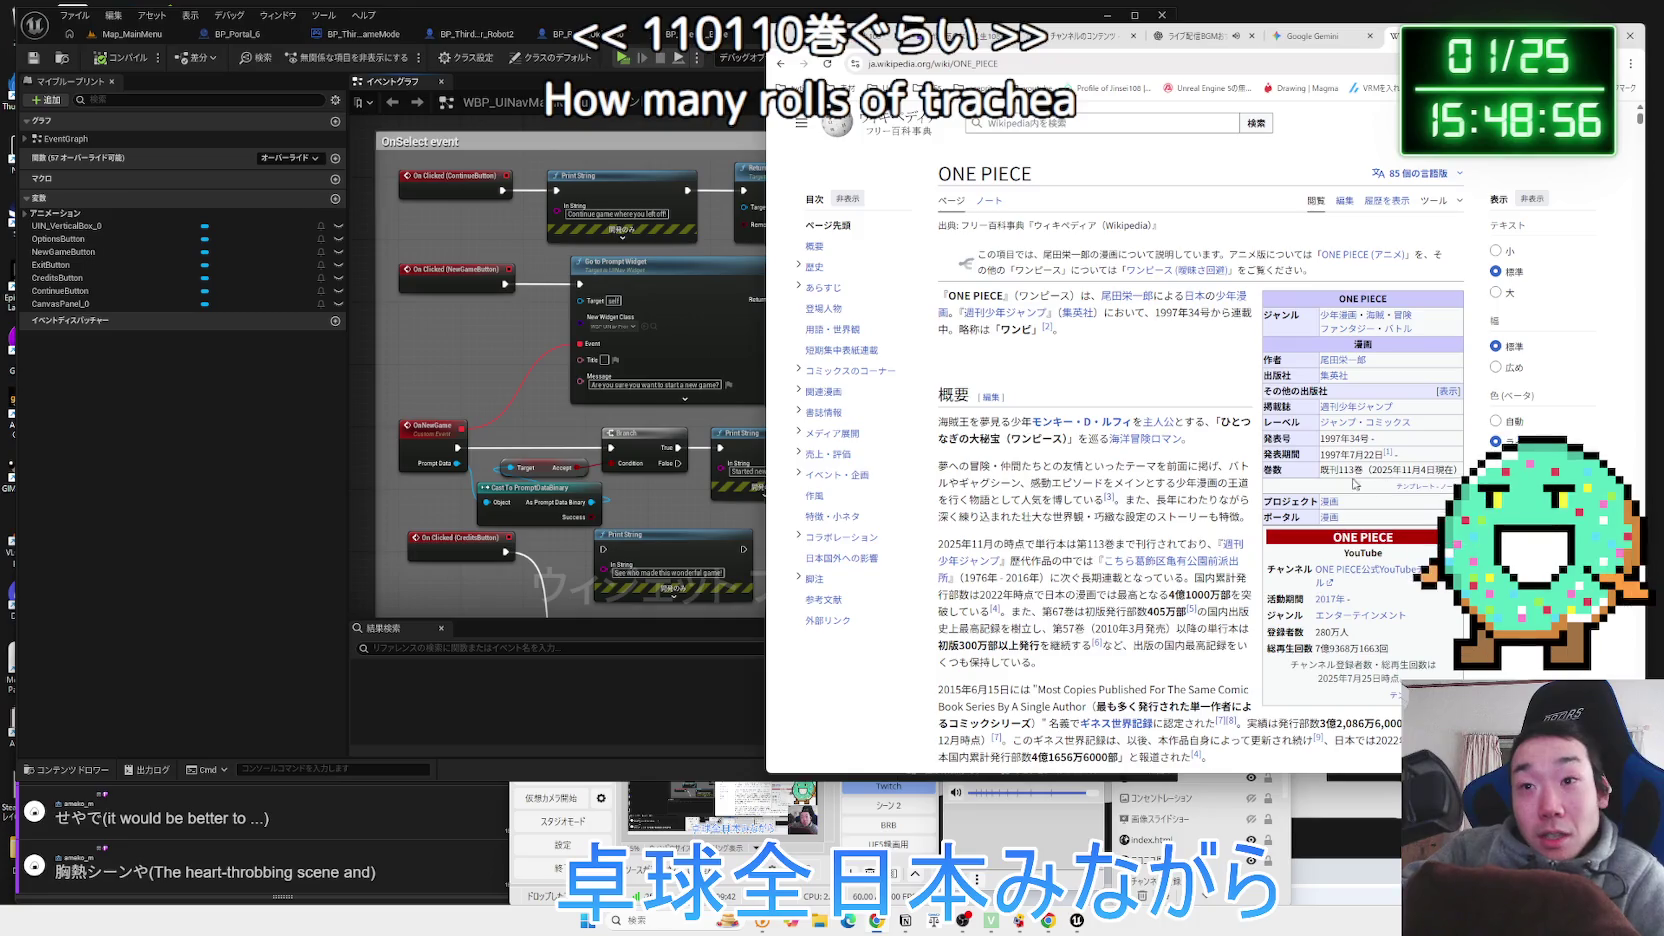
# Highlight the published-volume count and opening rows in the ONE PIECE Wikipedia infobox.
pyautogui.moveTo(1350, 469)
pyautogui.mouseDown()
pyautogui.moveTo(940, 300)
pyautogui.moveTo(1345, 470)
pyautogui.moveTo(1320, 469)
pyautogui.mouseUp()
pyautogui.click(1320, 469)
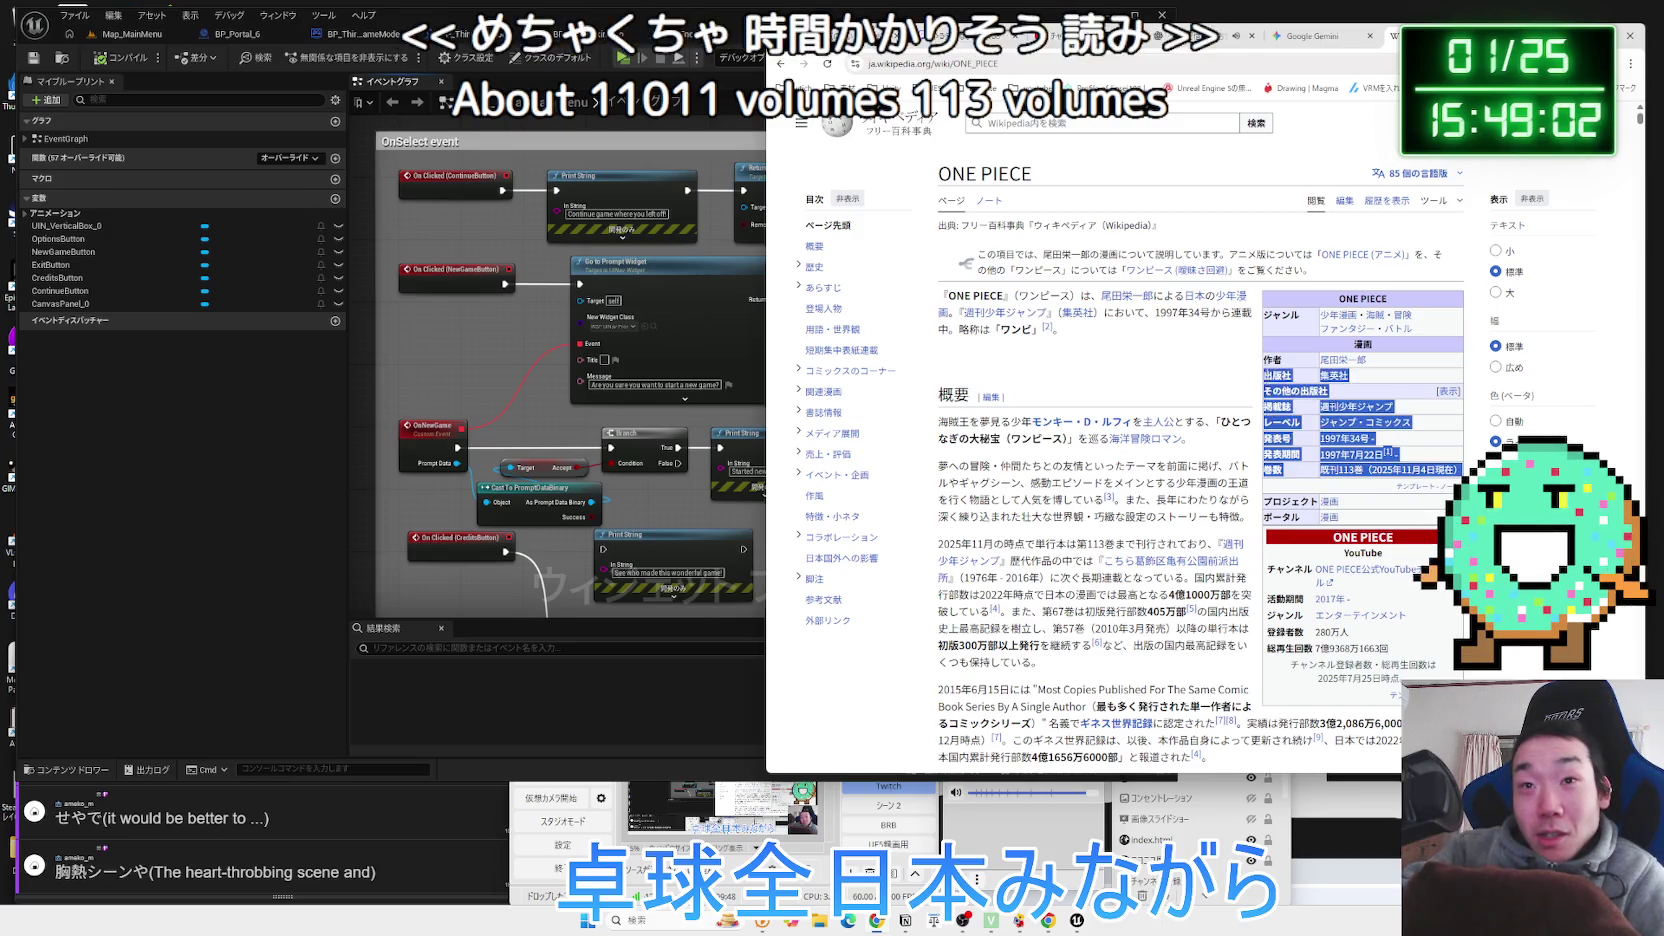
pyautogui.moveTo(1320, 469); pyautogui.dragTo(1233, 360)
pyautogui.click(1233, 360)
pyautogui.scroll(-5, 1233, 380)
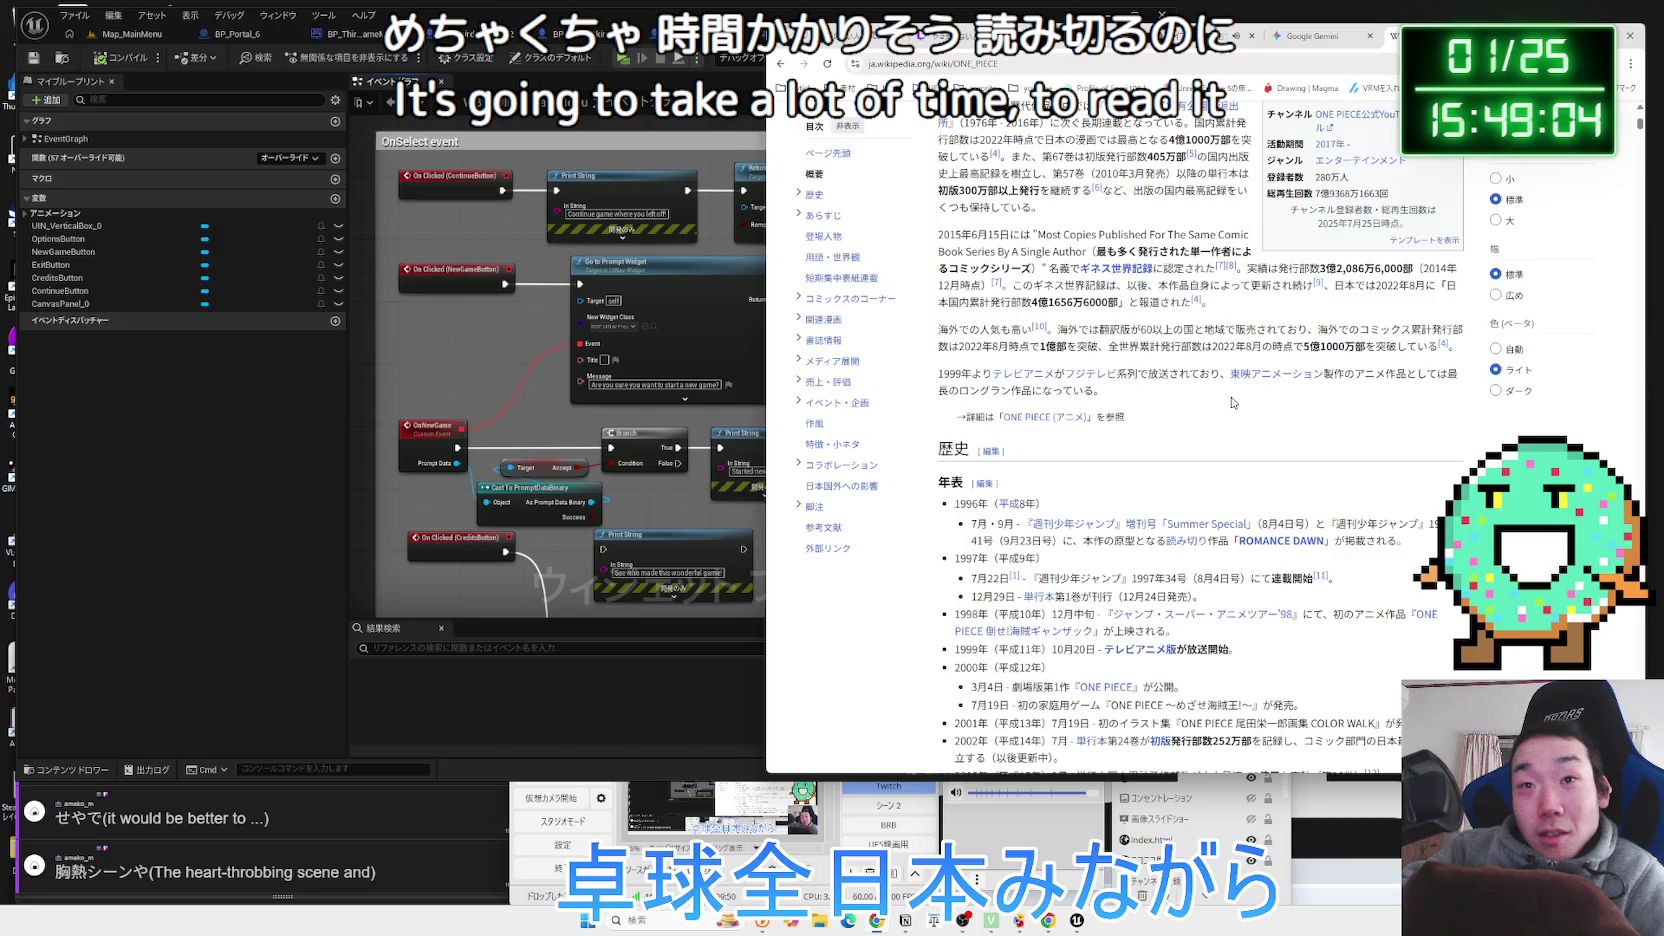
# Go back to the Google results and scroll through them.
pyautogui.hotkey('alt', 'Left')
pyautogui.scroll(-5, 1365, 428)
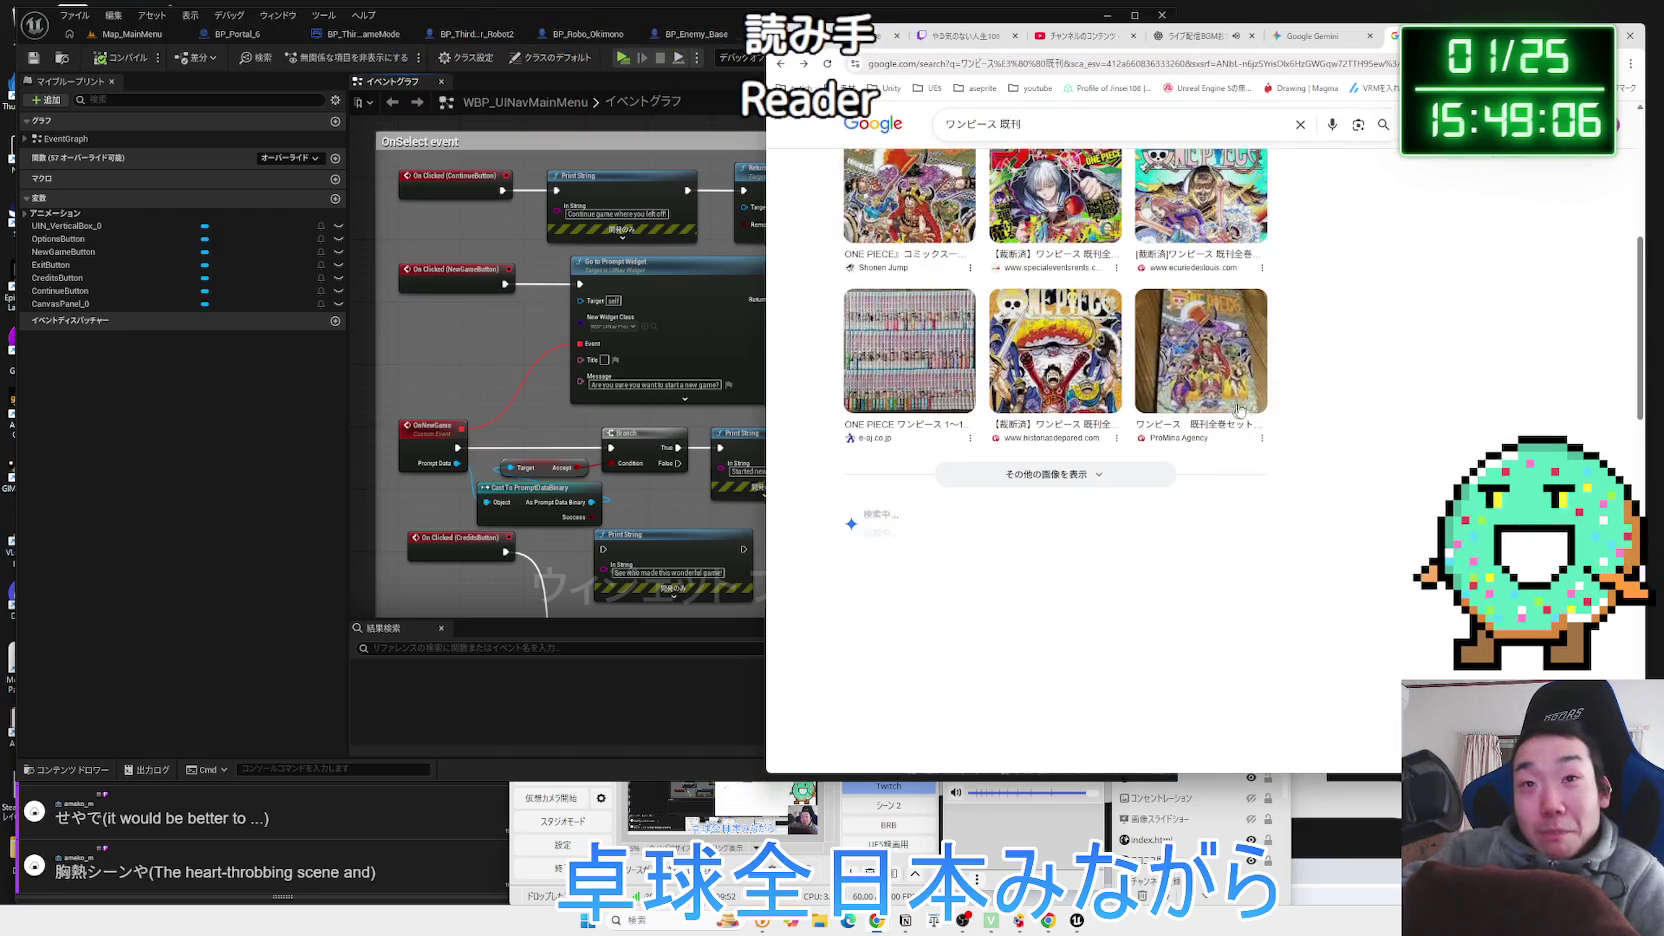
pyautogui.scroll(-15, 1365, 428)
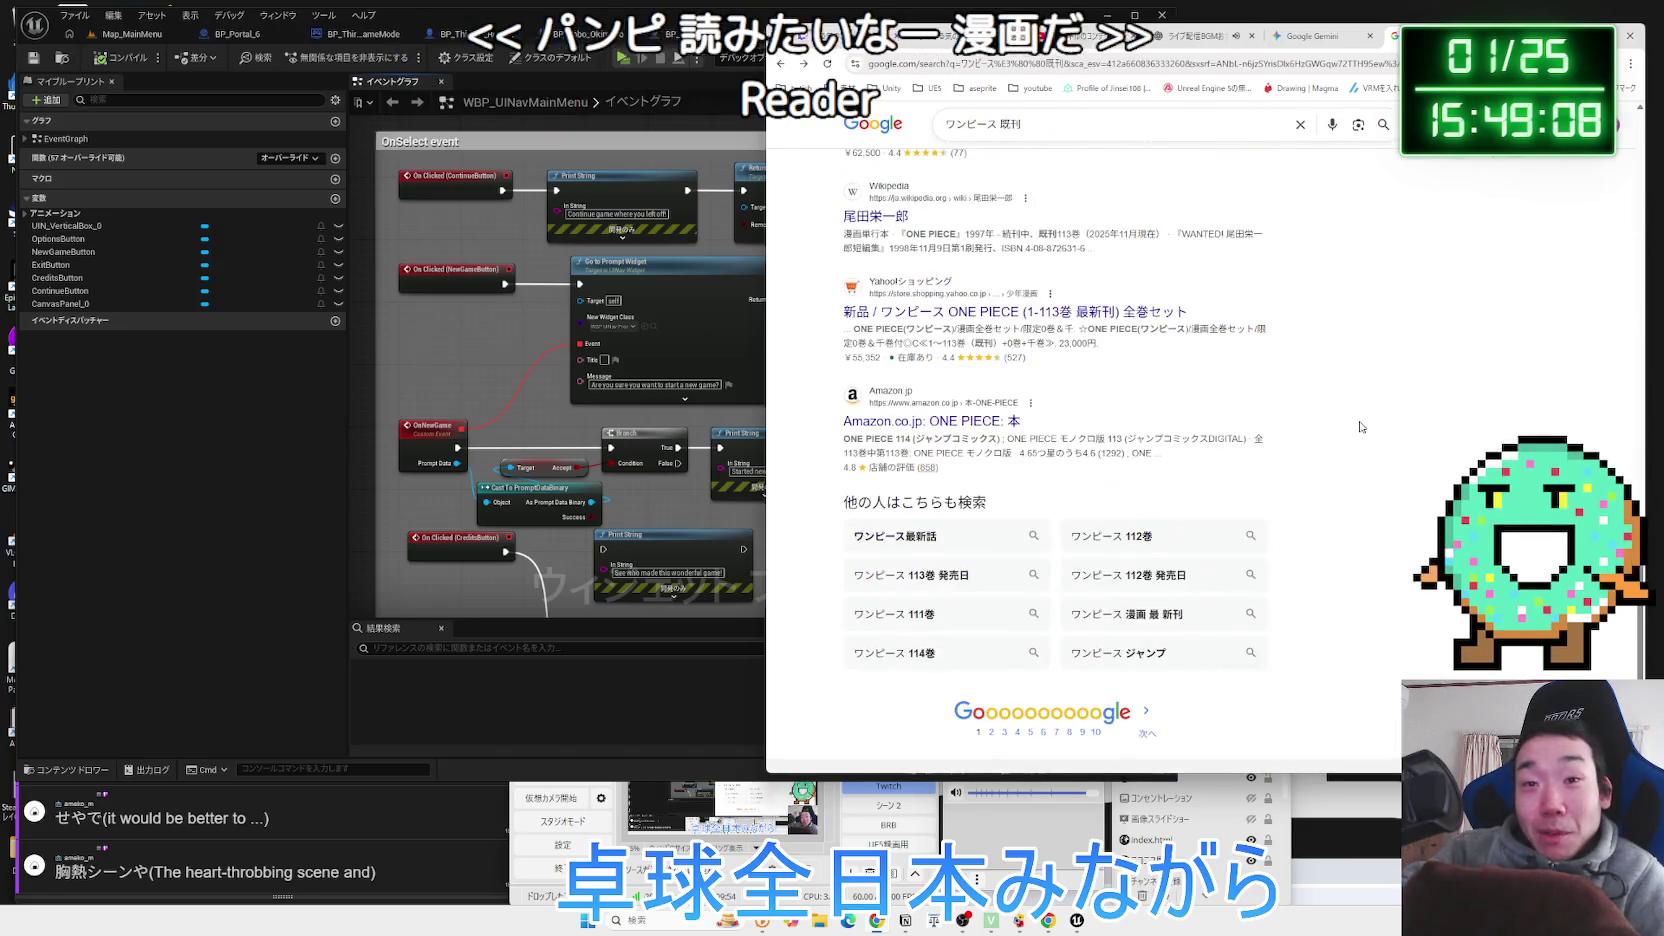
pyautogui.scroll(10, 1360, 426)
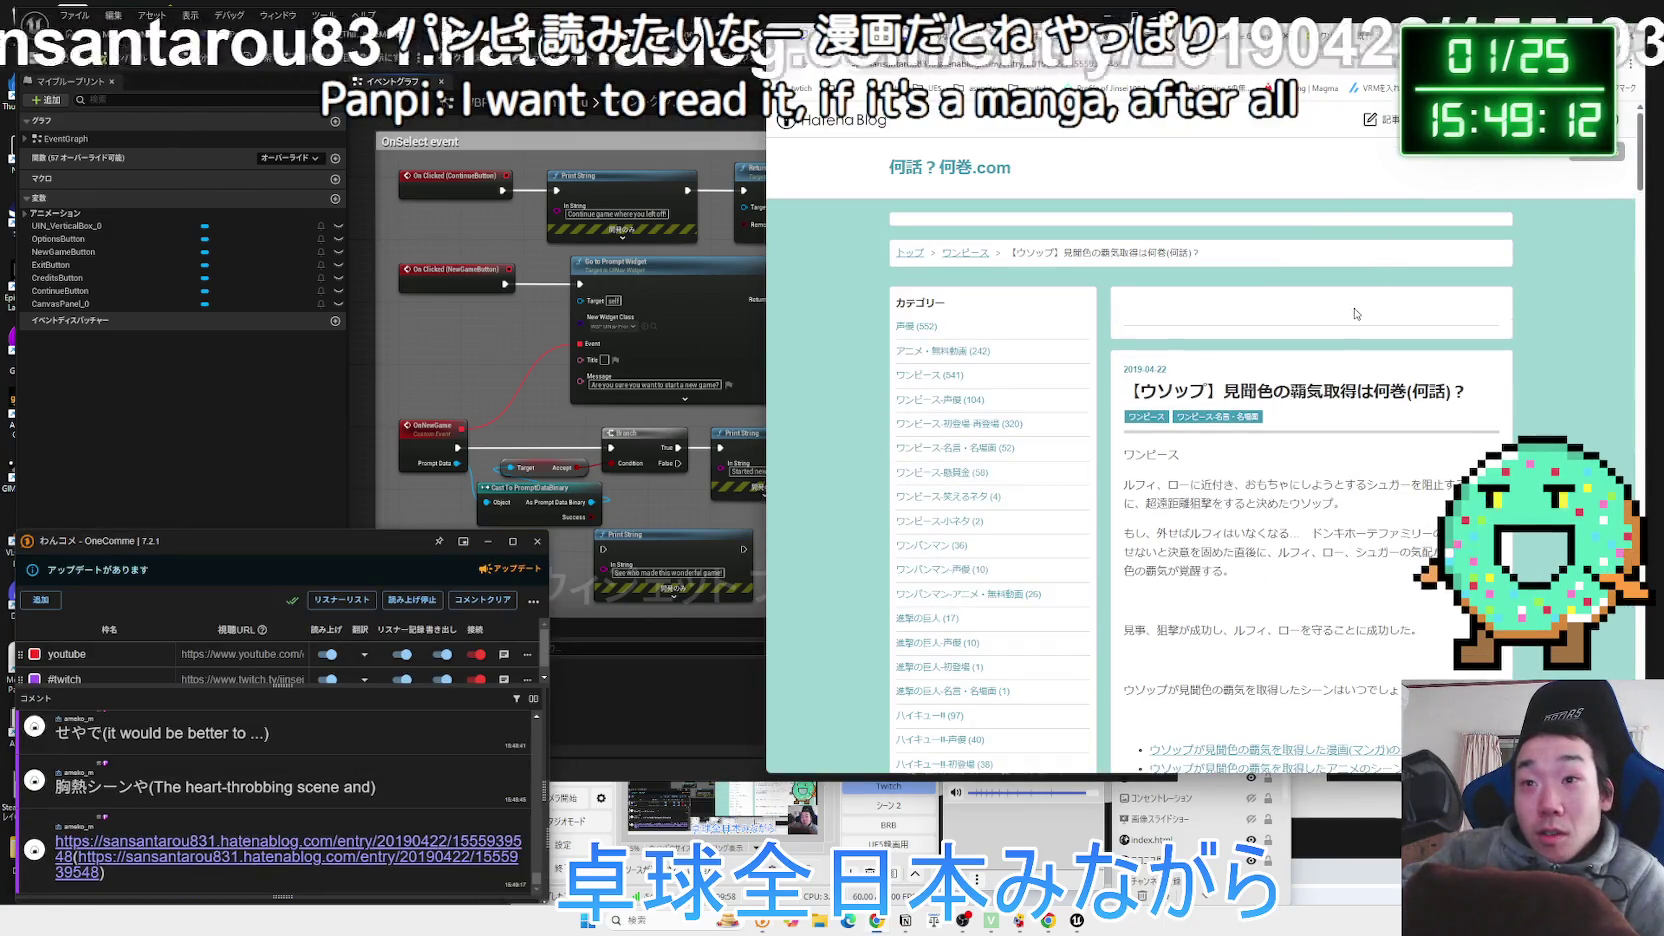
# Scroll the Usopp blog post and highlight its volume 76, chapter 758 lines.
pyautogui.scroll(-5, 1289, 427)
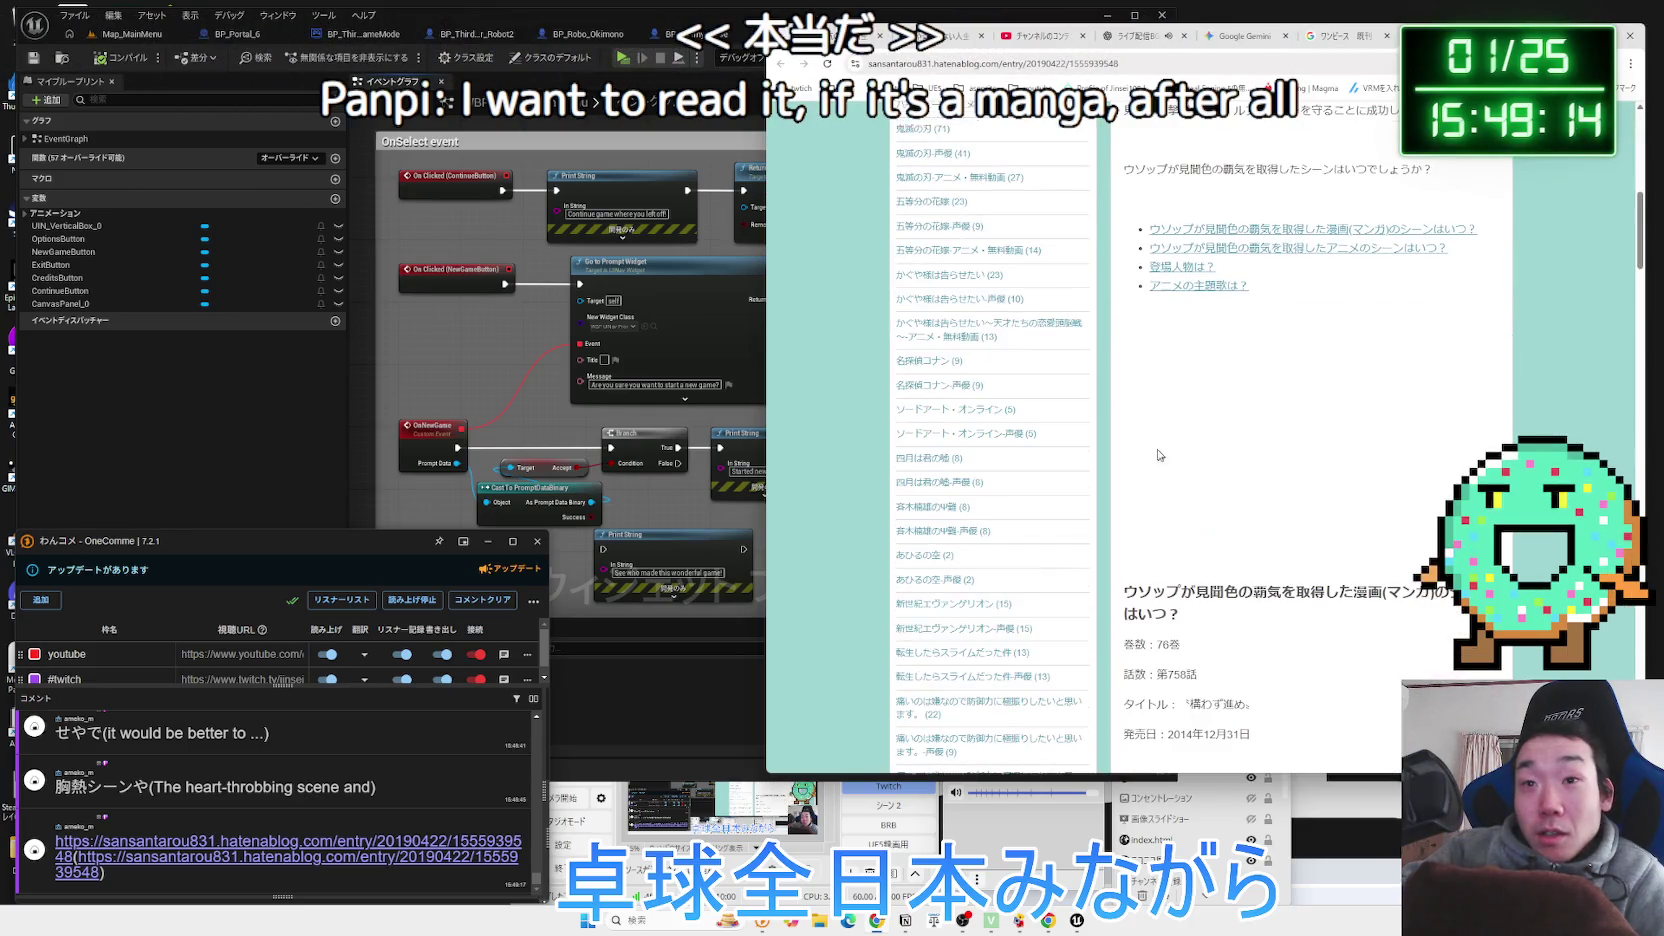
pyautogui.scroll(-2, 1155, 479)
pyautogui.moveTo(1197, 481); pyautogui.dragTo(1135, 424)
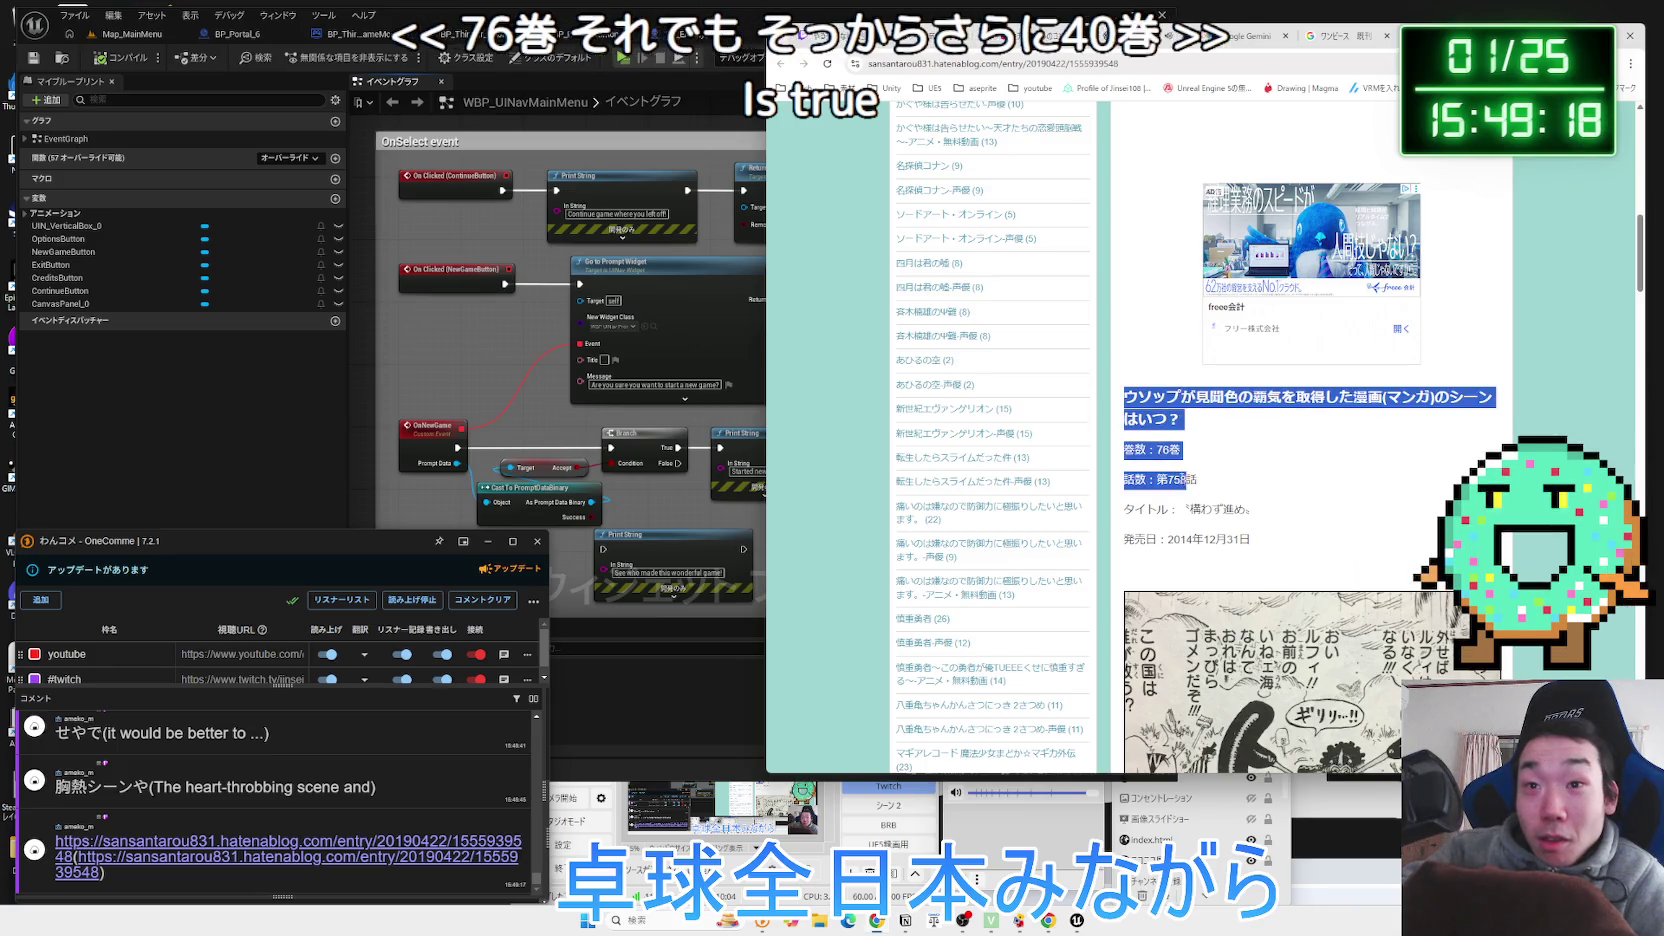
pyautogui.click(1188, 489)
# Scroll through the rest of the article and back, then switch Chrome to the Gemini chat.
pyautogui.scroll(-4, 1370, 483)
pyautogui.scroll(-15, 1370, 483)
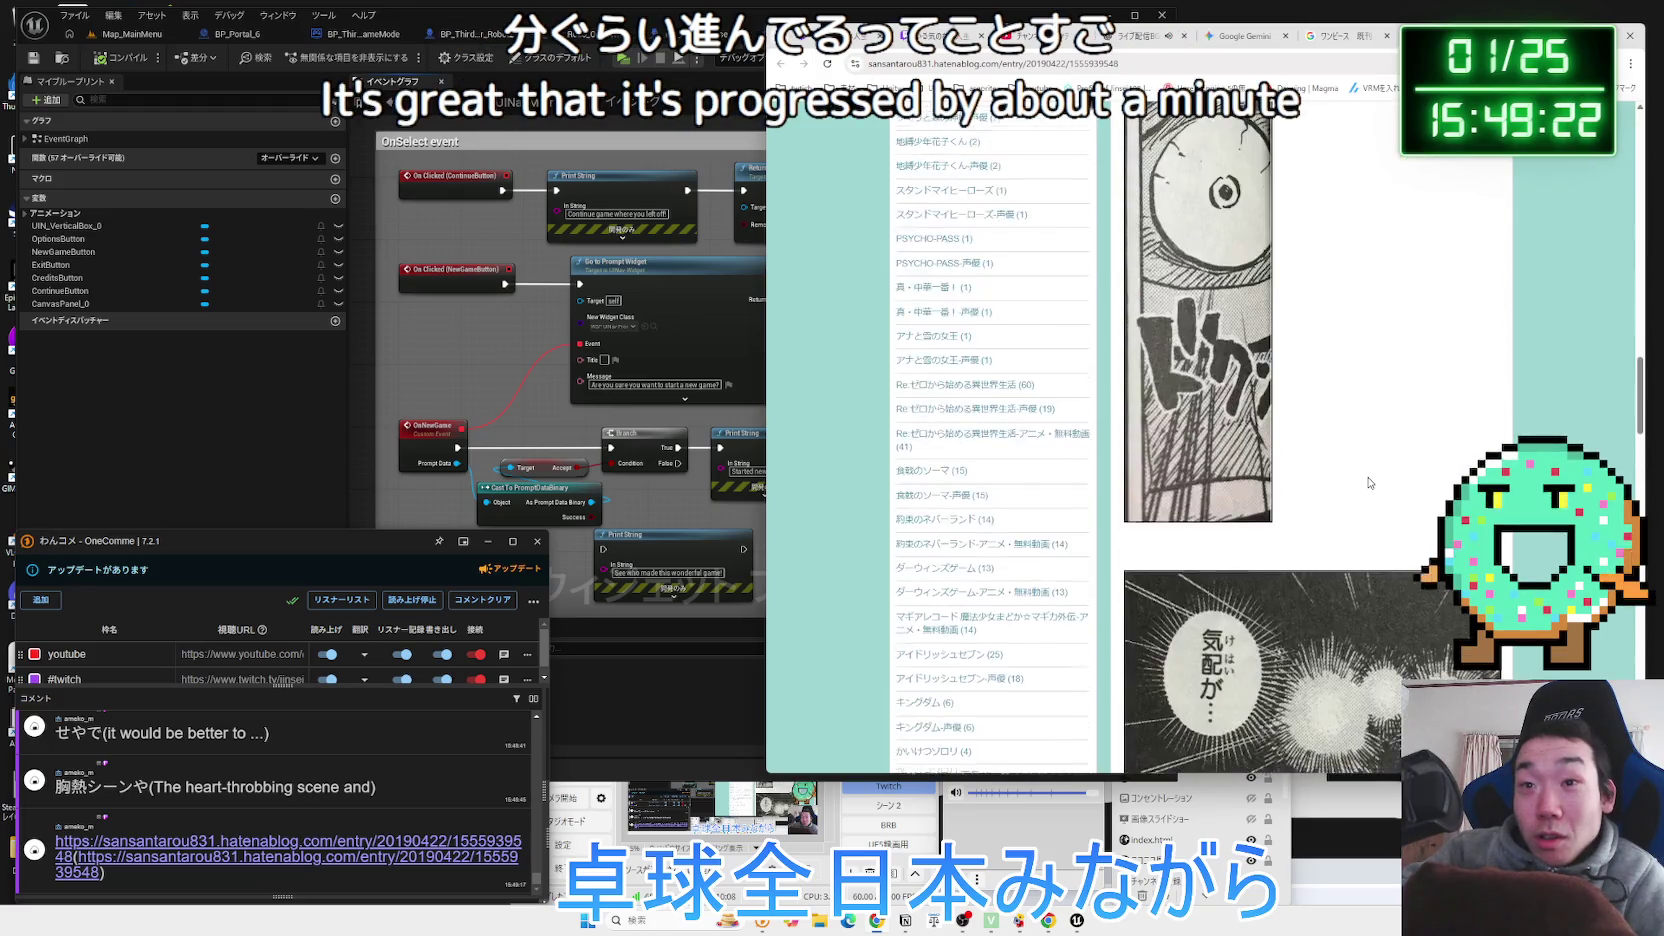
pyautogui.scroll(-10, 1369, 483)
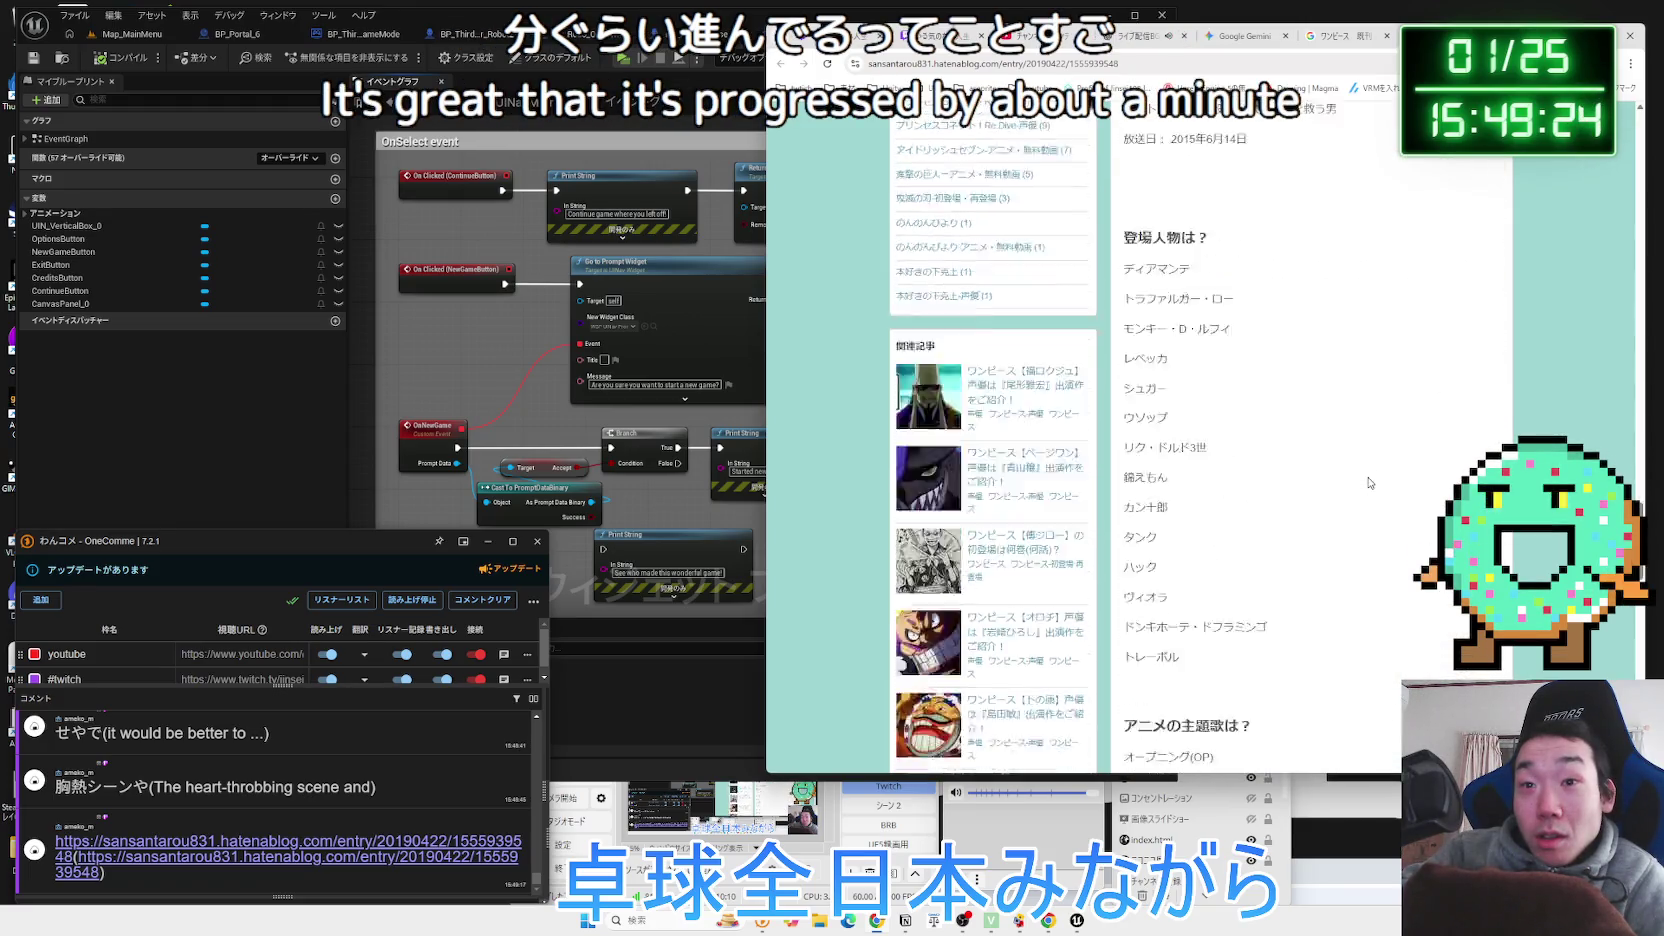
pyautogui.scroll(-6, 1369, 482)
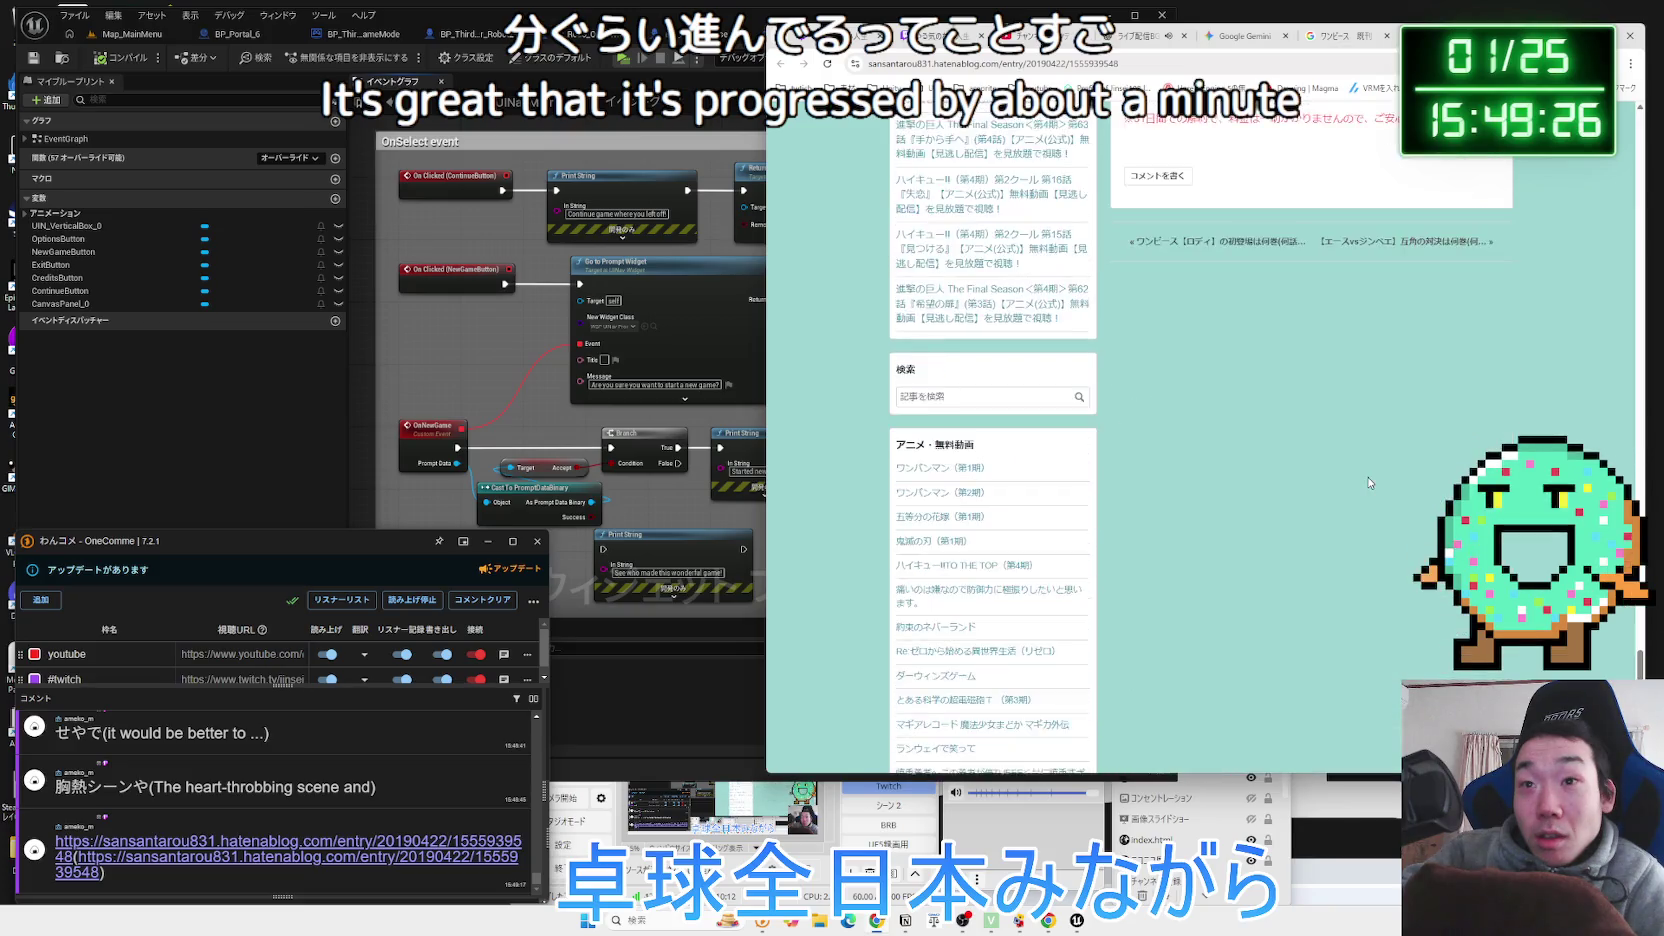
pyautogui.scroll(8, 1369, 482)
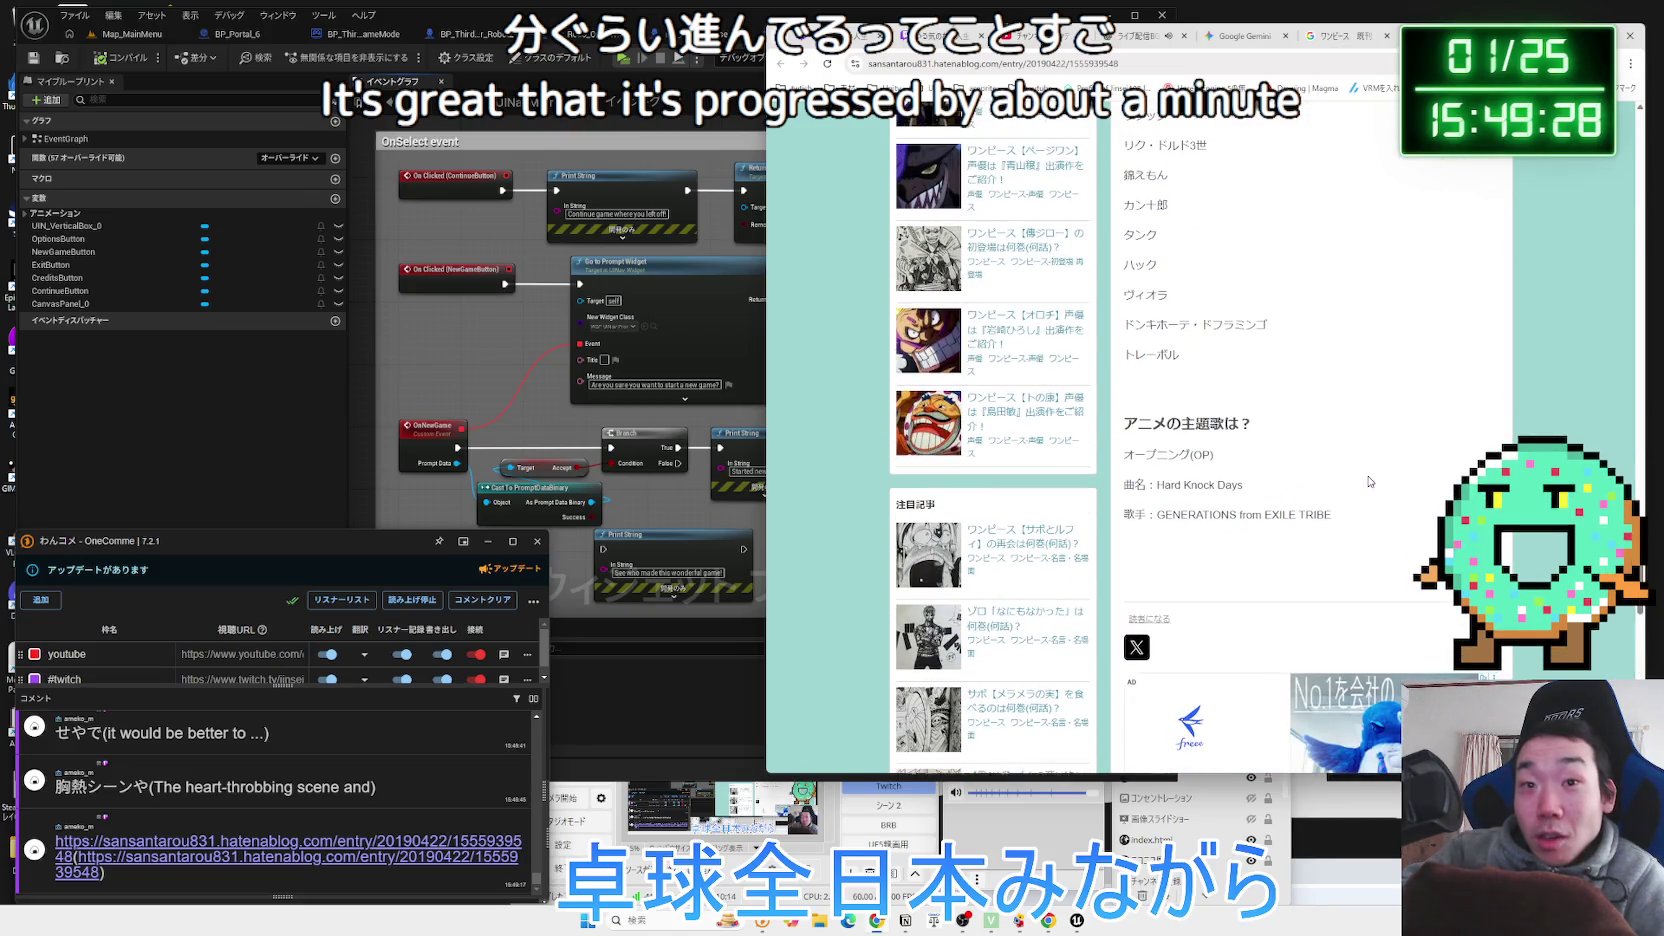
pyautogui.scroll(5, 1370, 482)
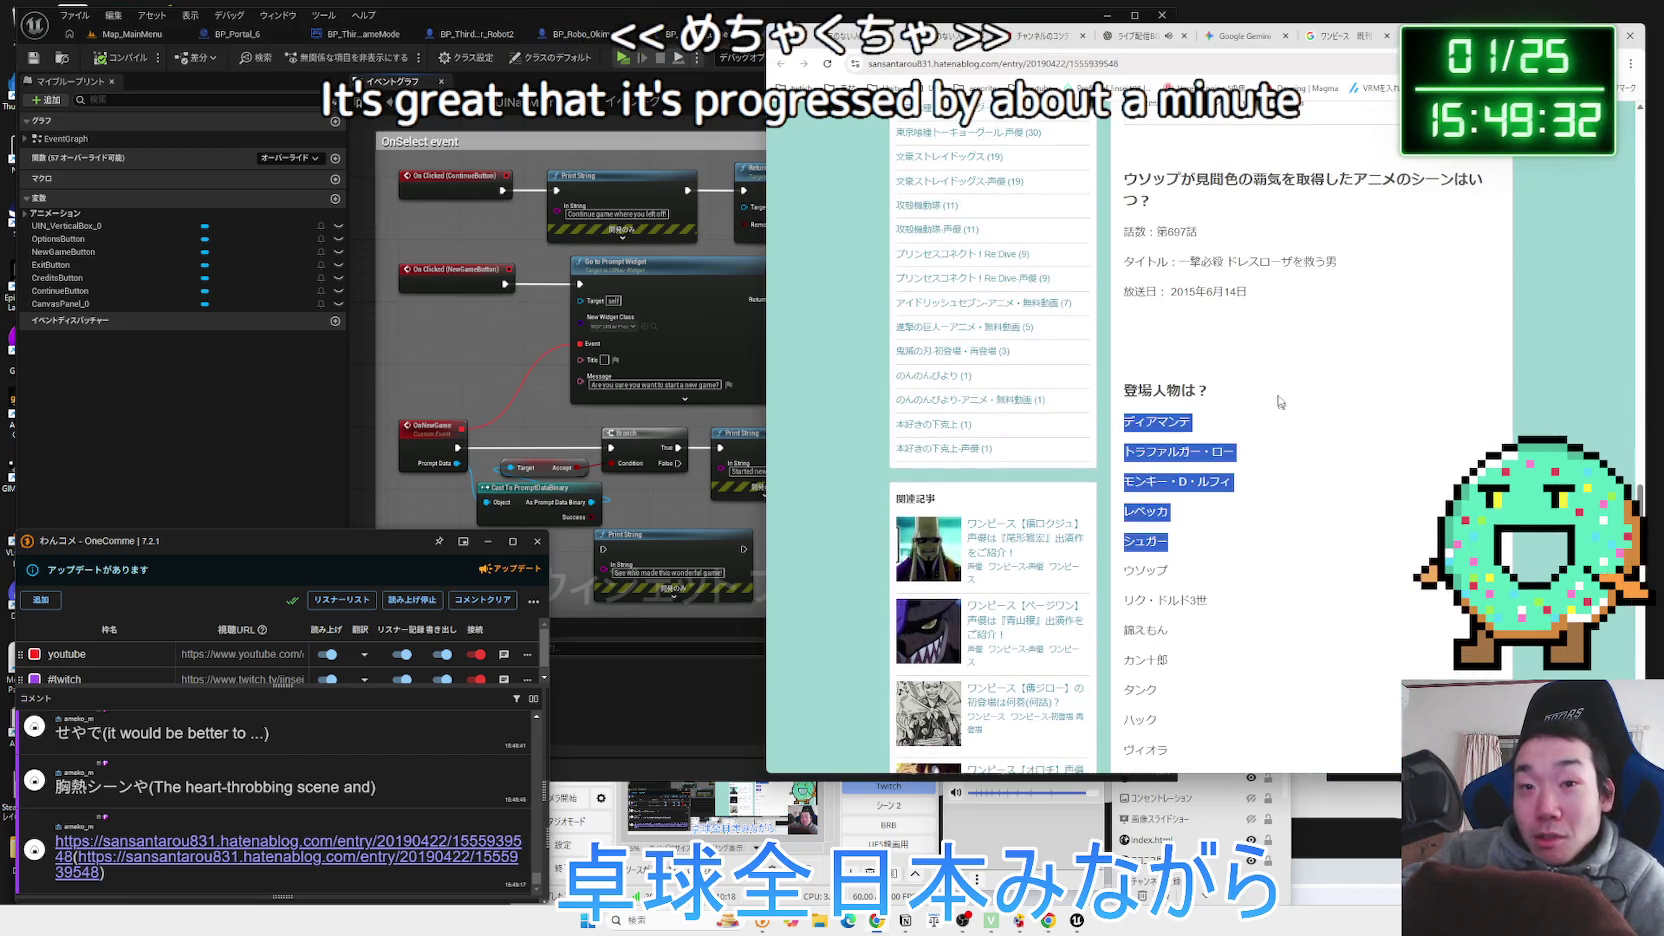
pyautogui.click(1289, 556)
pyautogui.scroll(5, 1320, 460)
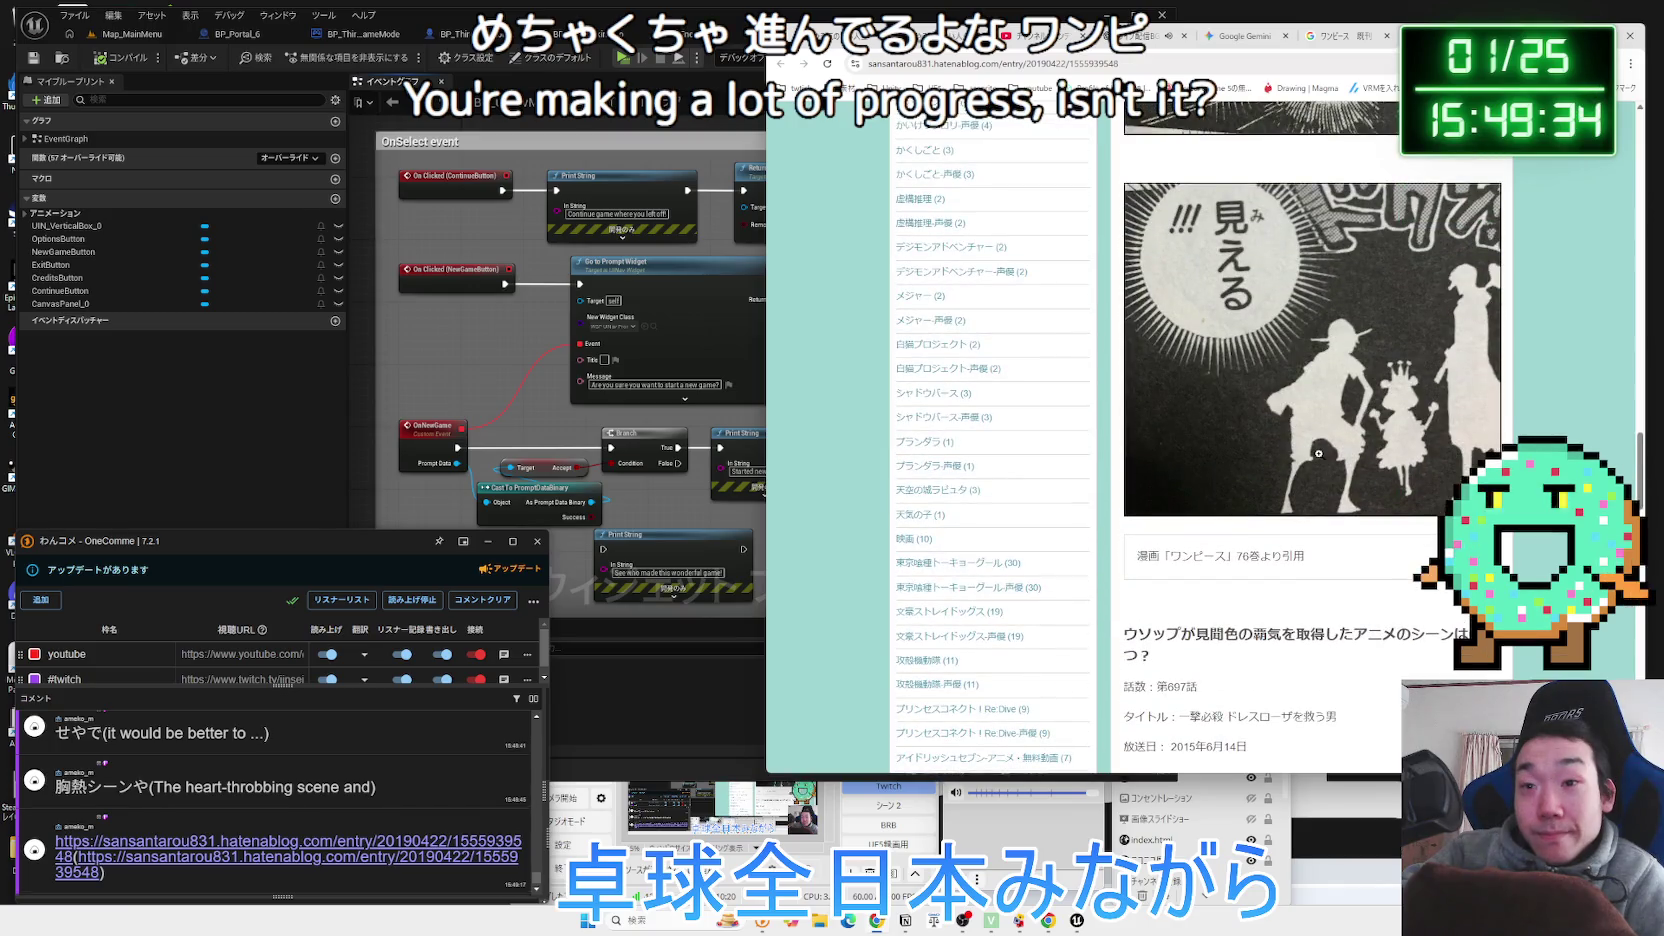
pyautogui.scroll(15, 1319, 454)
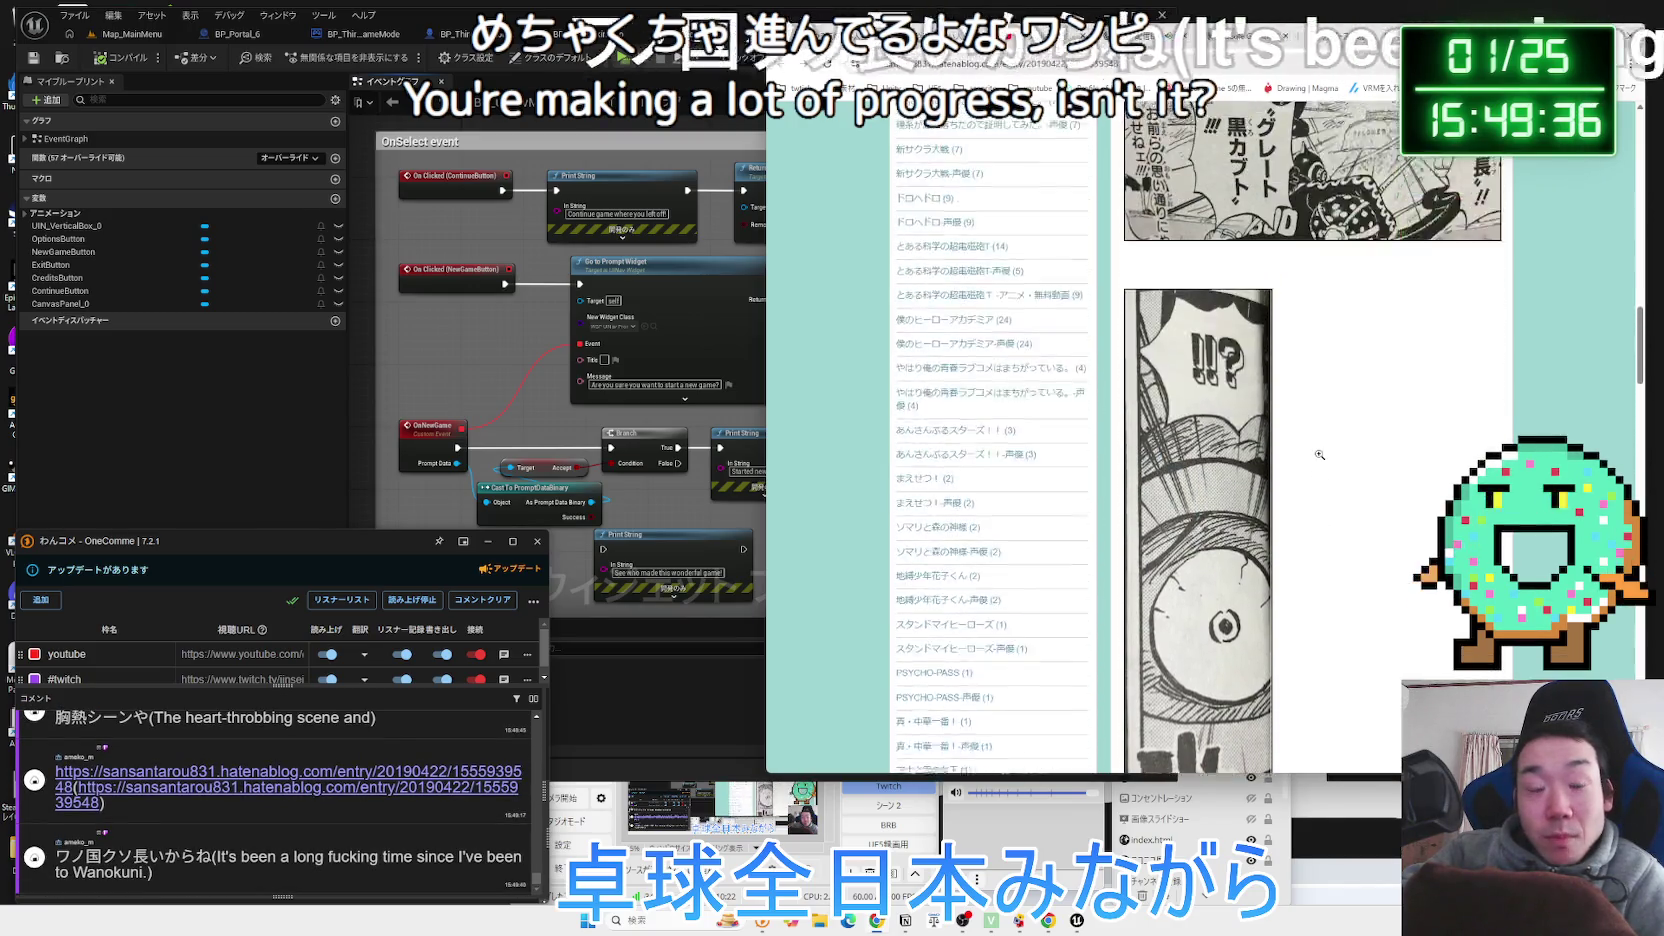
pyautogui.scroll(15, 1319, 454)
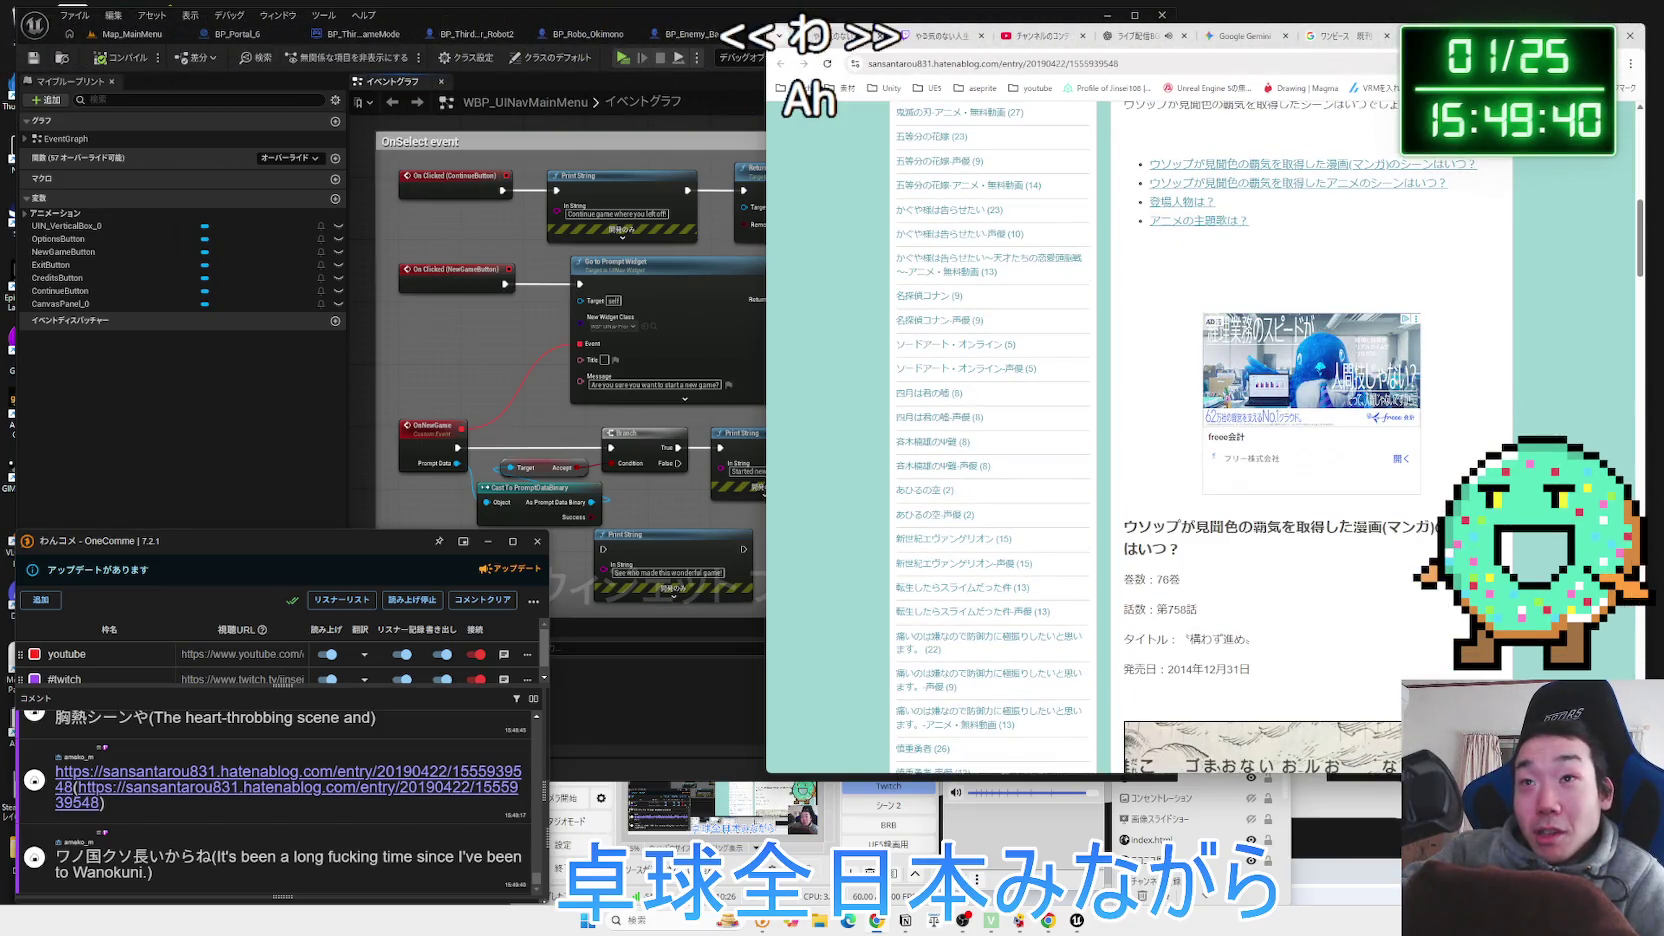
pyautogui.hotkey('ctrl', 'shift', 'Tab')
pyautogui.hotkey('ctrl', 'shift', 'Tab')
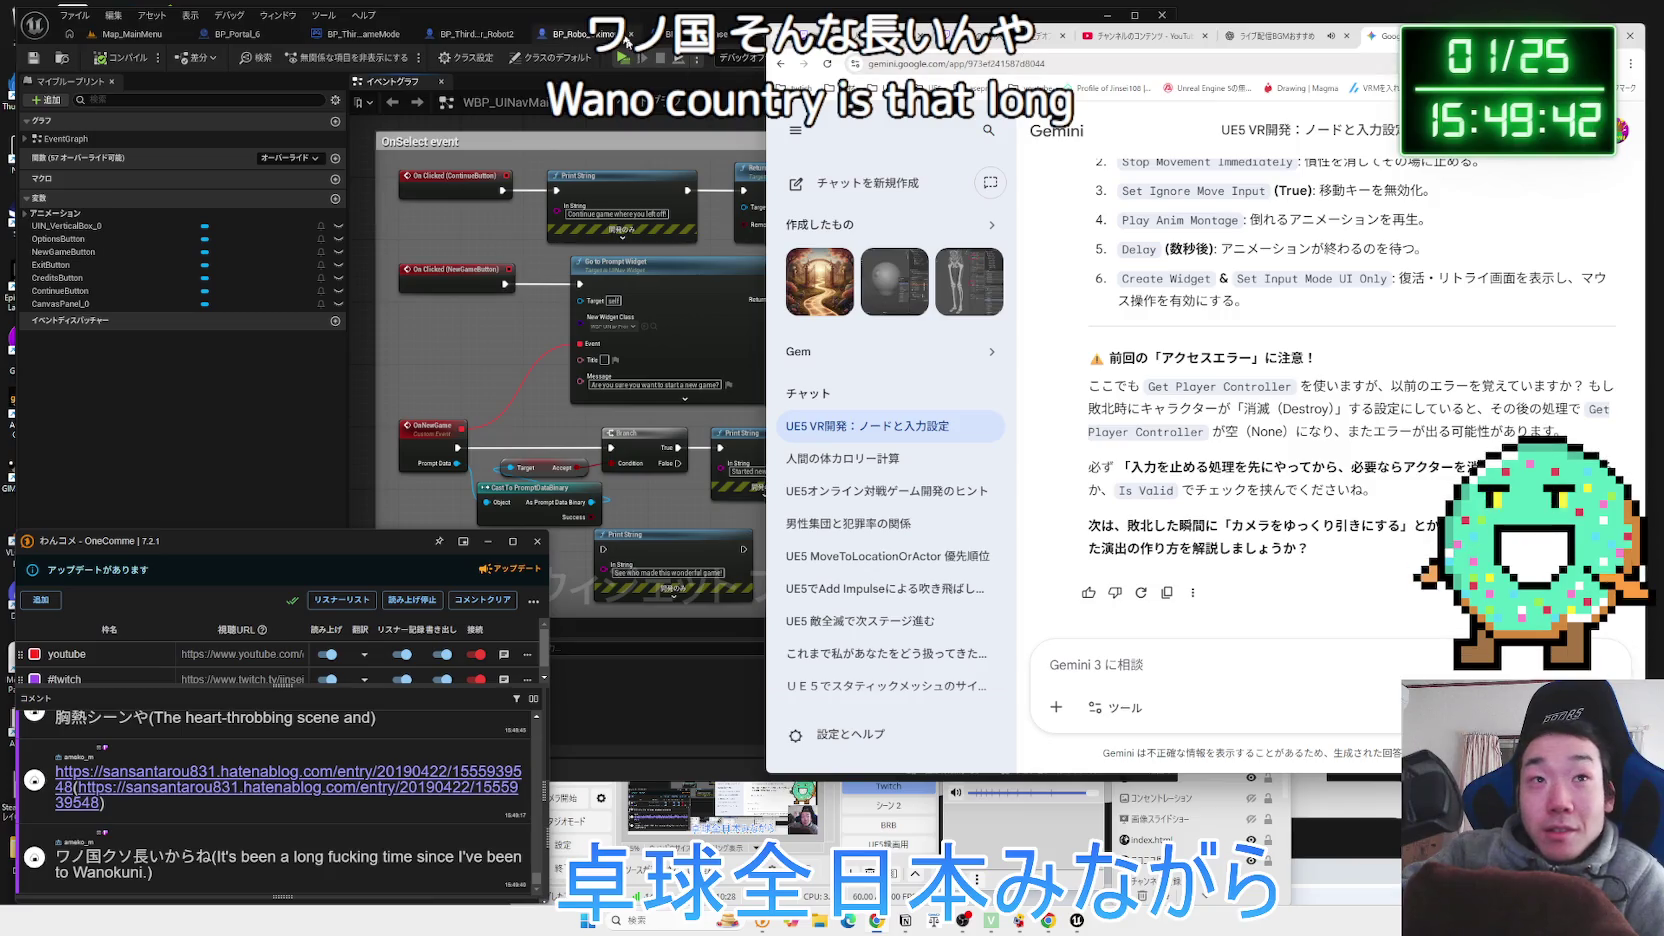
pyautogui.click(628, 42)
# Zoom and pan the WBP_UINavMainMenu graph to the Credits Print String nodes.
pyautogui.scroll(-2, 525, 300)
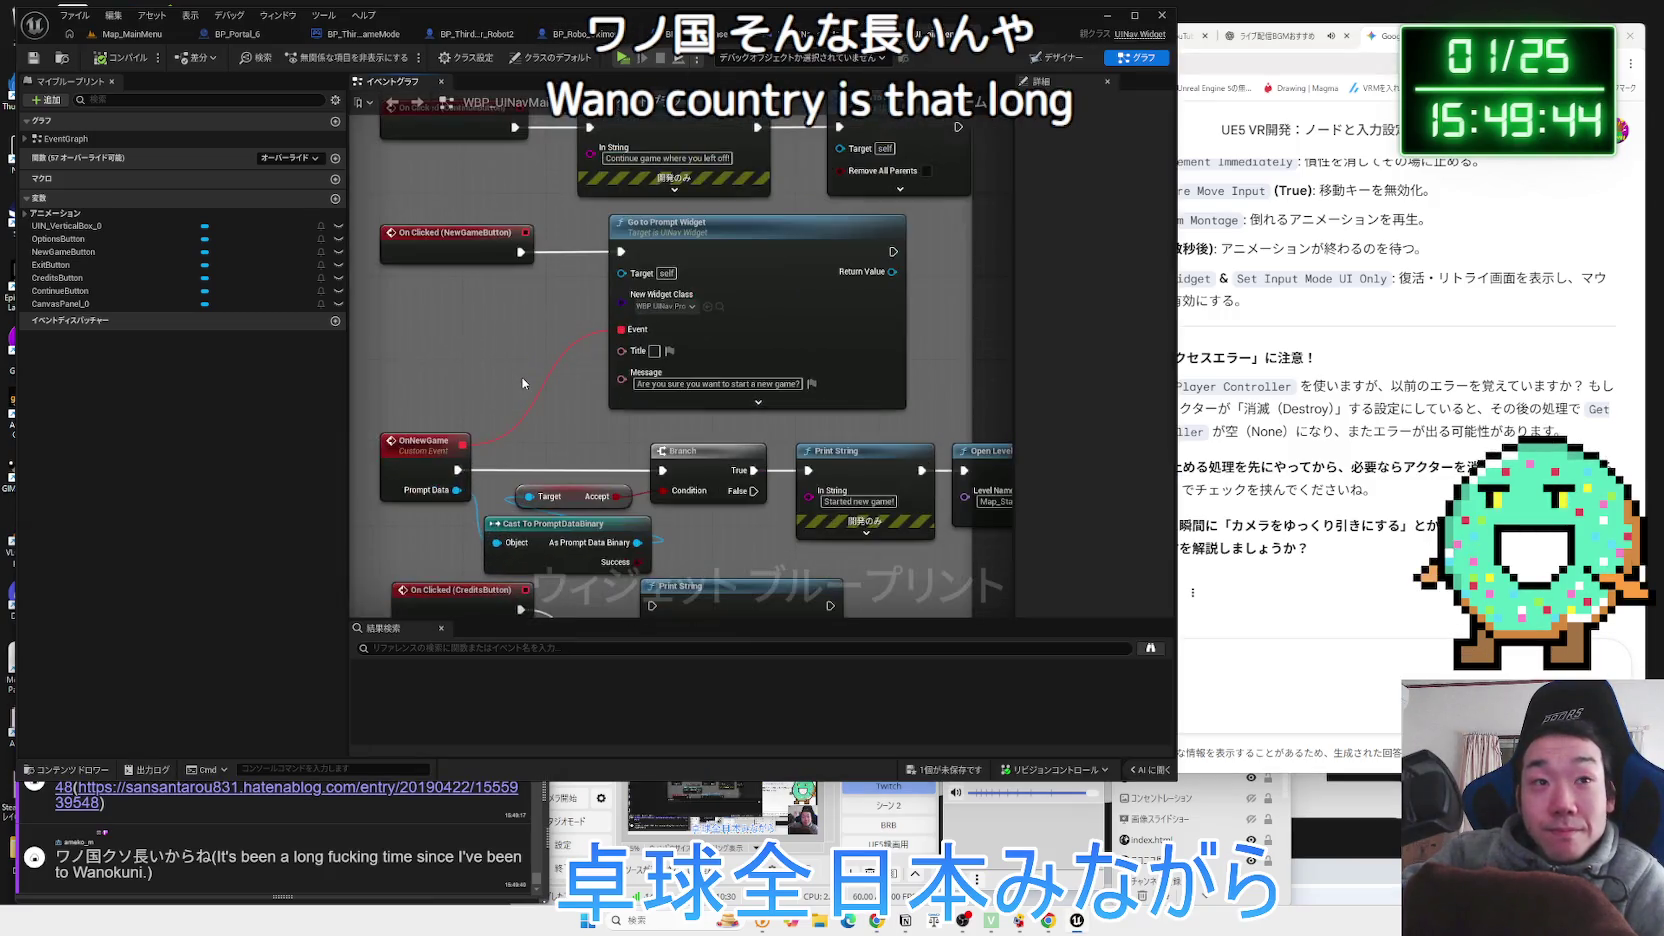
pyautogui.scroll(3, 523, 377)
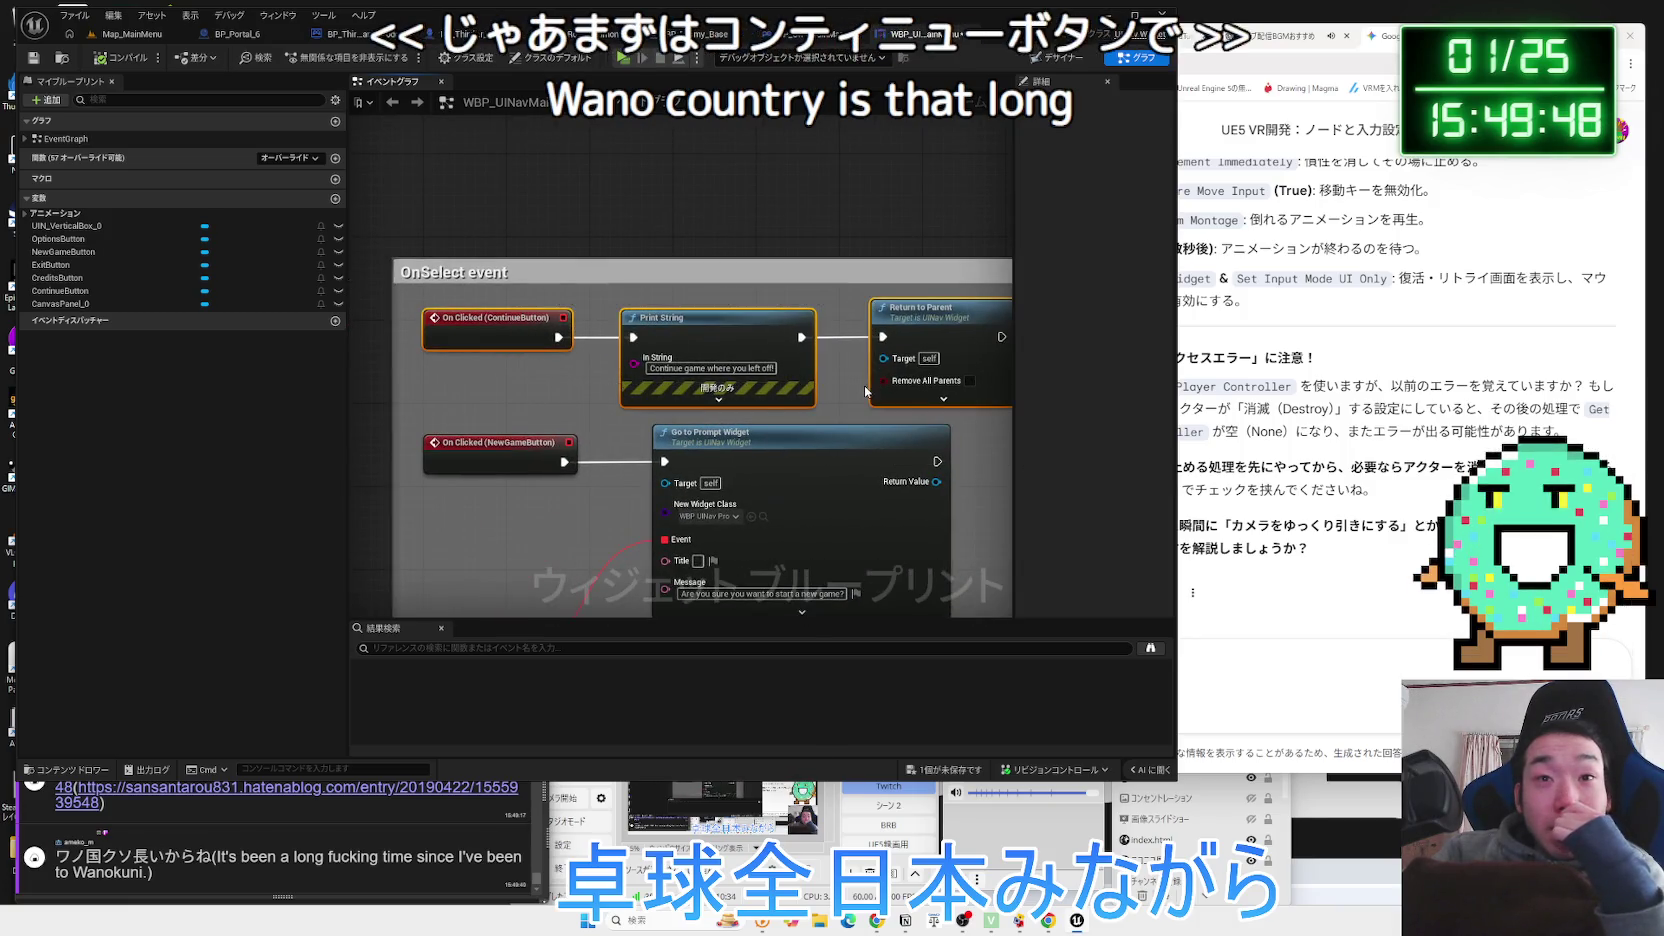
pyautogui.scroll(-2, 523, 308)
pyautogui.moveTo(770, 374); pyautogui.dragTo(722, 312)
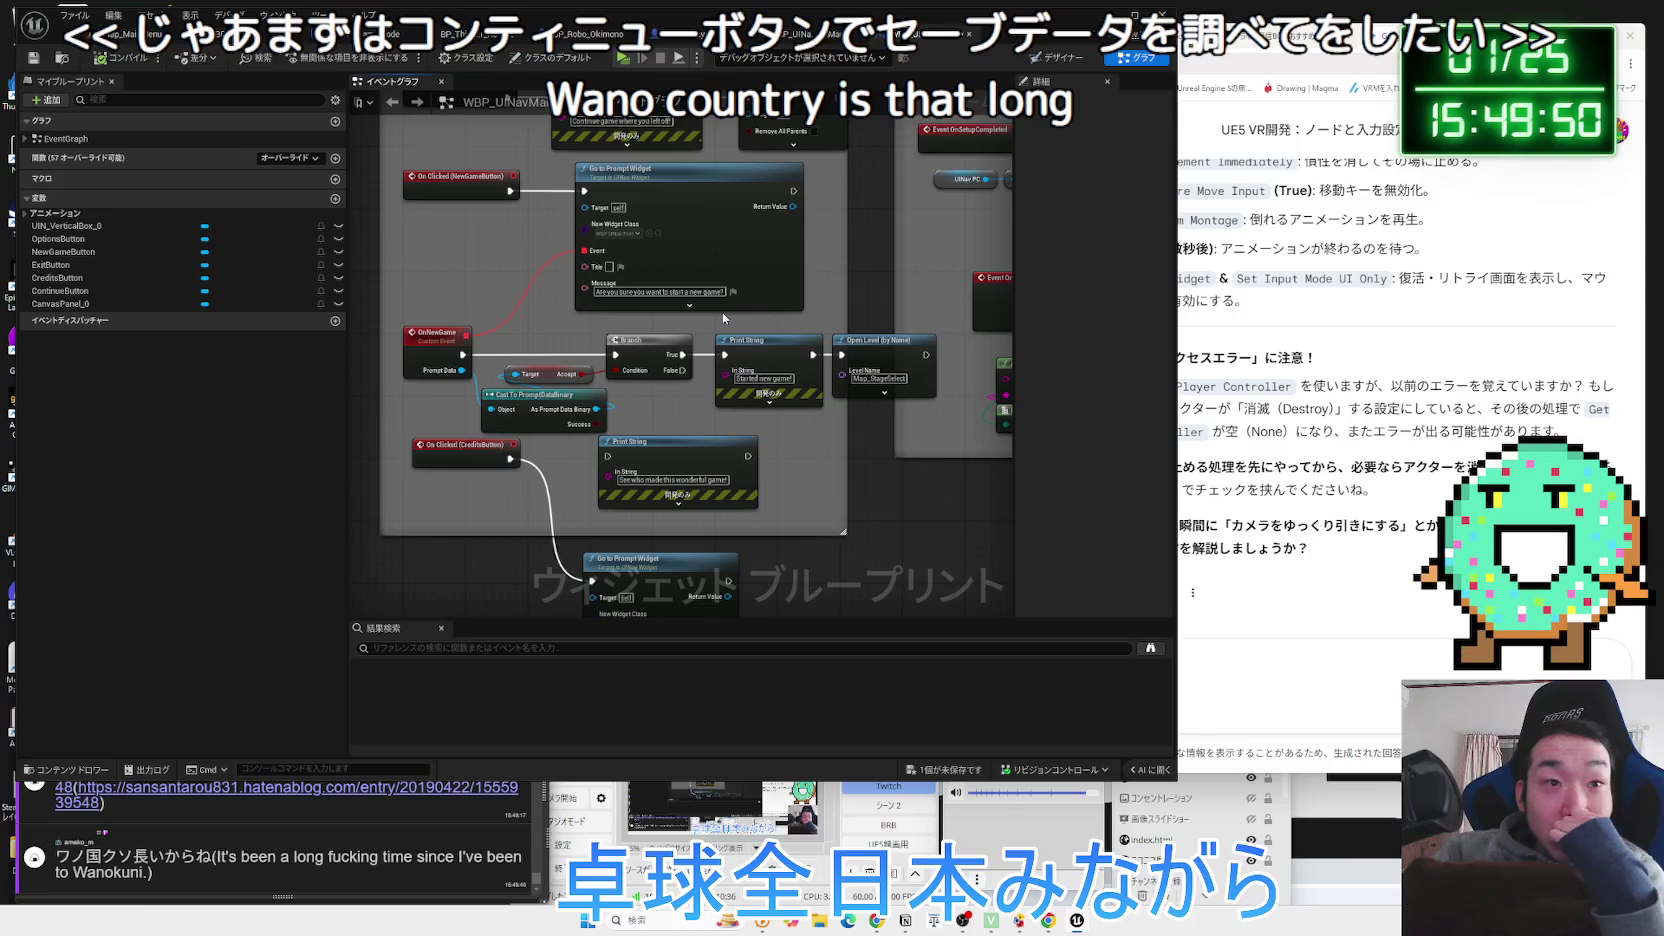
pyautogui.scroll(1, 722, 312)
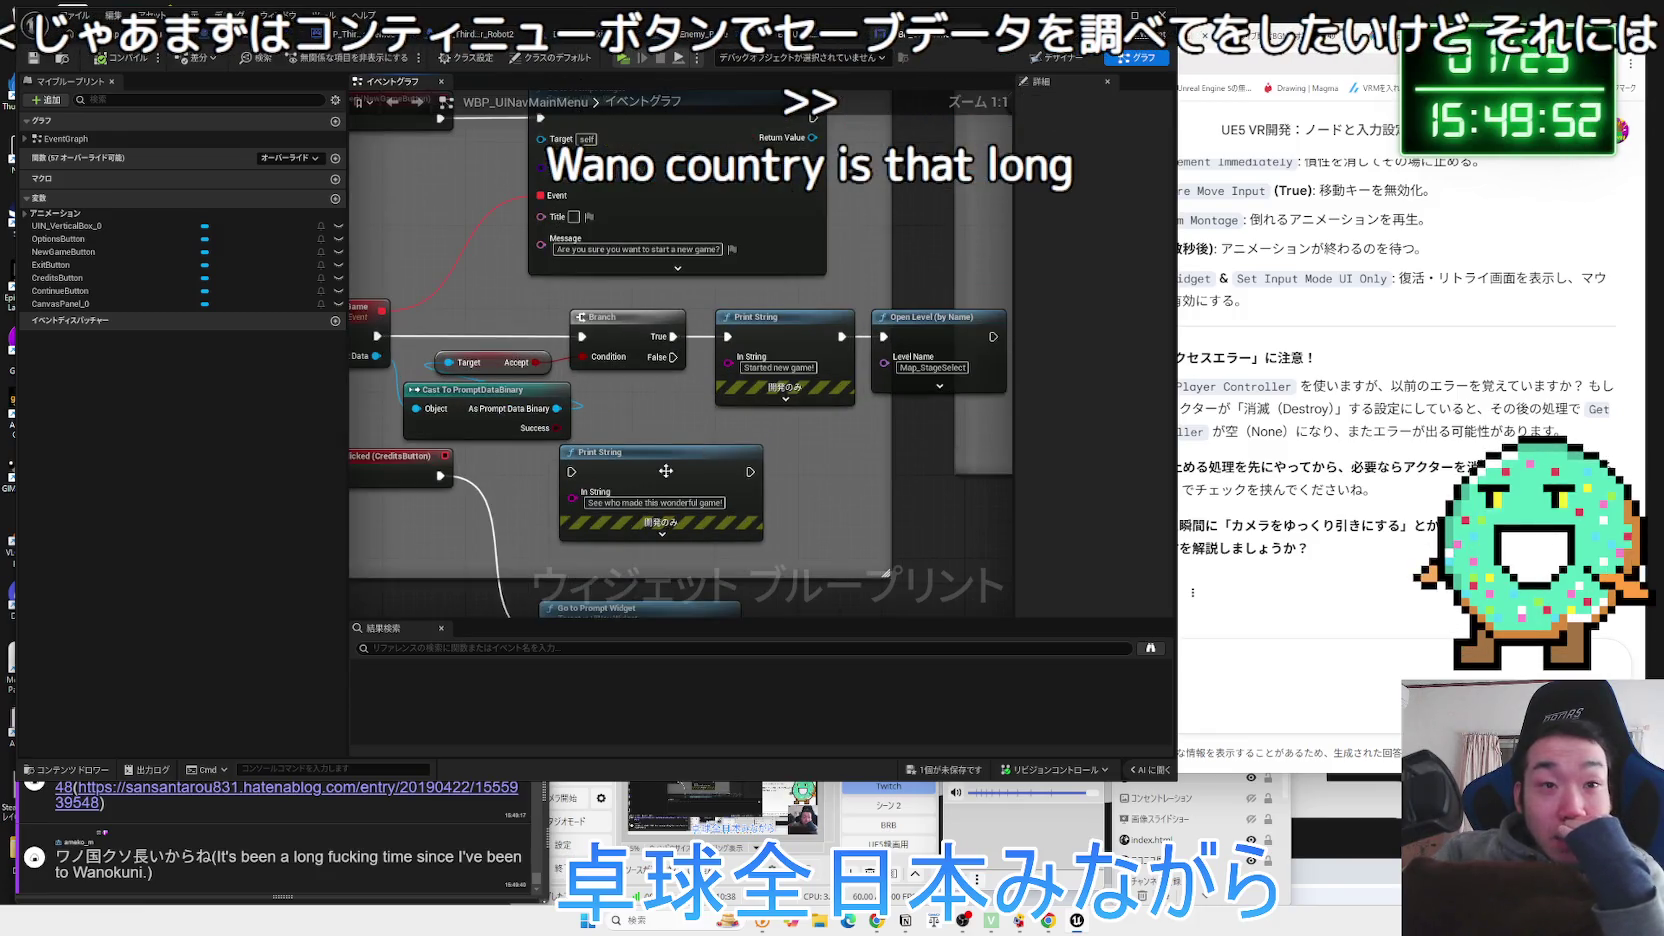
pyautogui.moveTo(708, 489)
pyautogui.mouseDown()
pyautogui.moveTo(708, 294)
pyautogui.moveTo(745, 95)
pyautogui.mouseUp()
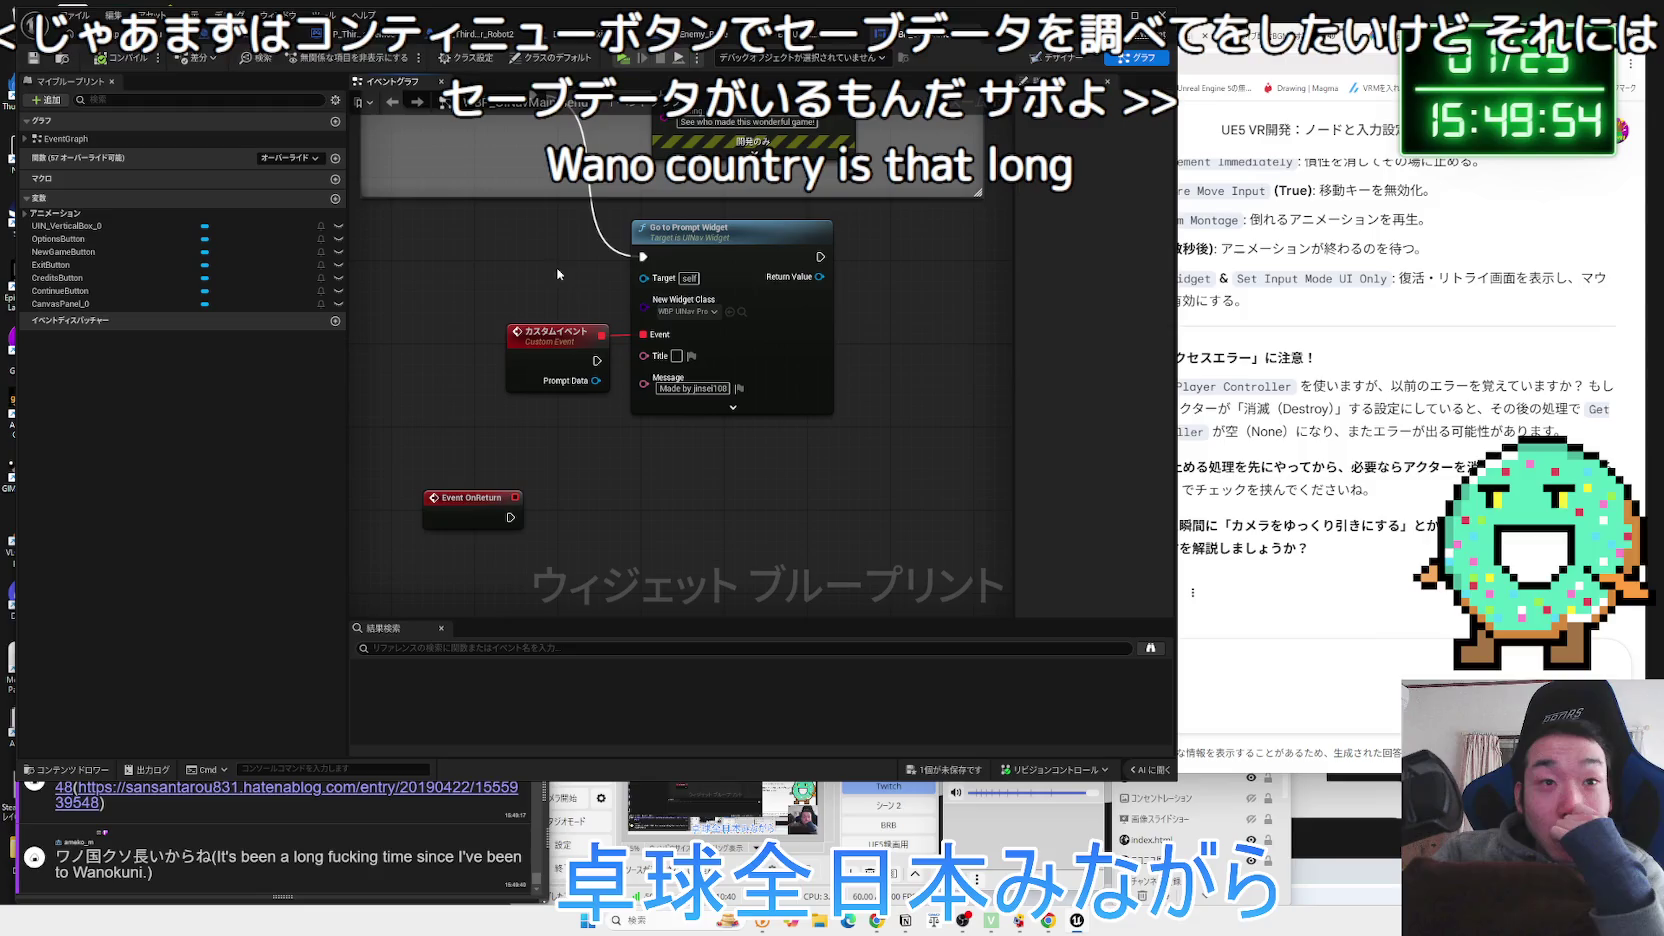
# Select the Event OnReturn and カスタムイベント nodes, then return to the Map_MainMenu level.
pyautogui.click(518, 504)
pyautogui.moveTo(523, 427)
pyautogui.mouseDown()
pyautogui.moveTo(463, 599)
pyautogui.moveTo(644, 455)
pyautogui.moveTo(596, 371)
pyautogui.mouseUp()
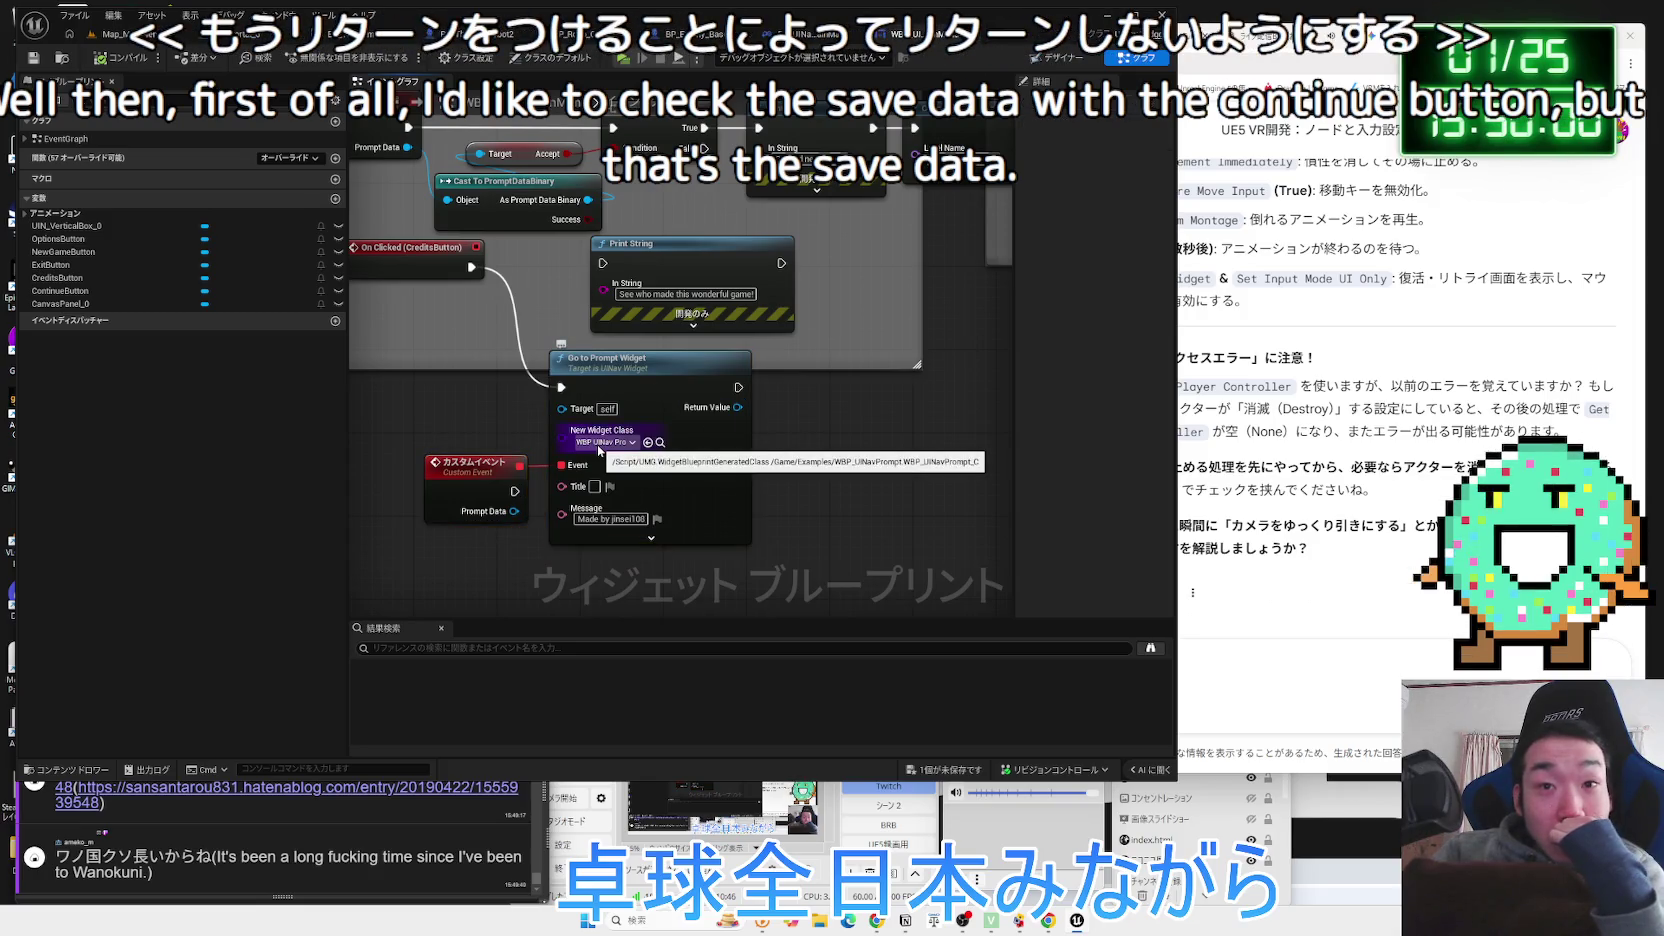
pyautogui.moveTo(537, 447); pyautogui.dragTo(604, 537)
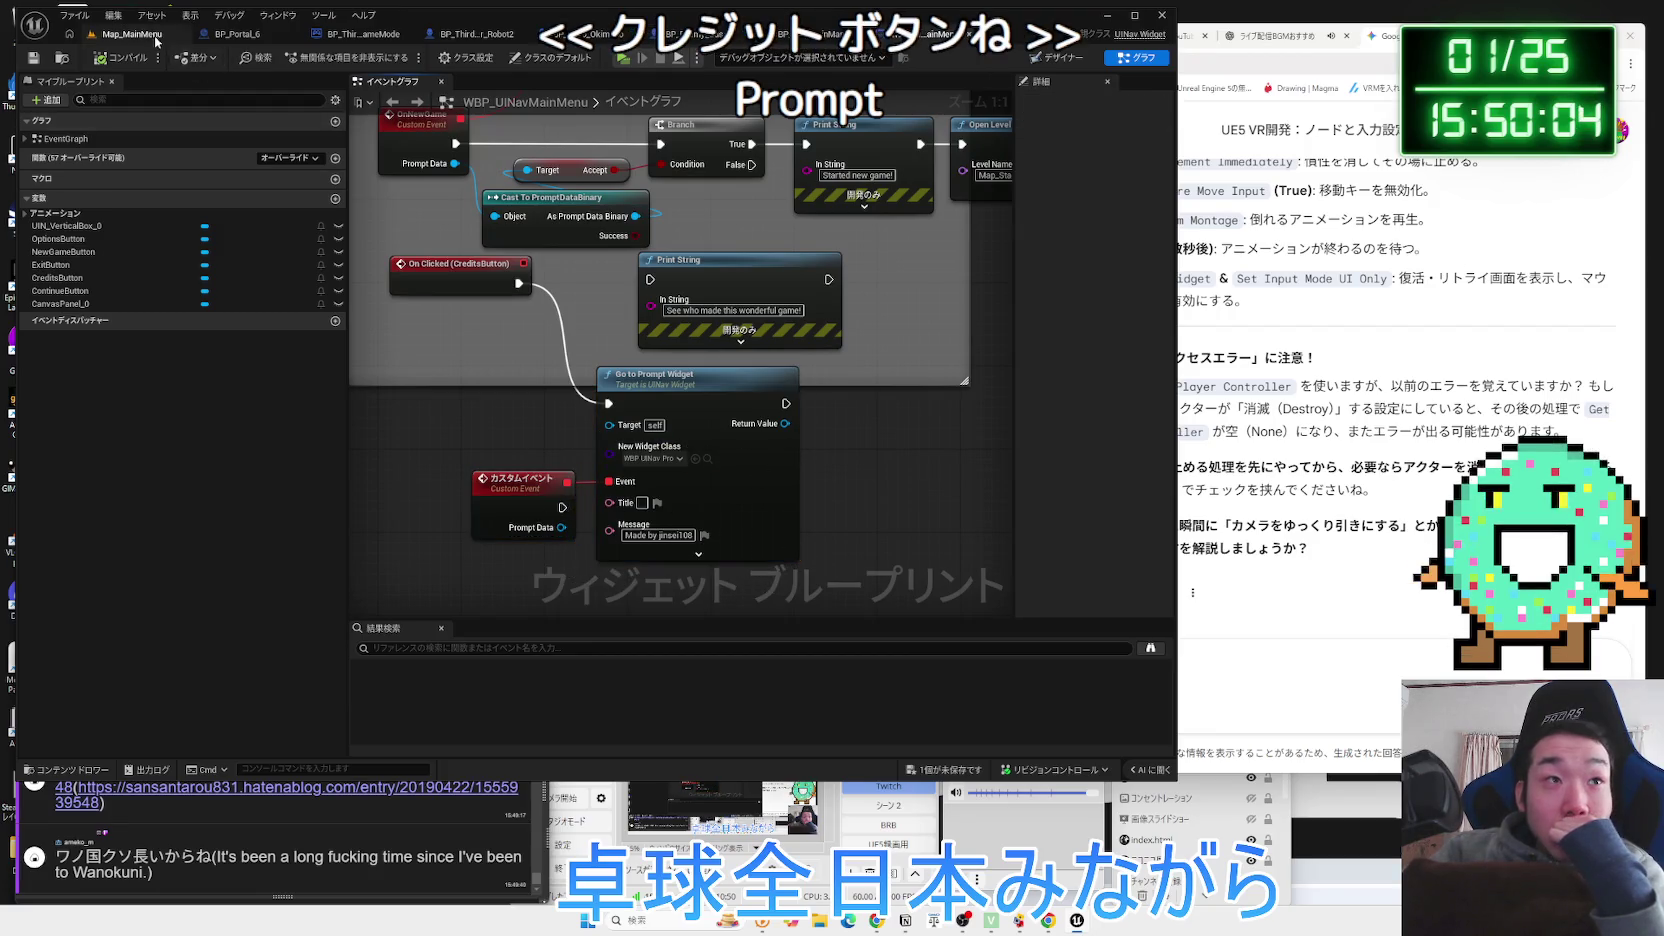
pyautogui.click(155, 37)
pyautogui.scroll(-1, 684, 718)
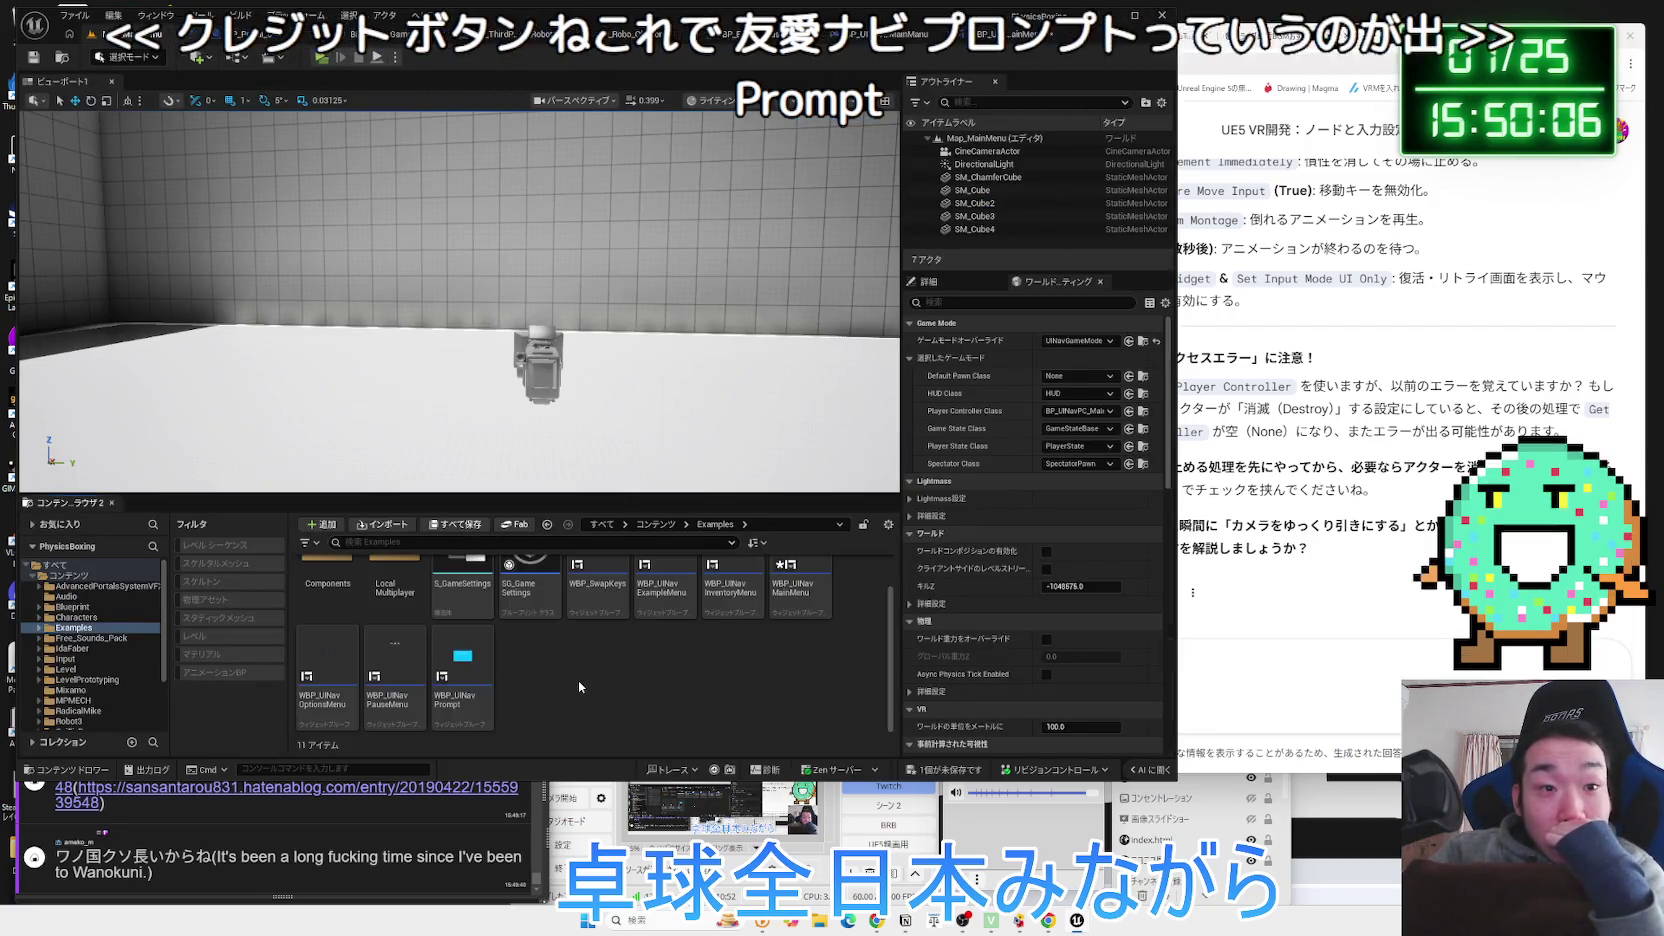
pyautogui.click(485, 692)
pyautogui.doubleClick(485, 692)
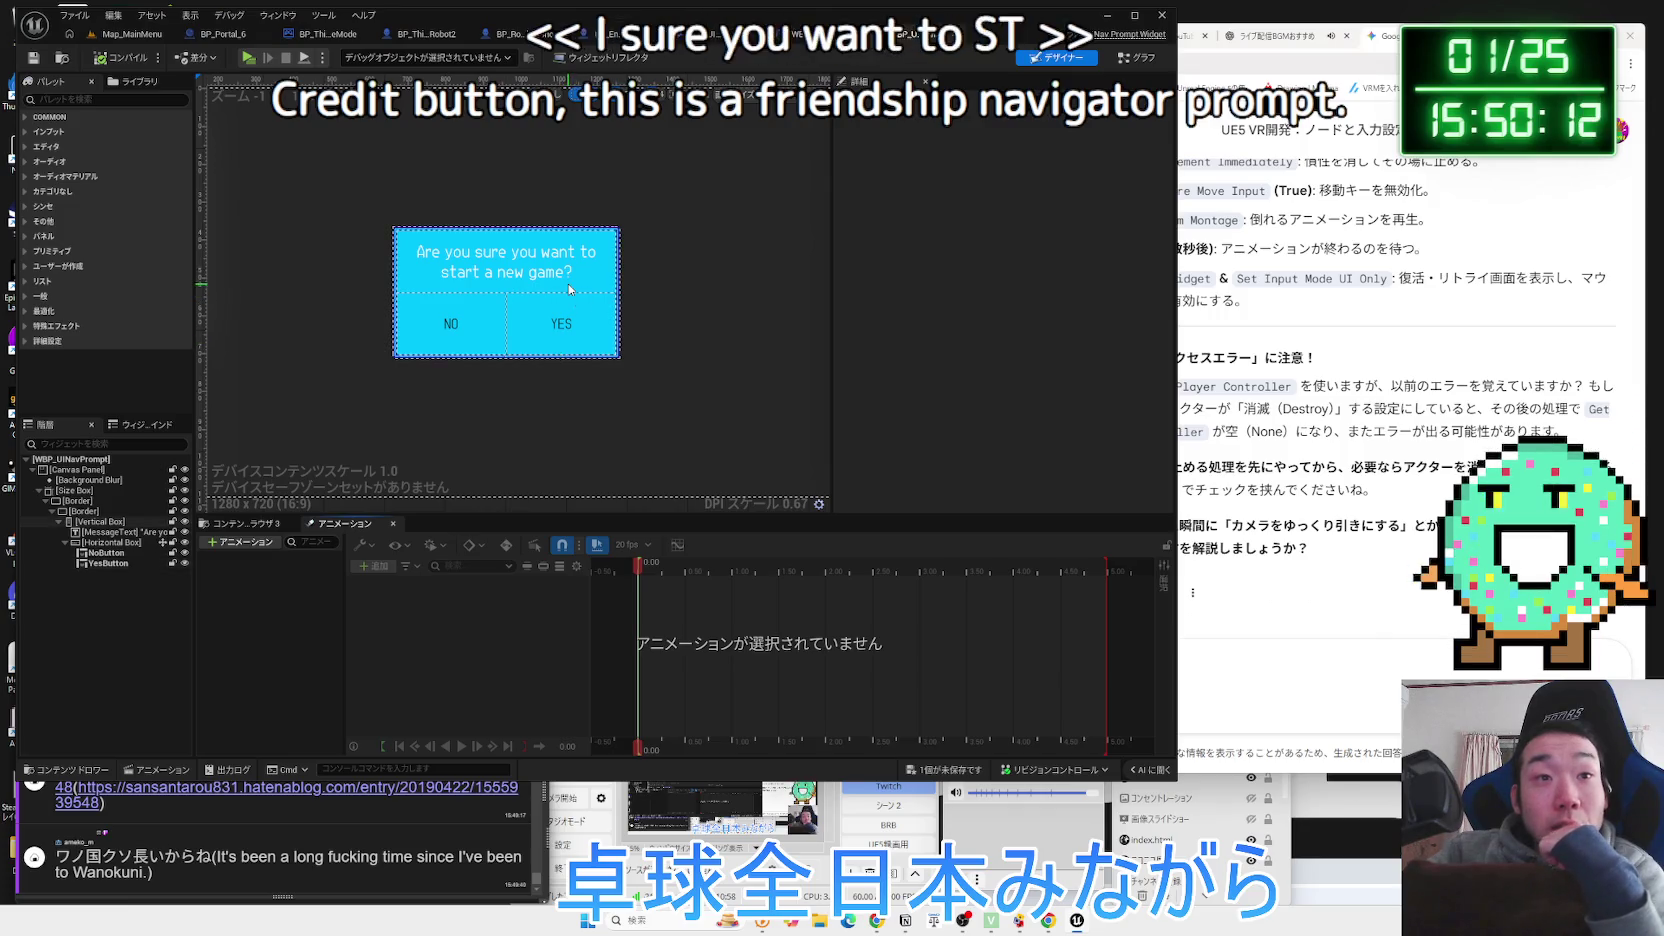
pyautogui.click(131, 33)
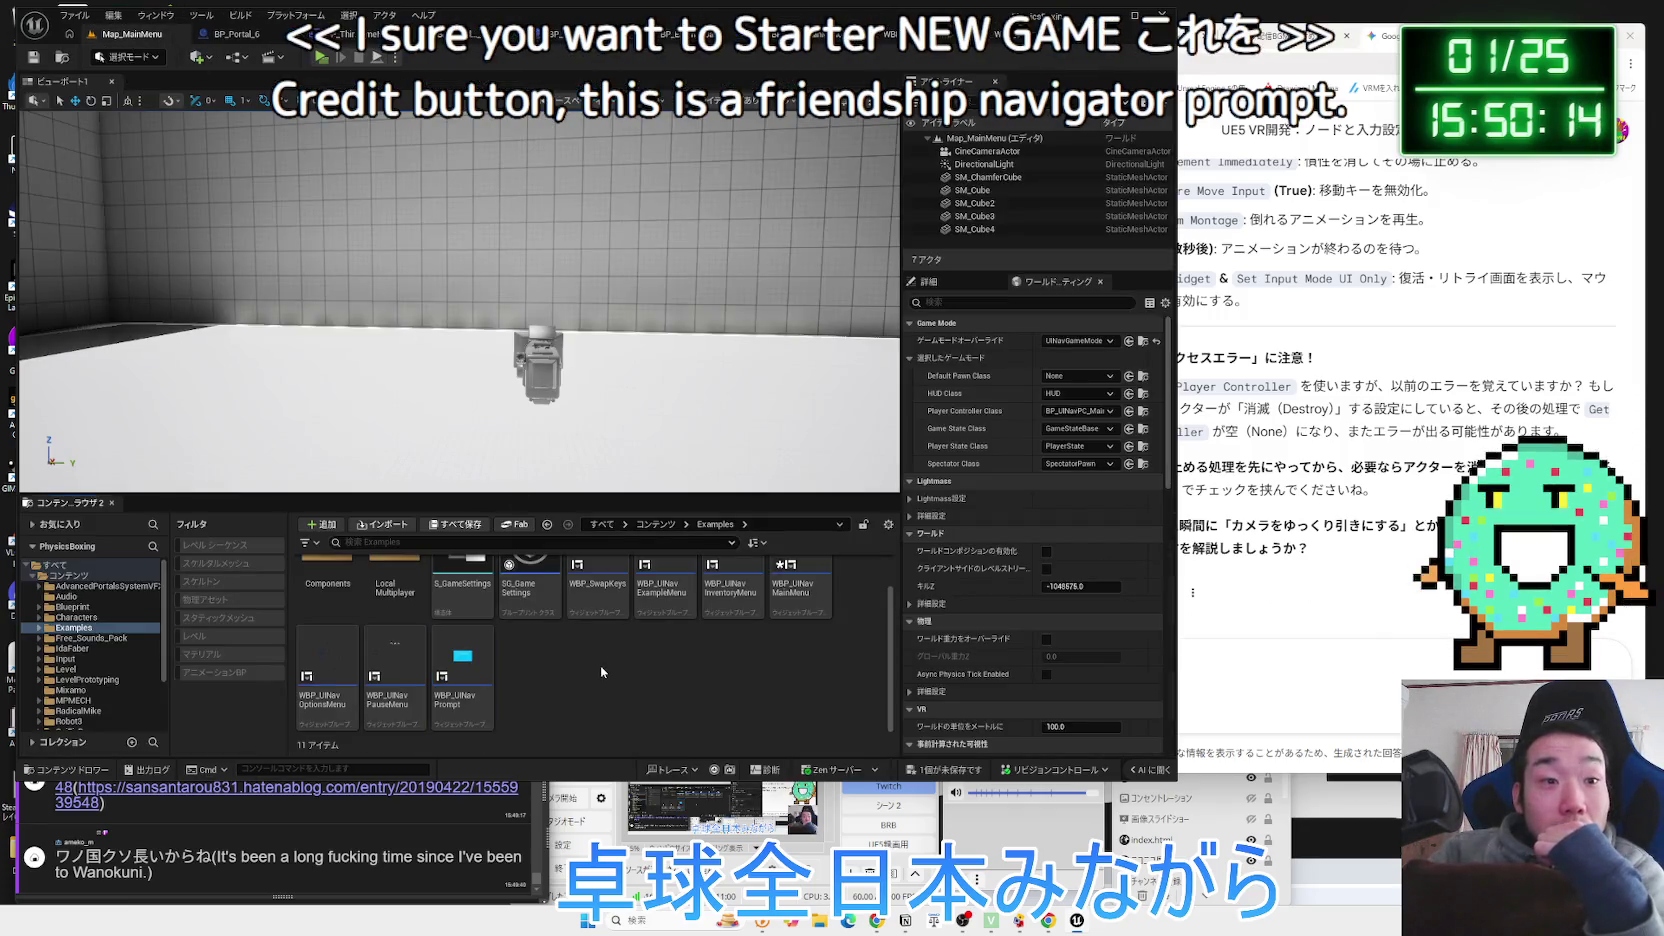
pyautogui.rightClick(816, 610)
pyautogui.click(860, 642)
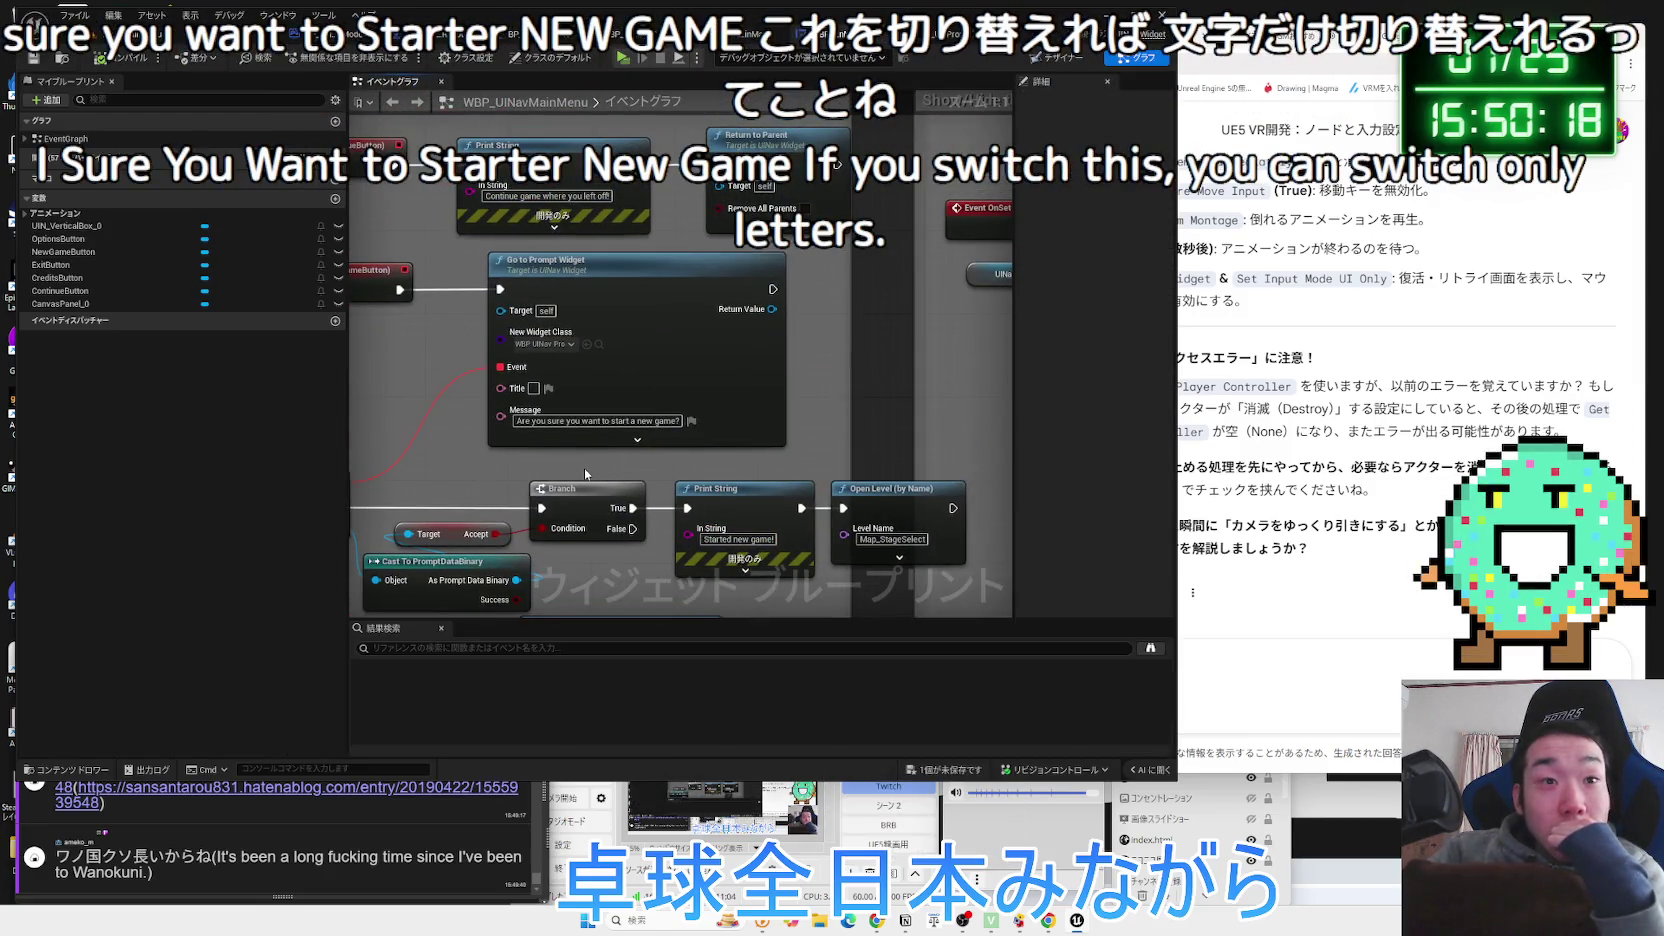
pyautogui.moveTo(584, 432)
pyautogui.moveTo(584, 432); pyautogui.dragTo(617, 286)
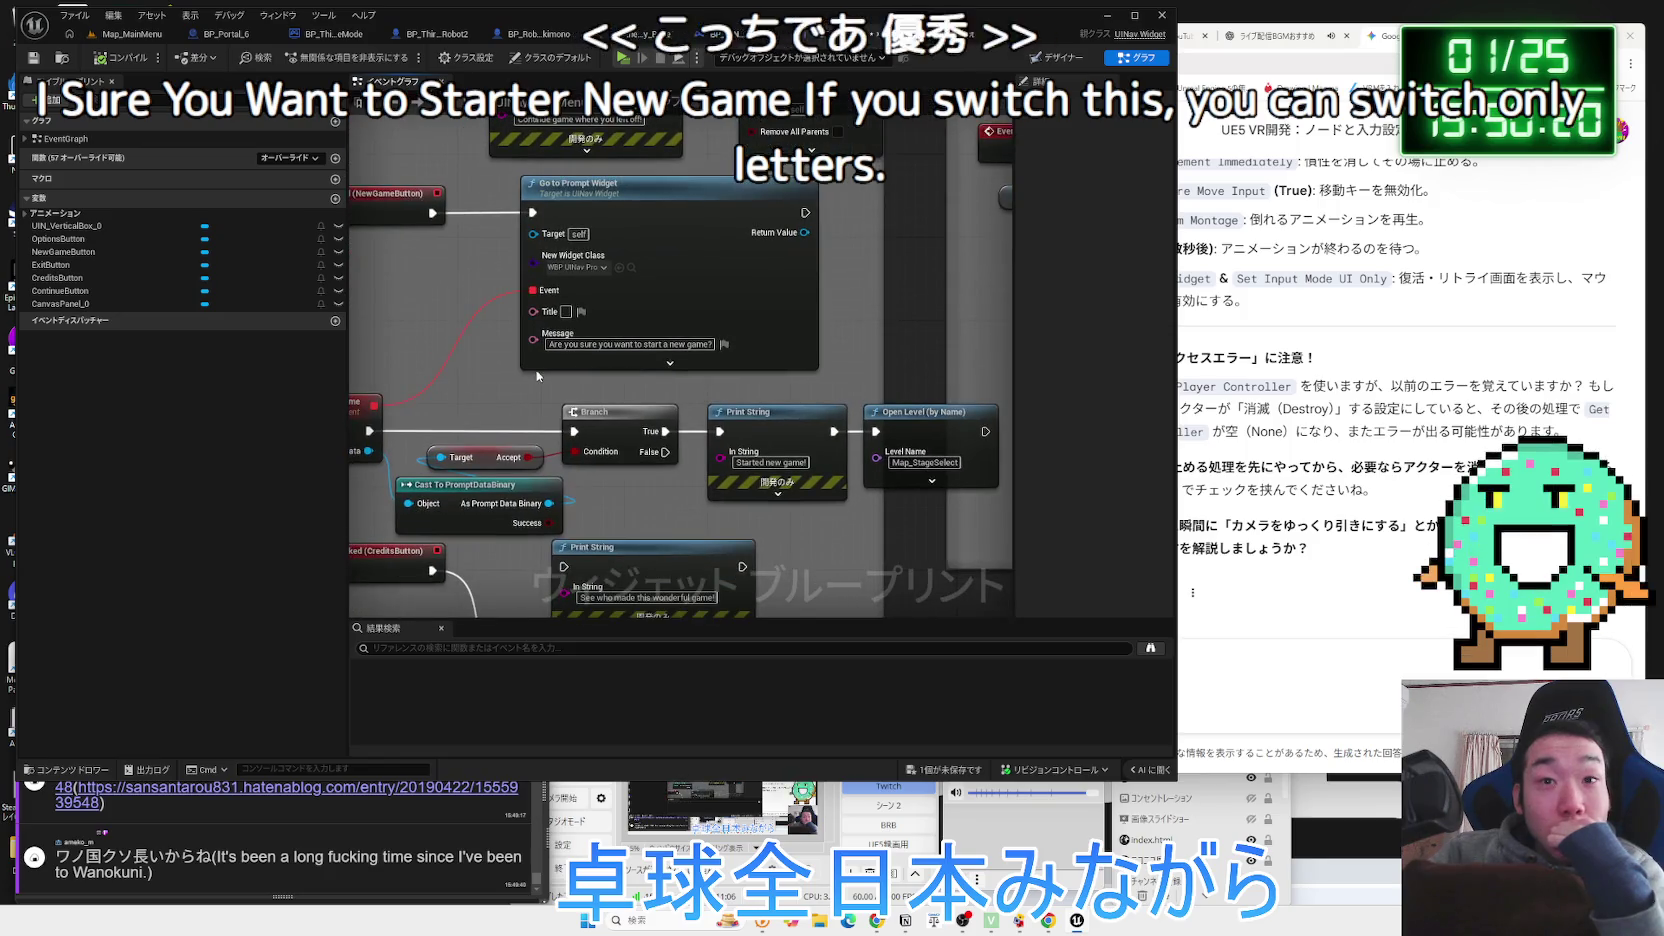
pyautogui.moveTo(488, 380); pyautogui.dragTo(615, 405)
pyautogui.click(465, 362)
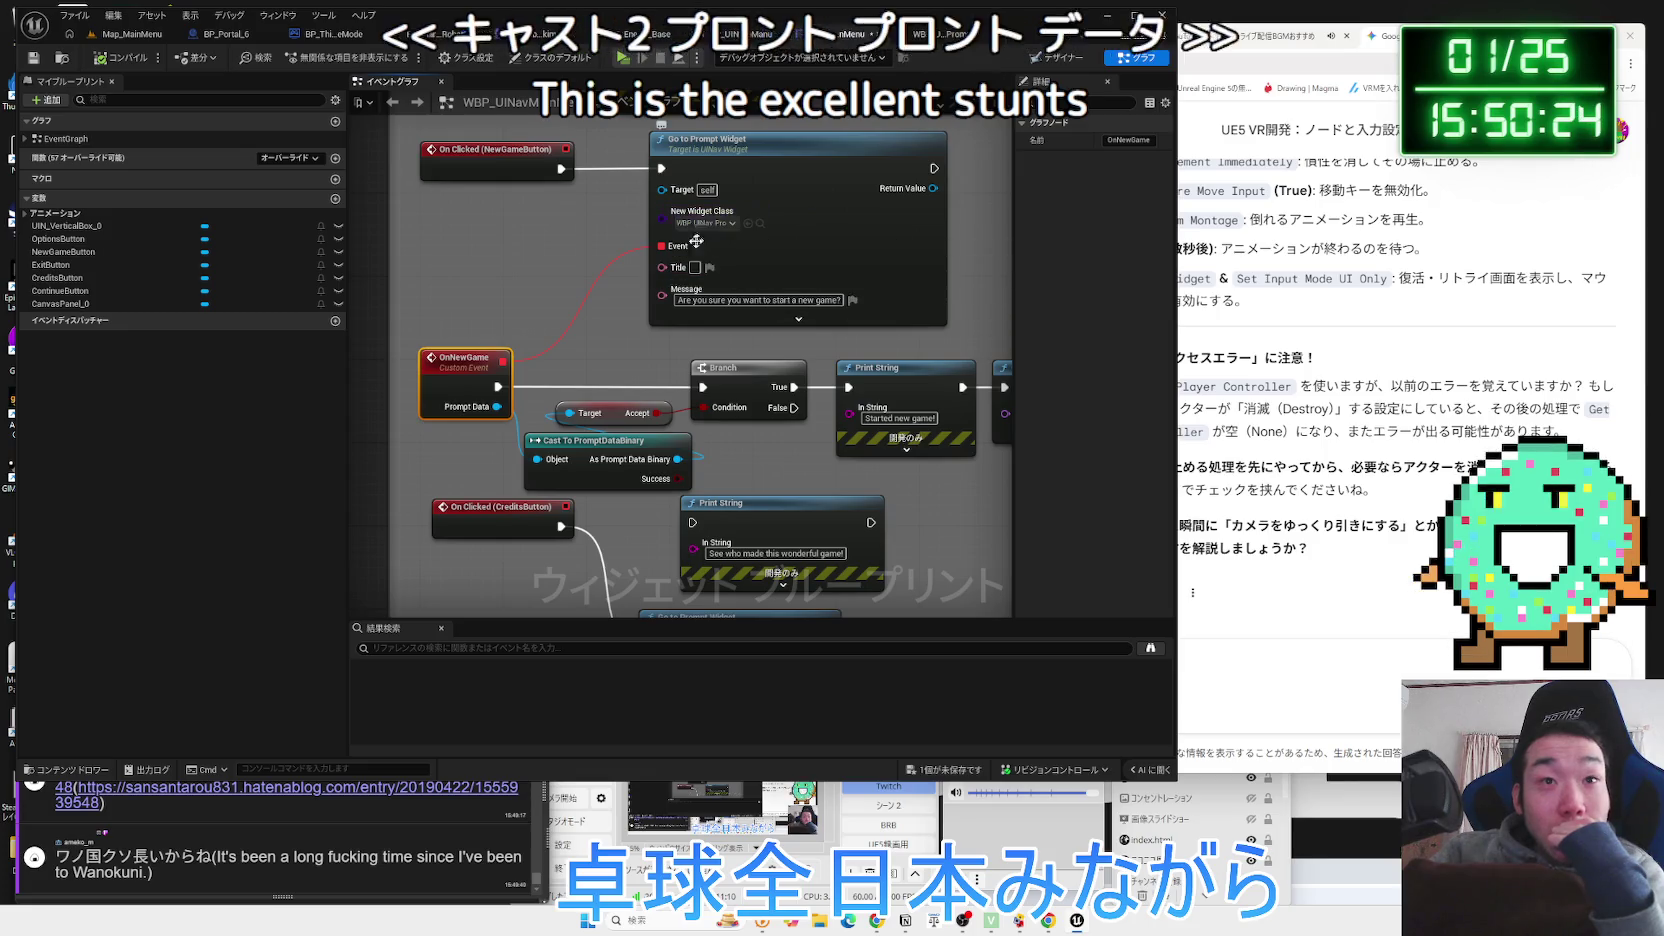
pyautogui.moveTo(677, 300)
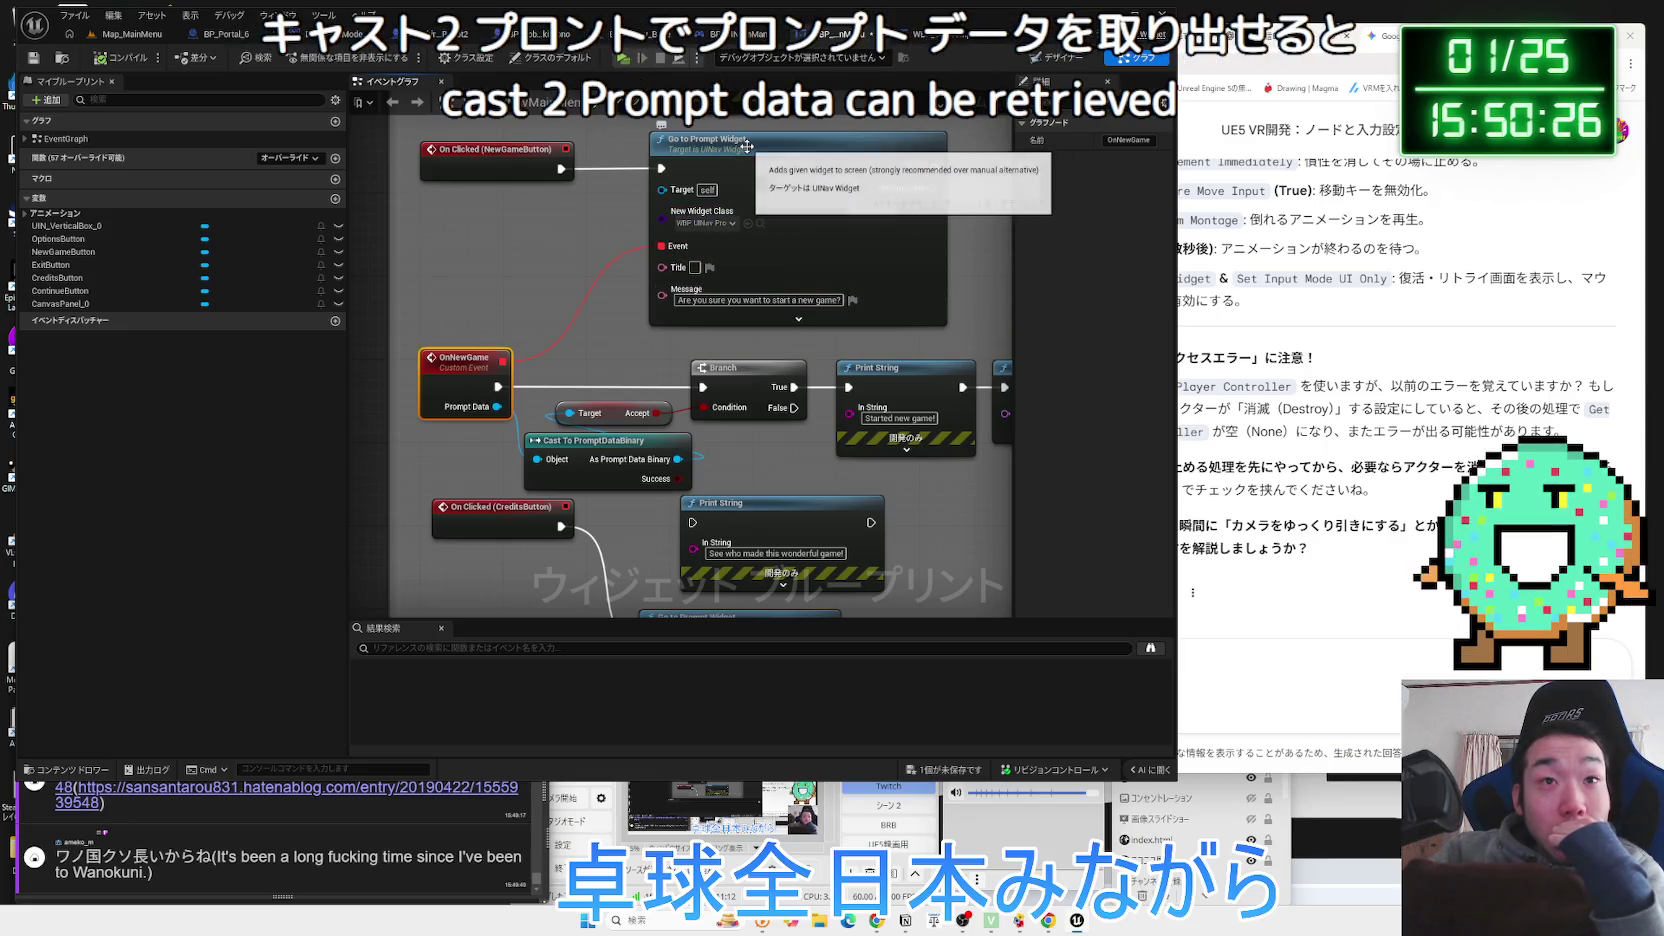
pyautogui.moveTo(847, 157)
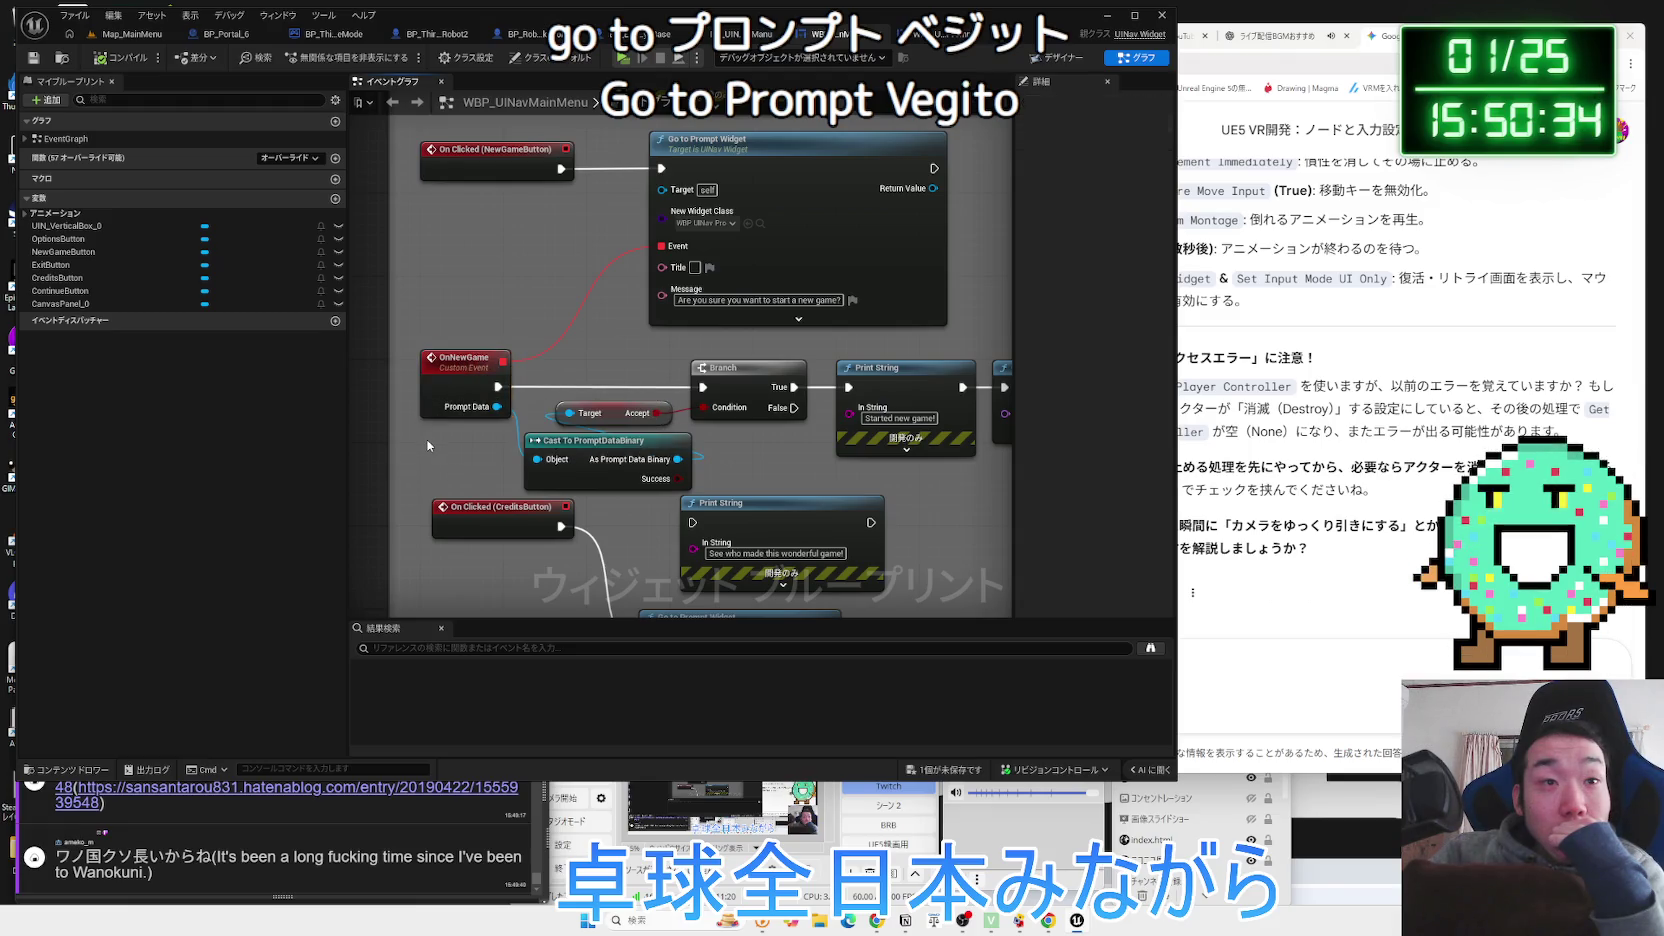
pyautogui.click(494, 344)
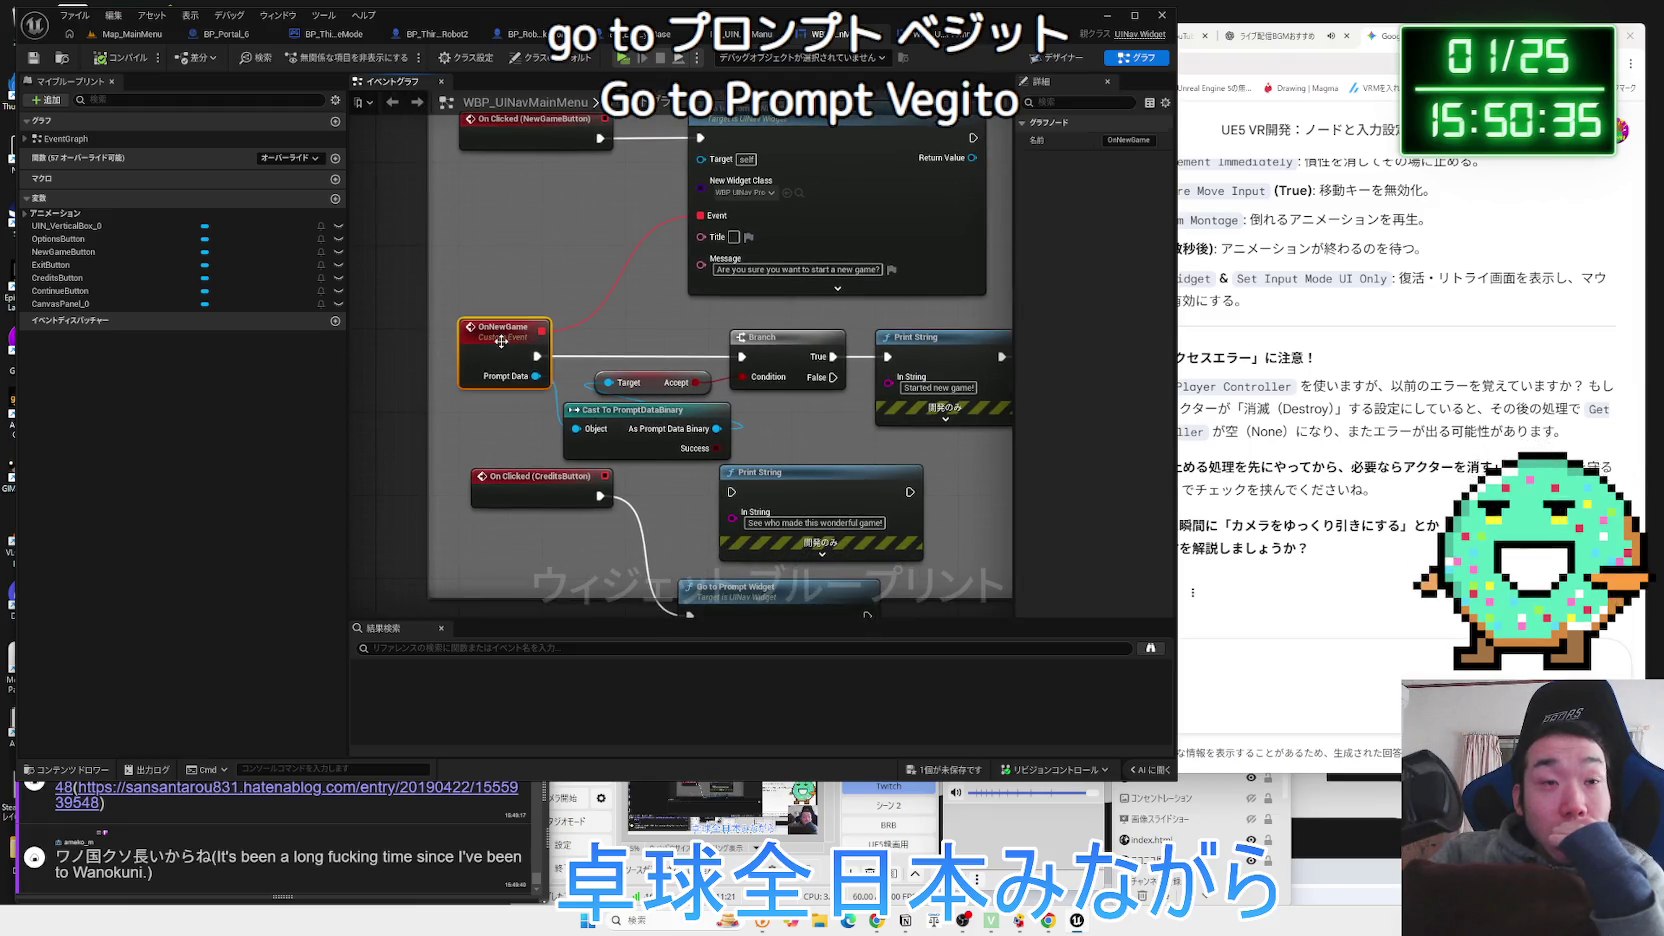
pyautogui.click(465, 420)
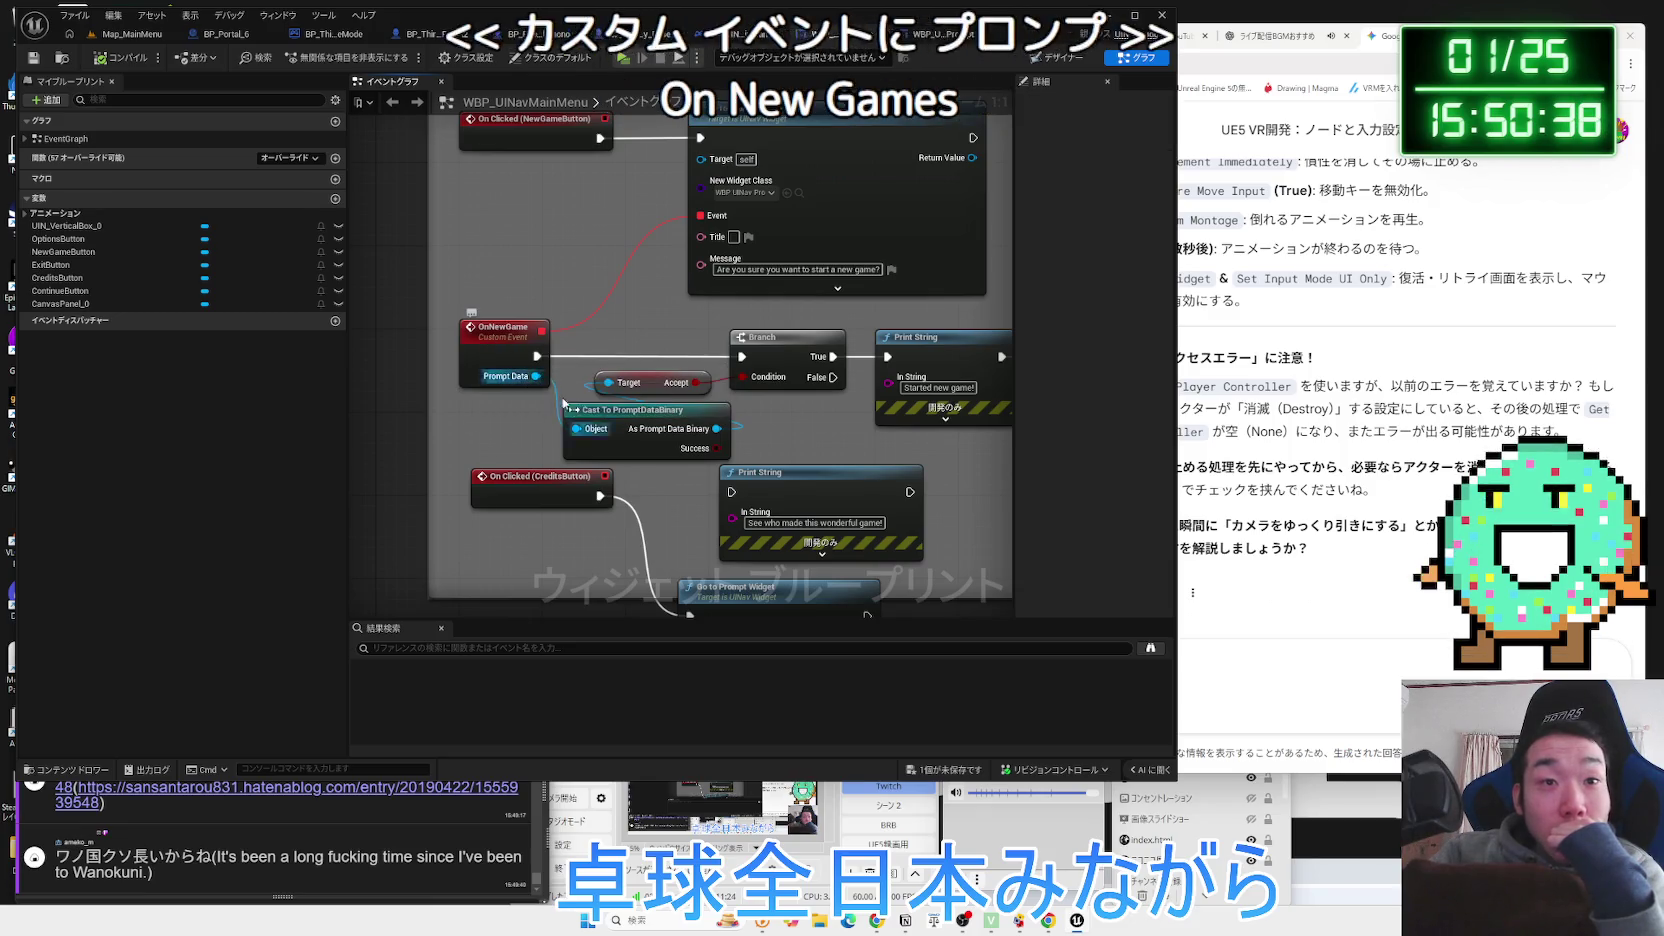
pyautogui.click(772, 425)
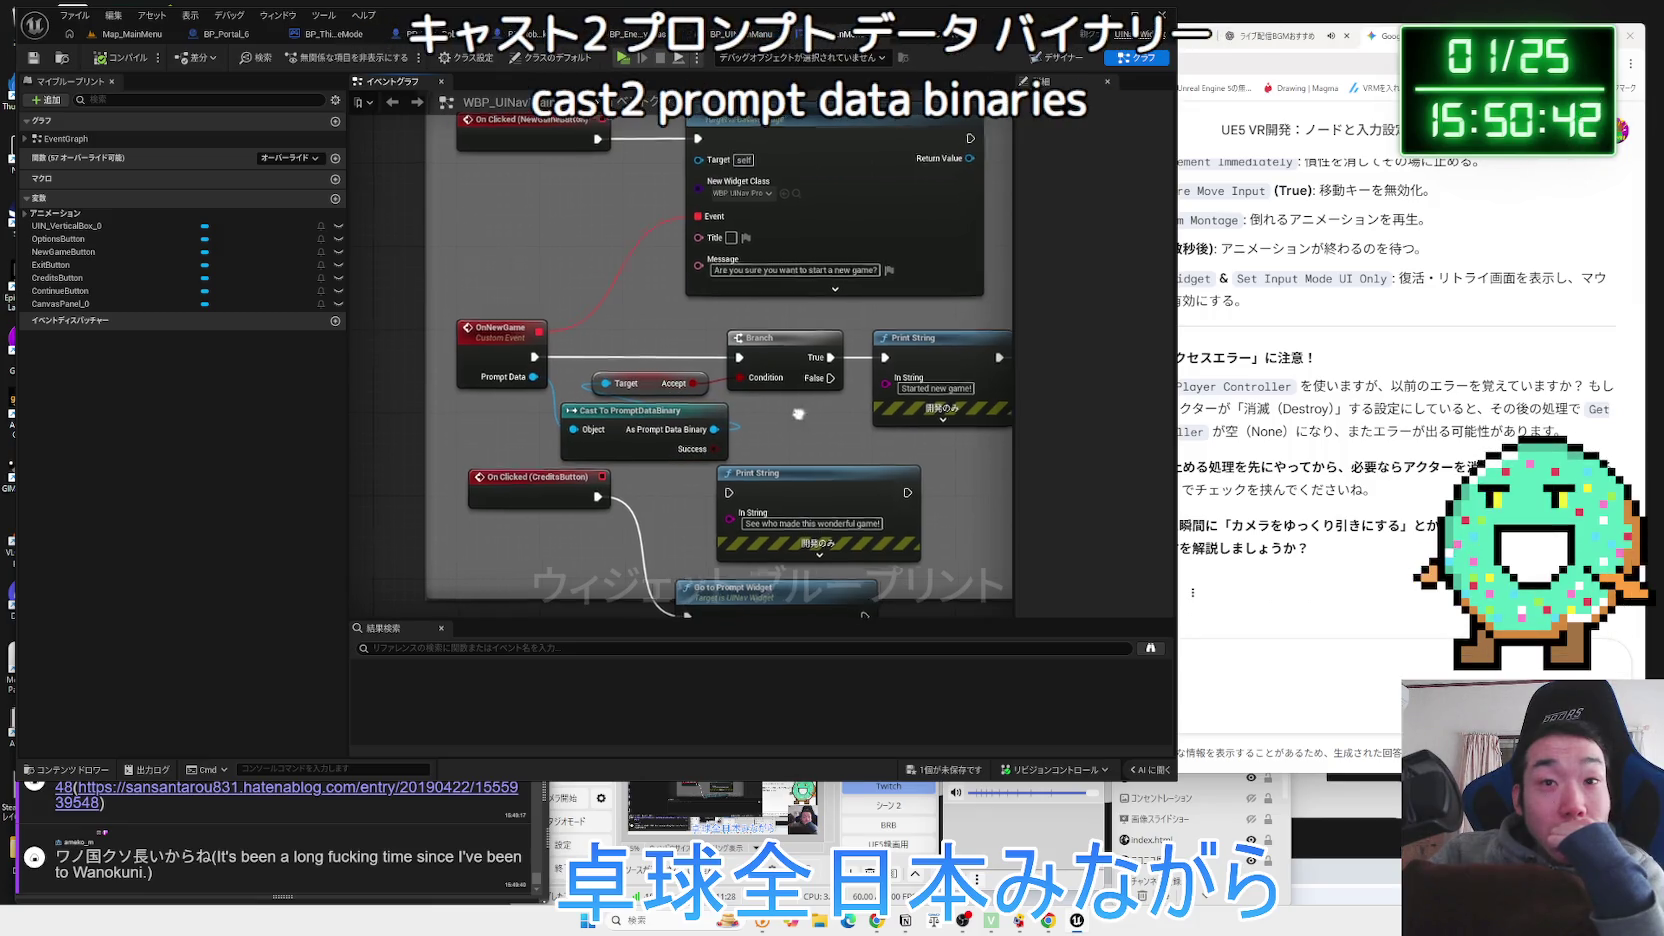
pyautogui.moveTo(825, 355); pyautogui.dragTo(652, 378)
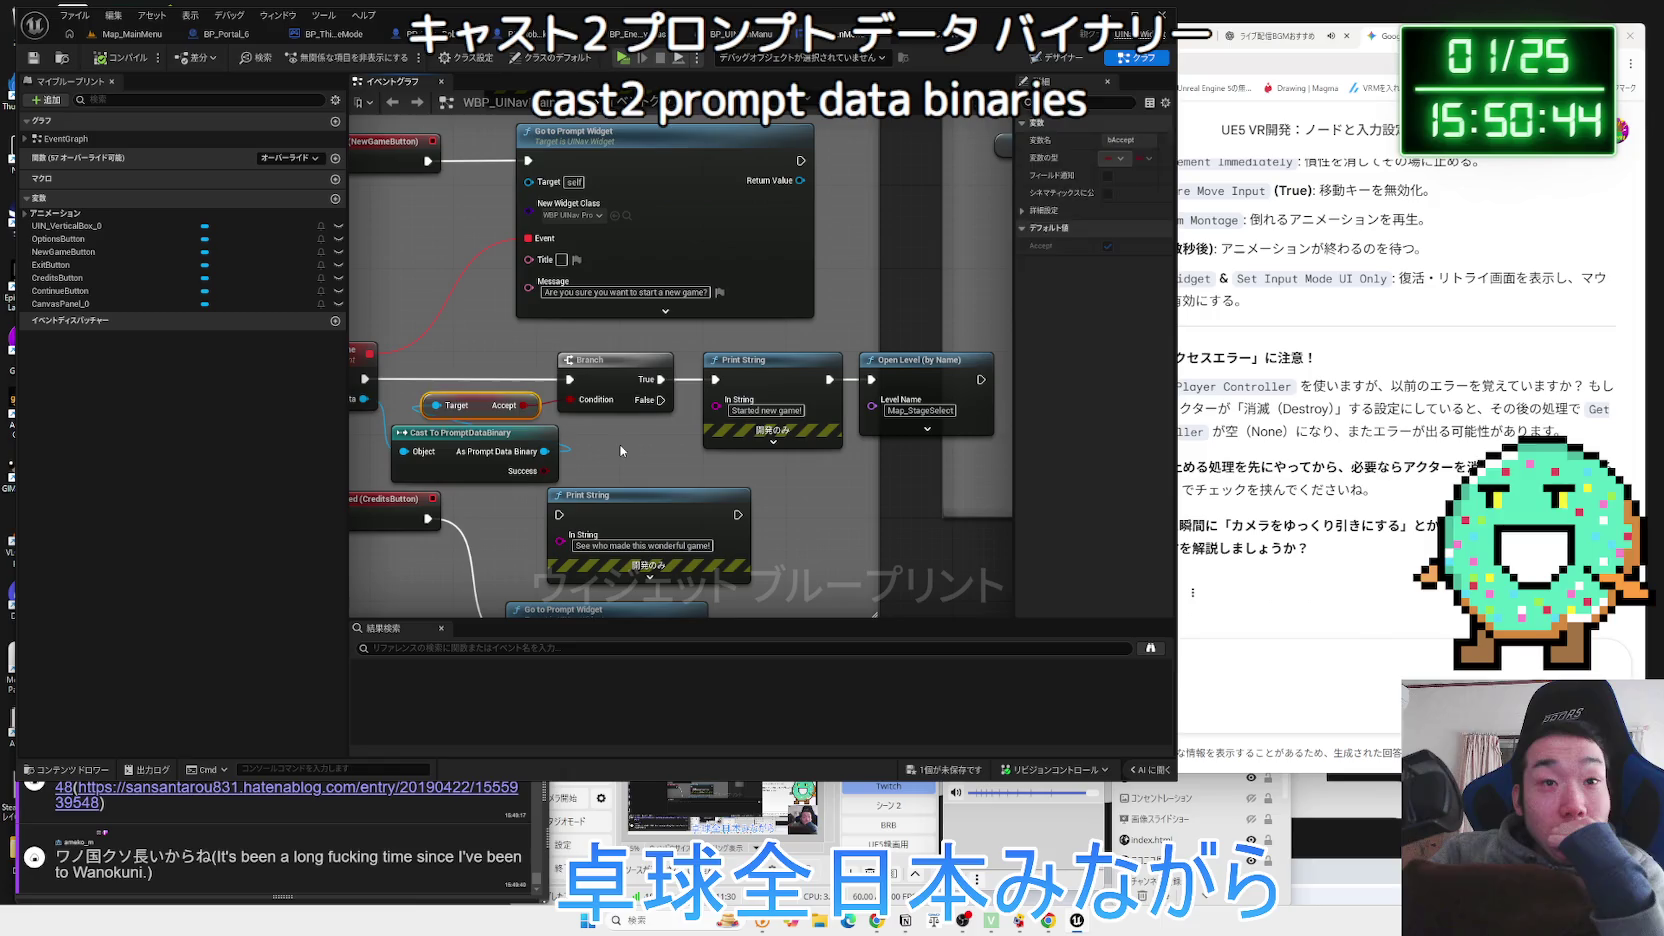
pyautogui.click(645, 456)
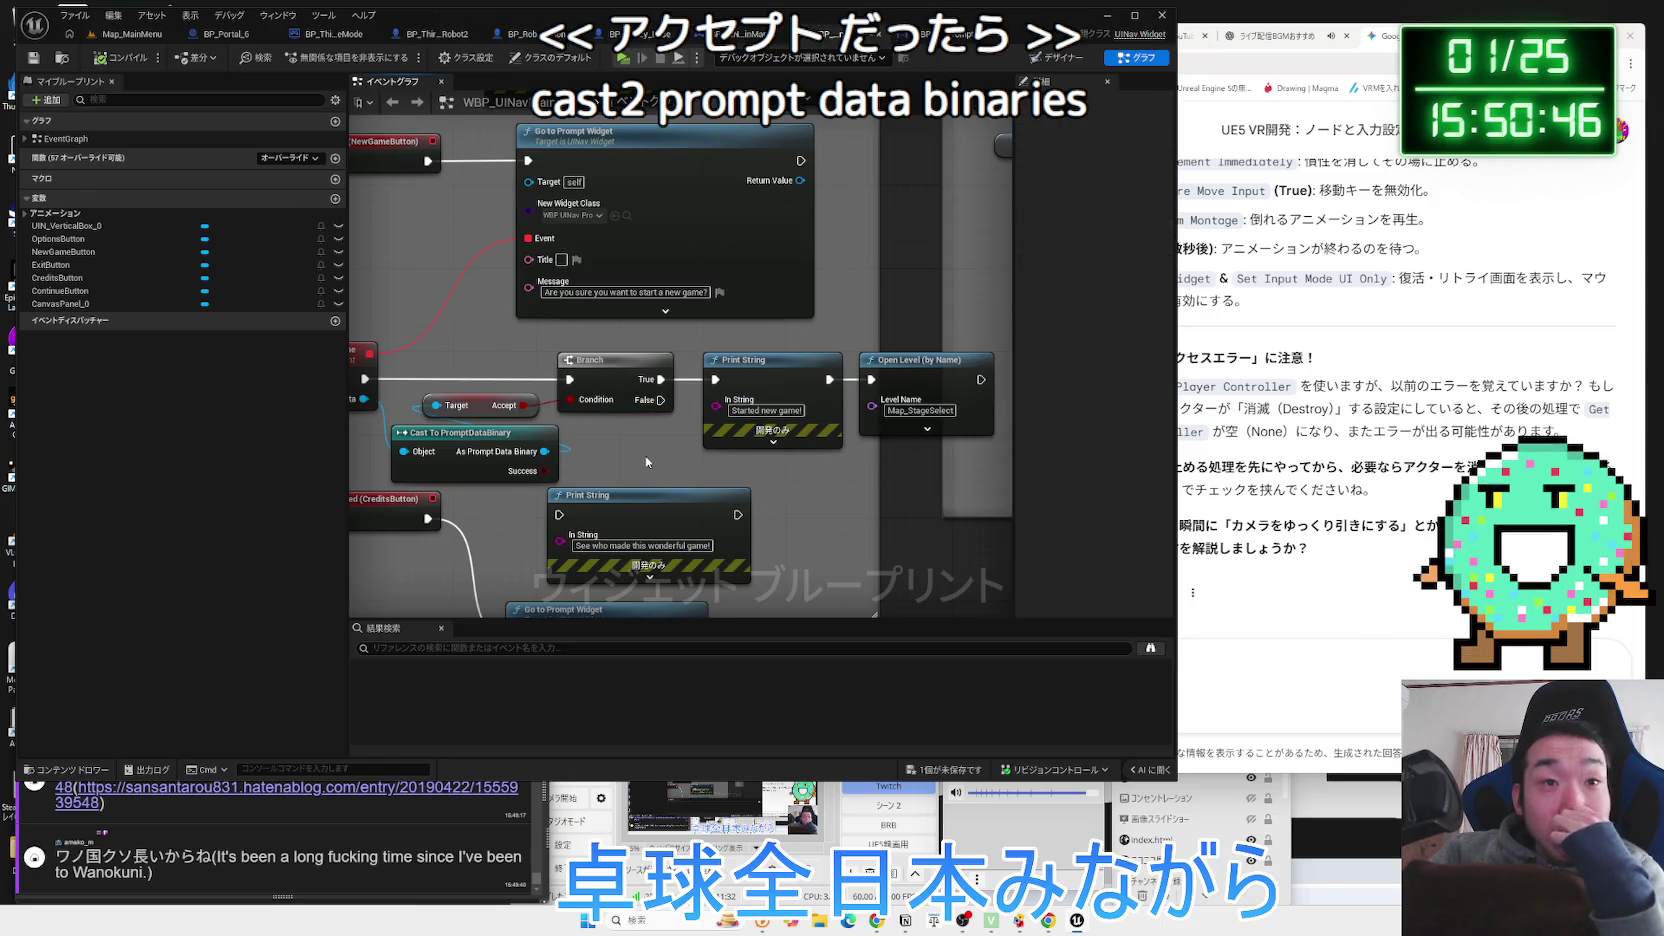
pyautogui.click(536, 405)
pyautogui.moveTo(549, 338); pyautogui.dragTo(556, 476)
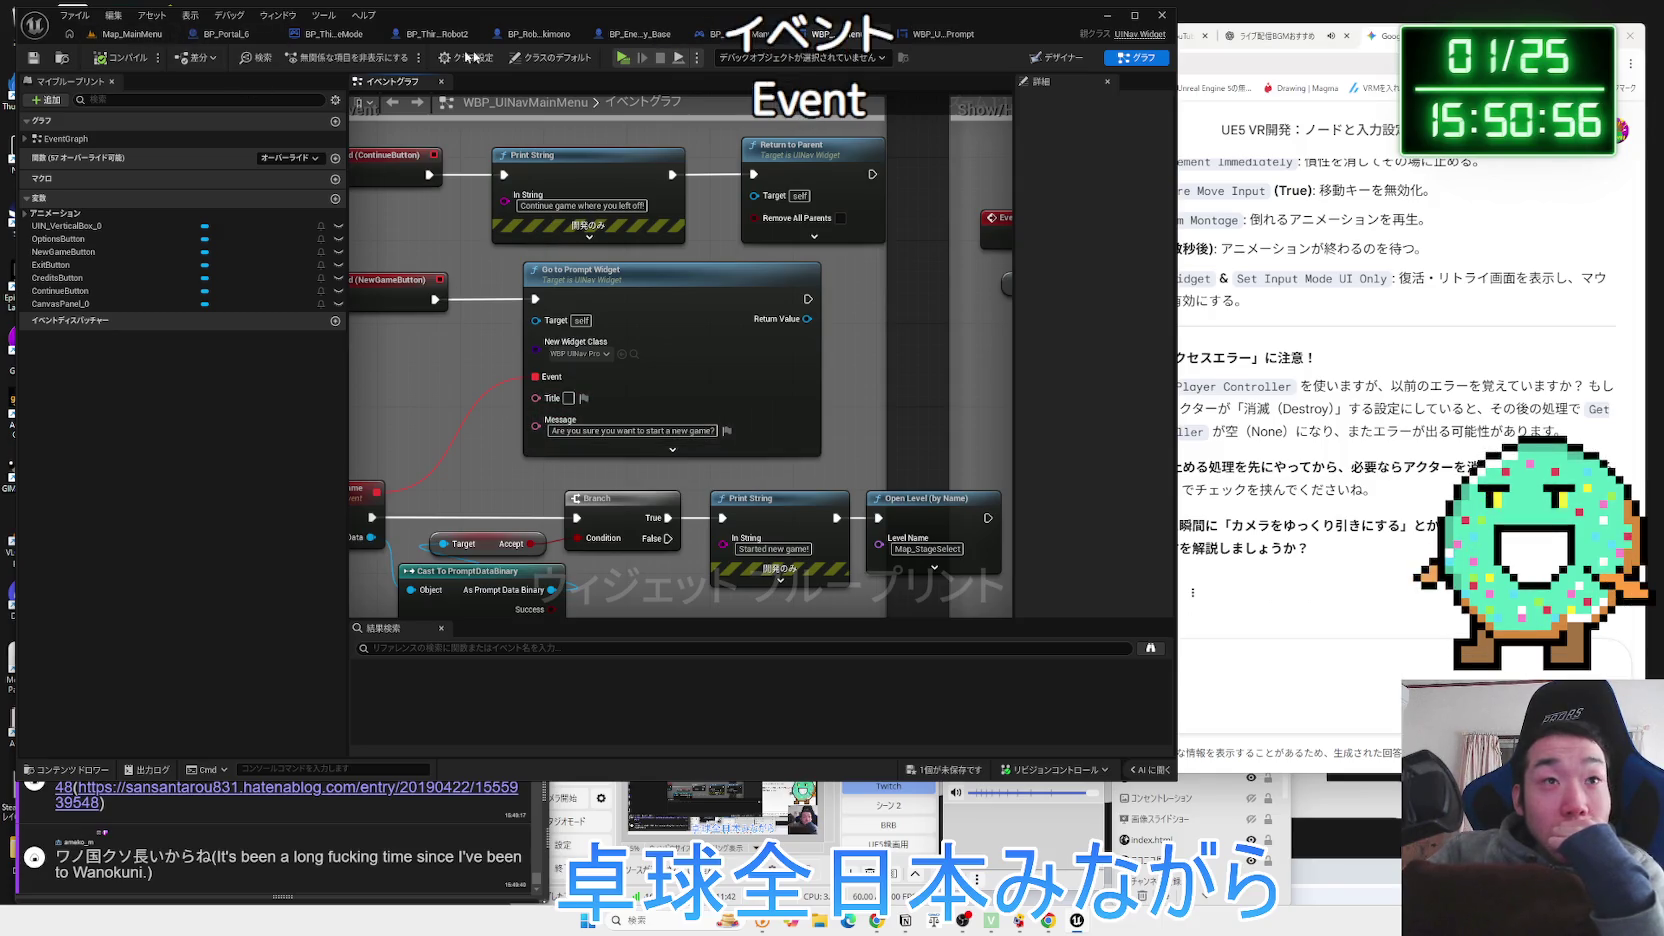
# Play-test the main menu's New Game confirmation prompt, dismiss it and stop PIE.
pyautogui.hotkey('alt', 'p')
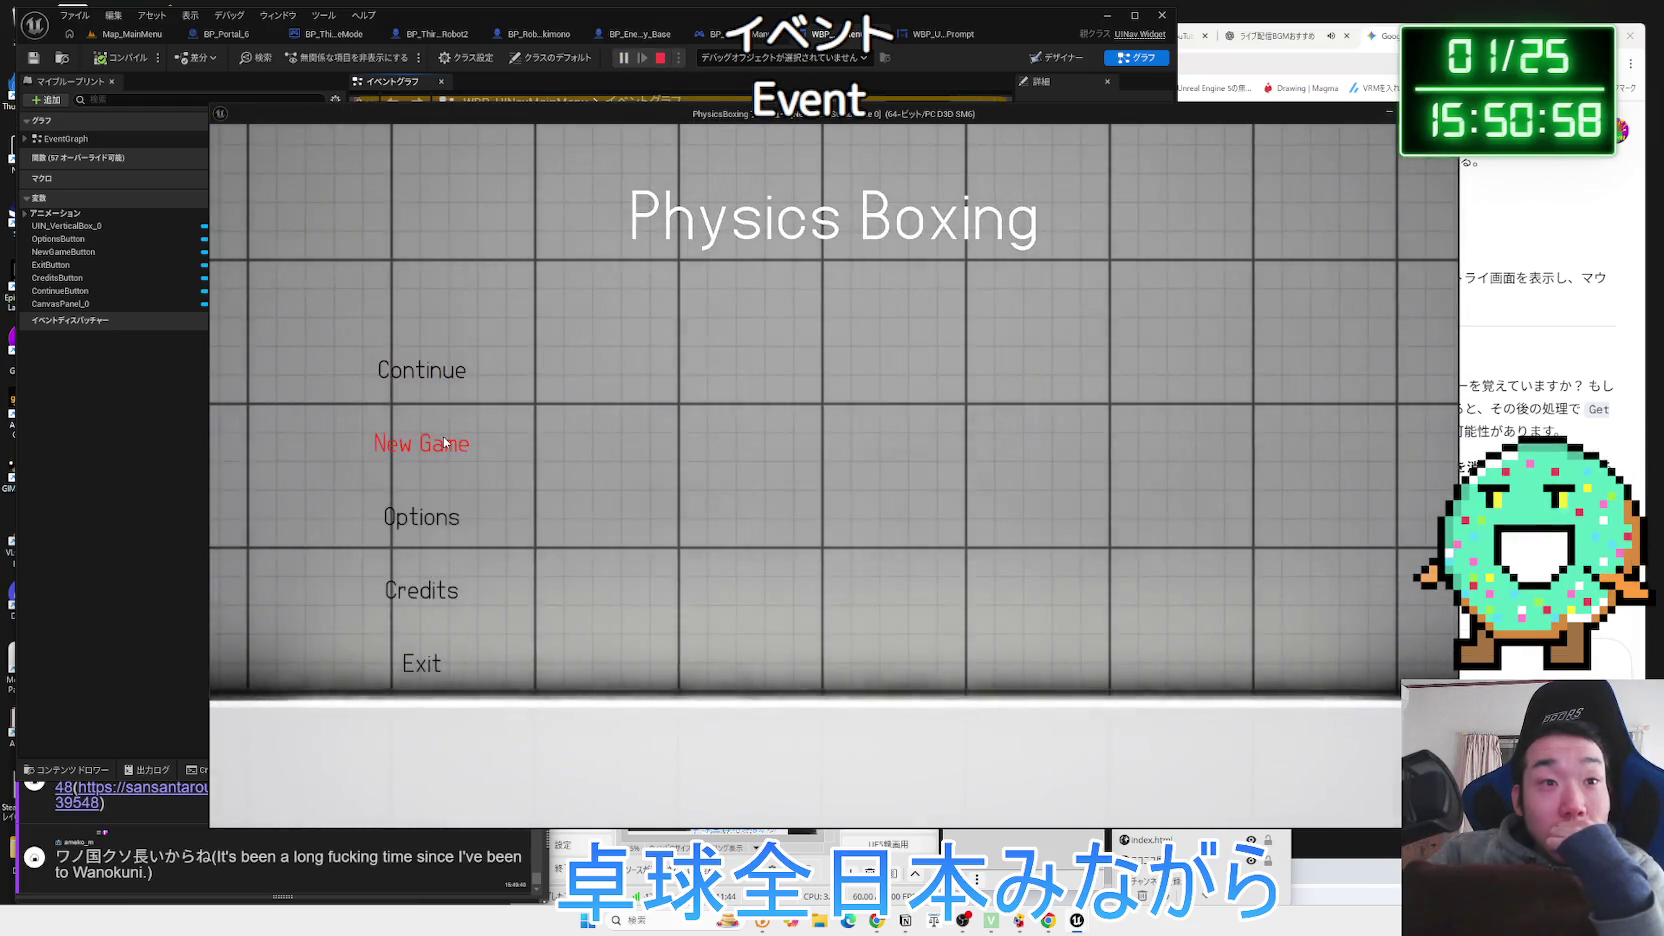
pyautogui.click(505, 441)
pyautogui.click(744, 529)
pyautogui.press('Escape')
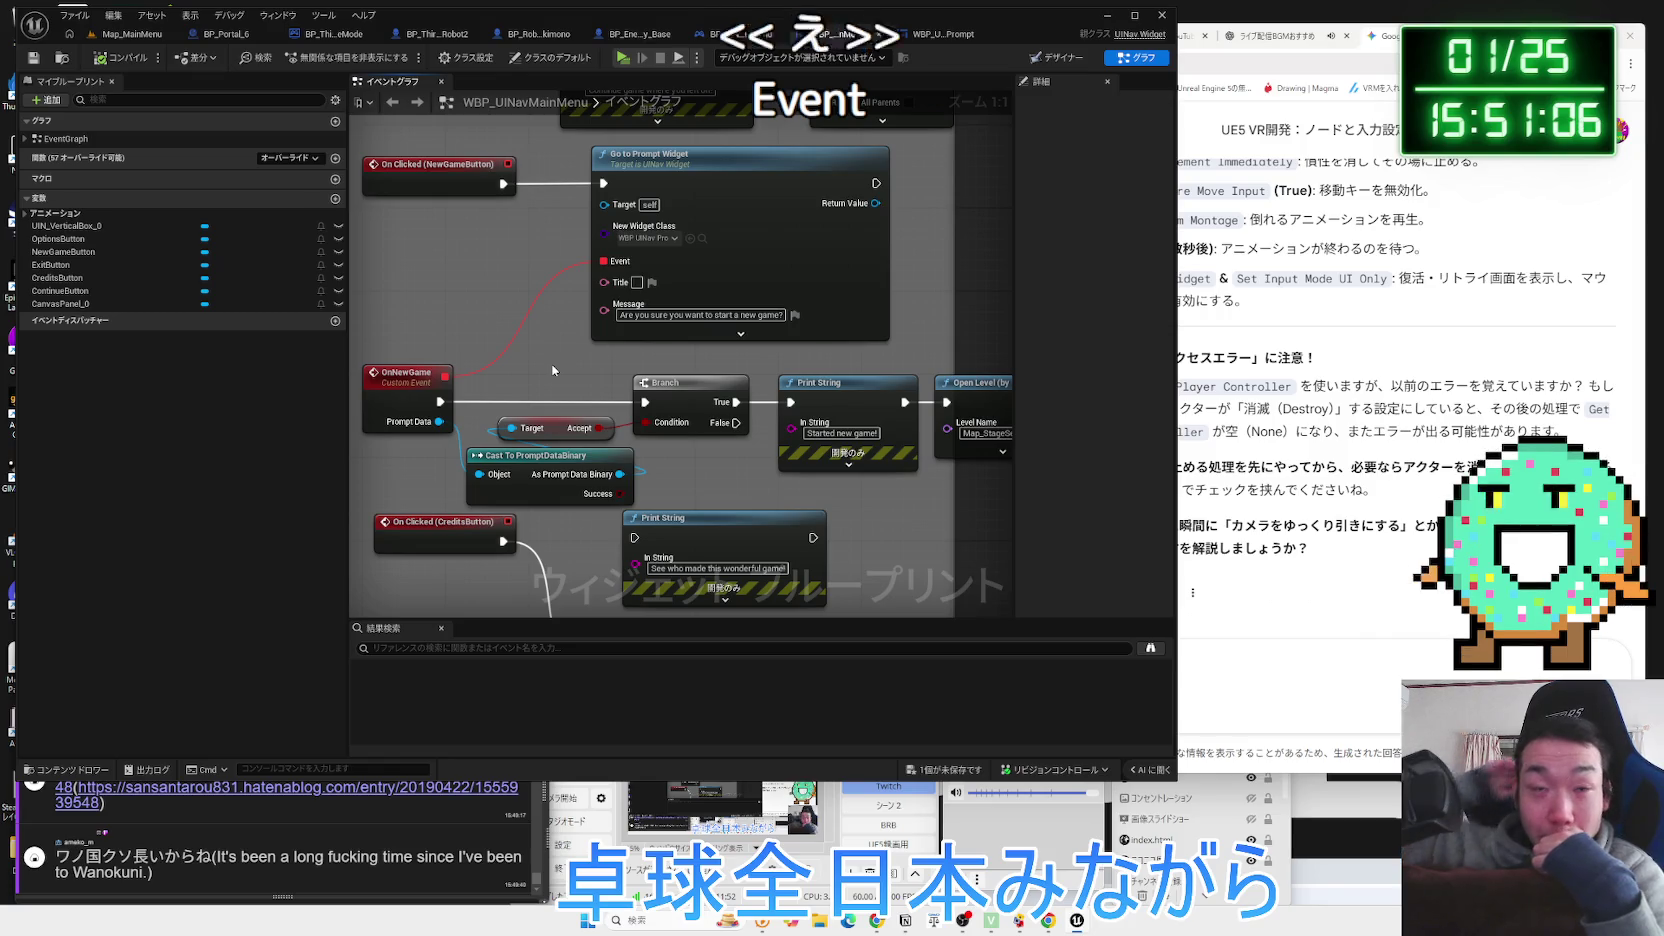
# Browse the UINav graphs, including BP_UINavPC_MainManu, then return to the Map_MainMenu level.
pyautogui.scroll(-1, 621, 354)
pyautogui.moveTo(621, 354); pyautogui.dragTo(604, 355)
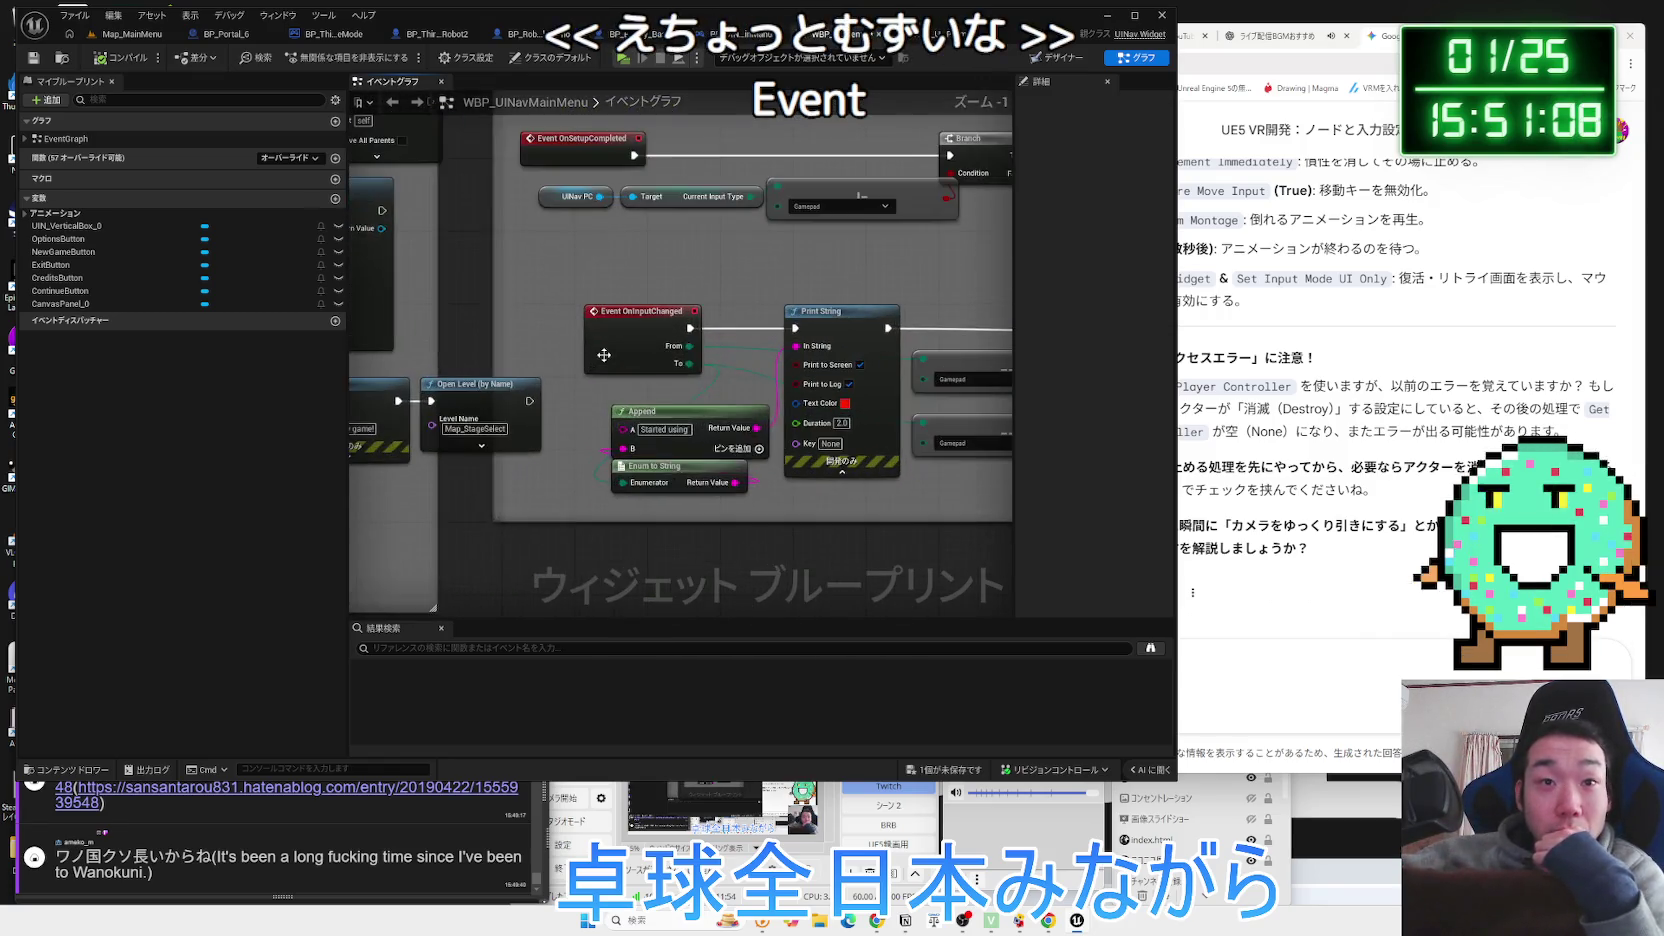
pyautogui.scroll(-1, 604, 355)
pyautogui.moveTo(1000, 475)
pyautogui.mouseDown()
pyautogui.moveTo(758, 465)
pyautogui.moveTo(975, 468)
pyautogui.mouseUp()
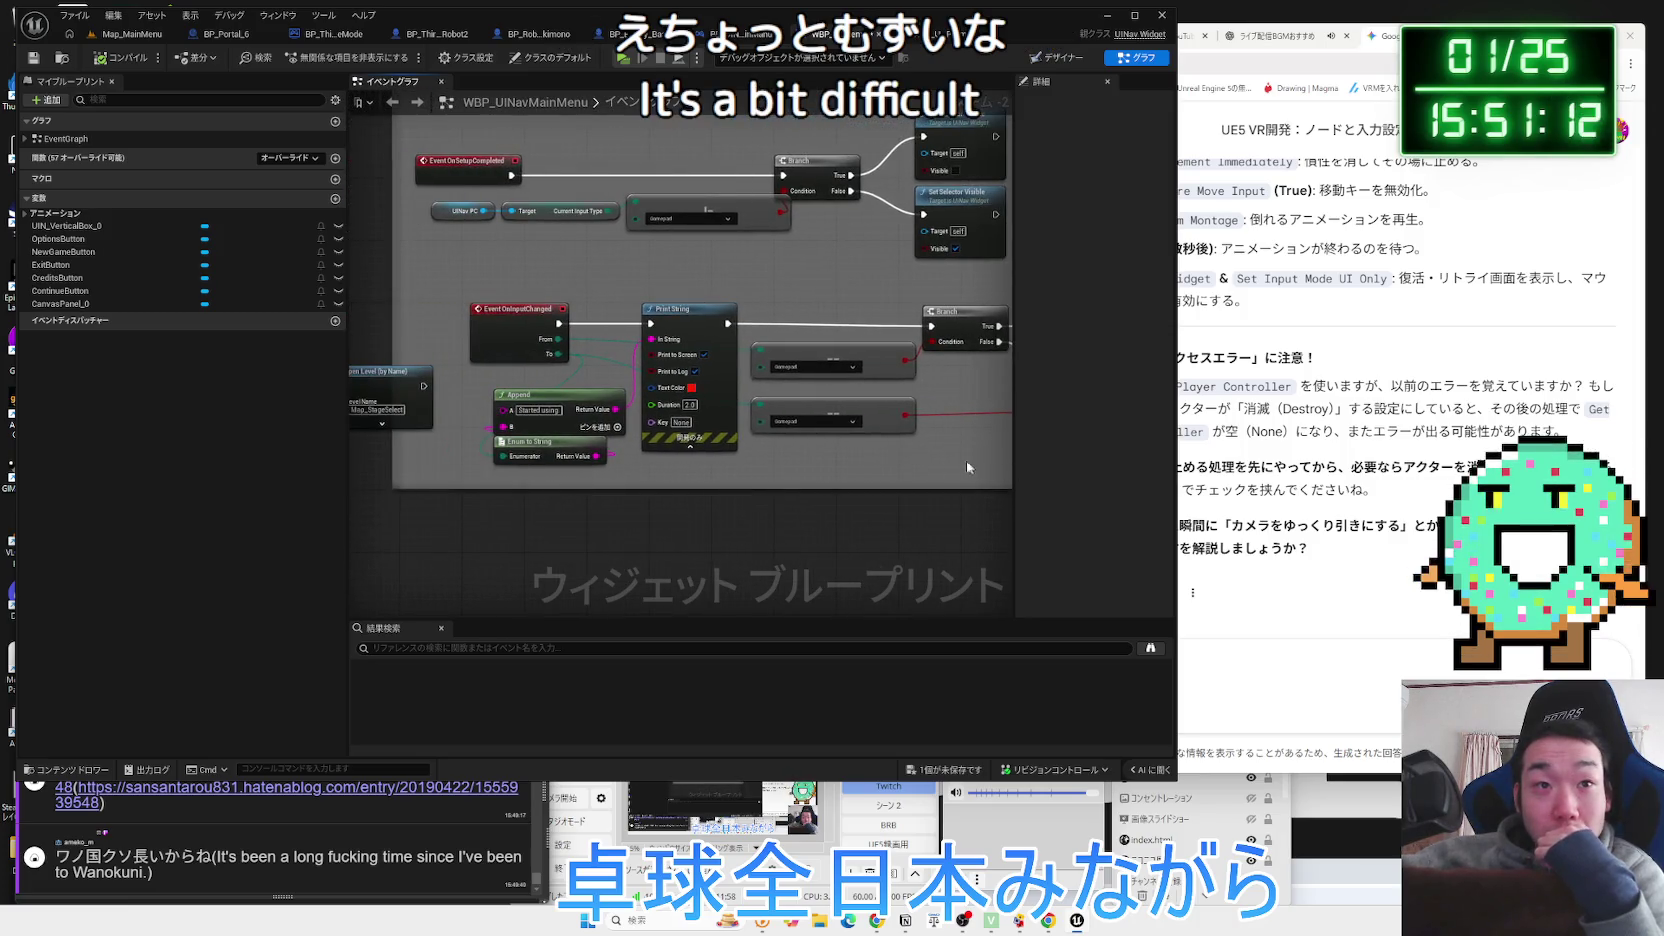
pyautogui.moveTo(736, 262)
pyautogui.mouseDown()
pyautogui.moveTo(812, 377)
pyautogui.moveTo(805, 352)
pyautogui.mouseUp()
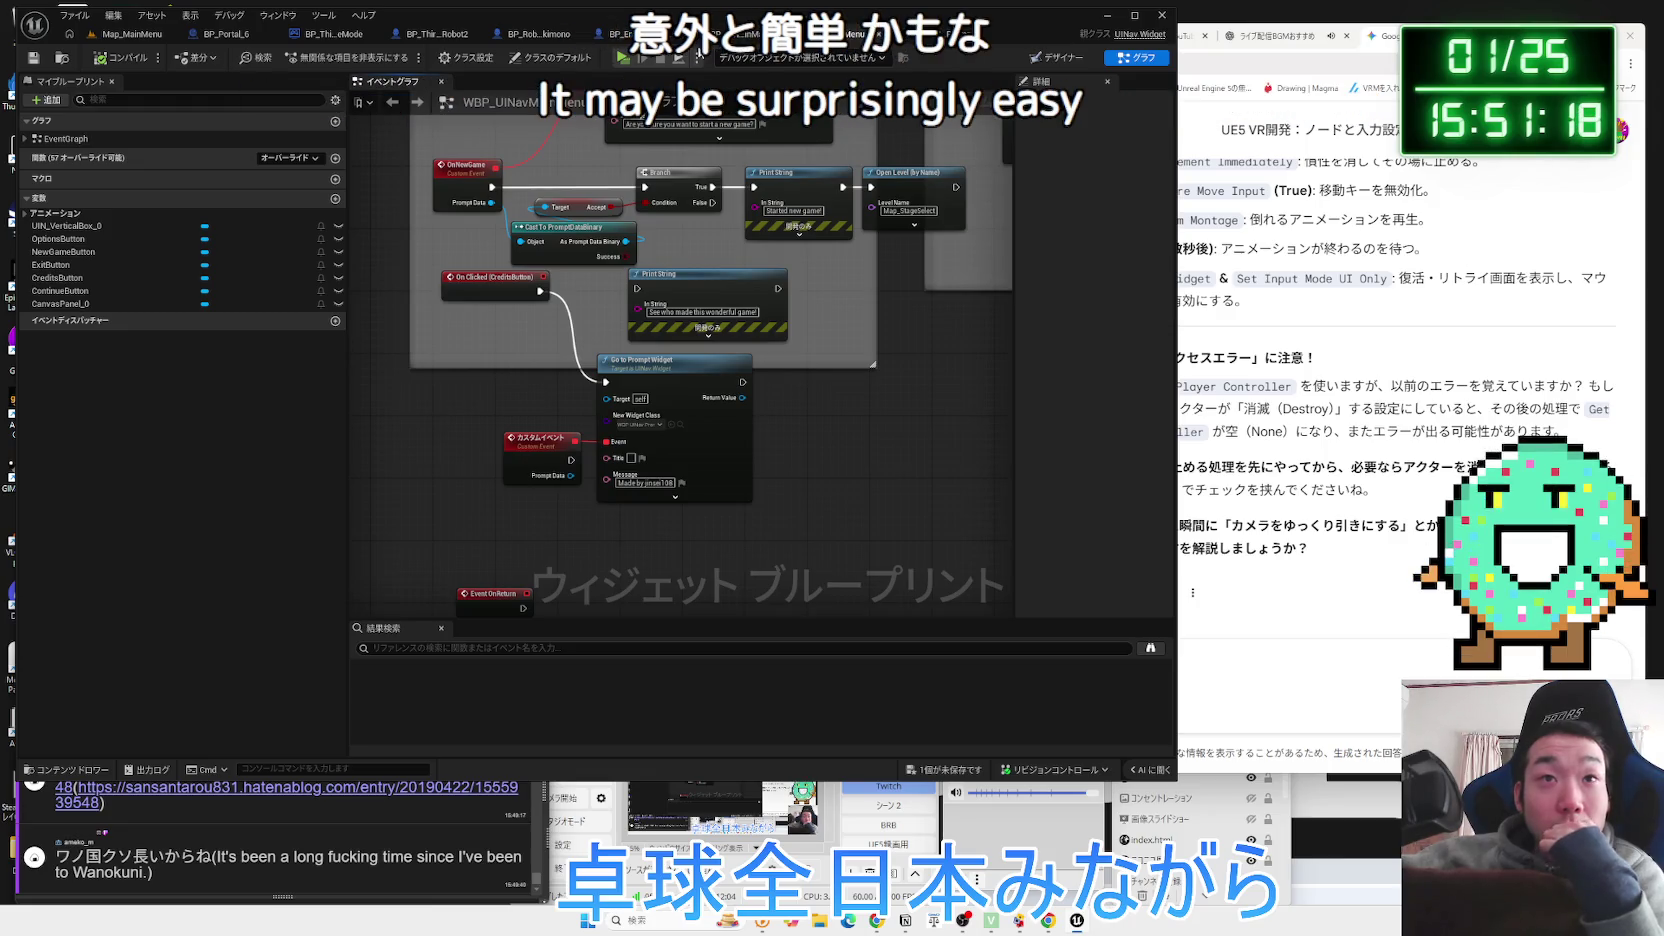
pyautogui.hotkey('ctrl', 'Tab')
pyautogui.hotkey('ctrl', 'Tab')
pyautogui.hotkey('ctrl', 'Tab')
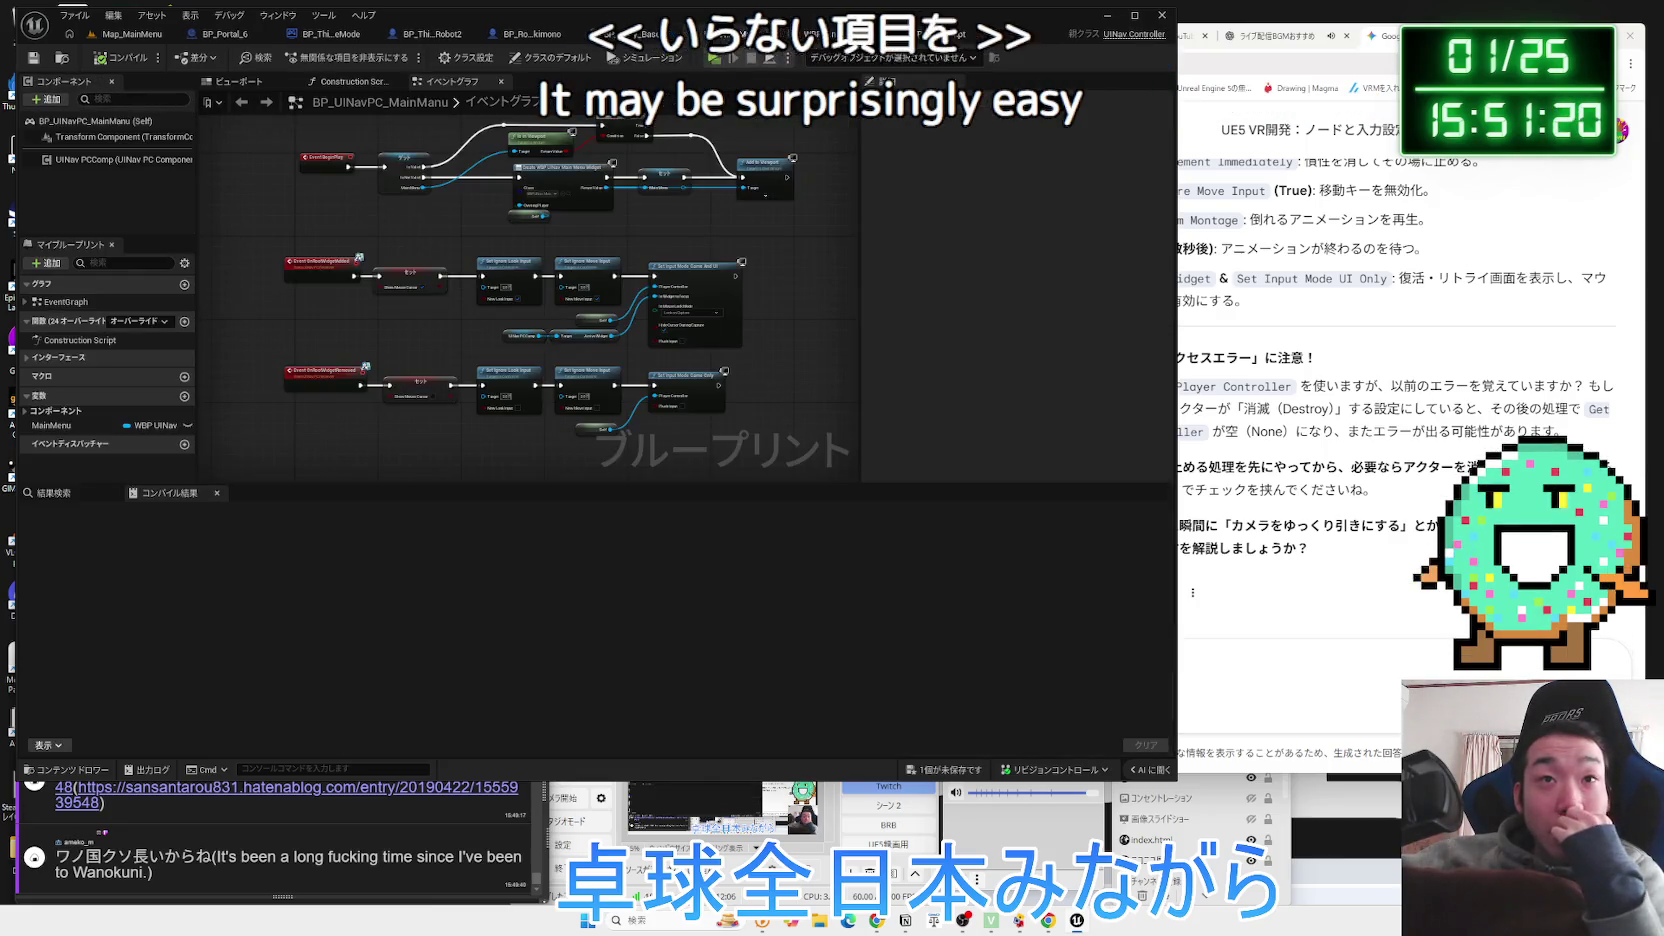
pyautogui.hotkey('ctrl', 'Tab')
pyautogui.click(131, 42)
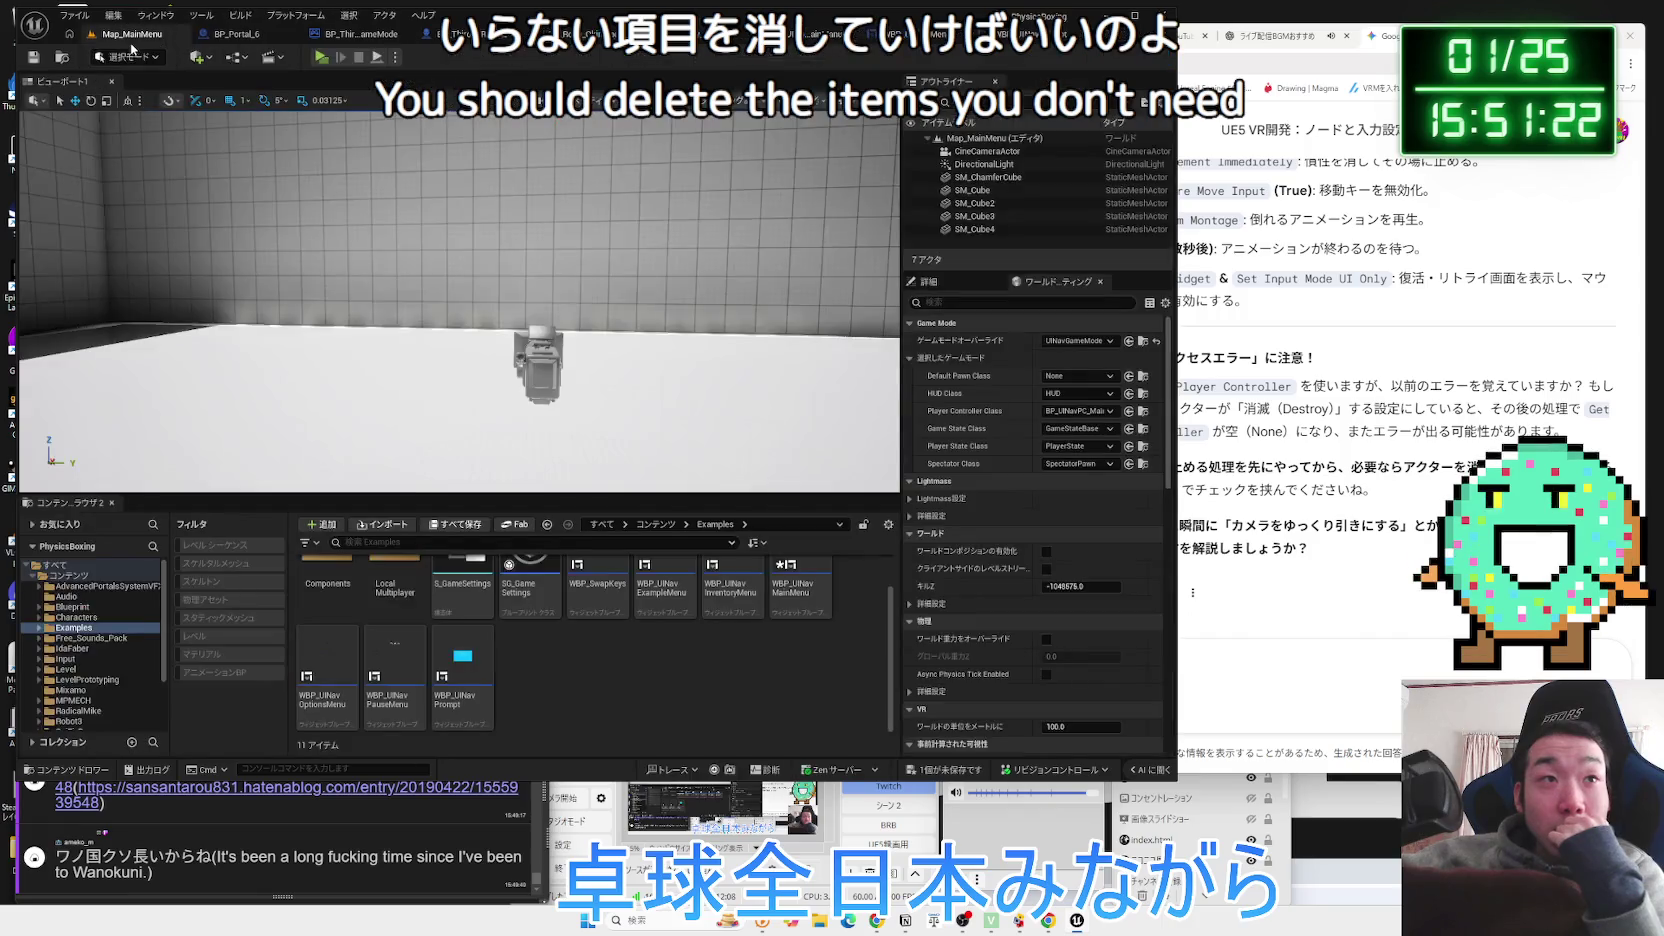
# Start a new game in PIE and briefly check the pause menu's options.
pyautogui.click(321, 57)
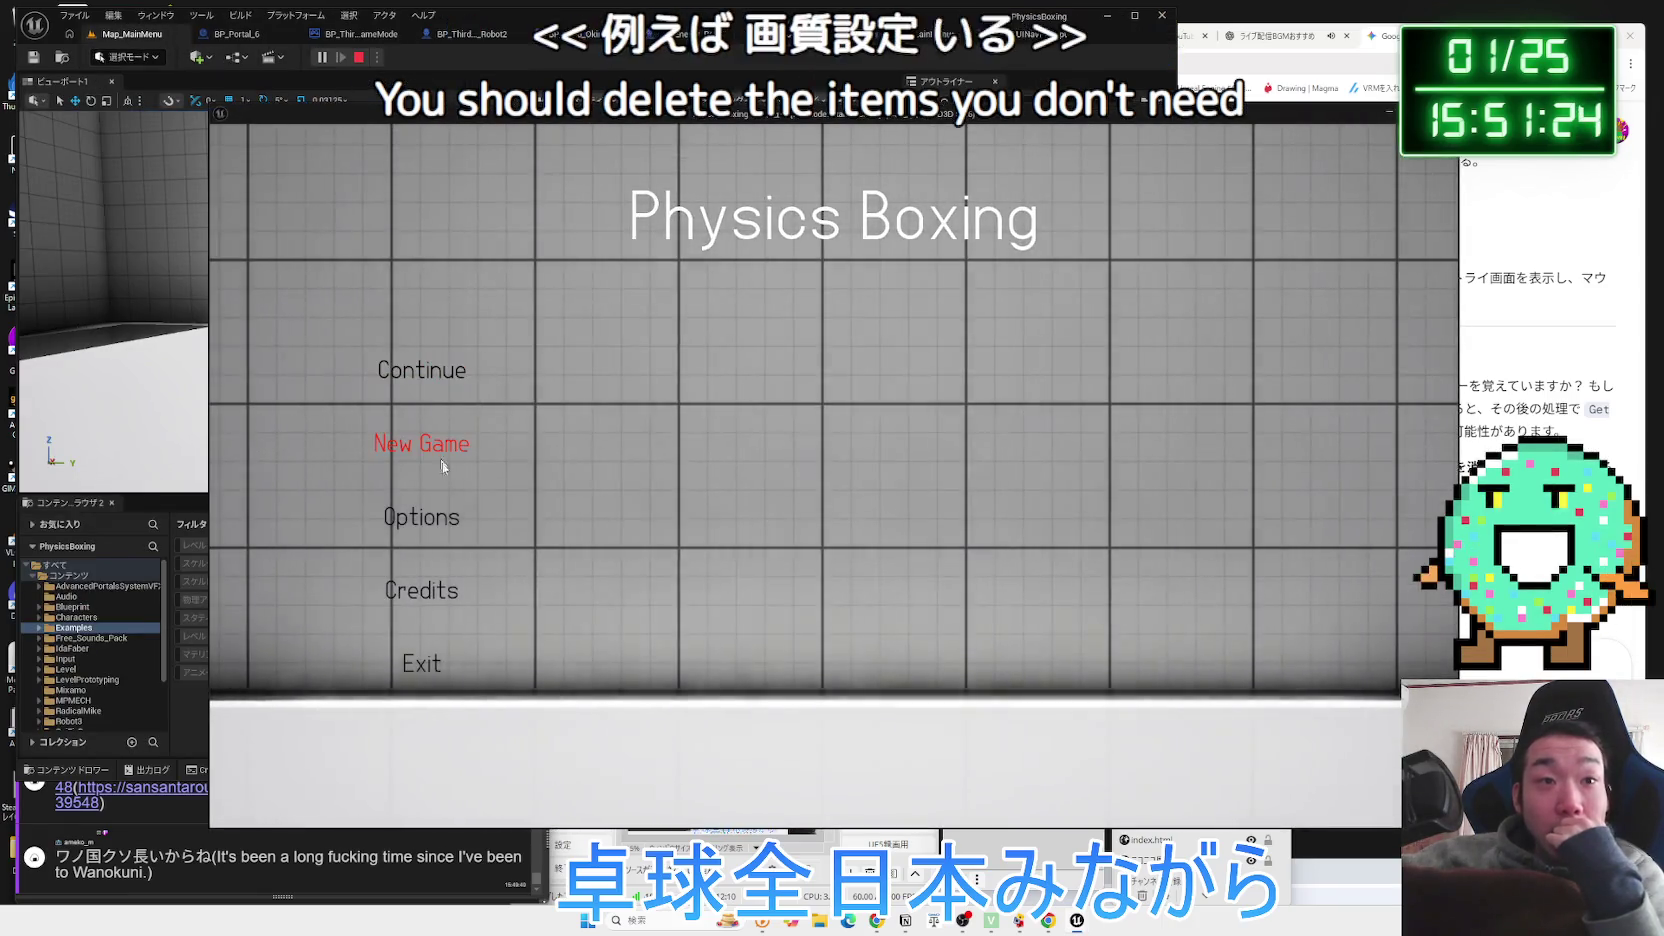
pyautogui.click(438, 451)
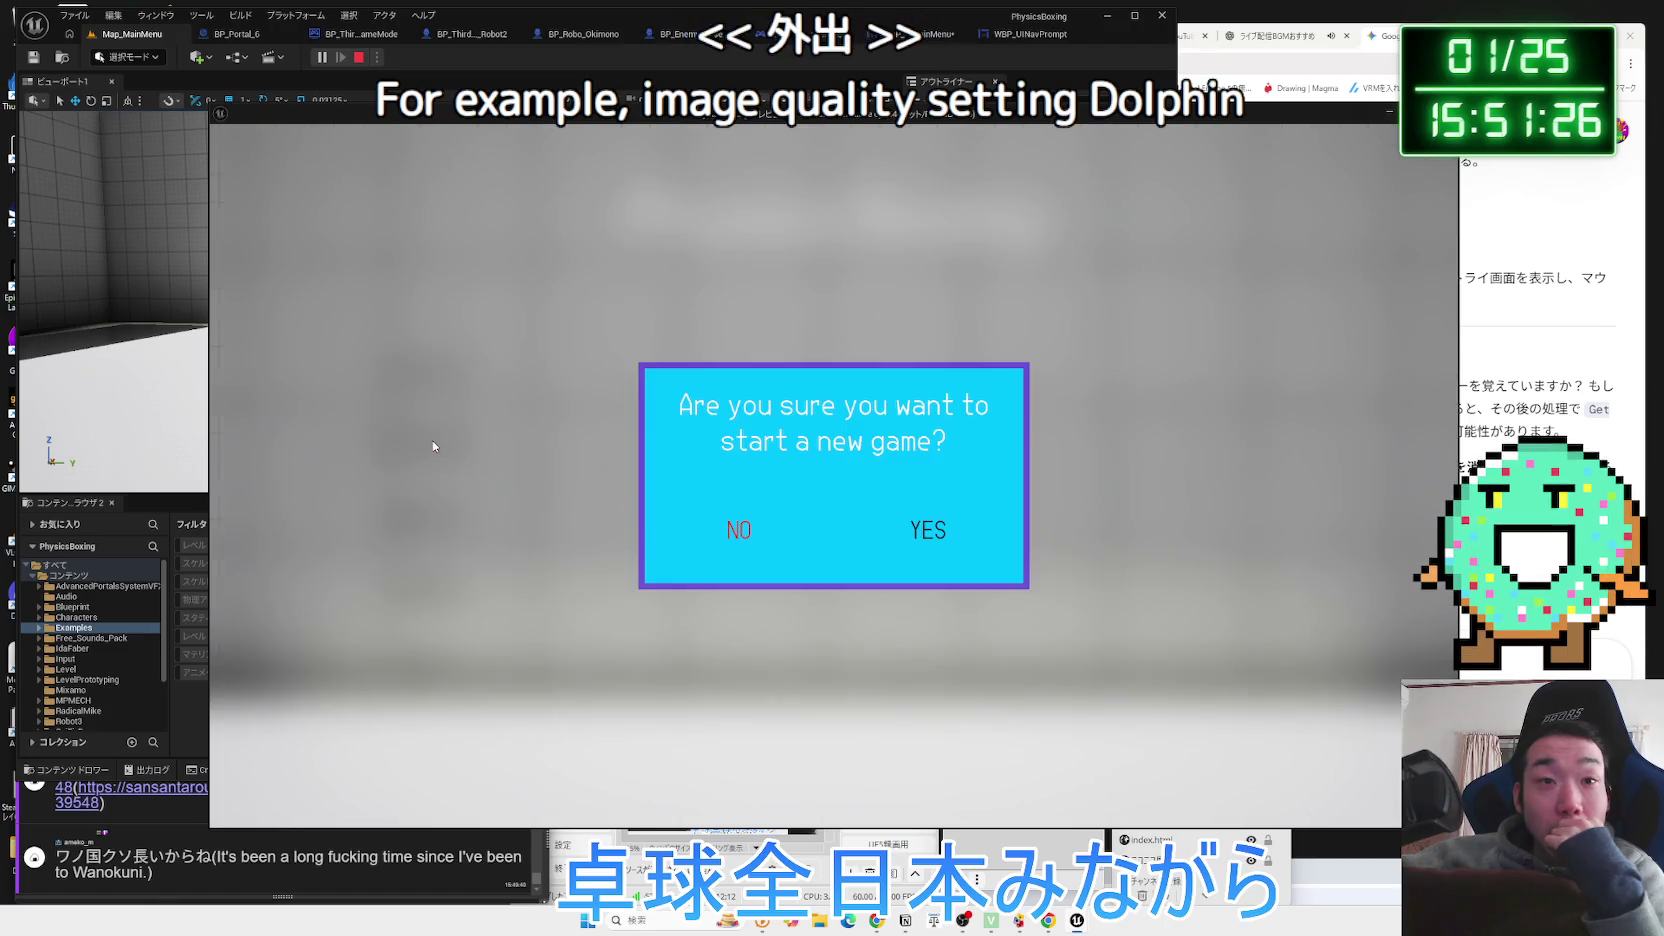
pyautogui.click(928, 530)
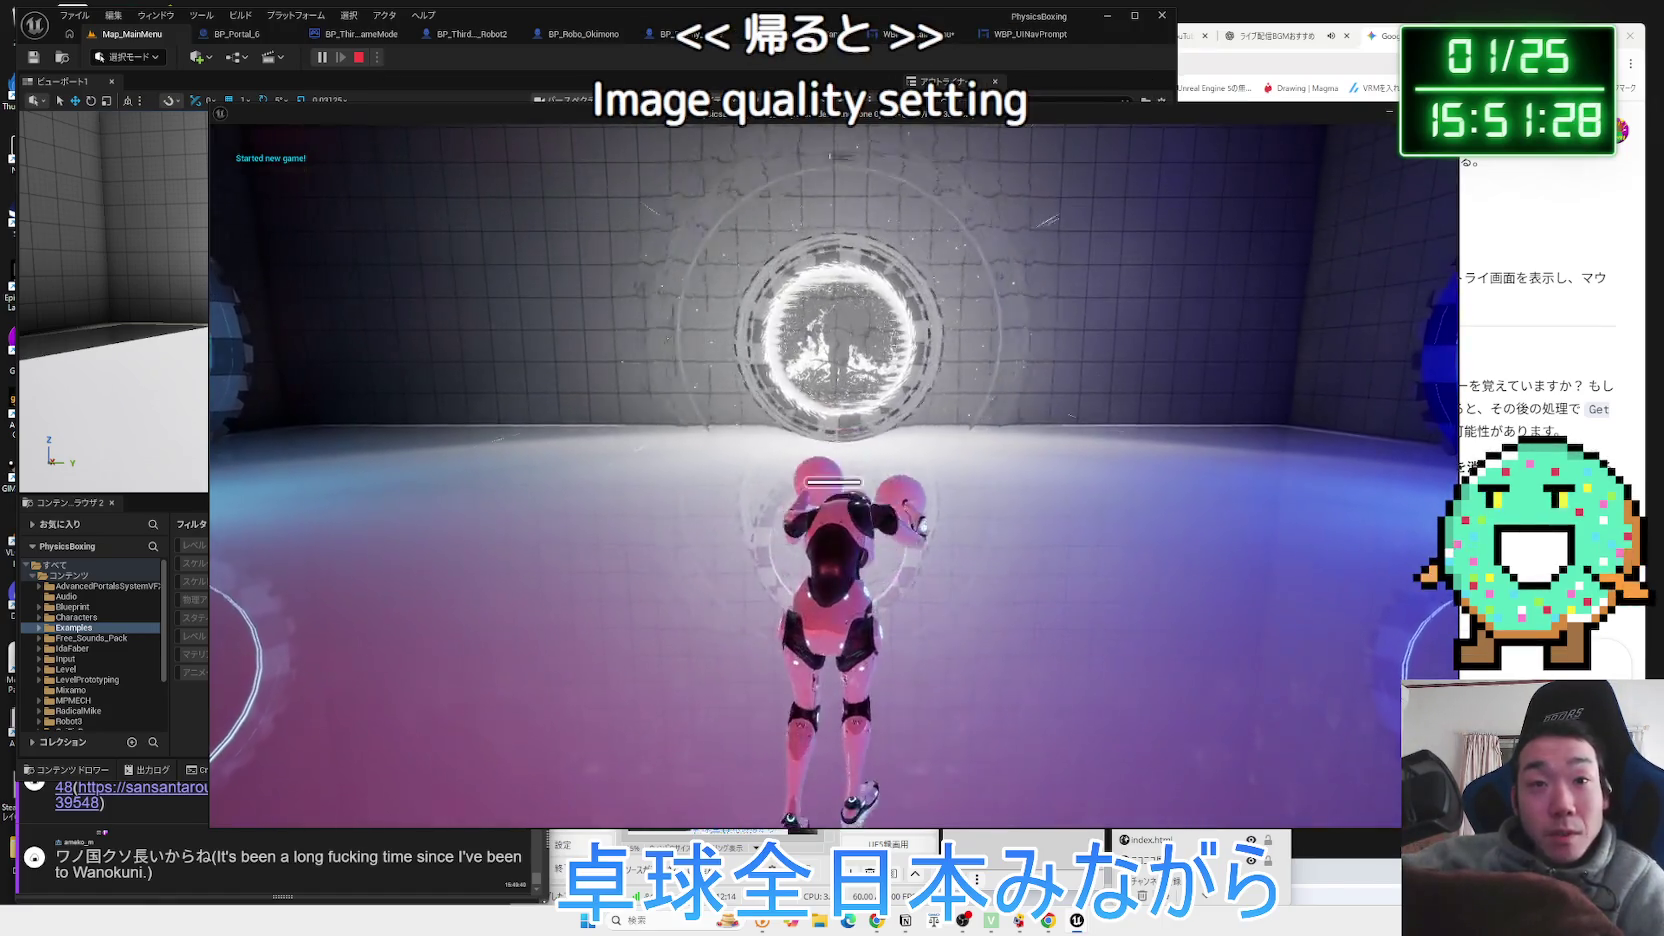
pyautogui.press('Escape')
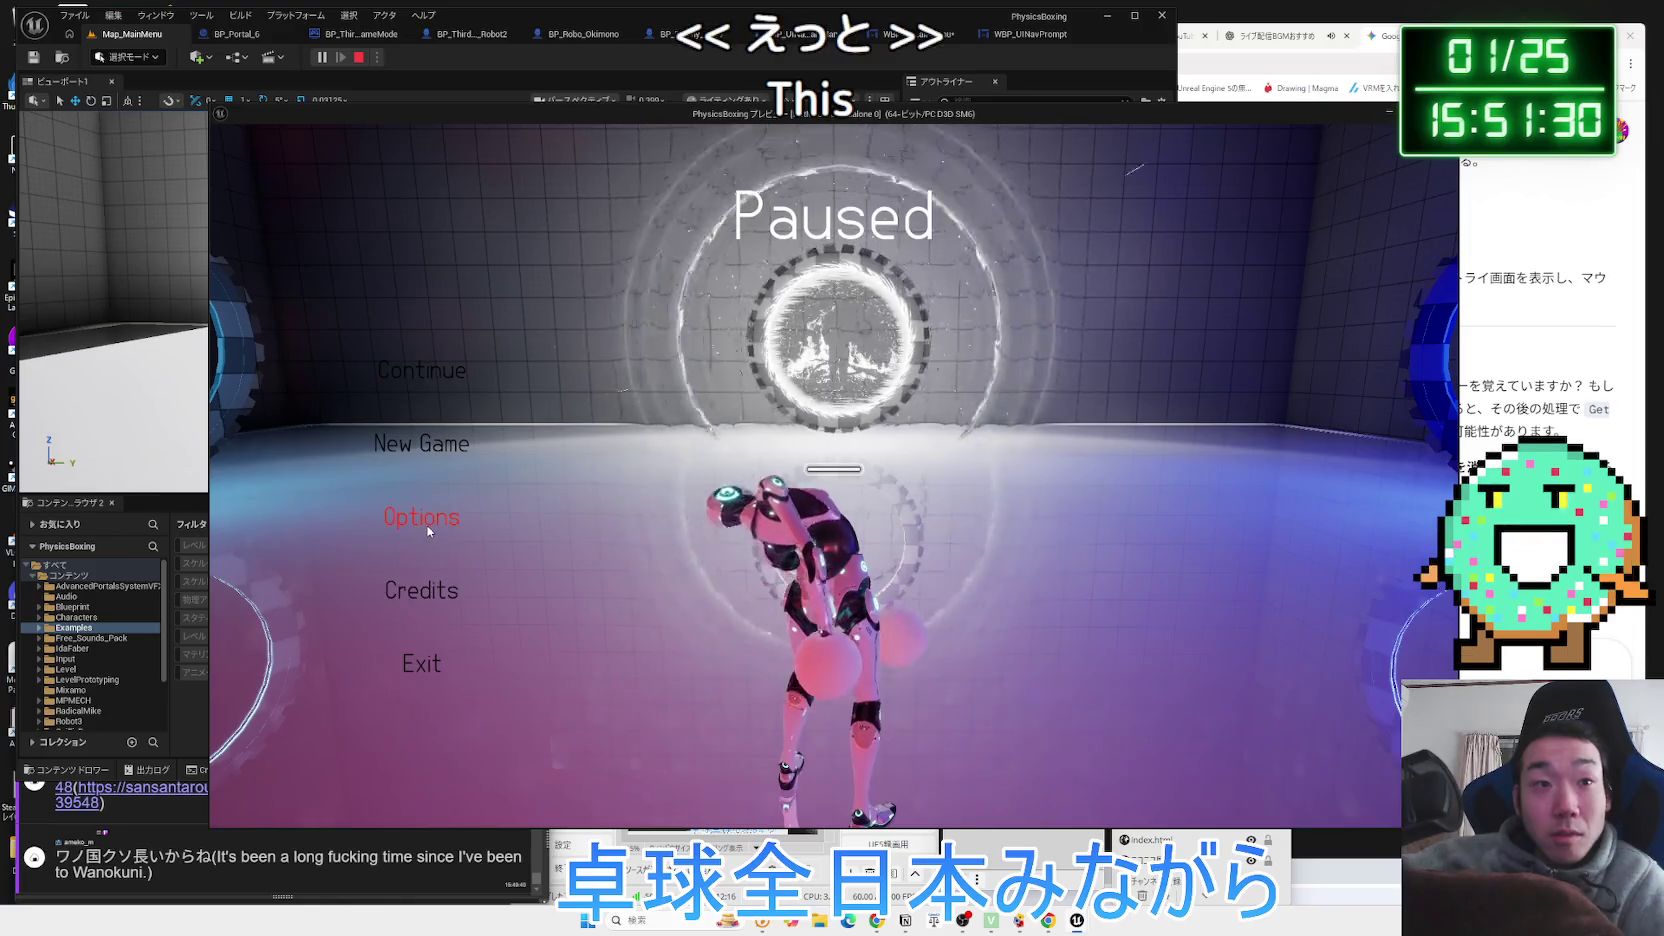
pyautogui.click(833, 213)
pyautogui.press('Escape')
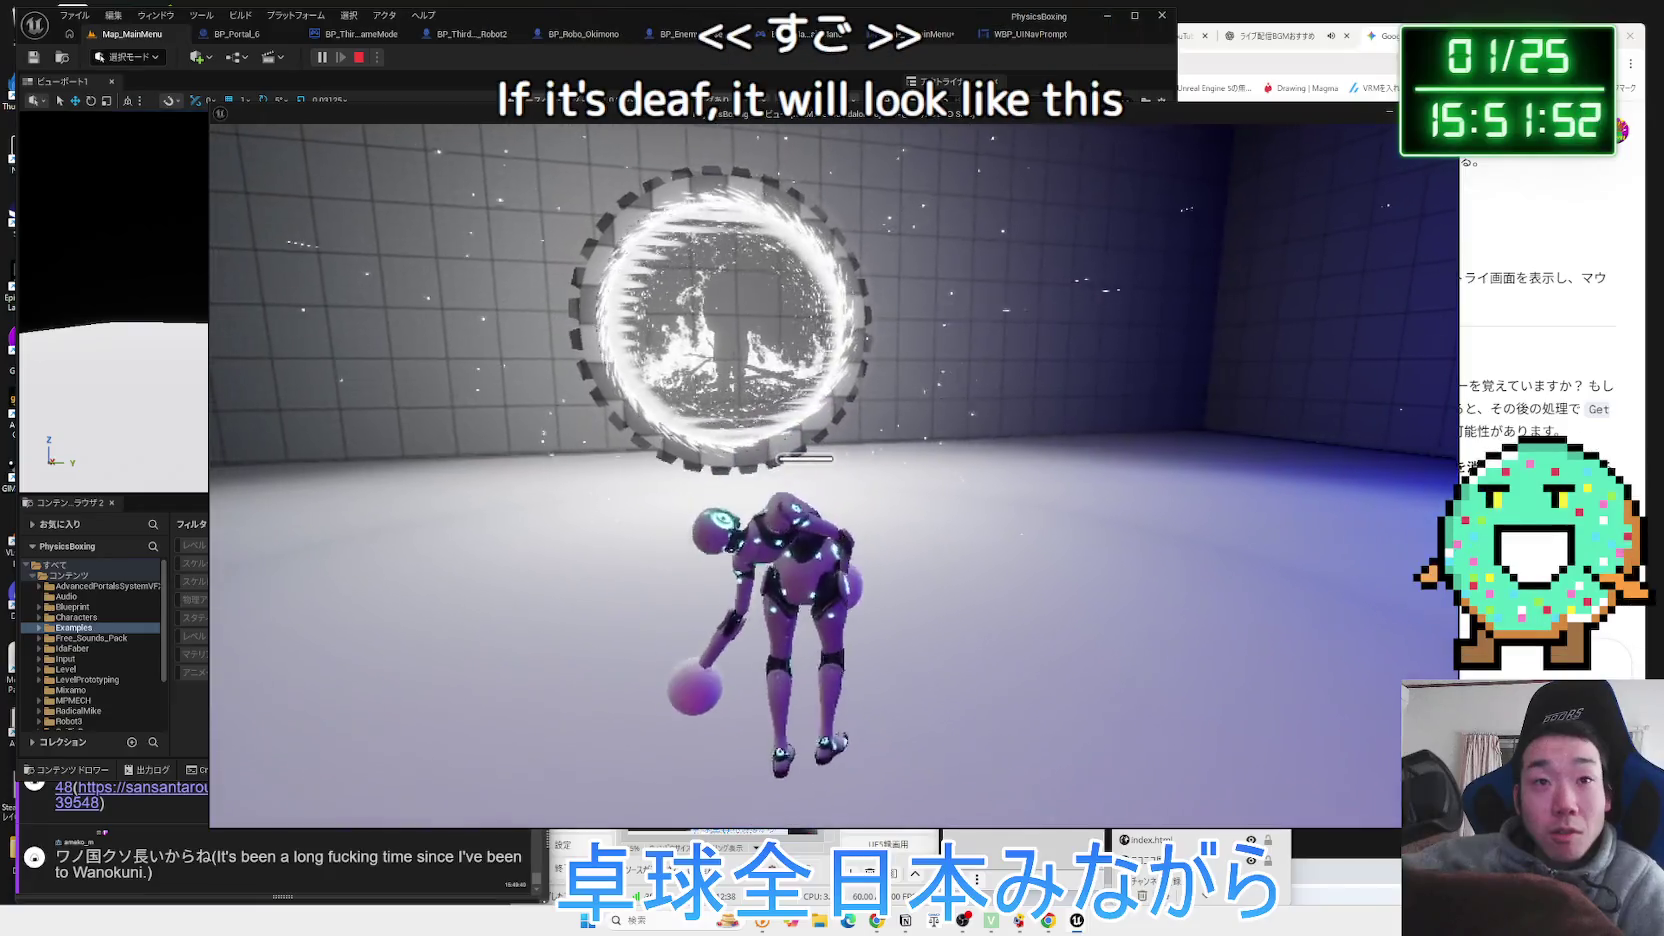
# Walk the robot through the portal and turn the camera around the robot crowd.
pyautogui.press('w')
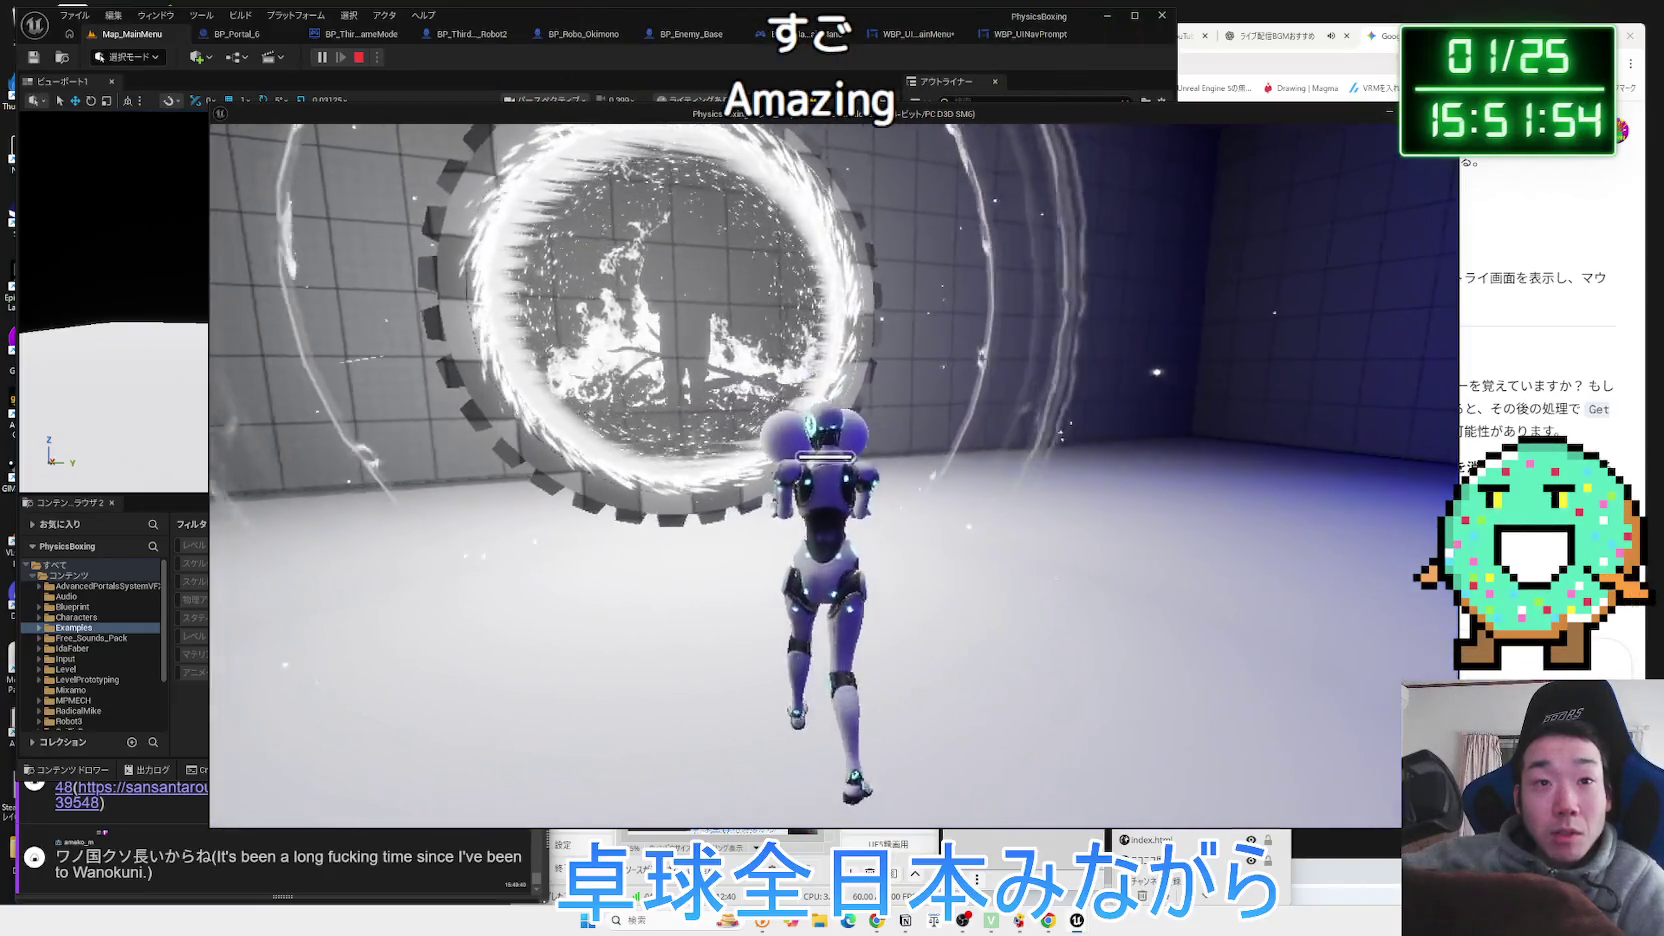
pyautogui.press('w')
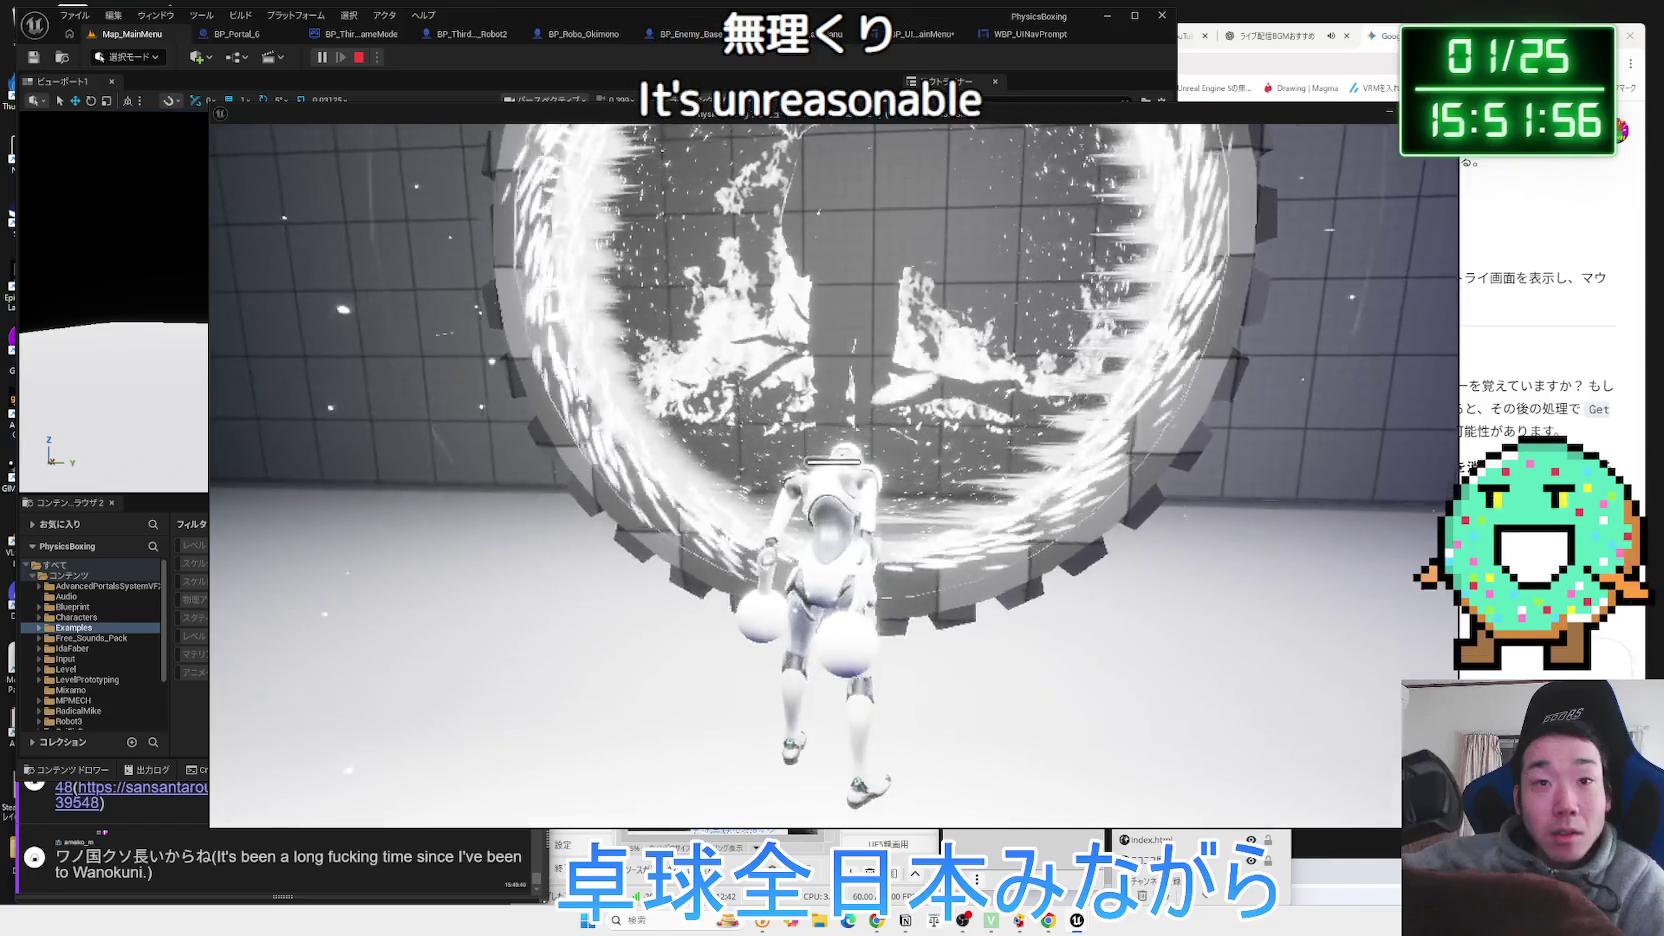
pyautogui.press('w')
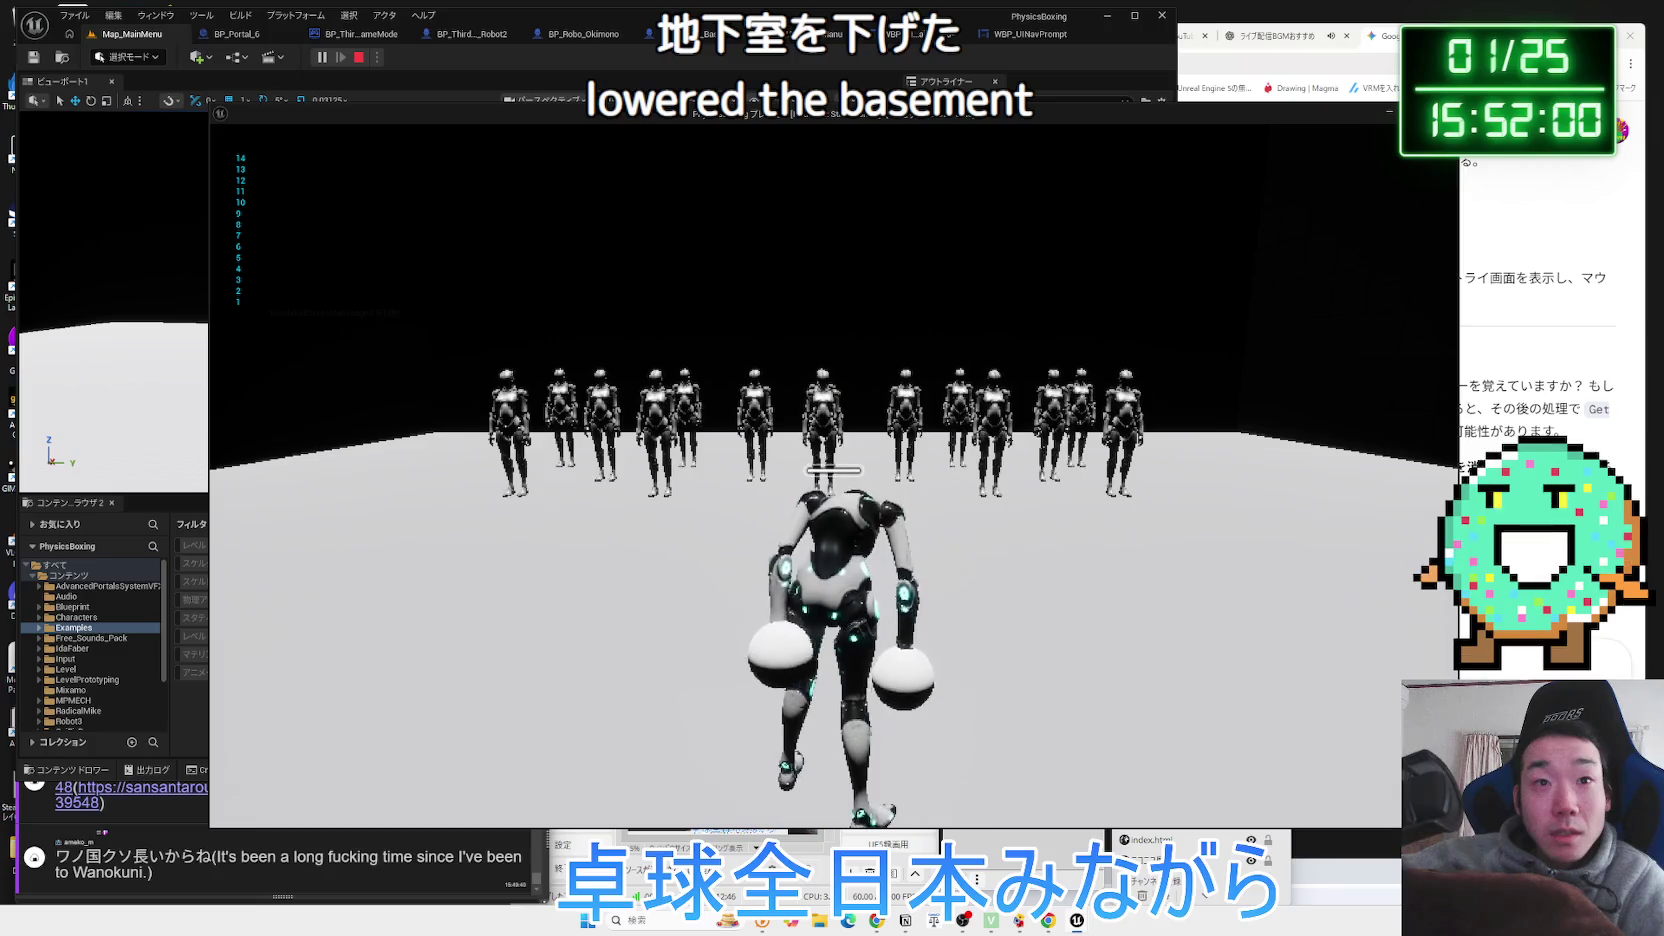
pyautogui.press('d')
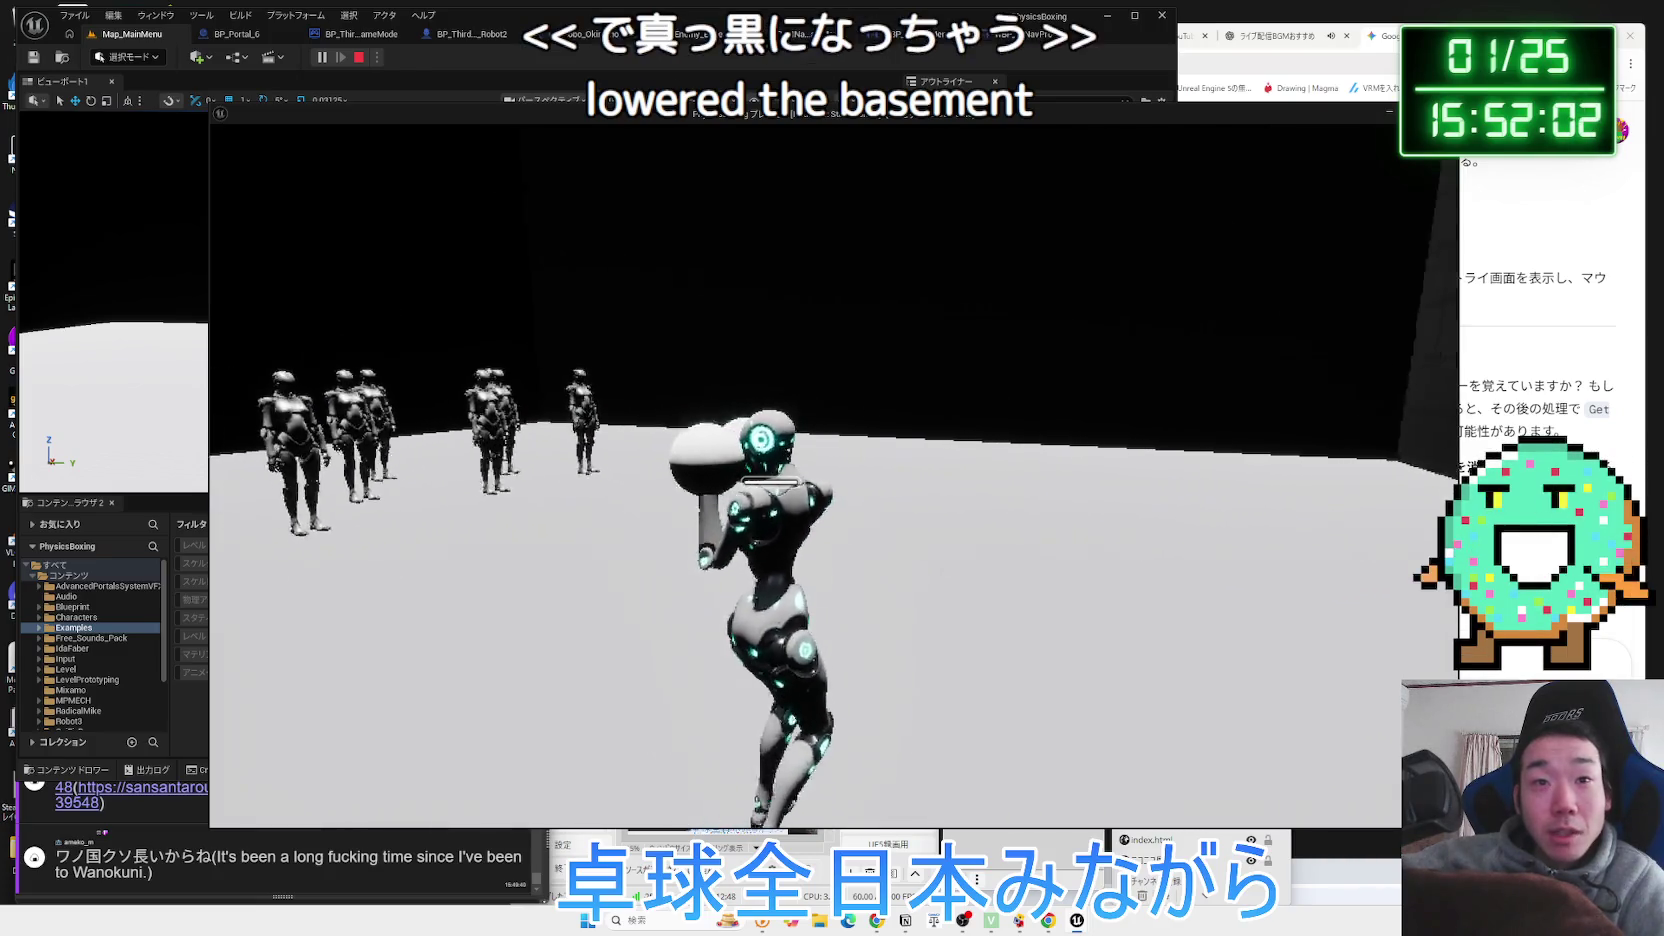
pyautogui.press('d')
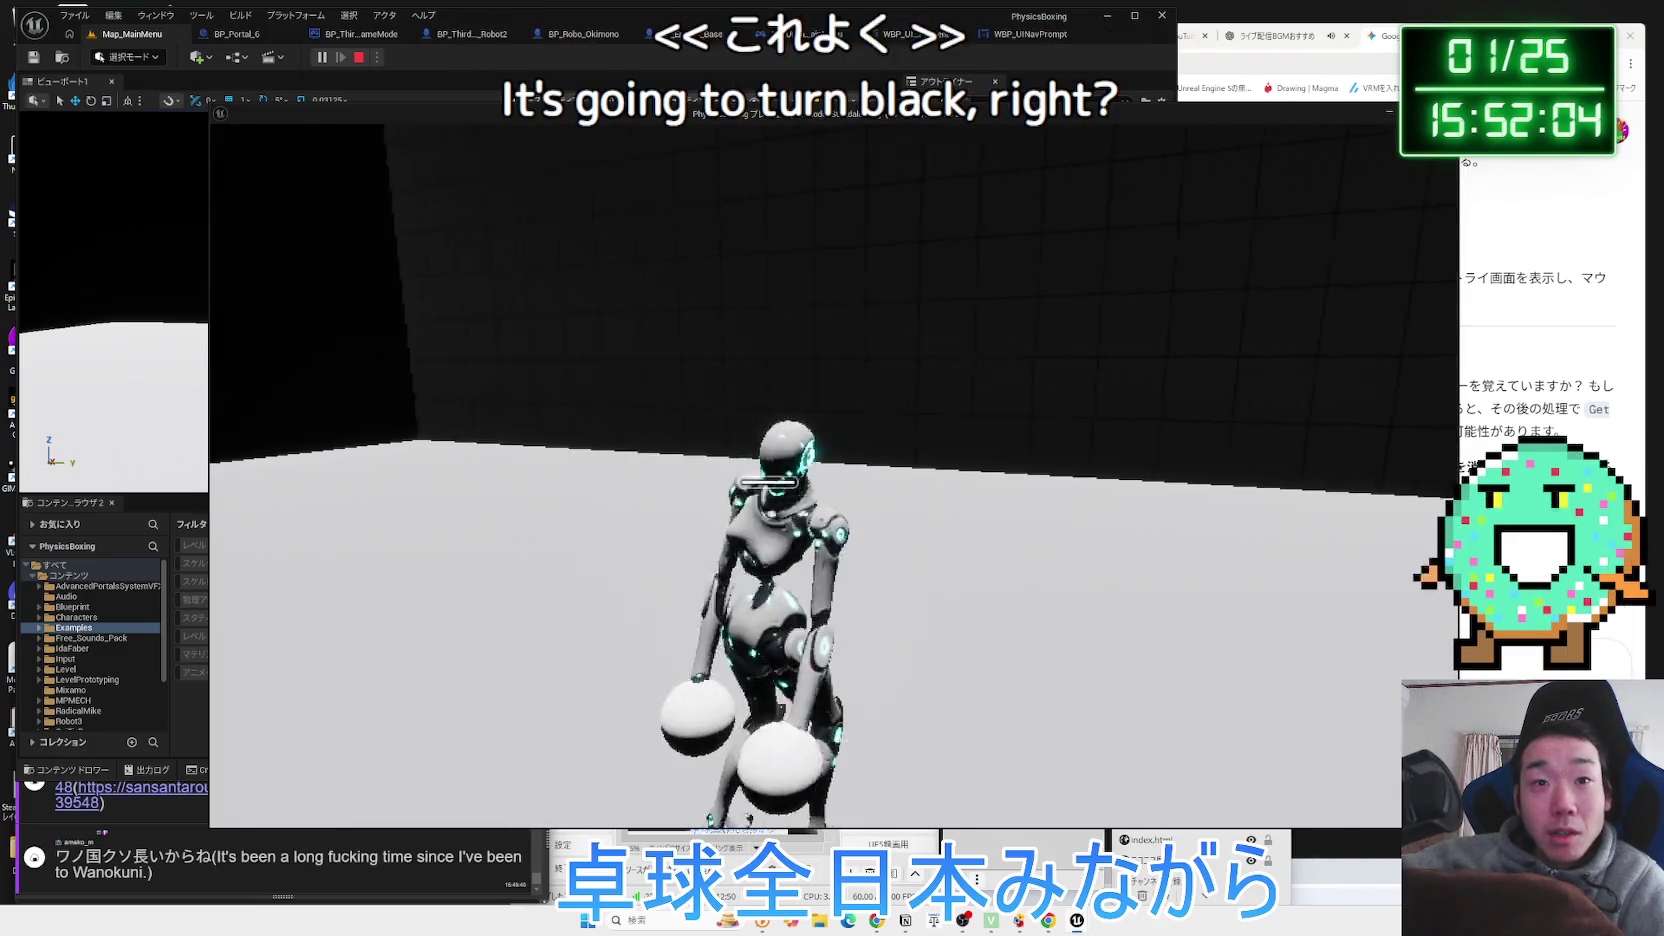
pyautogui.press('d')
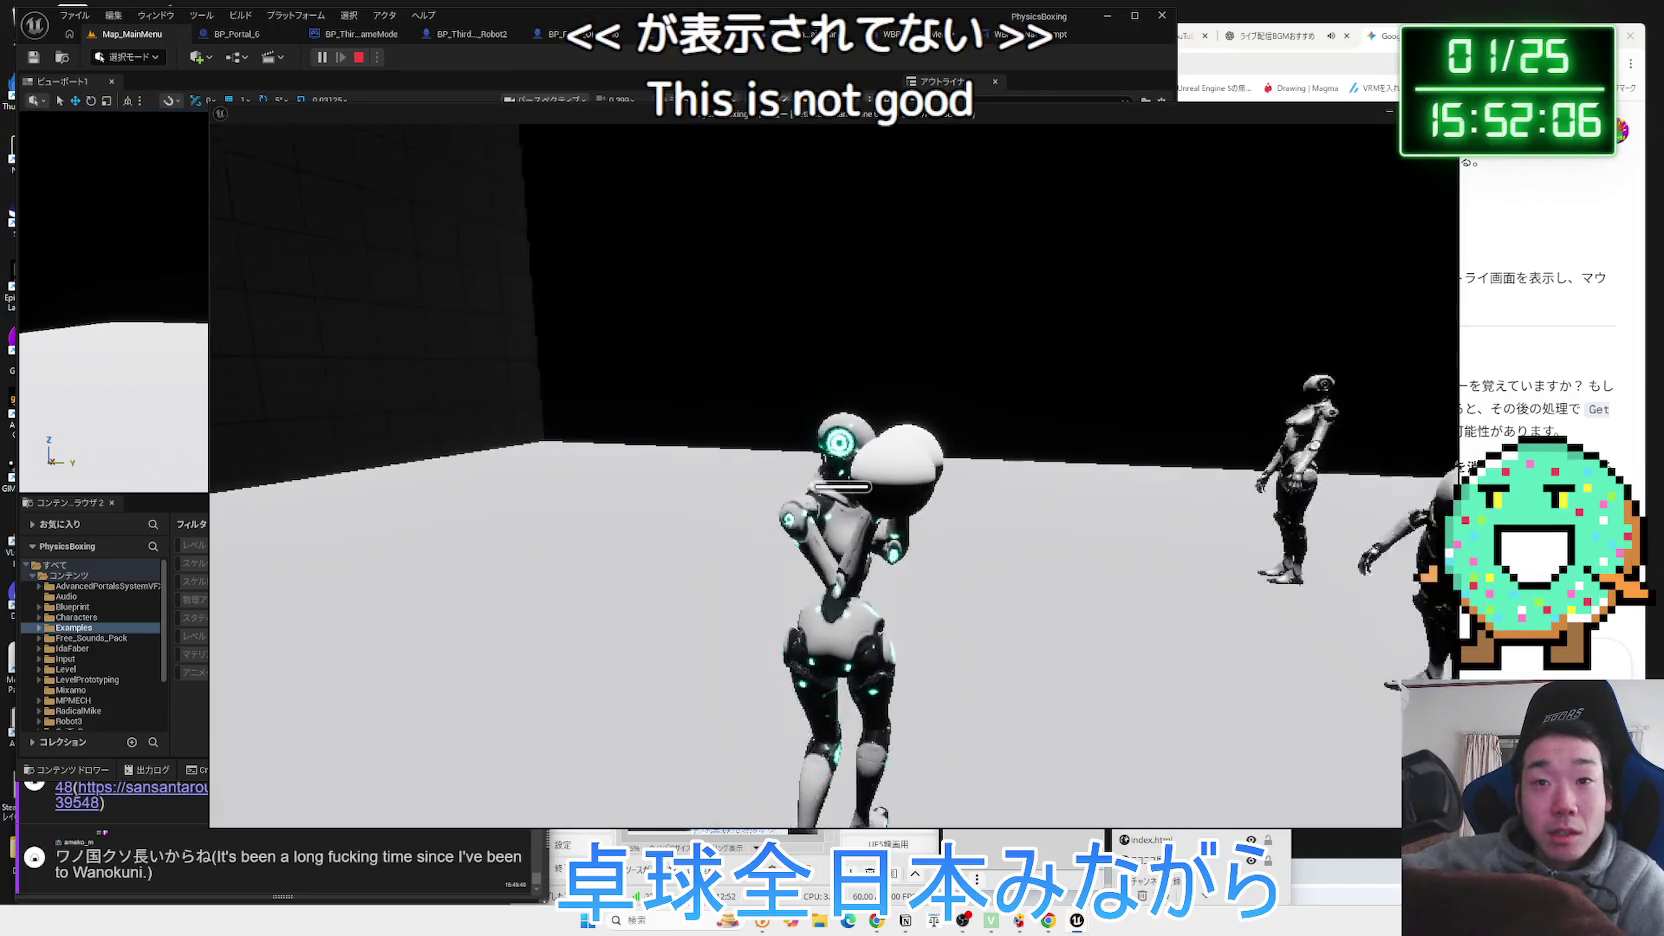
pyautogui.press('d')
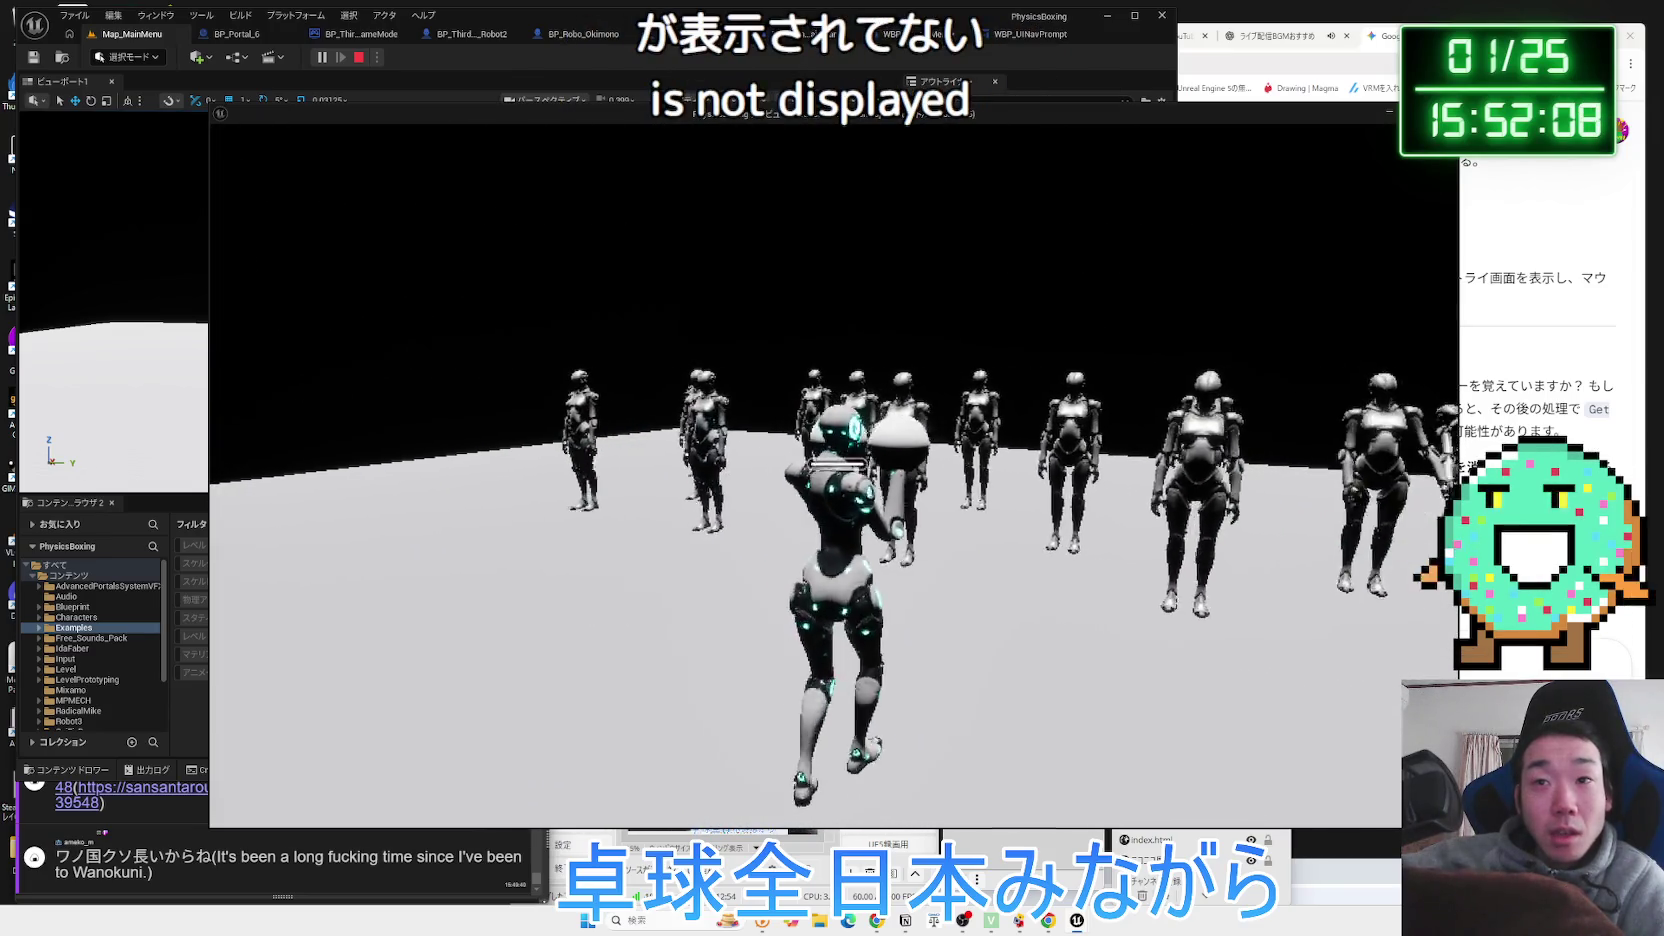
pyautogui.press('d')
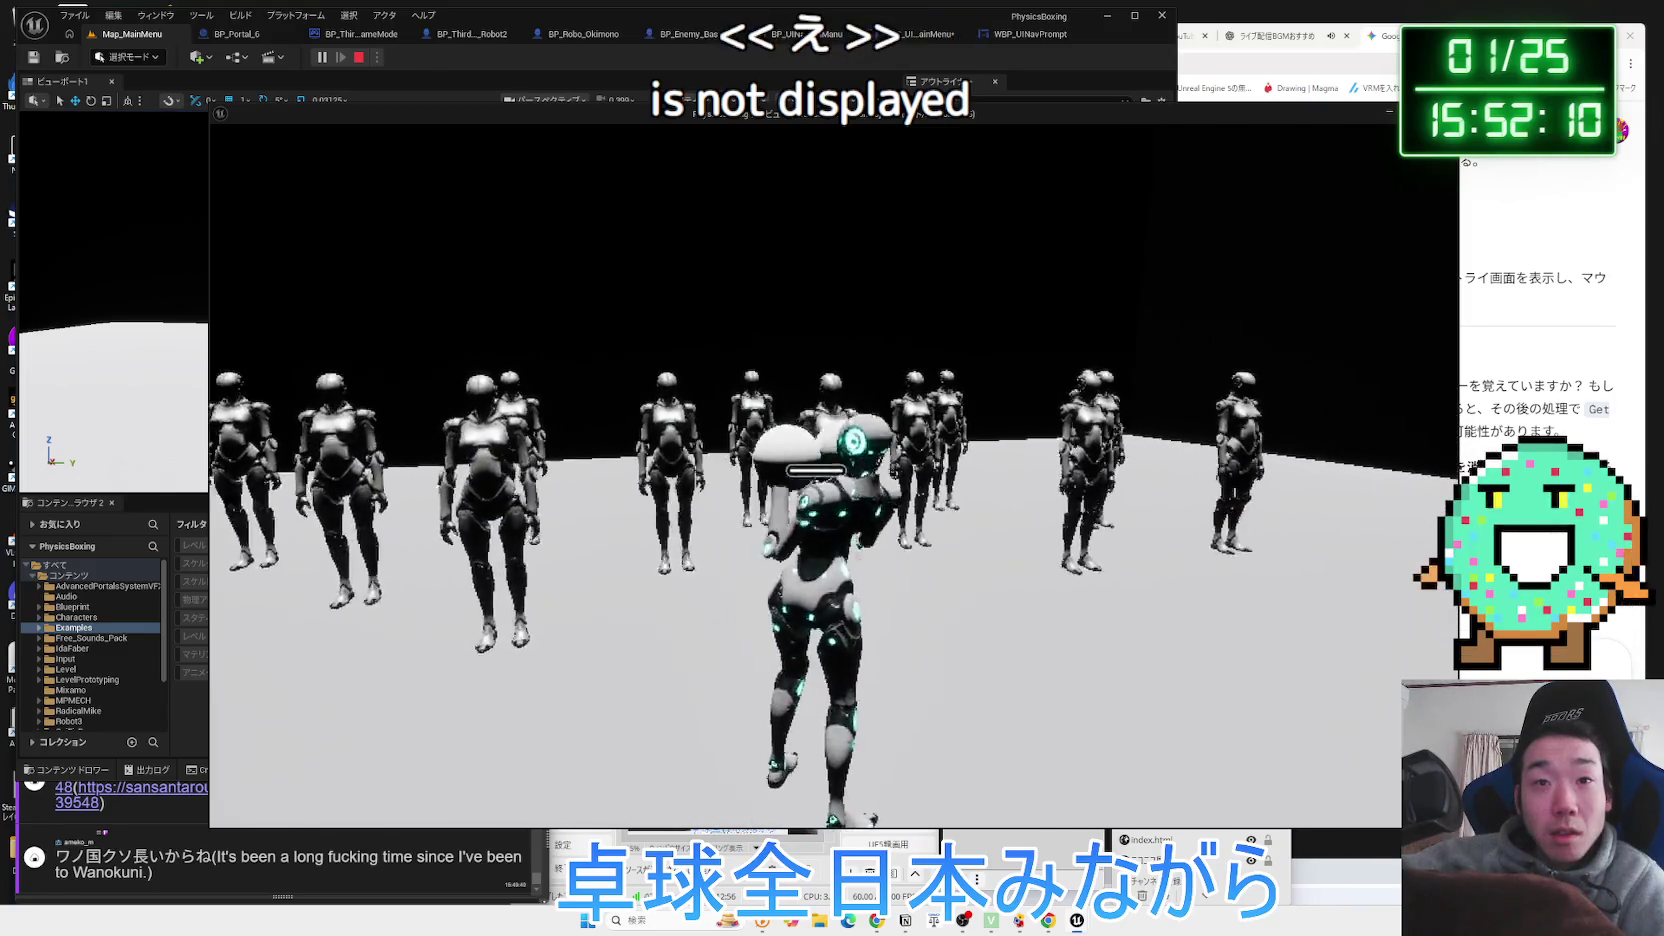
pyautogui.press('d')
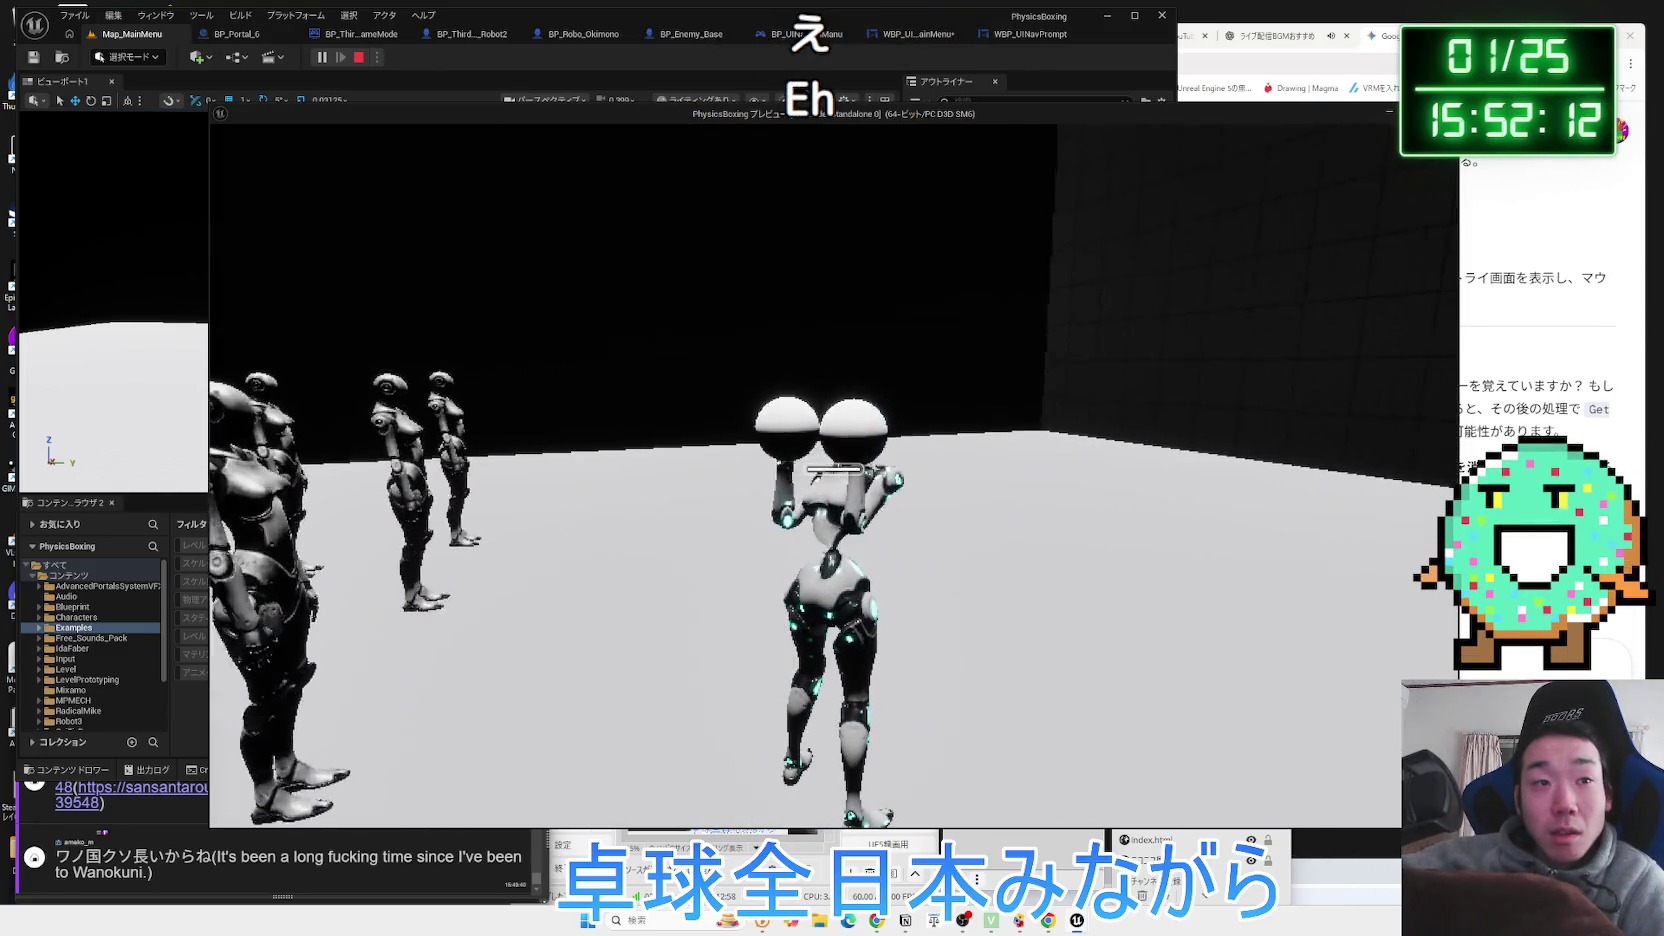
pyautogui.press('d')
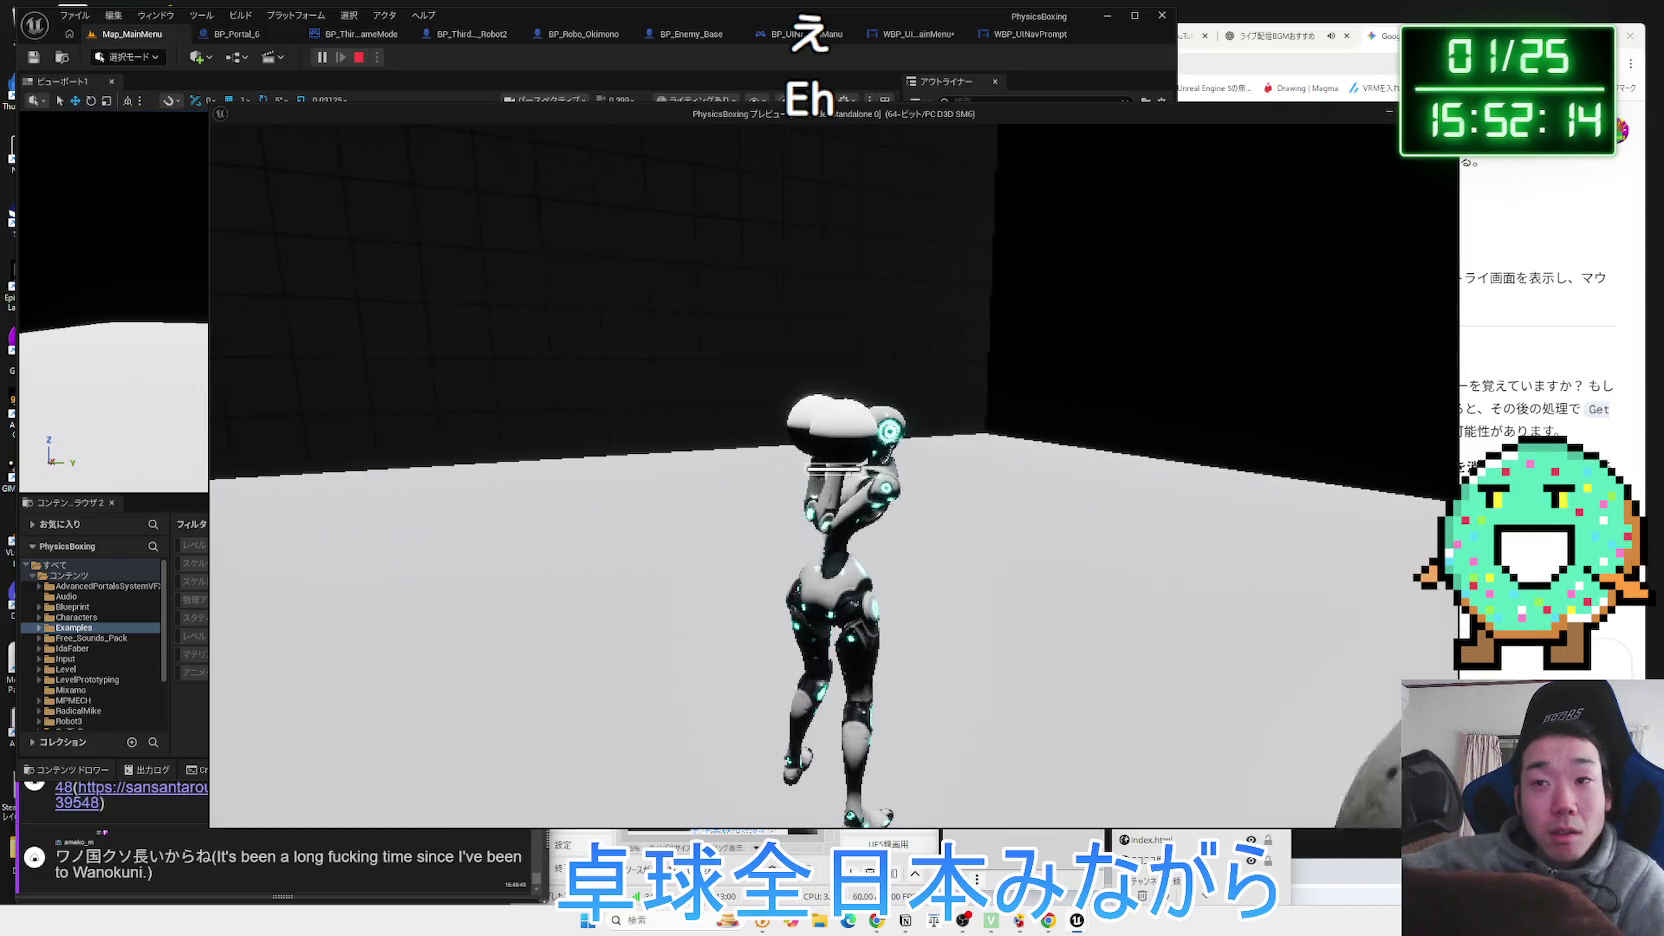
pyautogui.press('d')
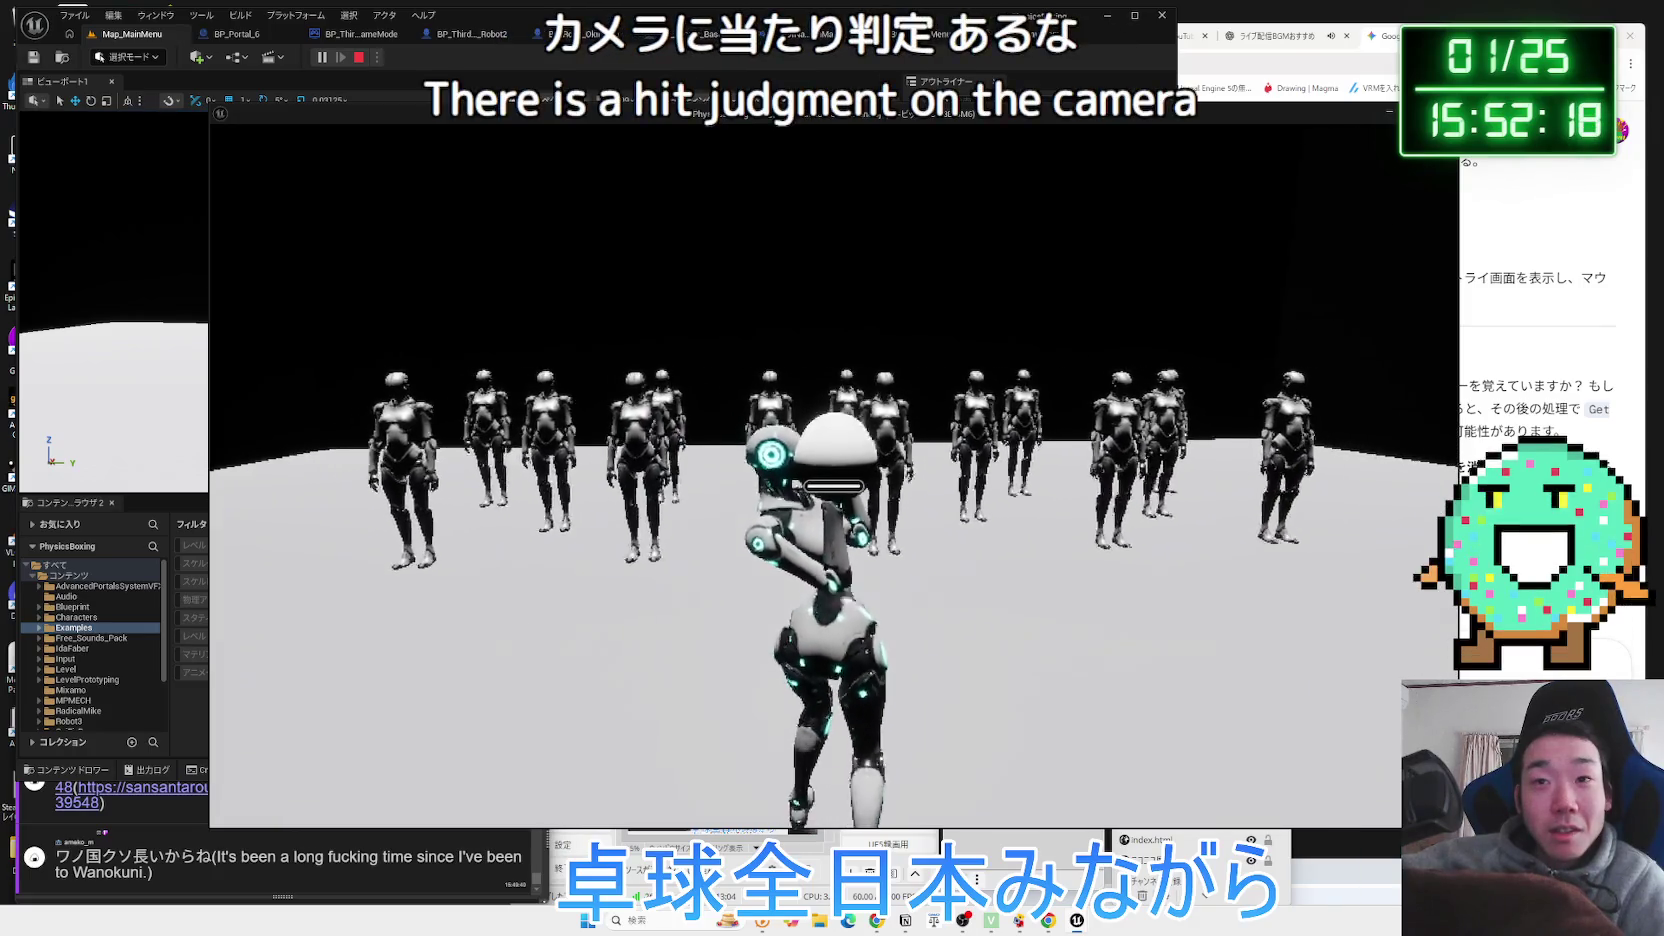
# Punch a robot to the ground, then pause and raise scalability from Low to High.
pyautogui.press('w')
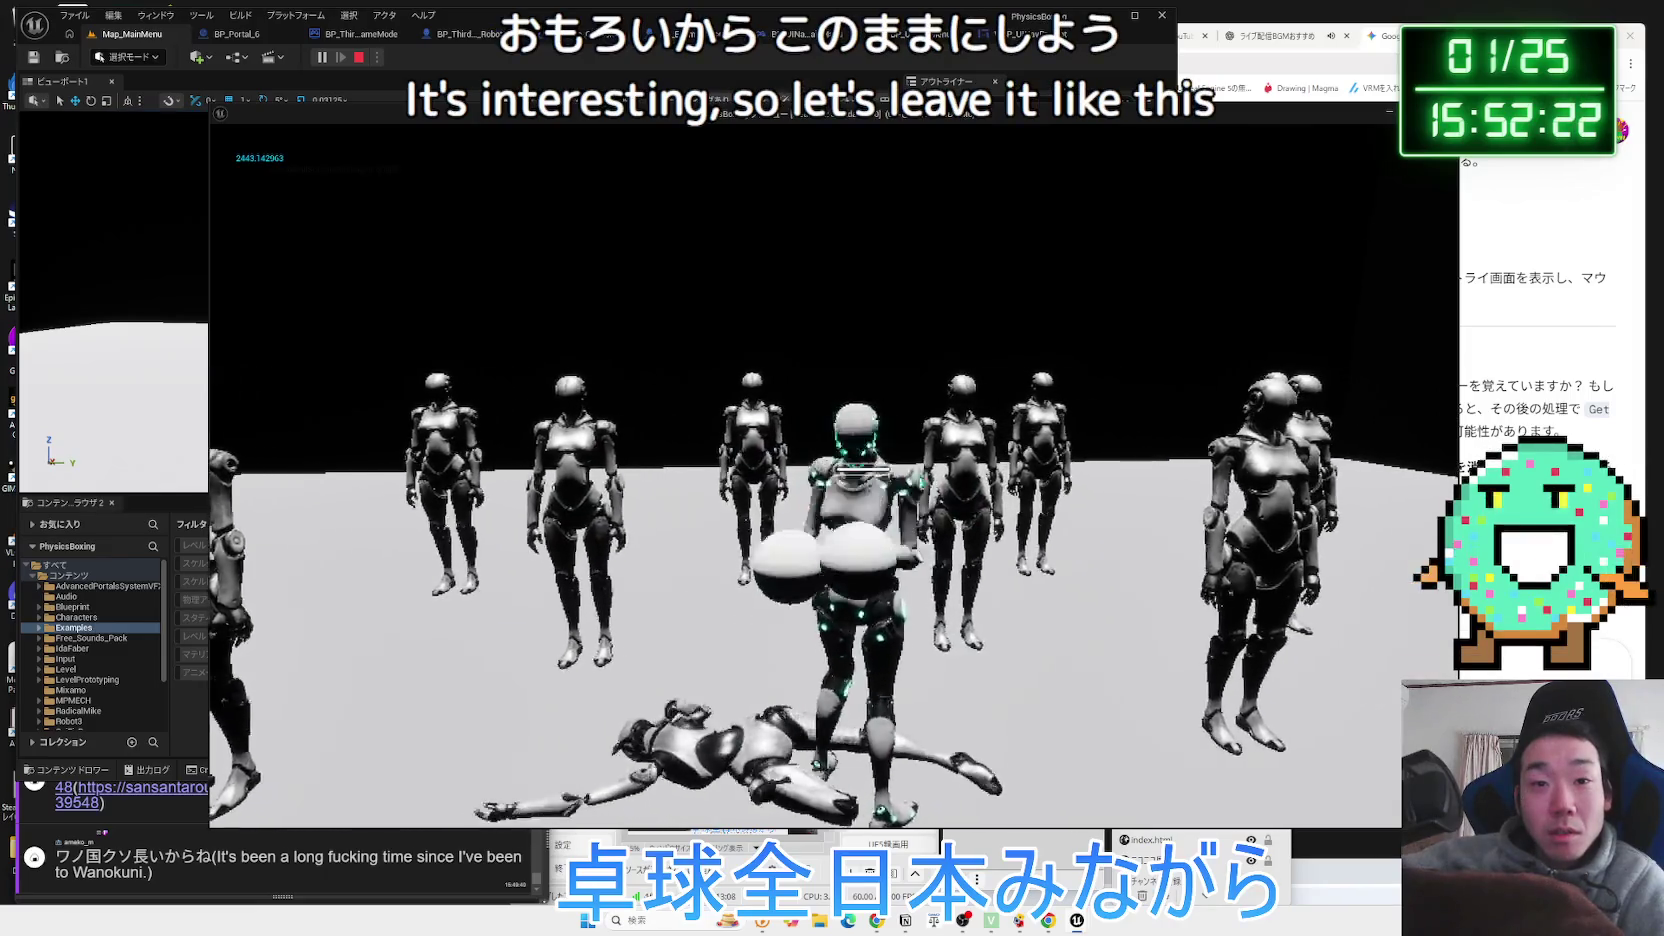
pyautogui.press('d')
pyautogui.press('d')
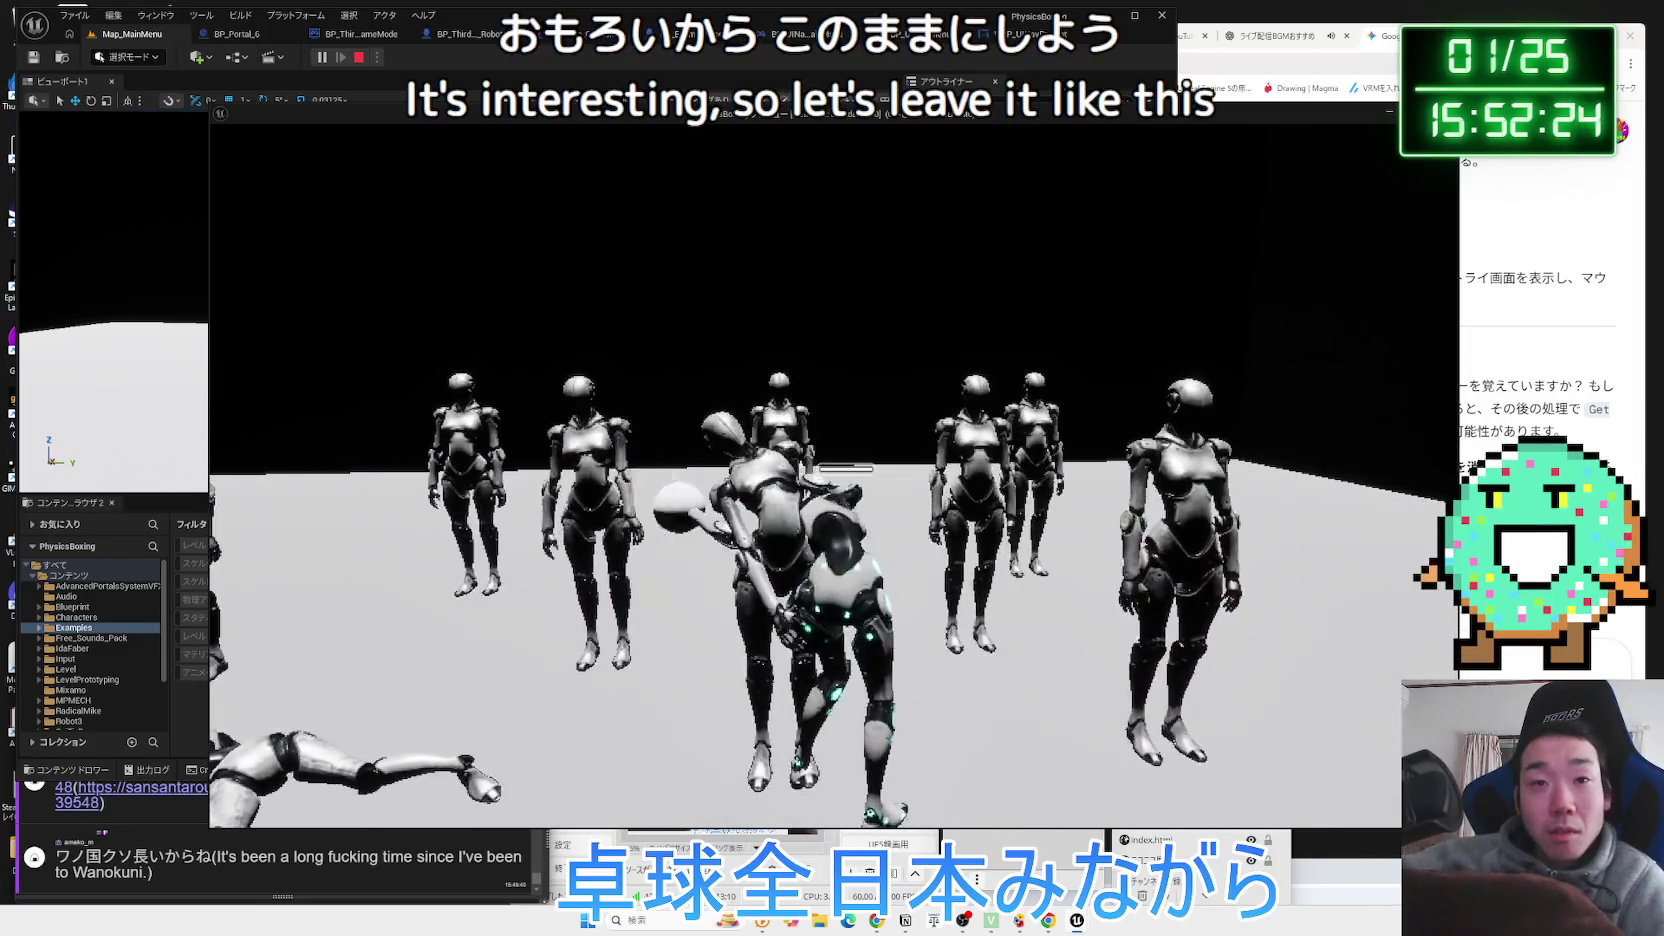
pyautogui.press('p')
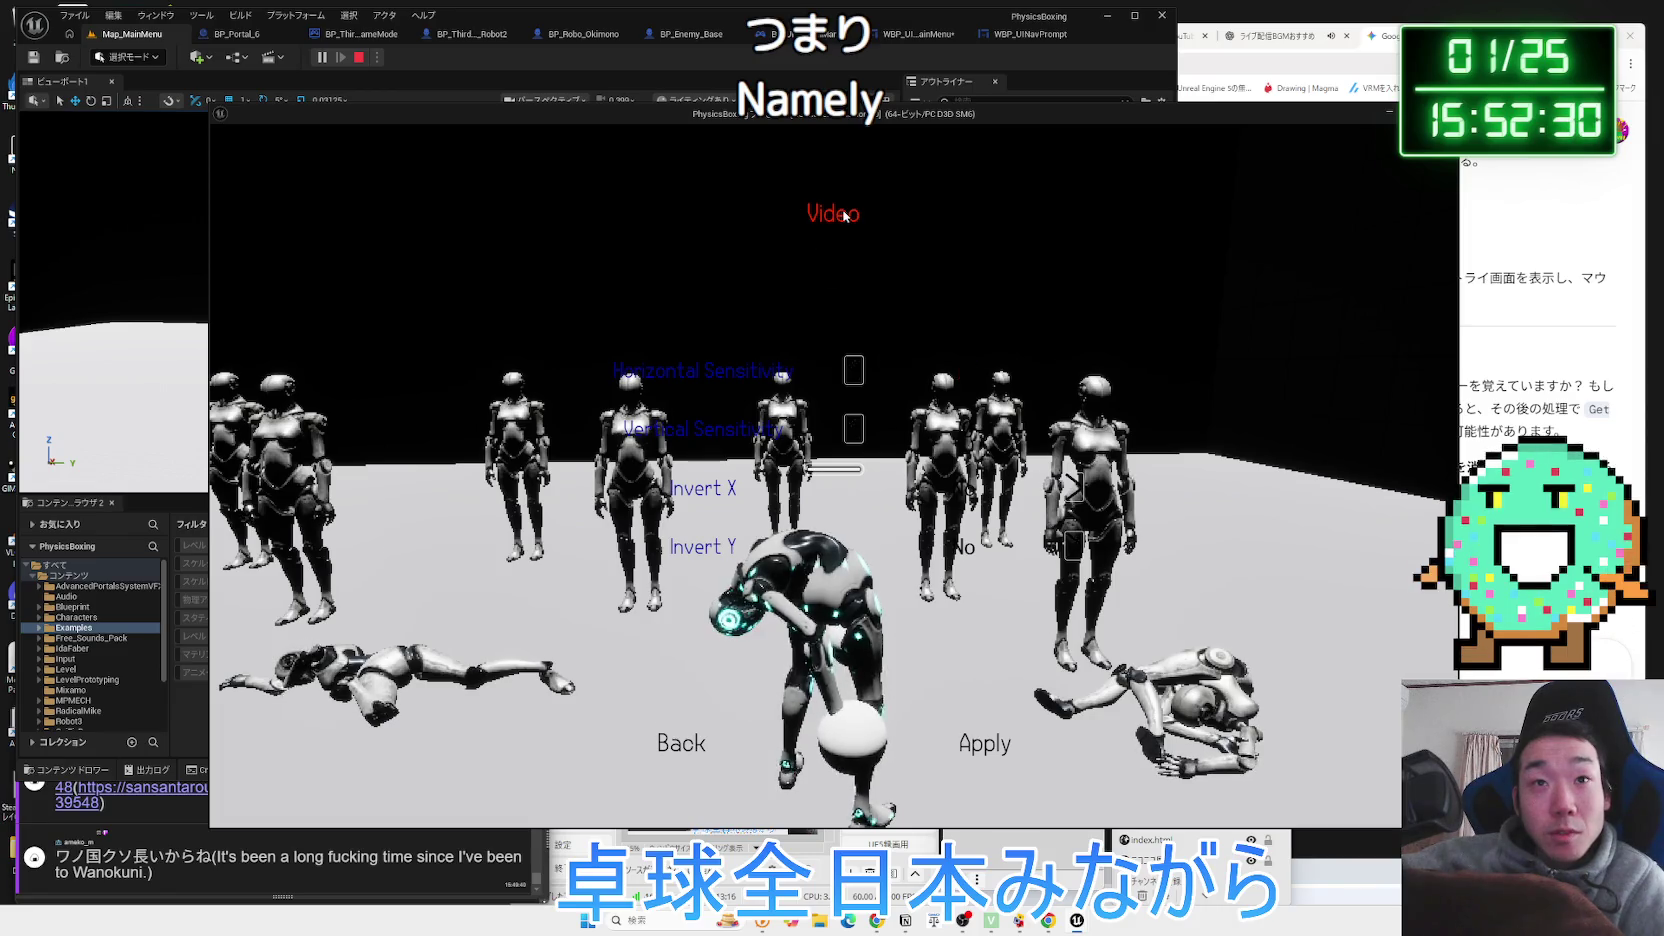
pyautogui.click(1064, 328)
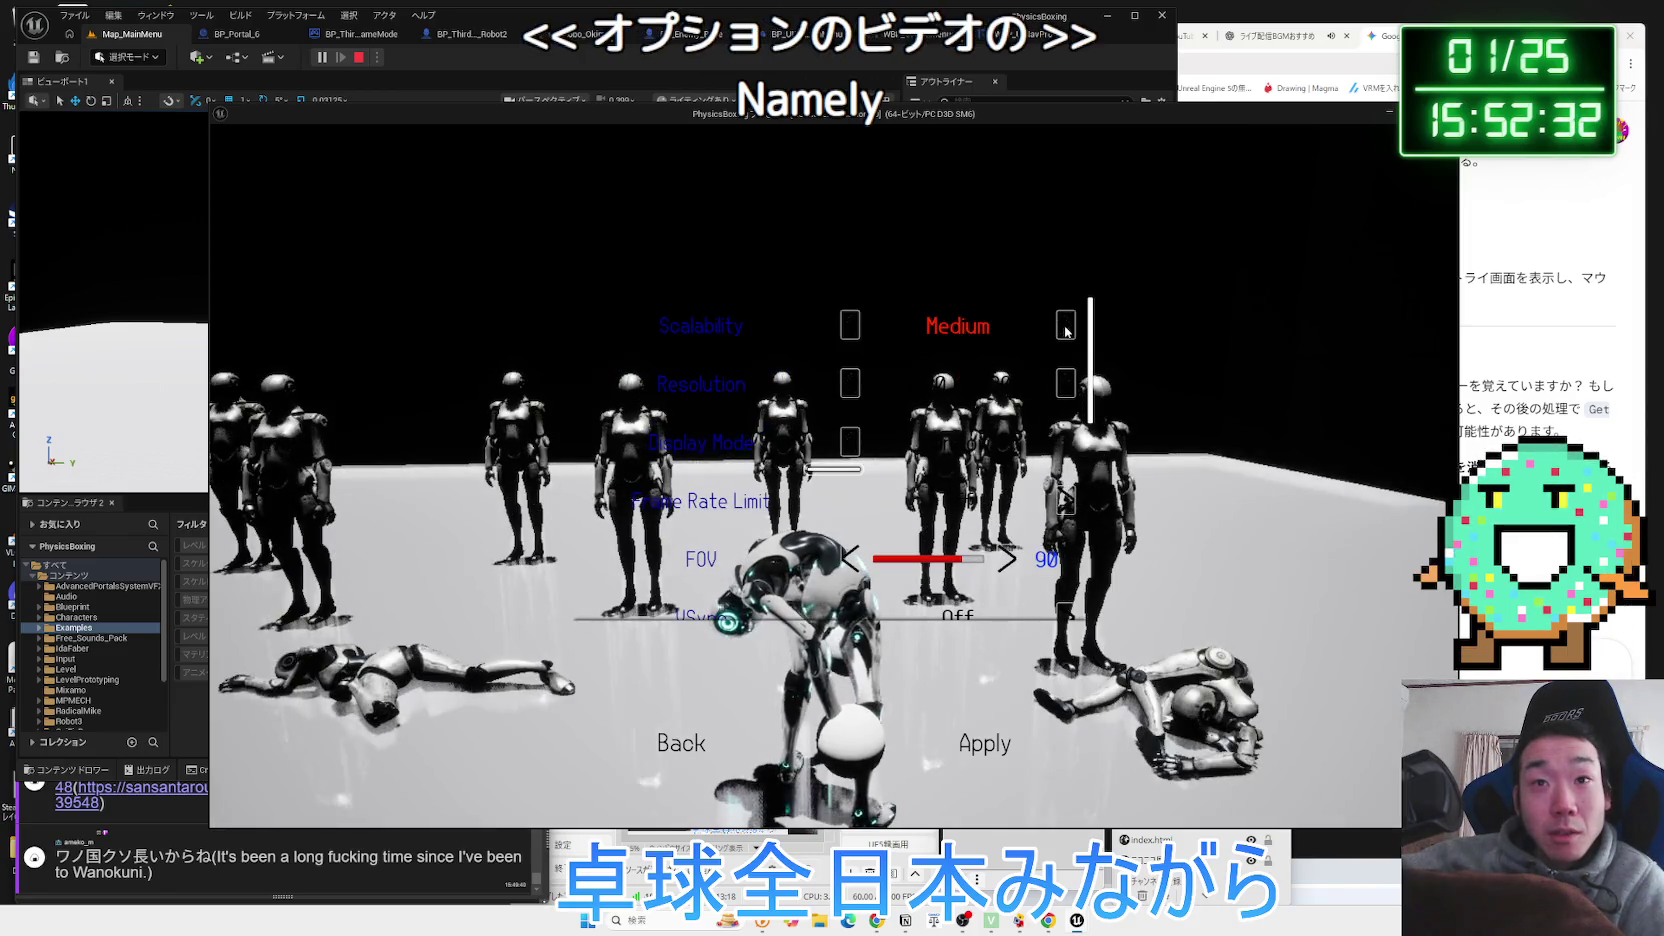
pyautogui.click(1066, 331)
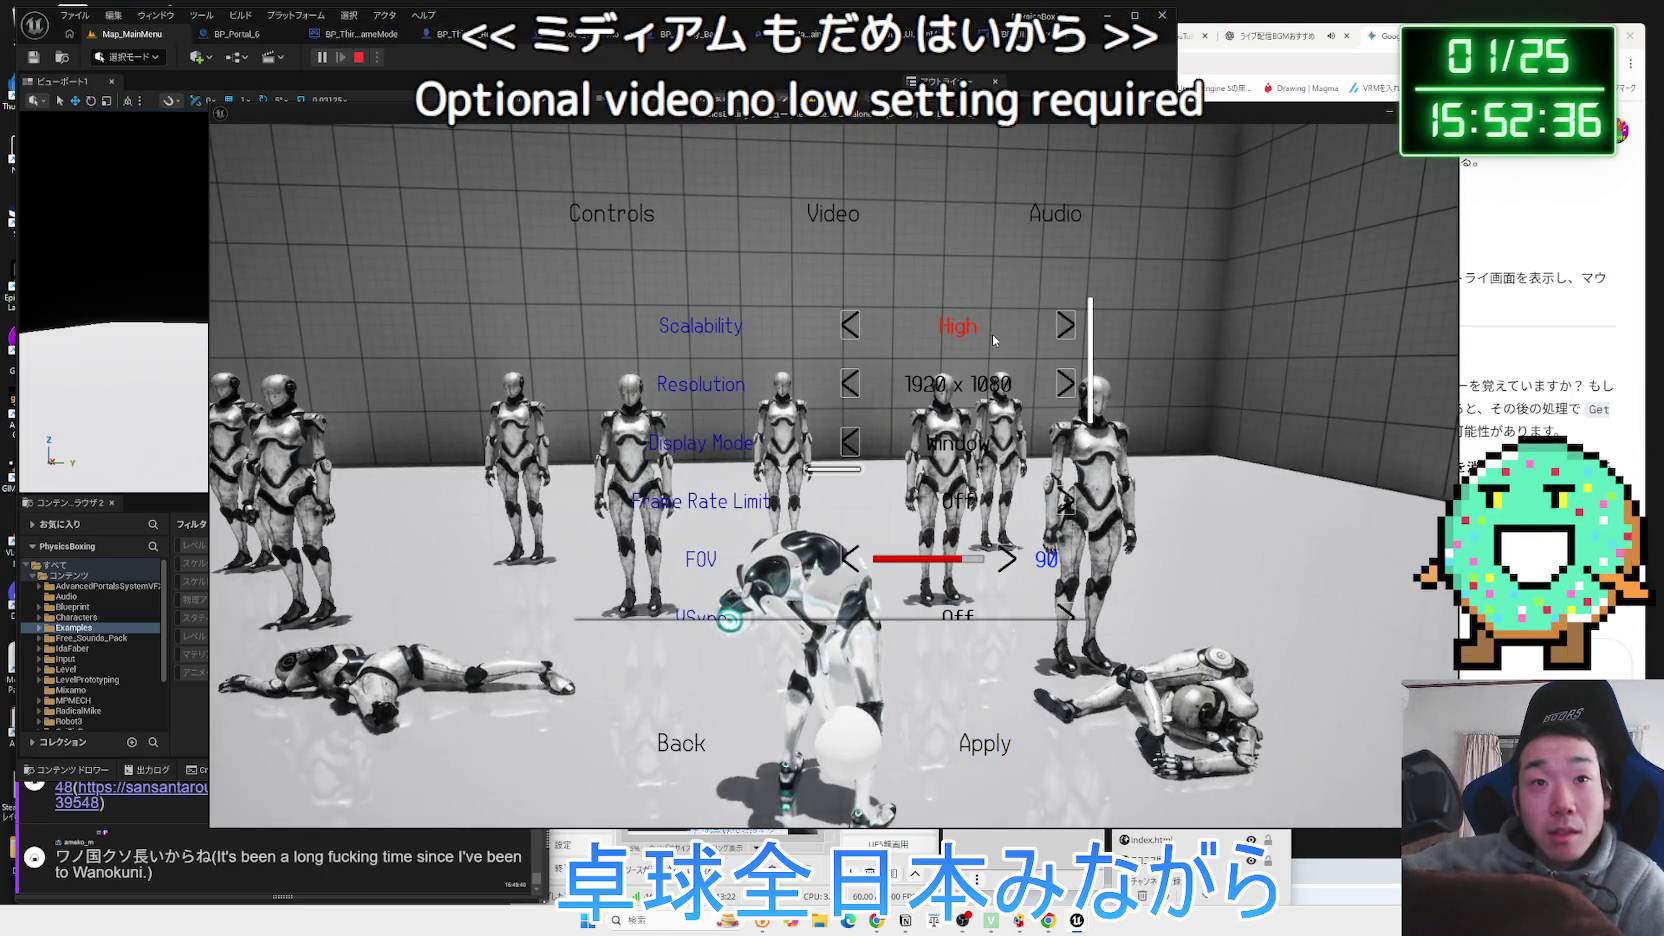
pyautogui.click(689, 739)
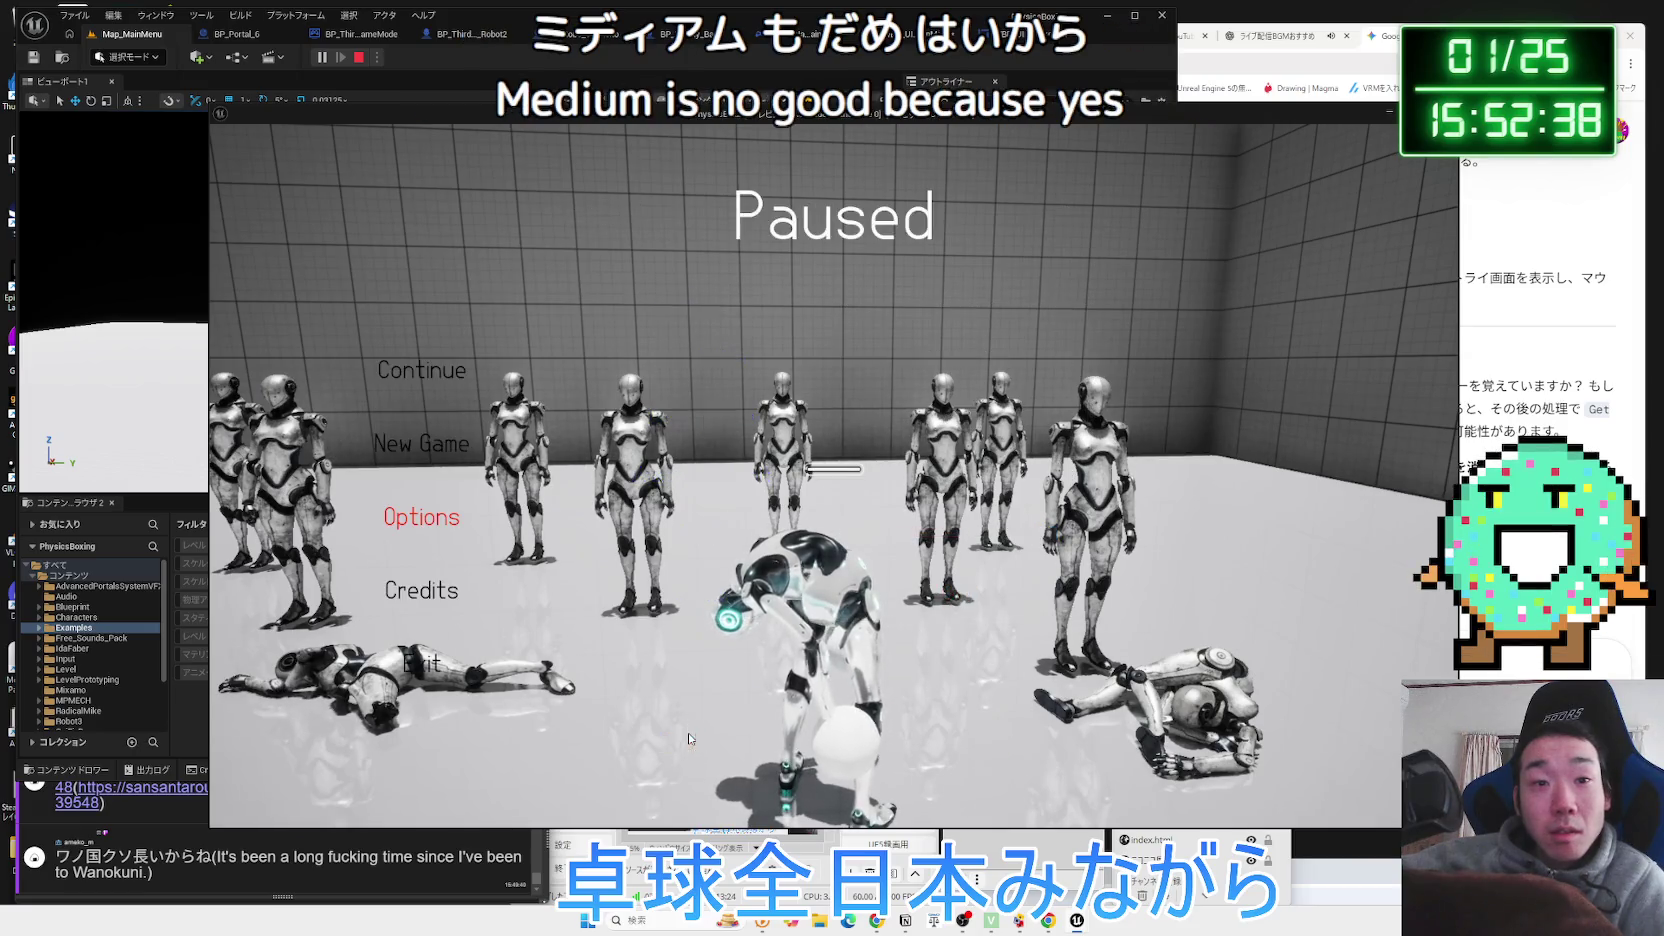
# Reopen Options > Video and step scalability up past Cinematic, settling on Epic.
pyautogui.click(424, 519)
pyautogui.click(892, 272)
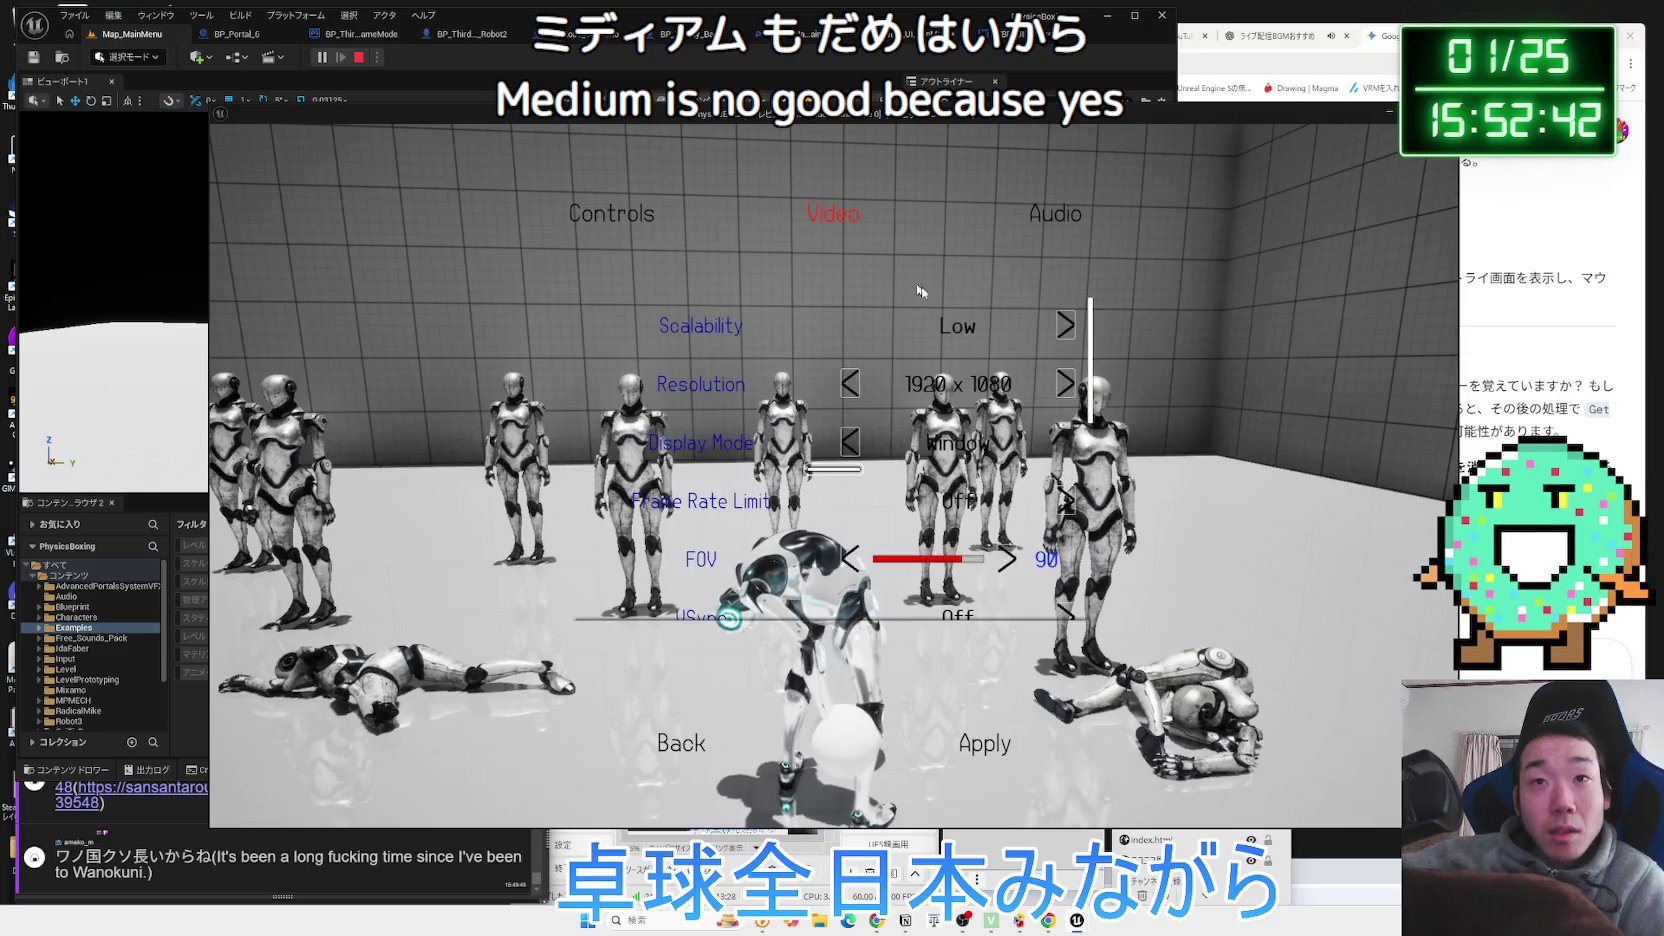
pyautogui.click(1065, 326)
pyautogui.click(1065, 326)
pyautogui.click(1065, 326)
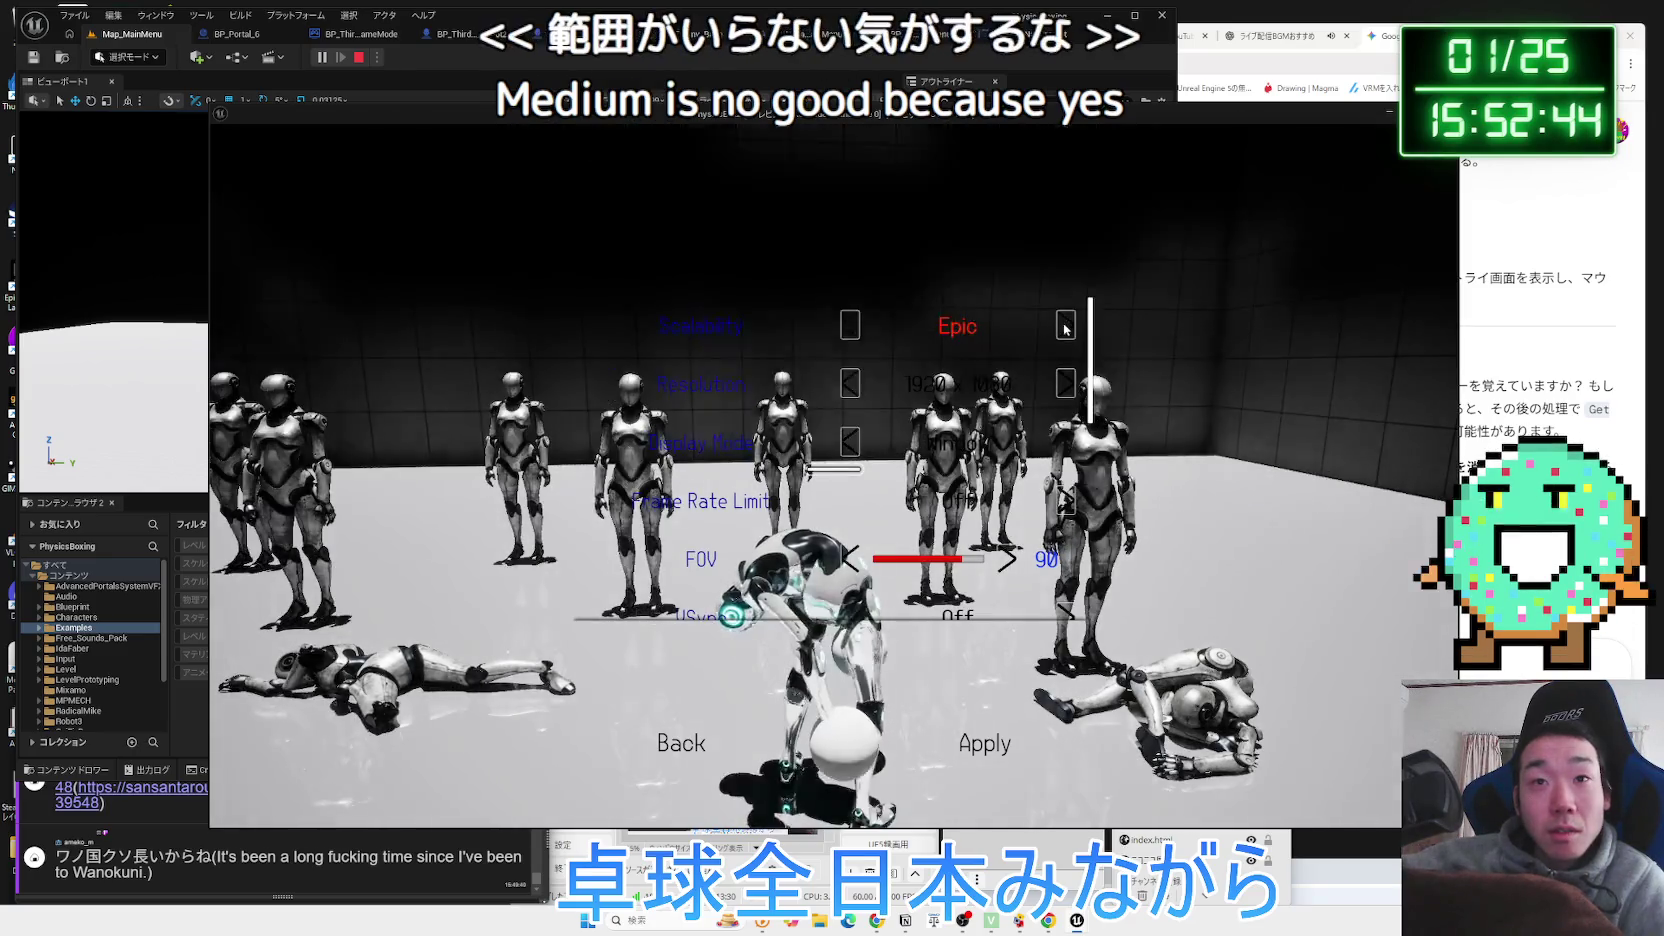
pyautogui.click(1065, 326)
pyautogui.click(859, 331)
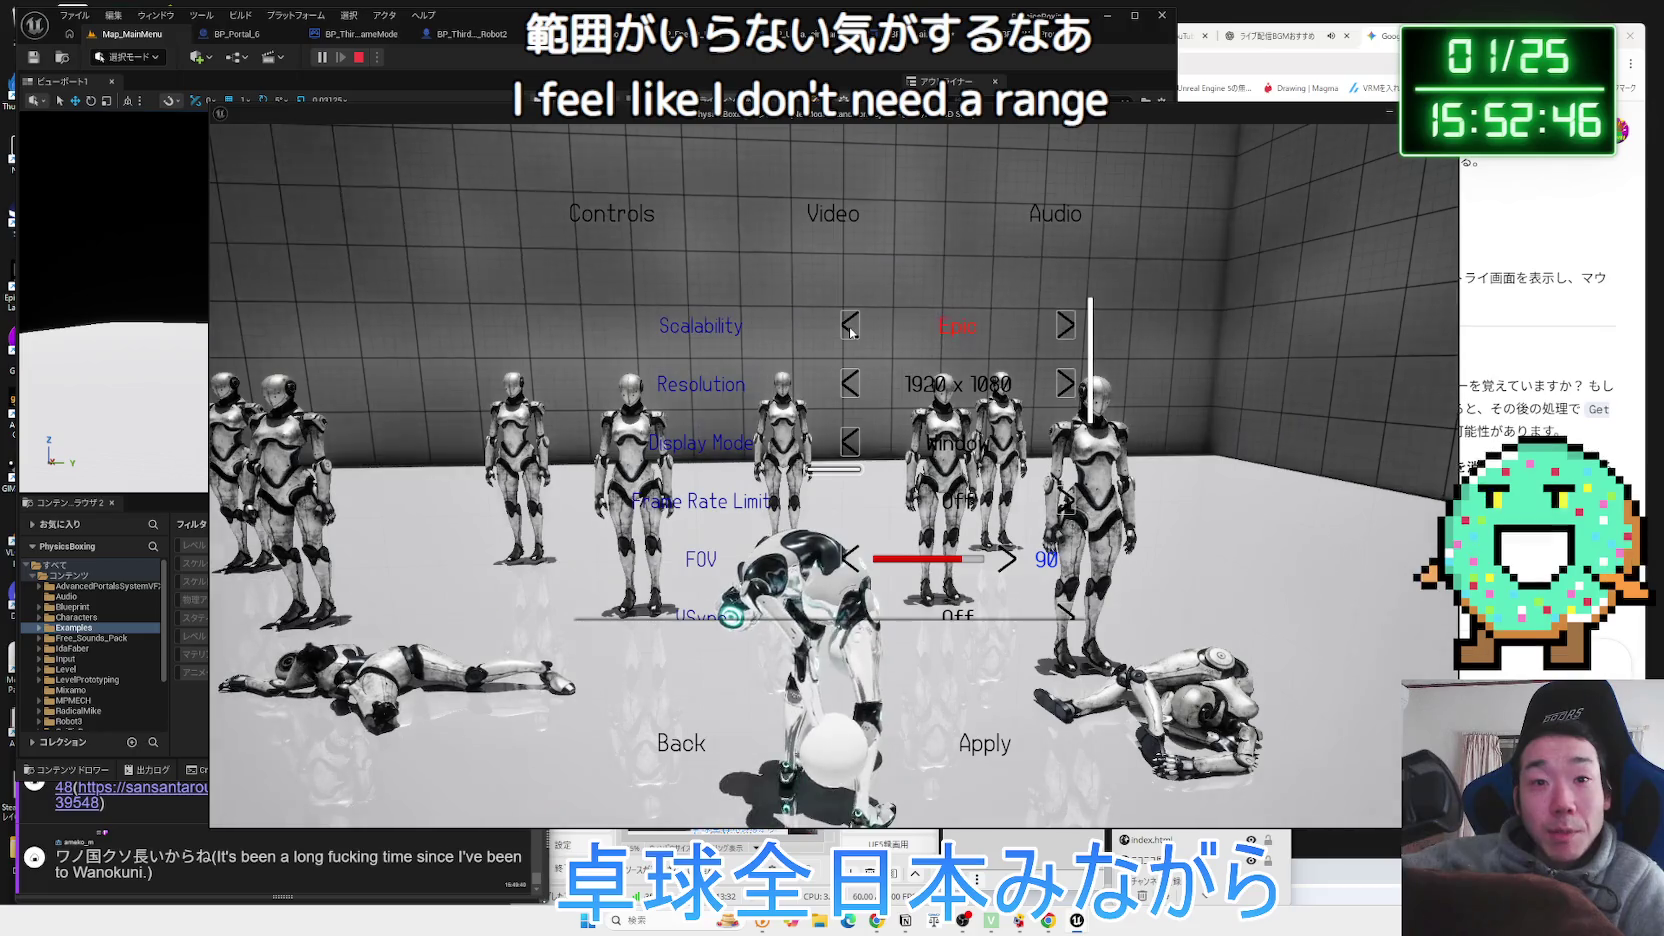
pyautogui.click(1066, 327)
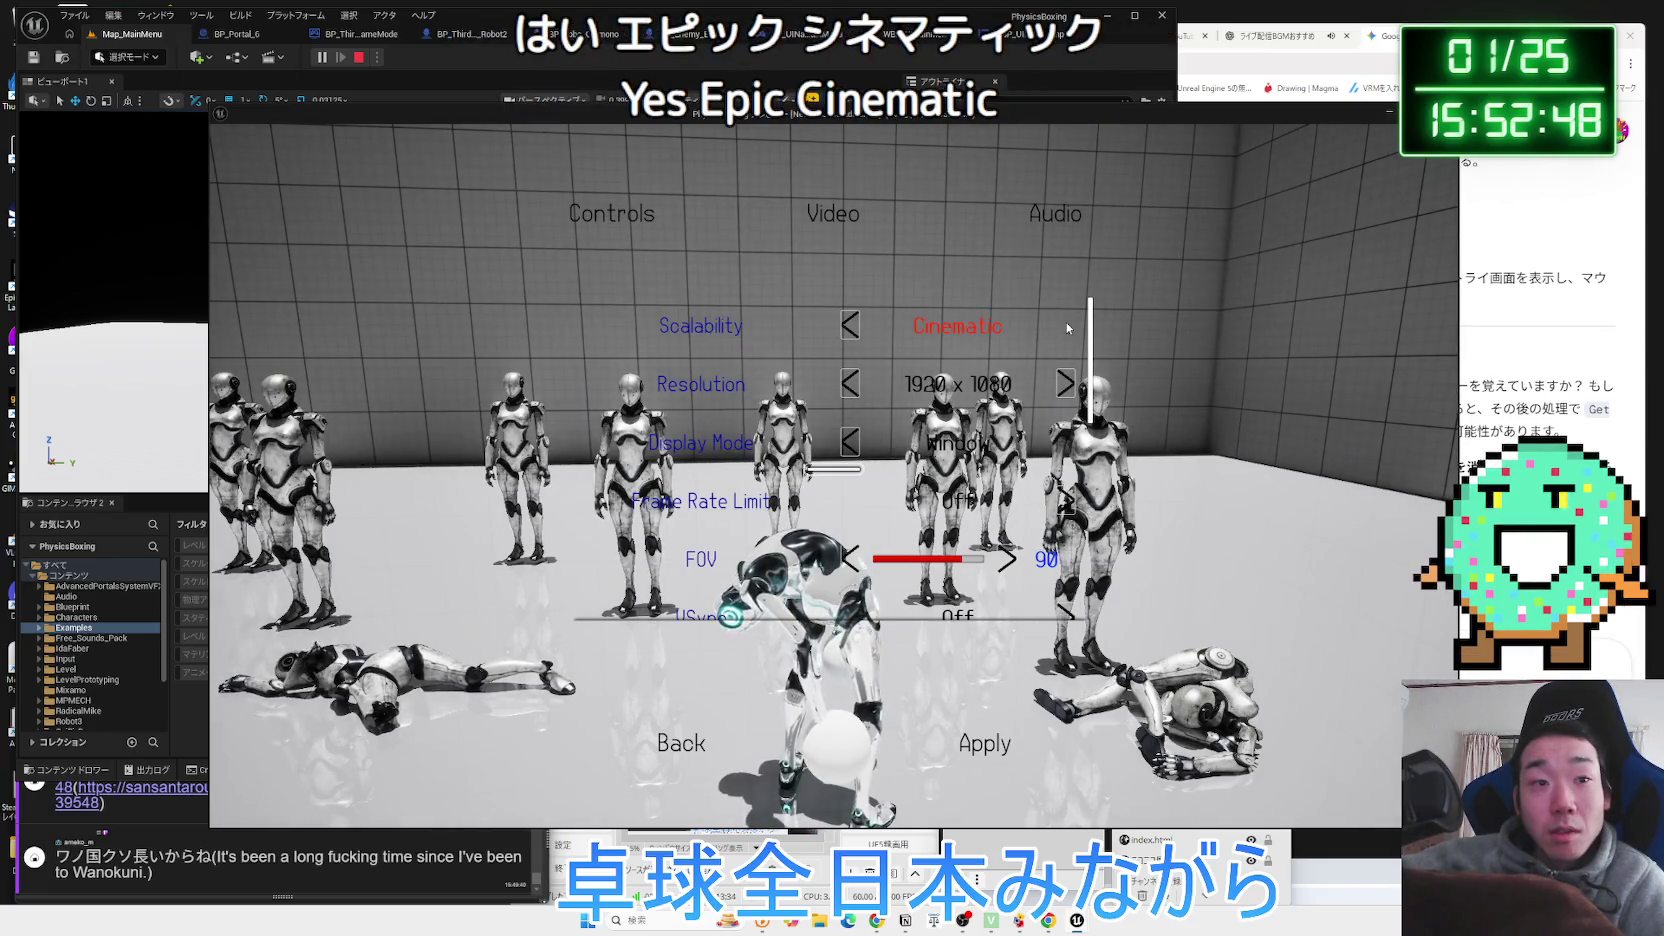
pyautogui.click(851, 326)
pyautogui.click(850, 326)
pyautogui.click(1066, 326)
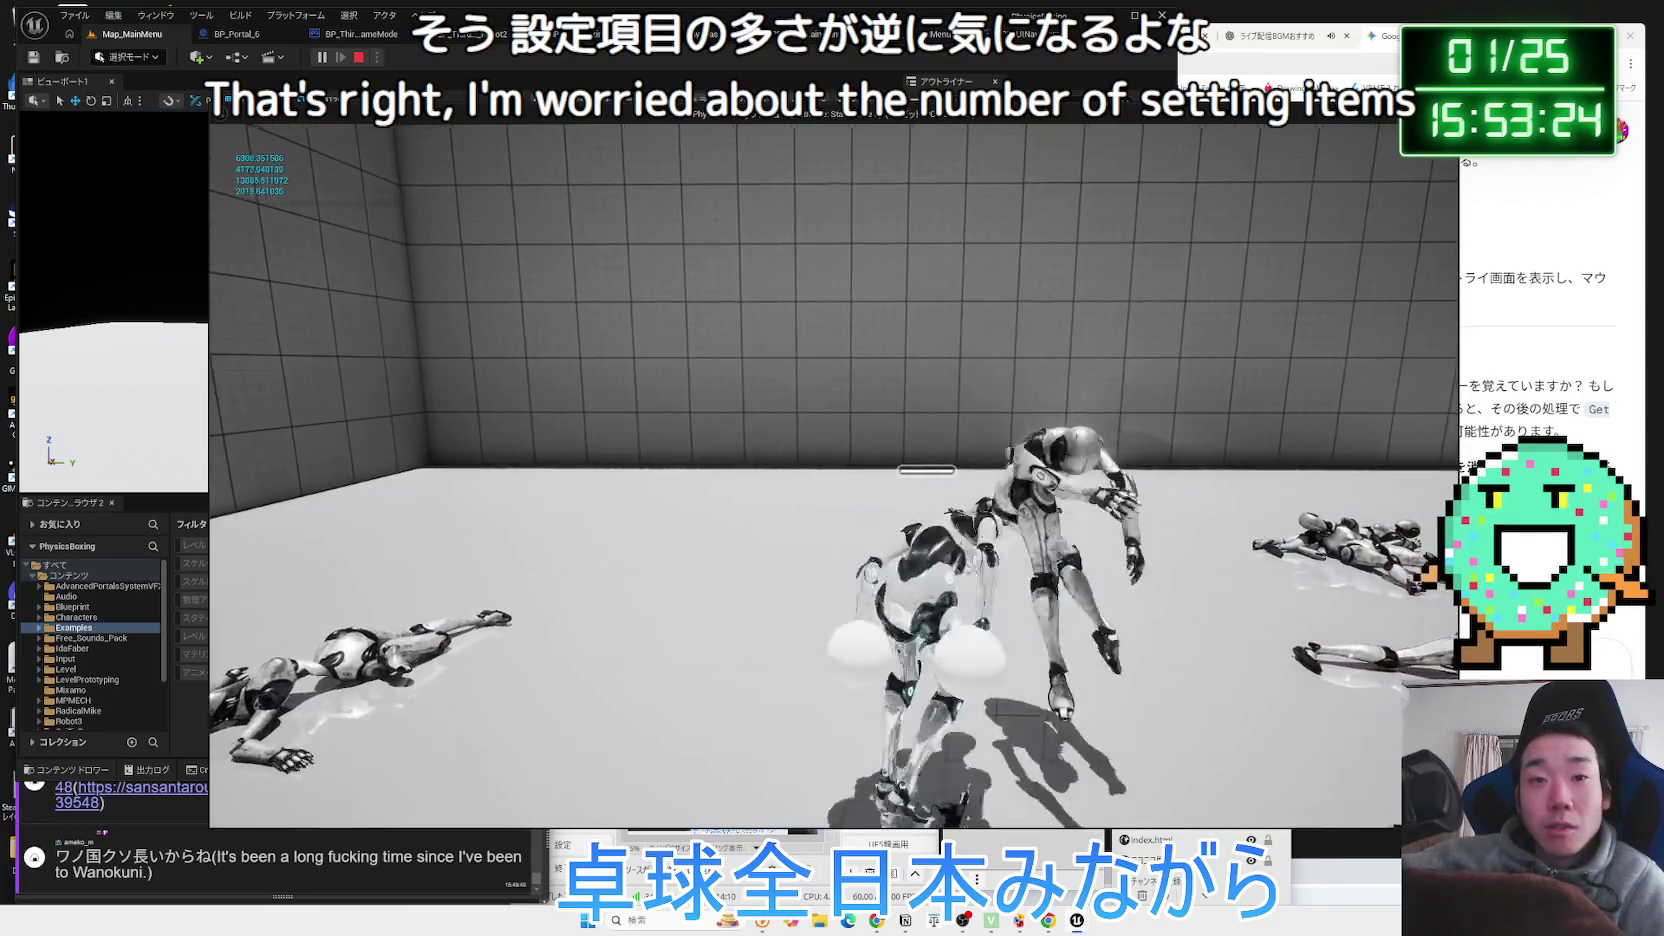
# Stop PIE and save the unsaved WBP_UINavMainMenu widget.
pyautogui.press('Escape')
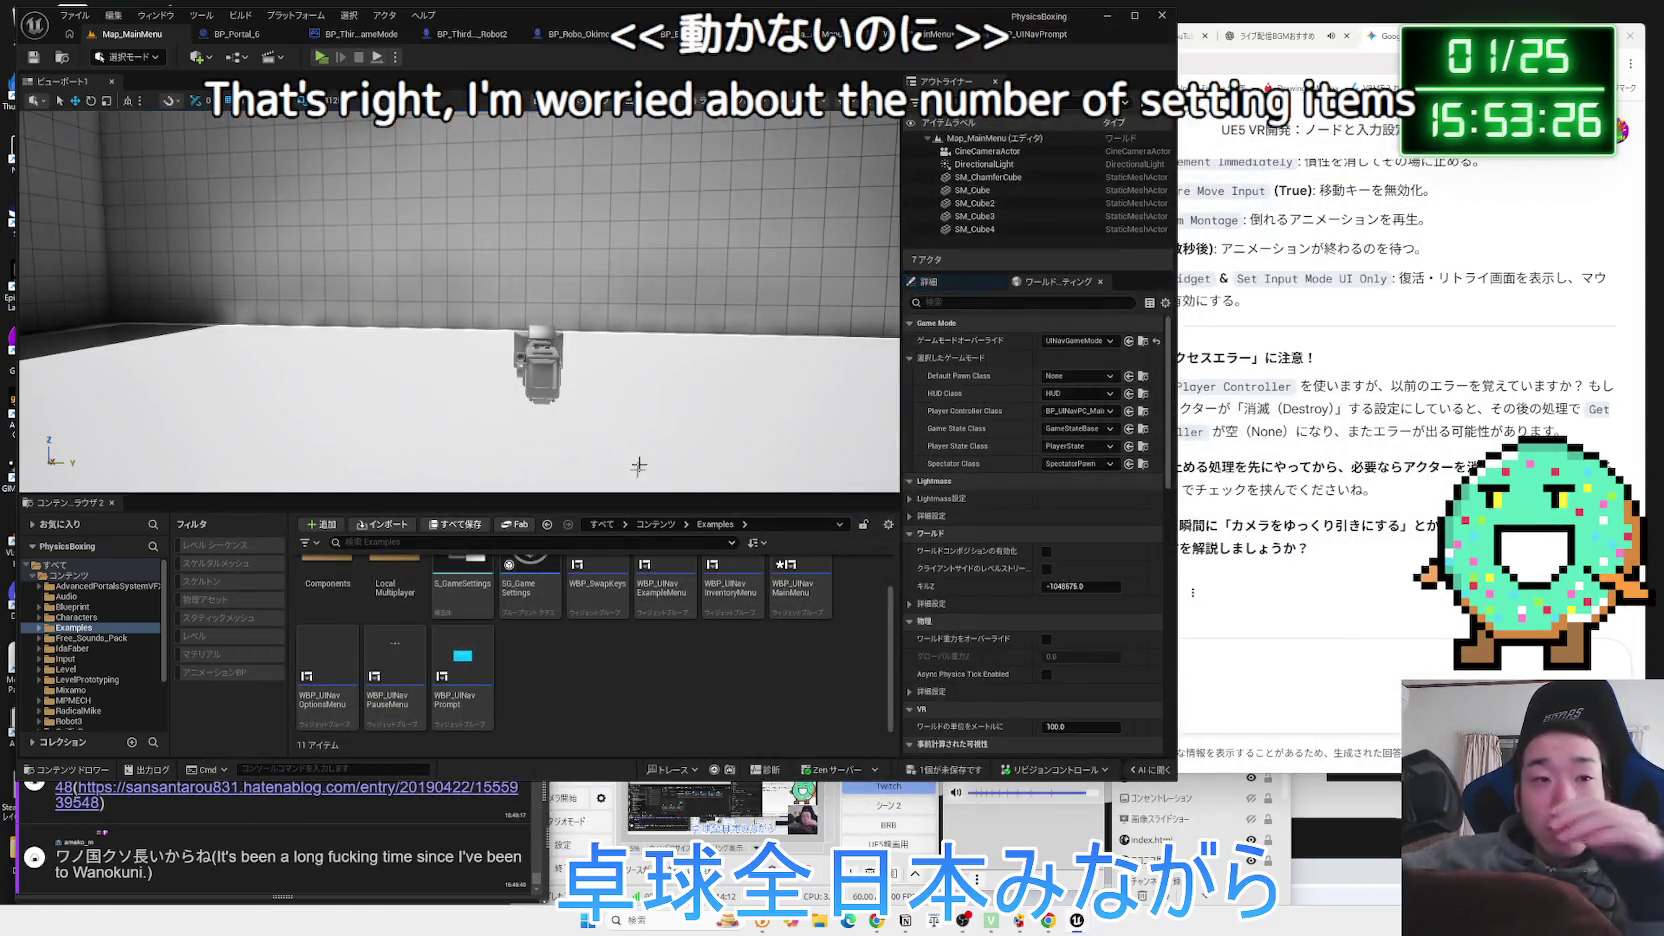
pyautogui.click(940, 770)
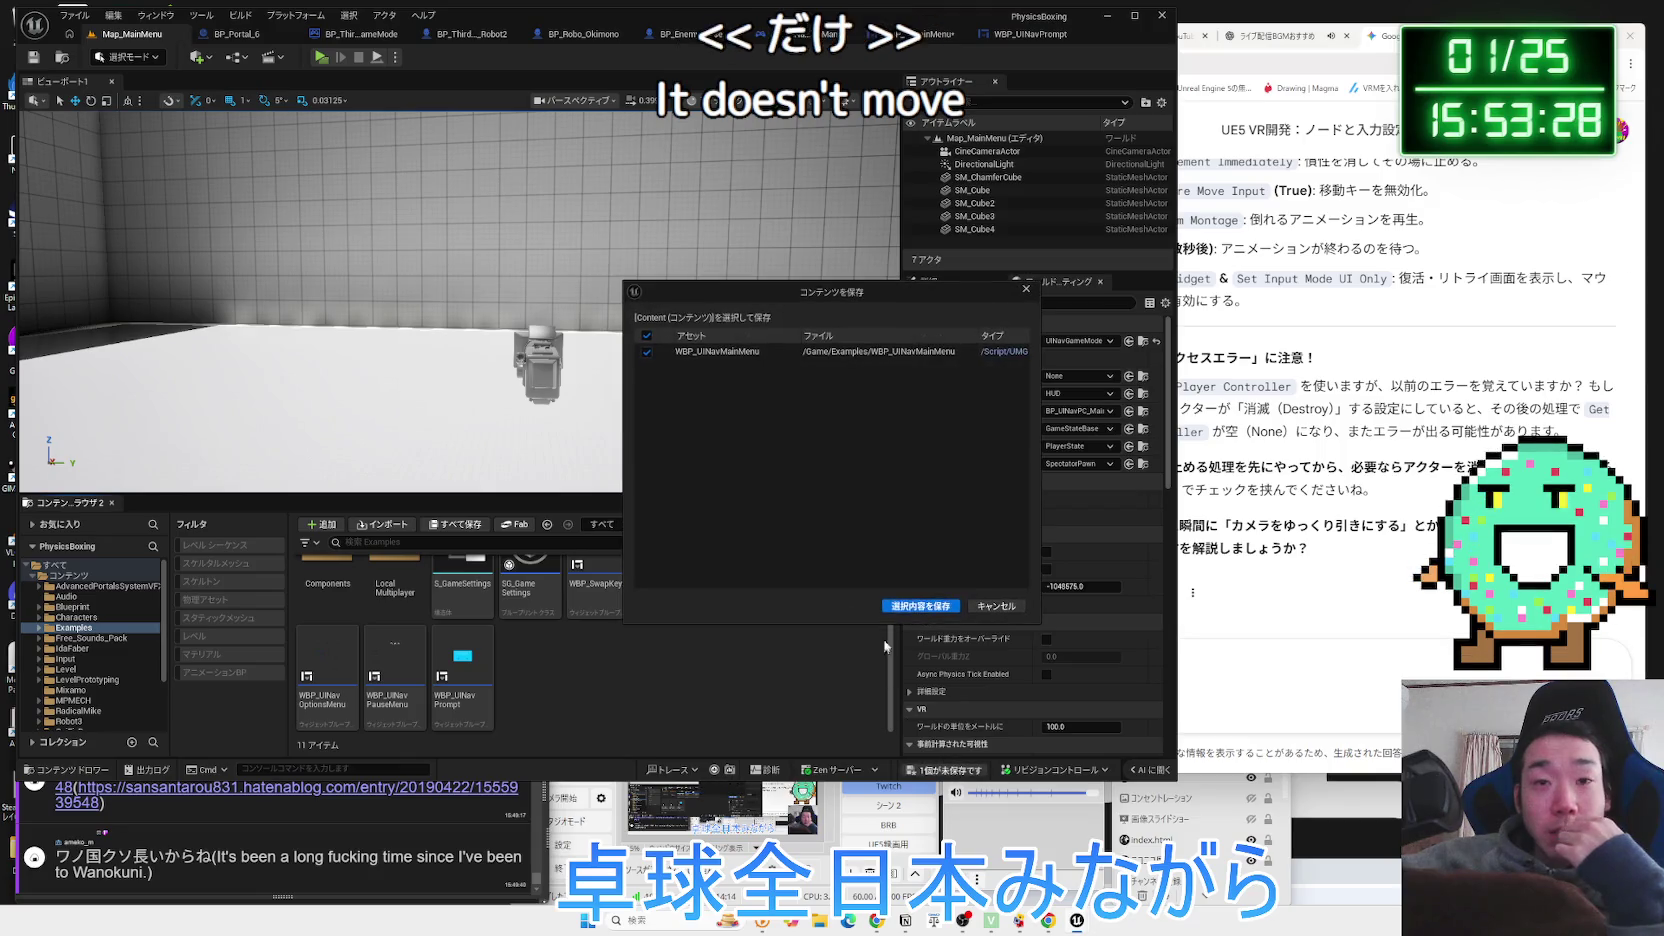
pyautogui.click(920, 606)
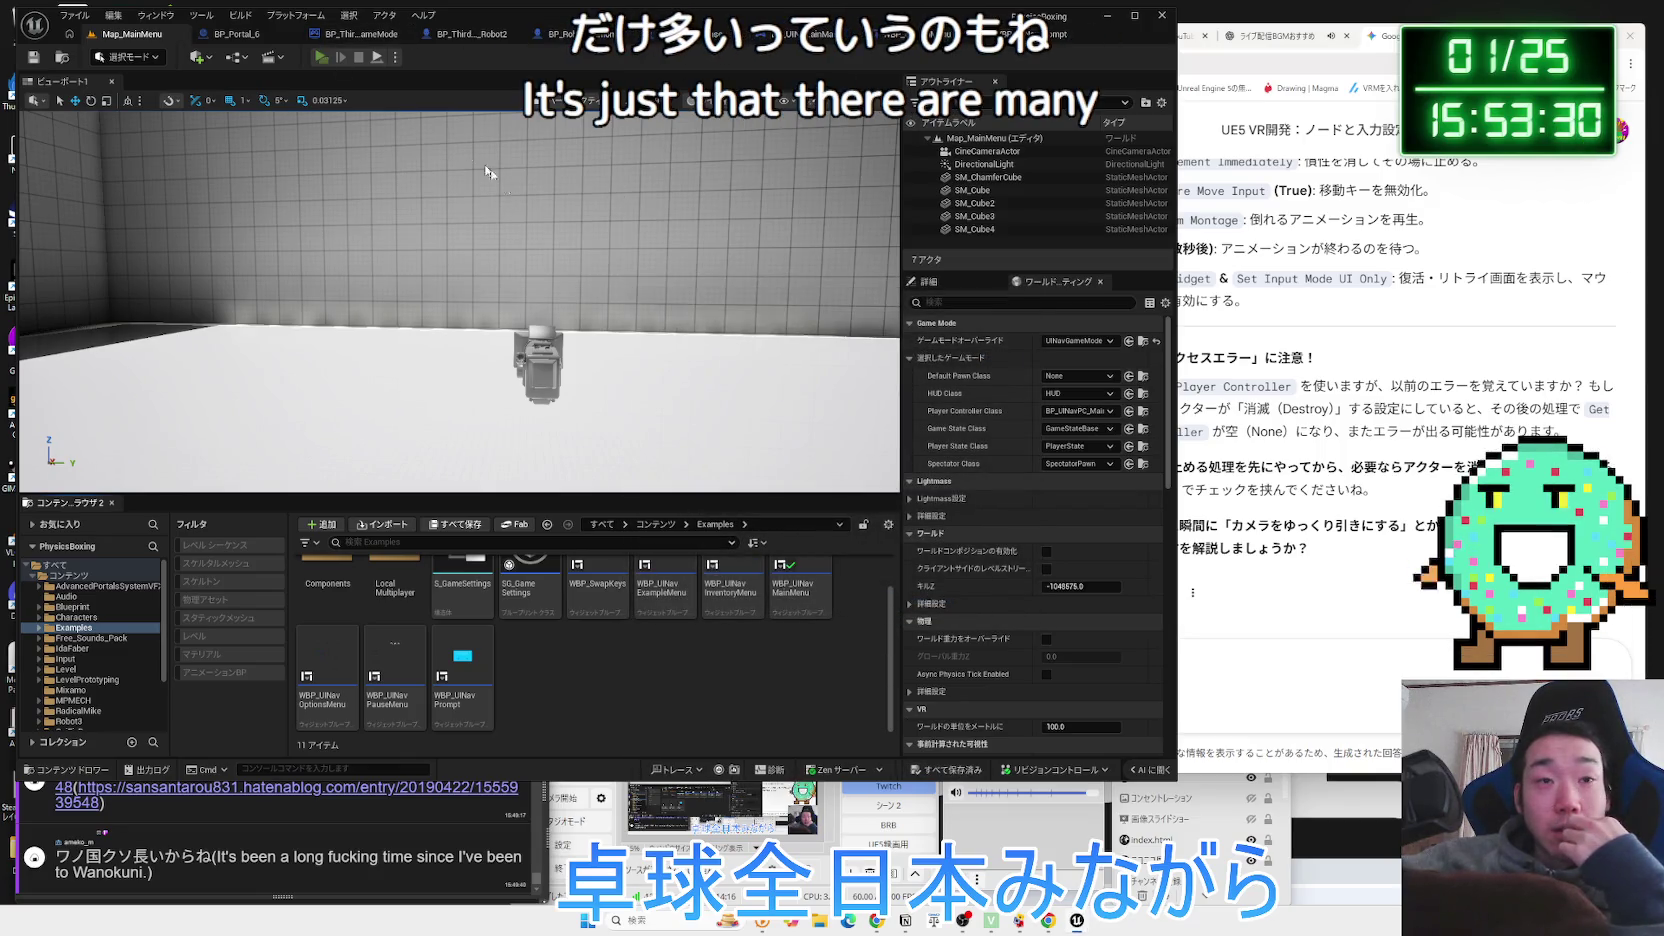
# Relaunch the game preview, open Options from the main menu and go back.
pyautogui.hotkey('alt', 'p')
pyautogui.press('Down')
pyautogui.press('Down')
pyautogui.press('Return')
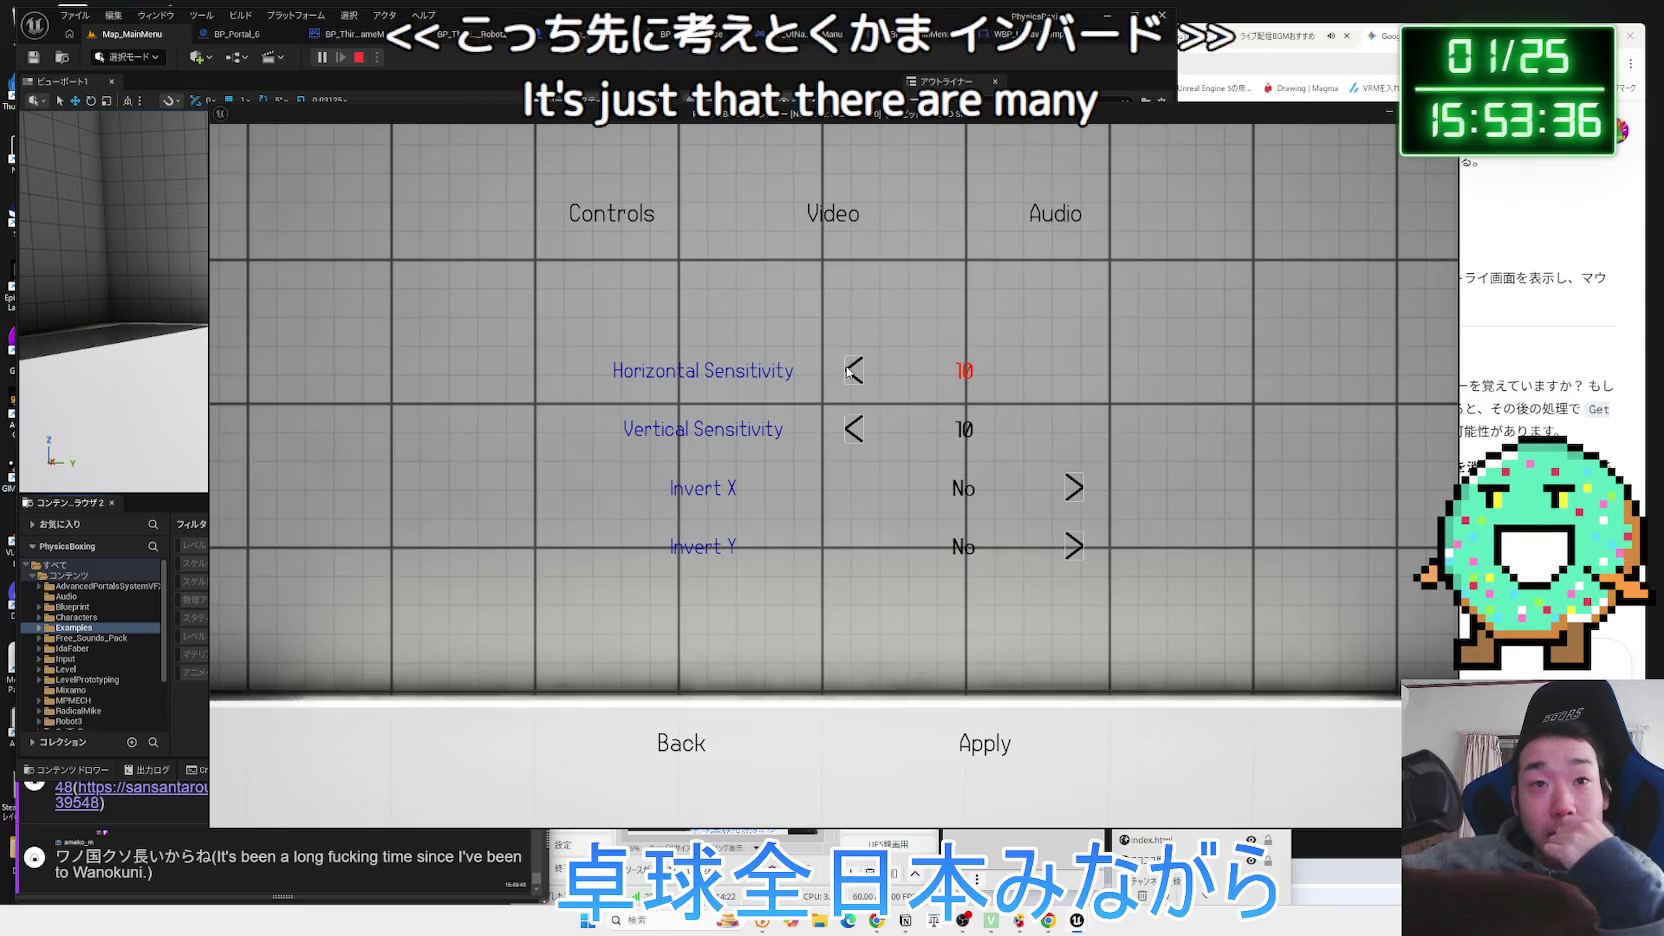
pyautogui.click(676, 745)
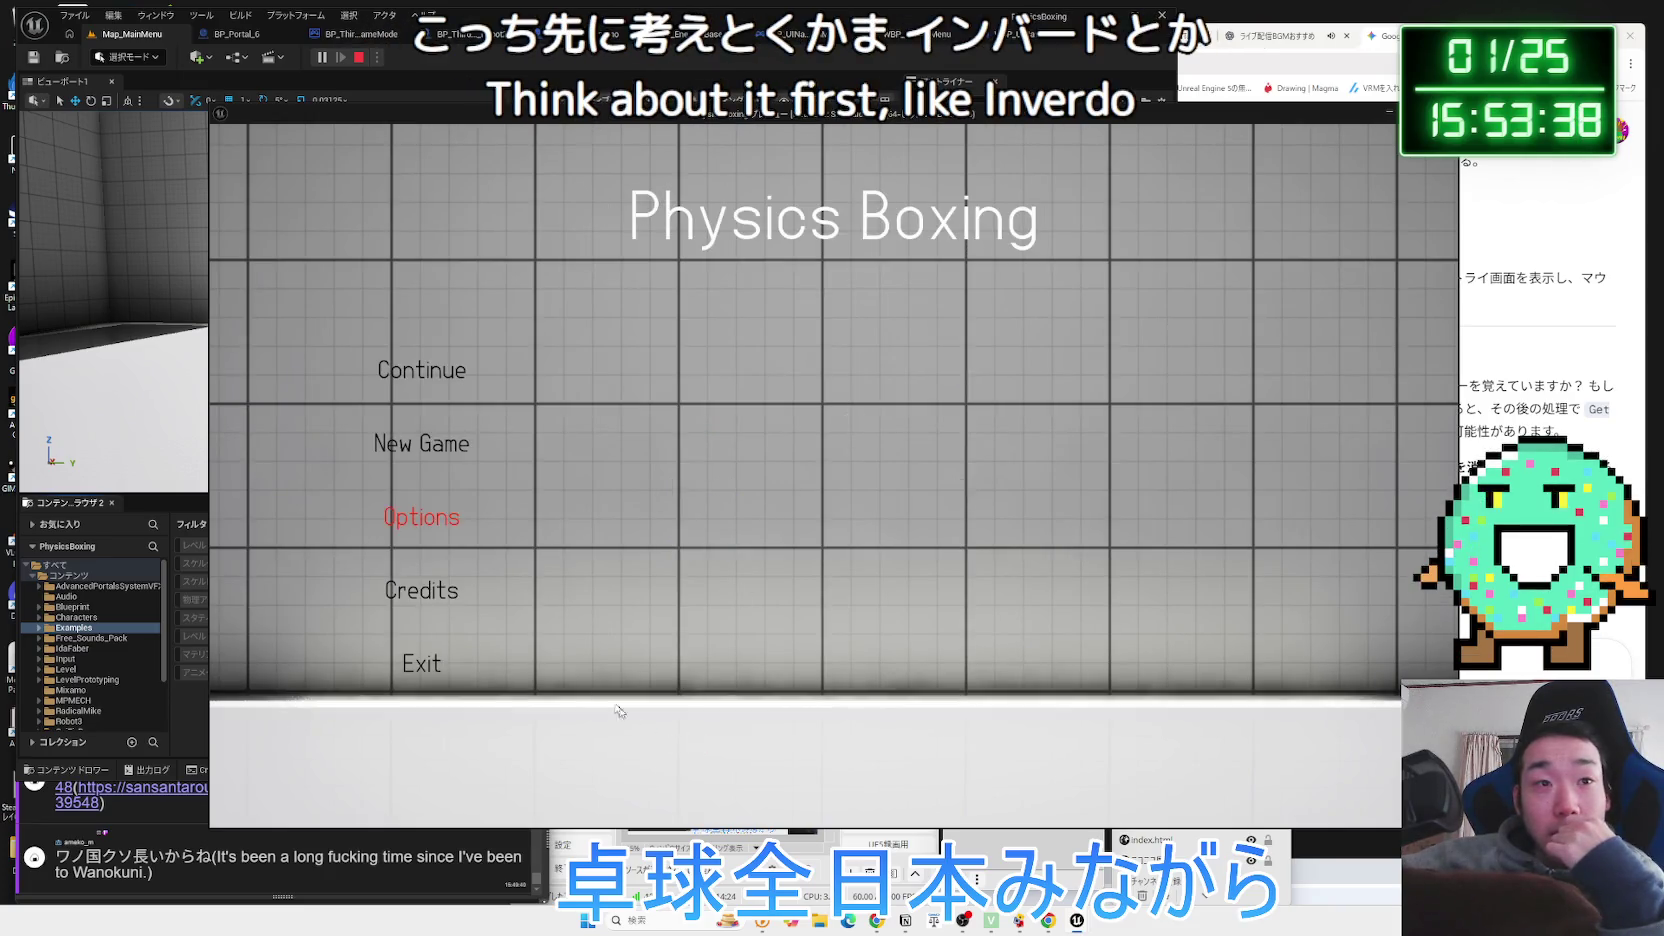
pyautogui.click(435, 531)
pyautogui.click(954, 216)
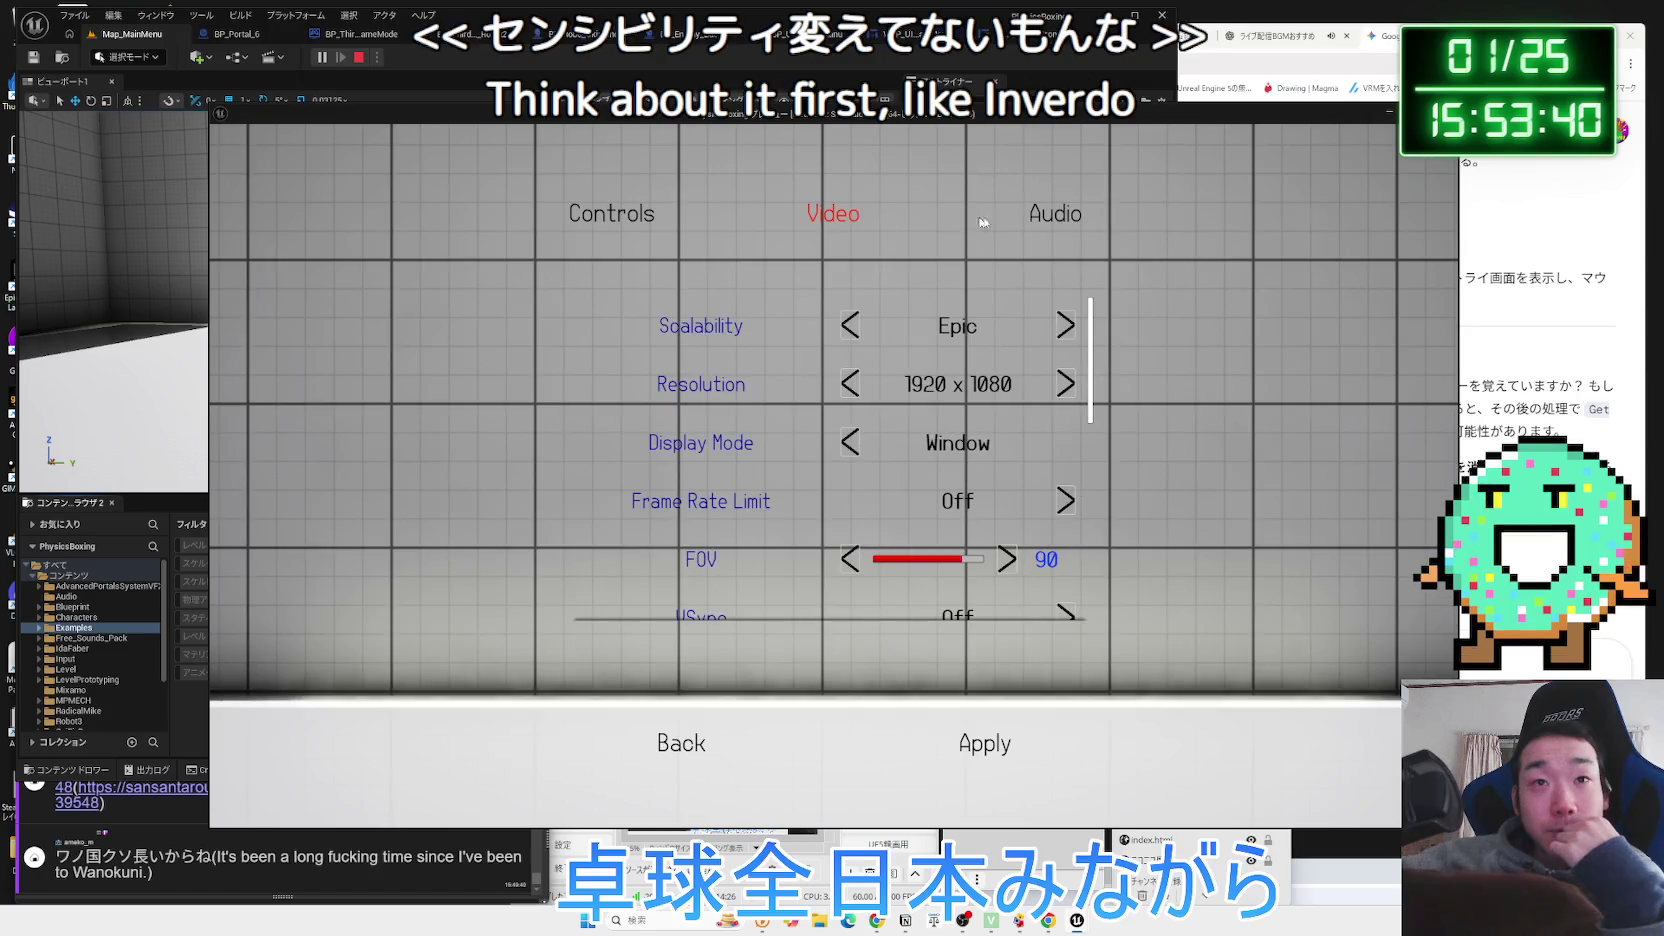
pyautogui.click(1050, 221)
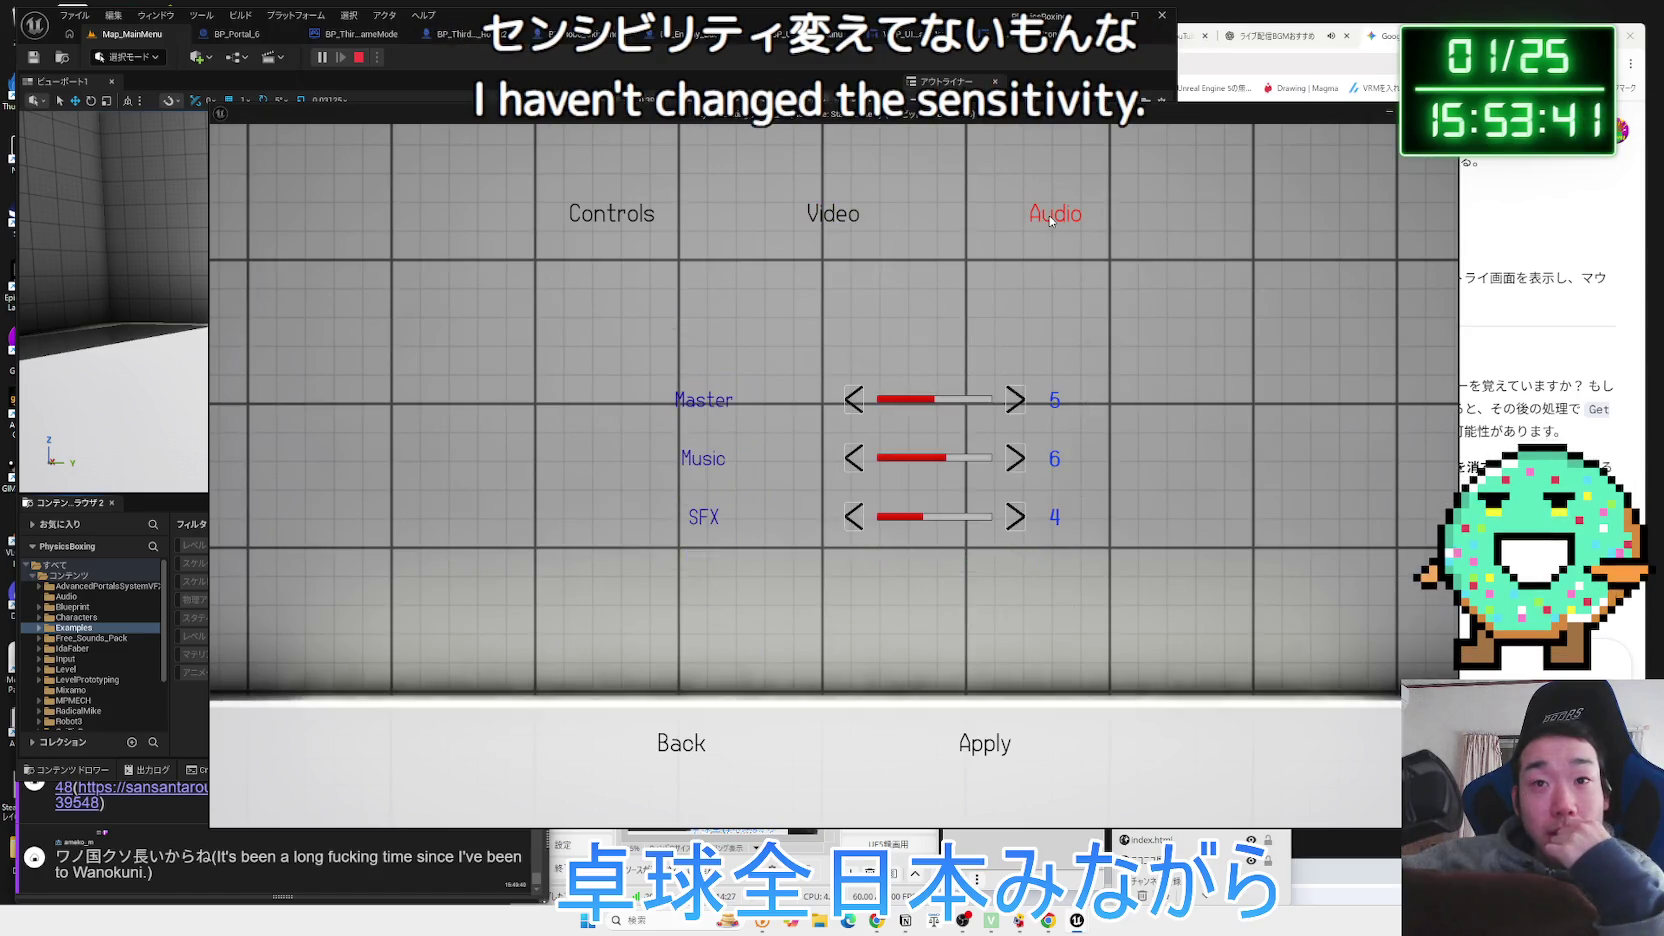
pyautogui.click(835, 258)
pyautogui.scroll(-5, 1030, 455)
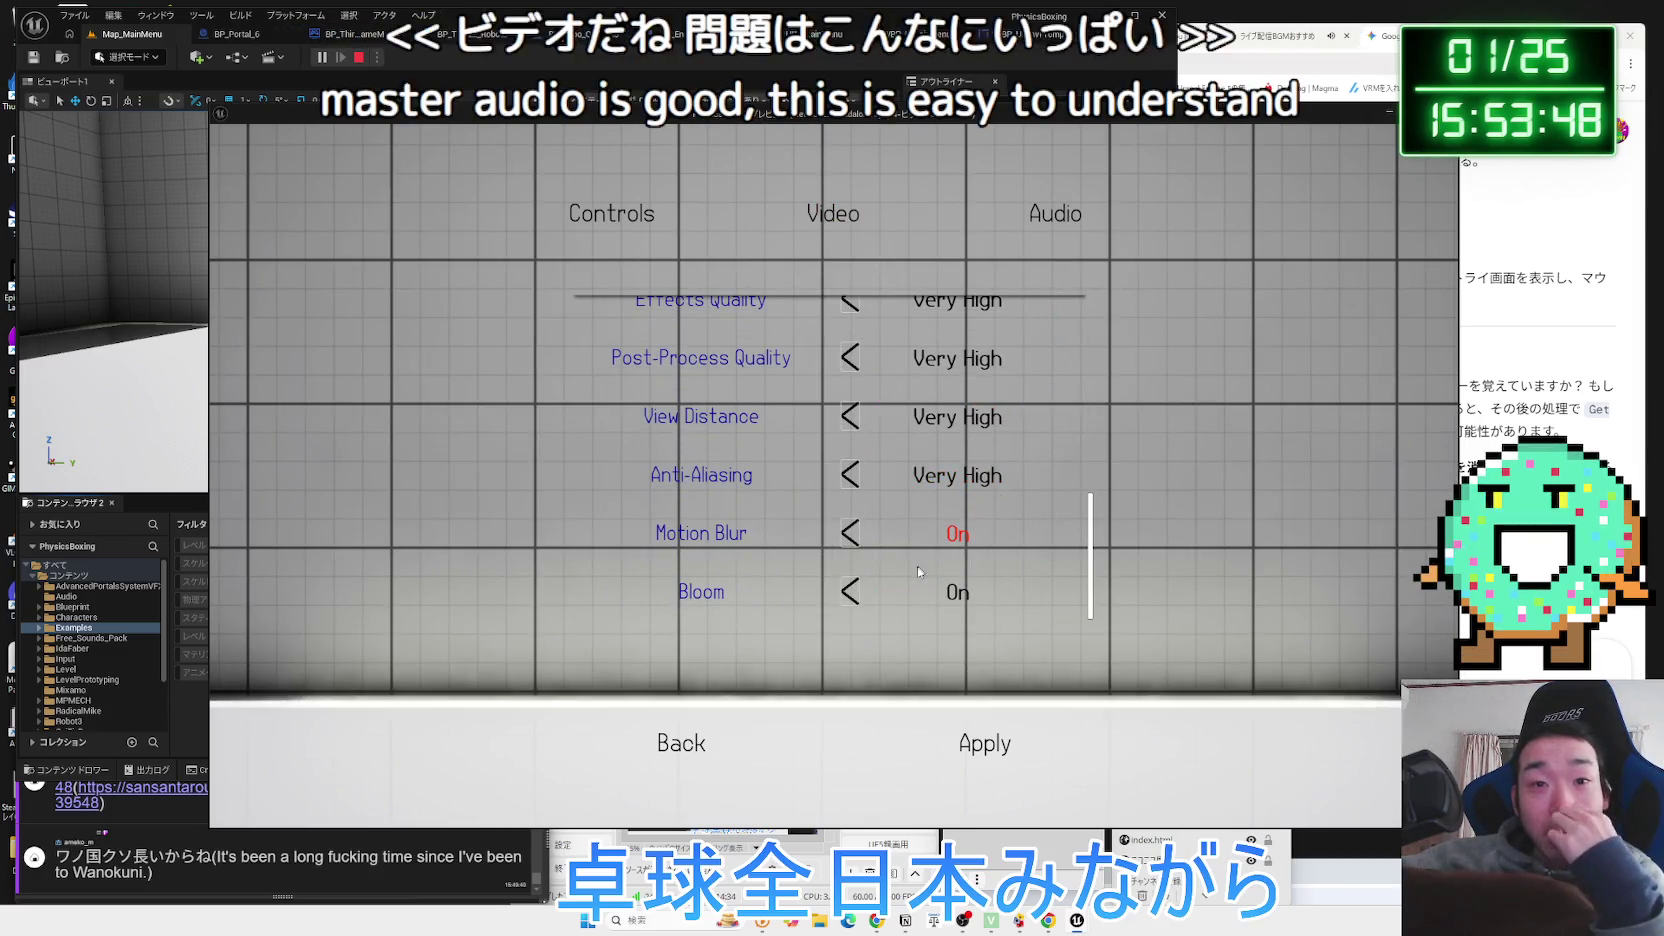
pyautogui.click(849, 592)
pyautogui.click(1065, 592)
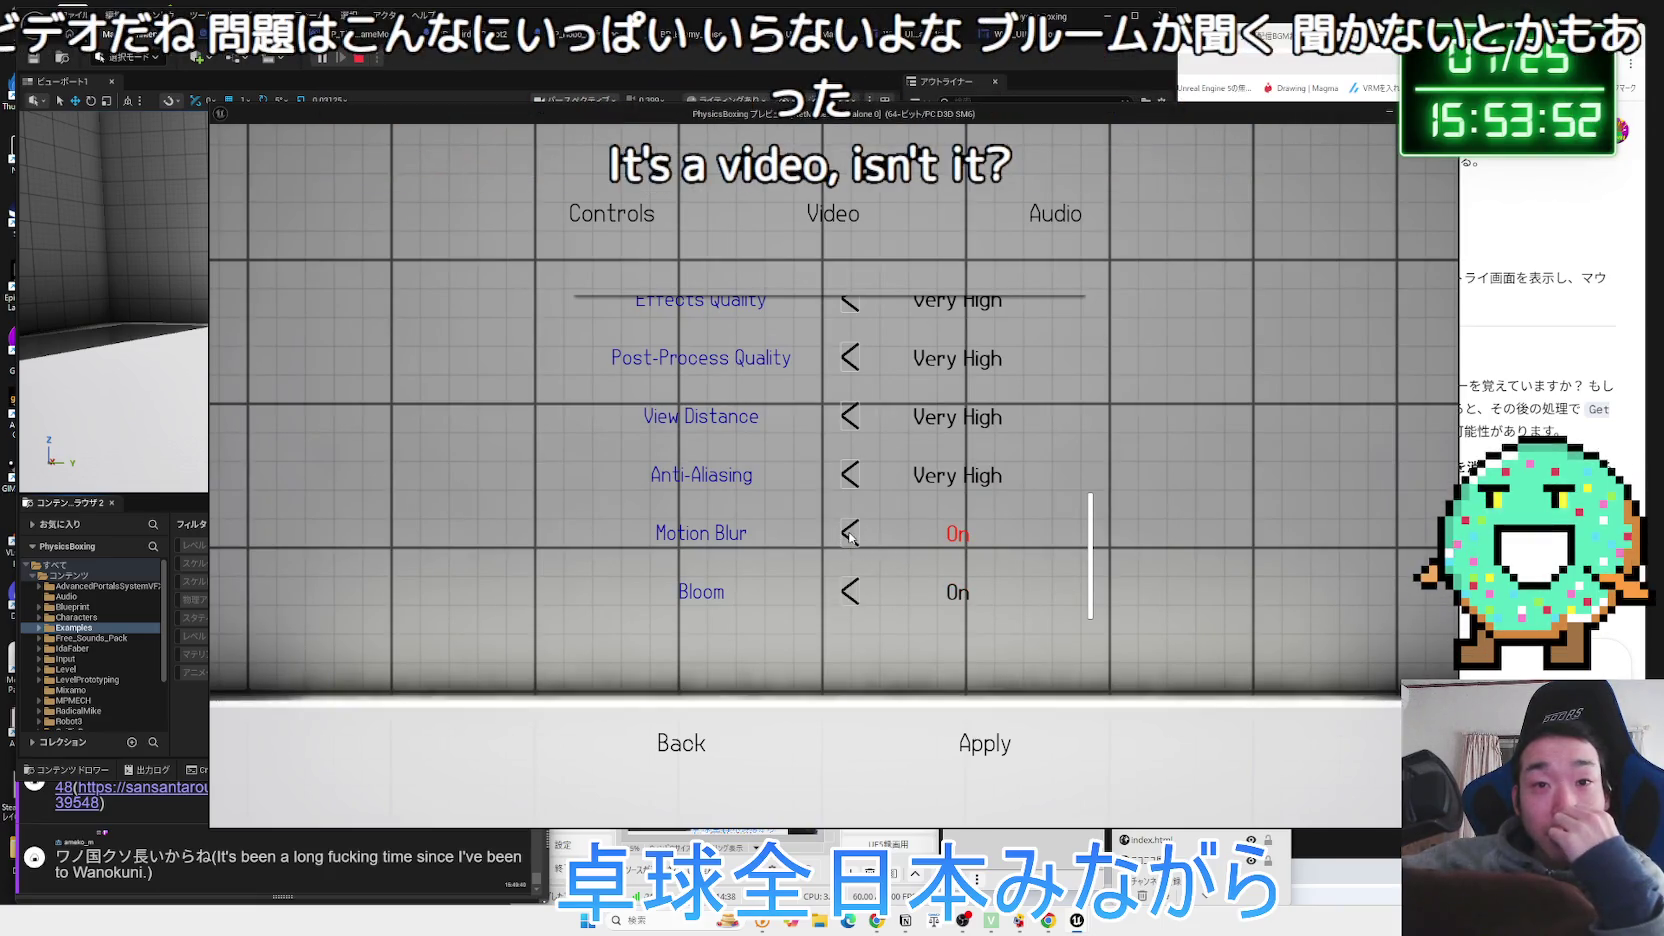
pyautogui.scroll(1, 890, 530)
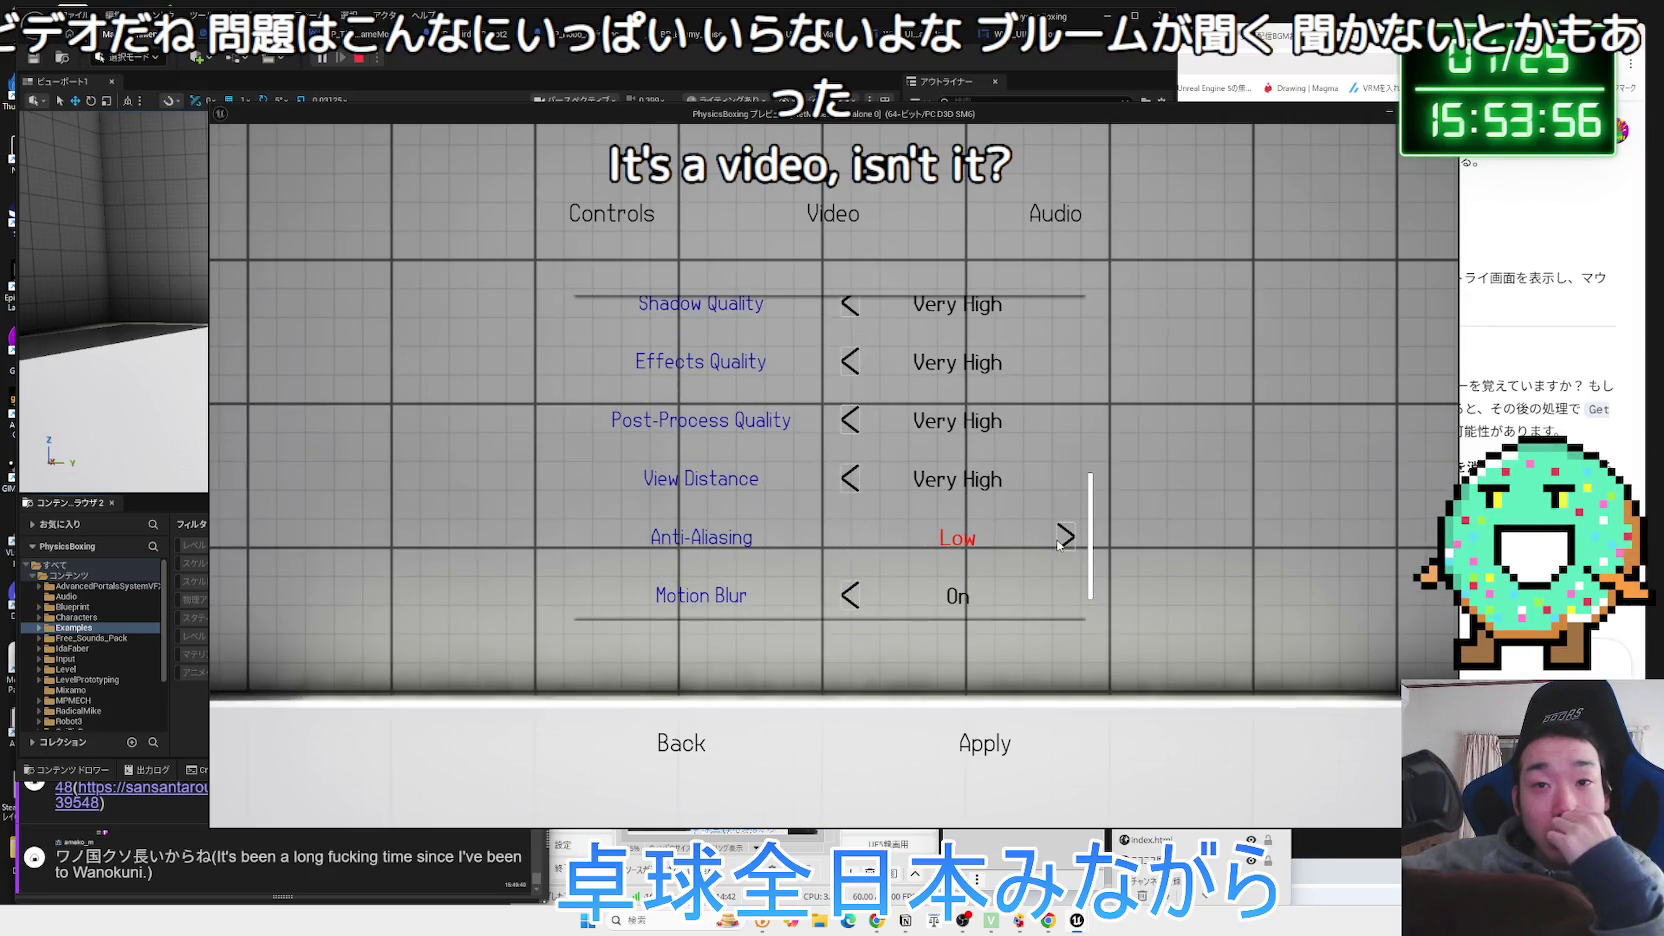
pyautogui.scroll(2, 868, 555)
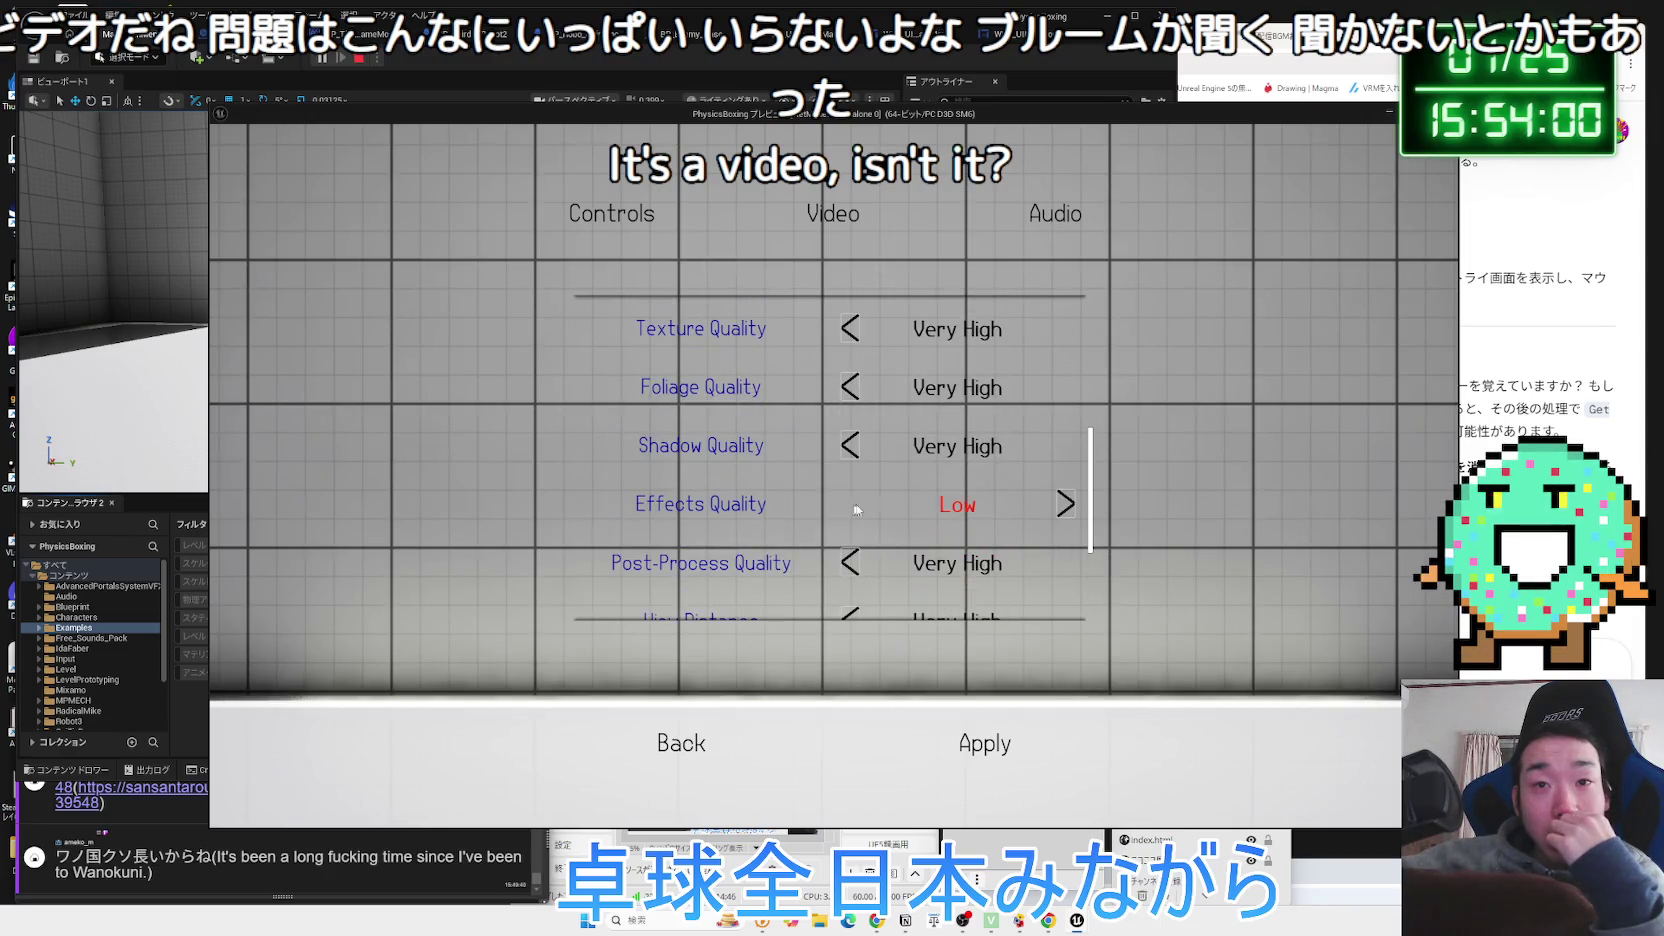
pyautogui.scroll(-1, 1065, 508)
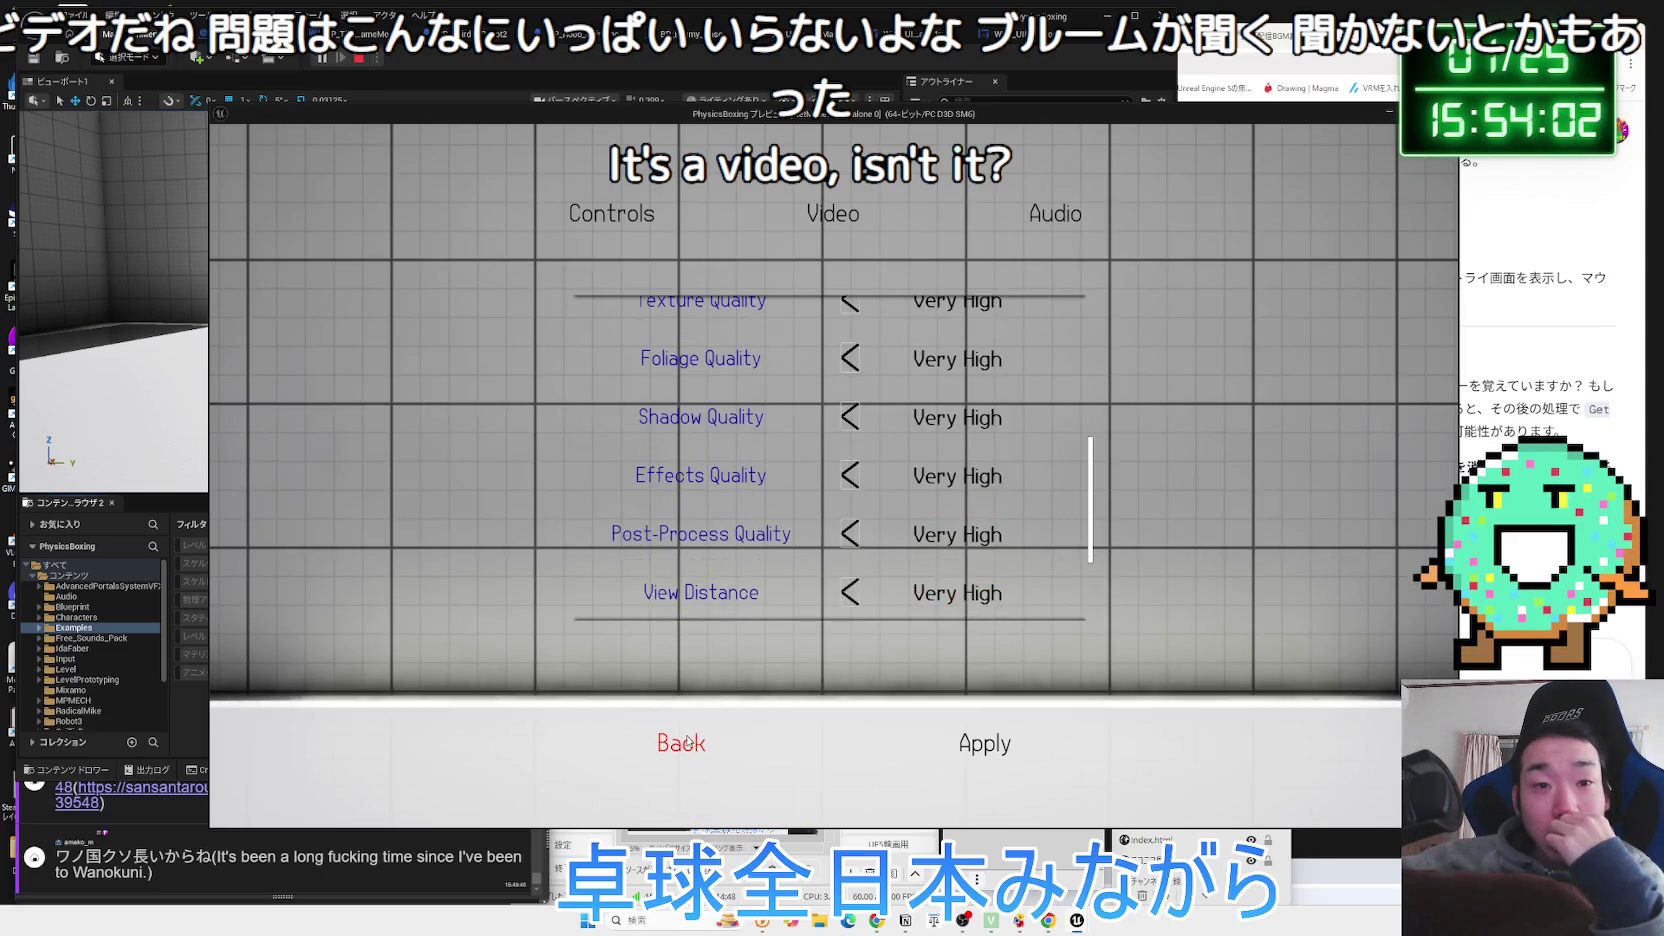
pyautogui.click(683, 742)
pyautogui.click(922, 539)
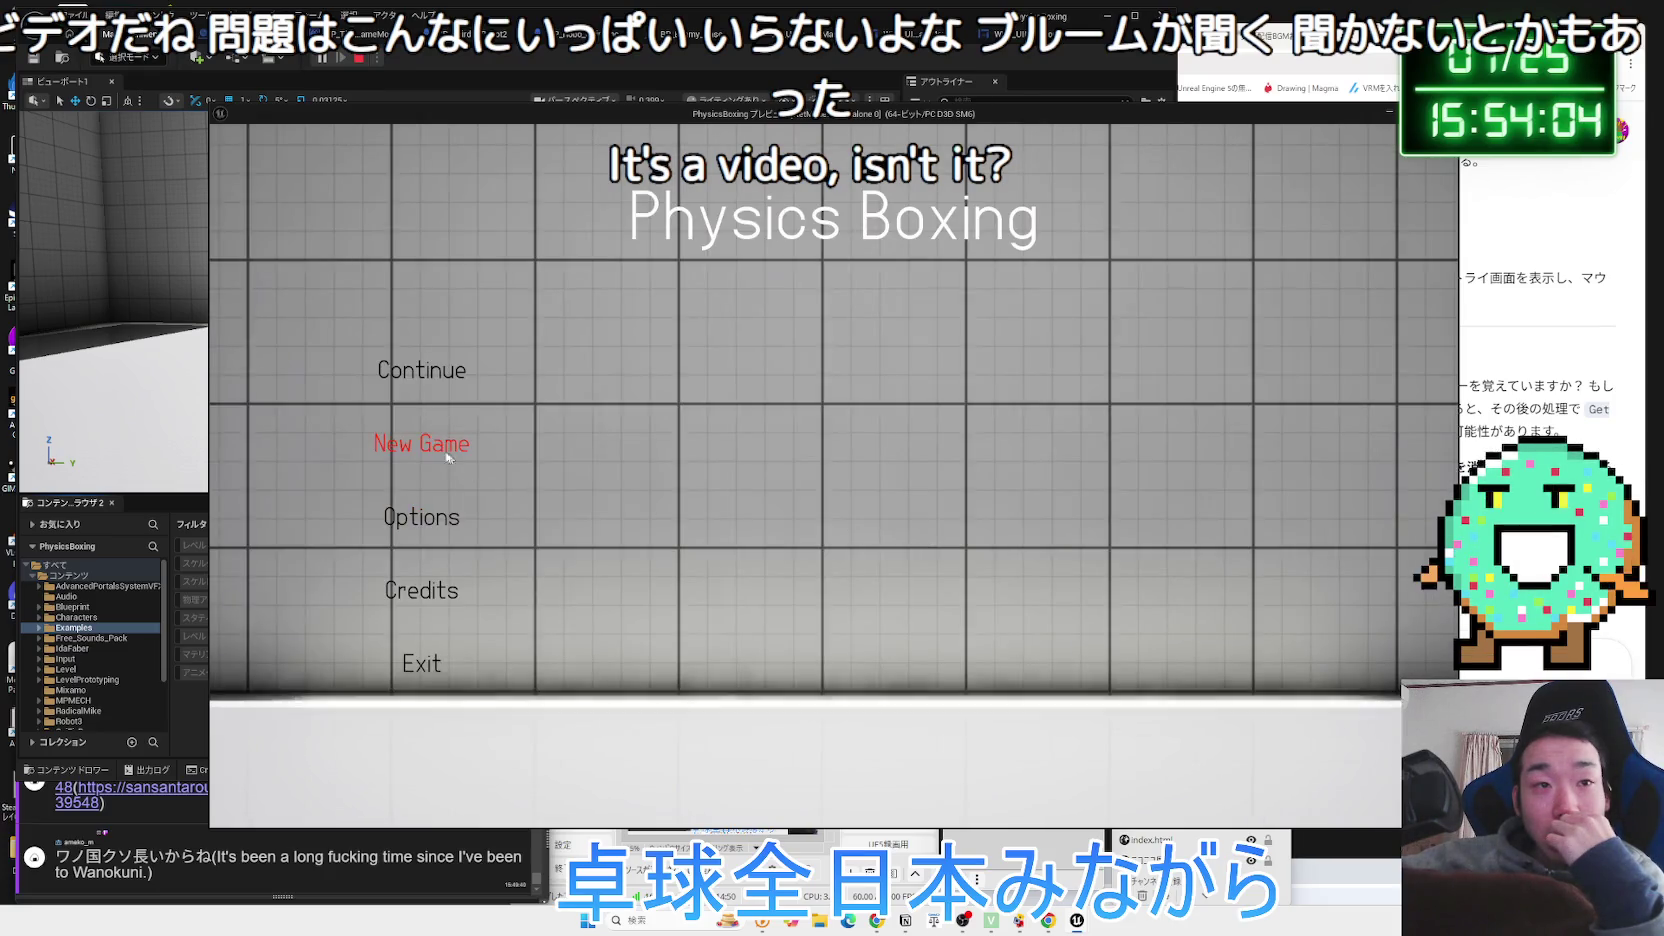
pyautogui.click(426, 444)
# Confirm the new game, pause it, and open the Video options.
pyautogui.click(928, 530)
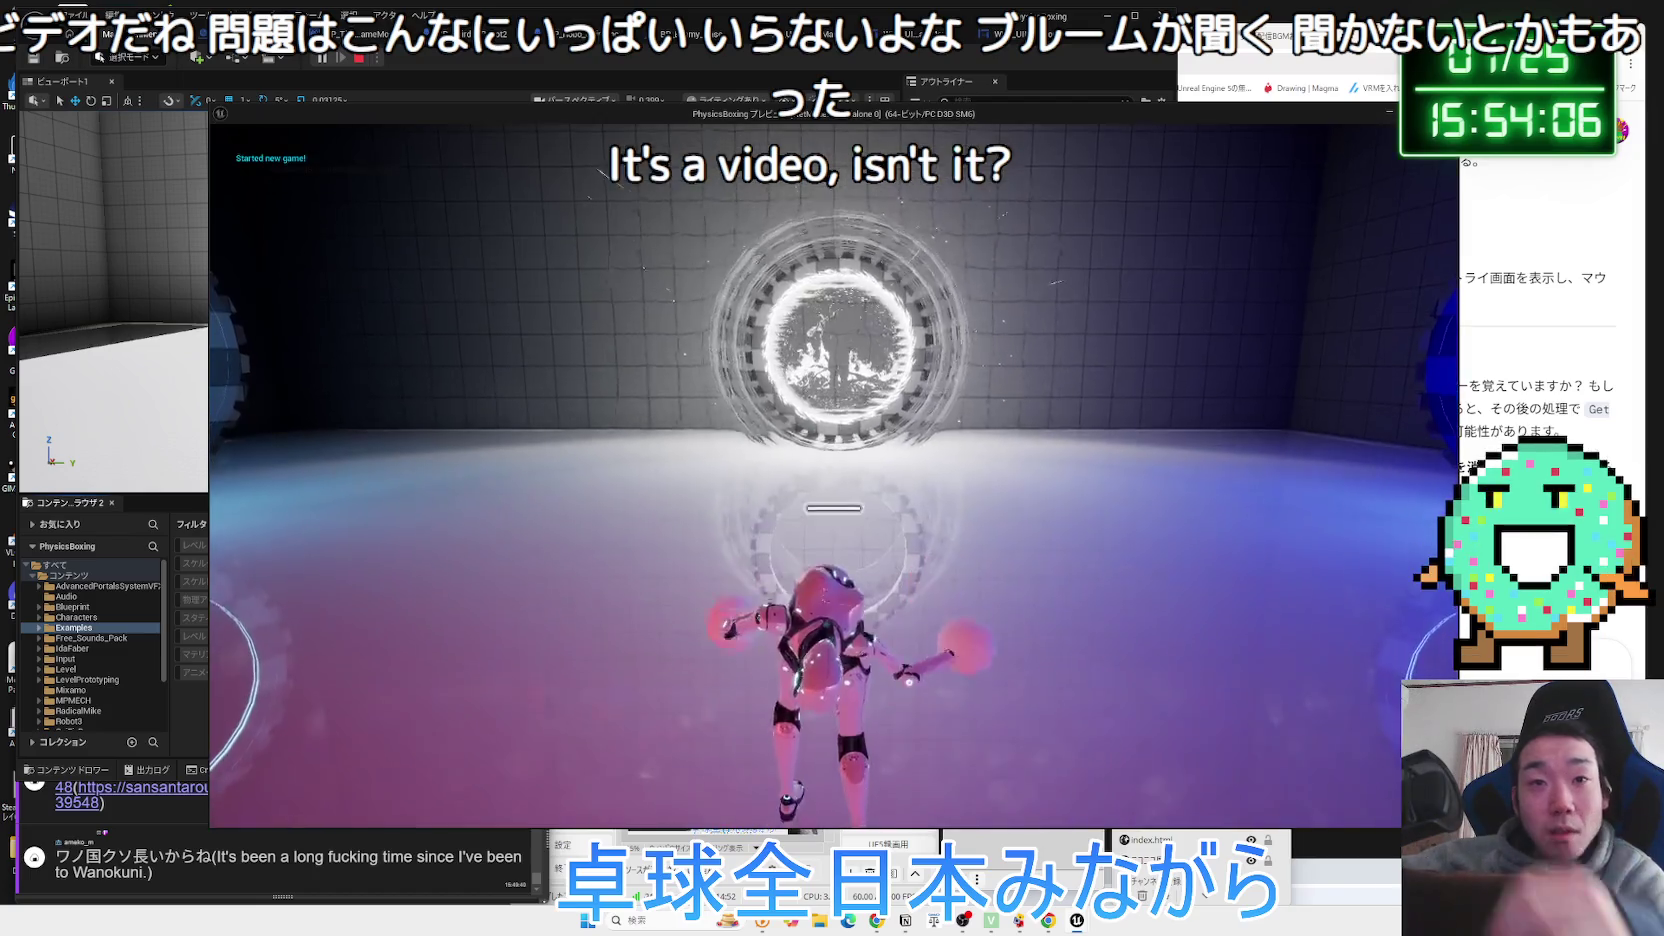
pyautogui.press('Escape')
pyautogui.click(489, 544)
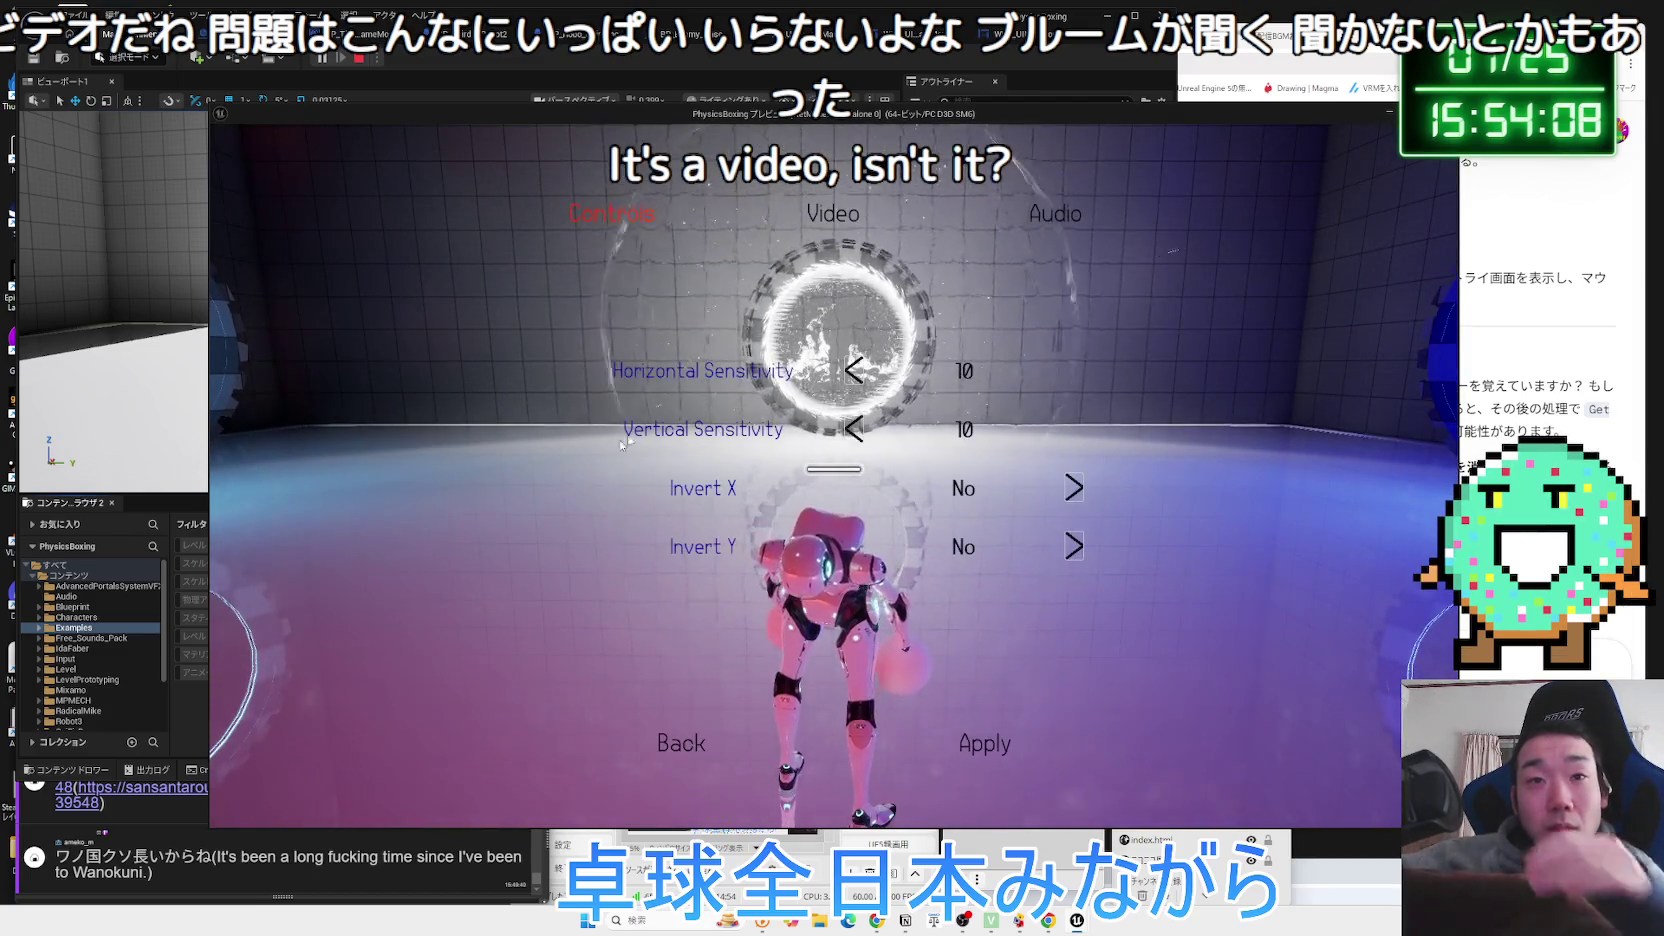
pyautogui.click(790, 216)
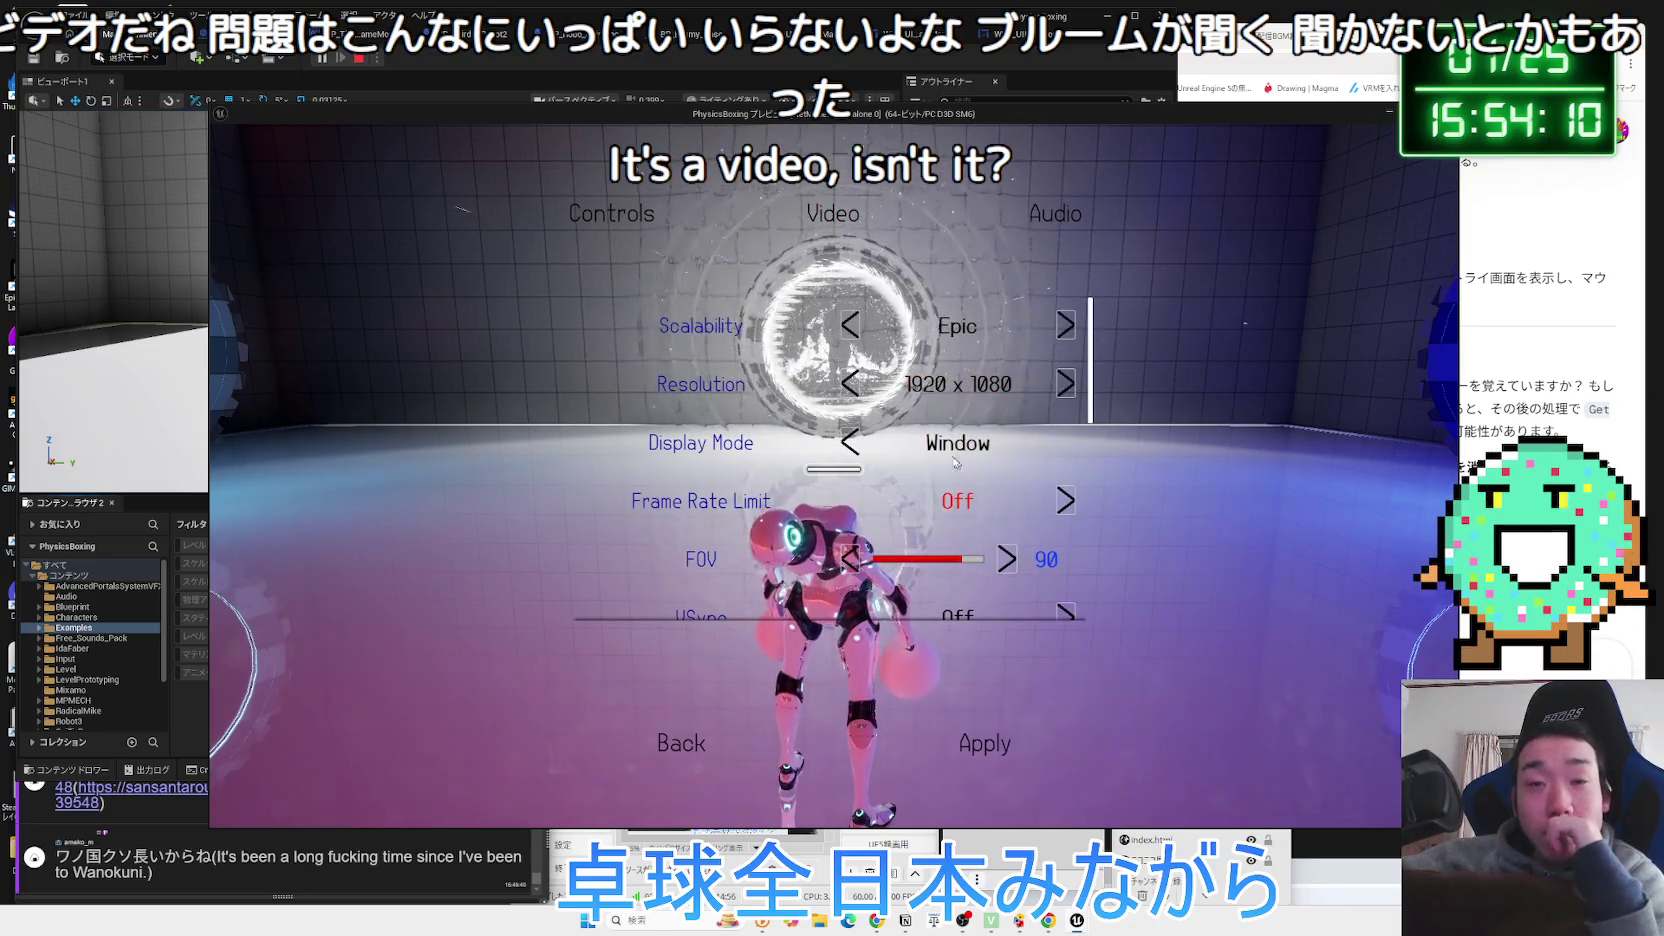
pyautogui.scroll(-1, 1008, 495)
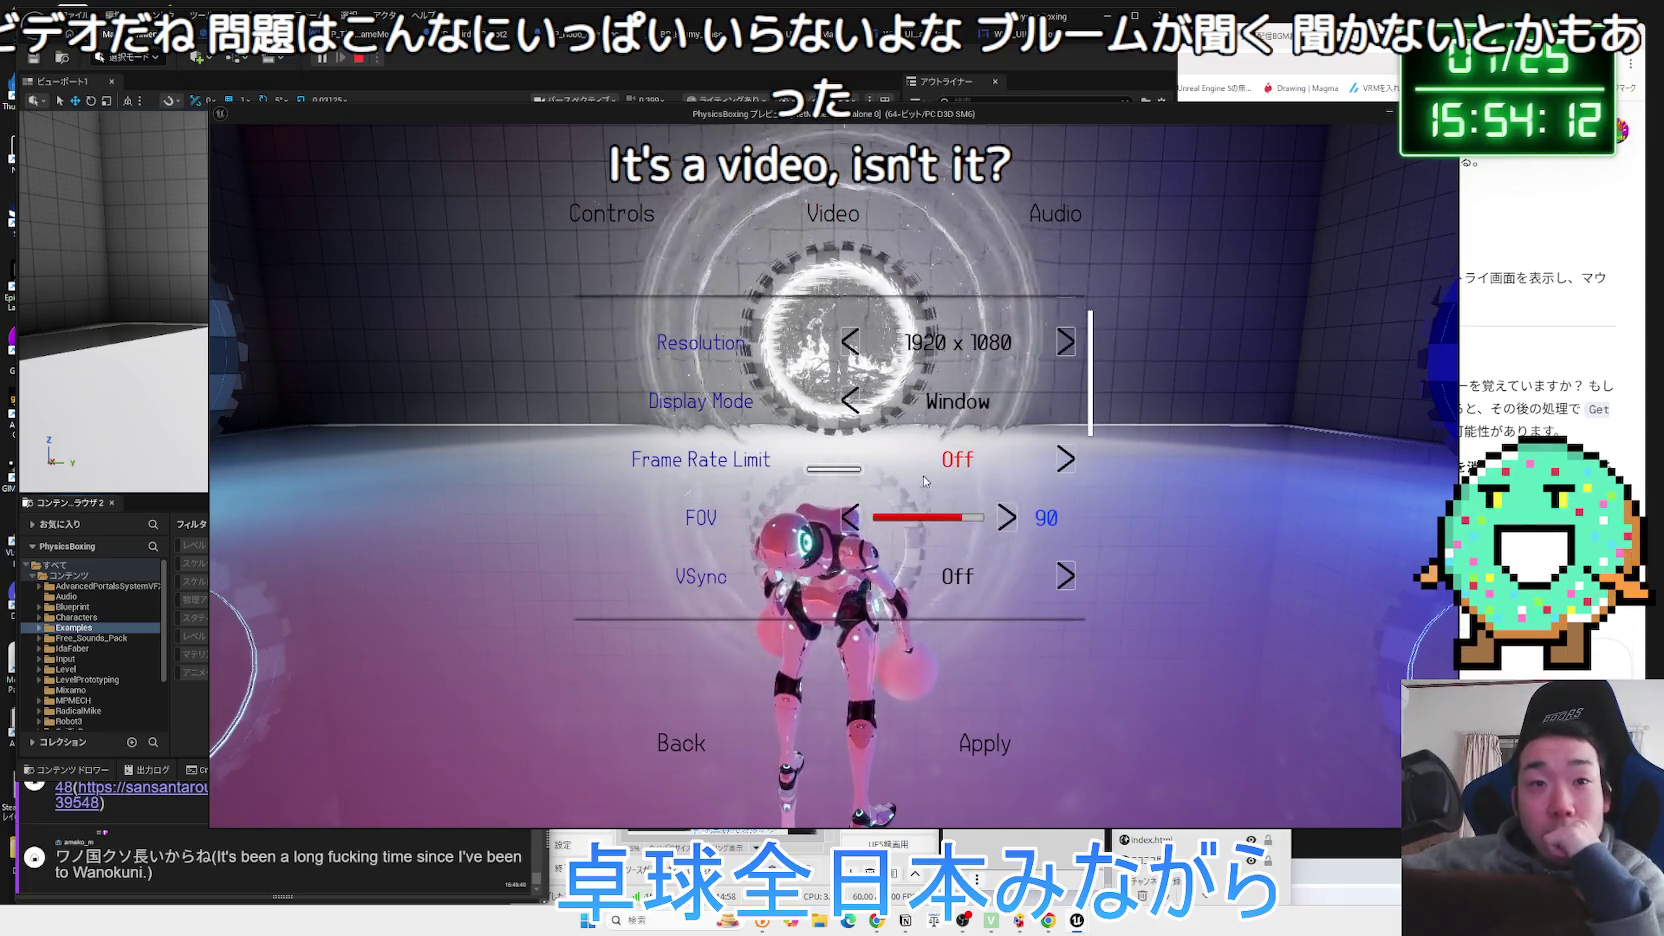
pyautogui.scroll(1, 973, 400)
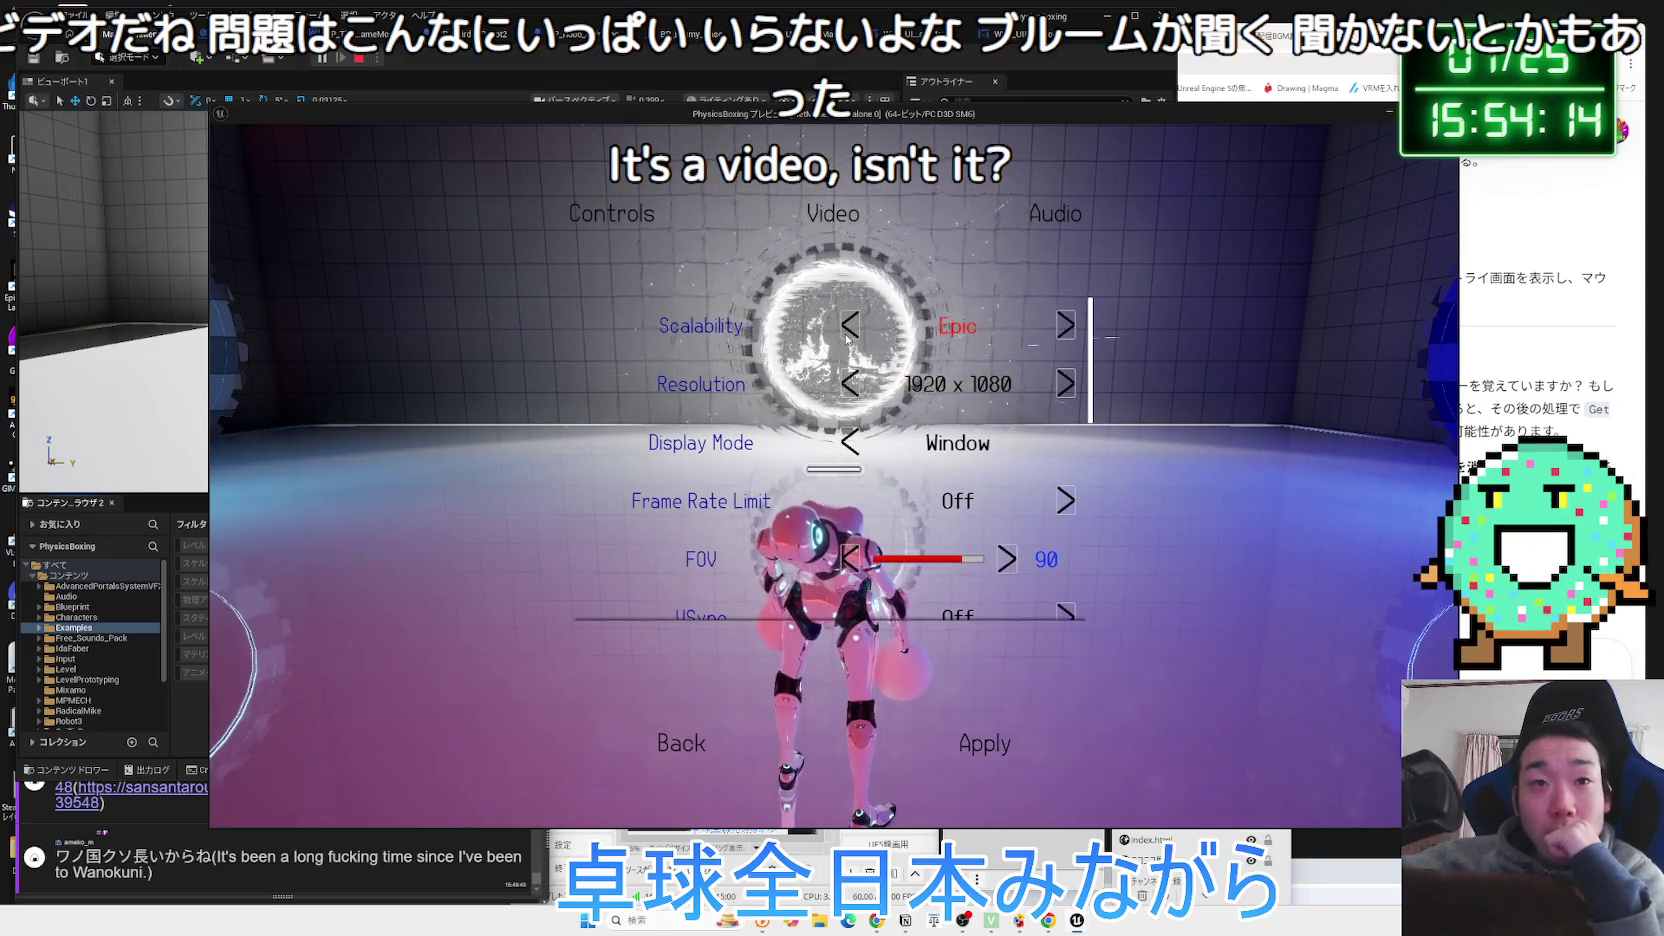
pyautogui.scroll(-1, 1038, 462)
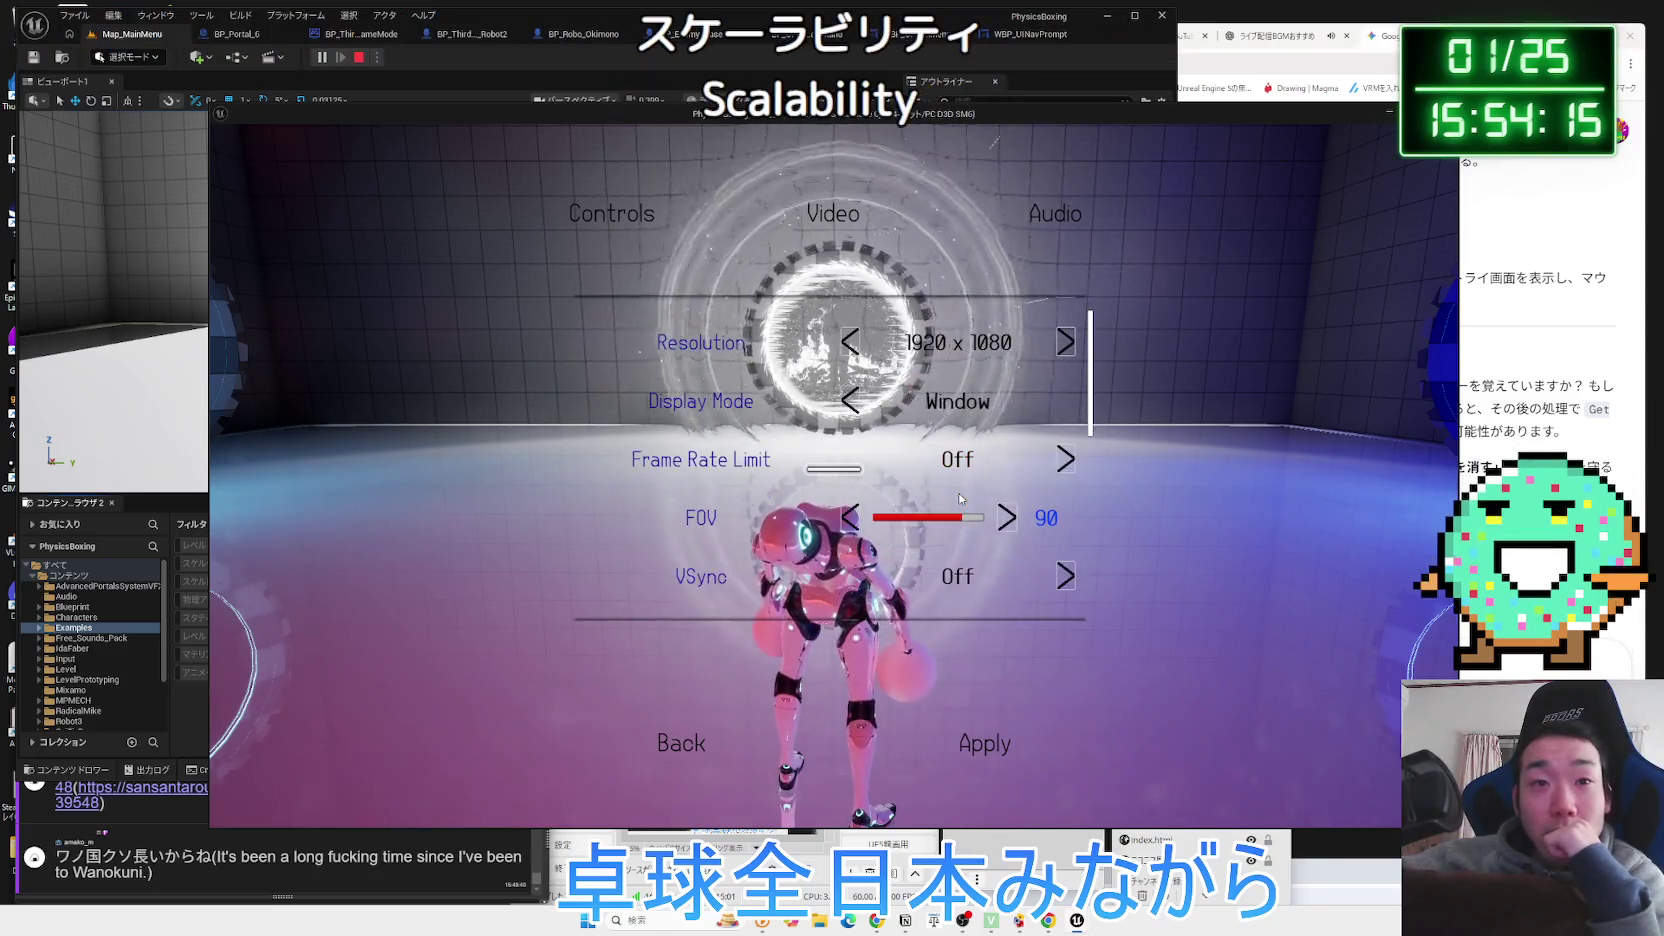
# Try Frame Rate Limit 60 and set it back to Off, then apply FOV 100.
pyautogui.click(1066, 460)
pyautogui.click(1067, 460)
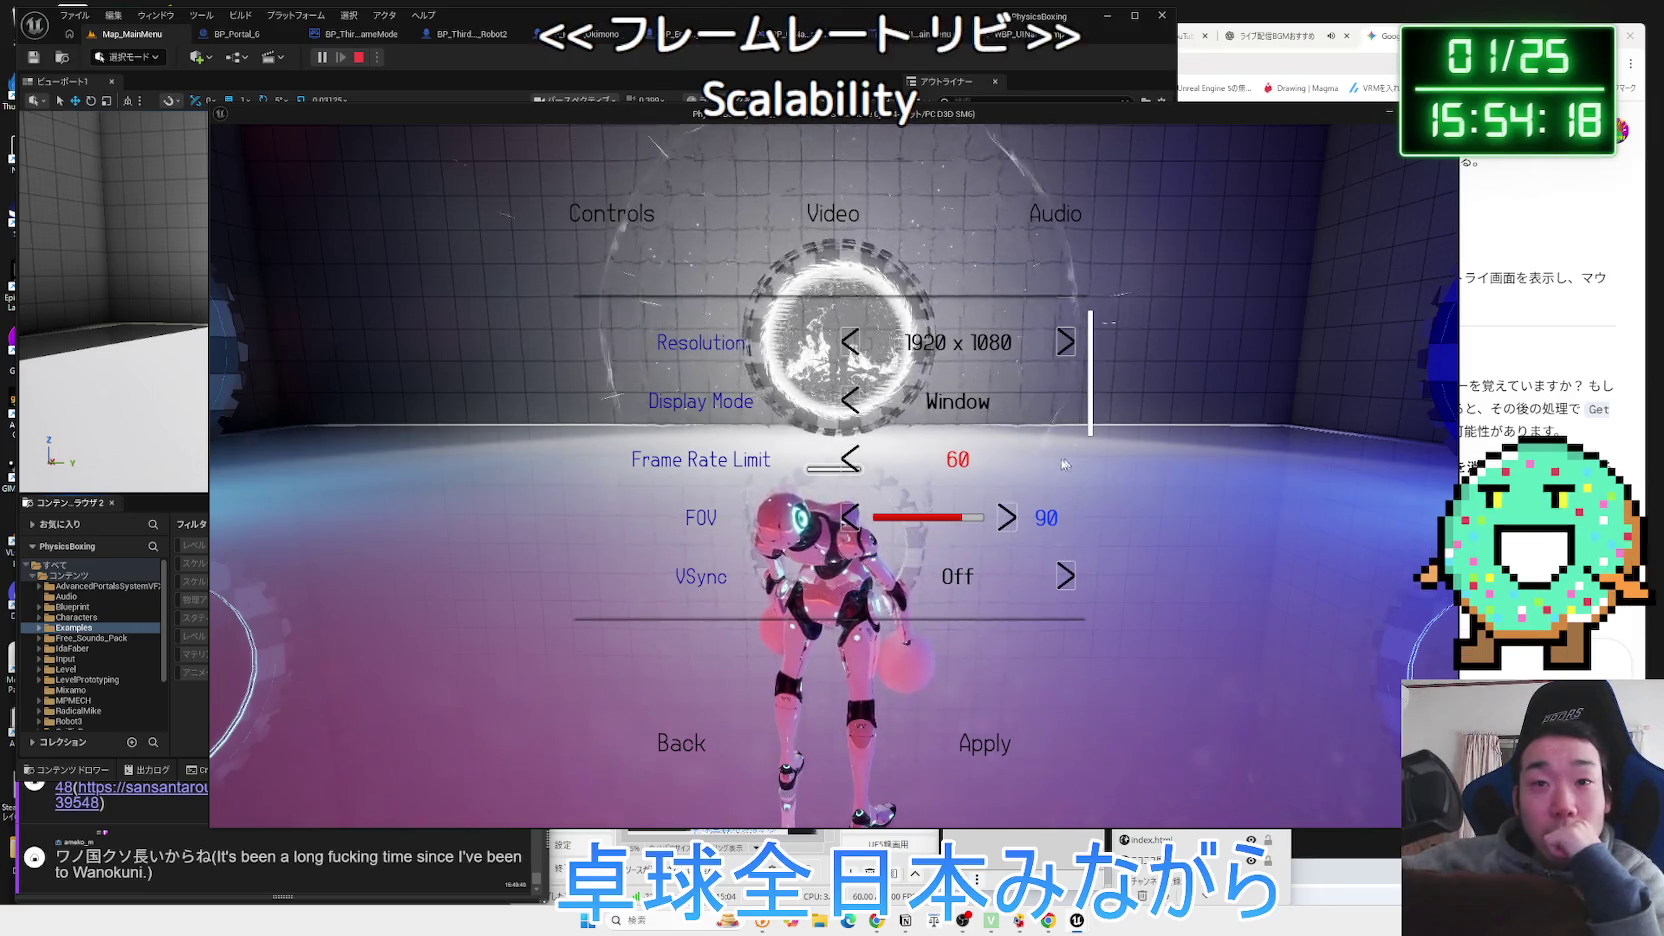
pyautogui.click(1066, 460)
pyautogui.scroll(-1, 955, 520)
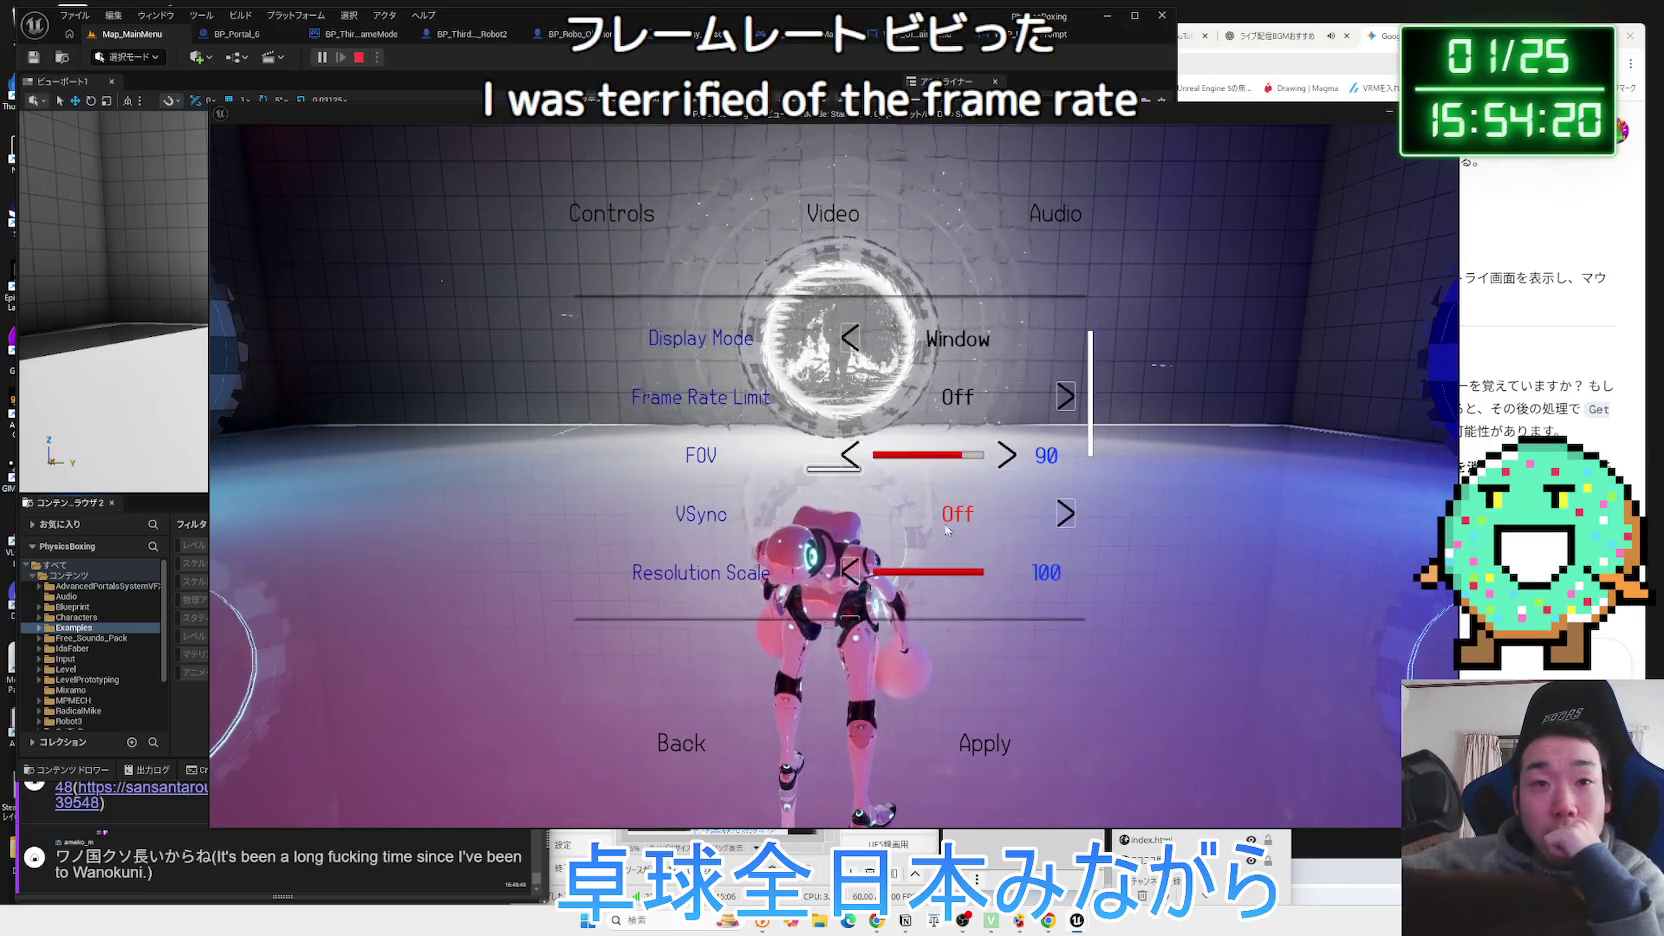
pyautogui.click(1008, 458)
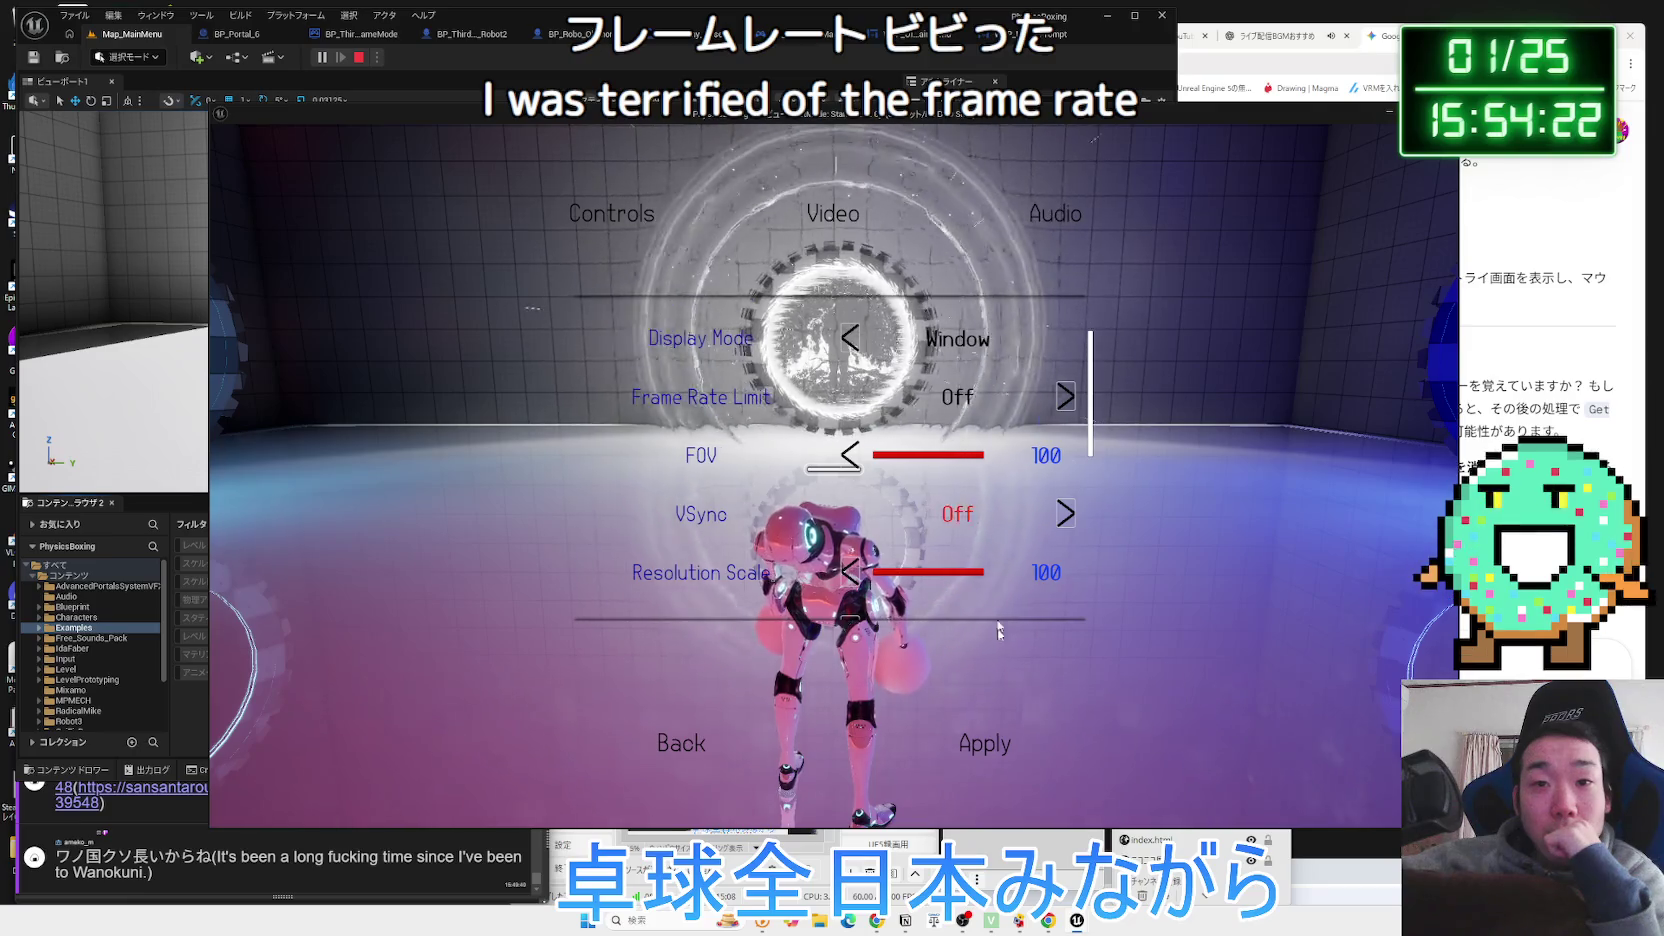
pyautogui.scroll(-1, 1000, 560)
pyautogui.click(994, 745)
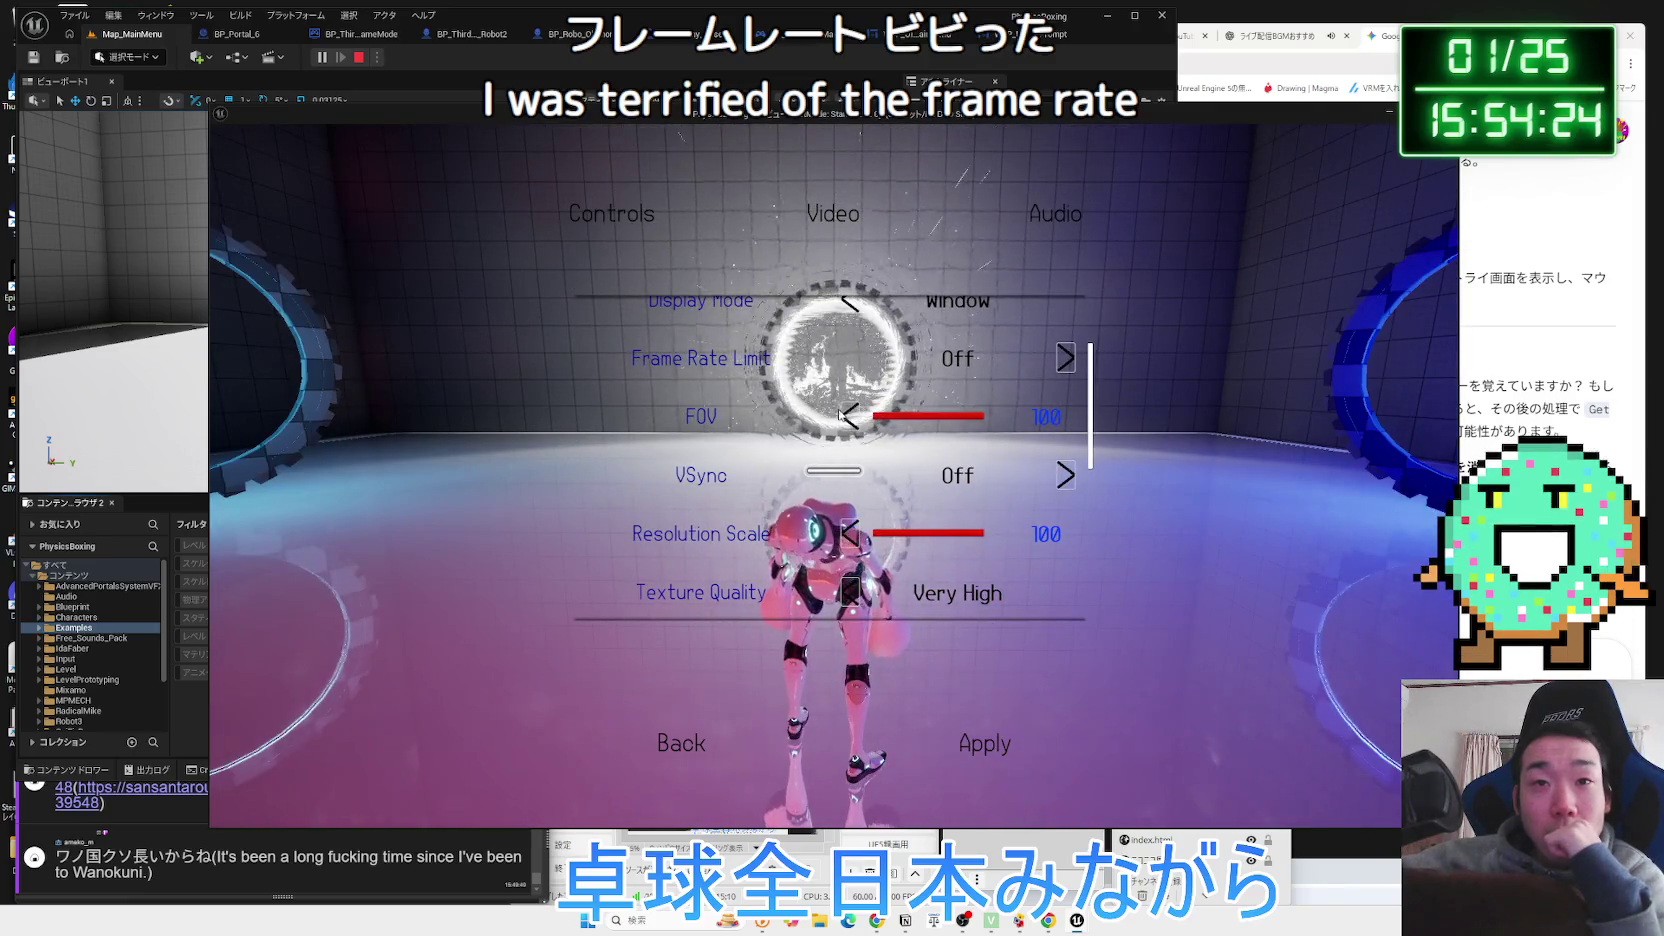
# Apply a narrower FOV of 50, then restore and apply FOV 90.
pyautogui.click(849, 418)
pyautogui.click(849, 418)
pyautogui.click(849, 418)
pyautogui.click(849, 418)
pyautogui.click(849, 418)
pyautogui.click(849, 418)
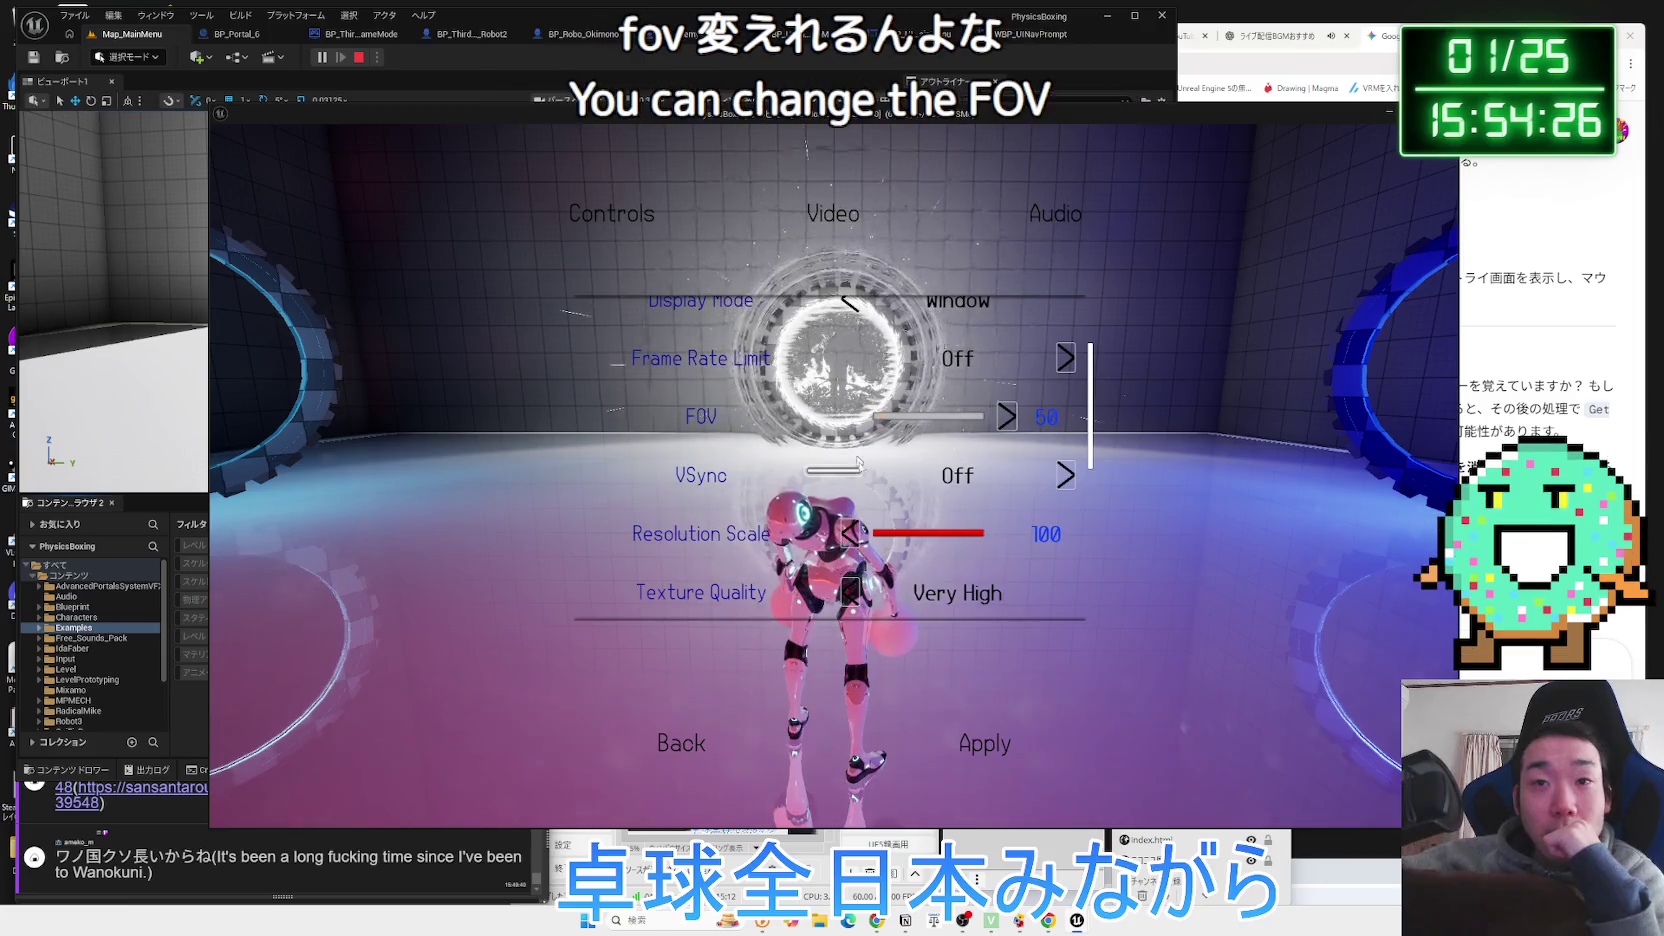
pyautogui.click(993, 745)
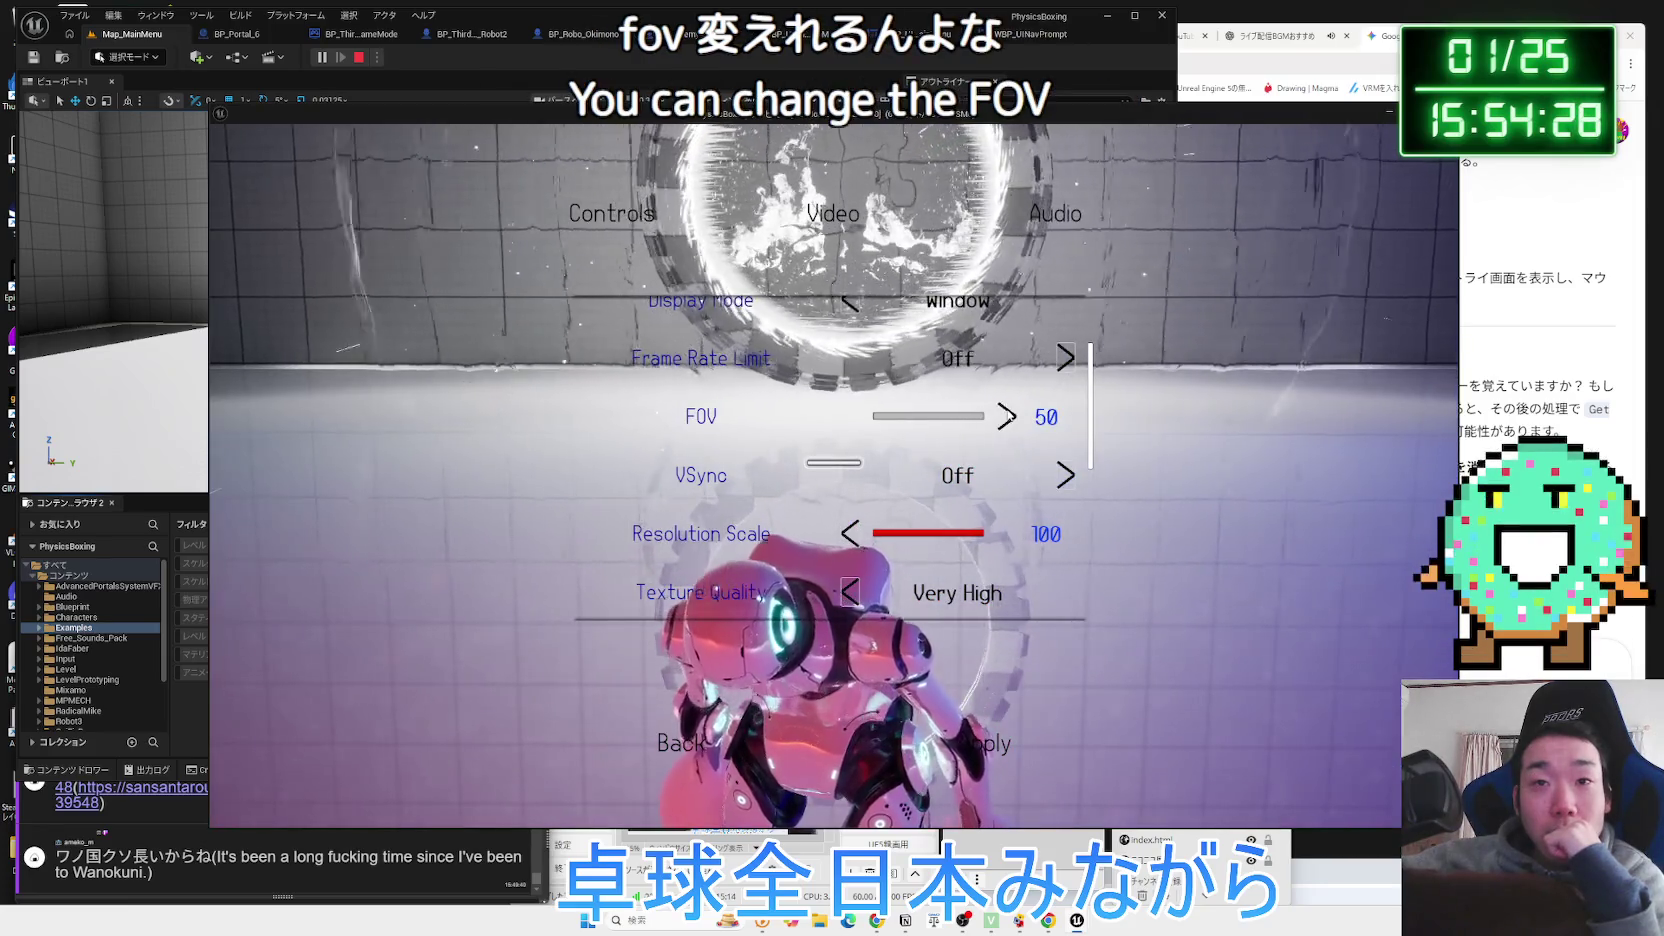
pyautogui.click(1006, 417)
pyautogui.click(1006, 417)
pyautogui.click(1006, 417)
pyautogui.click(1006, 417)
pyautogui.click(1006, 417)
pyautogui.click(1006, 417)
pyautogui.click(1006, 417)
pyautogui.click(1006, 417)
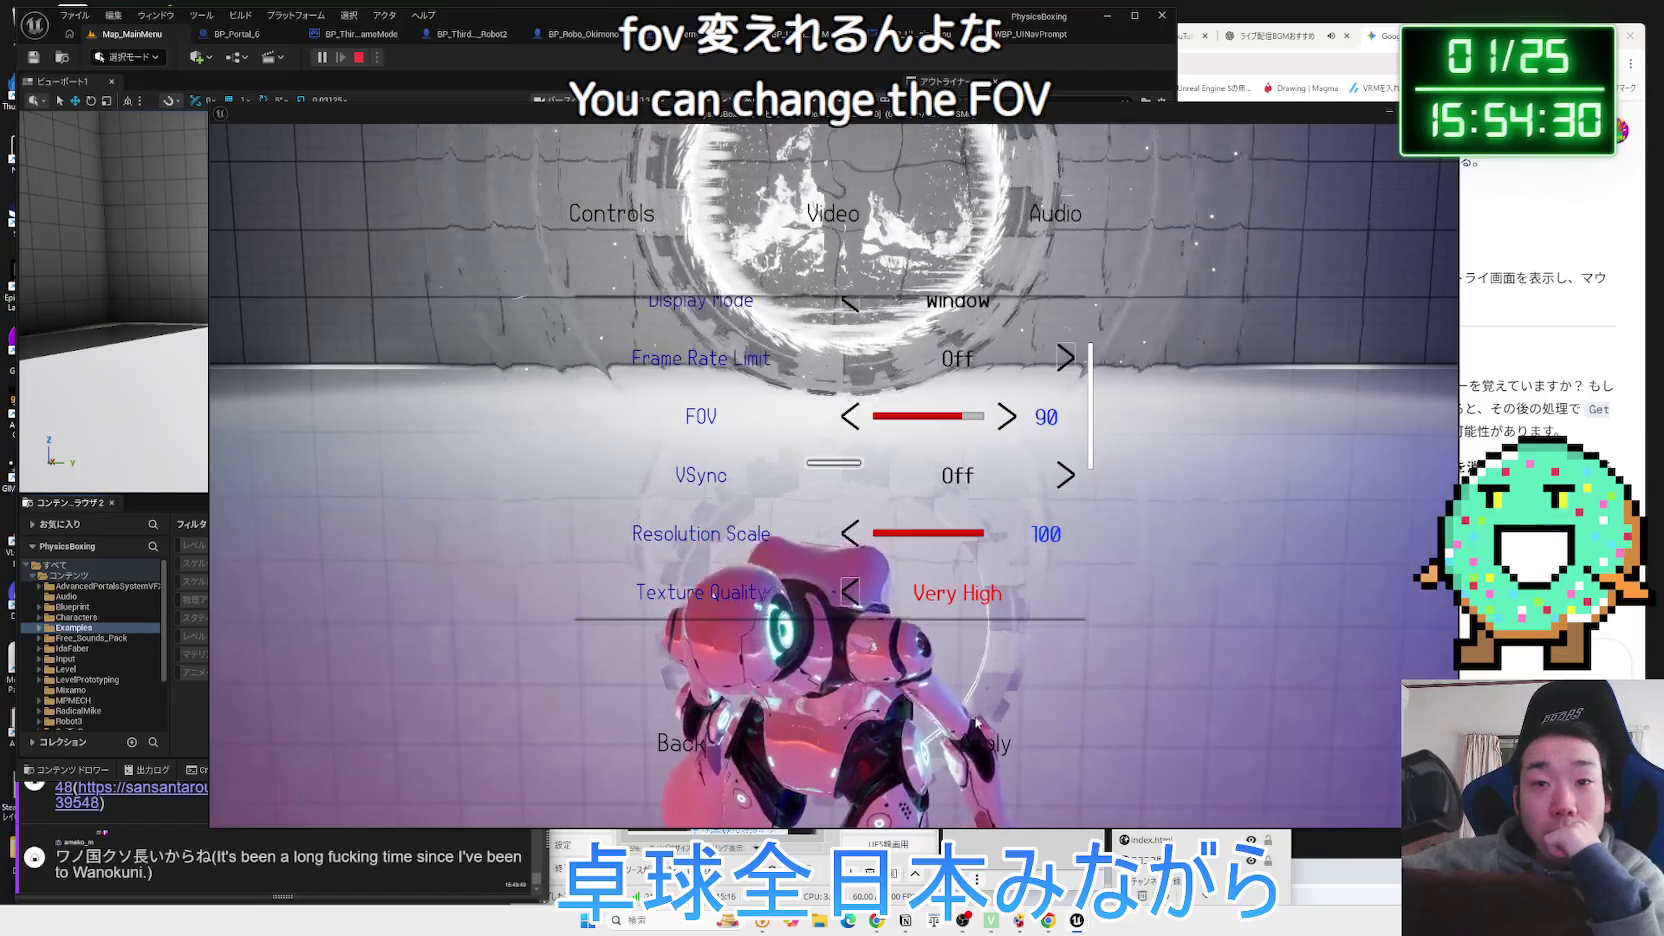
pyautogui.click(980, 740)
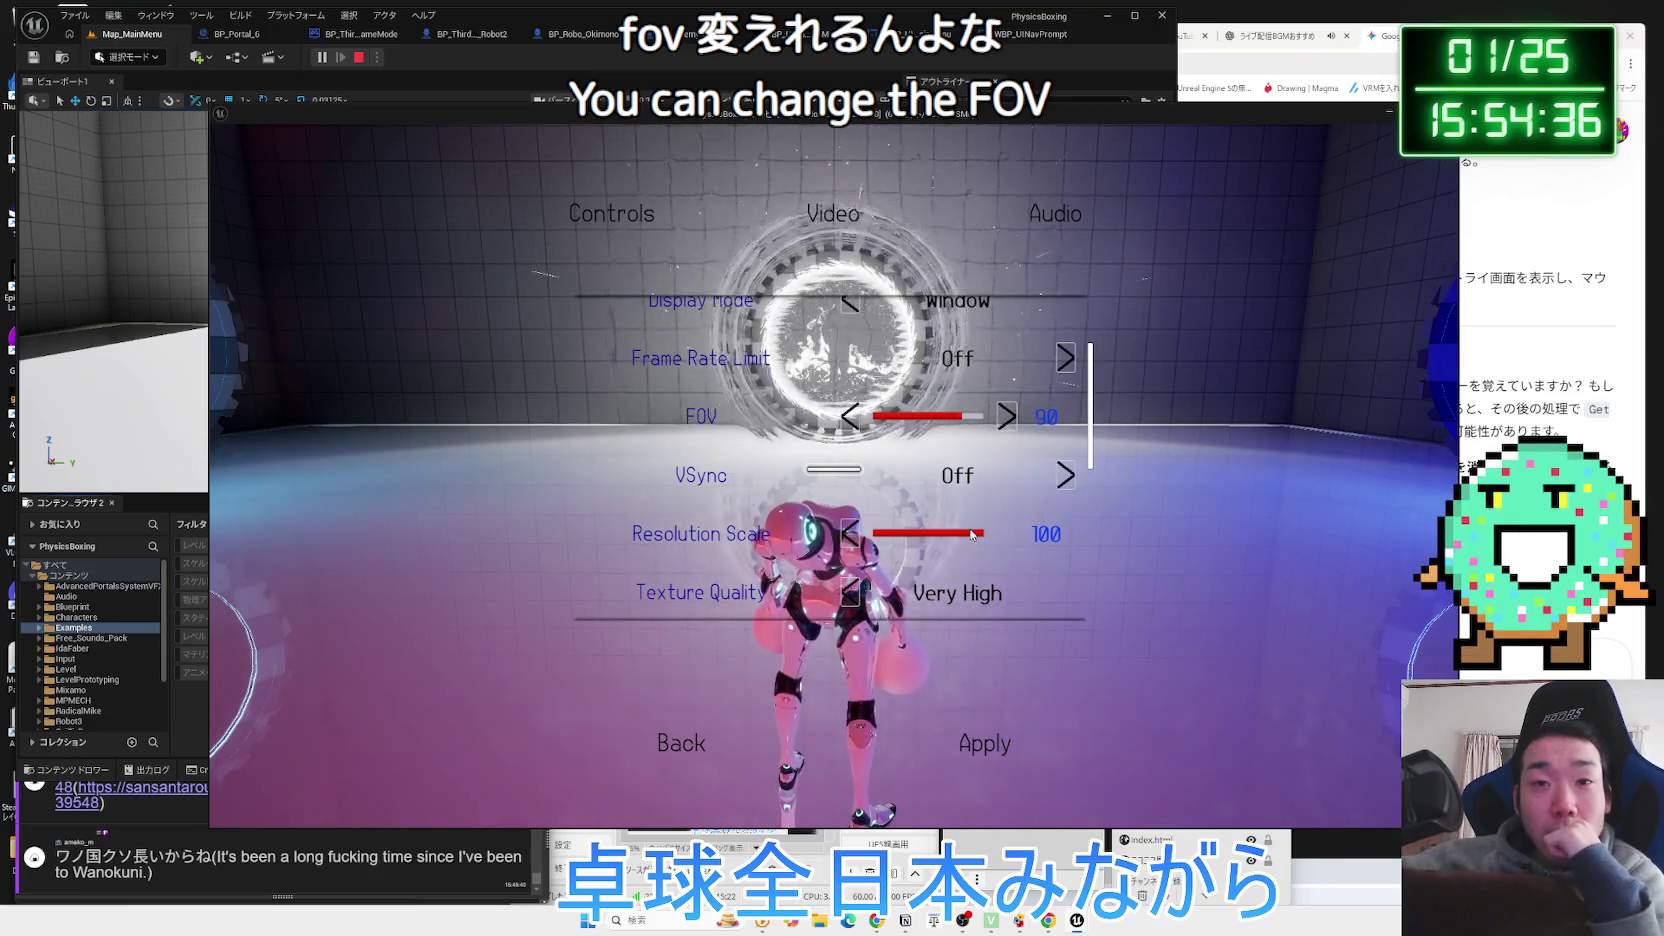
# Apply Resolution Scale 10, then restore and apply Resolution Scale 100.
pyautogui.click(851, 535)
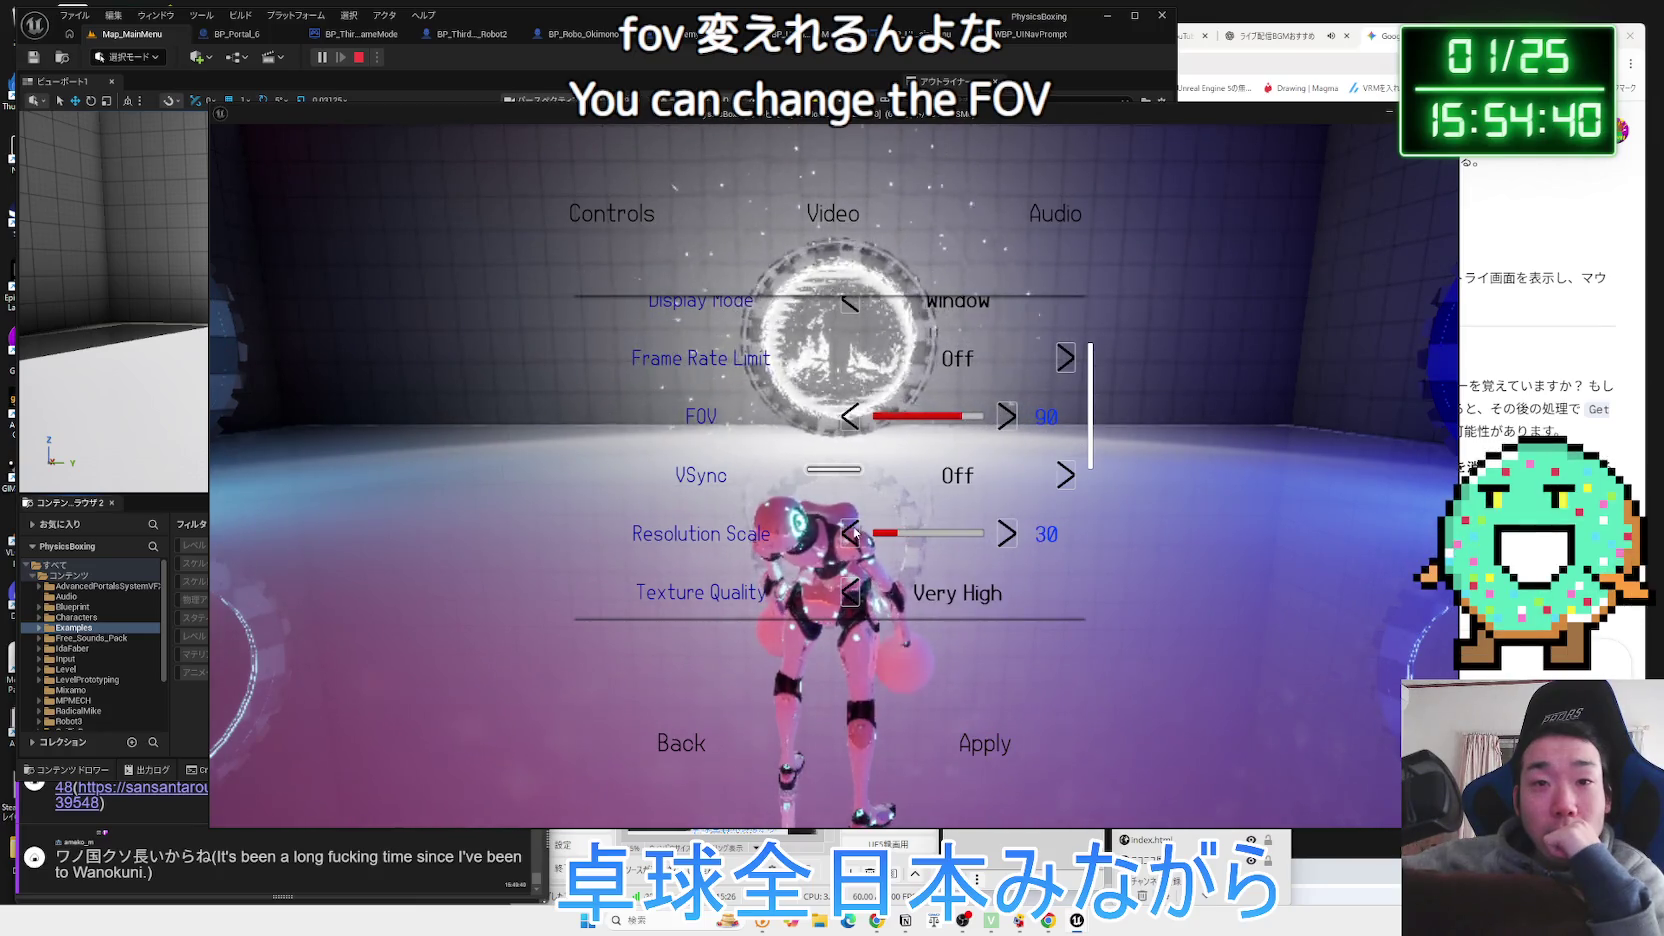
pyautogui.click(980, 746)
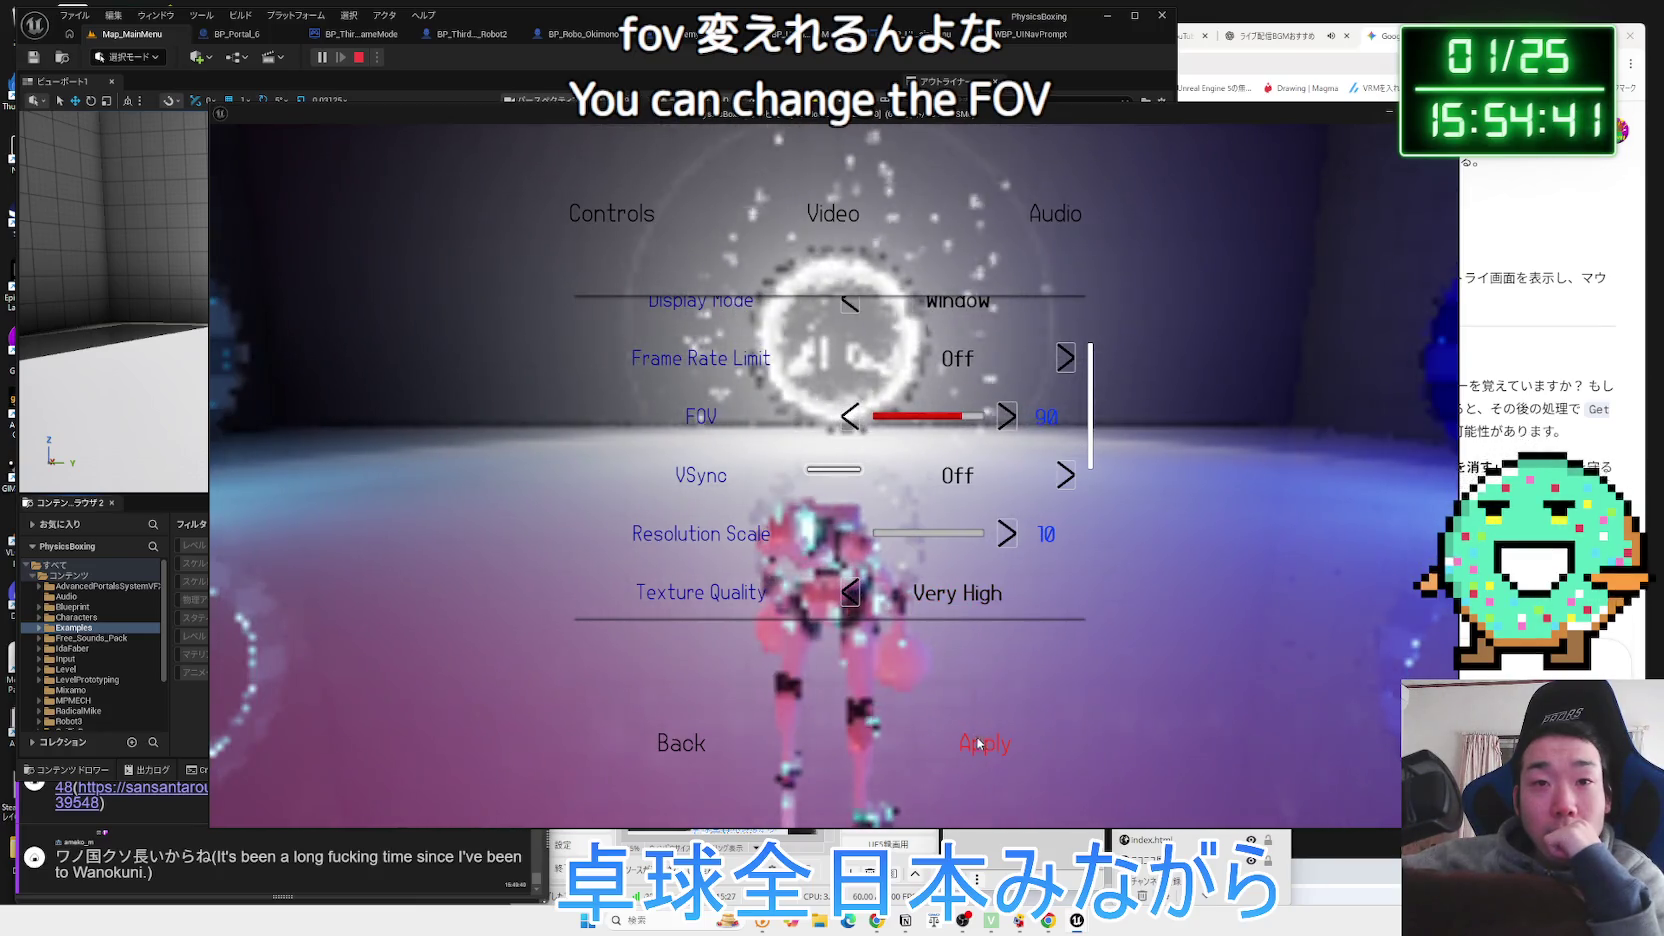
pyautogui.click(1003, 531)
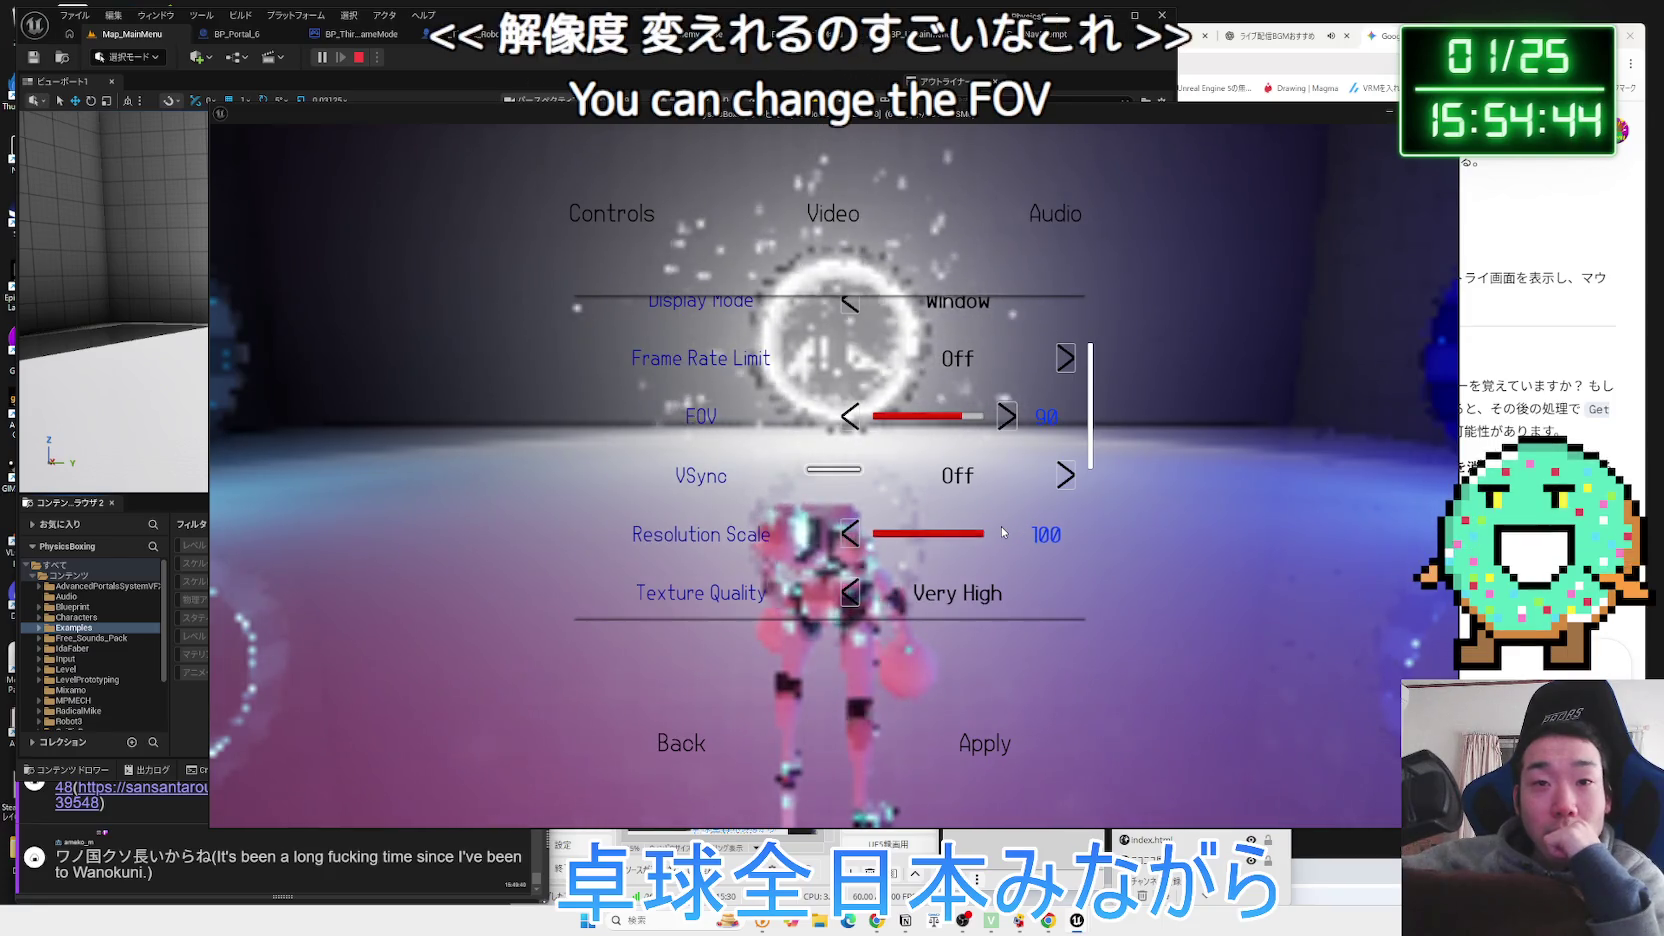
pyautogui.click(995, 746)
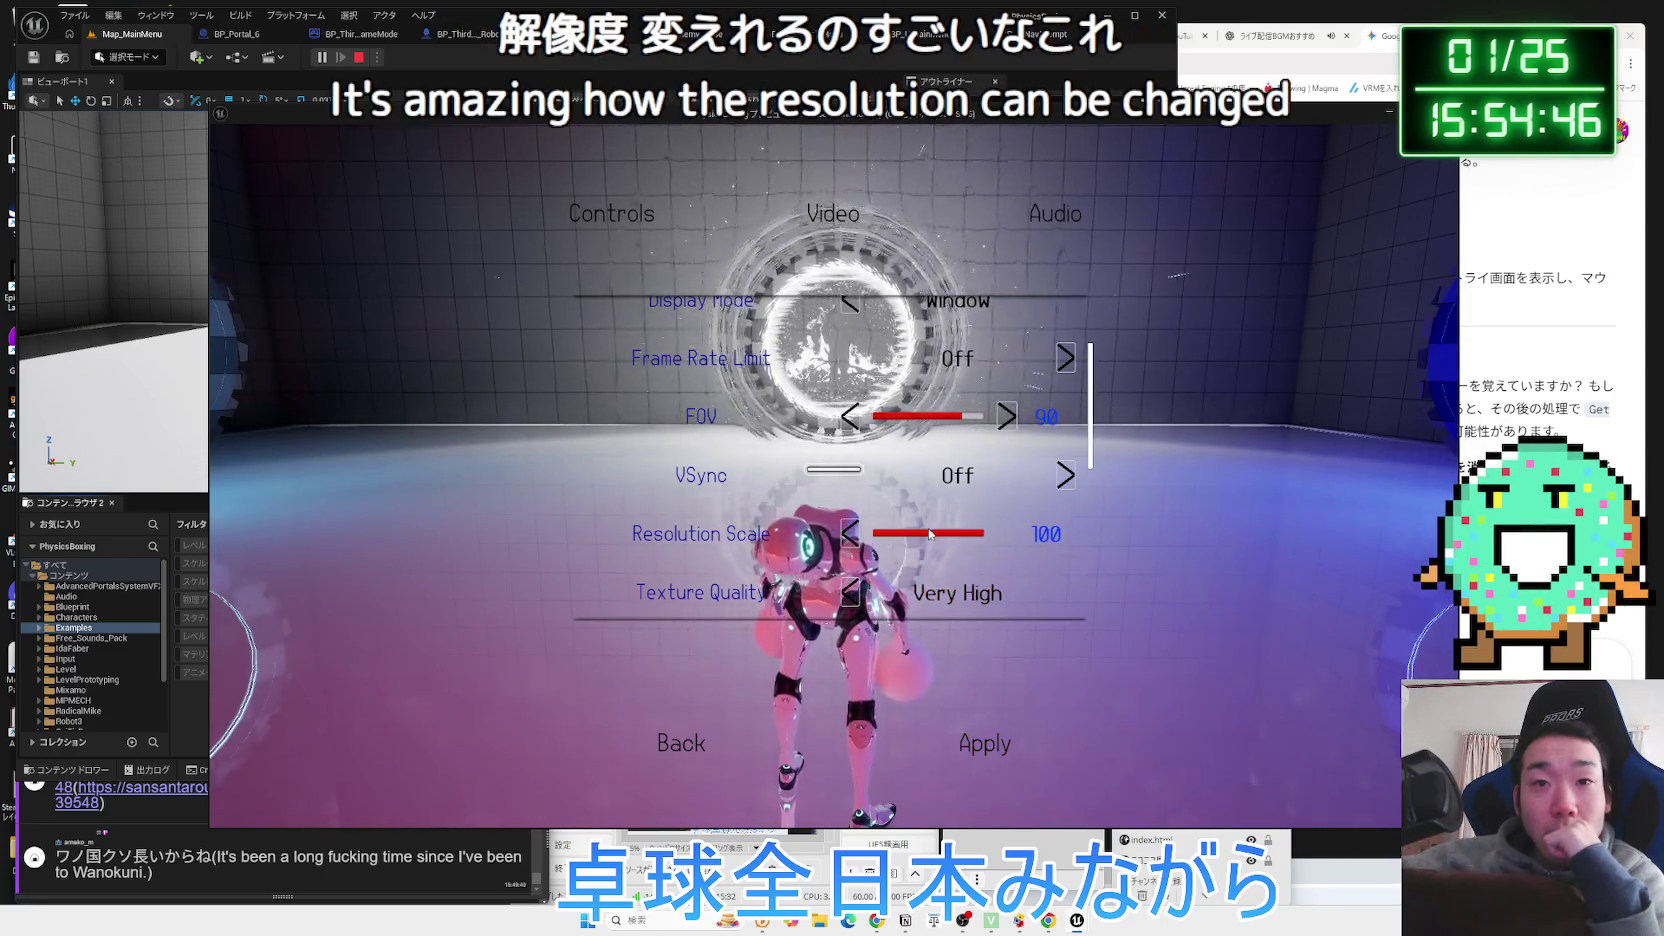
# Lower Scalability from Epic to Medium and return to the pause menu.
pyautogui.scroll(-1, 855, 600)
pyautogui.scroll(-1, 851, 560)
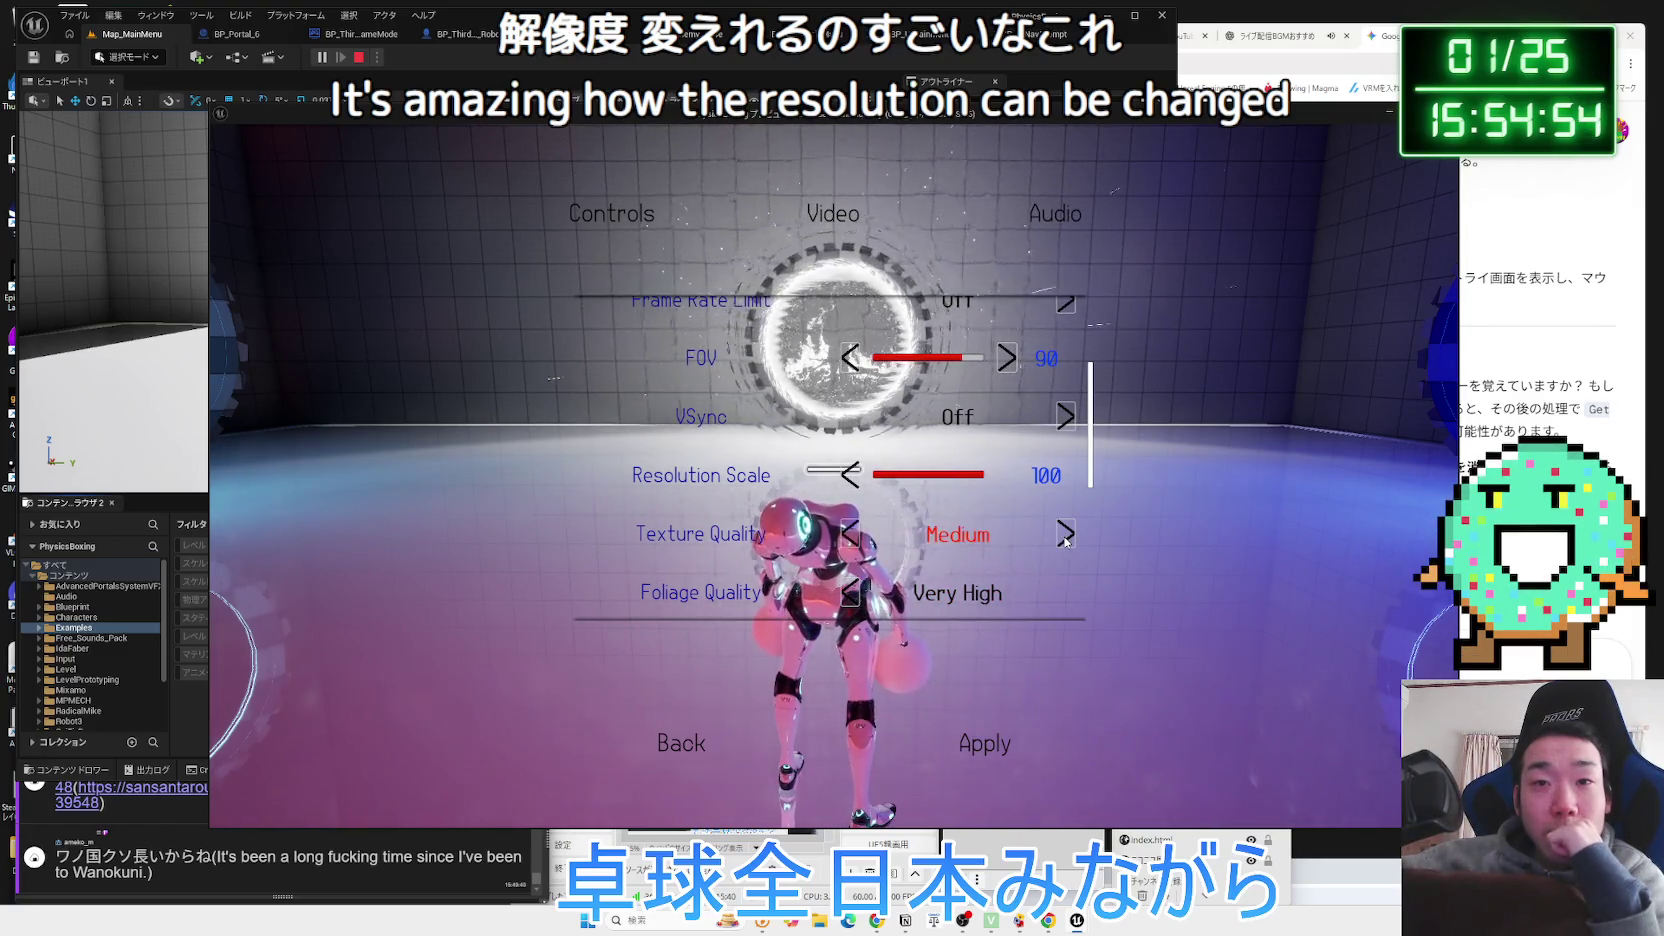
pyautogui.scroll(-5, 946, 565)
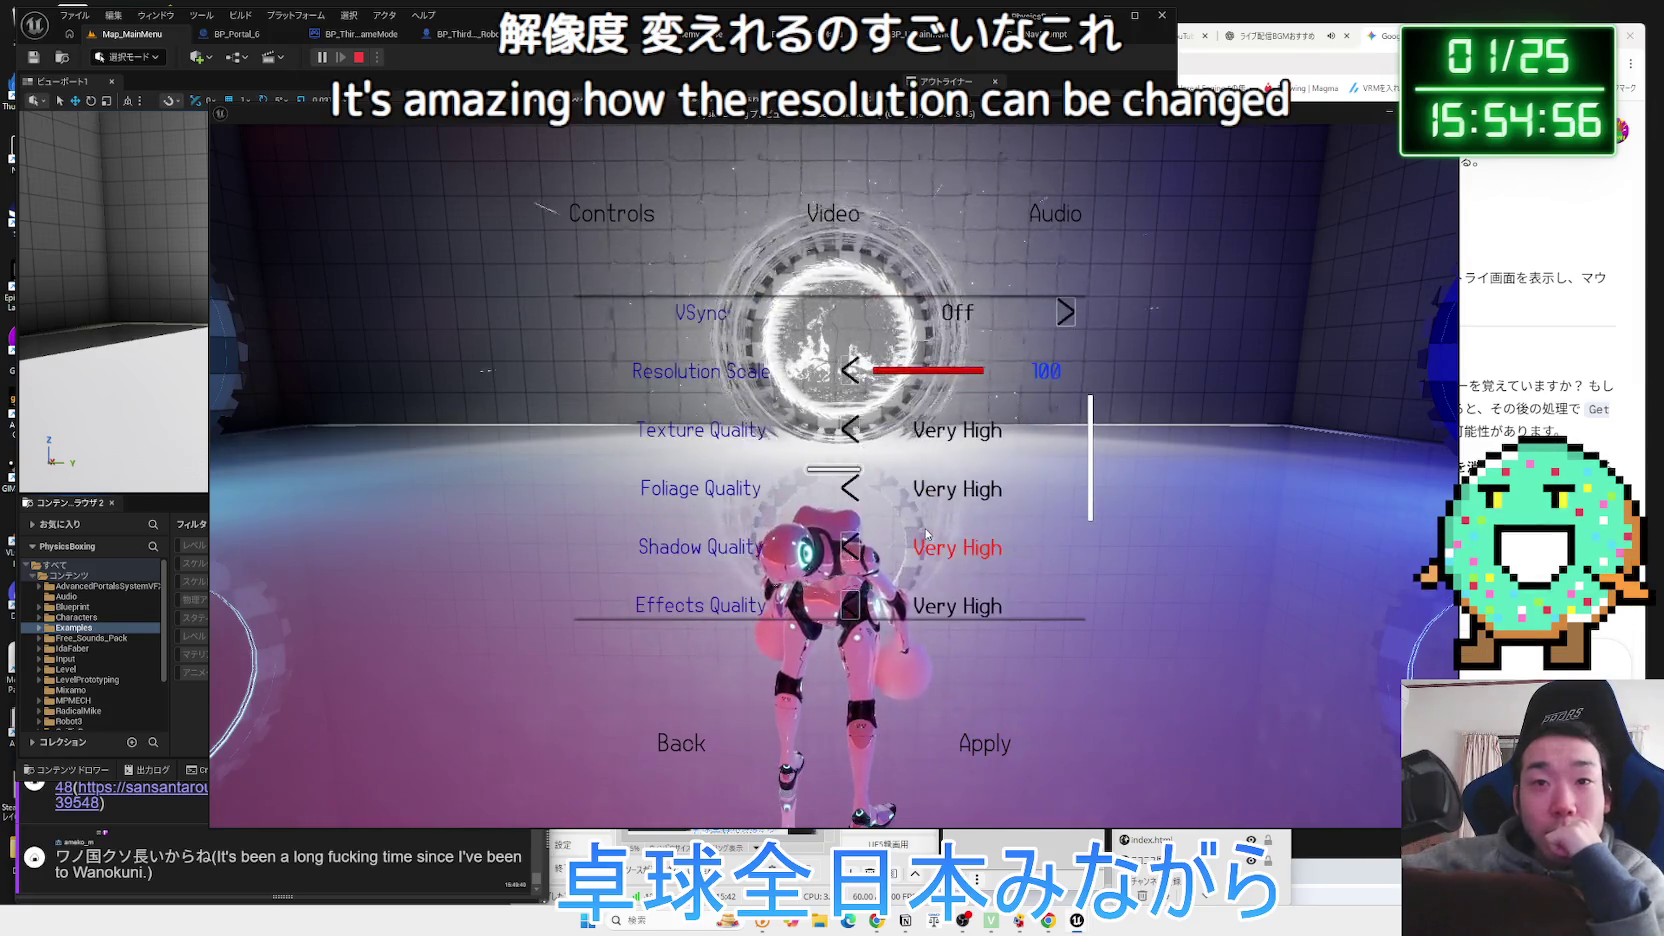
pyautogui.scroll(-2, 916, 540)
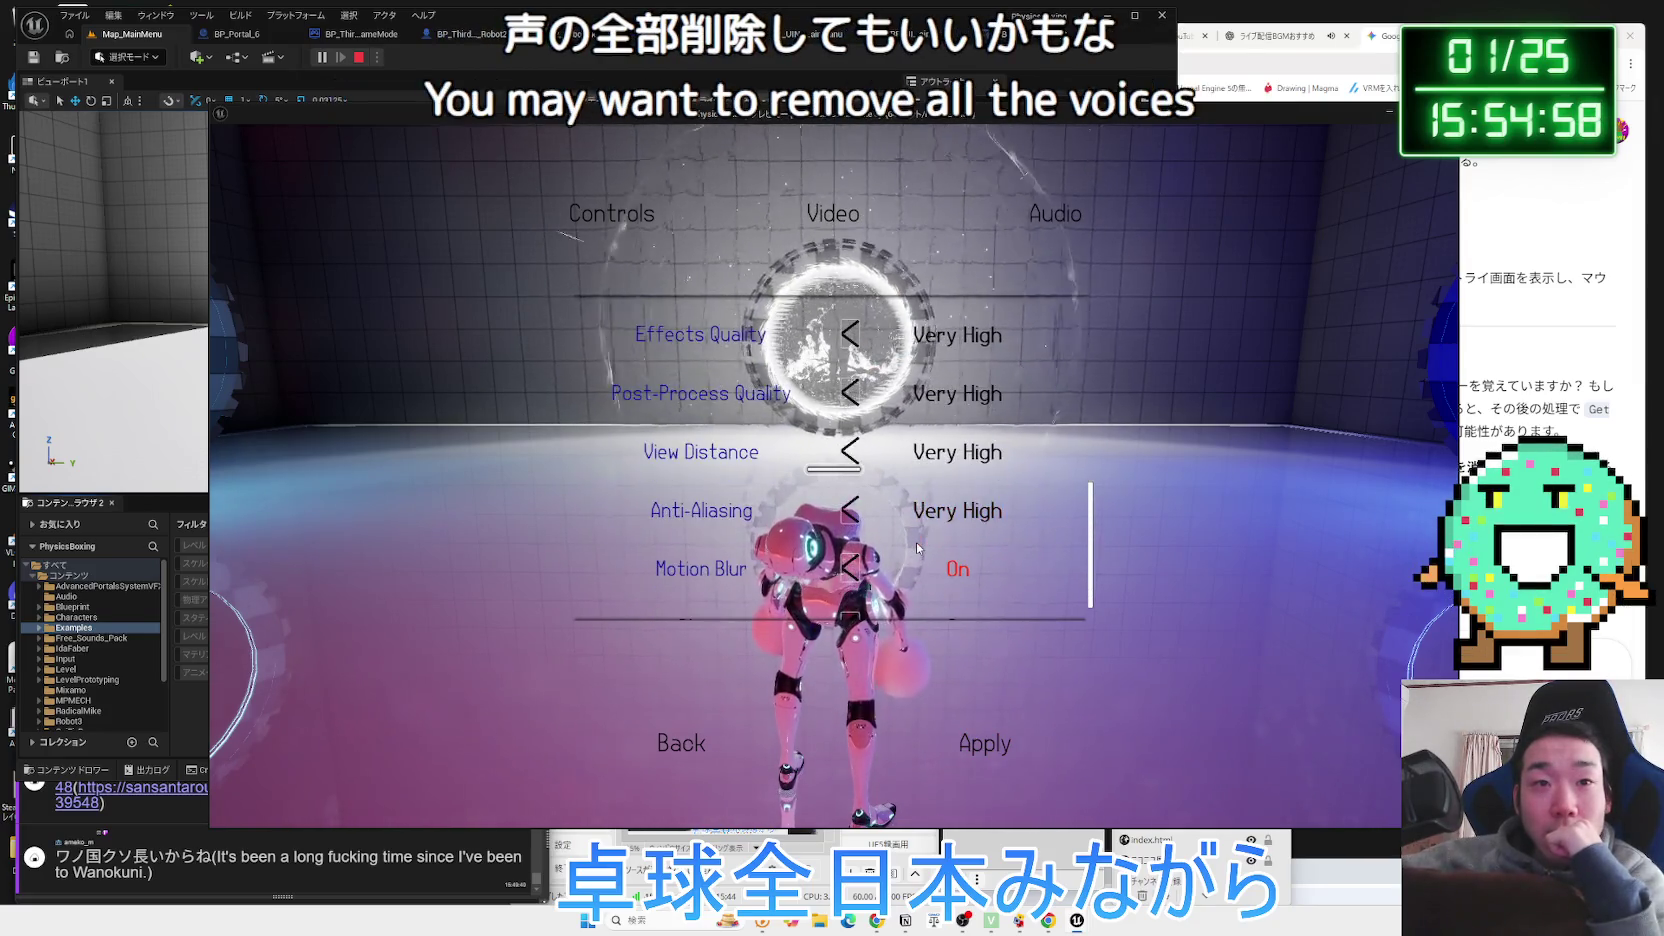
pyautogui.scroll(3, 944, 506)
pyautogui.scroll(6, 946, 506)
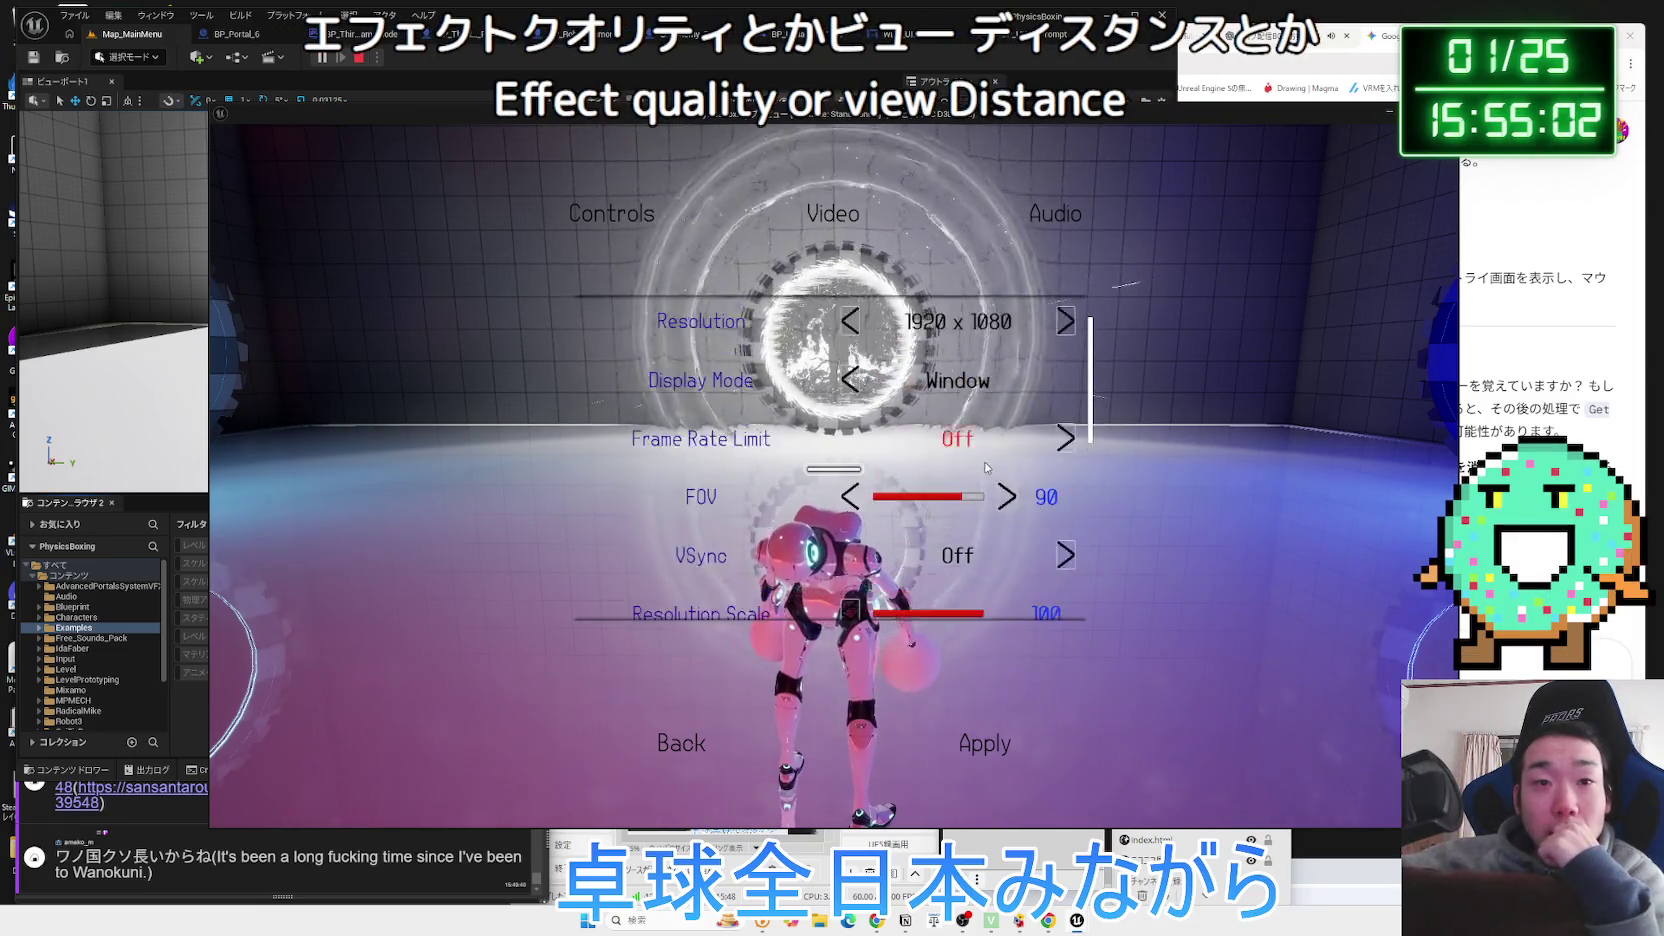
pyautogui.scroll(-2, 957, 425)
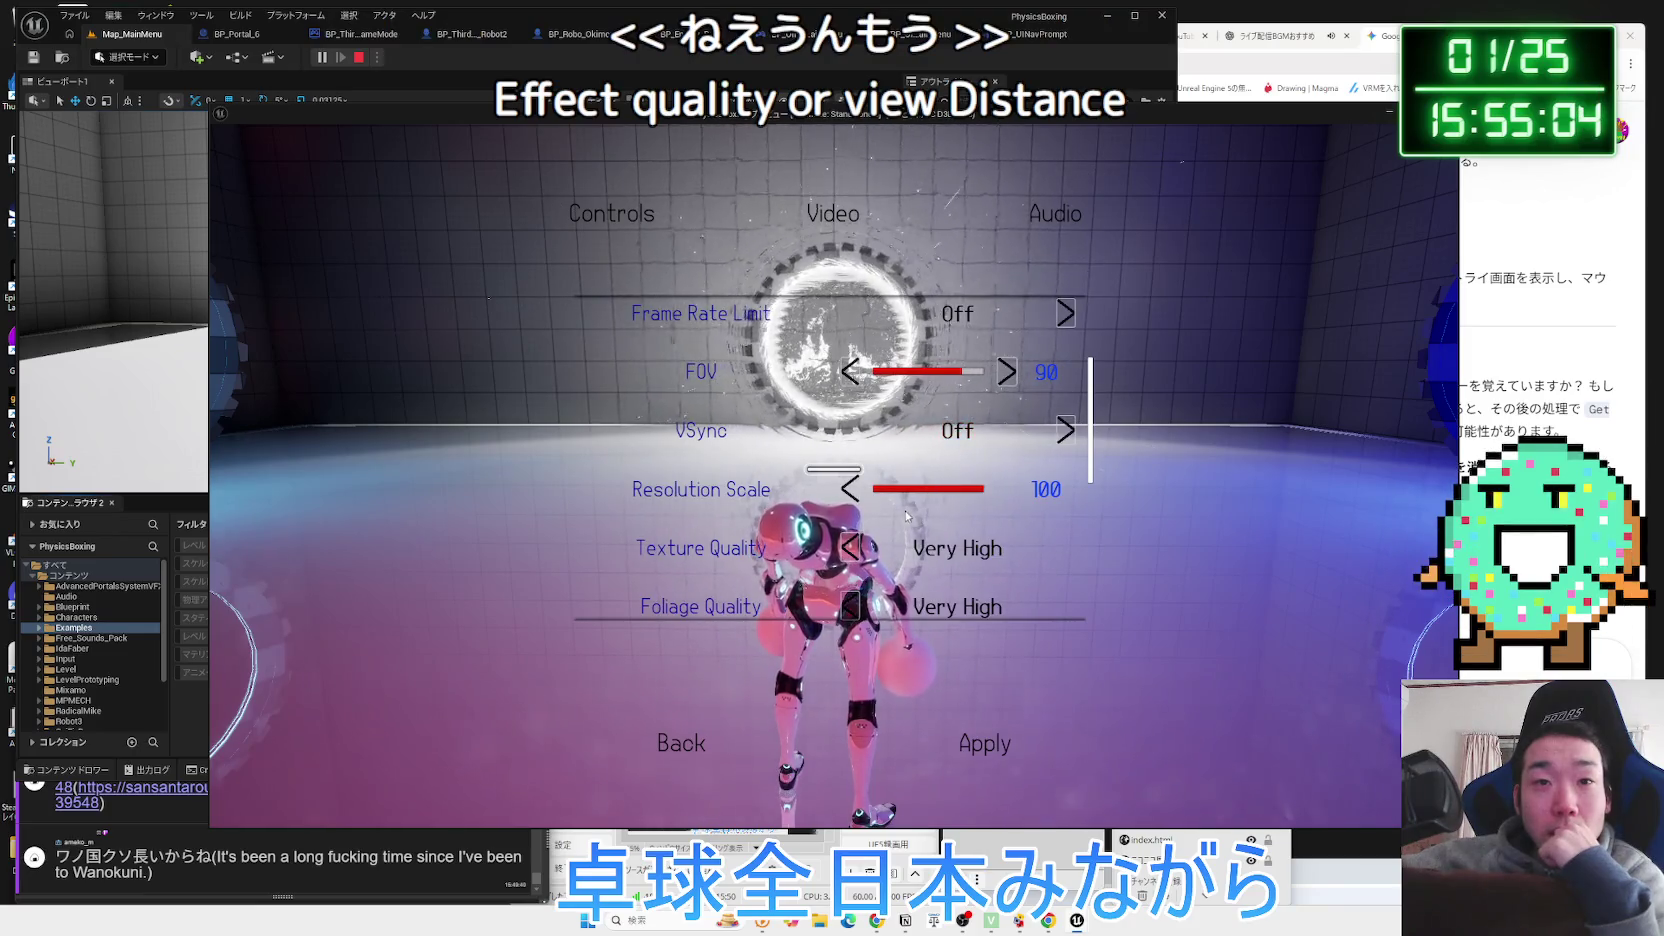
pyautogui.scroll(-3, 957, 442)
pyautogui.scroll(1, 832, 440)
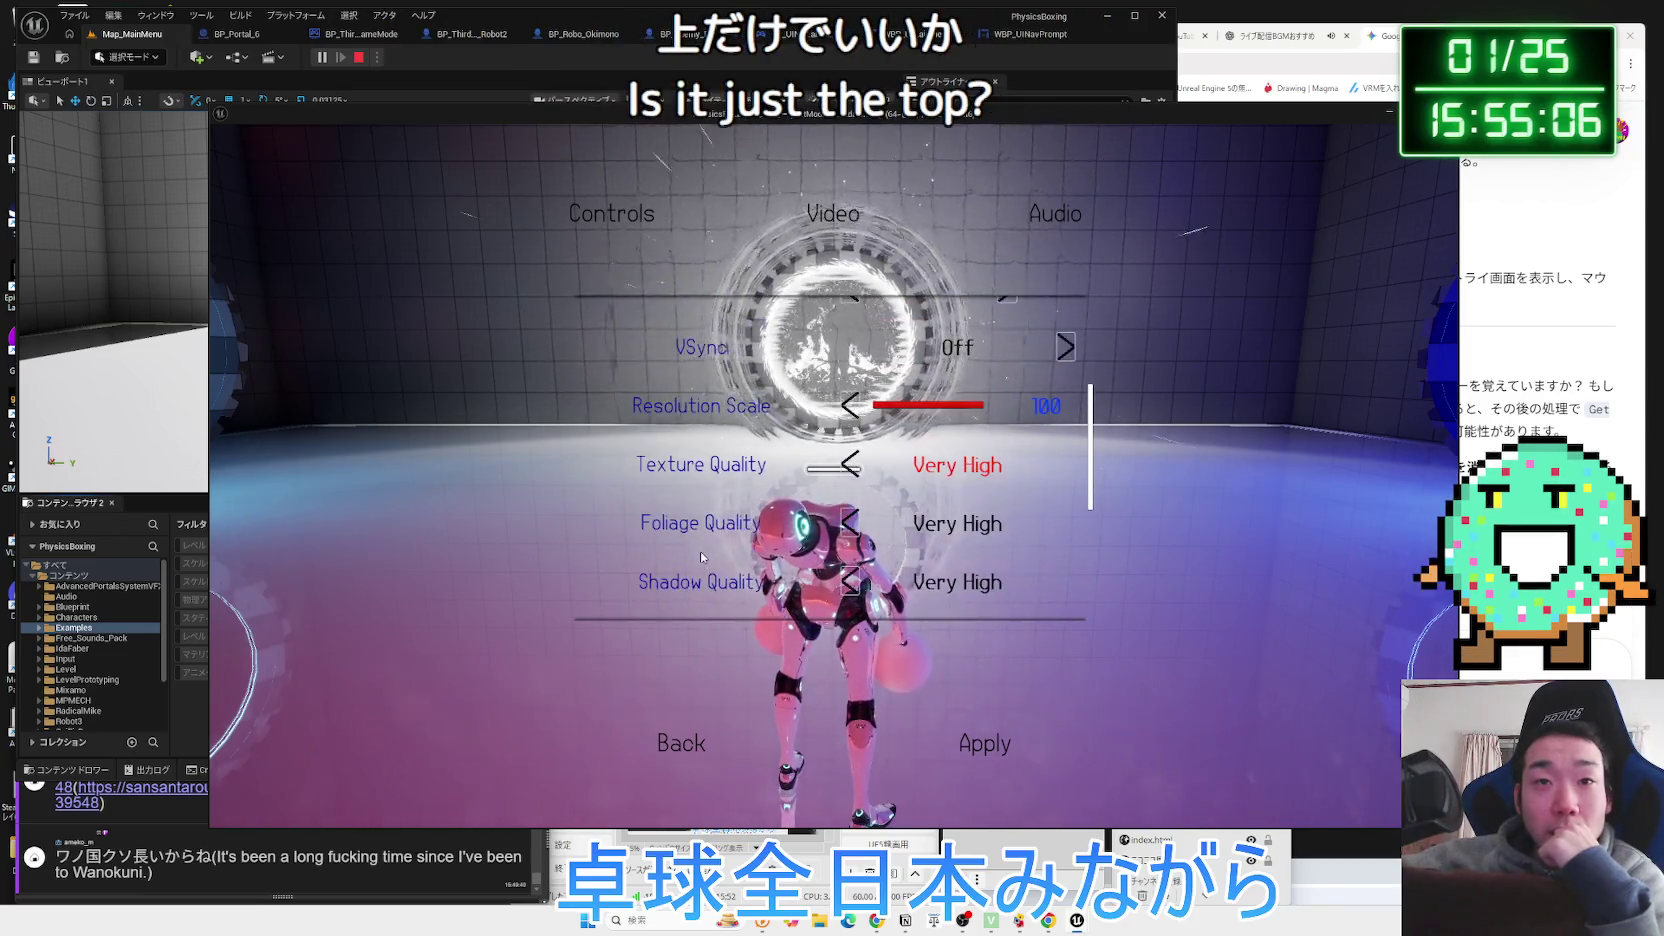
pyautogui.scroll(-1, 832, 440)
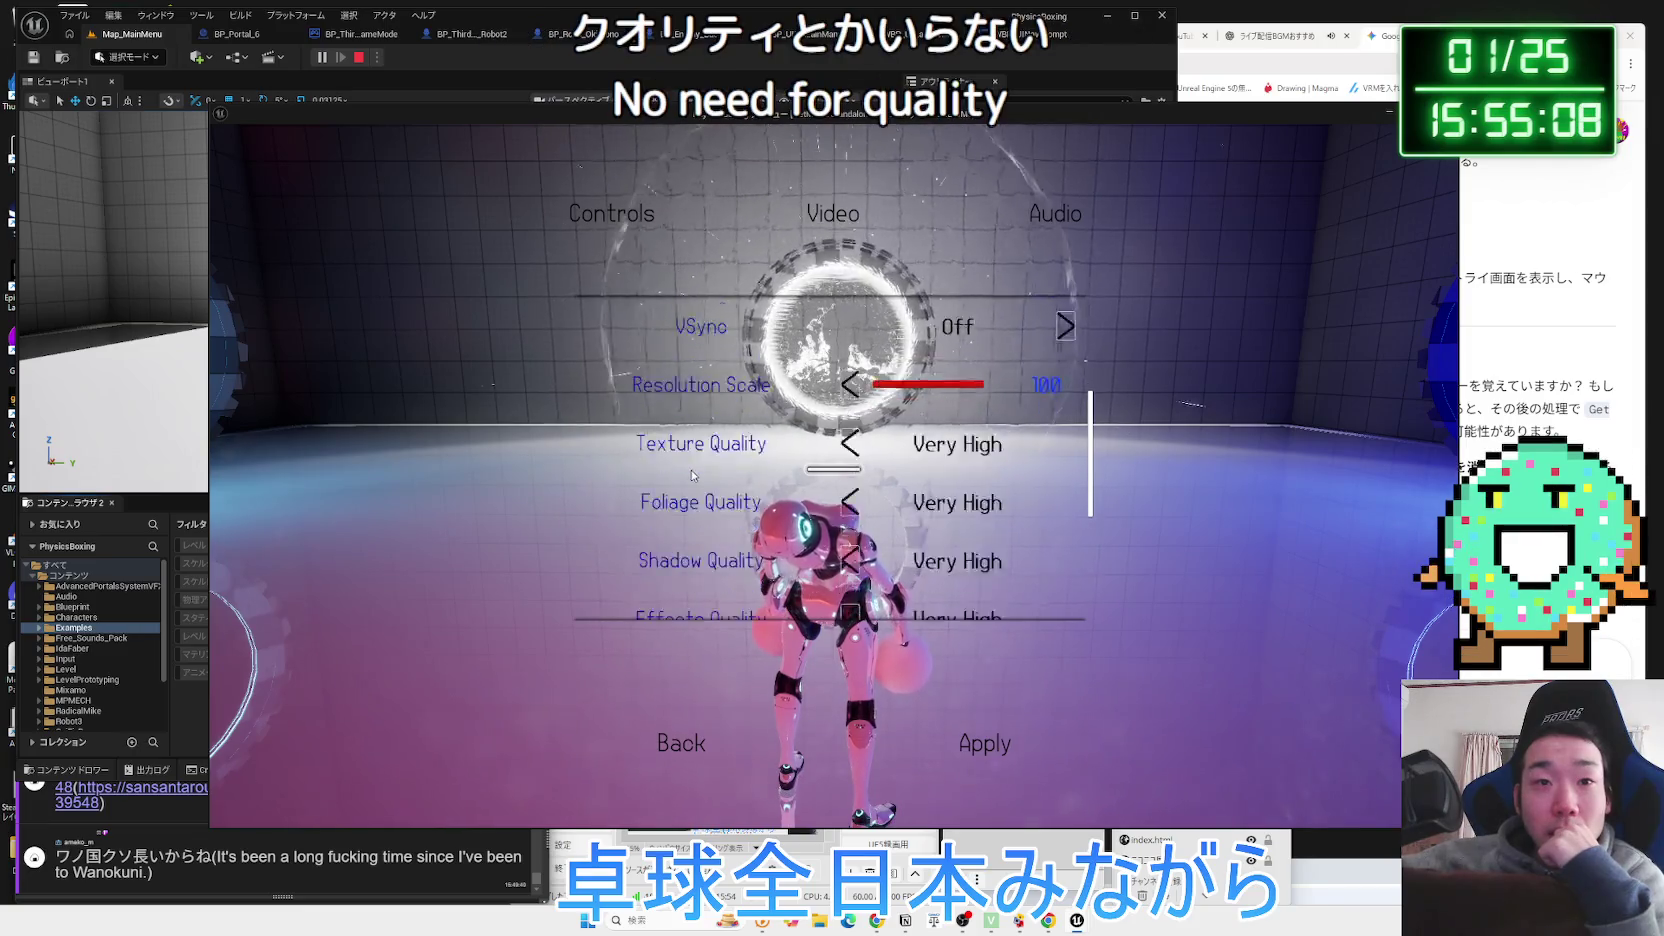
pyautogui.scroll(6, 800, 455)
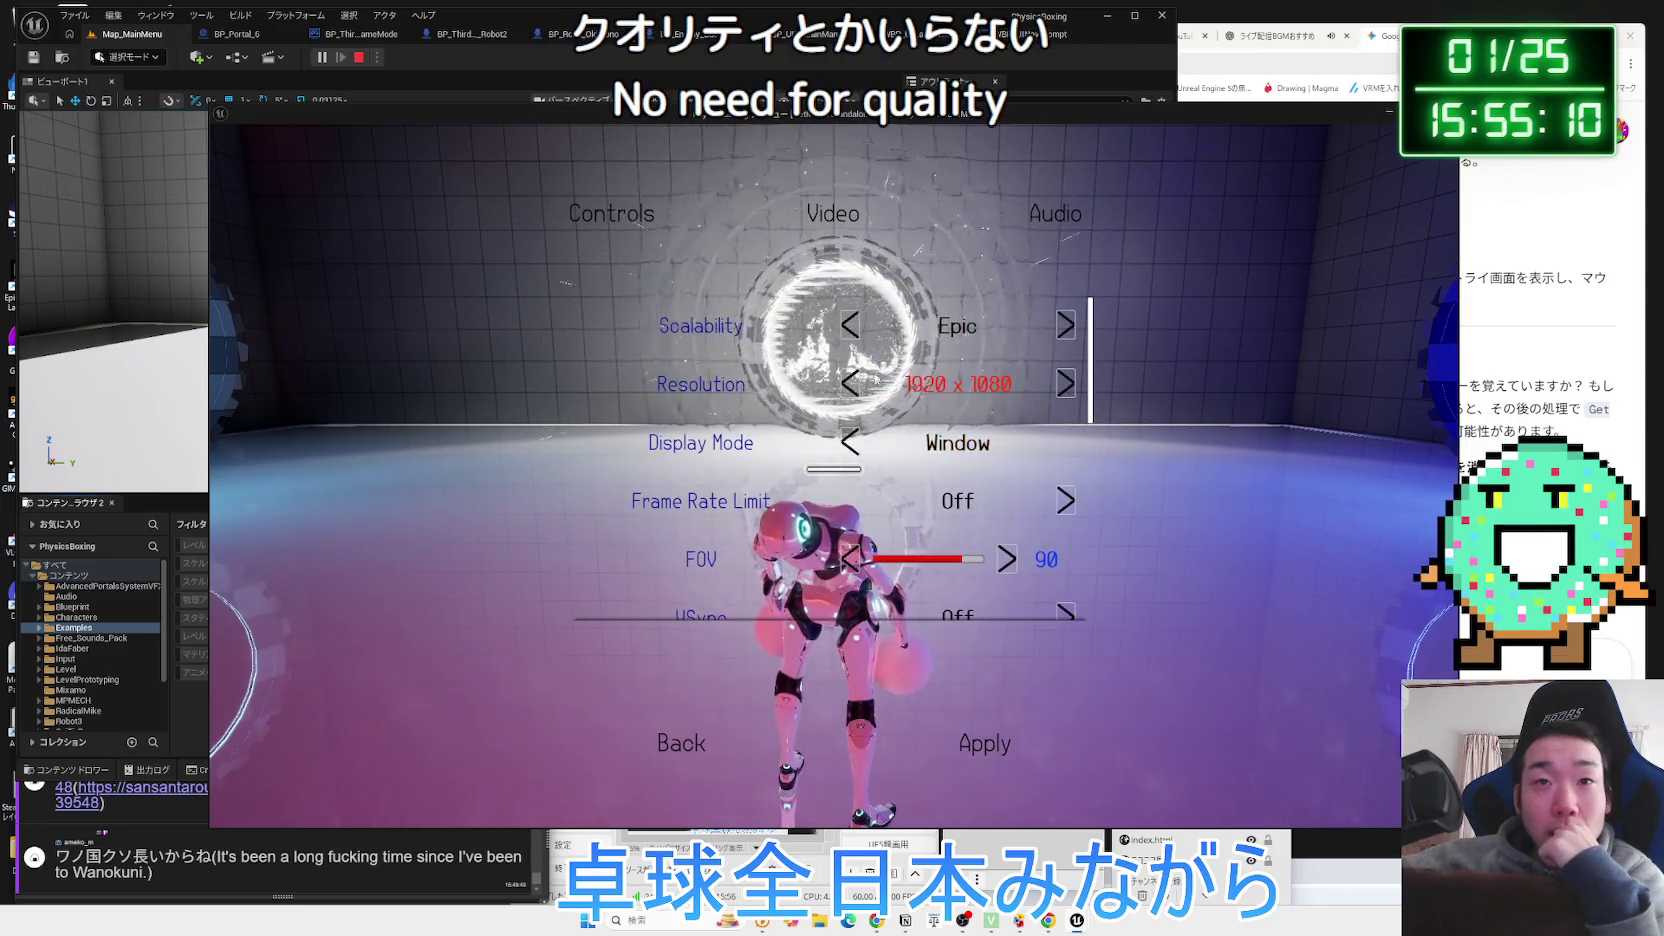
pyautogui.click(850, 327)
pyautogui.click(850, 327)
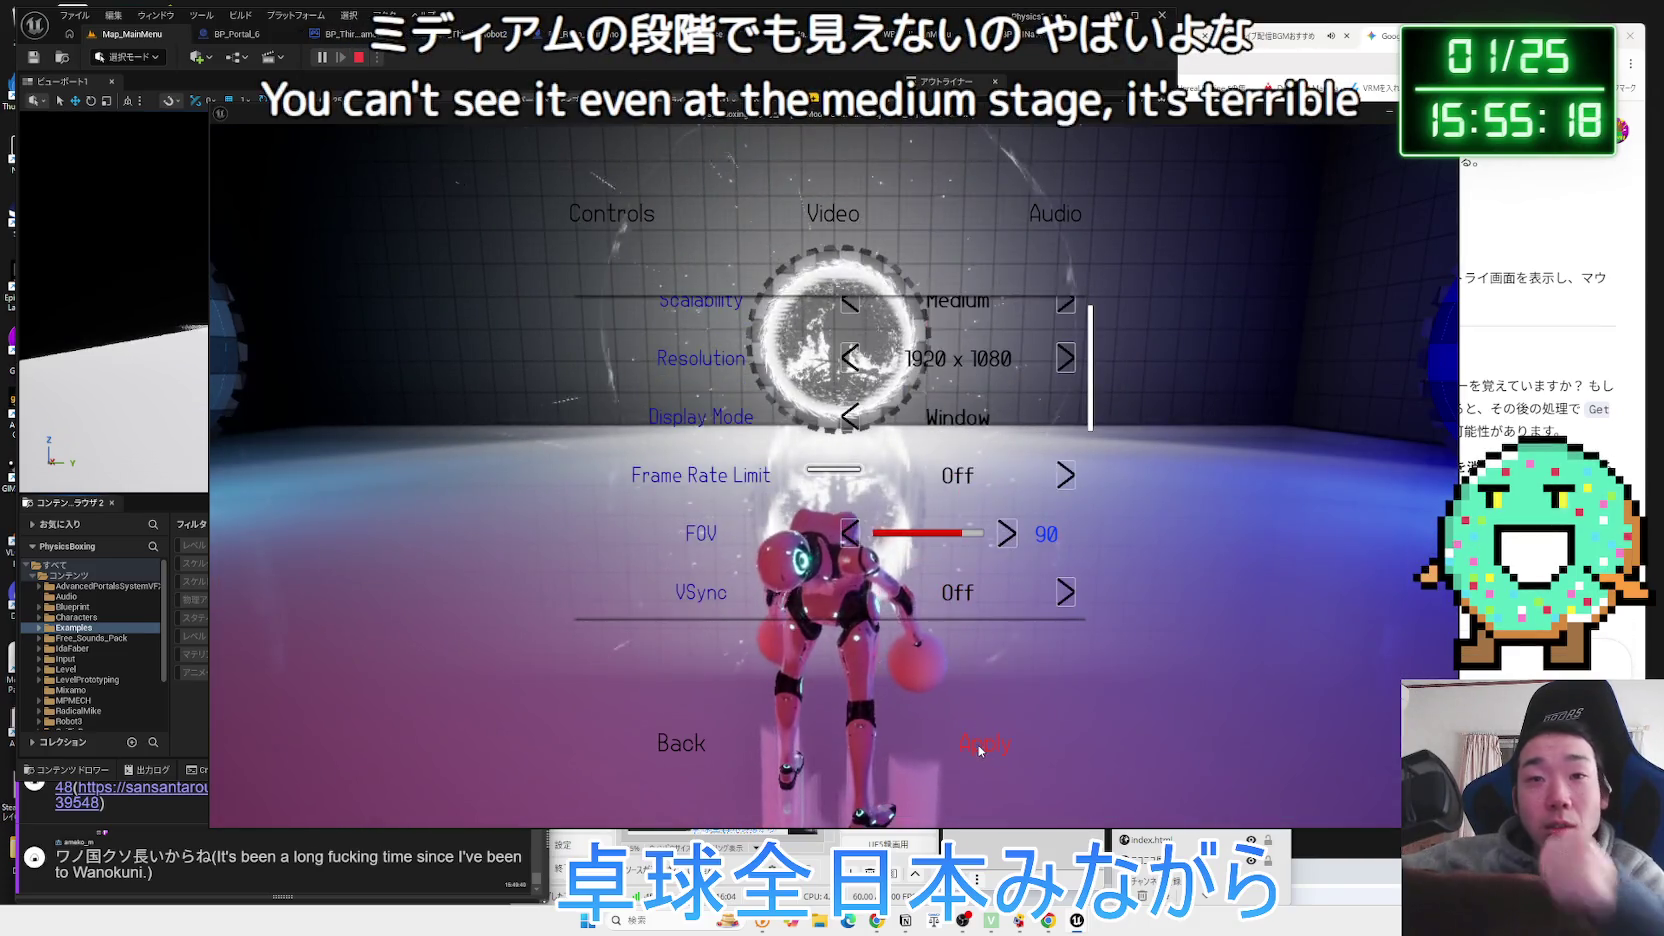
pyautogui.press('Escape')
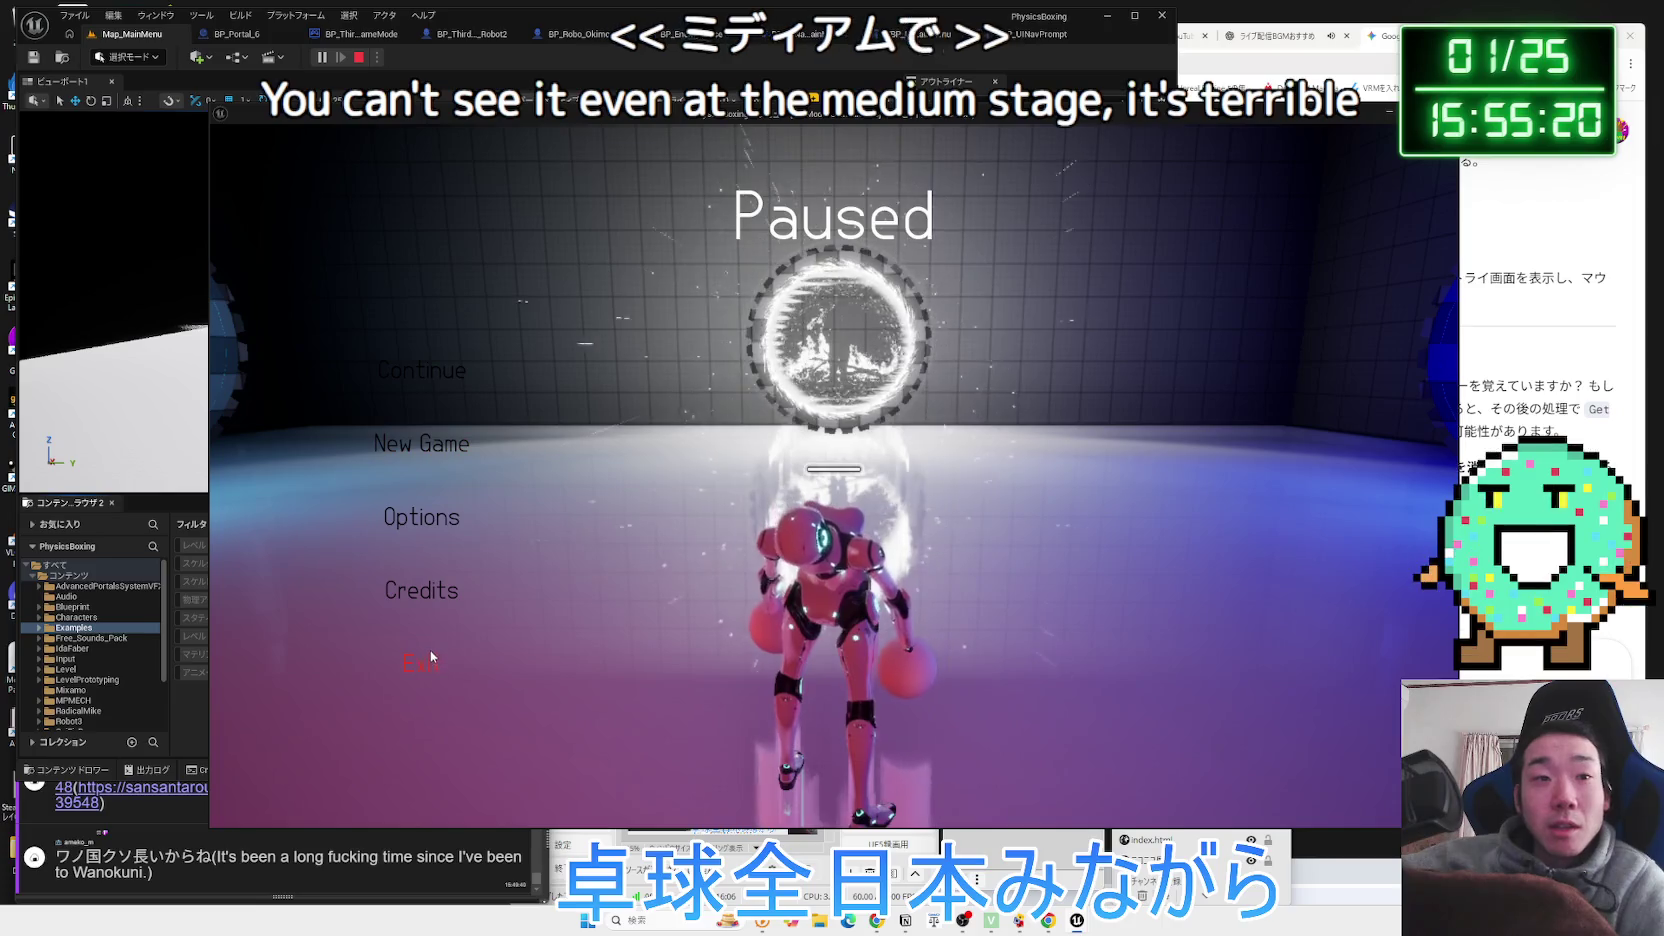
# Resume the game, walk the robot through the white portal, and stop the play session.
pyautogui.press('Escape')
pyautogui.press('w')
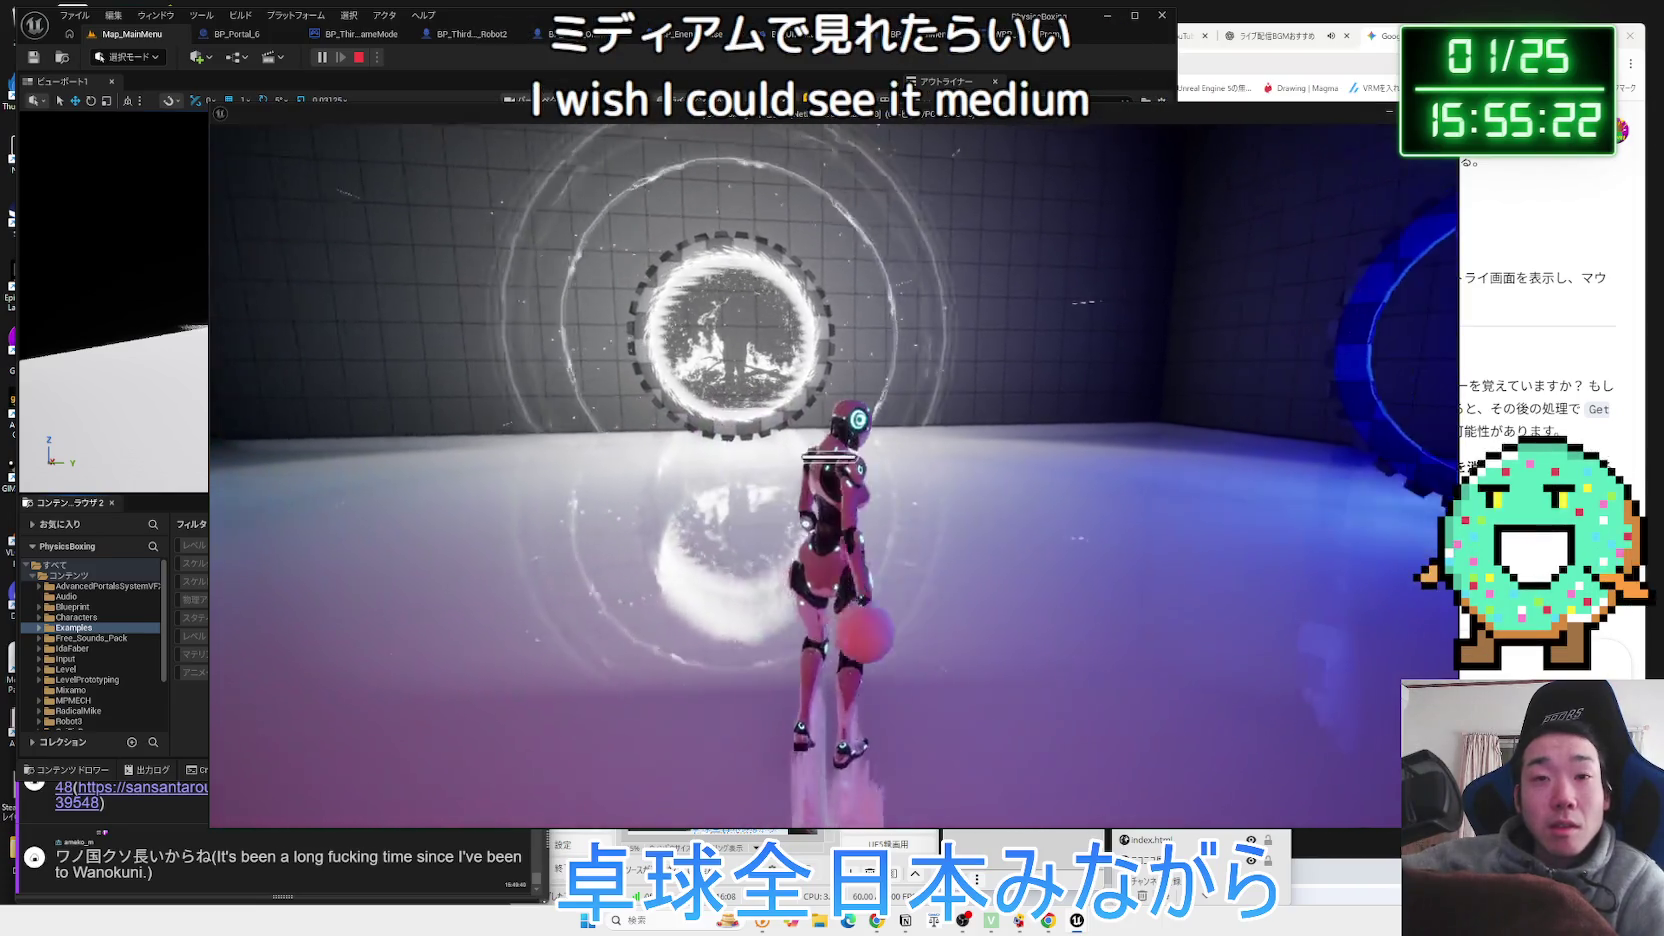
pyautogui.press('w')
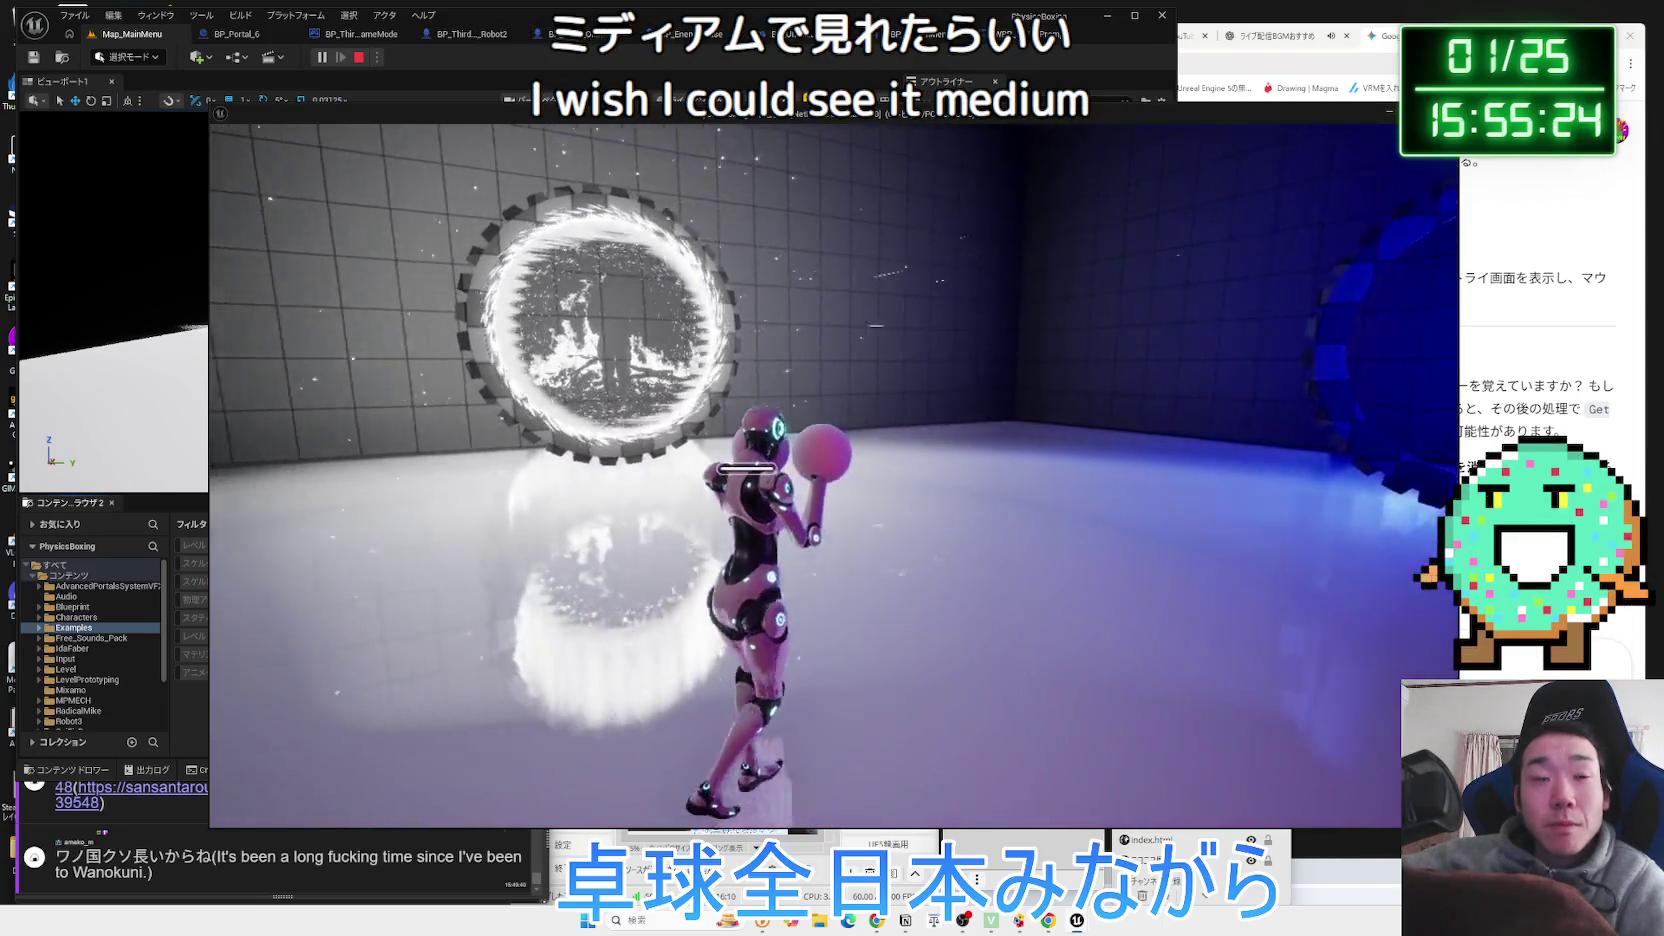
pyautogui.press('w')
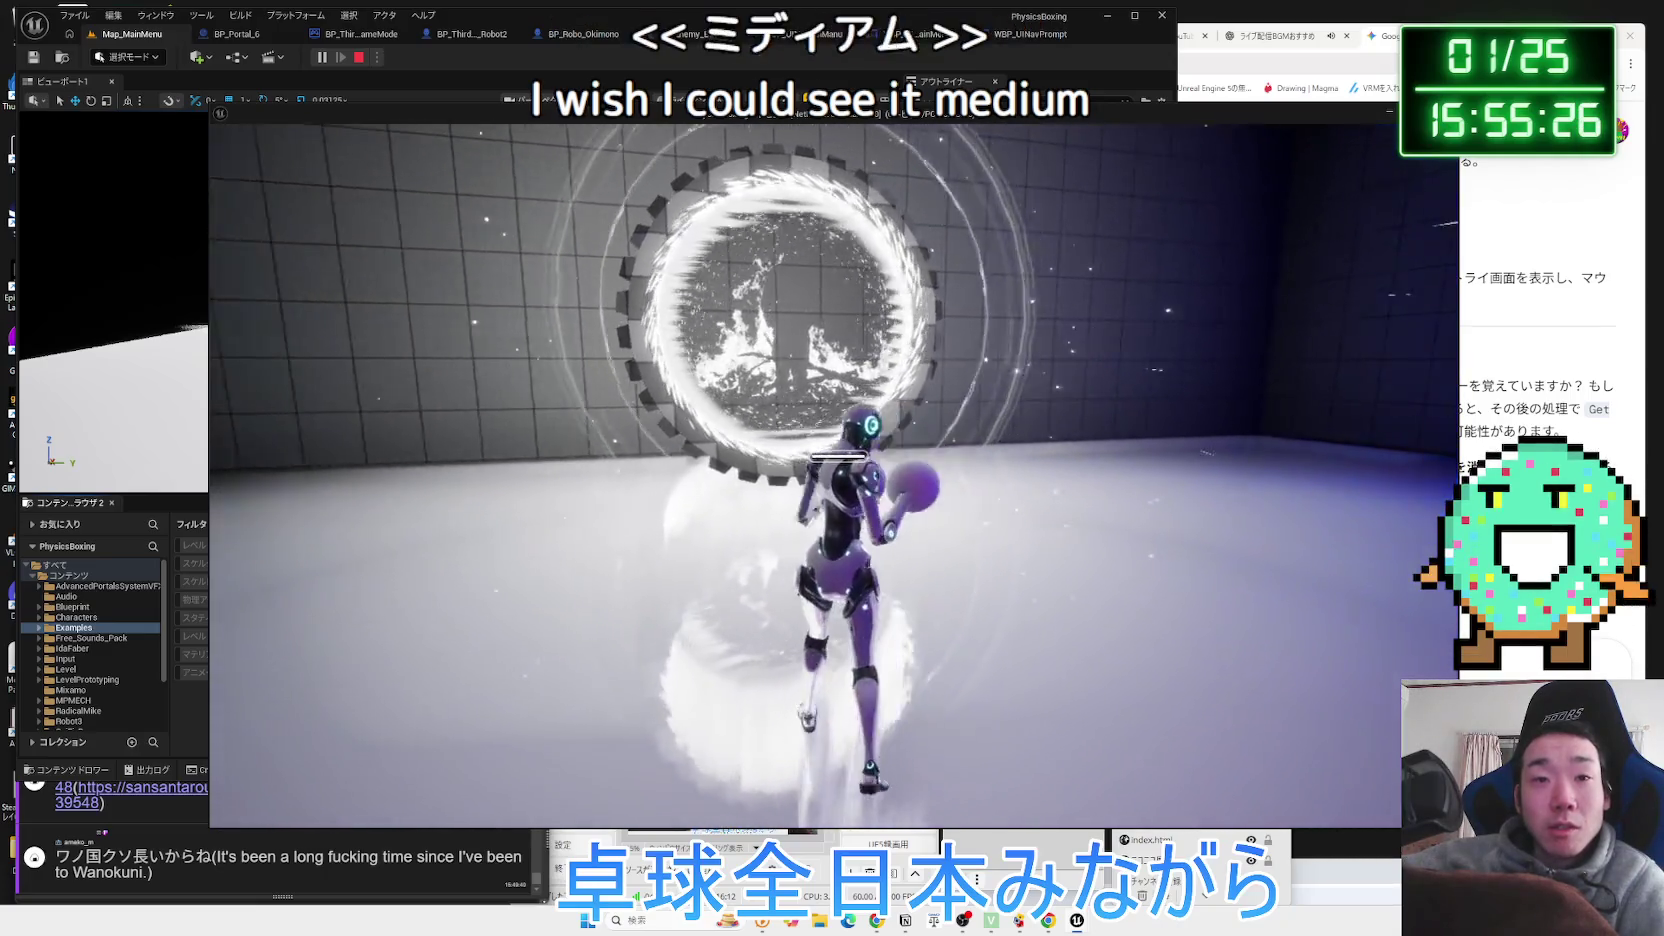
pyautogui.press('w')
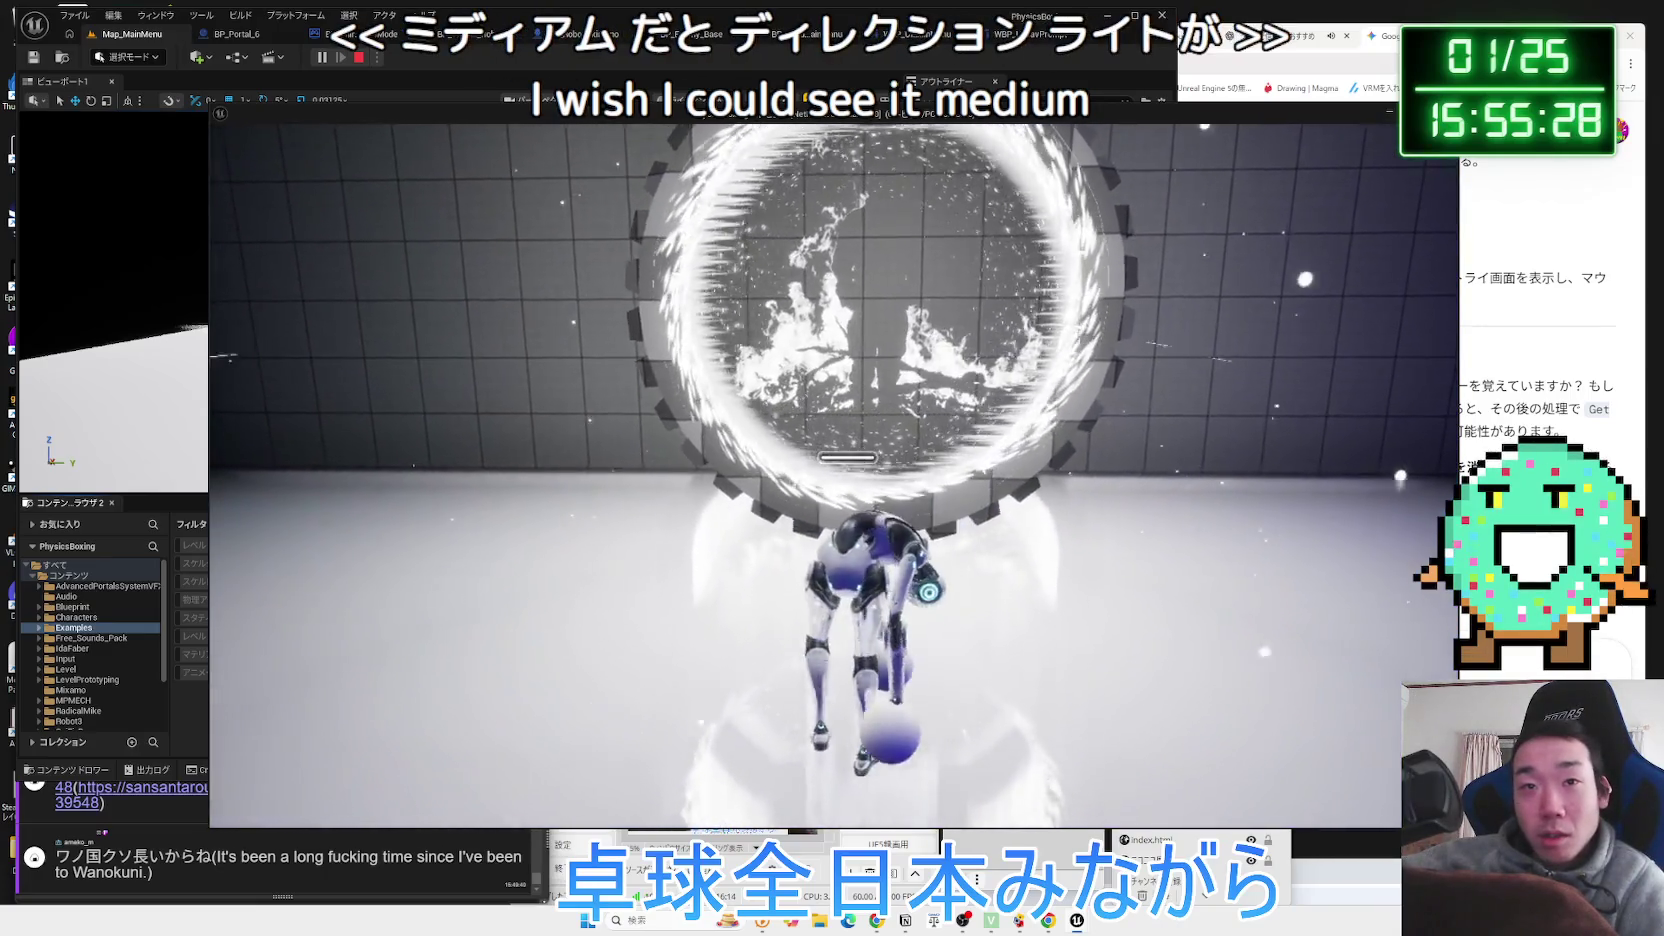
pyautogui.press('w')
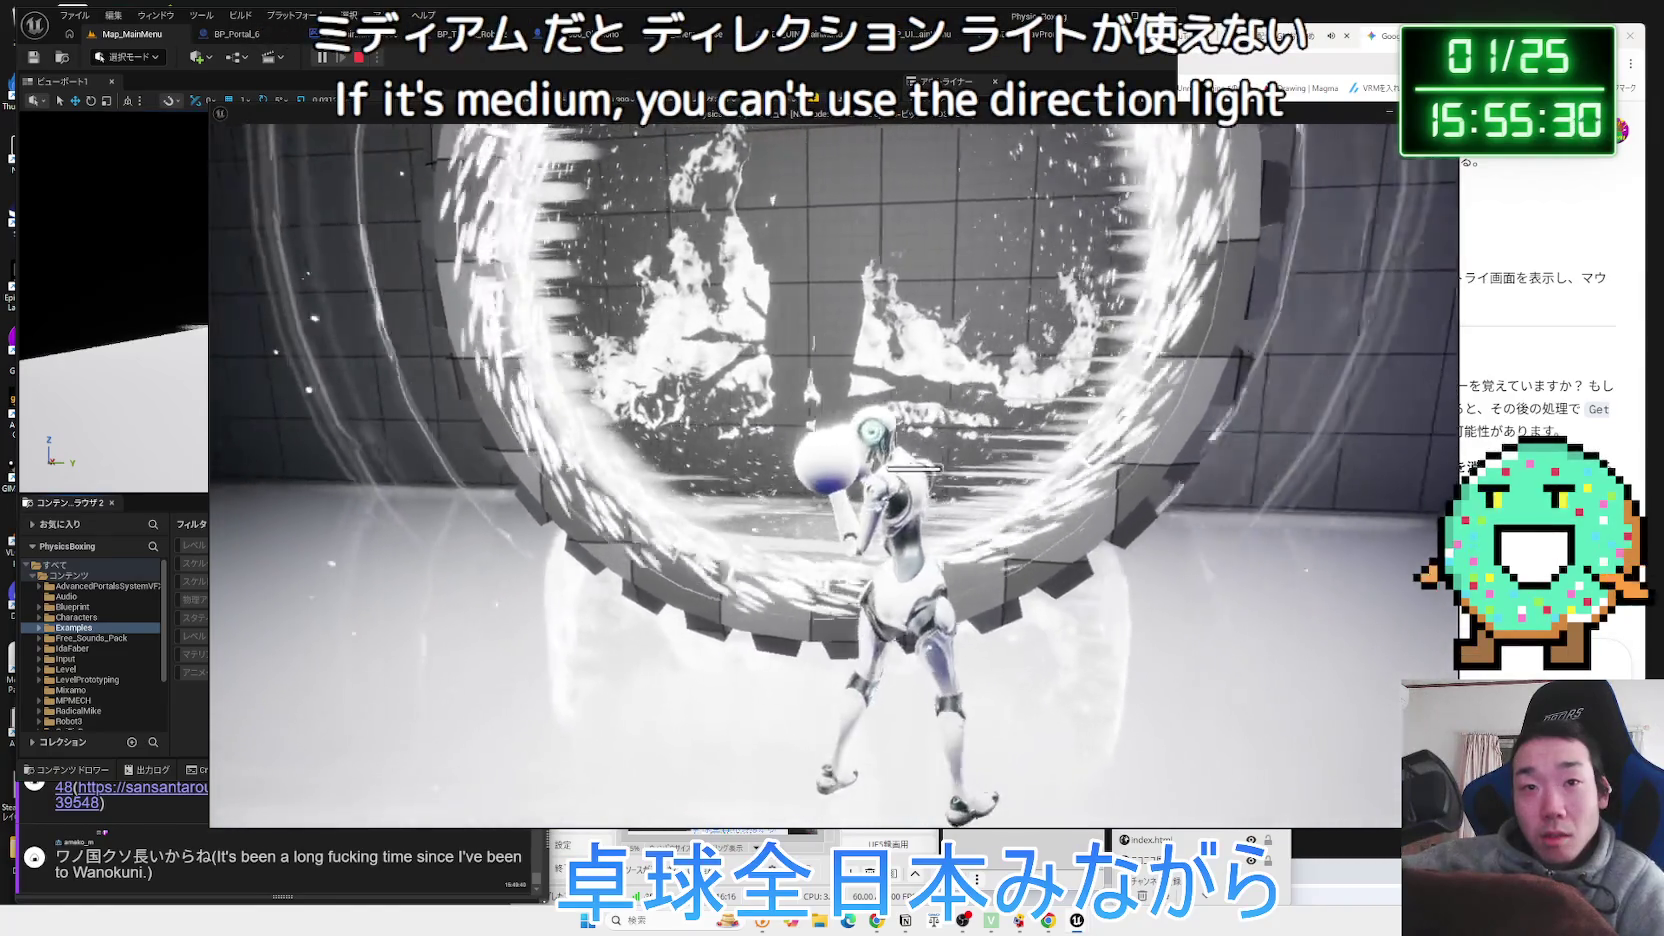
pyautogui.press('w')
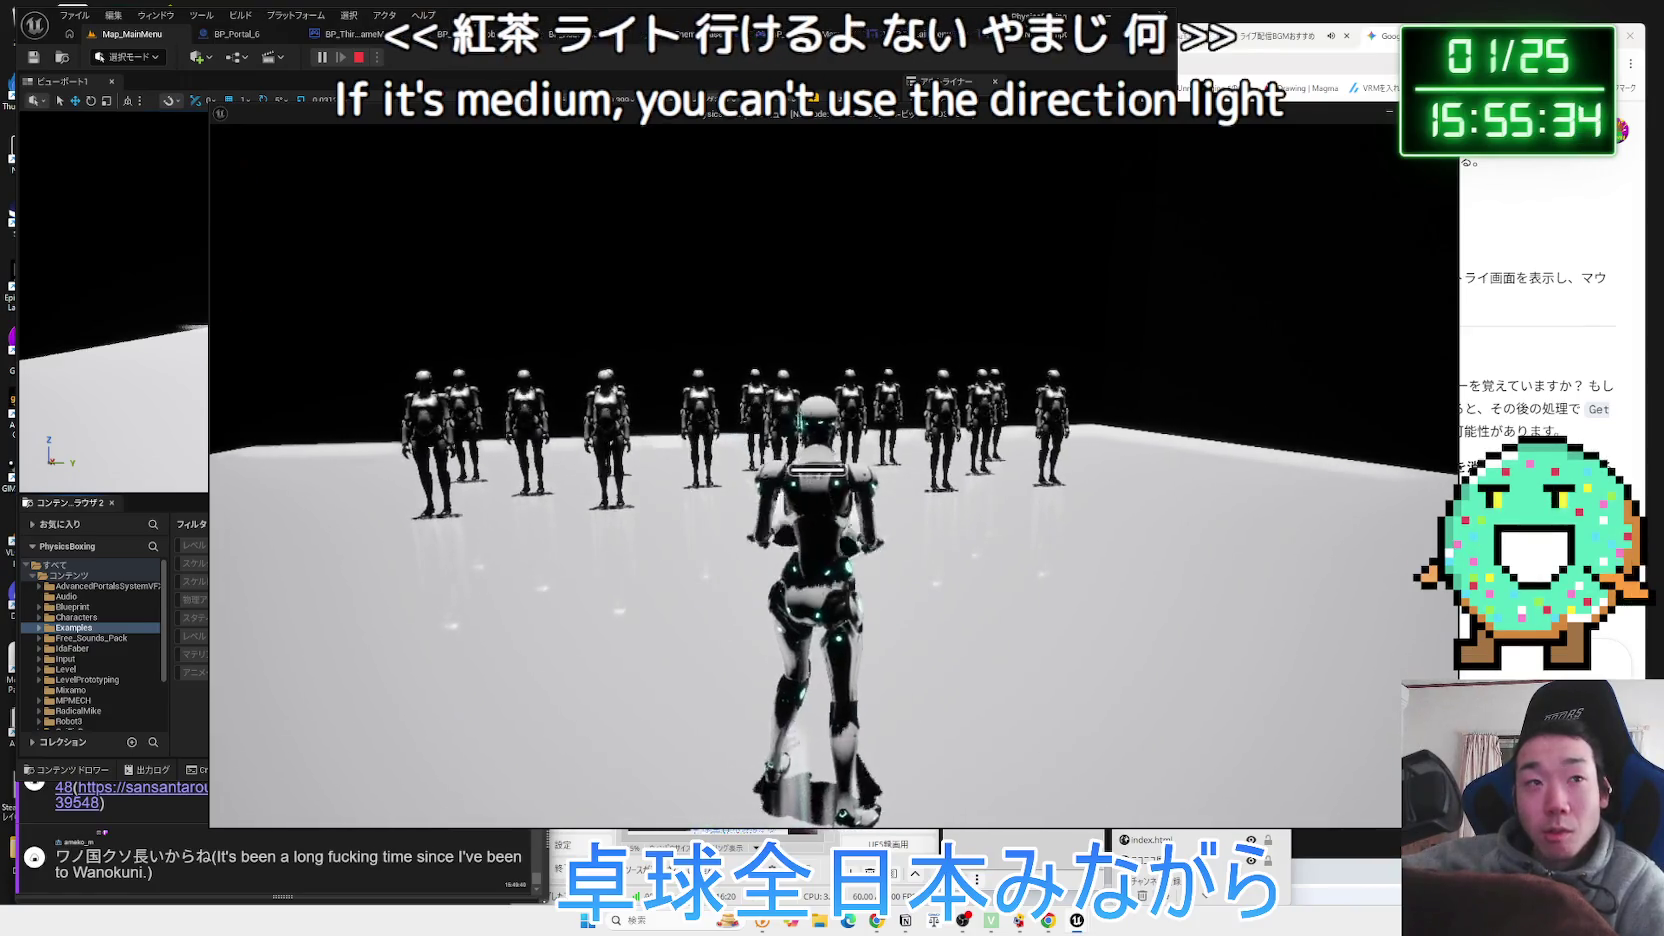
pyautogui.press('Escape')
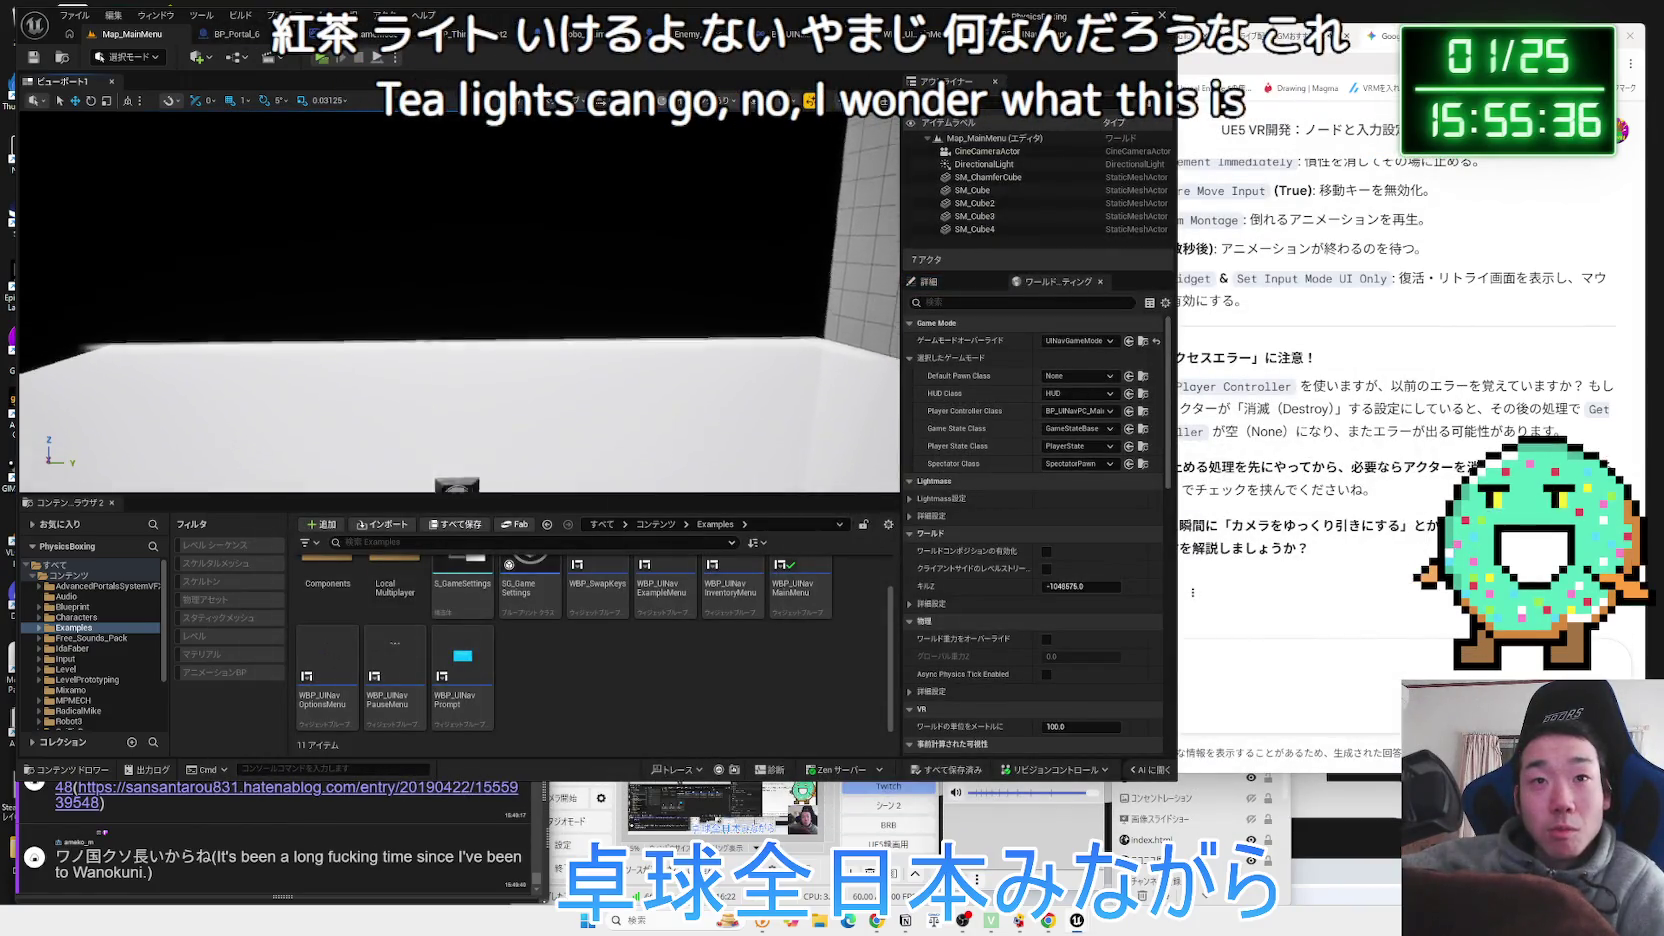
# Frame the DirectionalLight, rotate it to point straight down at the floor, and bring up the Add menu.
pyautogui.doubleClick(979, 165)
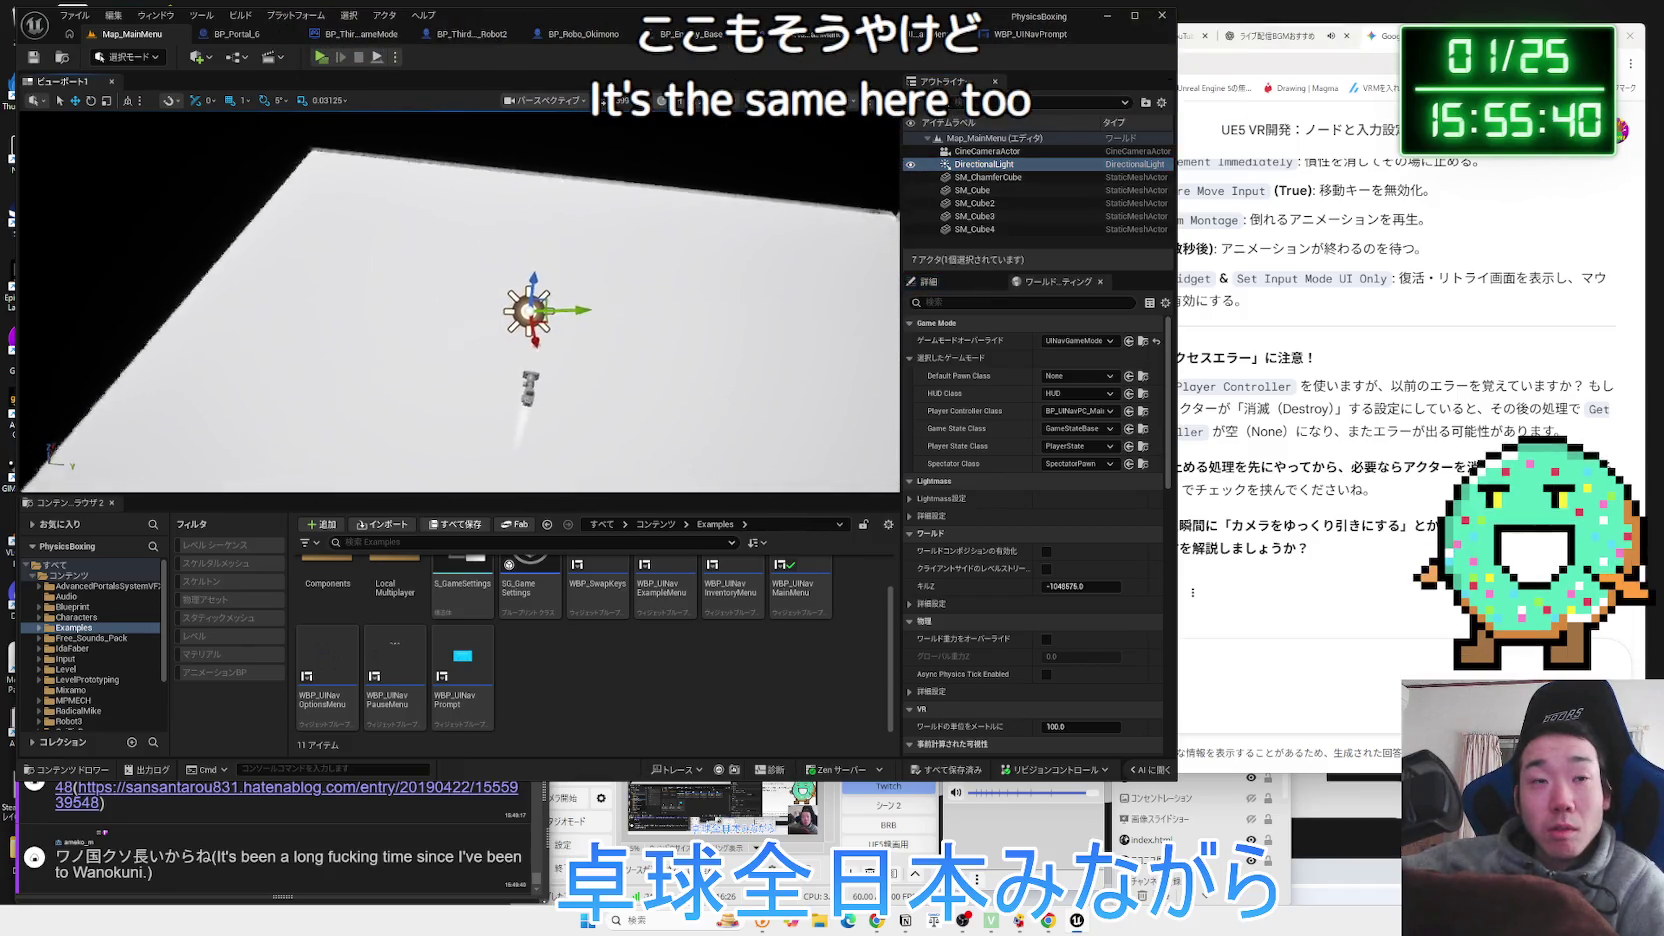
pyautogui.moveTo(525, 319)
pyautogui.mouseDown()
pyautogui.moveTo(489, 388)
pyautogui.moveTo(566, 415)
pyautogui.moveTo(549, 419)
pyautogui.moveTo(690, 390)
pyautogui.mouseUp()
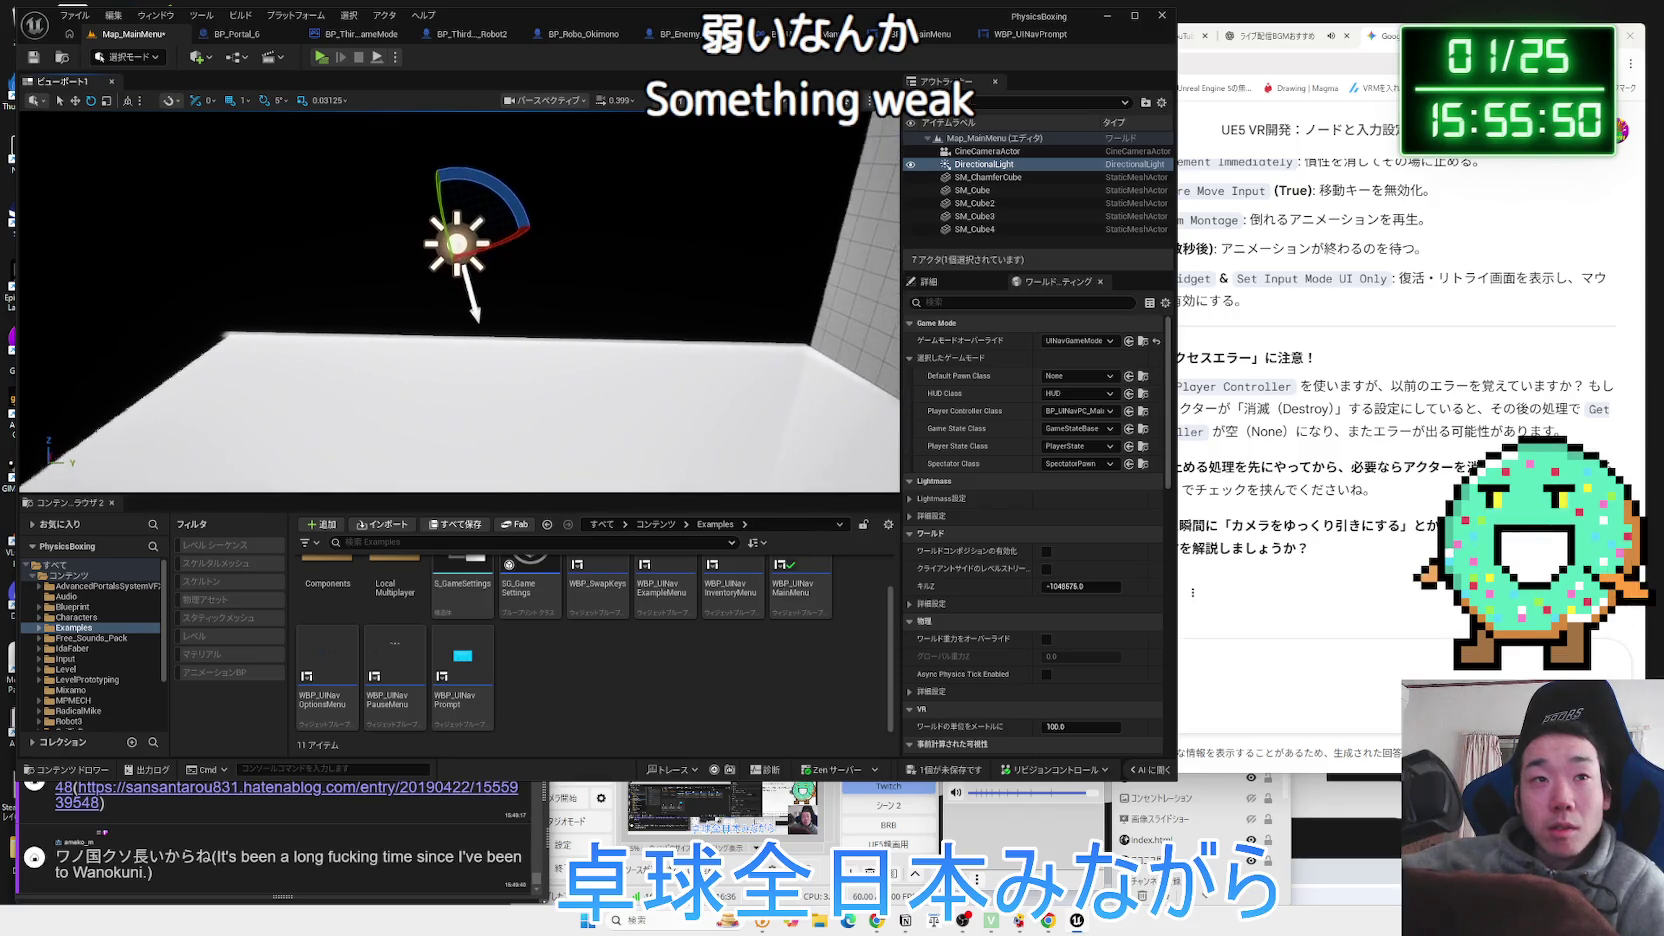
pyautogui.moveTo(505, 197); pyautogui.dragTo(458, 318)
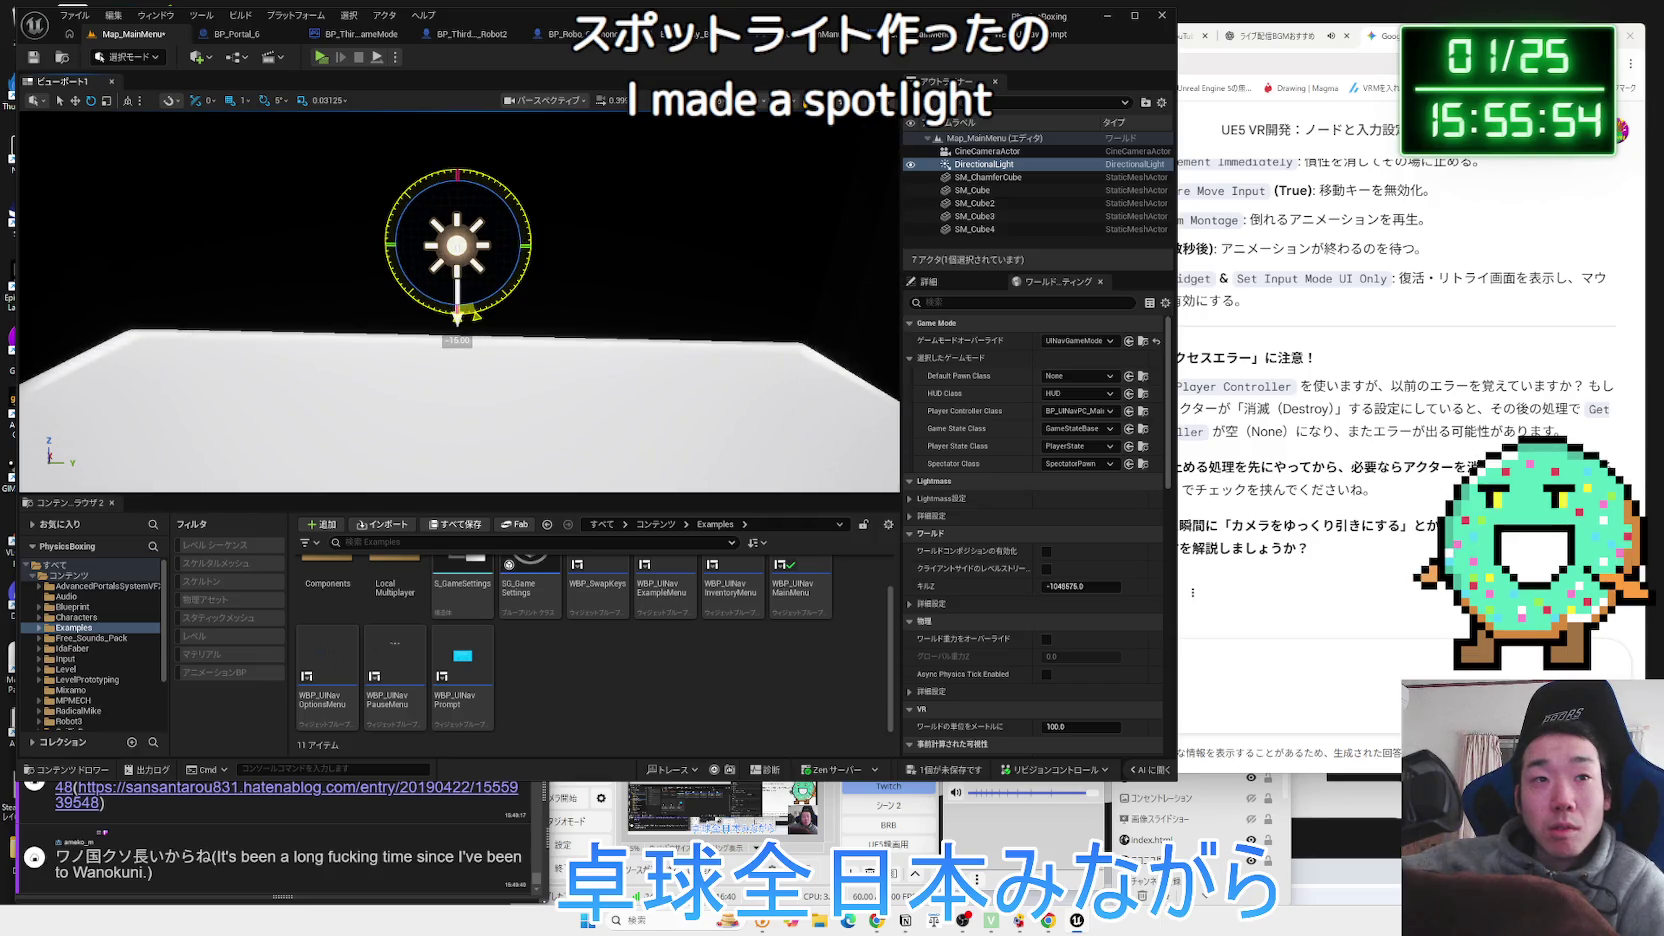
pyautogui.moveTo(526, 213)
pyautogui.mouseDown()
pyautogui.moveTo(526, 150)
pyautogui.moveTo(470, 150)
pyautogui.mouseUp()
pyautogui.click(211, 59)
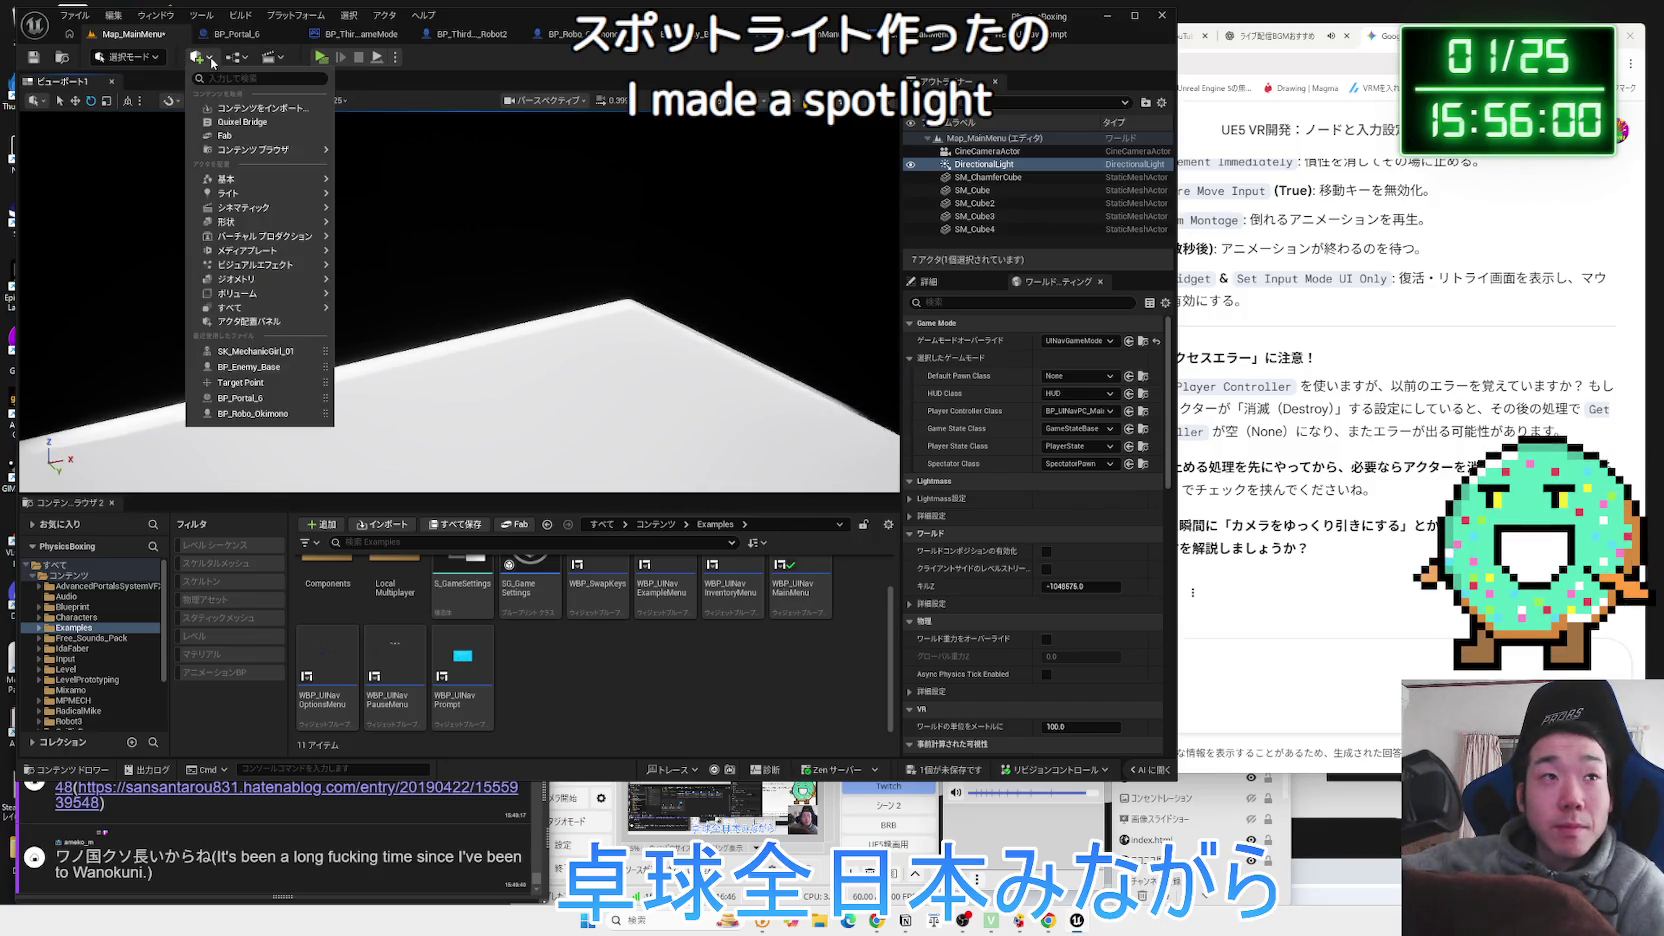
# Search the Add menu for lights, place a Spot Light, focus on it, and swing its cone sideways.
pyautogui.write('p')
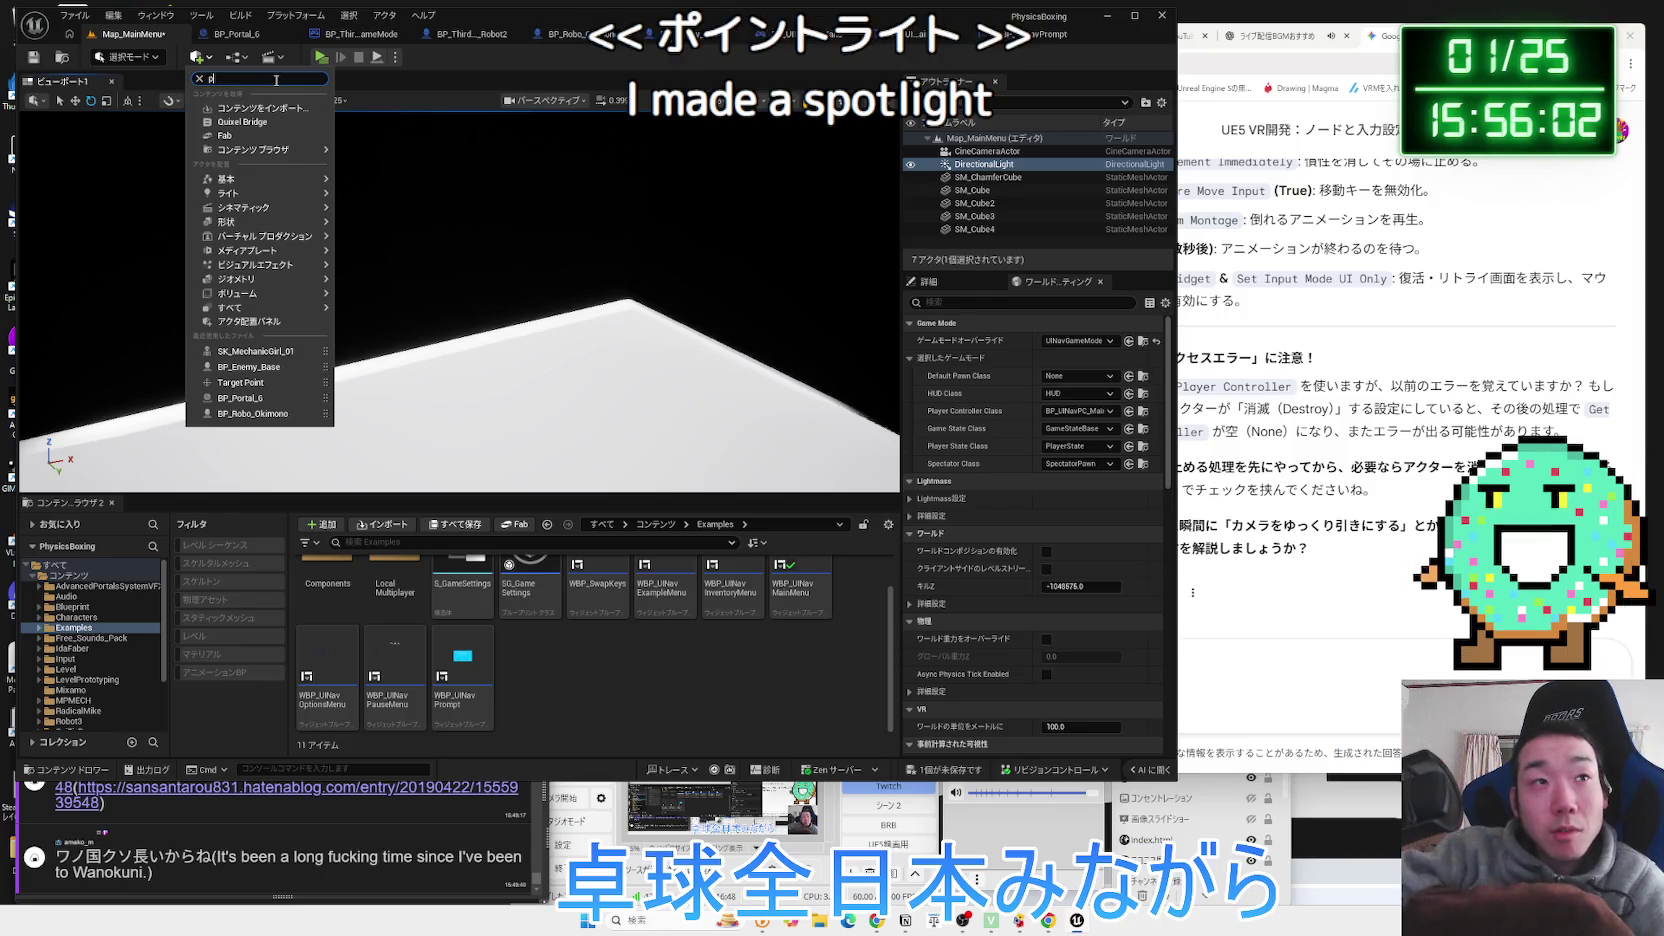
pyautogui.write('int')
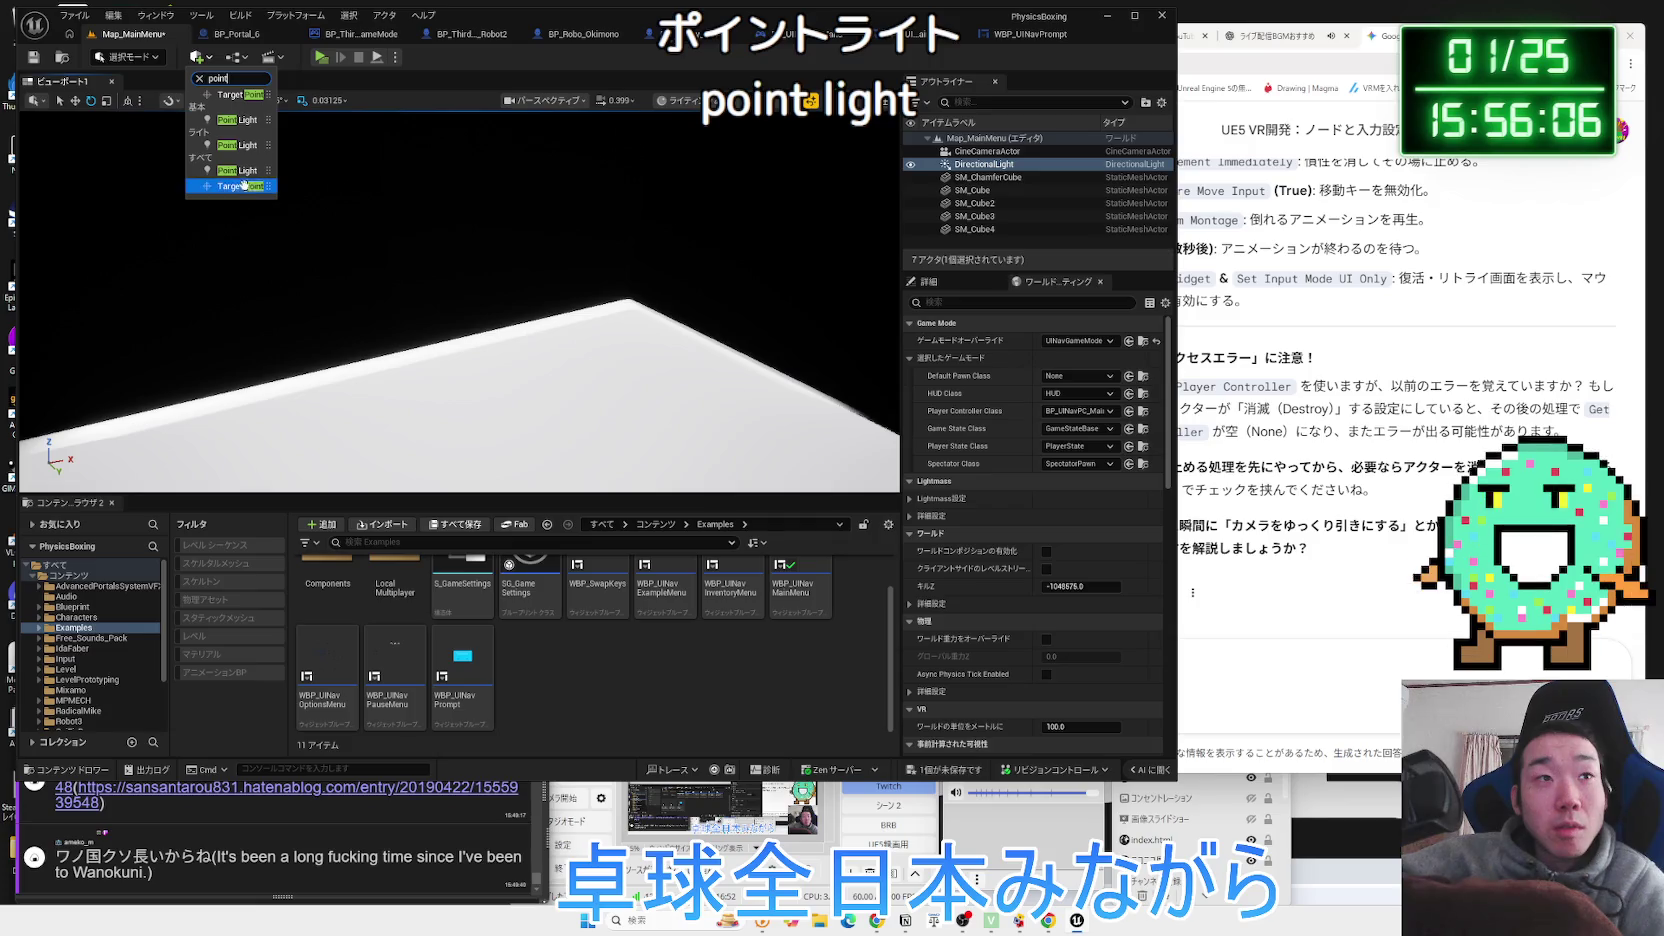
pyautogui.write('l')
pyautogui.click(244, 113)
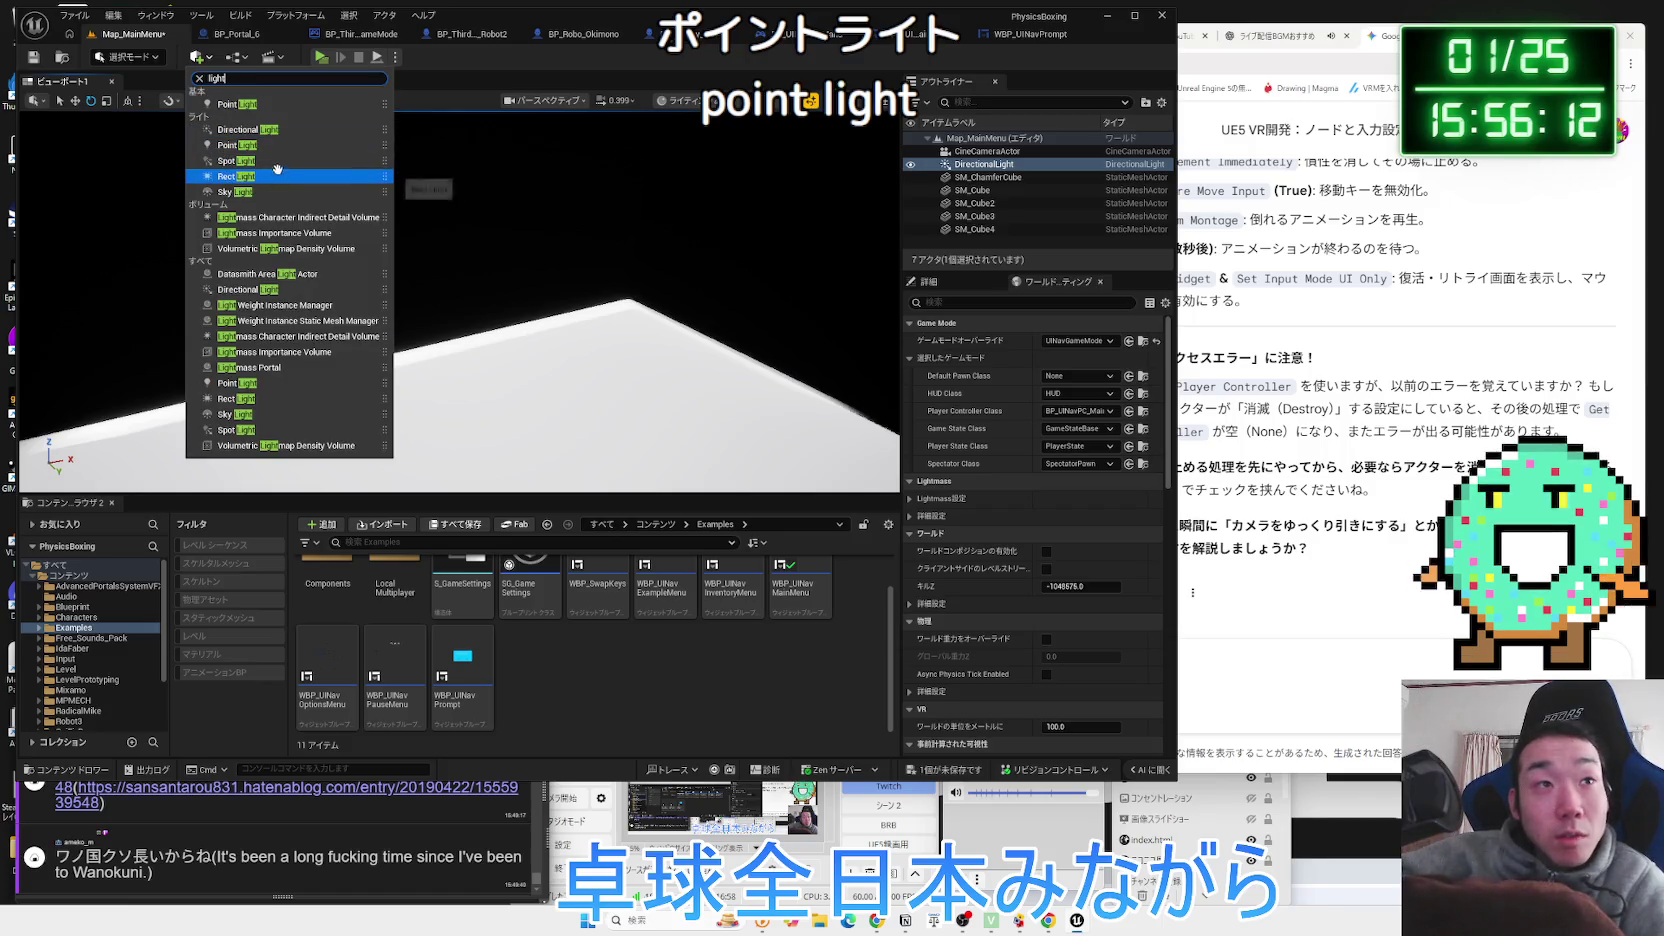
pyautogui.click(279, 160)
pyautogui.press('f')
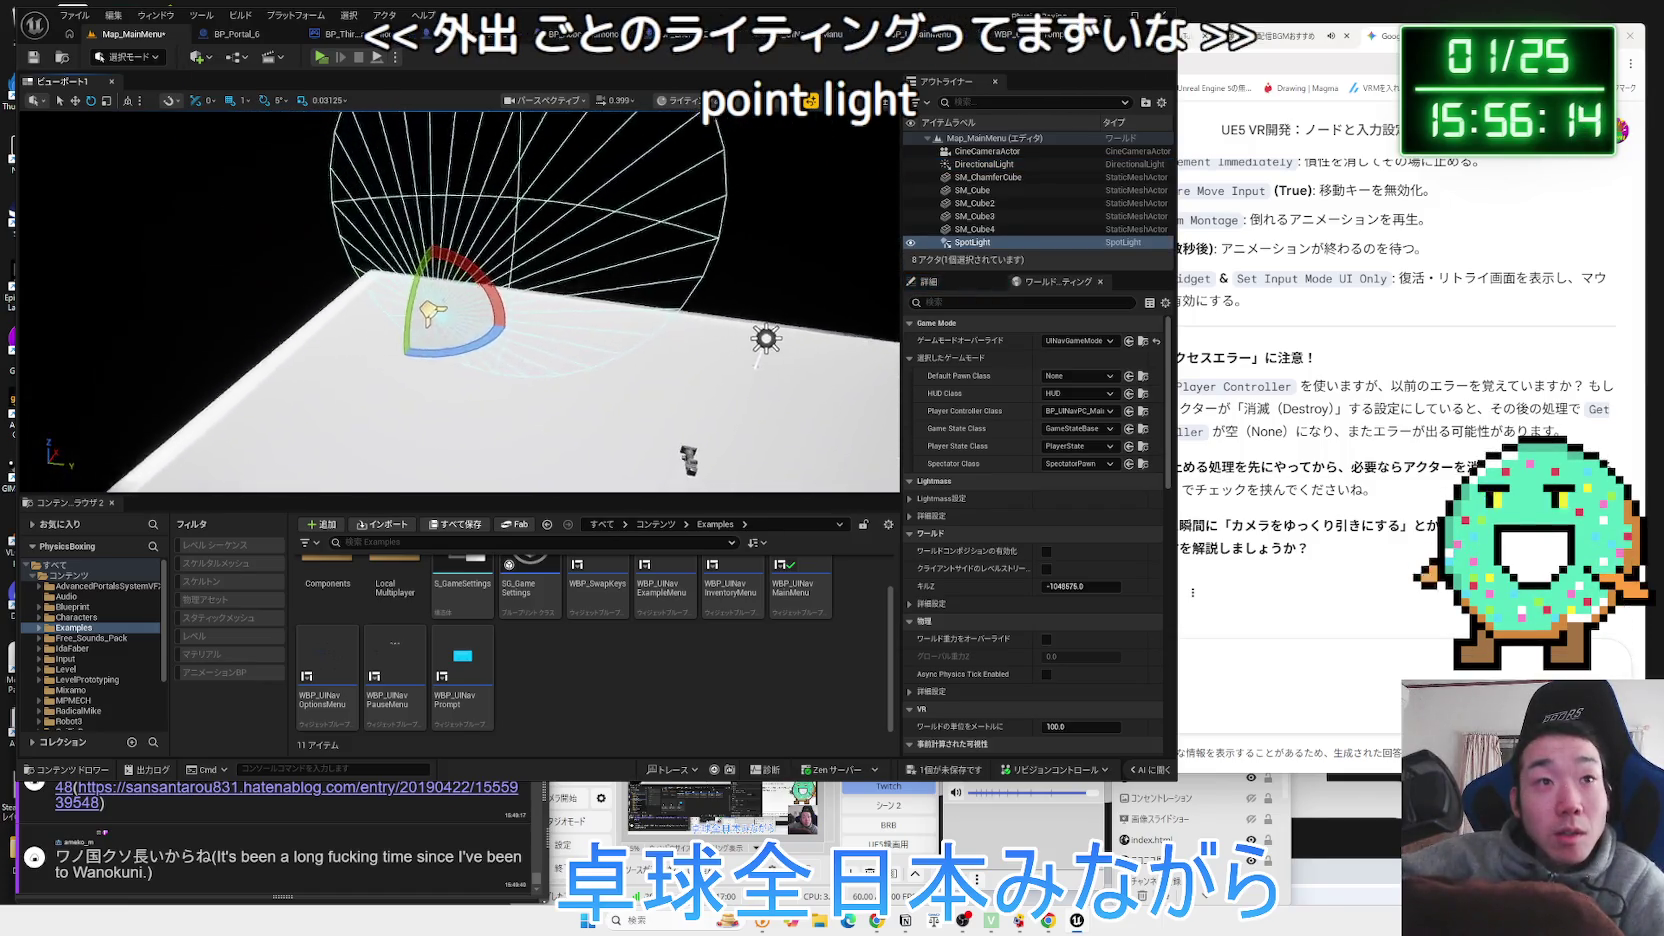
pyautogui.moveTo(605, 330)
pyautogui.mouseDown()
pyautogui.moveTo(485, 265)
pyautogui.moveTo(507, 253)
pyautogui.moveTo(524, 283)
pyautogui.mouseUp()
# Delete the spot light, tilt the DirectionalLight about -30 degrees, and play-test the level.
pyautogui.press('Delete')
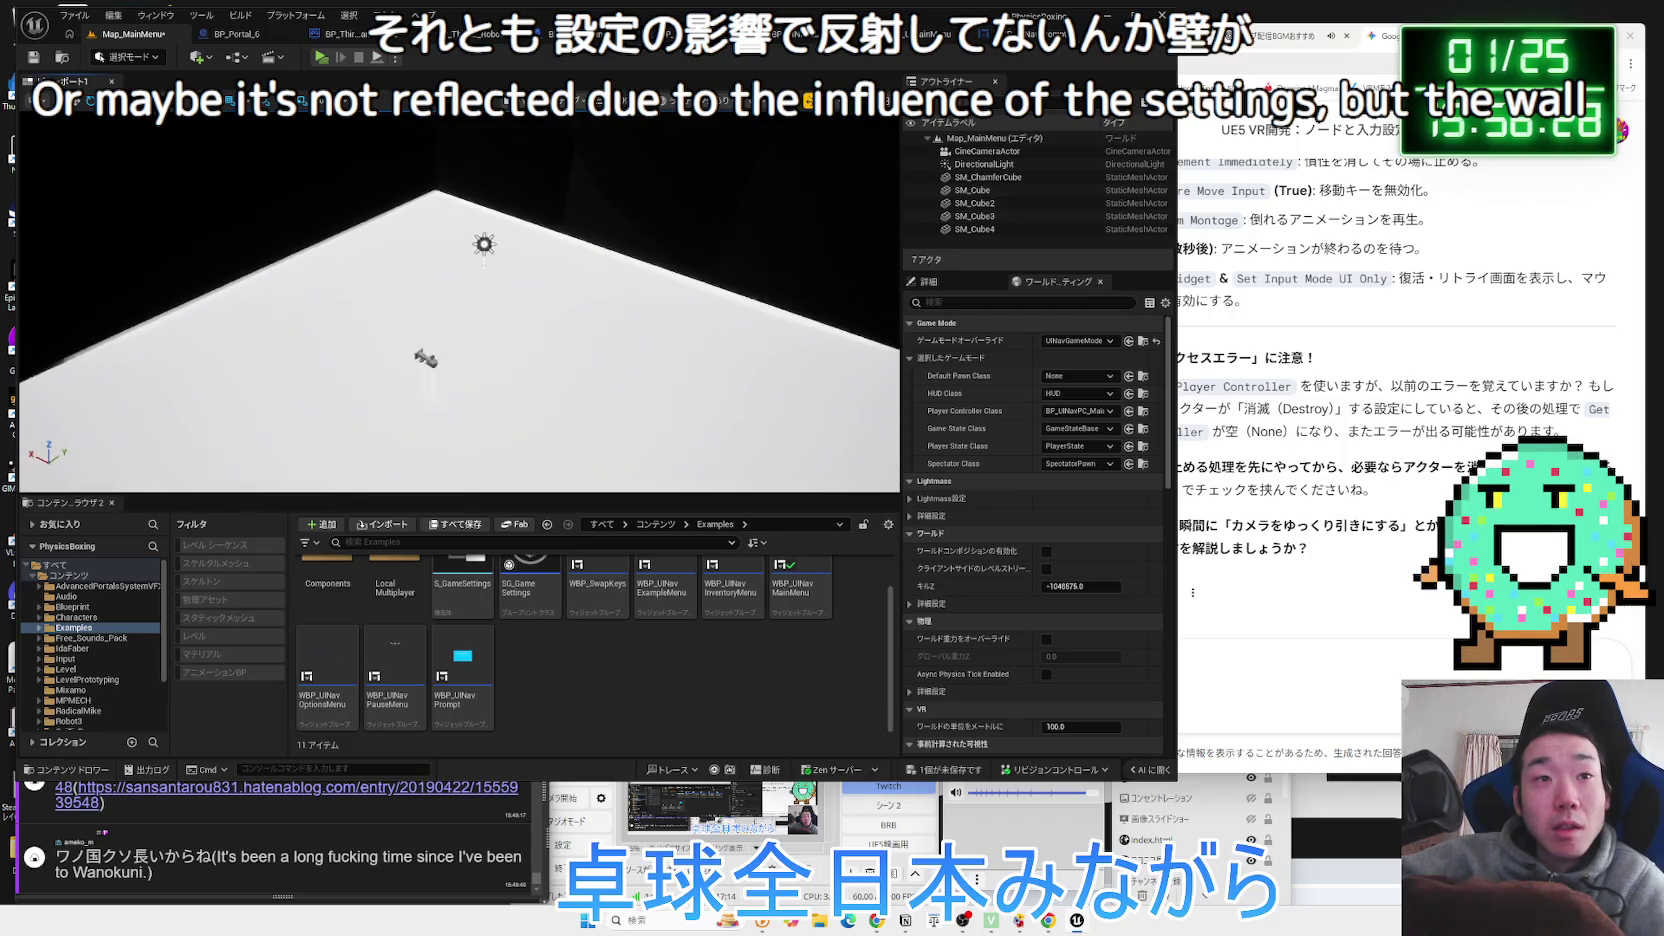
pyautogui.click(576, 238)
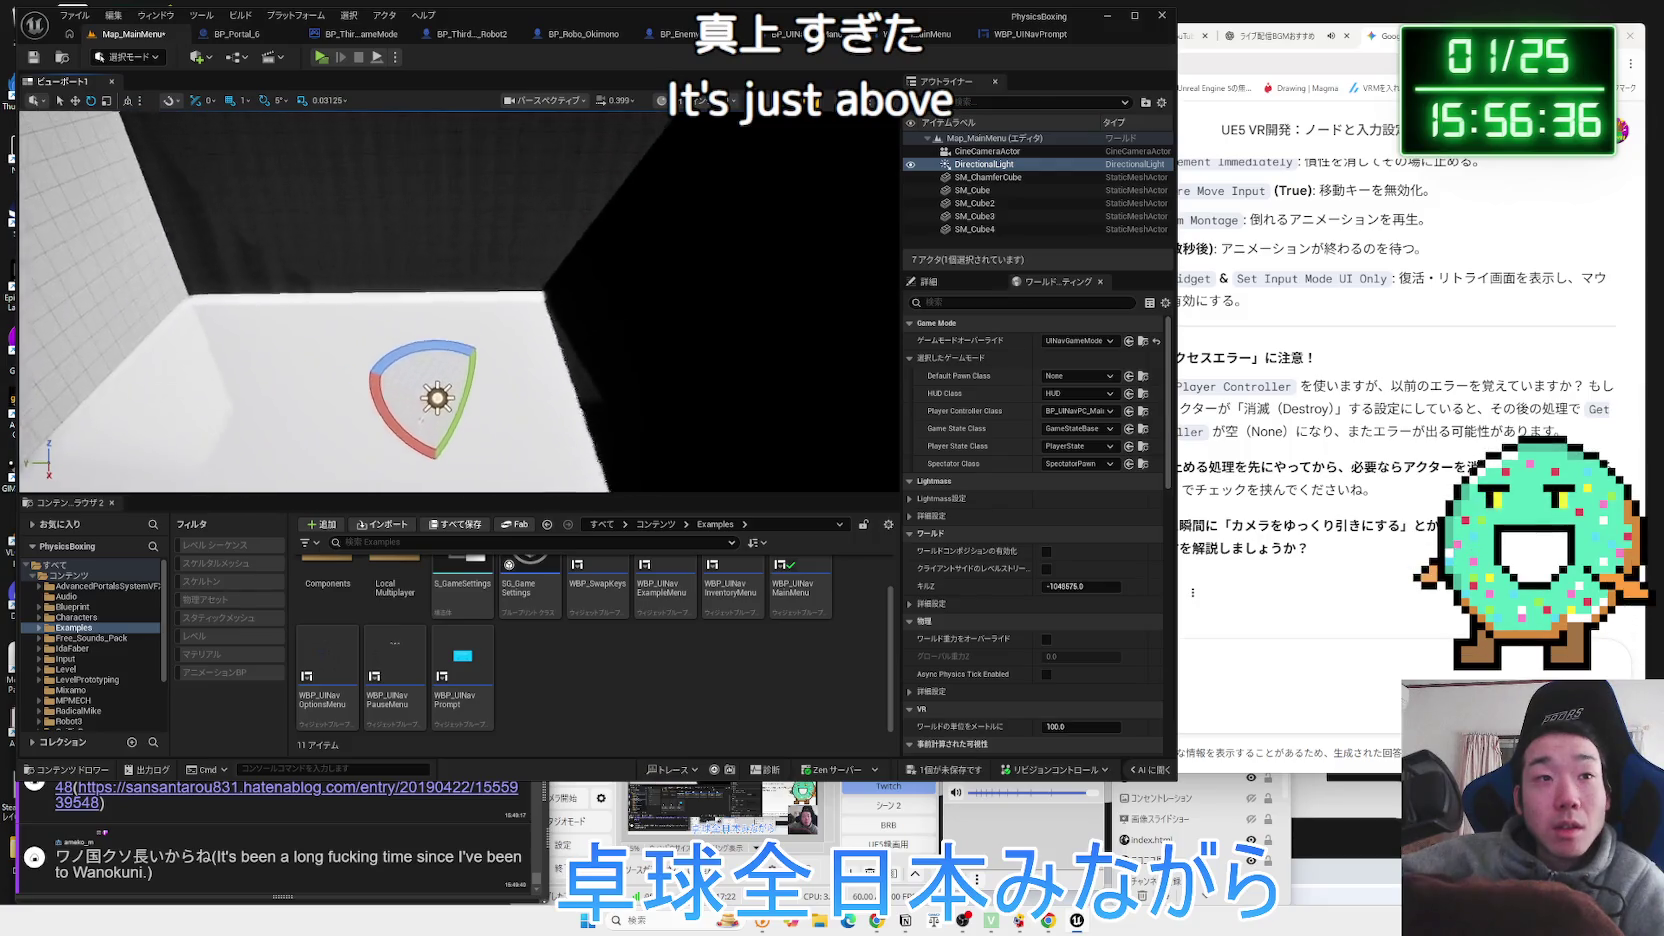
pyautogui.moveTo(428, 262)
pyautogui.mouseDown()
pyautogui.moveTo(455, 270)
pyautogui.moveTo(265, 291)
pyautogui.mouseUp()
pyautogui.moveTo(450, 350)
pyautogui.mouseDown()
pyautogui.moveTo(330, 350)
pyautogui.moveTo(390, 280)
pyautogui.mouseUp()
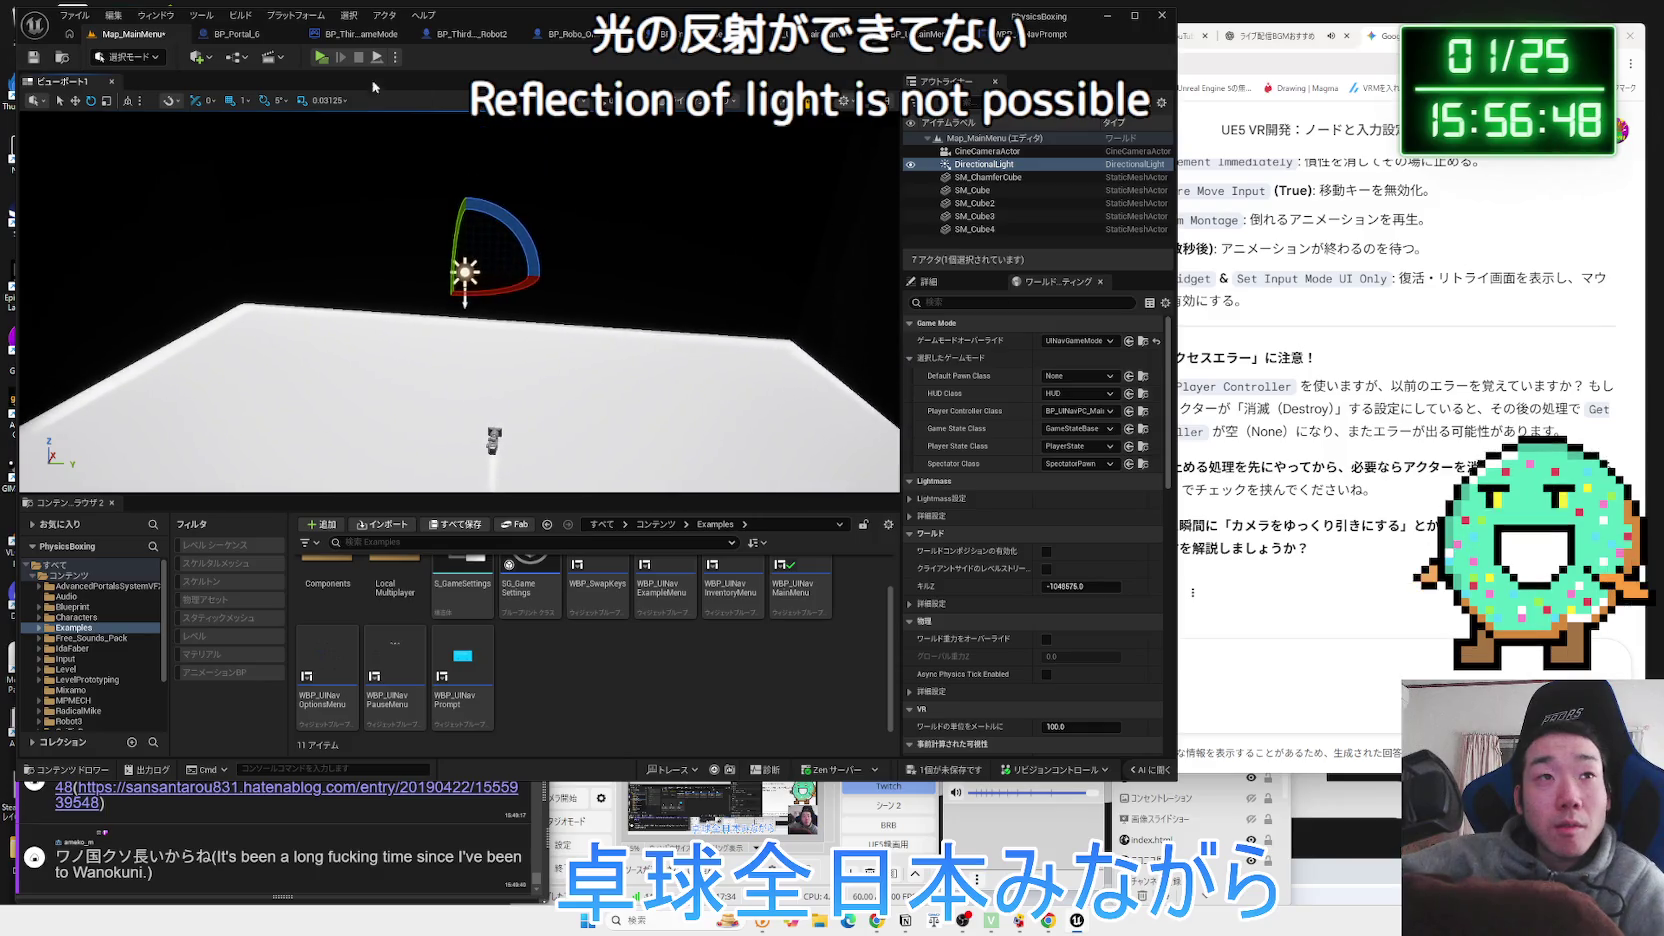
pyautogui.click(320, 58)
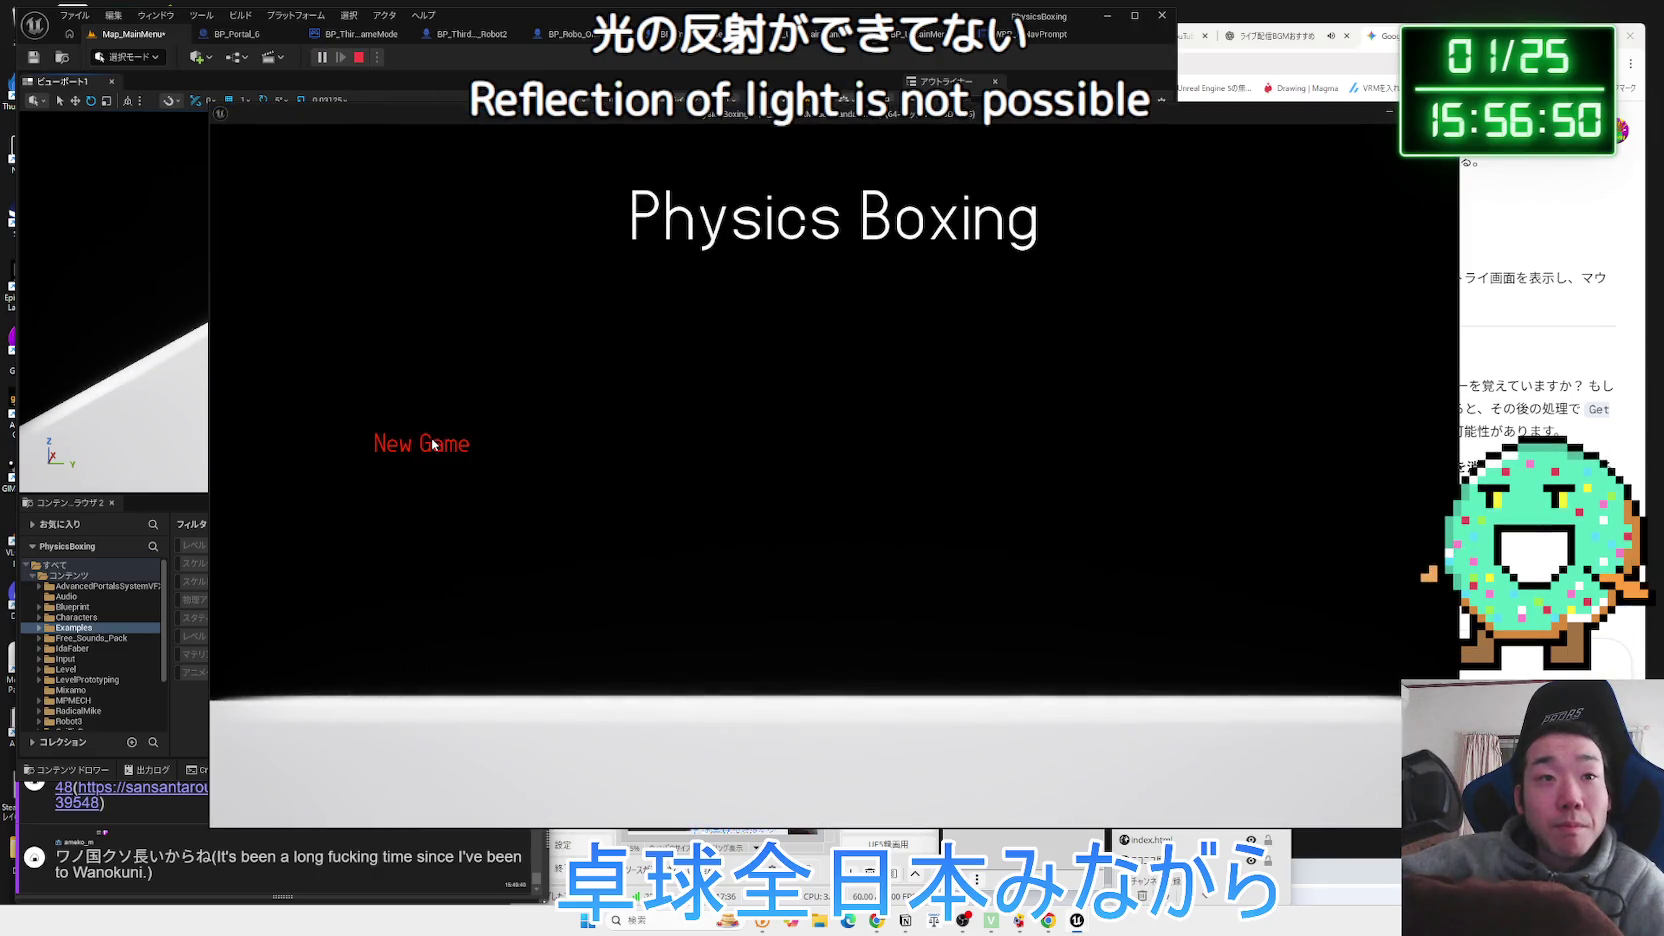
# Tilt the DirectionalLight between play-tests, a further -20 and then -5 degrees.
pyautogui.click(421, 663)
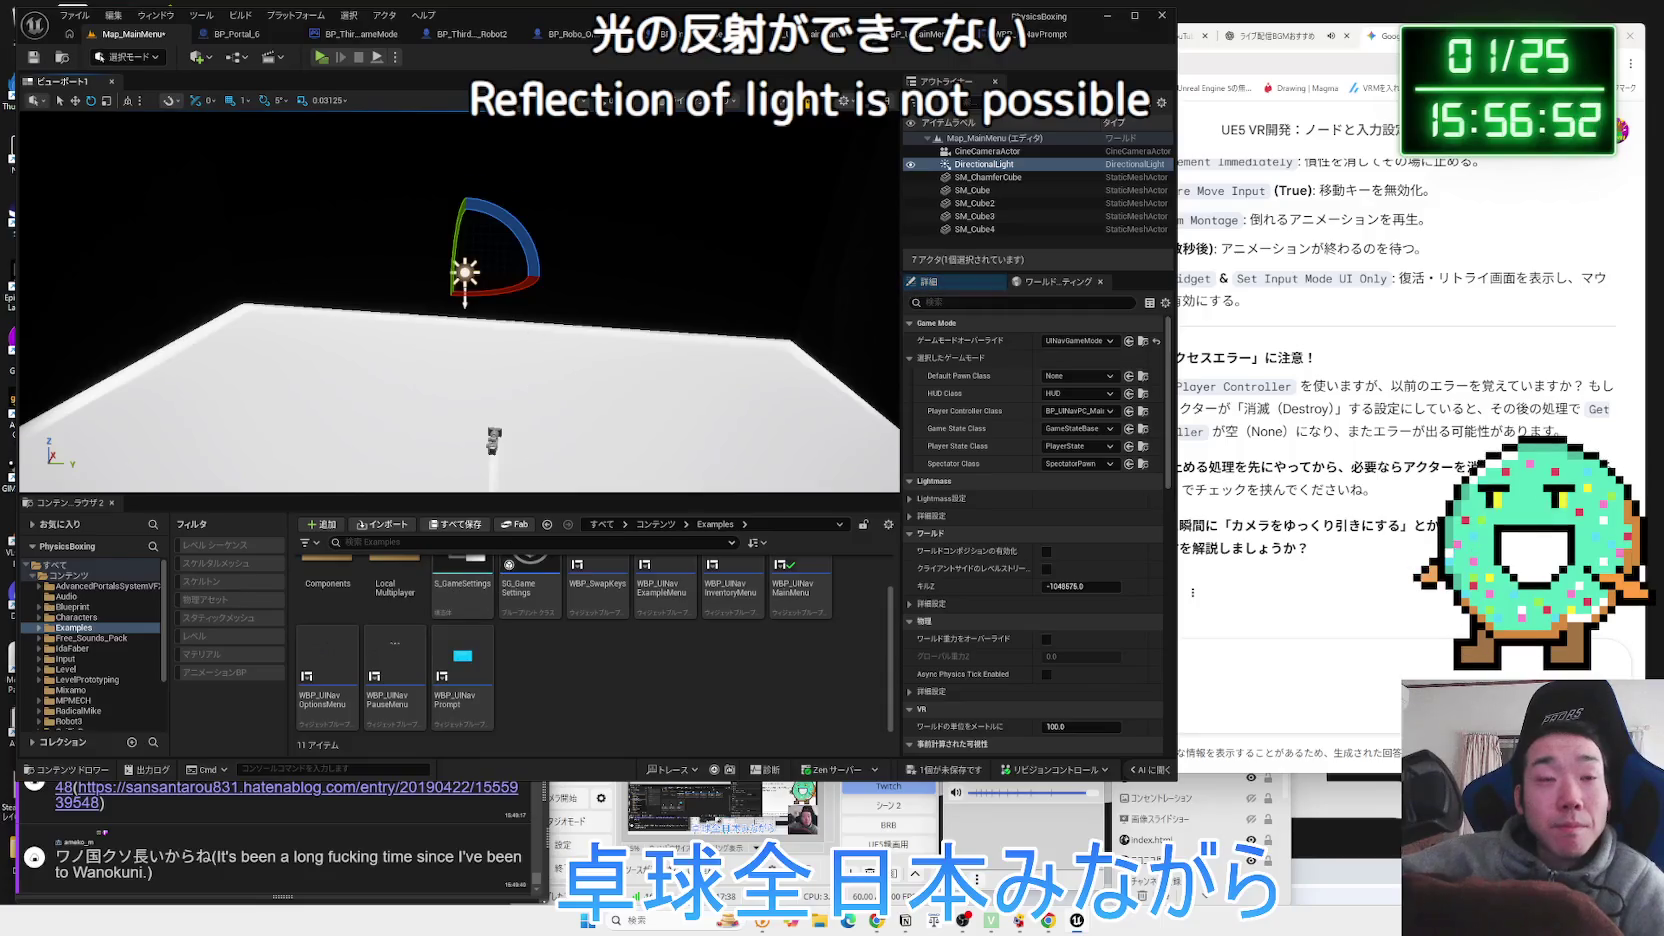
pyautogui.moveTo(487, 217); pyautogui.dragTo(491, 245)
pyautogui.click(321, 57)
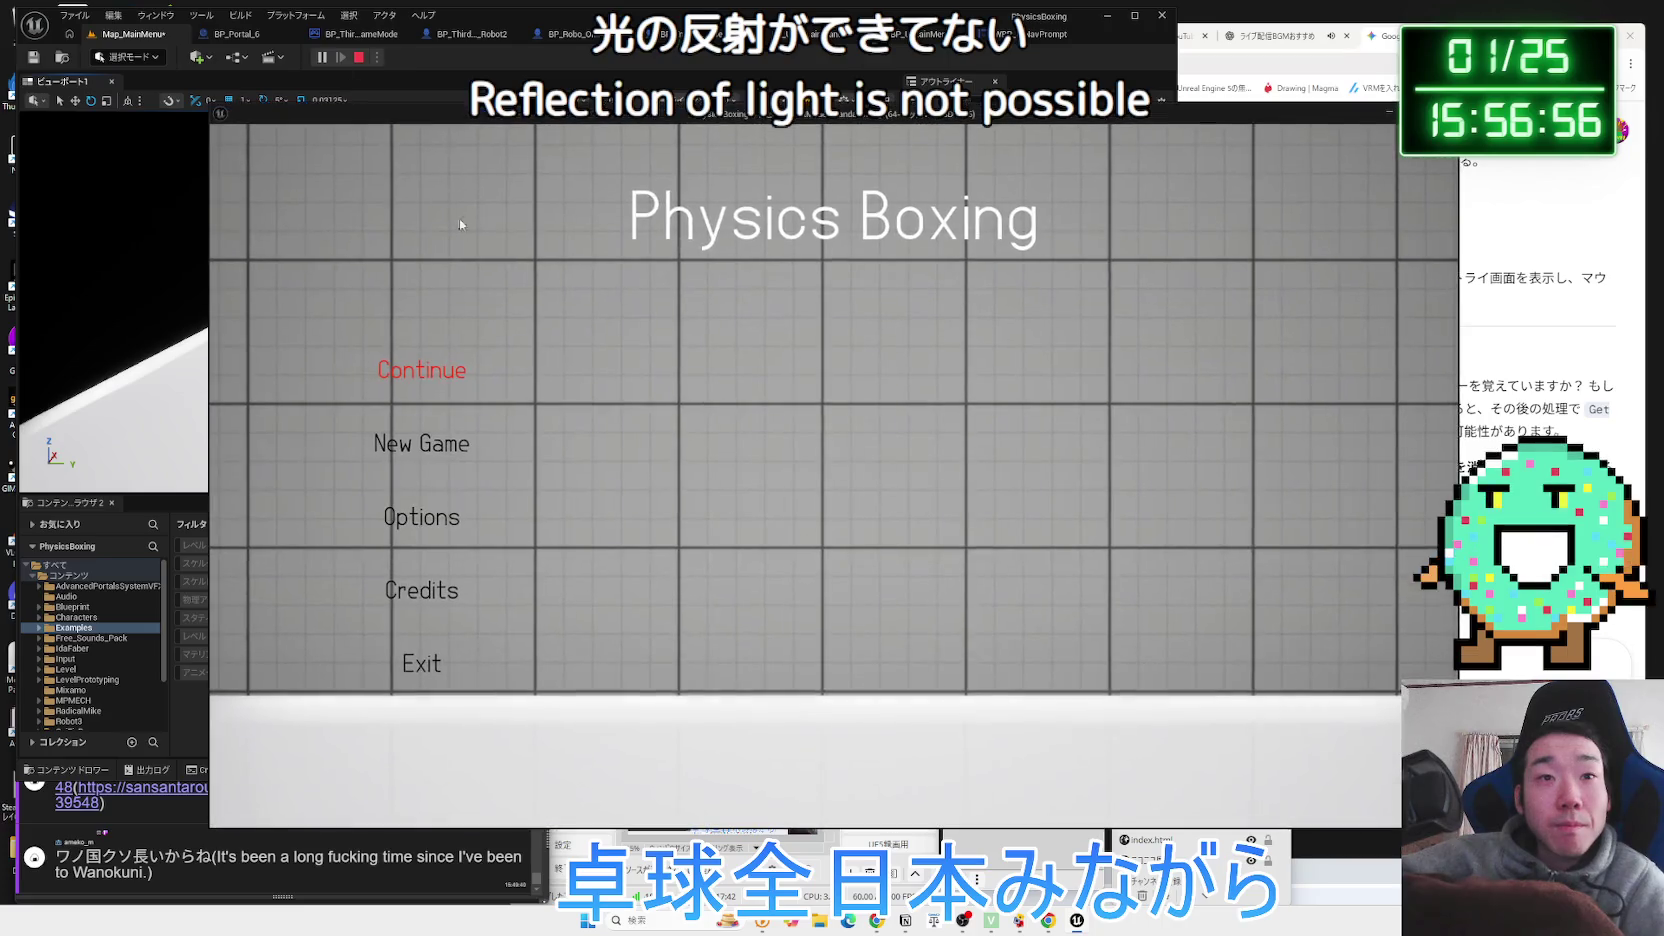
pyautogui.click(436, 663)
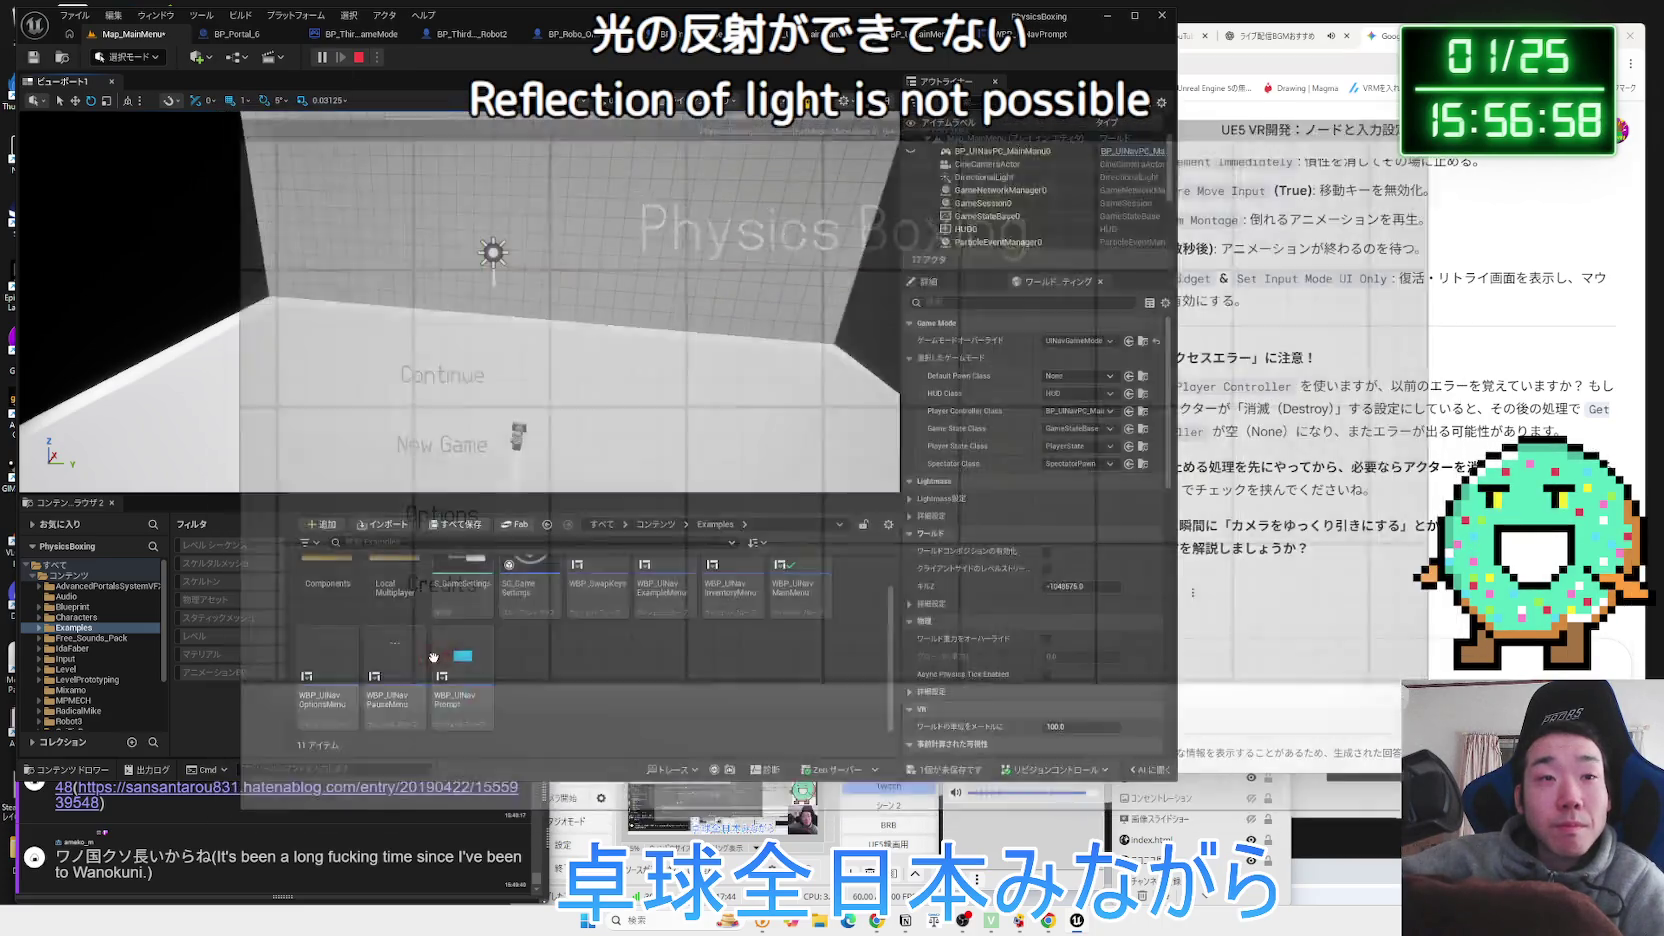
pyautogui.moveTo(491, 240)
pyautogui.mouseDown()
pyautogui.moveTo(494, 295)
pyautogui.moveTo(493, 270)
pyautogui.mouseUp()
pyautogui.moveTo(640, 355); pyautogui.dragTo(720, 346)
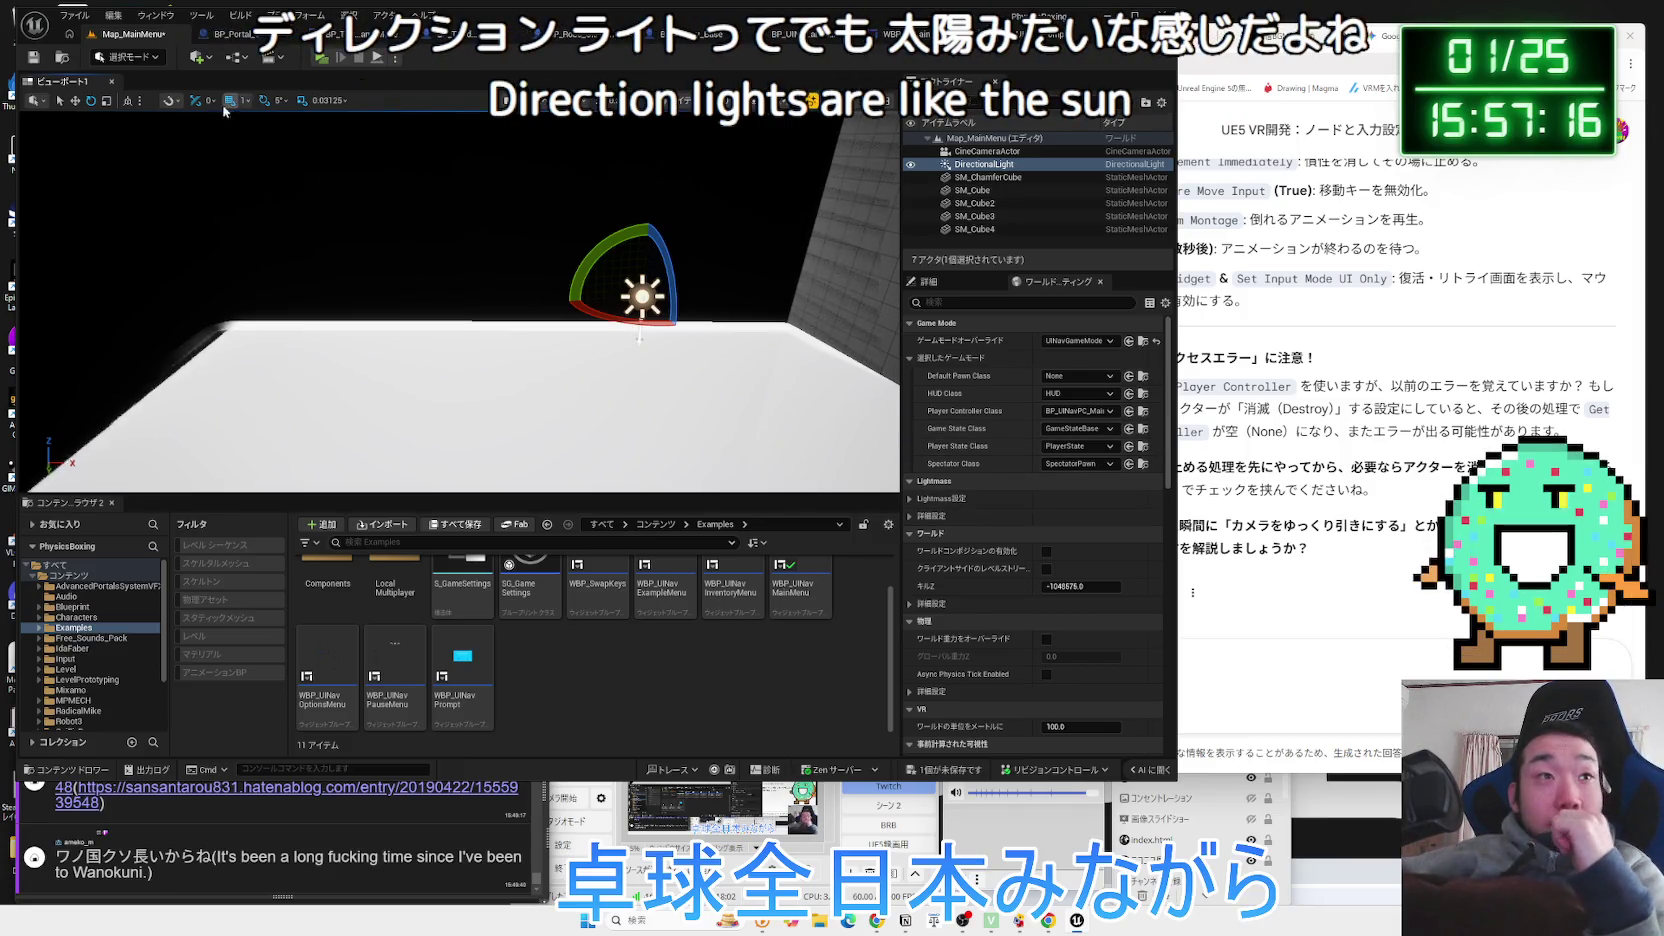
# Place a Point Light, nudge it left, and enlarge its attenuation radius to about 3189.
pyautogui.click(197, 57)
pyautogui.moveTo(258, 195)
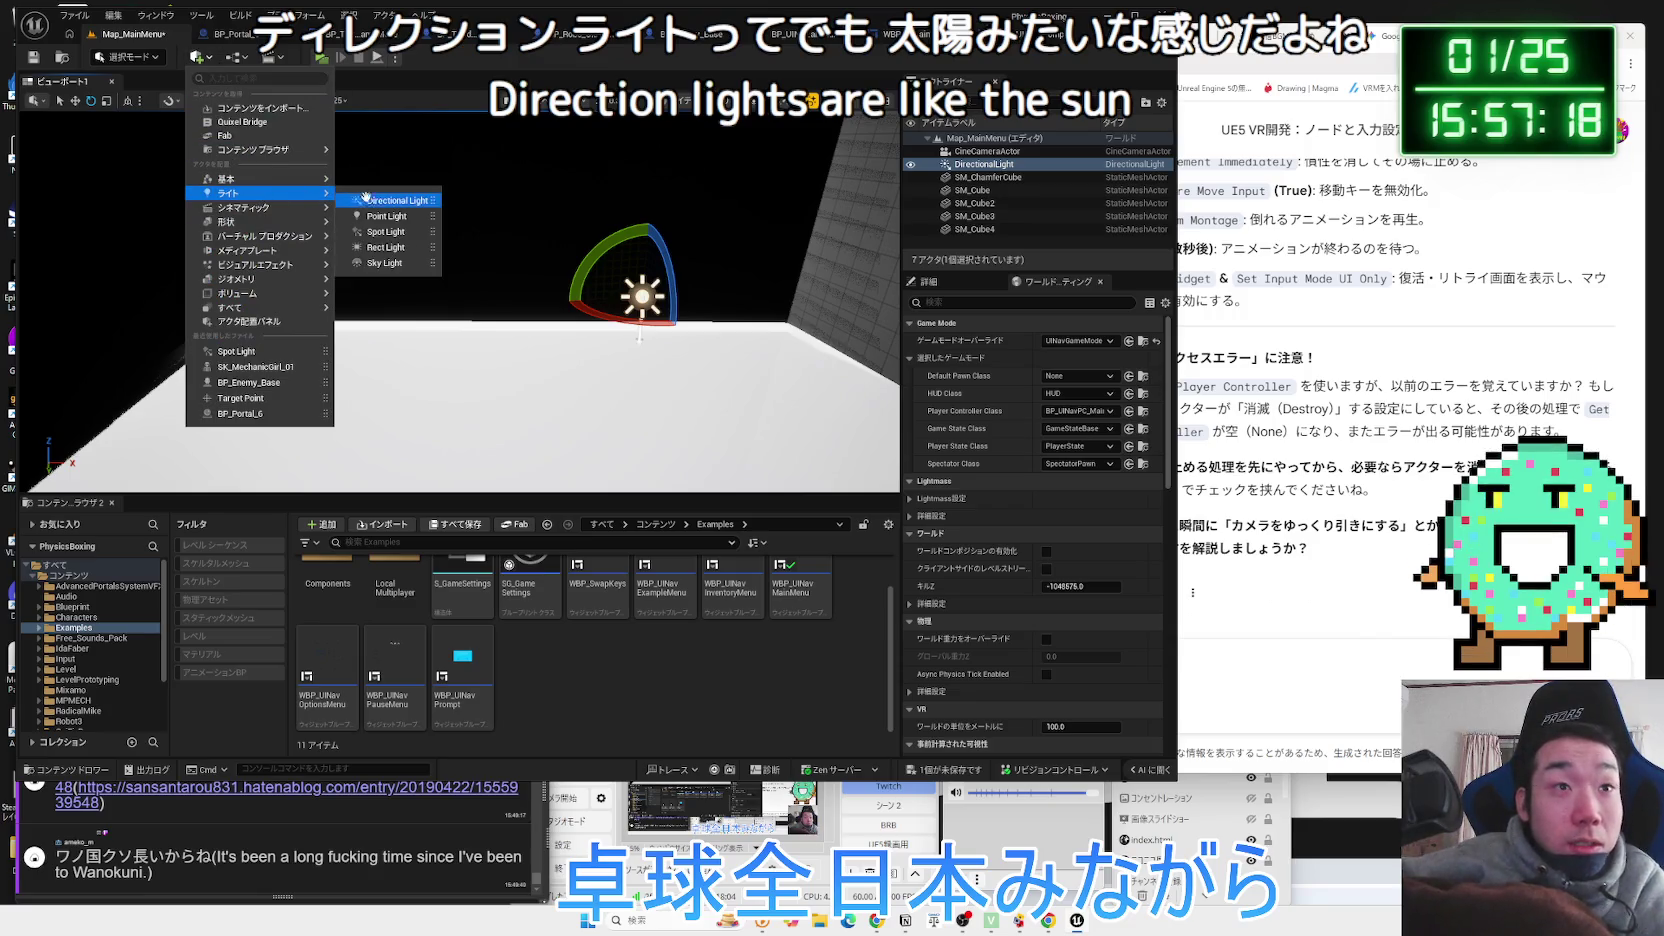
pyautogui.click(398, 217)
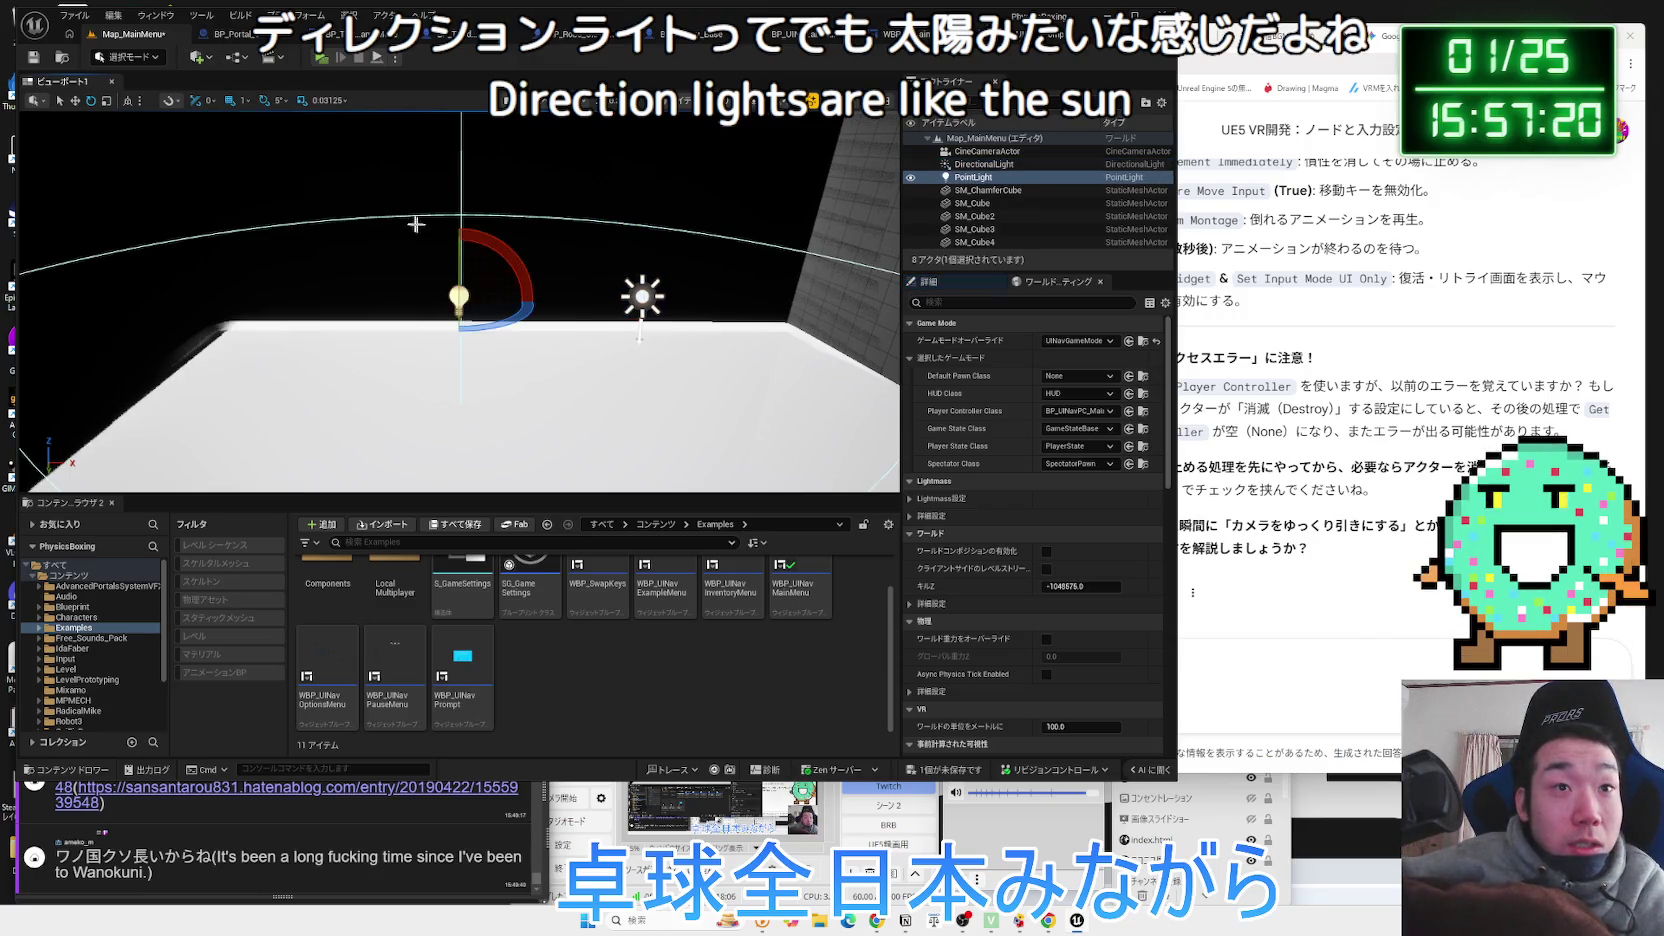
pyautogui.moveTo(543, 305)
pyautogui.mouseDown()
pyautogui.moveTo(445, 302)
pyautogui.moveTo(692, 417)
pyautogui.mouseUp()
pyautogui.moveTo(476, 293); pyautogui.dragTo(454, 297)
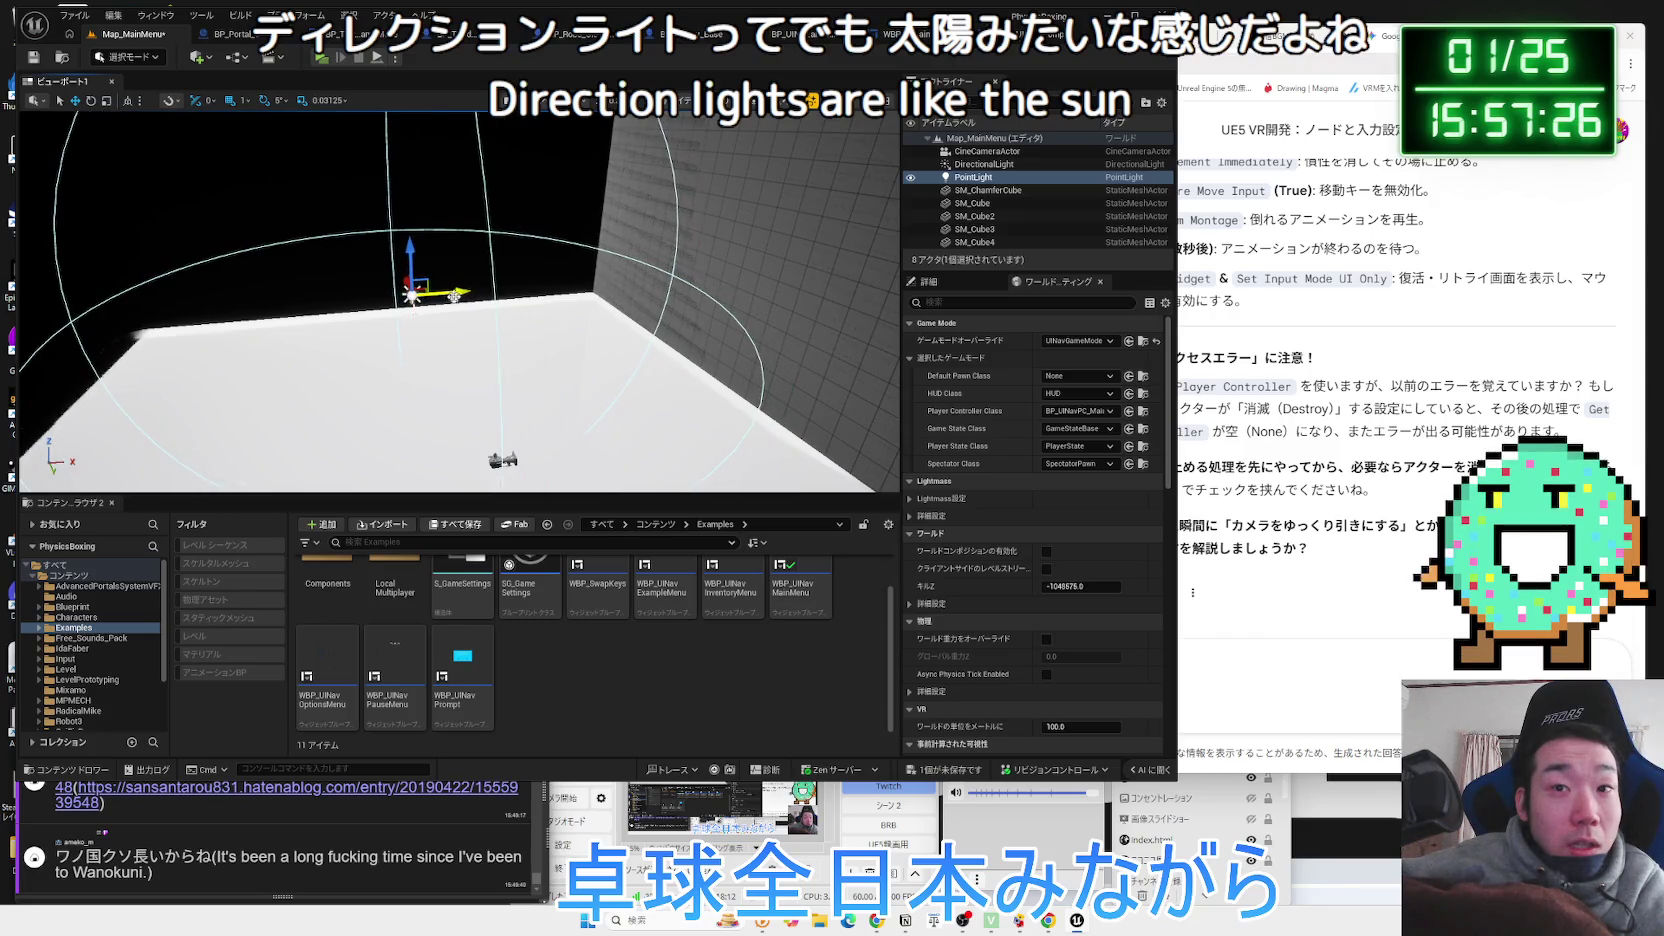
pyautogui.click(947, 289)
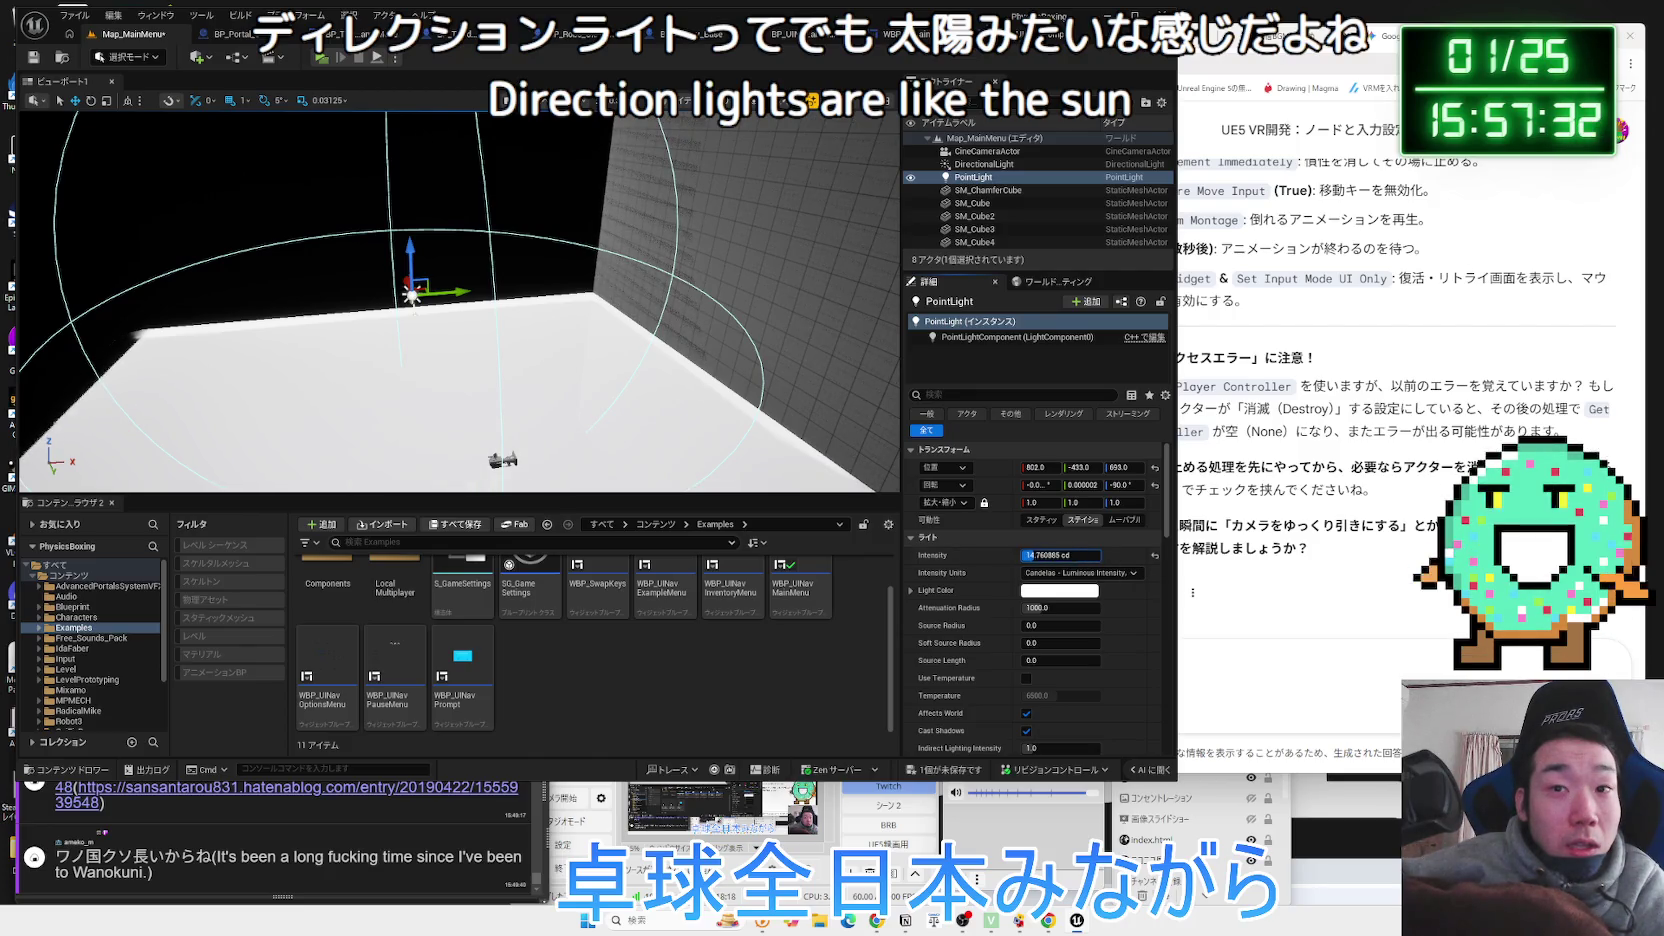
pyautogui.moveTo(1060, 607); pyautogui.dragTo(1110, 607)
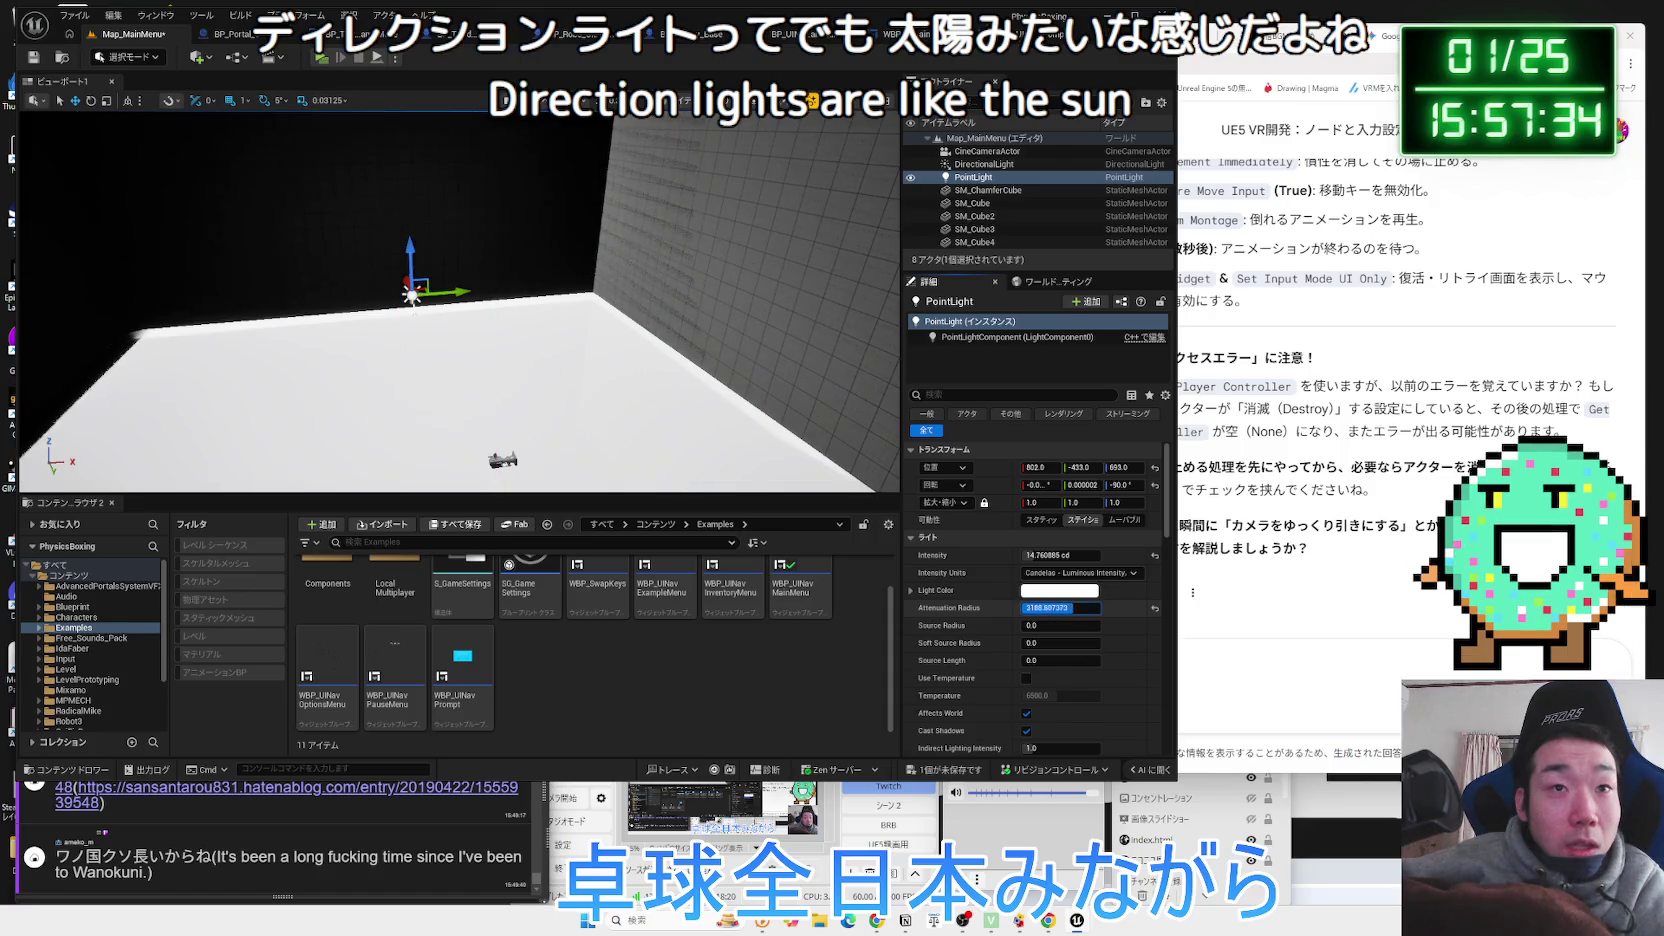
pyautogui.moveTo(500, 400); pyautogui.dragTo(360, 345)
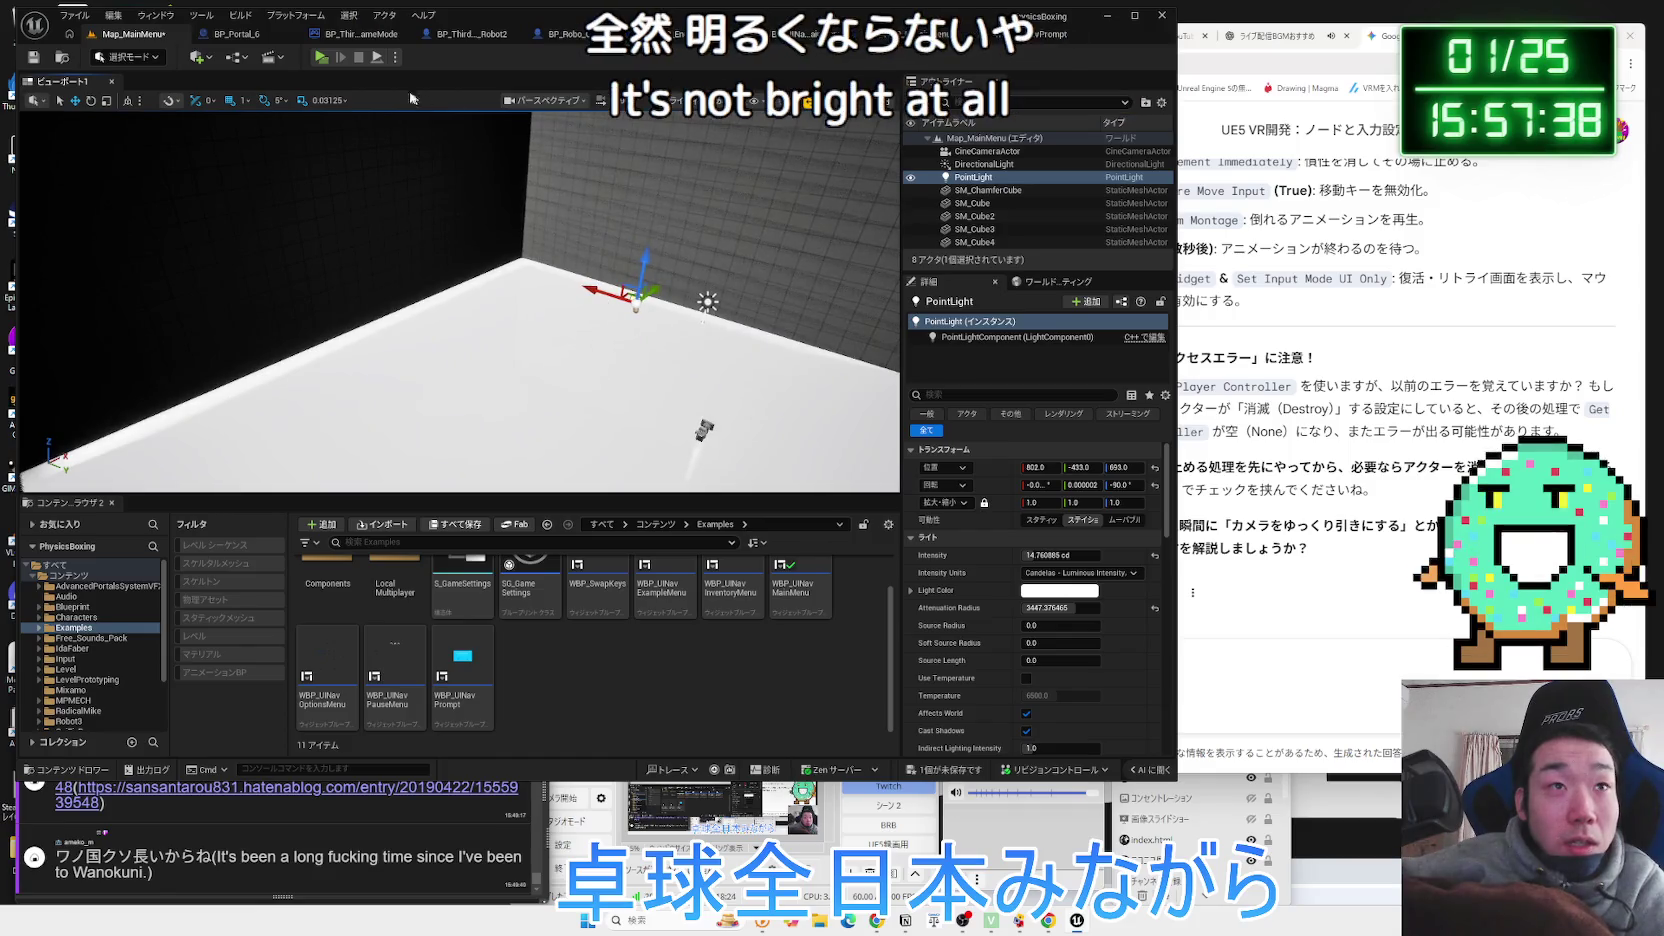
# Play-test the point light, then delete the DirectionalLight from the level.
pyautogui.click(321, 58)
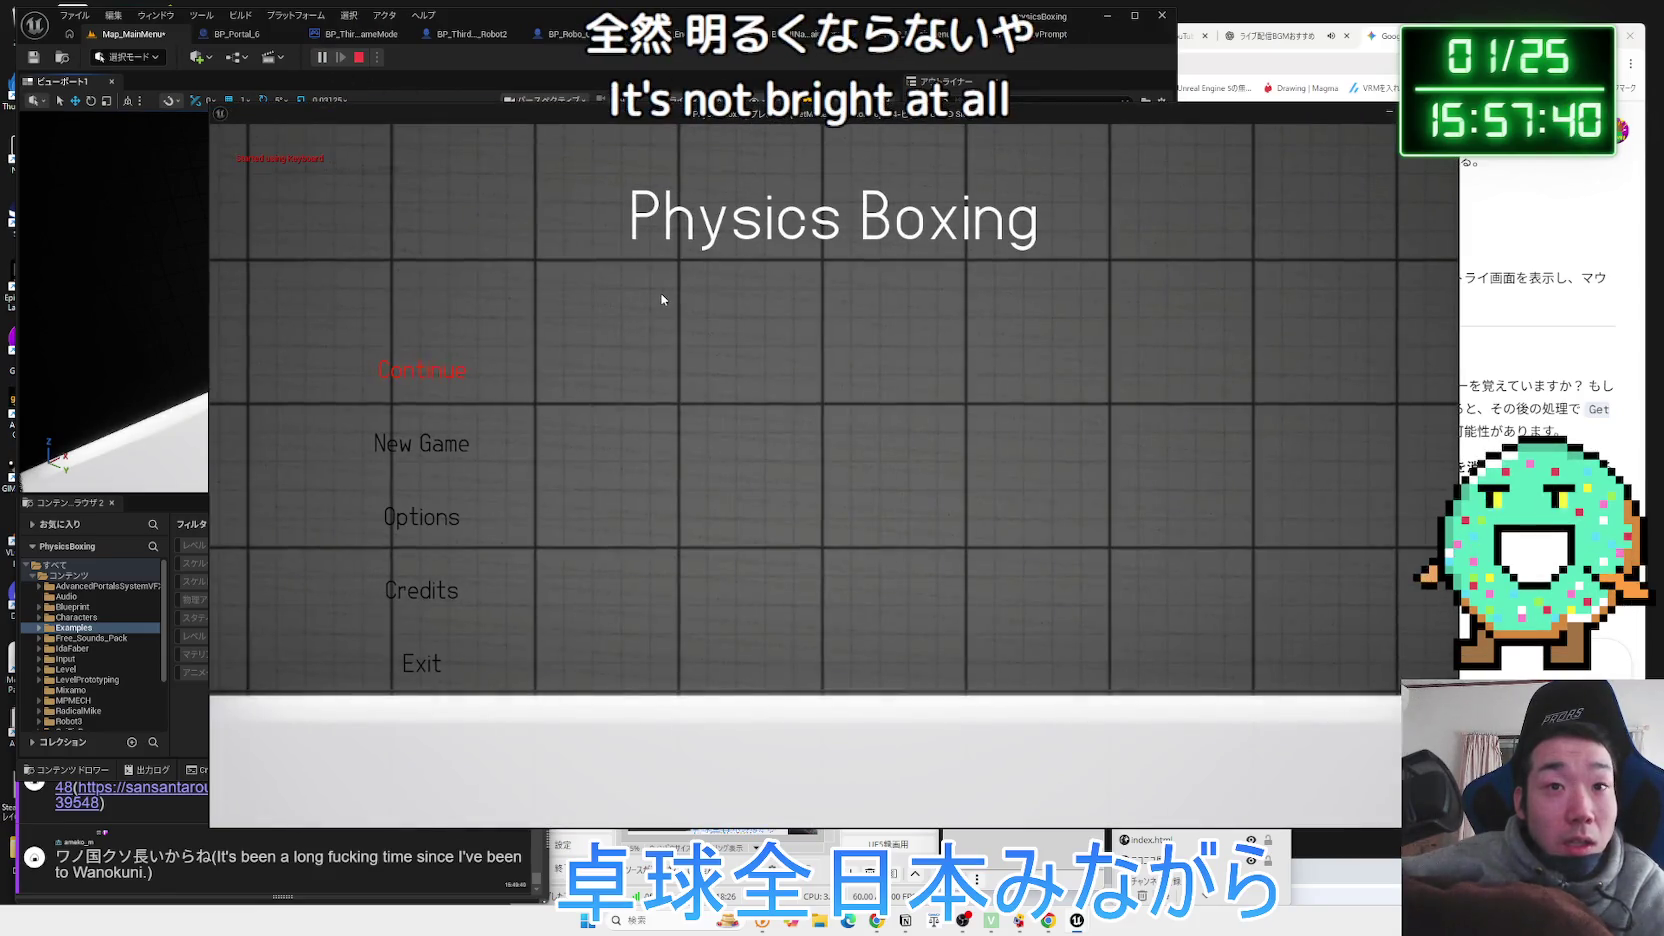
pyautogui.click(430, 661)
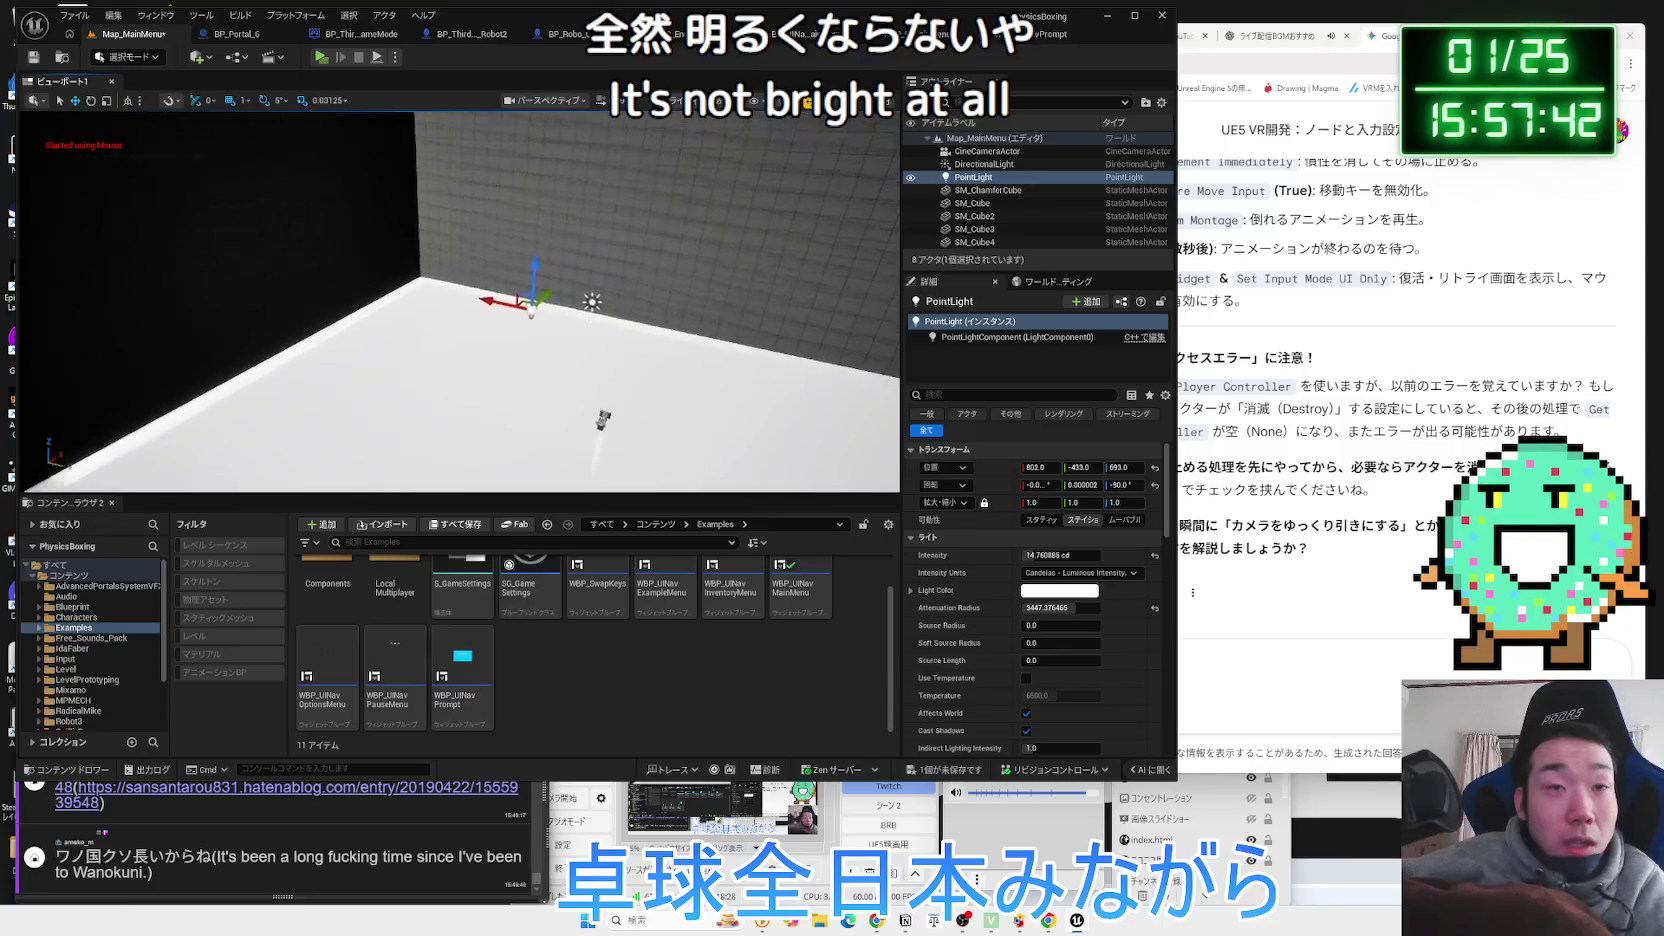
pyautogui.moveTo(460, 300)
pyautogui.mouseDown()
pyautogui.moveTo(430, 300)
pyautogui.moveTo(450, 300)
pyautogui.mouseUp()
pyautogui.click(545, 340)
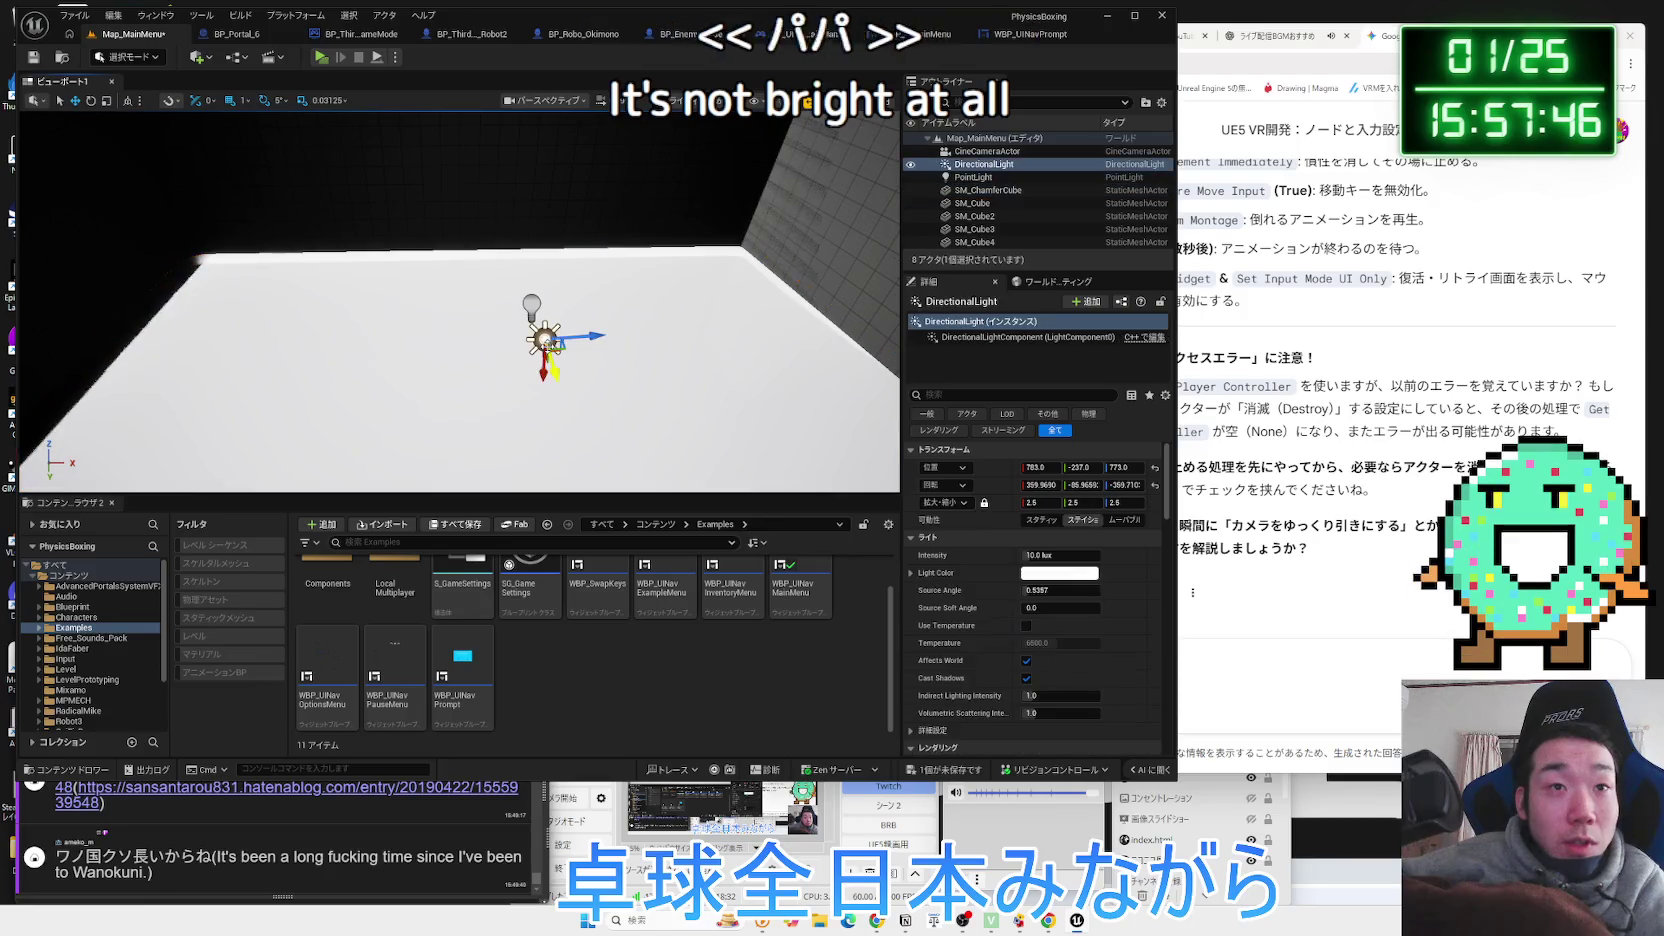
pyautogui.press('Delete')
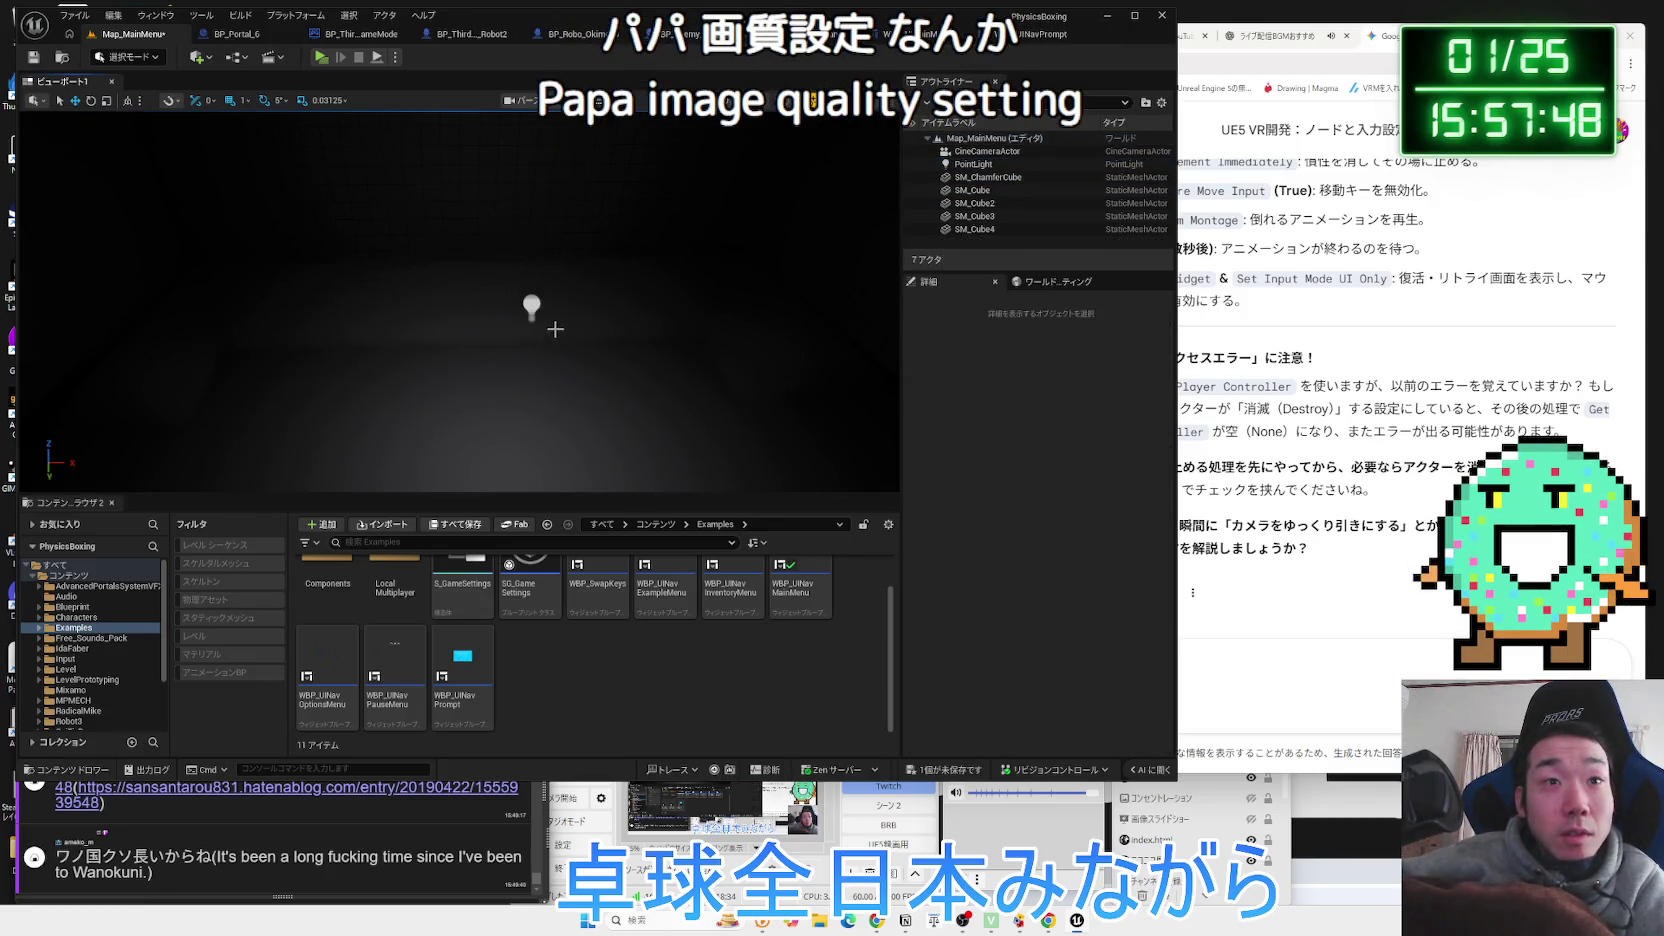
pyautogui.moveTo(555, 328)
pyautogui.mouseDown()
pyautogui.moveTo(575, 328)
pyautogui.moveTo(545, 355)
pyautogui.moveTo(535, 179)
pyautogui.mouseUp()
# Set the point light intensity to 160 cd and play the level with Alt+P.
pyautogui.click(571, 246)
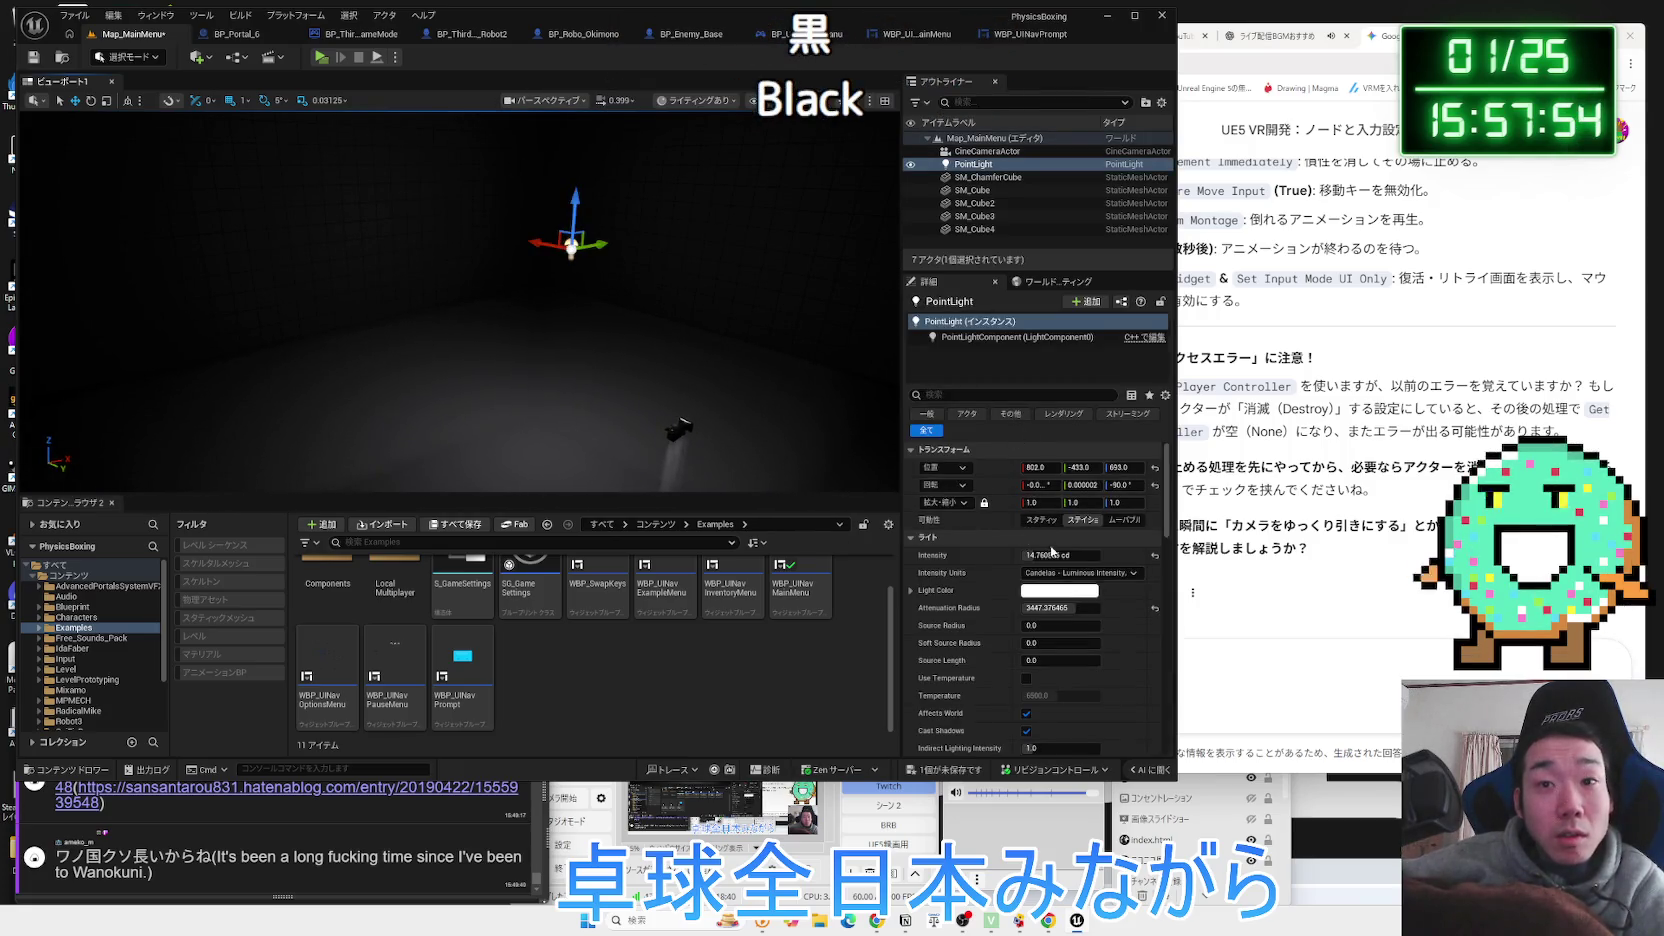
pyautogui.write('160')
pyautogui.press('Return')
pyautogui.moveTo(711, 438)
pyautogui.mouseDown()
pyautogui.moveTo(760, 425)
pyautogui.moveTo(710, 410)
pyautogui.mouseUp()
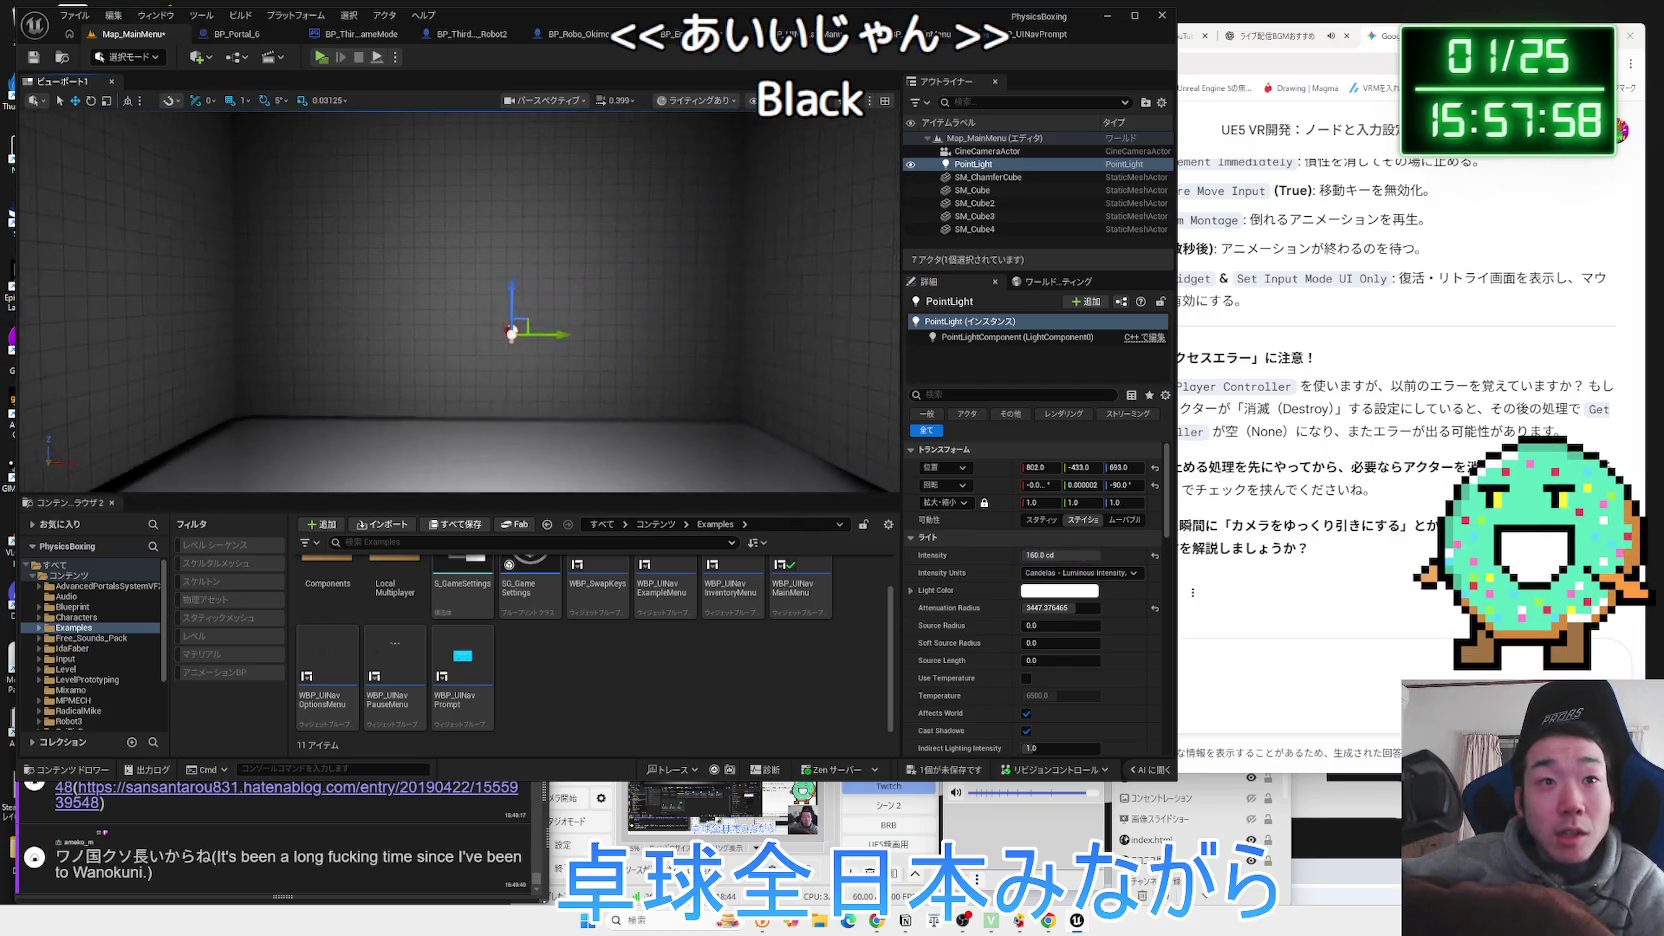
pyautogui.hotkey('alt', 'p')
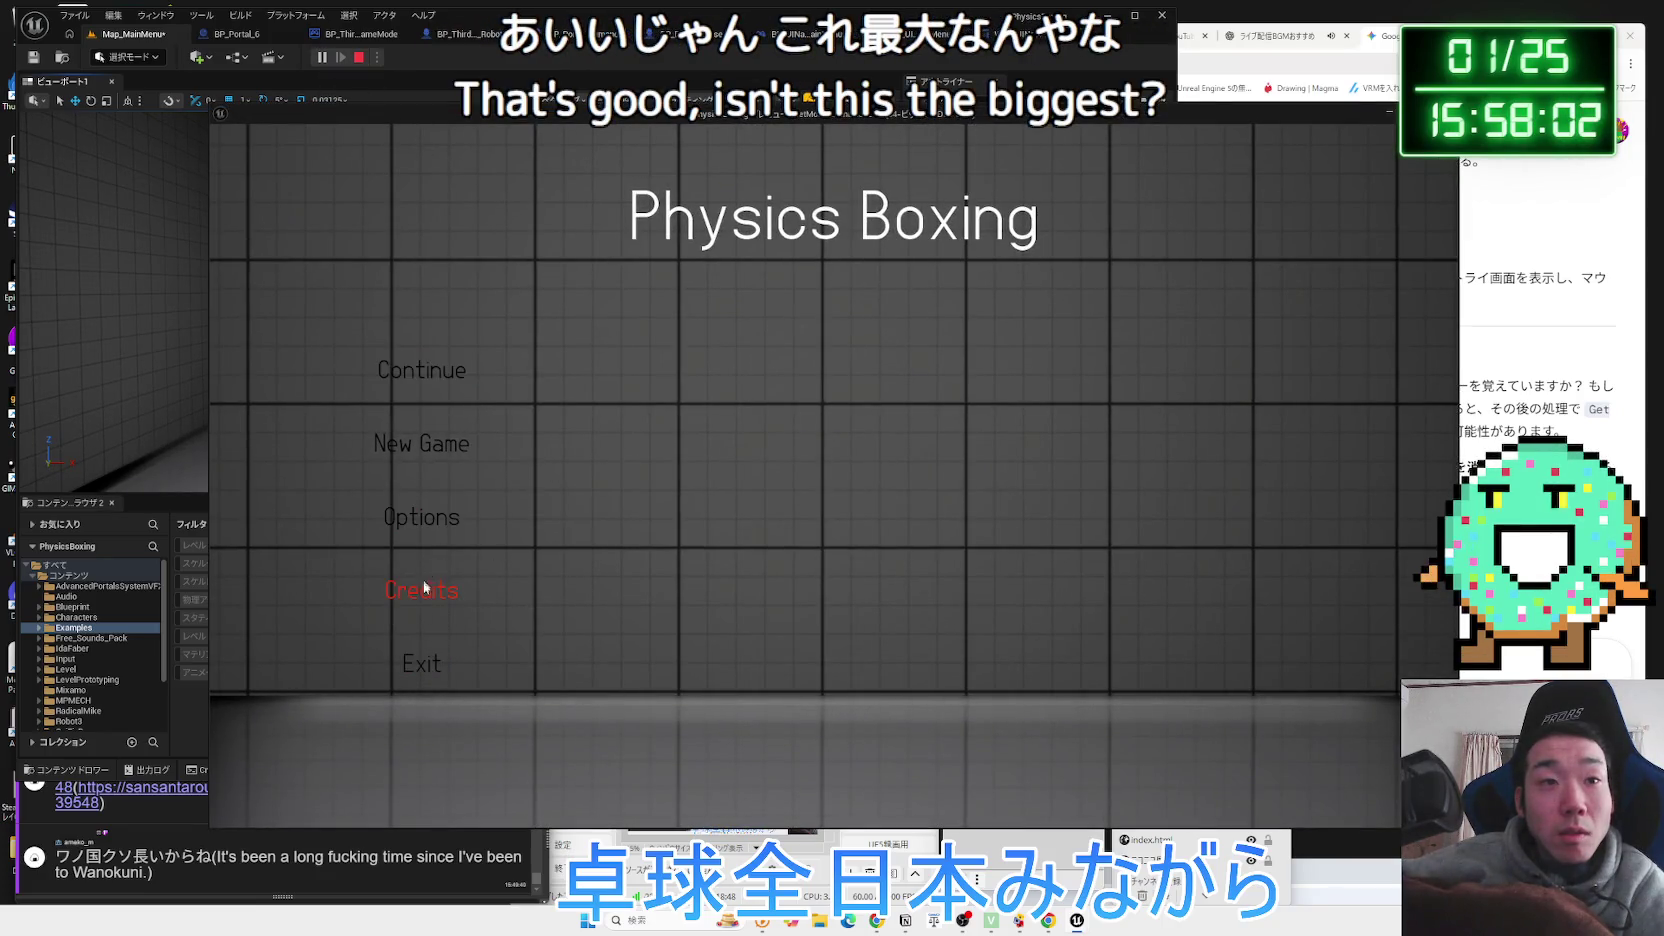
# Restart play, open Options > Video, and apply Medium scalability.
pyautogui.click(421, 660)
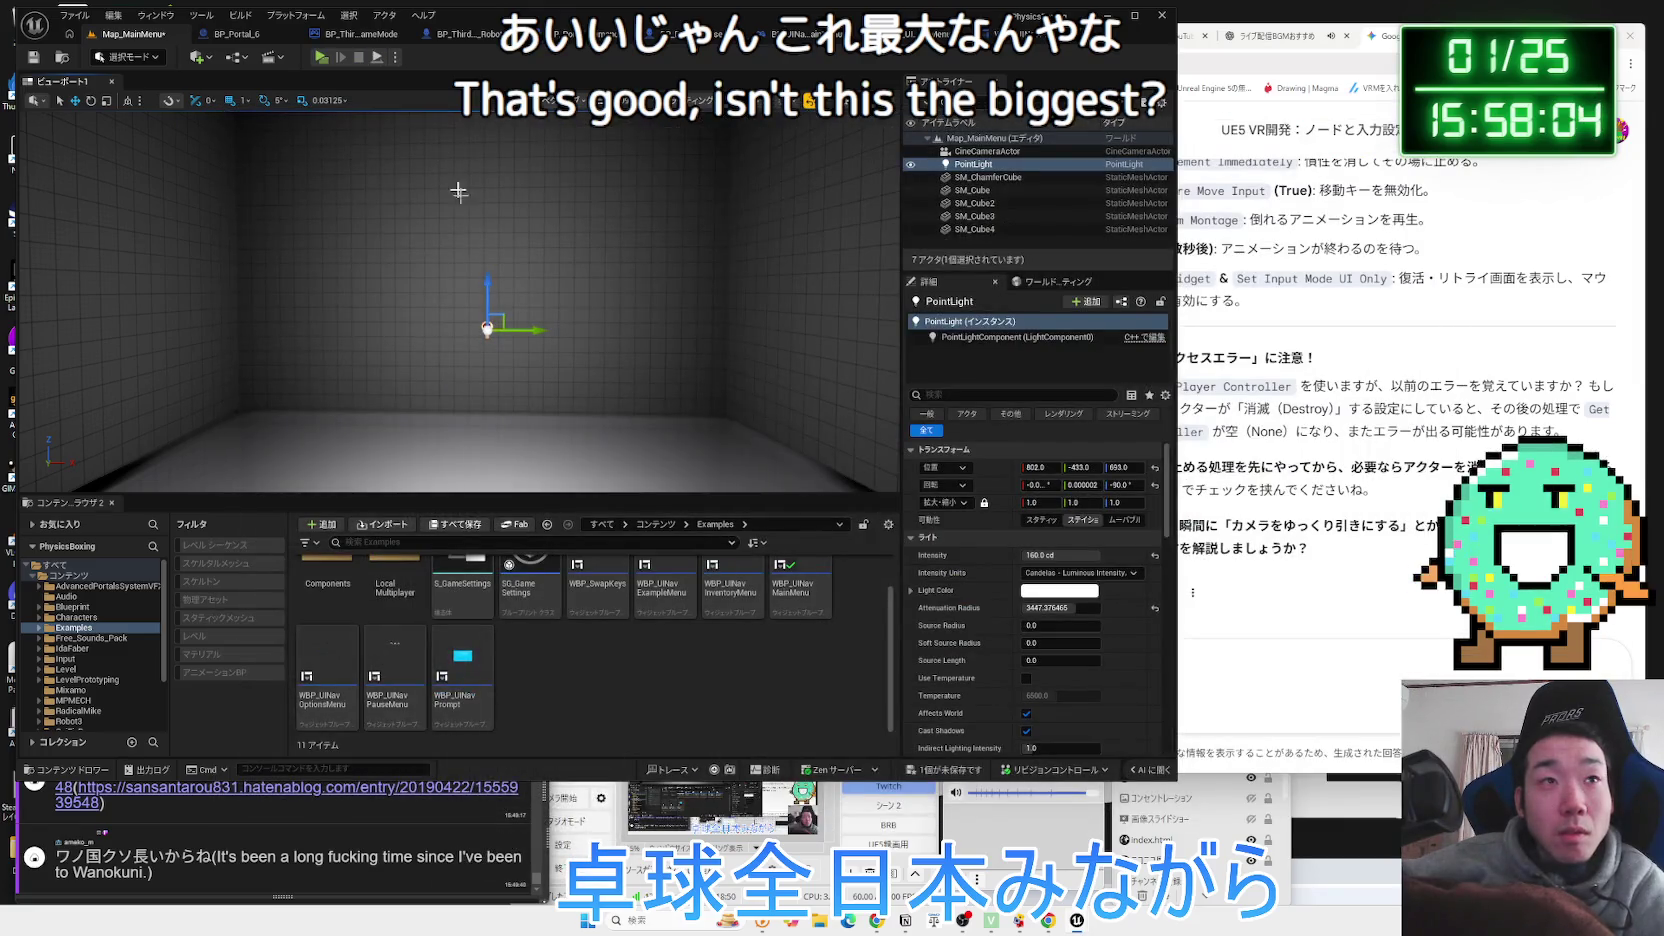
pyautogui.click(322, 58)
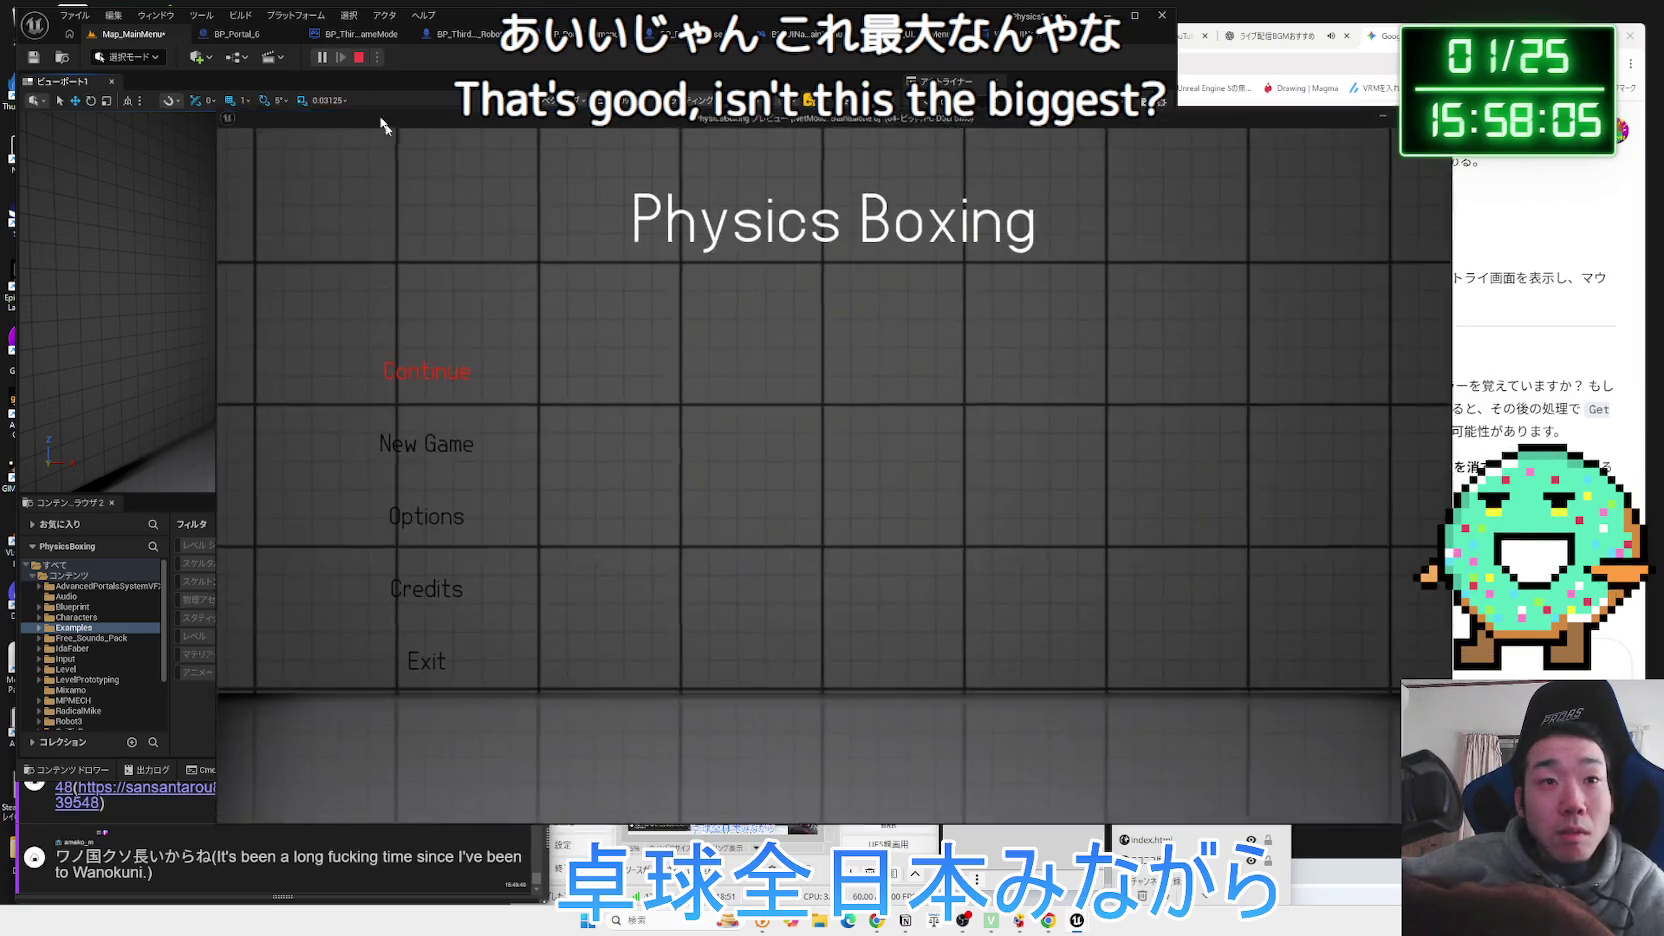
pyautogui.click(436, 517)
pyautogui.click(834, 218)
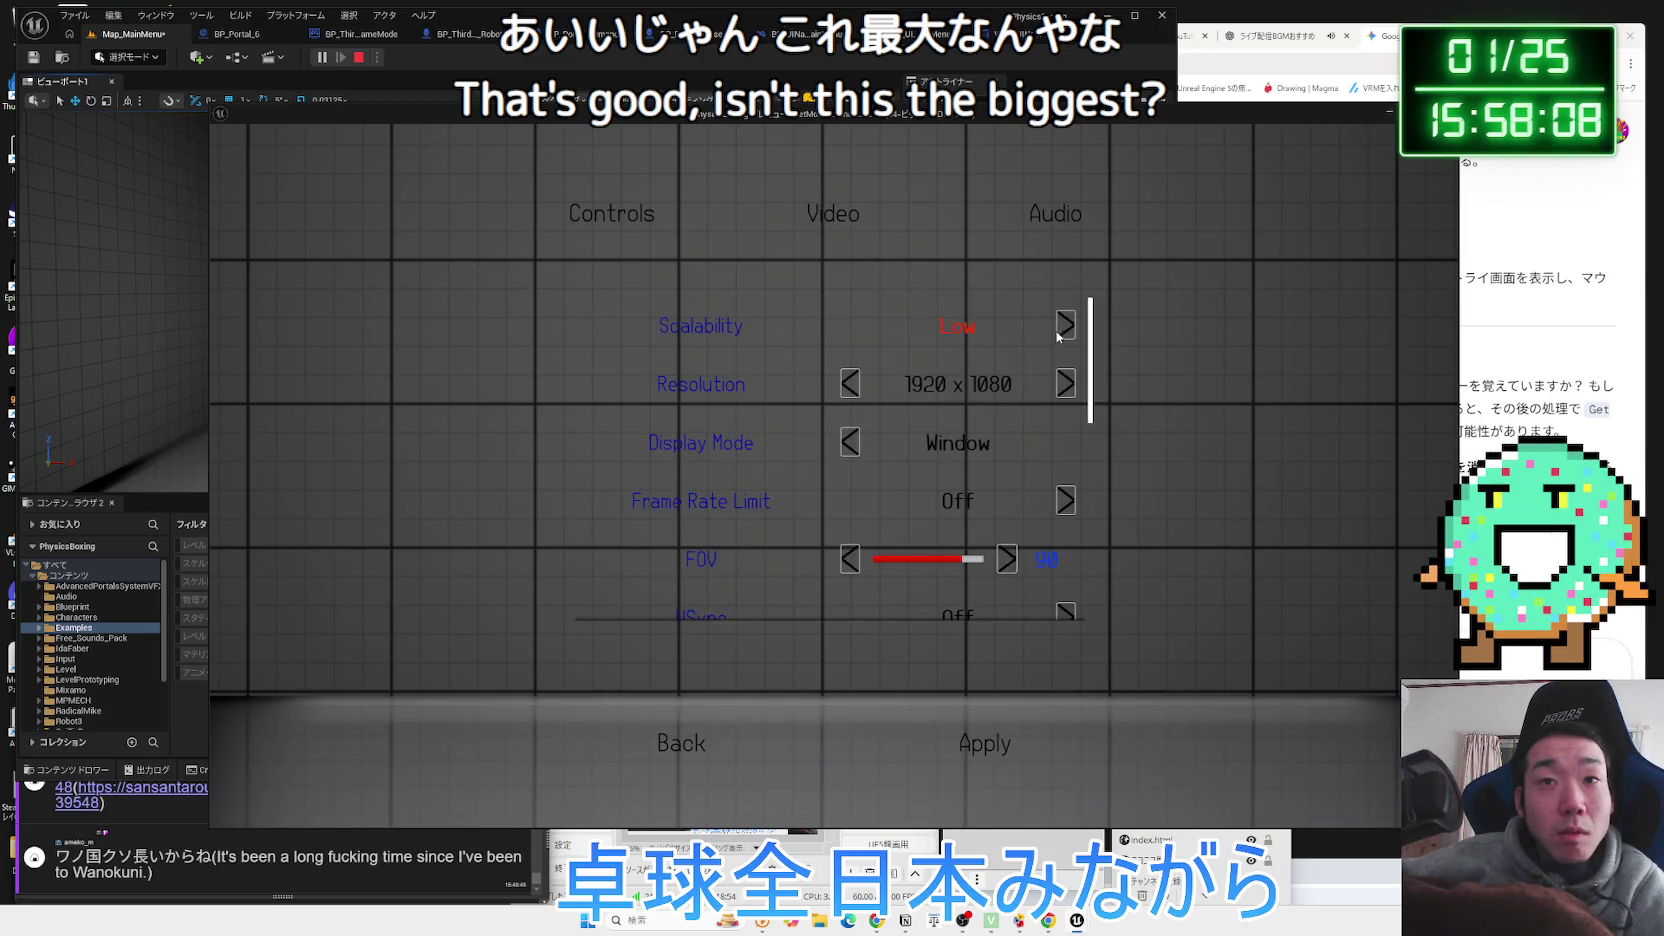
pyautogui.scroll(-1, 1044, 412)
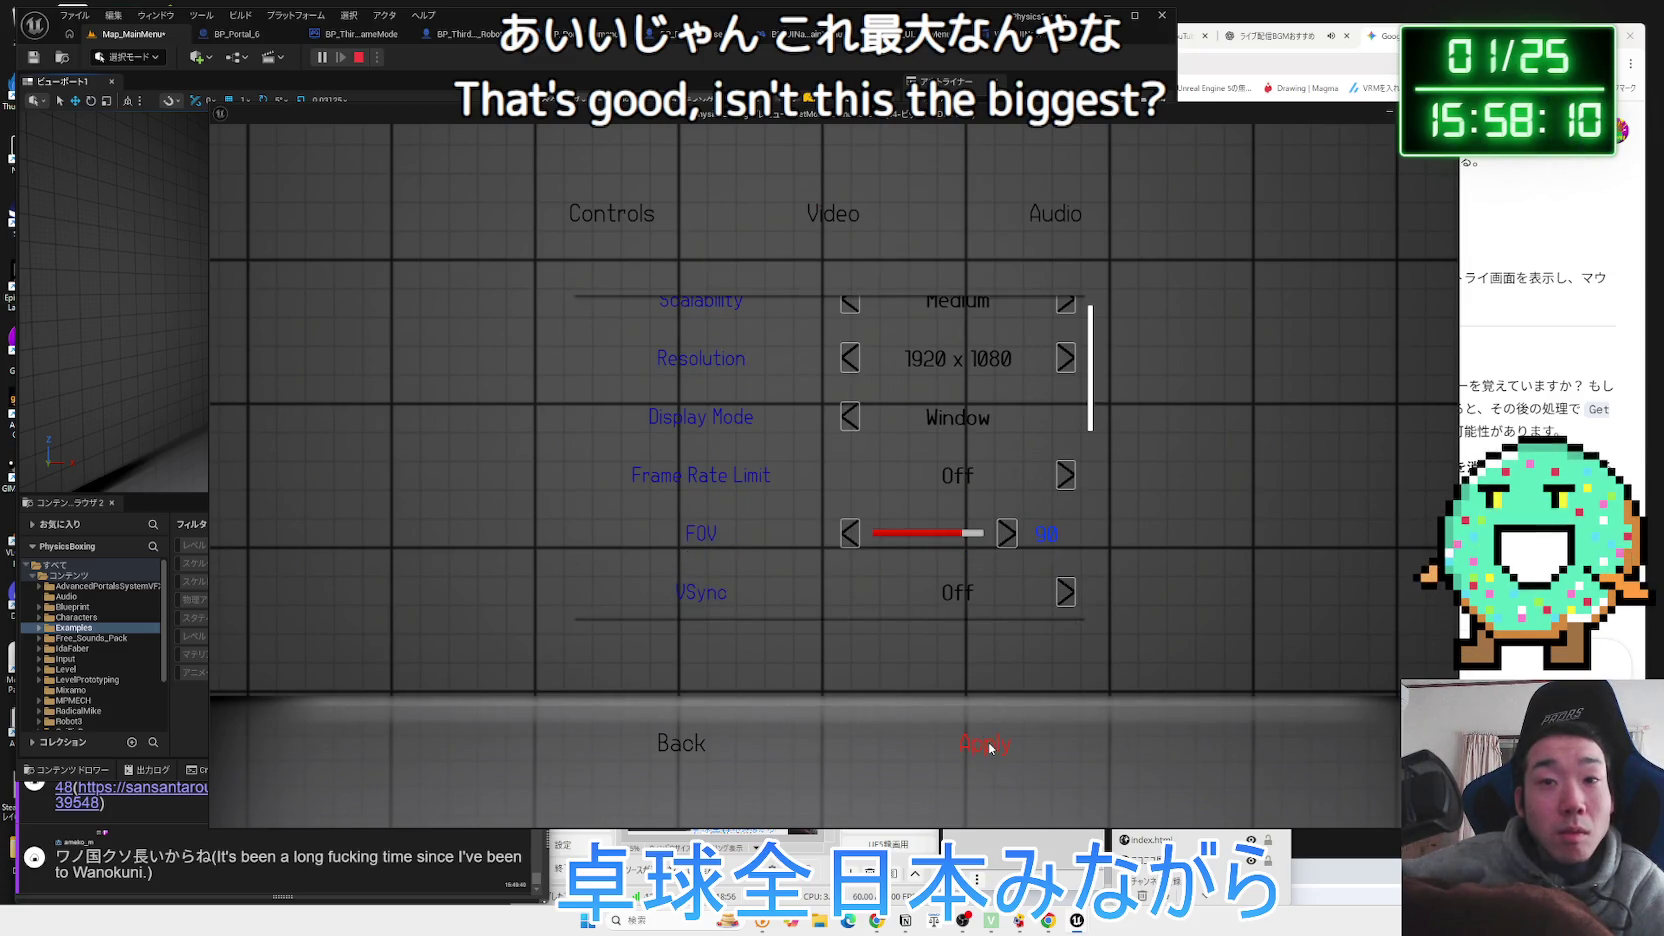
pyautogui.click(988, 748)
pyautogui.scroll(1, 1064, 318)
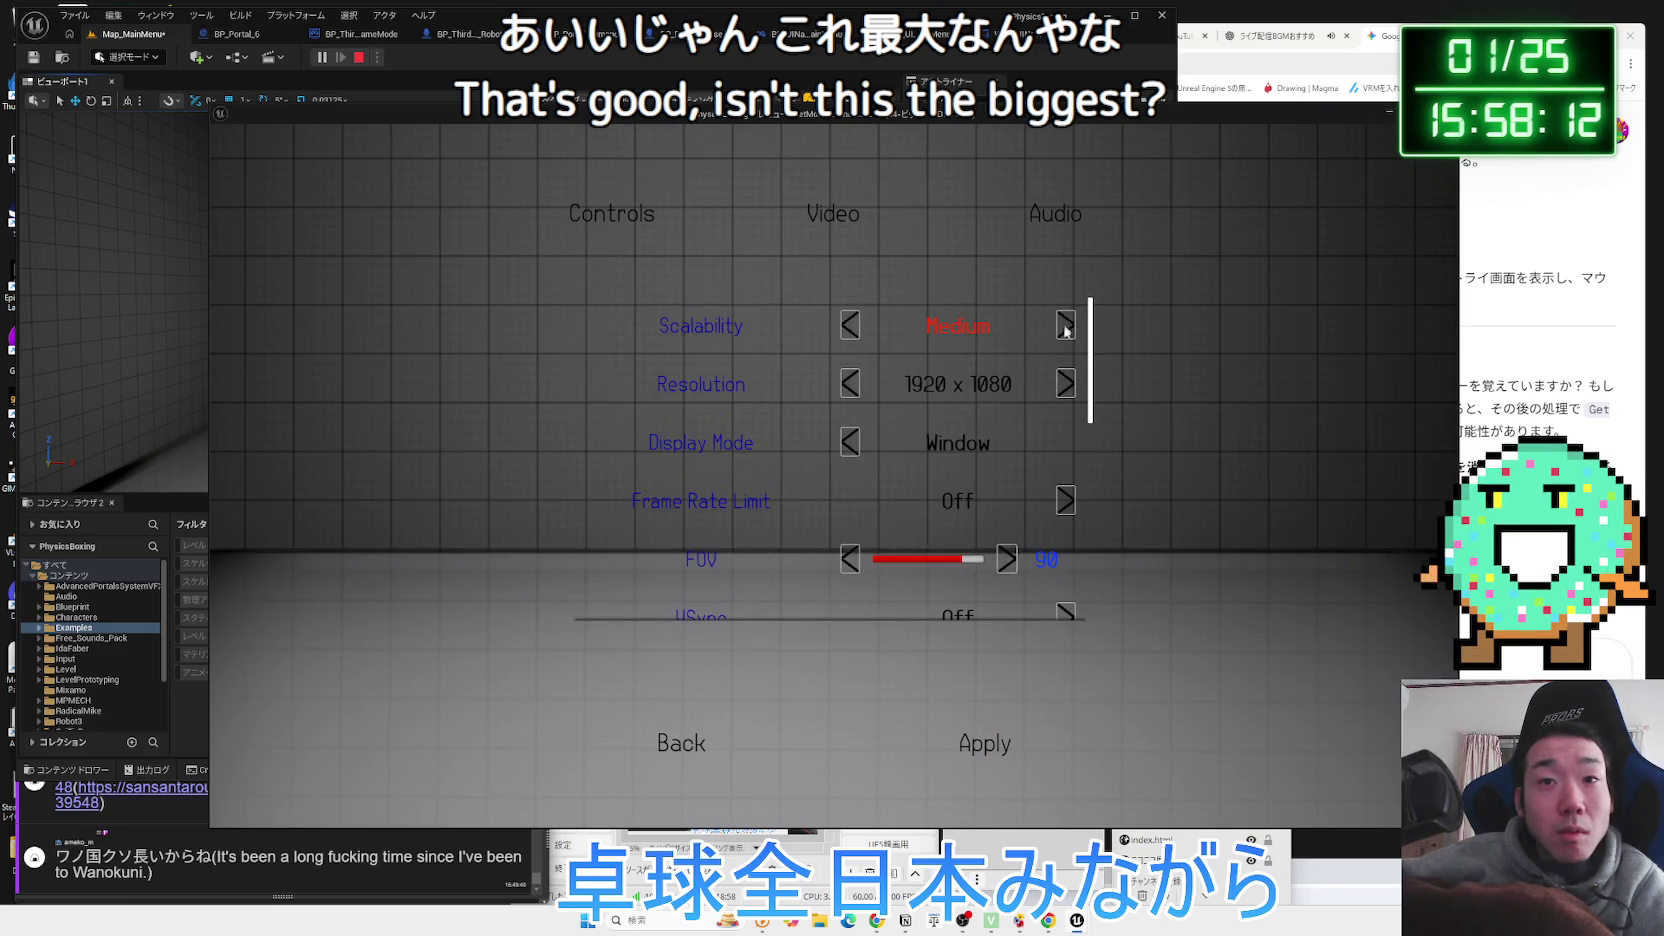
# Switch Scalability to High and back to Medium, then return to the main menu.
pyautogui.click(1066, 327)
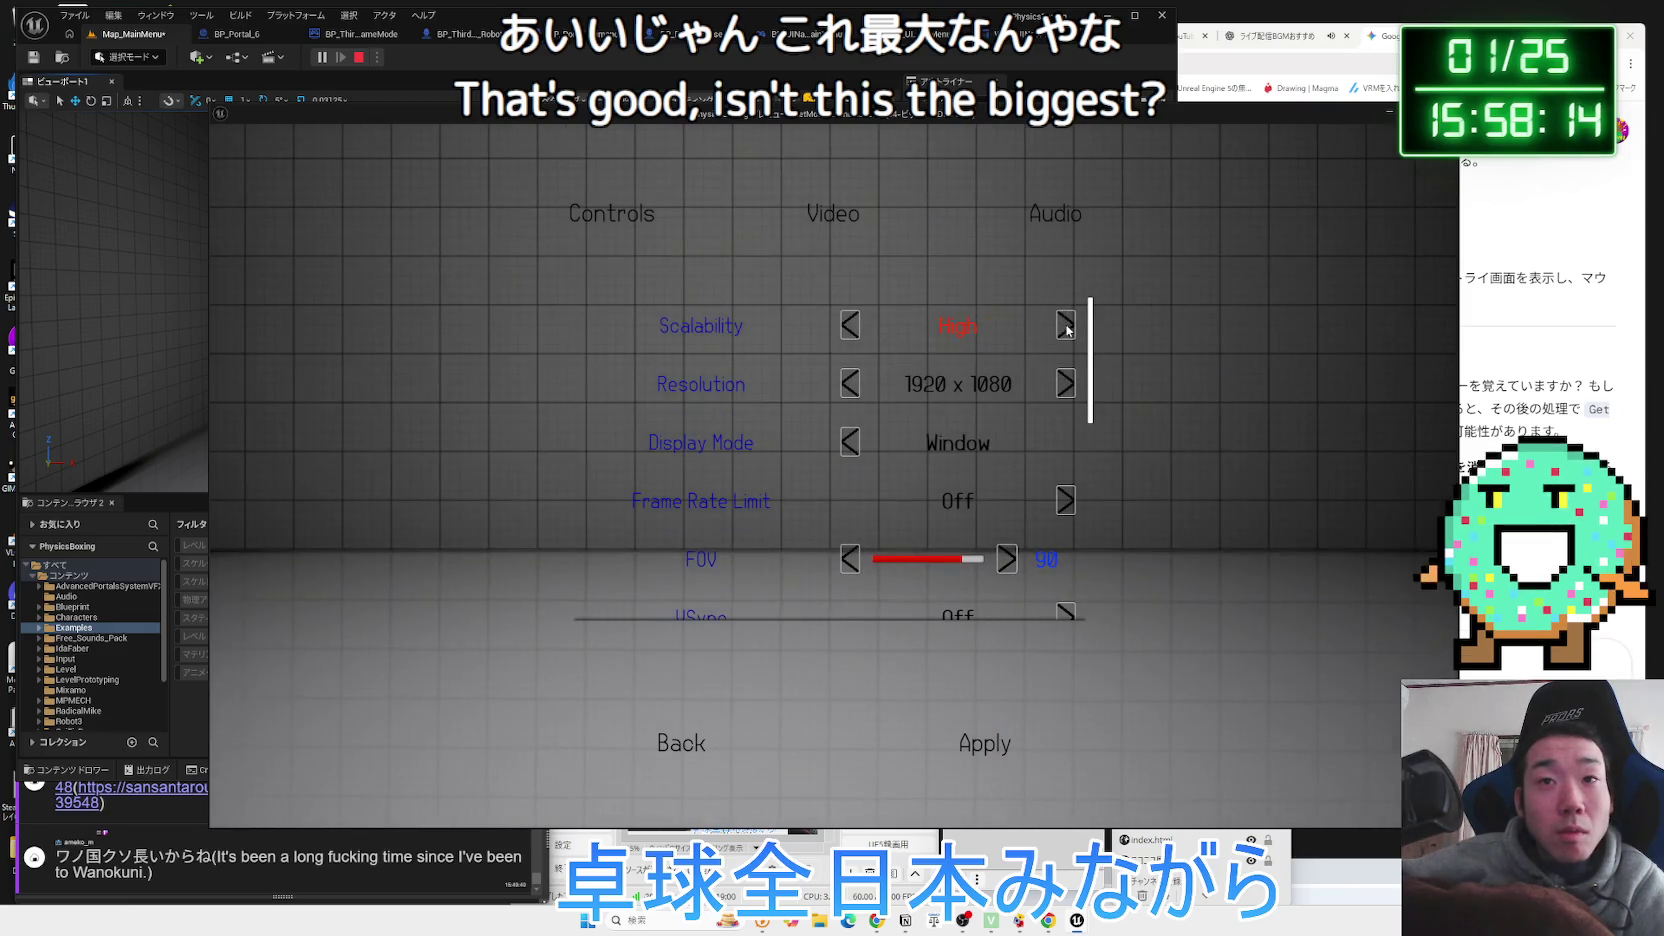
pyautogui.scroll(-1, 940, 560)
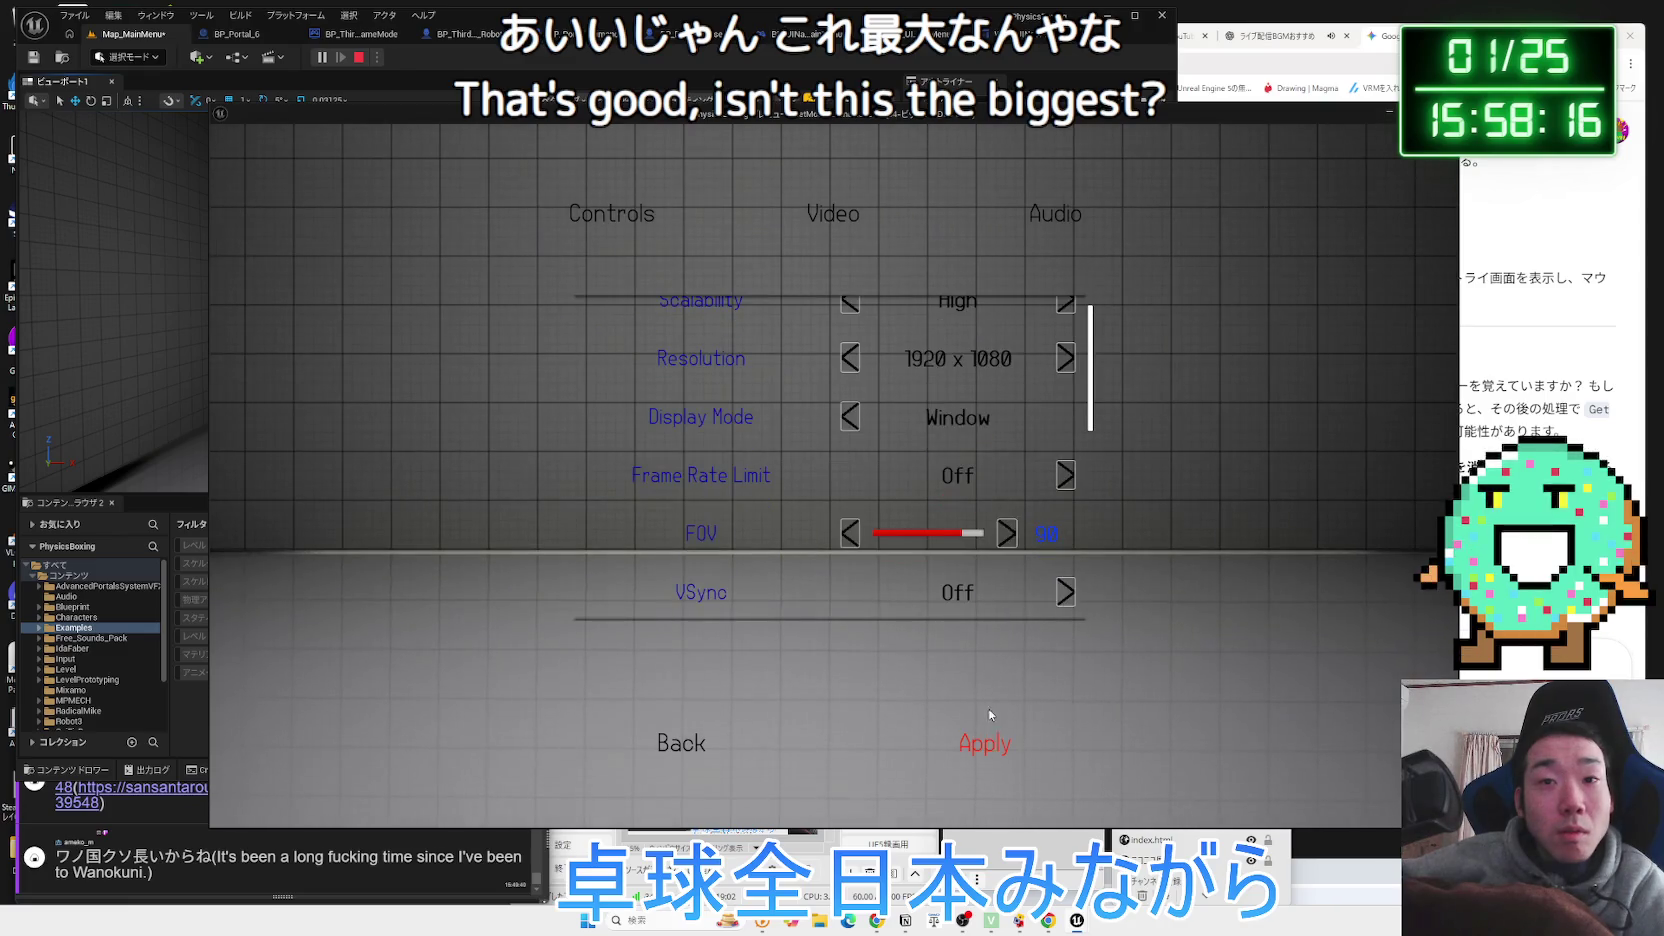
pyautogui.scroll(1, 889, 325)
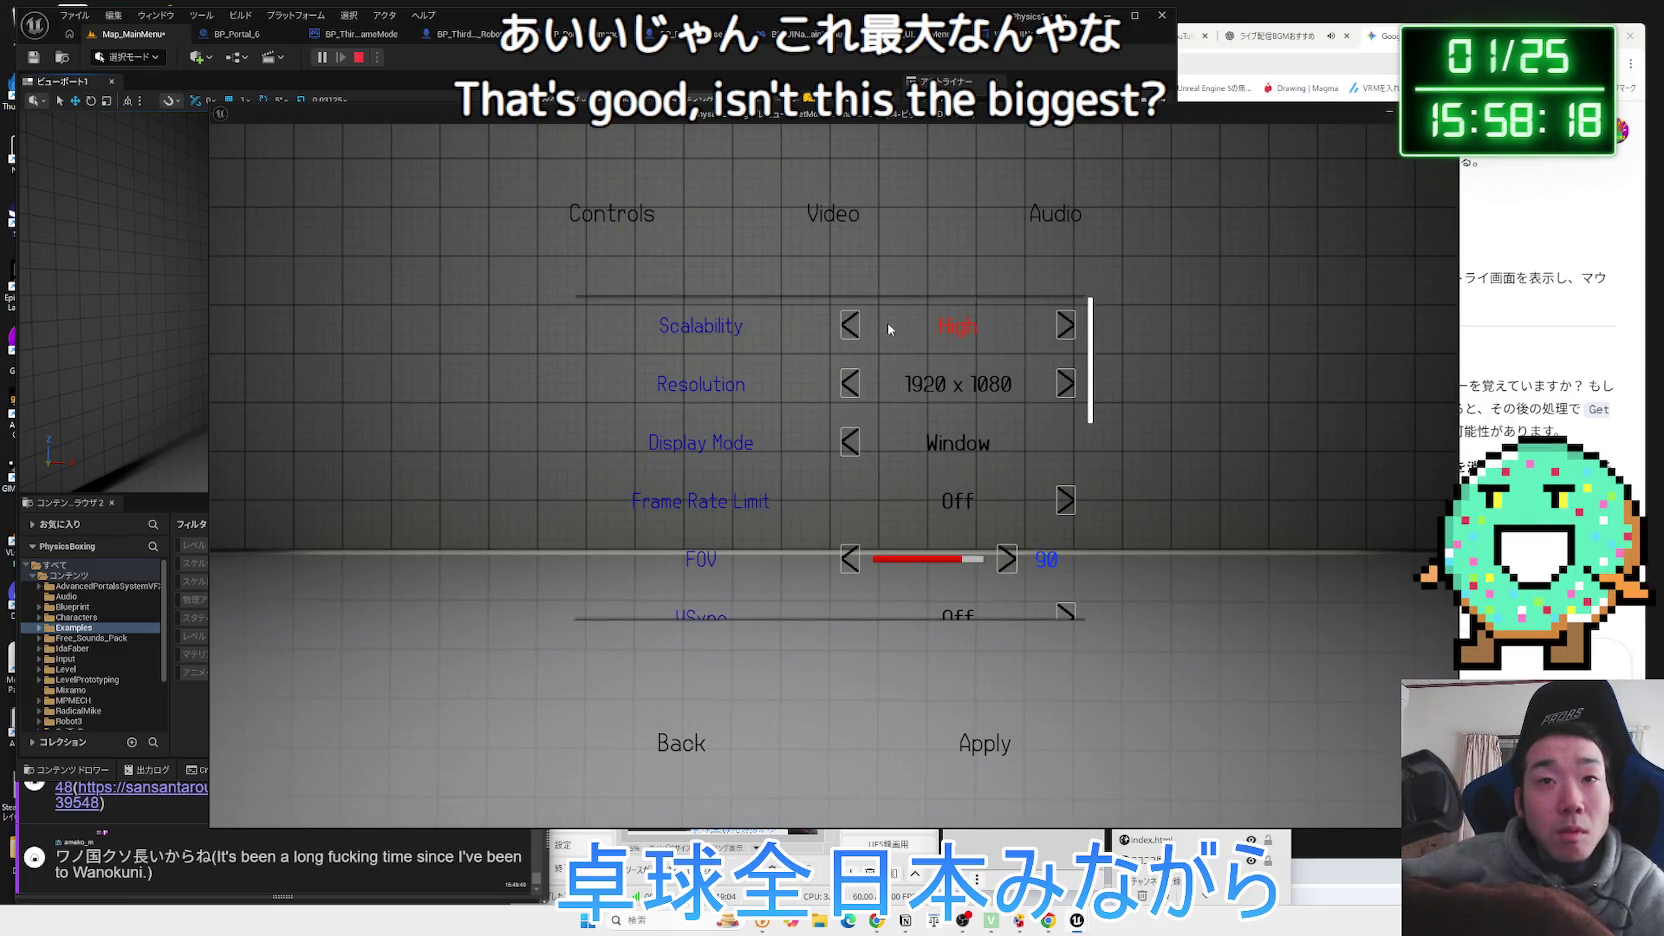
pyautogui.click(850, 327)
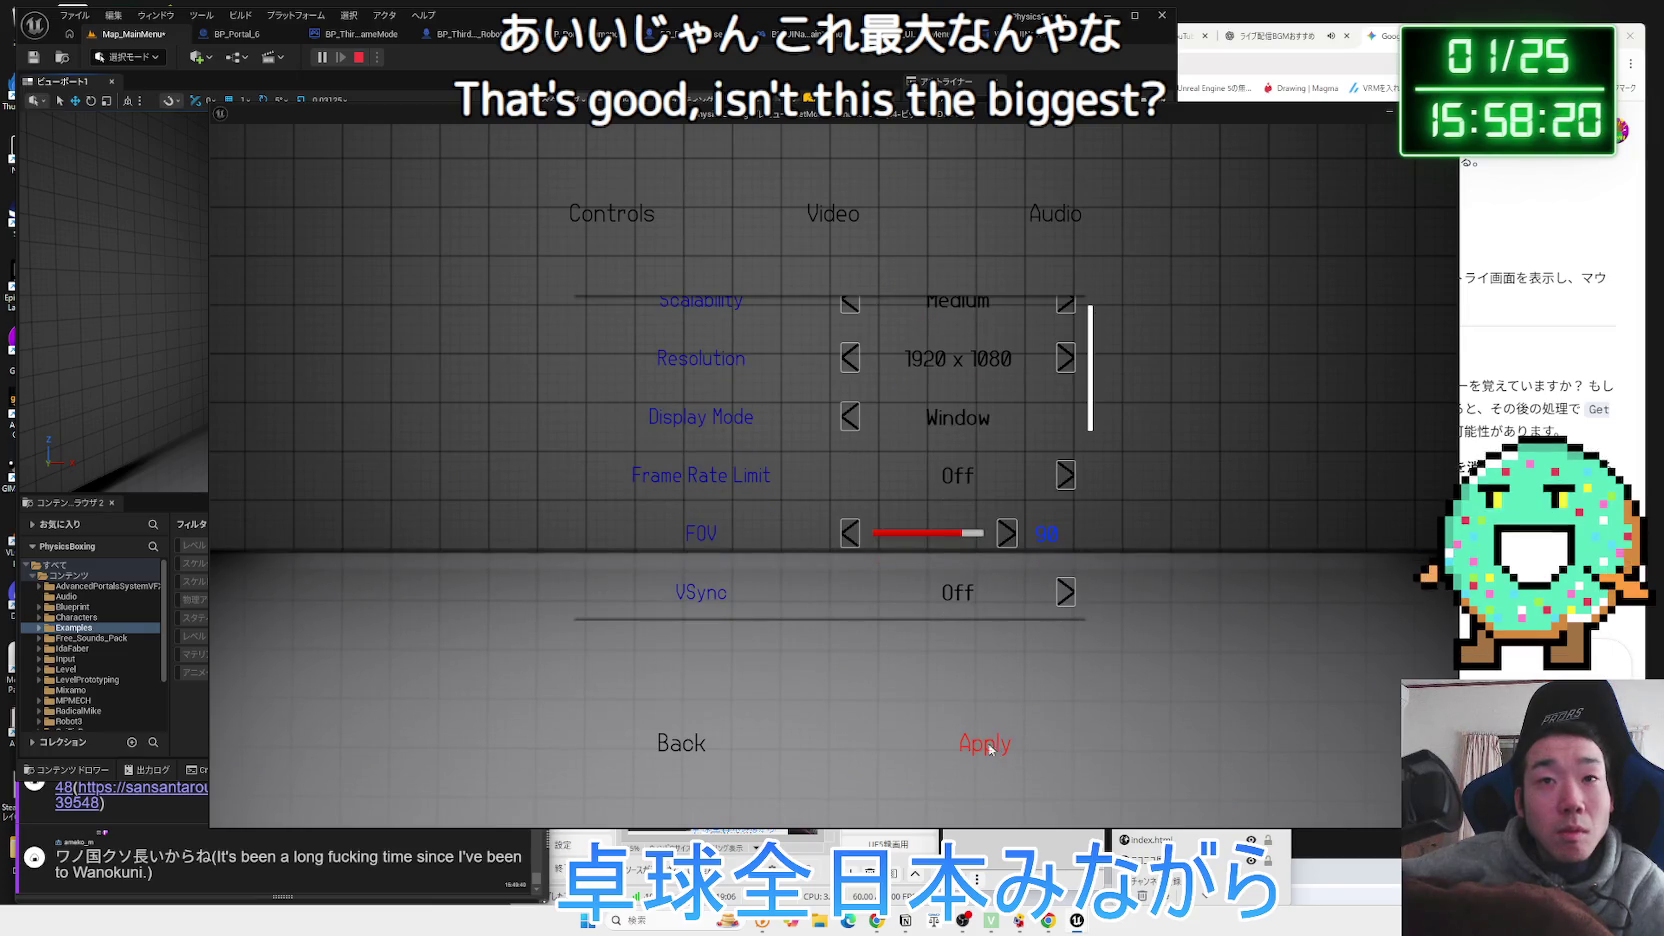
pyautogui.click(696, 749)
# Start and confirm a new game, walk the robot forward, and exit play.
pyautogui.click(455, 447)
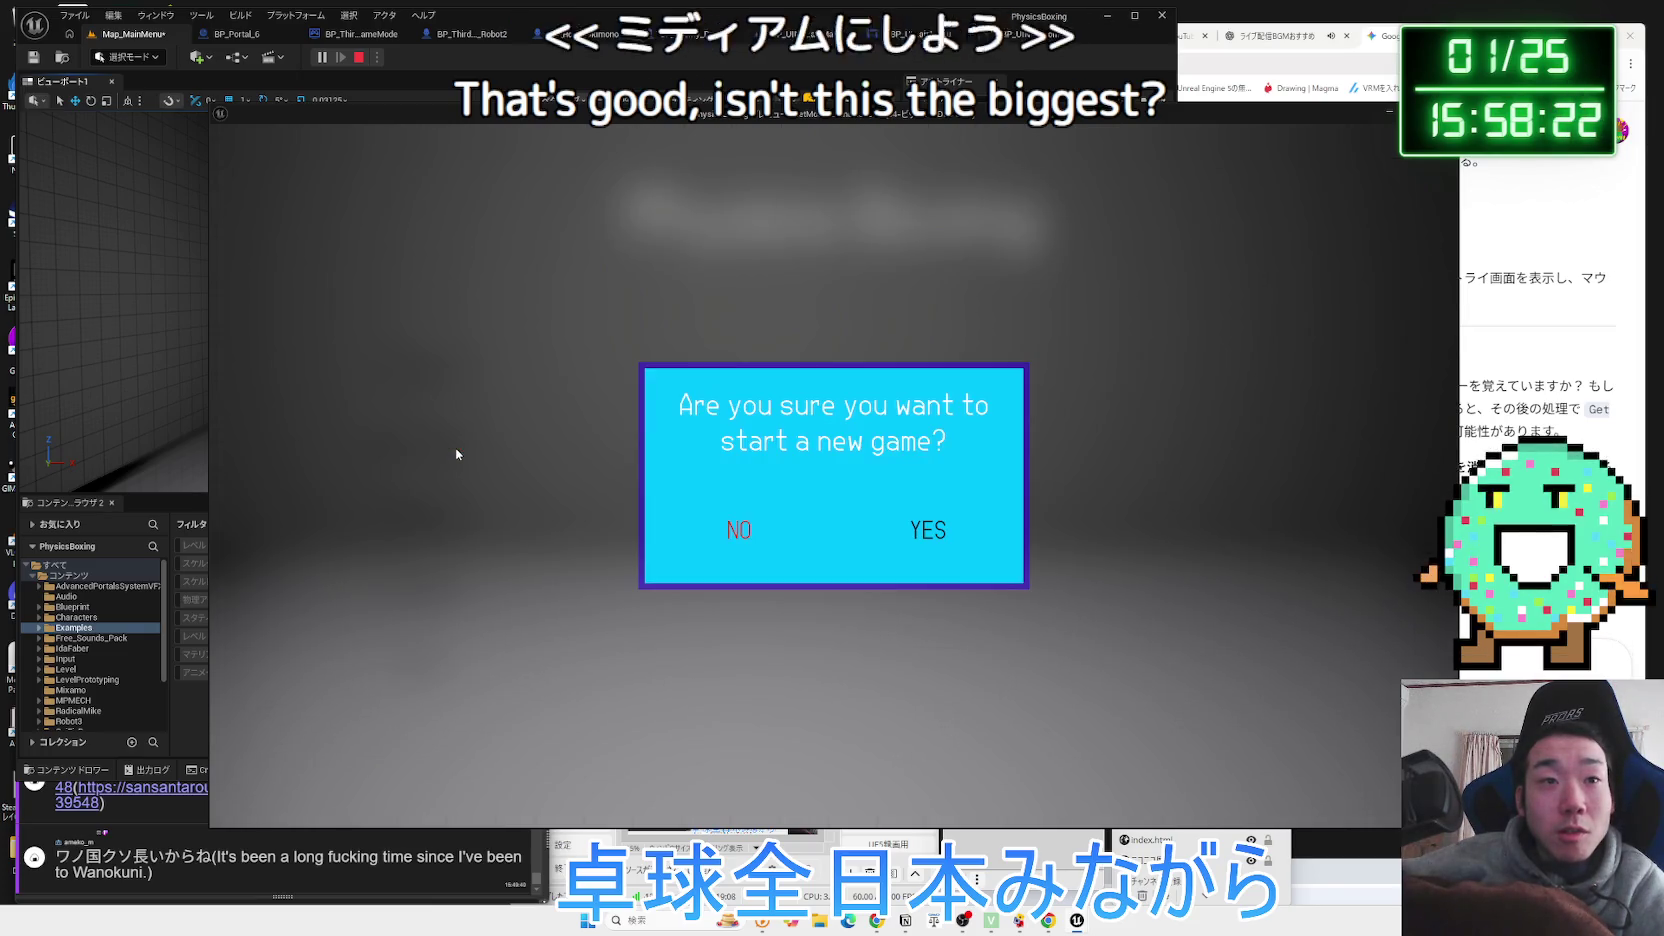
pyautogui.click(928, 530)
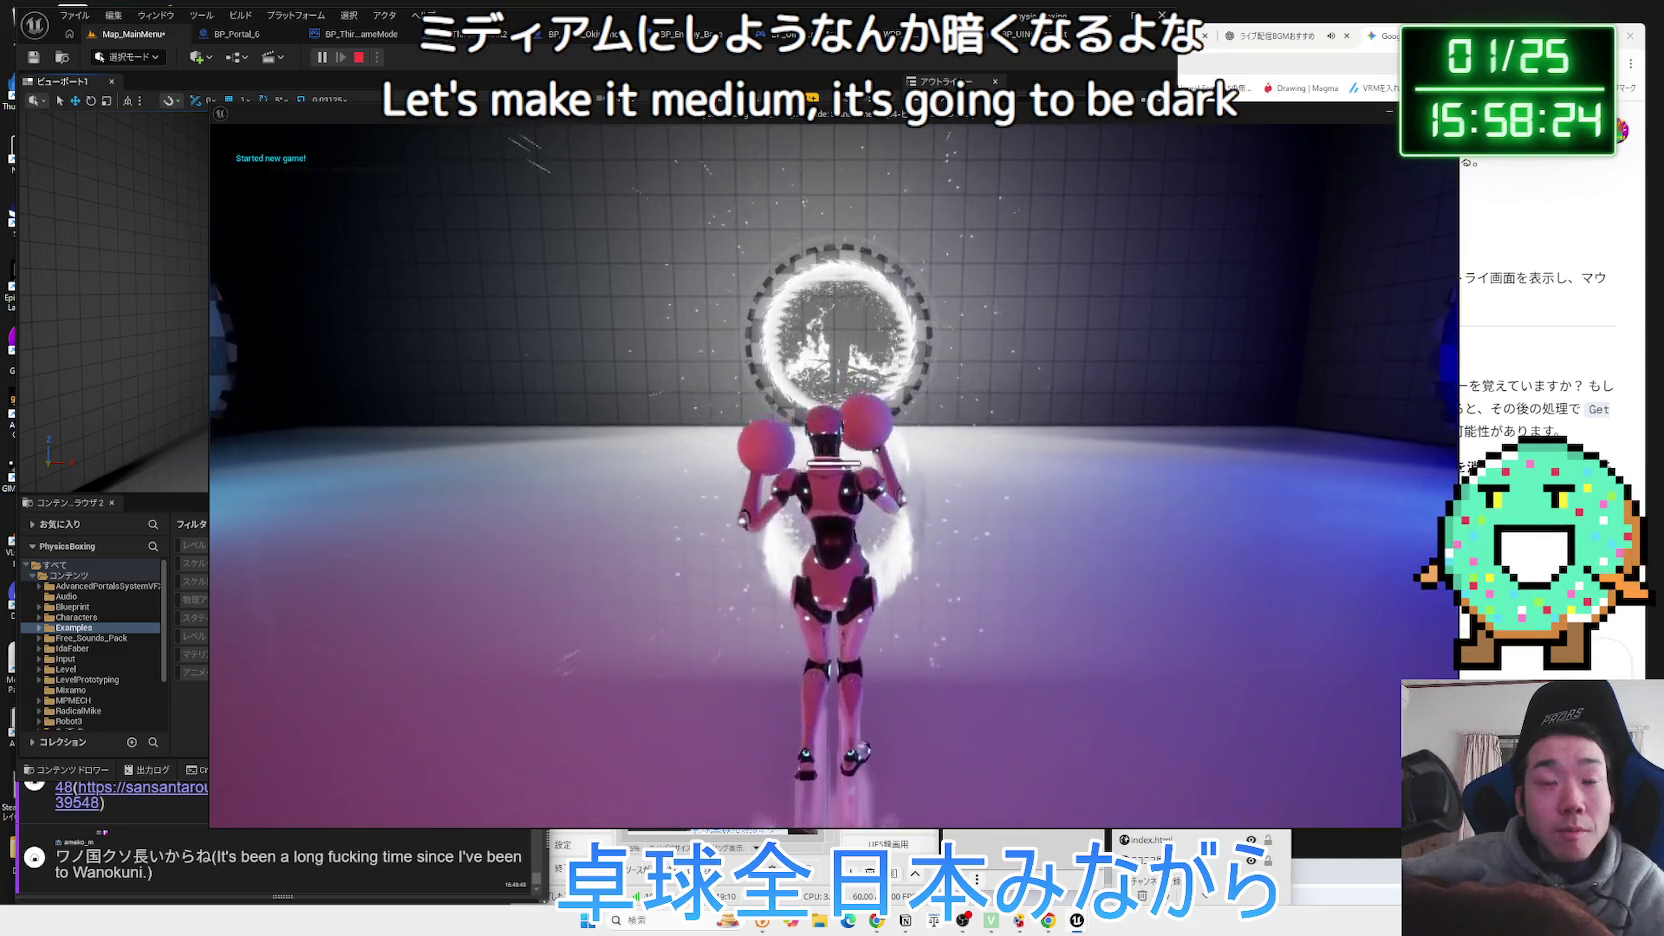
pyautogui.press('w')
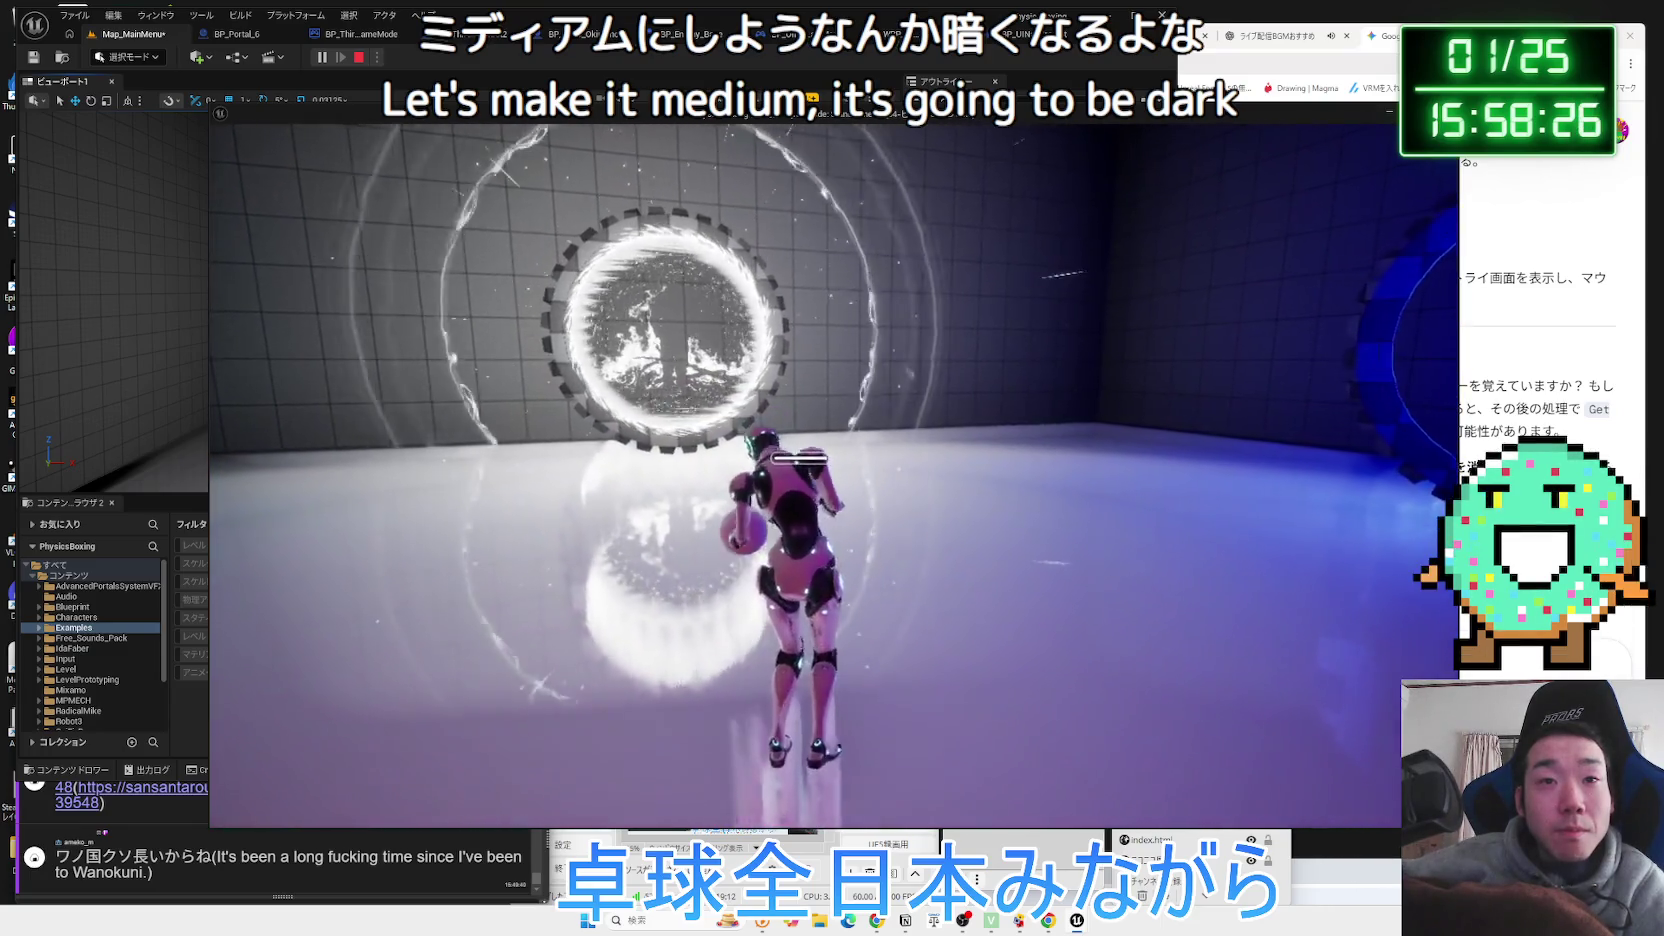
pyautogui.press('Escape')
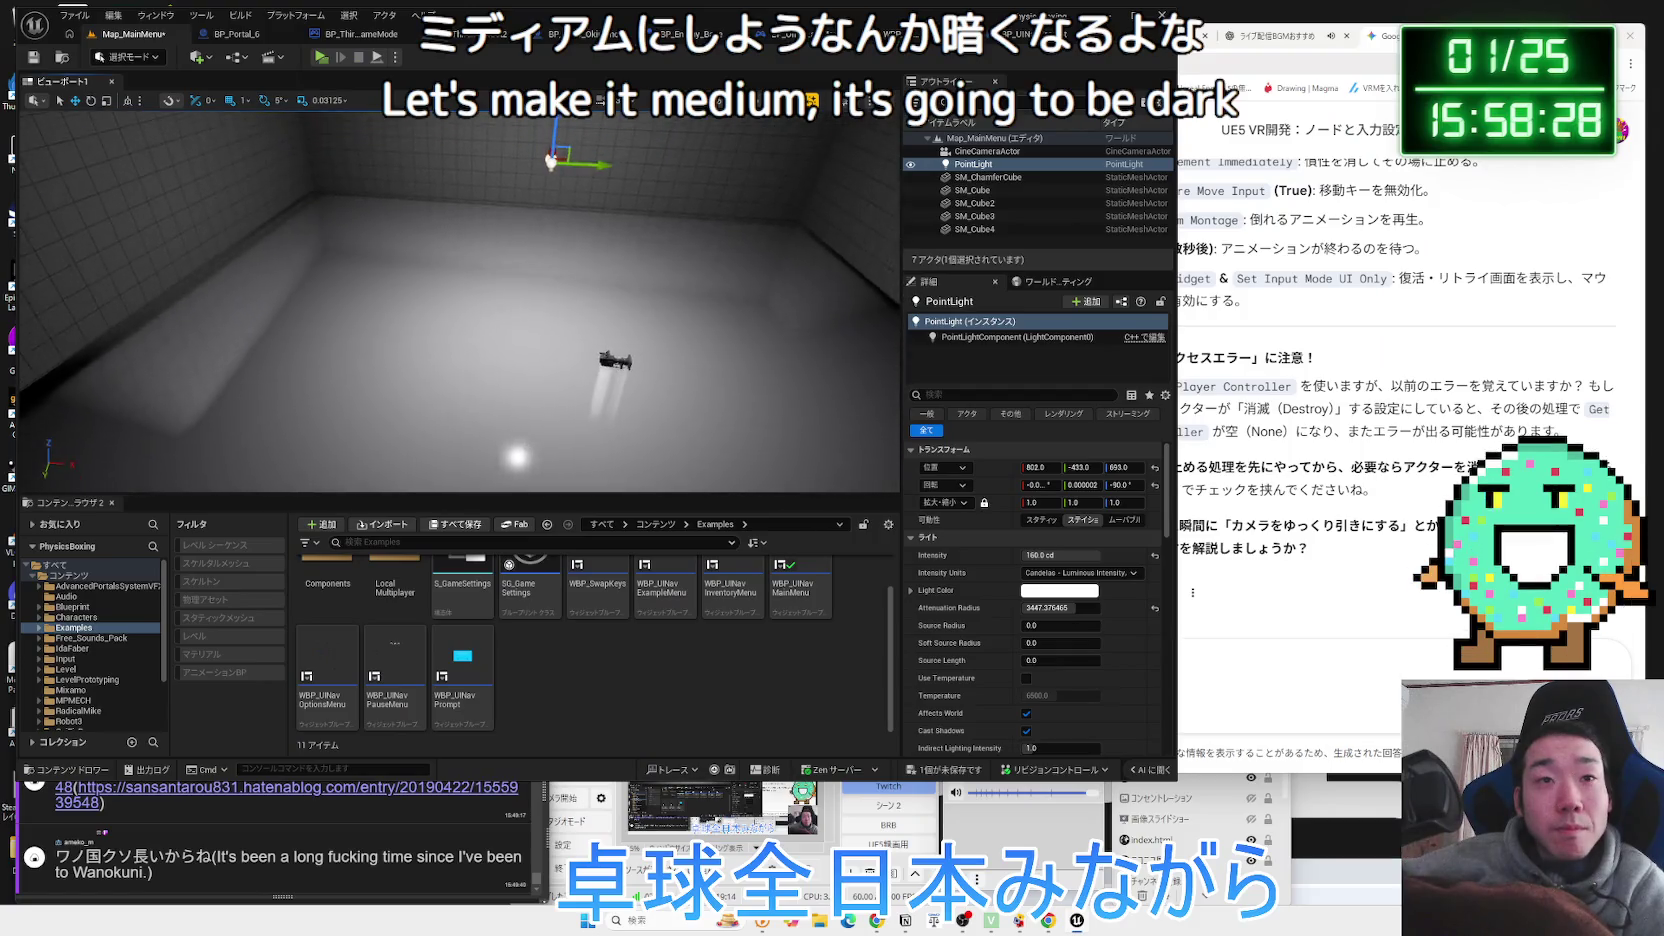
# Cycle intensity units through Unitless and Lumens back to Candelas, and drag Attenuation Radius to 16384.
pyautogui.click(1087, 575)
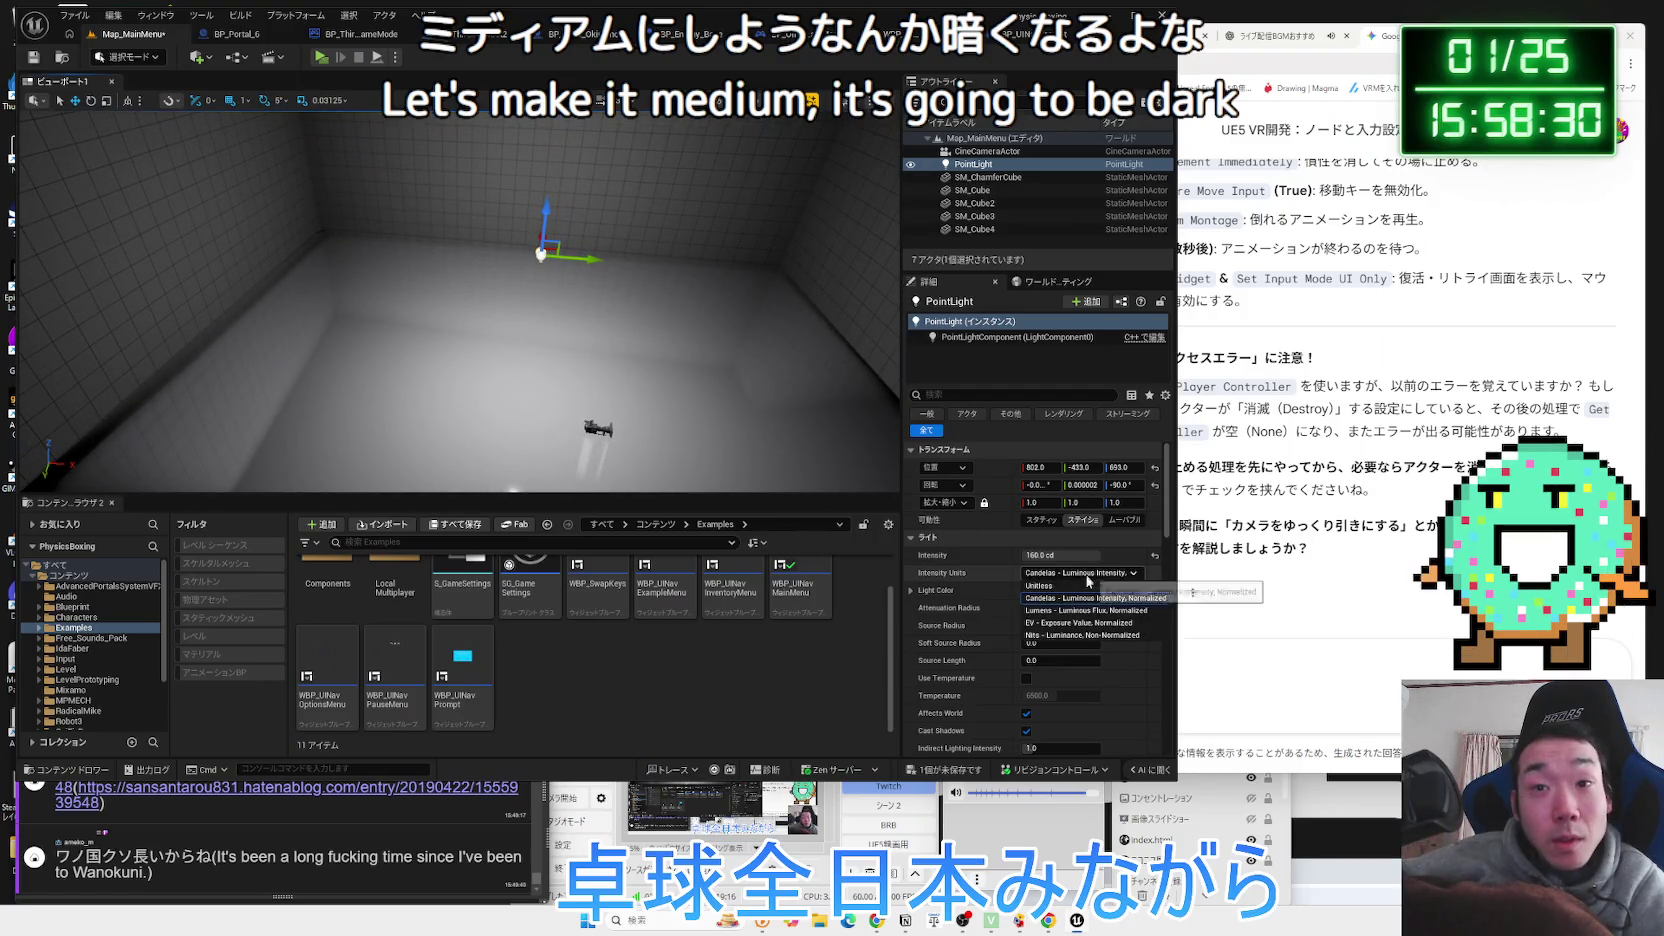
pyautogui.click(1072, 588)
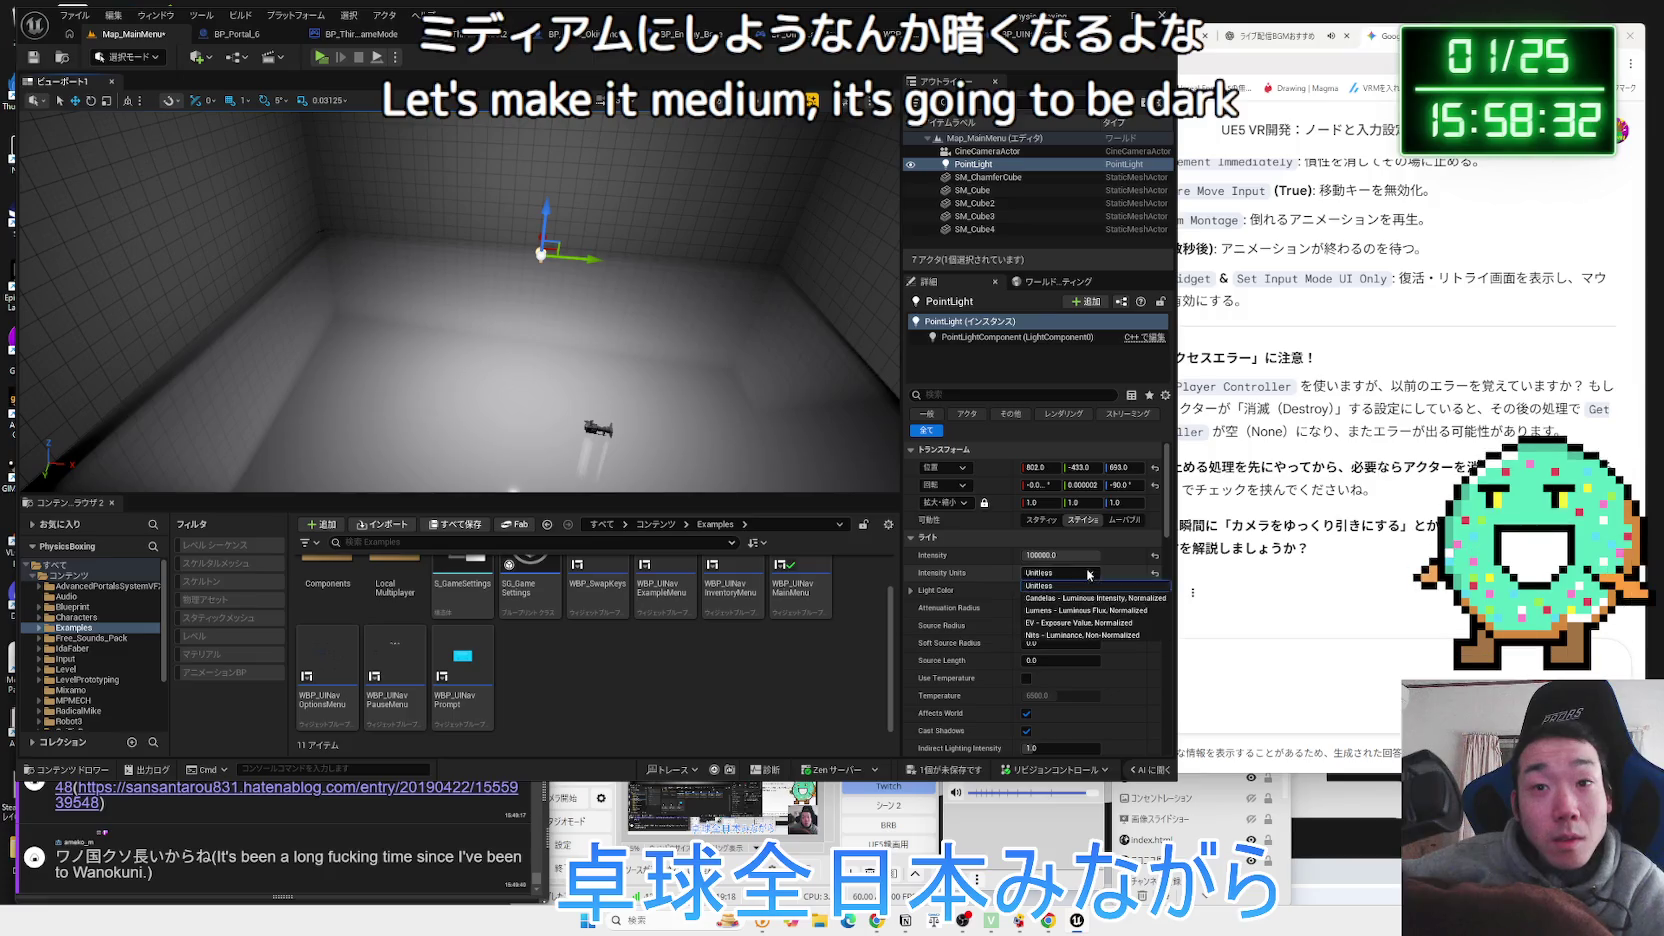
pyautogui.click(1083, 610)
pyautogui.click(1070, 573)
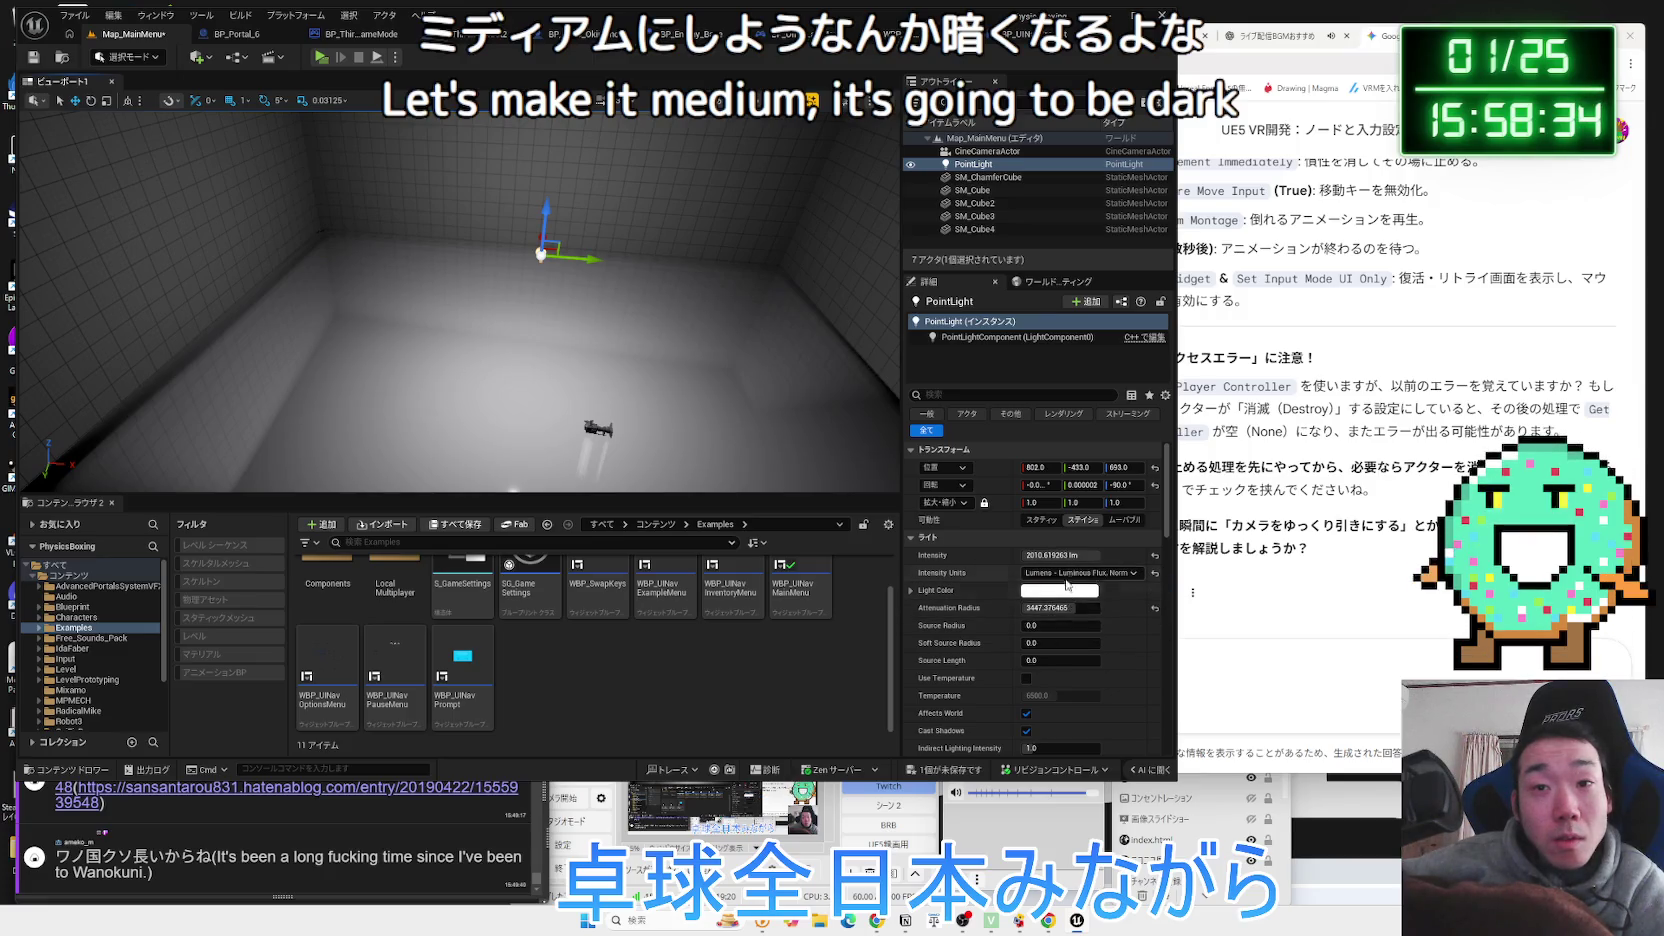
pyautogui.click(1068, 598)
pyautogui.moveTo(1080, 612)
pyautogui.mouseDown()
pyautogui.moveTo(1055, 609)
pyautogui.moveTo(1097, 608)
pyautogui.moveTo(1025, 625)
pyautogui.mouseUp()
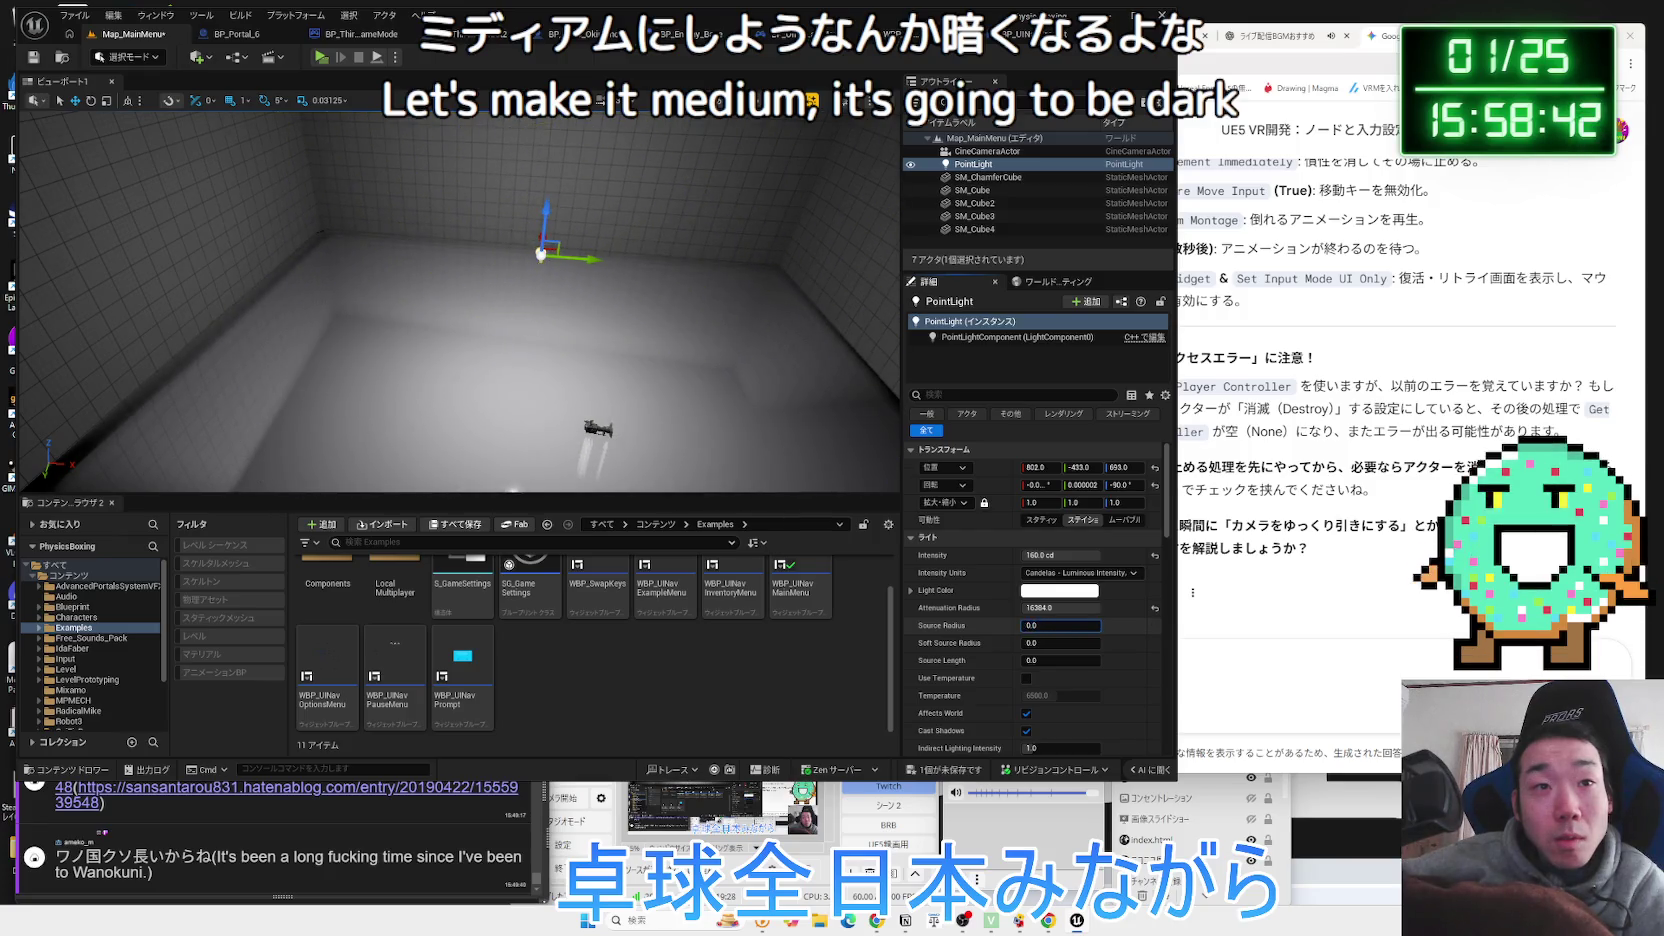
# Commit the source radius and move the point light to a height of 943.
pyautogui.press('Return')
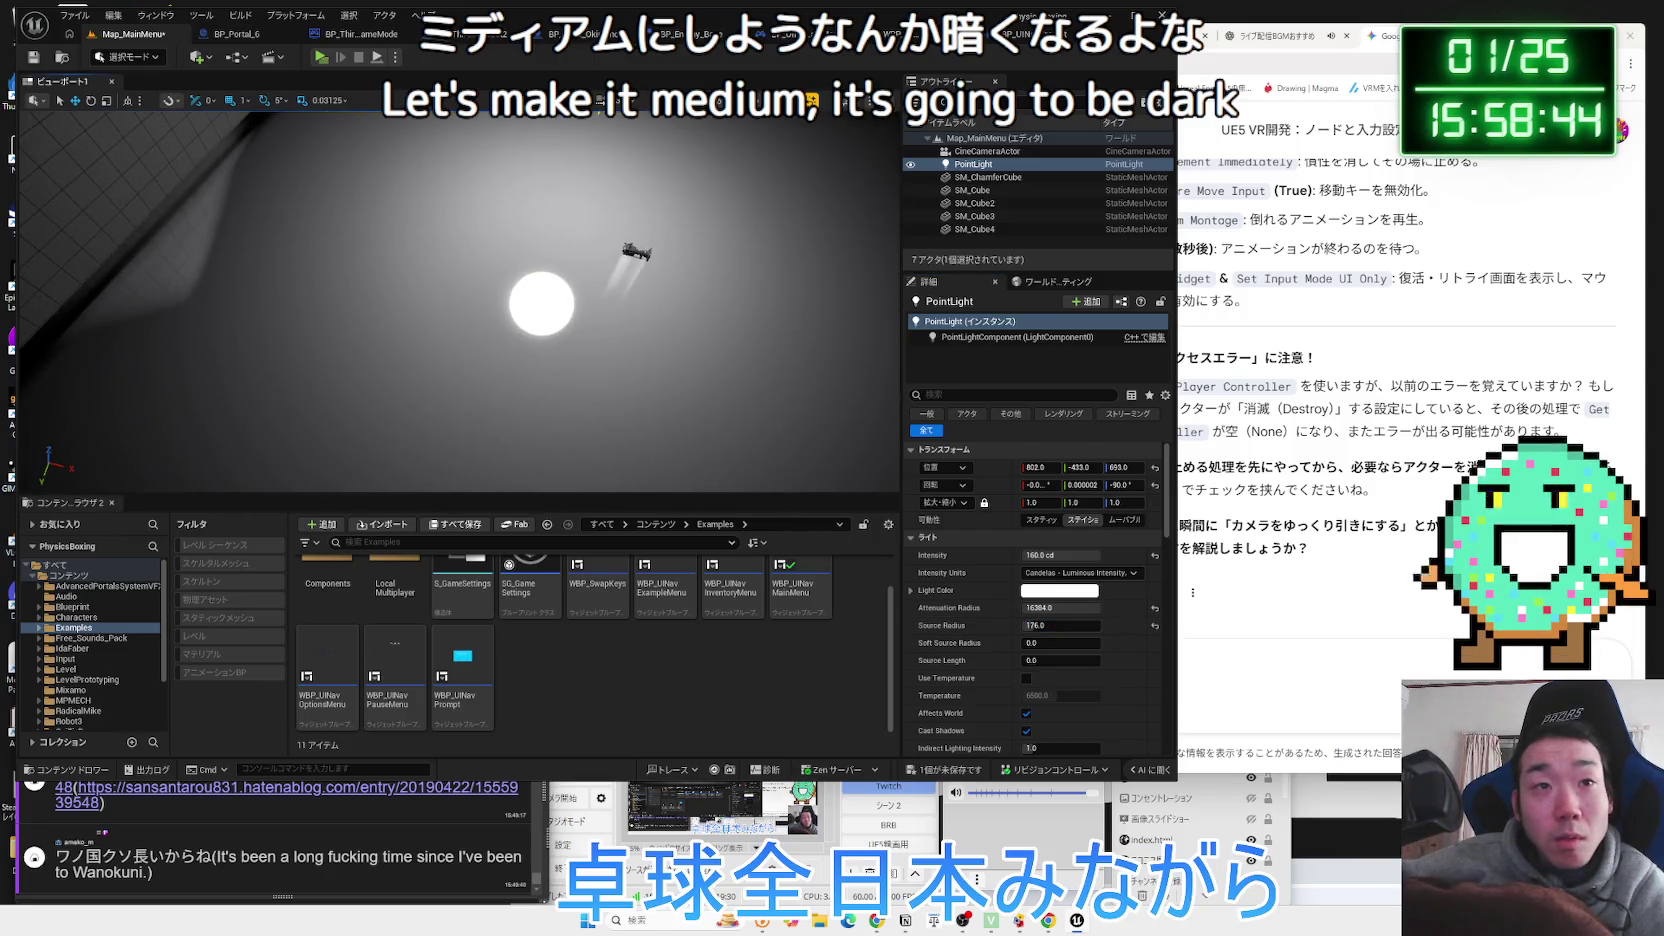
pyautogui.moveTo(587, 120); pyautogui.dragTo(587, 112)
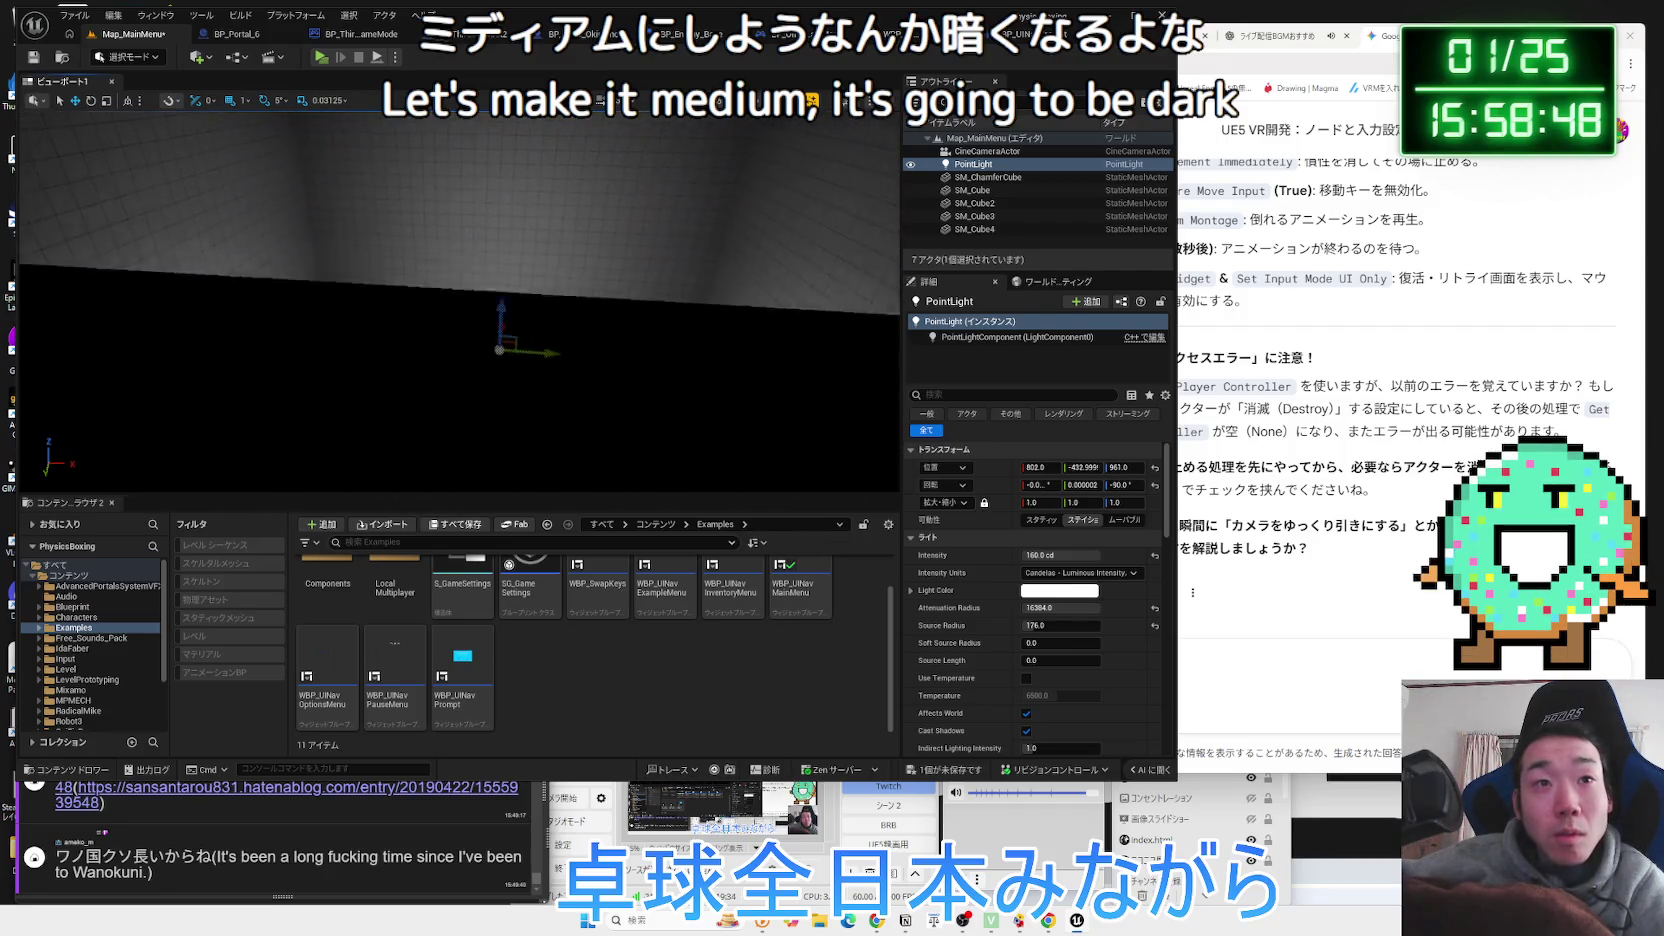
pyautogui.moveTo(600, 99); pyautogui.dragTo(600, 99)
pyautogui.moveTo(568, 291); pyautogui.dragTo(588, 400)
# Try source radius 72, a larger soft source radius, and source length 1000 on the point light.
pyautogui.moveTo(1059, 607)
pyautogui.mouseDown()
pyautogui.moveTo(970, 607)
pyautogui.moveTo(1100, 607)
pyautogui.mouseUp()
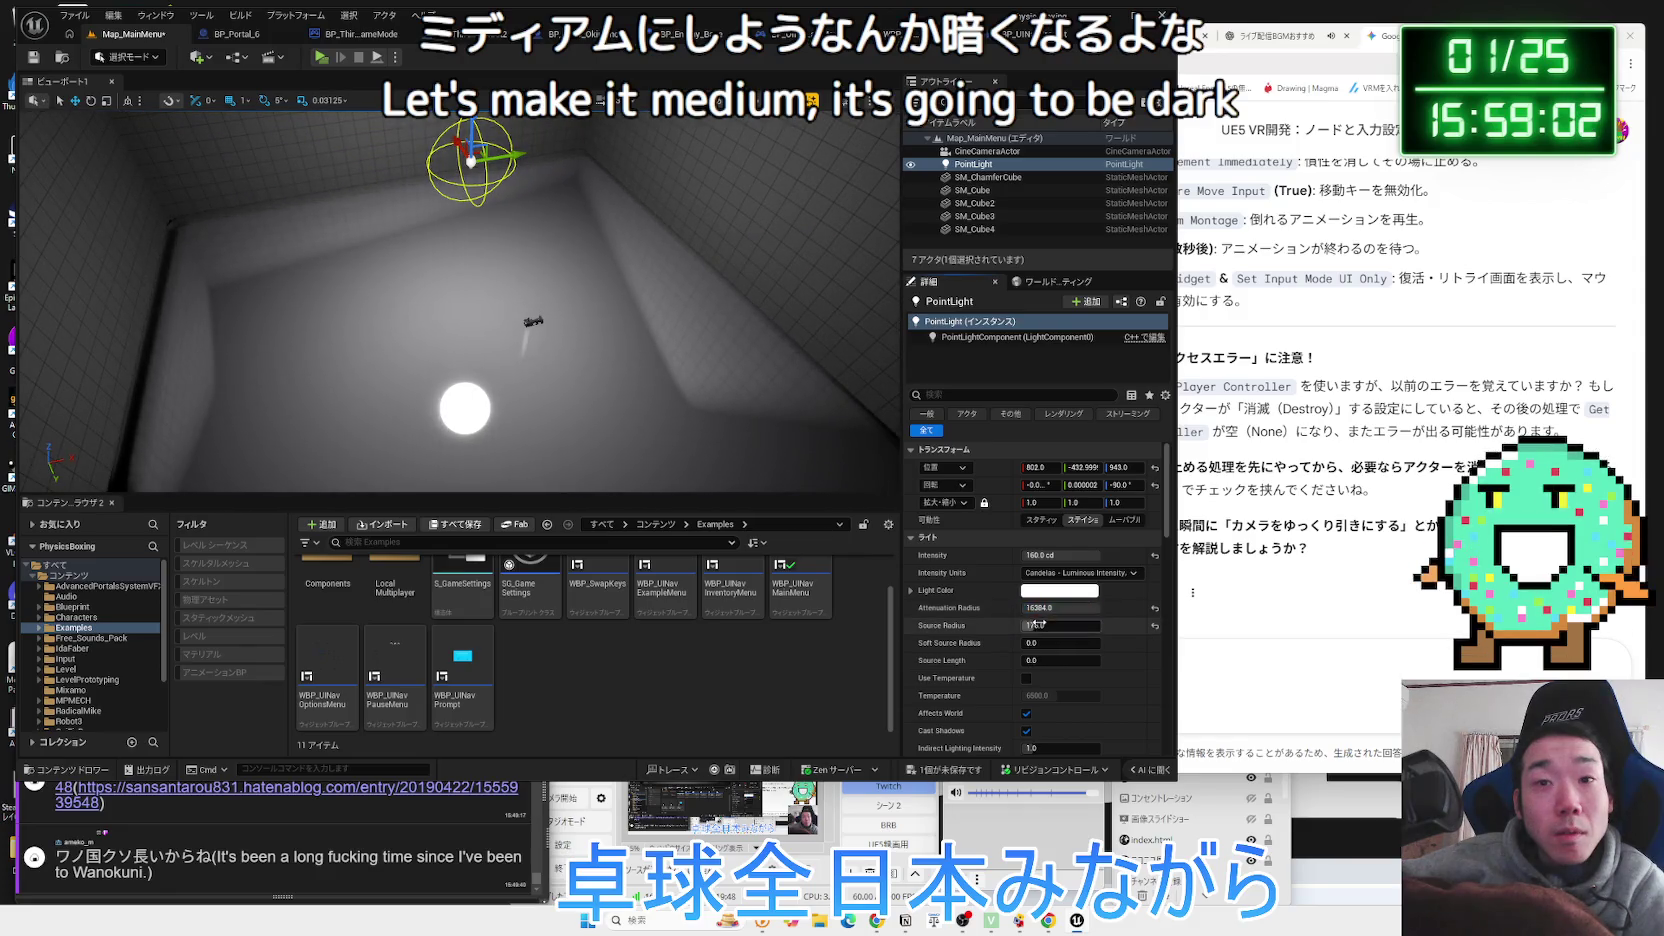
pyautogui.press('Tab')
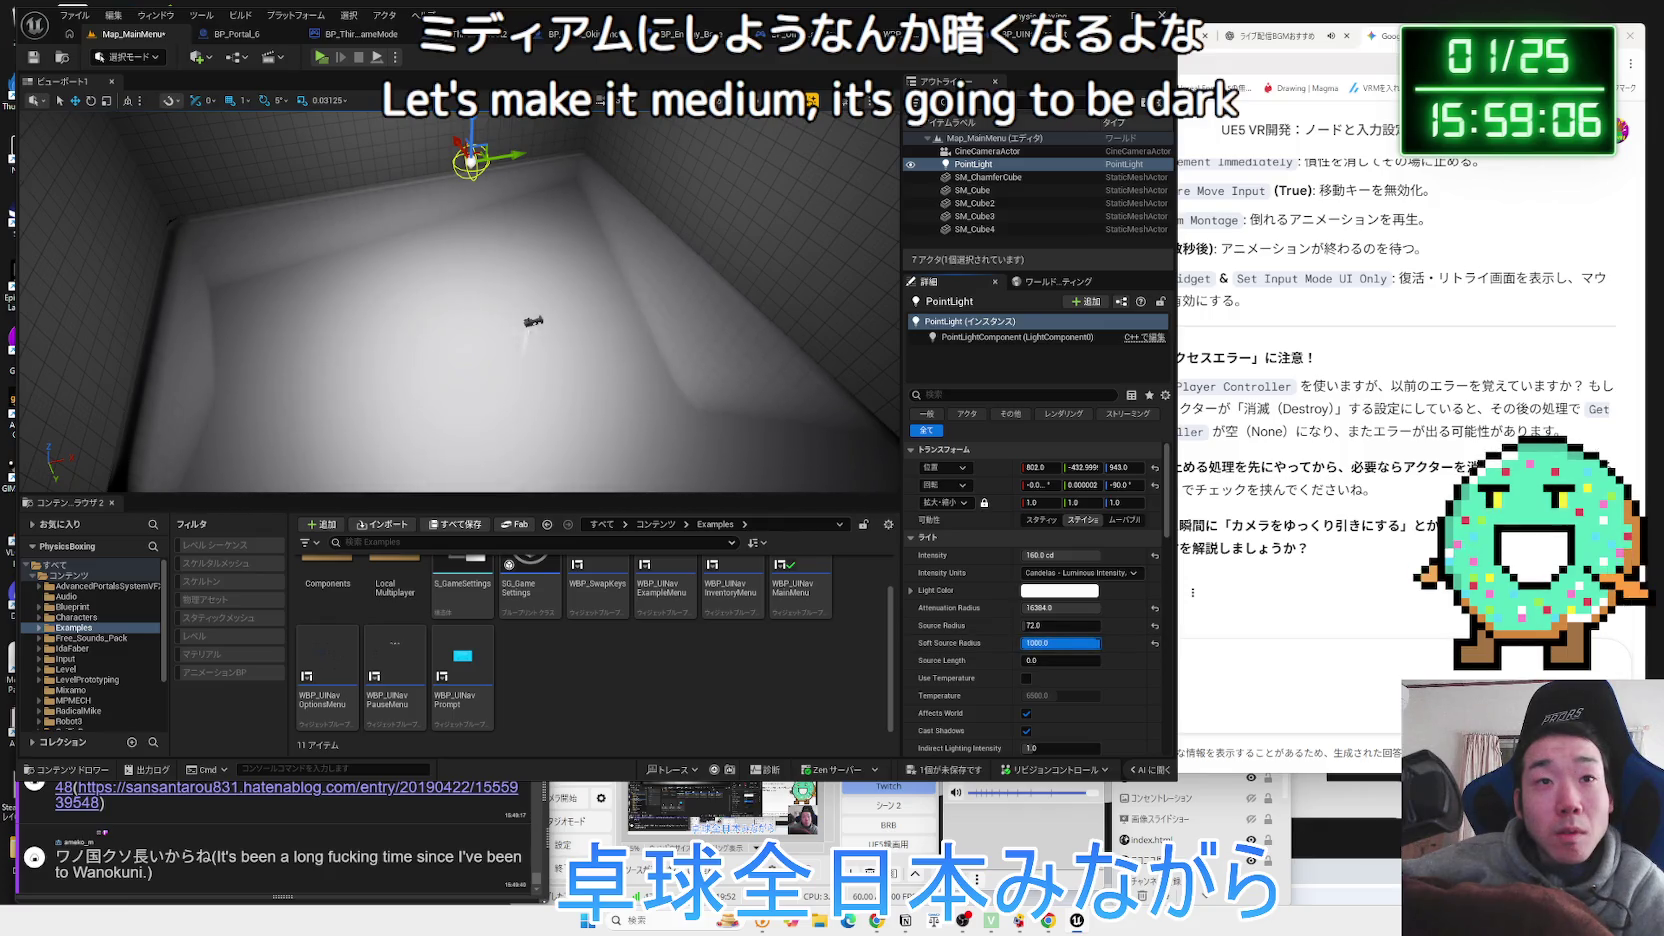
pyautogui.moveTo(1028, 643)
pyautogui.mouseDown()
pyautogui.moveTo(1085, 643)
pyautogui.moveTo(1005, 625)
pyautogui.mouseUp()
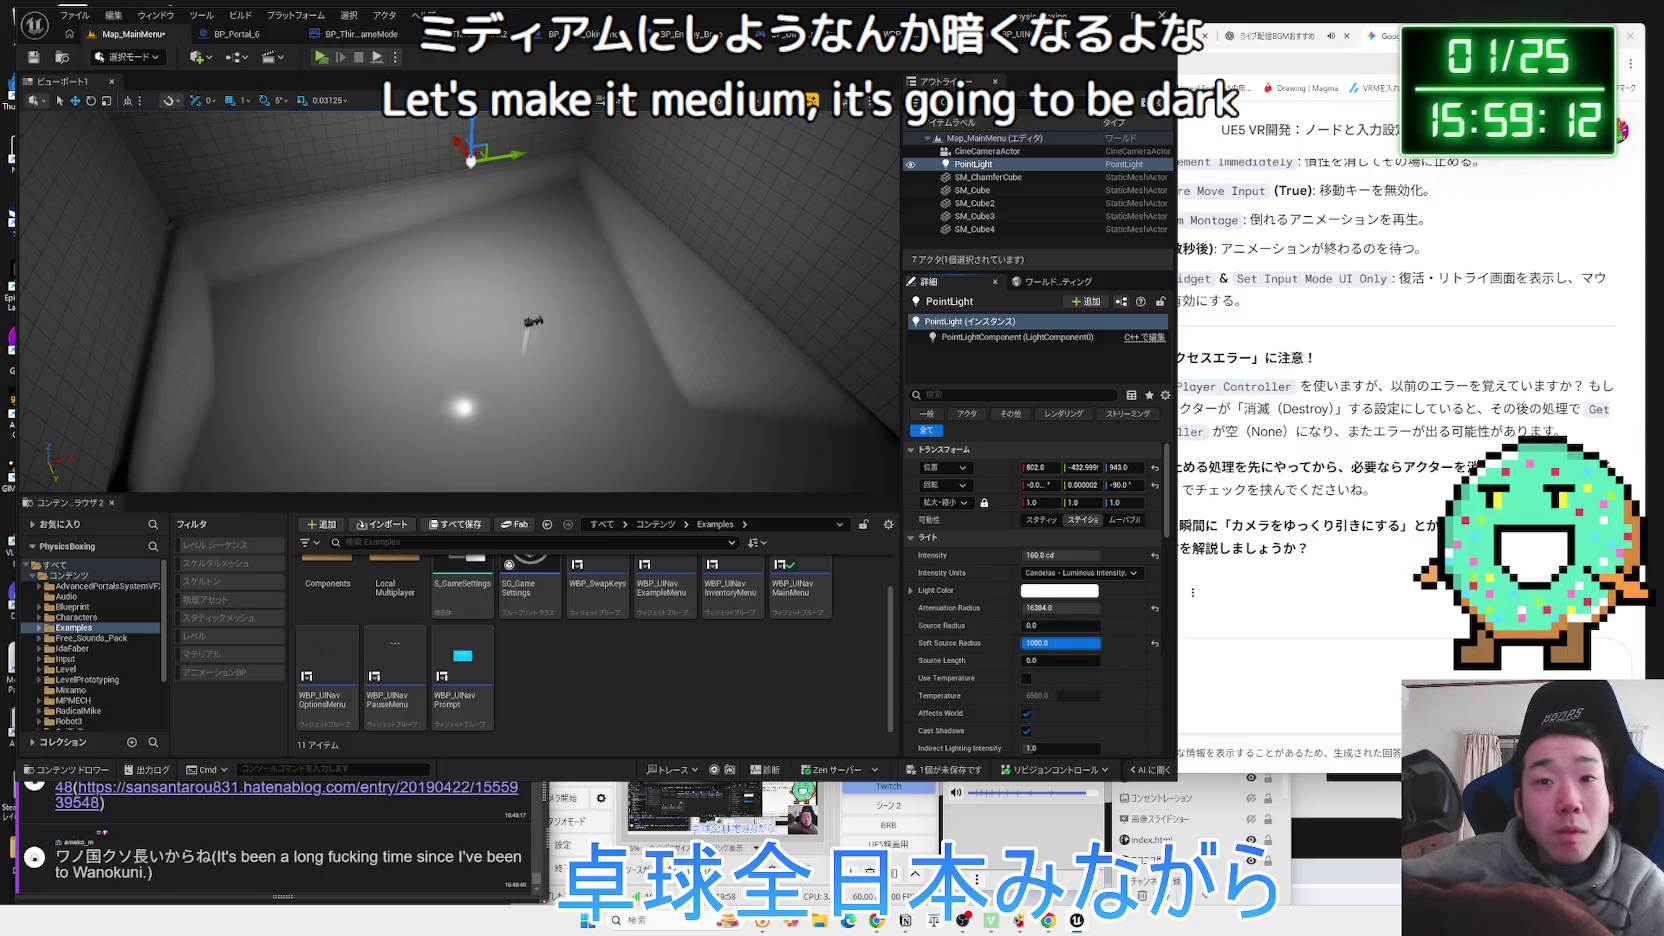
pyautogui.moveTo(1074, 656); pyautogui.dragTo(1100, 660)
pyautogui.moveTo(450, 300)
pyautogui.mouseDown()
pyautogui.moveTo(450, 350)
pyautogui.moveTo(500, 290)
pyautogui.moveTo(616, 373)
pyautogui.mouseUp()
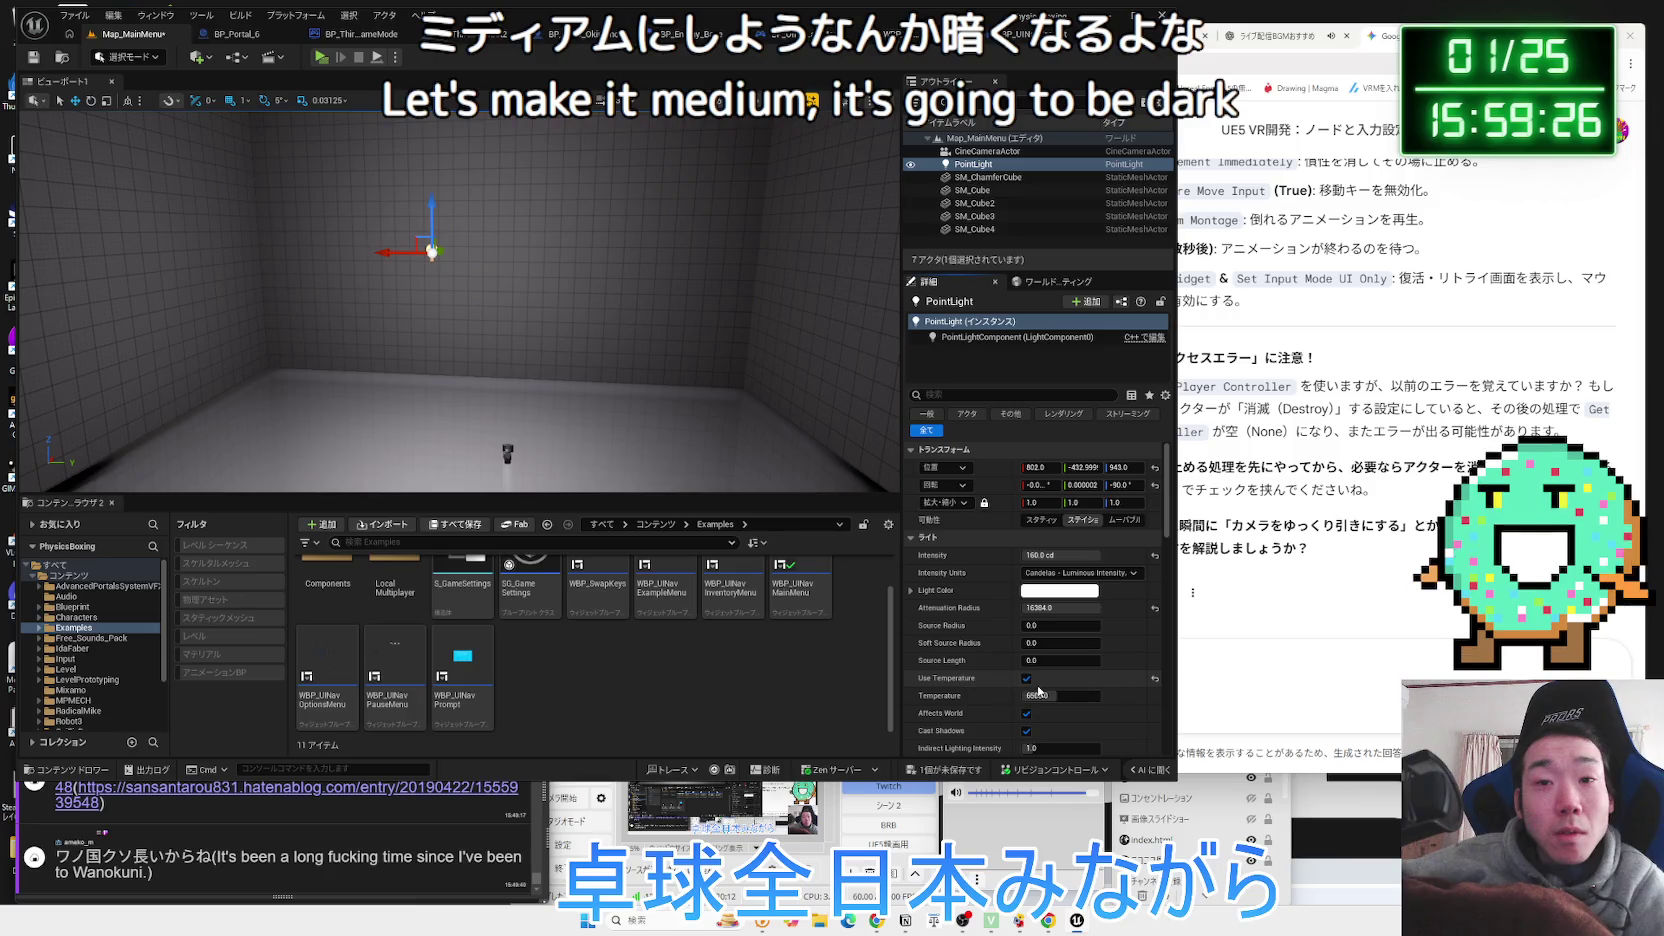
pyautogui.scroll(-1, 1042, 694)
pyautogui.click(1026, 637)
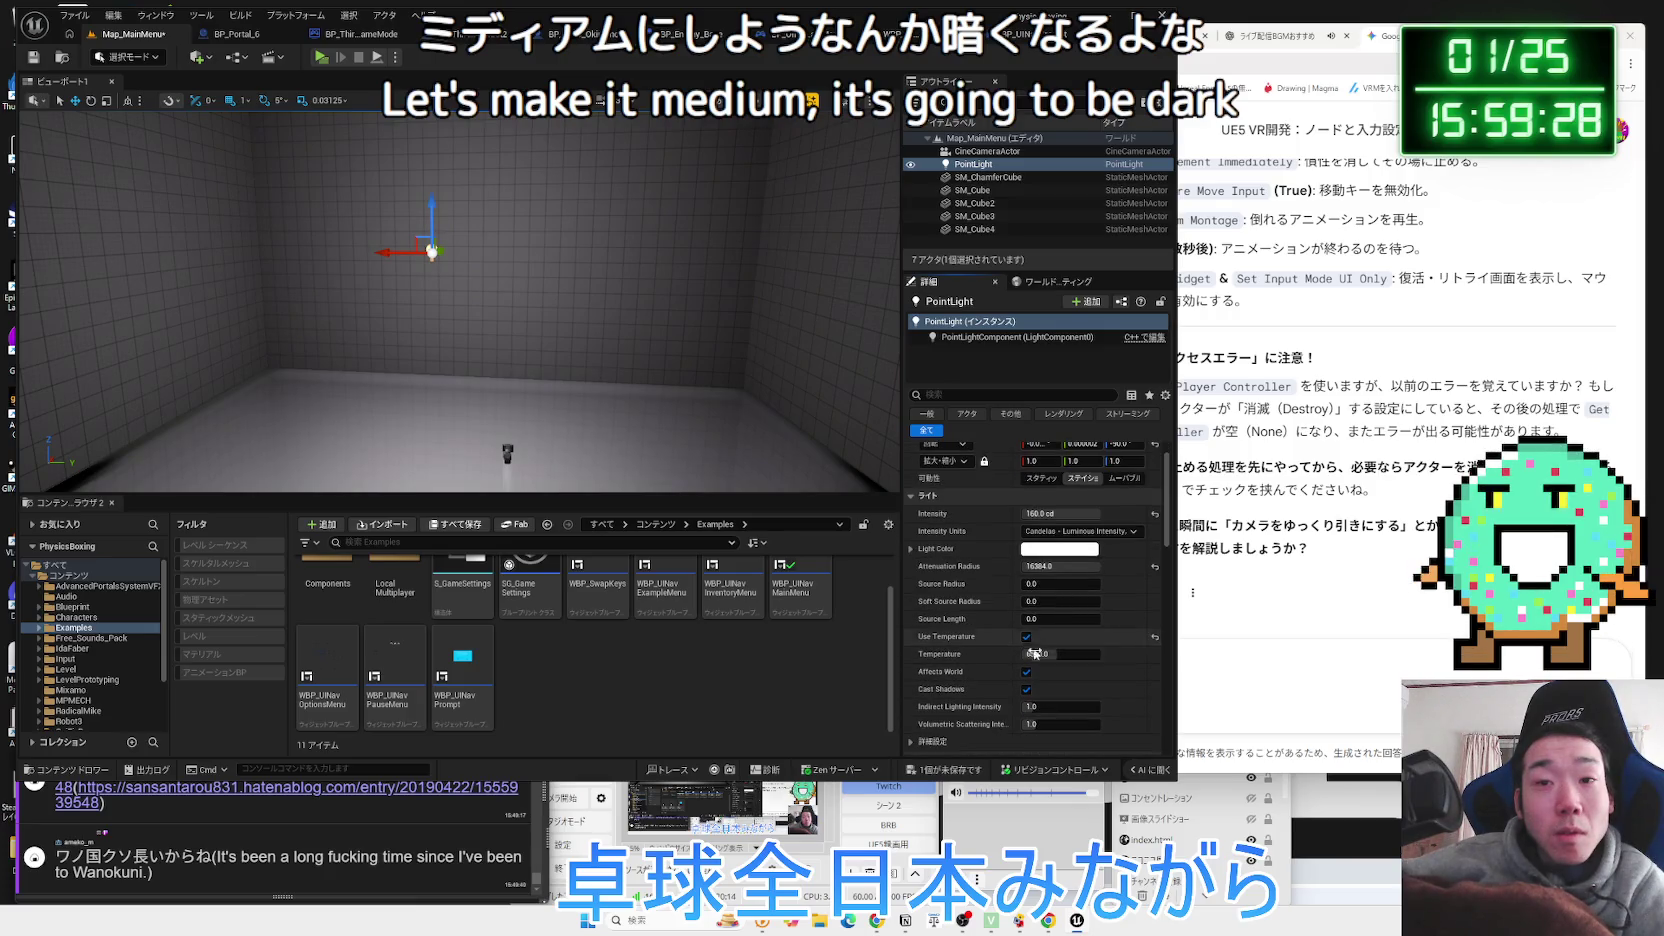
pyautogui.moveTo(1043, 654)
pyautogui.mouseDown()
pyautogui.moveTo(1026, 654)
pyautogui.moveTo(1064, 654)
pyautogui.mouseUp()
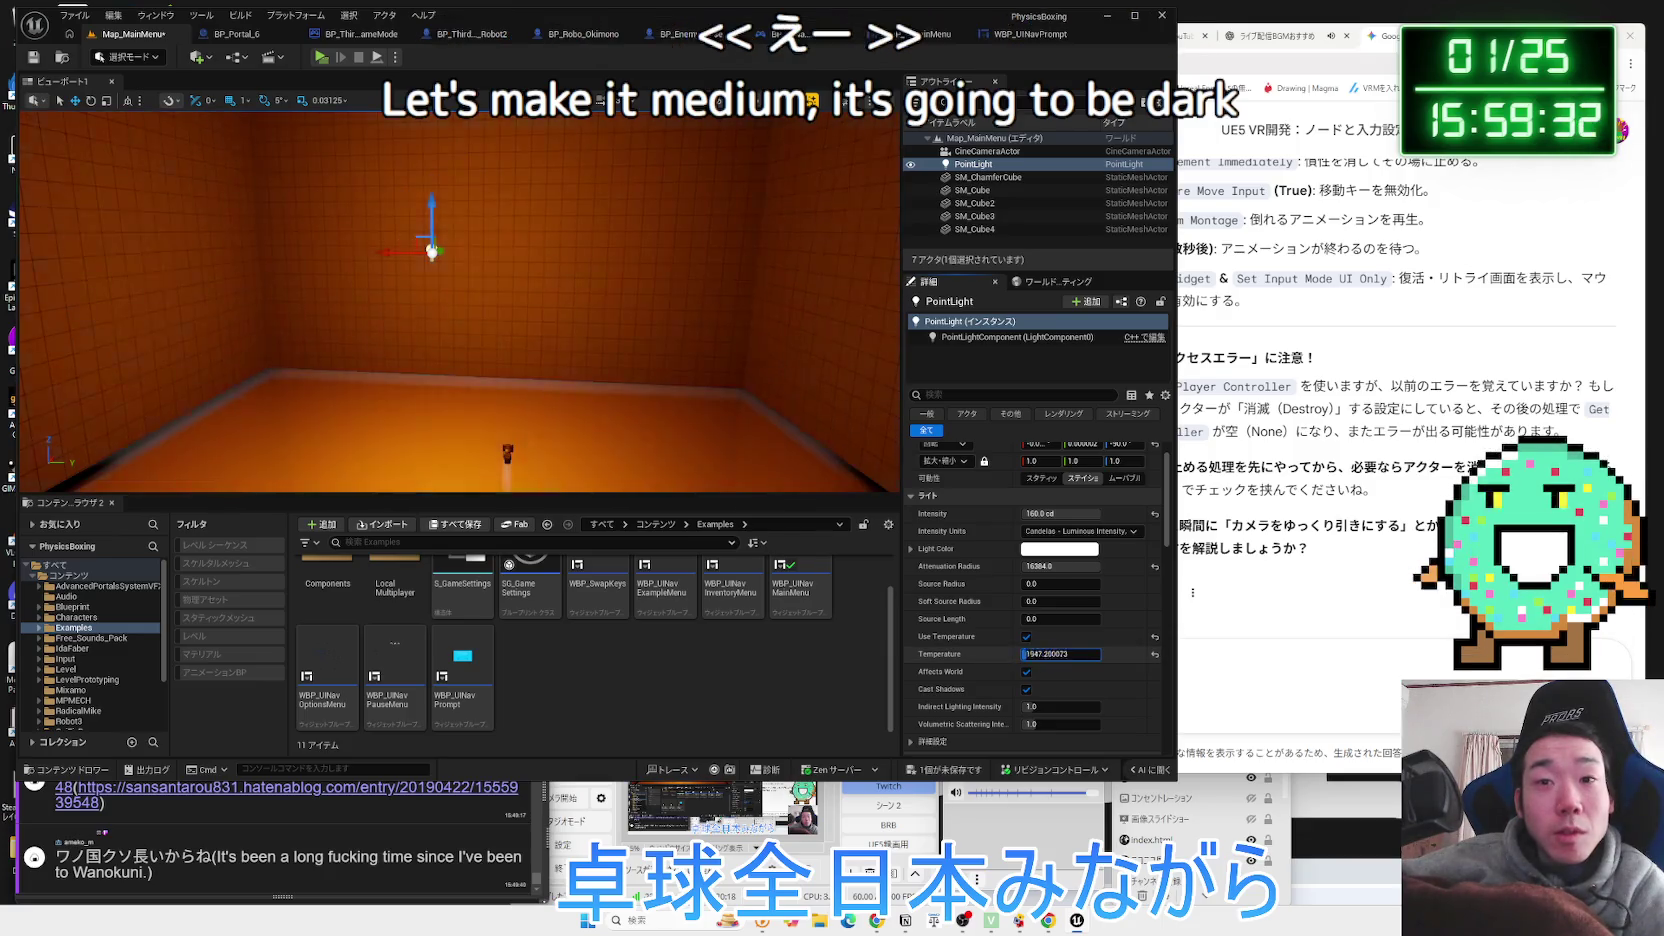
pyautogui.click(1026, 636)
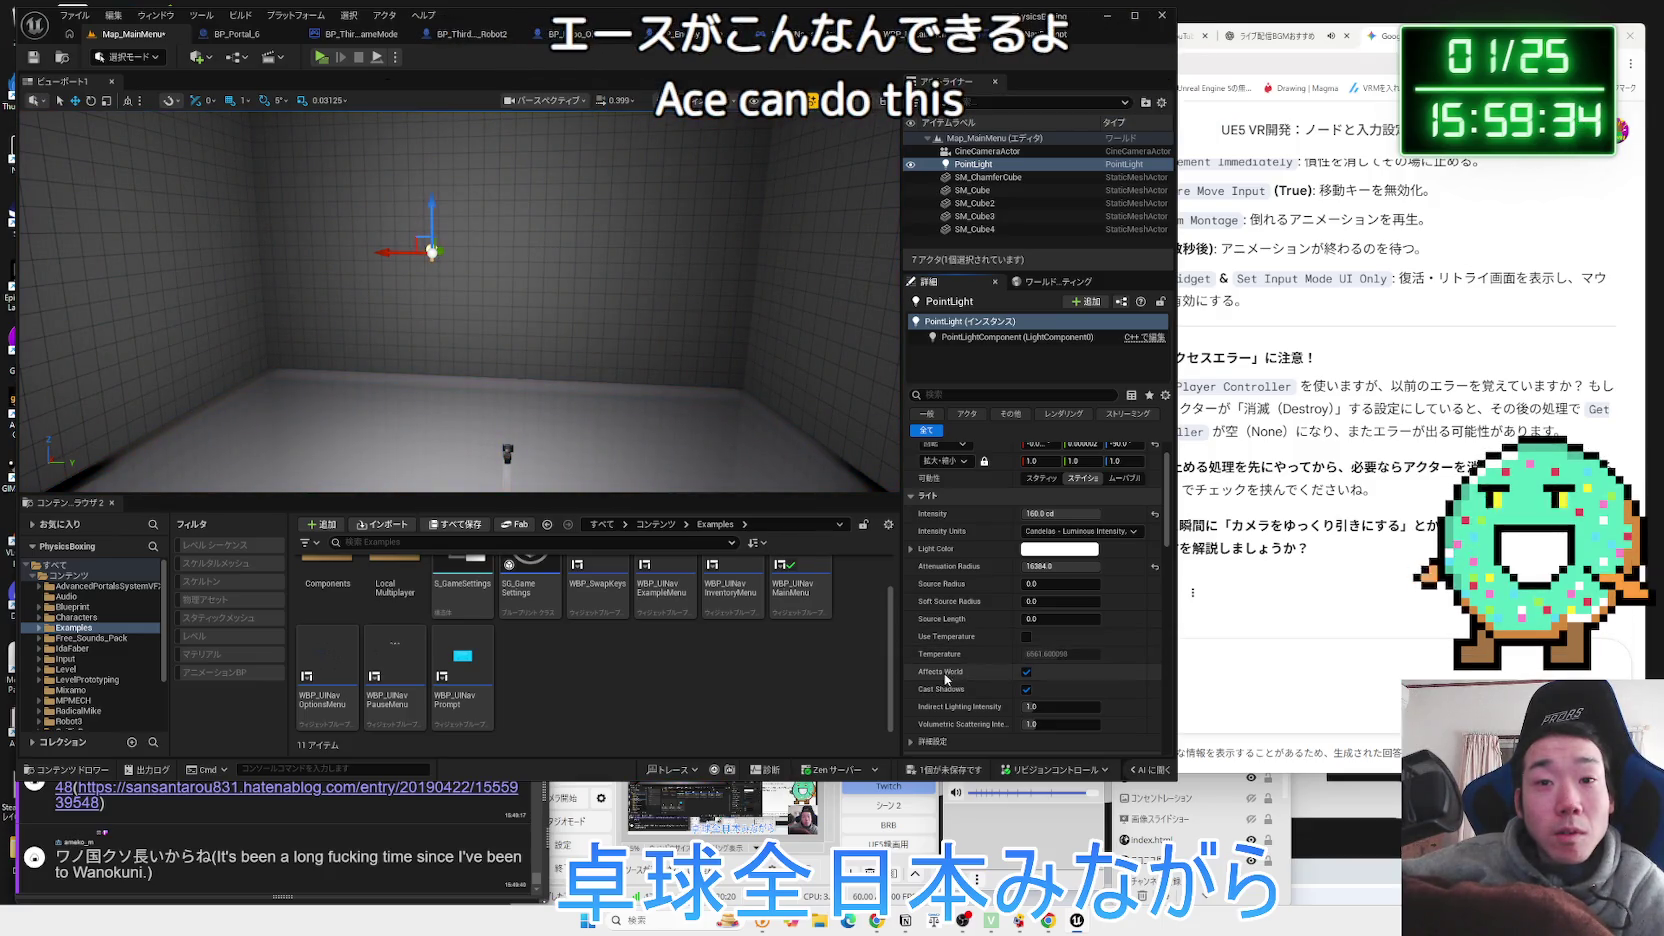
pyautogui.click(1026, 672)
pyautogui.click(1026, 672)
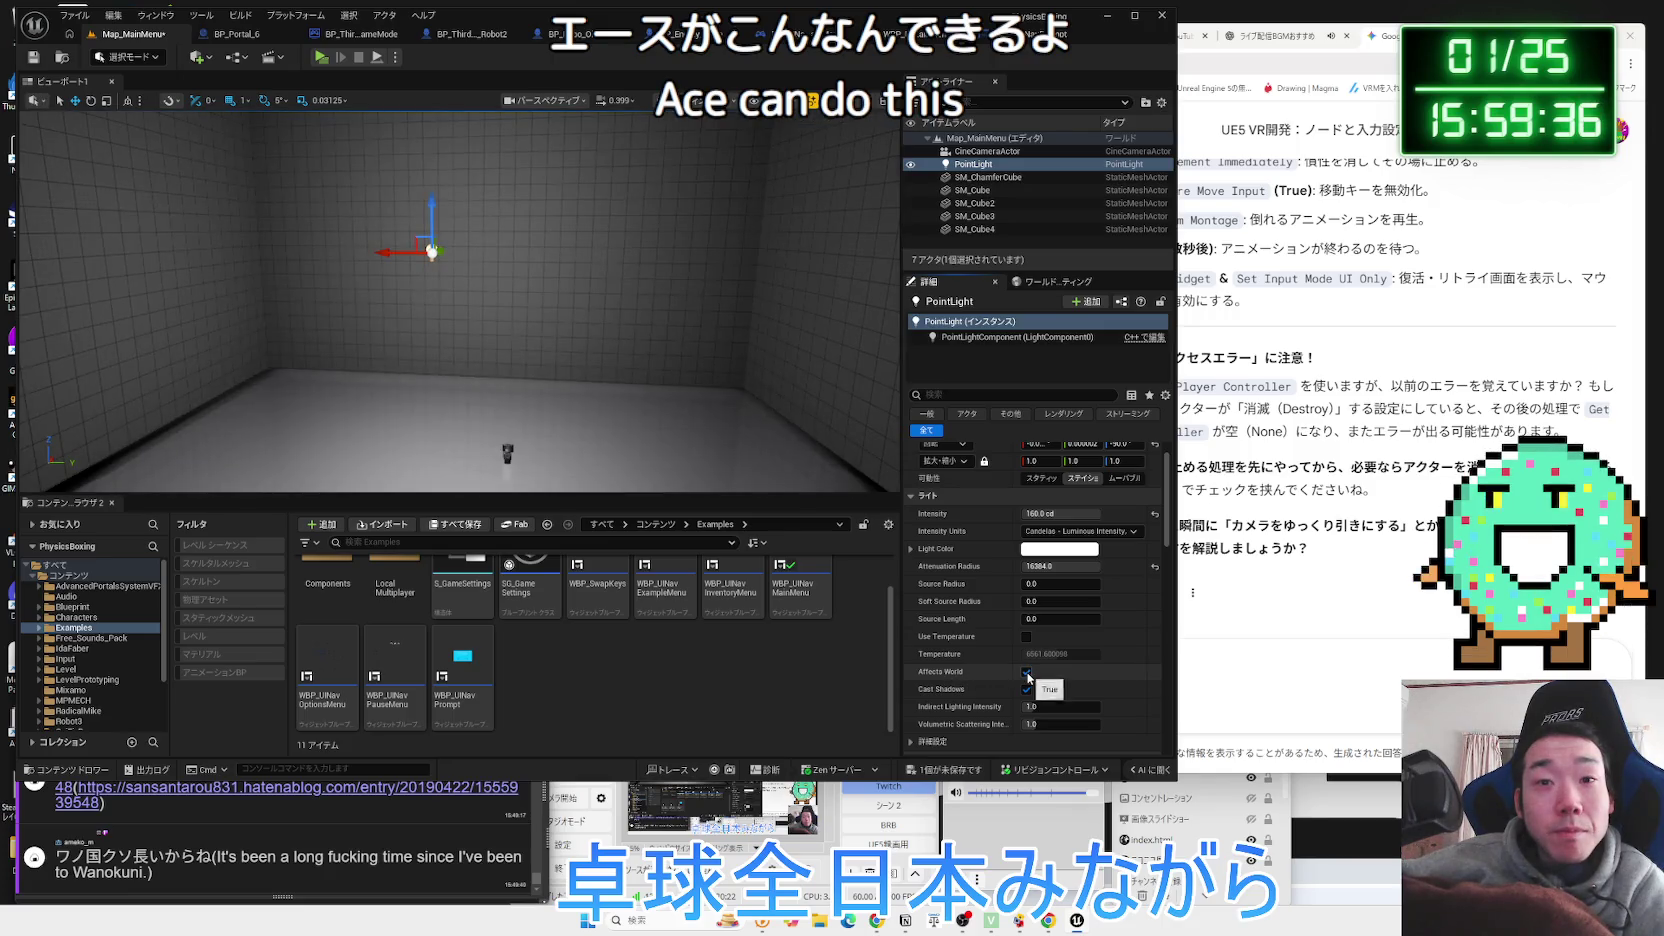
pyautogui.click(1026, 689)
pyautogui.click(1026, 689)
pyautogui.click(1026, 689)
pyautogui.click(1026, 689)
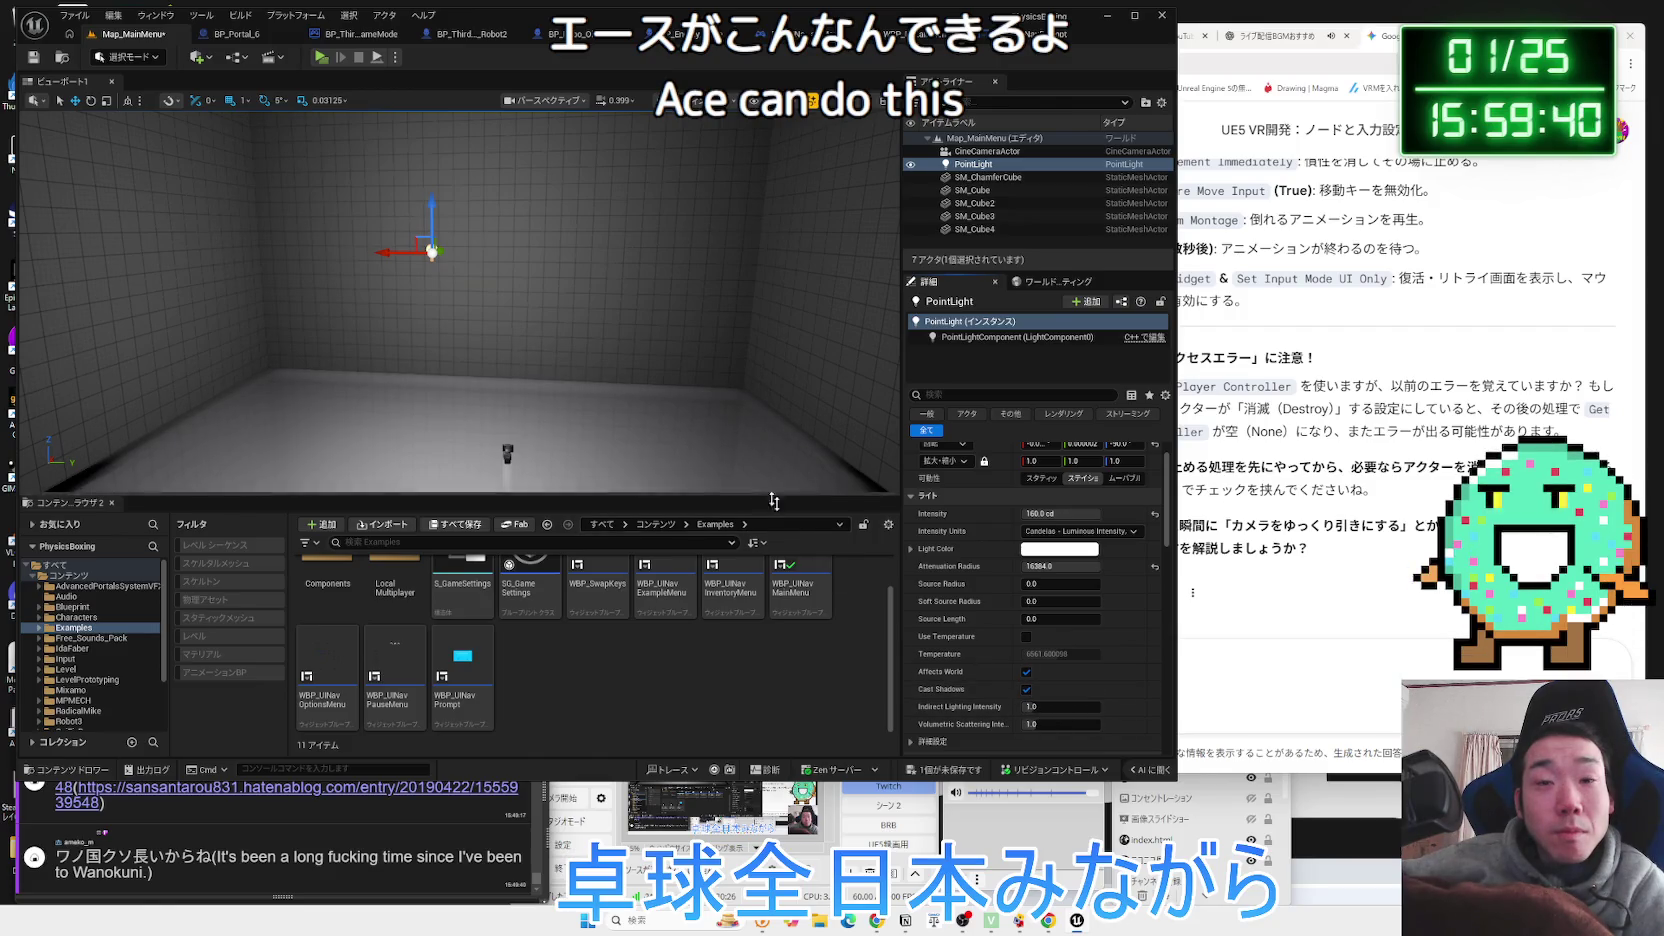
pyautogui.click(1026, 690)
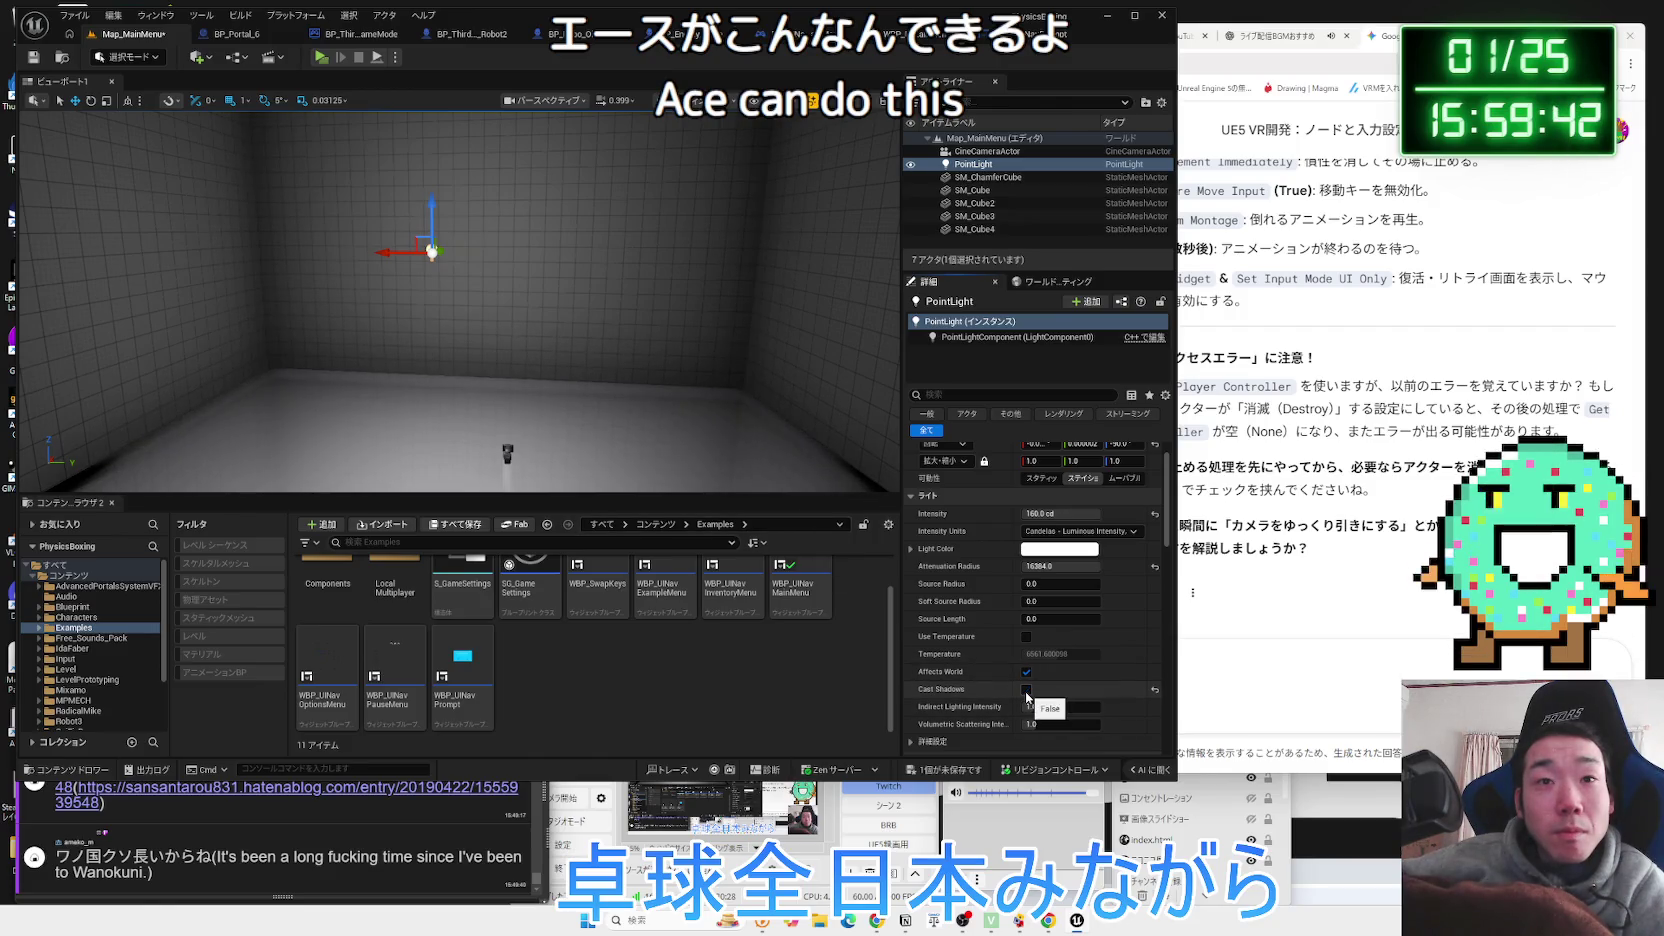
pyautogui.click(1026, 689)
pyautogui.moveTo(450, 300); pyautogui.dragTo(370, 300)
pyautogui.moveTo(515, 307)
pyautogui.mouseDown()
pyautogui.moveTo(495, 307)
pyautogui.moveTo(515, 307)
pyautogui.mouseUp()
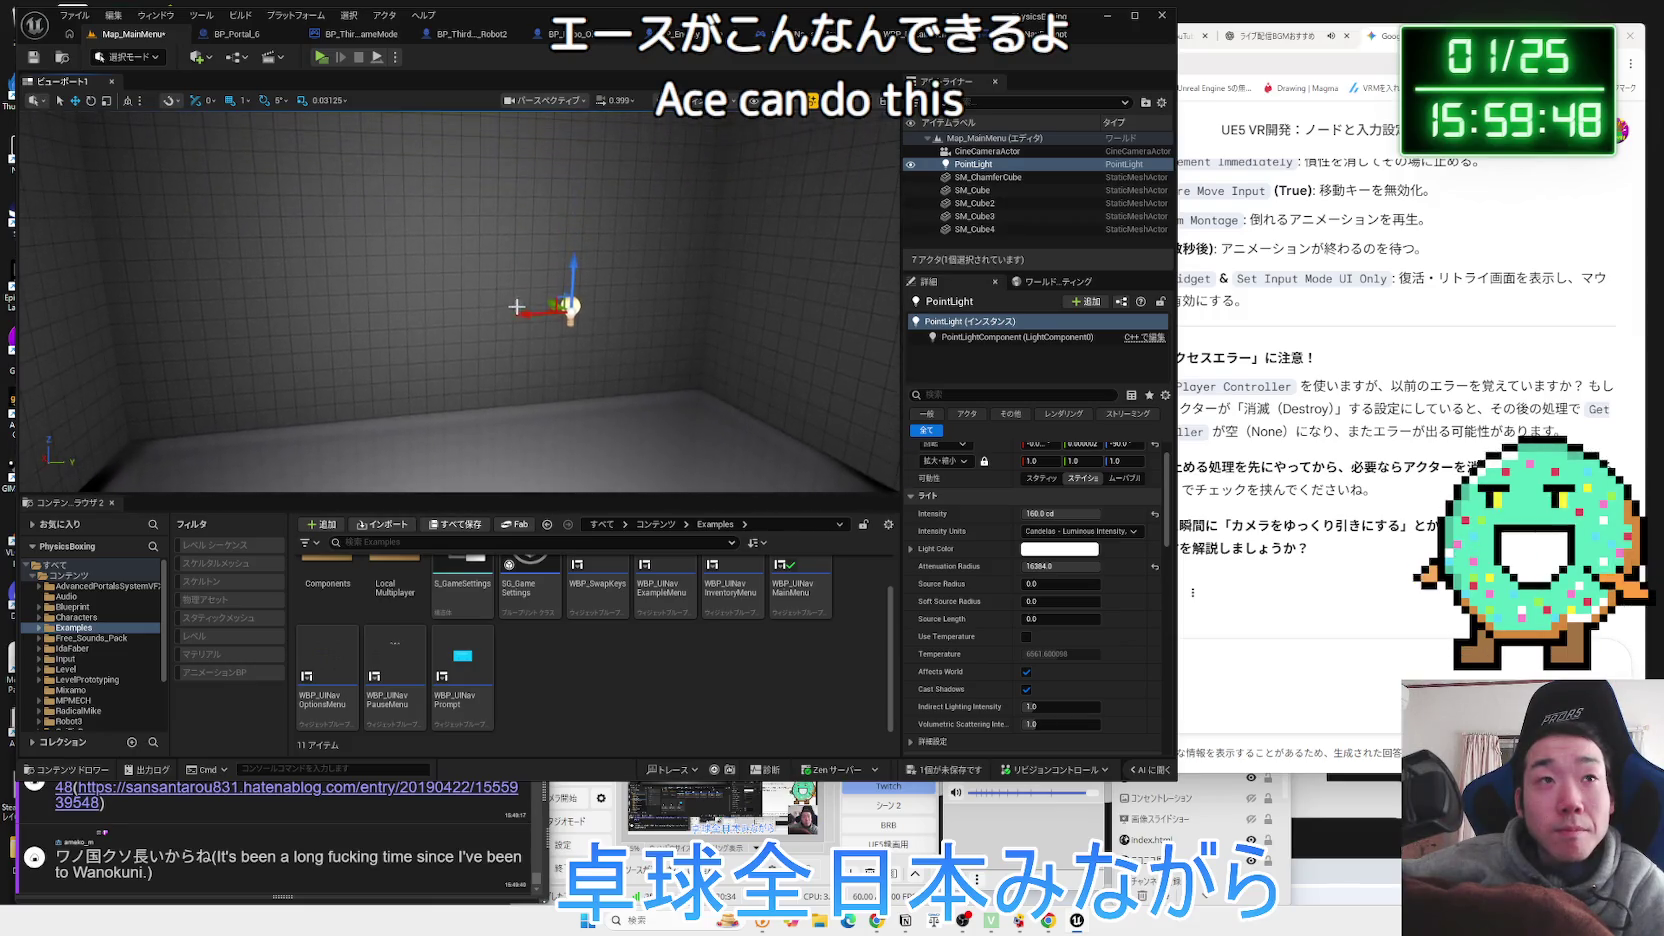
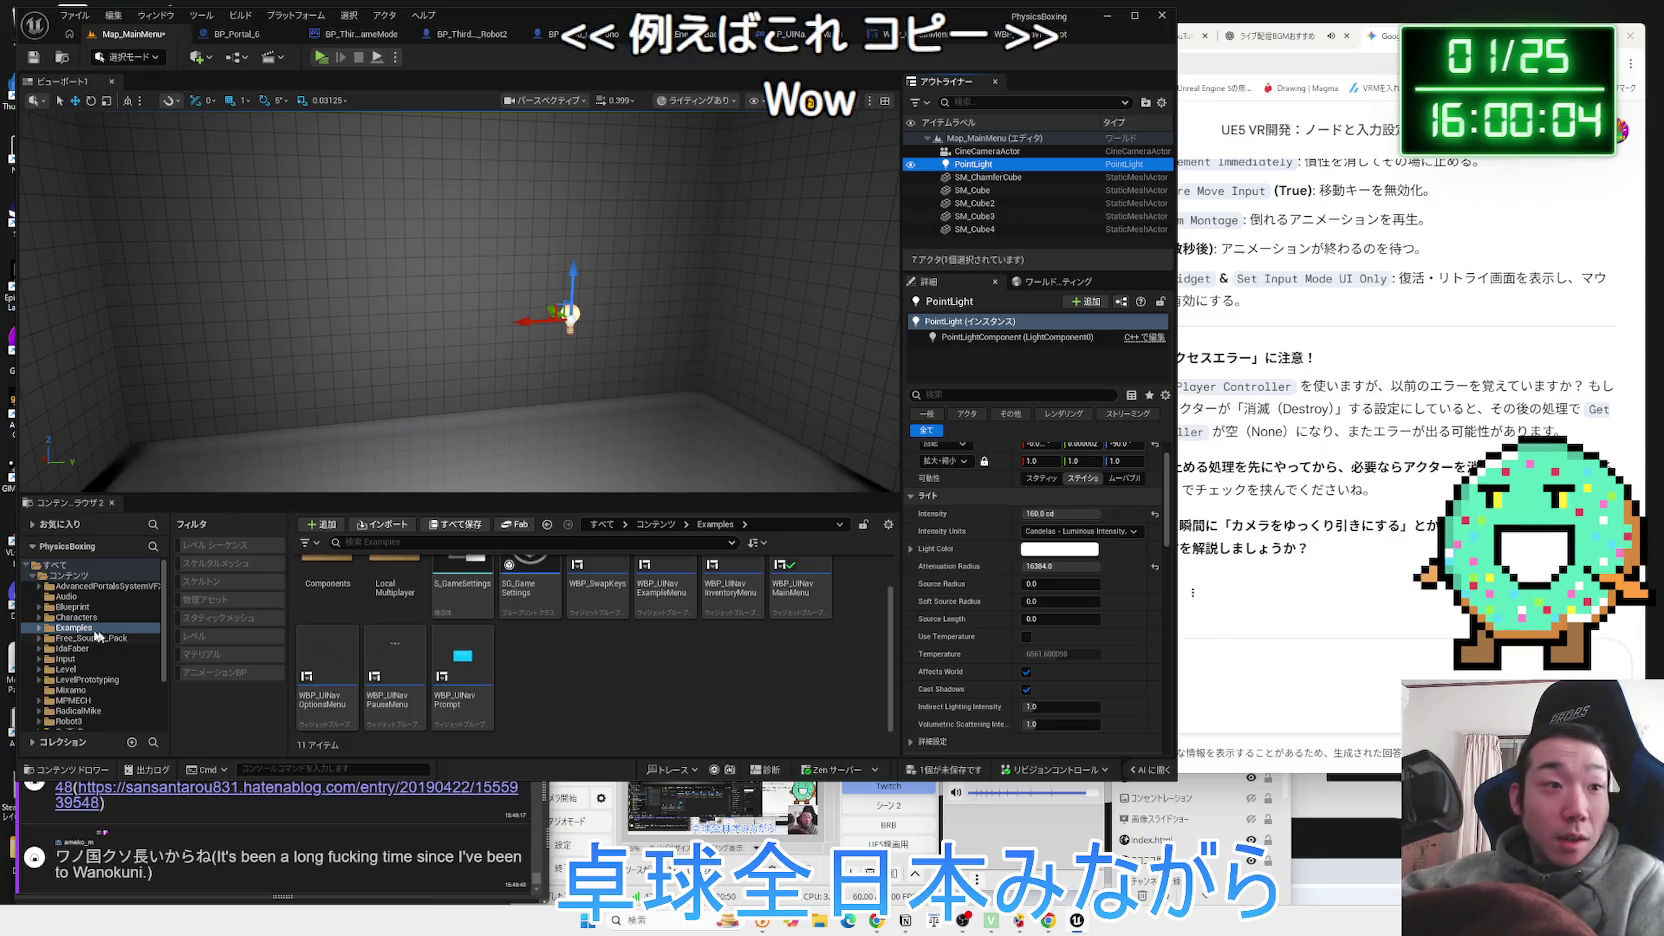
# Open the Map_White3 level from Level > WhiteStage, saving Map_MainMenu first.
pyautogui.click(72, 607)
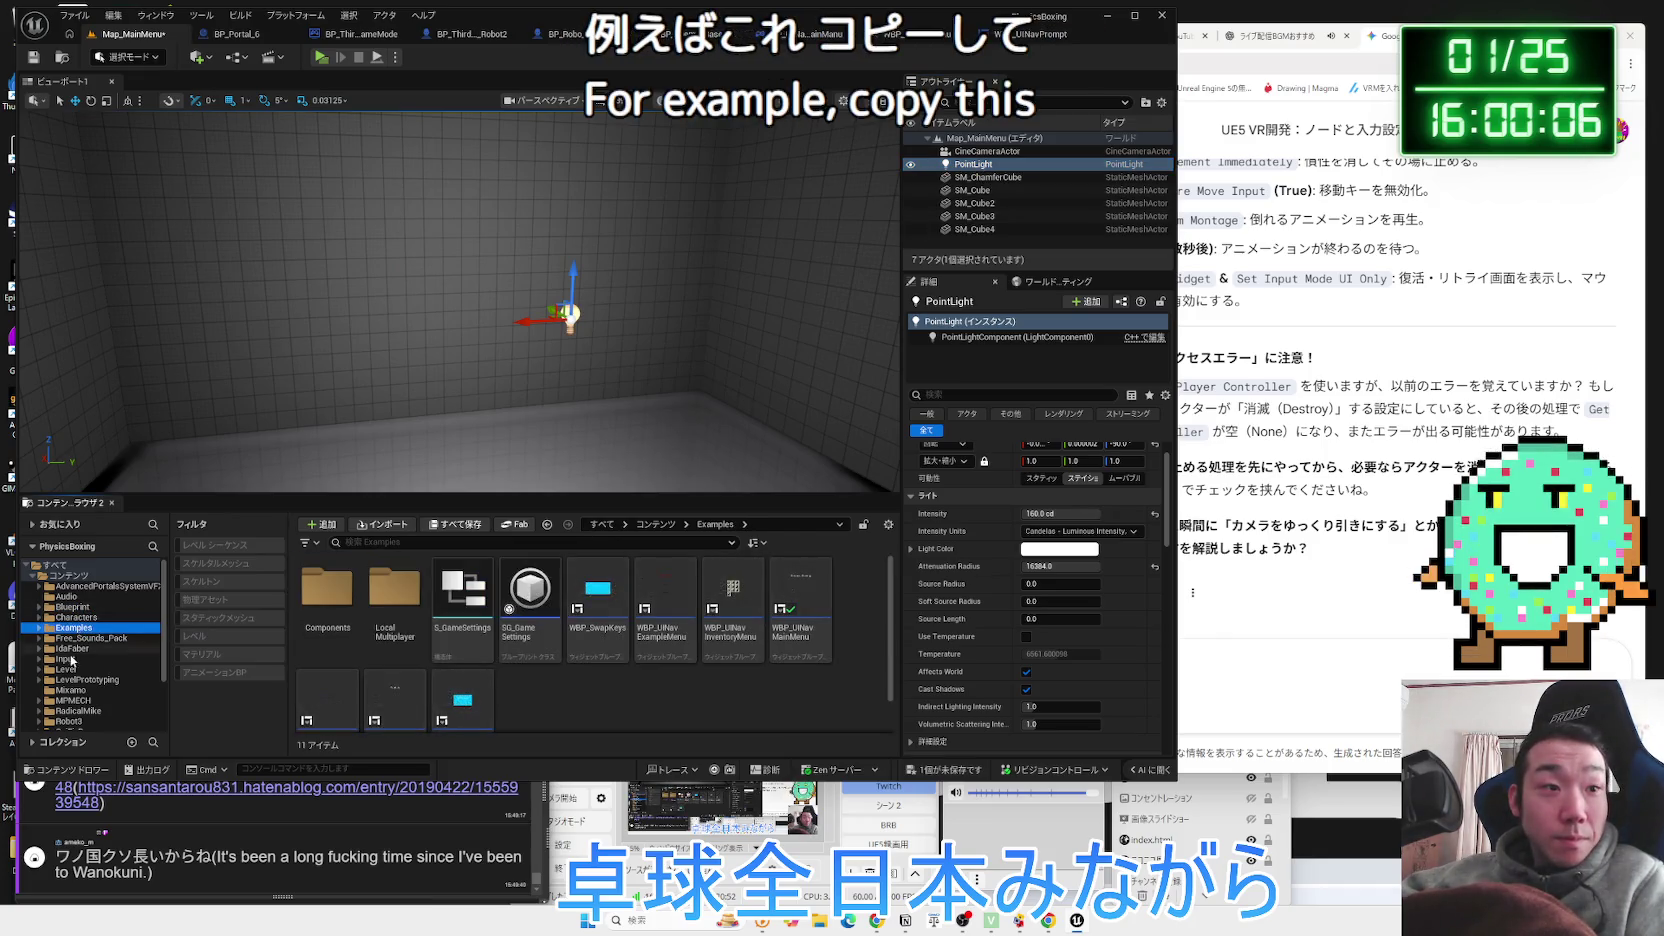
pyautogui.click(65, 669)
pyautogui.click(333, 595)
pyautogui.doubleClick(333, 595)
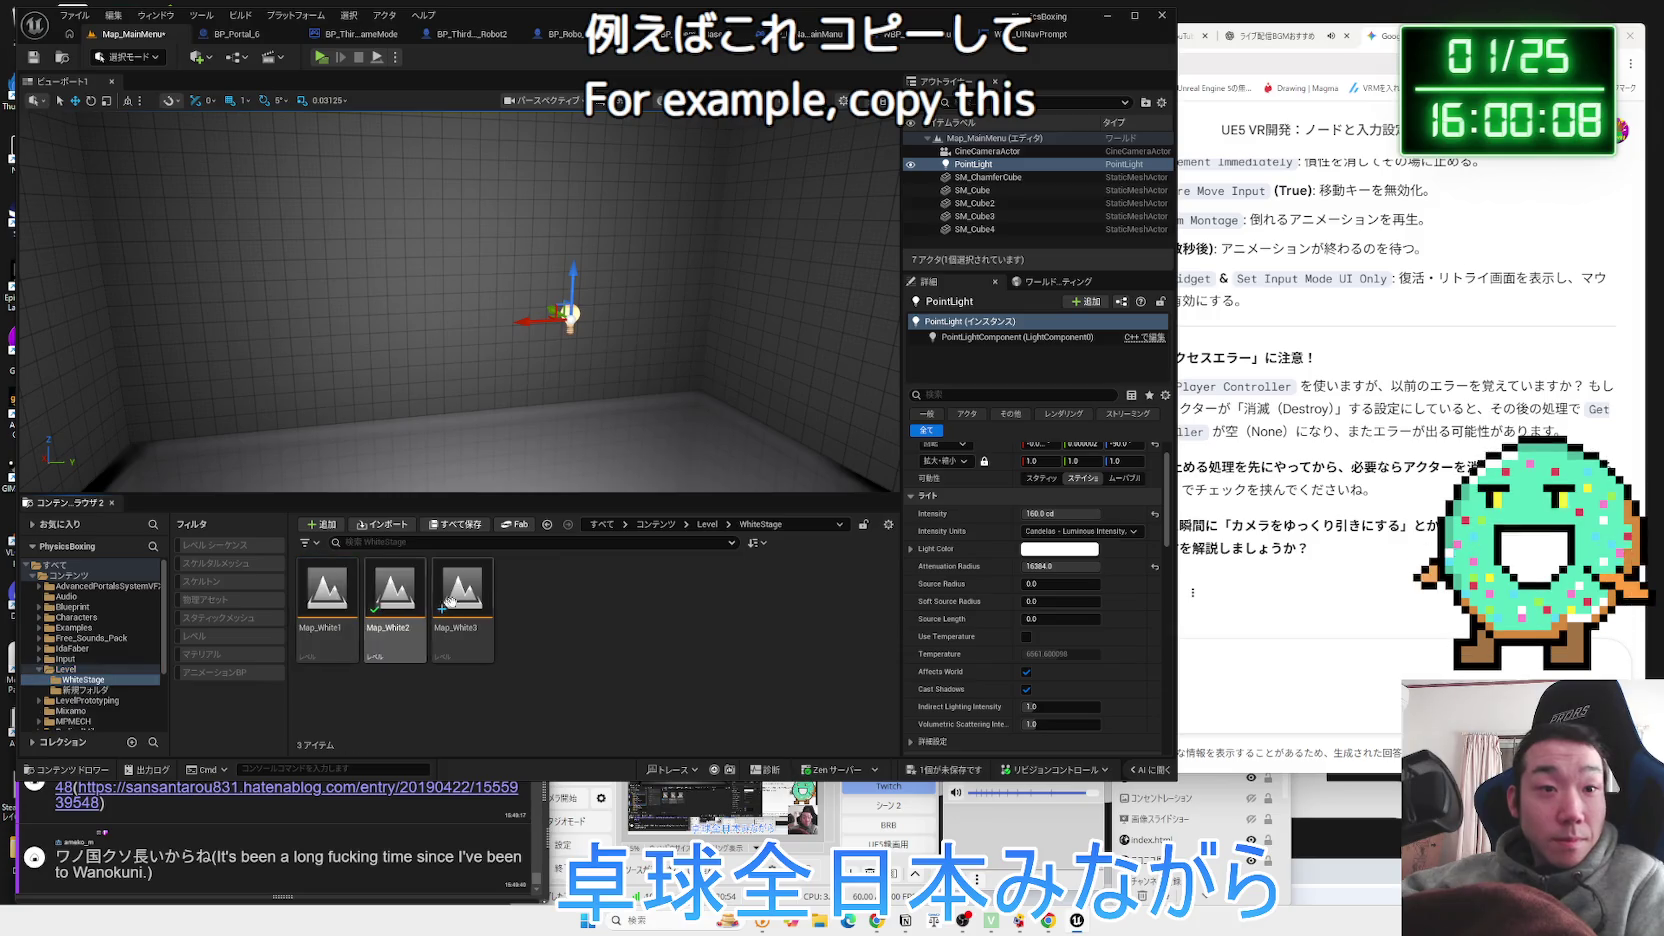
pyautogui.doubleClick(472, 608)
pyautogui.click(849, 607)
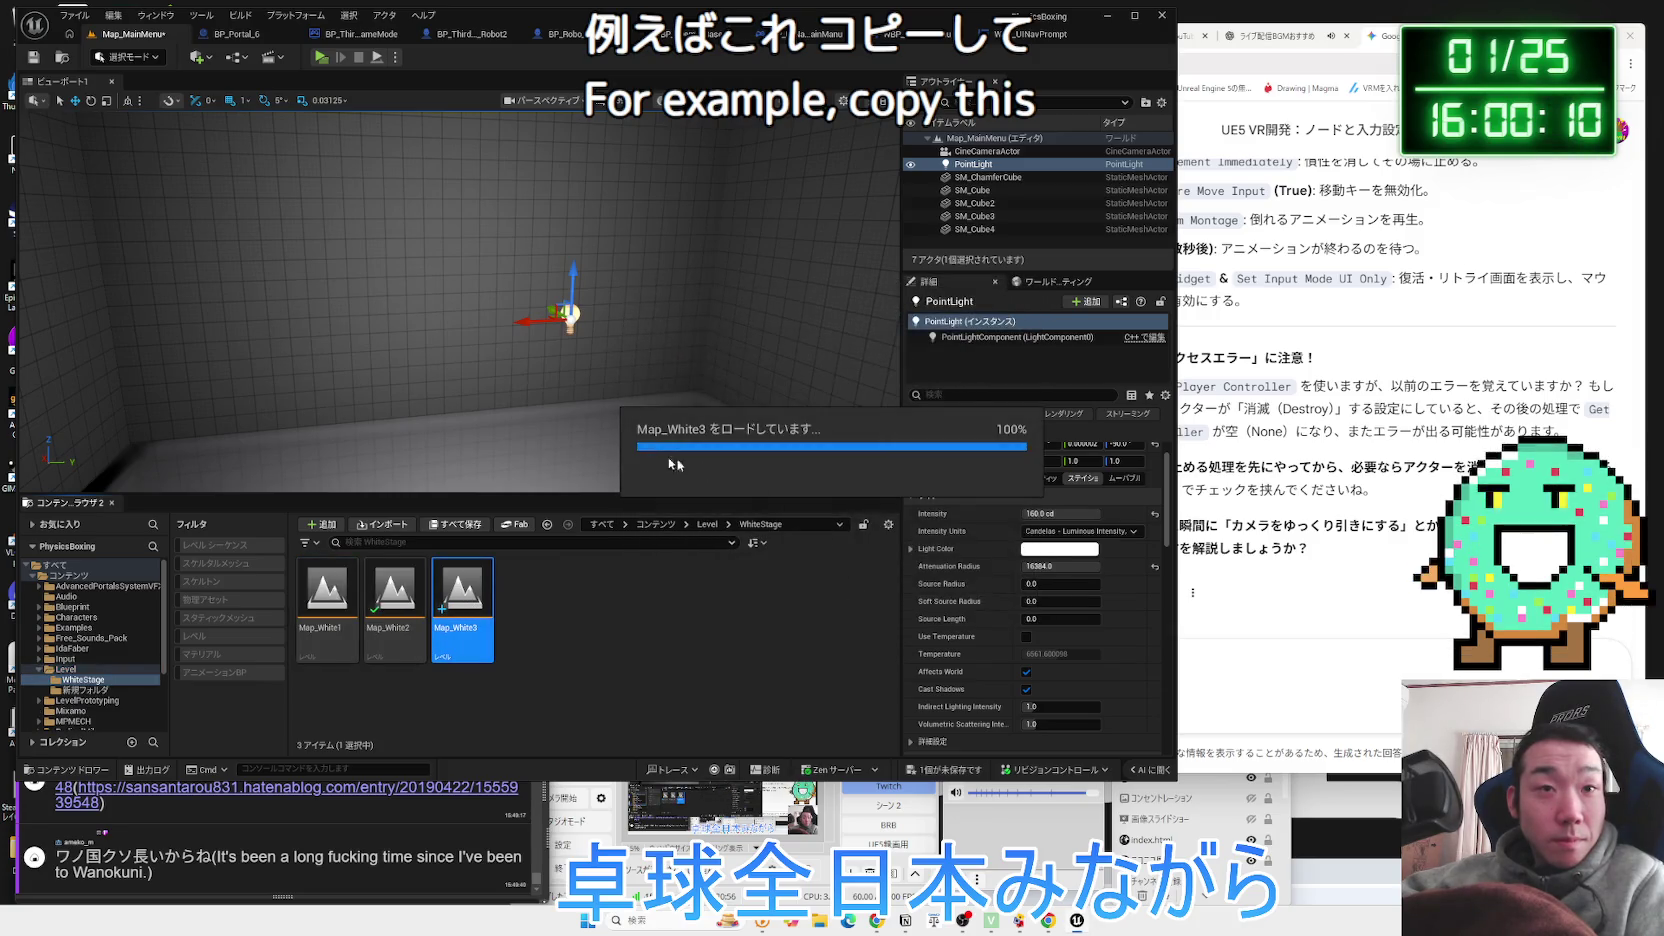
# Paste the copied point light and position it high inside the walled room.
pyautogui.moveTo(388, 189); pyautogui.dragTo(549, 348)
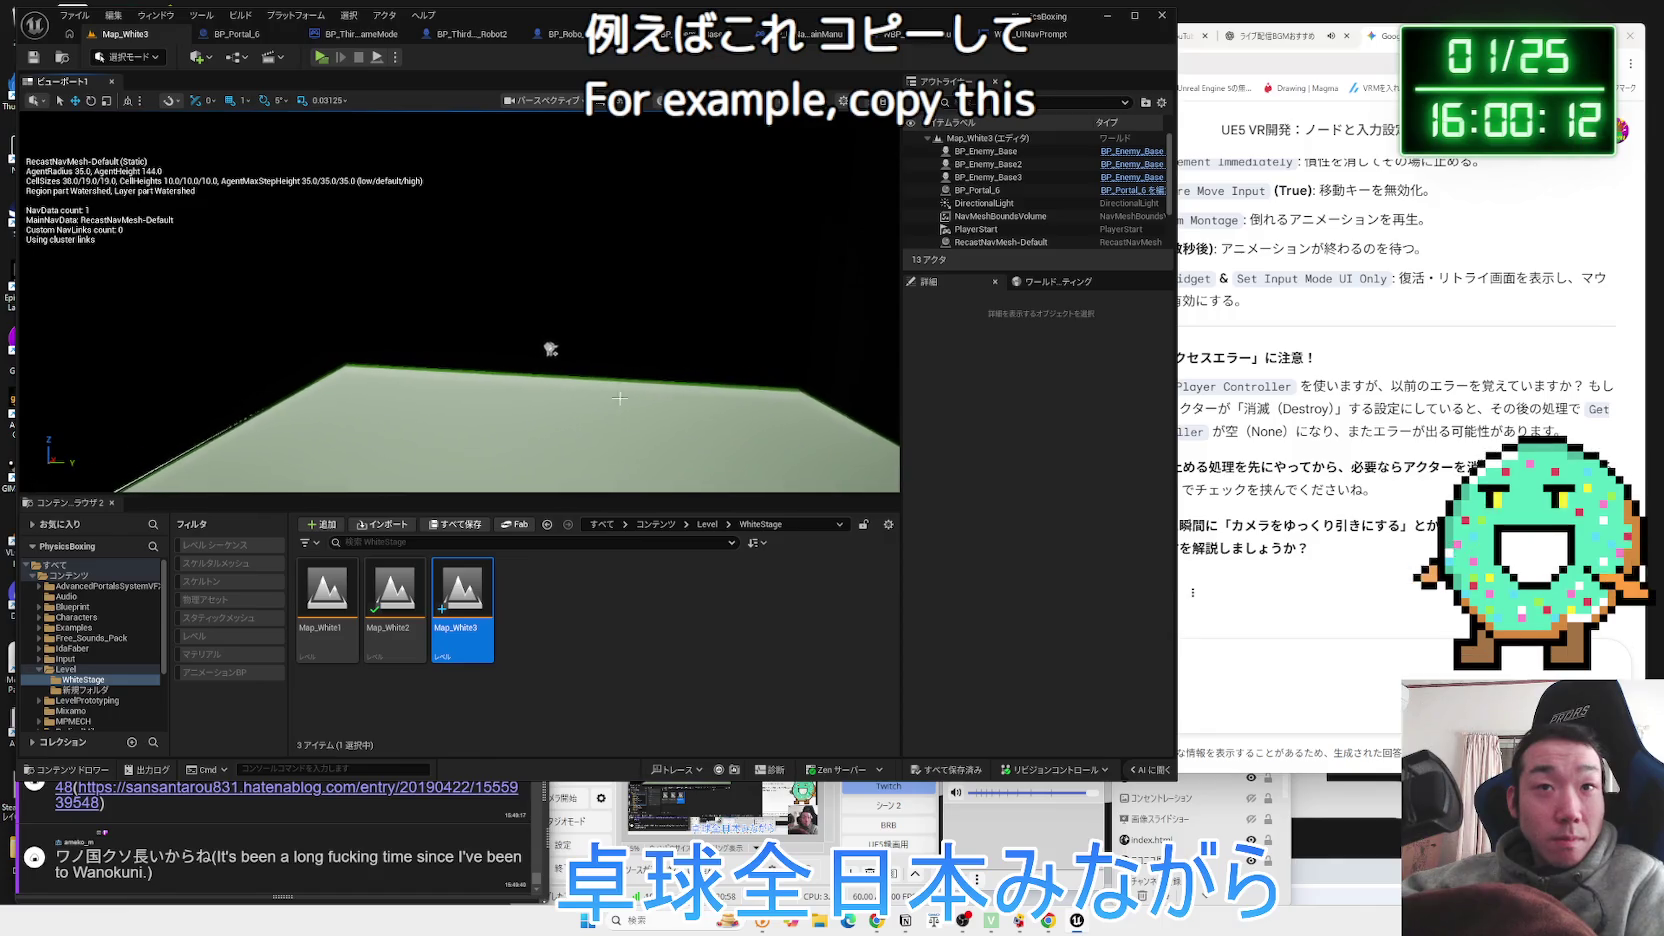
pyautogui.hotkey('ctrl', 'v')
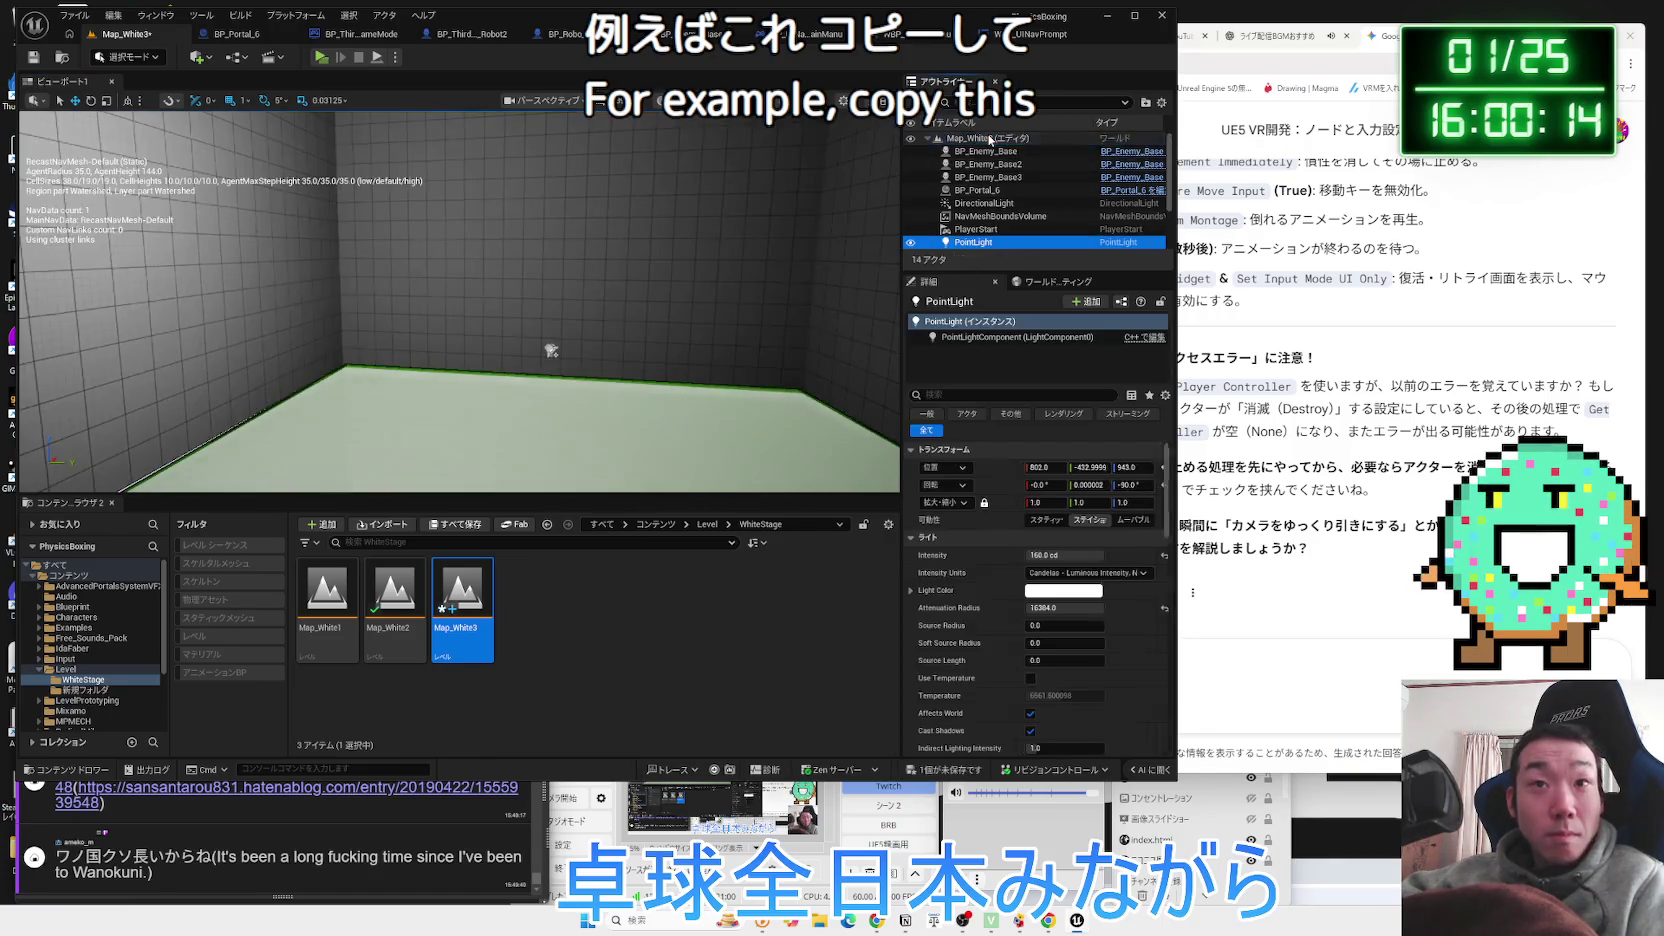
pyautogui.press('f')
pyautogui.scroll(-5, 626, 118)
pyautogui.moveTo(457, 297)
pyautogui.mouseDown()
pyautogui.moveTo(440, 330)
pyautogui.moveTo(790, 360)
pyautogui.moveTo(430, 230)
pyautogui.moveTo(509, 242)
pyautogui.mouseUp()
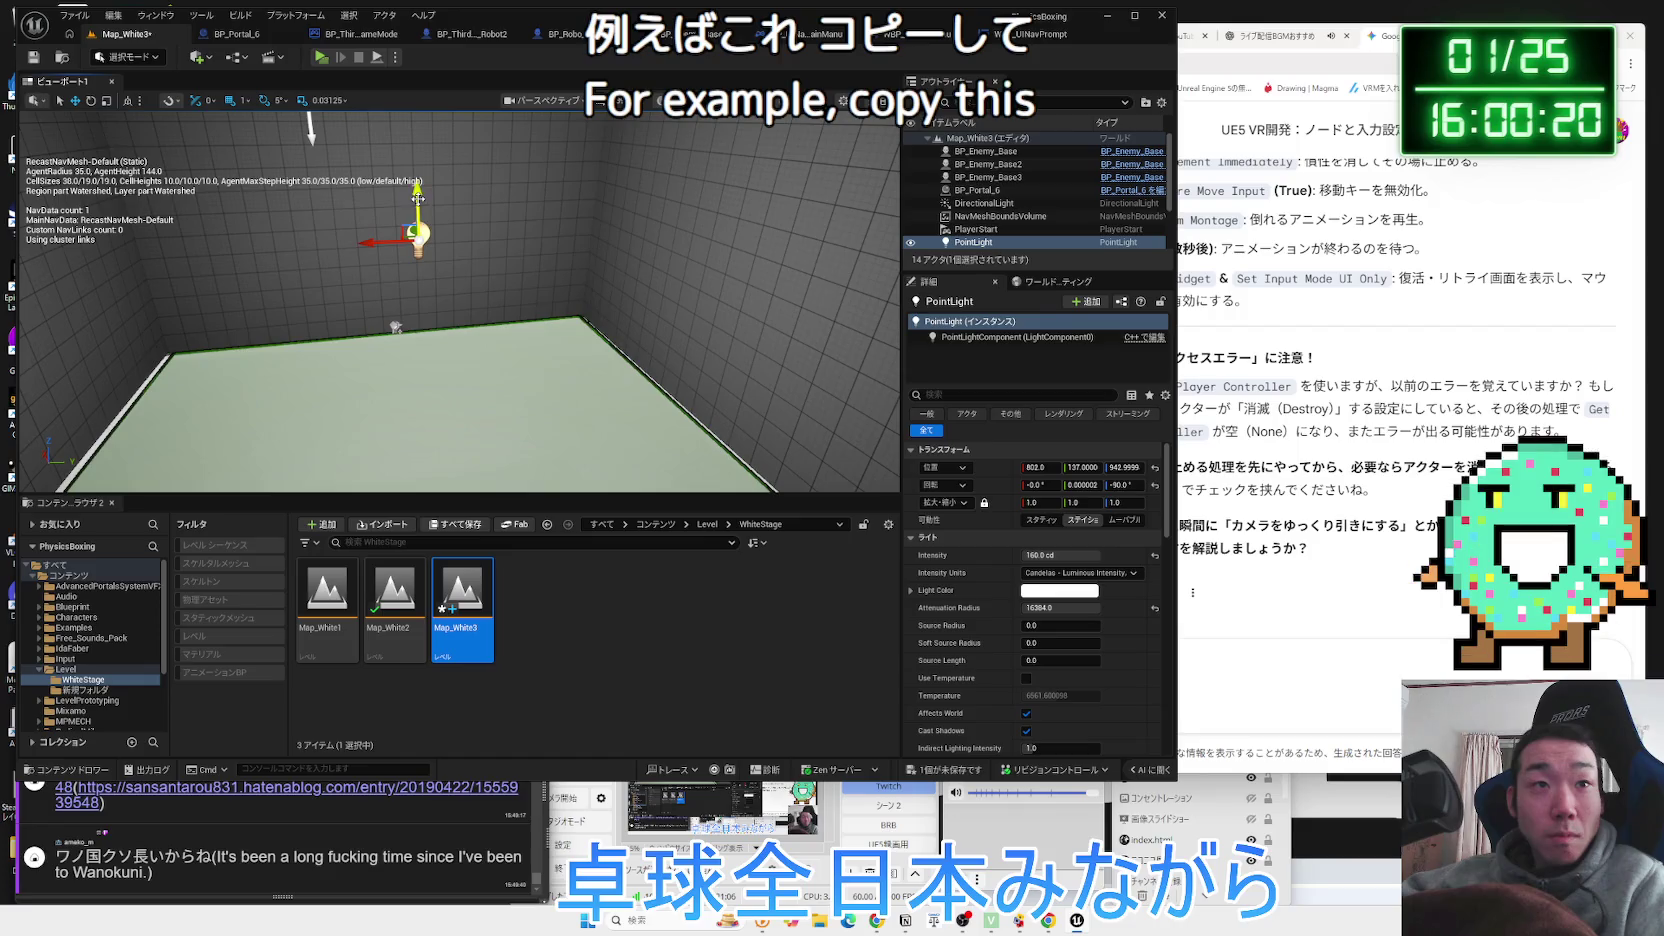
pyautogui.moveTo(440, 380)
pyautogui.mouseDown()
pyautogui.moveTo(500, 410)
pyautogui.moveTo(462, 416)
pyautogui.mouseUp()
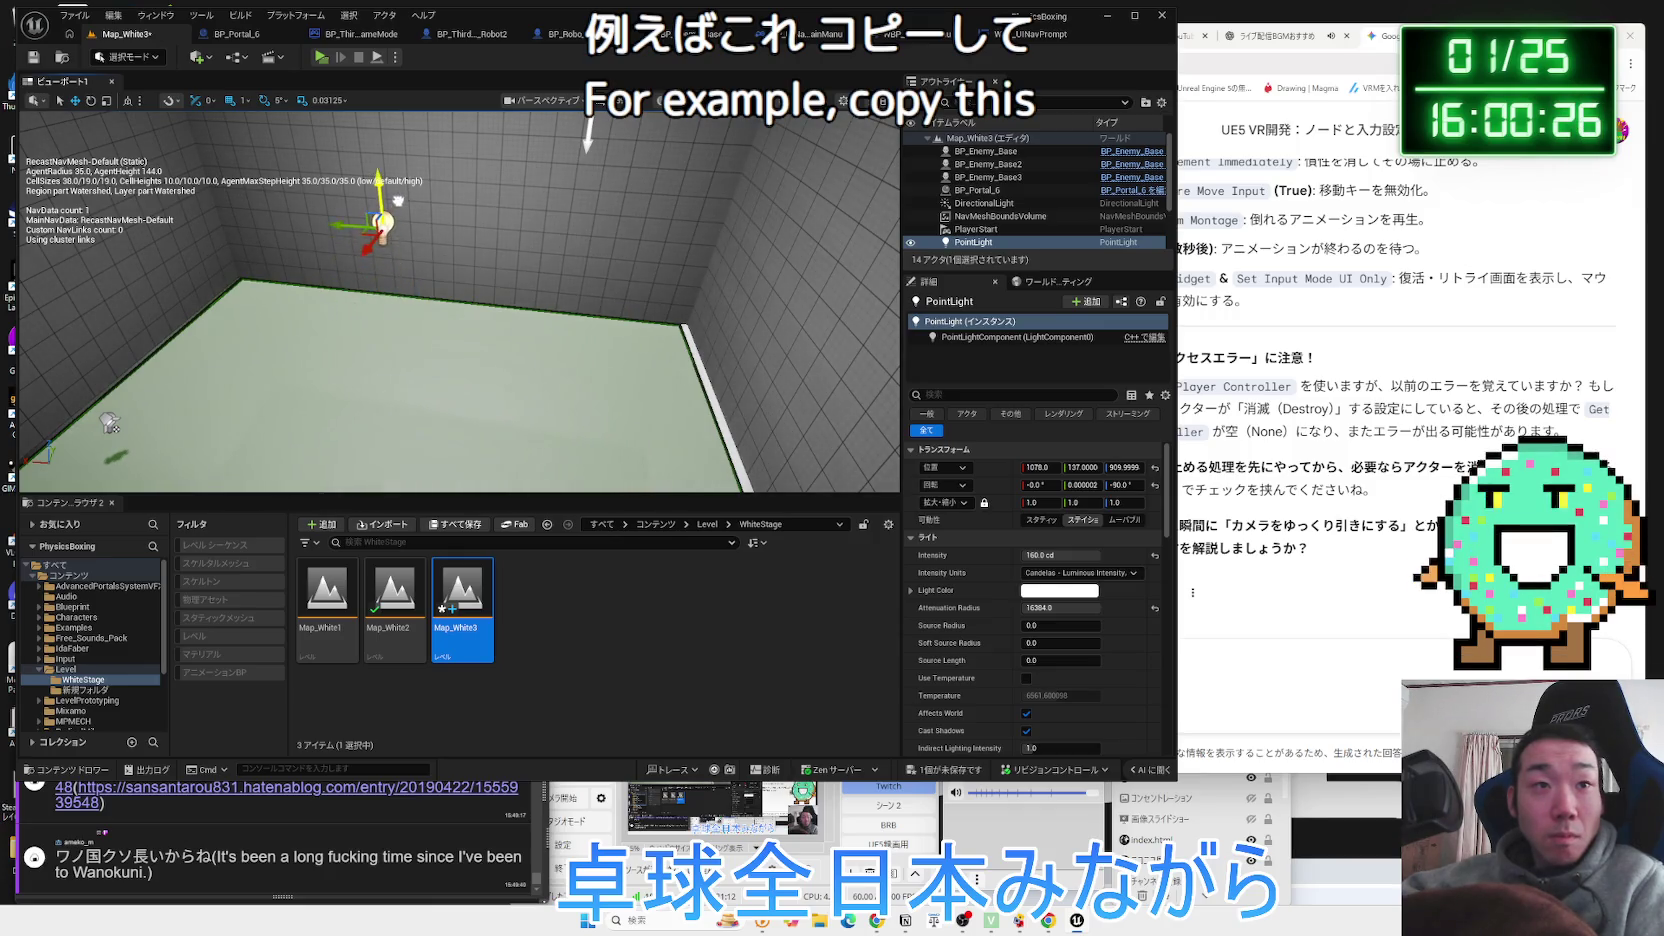
pyautogui.moveTo(462, 416); pyautogui.dragTo(492, 253)
pyautogui.click(321, 58)
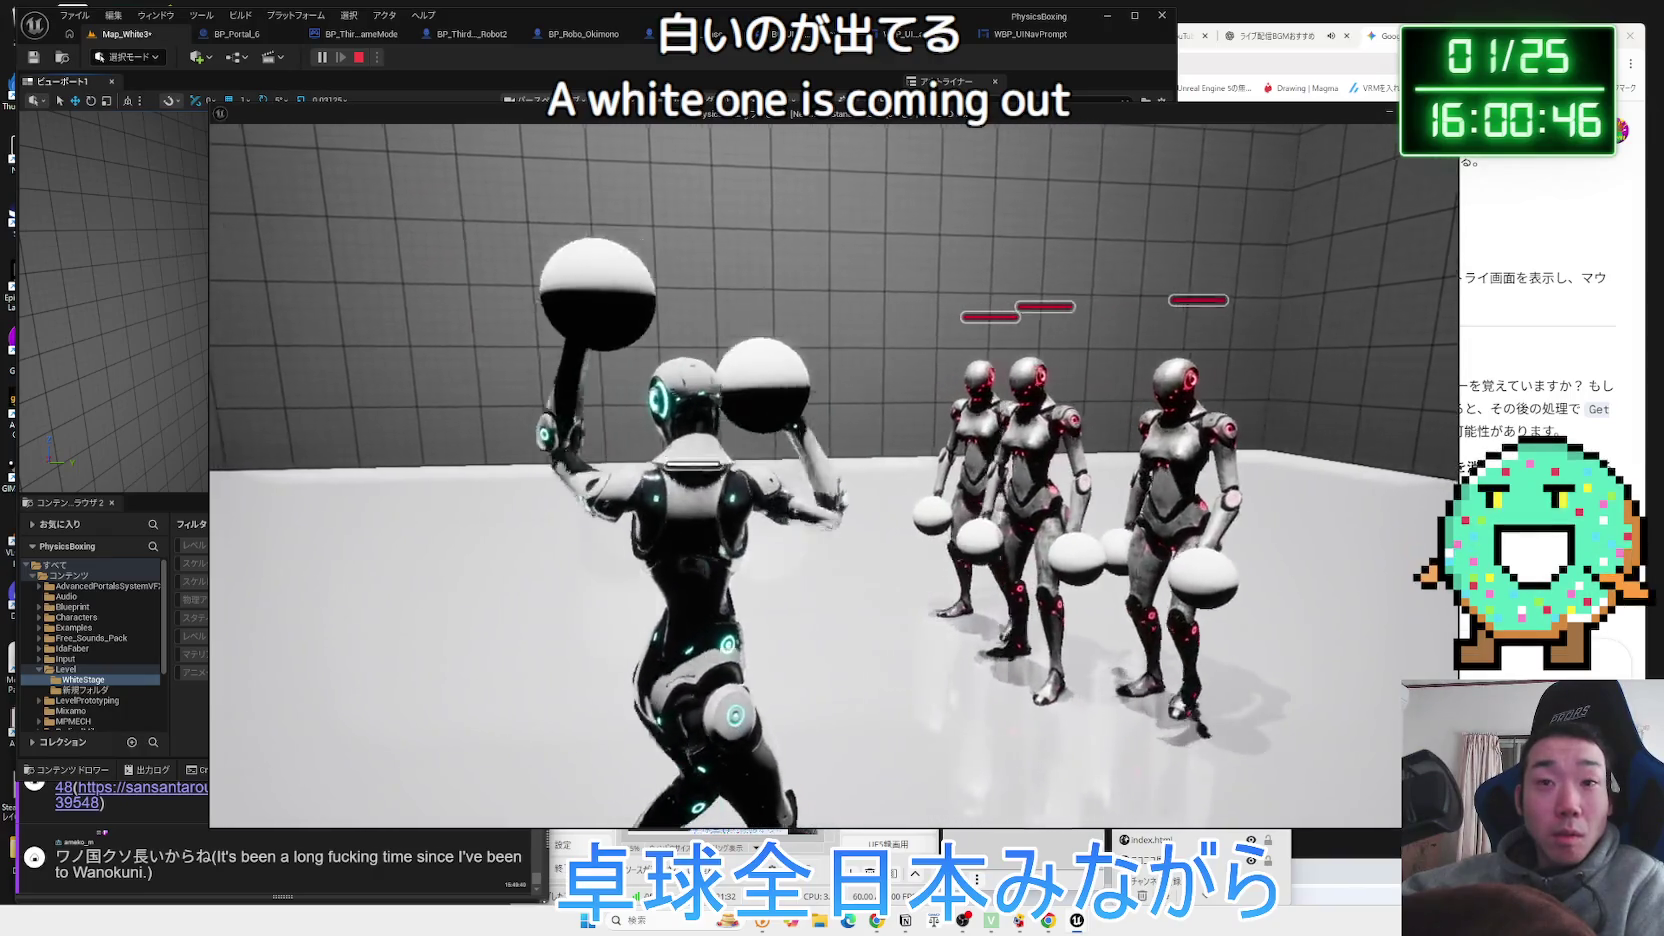
# Pause the game and go to the Video page of Options.
pyautogui.press('p')
pyautogui.press('Down')
pyautogui.press('Down')
pyautogui.press('Return')
pyautogui.press('Right')
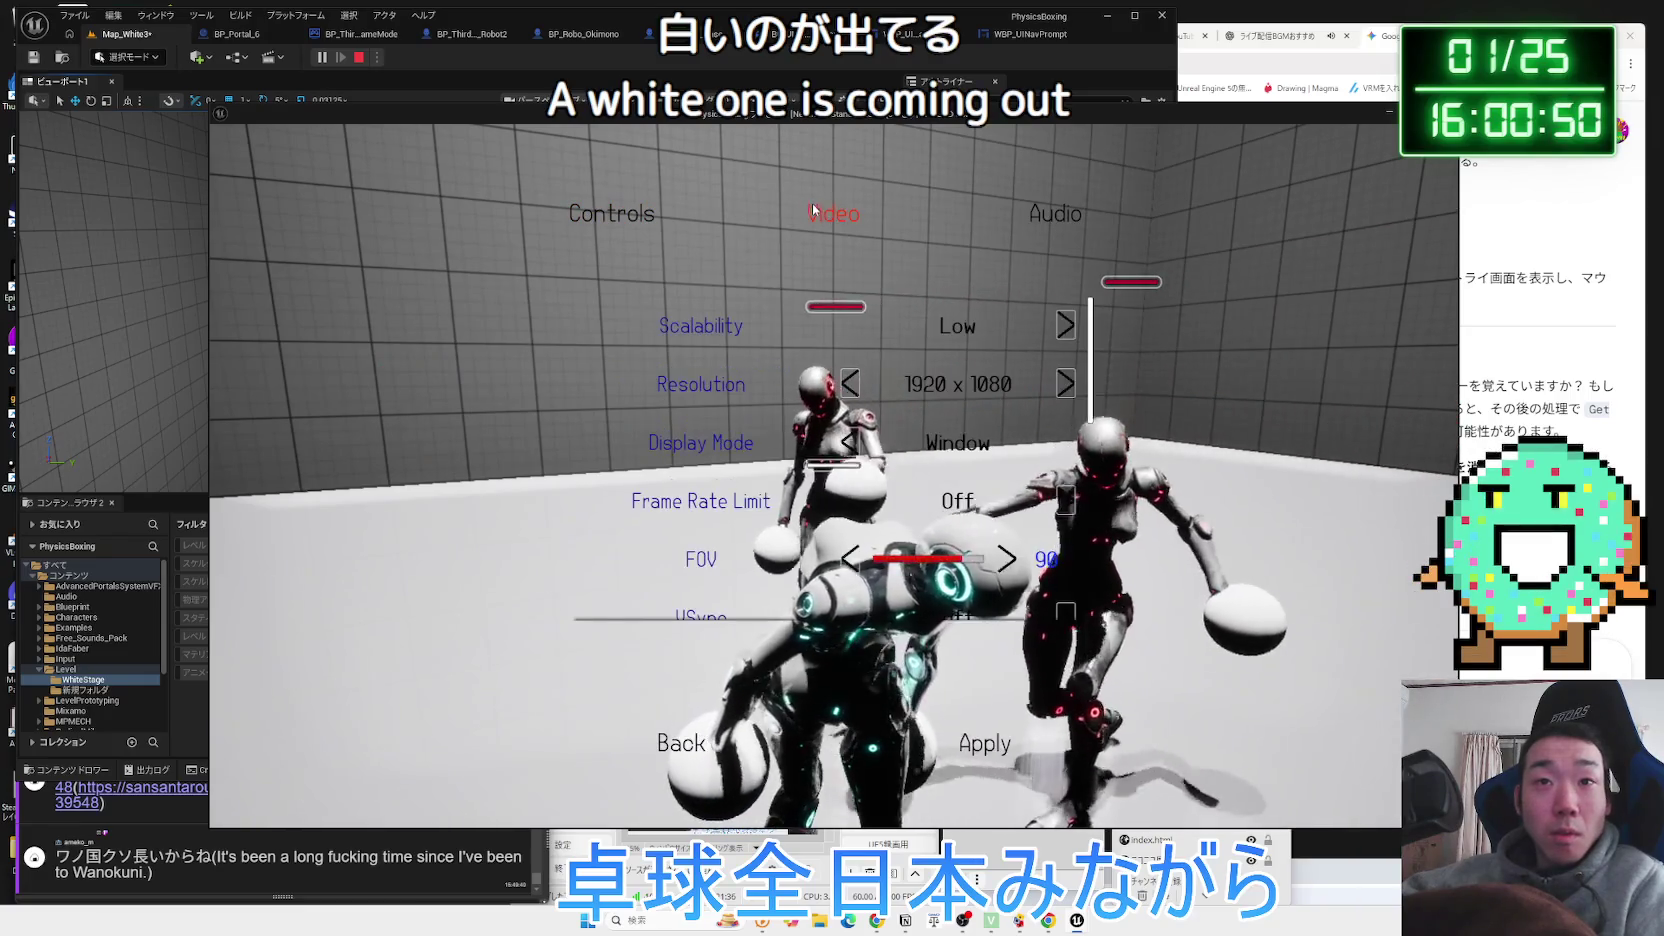
# Cycle Scalability from Low up to Epic, back down to Low, then up to High.
pyautogui.click(1066, 324)
pyautogui.scroll(-1, 1060, 360)
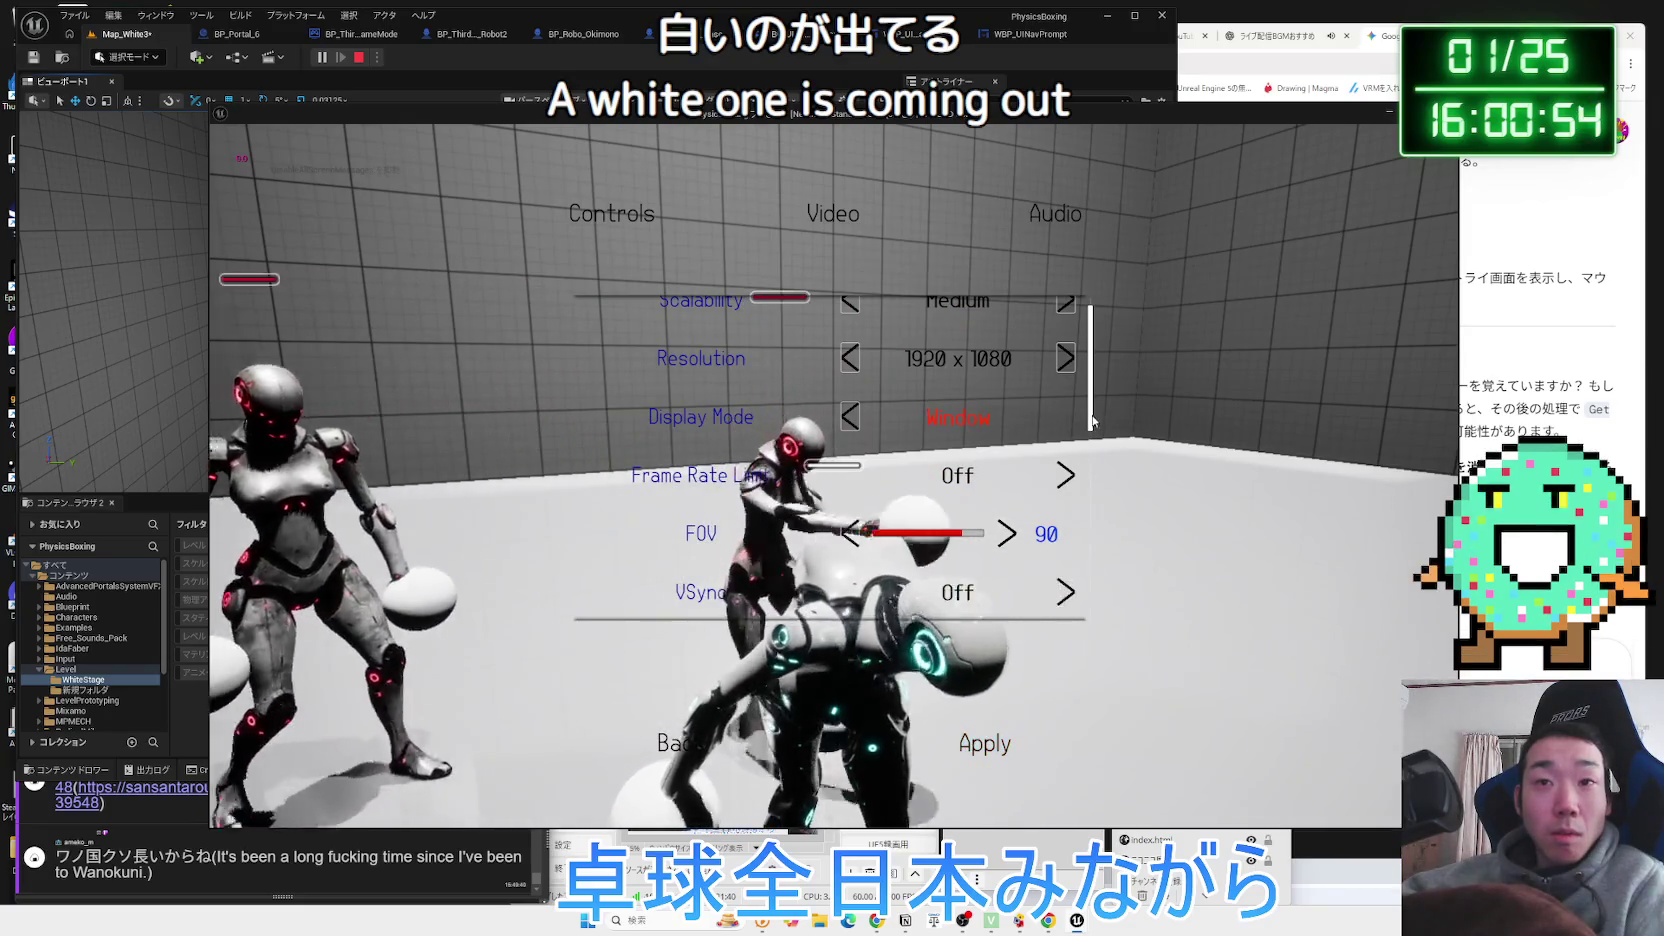
pyautogui.scroll(1, 1066, 420)
pyautogui.click(1066, 326)
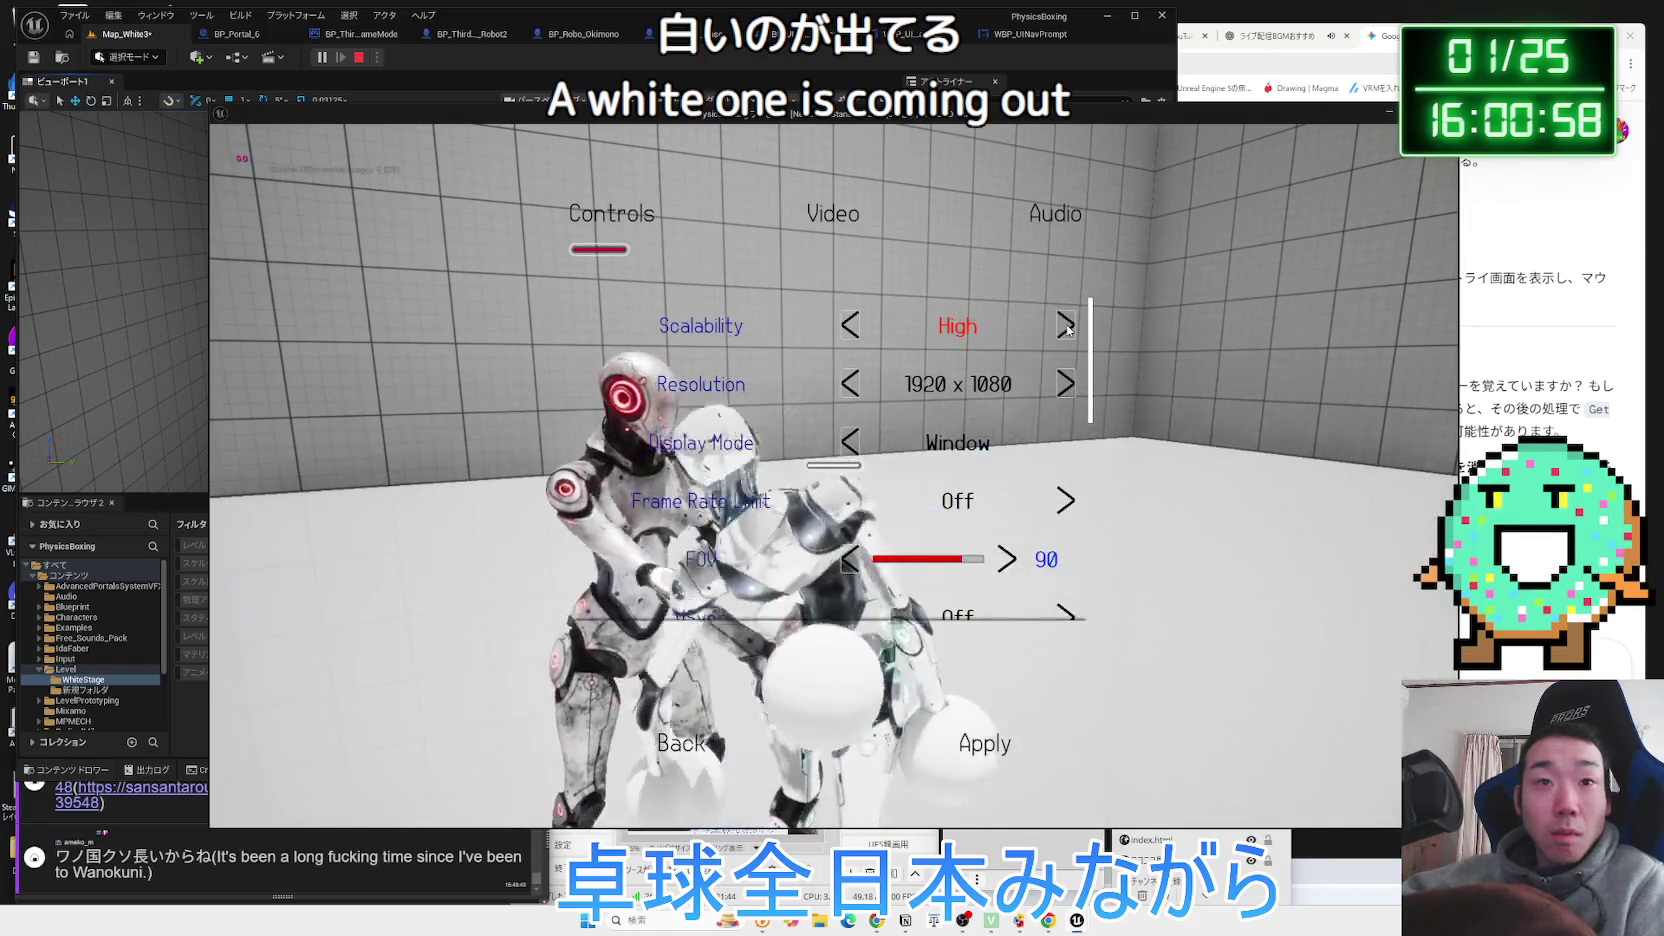
pyautogui.click(1066, 326)
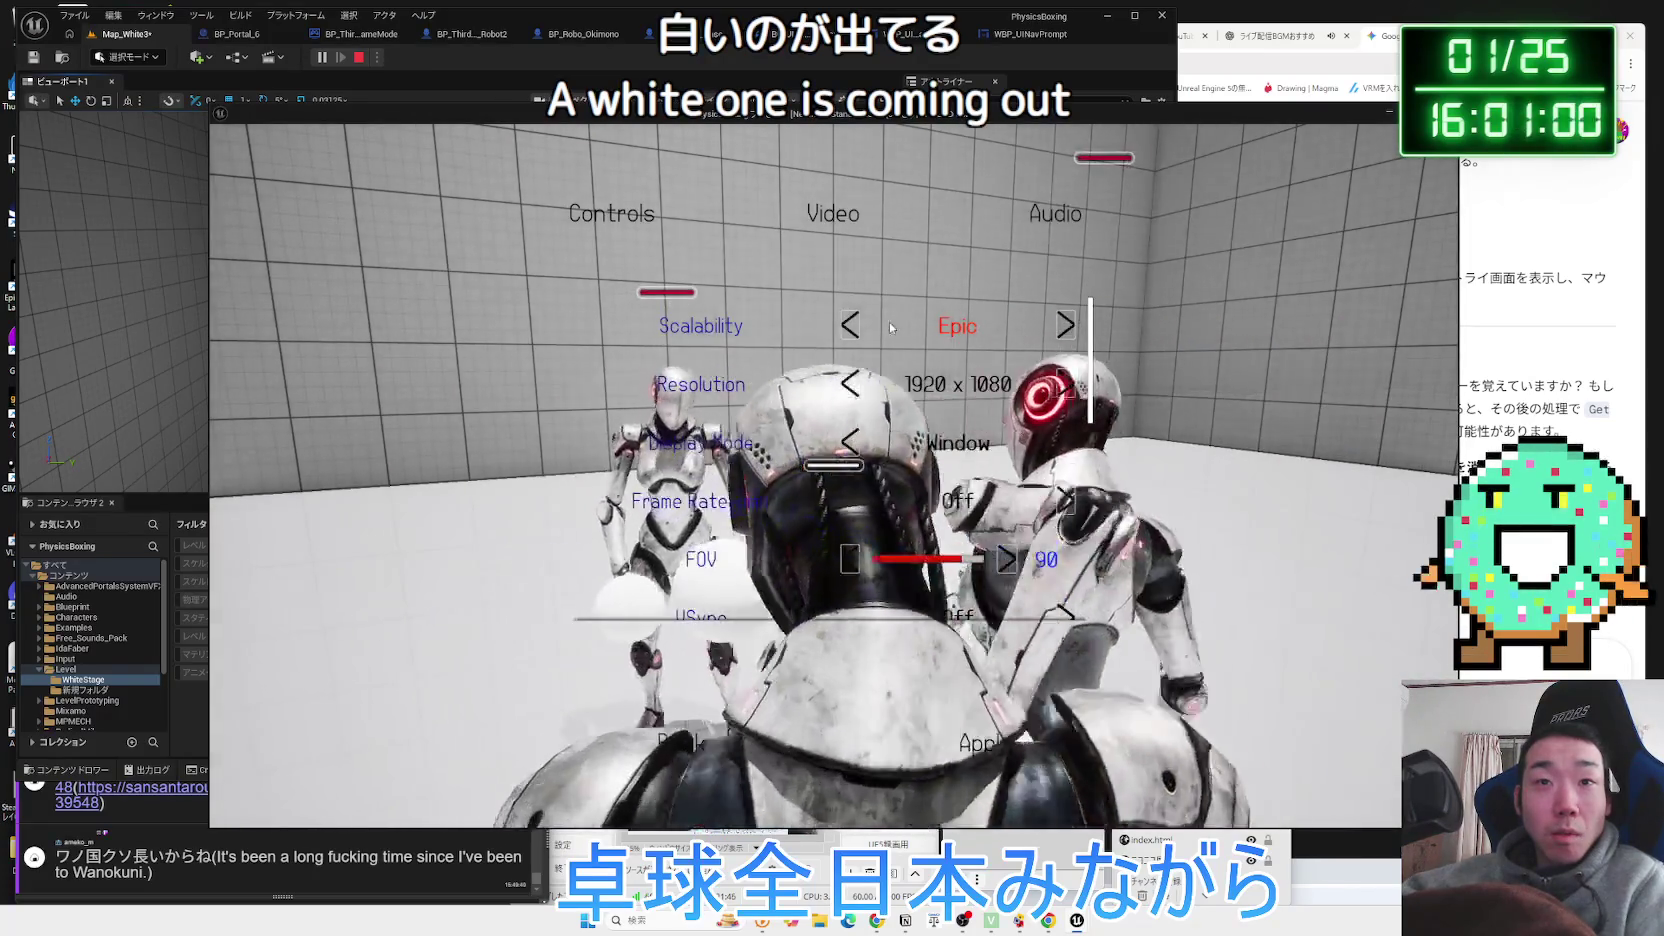
pyautogui.click(850, 326)
pyautogui.click(850, 326)
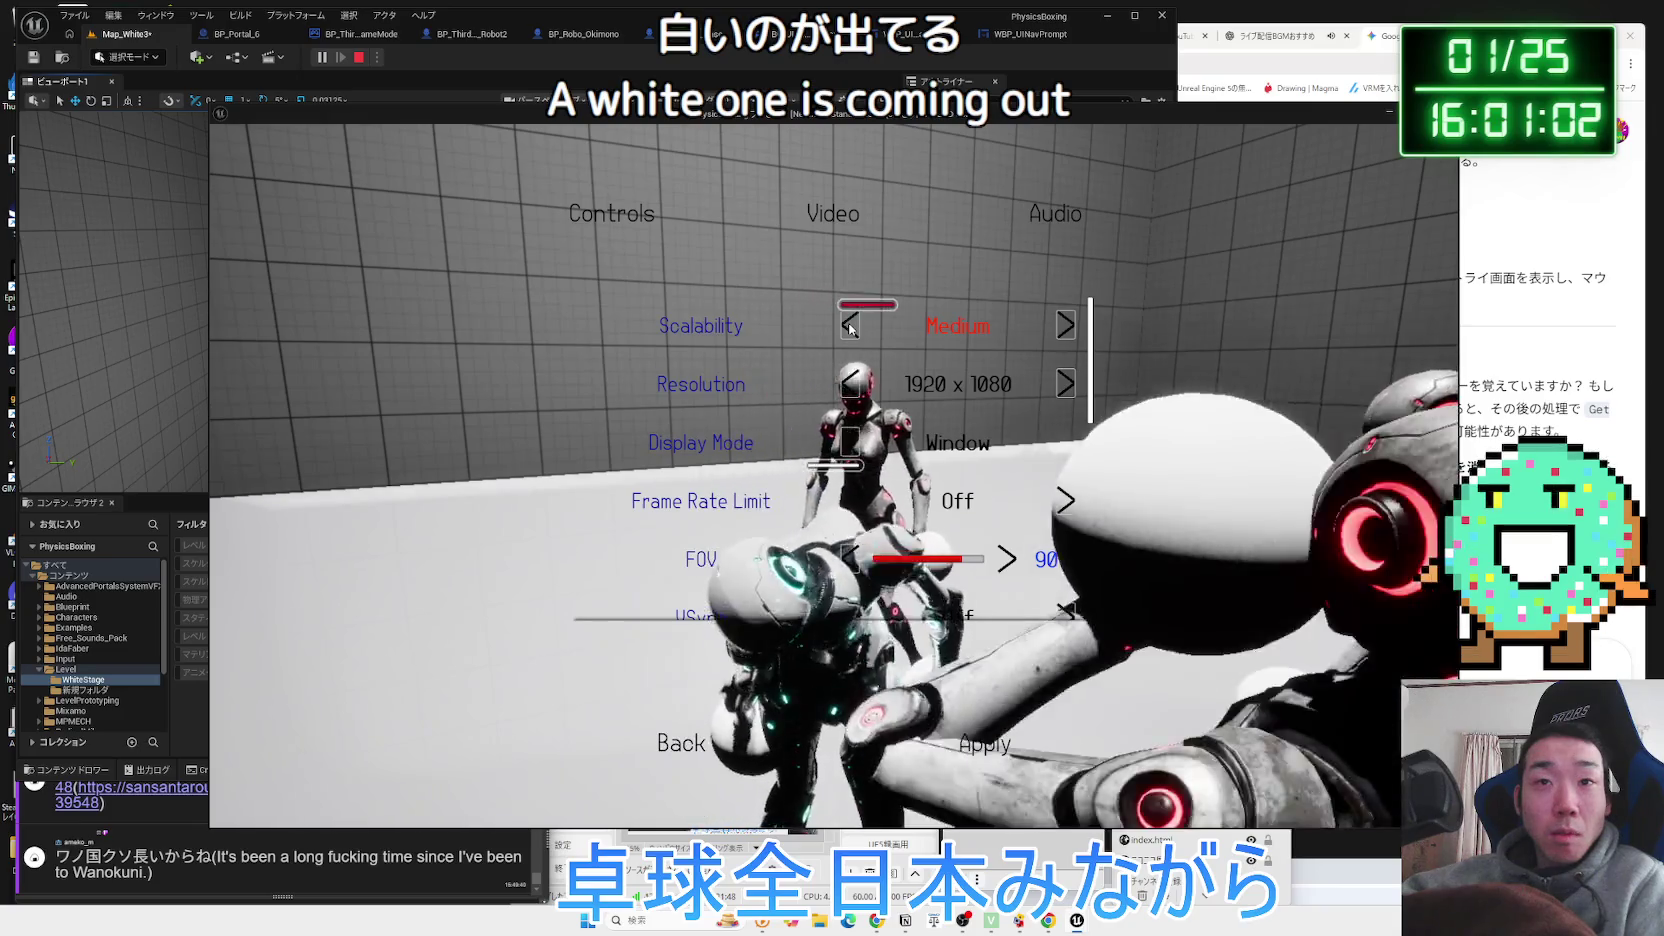
pyautogui.click(850, 326)
pyautogui.click(1066, 324)
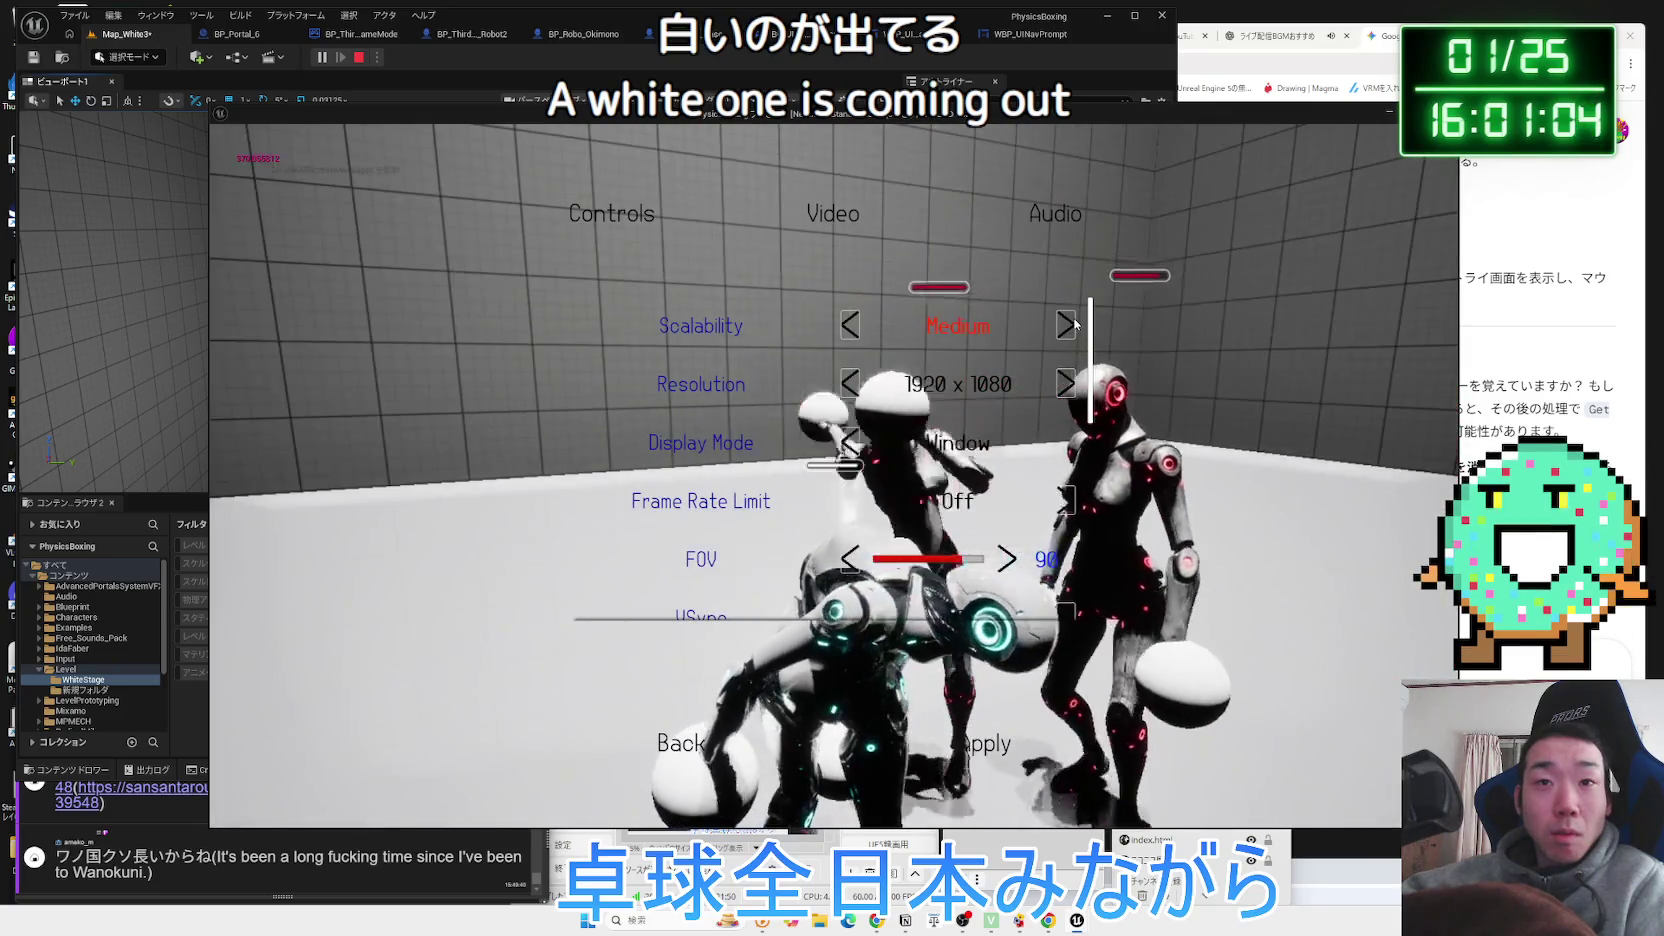
pyautogui.click(1075, 322)
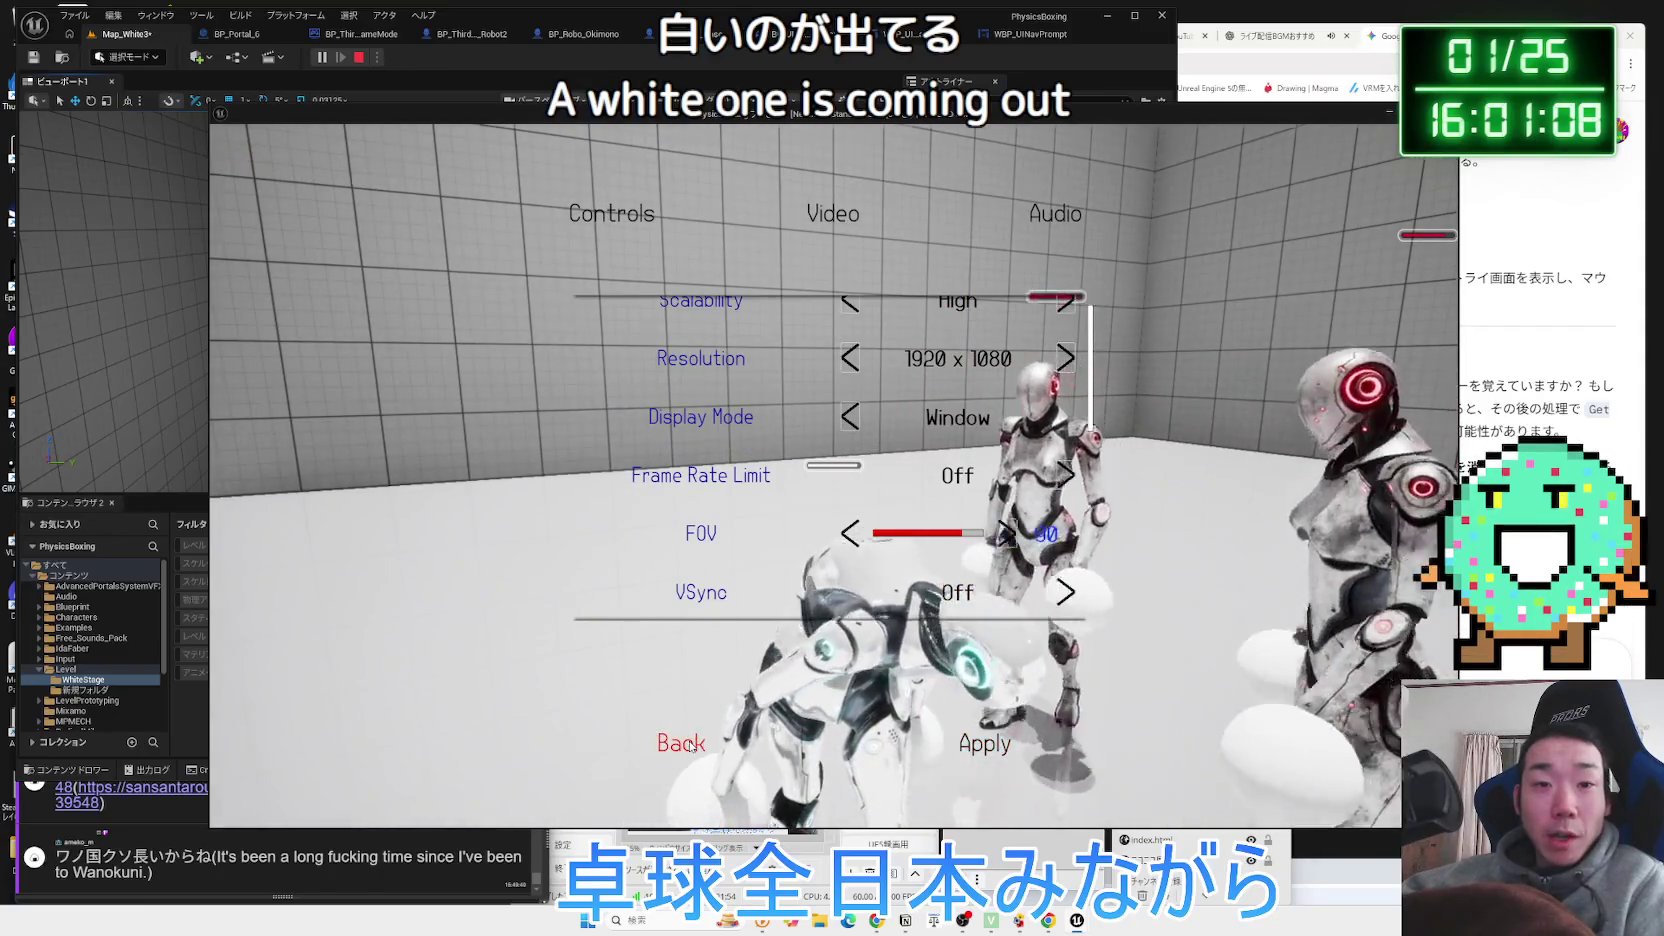
# Leave Options discarding the changed settings, then exit the game to the editor.
pyautogui.click(680, 743)
pyautogui.click(733, 534)
pyautogui.click(580, 743)
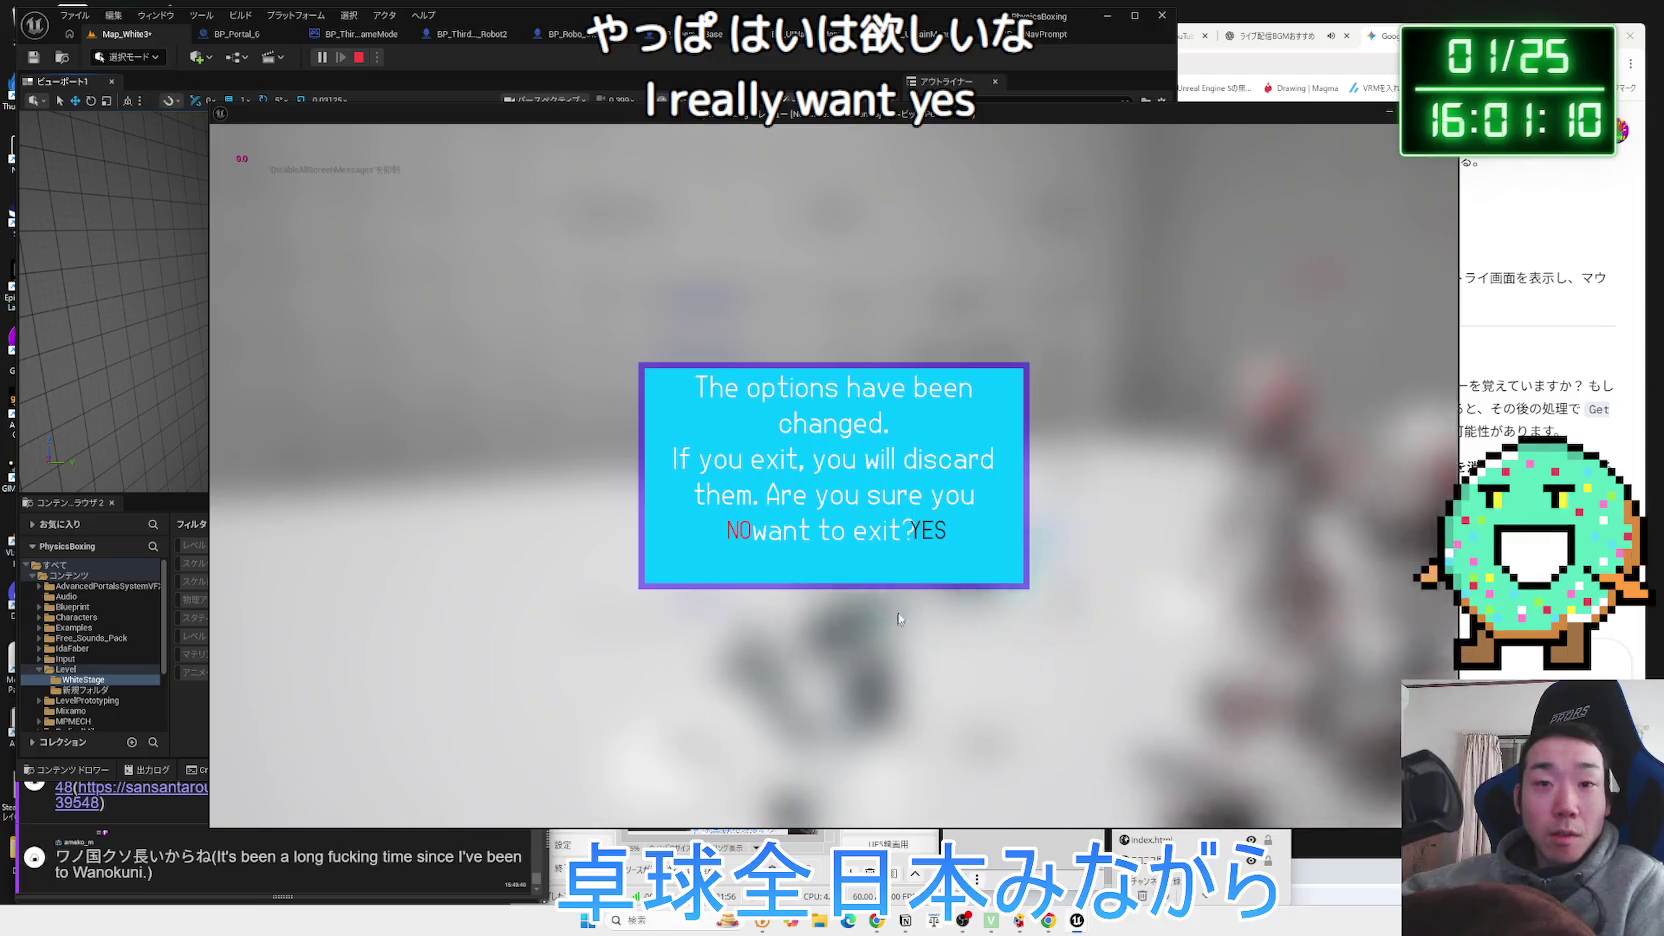
pyautogui.click(928, 530)
pyautogui.click(422, 668)
# Delete the added point light from Map_White3, leaving the DirectionalLight selected.
pyautogui.moveTo(487, 352); pyautogui.dragTo(548, 341)
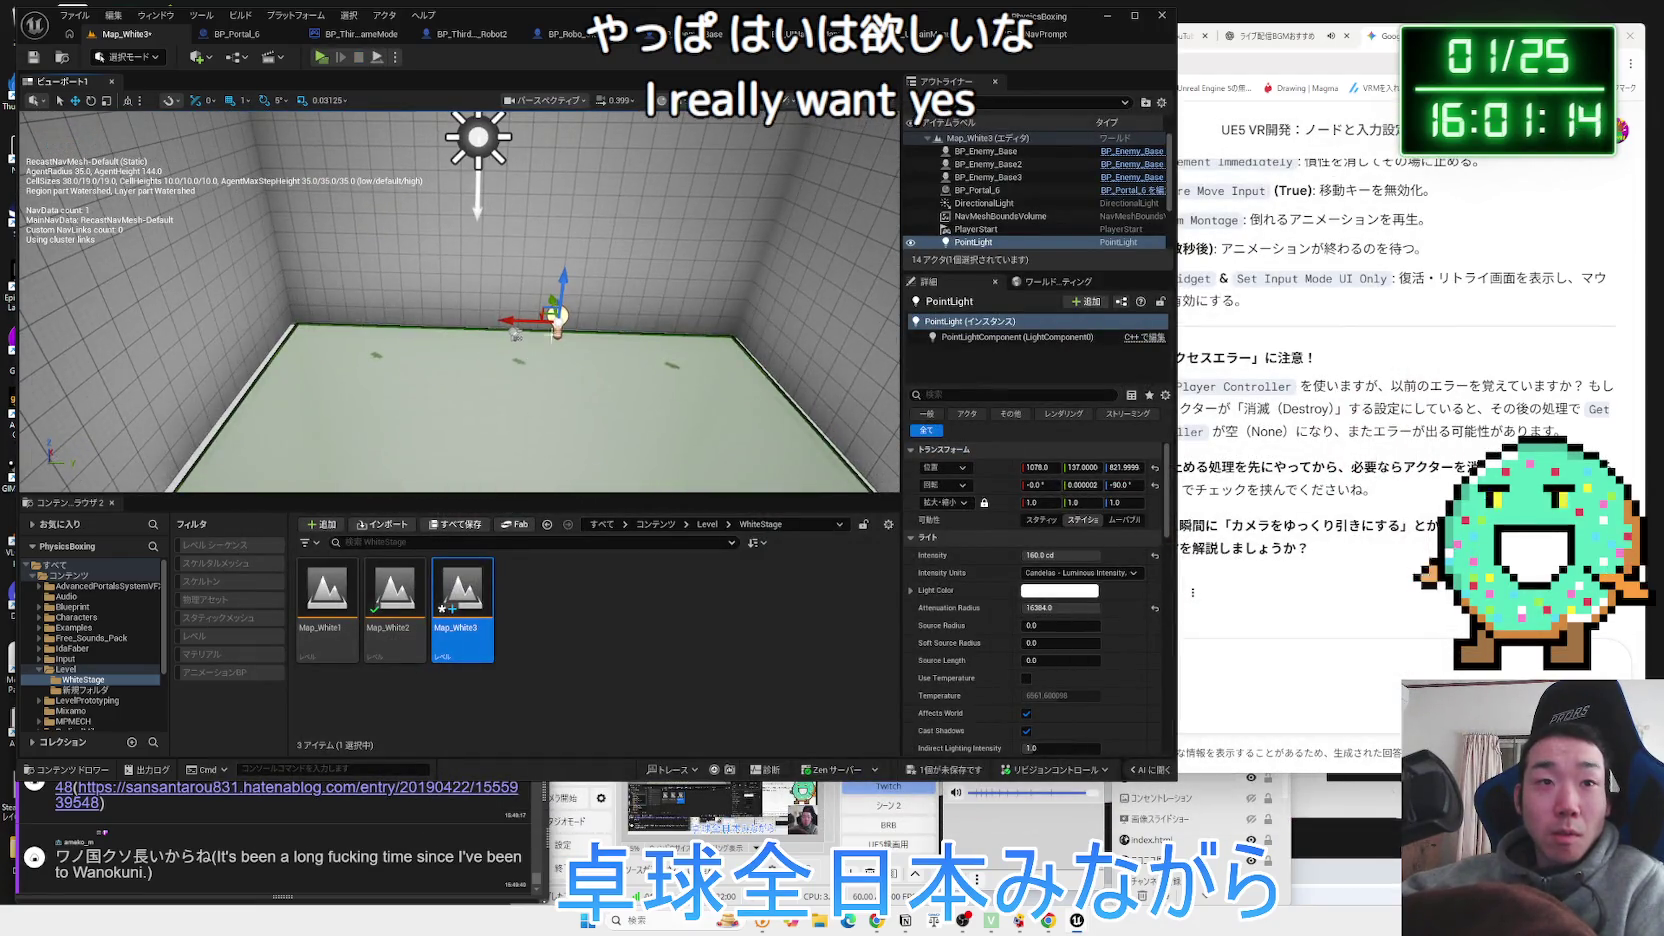
pyautogui.press('Delete')
pyautogui.click(483, 138)
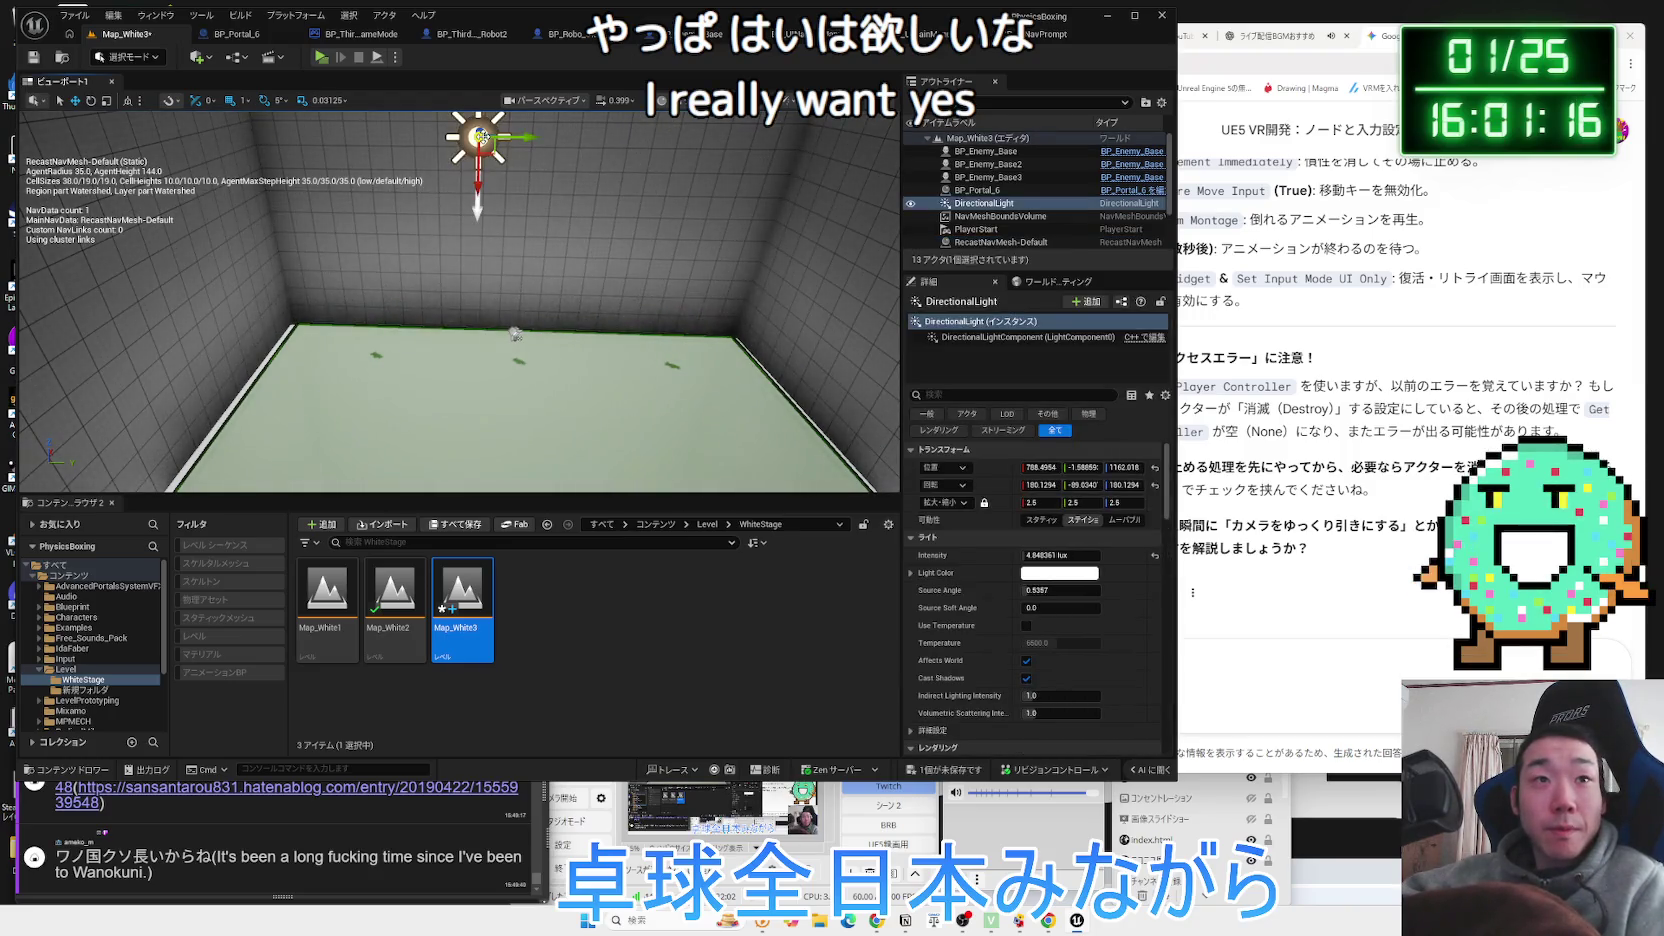
pyautogui.moveTo(516, 333); pyautogui.dragTo(518, 291)
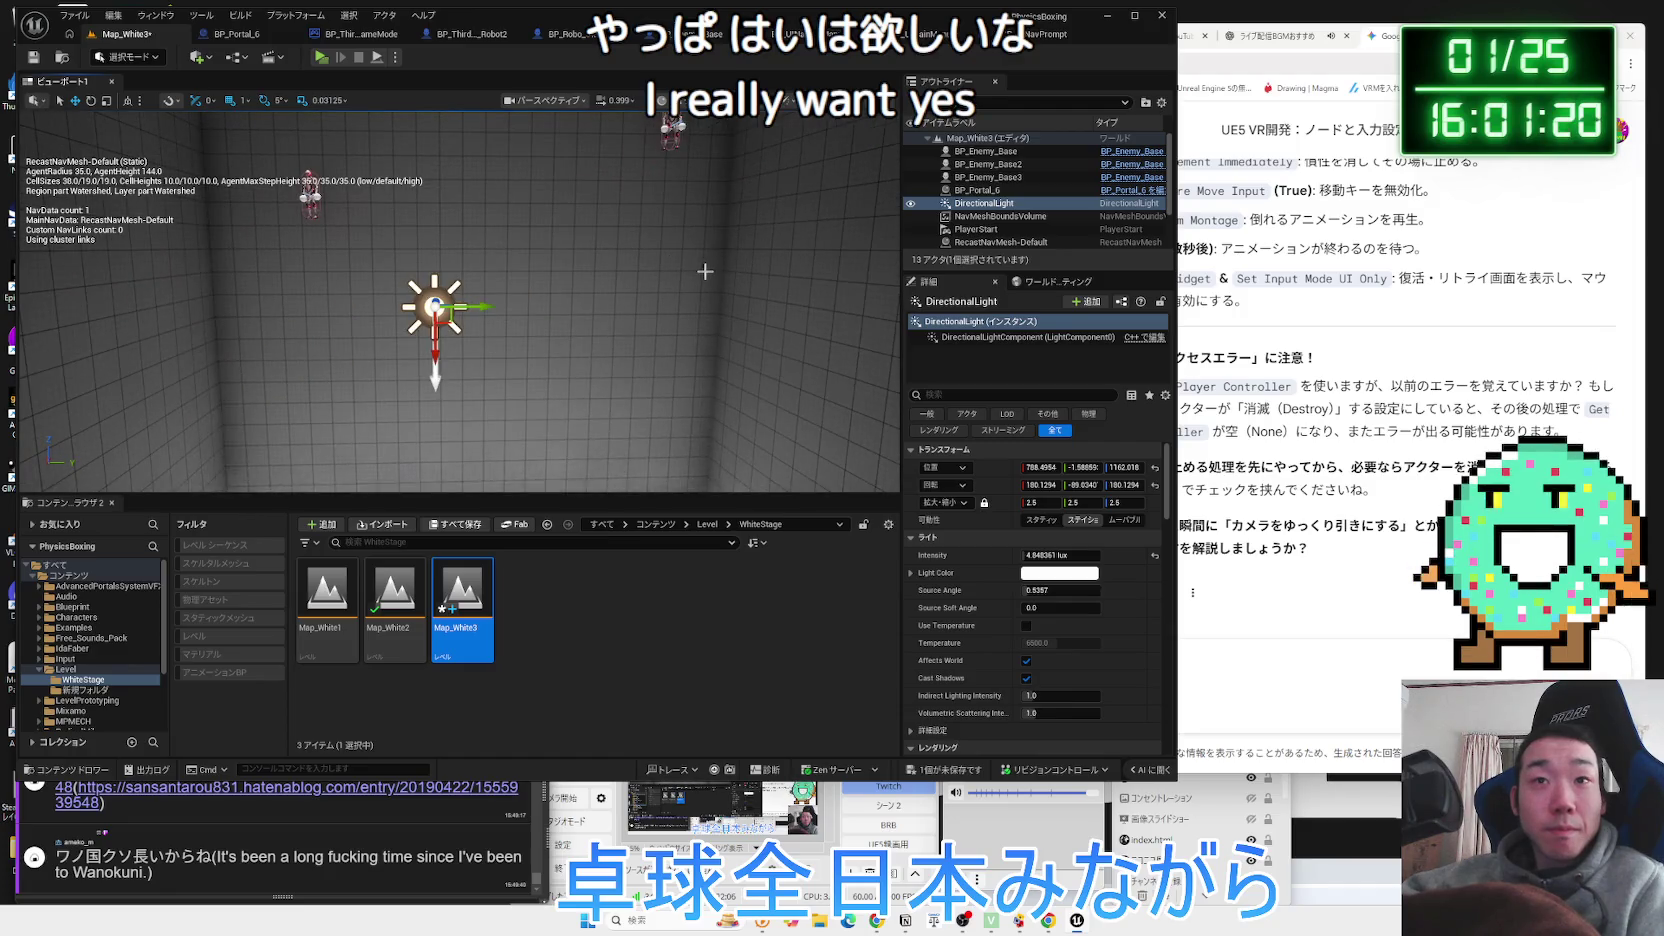
pyautogui.click(970, 205)
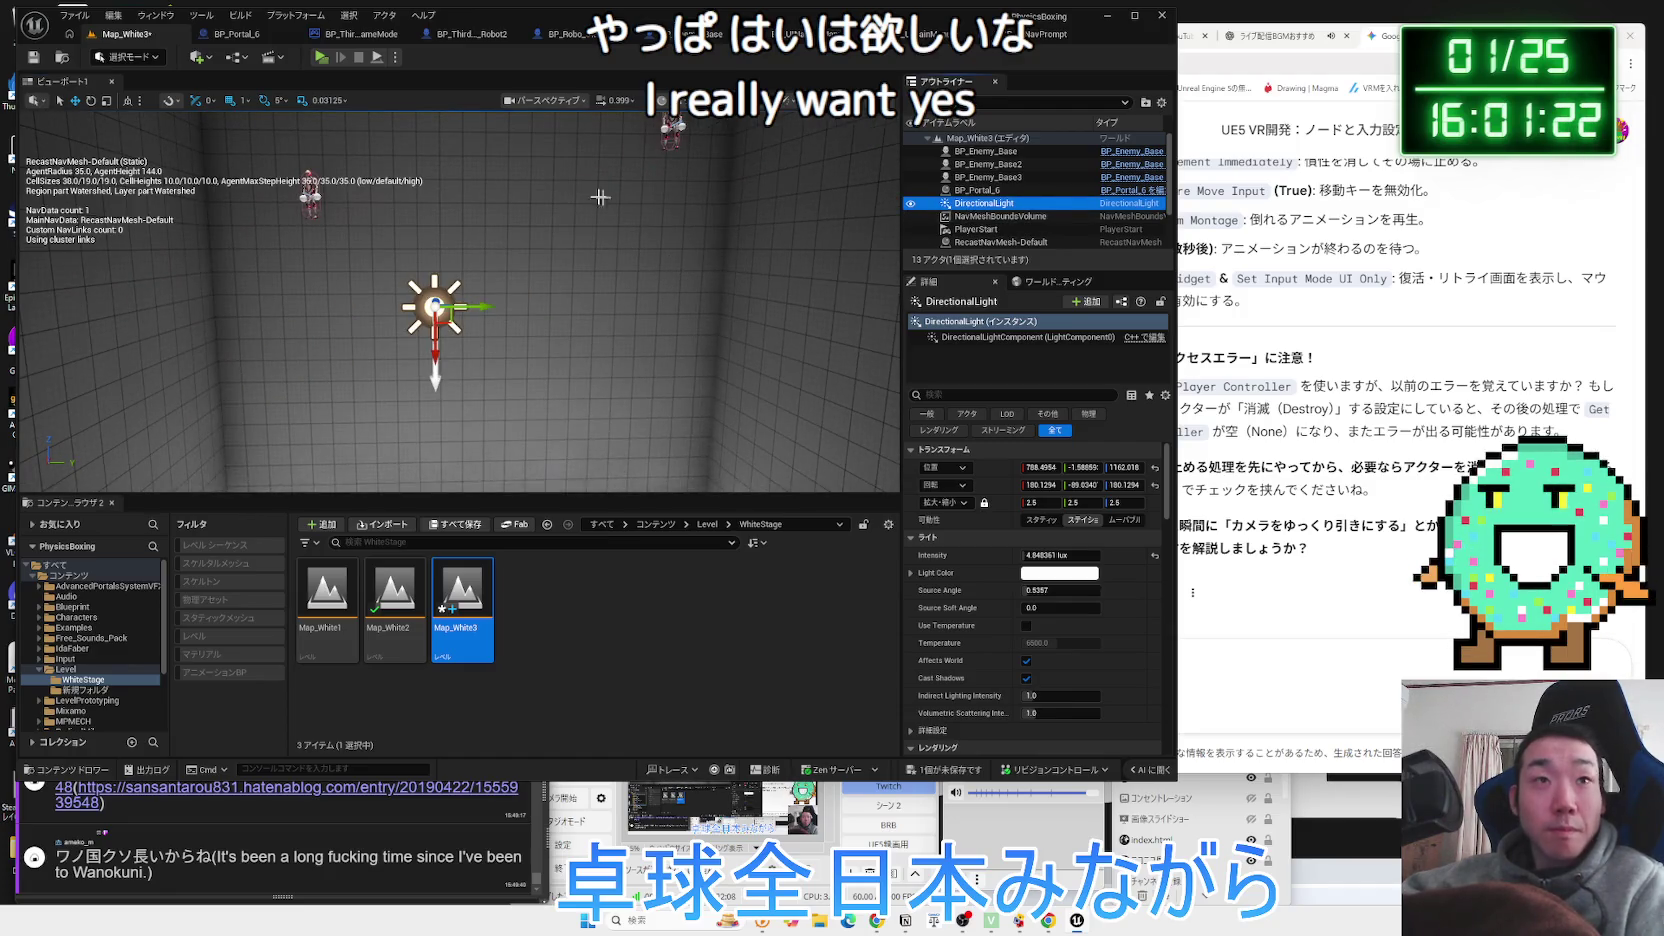
# Play the level, raise Video Scalability from High to Epic, then exit the game.
pyautogui.click(321, 57)
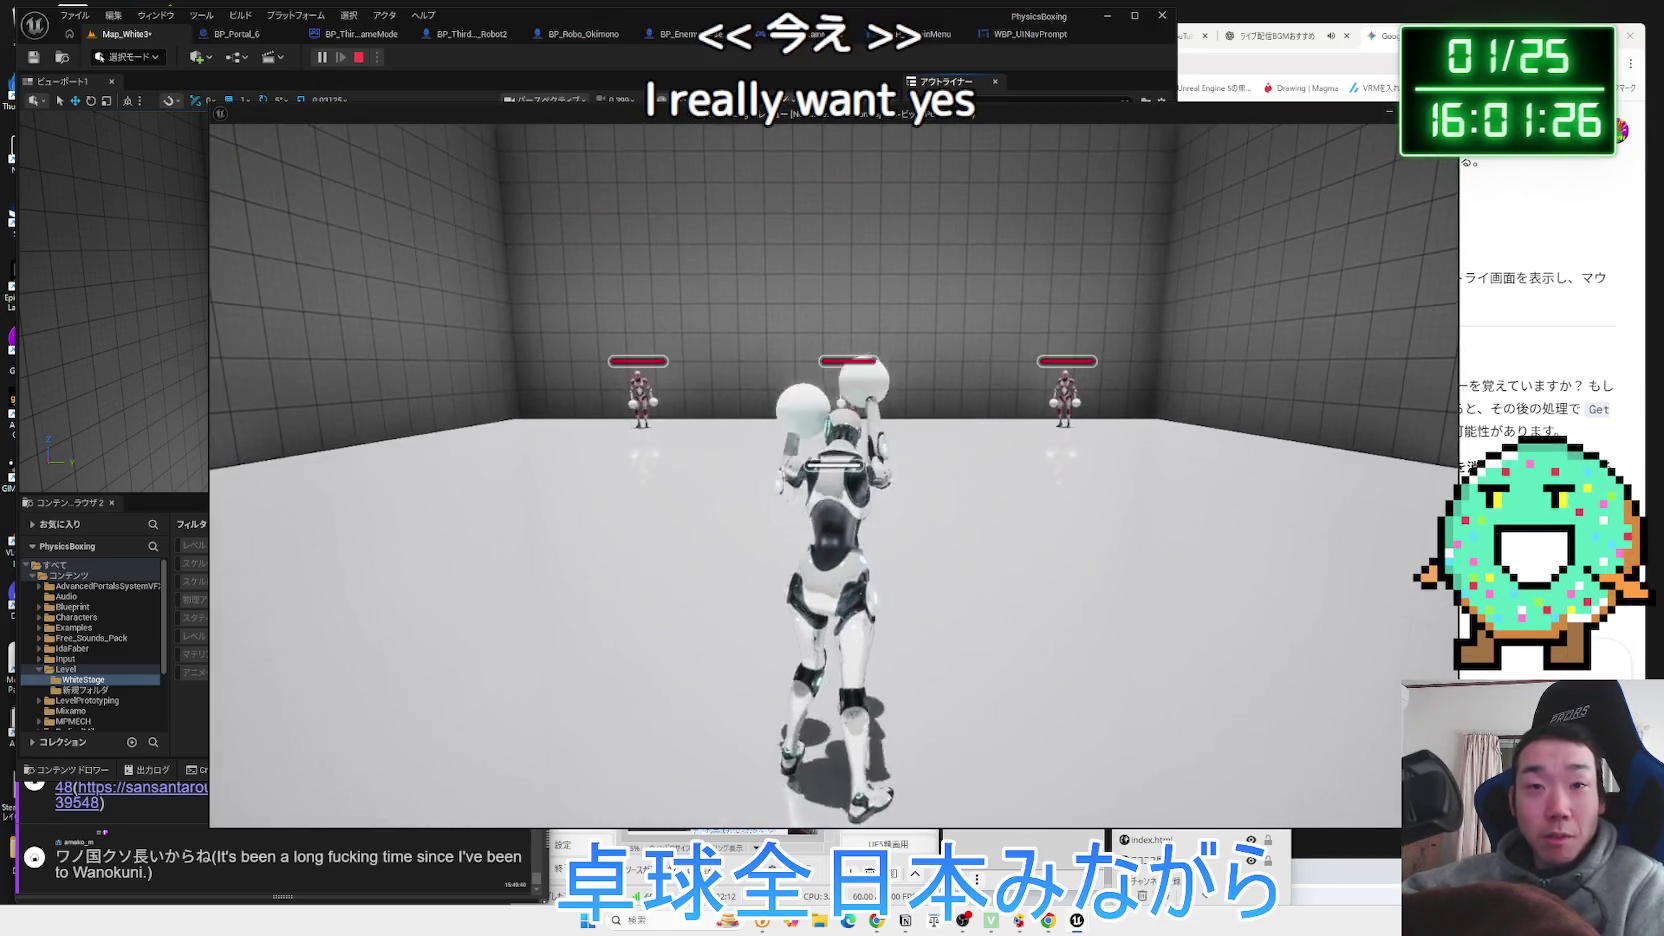
pyautogui.press('p')
pyautogui.click(420, 516)
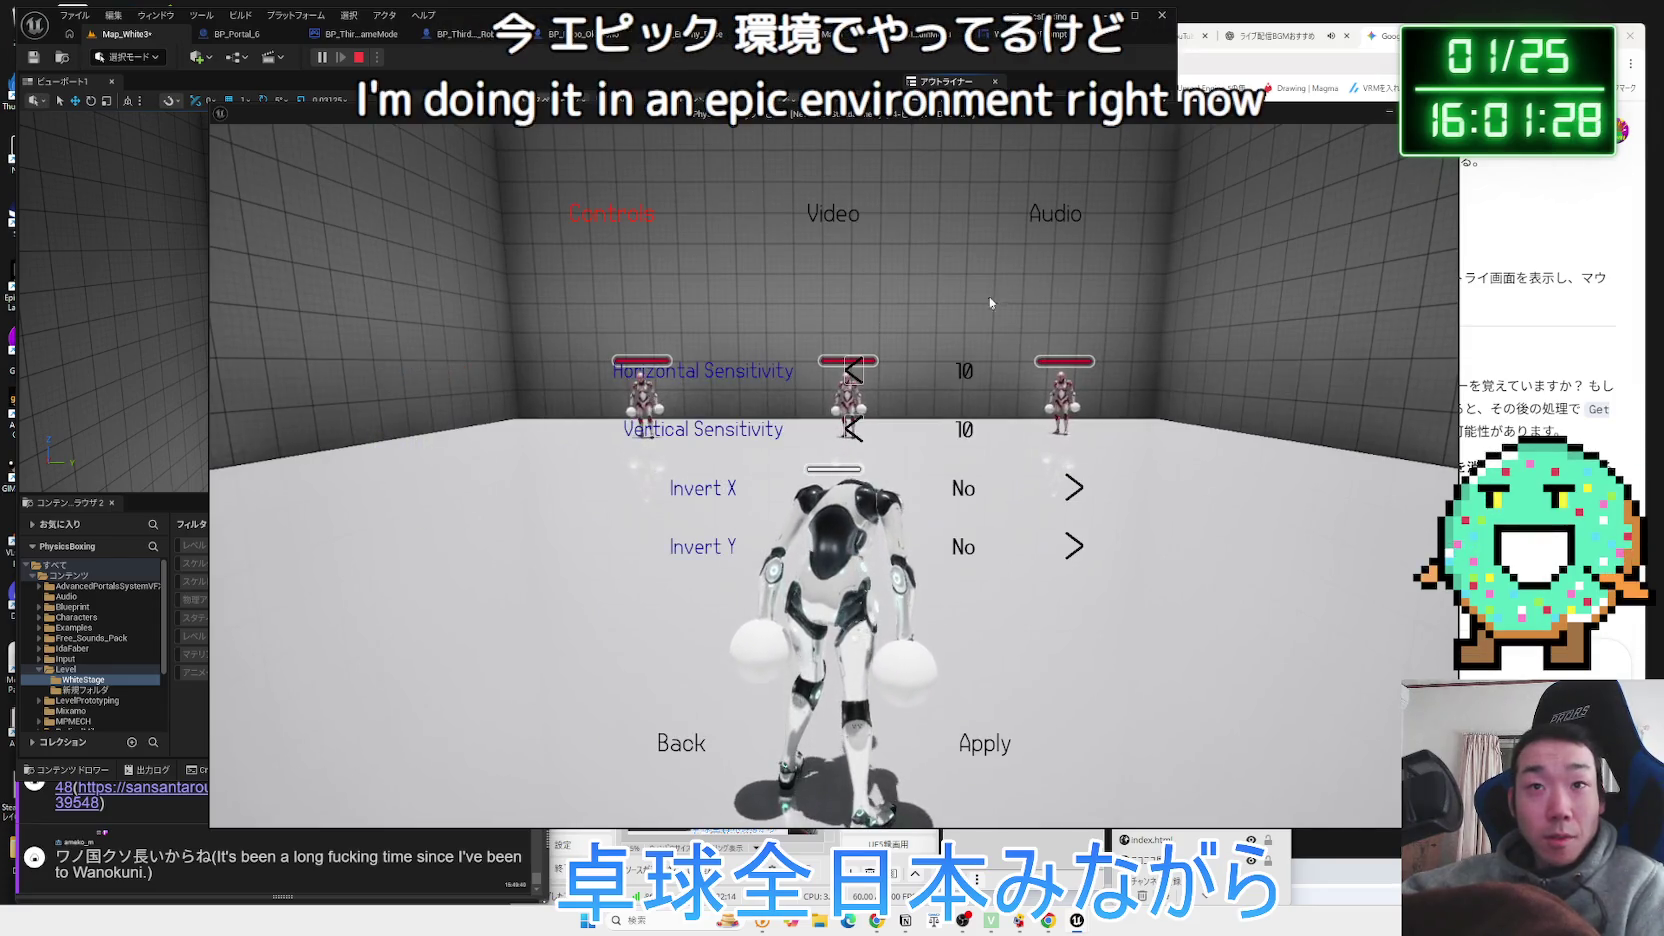
pyautogui.click(833, 213)
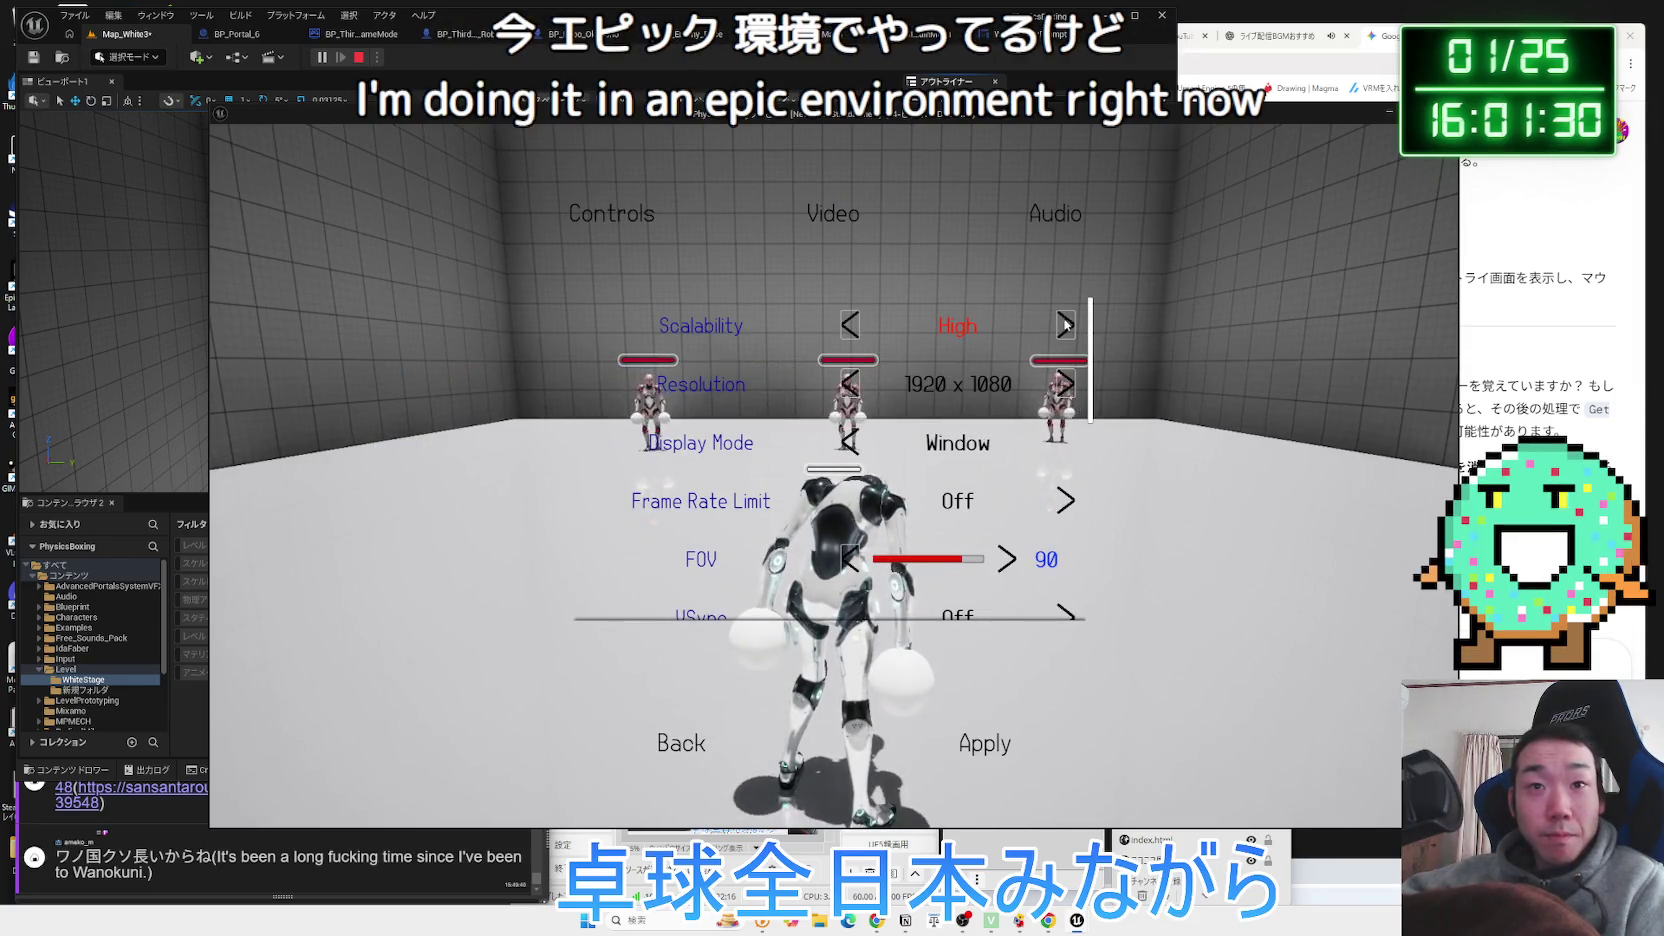
pyautogui.click(1066, 325)
pyautogui.scroll(-1, 1020, 560)
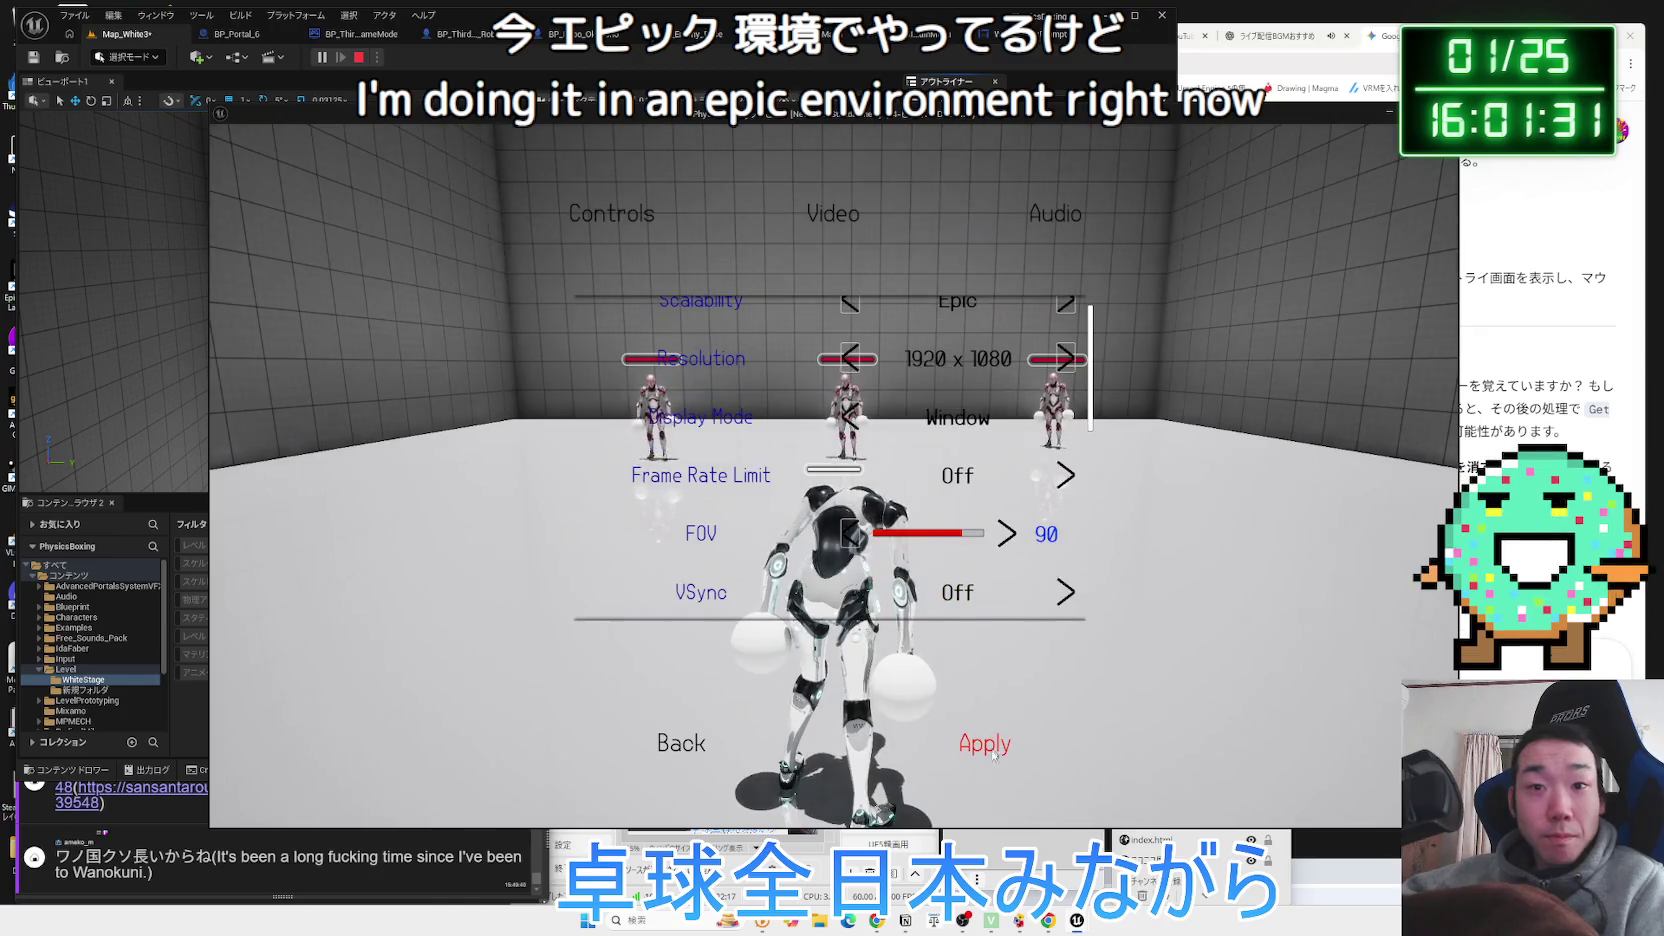
pyautogui.click(683, 745)
pyautogui.click(420, 661)
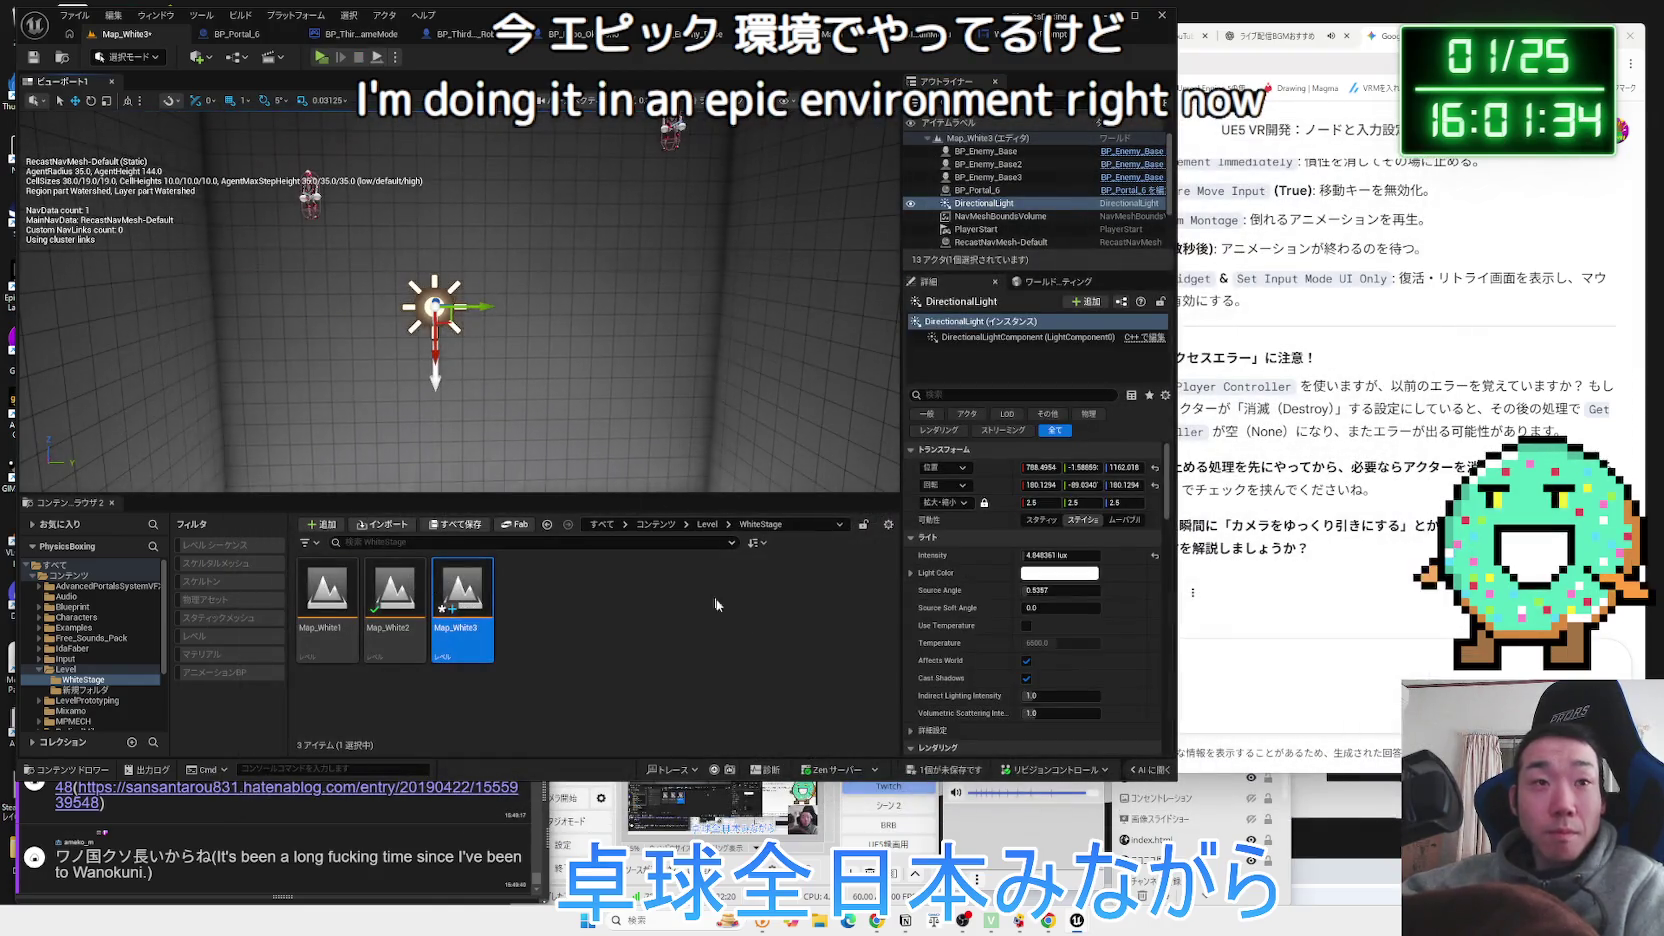
# Save all unsaved changes, then browse the RadicalMike and ThirdPerson content folders.
pyautogui.click(975, 770)
pyautogui.click(920, 610)
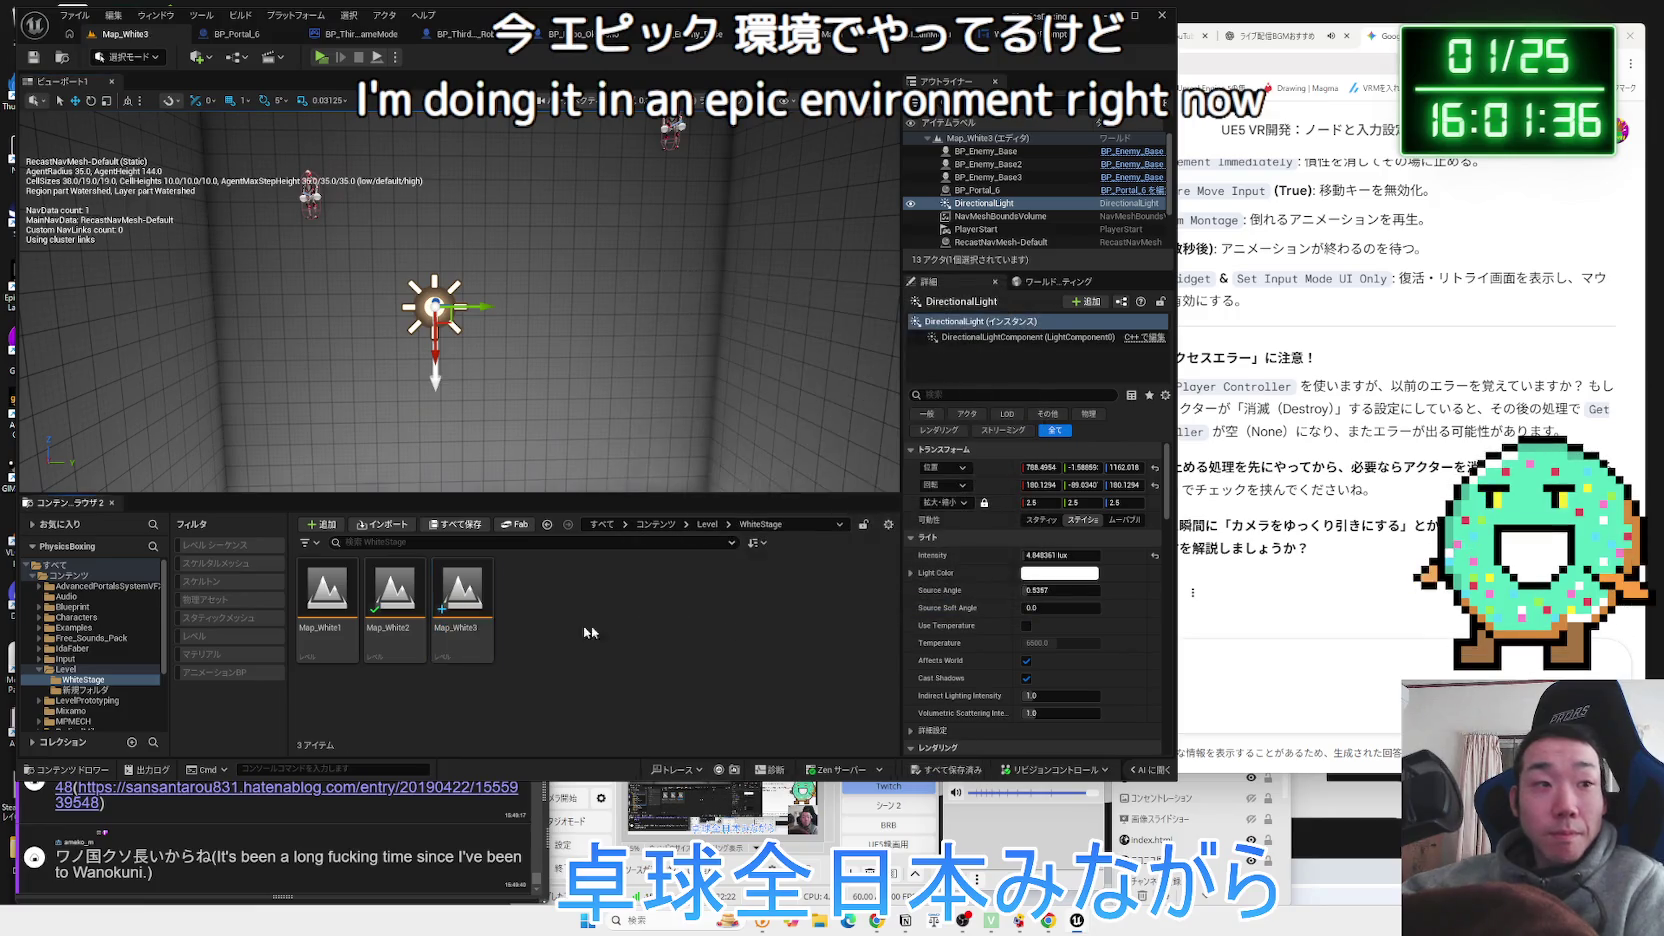
pyautogui.doubleClick(65, 669)
pyautogui.click(72, 700)
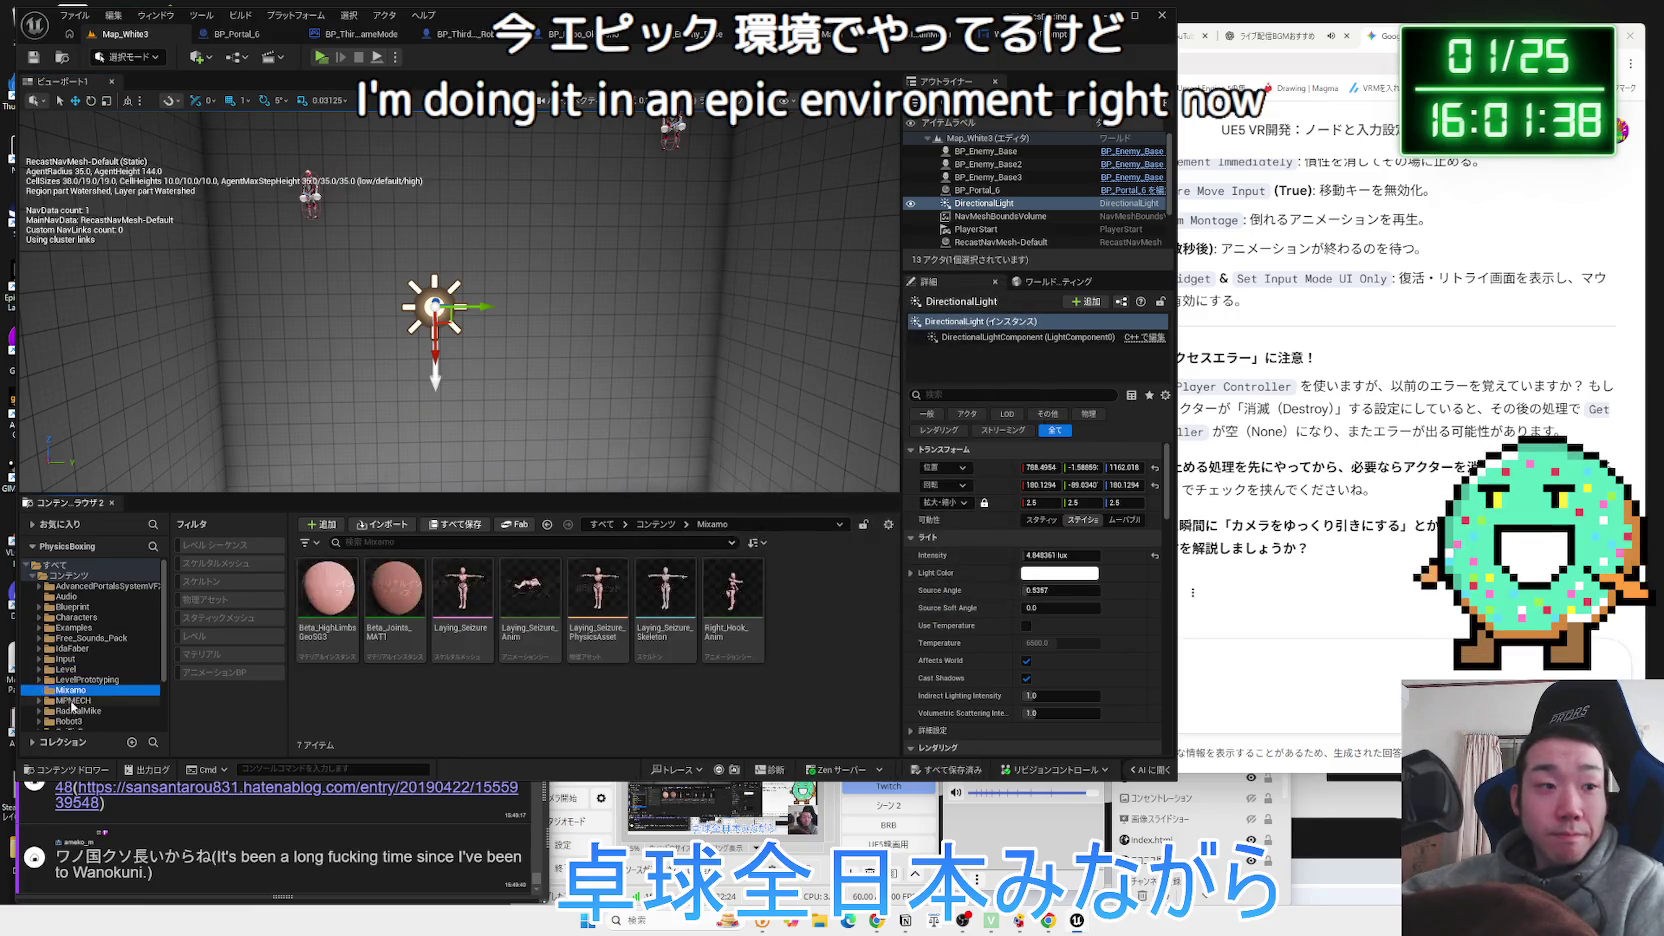
pyautogui.click(70, 711)
pyautogui.scroll(-2, 70, 700)
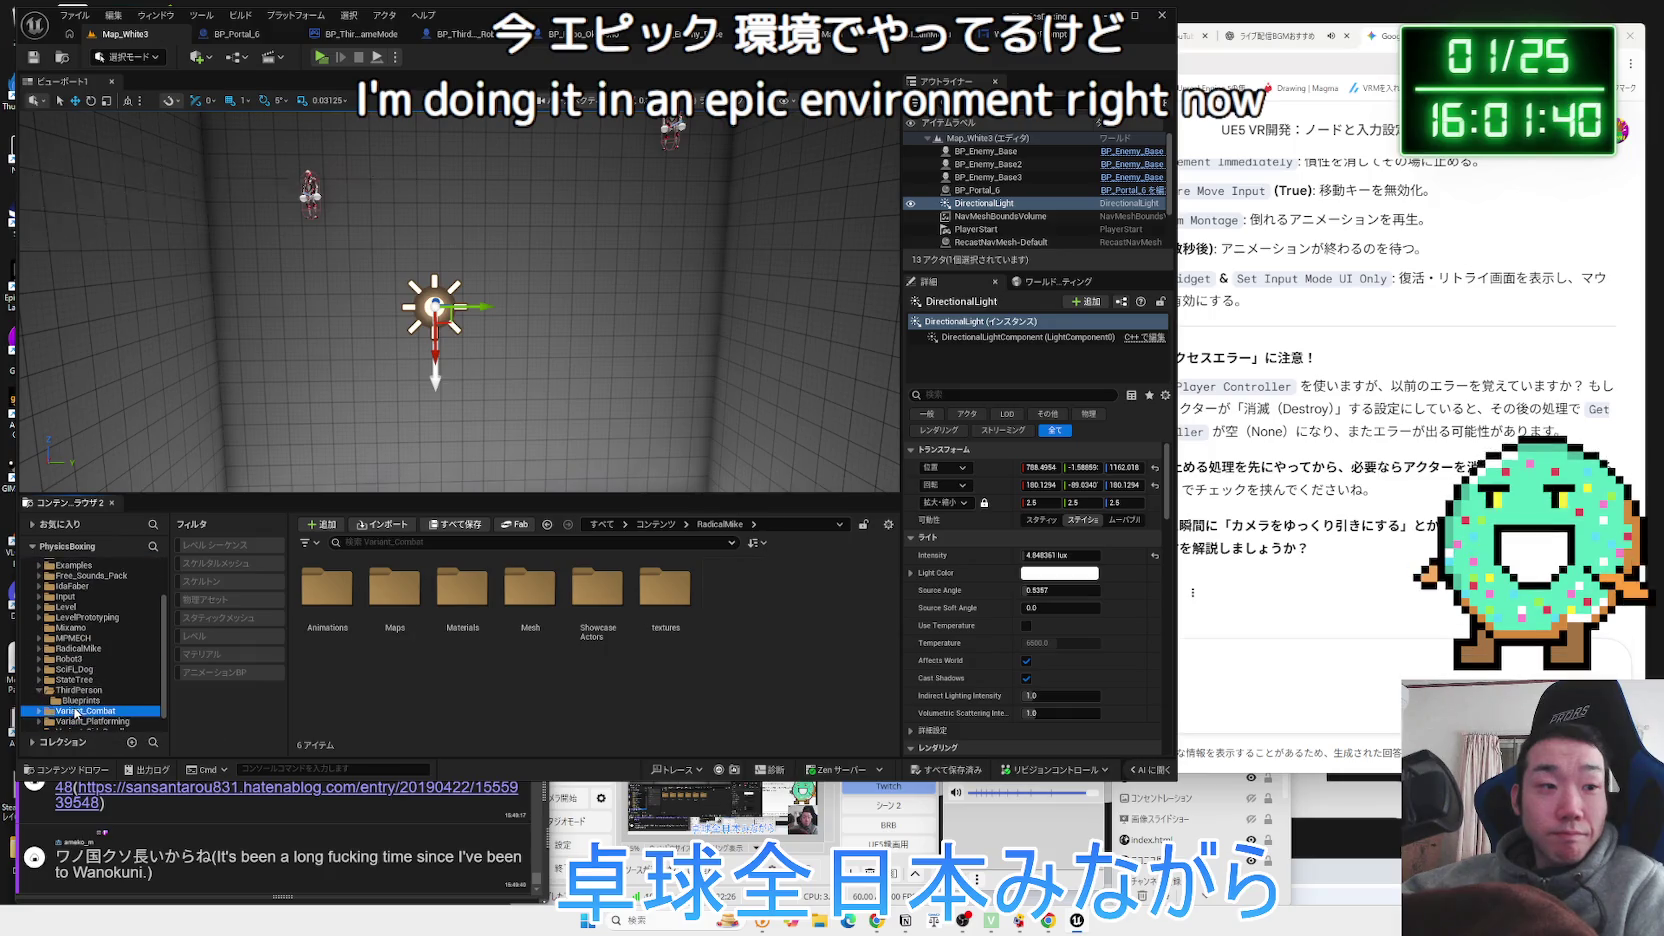
pyautogui.click(54, 690)
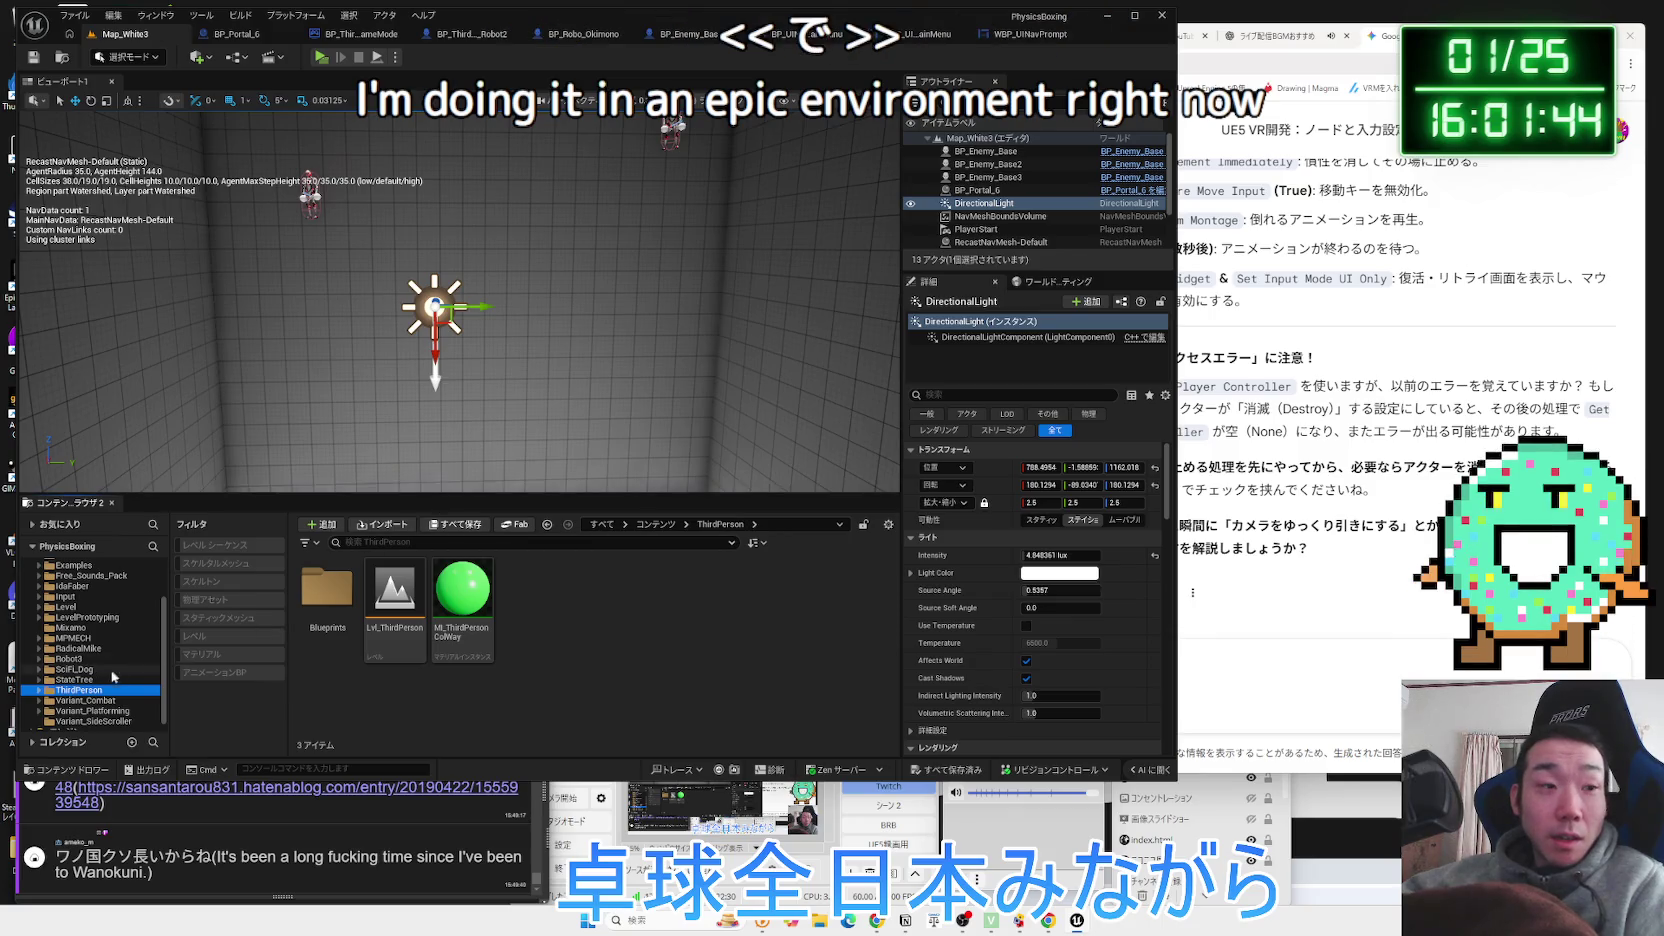
pyautogui.scroll(3, 90, 600)
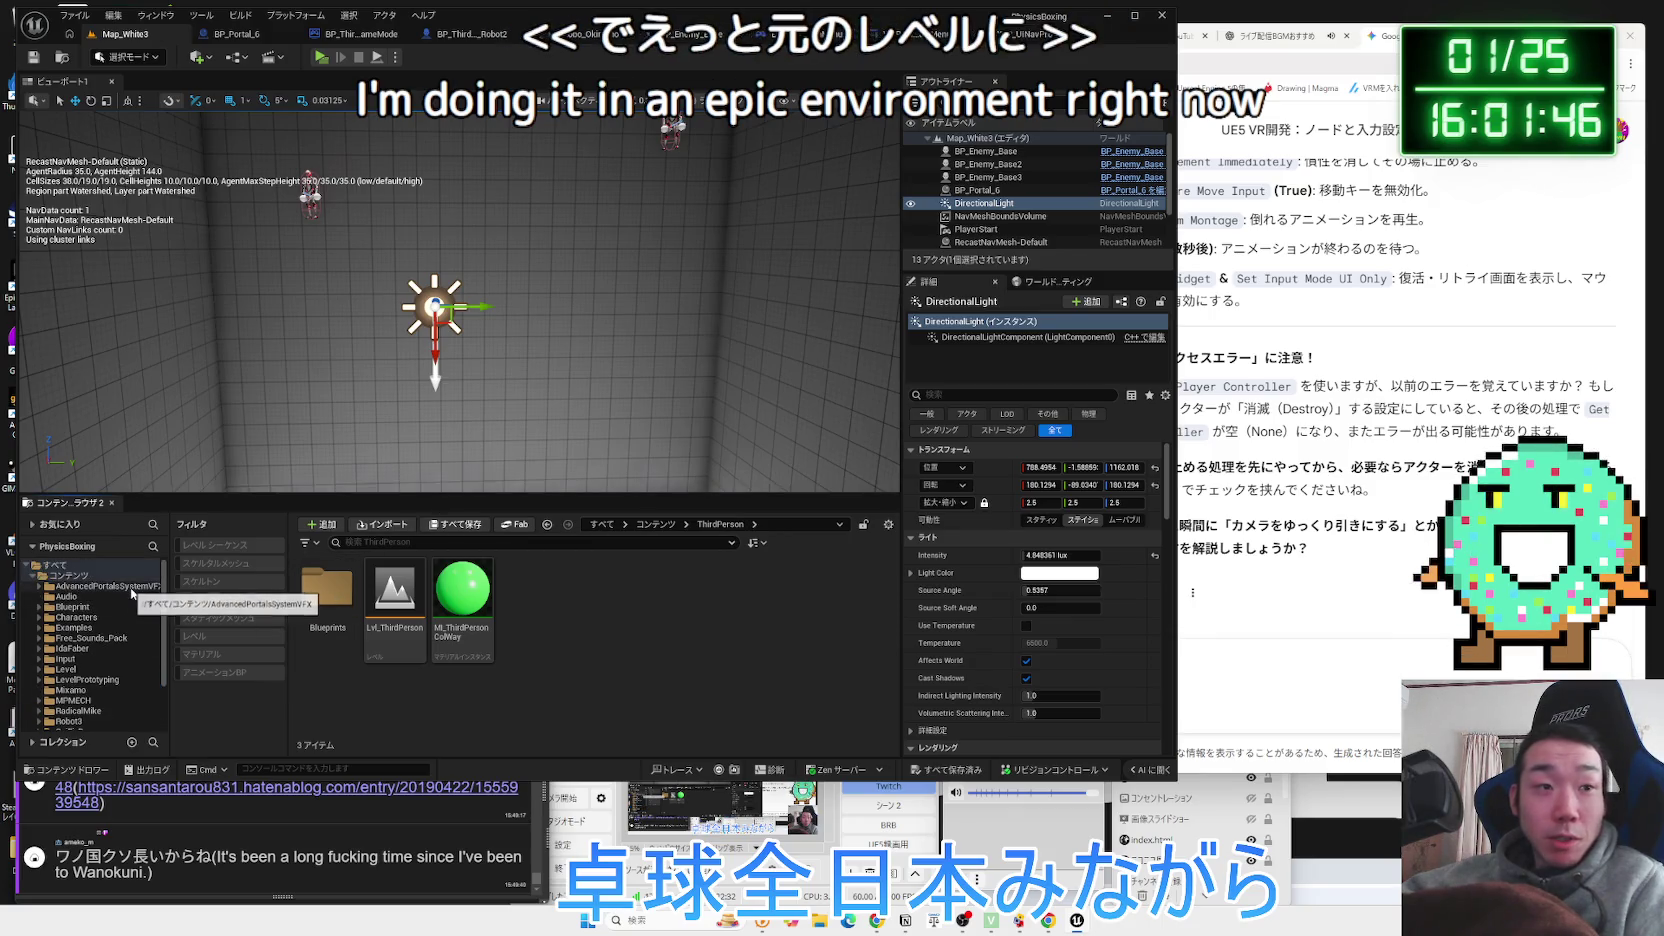
# Toggle the level-only filter, open the Level folder, and select Map_MainMenu.
pyautogui.click(105, 577)
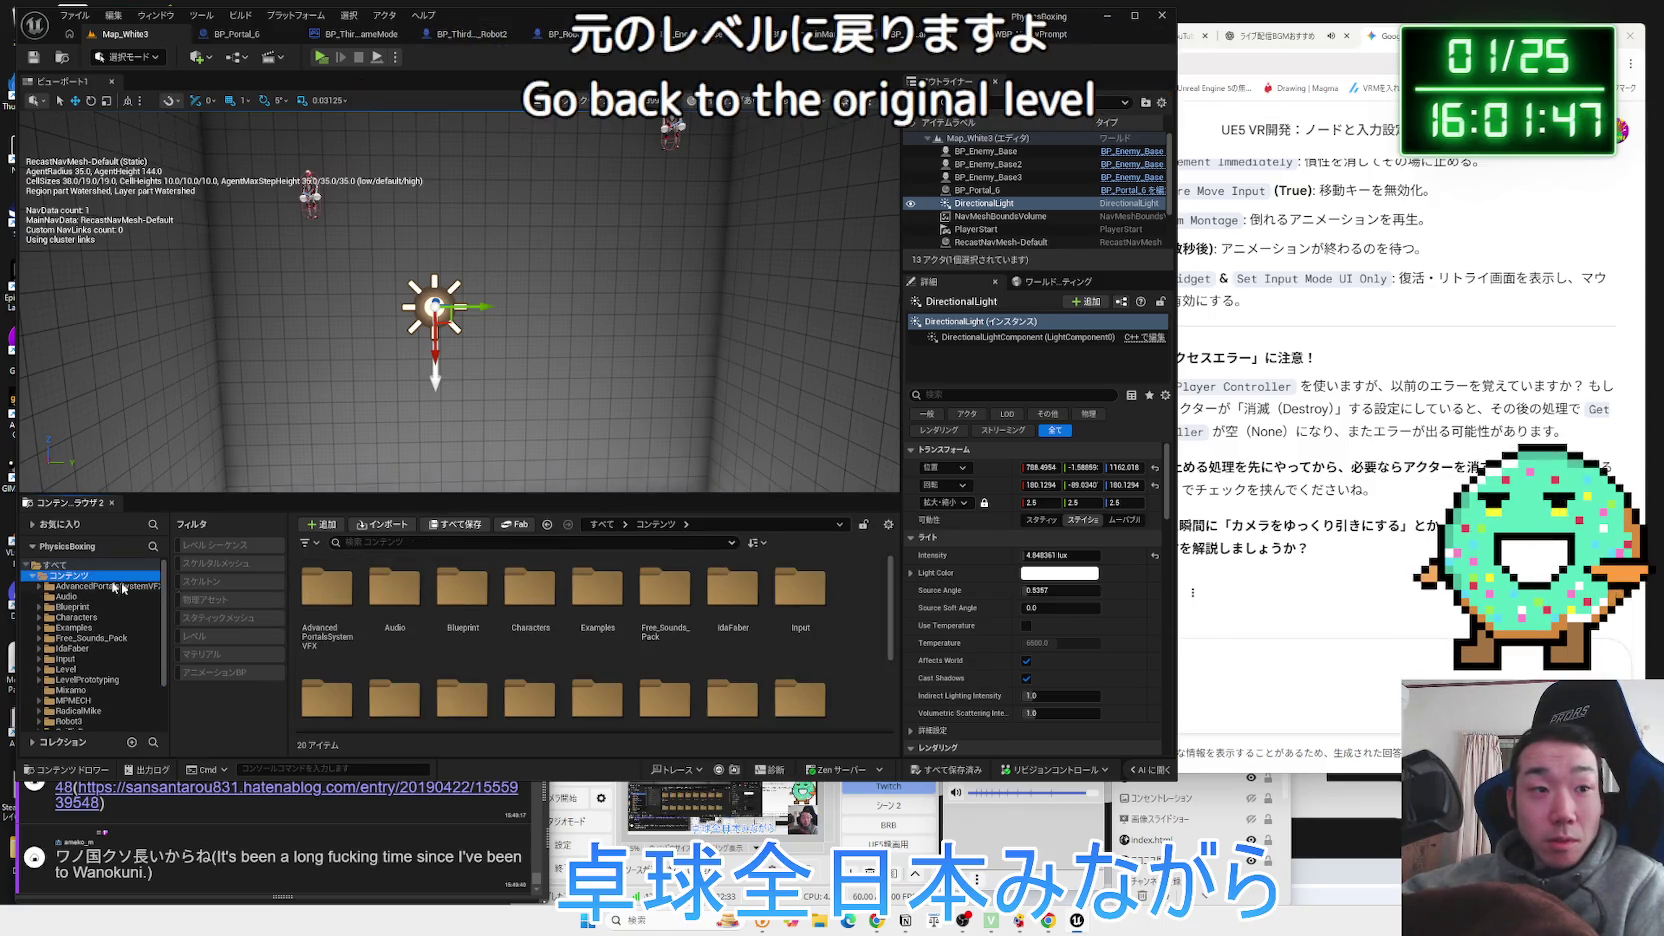
pyautogui.click(196, 636)
pyautogui.scroll(-1, 367, 655)
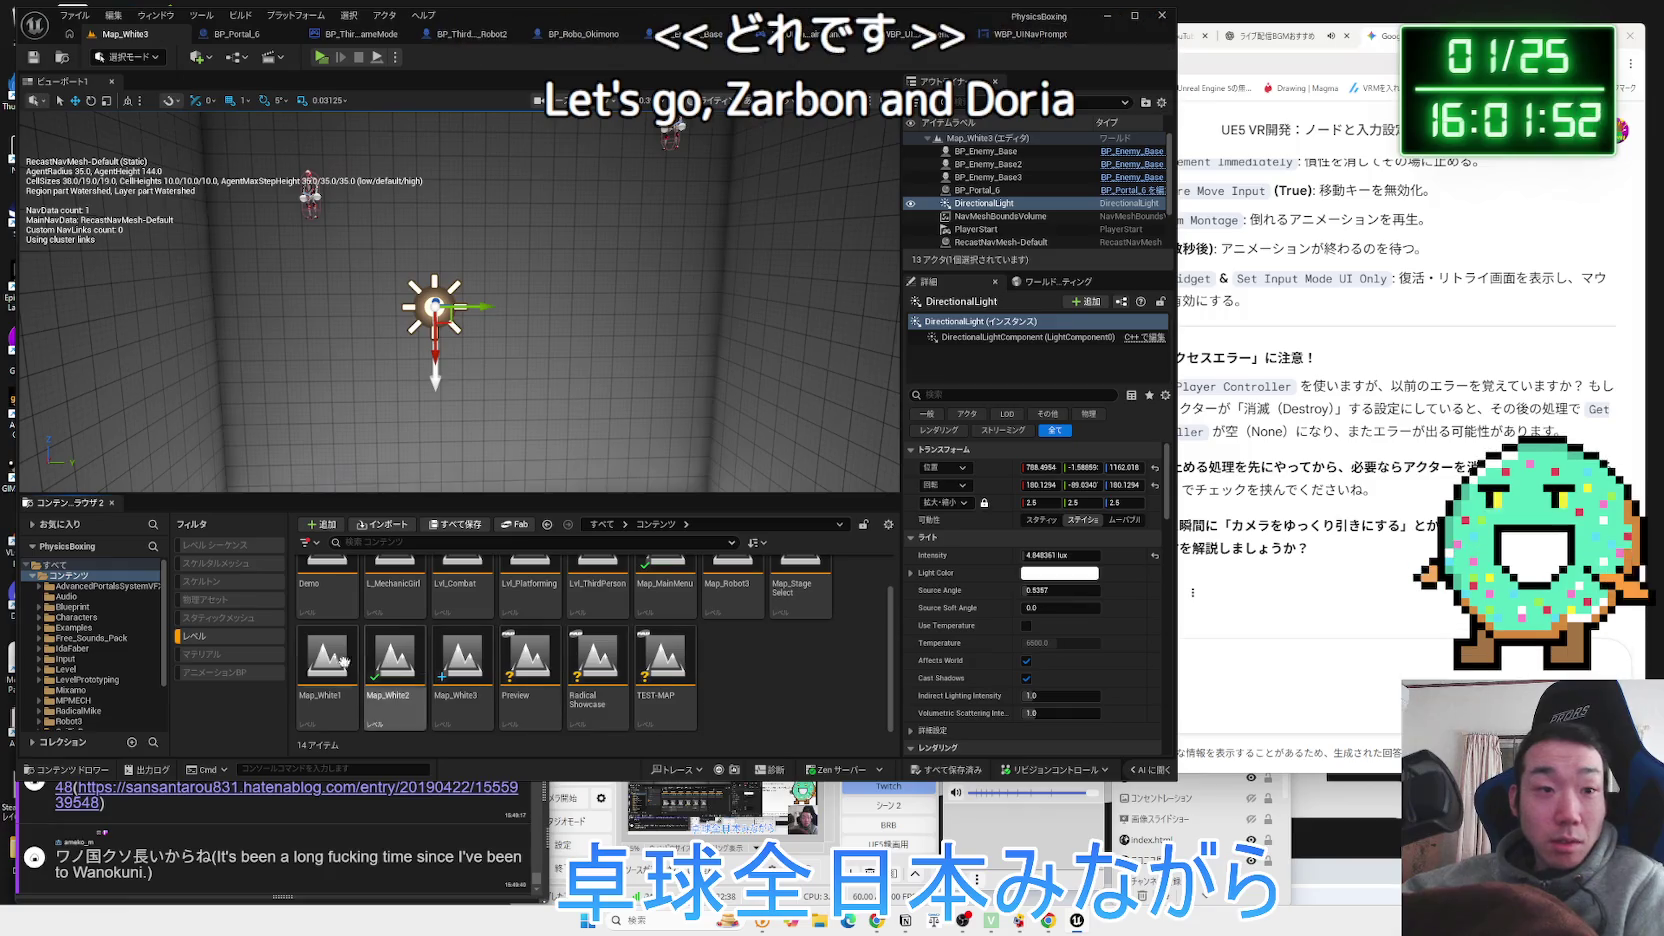
pyautogui.click(196, 636)
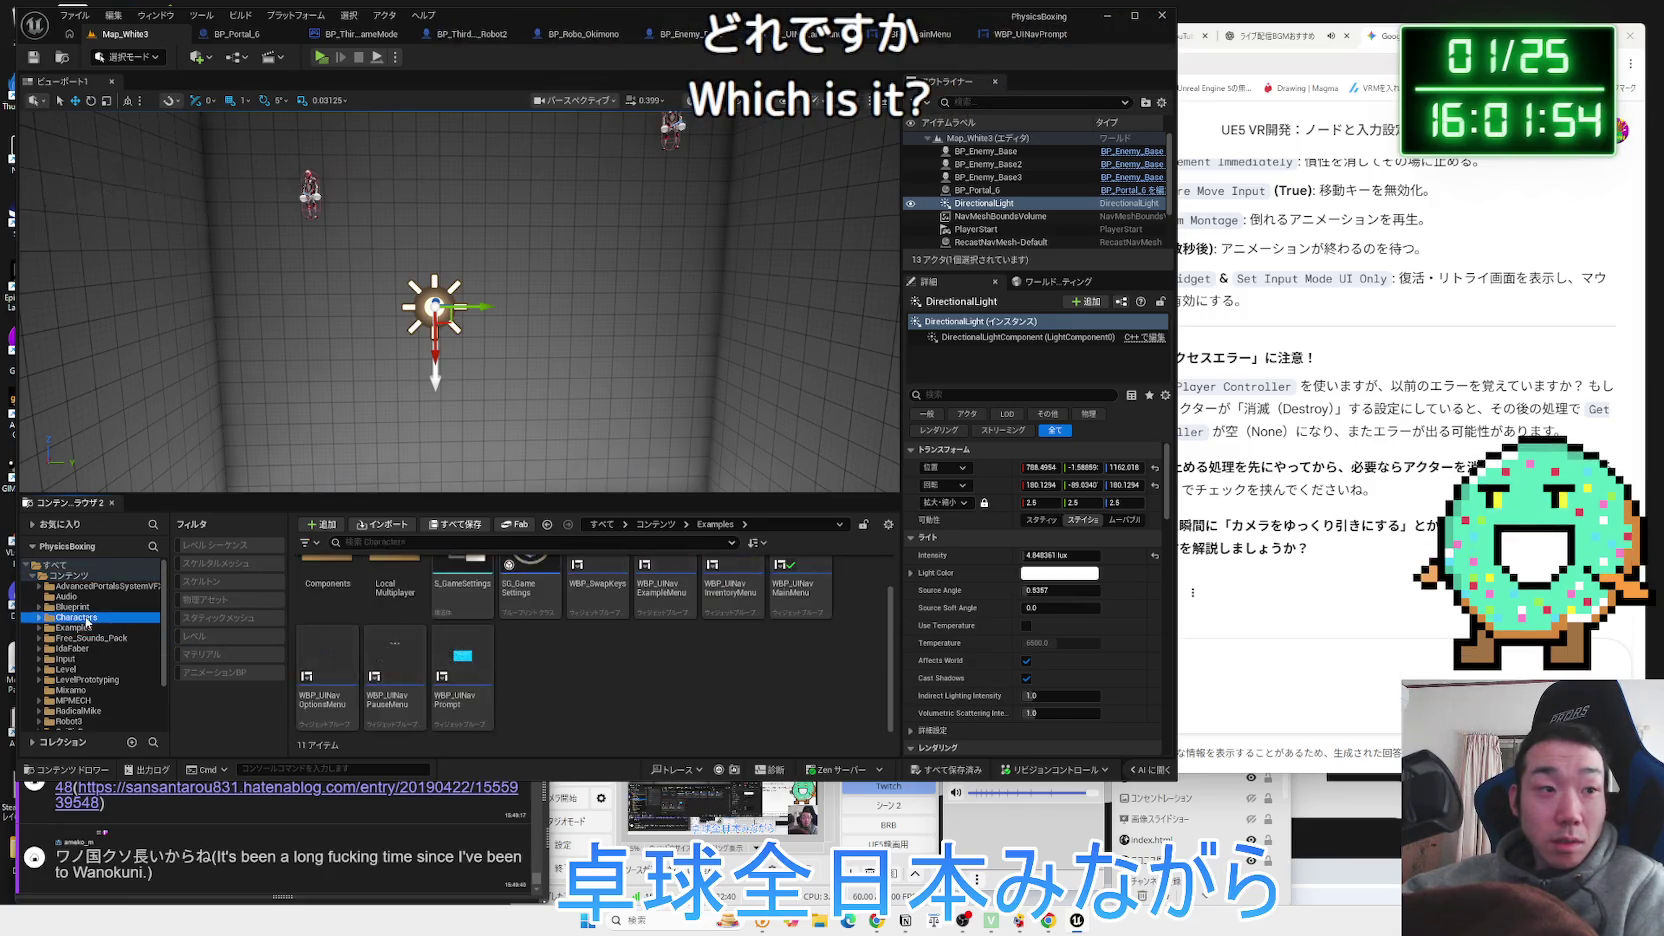
pyautogui.click(70, 669)
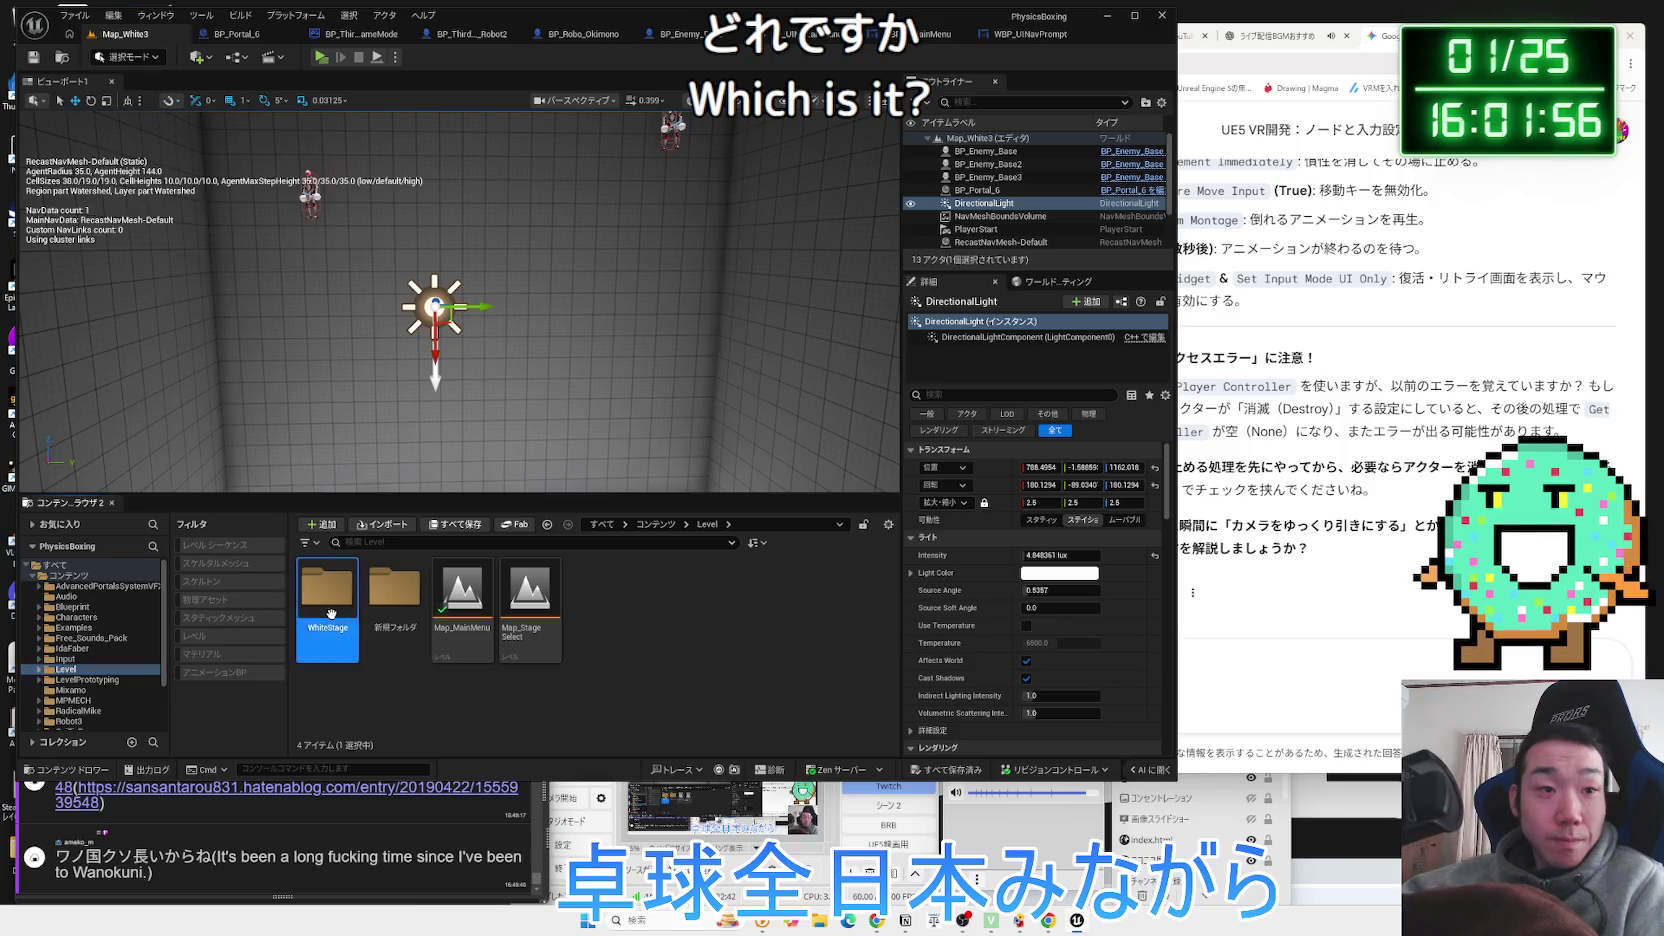
pyautogui.doubleClick(331, 613)
pyautogui.hotkey('alt', 'Left')
pyautogui.click(509, 613)
pyautogui.press('Left')
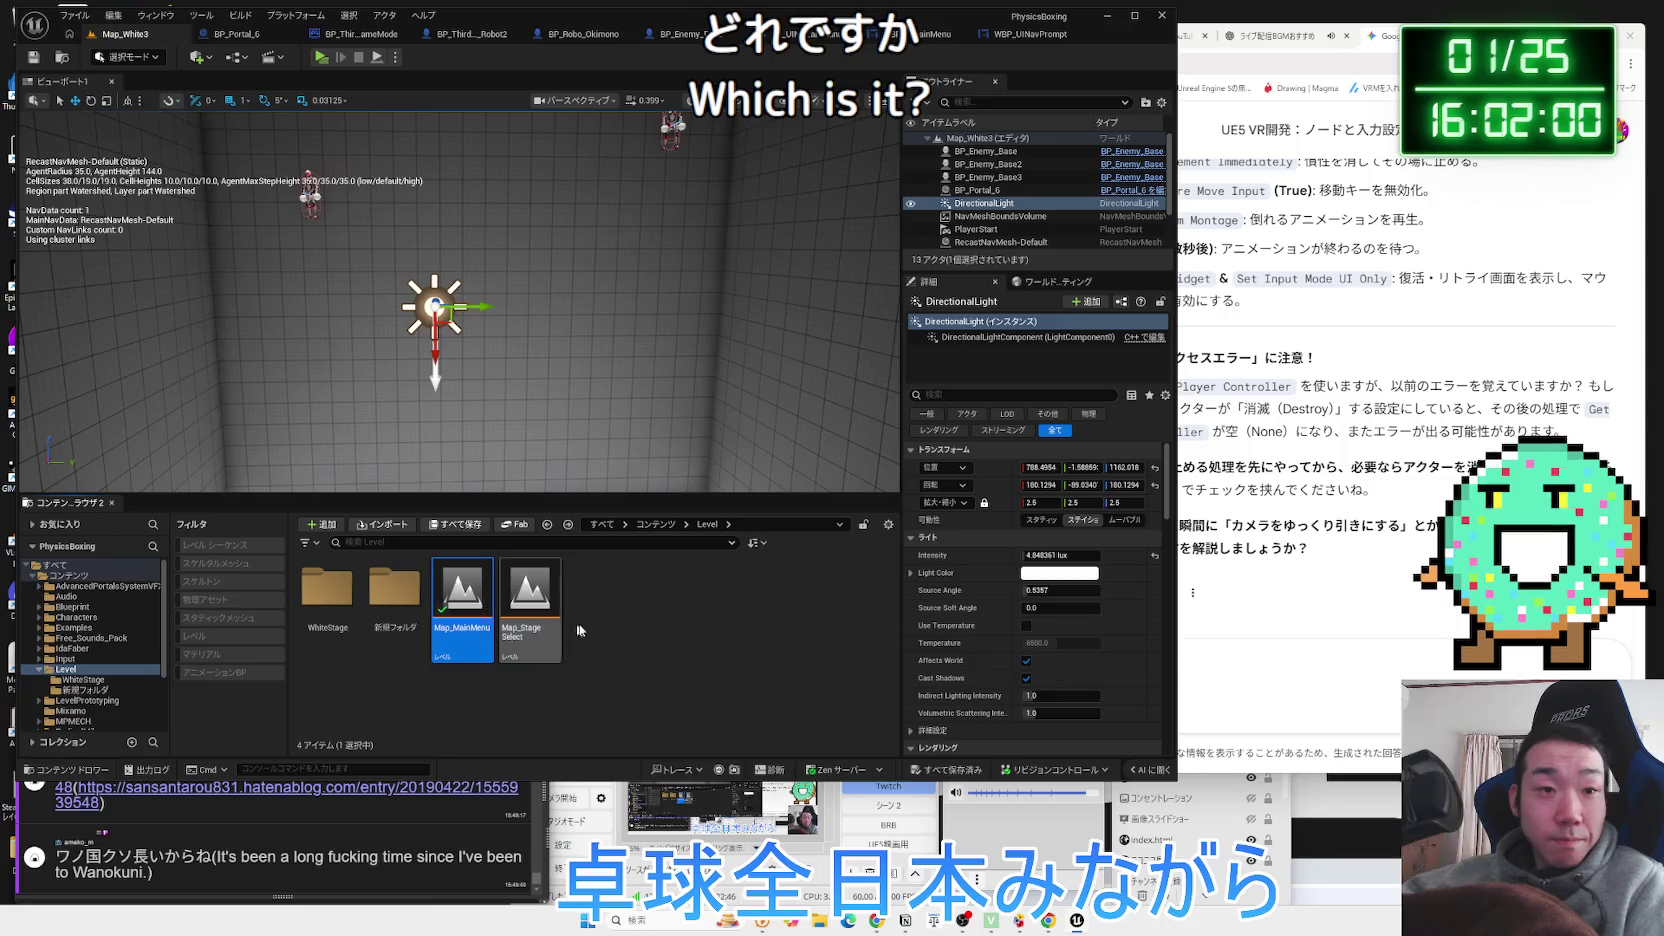
# Open Map_MainMenu, replace its point light with the directional light, and save the level.
pyautogui.doubleClick(490, 609)
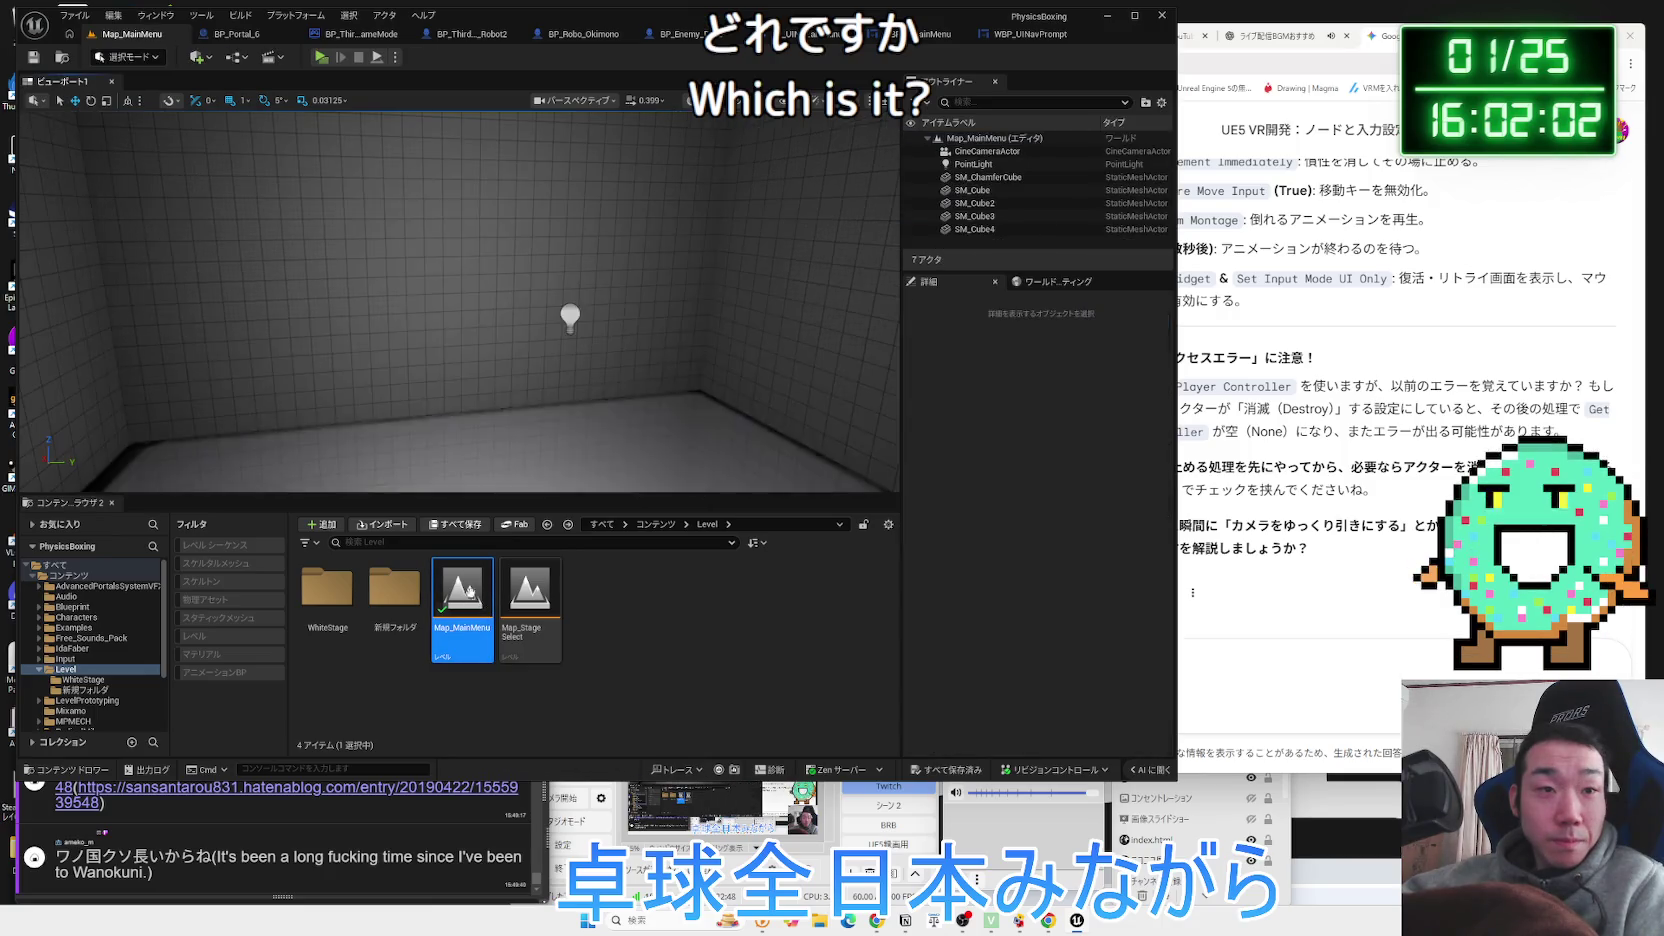
pyautogui.click(570, 318)
pyautogui.press('Delete')
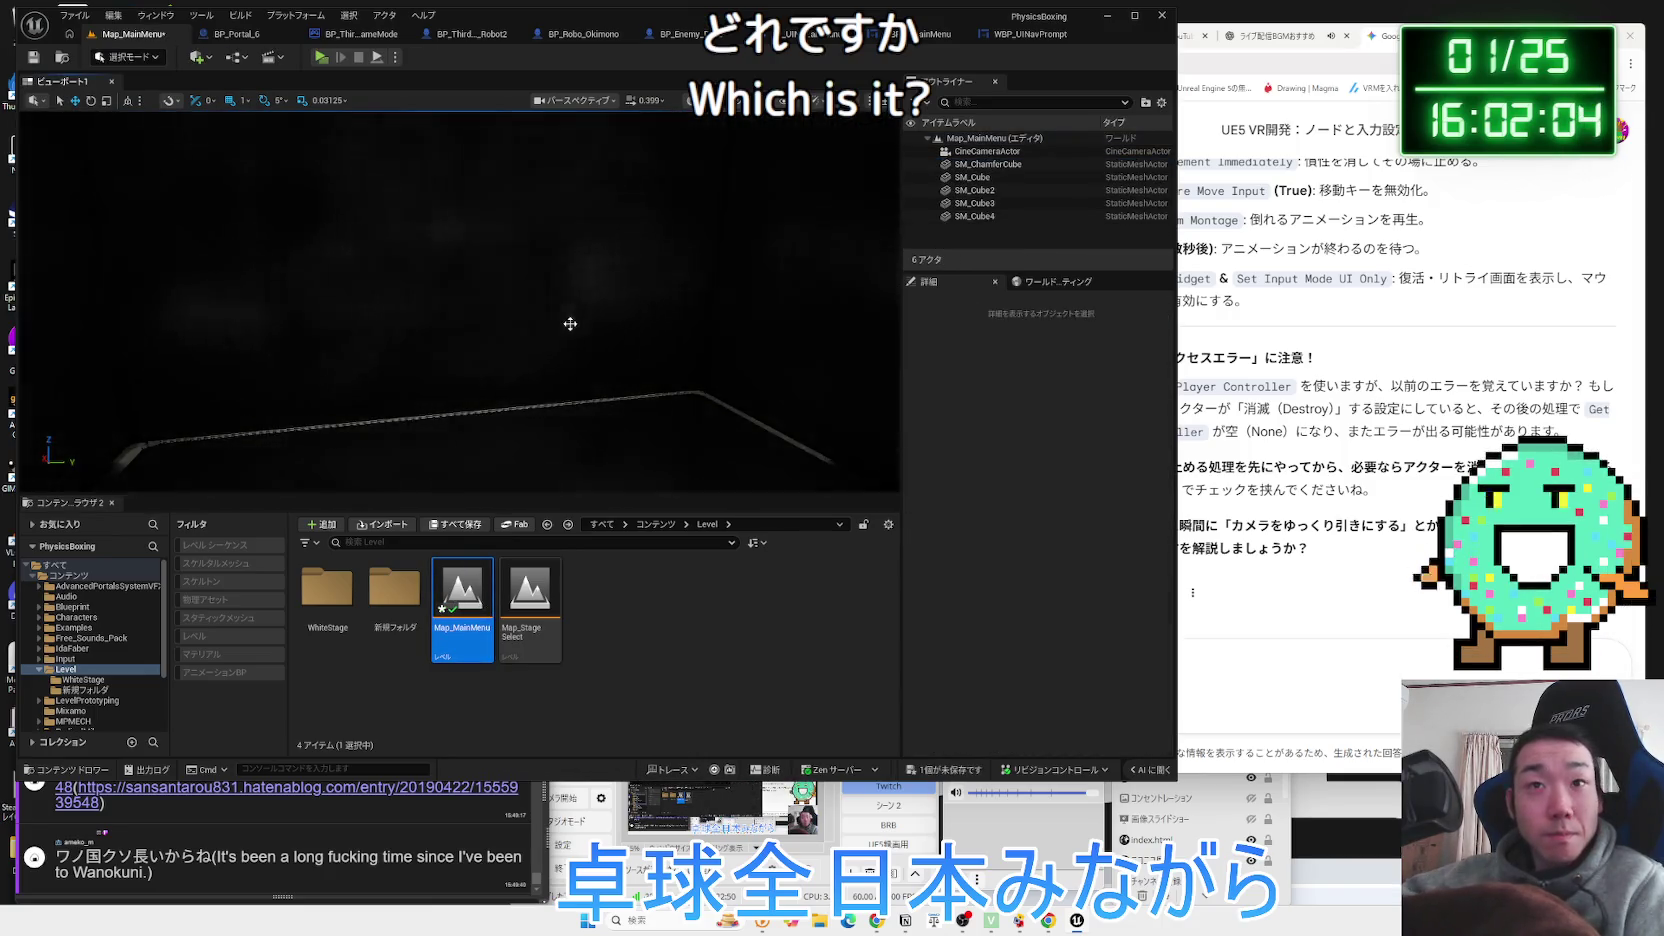
pyautogui.hotkey('ctrl', 'z')
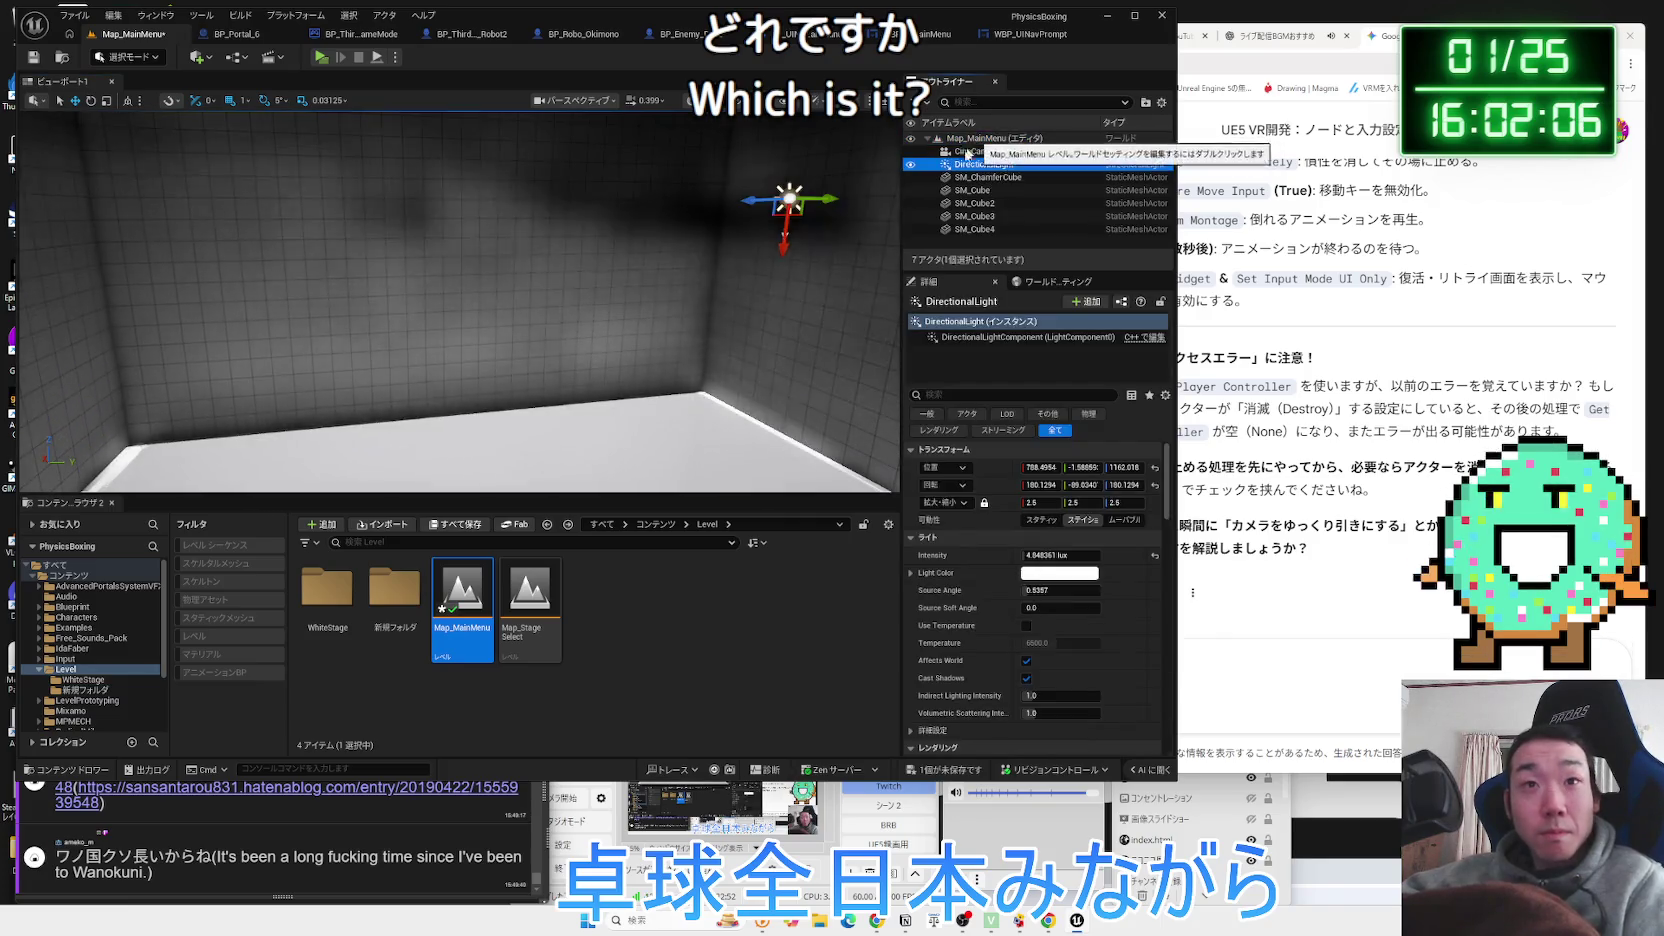
pyautogui.moveTo(657, 252)
pyautogui.mouseDown()
pyautogui.moveTo(590, 262)
pyautogui.moveTo(657, 252)
pyautogui.mouseUp()
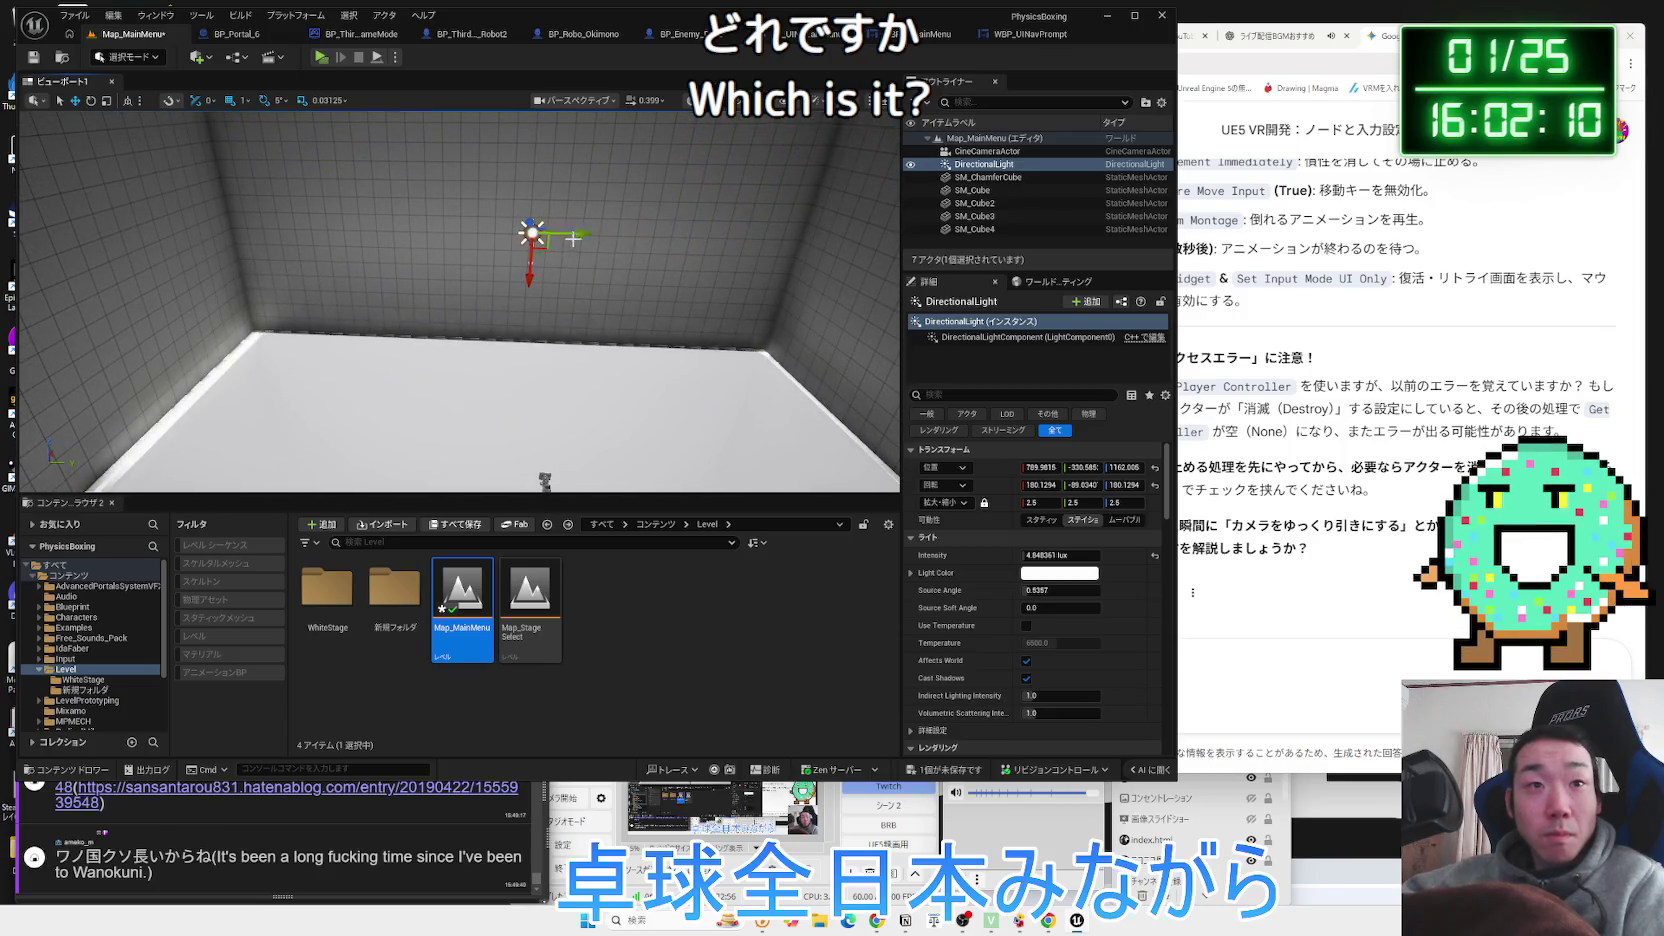
pyautogui.hotkey('ctrl', 's')
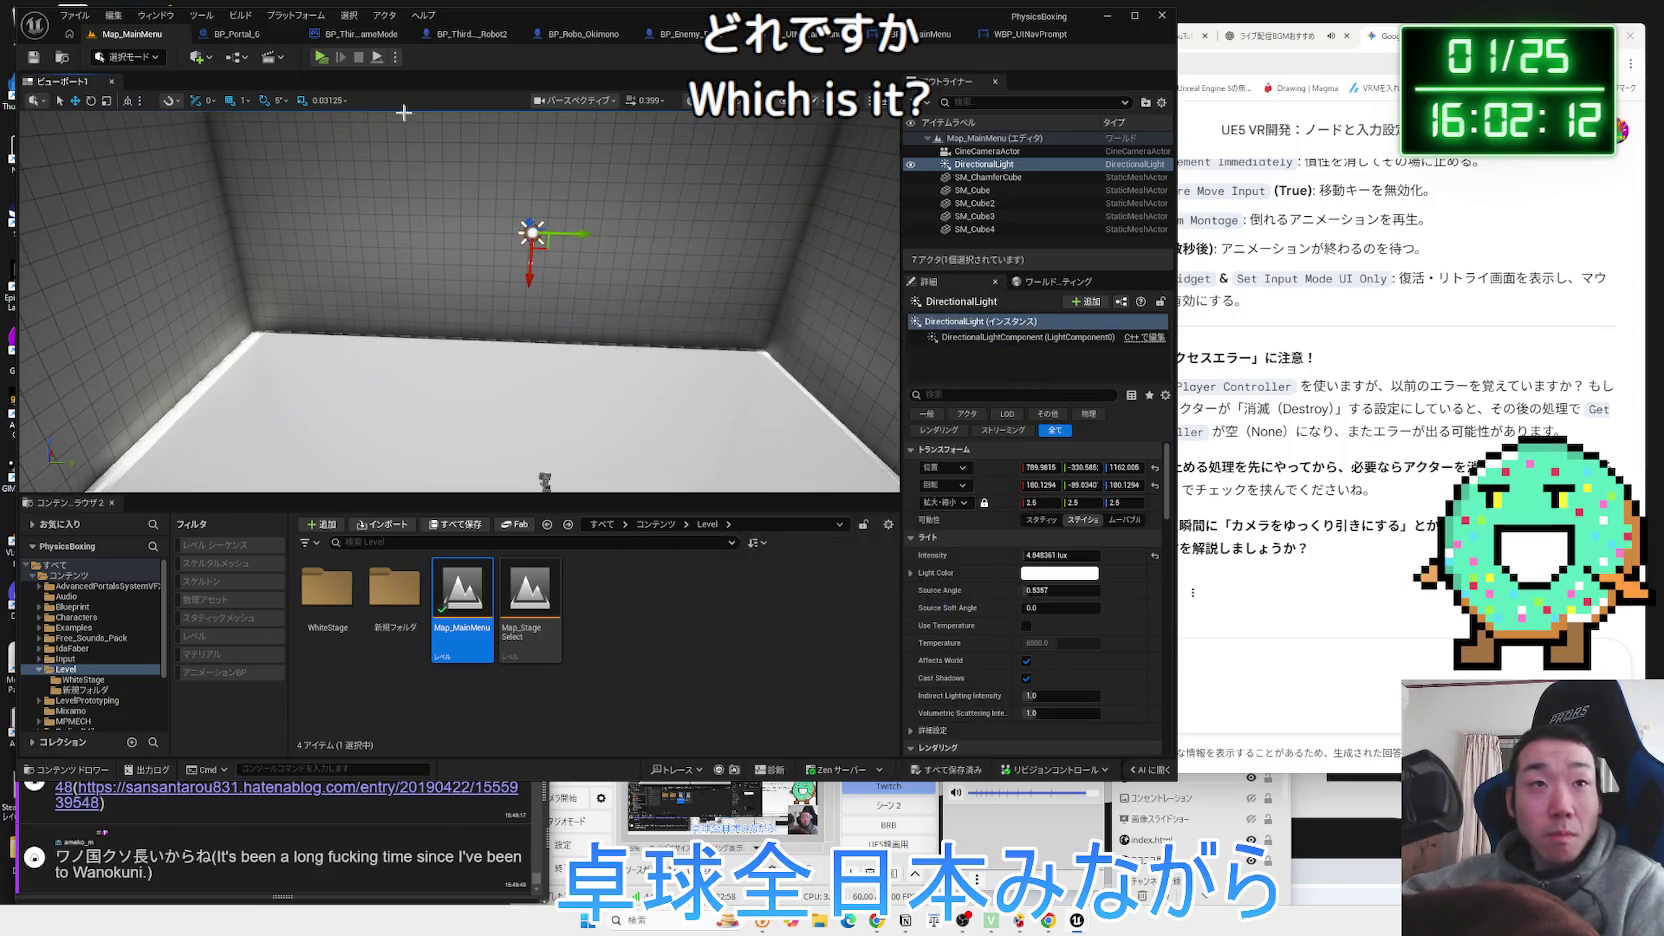
# Play-test the main menu, then exit the running game.
pyautogui.click(318, 60)
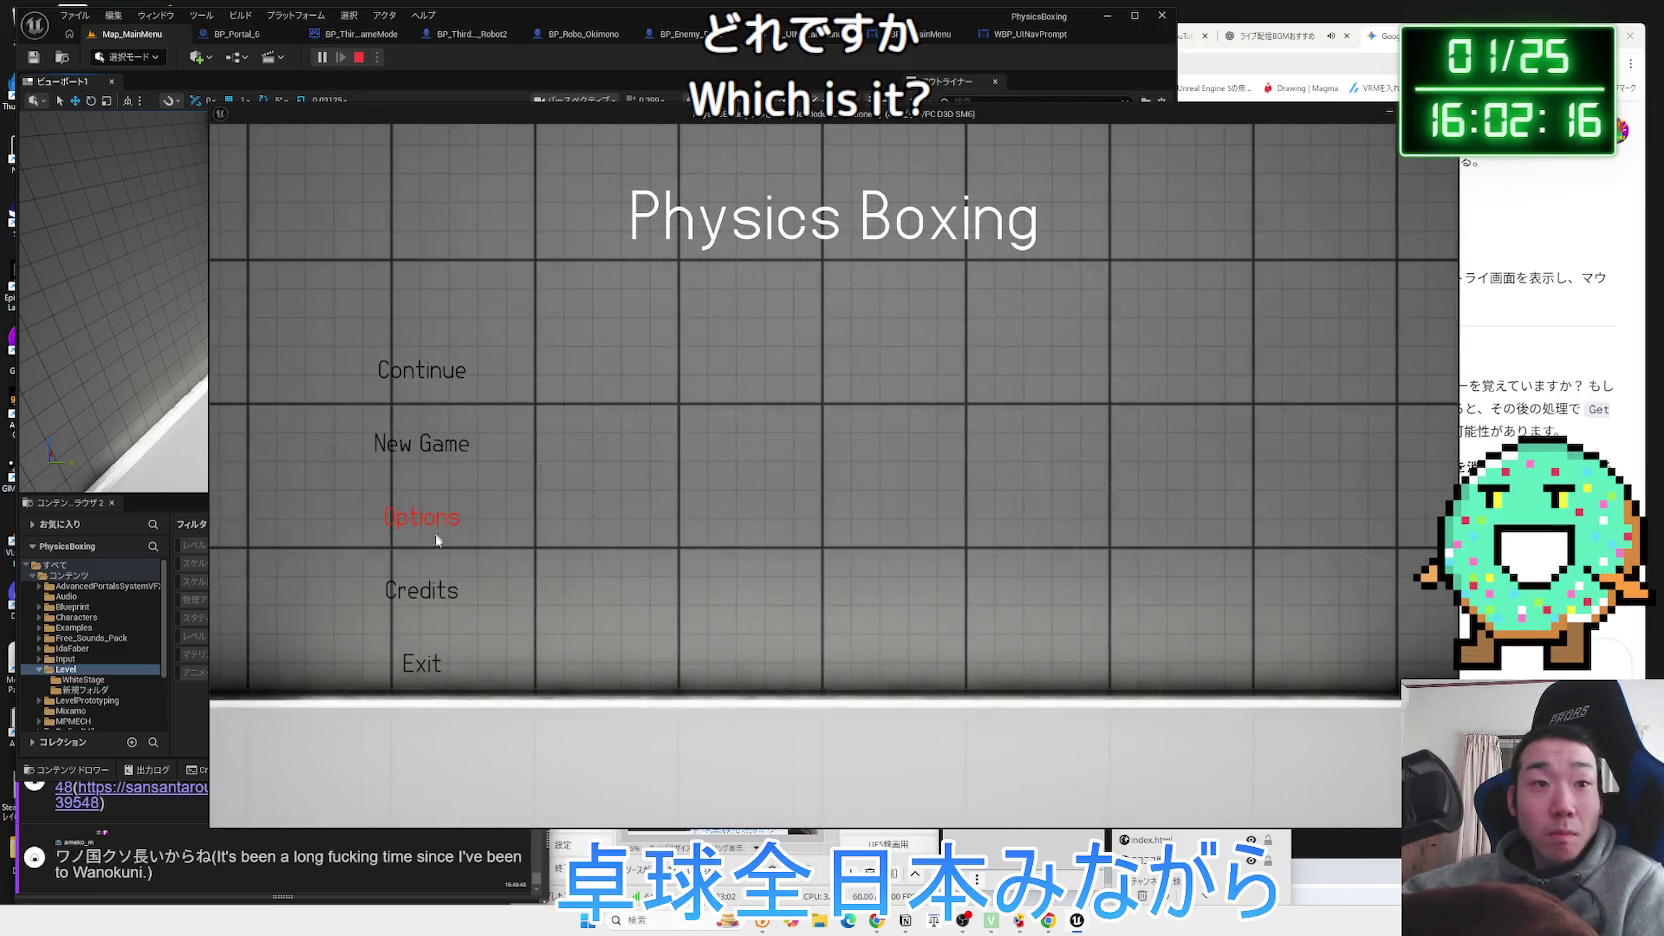
pyautogui.click(431, 660)
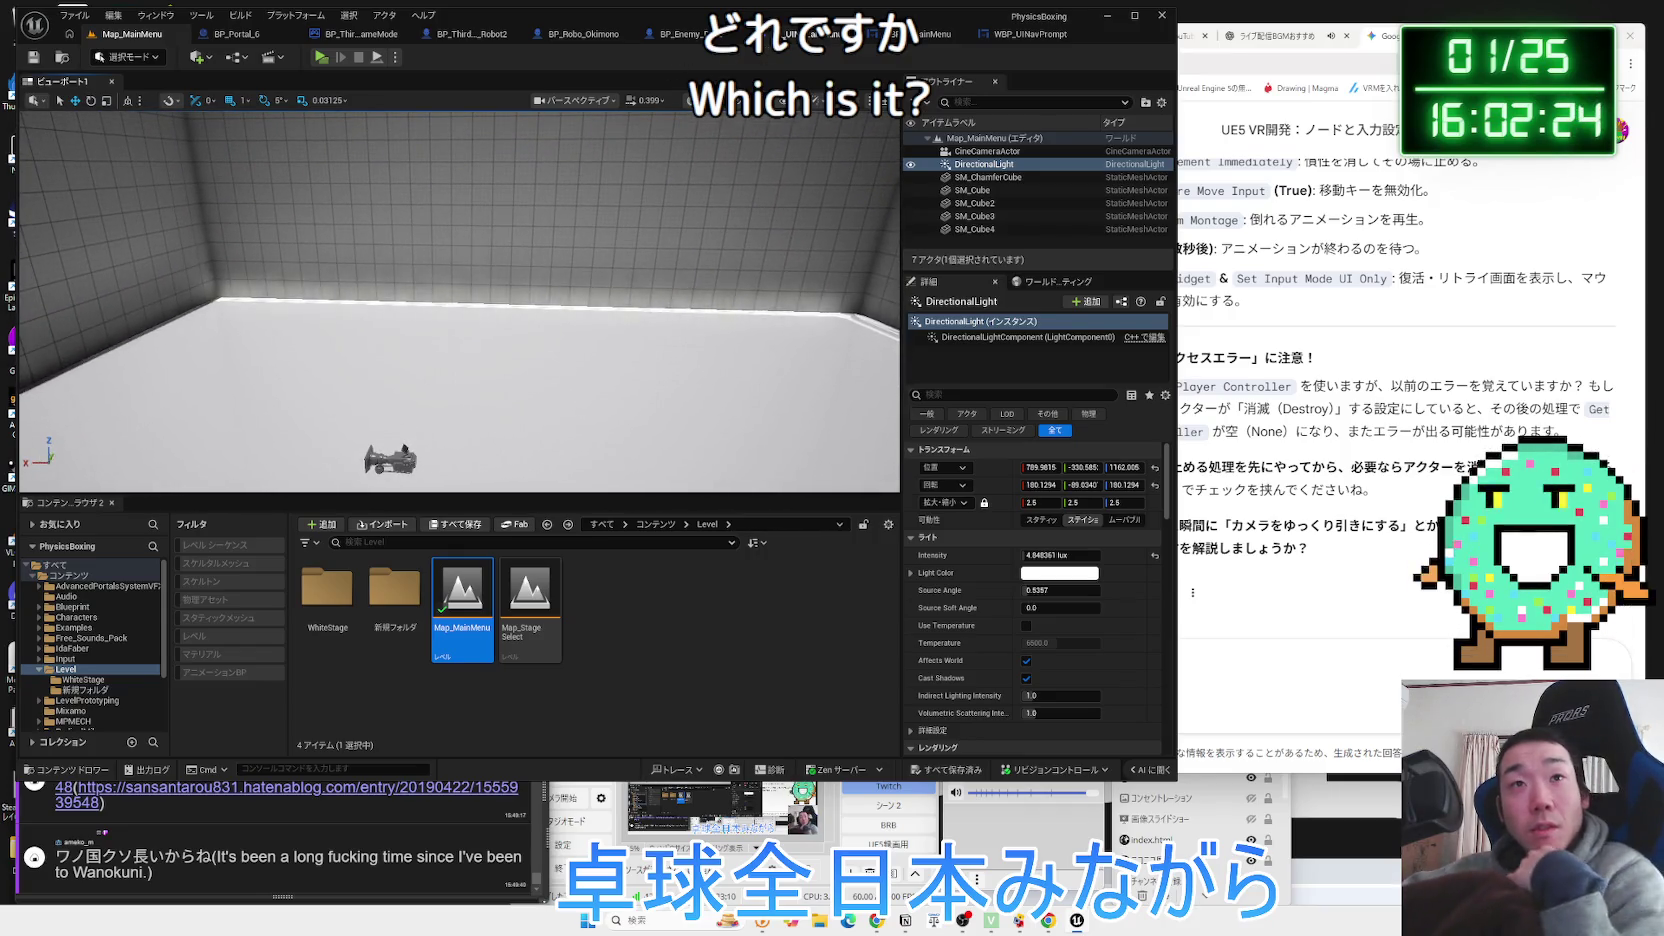
pyautogui.click(787, 36)
# Close the WBP_UINavPrompt editor, glance at WBP_UINavMainMenu's graph, and return to Map_MainMenu.
pyautogui.click(845, 35)
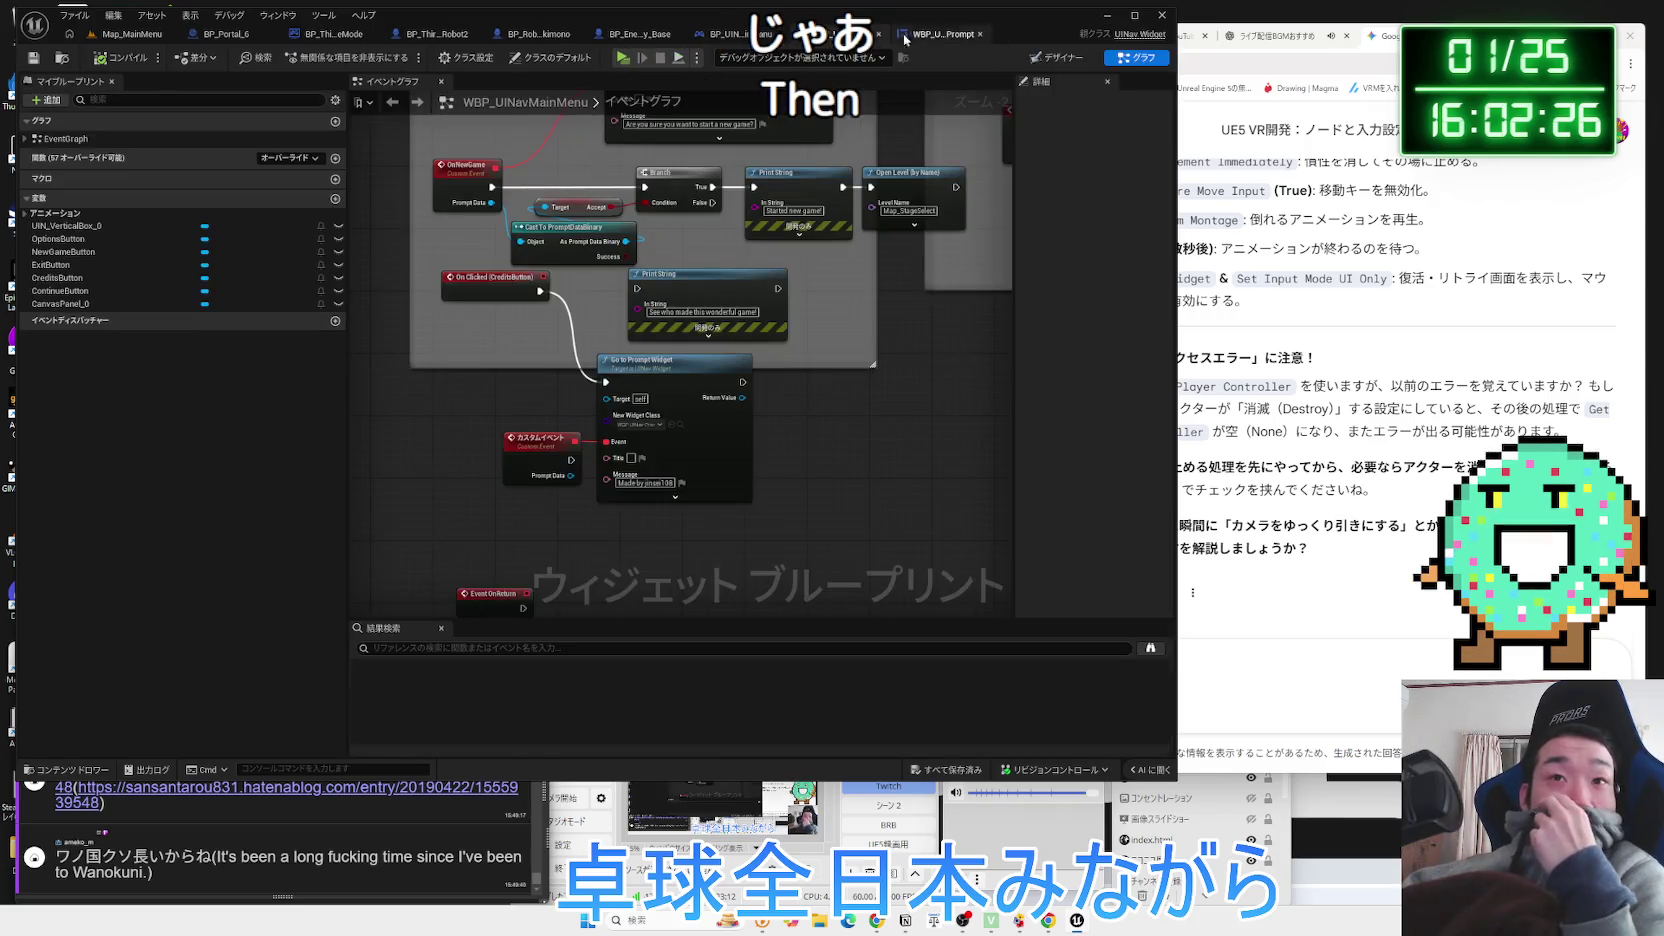
pyautogui.click(905, 40)
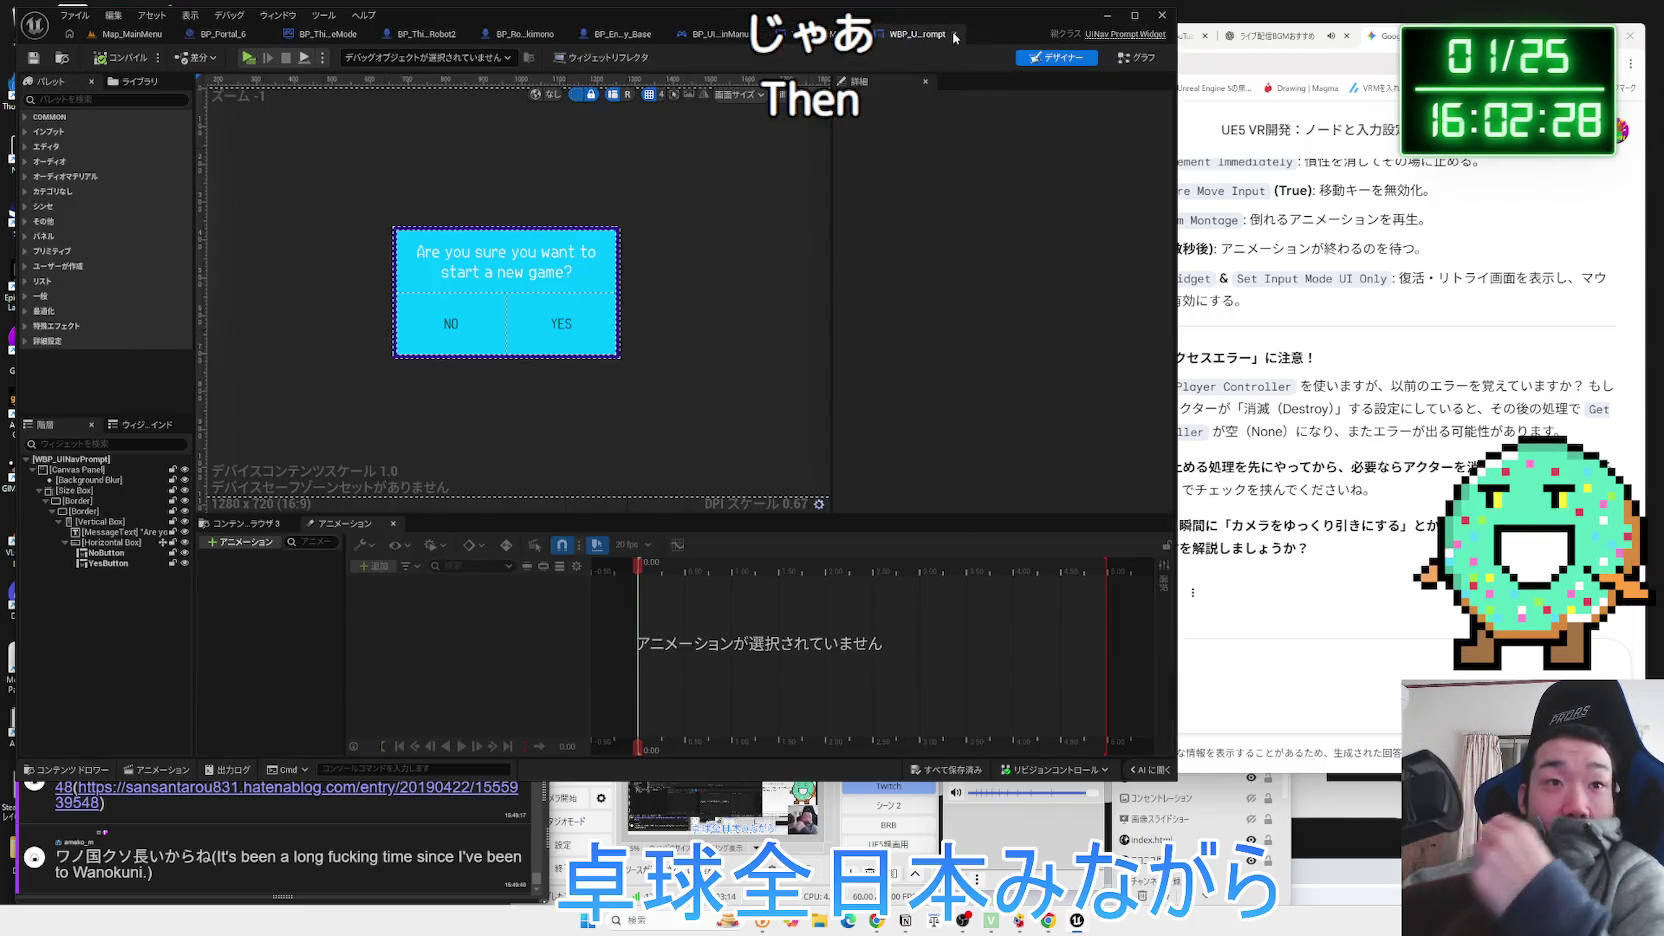
pyautogui.click(953, 34)
pyautogui.scroll(-1, 852, 380)
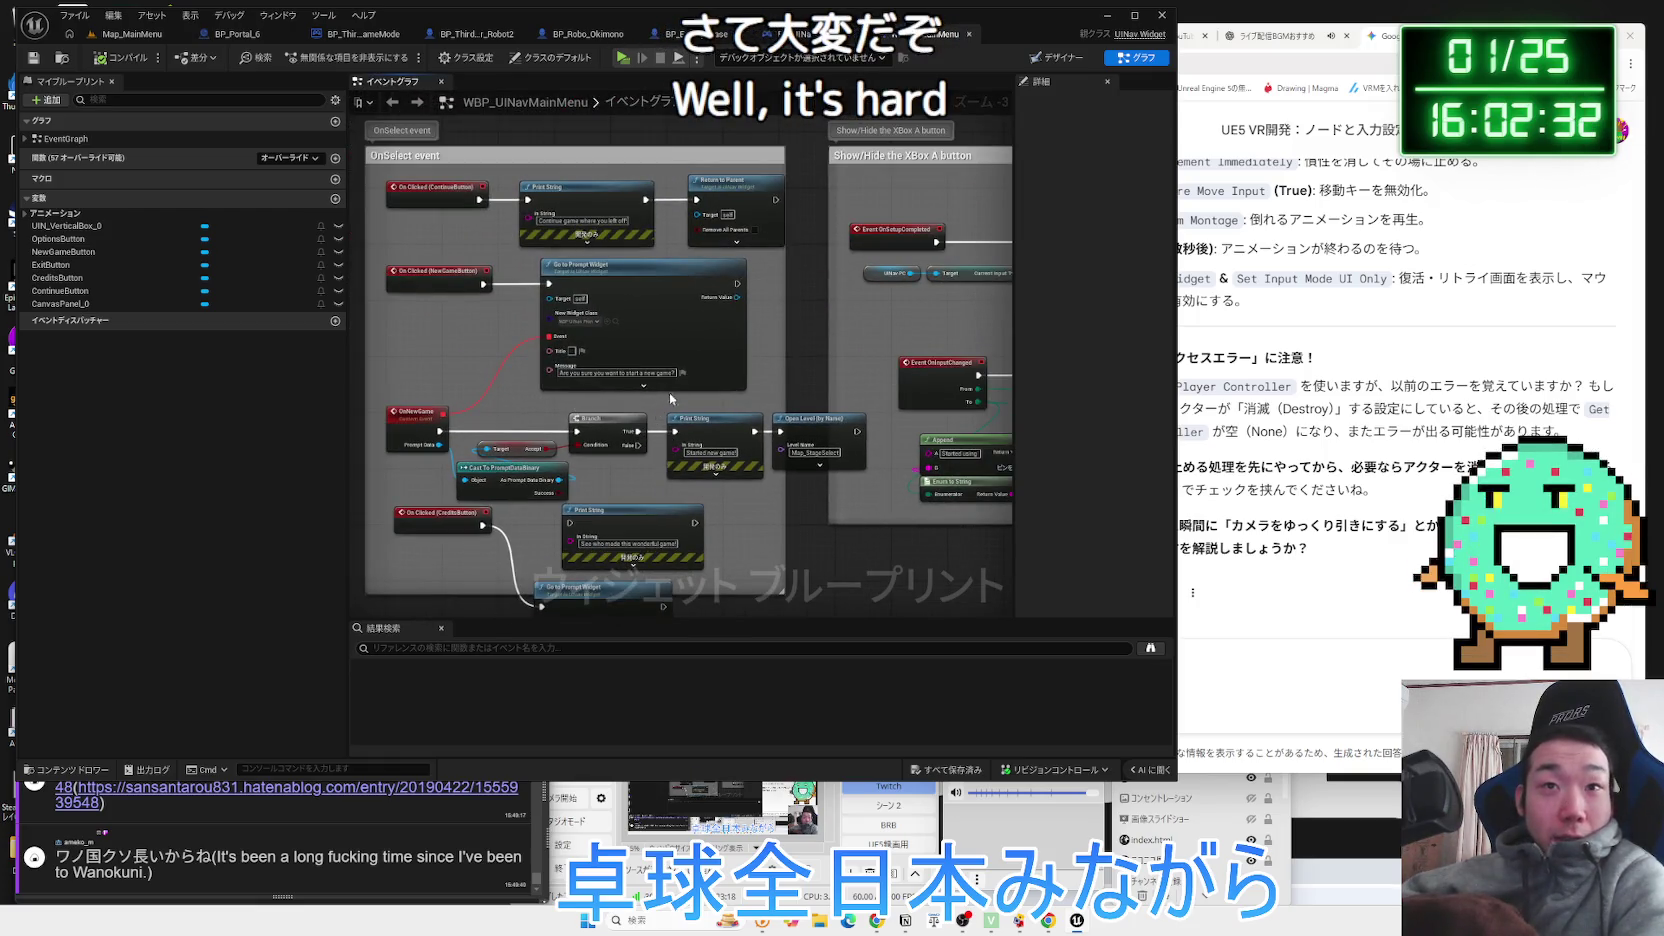
pyautogui.scroll(2, 802, 384)
pyautogui.click(130, 34)
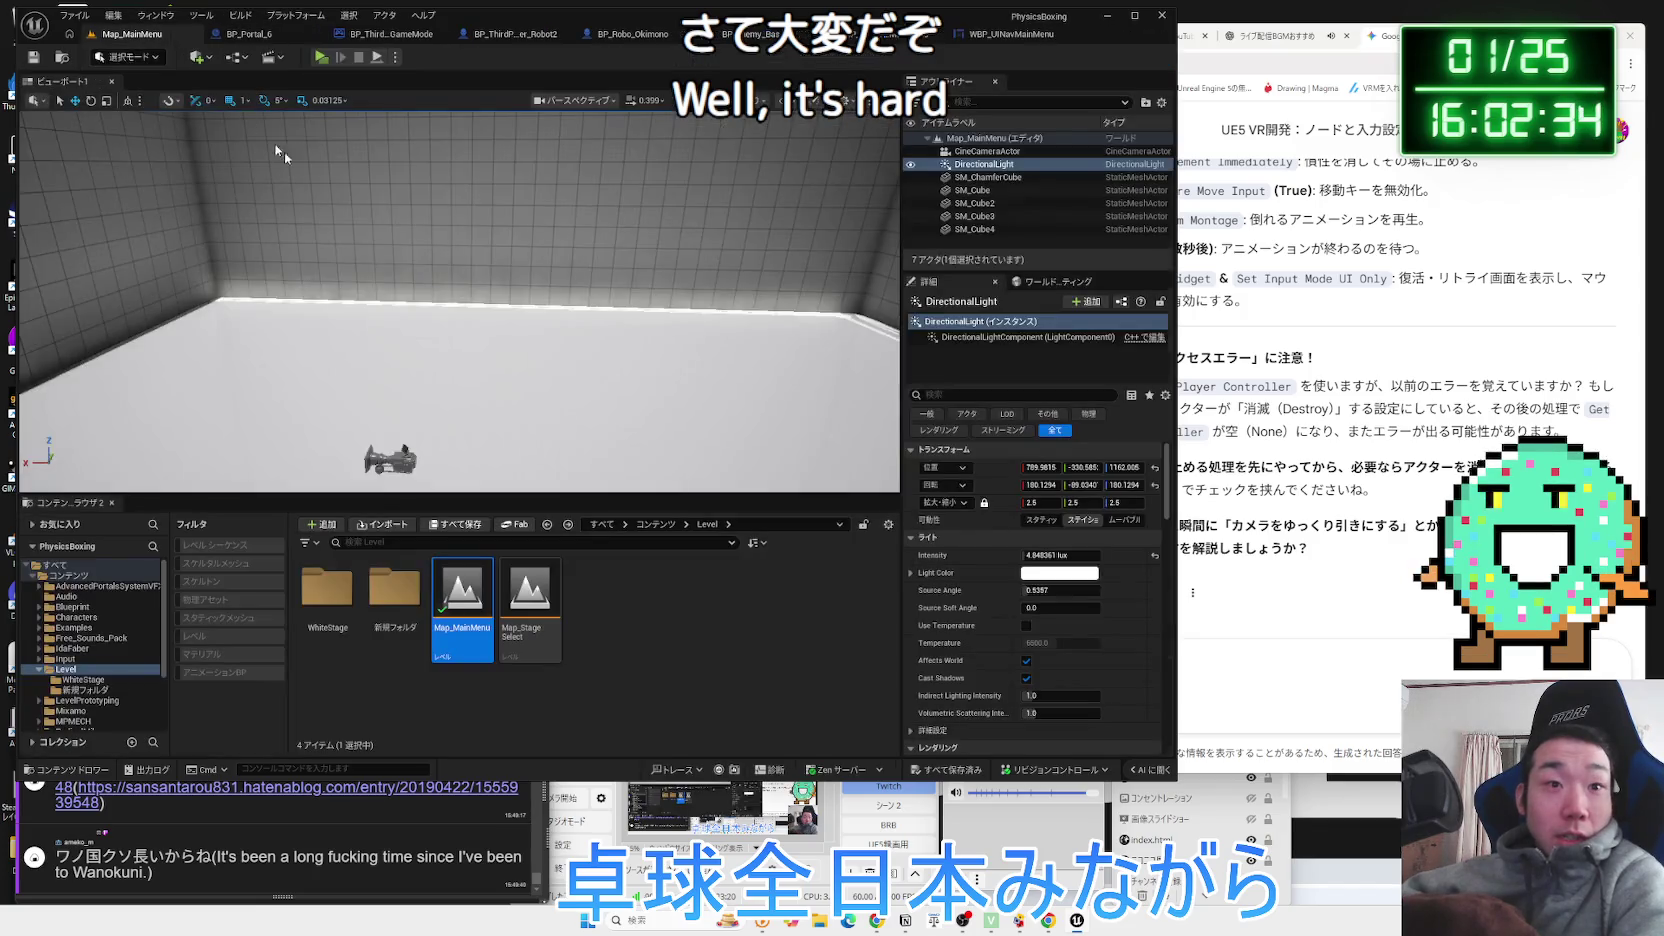
# Open Examples > Components and inspect the OptionBox widget's event graph, then close it.
pyautogui.click(70, 627)
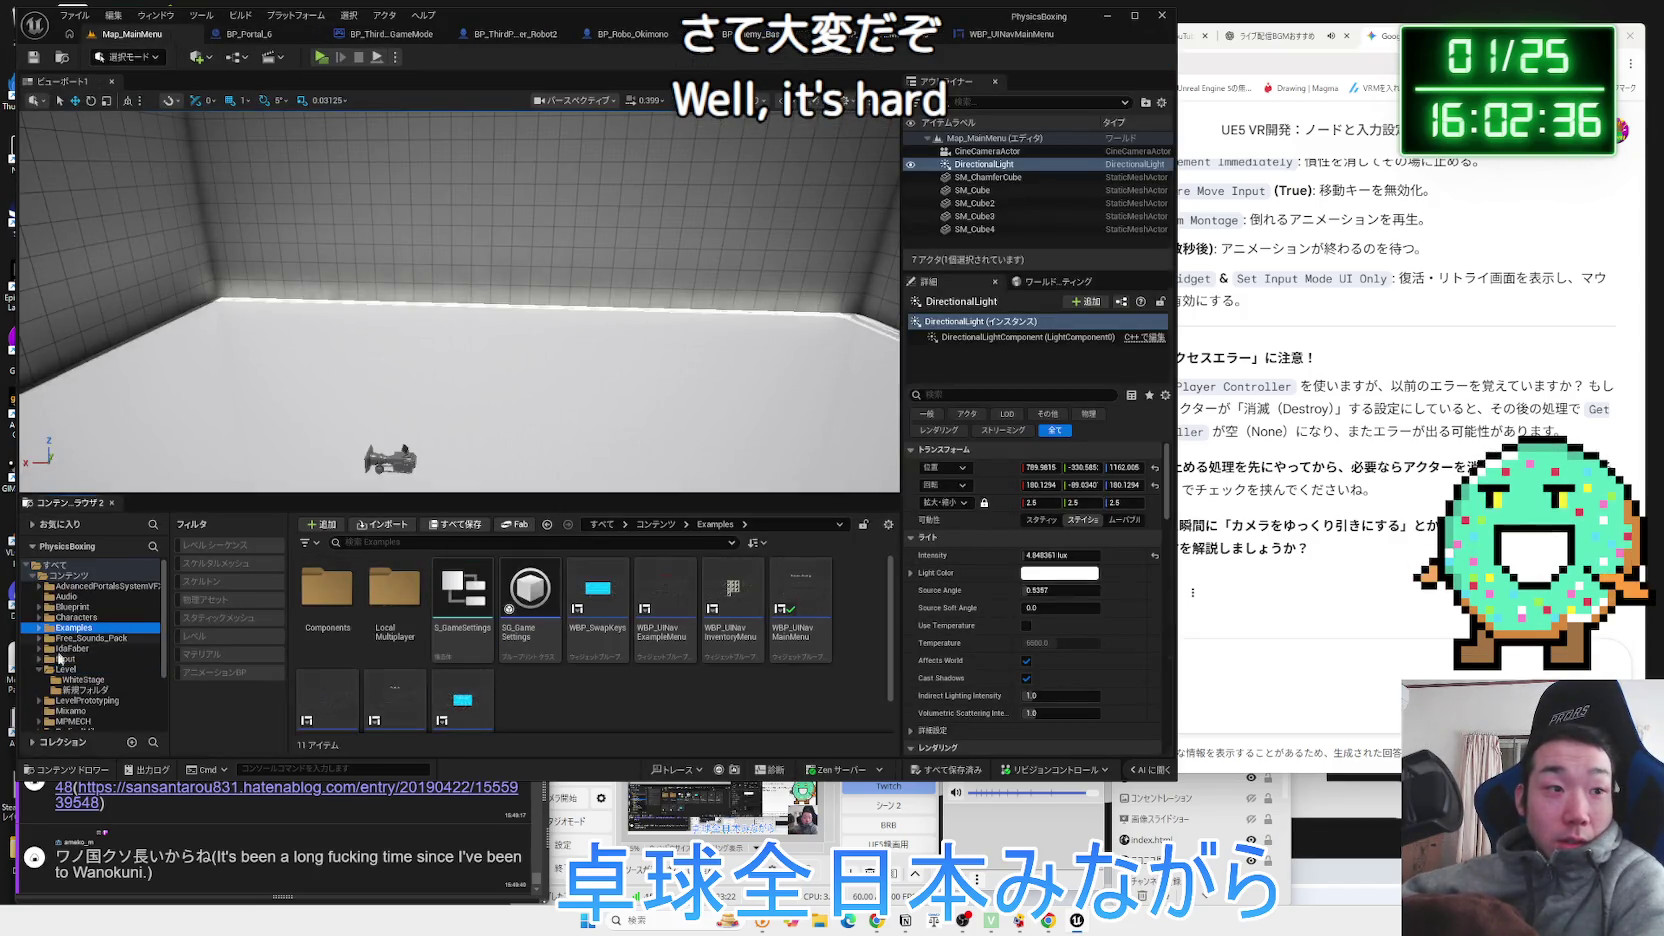
pyautogui.scroll(-1, 552, 683)
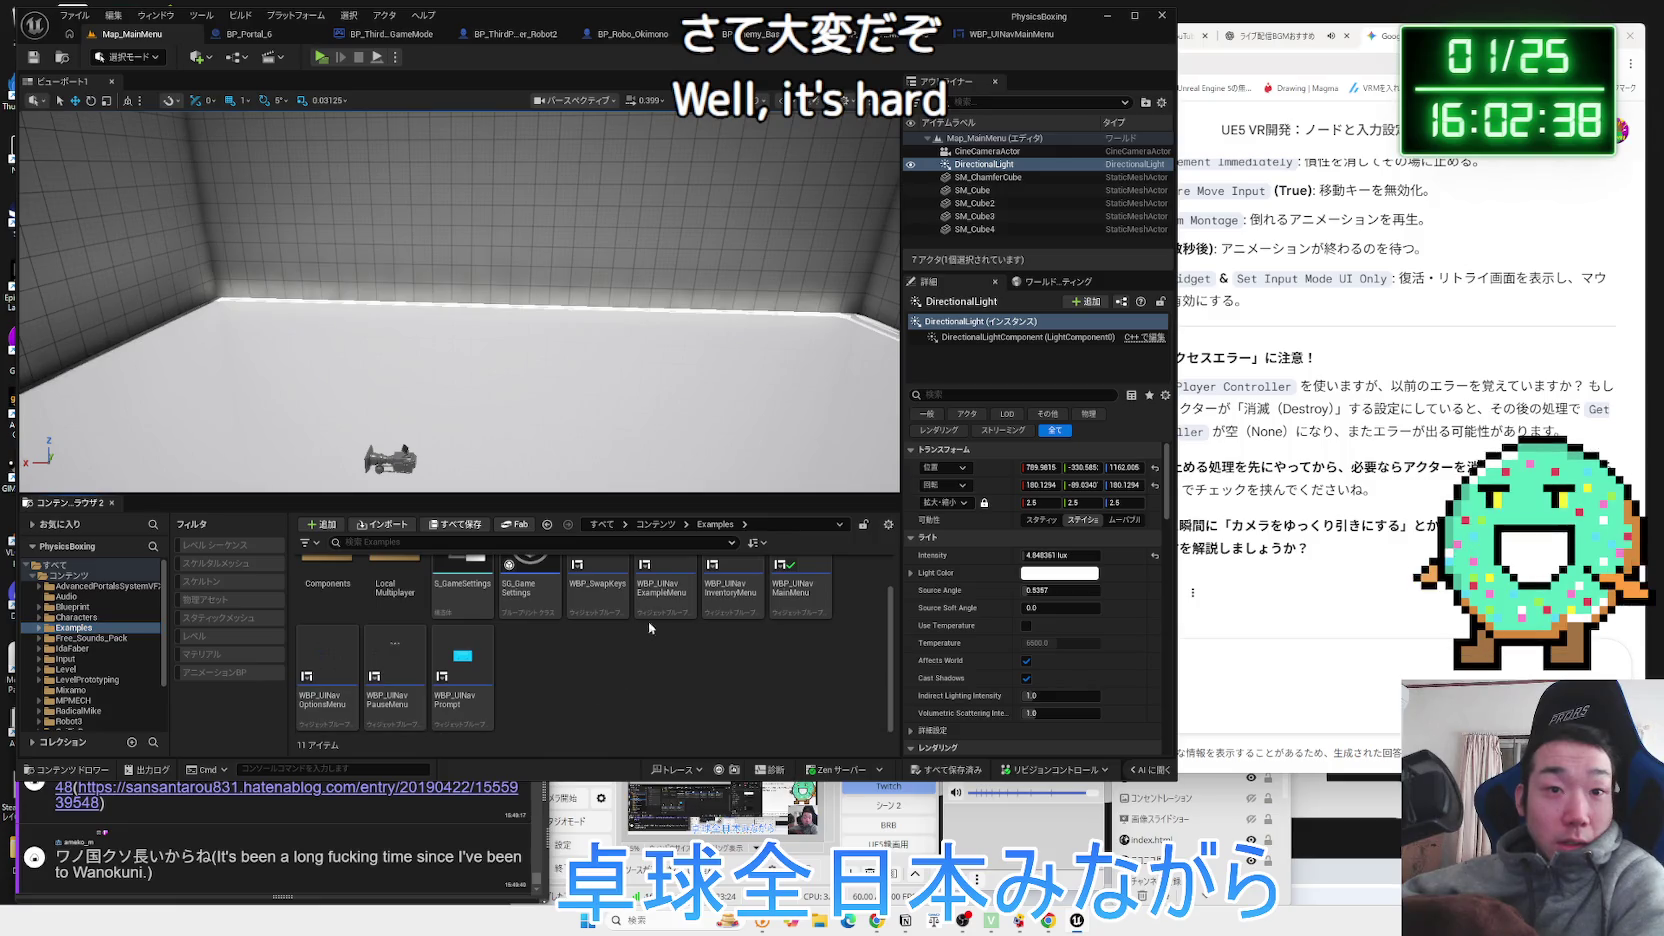
pyautogui.scroll(1, 622, 635)
pyautogui.doubleClick(328, 598)
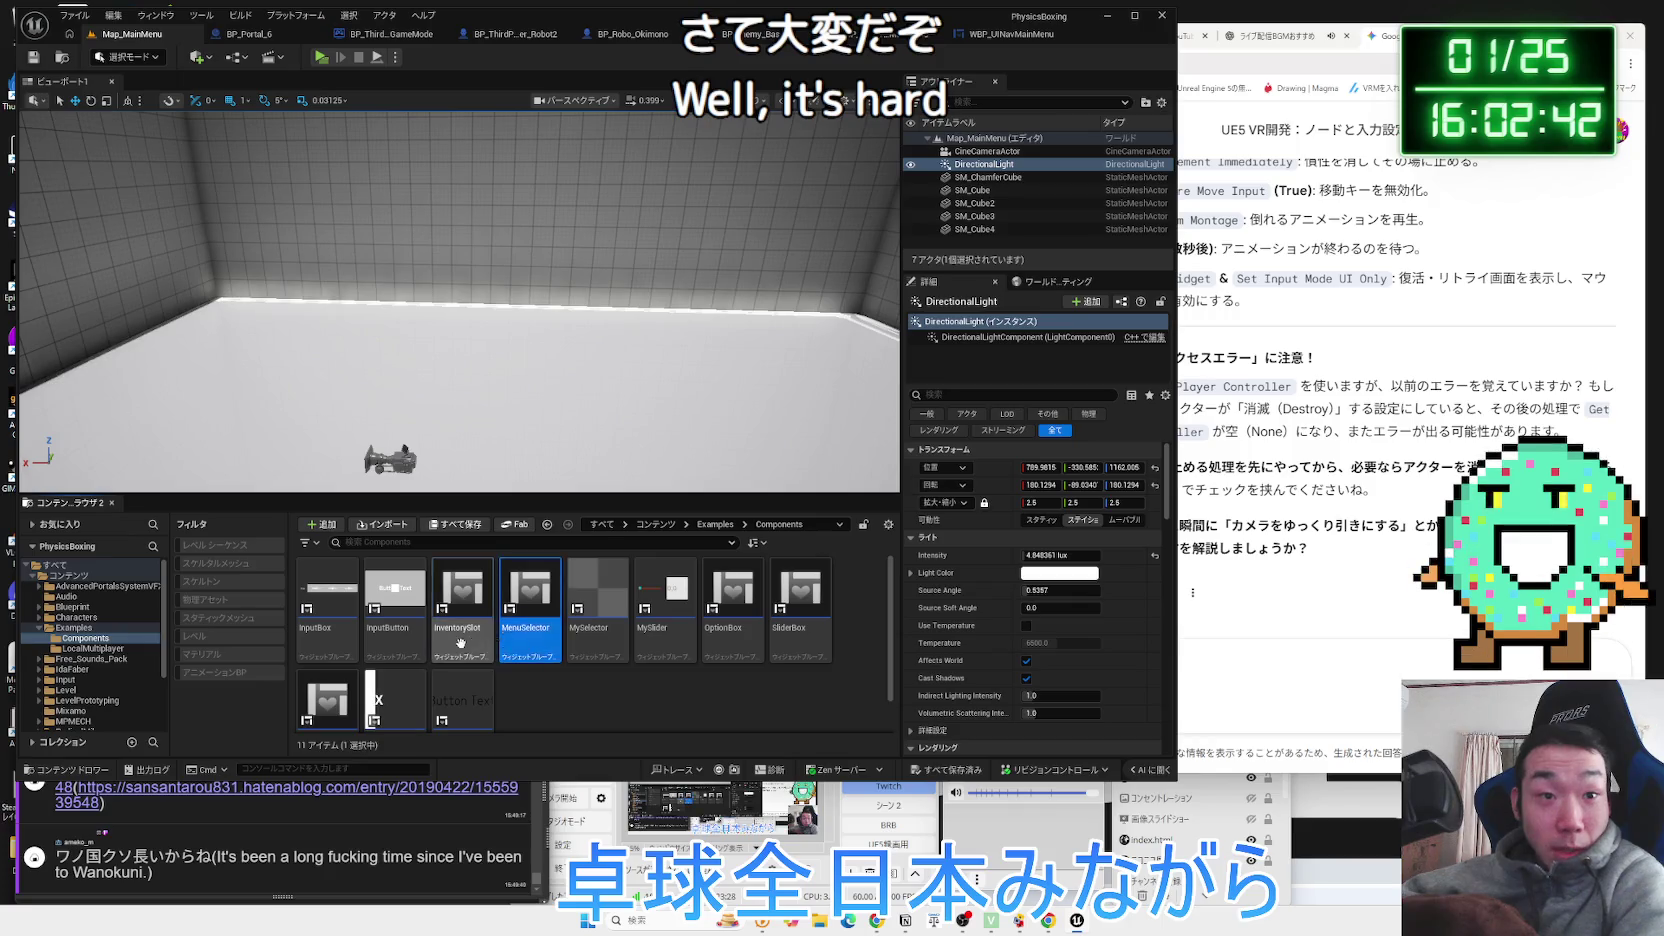
pyautogui.click(663, 649)
pyautogui.click(718, 640)
pyautogui.scroll(-1, 690, 660)
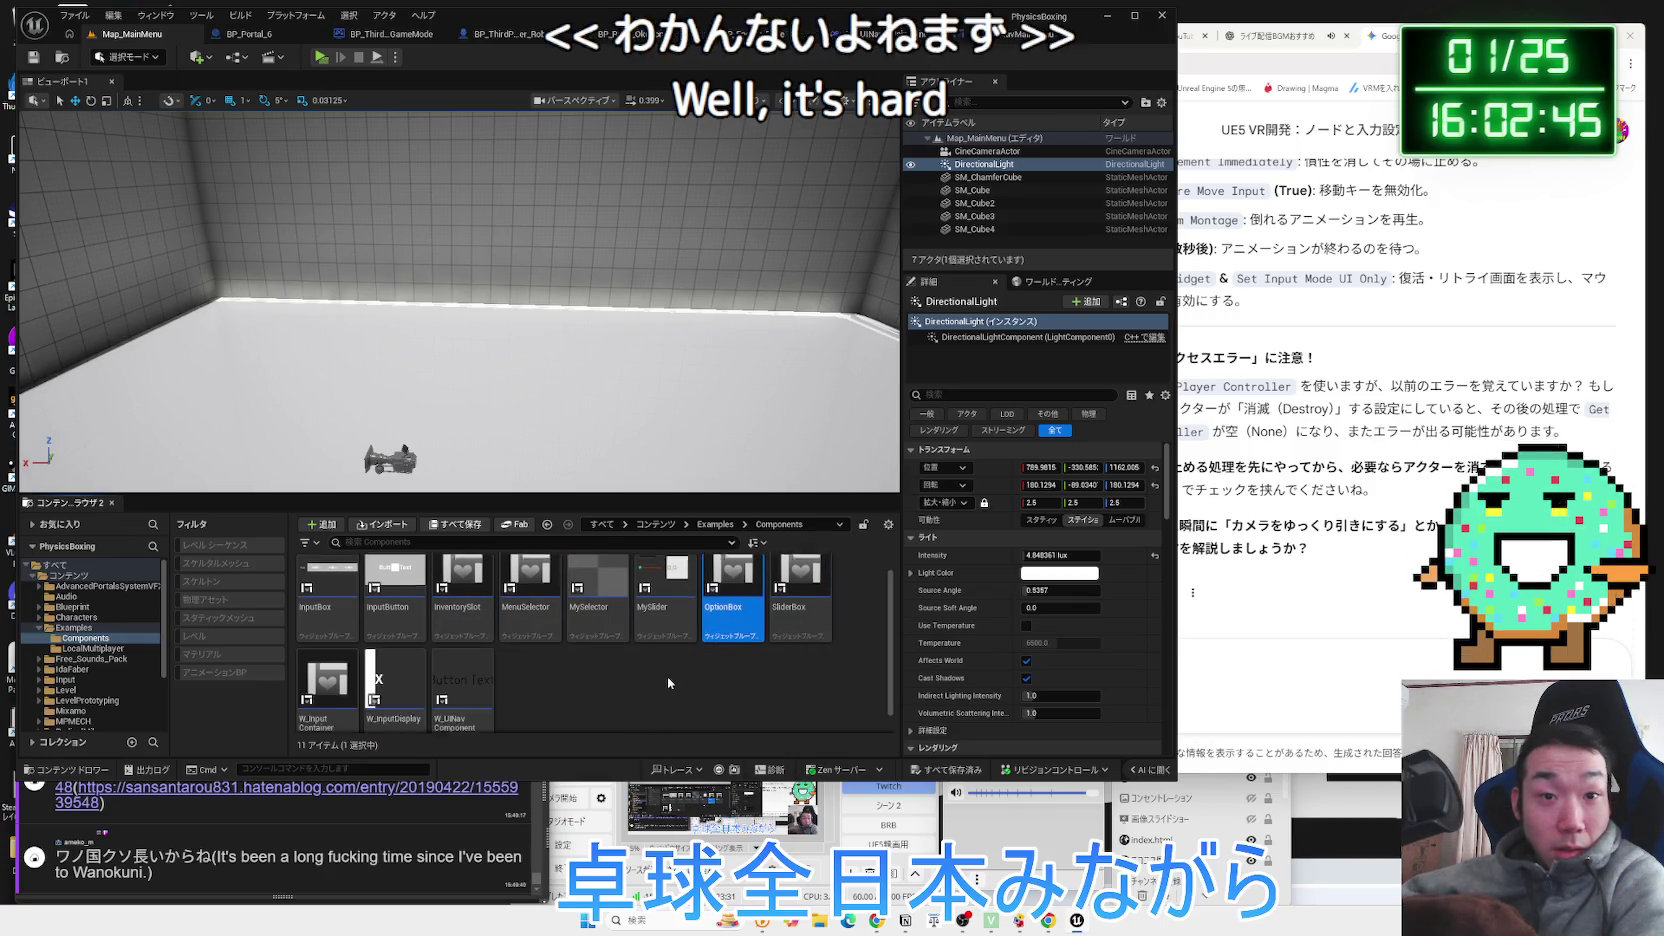
pyautogui.doubleClick(721, 617)
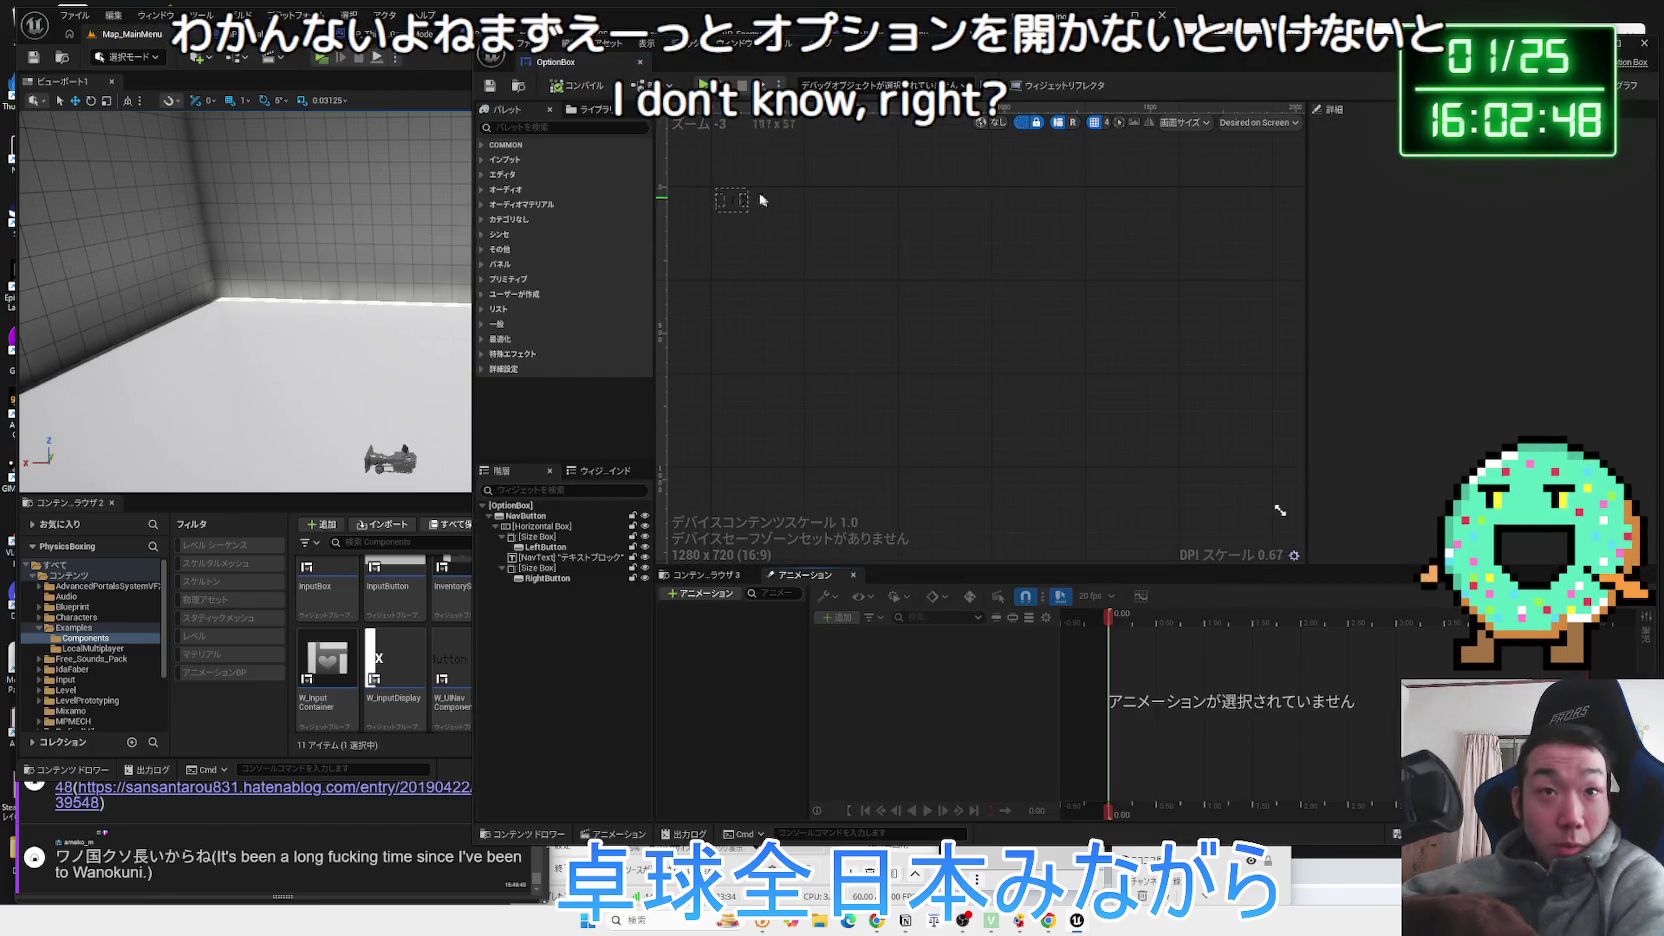
pyautogui.click(1630, 85)
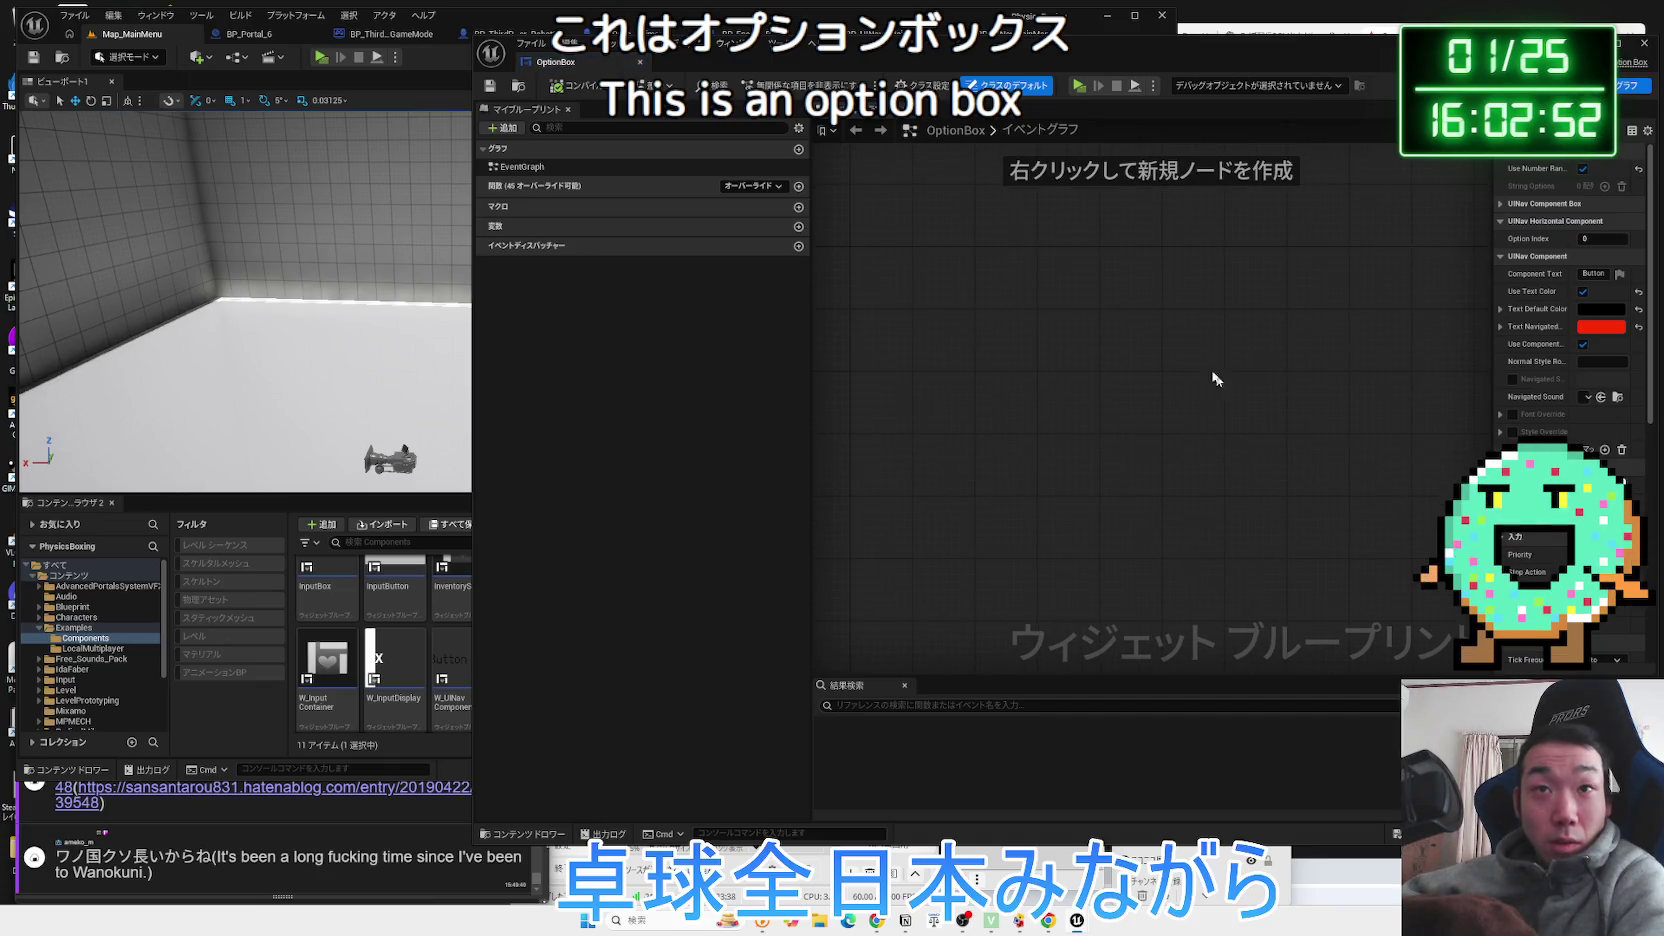
pyautogui.click(640, 62)
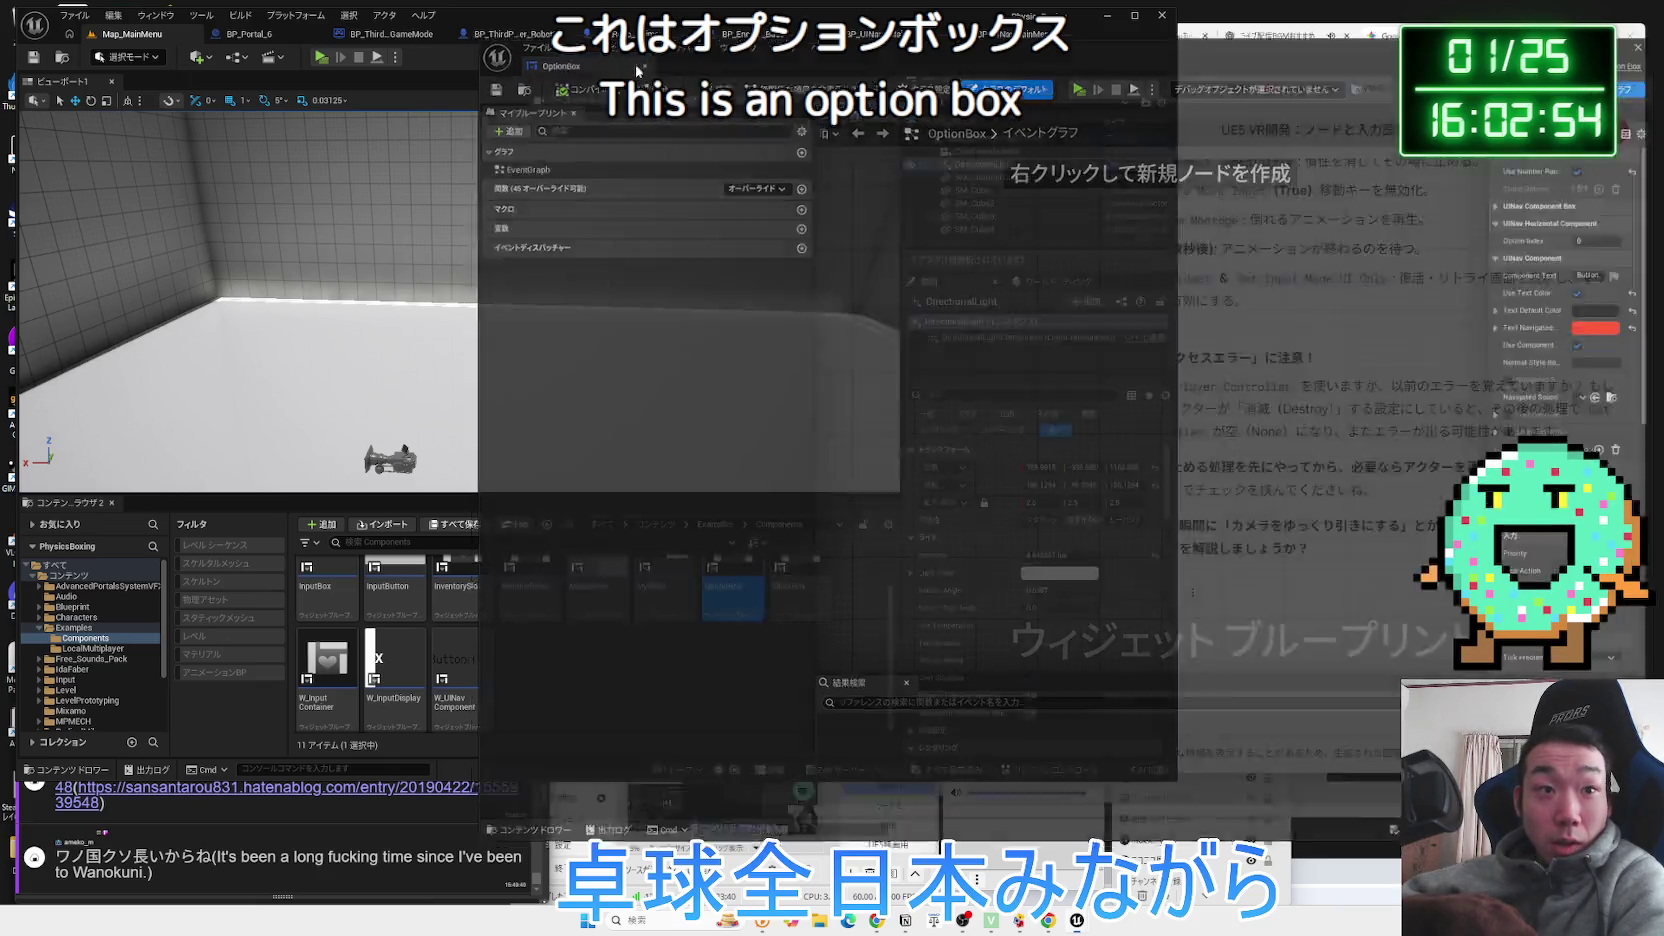
# Back in Examples, open and close the WBP_SwapKeys widget blueprint.
pyautogui.hotkey('alt', 'Left')
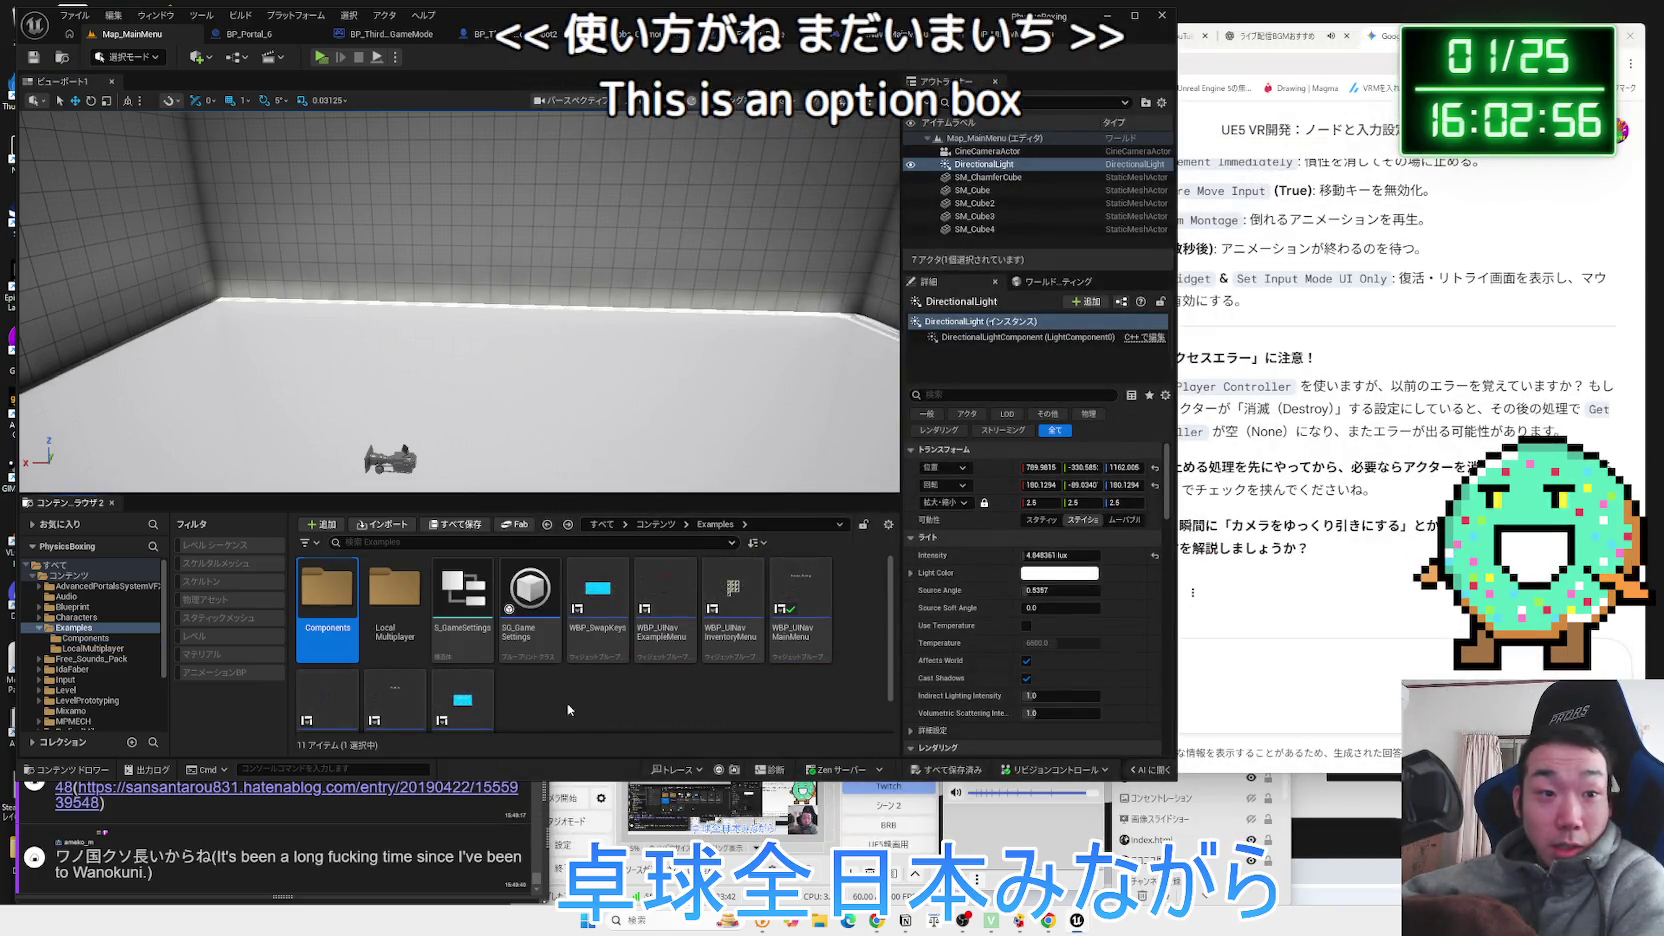
pyautogui.click(398, 601)
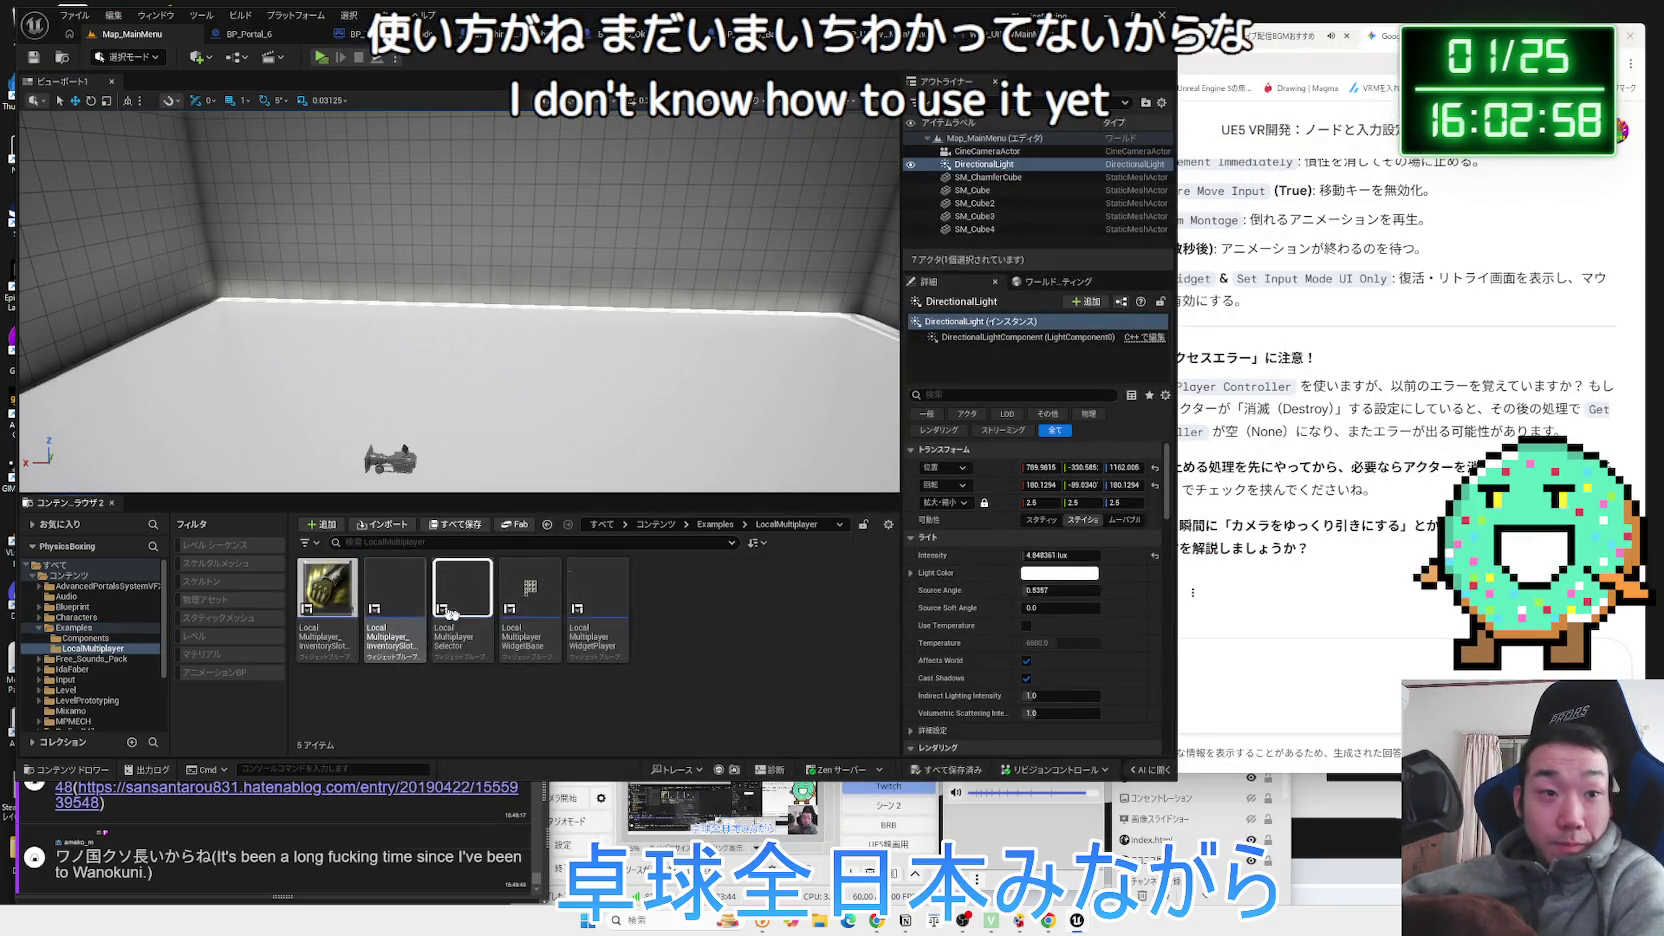
pyautogui.click(474, 622)
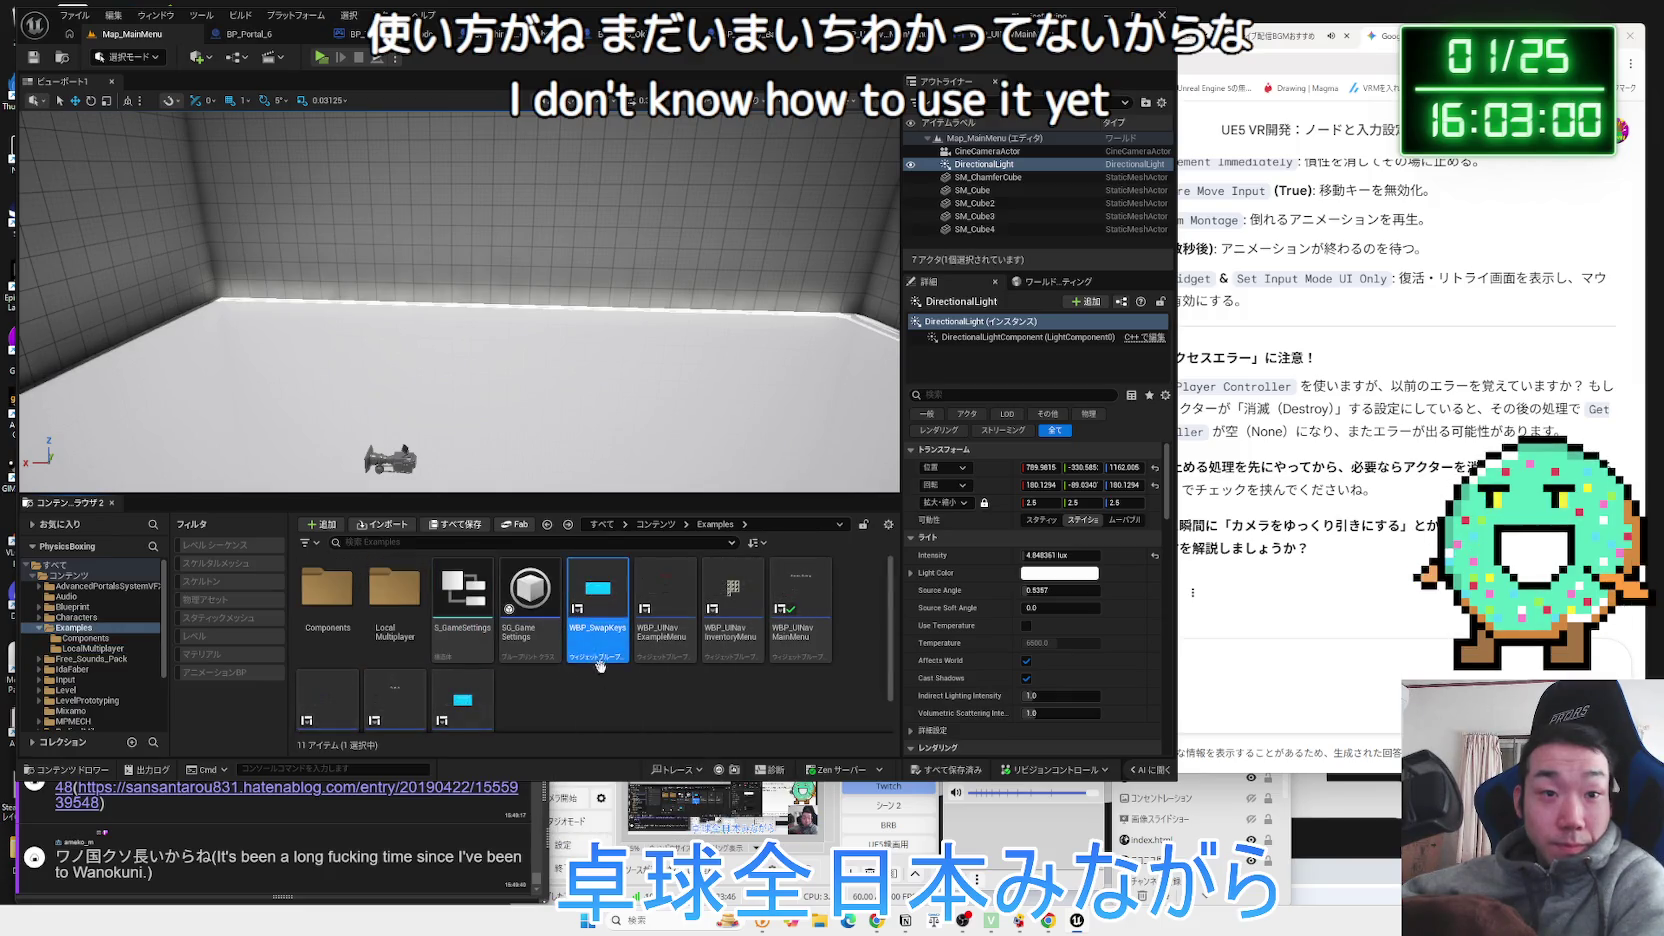
pyautogui.scroll(-1, 597, 658)
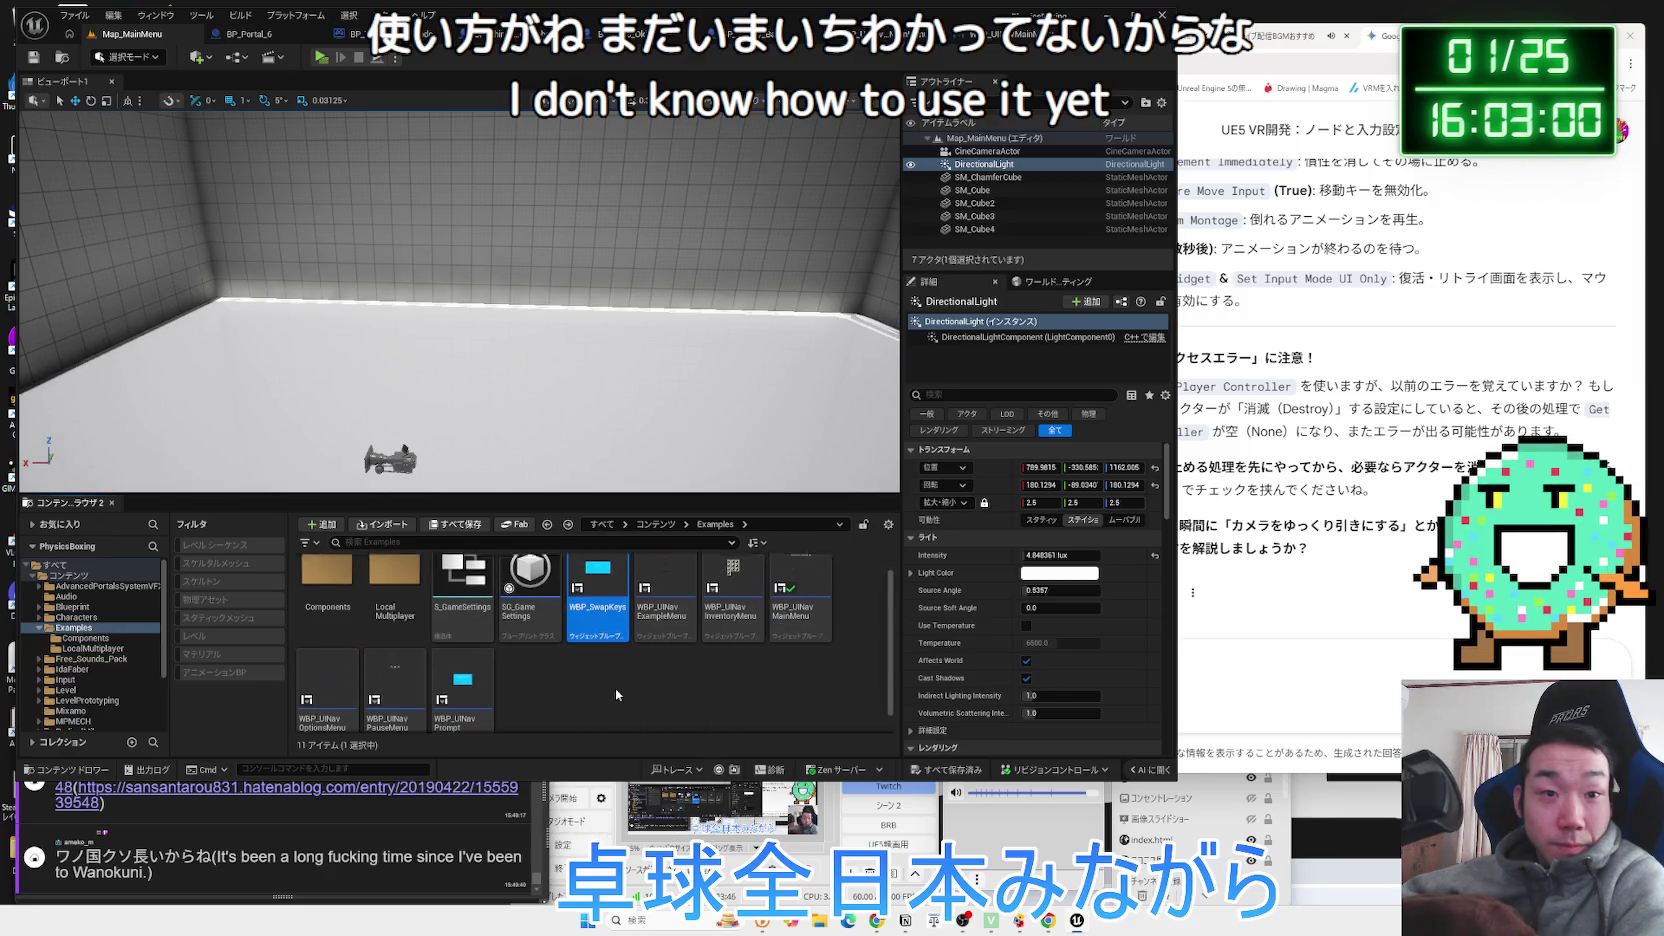
pyautogui.doubleClick(597, 634)
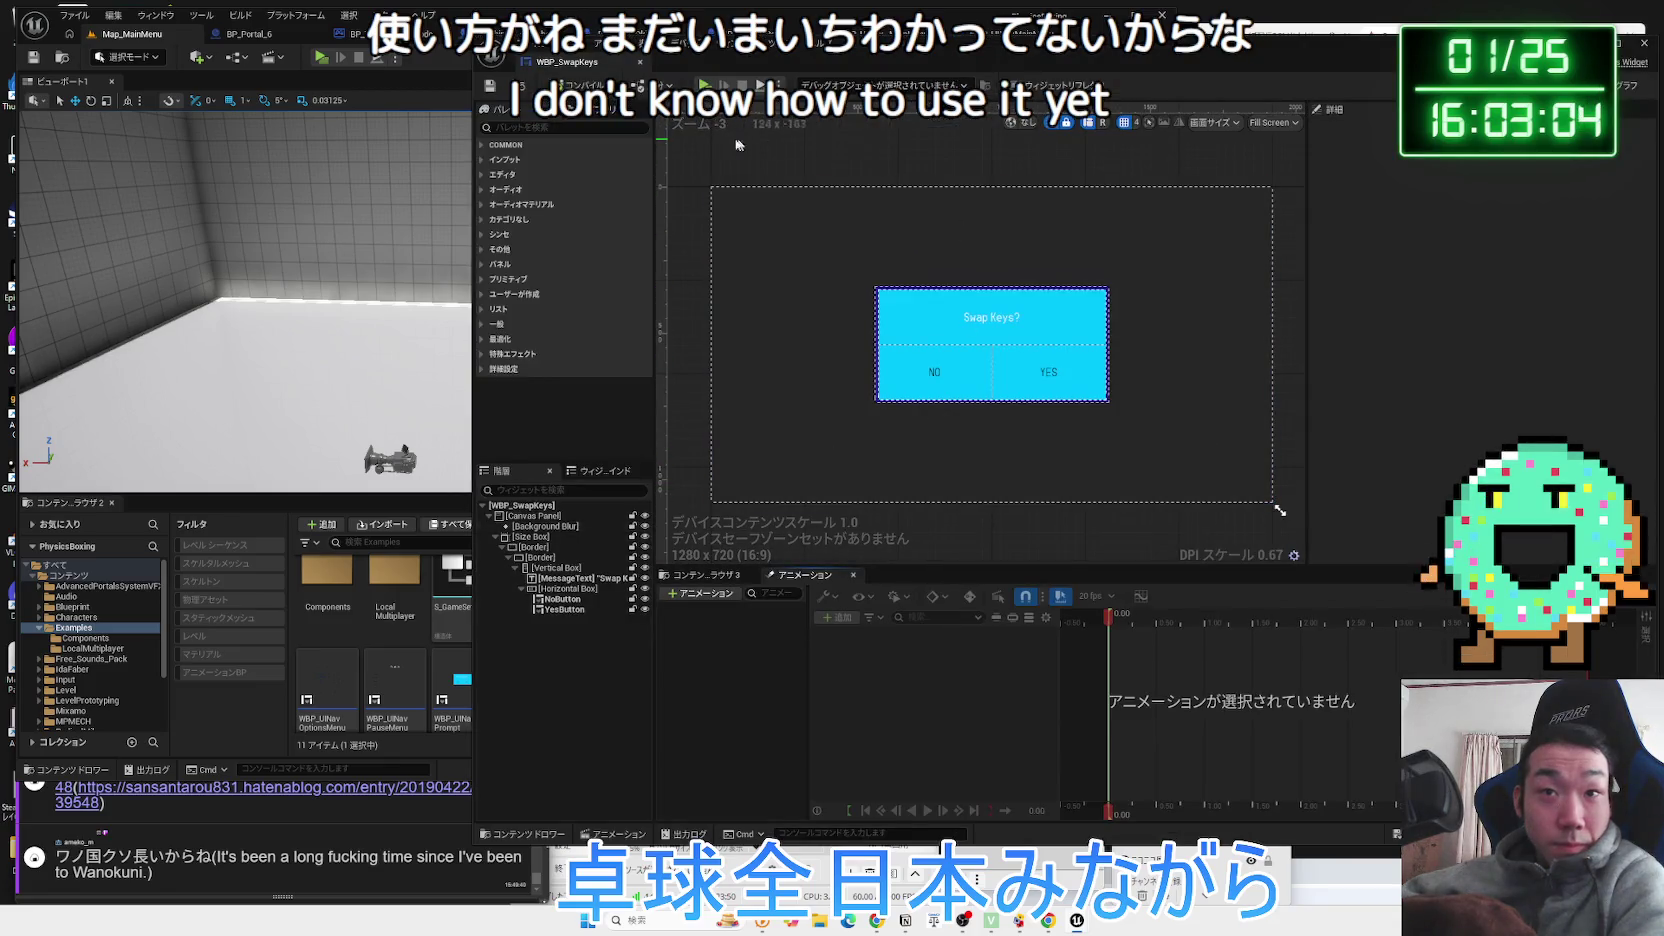
pyautogui.click(640, 63)
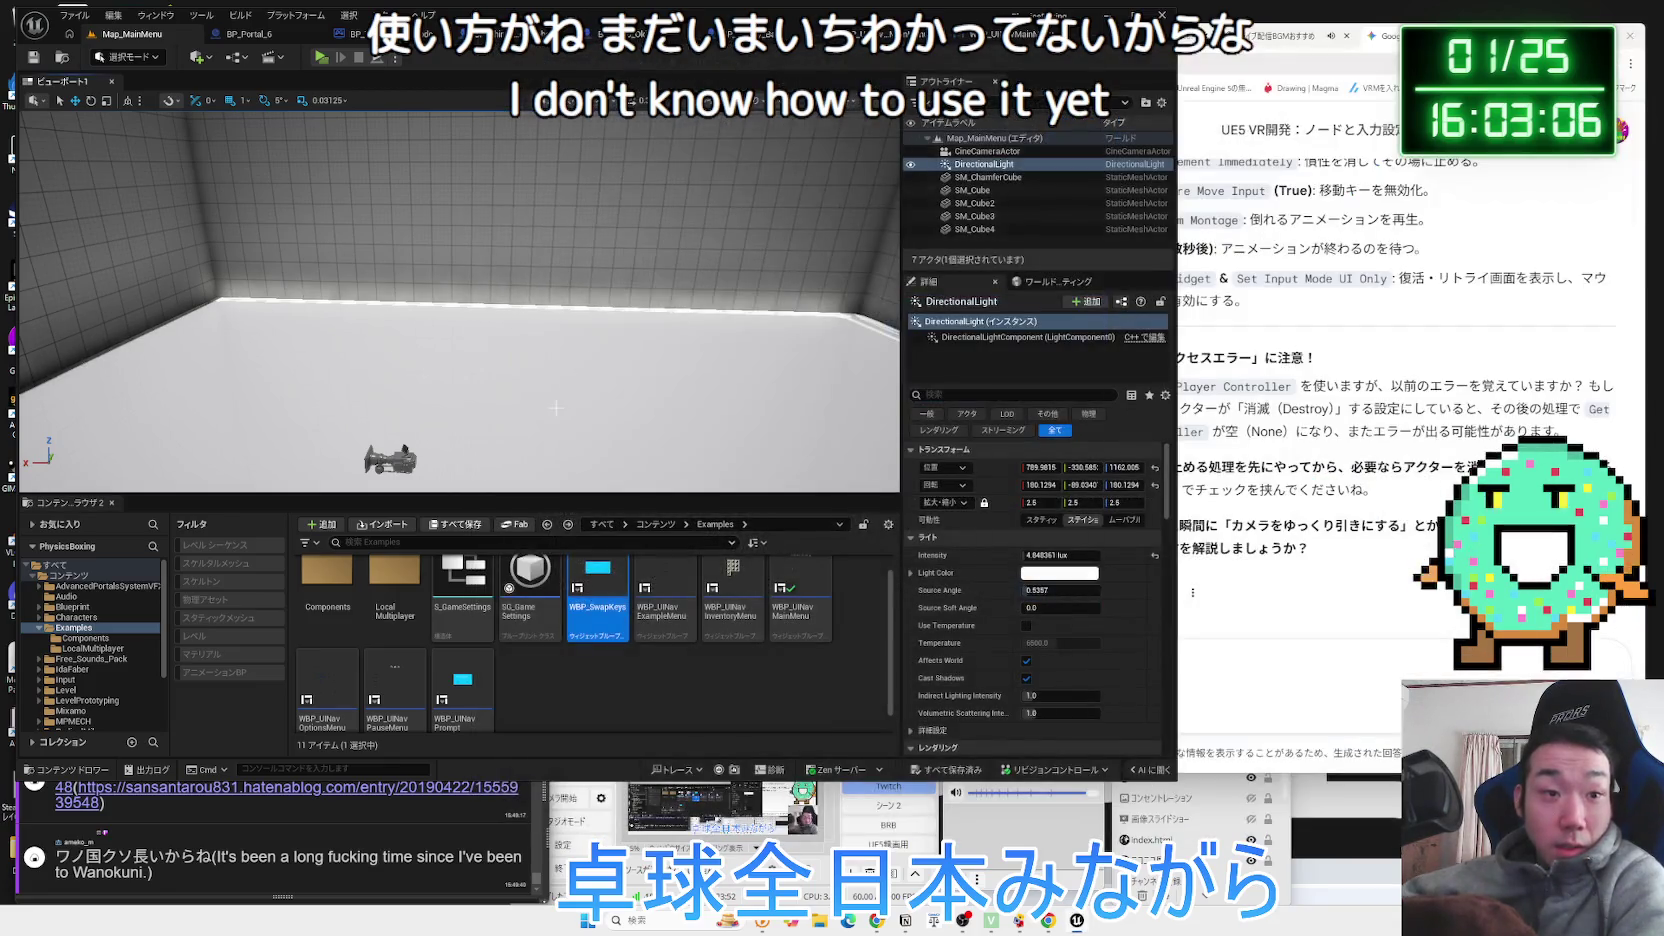
# Select the WBP_UINav PauseMenu widget asset, then clear the selection.
pyautogui.click(553, 700)
pyautogui.scroll(-1, 499, 695)
pyautogui.click(403, 680)
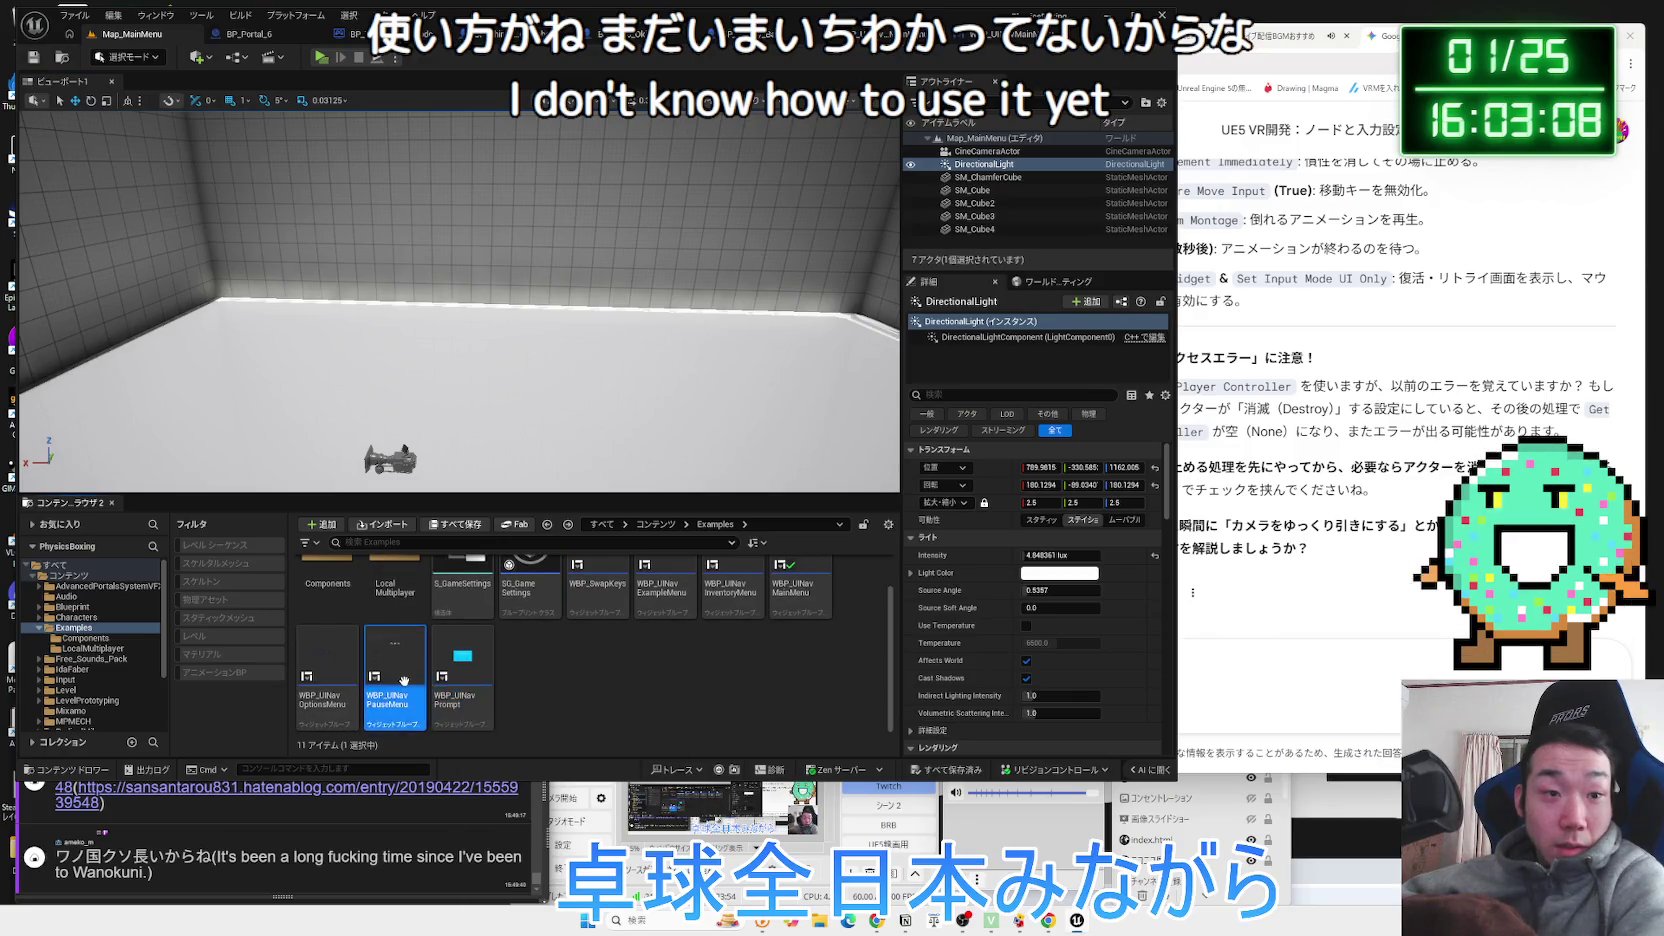
pyautogui.click(395, 678)
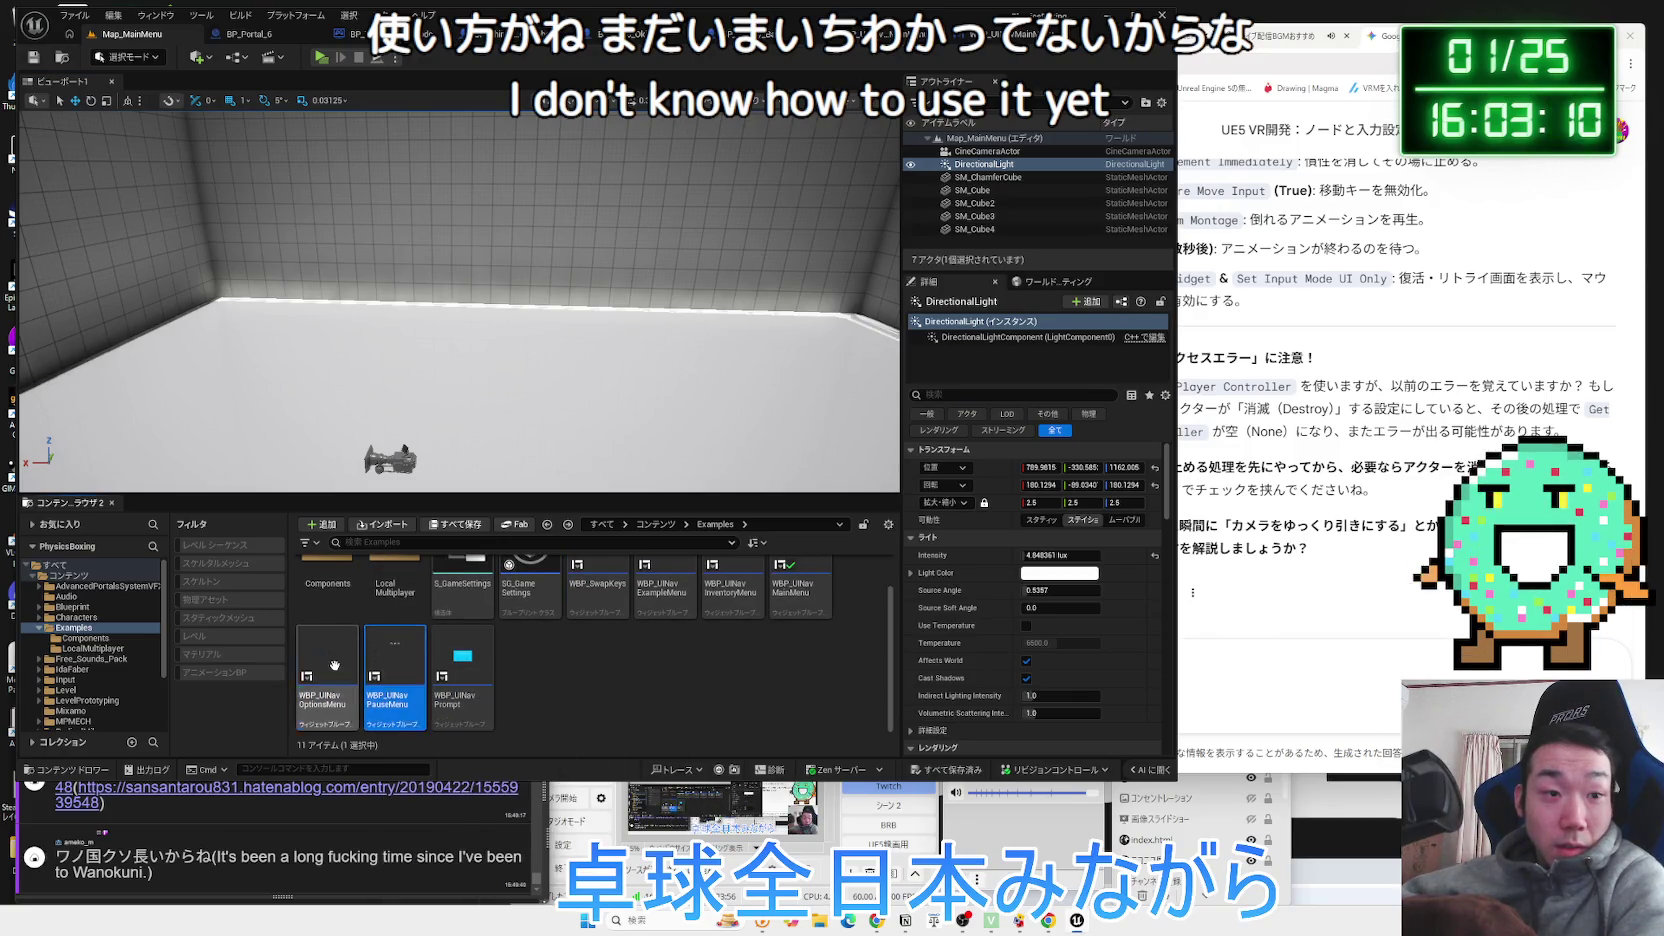
pyautogui.click(548, 676)
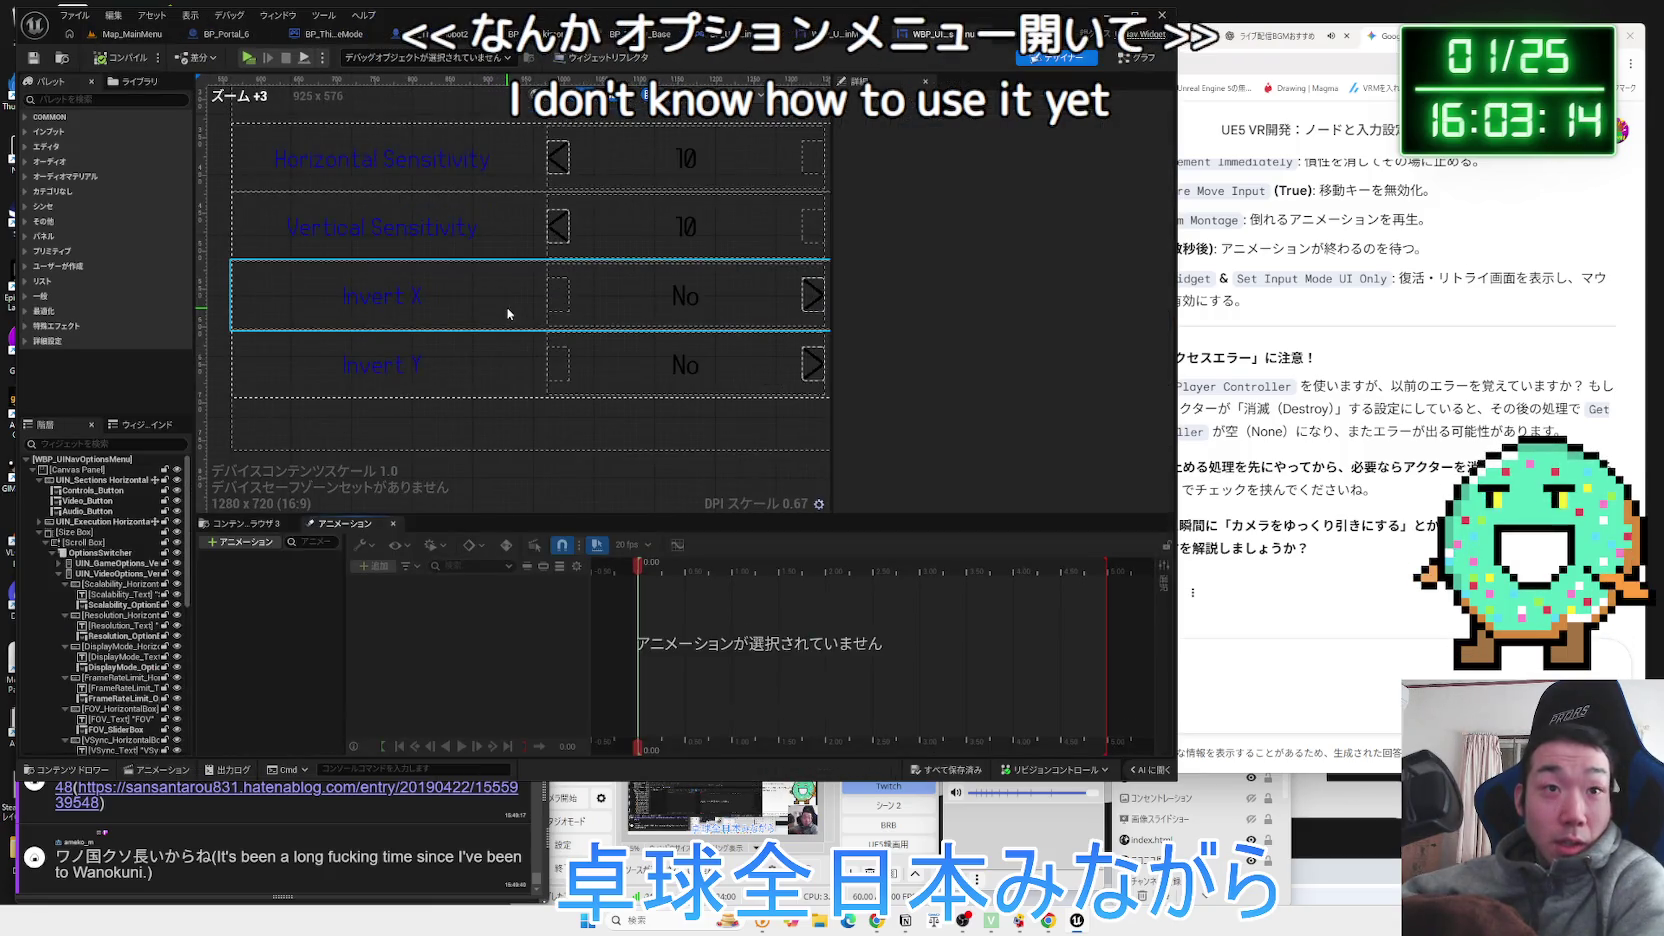
# Select Video_Button, Scroll Box and UIN_GameOptions, collapse VideoOptions, and switch to Graph.
pyautogui.scroll(-3, 508, 313)
pyautogui.click(525, 133)
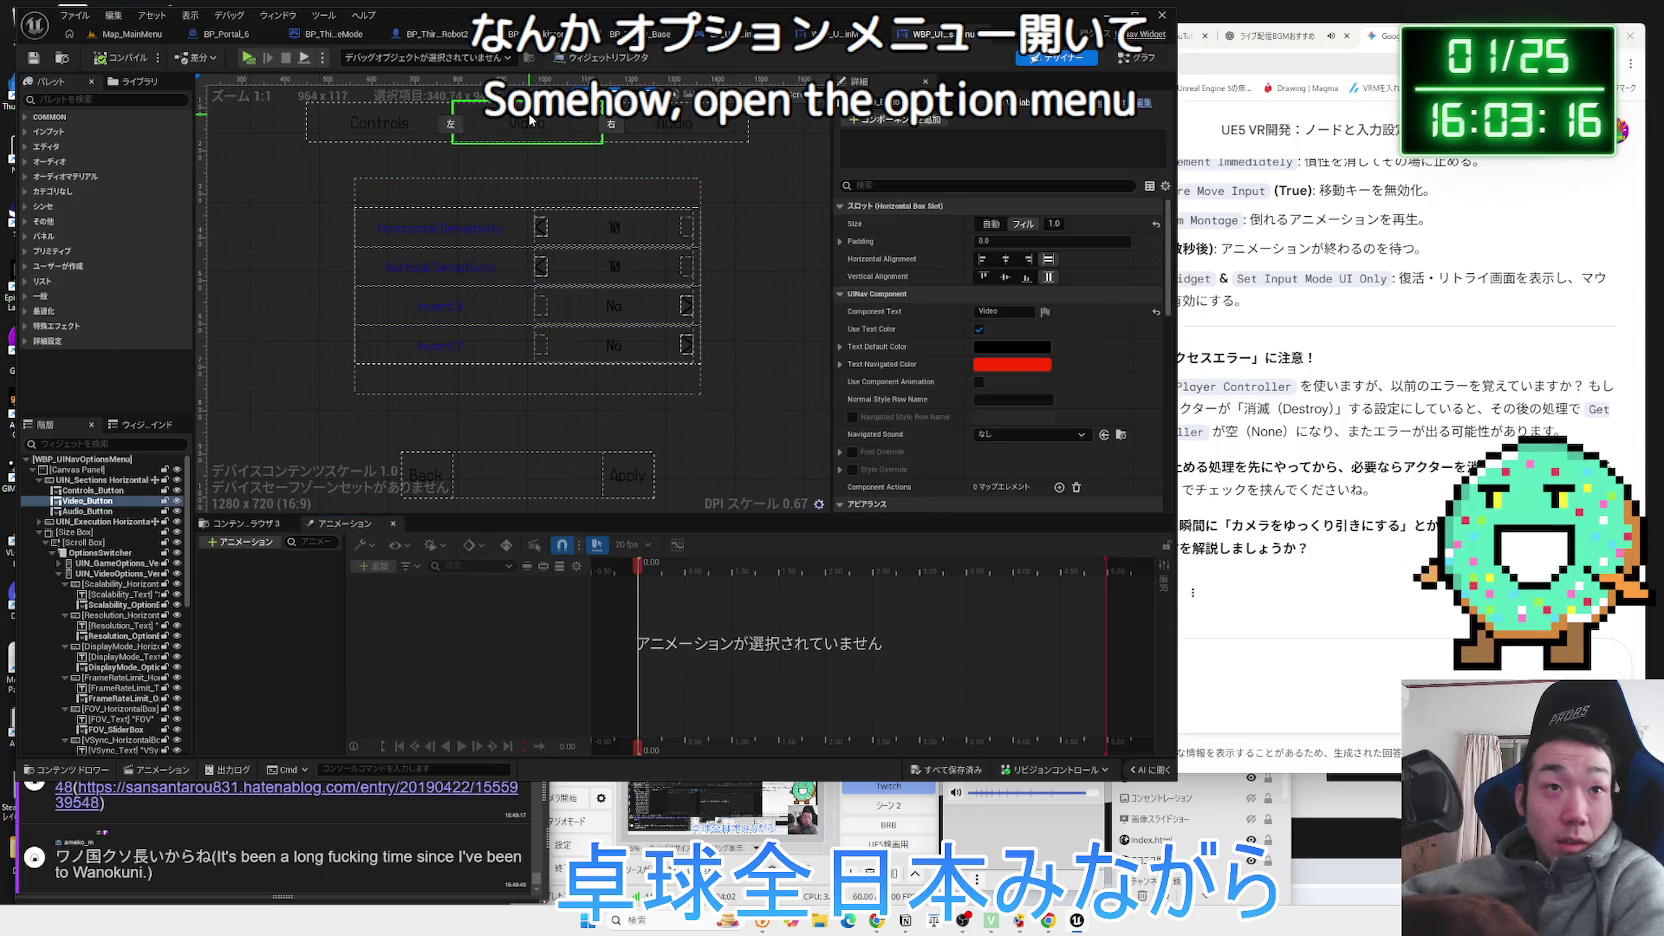
pyautogui.click(44, 544)
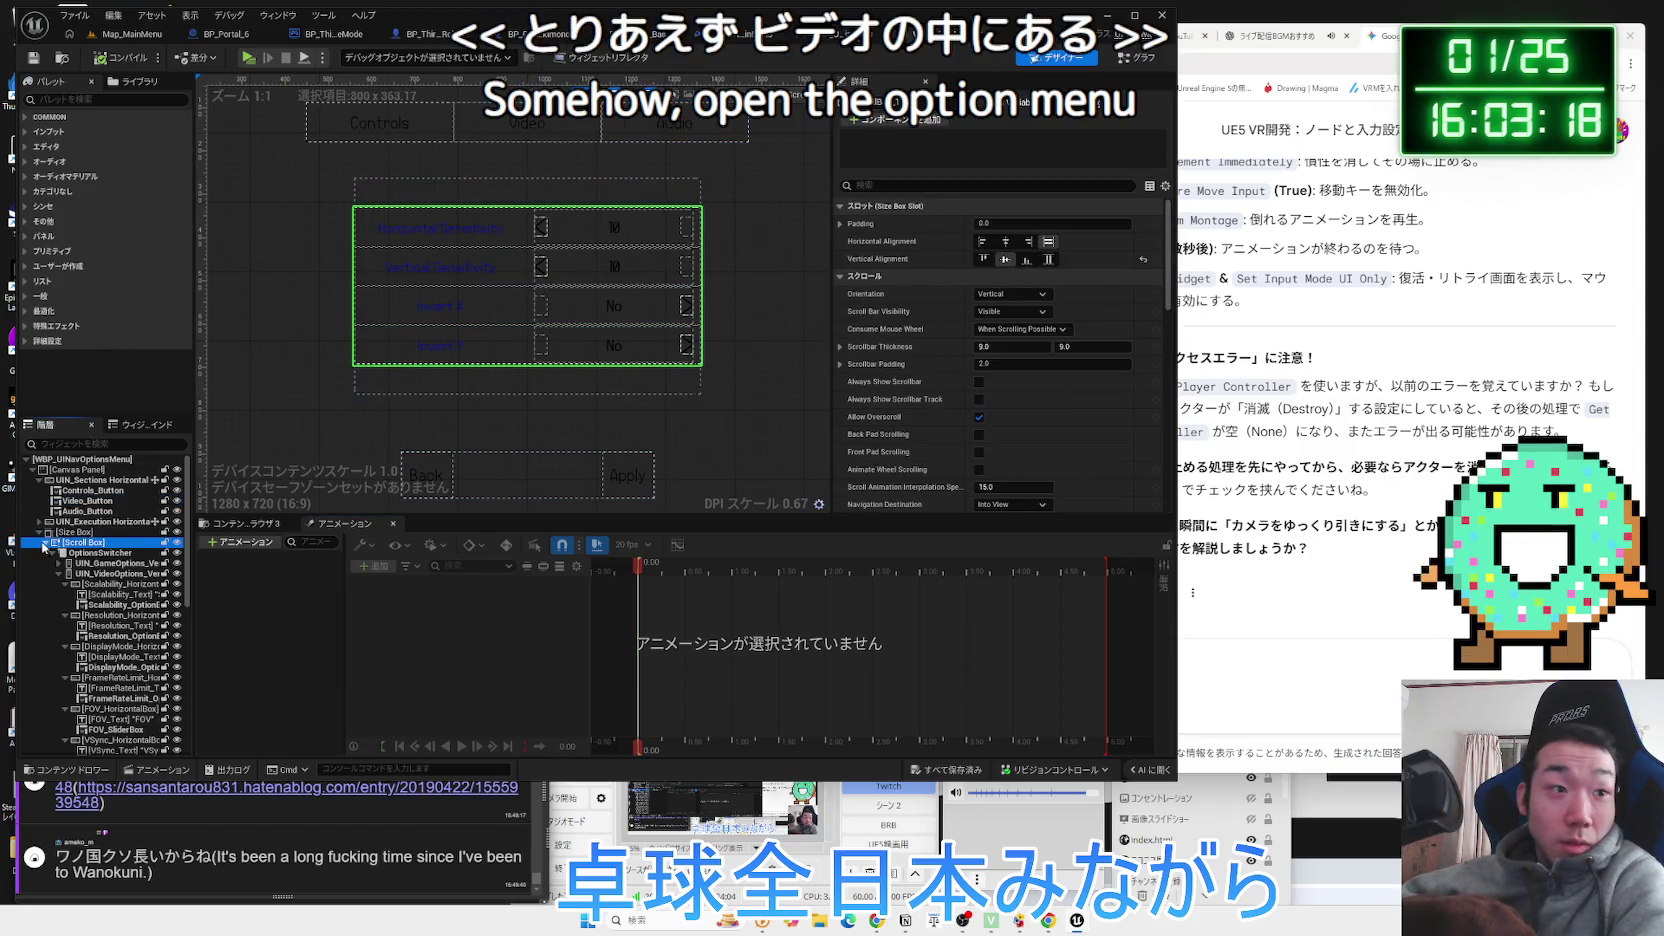
pyautogui.click(100, 563)
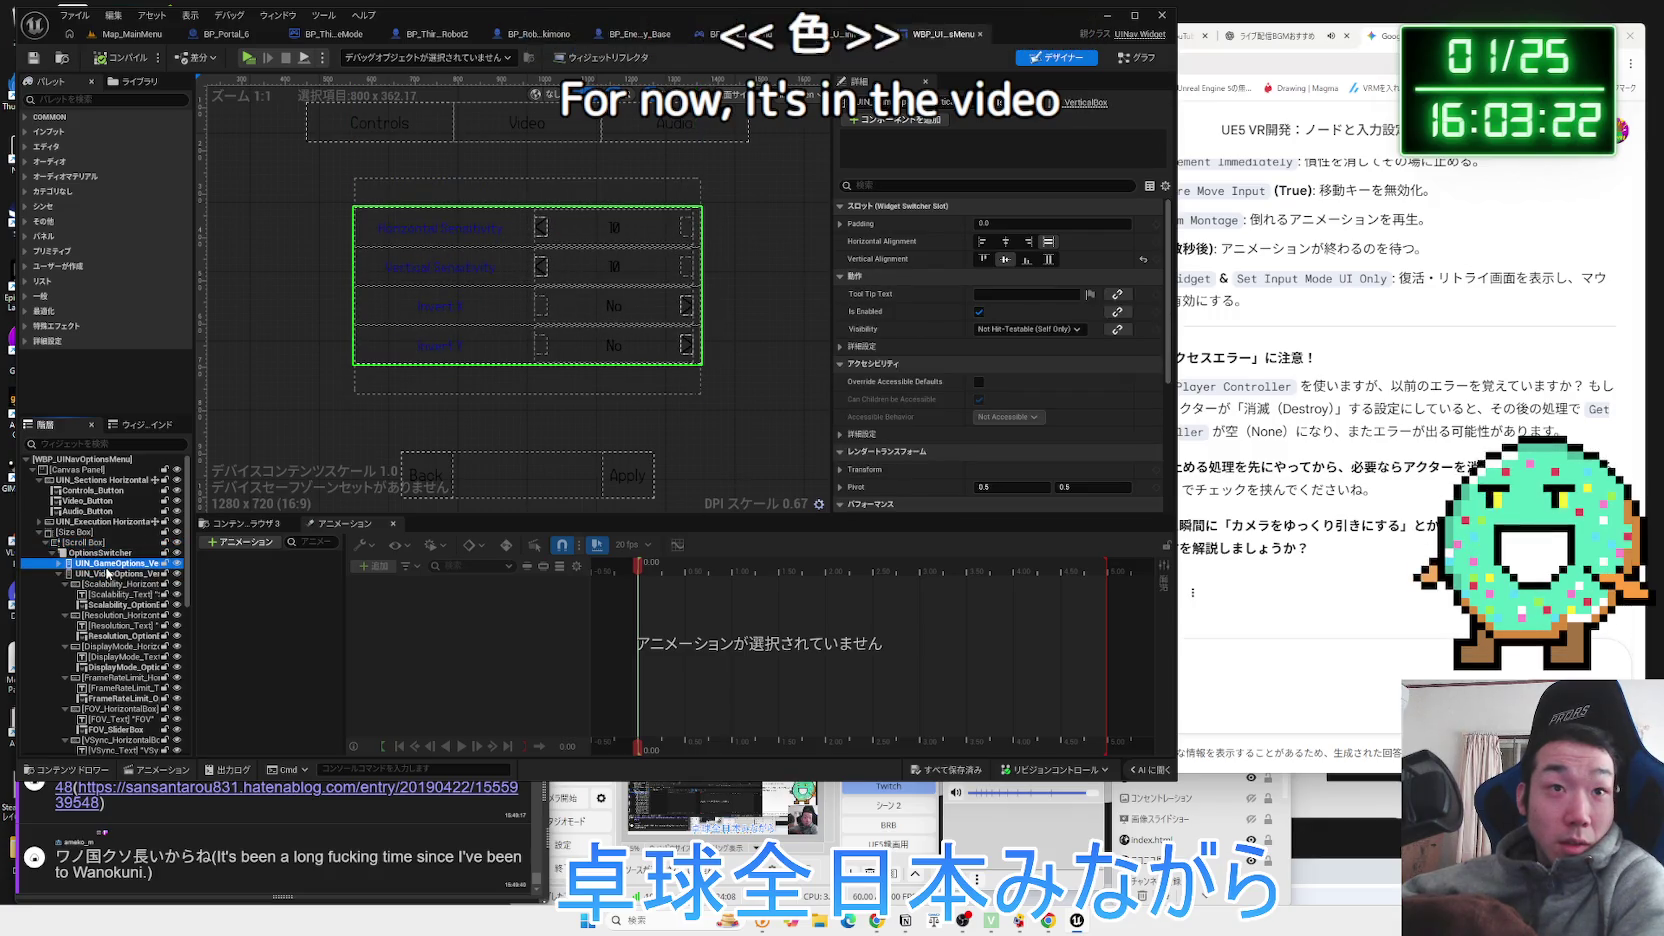
pyautogui.click(58, 576)
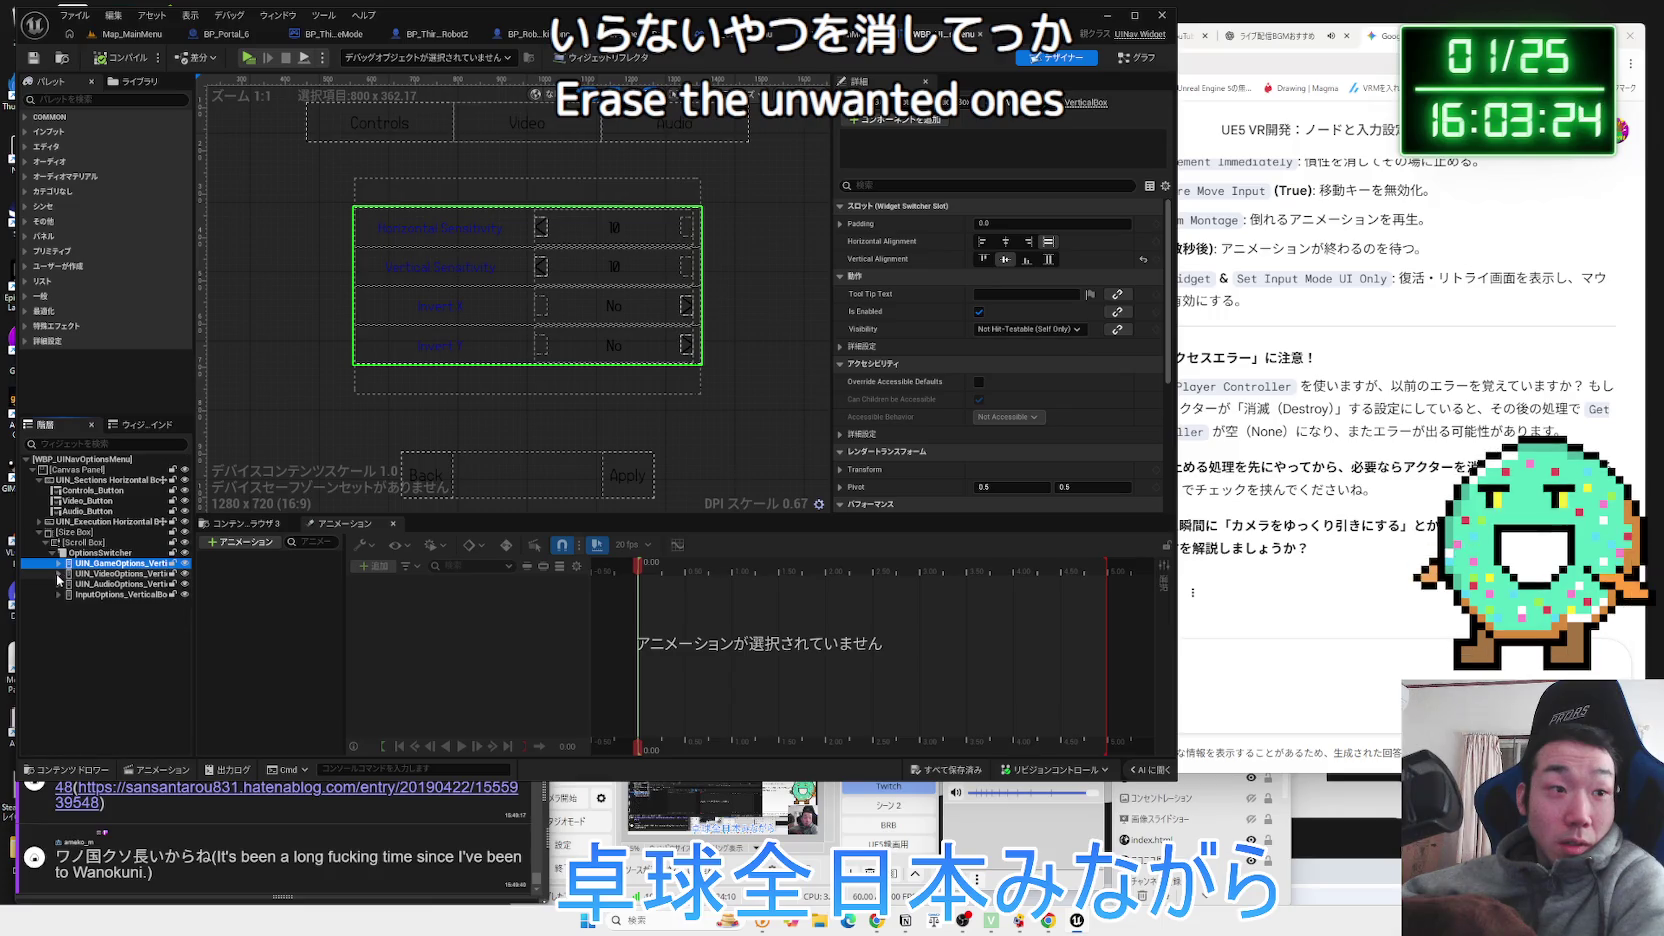
pyautogui.click(1137, 57)
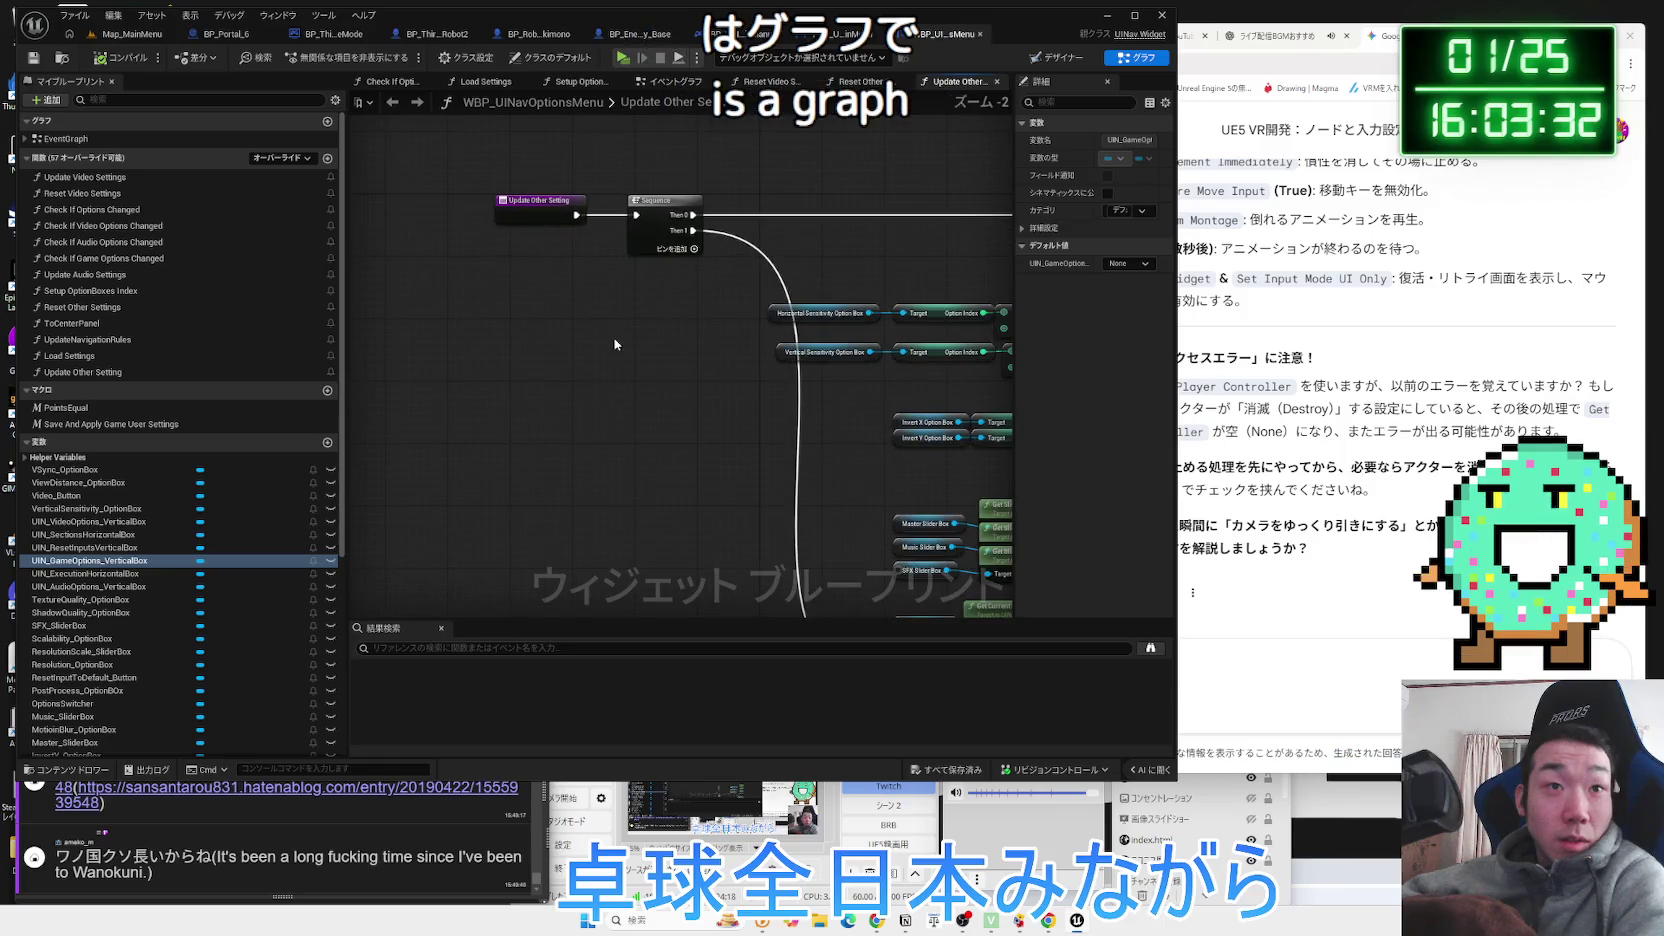
# Review the Event Graph, Reset Video Settings and Reset Other Settings graphs, undocking and re-docking Event Graph.
pyautogui.click(667, 82)
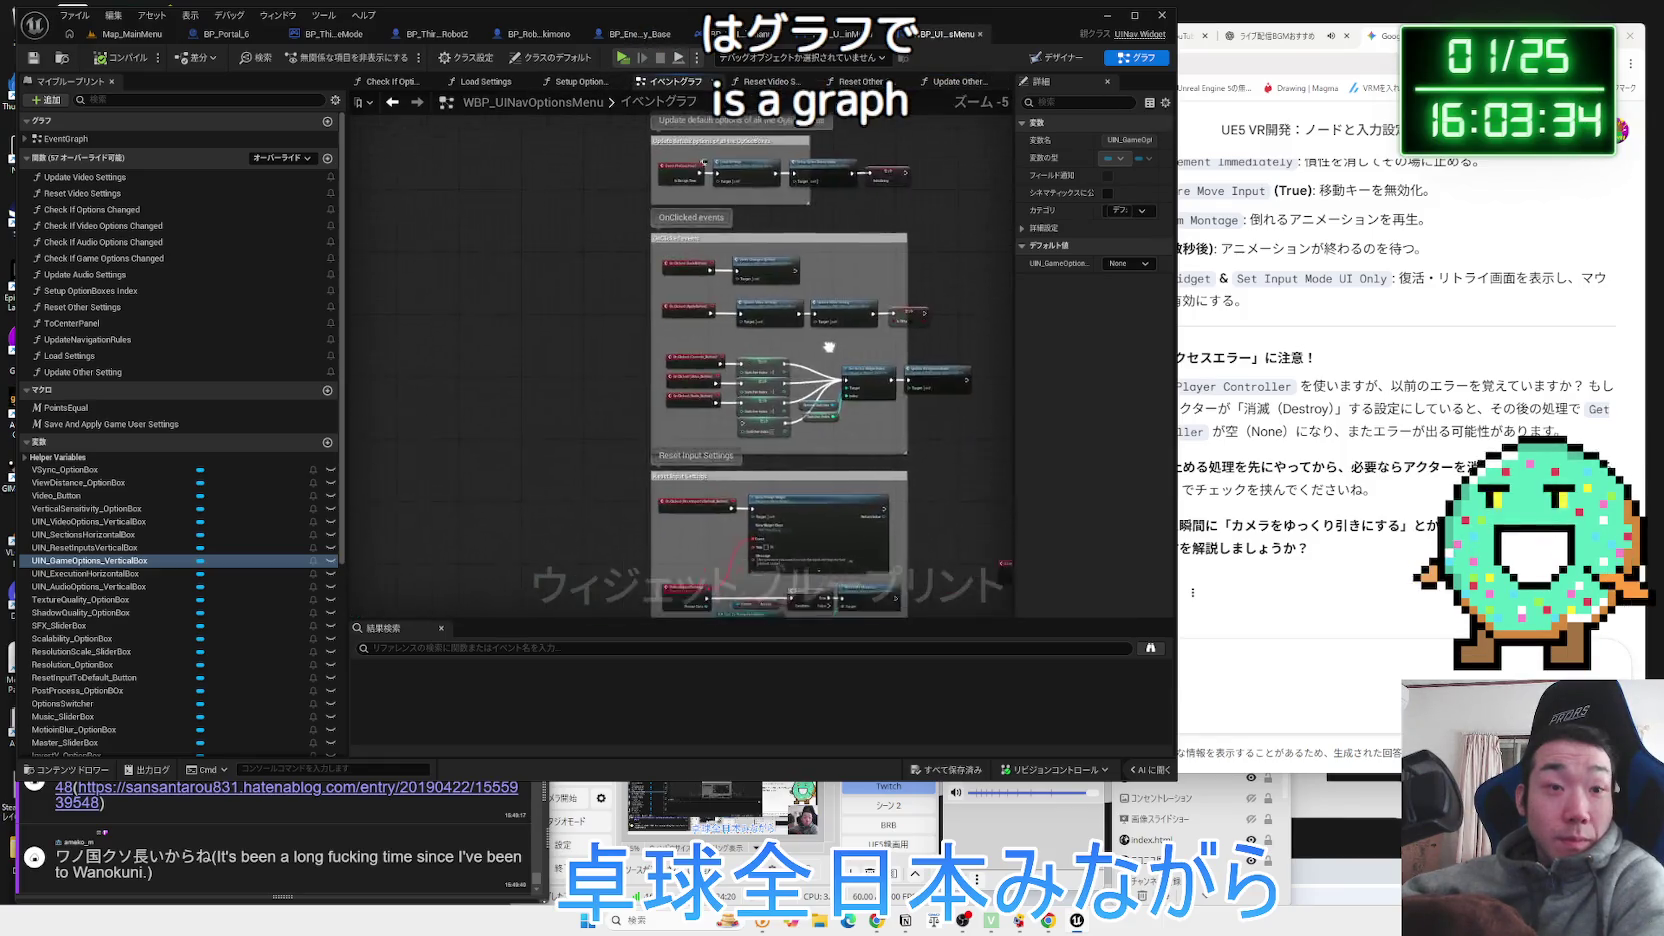
pyautogui.scroll(-2, 697, 318)
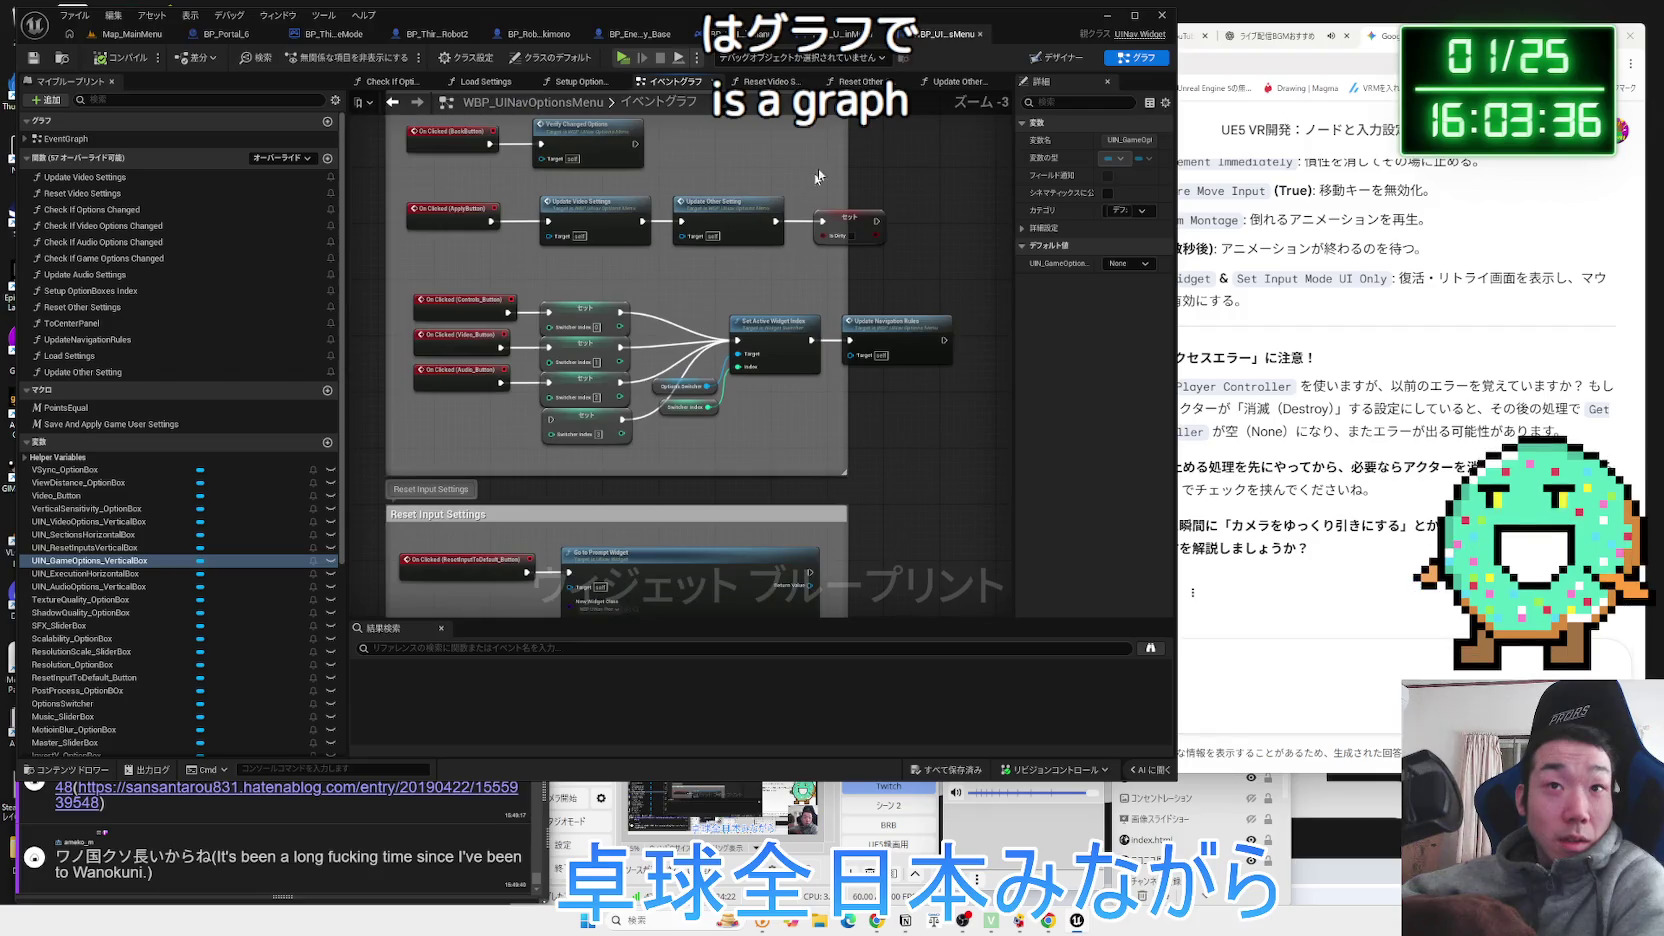
pyautogui.click(772, 82)
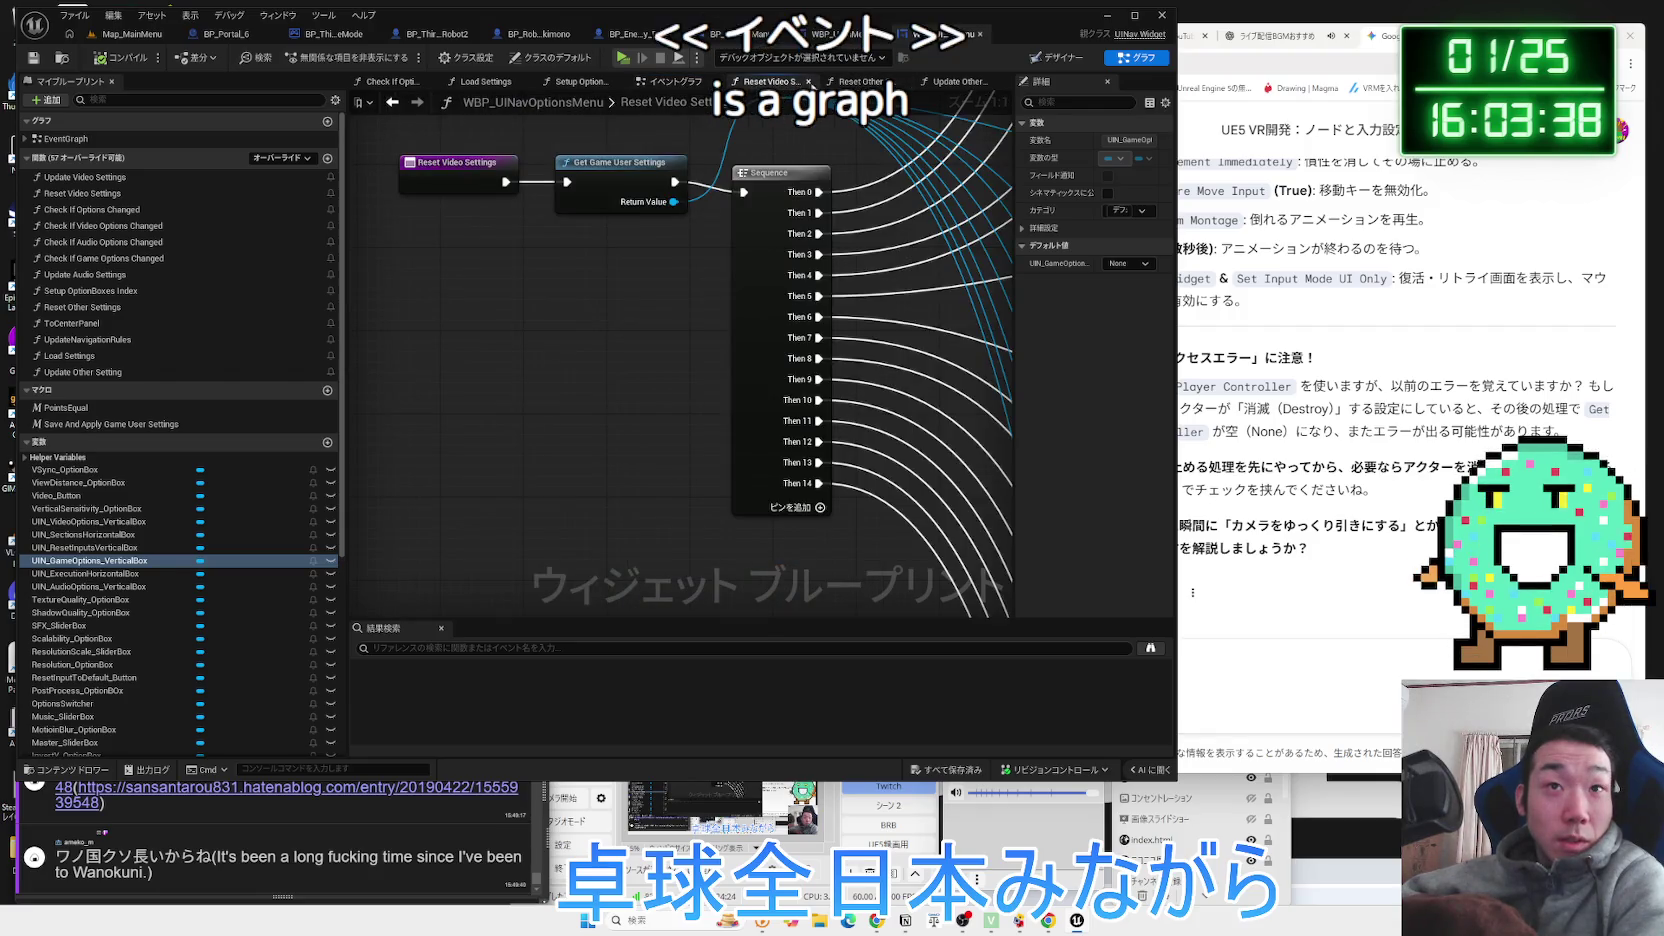
pyautogui.click(864, 83)
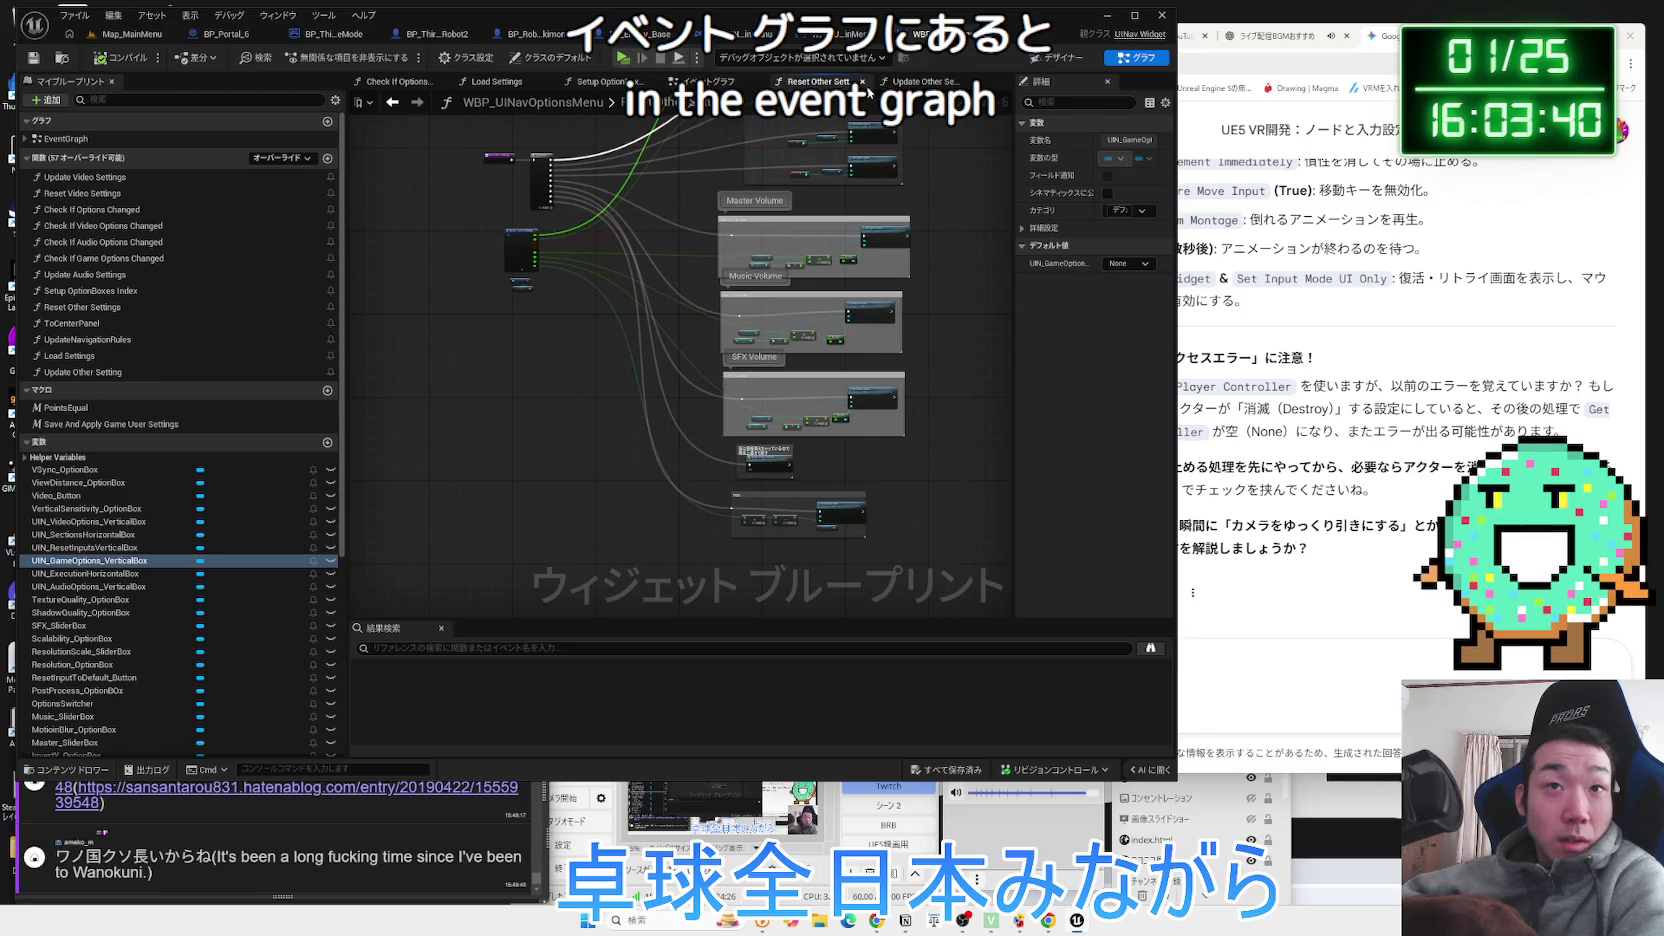
pyautogui.moveTo(705, 81); pyautogui.dragTo(512, 79)
pyautogui.moveTo(78, 84); pyautogui.dragTo(500, 88)
pyautogui.scroll(-5, 590, 440)
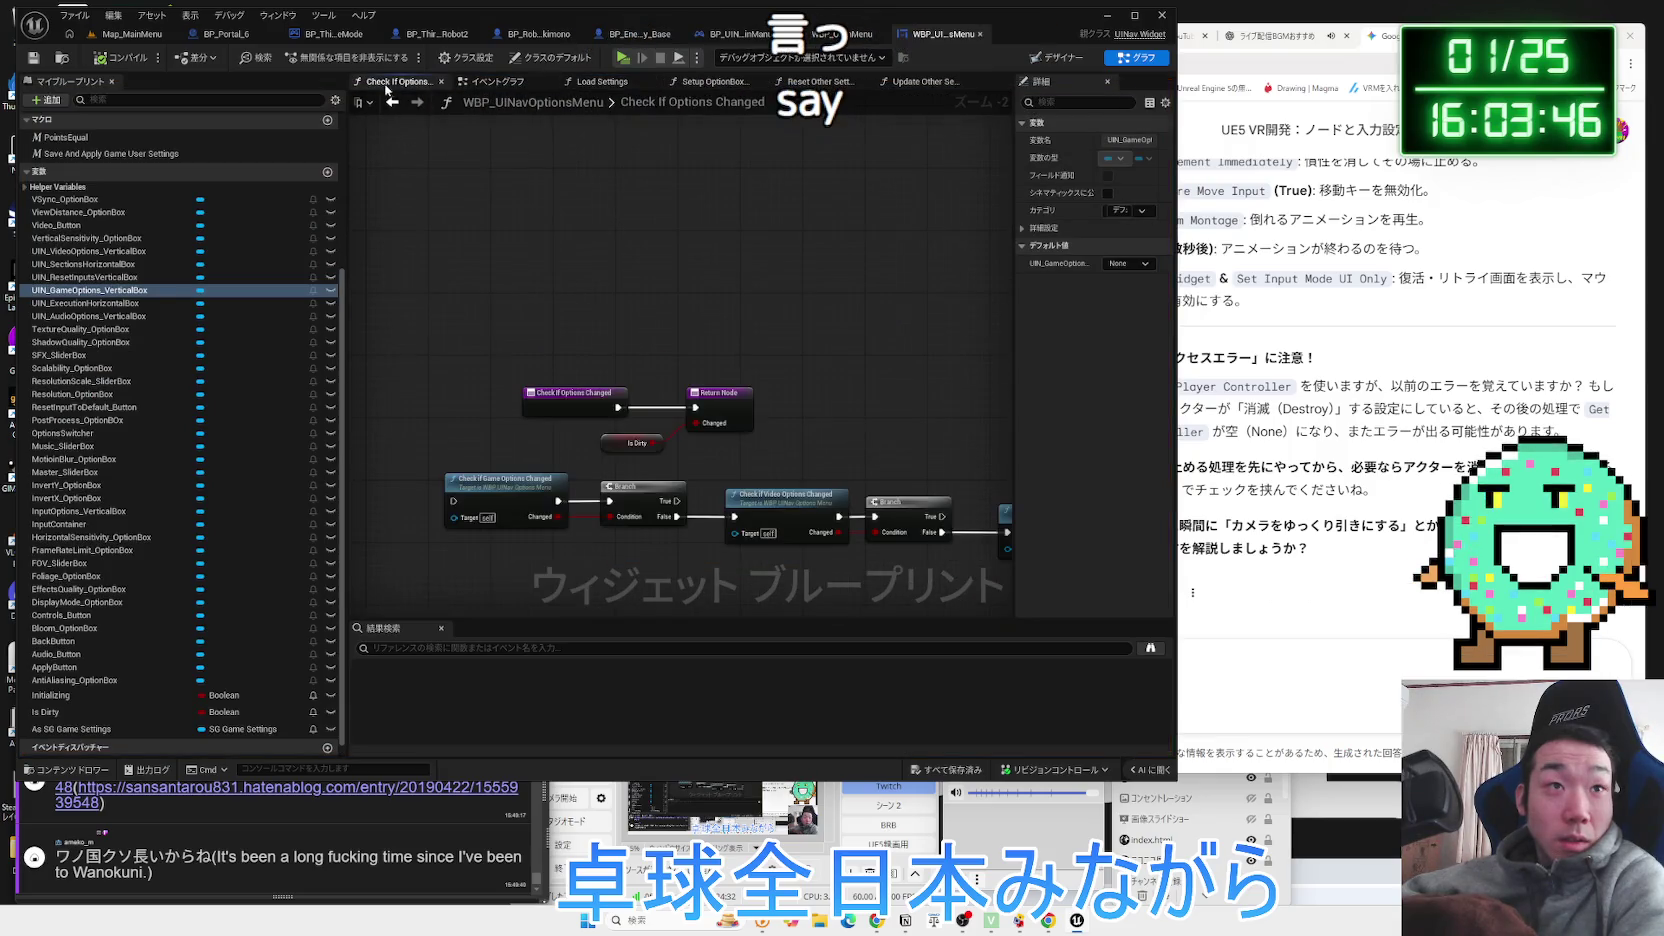
pyautogui.scroll(3, 590, 440)
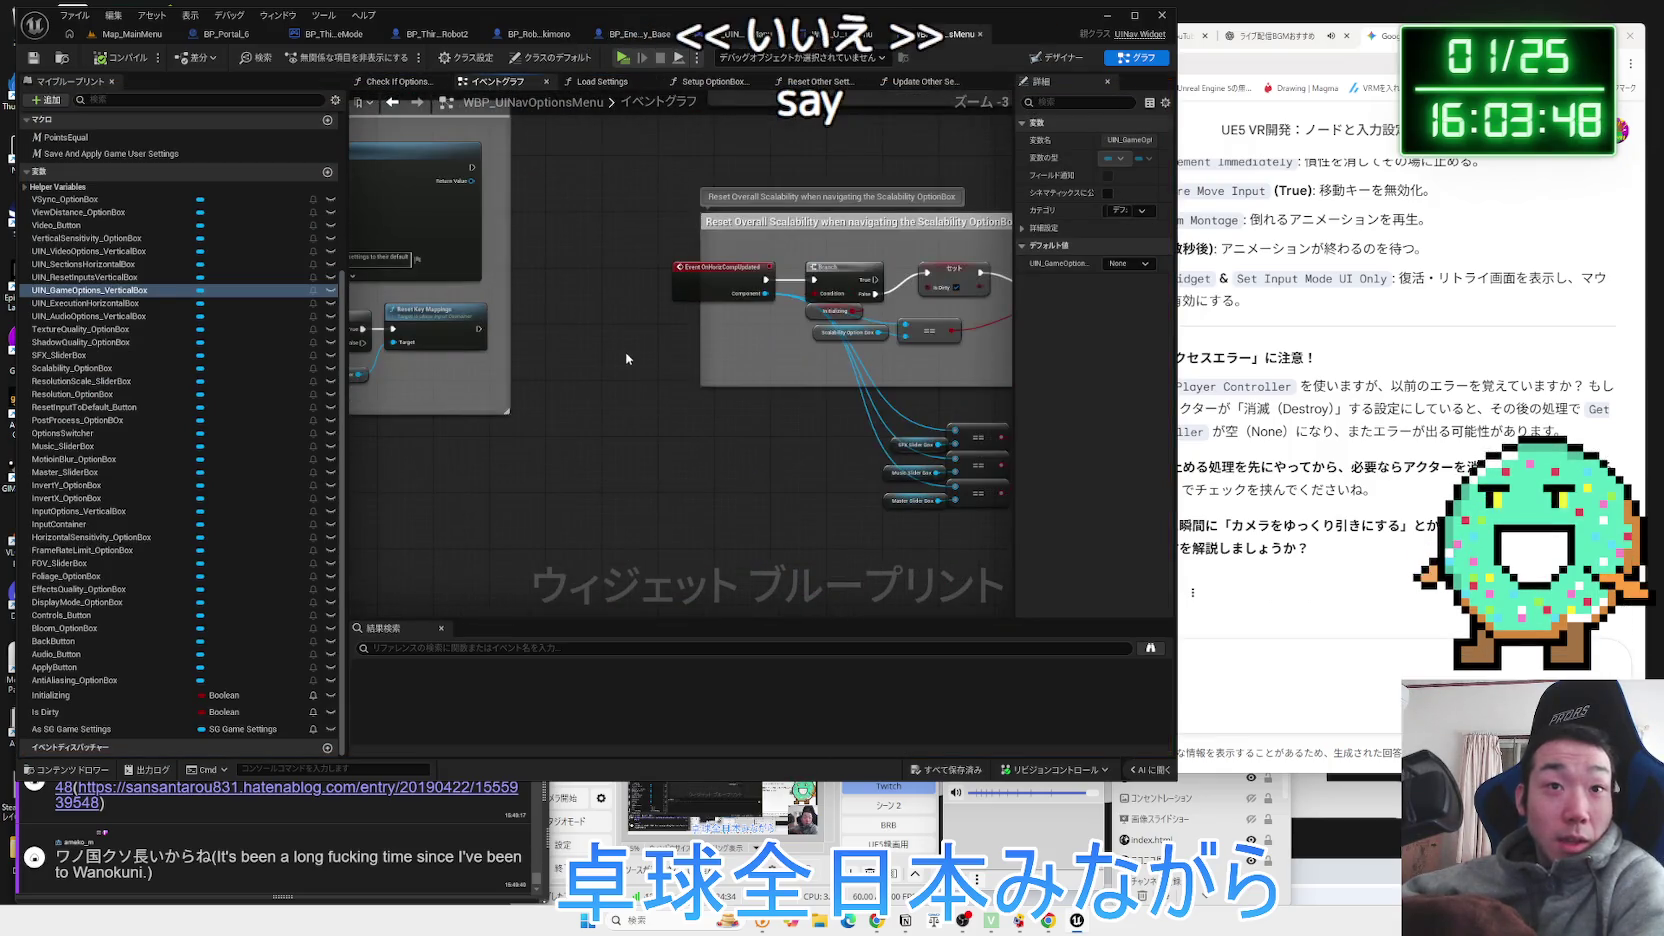
pyautogui.scroll(2, 655, 346)
pyautogui.moveTo(655, 346)
pyautogui.mouseDown()
pyautogui.moveTo(458, 322)
pyautogui.moveTo(507, 261)
pyautogui.mouseUp()
pyautogui.scroll(-2, 507, 261)
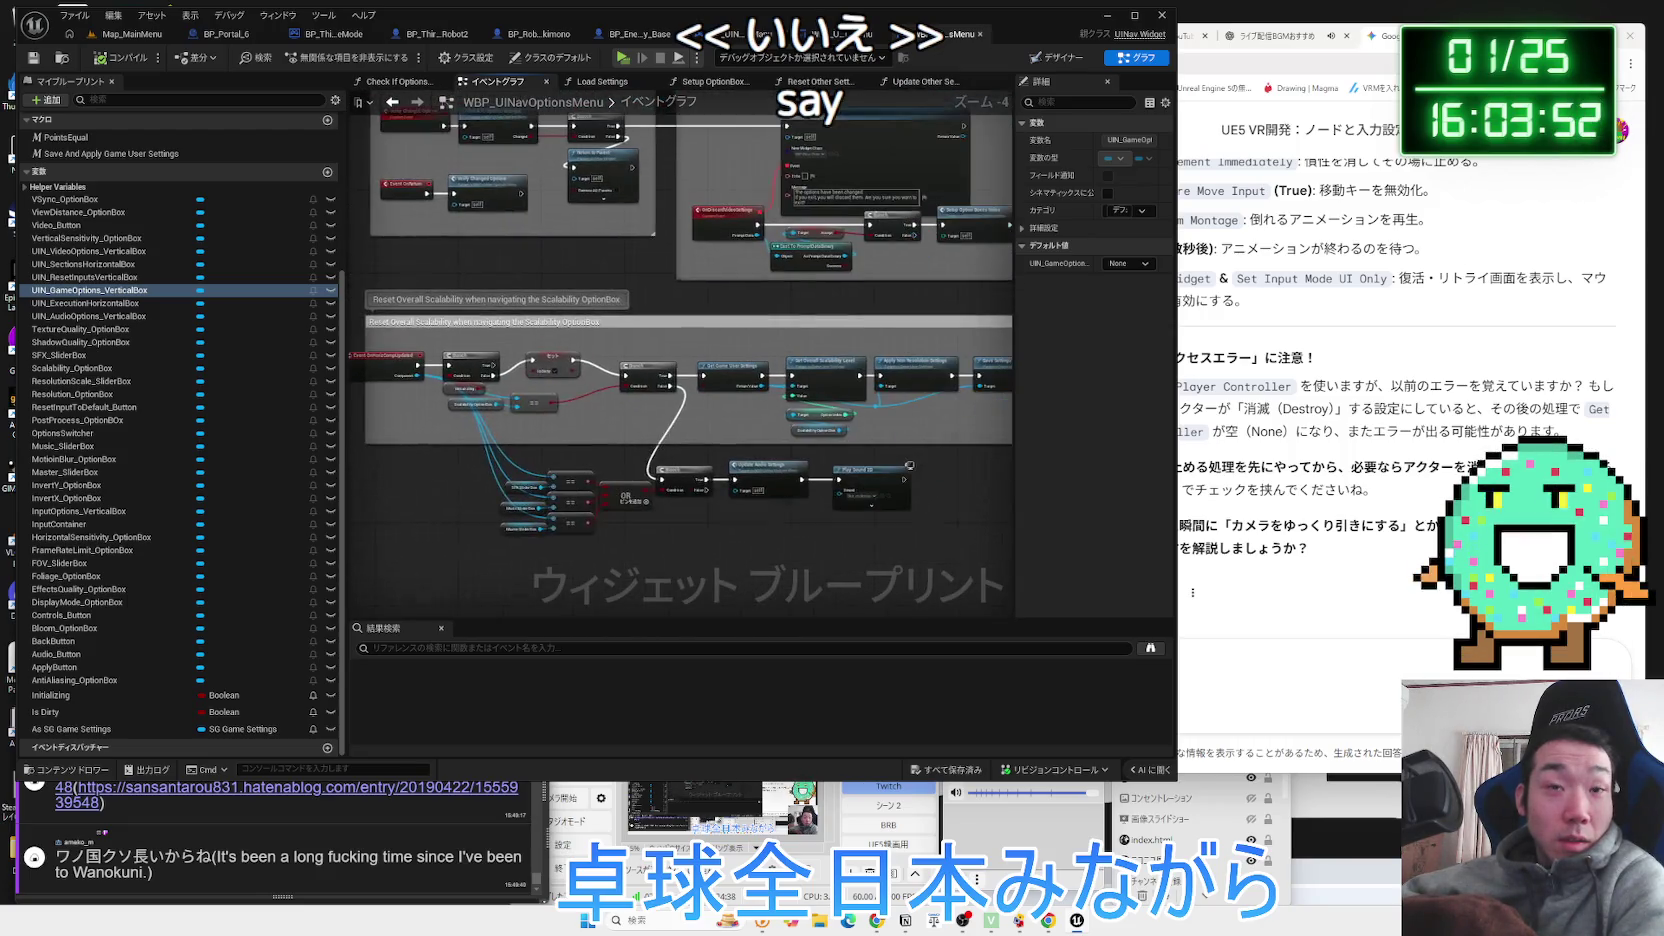
pyautogui.moveTo(445, 327)
pyautogui.mouseDown()
pyautogui.moveTo(390, 383)
pyautogui.moveTo(442, 393)
pyautogui.mouseUp()
pyautogui.scroll(4, 562, 448)
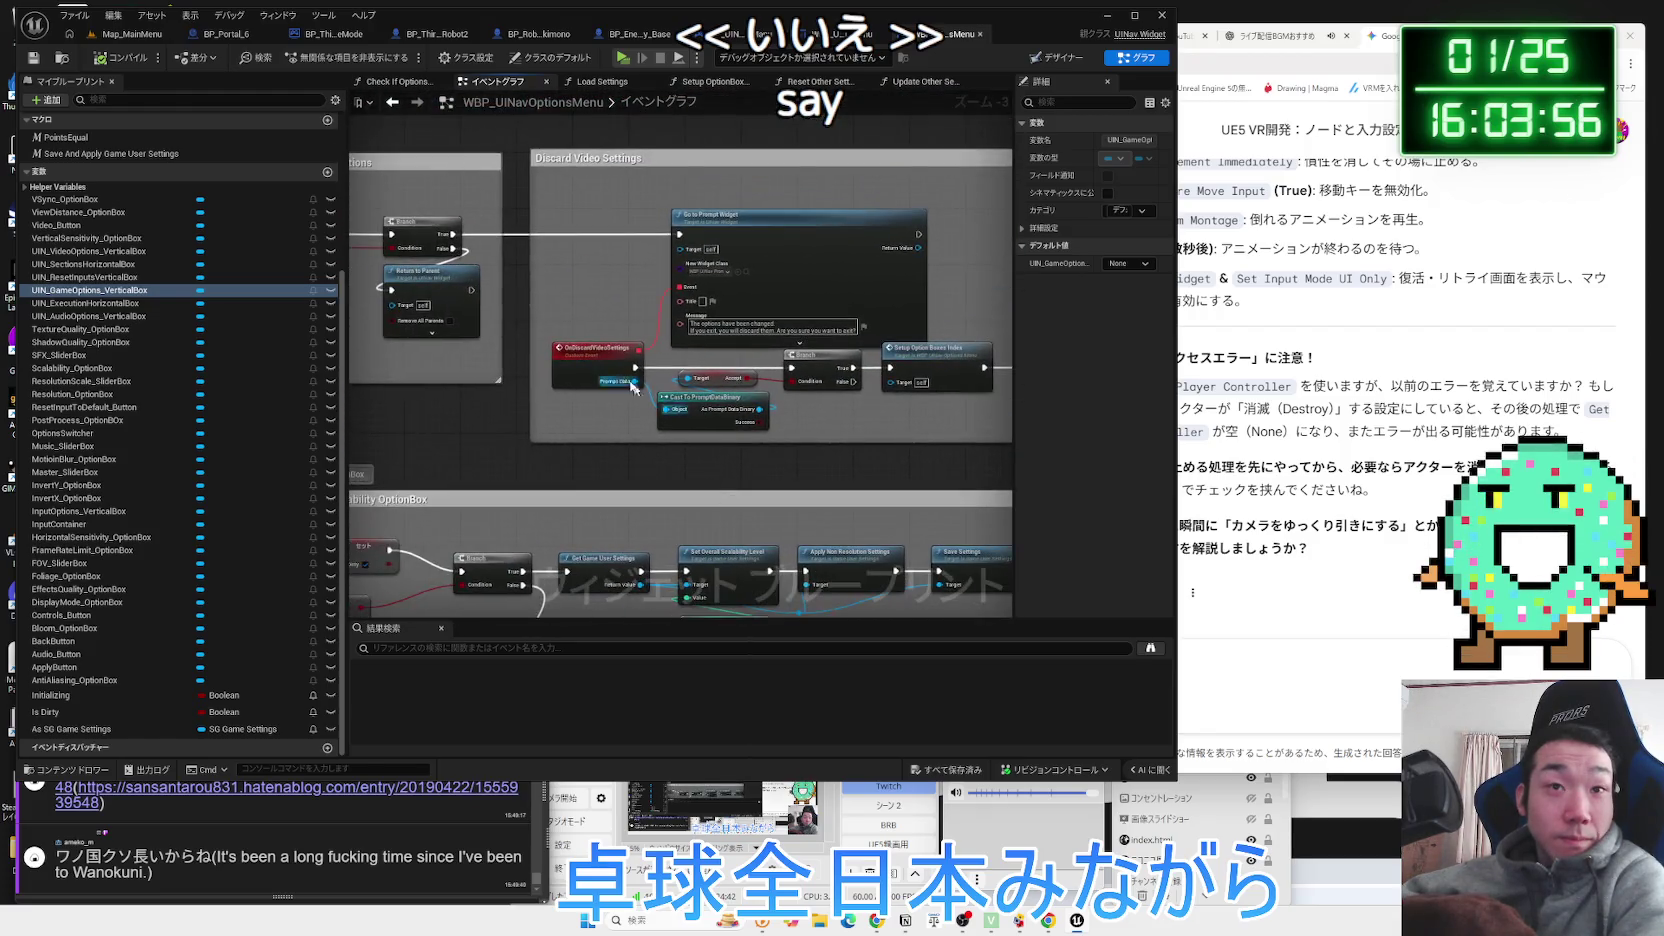
pyautogui.moveTo(562, 448); pyautogui.dragTo(508, 421)
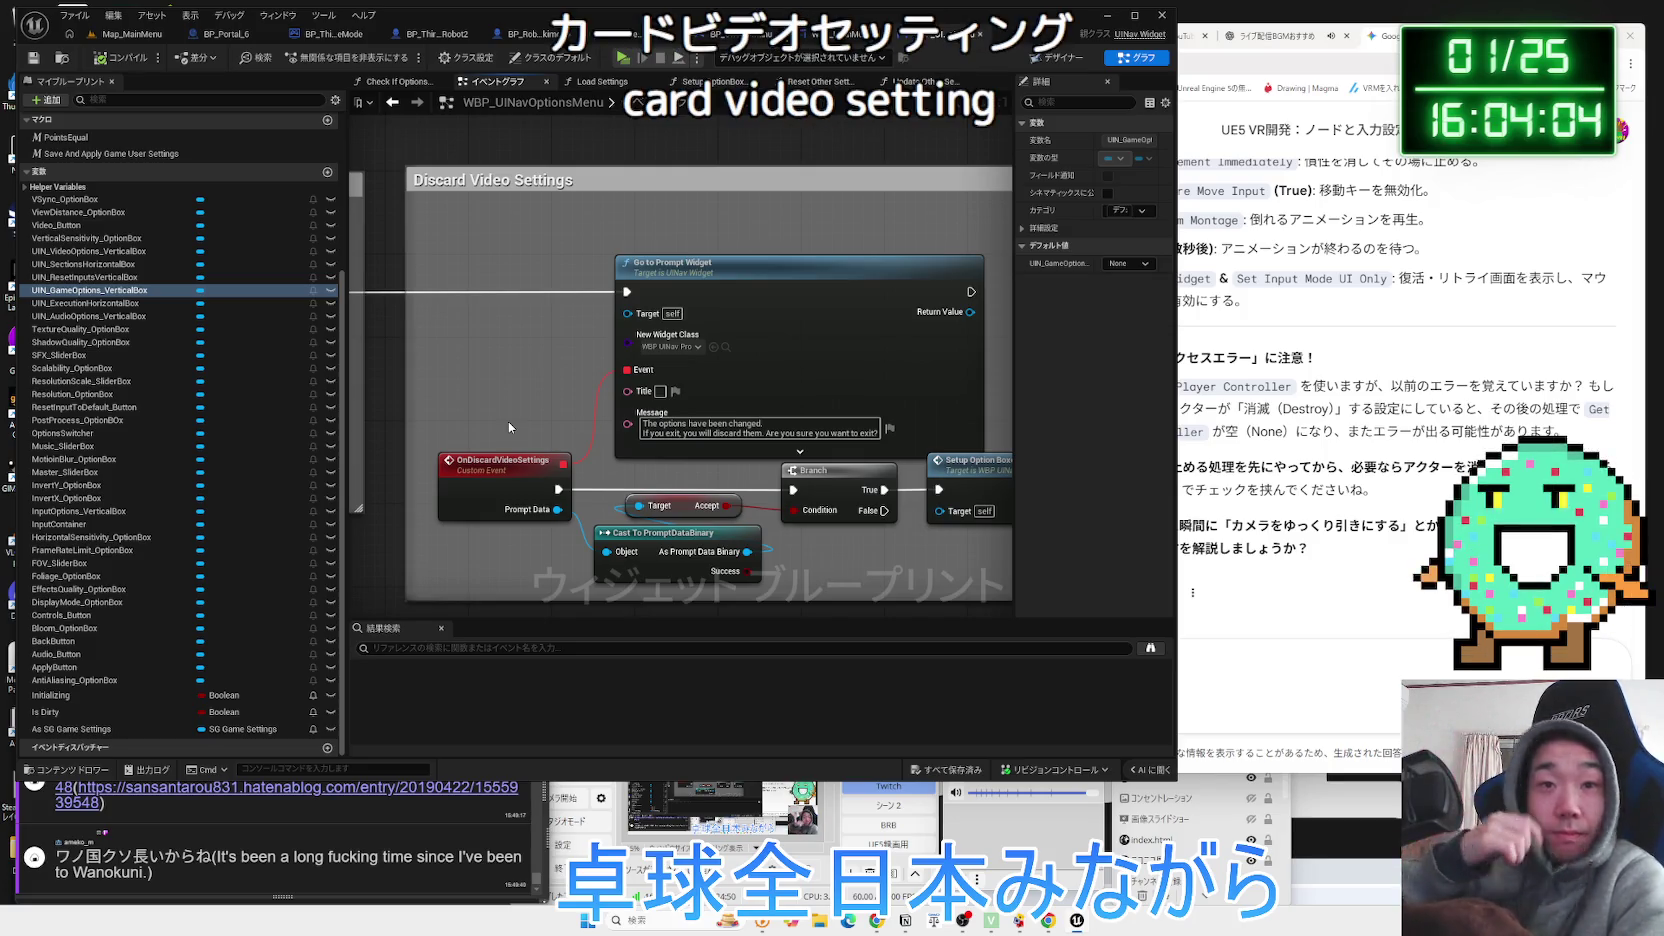
pyautogui.moveTo(494, 420); pyautogui.dragTo(1062, 478)
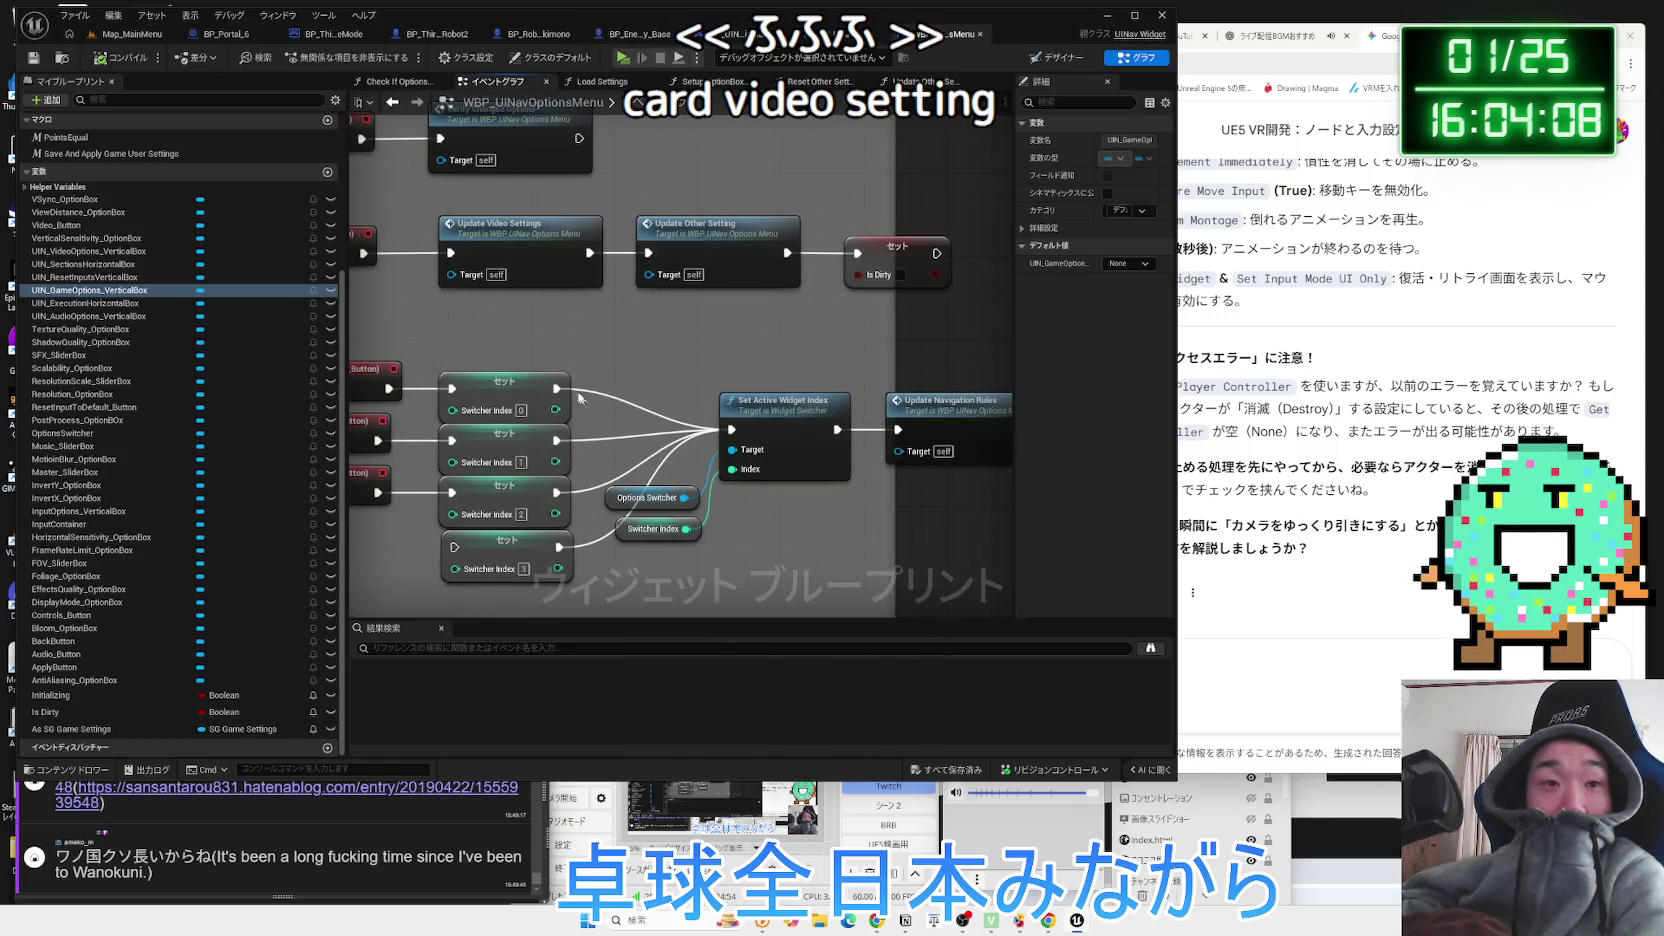
pyautogui.moveTo(582, 400); pyautogui.dragTo(744, 270)
pyautogui.moveTo(470, 257)
pyautogui.mouseDown()
pyautogui.moveTo(730, 484)
pyautogui.moveTo(634, 495)
pyautogui.mouseUp()
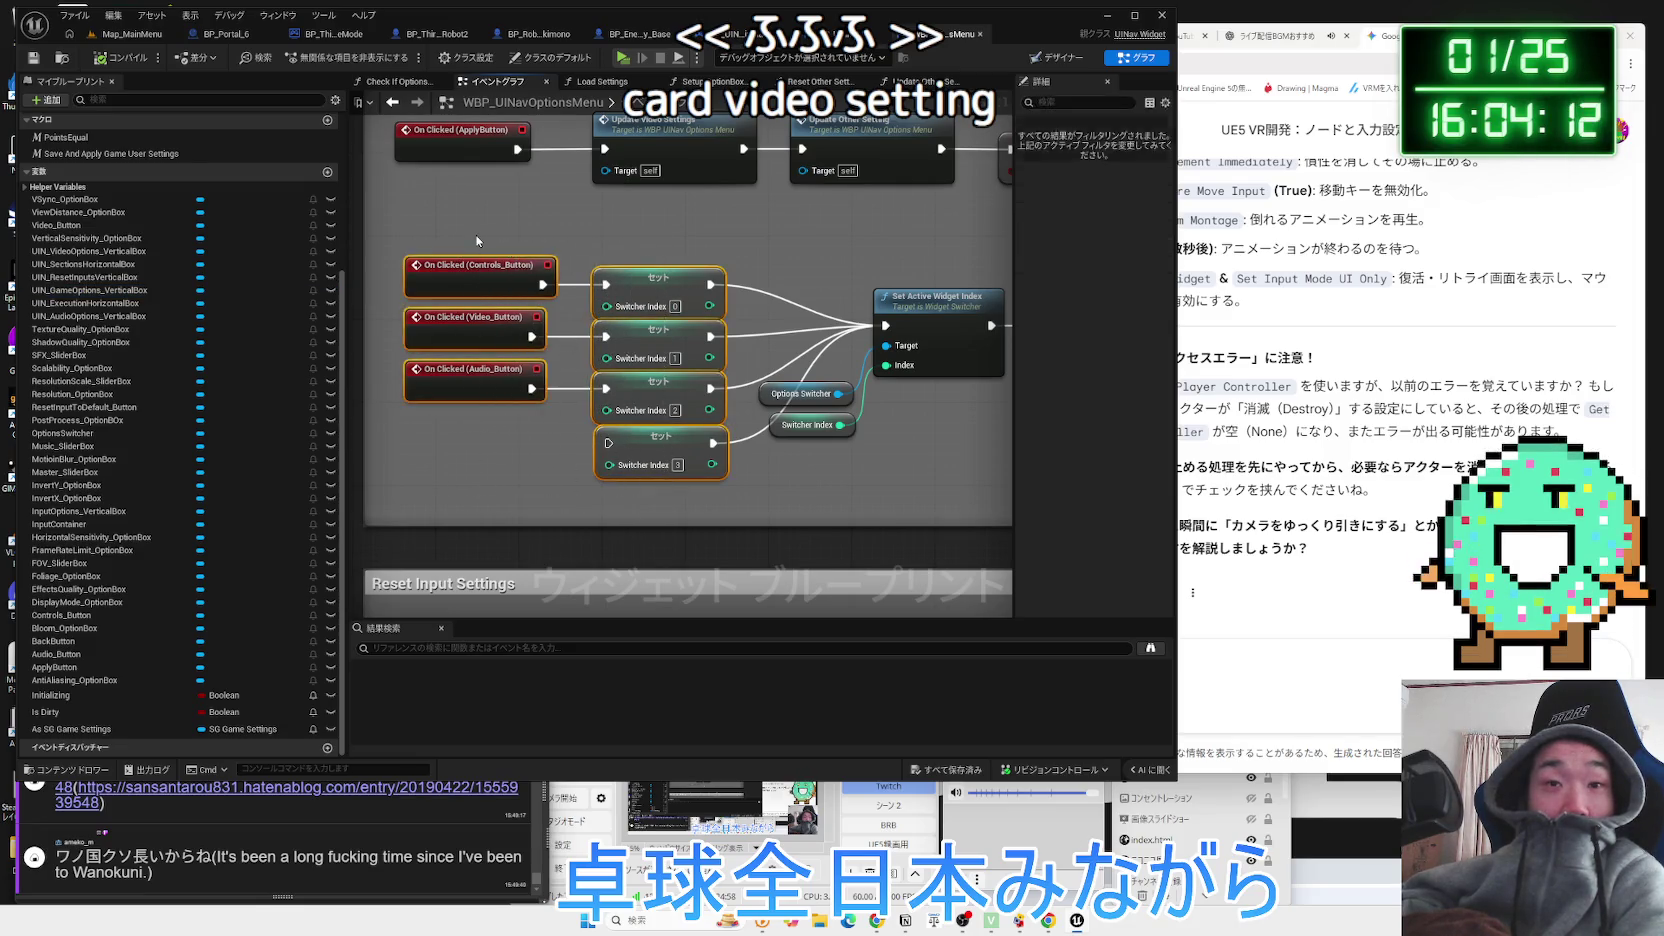
pyautogui.click(775, 494)
pyautogui.moveTo(751, 330)
pyautogui.mouseDown()
pyautogui.moveTo(659, 386)
pyautogui.moveTo(610, 529)
pyautogui.mouseUp()
pyautogui.moveTo(607, 432)
pyautogui.mouseDown()
pyautogui.moveTo(517, 572)
pyautogui.moveTo(442, 364)
pyautogui.mouseUp()
pyautogui.moveTo(542, 543); pyautogui.dragTo(736, 265)
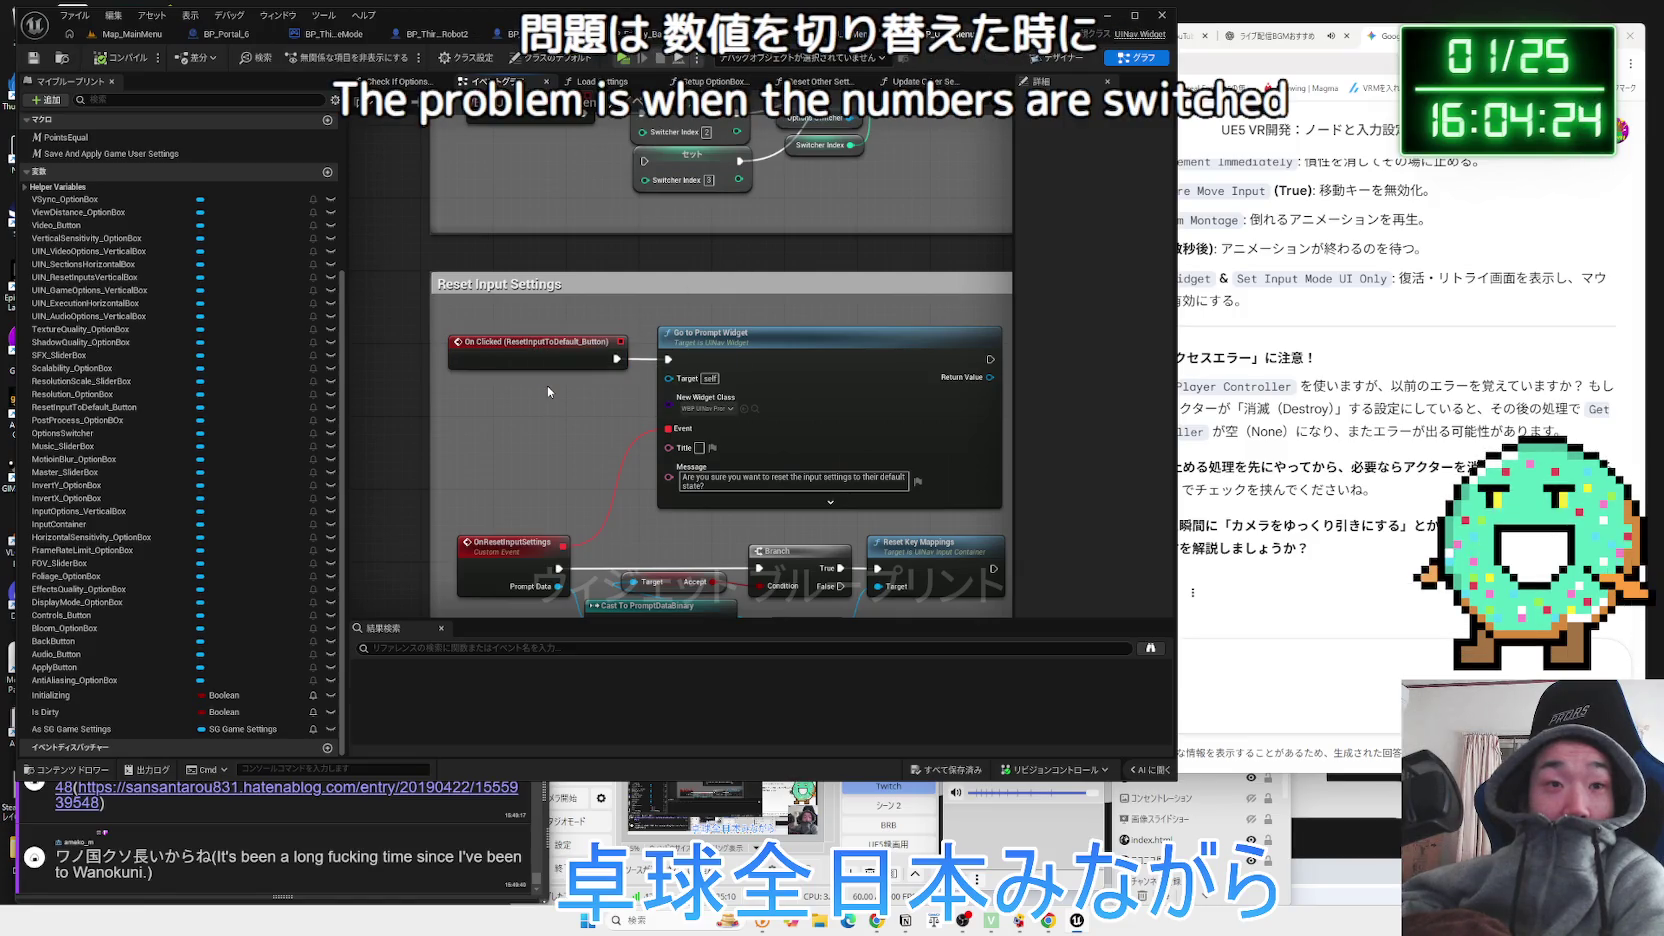
pyautogui.moveTo(586, 422)
pyautogui.mouseDown()
pyautogui.moveTo(538, 276)
pyautogui.moveTo(432, 432)
pyautogui.mouseUp()
pyautogui.scroll(2, 434, 437)
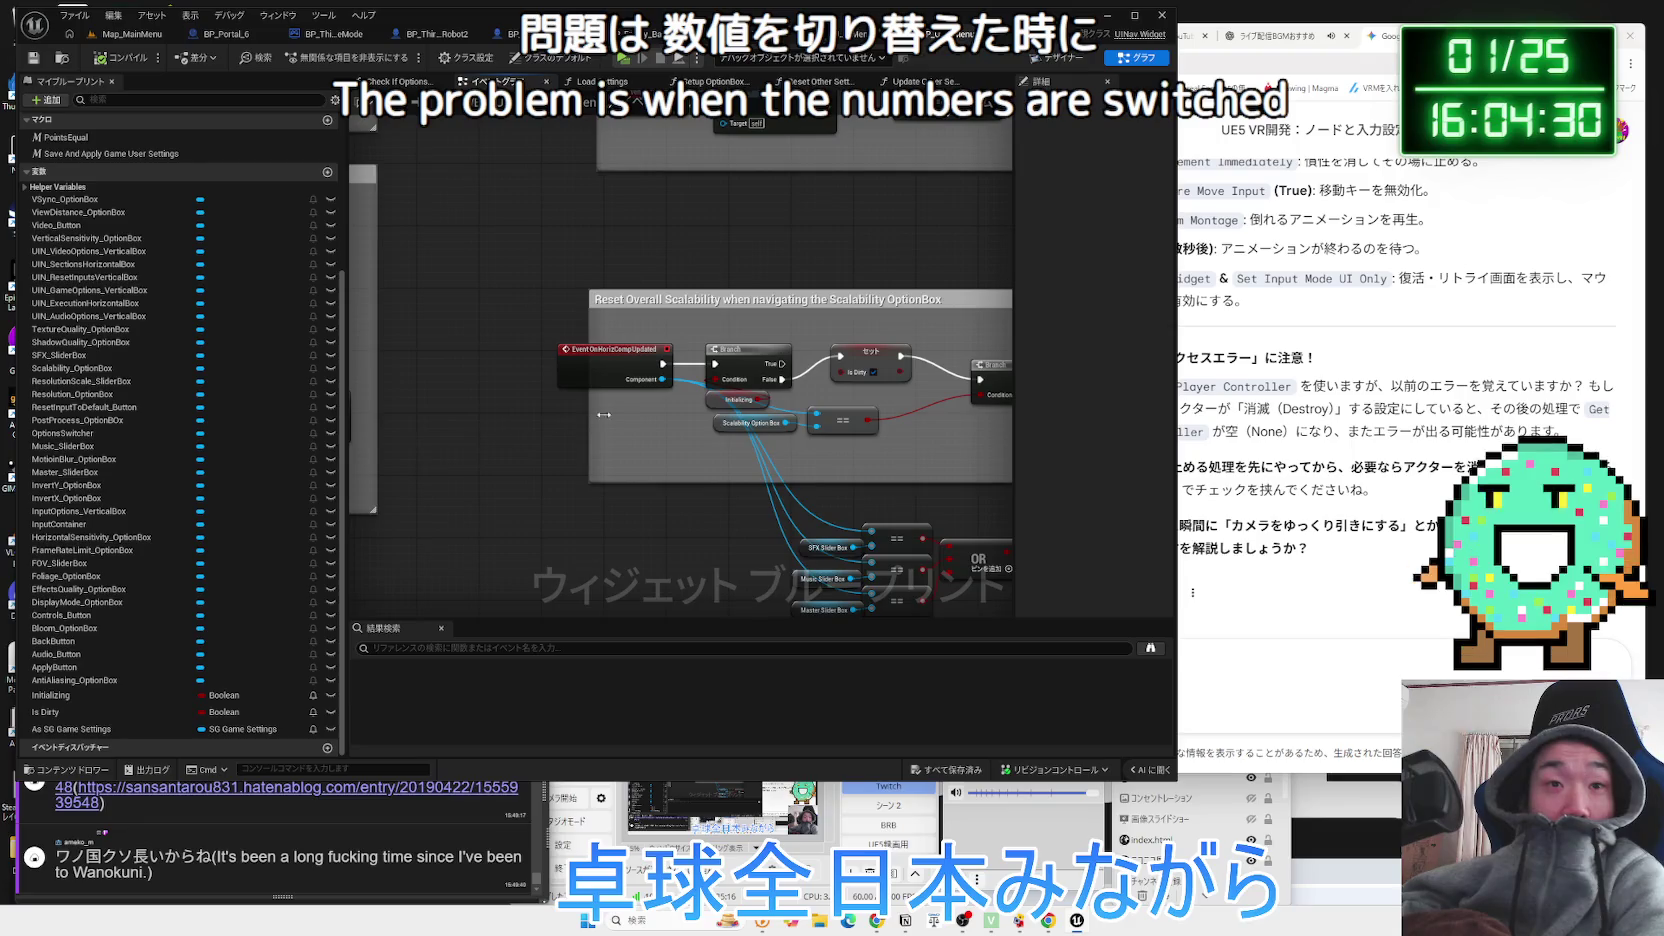
pyautogui.moveTo(462, 405); pyautogui.dragTo(473, 376)
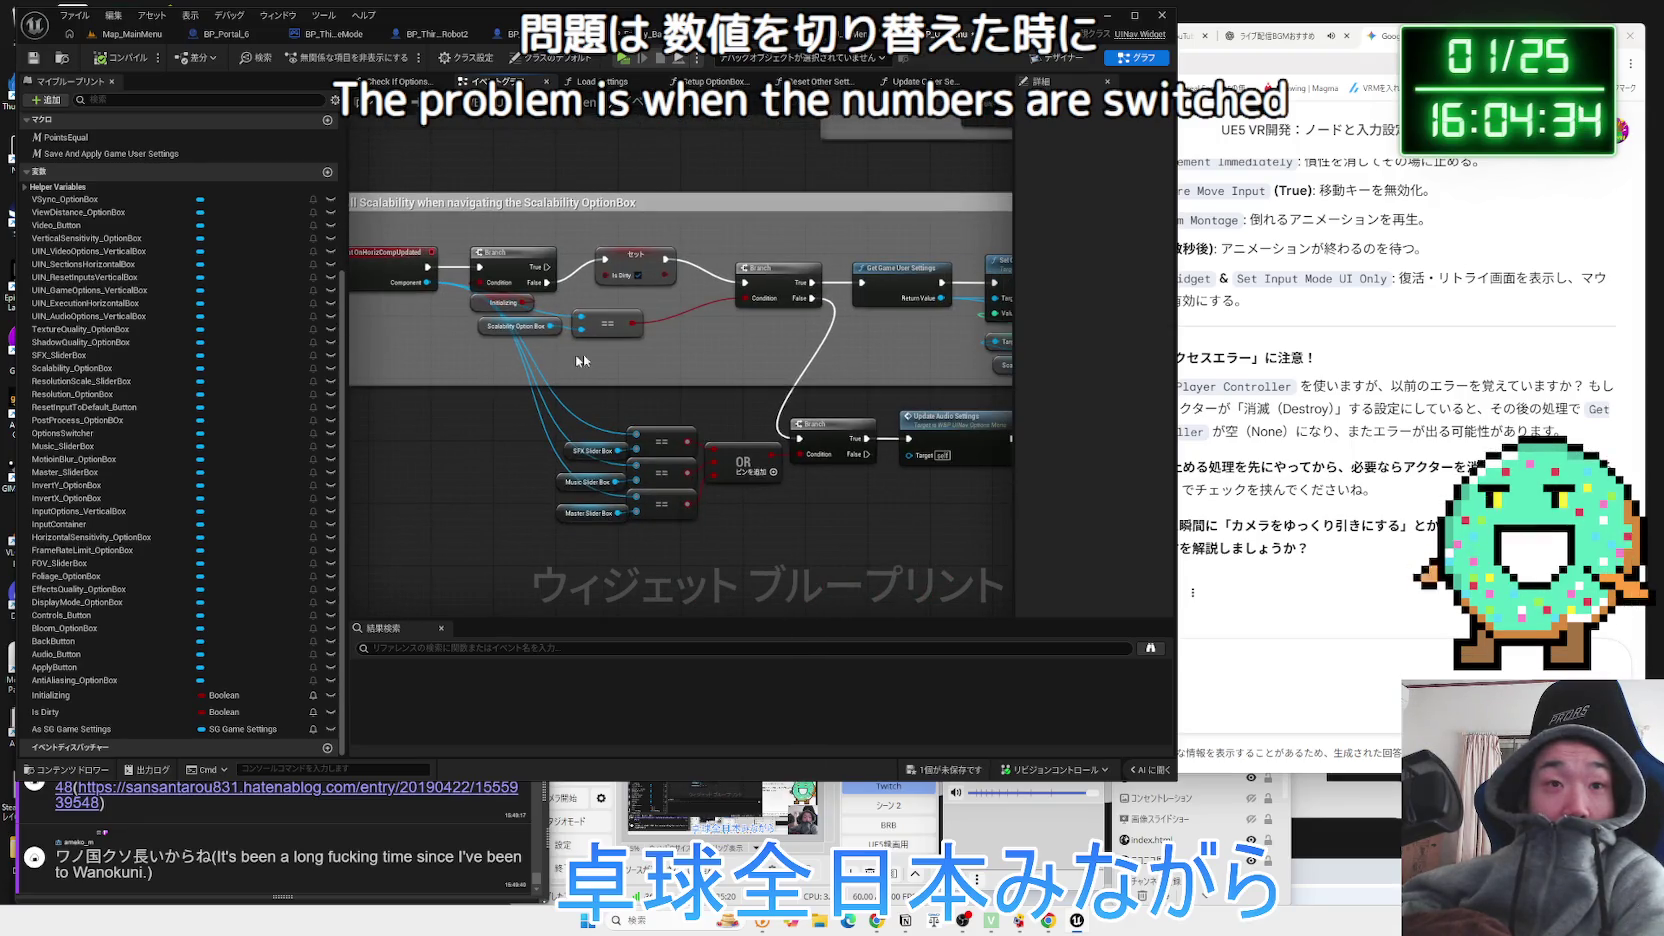
pyautogui.click(632, 274)
pyautogui.moveTo(706, 339); pyautogui.dragTo(497, 361)
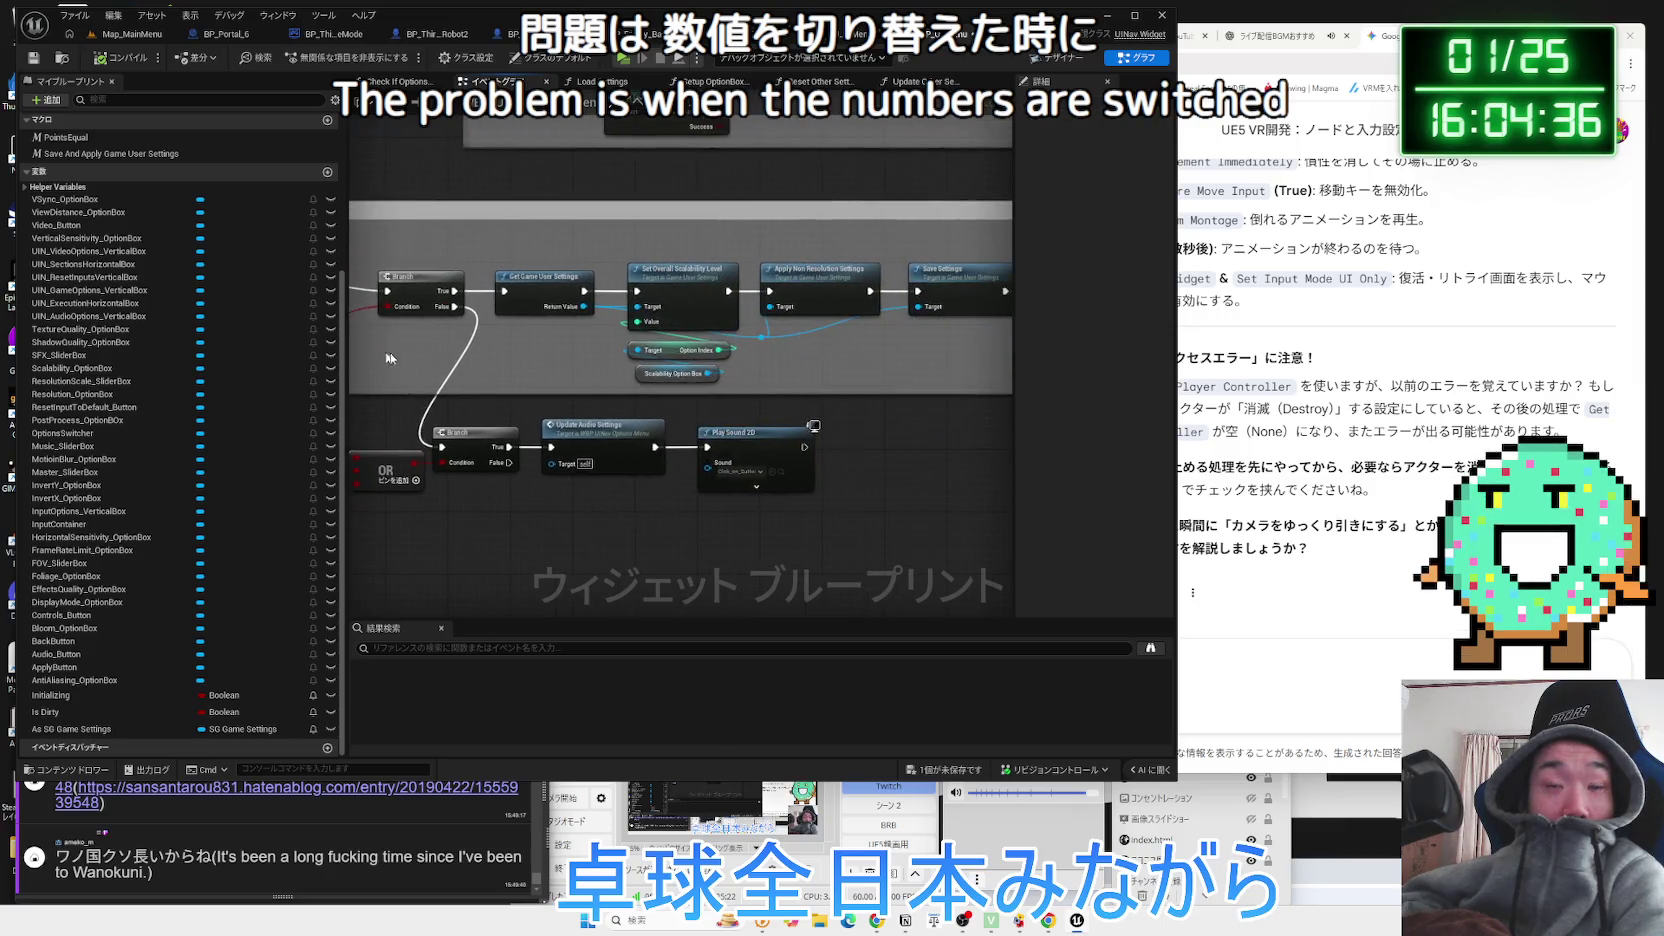
pyautogui.scroll(2, 497, 361)
pyautogui.moveTo(869, 377); pyautogui.dragTo(531, 383)
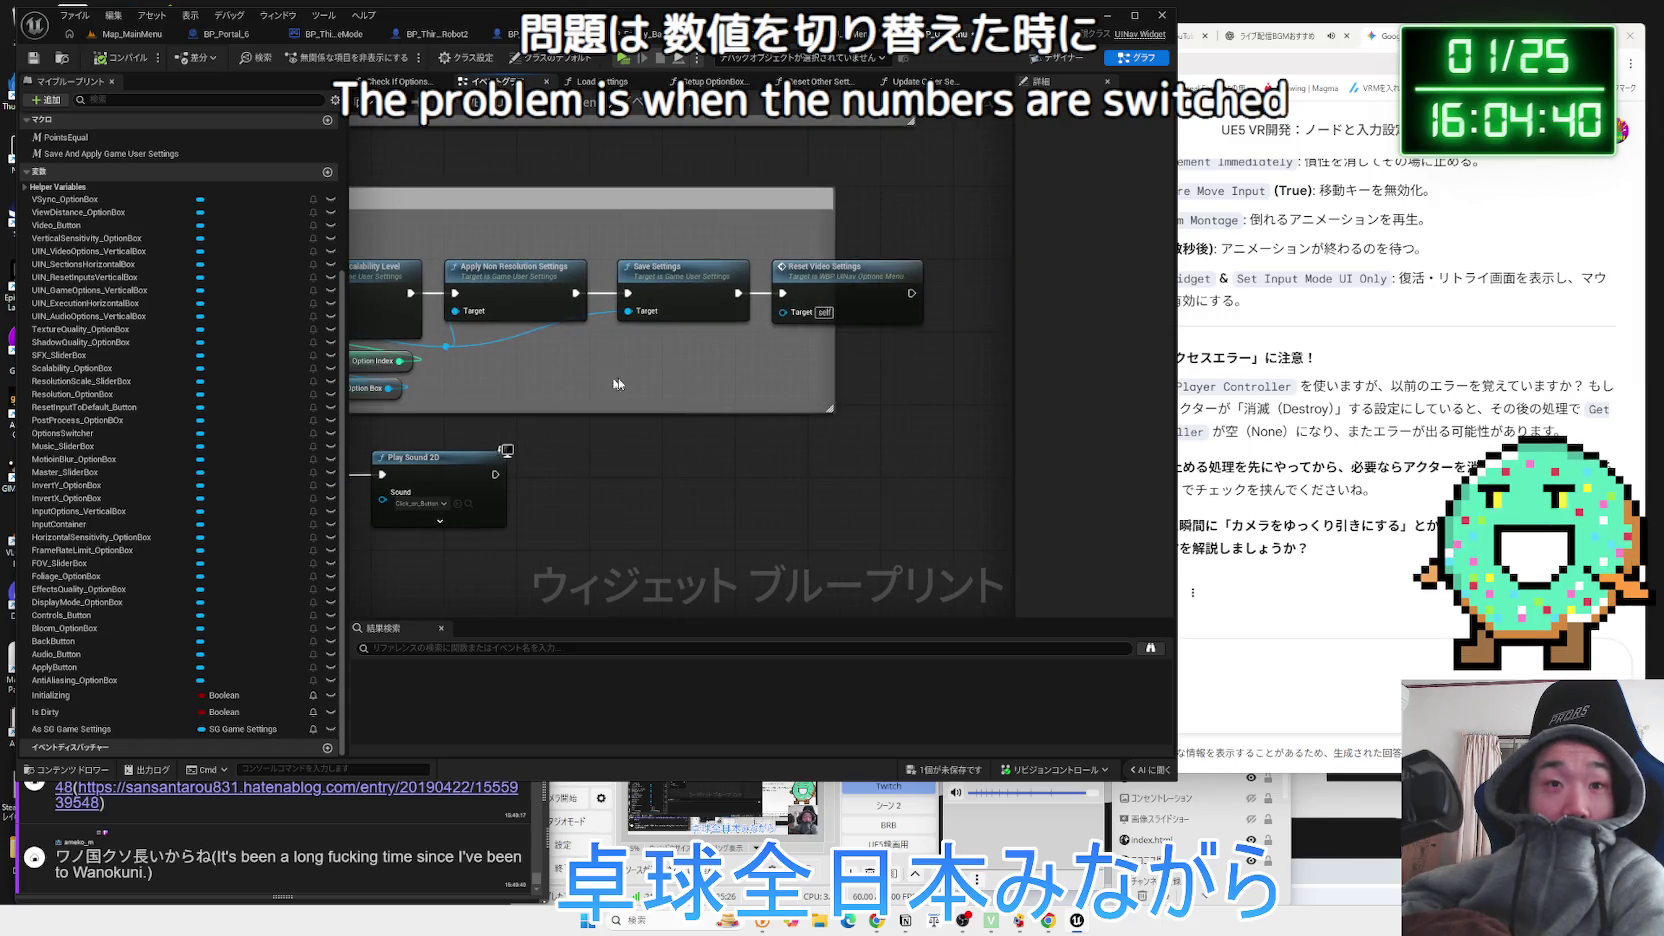
pyautogui.moveTo(685, 382); pyautogui.dragTo(747, 374)
pyautogui.moveTo(485, 292)
pyautogui.mouseDown()
pyautogui.moveTo(428, 256)
pyautogui.moveTo(660, 283)
pyautogui.moveTo(874, 430)
pyautogui.moveTo(774, 478)
pyautogui.mouseUp()
pyautogui.scroll(2, 770, 465)
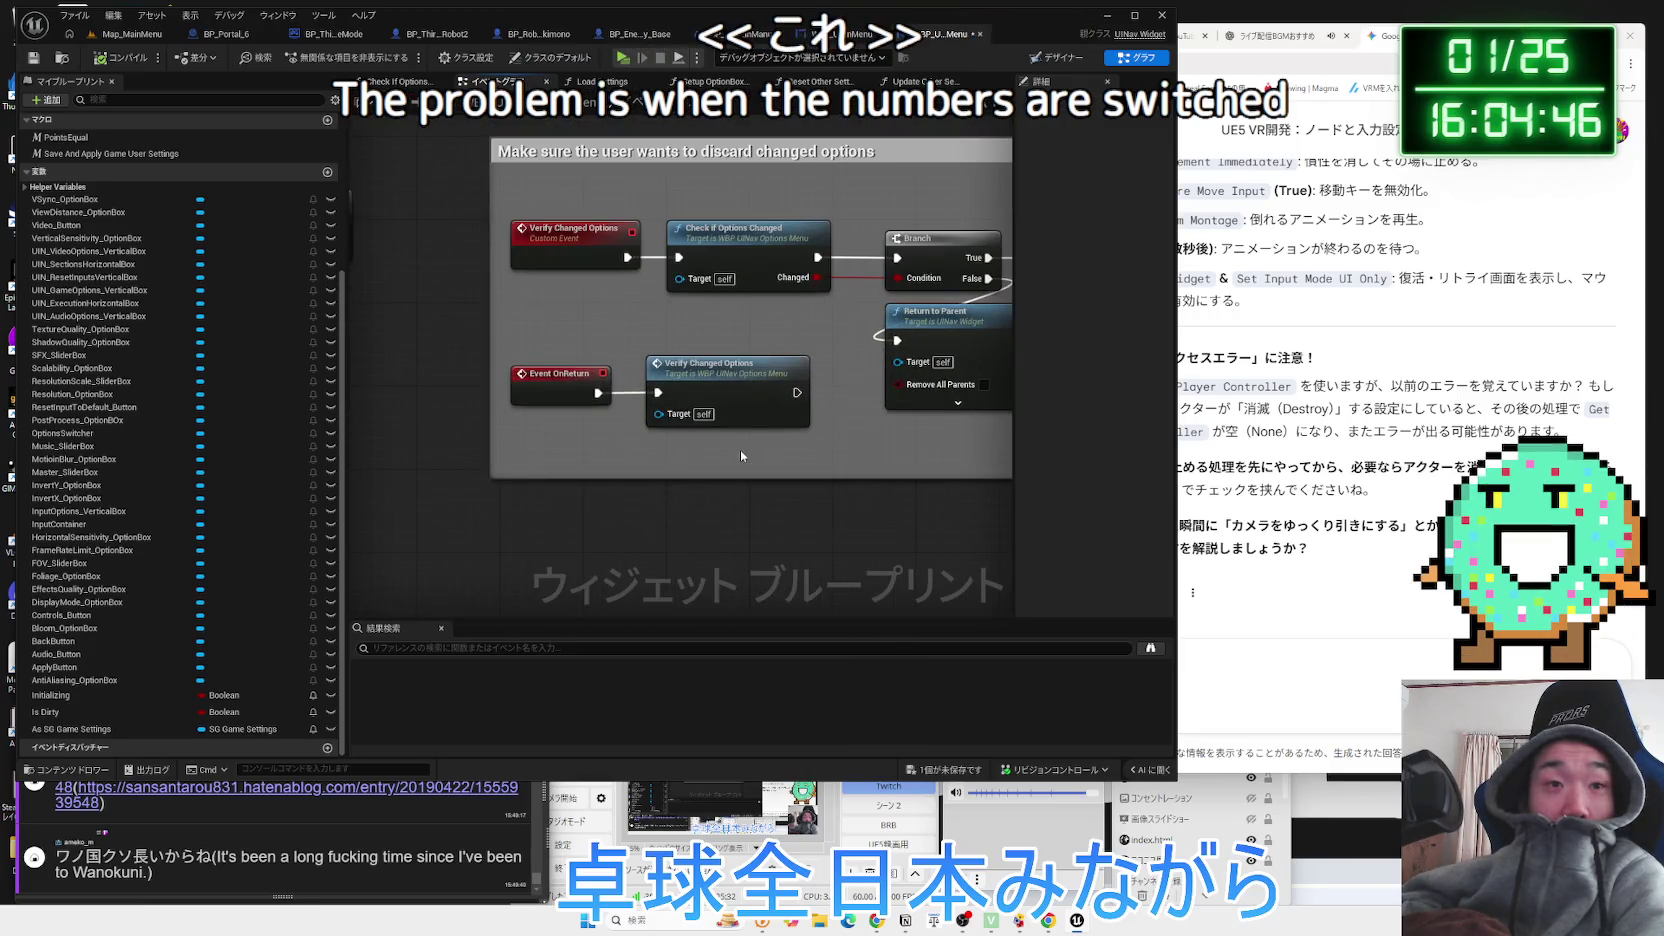
pyautogui.click(731, 380)
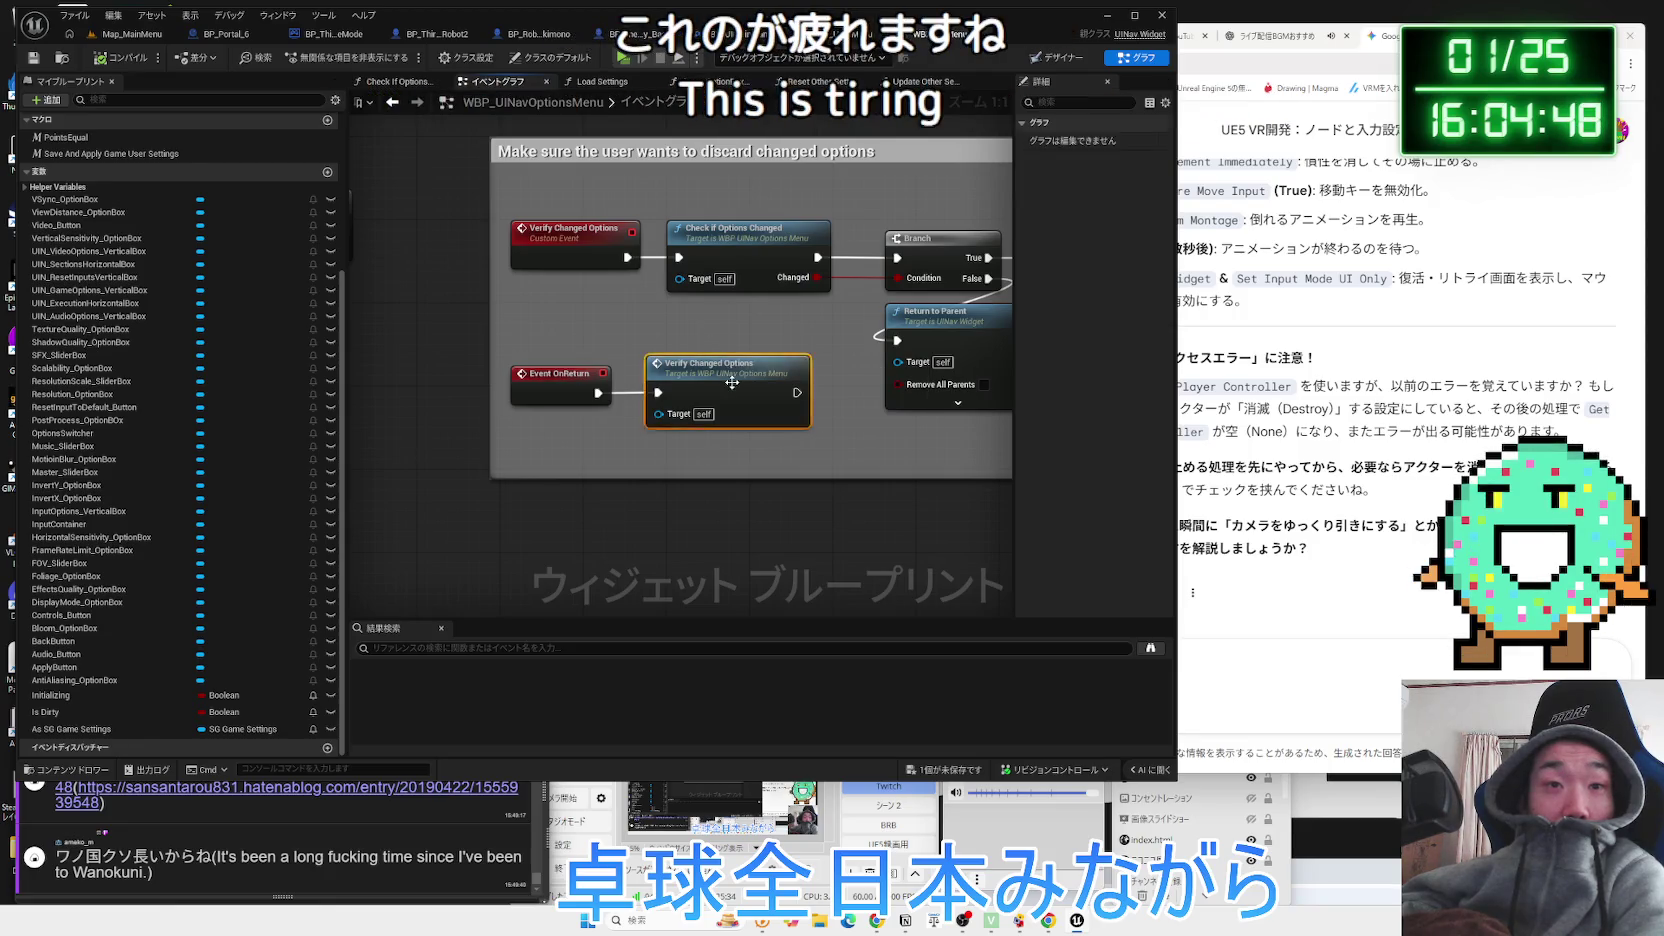
pyautogui.moveTo(732, 382); pyautogui.dragTo(827, 440)
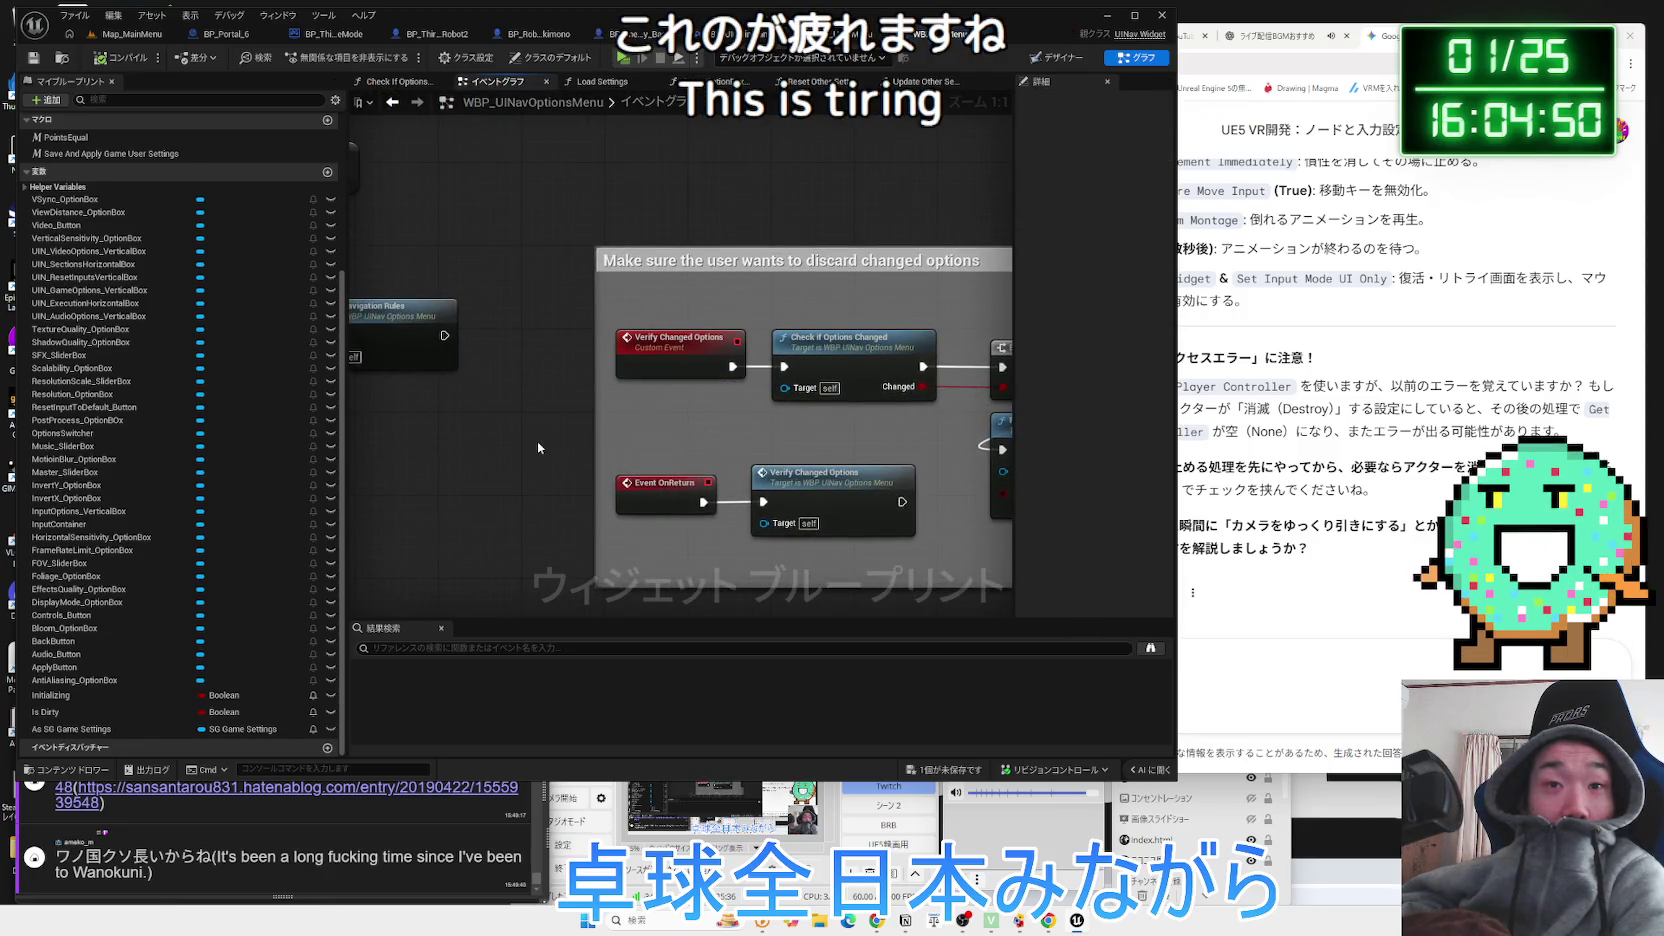
pyautogui.scroll(-2, 538, 447)
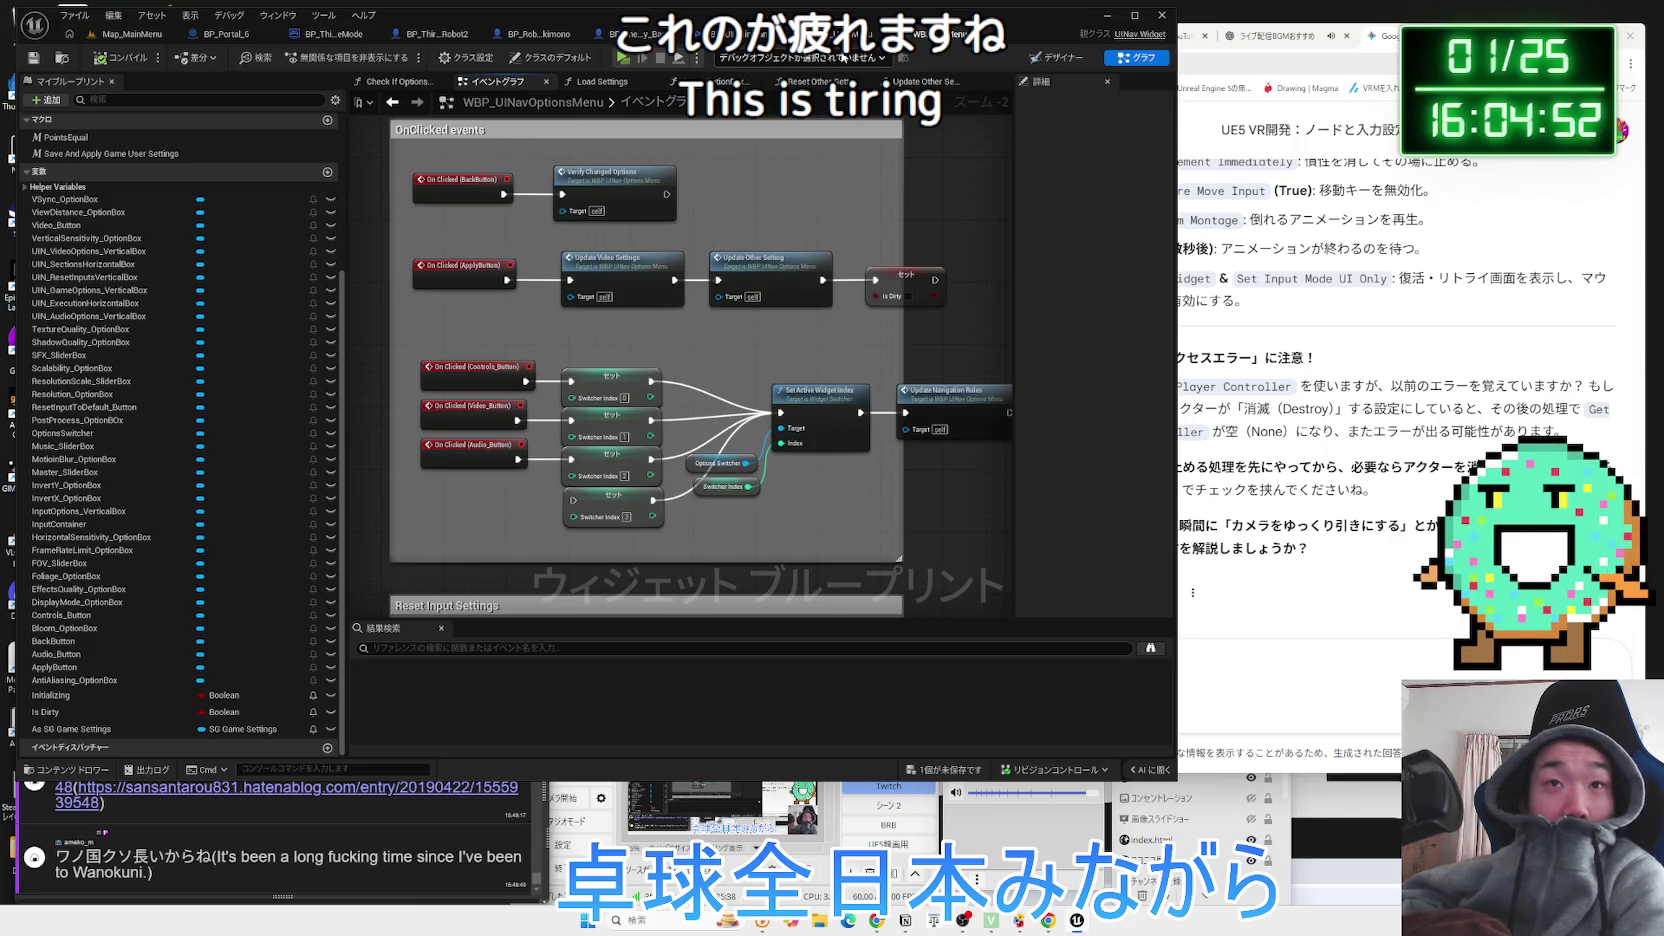
# In the designer, expand UIN_GameOptions and select the HorizontalSensitivity option box.
pyautogui.click(1062, 57)
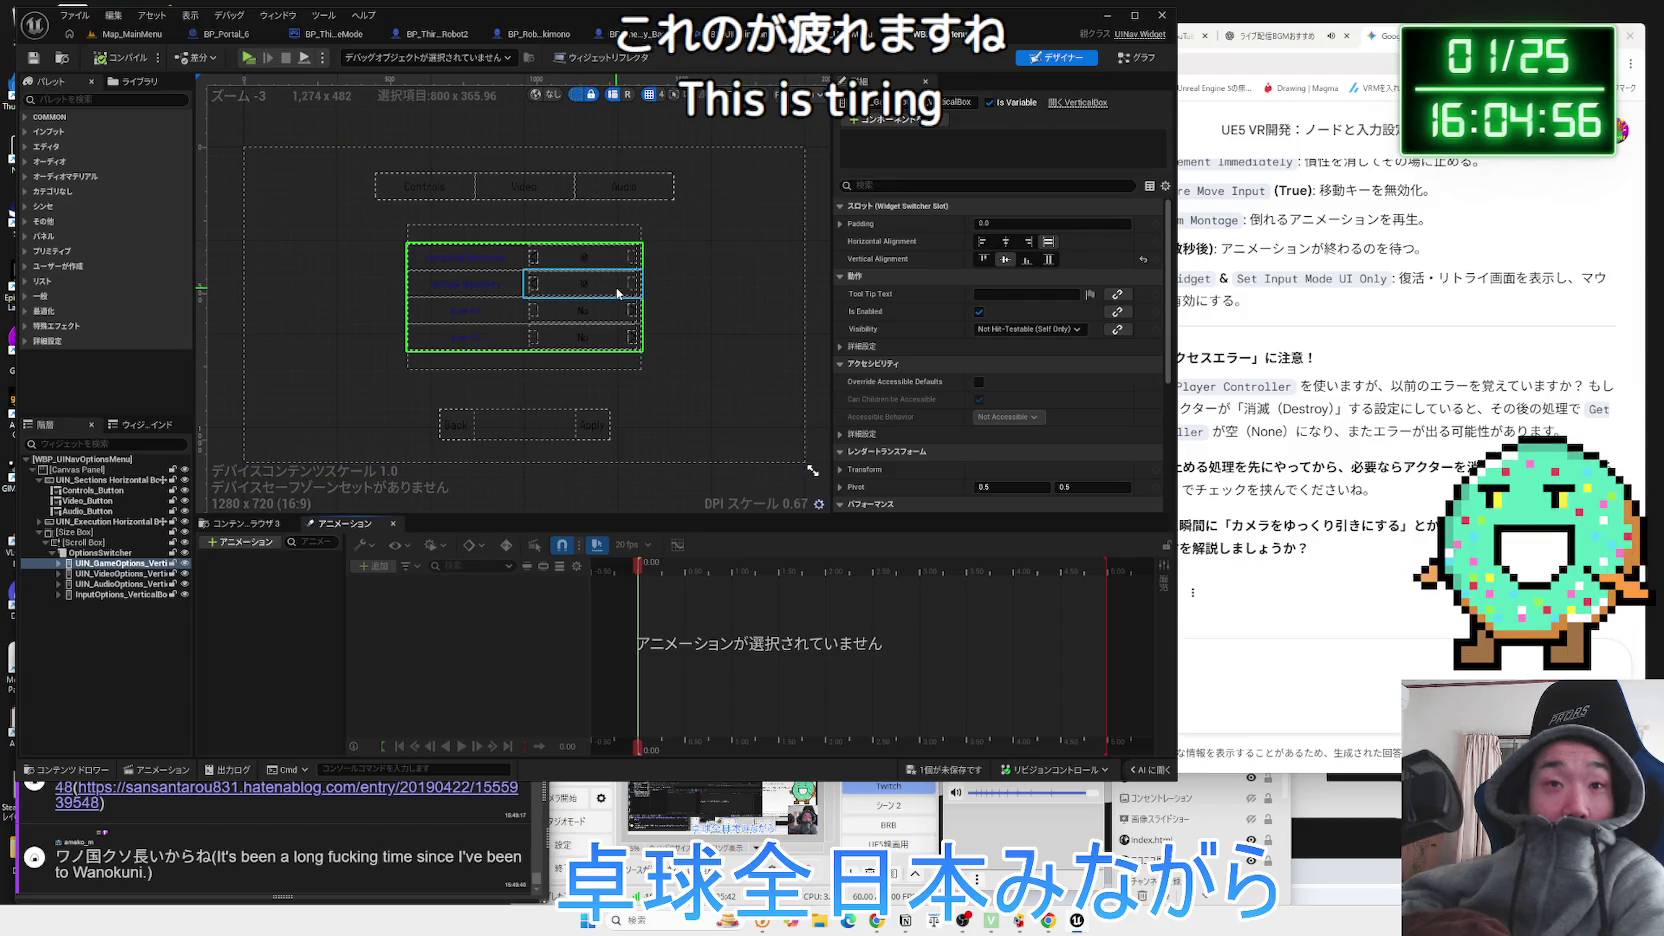
pyautogui.scroll(6, 559, 283)
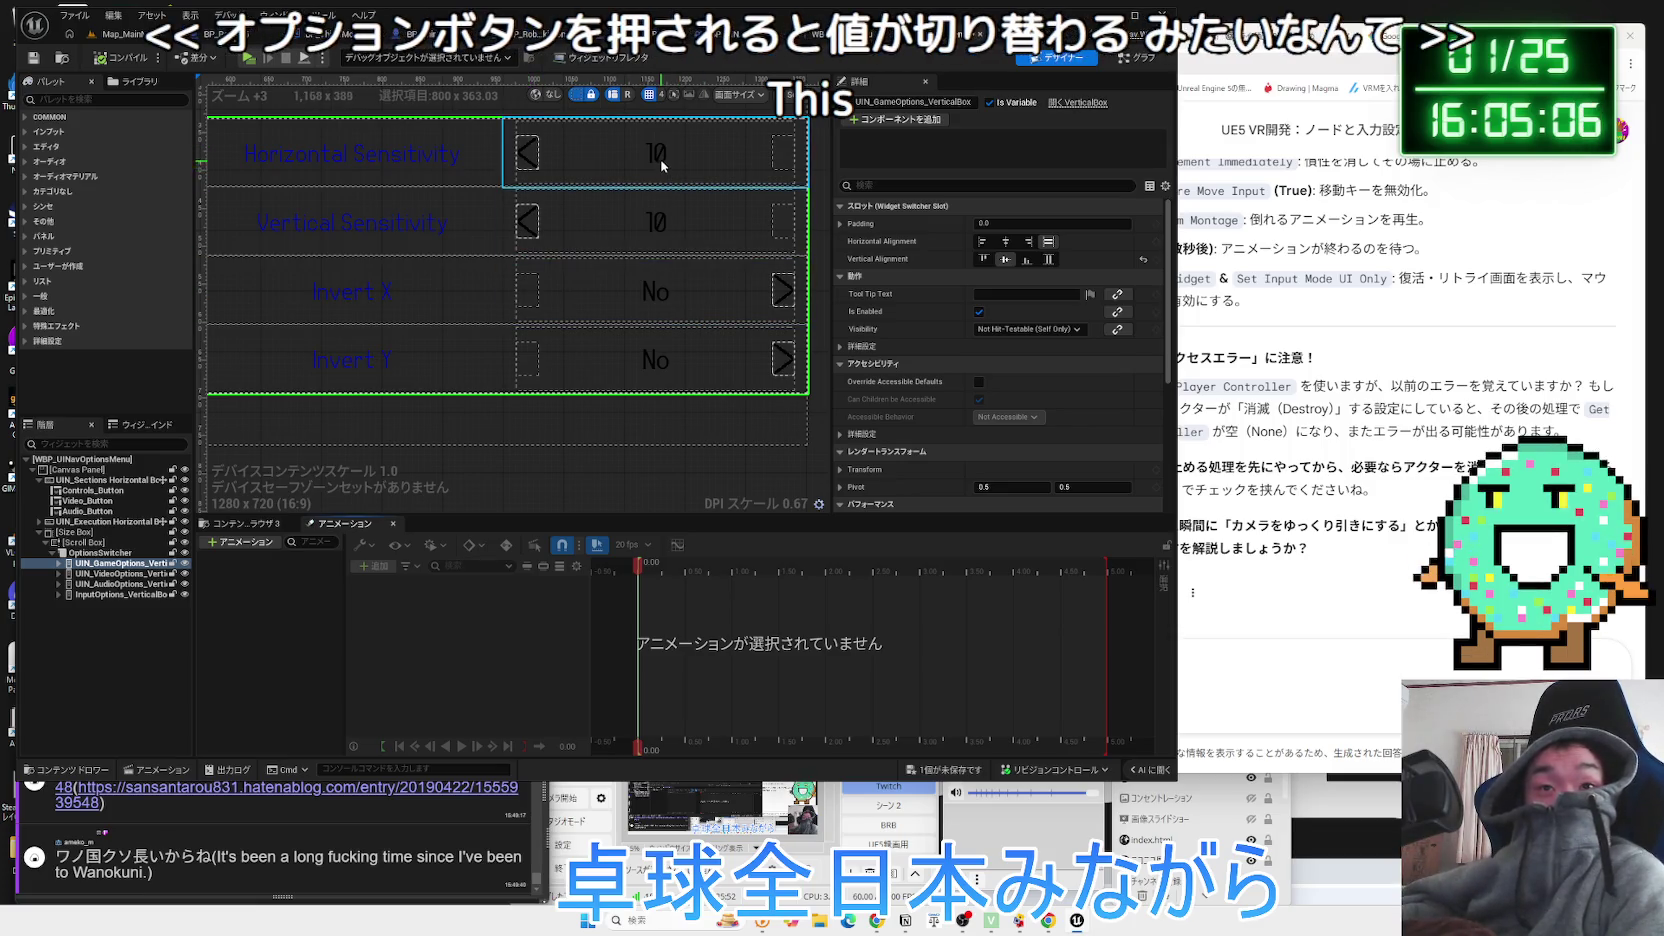
pyautogui.click(59, 564)
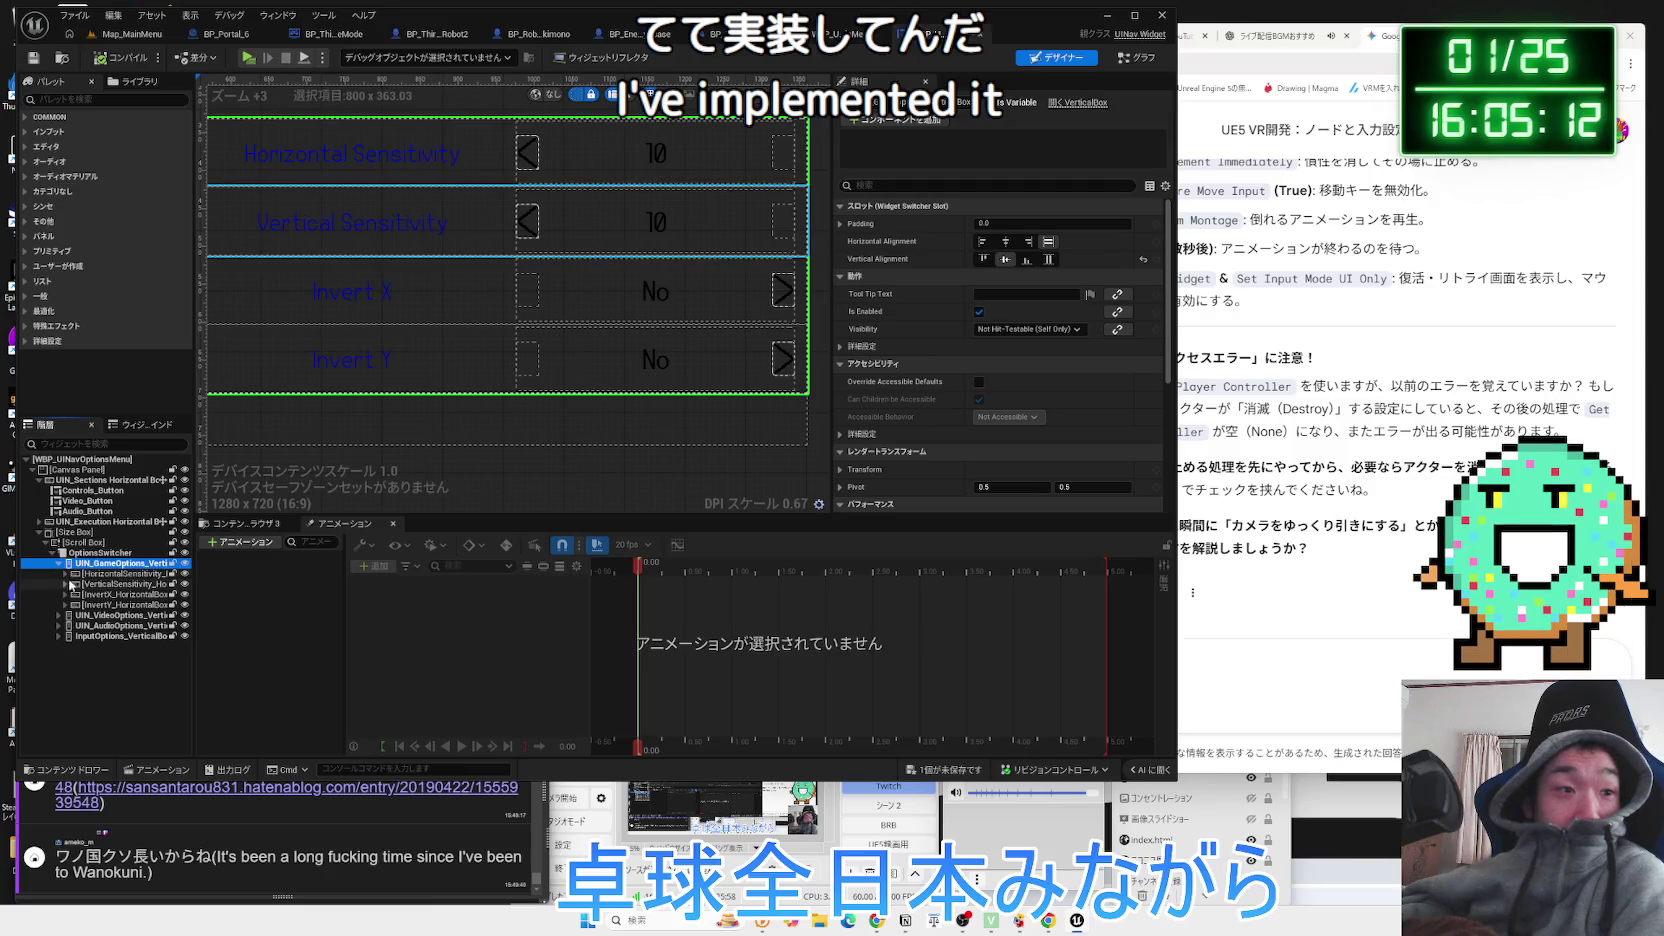
pyautogui.click(66, 574)
pyautogui.click(98, 584)
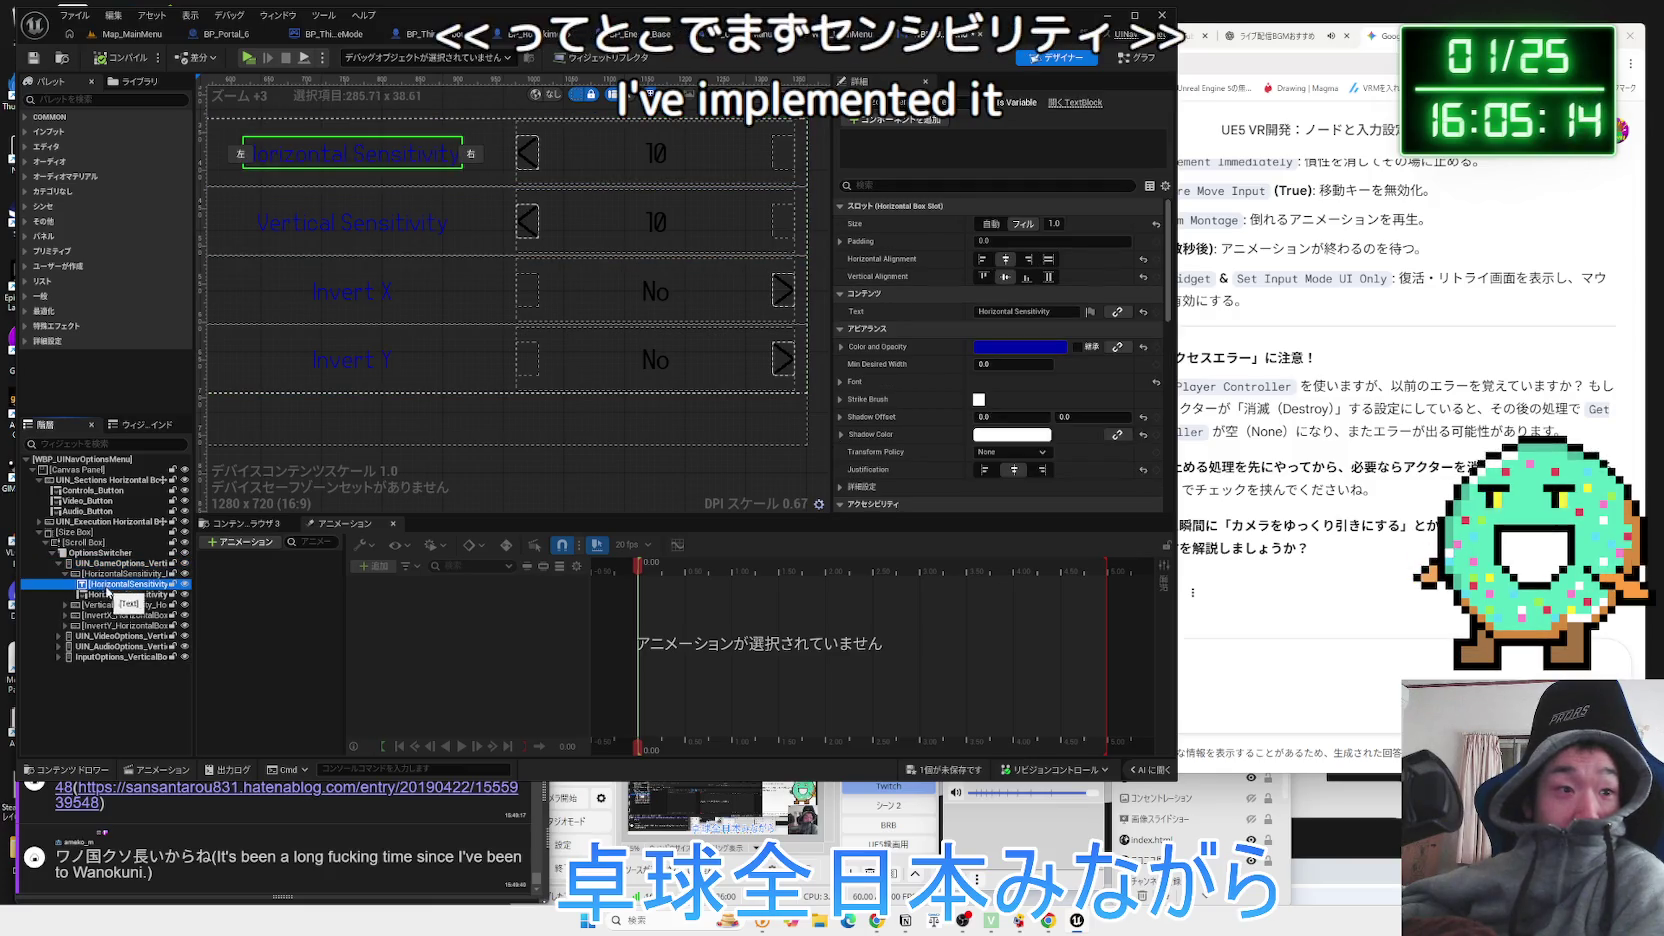
pyautogui.click(118, 595)
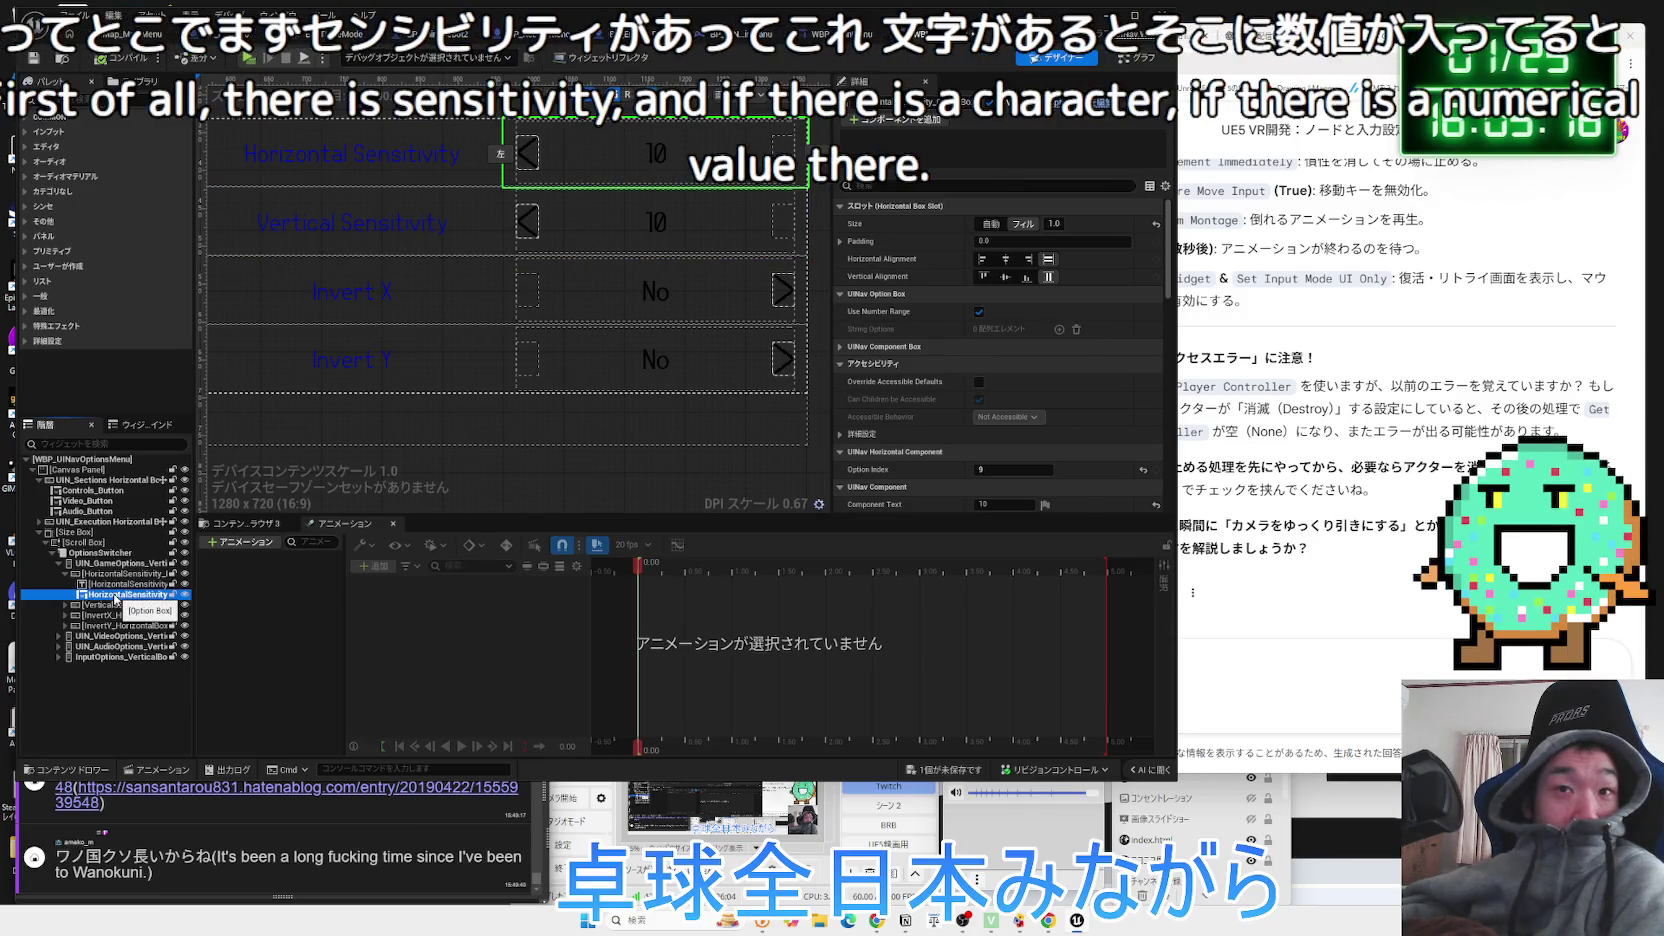
# Open and close the OptionBox editor, review HorizontalSensitivity's Details, then switch to Graph.
pyautogui.click(1060, 112)
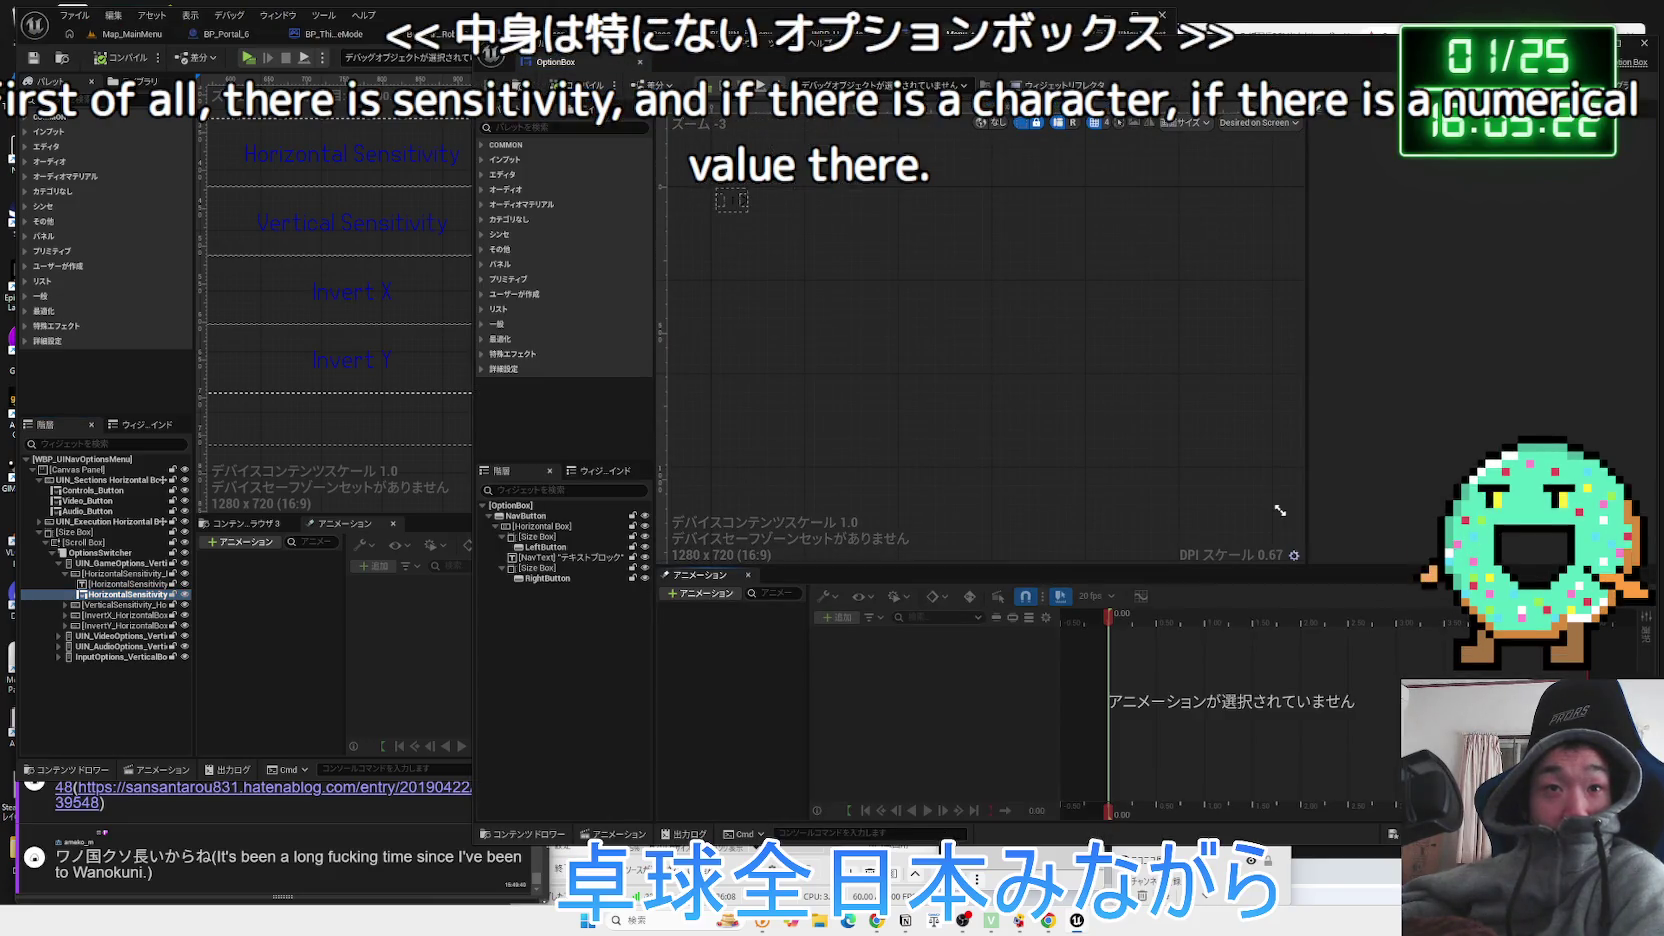
pyautogui.click(641, 63)
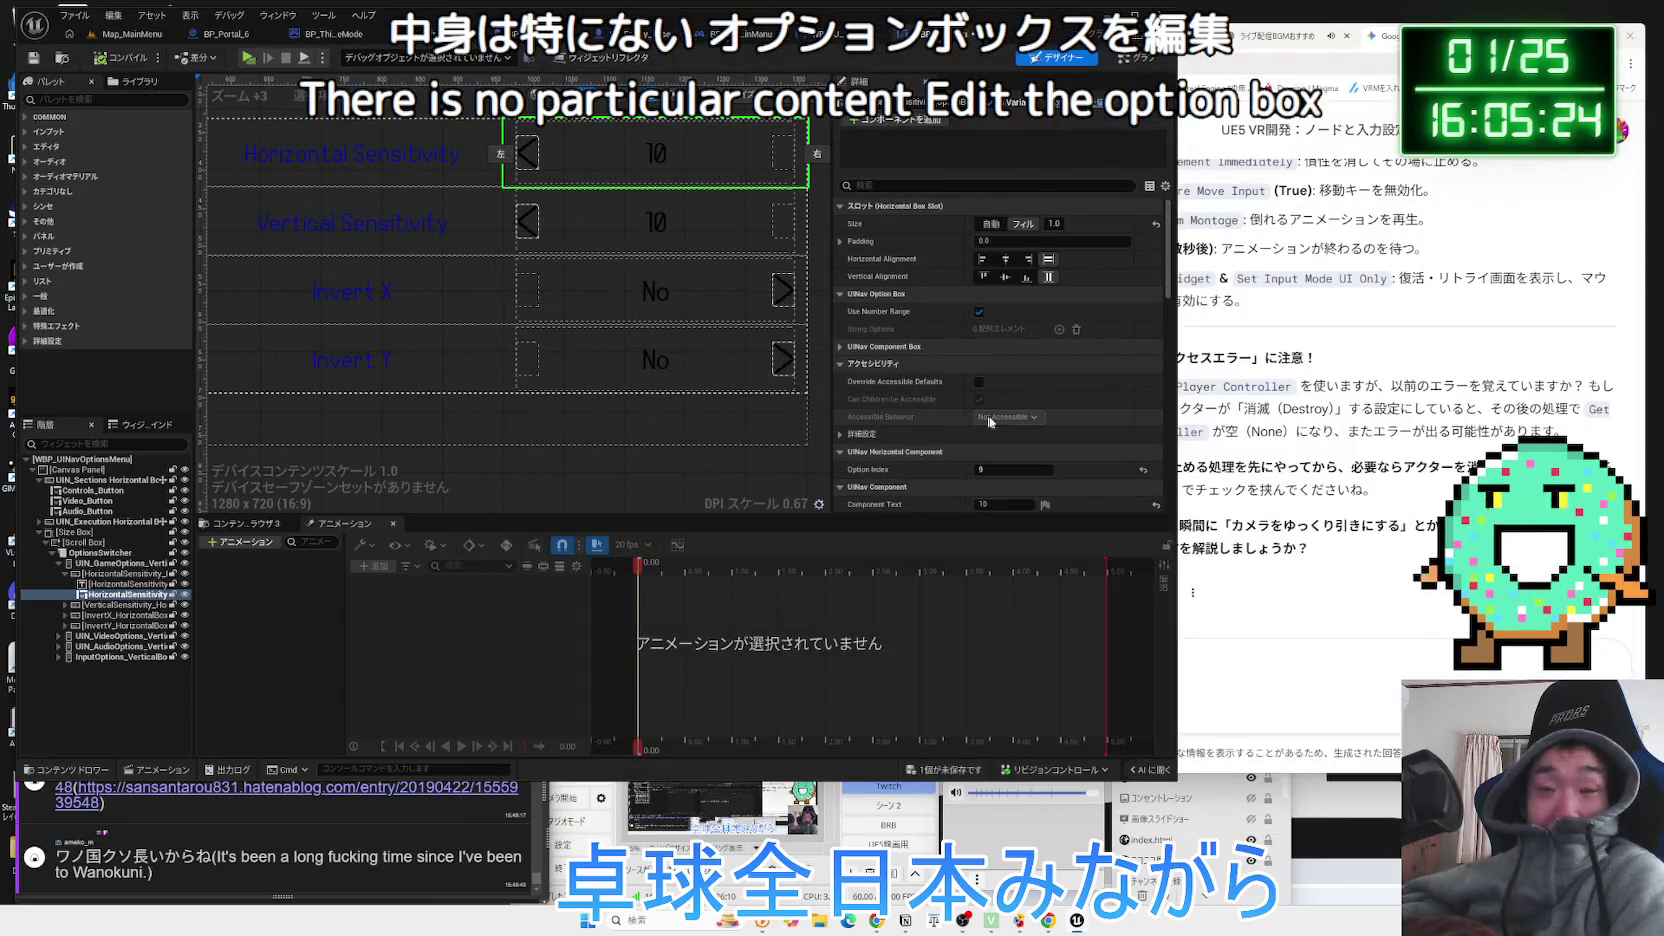
pyautogui.scroll(-5, 994, 393)
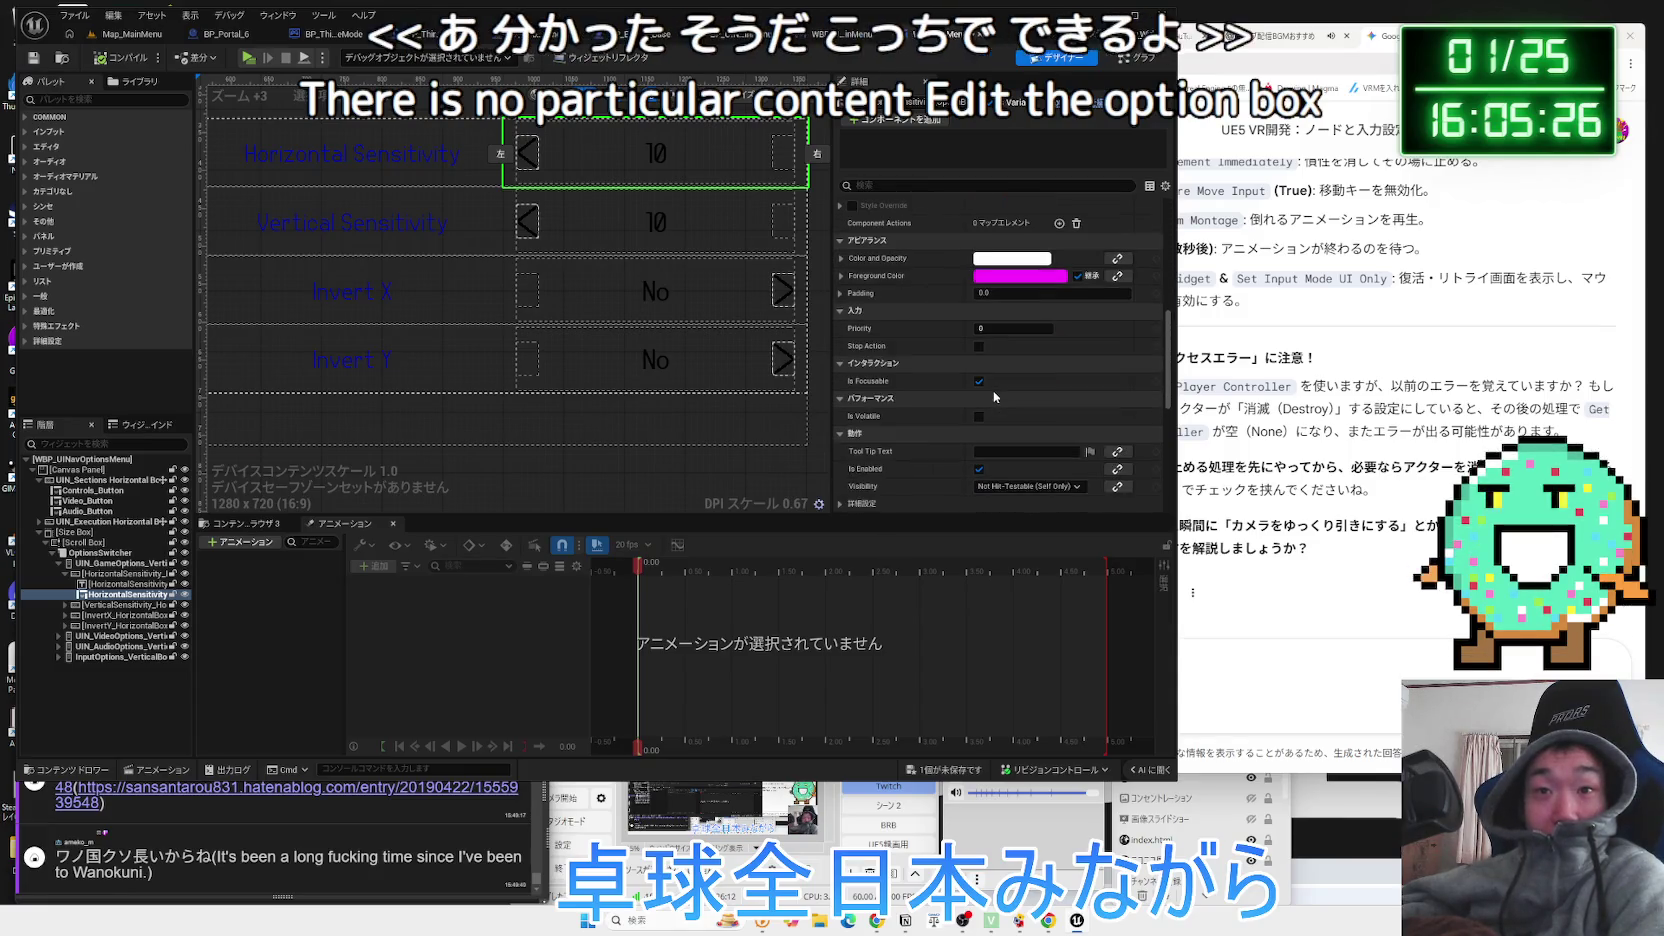
pyautogui.scroll(5, 994, 395)
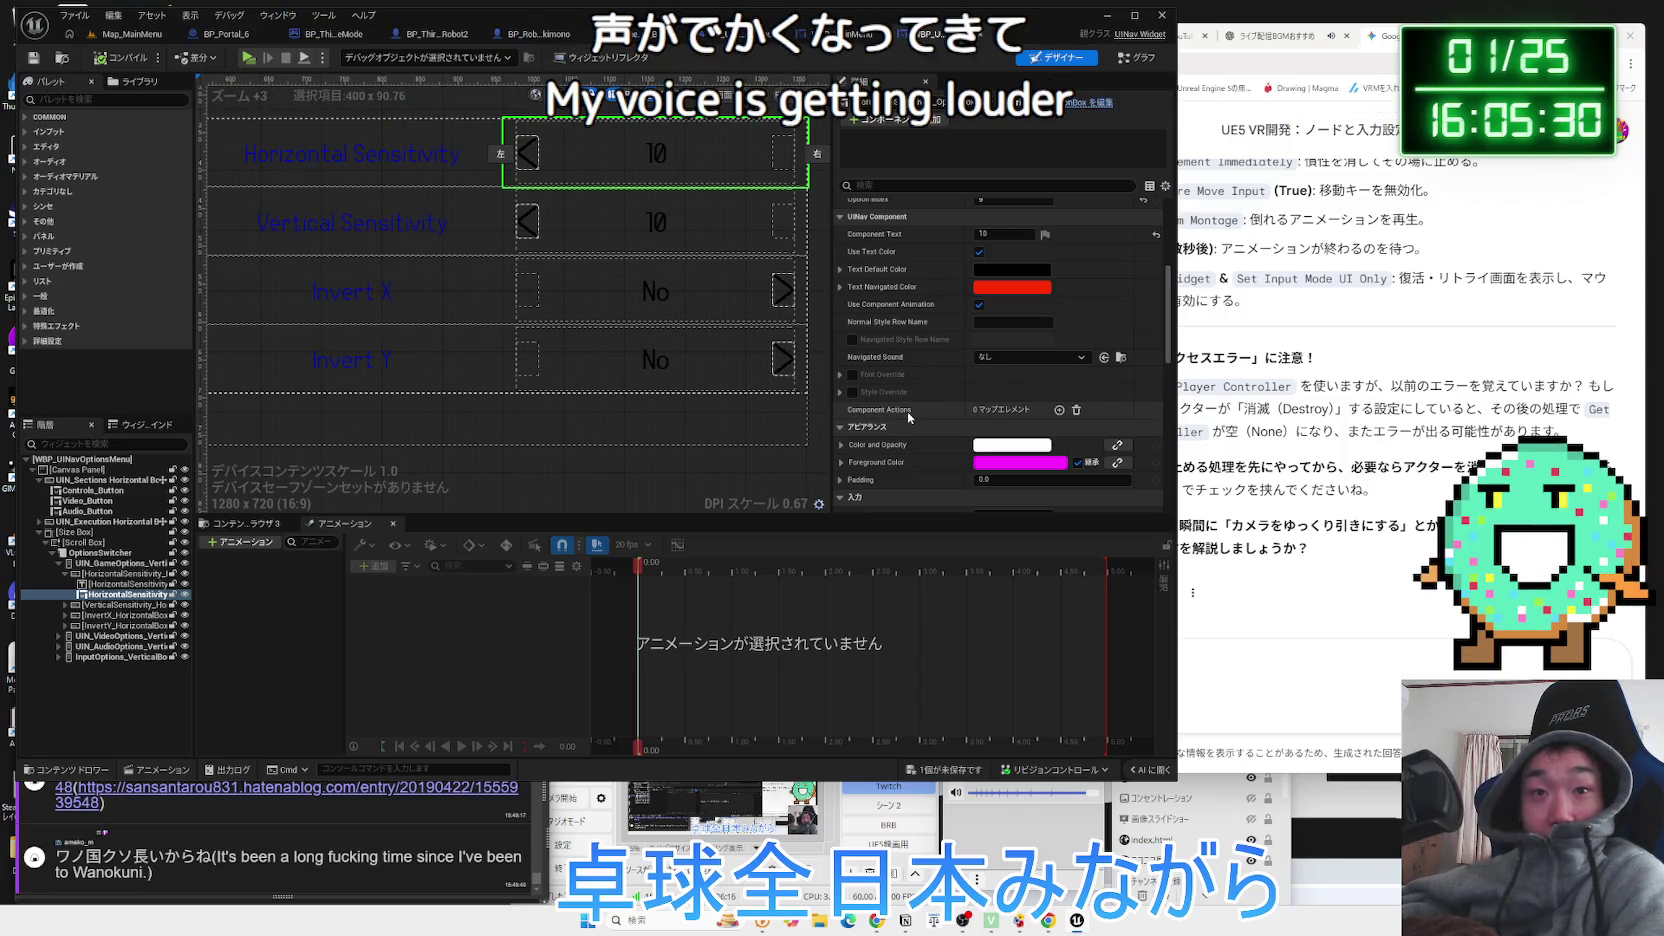
pyautogui.scroll(2, 908, 410)
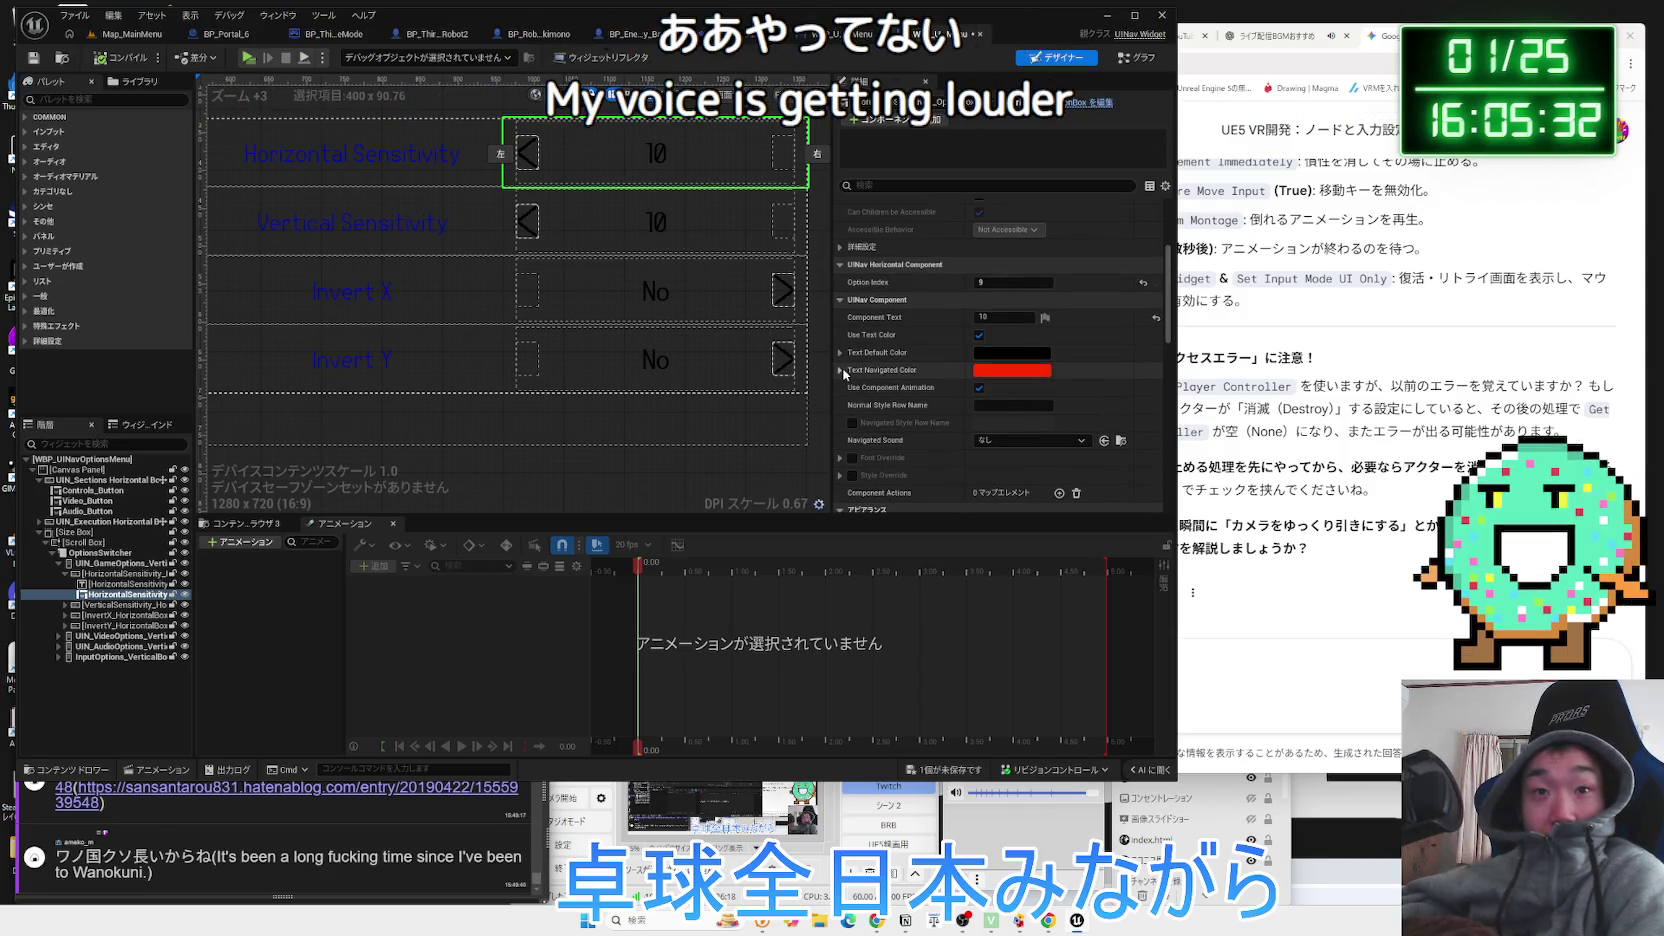
pyautogui.scroll(2, 933, 384)
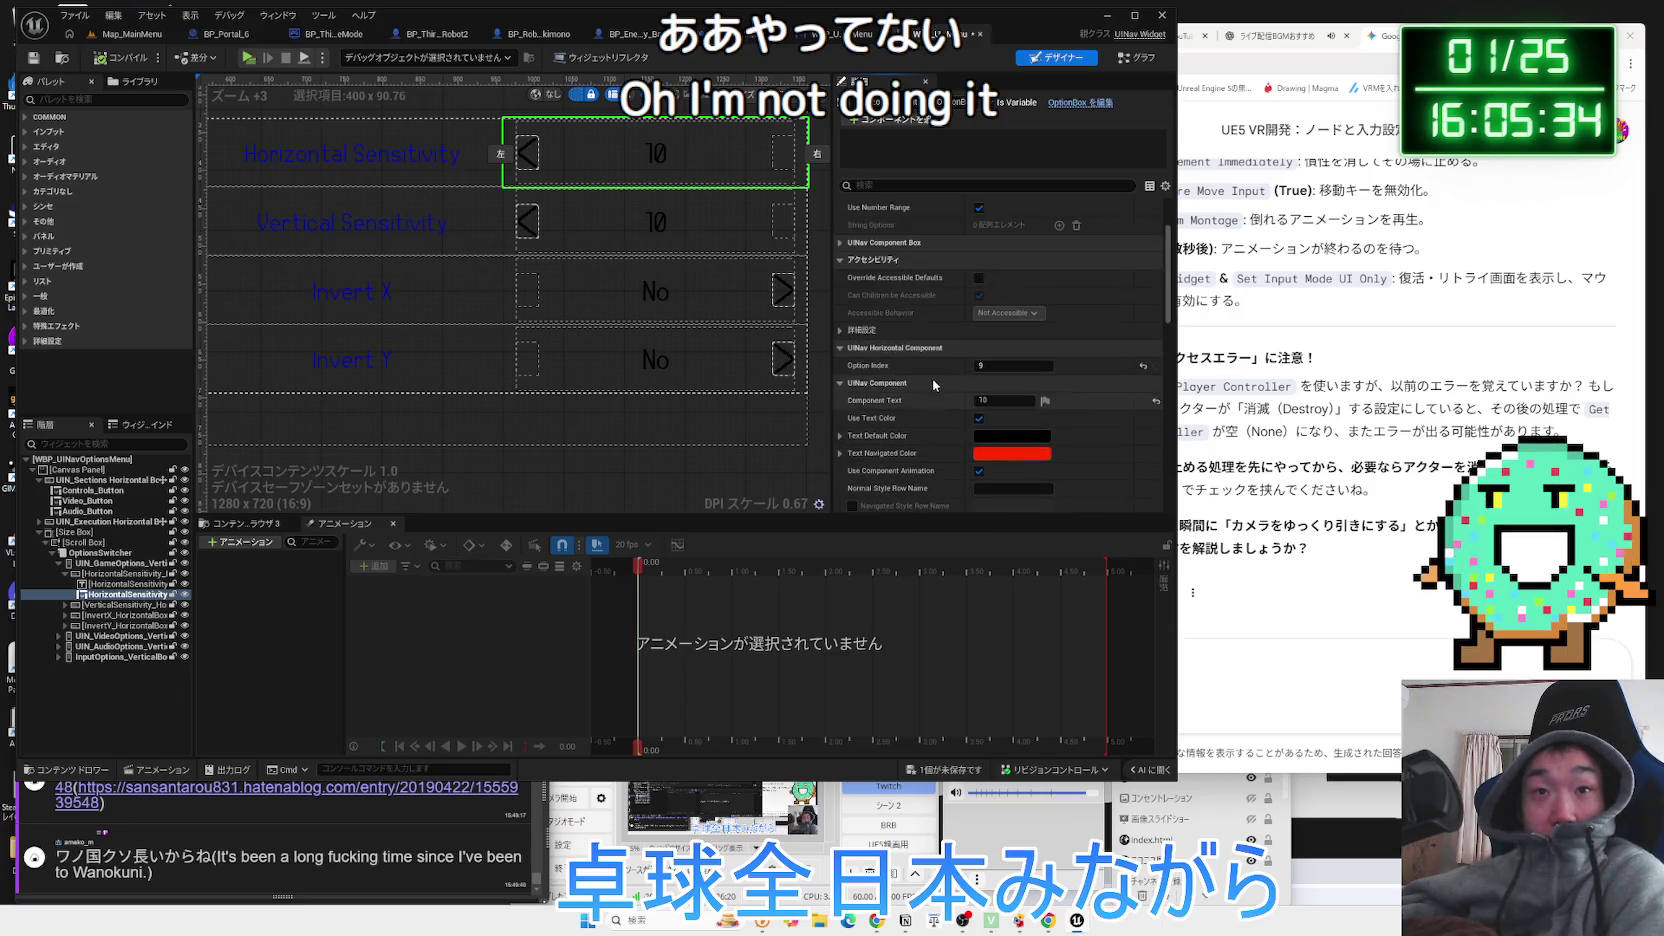
pyautogui.scroll(4, 933, 384)
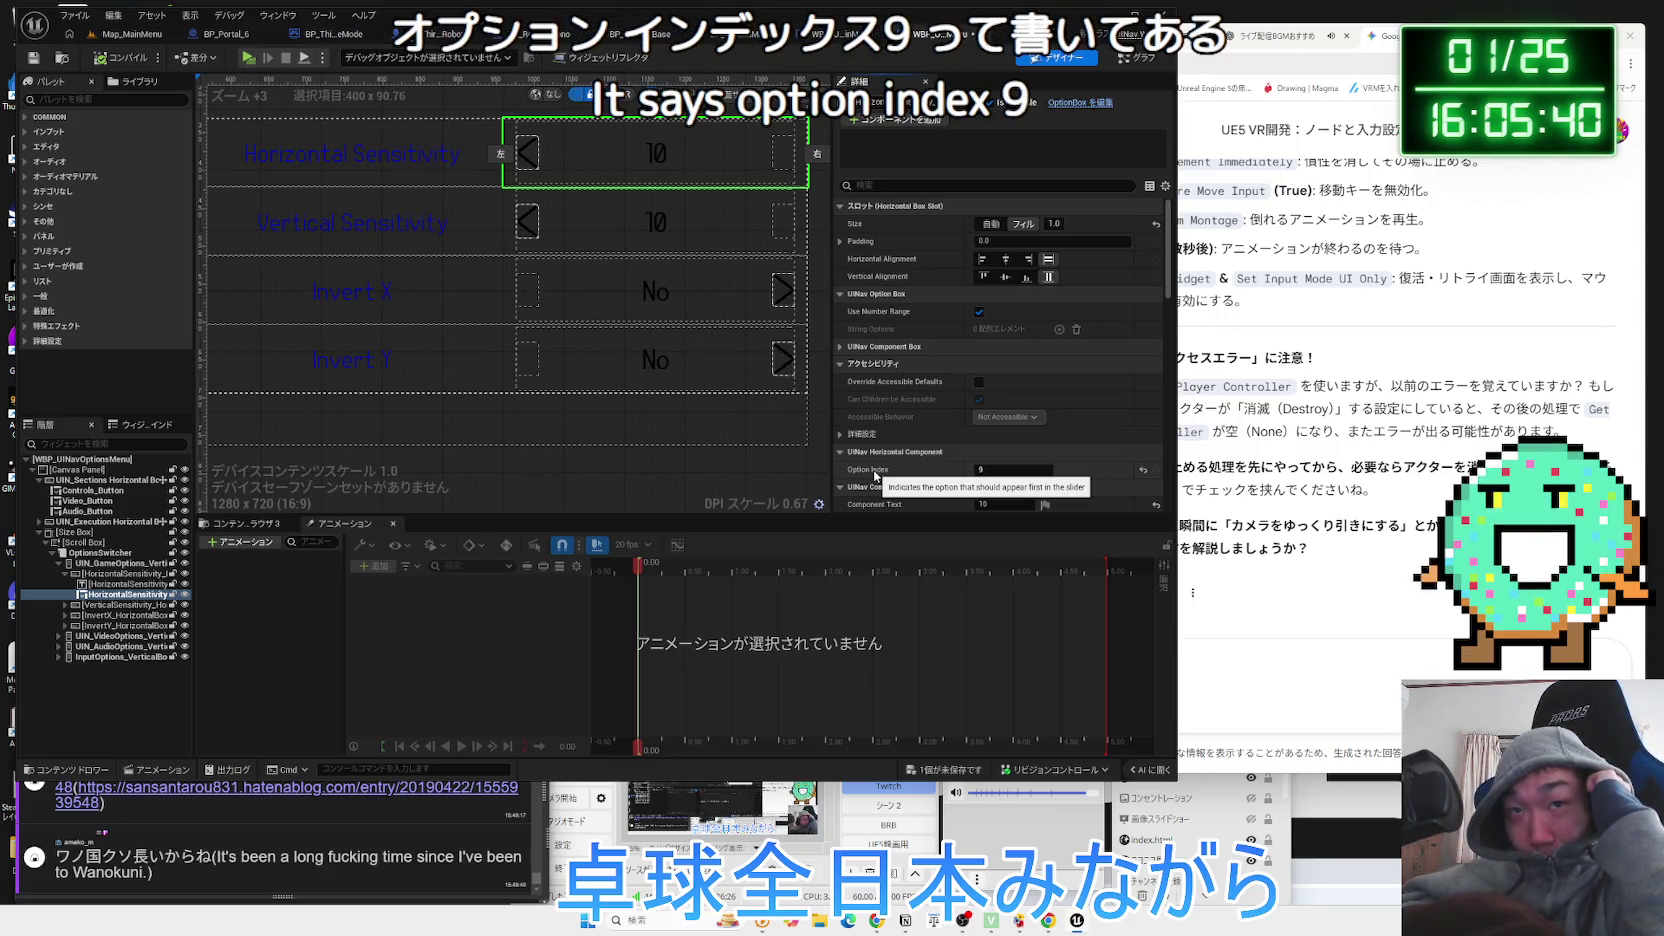
pyautogui.click(120, 596)
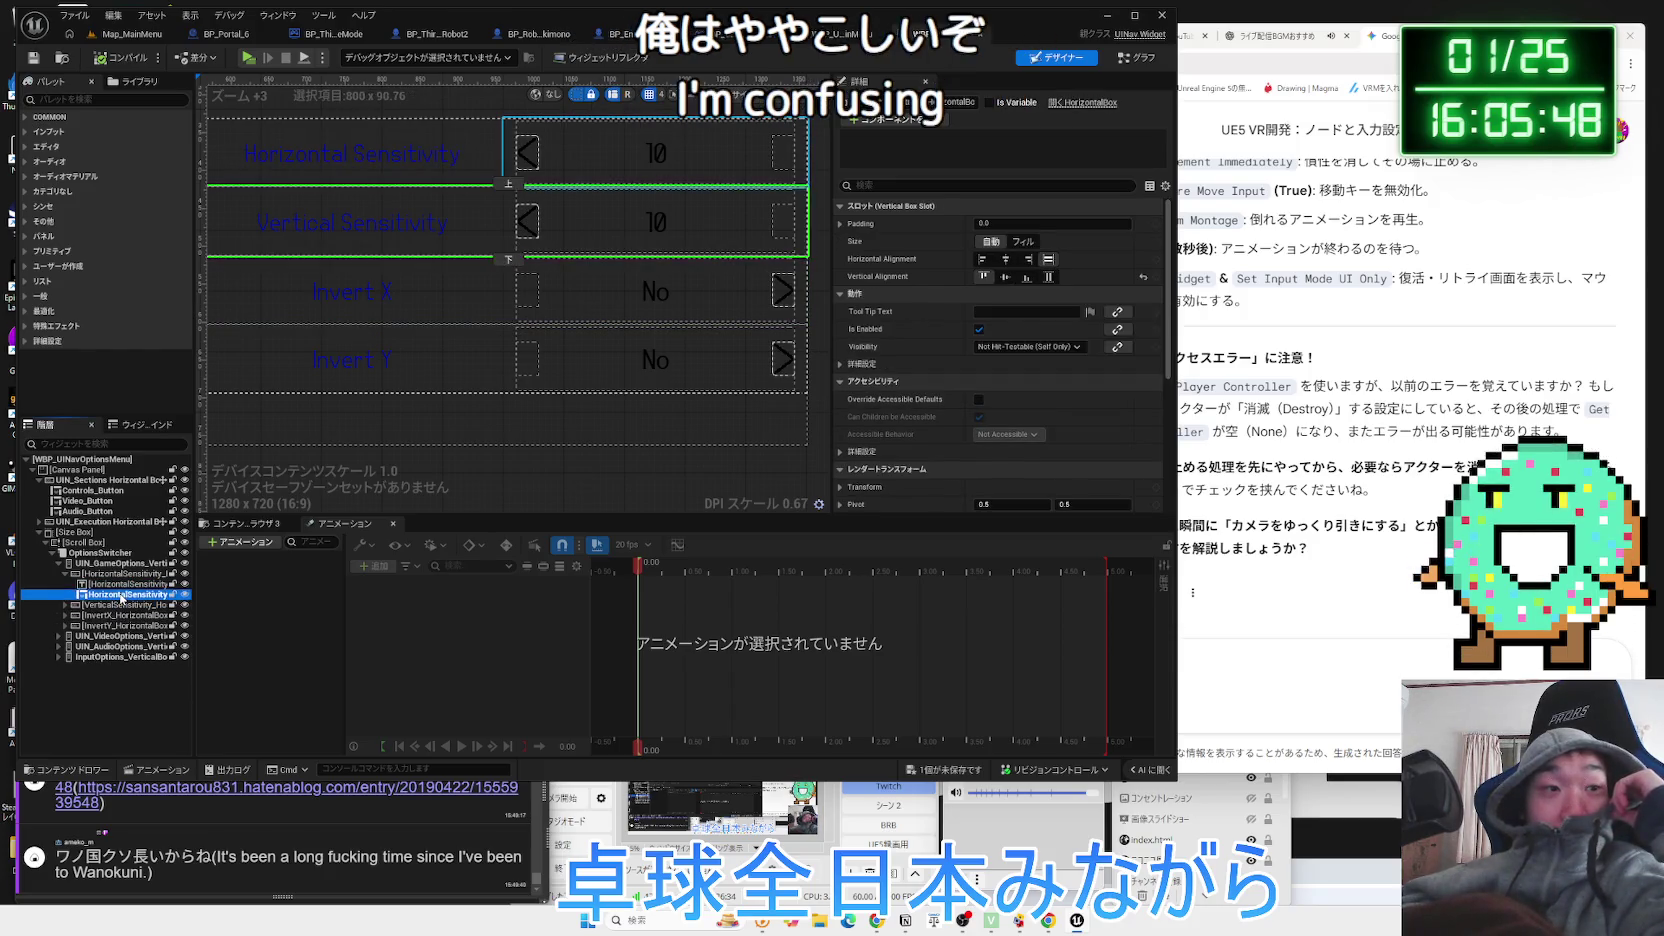
pyautogui.click(1136, 62)
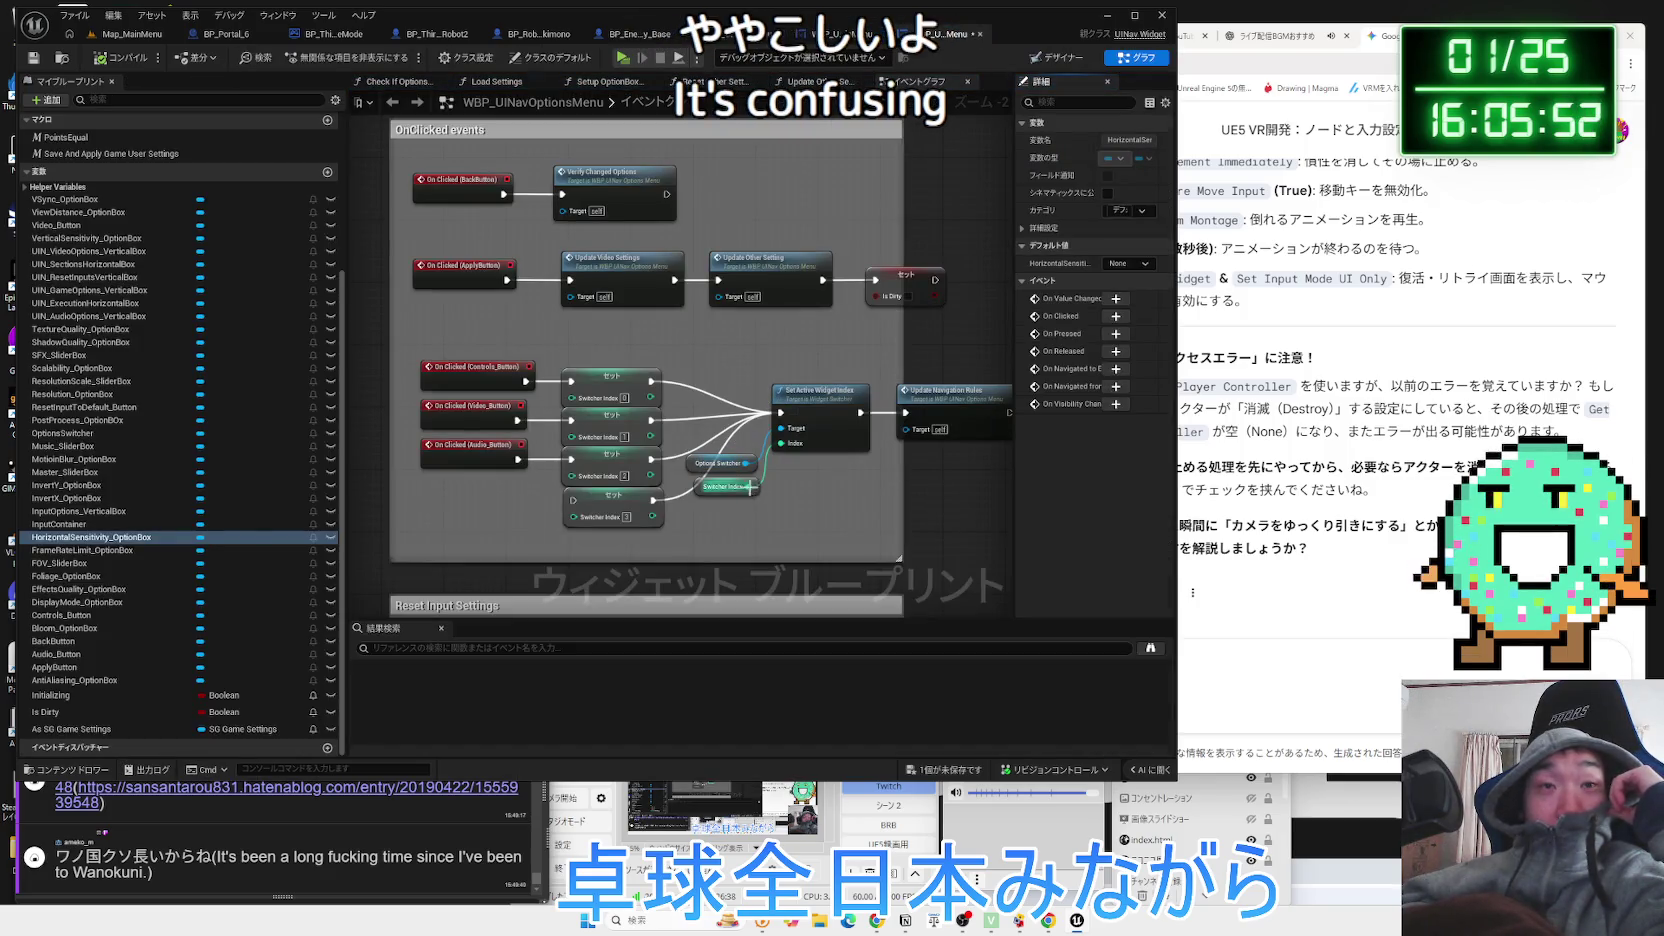
# Pan the options menu graph to the Reset Input Settings section, then open a new Chrome tab.
pyautogui.moveTo(831, 503); pyautogui.dragTo(819, 482)
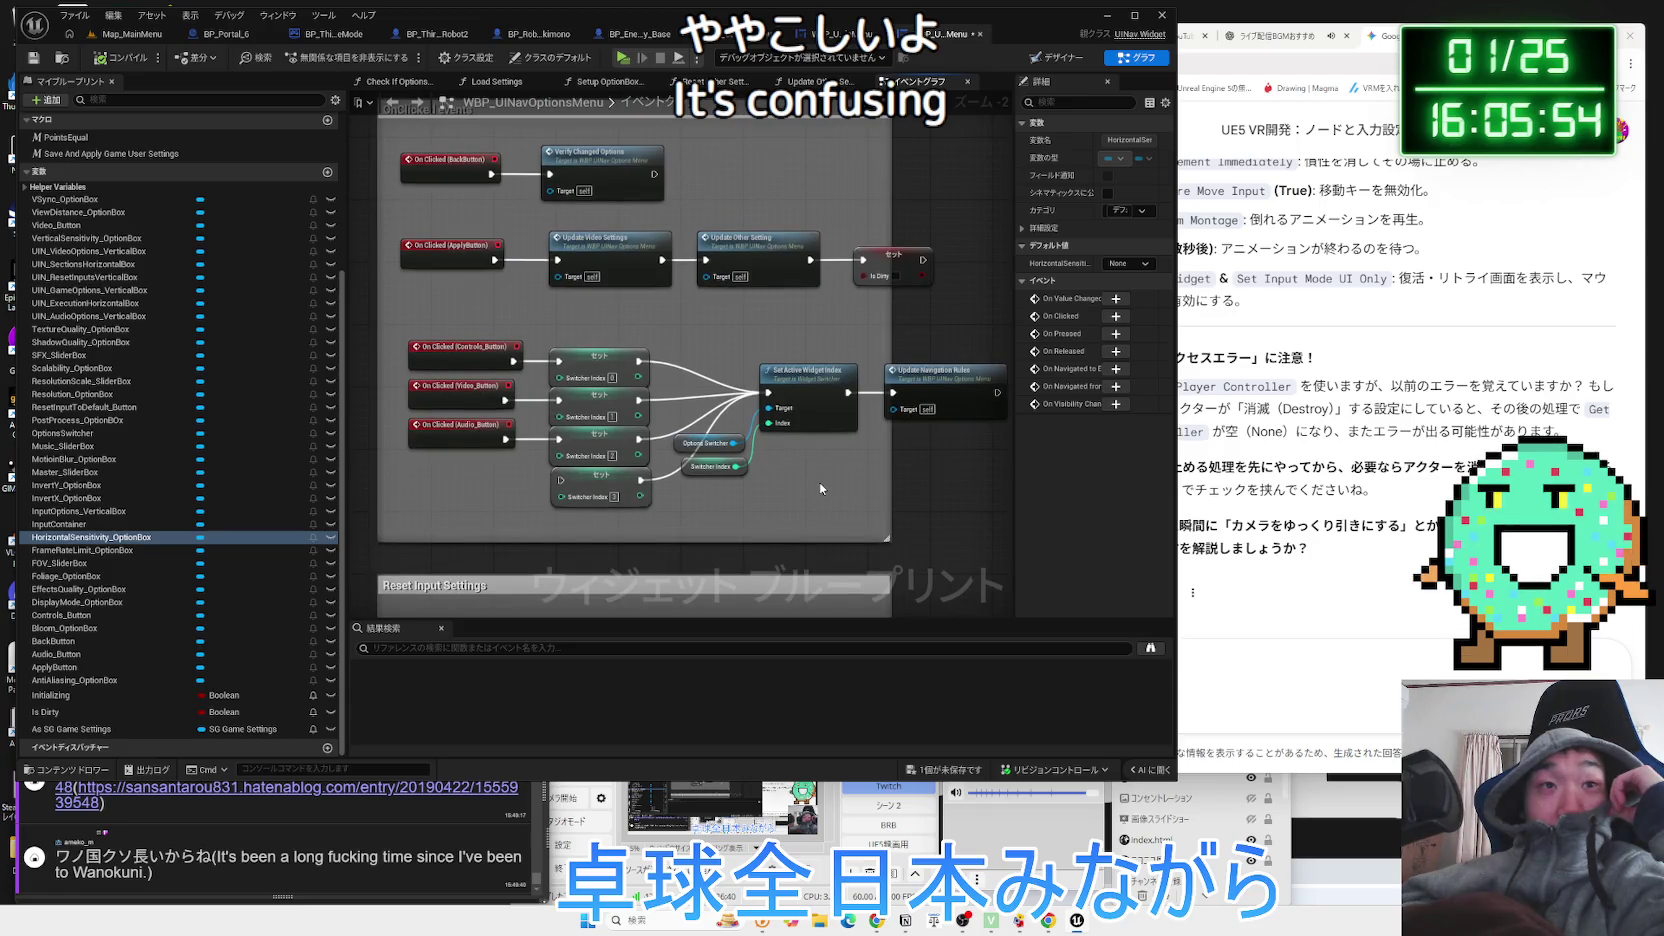
pyautogui.moveTo(599, 332); pyautogui.dragTo(615, 374)
pyautogui.moveTo(688, 430)
pyautogui.mouseDown()
pyautogui.moveTo(705, 250)
pyautogui.moveTo(724, 484)
pyautogui.mouseUp()
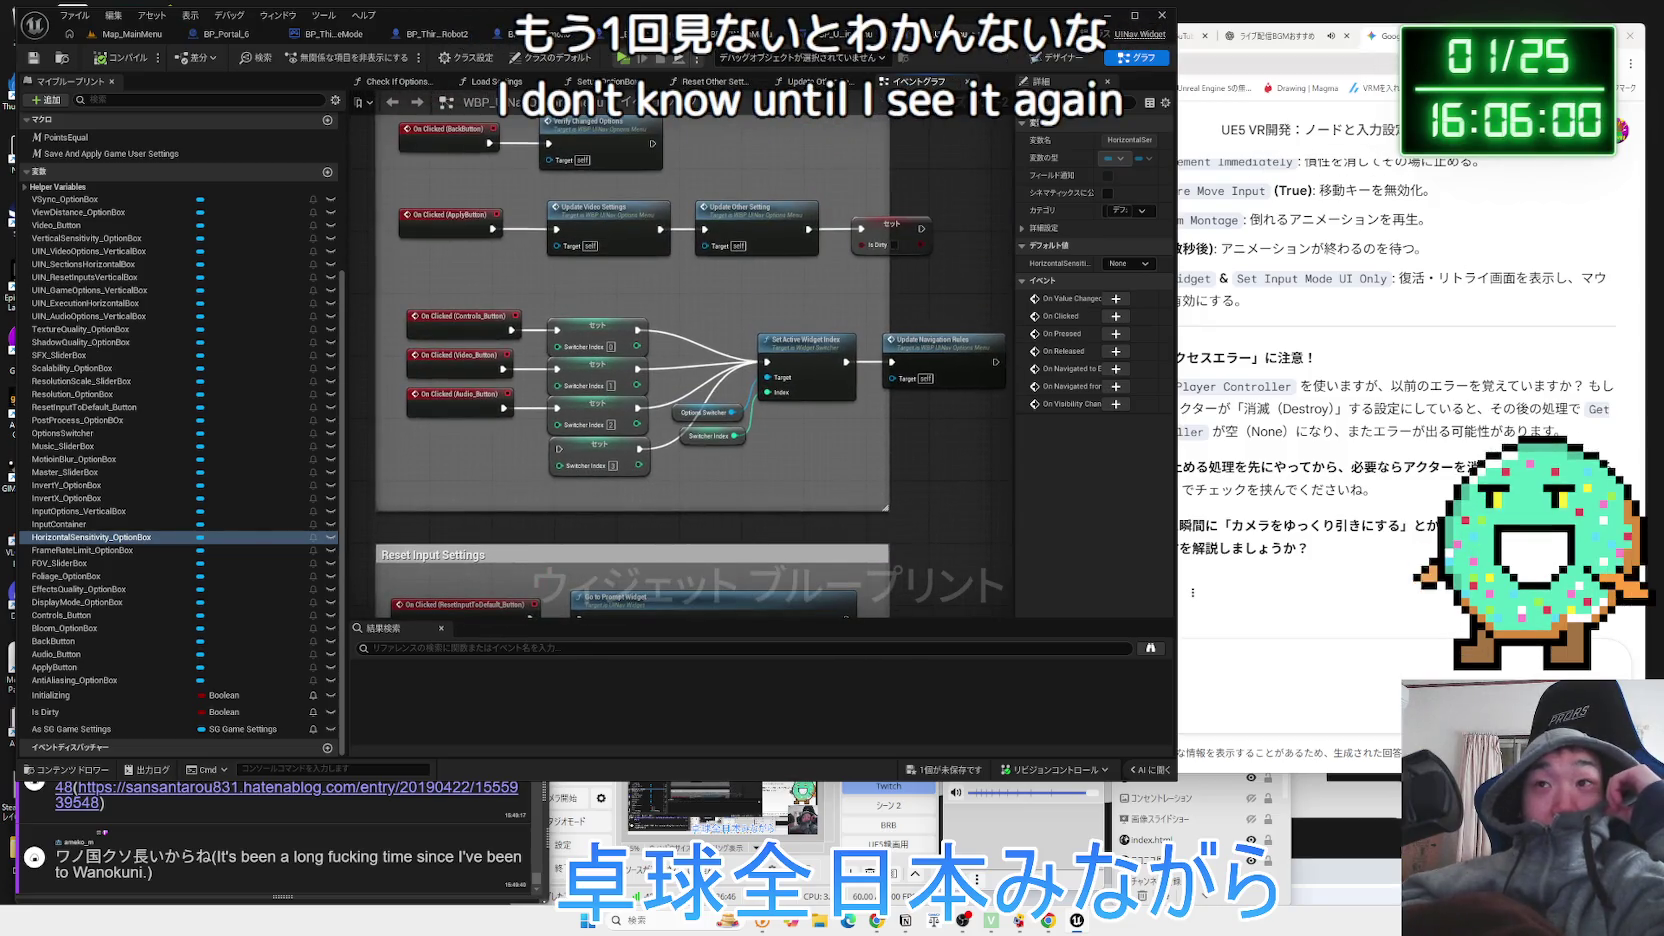
pyautogui.hotkey('ctrl', 't')
# Search Google for 'UInavigation'.
pyautogui.write('ui')
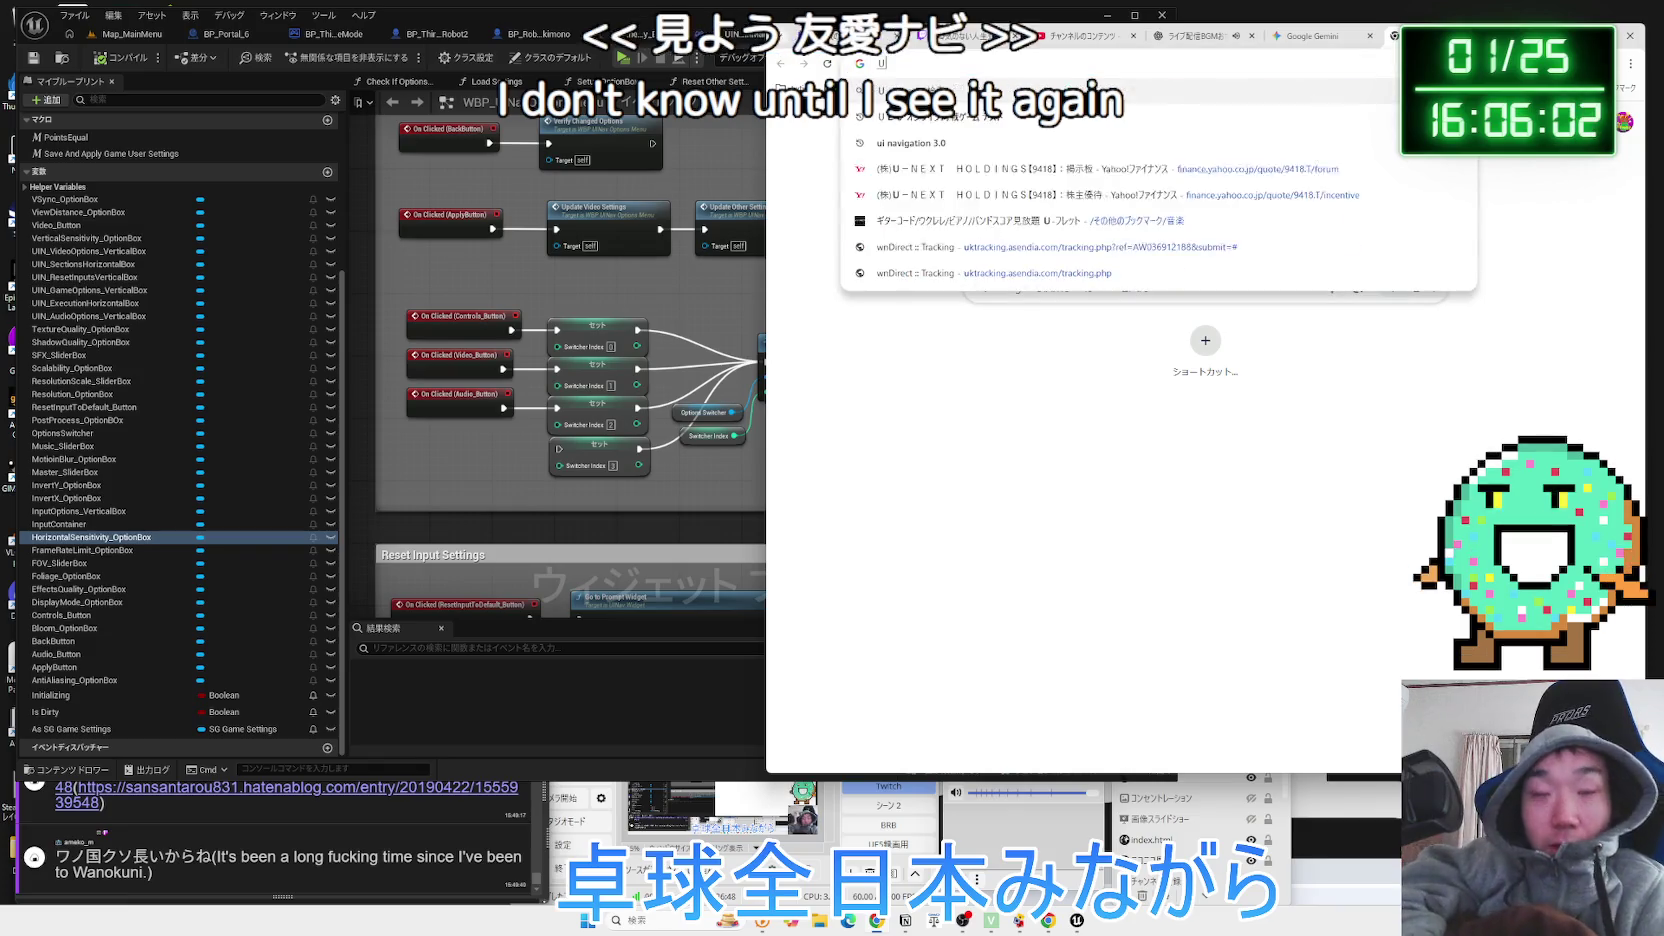
pyautogui.press('Zenkaku_Hankaku')
pyautogui.write('vani')
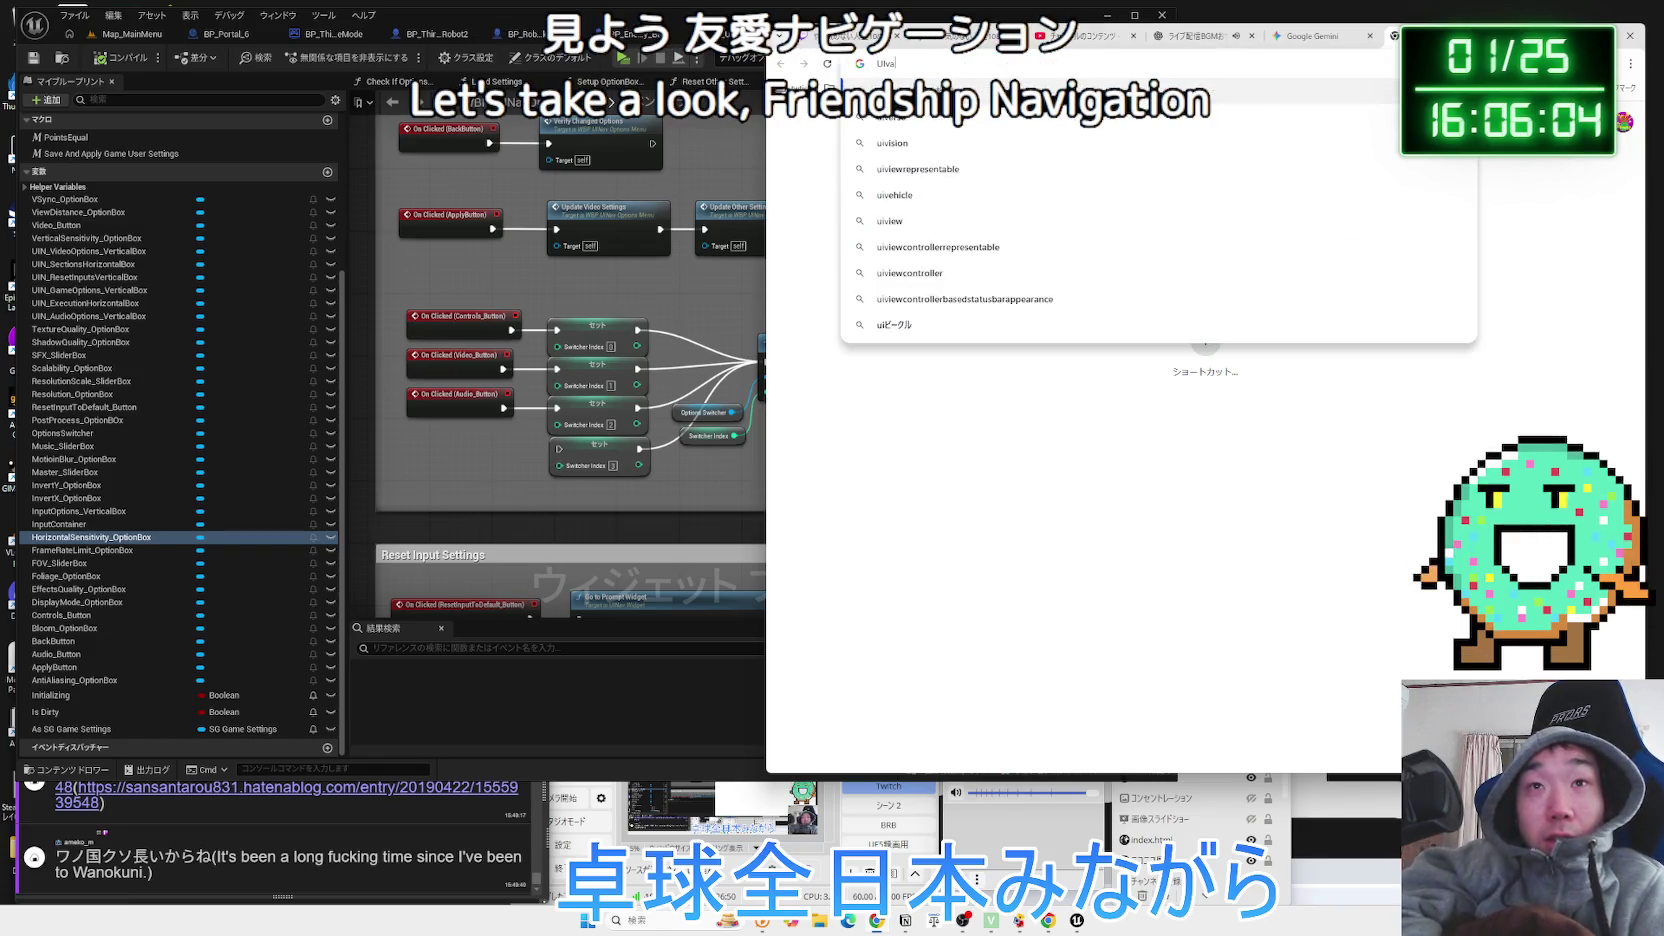
pyautogui.press('BackSpace')
pyautogui.press('BackSpace')
pyautogui.write('navigation')
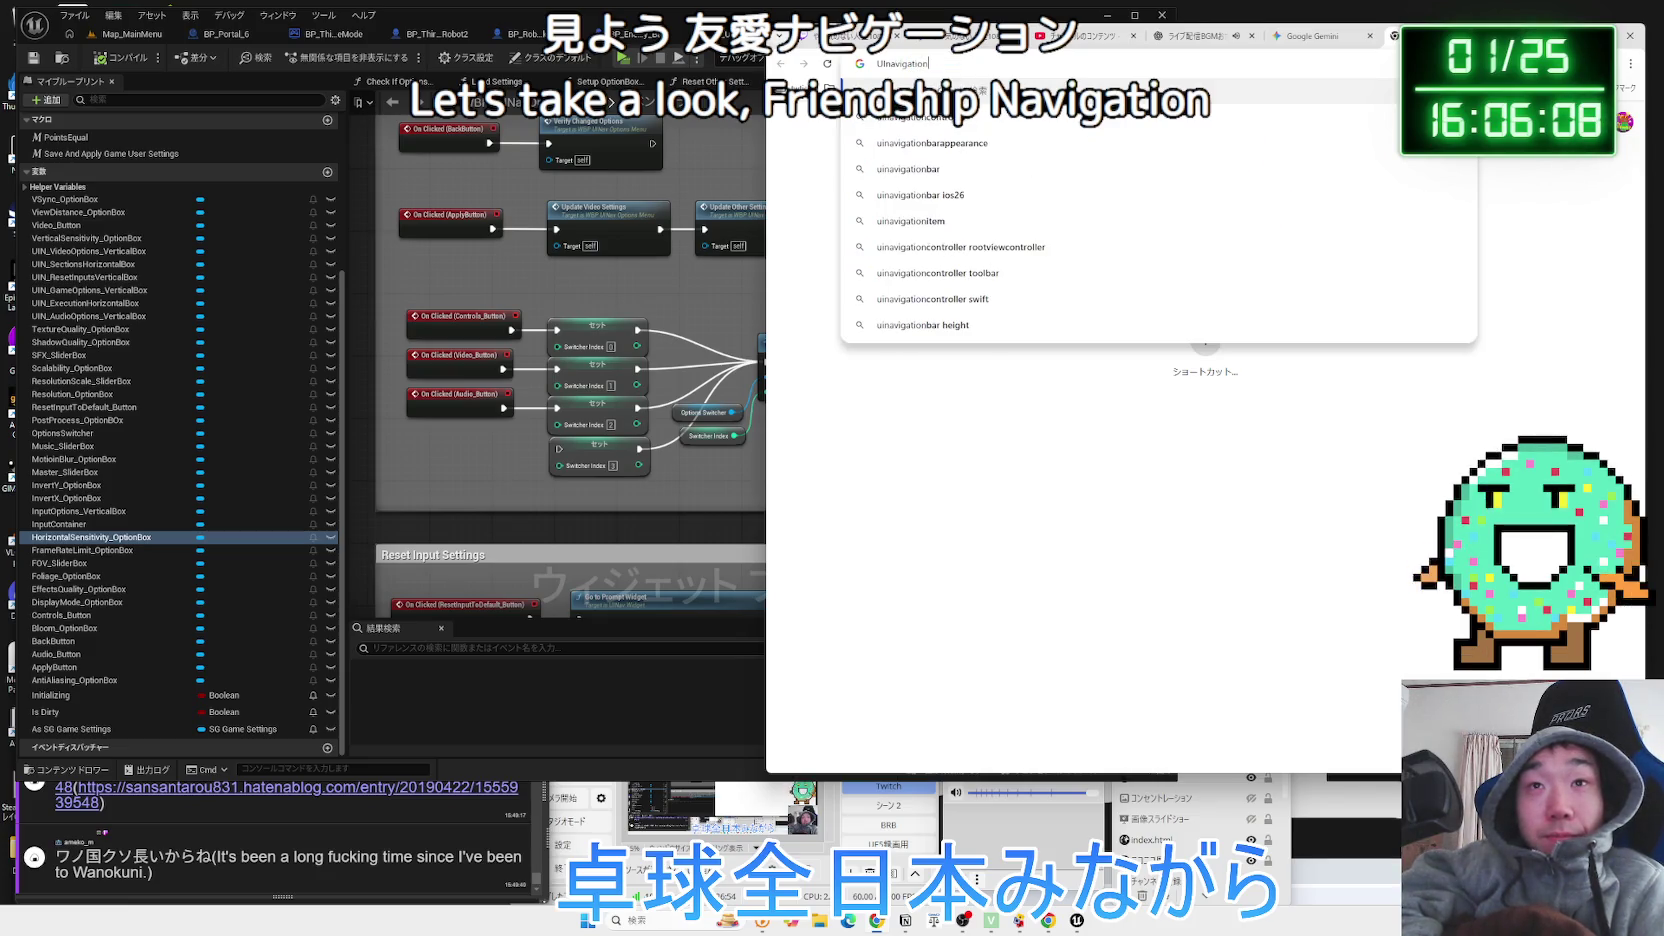
pyautogui.press('Return')
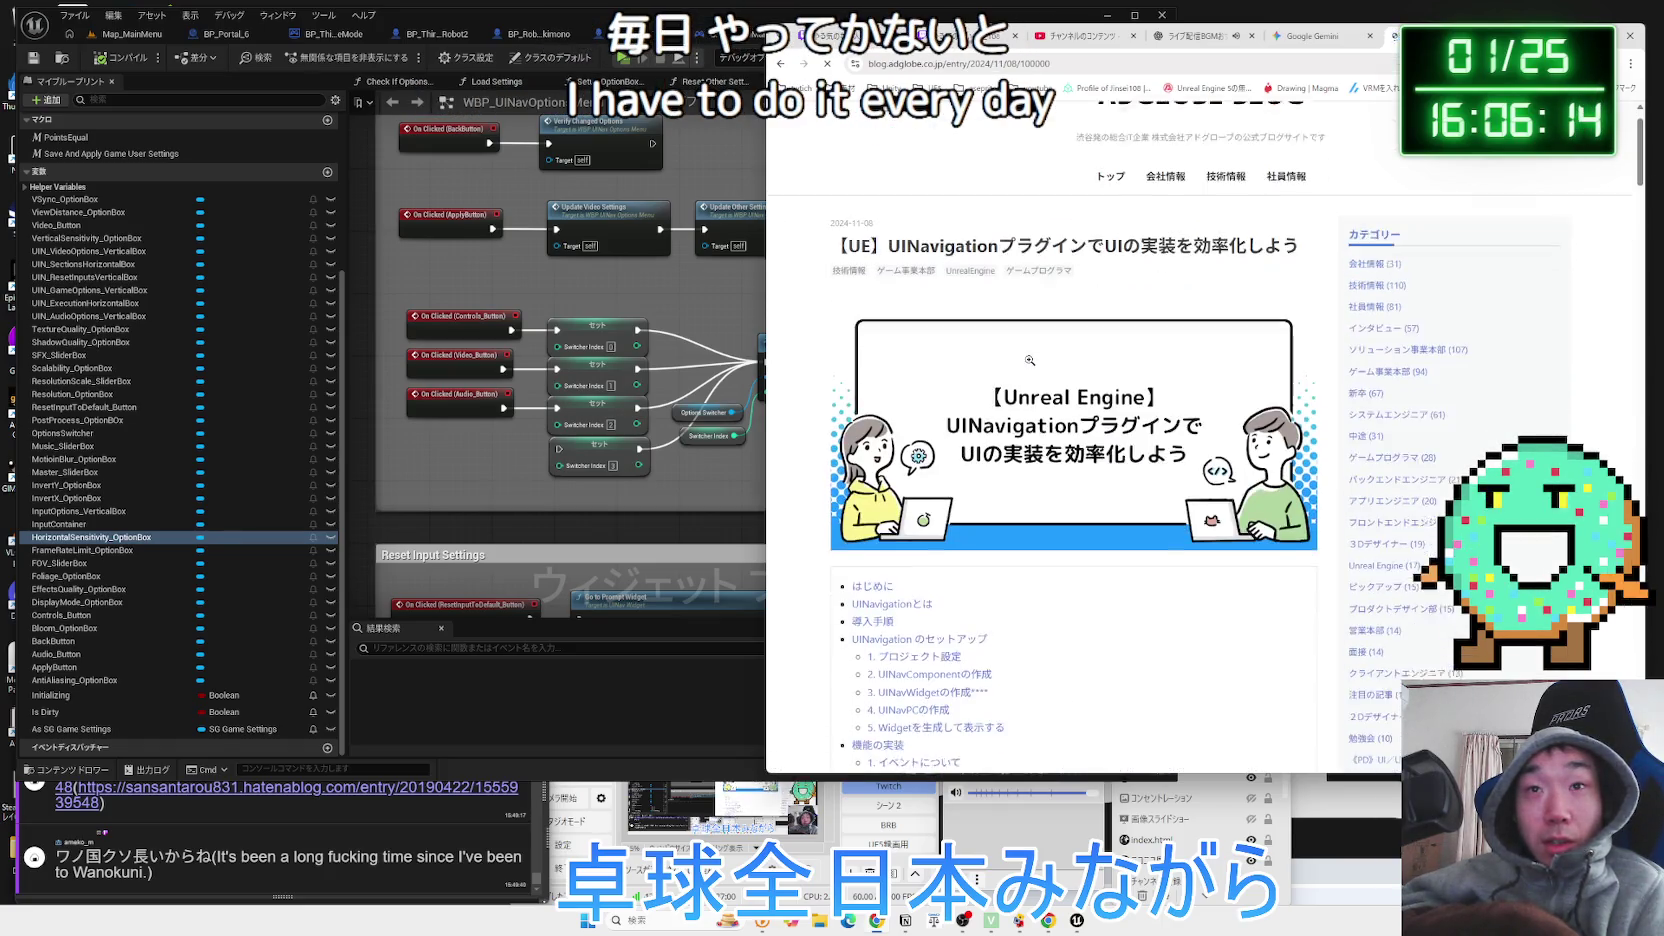
# Browse the results and return to the yossi40-100 UI Navigation 3.0 manual article.
pyautogui.scroll(-5, 1030, 364)
pyautogui.scroll(-1, 1030, 364)
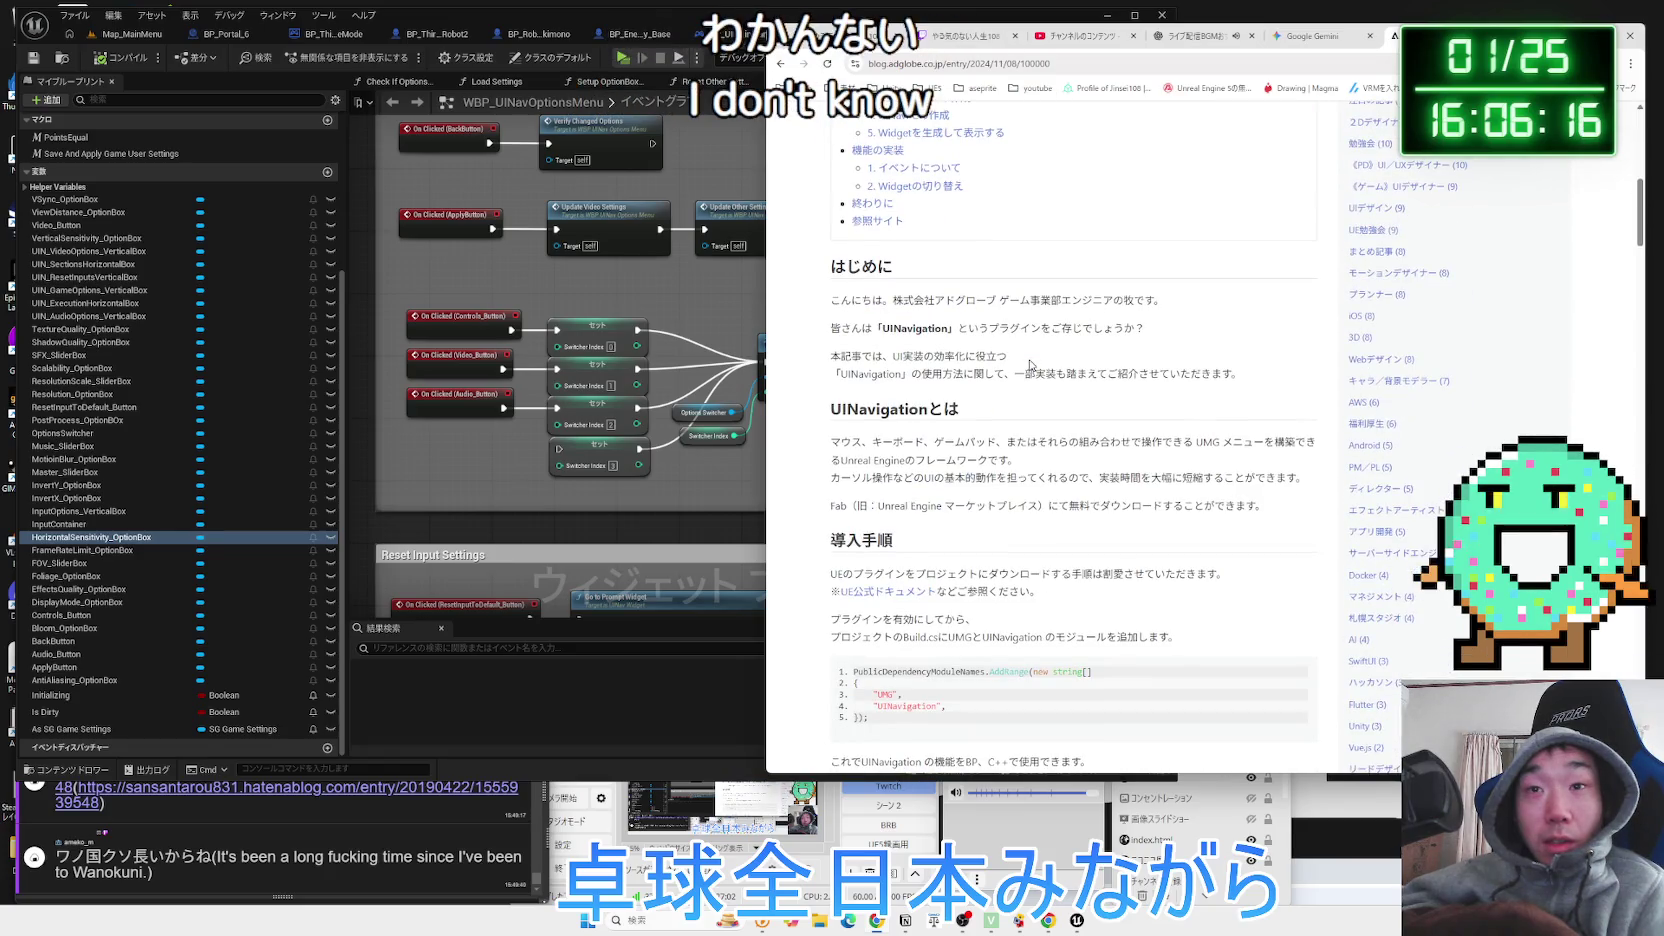
pyautogui.scroll(-10, 1030, 364)
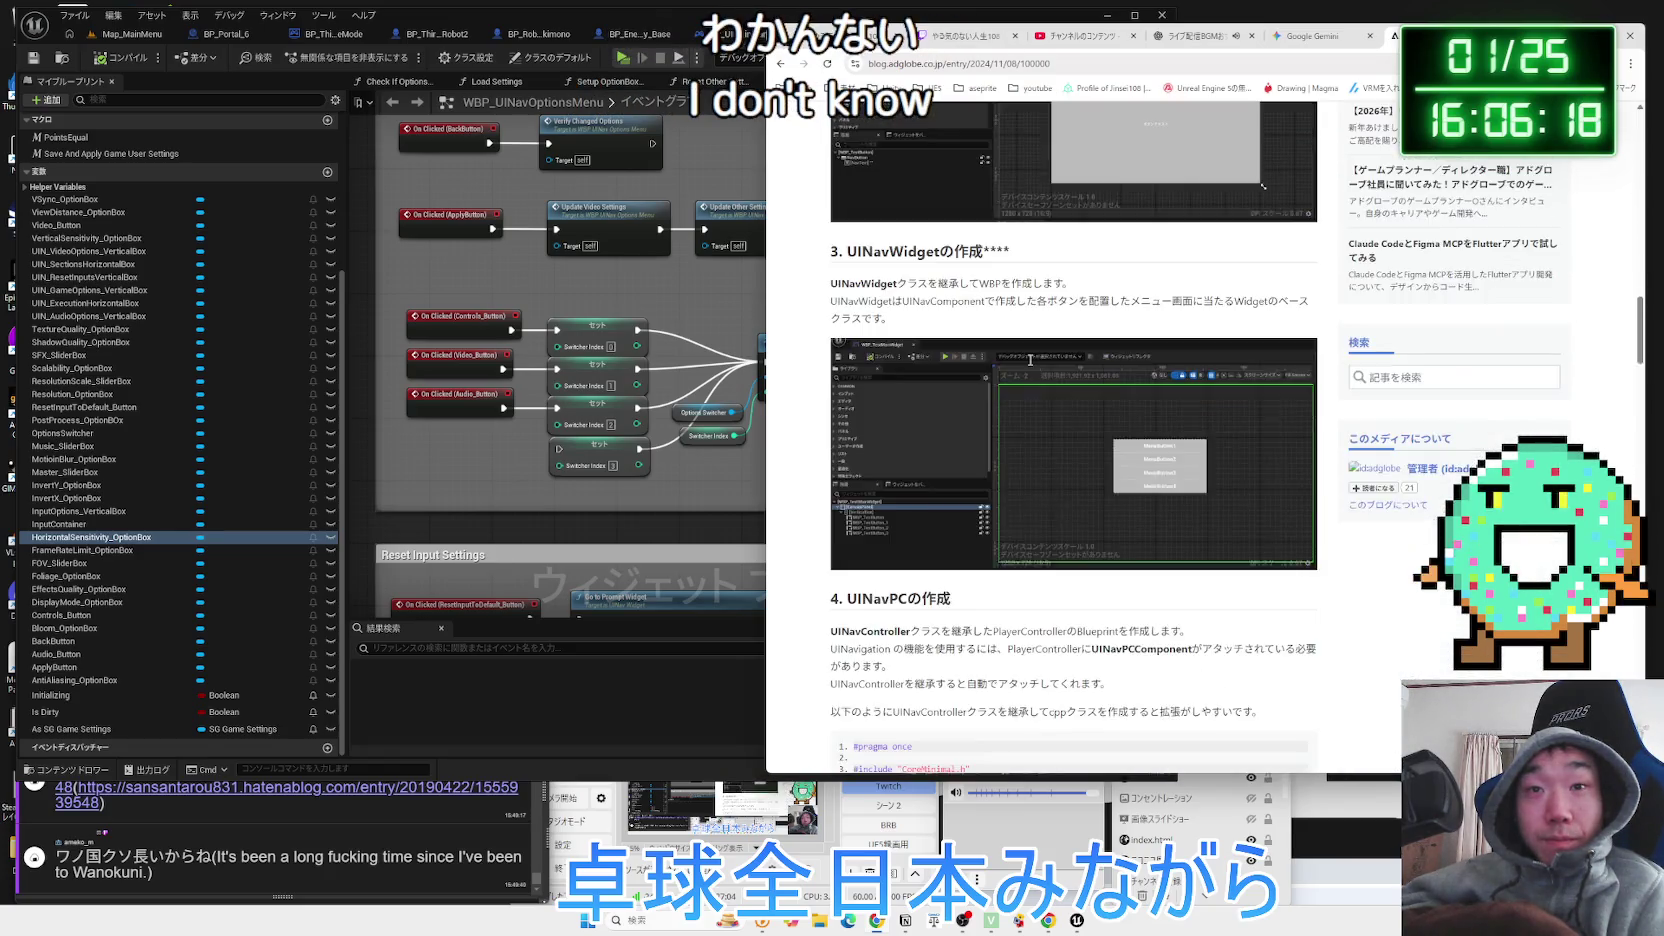
pyautogui.scroll(-3, 1030, 358)
pyautogui.hotkey('alt', 'Left')
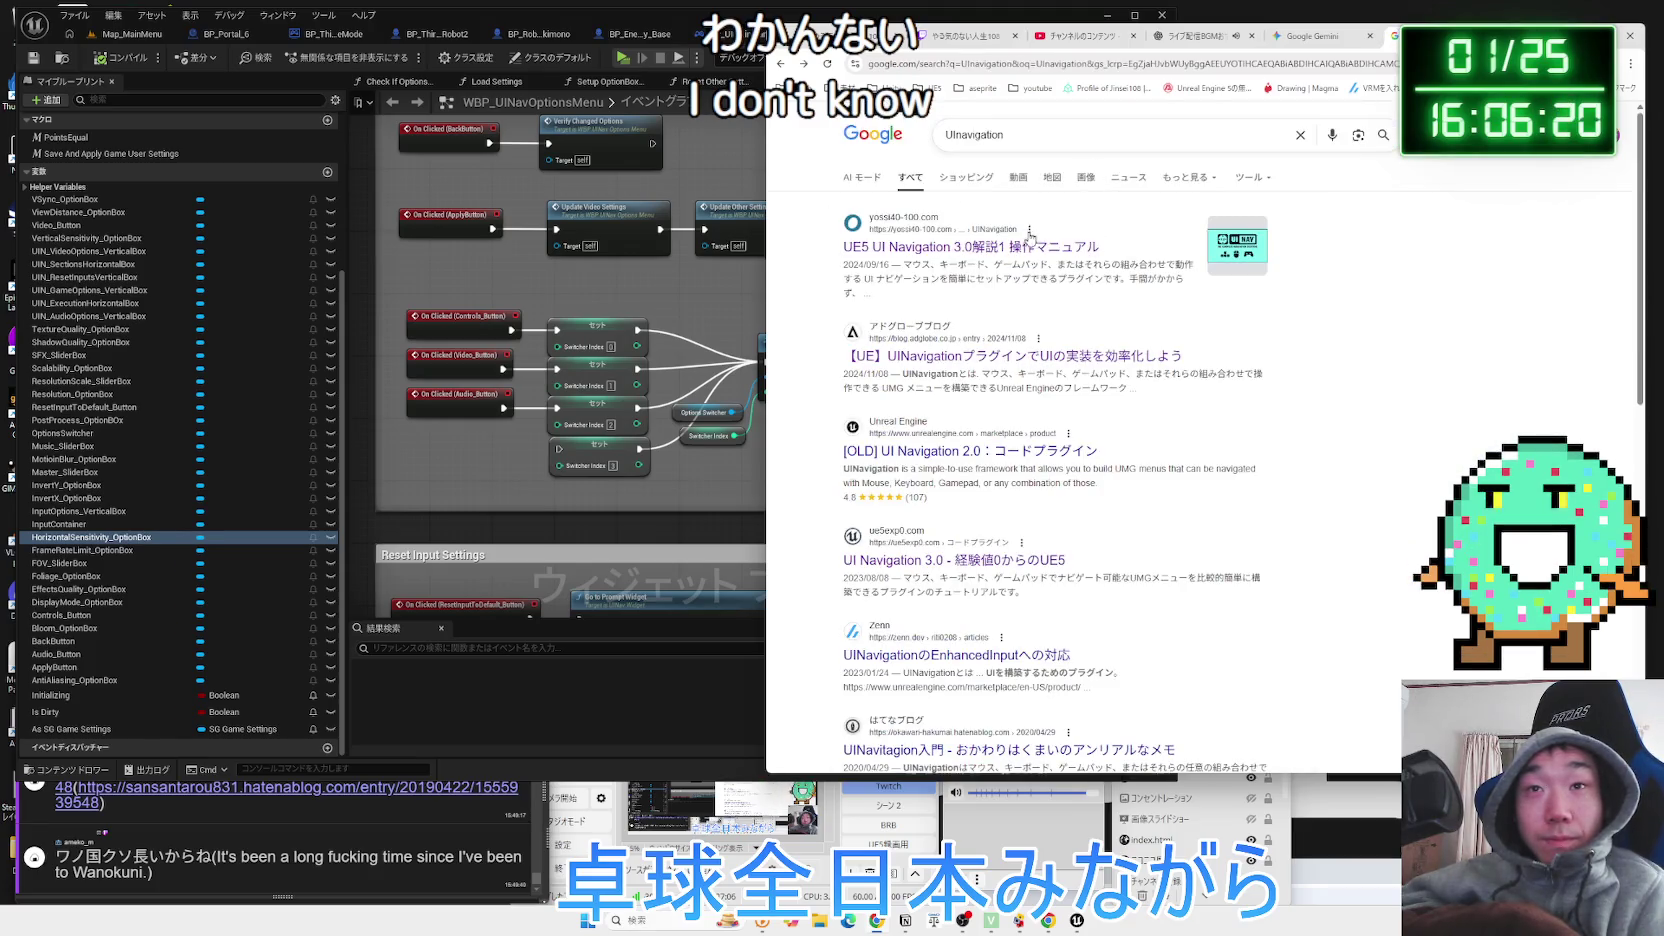
pyautogui.hotkey('alt', 'Right')
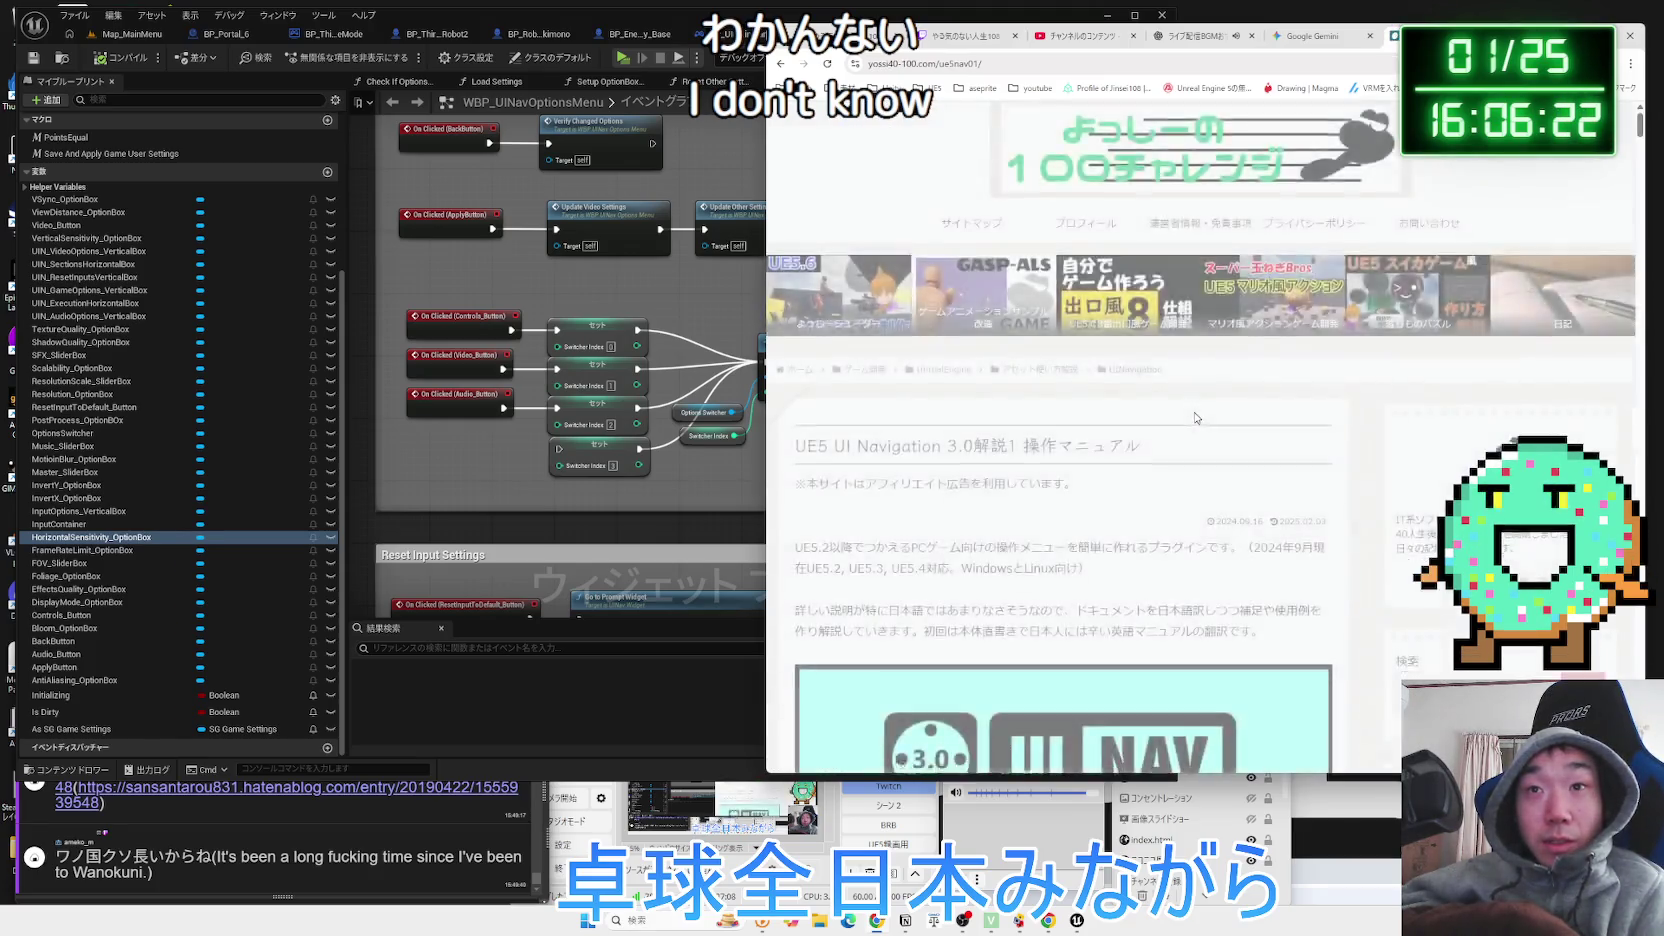
# Read down the manual, highlighting the sentences on button style modes and selector mode.
pyautogui.scroll(-6, 1194, 418)
pyautogui.scroll(-10, 1194, 418)
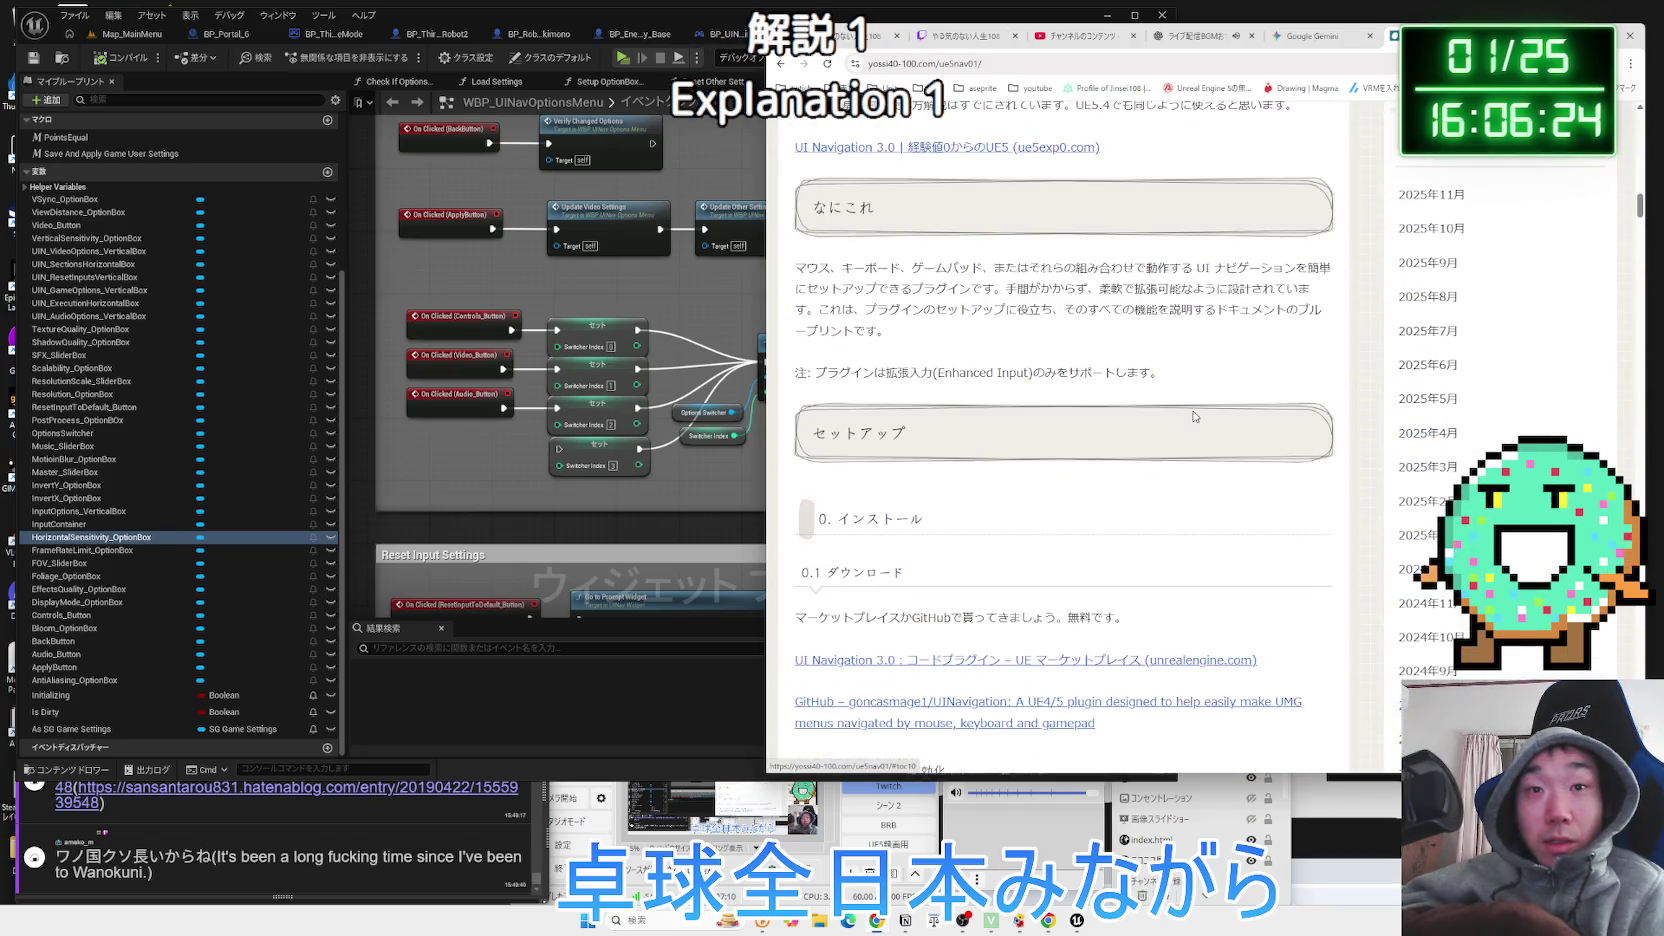
pyautogui.scroll(2, 1194, 416)
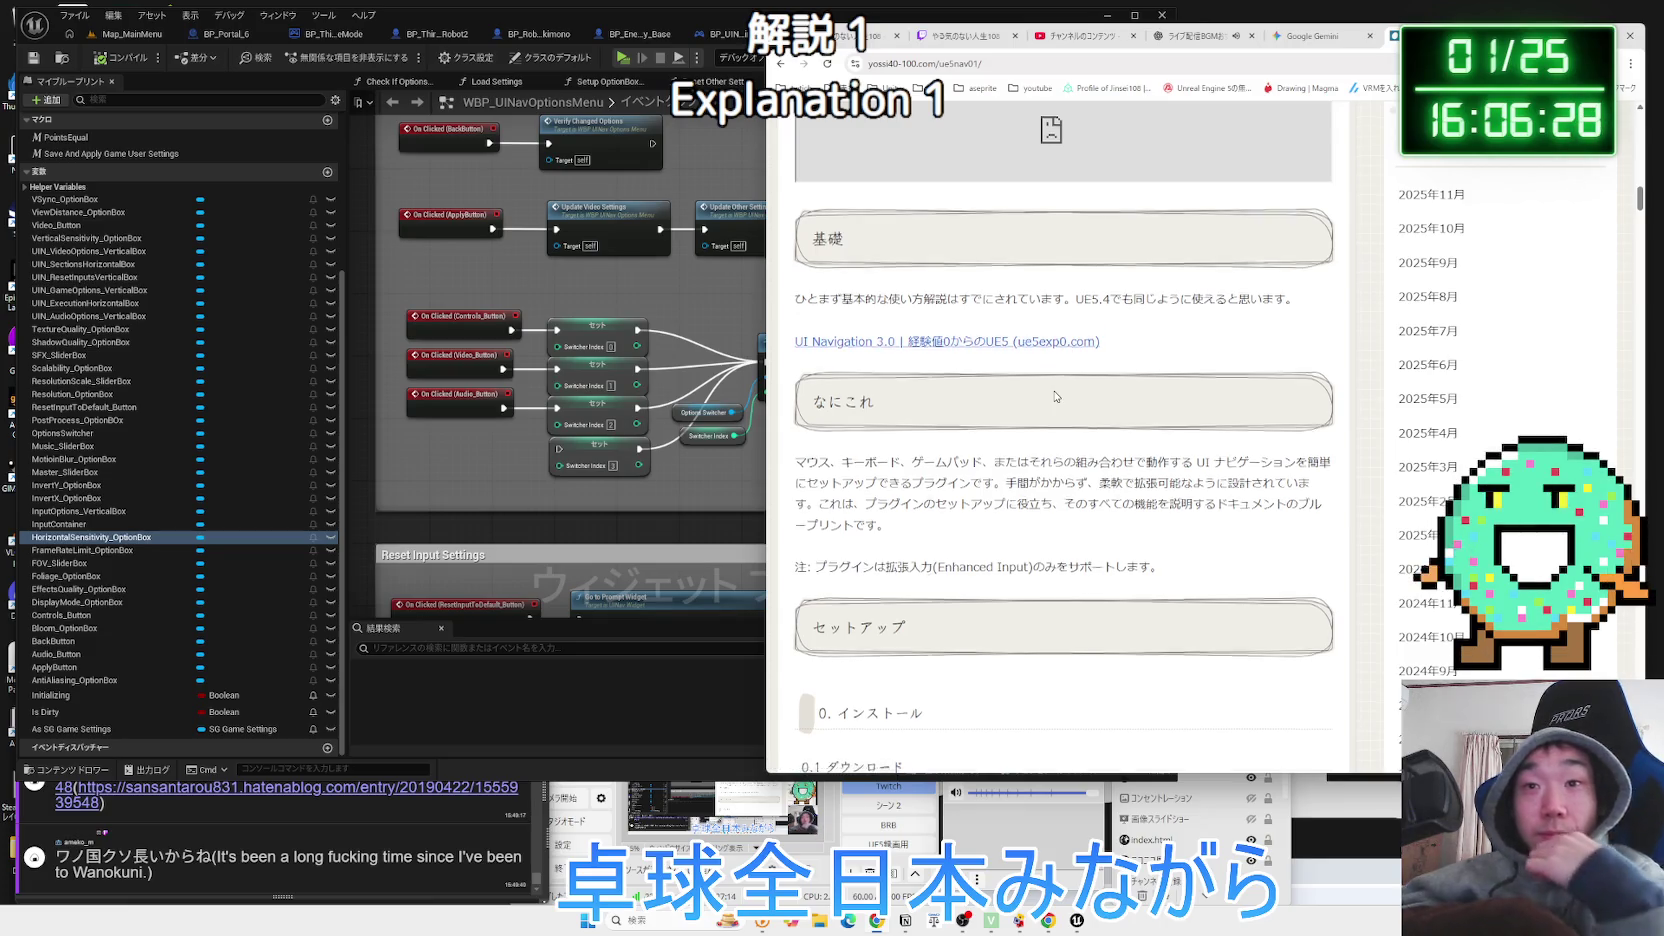
pyautogui.scroll(-8, 1056, 396)
pyautogui.scroll(-10, 1055, 388)
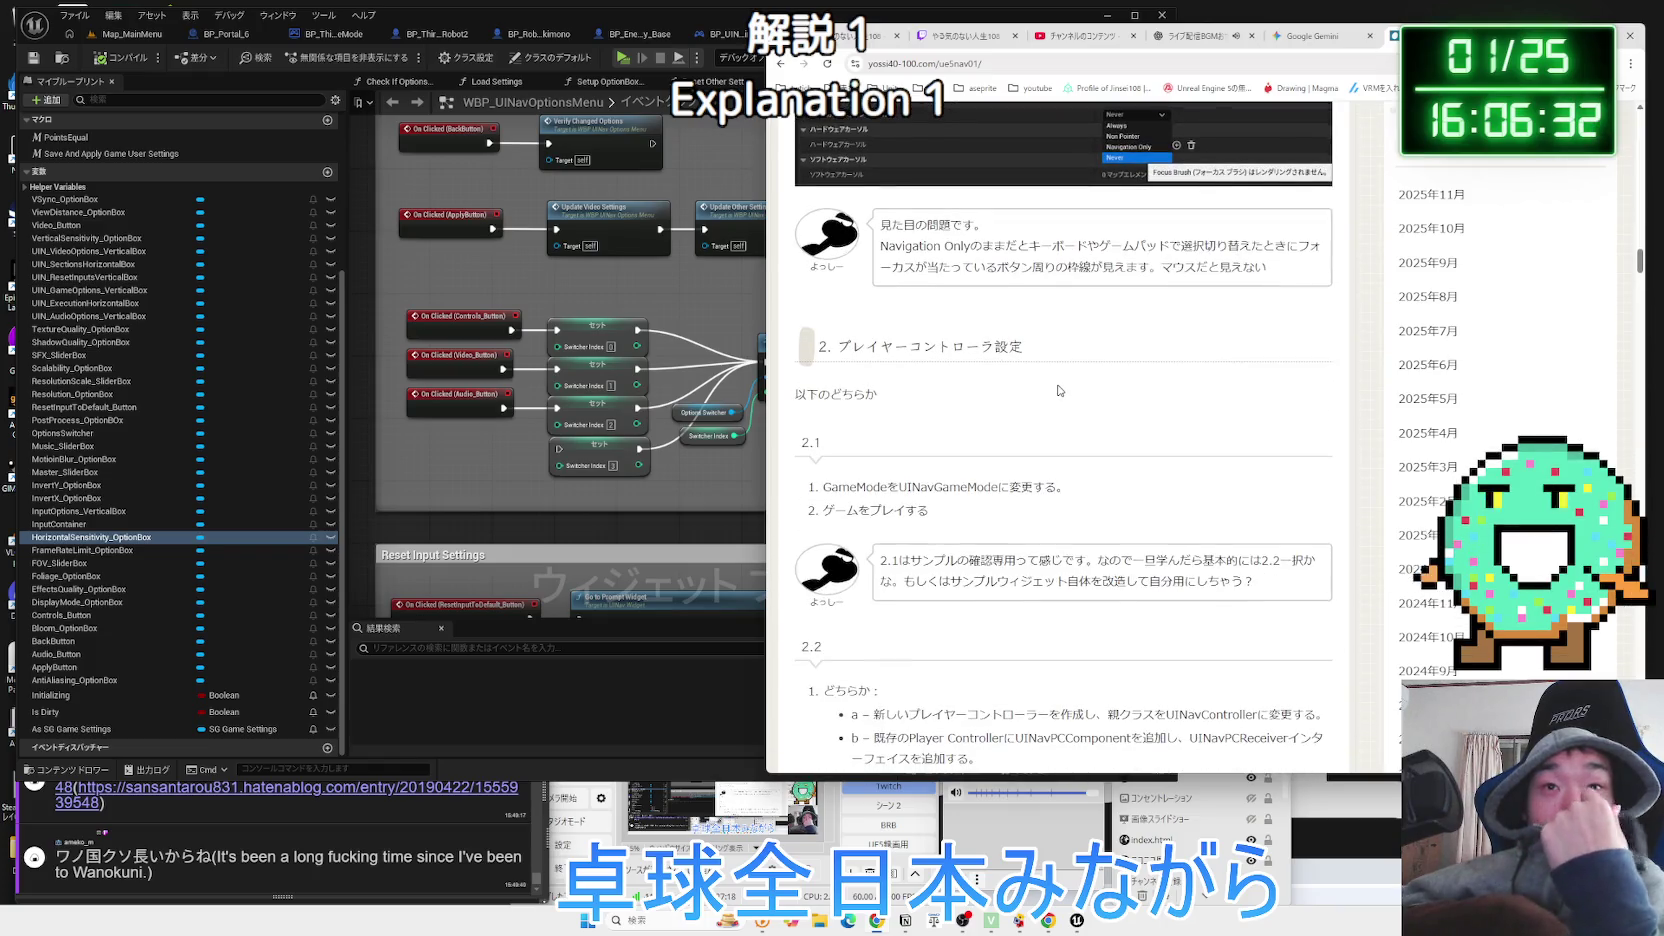
pyautogui.scroll(2, 1059, 390)
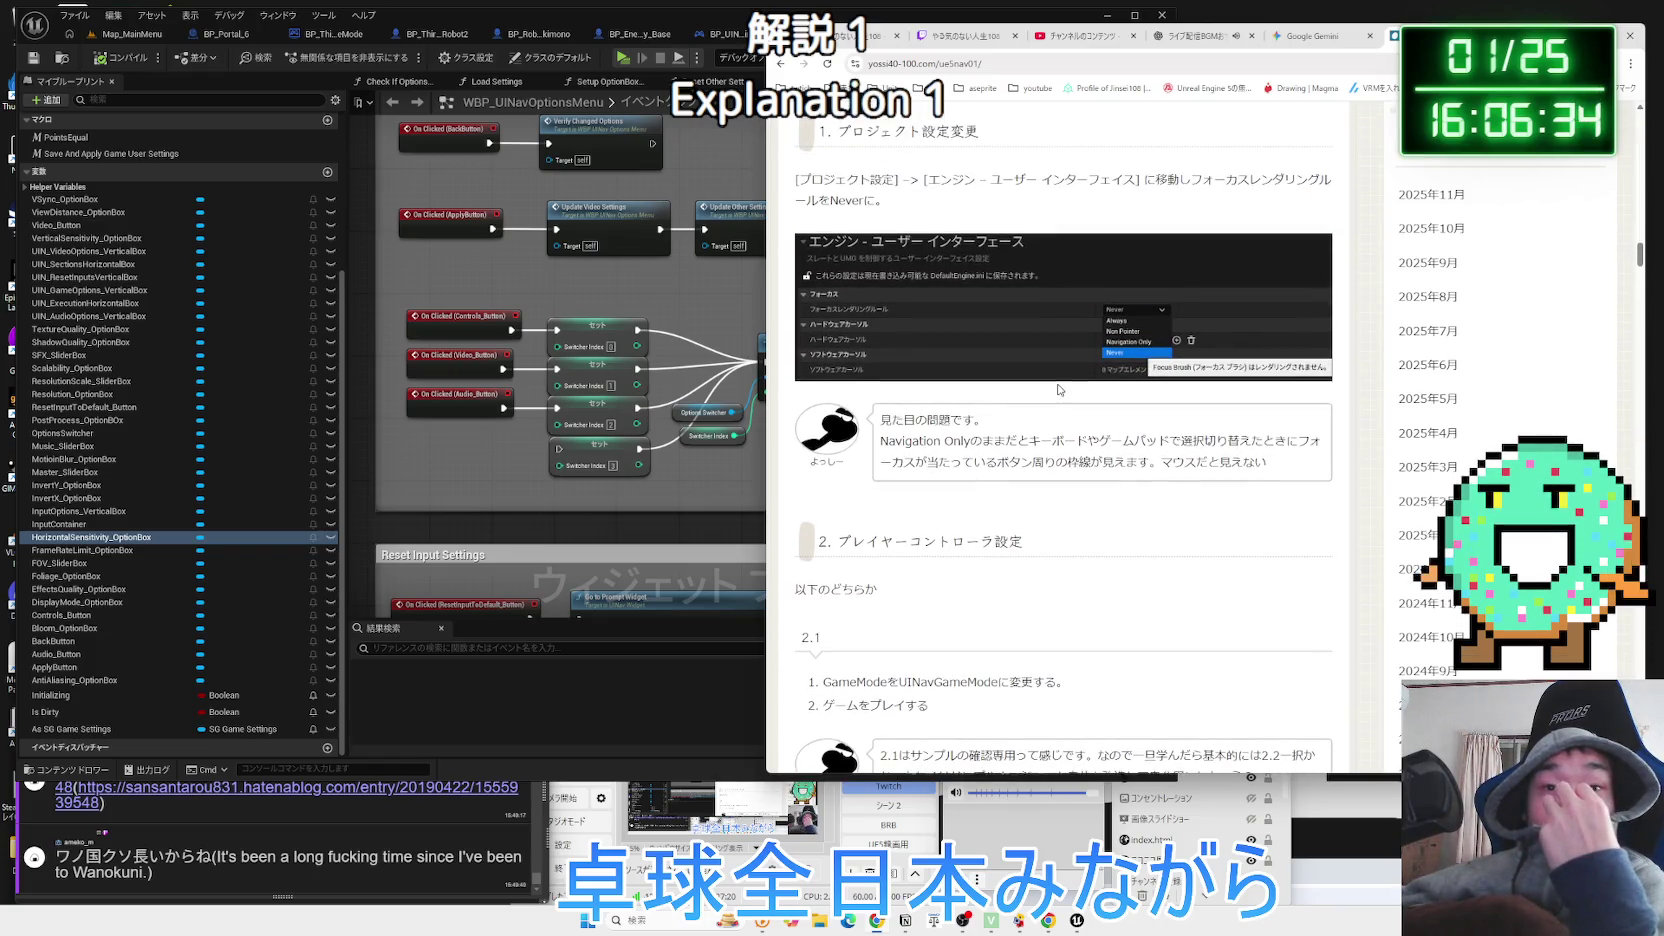
pyautogui.scroll(-4, 1059, 389)
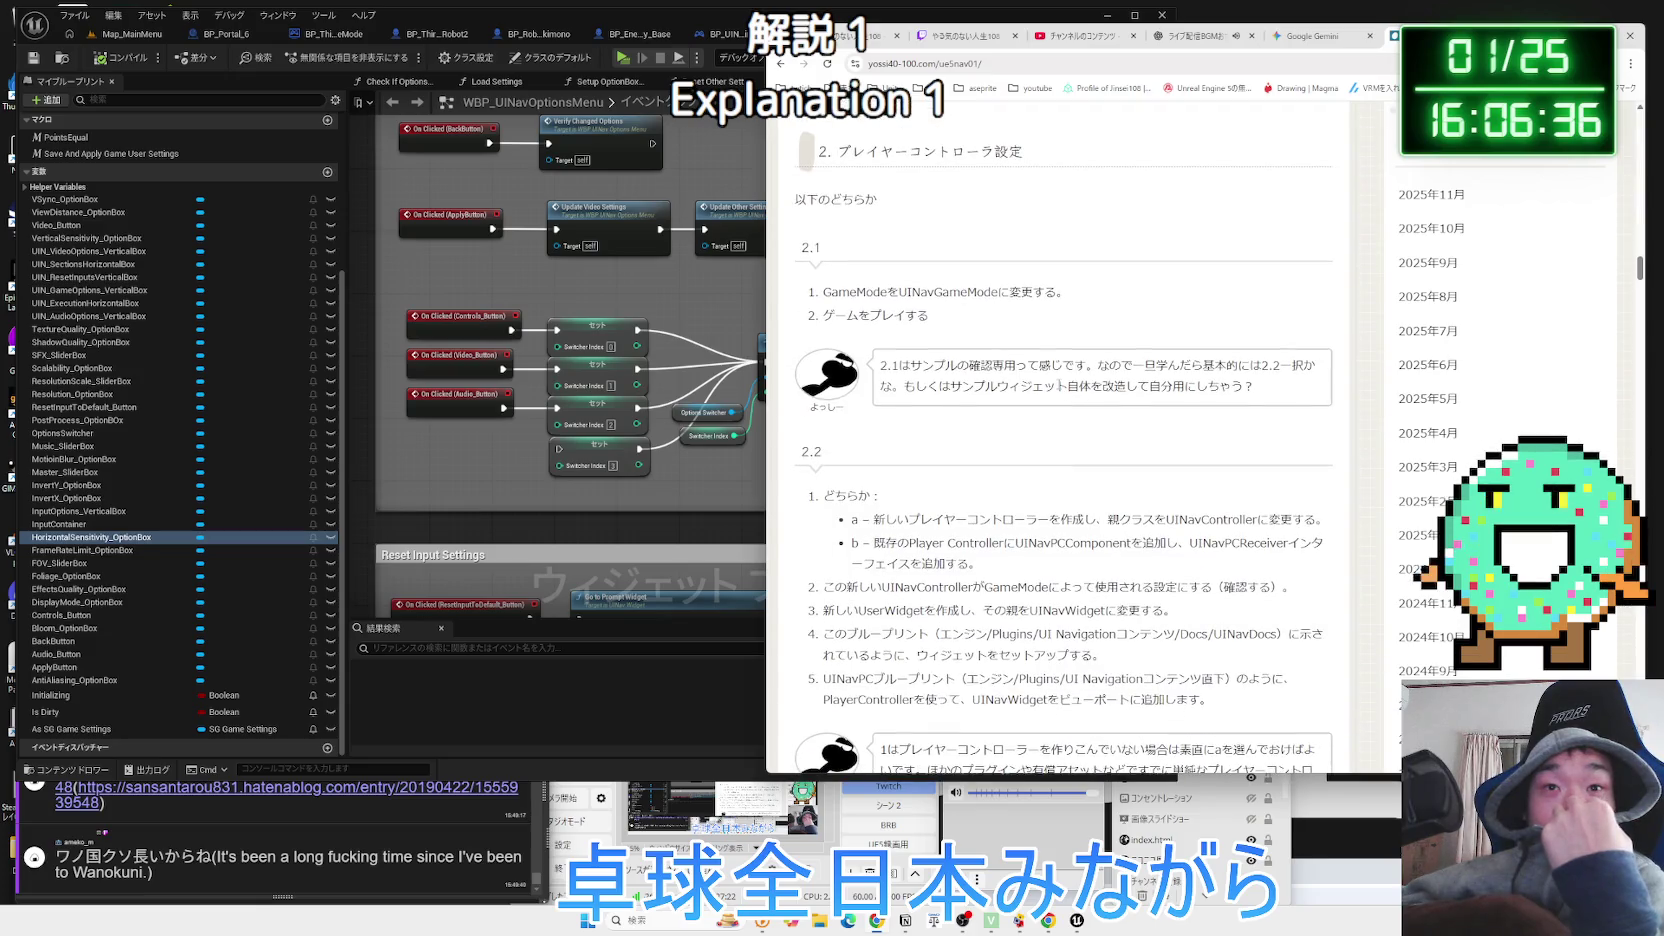
pyautogui.scroll(-11, 1061, 388)
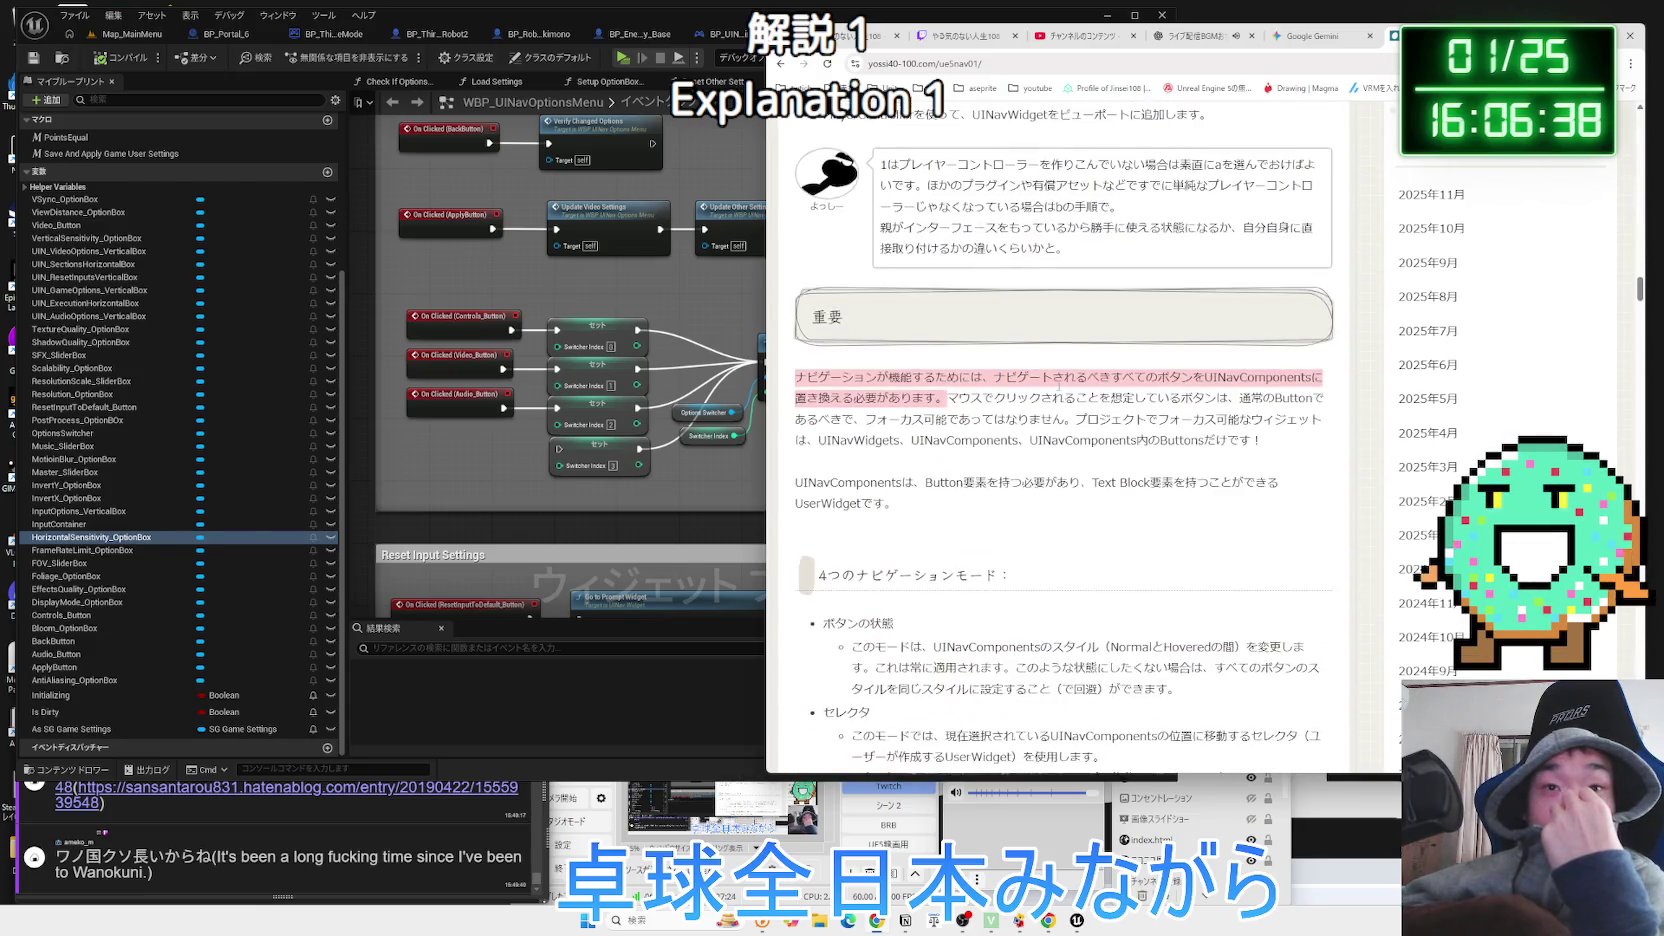
pyautogui.scroll(-1, 1059, 389)
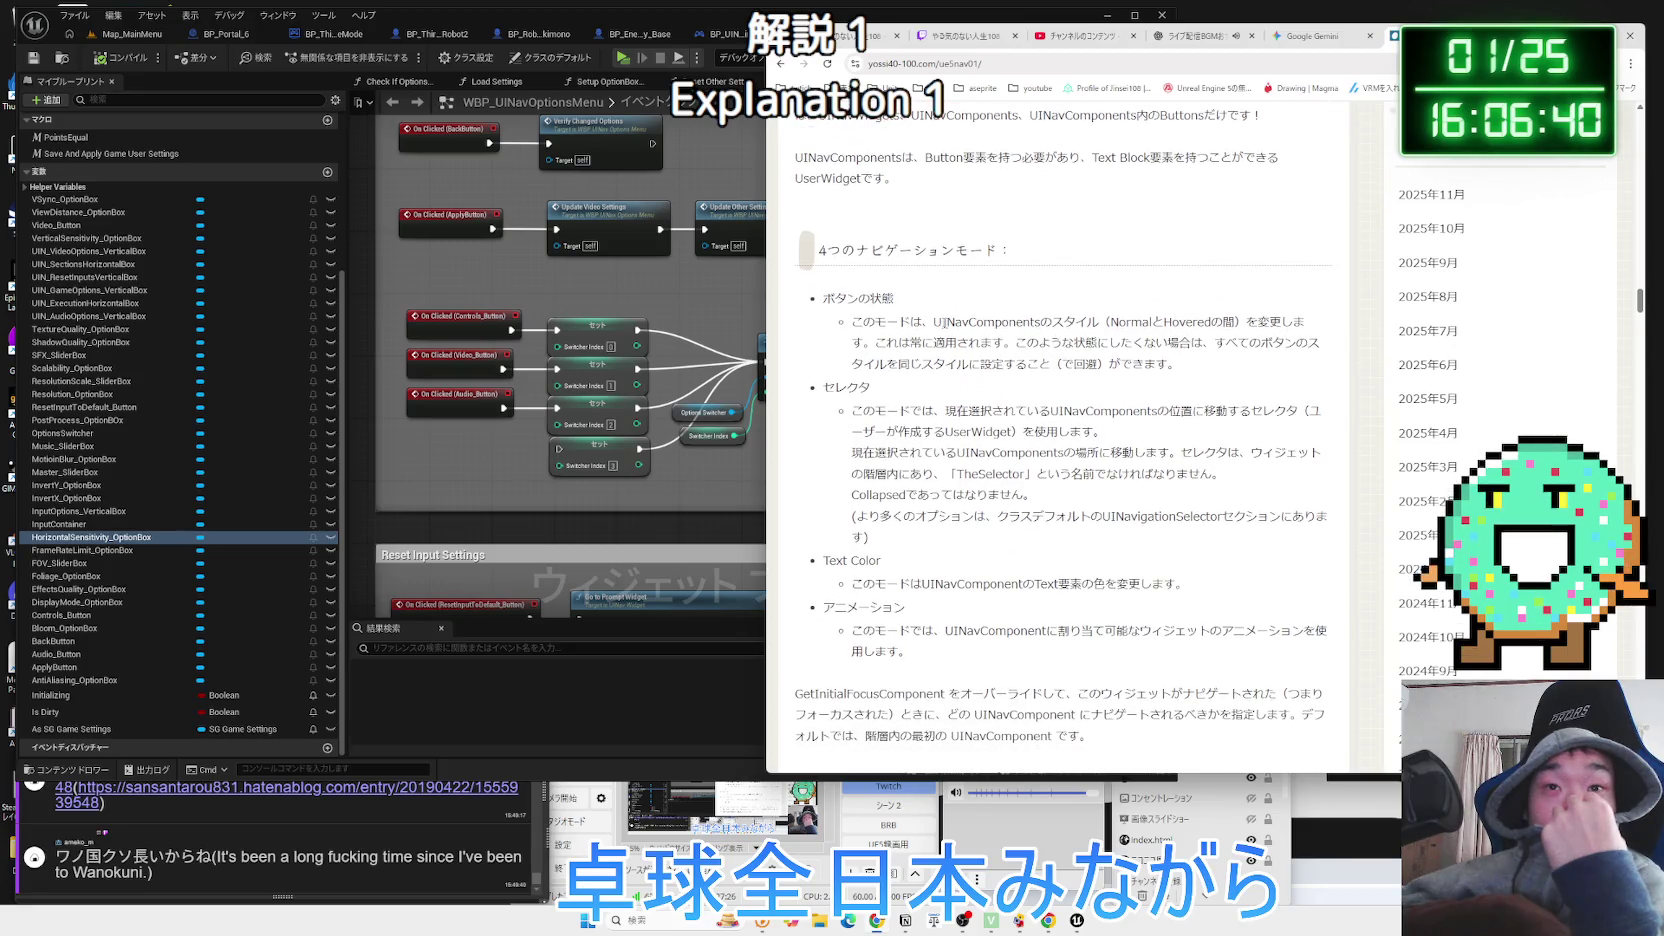
pyautogui.moveTo(1107, 322)
pyautogui.mouseDown()
pyautogui.moveTo(1262, 323)
pyautogui.moveTo(860, 344)
pyautogui.mouseUp()
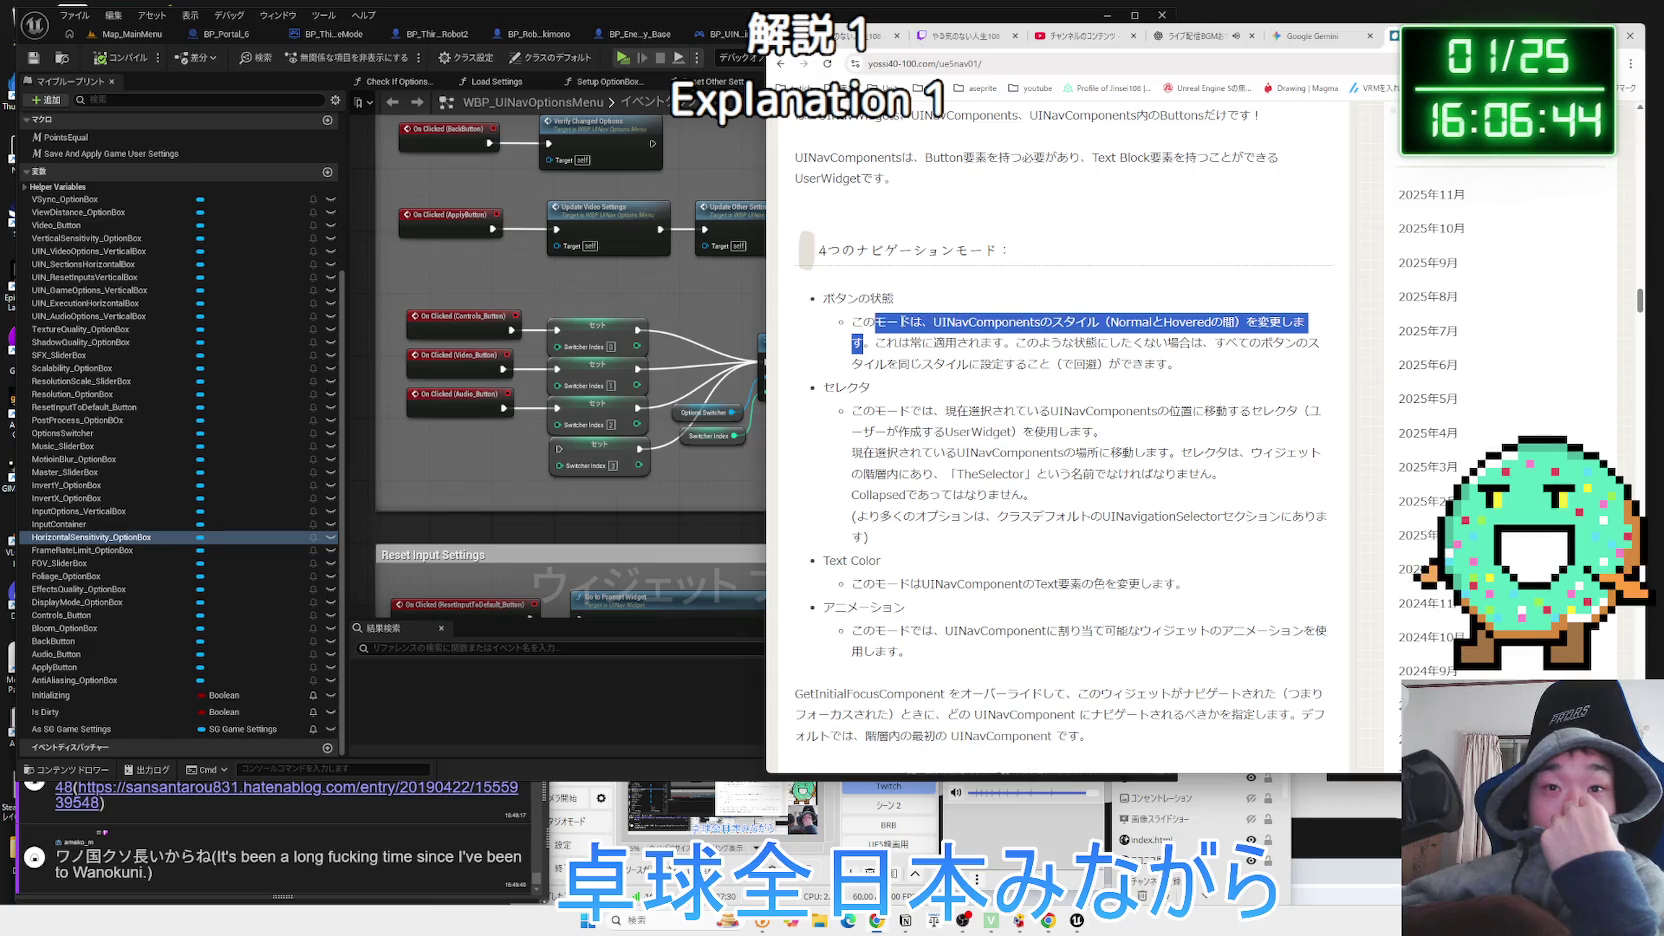
pyautogui.click(882, 330)
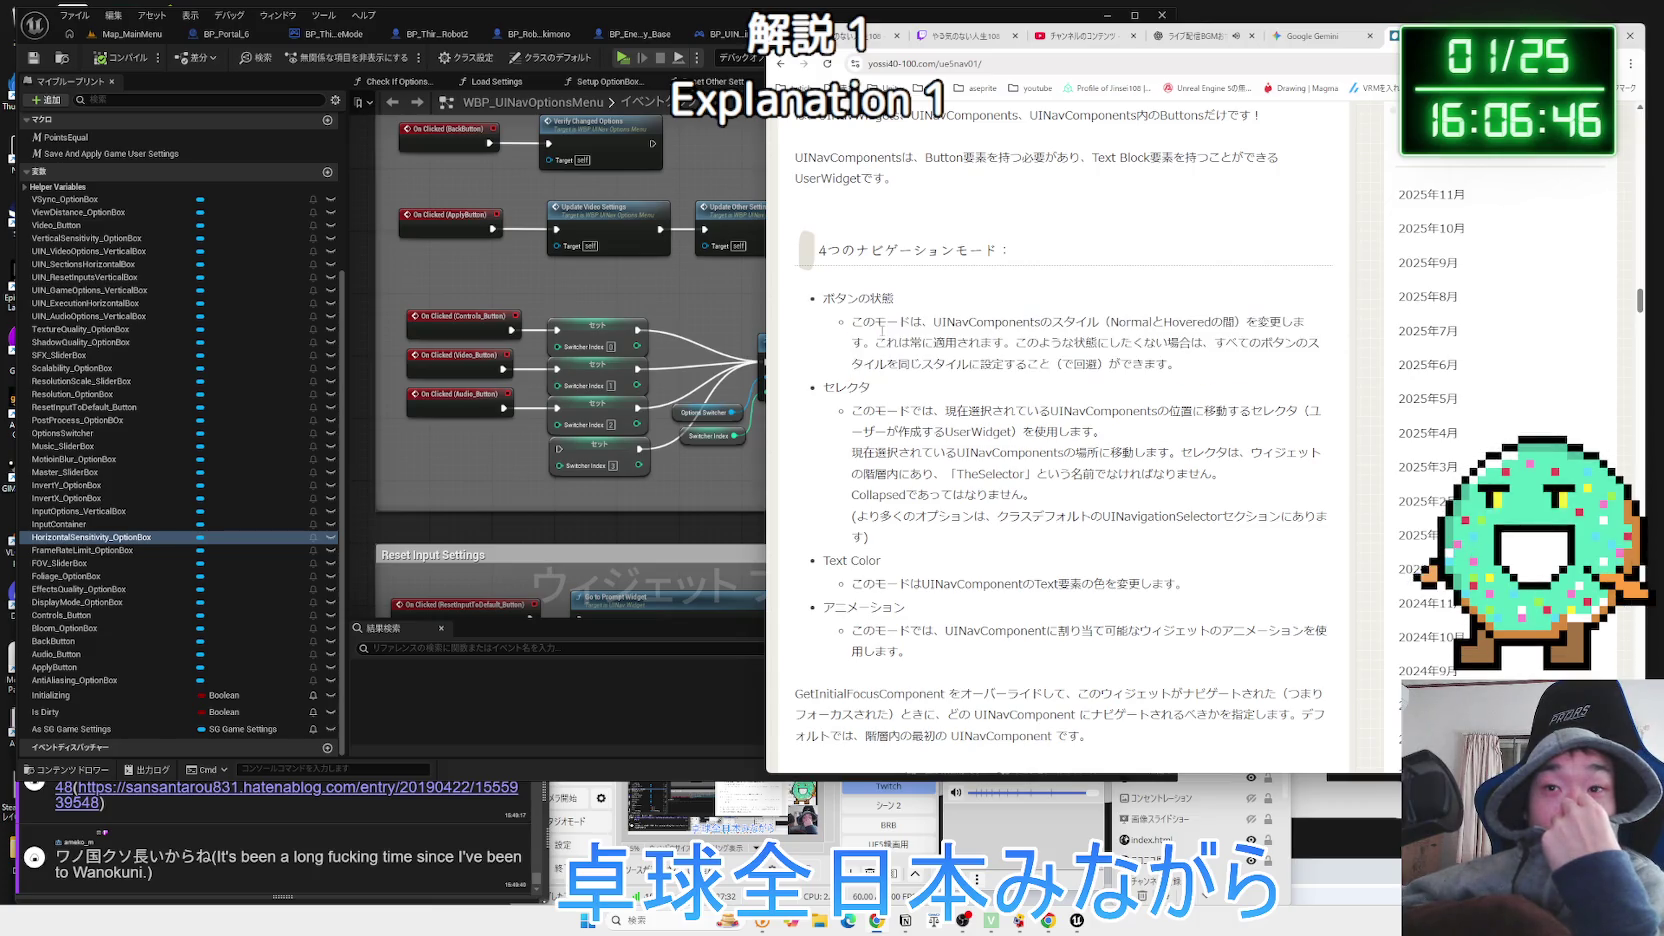
pyautogui.scroll(-1, 882, 330)
pyautogui.moveTo(878, 340)
pyautogui.mouseDown()
pyautogui.moveTo(1105, 367)
pyautogui.moveTo(990, 350)
pyautogui.mouseUp()
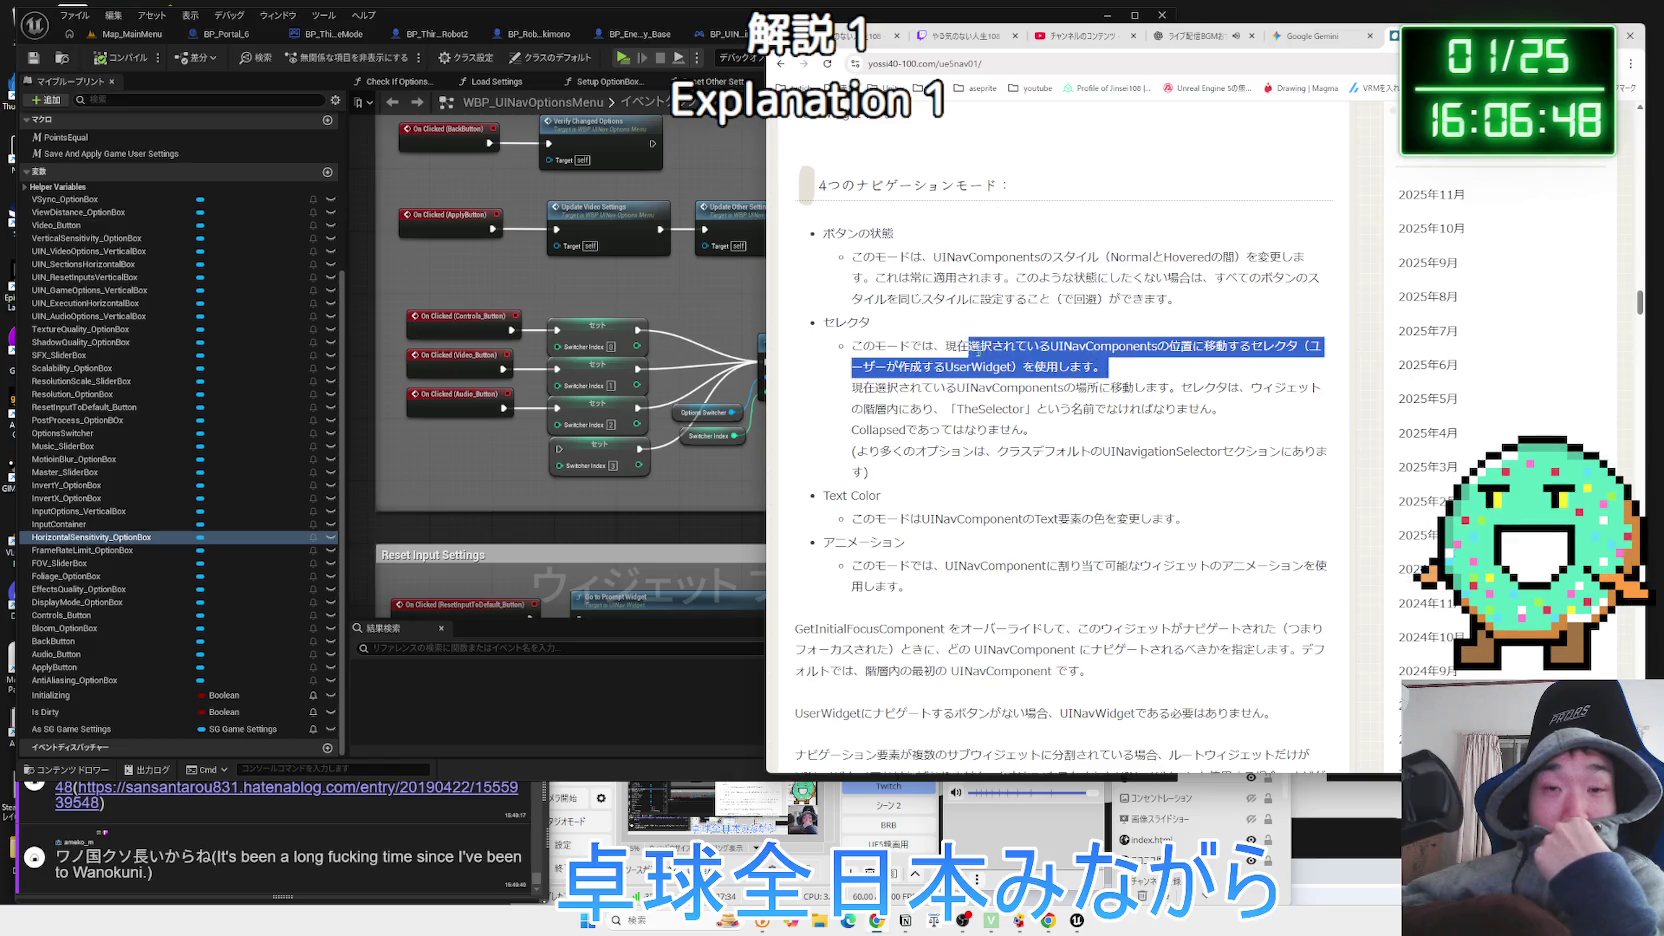
pyautogui.moveTo(1105, 367)
pyautogui.mouseDown()
pyautogui.moveTo(891, 348)
pyautogui.moveTo(945, 360)
pyautogui.mouseUp()
pyautogui.click(1017, 366)
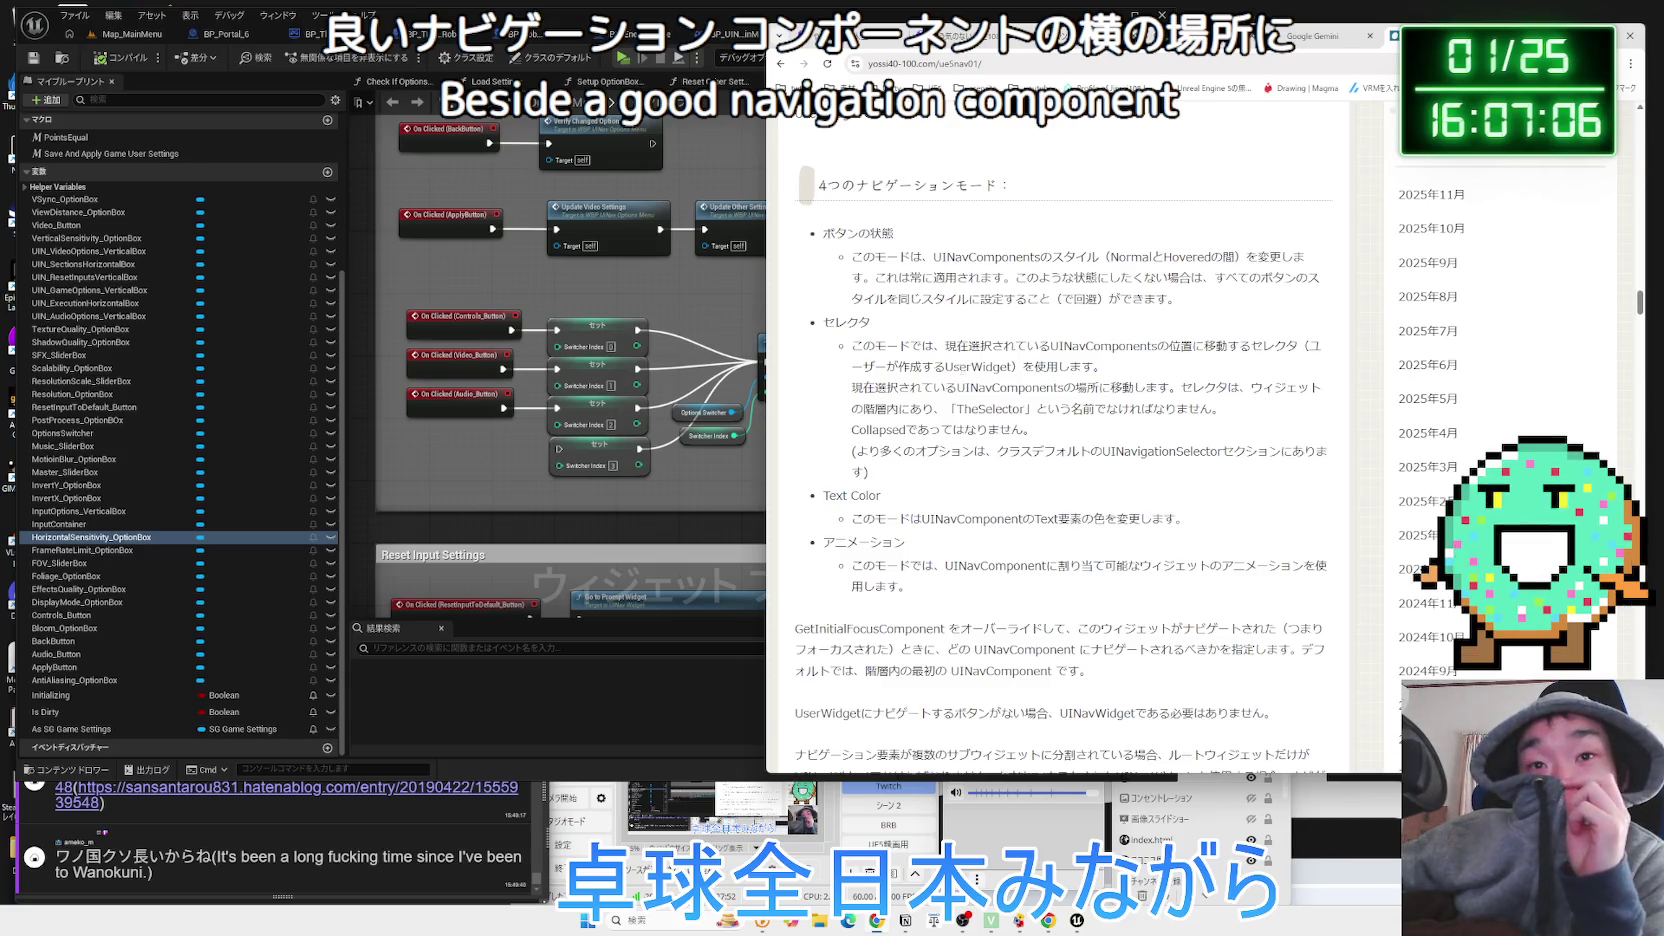
# Highlight the GetInitialFocusComponent explanation in the article.
pyautogui.scroll(-3, 962, 369)
pyautogui.scroll(3, 962, 369)
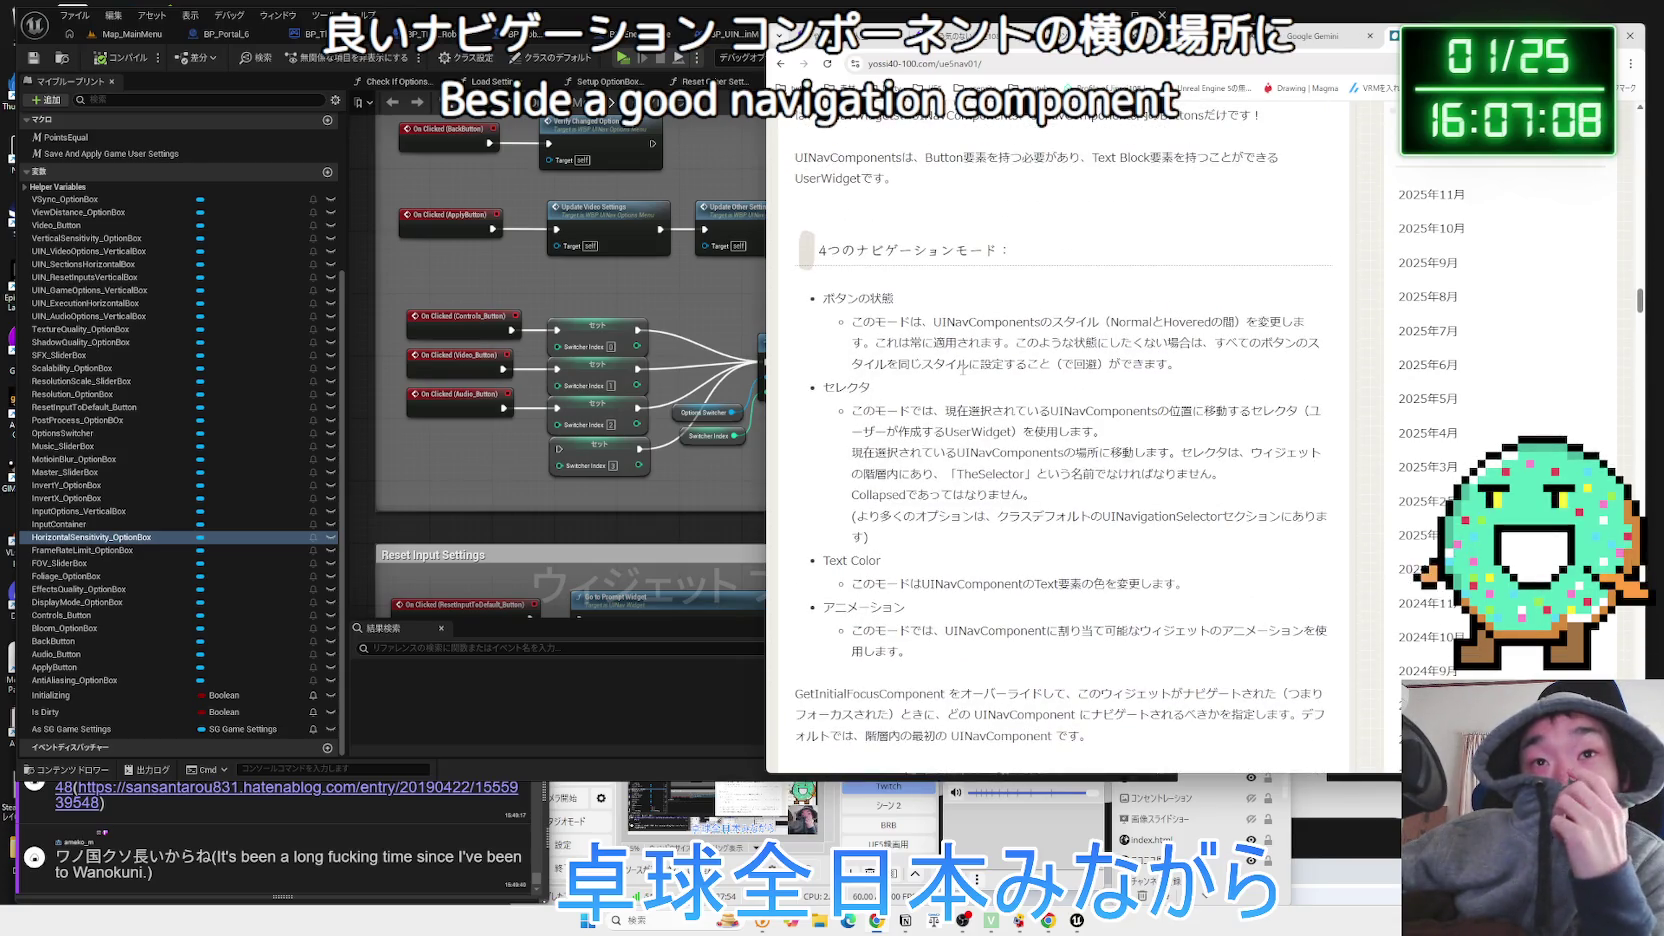
pyautogui.scroll(-3, 962, 369)
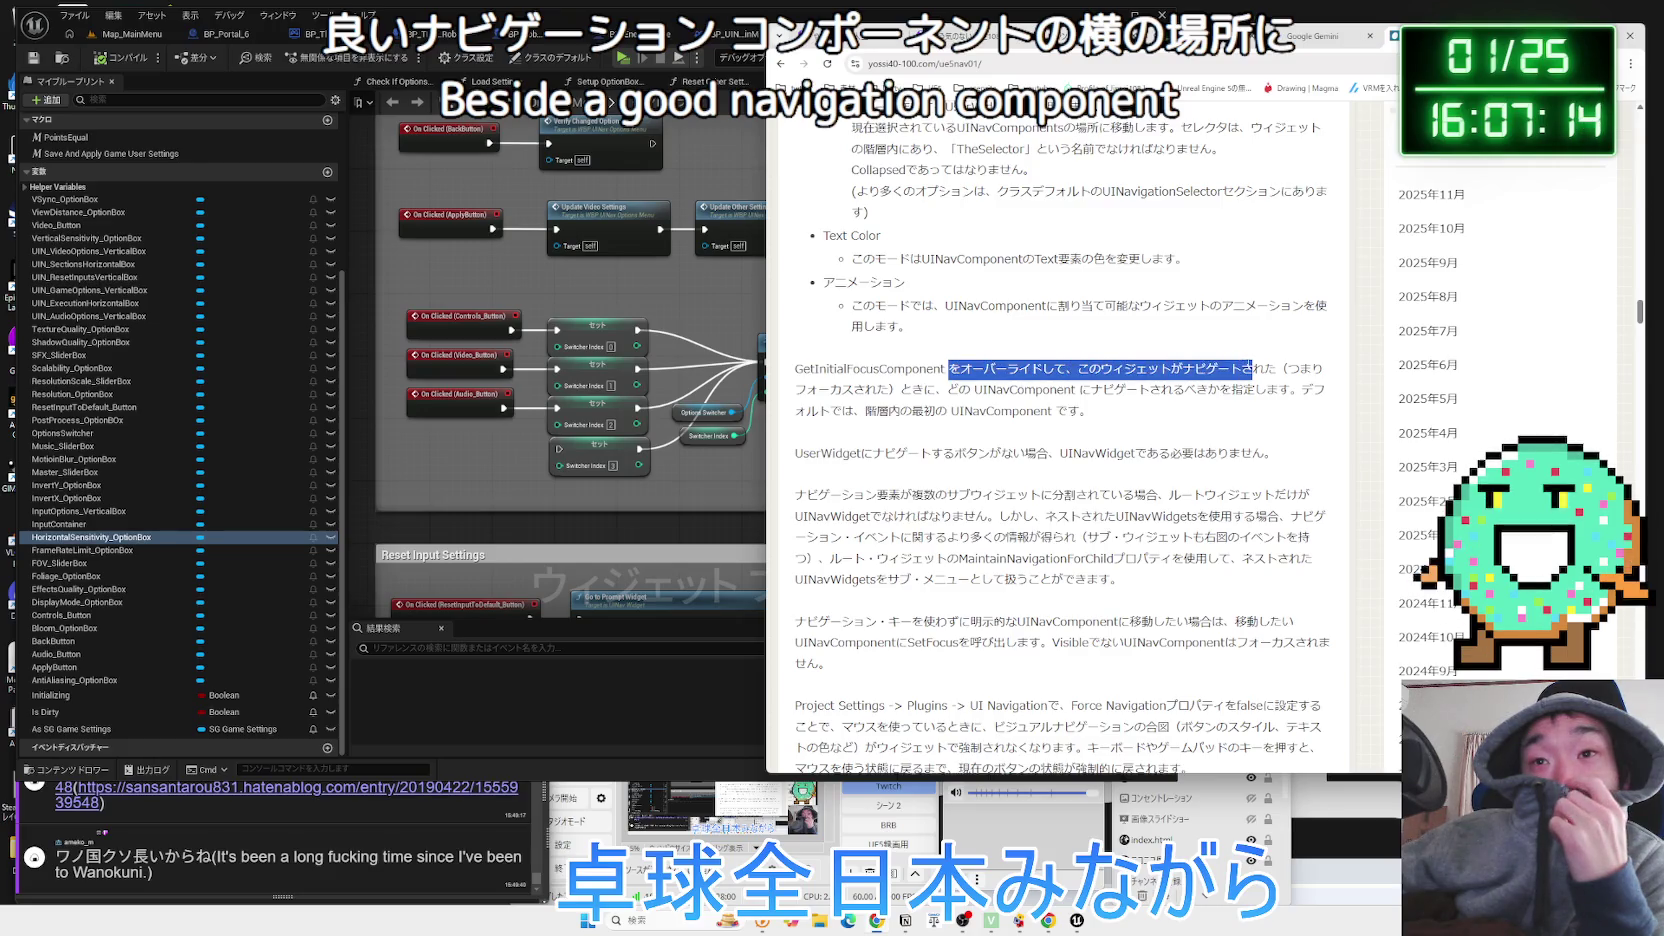
pyautogui.moveTo(1272, 363); pyautogui.dragTo(1142, 364)
pyautogui.moveTo(1008, 366); pyautogui.dragTo(863, 363)
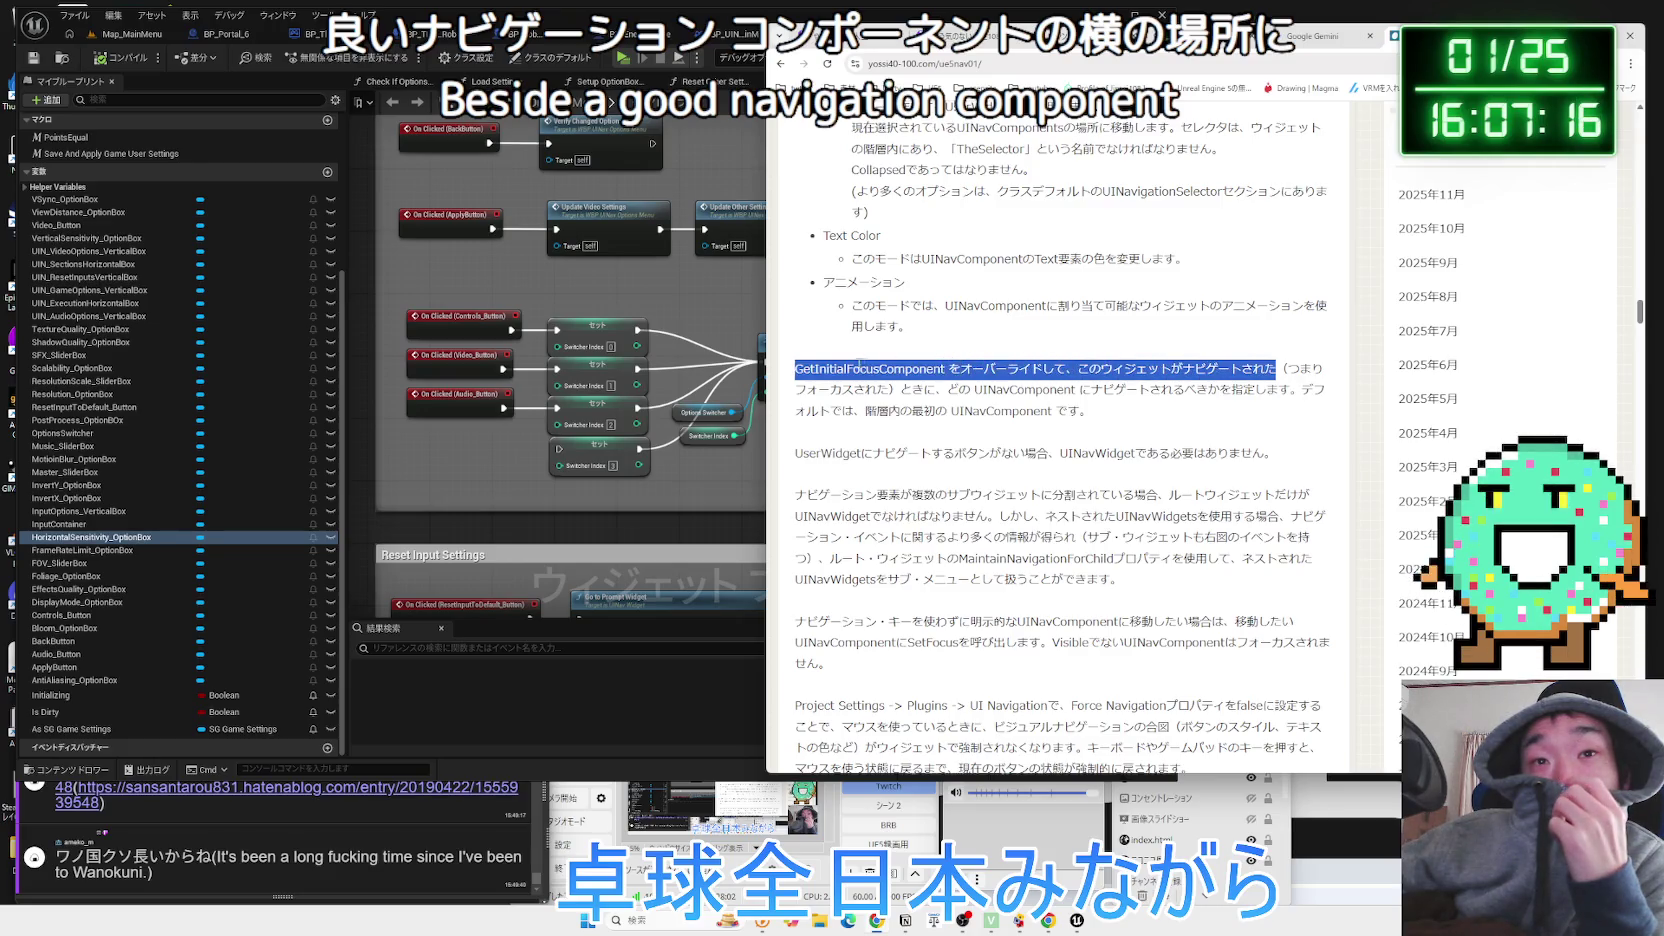
pyautogui.click(792, 371)
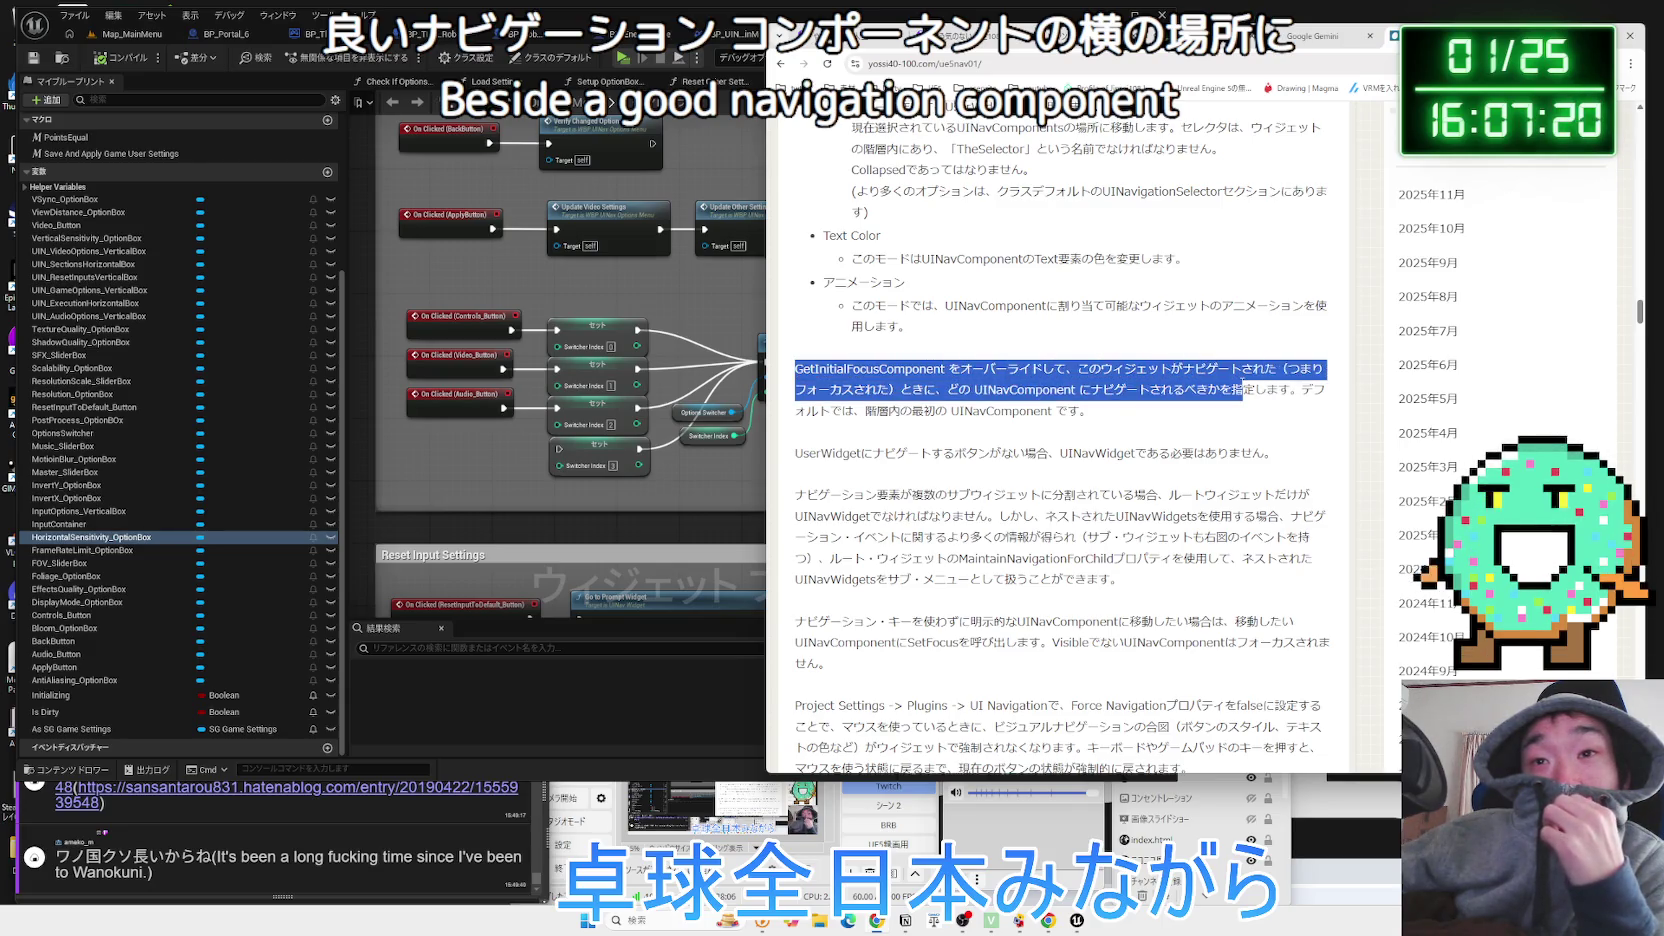
pyautogui.moveTo(1290, 390)
pyautogui.mouseDown()
pyautogui.moveTo(903, 372)
pyautogui.moveTo(900, 390)
pyautogui.moveTo(1085, 411)
pyautogui.moveTo(802, 383)
pyautogui.mouseUp()
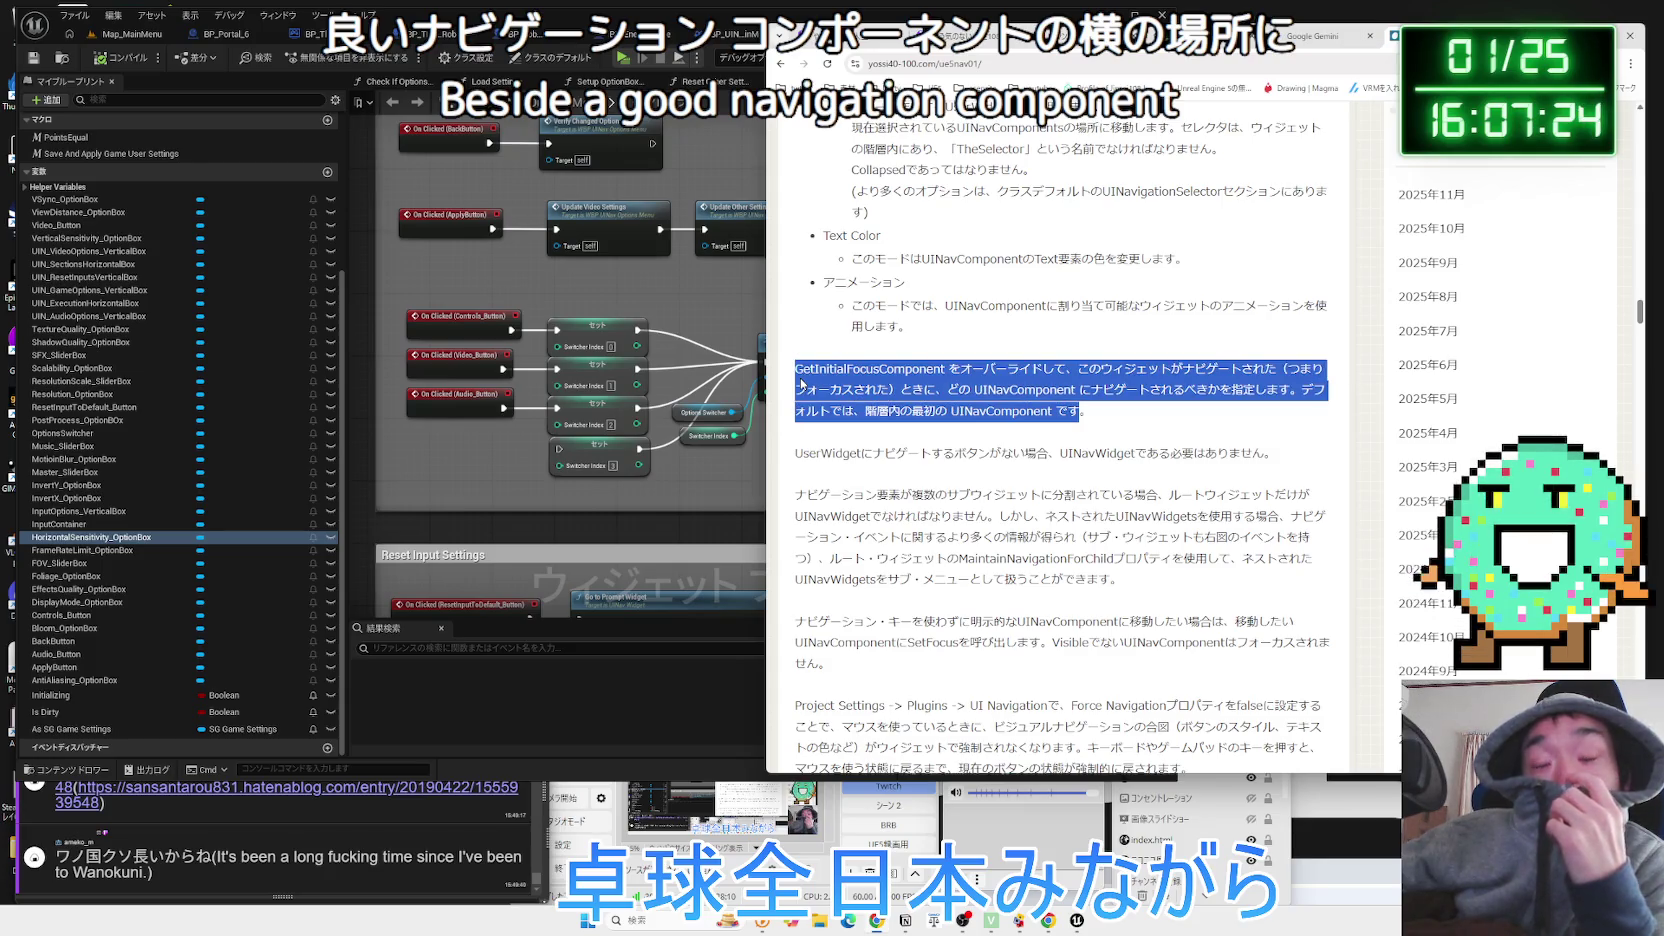
pyautogui.click(826, 372)
# Skim the rest of the article, then go back to the UInavigation search results.
pyautogui.scroll(-10, 916, 385)
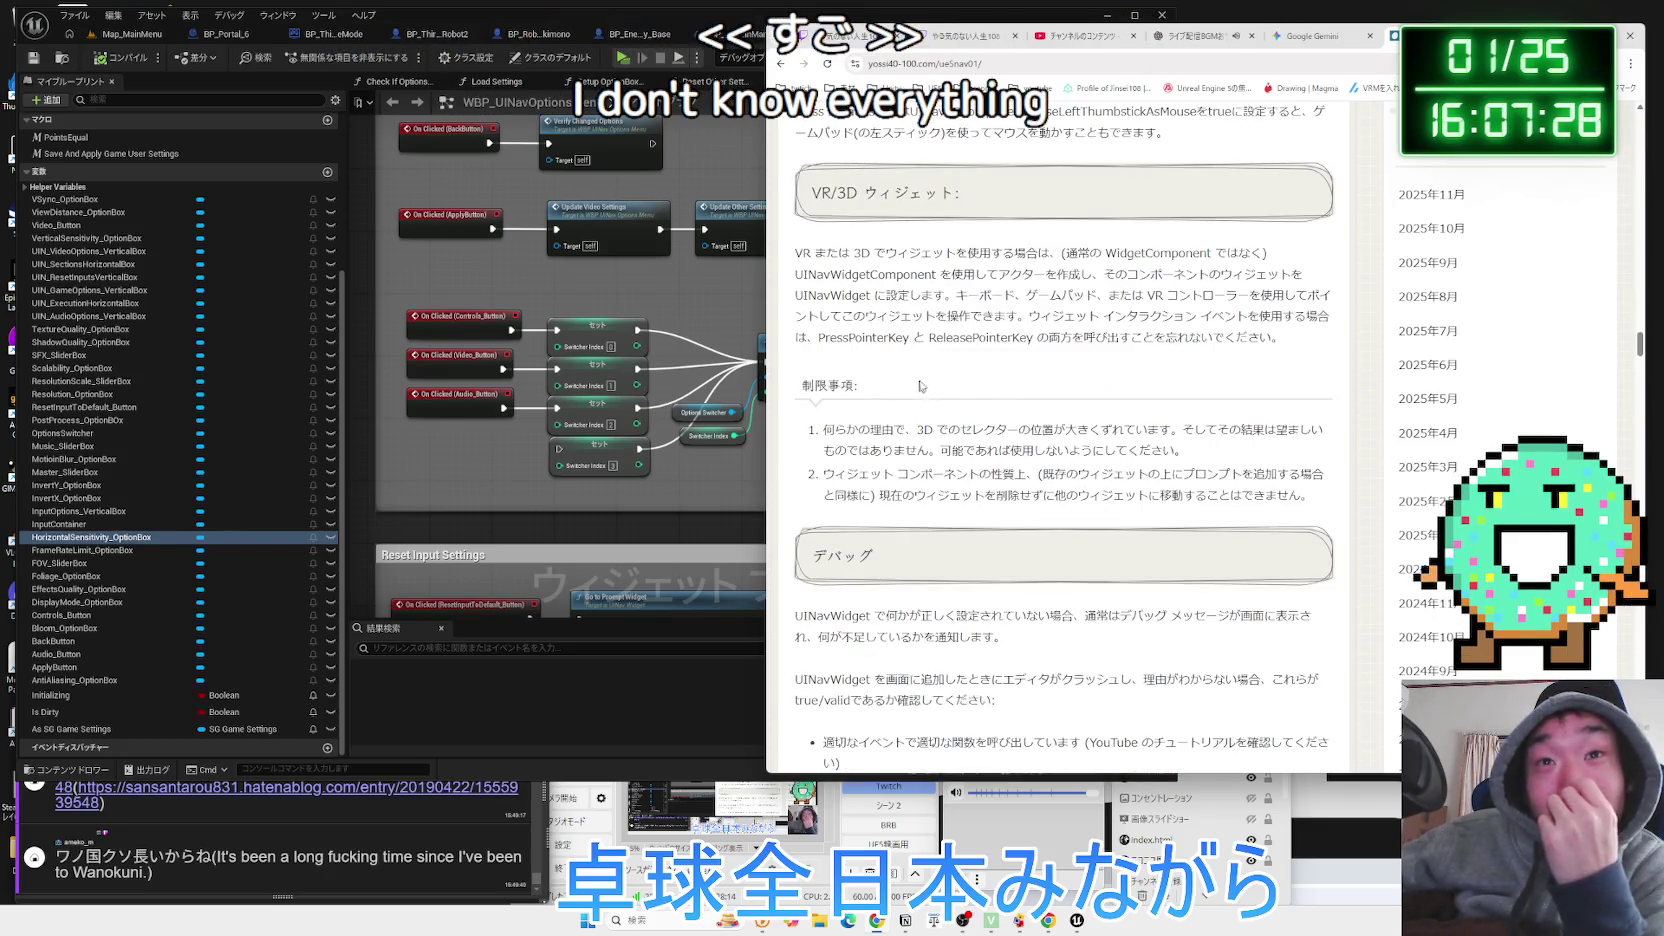
pyautogui.scroll(-6, 1013, 382)
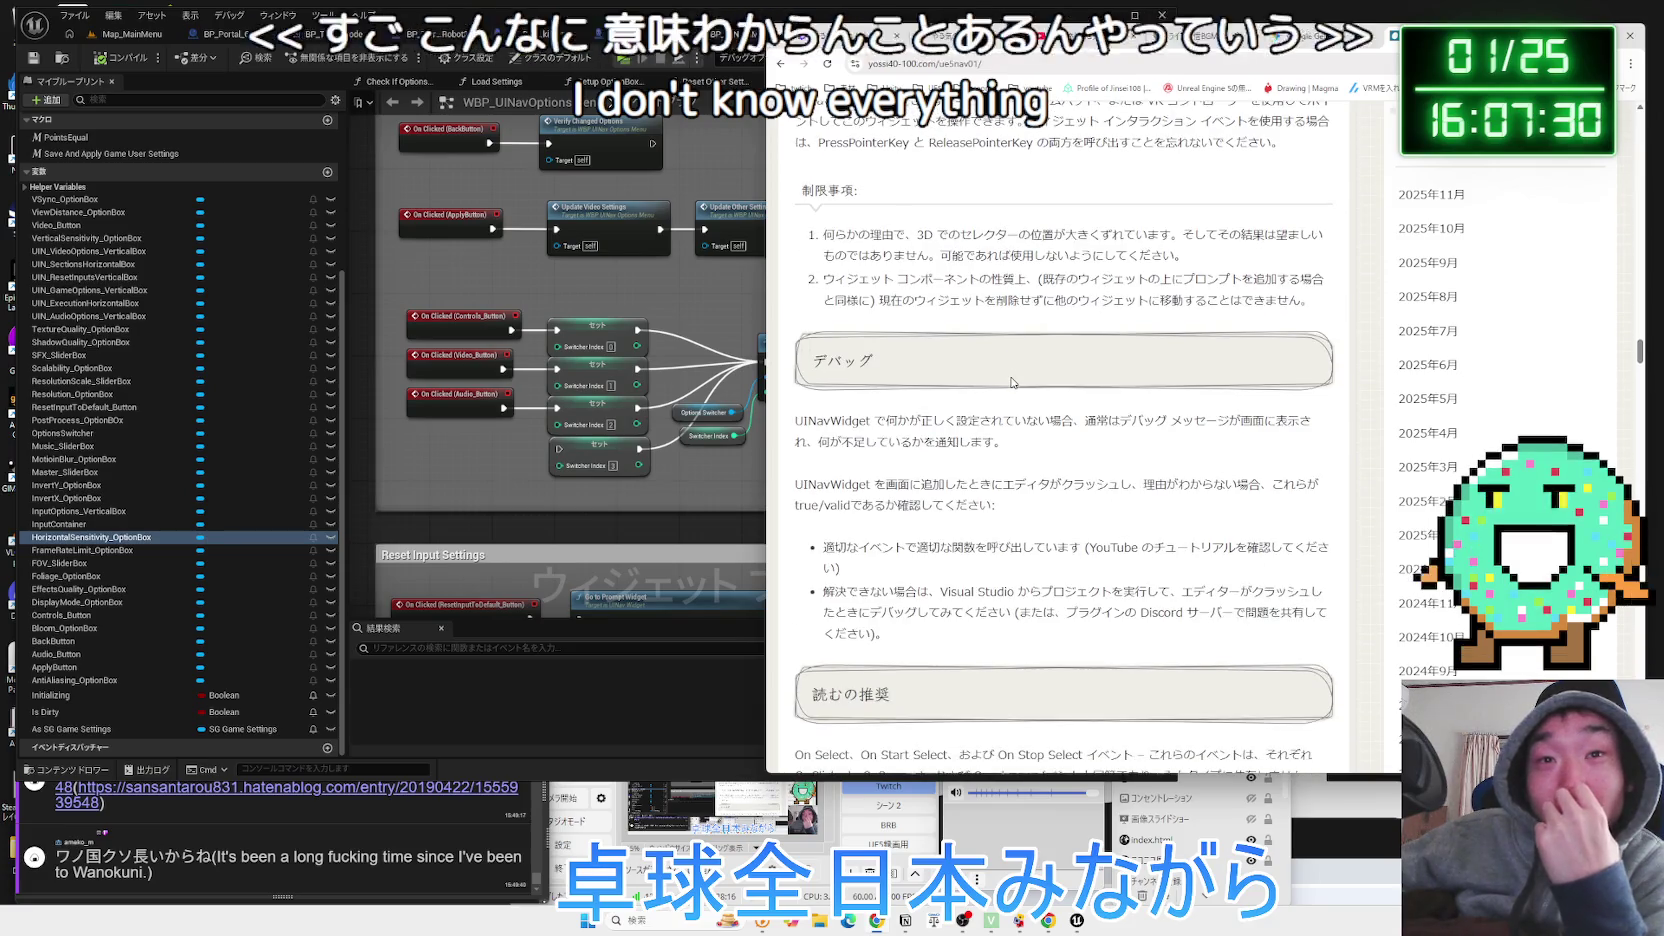
pyautogui.scroll(-3, 1012, 378)
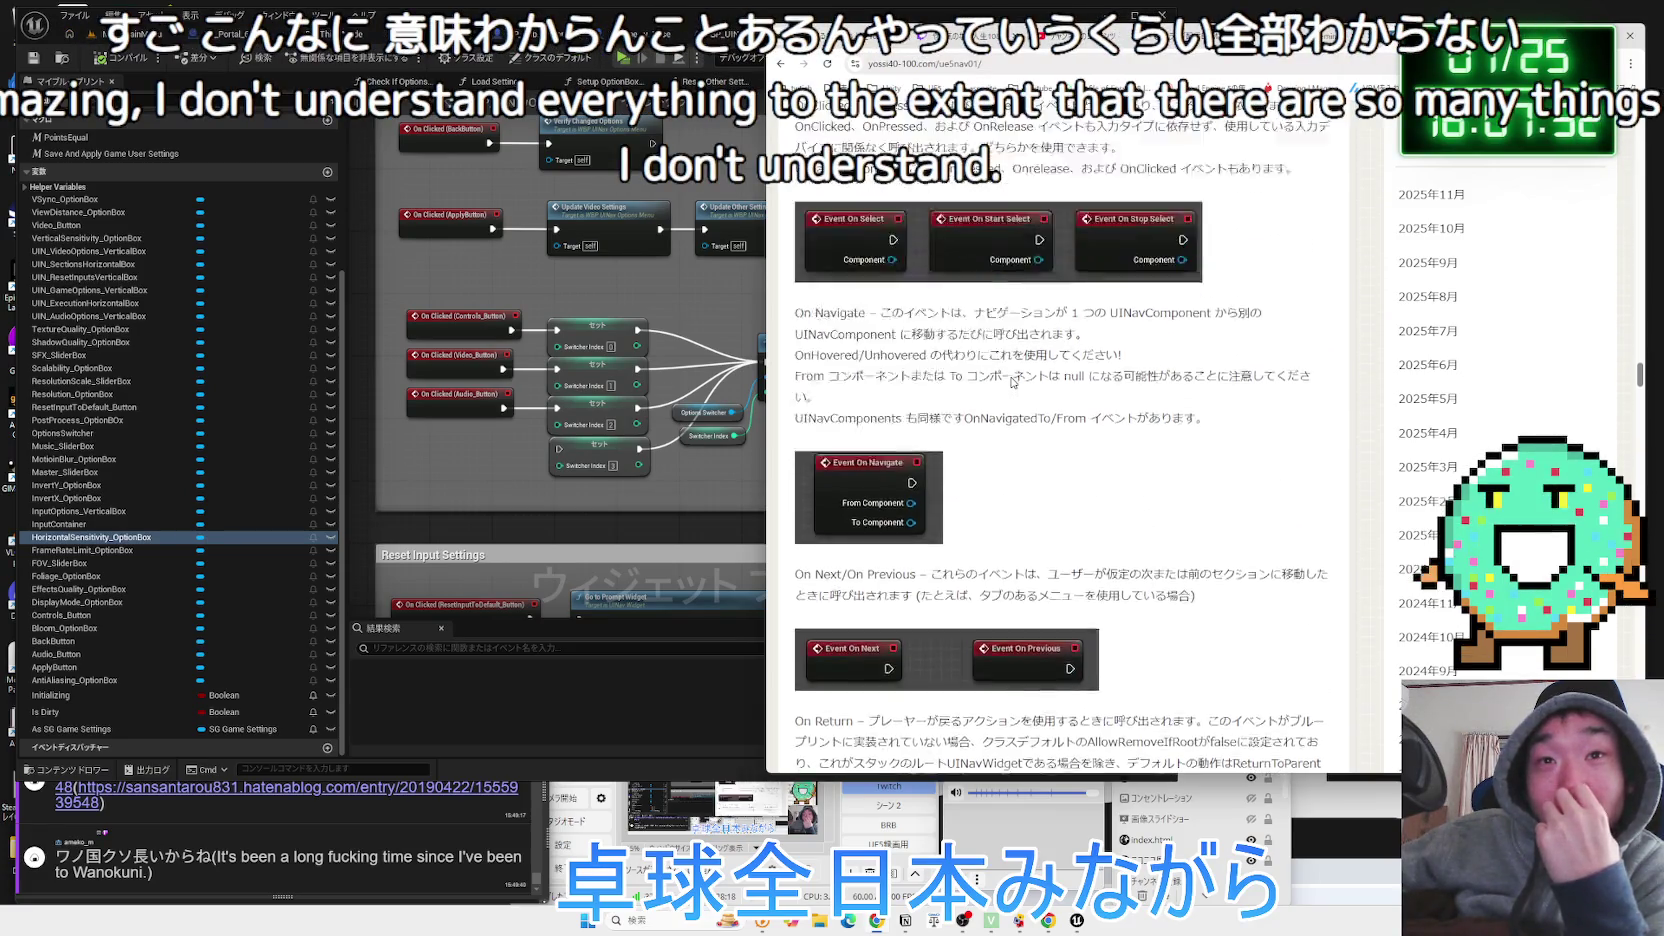
pyautogui.scroll(2, 1012, 378)
pyautogui.scroll(5, 1012, 378)
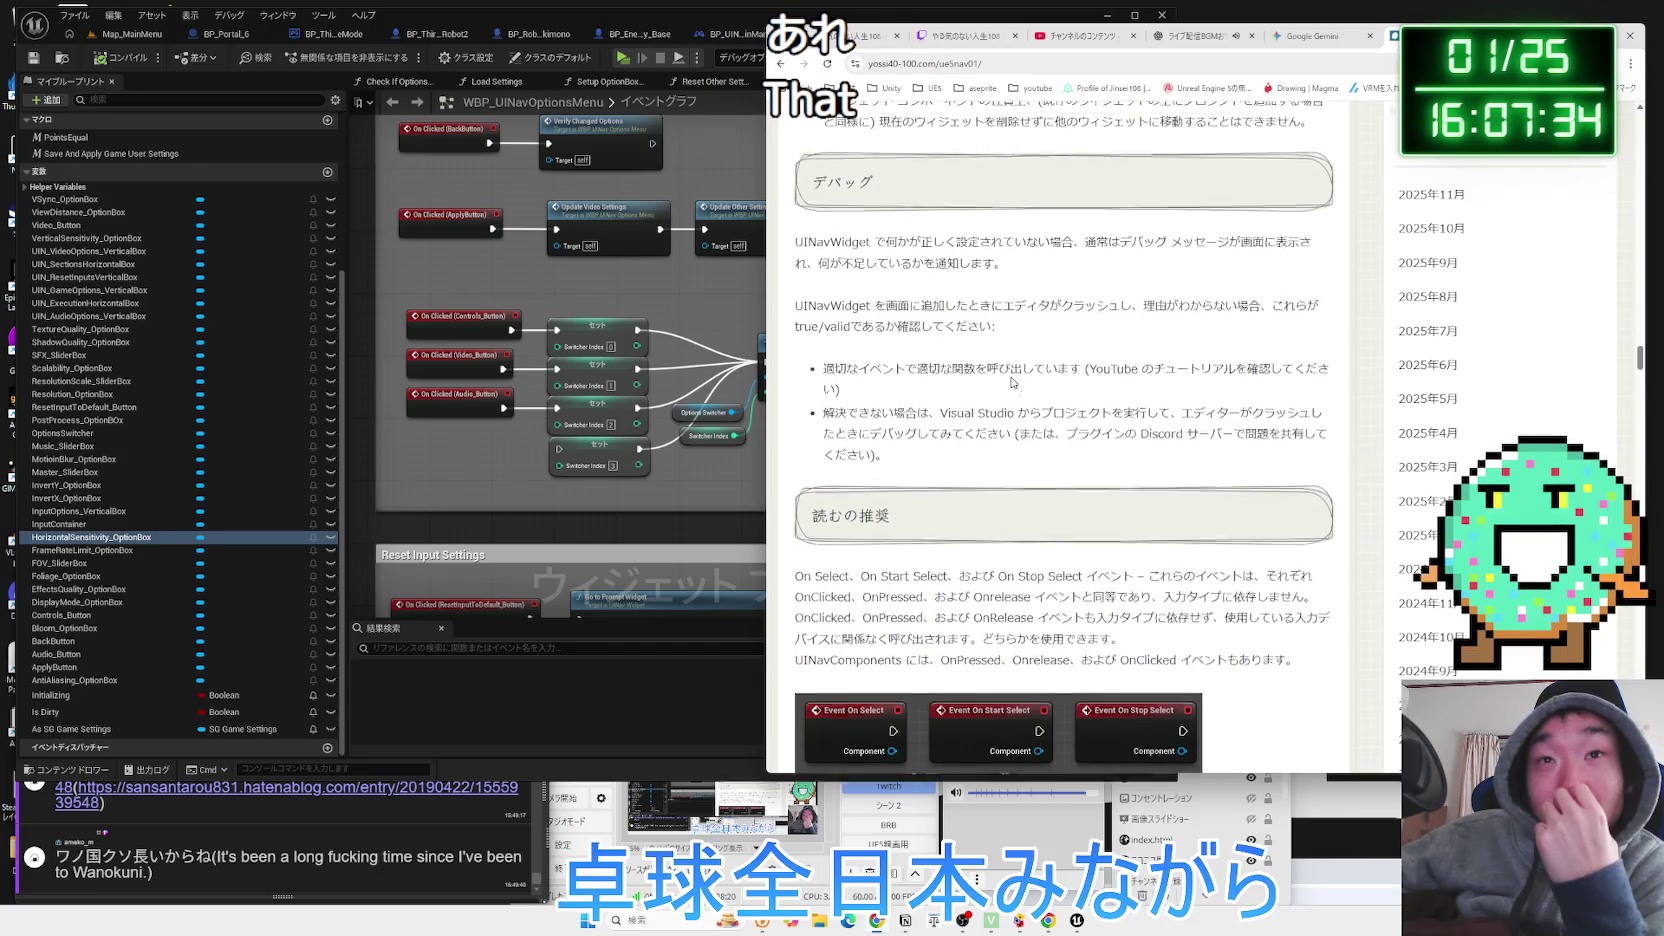
pyautogui.scroll(1, 1013, 382)
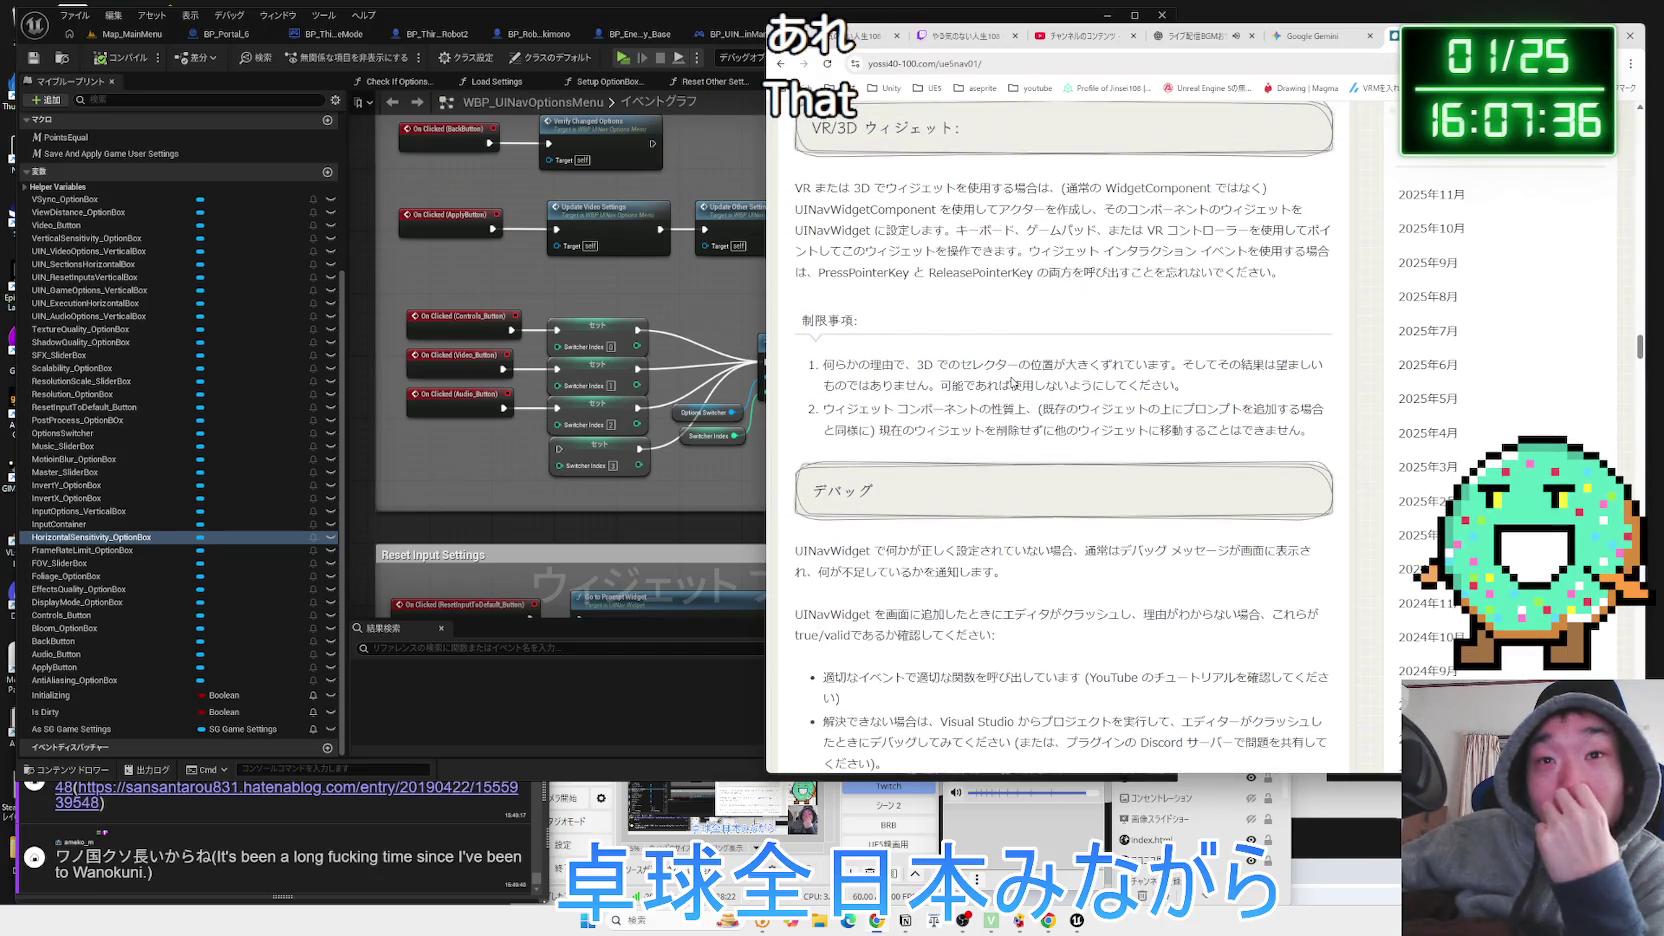
pyautogui.scroll(1, 1013, 381)
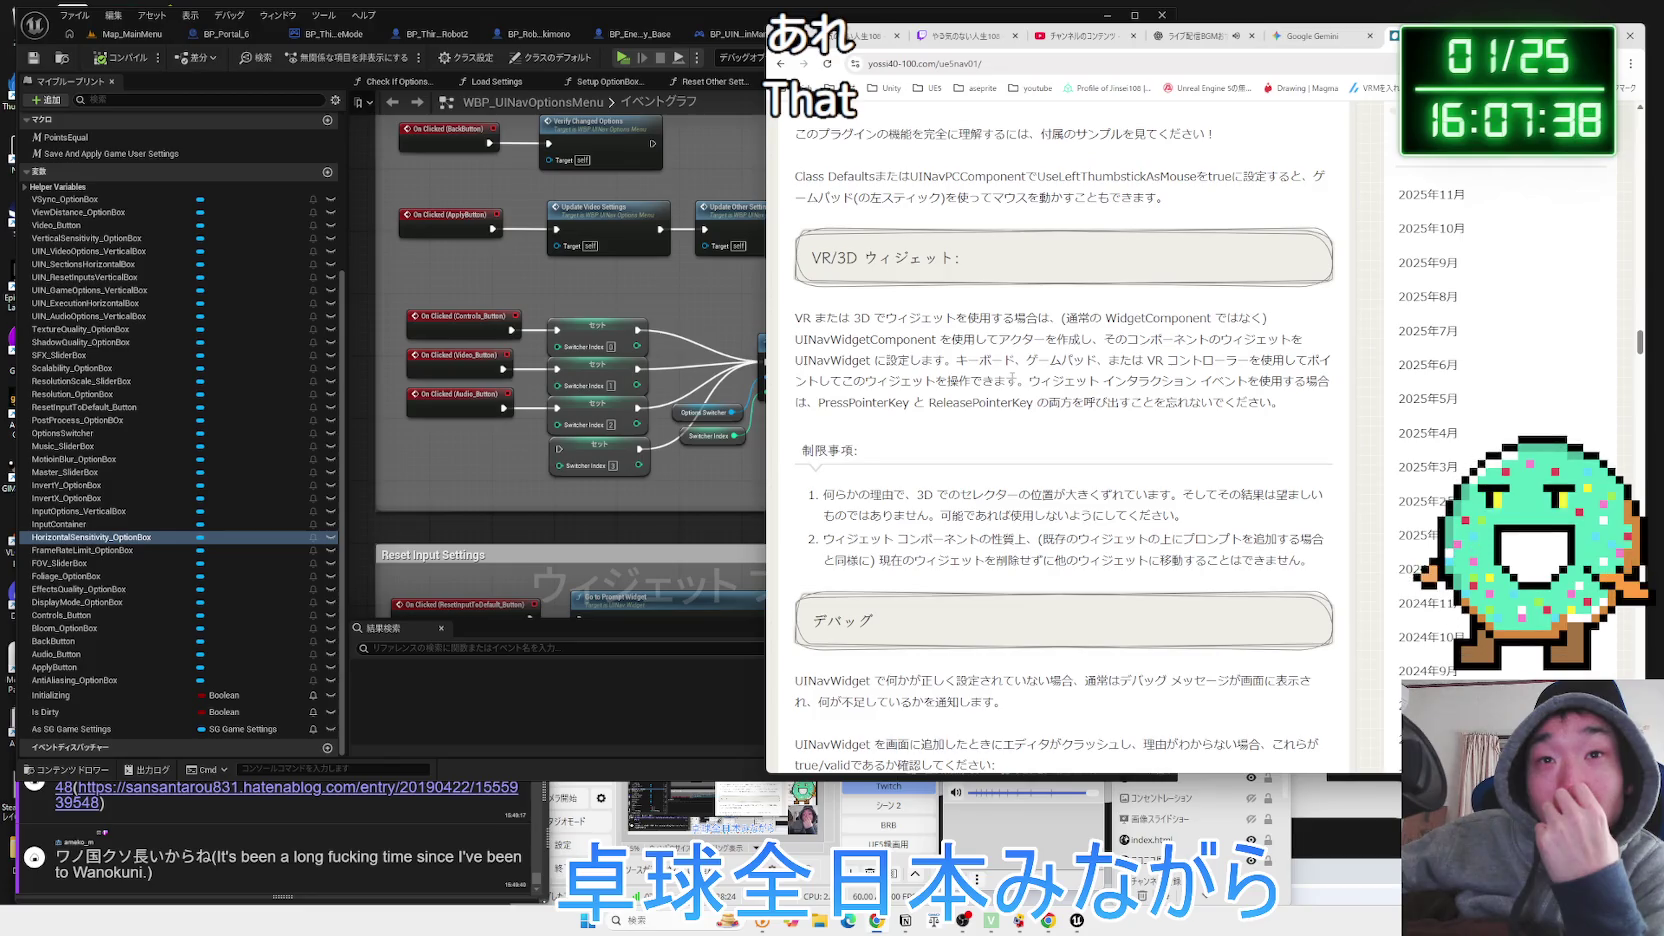
pyautogui.scroll(-8, 1012, 378)
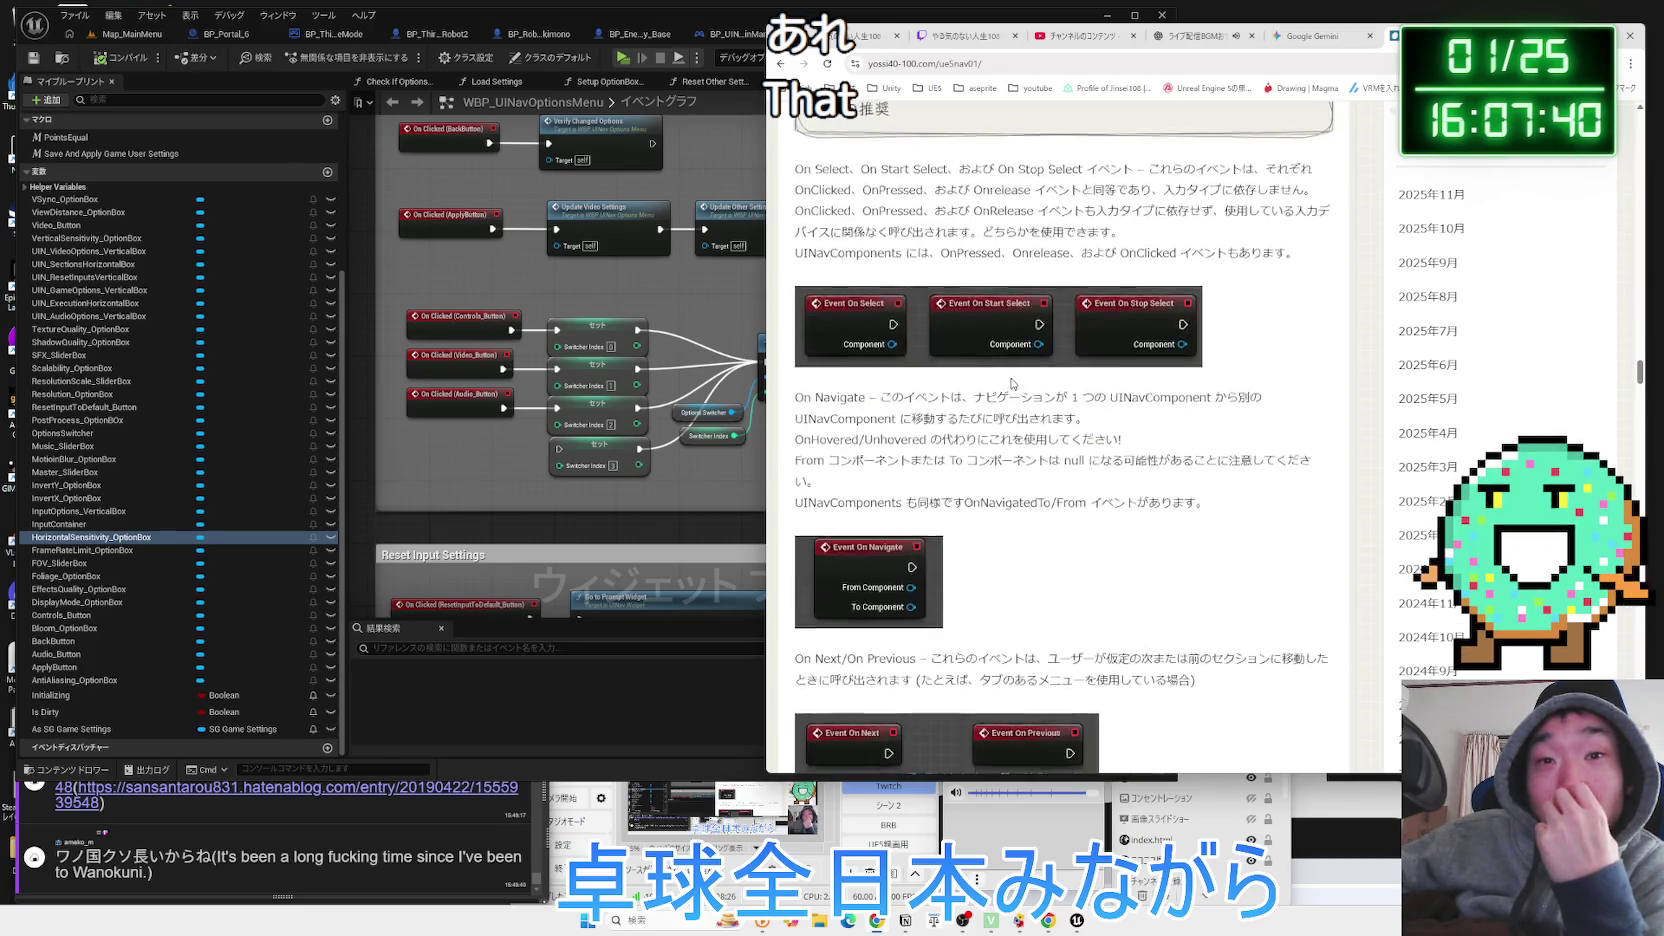
pyautogui.scroll(-10, 1010, 381)
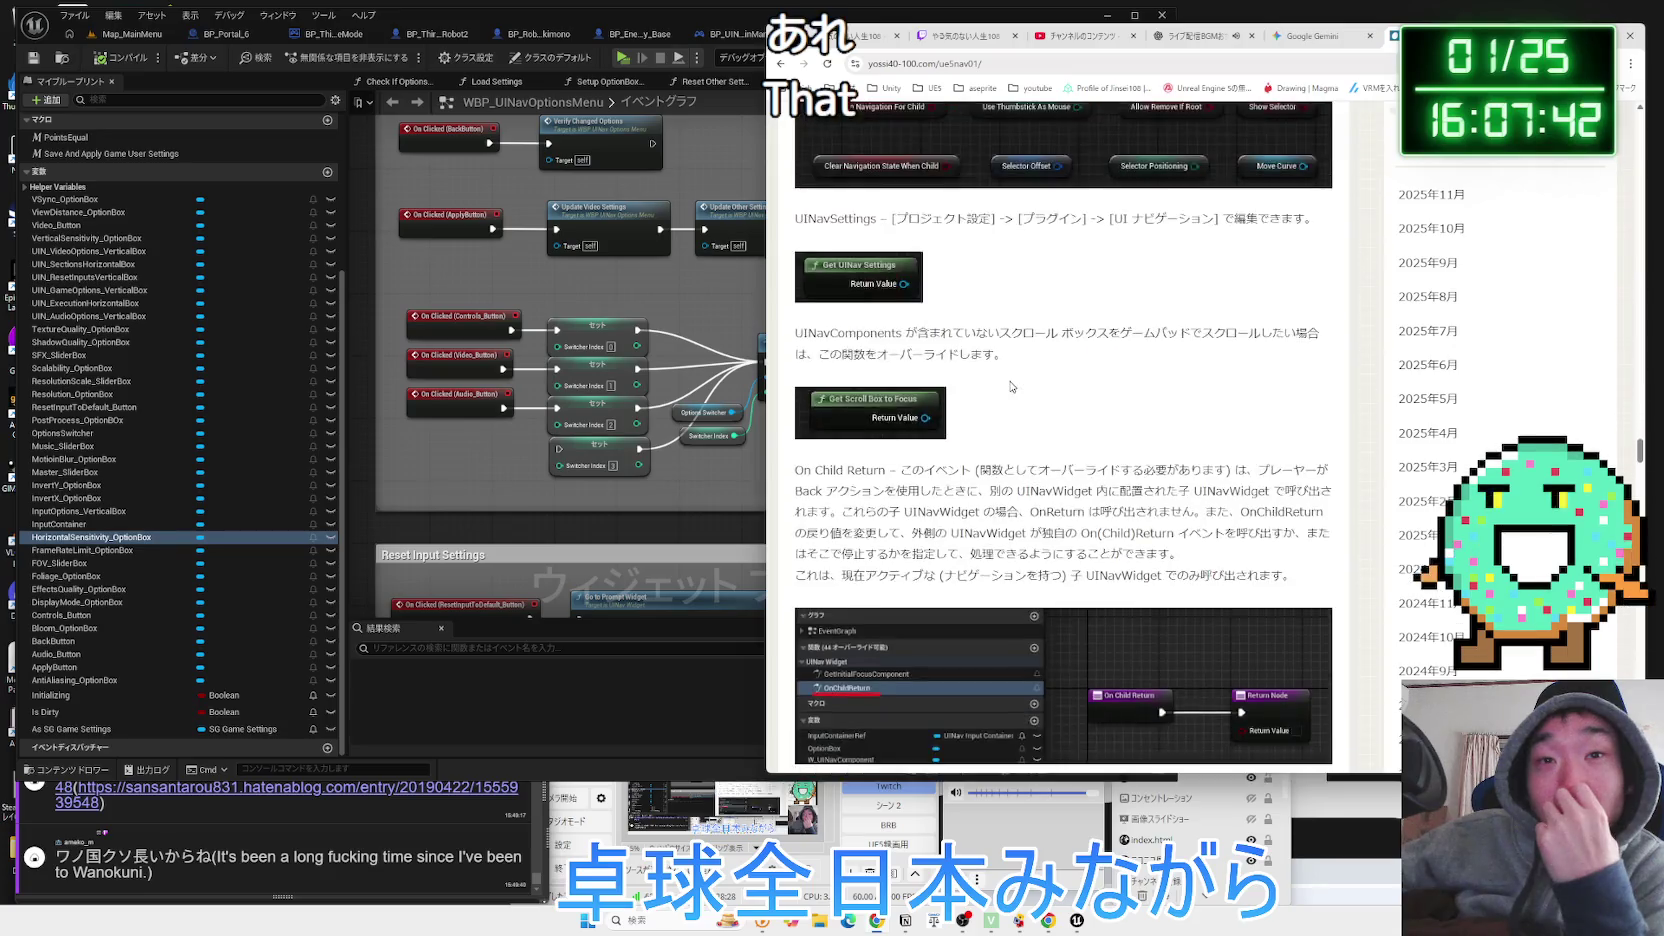
pyautogui.scroll(-10, 1009, 381)
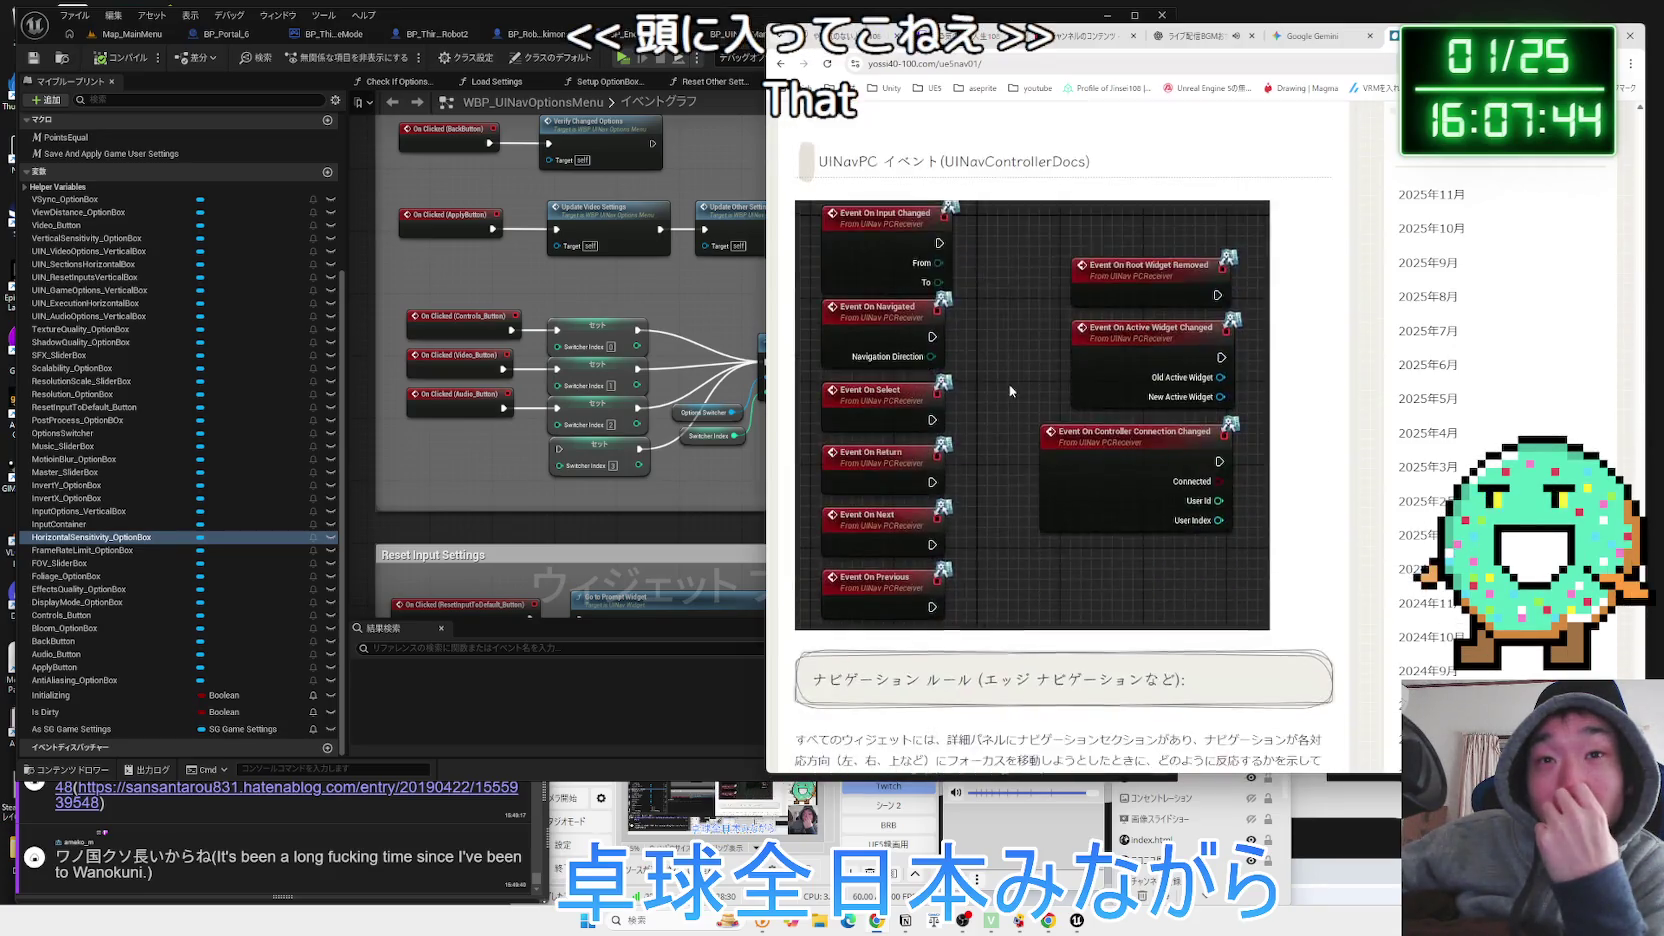
pyautogui.scroll(-10, 1010, 393)
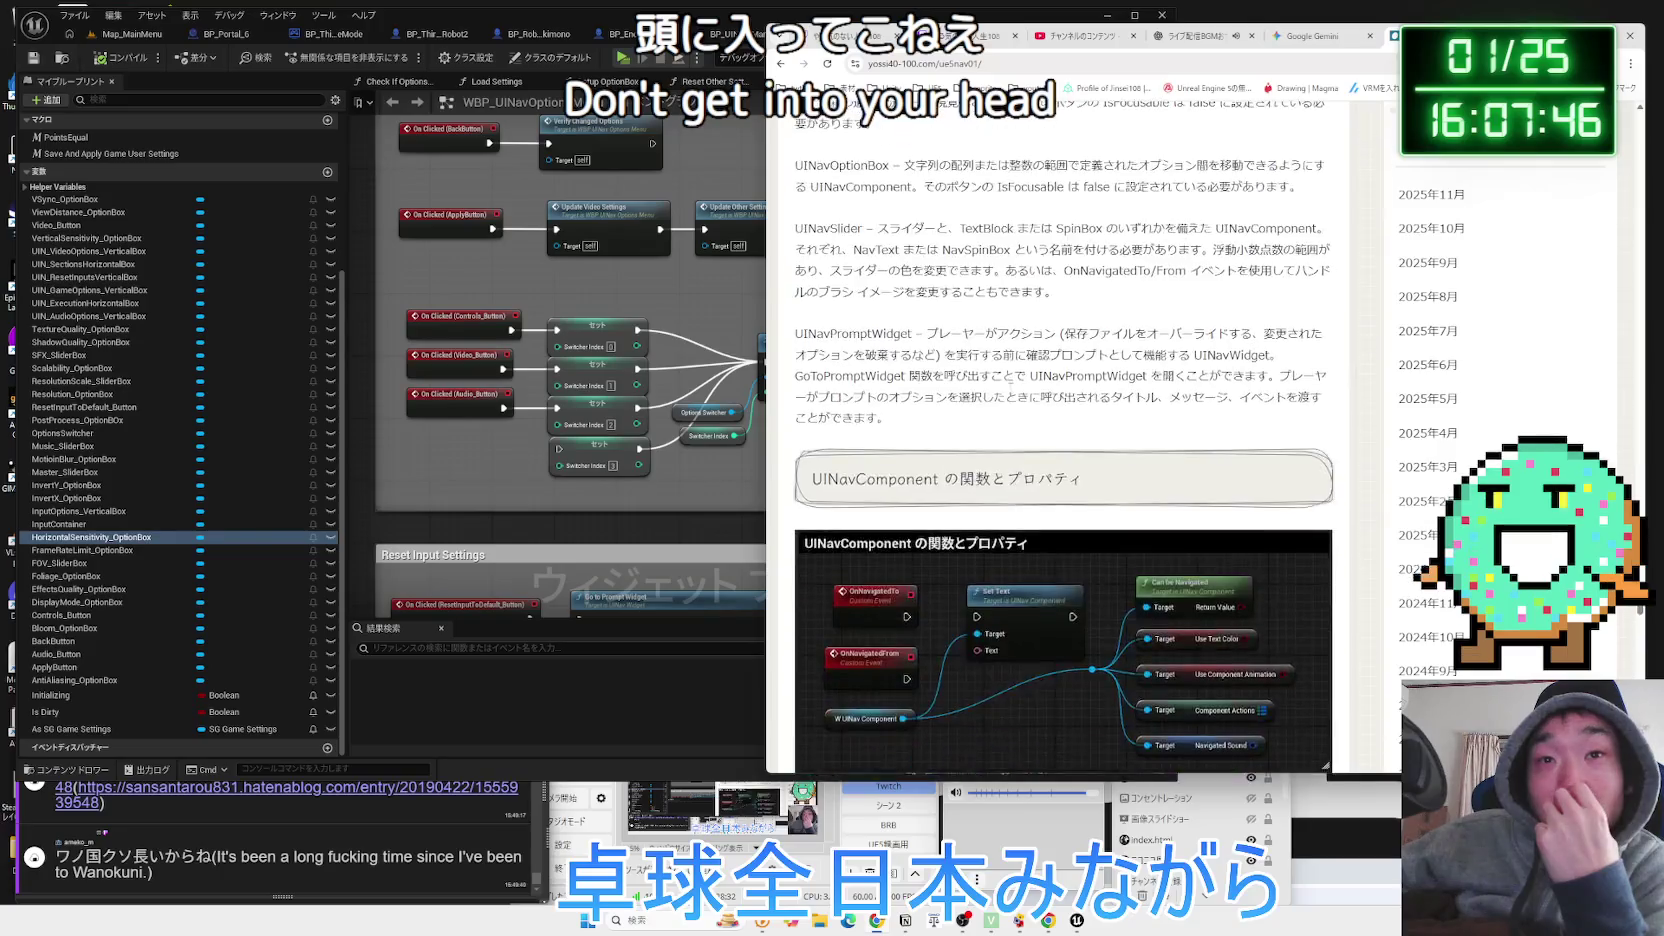
pyautogui.scroll(-10, 1010, 393)
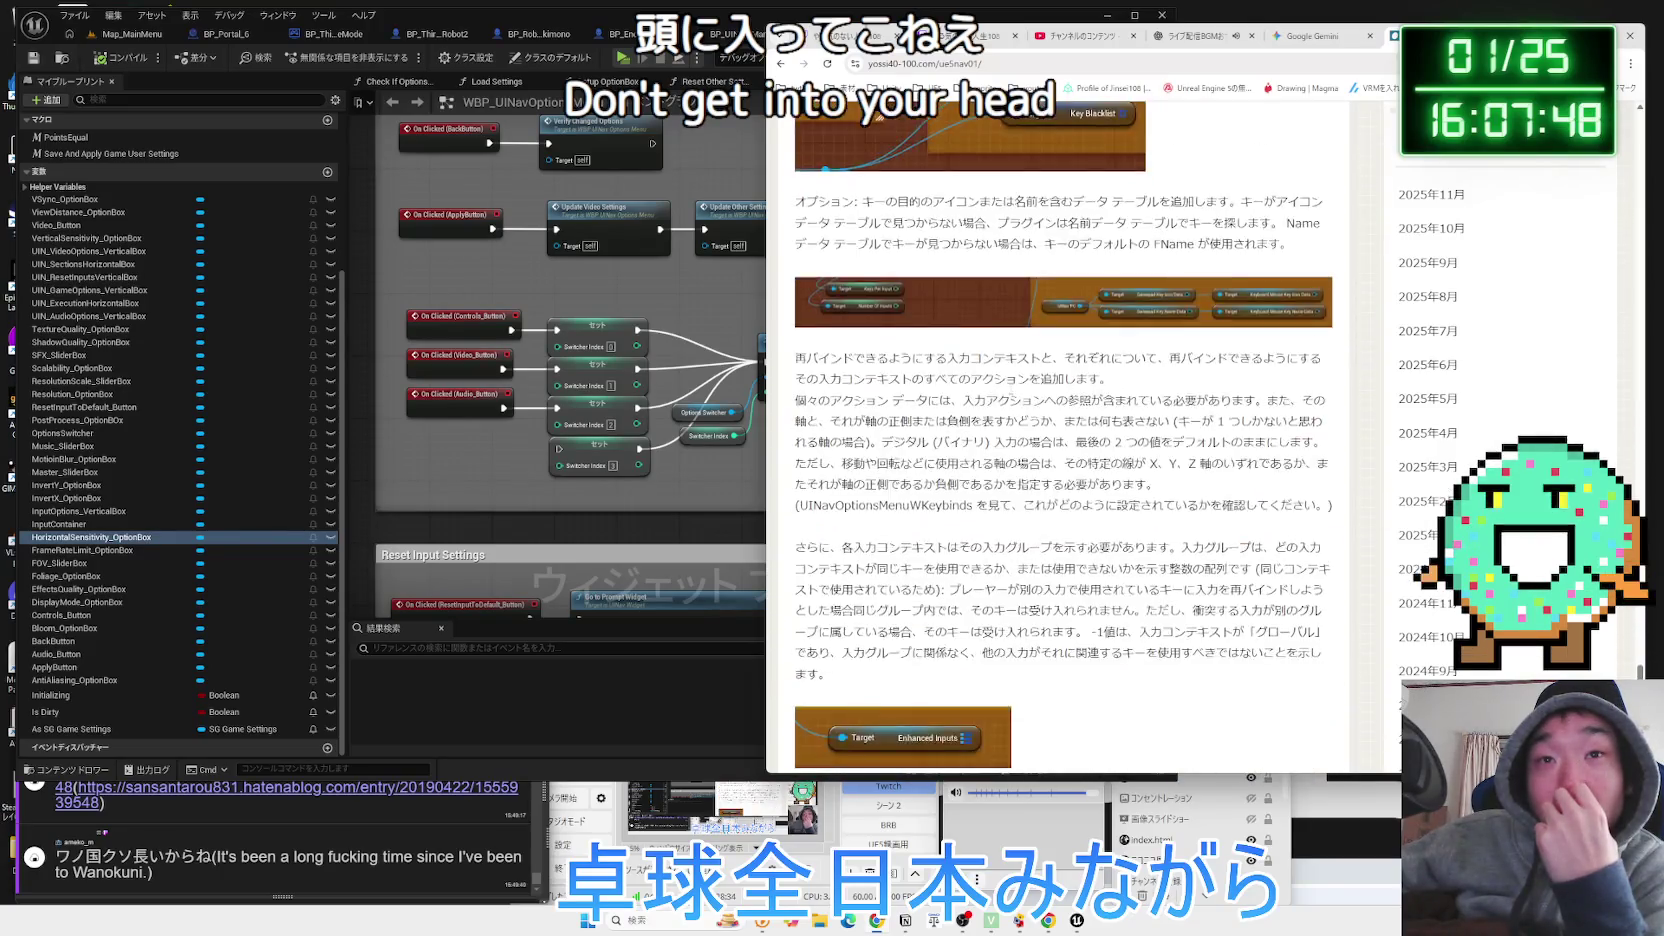
pyautogui.scroll(20, 1131, 440)
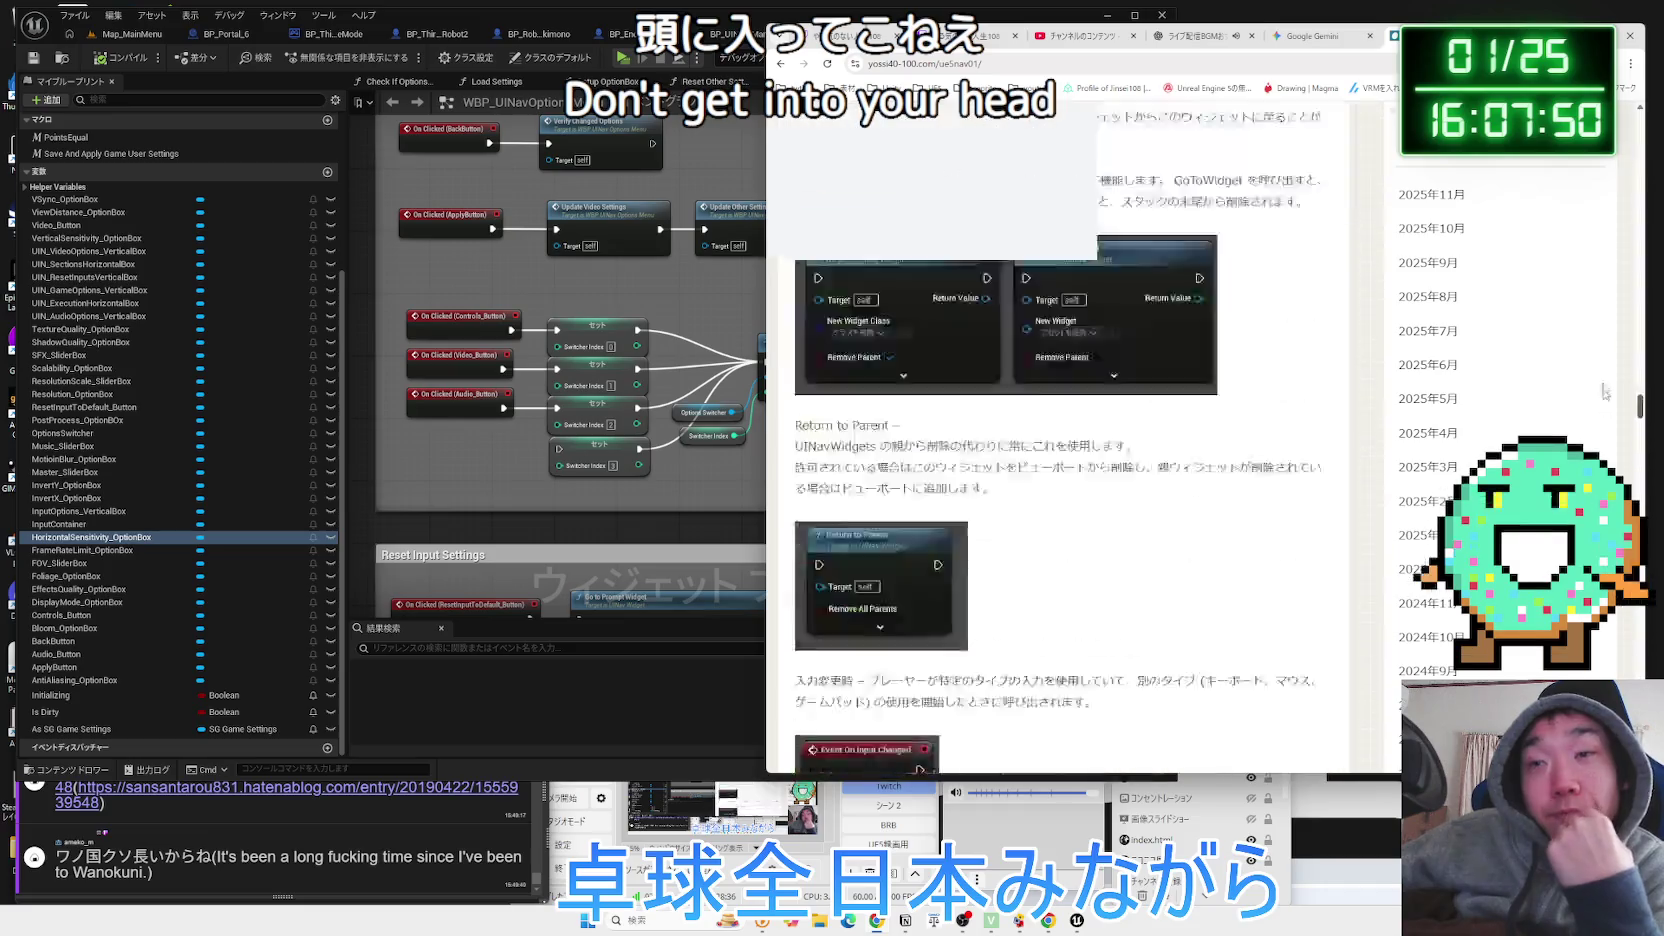
pyautogui.scroll(-3, 1131, 440)
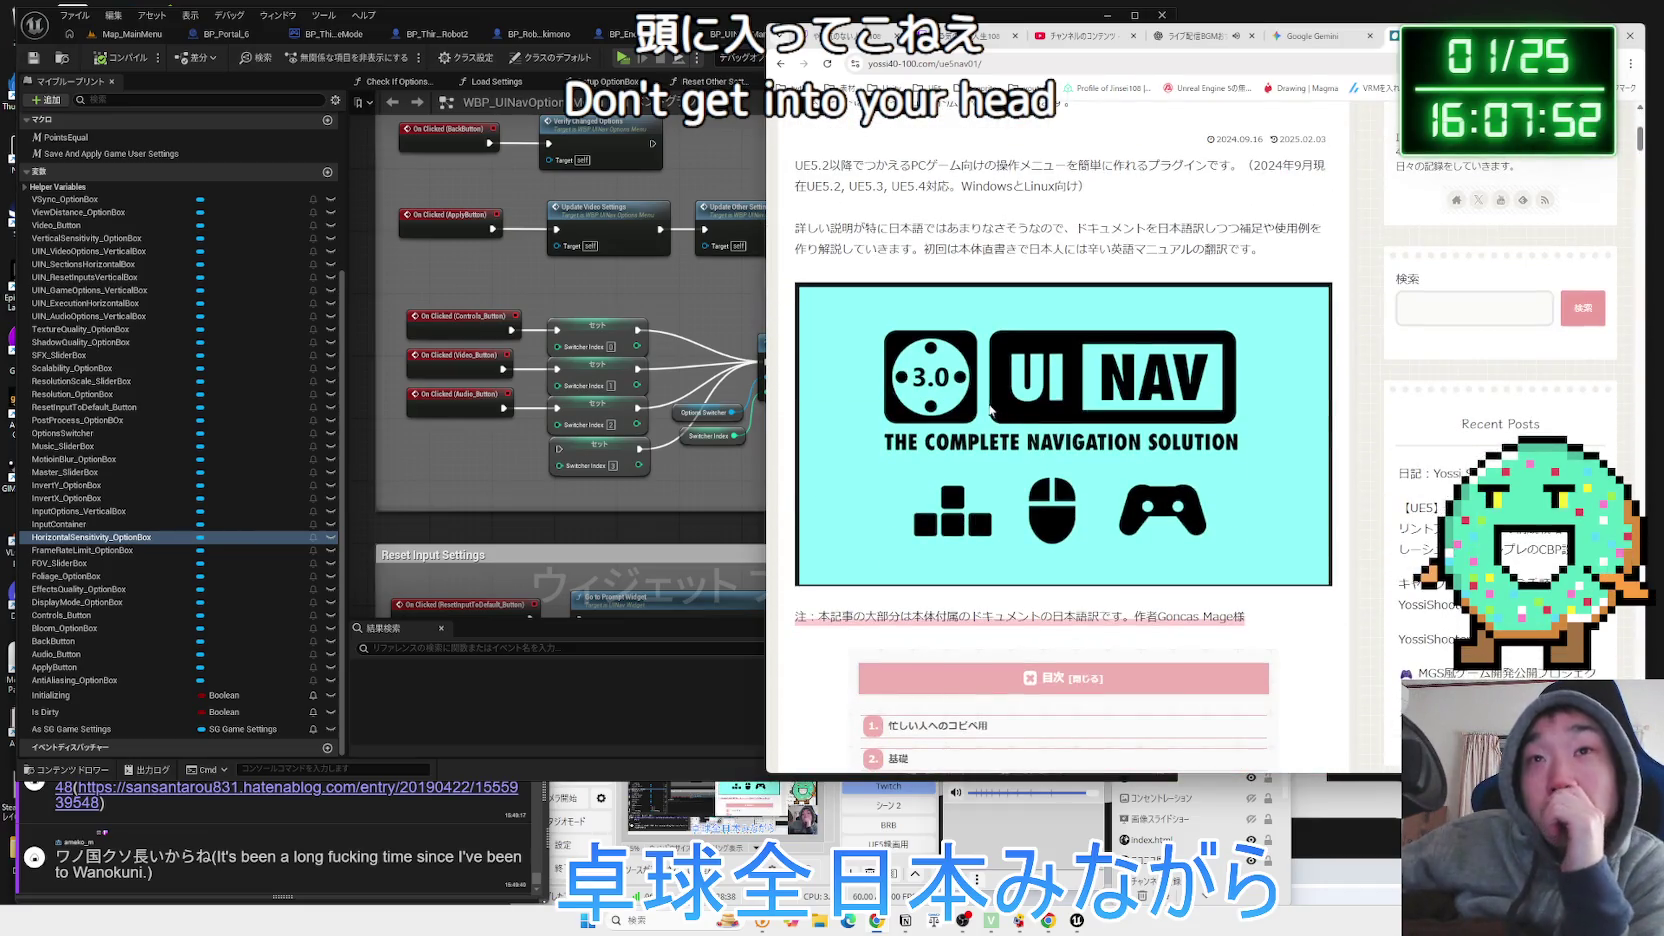
pyautogui.hotkey('alt', 'Left')
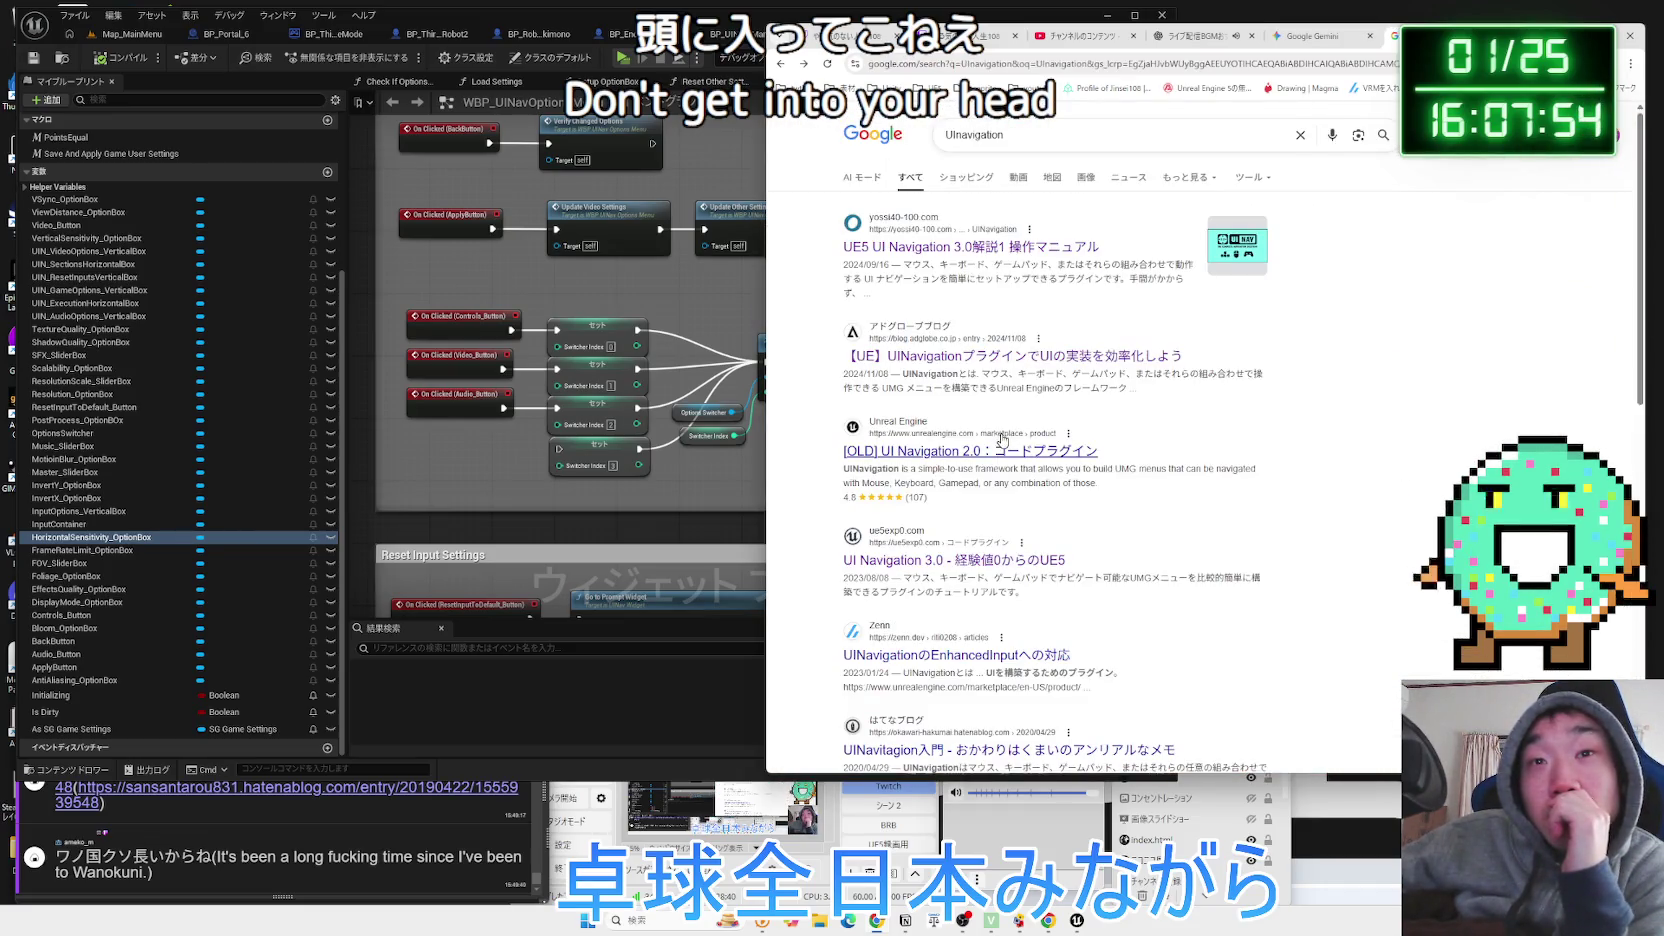
pyautogui.scroll(-3, 1003, 440)
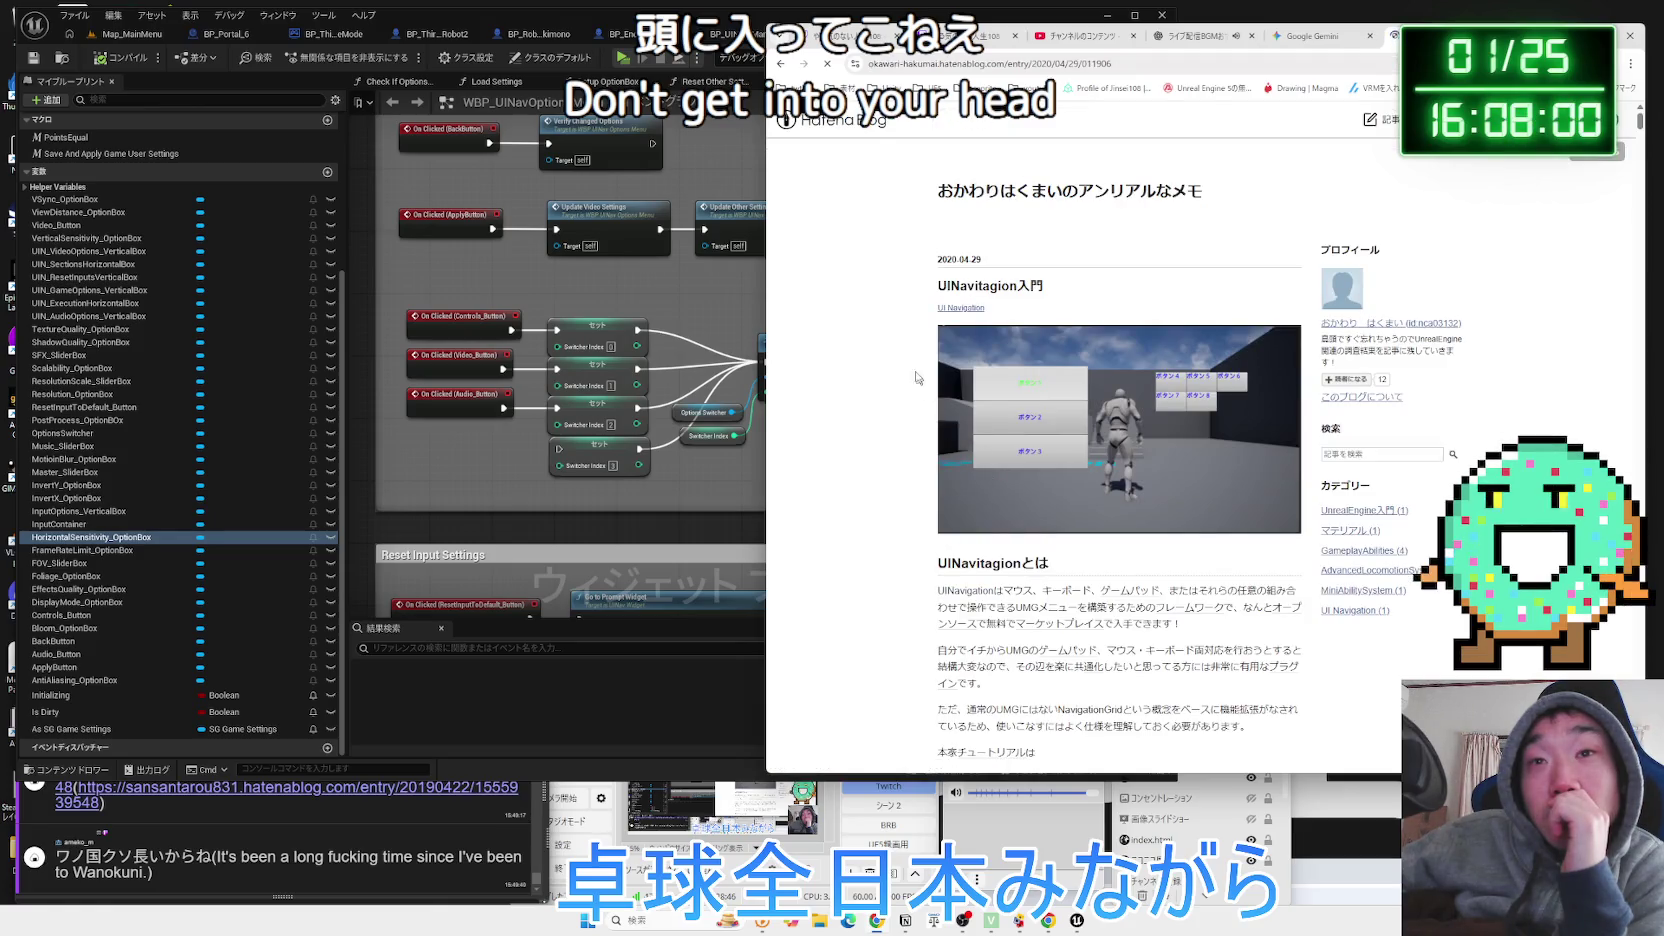
pyautogui.scroll(-3, 908, 344)
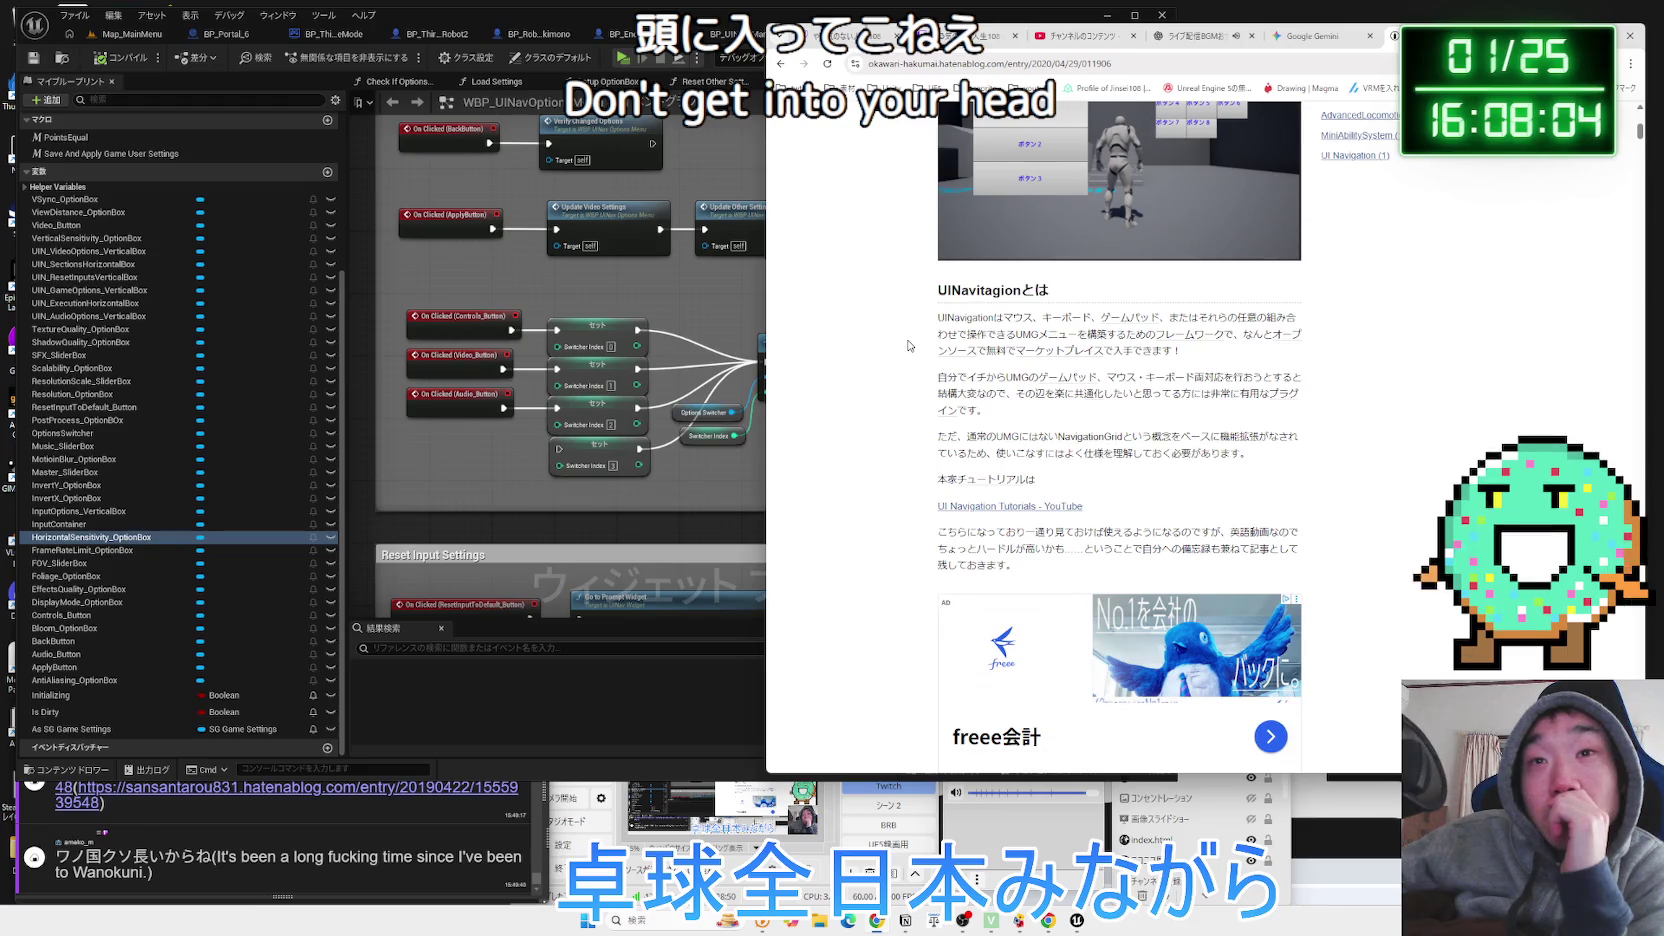
pyautogui.moveTo(922, 376)
pyautogui.mouseDown()
pyautogui.moveTo(1000, 418)
pyautogui.moveTo(1250, 455)
pyautogui.moveTo(991, 410)
pyautogui.moveTo(972, 380)
pyautogui.moveTo(942, 380)
pyautogui.moveTo(1000, 415)
pyautogui.moveTo(905, 480)
pyautogui.mouseUp()
pyautogui.click(908, 422)
pyautogui.tripleClick(942, 390)
pyautogui.moveTo(1240, 462); pyautogui.dragTo(1060, 440)
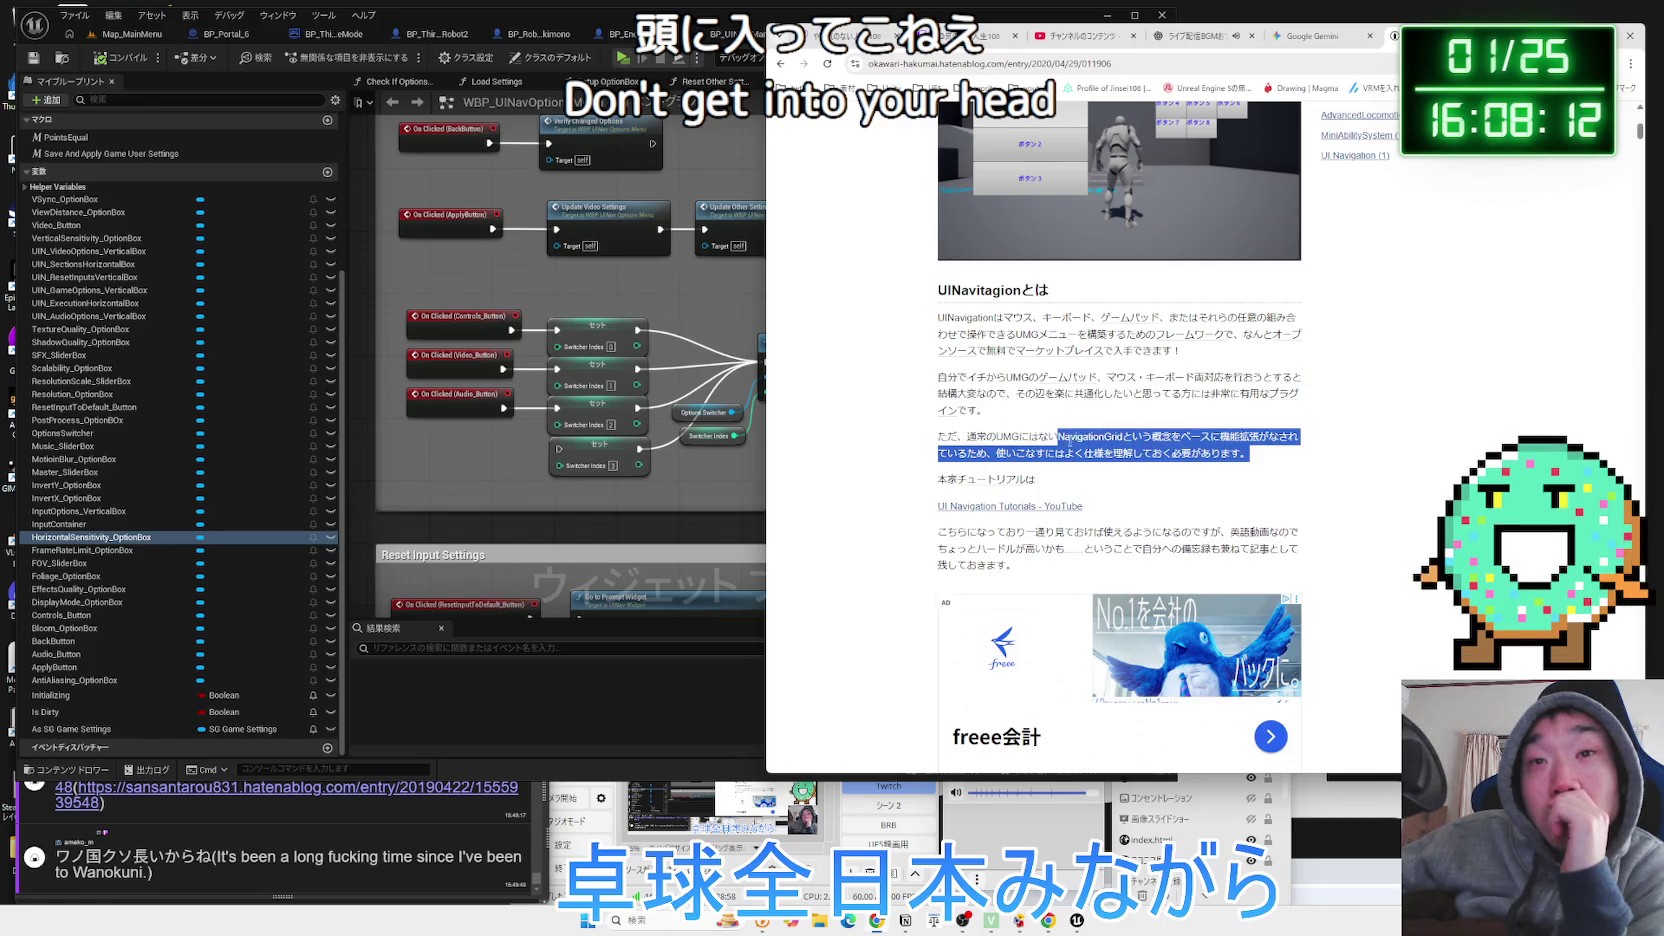
pyautogui.tripleClick(946, 432)
pyautogui.click(1127, 428)
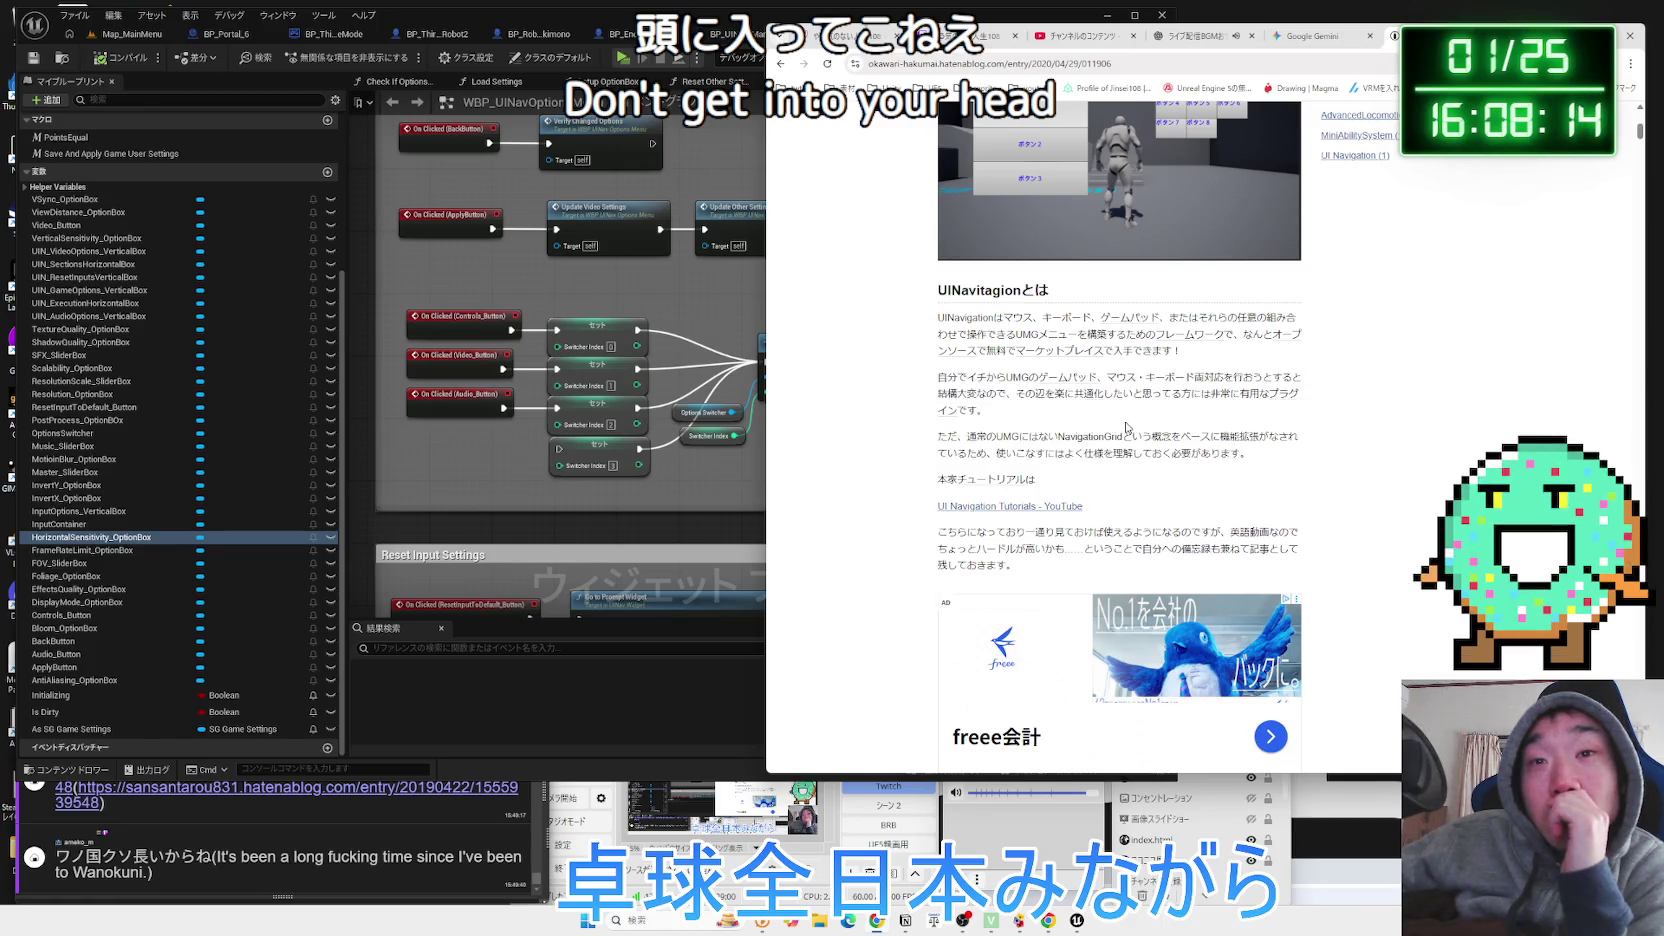
pyautogui.click(1058, 507)
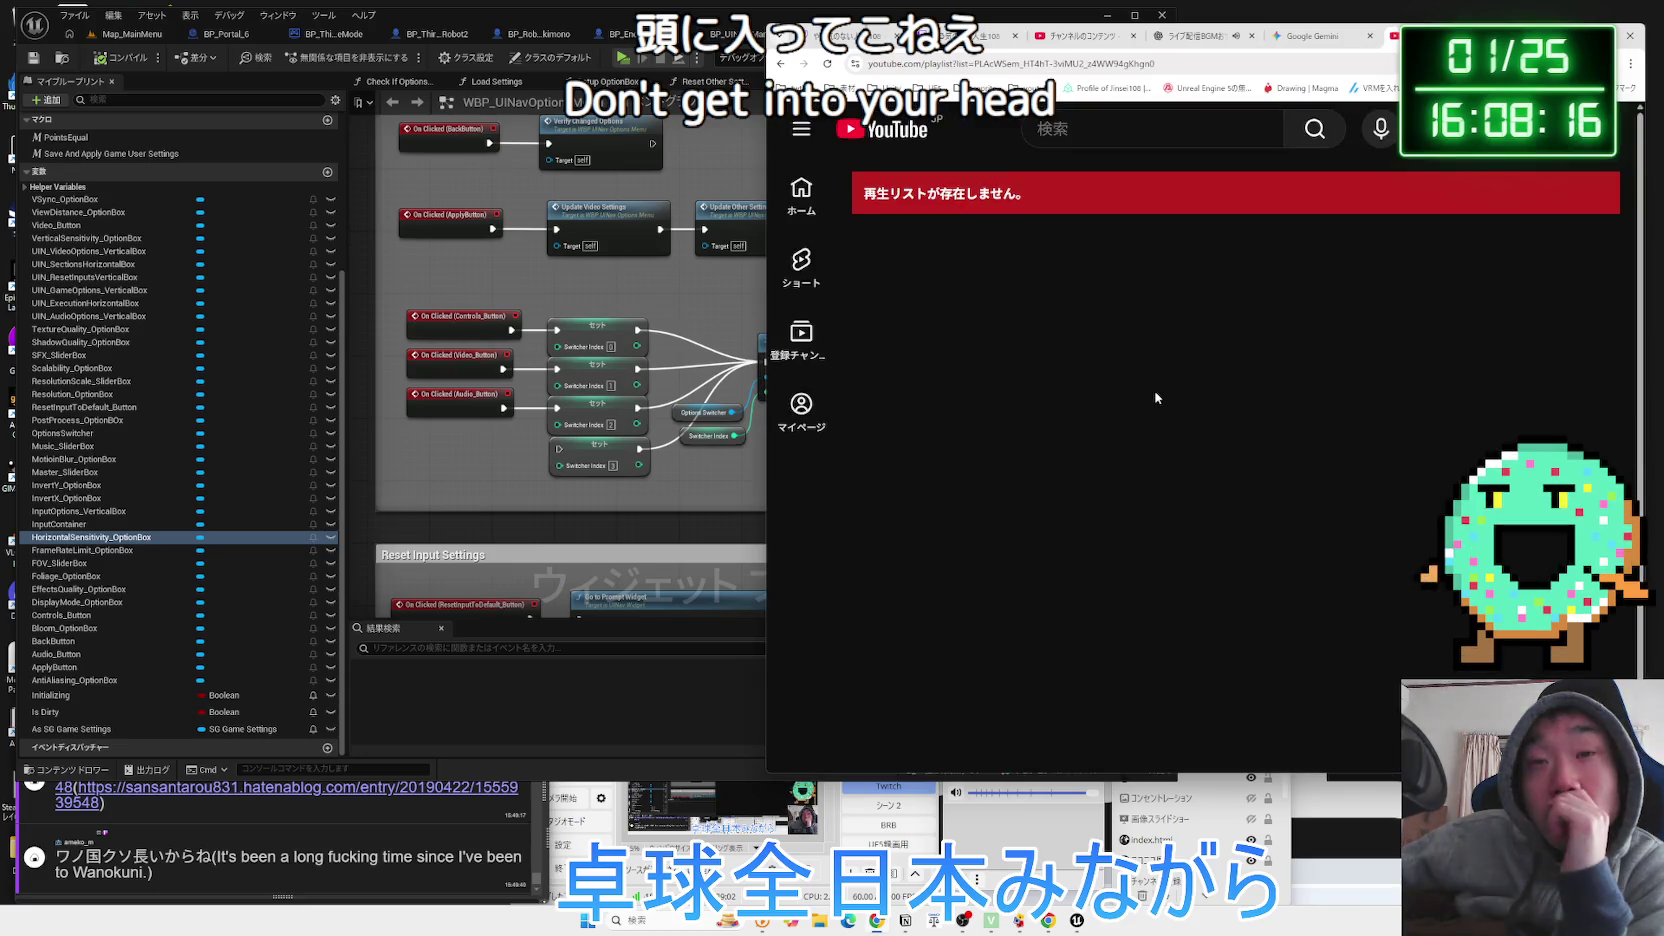
pyautogui.hotkey('alt', 'Left')
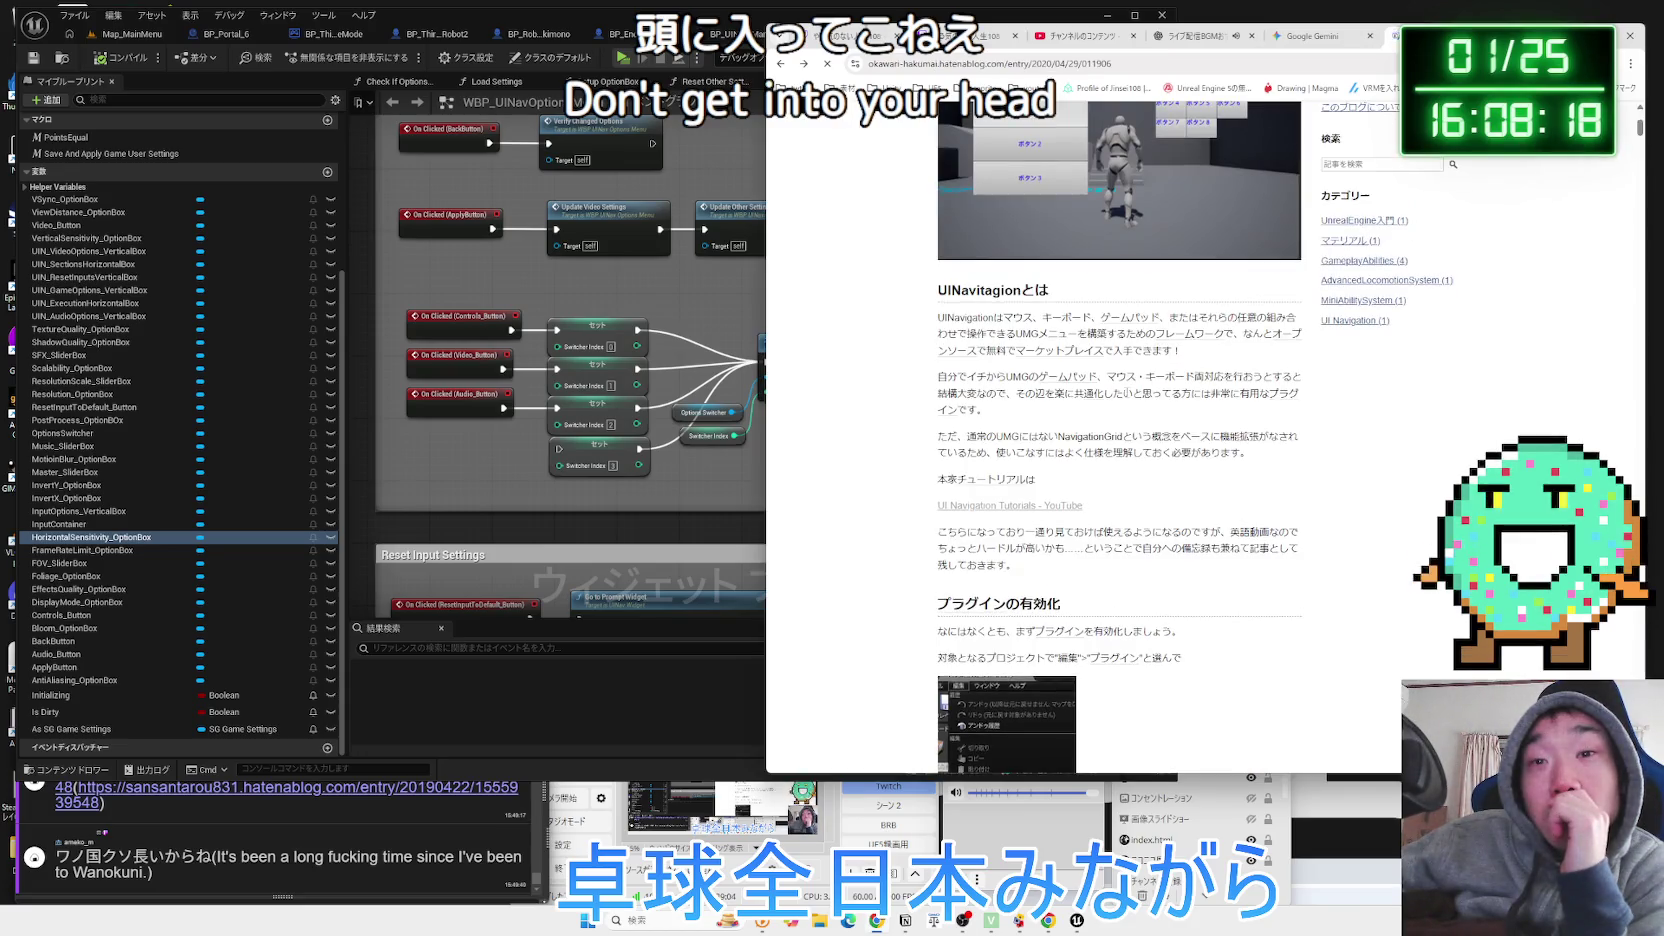
pyautogui.hotkey('alt', 'Left')
pyautogui.scroll(-1, 1126, 397)
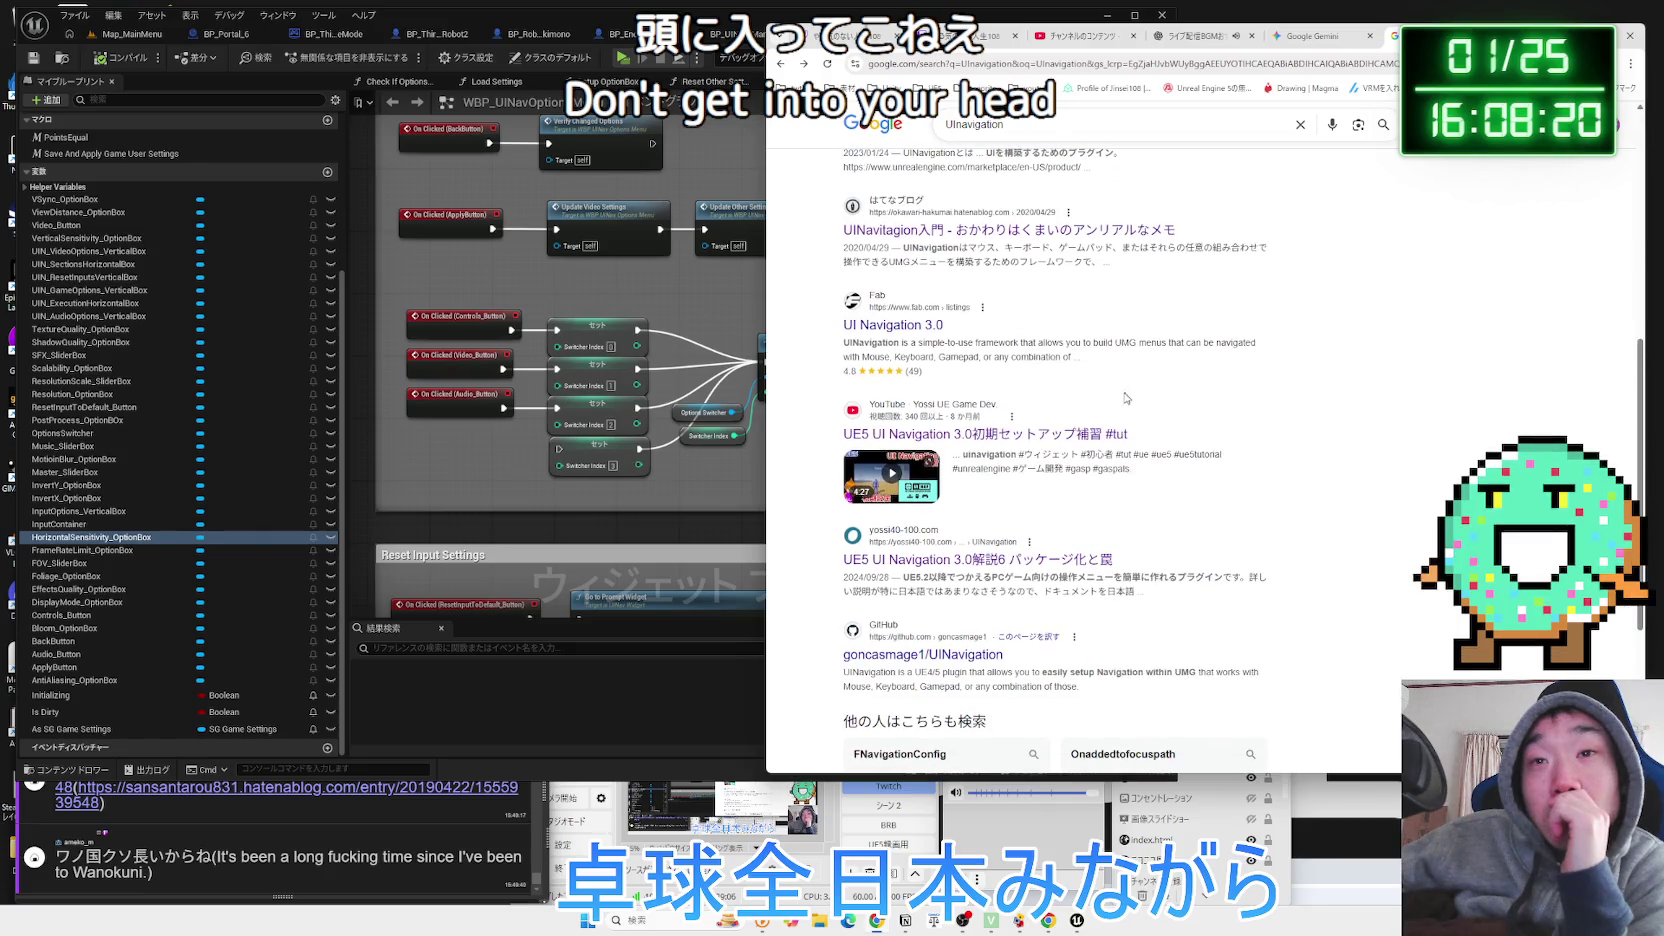
pyautogui.click(1095, 434)
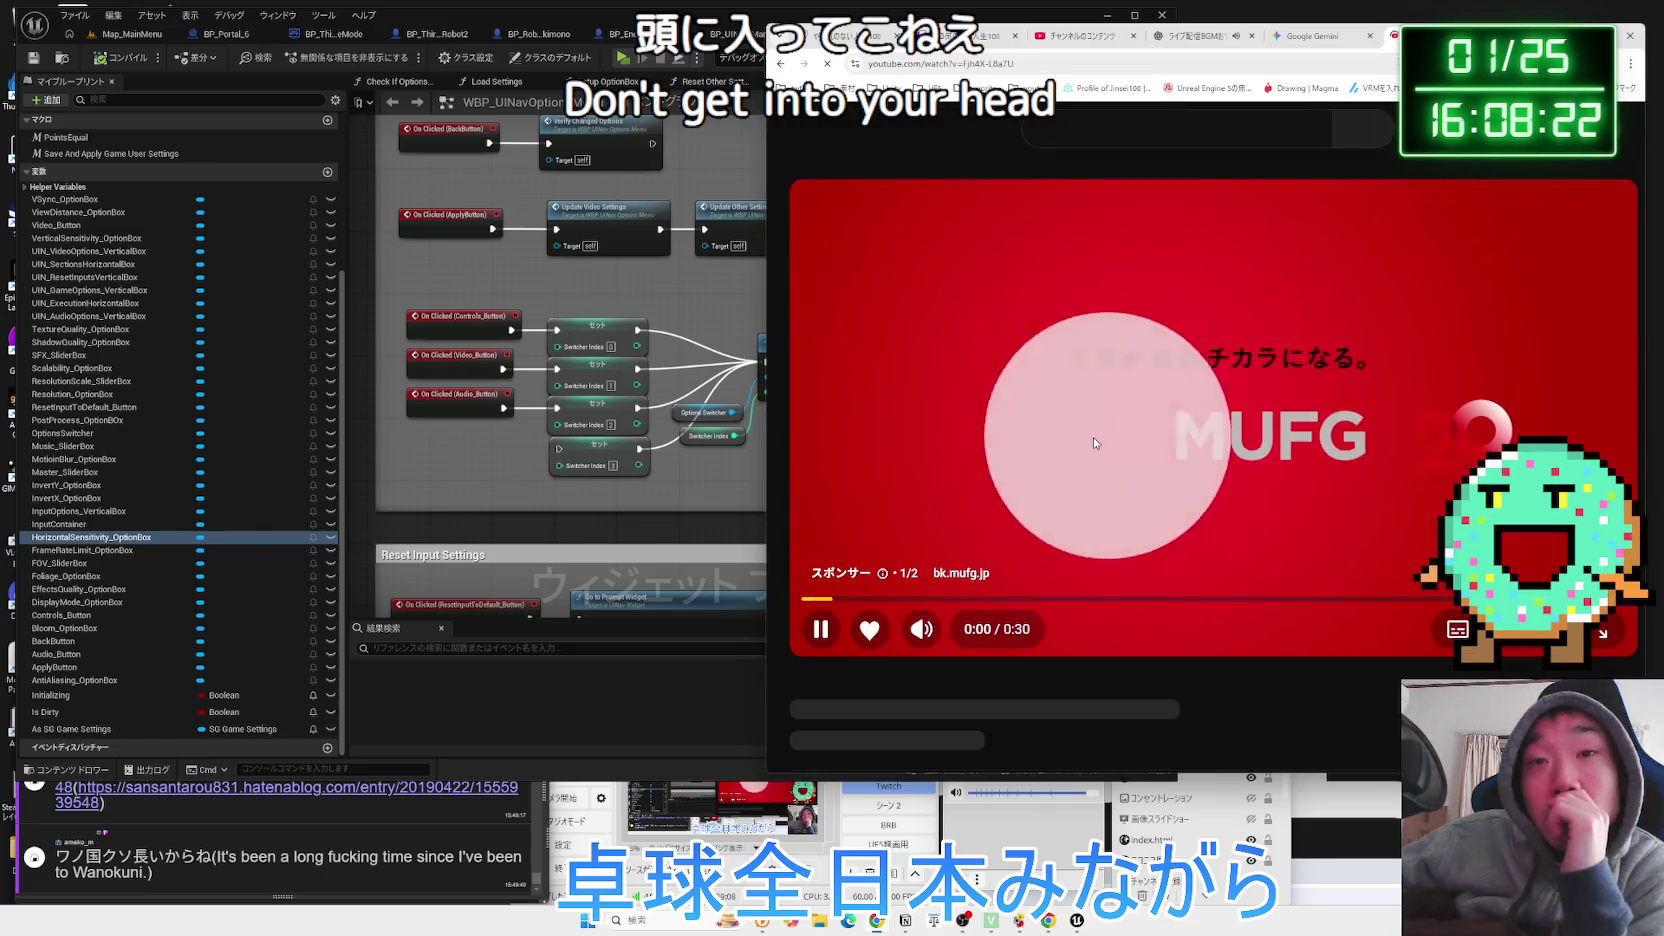
# Search YouTube for 'ui navigation 3.0' and scroll down to the UI Navigation Tutorials playlist.
pyautogui.scroll(-3, 1077, 380)
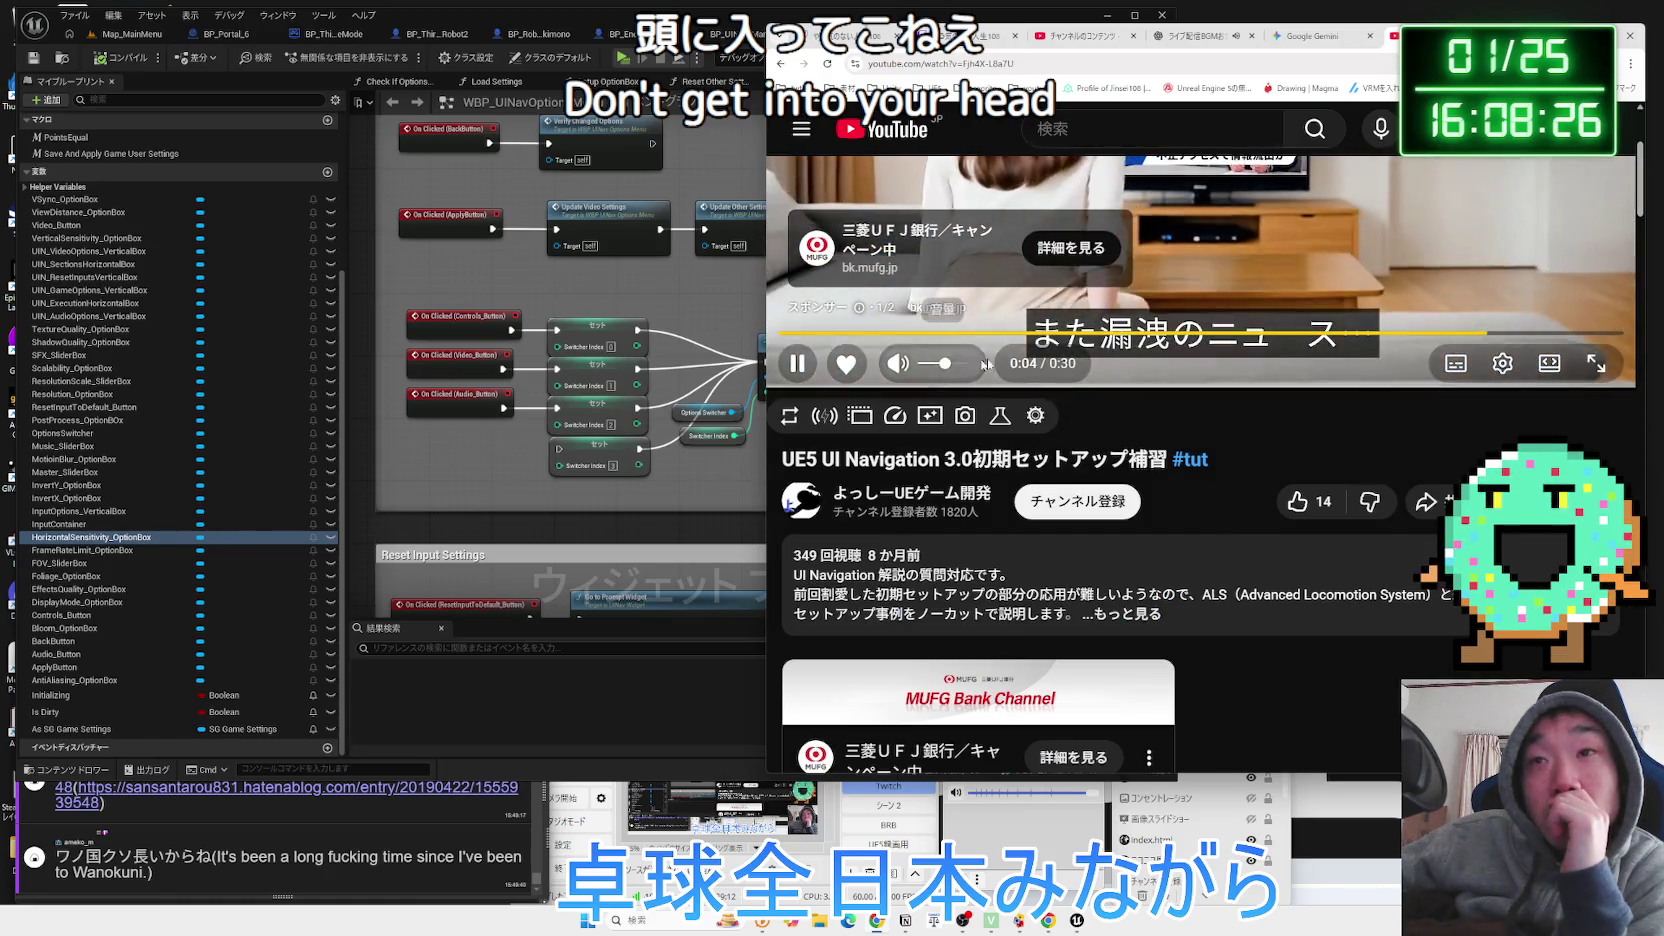
pyautogui.scroll(-4, 1123, 355)
pyautogui.scroll(-8, 1119, 399)
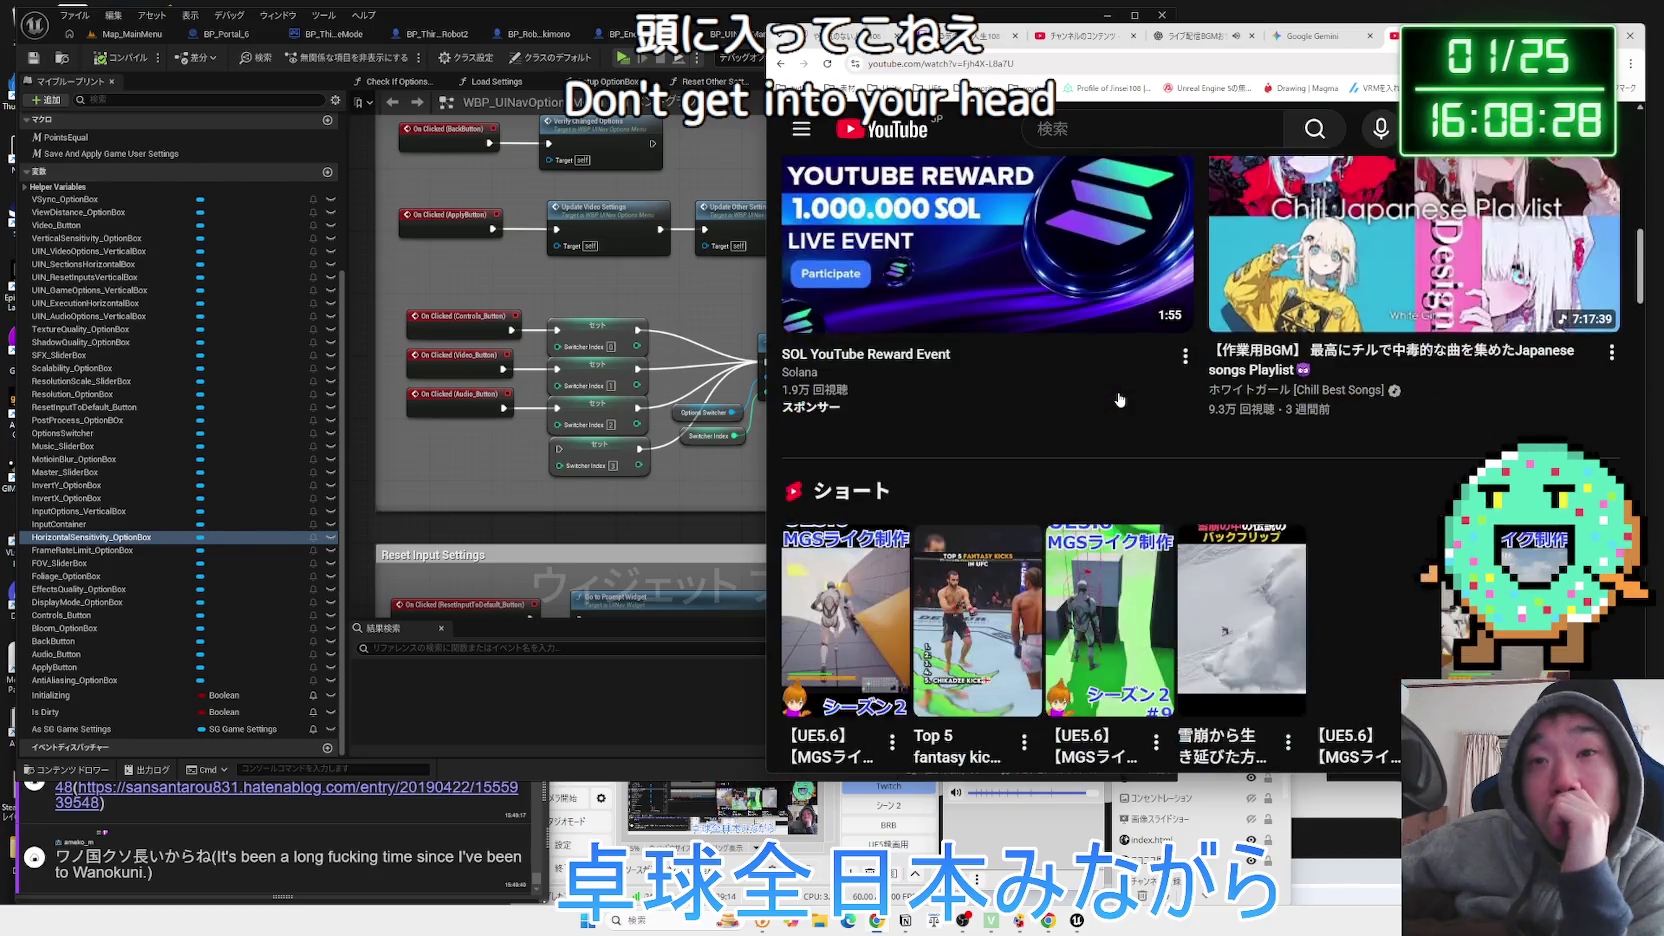
pyautogui.scroll(-4, 1119, 399)
pyautogui.scroll(-10, 1119, 399)
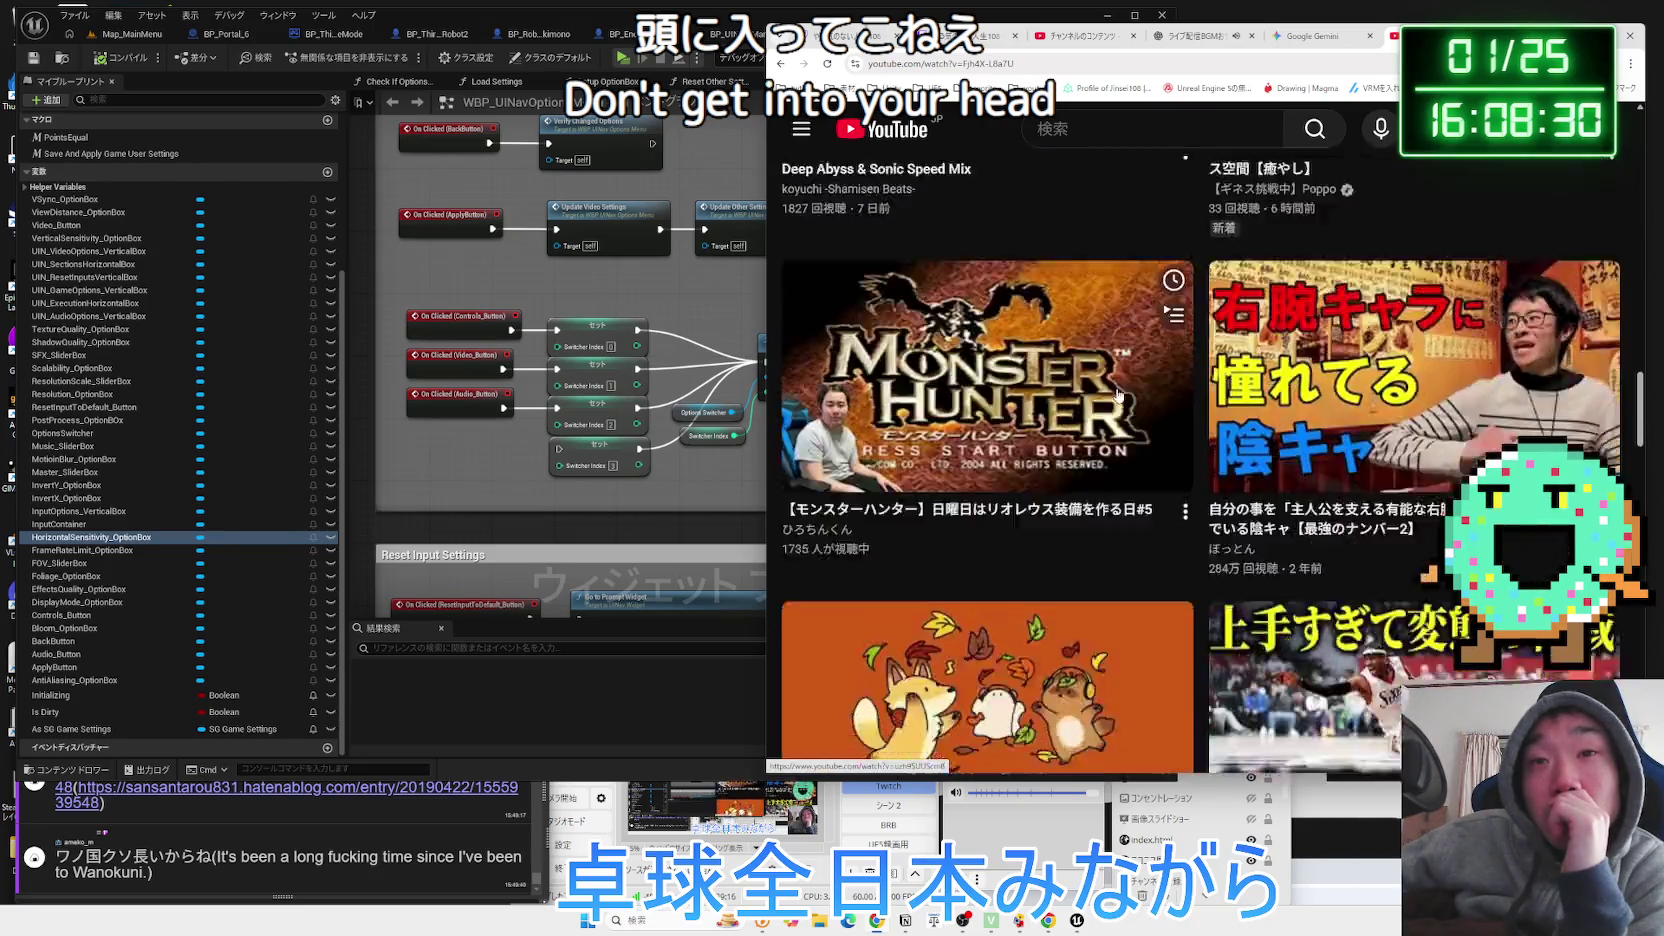
pyautogui.scroll(-3, 1119, 395)
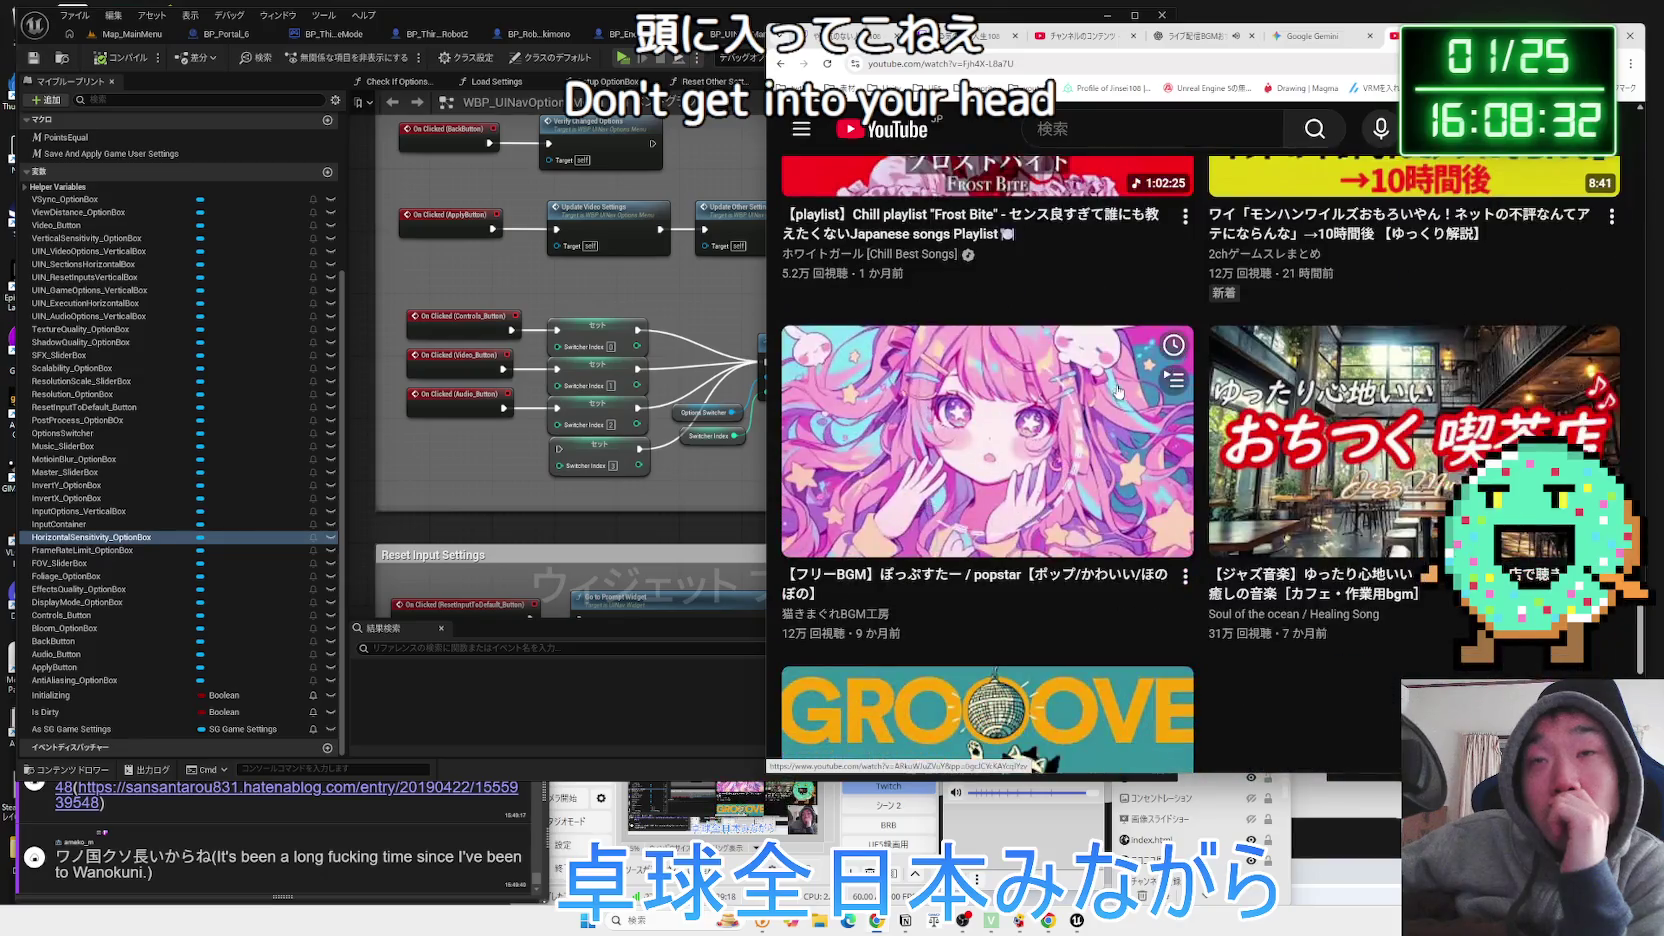
pyautogui.click(1095, 128)
pyautogui.write('uI nagi')
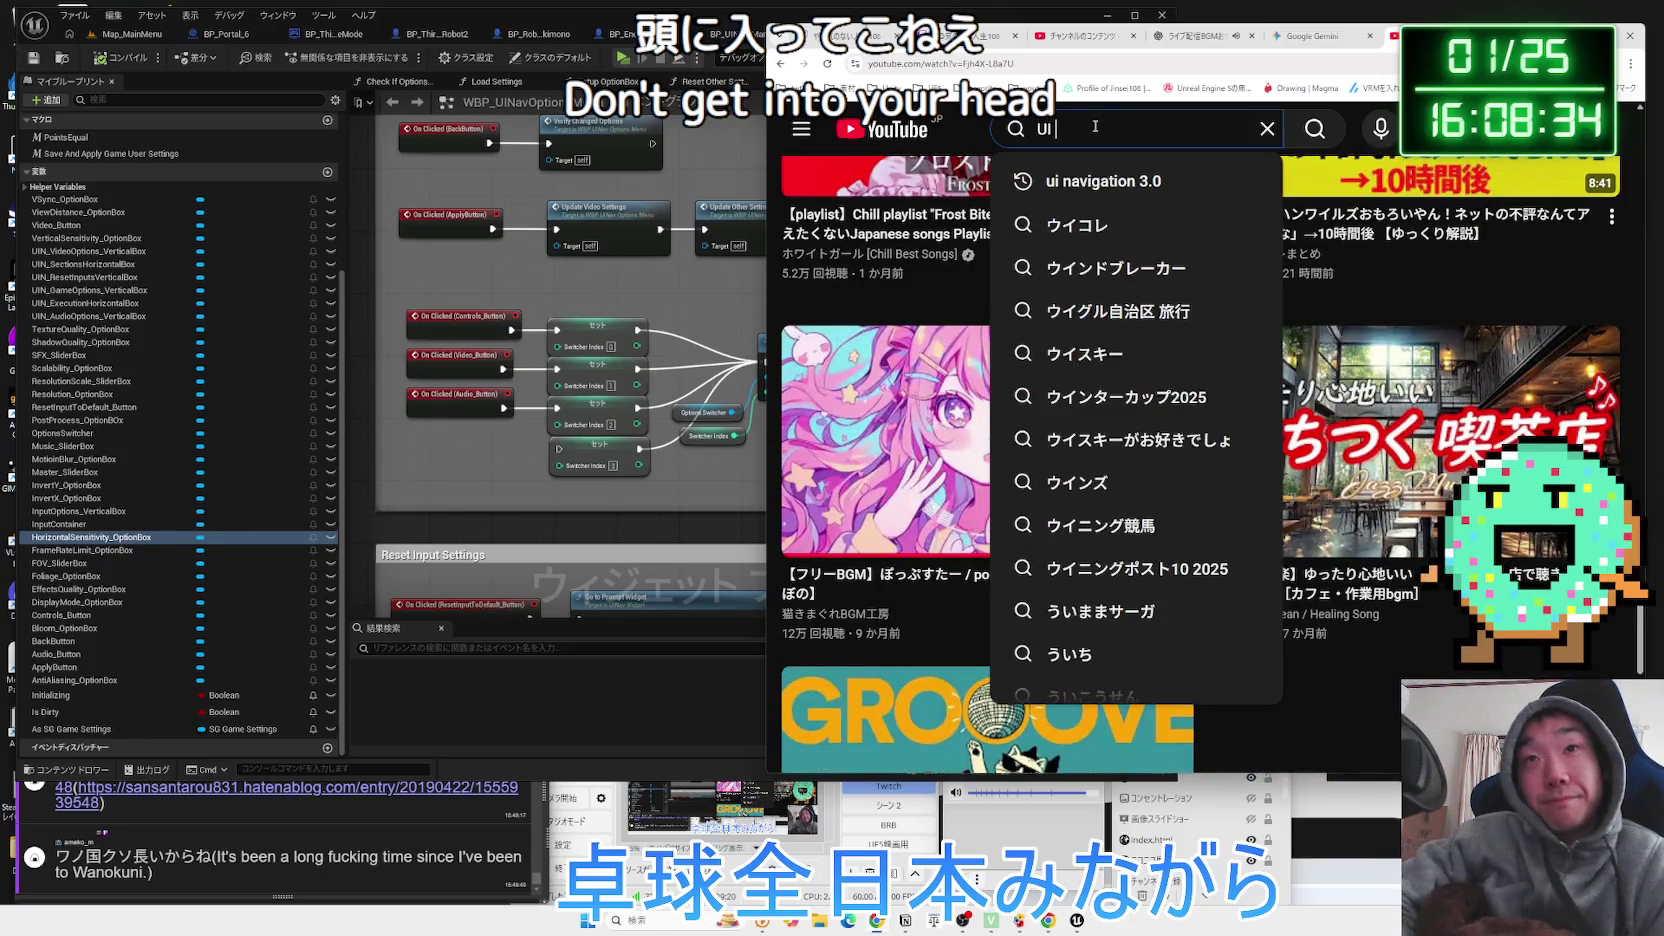
pyautogui.press('BackSpace')
pyautogui.press('BackSpace')
pyautogui.write('v')
pyautogui.click(1105, 180)
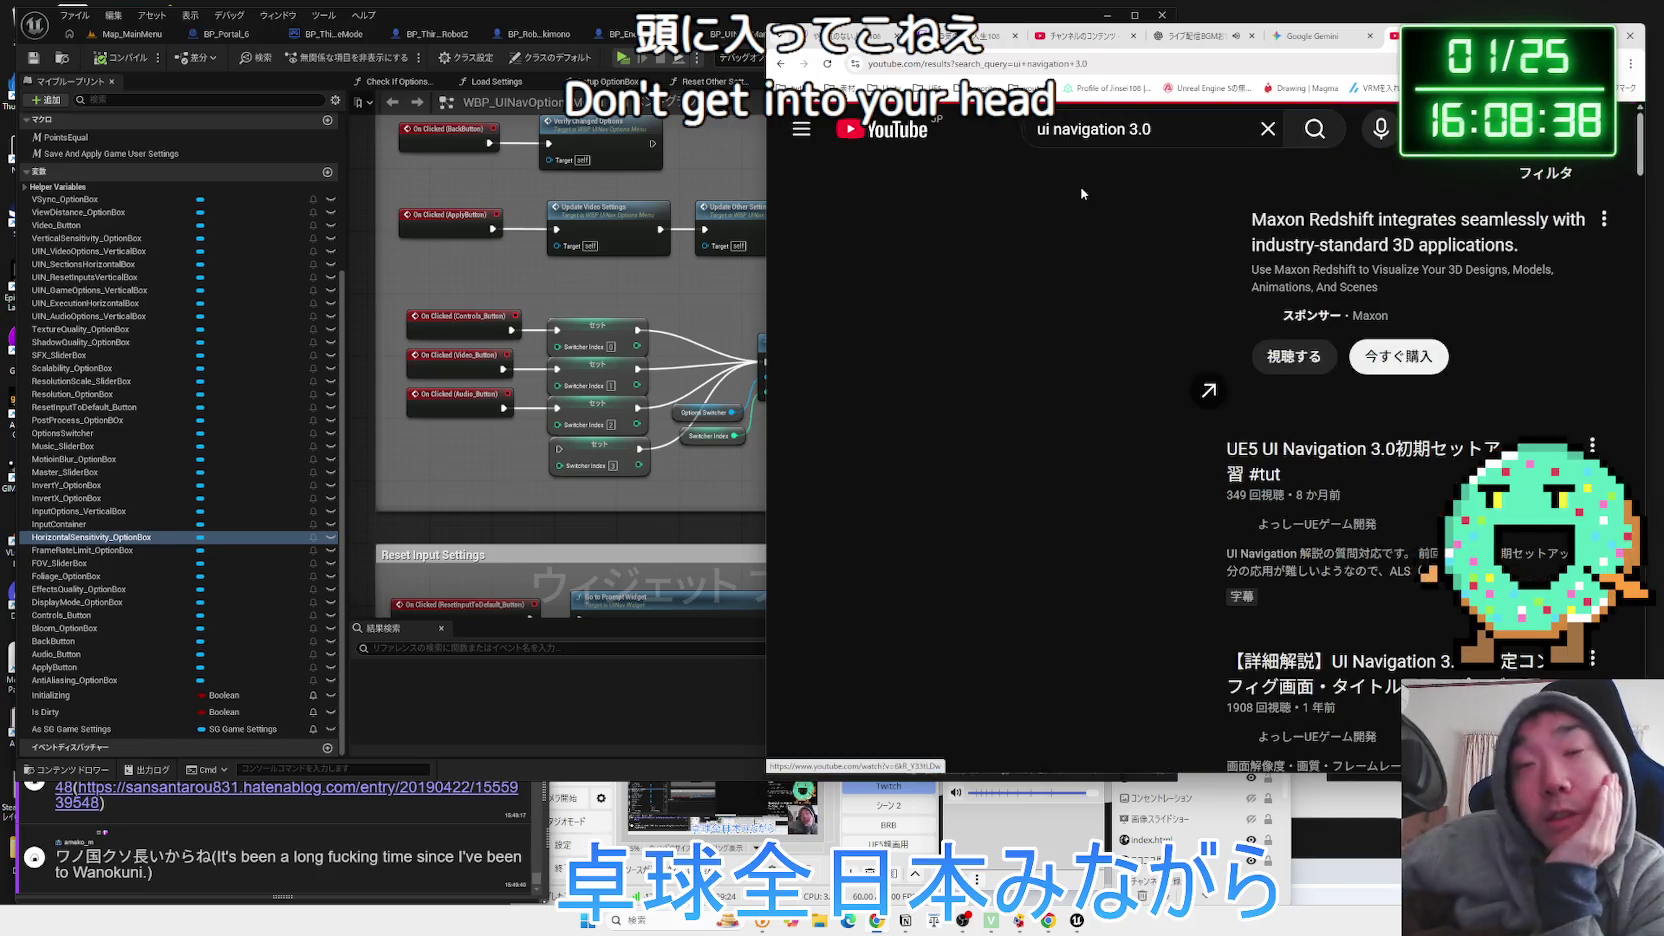
pyautogui.scroll(-3, 1310, 280)
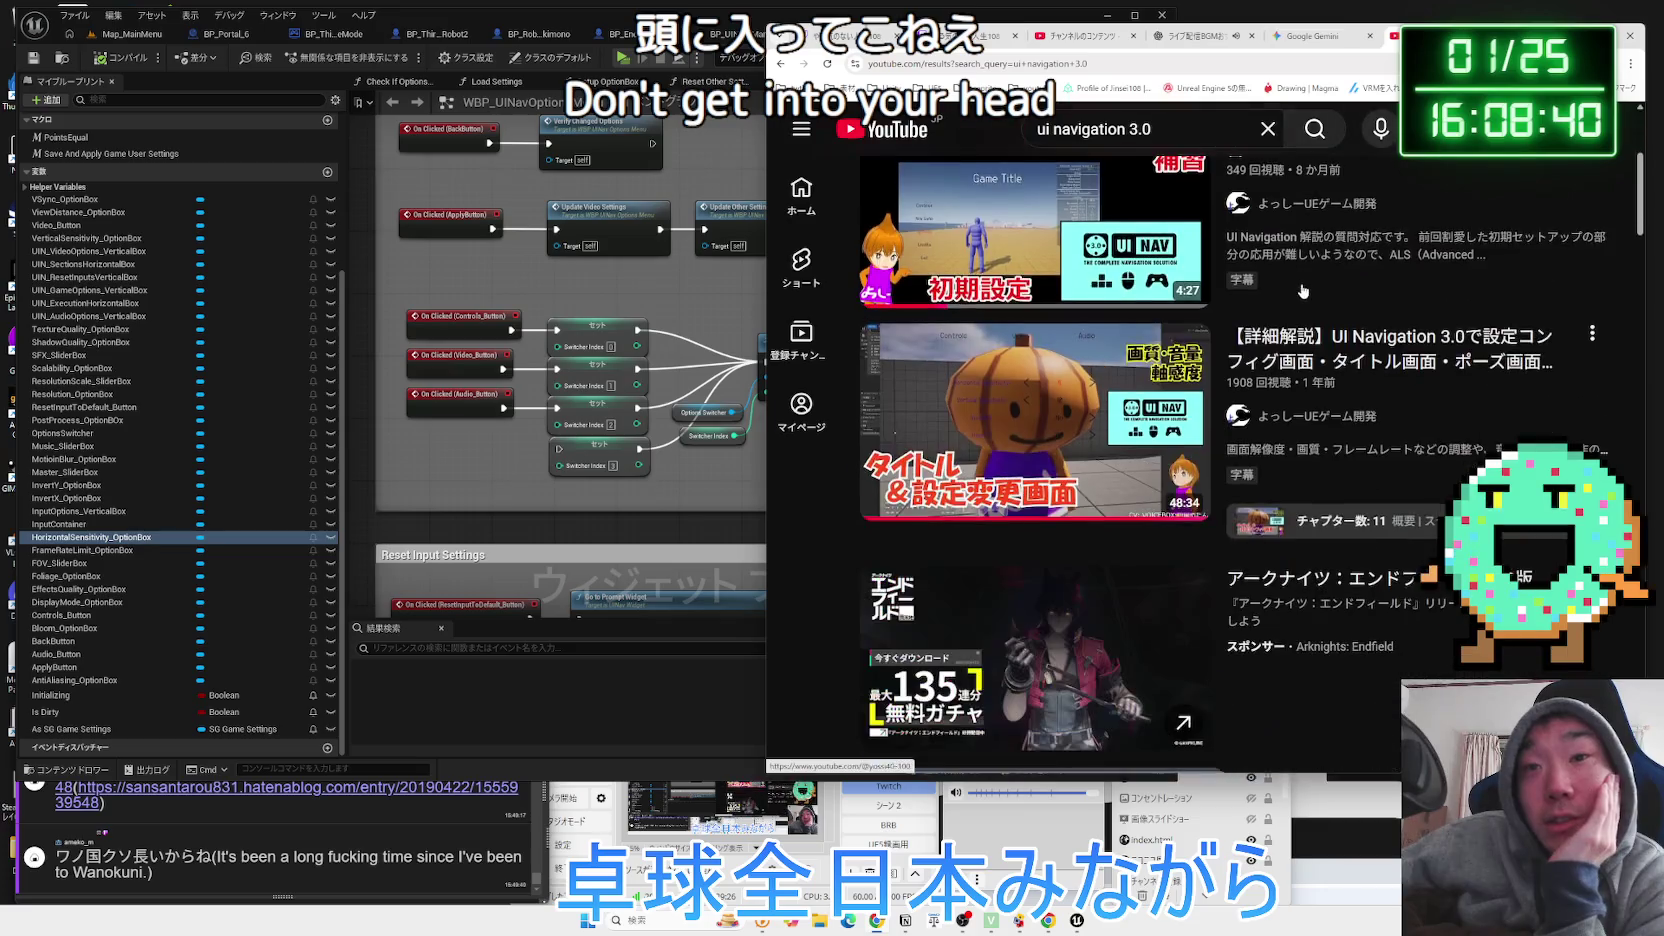
pyautogui.scroll(-4, 1326, 362)
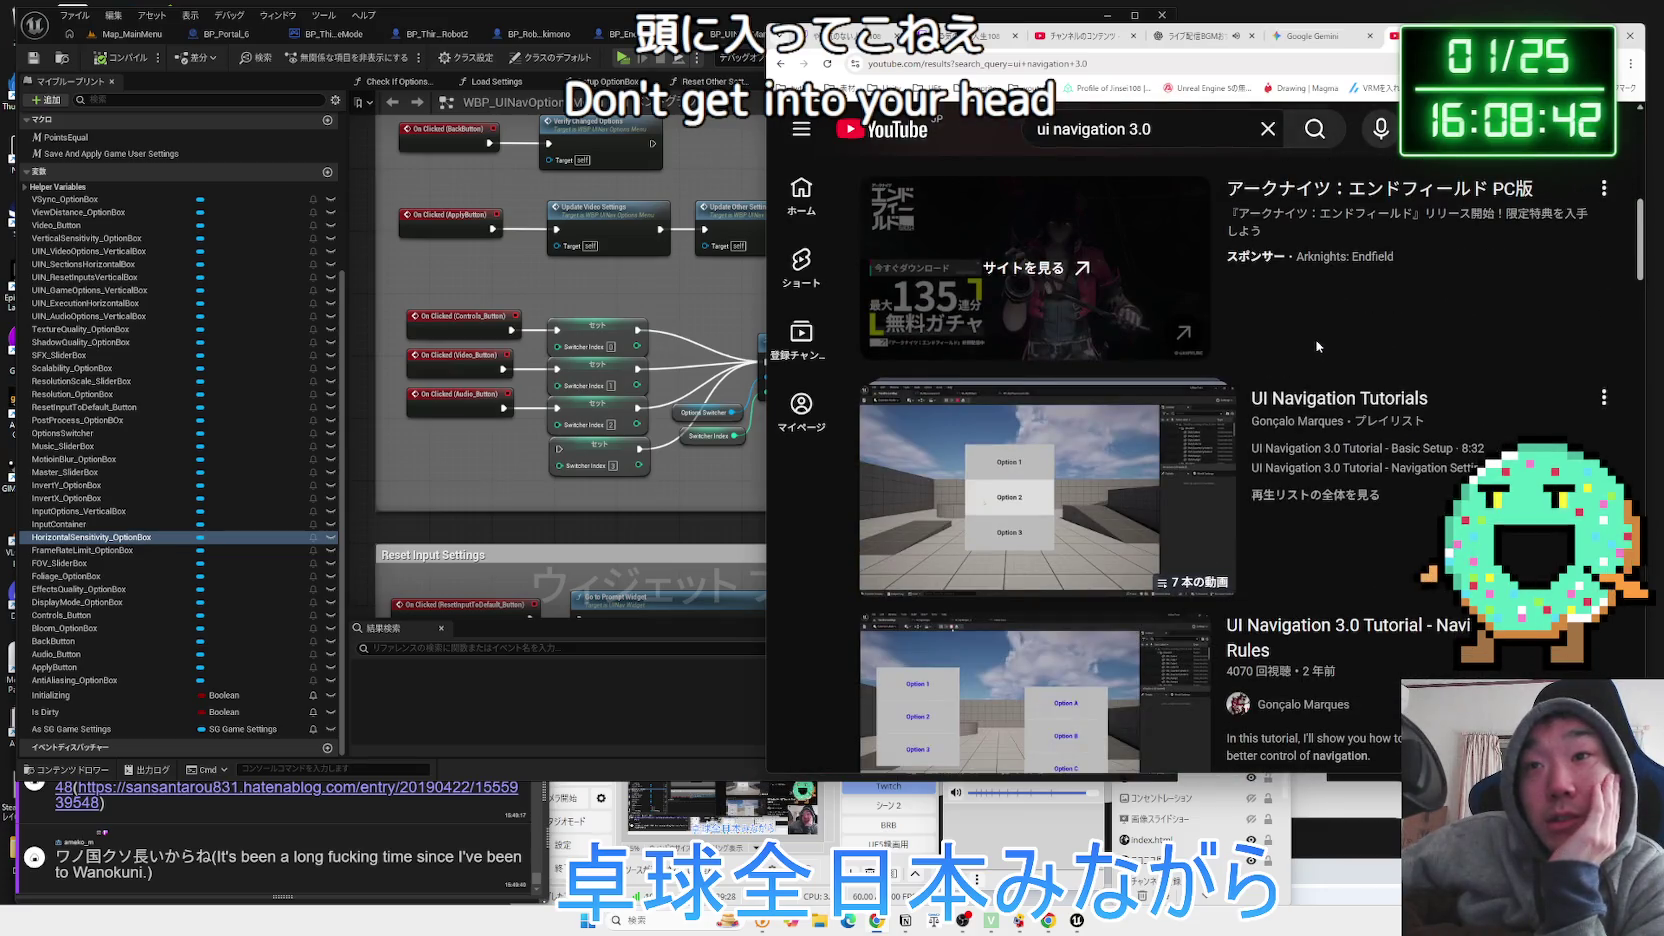
# Start the UI Navigation Tutorials playlist with subtitles on, skipping past the documentation section.
pyautogui.click(1317, 345)
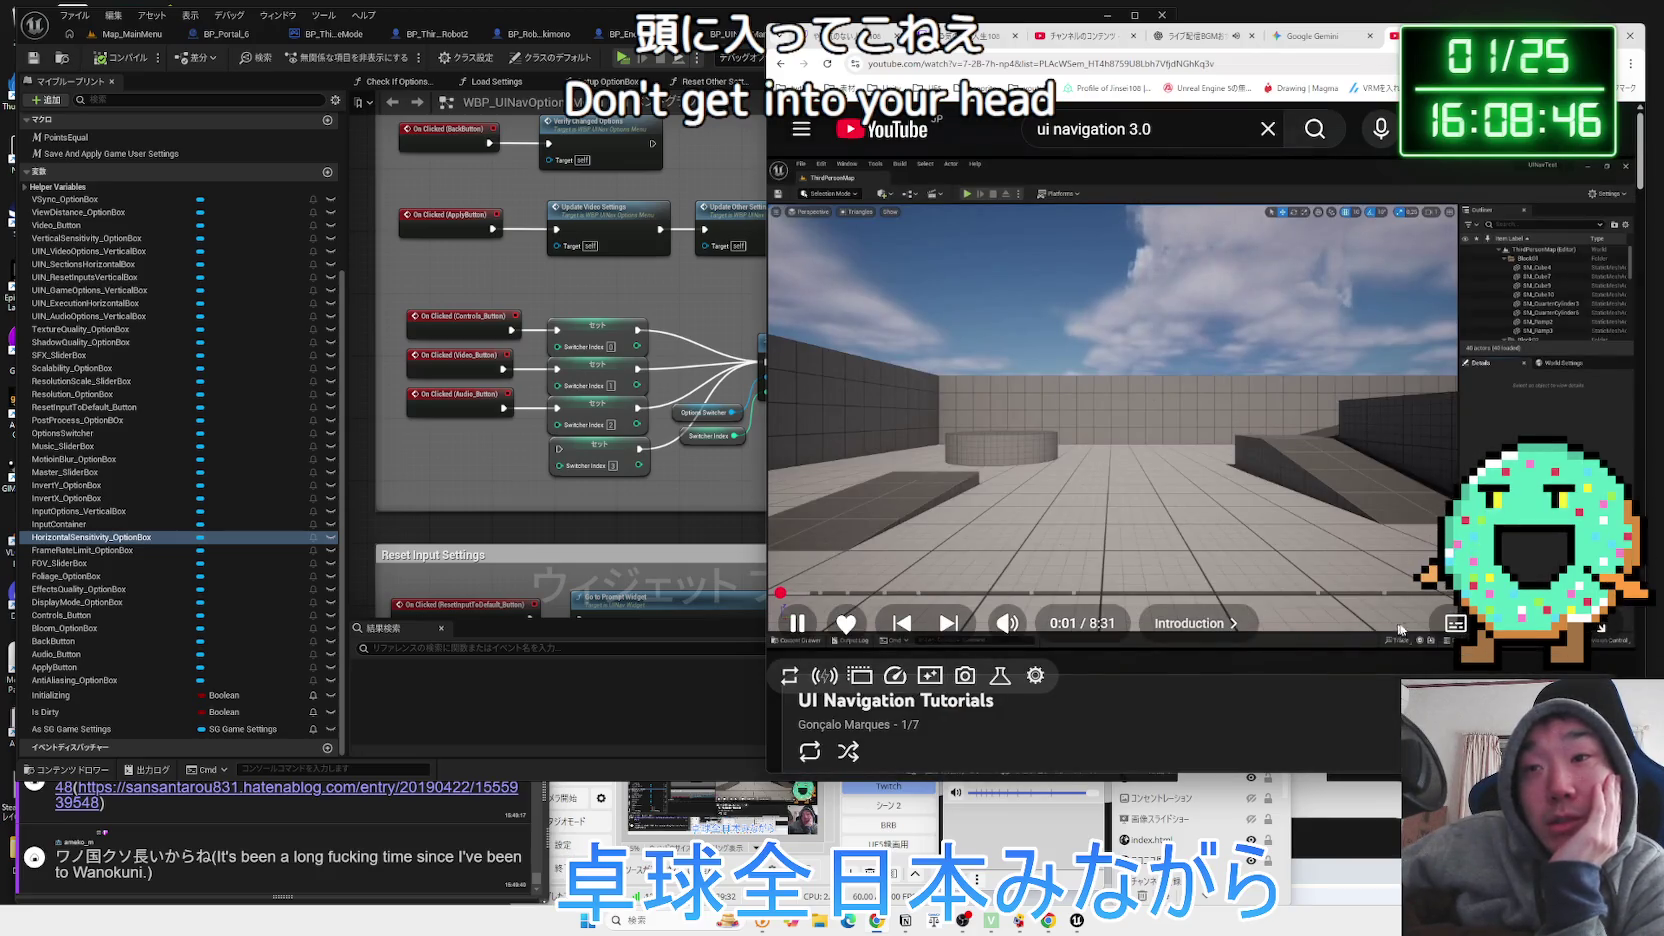
pyautogui.click(1455, 625)
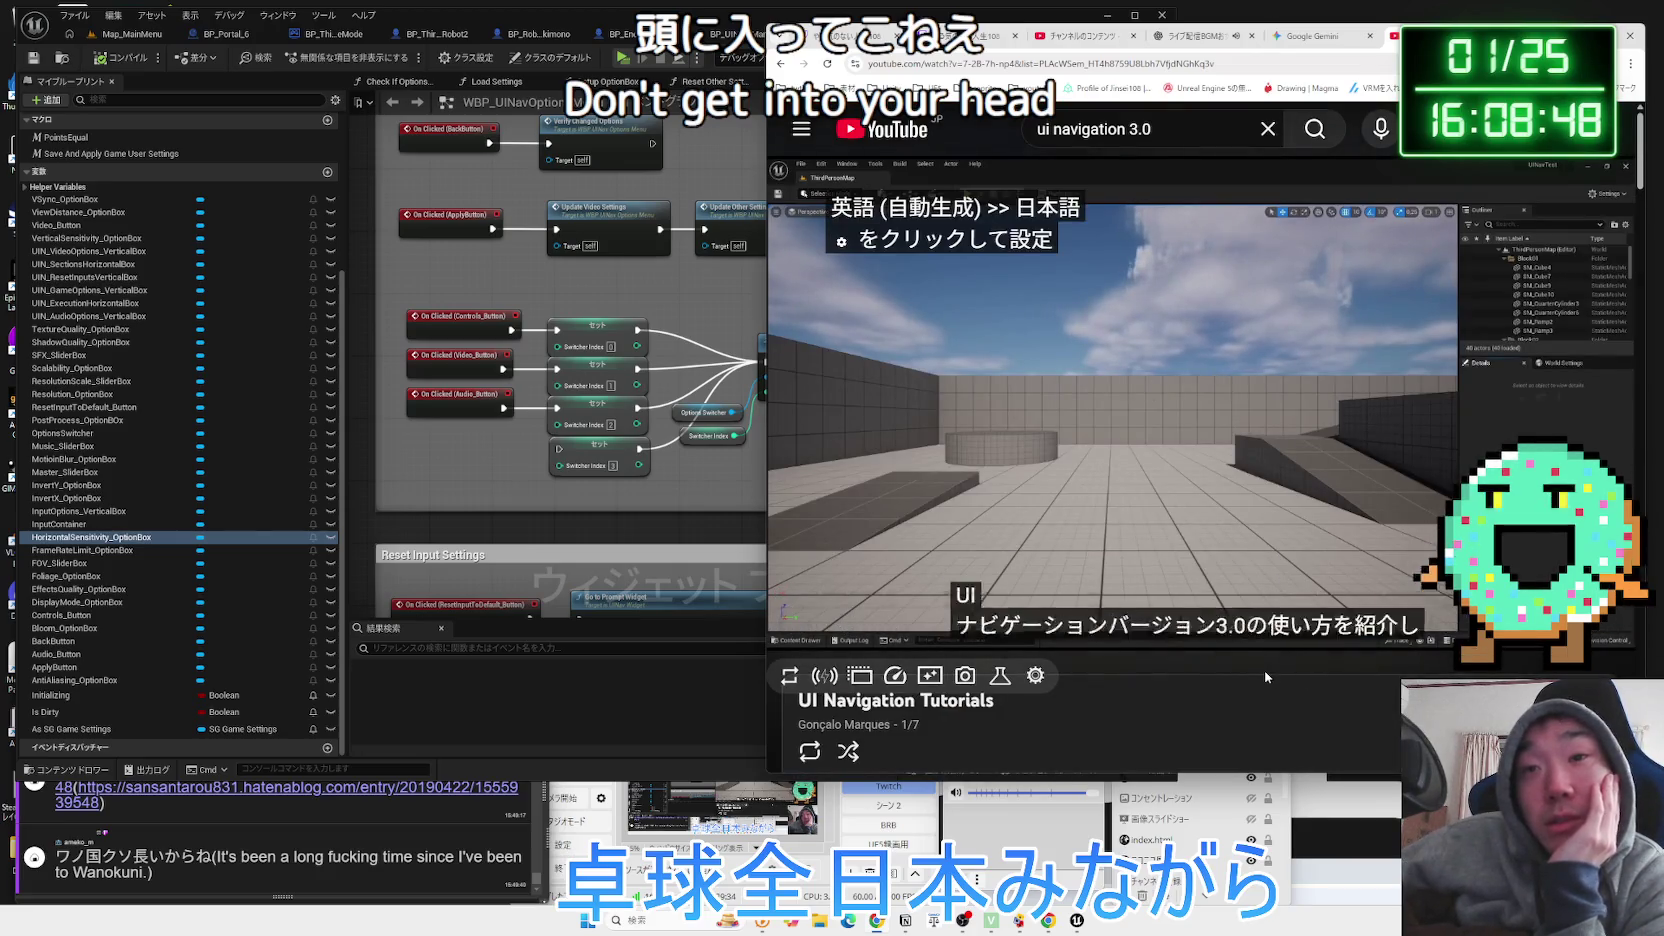
pyautogui.press('Right')
pyautogui.press('Right')
pyautogui.press('Right')
pyautogui.press('Right')
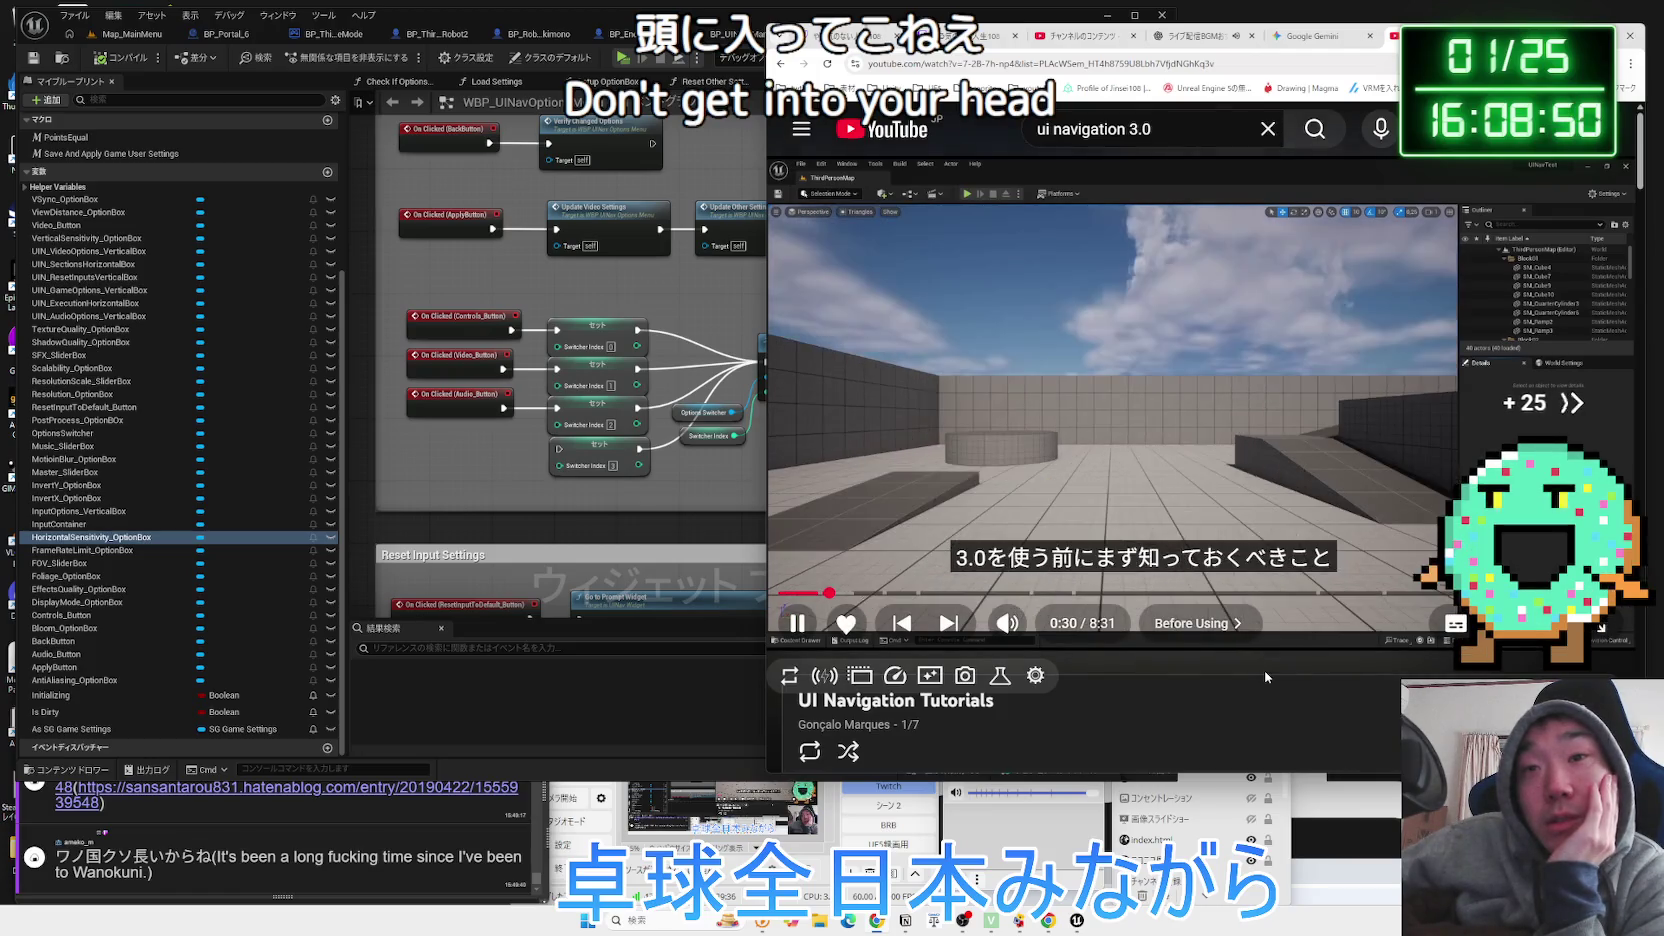
pyautogui.press('Right')
pyautogui.press('Right')
pyautogui.press('Right')
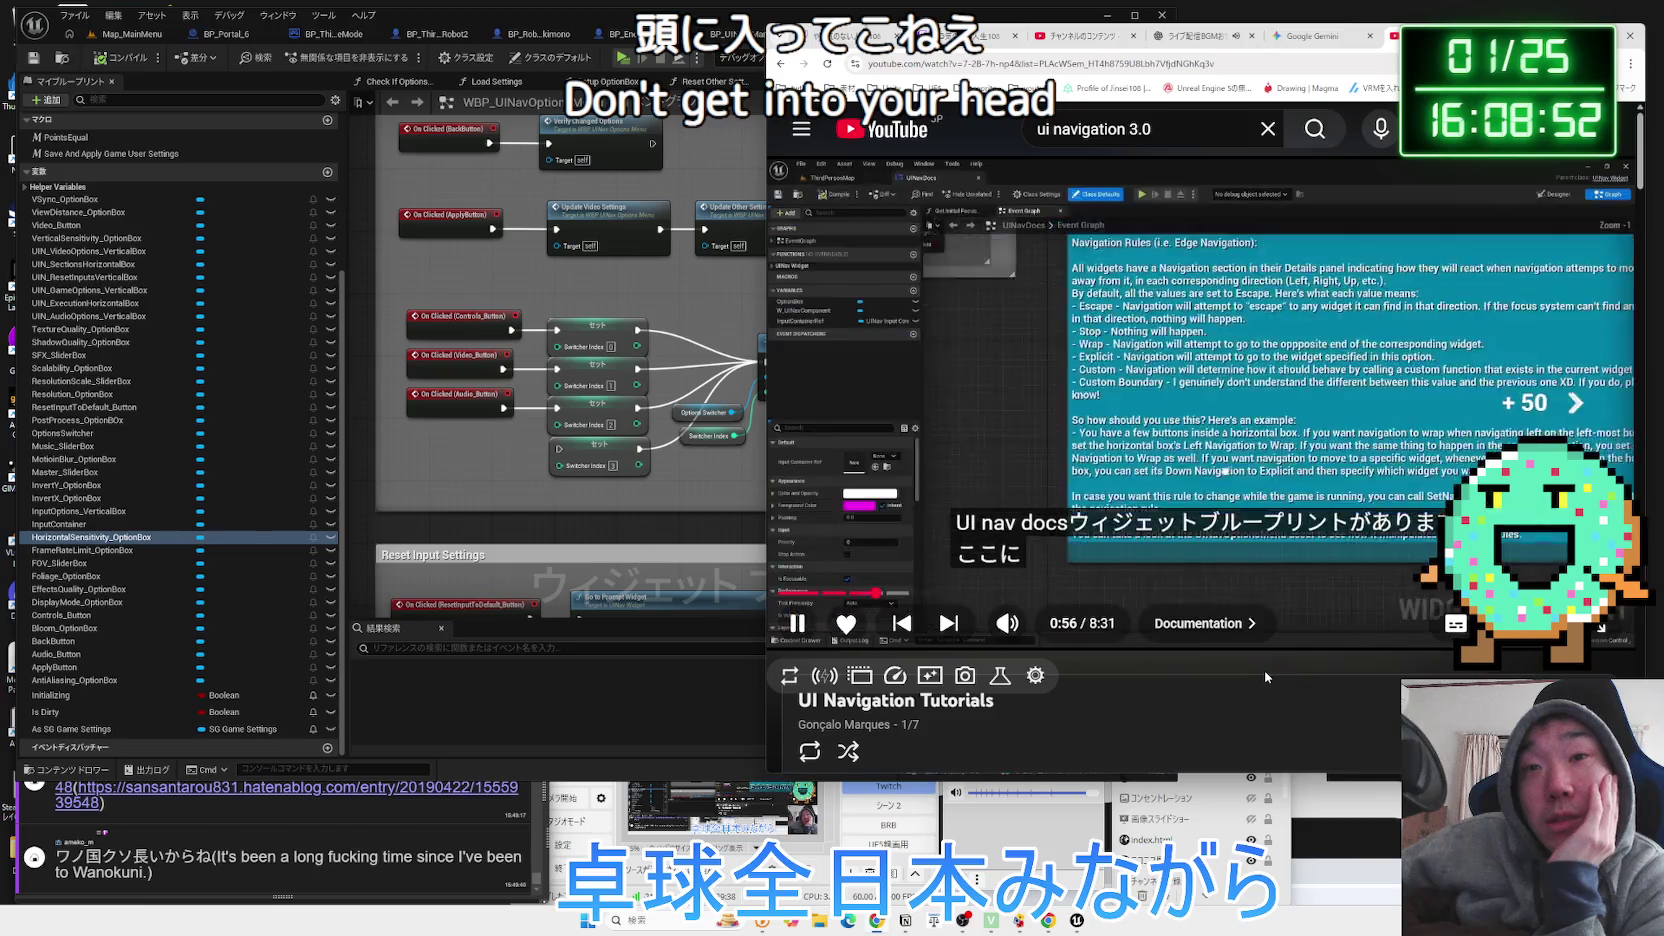
pyautogui.press('Right')
pyautogui.press('Right')
pyautogui.press('Right')
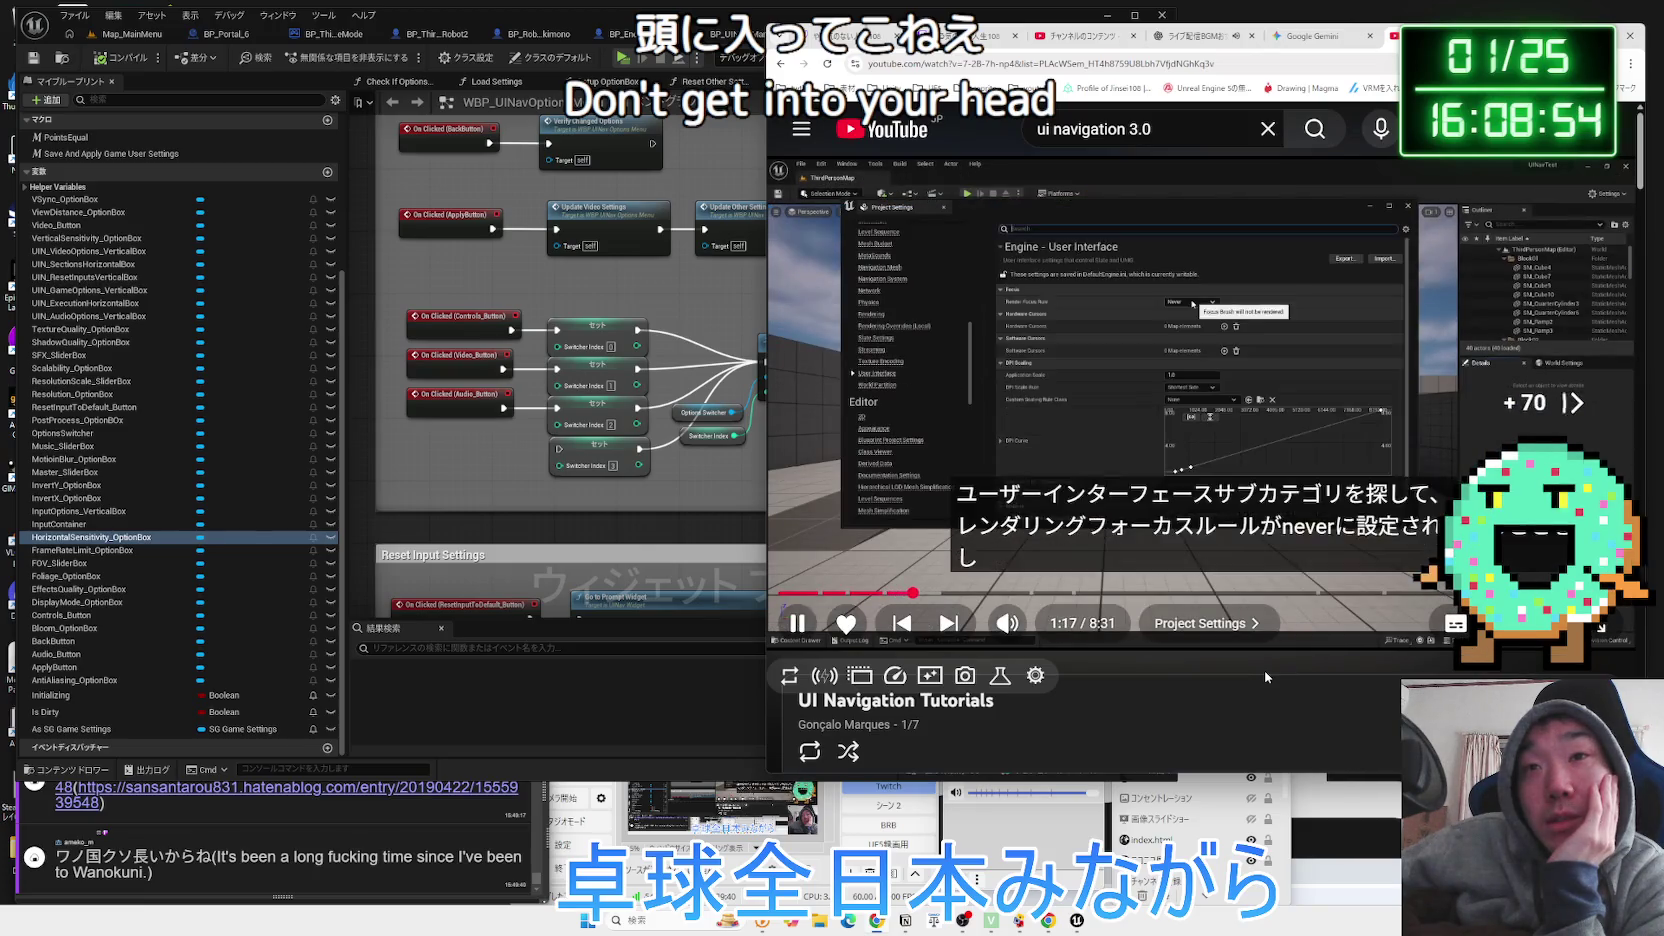
# Skip ahead through the UI Nav component creation to the navigation buttons part.
pyautogui.press('Right')
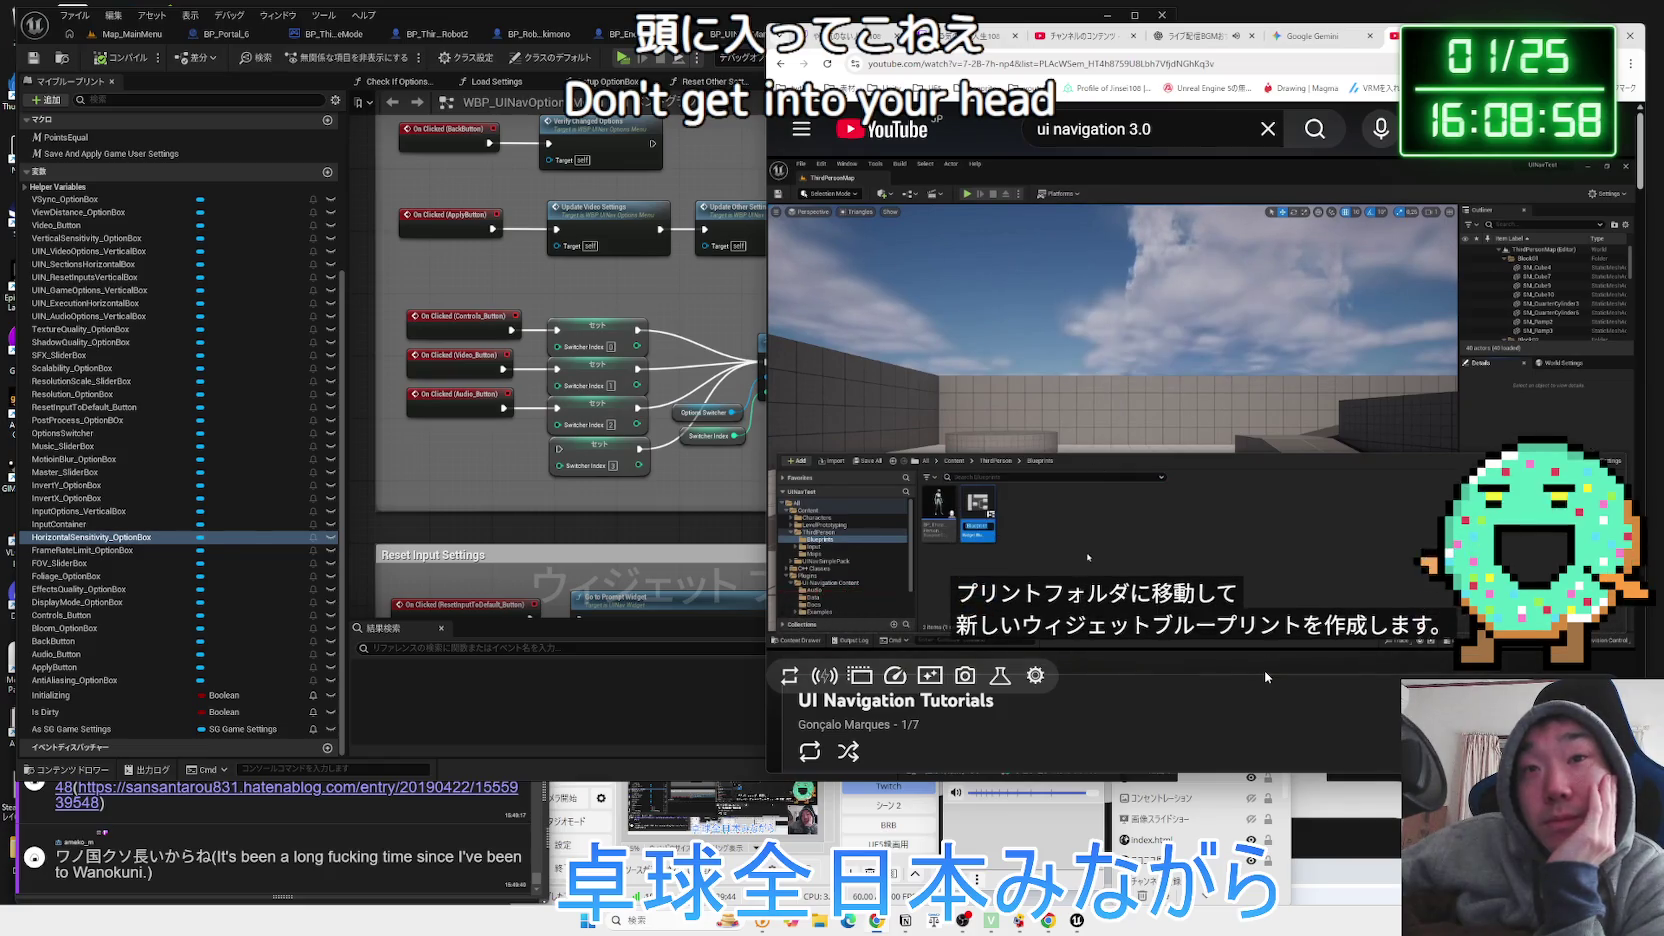
pyautogui.press('Right')
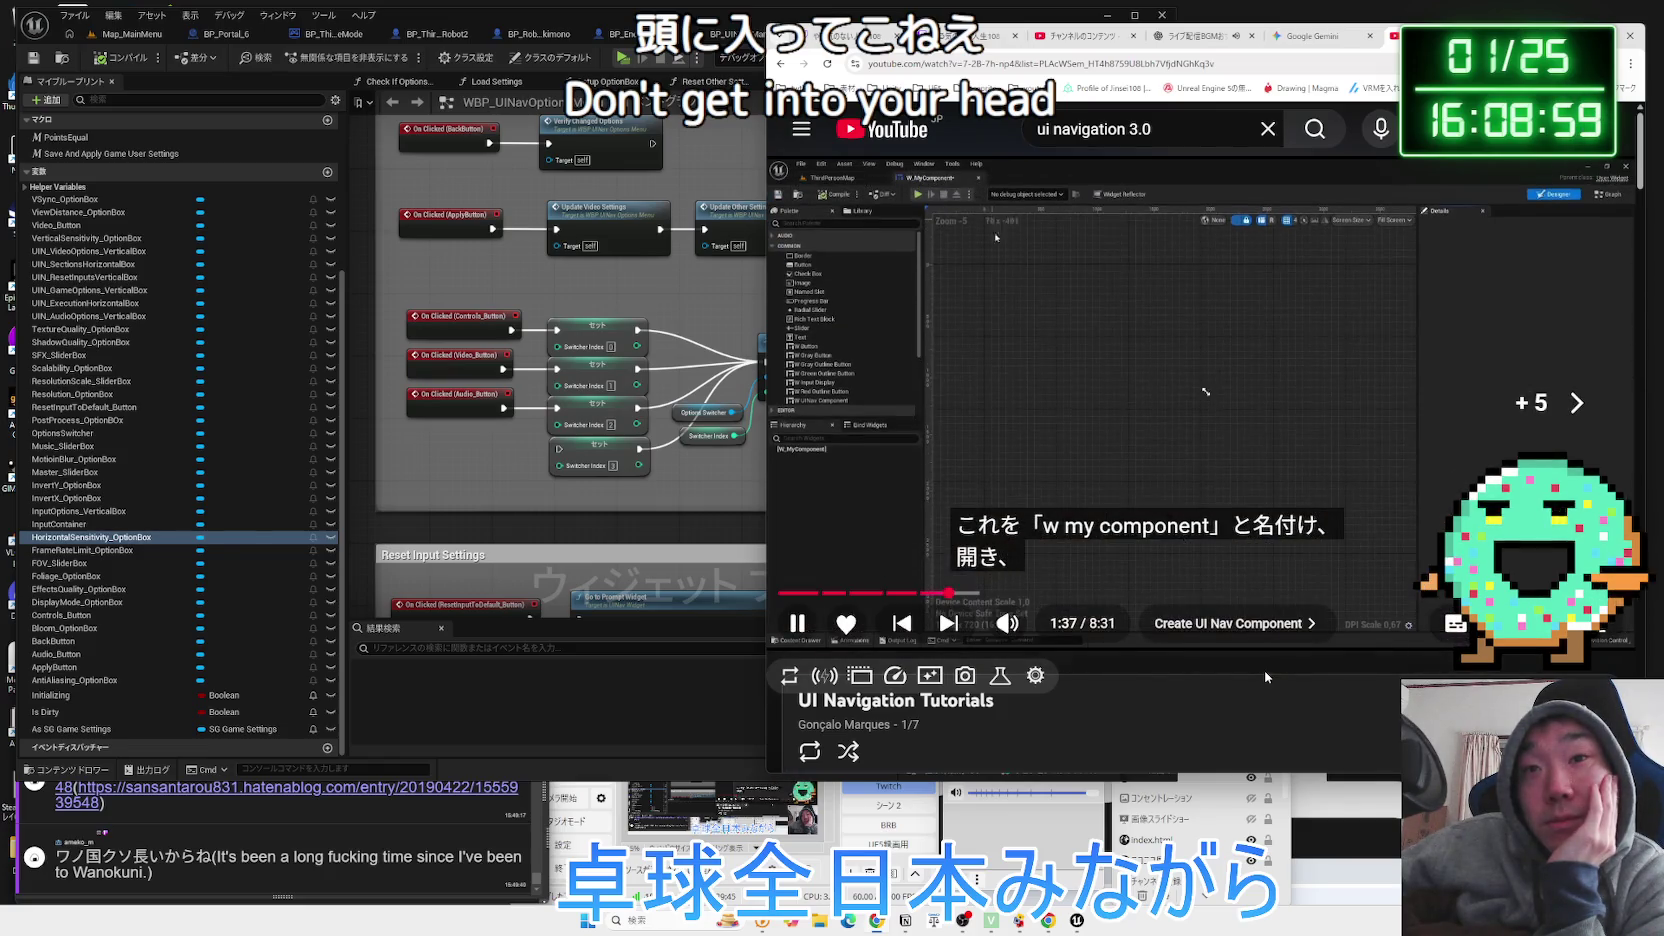
pyautogui.press('Right')
pyautogui.press('Right')
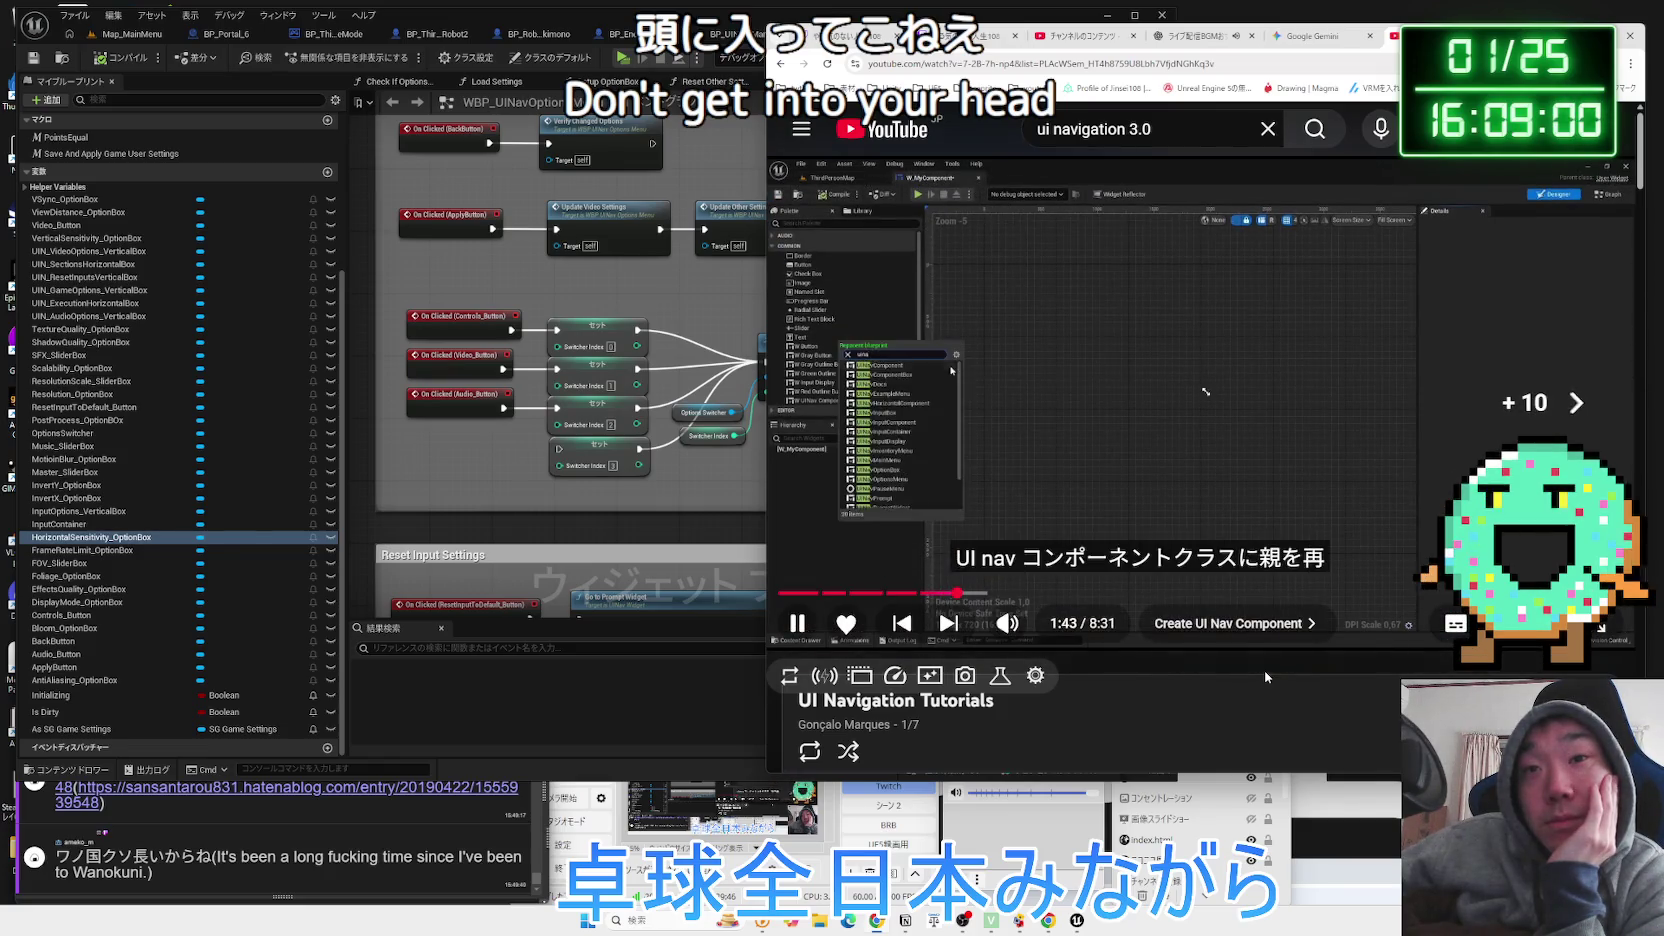
pyautogui.press('Right')
pyautogui.press('Right')
pyautogui.press('Right')
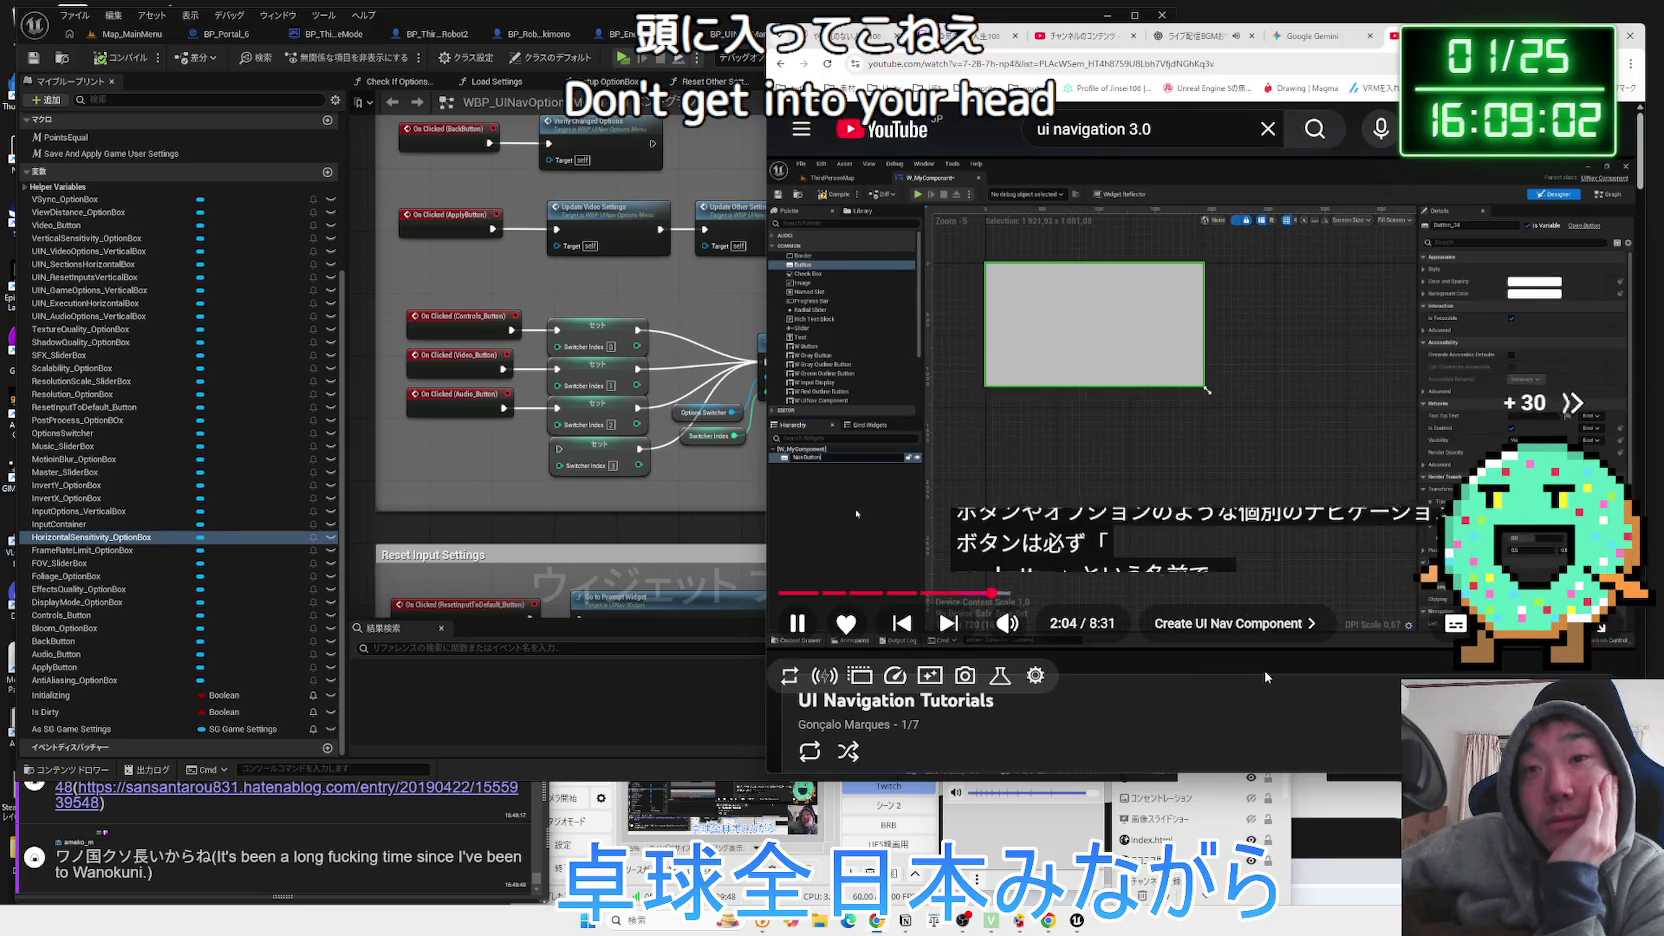
pyautogui.press('Right')
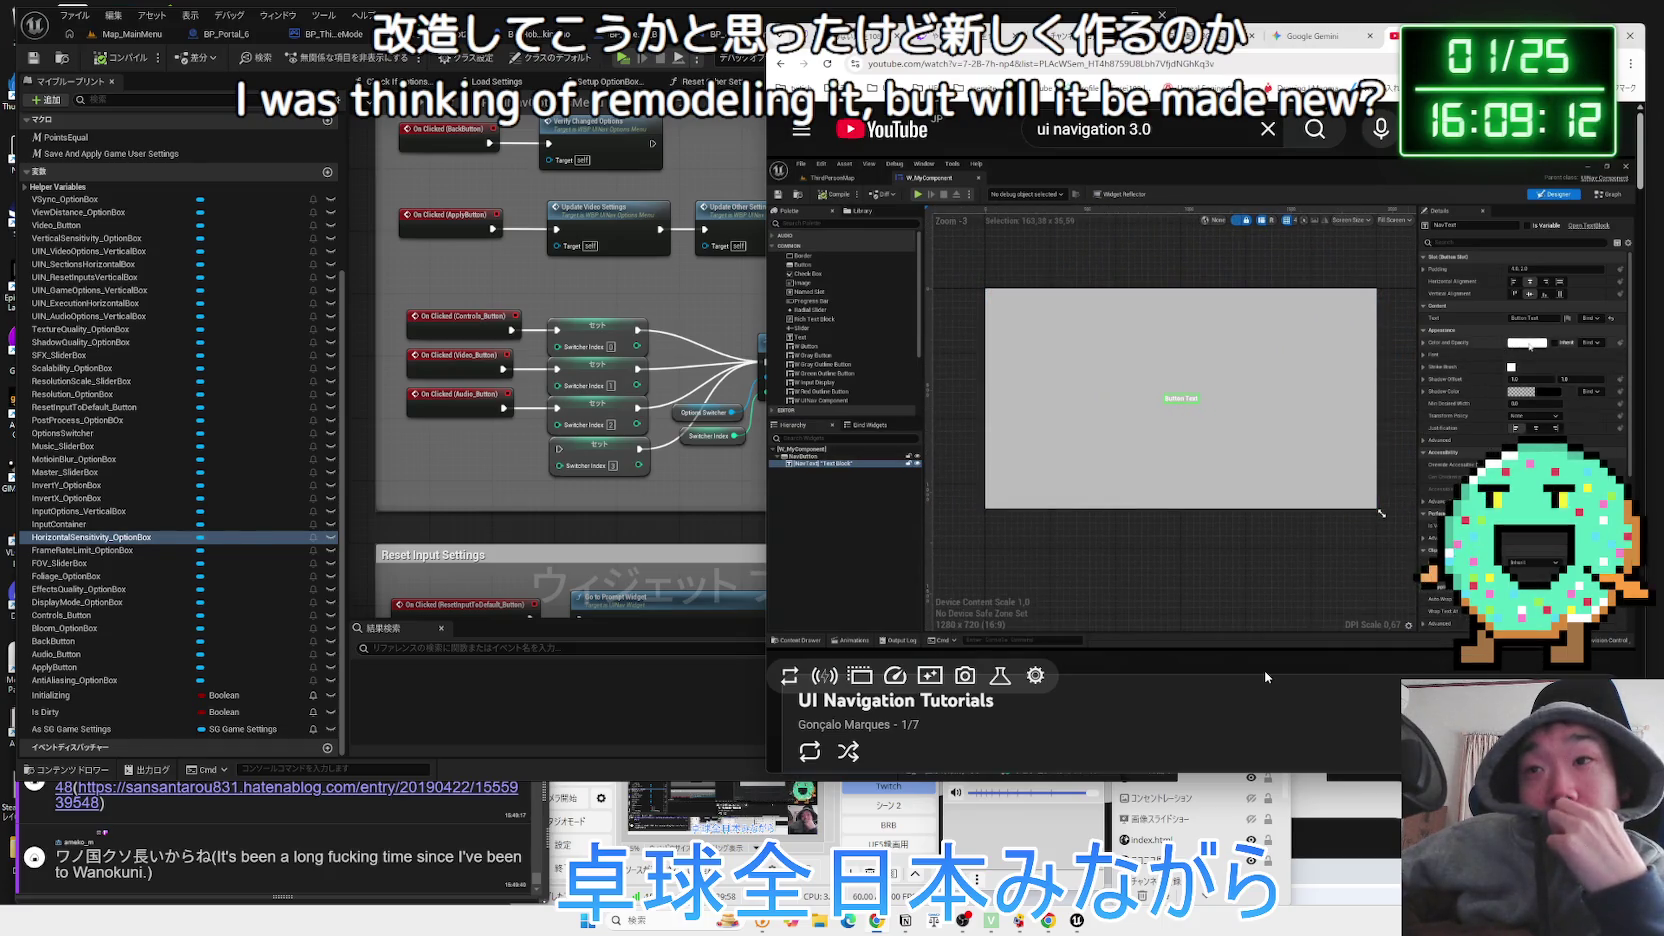
pyautogui.press('Right')
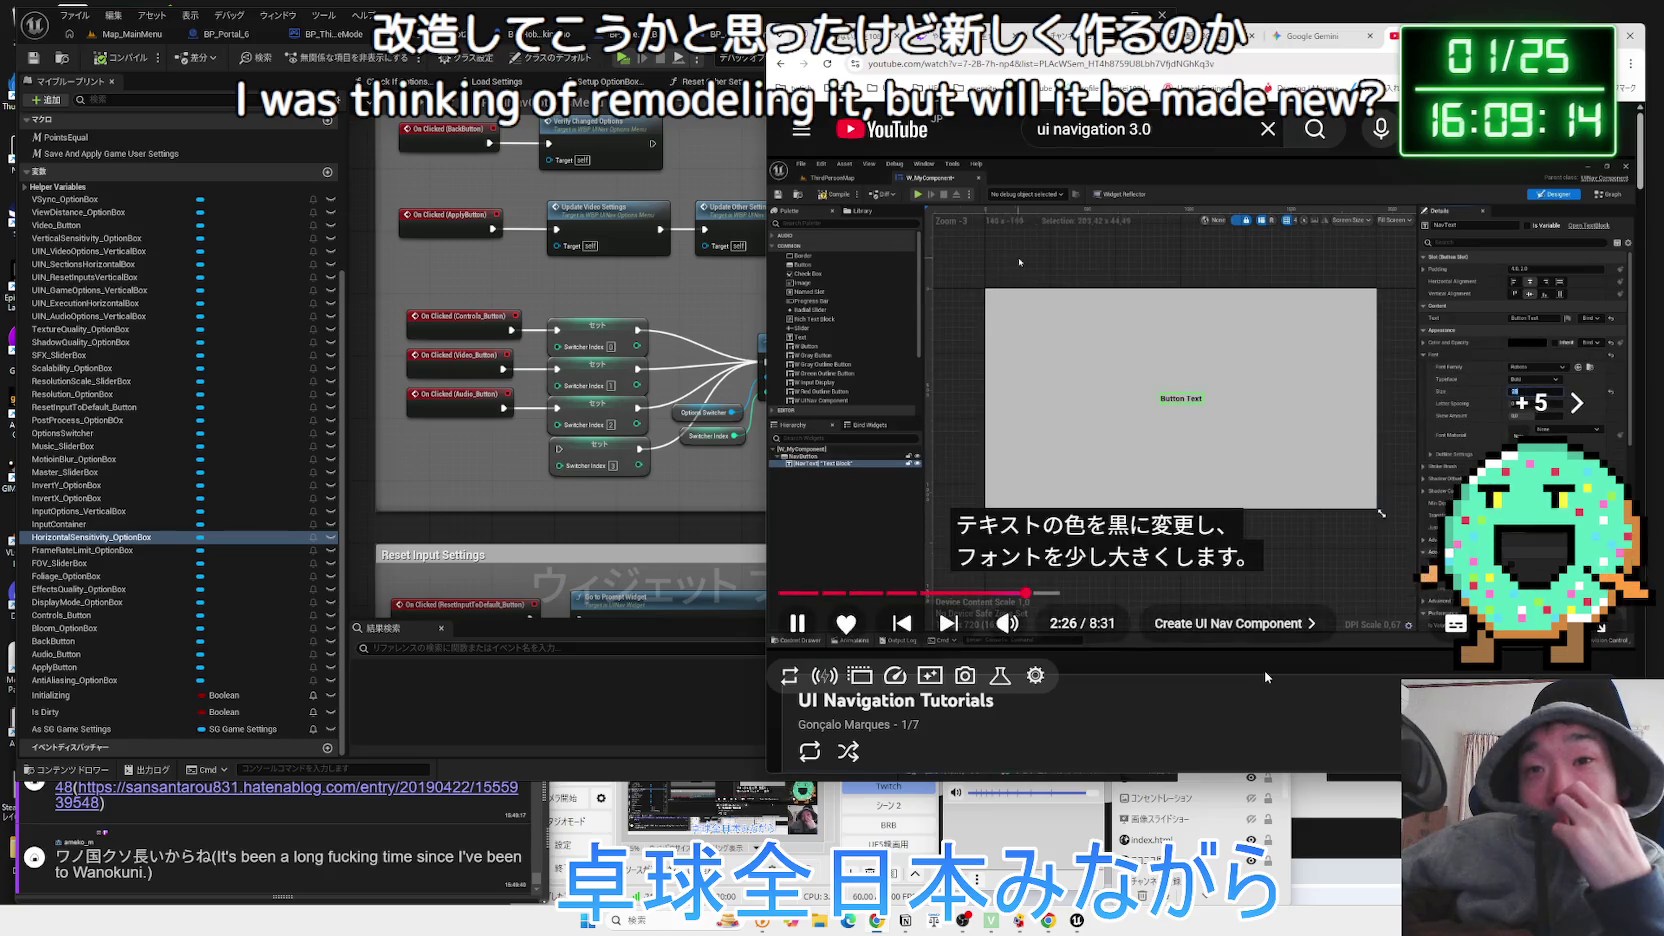
pyautogui.press('Right')
pyautogui.press('Right')
pyautogui.press('Right')
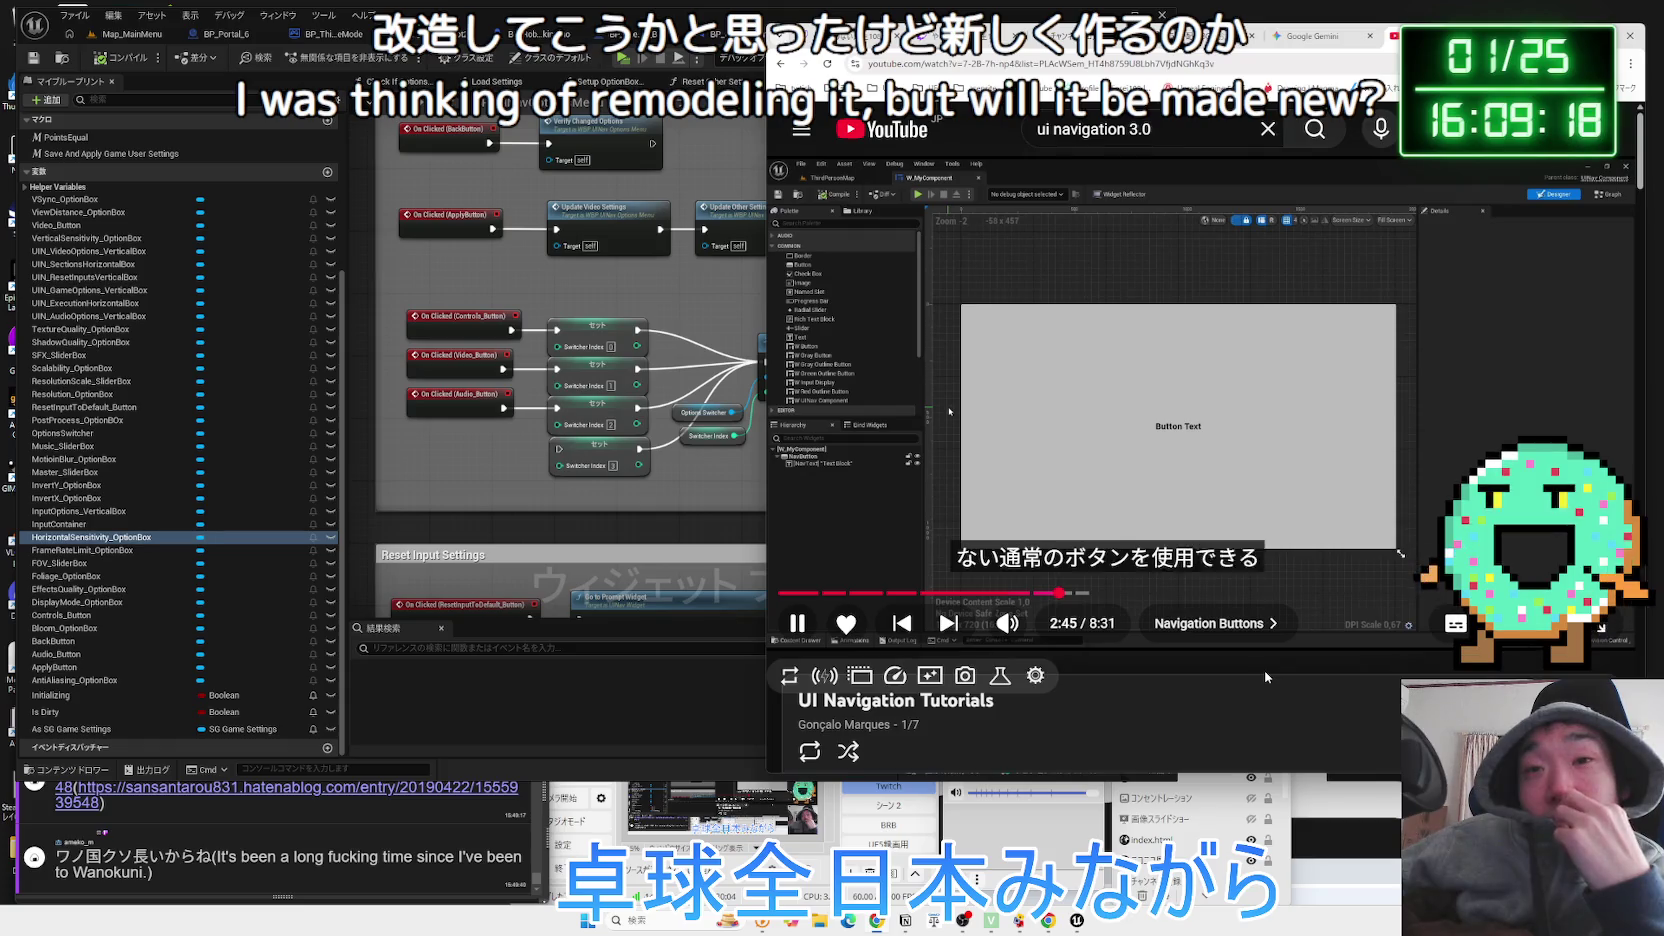
pyautogui.moveTo(1050, 625)
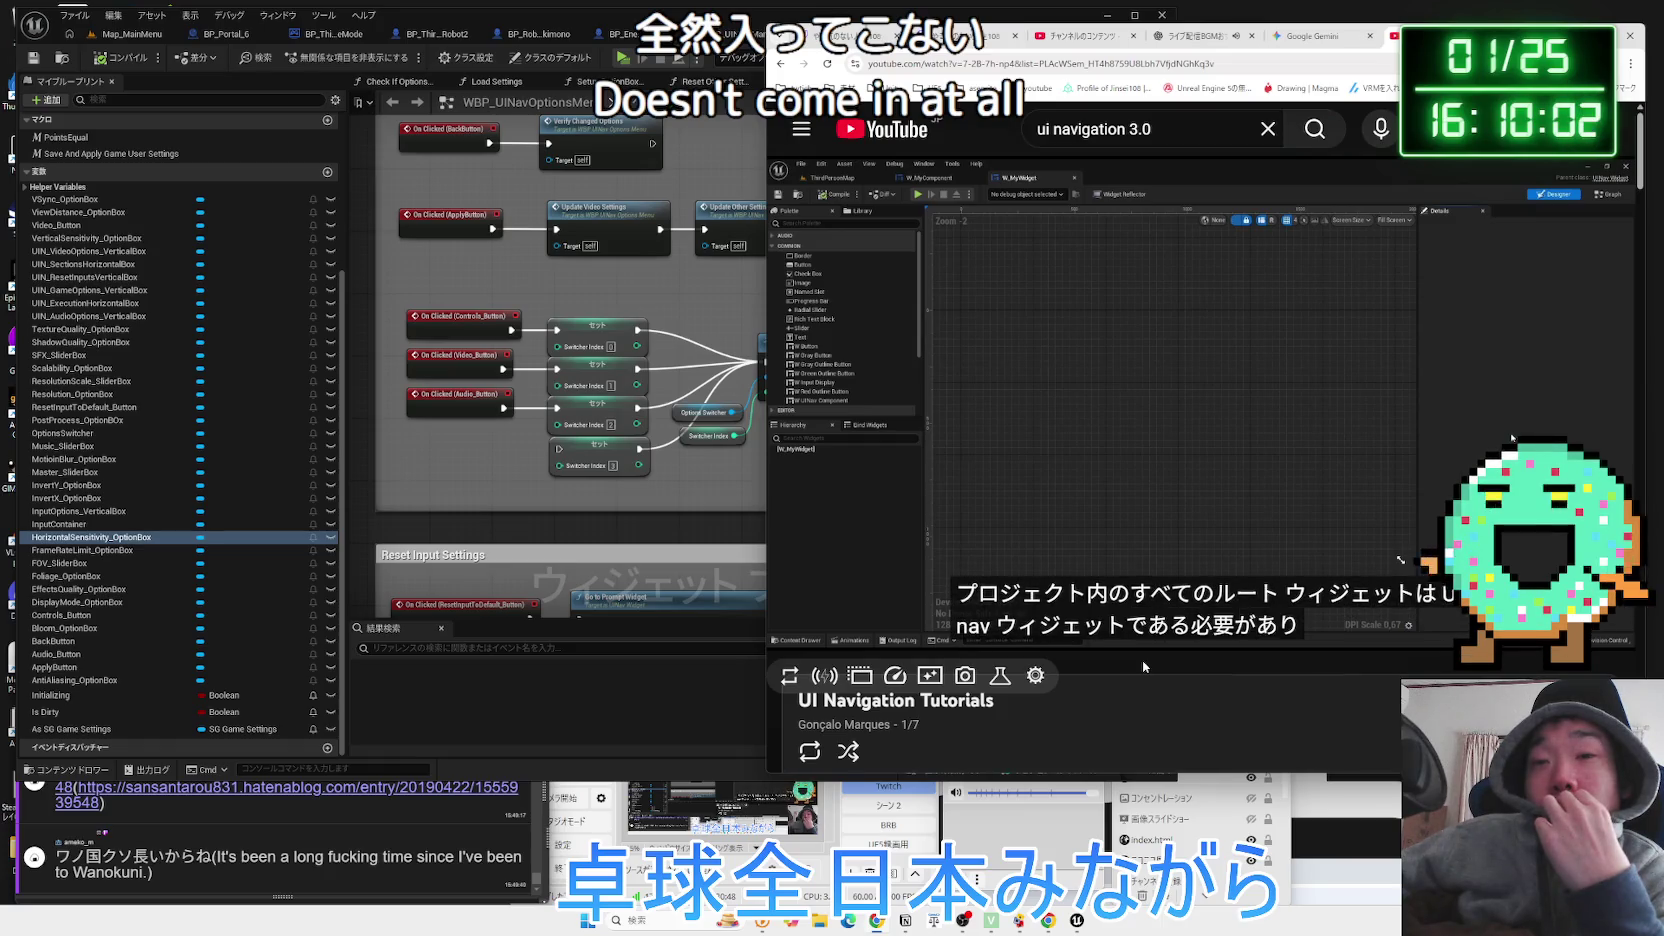
# Skip through the widgets and three-button setup to the button-text renaming, then pause.
pyautogui.press('Right')
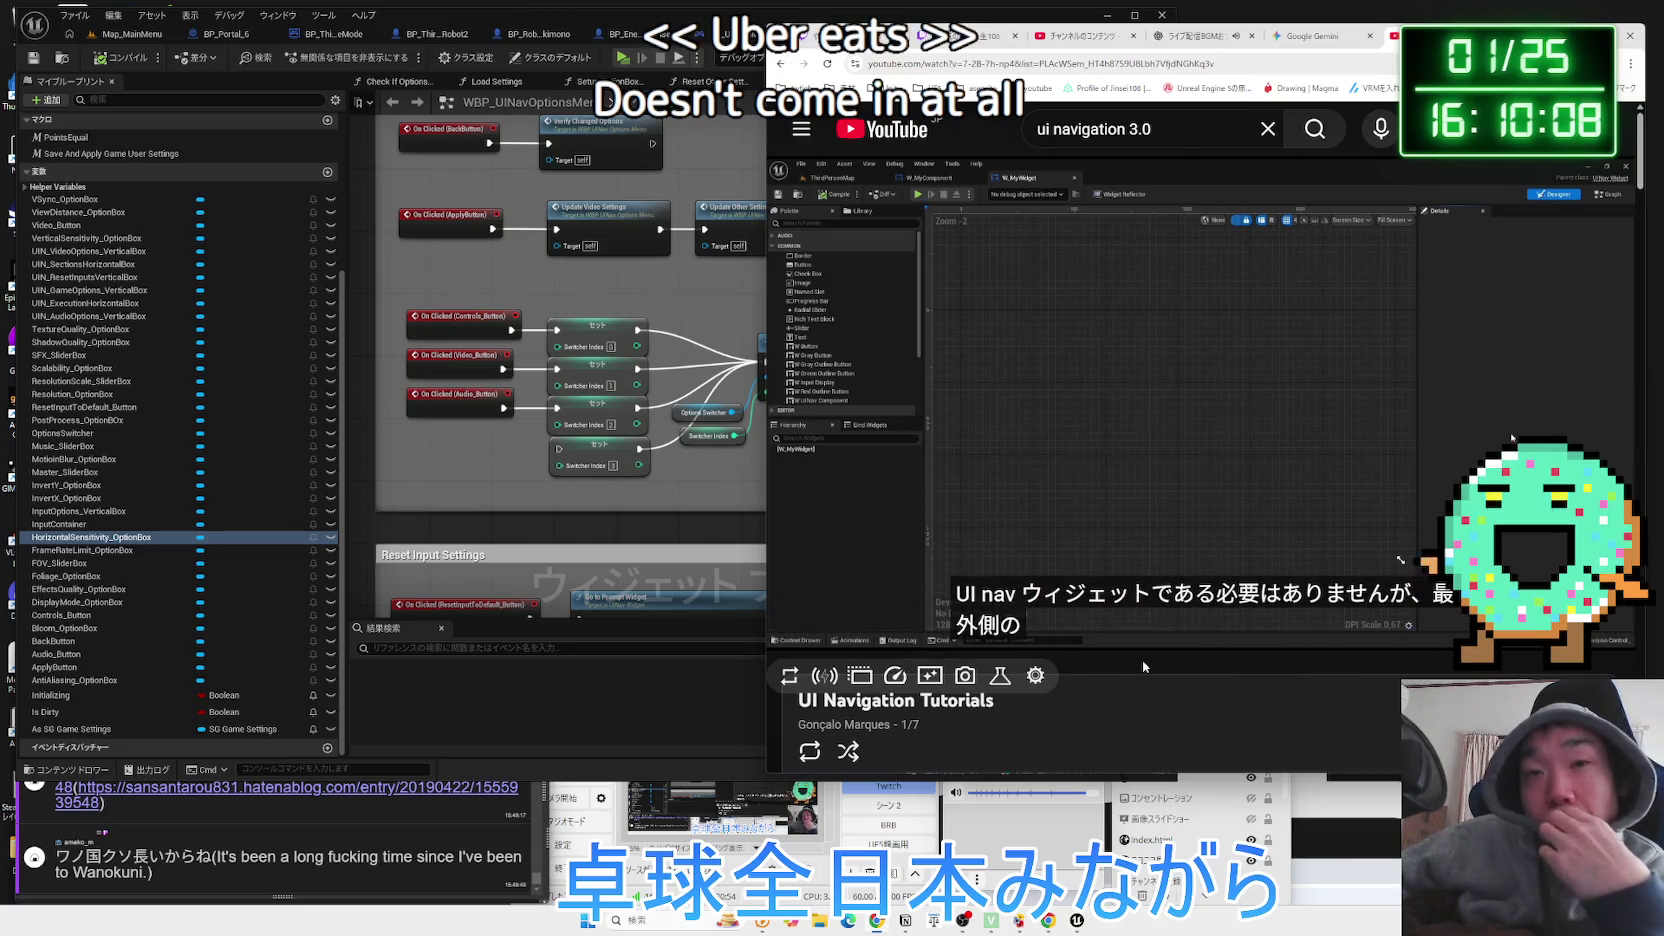
pyautogui.press('Right')
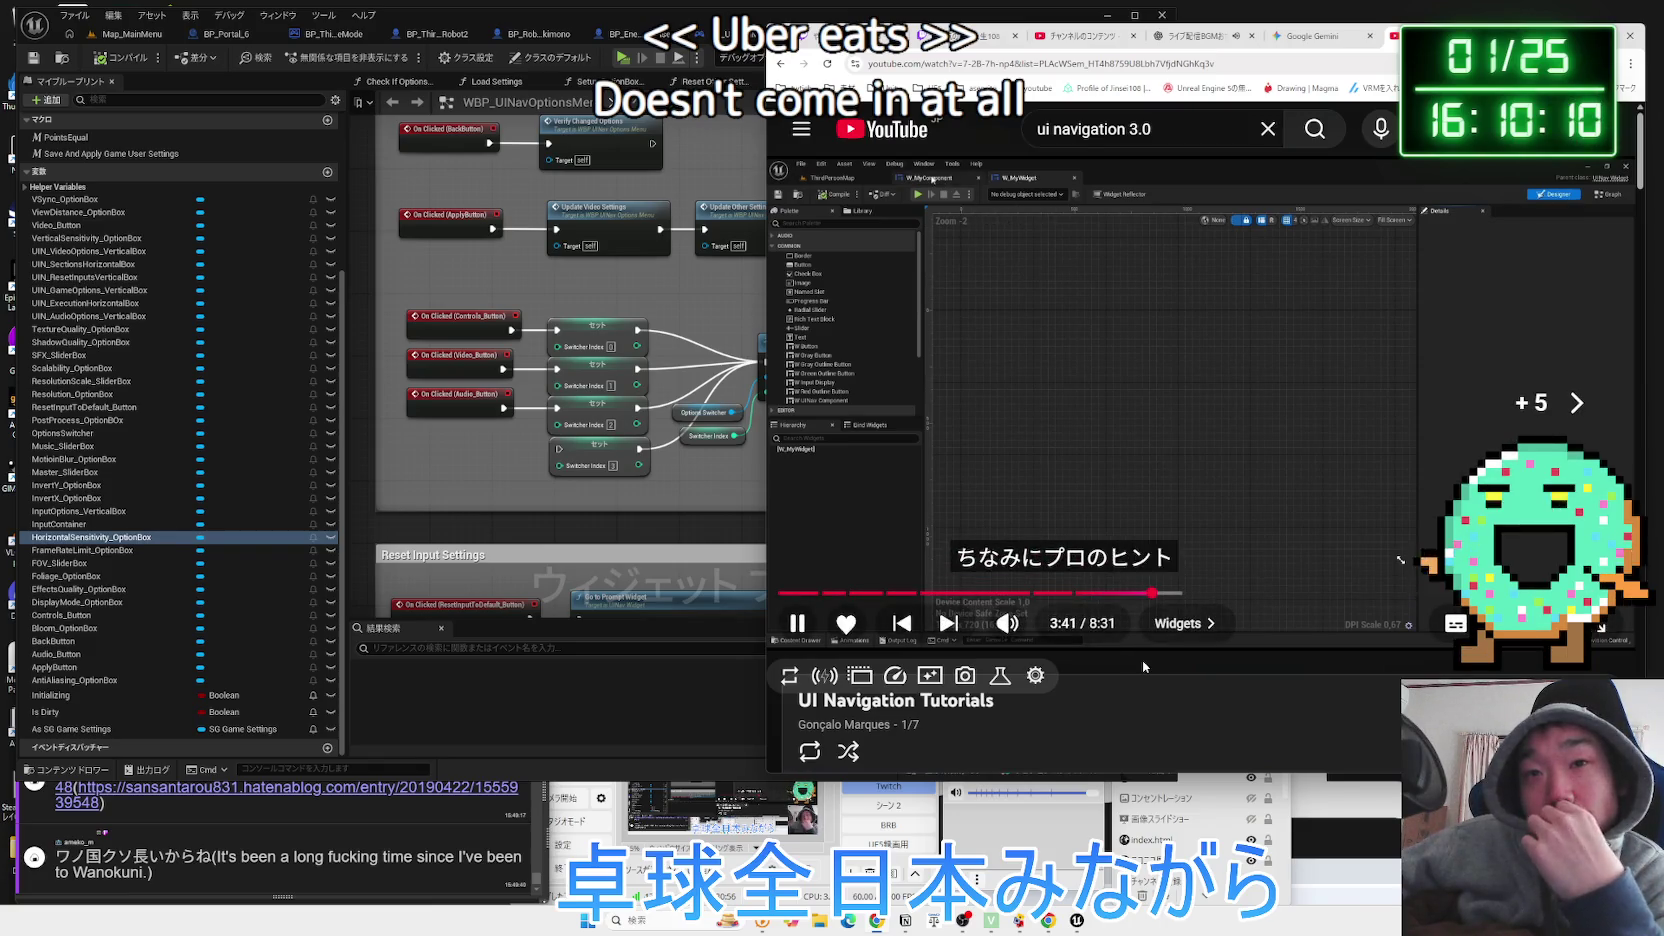
pyautogui.press('Right')
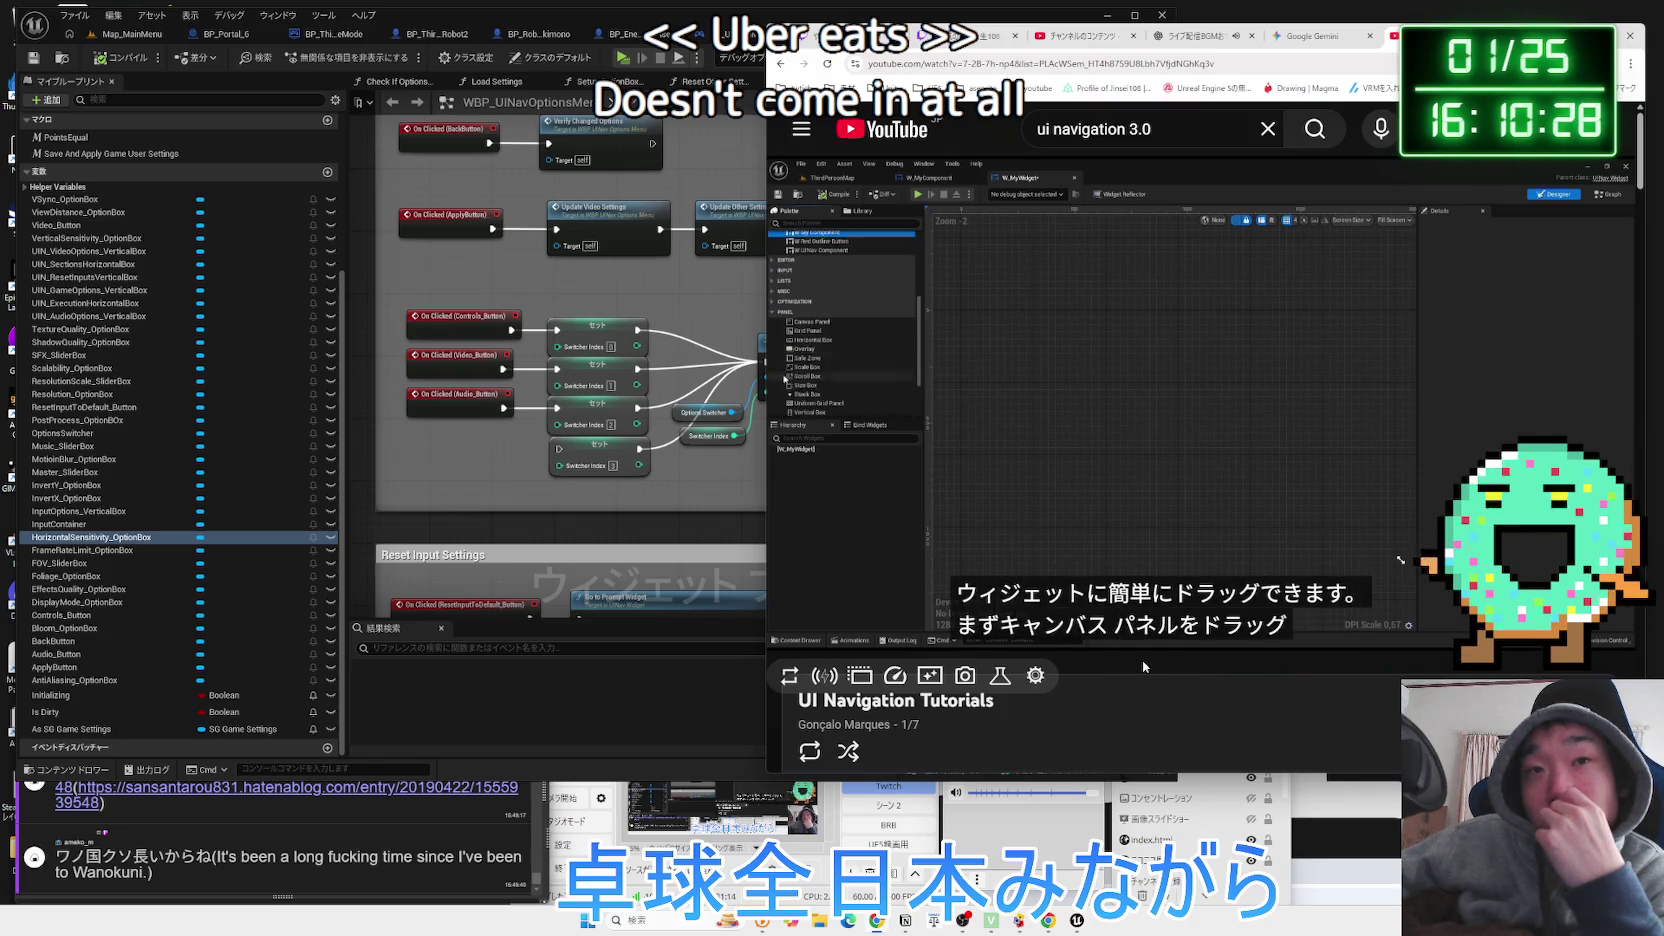
pyautogui.press('Right')
pyautogui.press('Right')
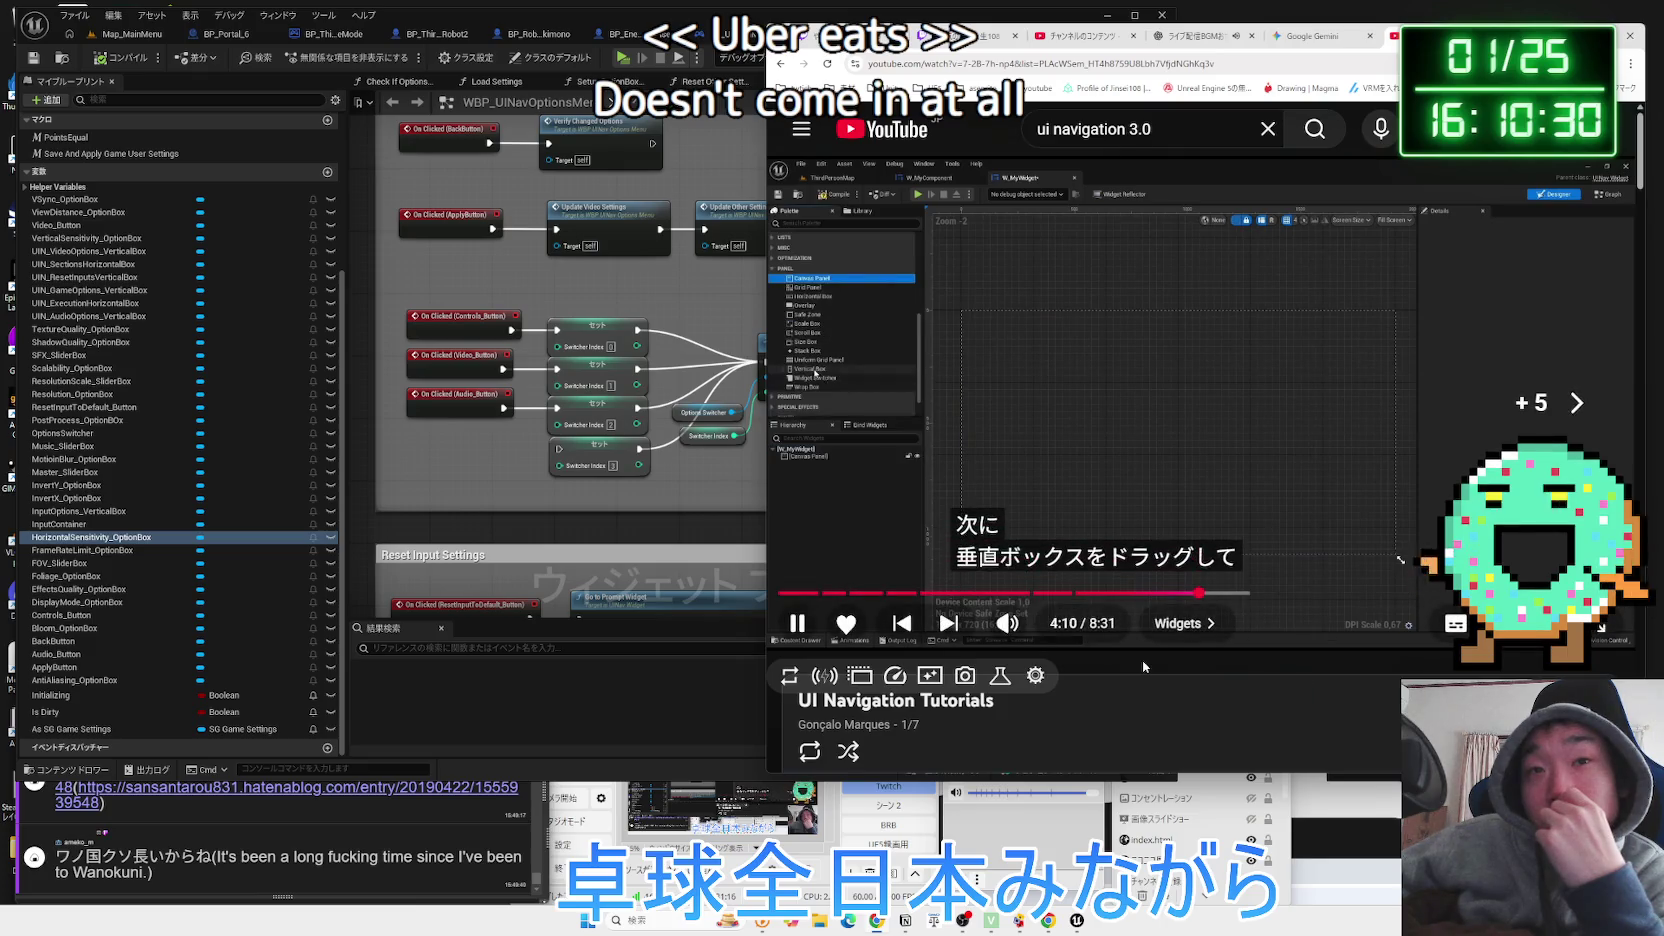
pyautogui.press('Right')
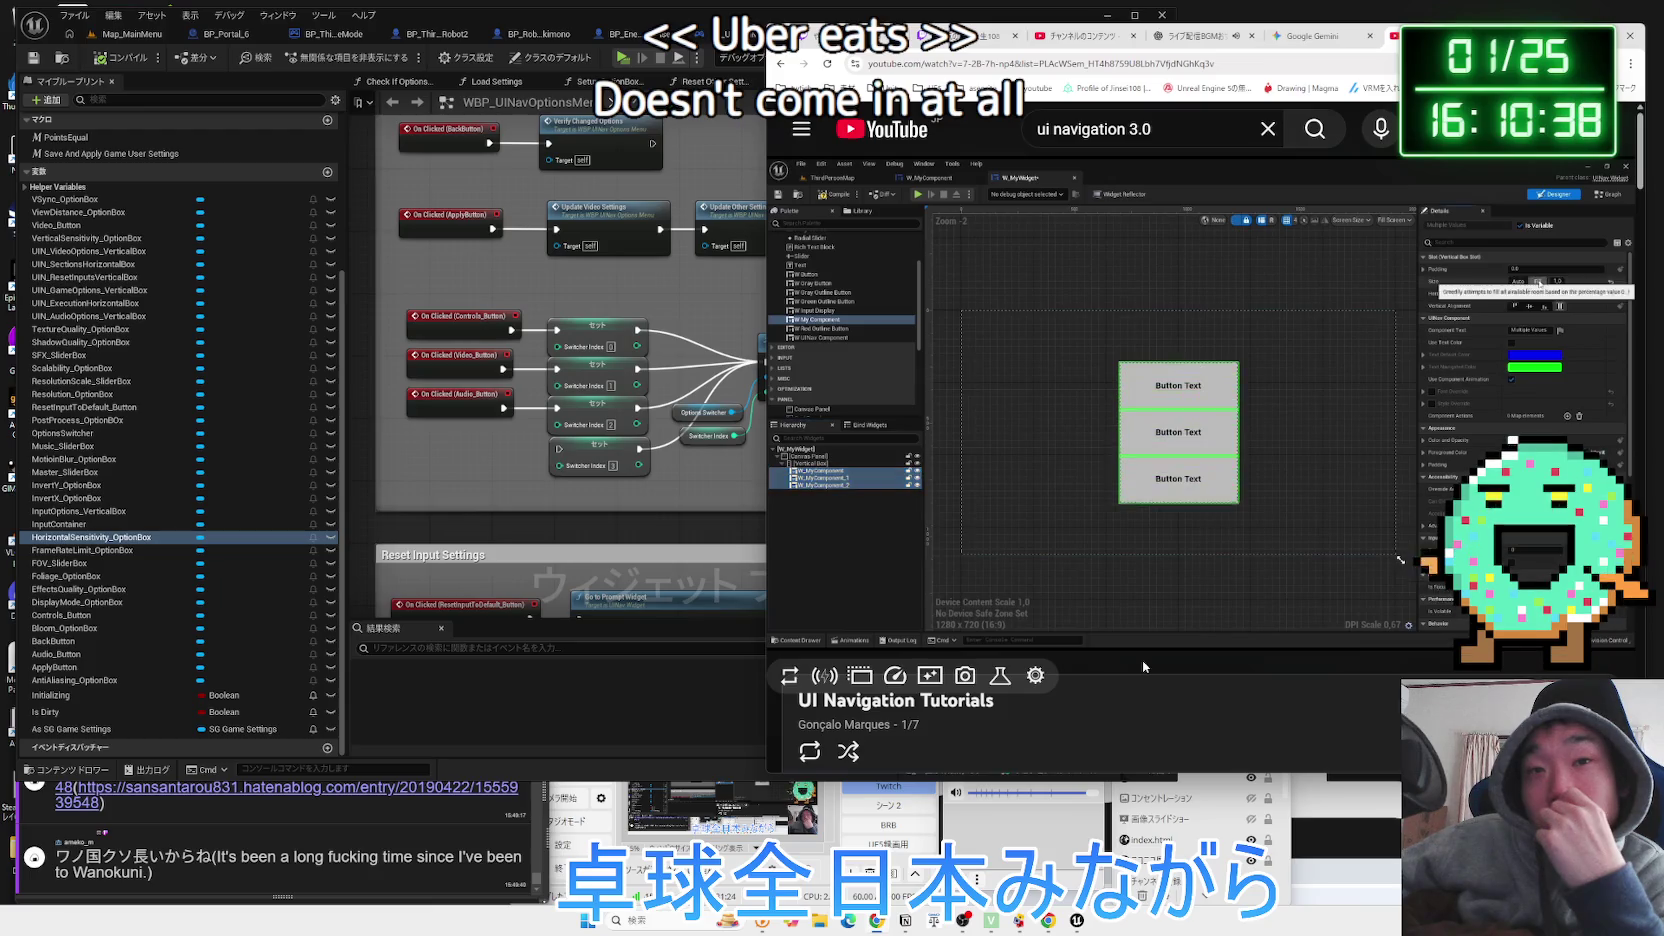
pyautogui.press('Right')
pyautogui.press('Right')
pyautogui.press('Right')
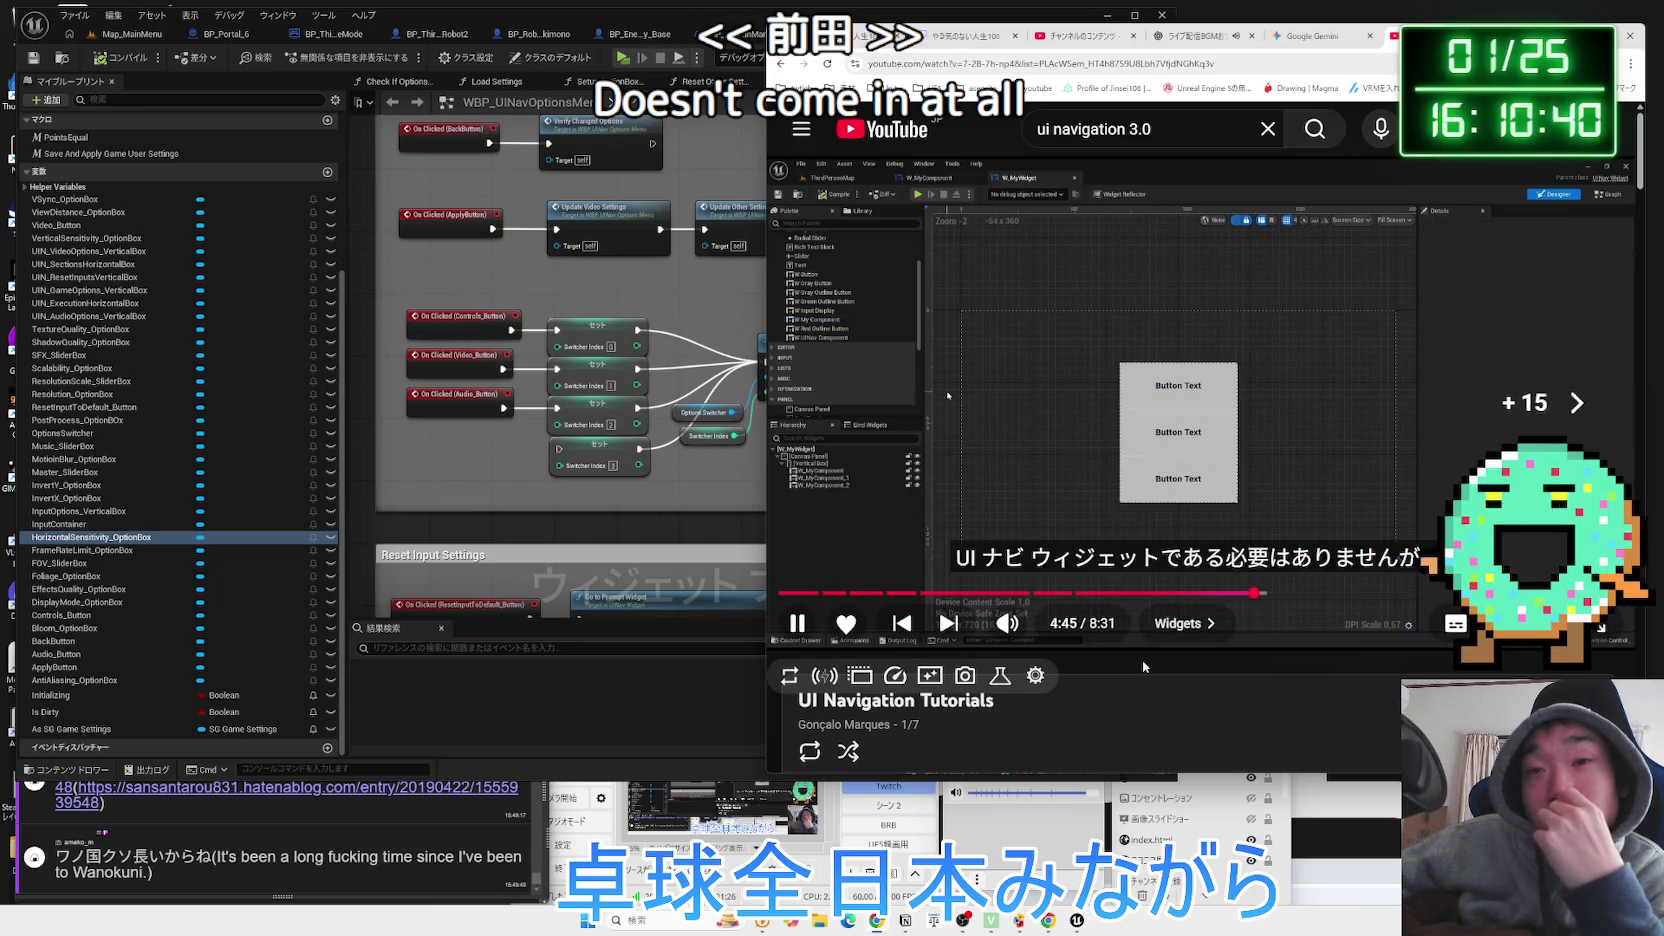
pyautogui.press('Right')
pyautogui.press('Right')
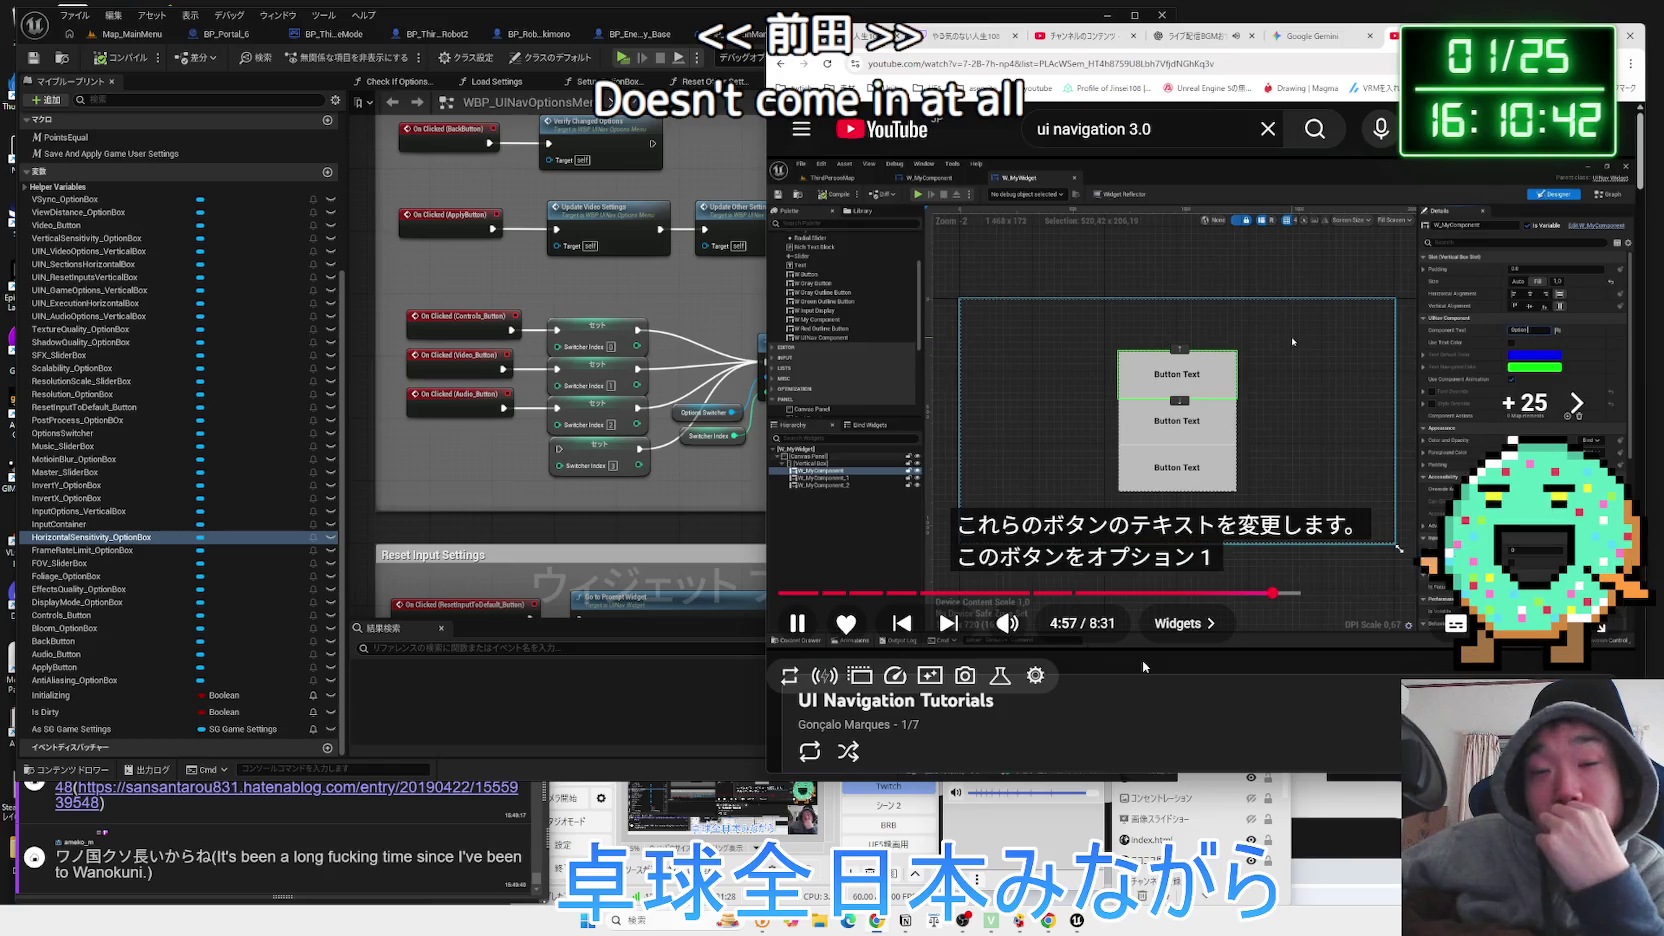
pyautogui.click(1291, 335)
# Read the reply under the top comment, then go back to the 'ui navigation 3.0' results.
pyautogui.scroll(-10, 1128, 419)
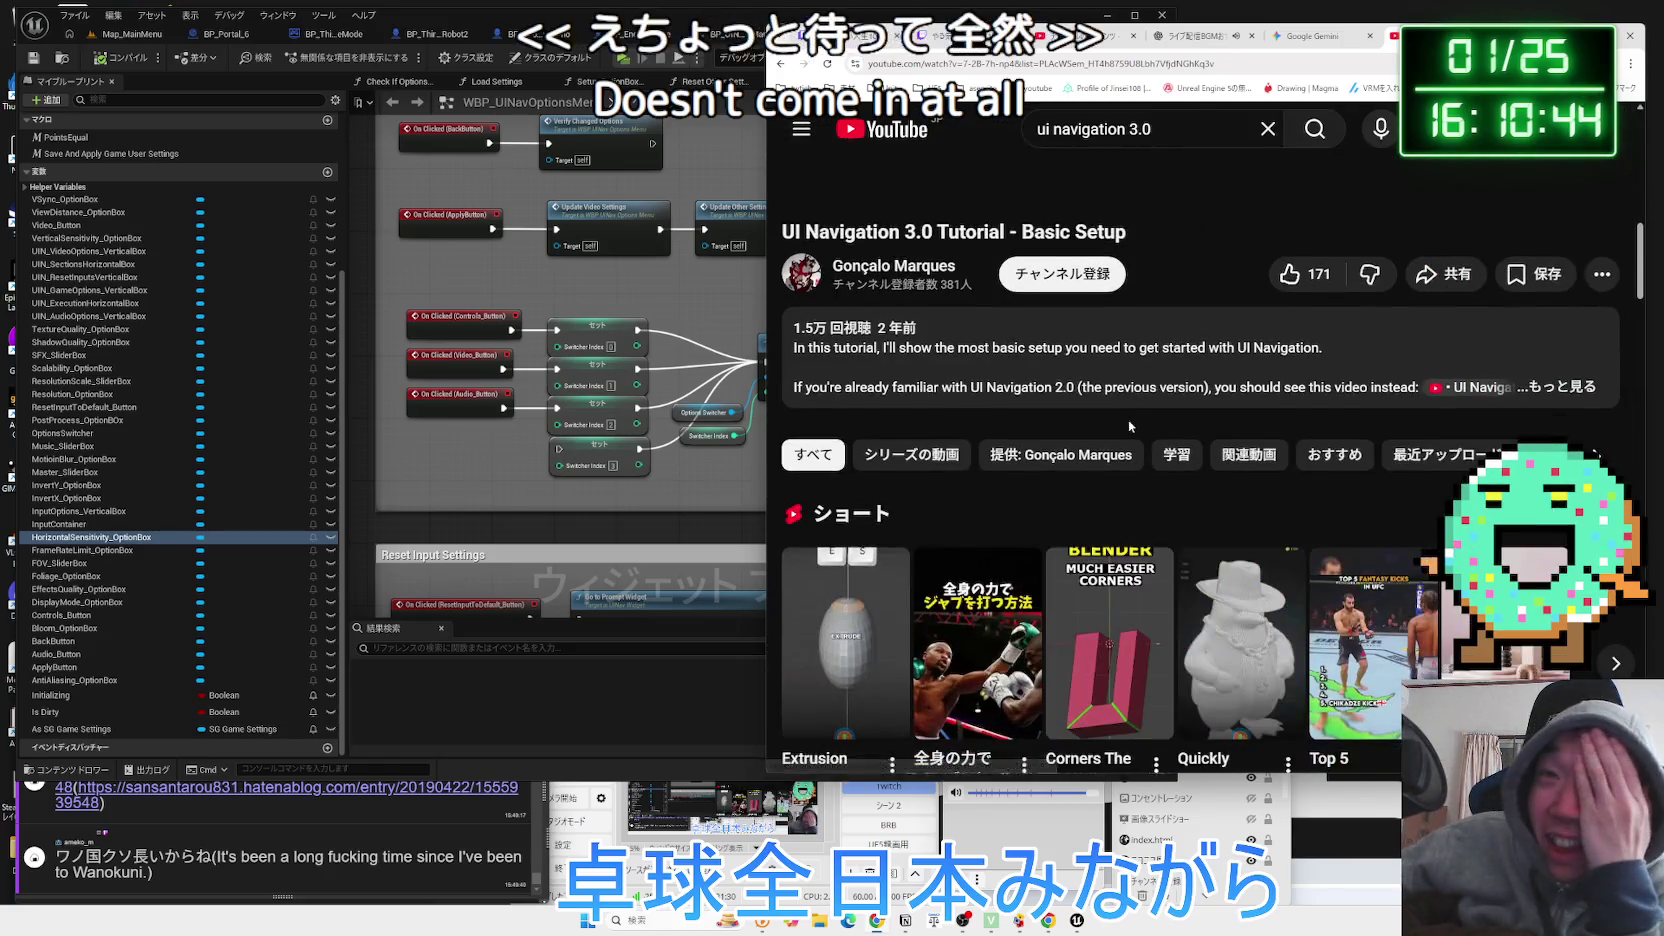
pyautogui.scroll(-15, 1128, 419)
pyautogui.scroll(-15, 1133, 440)
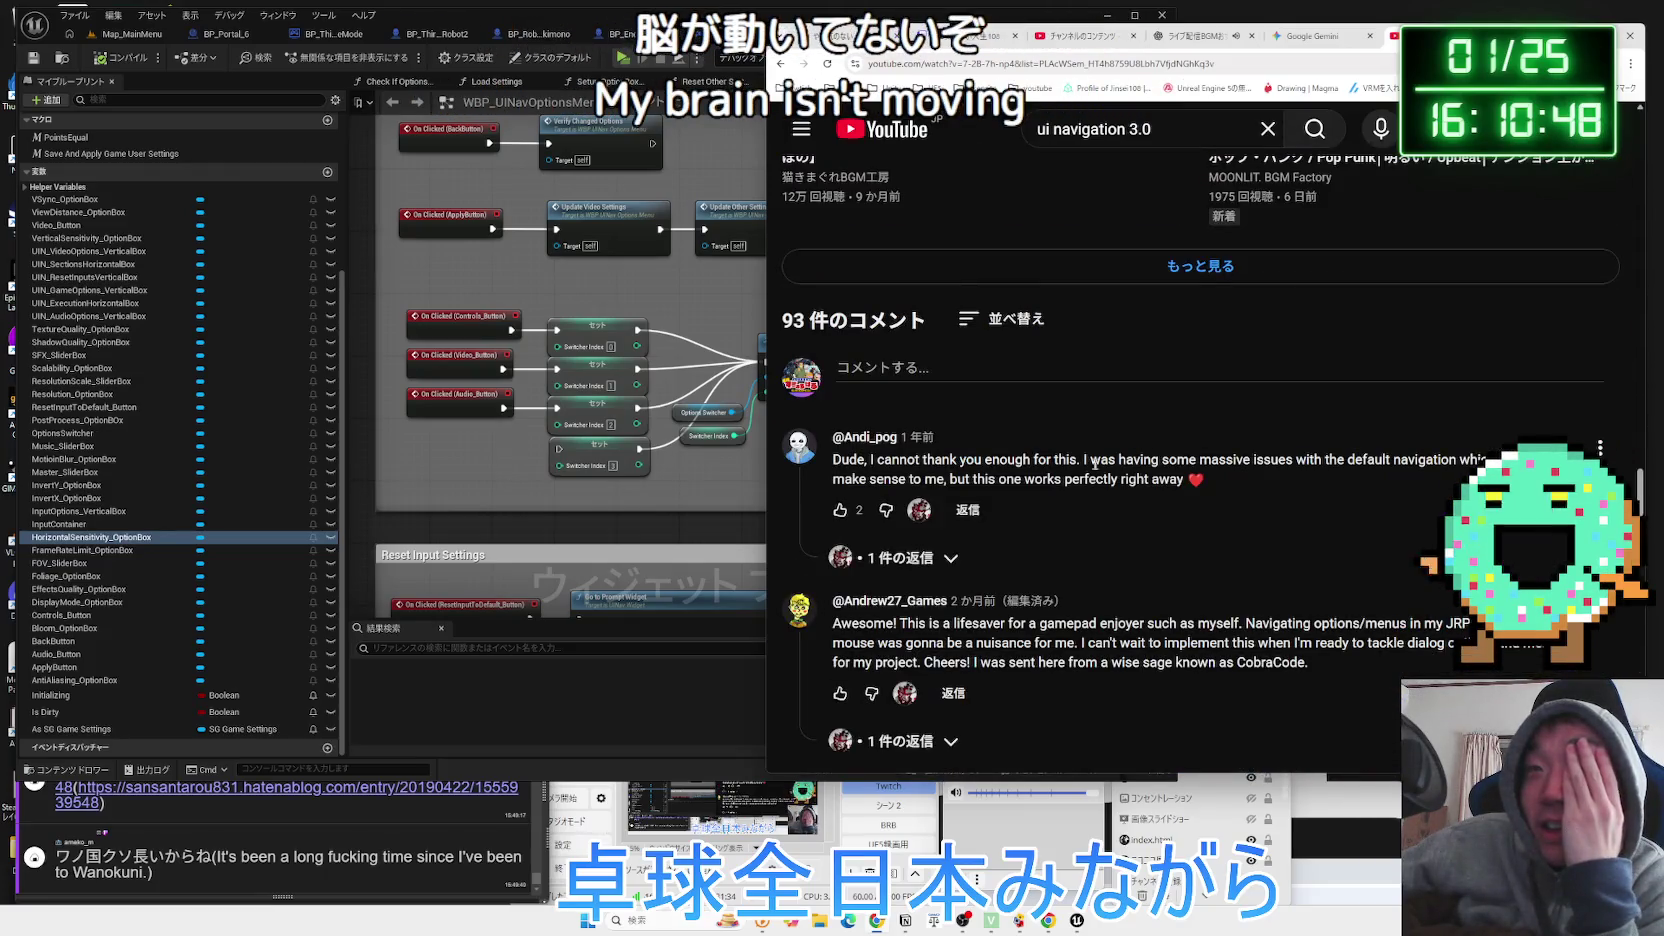
pyautogui.click(900, 557)
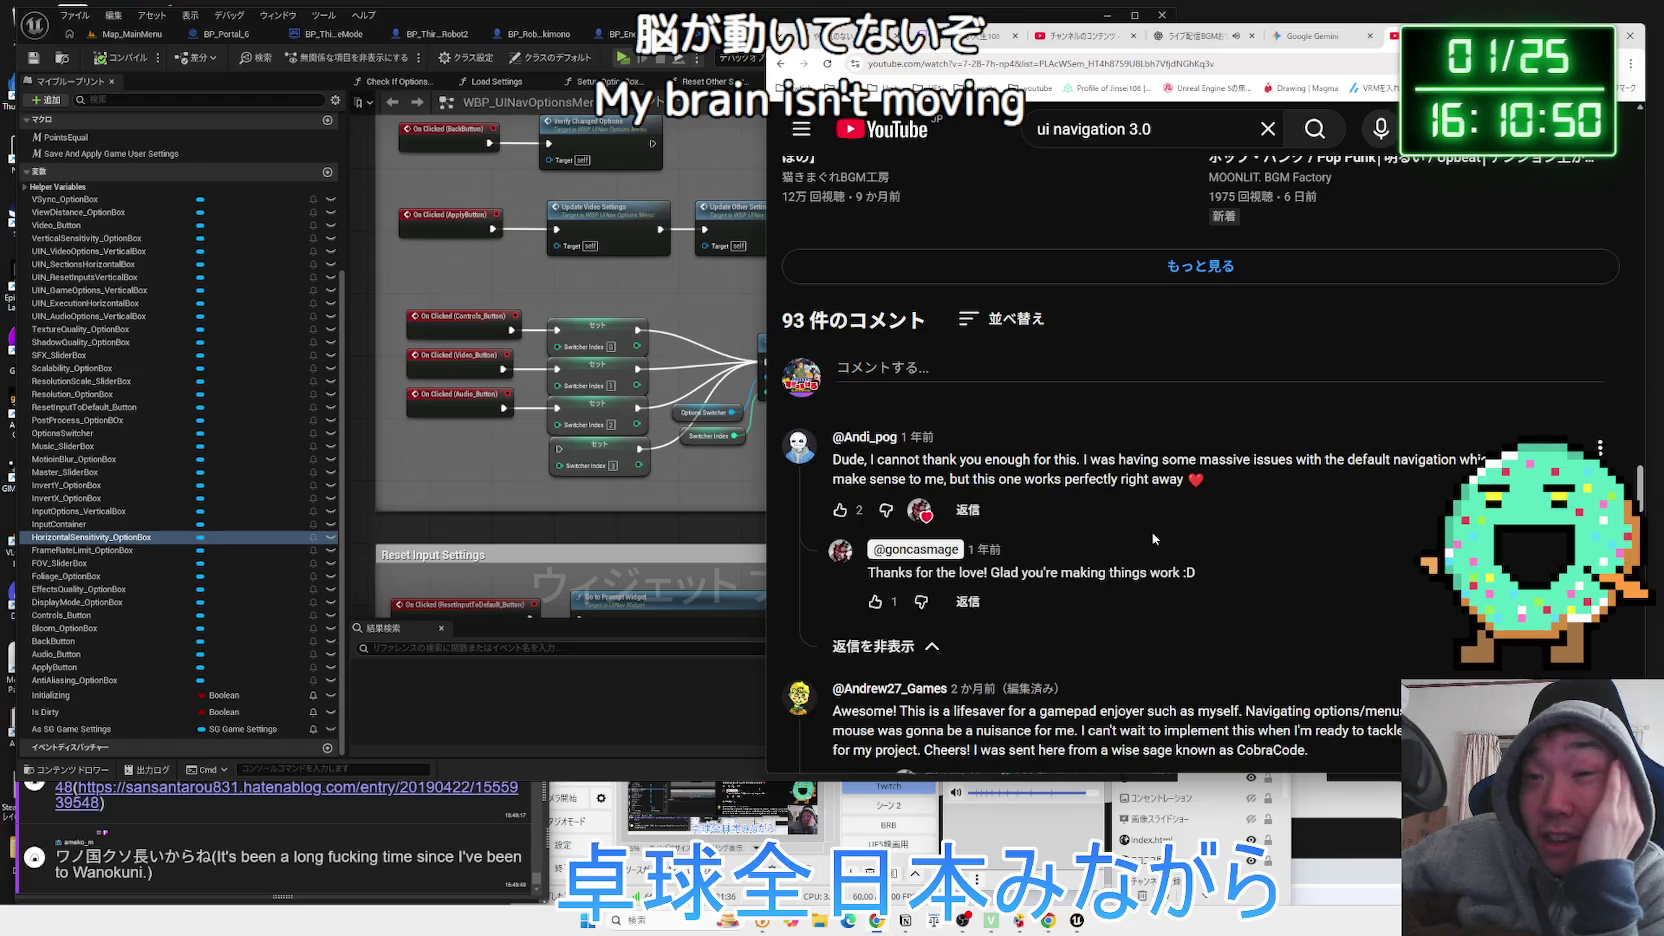
pyautogui.hotkey('alt', 'Left')
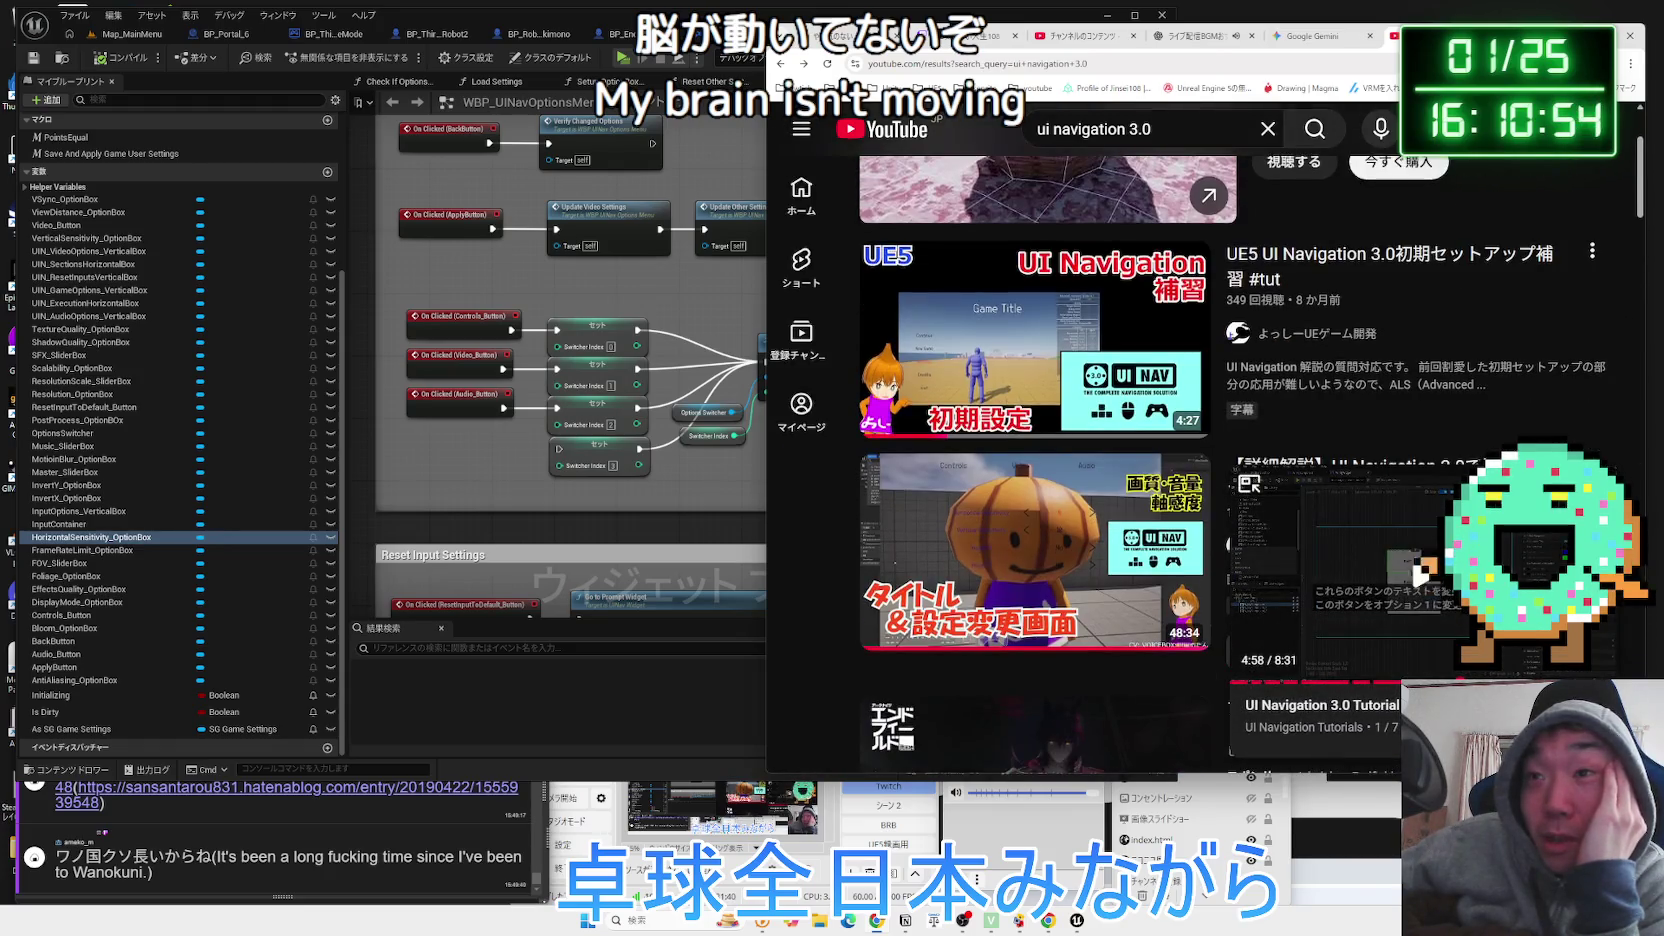
# Open the 【詳細解説】UI Navigation 3.0 settings-menu tutorial and skip ahead through its options demo.
pyautogui.click(891, 628)
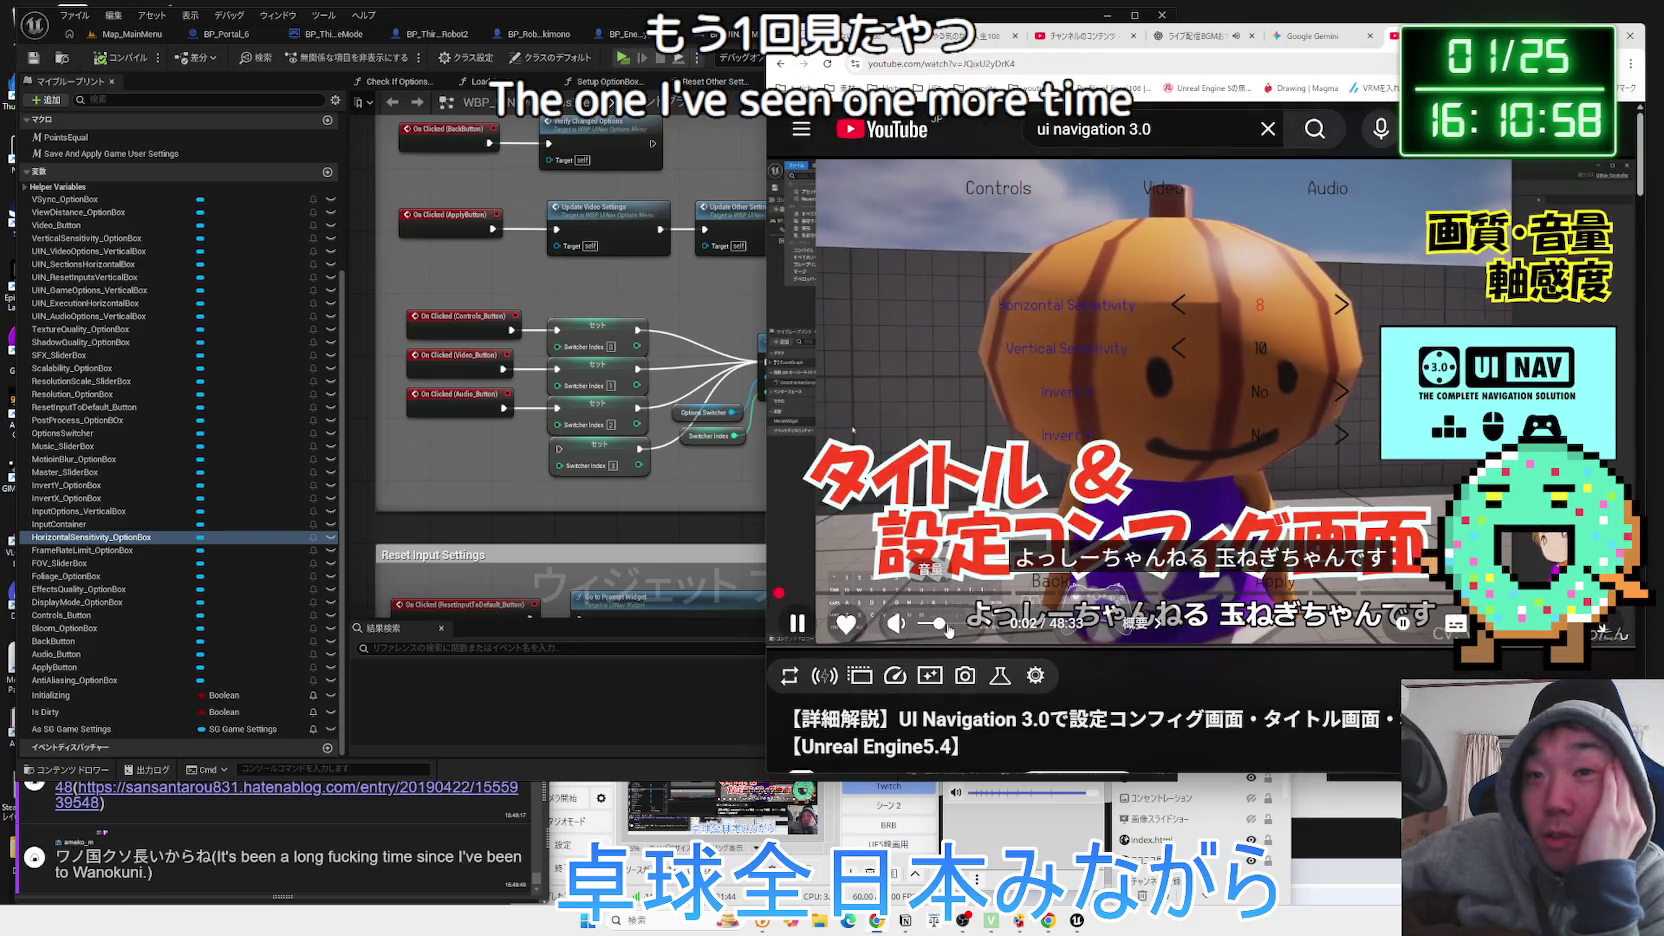
pyautogui.press('l')
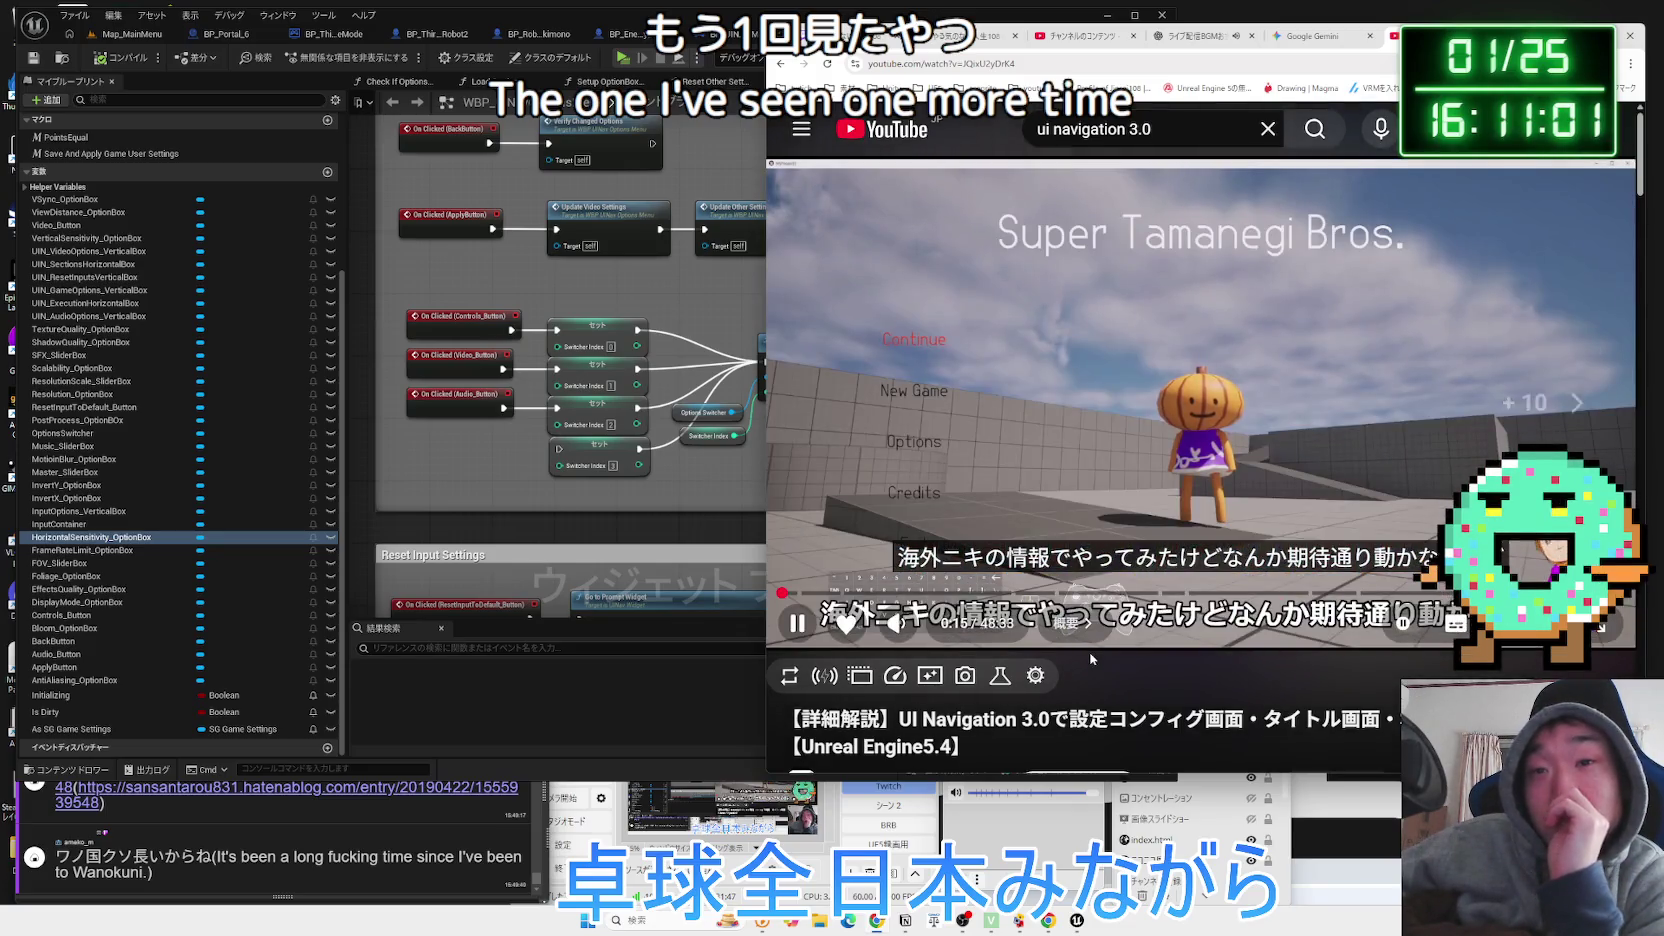
pyautogui.press('Right')
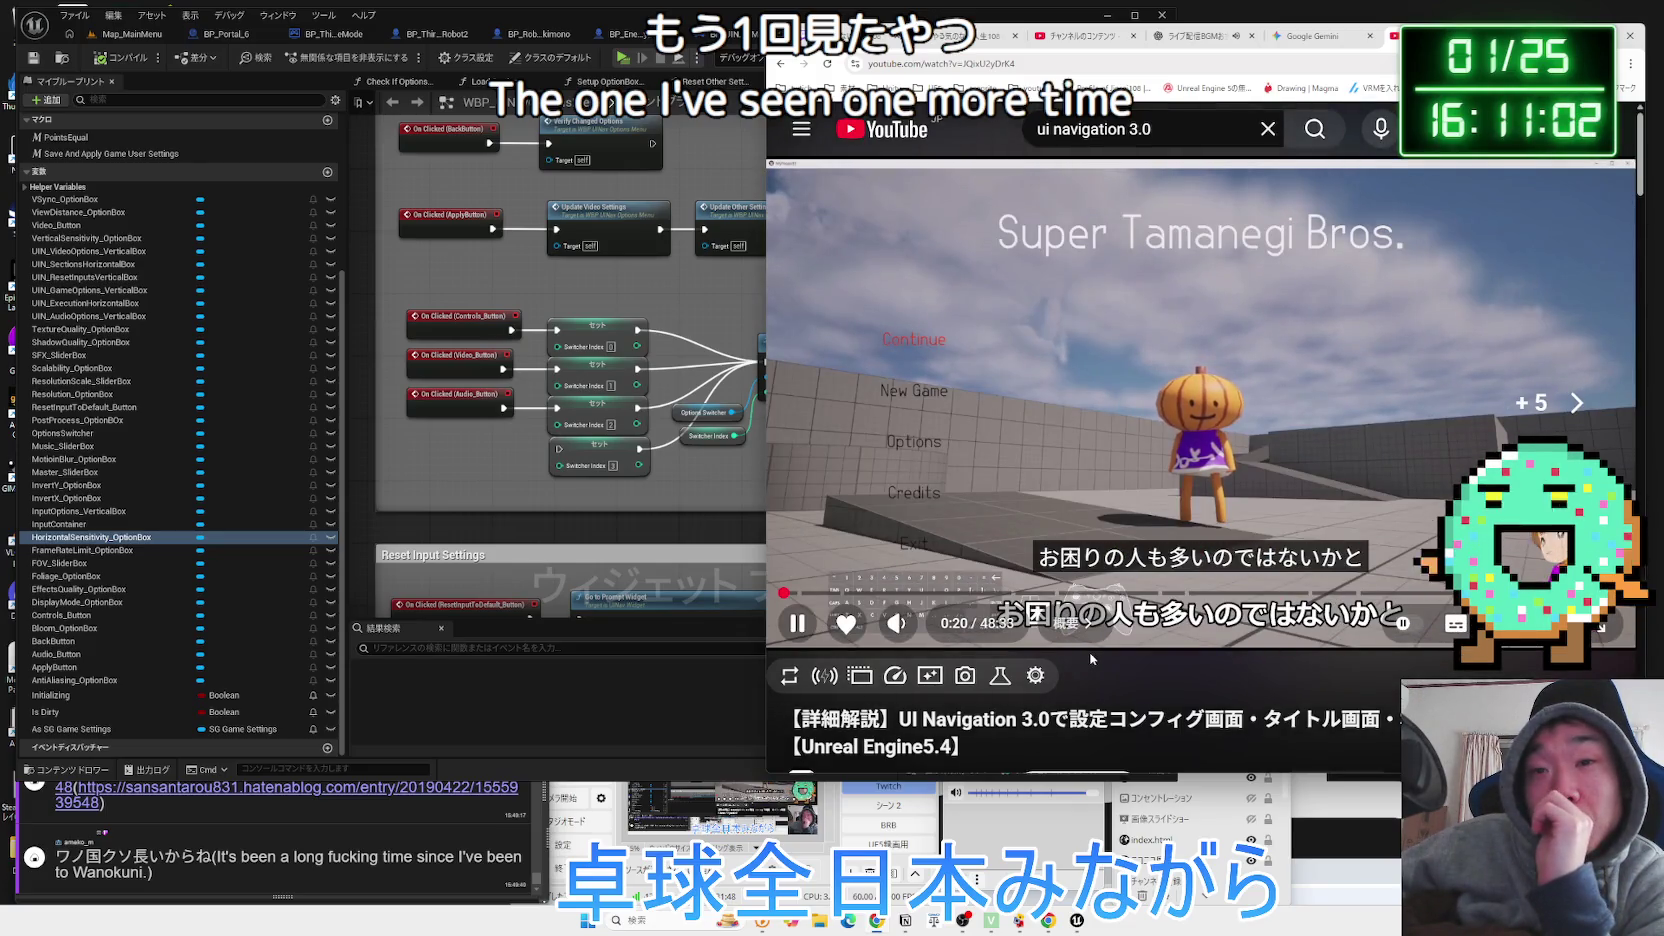
pyautogui.press('Right')
pyautogui.press('Right')
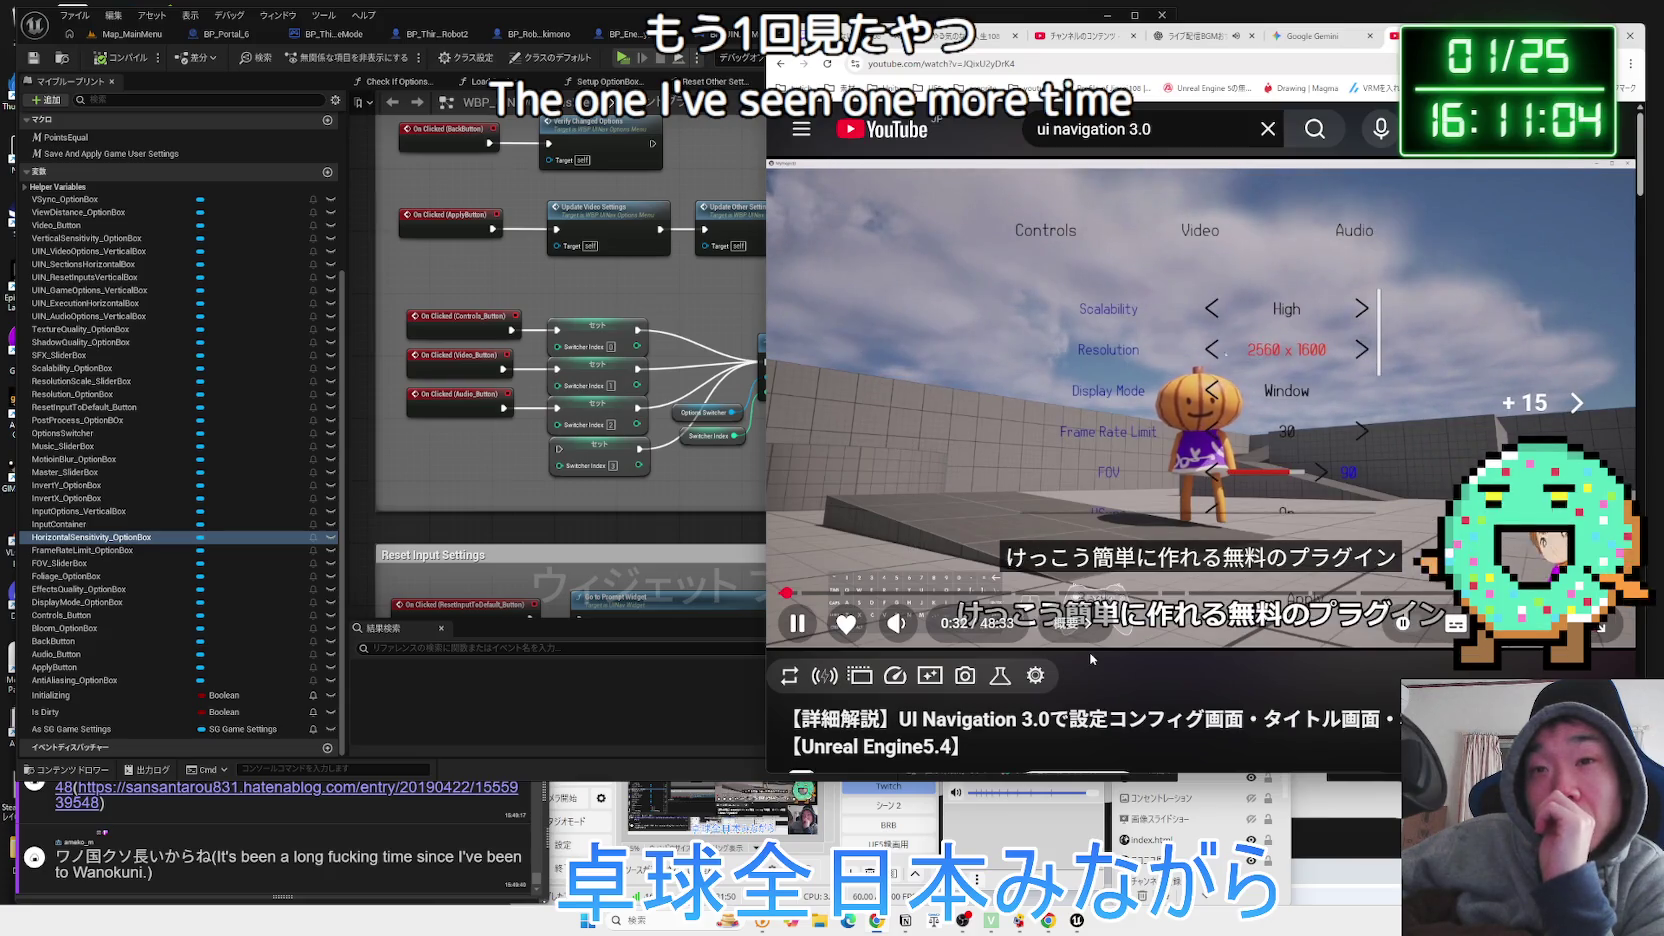
pyautogui.press('Right')
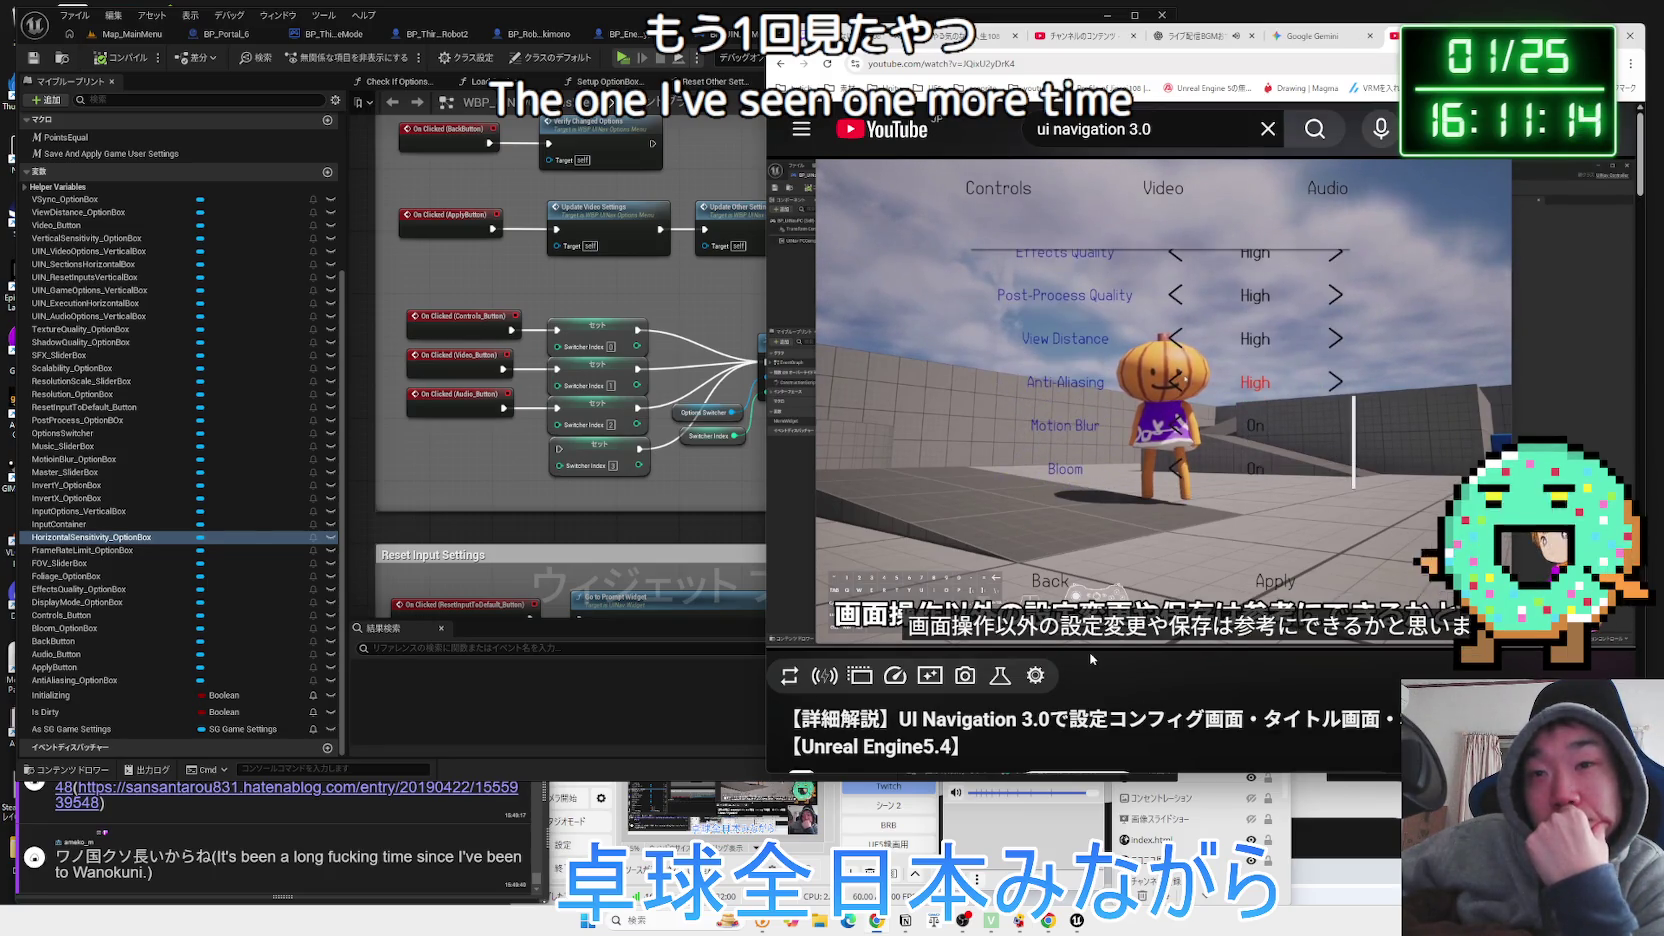
pyautogui.press('Right')
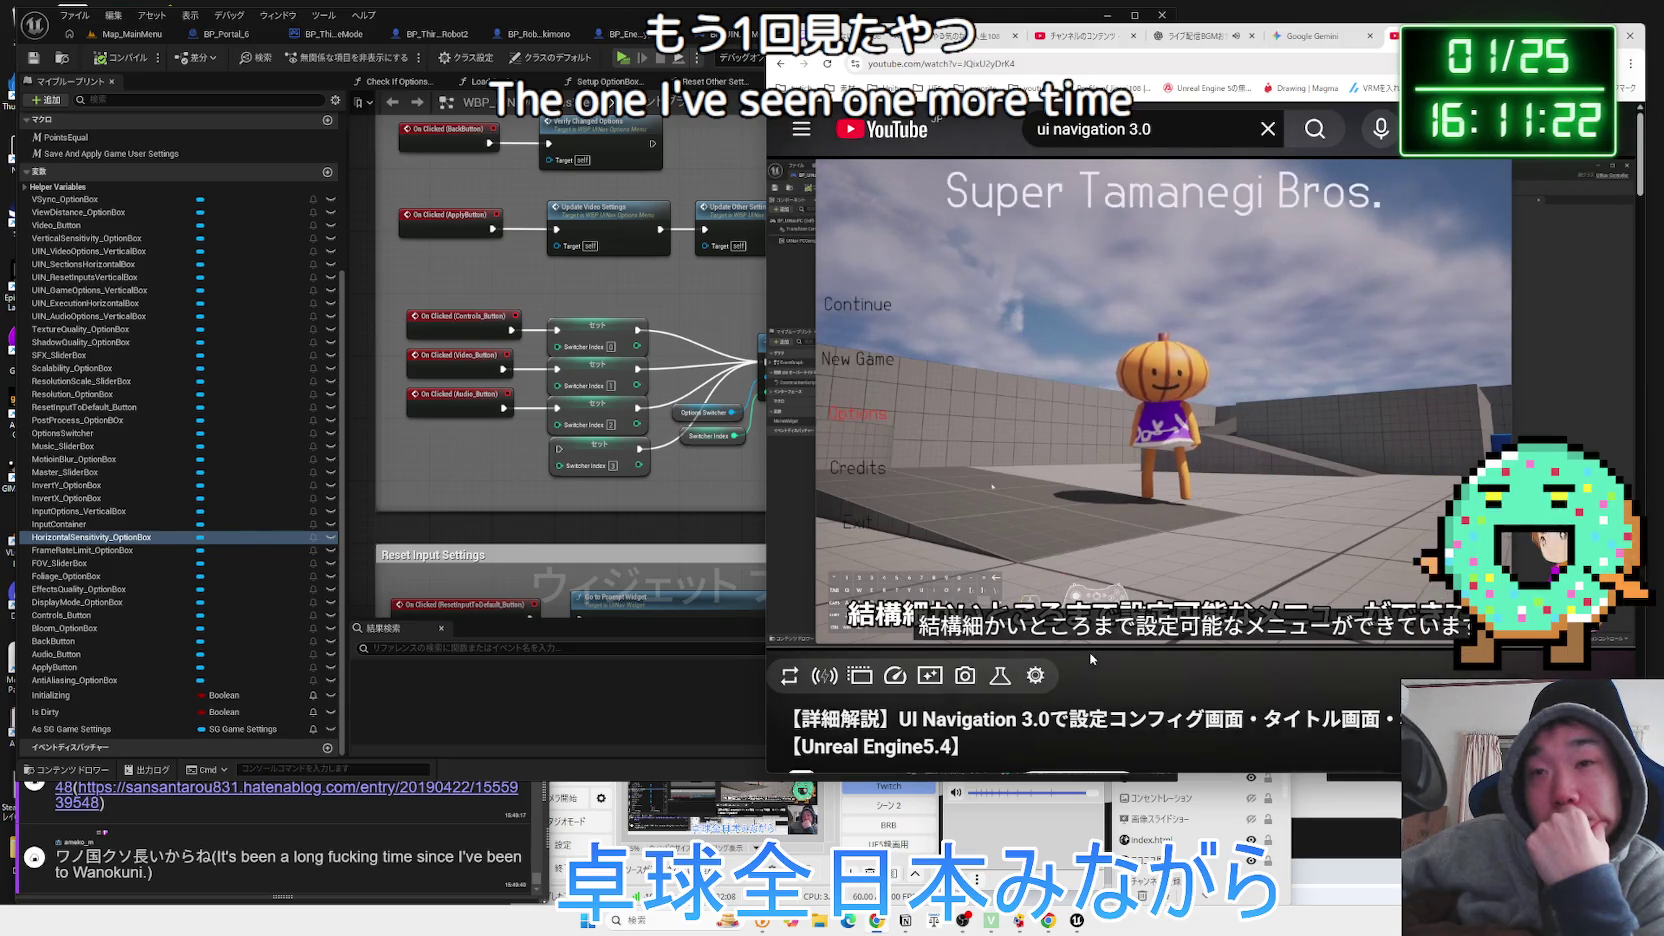
# Skip through the plugin install step to the sample-check chapter.
pyautogui.press('Right')
pyautogui.press('Right')
pyautogui.press('Right')
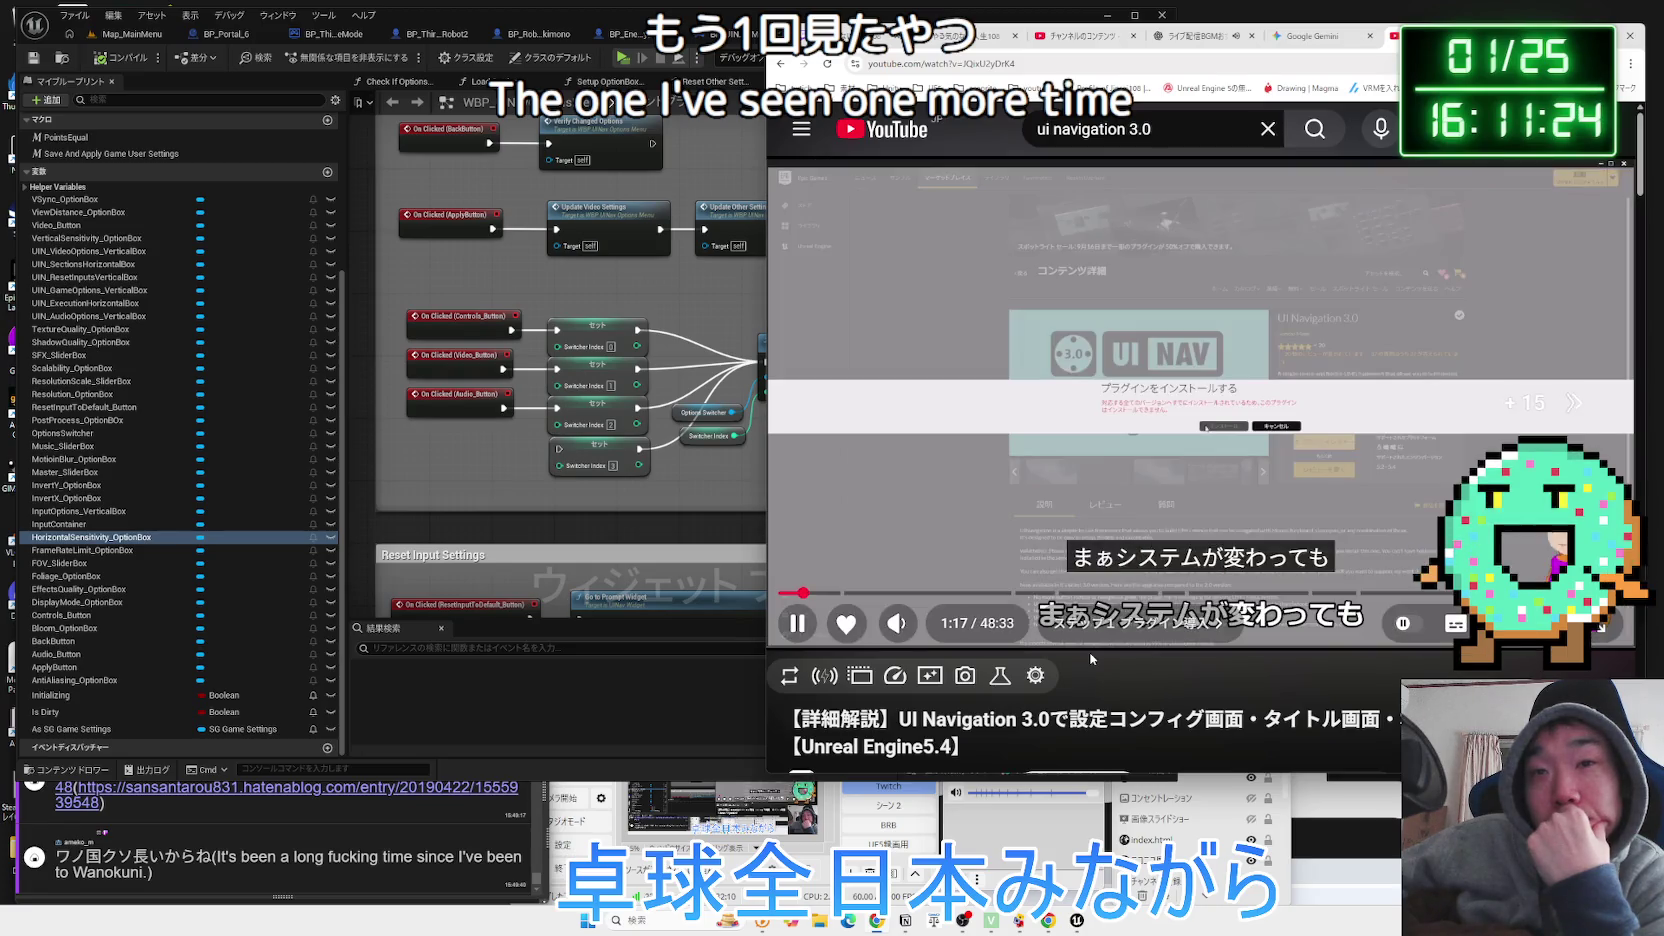
pyautogui.press('Right')
pyautogui.press('Right')
pyautogui.press('Right')
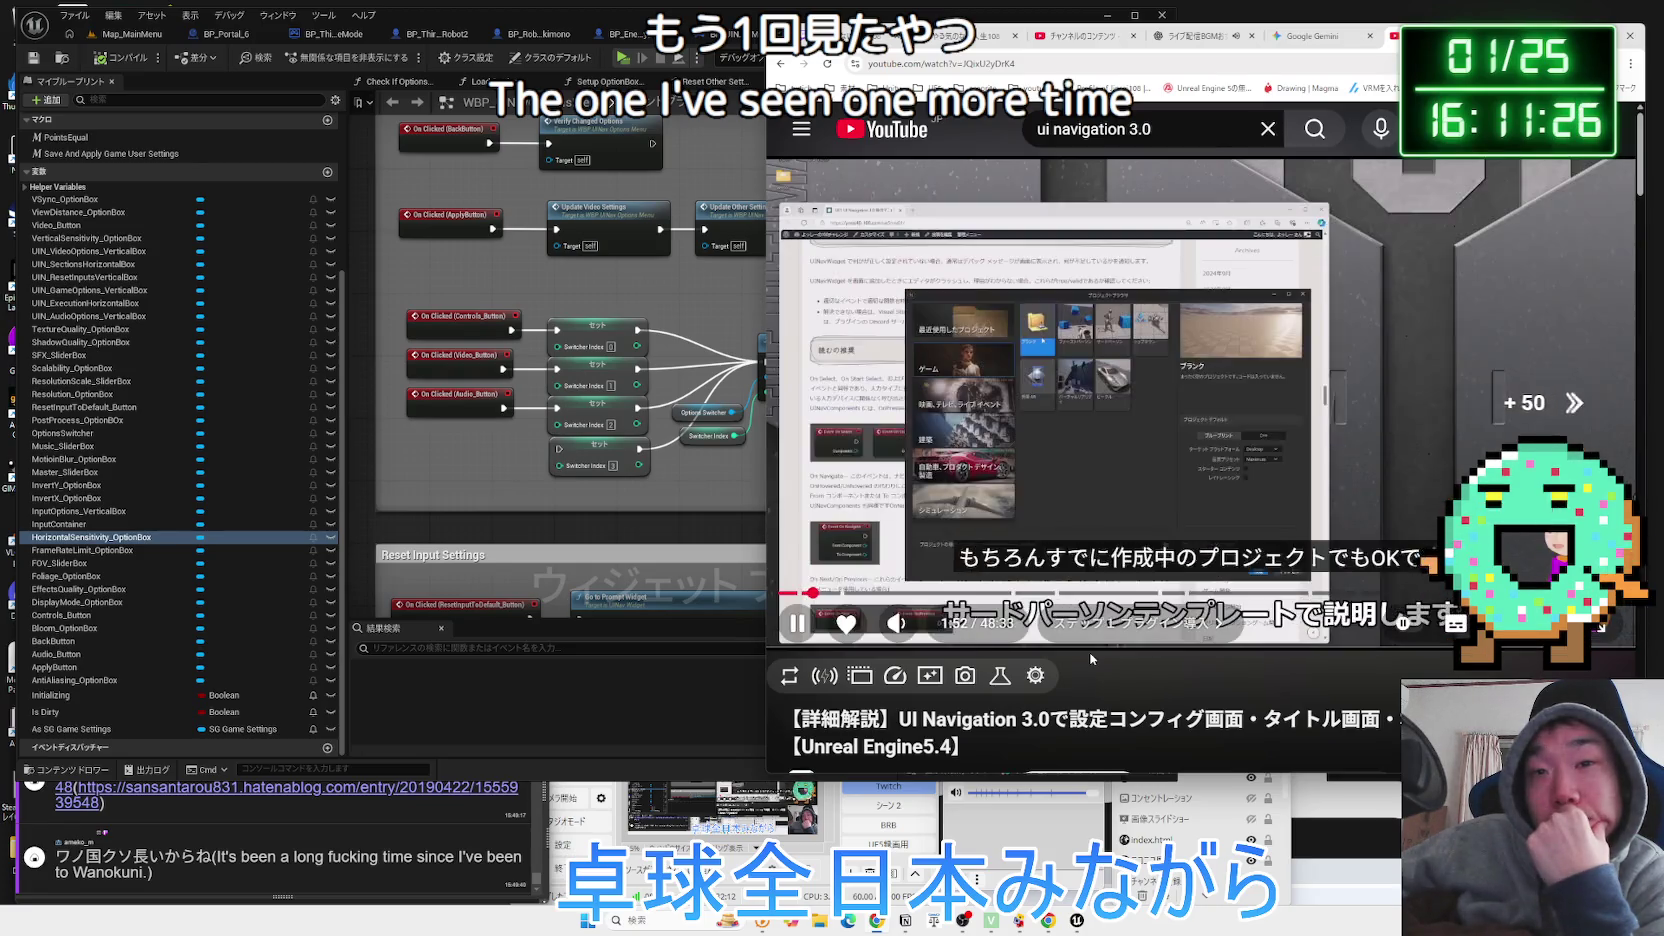
pyautogui.press('Right')
pyautogui.press('Right')
pyautogui.press('Right')
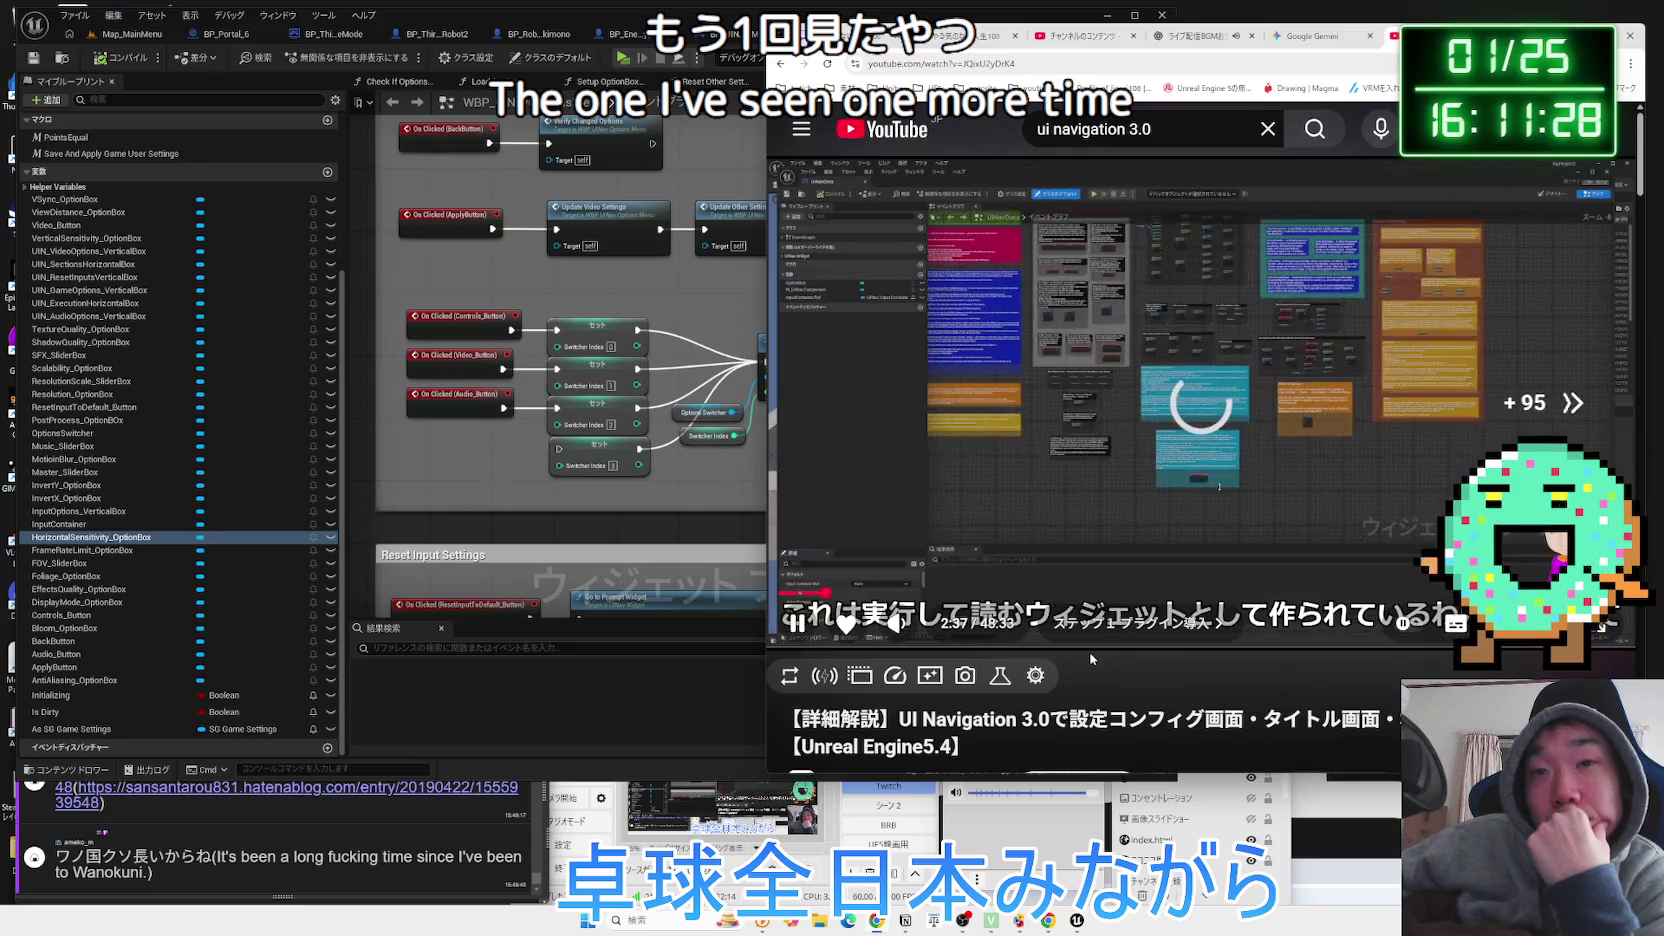
pyautogui.press('Right')
pyautogui.press('Right')
pyautogui.press('Right')
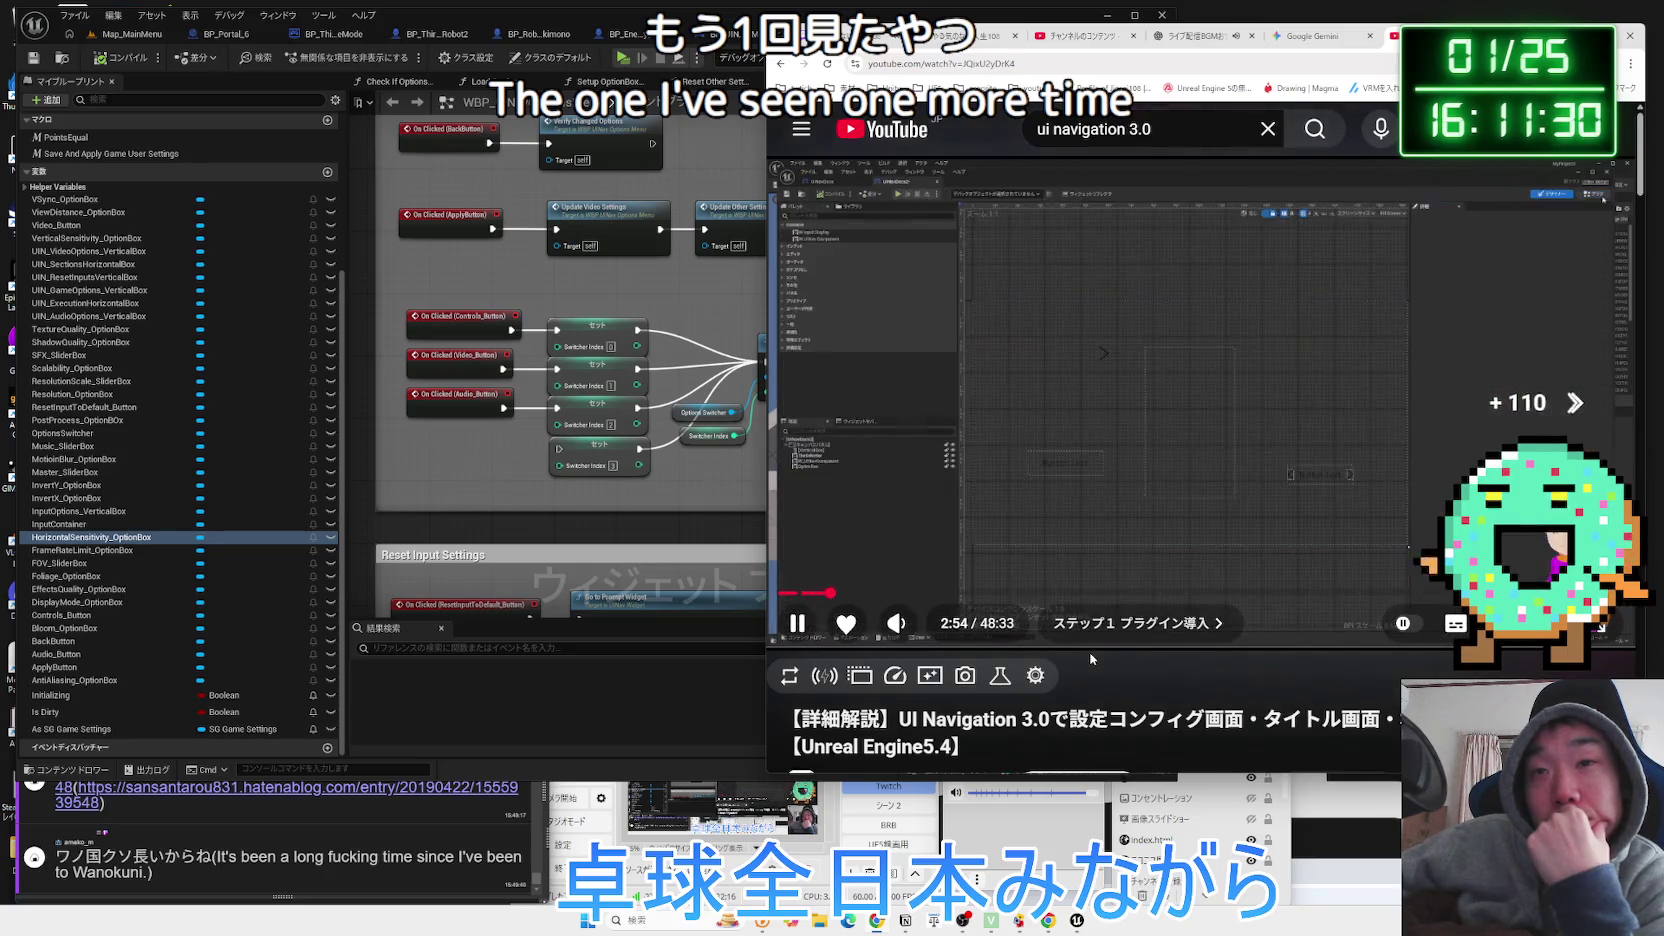
pyautogui.press('Right')
pyautogui.press('Right')
pyautogui.press('Right')
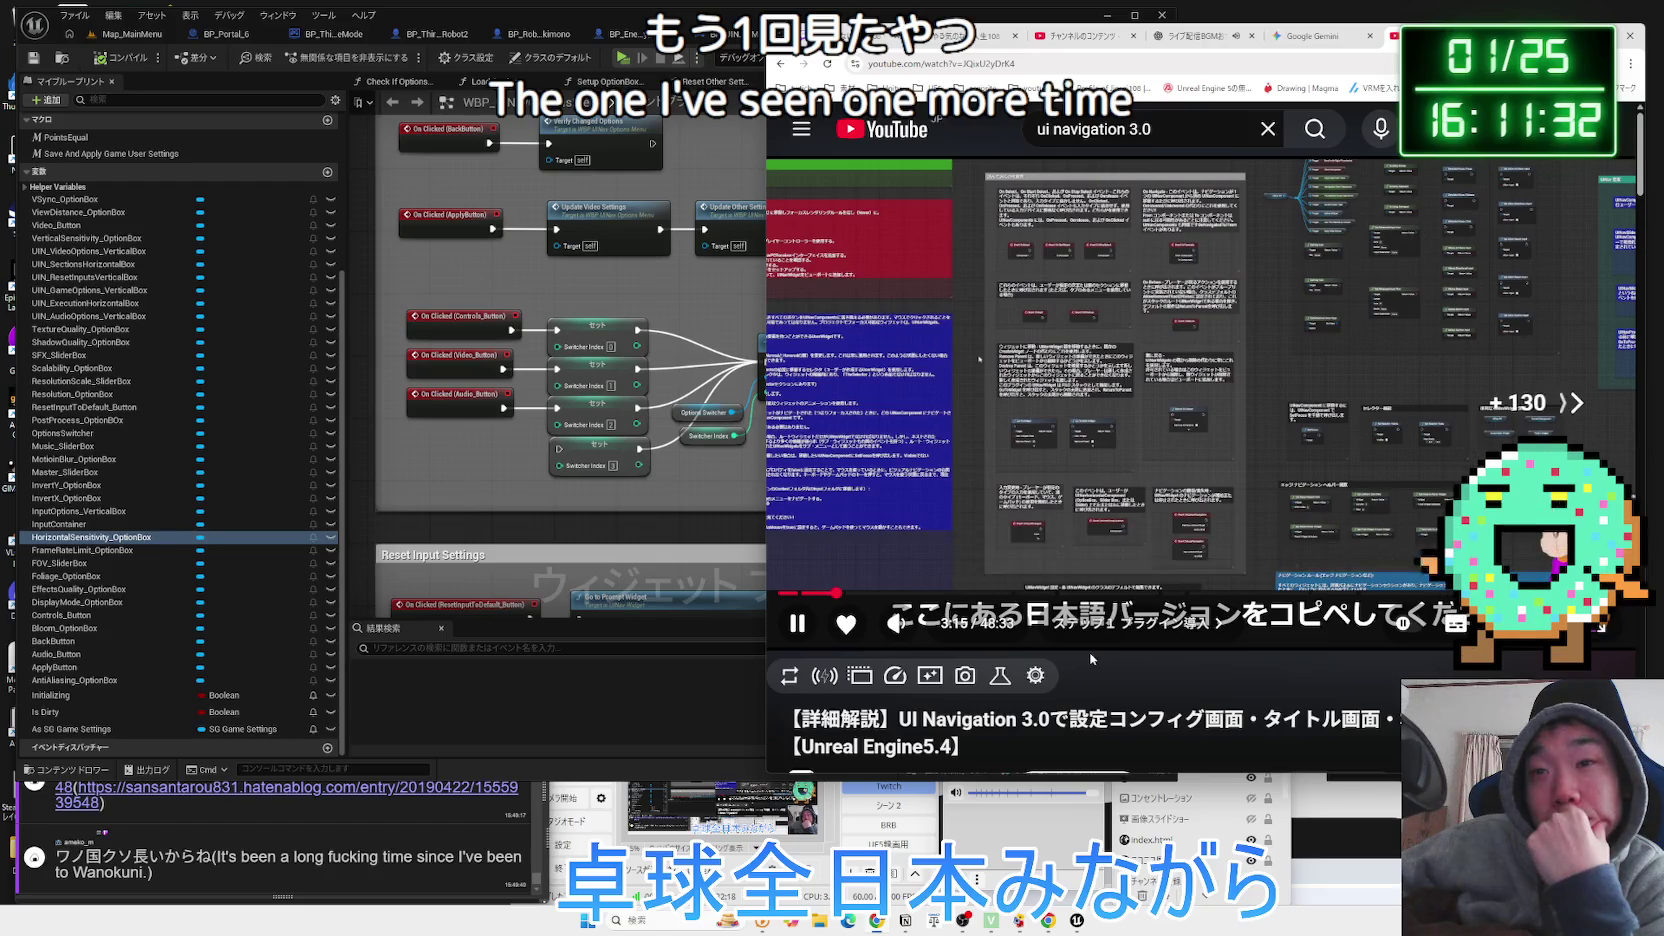
pyautogui.press('Right')
pyautogui.press('Right')
pyautogui.press('Right')
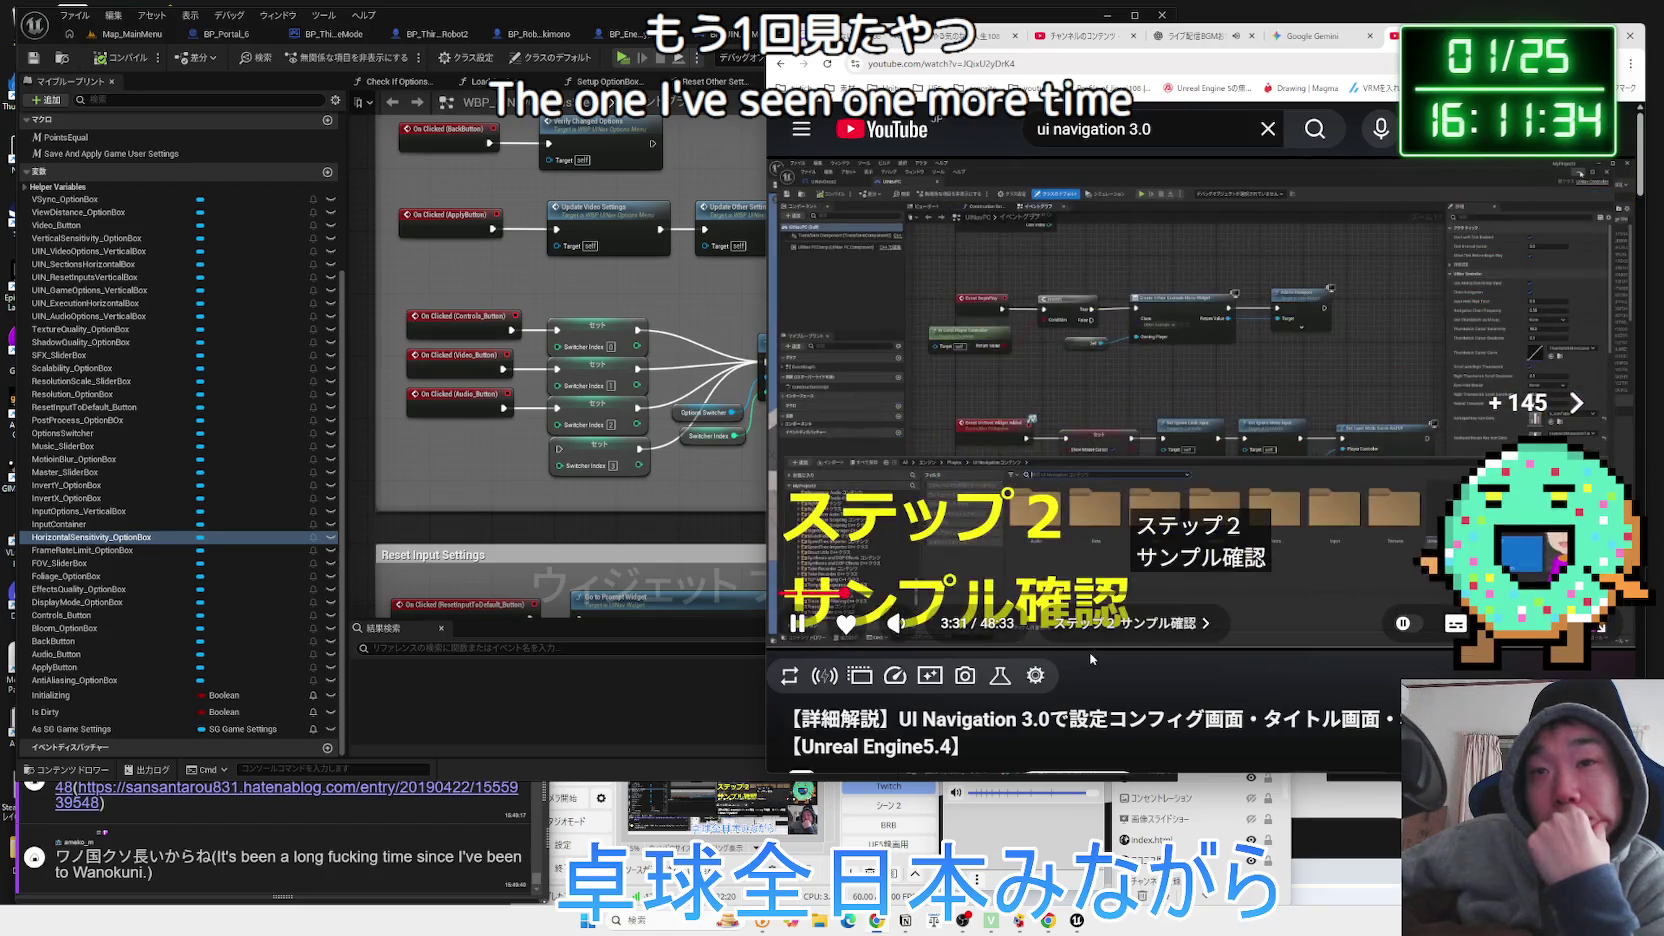
# Skip past the Menu Examples demo to the widget editor's NavText explanation, backing up slightly.
pyautogui.press('Right')
pyautogui.press('Right')
pyautogui.press('Right')
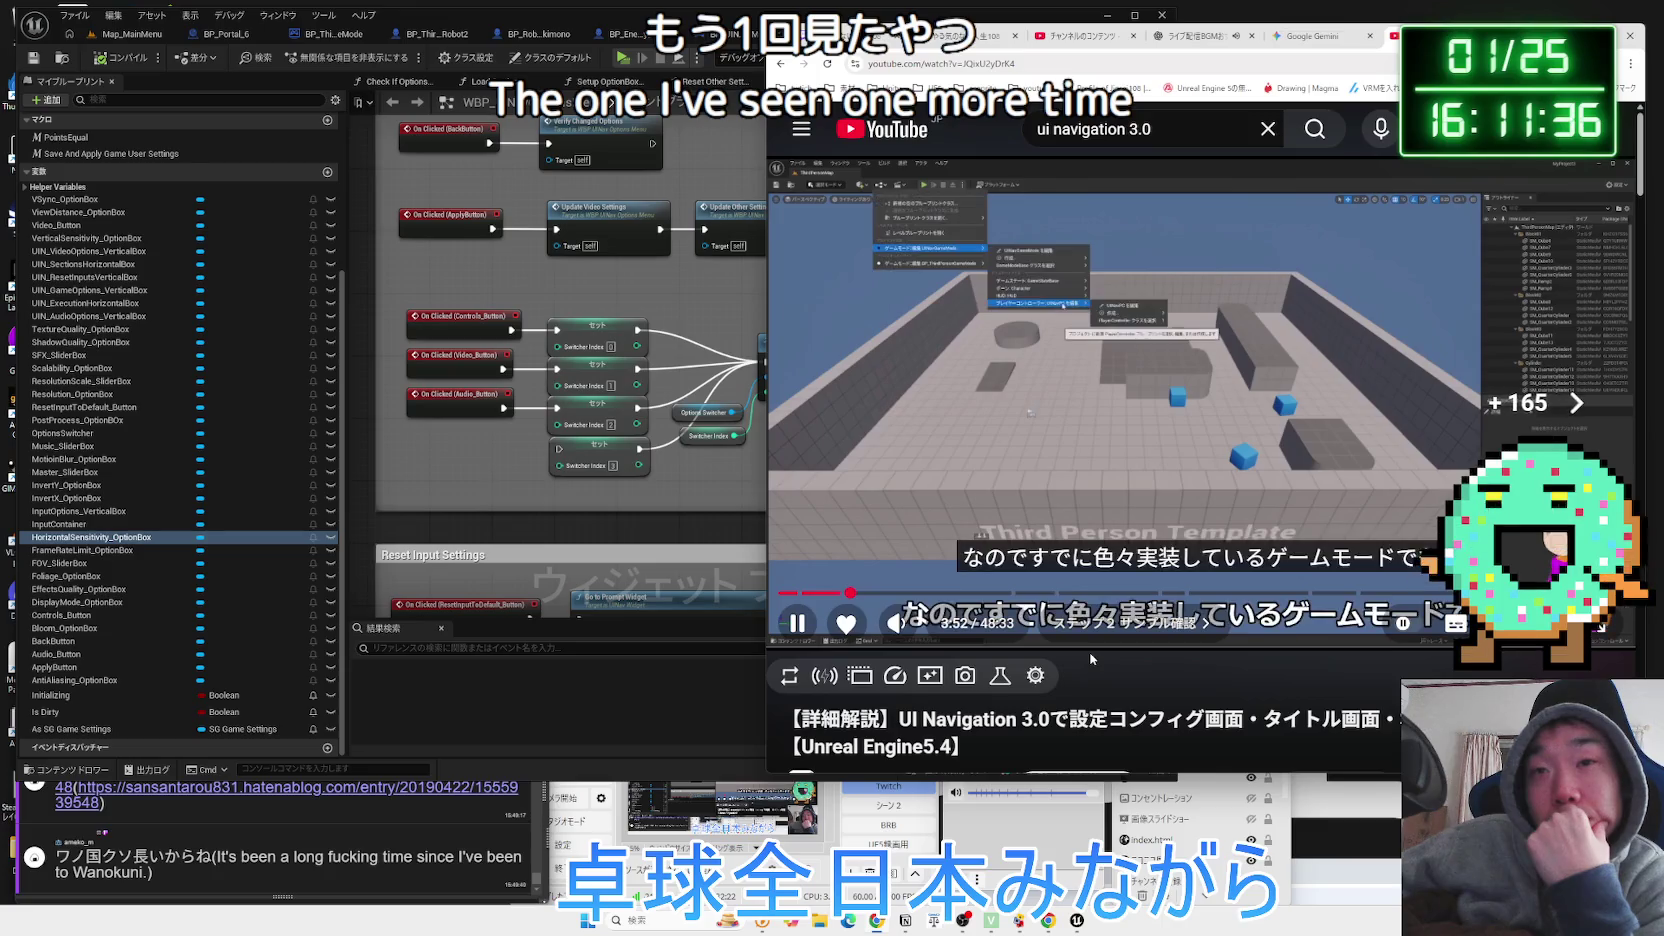
pyautogui.press('Right')
pyautogui.press('Right')
pyautogui.press('Right')
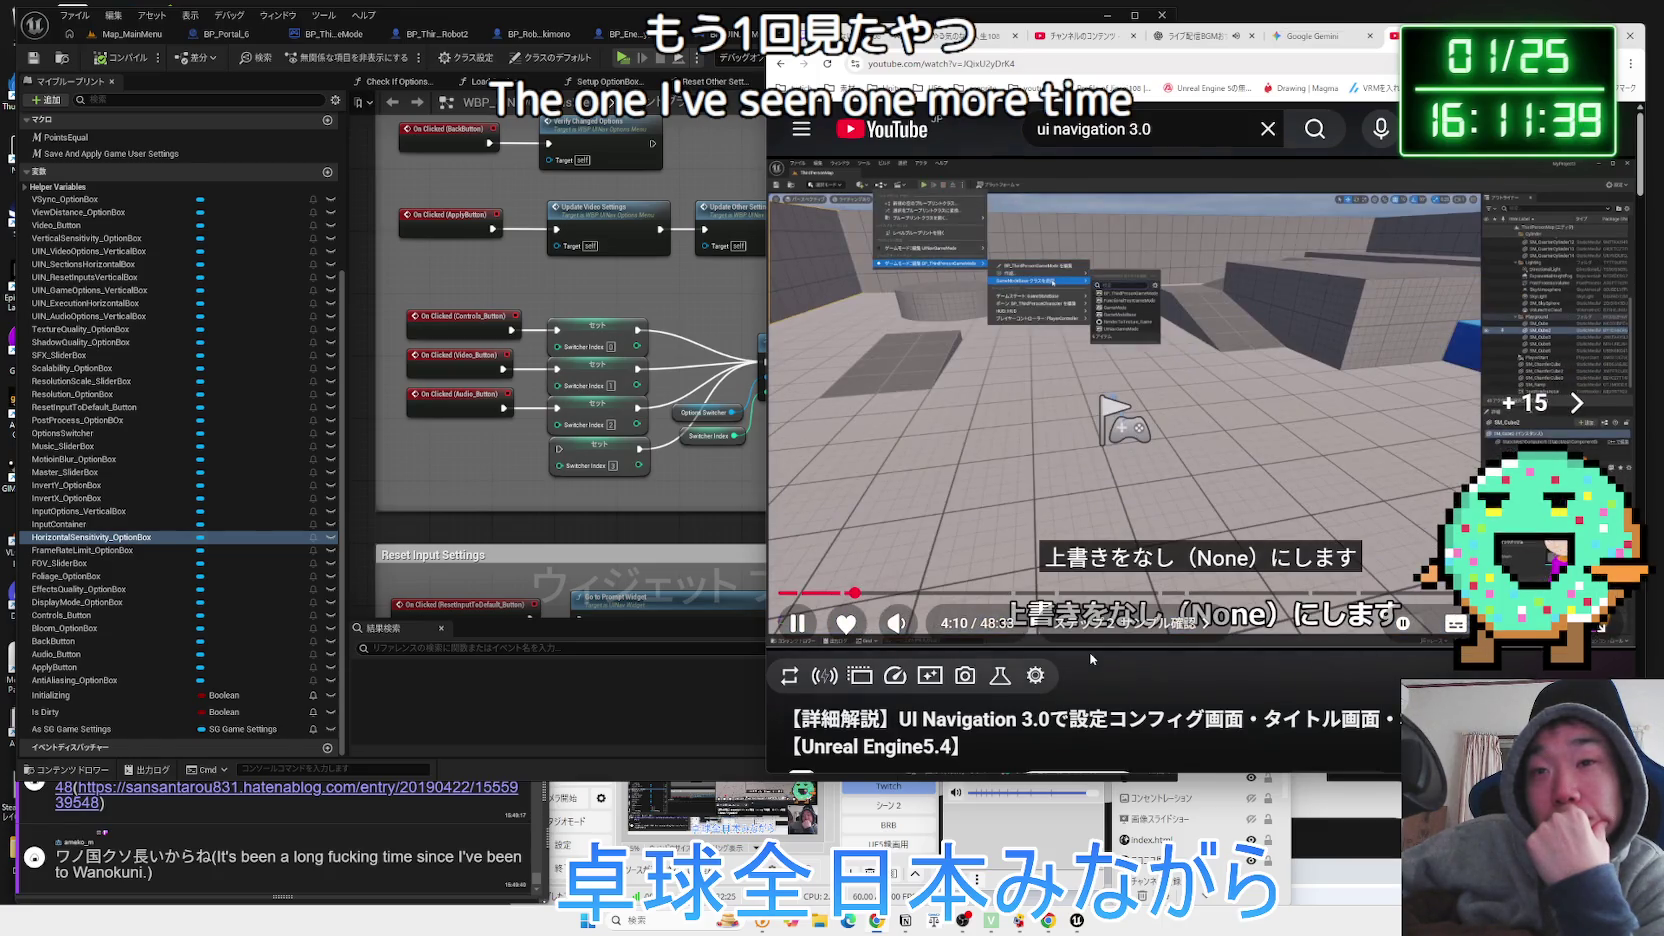
pyautogui.press('Right')
pyautogui.press('Right')
pyautogui.press('Right')
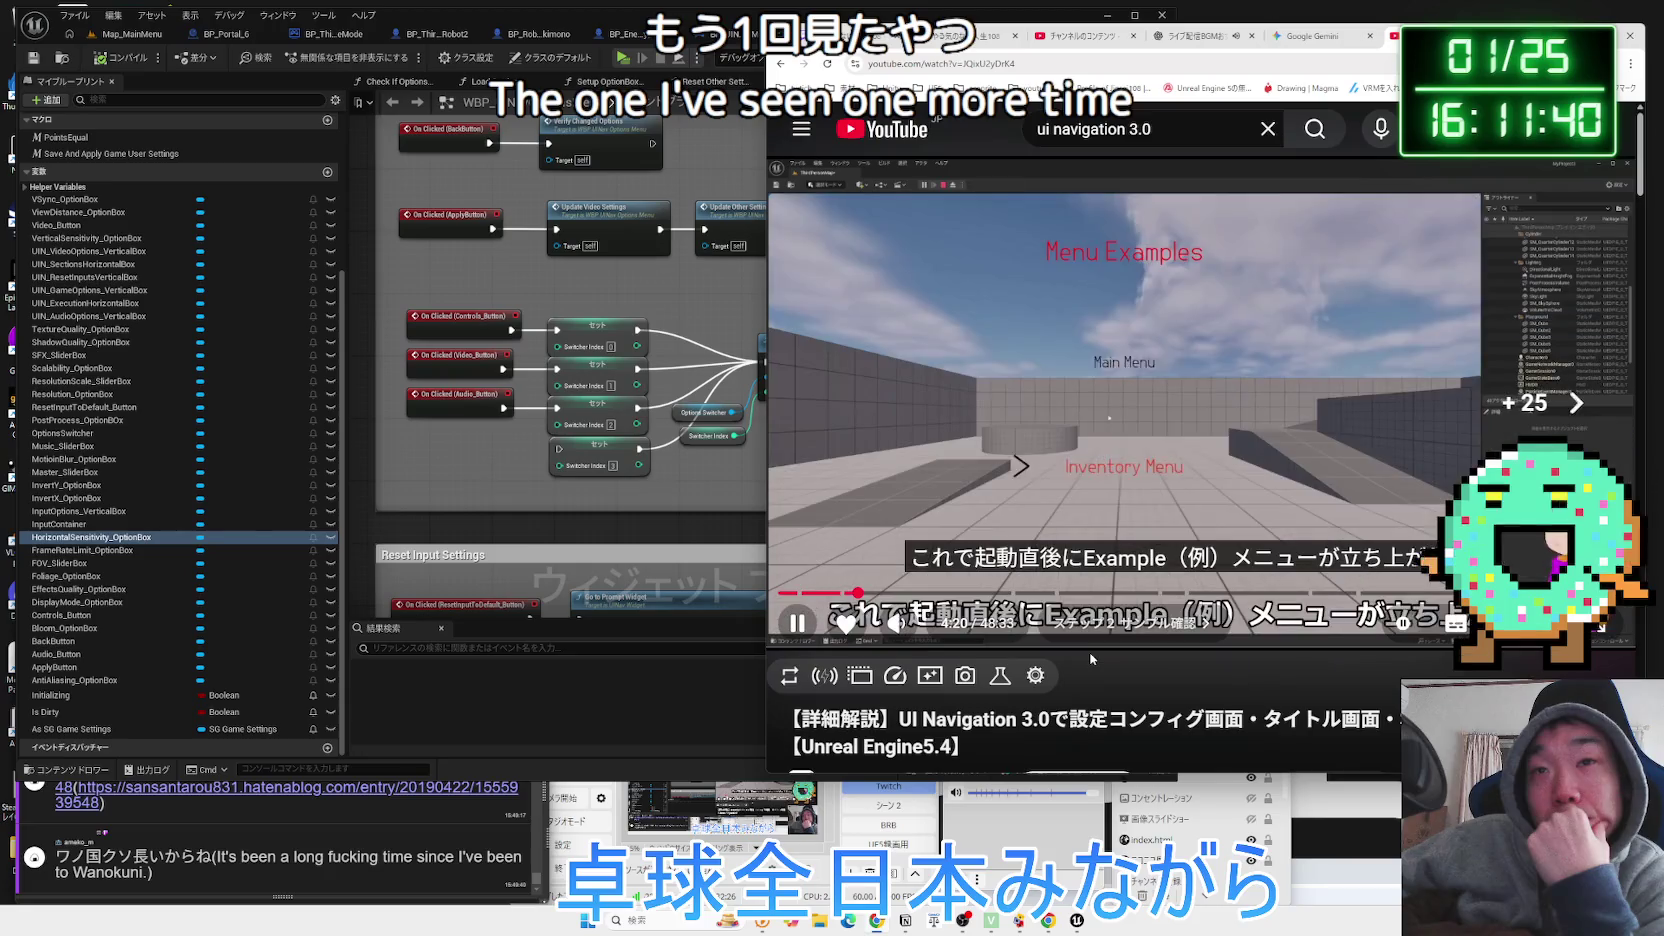
pyautogui.press('Right')
pyautogui.press('Right')
pyautogui.press('Right')
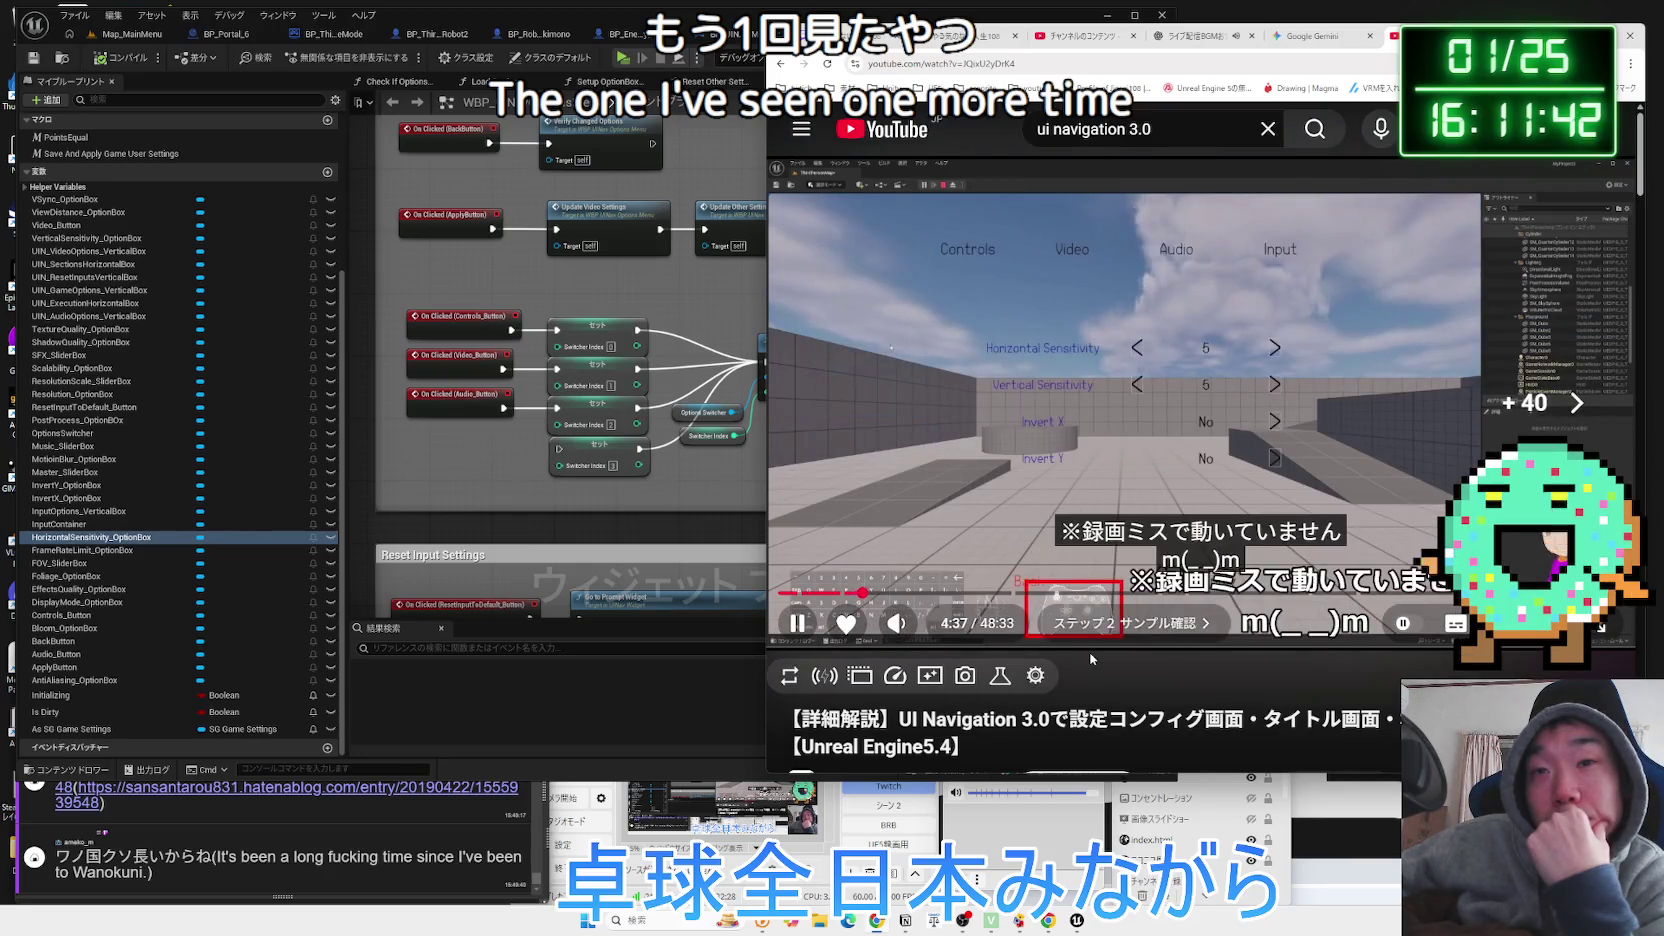
pyautogui.press('Right')
pyautogui.press('Right')
pyautogui.press('Right')
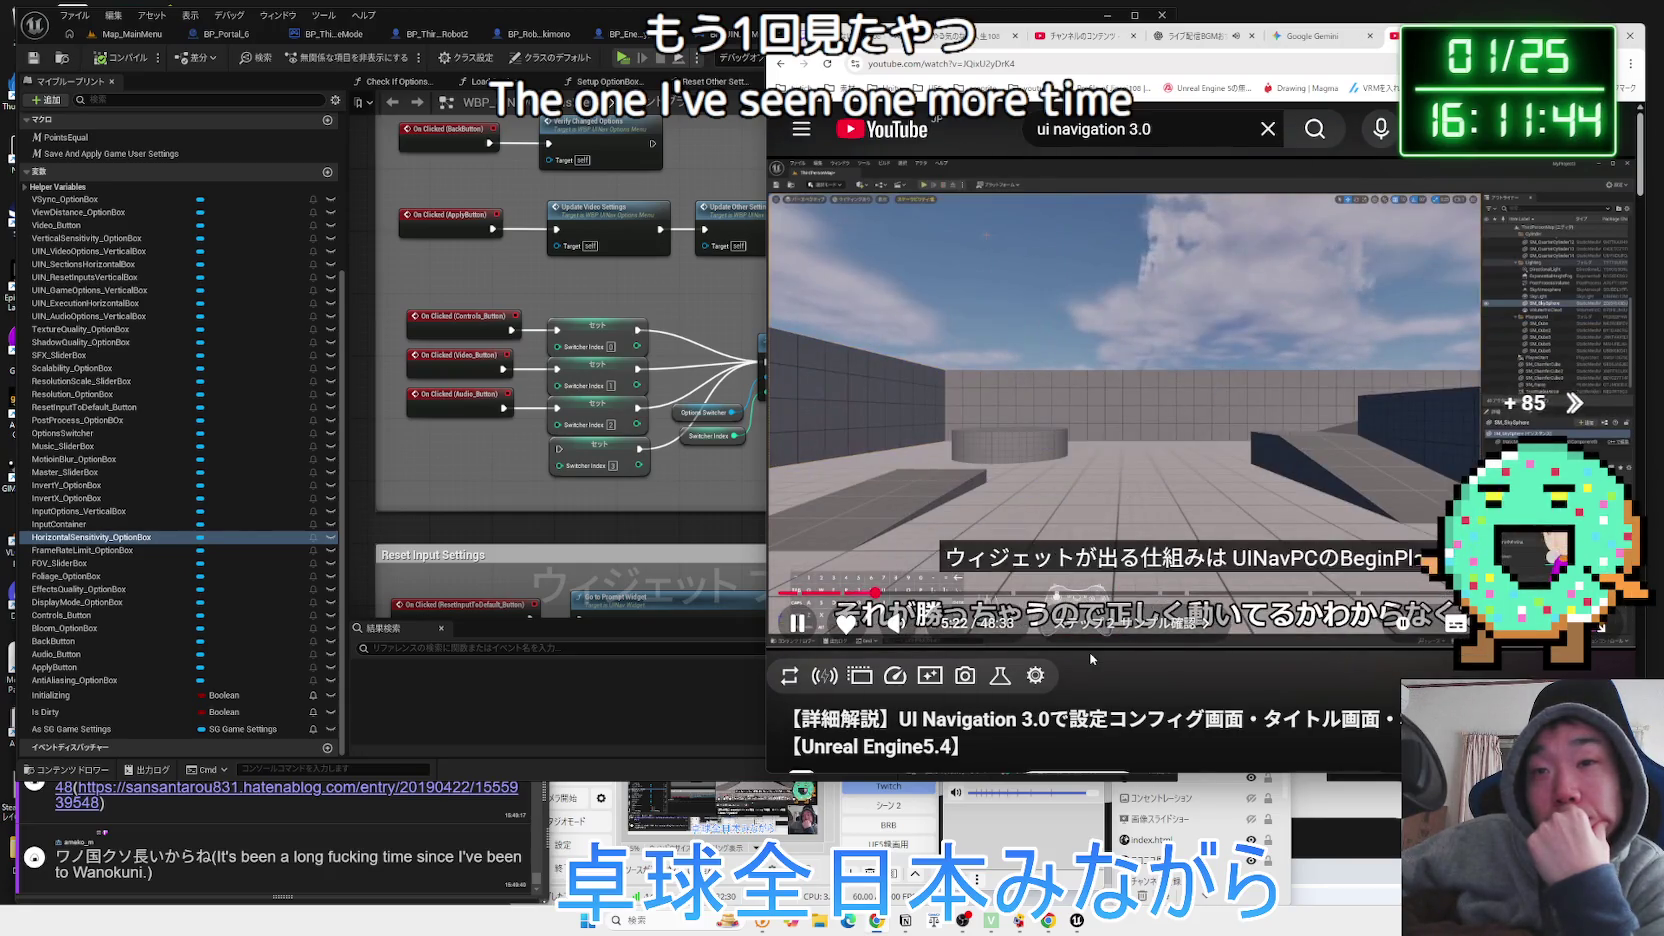
pyautogui.press('Right')
pyautogui.press('Right')
pyautogui.press('Right')
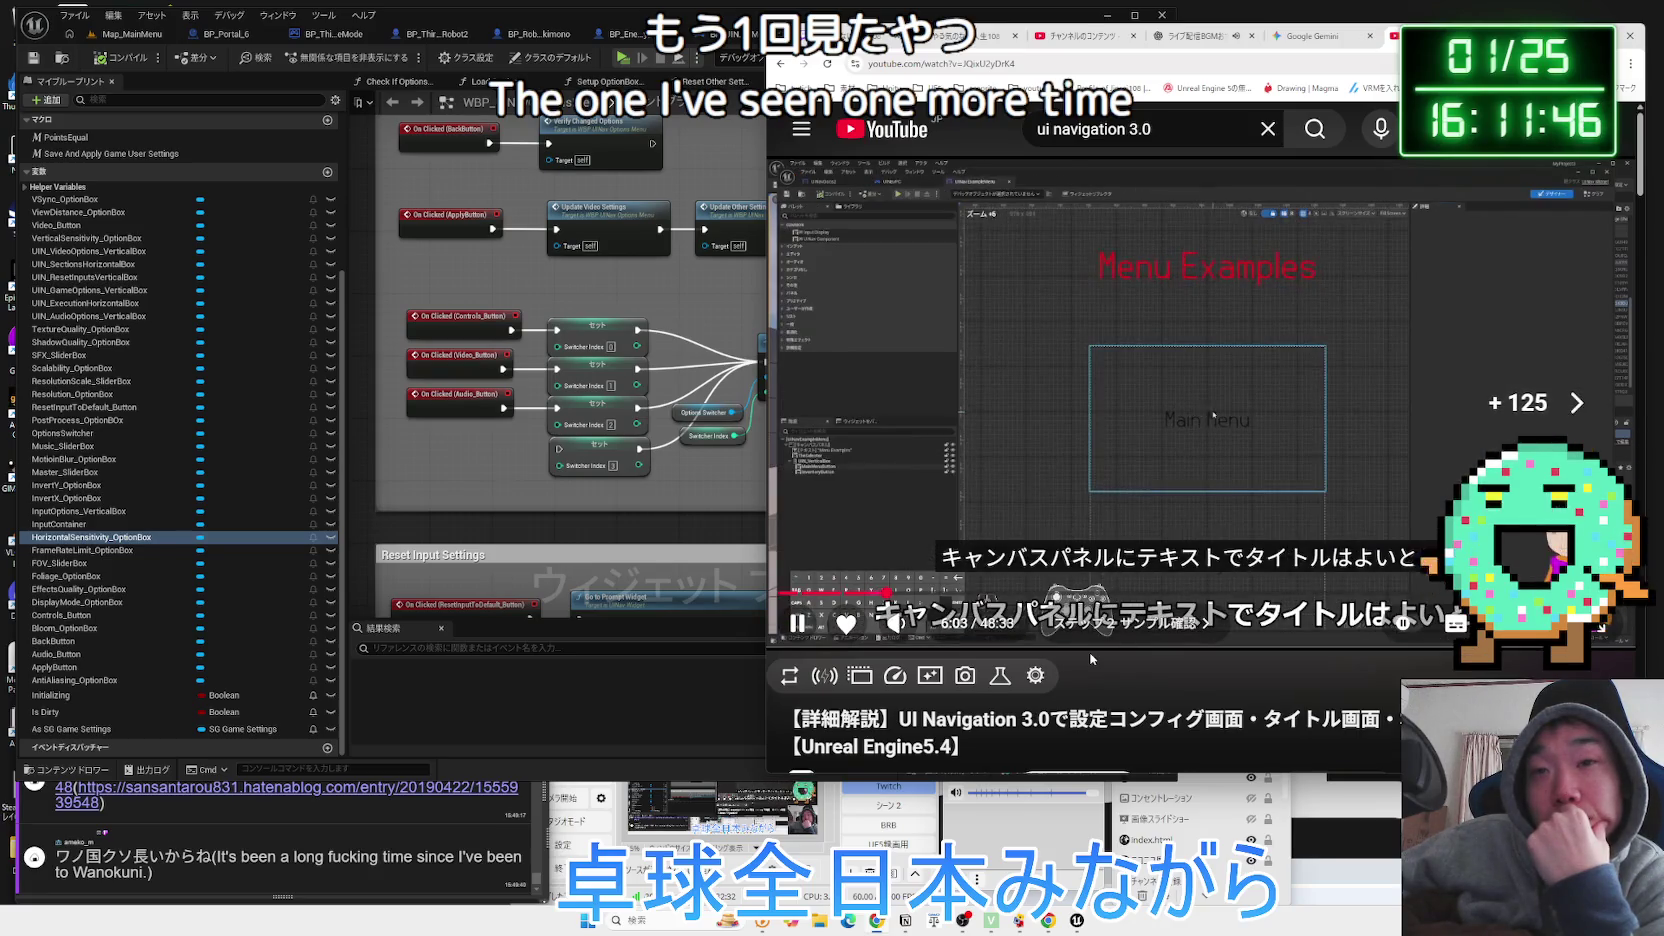
pyautogui.press('Right')
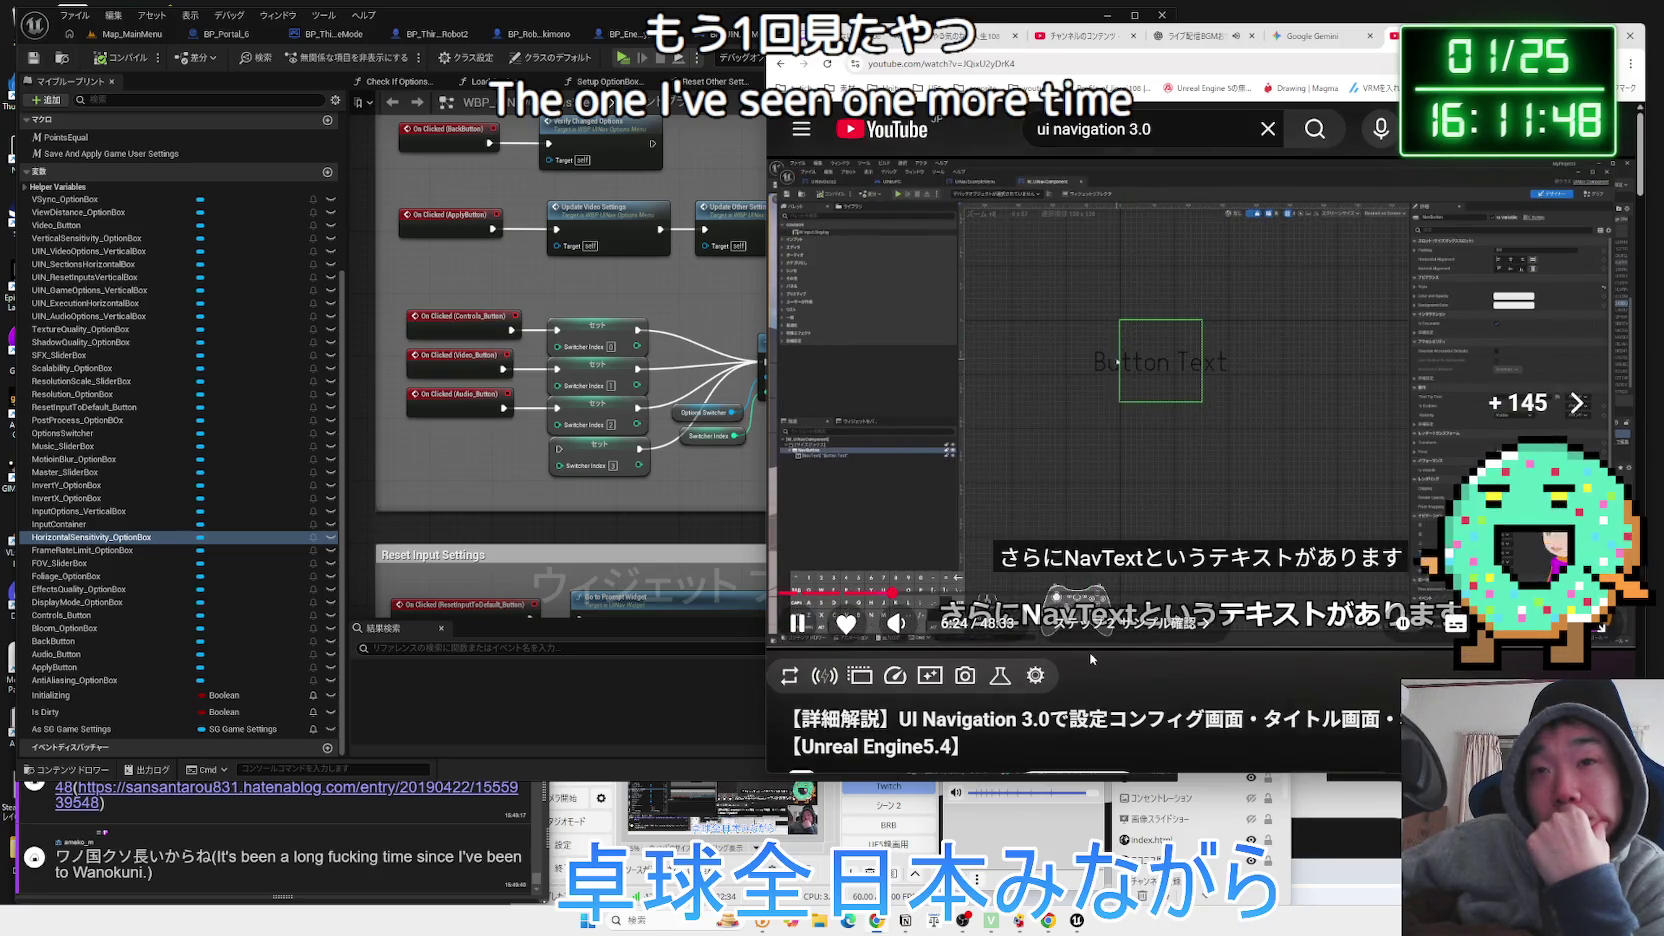
pyautogui.press('Left')
pyautogui.press('Left')
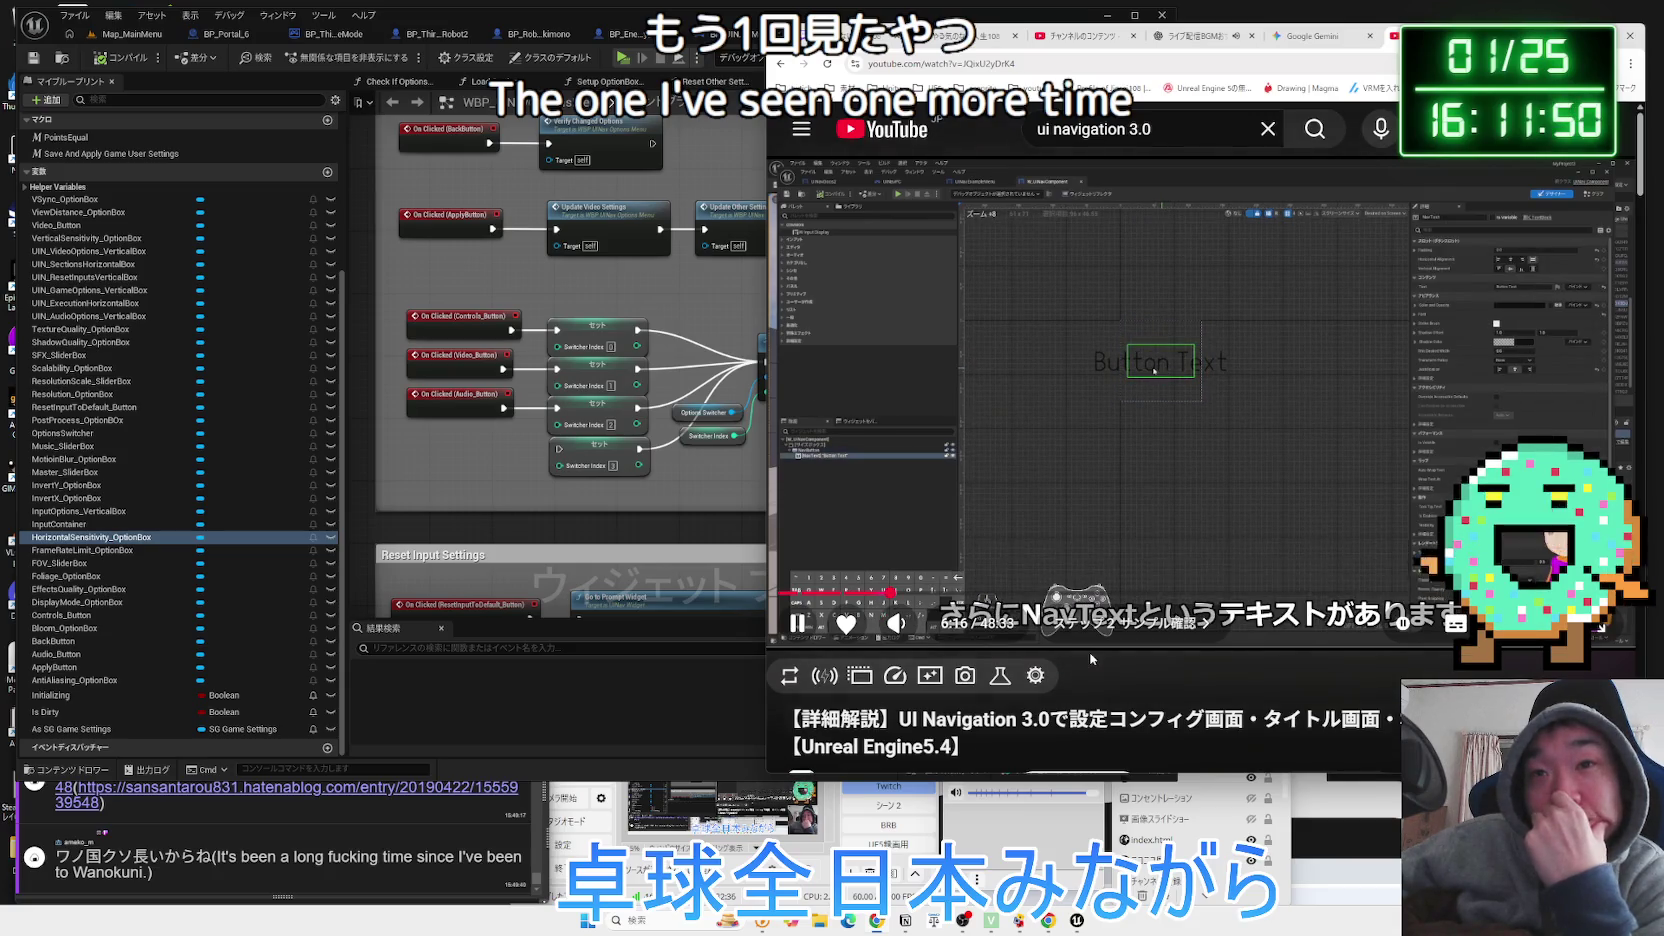
pyautogui.press('Left')
pyautogui.press('Left')
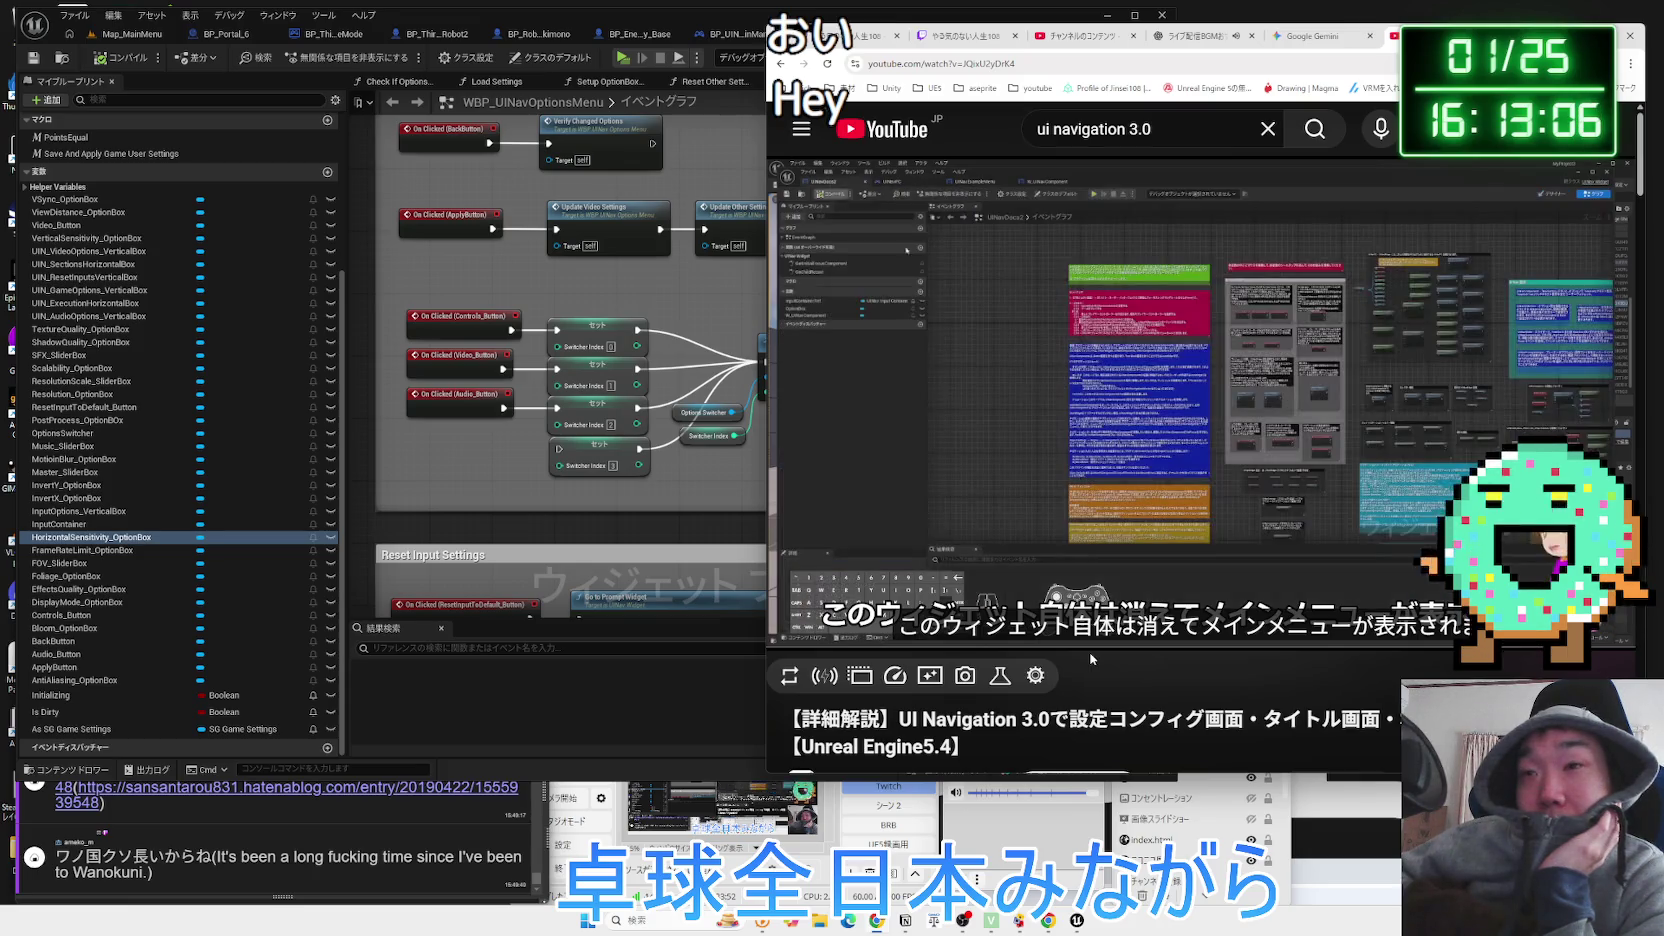
# Watch the widget-switching explanation, then rewind a few seconds to rewatch it.
pyautogui.press('Left')
pyautogui.press('Left')
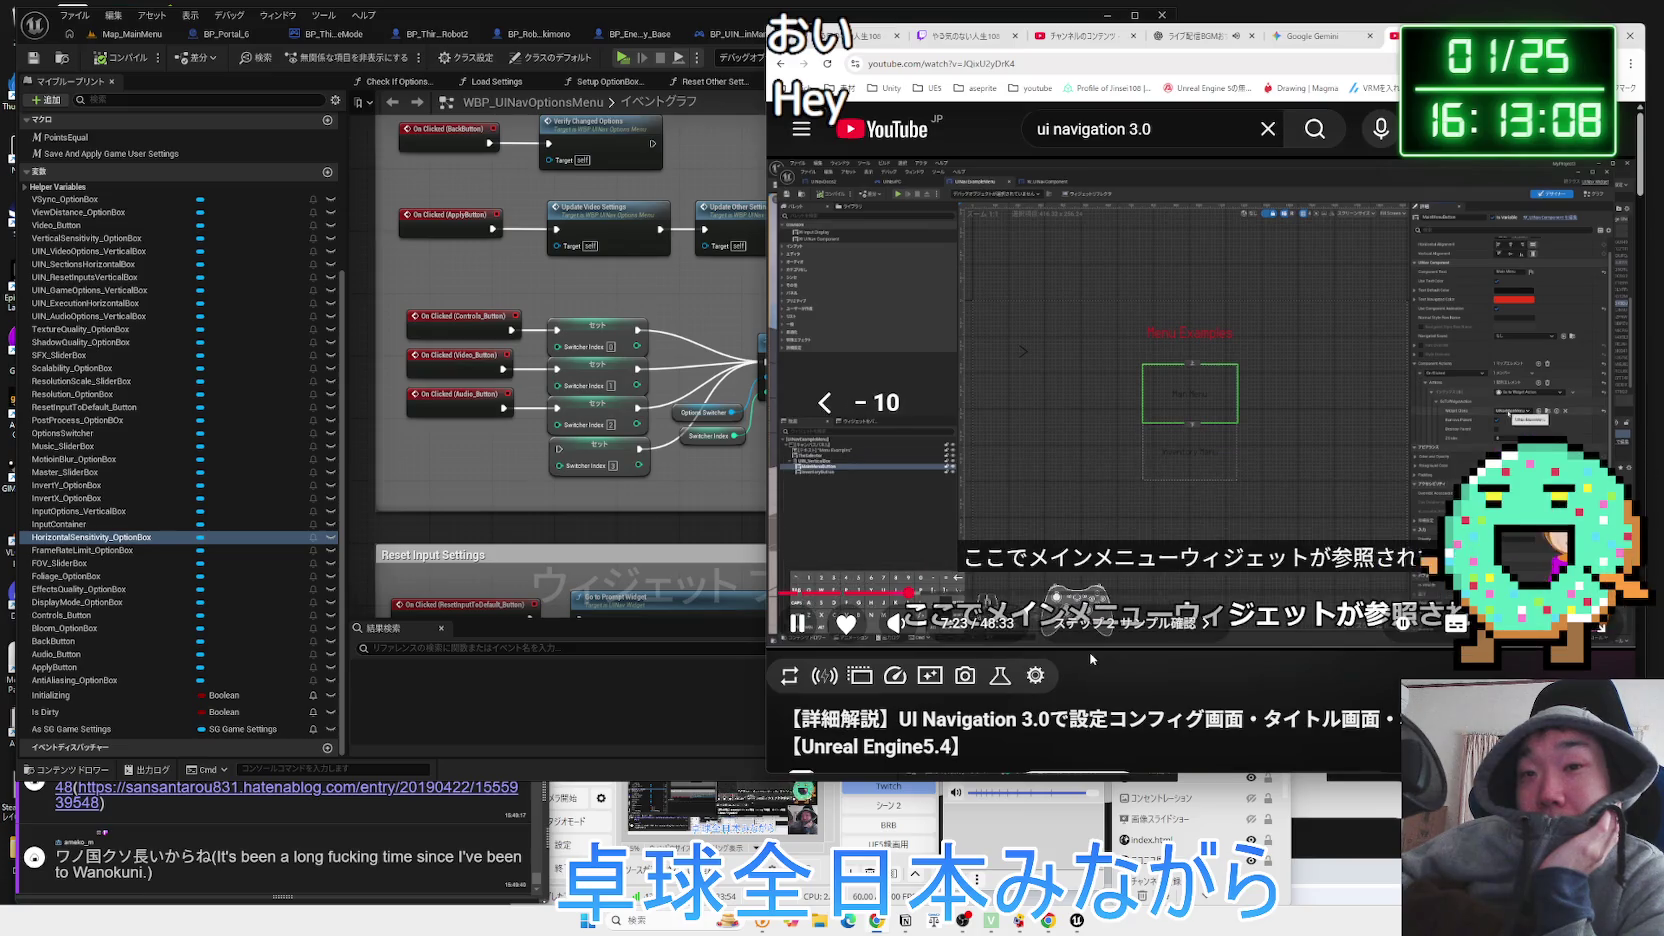
# Watch the main-menu button settings full screen, pausing on the Remove Parent option.
pyautogui.click(1346, 393)
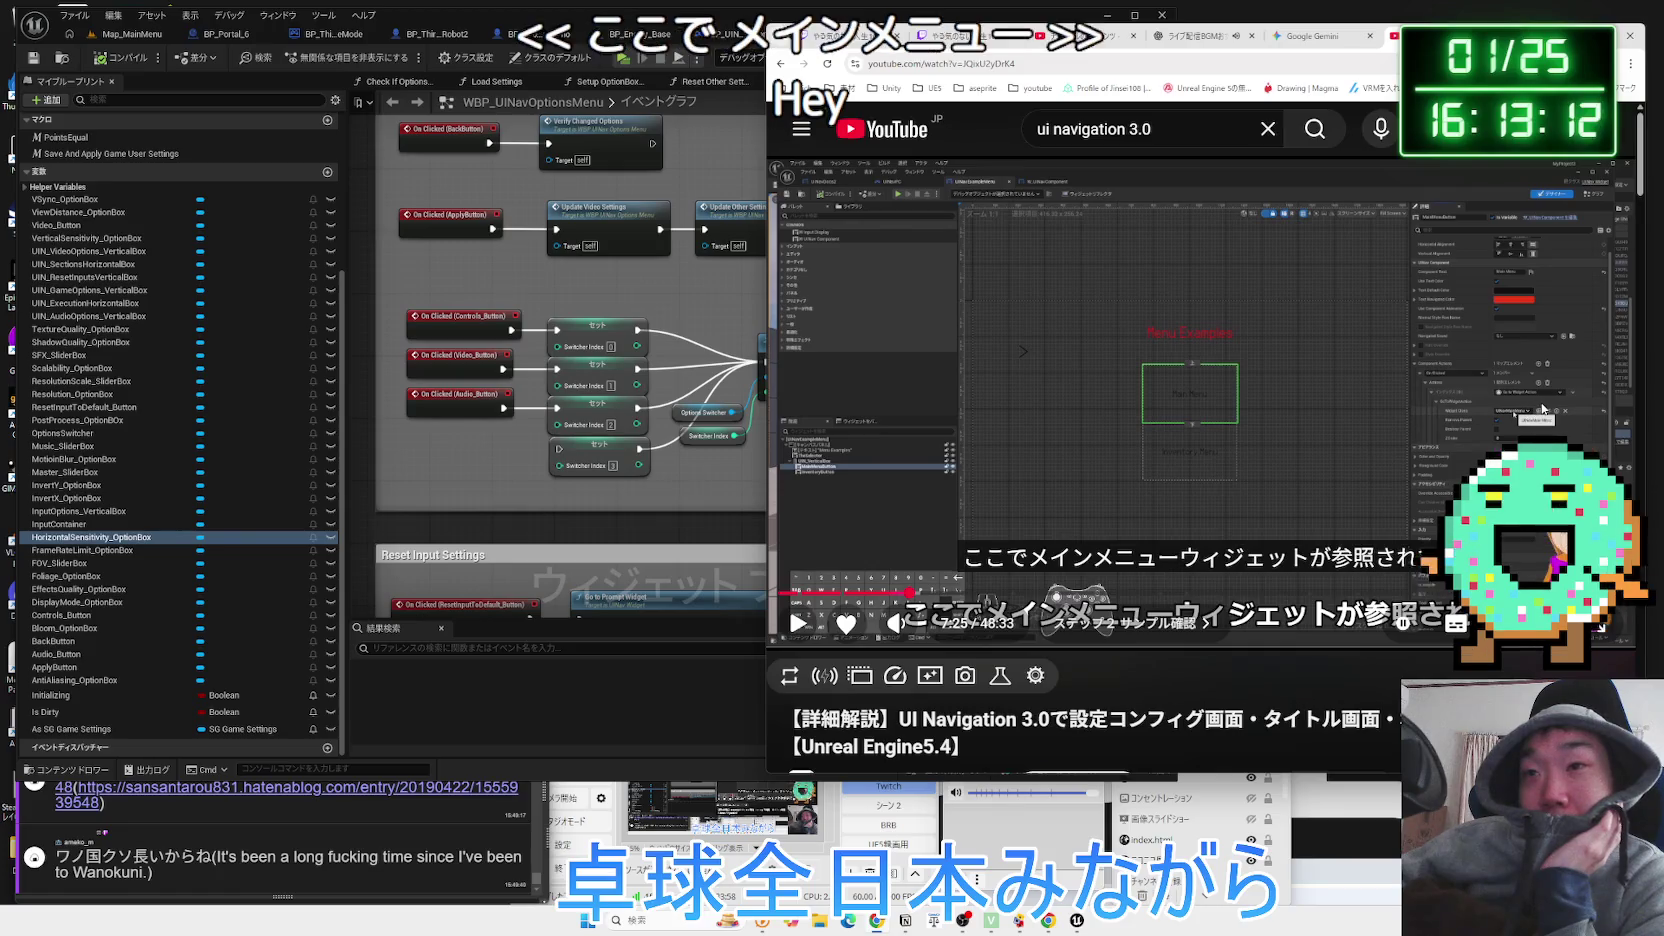
pyautogui.press('space')
pyautogui.press('space')
pyautogui.press('space')
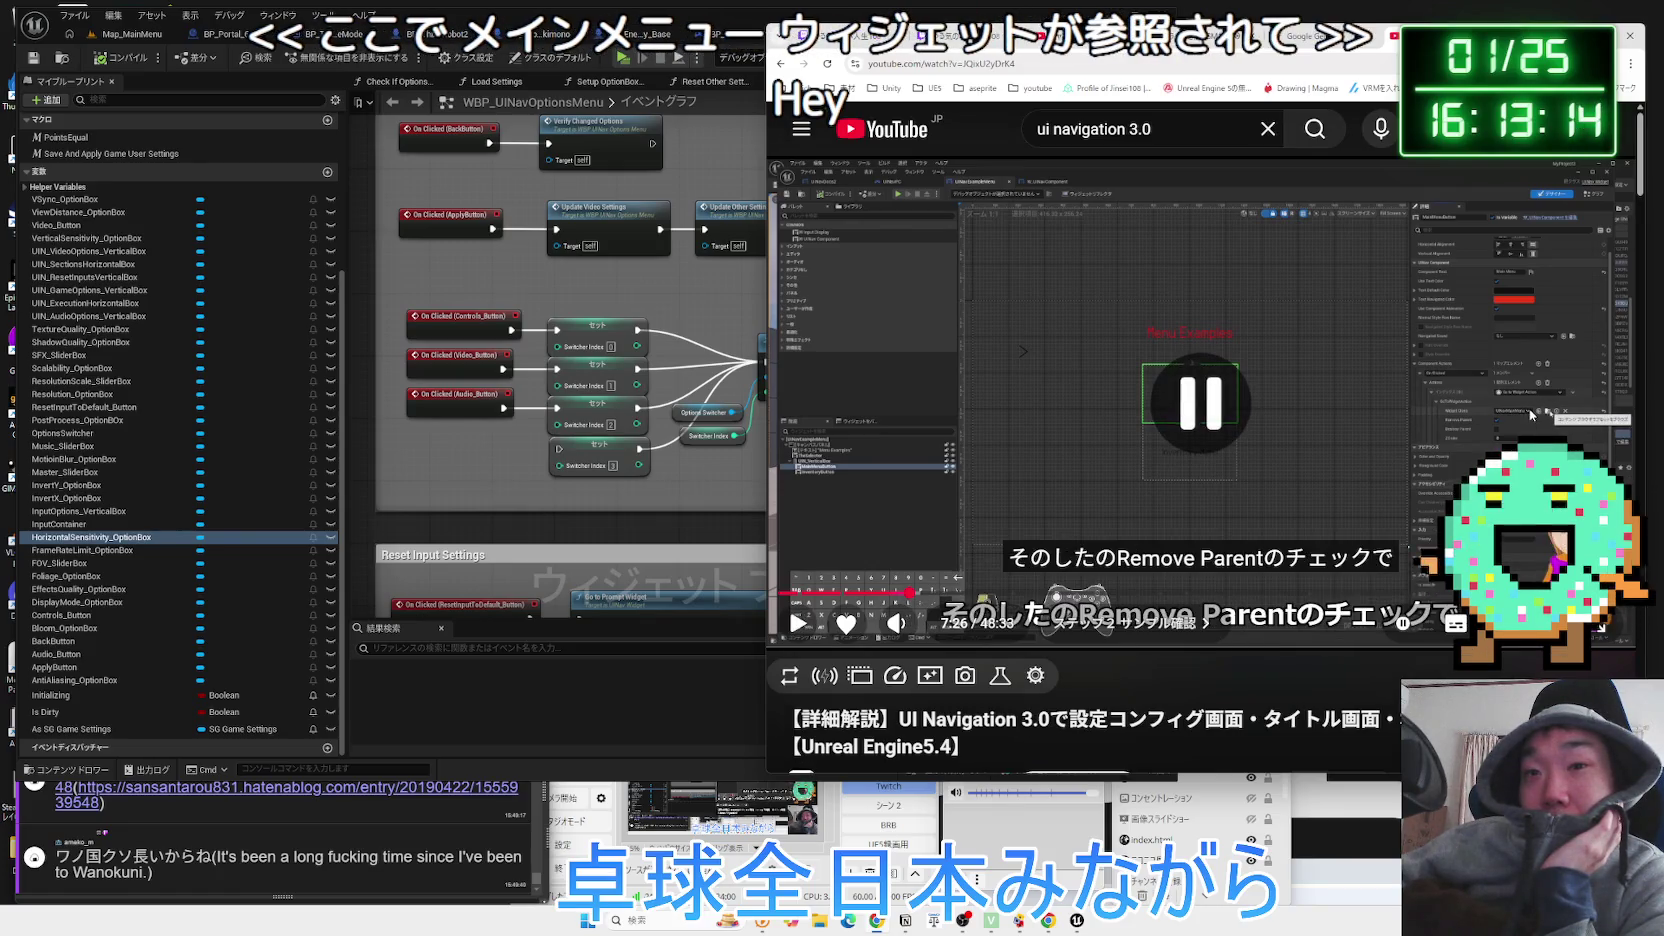
pyautogui.press('space')
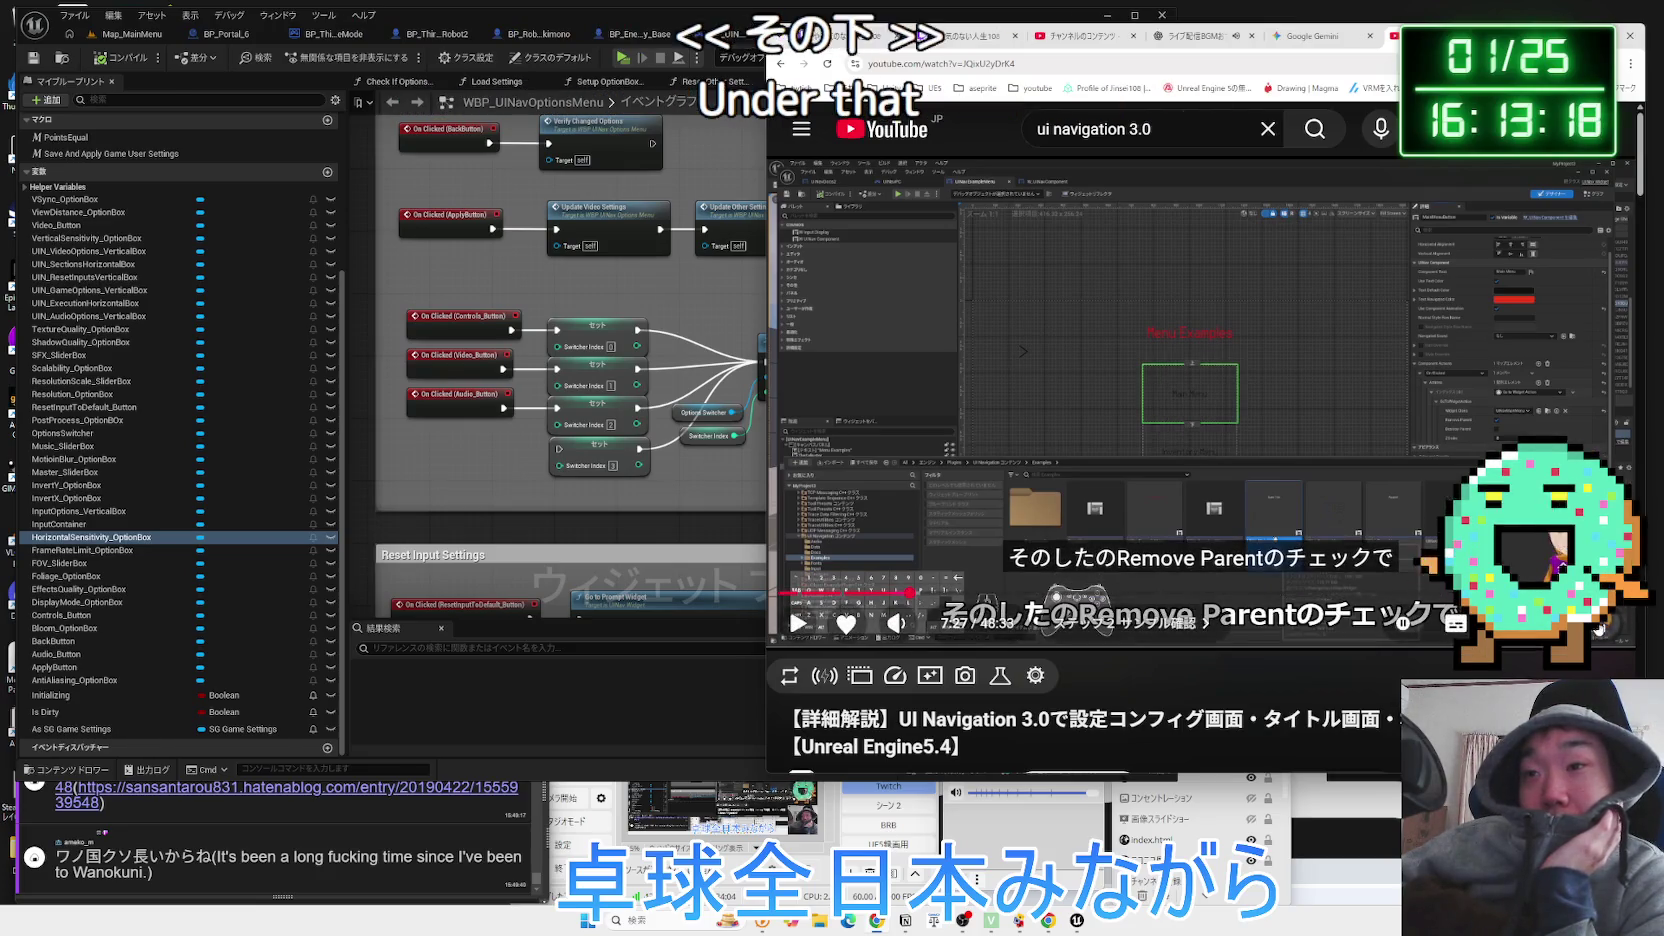
pyautogui.press('f')
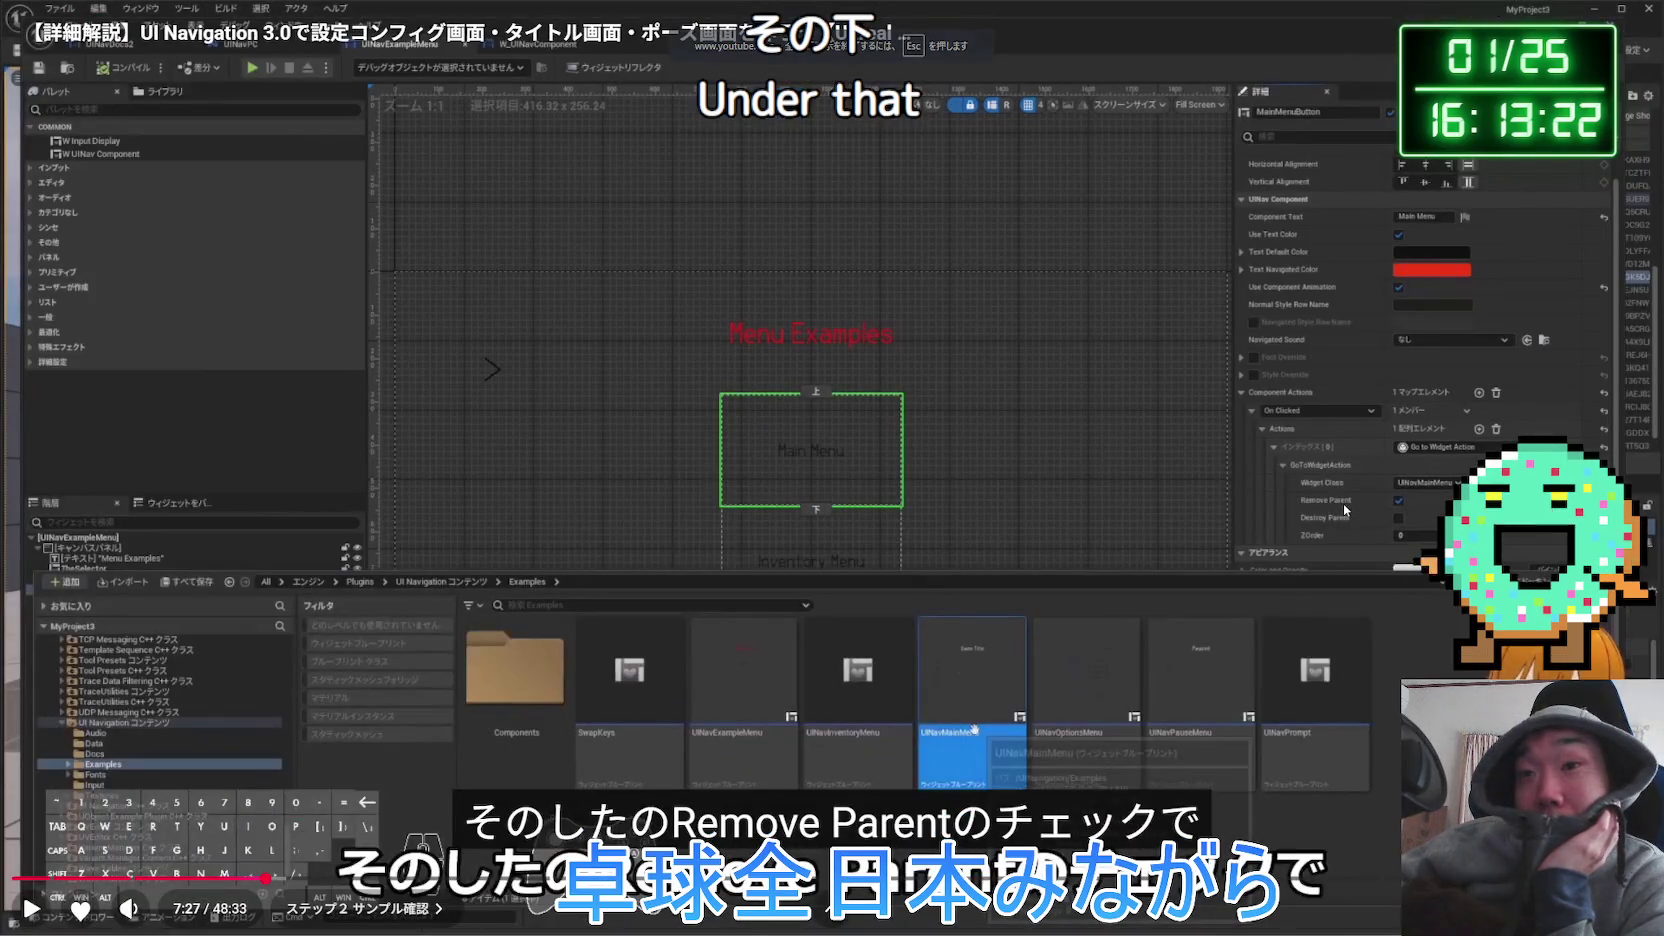
pyautogui.click(1373, 510)
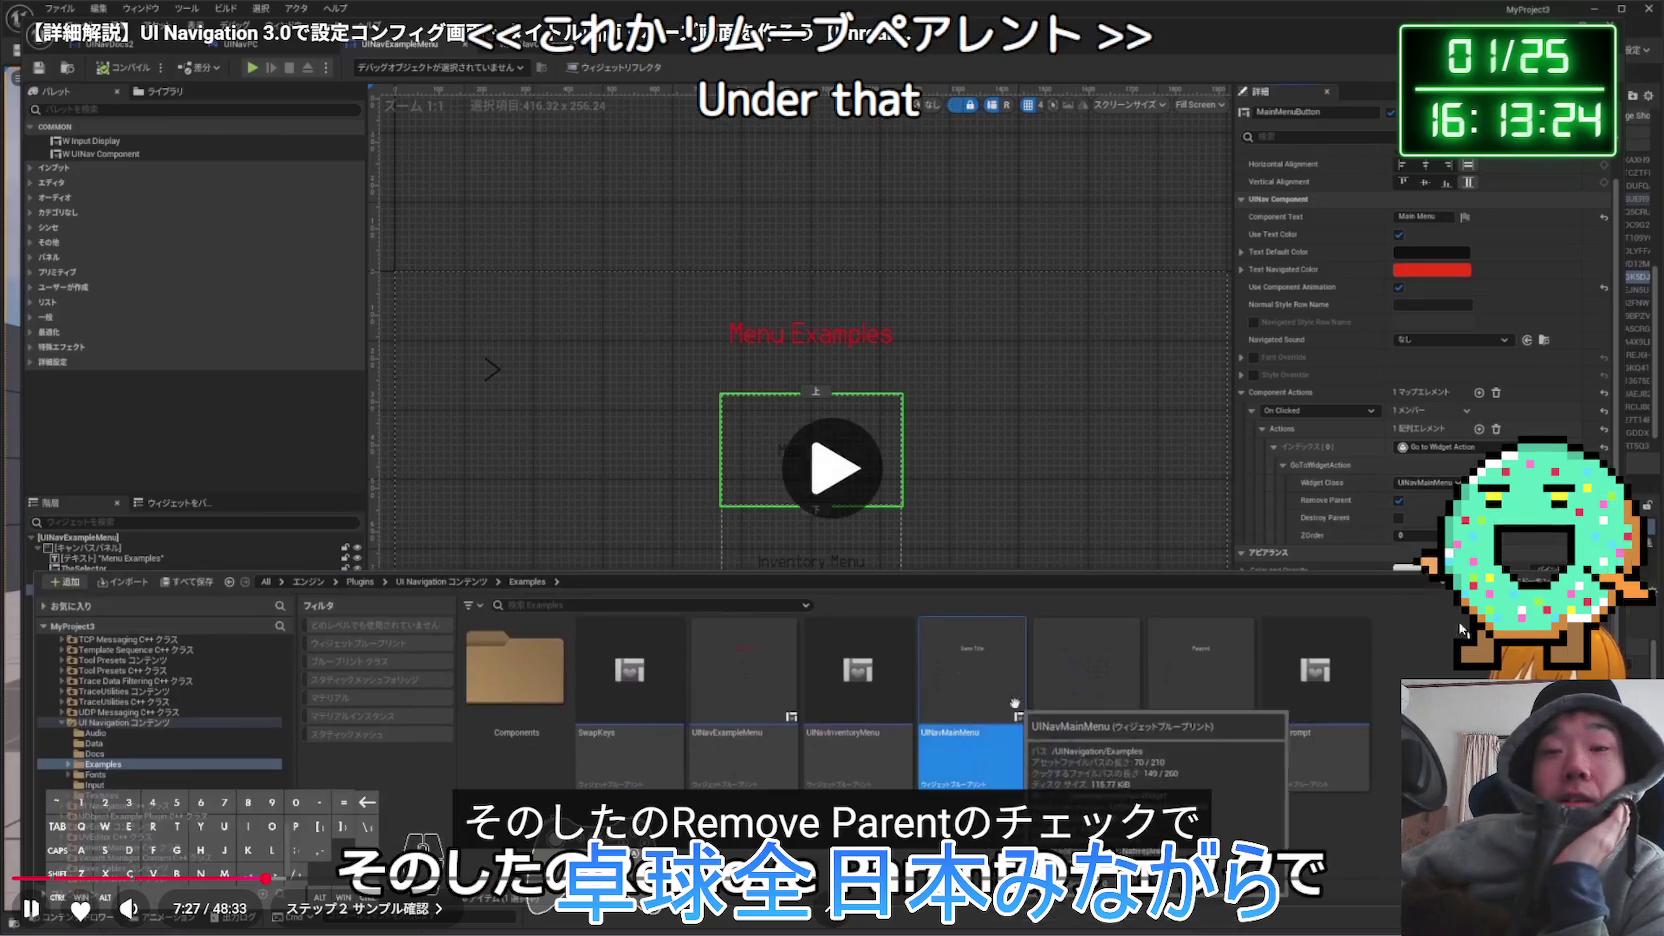
pyautogui.click(1378, 524)
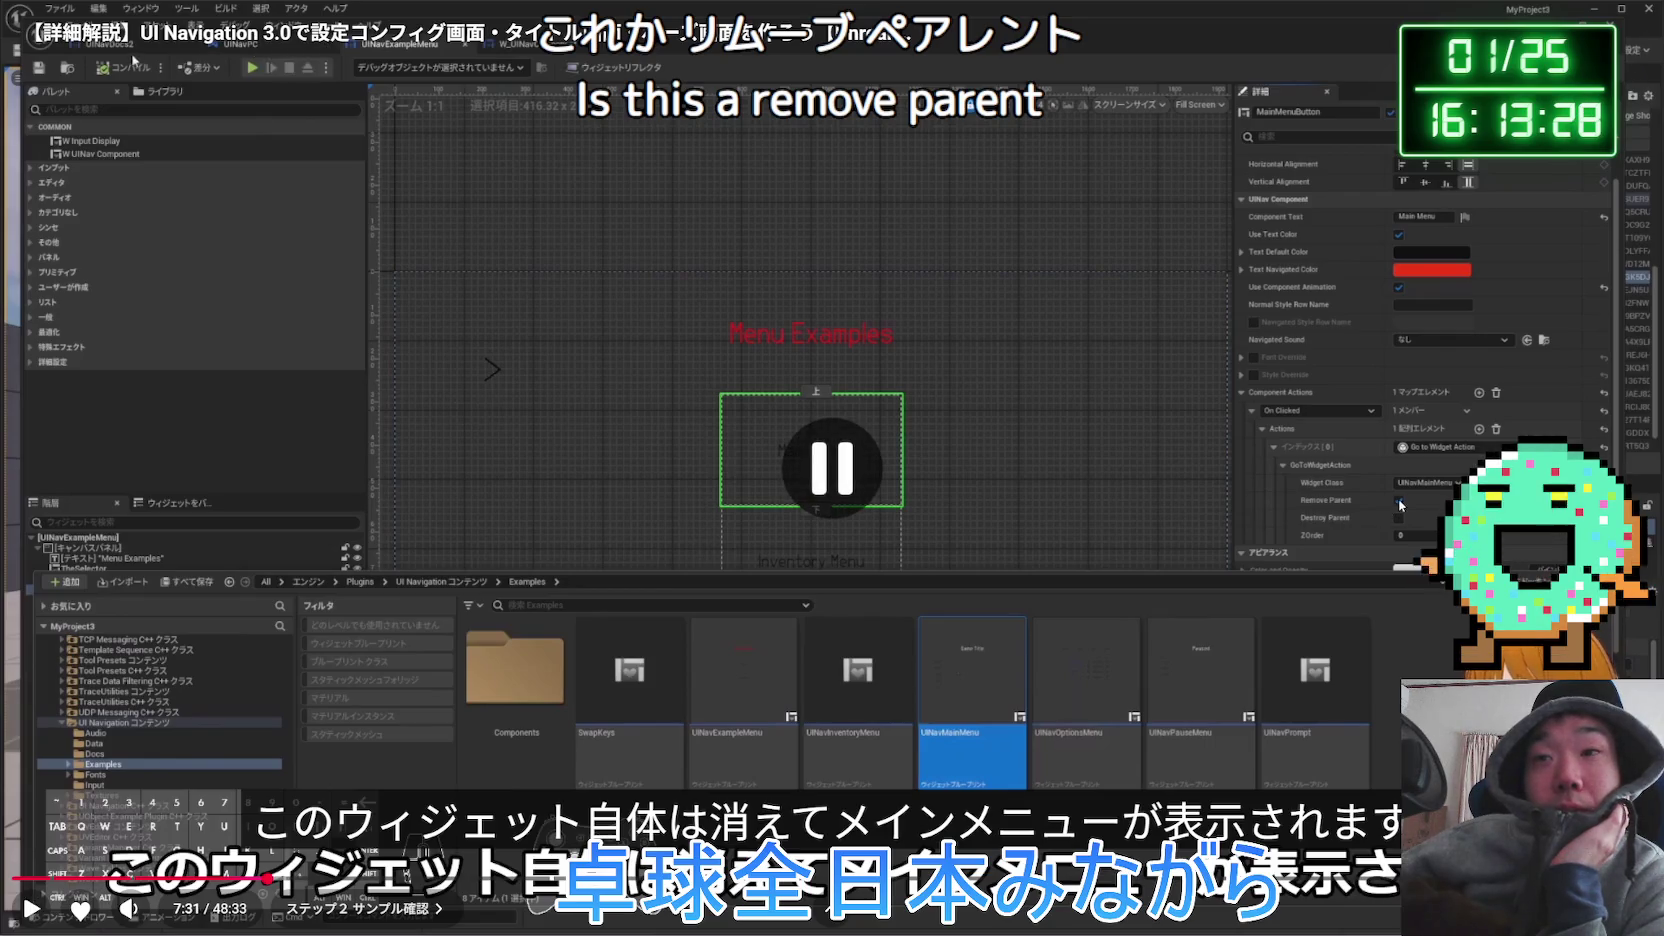
pyautogui.press('Escape')
# Resume past the TheSelector icon part, pause, and return to Unreal Engine 5.
pyautogui.click(1378, 500)
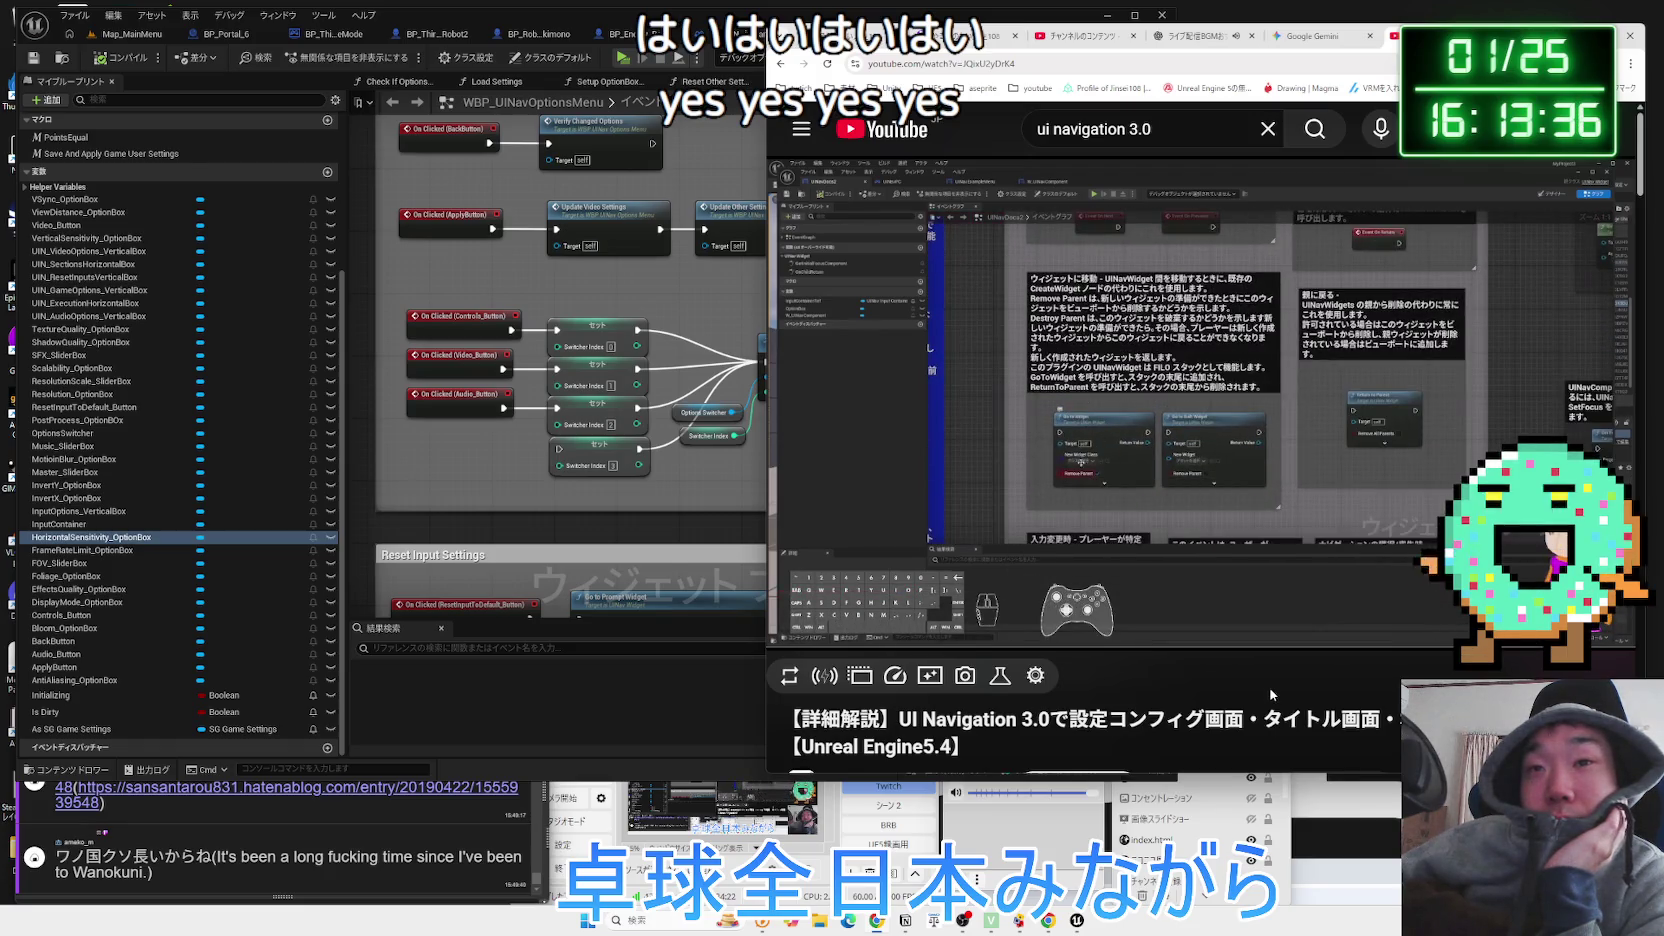
pyautogui.press('Right')
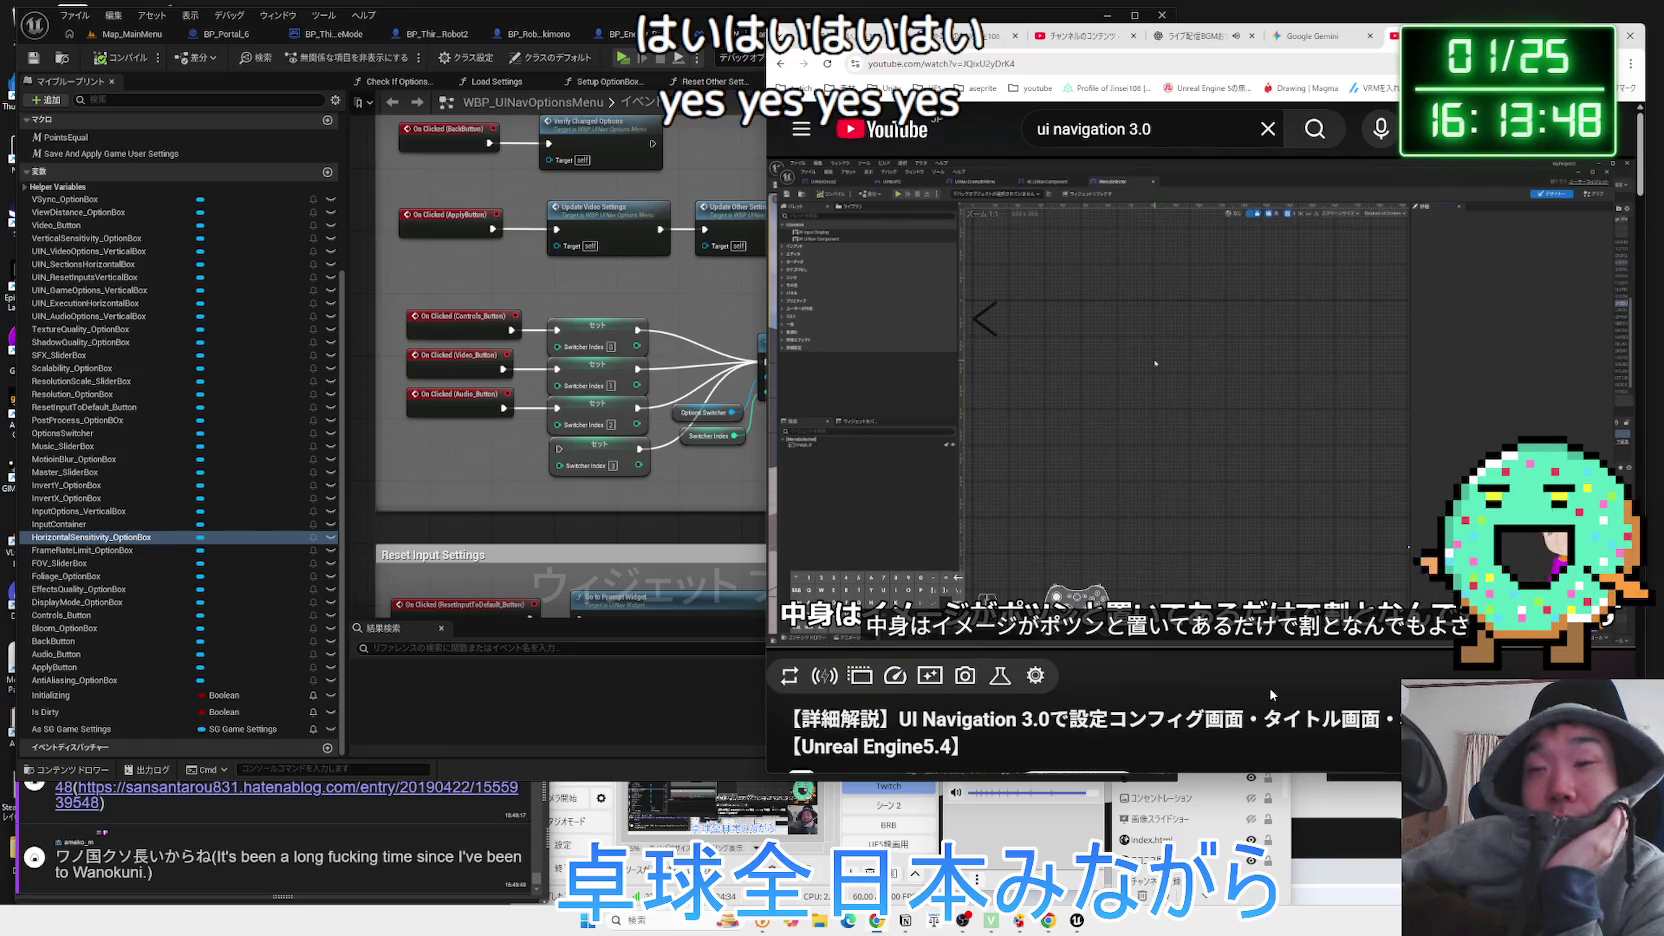
pyautogui.press('space')
pyautogui.hotkey('alt', 'Tab')
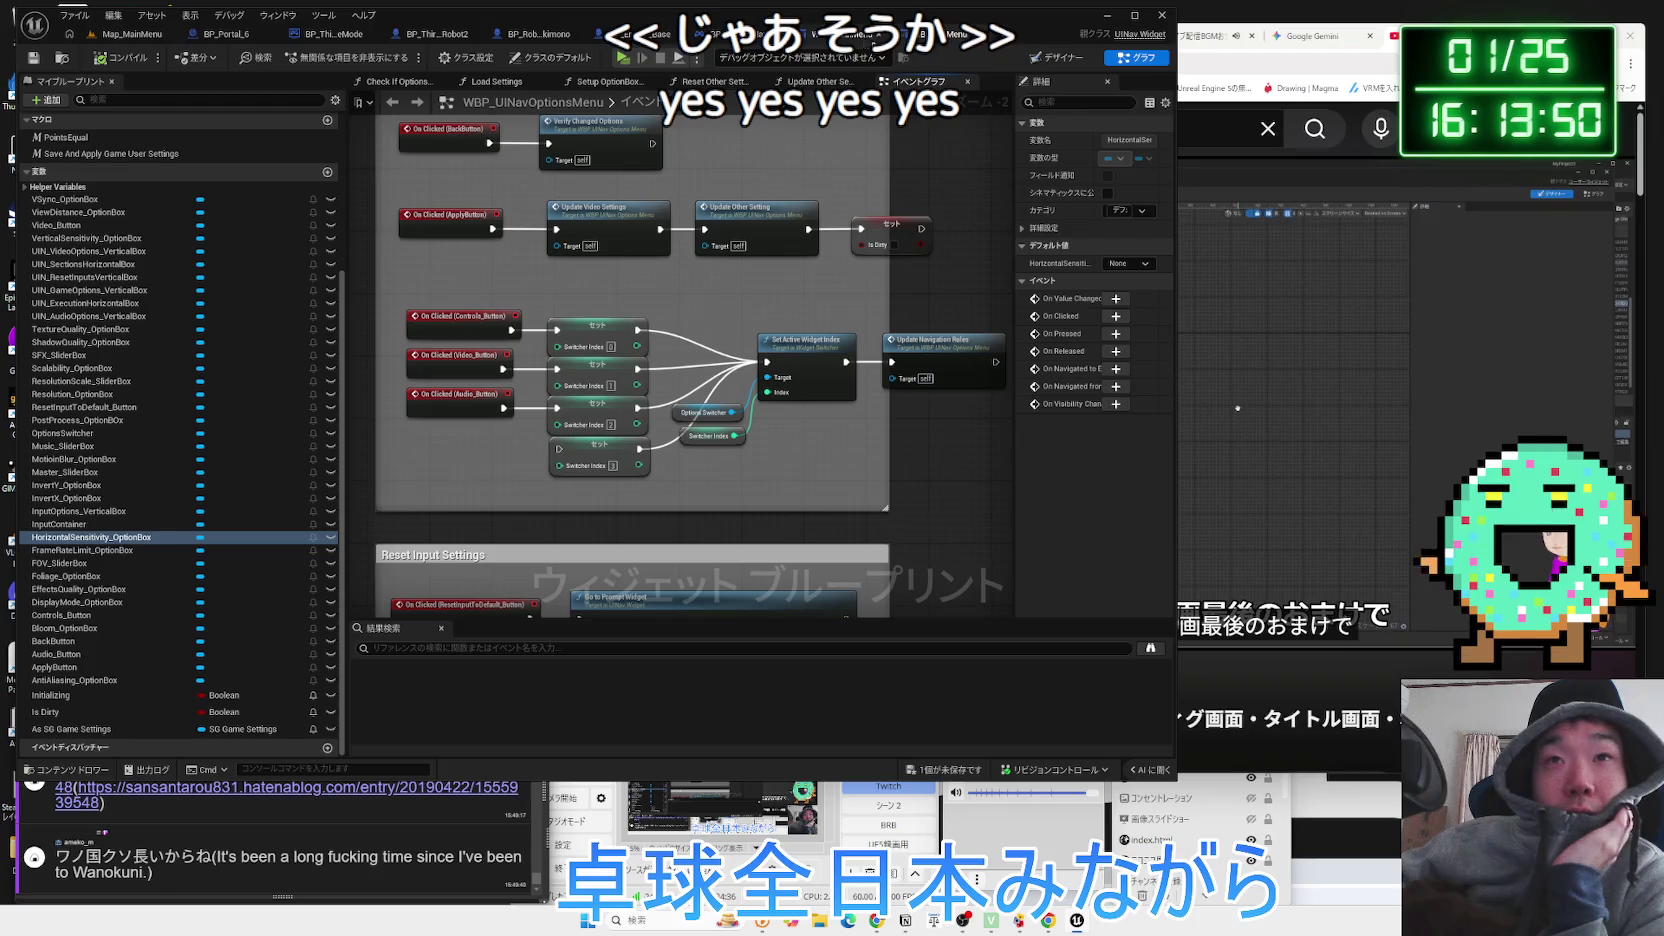
# Show WBP_UINavOptionsMenu in Designer and select the HorizontalSensitivity option row and its box.
pyautogui.click(1060, 59)
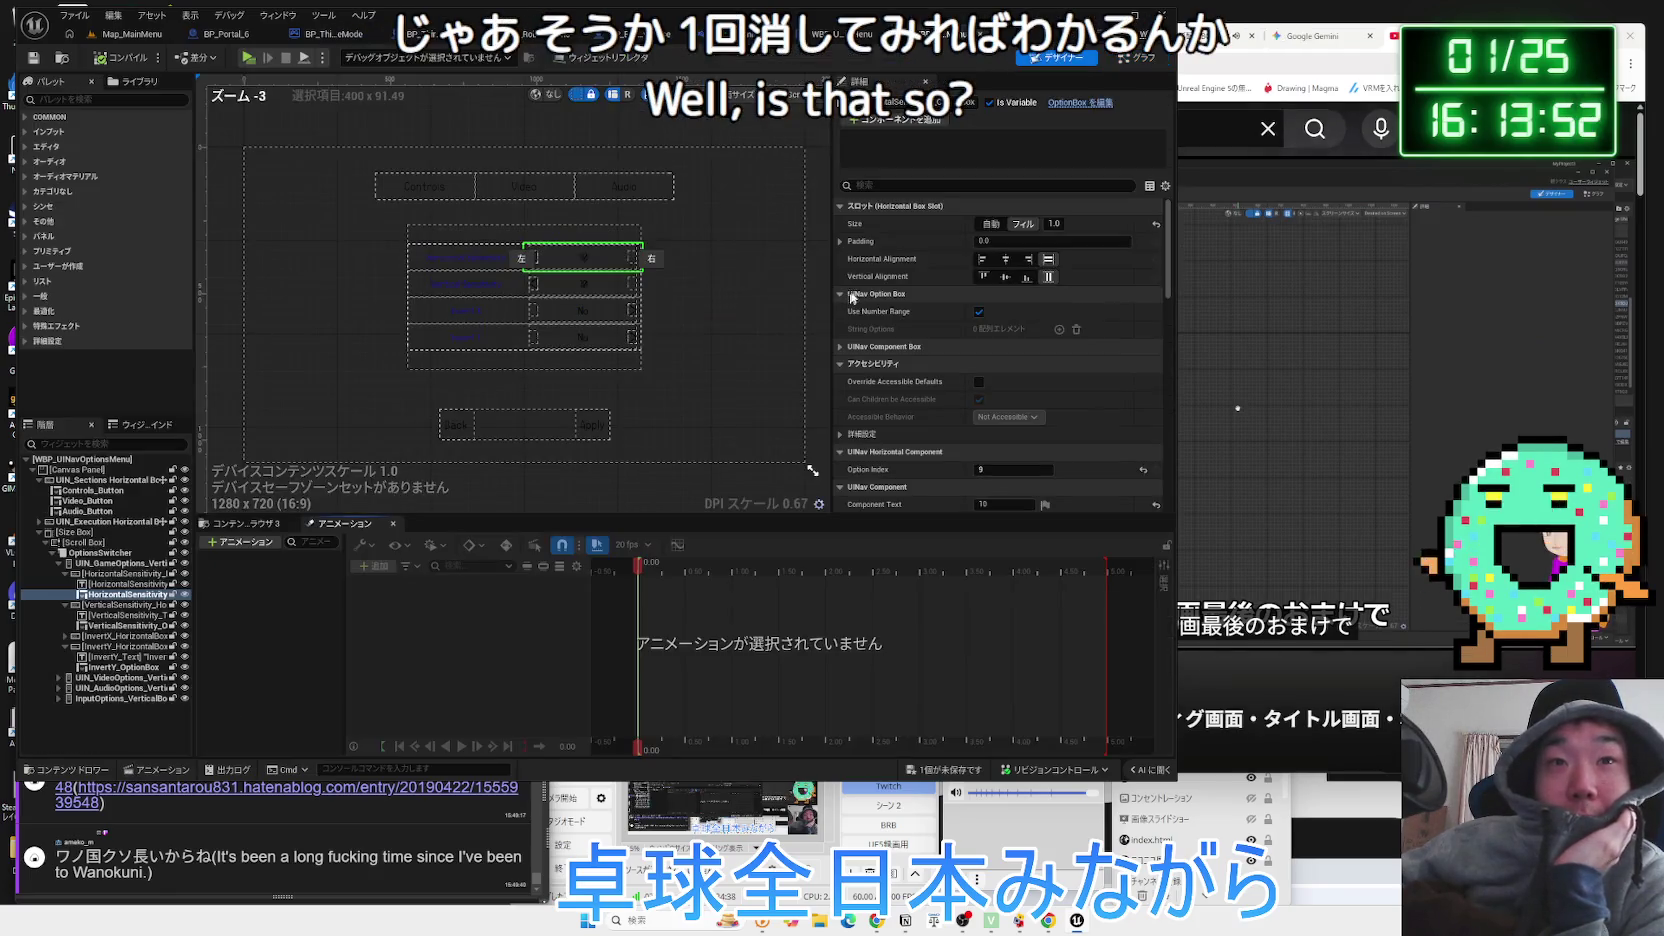
pyautogui.scroll(3, 546, 281)
pyautogui.click(463, 130)
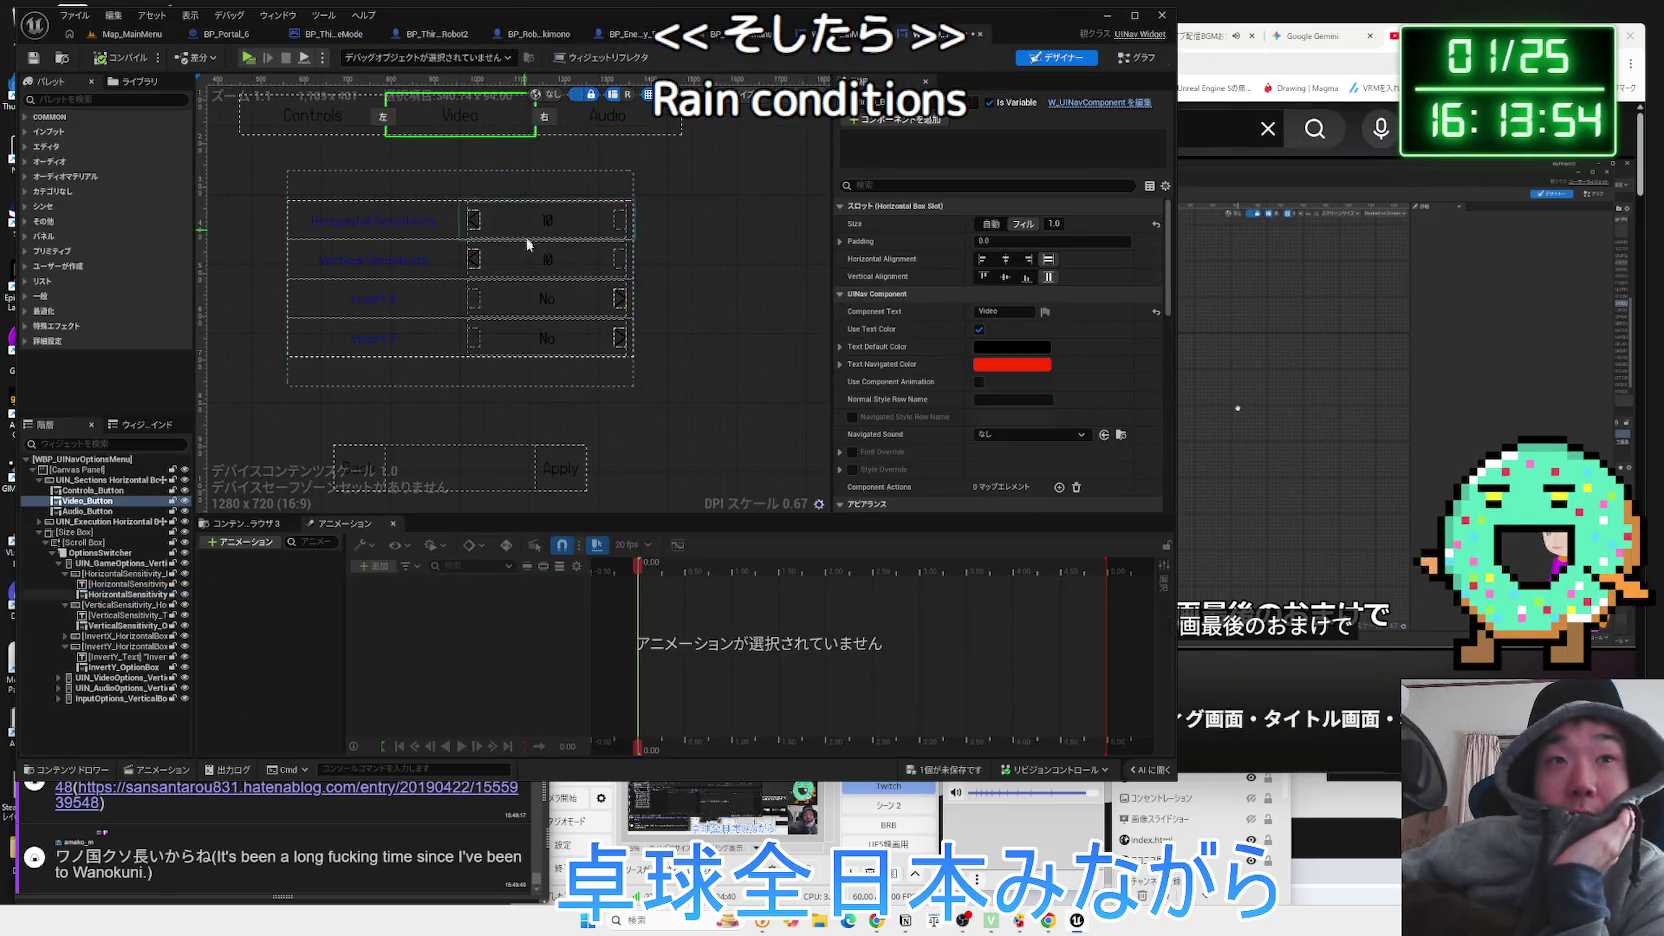
pyautogui.click(114, 574)
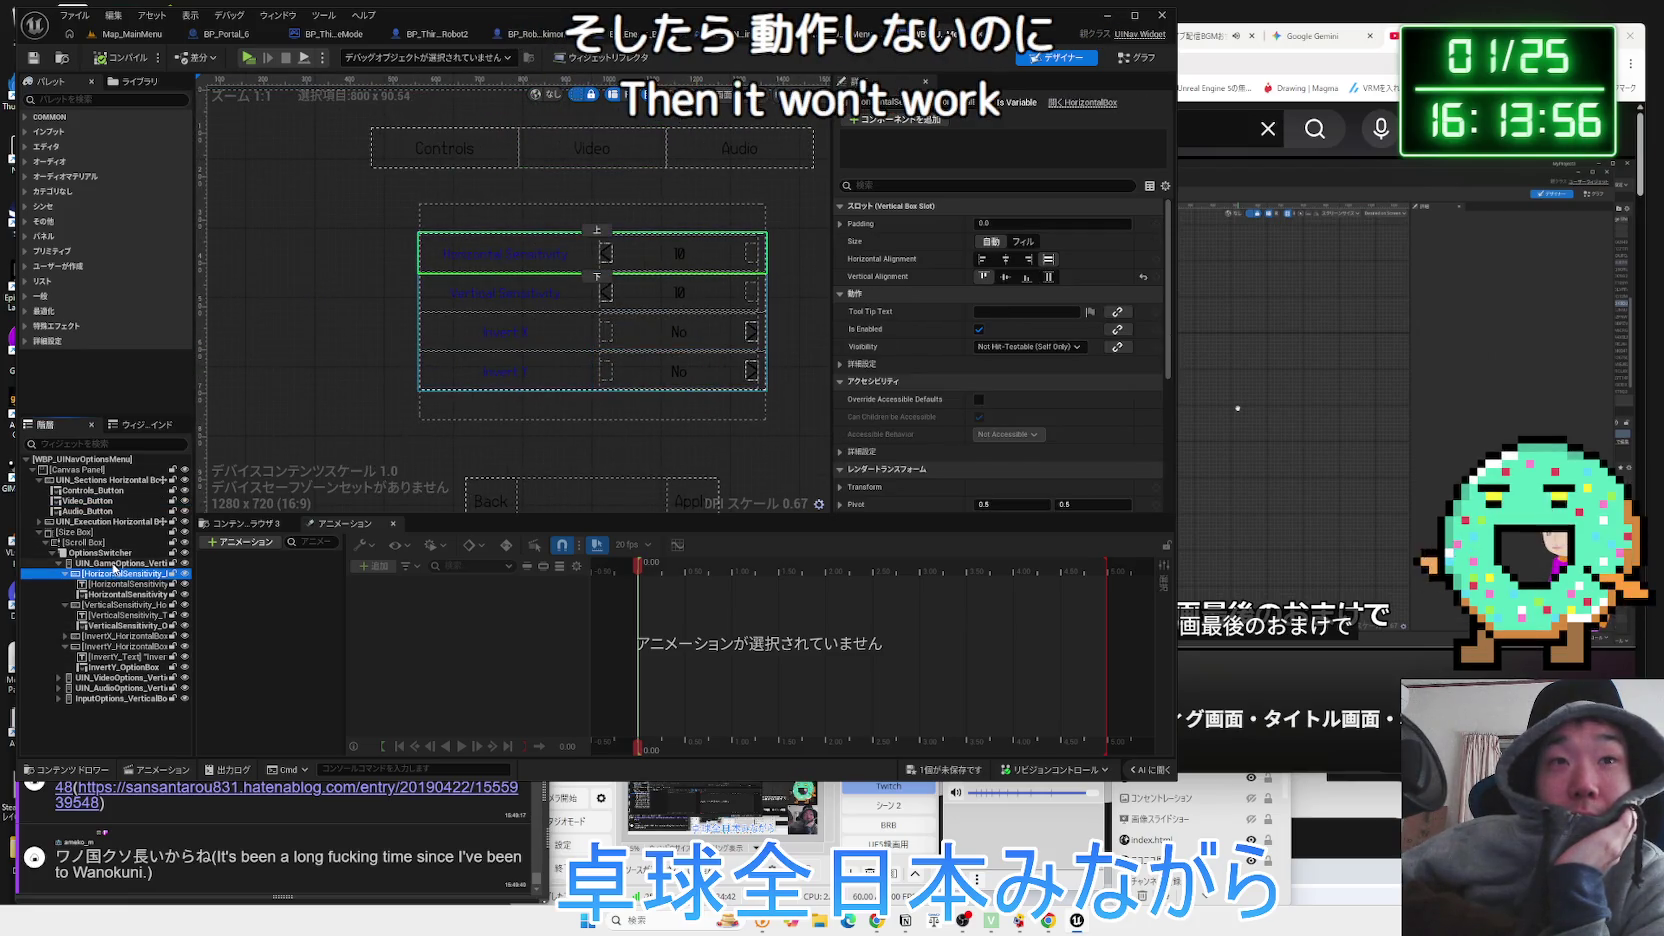
pyautogui.click(110, 563)
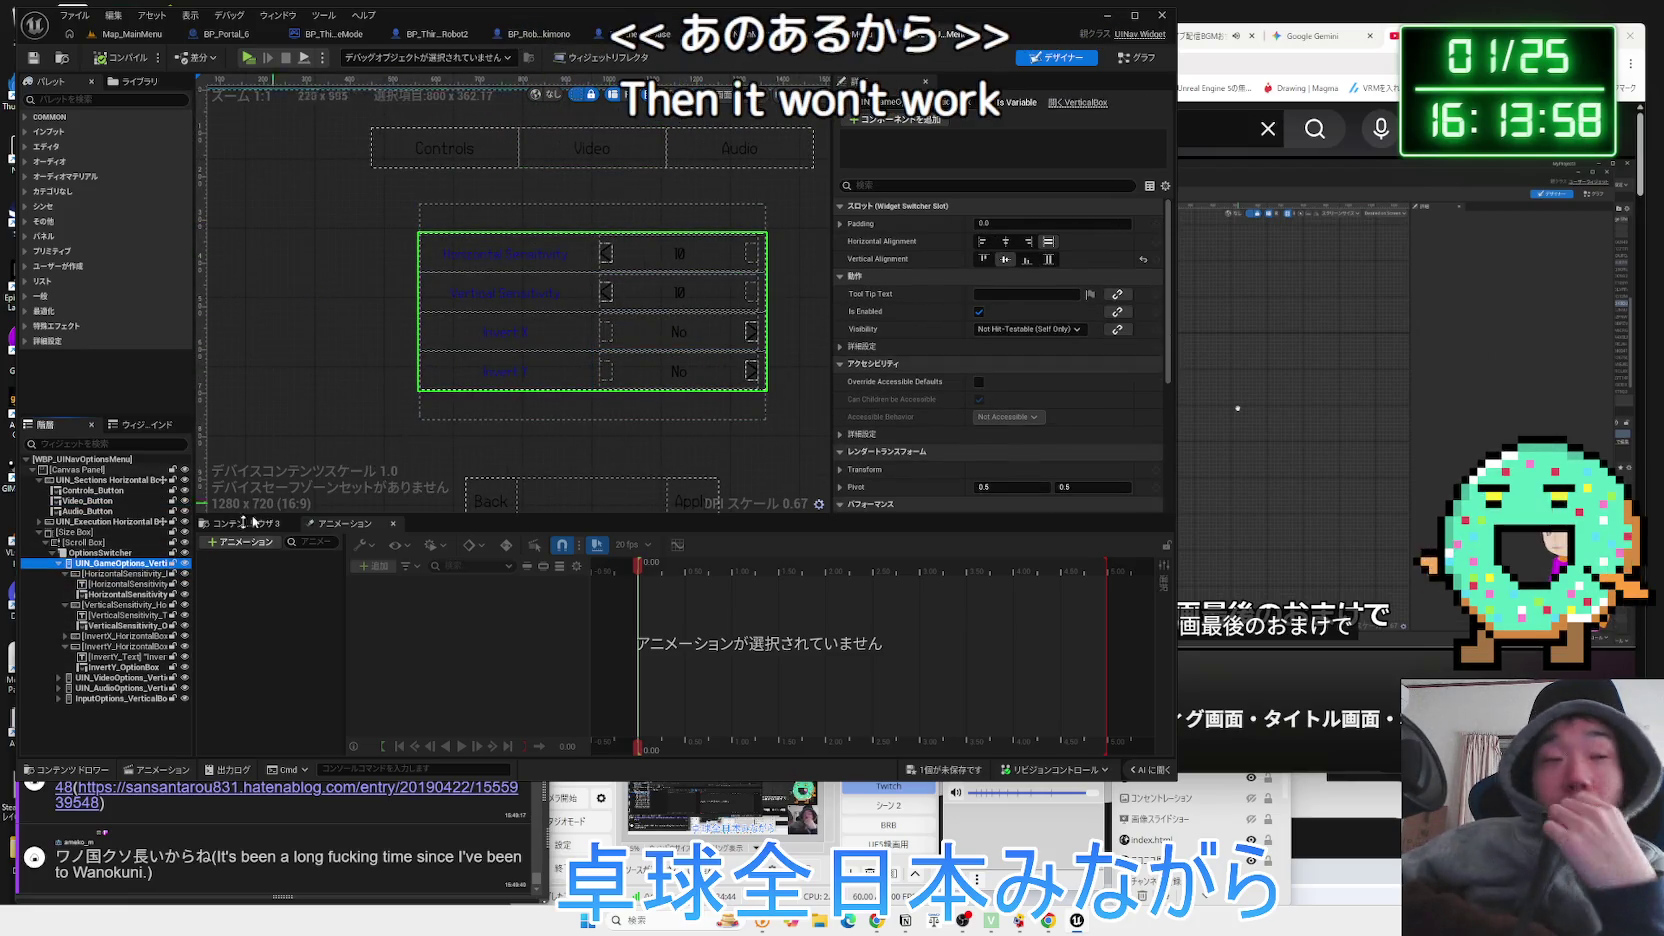
pyautogui.click(108, 574)
pyautogui.click(108, 584)
pyautogui.click(108, 594)
# Collapse and re-expand the options switcher and scroll box, selecting the Video section button.
pyautogui.click(60, 563)
pyautogui.click(51, 552)
pyautogui.click(51, 552)
pyautogui.click(51, 552)
pyautogui.click(51, 552)
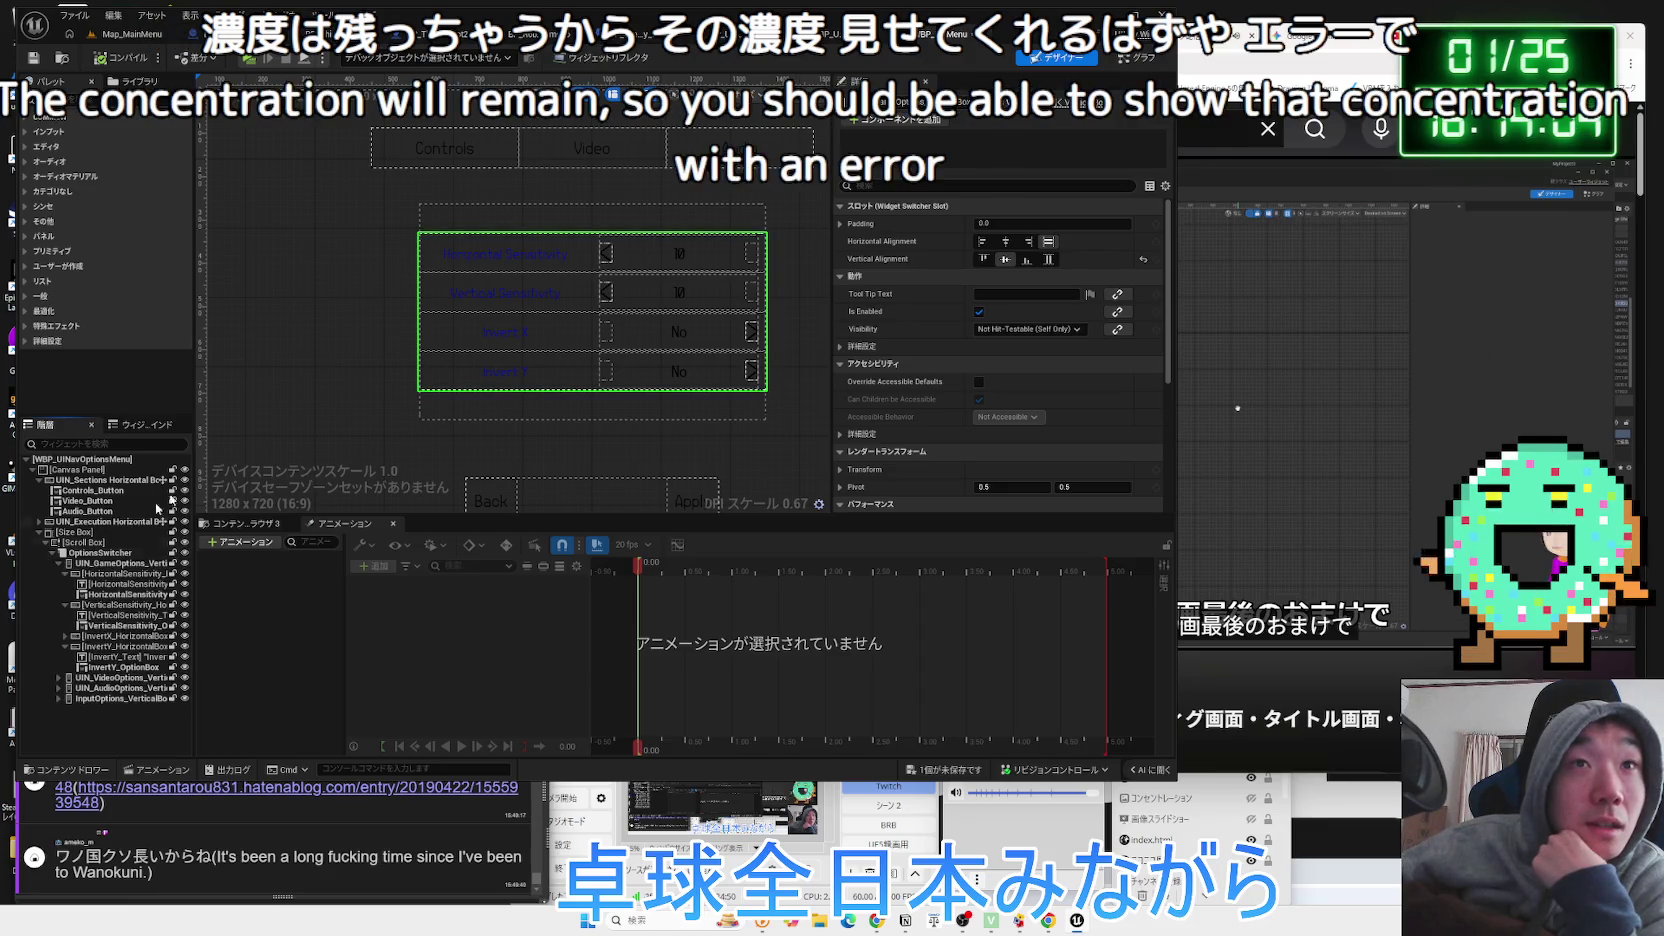
pyautogui.click(599, 142)
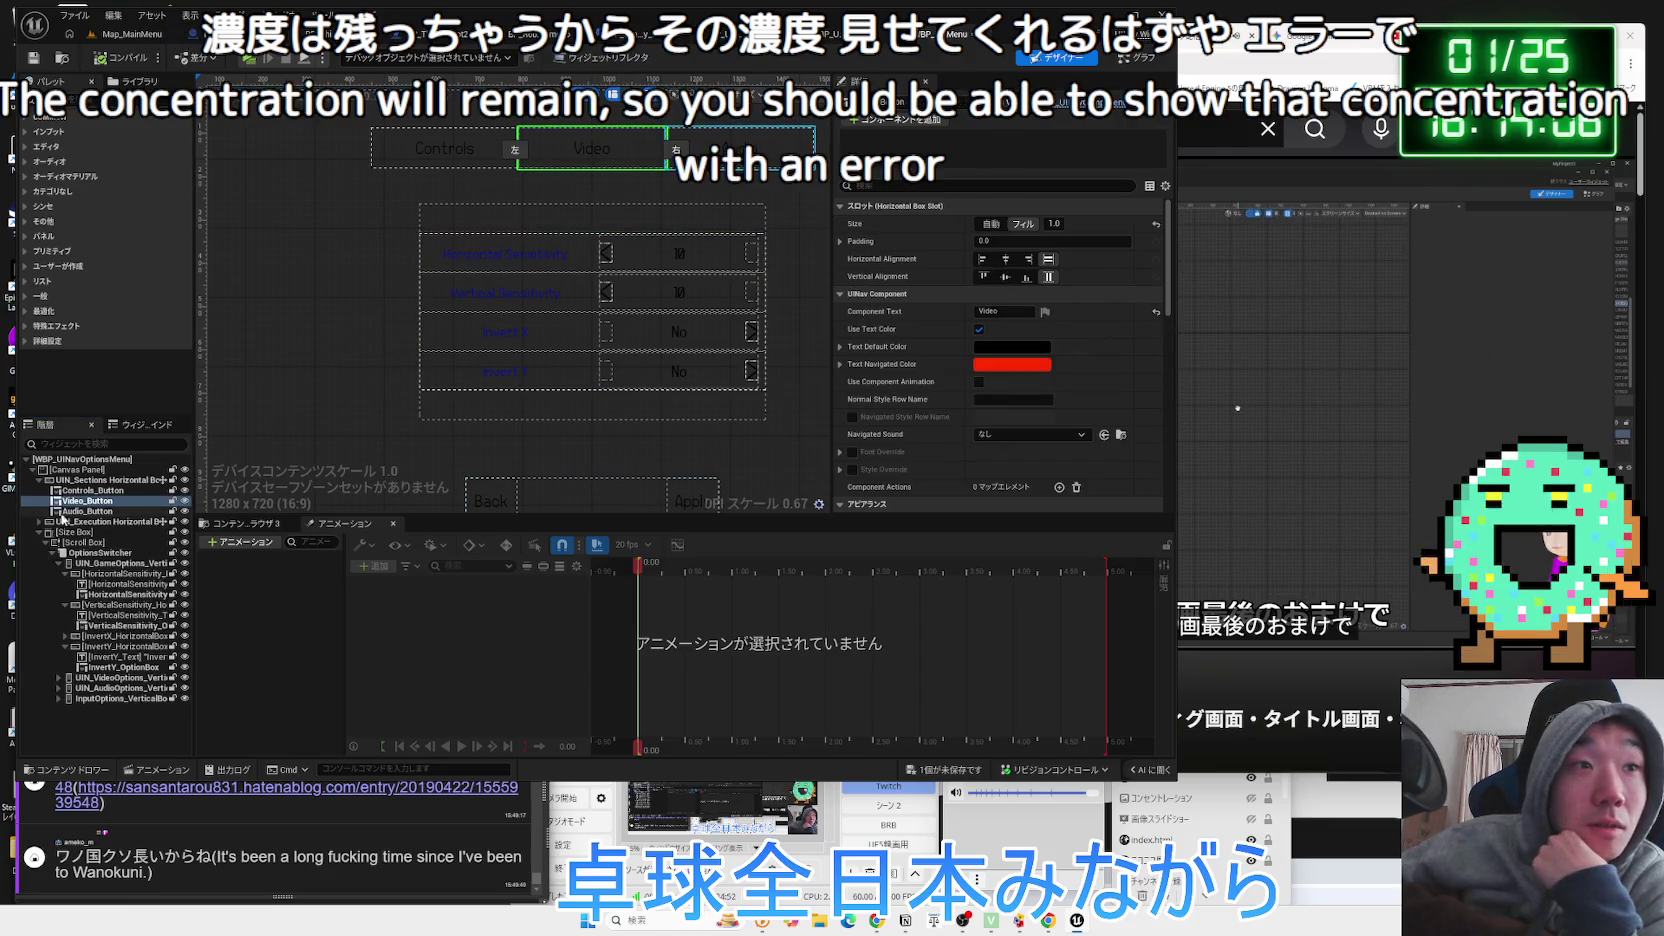
pyautogui.click(47, 544)
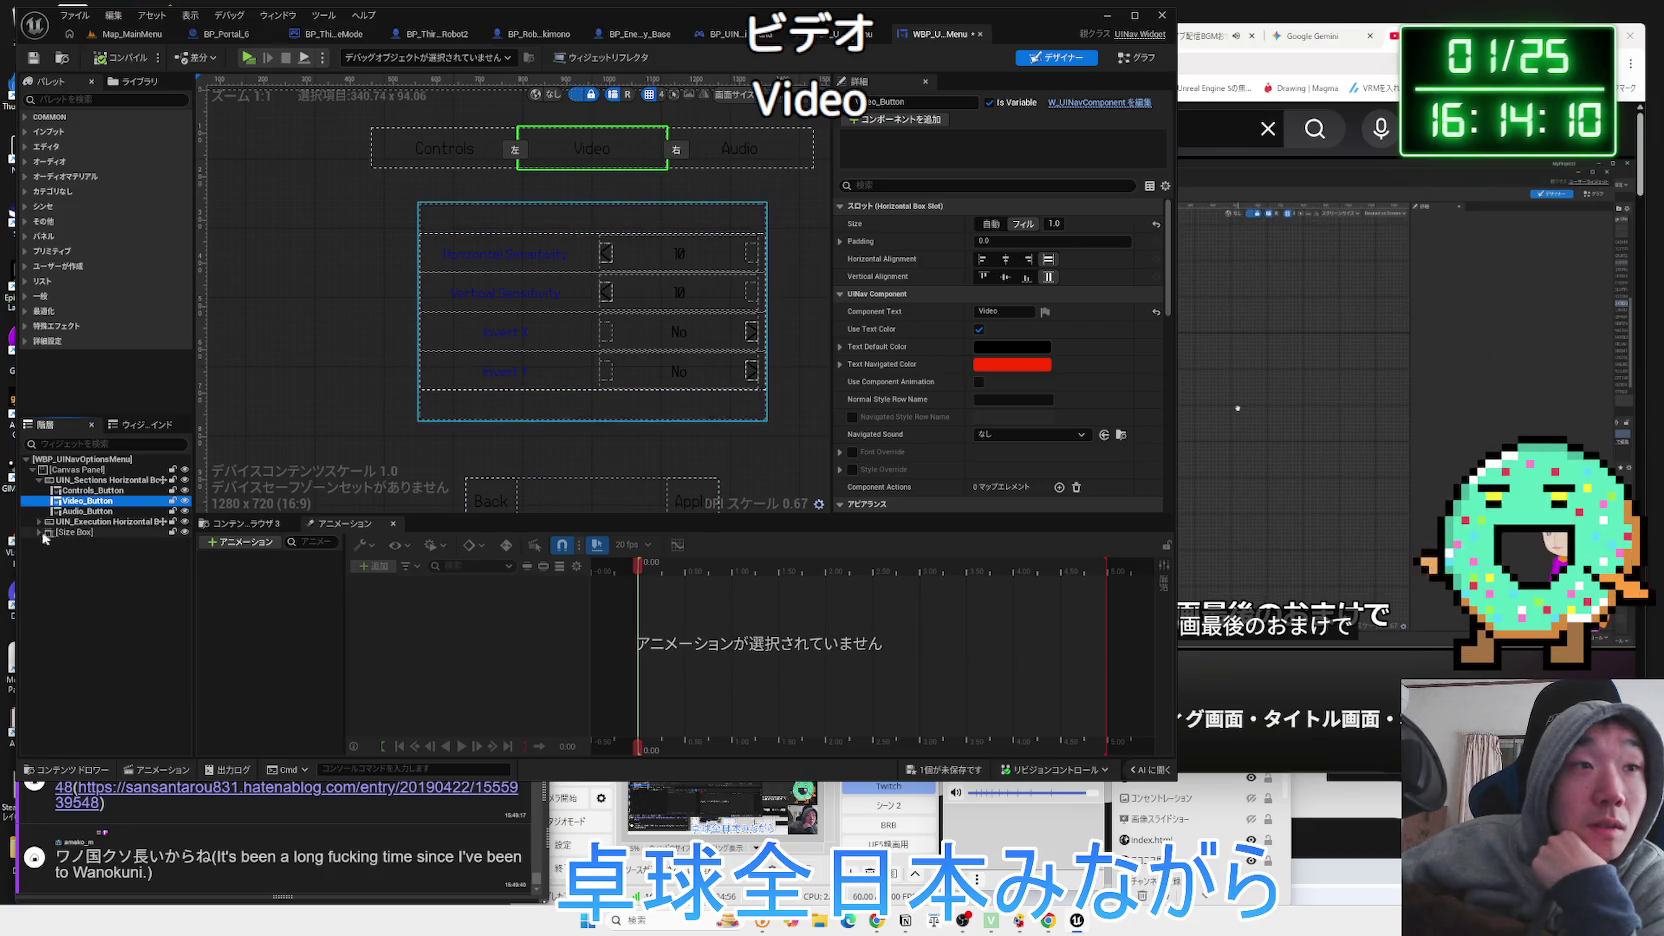
pyautogui.click(47, 544)
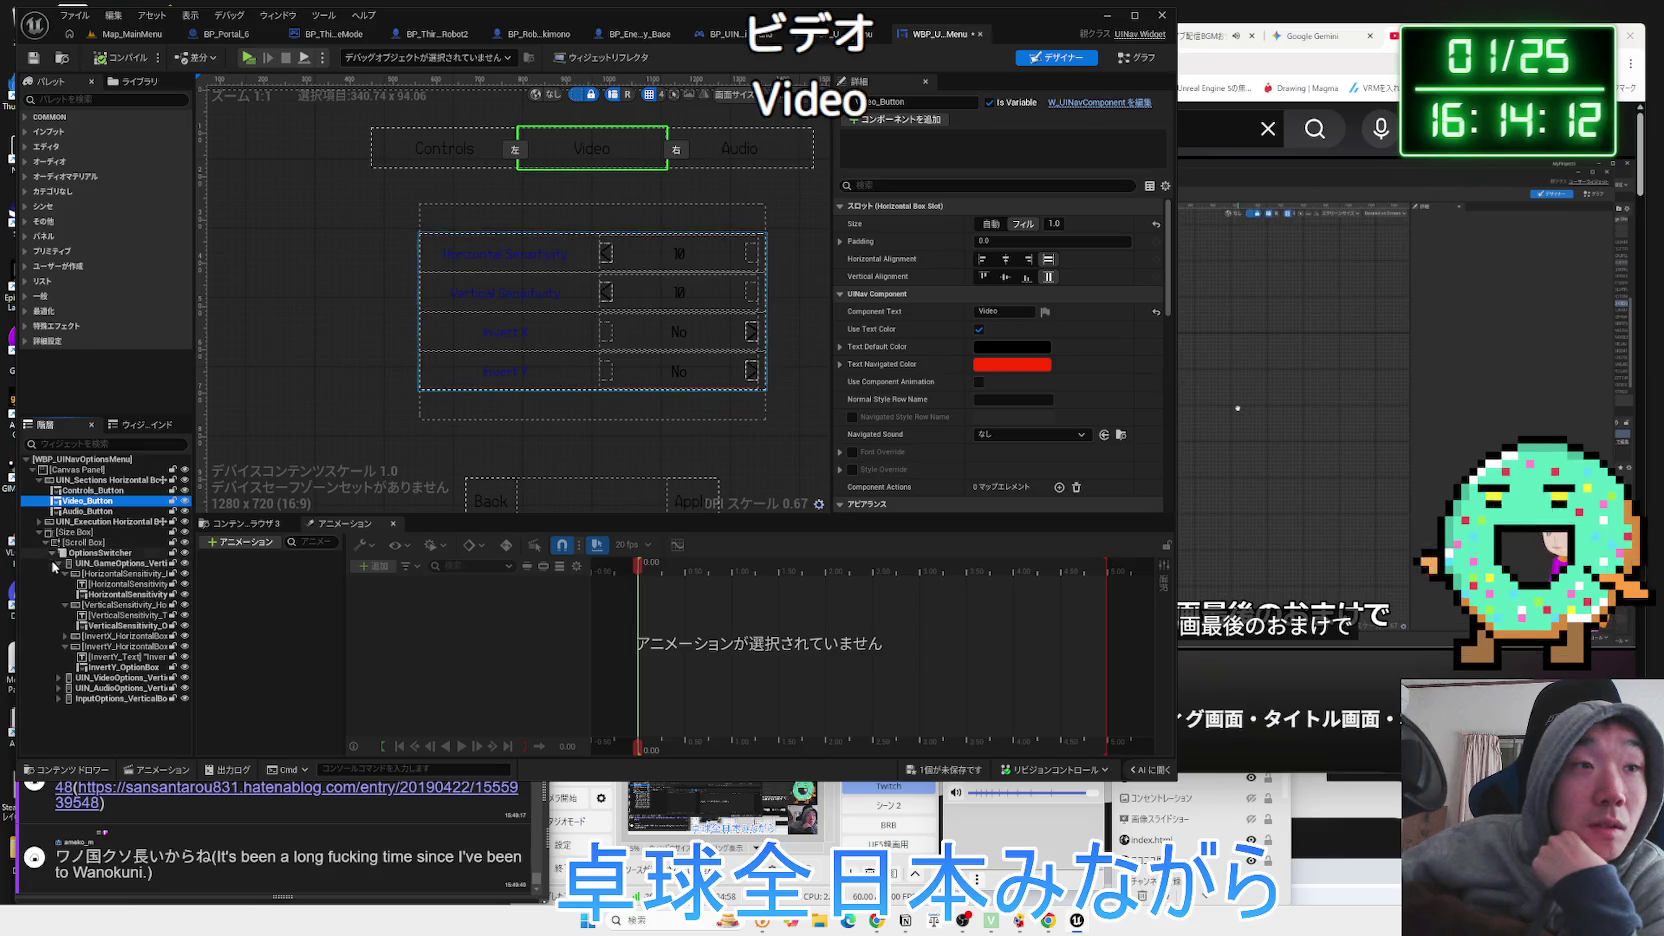
pyautogui.click(57, 564)
# Expand UIN_VideoOptions and step through its rows down to Bloom_HorizontalBox.
pyautogui.click(58, 574)
pyautogui.click(110, 584)
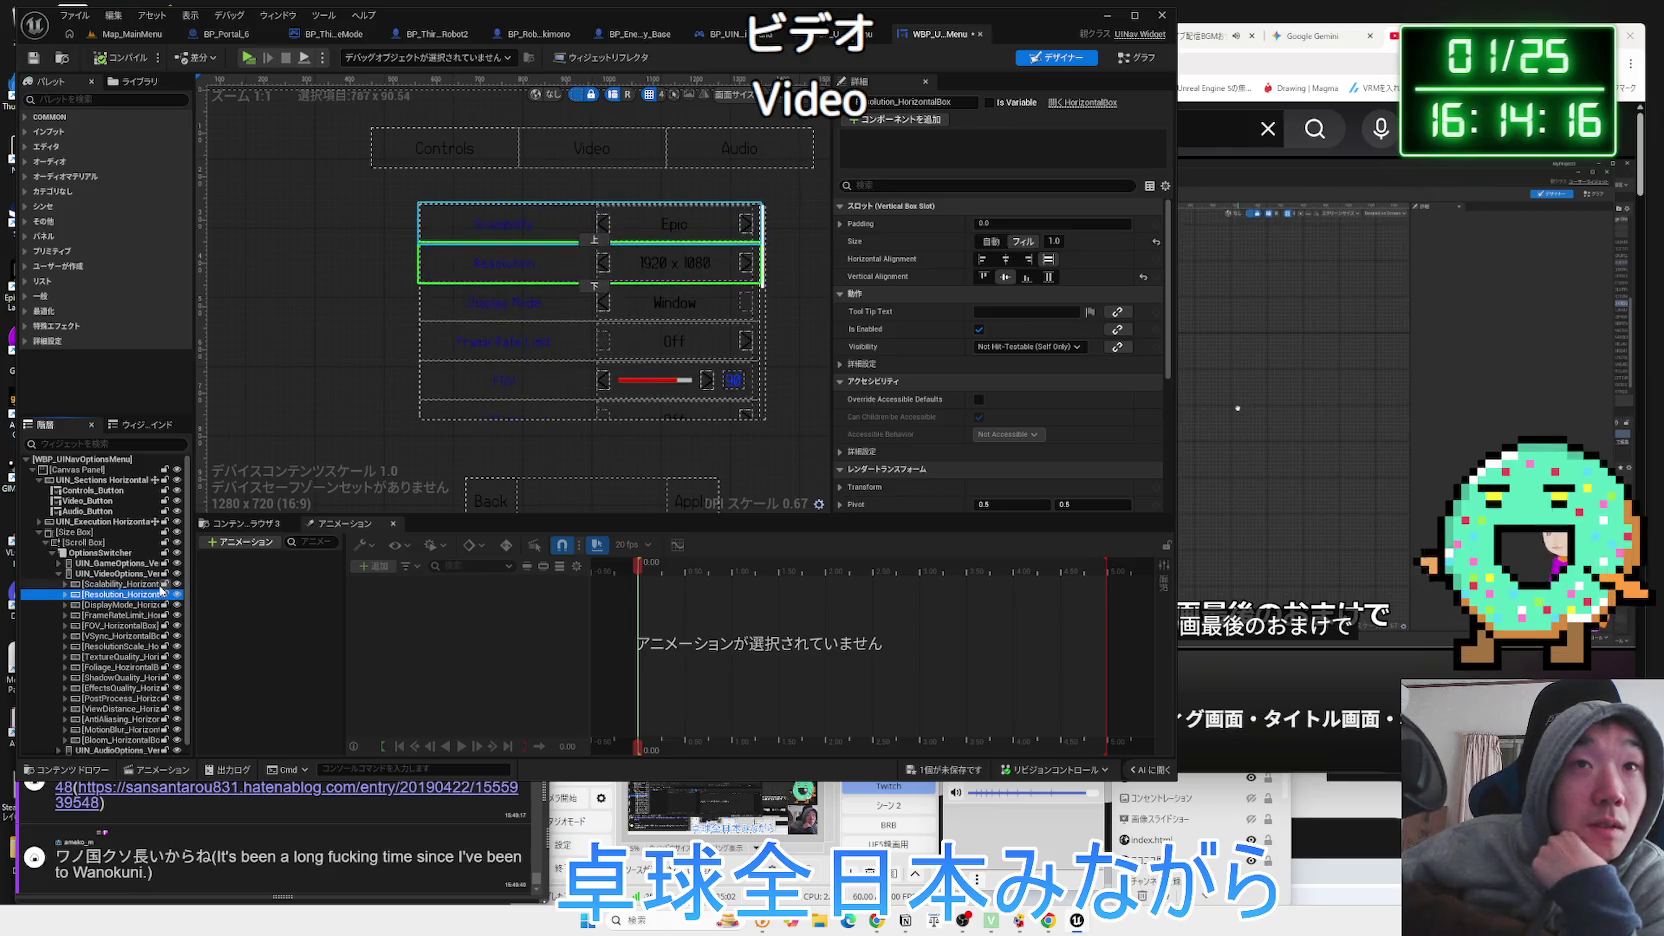
pyautogui.click(125, 590)
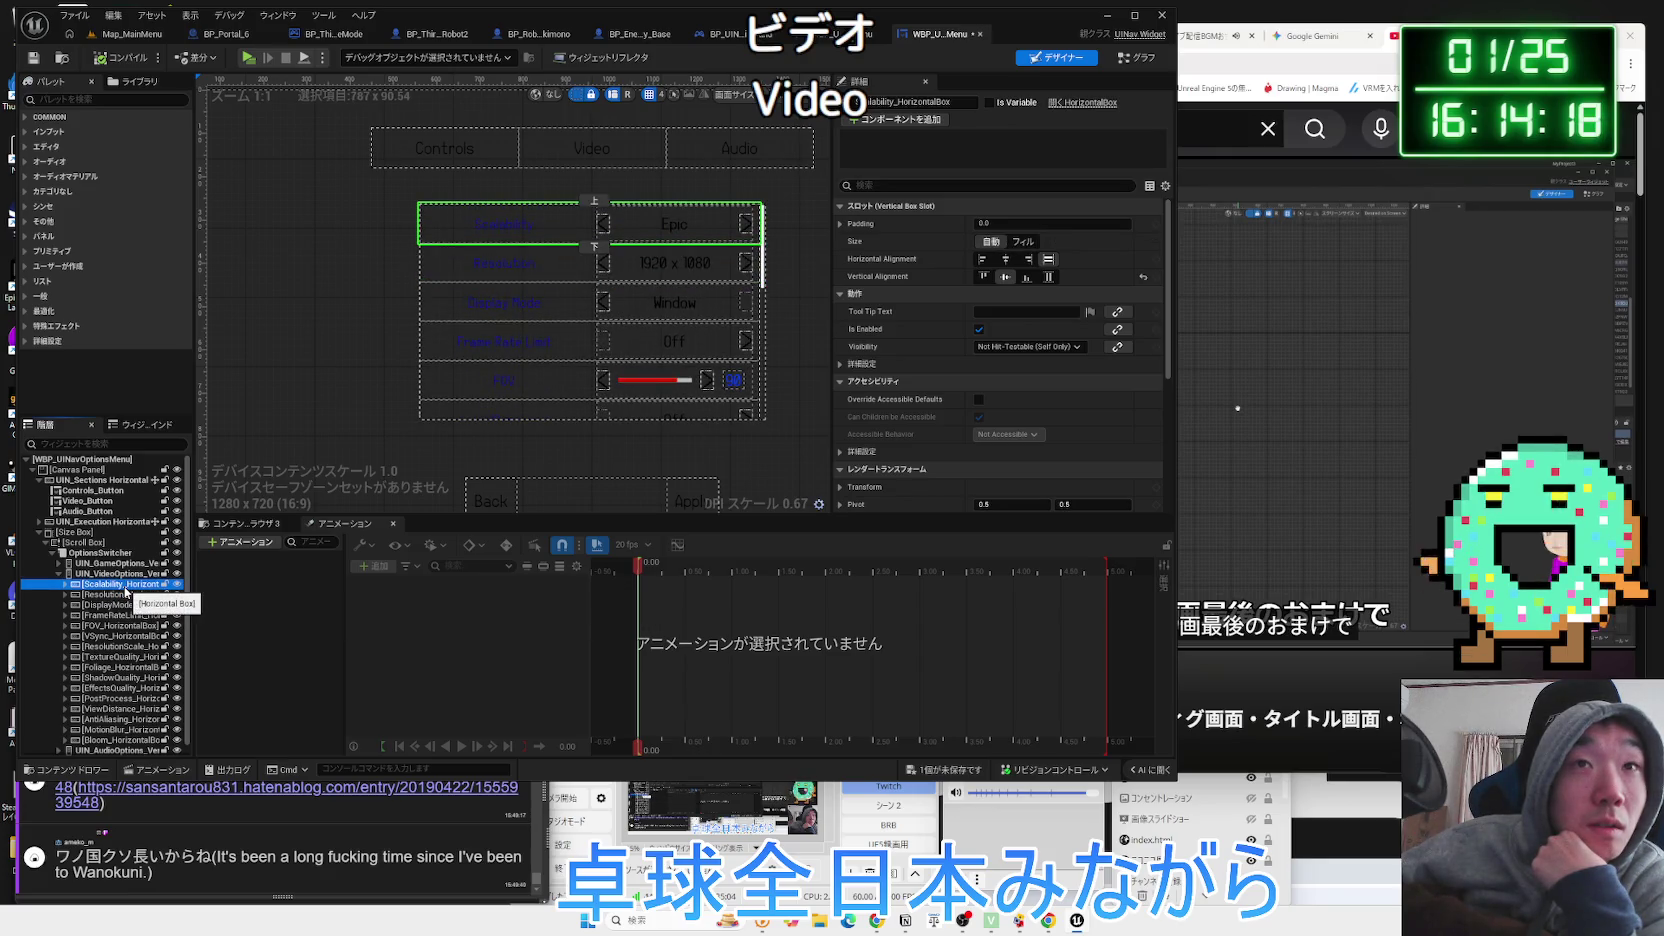
pyautogui.click(123, 594)
pyautogui.click(123, 605)
pyautogui.click(123, 615)
pyautogui.scroll(-1, 126, 650)
pyautogui.click(119, 730)
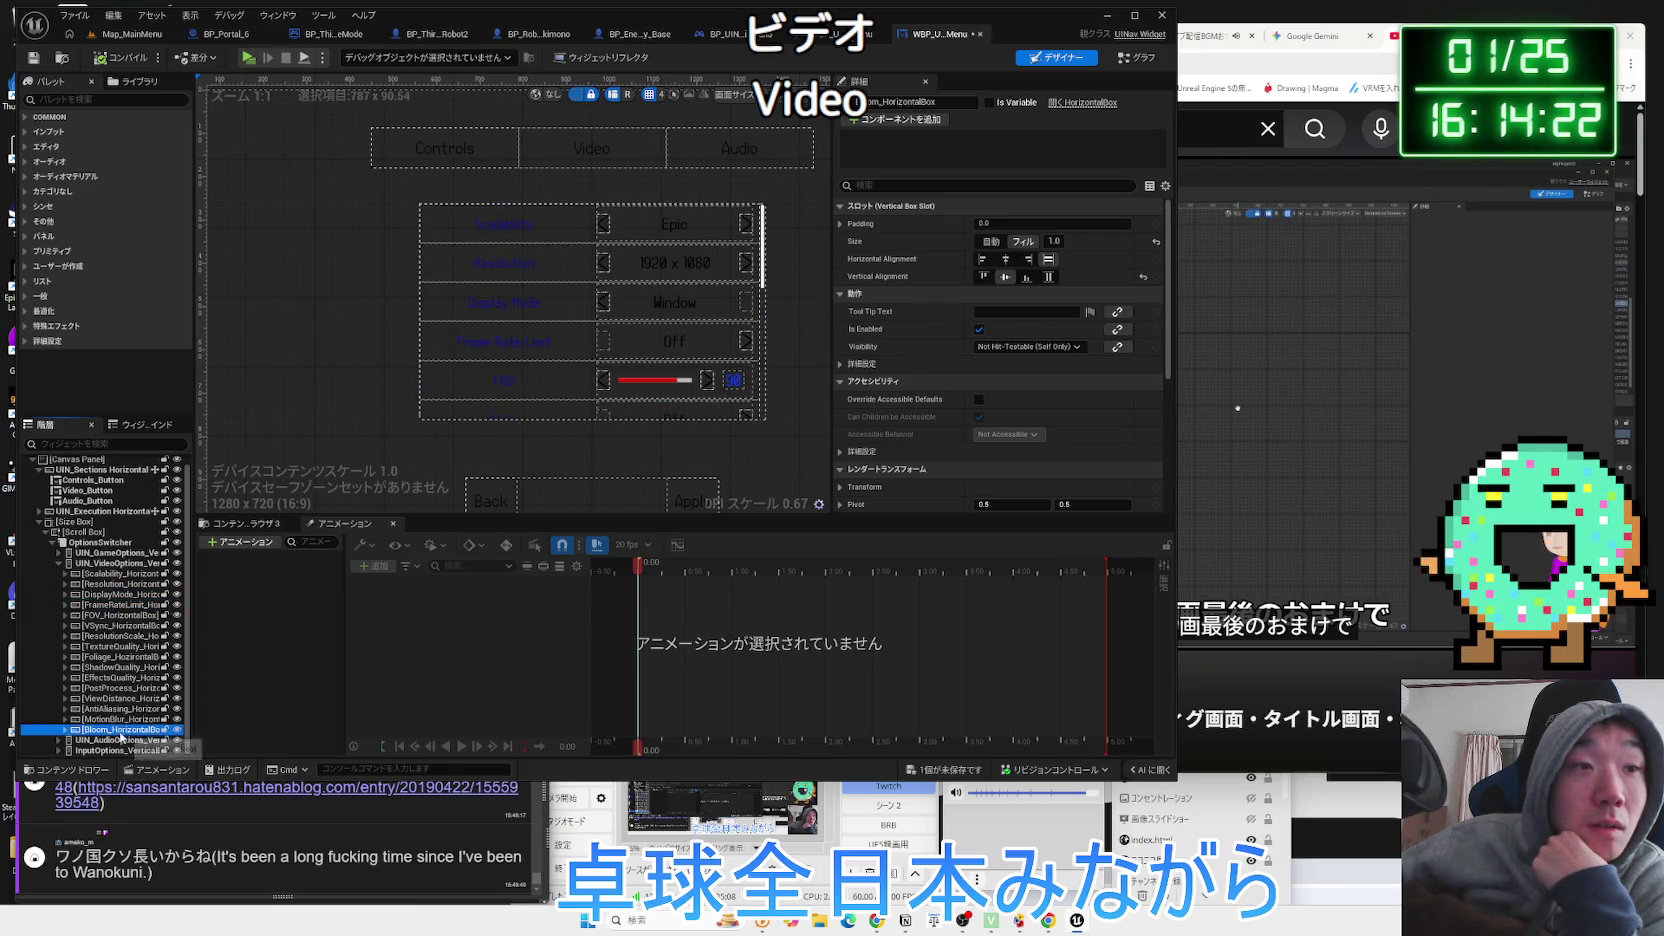
pyautogui.click(121, 731)
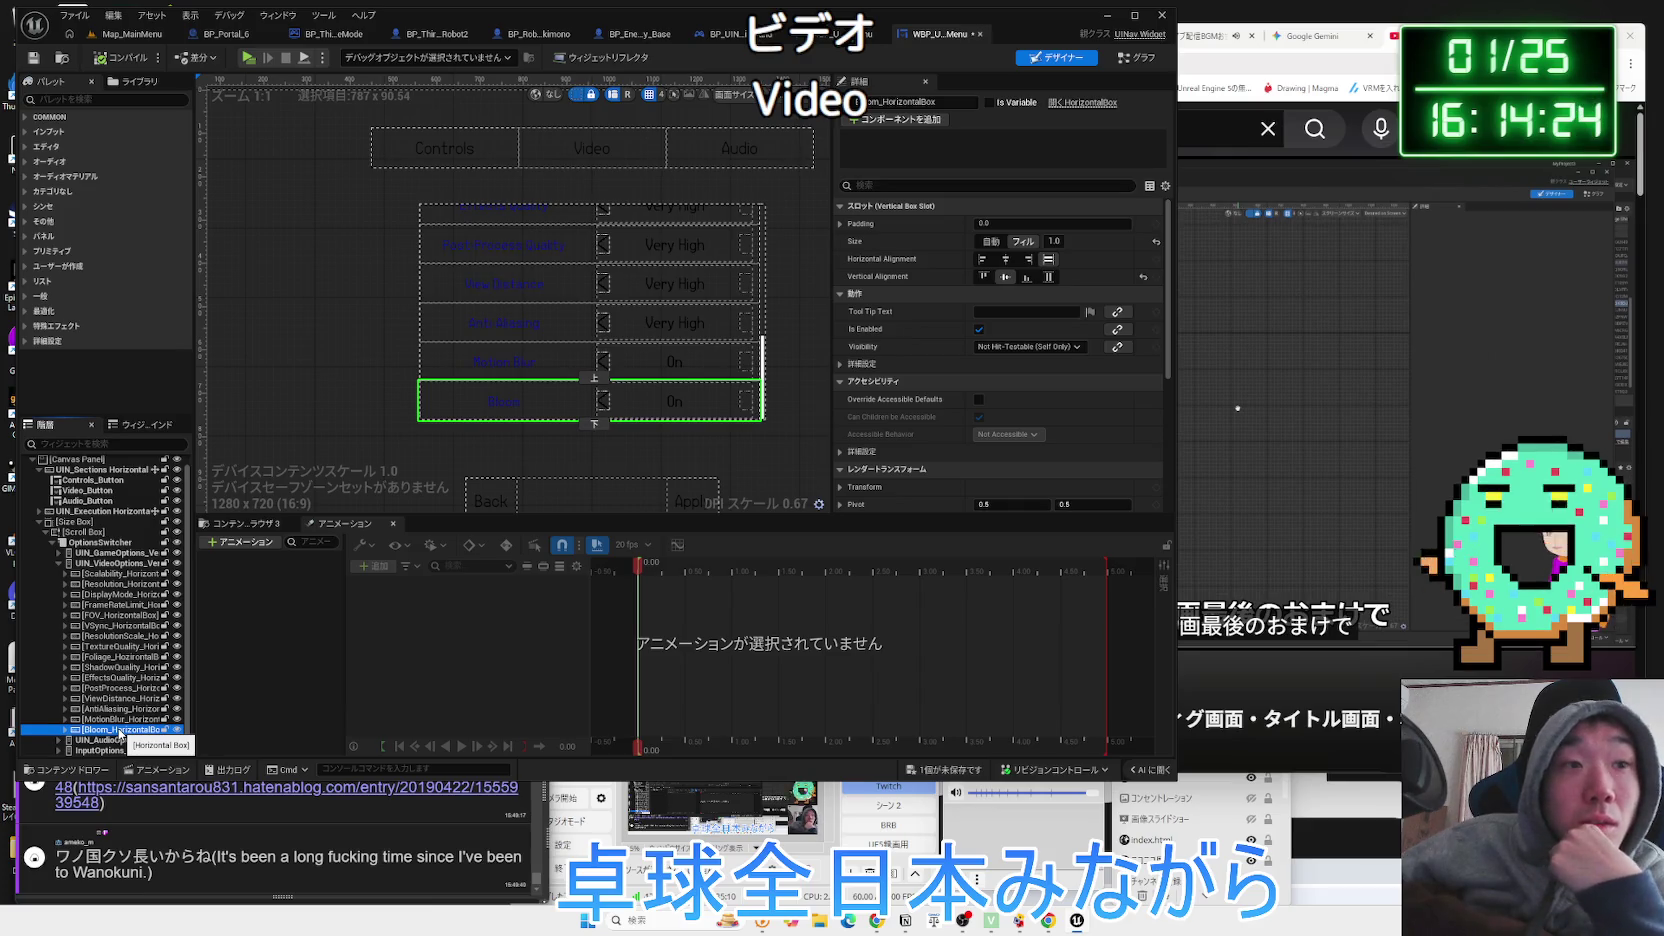
# Delete Bloom_HorizontalBox, confirm with はい, and compile the options menu.
pyautogui.rightClick(120, 733)
pyautogui.click(168, 617)
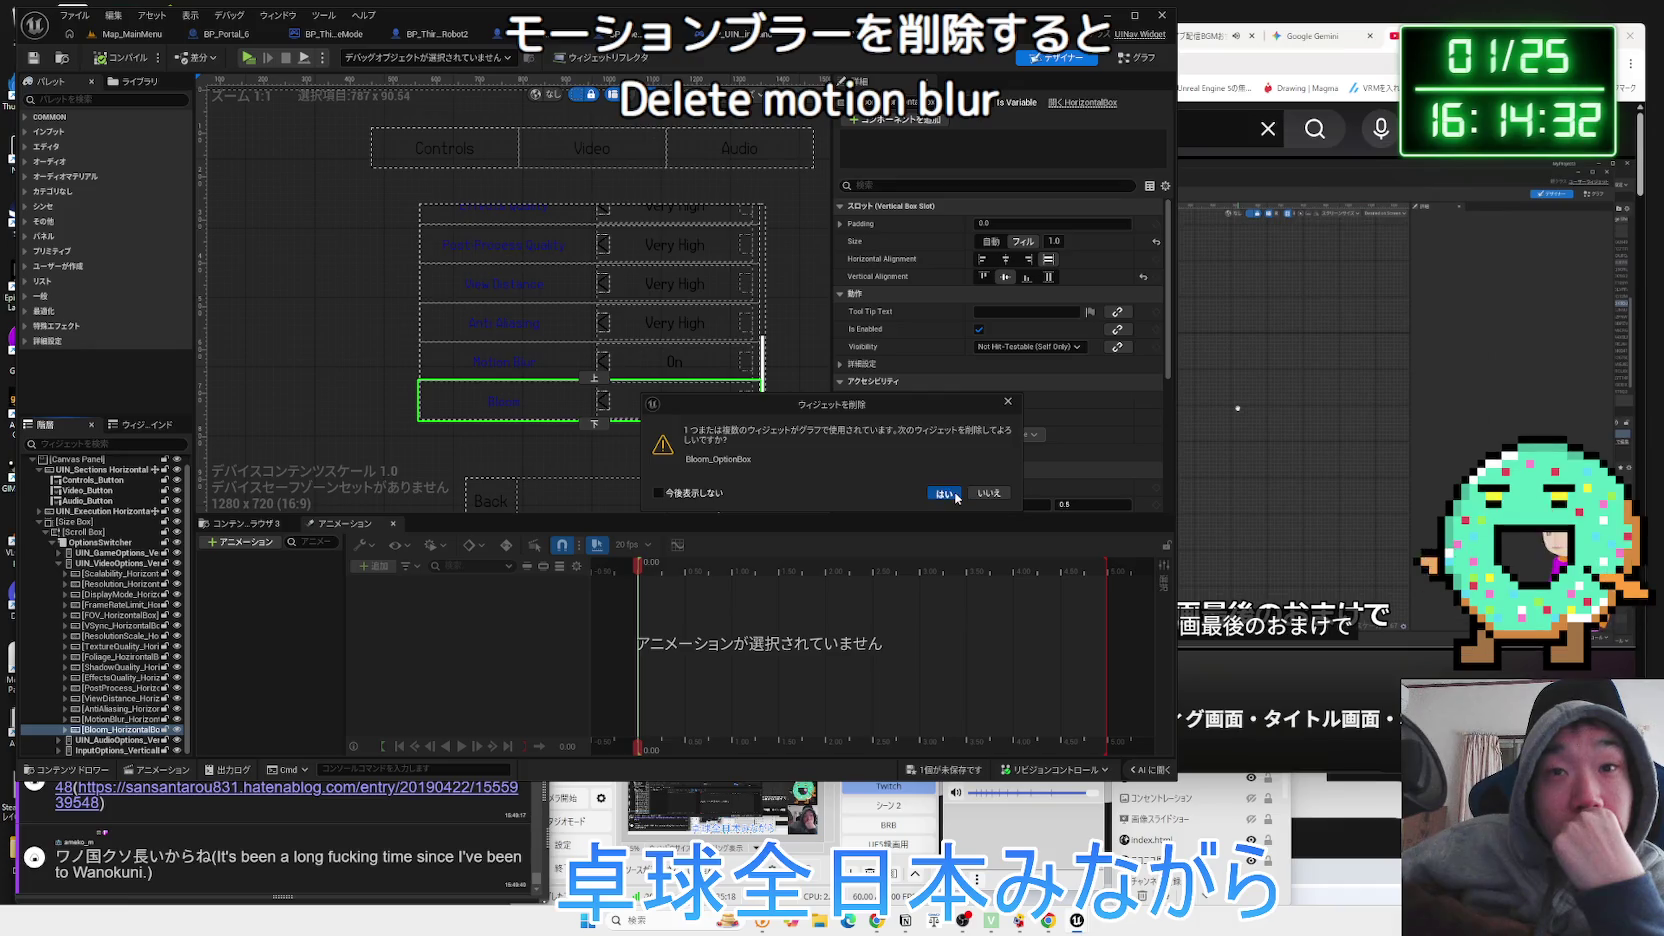
pyautogui.click(944, 493)
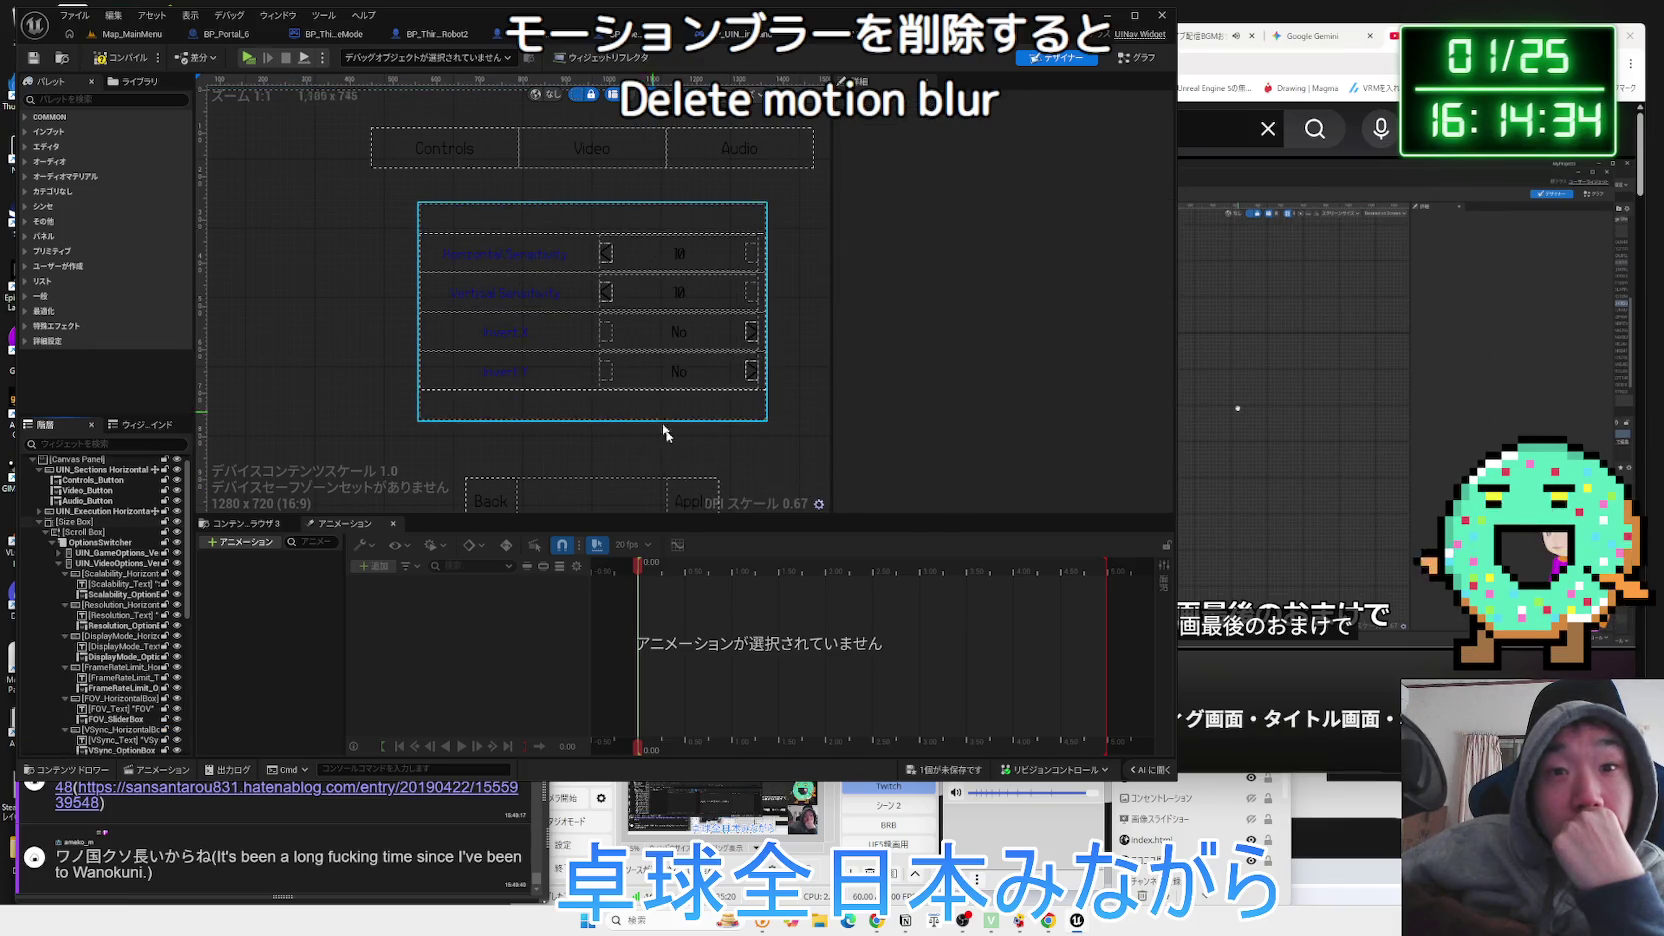
pyautogui.click(135, 63)
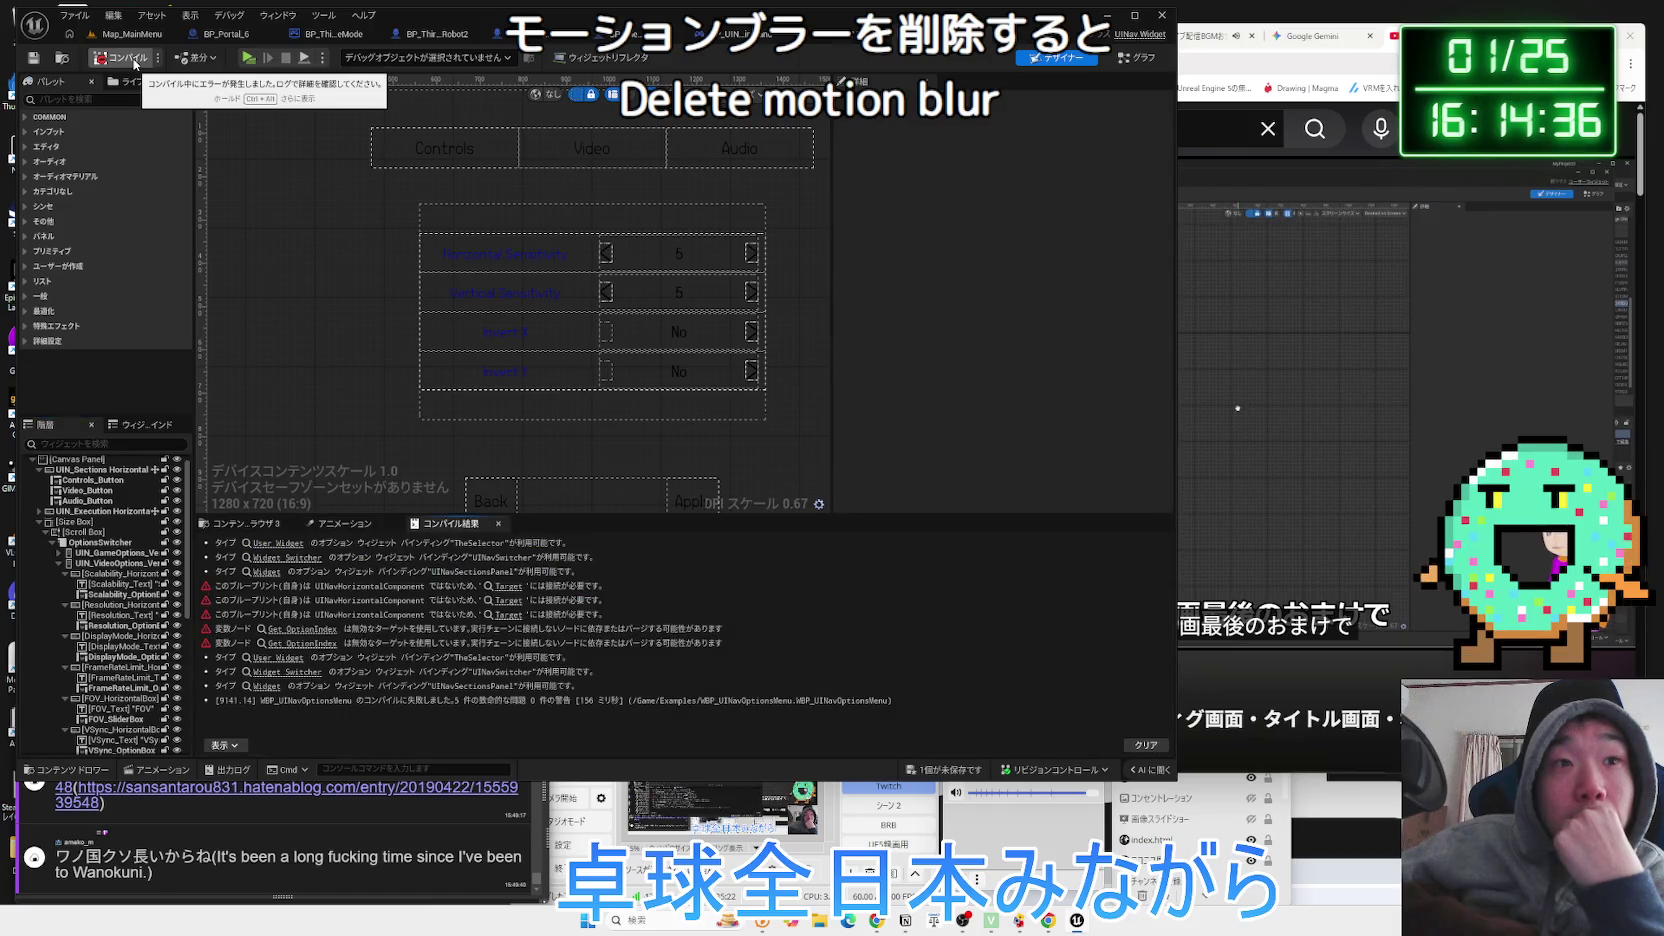
# Follow the Get OptionIndex error to the Bloom section of Update Video Settings, then switch to Map_MainMenu.
pyautogui.click(293, 630)
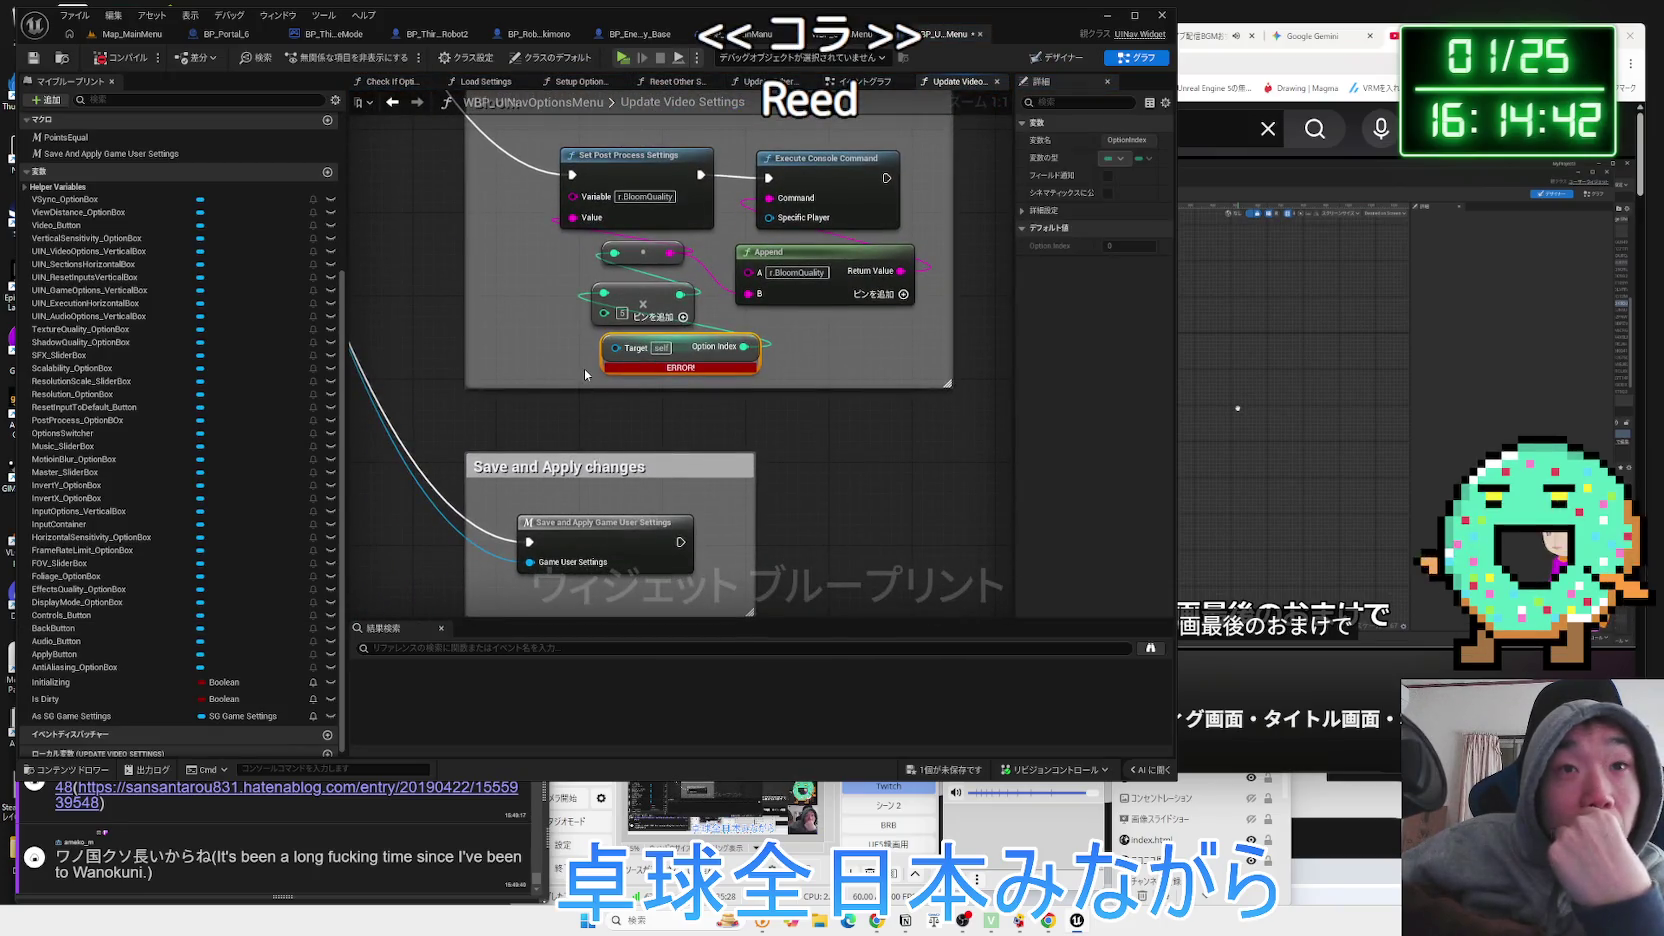
pyautogui.scroll(-1, 584, 368)
pyautogui.scroll(-8, 584, 368)
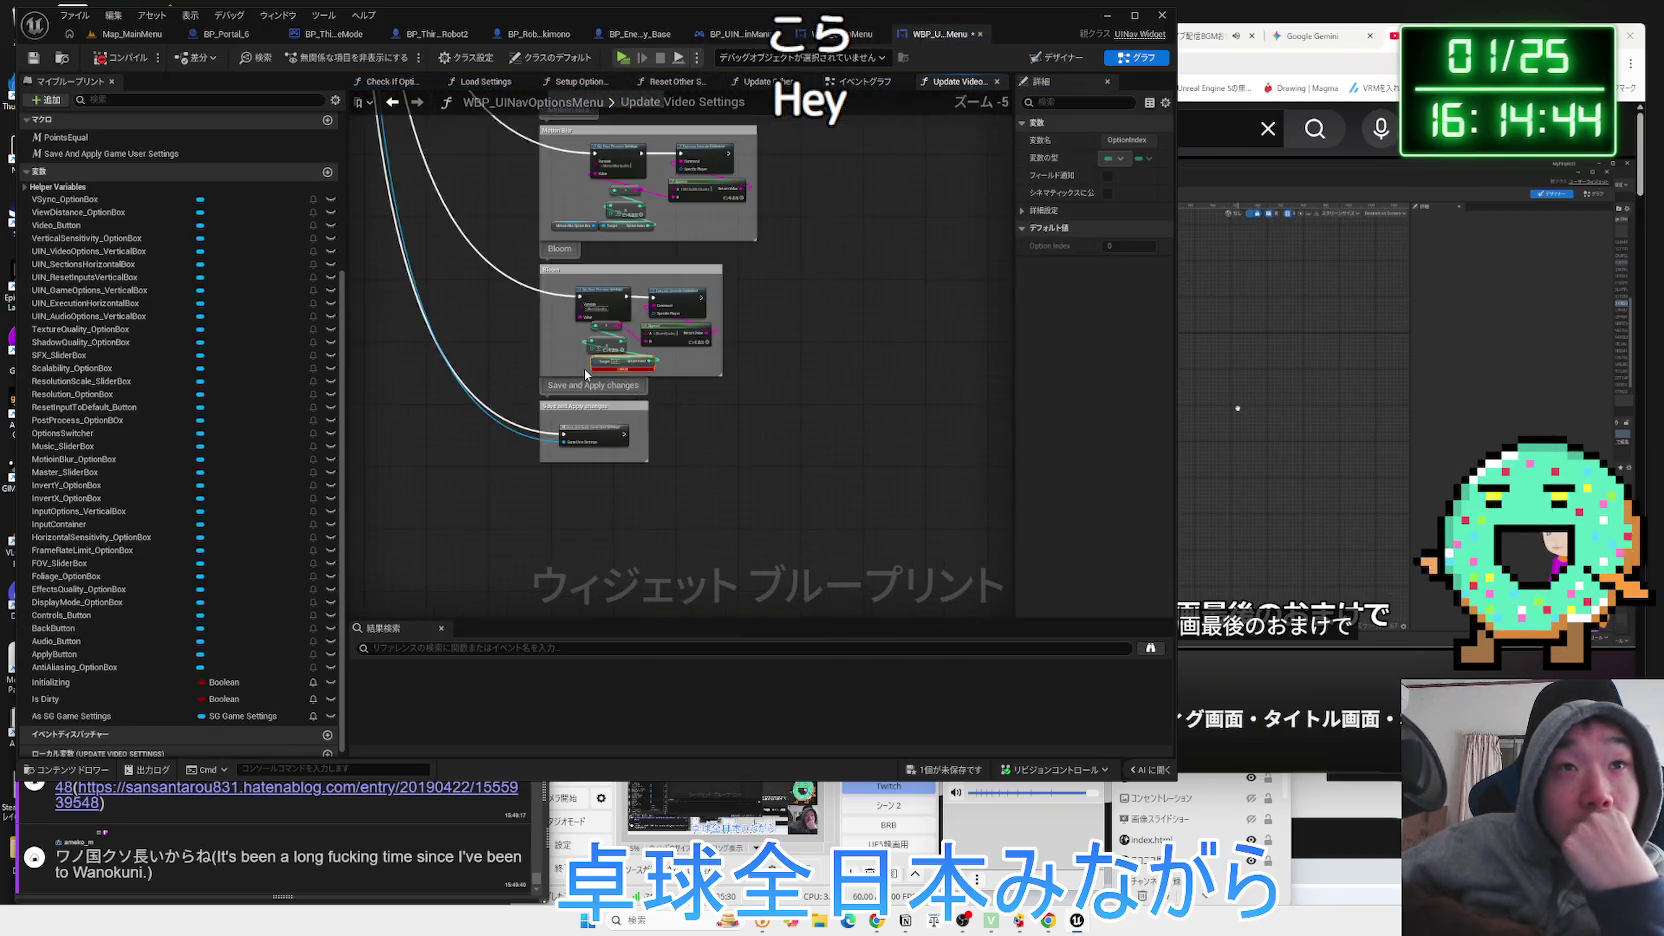
pyautogui.scroll(4, 470, 440)
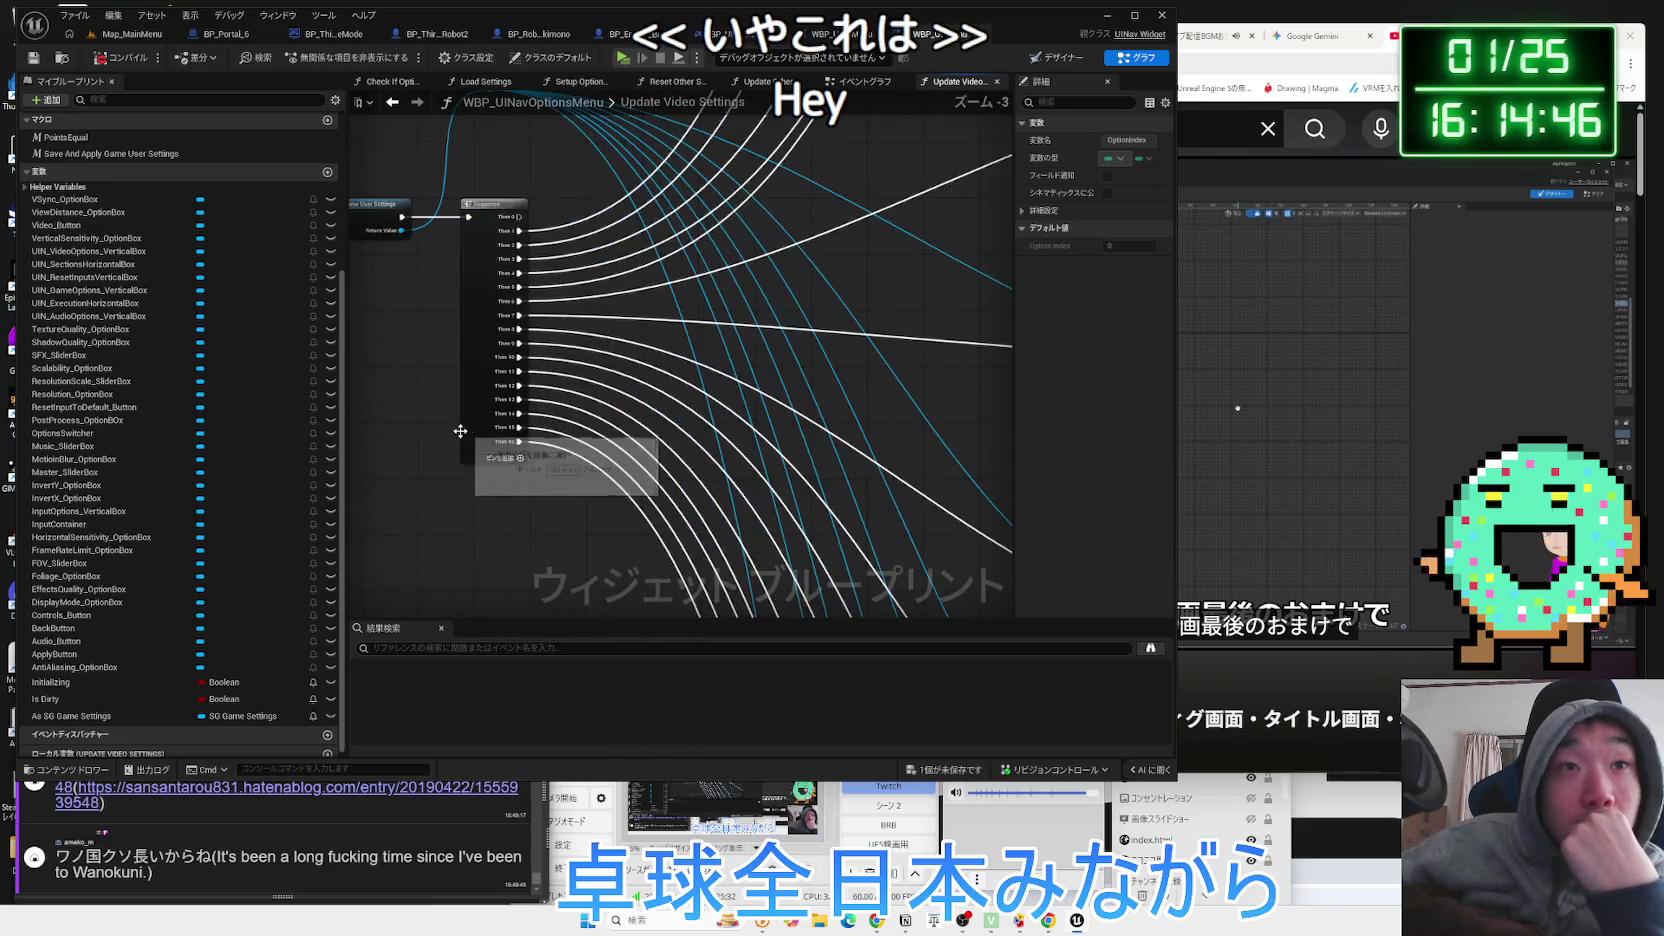
pyautogui.moveTo(550, 550)
pyautogui.mouseDown()
pyautogui.moveTo(520, 242)
pyautogui.moveTo(475, 279)
pyautogui.moveTo(434, 238)
pyautogui.mouseUp()
pyautogui.scroll(4, 524, 378)
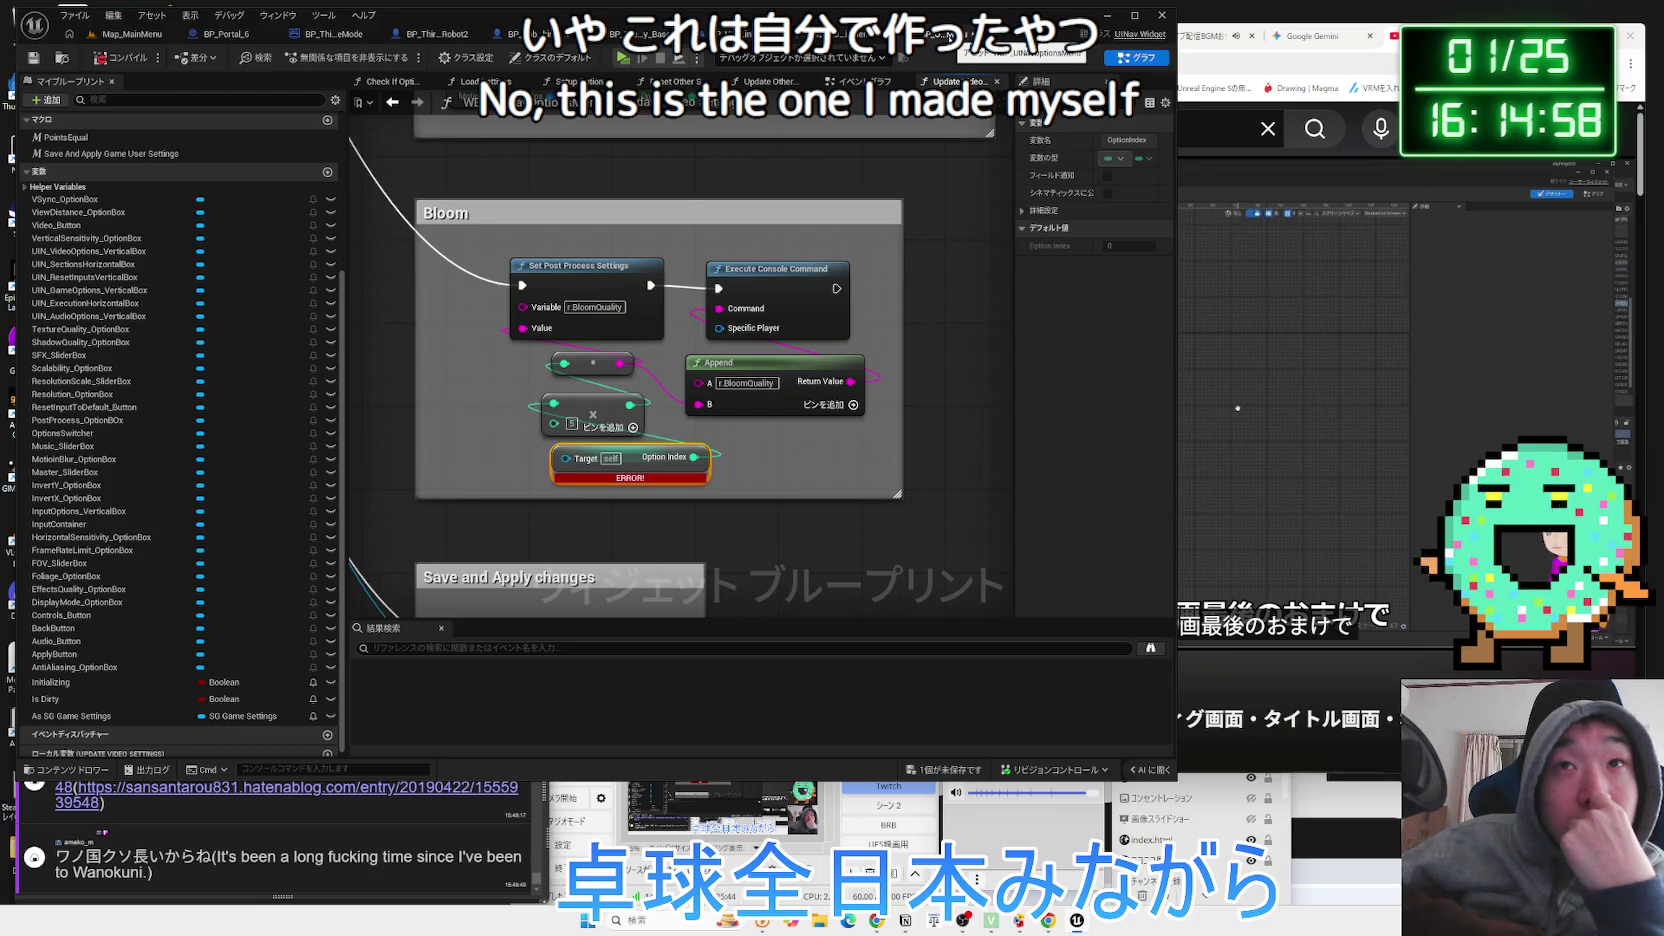
pyautogui.scroll(-2, 579, 186)
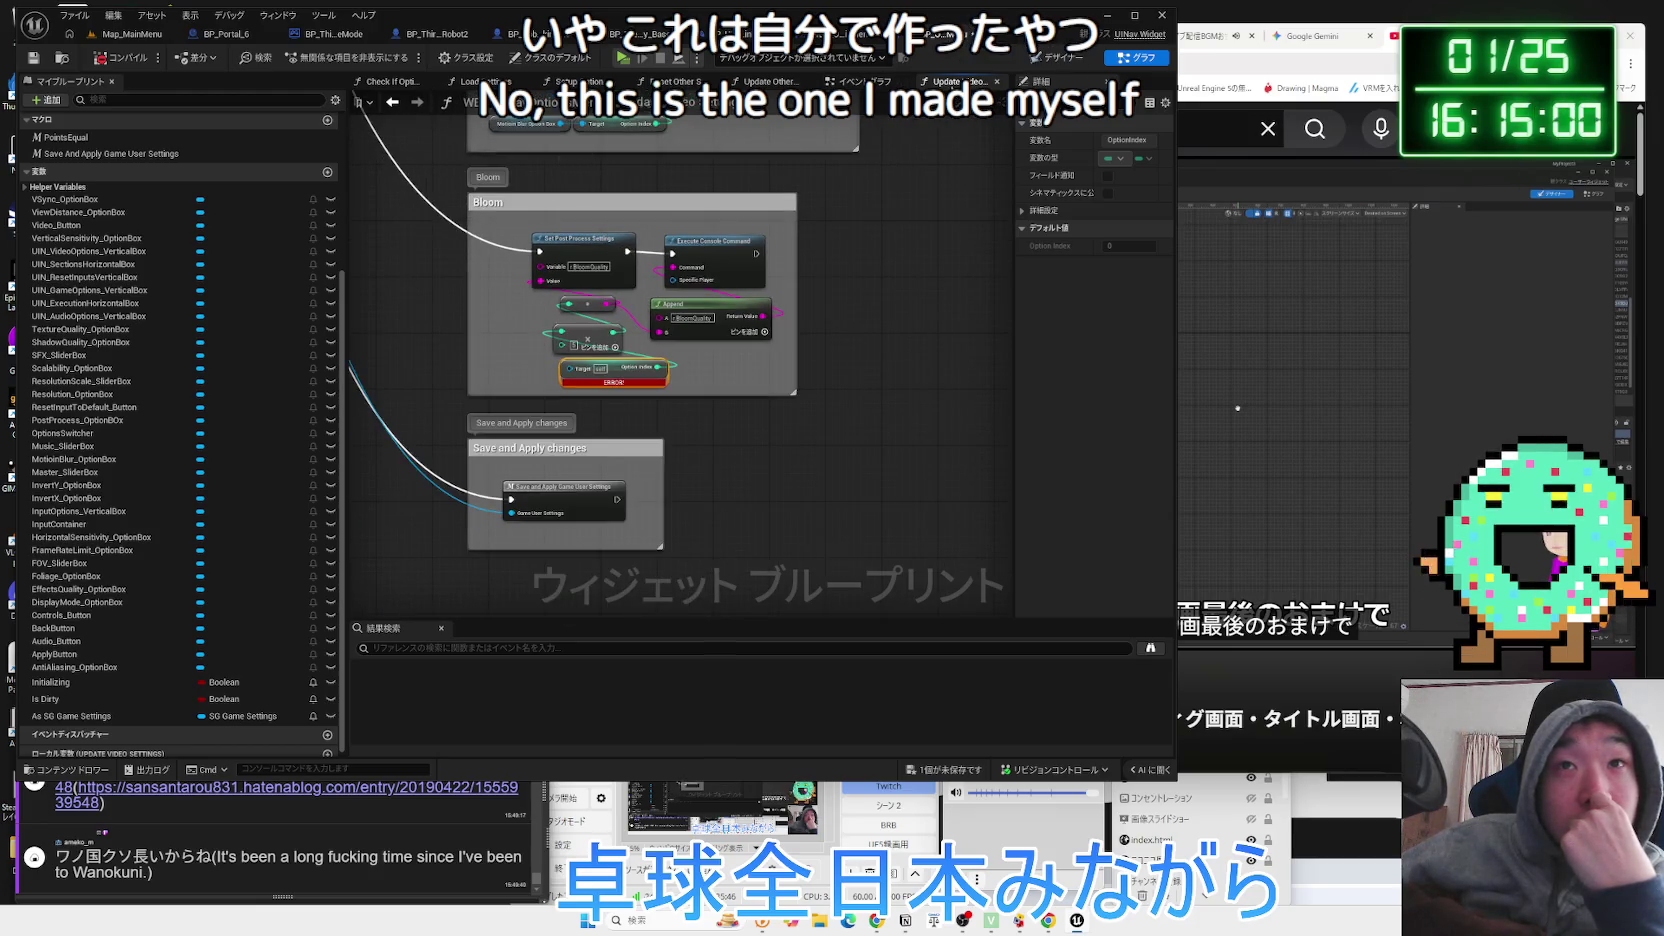
pyautogui.scroll(-3, 662, 588)
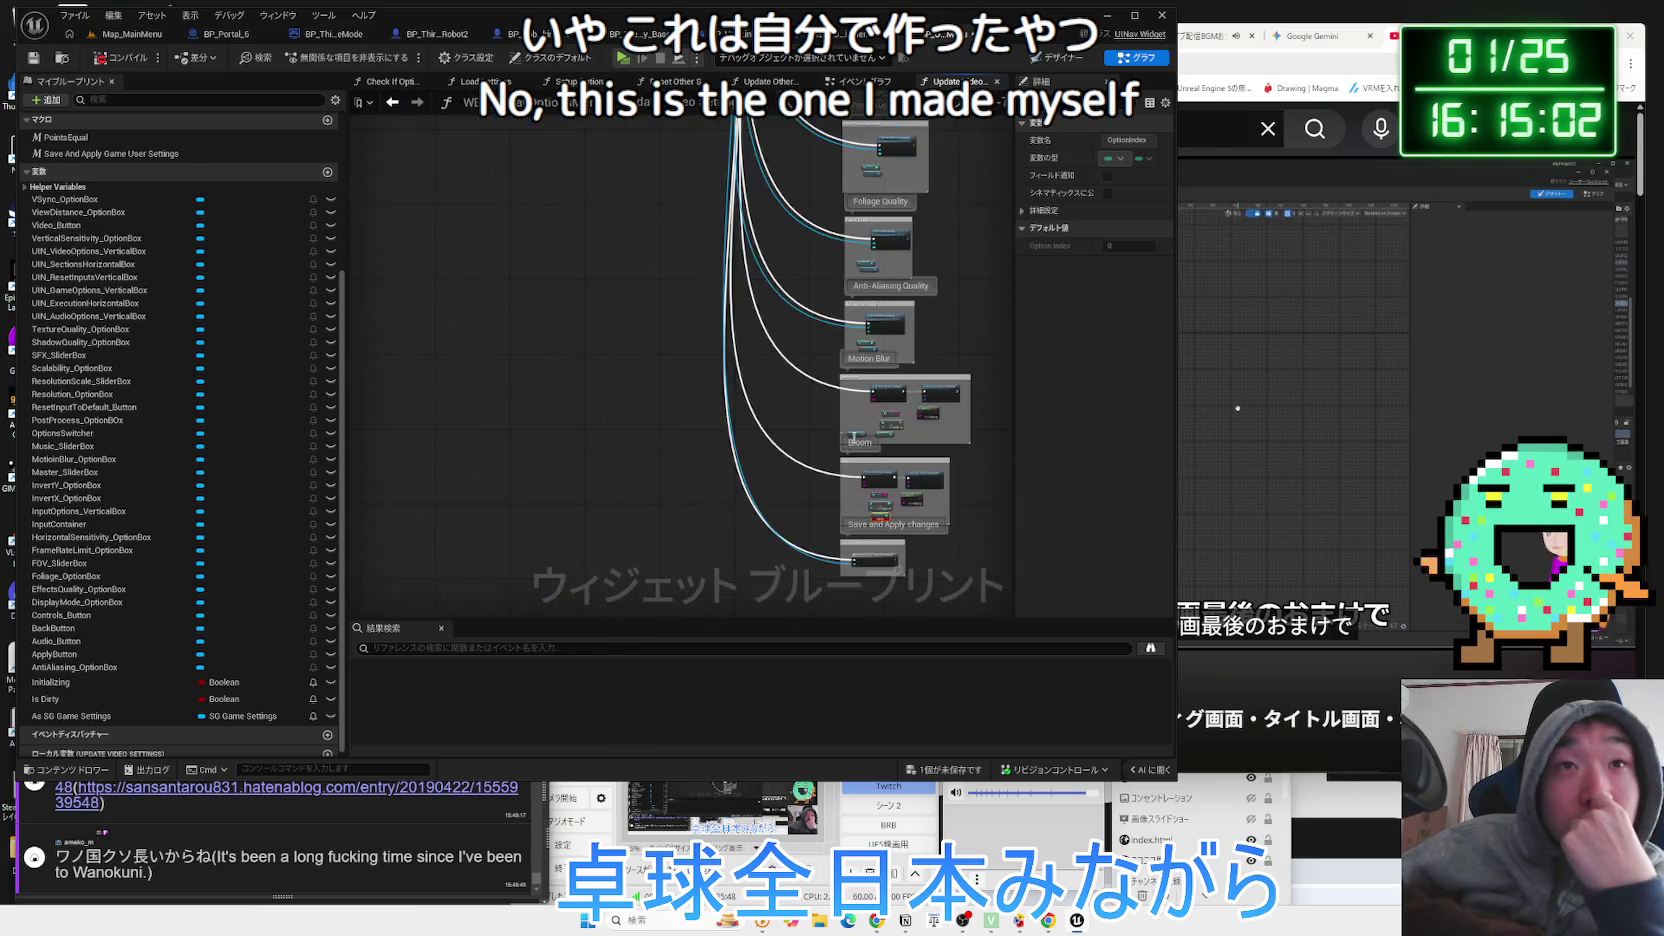
pyautogui.scroll(5, 576, 566)
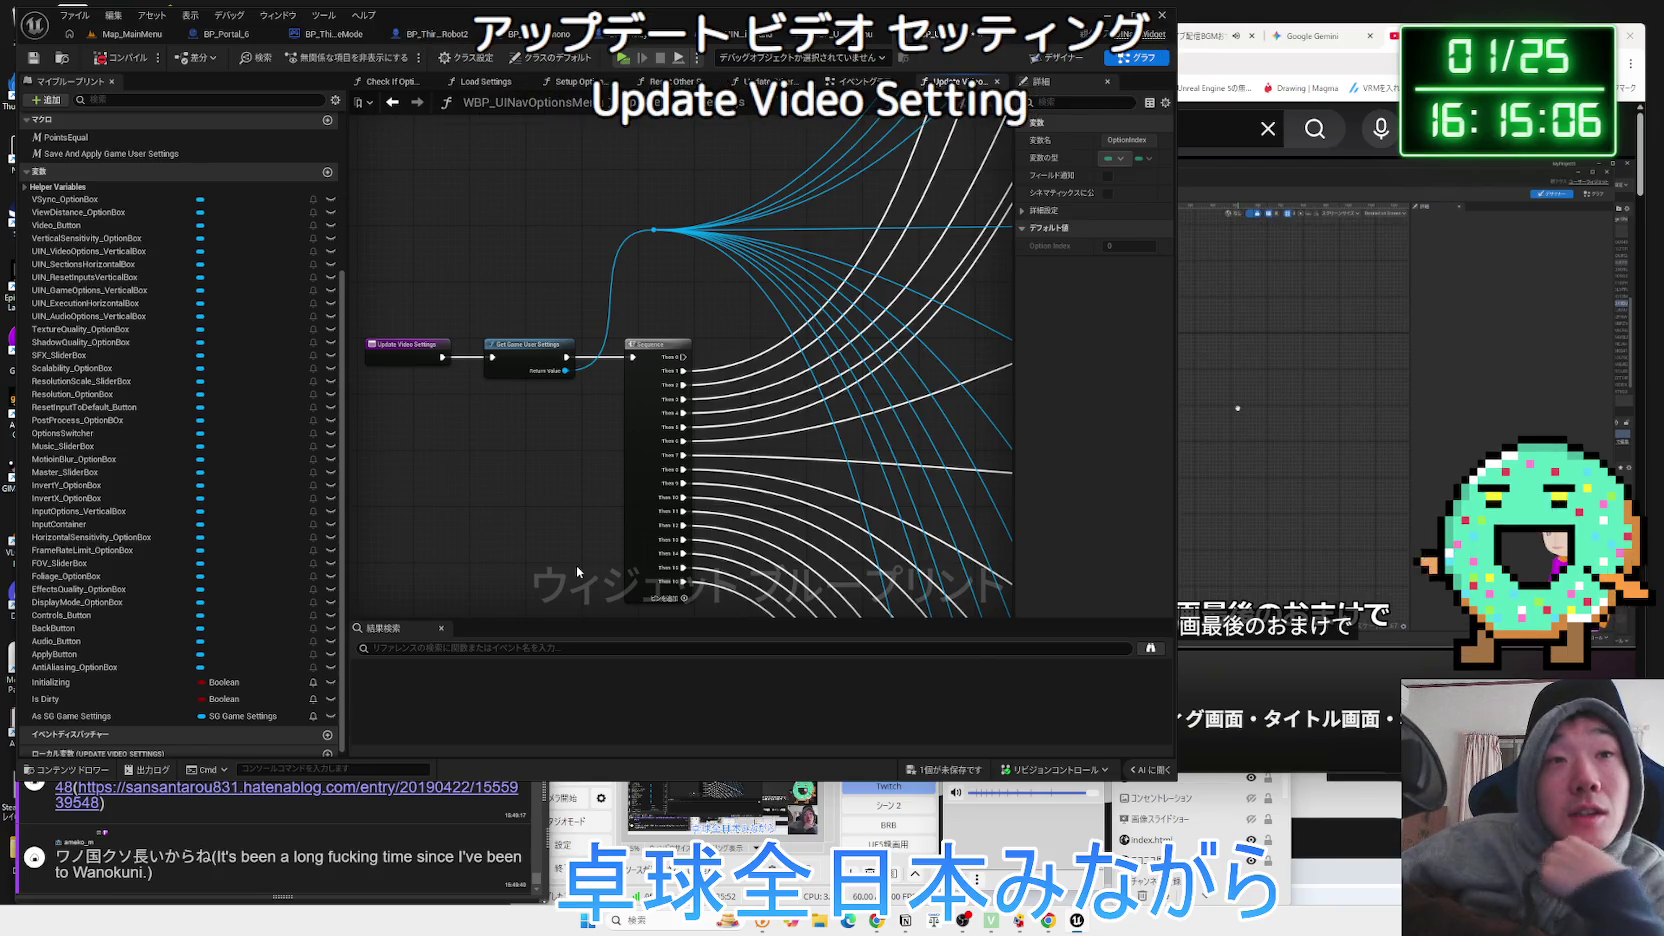
pyautogui.click(130, 34)
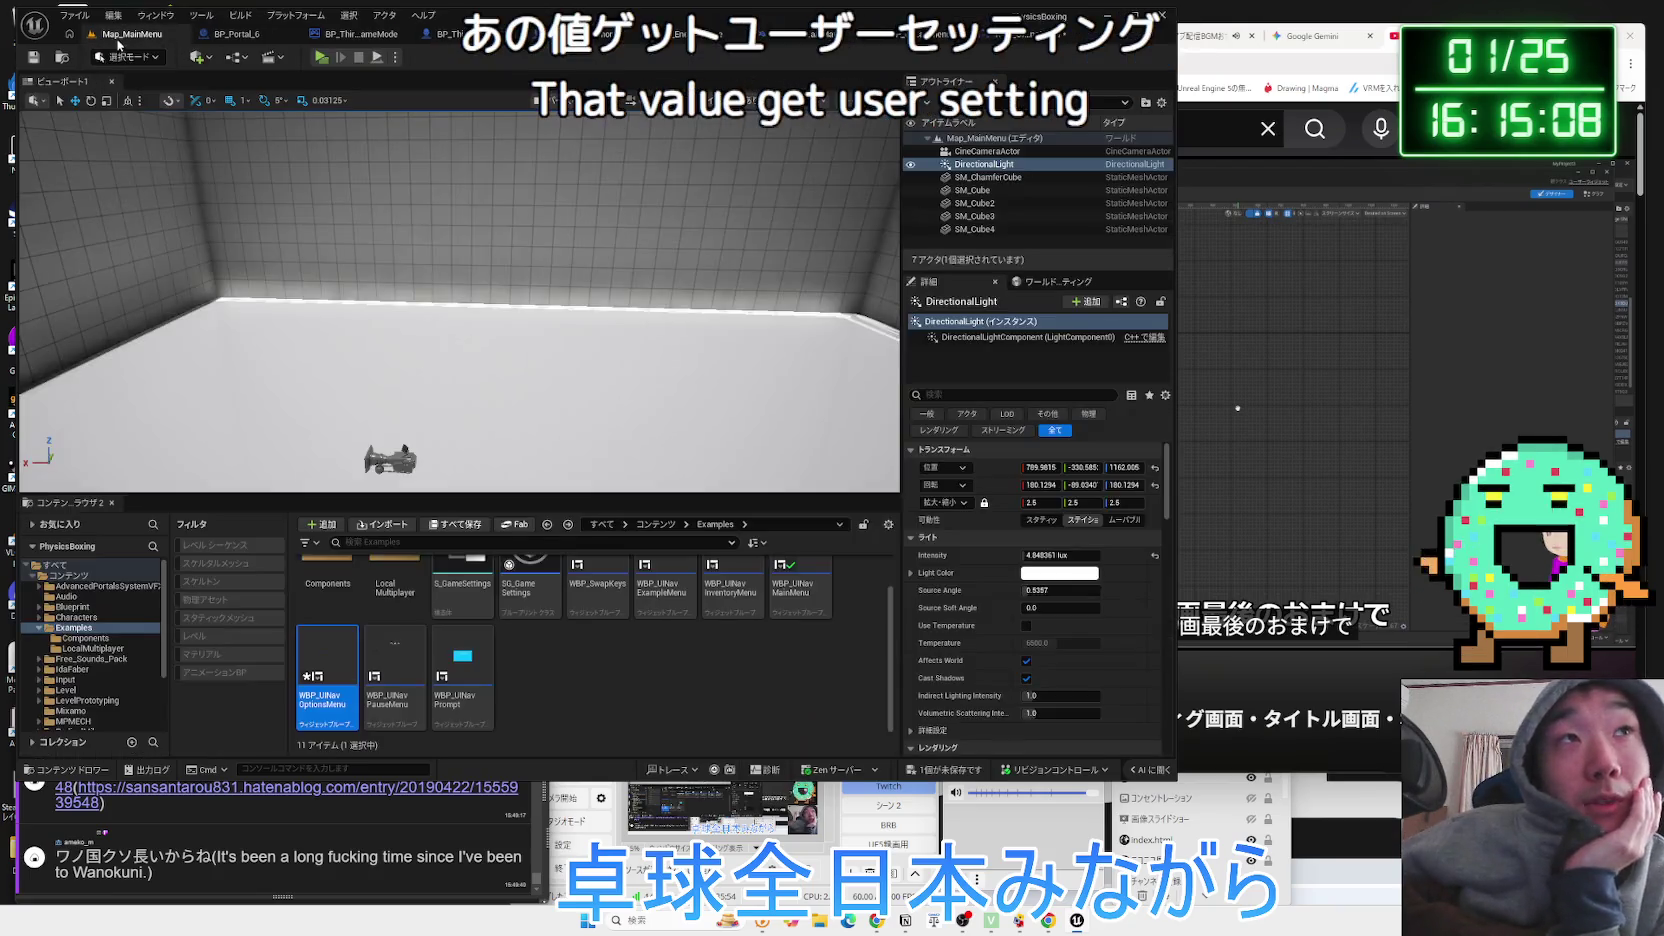
# Cycle through the open editor tabs back to WBP_UINavOptionsMenu in Designer view.
pyautogui.click(942, 34)
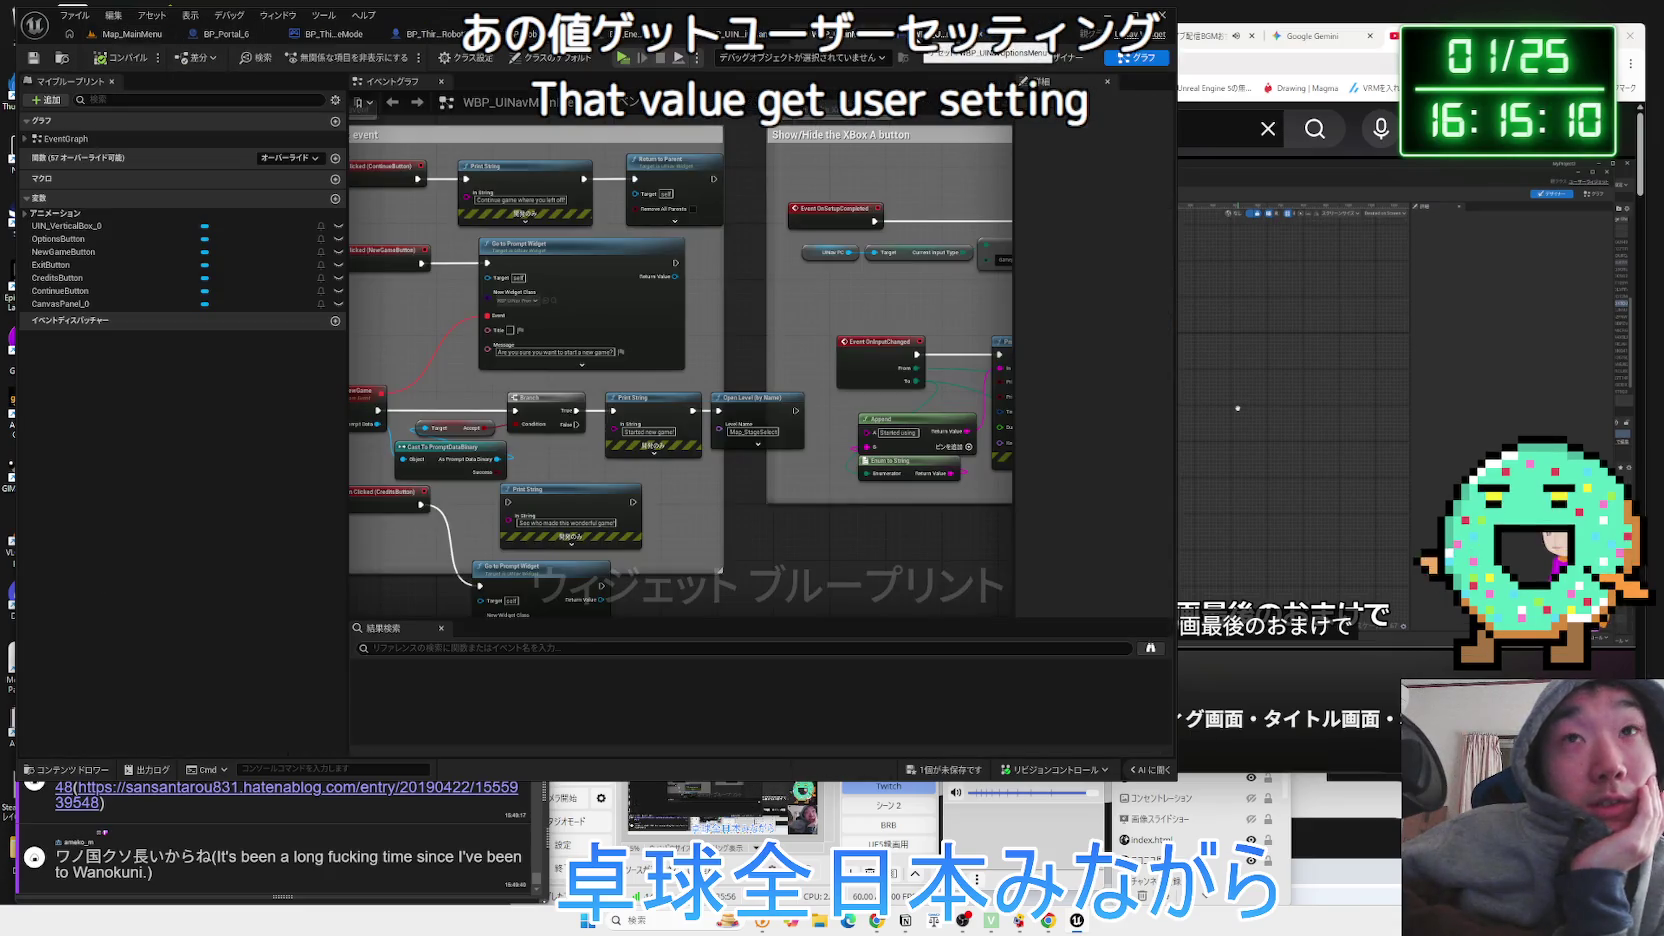
pyautogui.click(940, 34)
pyautogui.click(745, 34)
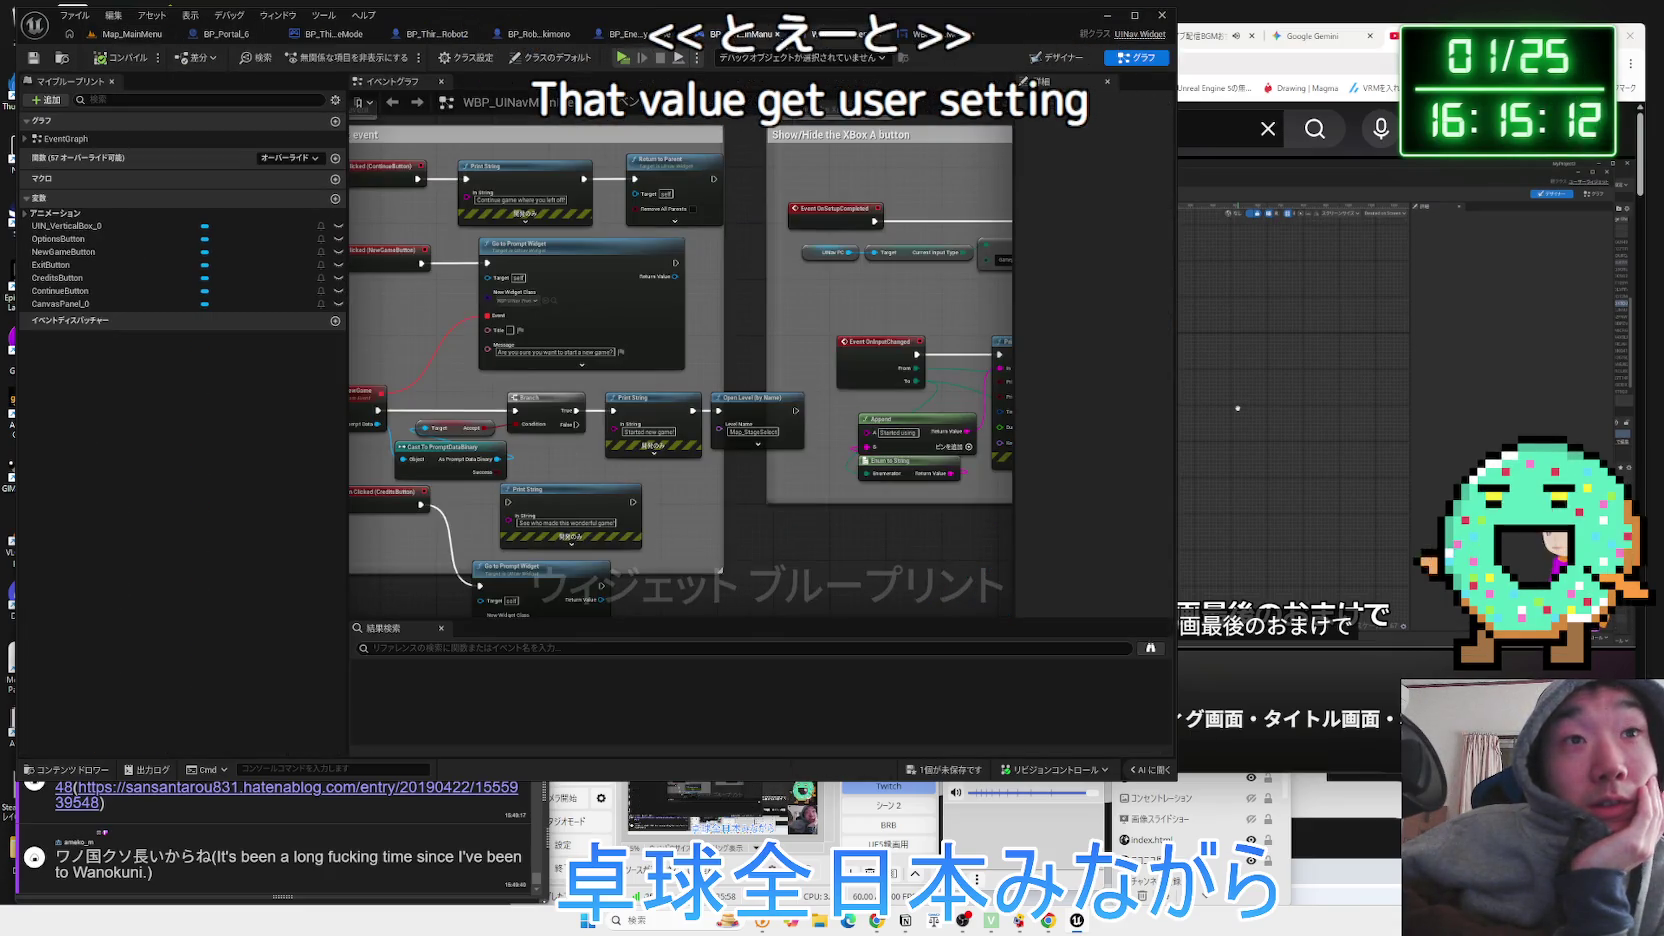
pyautogui.click(735, 38)
pyautogui.click(690, 34)
pyautogui.click(415, 34)
pyautogui.click(313, 36)
pyautogui.click(106, 36)
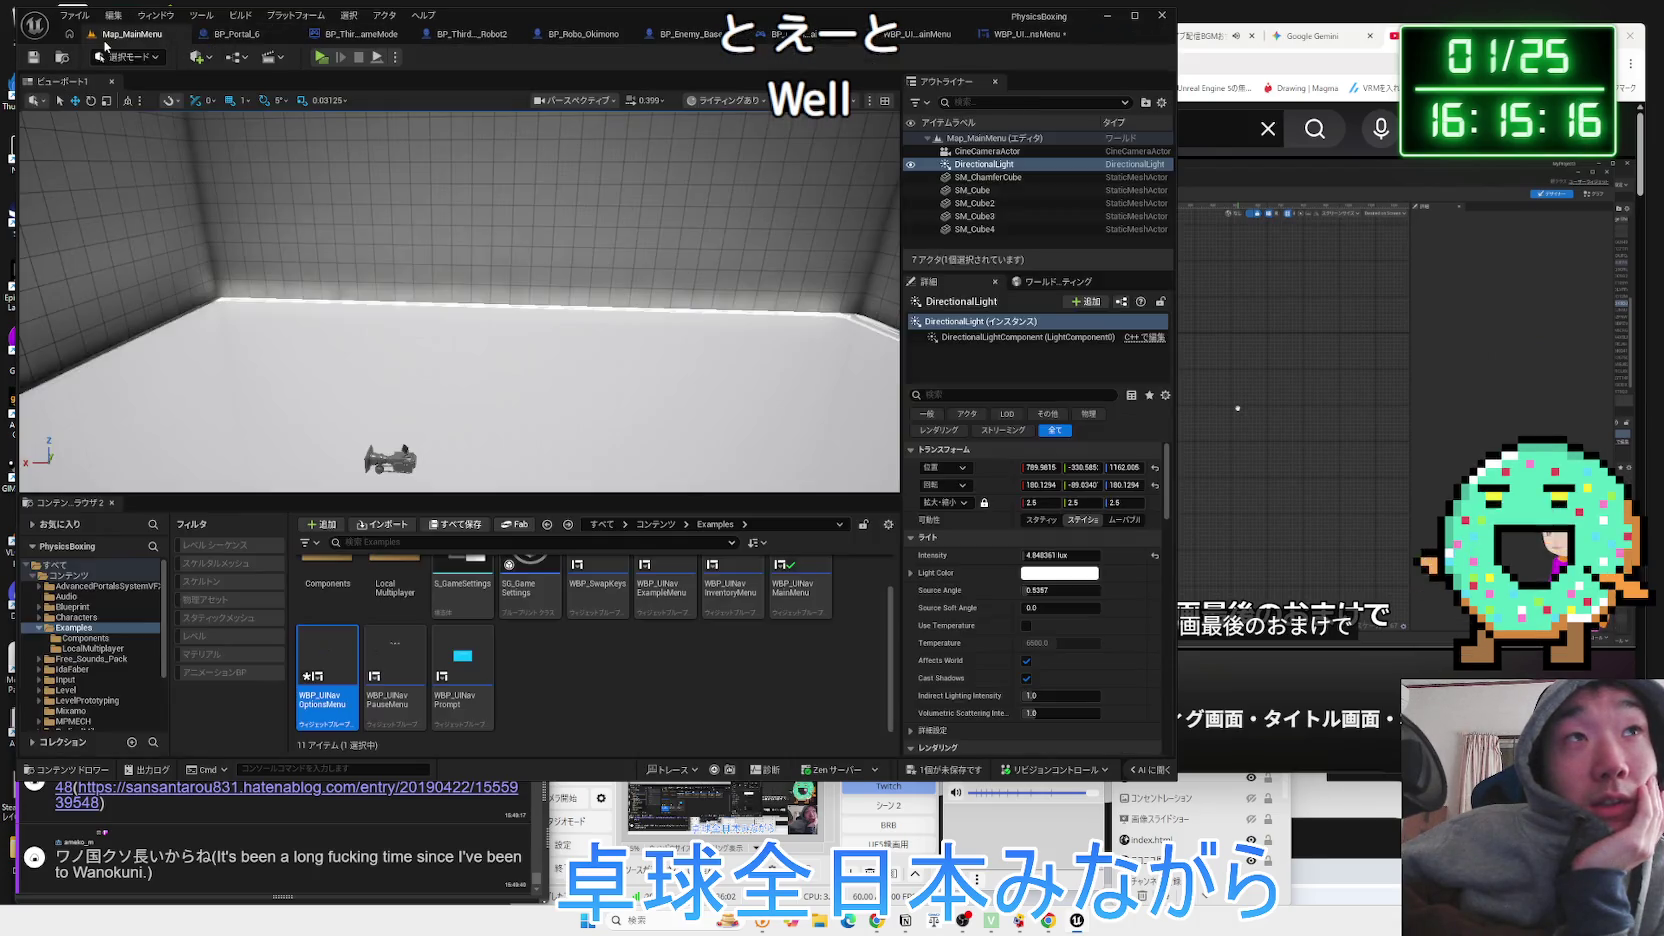
pyautogui.click(889, 37)
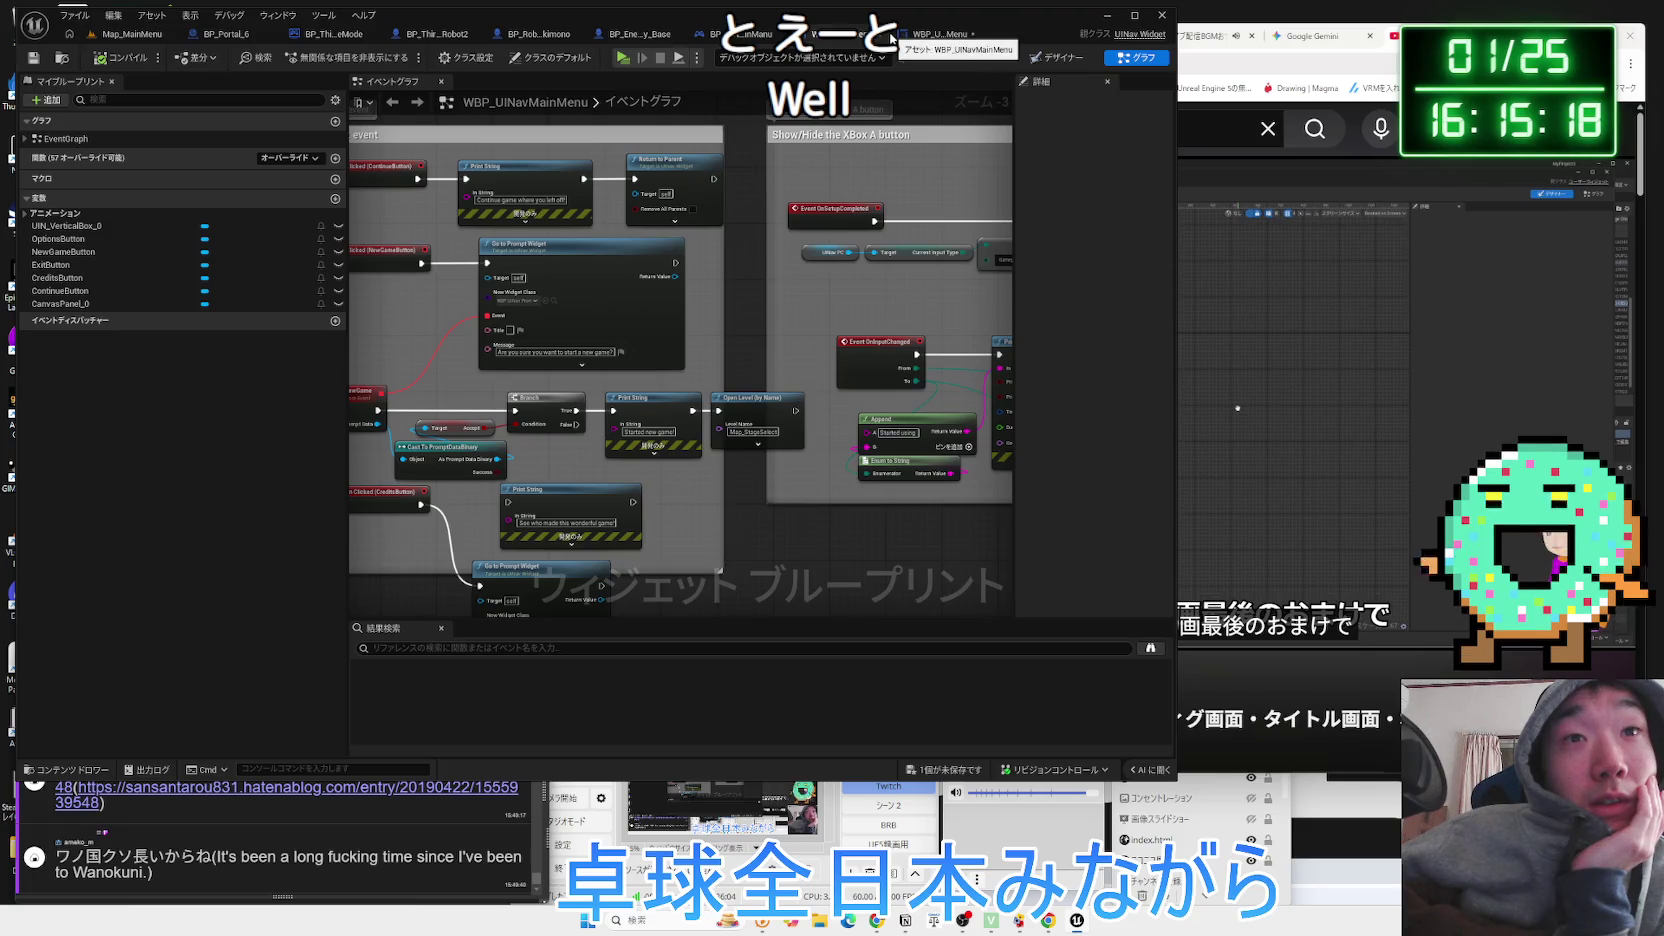
pyautogui.click(960, 38)
pyautogui.click(1060, 58)
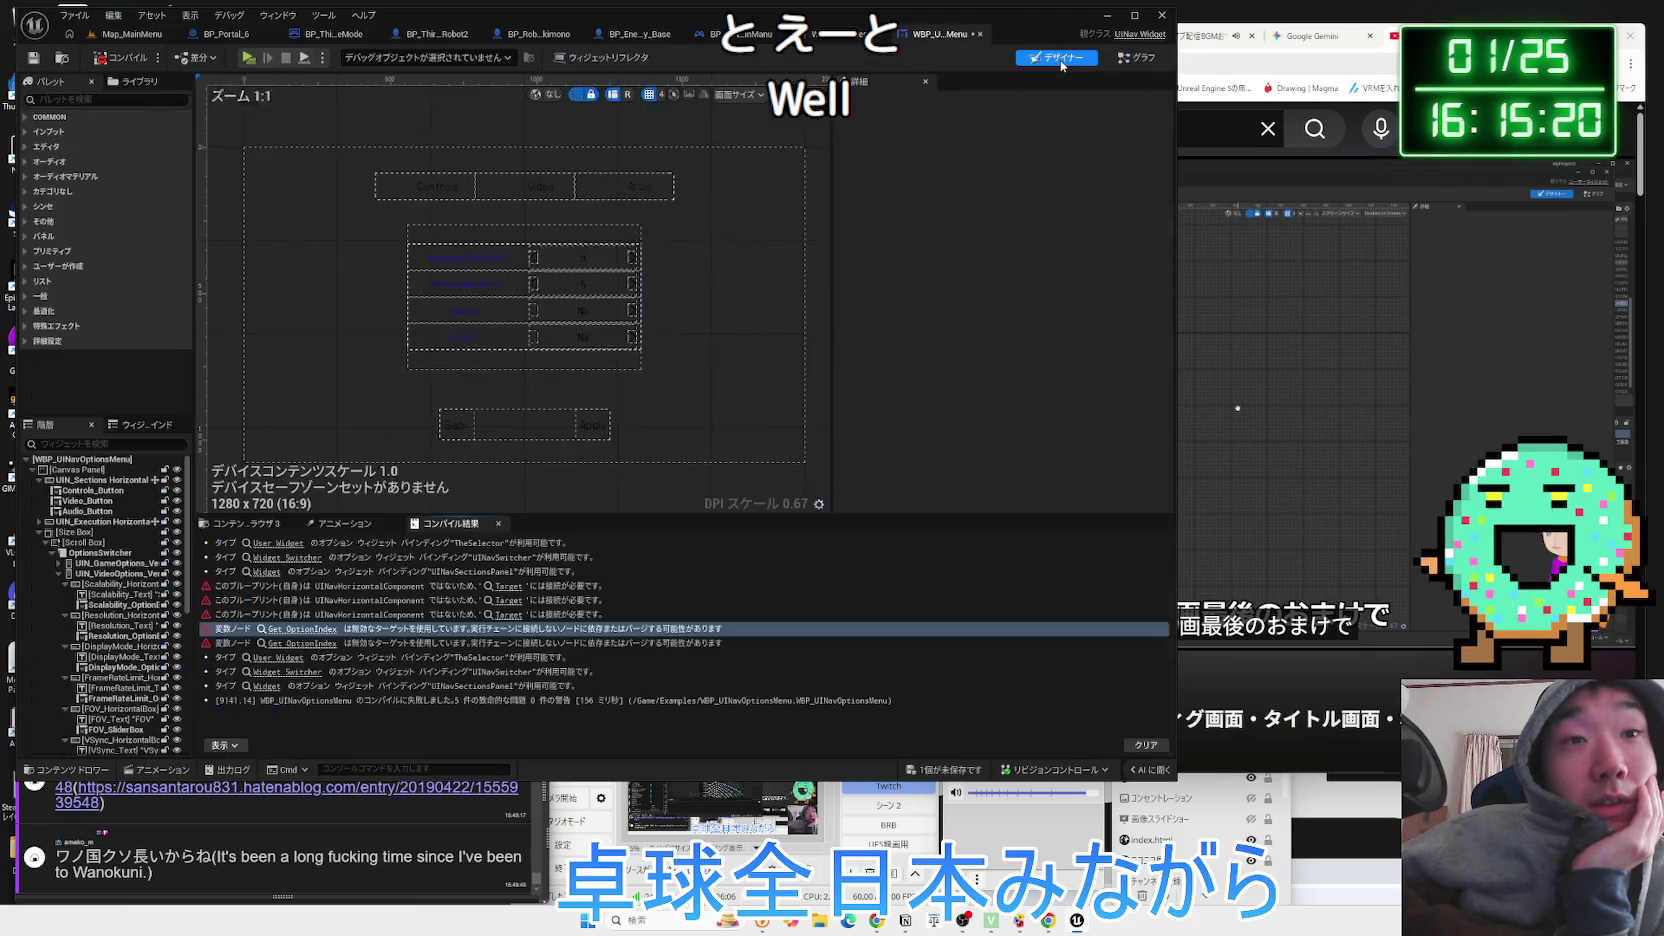
# Jump to each erroring Bloom Option Index node in Check, Reset and Update Video Settings.
pyautogui.click(303, 643)
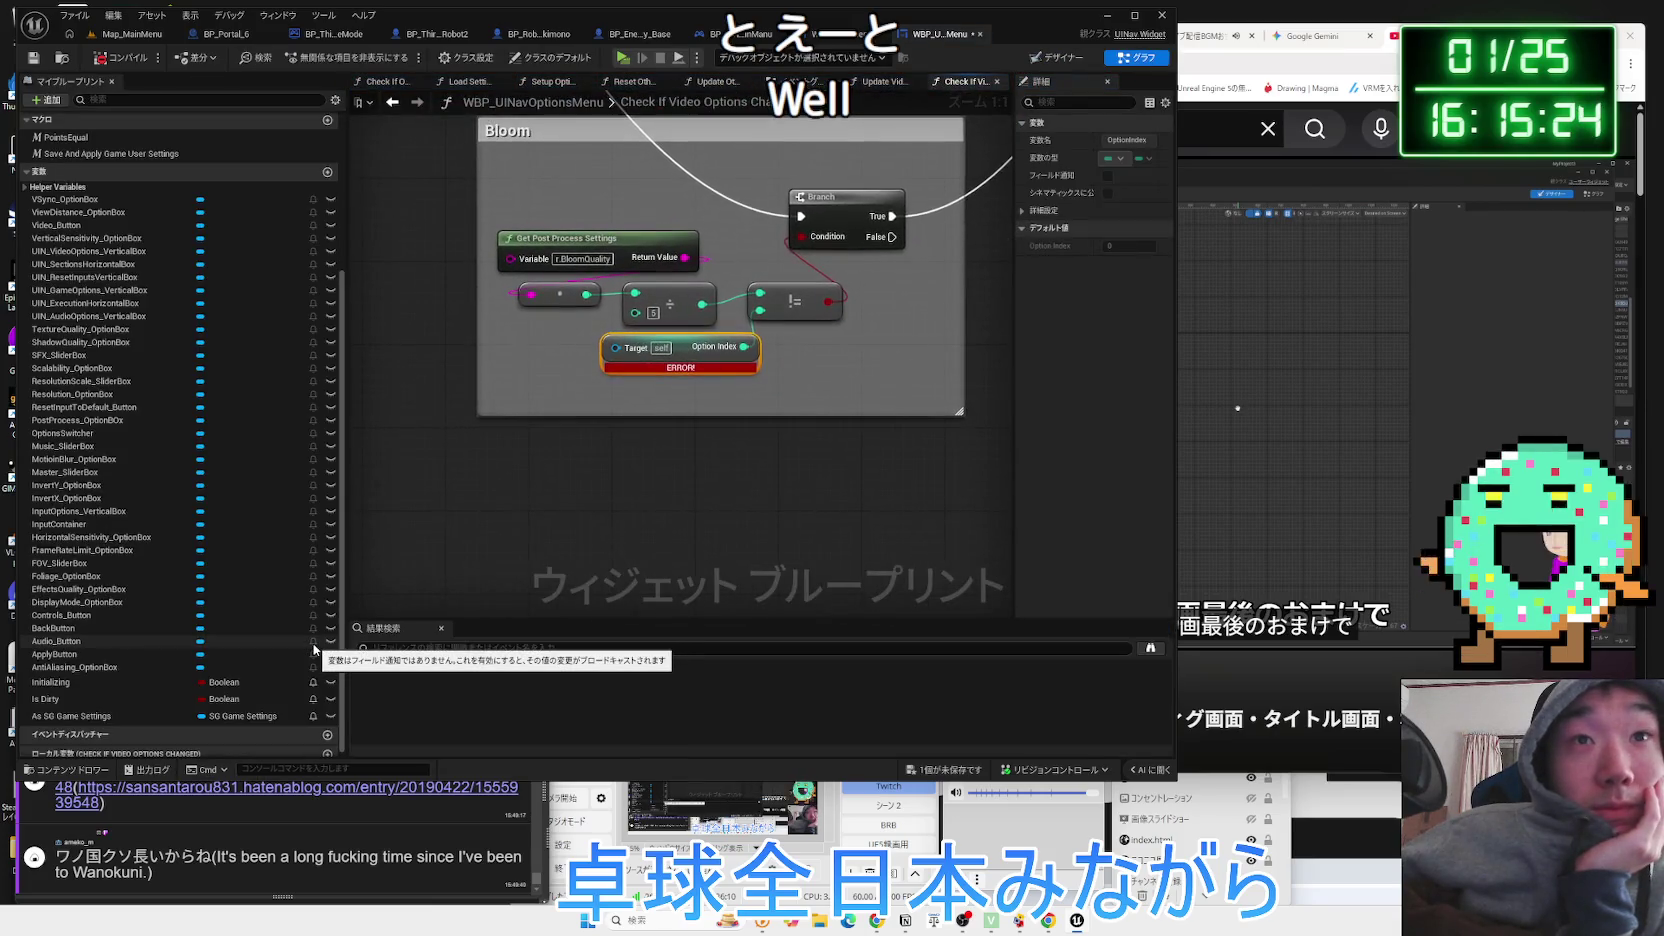
pyautogui.scroll(-1, 597, 437)
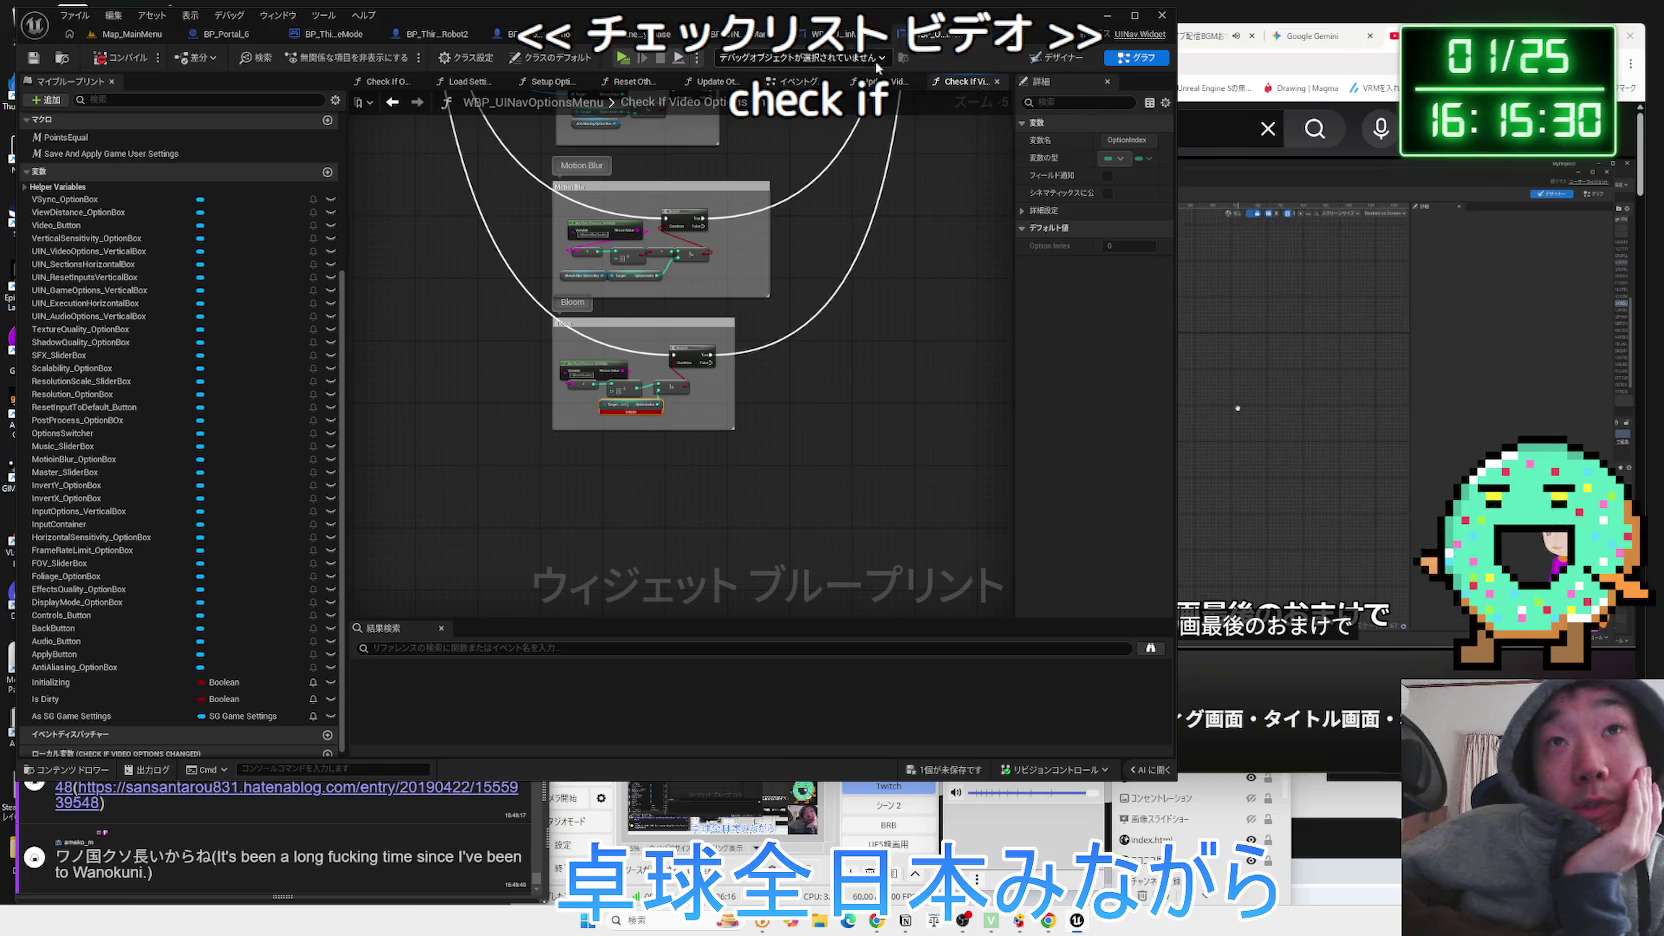
pyautogui.click(1062, 59)
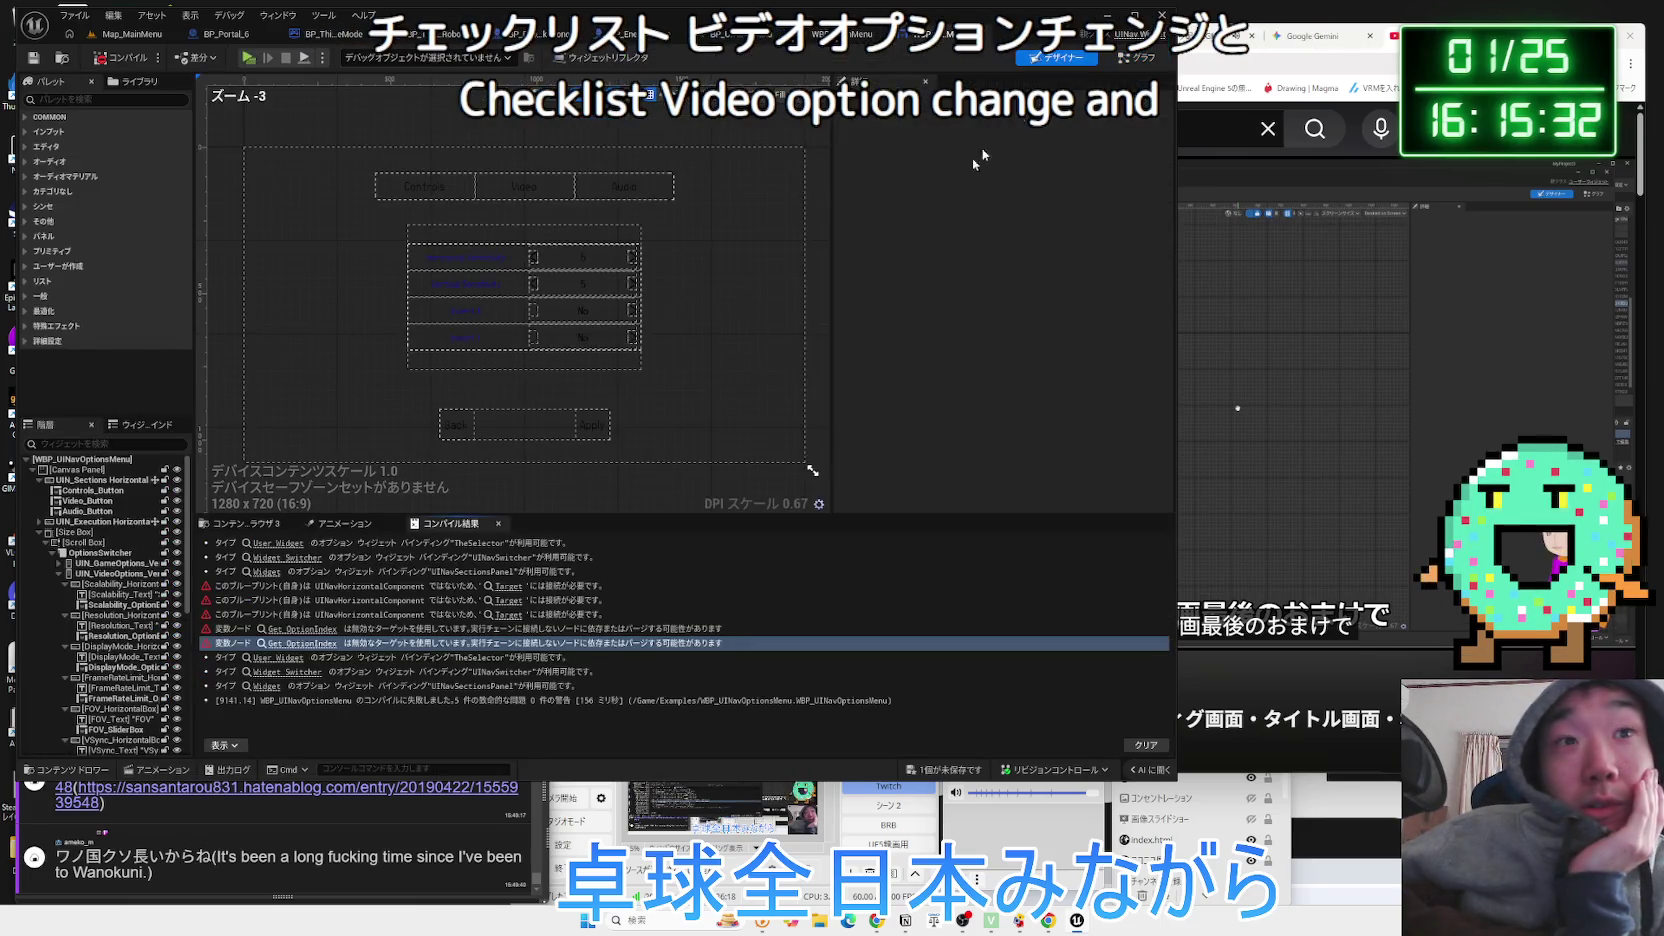
pyautogui.click(512, 615)
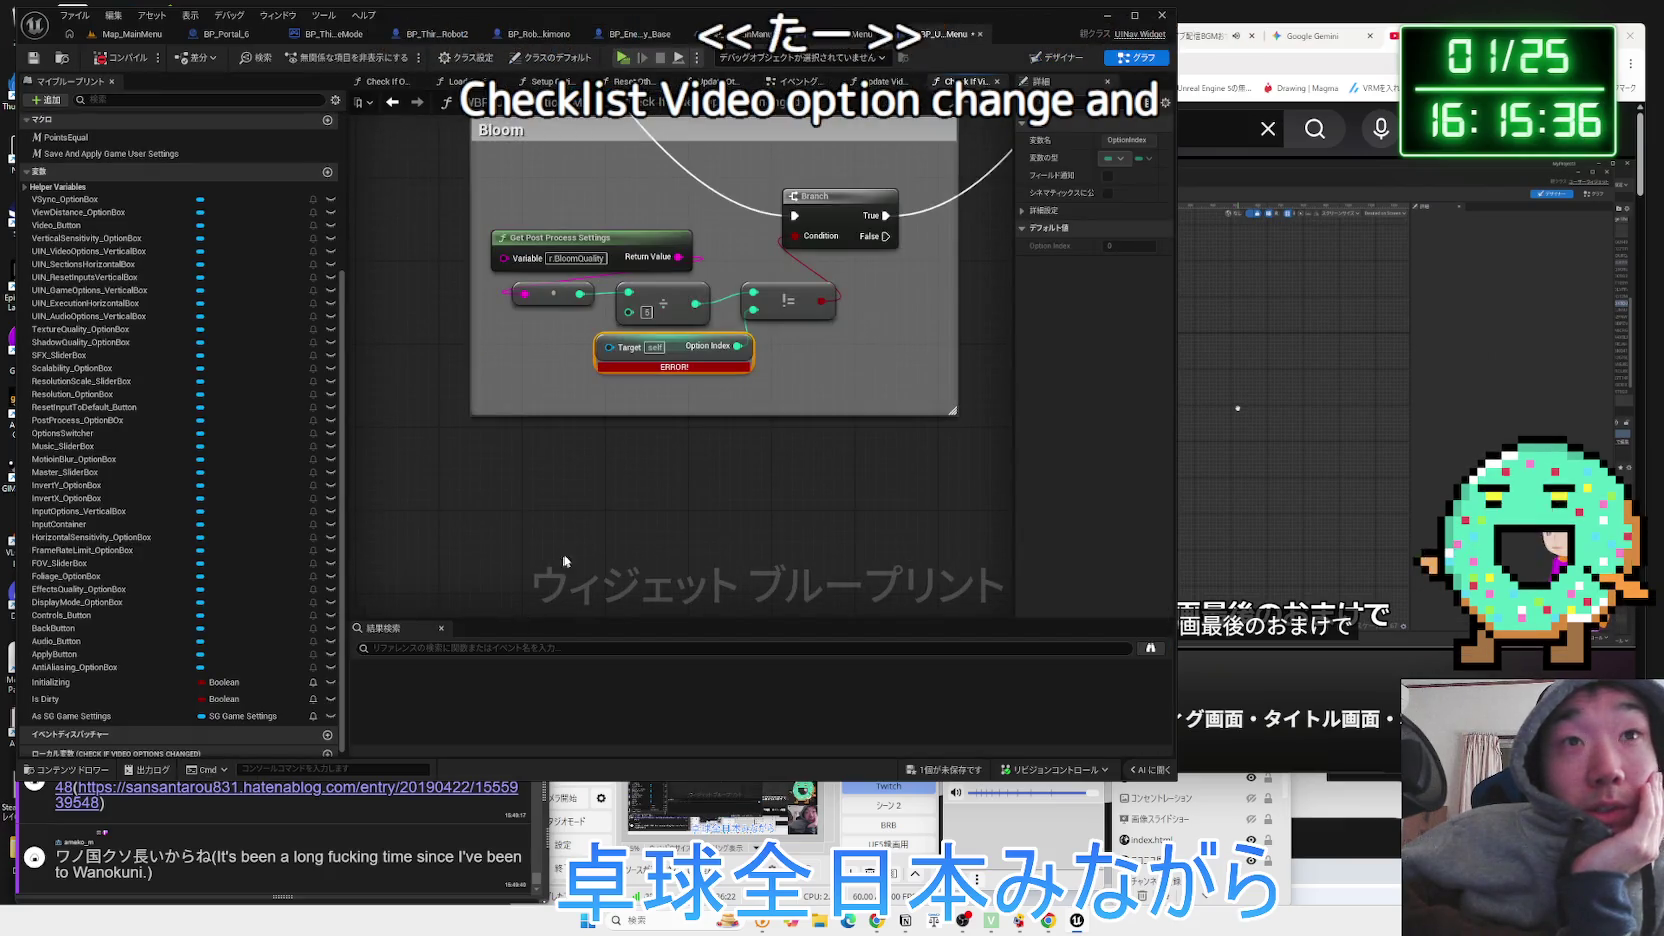
pyautogui.click(1058, 58)
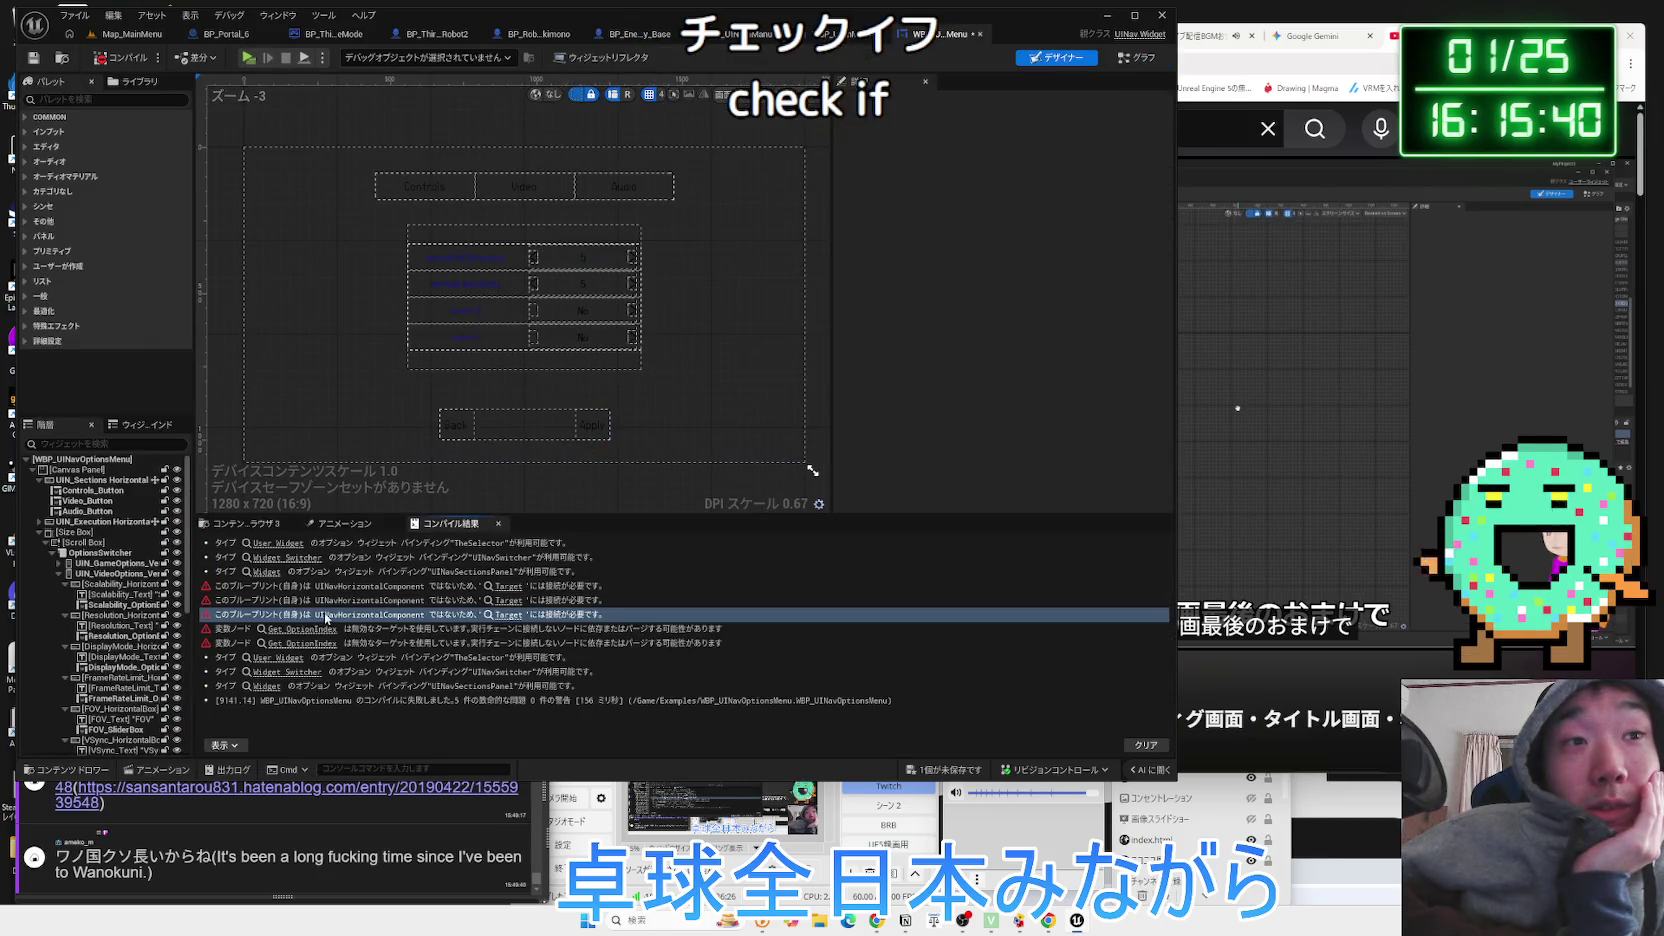
pyautogui.click(513, 601)
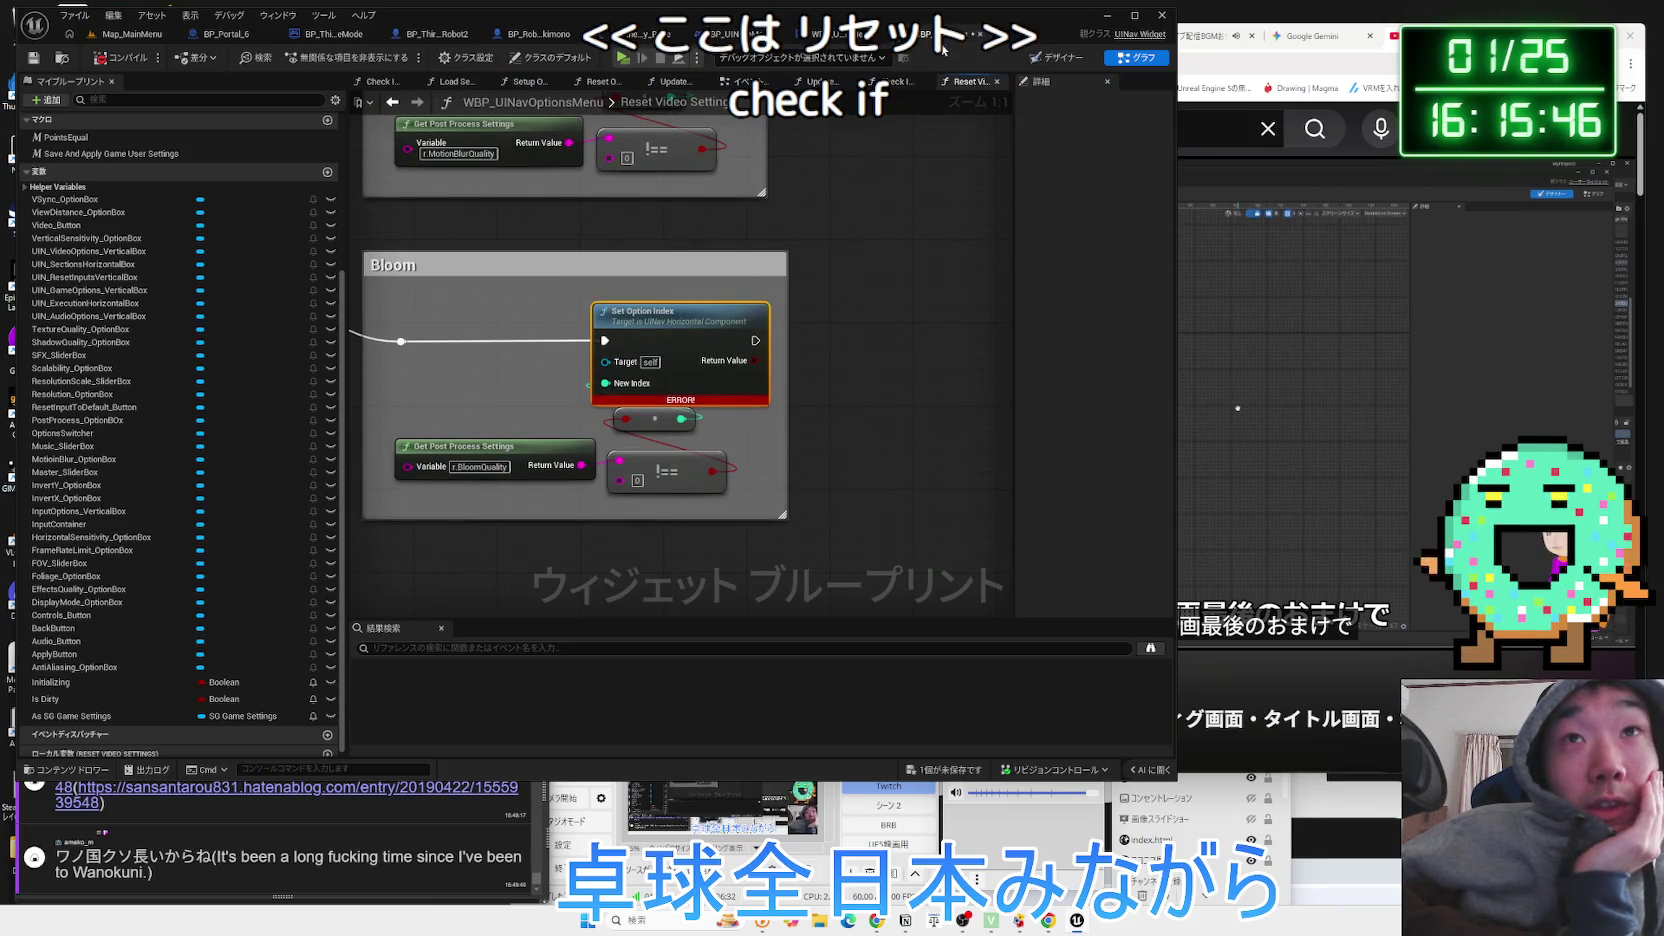
pyautogui.click(1073, 62)
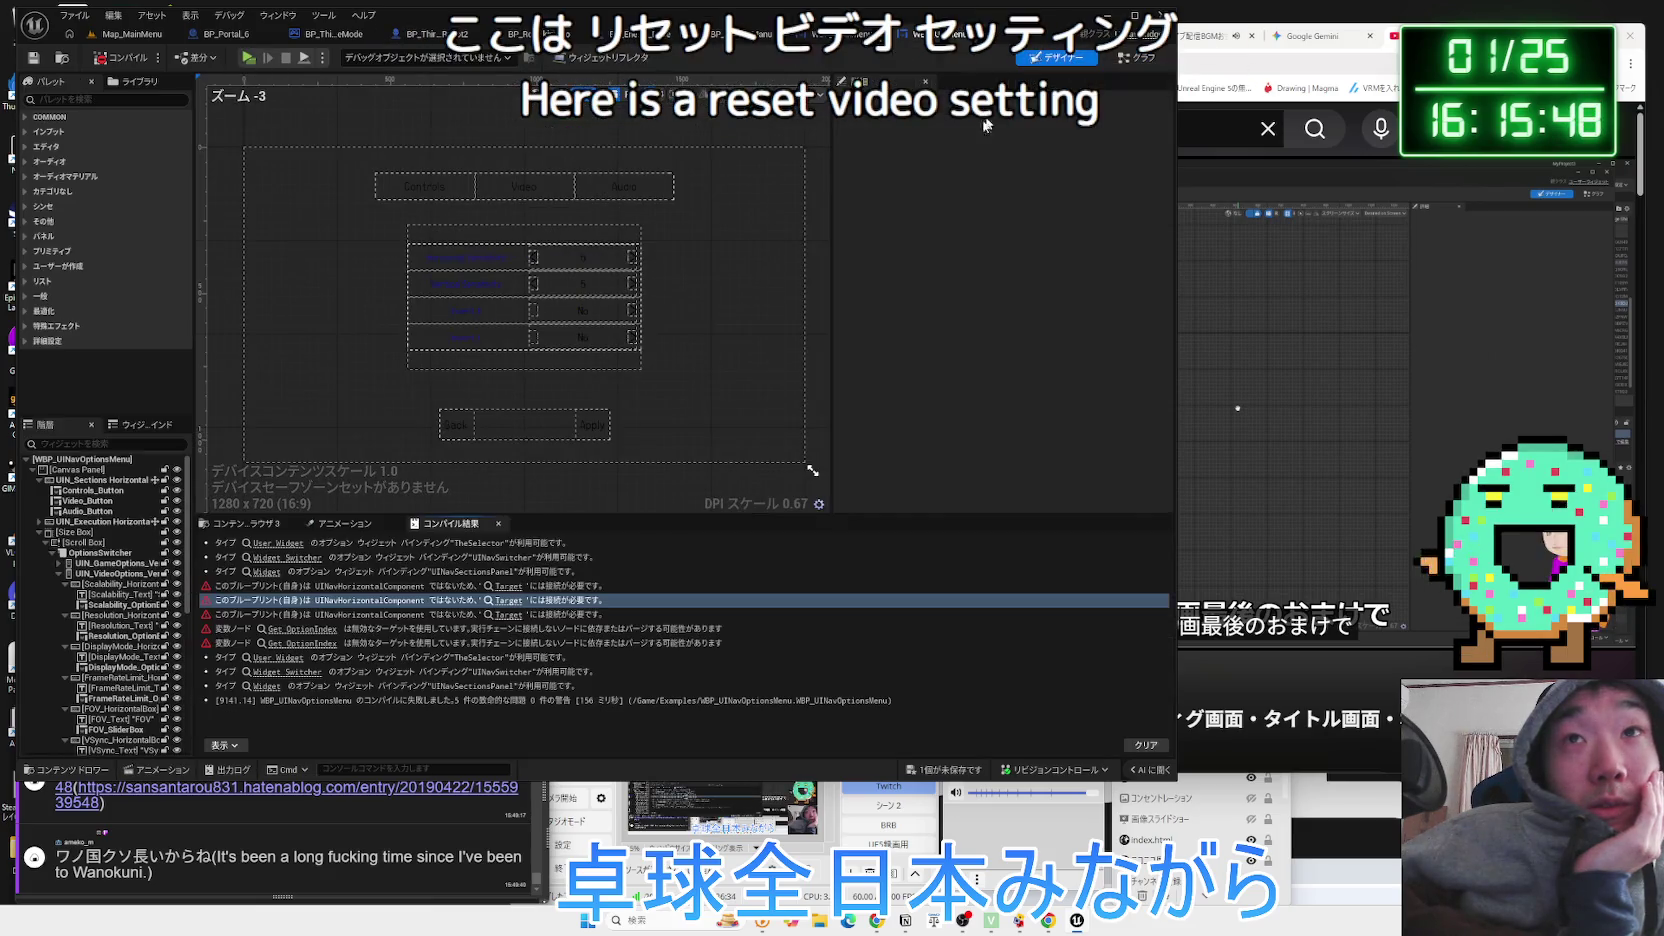
pyautogui.click(512, 599)
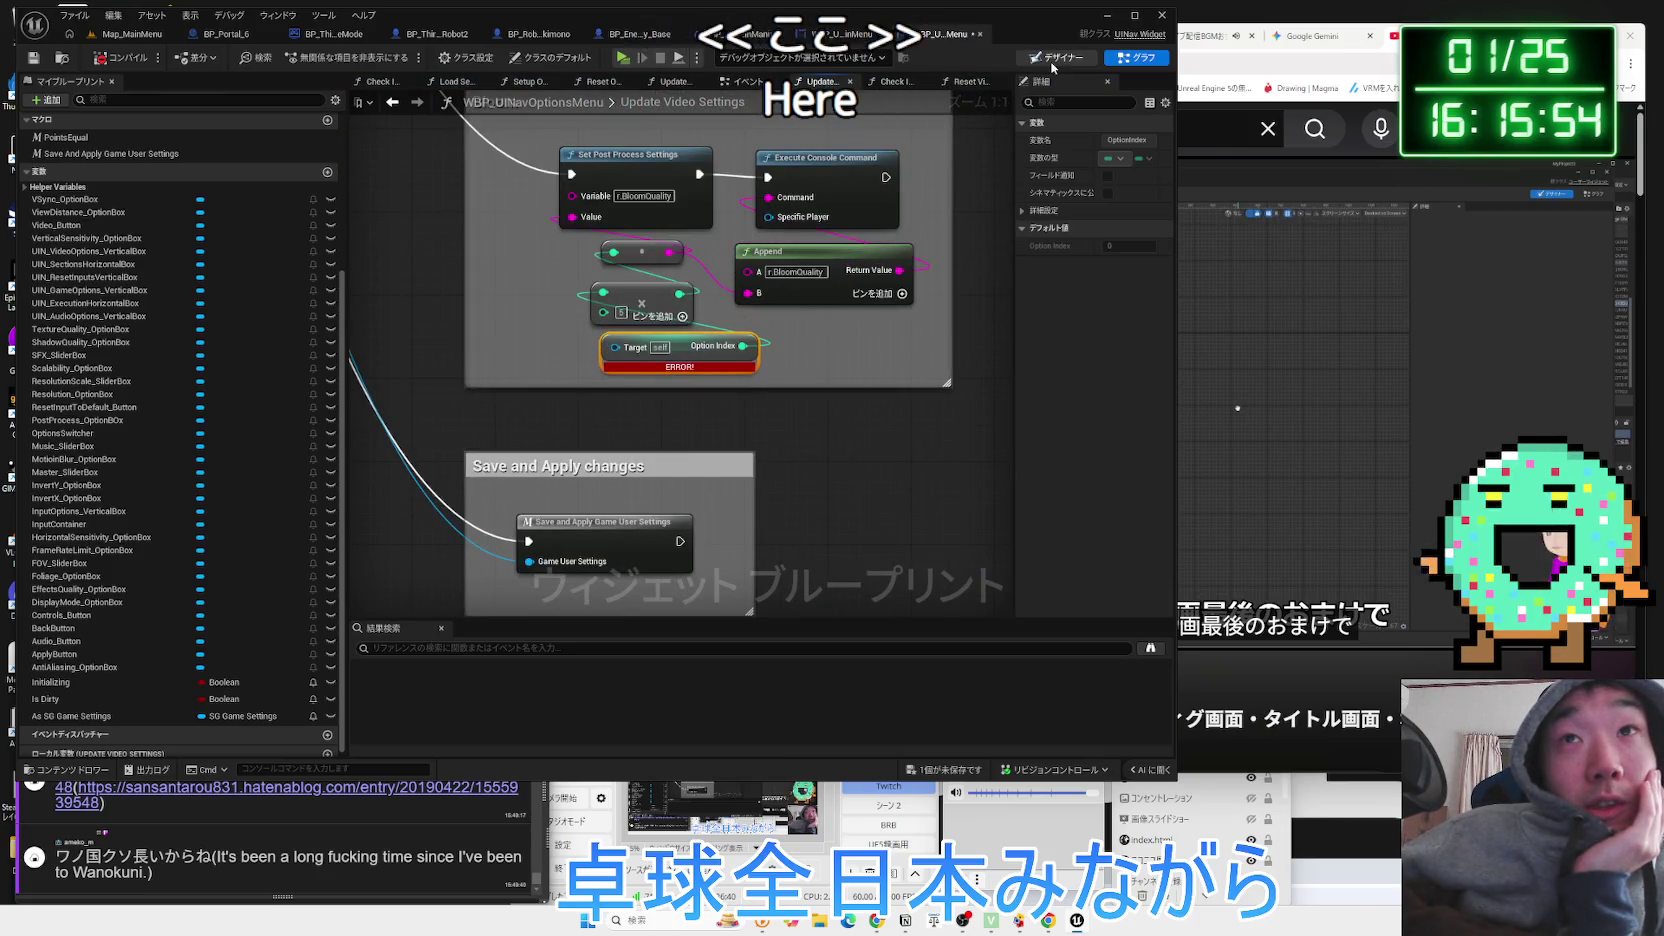
pyautogui.click(1060, 57)
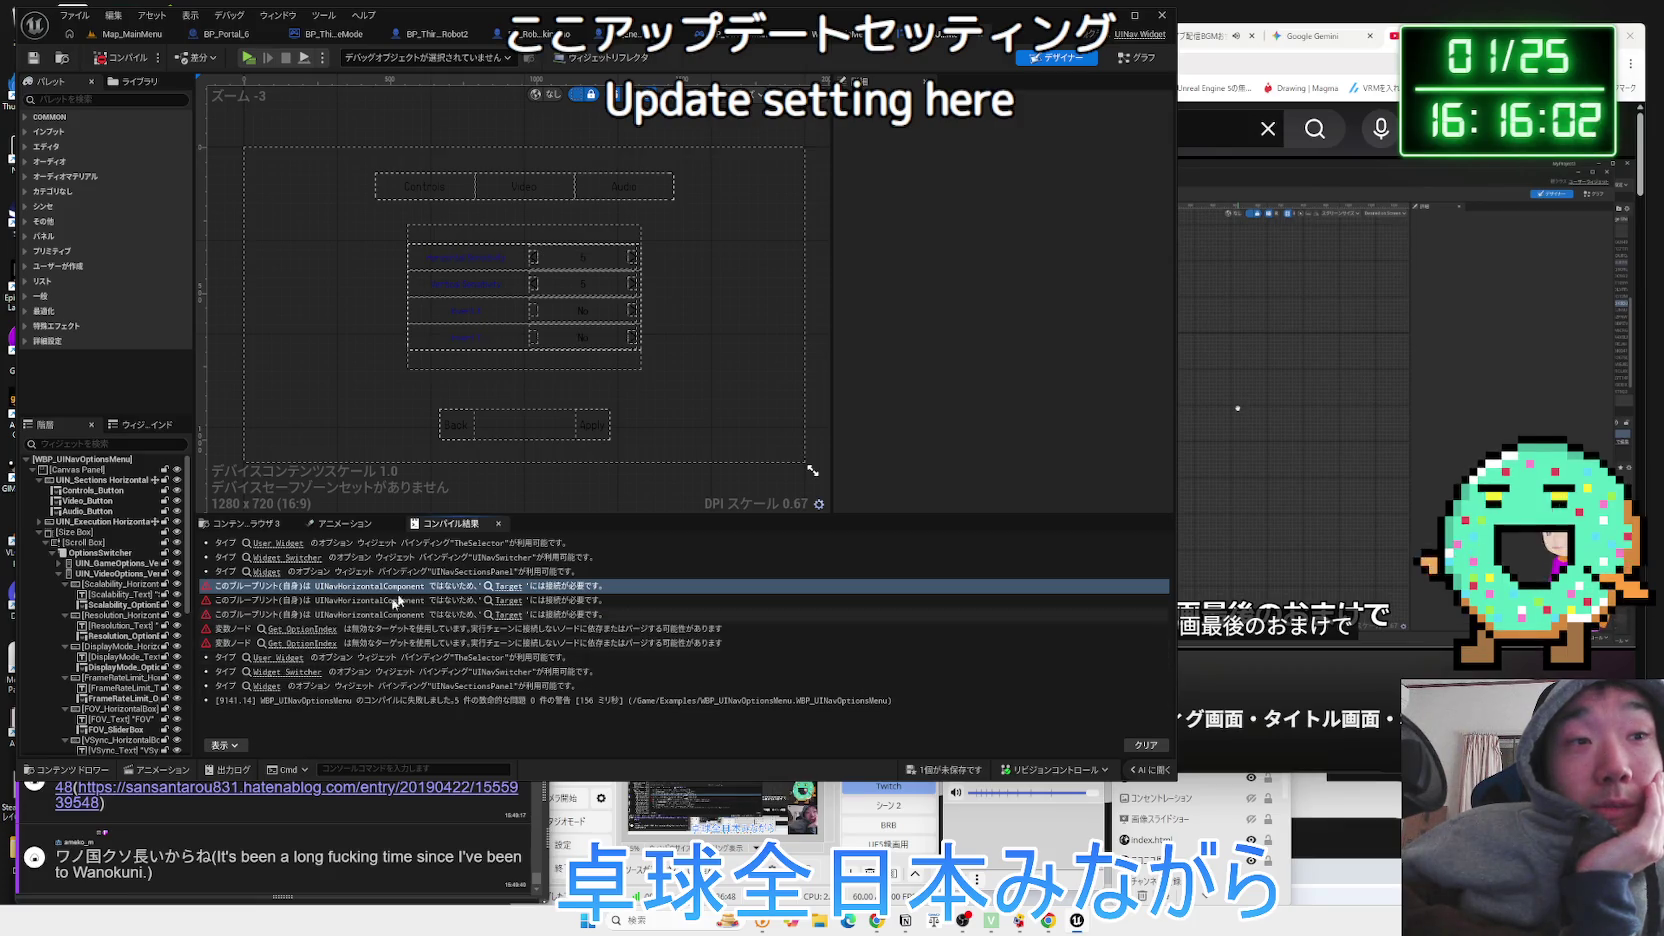
pyautogui.click(1150, 58)
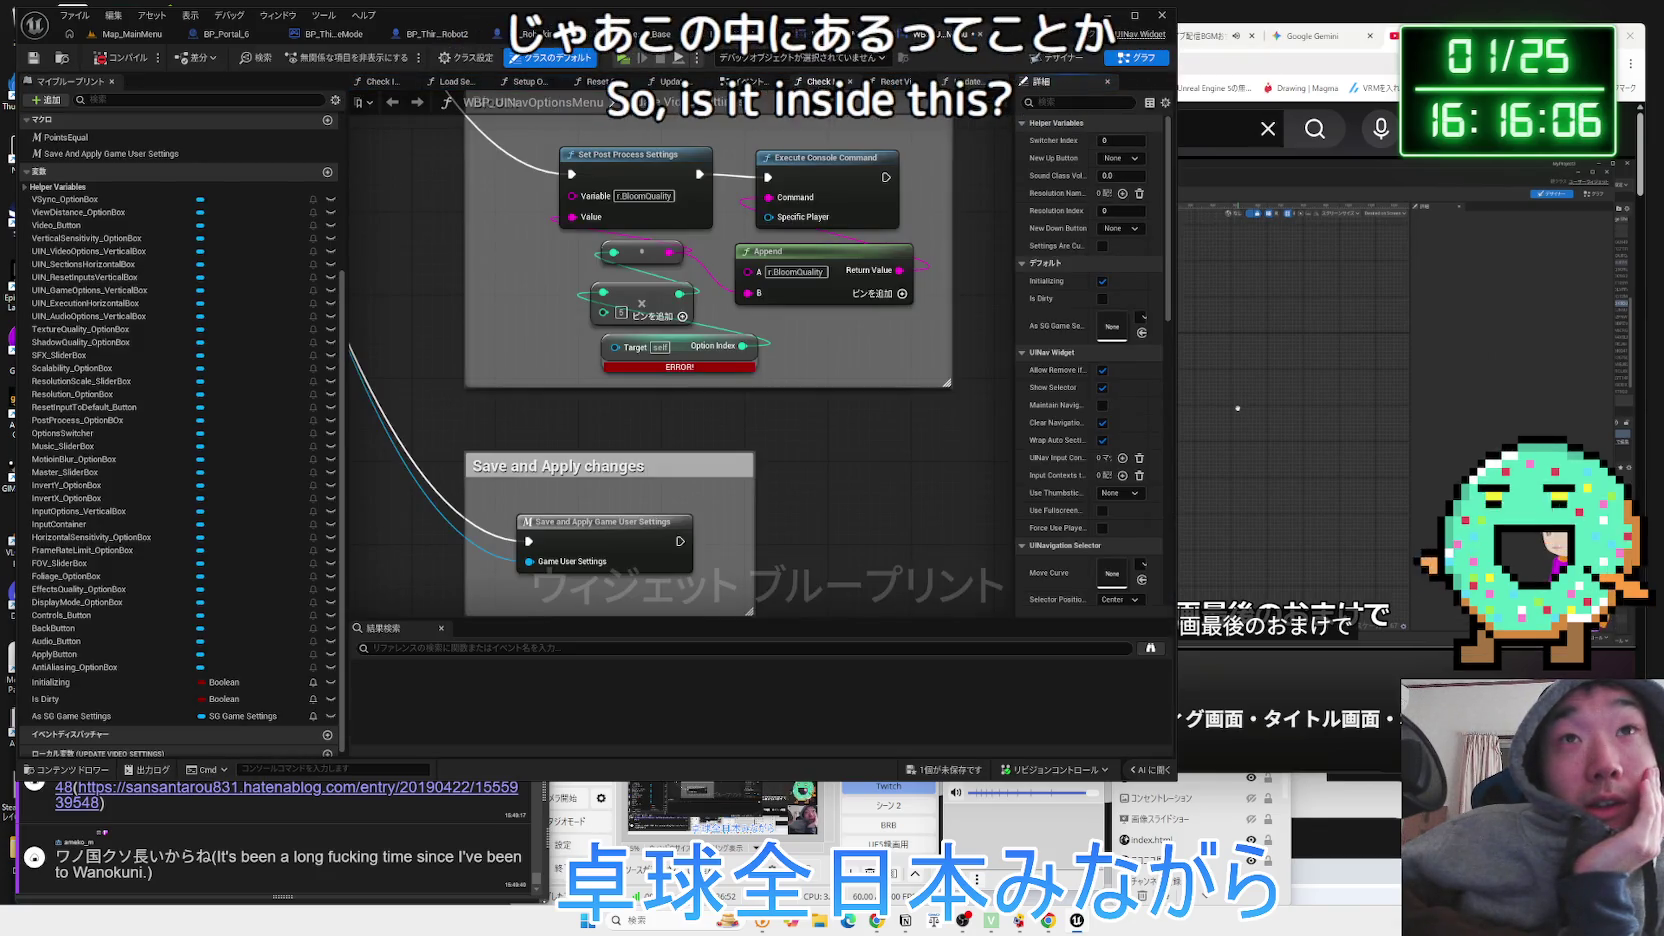
# Inspect the Sequence of Game User Settings checks in Check If Video Options Changed, then show the Event Graph.
pyautogui.click(820, 81)
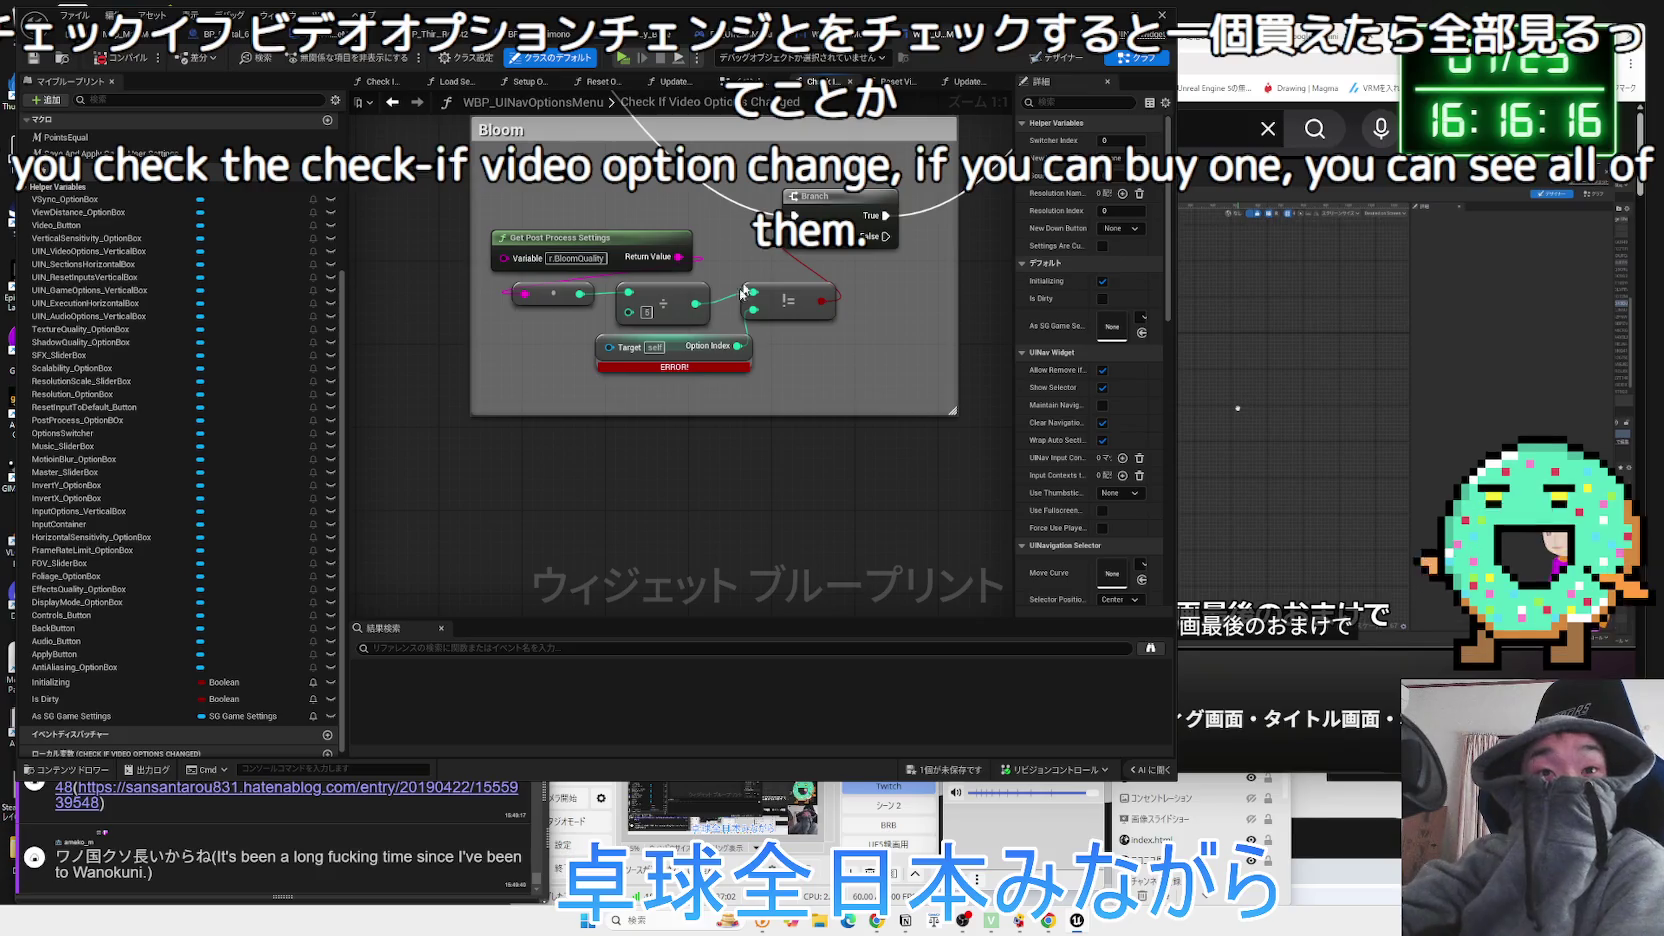
pyautogui.scroll(-10, 676, 411)
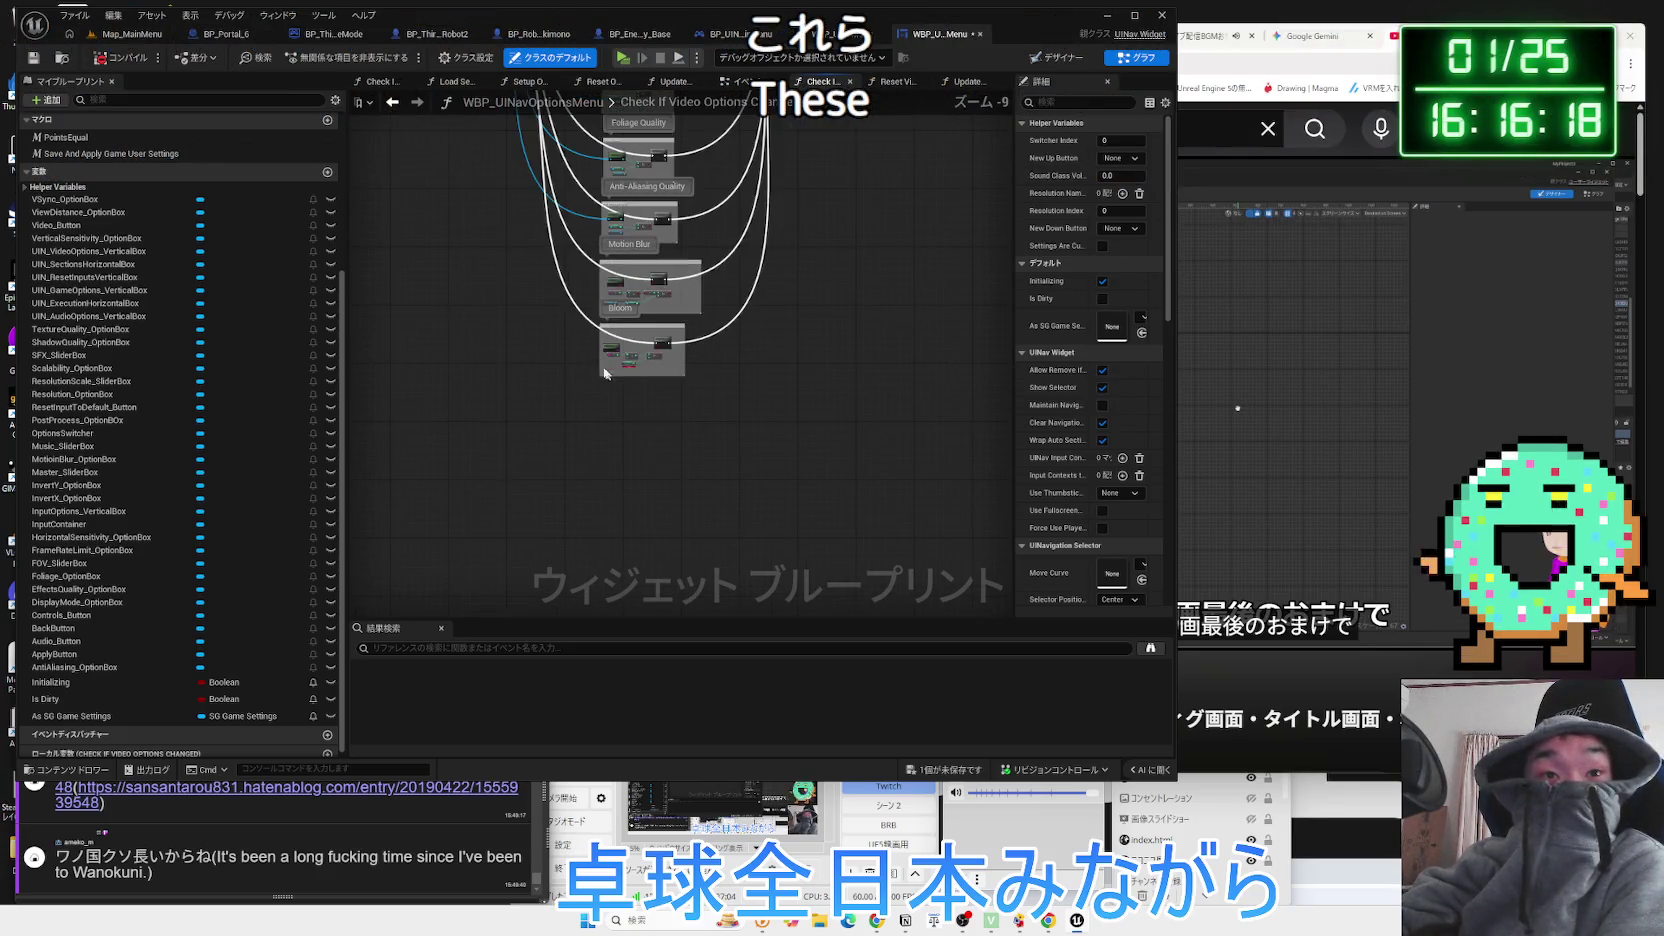
pyautogui.scroll(6, 656, 562)
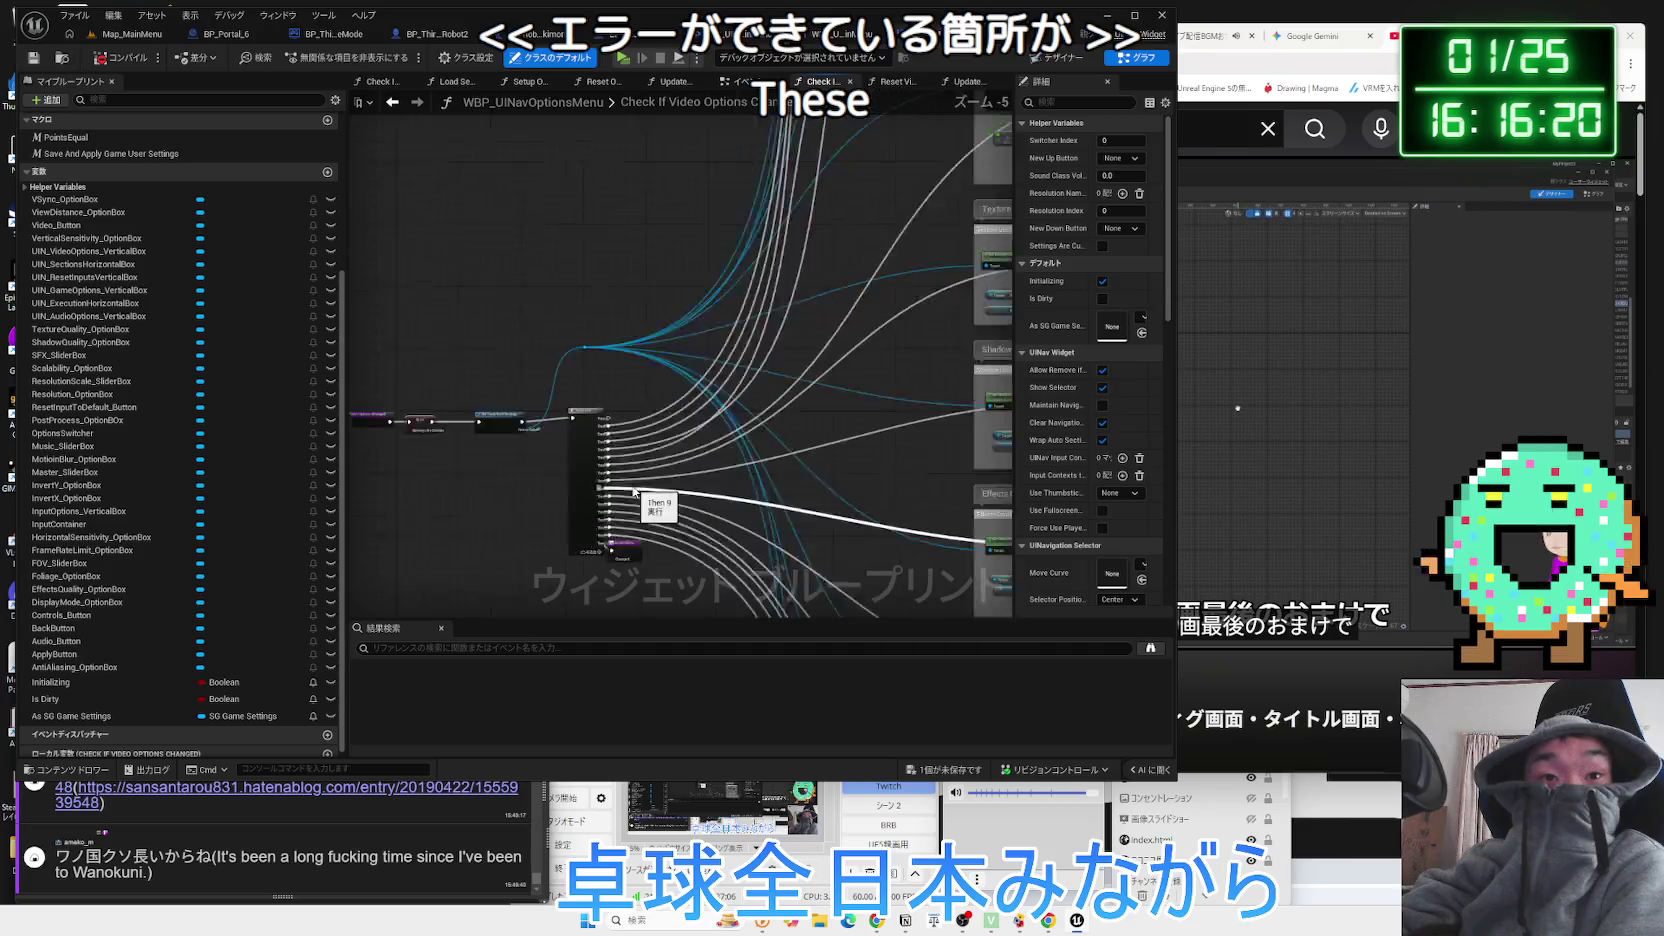
pyautogui.moveTo(534, 548); pyautogui.dragTo(618, 436)
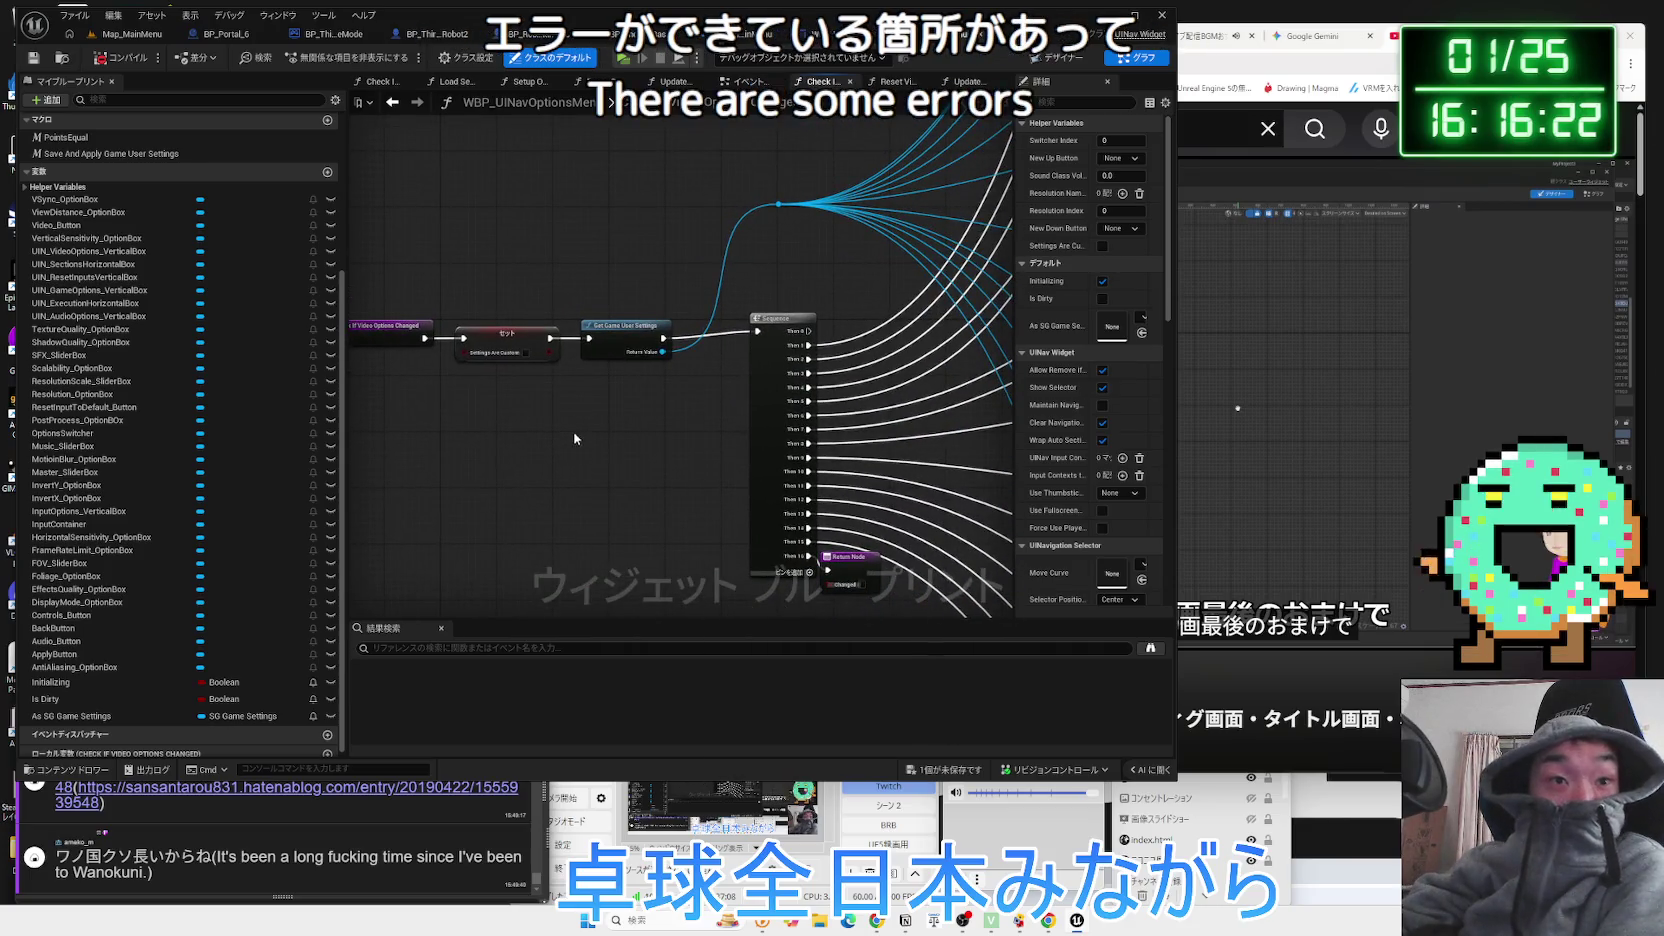
pyautogui.scroll(2, 640, 441)
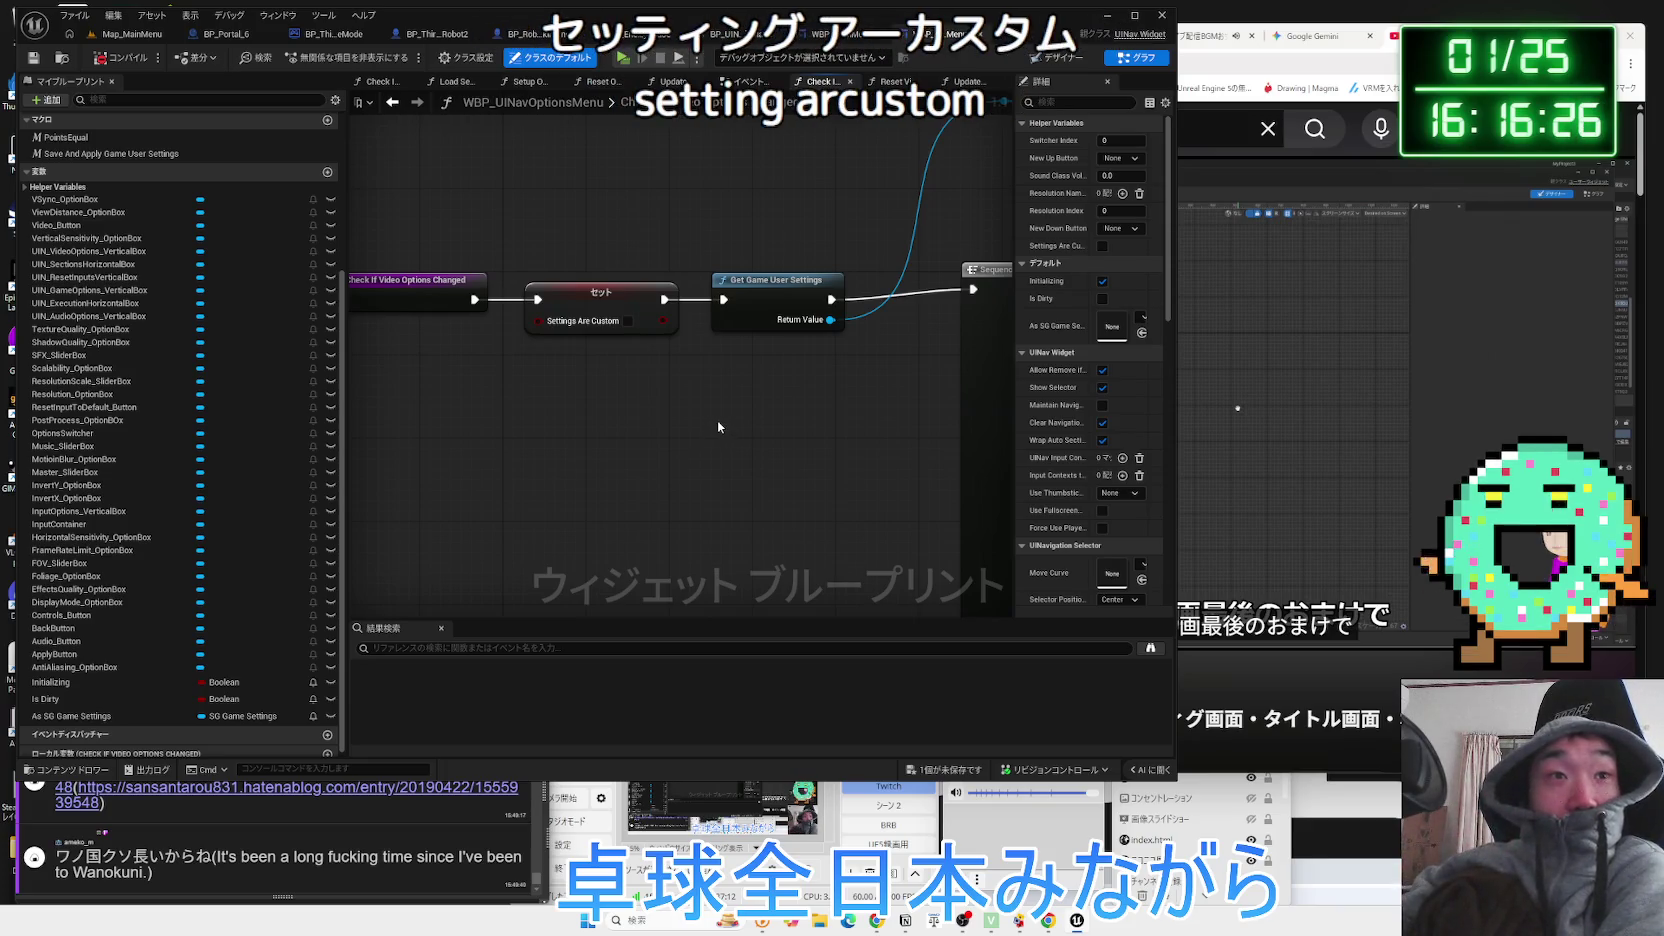
pyautogui.scroll(-1, 717, 428)
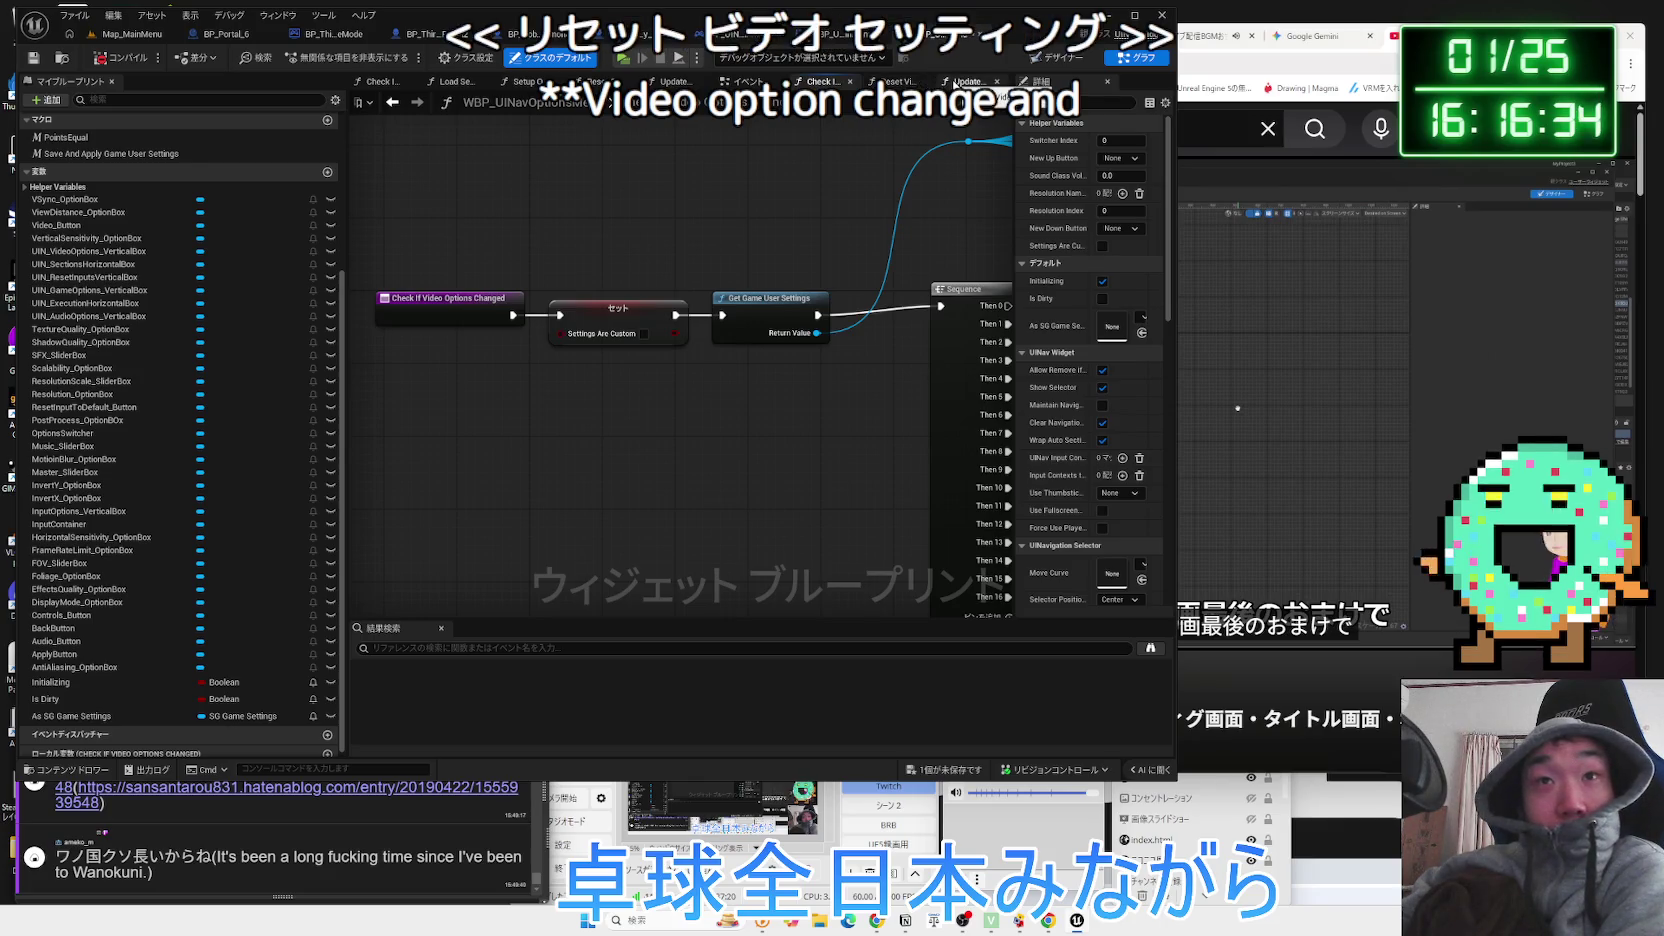
pyautogui.click(745, 81)
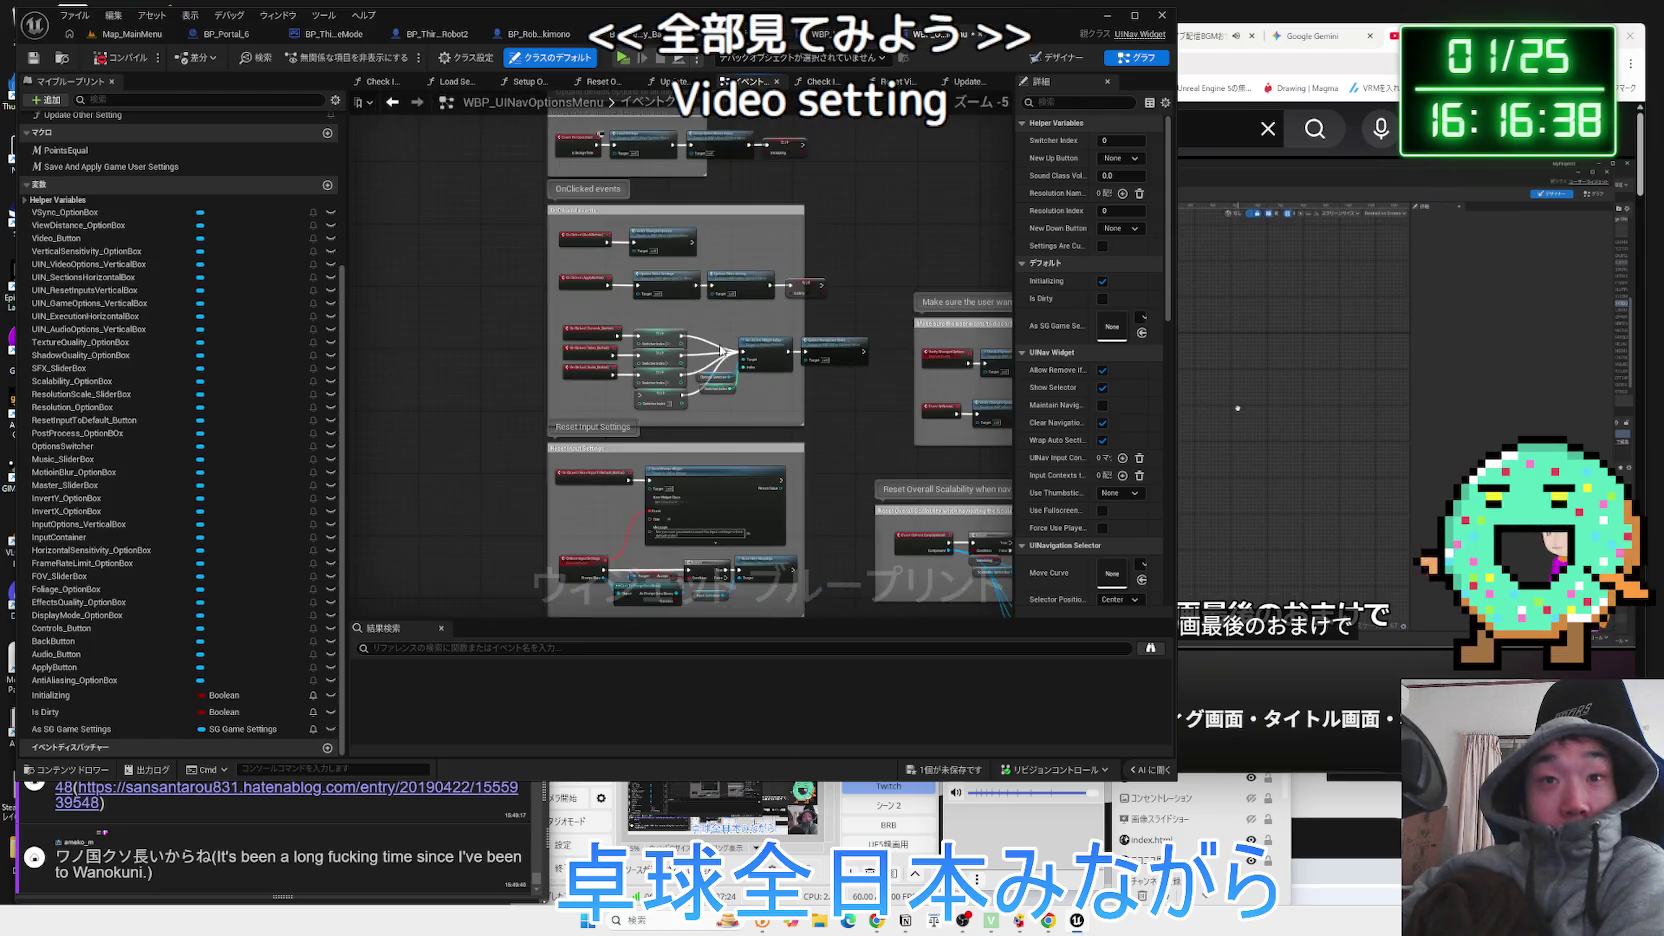
# Locate Check If Options Changed in the Event OnReturn discard-changes check, then bring the tutorial video forward.
pyautogui.scroll(-3, 536, 595)
pyautogui.write('chec')
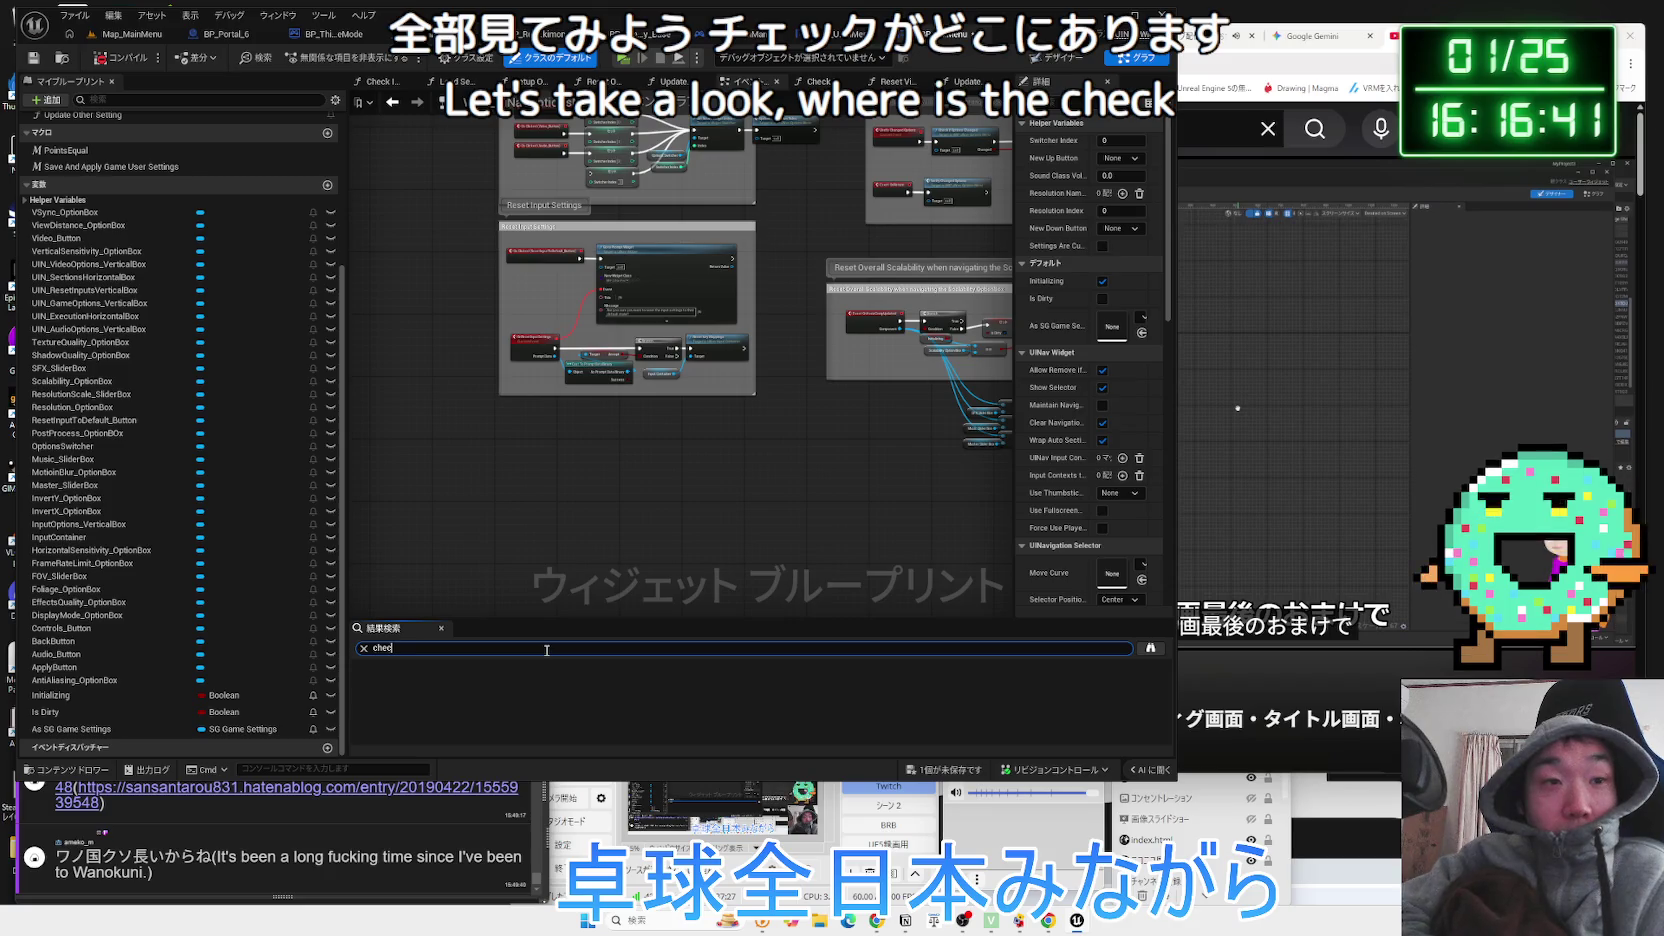
pyautogui.write('k')
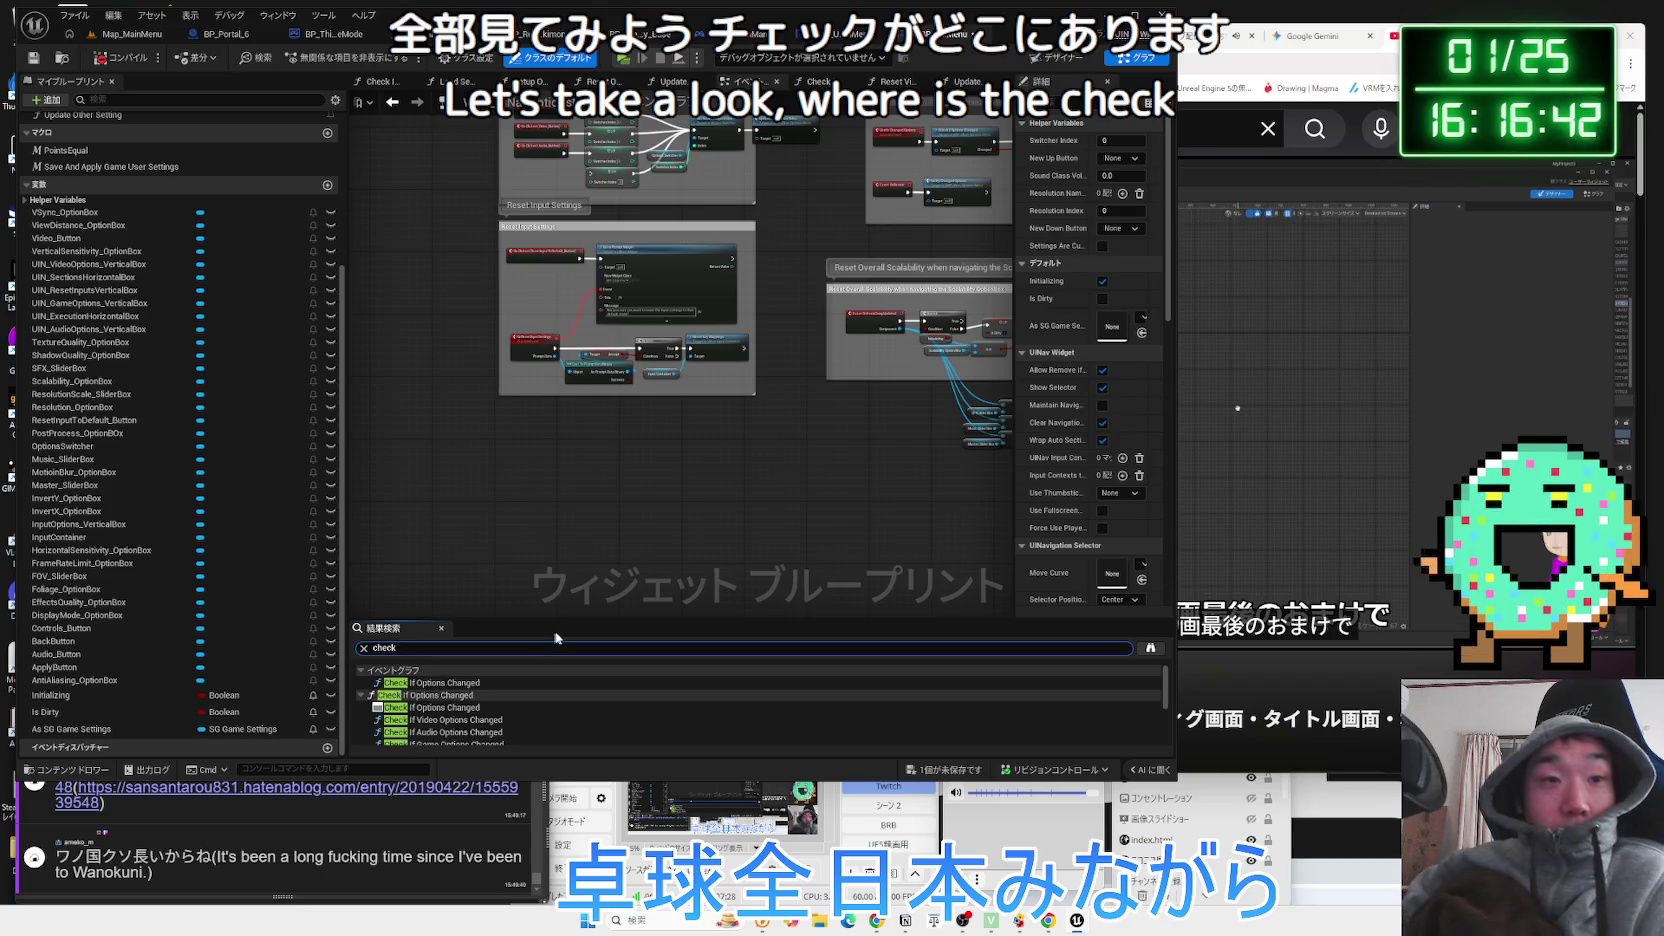
pyautogui.click(429, 684)
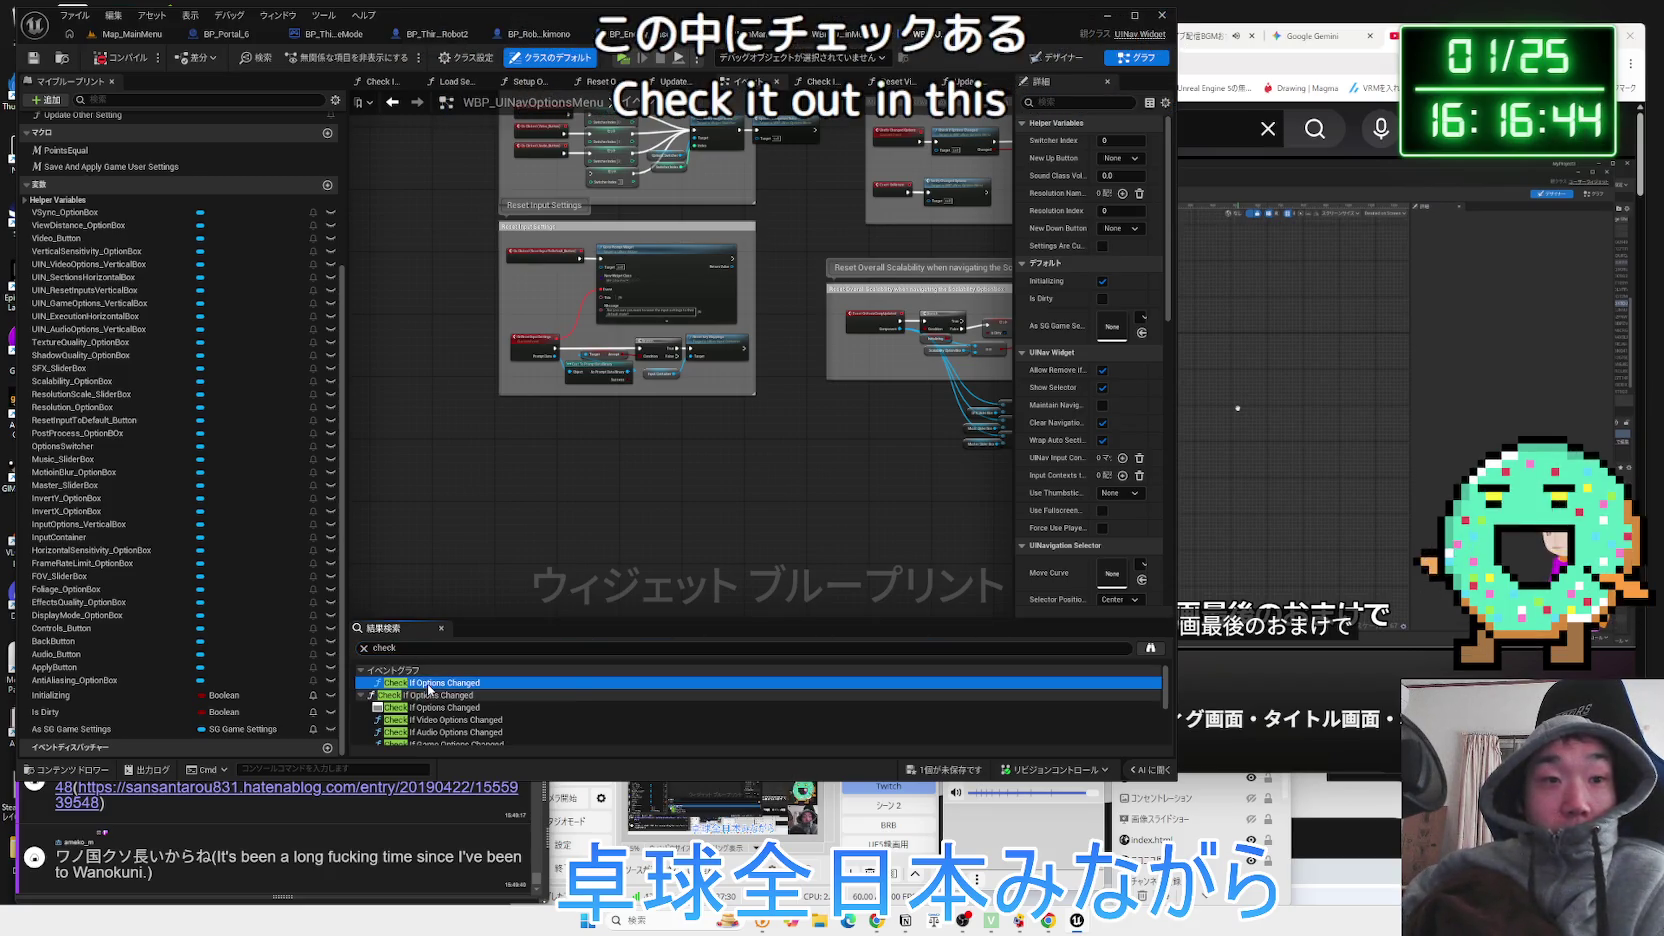
pyautogui.doubleClick(436, 685)
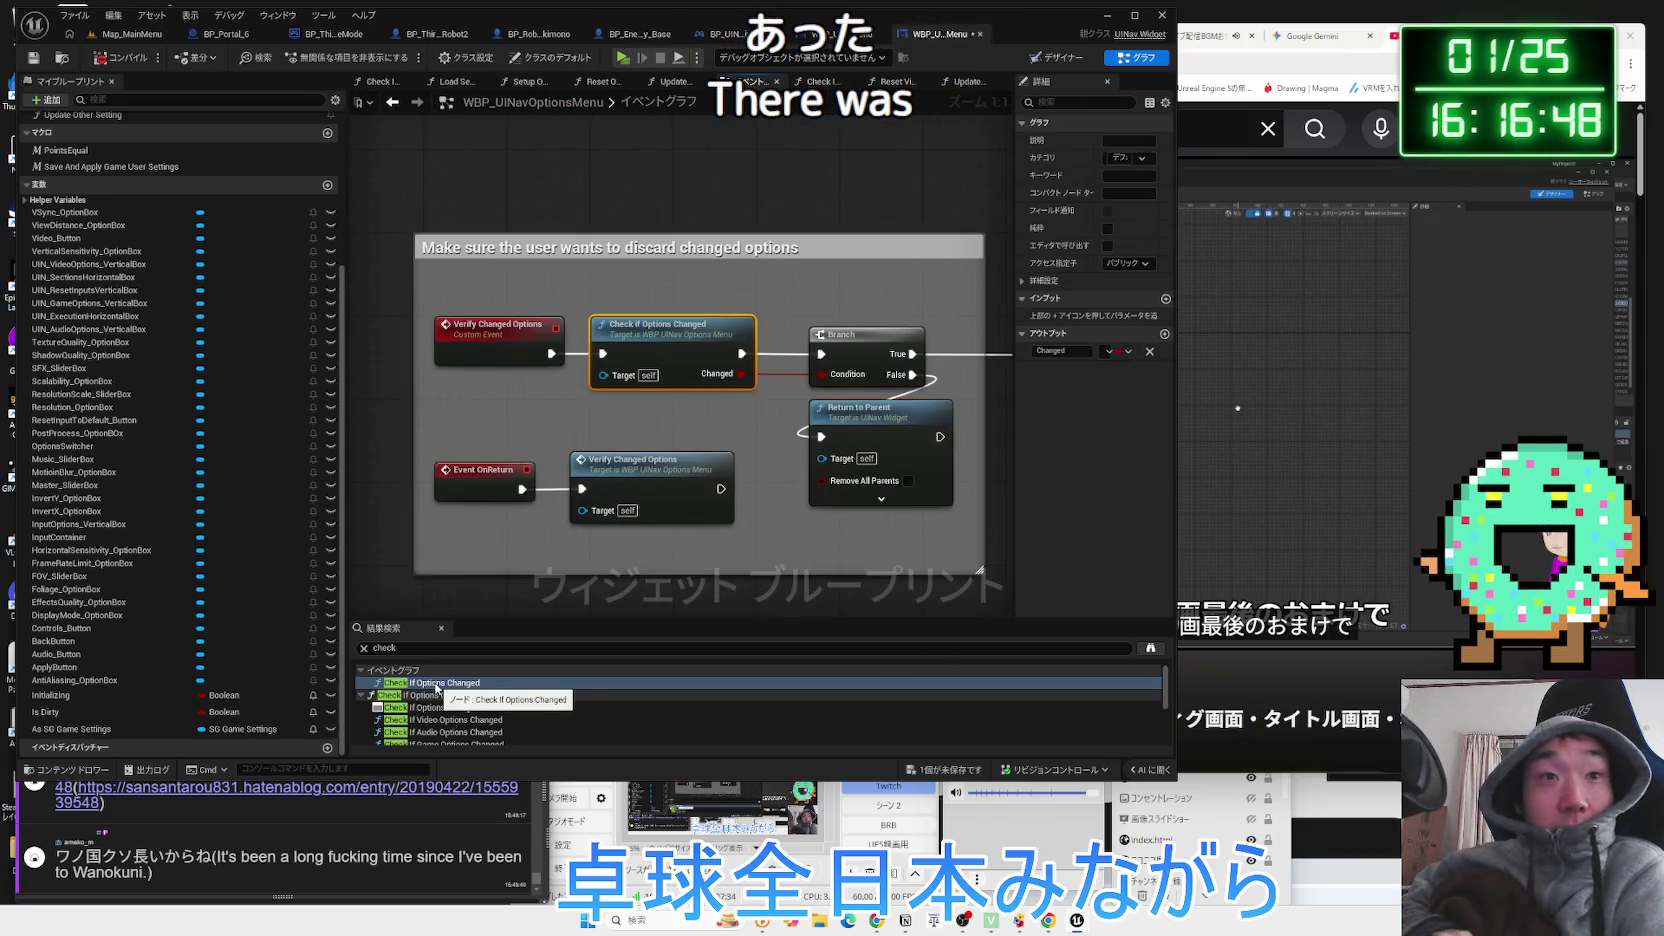
pyautogui.click(503, 366)
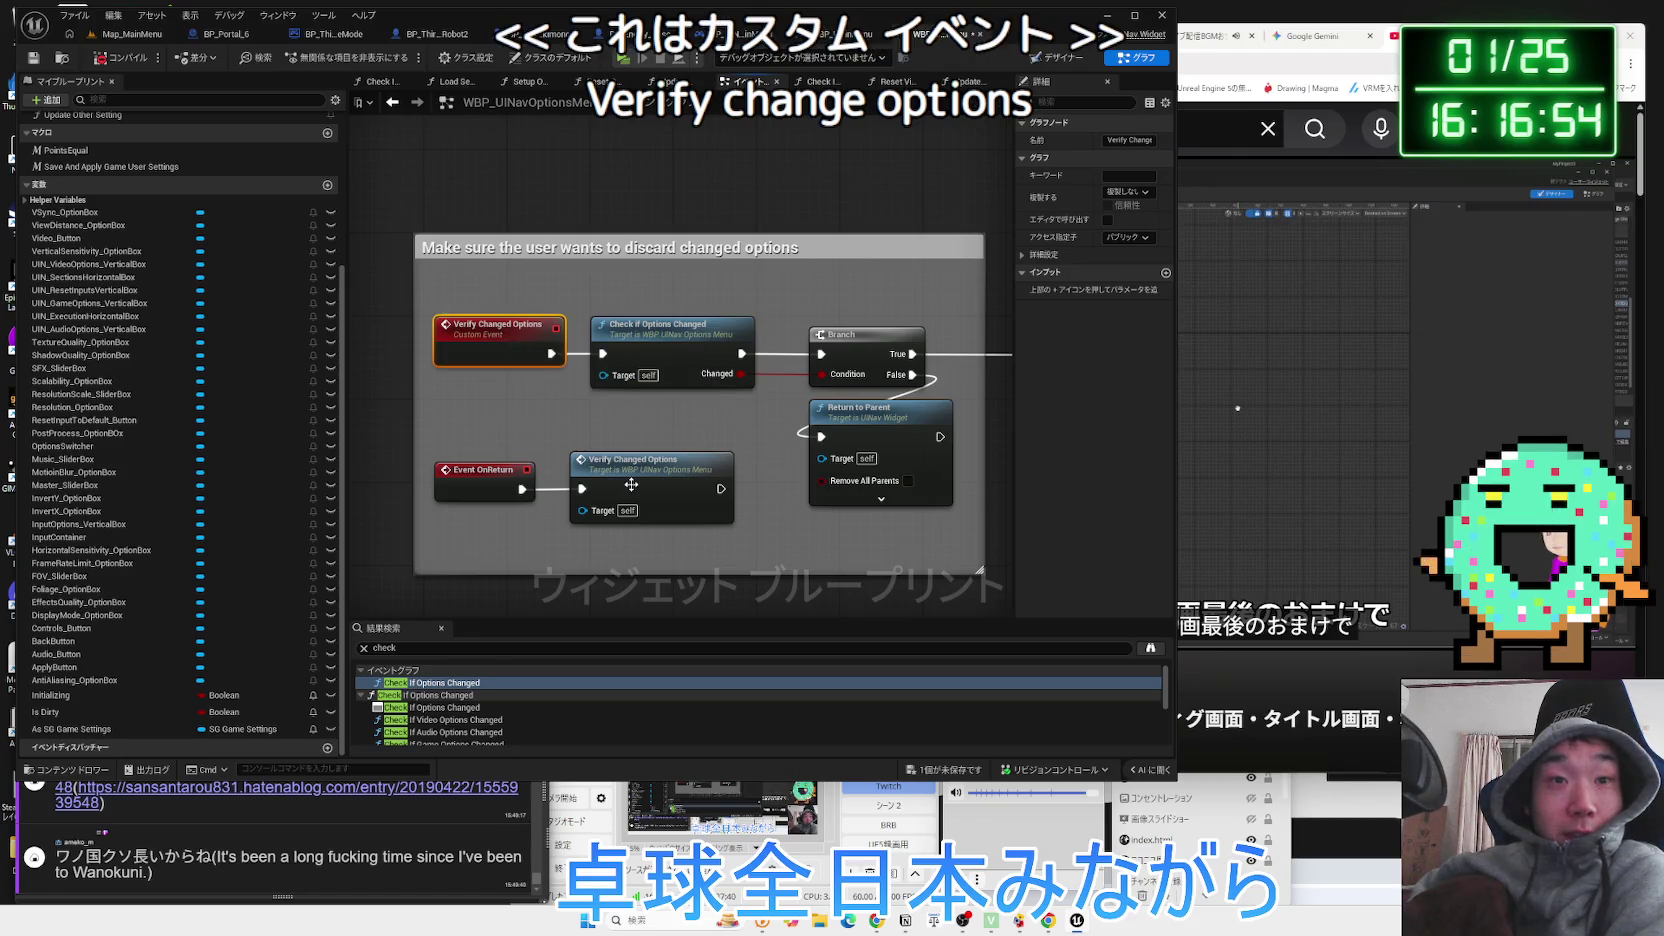
pyautogui.click(463, 488)
pyautogui.moveTo(463, 488)
pyautogui.mouseDown()
pyautogui.moveTo(473, 398)
pyautogui.moveTo(504, 372)
pyautogui.mouseUp()
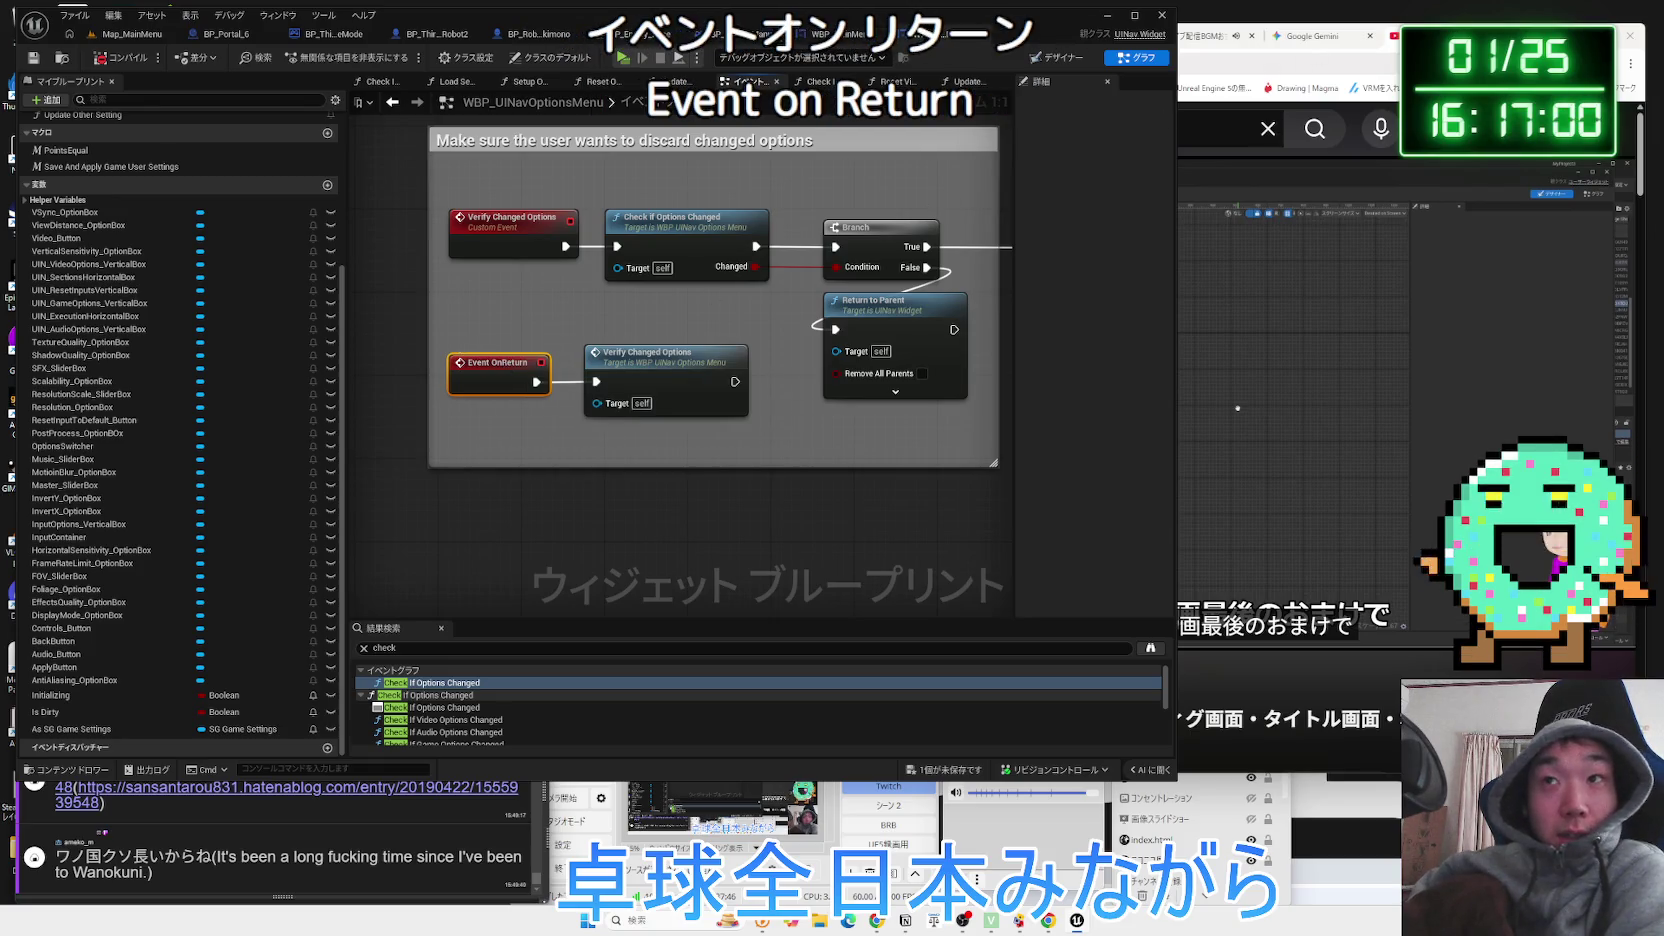
pyautogui.click(1349, 692)
pyautogui.scroll(-5, 1377, 463)
# View the OnReturn blueprint from the video's linked blog fullscreen, then return to Unreal.
pyautogui.click(1377, 463)
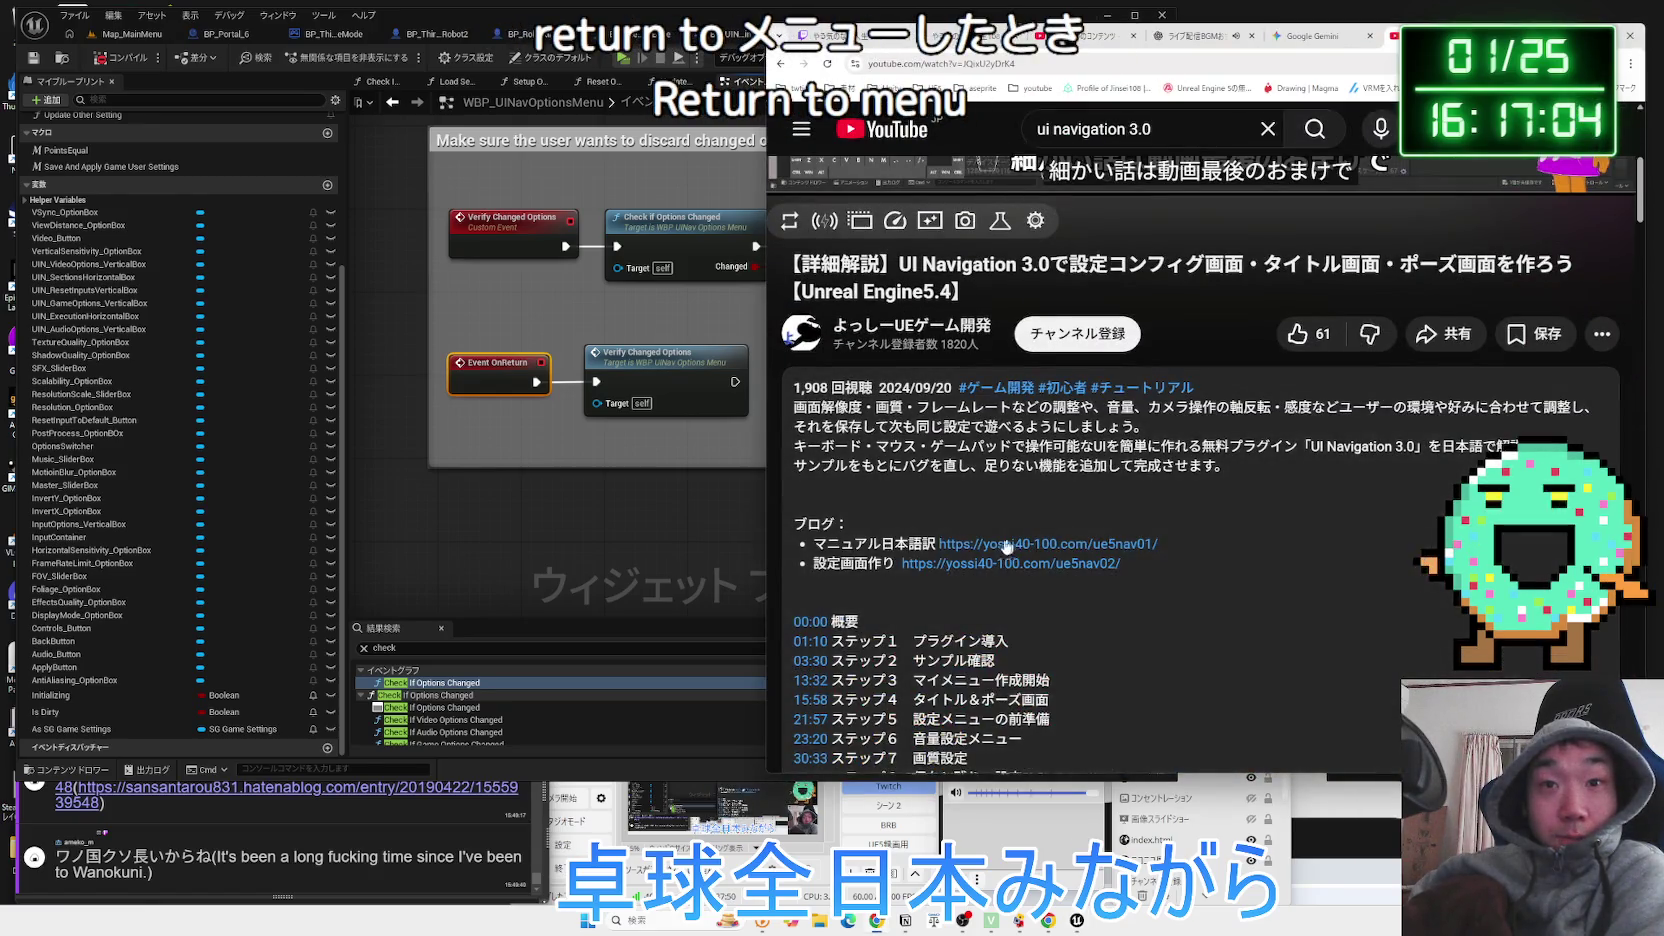
pyautogui.click(1007, 545)
pyautogui.scroll(-10, 895, 443)
pyautogui.scroll(-2, 895, 443)
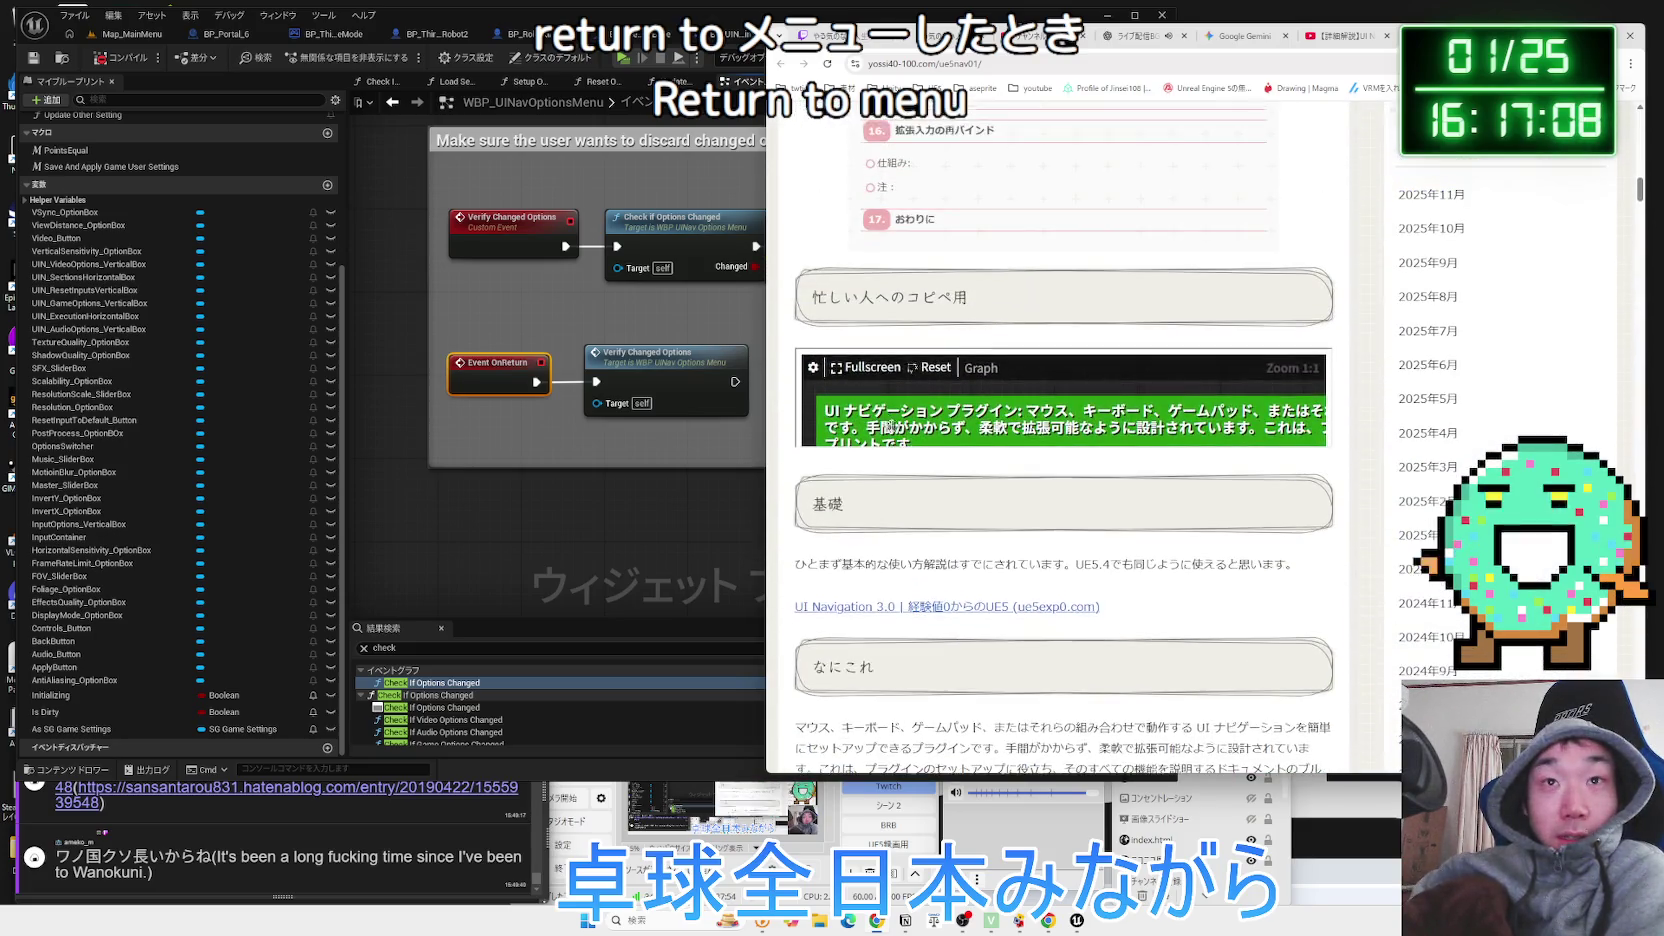
pyautogui.click(877, 370)
pyautogui.scroll(5, 924, 505)
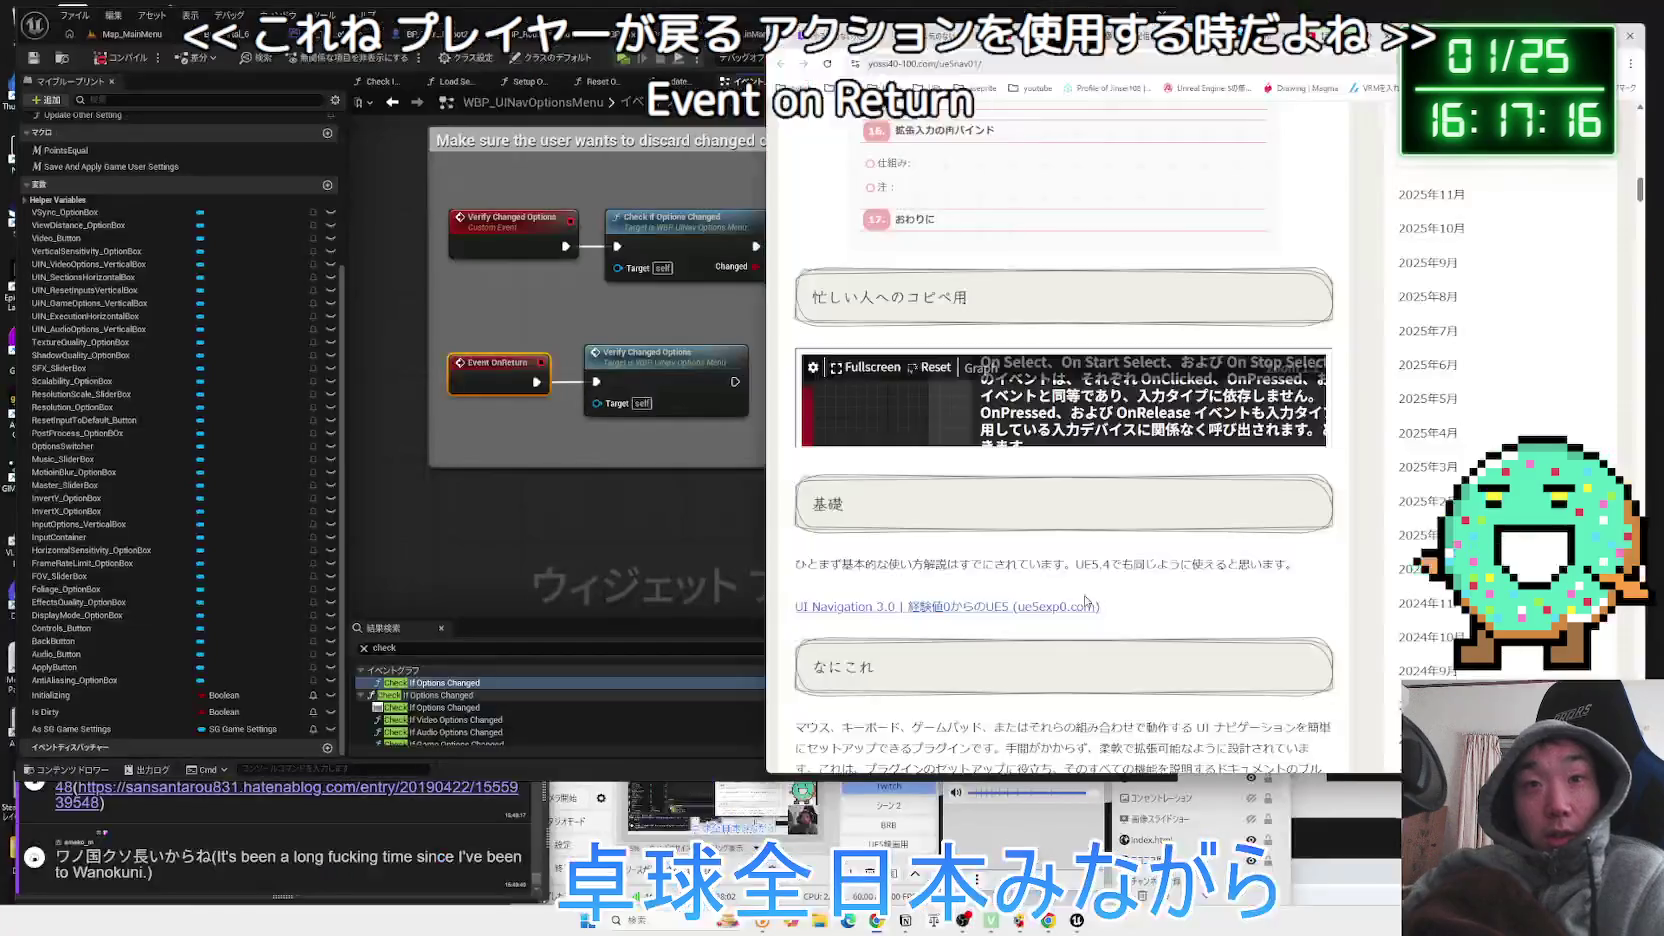
pyautogui.click(575, 289)
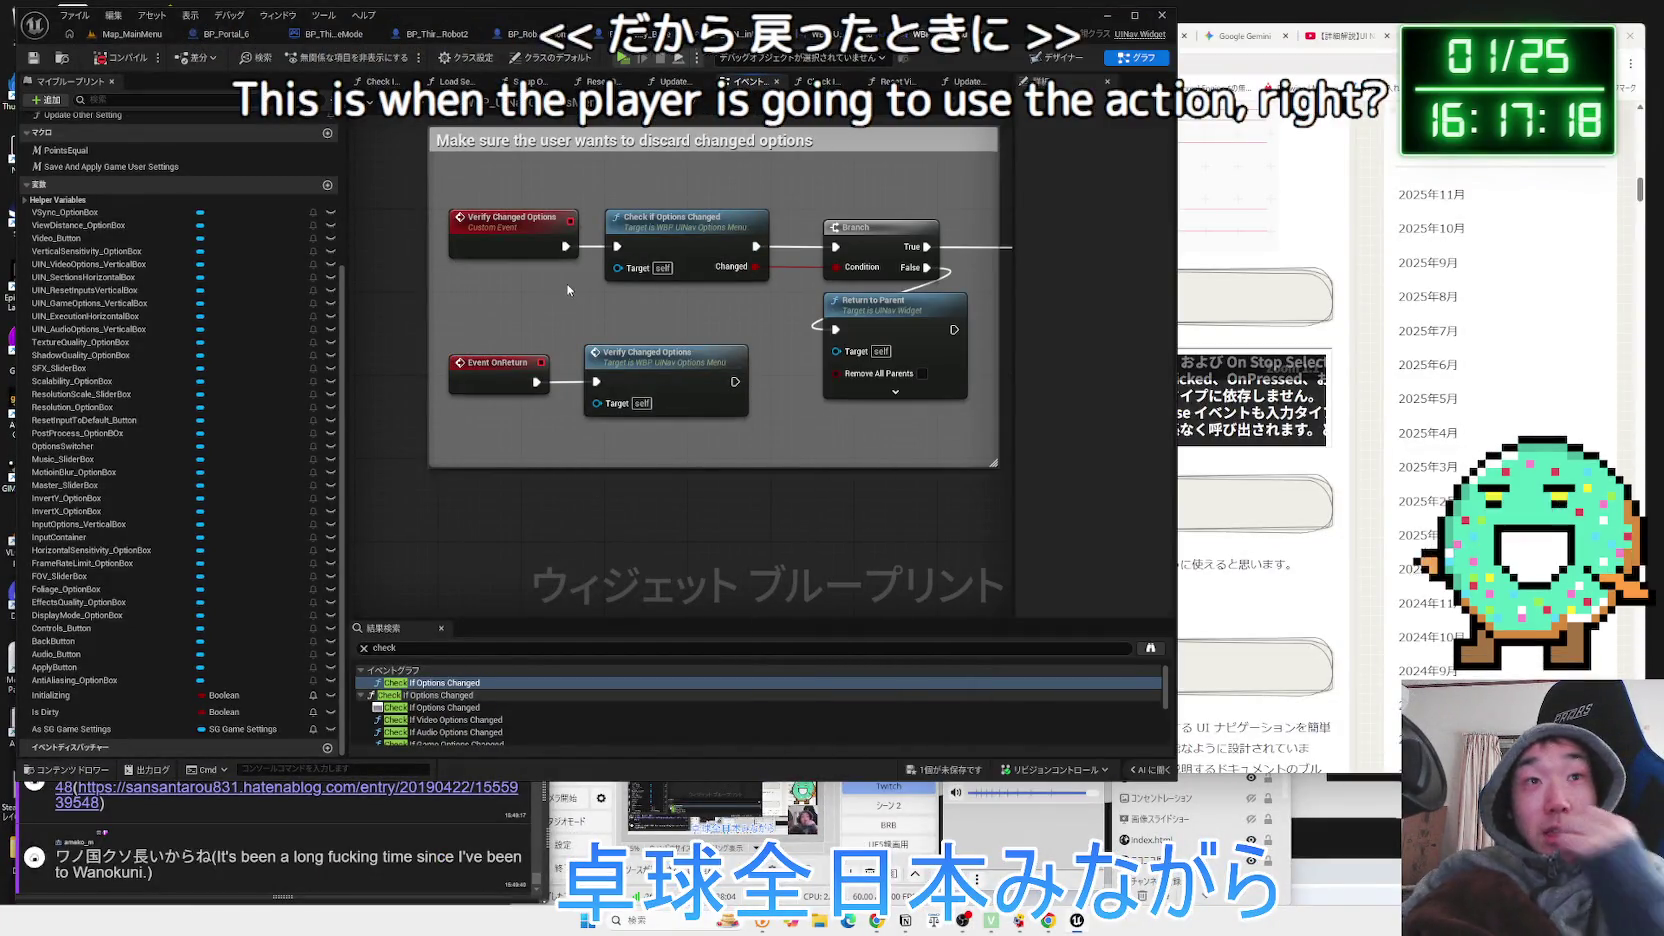
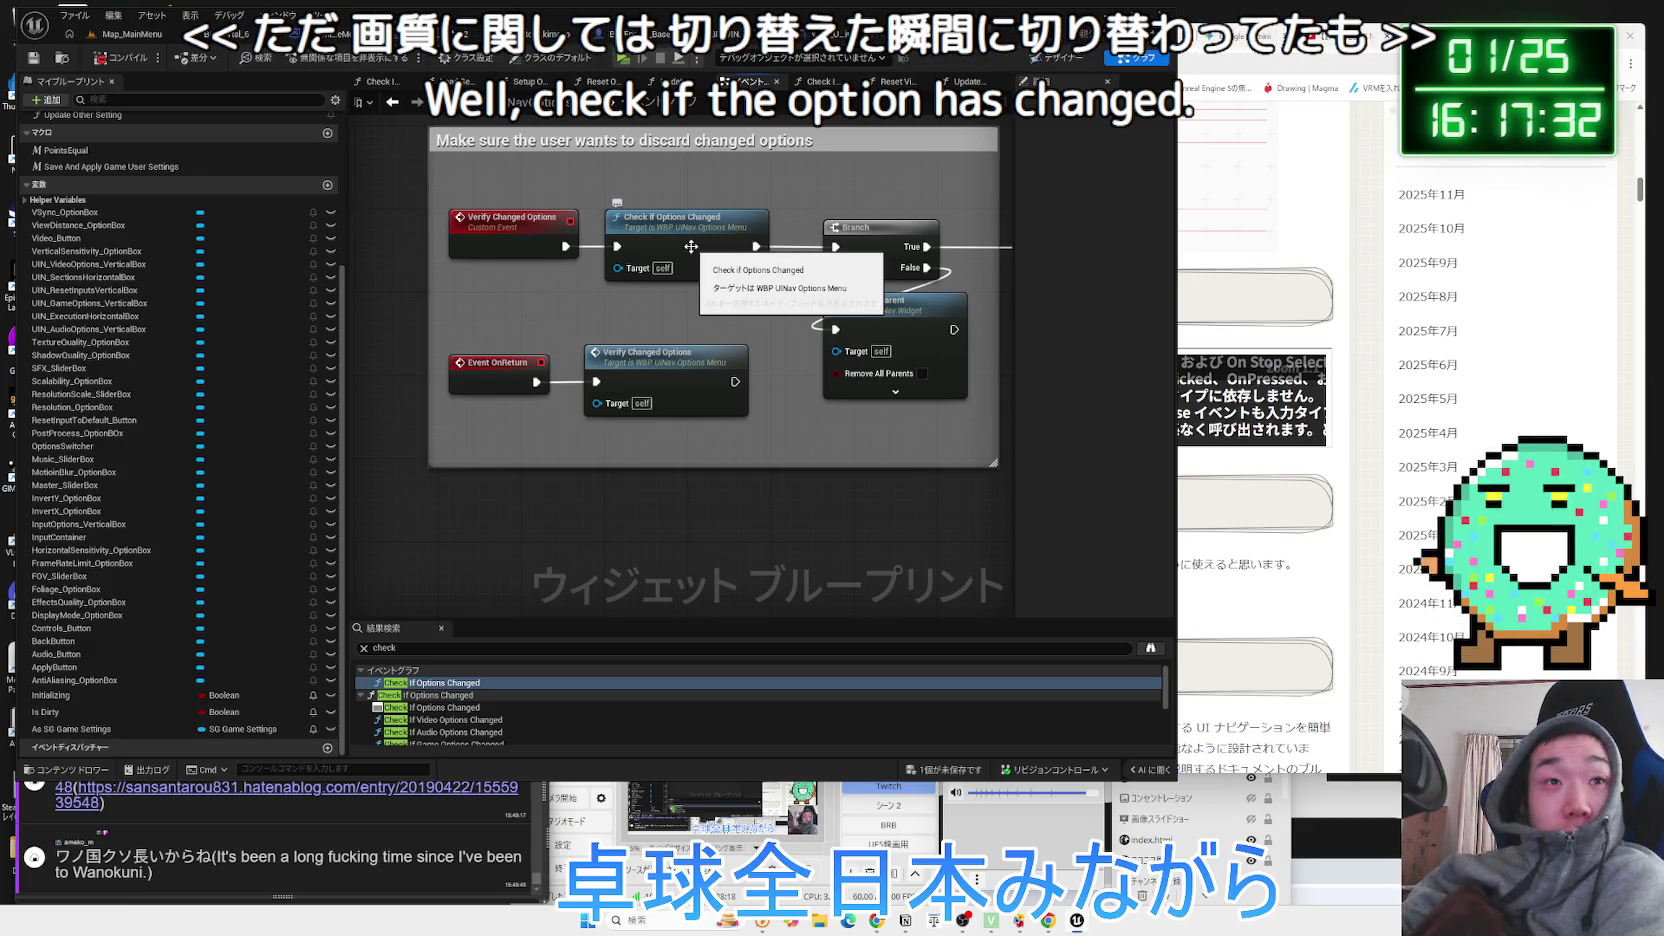
# Browse the Reset Video Settings and Update Video Settings functions, then return to the options menu event graph.
pyautogui.scroll(-4, 691, 246)
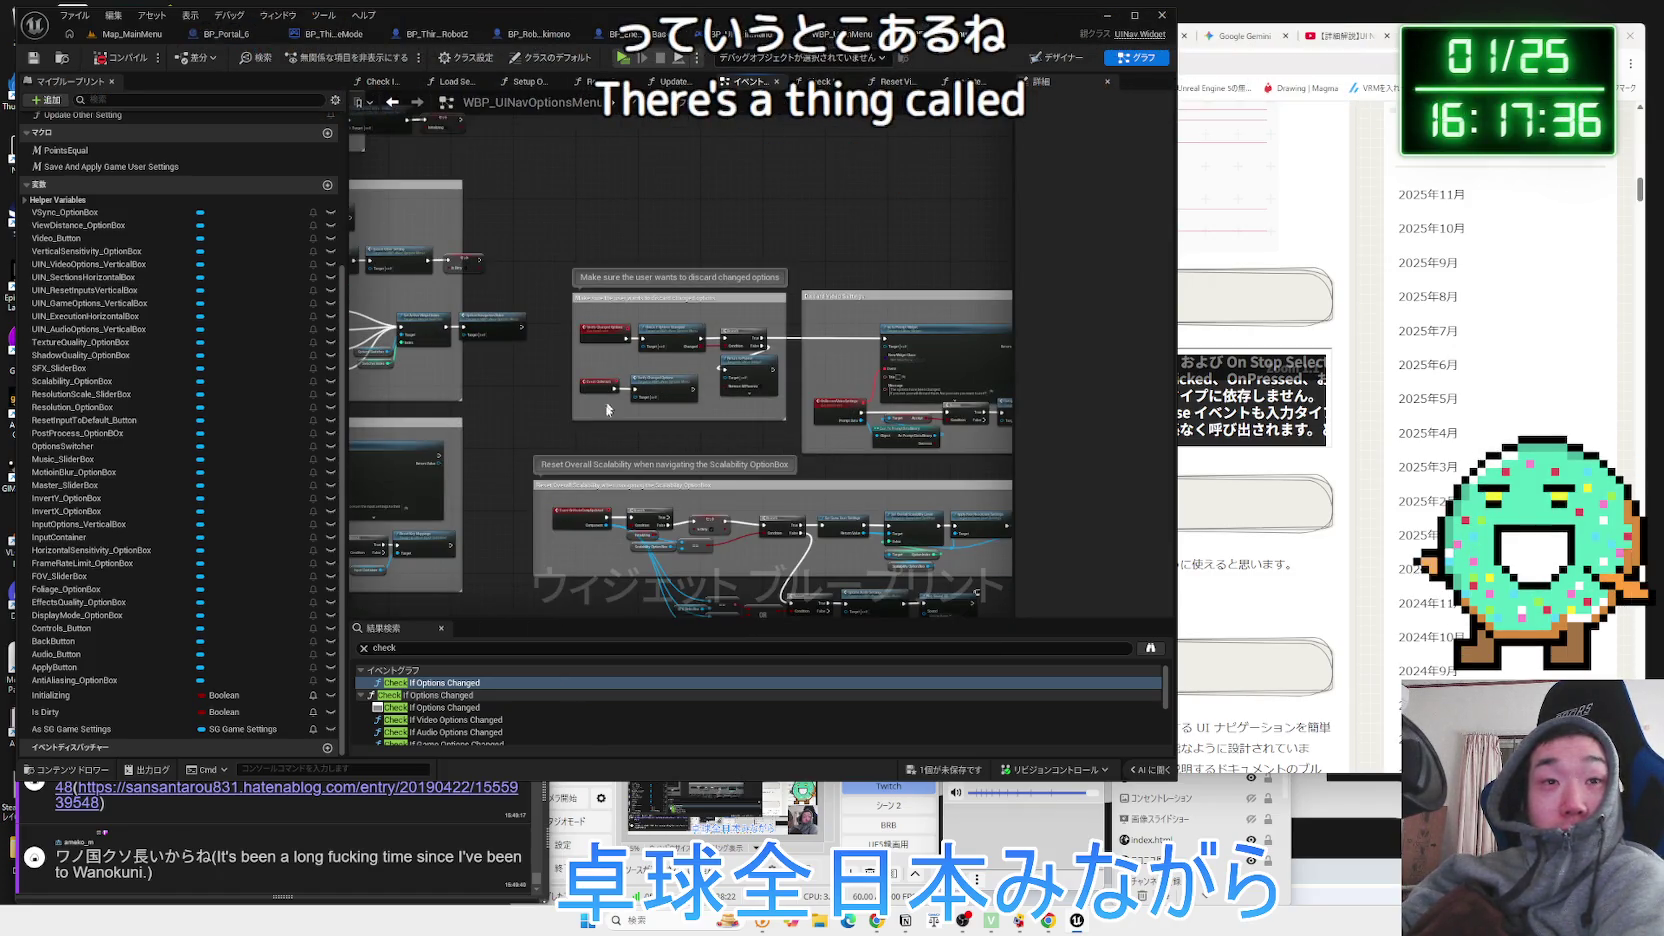
pyautogui.scroll(4, 600, 418)
pyautogui.scroll(1, 600, 418)
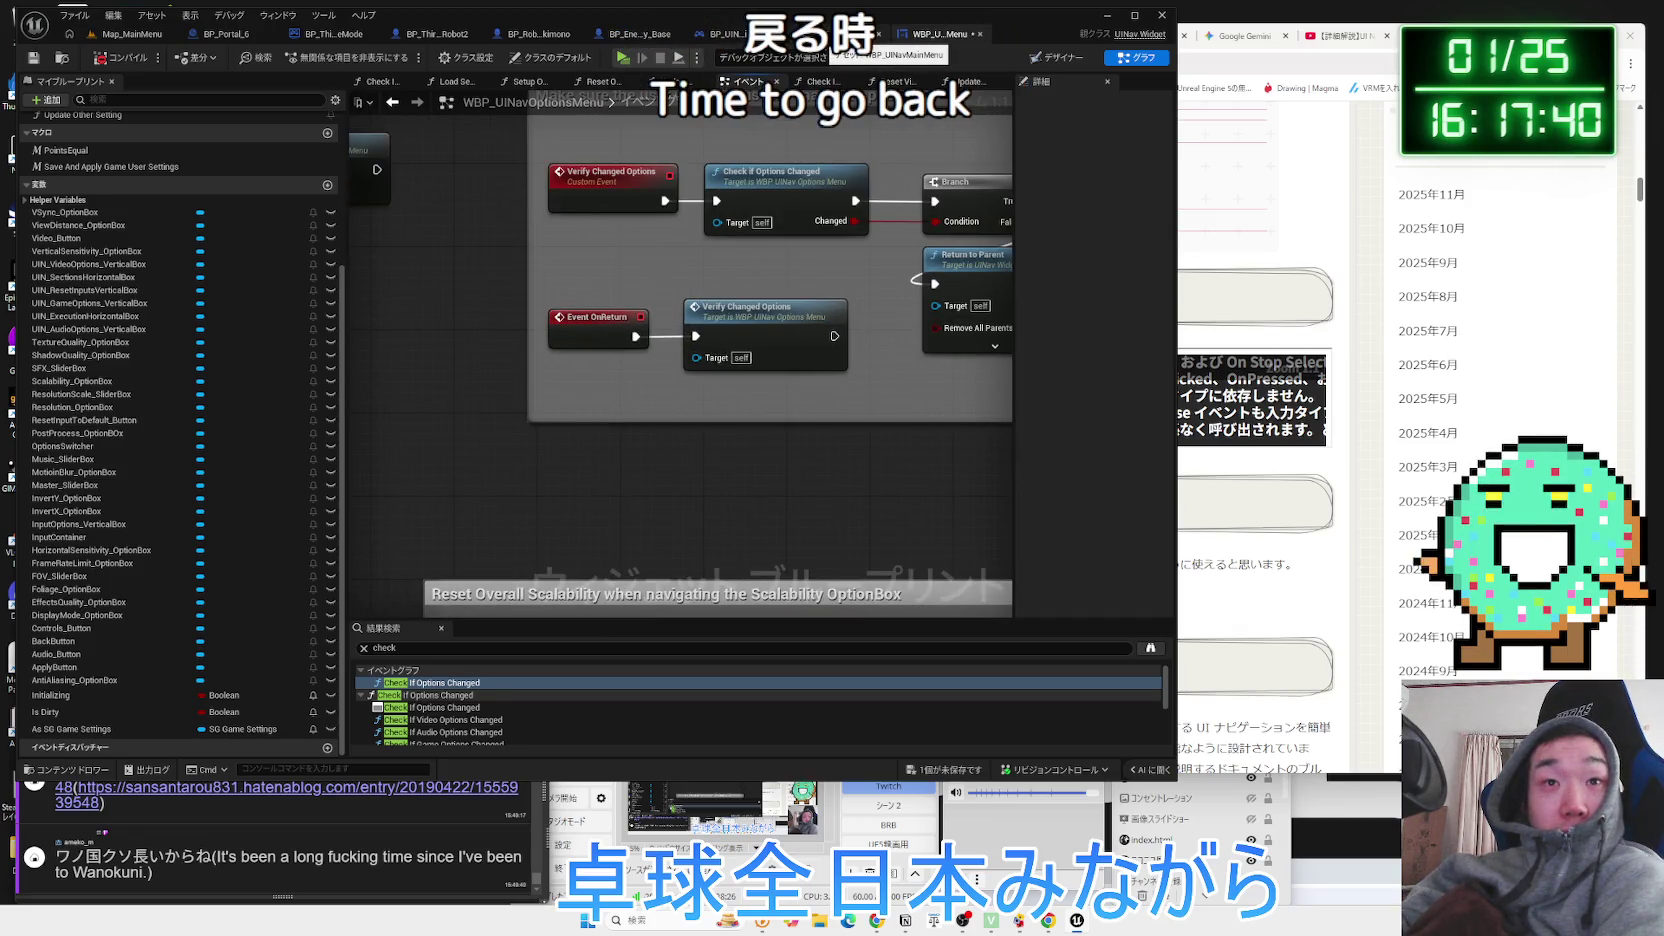
pyautogui.click(930, 34)
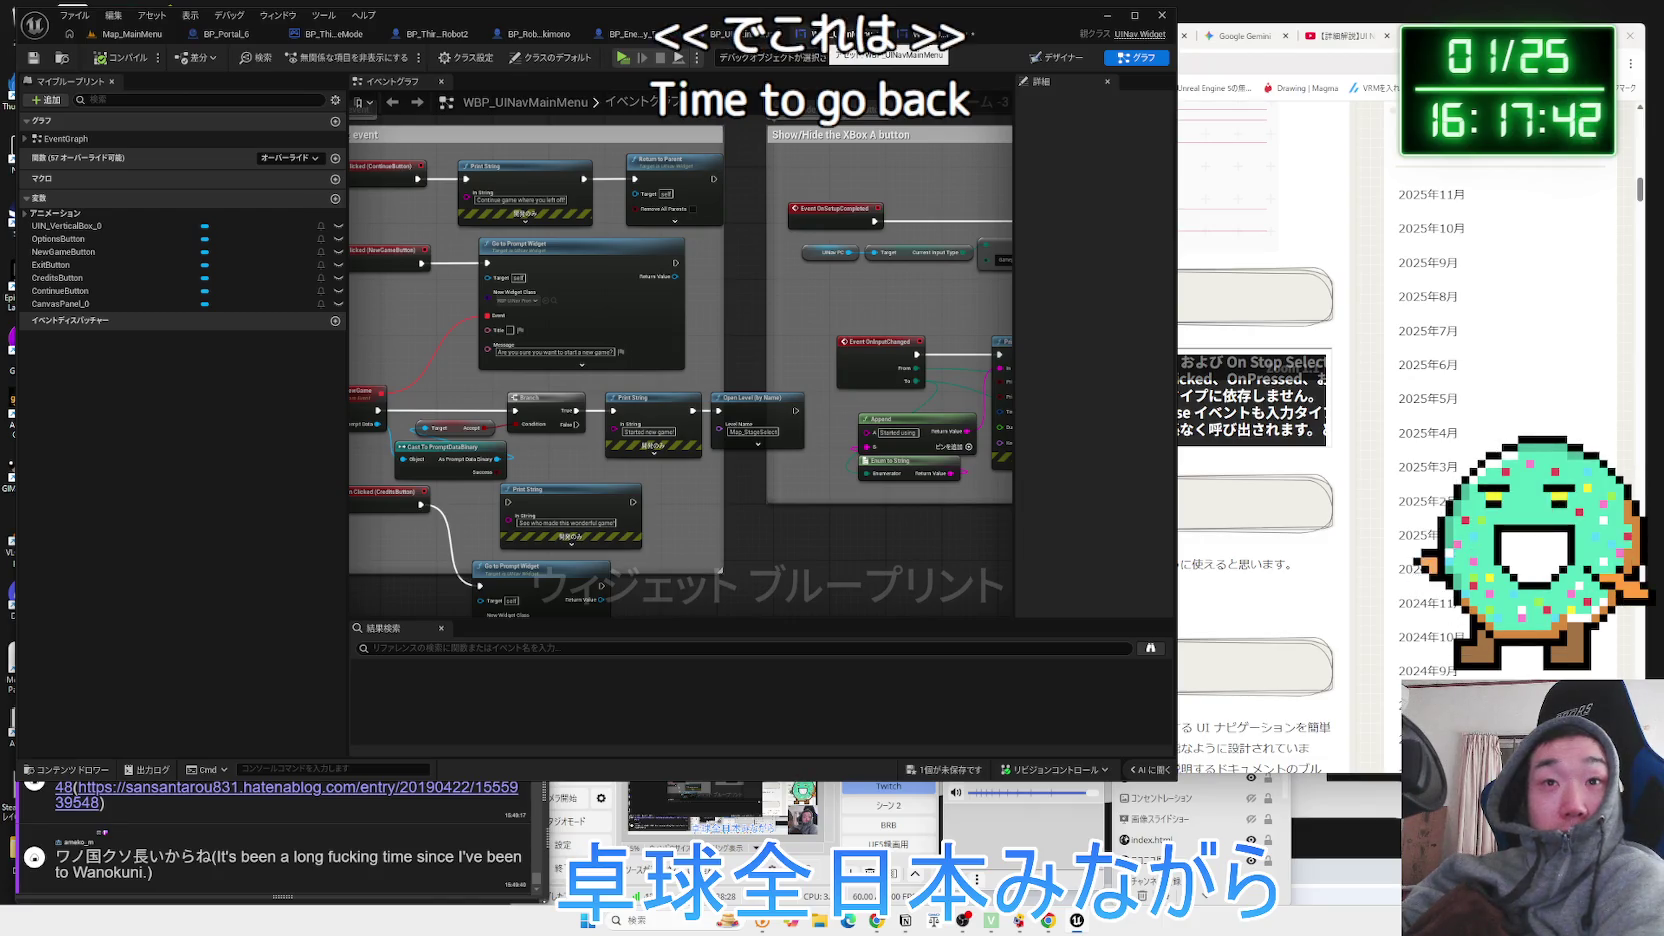
pyautogui.click(930, 34)
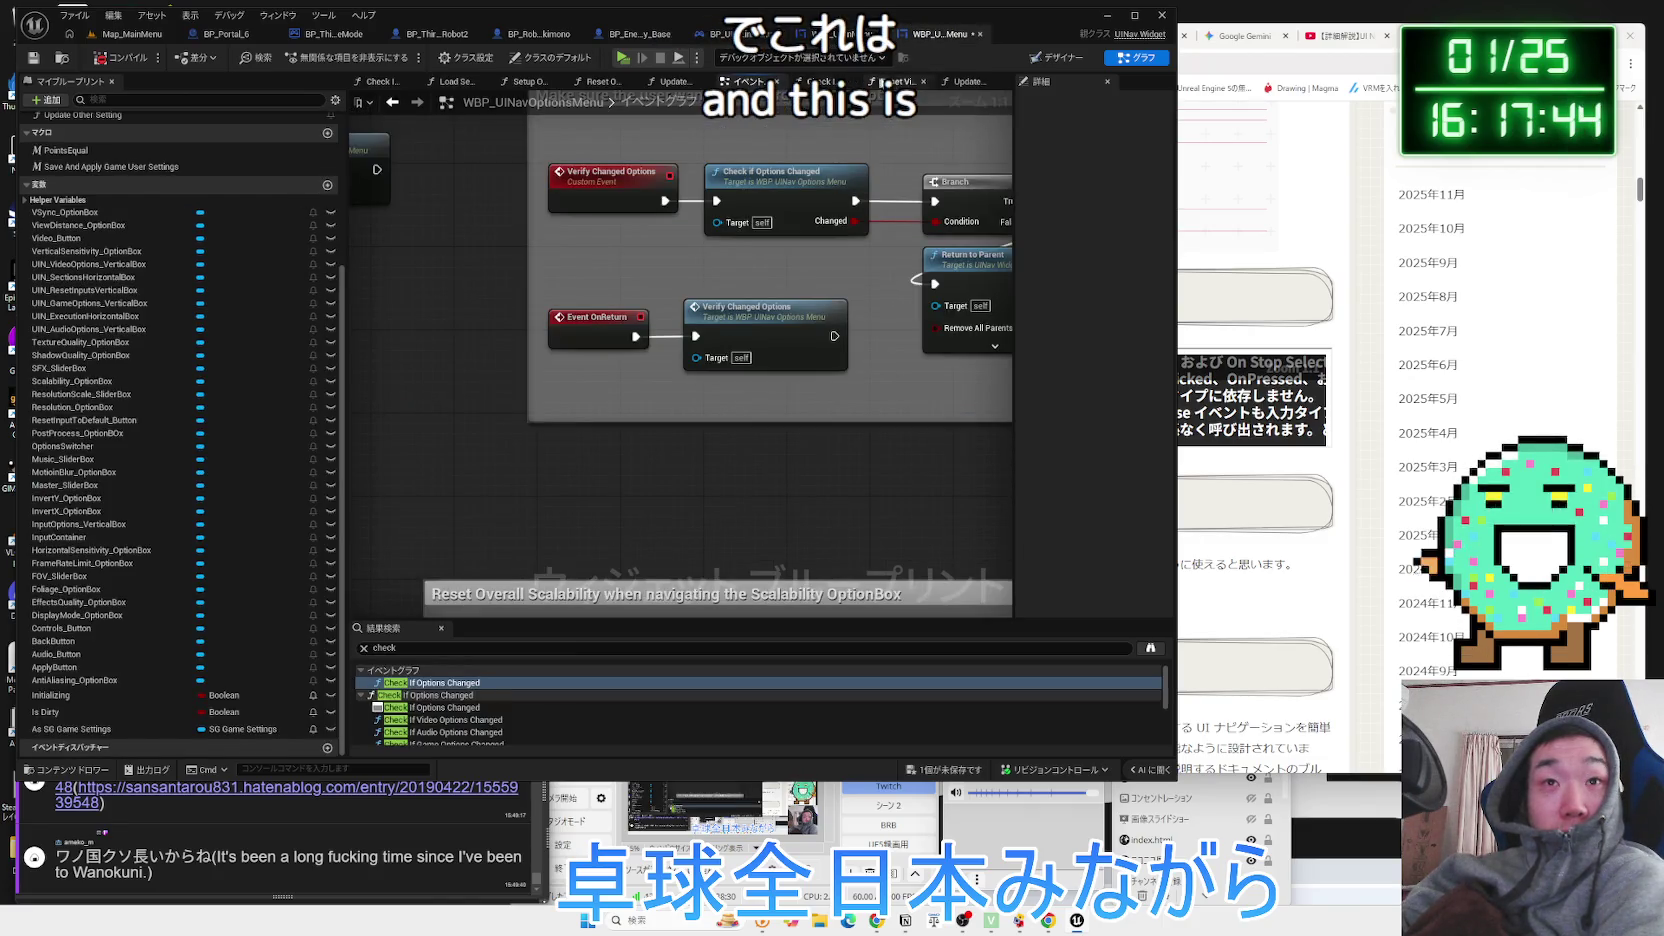
pyautogui.click(895, 82)
pyautogui.click(956, 83)
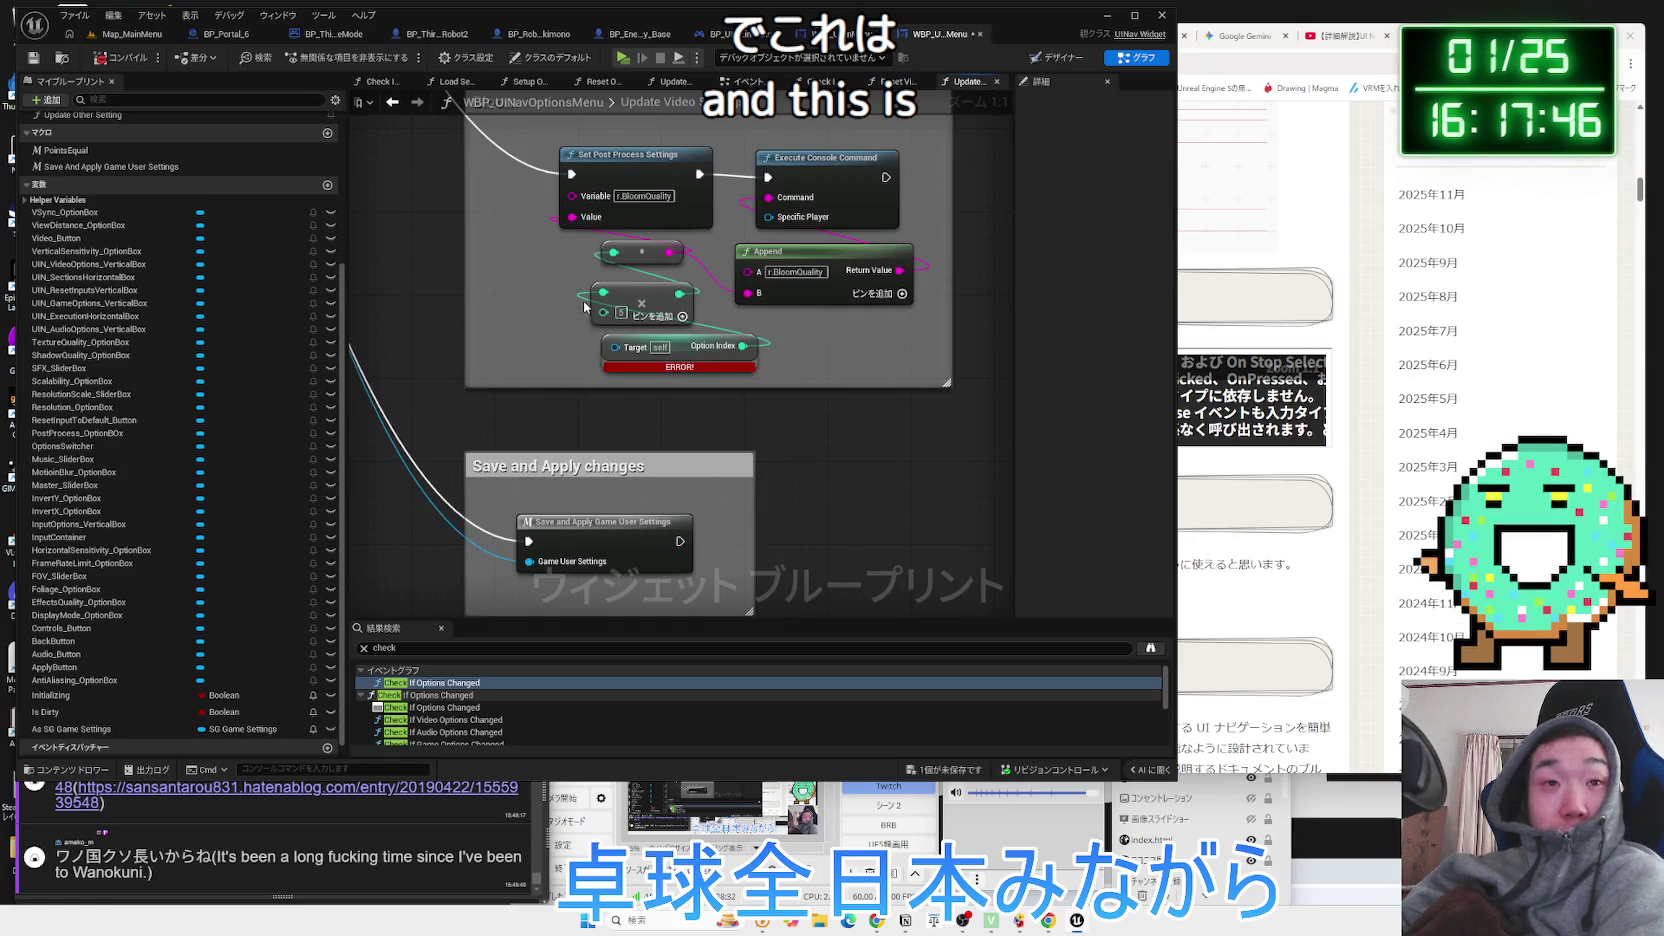
pyautogui.click(902, 84)
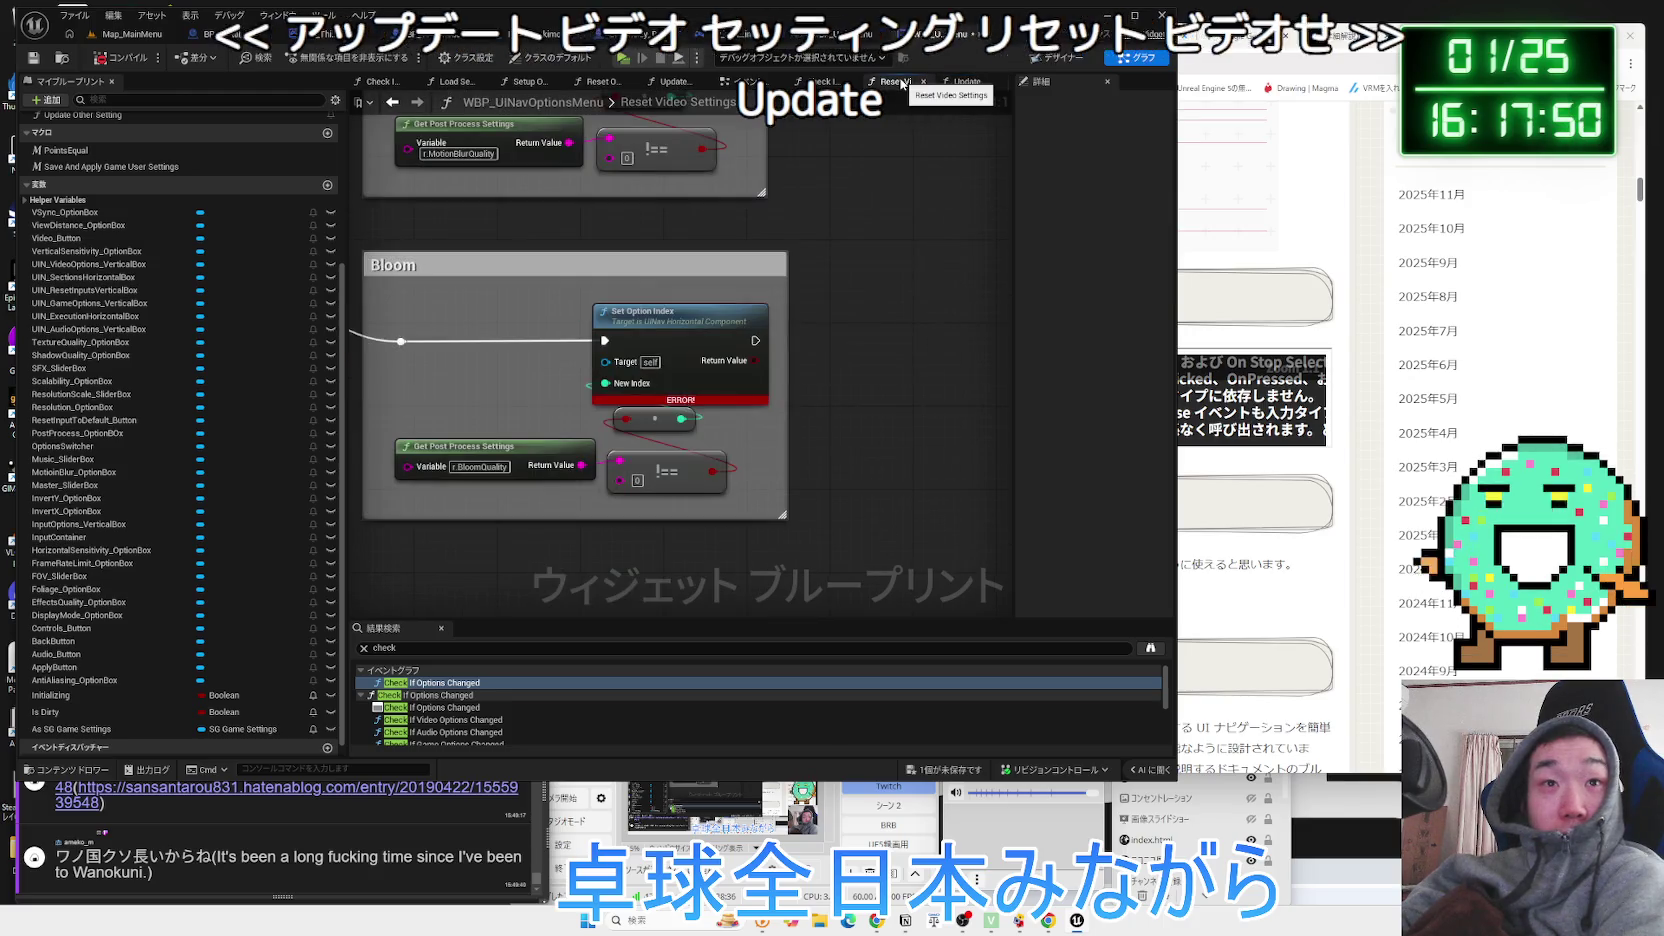
pyautogui.click(752, 81)
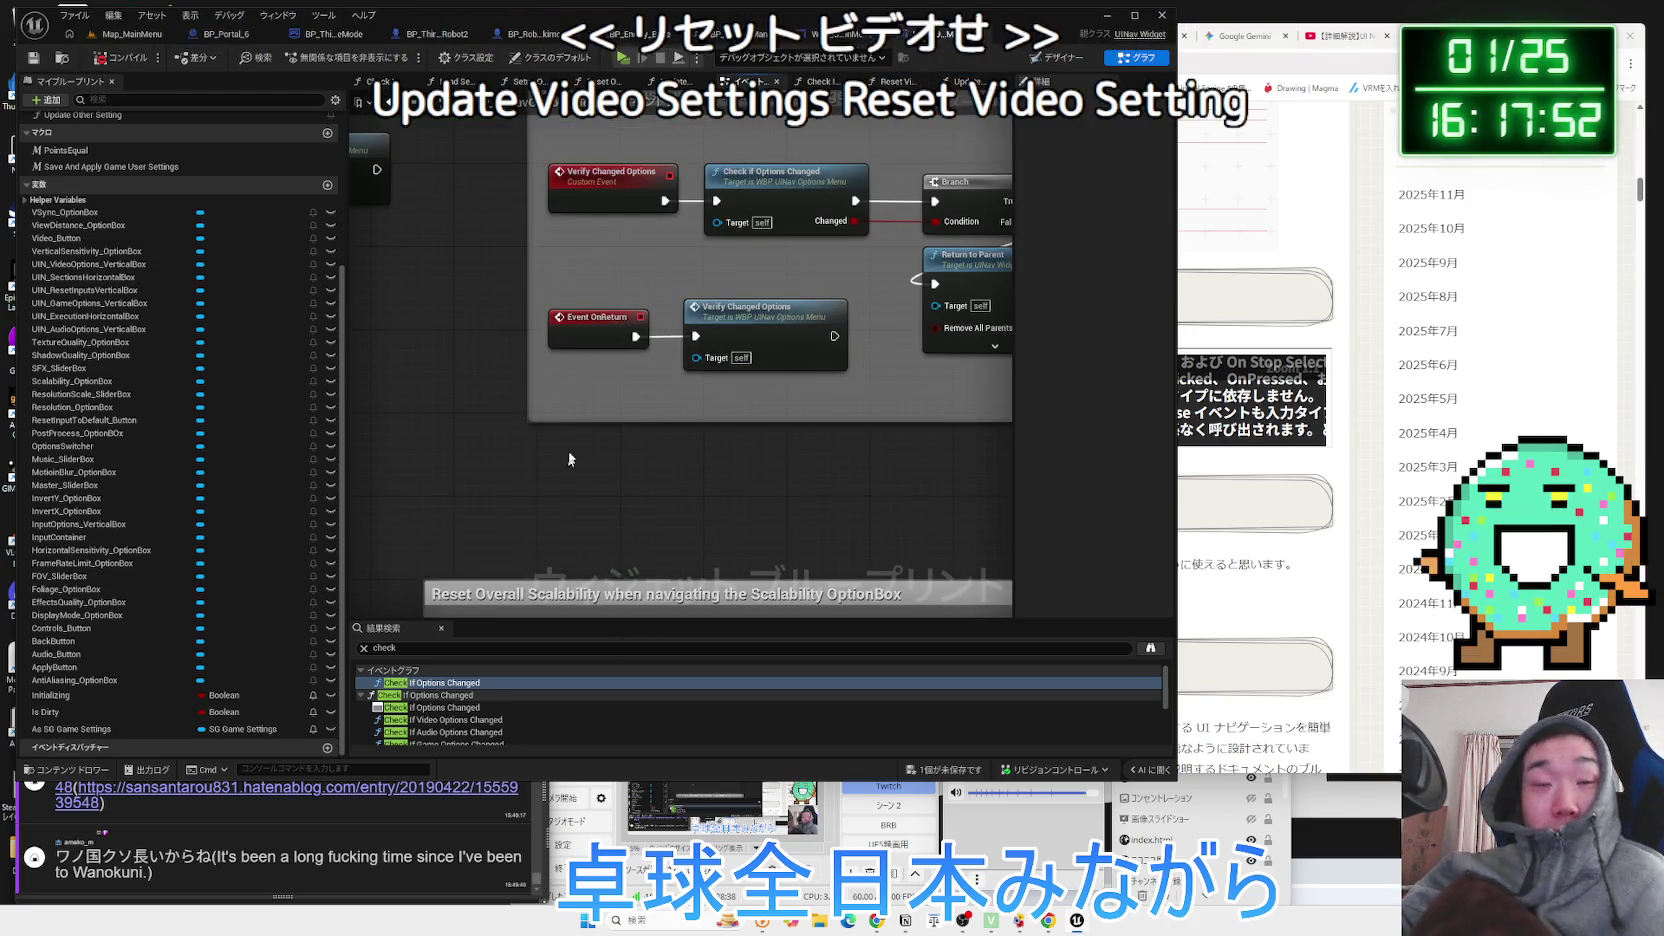
pyautogui.scroll(-3, 575, 430)
pyautogui.scroll(3, 946, 439)
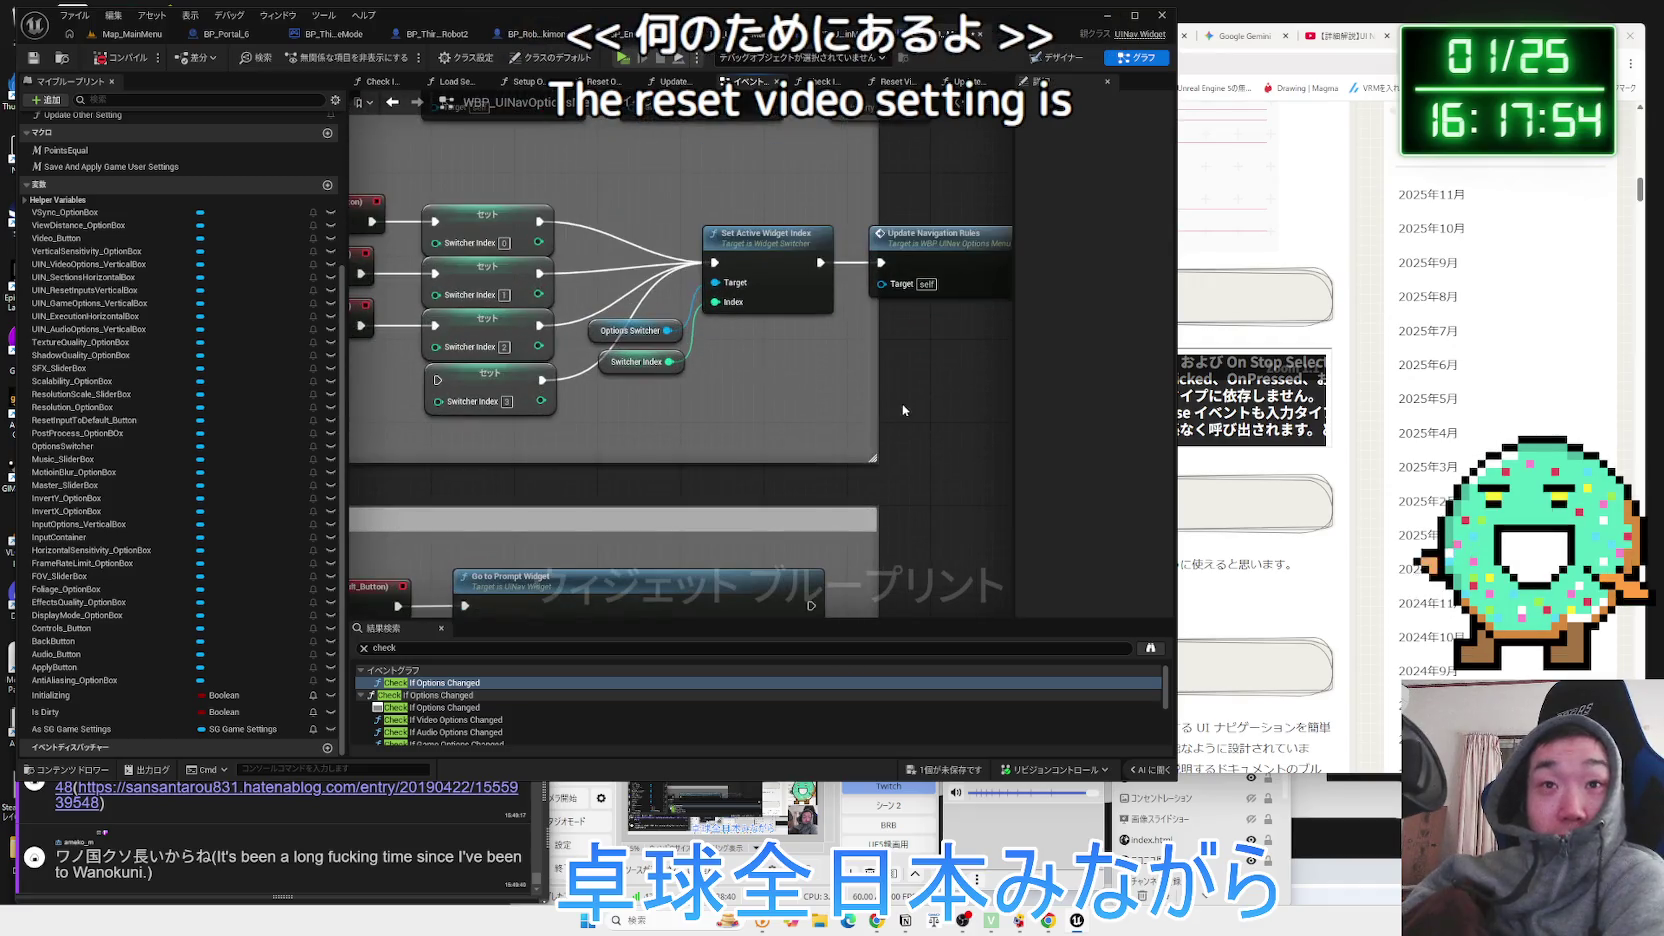
# Open the Reset Video Settings function from the event graph briefly, then go back.
pyautogui.moveTo(850, 348); pyautogui.dragTo(792, 514)
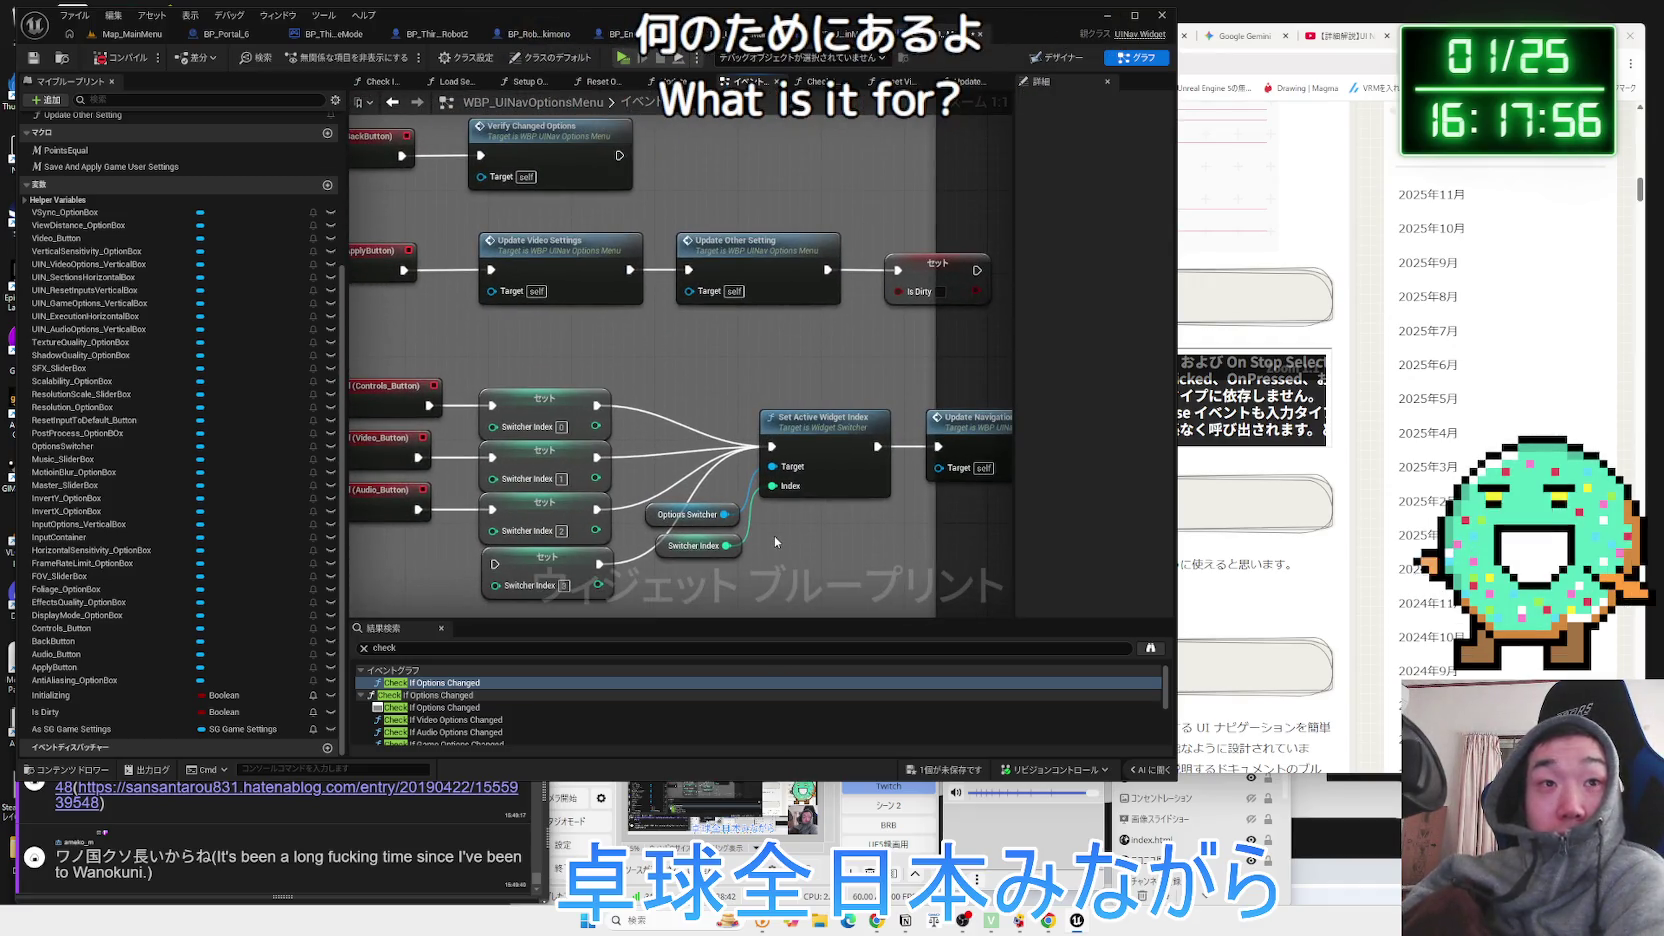
pyautogui.scroll(-3, 774, 536)
pyautogui.scroll(4, 668, 420)
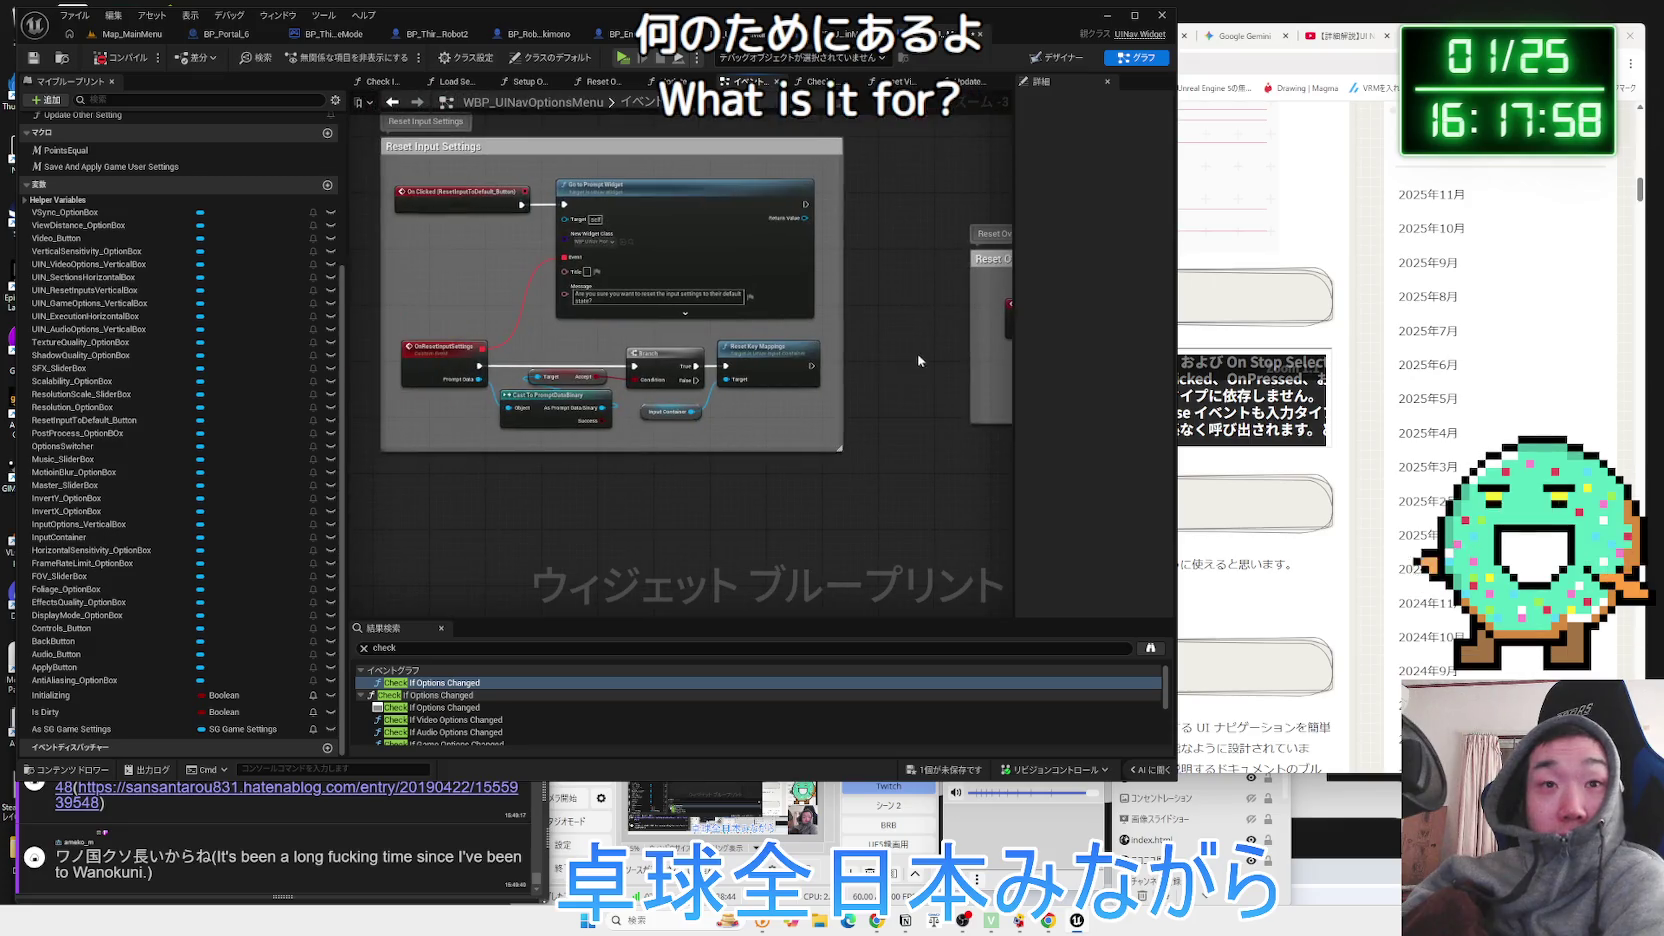
pyautogui.scroll(-4, 911, 352)
pyautogui.scroll(3, 869, 391)
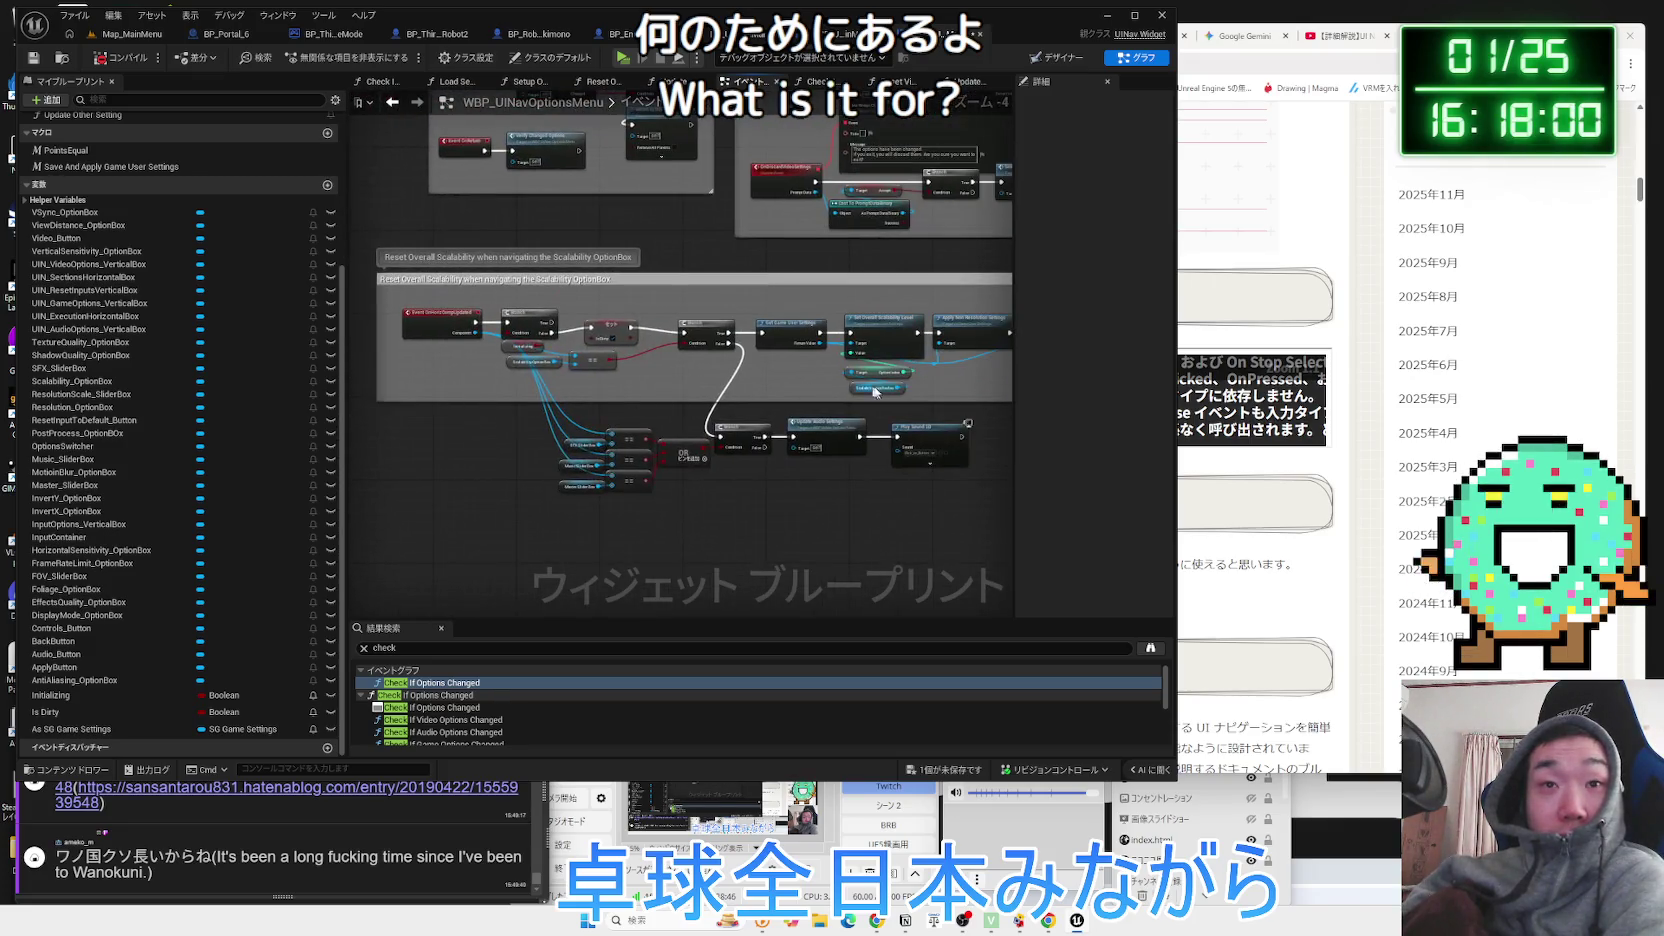
pyautogui.scroll(3, 574, 385)
pyautogui.moveTo(569, 378); pyautogui.dragTo(397, 378)
pyautogui.doubleClick(768, 268)
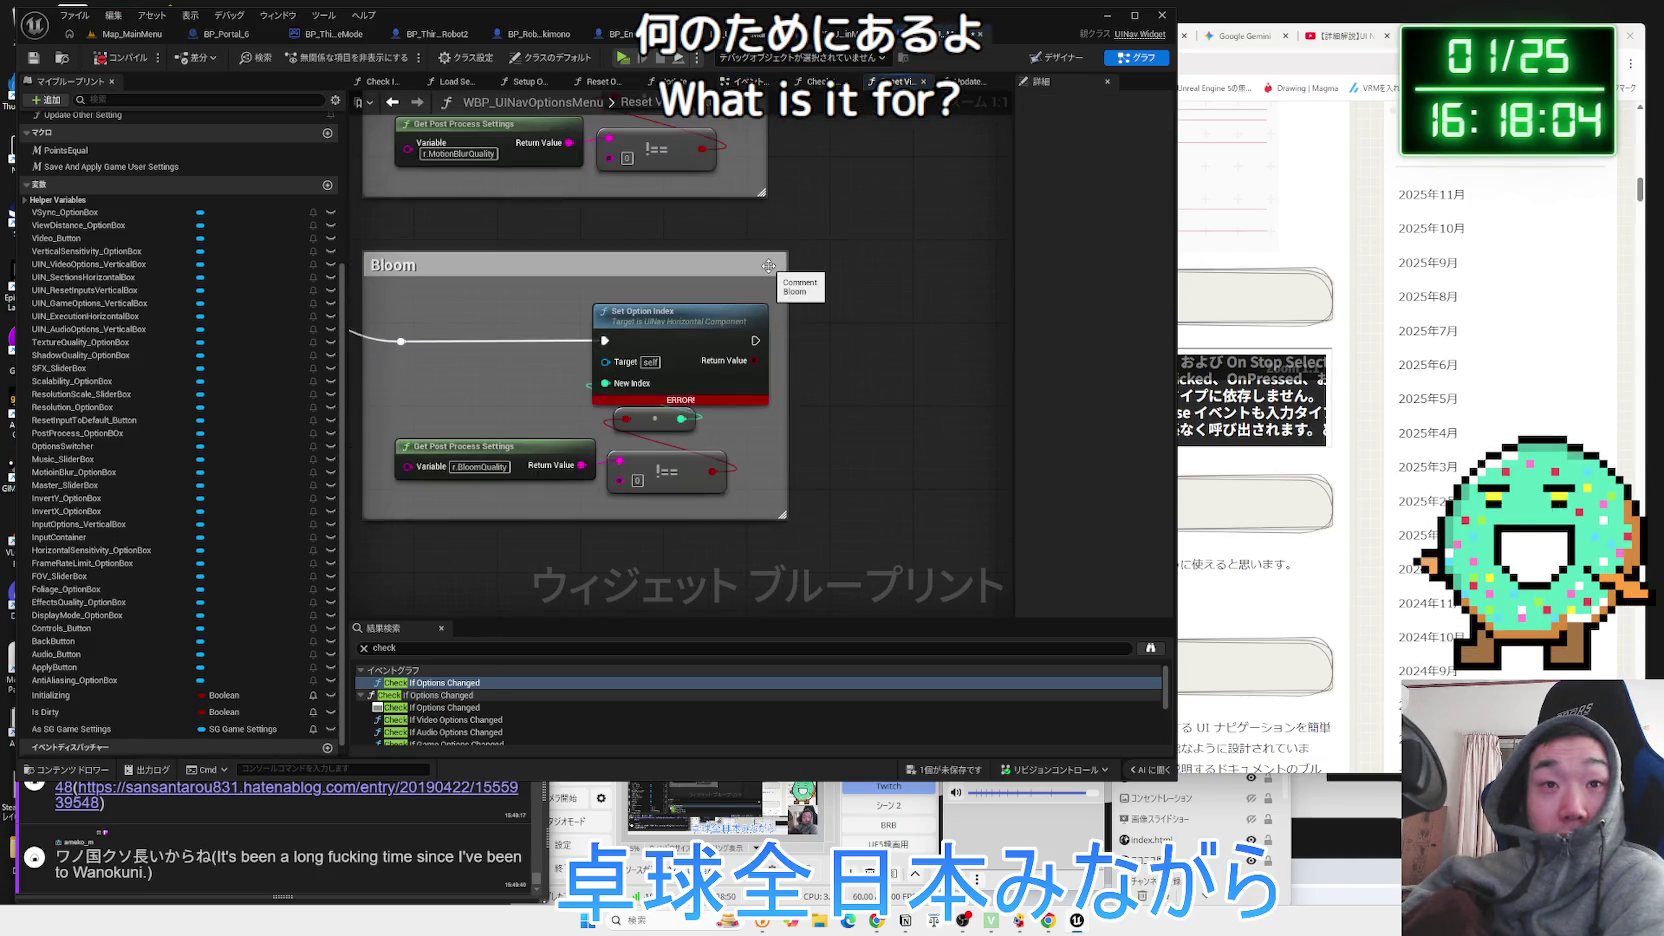
pyautogui.scroll(-3, 750, 383)
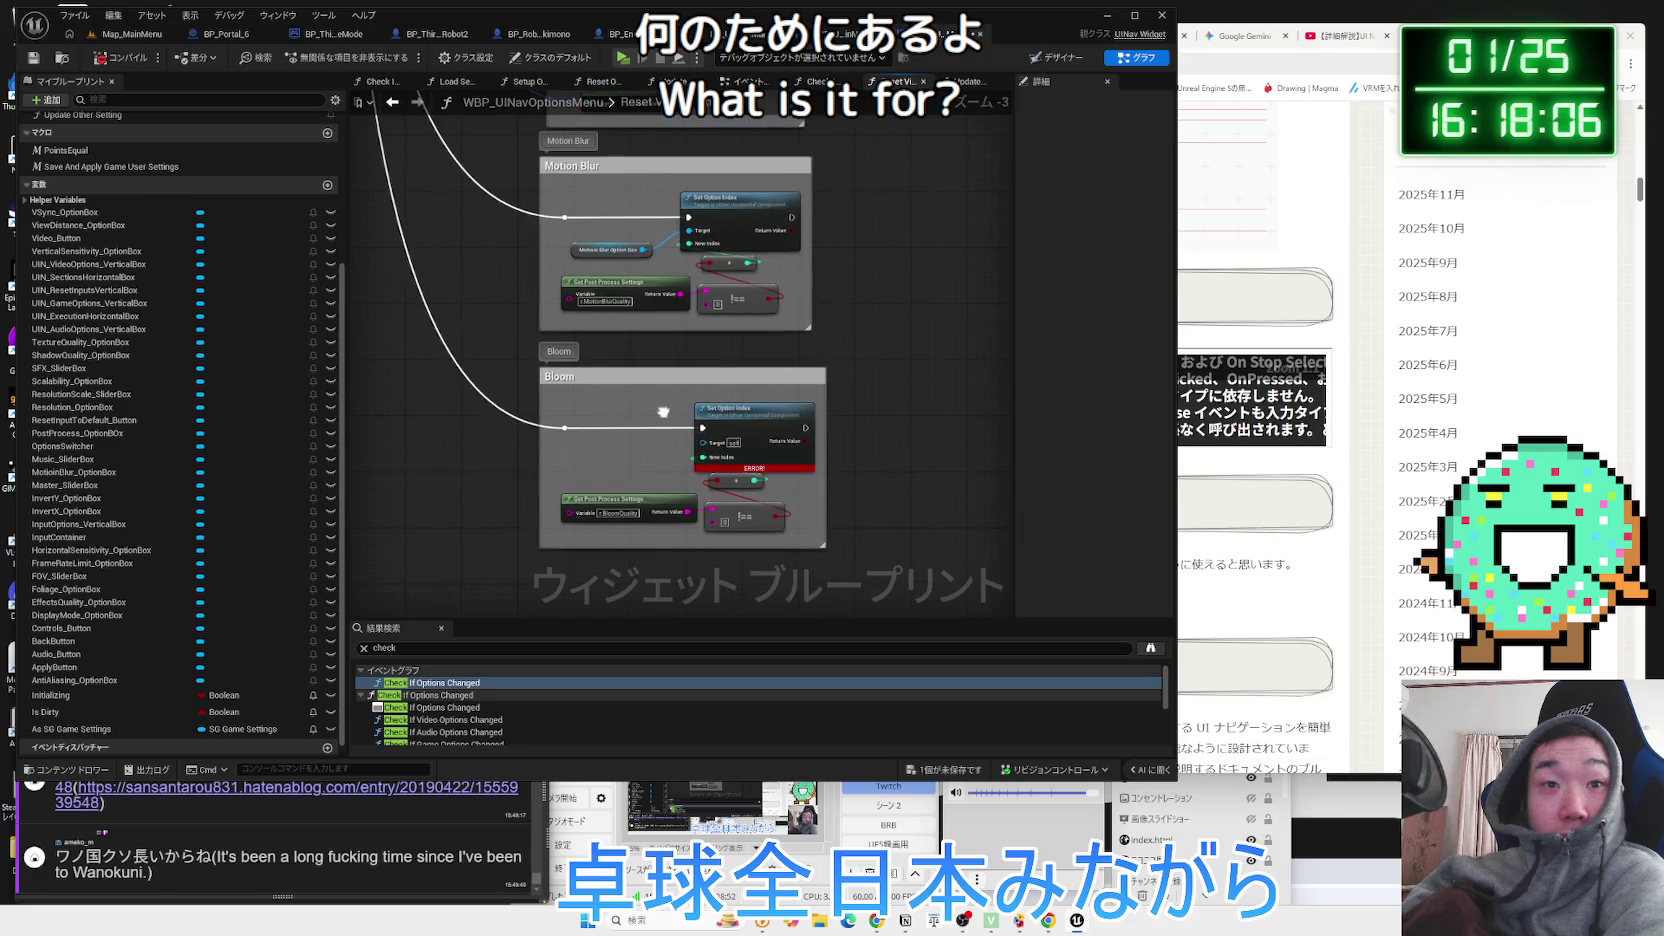
pyautogui.hotkey('alt', 'Left')
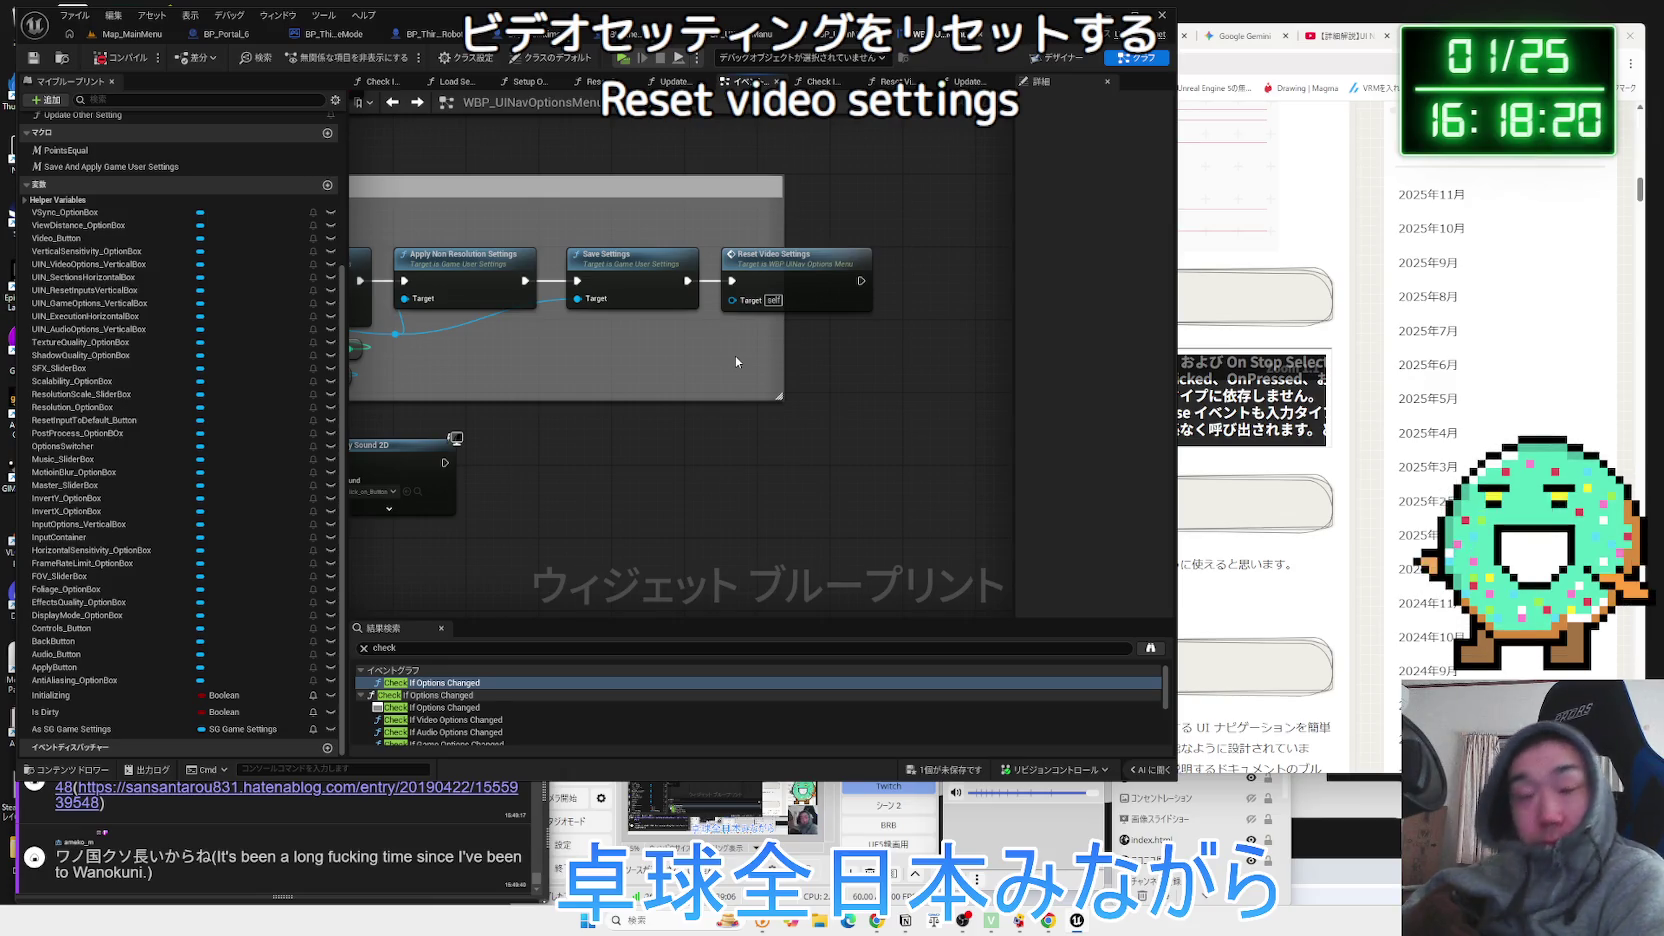
# Rearrange the Initializing, Scalability Option Box, Set and == nodes in the Scalability OptionBox section.
pyautogui.moveTo(734, 355); pyautogui.dragTo(1314, 368)
pyautogui.moveTo(445, 384); pyautogui.dragTo(628, 406)
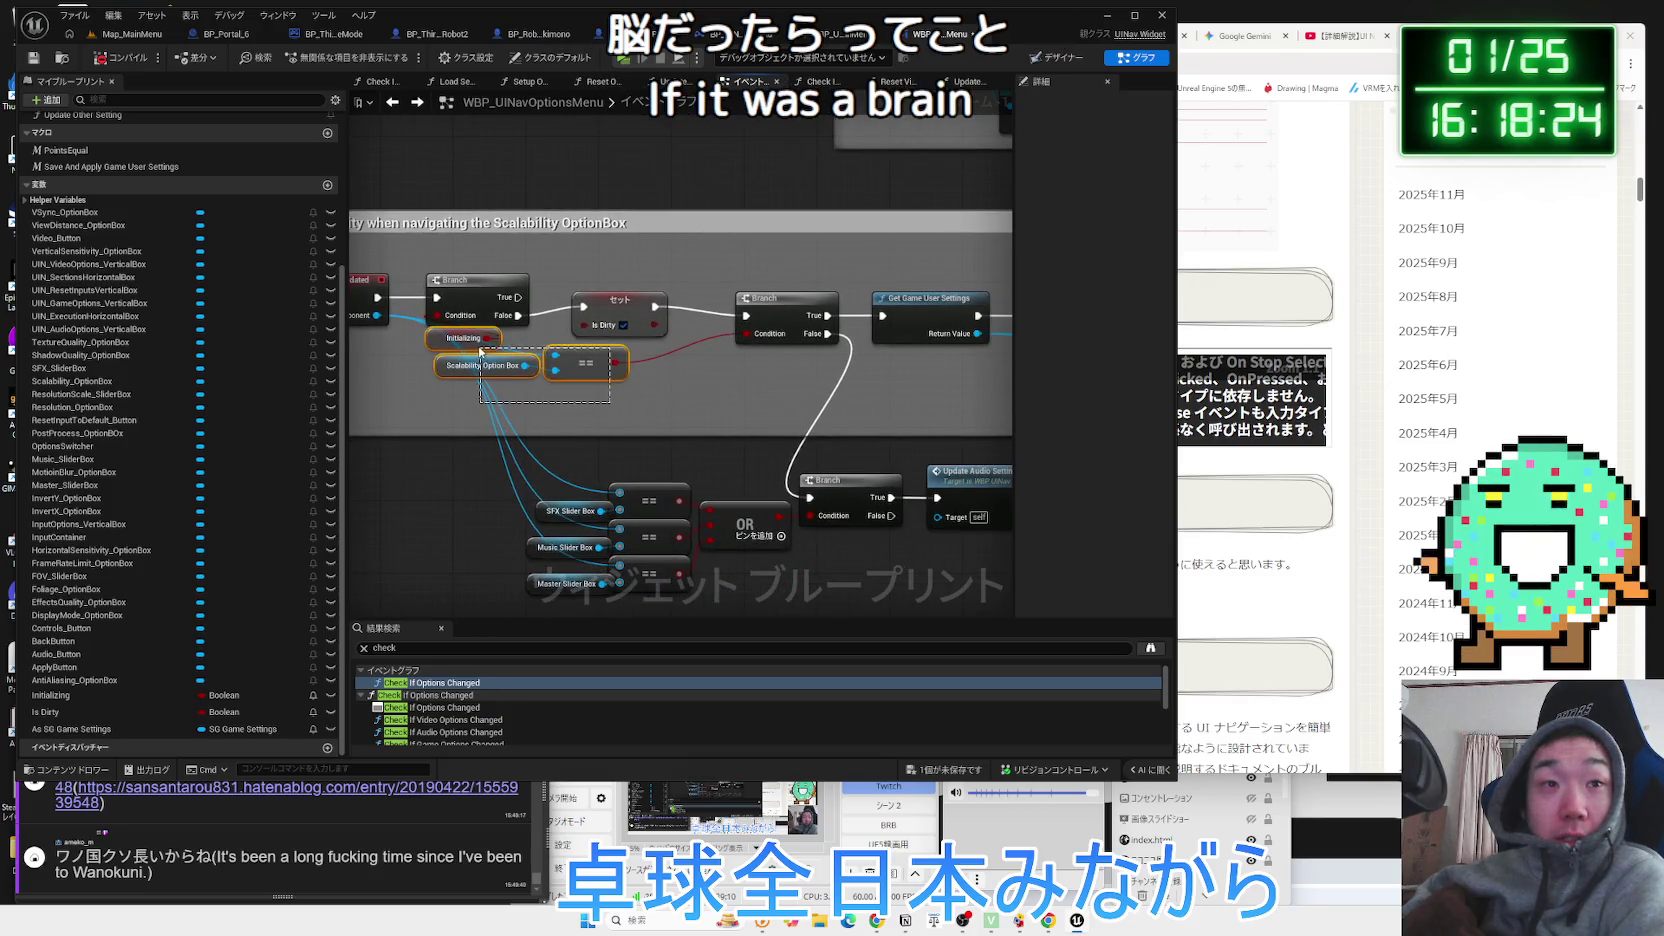
pyautogui.moveTo(589, 371); pyautogui.dragTo(597, 377)
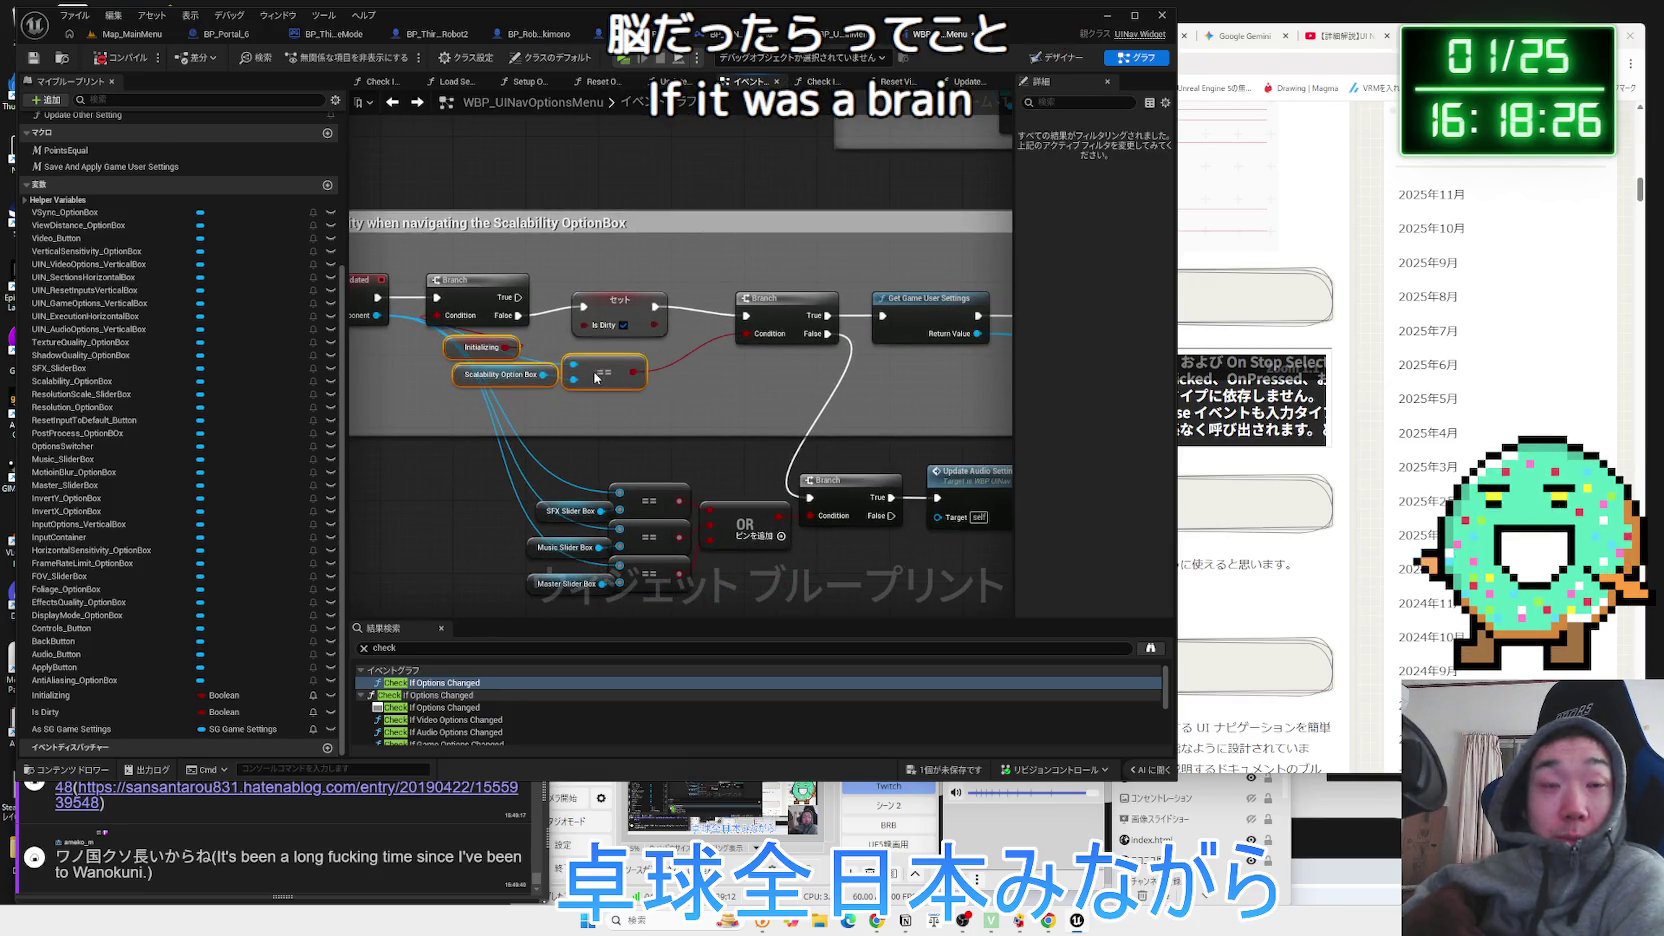
pyautogui.click(588, 419)
pyautogui.moveTo(474, 356)
pyautogui.mouseDown()
pyautogui.moveTo(456, 348)
pyautogui.moveTo(512, 370)
pyautogui.mouseUp()
pyautogui.moveTo(621, 377); pyautogui.dragTo(648, 378)
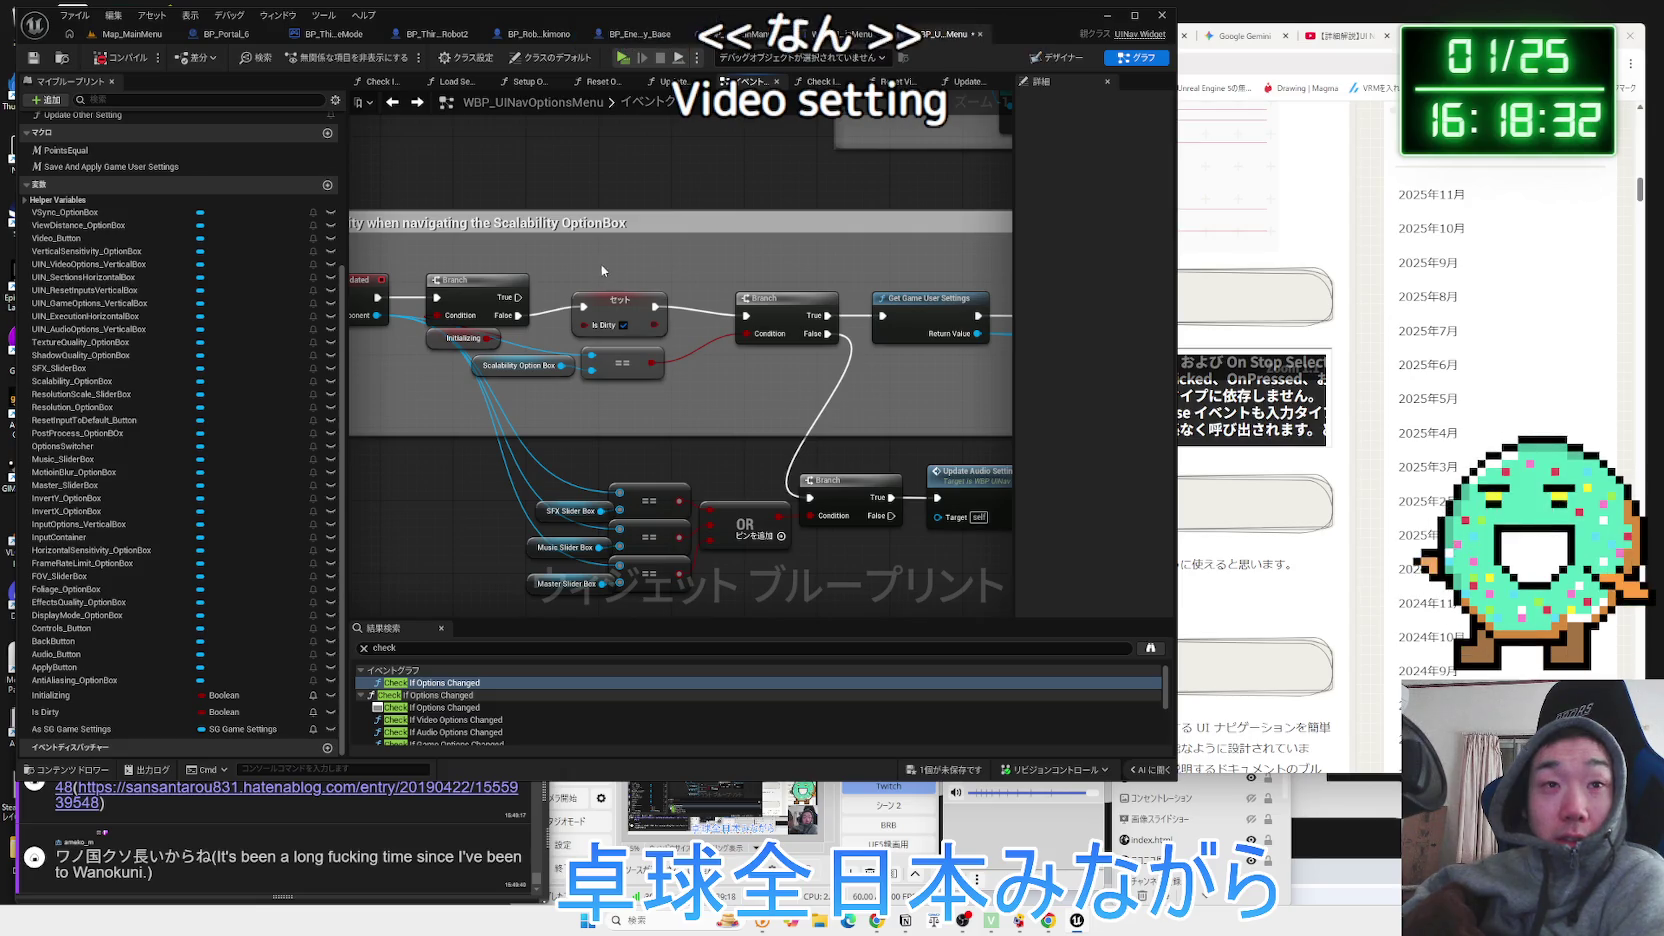
pyautogui.moveTo(601, 263); pyautogui.dragTo(672, 388)
pyautogui.moveTo(620, 300); pyautogui.dragTo(620, 309)
pyautogui.click(514, 384)
# Pan past Apply Non Resolution Settings and Save Settings and open Reset Video Settings.
pyautogui.moveTo(749, 390); pyautogui.dragTo(412, 390)
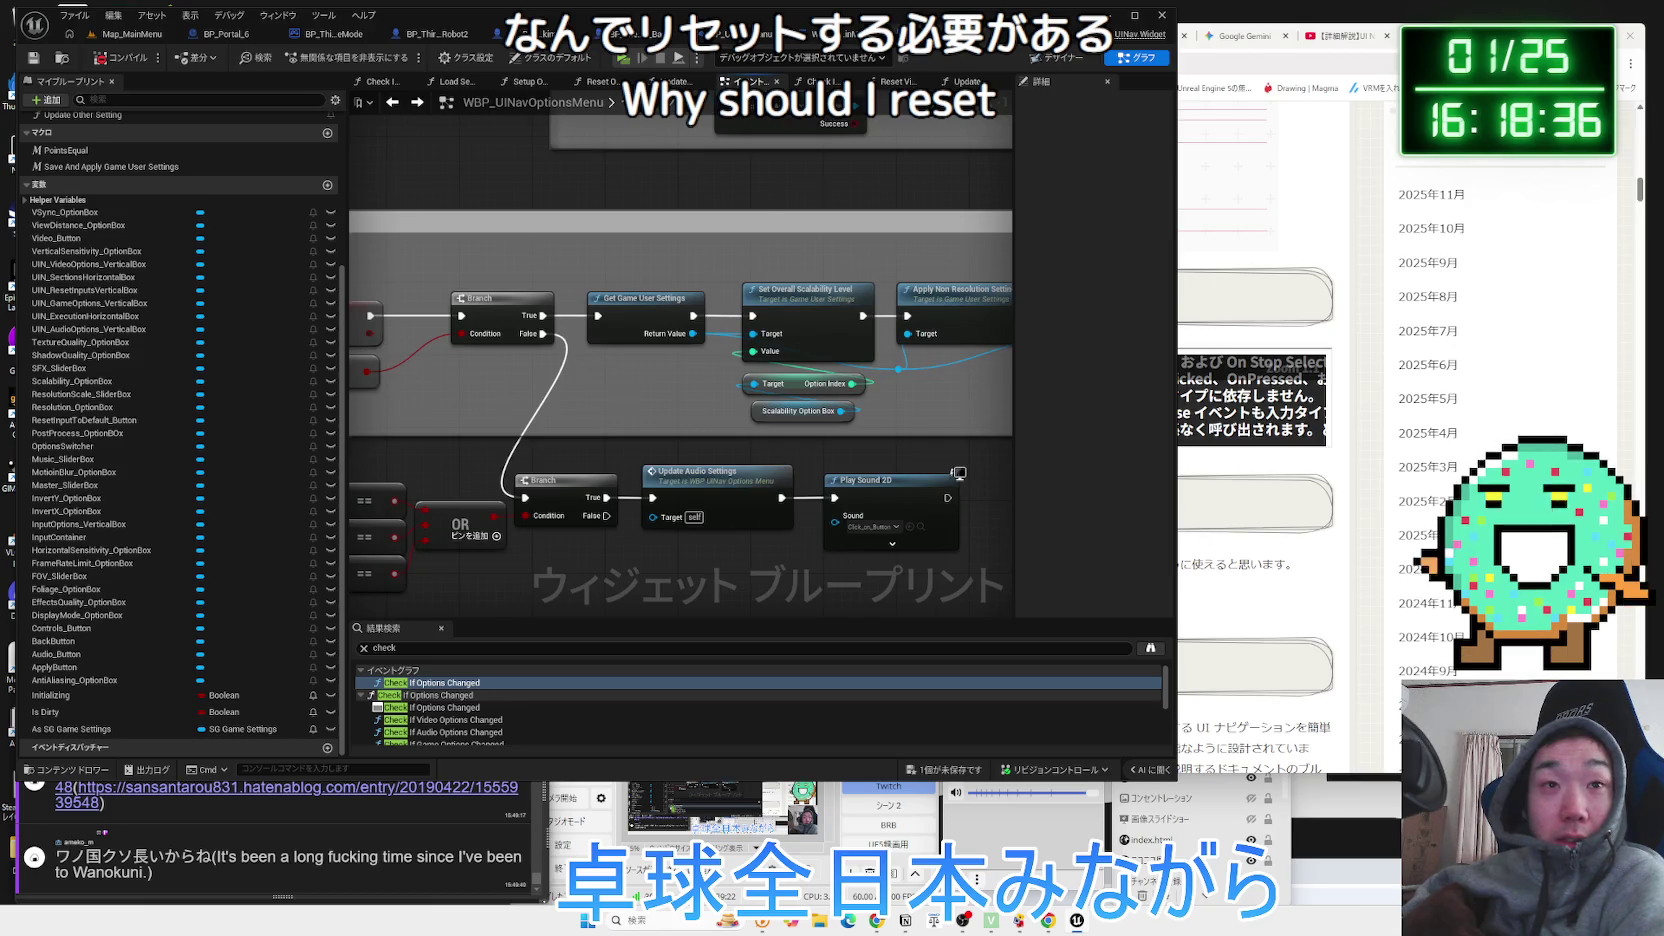
pyautogui.moveTo(628, 387); pyautogui.dragTo(578, 393)
pyautogui.moveTo(875, 411); pyautogui.dragTo(566, 408)
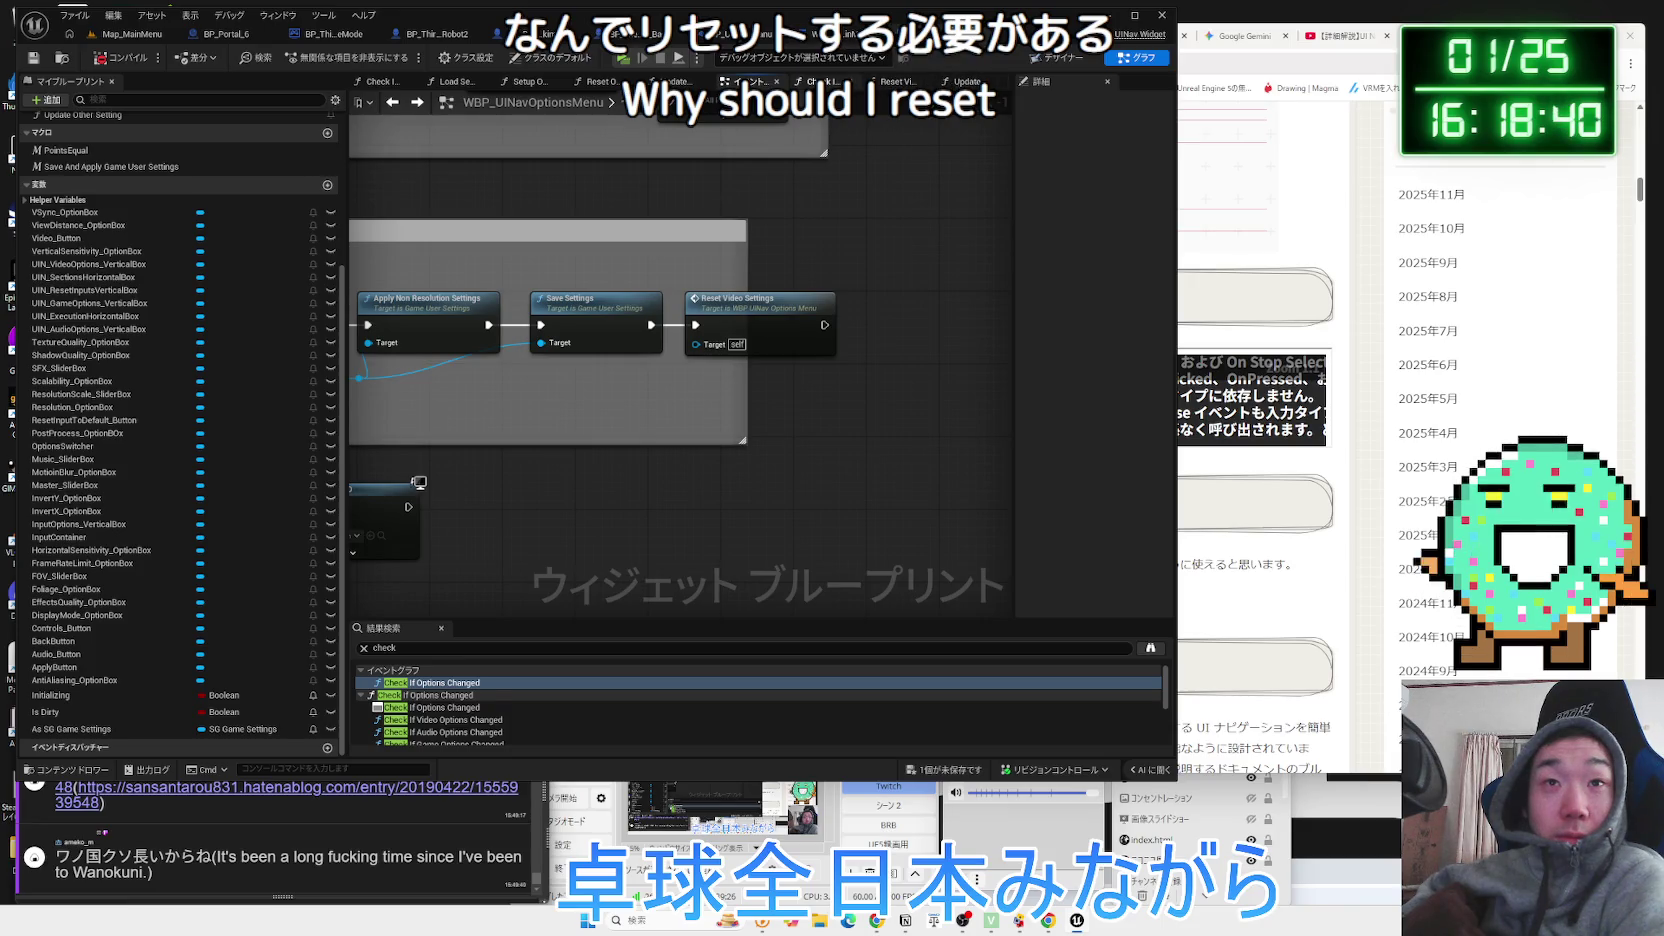
pyautogui.doubleClick(740, 298)
pyautogui.scroll(-3, 781, 451)
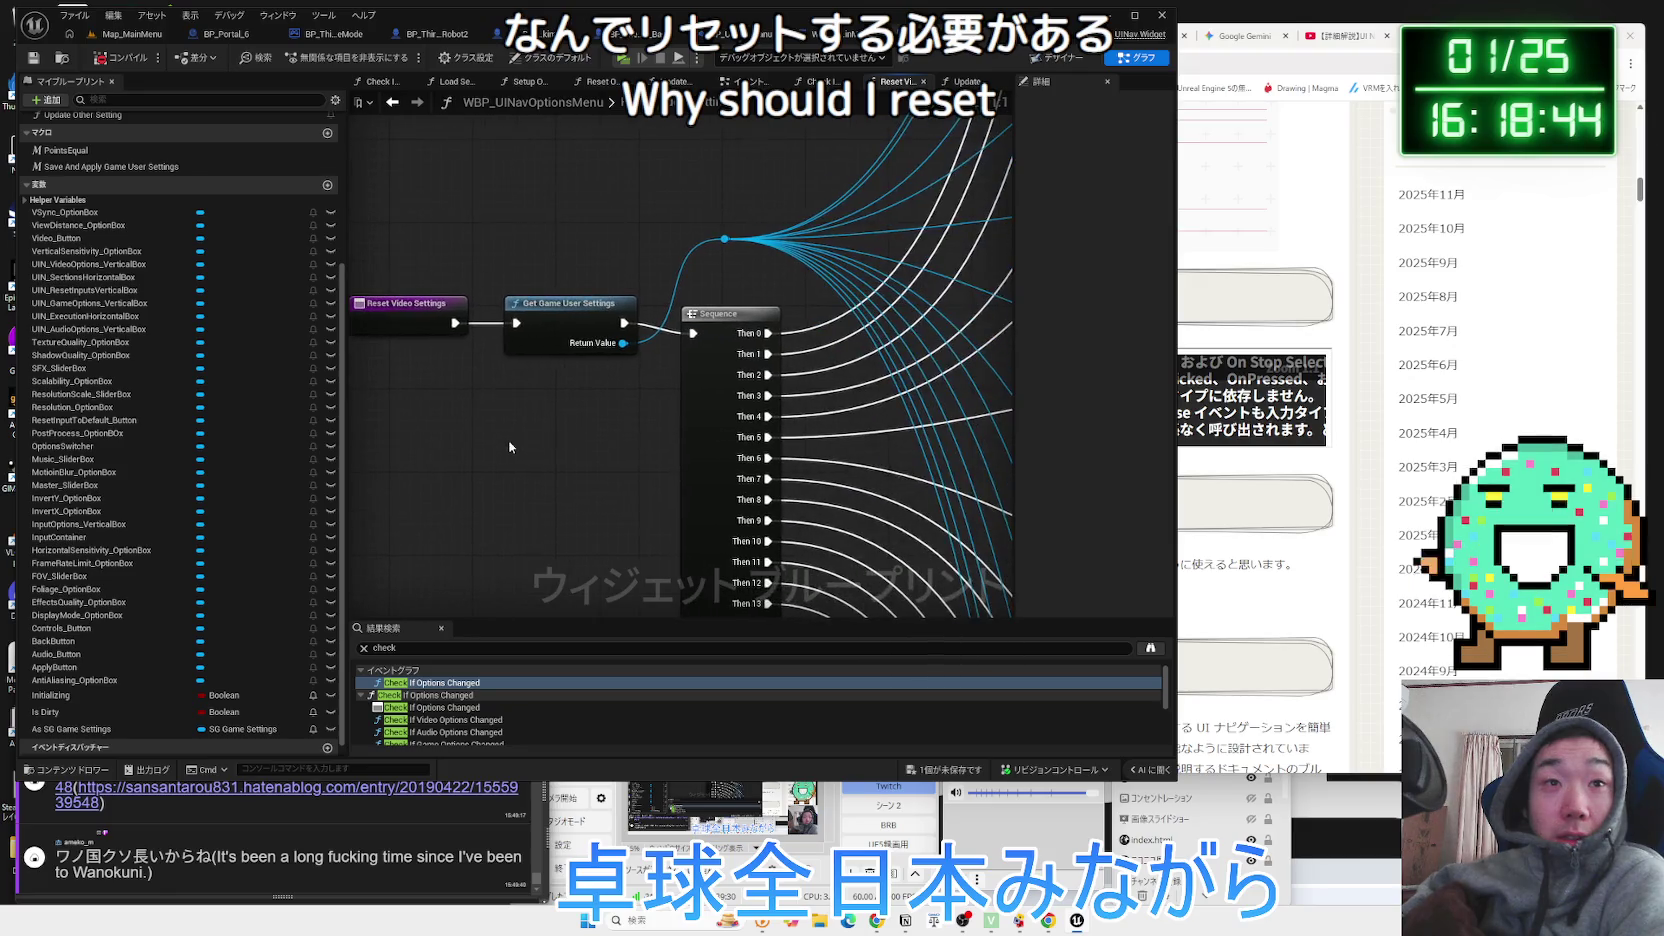
# Zoom and pan through the Reset Video Settings graph, past View Distance Quality, to the Bloom group.
pyautogui.scroll(-3, 566, 463)
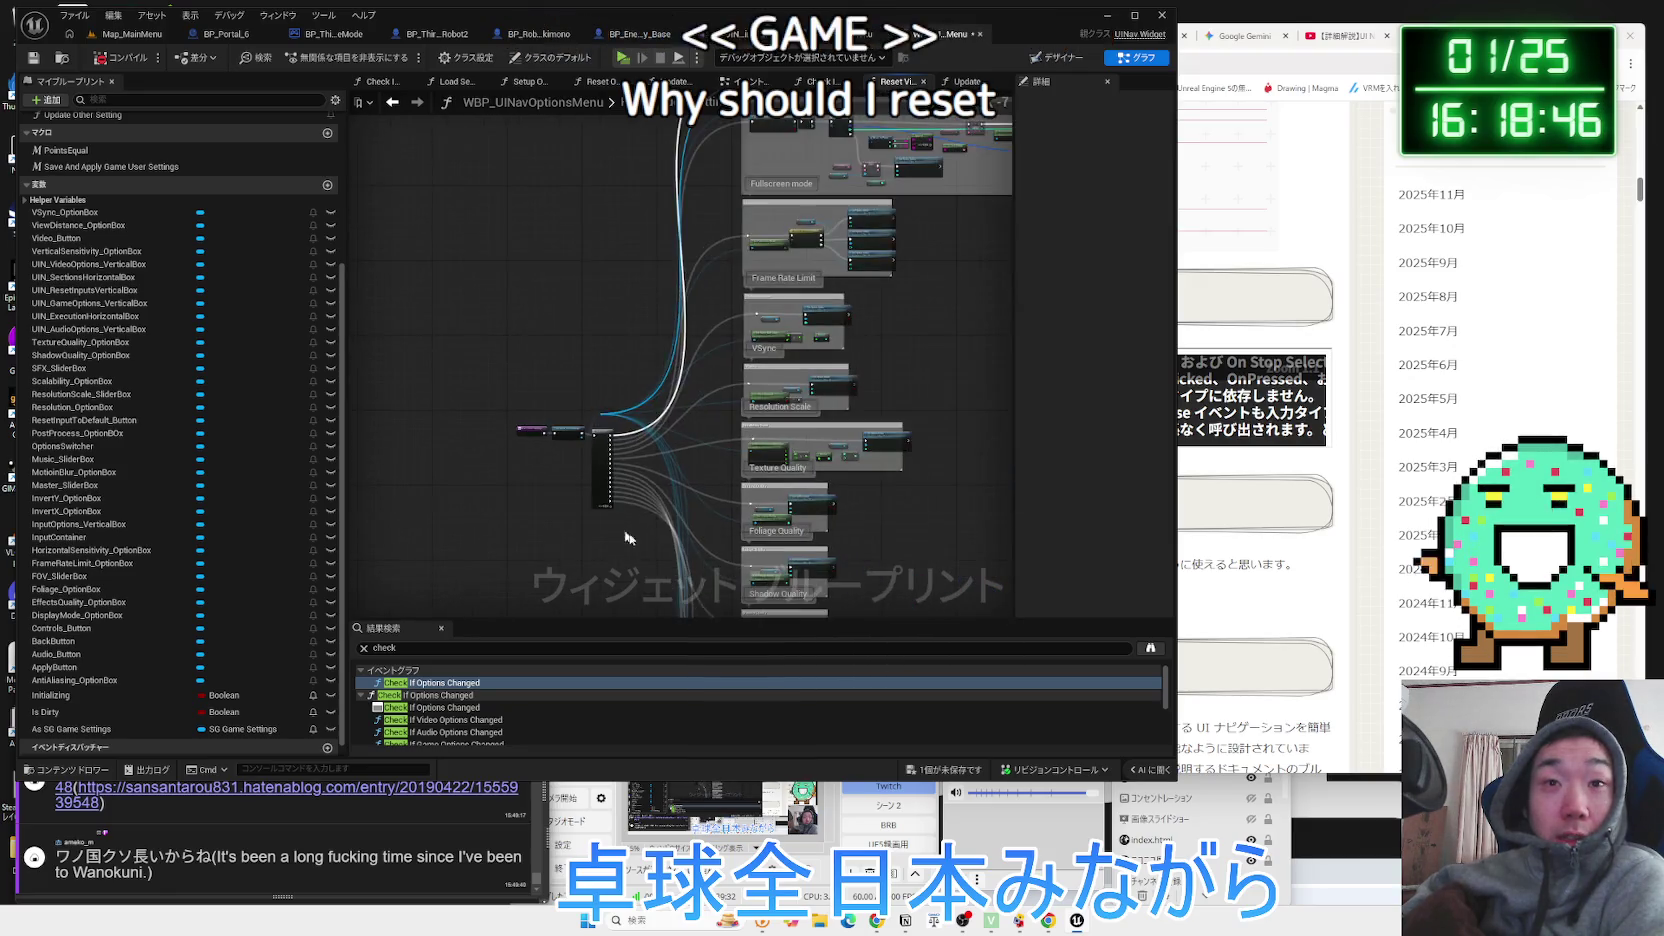
pyautogui.scroll(5, 572, 330)
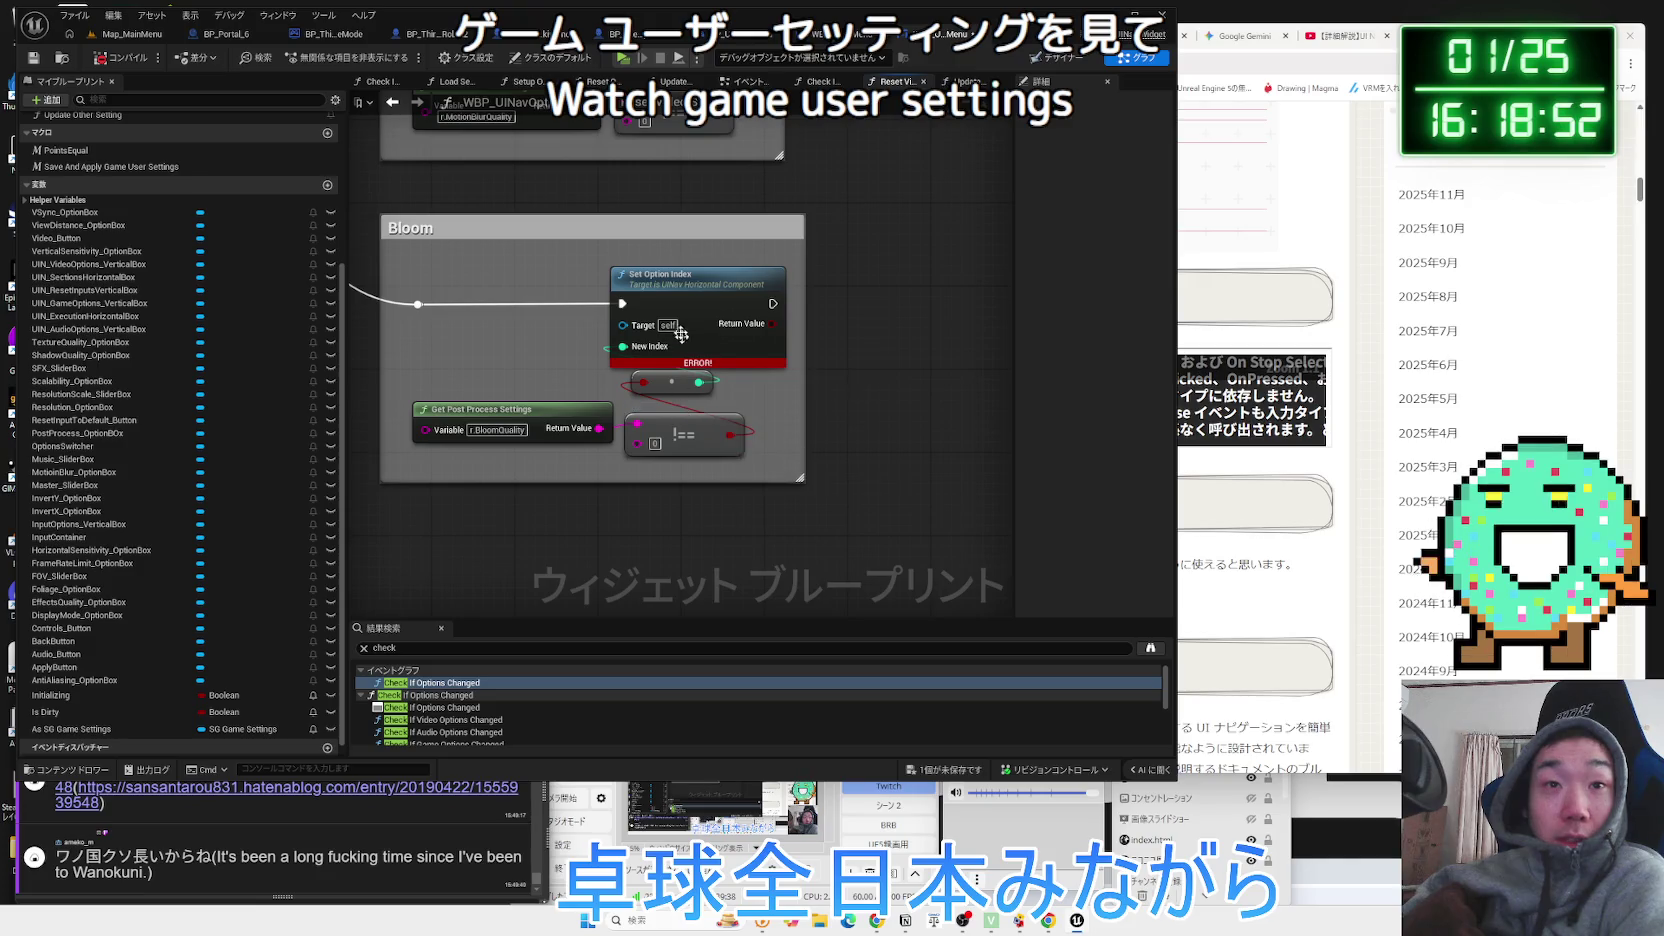
pyautogui.scroll(-3, 620, 445)
pyautogui.scroll(-3, 537, 438)
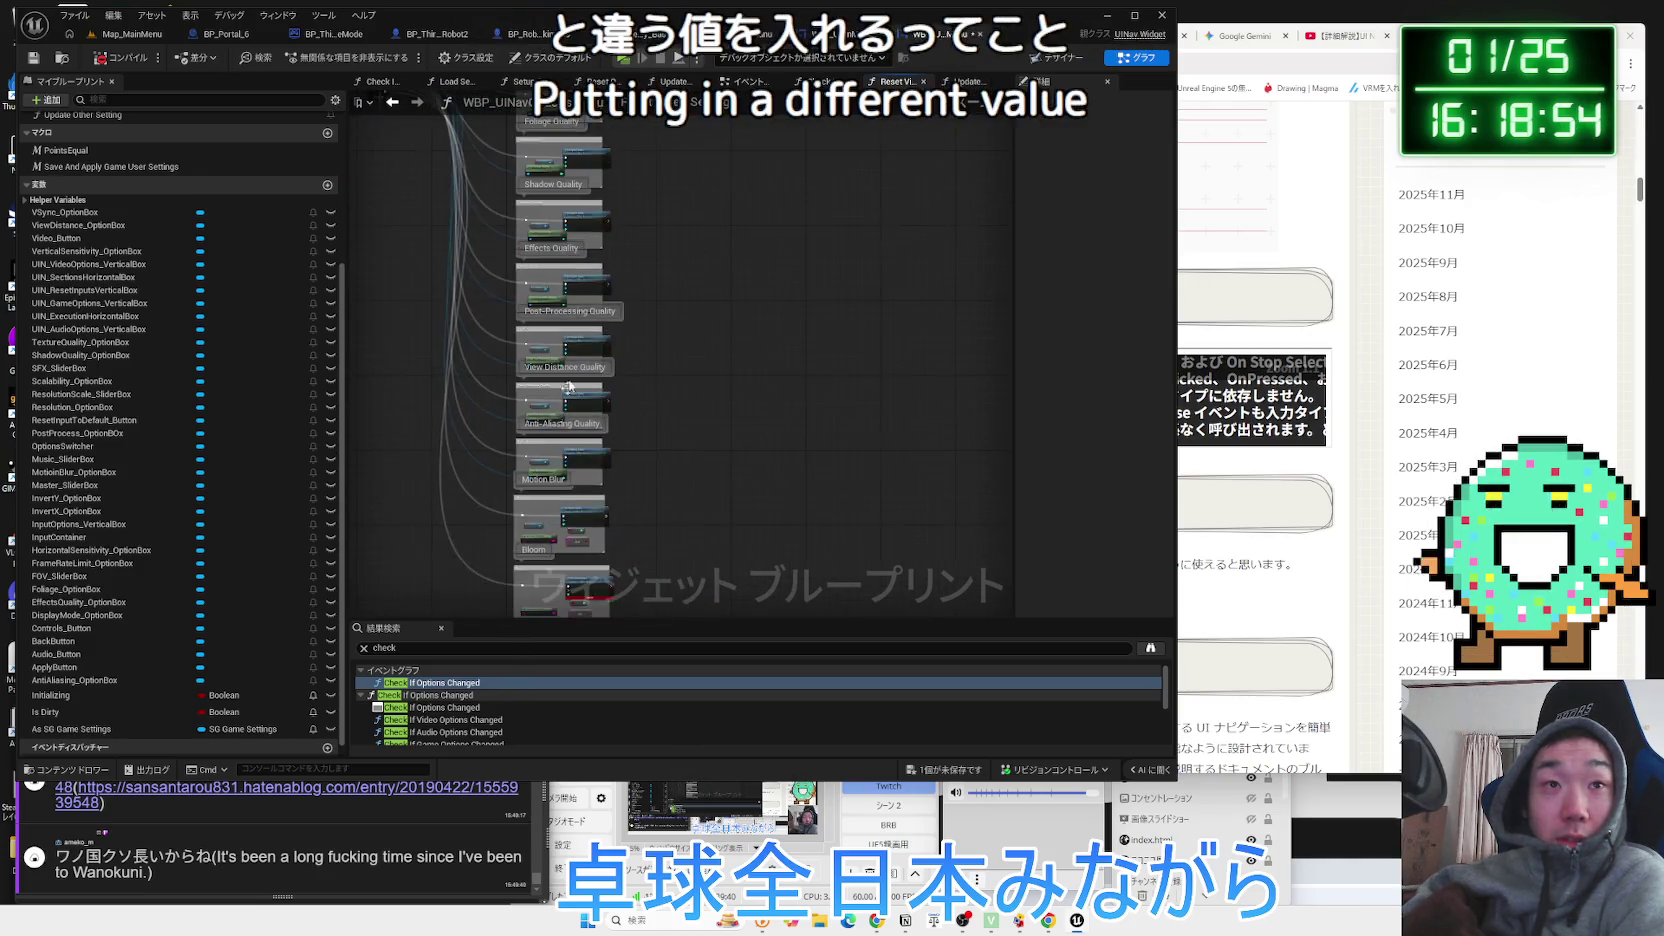
pyautogui.scroll(4, 591, 485)
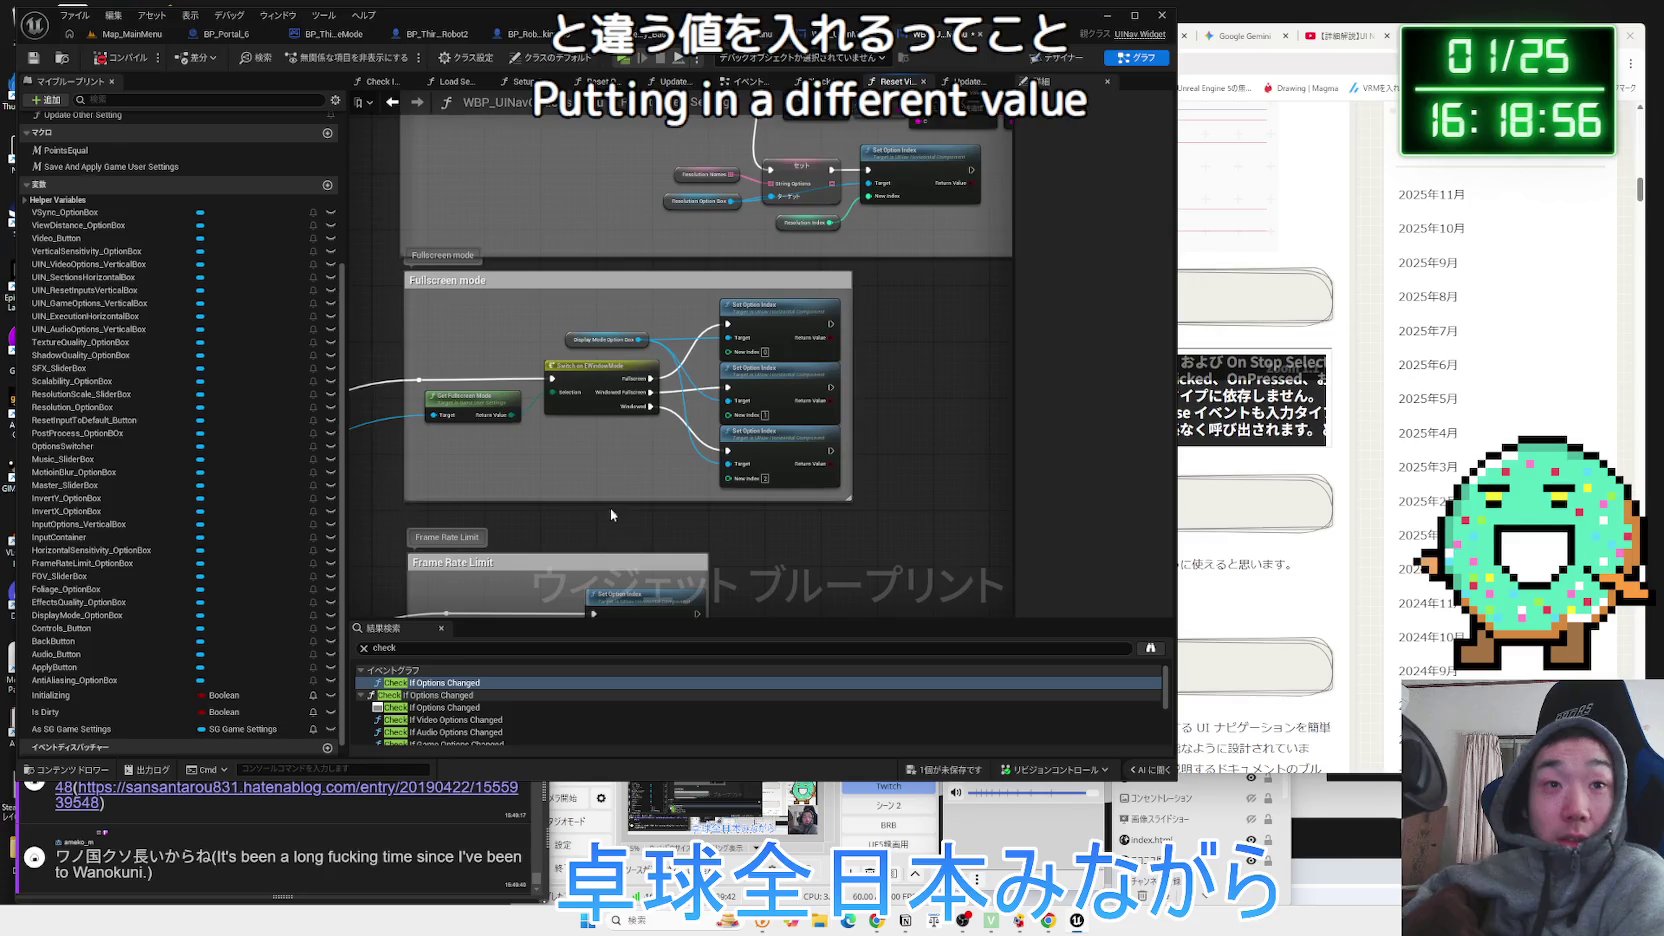
pyautogui.scroll(2, 612, 495)
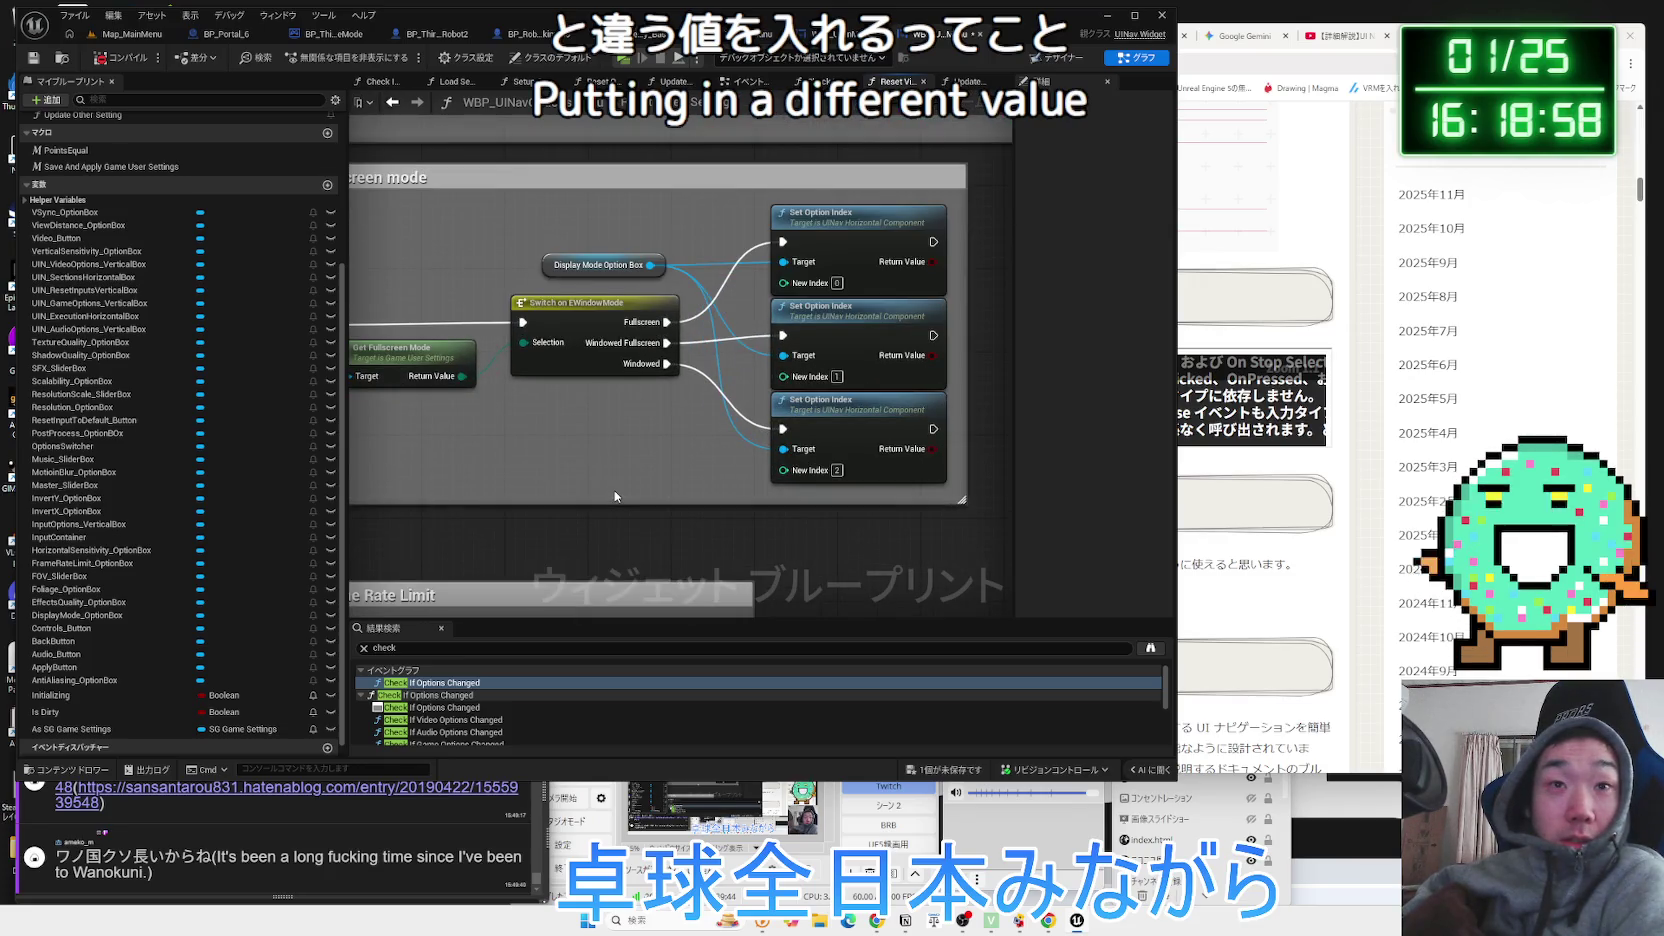
pyautogui.scroll(-4, 615, 496)
pyautogui.scroll(2, 548, 479)
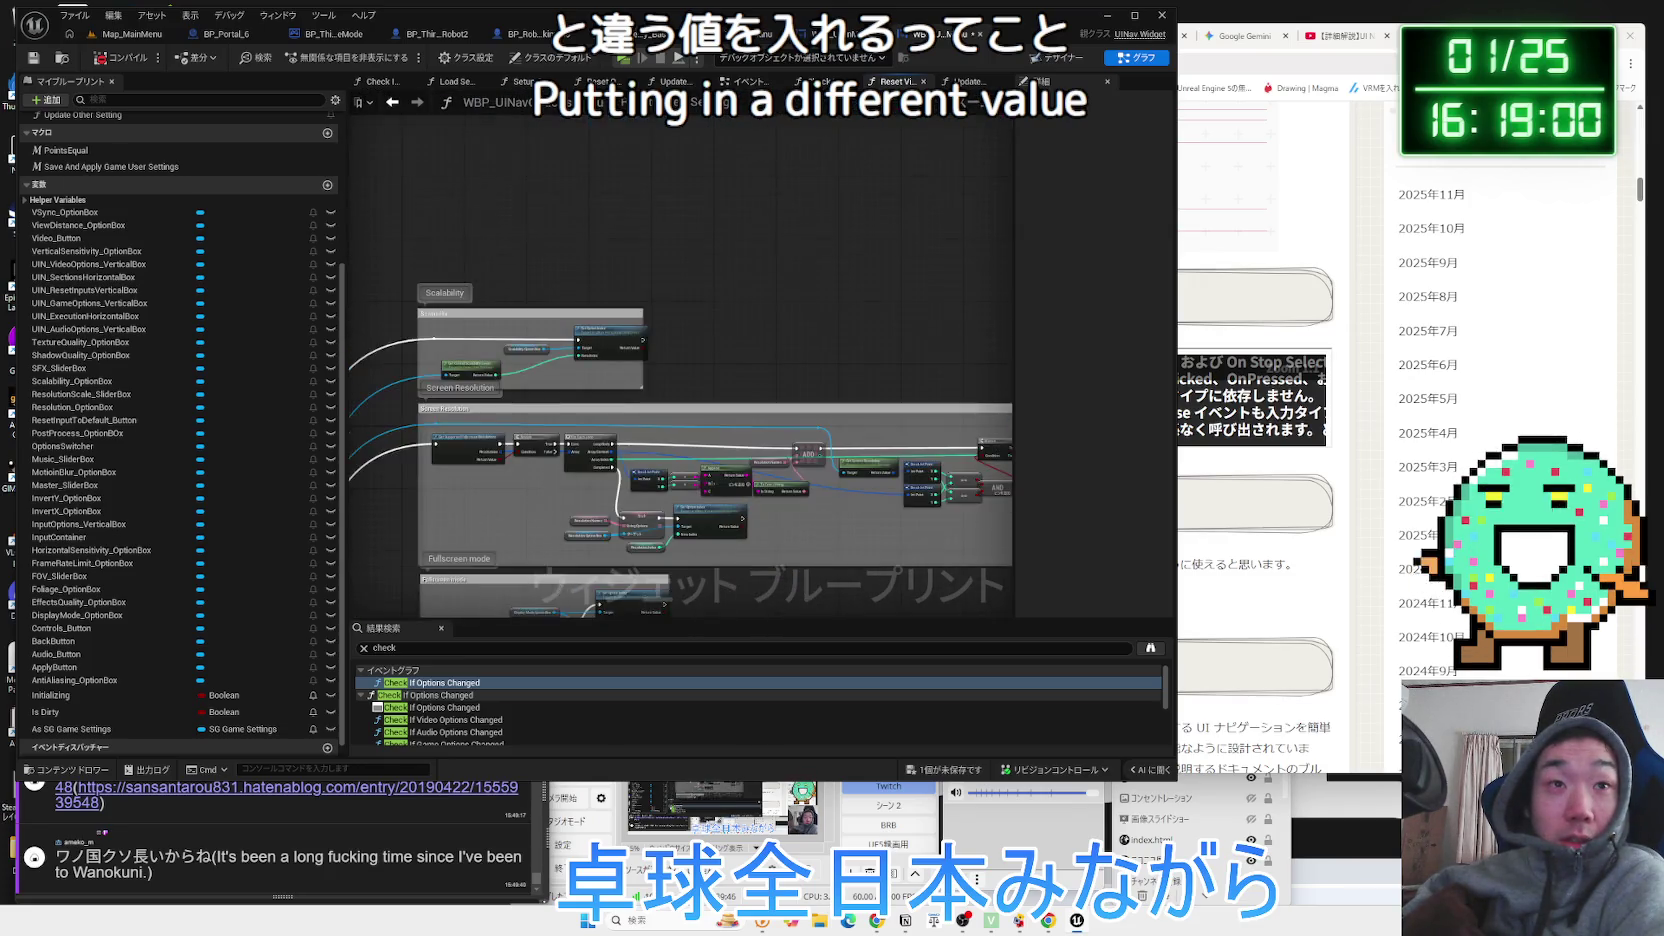
pyautogui.scroll(4, 547, 479)
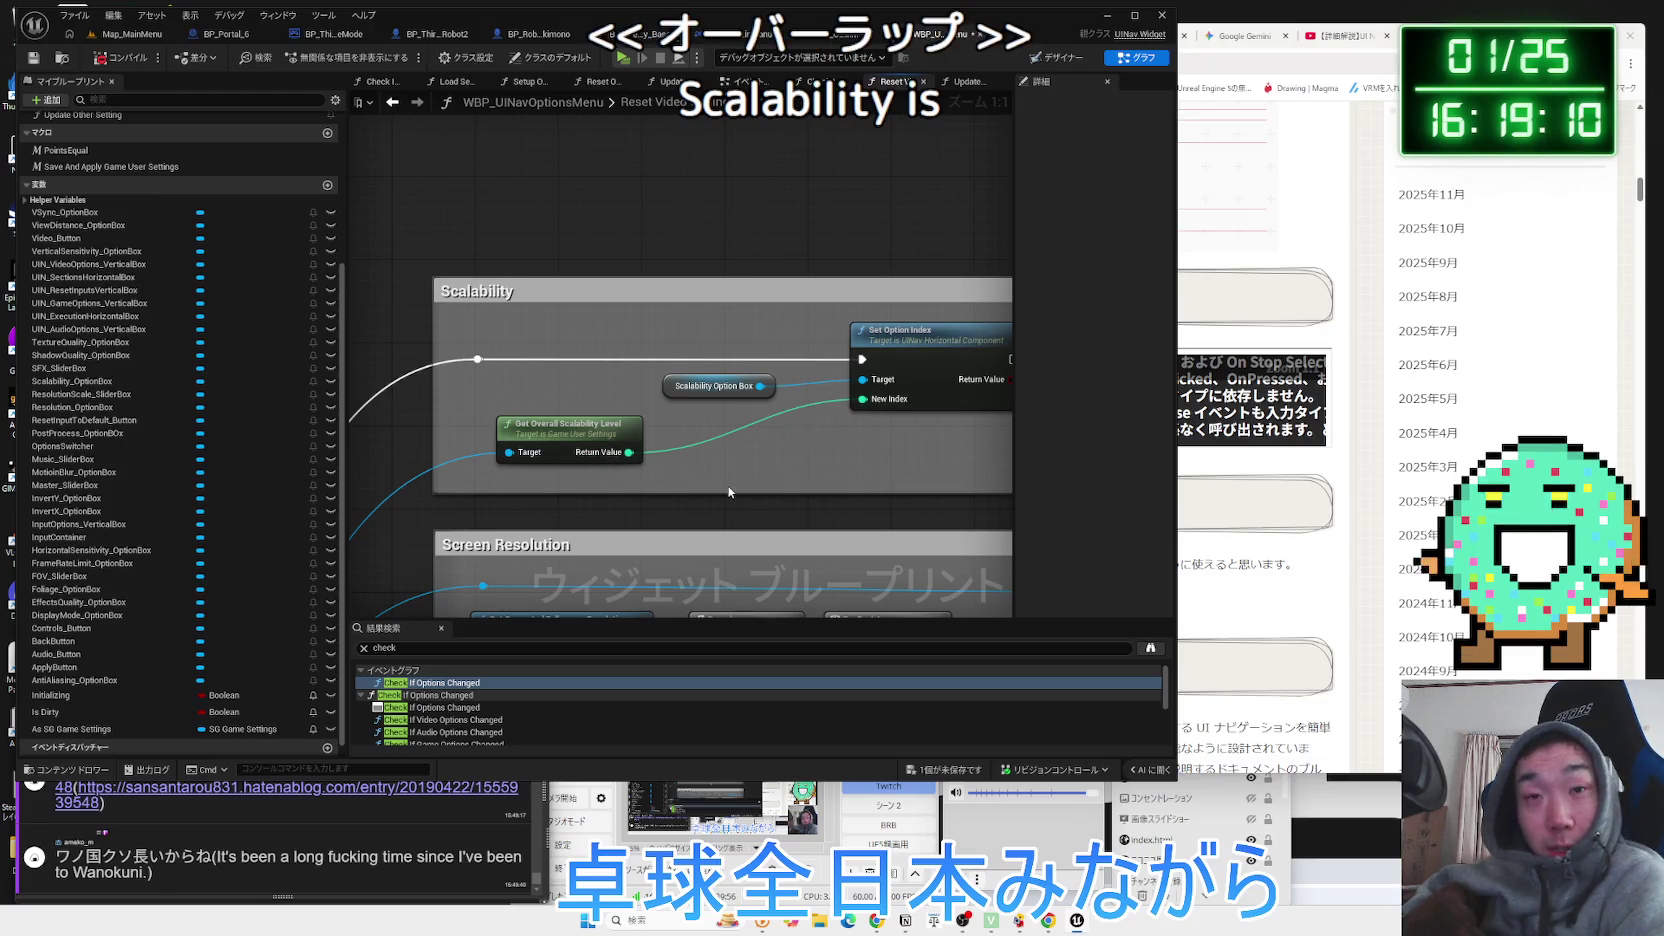
pyautogui.scroll(-7, 784, 485)
pyautogui.scroll(7, 771, 186)
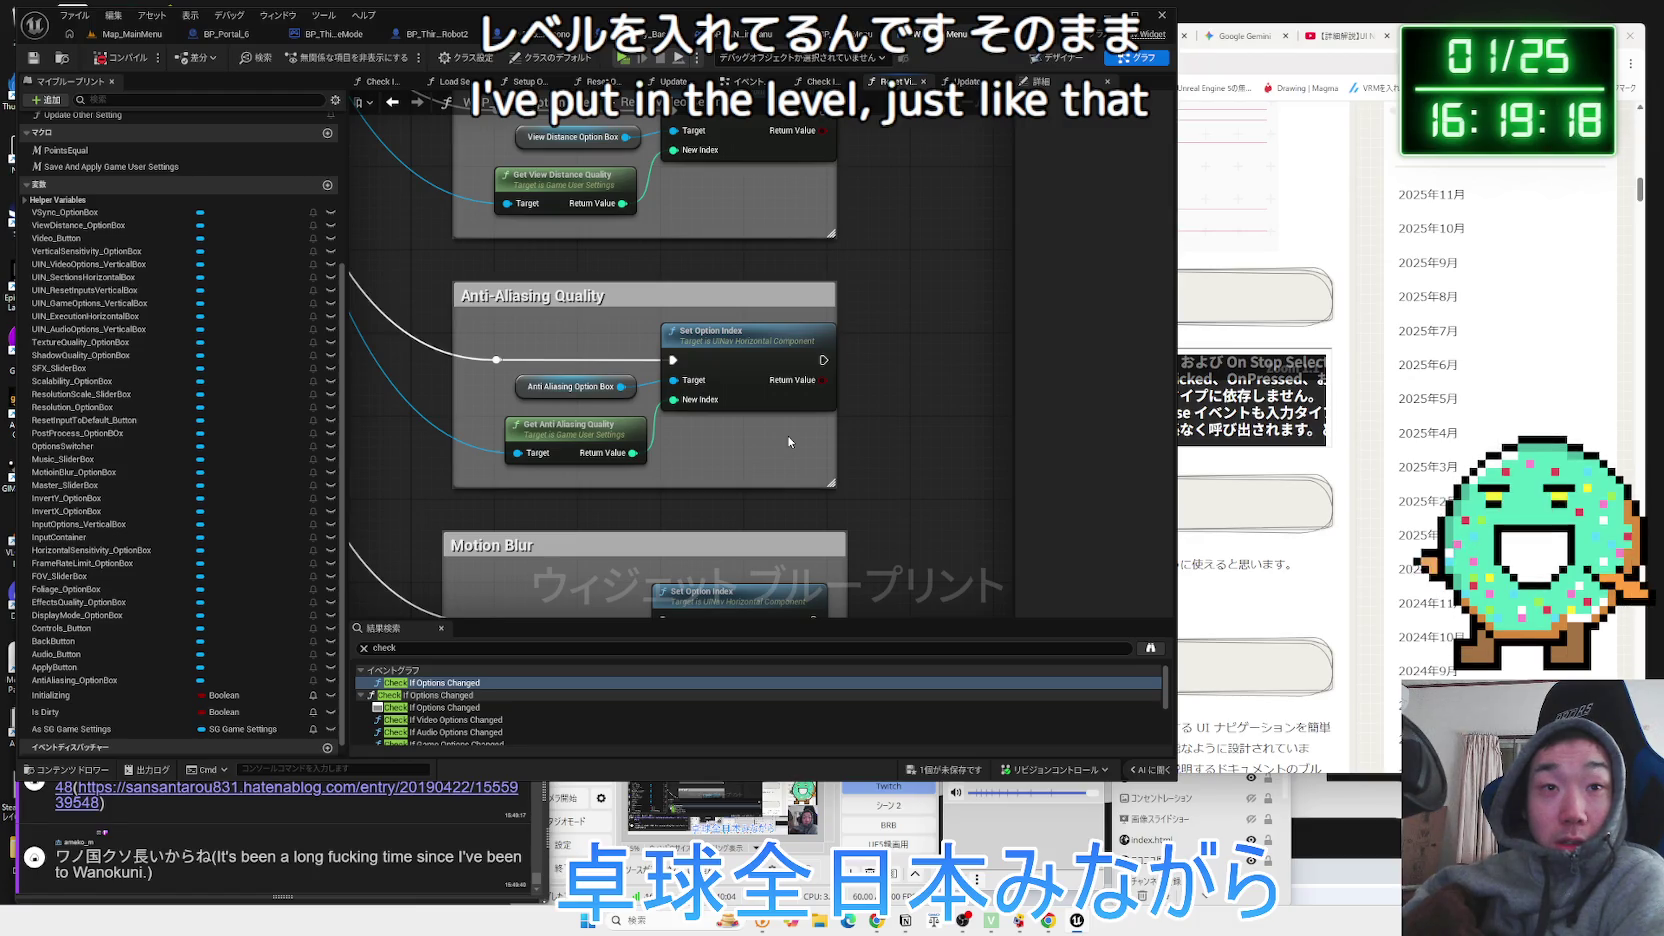
pyautogui.moveTo(598, 427); pyautogui.dragTo(629, 474)
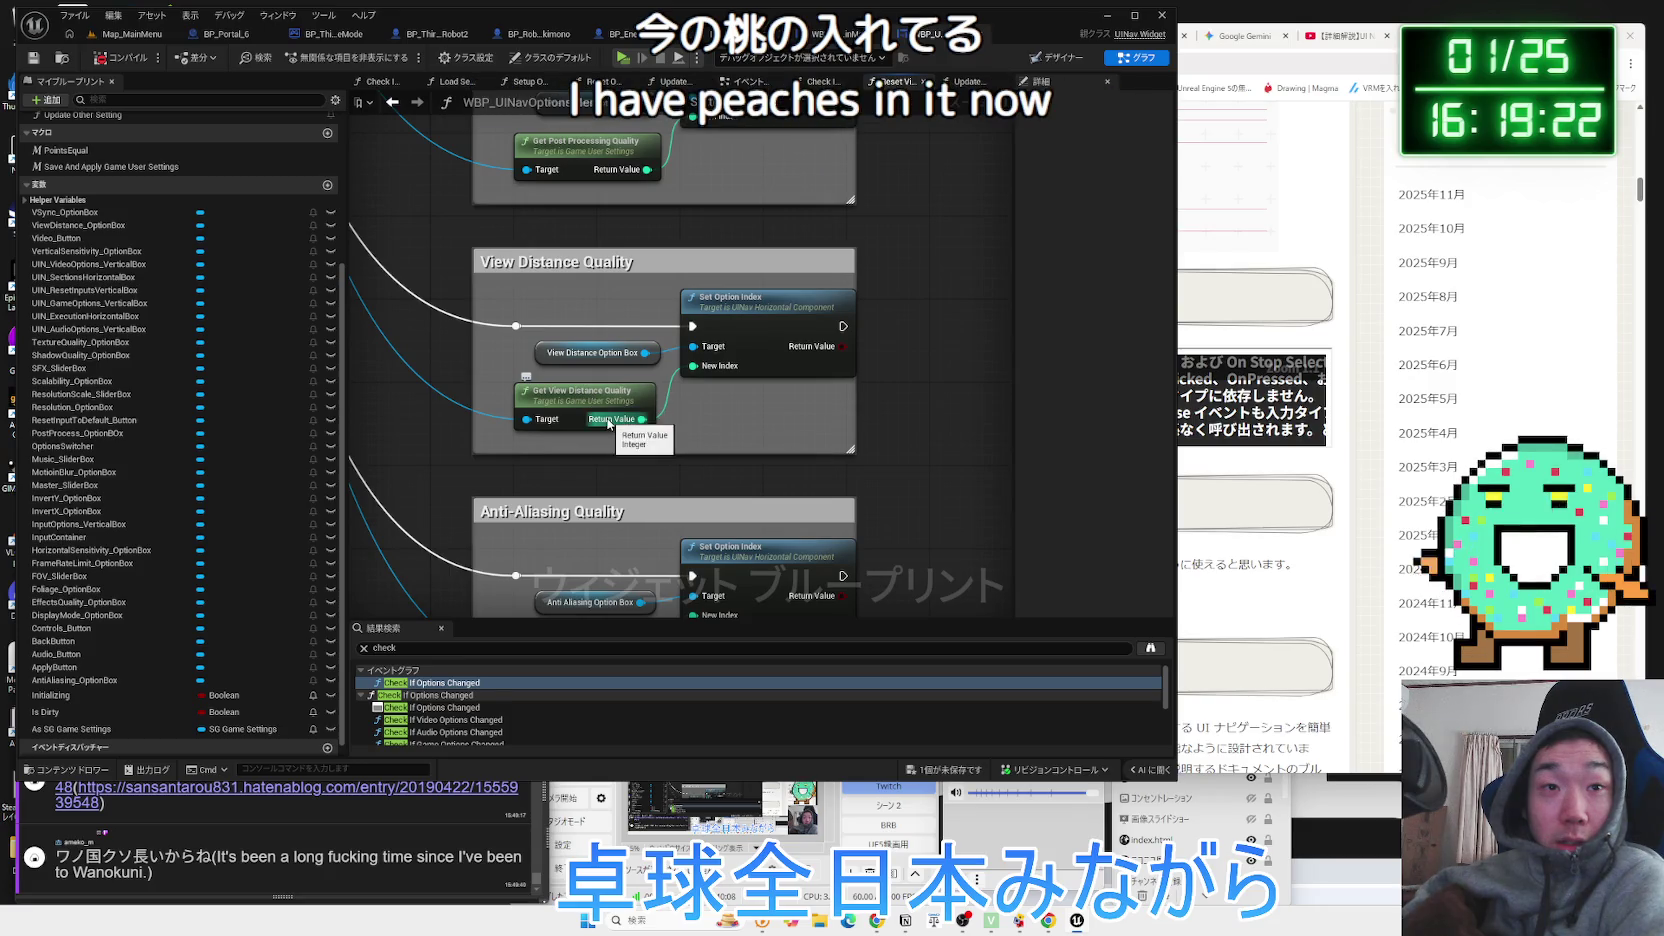
pyautogui.scroll(-5, 680, 384)
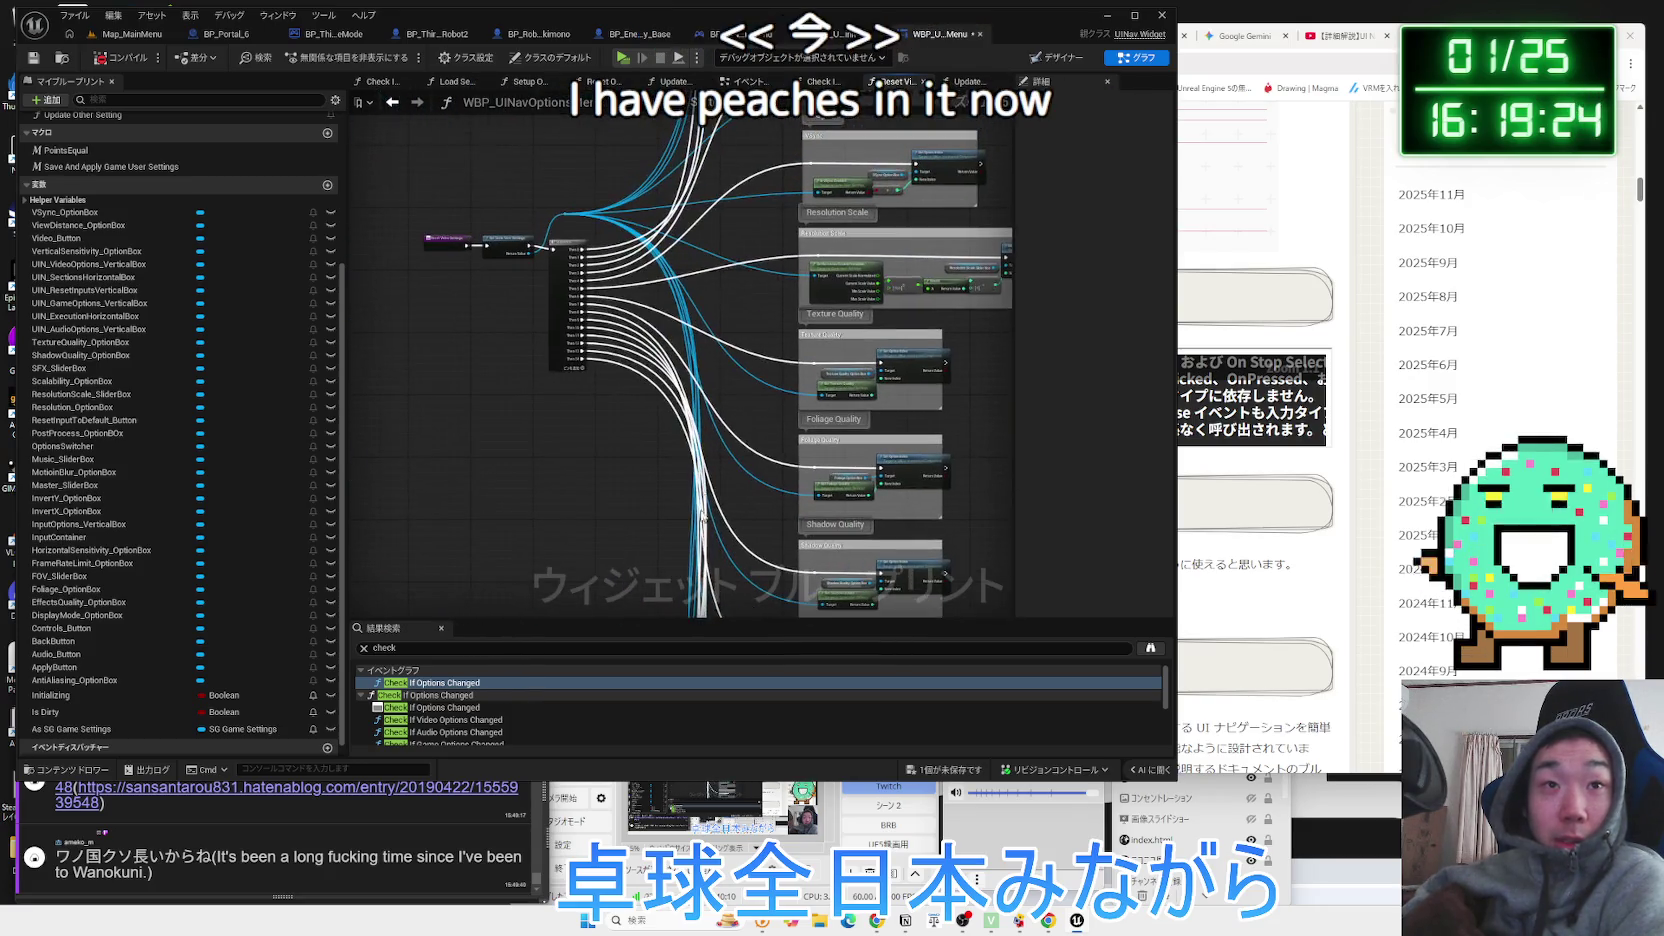
pyautogui.scroll(3, 610, 290)
pyautogui.scroll(-3, 489, 306)
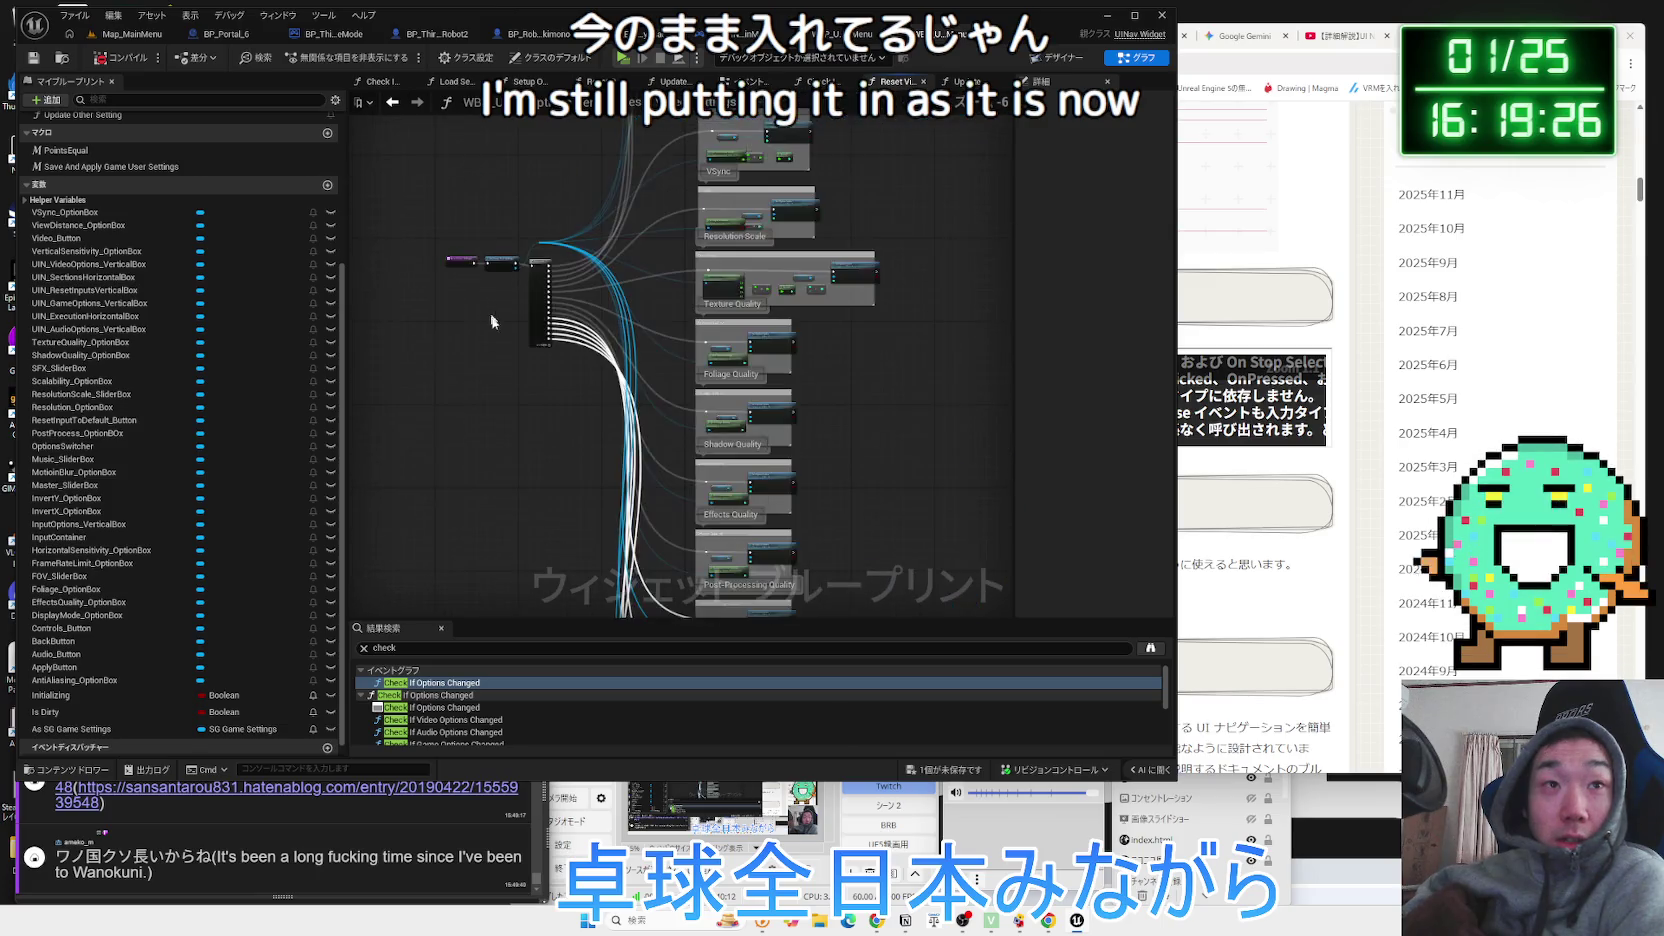
pyautogui.scroll(5, 618, 425)
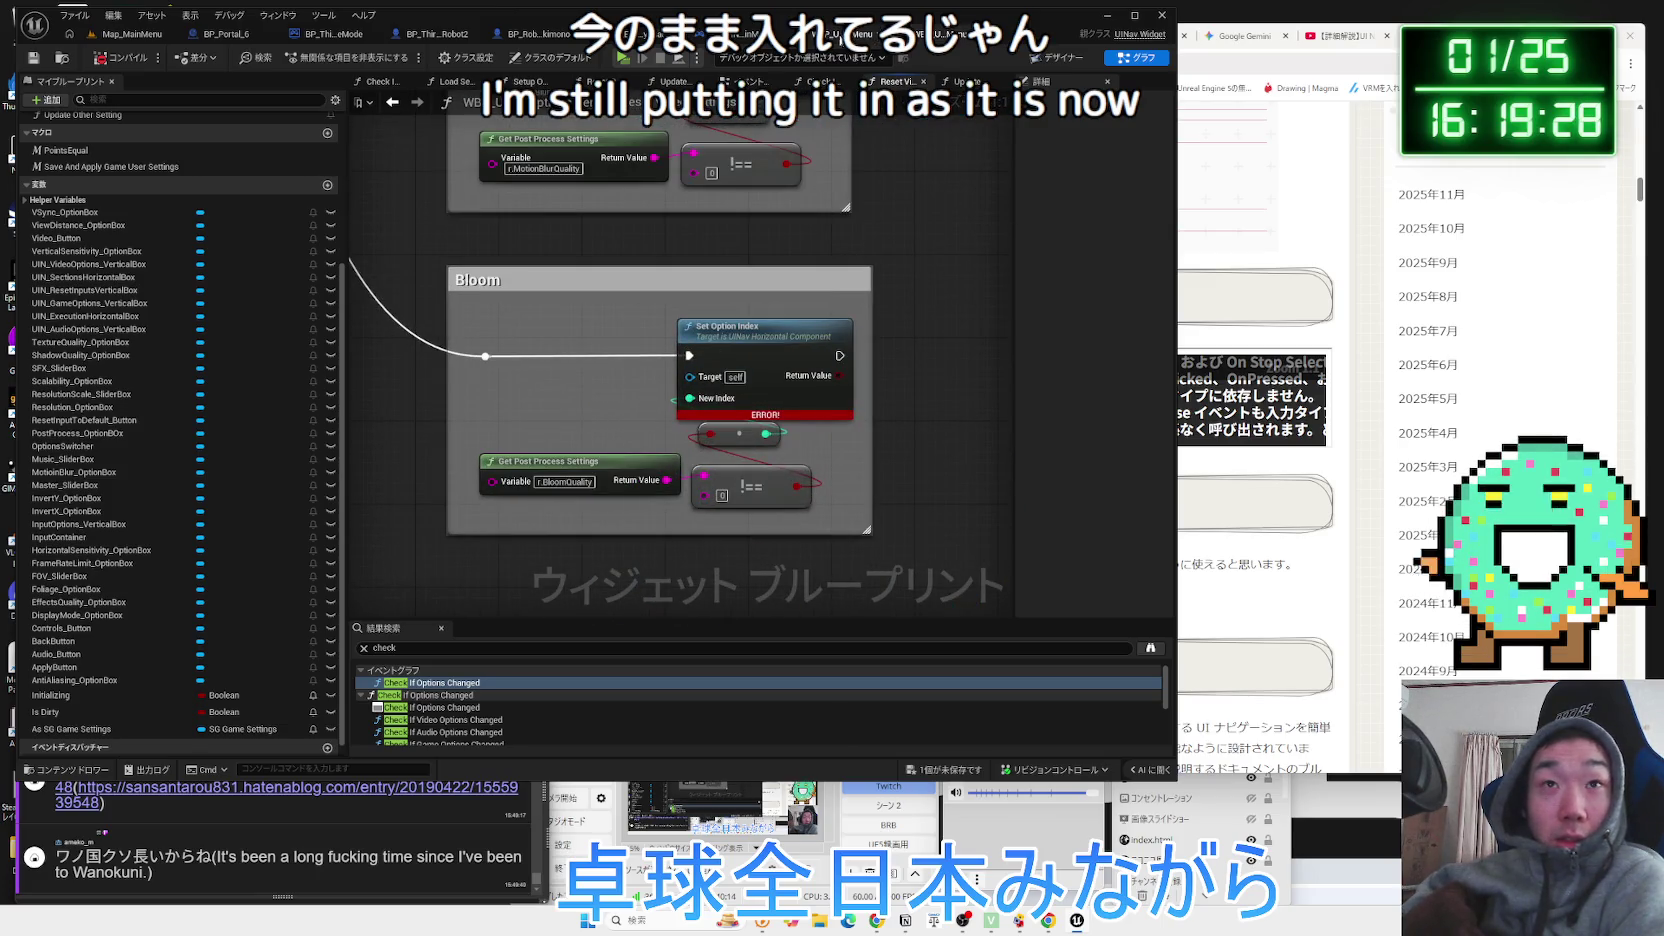
# Switch to the Event Graph and pan along the nodes following the scalability branch.
pyautogui.click(745, 85)
pyautogui.scroll(-3, 595, 437)
pyautogui.scroll(5, 784, 426)
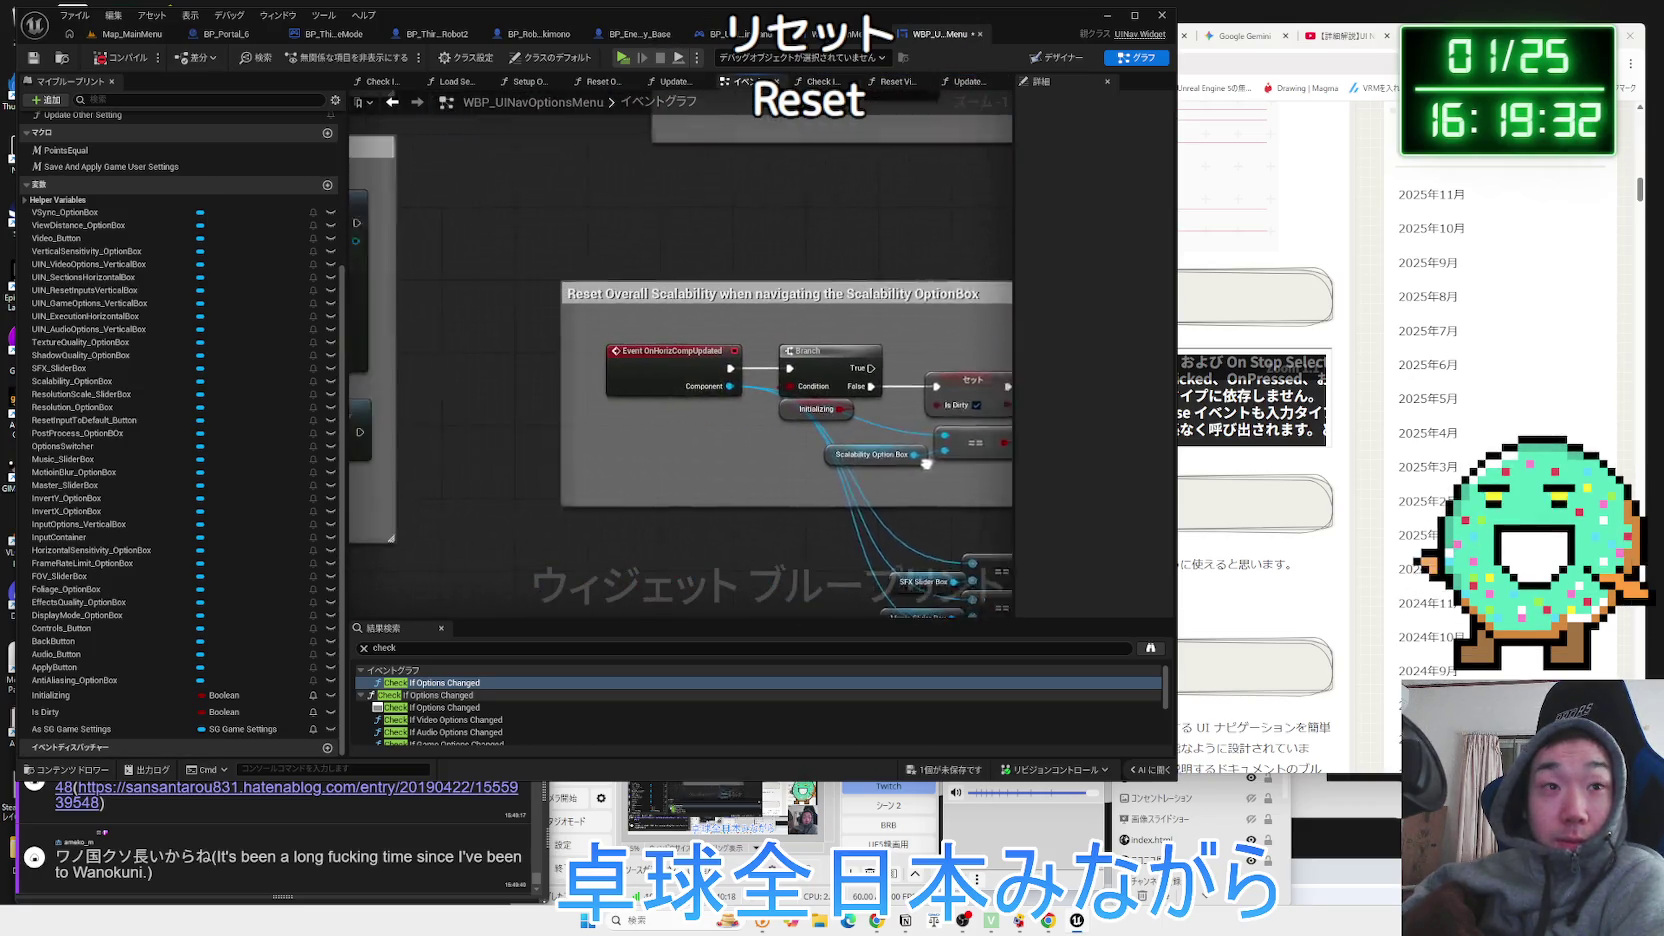
pyautogui.click(762, 350)
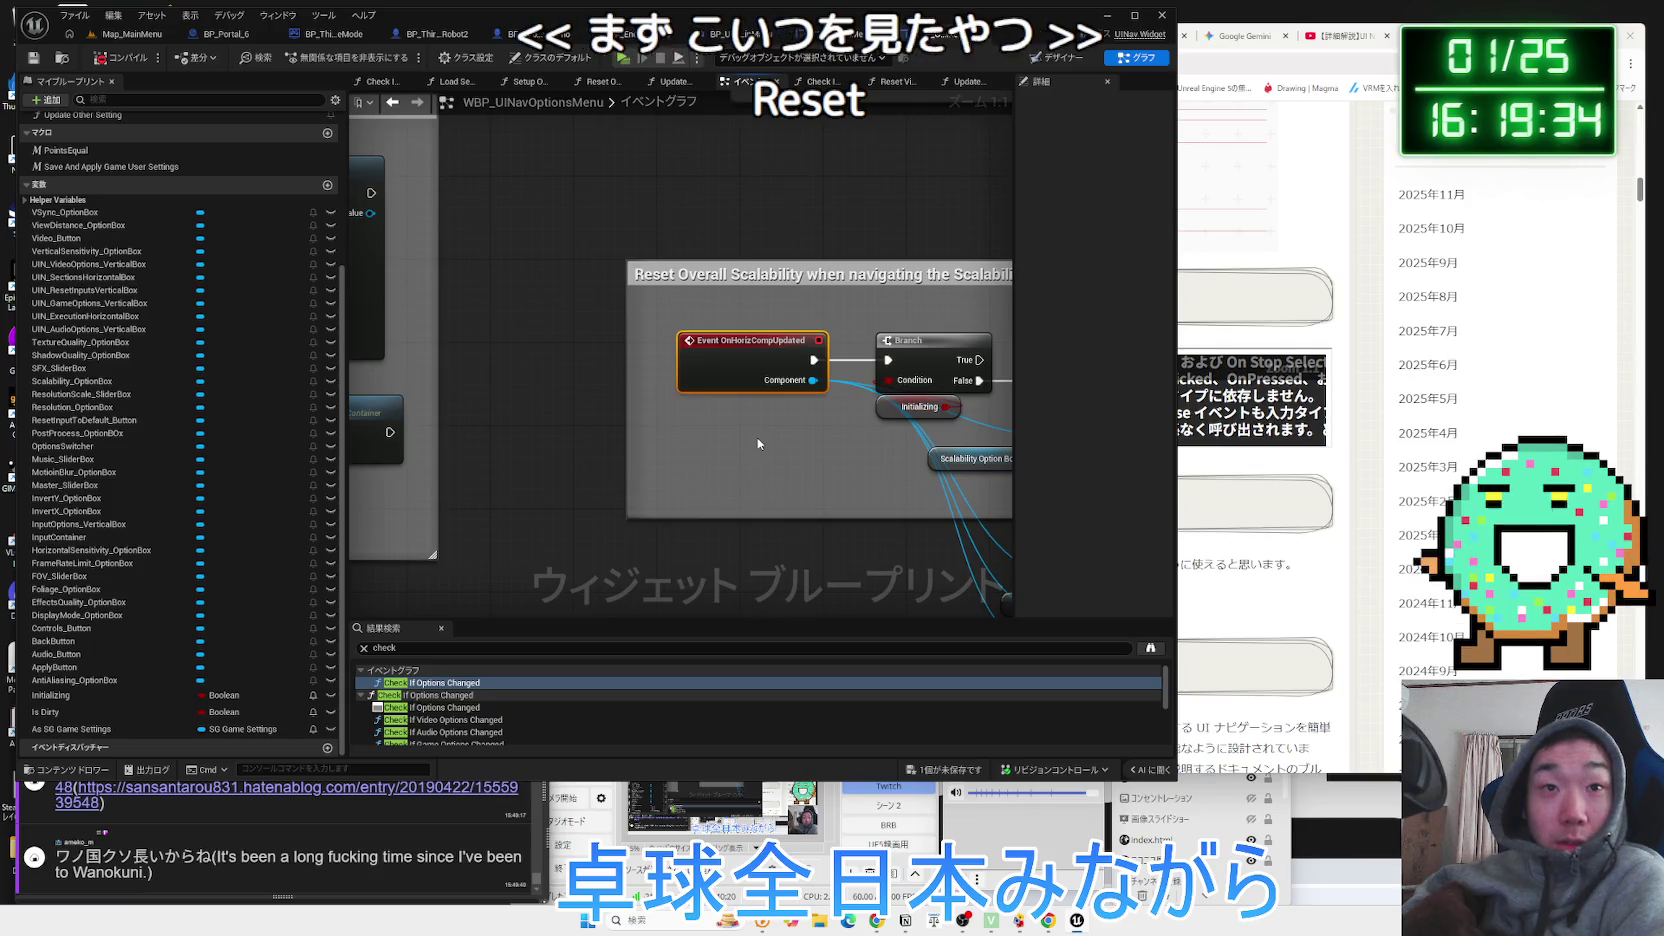
pyautogui.moveTo(763, 436); pyautogui.dragTo(415, 370)
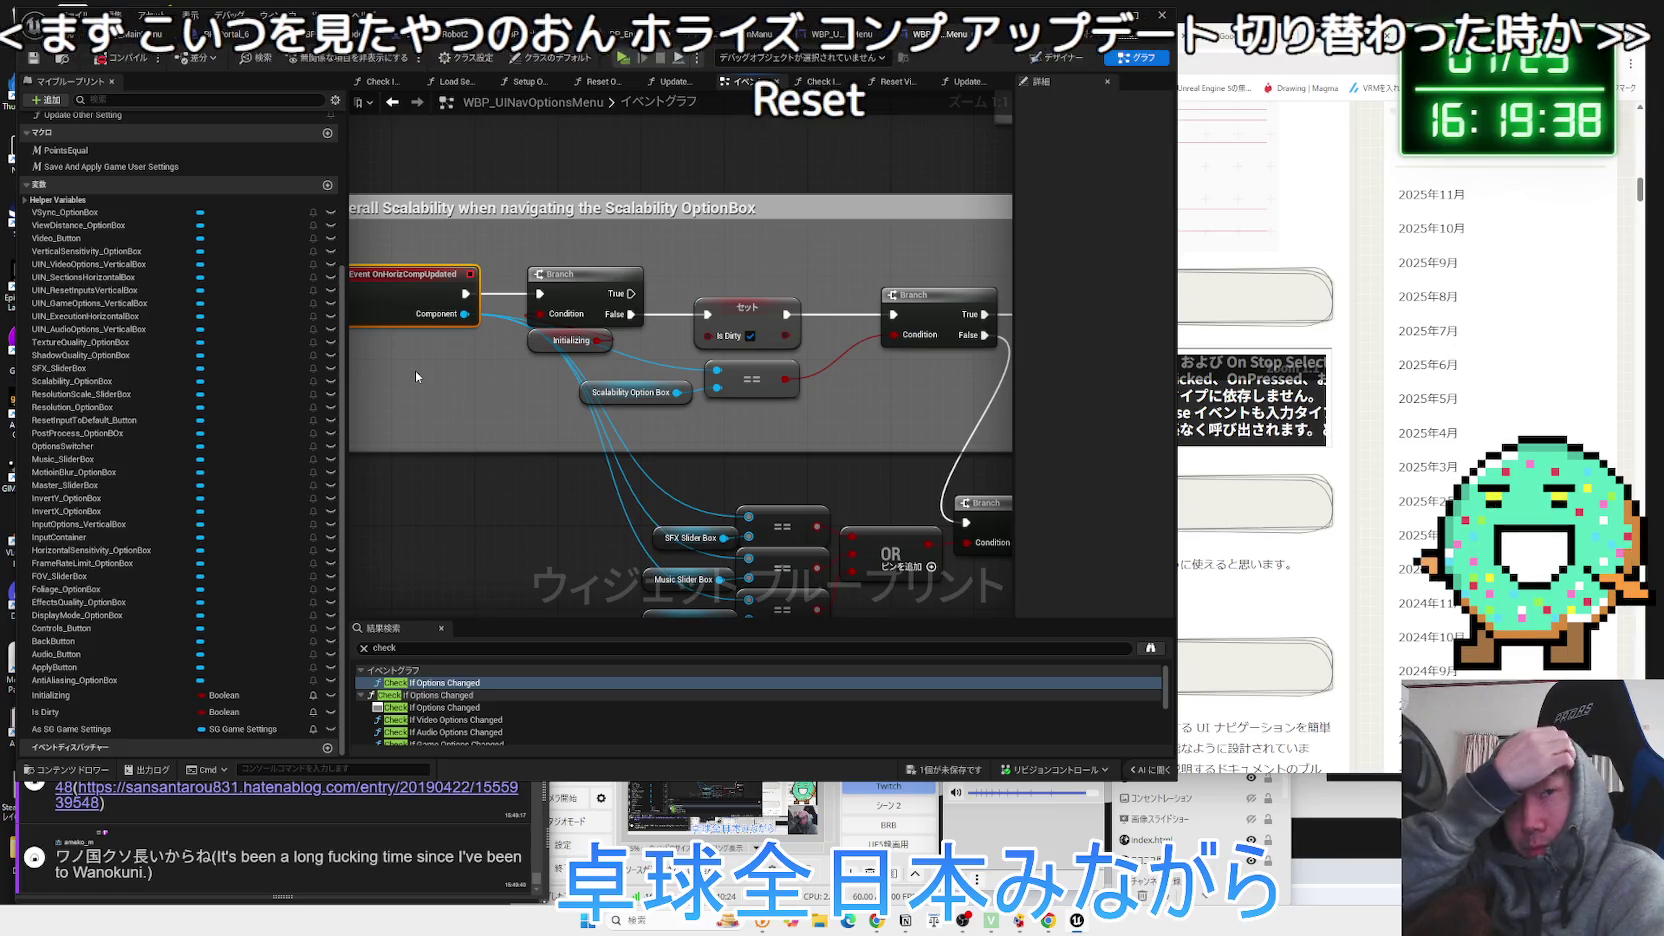
pyautogui.scroll(-5, 640, 396)
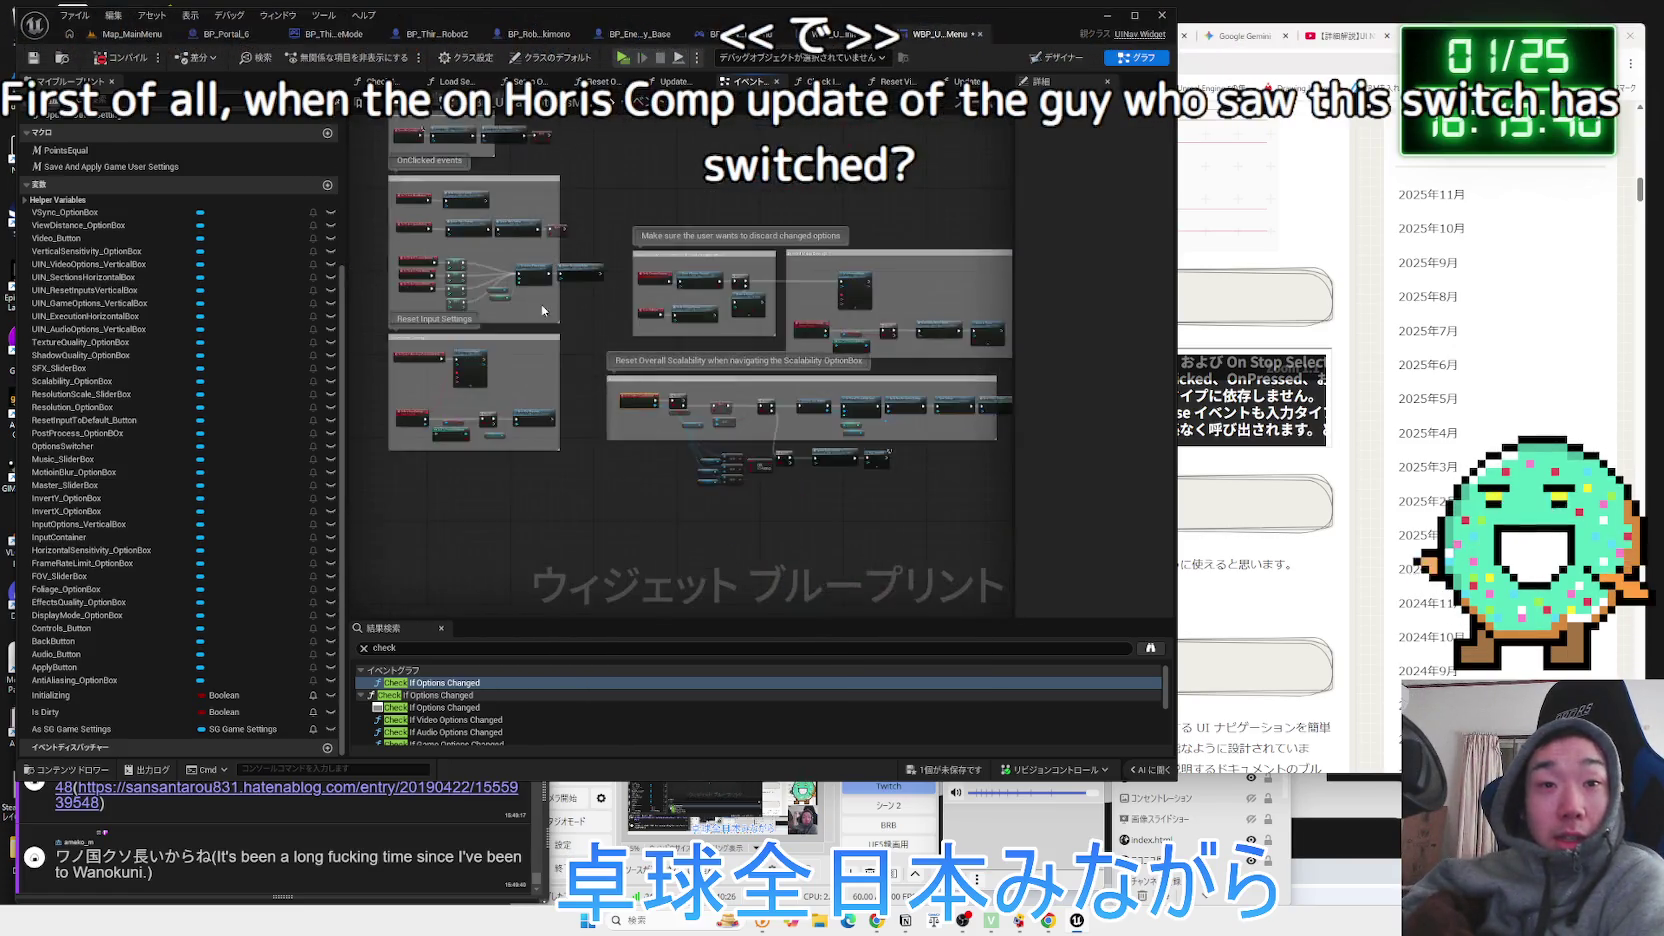
pyautogui.scroll(5, 640, 396)
pyautogui.scroll(-3, 663, 448)
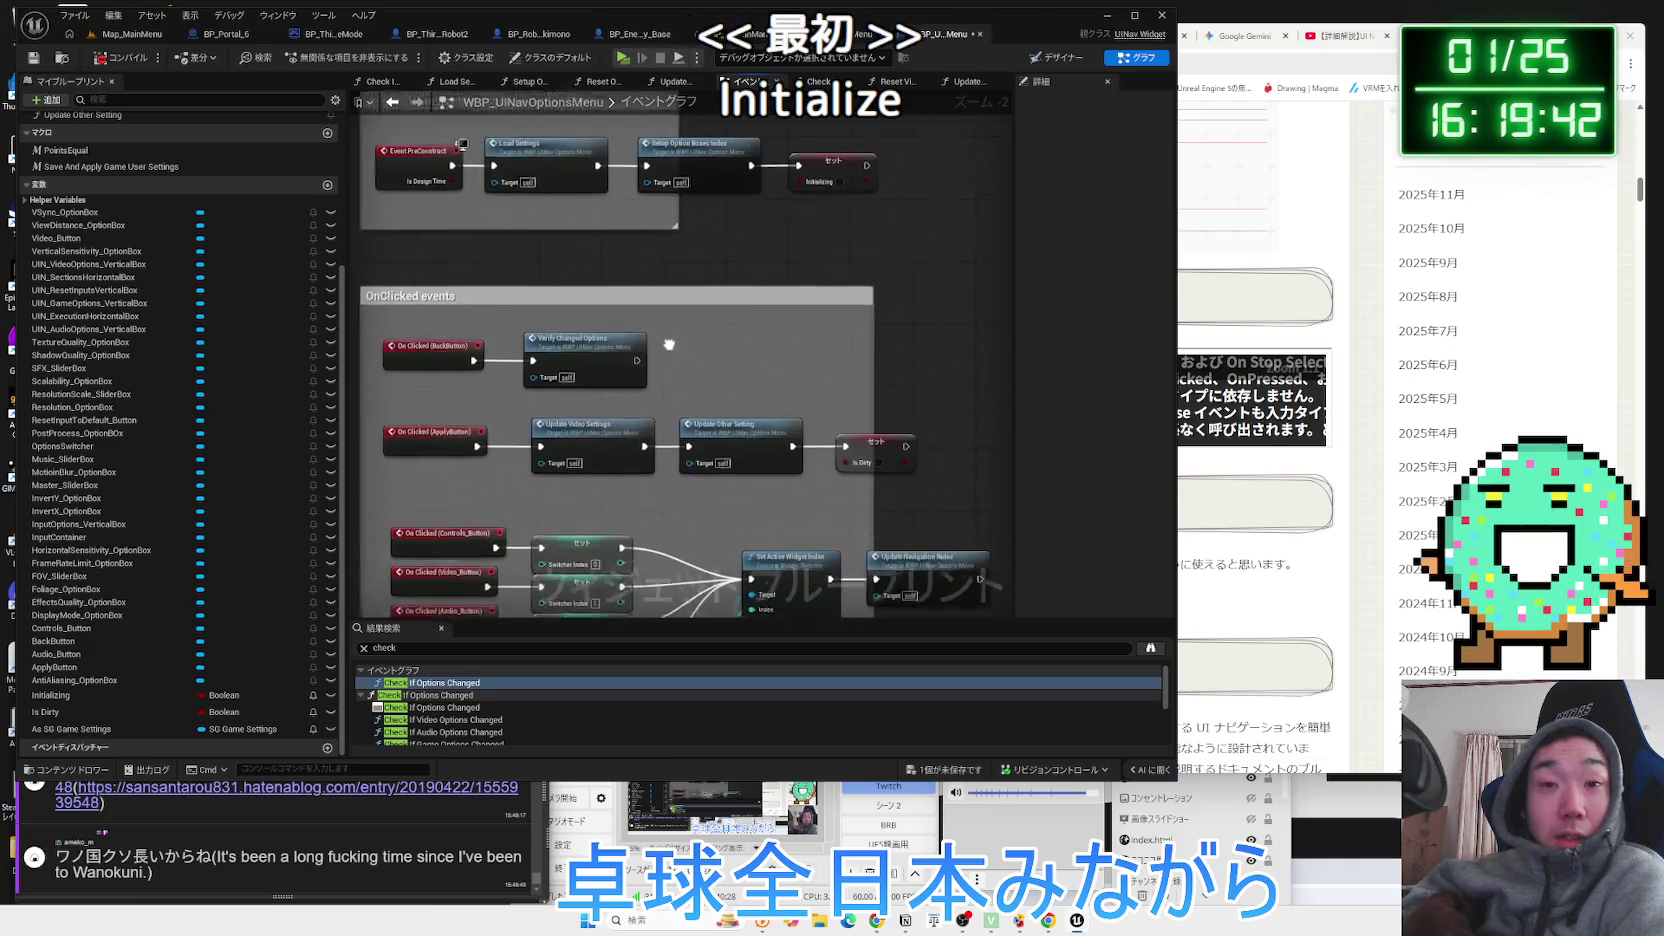
pyautogui.scroll(3, 724, 441)
pyautogui.scroll(2, 750, 450)
pyautogui.scroll(-3, 790, 460)
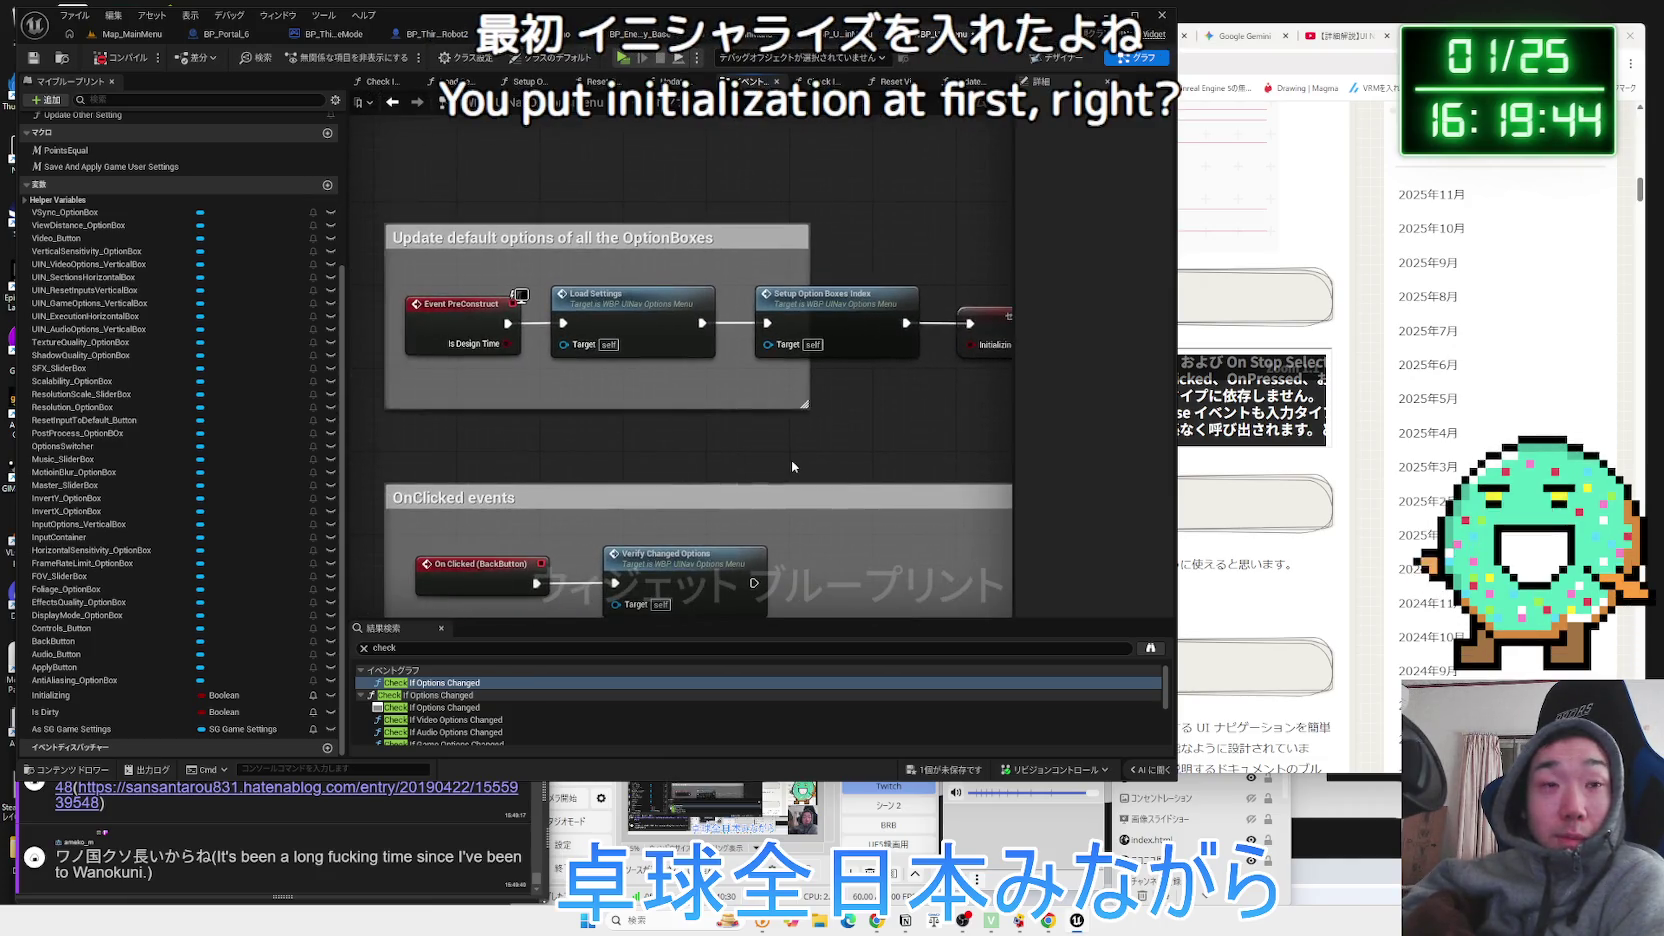
pyautogui.scroll(2, 764, 455)
# Marquee-select Event PreConstruct, Load Settings and the default-options initialization nodes.
pyautogui.moveTo(444, 302)
pyautogui.mouseDown()
pyautogui.moveTo(490, 350)
pyautogui.moveTo(830, 388)
pyautogui.mouseUp()
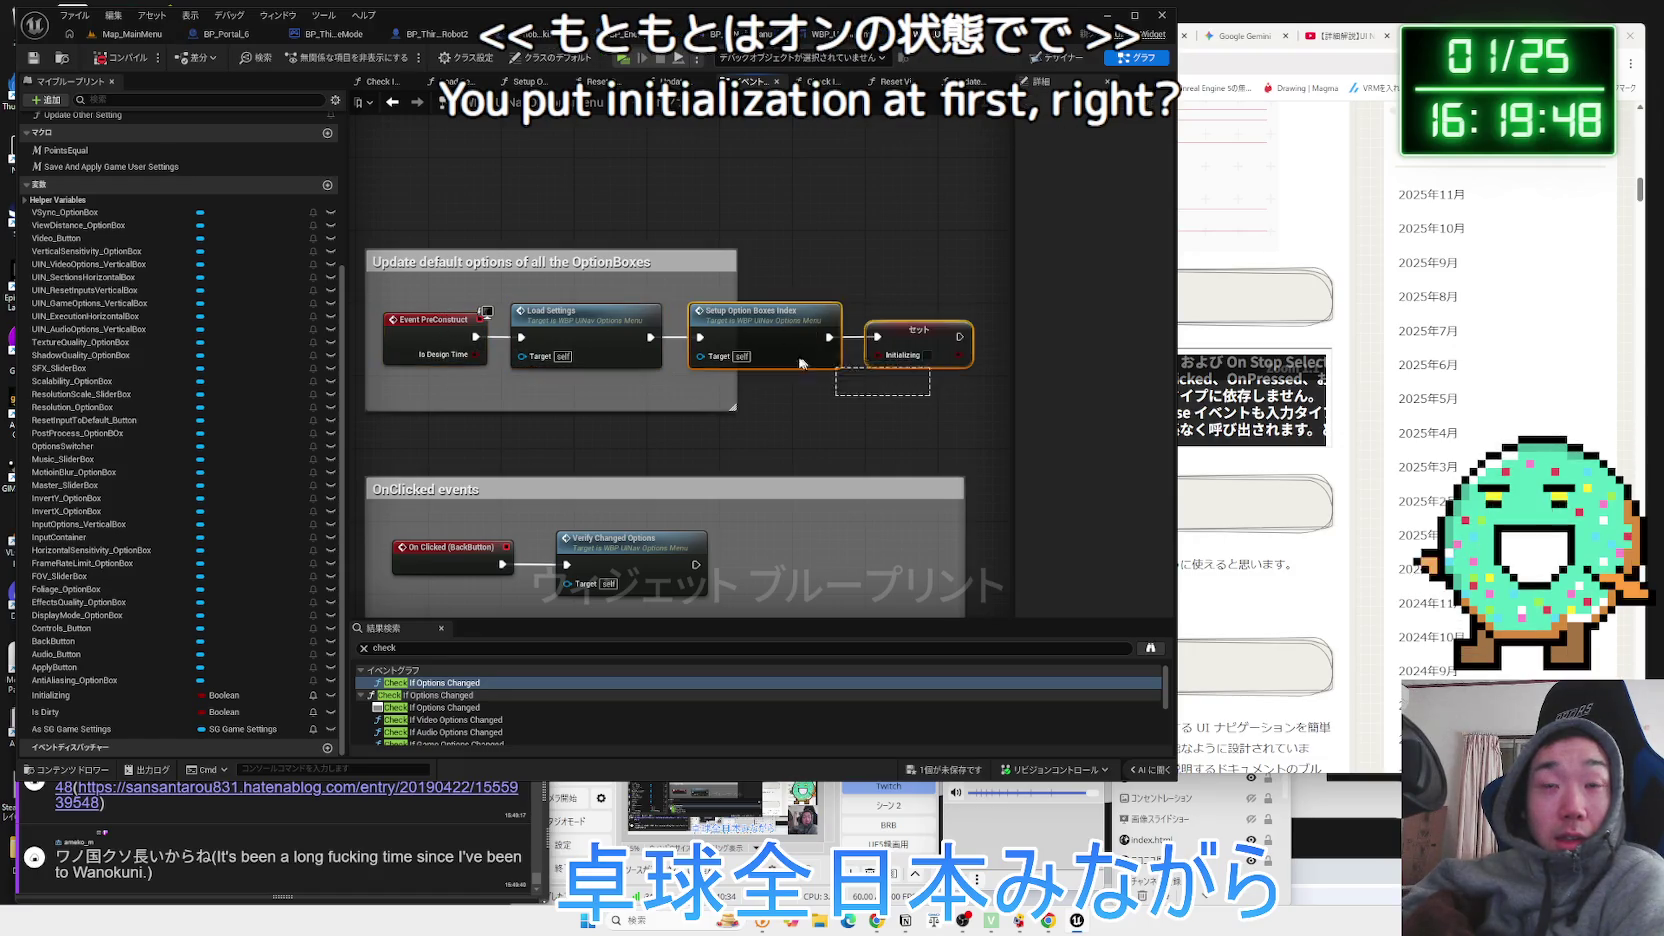
pyautogui.moveTo(422, 293)
pyautogui.mouseDown()
pyautogui.moveTo(697, 368)
pyautogui.moveTo(880, 385)
pyautogui.mouseUp()
pyautogui.click(883, 384)
pyautogui.moveTo(420, 290); pyautogui.dragTo(636, 355)
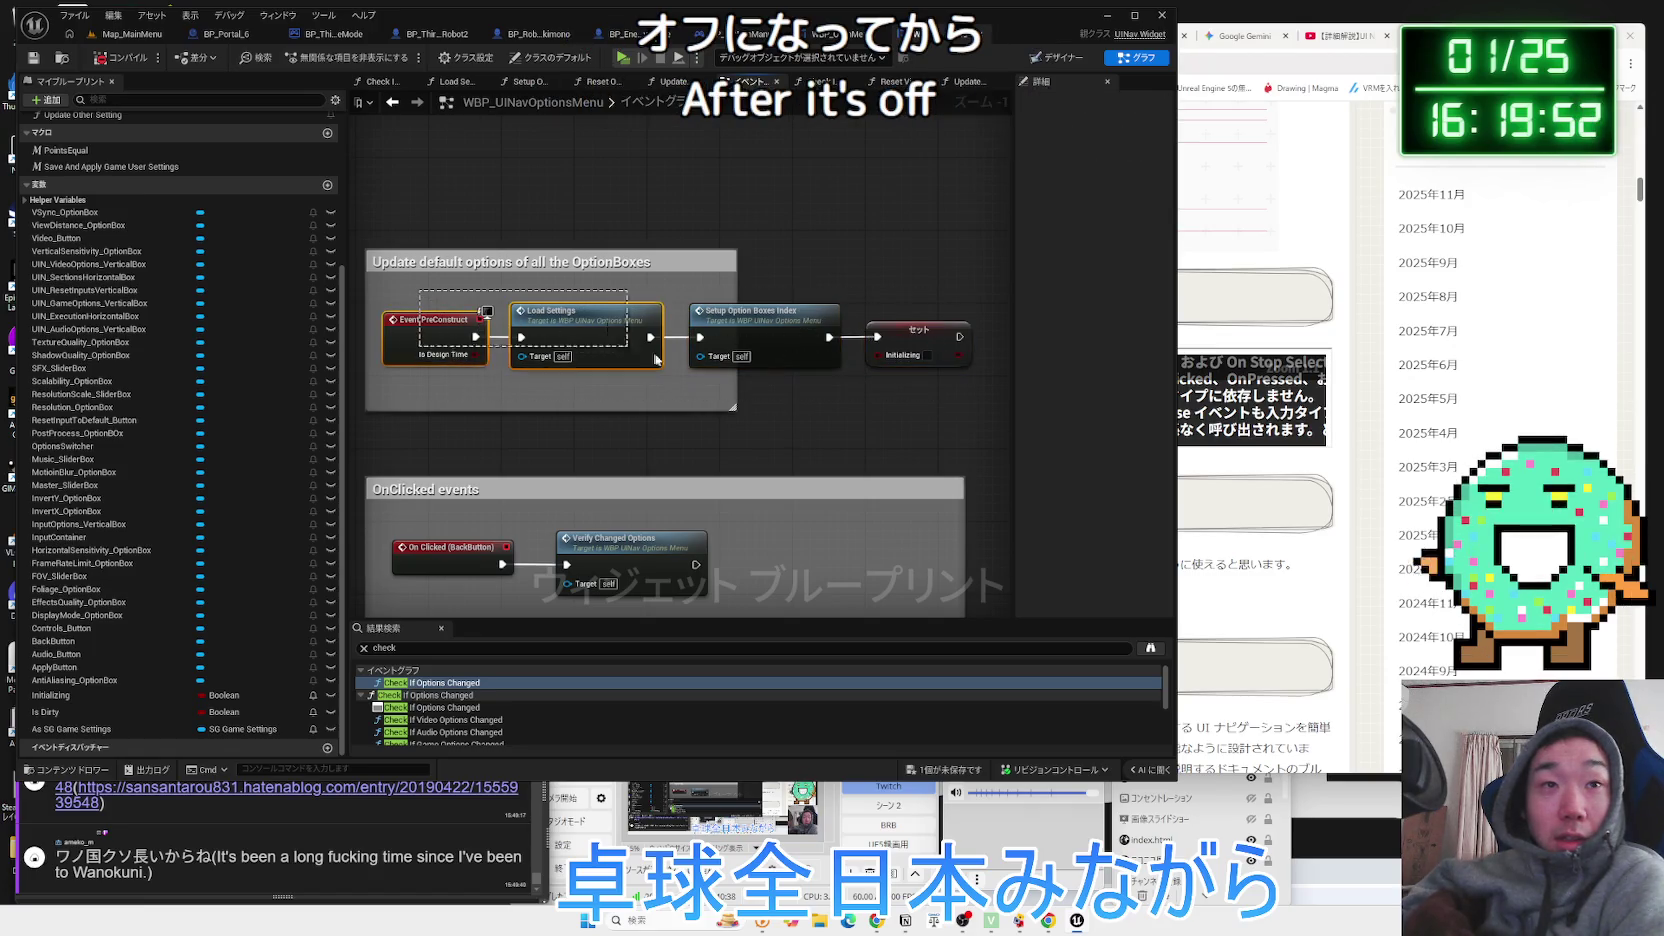
pyautogui.moveTo(430, 289); pyautogui.dragTo(864, 374)
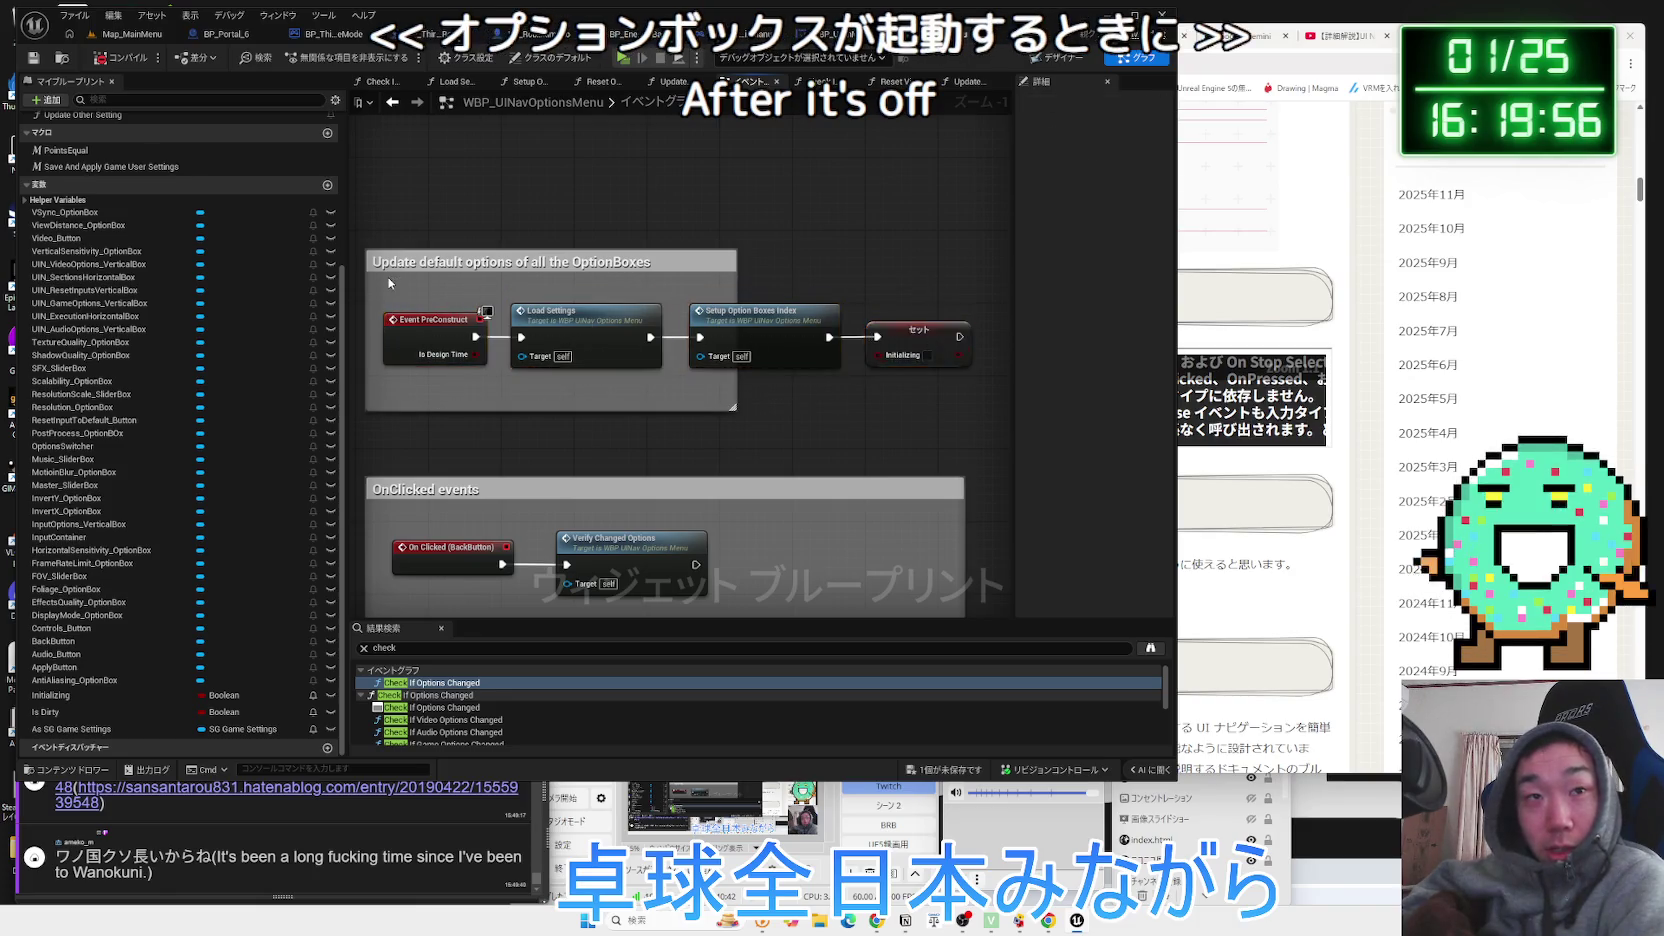
pyautogui.scroll(-3, 825, 517)
pyautogui.scroll(5, 645, 442)
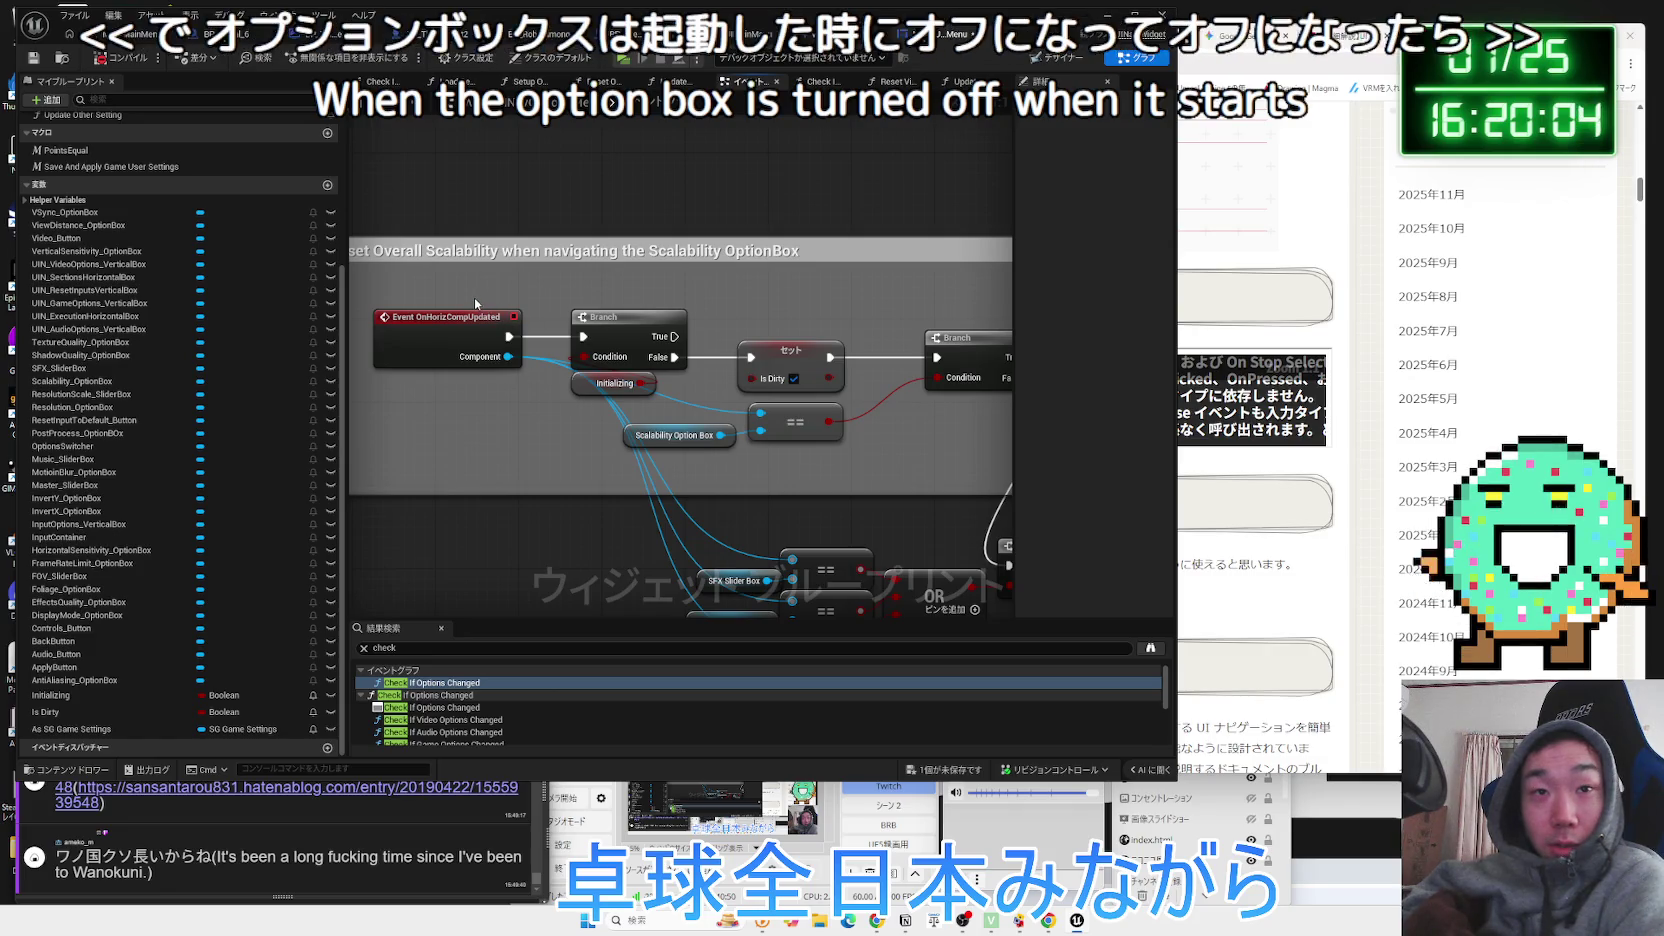
# Run Find References By Name (All) on the Set Is Dirty node.
pyautogui.moveTo(810, 336); pyautogui.dragTo(624, 318)
pyautogui.click(612, 332)
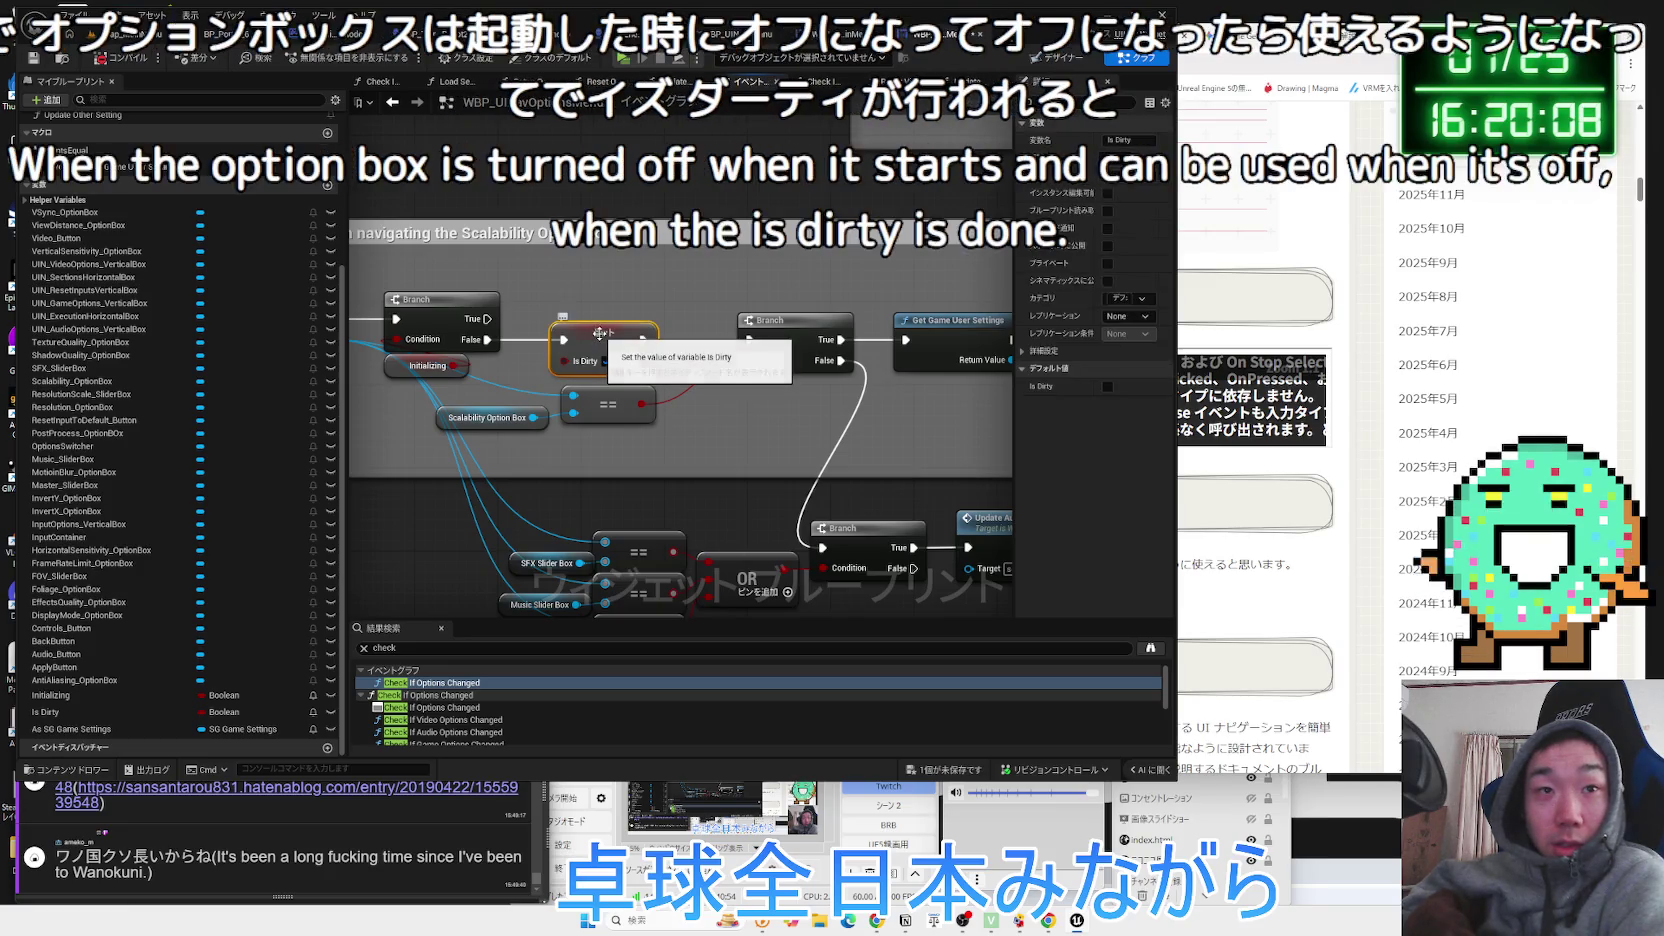
pyautogui.rightClick(600, 333)
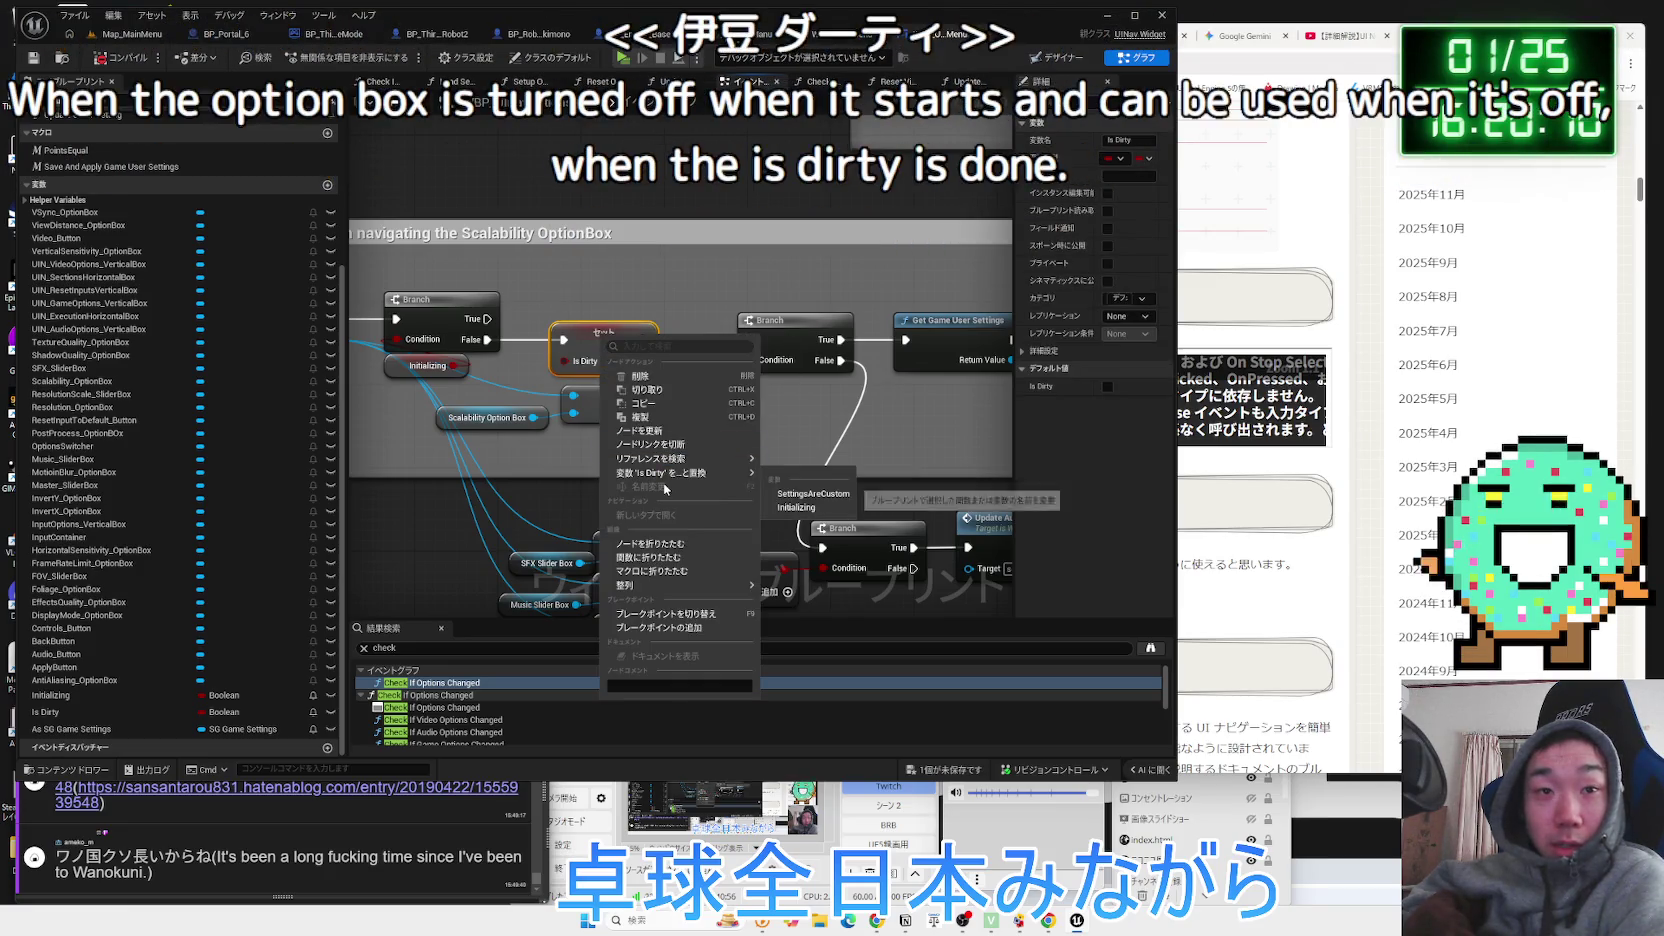
pyautogui.click(461, 528)
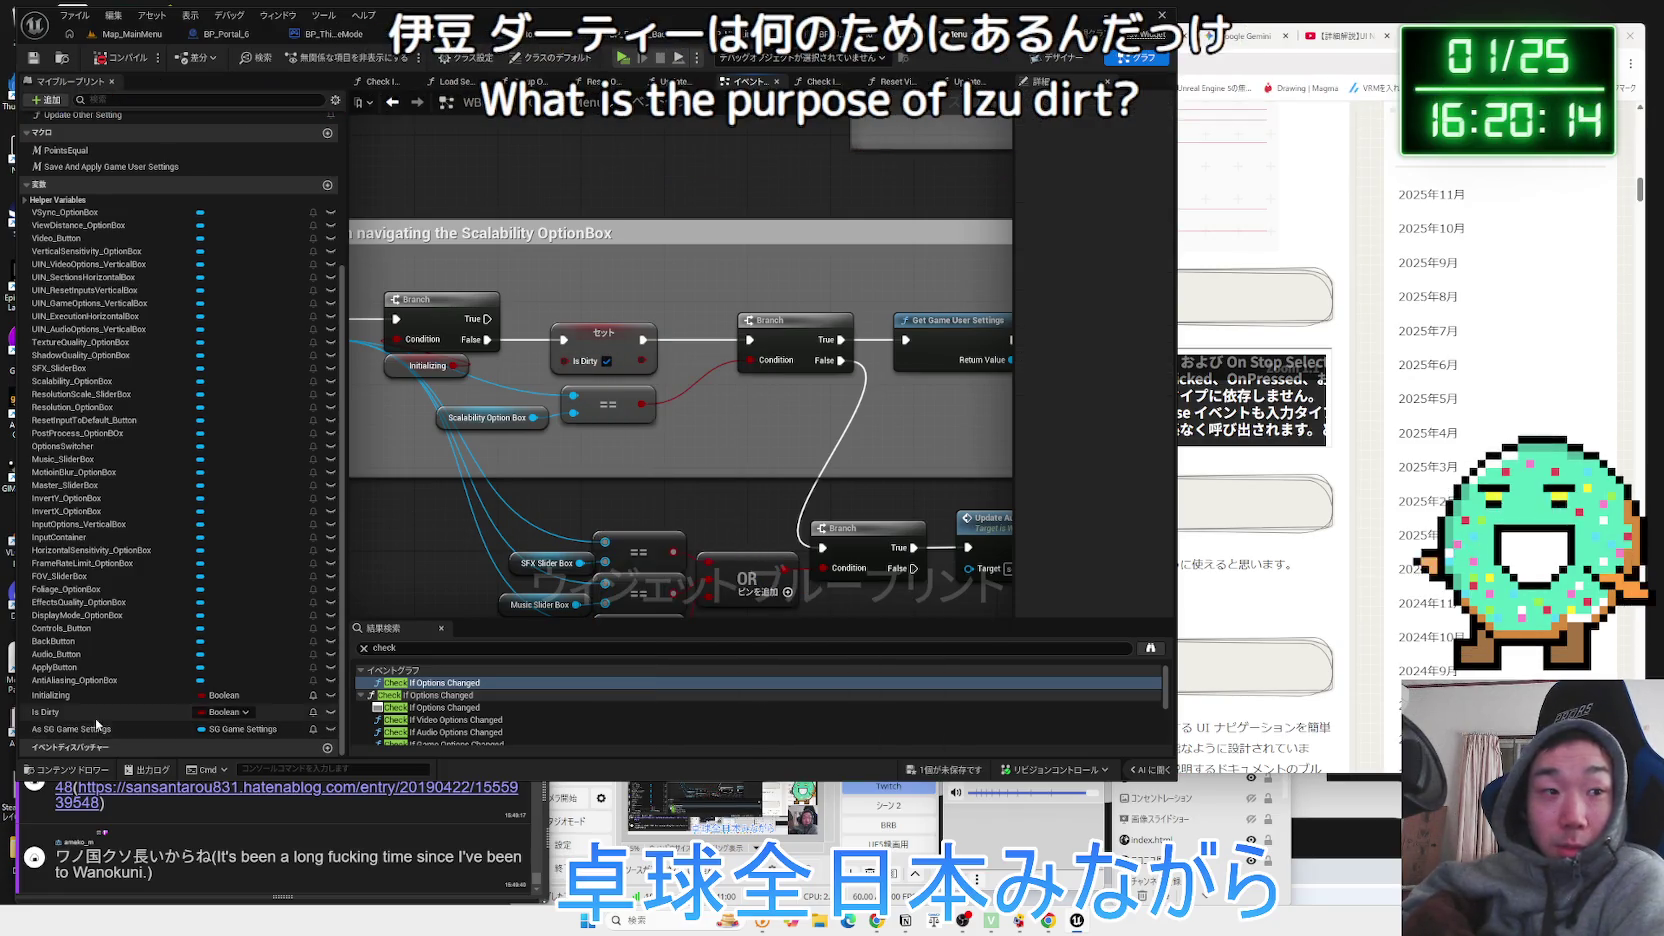
pyautogui.rightClick(615, 341)
pyautogui.moveTo(700, 461)
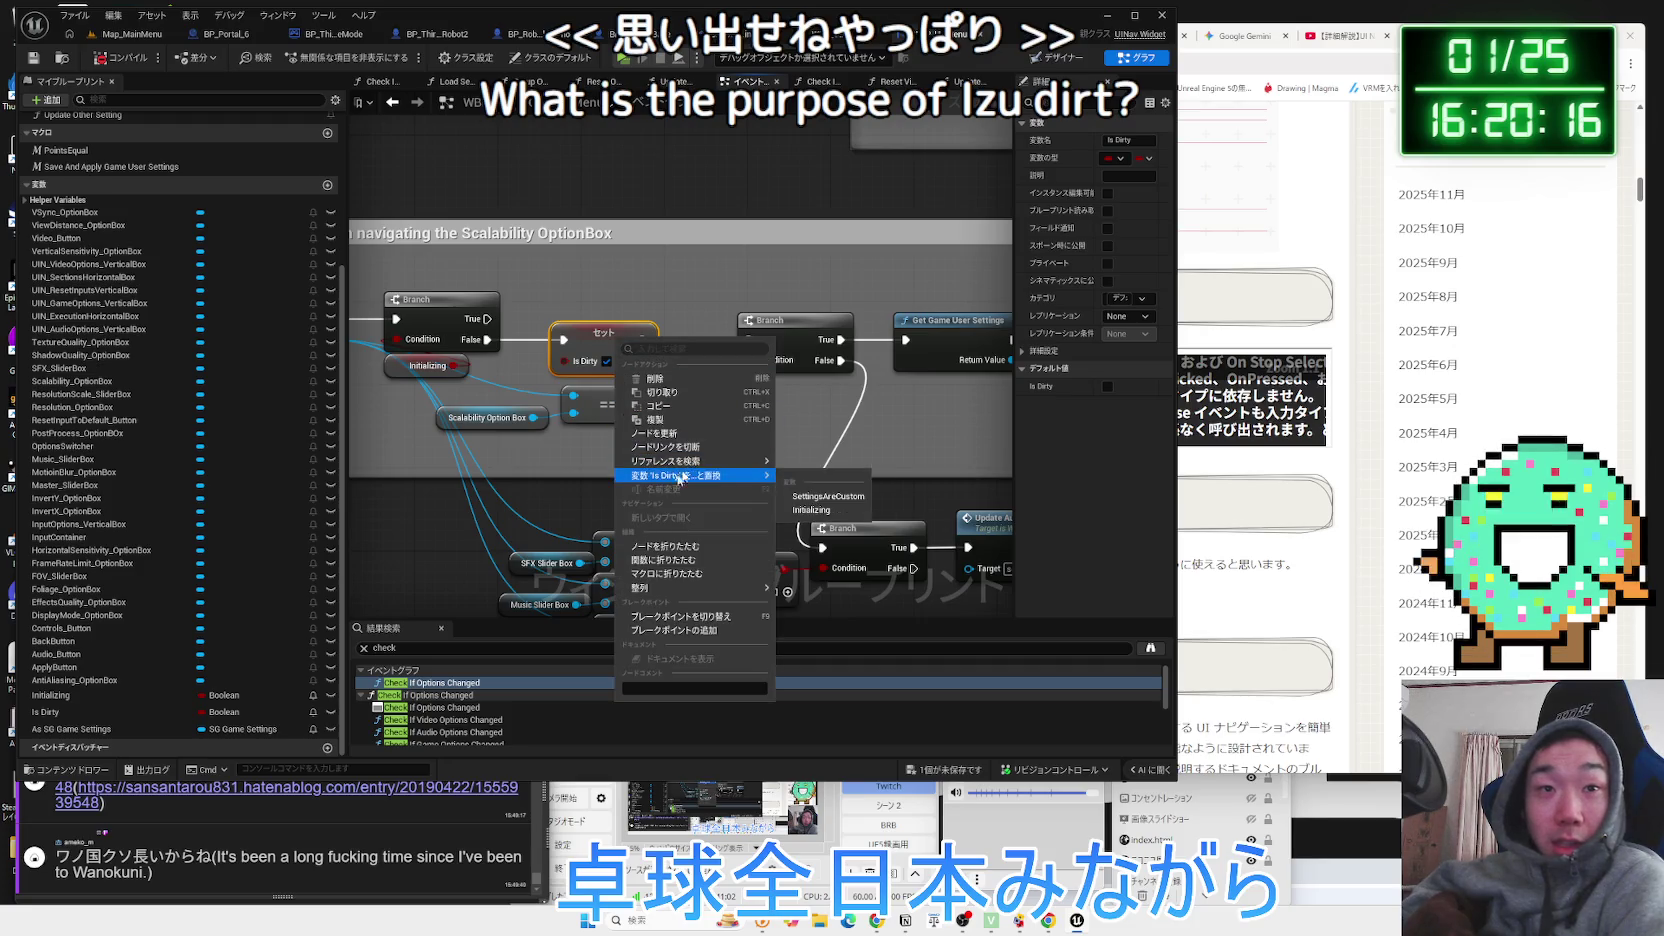
pyautogui.click(836, 482)
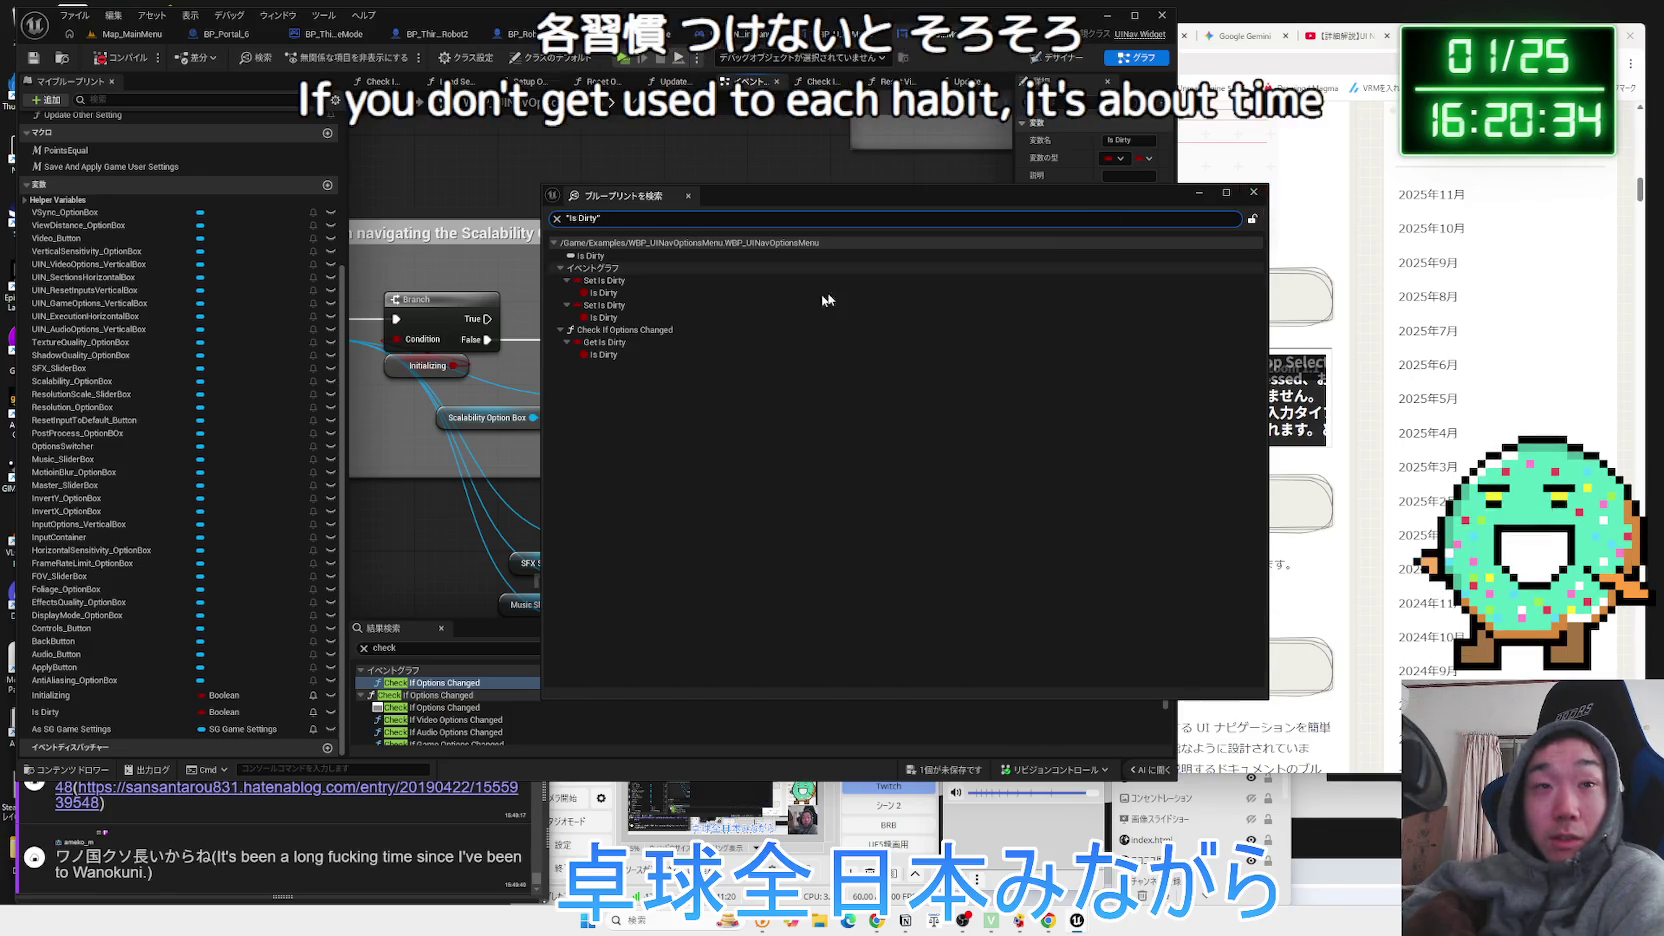
# Jump to both event-graph Is Dirty sets, then to its read in Check If Options Changed.
pyautogui.click(607, 354)
pyautogui.click(612, 305)
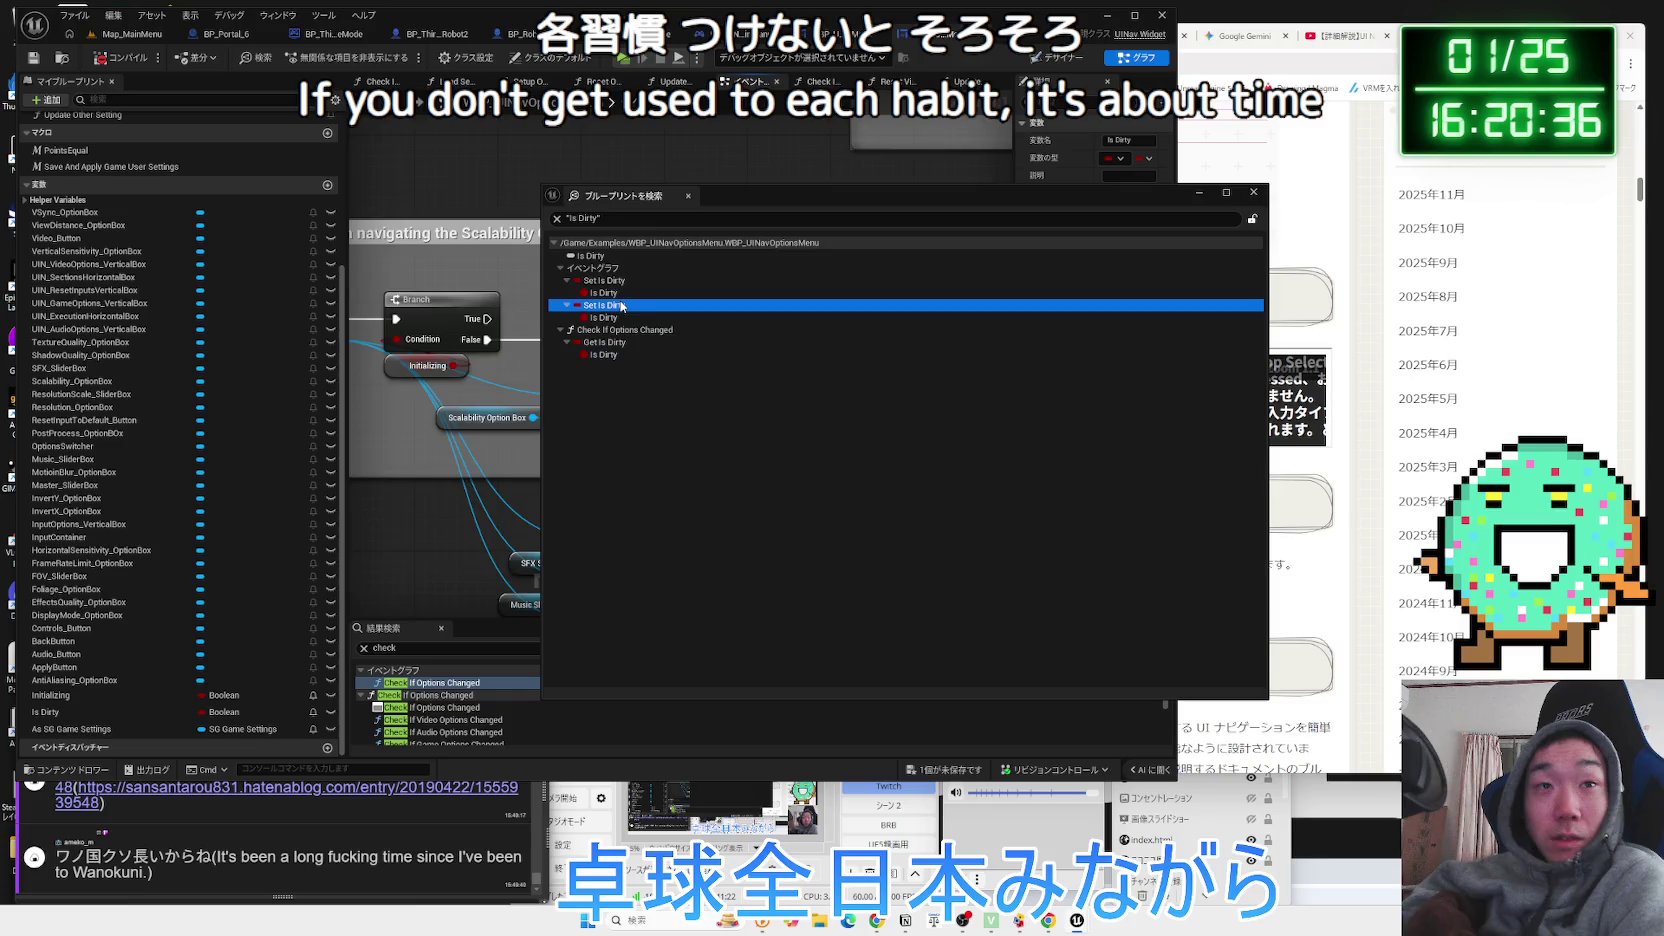
pyautogui.click(620, 293)
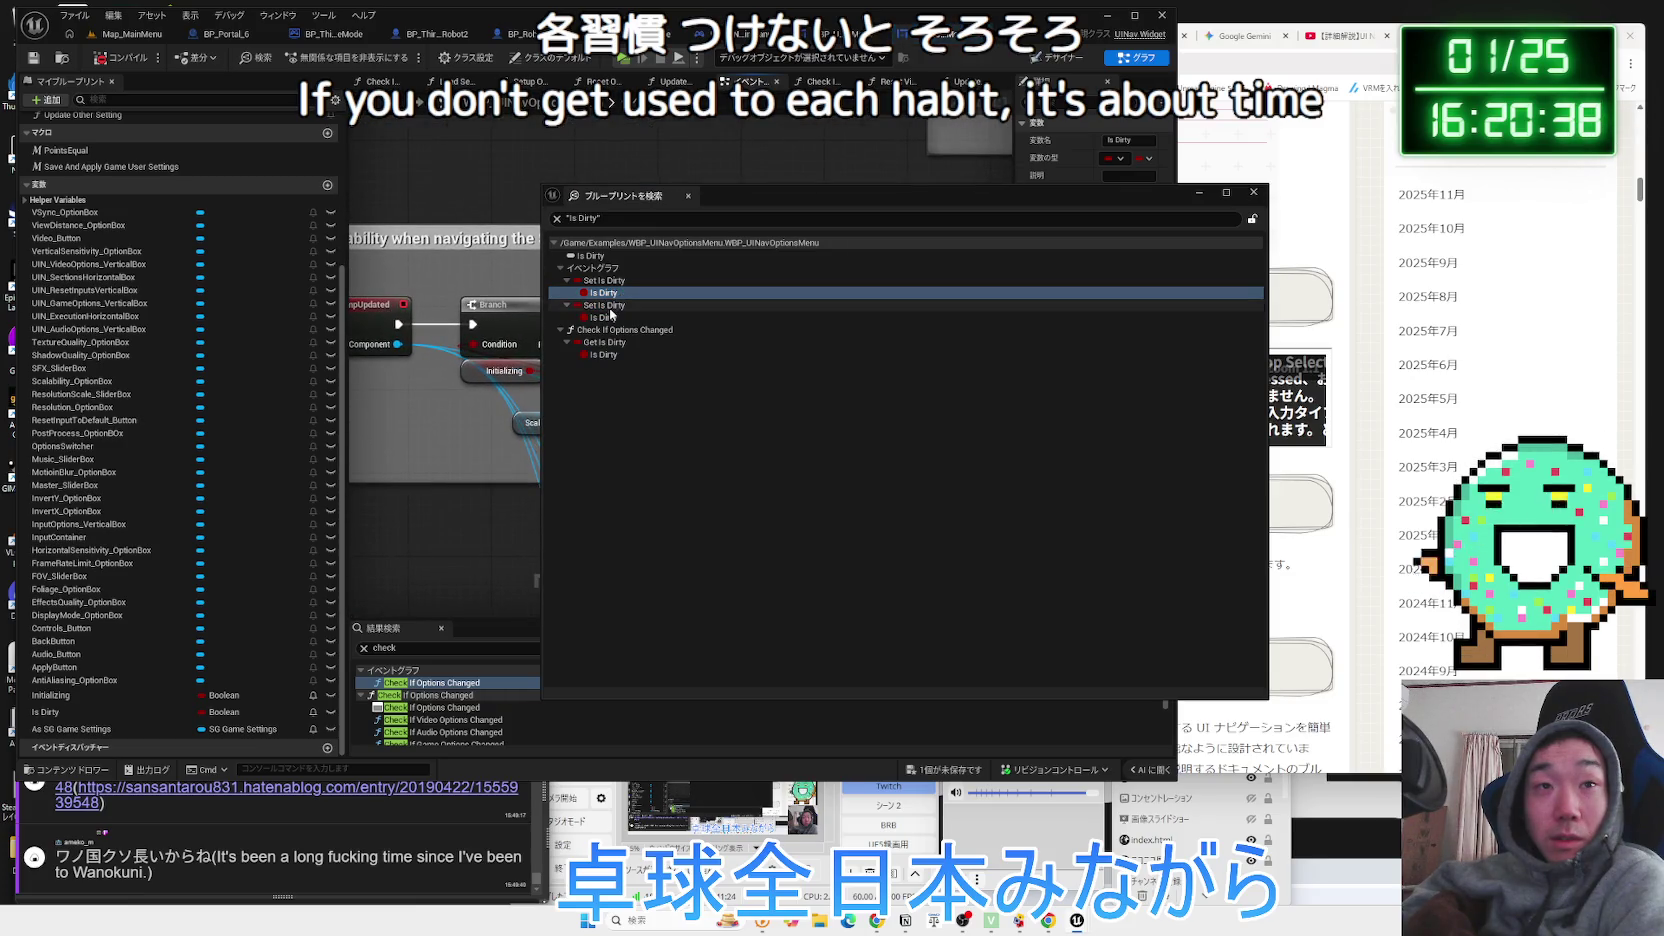
pyautogui.click(604, 317)
pyautogui.moveTo(758, 200)
pyautogui.mouseDown()
pyautogui.moveTo(1200, 232)
pyautogui.moveTo(1004, 231)
pyautogui.mouseUp()
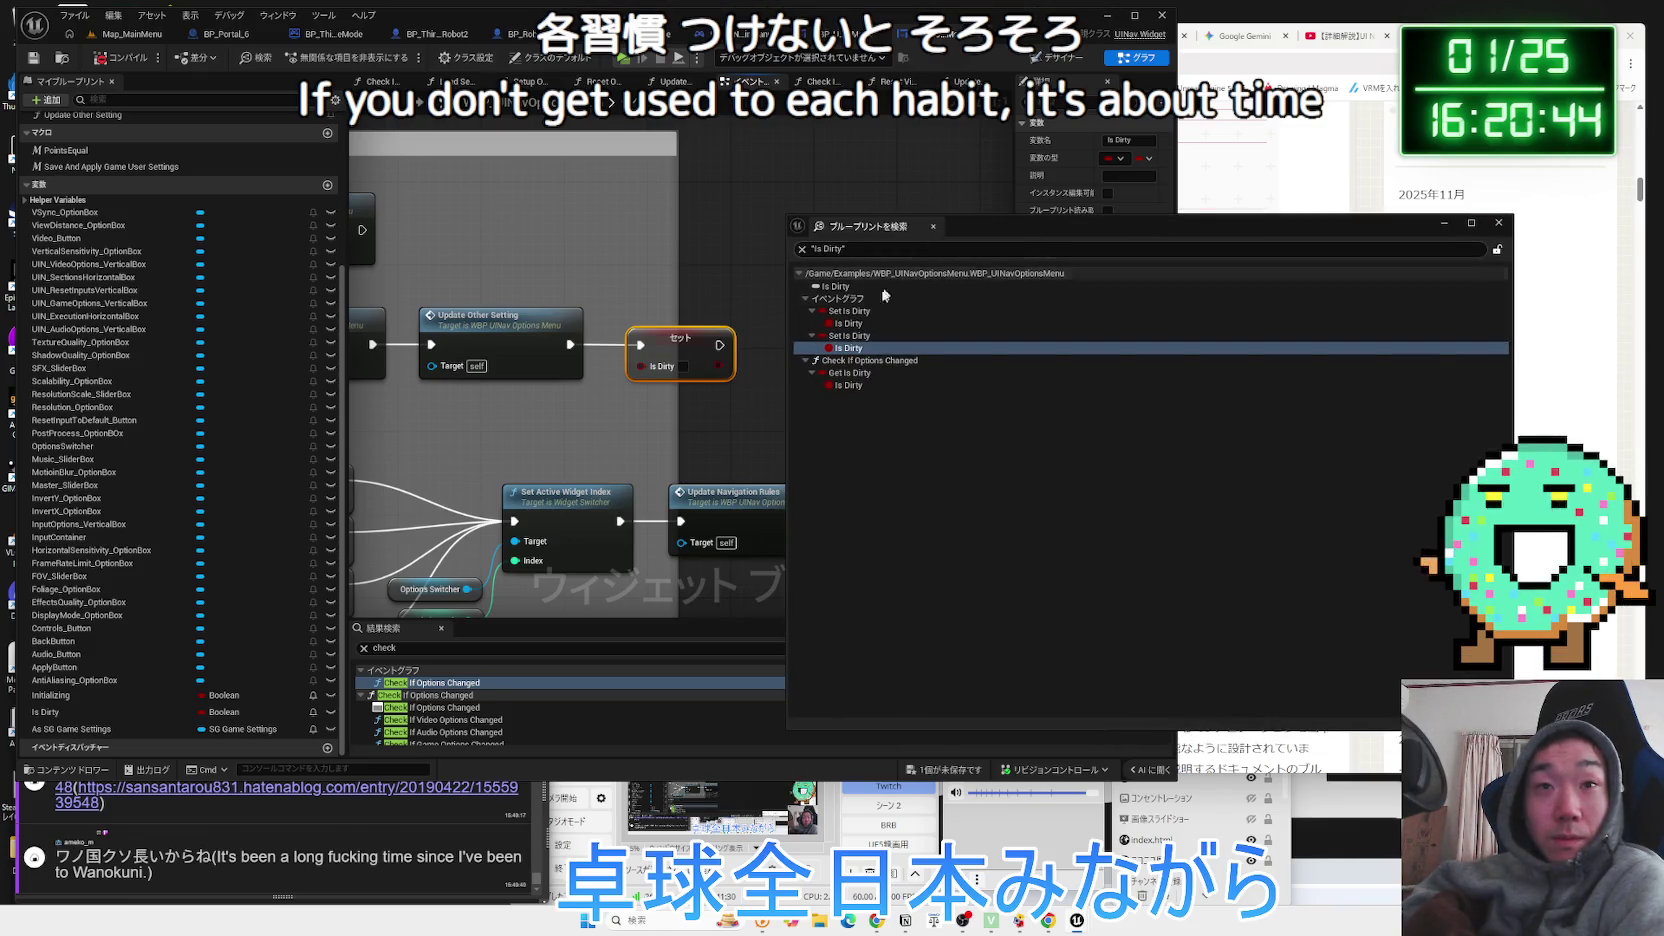
pyautogui.click(848, 323)
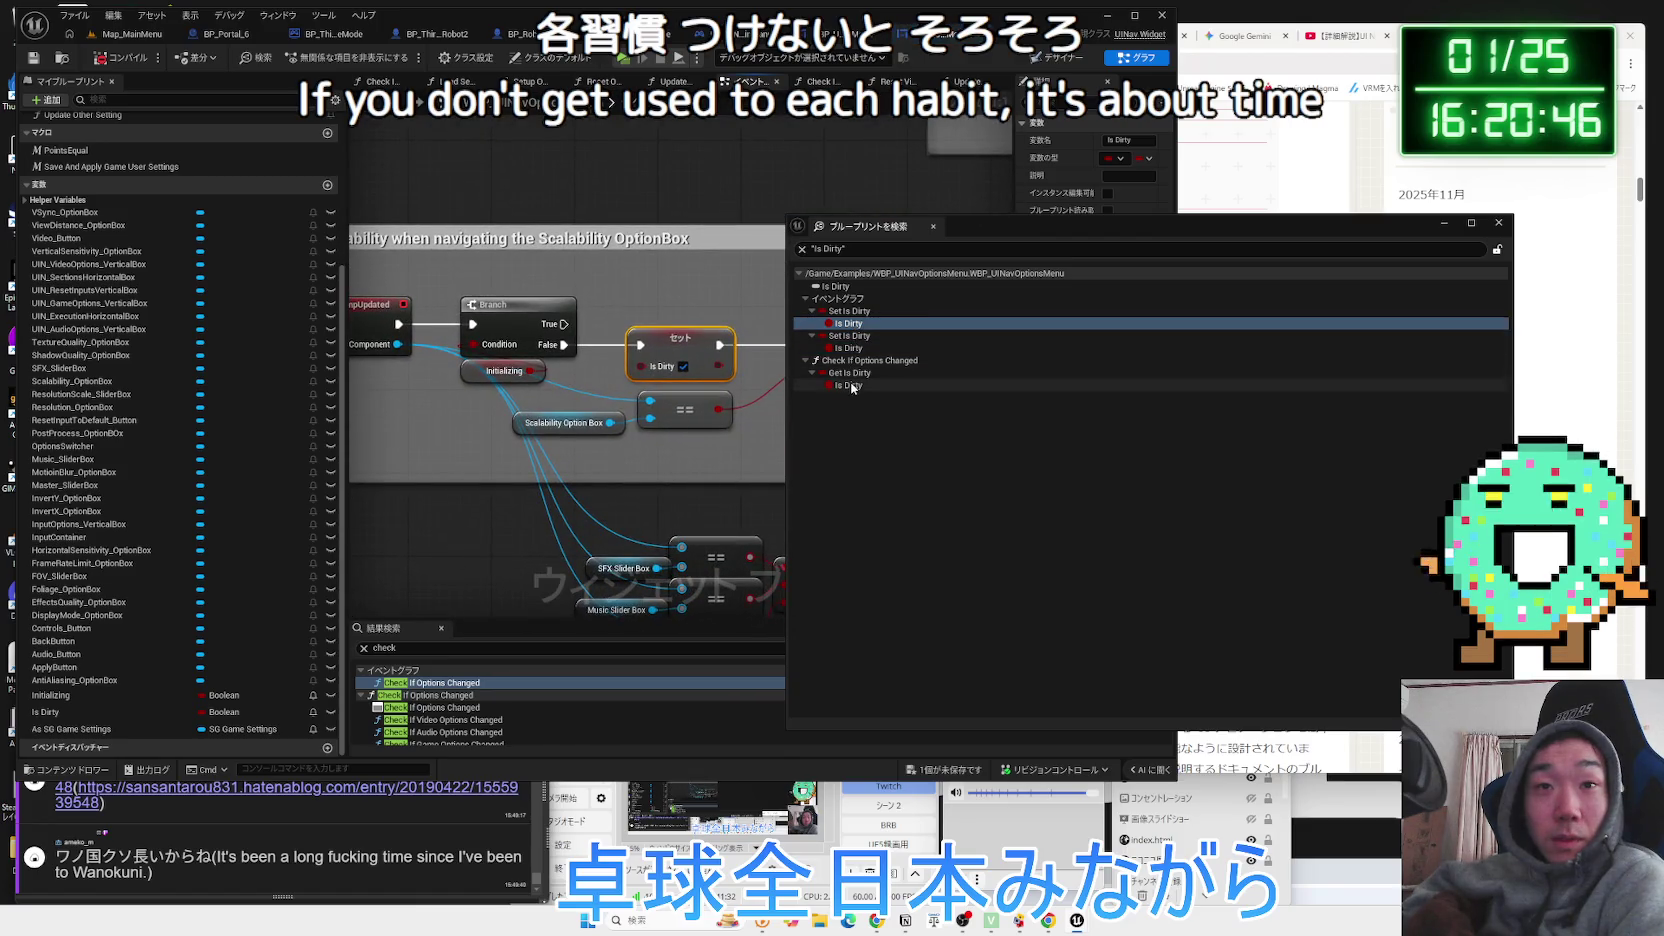
pyautogui.click(849, 385)
pyautogui.moveTo(572, 381)
pyautogui.mouseDown()
pyautogui.moveTo(642, 382)
pyautogui.moveTo(650, 224)
pyautogui.moveTo(663, 316)
pyautogui.mouseUp()
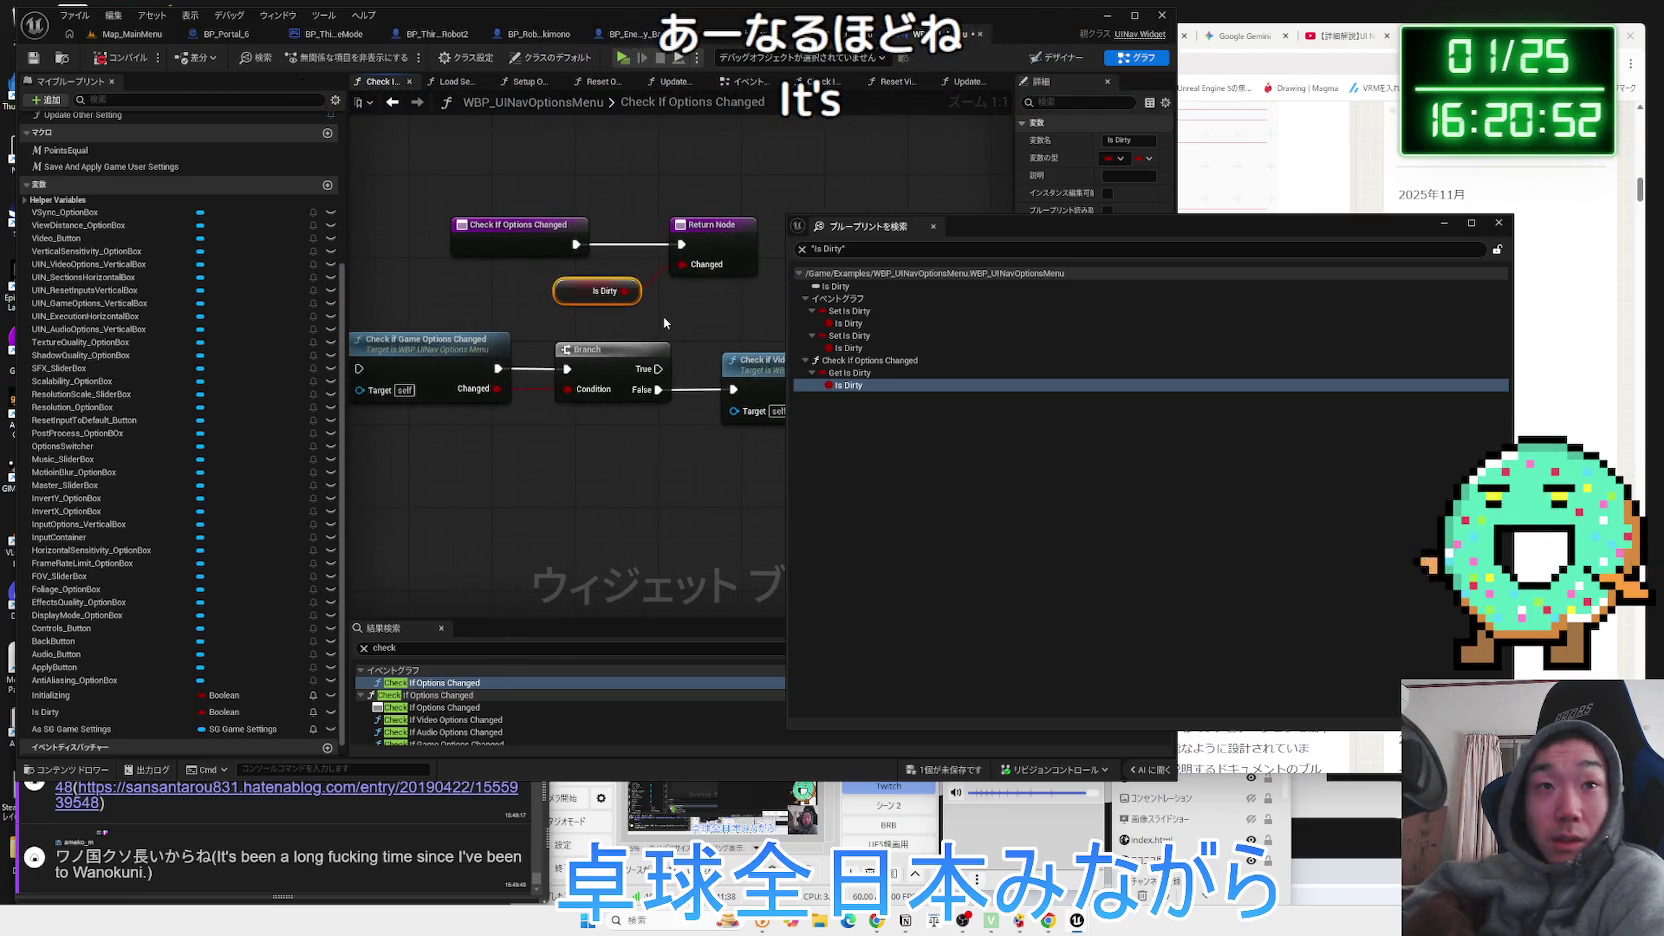
# Close the Is Dirty search results and clear the node selection in Check If Options Changed.
pyautogui.click(521, 224)
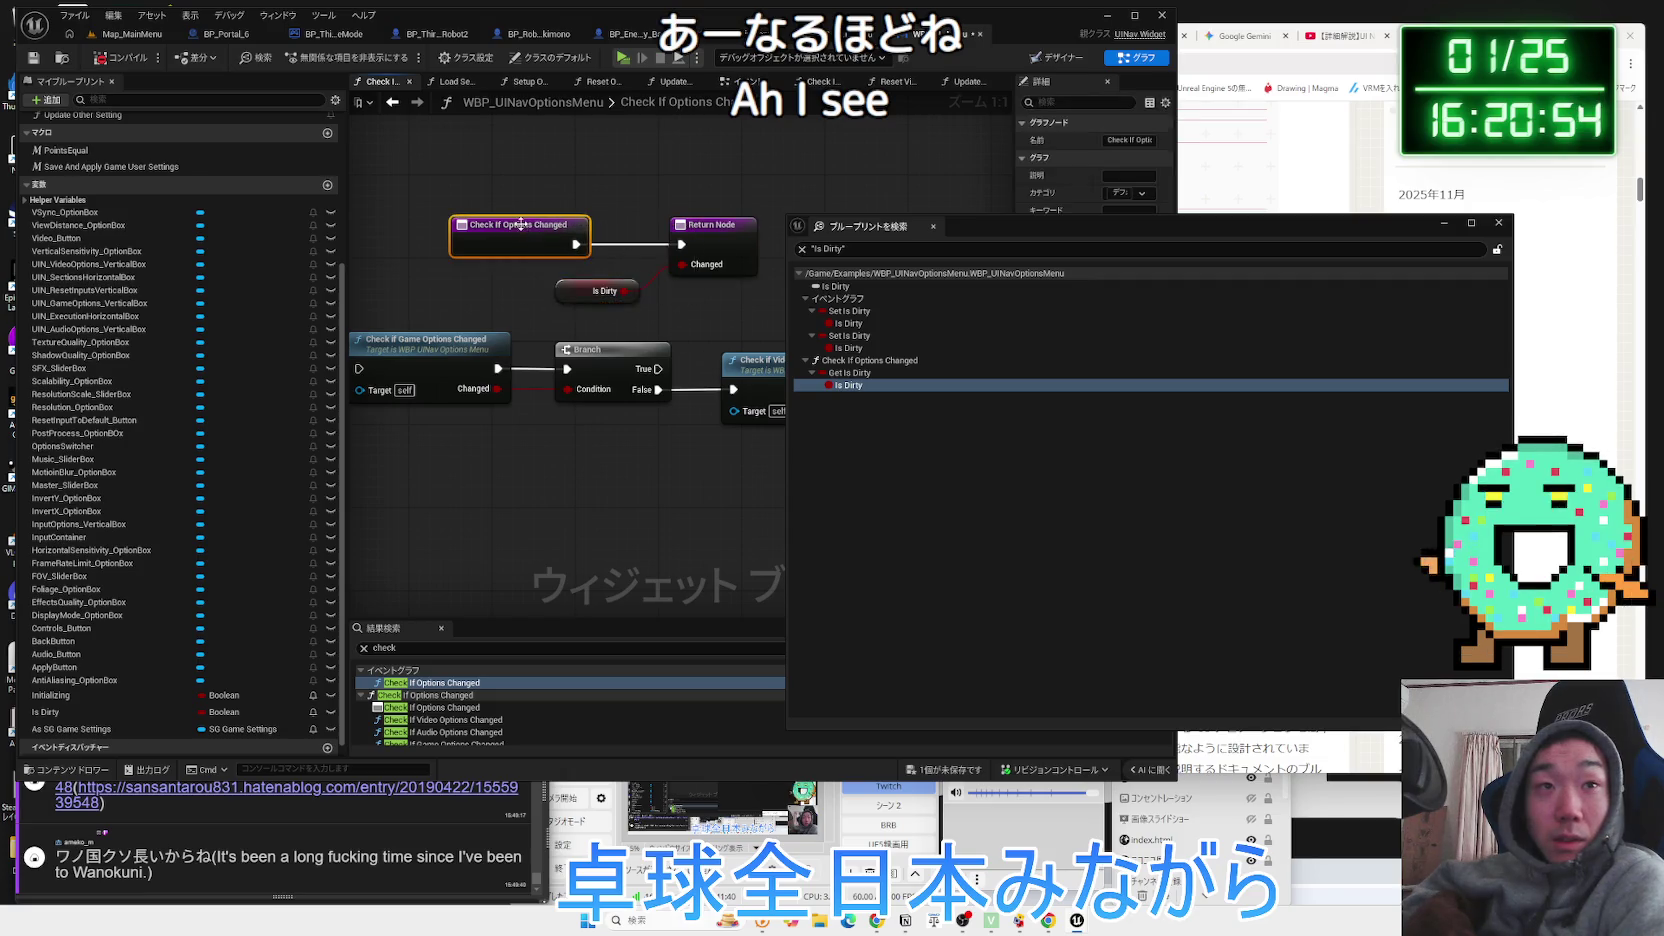
pyautogui.moveTo(668, 309); pyautogui.dragTo(690, 300)
pyautogui.click(720, 322)
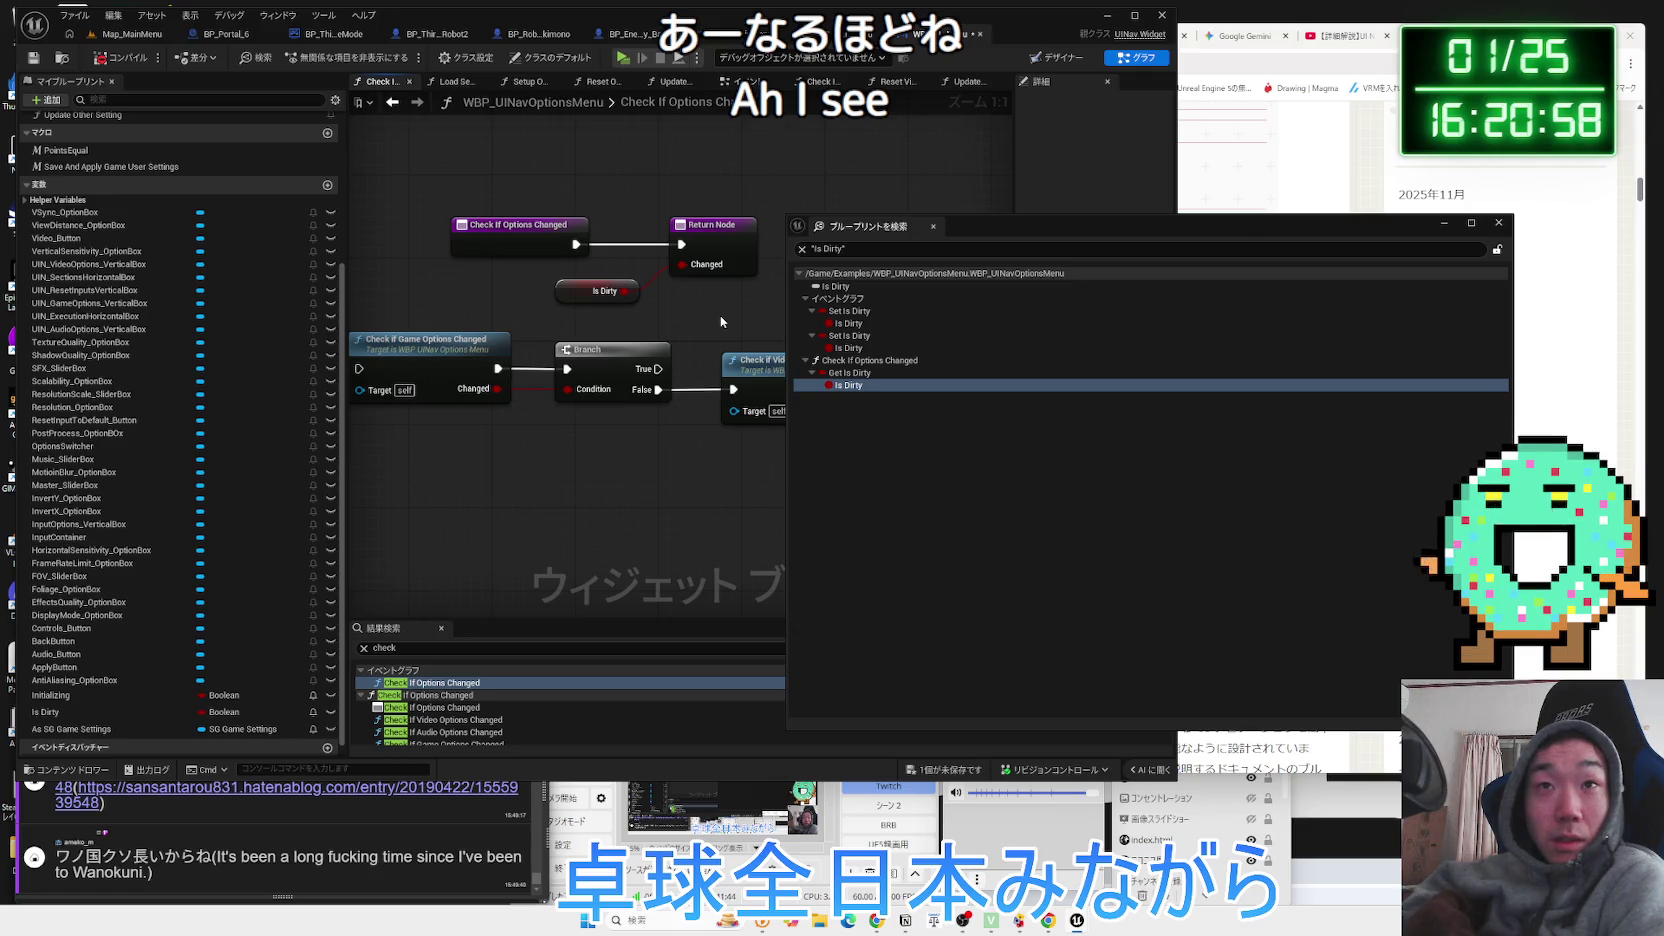
pyautogui.click(1498, 222)
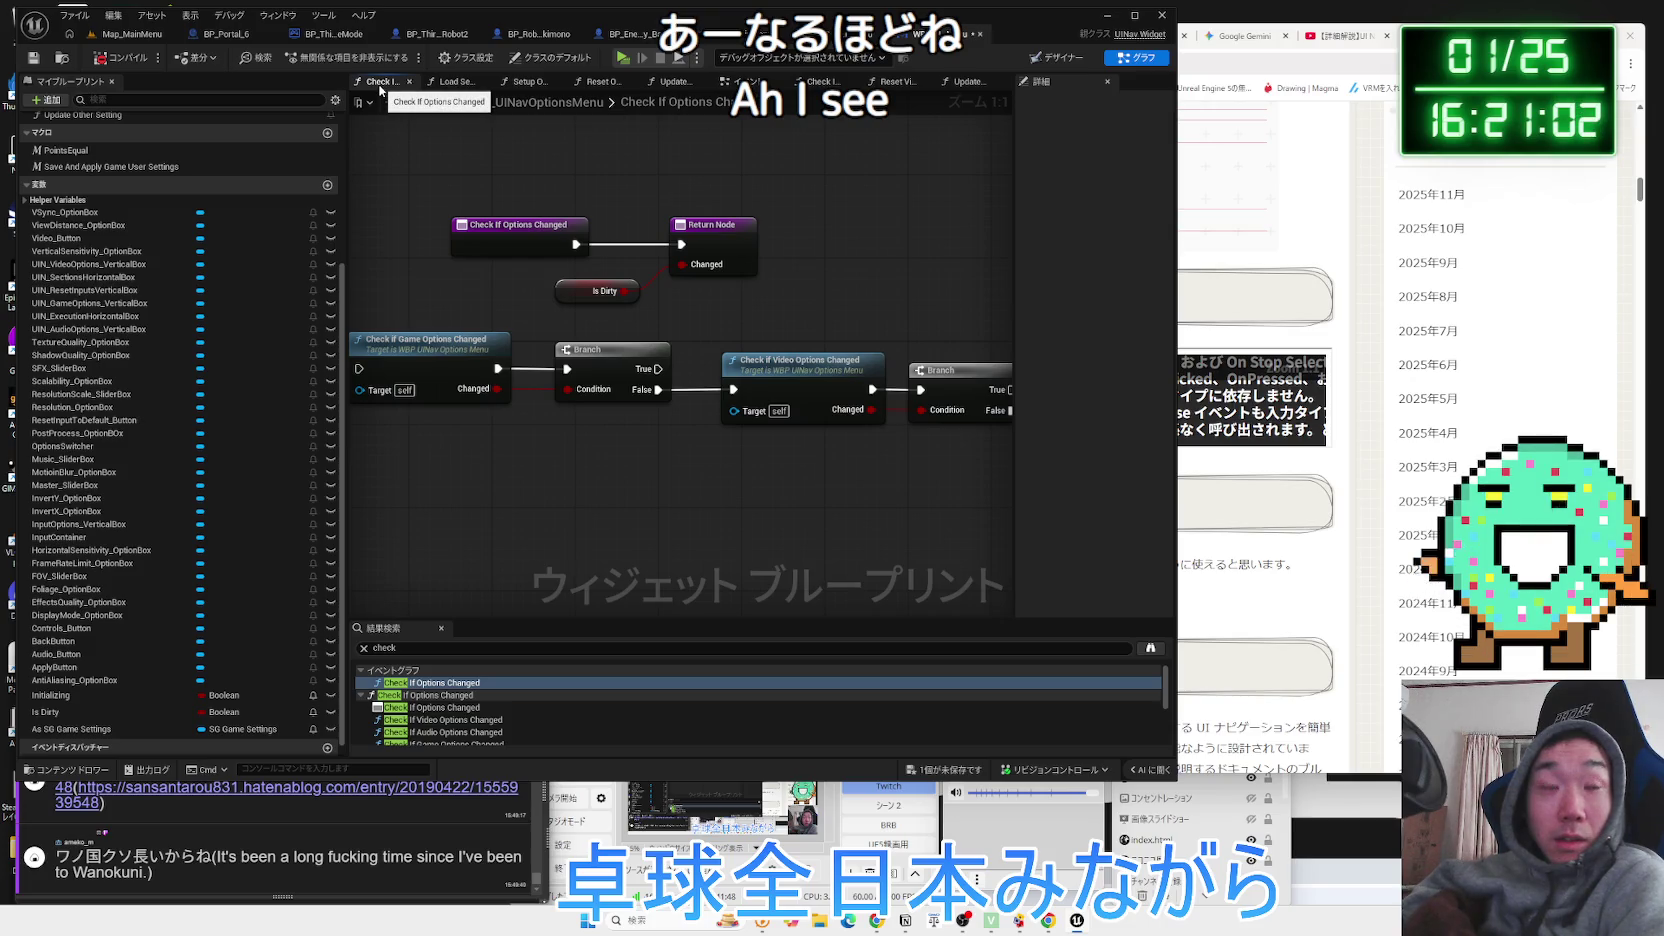
pyautogui.moveTo(636, 286); pyautogui.dragTo(731, 307)
pyautogui.click(760, 200)
# Flip between the Check function graphs and the Event Graph, ending on the On Clicked button handlers.
pyautogui.click(770, 84)
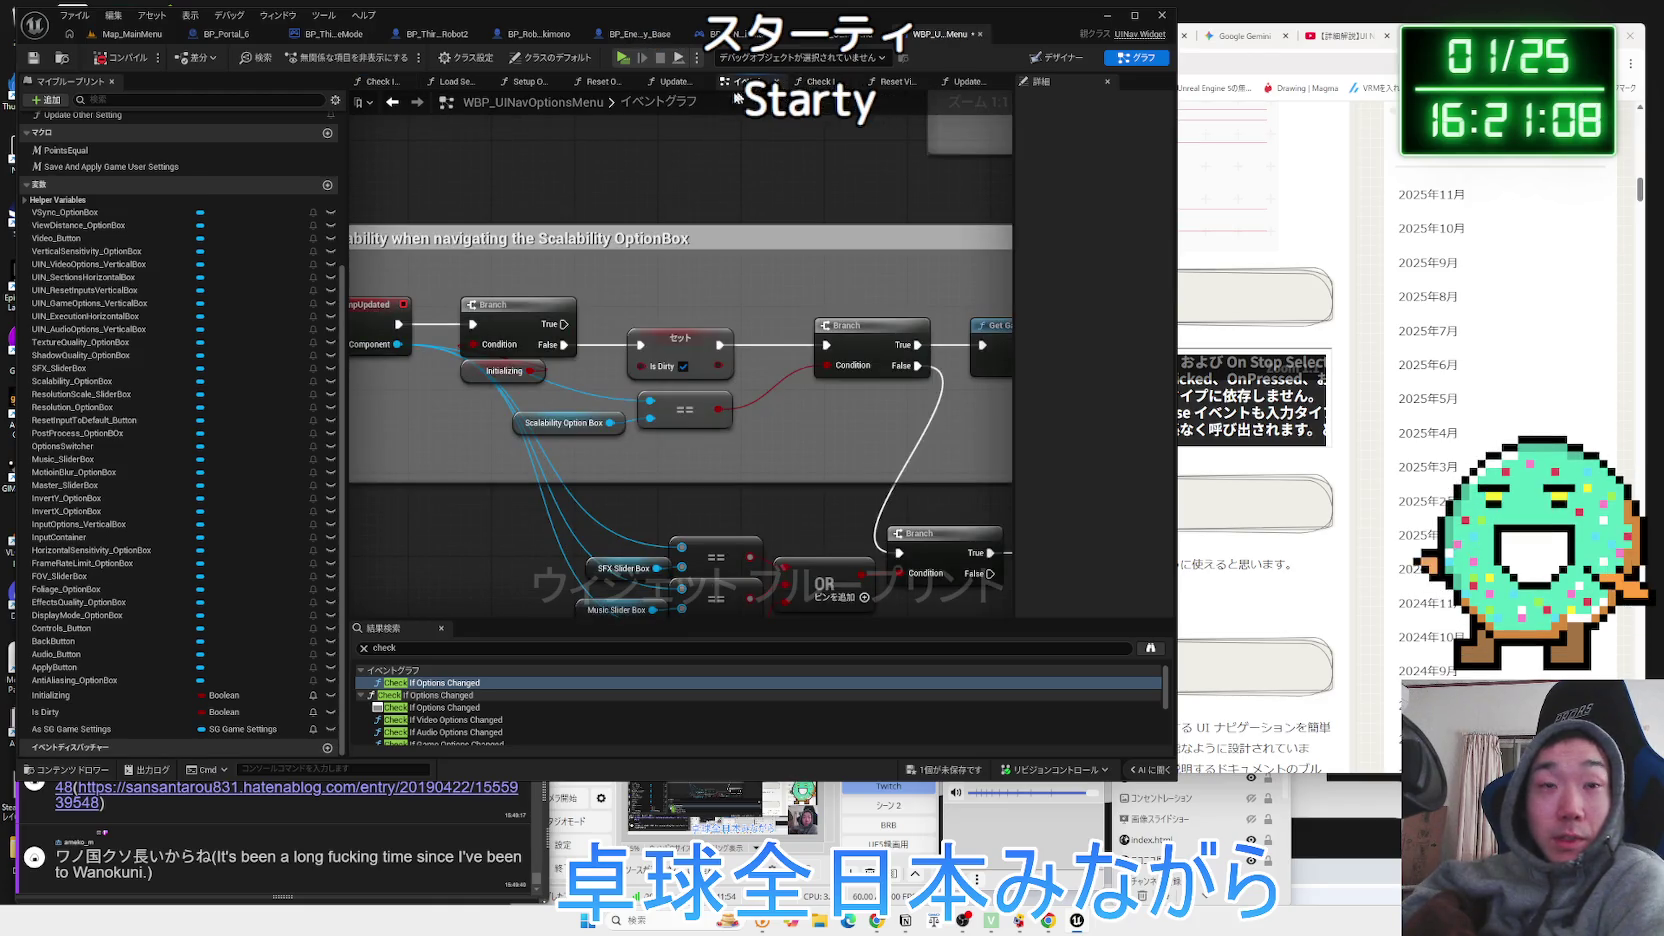
pyautogui.click(375, 84)
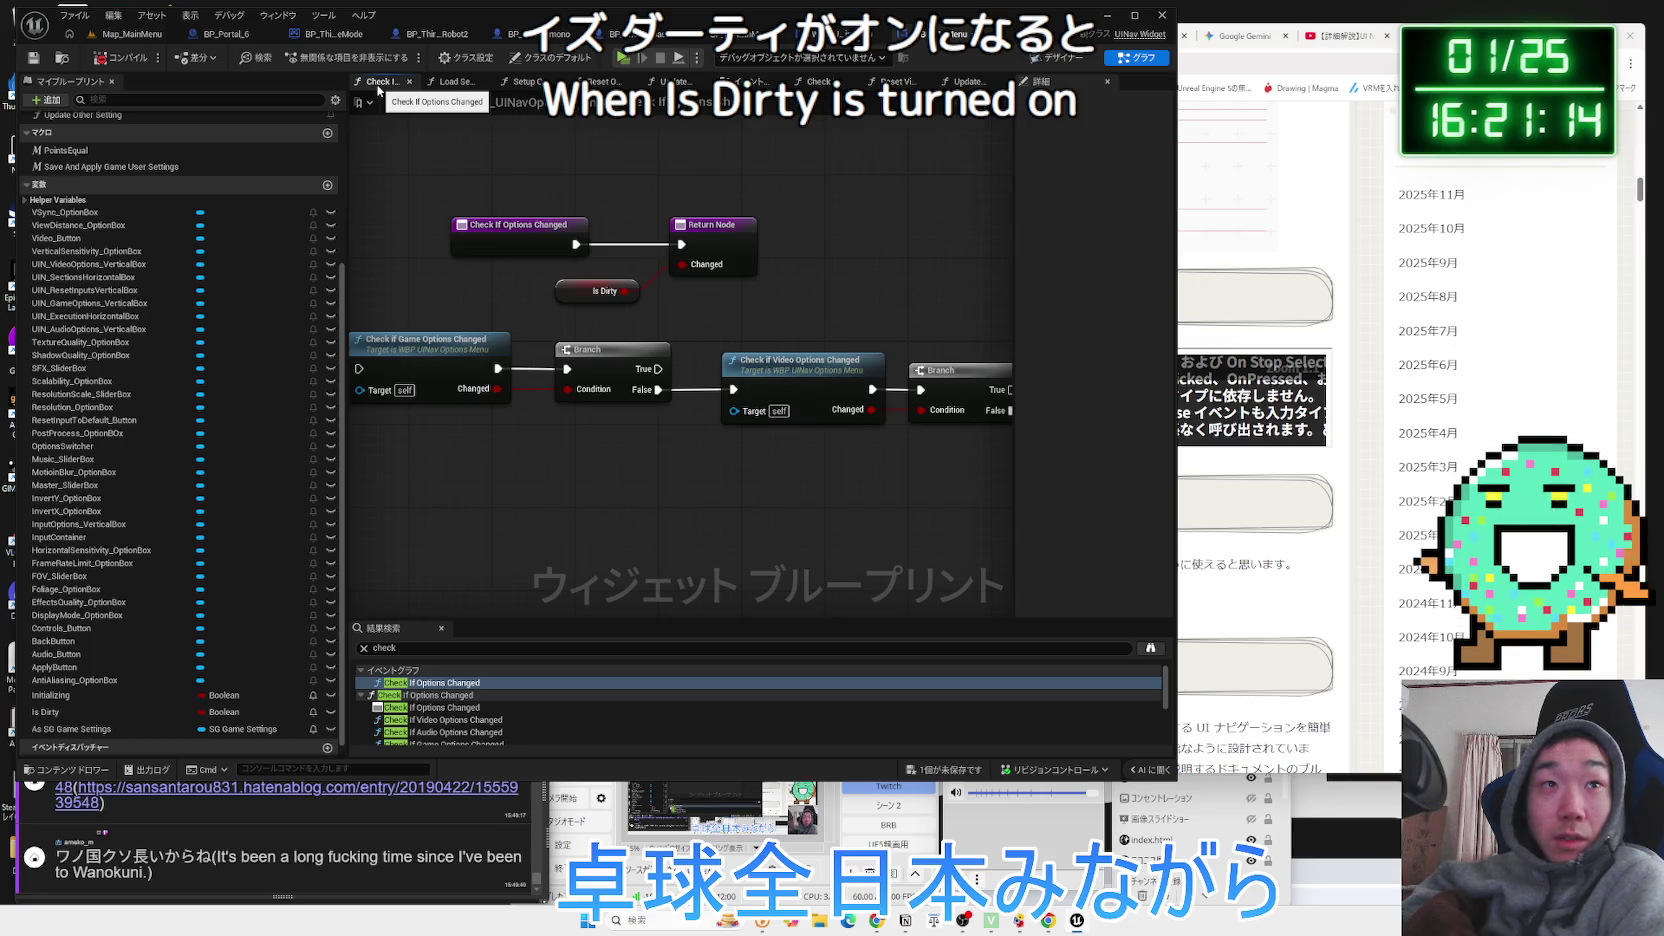
pyautogui.click(818, 82)
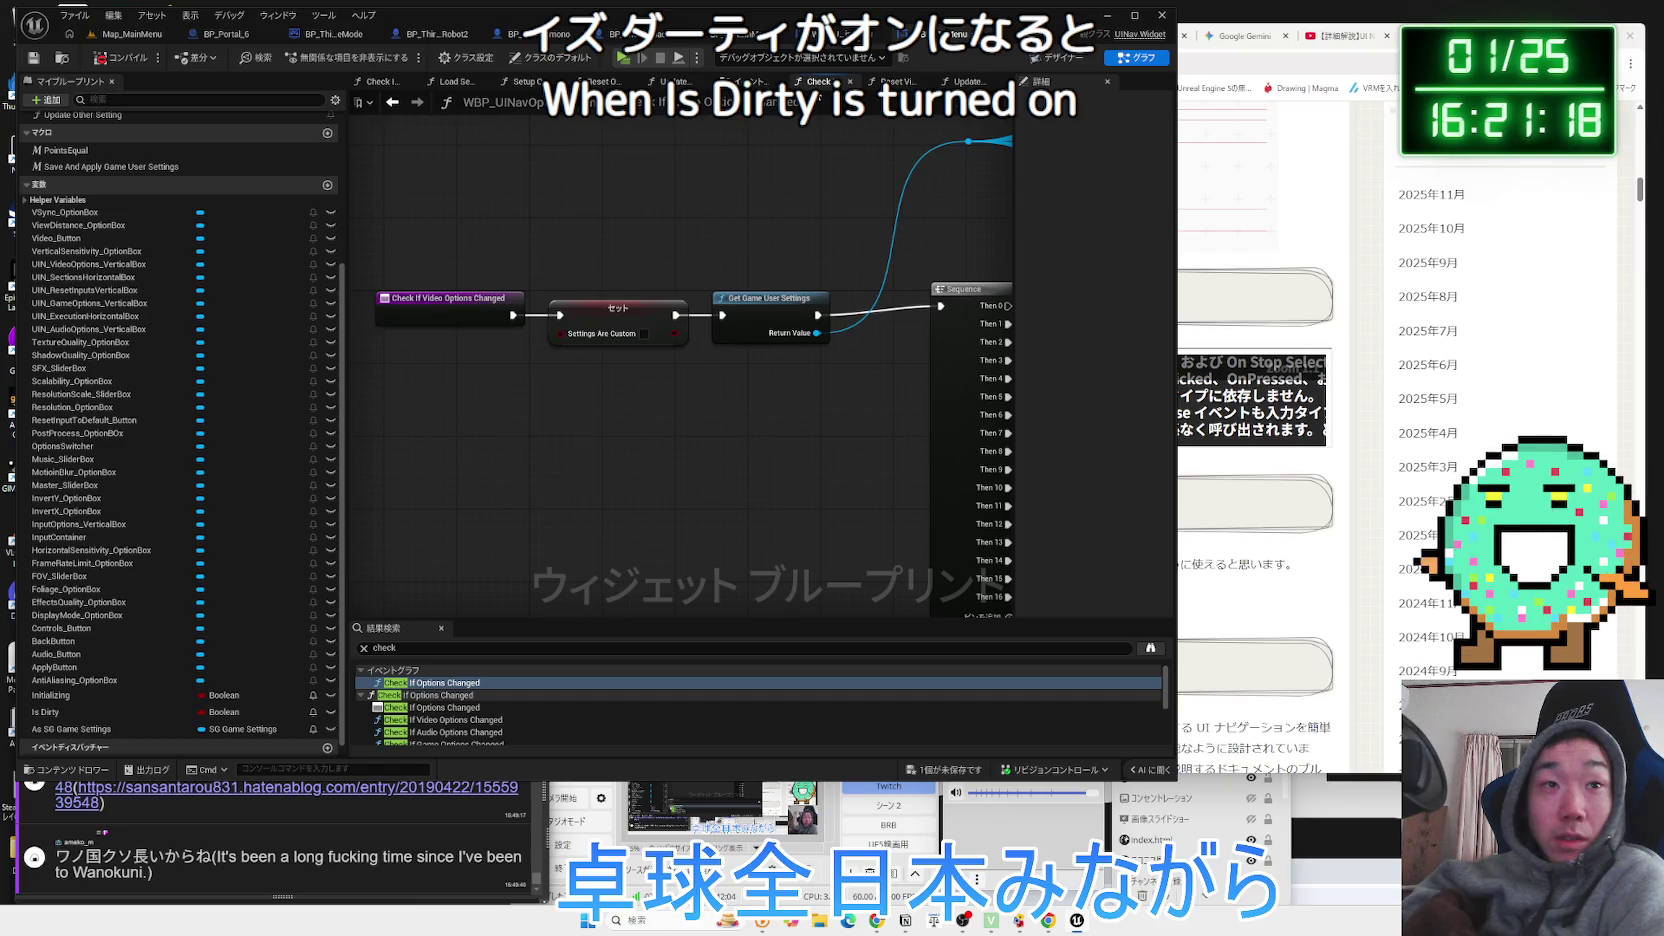
pyautogui.click(750, 82)
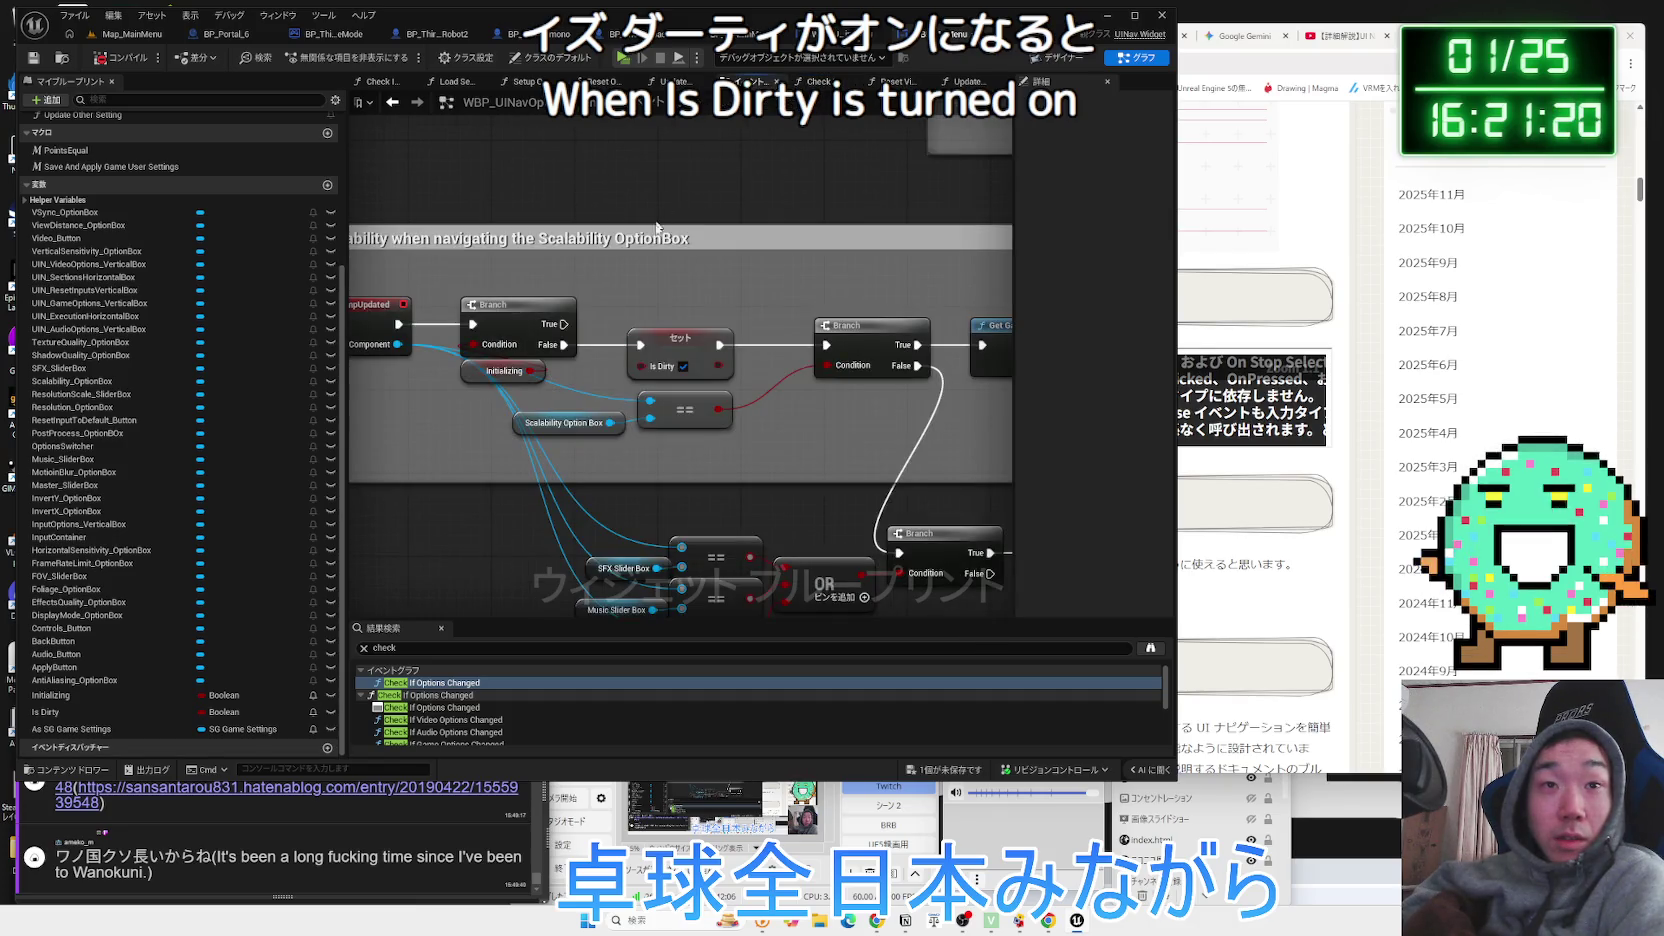
pyautogui.scroll(3, 922, 380)
pyautogui.moveTo(922, 380); pyautogui.dragTo(826, 496)
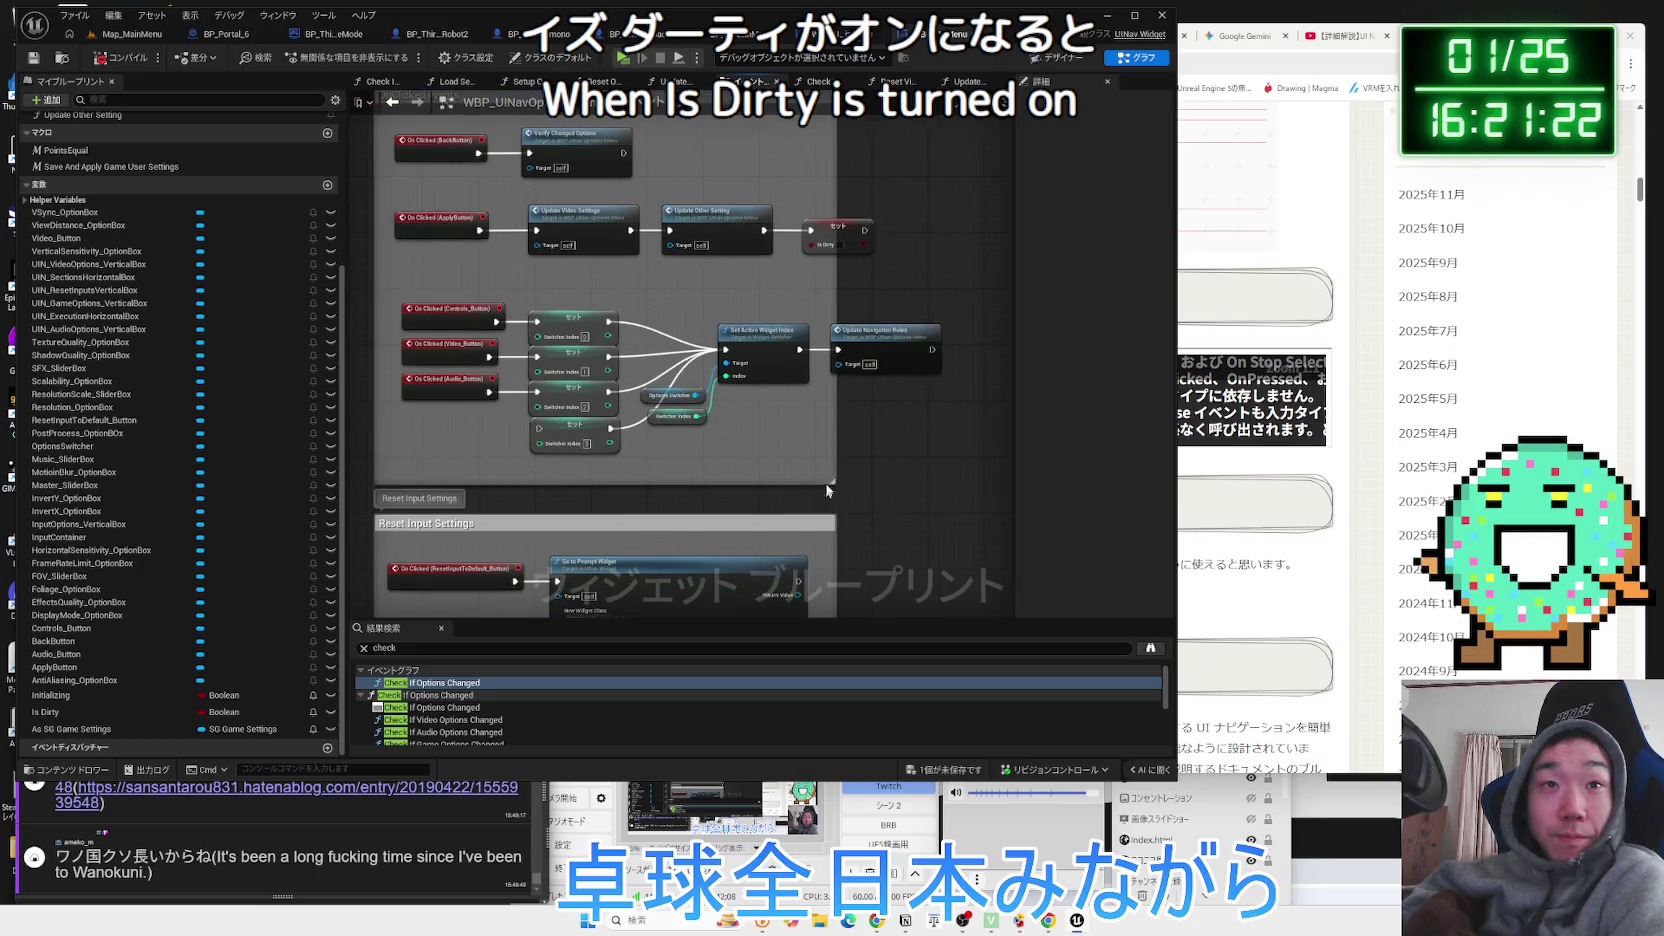
# Move Set Is Dirty and wrap it in a comment titled 'Optionが切り替わったら', noting it becomes True.
pyautogui.moveTo(832, 311)
pyautogui.mouseDown()
pyautogui.moveTo(716, 373)
pyautogui.moveTo(787, 353)
pyautogui.mouseUp()
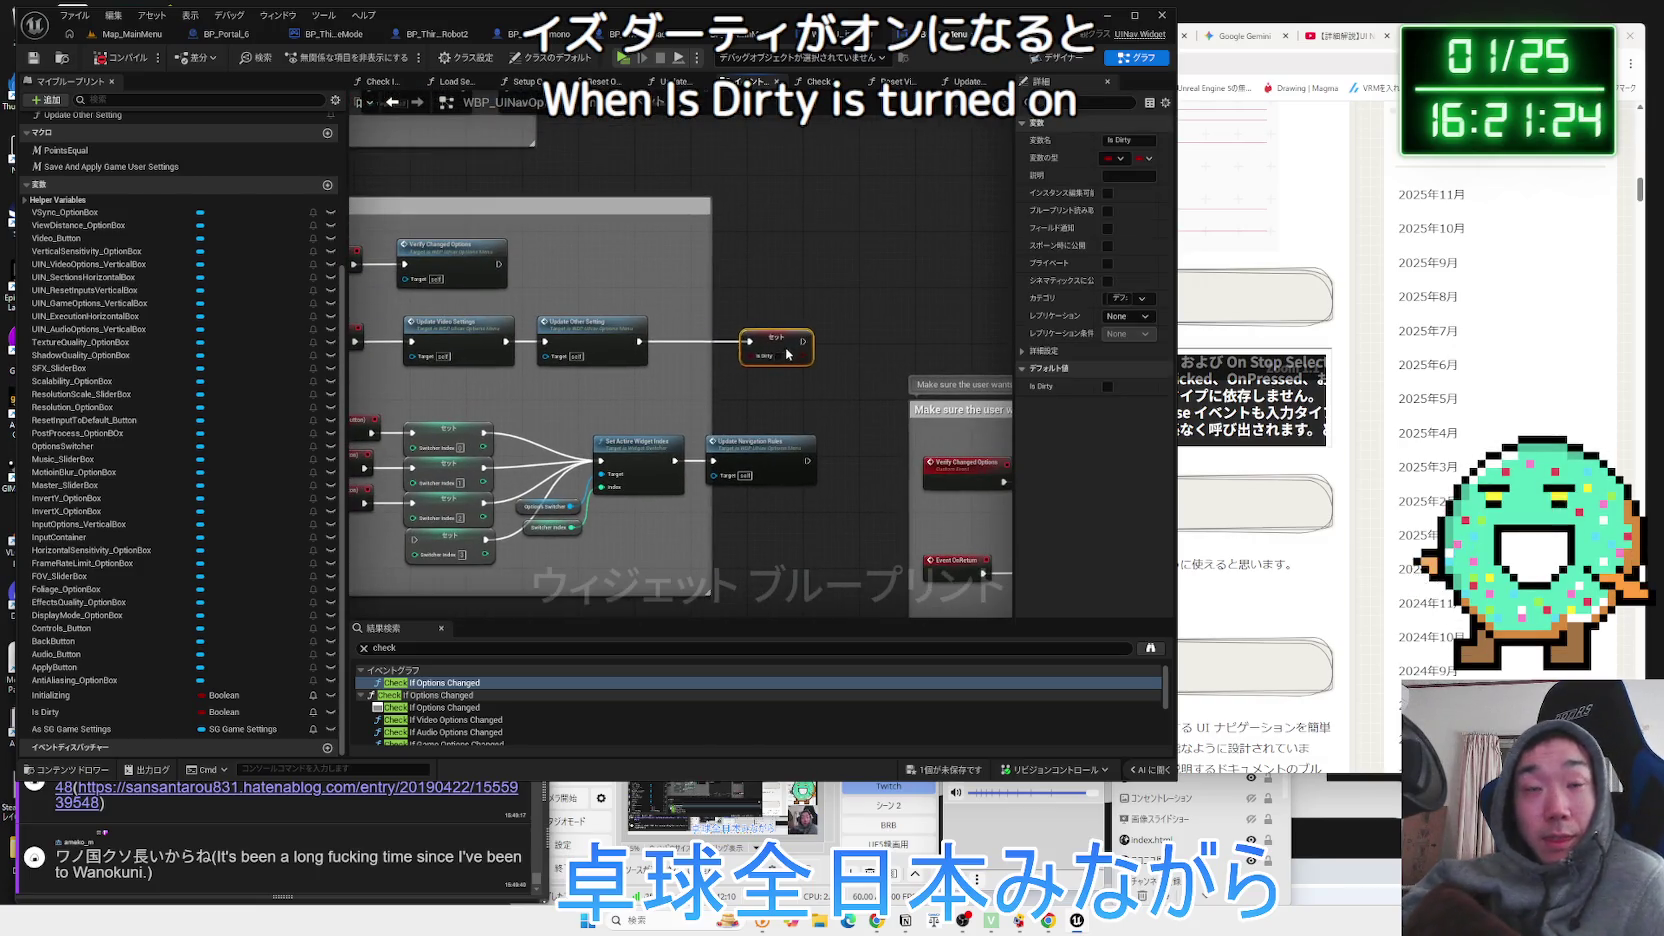
pyautogui.press('c')
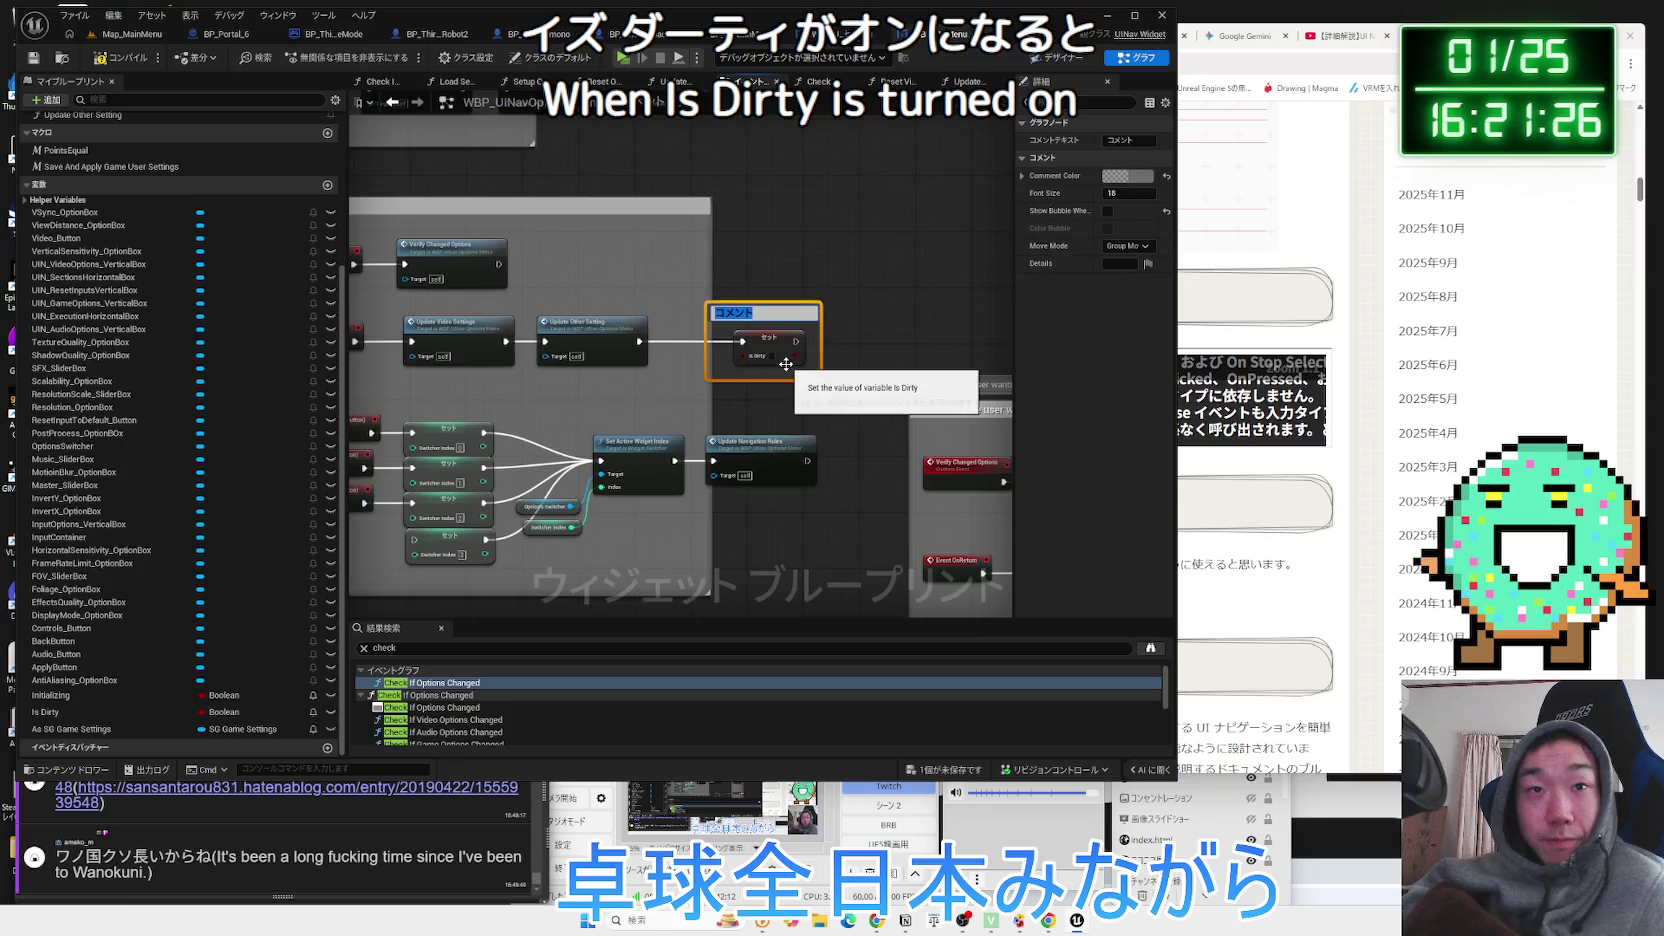
pyautogui.scroll(1, 786, 364)
pyautogui.write('0')
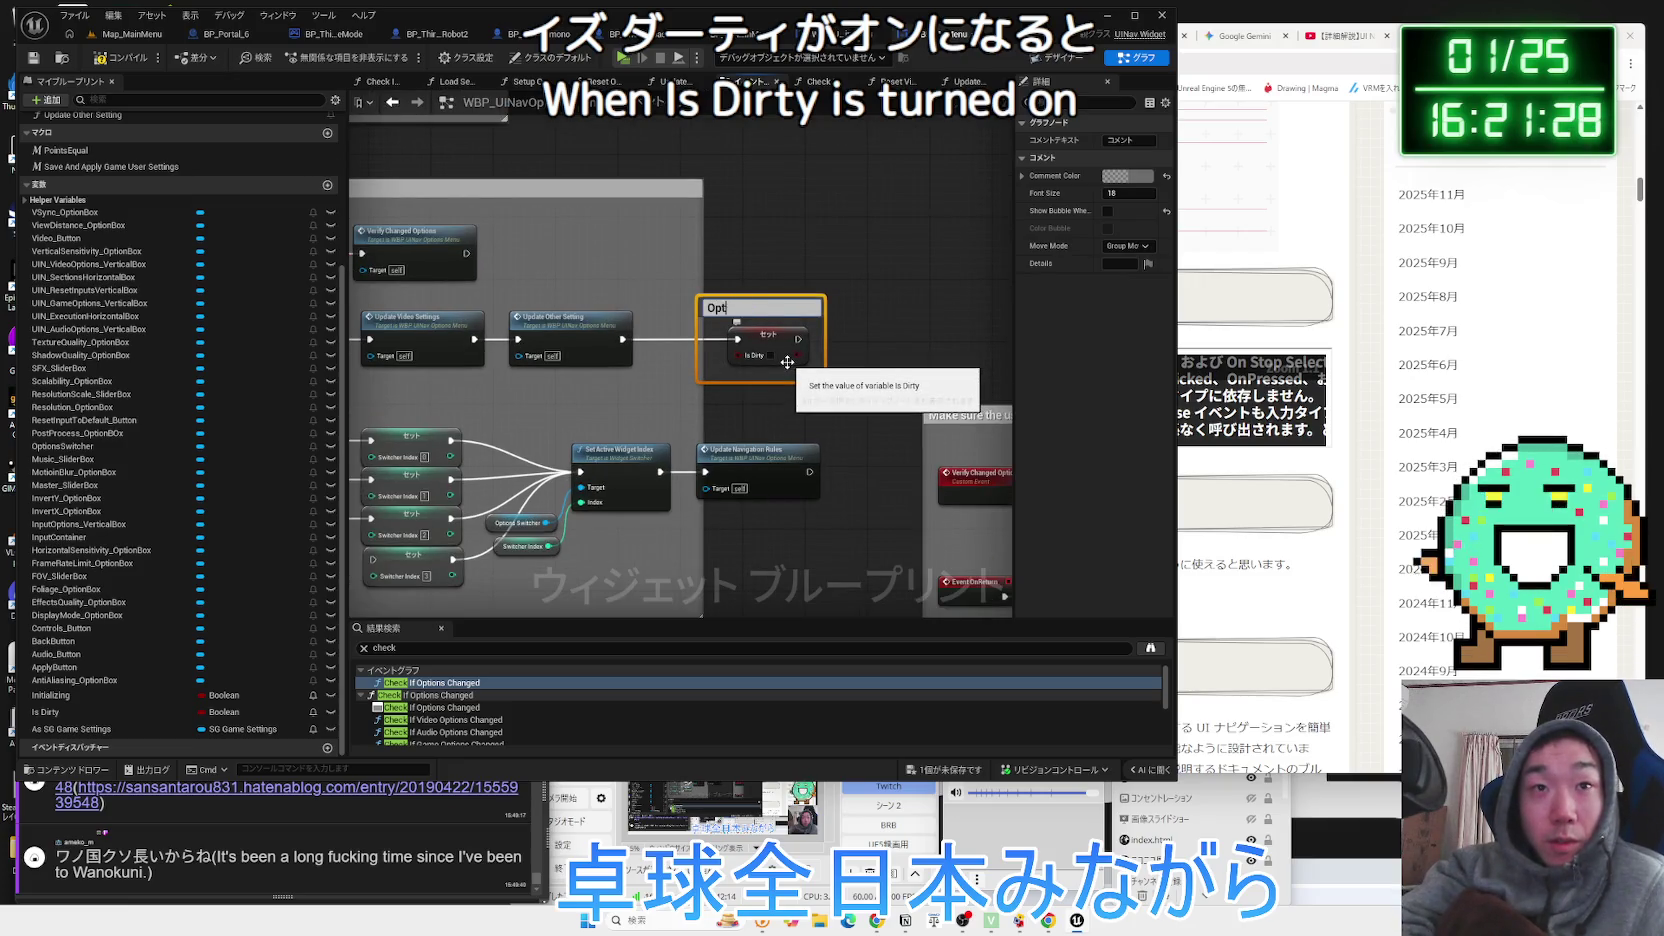
pyautogui.write('が')
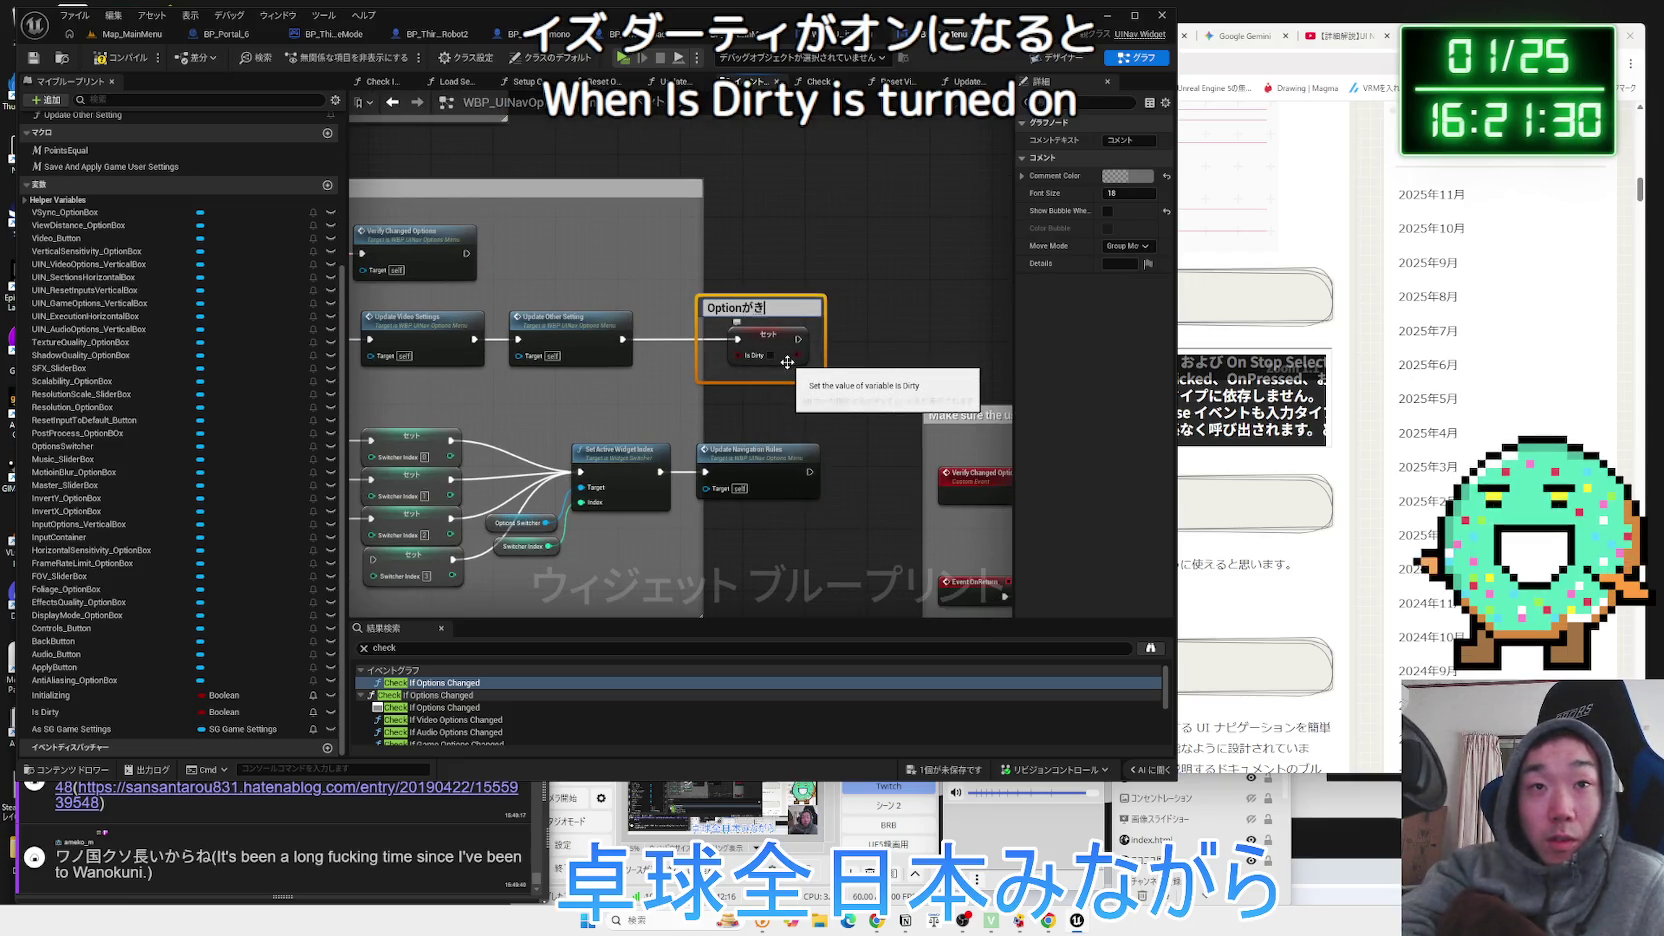
pyautogui.write('切り替わったら')
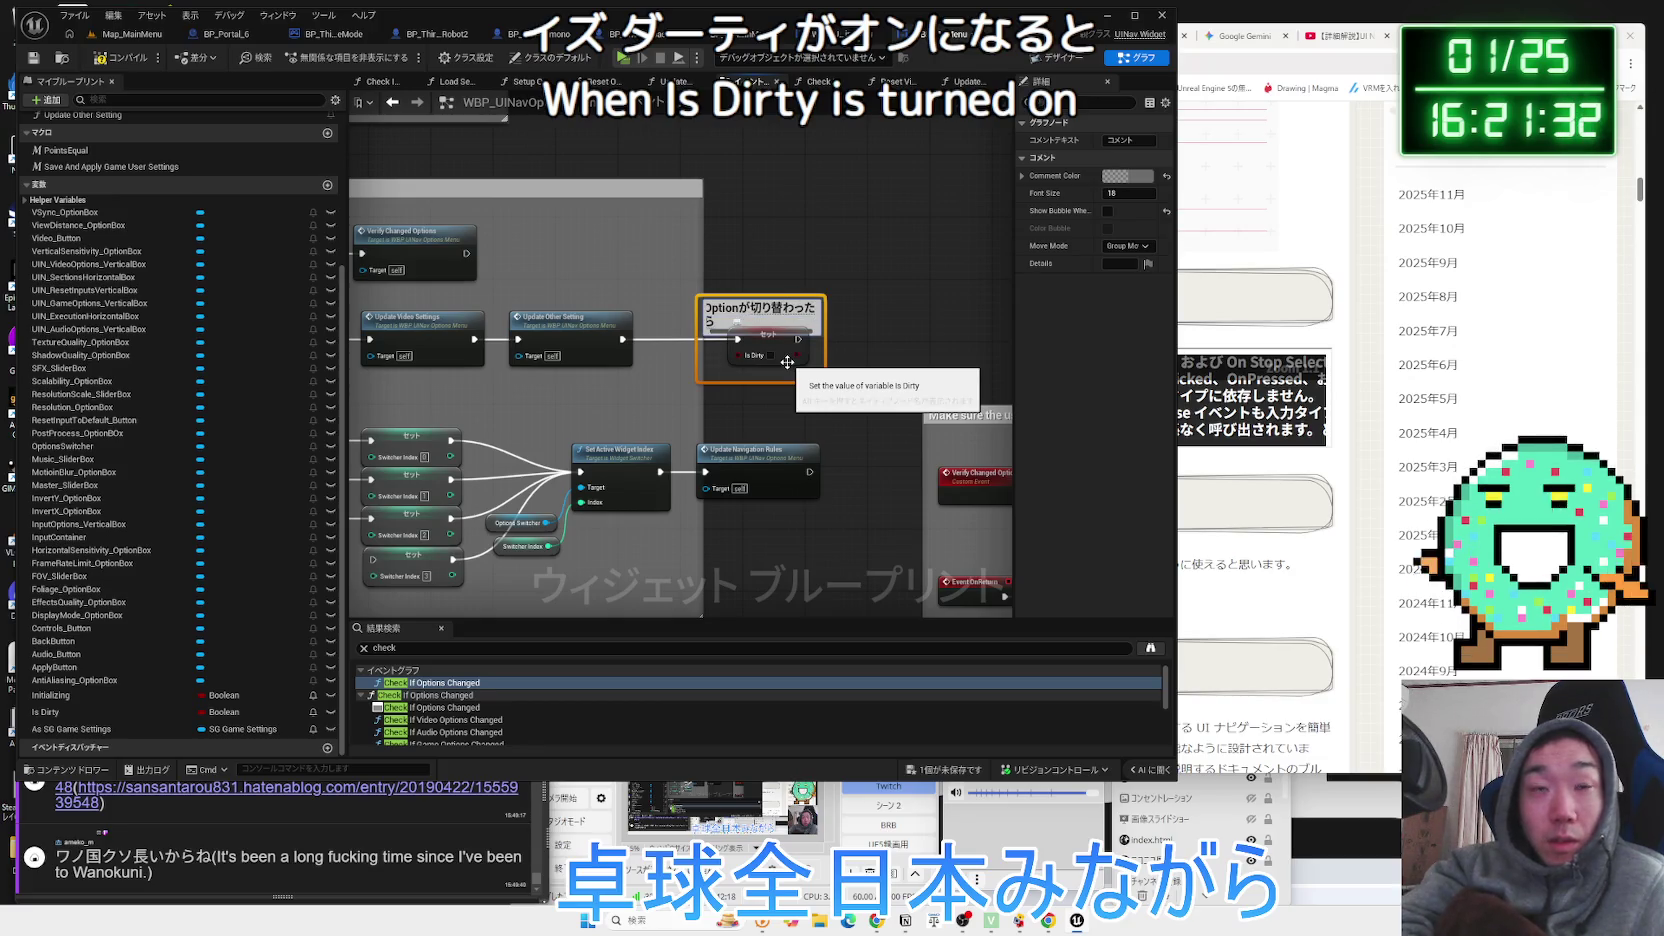
pyautogui.press('Zenkaku_Hankaku')
pyautogui.write('True')
pyautogui.press('Zenkaku_Hankaku')
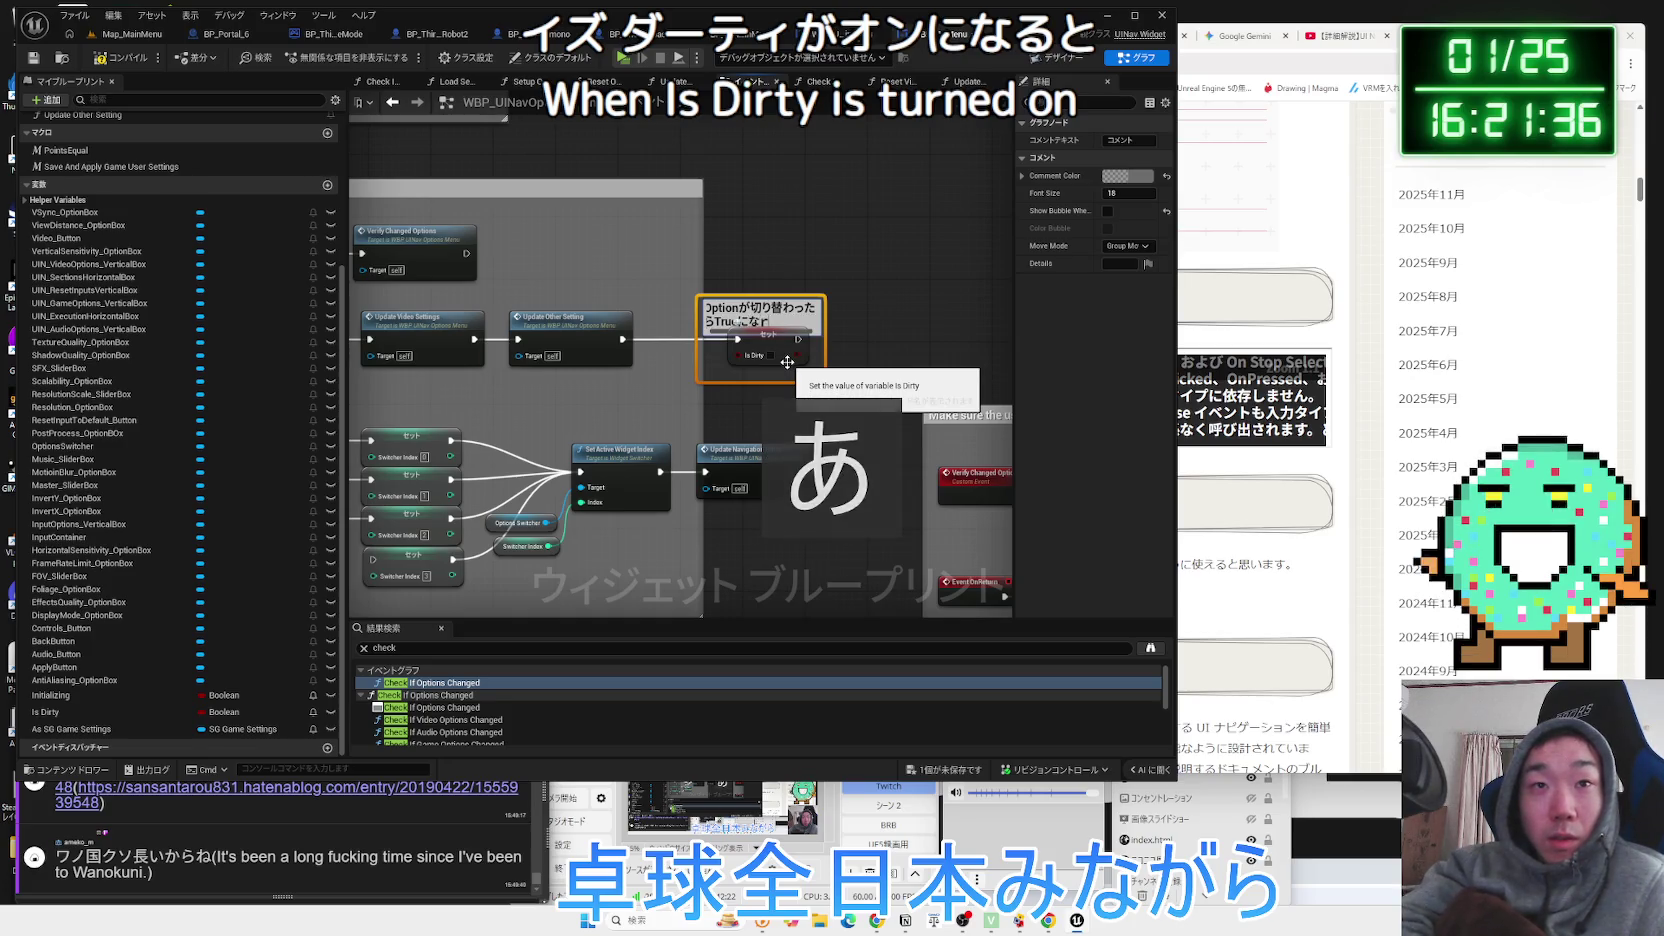
pyautogui.write('るぜ')
pyautogui.click(757, 407)
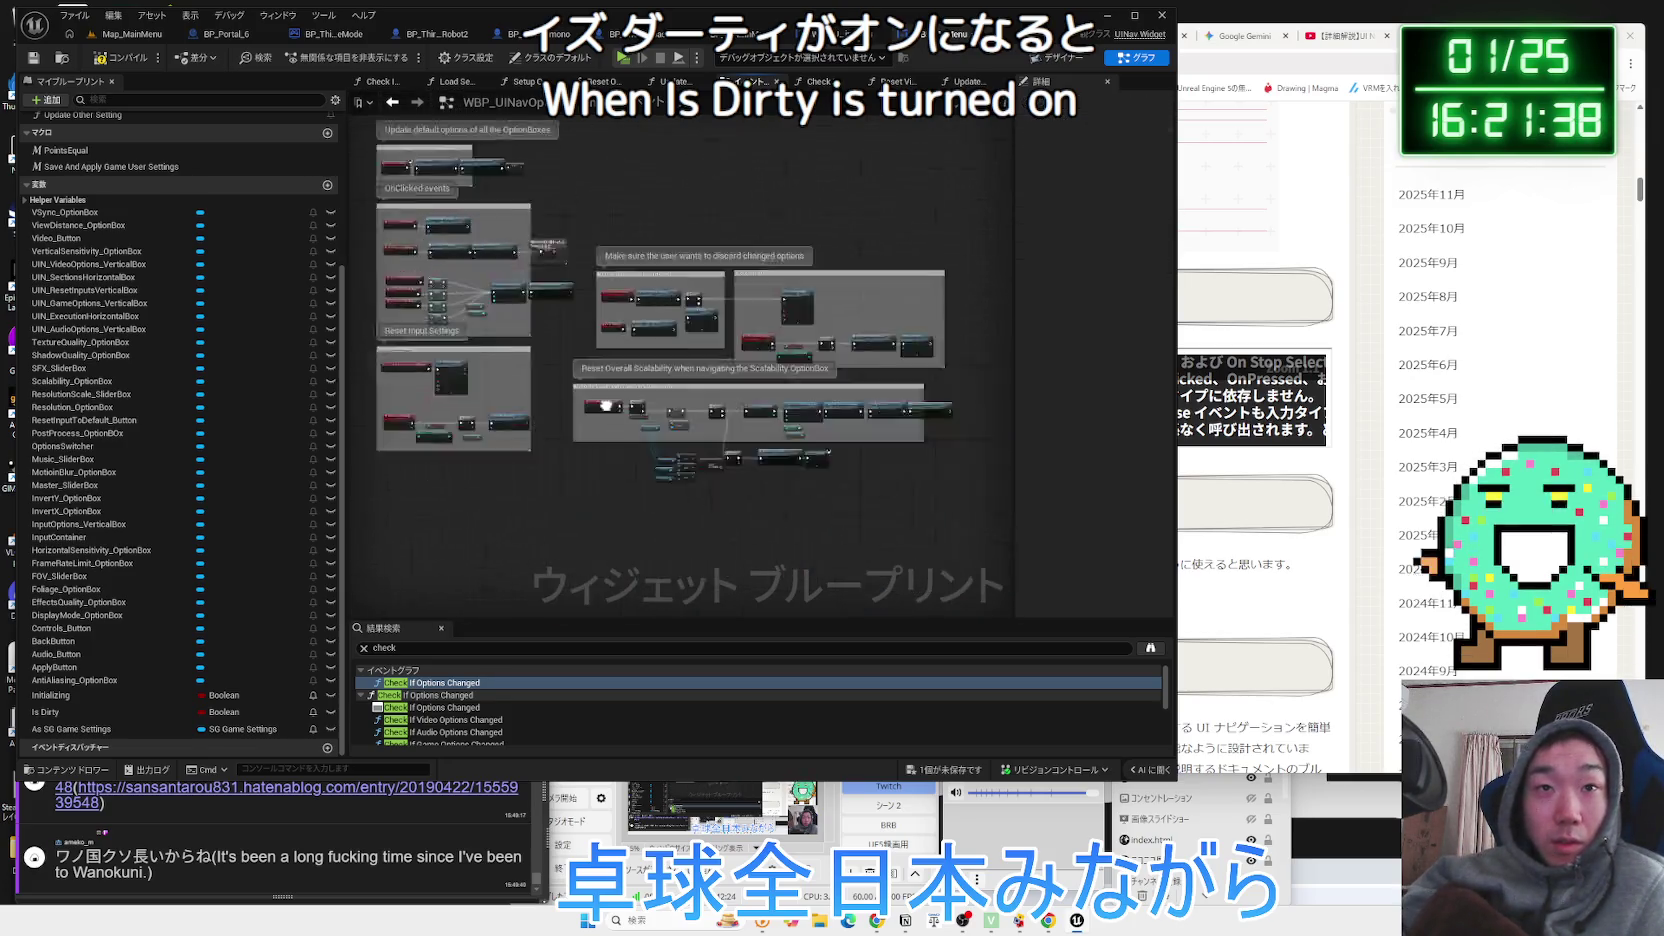
# Pan around the Scalability OptionBox, Branch, Is Dirty and Set Overall Scalability Level nodes, then open Designer.
pyautogui.moveTo(715, 398); pyautogui.dragTo(765, 443)
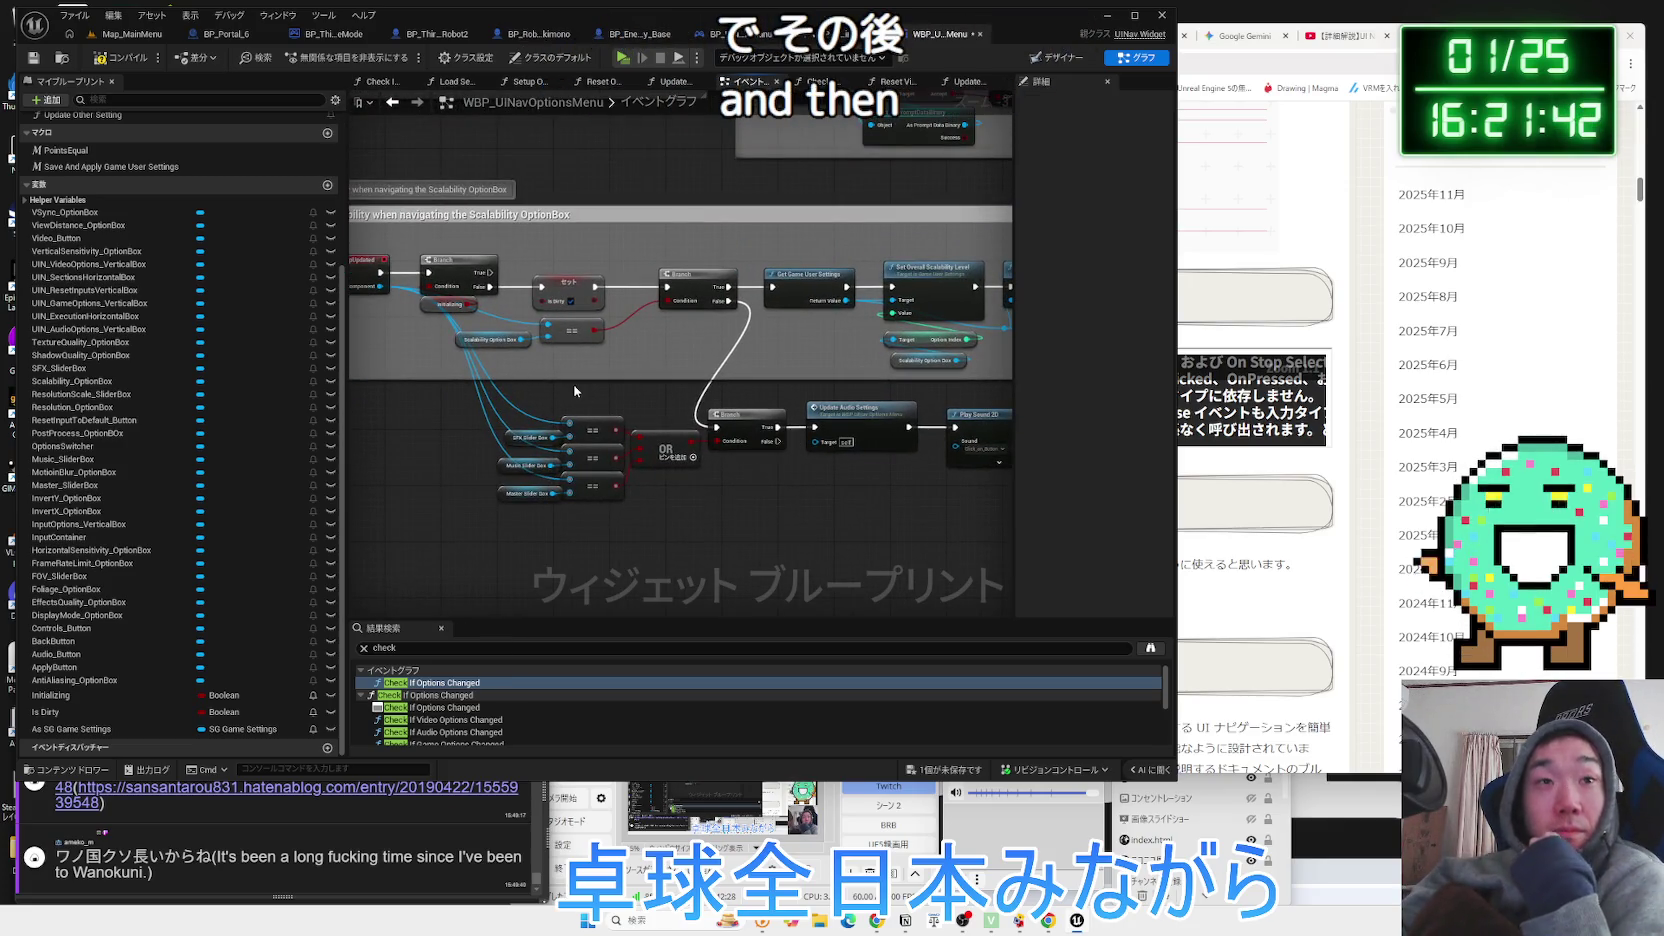
pyautogui.scroll(2, 575, 391)
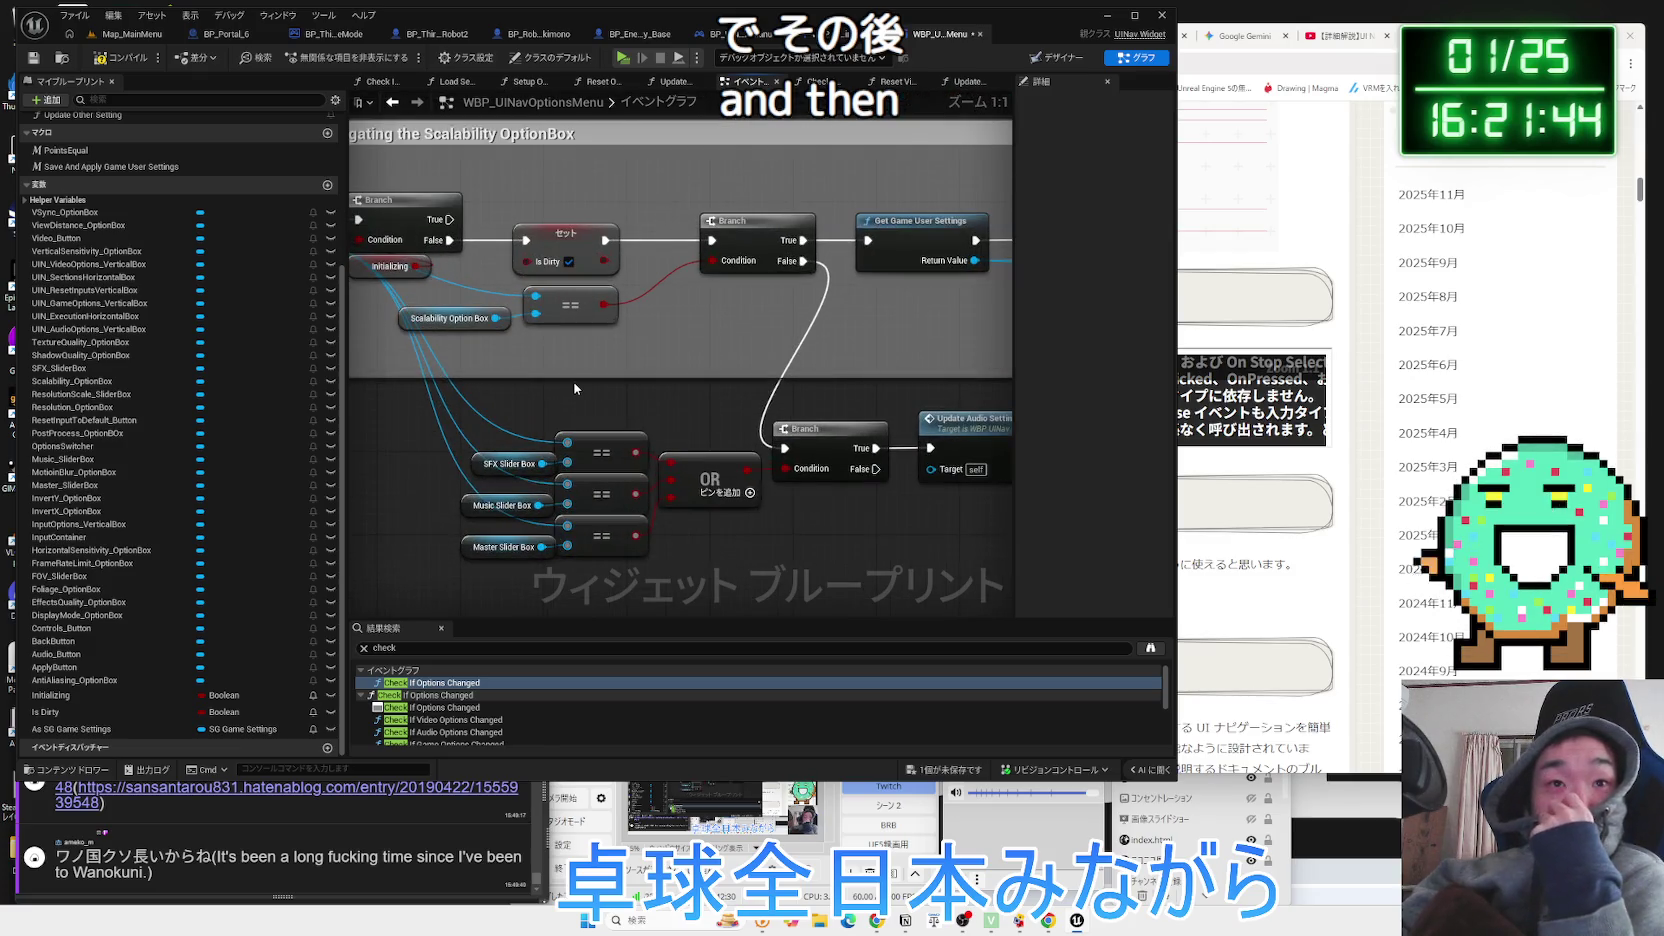
pyautogui.moveTo(575, 388); pyautogui.dragTo(699, 426)
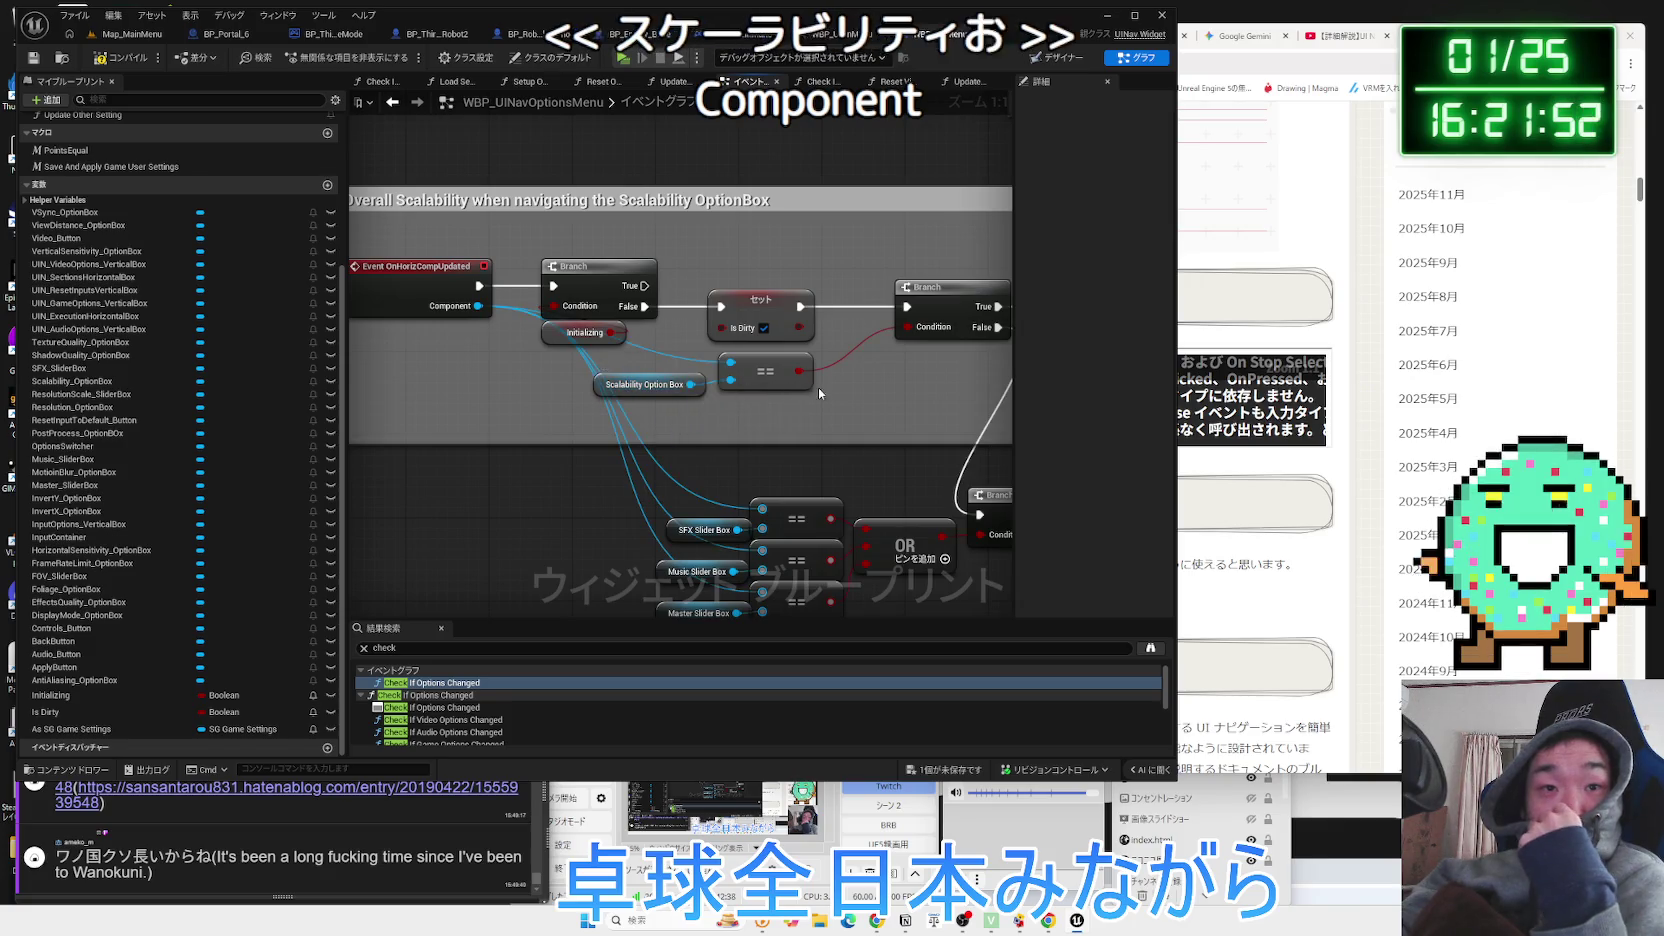
pyautogui.moveTo(816, 387); pyautogui.dragTo(652, 398)
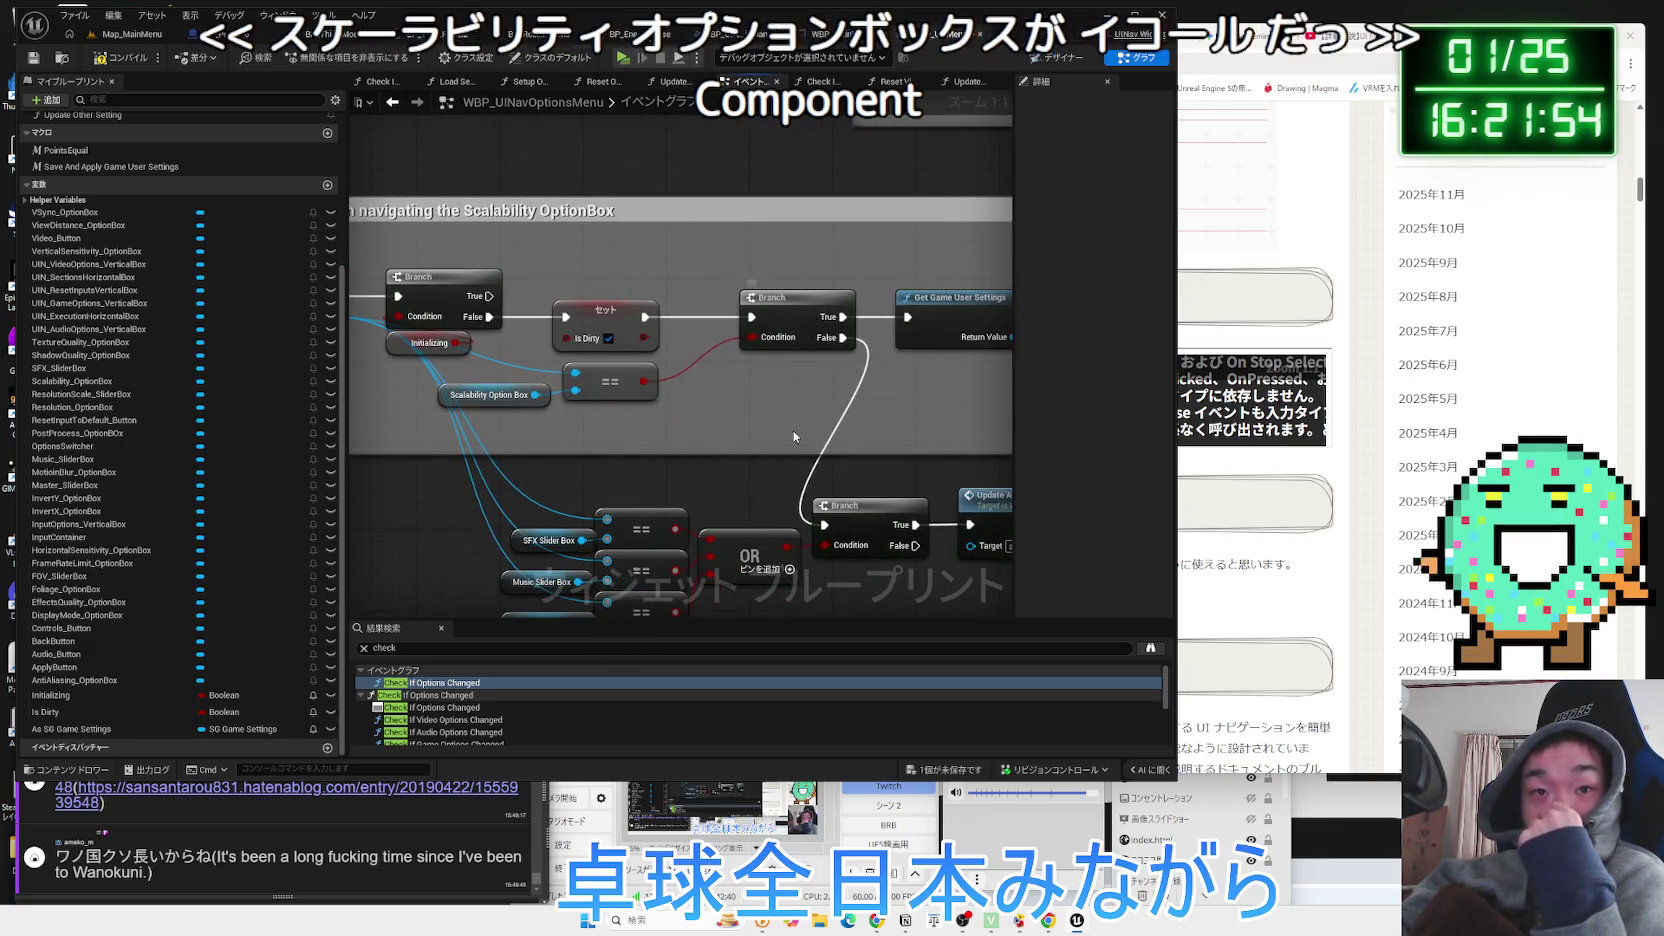
pyautogui.moveTo(793, 426); pyautogui.dragTo(622, 347)
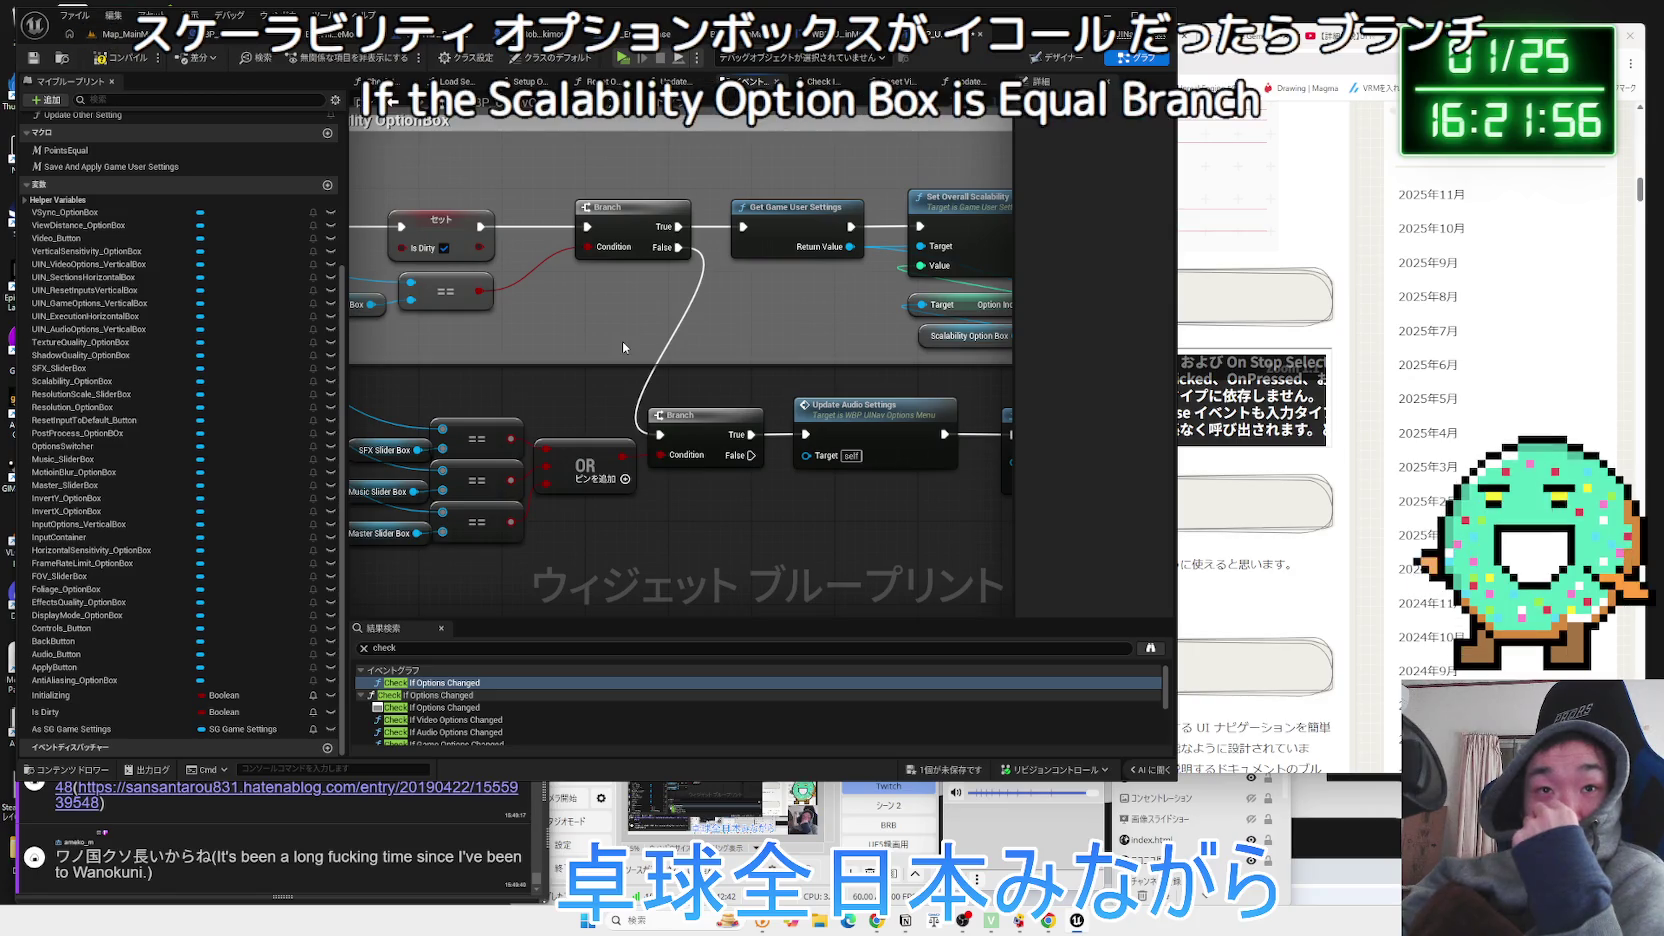
pyautogui.moveTo(622, 347); pyautogui.dragTo(852, 473)
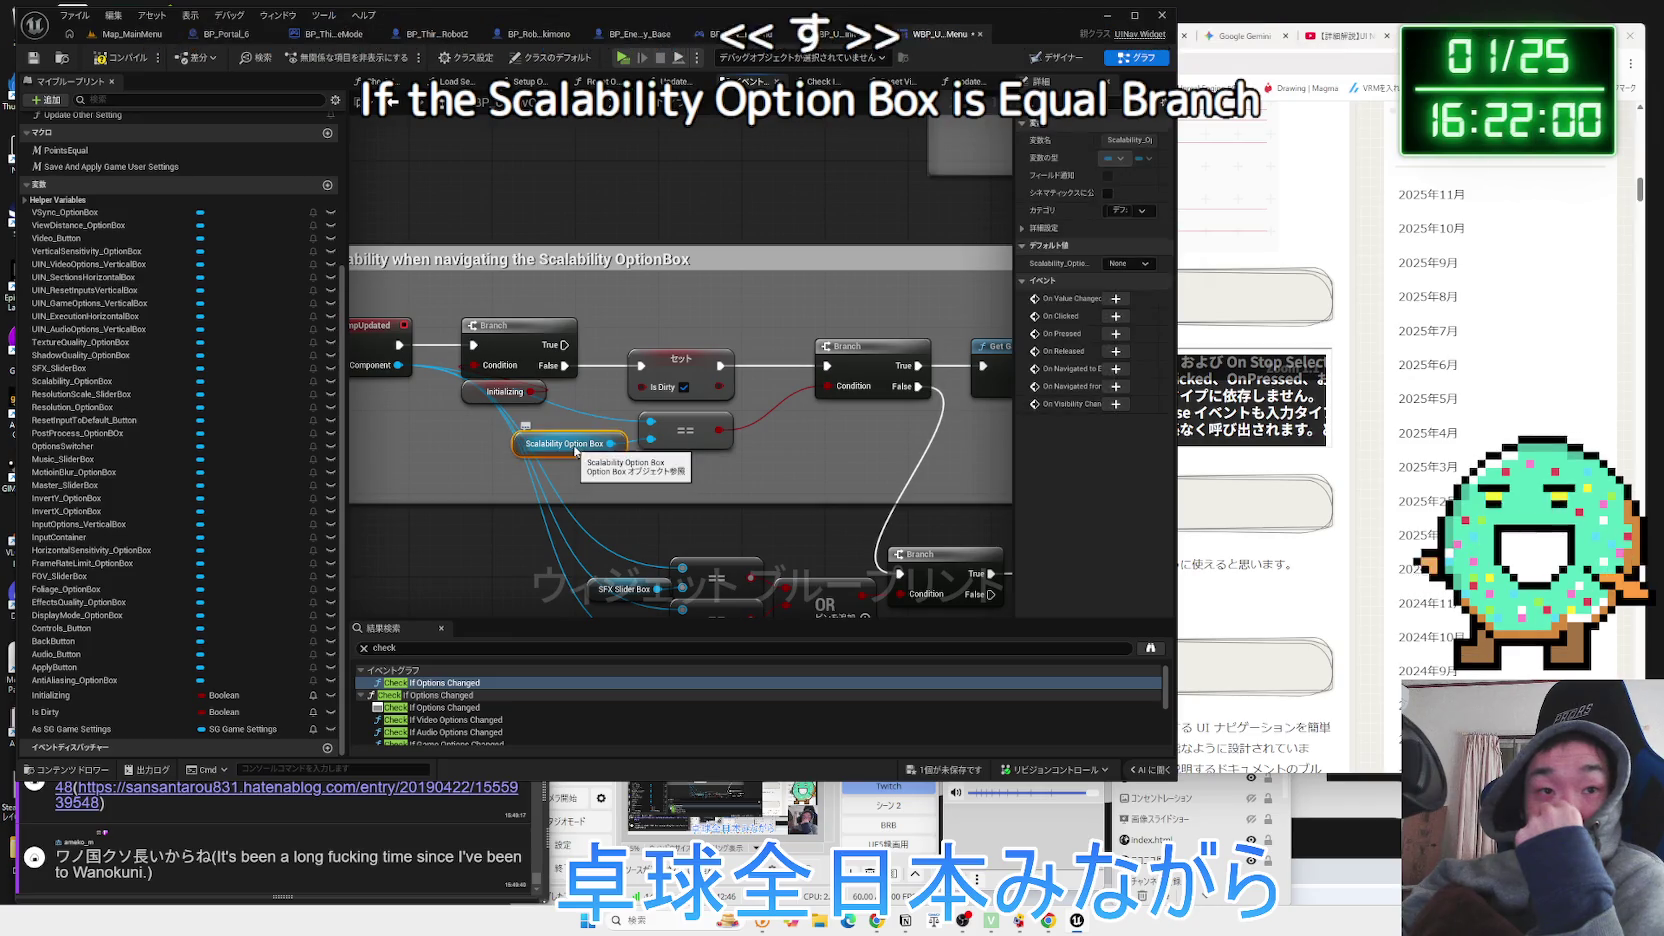
pyautogui.moveTo(774, 448)
pyautogui.mouseDown()
pyautogui.moveTo(592, 471)
pyautogui.moveTo(931, 444)
pyautogui.mouseUp()
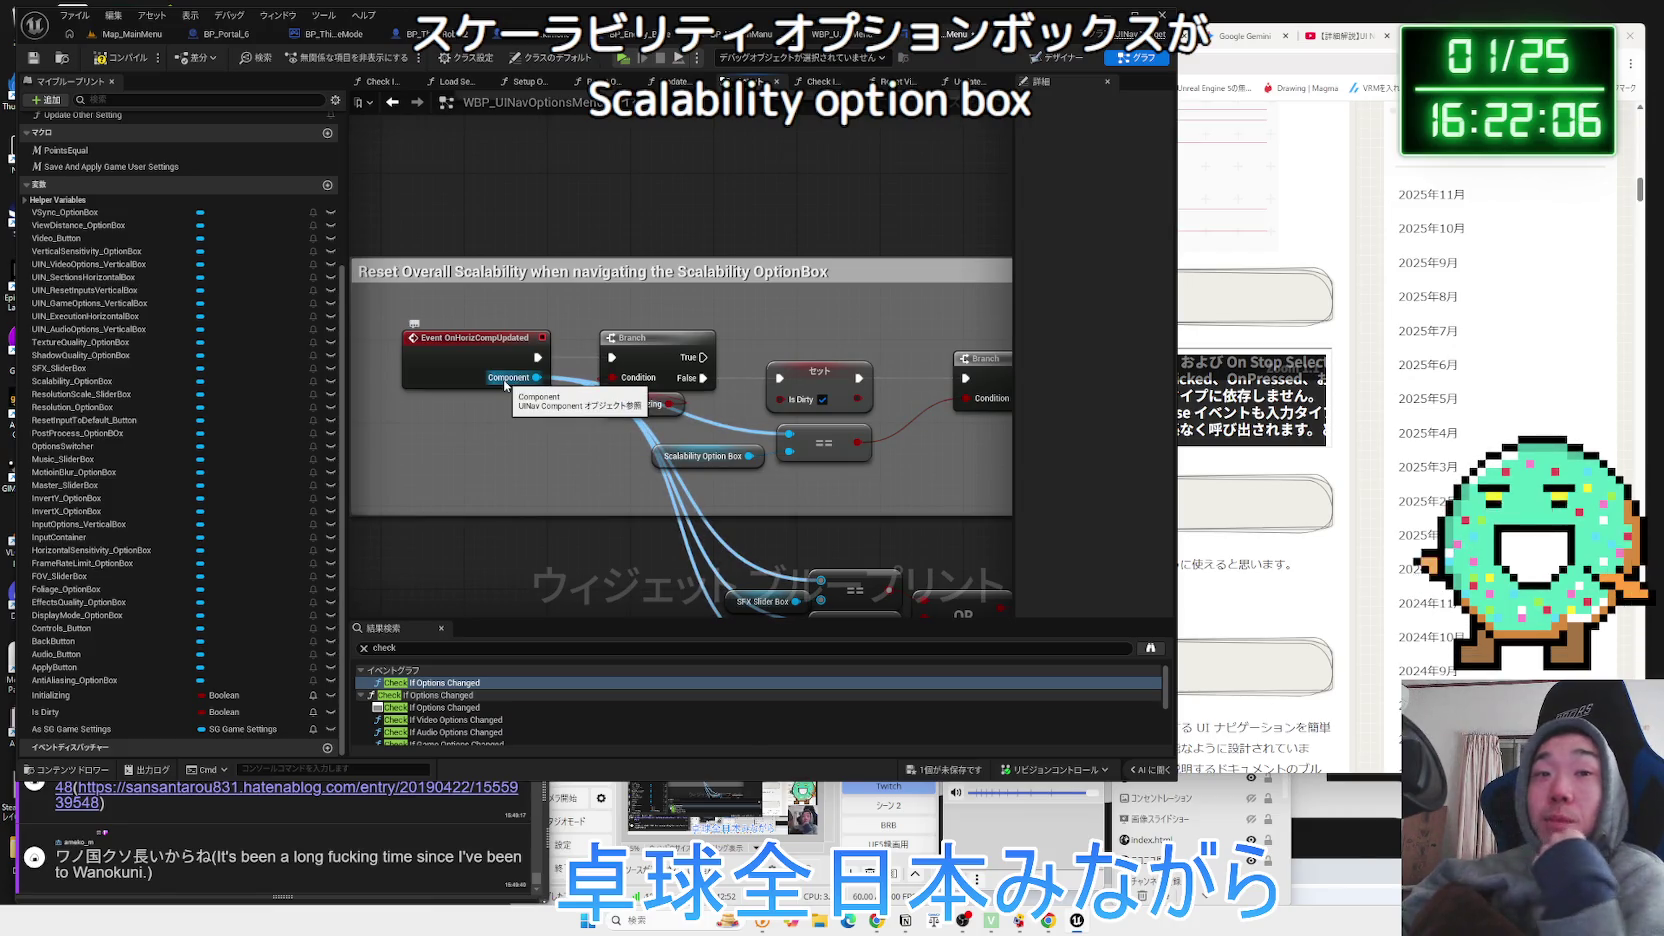
pyautogui.moveTo(505, 383); pyautogui.dragTo(83, 386)
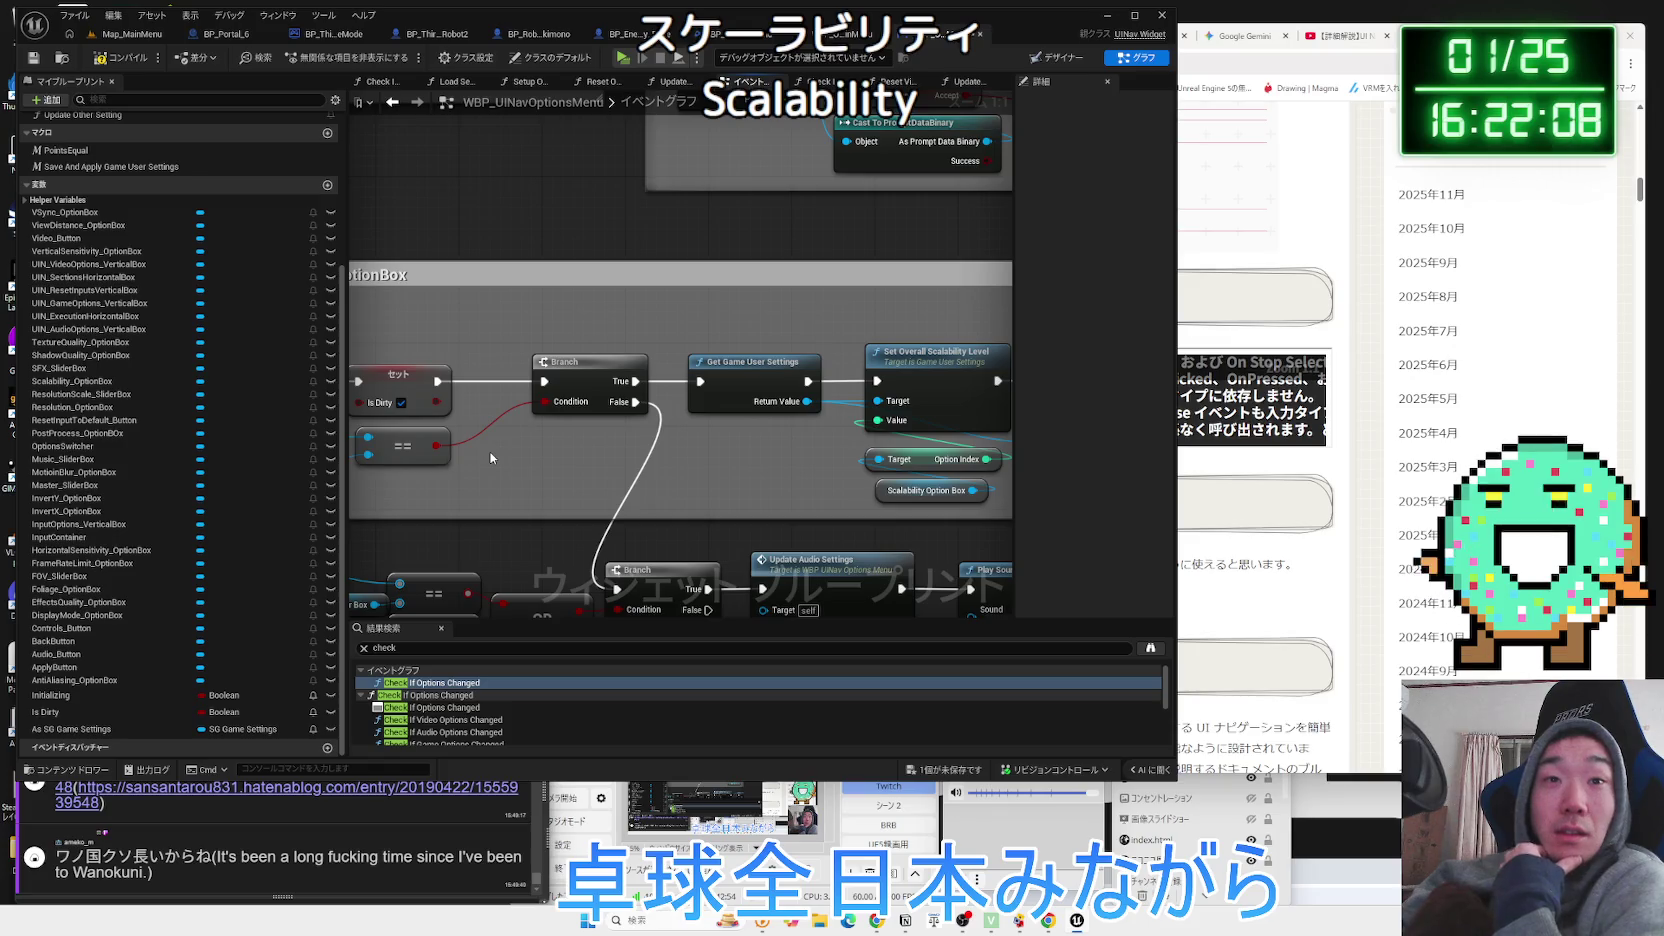
pyautogui.moveTo(490, 457); pyautogui.dragTo(731, 457)
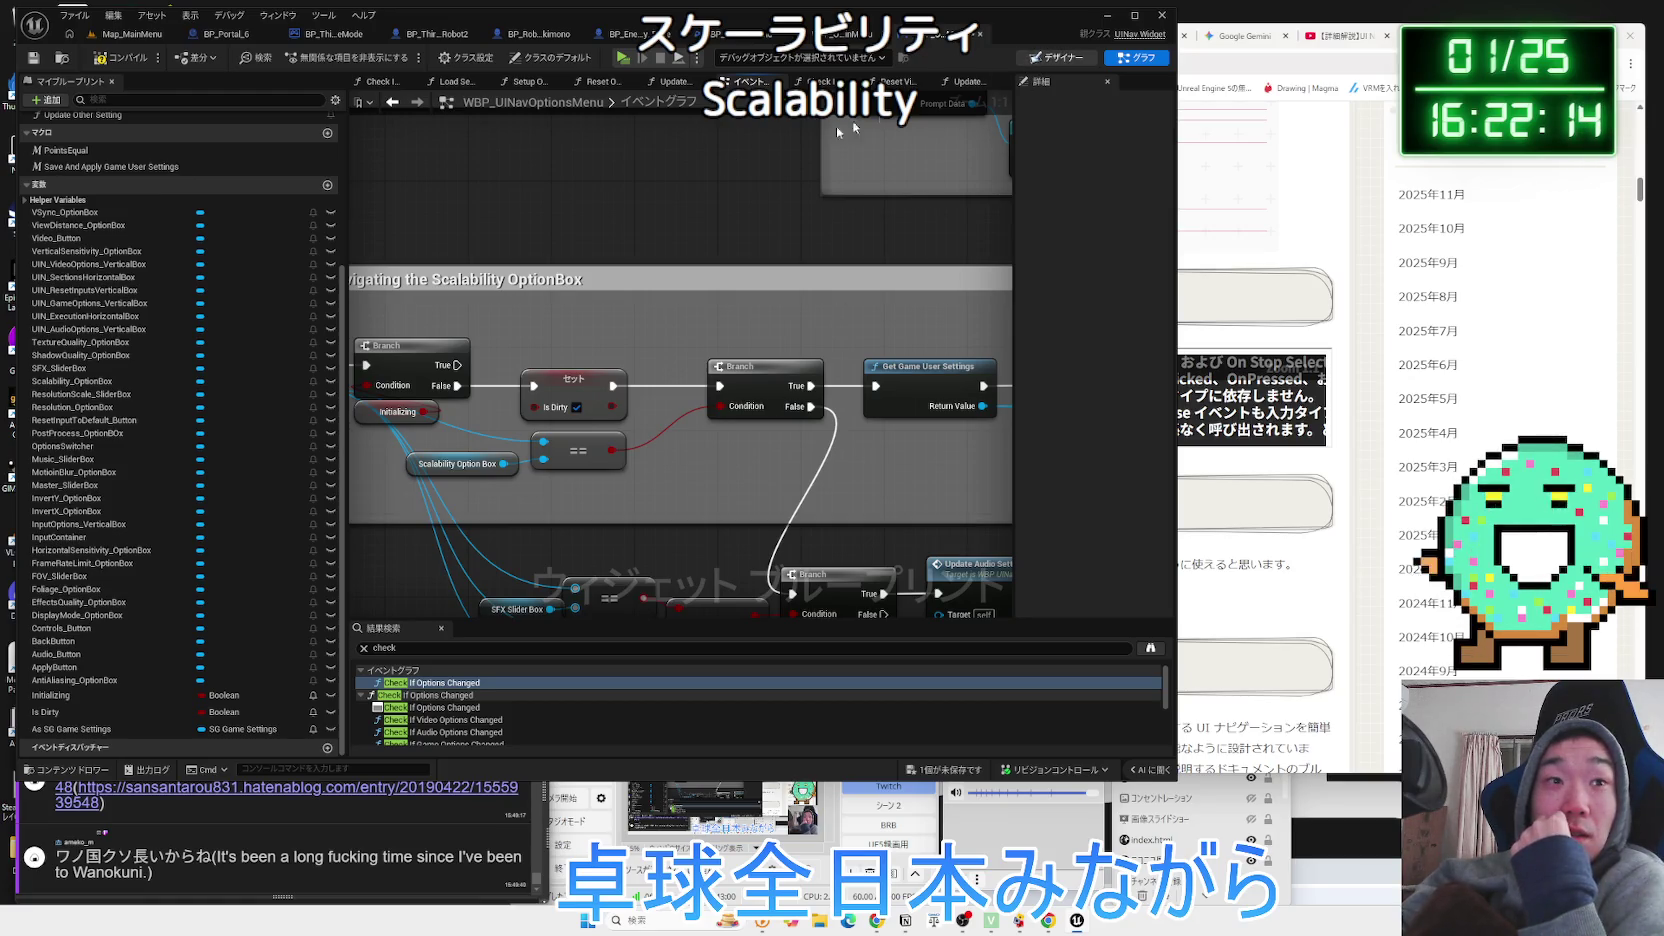
pyautogui.click(1040, 58)
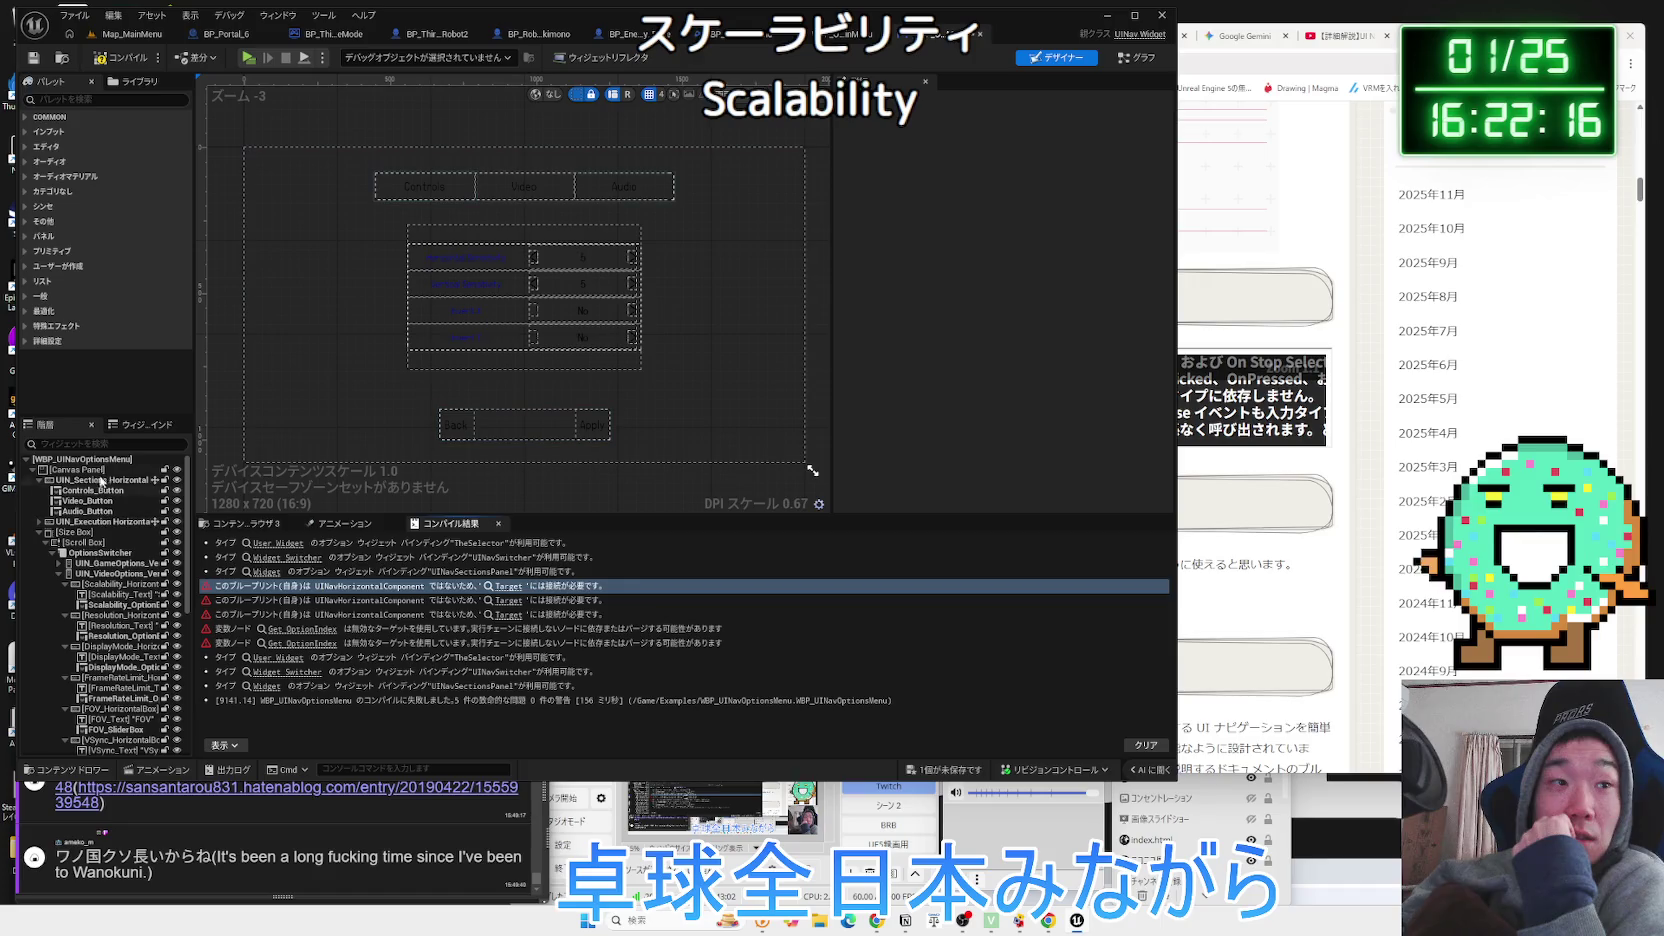
# Search the widget hierarchy and select the Scalability_OptionBox widget on the layout canvas.
pyautogui.click(98, 444)
pyautogui.write('sか')
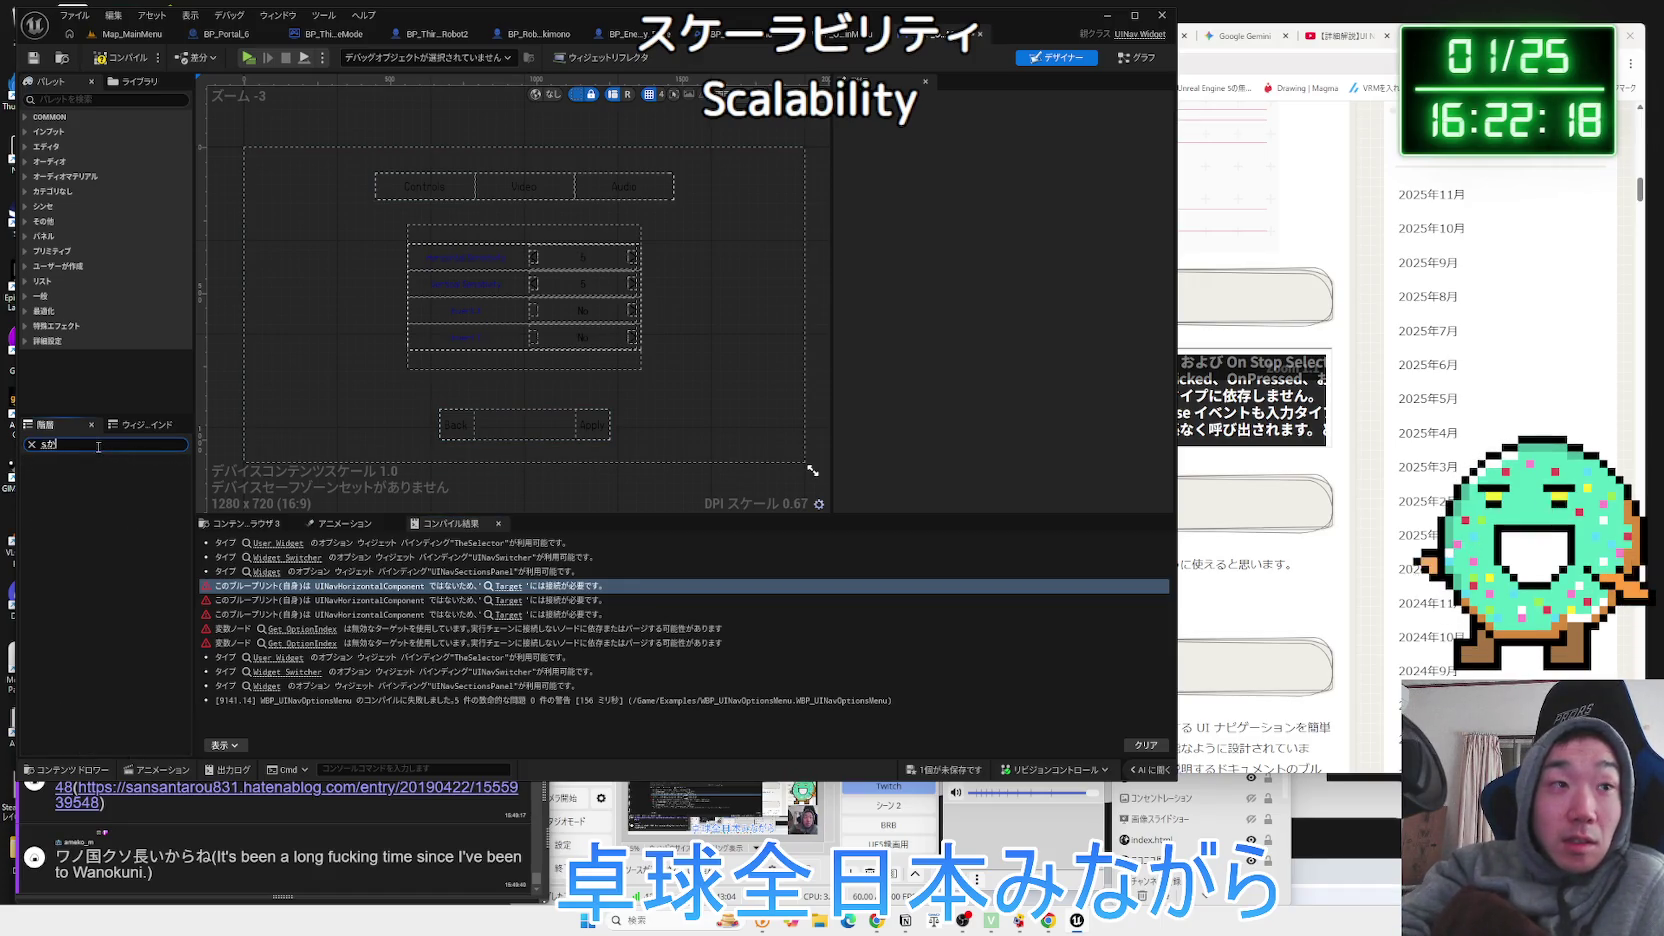
pyautogui.write('cala')
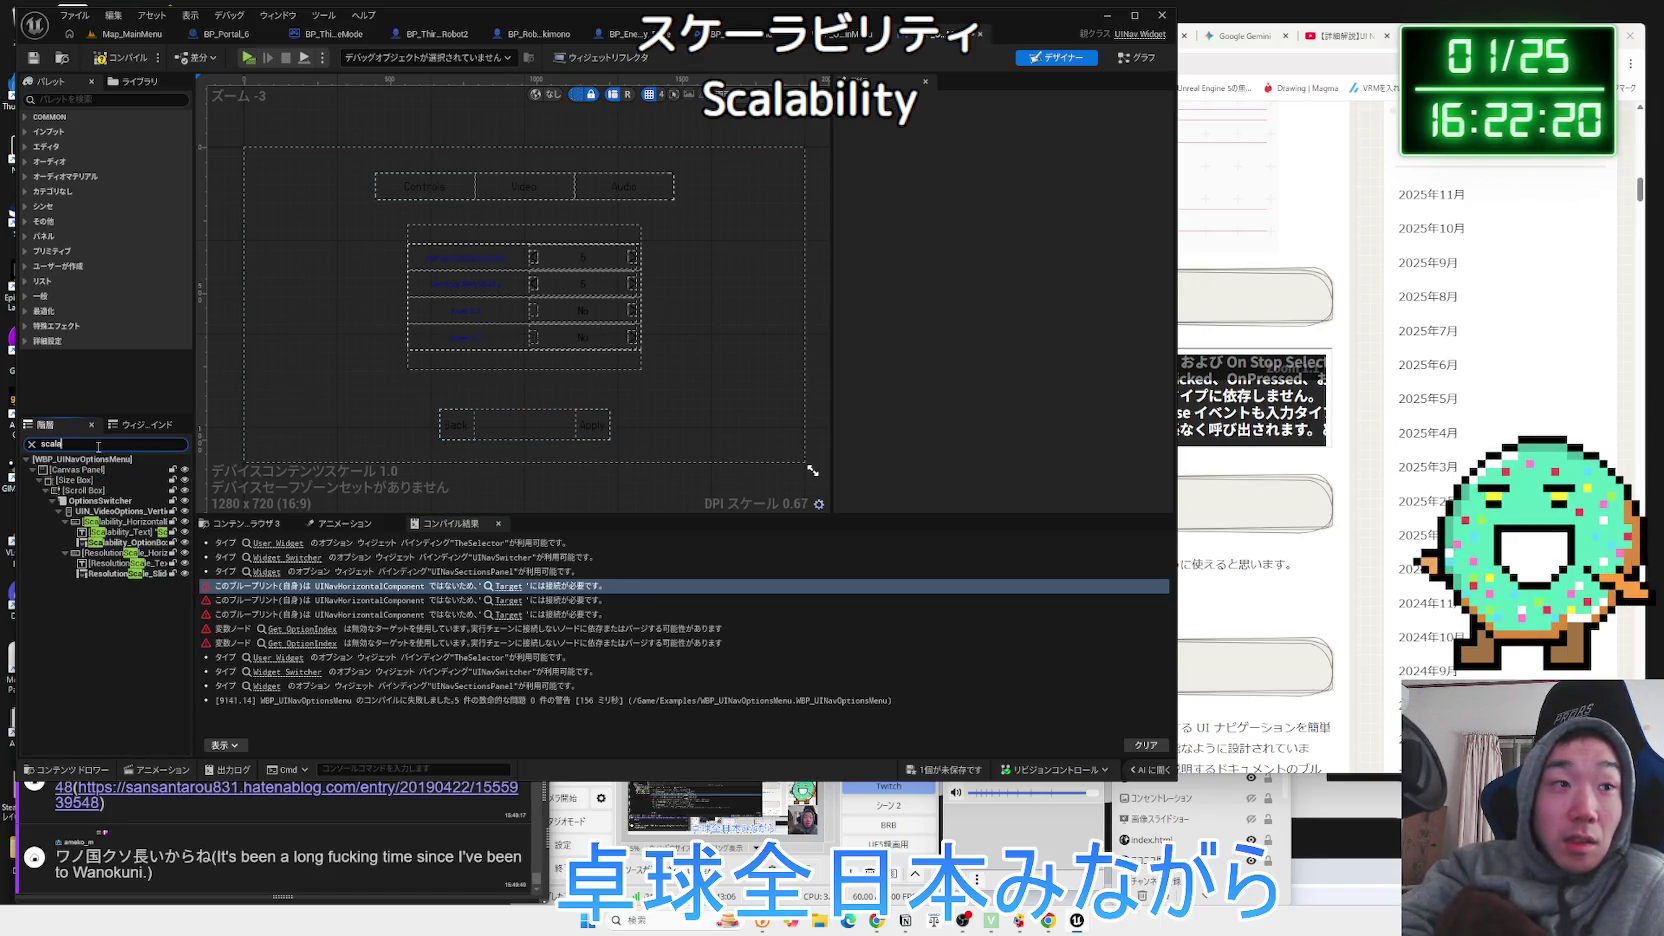
pyautogui.write('vi')
pyautogui.press('BackSpace')
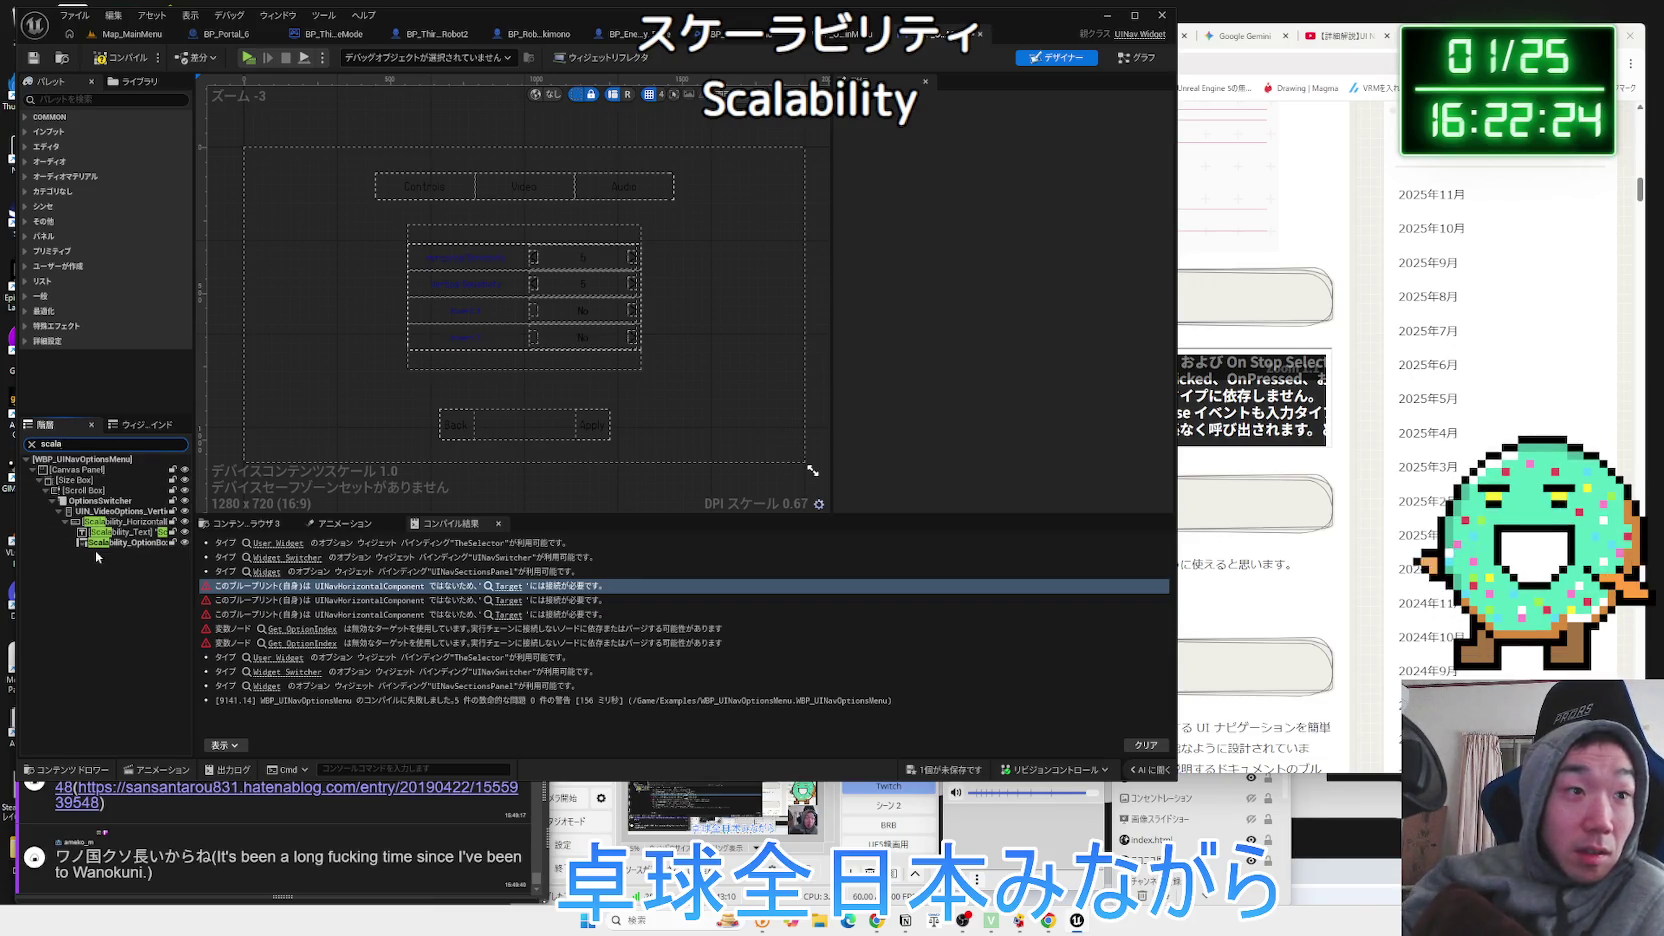
pyautogui.click(113, 542)
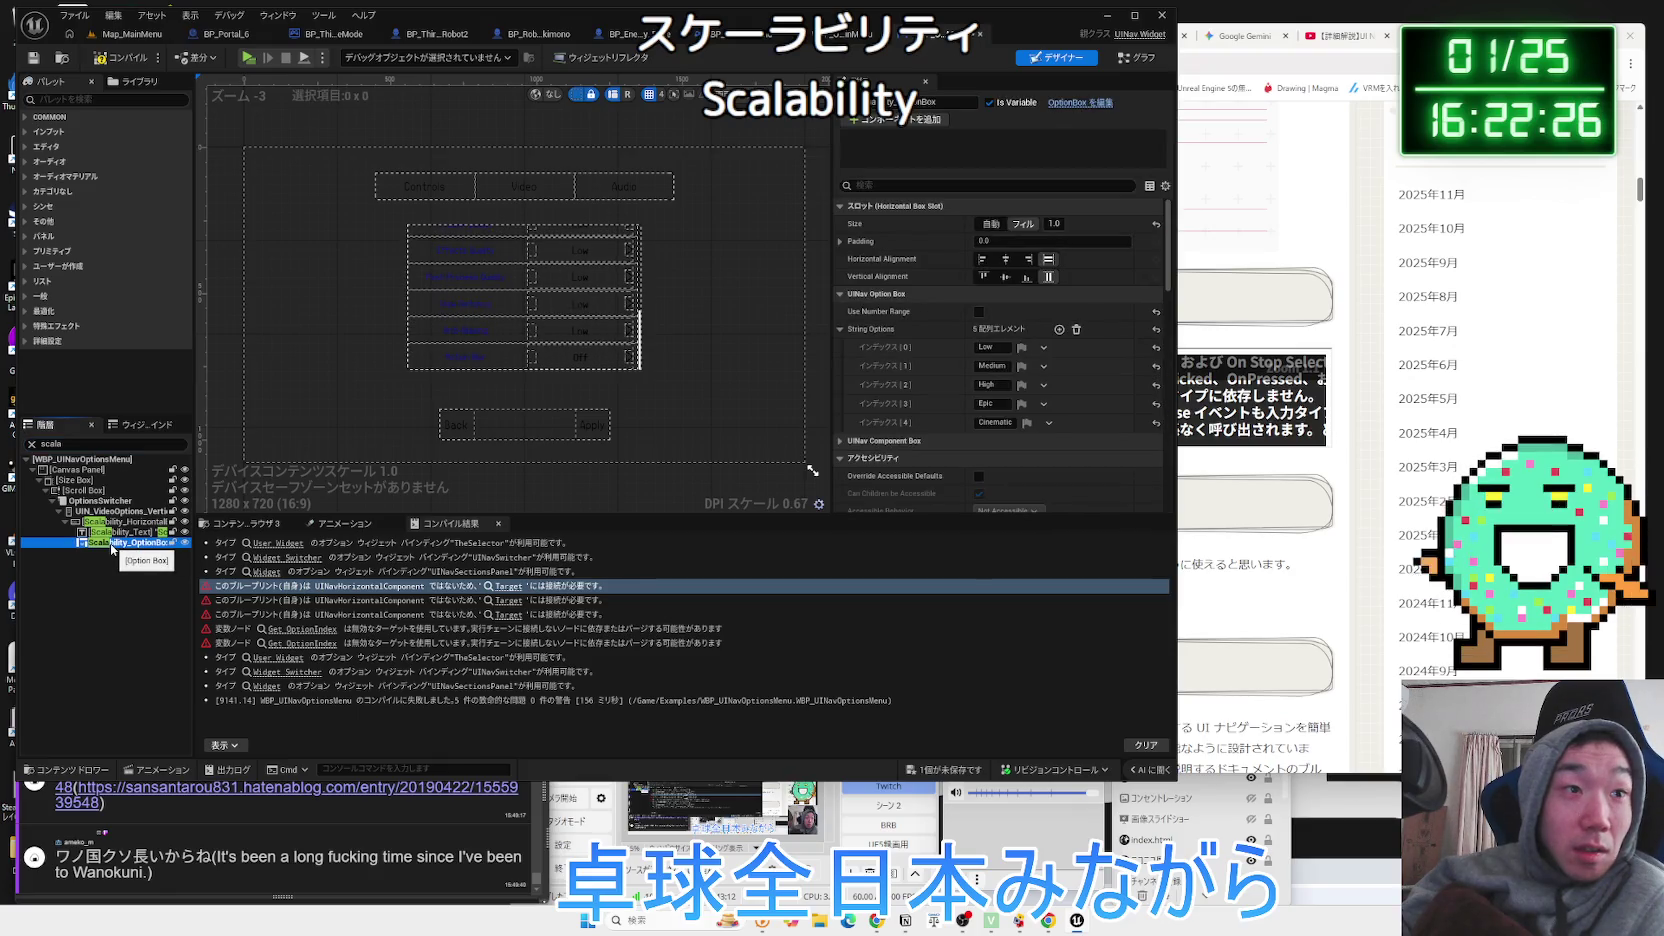
pyautogui.scroll(-2, 530, 300)
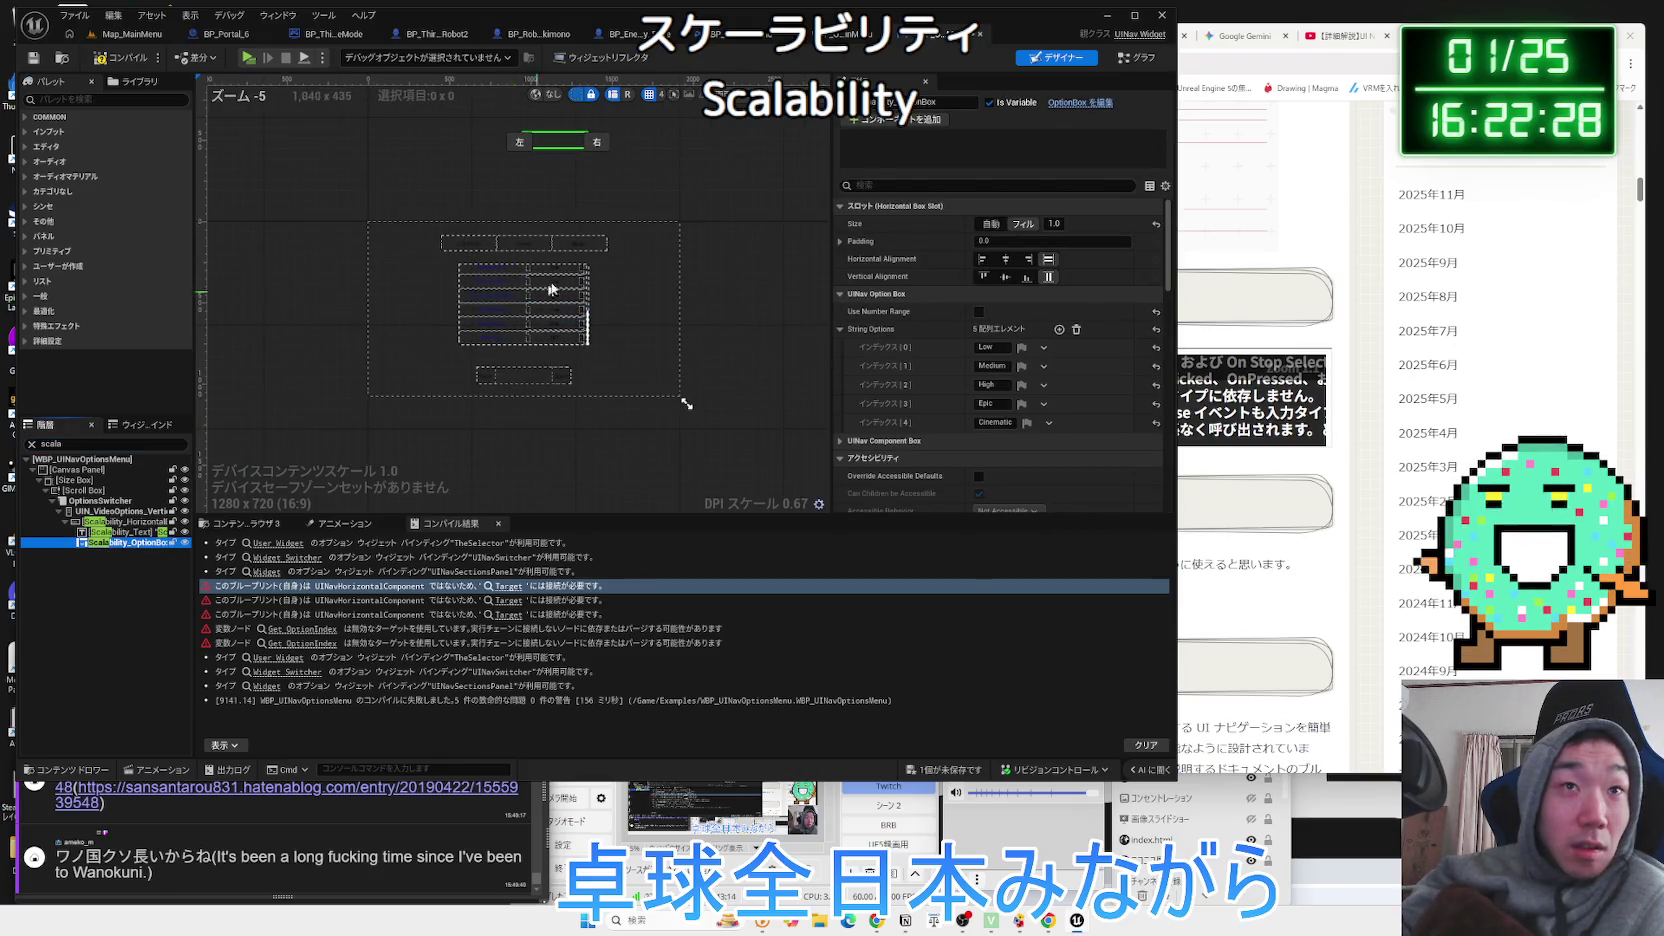
pyautogui.scroll(2, 551, 338)
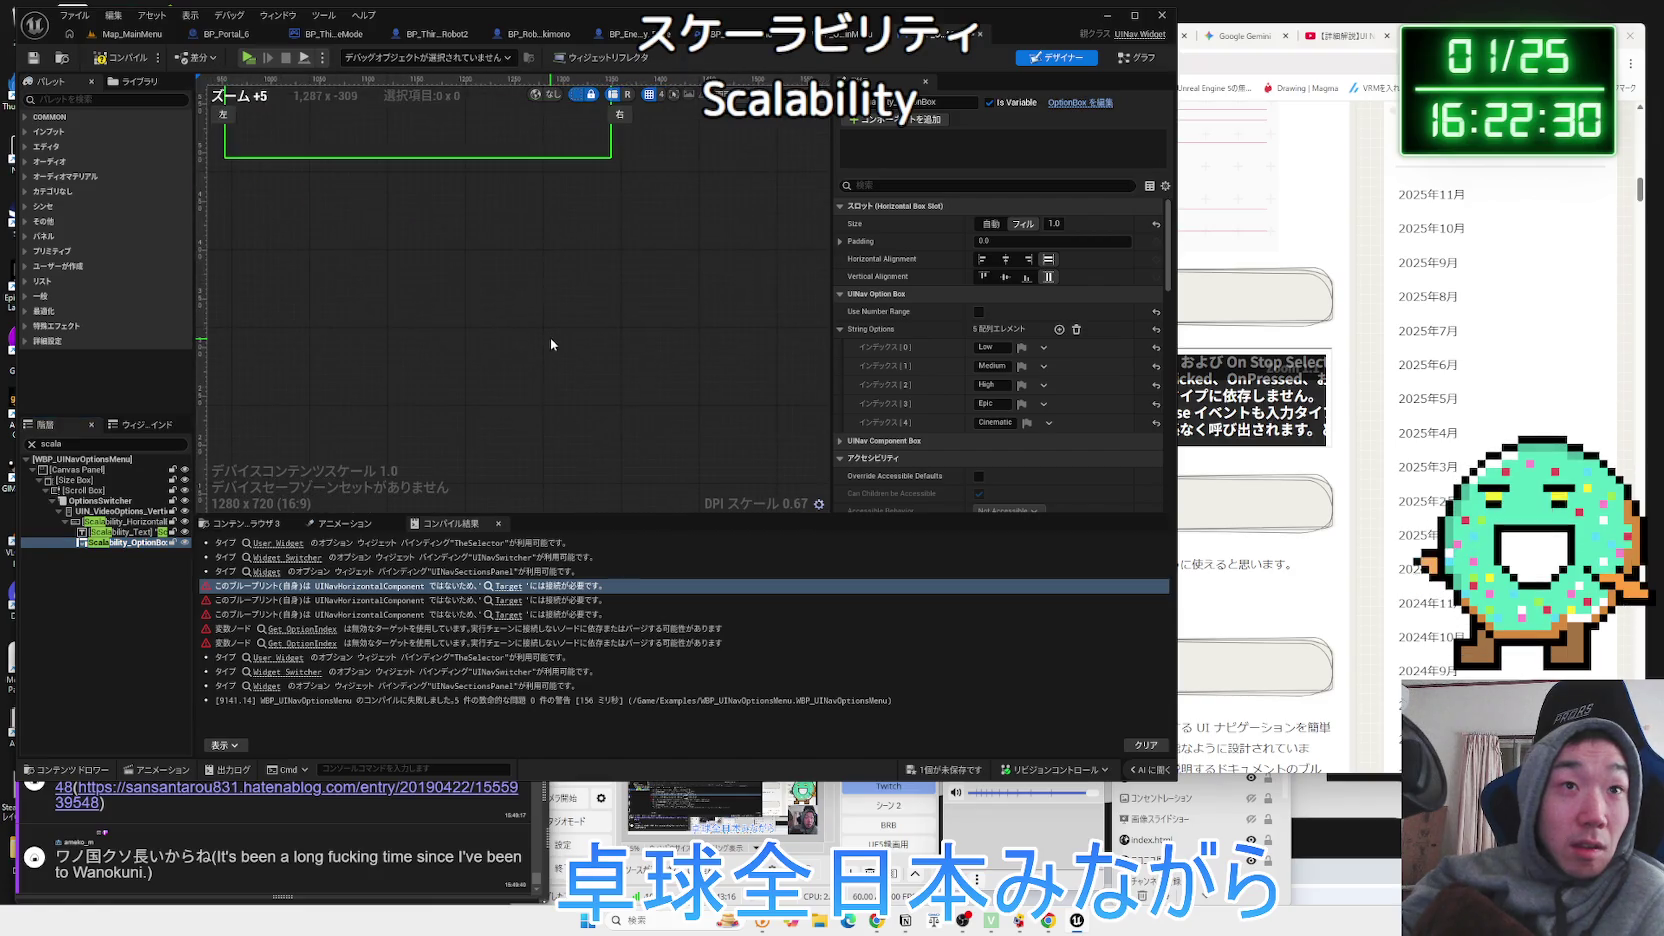
pyautogui.moveTo(550, 337); pyautogui.dragTo(593, 204)
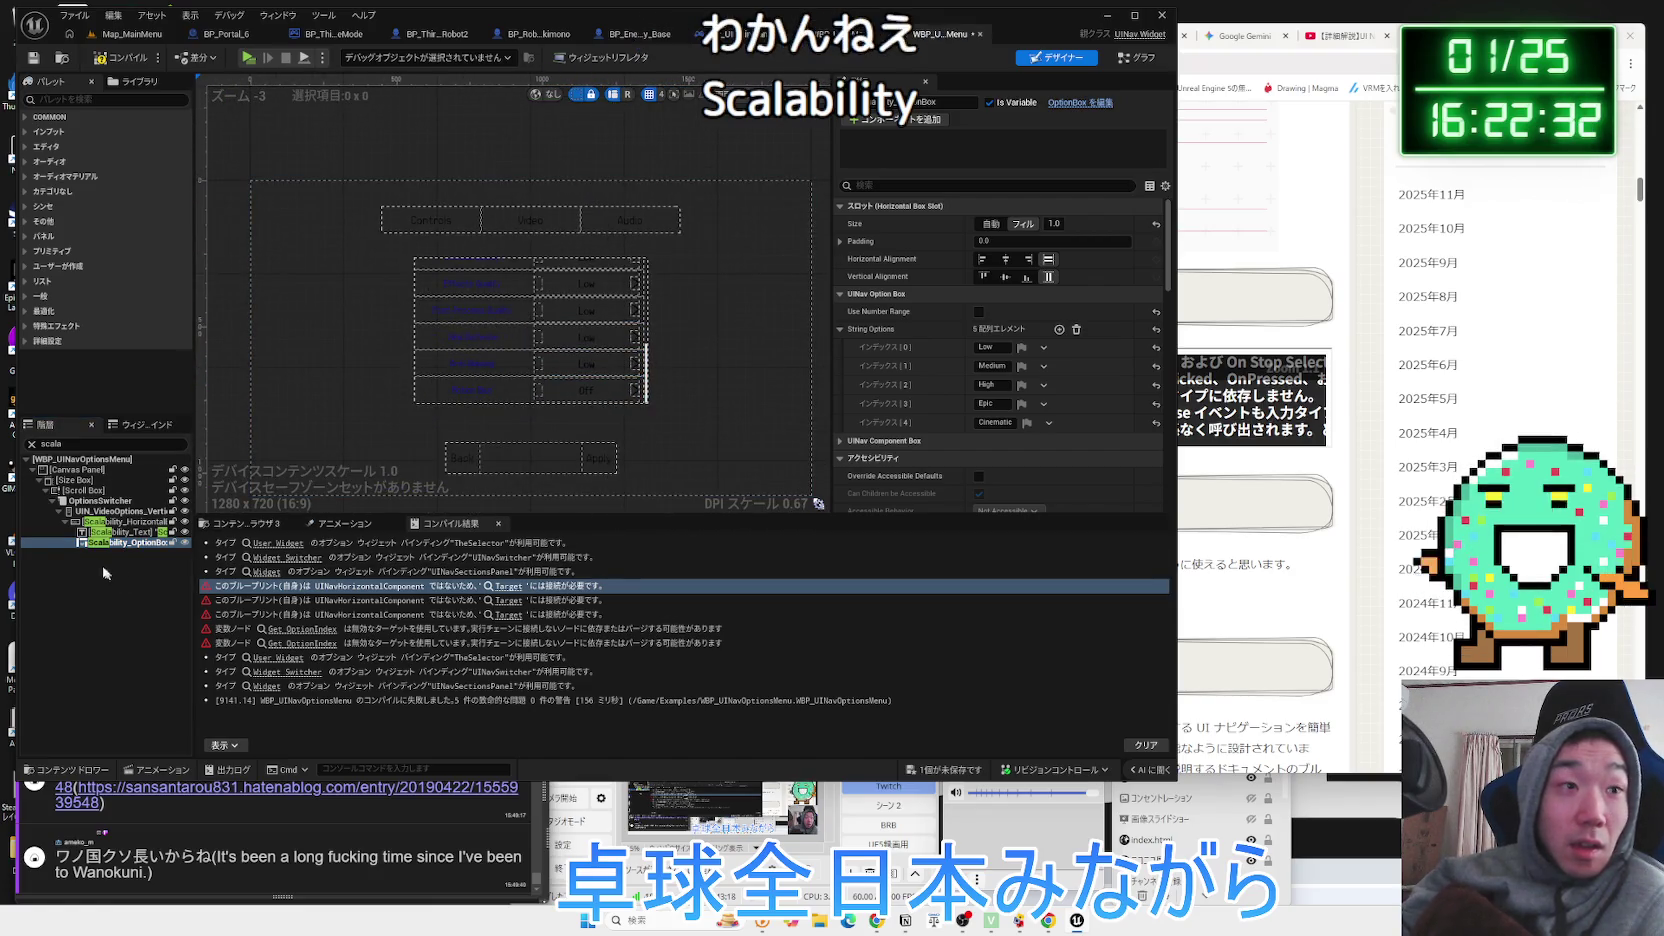
# Inspect the Scalability label and option box widgets, return to the event graph, and bring up Notion.
pyautogui.click(120, 543)
pyautogui.click(120, 531)
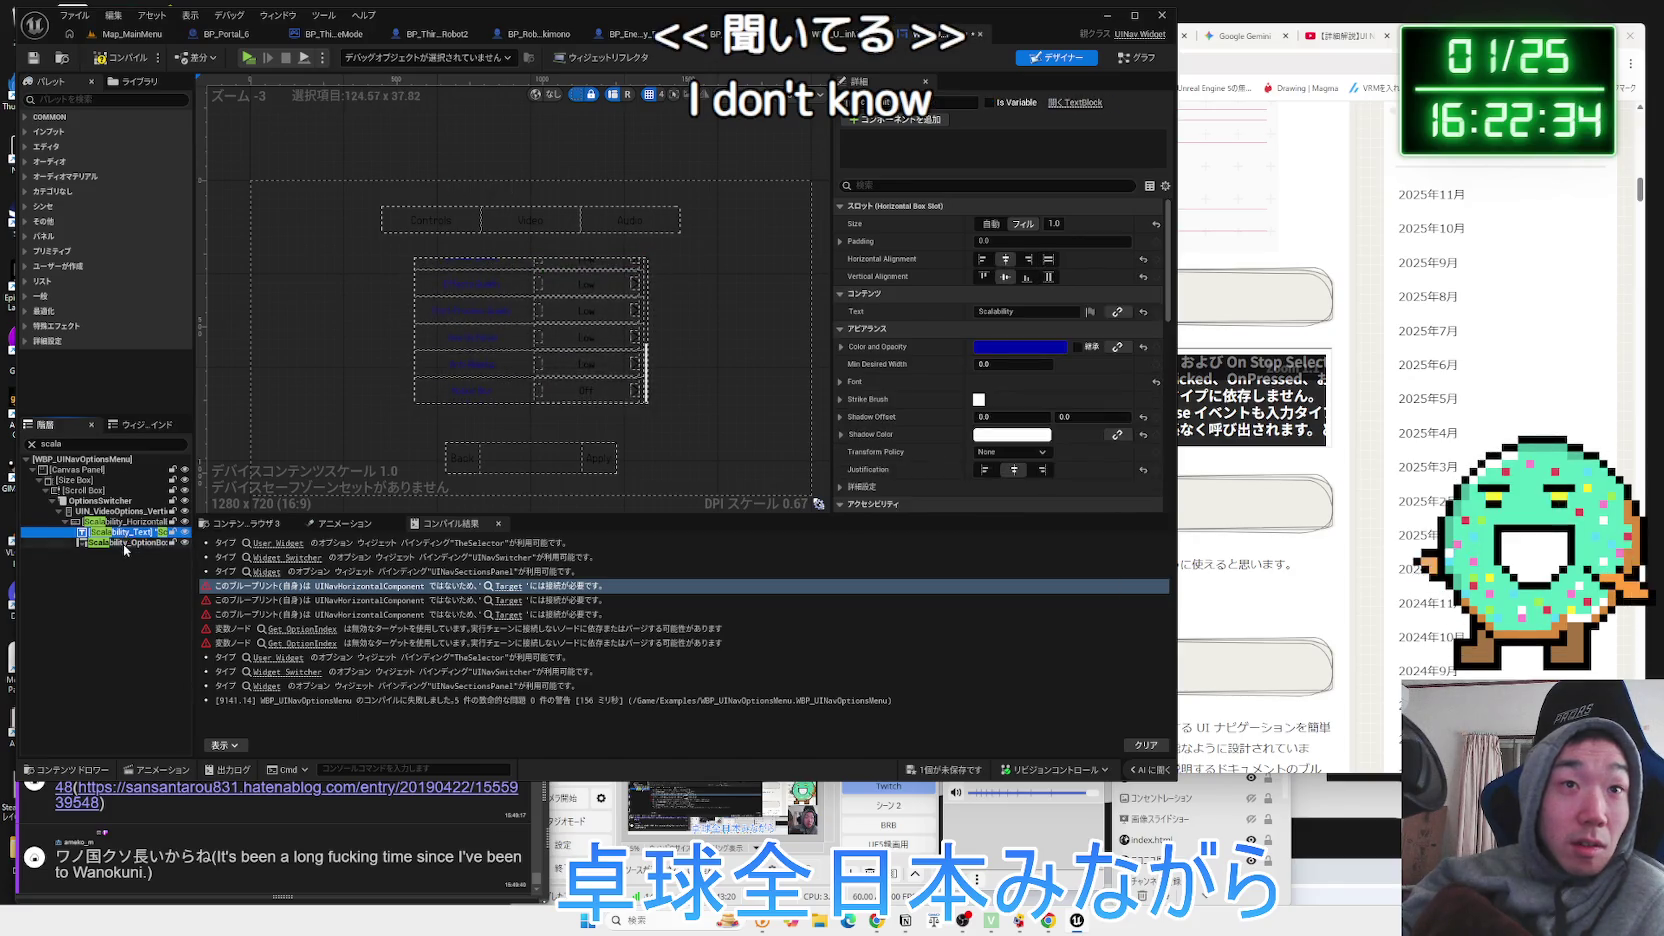
pyautogui.click(120, 543)
pyautogui.scroll(3, 406, 303)
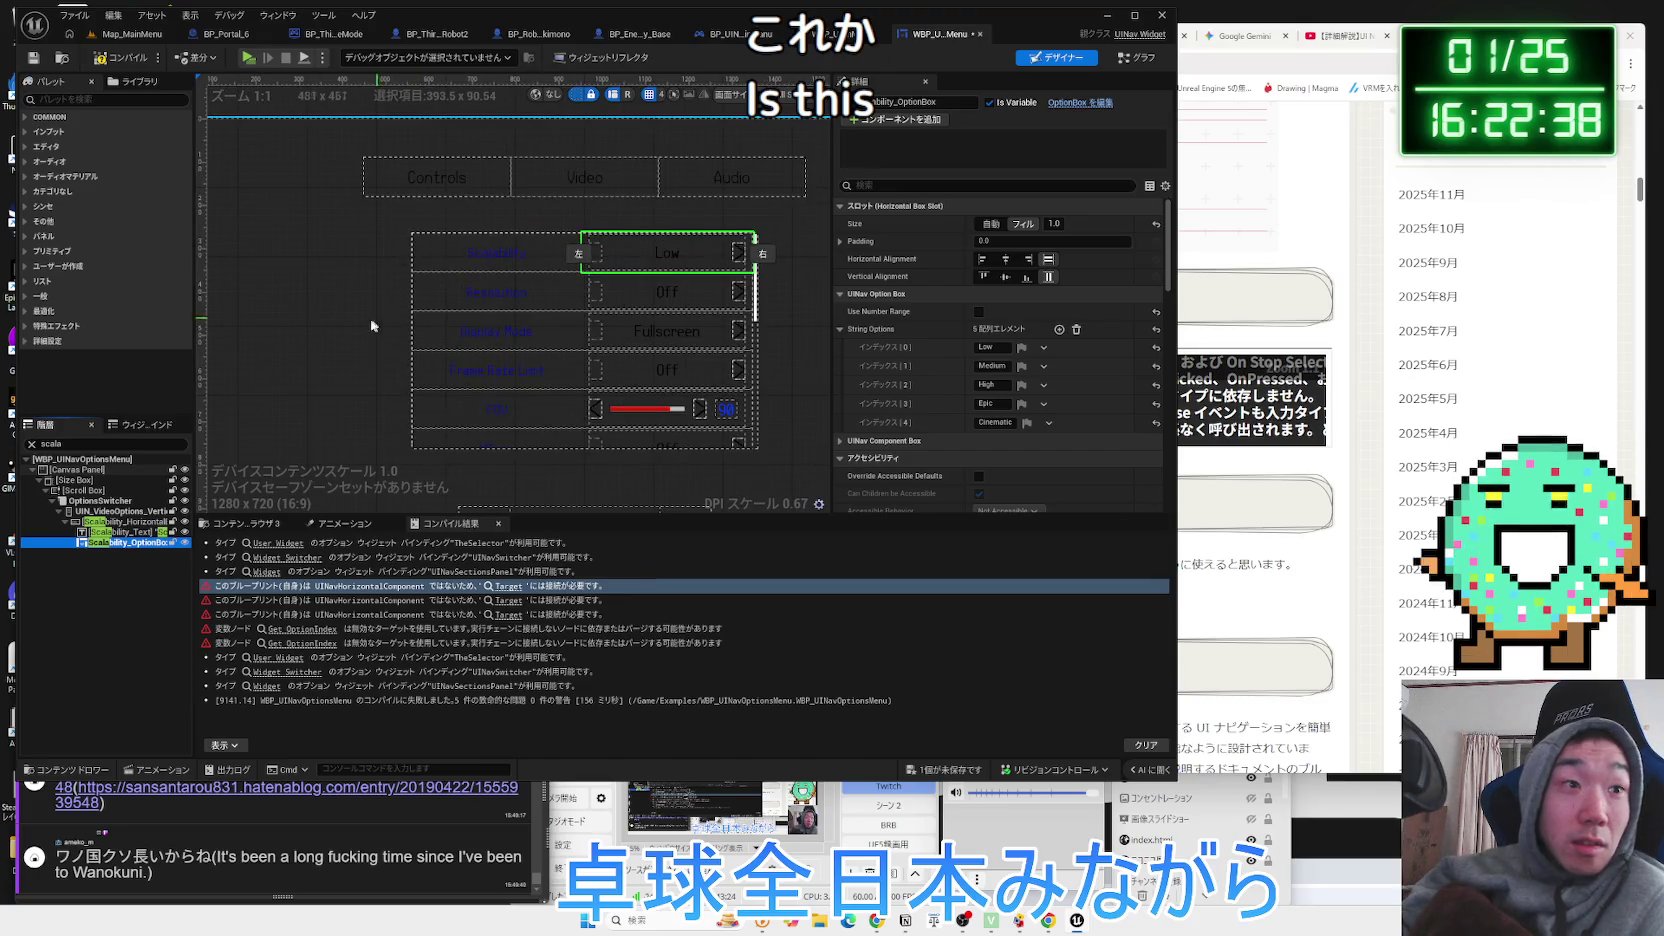
pyautogui.click(1137, 57)
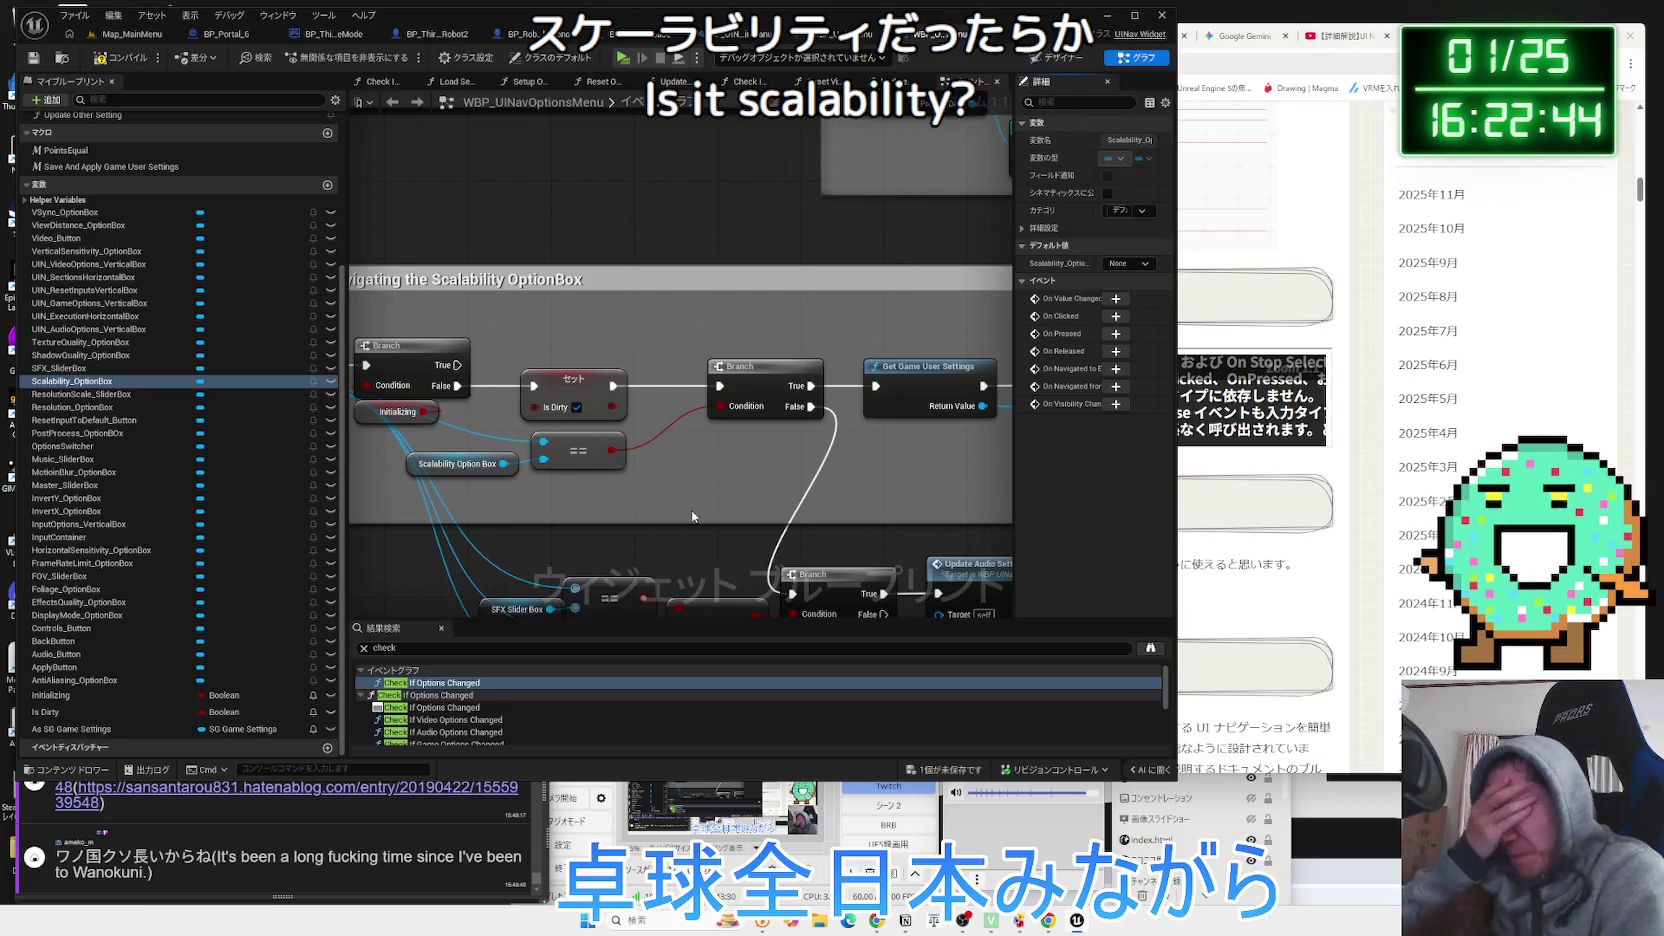
pyautogui.click(906, 921)
# Open the UE5 notes page, preview the ステートツリー subpage, and close the extra tabs.
pyautogui.click(1094, 550)
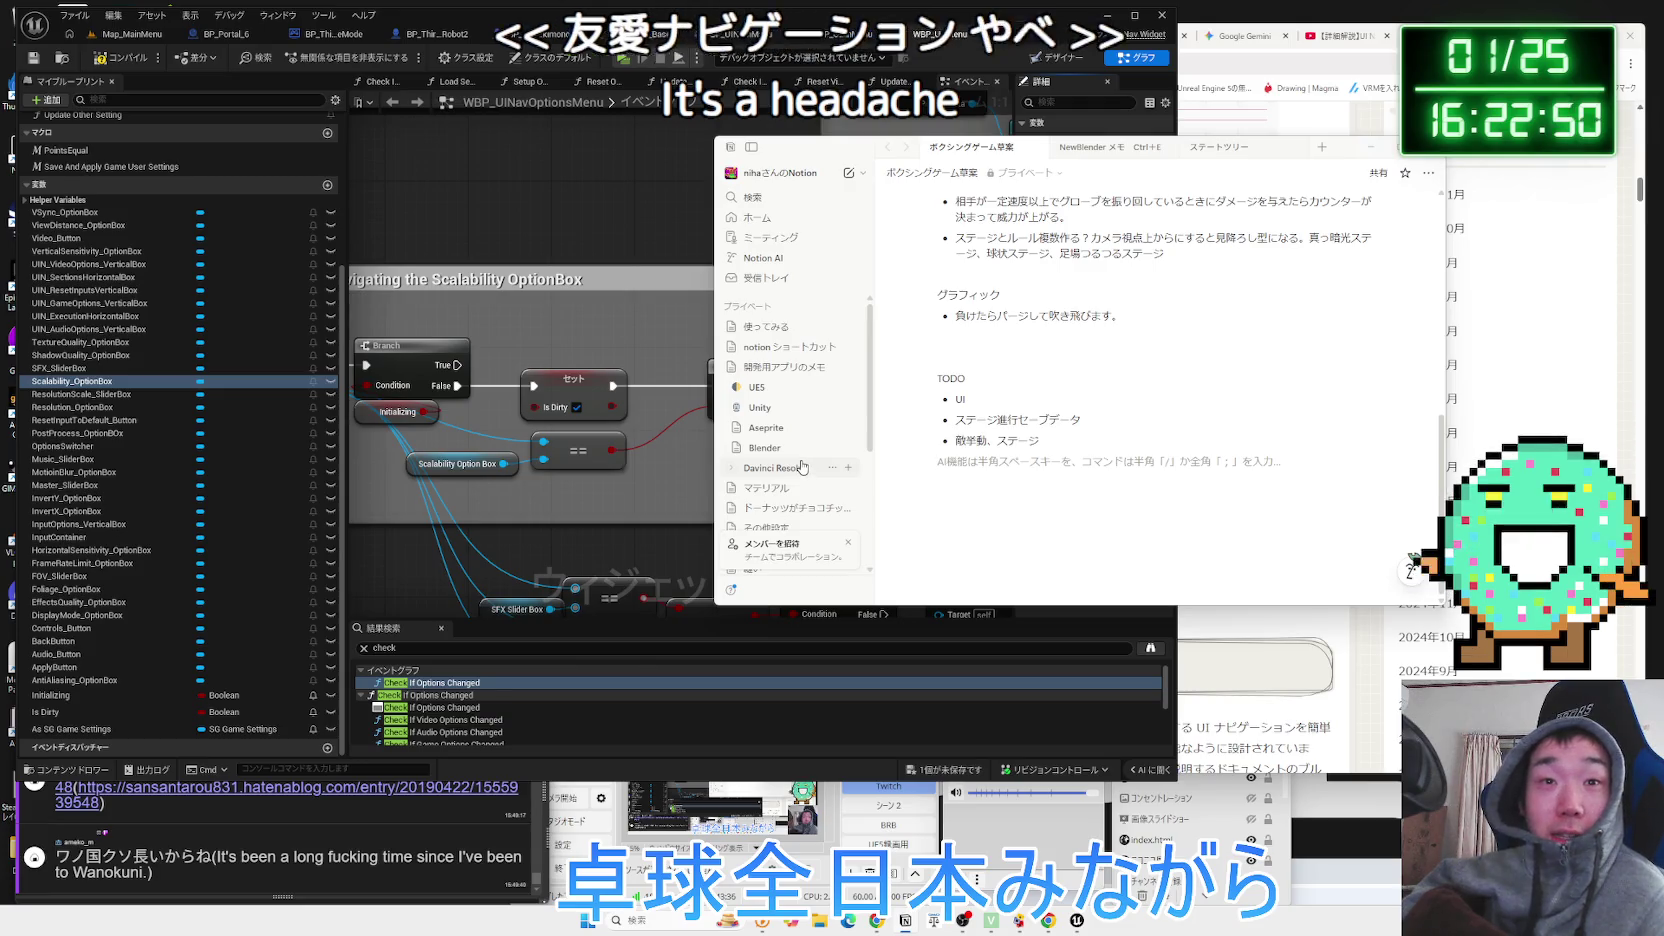
pyautogui.scroll(-1, 780, 420)
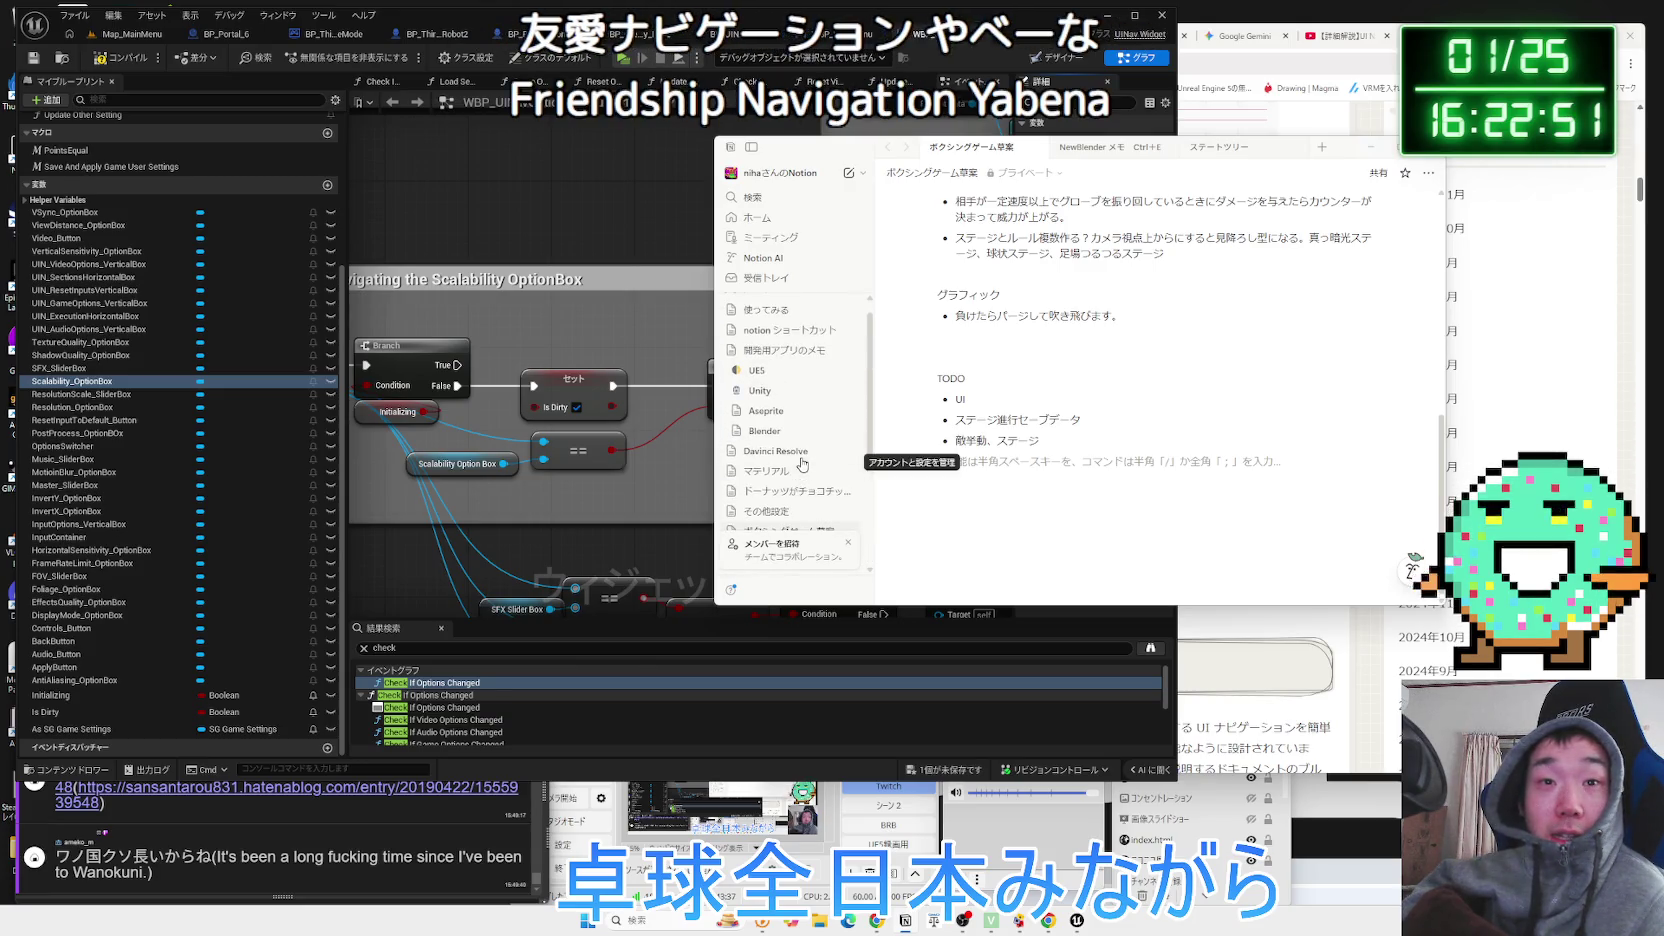
pyautogui.click(772, 378)
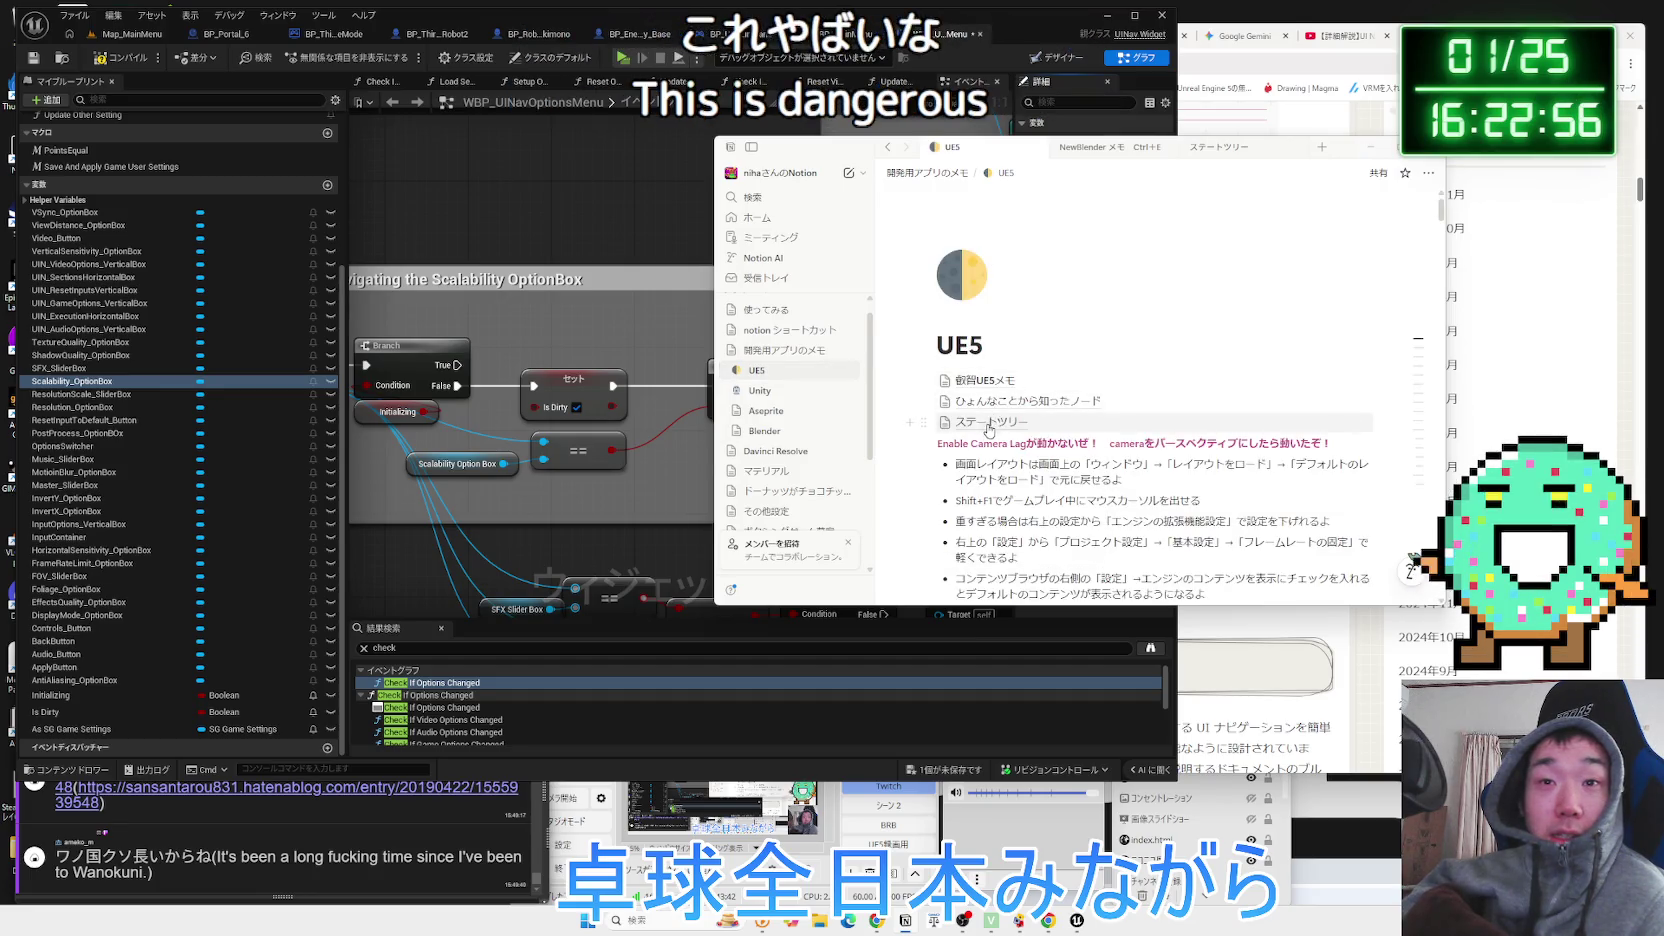
pyautogui.scroll(-3, 988, 395)
pyautogui.scroll(3, 987, 384)
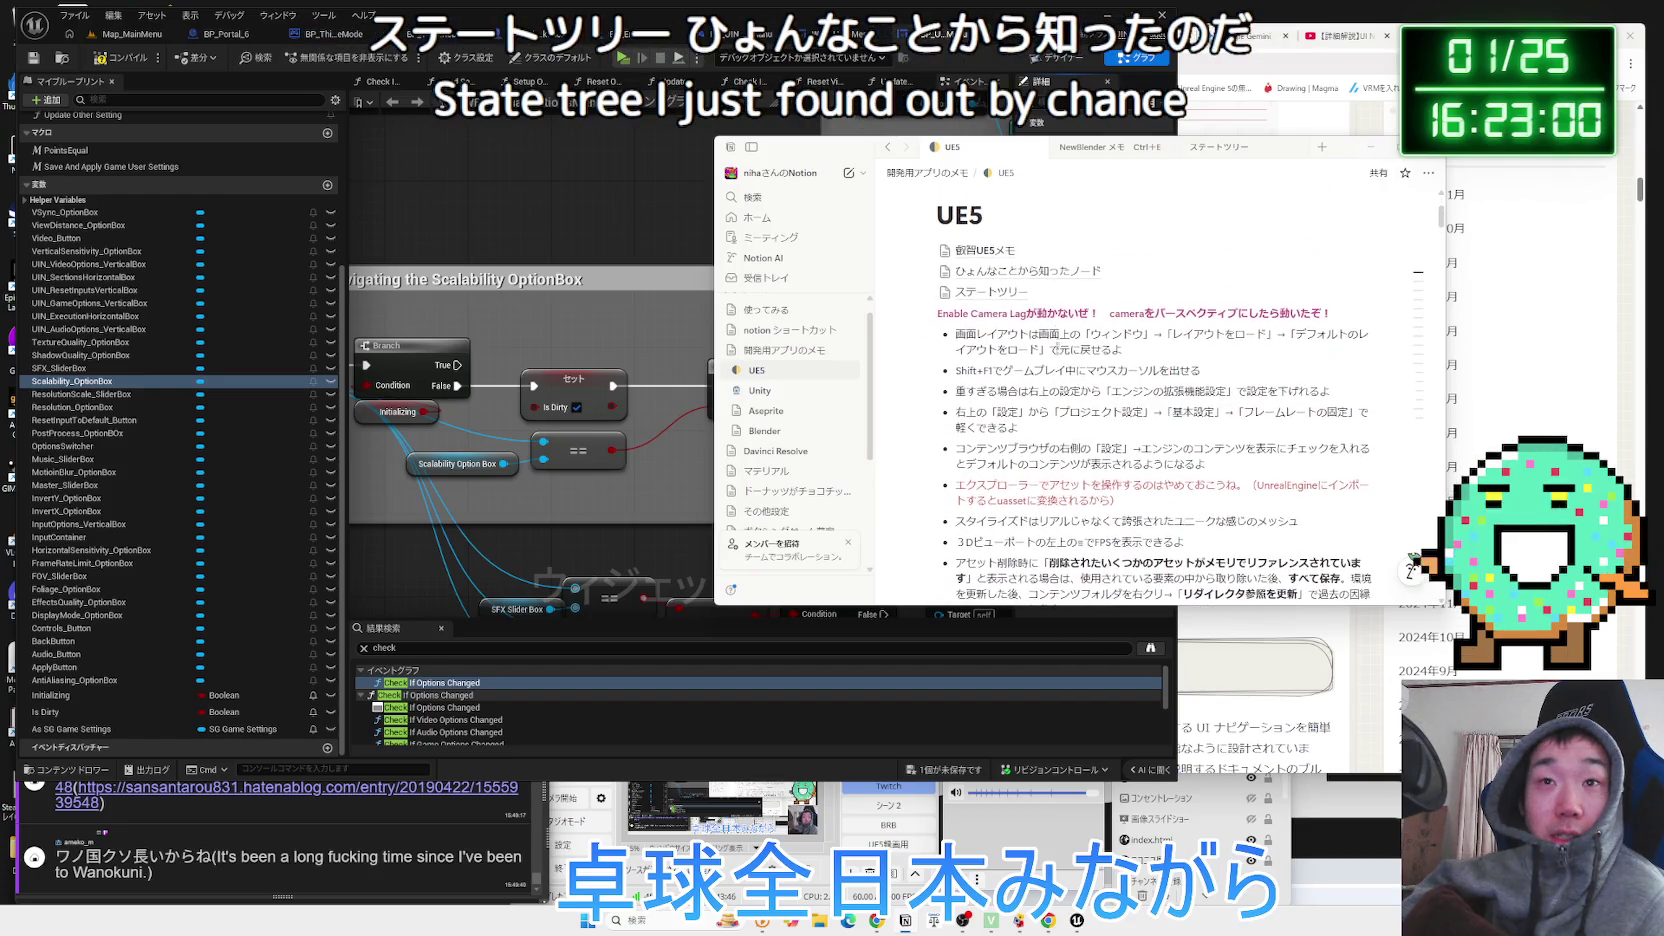
pyautogui.click(1048, 298)
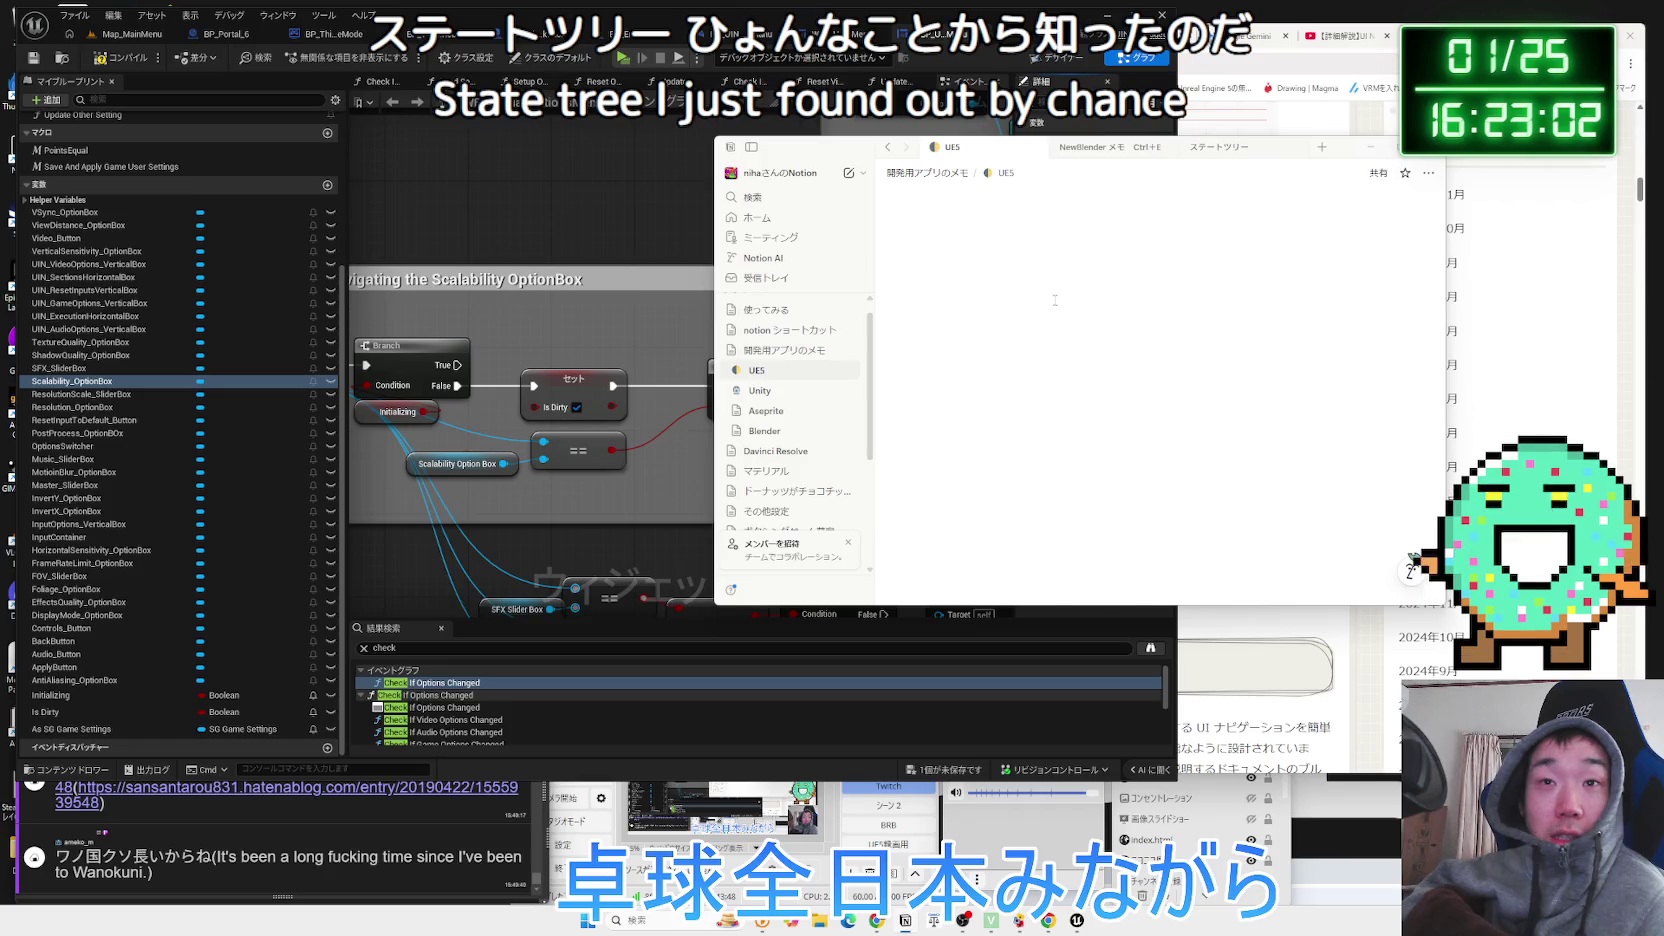
pyautogui.click(1005, 172)
pyautogui.click(1285, 150)
pyautogui.click(1298, 147)
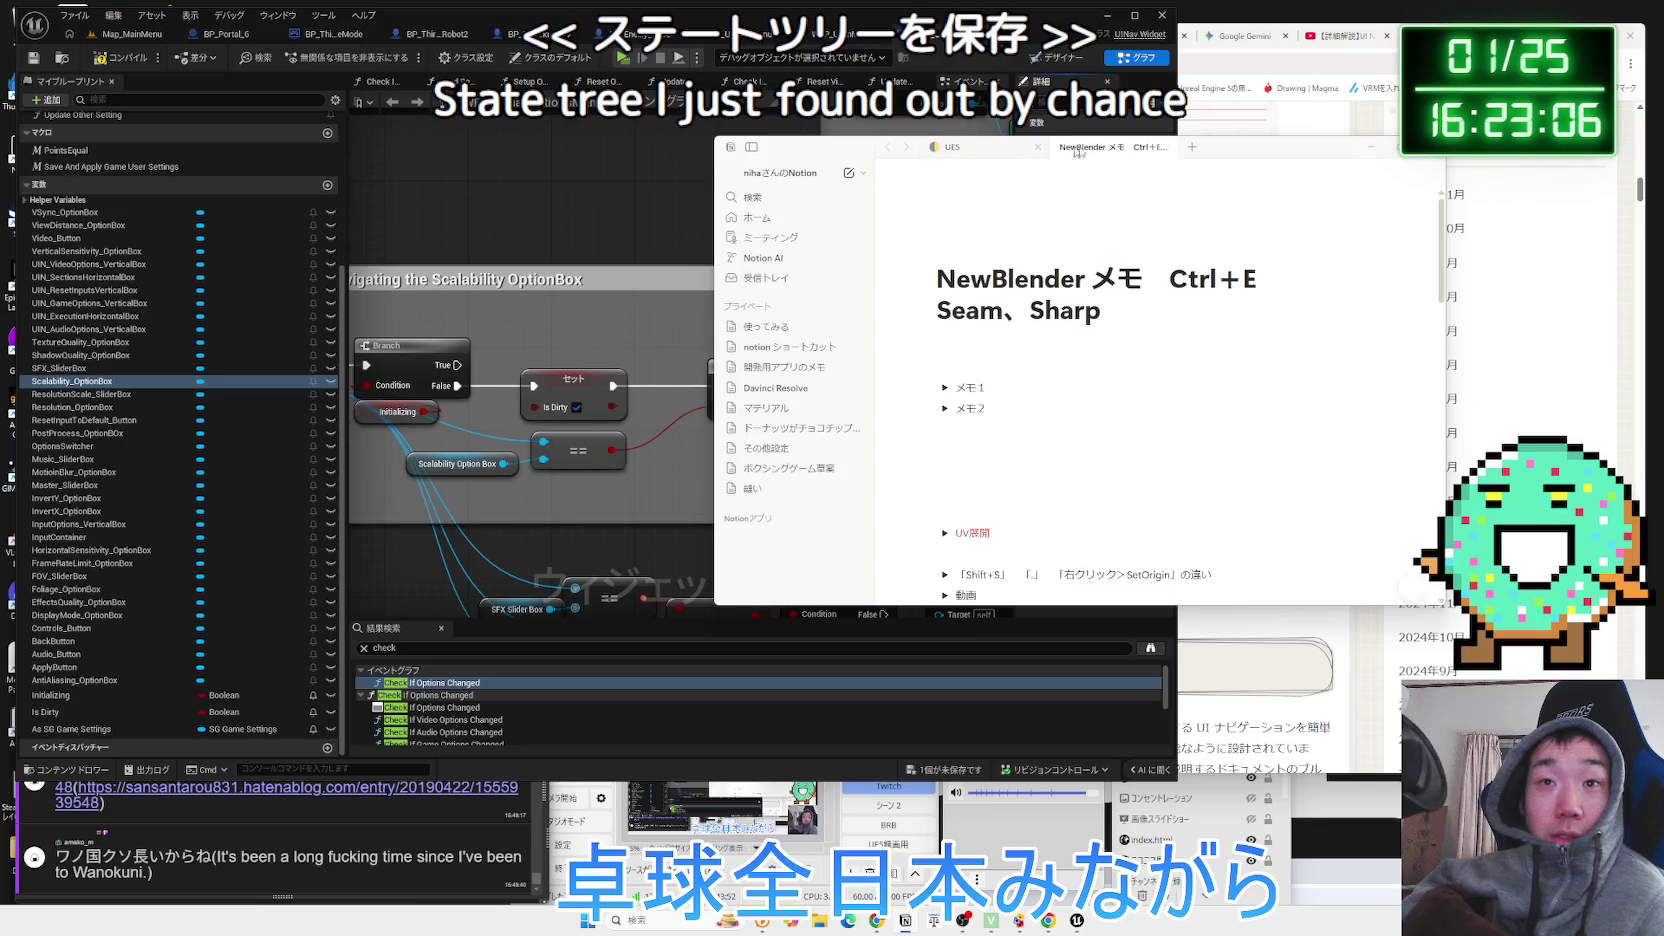
pyautogui.click(1172, 151)
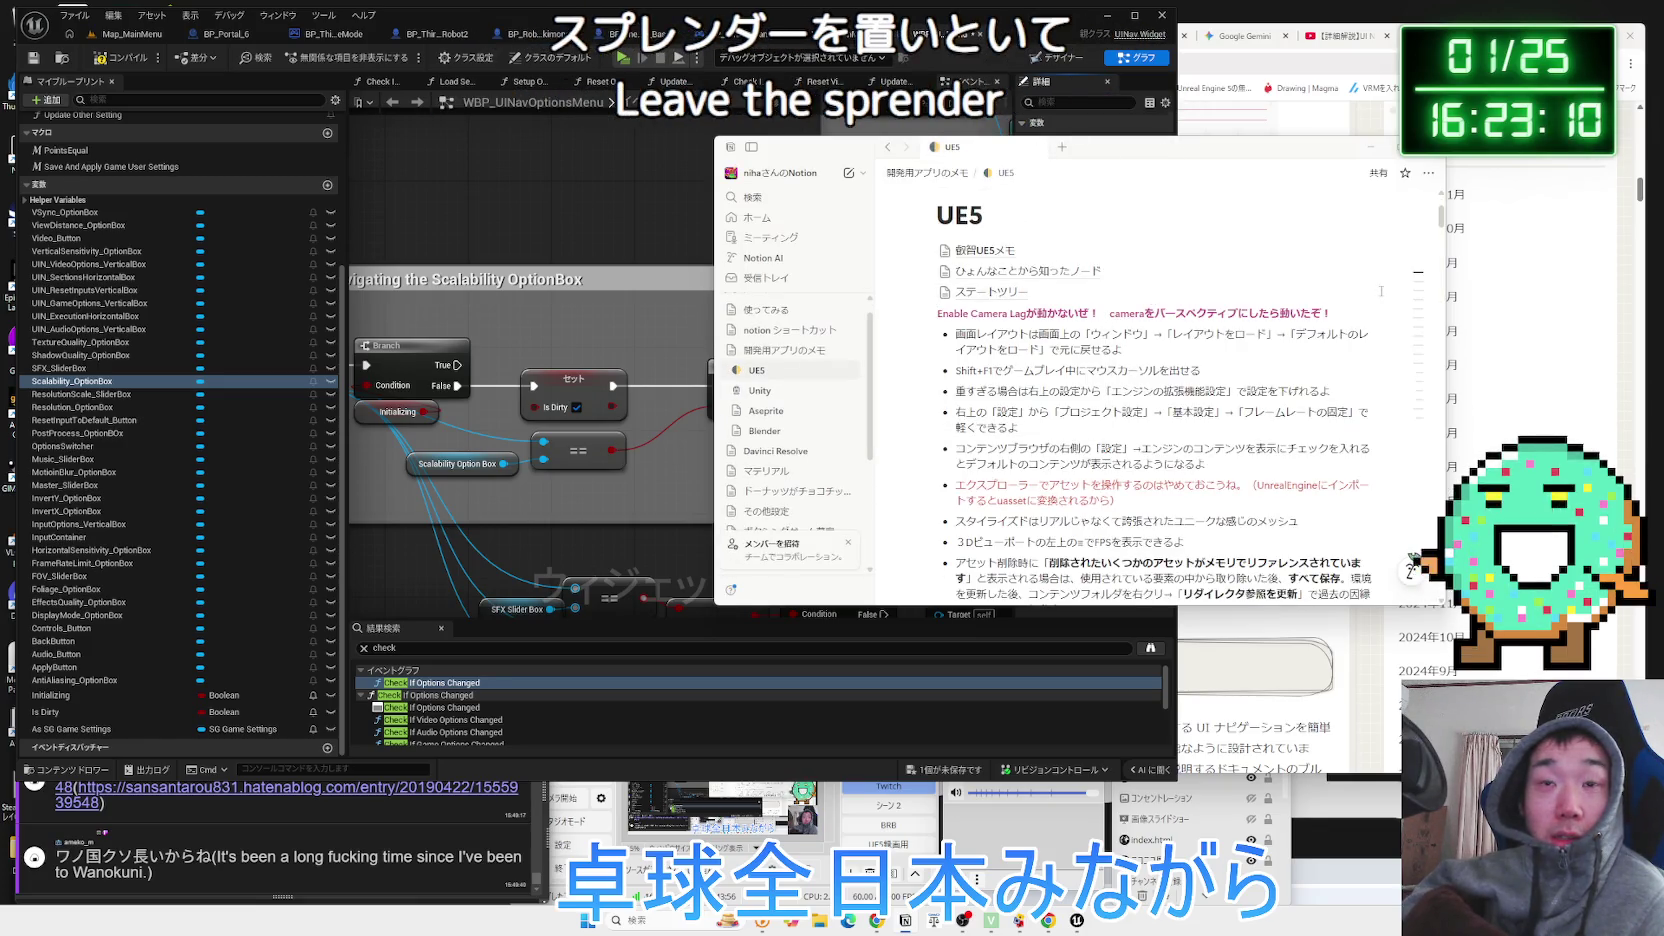
# Start a new line below the ステートツリー link and enter /page to insert a subpage.
pyautogui.press('Return')
pyautogui.write('.')
pyautogui.press('Zenkaku_Hankaku')
pyautogui.write('.')
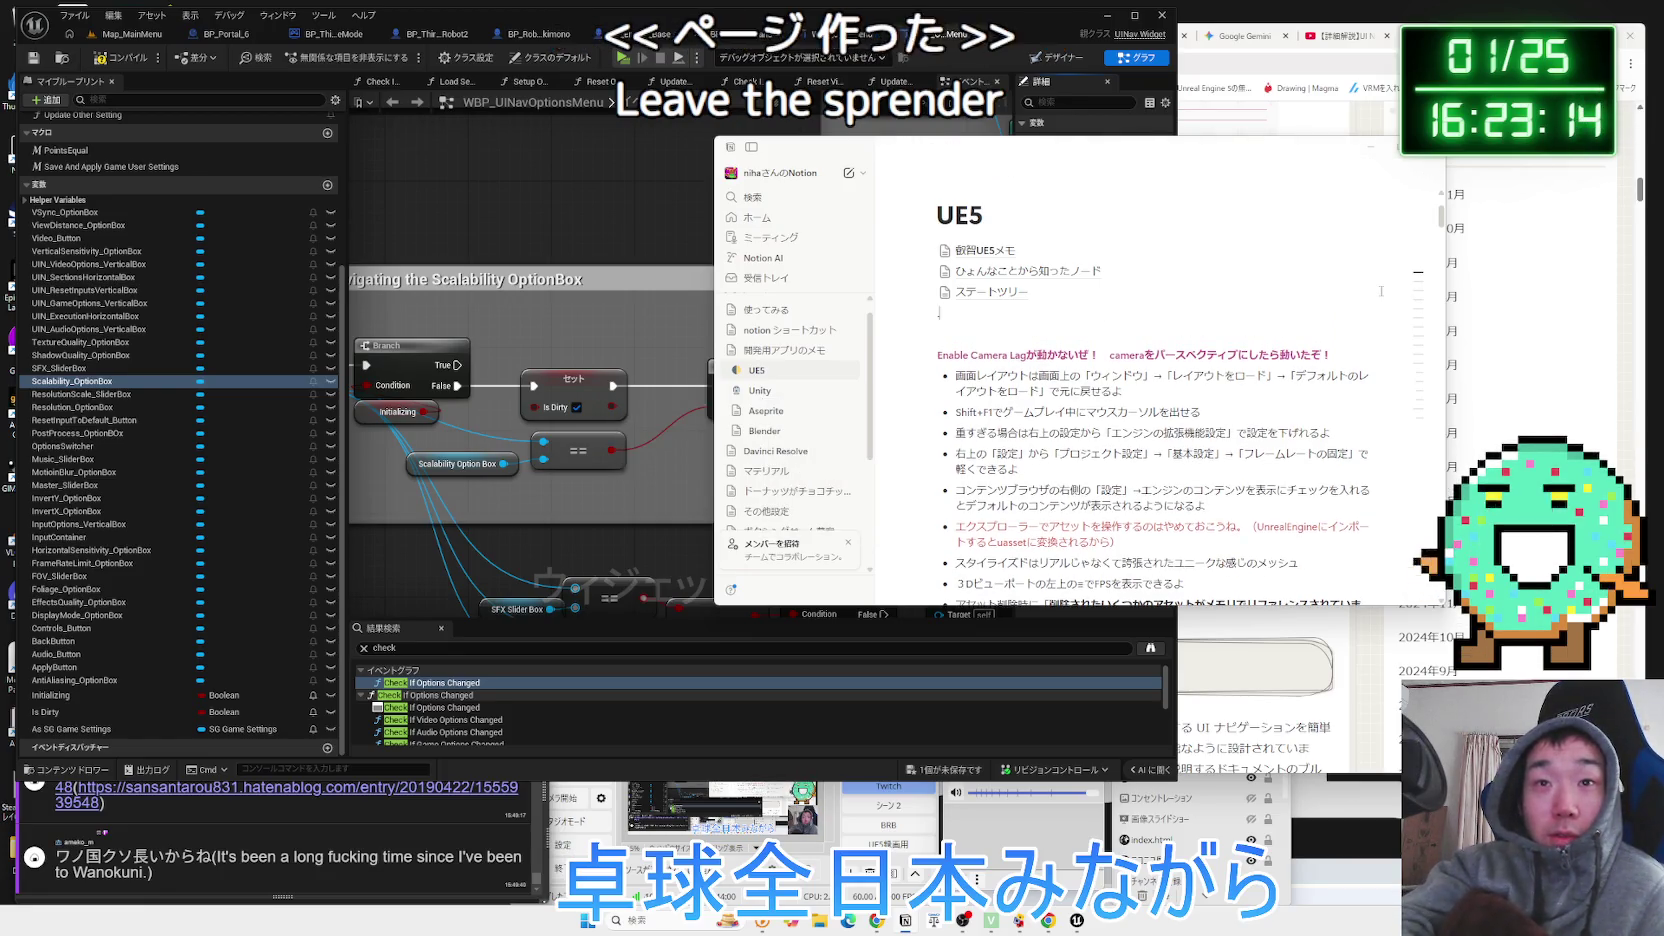
pyautogui.write('/page')
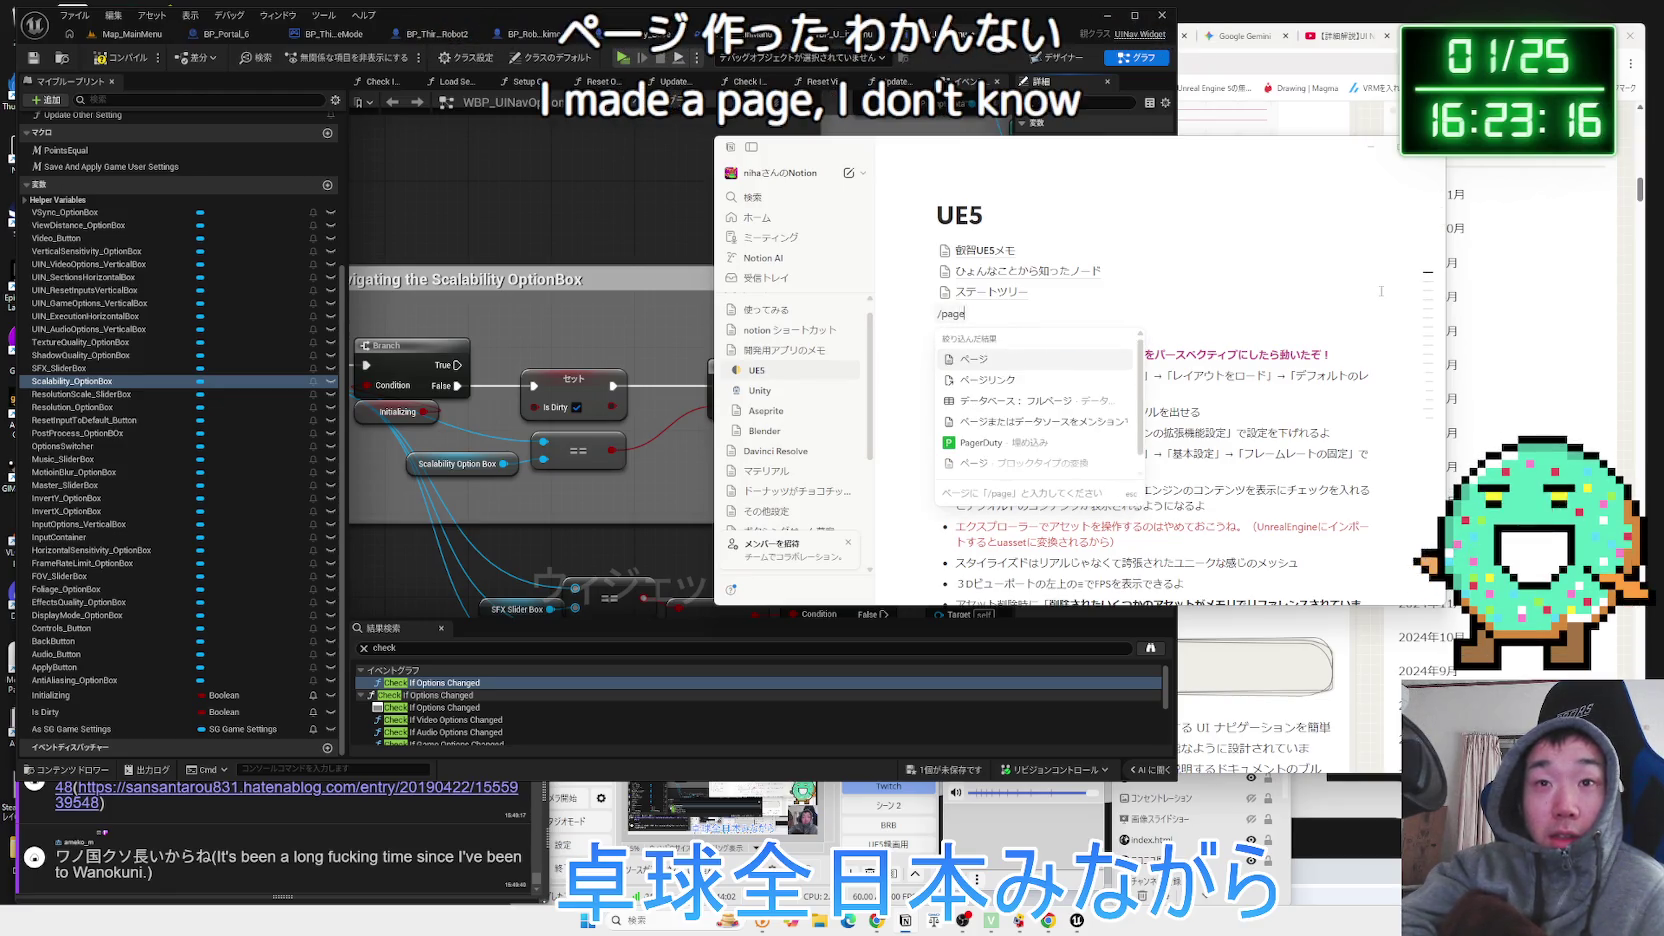
# Create the subpage titled UI Navigation3.0 with a single bullet まるでわけわからん.
pyautogui.press('Return')
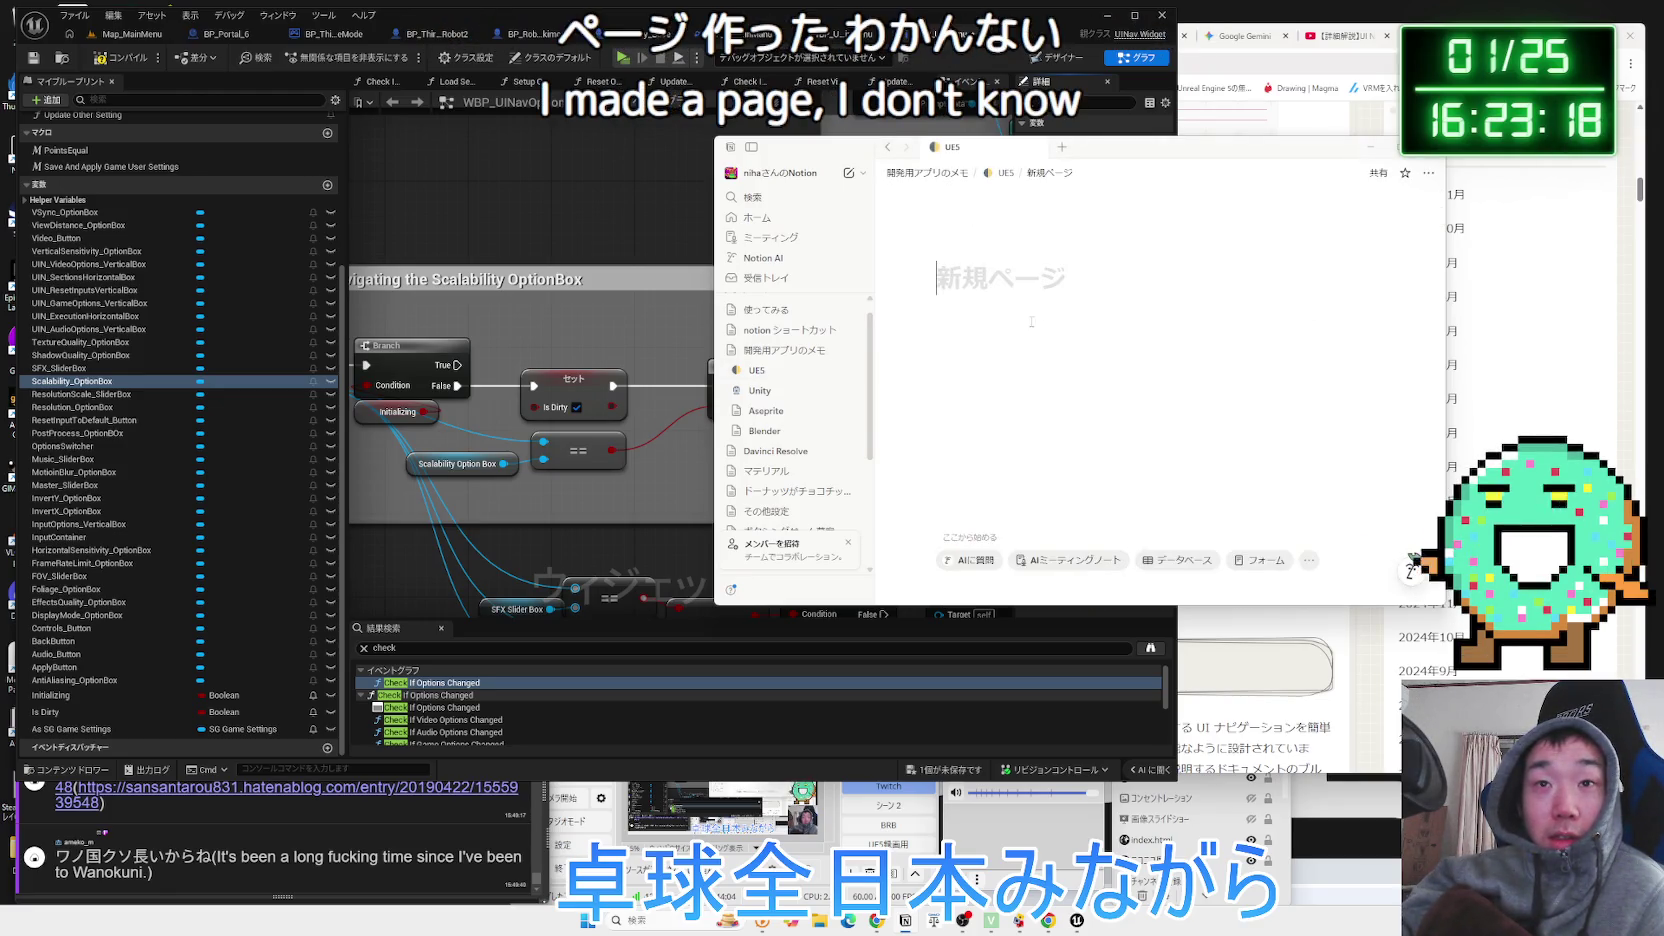
pyautogui.write('E')
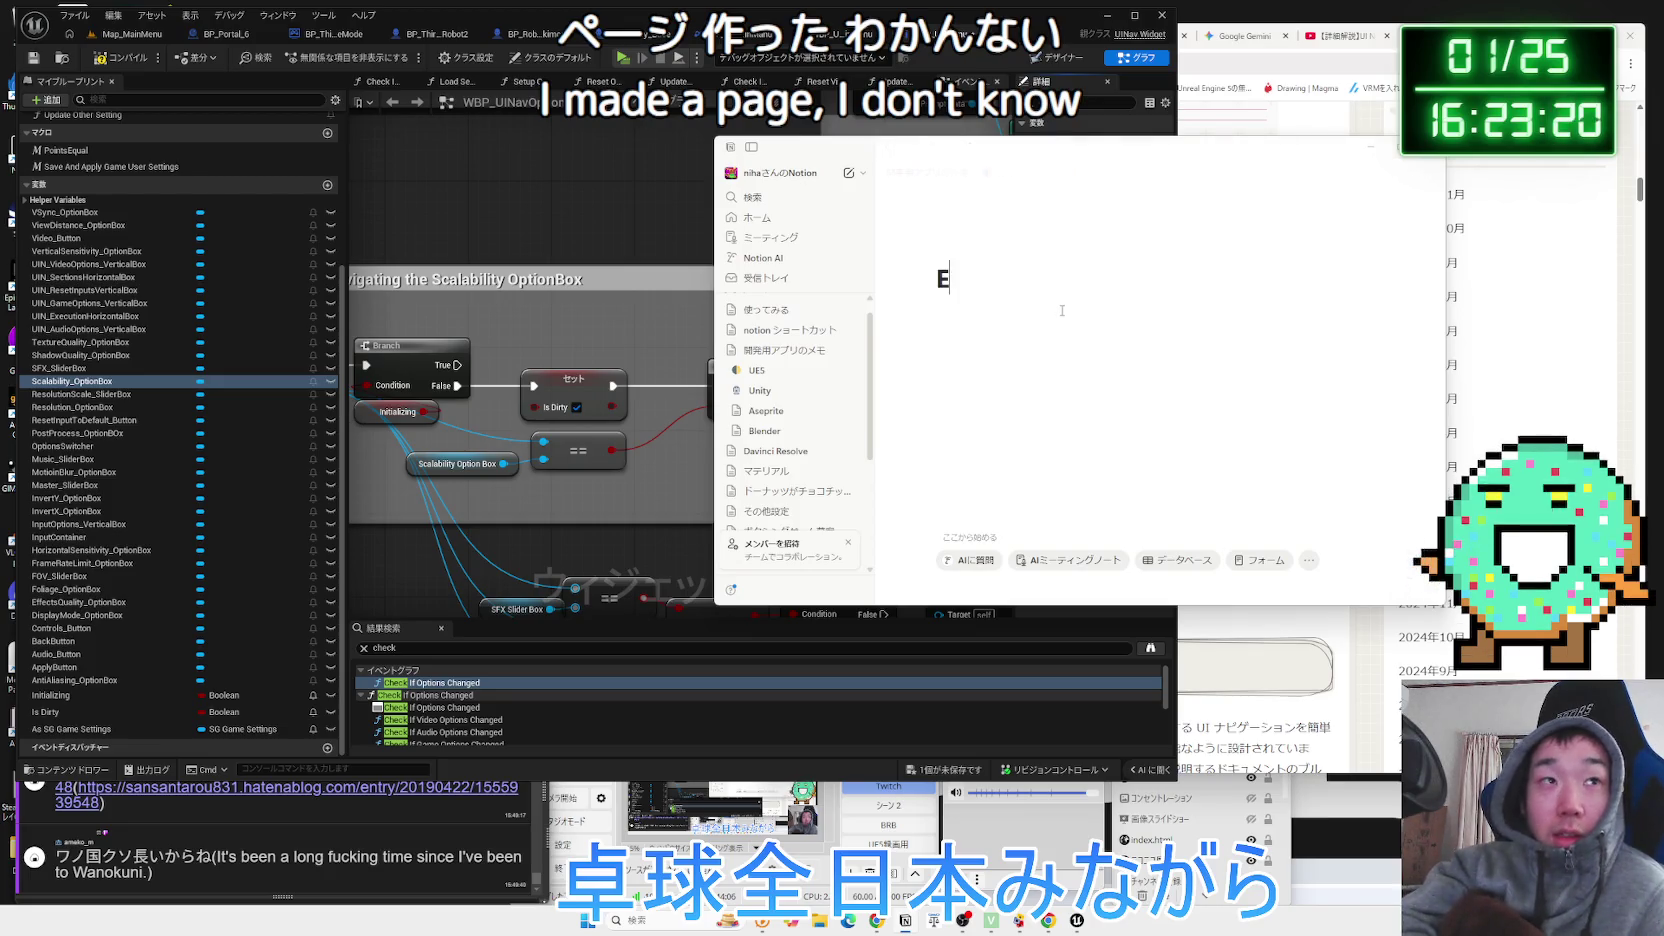
pyautogui.write('UI Navigatio')
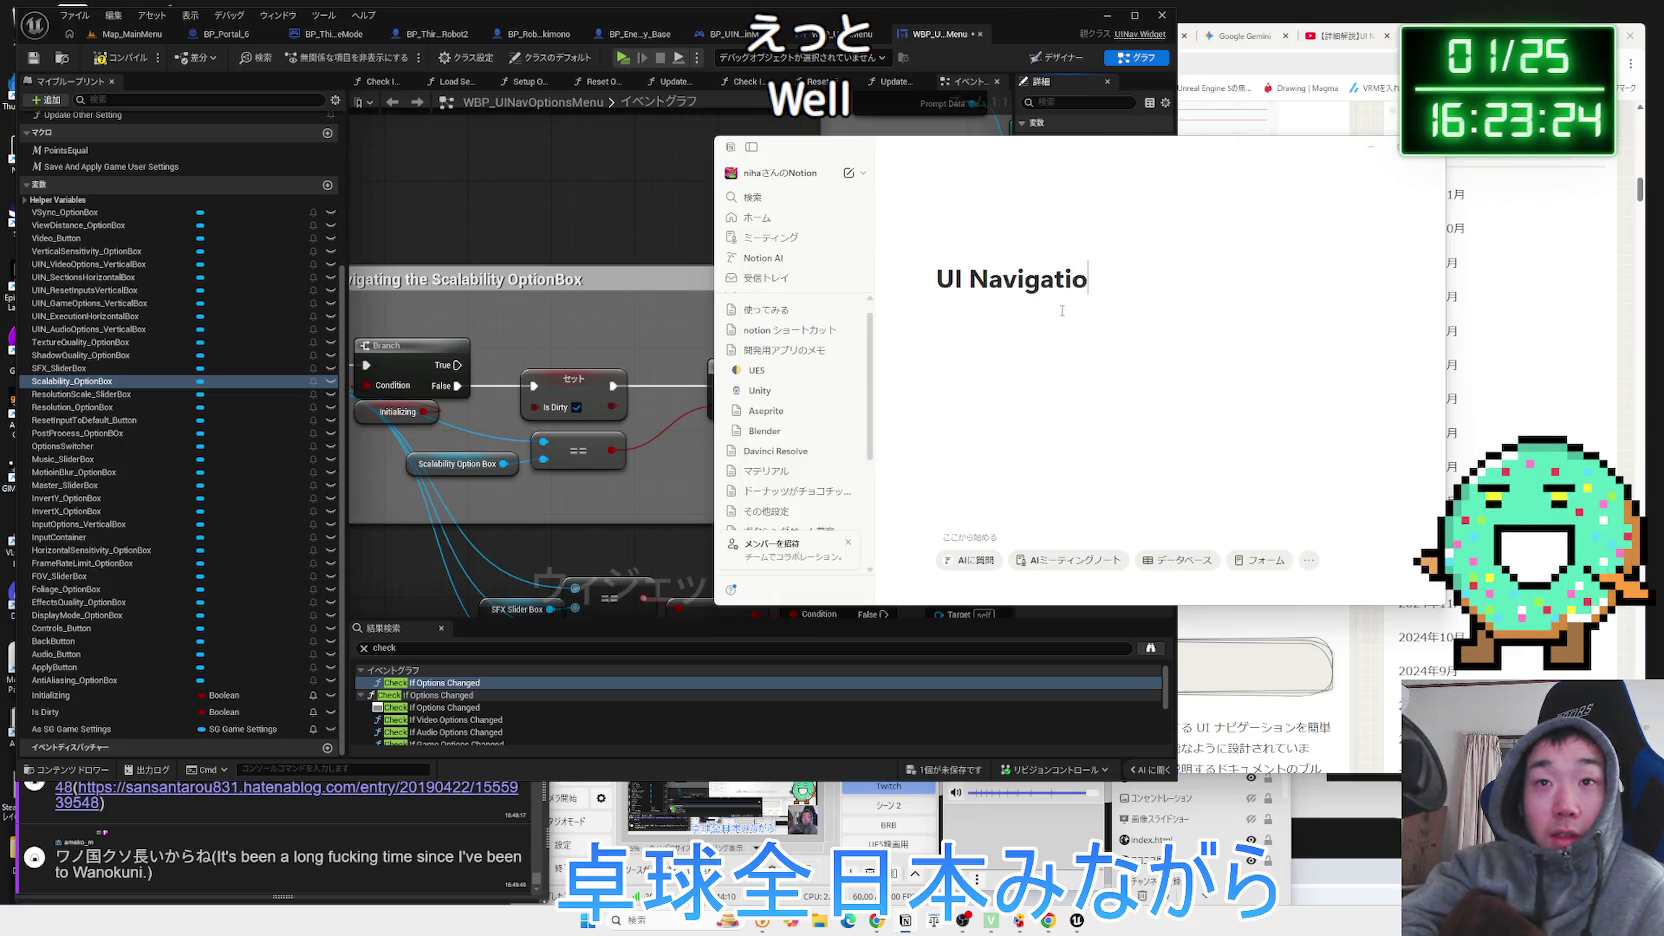
pyautogui.write('n3.0')
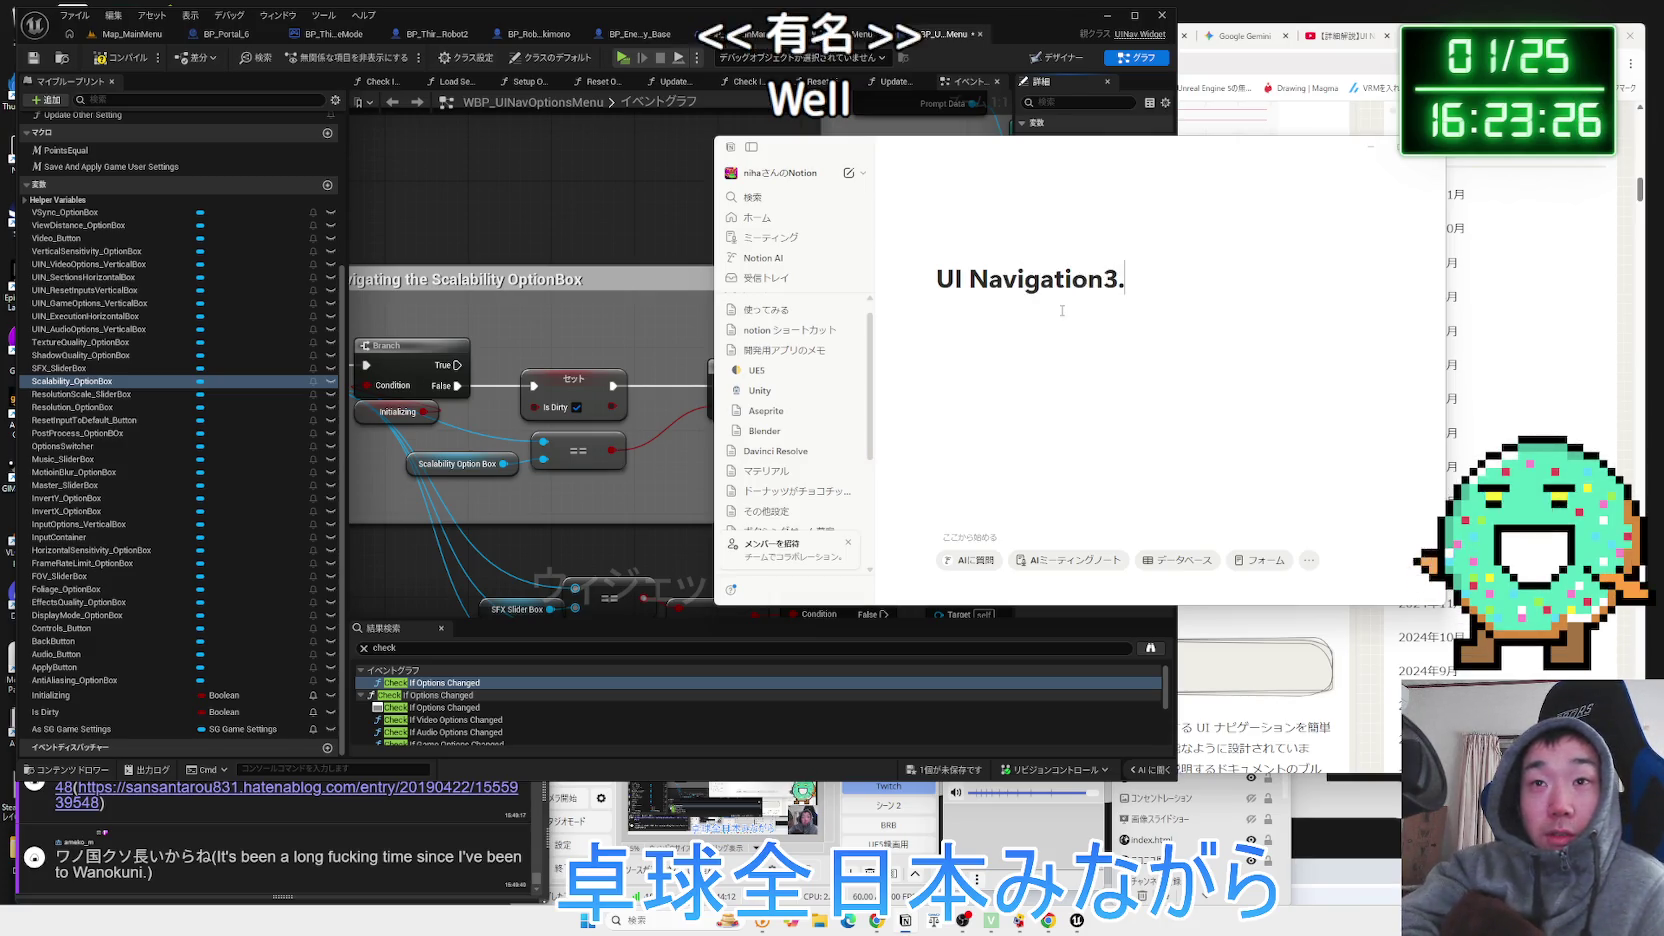
pyautogui.press('Return')
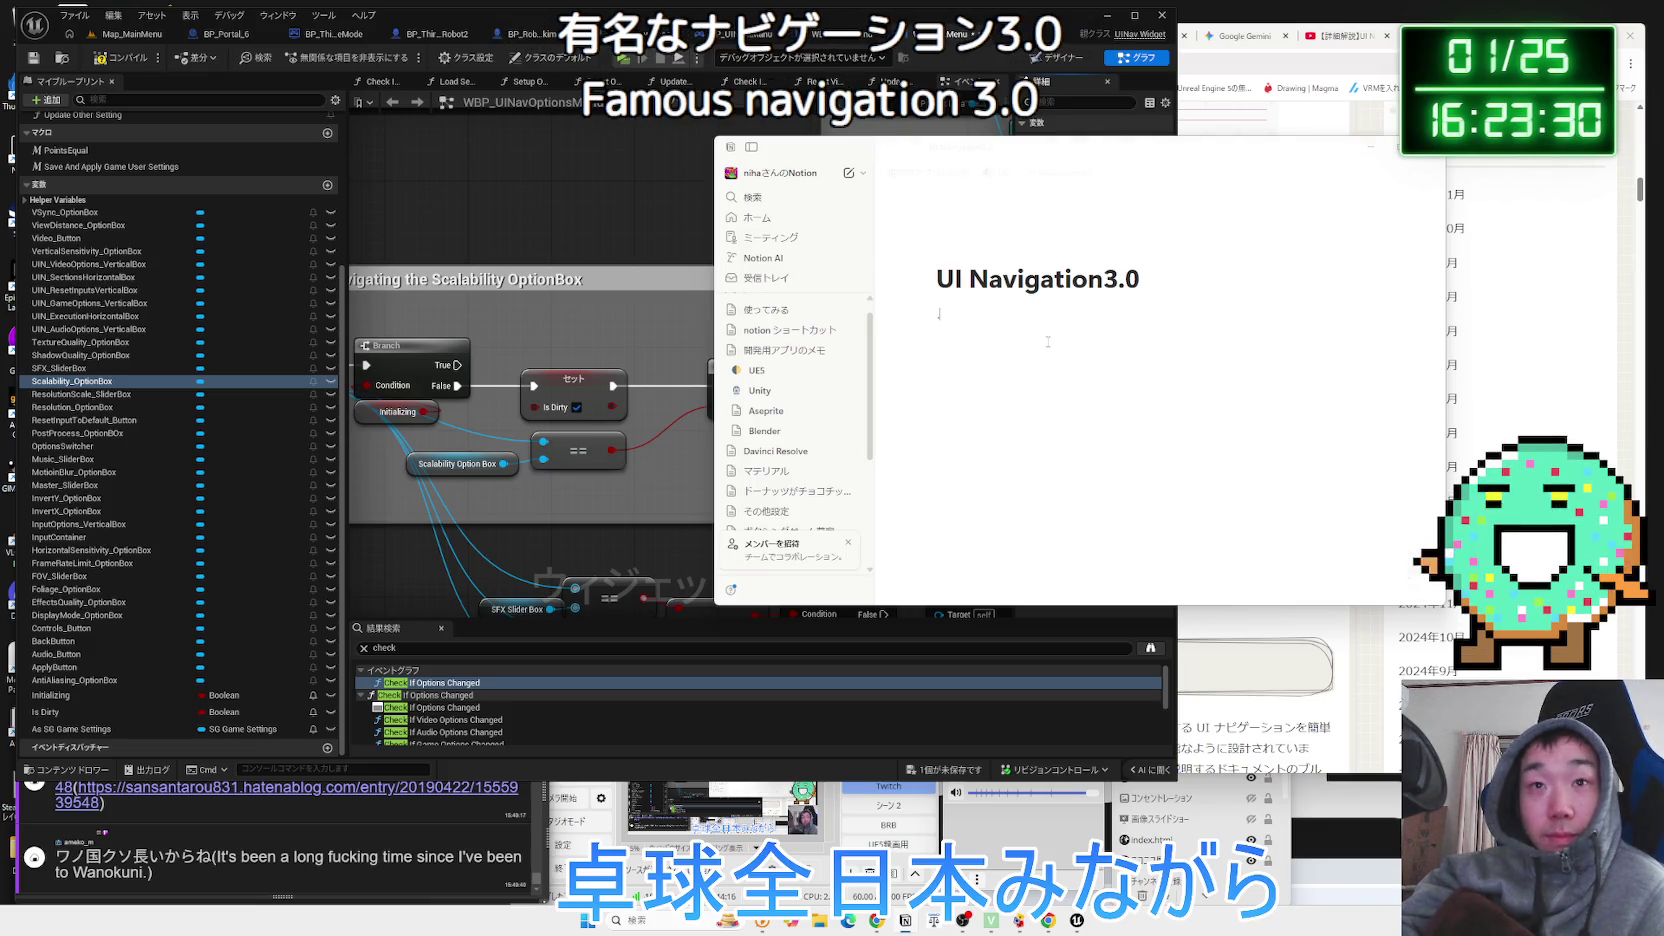
pyautogui.press('Zenkaku_Hankaku')
pyautogui.write('- ma')
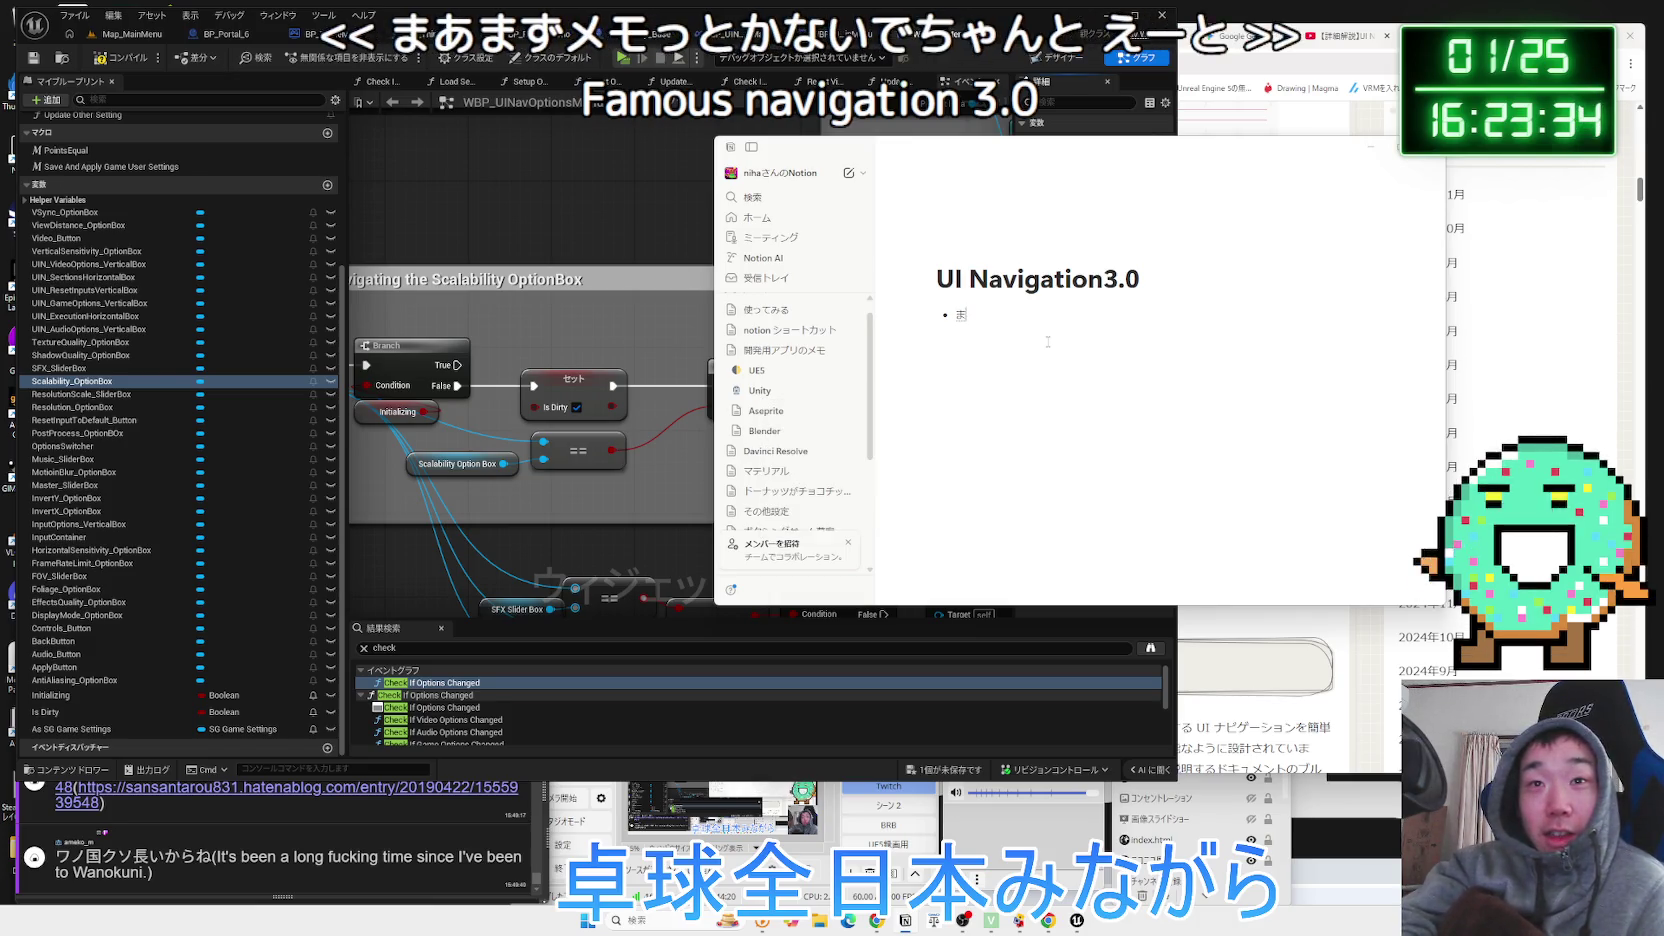
pyautogui.write('dewakewakan')
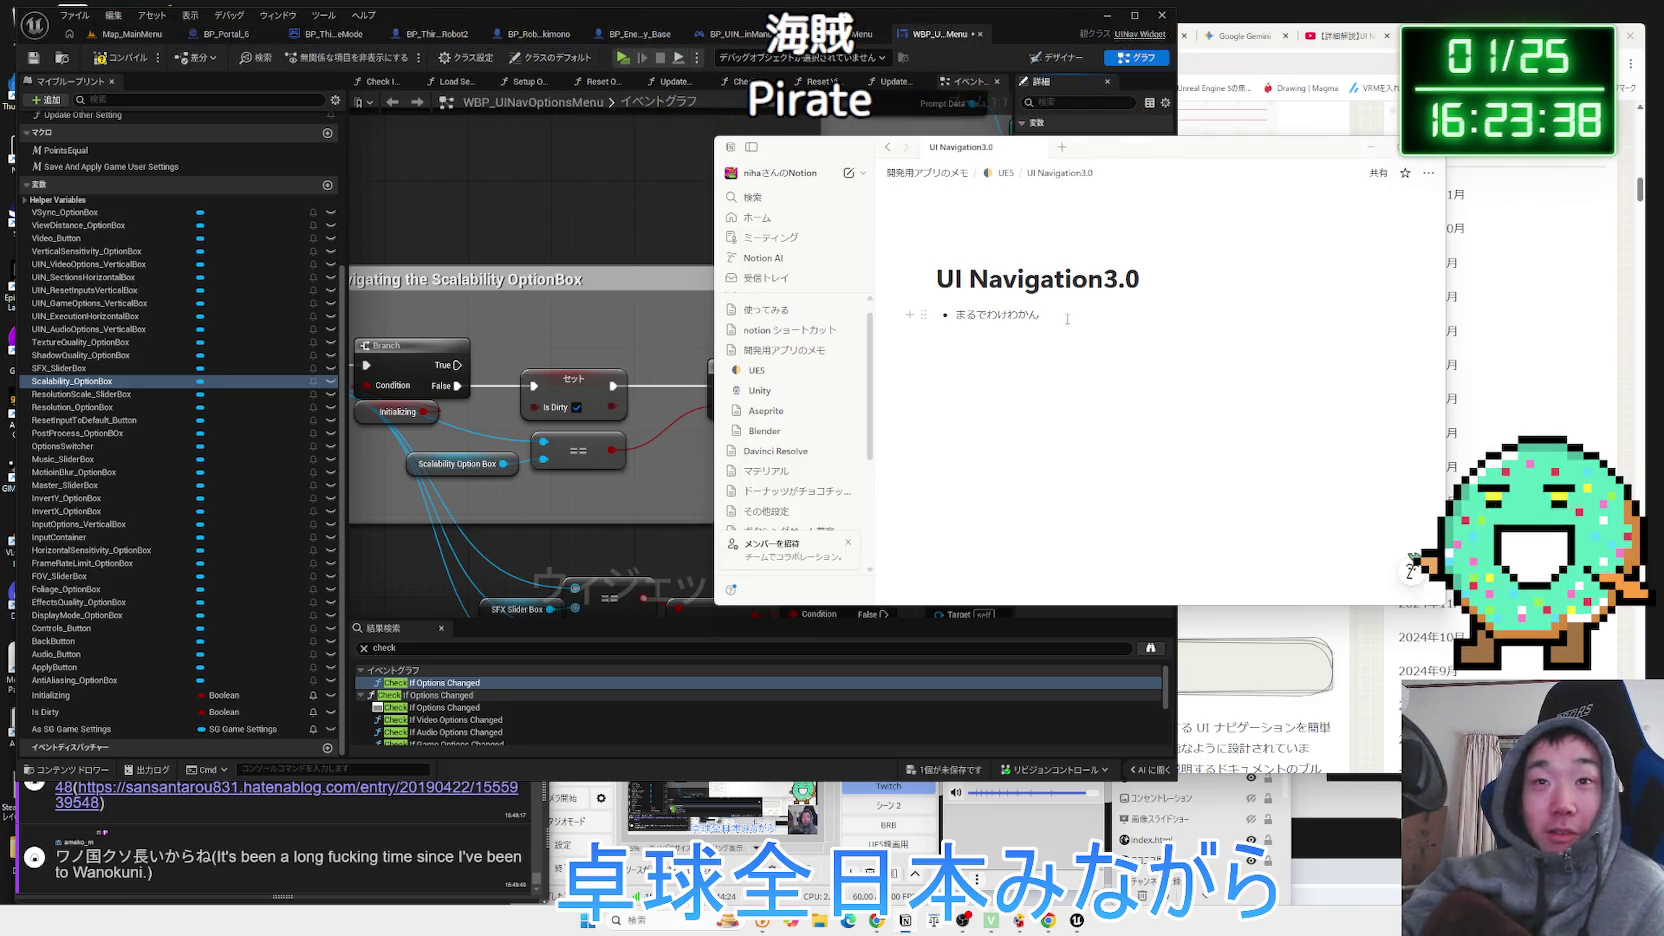
pyautogui.write('ran')
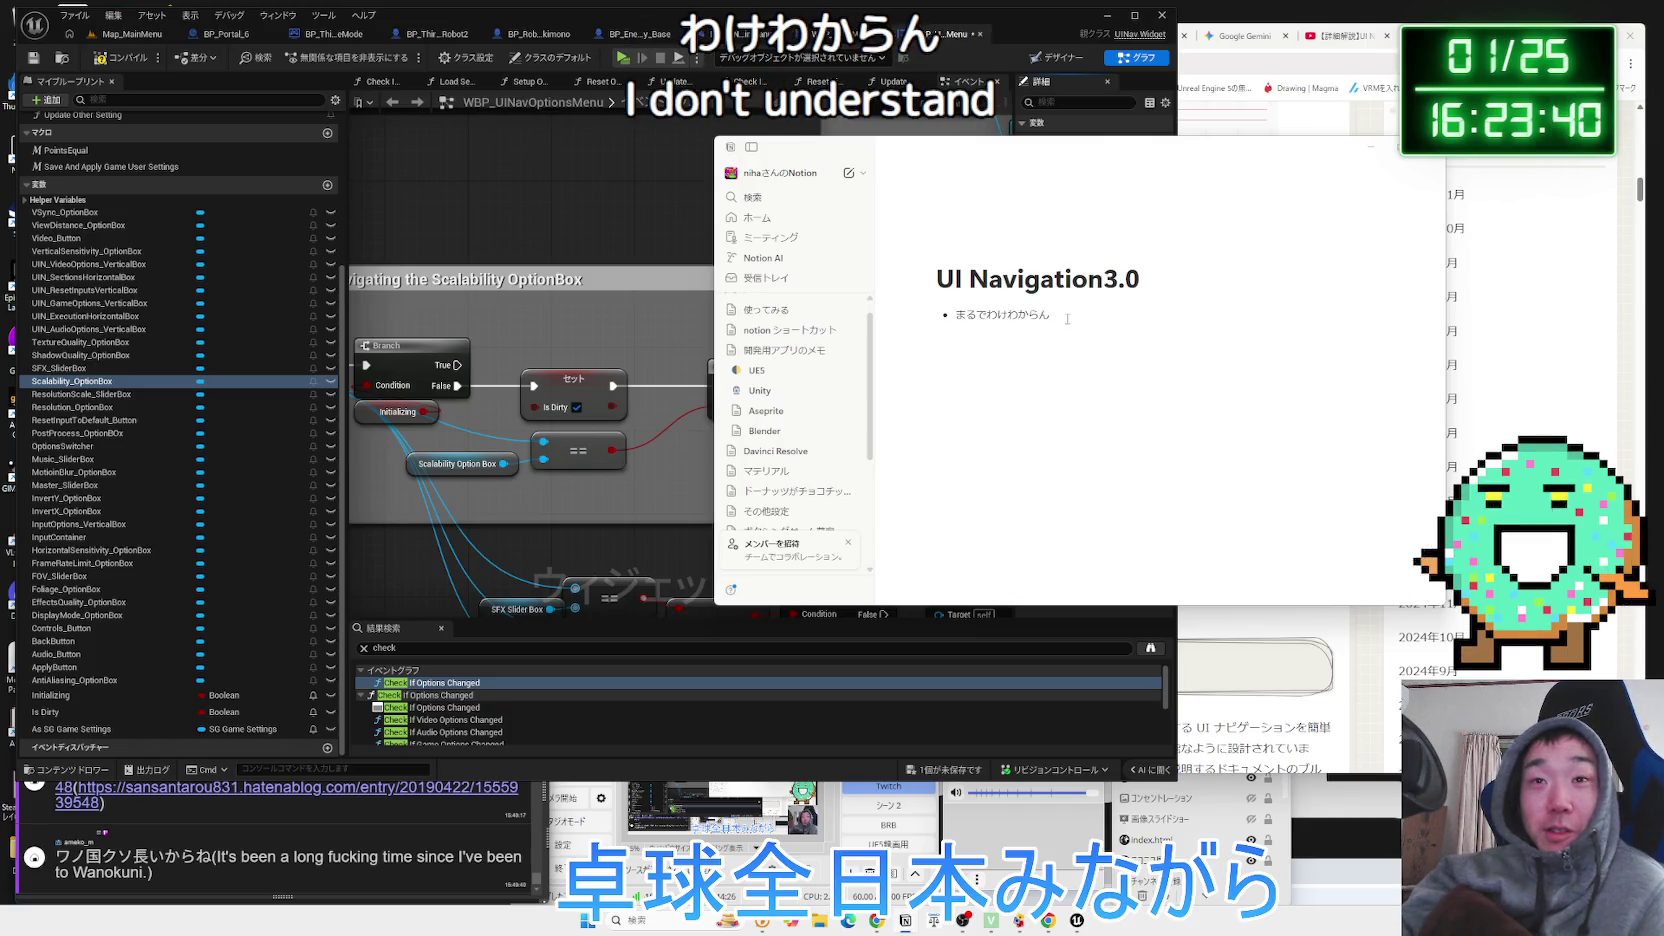
# Shift the Notion window right and open the ボクシングゲーム草案 page.
pyautogui.moveTo(1043, 170)
pyautogui.mouseDown()
pyautogui.moveTo(1241, 170)
pyautogui.moveTo(1196, 170)
pyautogui.mouseUp()
pyautogui.scroll(-3, 993, 470)
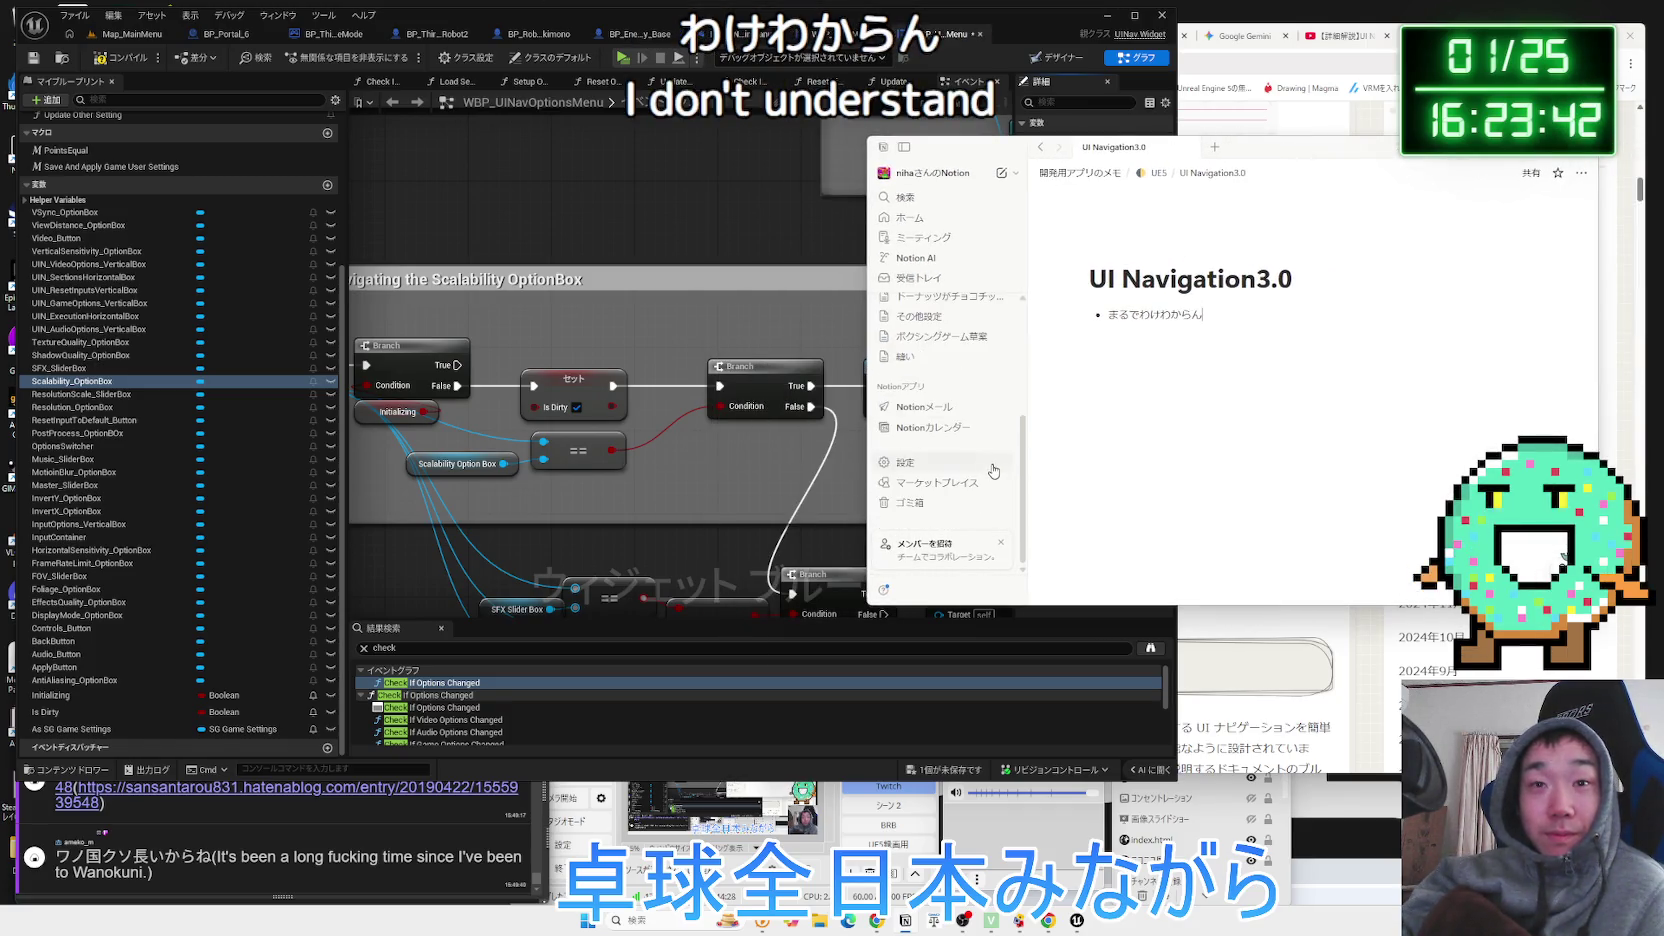
pyautogui.click(938, 336)
# Browse the sidebar's 開発用アプリのメモ, Aseprite, Blender, Davinci Resolve and マテリアル pages.
pyautogui.scroll(2, 924, 324)
pyautogui.scroll(1, 923, 325)
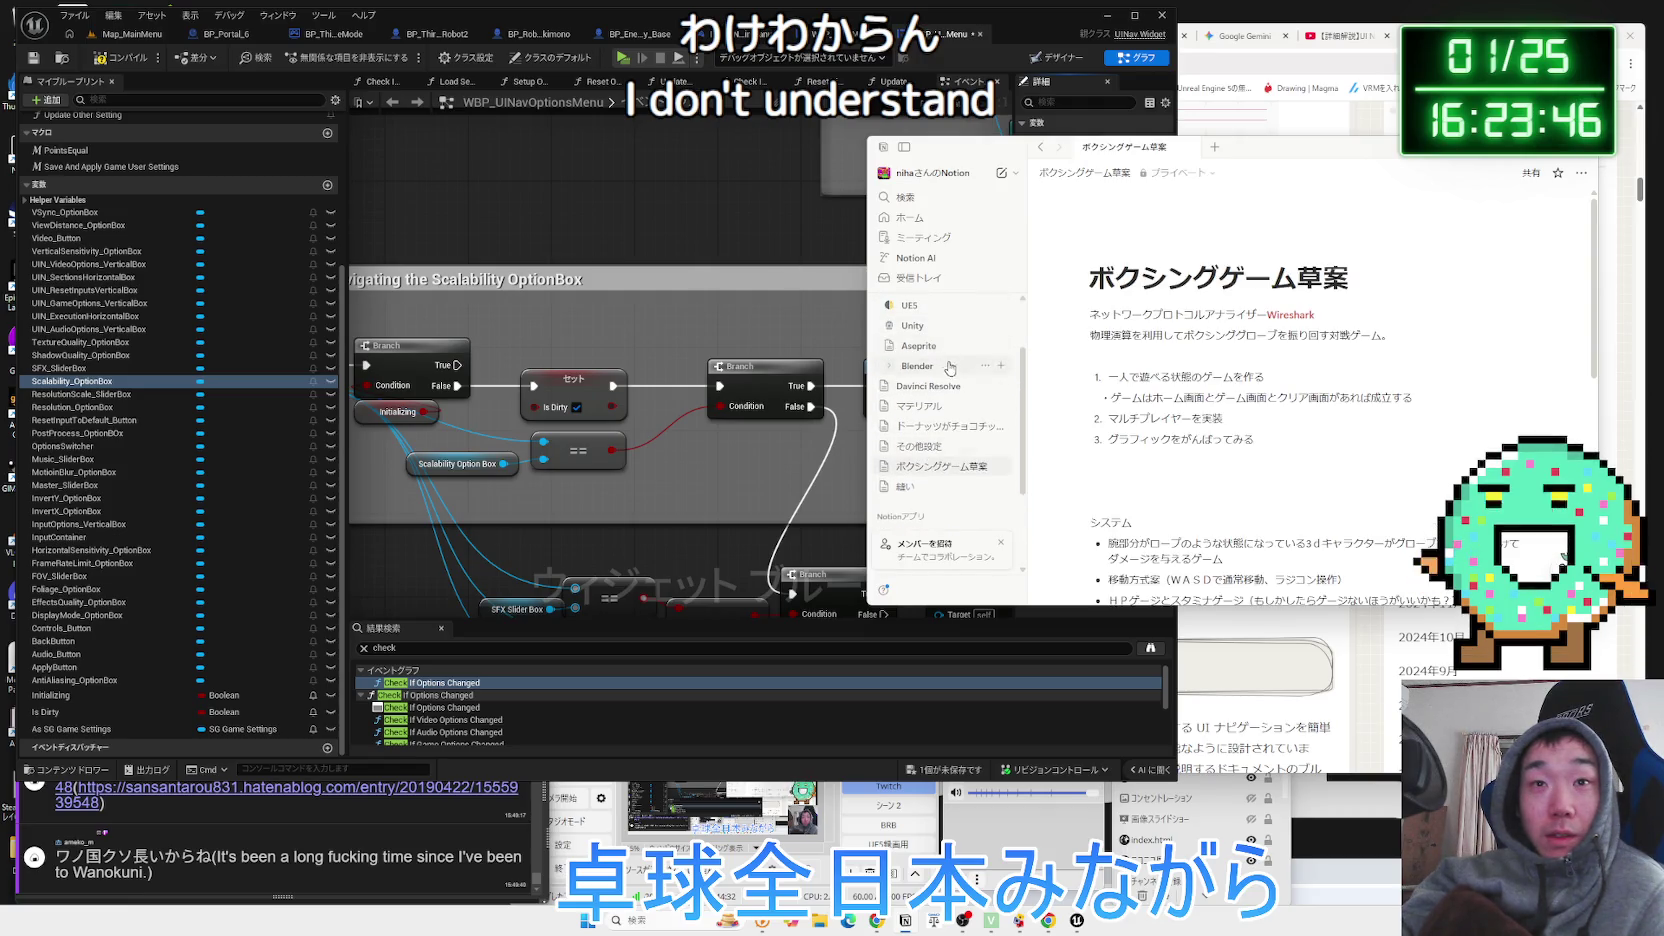
pyautogui.scroll(2, 929, 331)
pyautogui.click(935, 350)
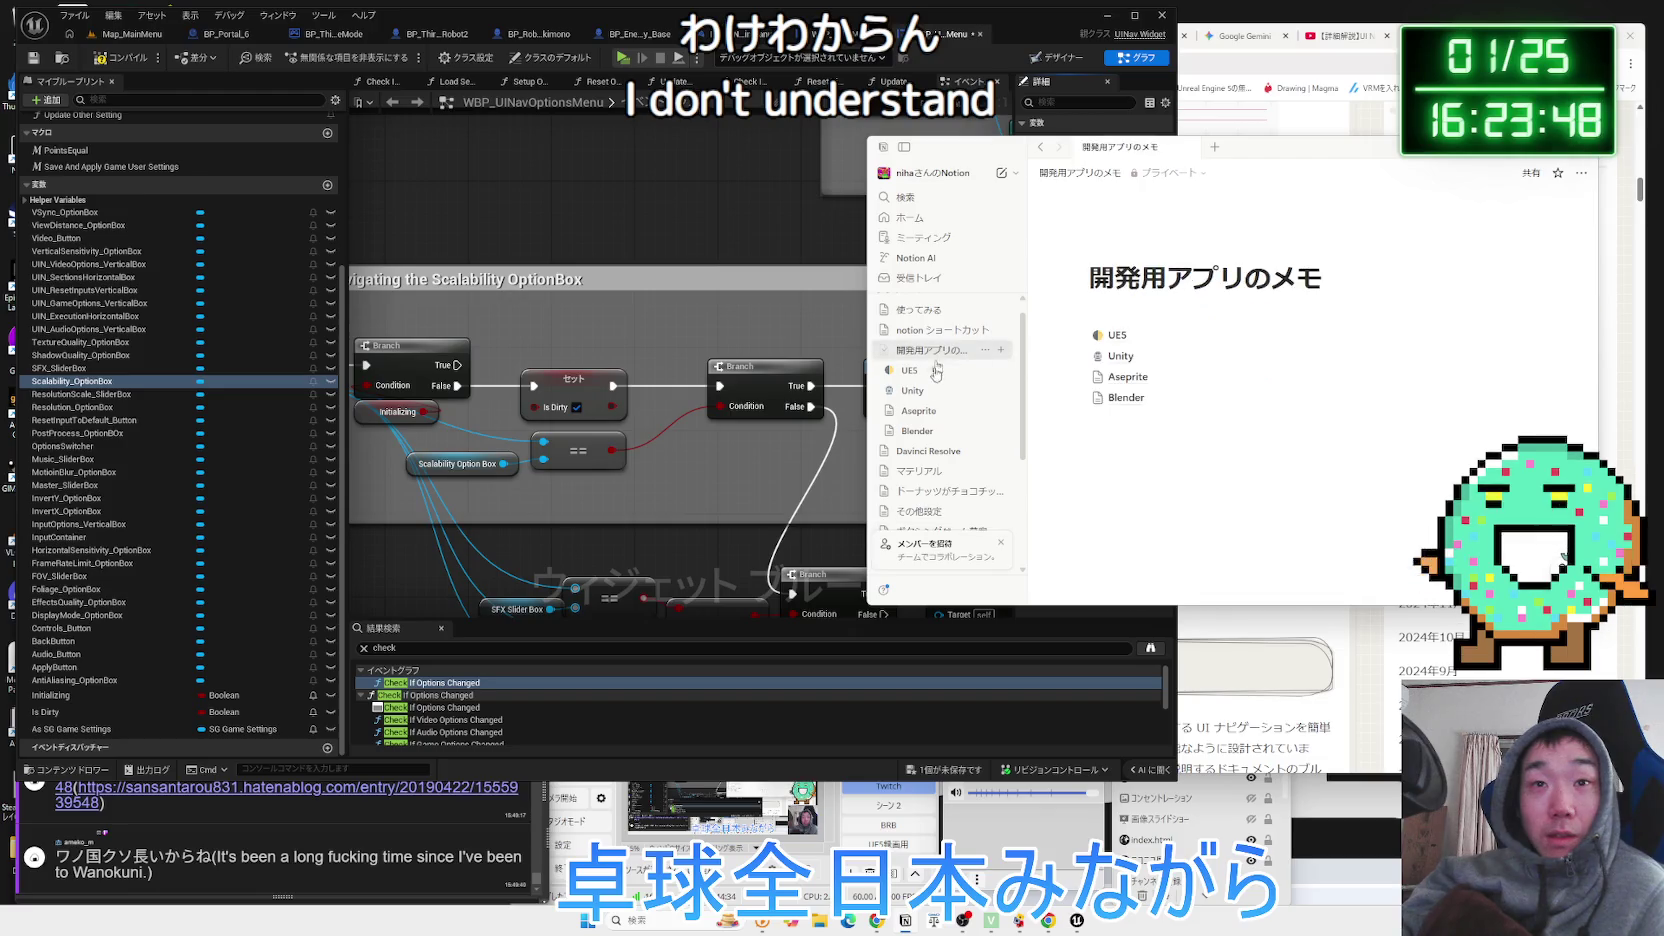
pyautogui.click(918, 411)
pyautogui.click(918, 431)
pyautogui.click(928, 451)
pyautogui.click(920, 471)
# Go back through the notion ショートカット page to UE5 and open the UI Navigation3.0 subpage.
pyautogui.click(920, 451)
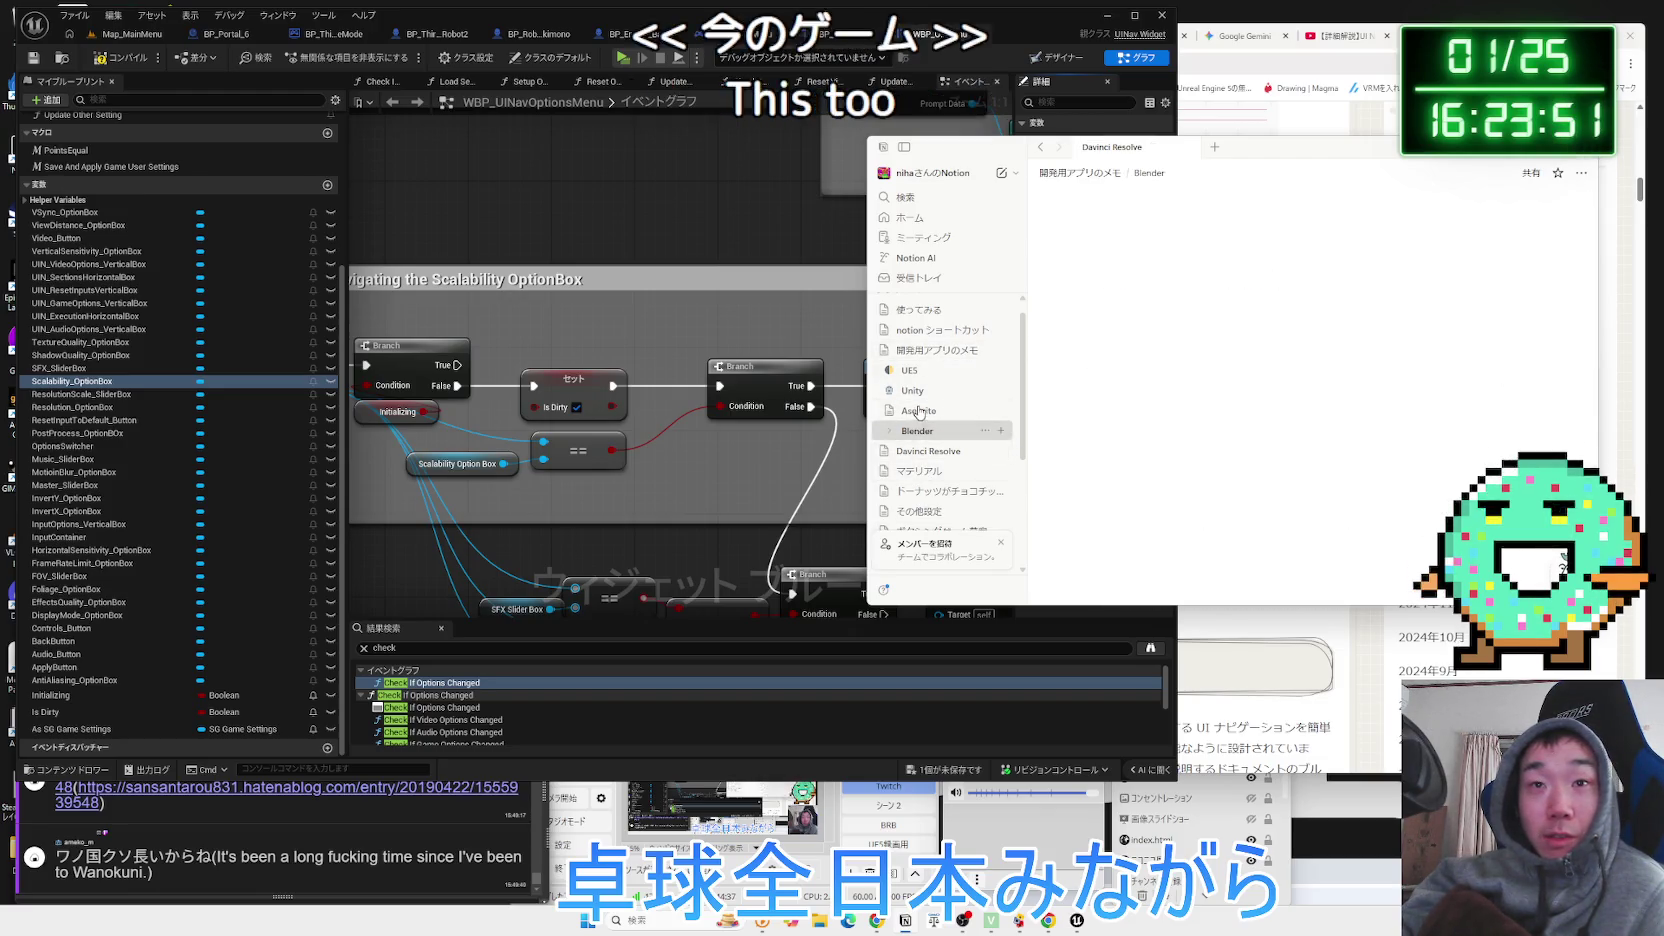
pyautogui.click(931, 351)
pyautogui.click(938, 330)
pyautogui.click(930, 351)
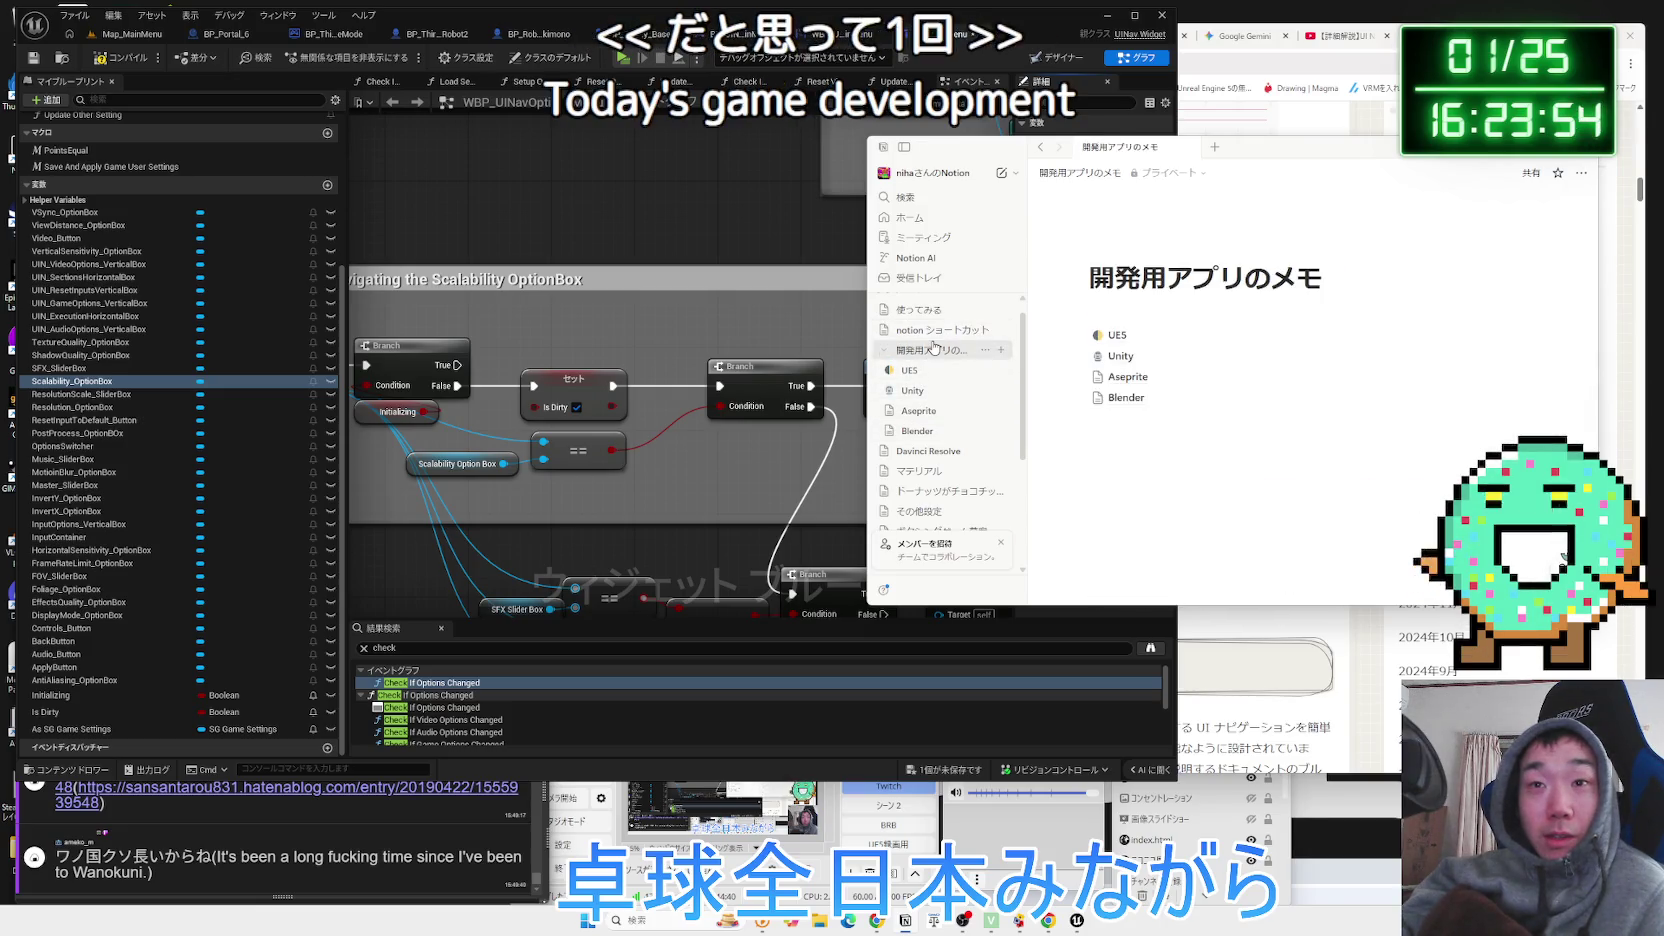
pyautogui.click(938, 330)
pyautogui.click(932, 350)
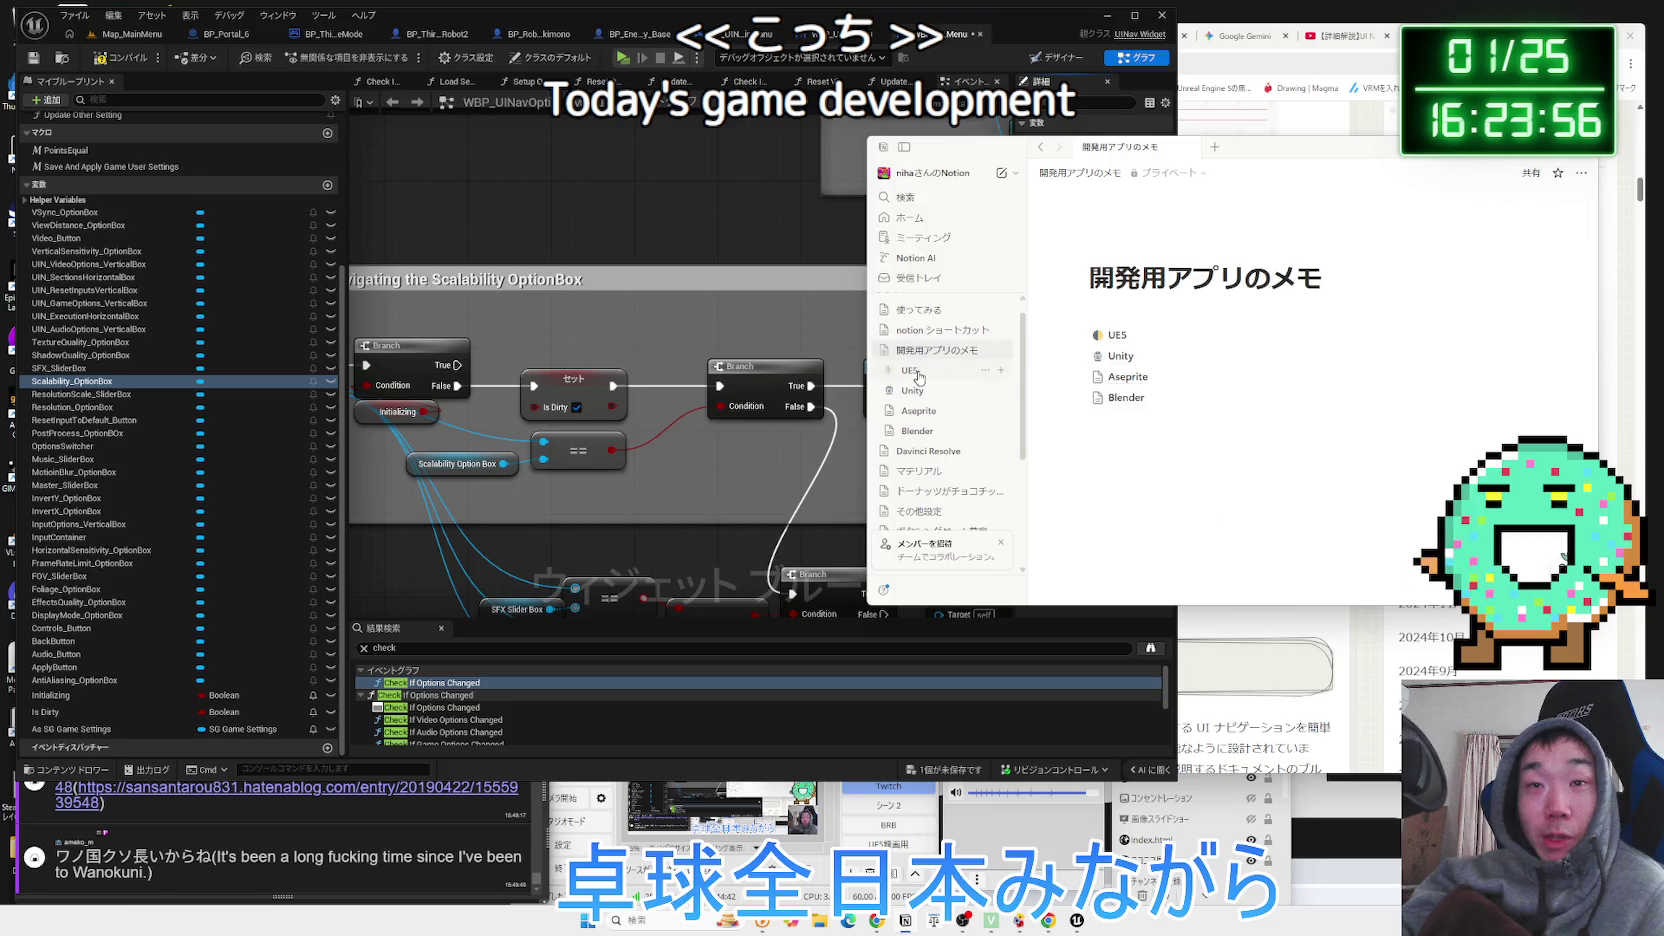
pyautogui.click(910, 370)
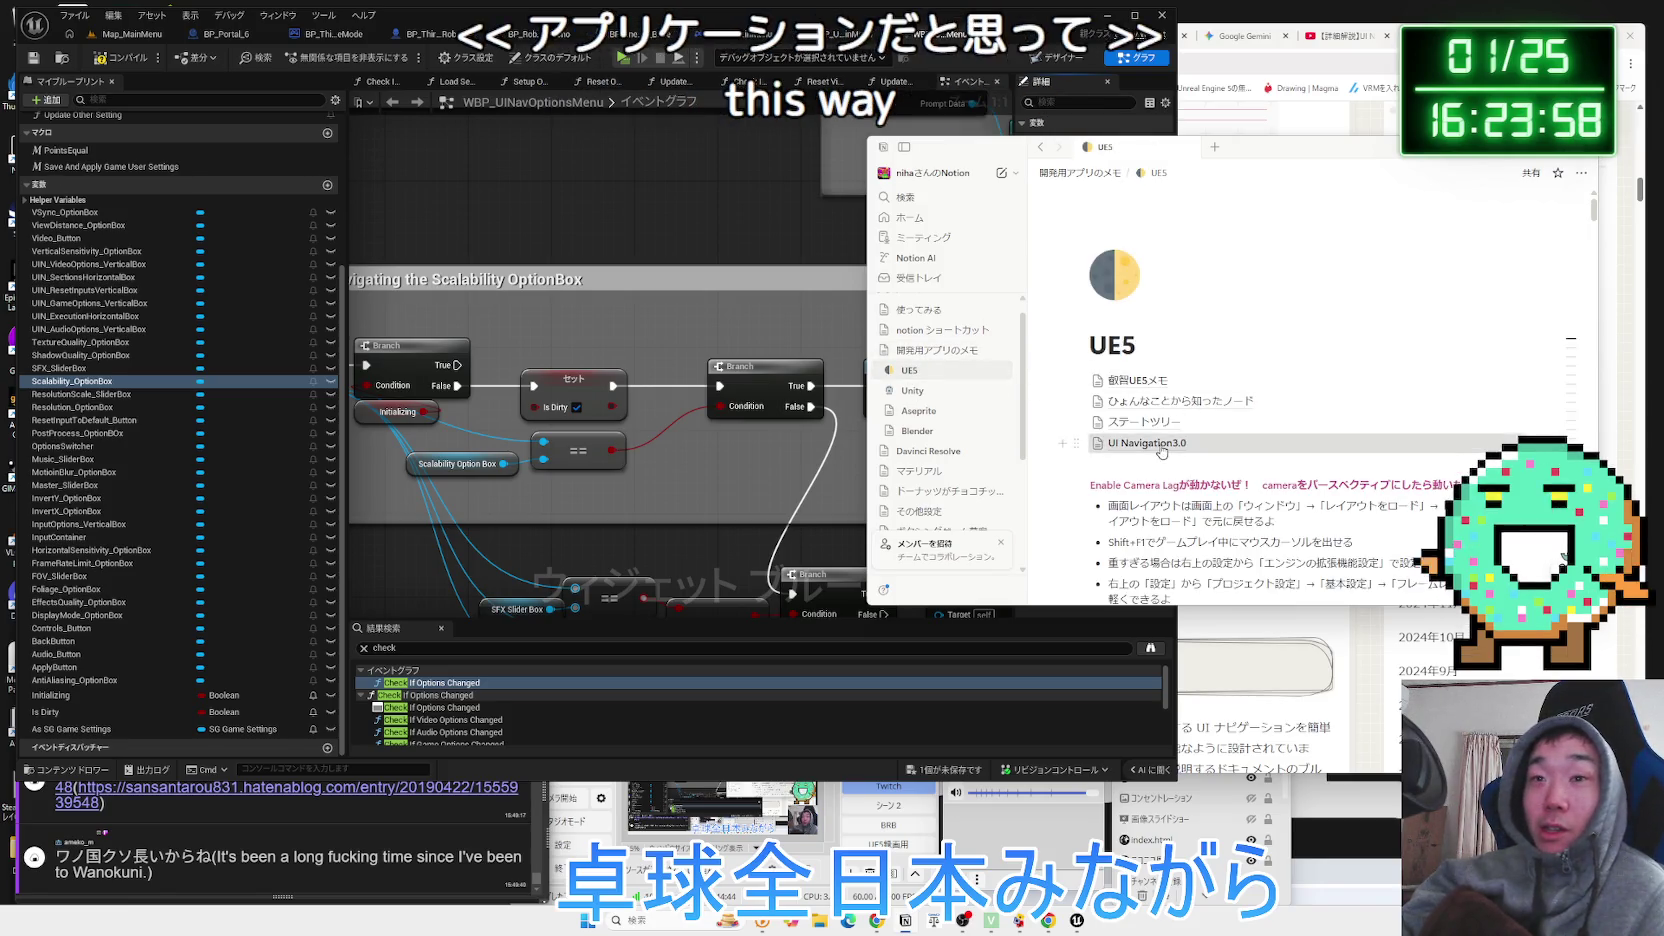
pyautogui.click(1164, 442)
# Move the Notion window aside and bring the Unreal editor's options menu graph forward.
pyautogui.moveTo(1375, 172); pyautogui.dragTo(1386, 242)
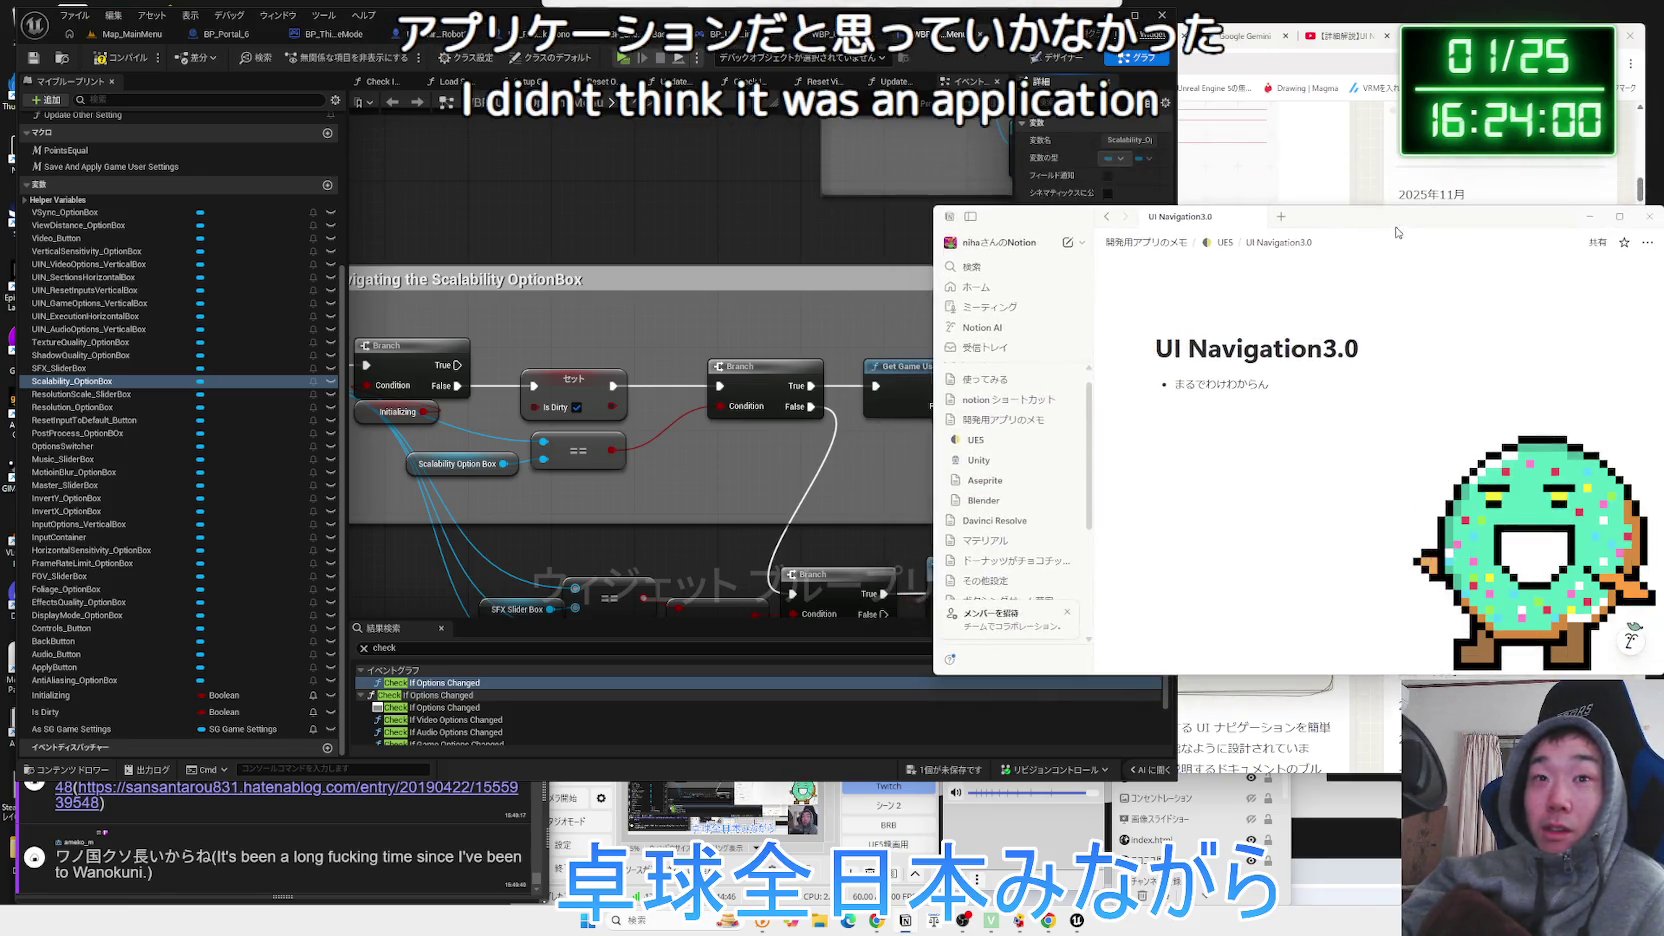
pyautogui.moveTo(728, 405)
pyautogui.mouseDown()
pyautogui.moveTo(500, 452)
pyautogui.moveTo(680, 308)
pyautogui.mouseUp()
pyautogui.scroll(-2, 500, 452)
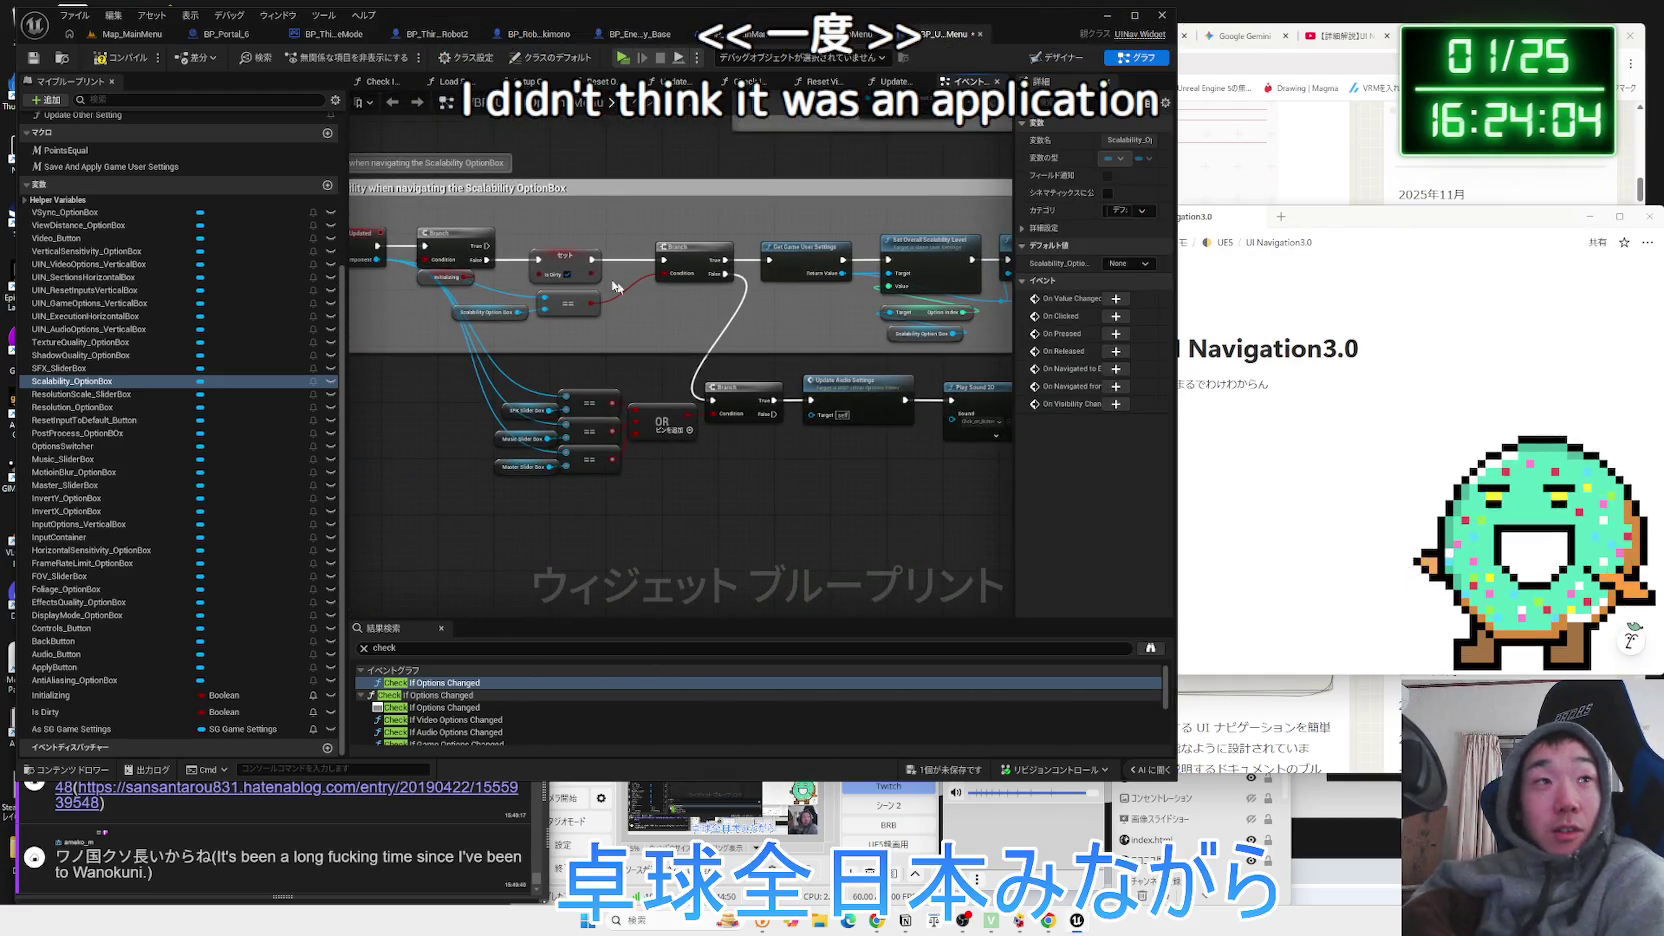
# Check the compile results and Scalability OptionBox comment, then alt+Tab to the UI Navigation article.
pyautogui.click(113, 52)
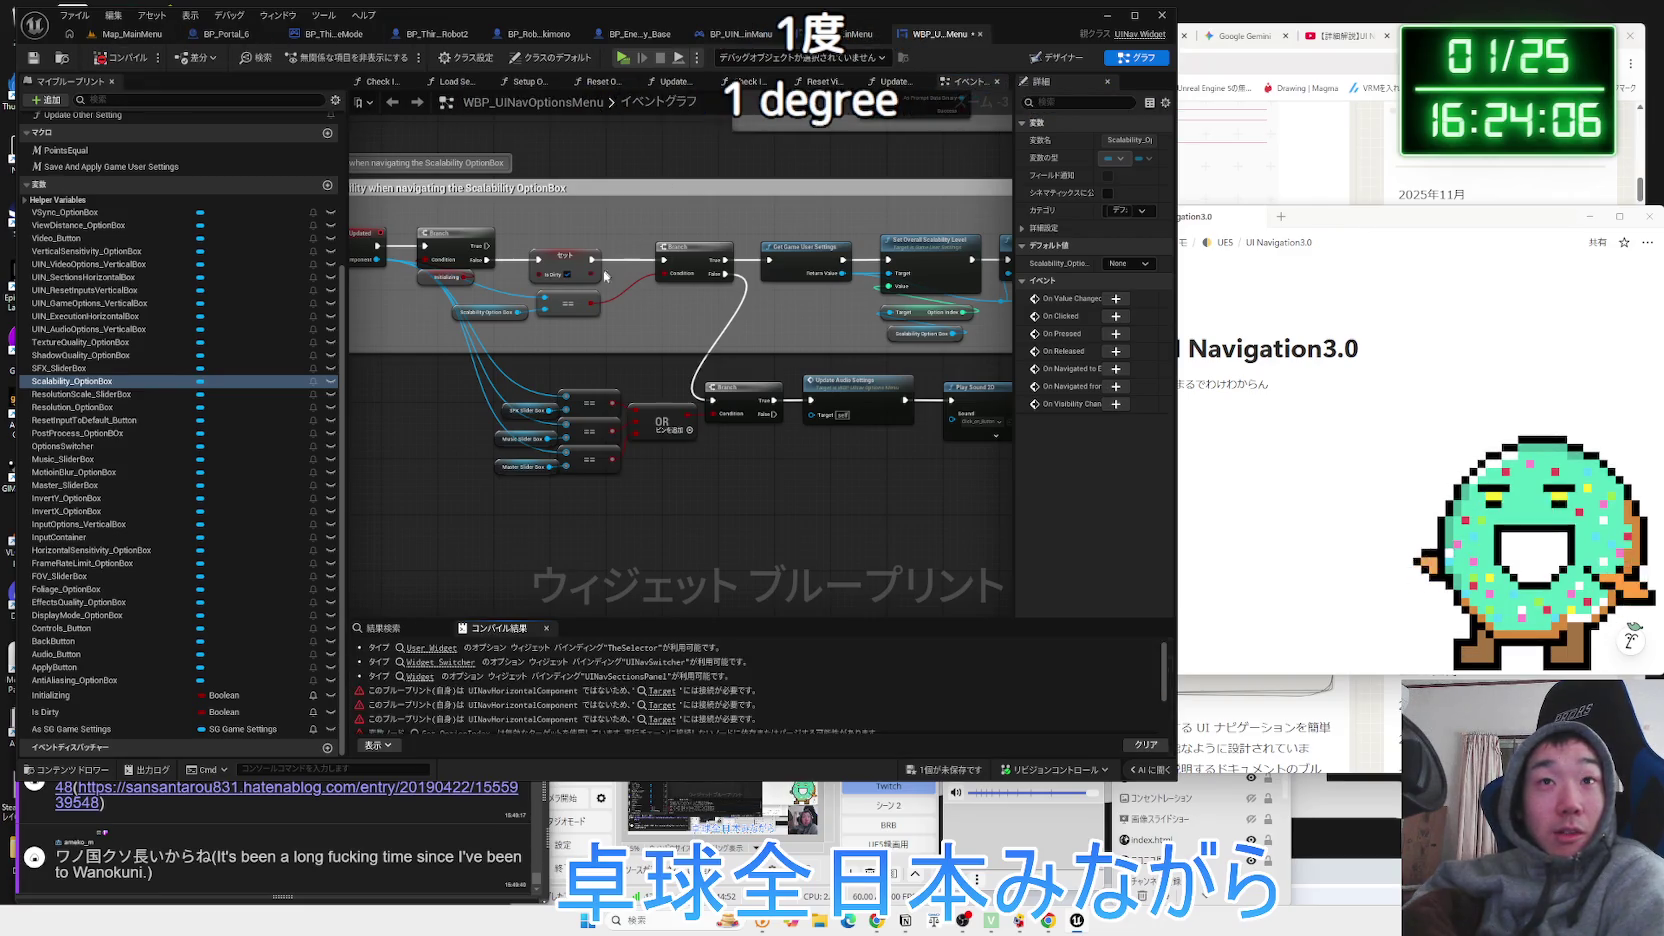
pyautogui.scroll(-2, 527, 597)
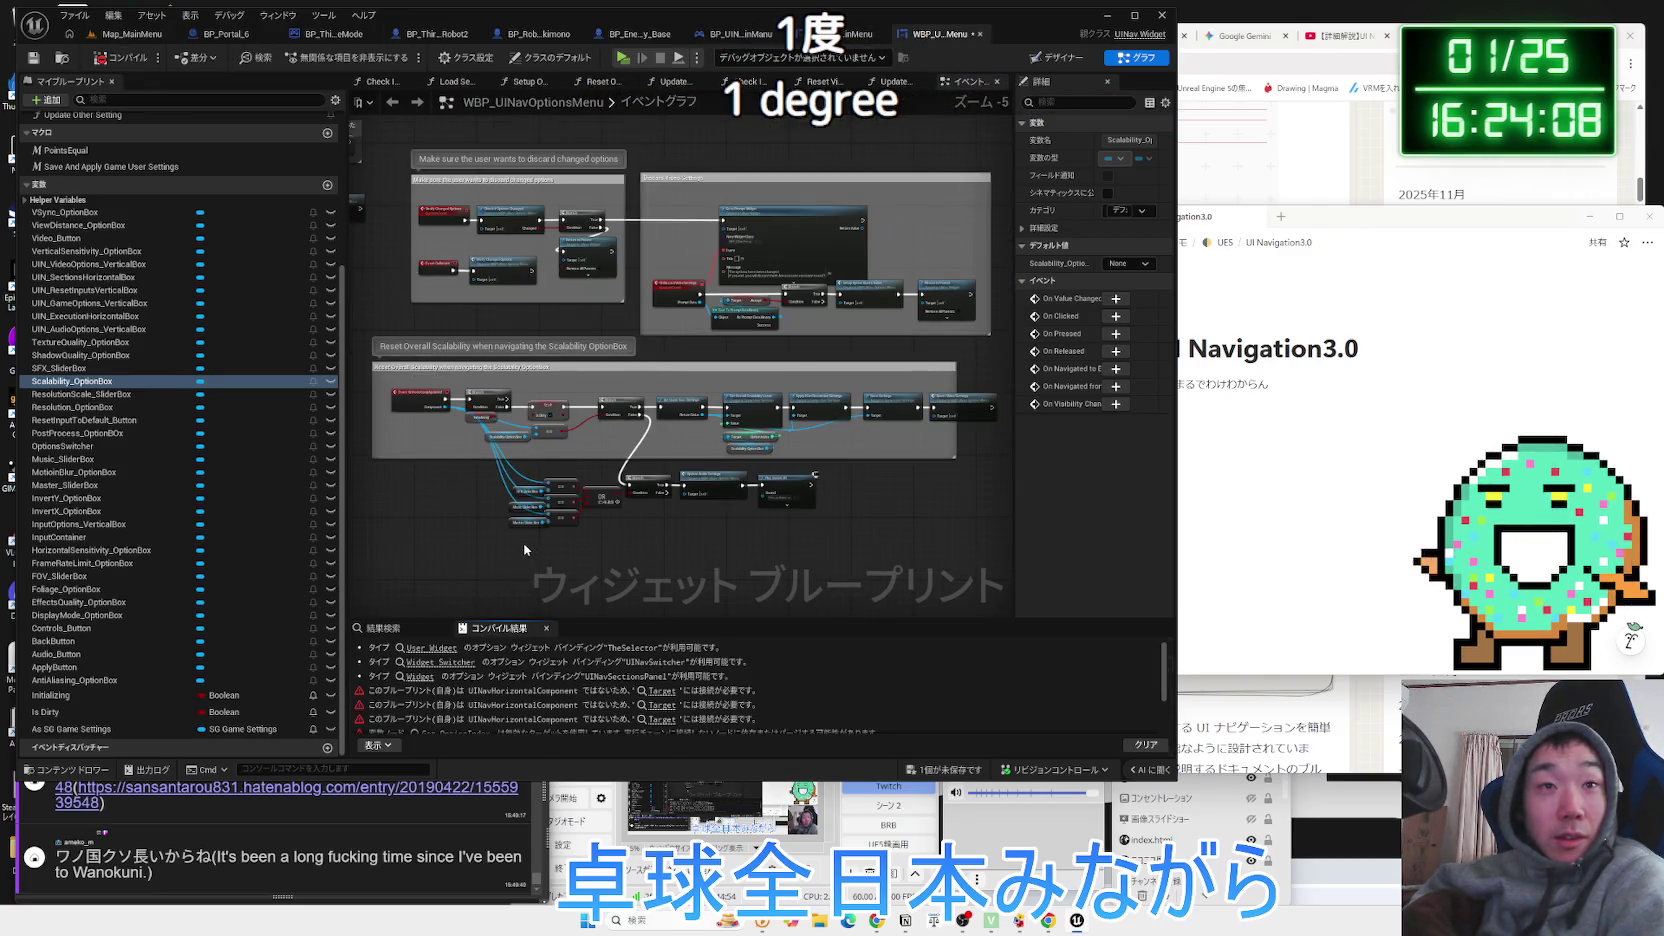
pyautogui.scroll(2, 525, 550)
pyautogui.moveTo(525, 550)
pyautogui.mouseDown()
pyautogui.moveTo(882, 509)
pyautogui.moveTo(751, 466)
pyautogui.mouseUp()
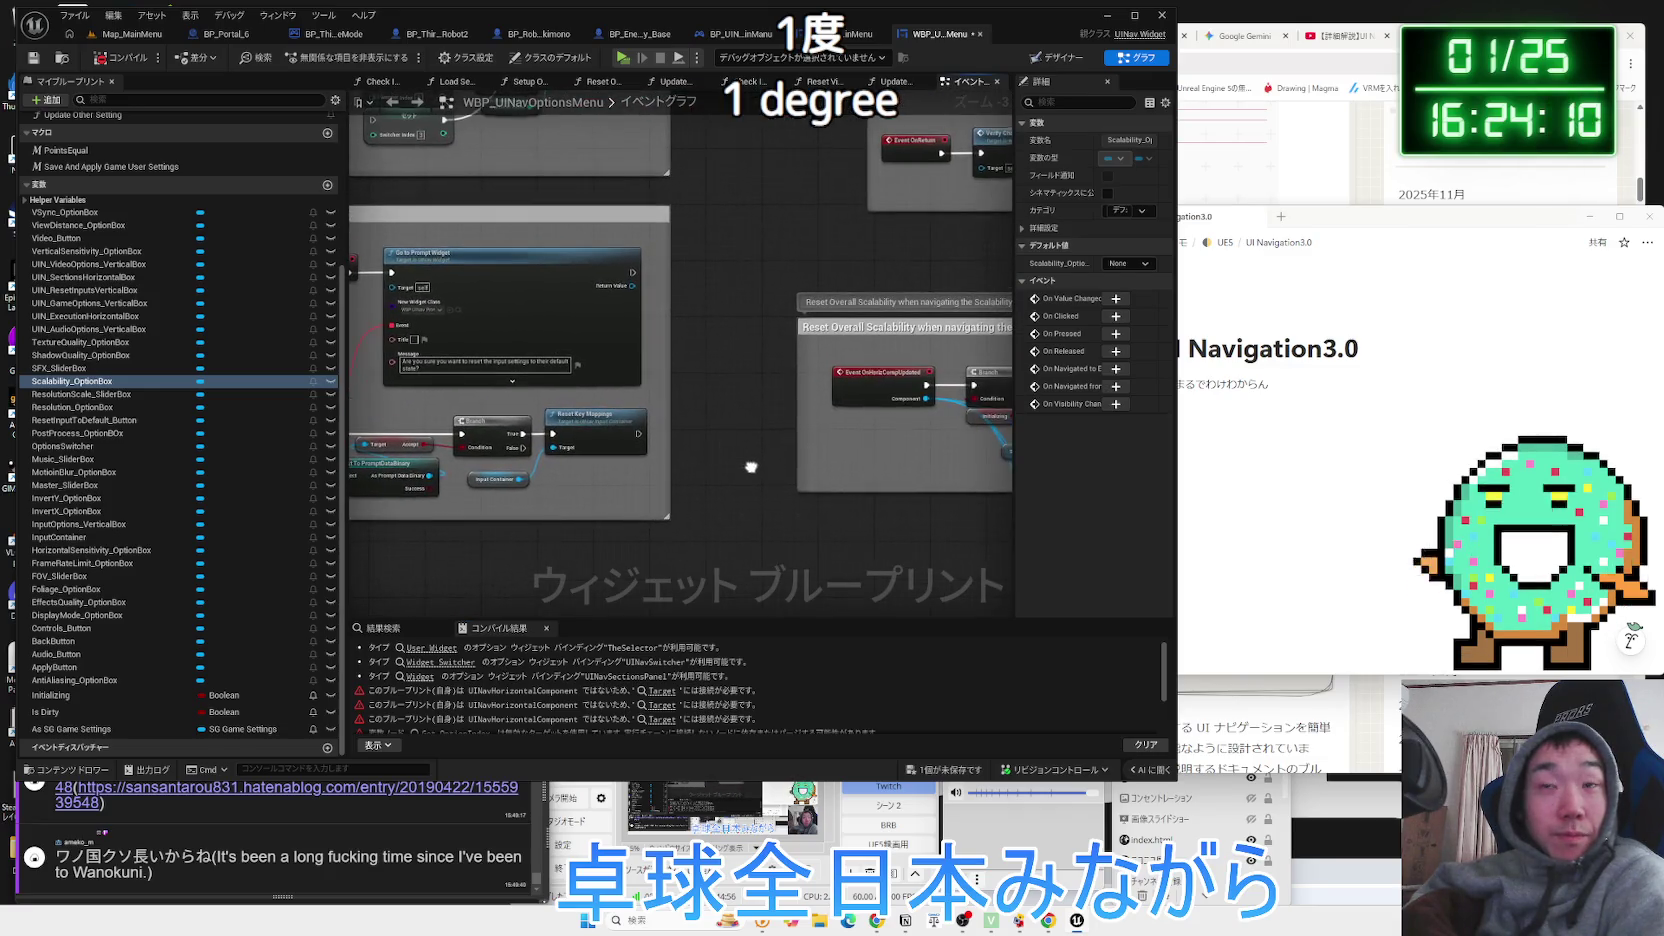
pyautogui.hotkey('alt', 'Tab')
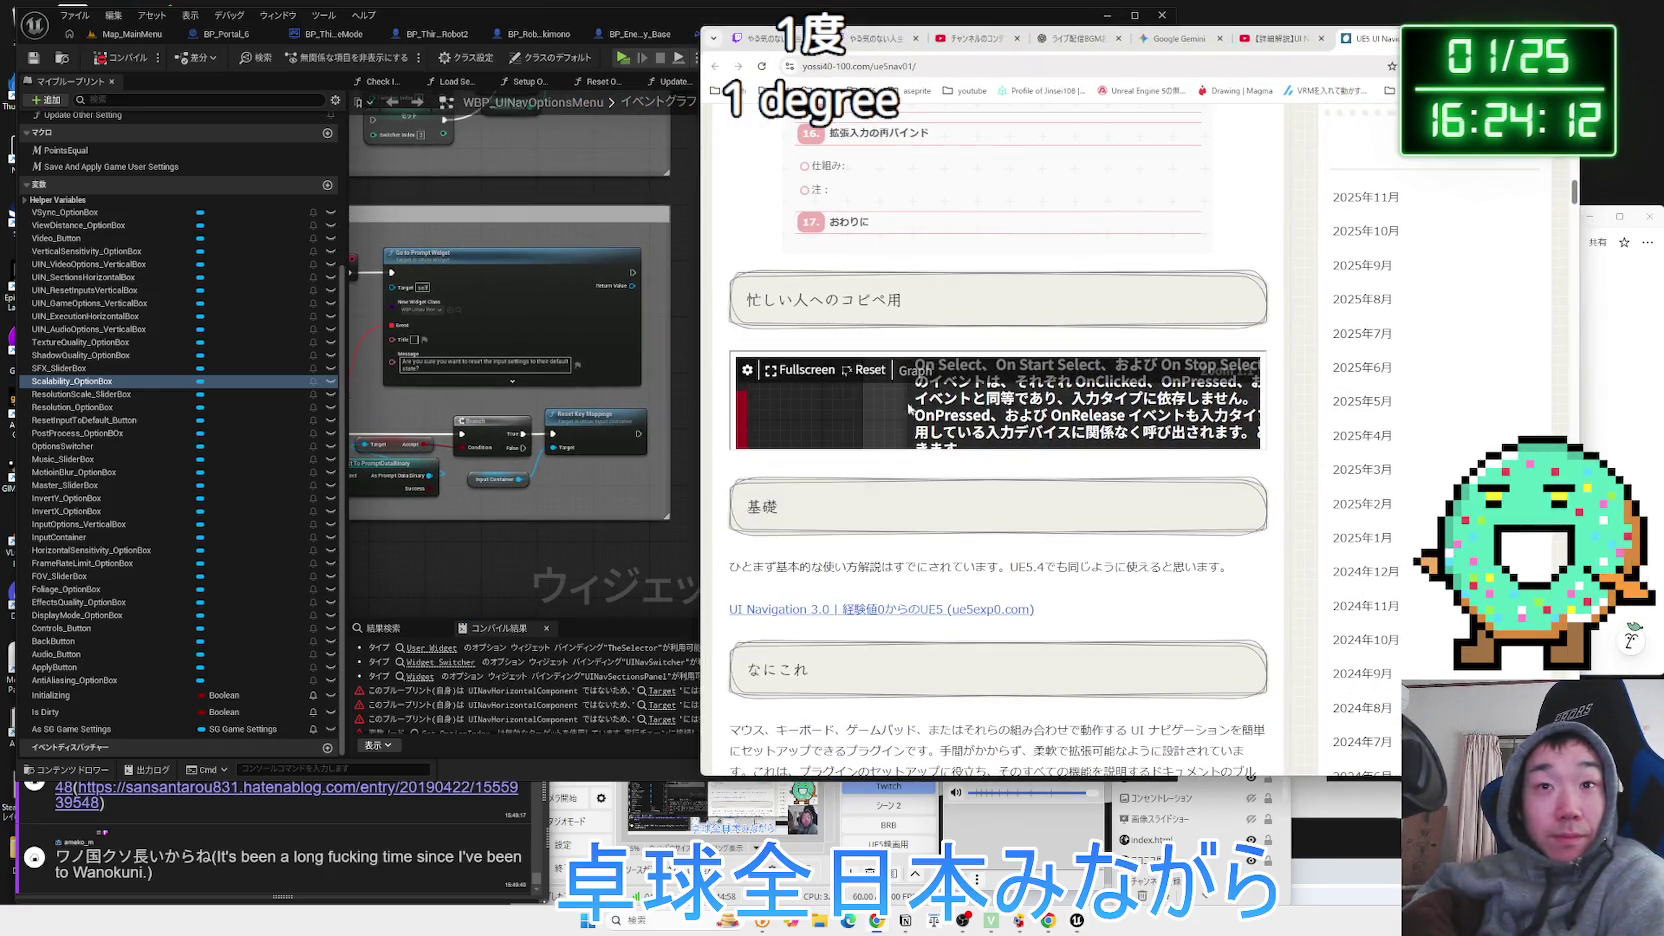
# View the blueprintUE graph full screen and centre the notes on OnHorizCompUpdated and OnGainedNavigation.
pyautogui.click(786, 370)
pyautogui.scroll(-5, 677, 708)
pyautogui.moveTo(677, 708)
pyautogui.mouseDown()
pyautogui.moveTo(677, 458)
pyautogui.moveTo(723, 253)
pyautogui.mouseUp()
pyautogui.scroll(3, 677, 458)
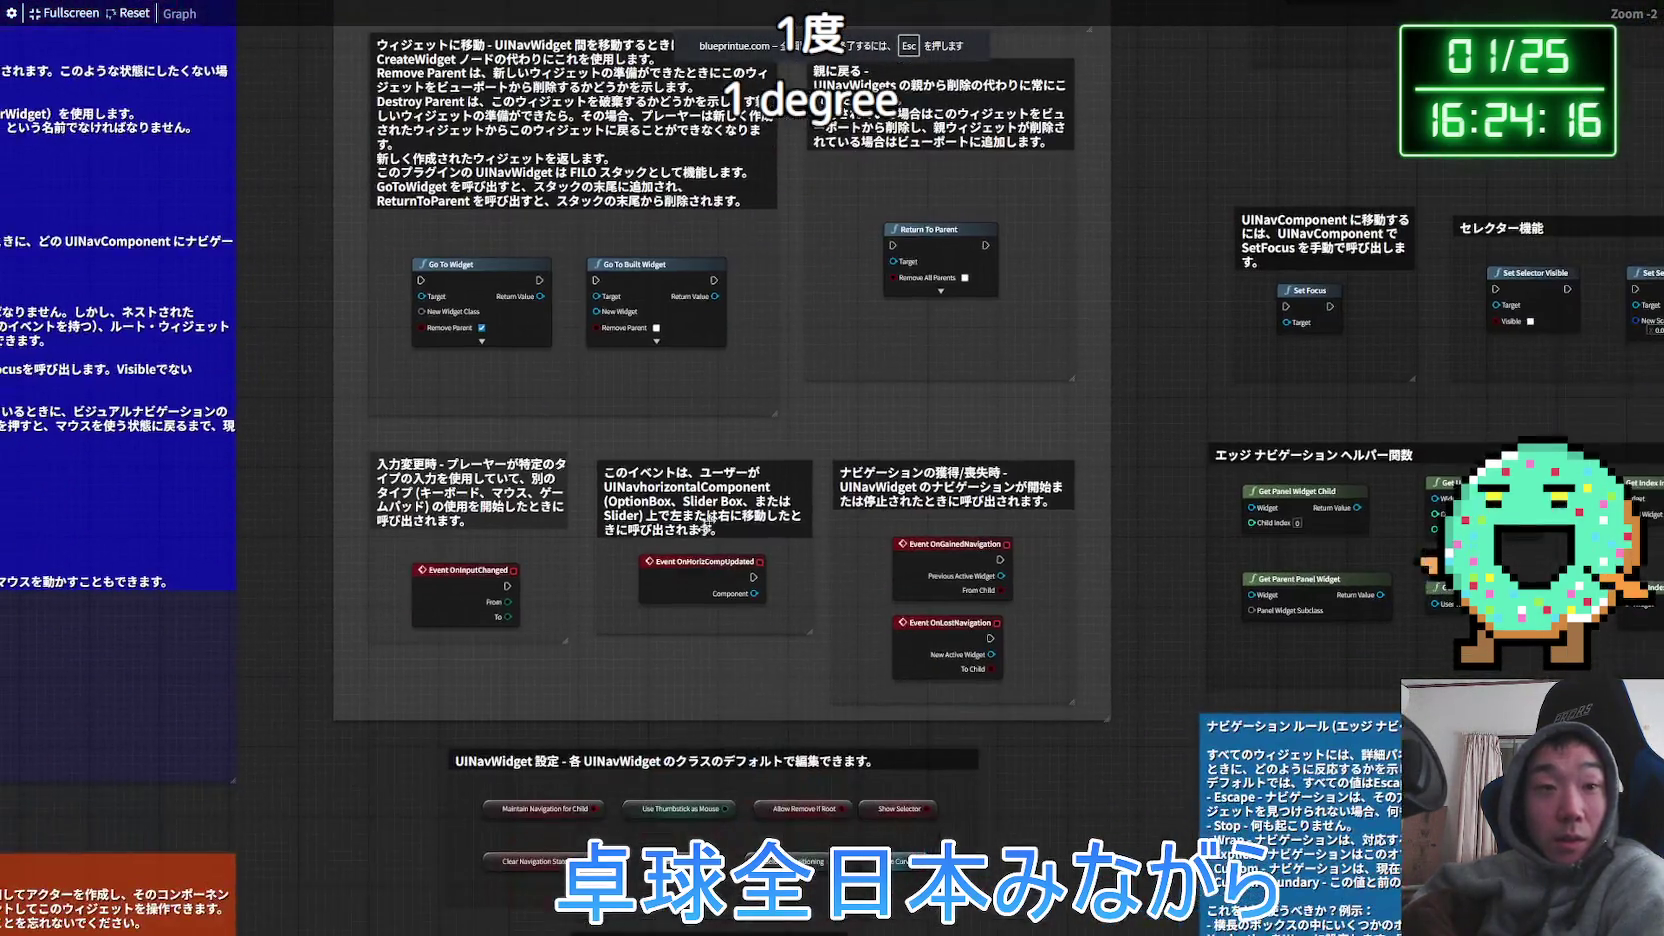
pyautogui.scroll(2, 469, 584)
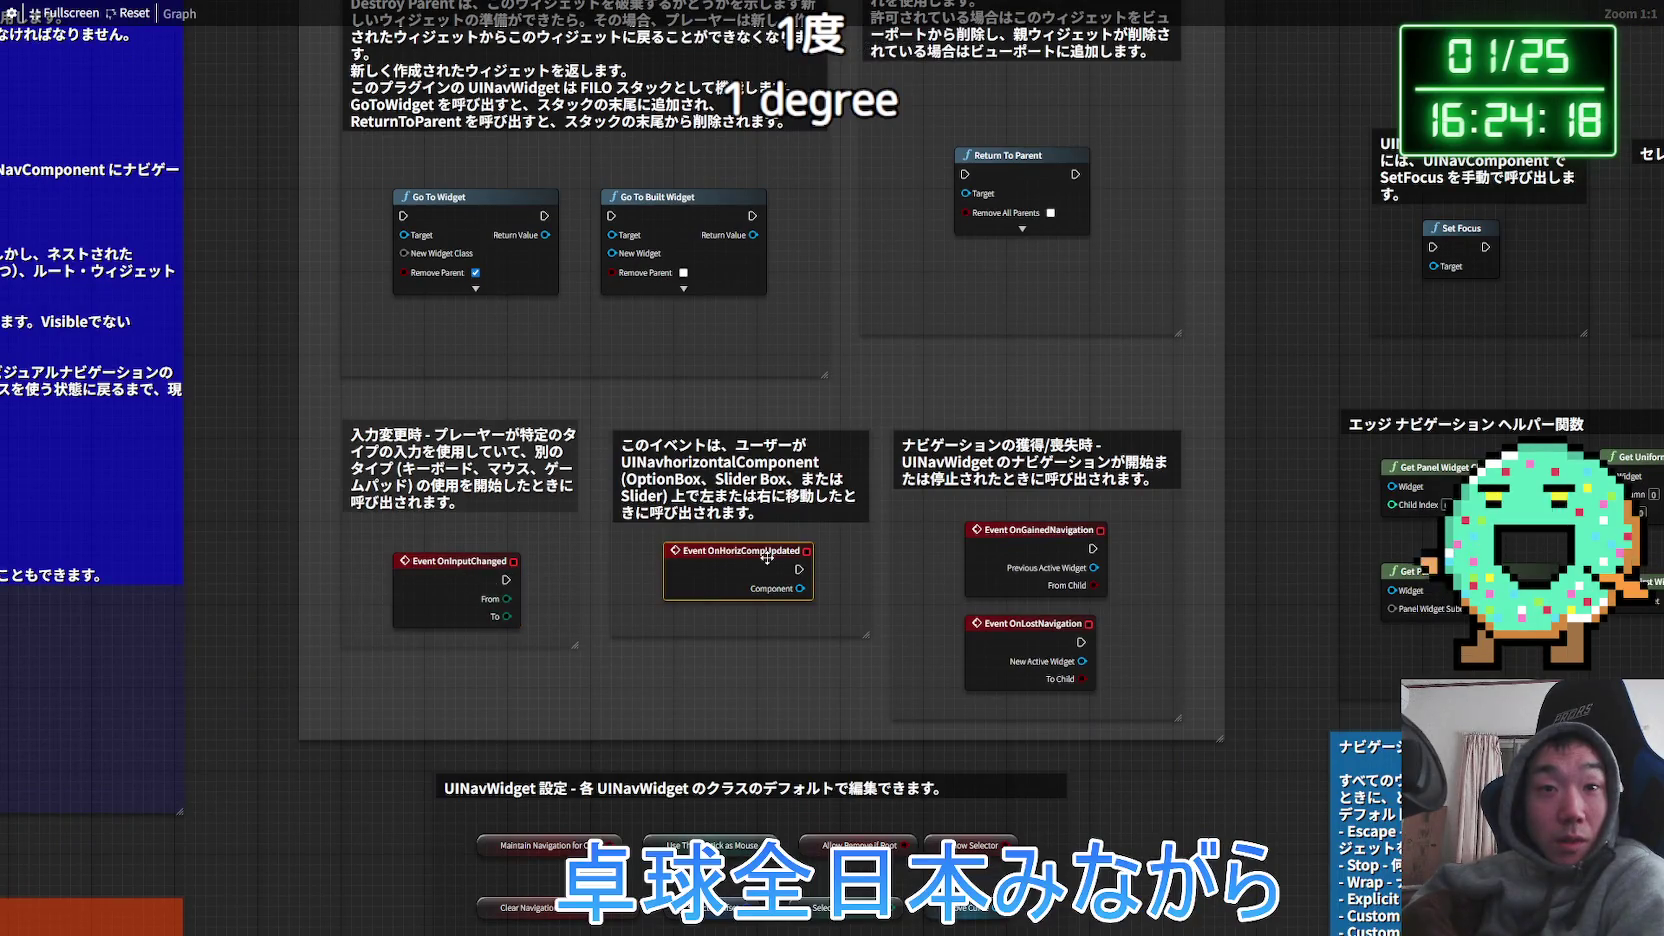
pyautogui.click(1010, 548)
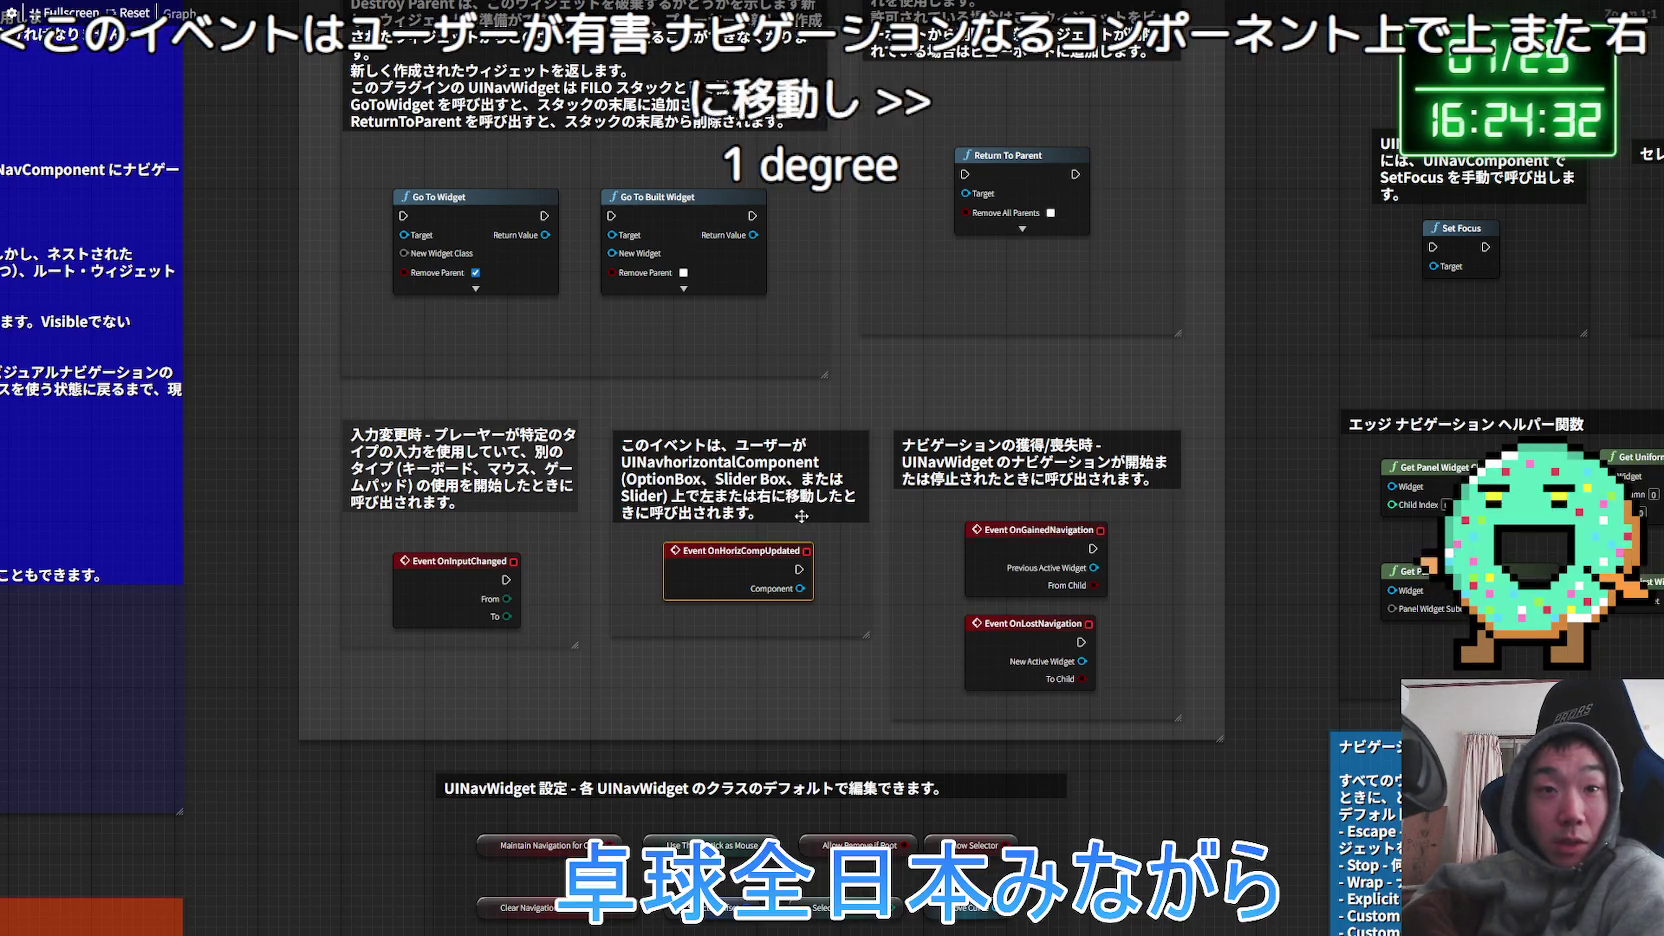
pyautogui.moveTo(792, 686); pyautogui.dragTo(718, 598)
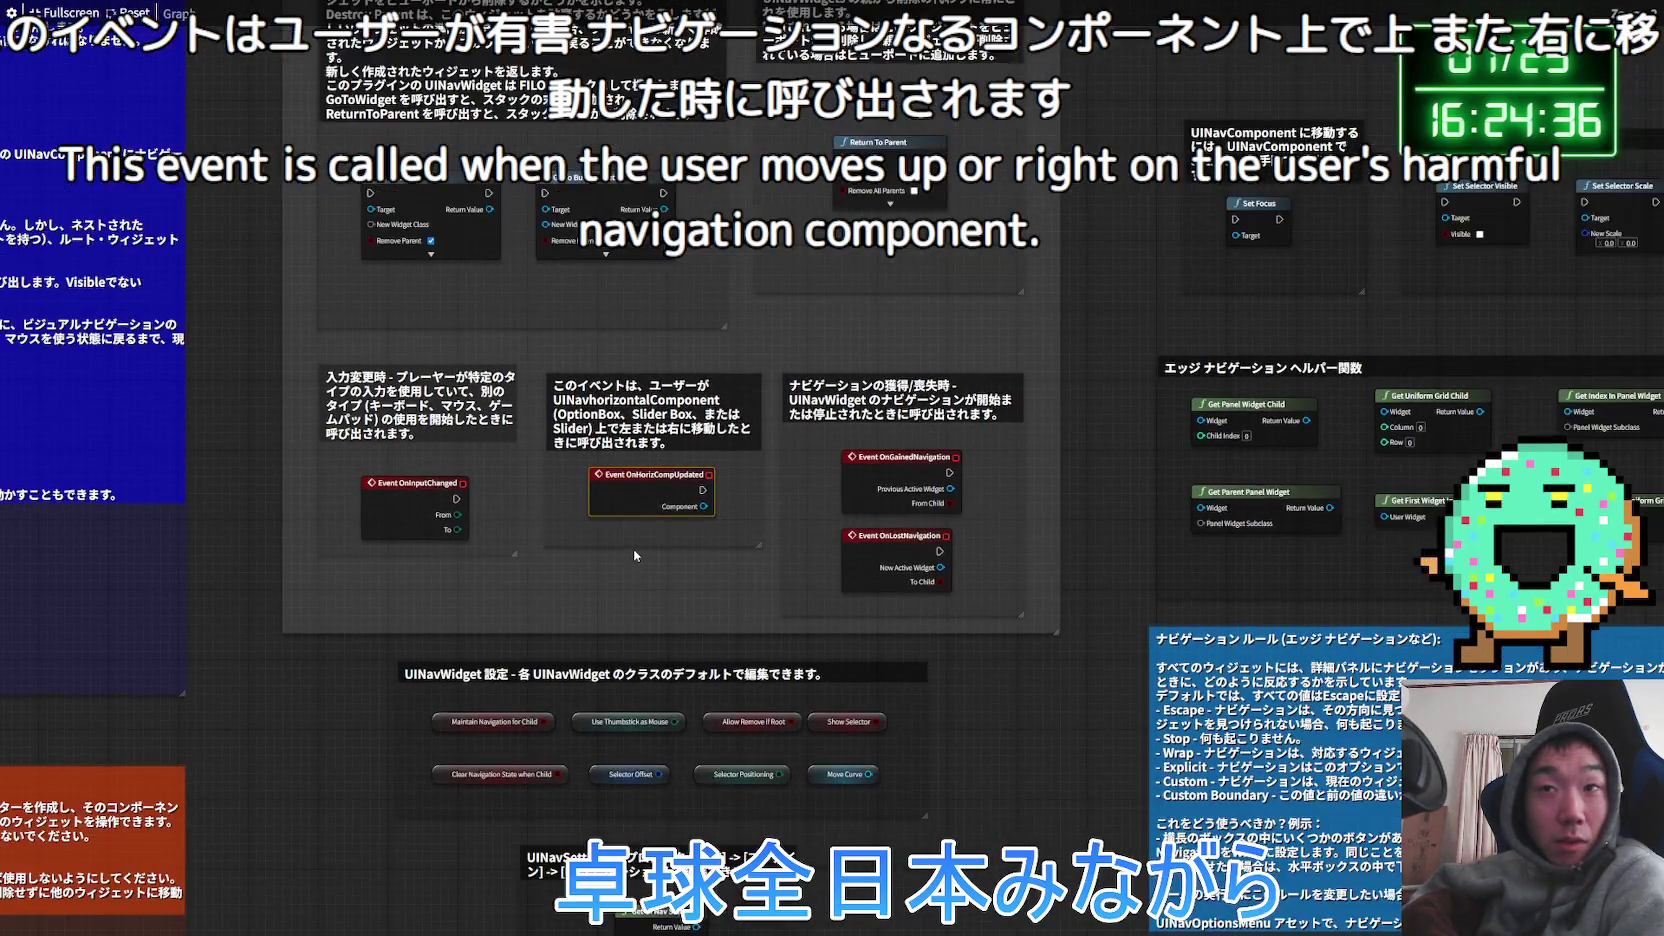
pyautogui.scroll(-5, 634, 558)
pyautogui.scroll(4, 636, 550)
pyautogui.scroll(-5, 634, 543)
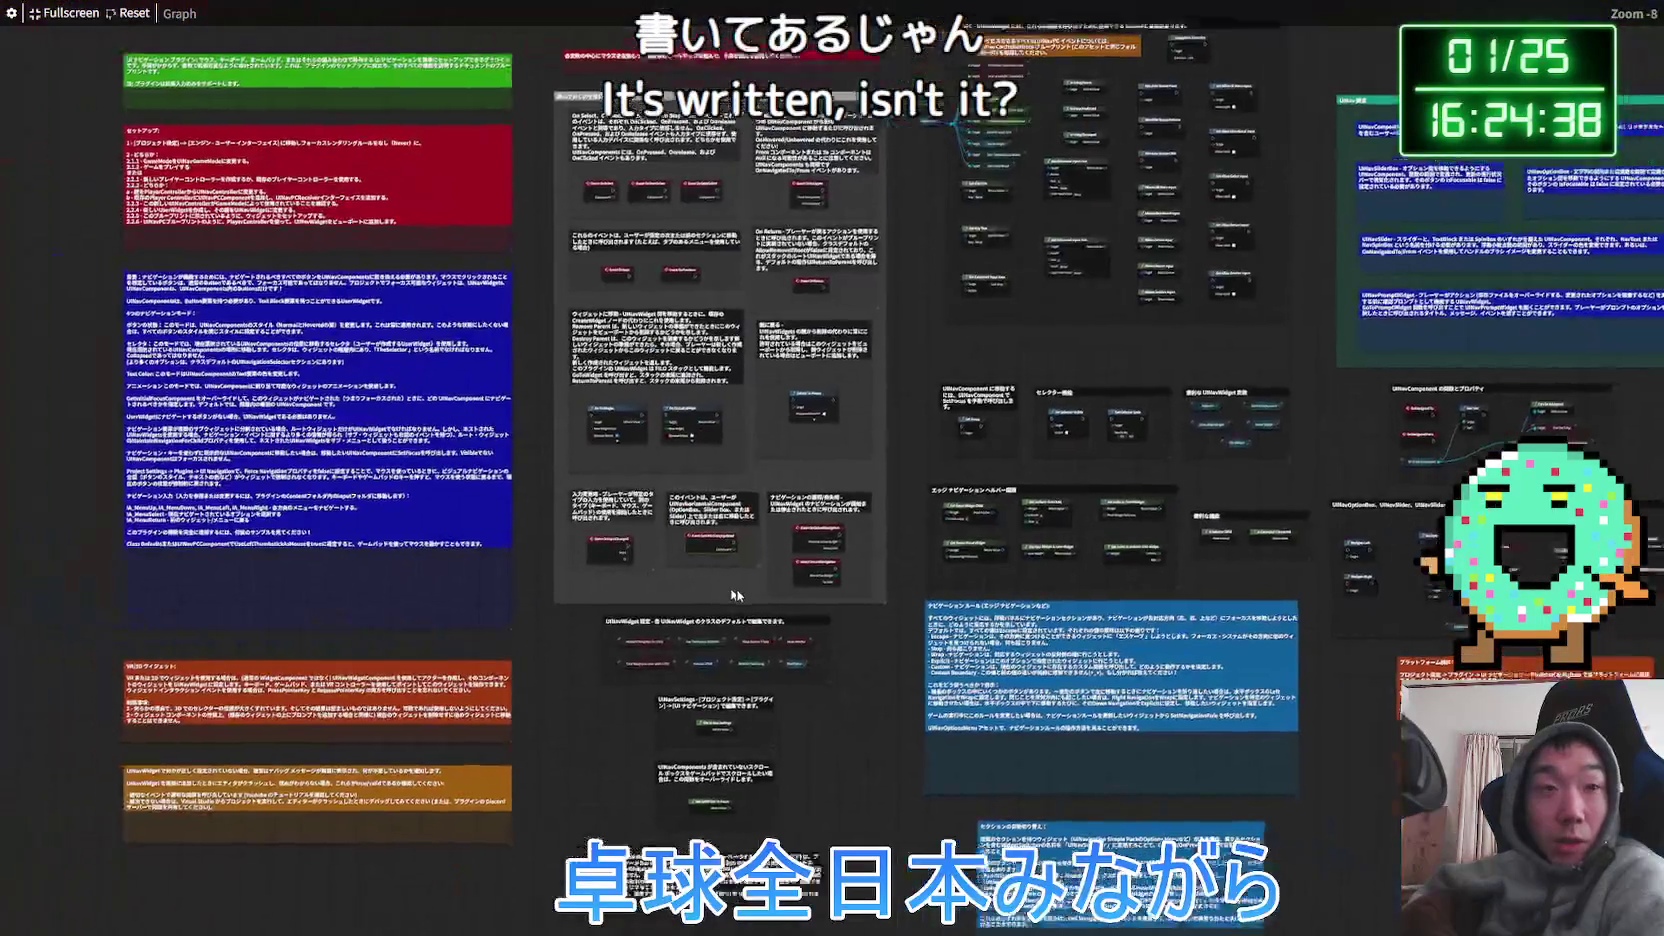
# Pan the graph up to the introduction and Setup notes through step 2.2.6.
pyautogui.scroll(5, 250, 450)
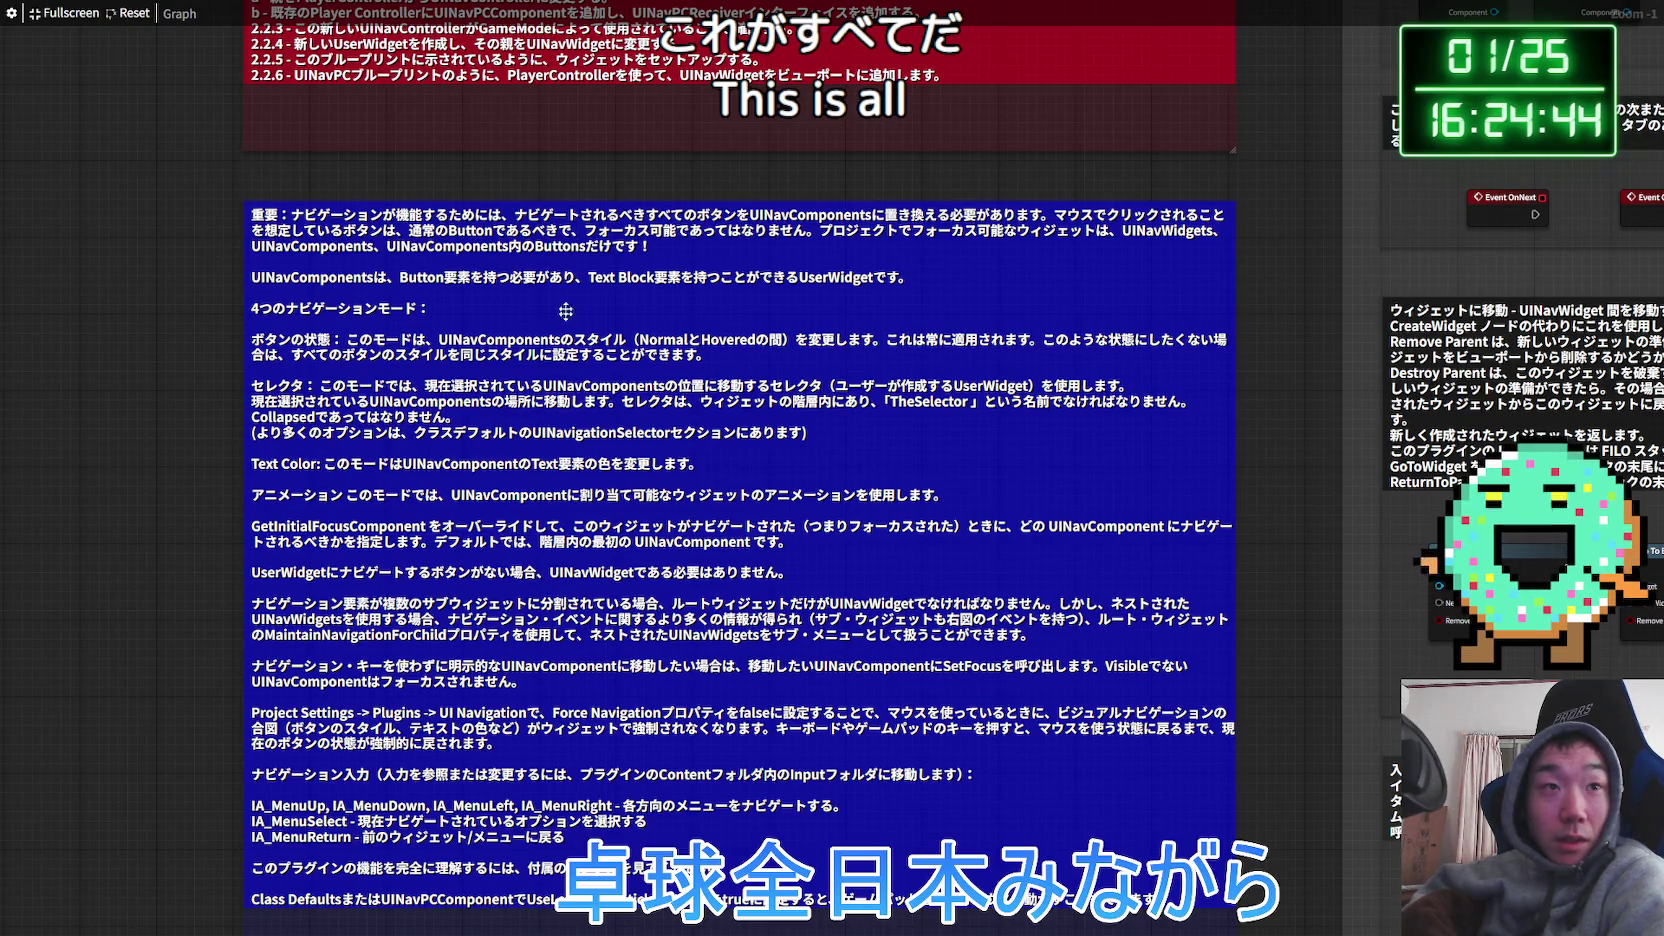
pyautogui.scroll(5, 569, 338)
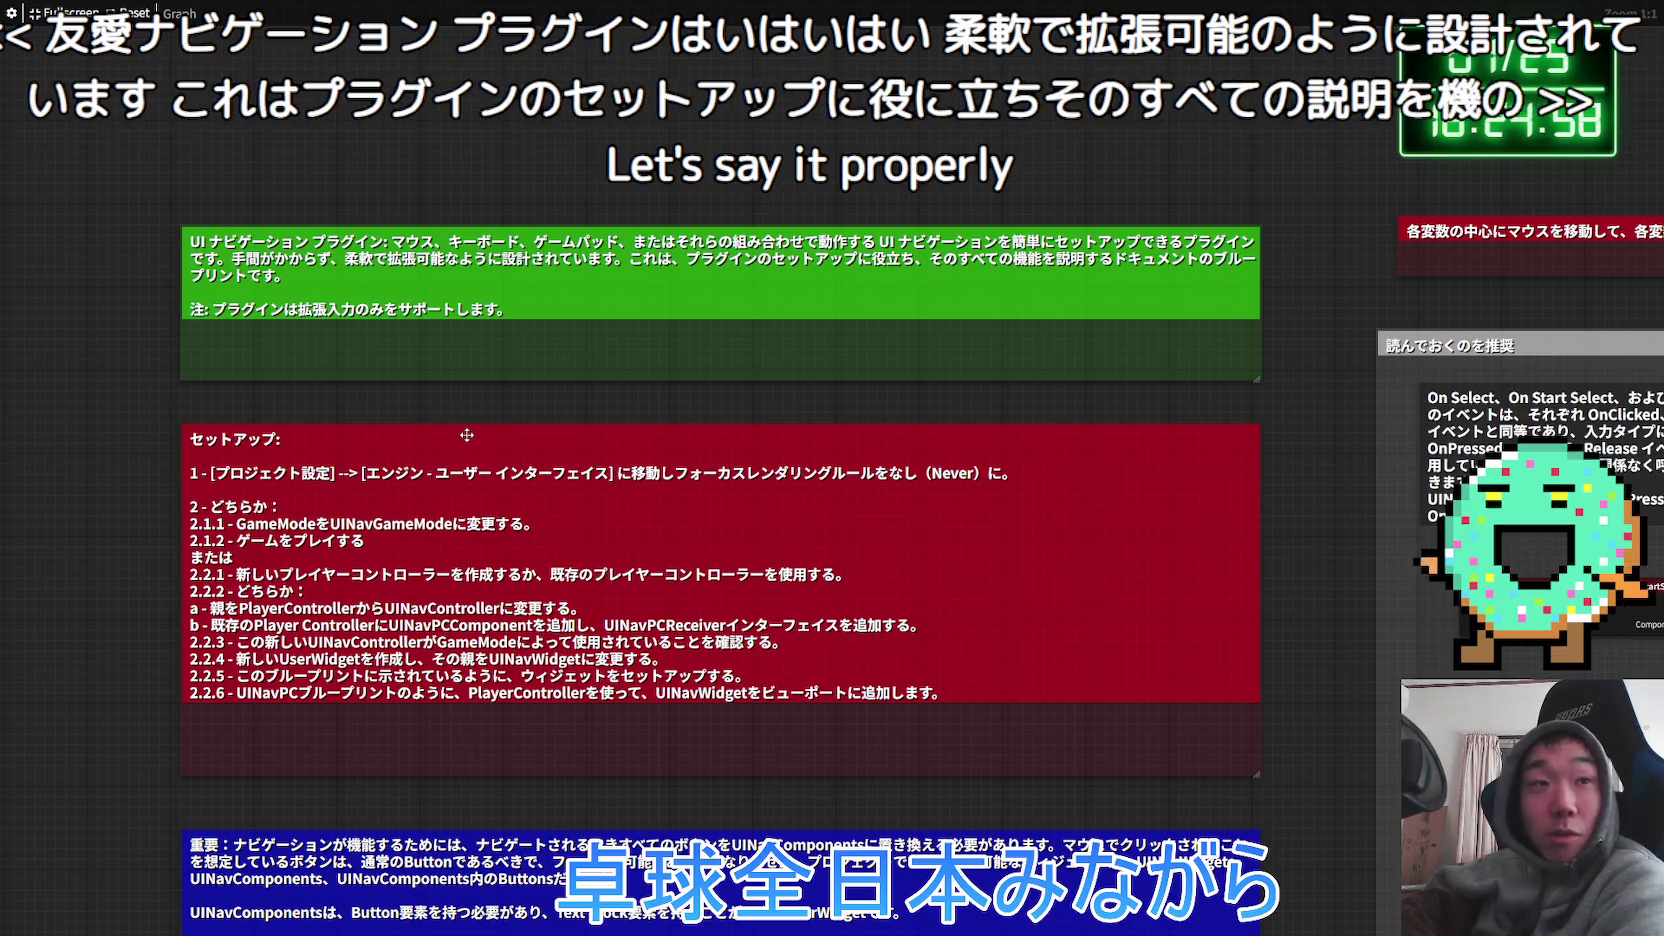
pyautogui.moveTo(485, 503); pyautogui.dragTo(491, 320)
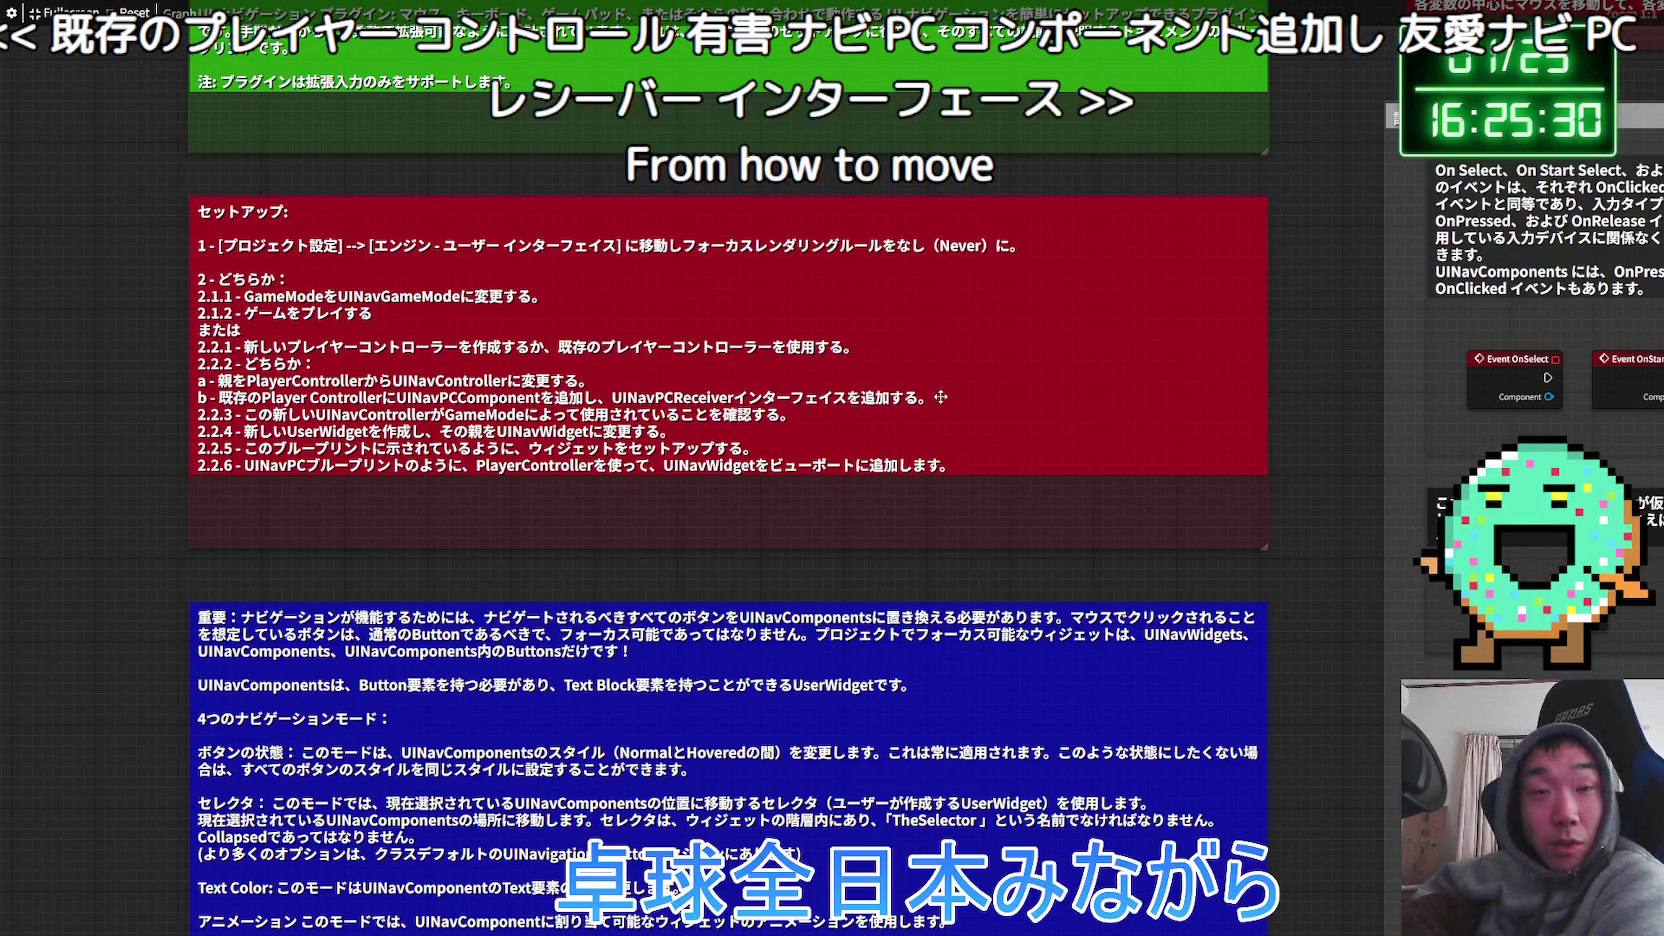
pyautogui.moveTo(733, 500); pyautogui.dragTo(780, 408)
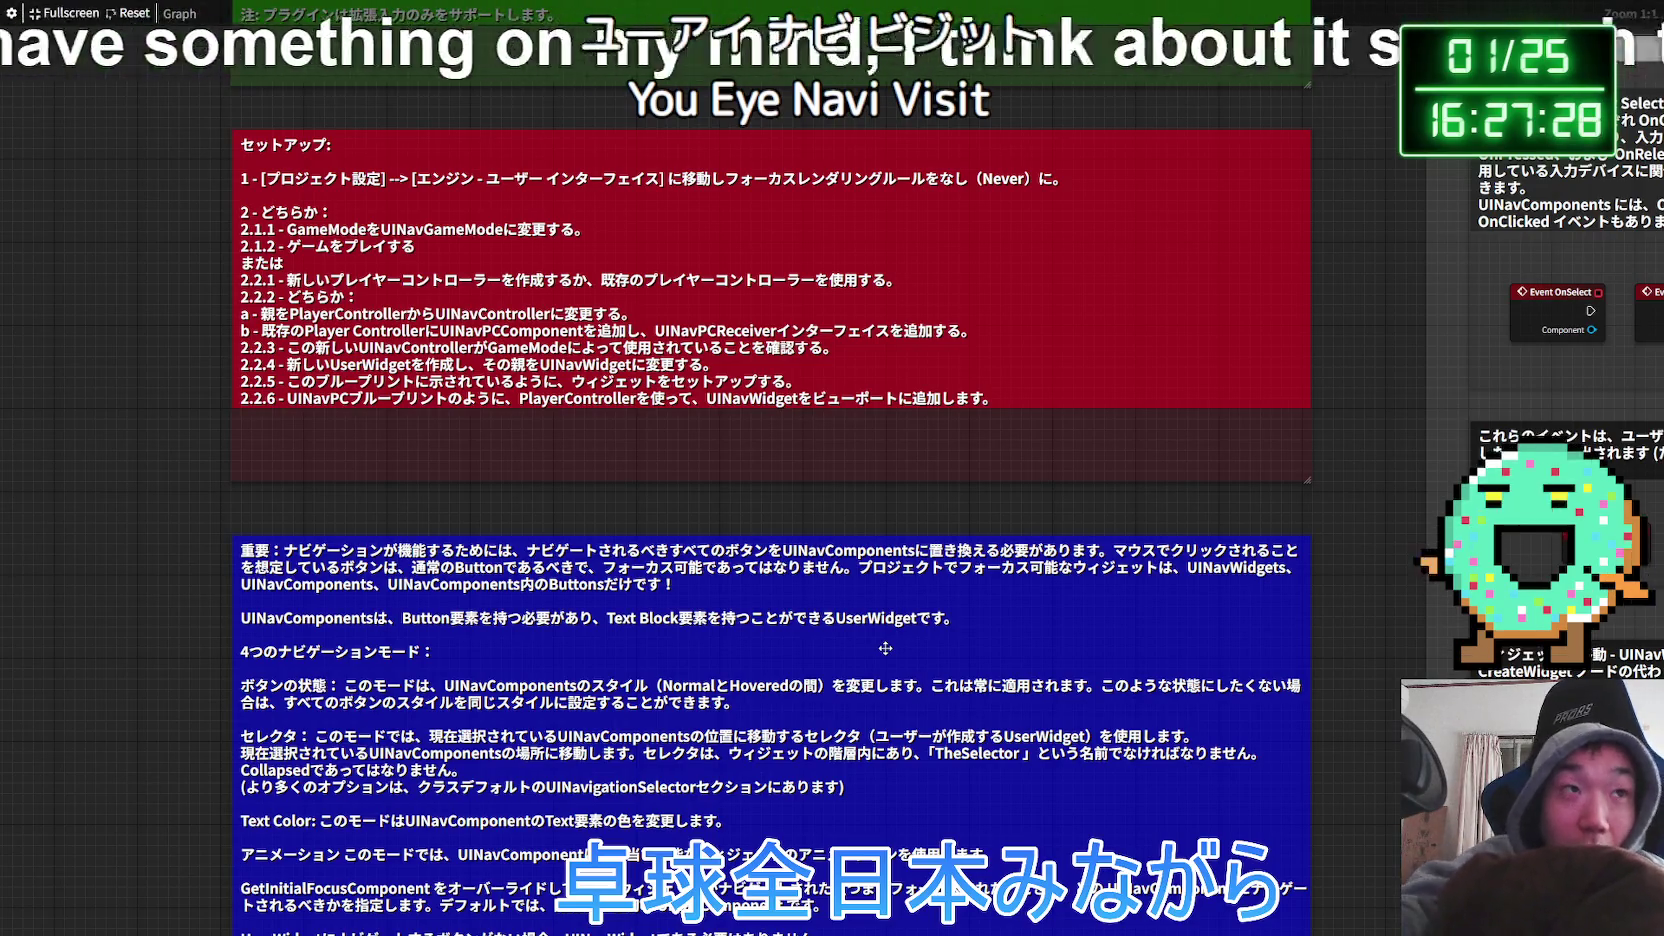
# Exit full screen, check the stream comments, and play a suggested music video in the chat tab.
pyautogui.click(54, 12)
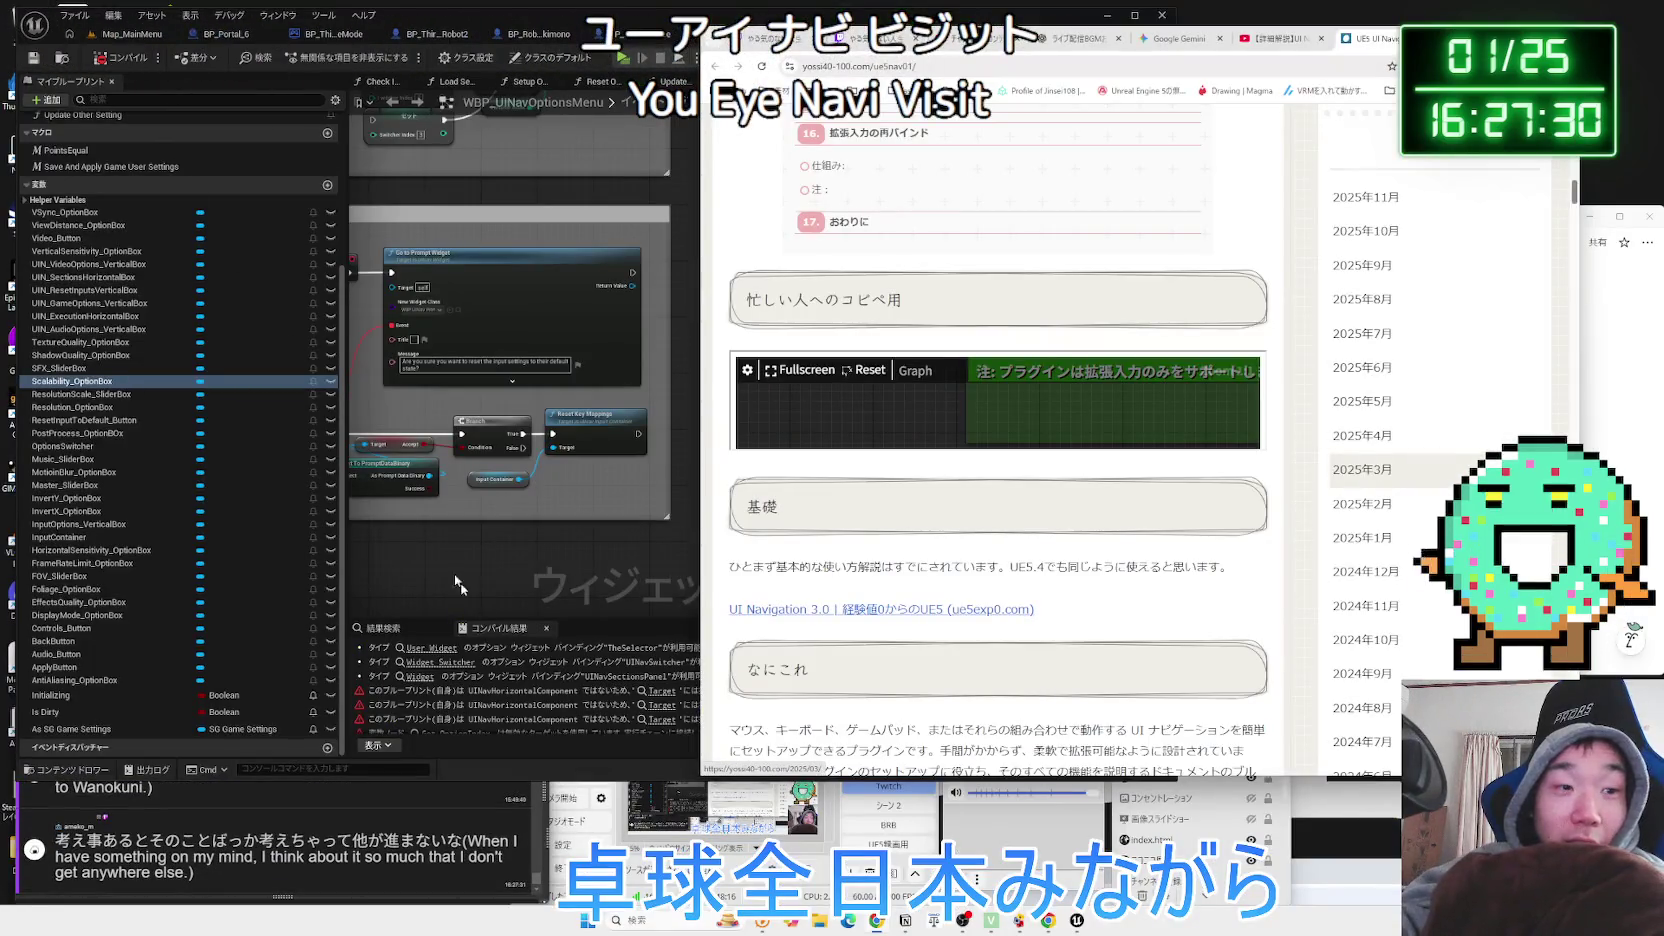
pyautogui.click(357, 833)
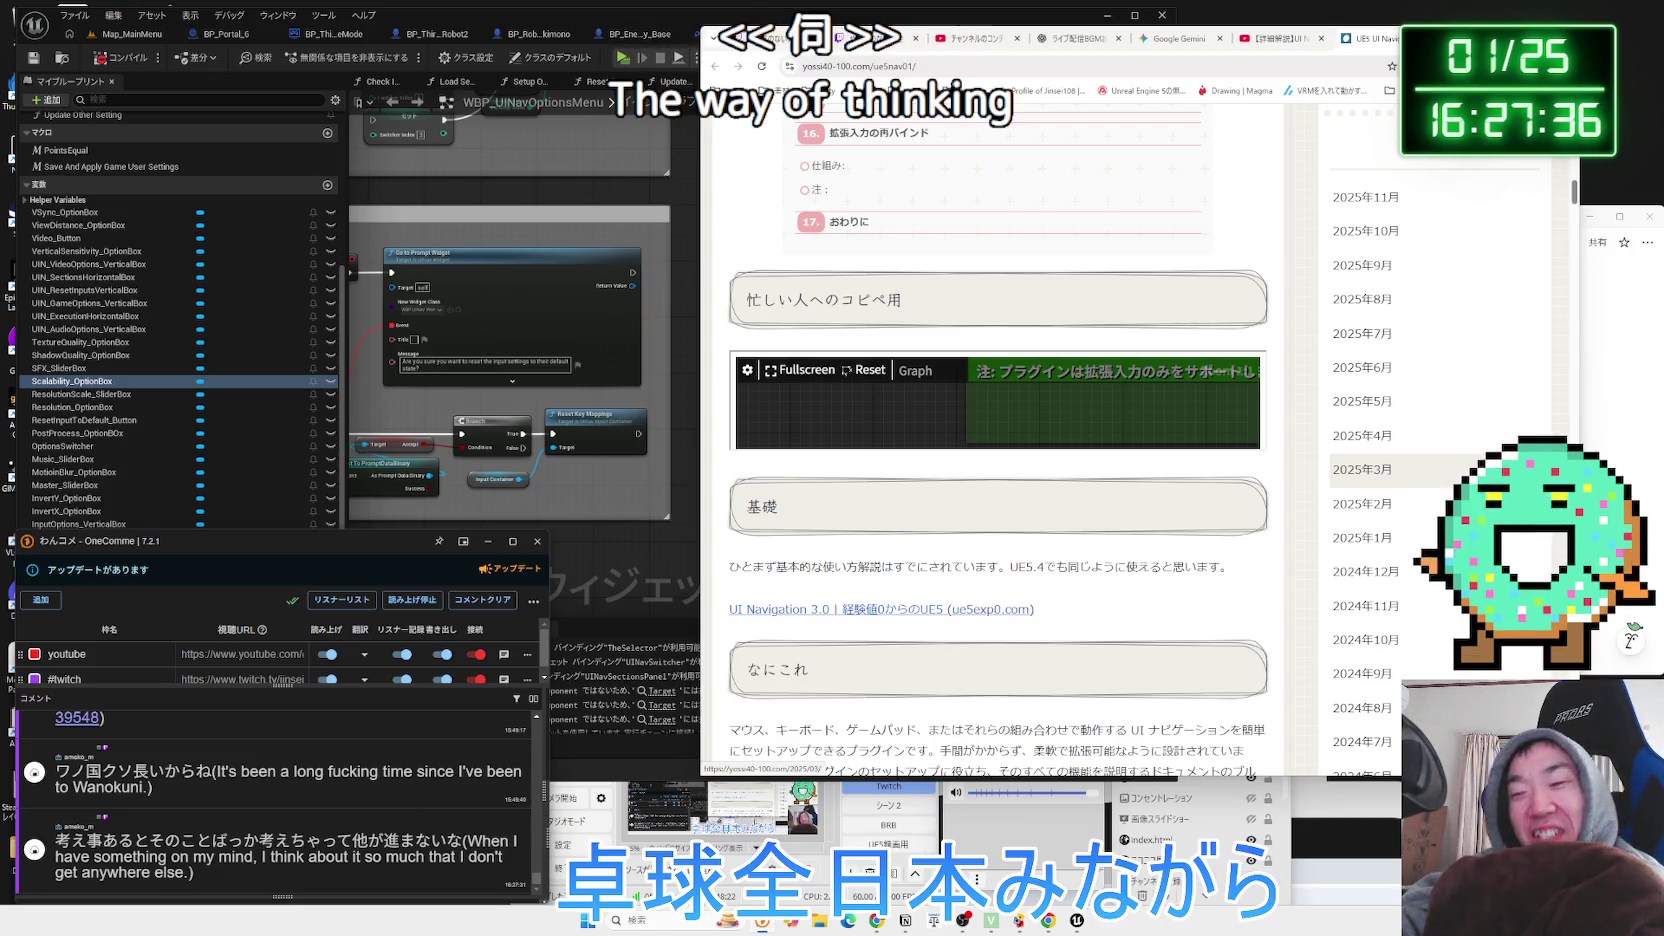
pyautogui.click(1280, 38)
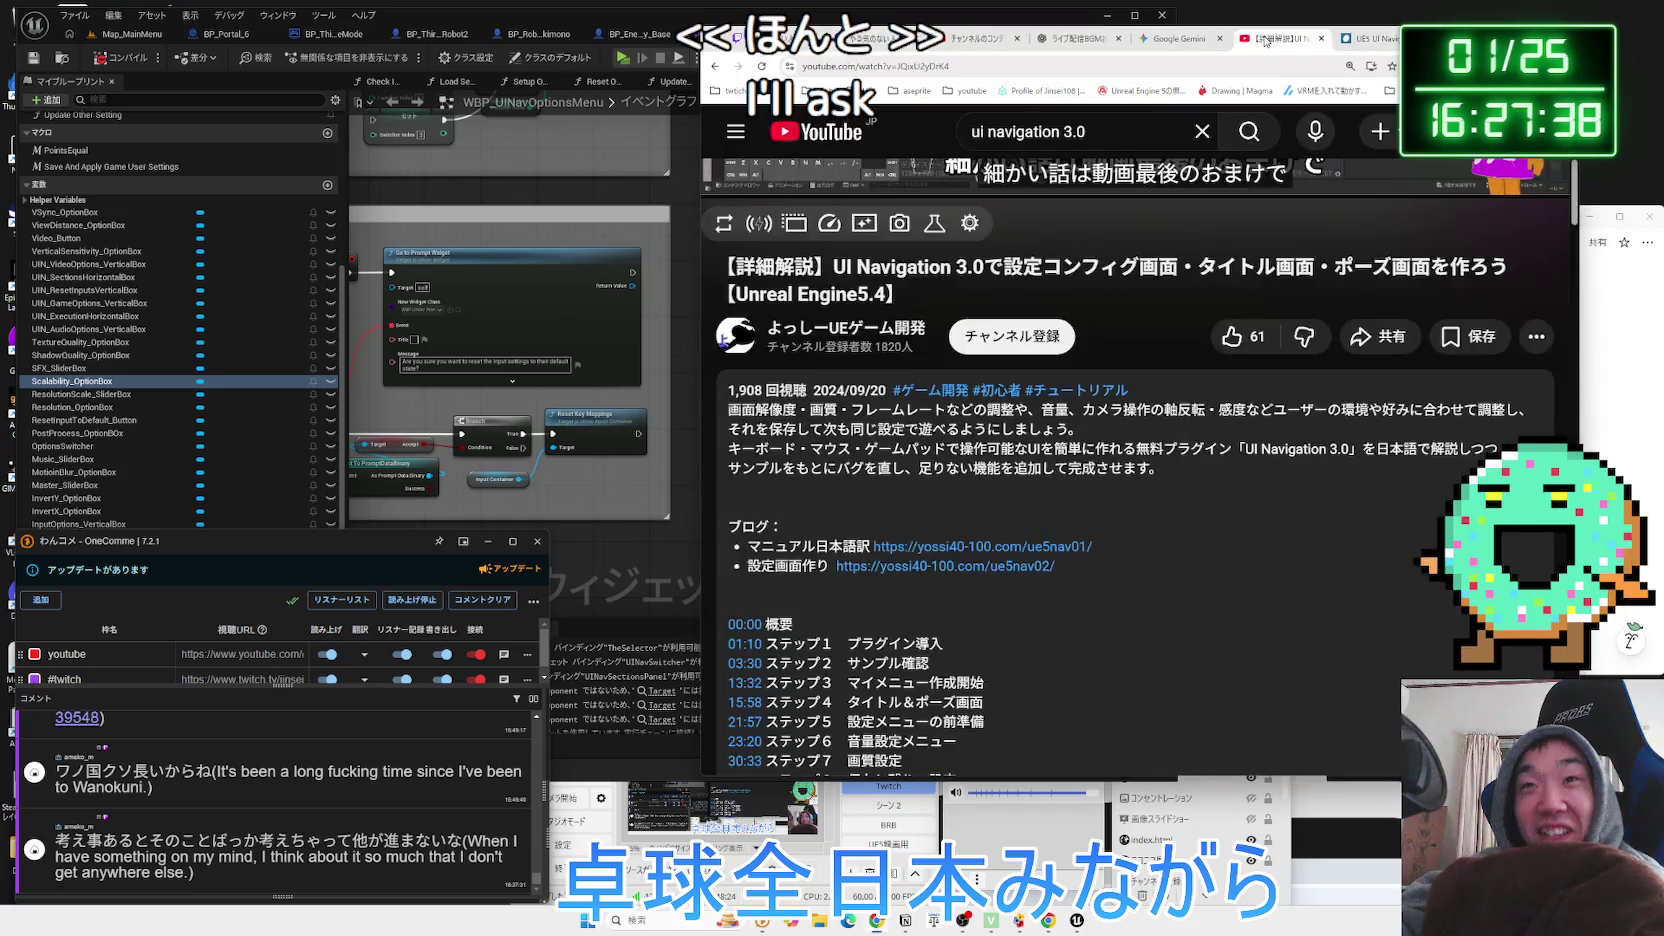
pyautogui.click(970, 38)
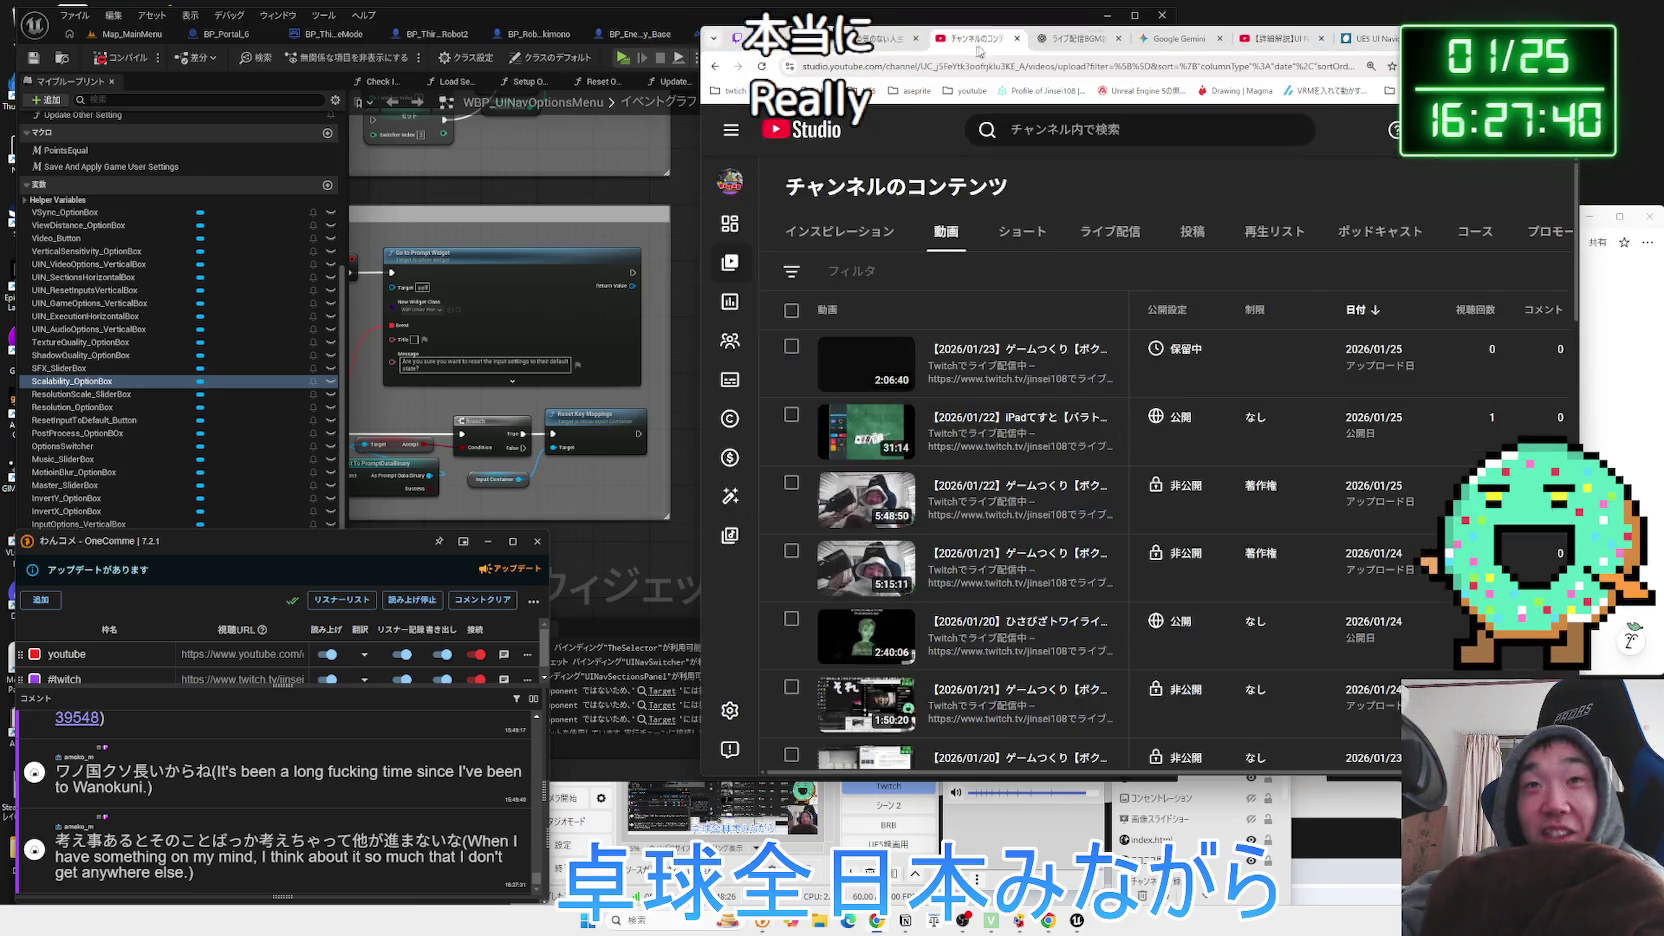
pyautogui.click(1080, 38)
pyautogui.click(1098, 181)
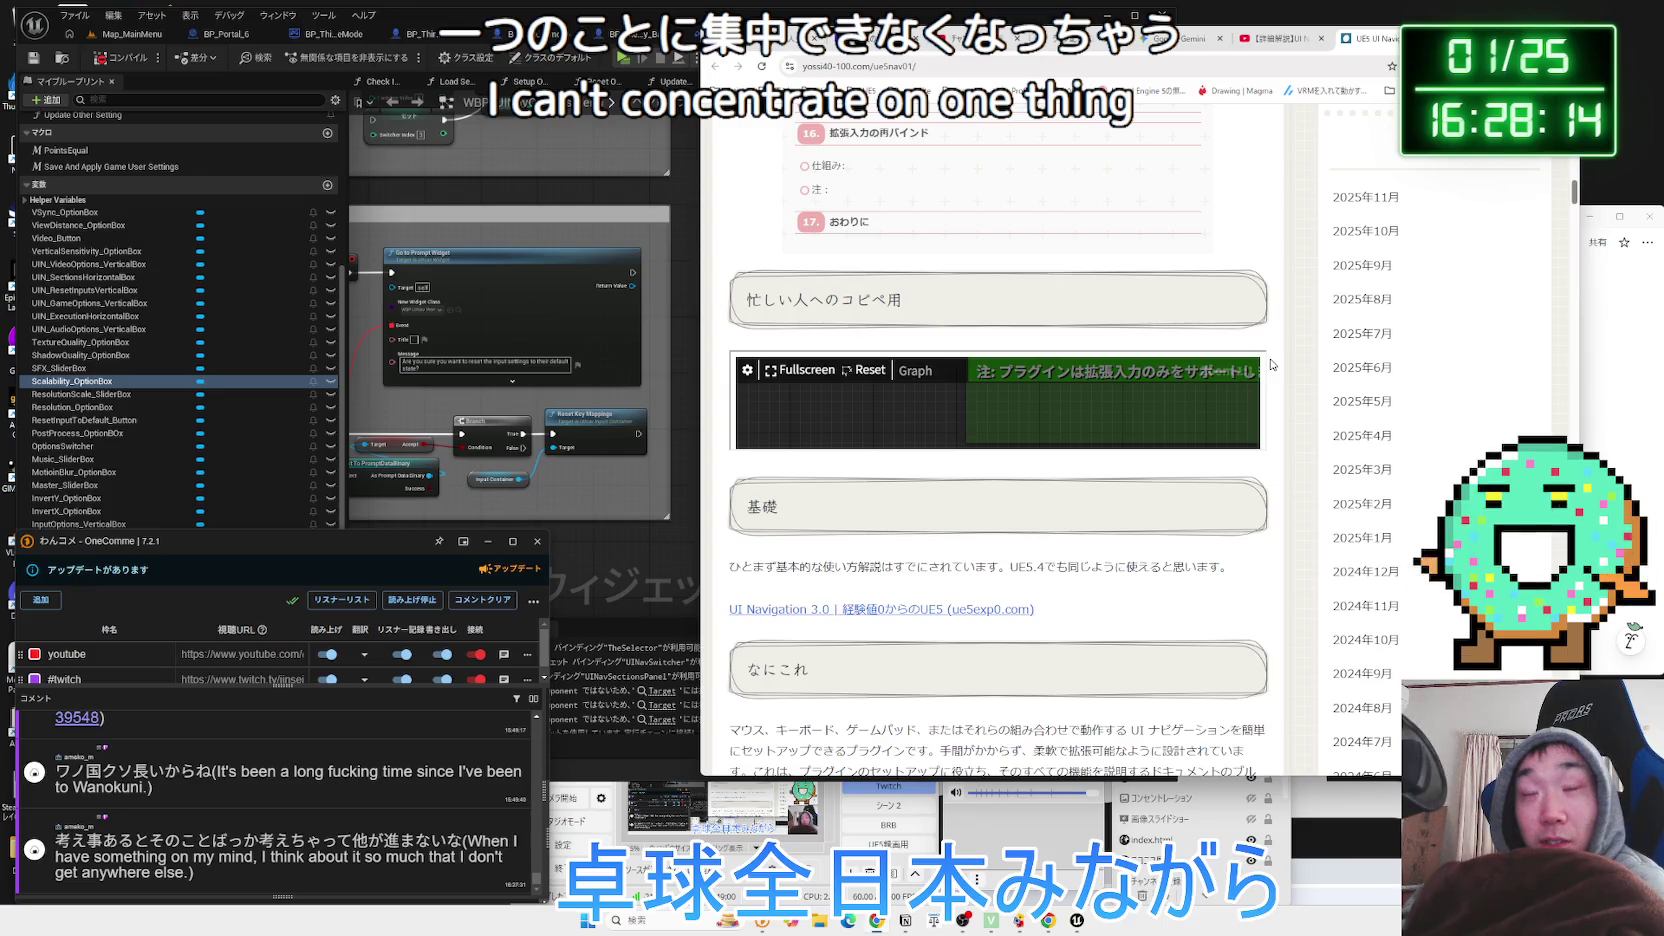
# Cycle through the video, Gemini and other tabs, ending on the UI Navigation article.
pyautogui.click(1275, 38)
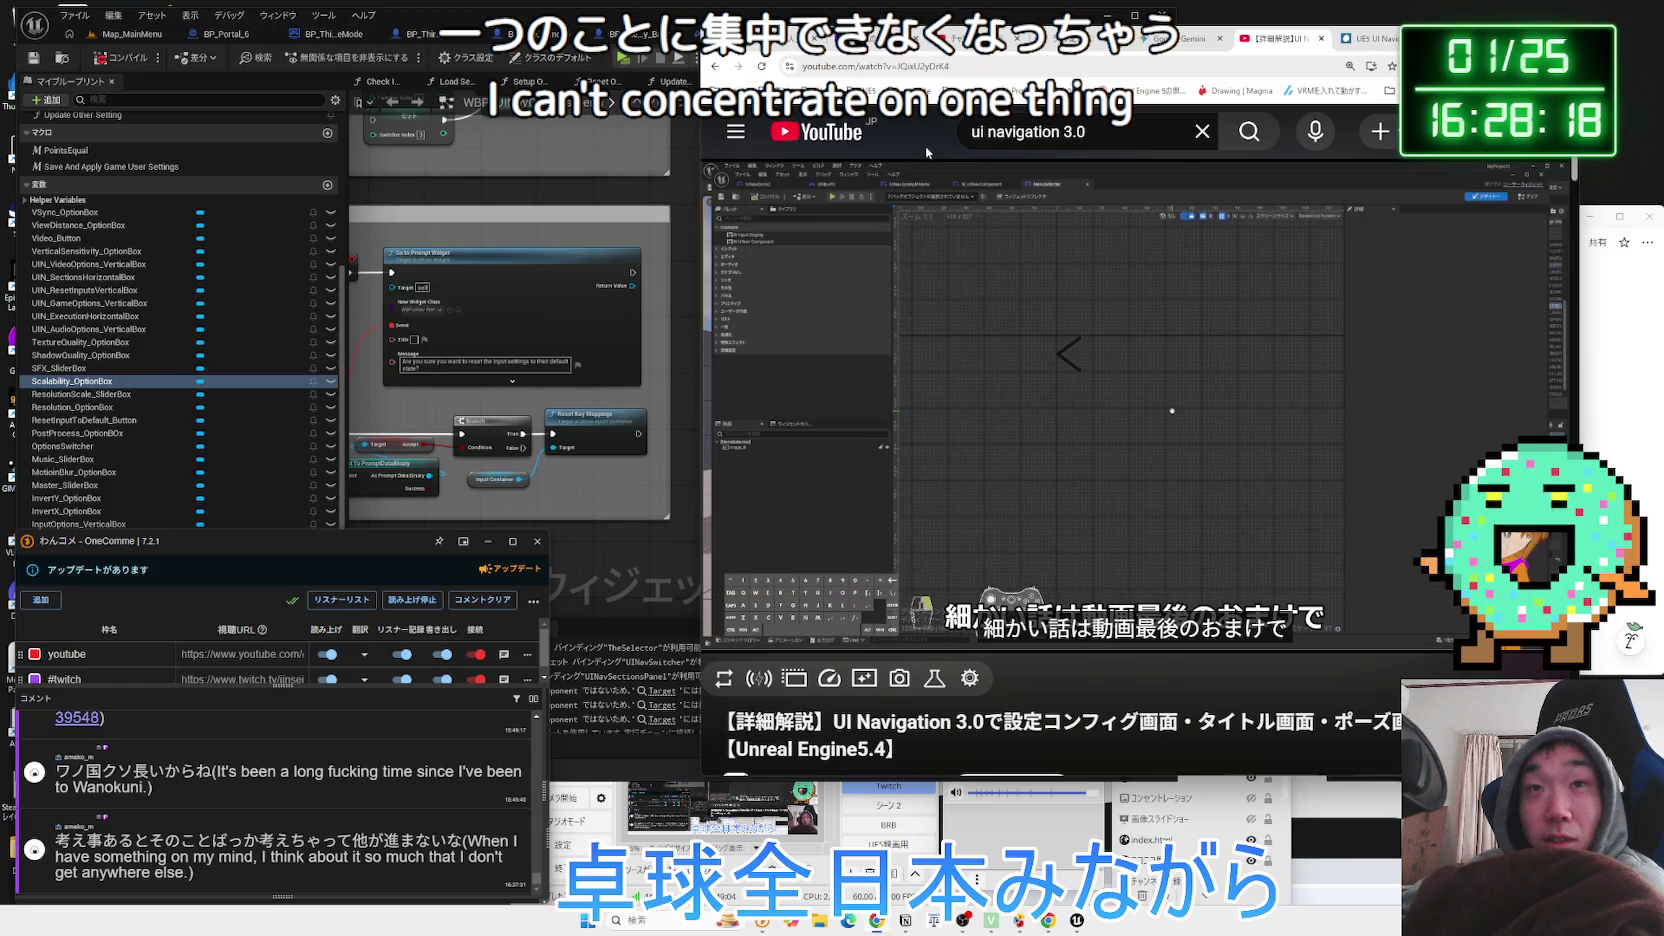
pyautogui.click(1368, 44)
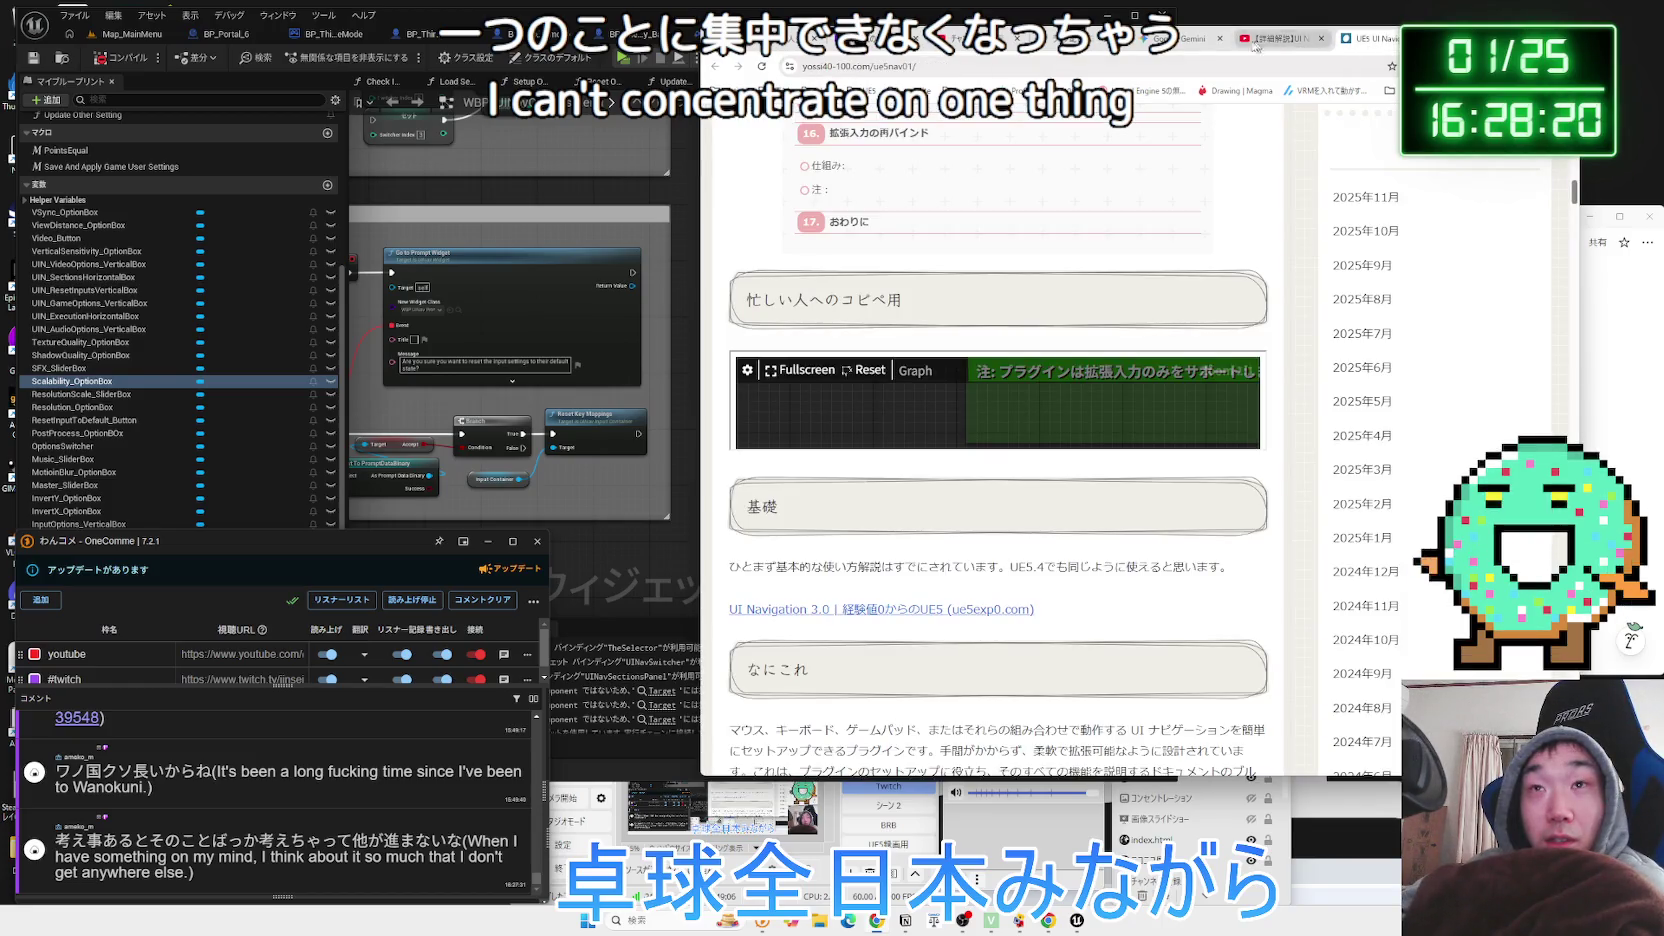
pyautogui.hotkey('ctrl', 'Tab')
pyautogui.hotkey('ctrl', 'Tab')
pyautogui.hotkey('ctrl', 'shift', 'Tab')
pyautogui.hotkey('ctrl', 'shift', 'Tab')
pyautogui.hotkey('ctrl', 'Tab')
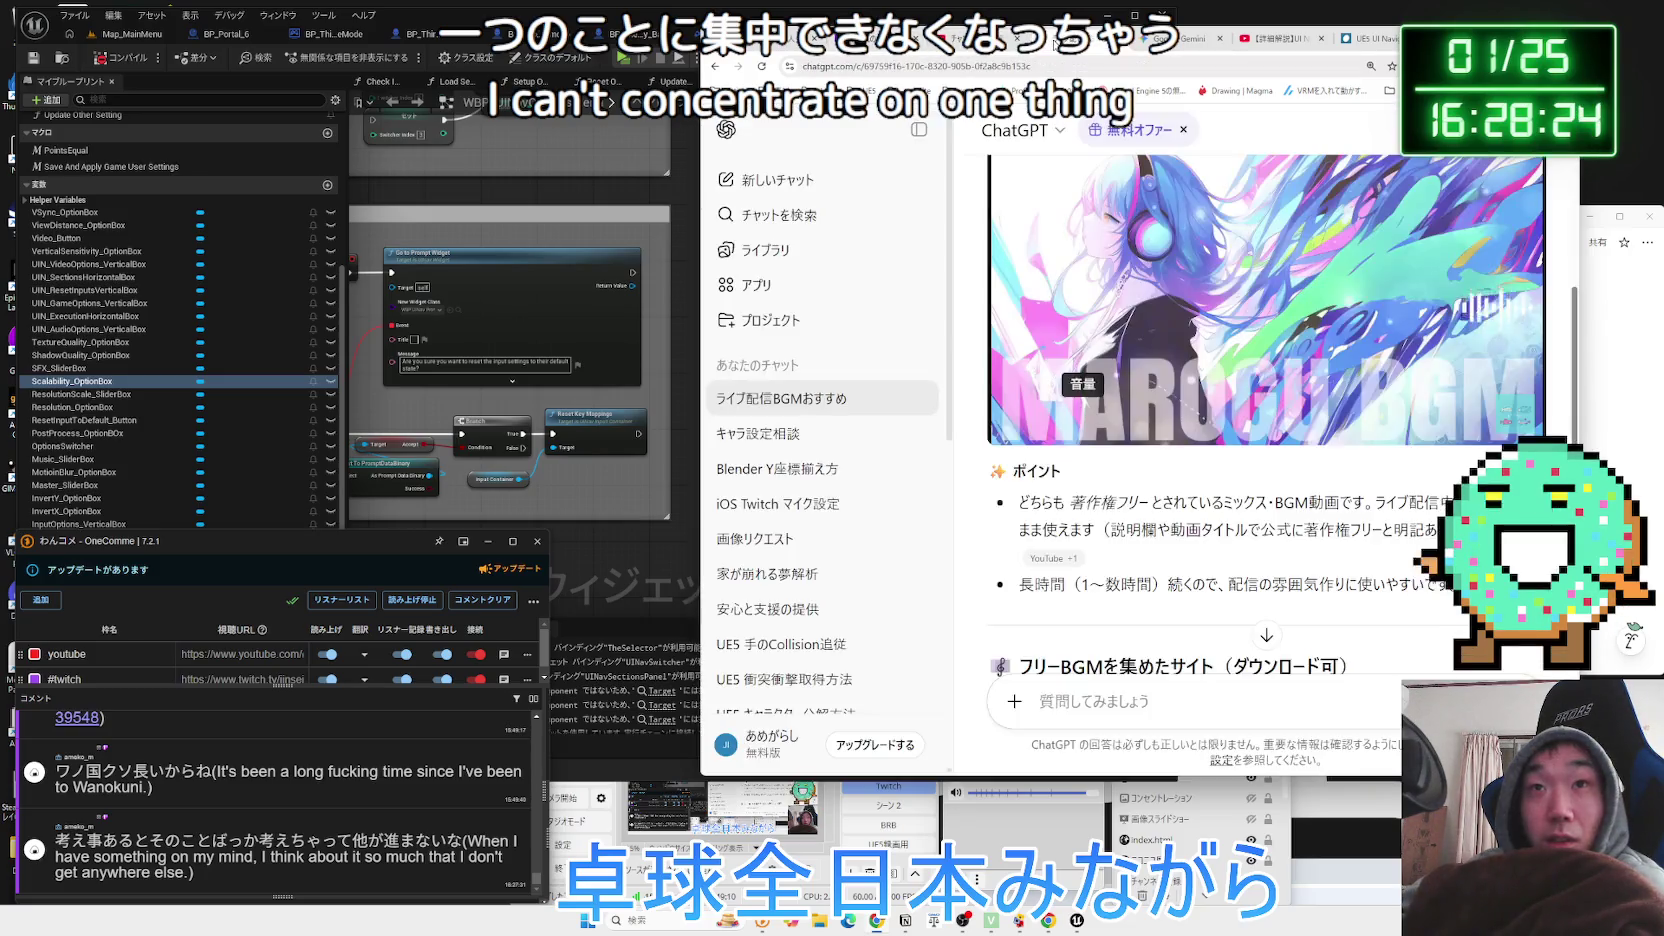
pyautogui.hotkey('ctrl', 'Tab')
pyautogui.click(1347, 40)
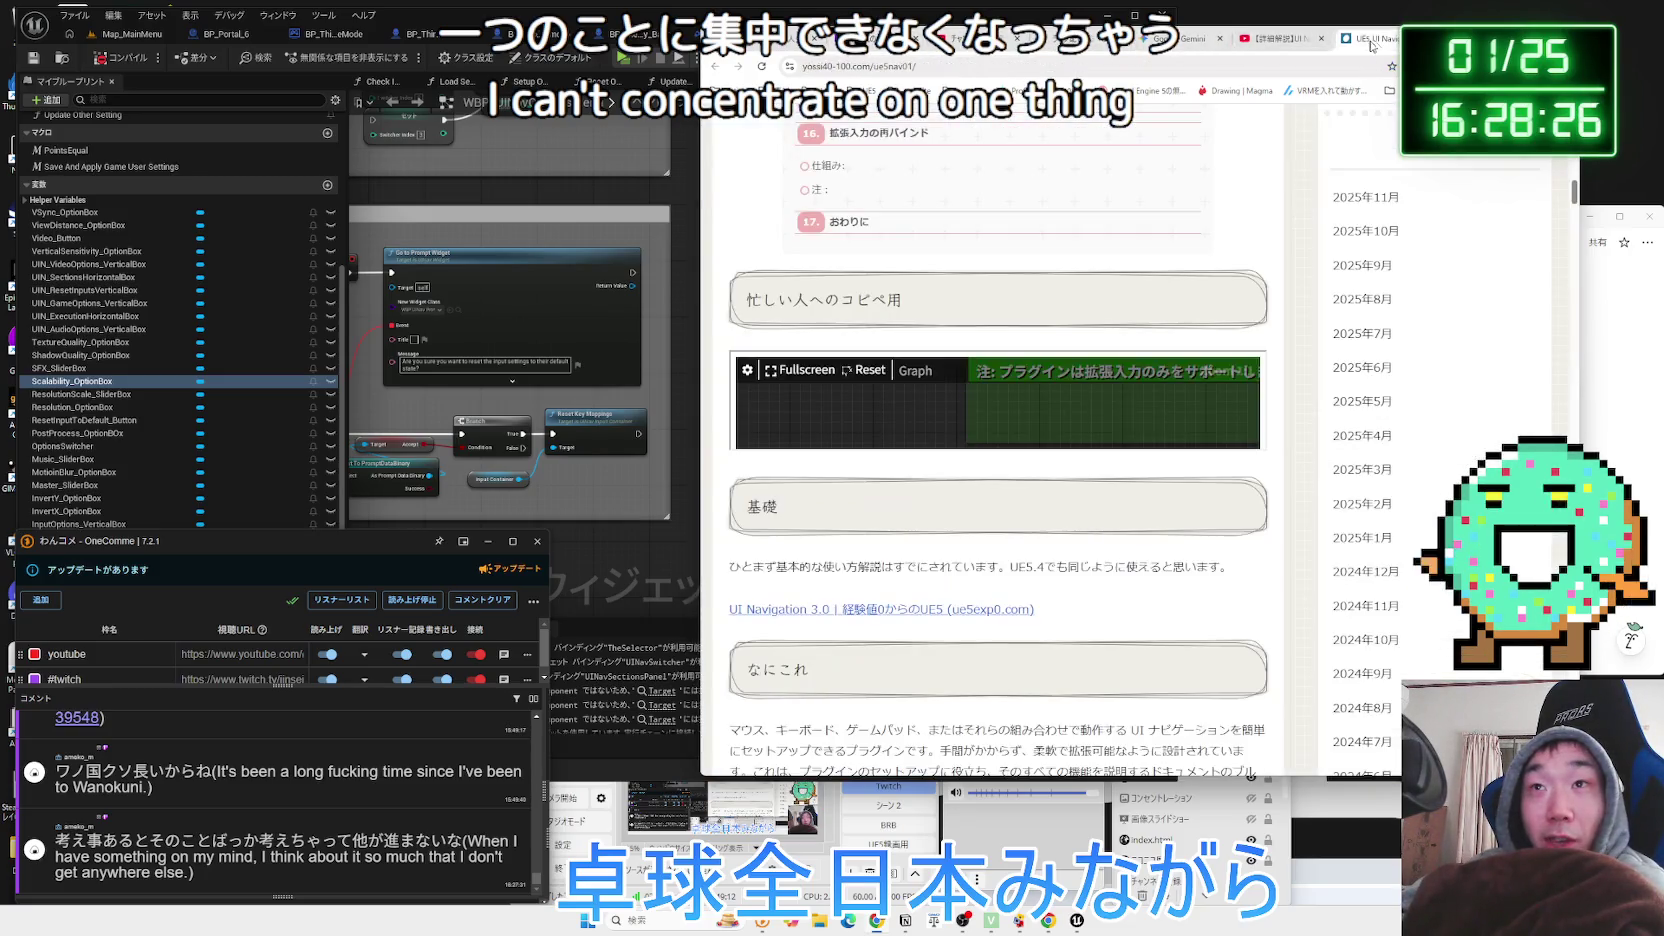
# Bring the Unreal Editor's options menu graph in front of Chrome.
pyautogui.click(722, 307)
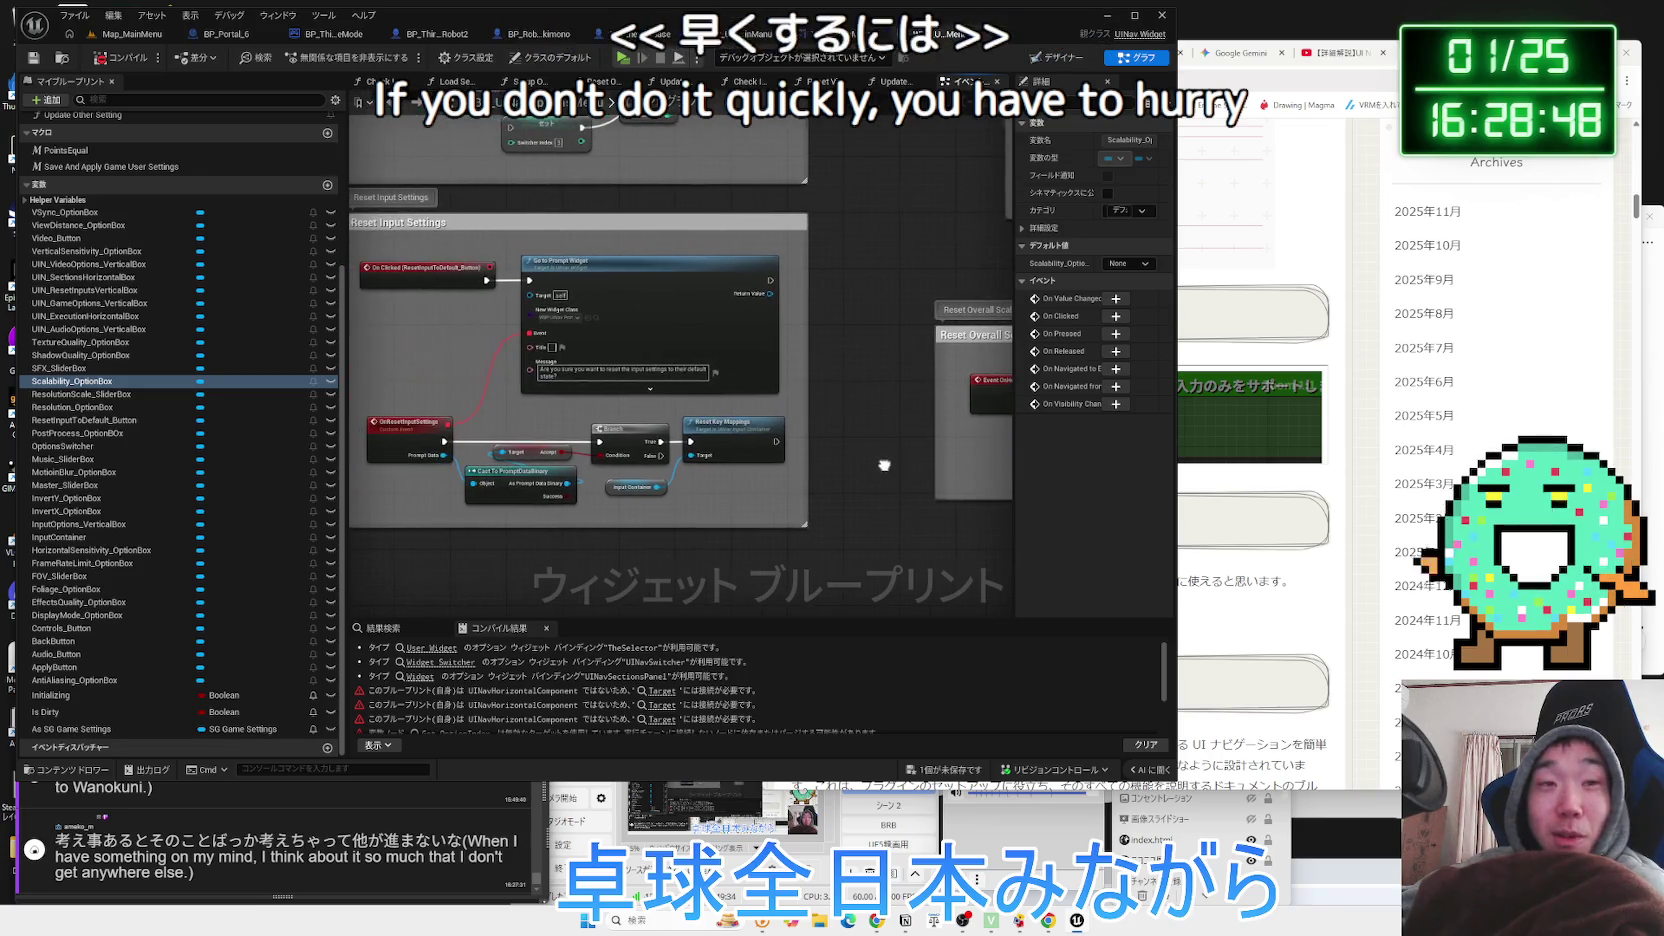
# Pan to the Reset Input Settings nodes, then rearrange the browser and notes windows around the editor.
pyautogui.moveTo(745, 513)
pyautogui.mouseDown()
pyautogui.moveTo(617, 457)
pyautogui.moveTo(430, 337)
pyautogui.moveTo(479, 385)
pyautogui.moveTo(408, 341)
pyautogui.mouseUp()
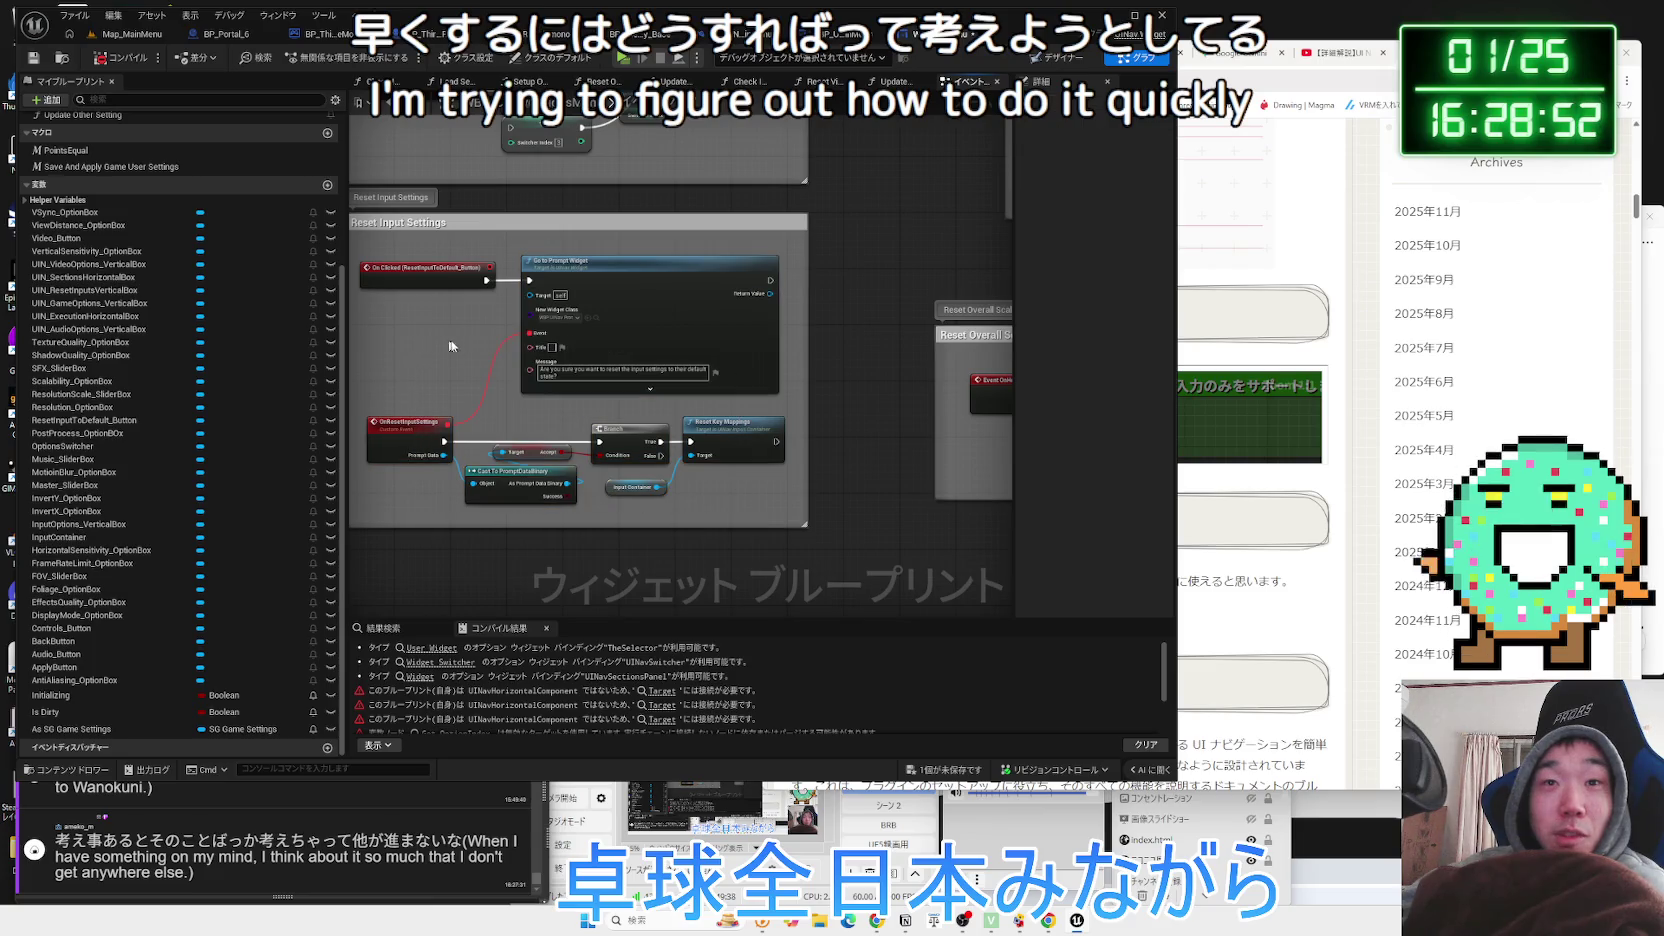
pyautogui.moveTo(788, 351); pyautogui.dragTo(833, 398)
pyautogui.scroll(2, 833, 405)
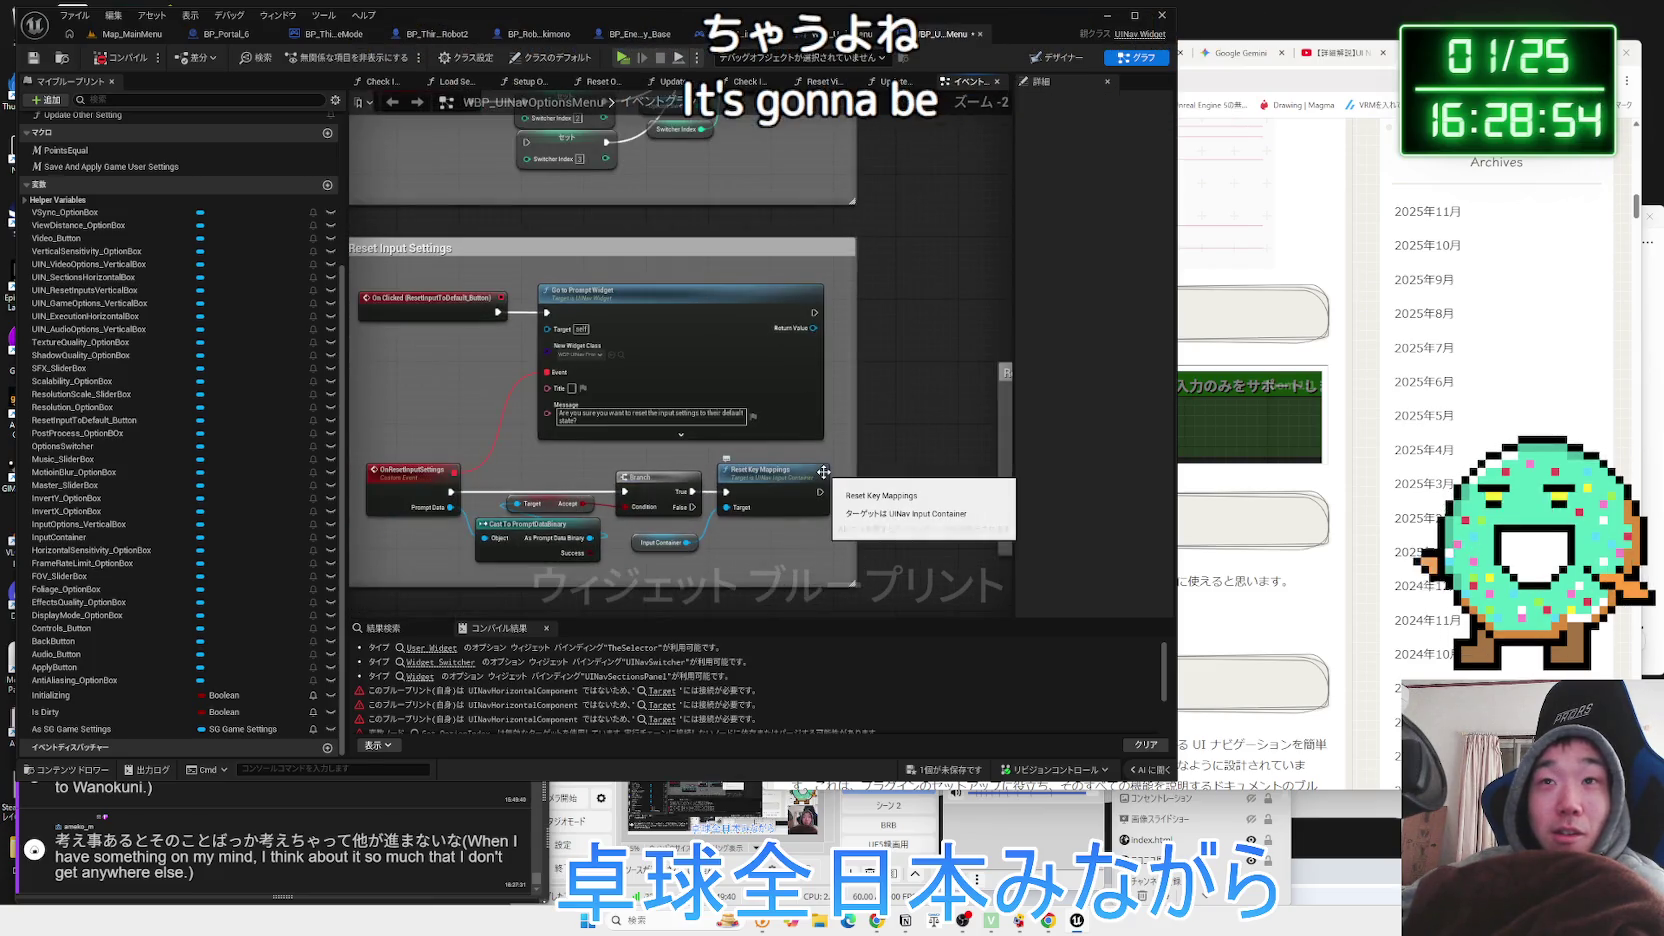
pyautogui.click(1356, 294)
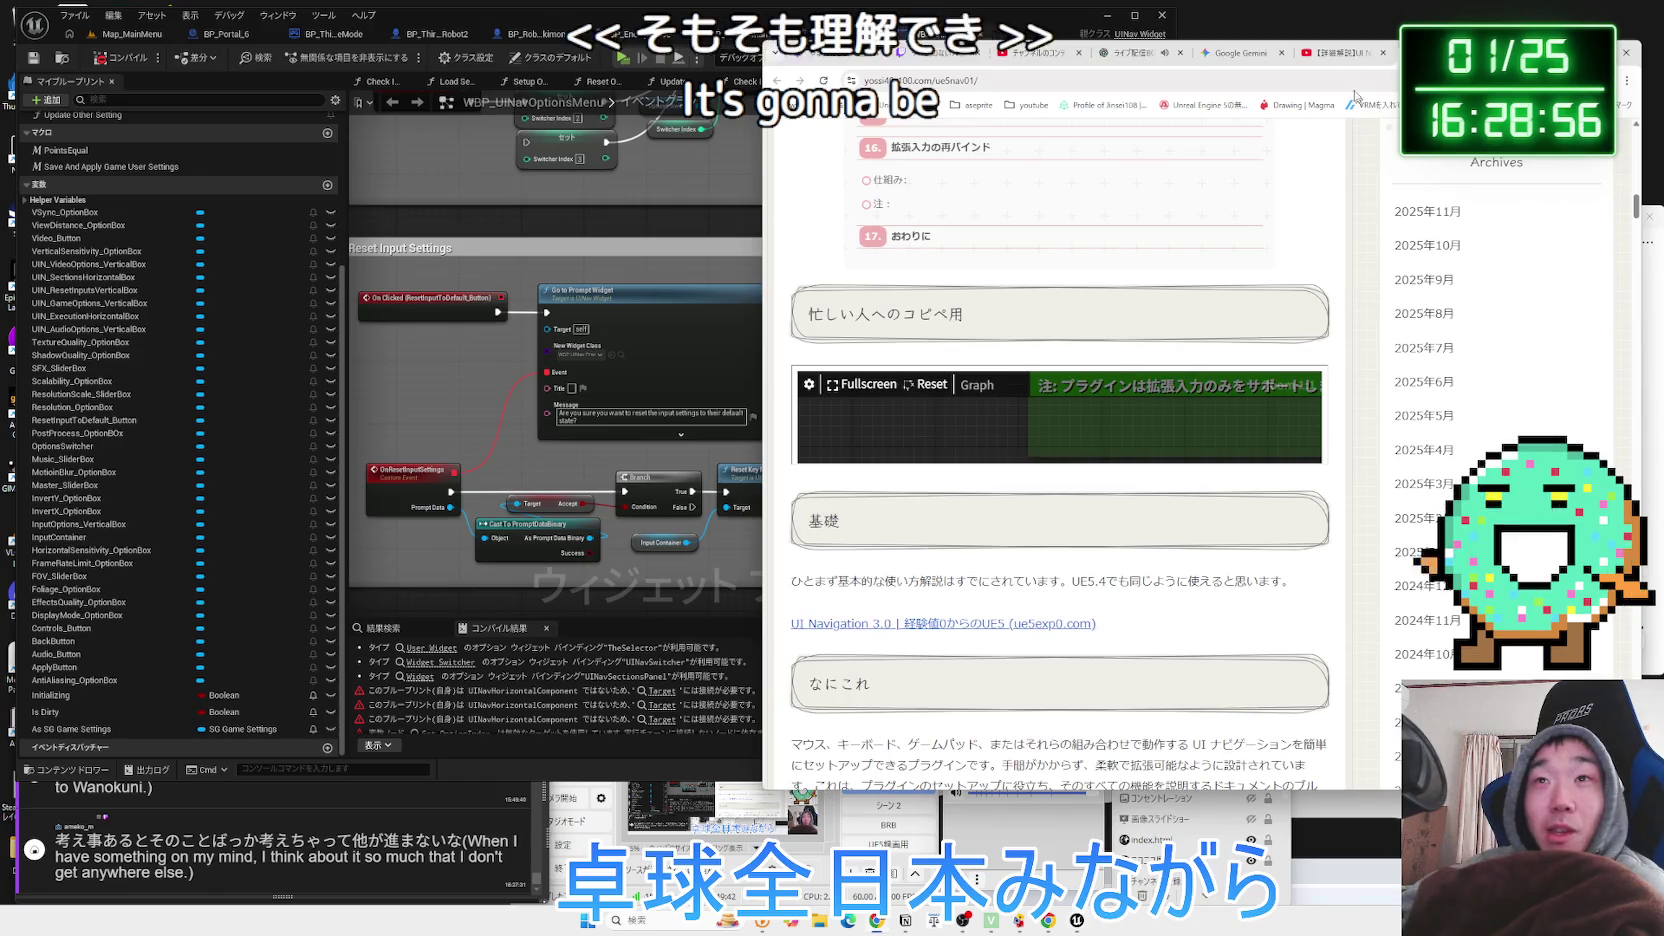
pyautogui.click(1341, 55)
pyautogui.moveTo(1341, 58)
pyautogui.mouseDown()
pyautogui.moveTo(1347, 96)
pyautogui.moveTo(1326, 91)
pyautogui.mouseUp()
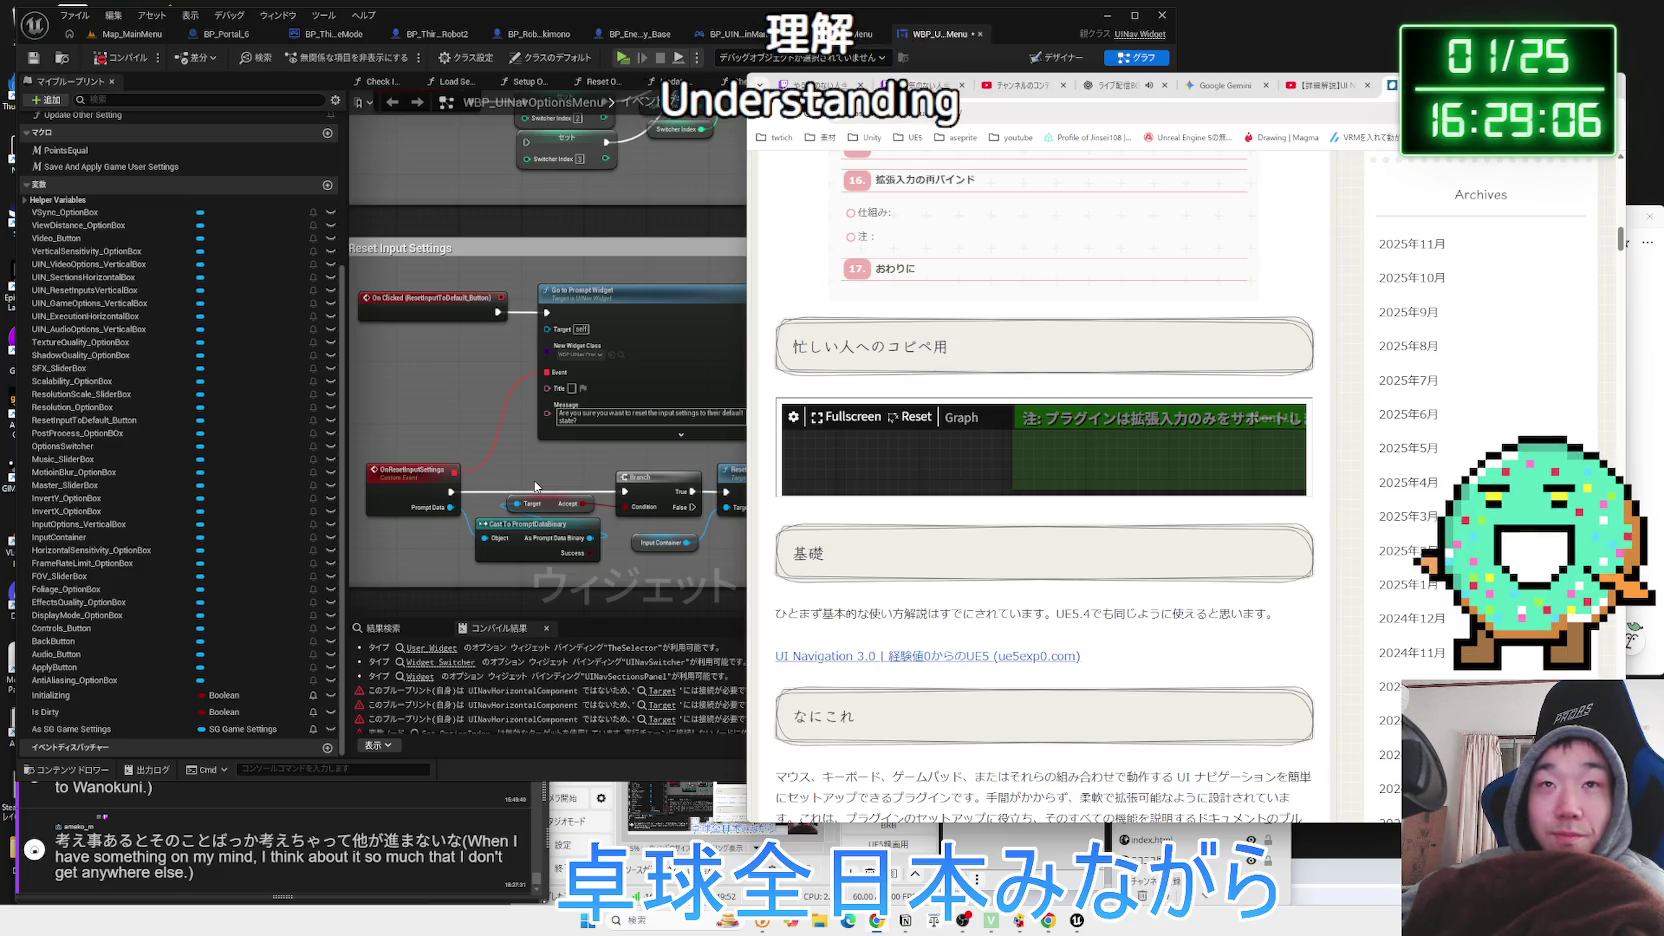
pyautogui.moveTo(1000, 76)
pyautogui.mouseDown()
pyautogui.moveTo(921, 66)
pyautogui.moveTo(984, 52)
pyautogui.moveTo(953, 63)
pyautogui.mouseUp()
pyautogui.moveTo(1373, 211); pyautogui.dragTo(1481, 225)
pyautogui.moveTo(1390, 69); pyautogui.dragTo(1455, 53)
pyautogui.click(1111, 37)
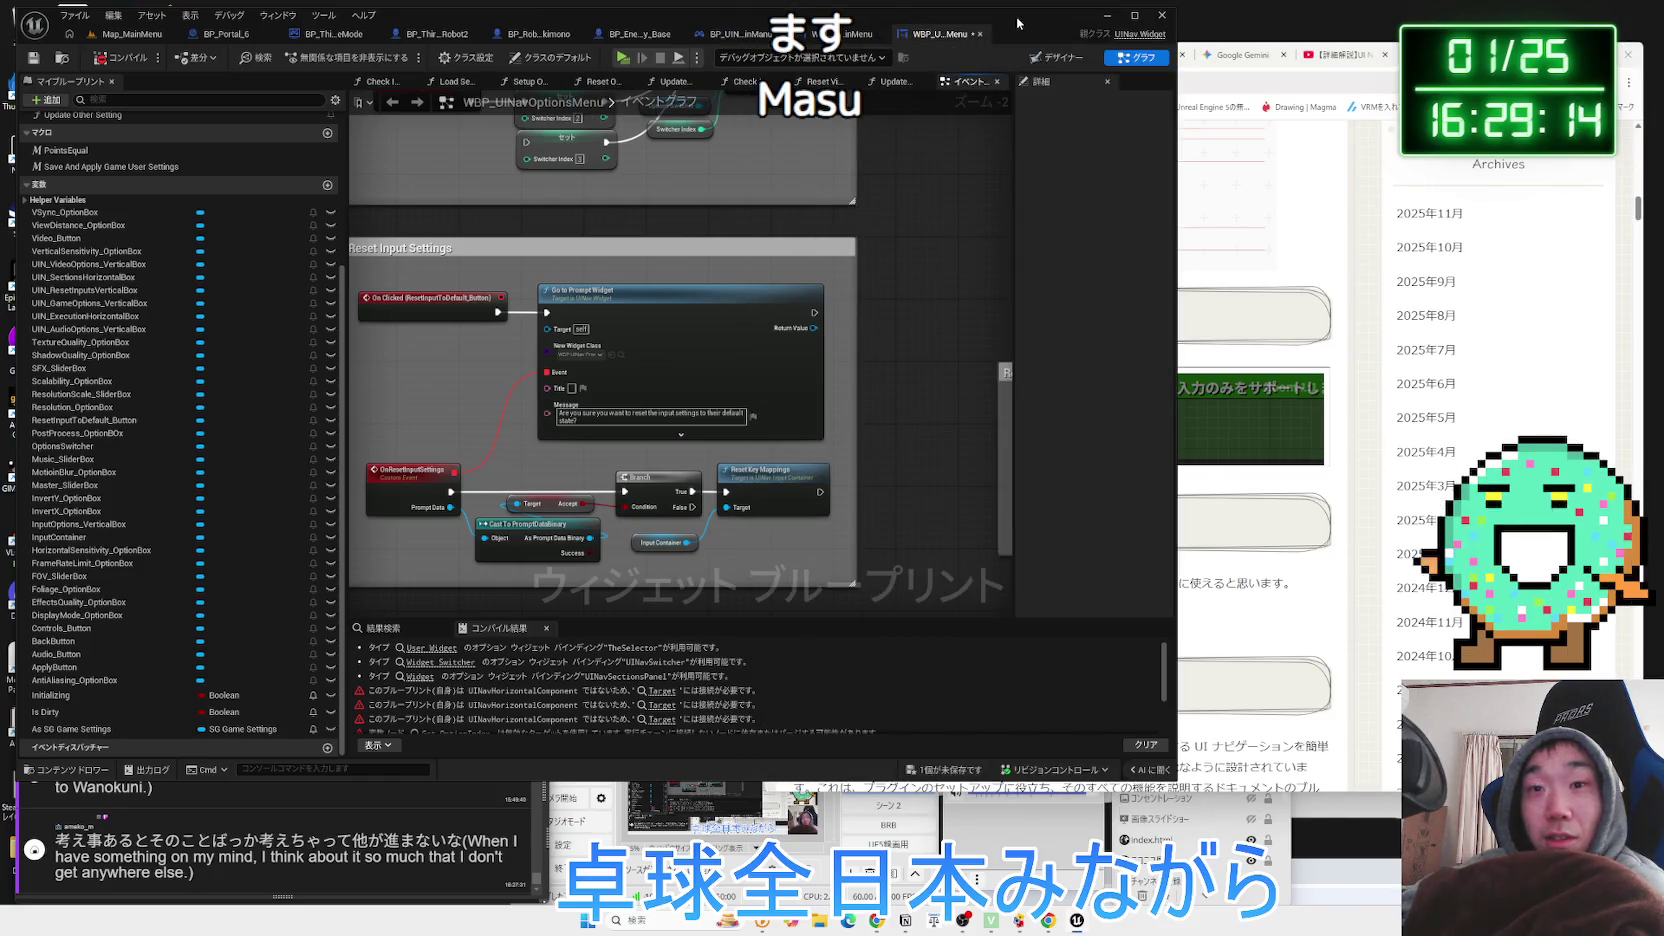
# Save WBP_UINavOptionsMenu and centre the Reset Overall Scalability notes.
pyautogui.click(955, 773)
pyautogui.click(921, 615)
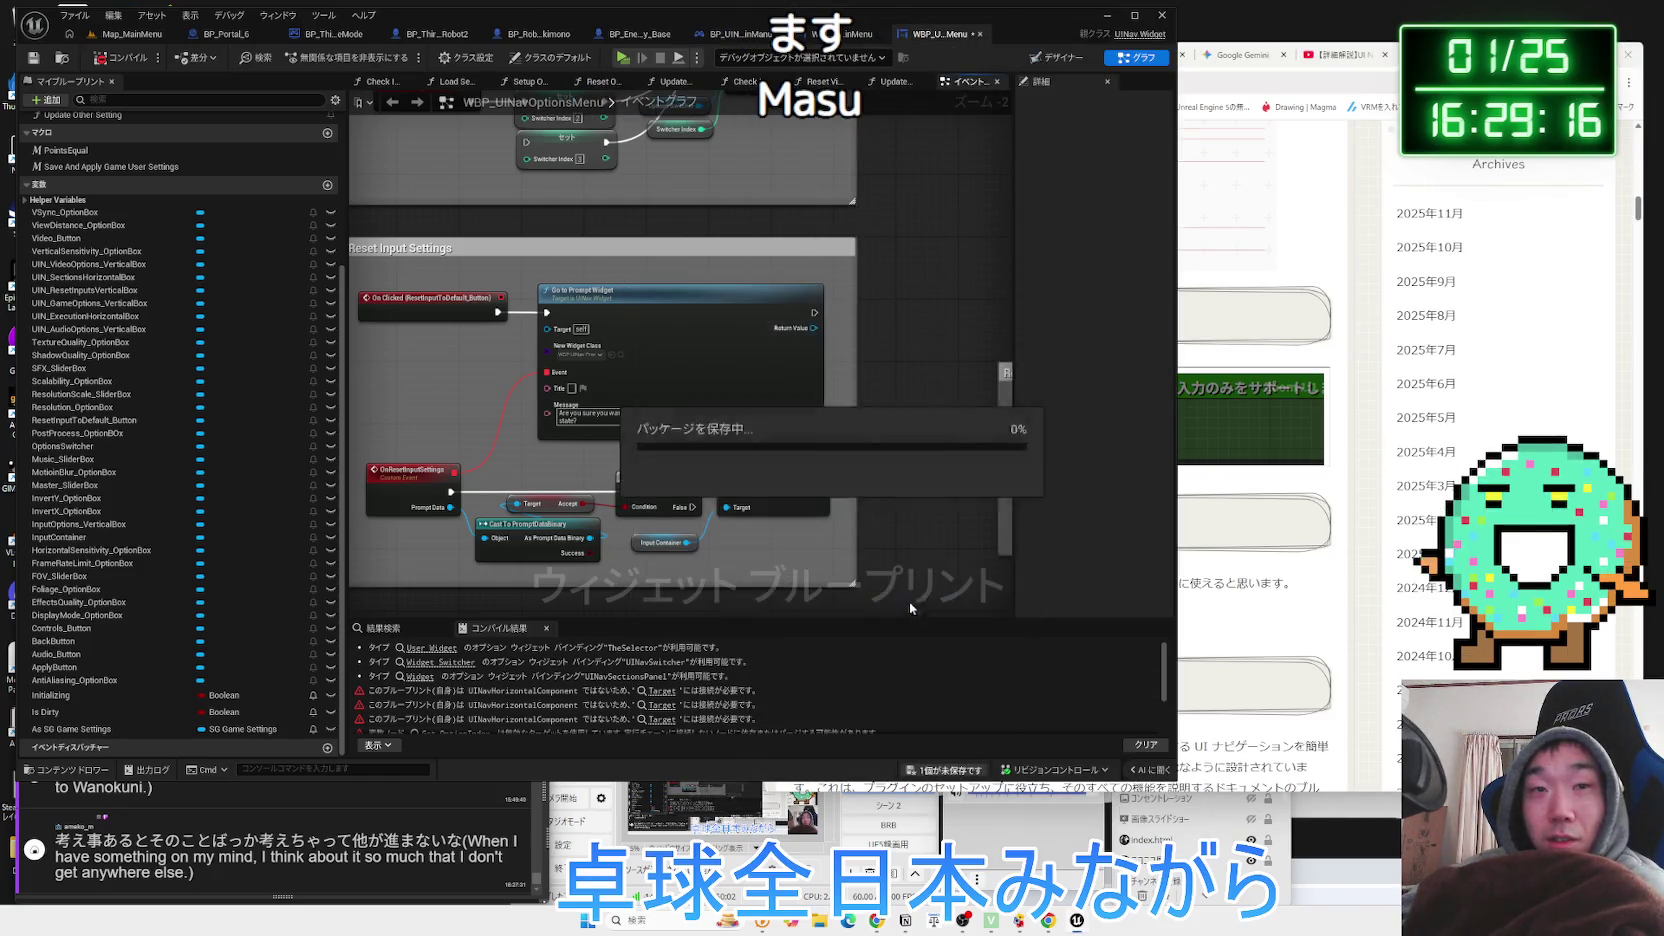
pyautogui.scroll(-1, 800, 500)
pyautogui.scroll(1, 800, 500)
pyautogui.scroll(-1, 725, 450)
pyautogui.scroll(1, 724, 450)
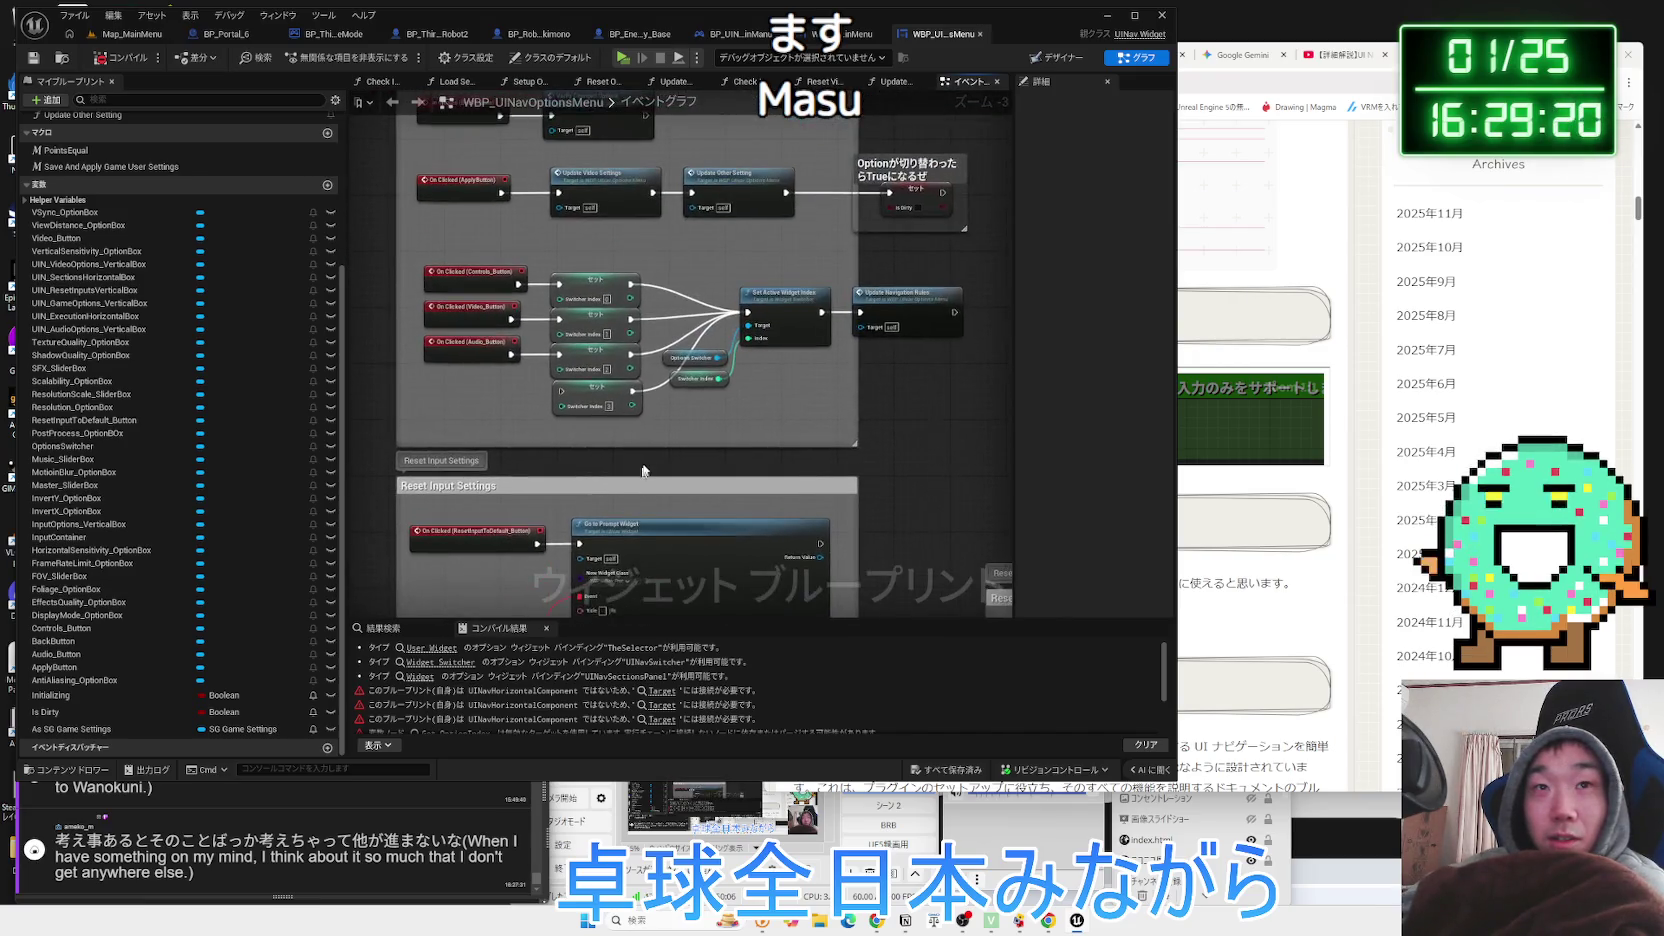
pyautogui.scroll(-3, 696, 563)
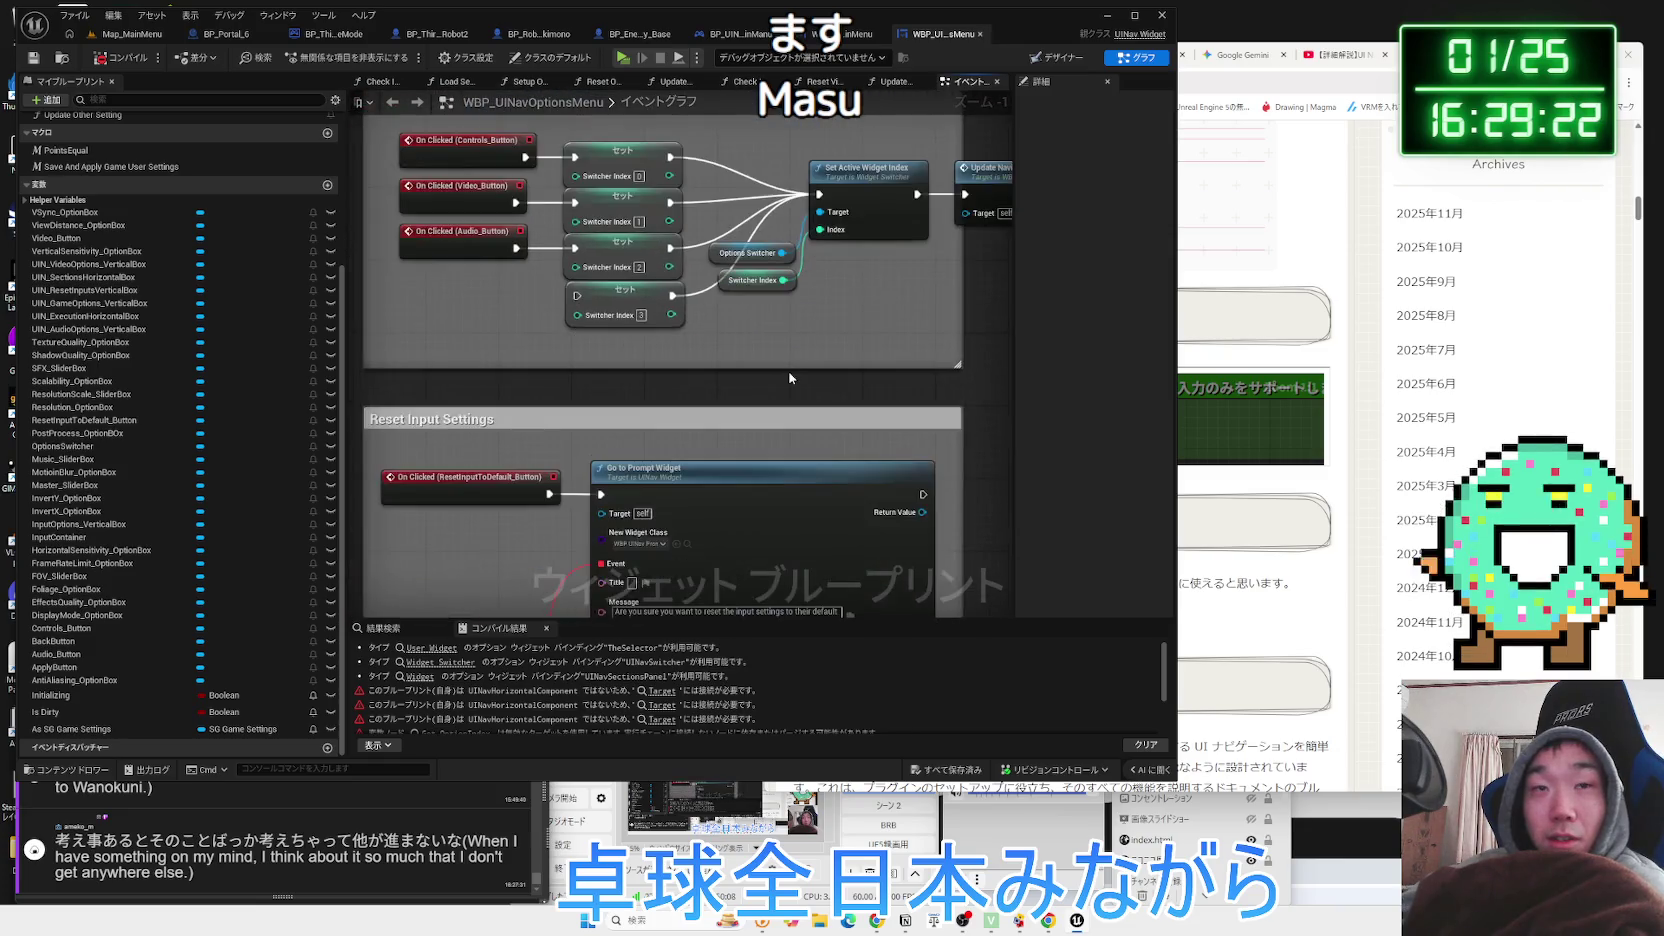
pyautogui.moveTo(790, 378); pyautogui.dragTo(686, 404)
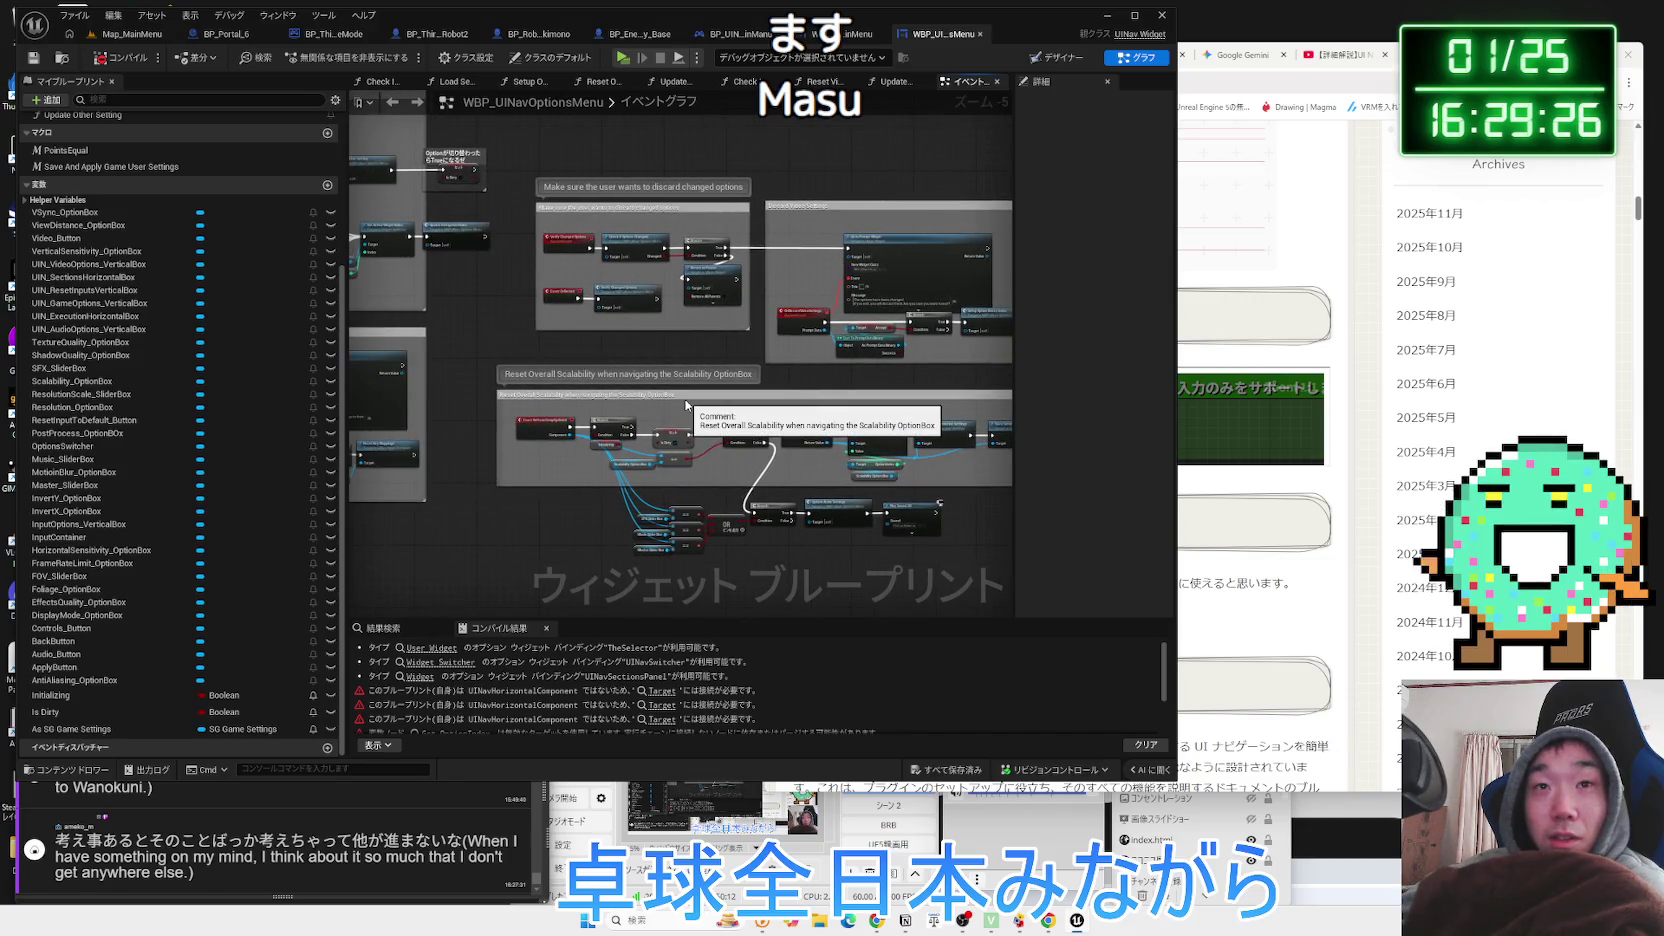
pyautogui.scroll(1, 686, 404)
pyautogui.scroll(2, 812, 388)
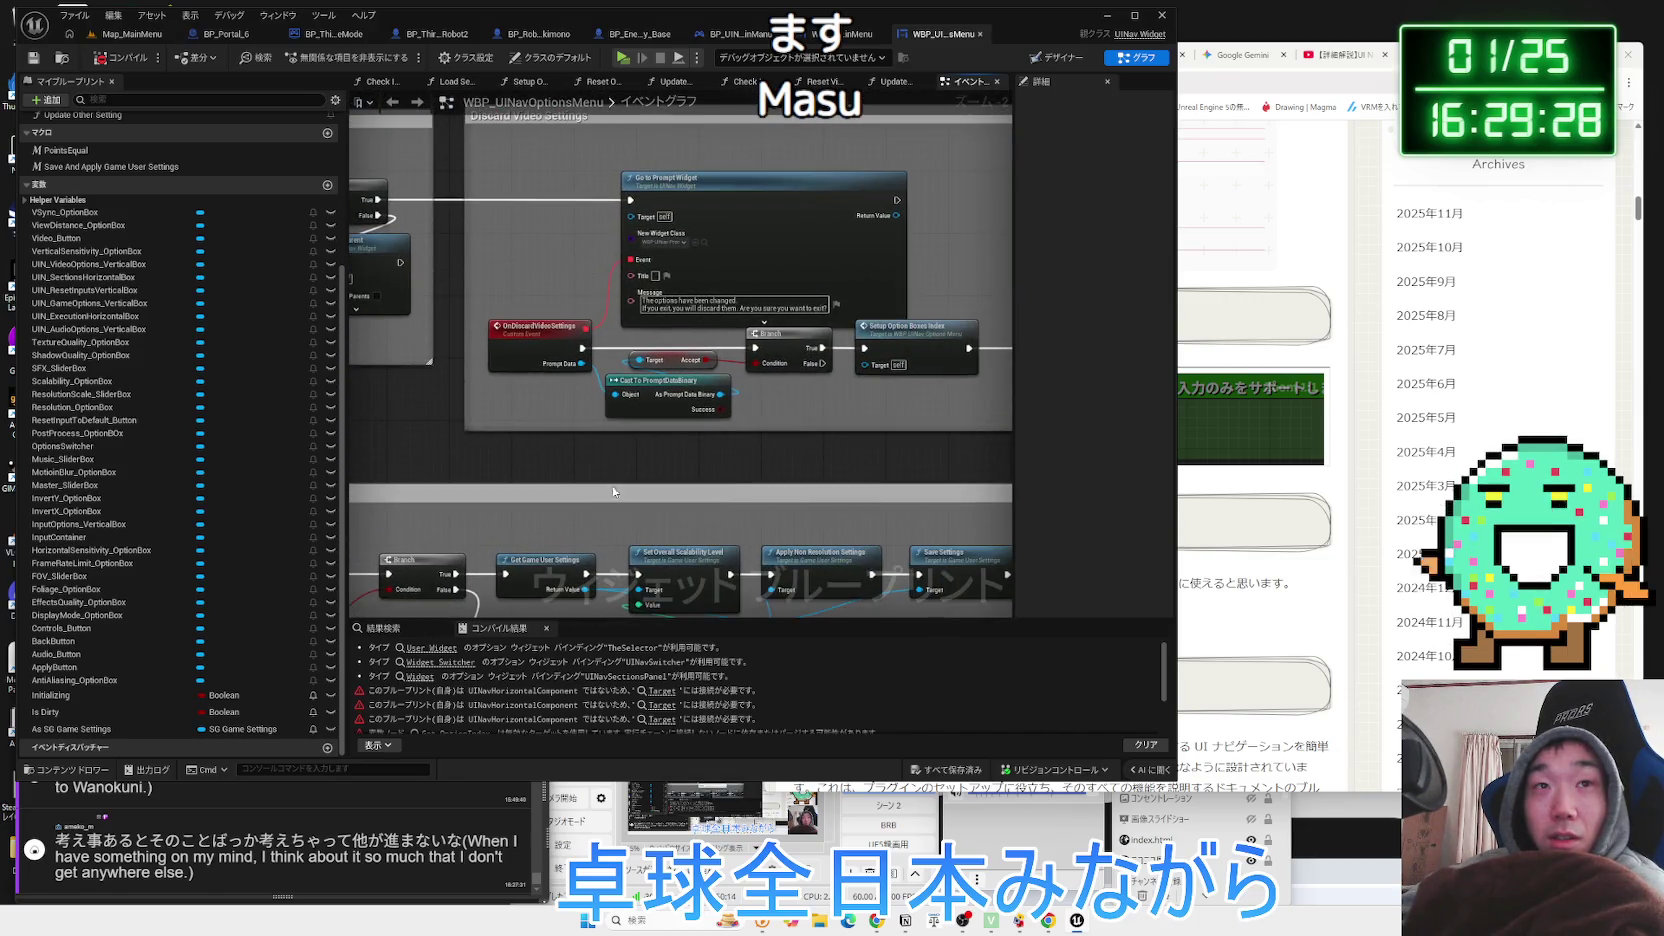
pyautogui.scroll(-2, 780, 475)
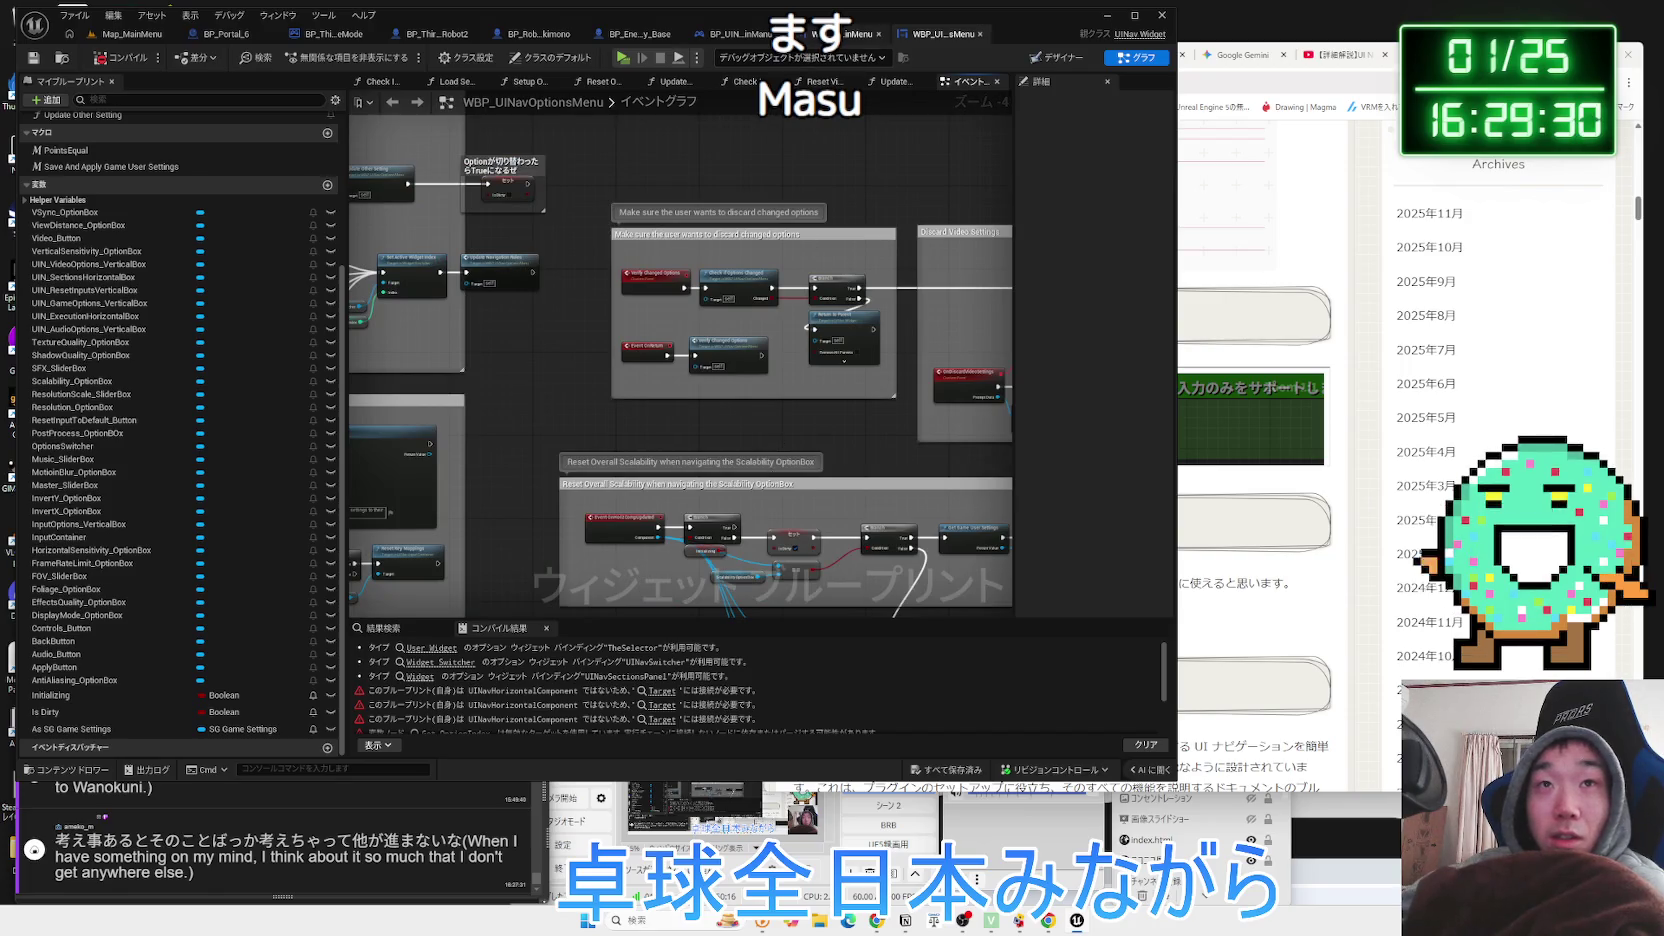
# Compare against the WBP_UINavMainMenu graph, return to the Reset Input Settings logic, then show the blog article.
pyautogui.click(845, 34)
pyautogui.click(935, 34)
pyautogui.click(845, 34)
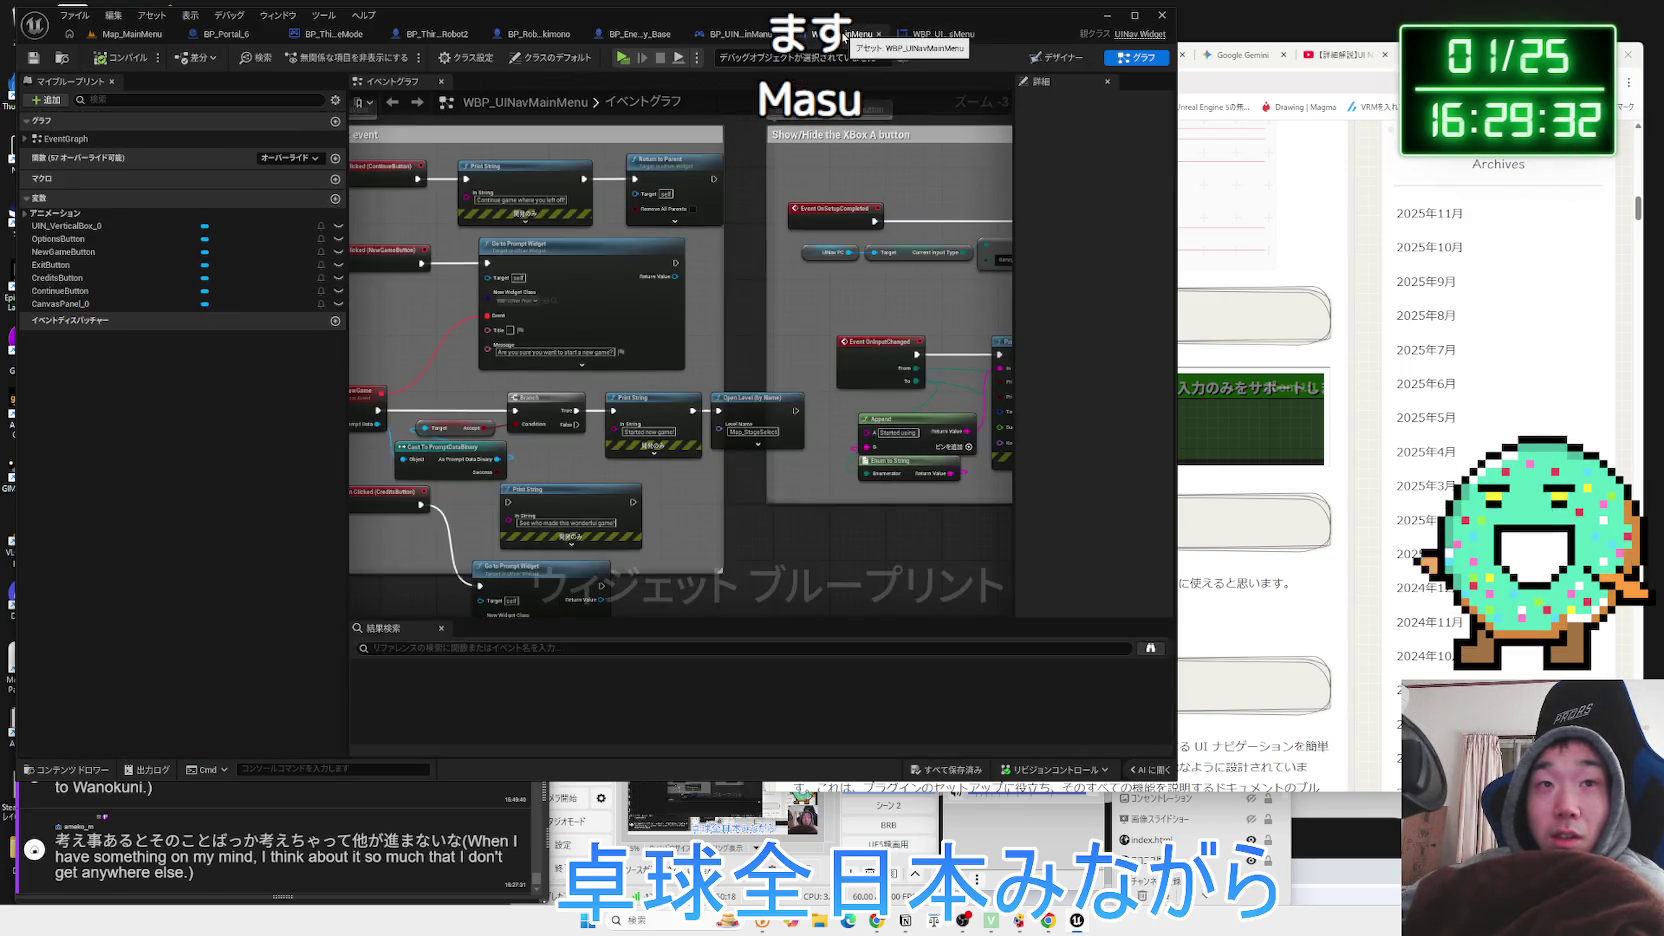
pyautogui.click(930, 38)
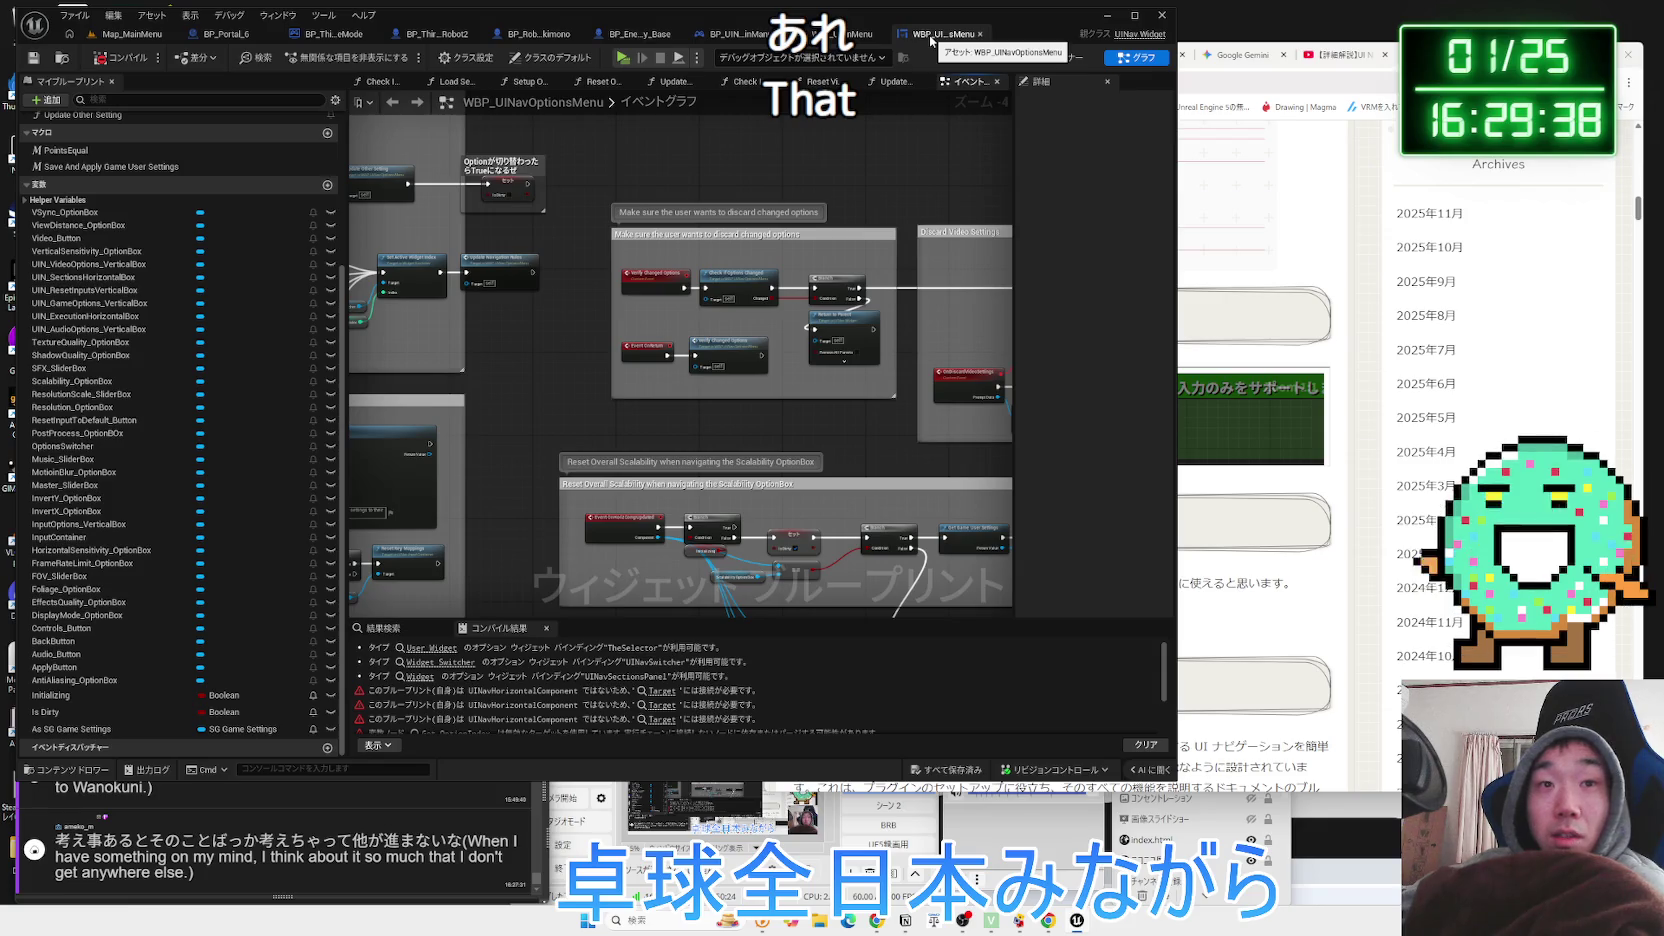
pyautogui.moveTo(494, 384); pyautogui.dragTo(820, 166)
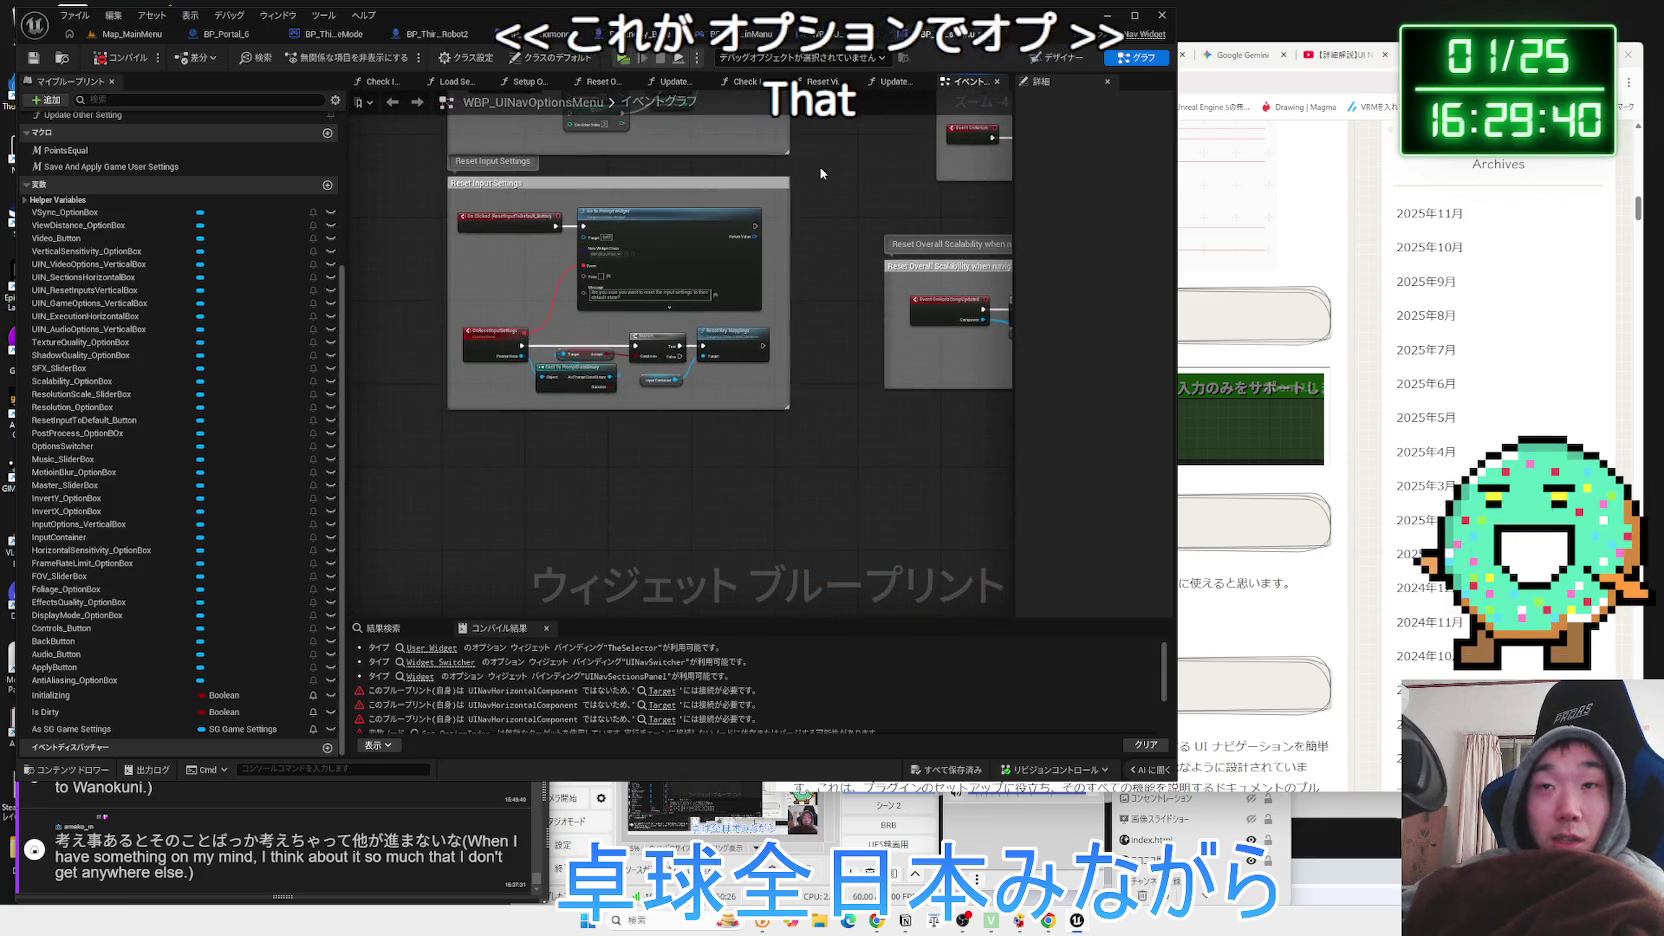
pyautogui.click(1262, 66)
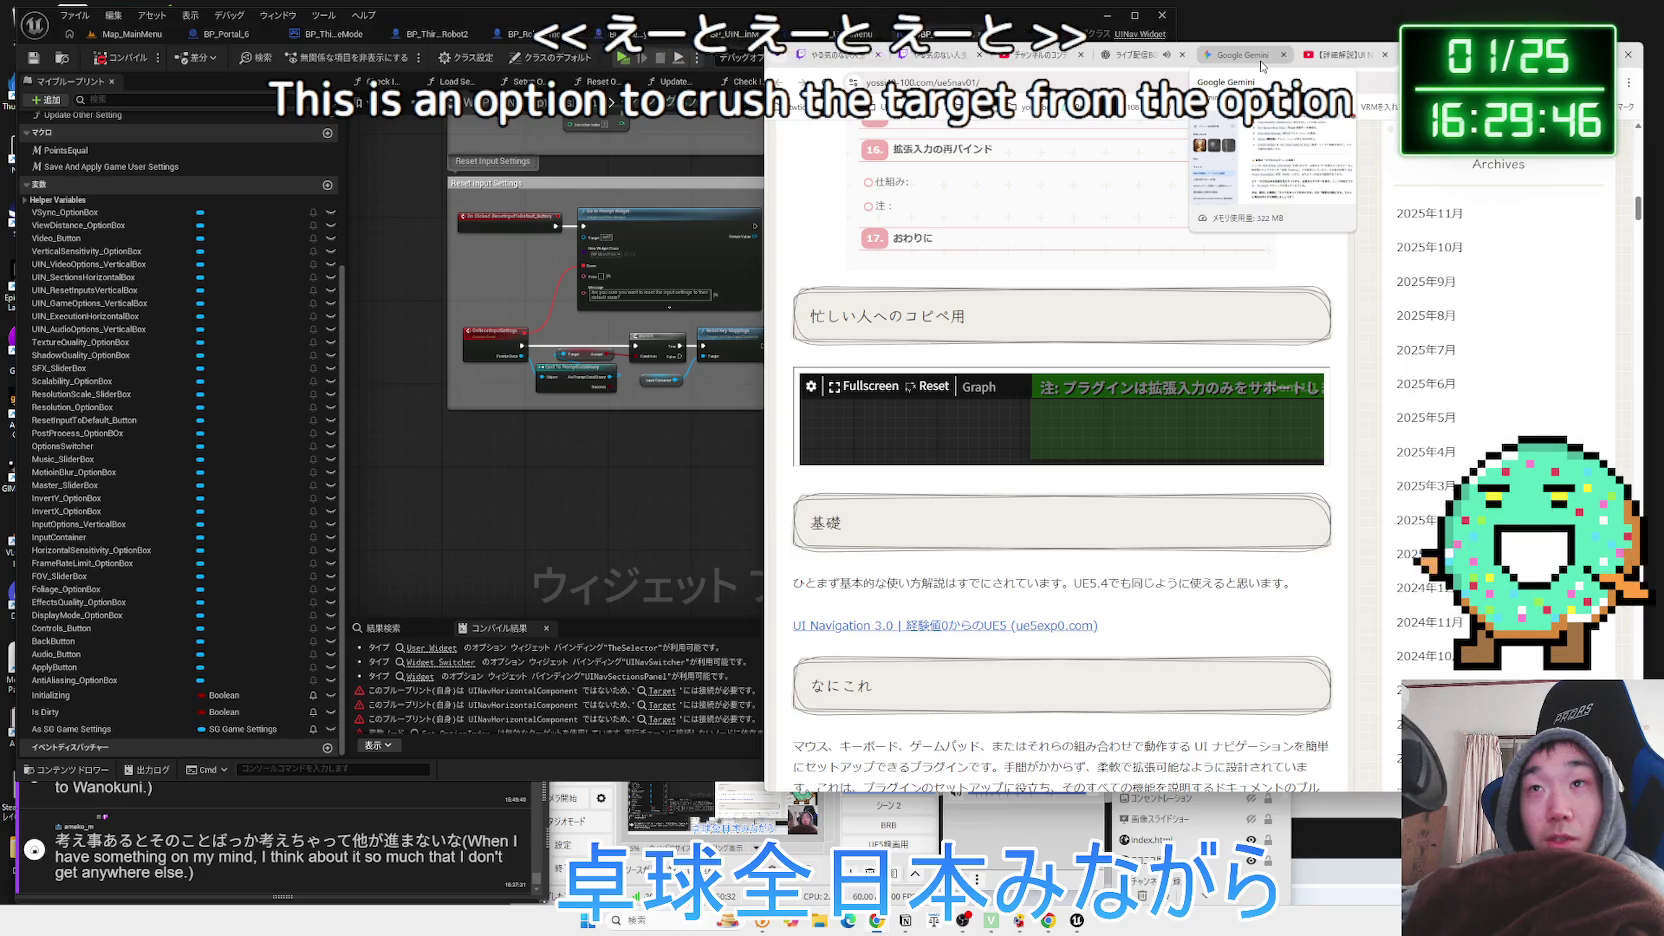
pyautogui.click(863, 386)
pyautogui.scroll(-3, 437, 395)
pyautogui.scroll(3, 437, 395)
pyautogui.moveTo(469, 593); pyautogui.dragTo(487, 362)
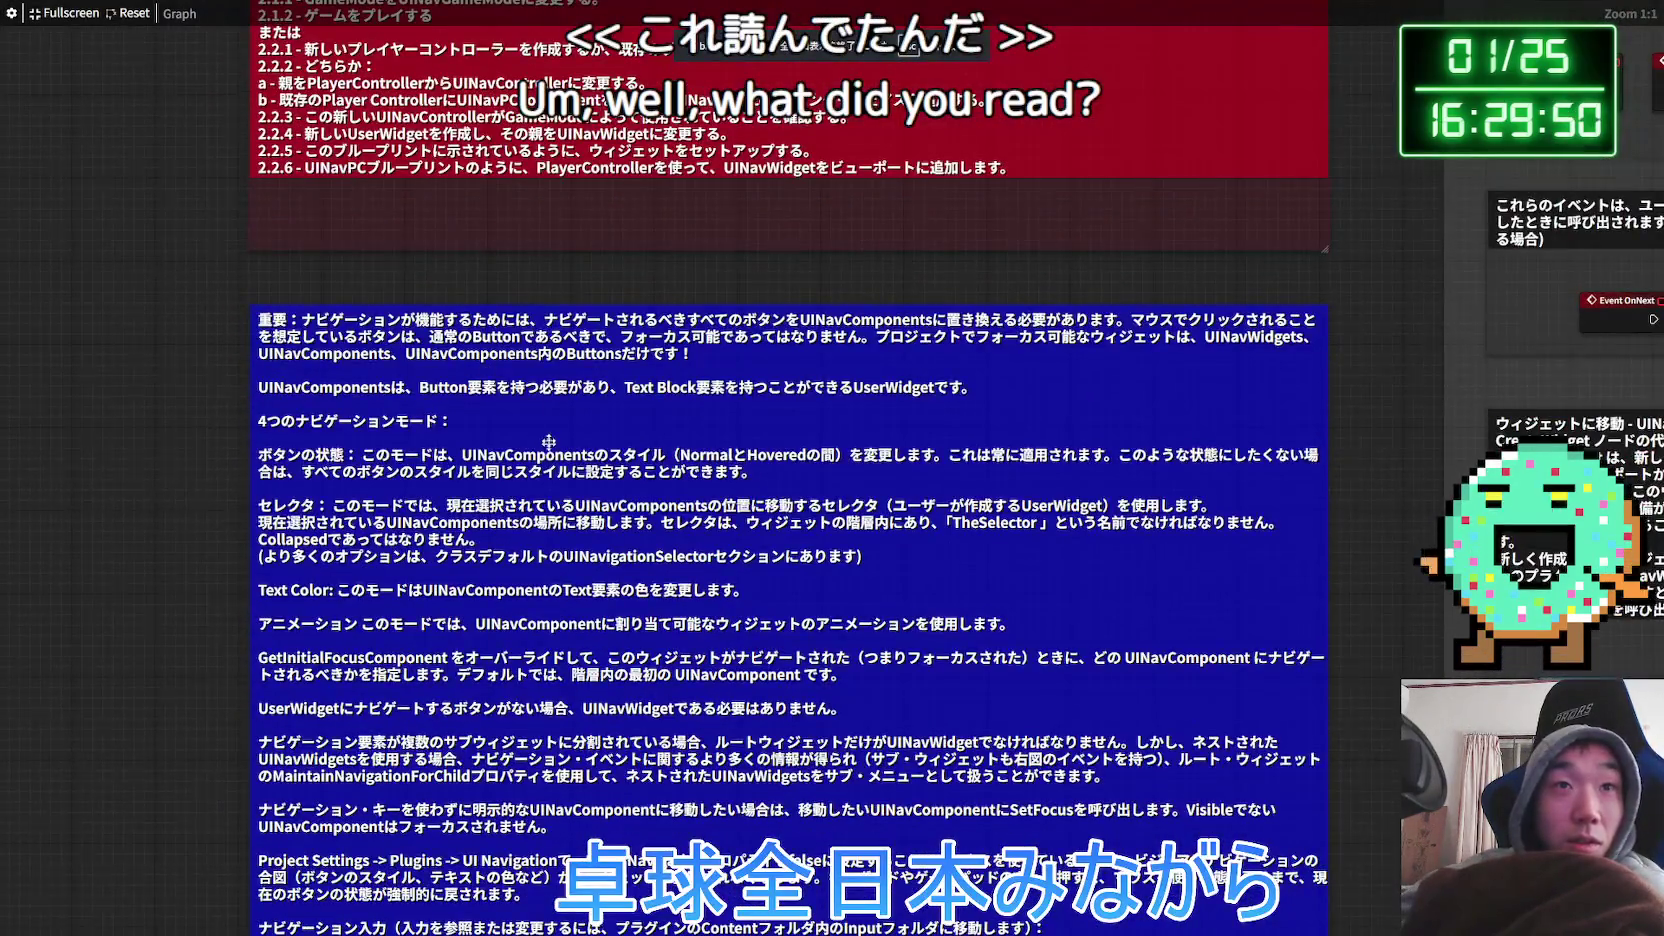
pyautogui.moveTo(549, 447); pyautogui.dragTo(532, 374)
pyautogui.click(612, 167)
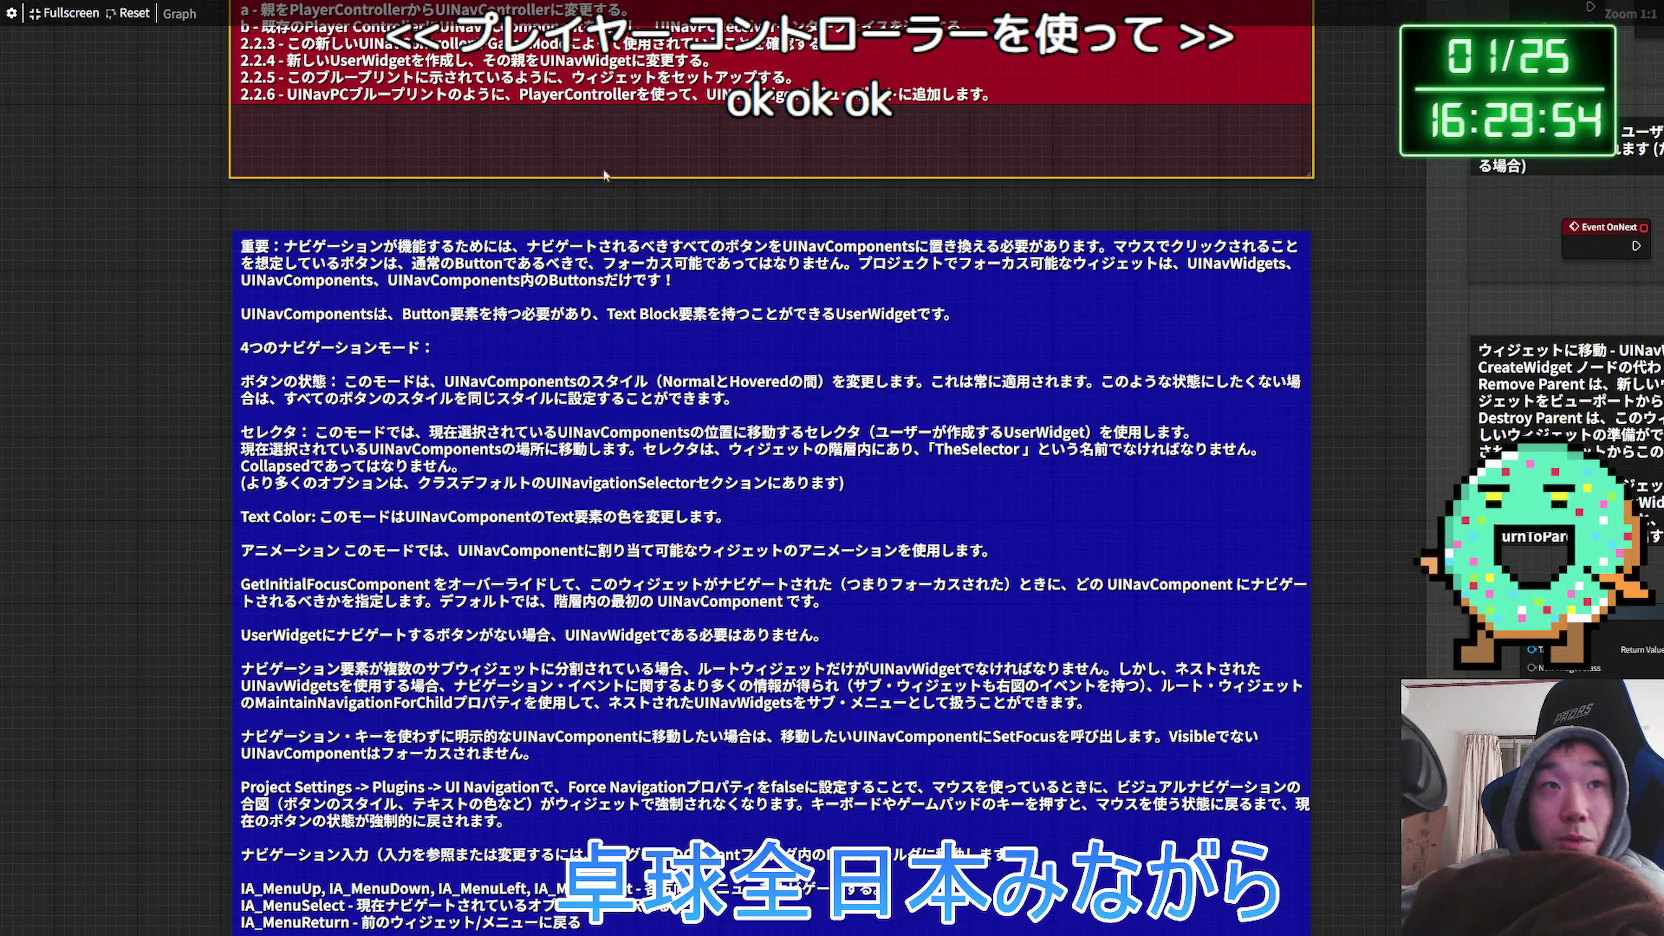
pyautogui.moveTo(584, 195); pyautogui.dragTo(561, 201)
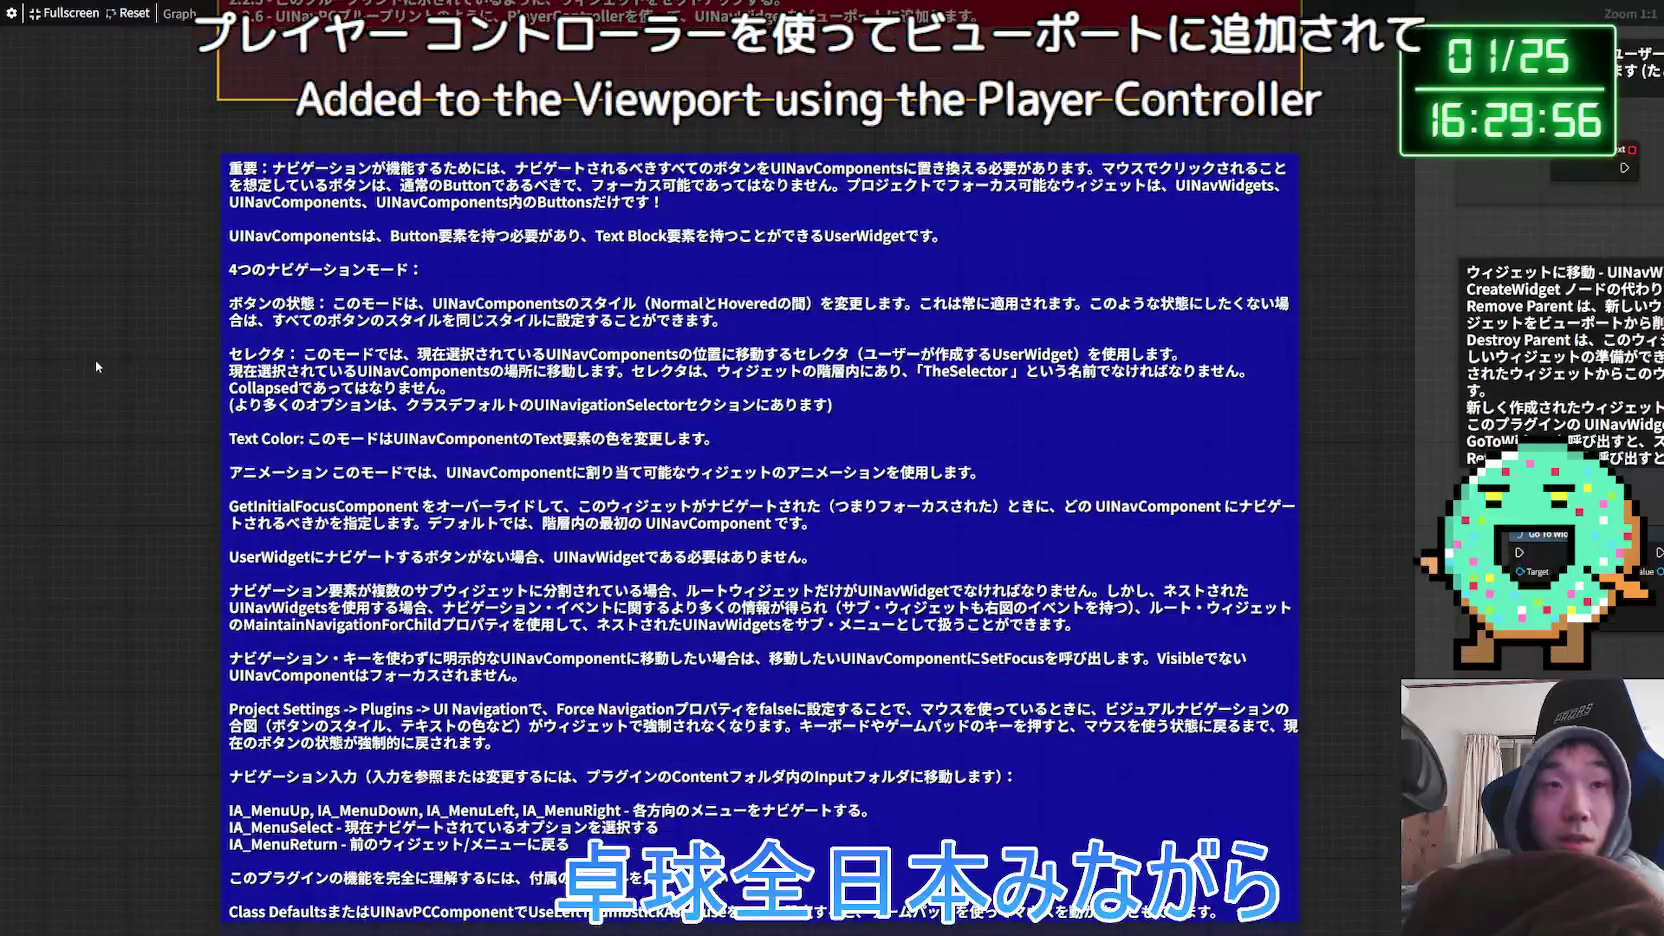
pyautogui.moveTo(125, 447); pyautogui.dragTo(122, 463)
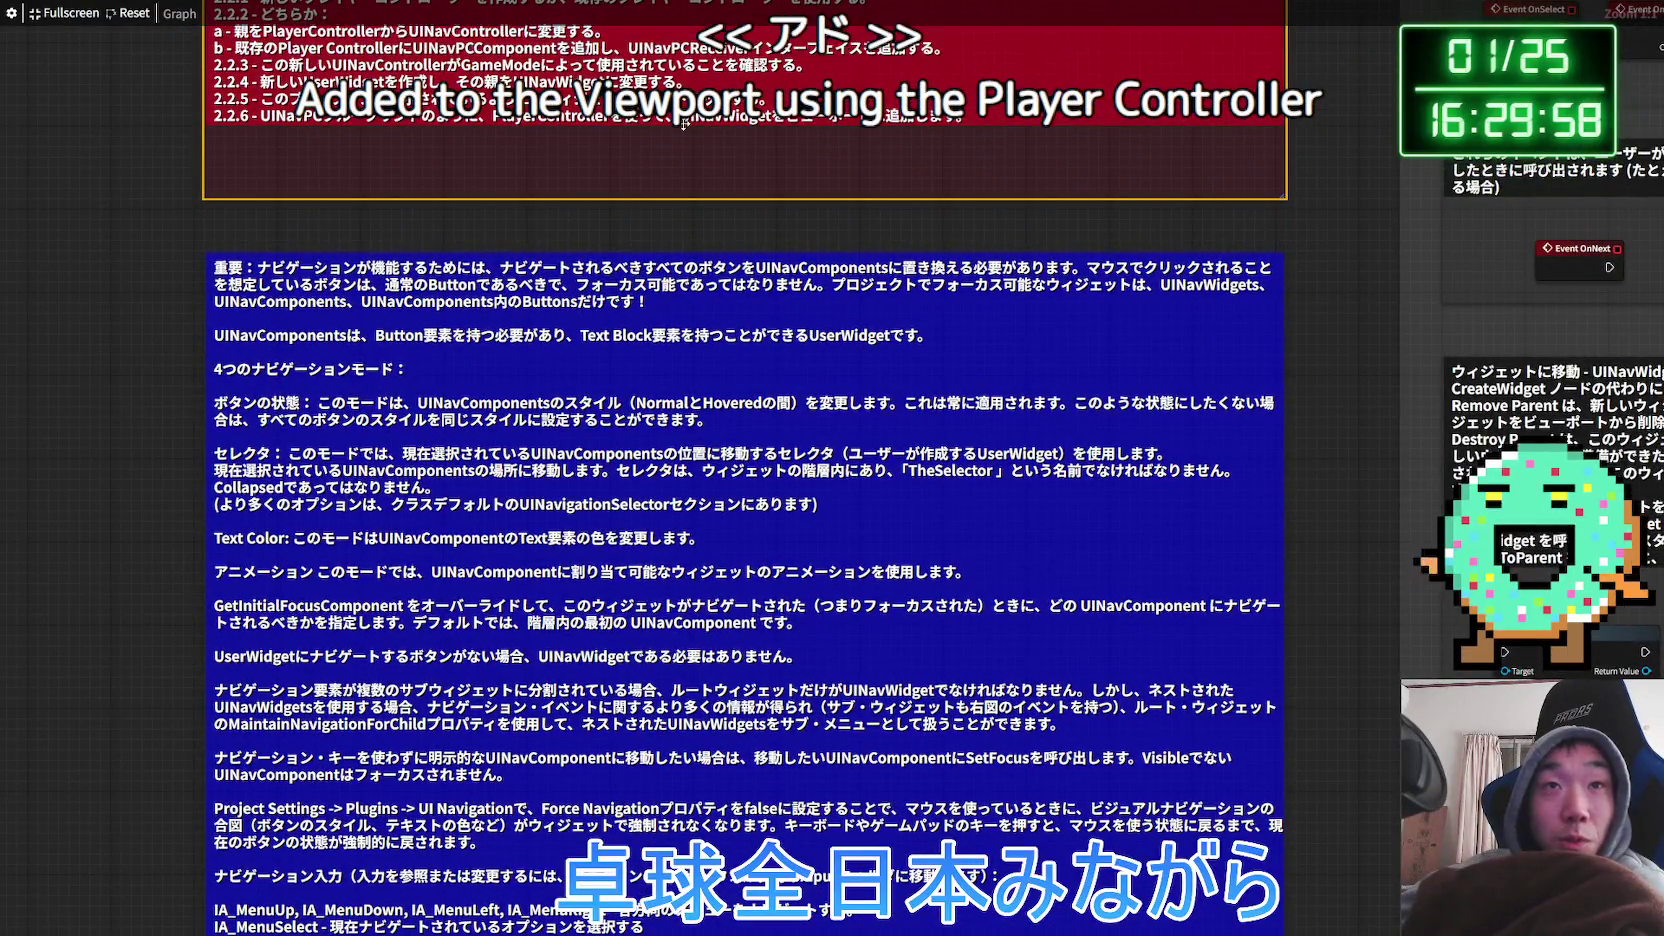
pyautogui.moveTo(327, 400)
pyautogui.mouseDown()
pyautogui.moveTo(318, 352)
pyautogui.moveTo(304, 550)
pyautogui.mouseUp()
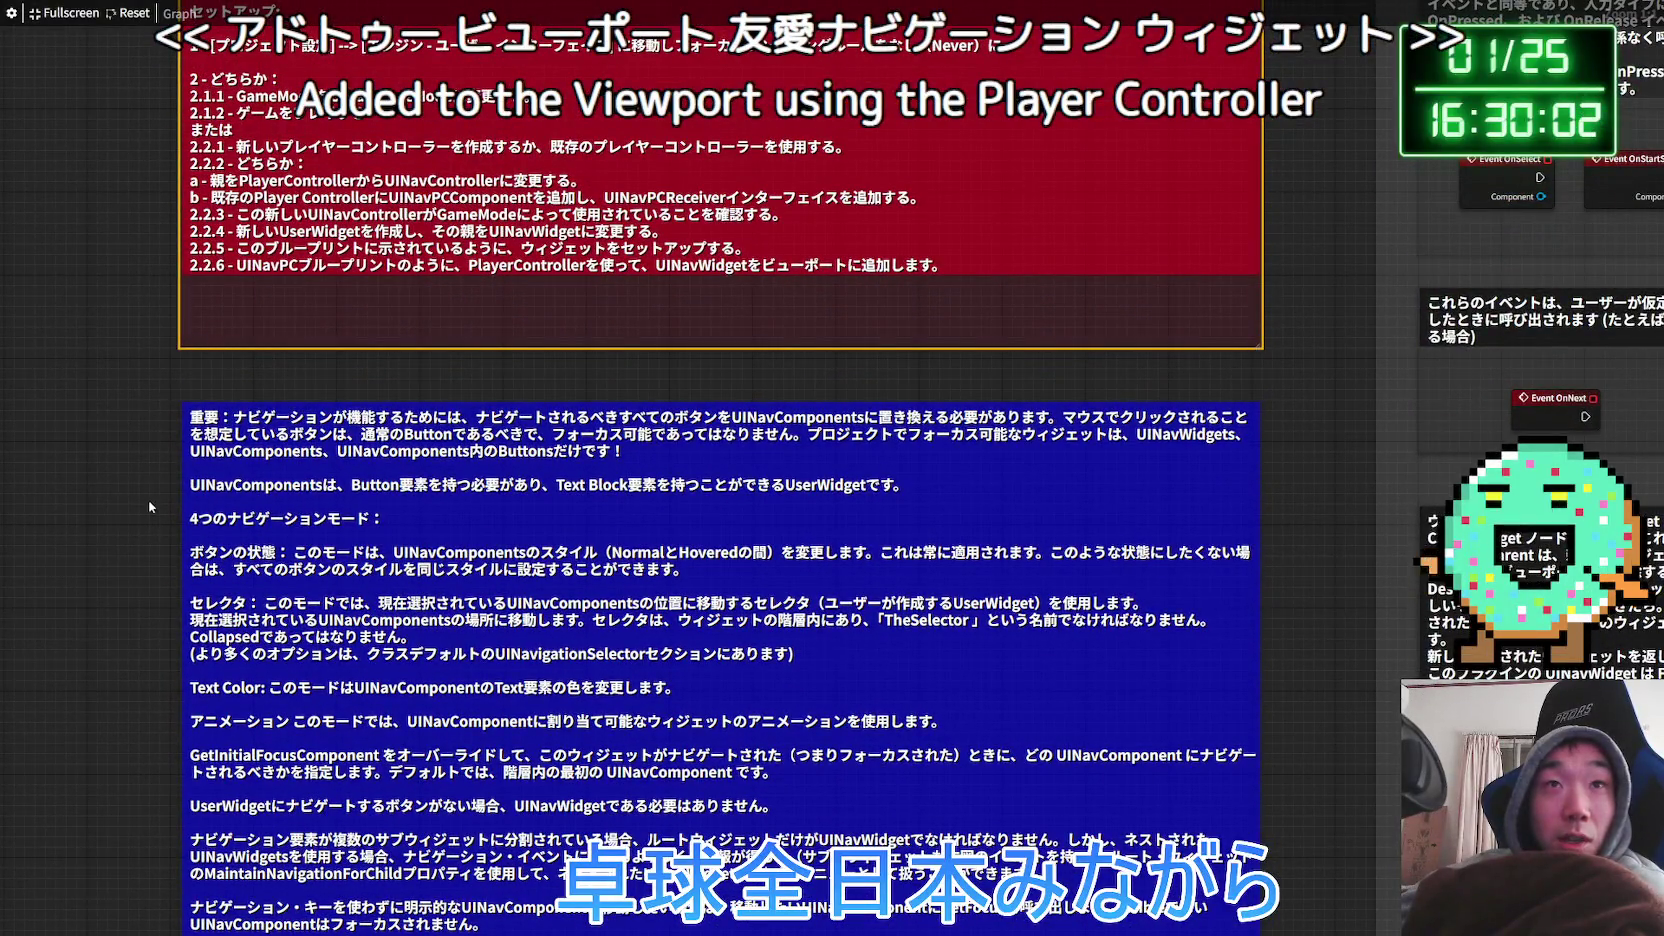
pyautogui.moveTo(148, 500); pyautogui.dragTo(168, 367)
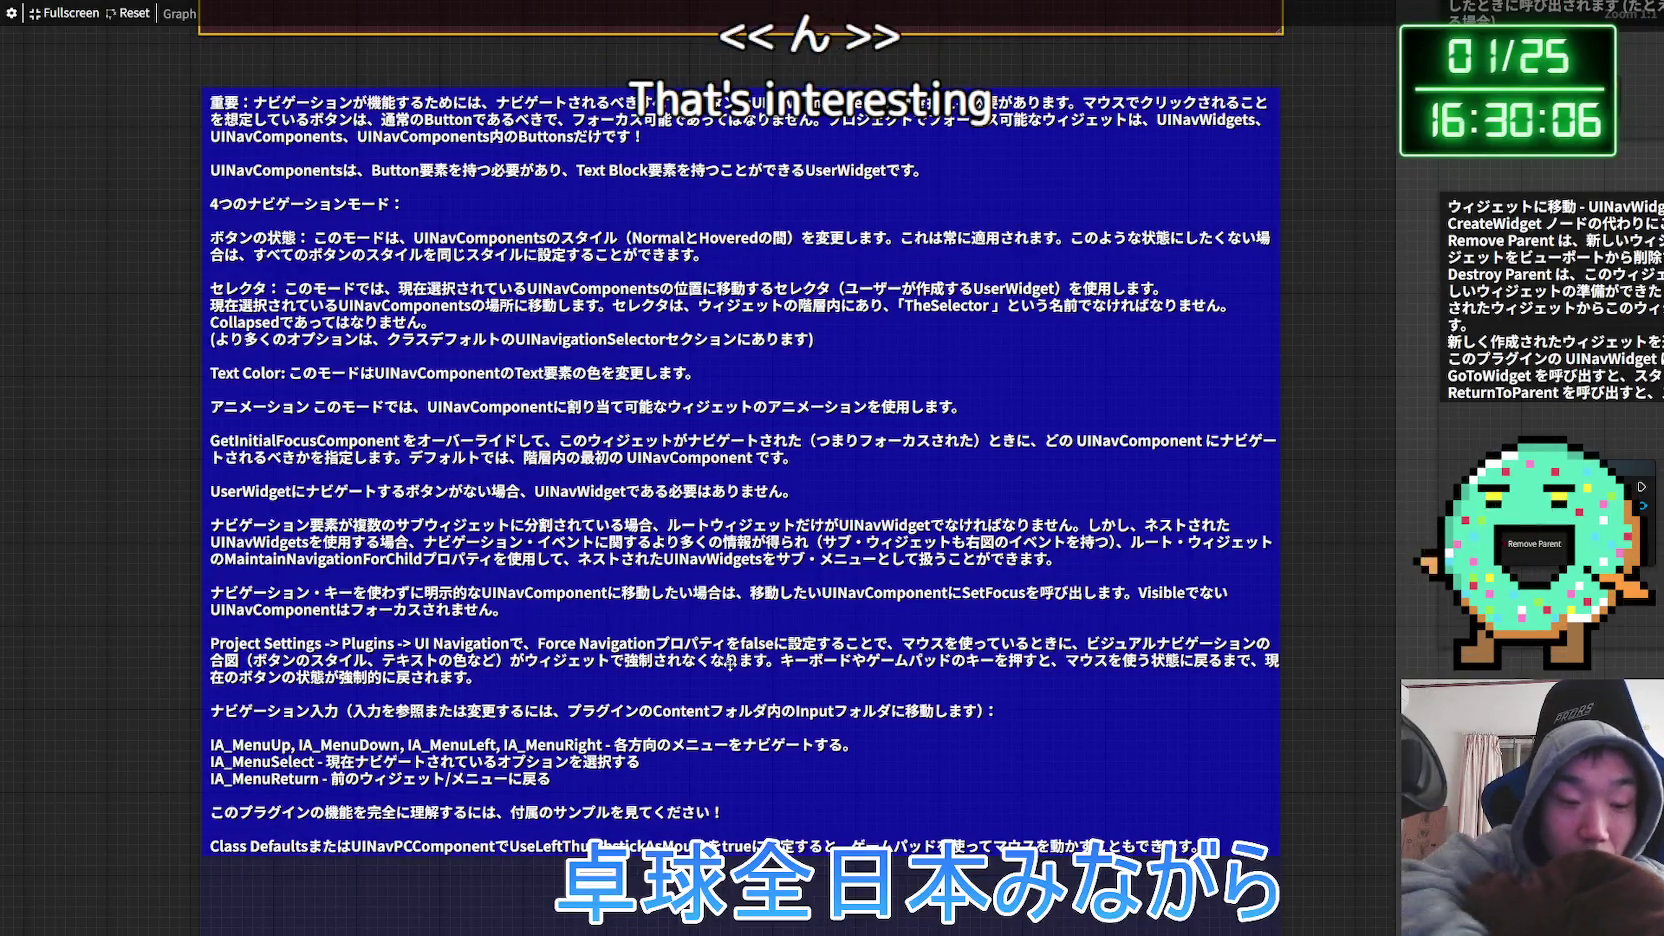
pyautogui.press('Escape')
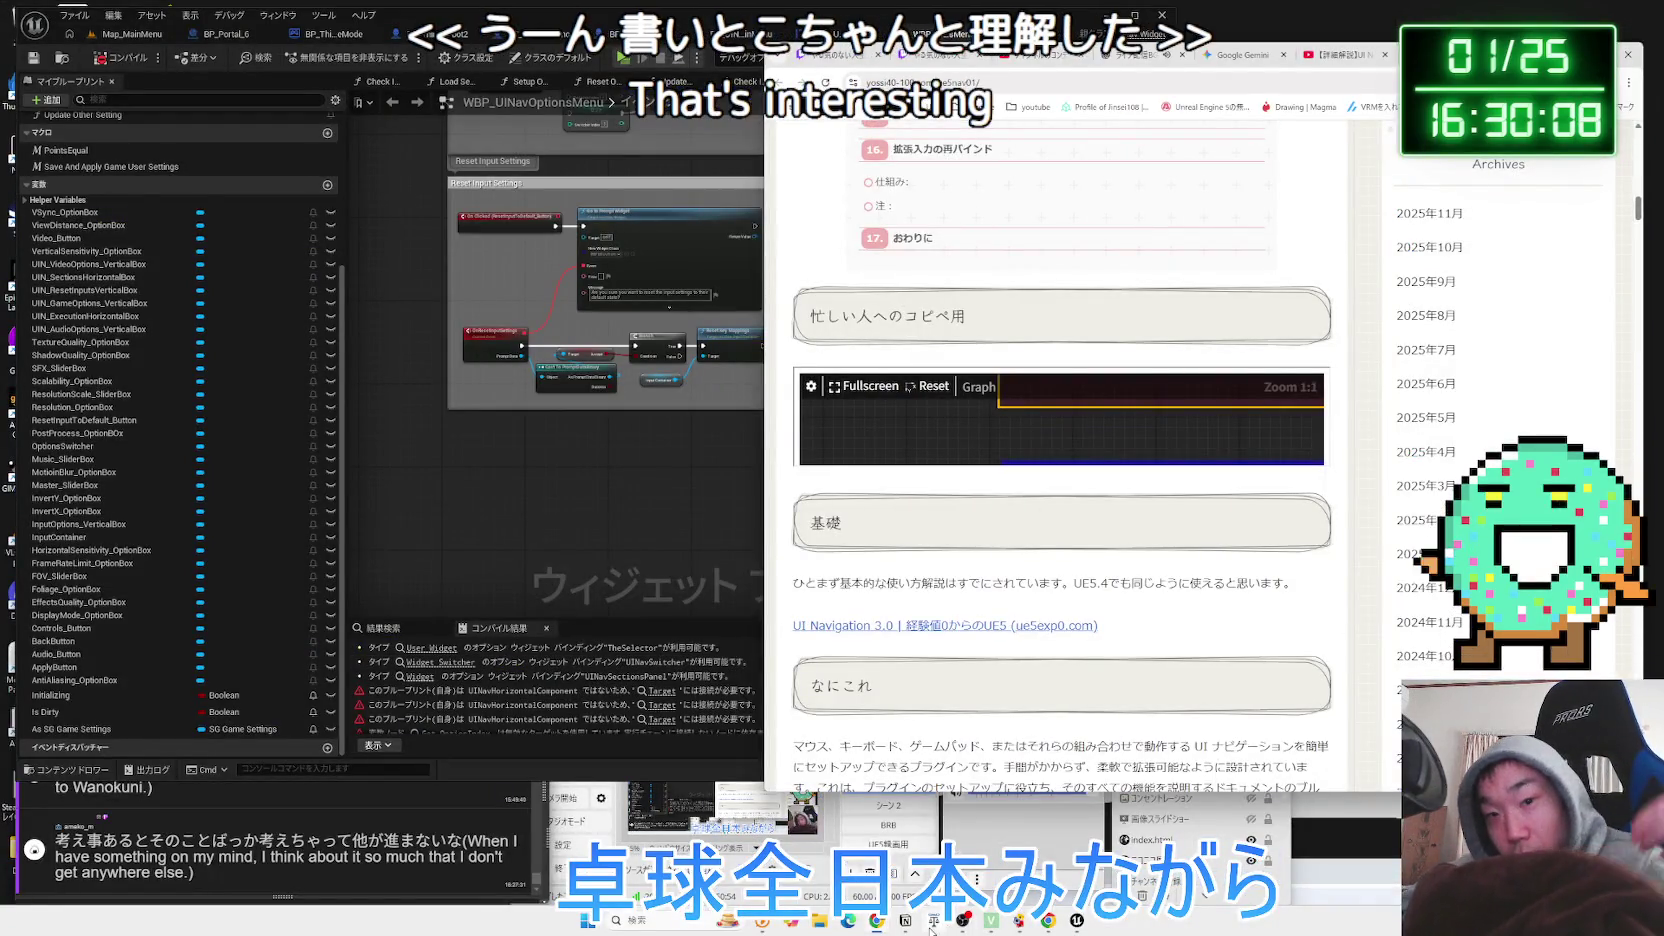
# Note on the UI Navigation3.0 page that the player controller launches the widget, then return to the article.
pyautogui.hotkey('alt', 'Tab')
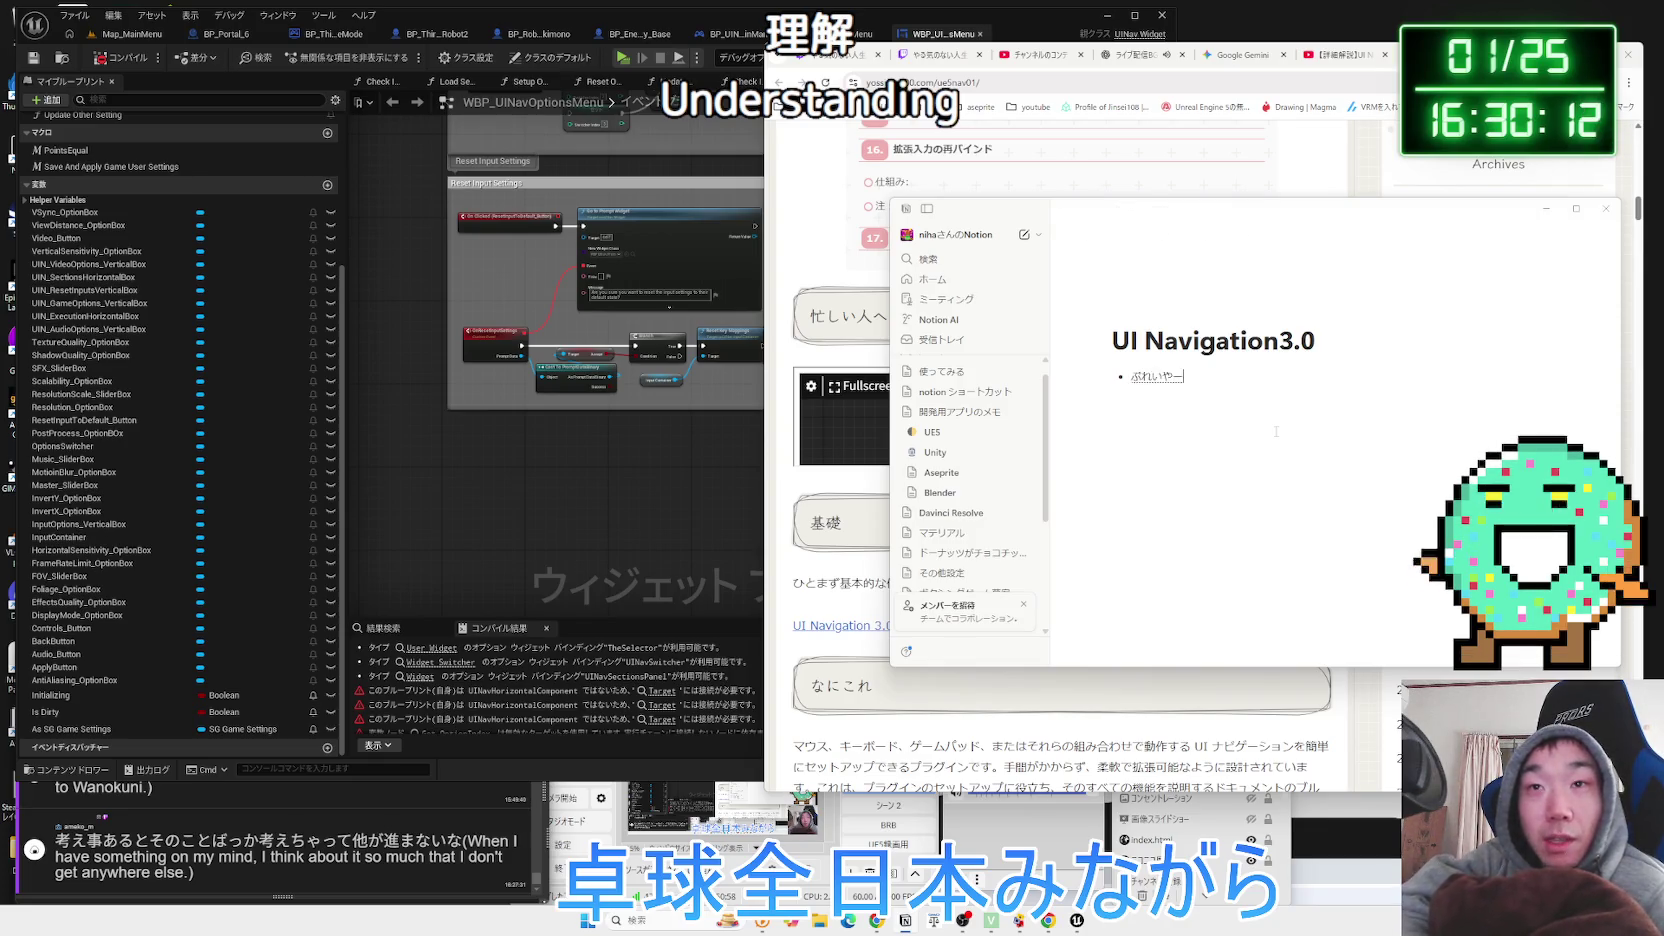
pyautogui.write('oro-r')
pyautogui.press('Return')
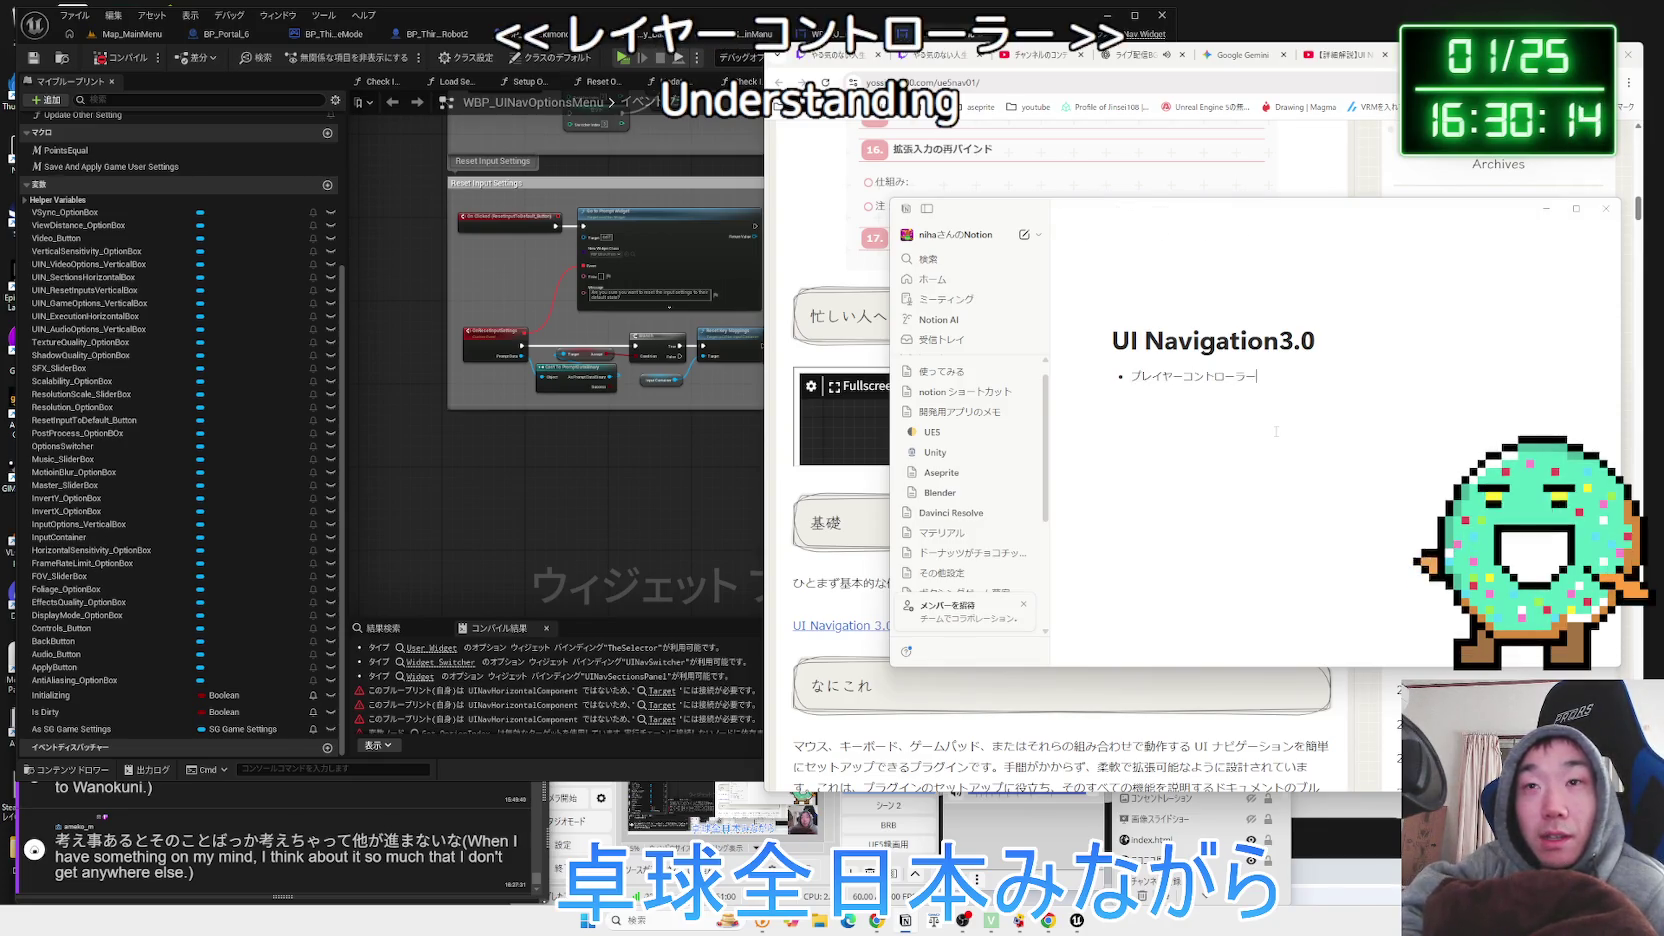
pyautogui.write('から')
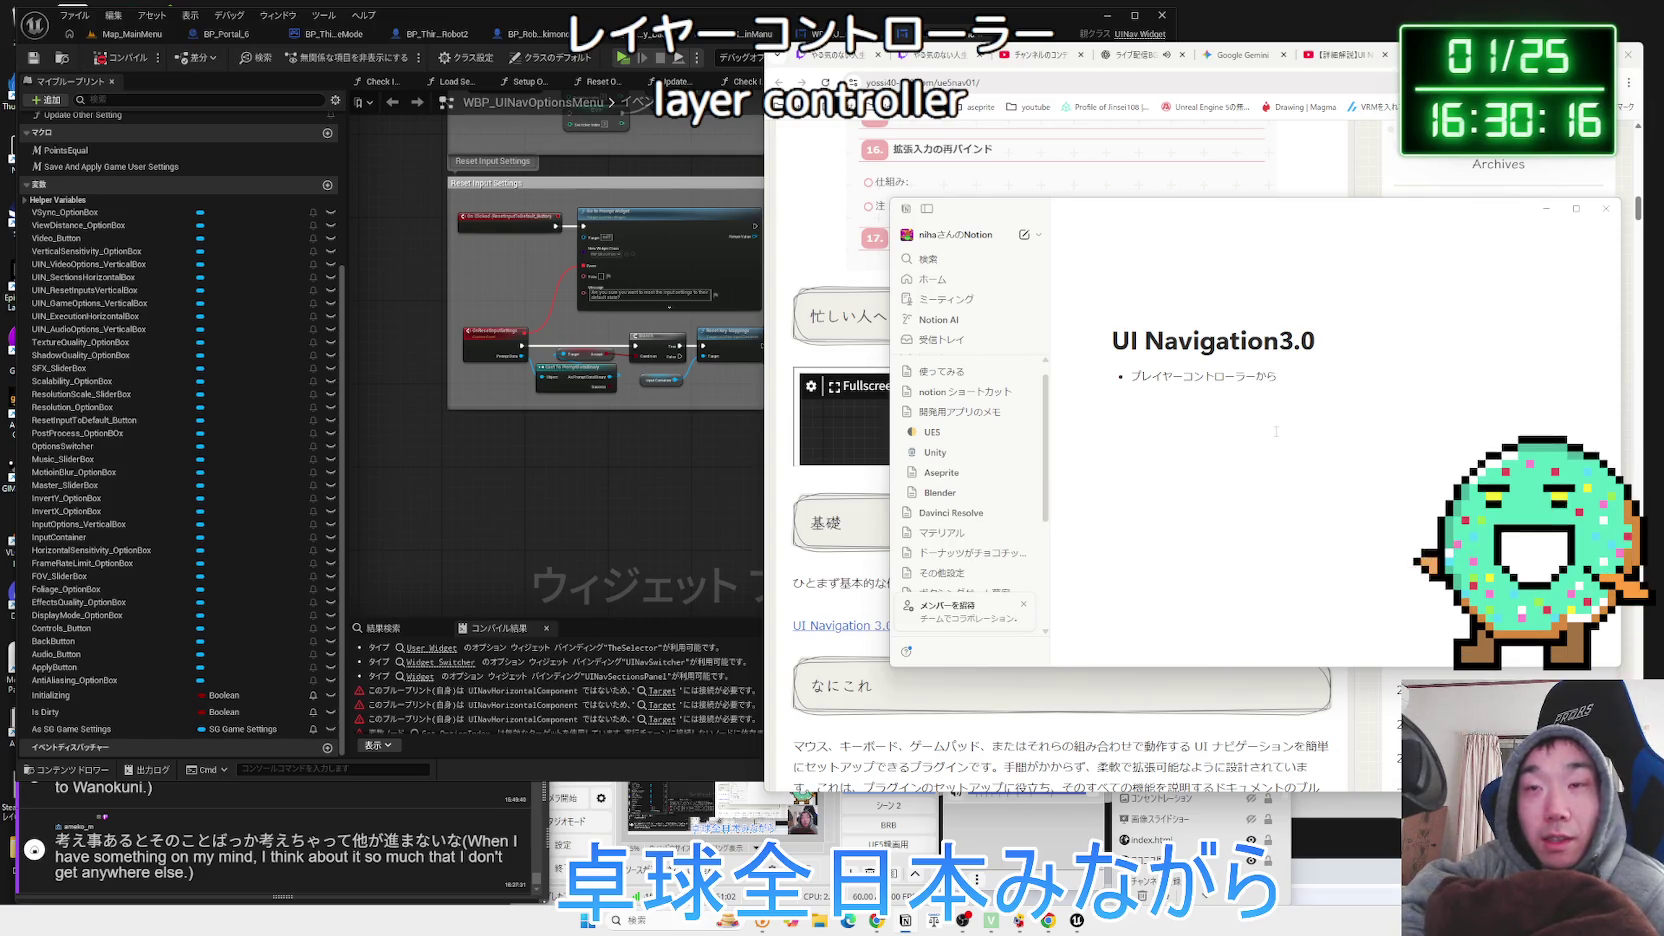
pyautogui.write('dgetw')
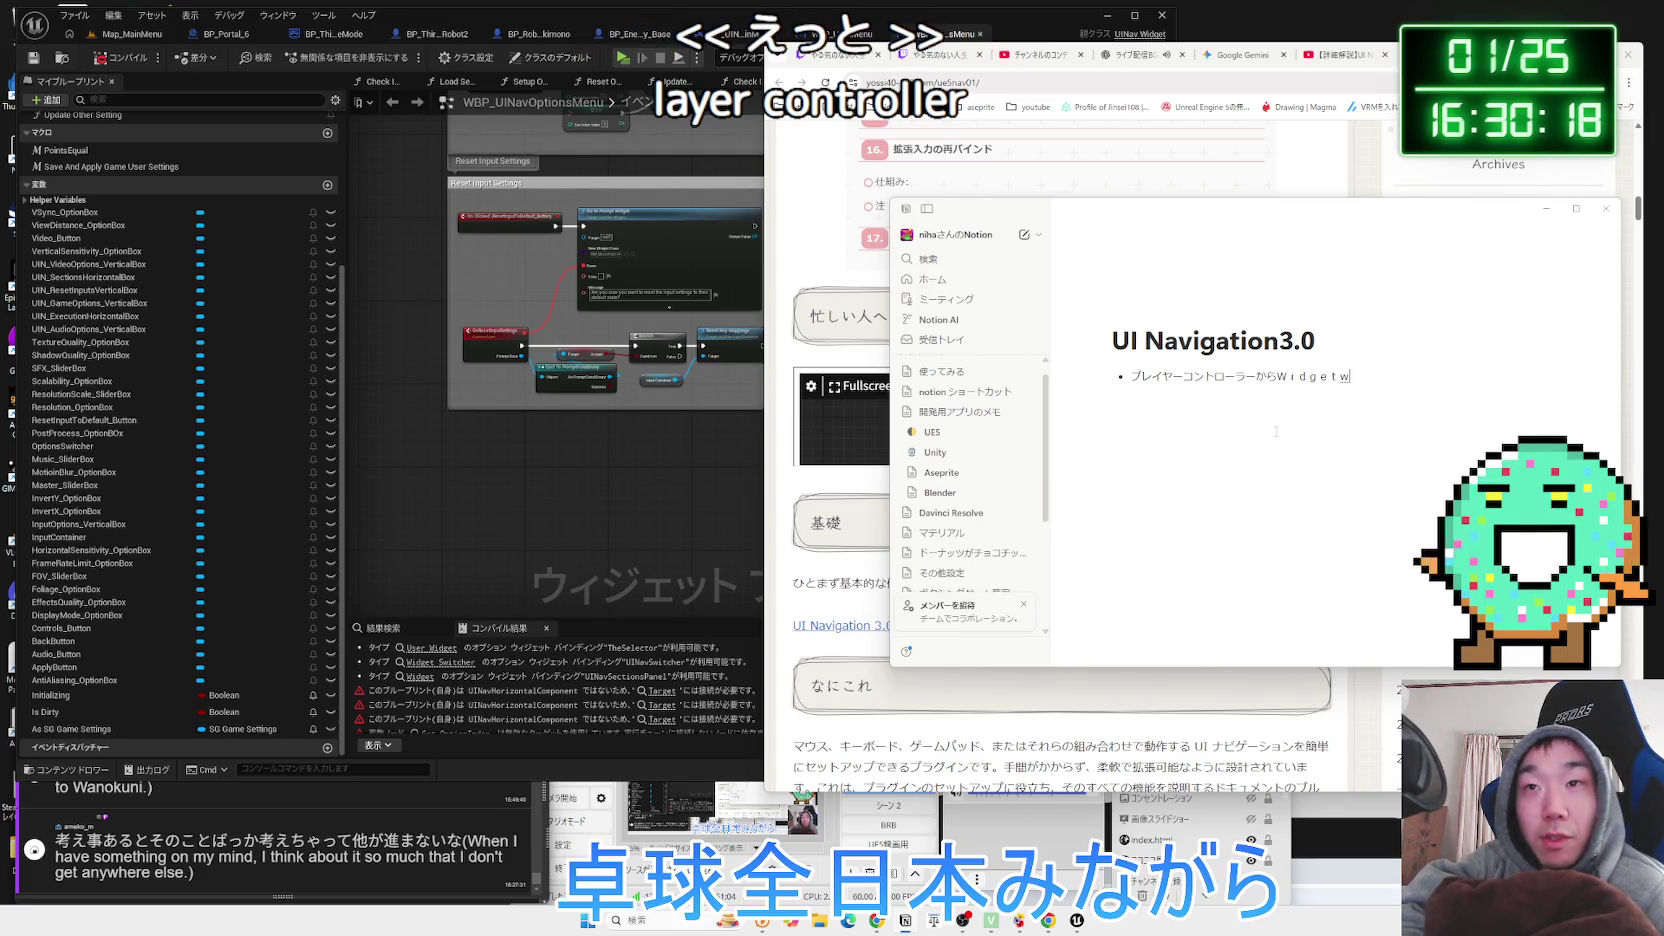
pyautogui.write('idou')
pyautogui.press('space')
pyautogui.write('kanjidayo')
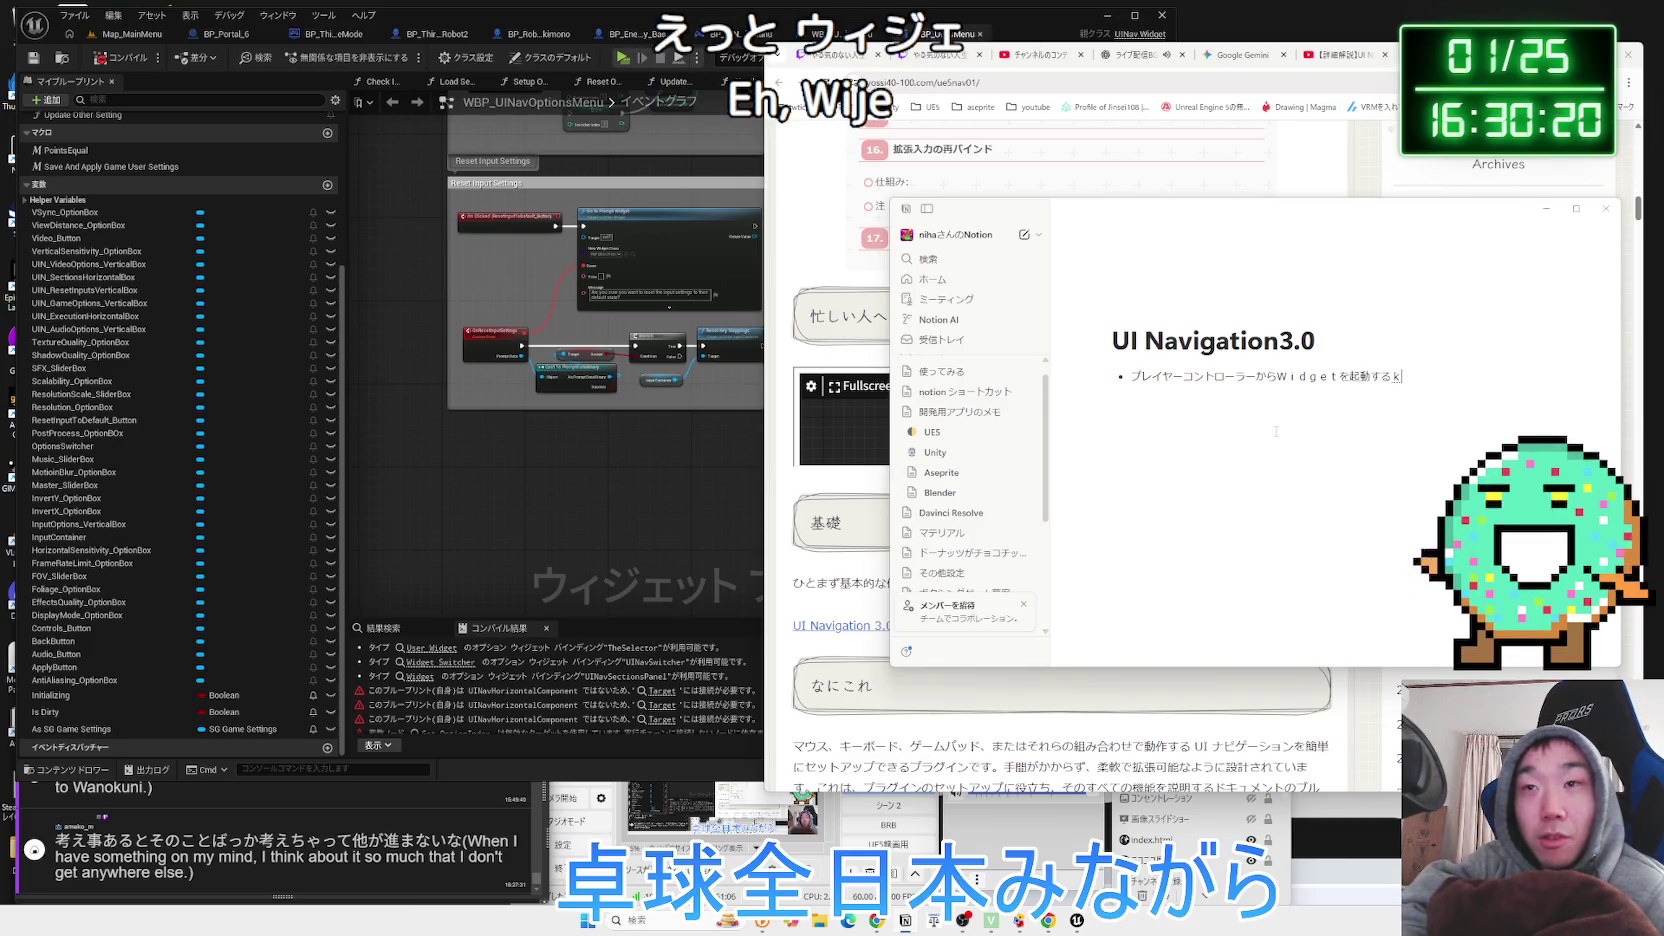
pyautogui.press('space')
pyautogui.press('Return')
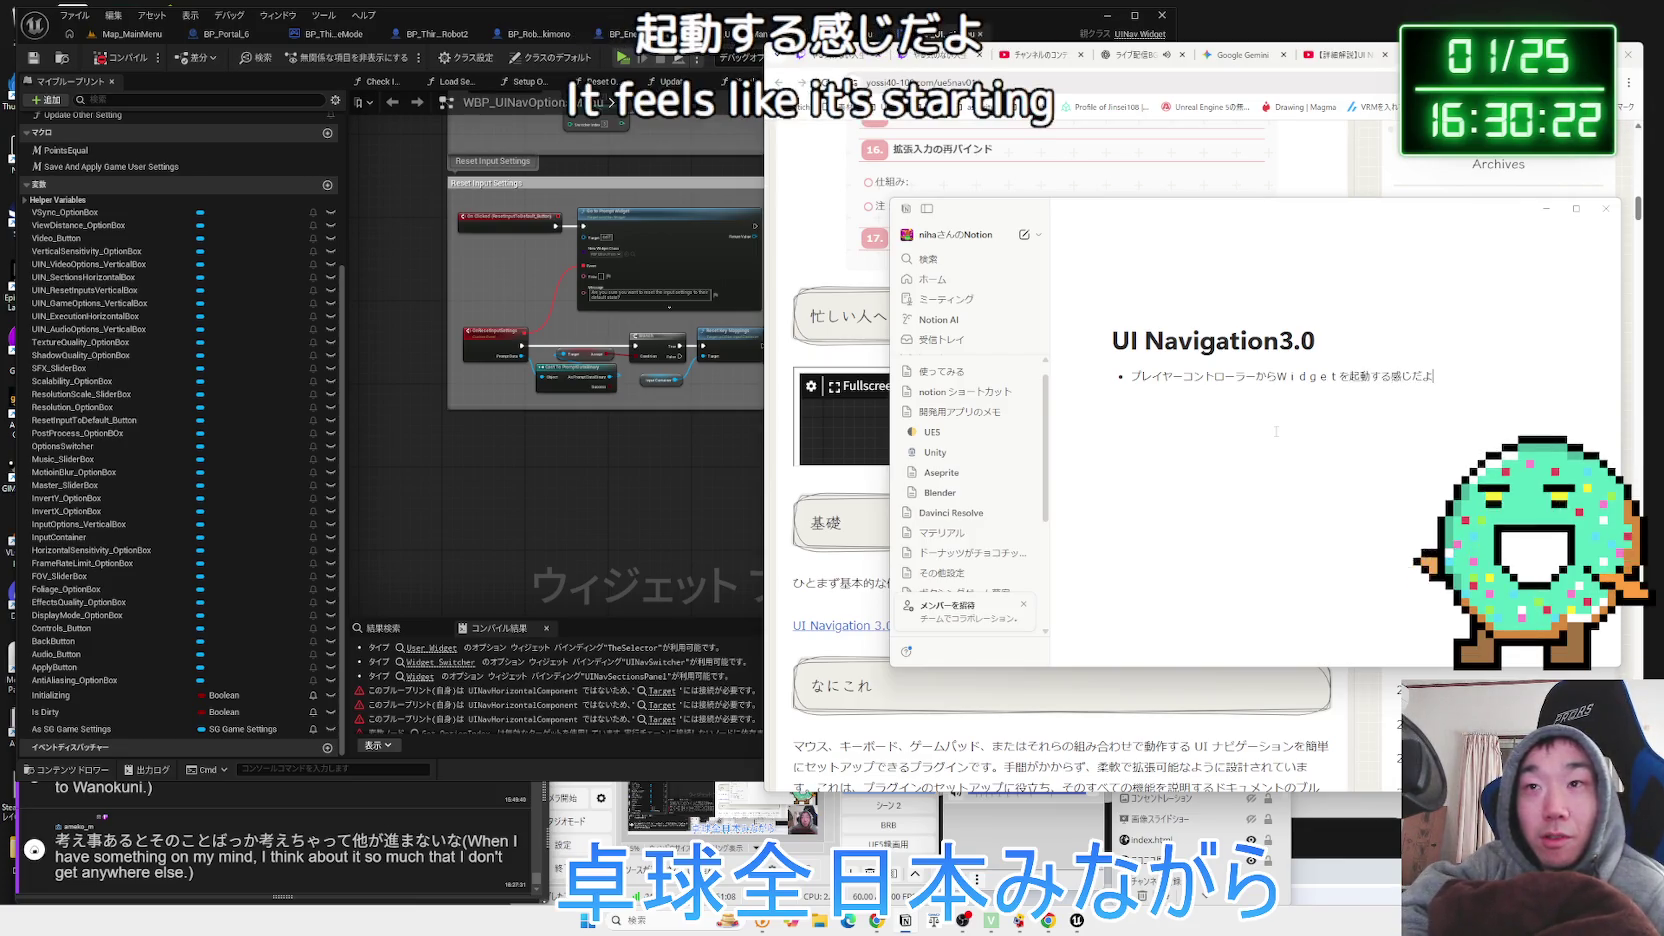
pyautogui.write('o')
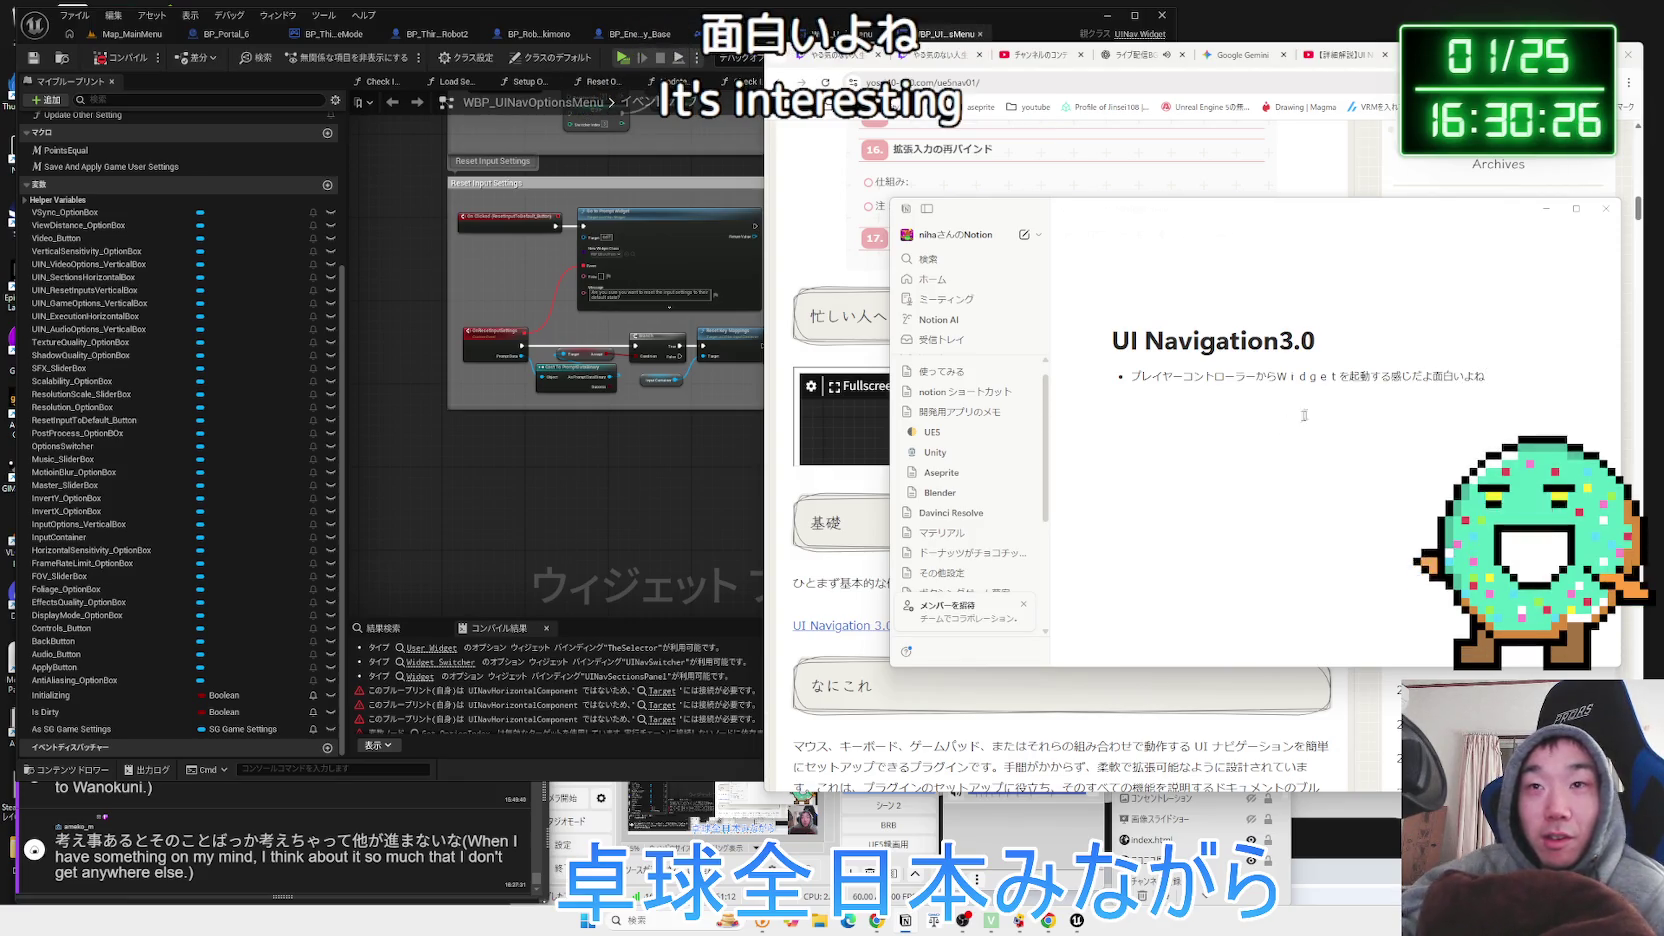
pyautogui.click(1370, 181)
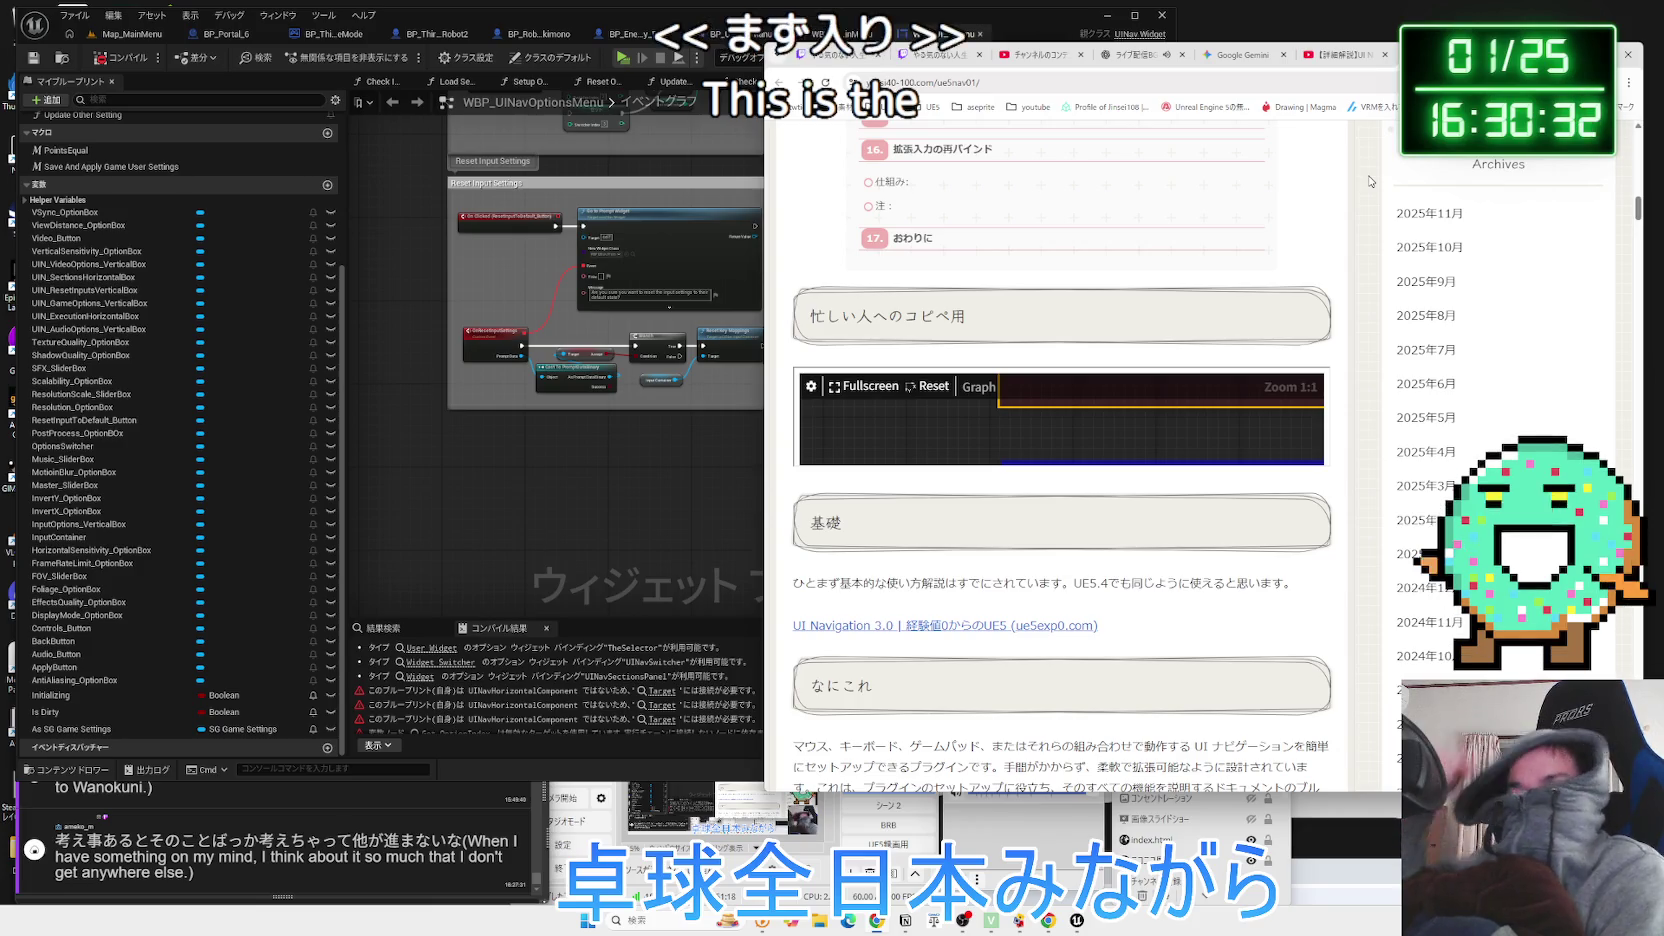
pyautogui.click(1342, 55)
pyautogui.click(1236, 57)
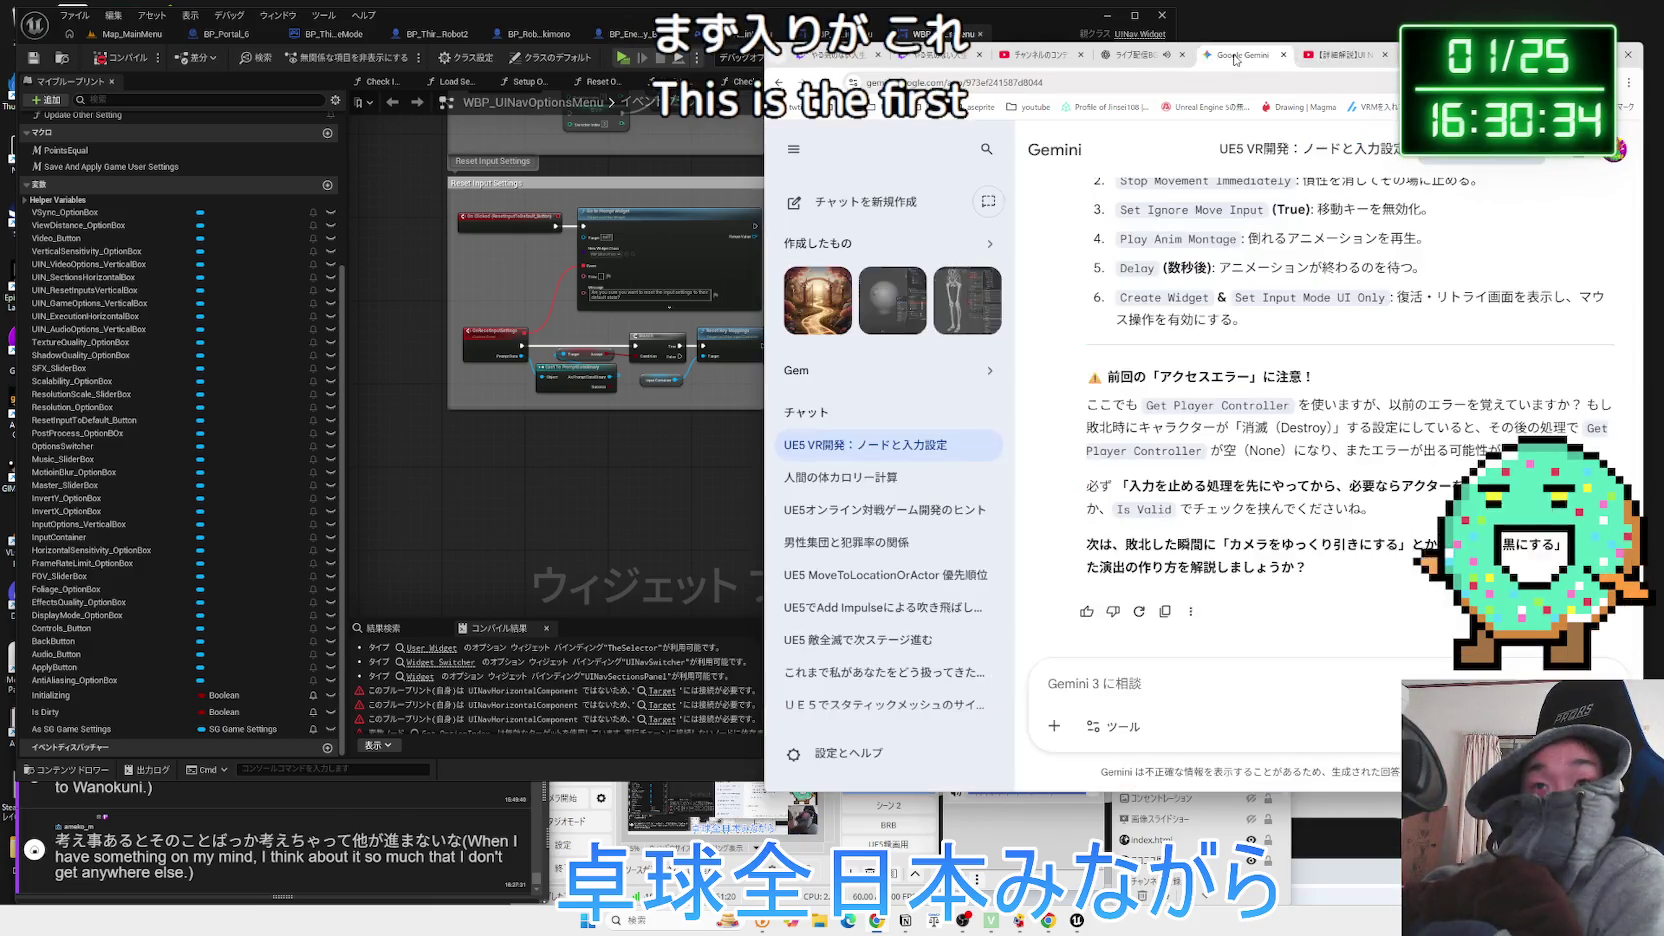
pyautogui.click(1320, 57)
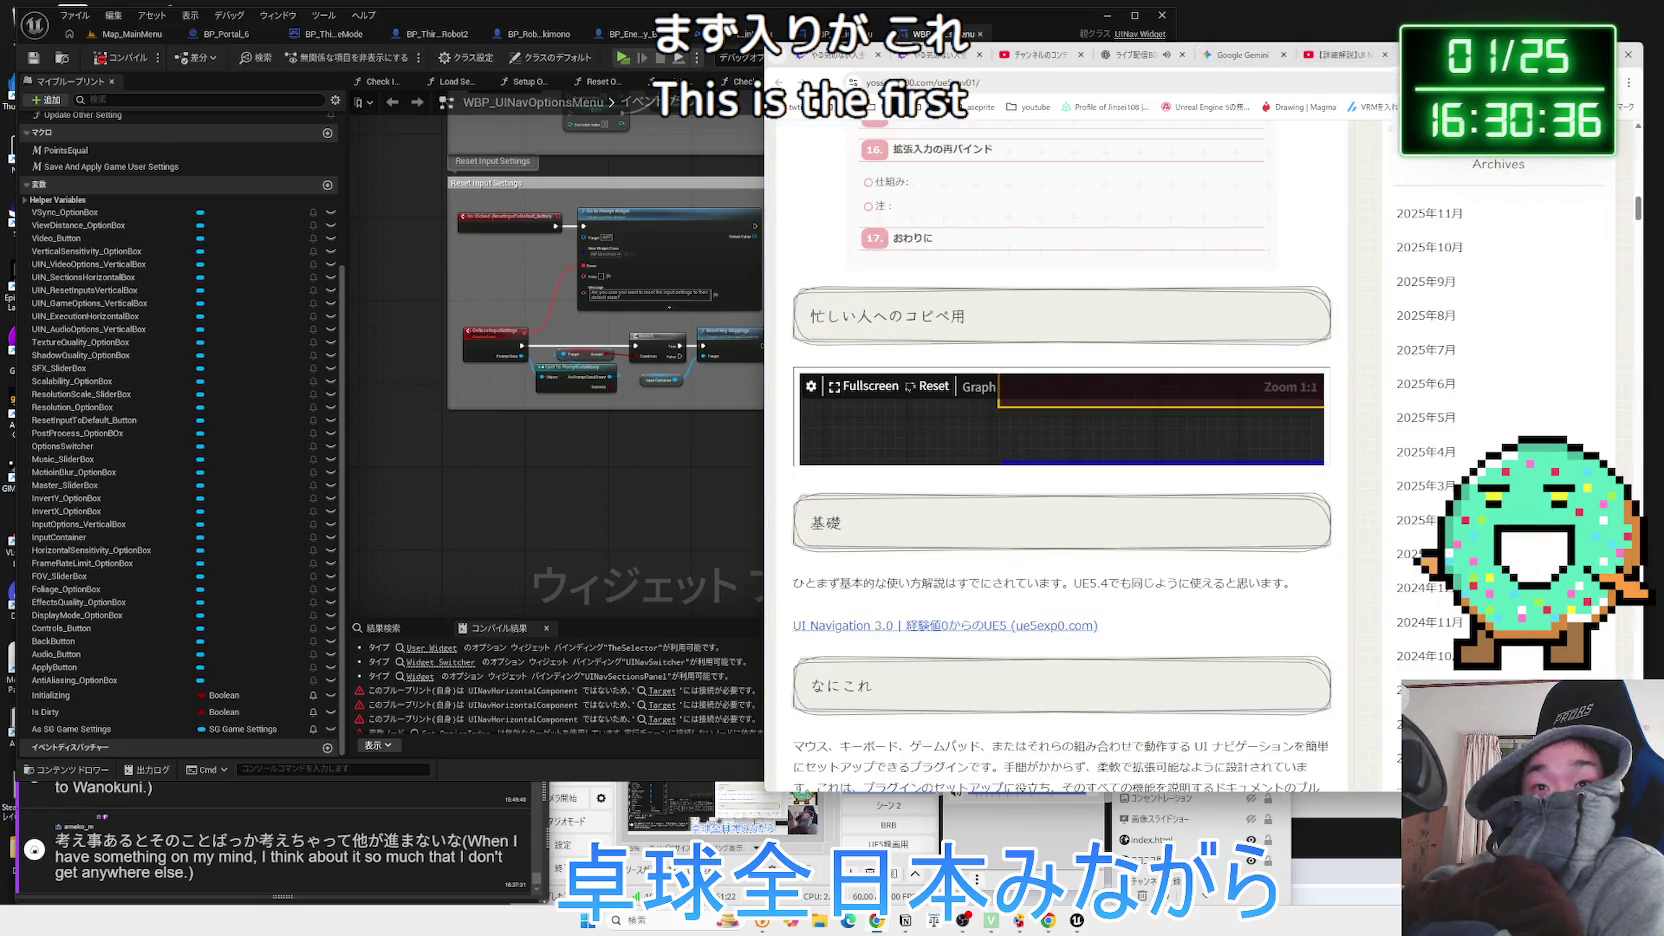
pyautogui.click(863, 386)
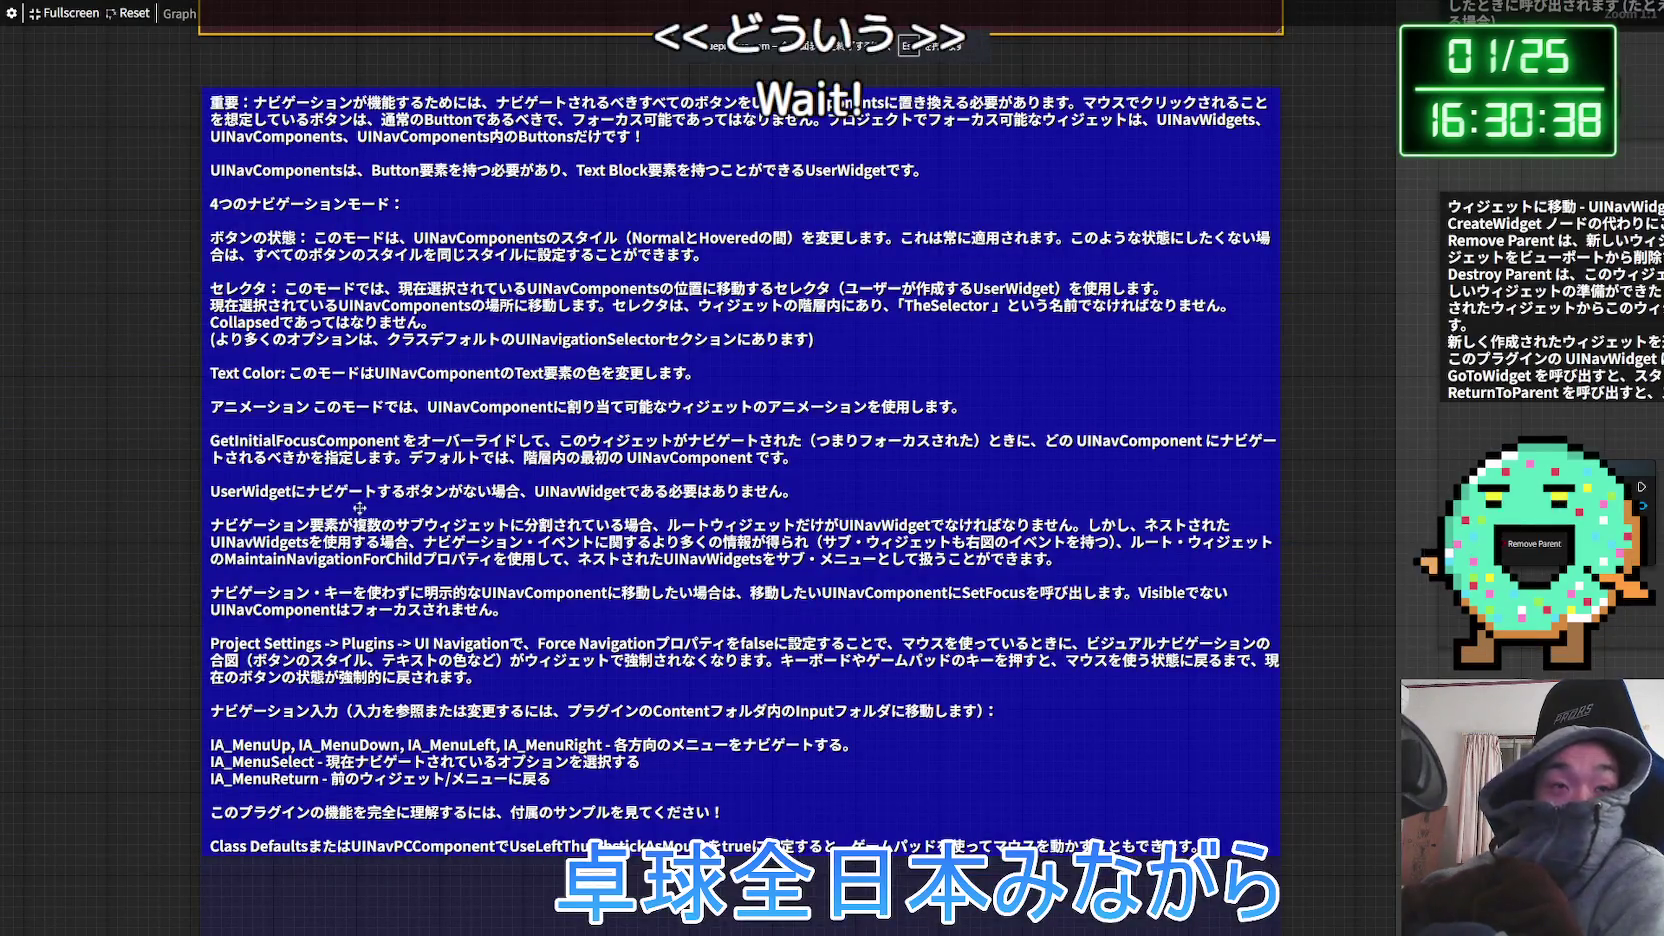
pyautogui.scroll(-2, 148, 318)
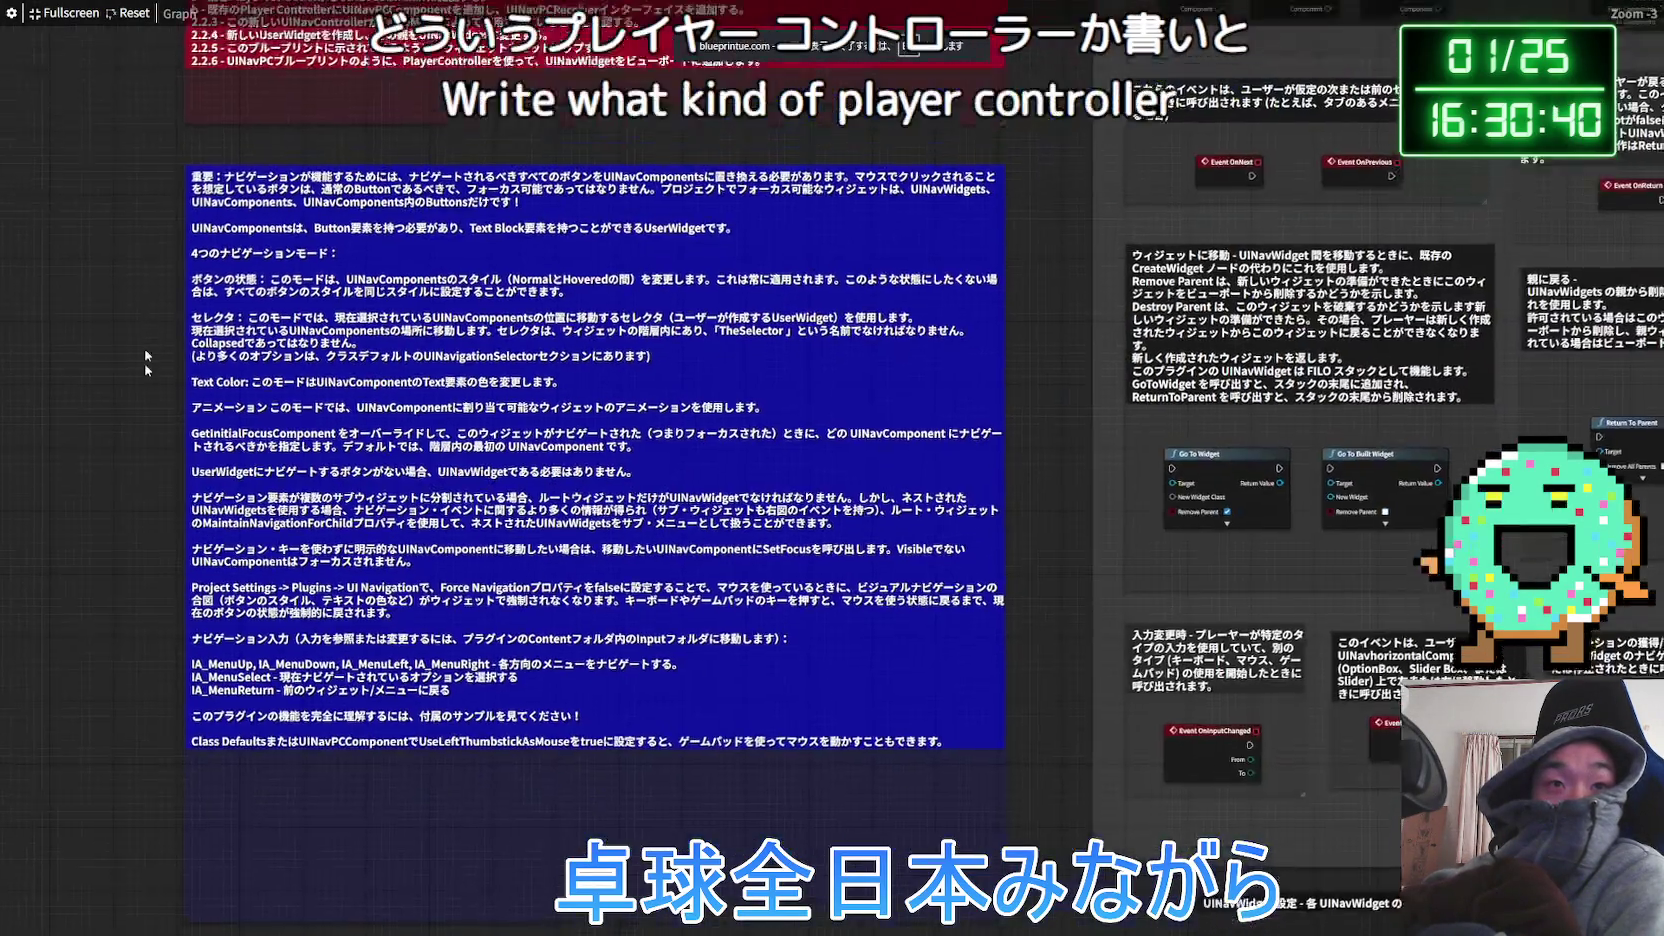
pyautogui.scroll(1, 207, 351)
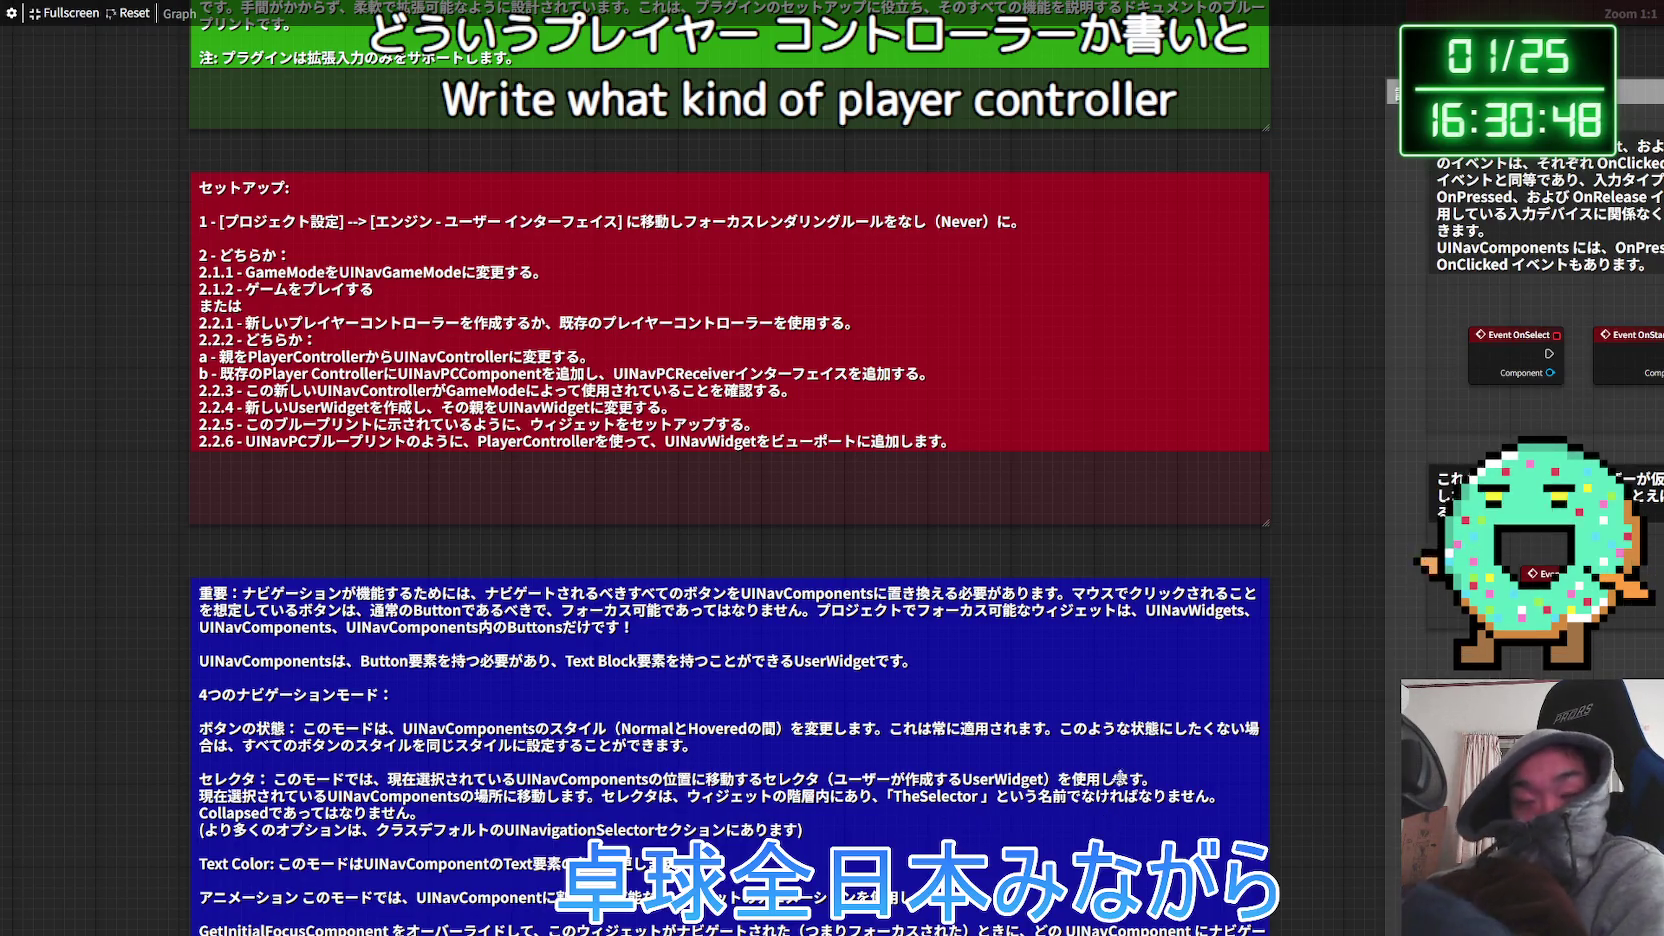
pyautogui.press('Escape')
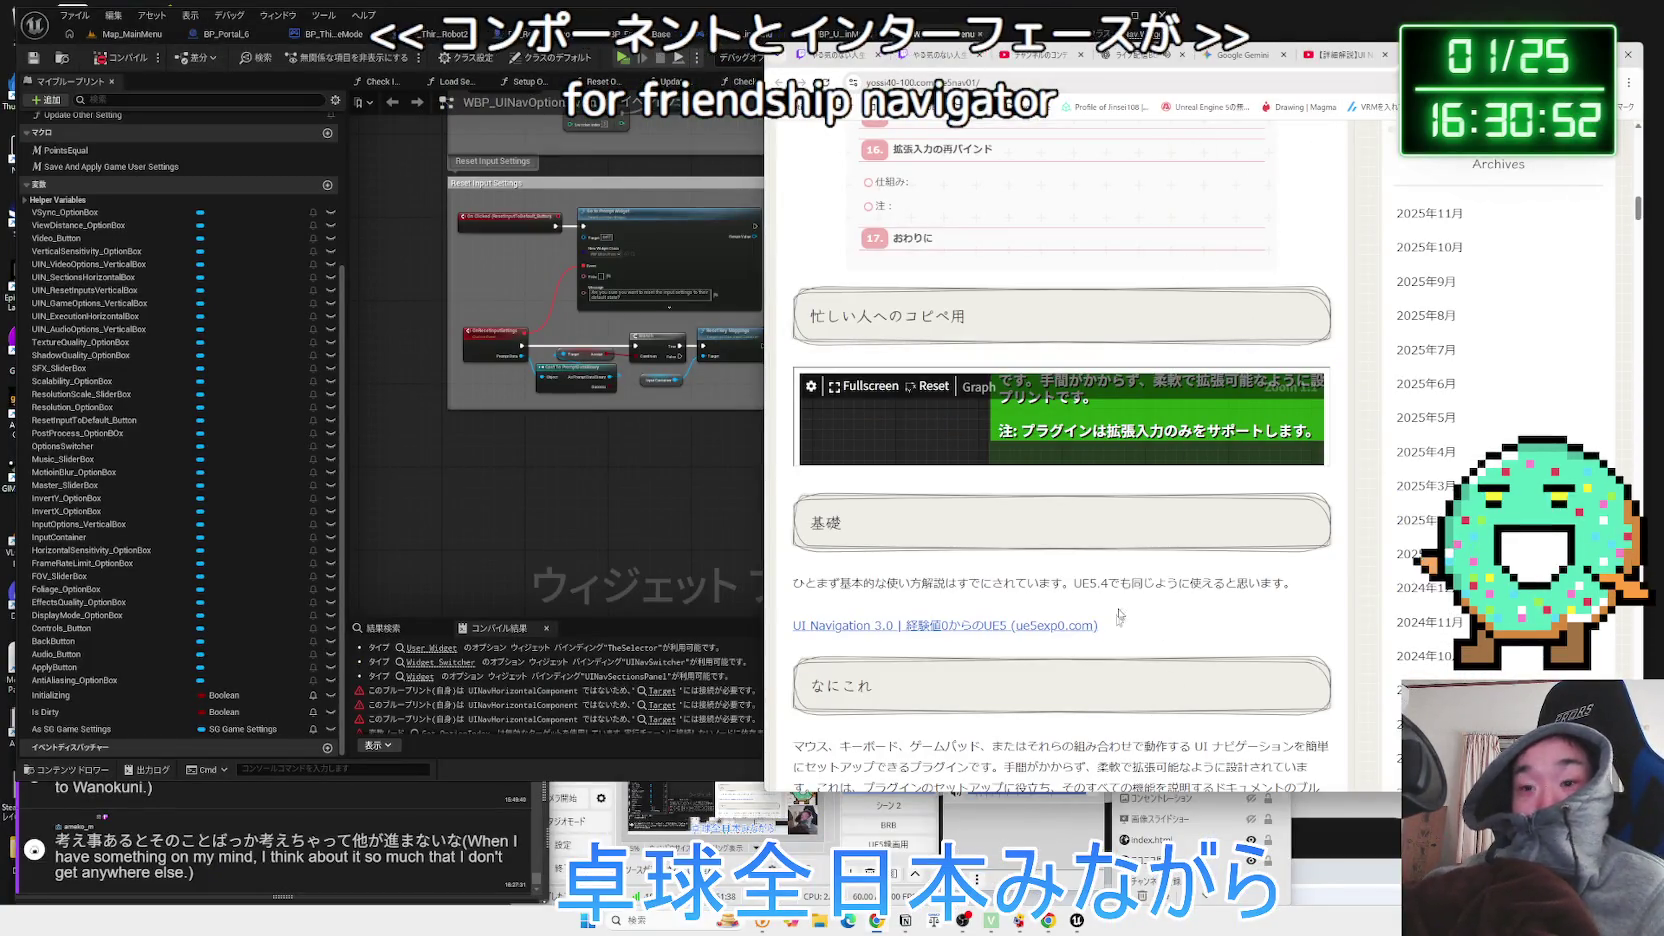
# Write 'UINav用のコンポーネントとインターフェースが追加された' in the UI Navigation3.0 Notion bullet.
pyautogui.click(906, 920)
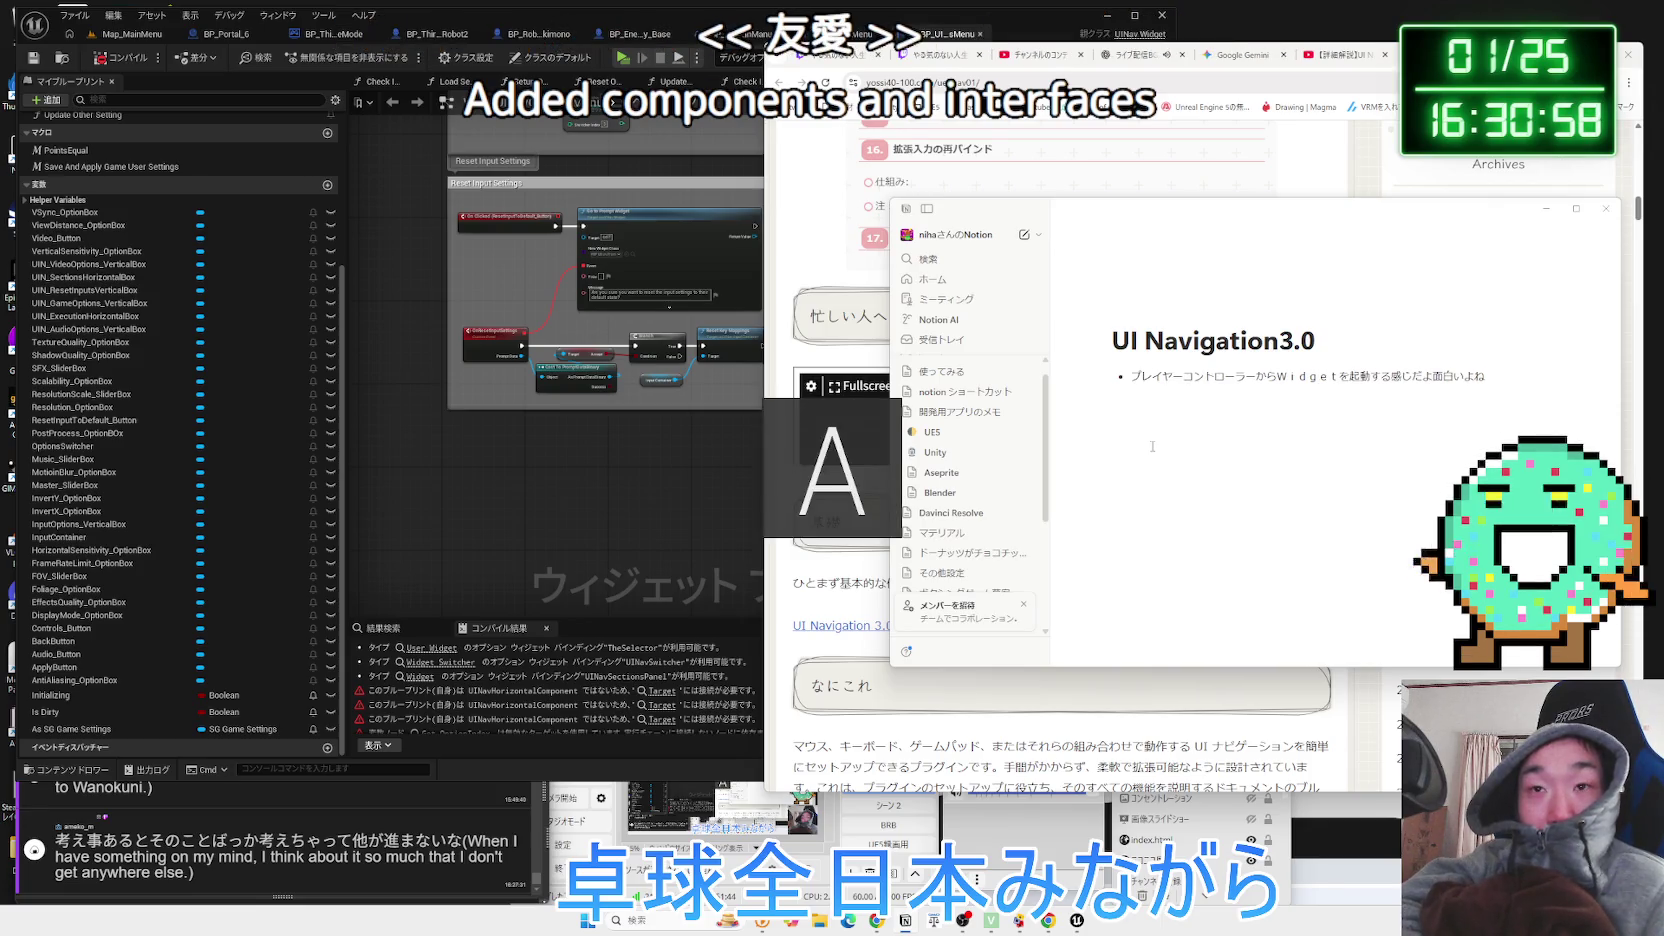
pyautogui.write('UI')
pyautogui.write('Nav')
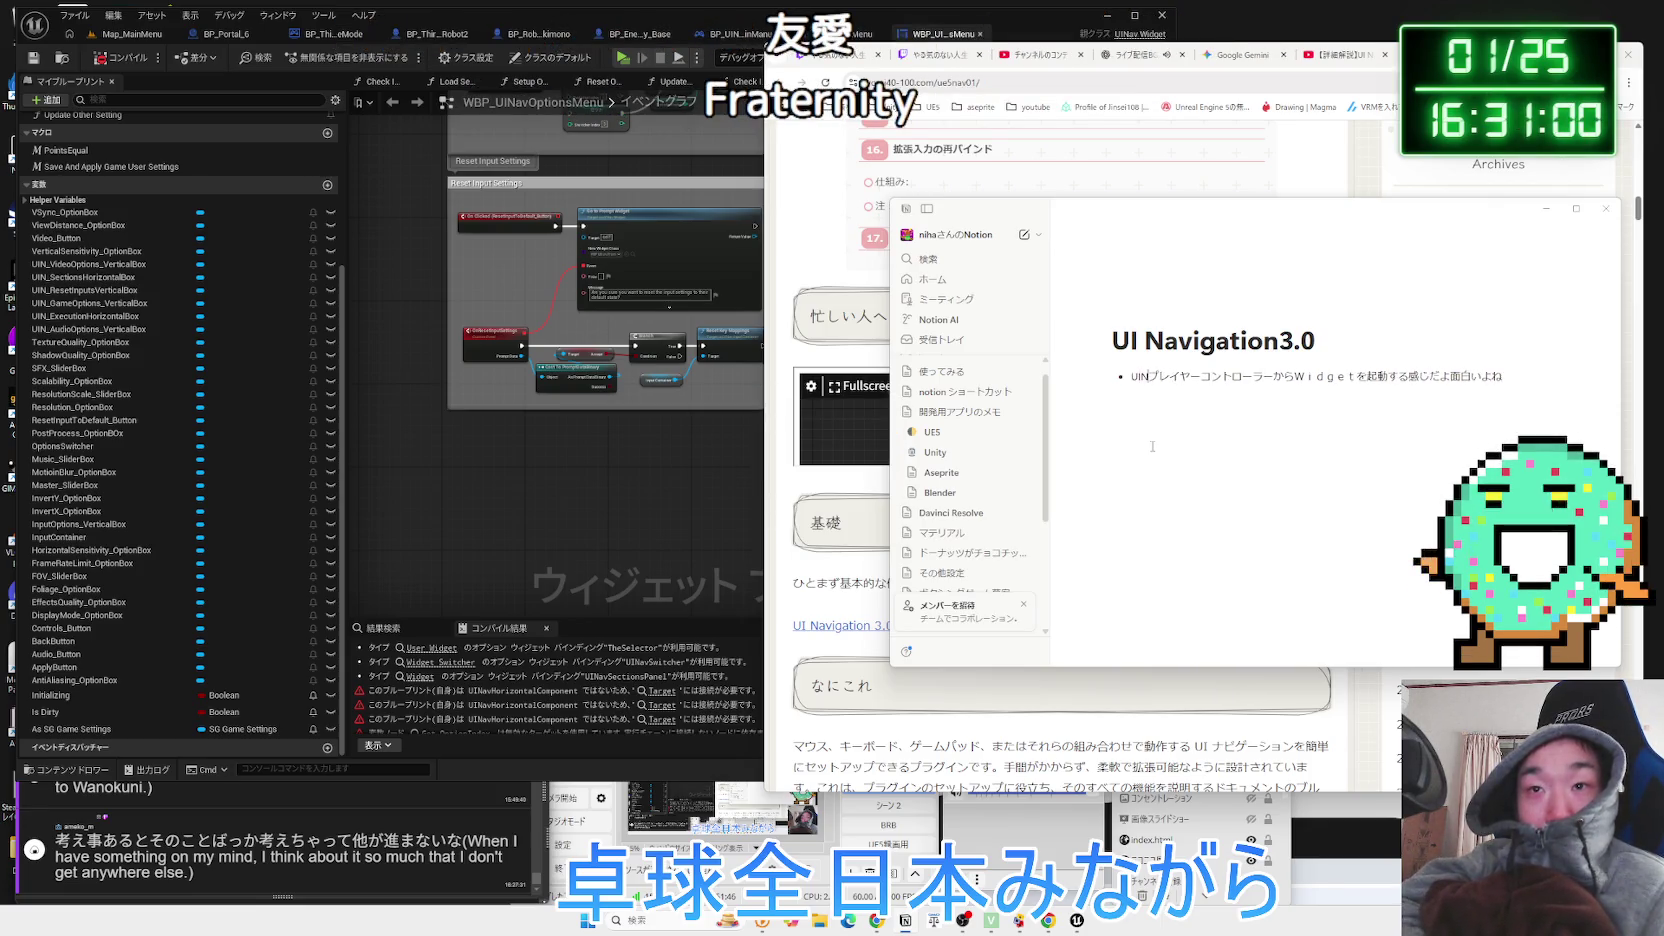
pyautogui.press('Zenkaku_Hankaku')
pyautogui.write('ように')
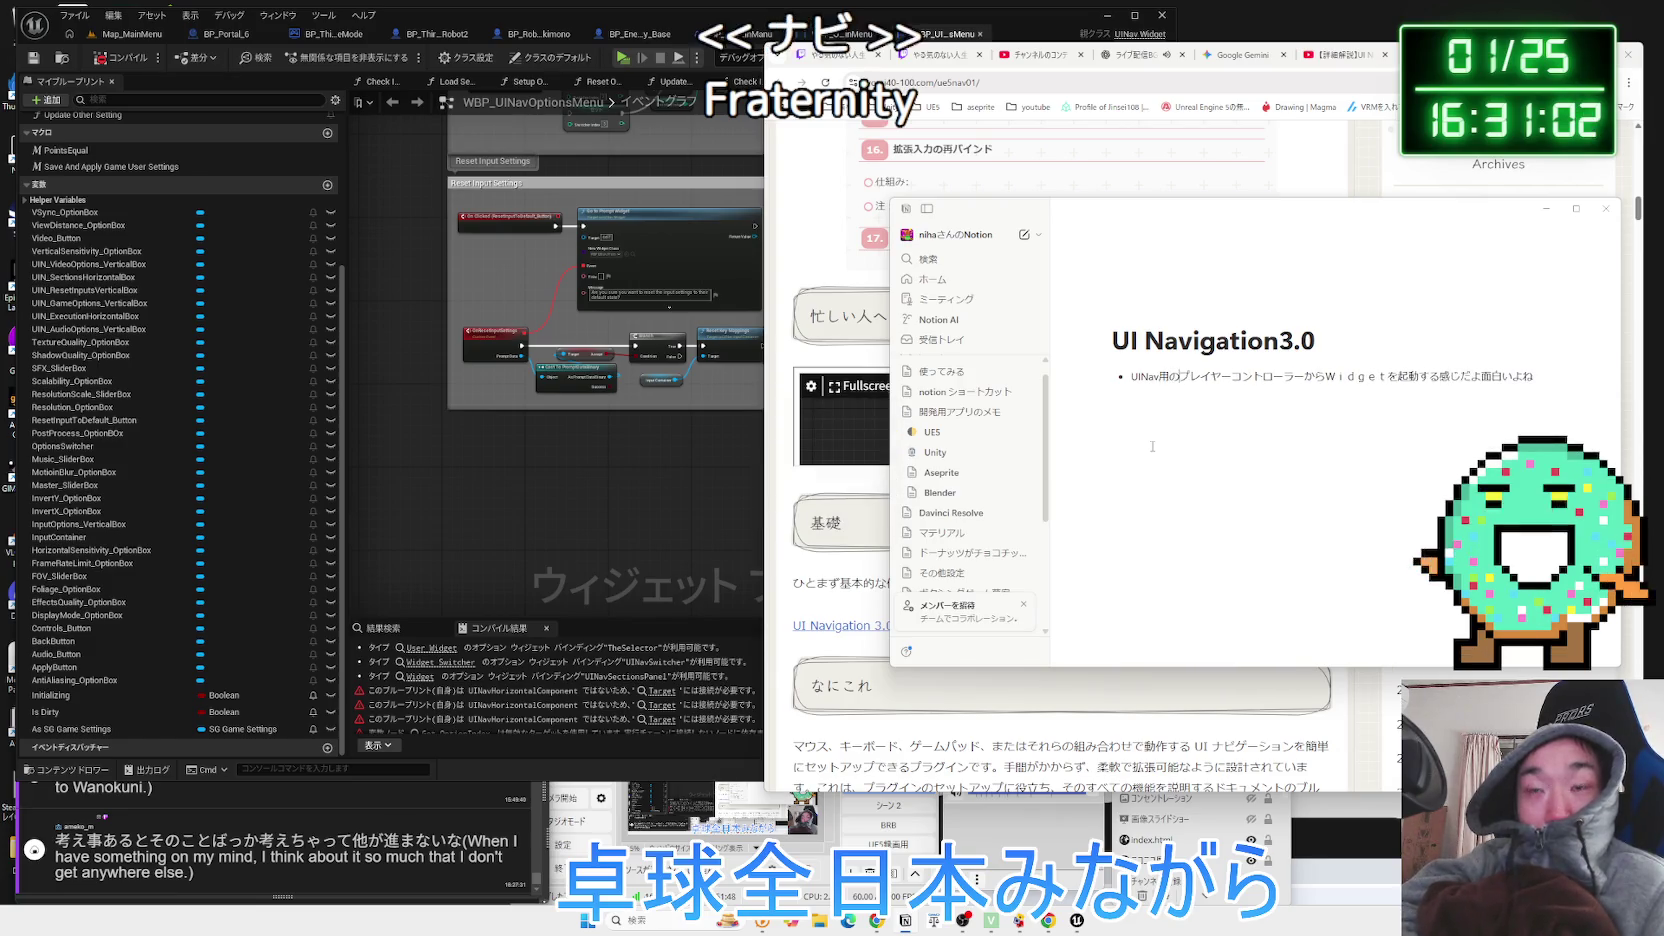
pyautogui.write('の')
pyautogui.press('space')
pyautogui.write('いんたー')
pyautogui.press('BackSpace')
pyautogui.press('BackSpace')
pyautogui.press('BackSpace')
pyautogui.write('こんぽー')
pyautogui.write('ねんとと')
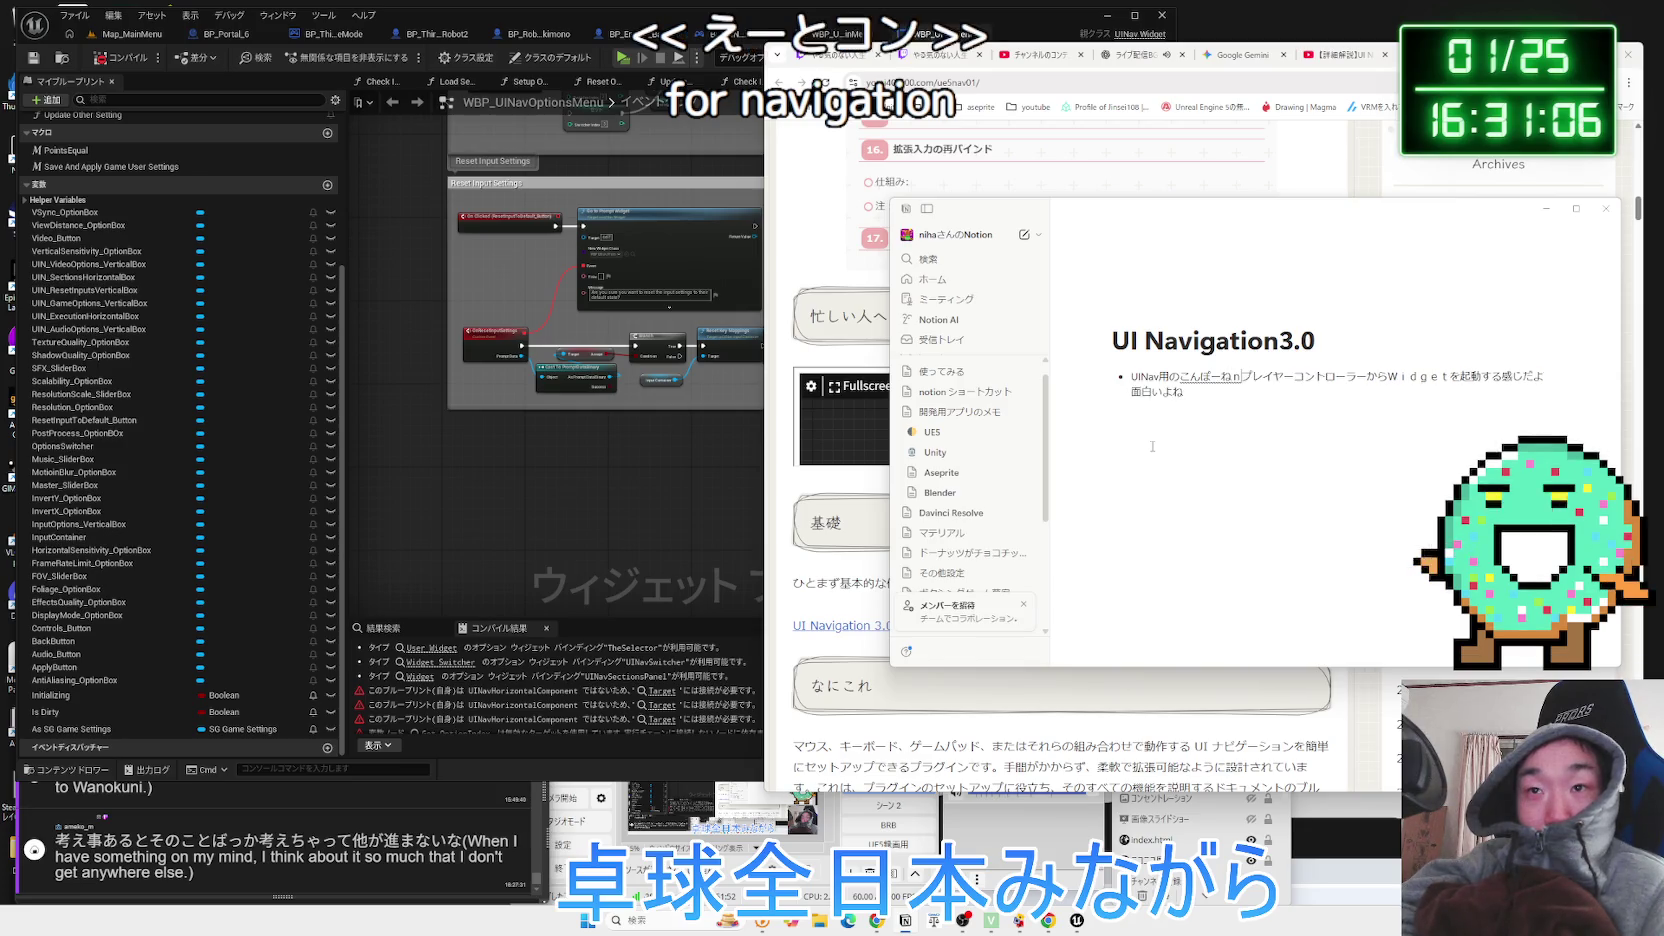
pyautogui.press('space')
pyautogui.write('a-fe-su')
pyautogui.press('space')
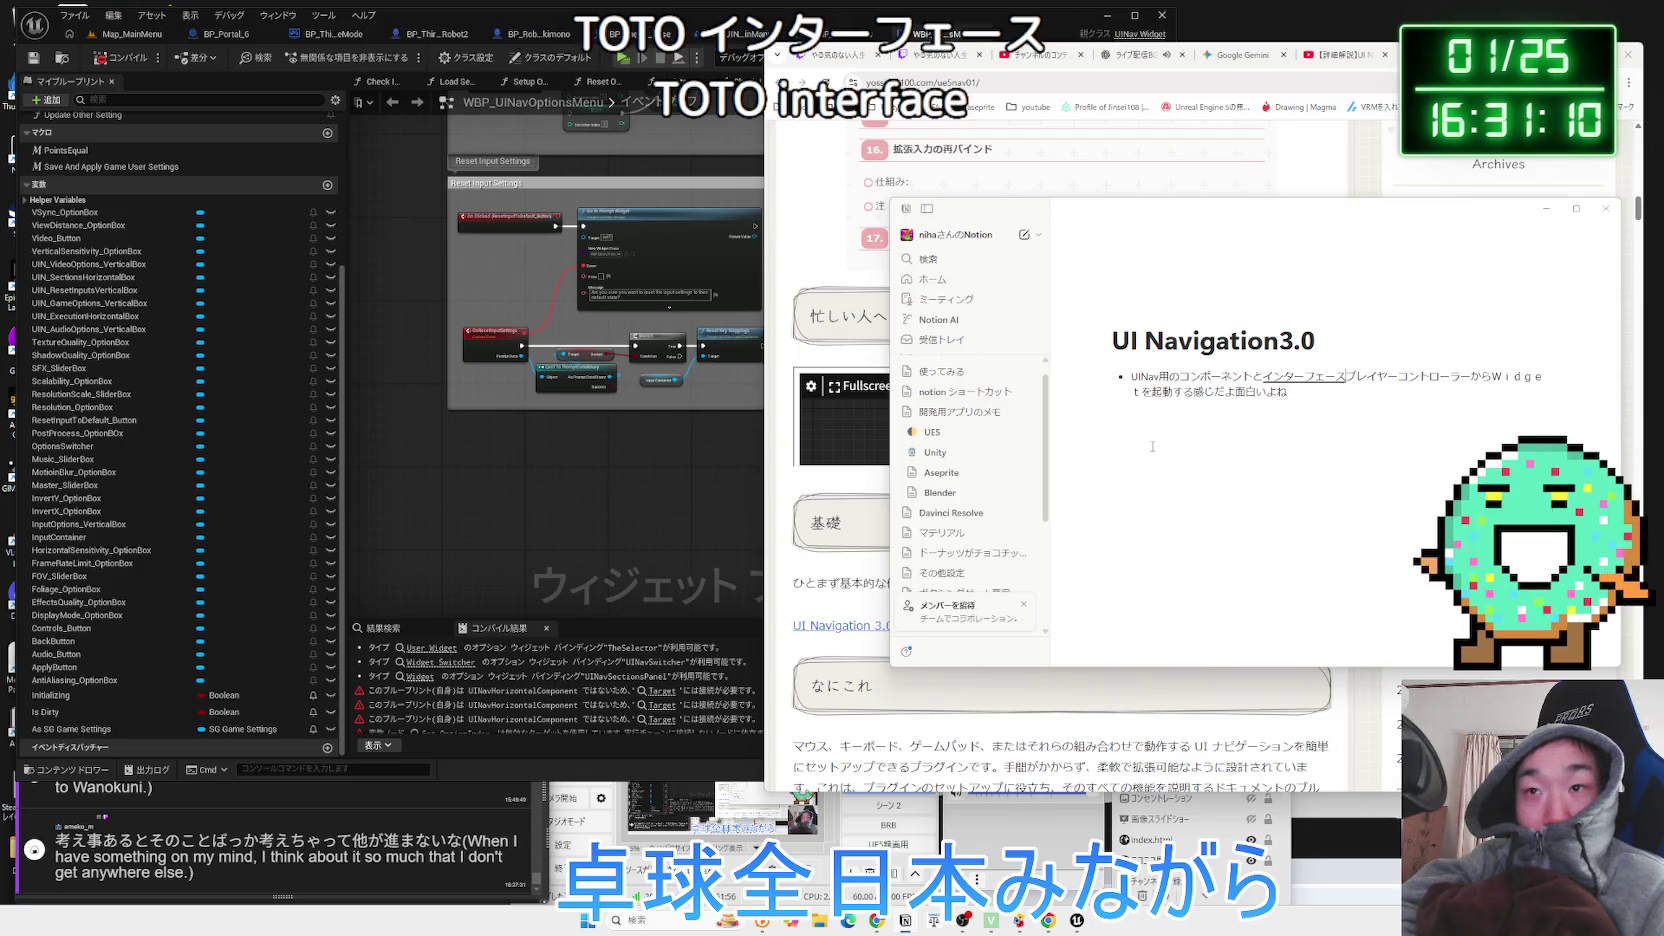
pyautogui.write('uikasareta')
pyautogui.press('space')
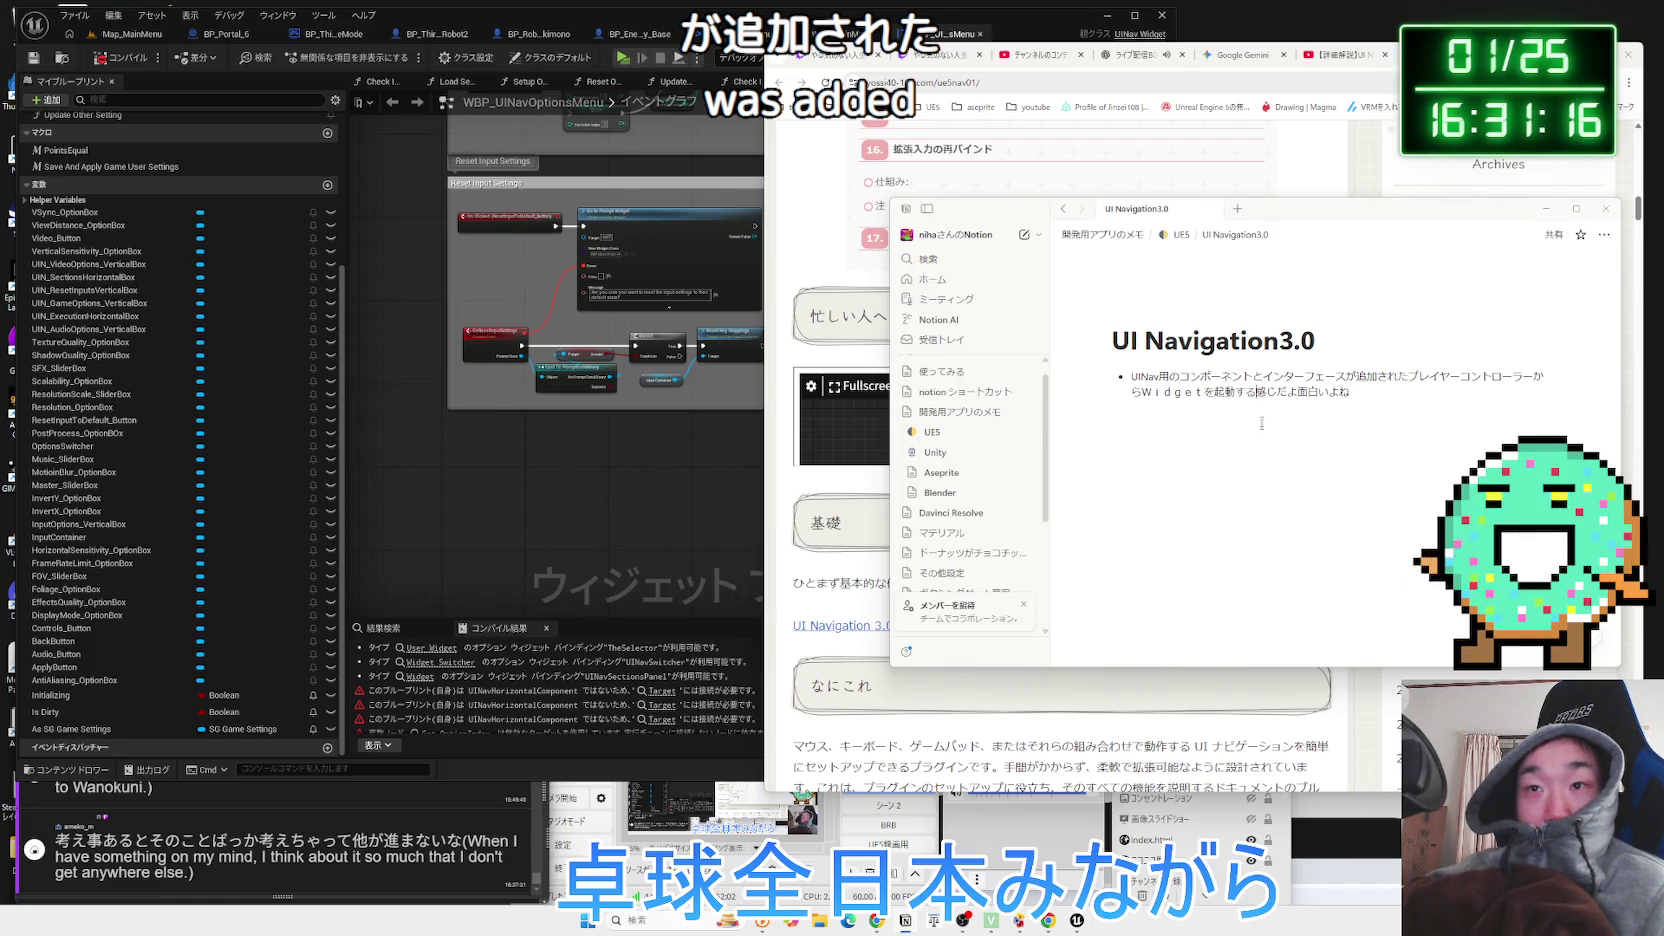
# End the sentence with 'add To Viewport する' and show the blueprint graph fullscreen again.
pyautogui.press('BackSpace')
pyautogui.press('BackSpace')
pyautogui.press('BackSpace')
pyautogui.press('Zenkaku_Hankaku')
pyautogui.write('add To')
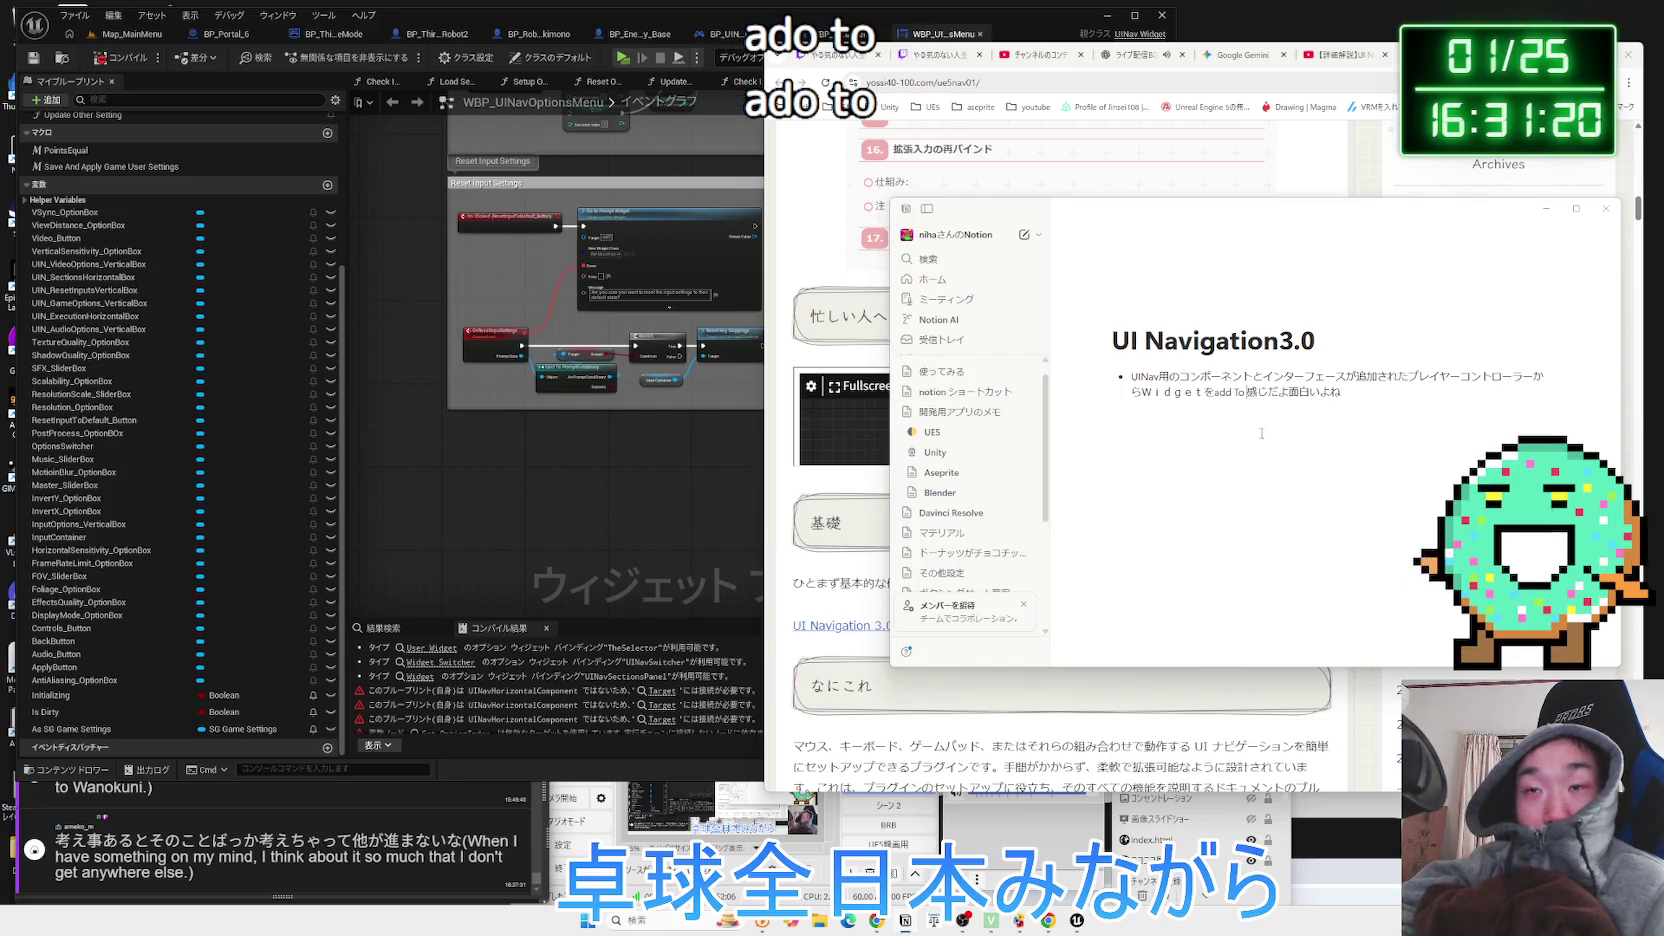
pyautogui.write('w')
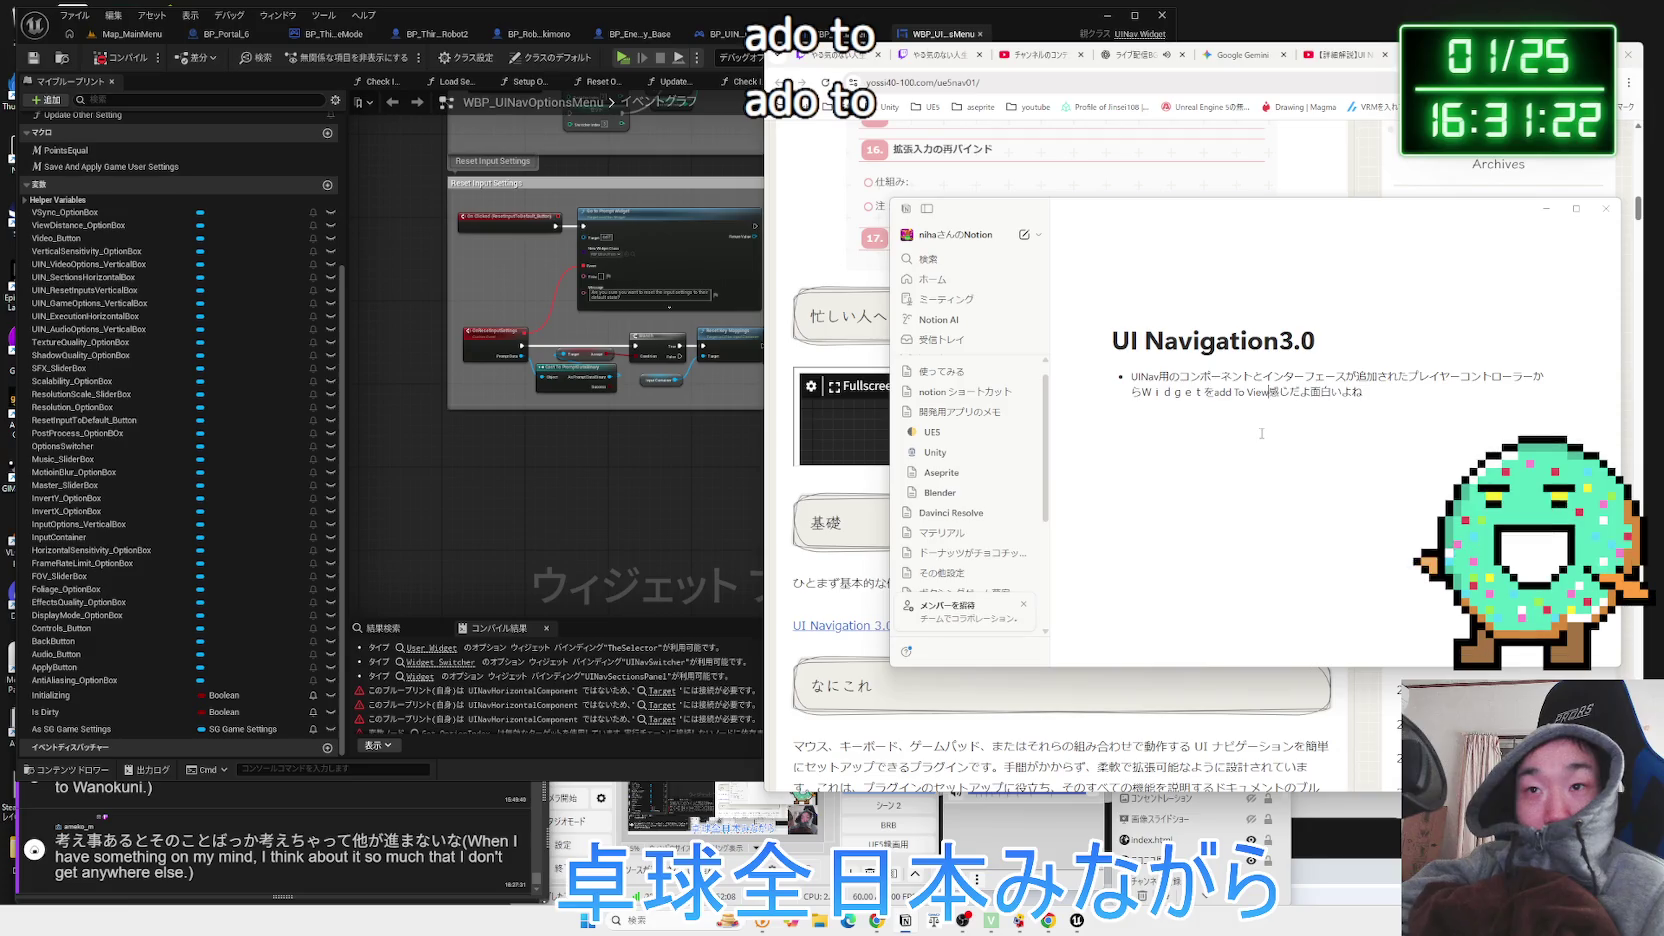
pyautogui.press('Zenkaku_Hankaku')
pyautogui.write('する')
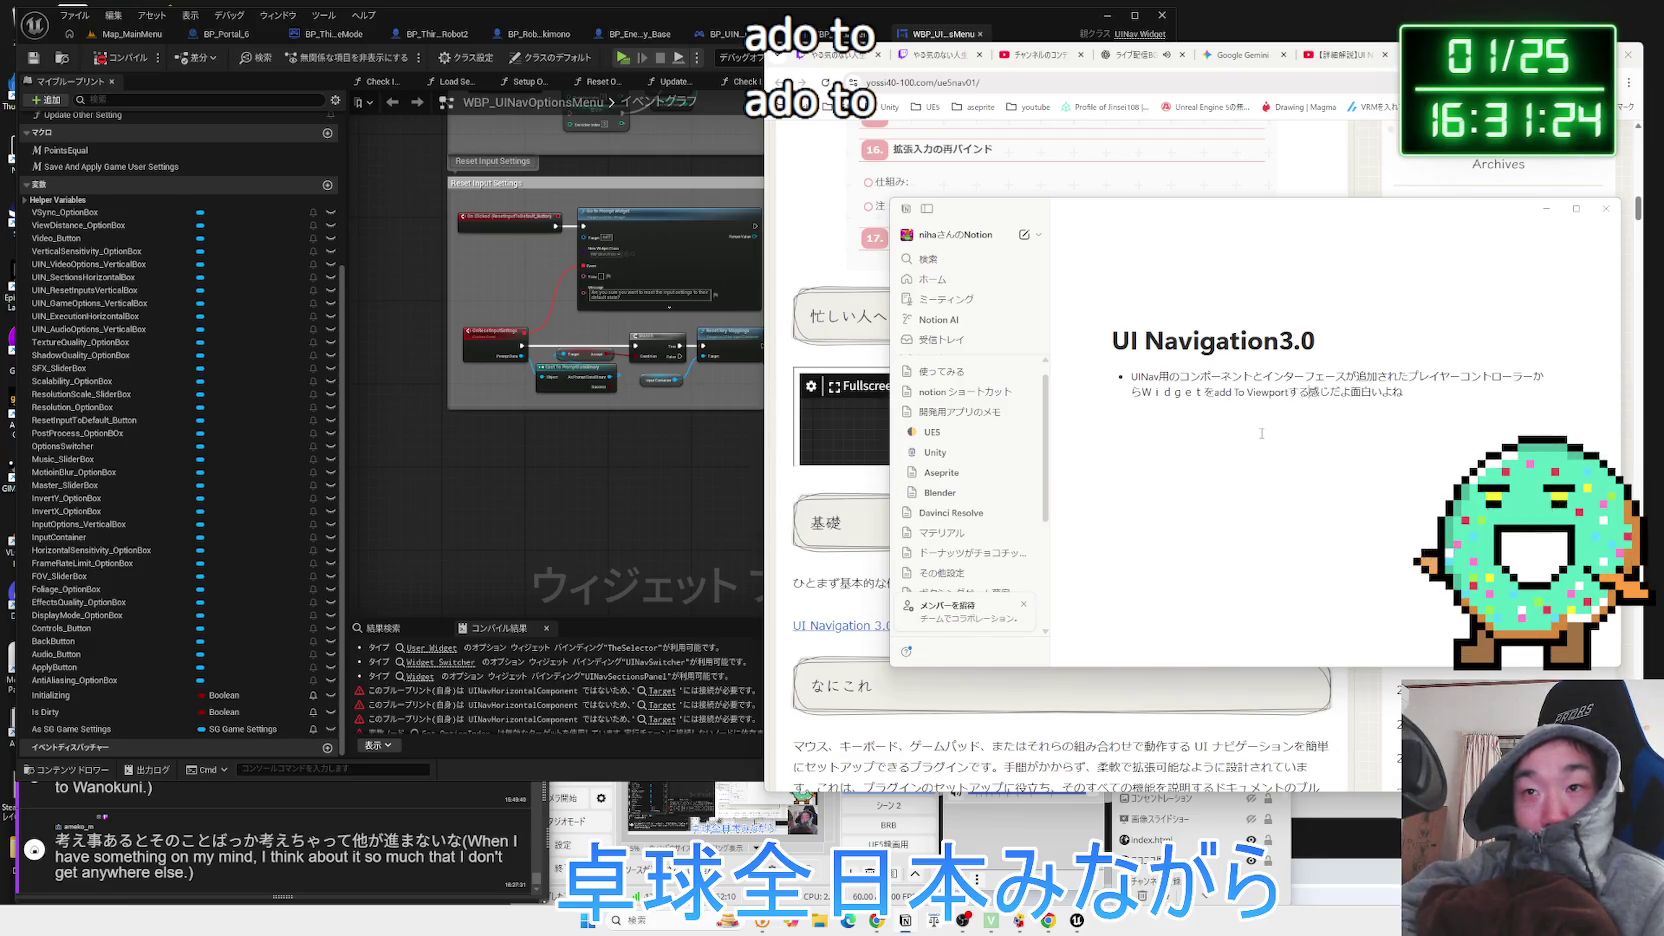
pyautogui.click(776, 463)
pyautogui.click(850, 398)
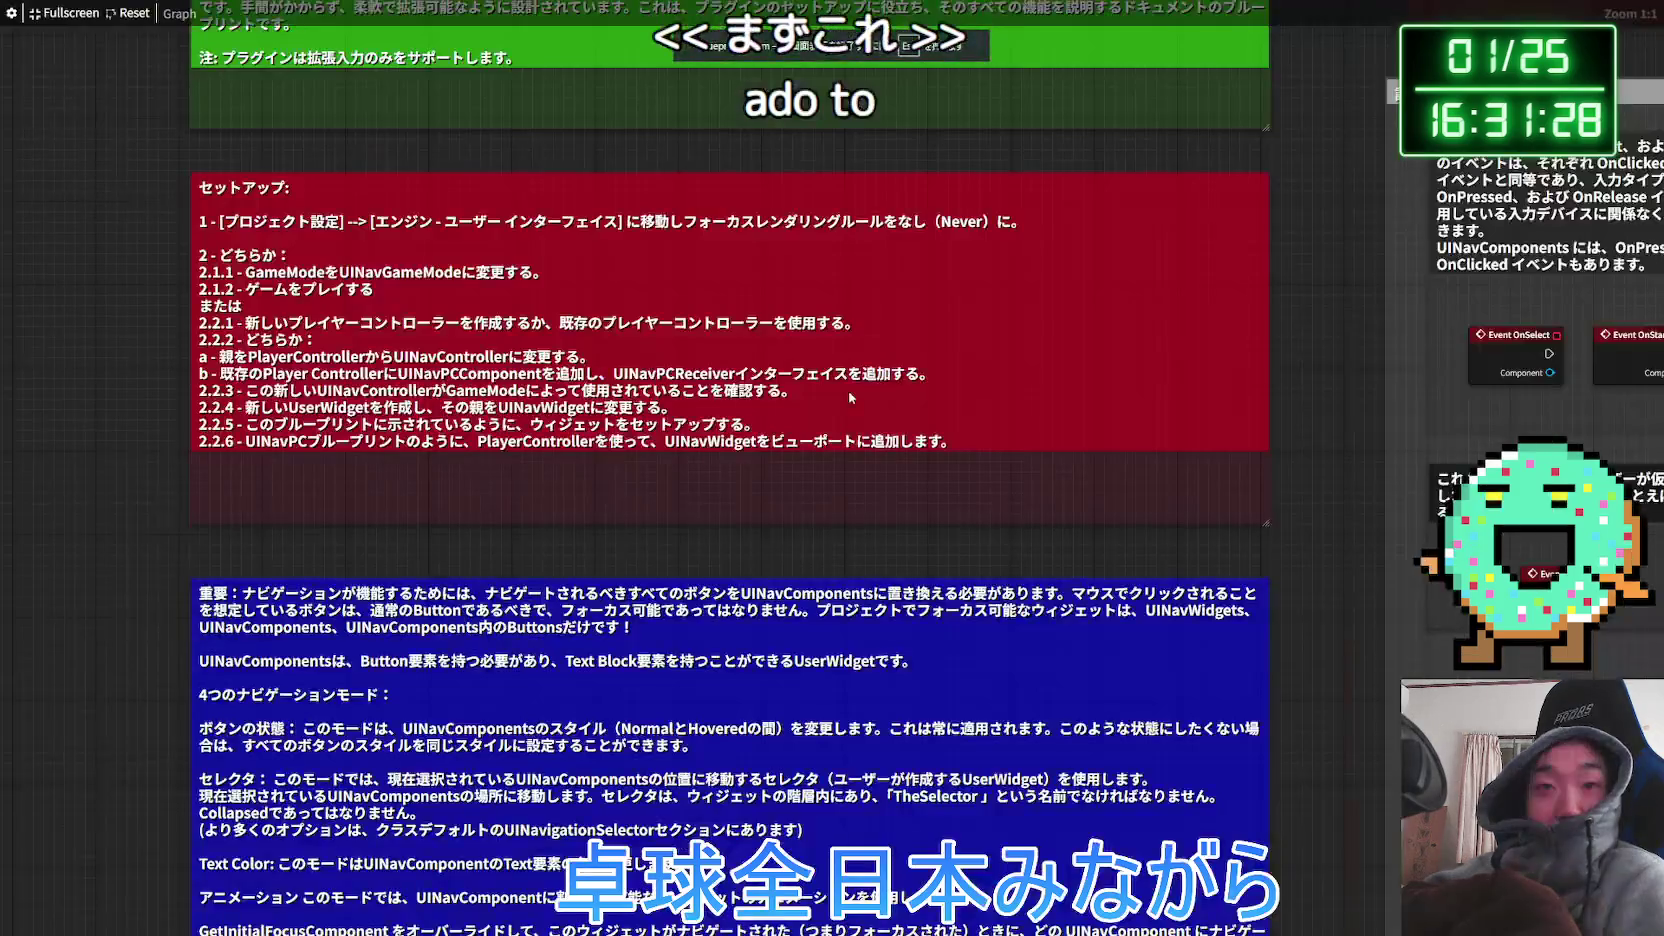
pyautogui.scroll(-3, 700, 465)
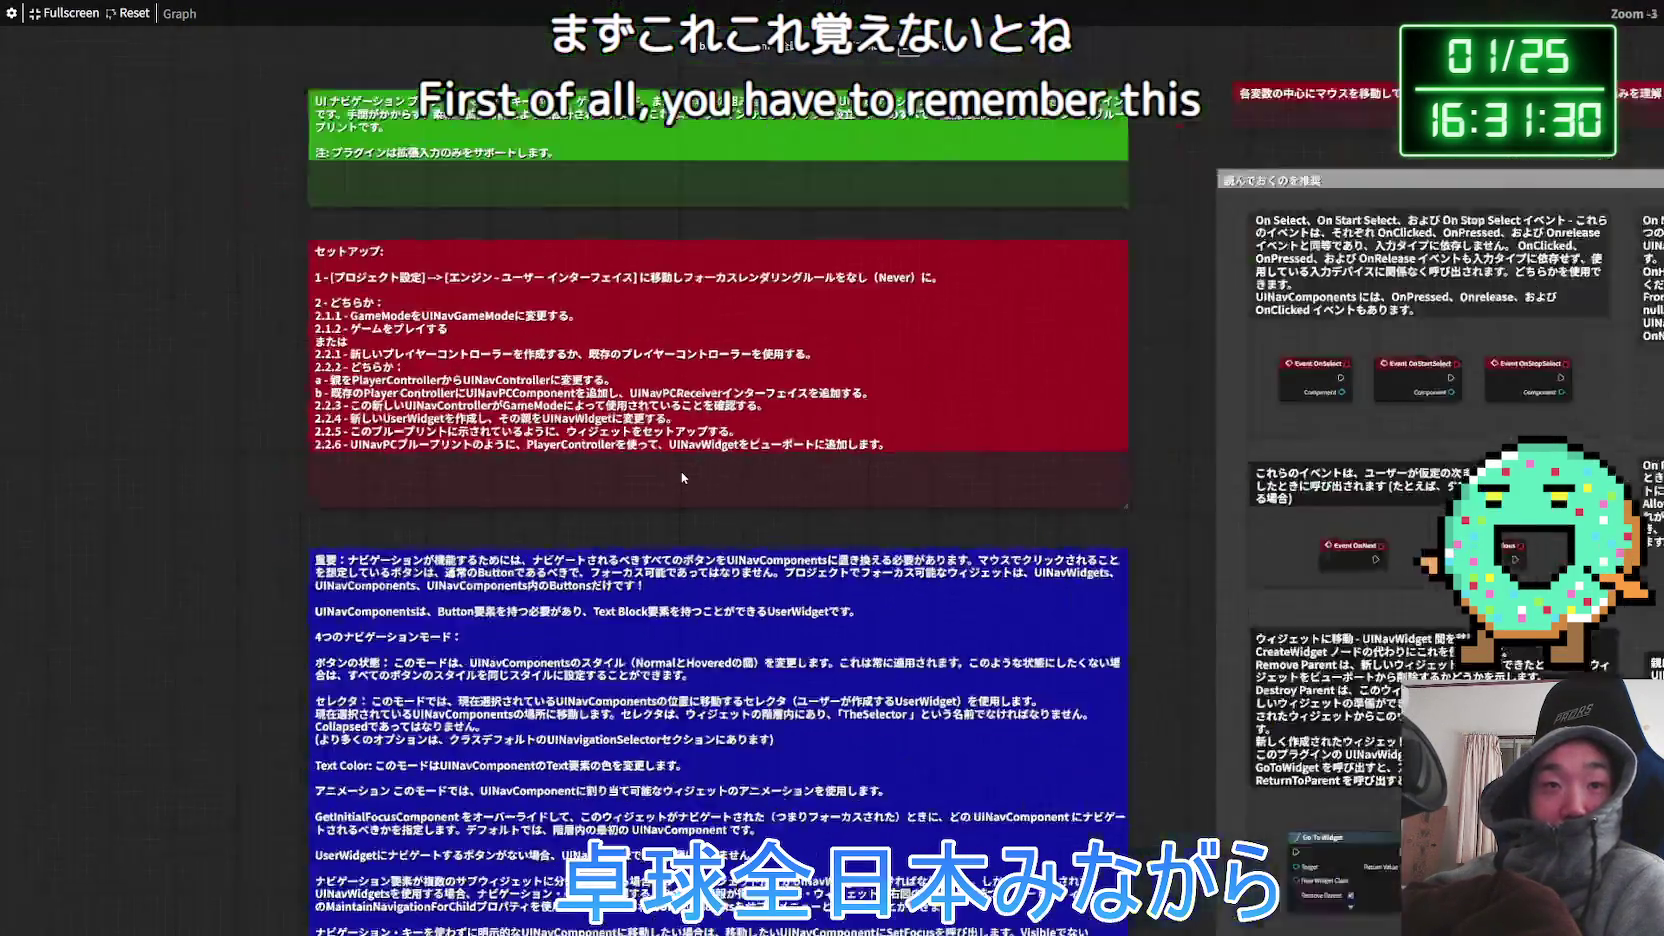
pyautogui.scroll(3, 680, 600)
pyautogui.scroll(-2, 620, 476)
pyautogui.scroll(2, 621, 469)
pyautogui.moveTo(621, 469); pyautogui.dragTo(607, 570)
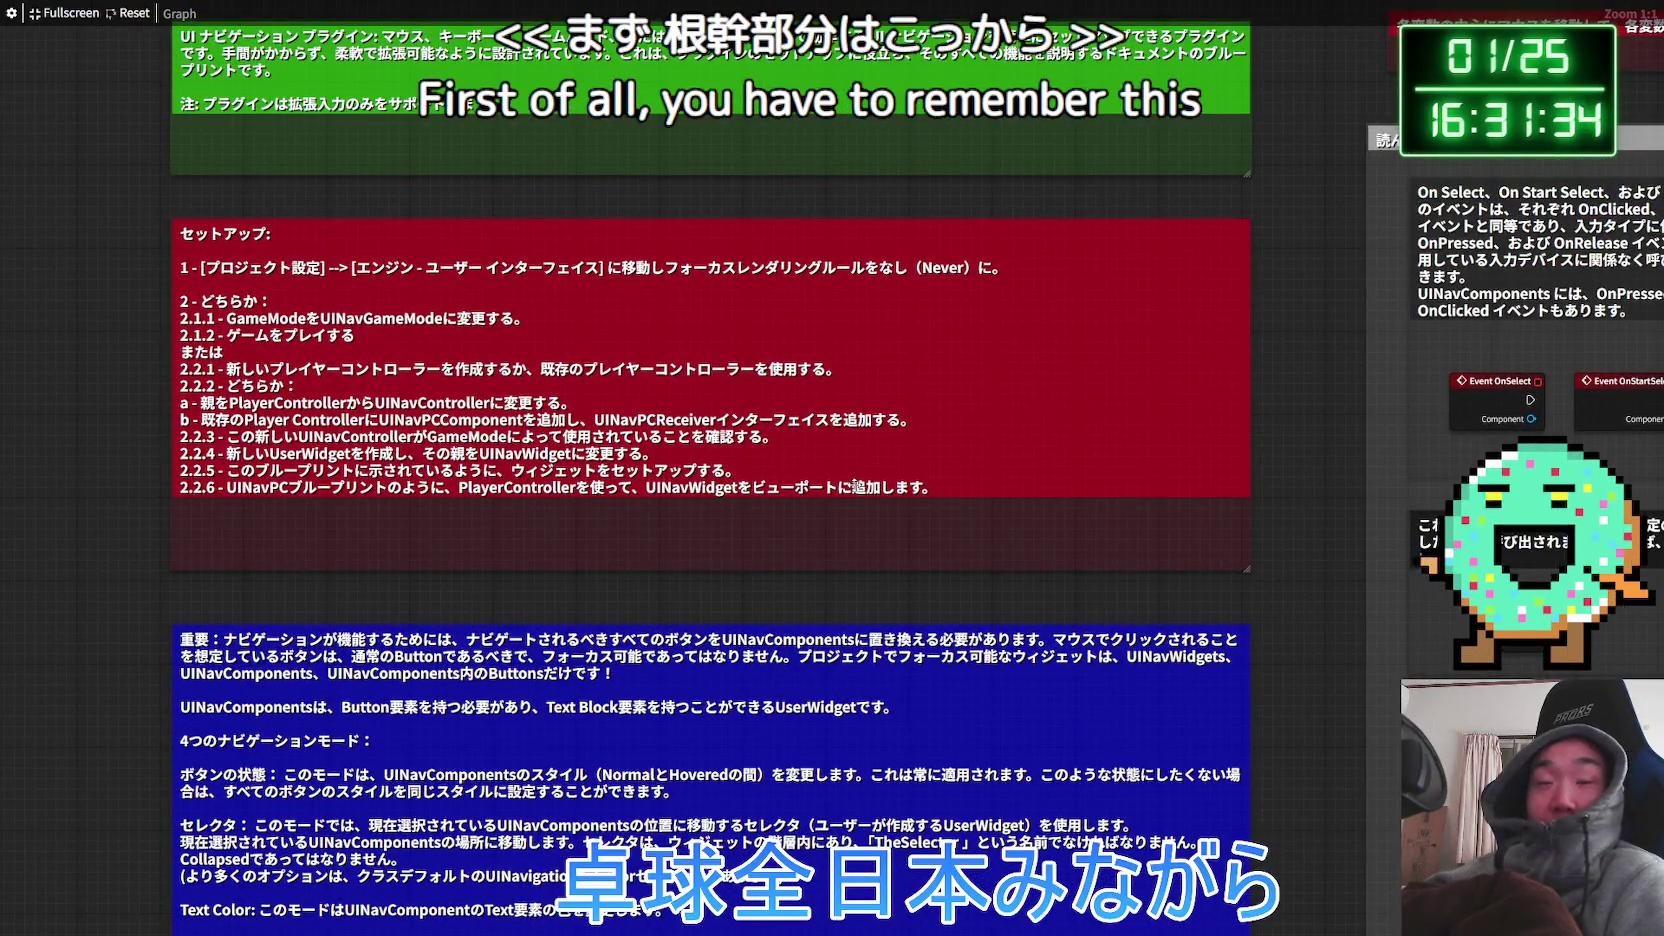
pyautogui.scroll(-1, 853, 484)
pyautogui.scroll(1, 853, 484)
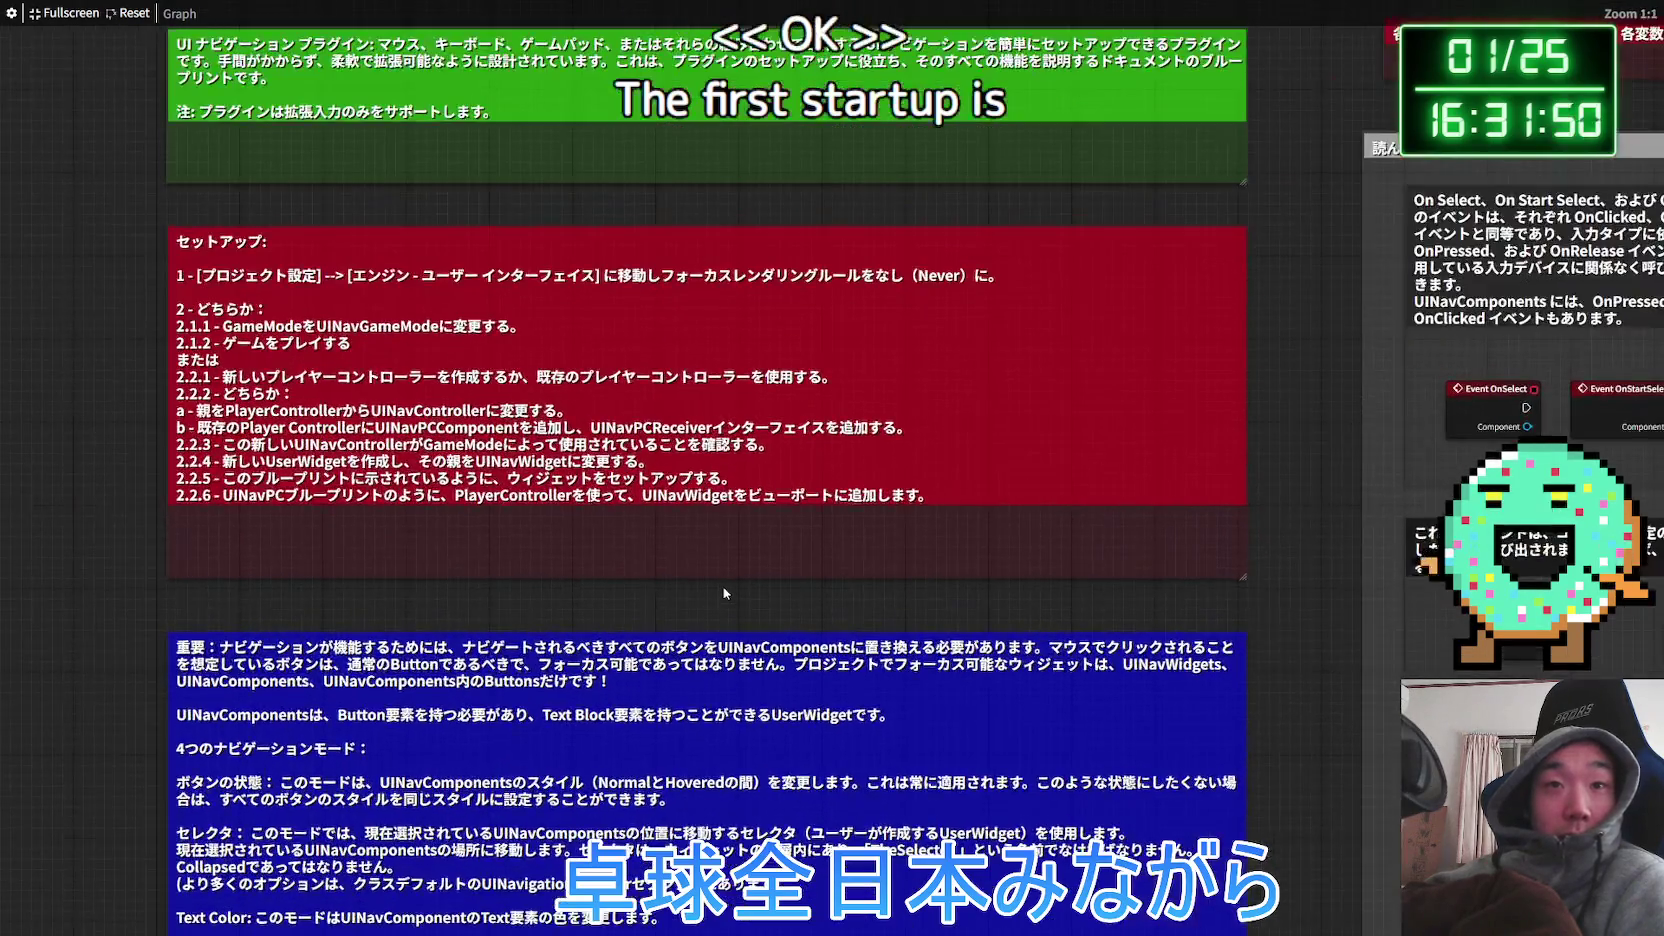
pyautogui.scroll(-2, 726, 593)
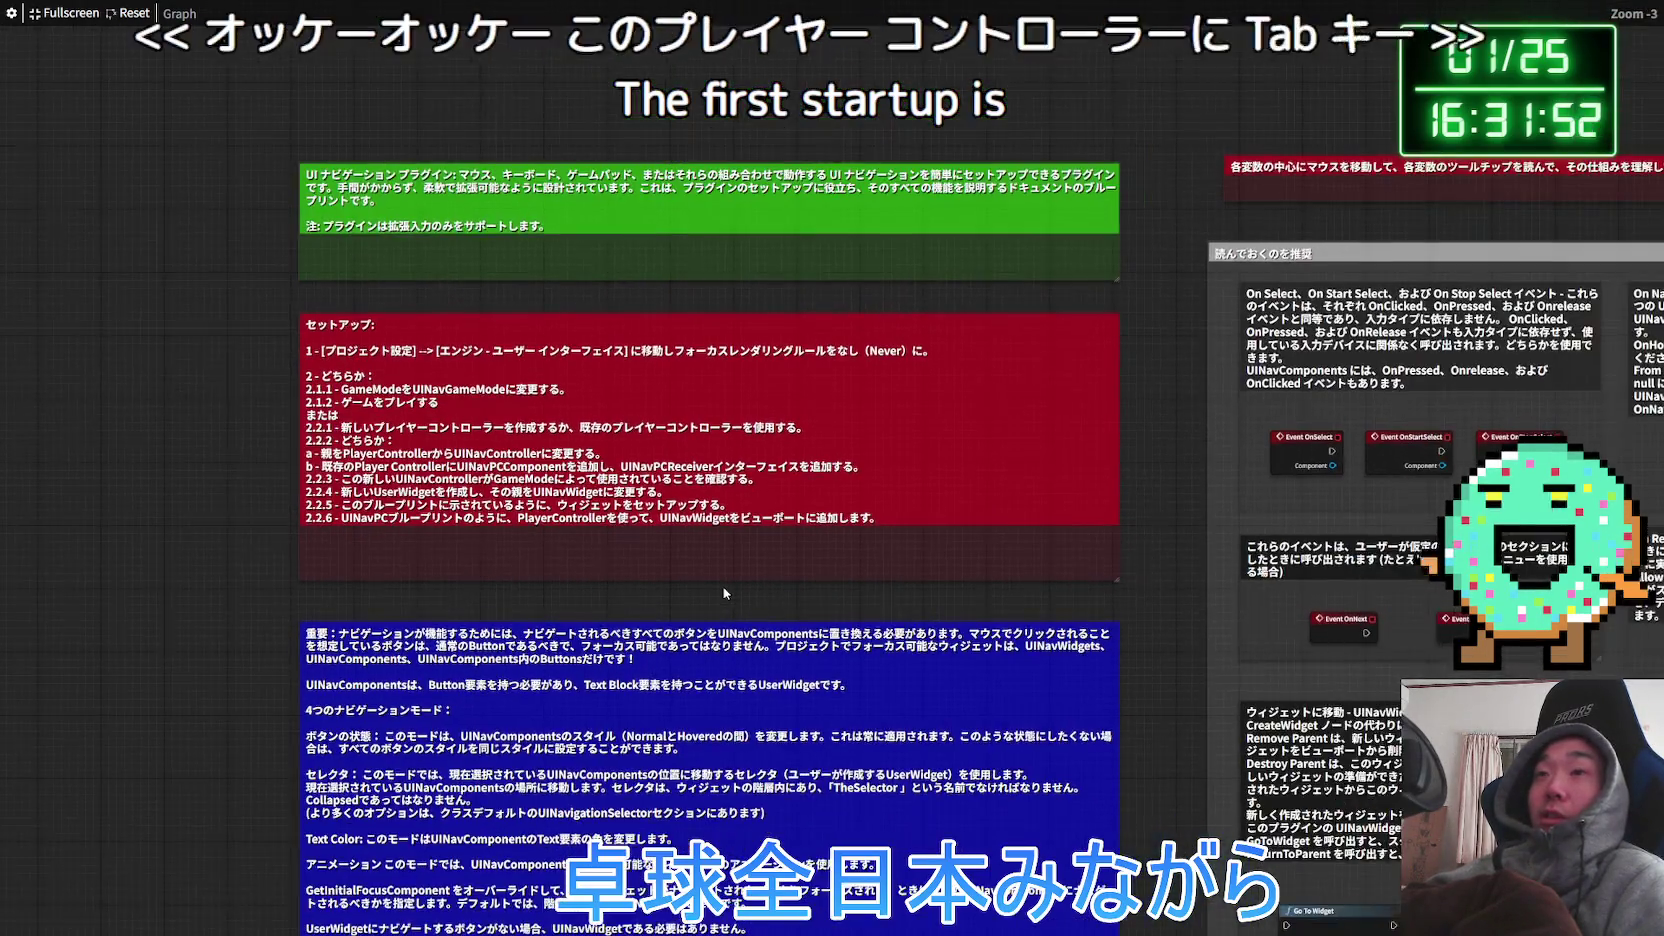
pyautogui.scroll(2, 336, 481)
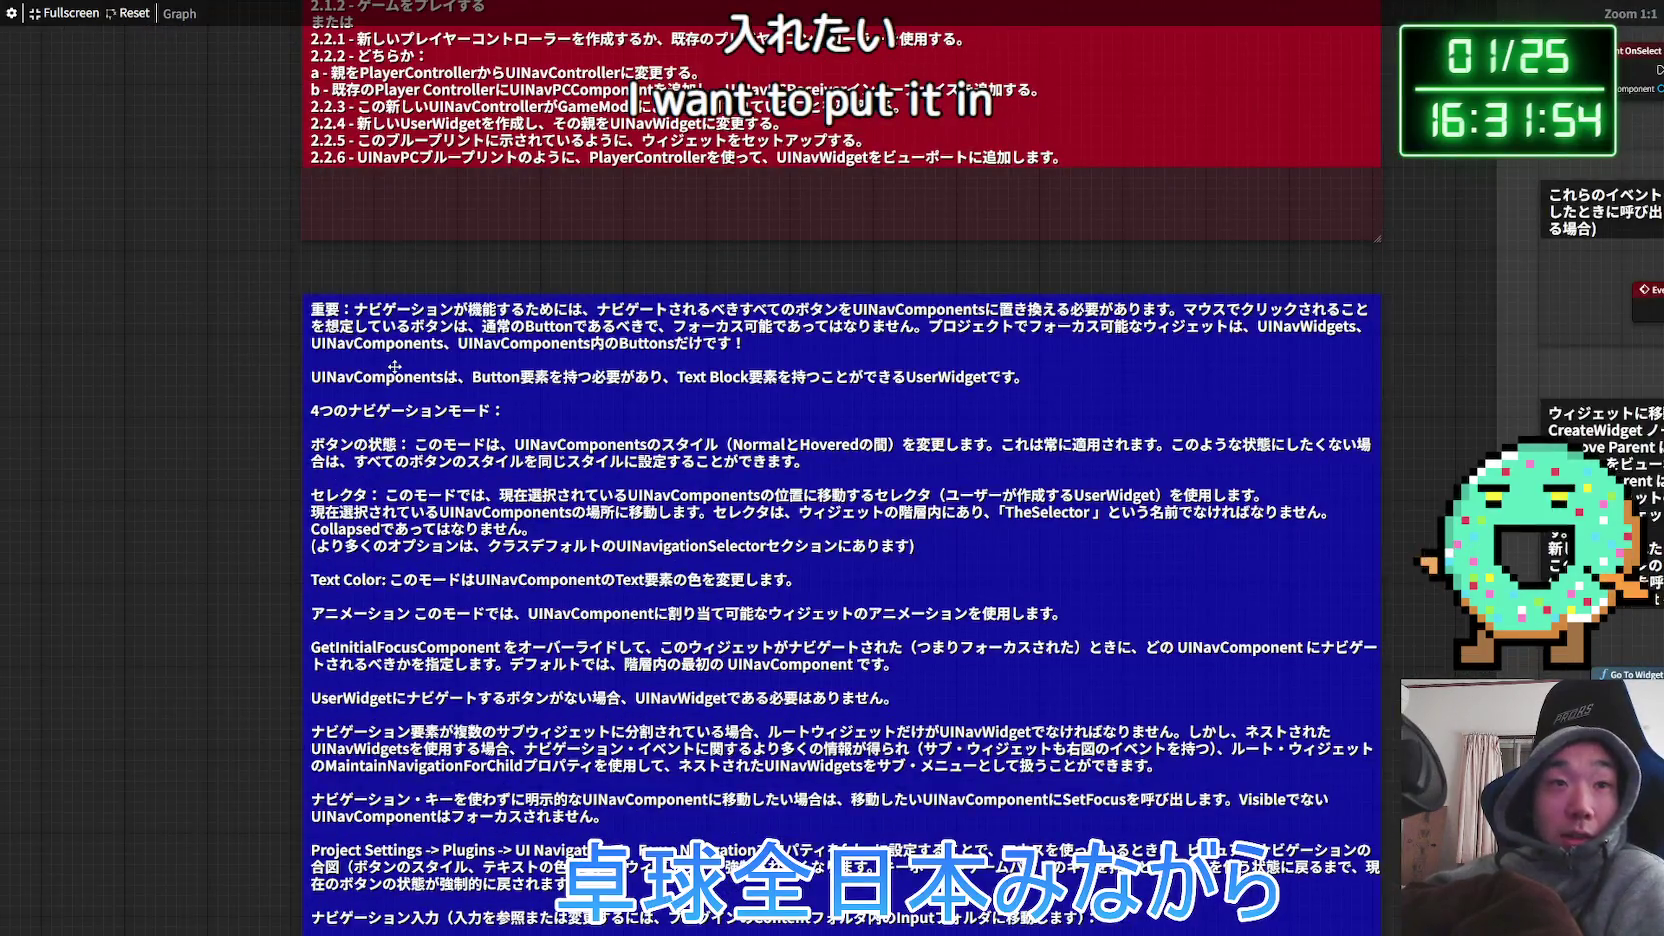
pyautogui.moveTo(395, 366); pyautogui.dragTo(319, 304)
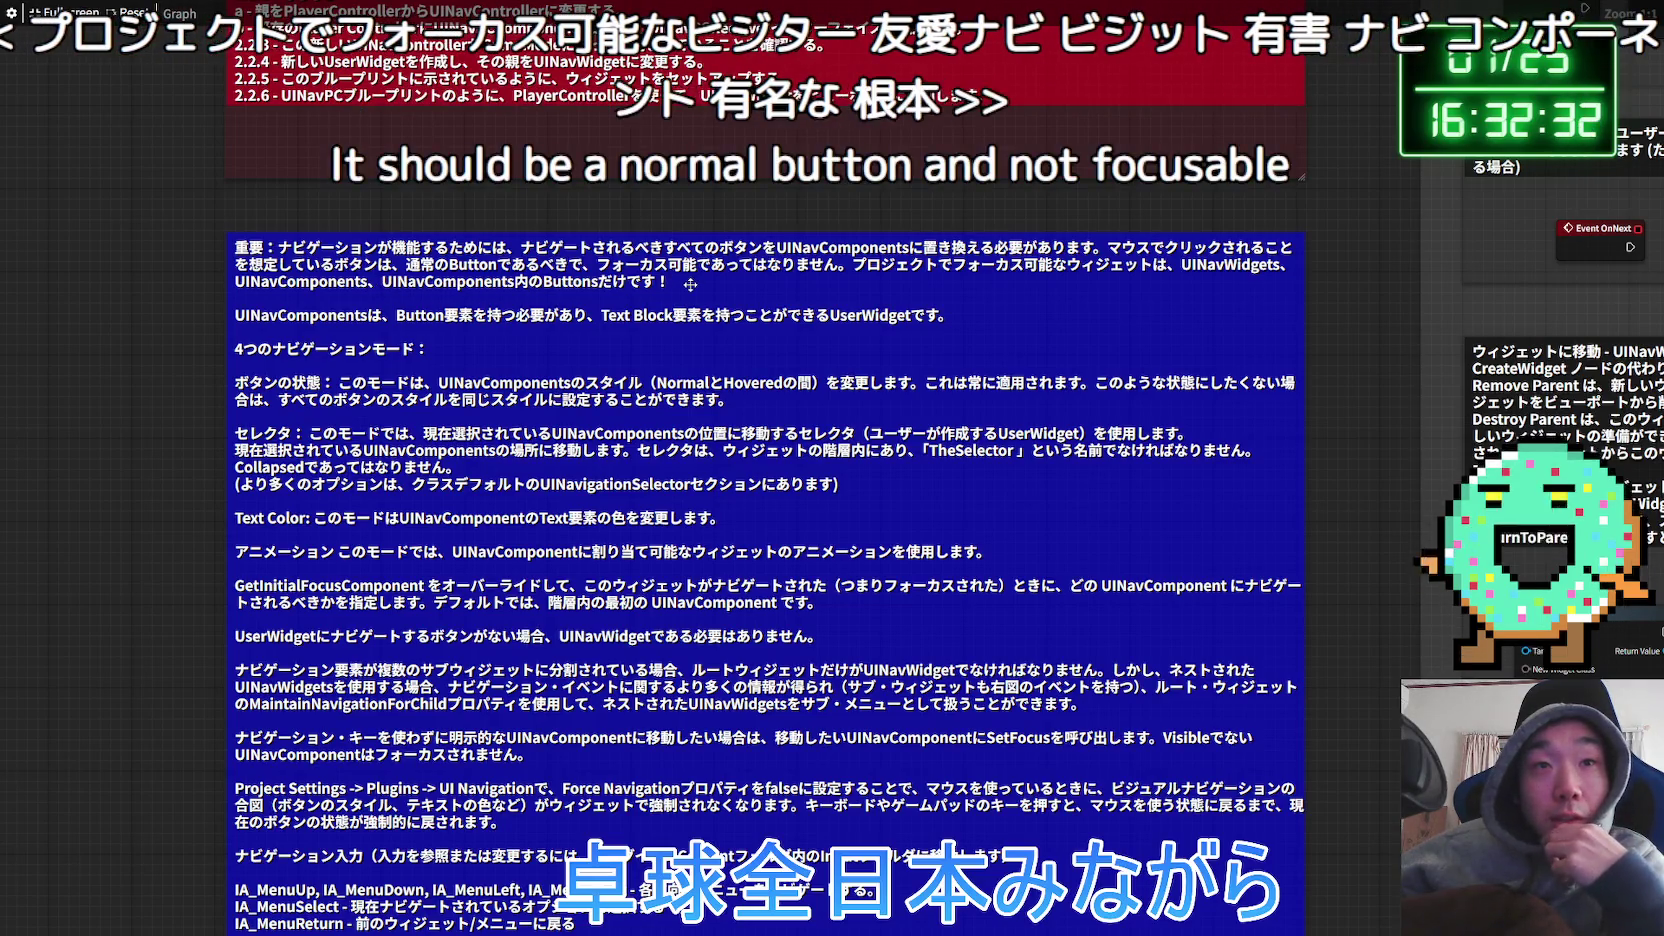
pyautogui.press('Escape')
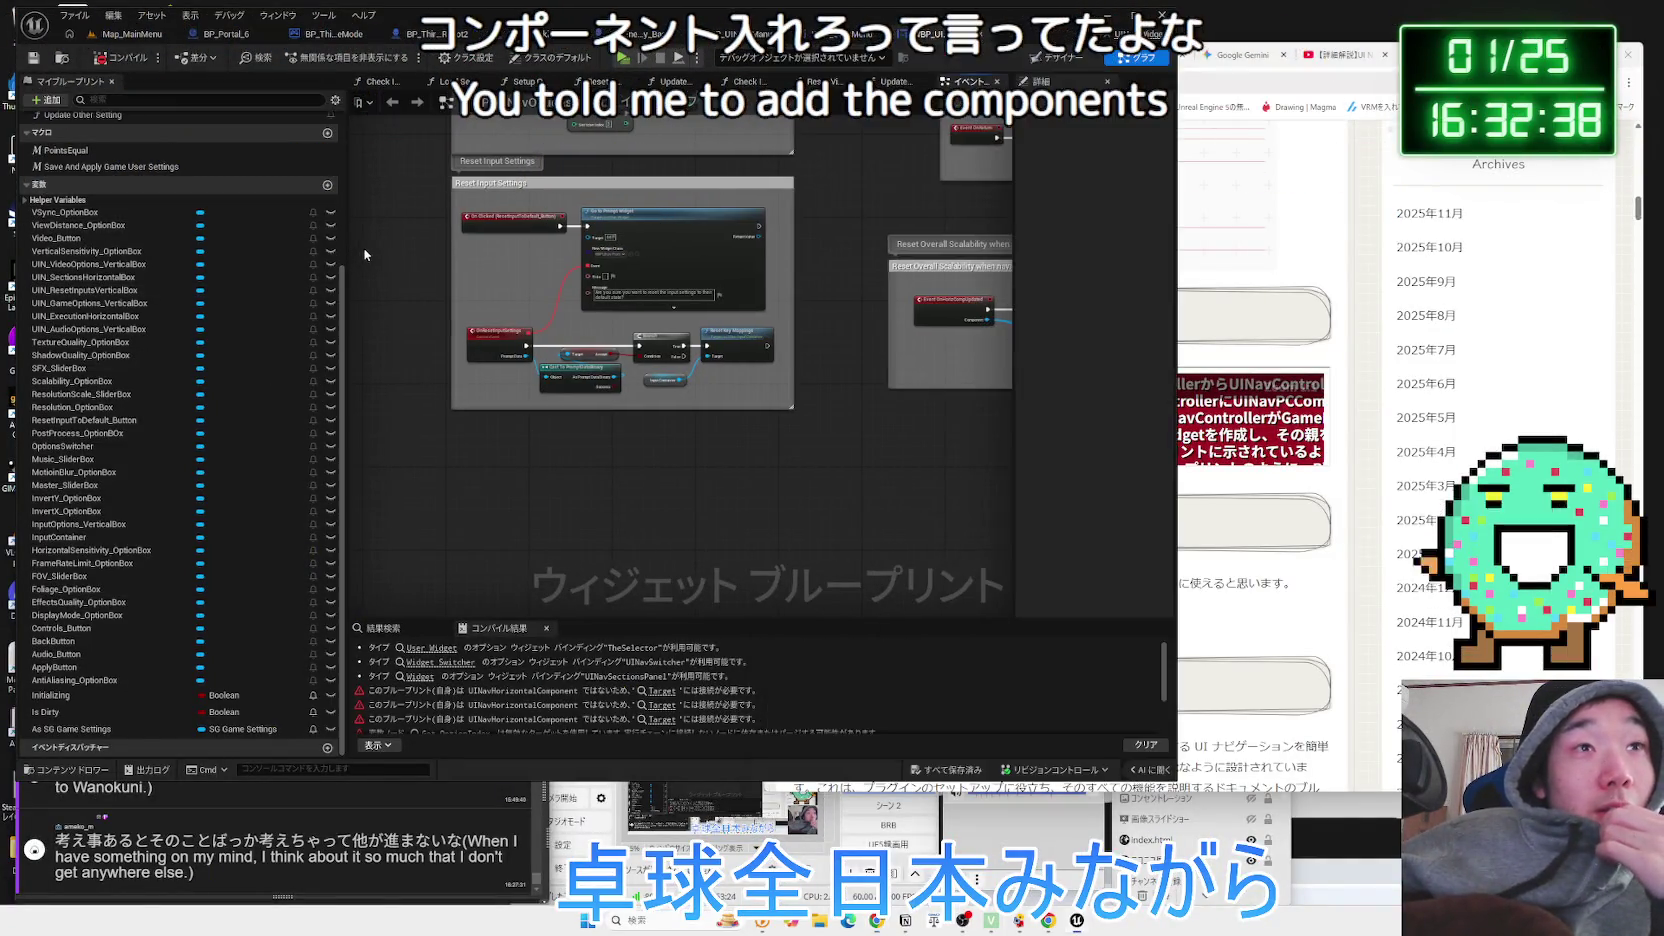
# In Designer view, select DisplayMode_OptionBox in the widened Hierarchy and open the OptionBox widget.
pyautogui.click(333, 259)
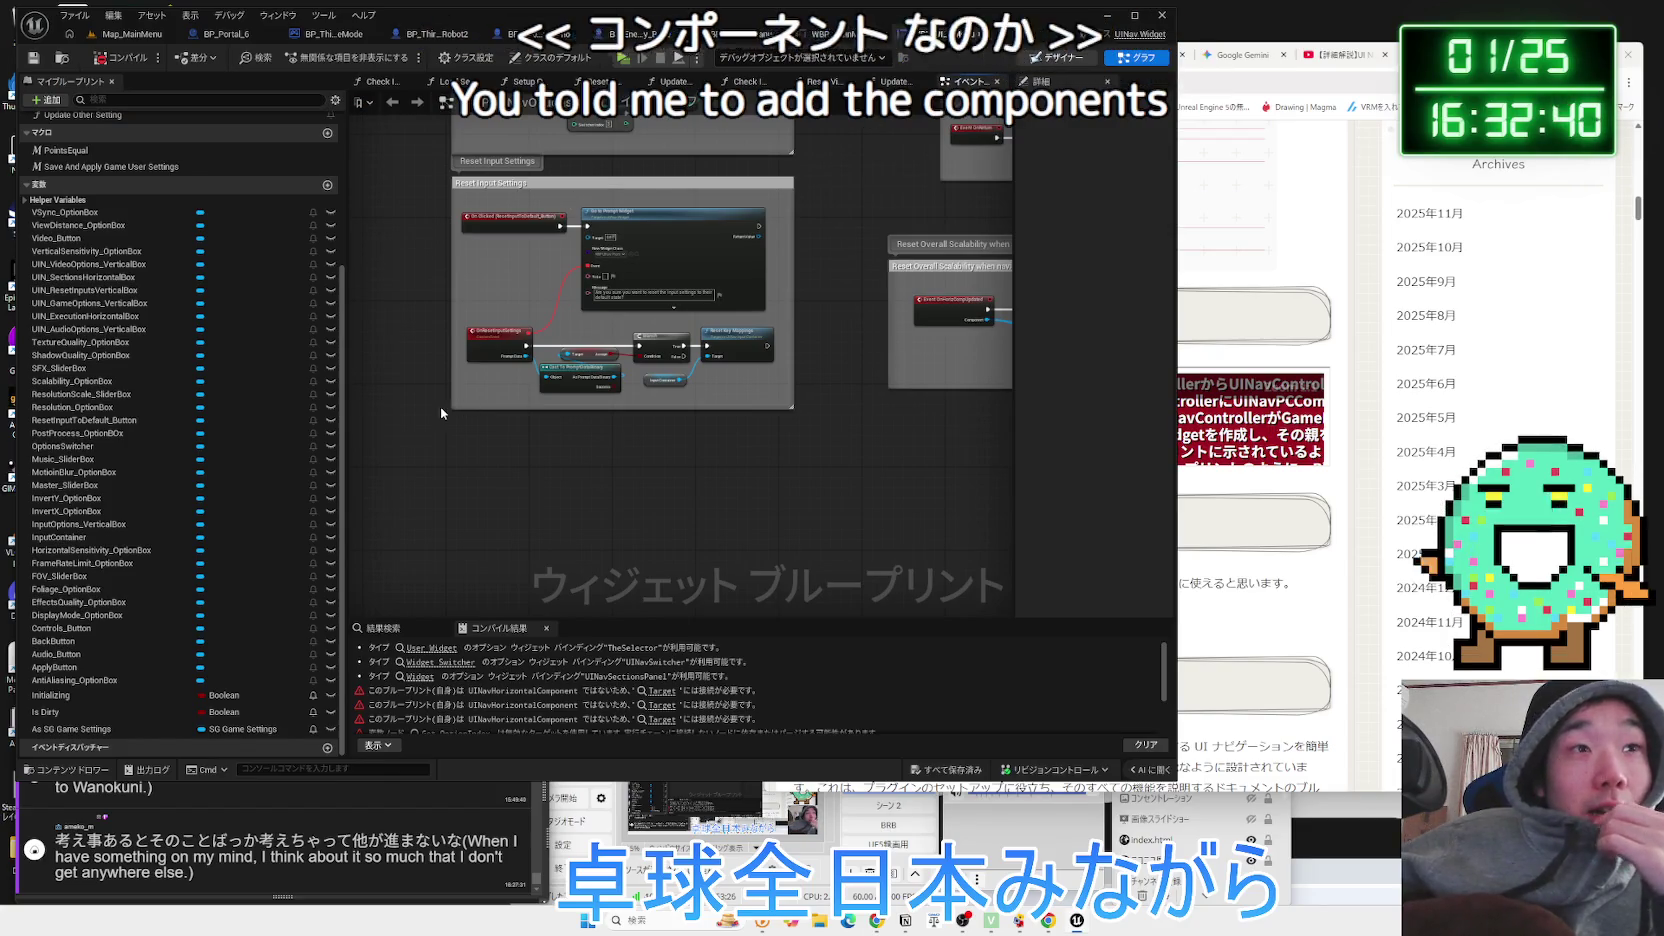
pyautogui.click(1052, 59)
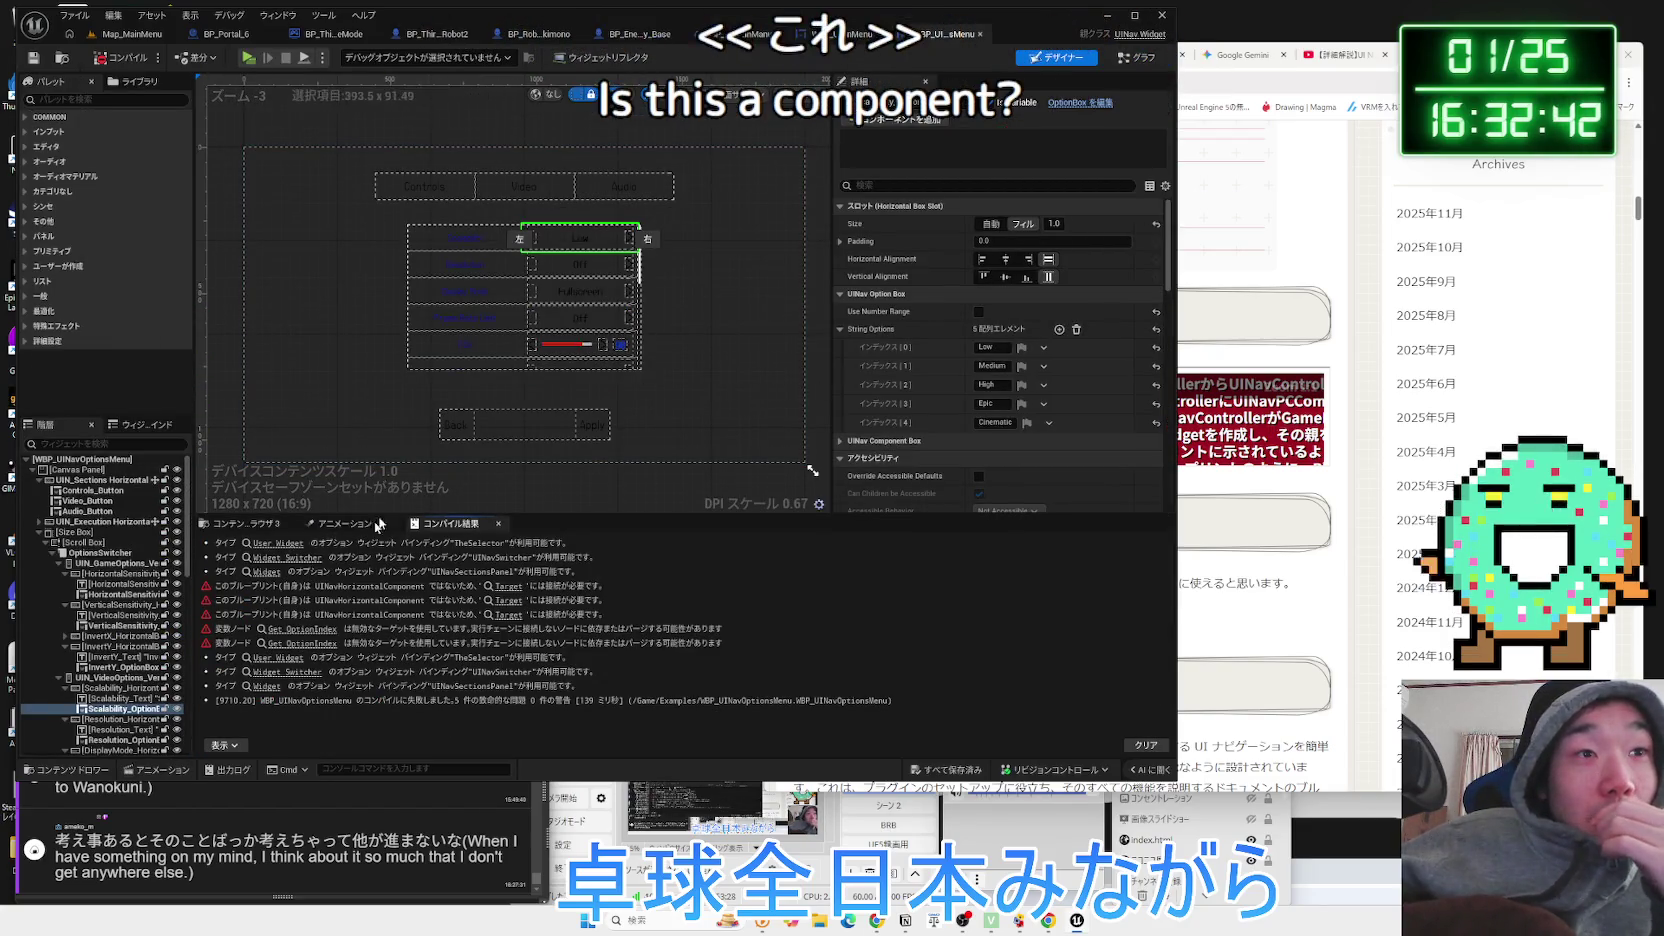
pyautogui.click(458, 296)
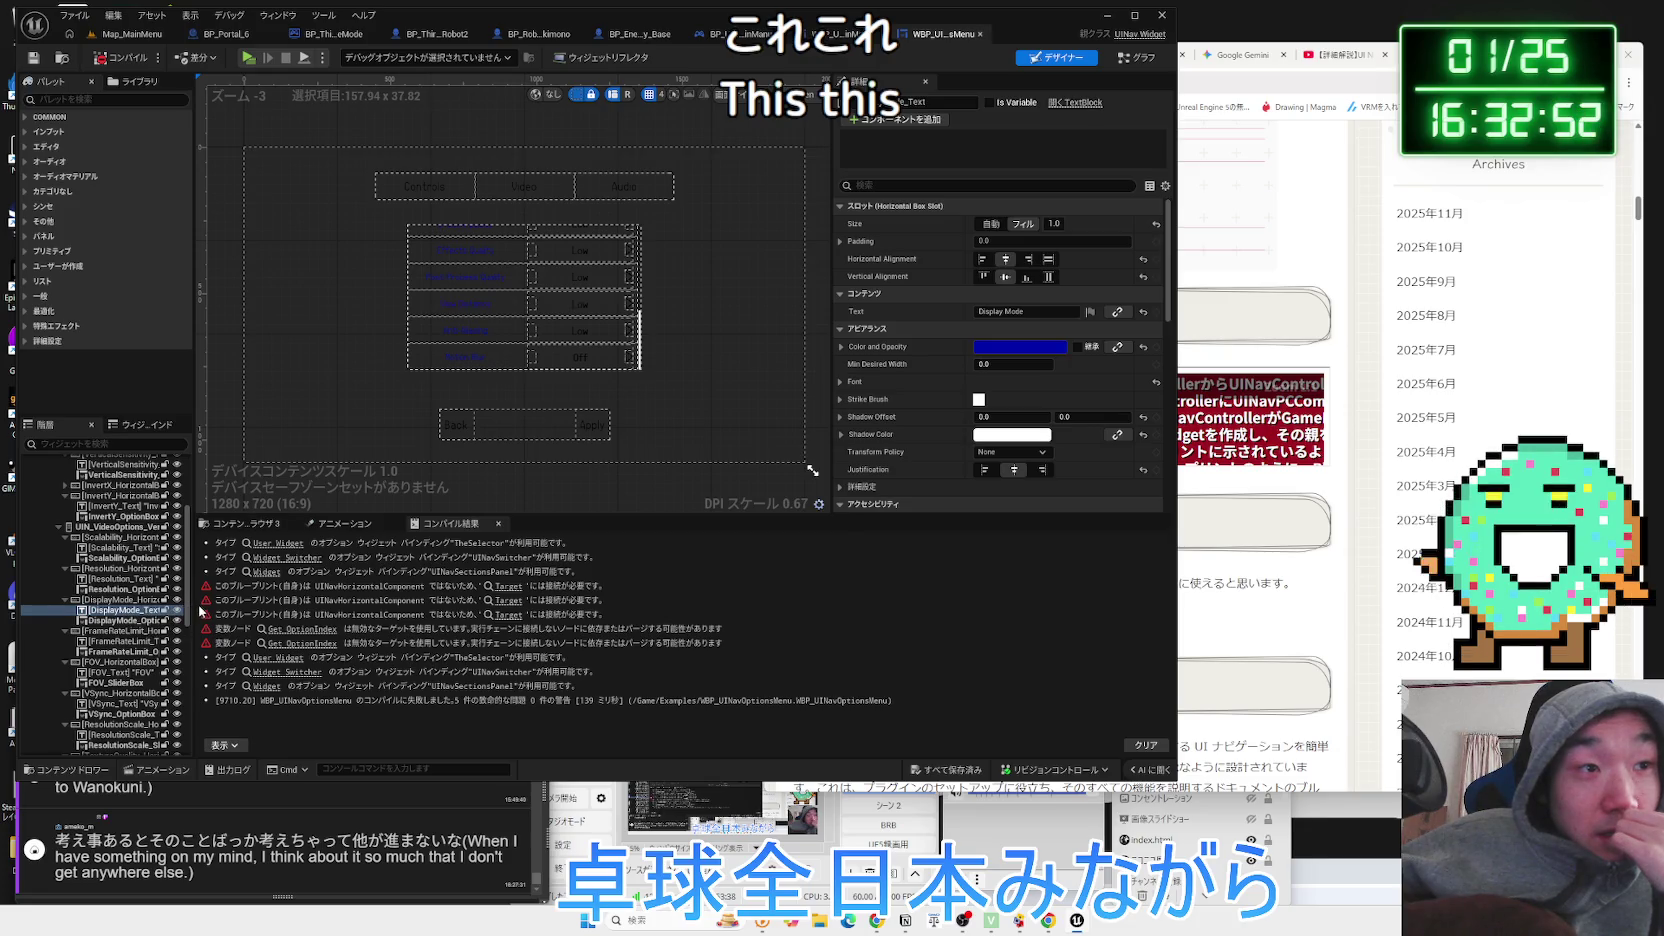
pyautogui.moveTo(196, 606)
pyautogui.mouseDown()
pyautogui.moveTo(340, 600)
pyautogui.moveTo(322, 600)
pyautogui.mouseUp()
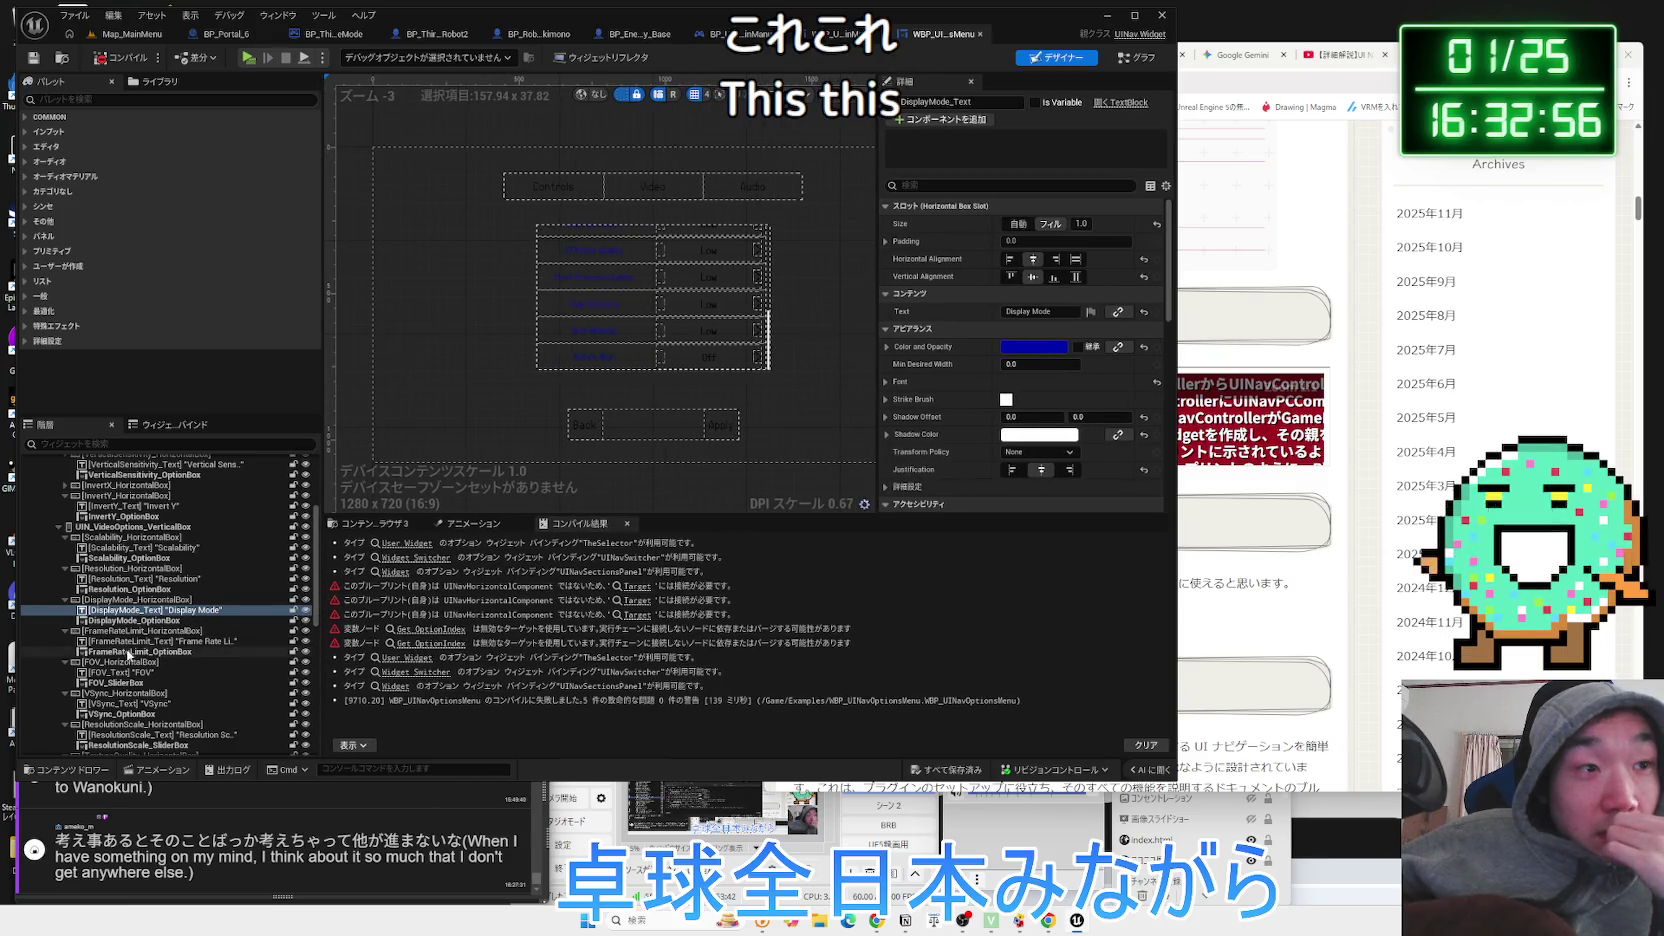
pyautogui.click(132, 621)
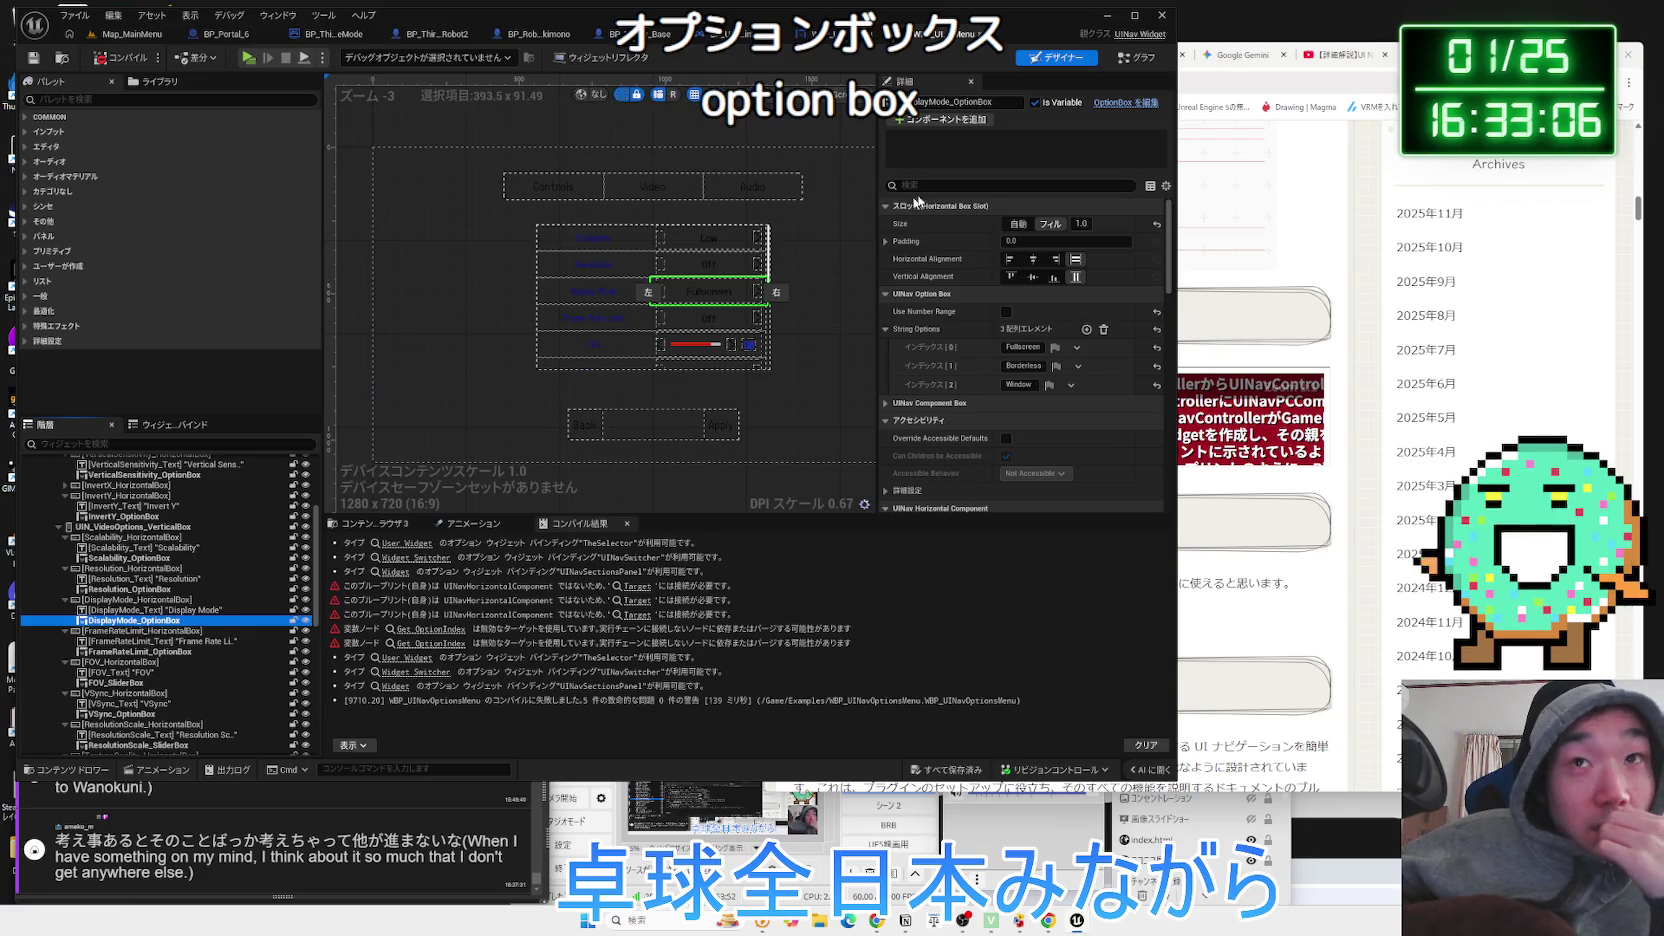
pyautogui.click(1121, 104)
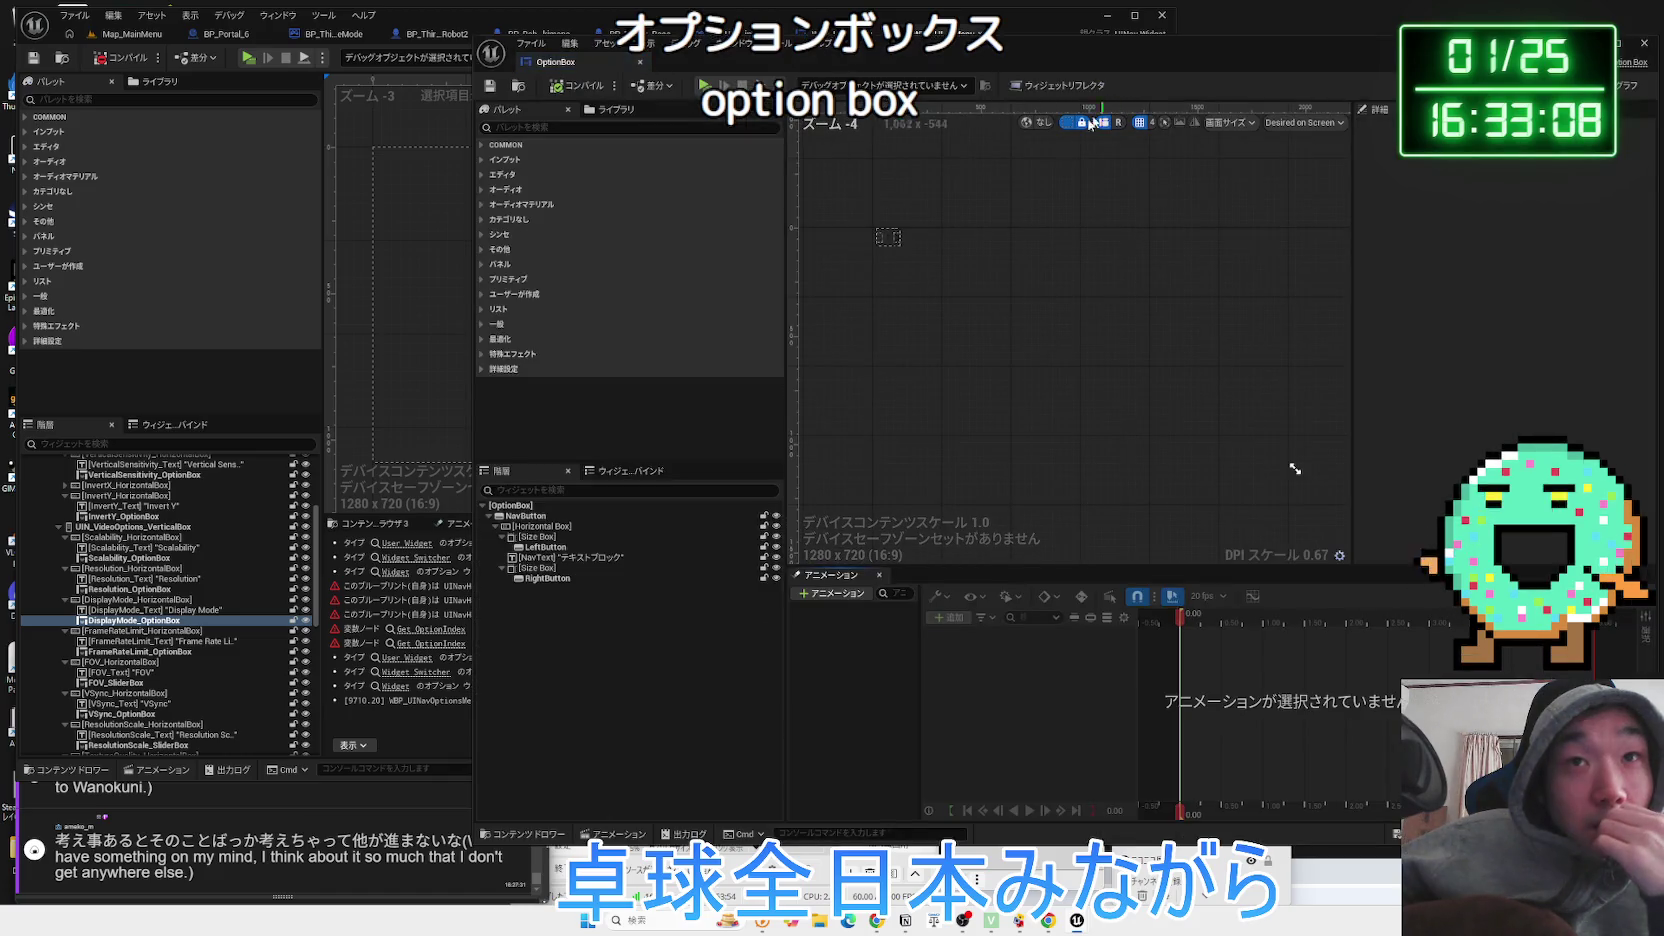
# Inspect the OptionBox's NavButton and root UINav properties, glancing at its event graph.
pyautogui.scroll(6, 912, 310)
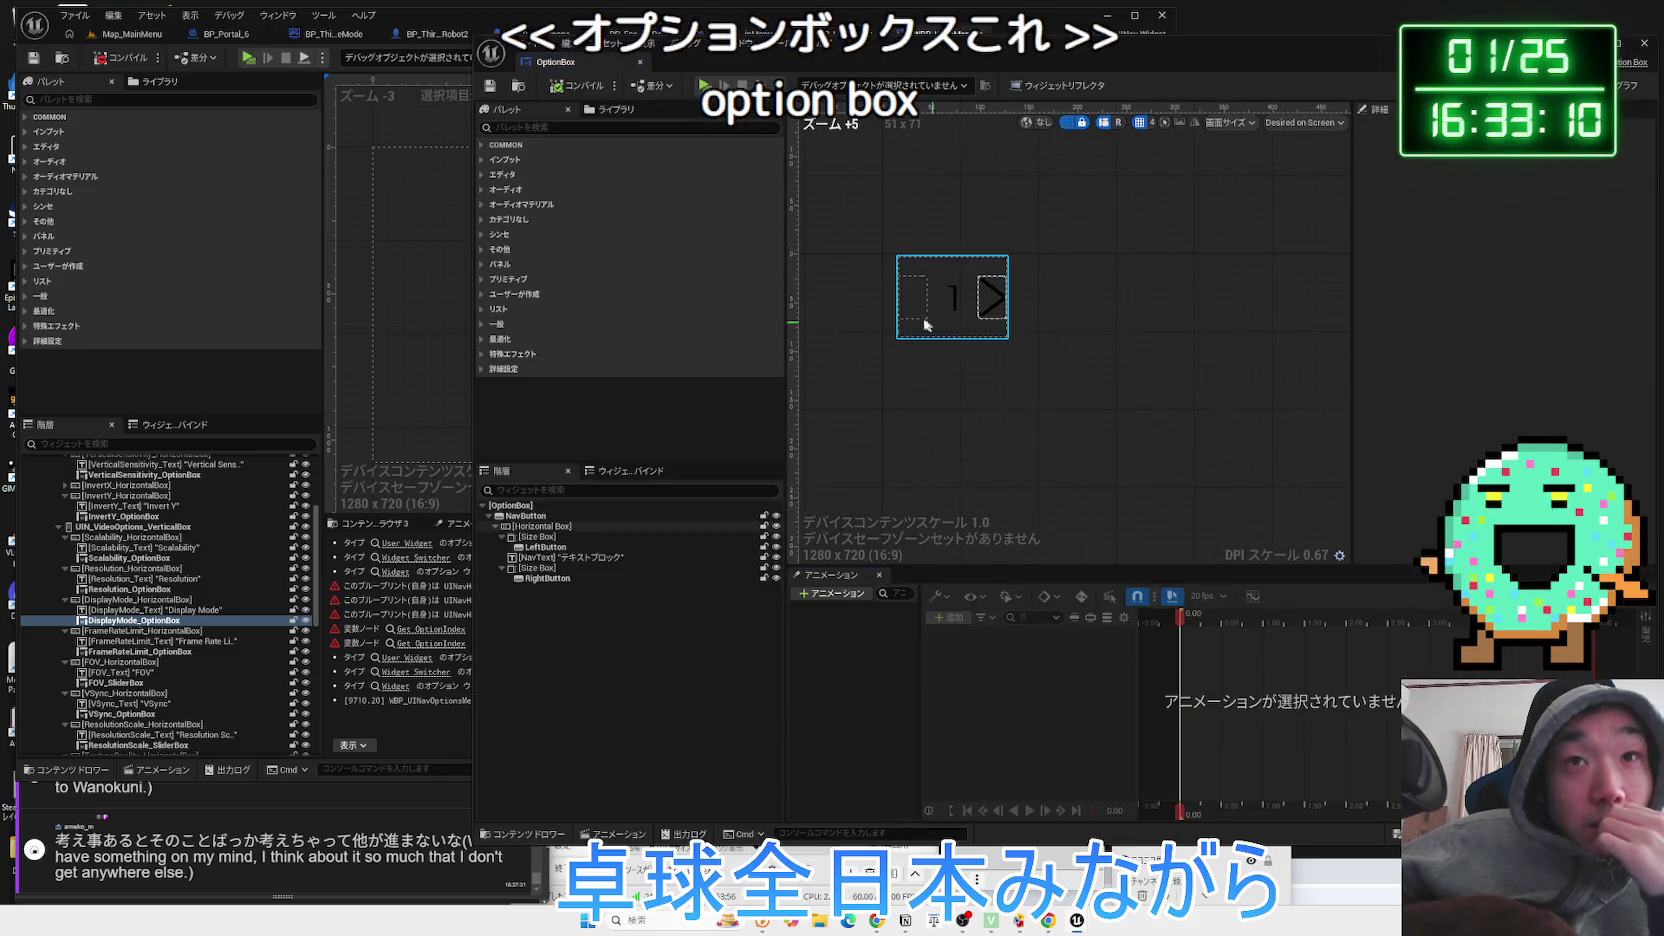
pyautogui.click(912, 313)
pyautogui.click(1013, 310)
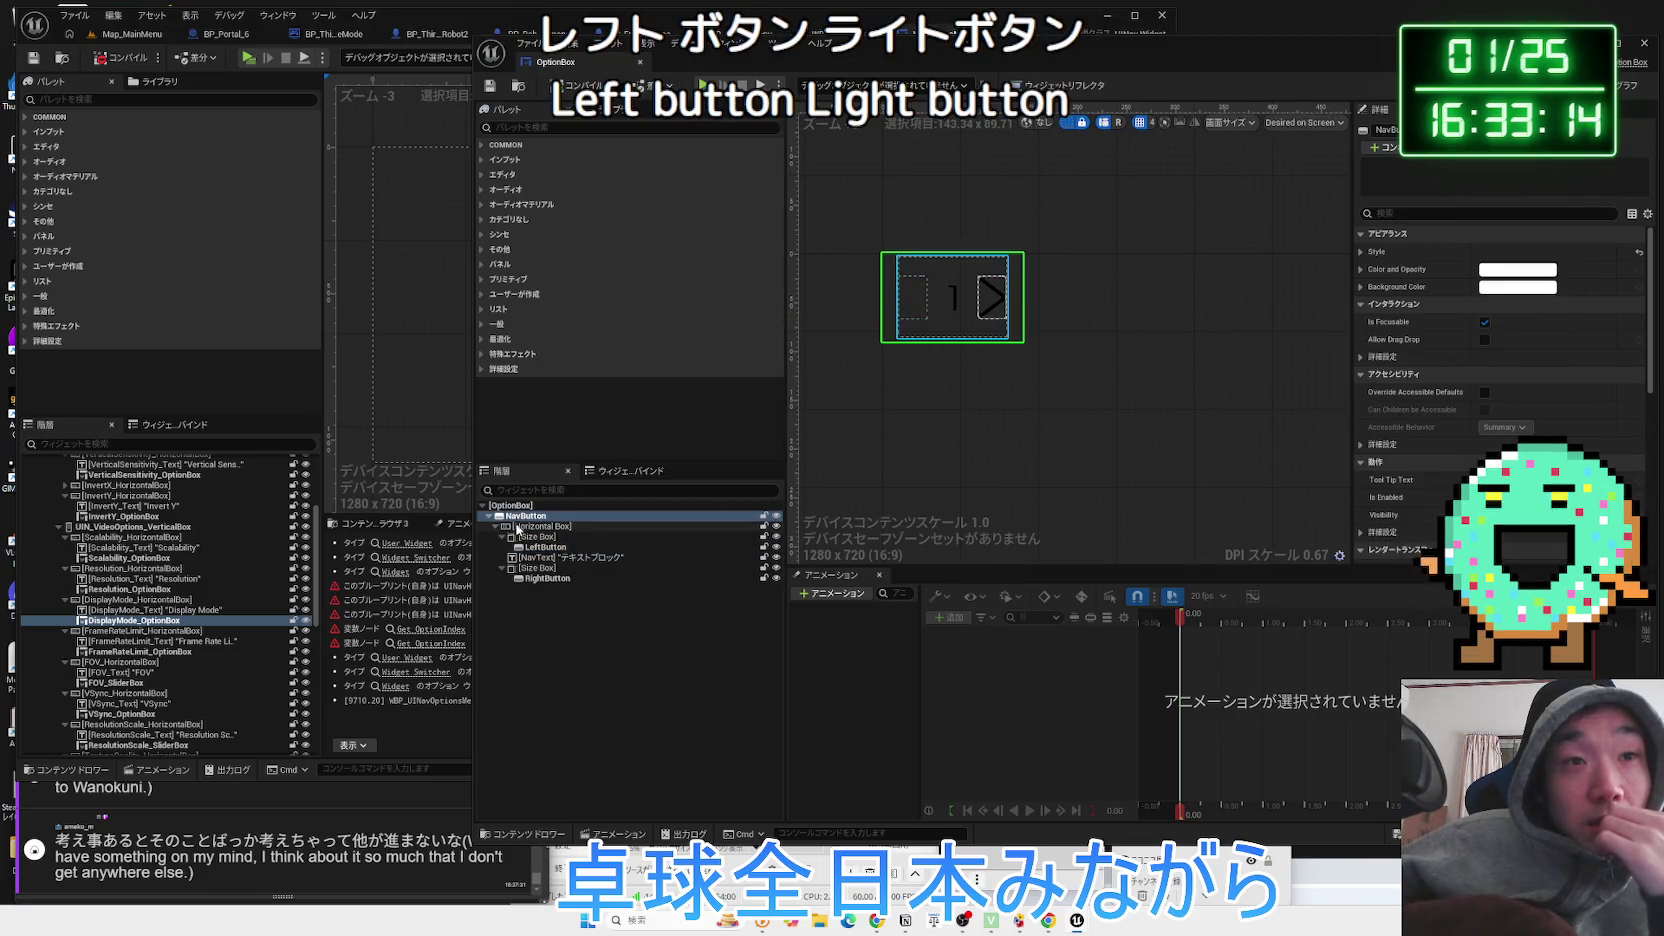
pyautogui.click(945, 384)
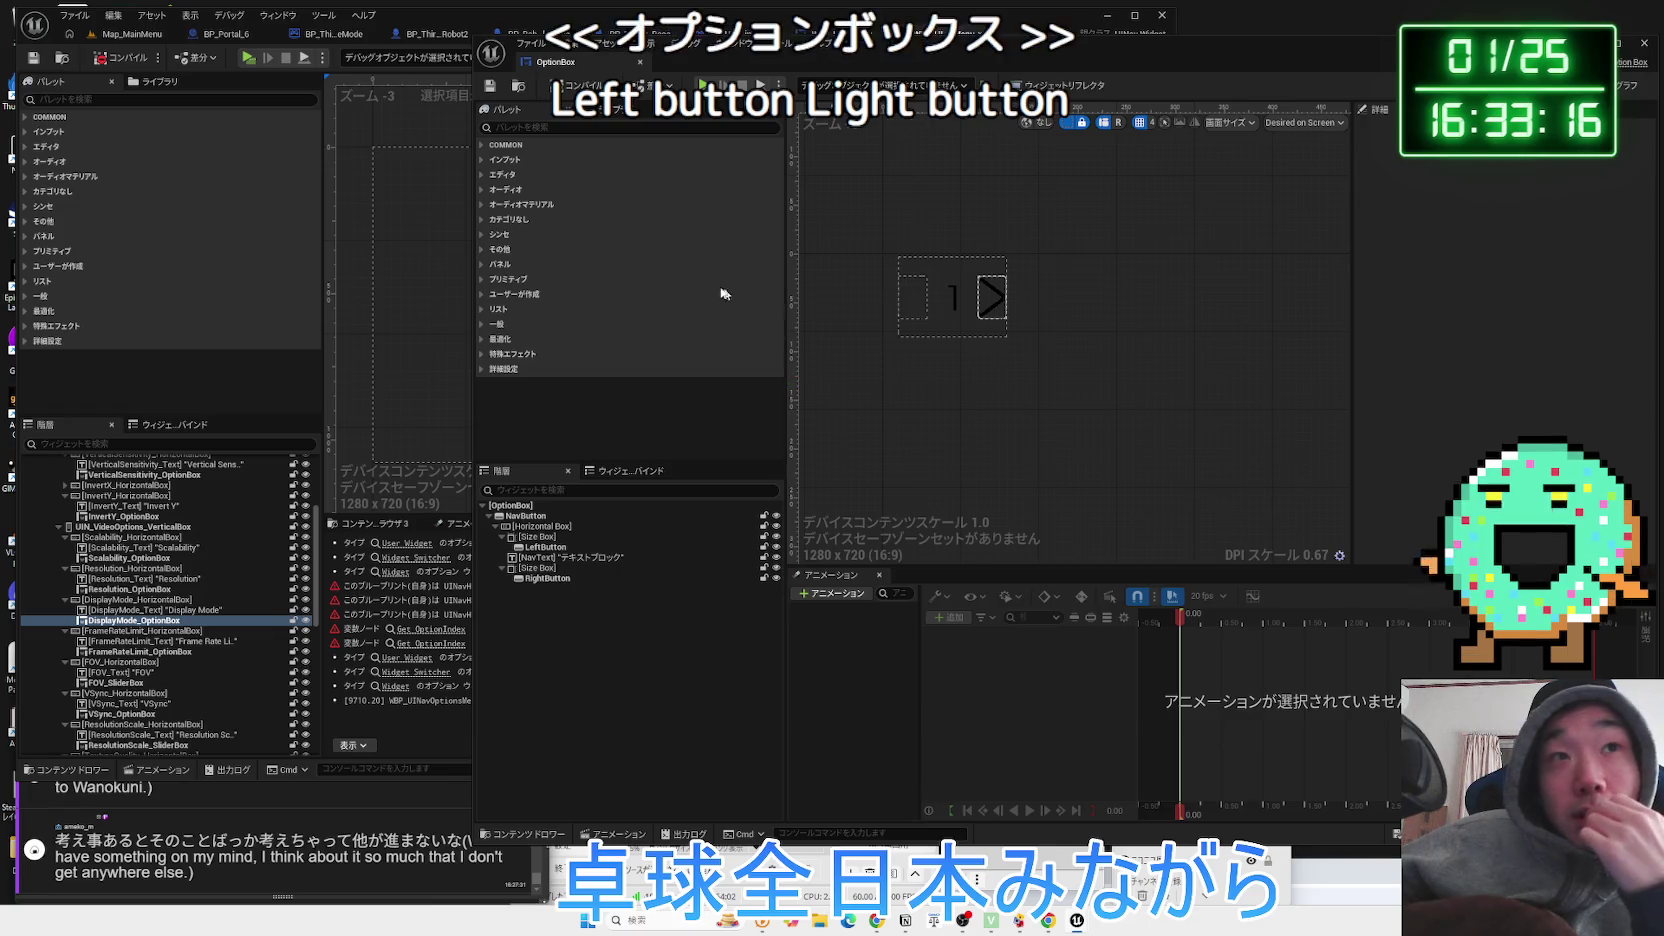
pyautogui.click(524, 506)
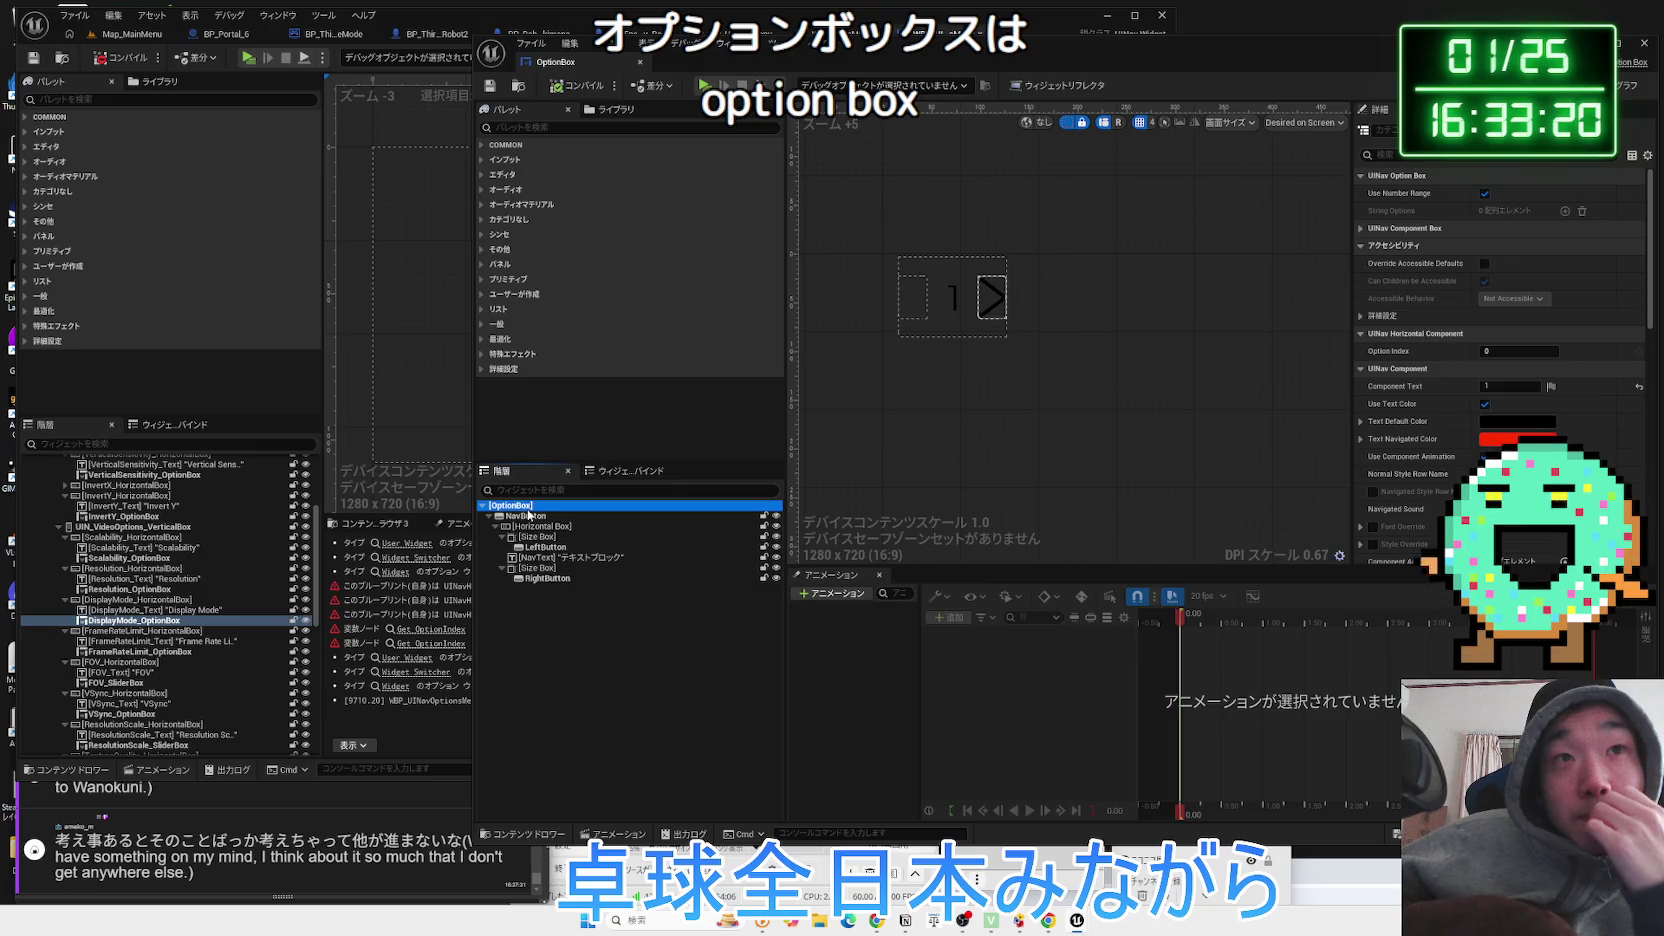
pyautogui.click(1632, 85)
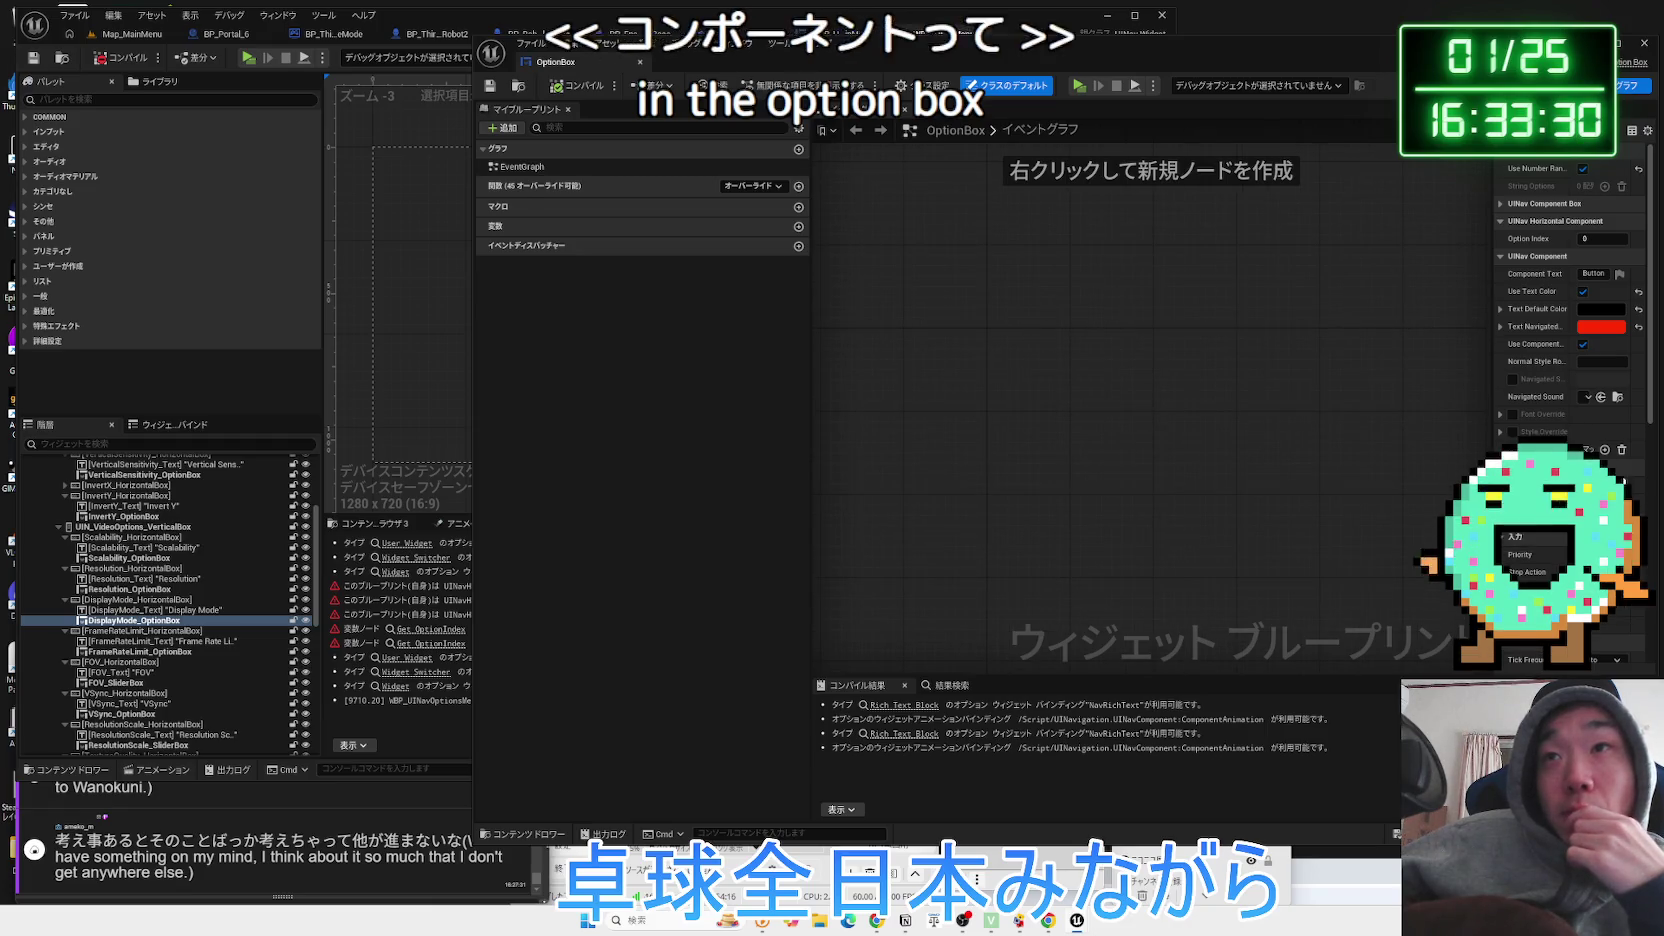
pyautogui.click(1580, 85)
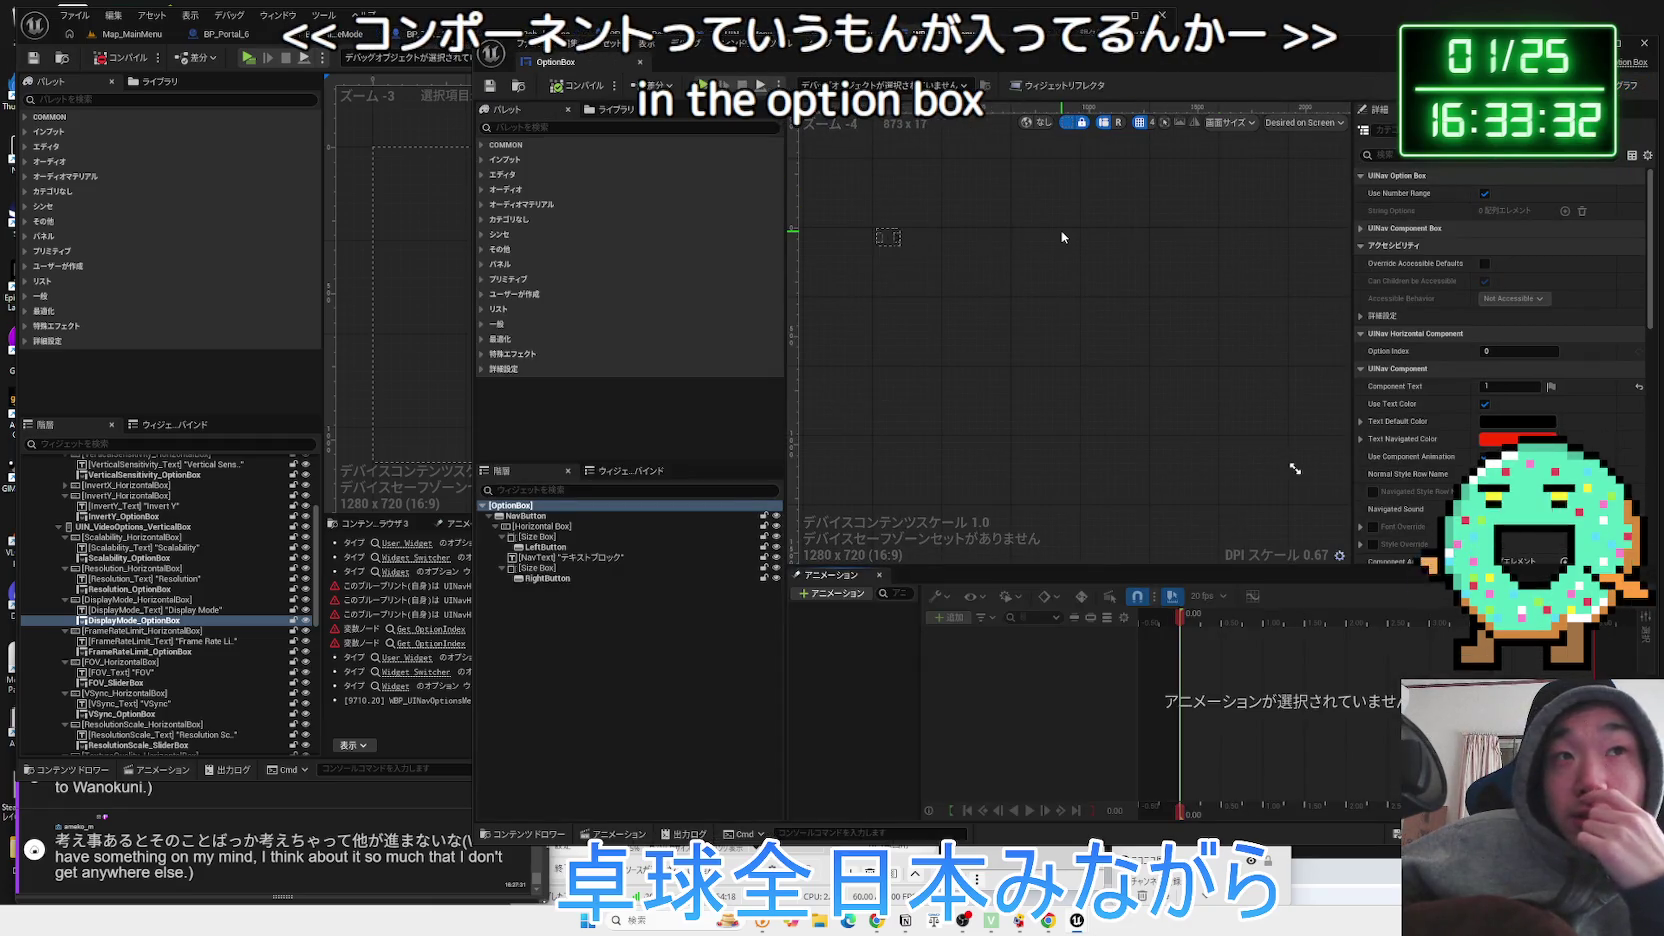
# Check the NavButton, Size Box and LeftButton details, then bring the UI Navigation blog forward.
pyautogui.click(523, 520)
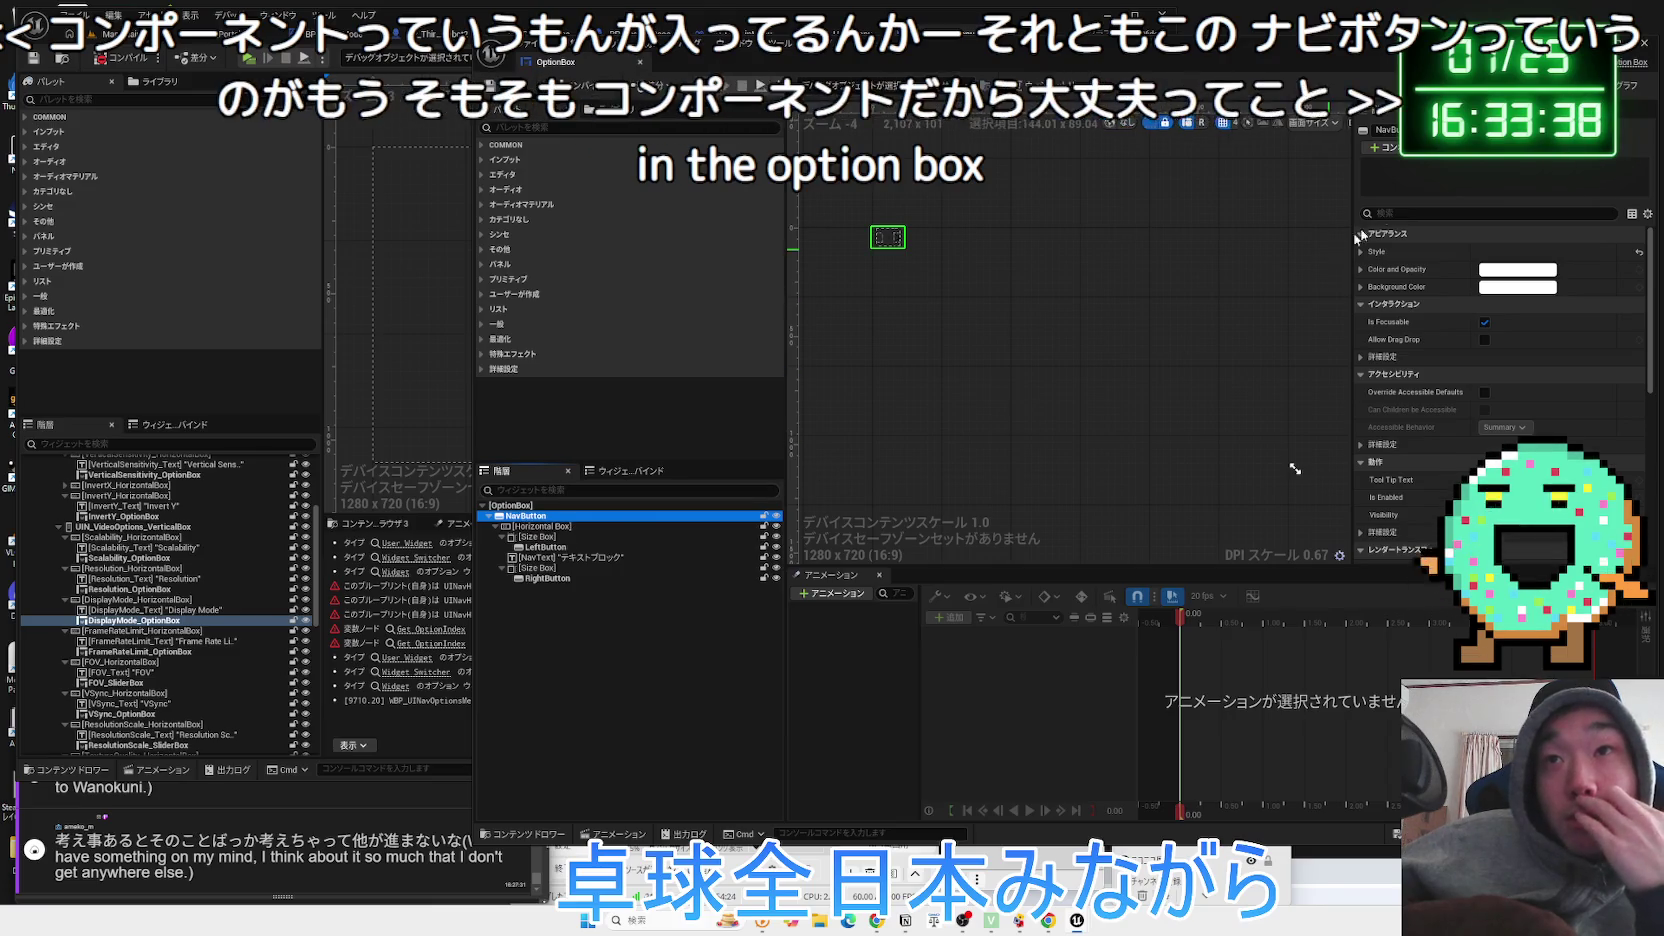
pyautogui.click(1437, 157)
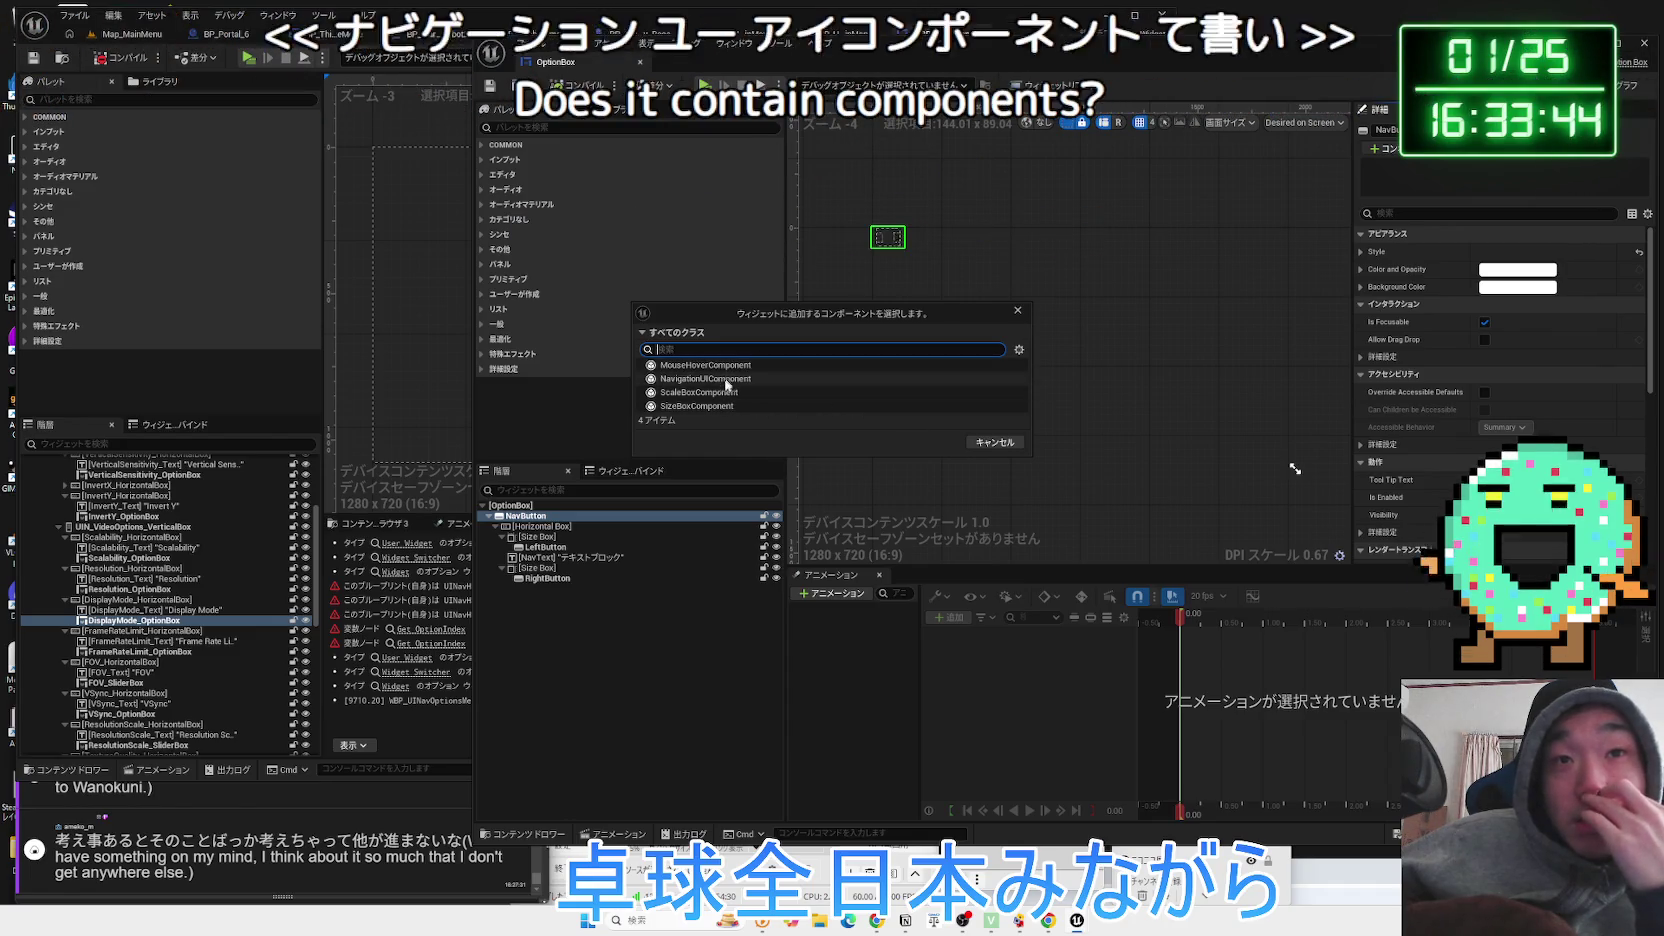
pyautogui.click(979, 449)
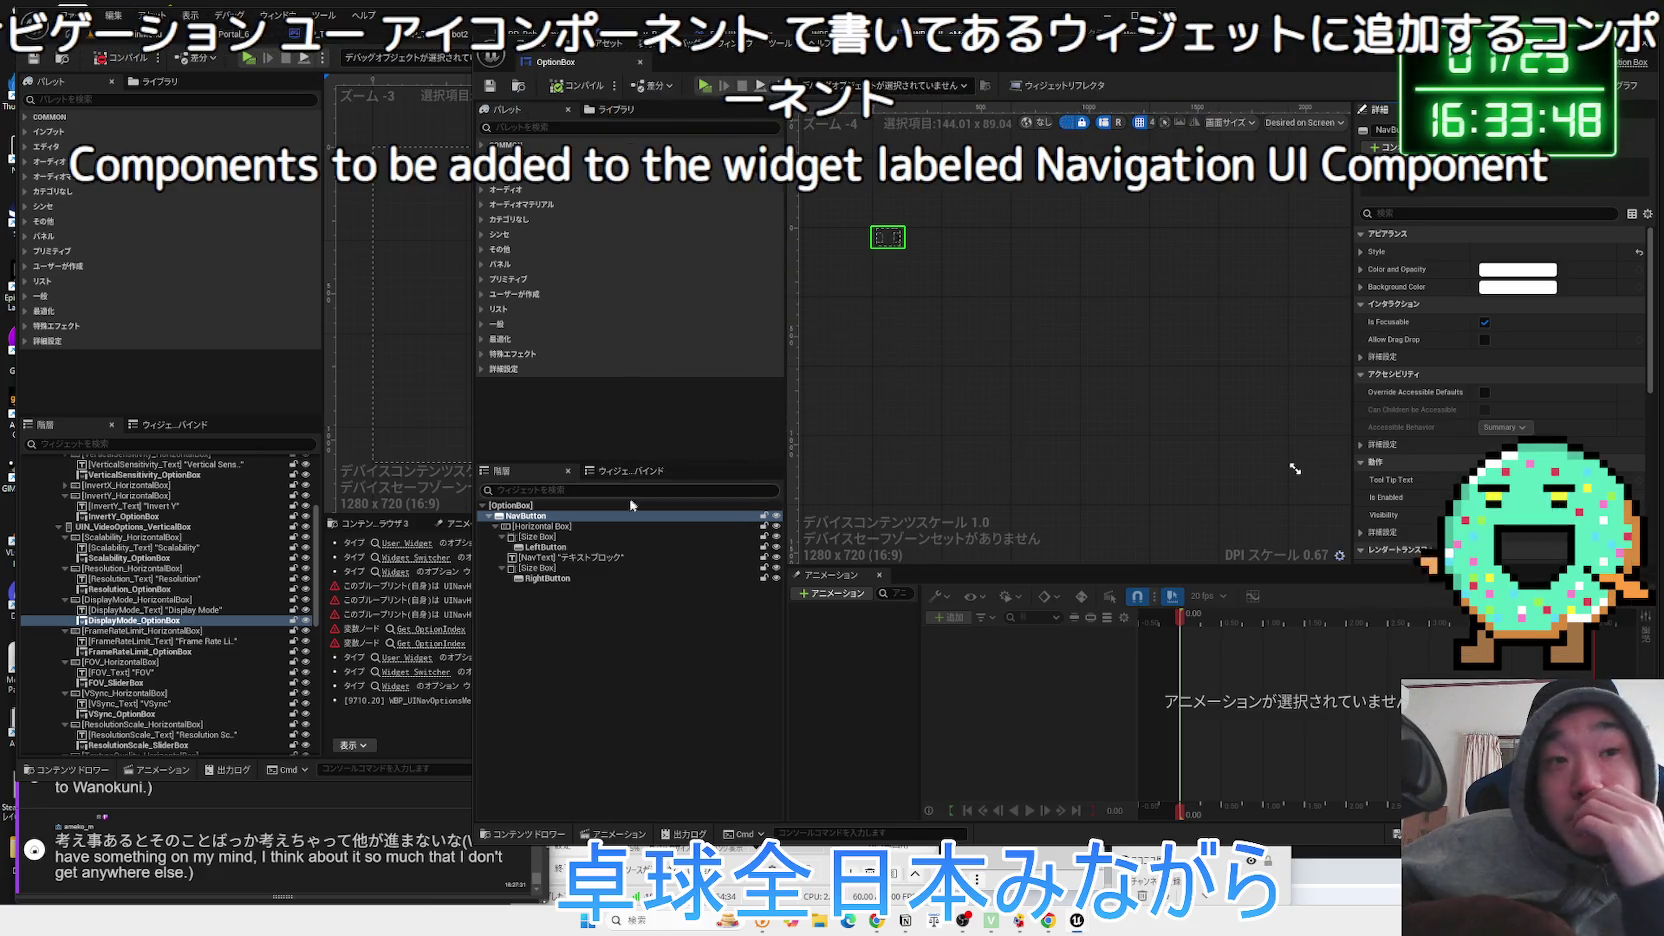
pyautogui.click(545, 547)
pyautogui.click(555, 536)
pyautogui.click(548, 548)
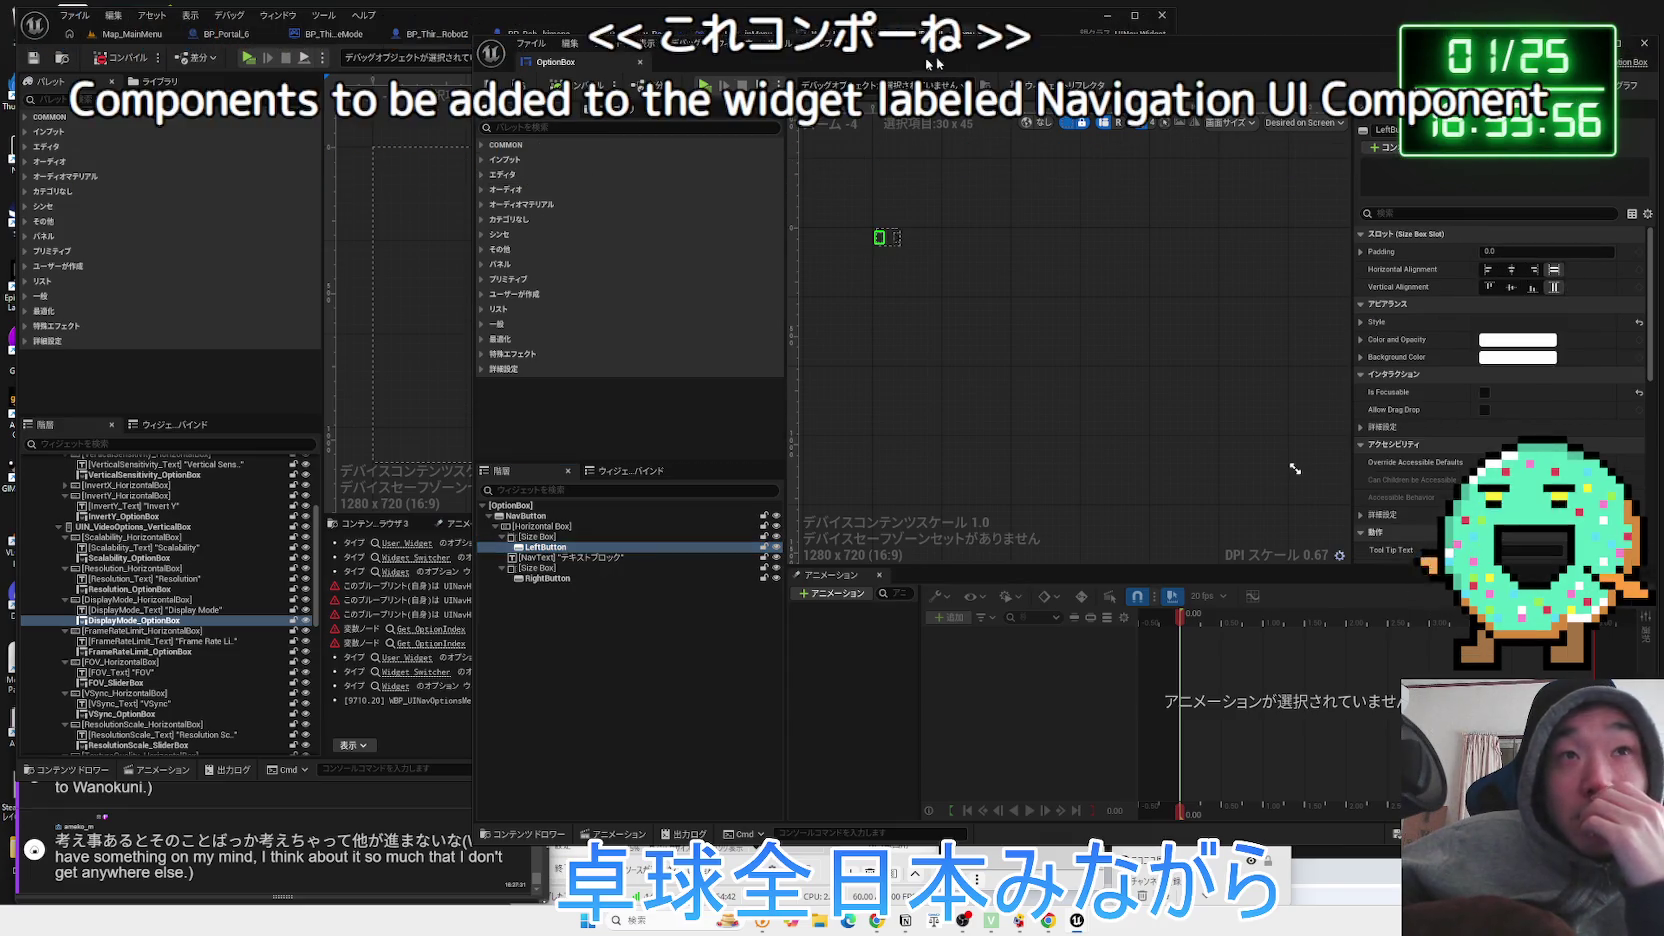
pyautogui.click(846, 812)
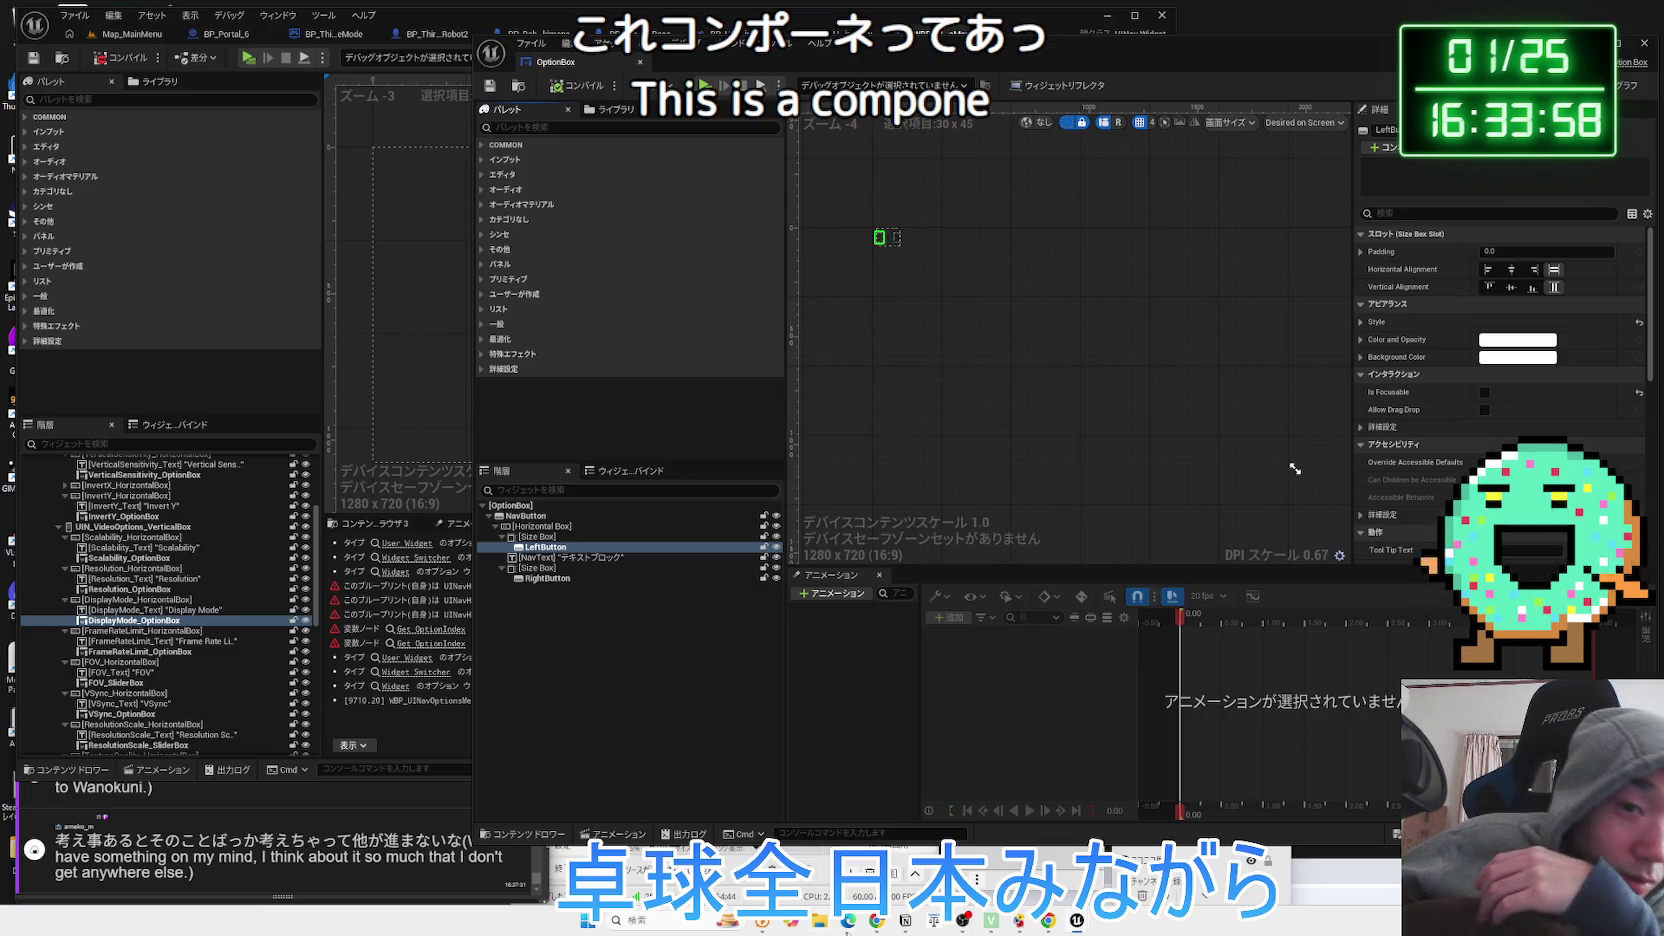
pyautogui.click(876, 920)
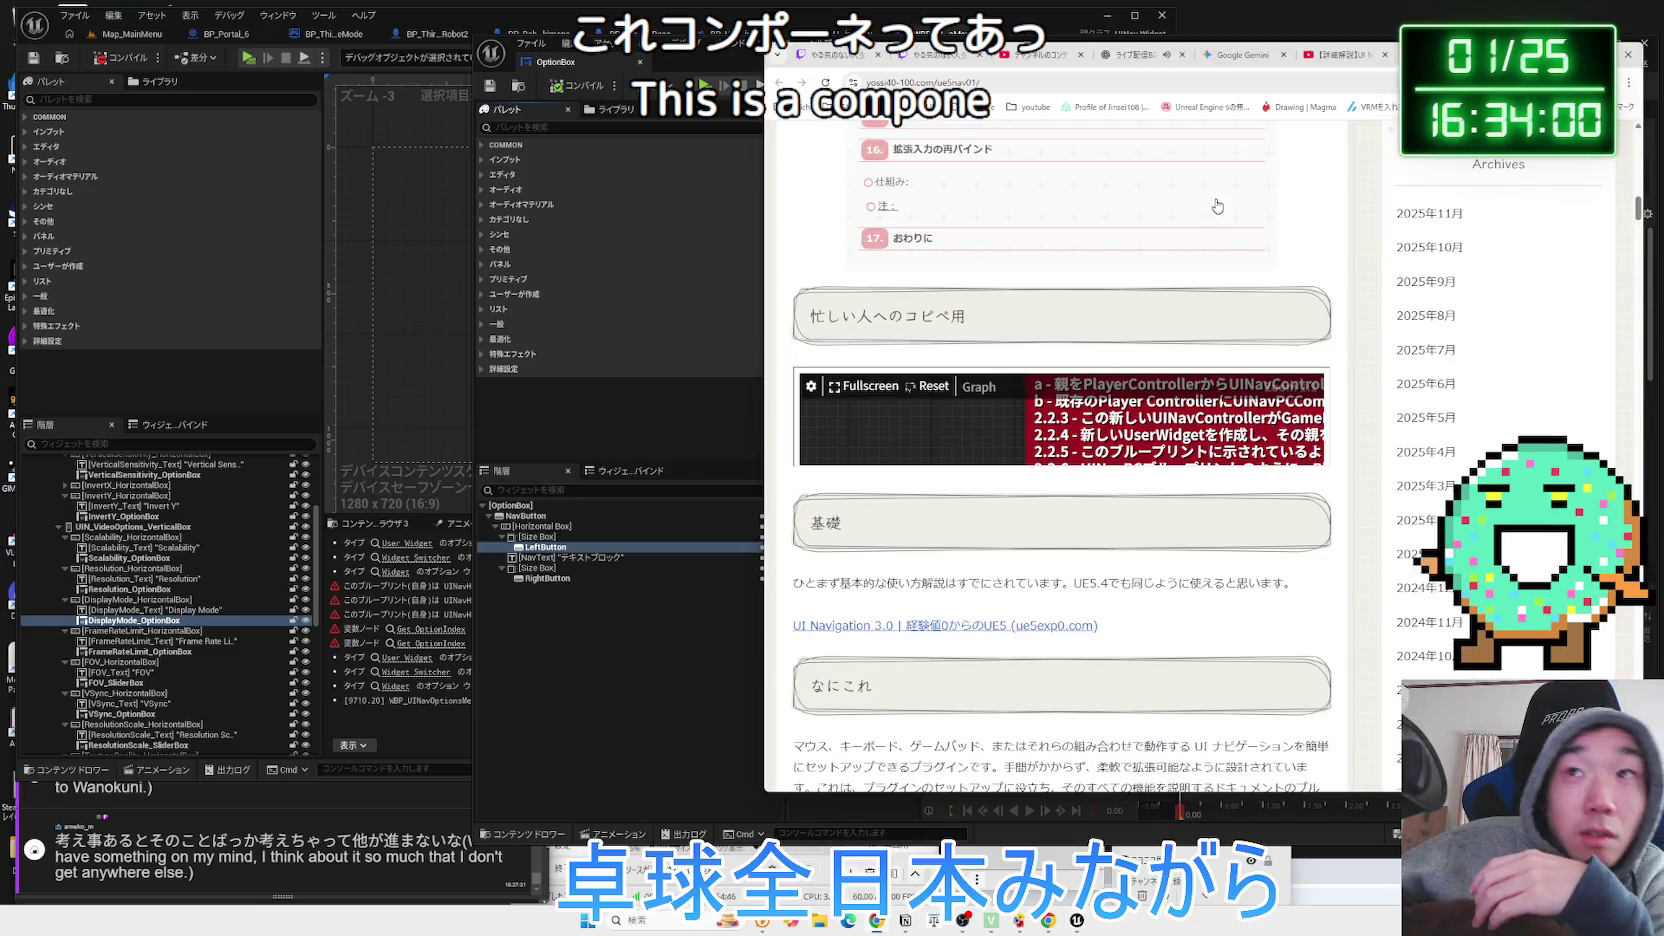
# In Gemini, type 'UE5のWidgetコンポーネントが何を指しているのかよくわかっていません。パレットの…'.
pyautogui.click(1258, 62)
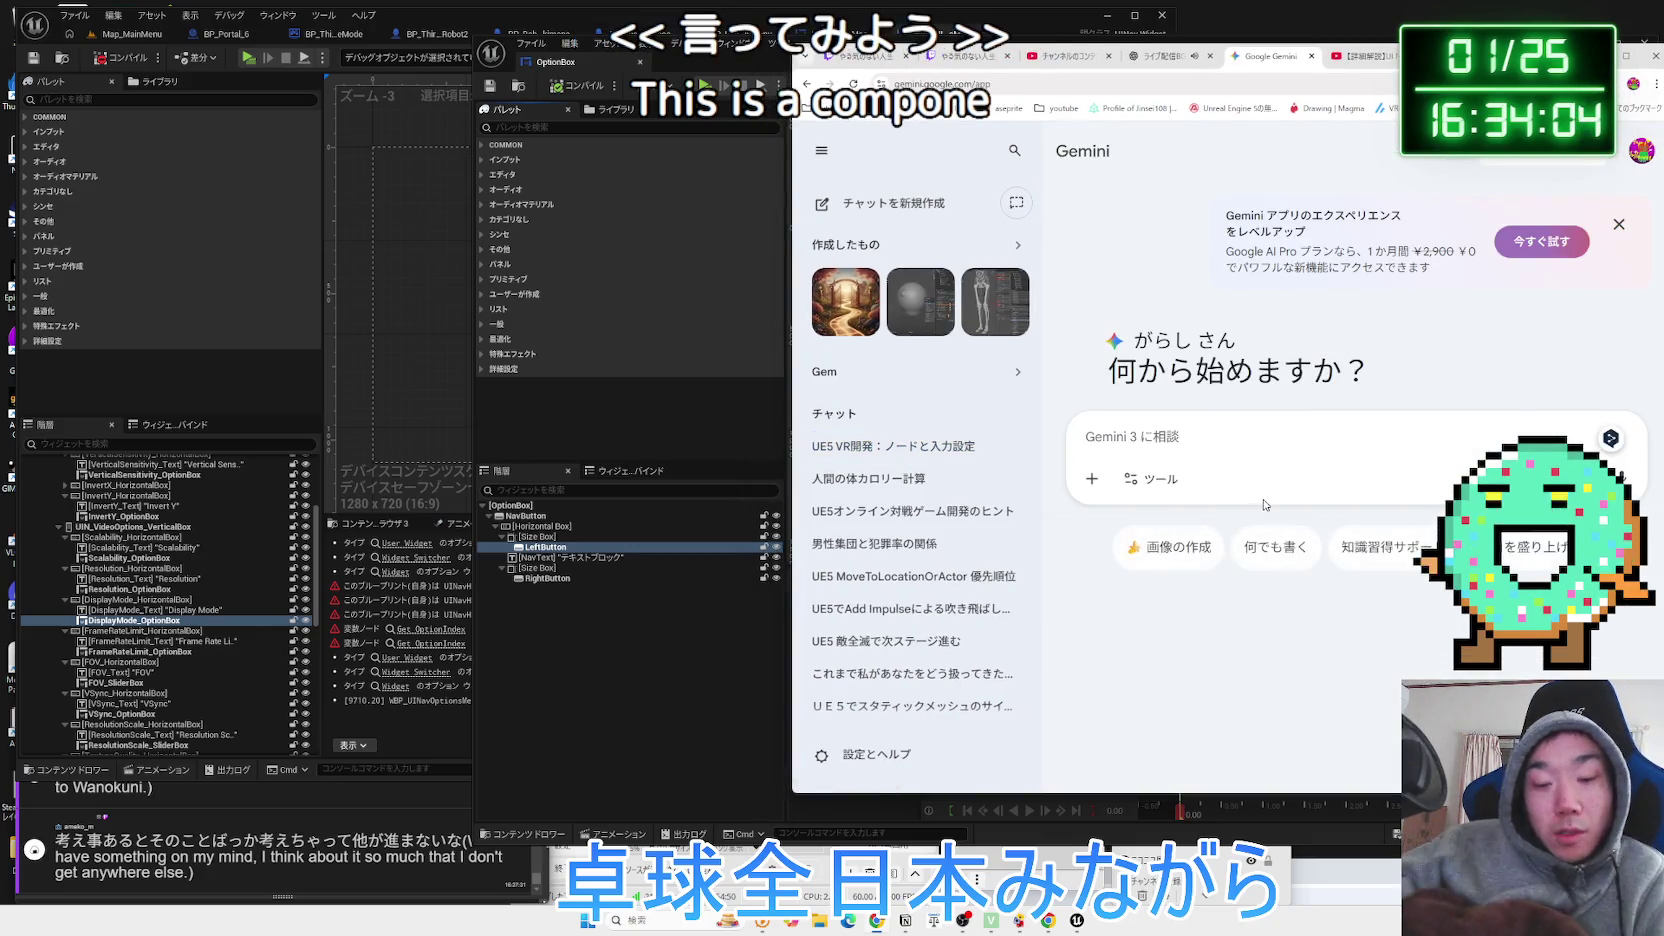
pyautogui.write('UE5のWidg')
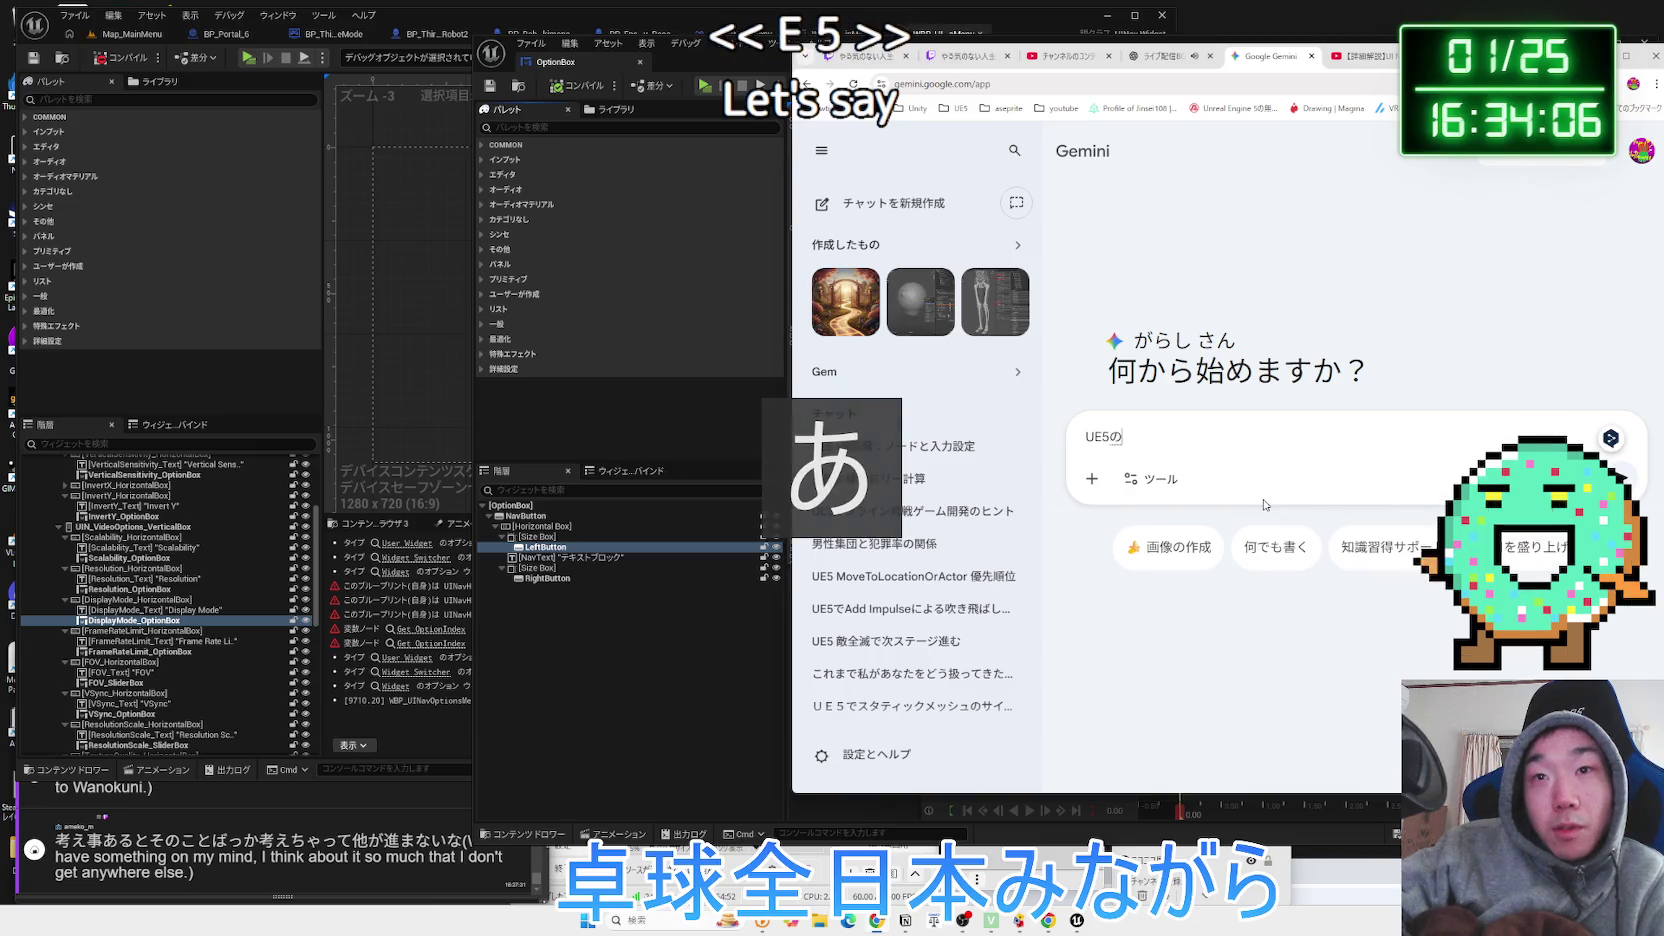
pyautogui.write('のこんぽ')
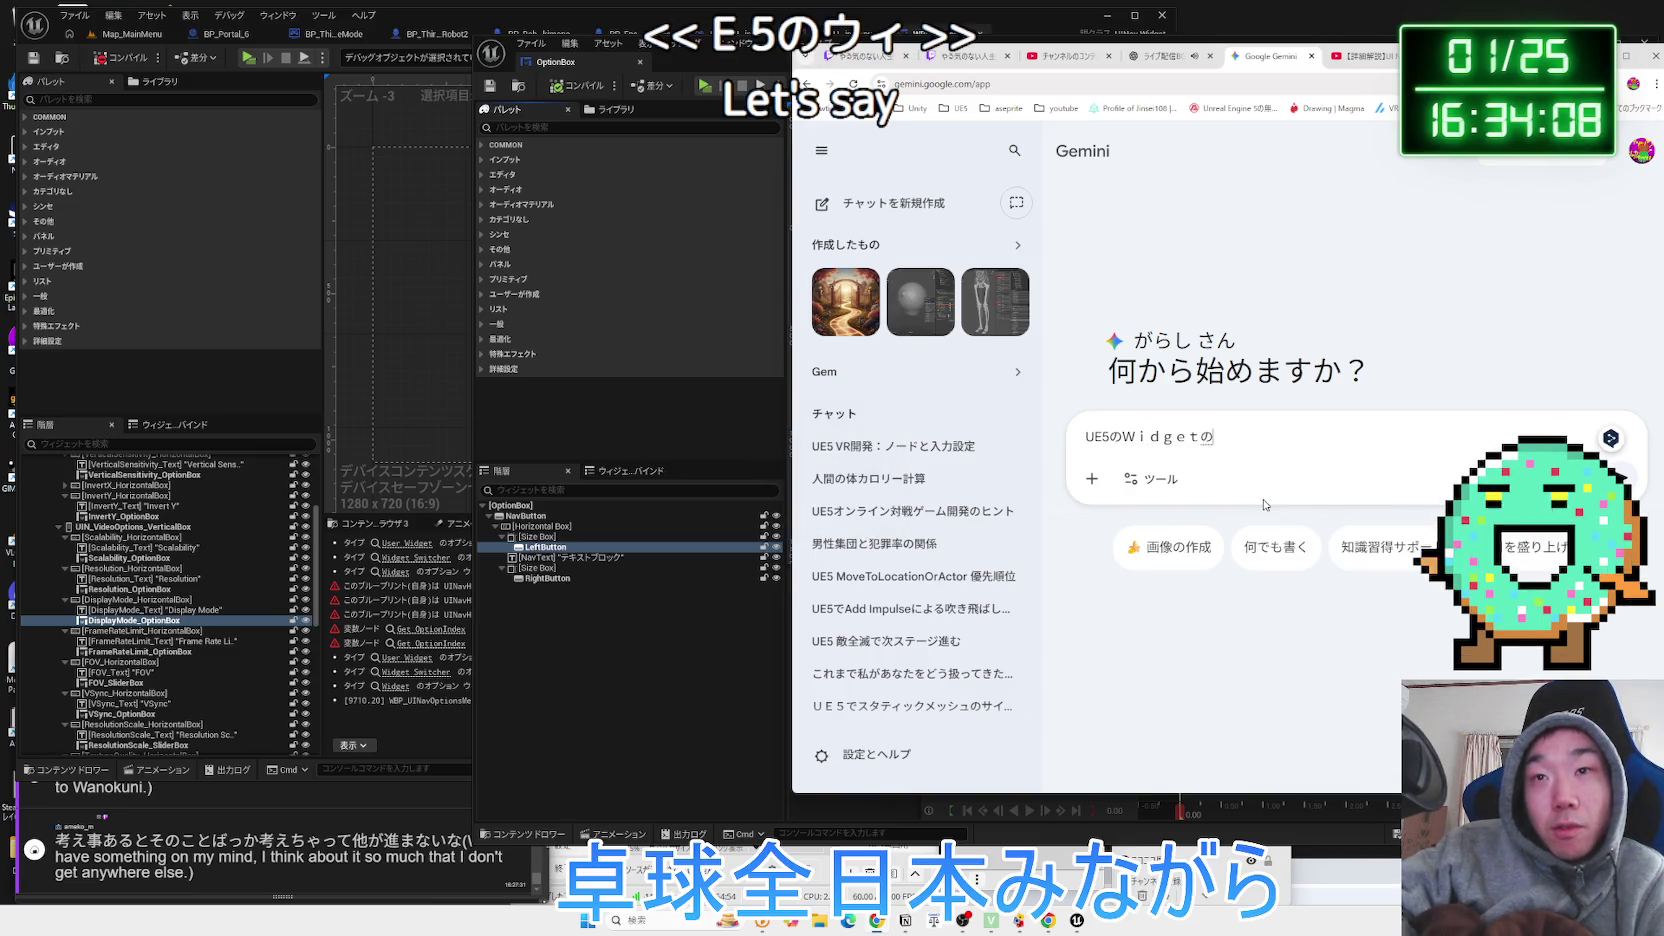
pyautogui.write('ーねんと')
pyautogui.press('space')
pyautogui.write('がなにを')
pyautogui.press('space')
pyautogui.write('さしているのか')
pyautogui.press('space')
pyautogui.write('よくｗ')
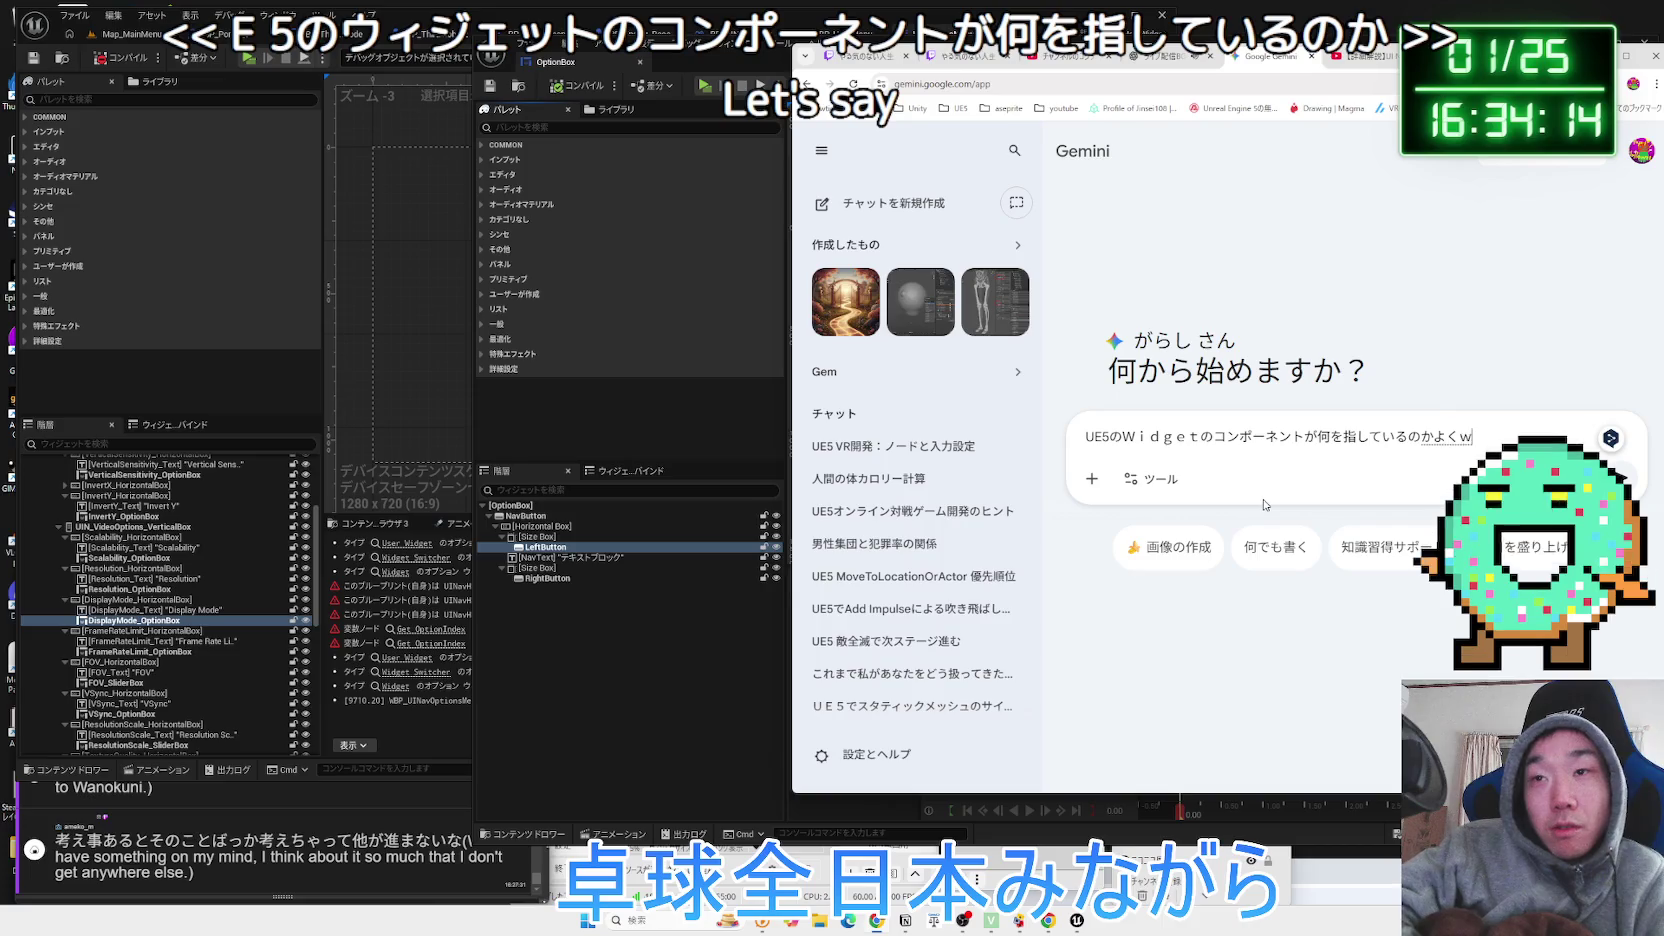
pyautogui.write('っていまs')
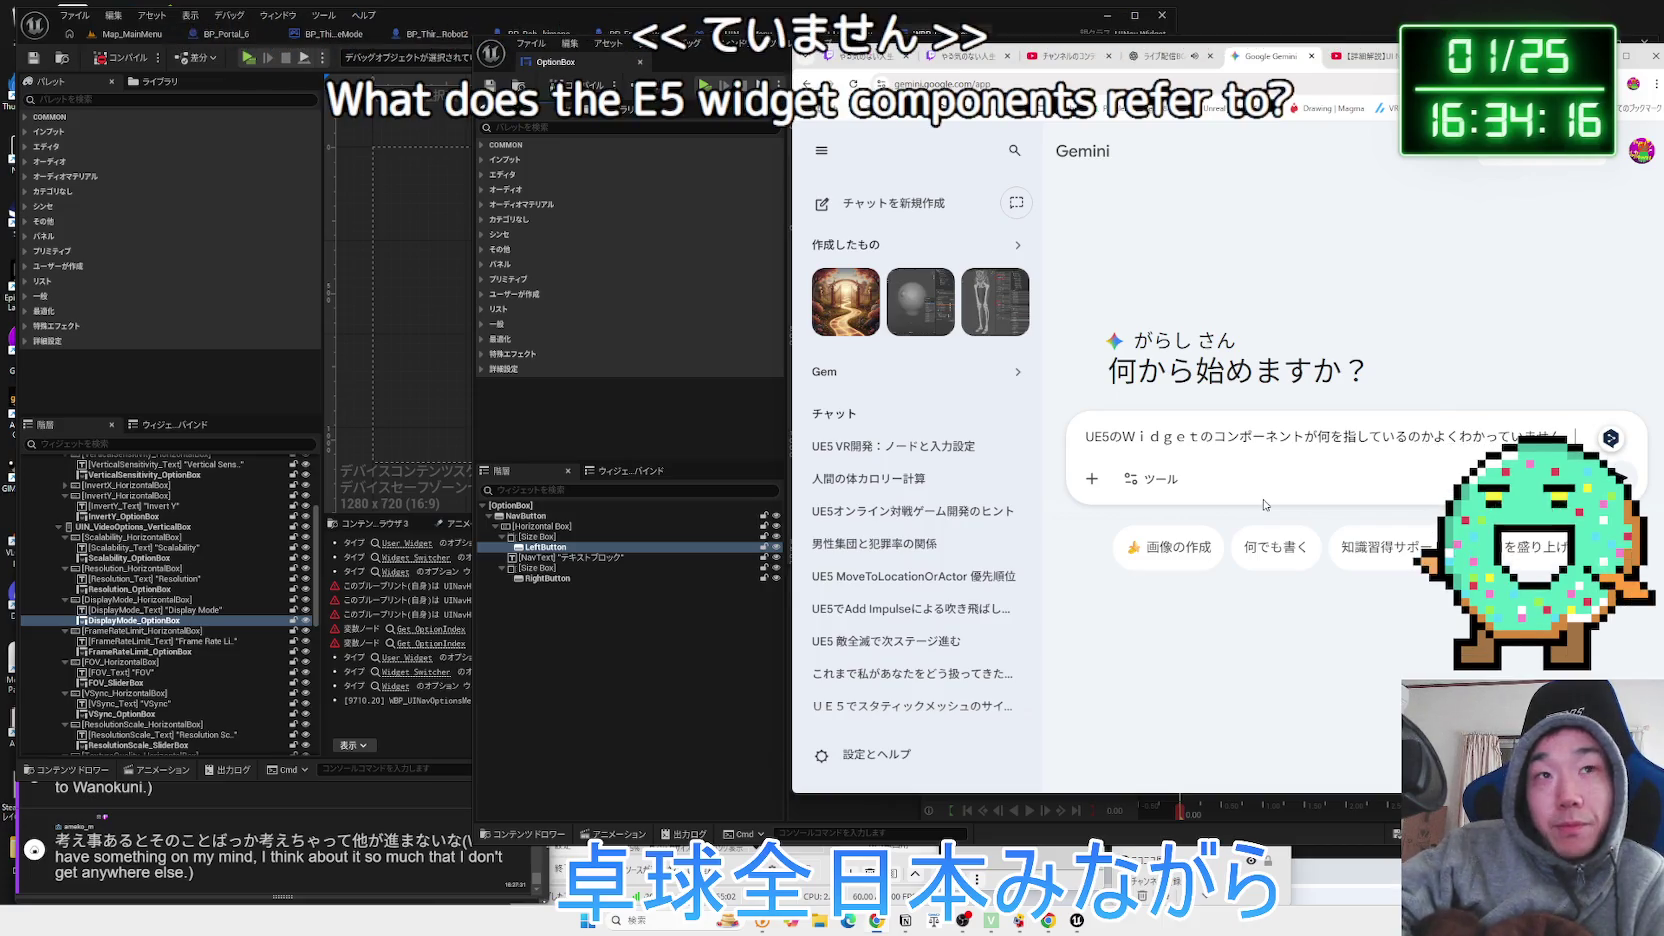
pyautogui.write('Paret')
pyautogui.press('BackSpace')
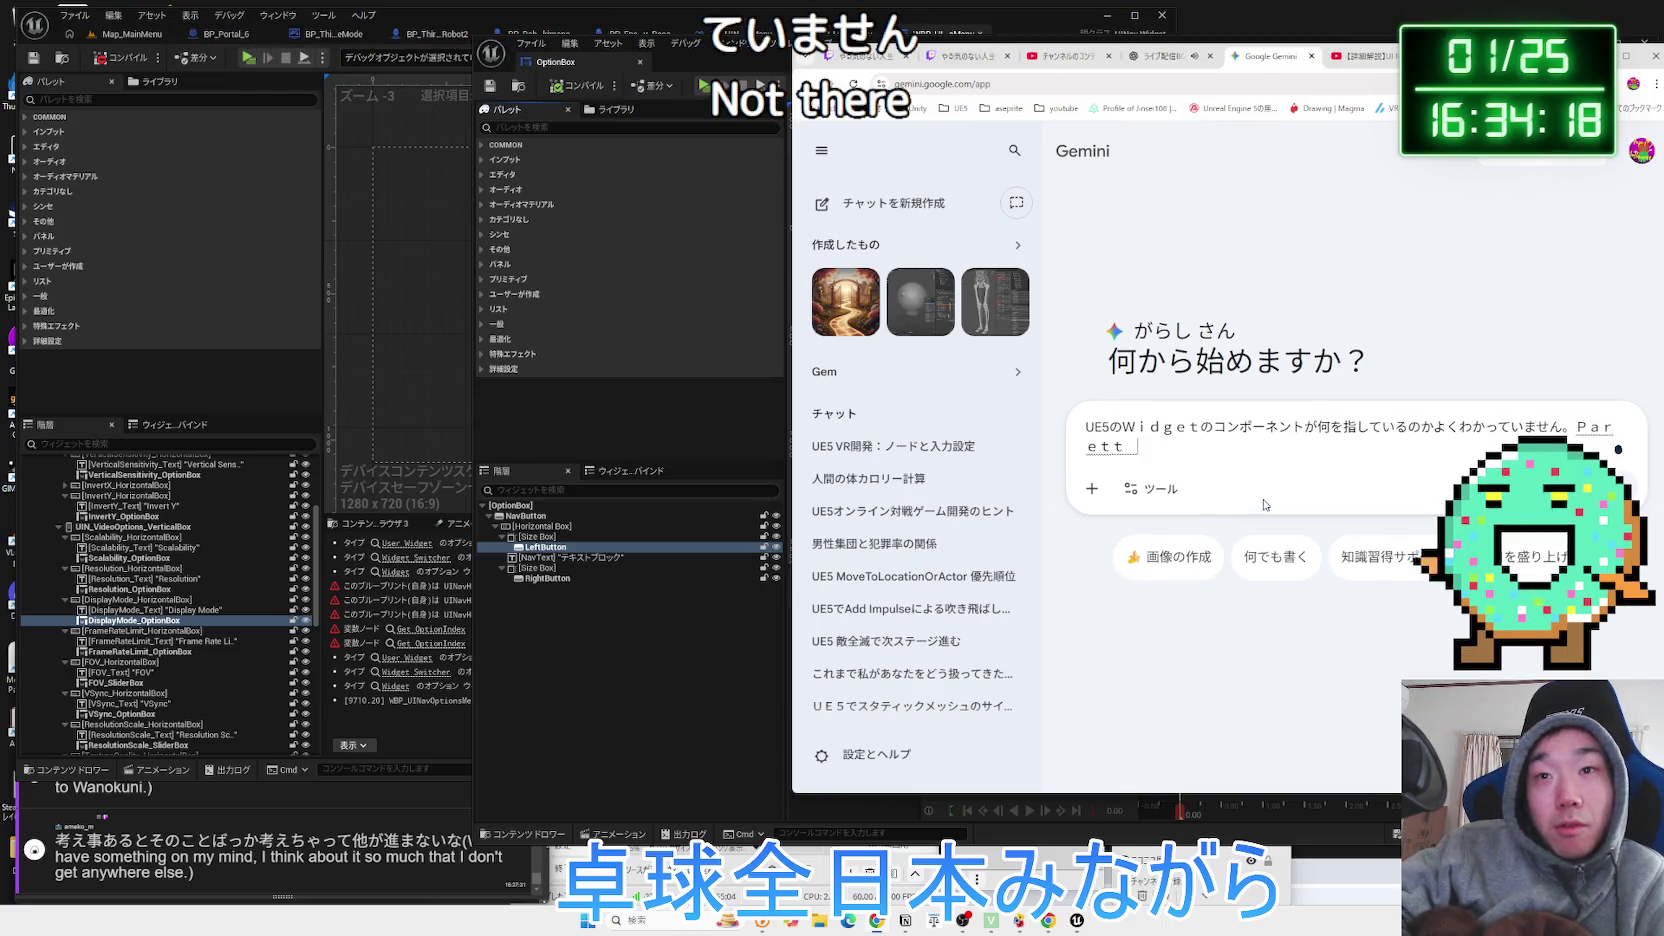
pyautogui.press('BackSpace')
pyautogui.press('BackSpace')
pyautogui.press('BackSpace')
pyautogui.write('rettono')
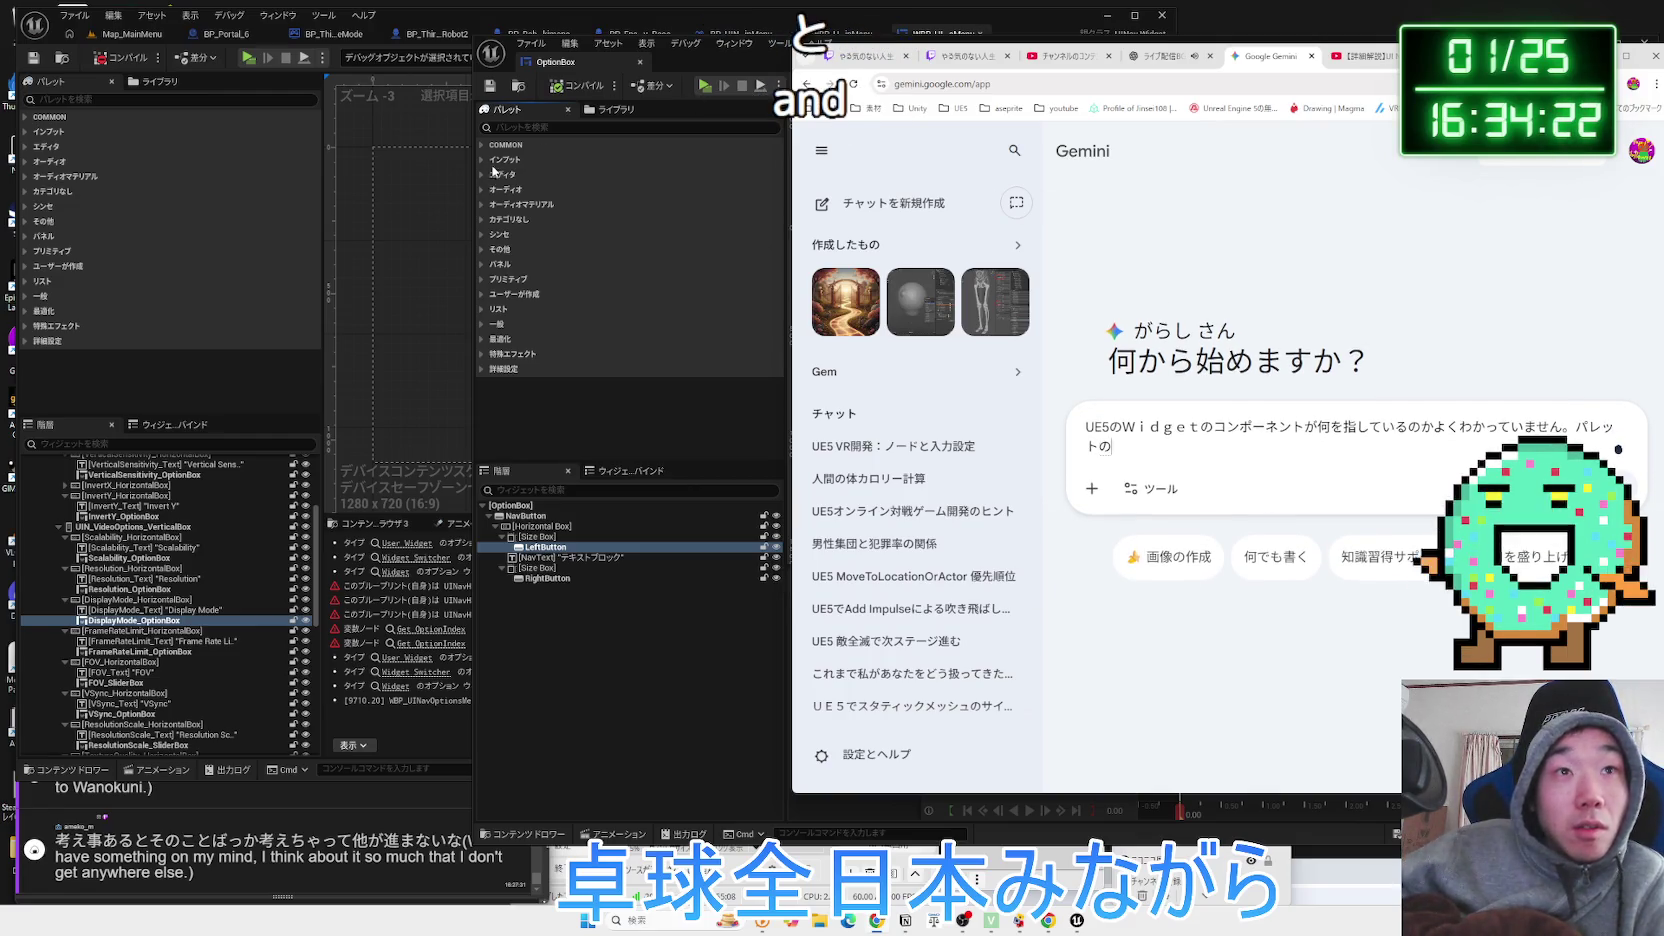
pyautogui.click(480, 163)
# Browse the Palette's Input widgets (ComboBox, Editable Text), then select Horizontal Box under Panel.
pyautogui.click(482, 160)
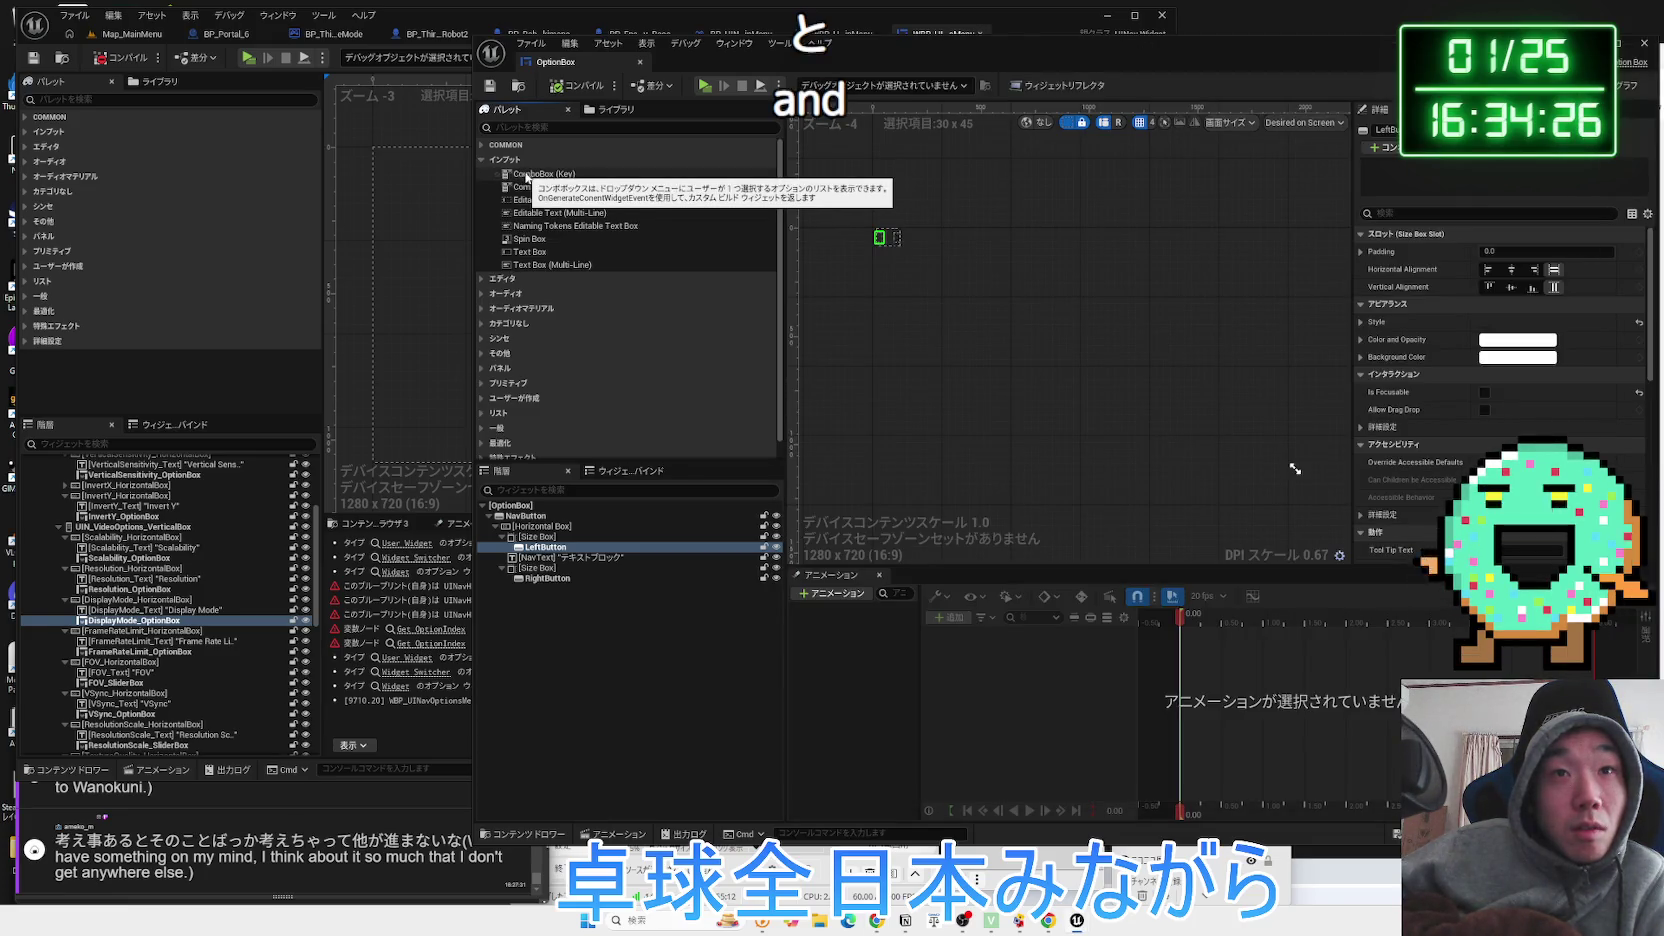
pyautogui.click(536, 176)
pyautogui.click(551, 199)
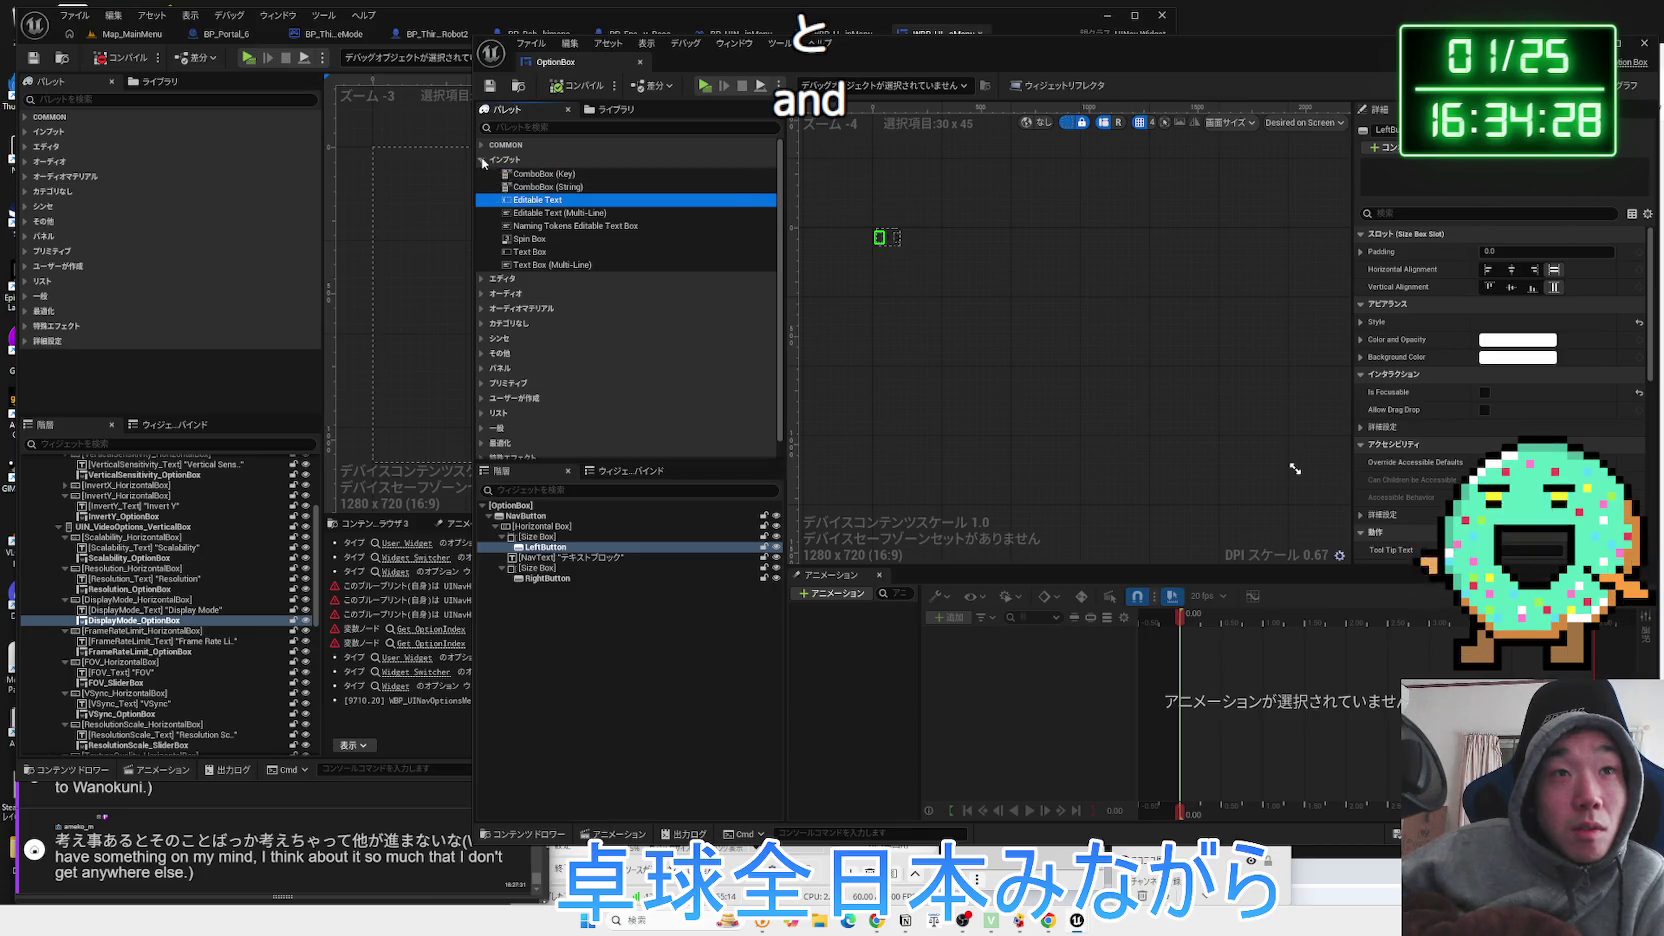
pyautogui.click(483, 161)
pyautogui.click(485, 190)
pyautogui.click(485, 190)
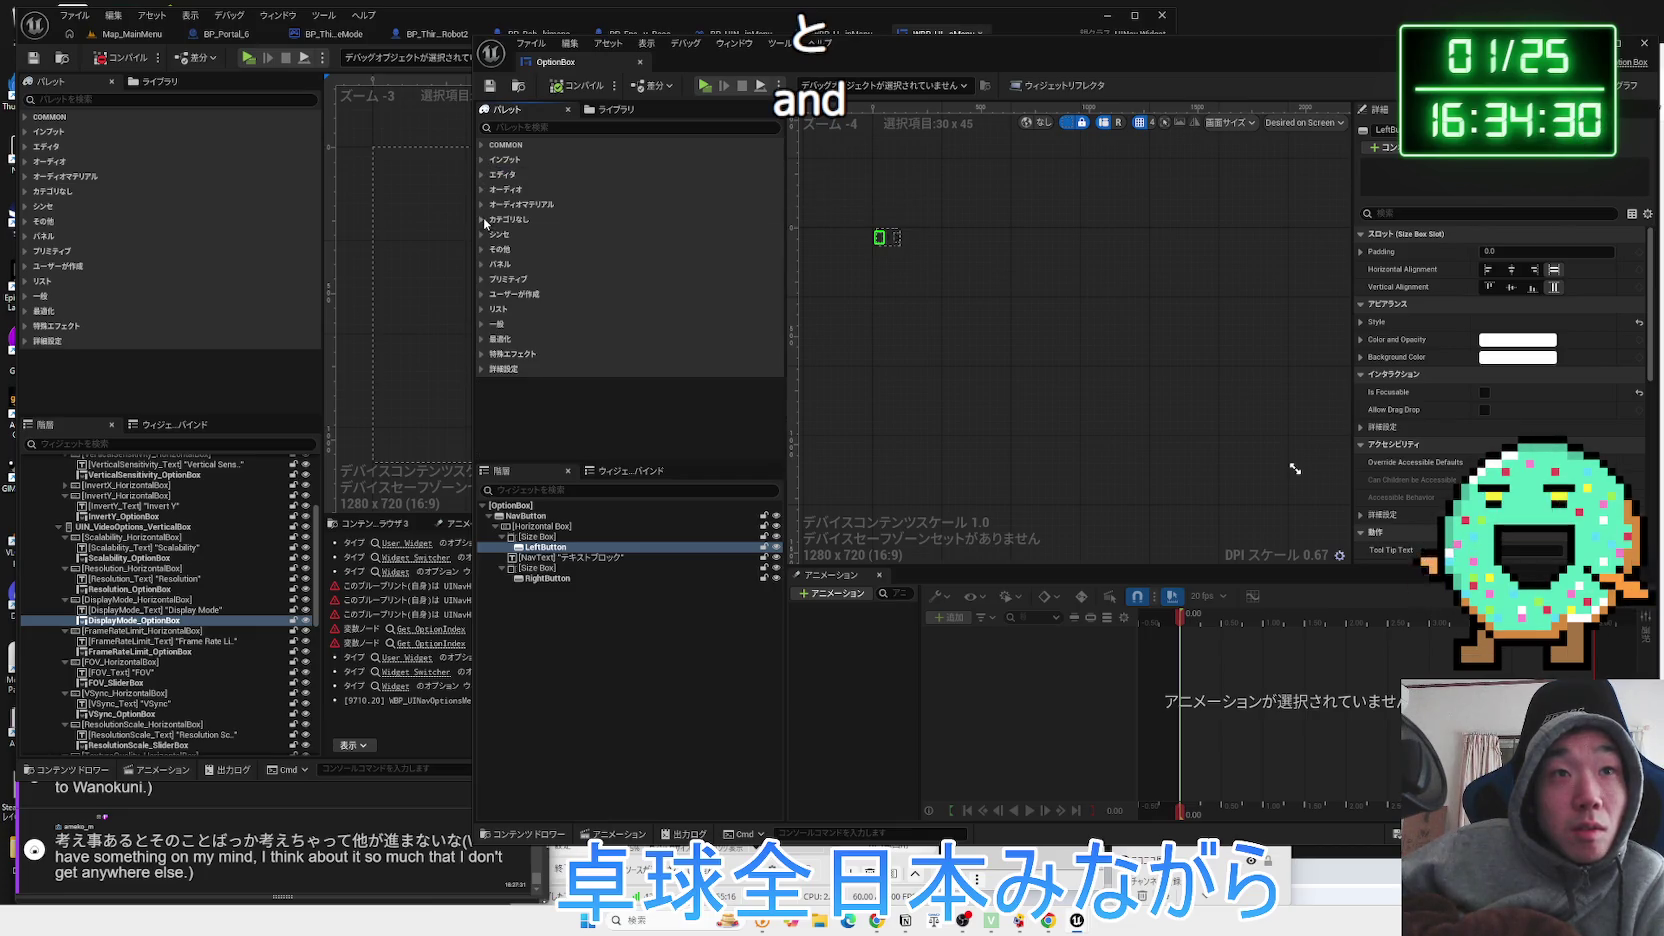
pyautogui.click(483, 265)
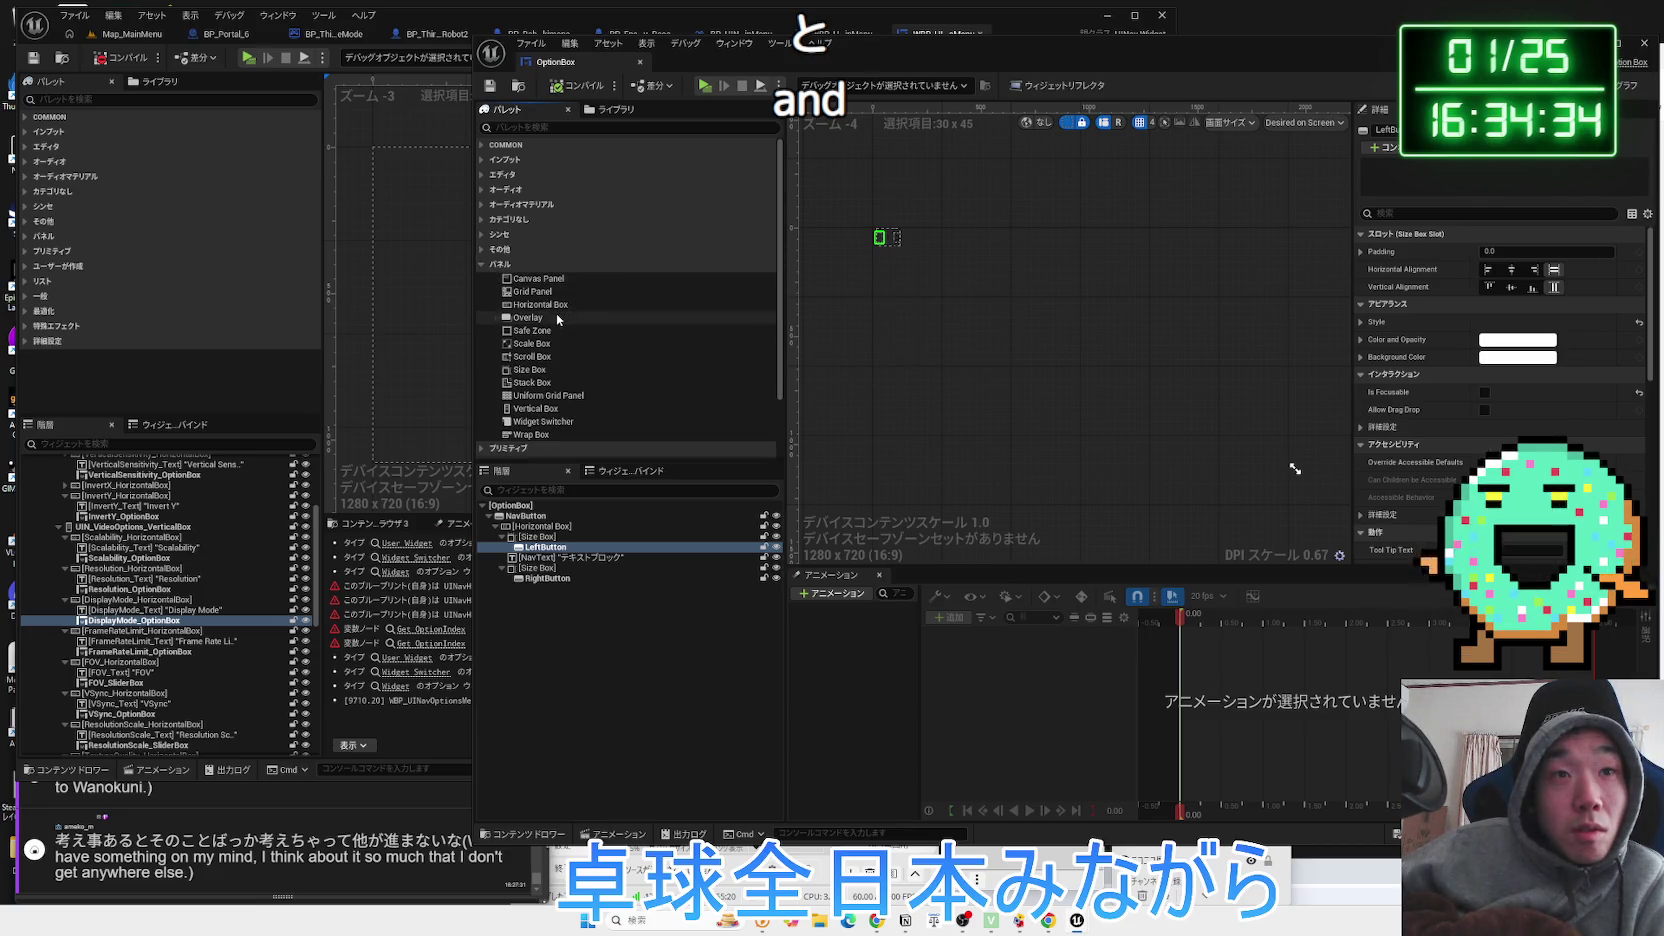
pyautogui.click(556, 307)
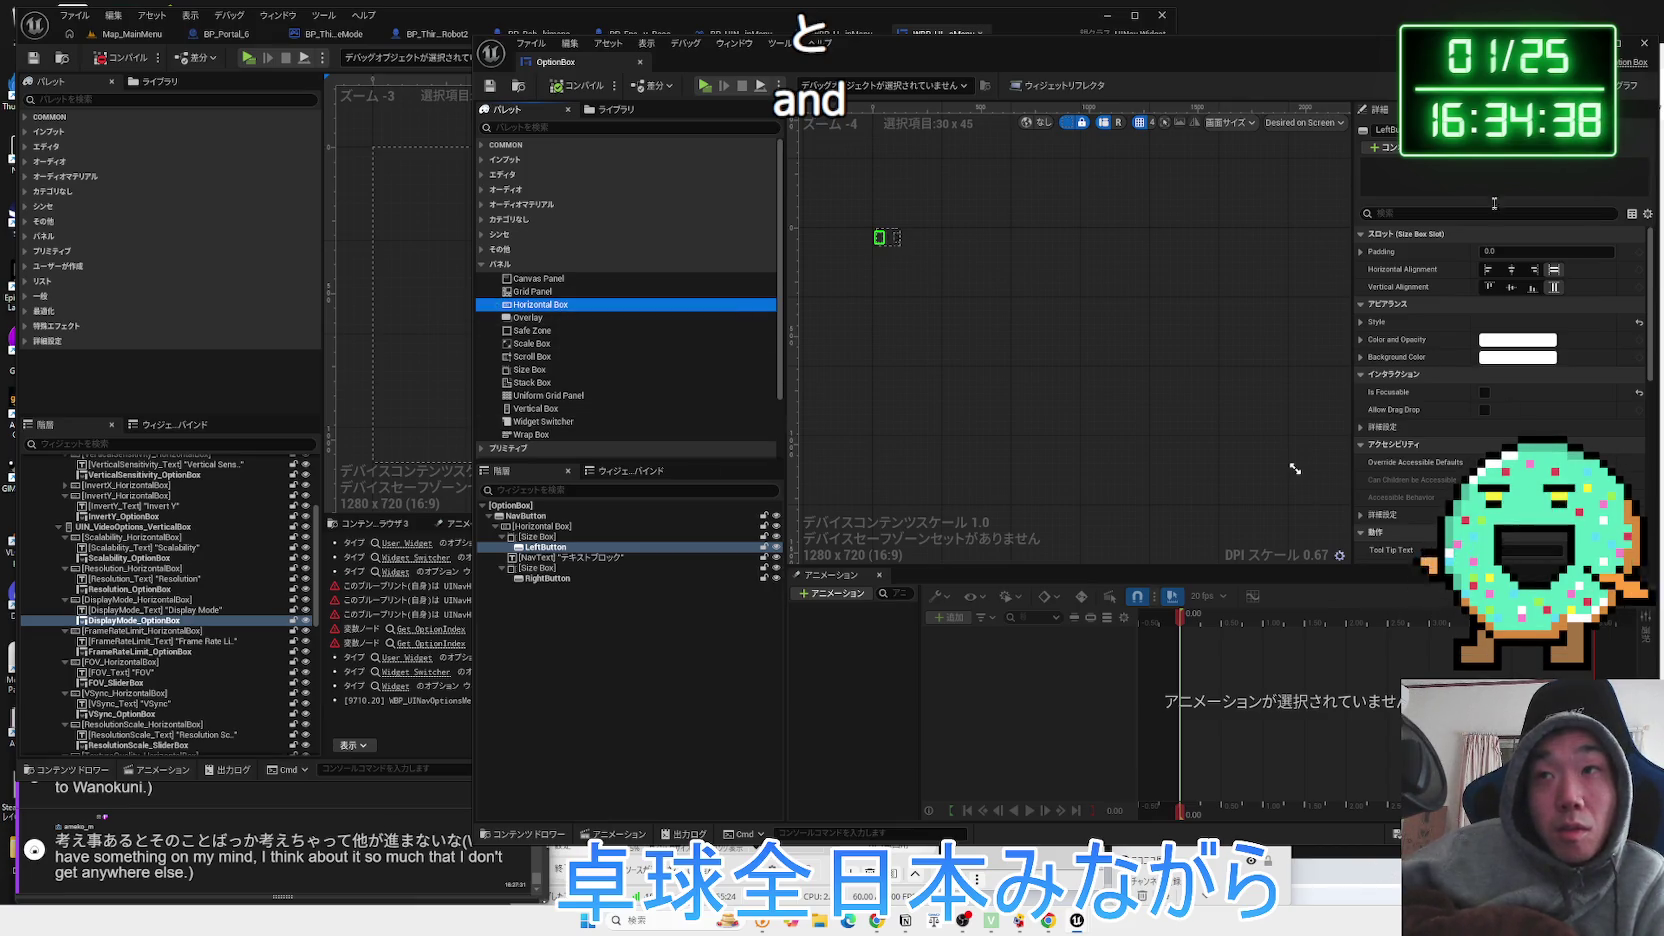
pyautogui.moveTo(1372, 70); pyautogui.dragTo(1170, 70)
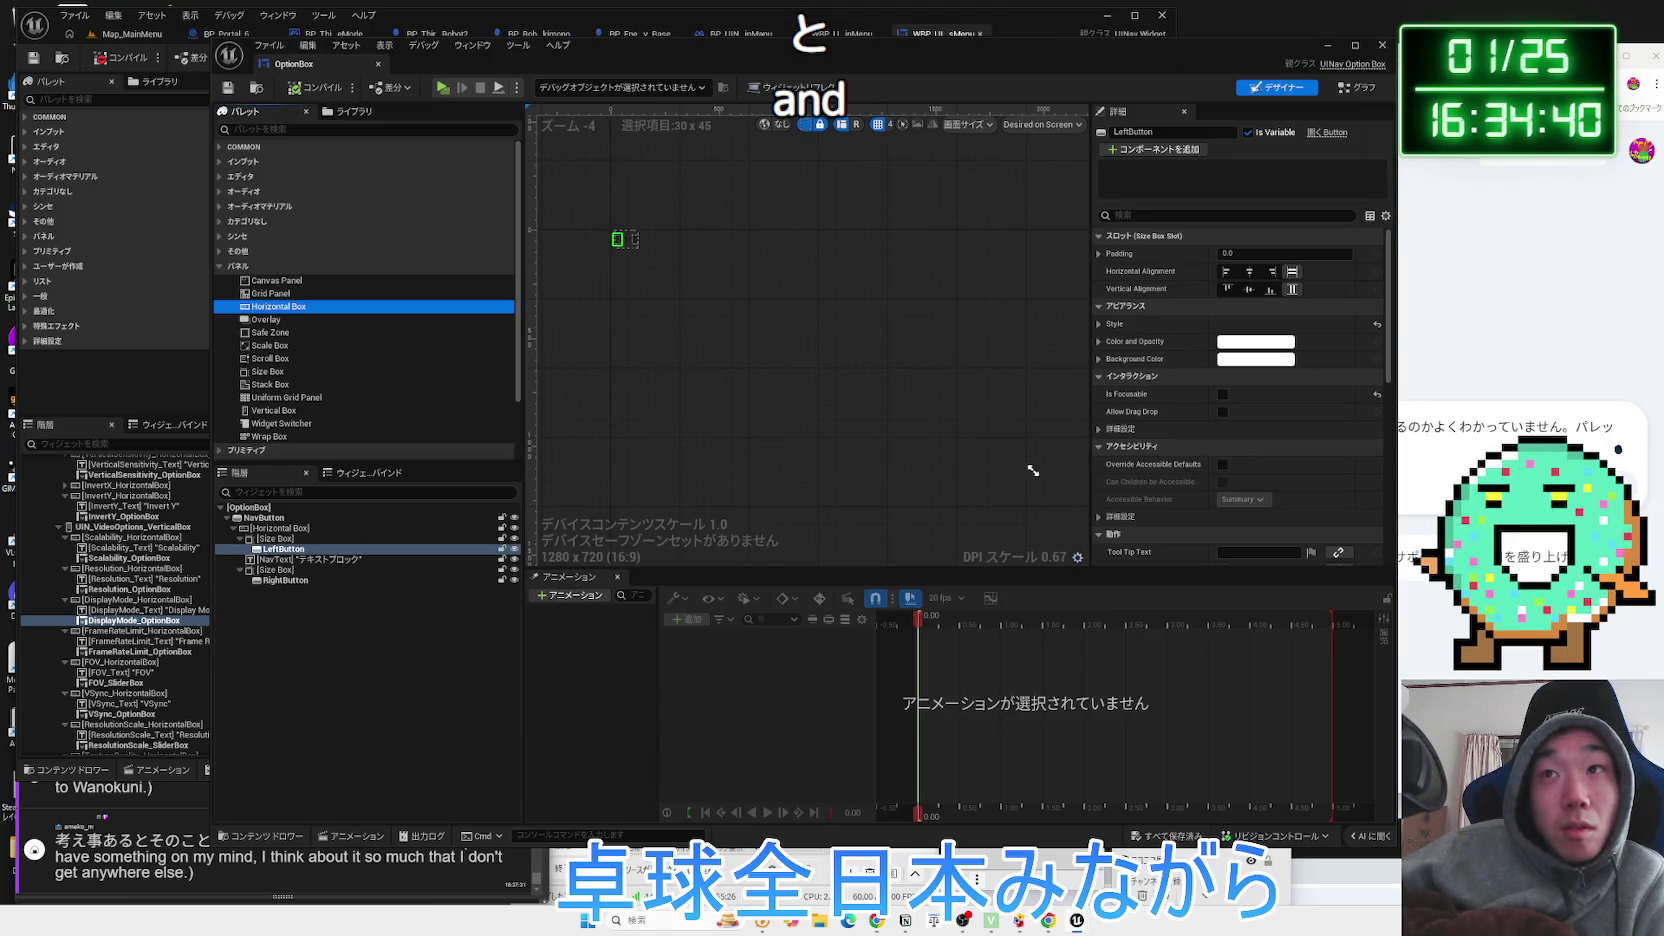
# Finish and send the question asking whether items like Horizontal Box are components.
pyautogui.hotkey('alt', 'Tab')
pyautogui.write('n')
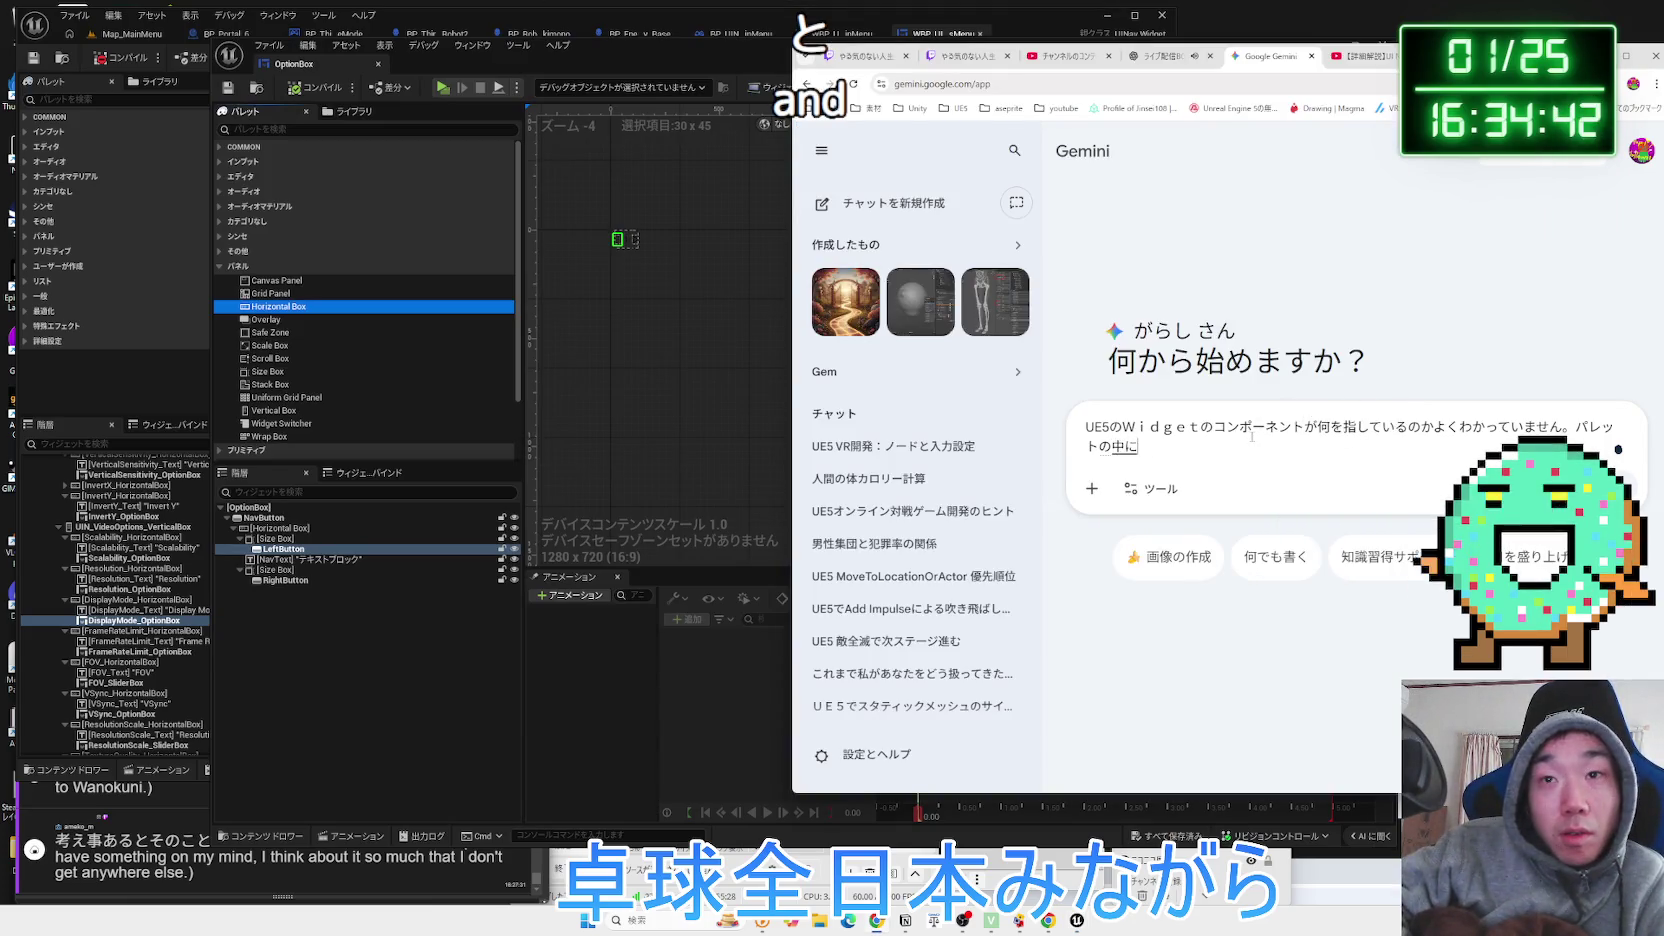
pyautogui.press('Return')
pyautogui.write('rizon')
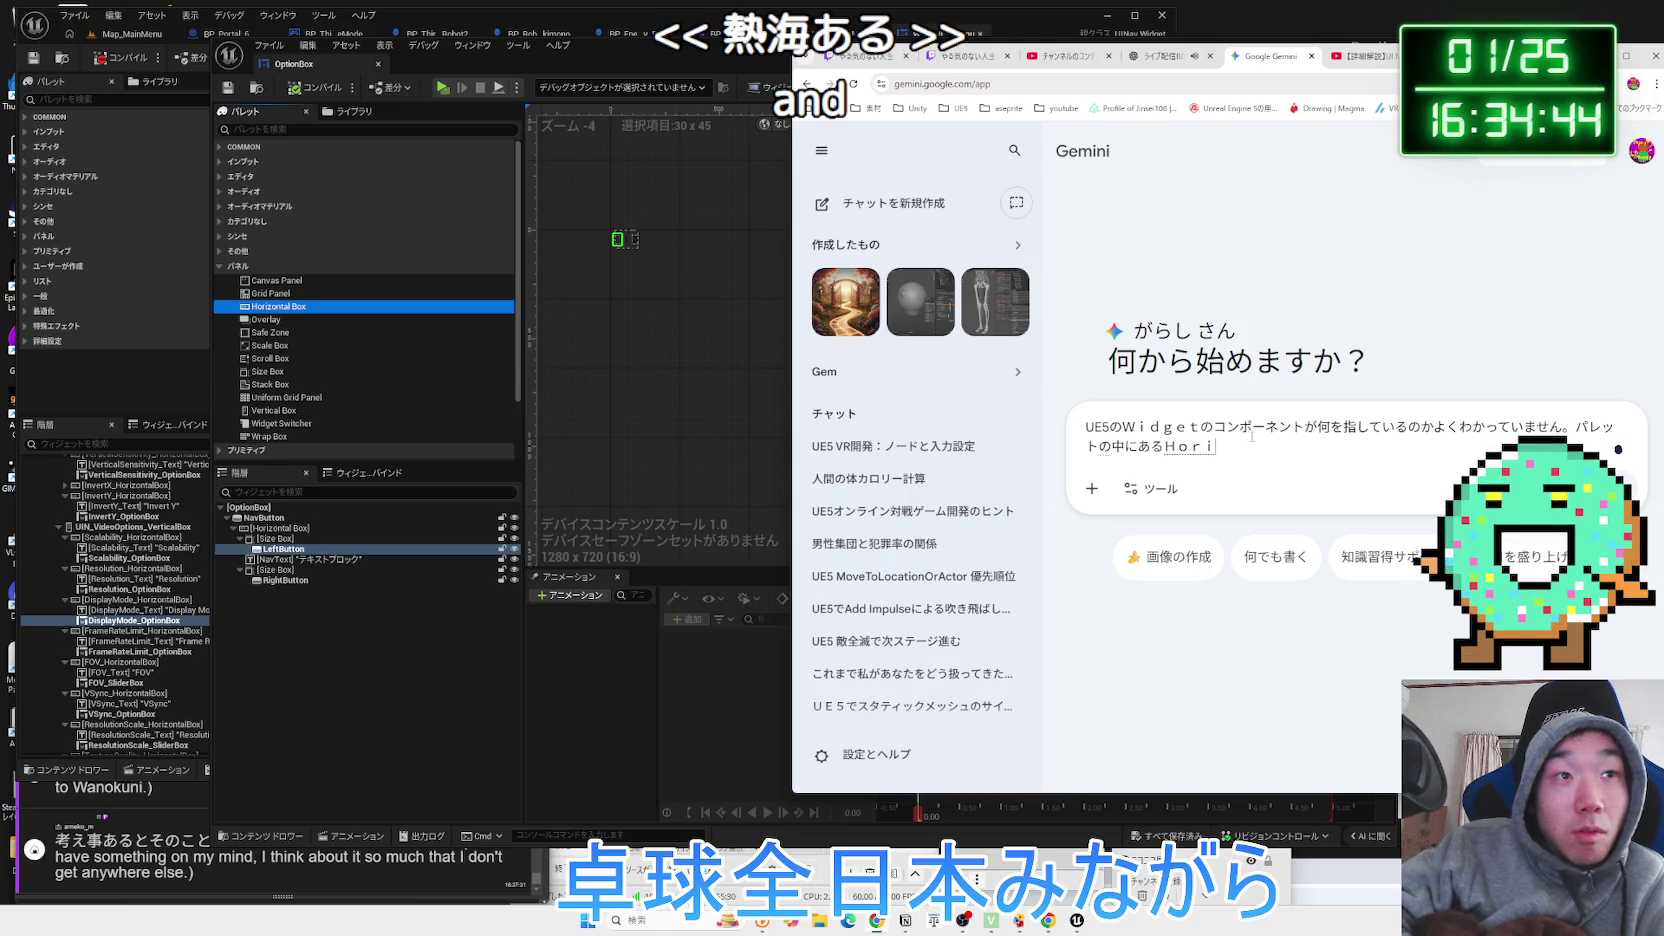
pyautogui.write('nta')
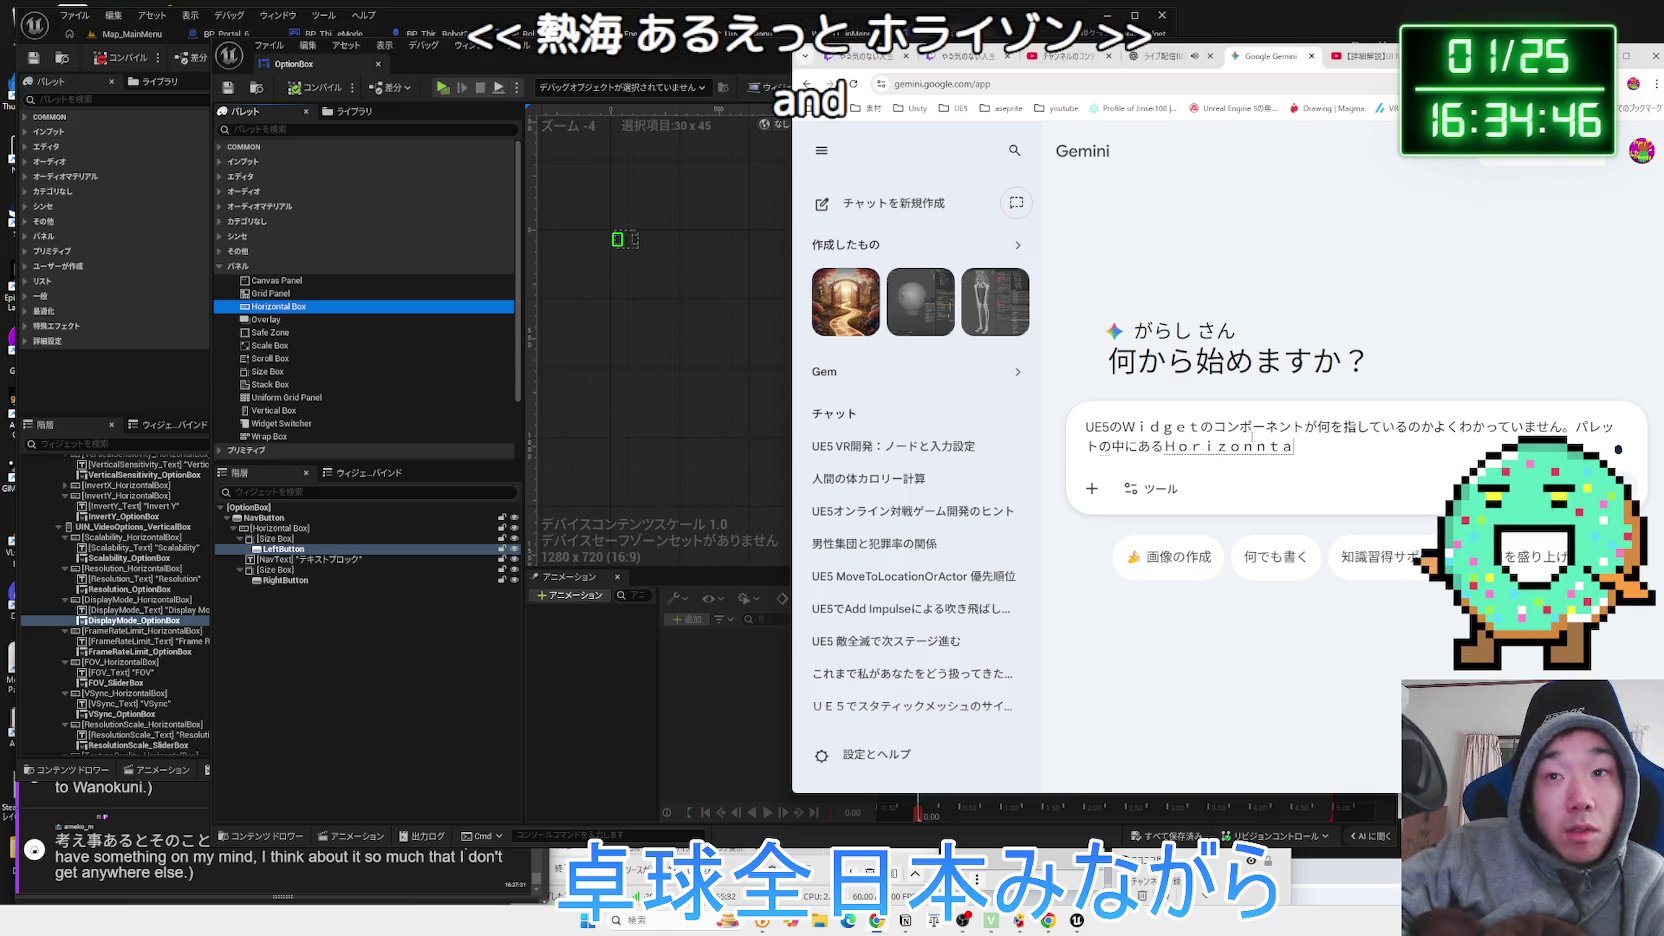
pyautogui.press('BackSpace')
pyautogui.press('BackSpace')
pyautogui.press('BackSpace')
pyautogui.write('ta')
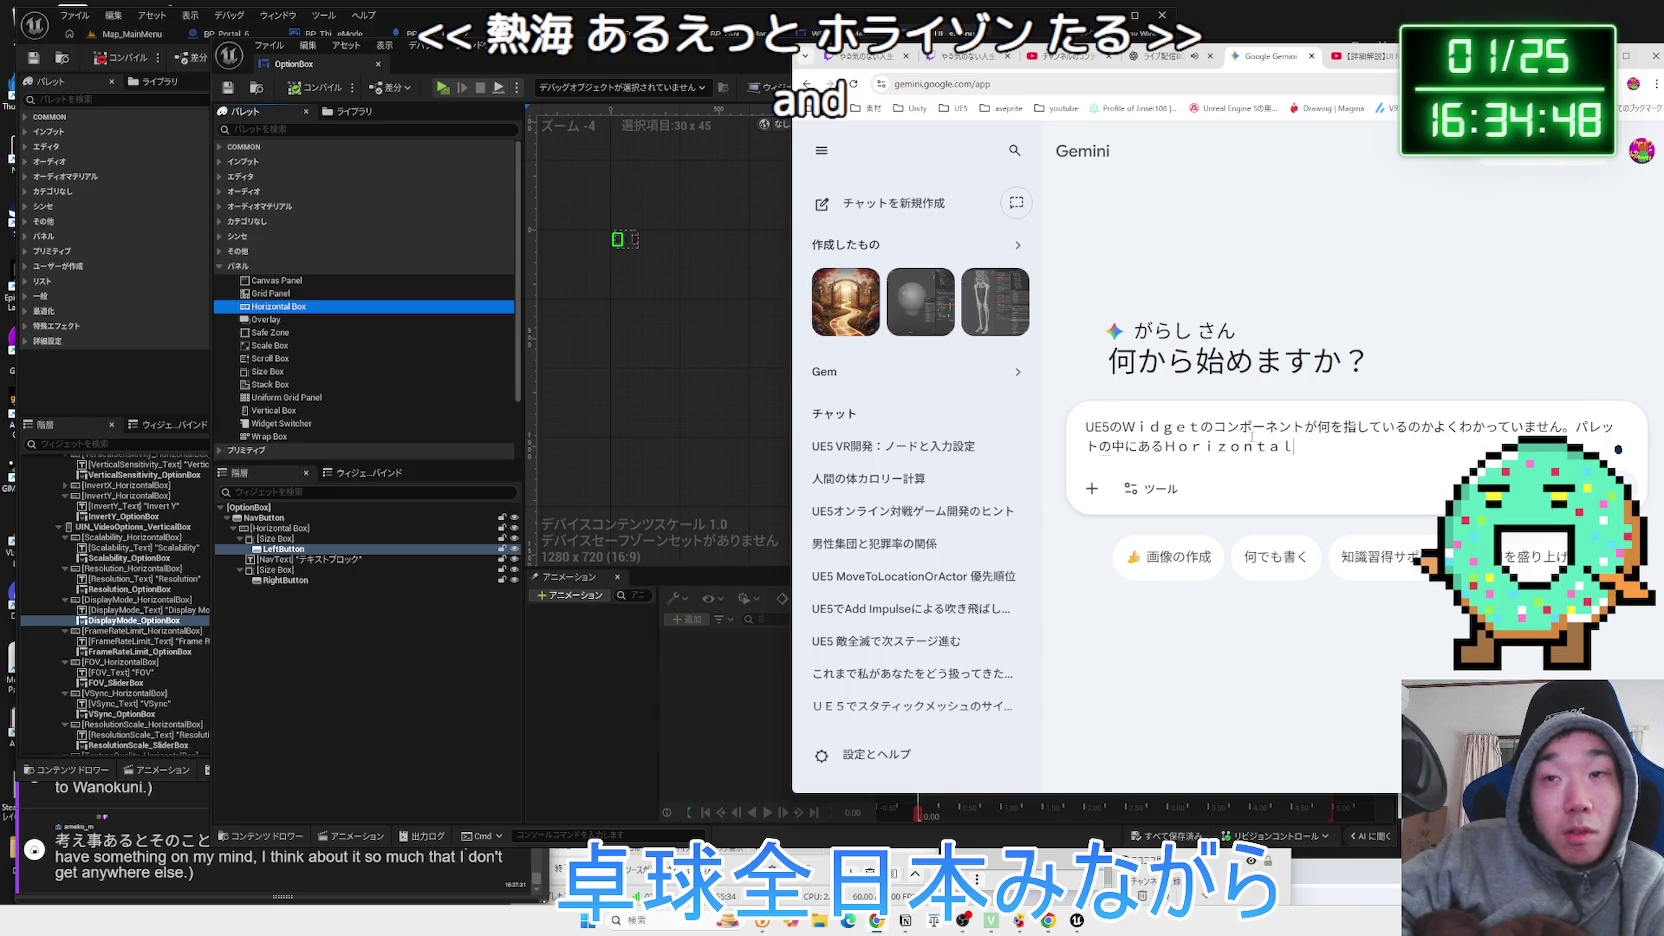
pyautogui.write('Boxnadoha')
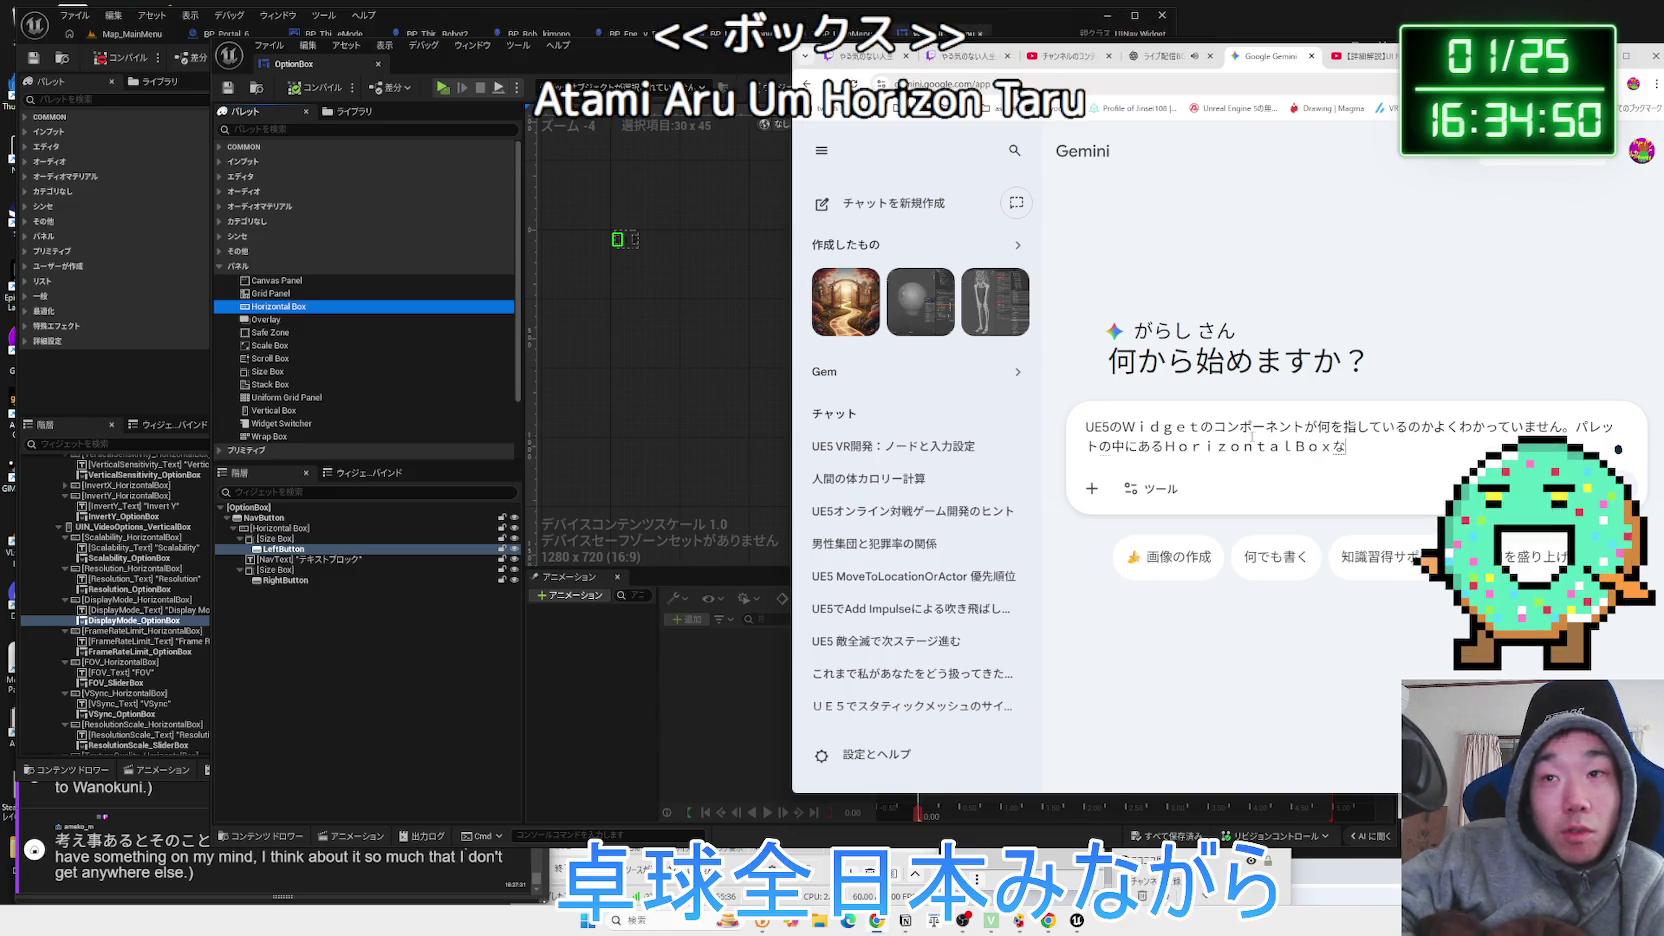
pyautogui.write('npo-nentonanod')
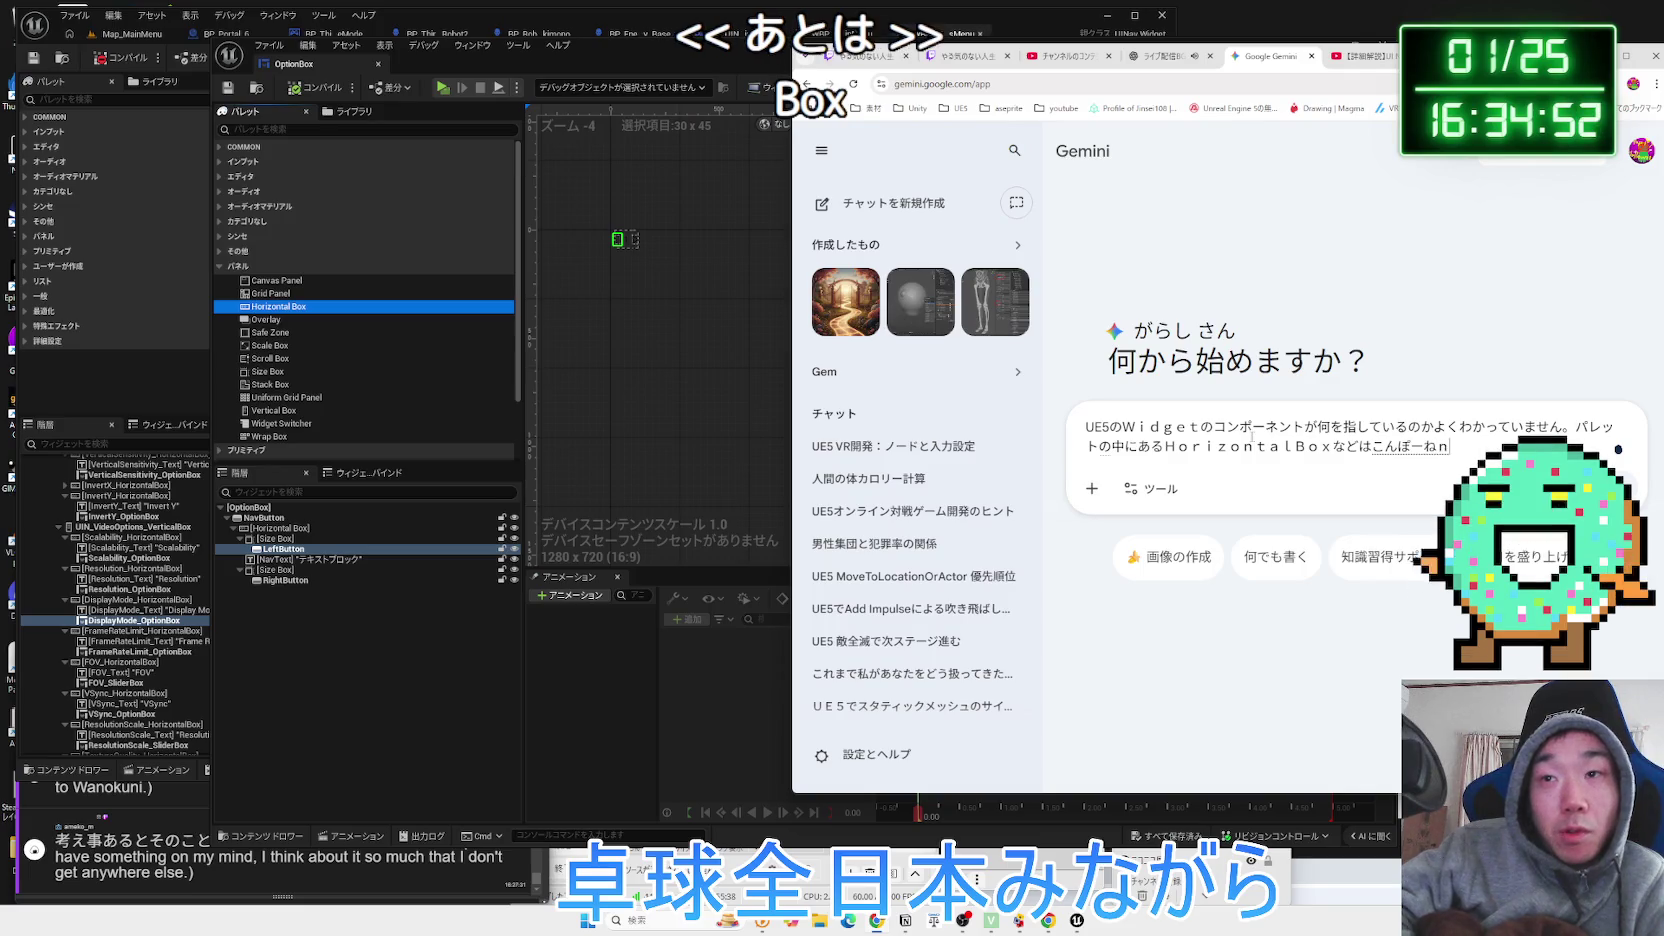
pyautogui.write('ka?')
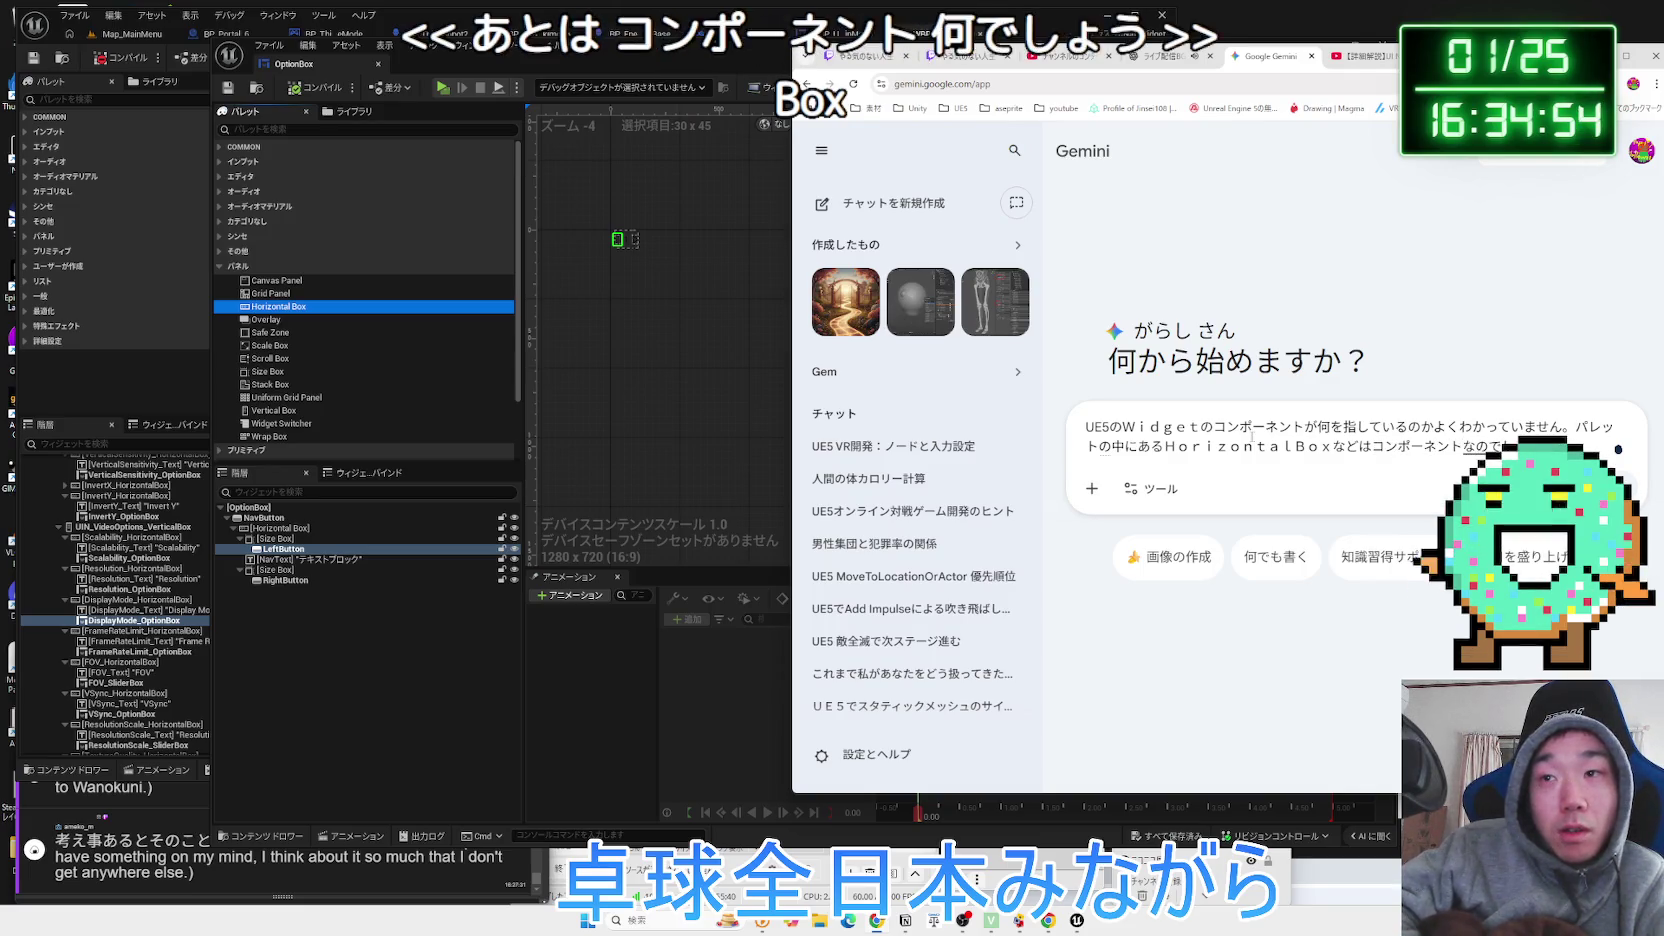
pyautogui.press('Return')
pyautogui.press('Return')
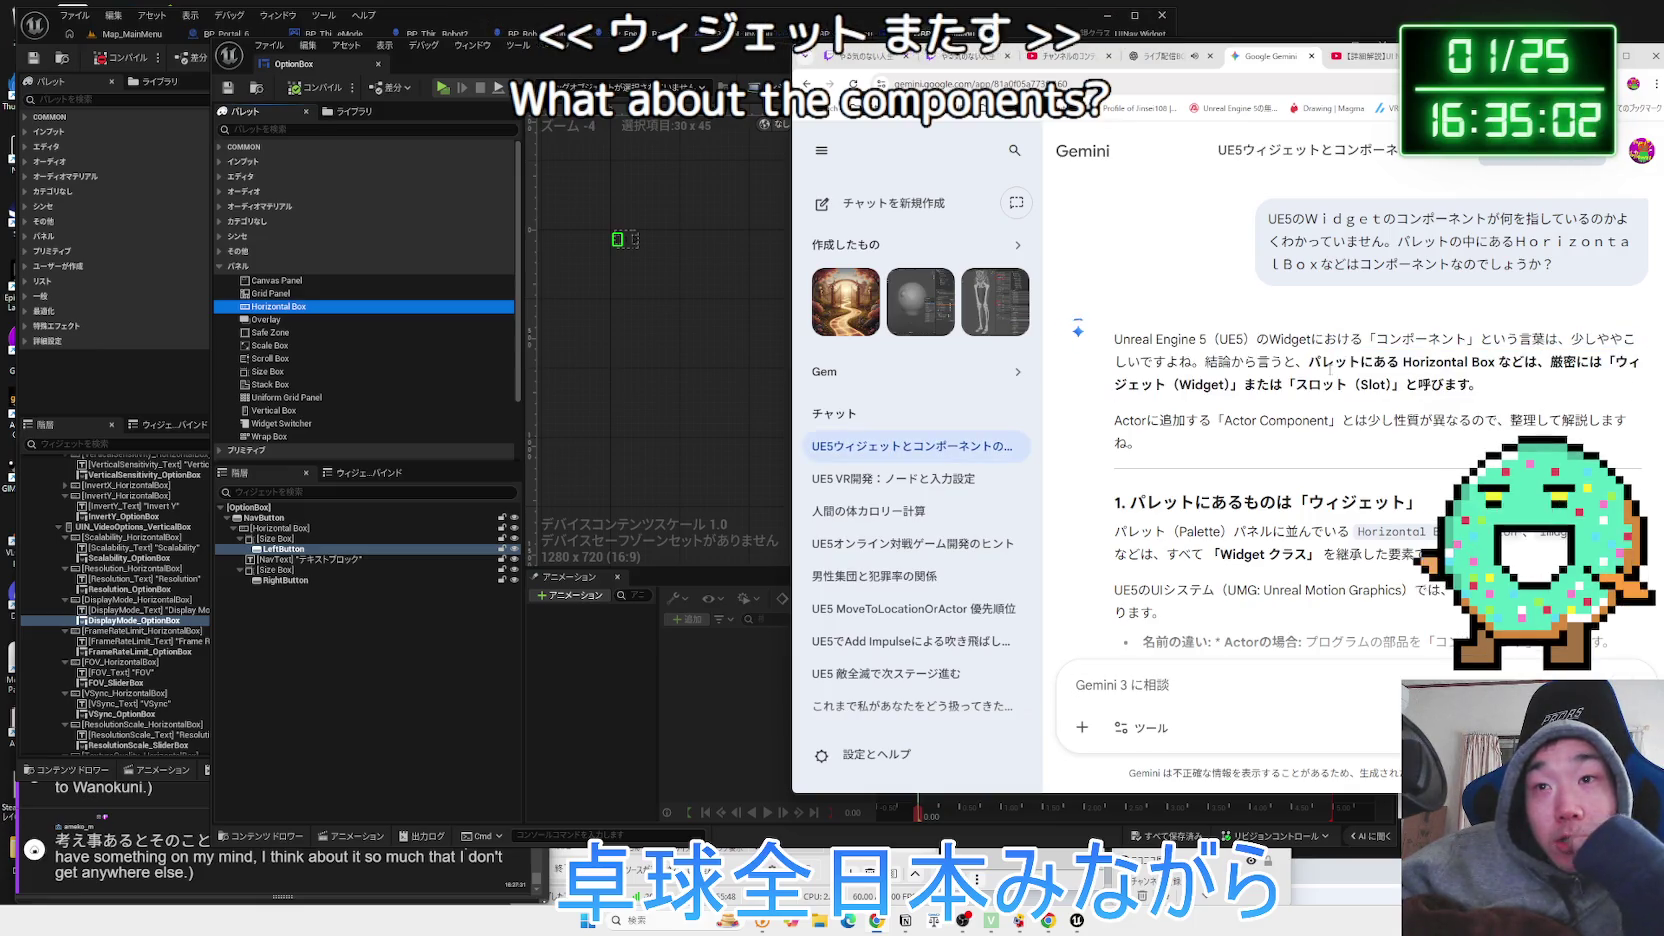
# Read Gemini's reply, highlighting the heading on palette items being widgets and 'UMG: Unreal Motion Graphics'.
pyautogui.scroll(-2, 1330, 368)
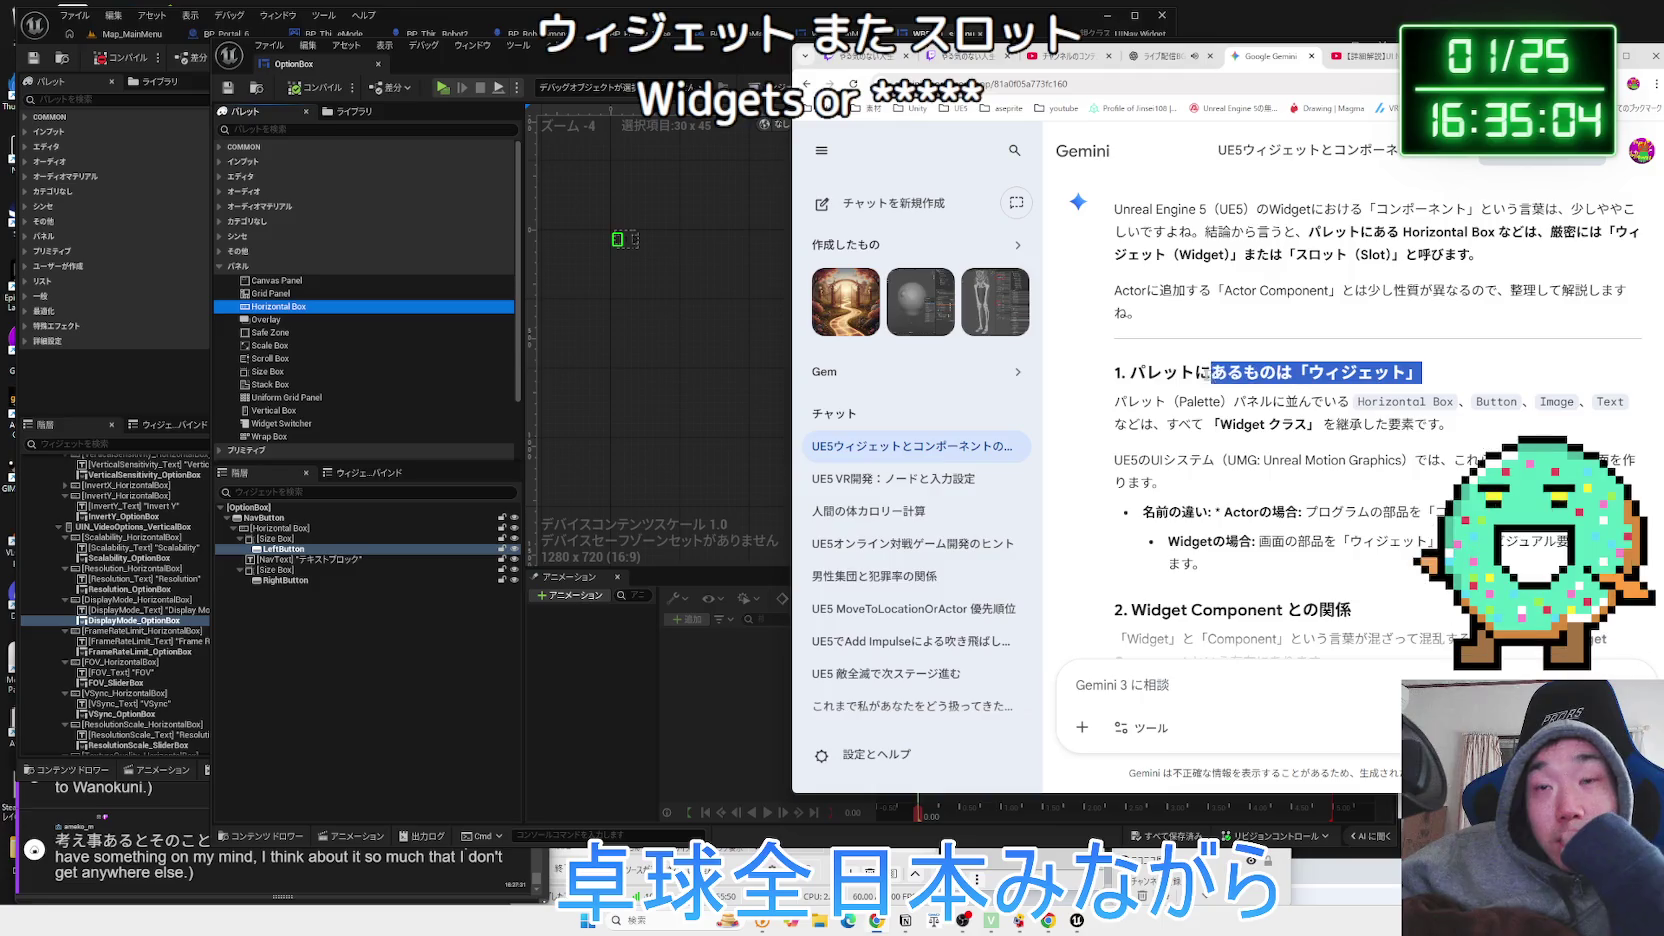
pyautogui.moveTo(1407, 373); pyautogui.dragTo(1244, 373)
pyautogui.moveTo(1140, 372); pyautogui.dragTo(1410, 425)
pyautogui.click(1441, 422)
pyautogui.scroll(-1, 1441, 422)
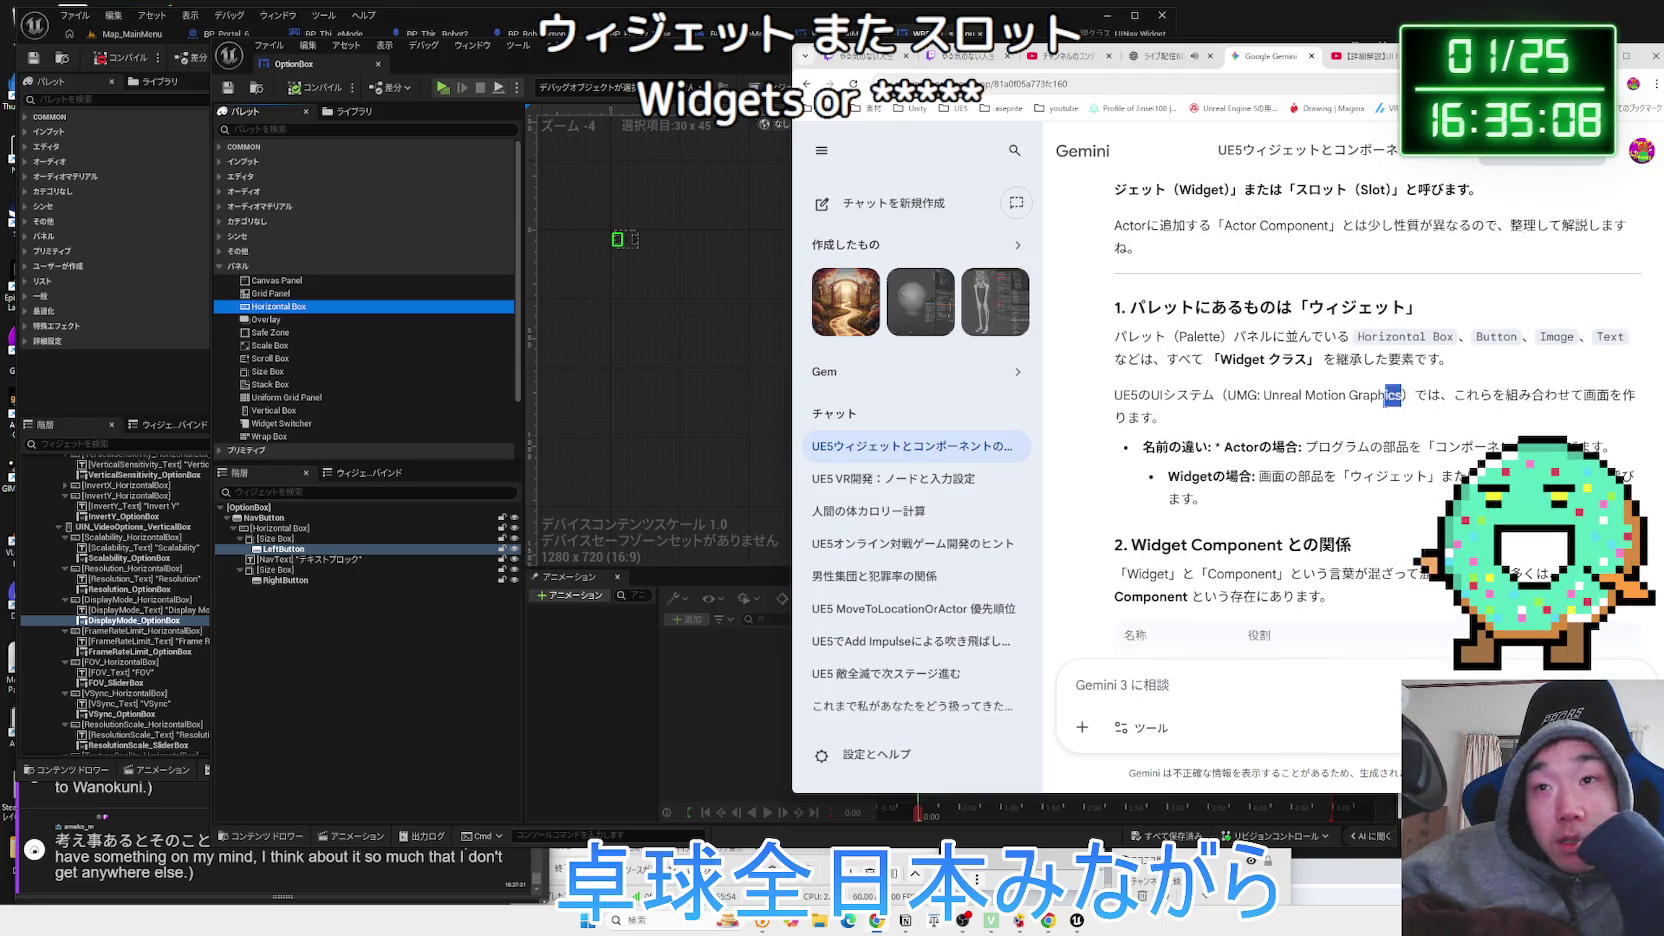
pyautogui.moveTo(1256, 396); pyautogui.dragTo(1496, 398)
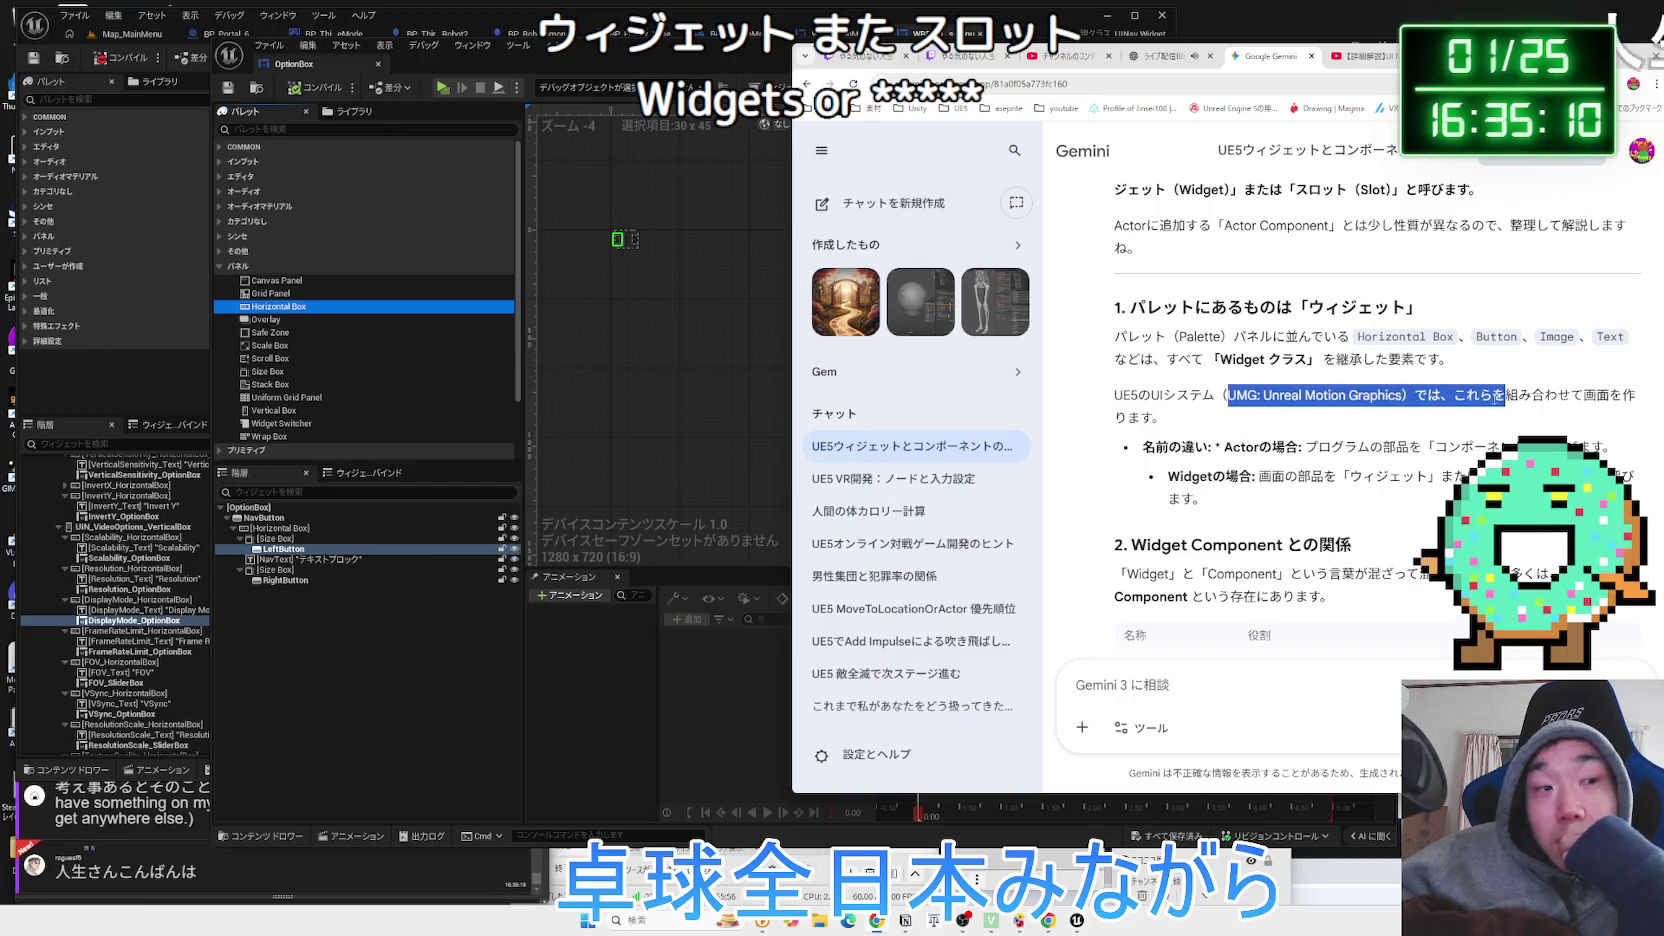
pyautogui.click(1499, 397)
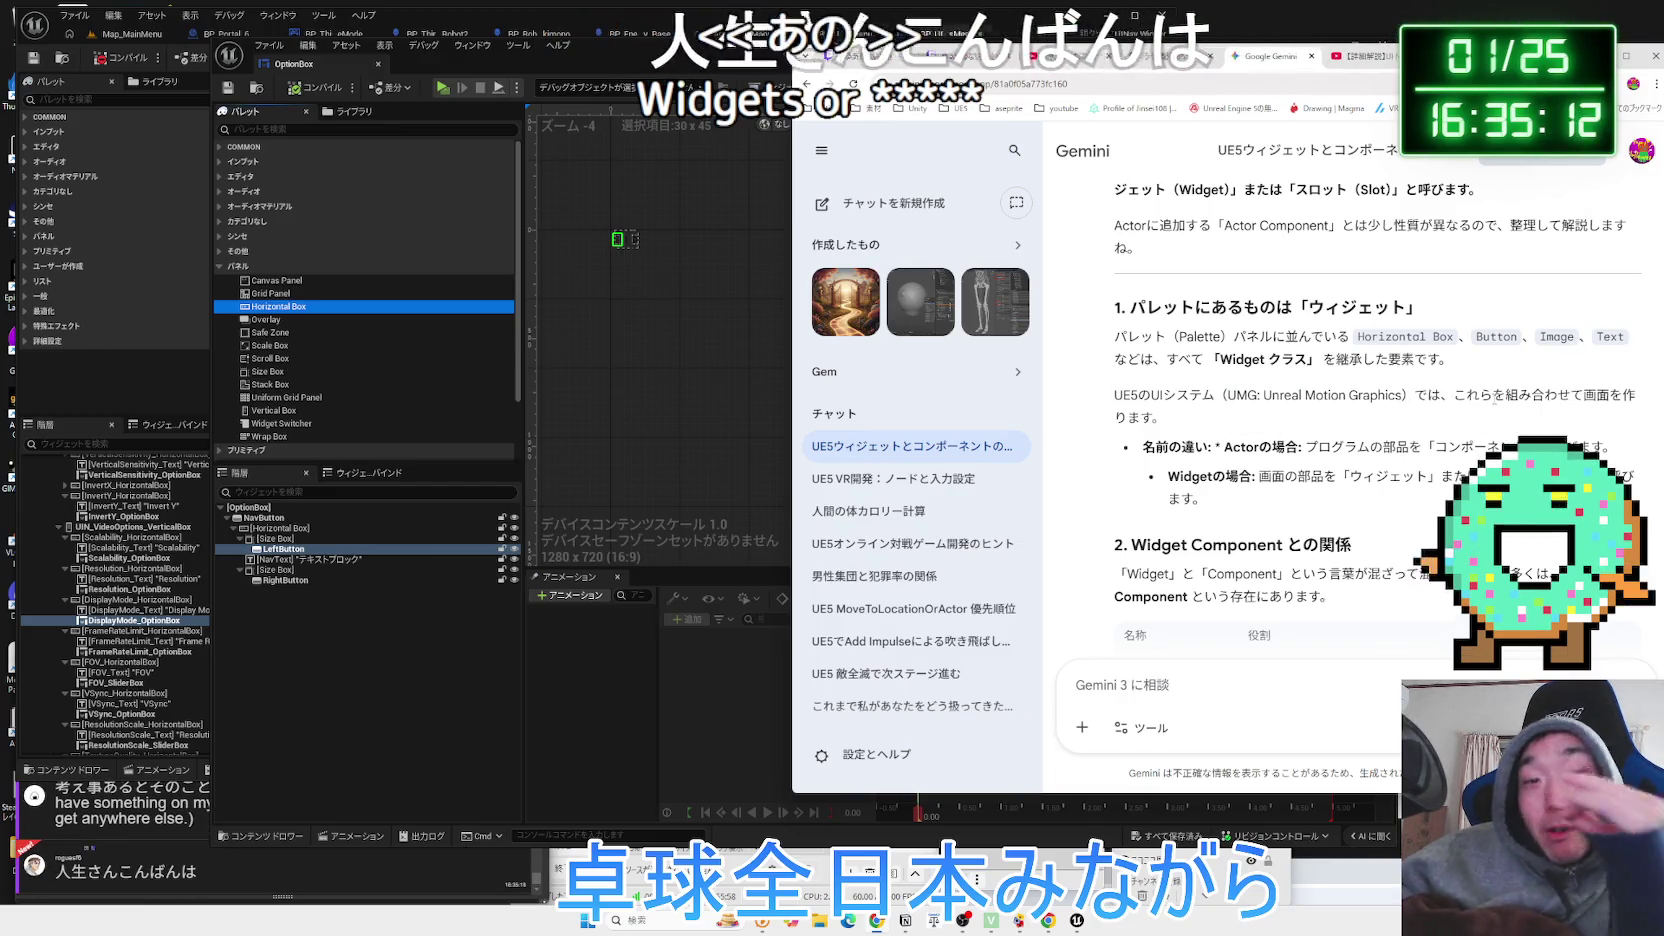
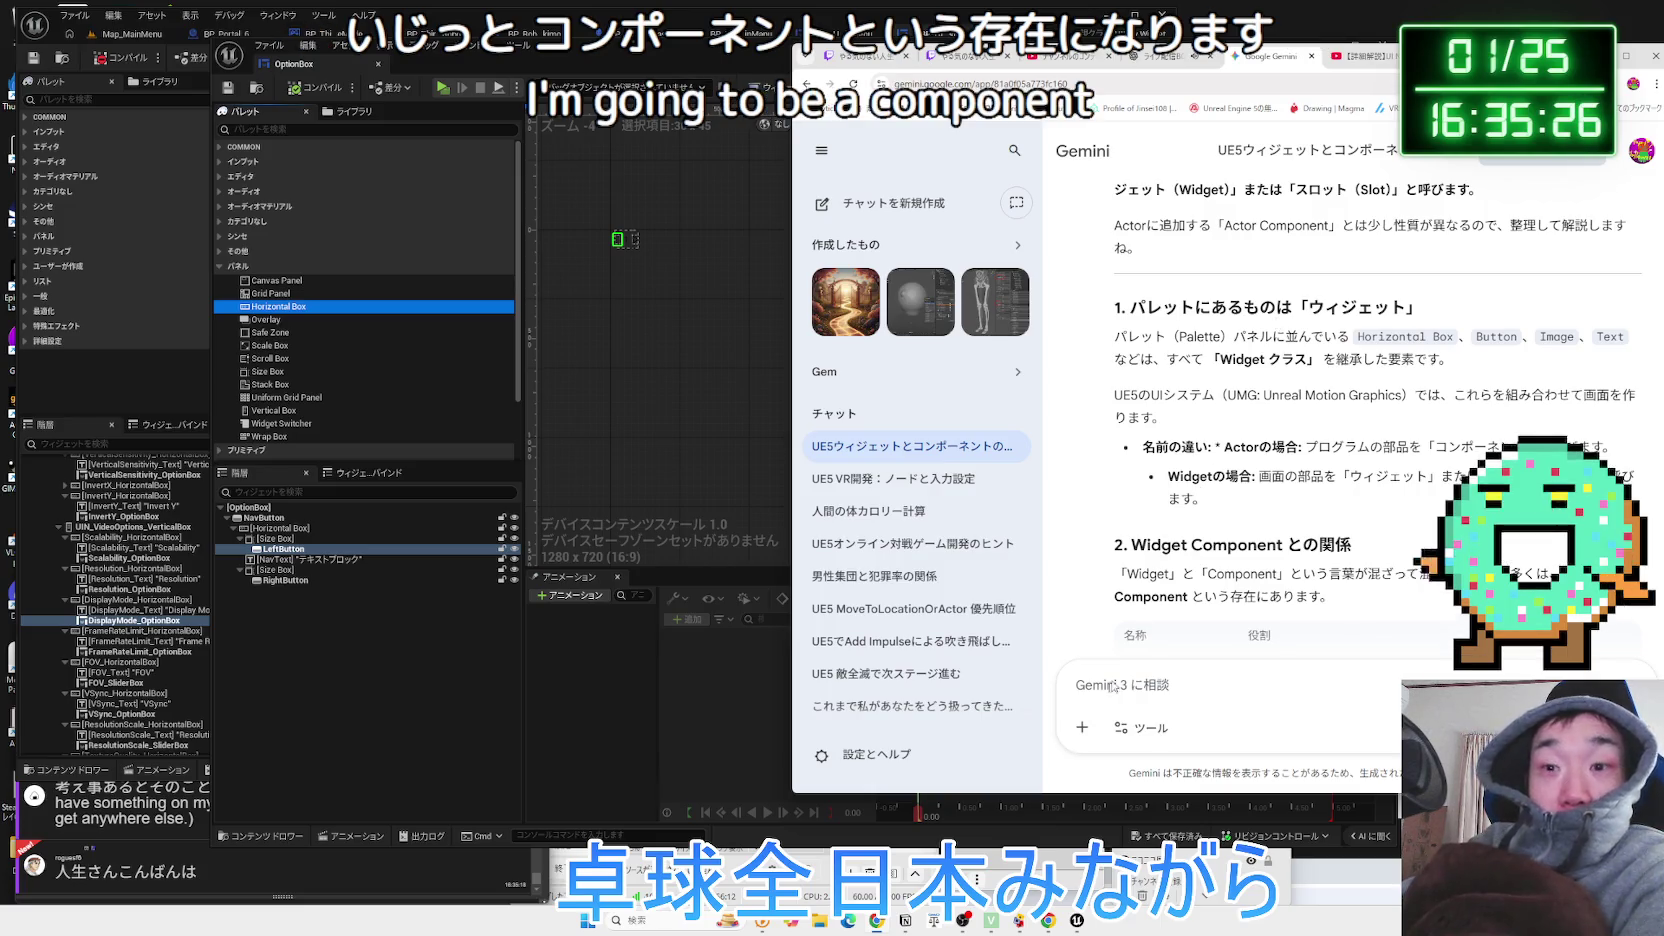
# In BP_ThirdPersonCharacter_Robot2, search the Add component list for 'ui' without adding anything.
pyautogui.moveTo(888, 922)
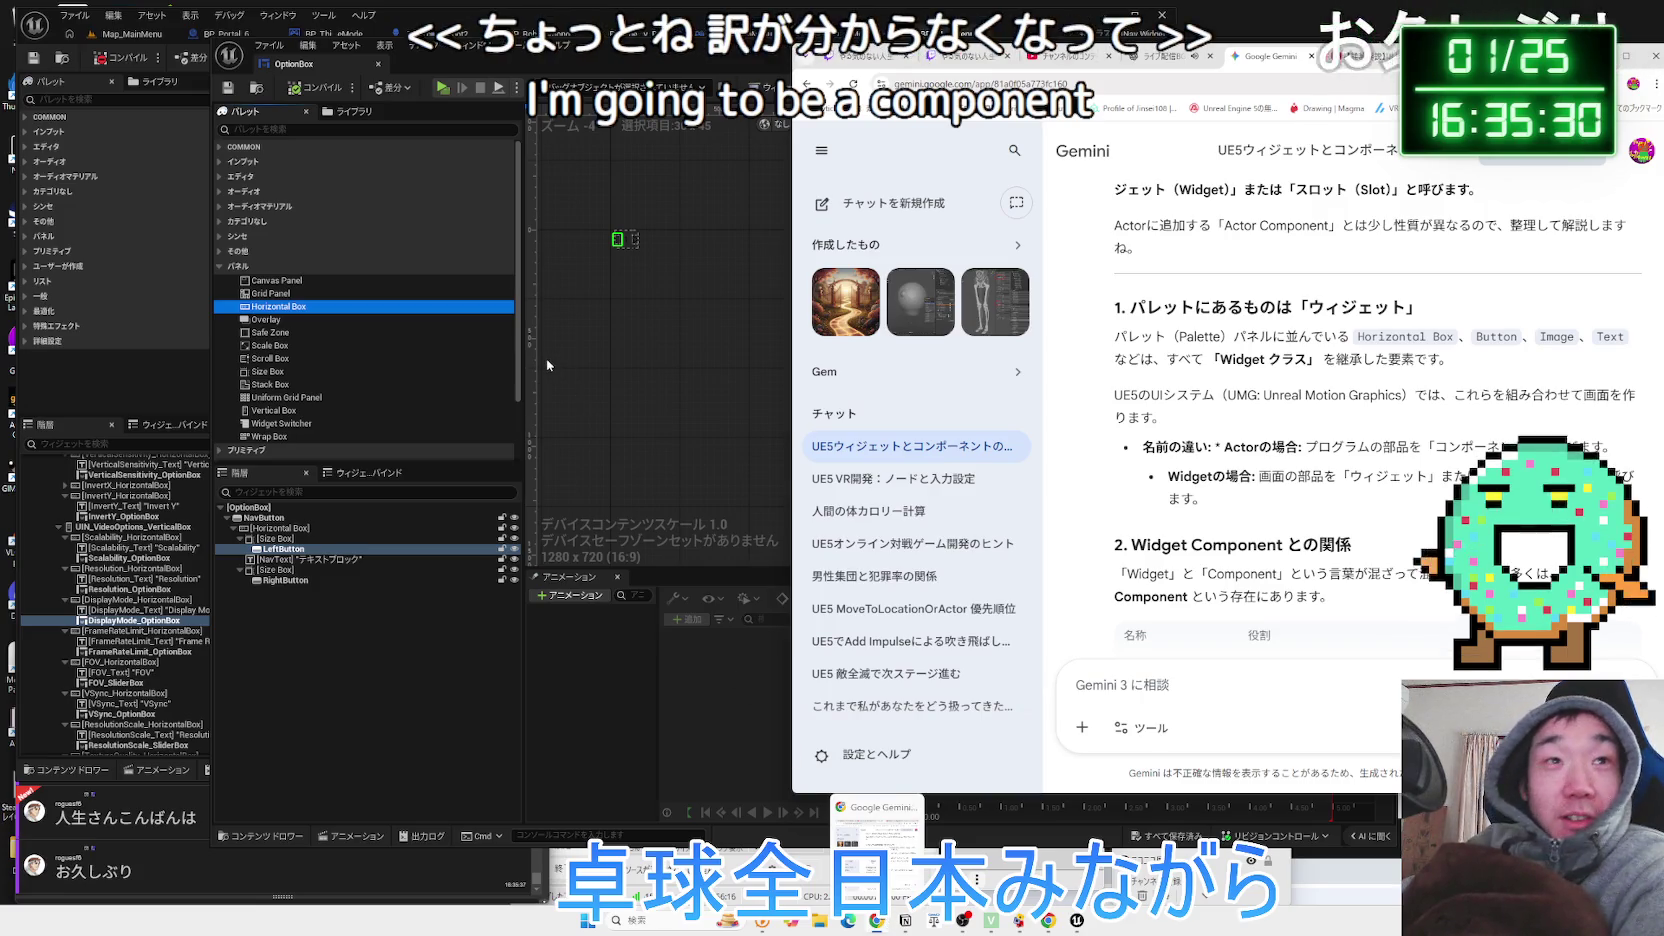
pyautogui.click(888, 922)
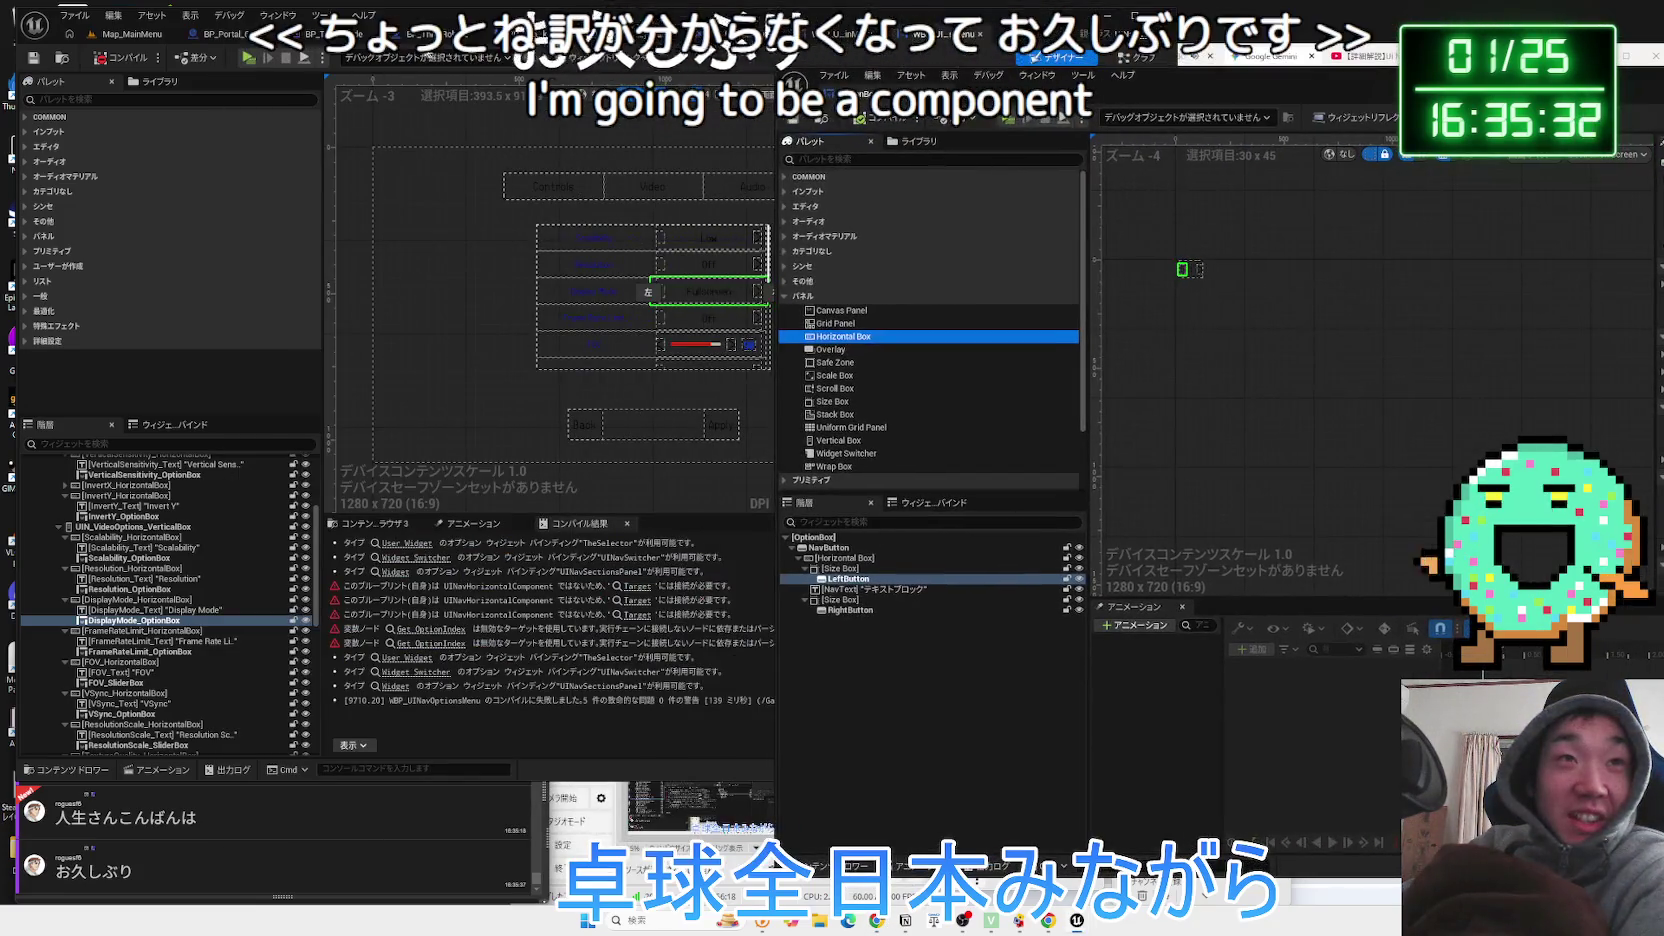
pyautogui.click(522, 34)
pyautogui.click(62, 106)
pyautogui.write('ui')
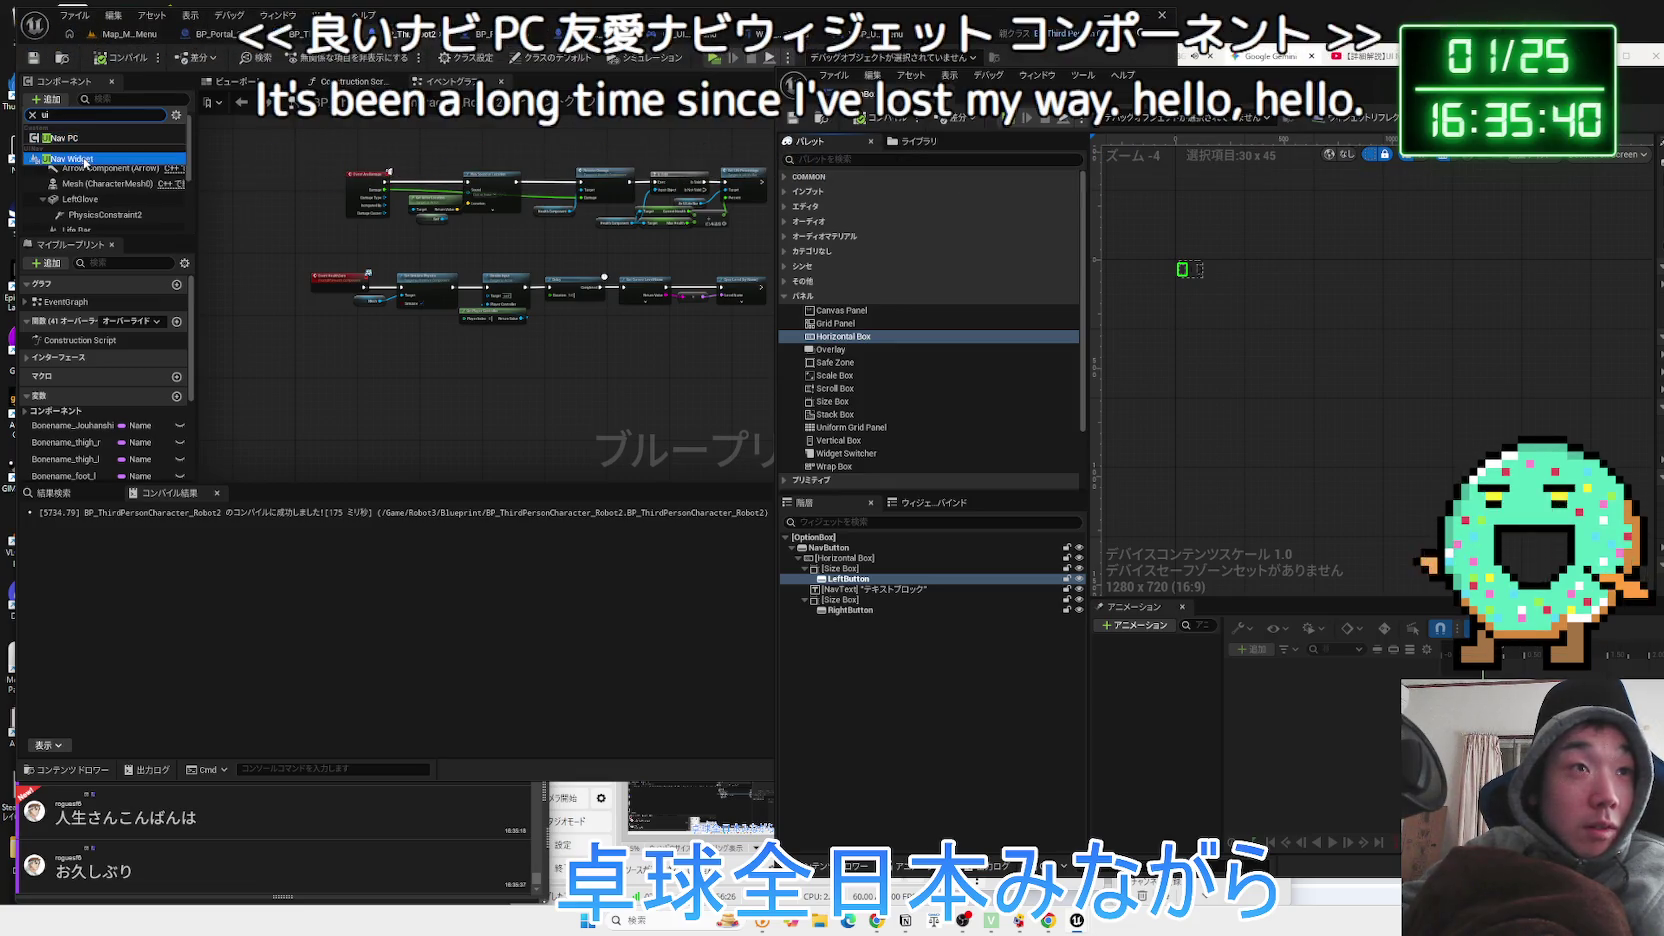
pyautogui.click(320, 385)
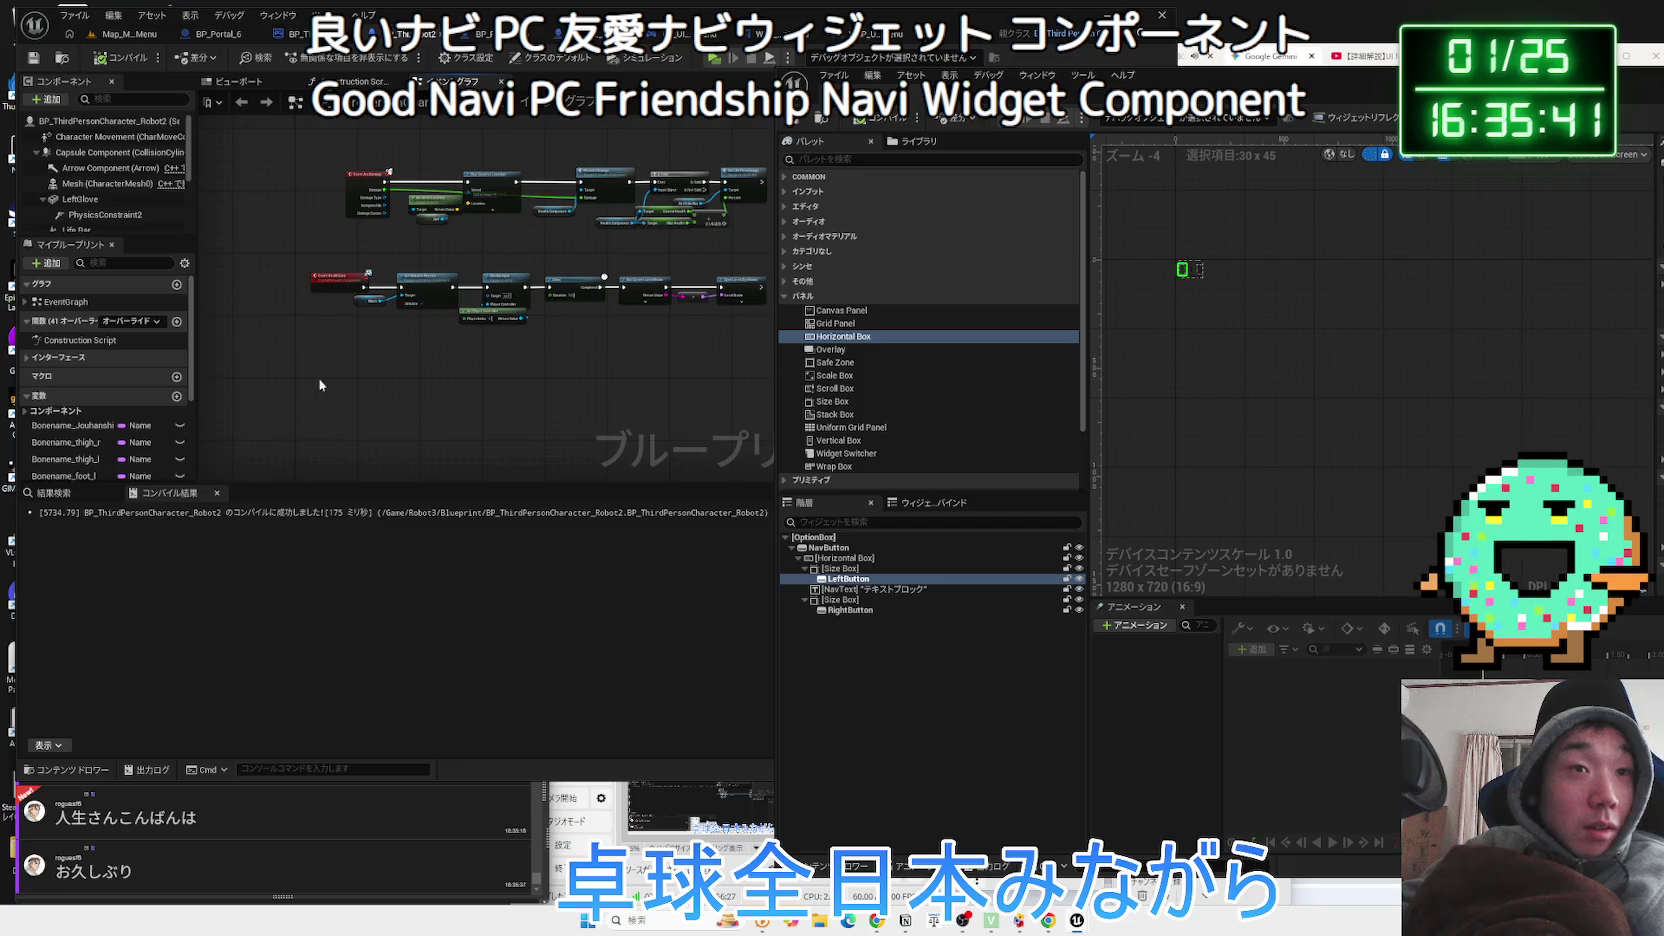
# Bring the Chrome browser with the UINavigation docs back to the front.
pyautogui.click(685, 824)
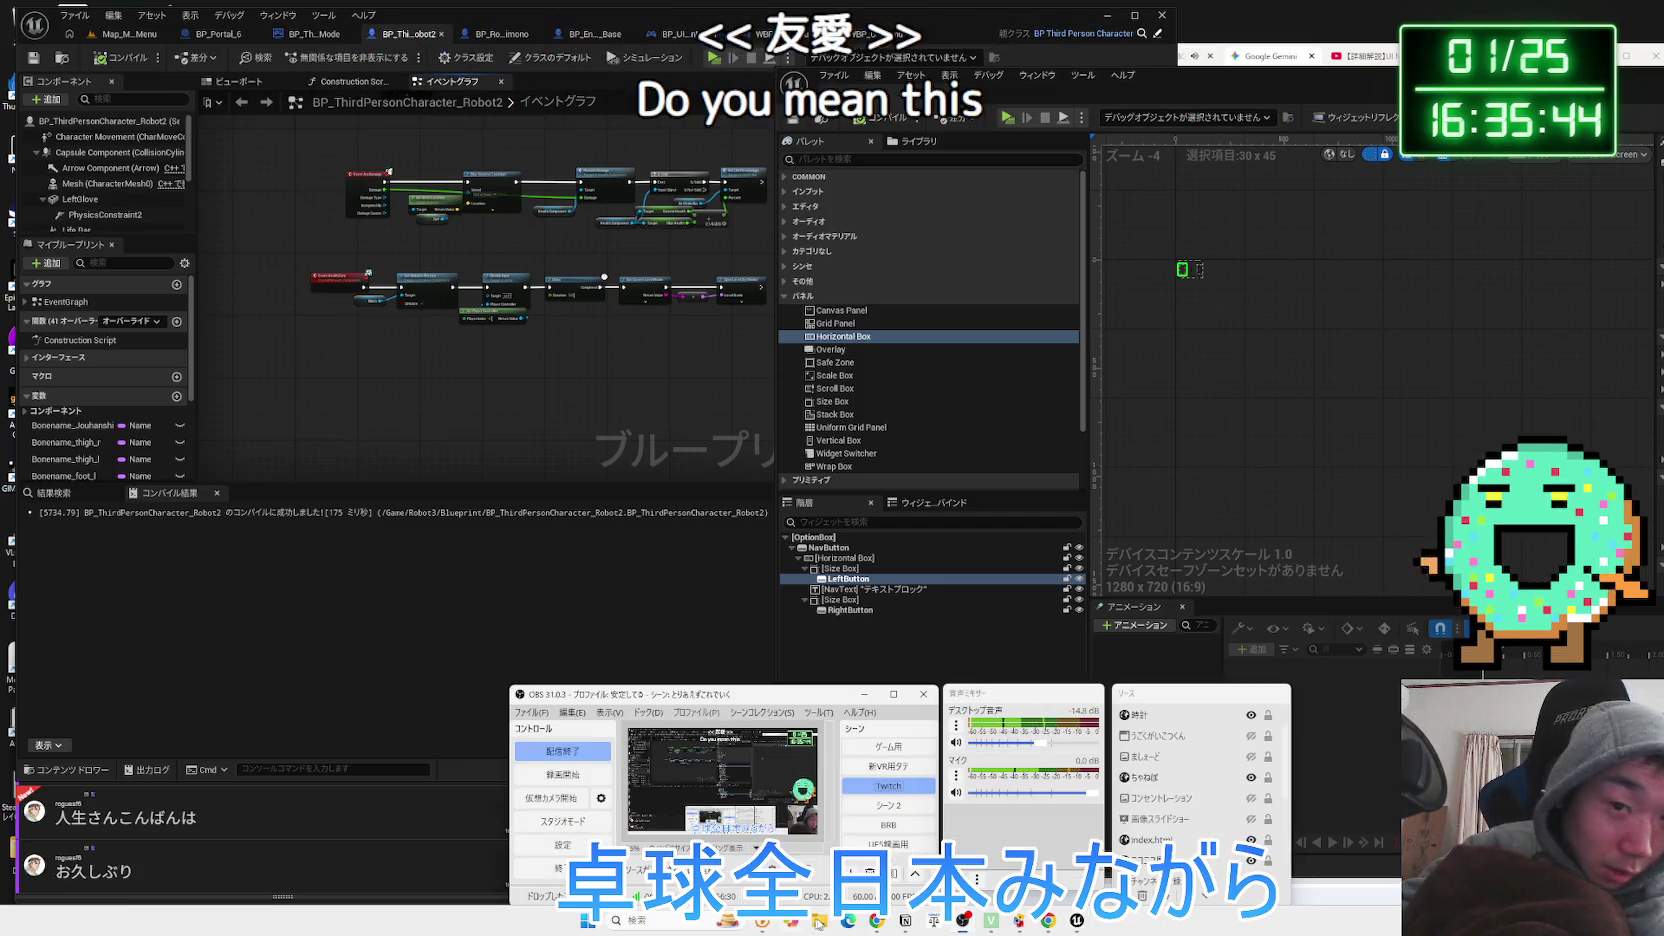
pyautogui.moveTo(931, 918)
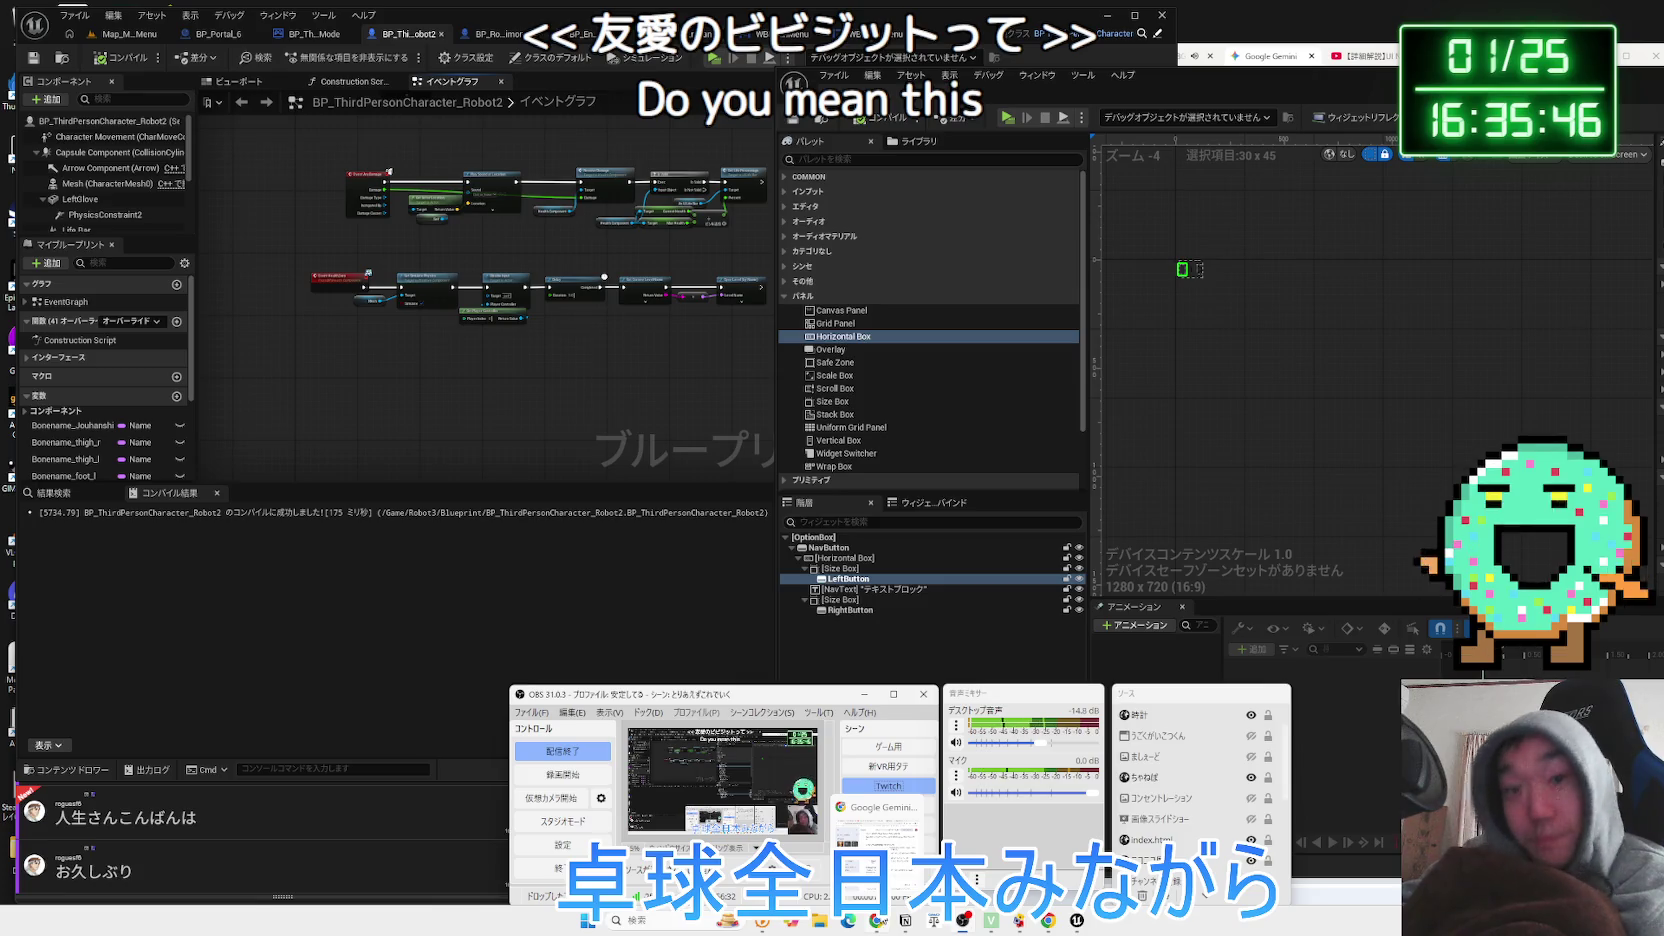
pyautogui.click(880, 845)
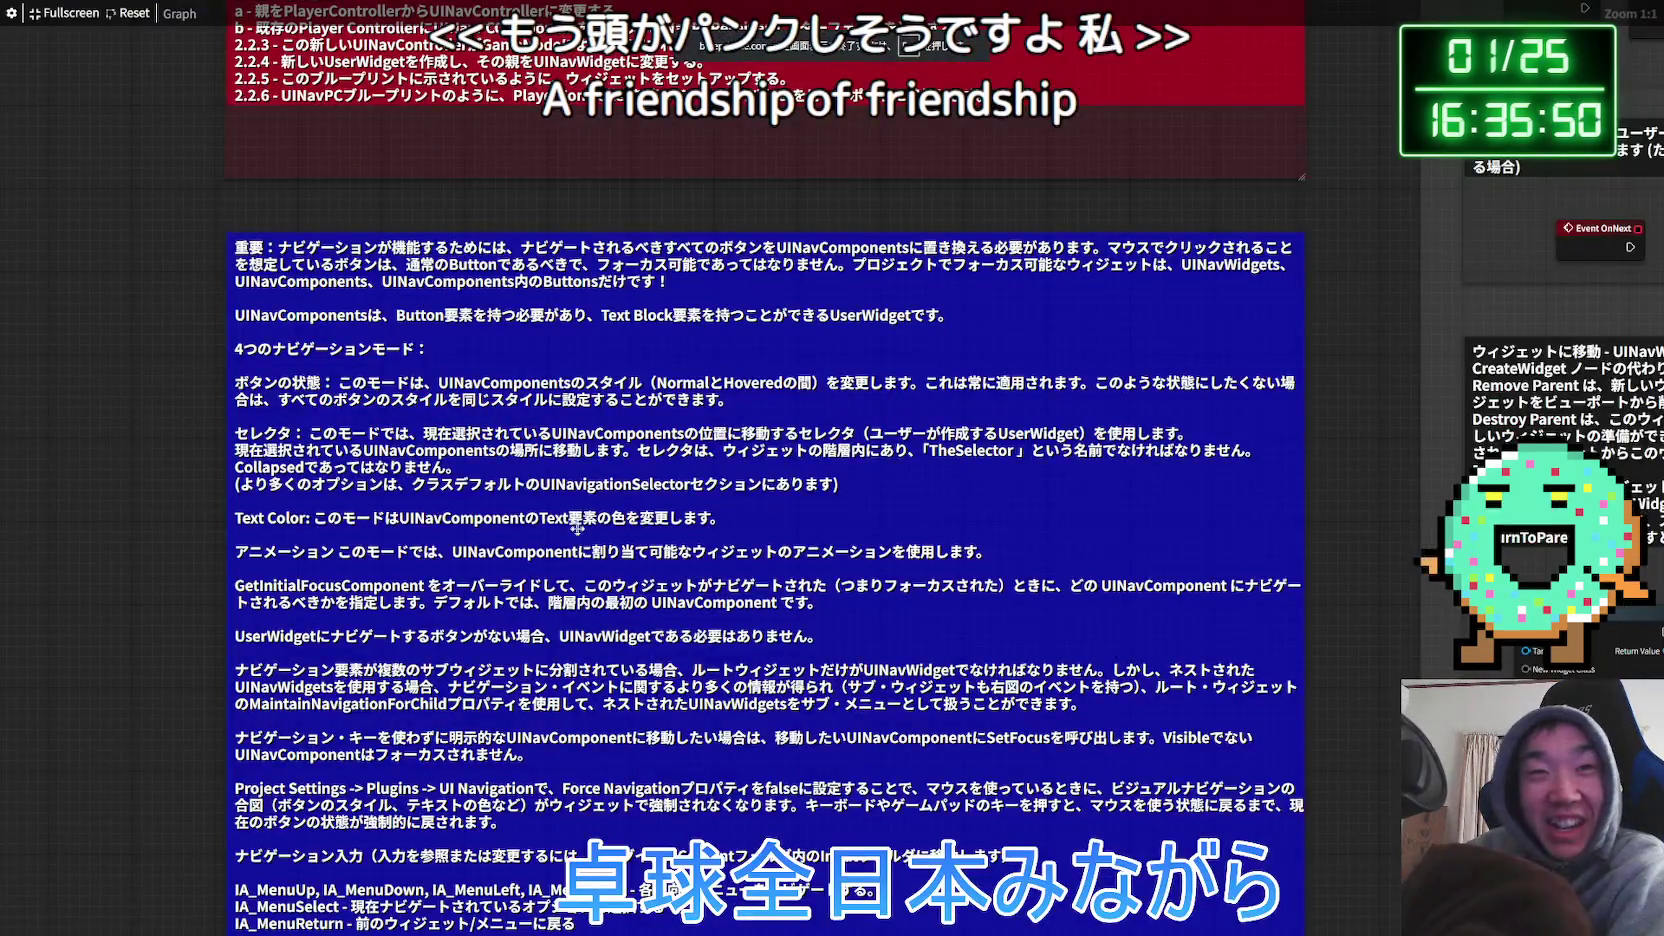
# Read the blog's embedded blueprint notes in full screen, nudging the blue notes box right.
pyautogui.press('Escape')
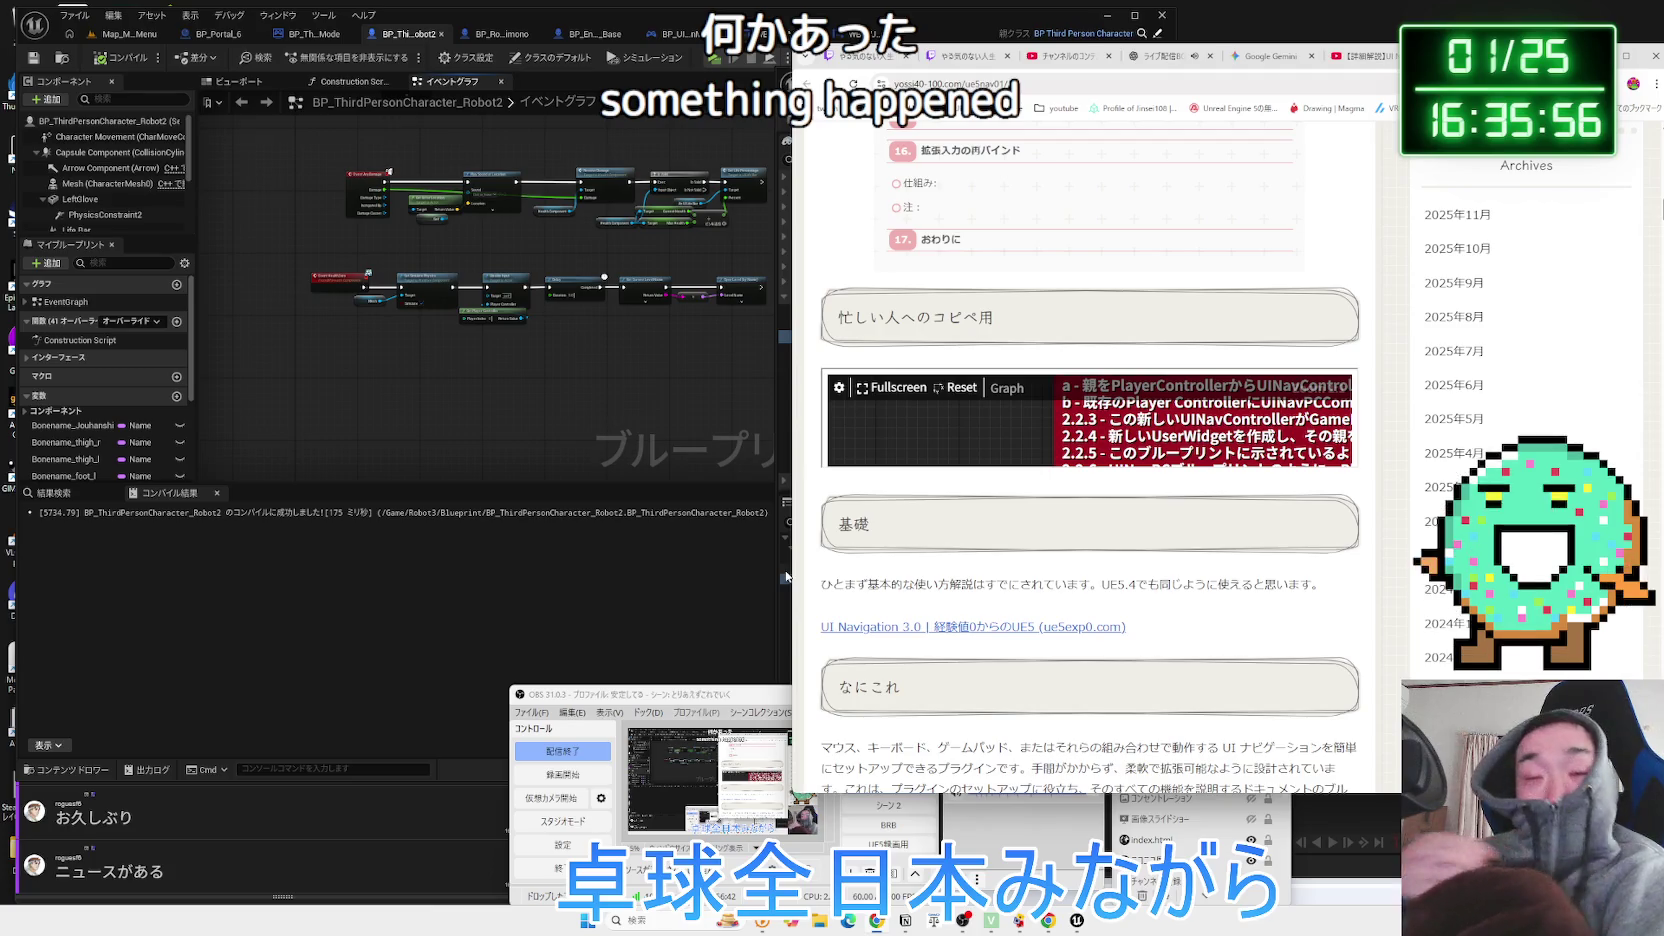
pyautogui.click(876, 396)
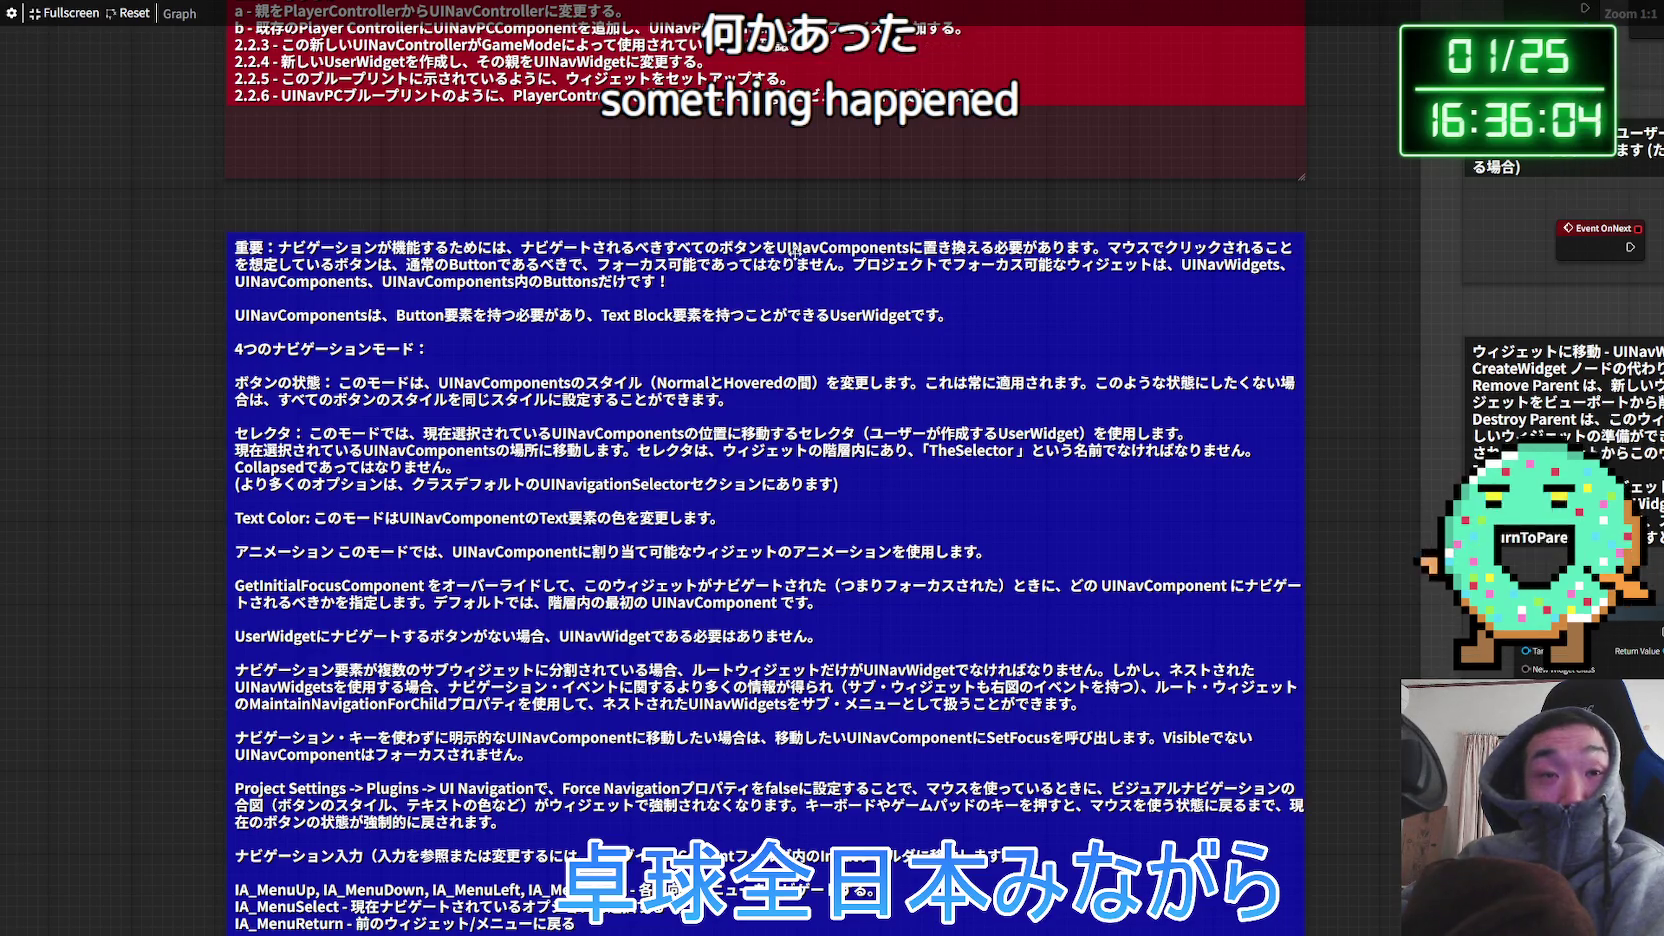
pyautogui.moveTo(793, 250); pyautogui.dragTo(803, 250)
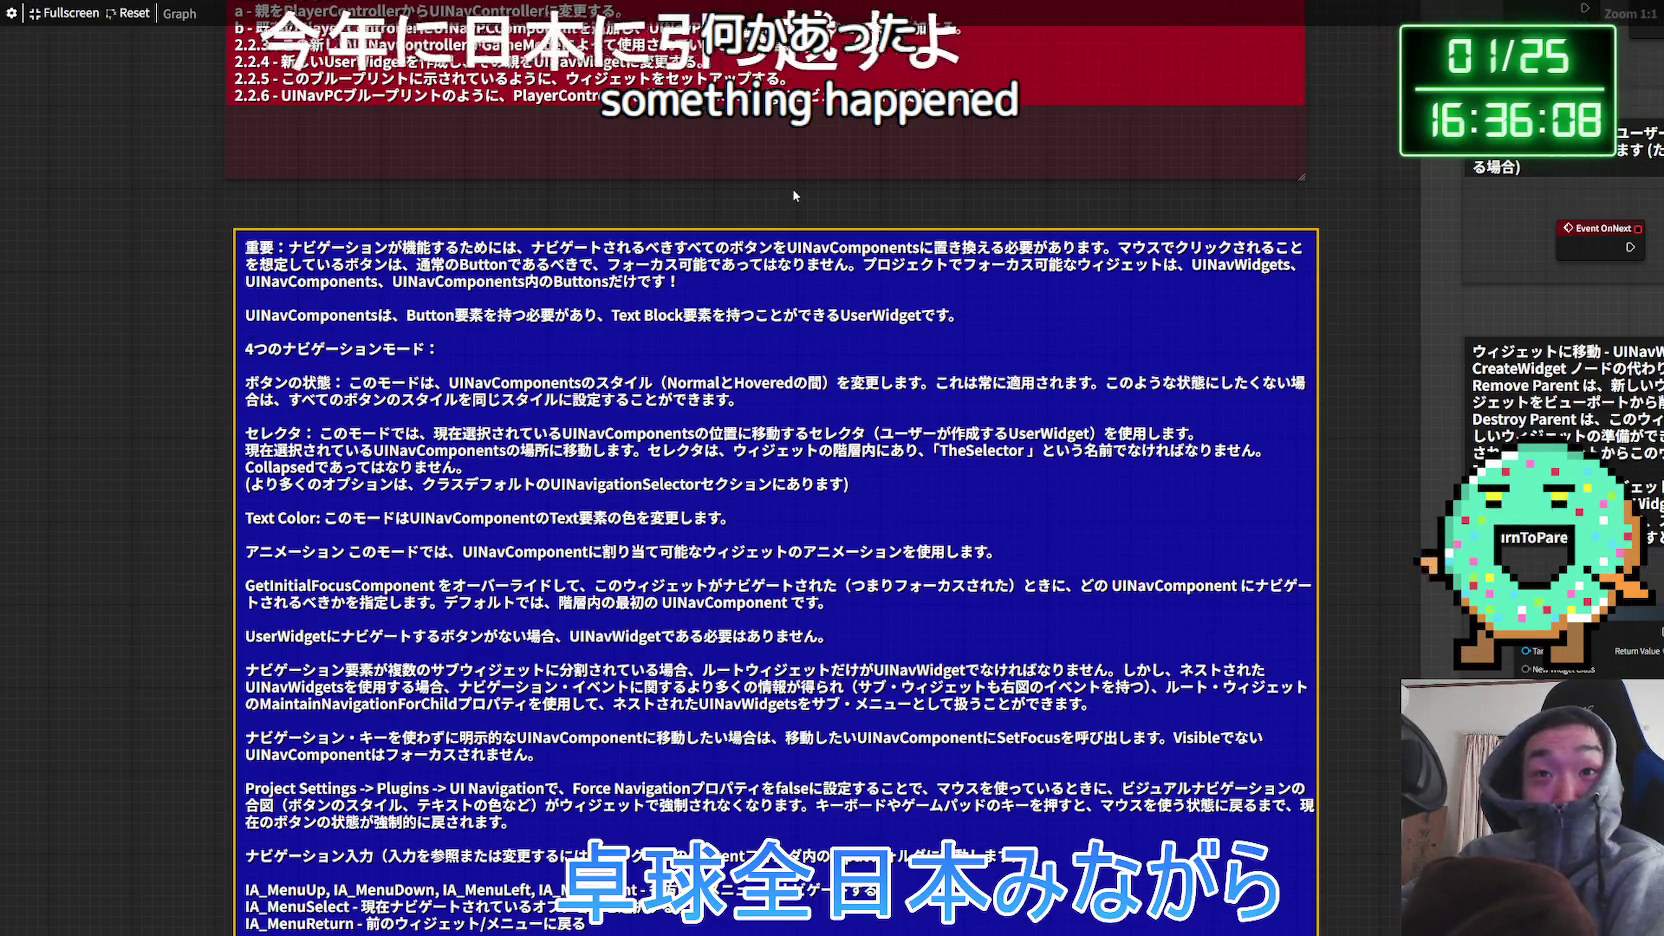
pyautogui.moveTo(785, 242); pyautogui.dragTo(795, 242)
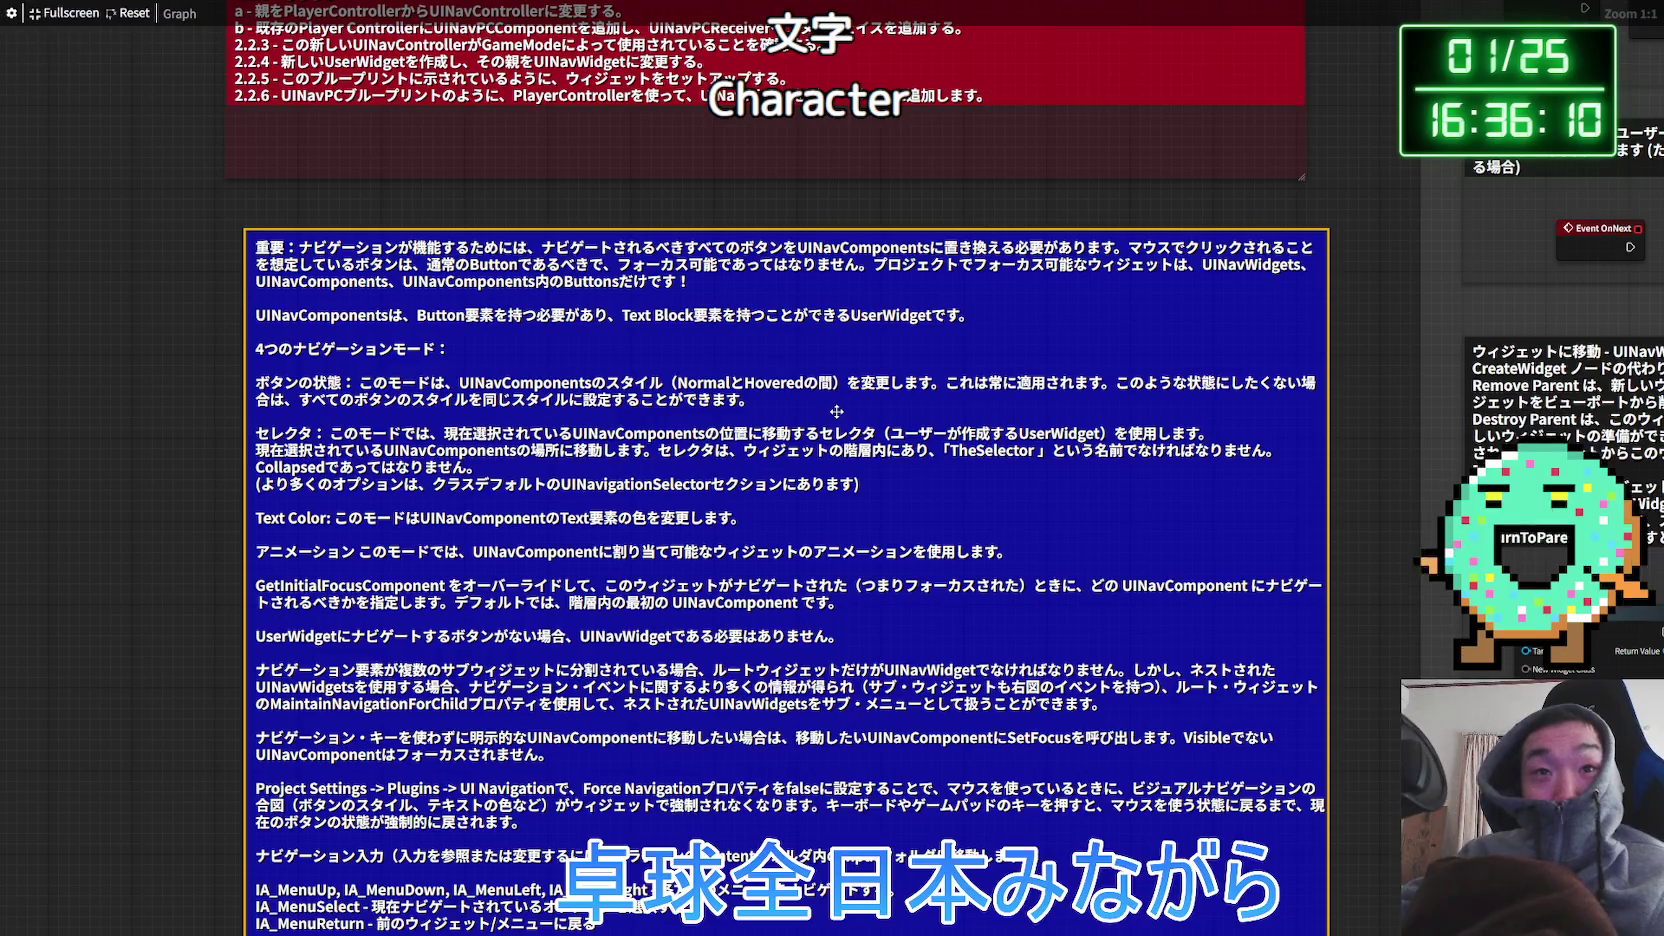
pyautogui.press('Escape')
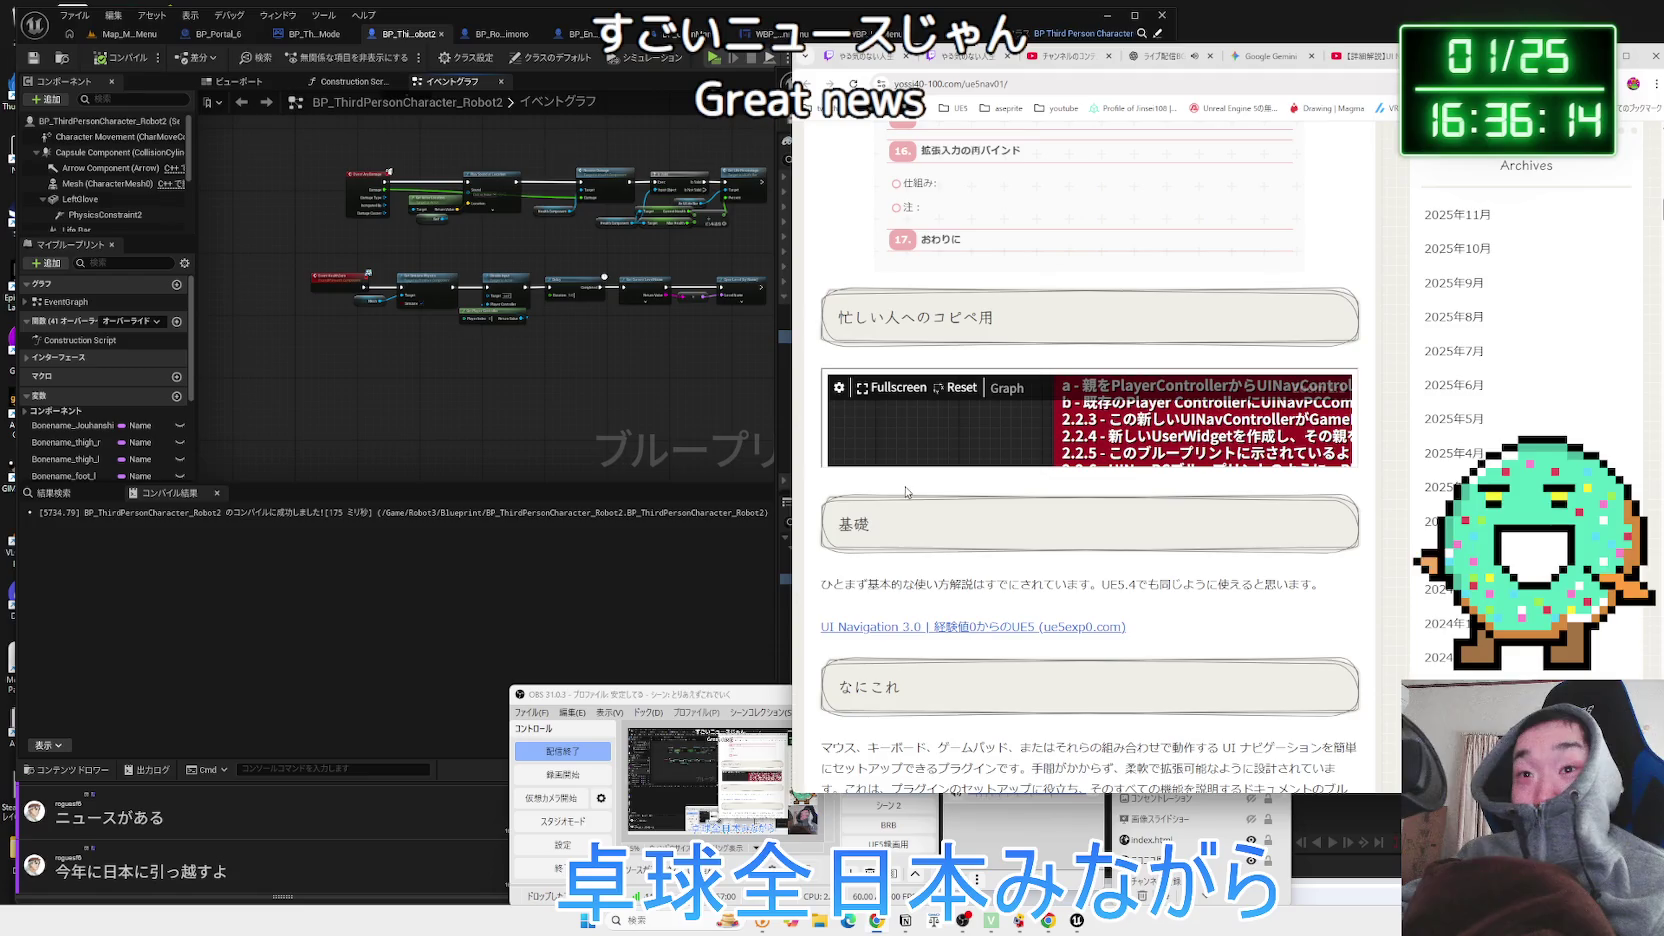
# Scroll back up to the table of contents, then switch Unreal to the Map_MainMenu level.
pyautogui.scroll(10, 870, 498)
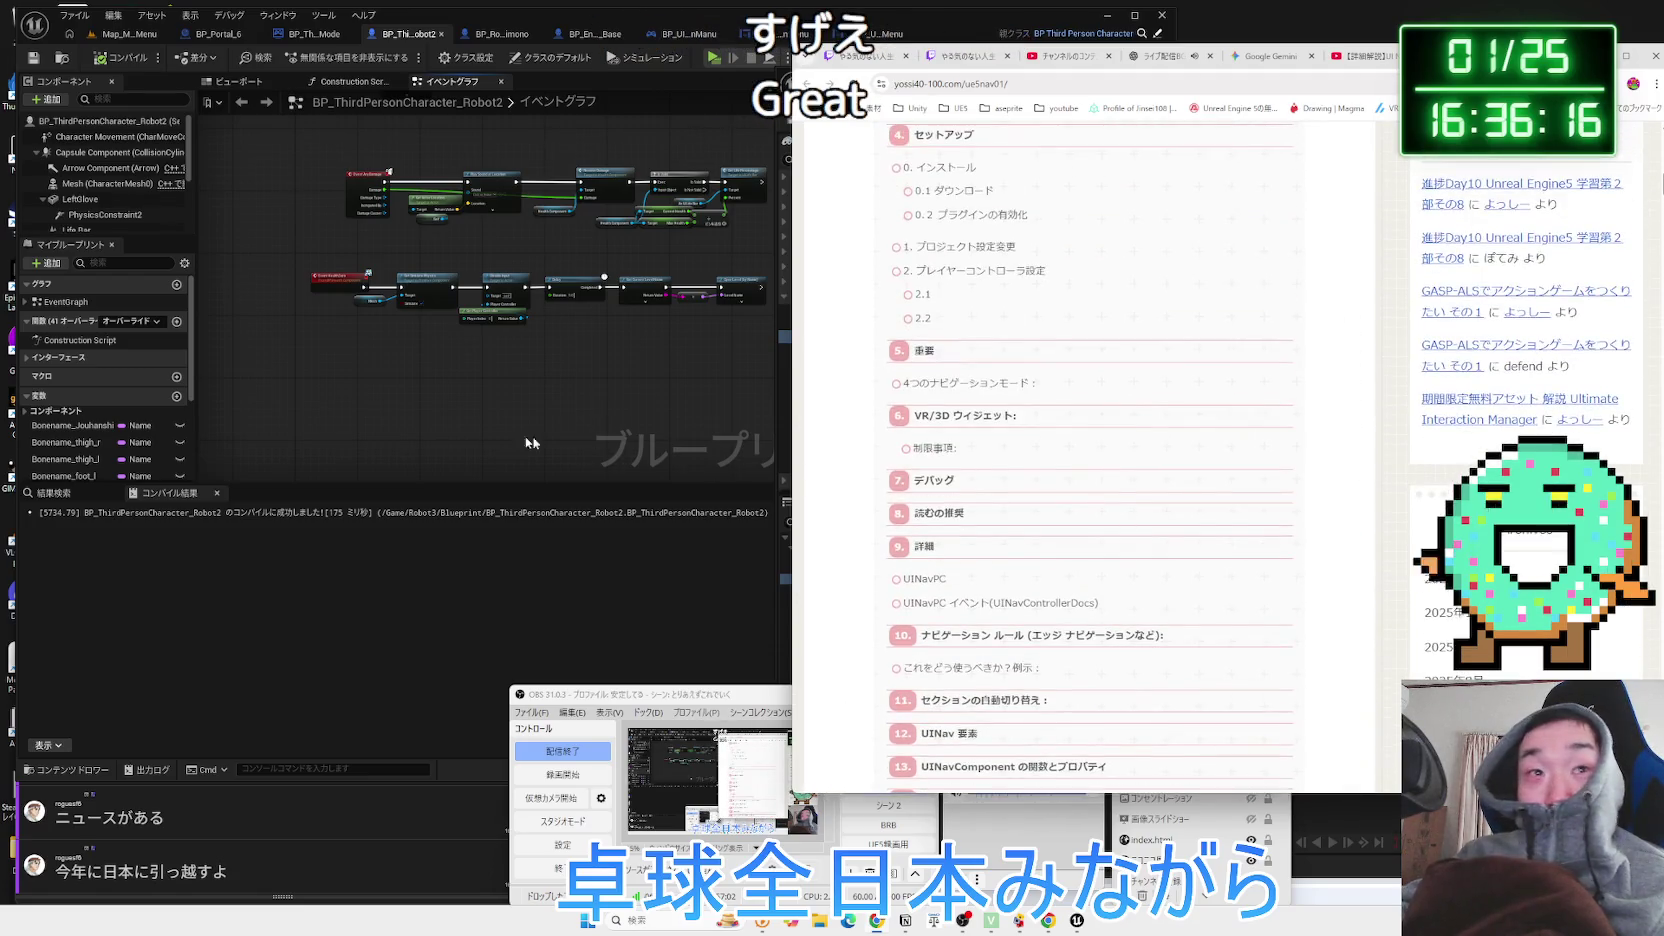
pyautogui.click(399, 179)
pyautogui.click(128, 34)
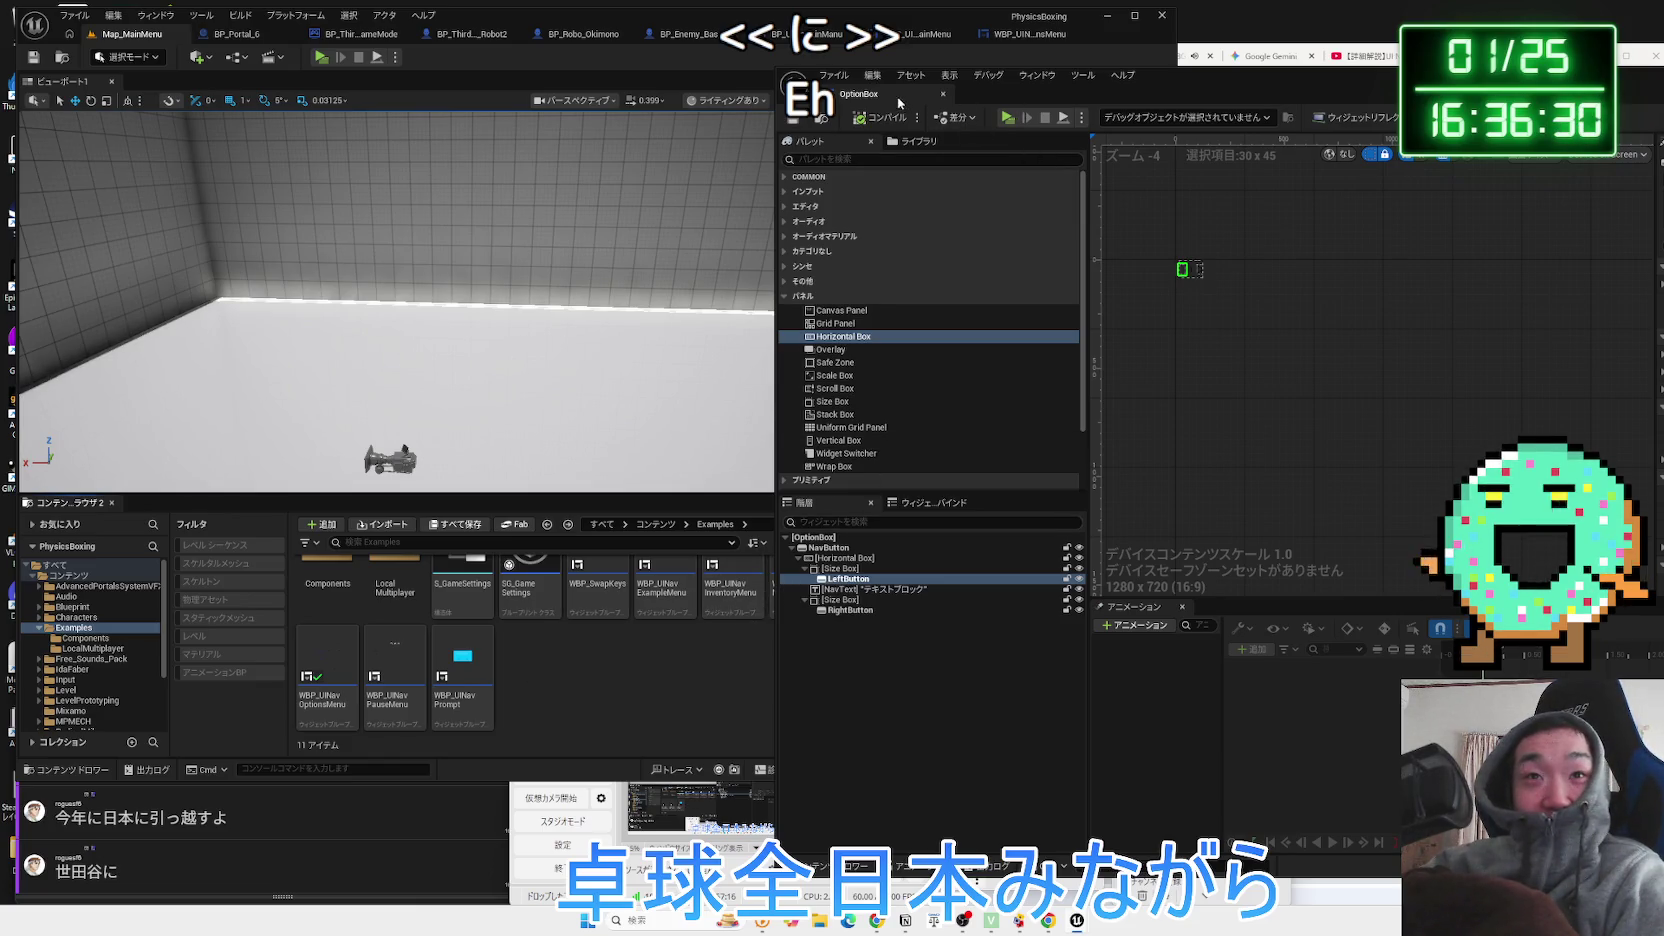
# Dock and close the OptionBox widget editor, then inspect DisplayMode_OptionBox in the Hierarchy.
pyautogui.moveTo(899, 104); pyautogui.dragTo(1053, 40)
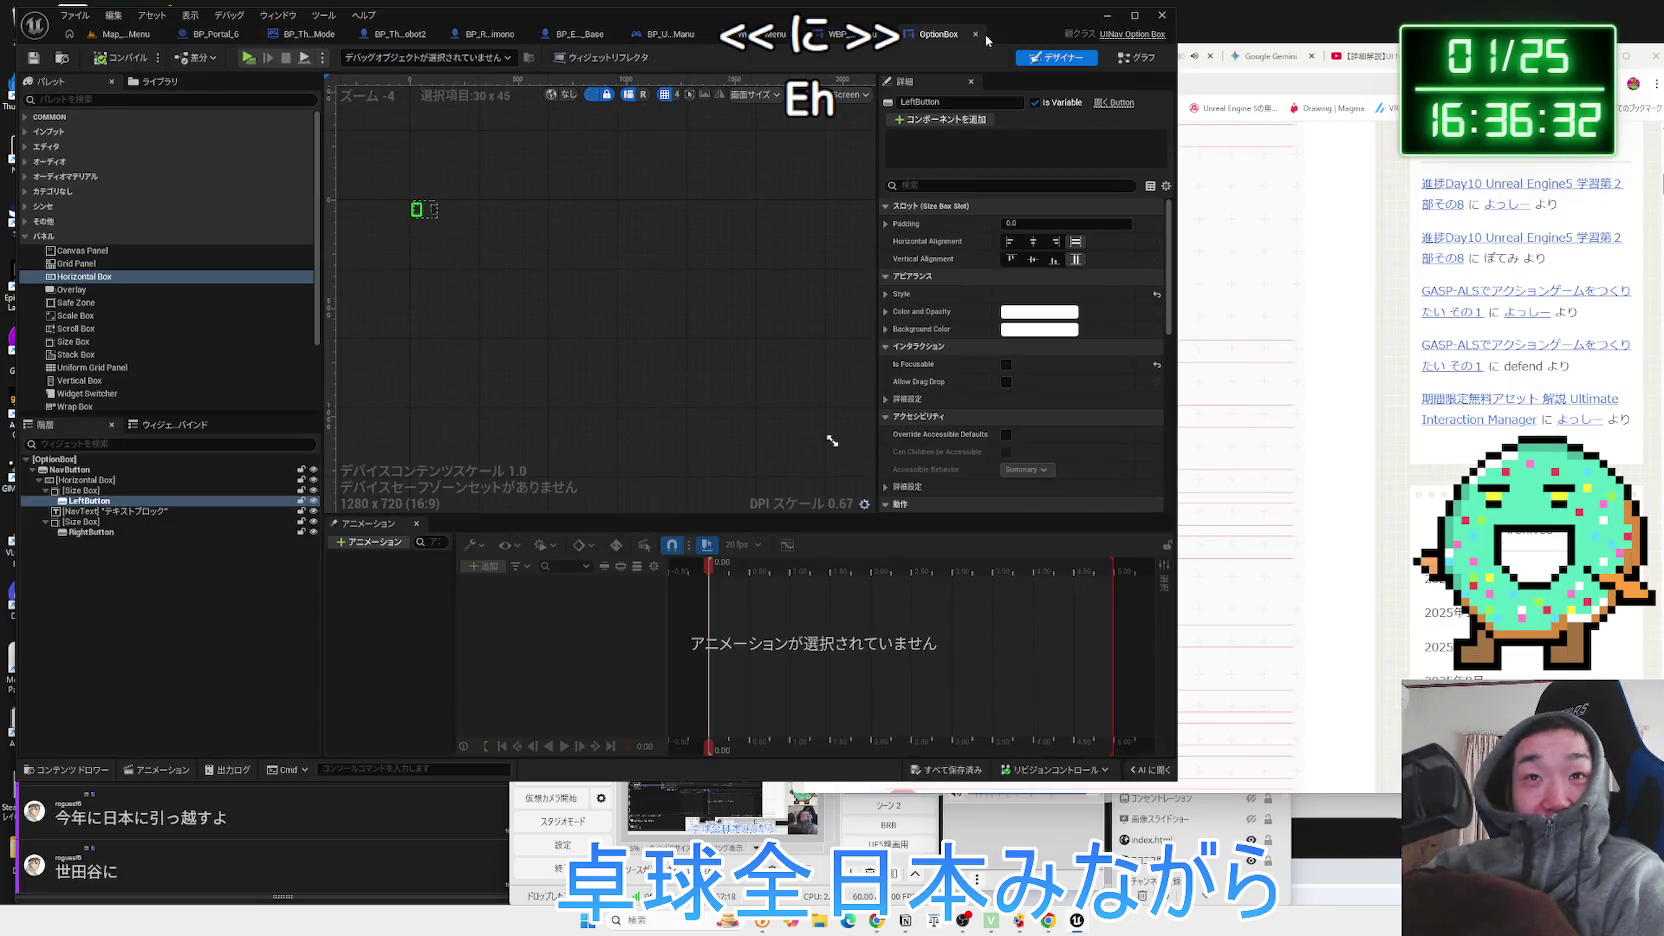
pyautogui.click(977, 38)
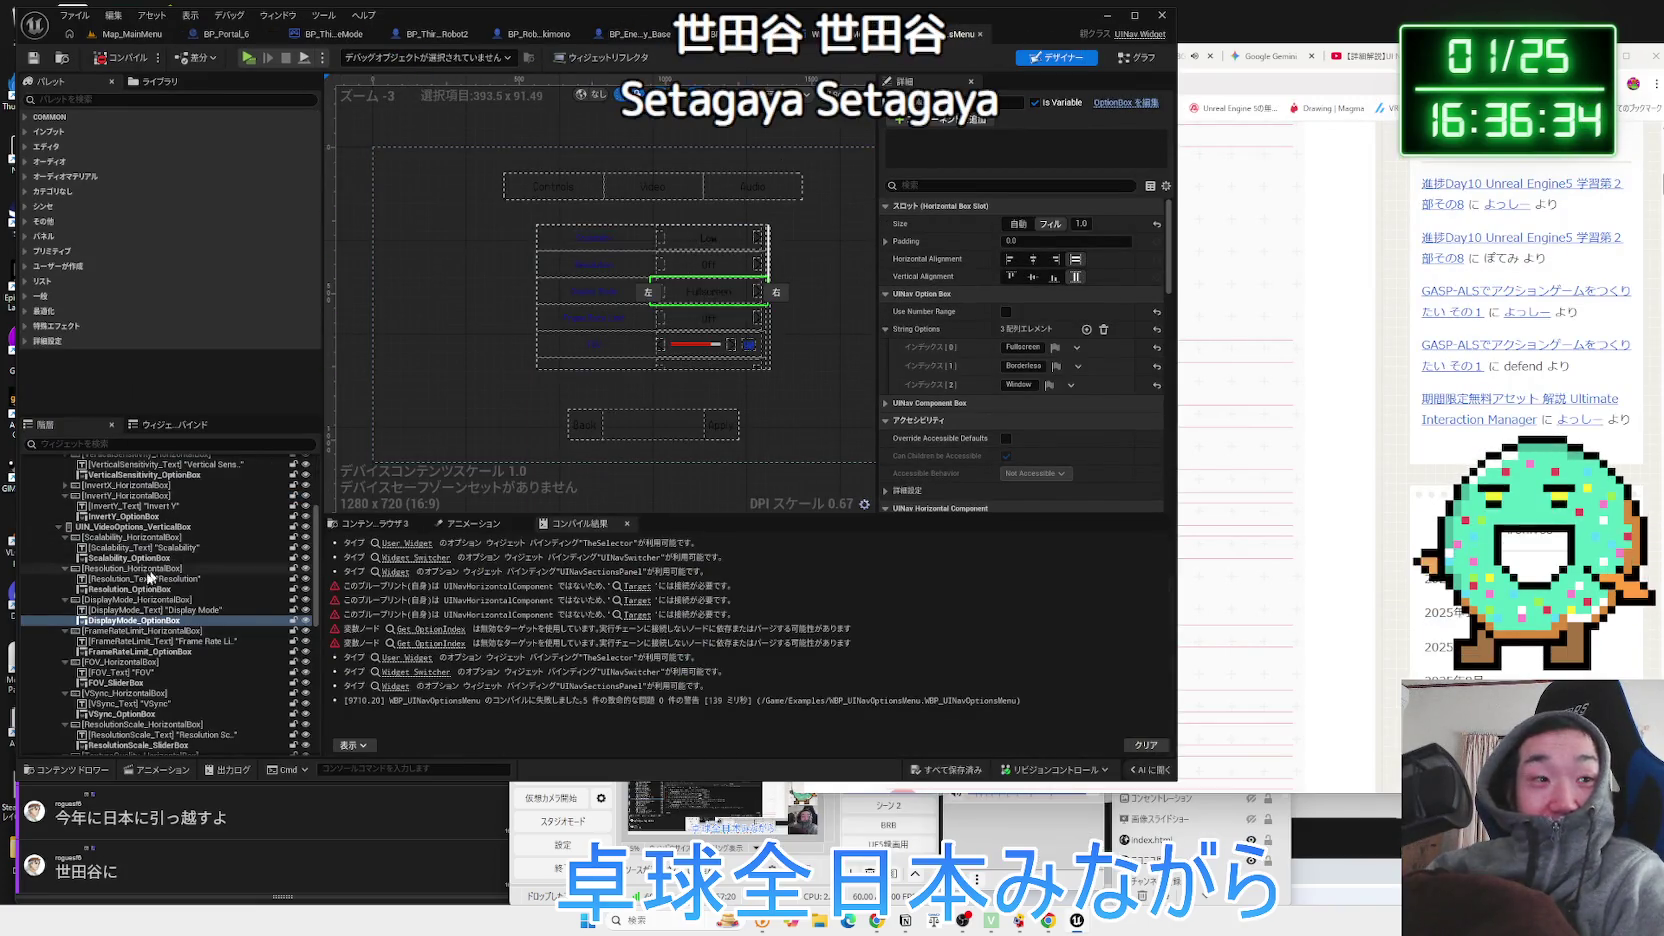
pyautogui.press('Up')
pyautogui.press('Up')
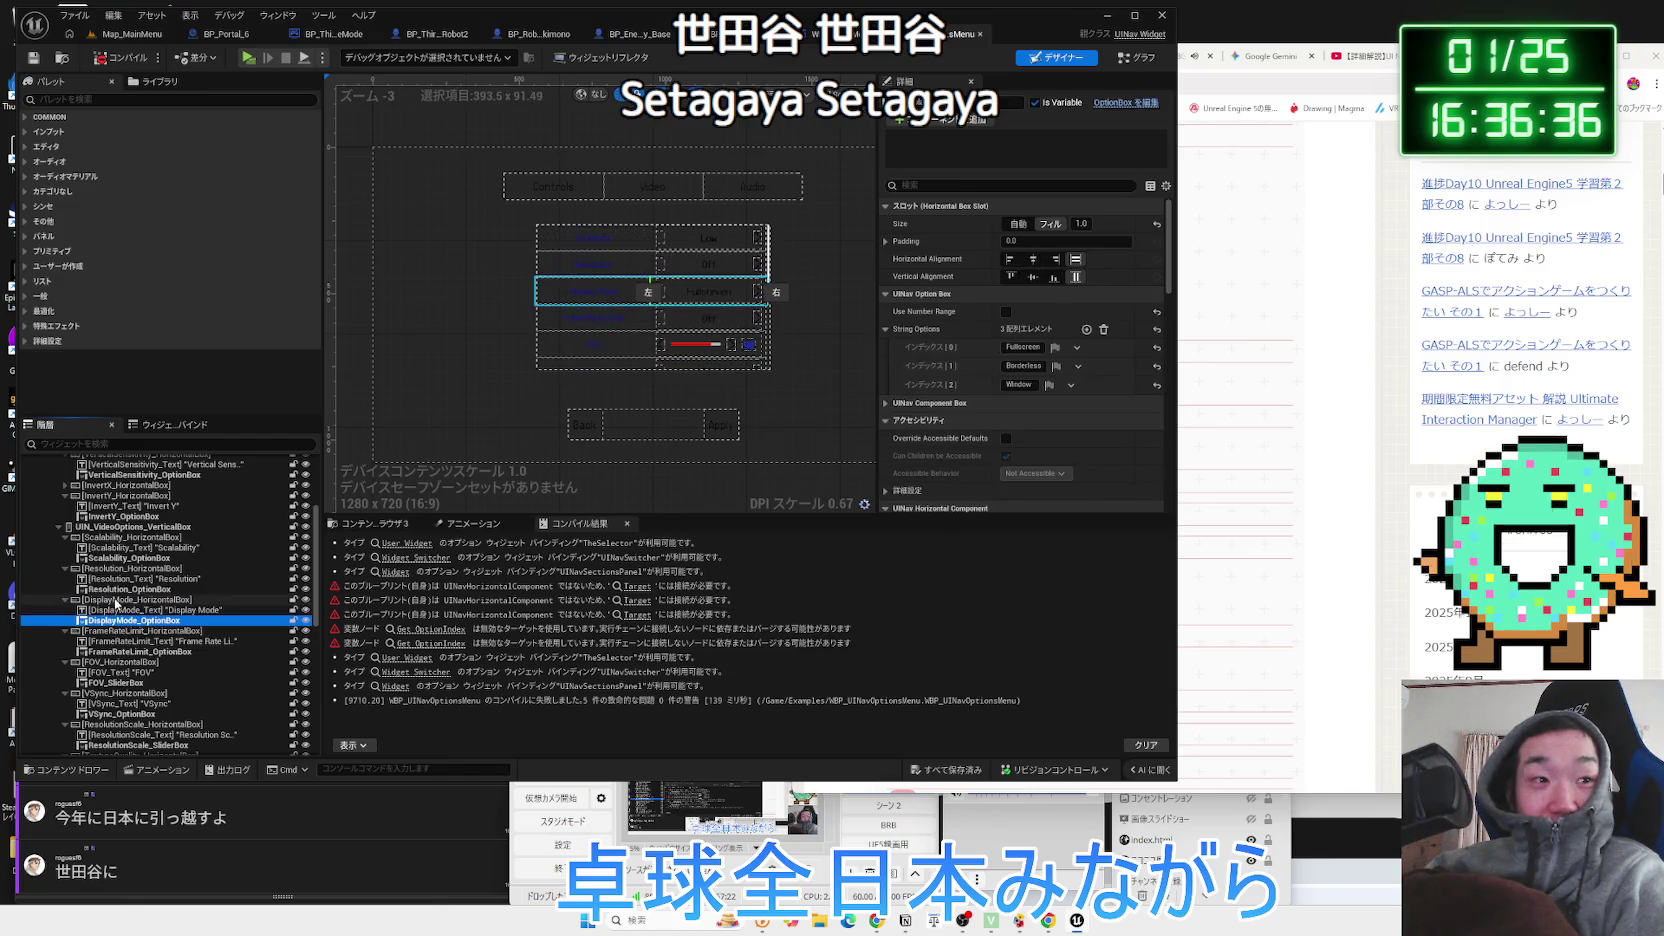
pyautogui.click(116, 620)
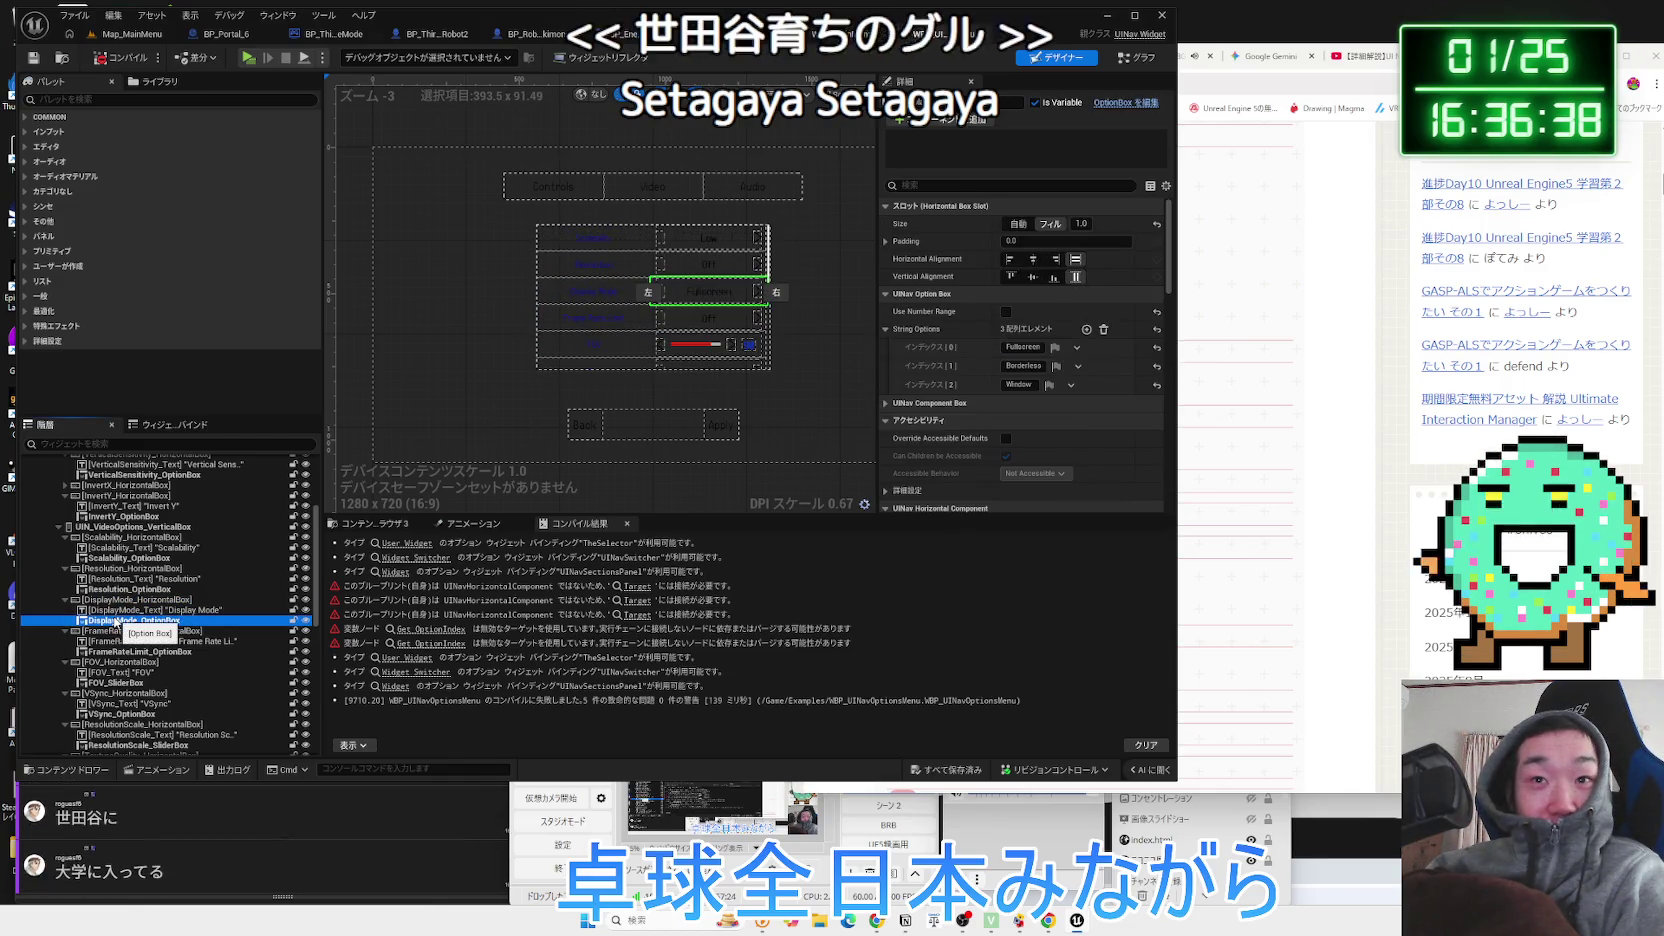
# Back in Map_MainMenu, browse the SciFi_Dog, StateTree and Robot3 folders, then search 日本にあるアメリカの大学.
pyautogui.click(125, 33)
pyautogui.click(38, 627)
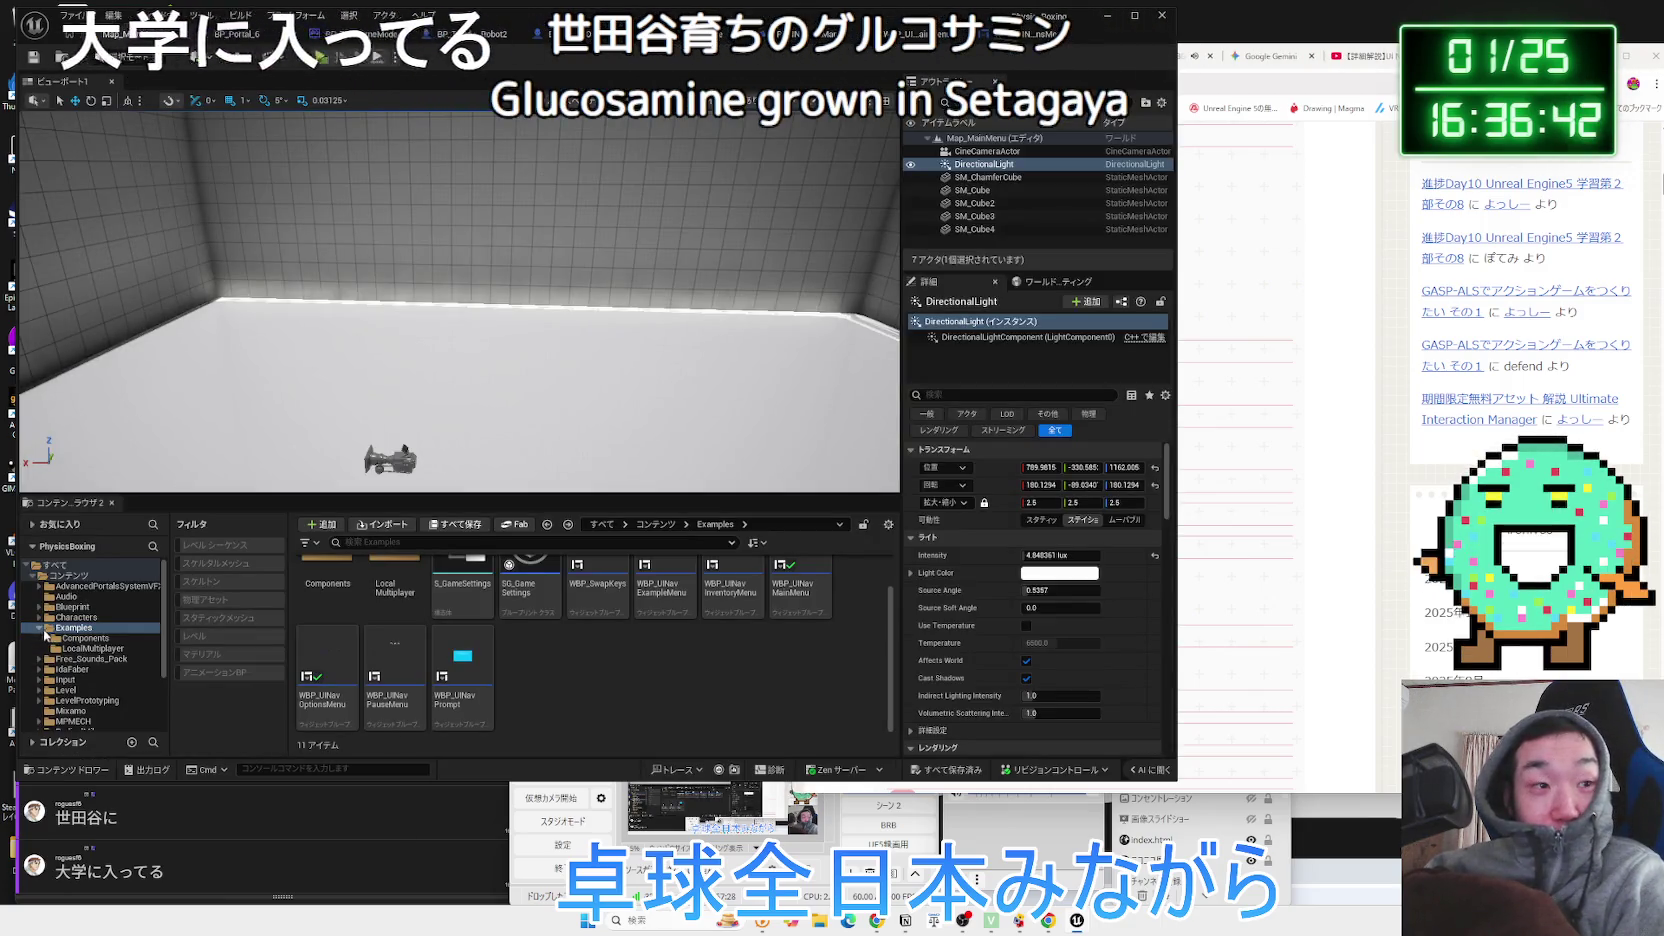
pyautogui.scroll(-2, 80, 680)
pyautogui.click(90, 670)
pyautogui.click(90, 678)
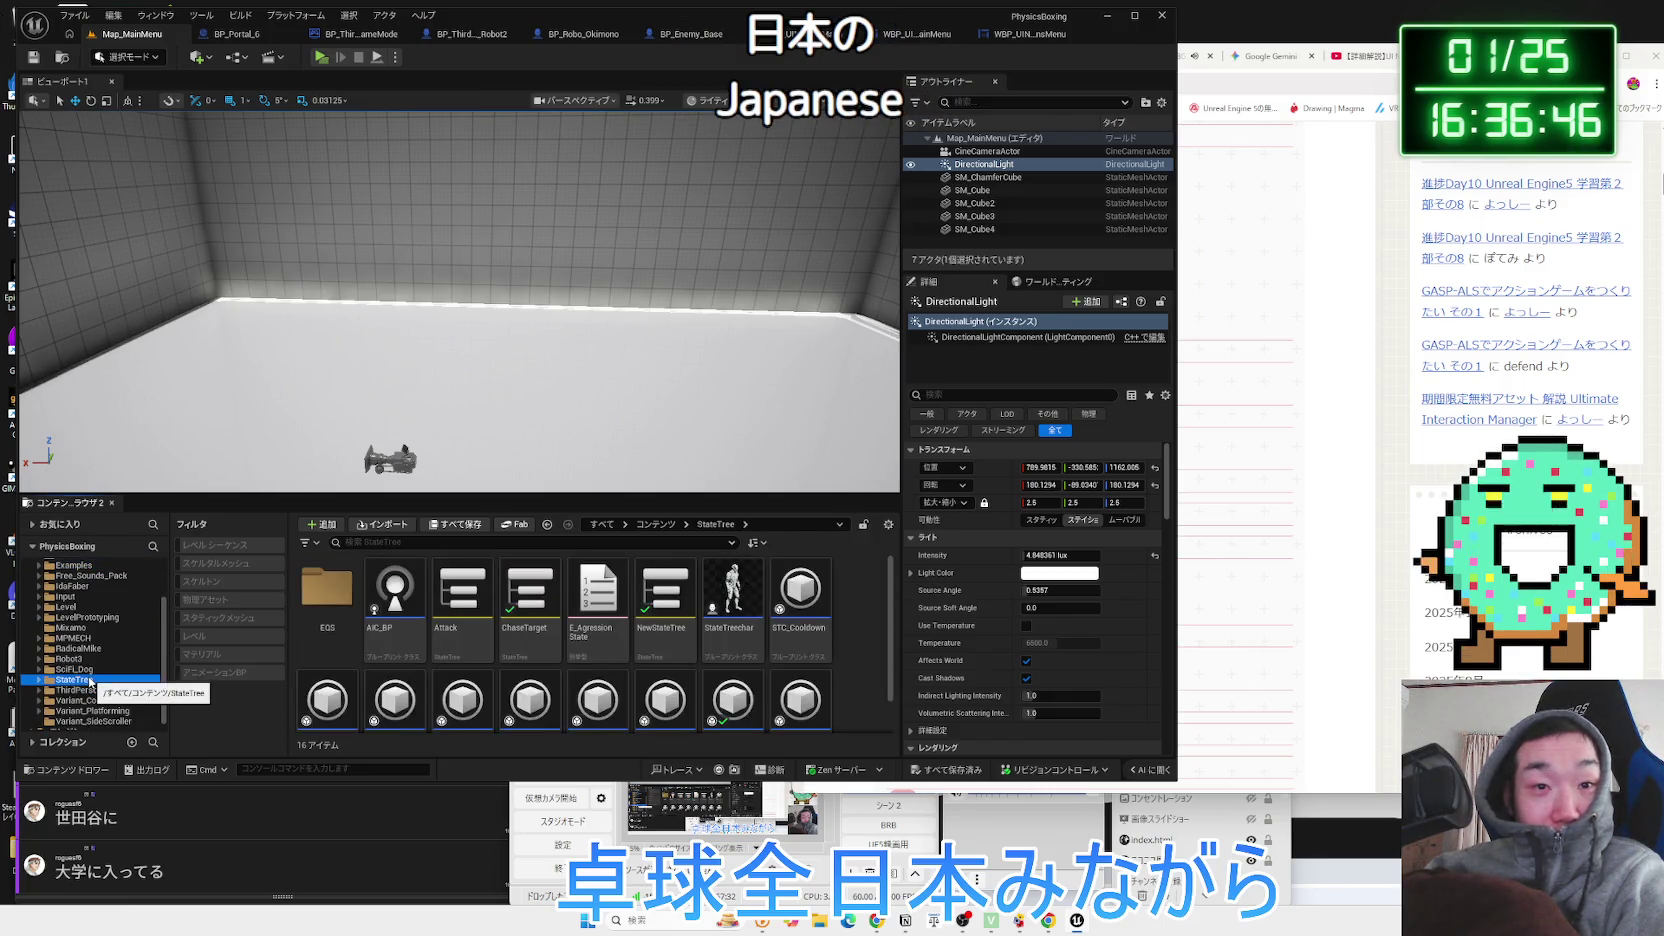
pyautogui.click(90, 671)
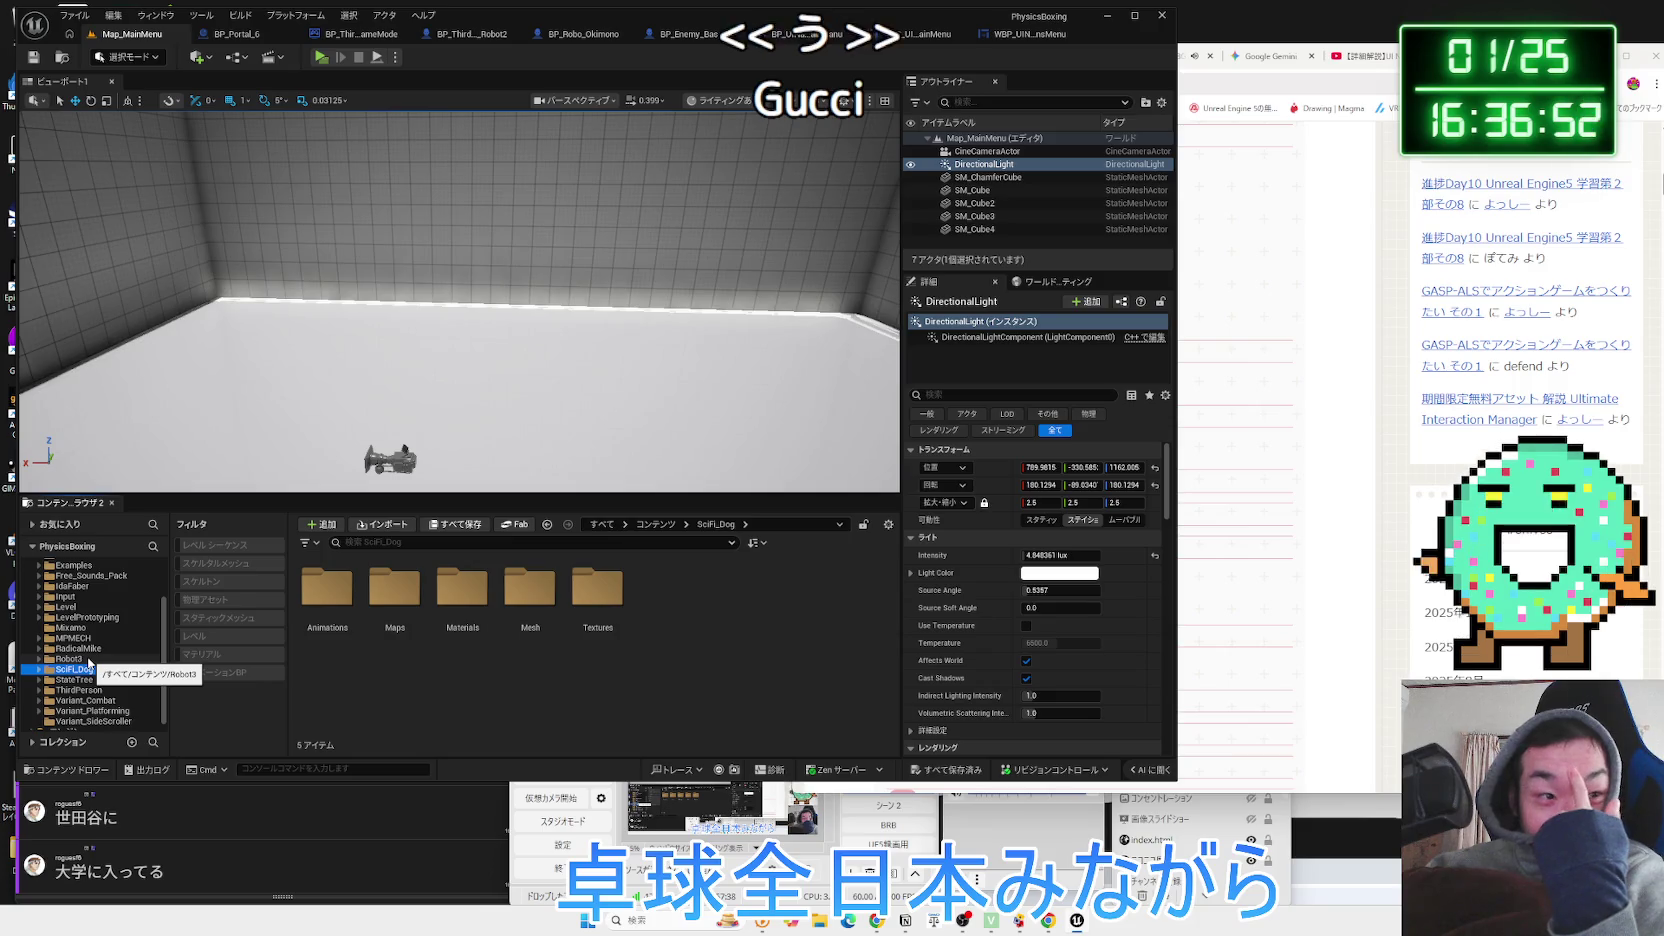
pyautogui.click(88, 659)
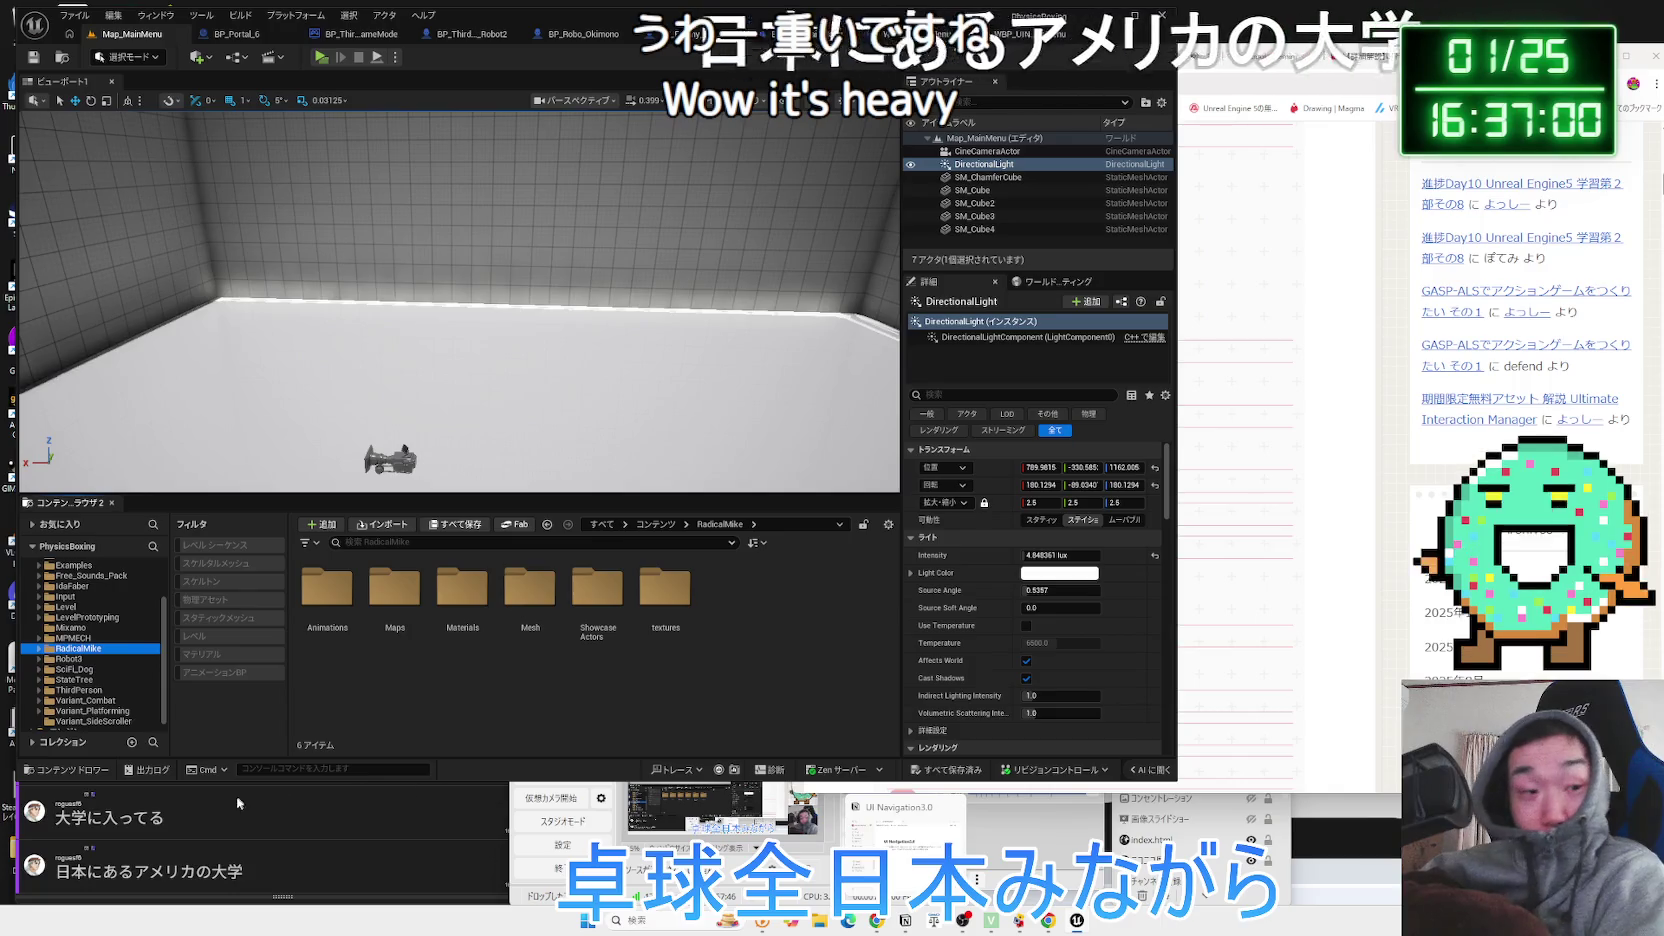
pyautogui.click(234, 876)
pyautogui.tripleClick(234, 876)
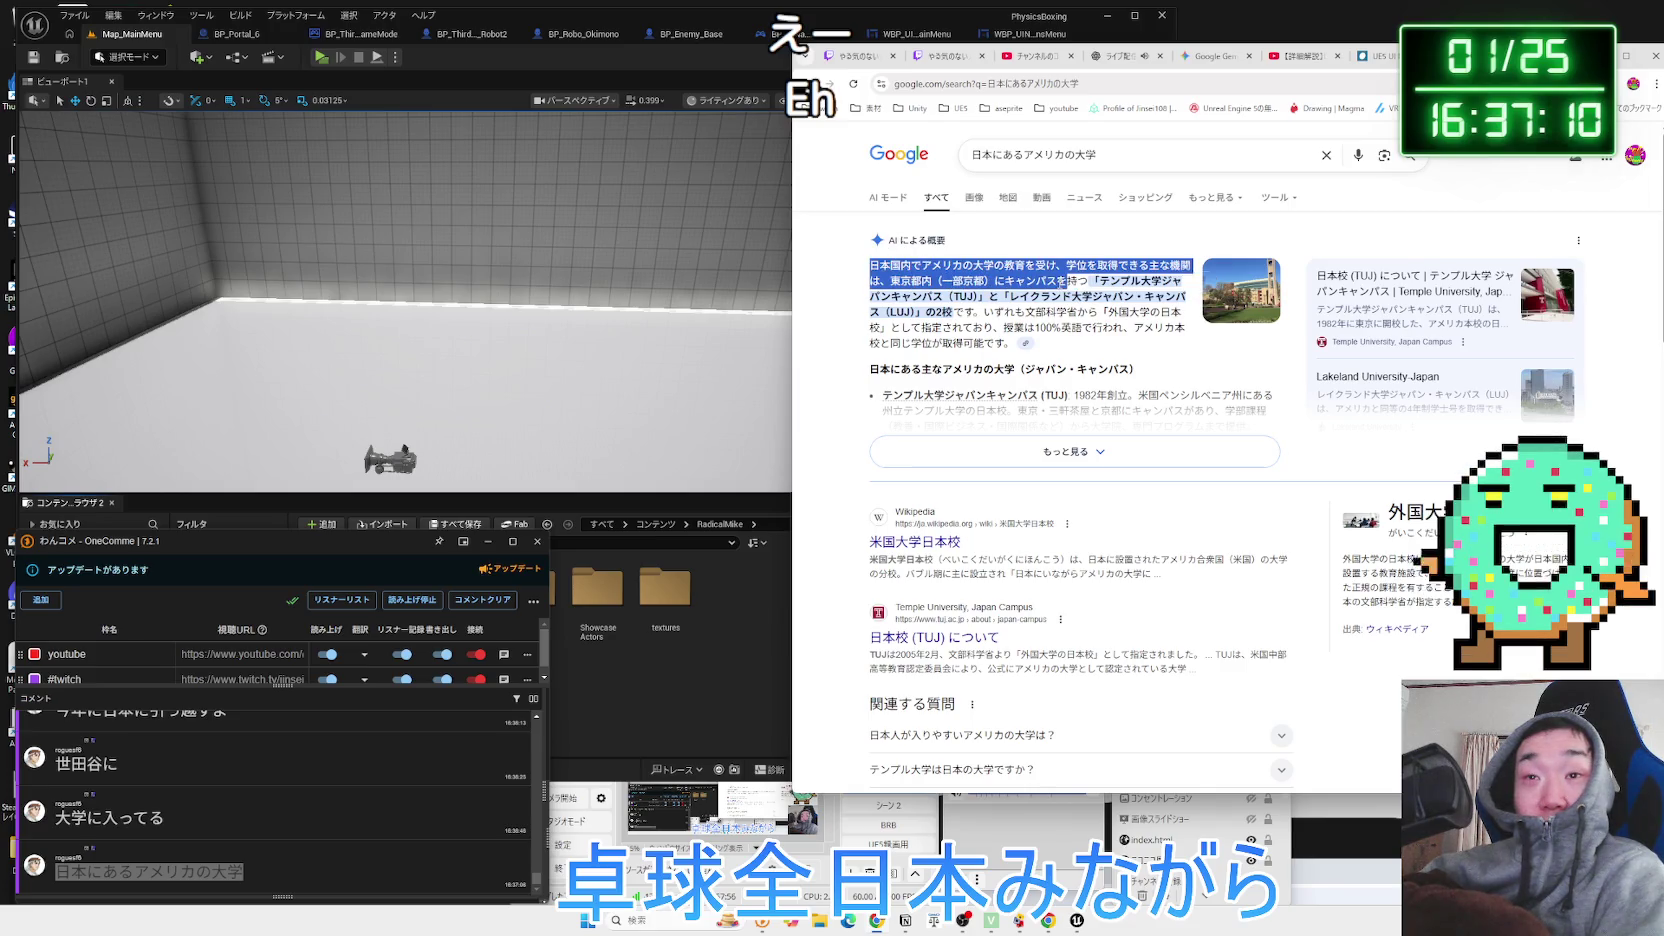
# Skim the opening of the AI overview and expand it to show more.
pyautogui.click(916, 297)
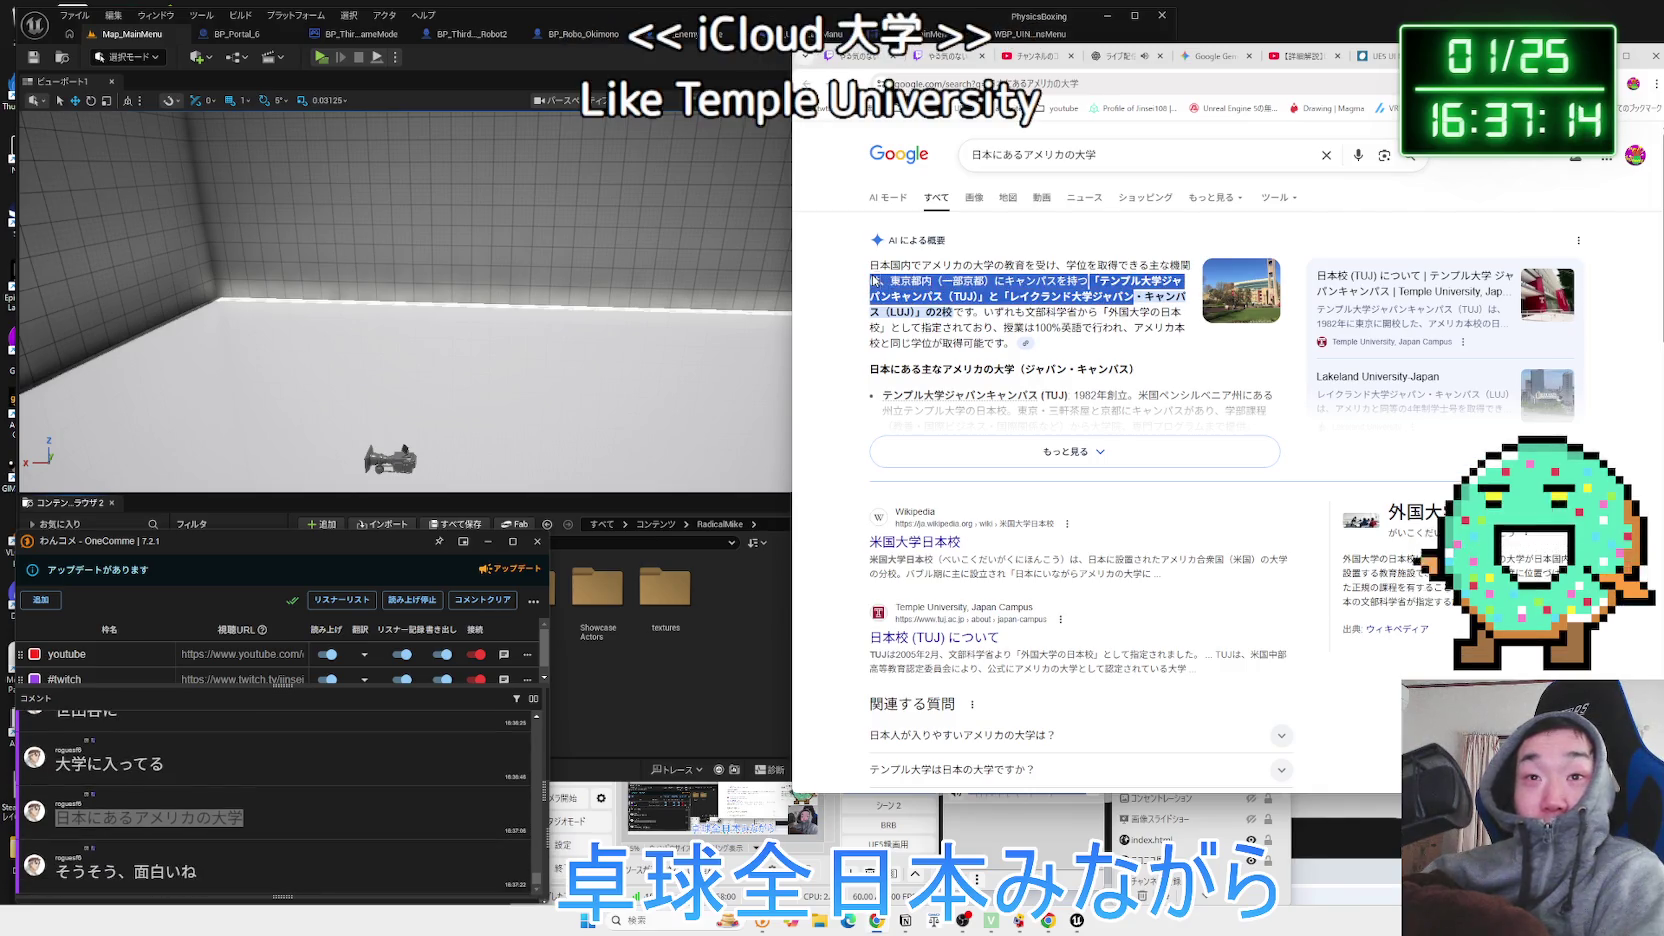
pyautogui.moveTo(870, 265)
pyautogui.mouseDown()
pyautogui.moveTo(1105, 312)
pyautogui.moveTo(905, 290)
pyautogui.moveTo(1100, 305)
pyautogui.moveTo(1005, 343)
pyautogui.mouseUp()
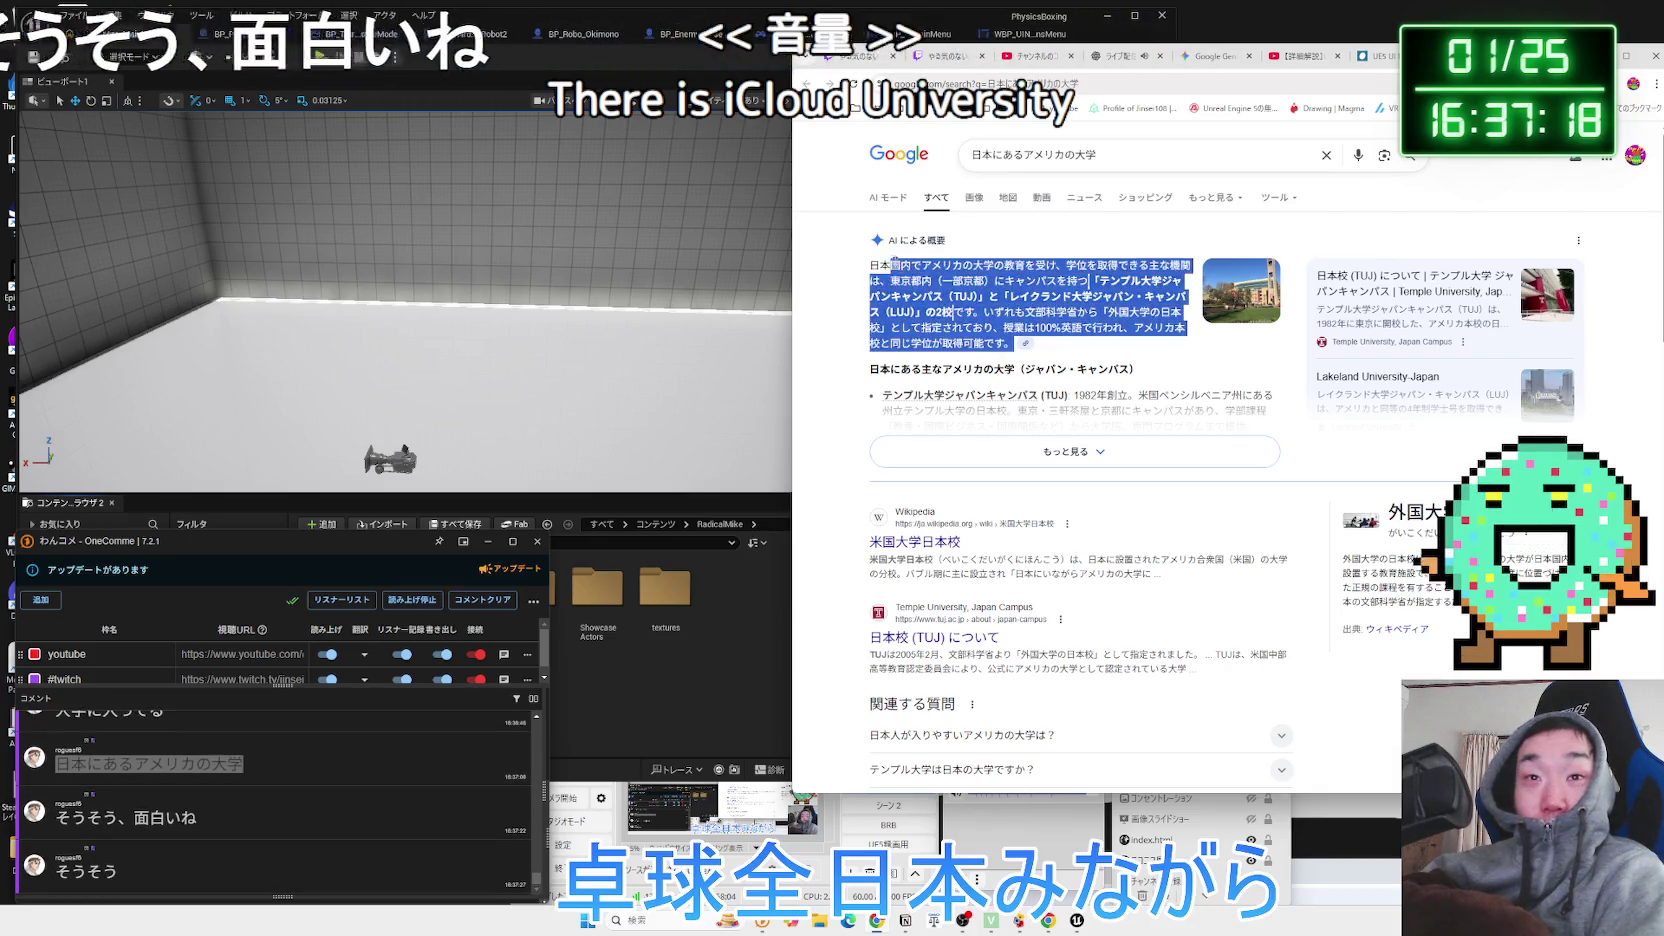
pyautogui.click(880, 266)
pyautogui.click(1135, 446)
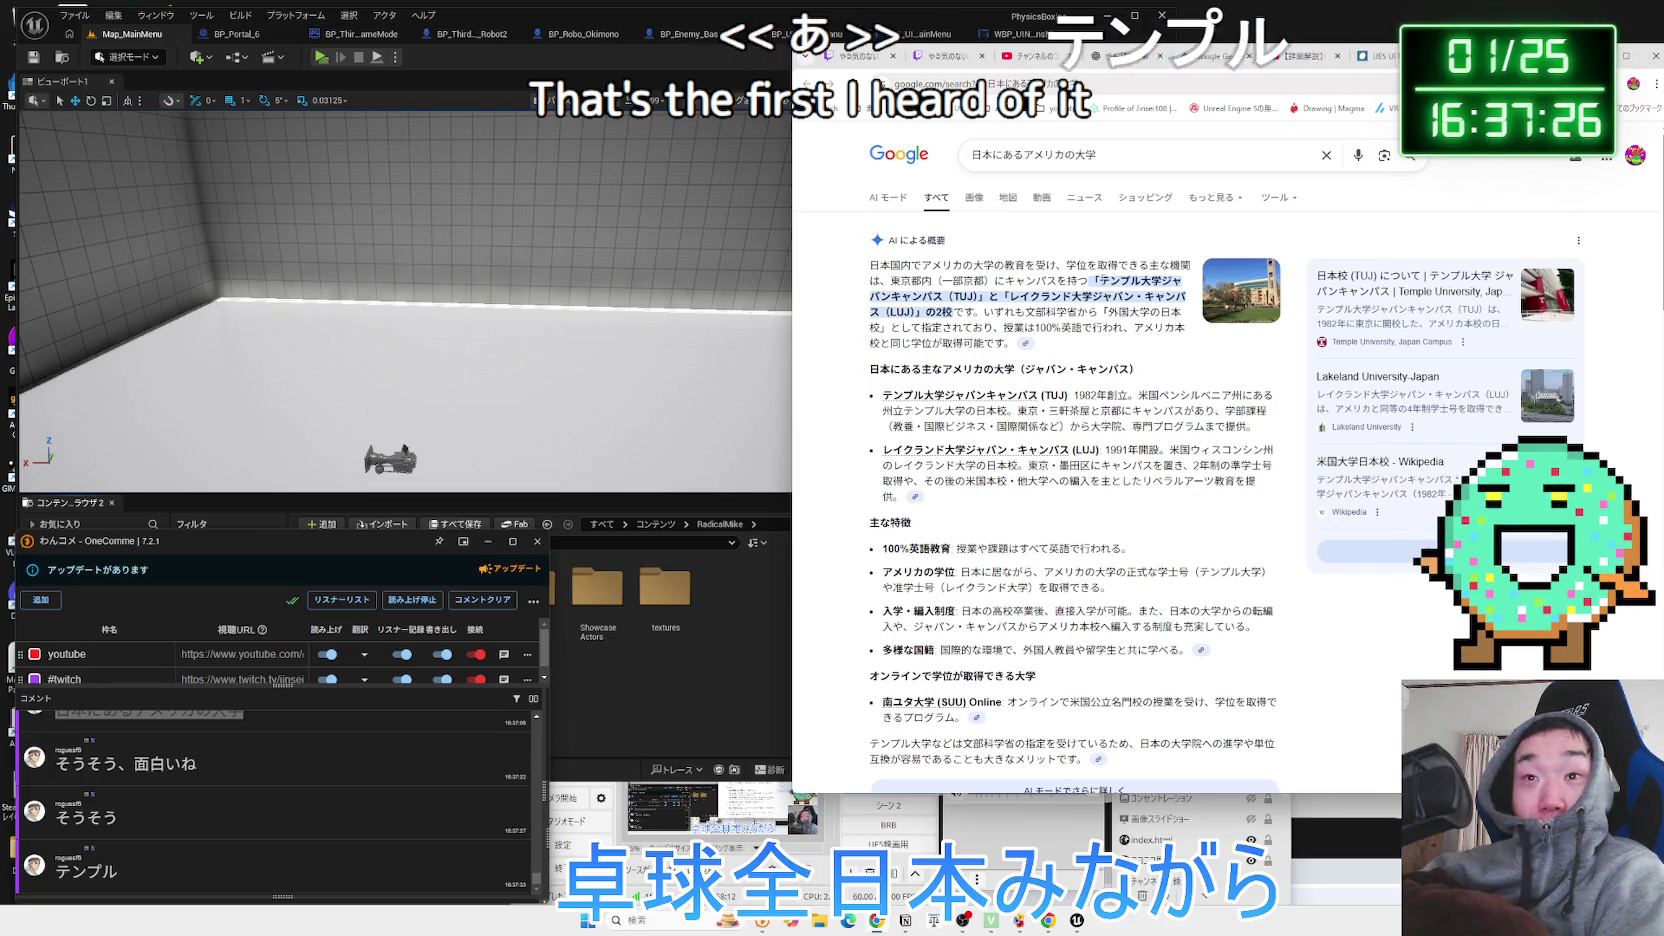
# Search Google for テンプル大学 from the overview and open the tuj.ac.jp homepage.
pyautogui.moveTo(1099, 281); pyautogui.dragTo(1172, 281)
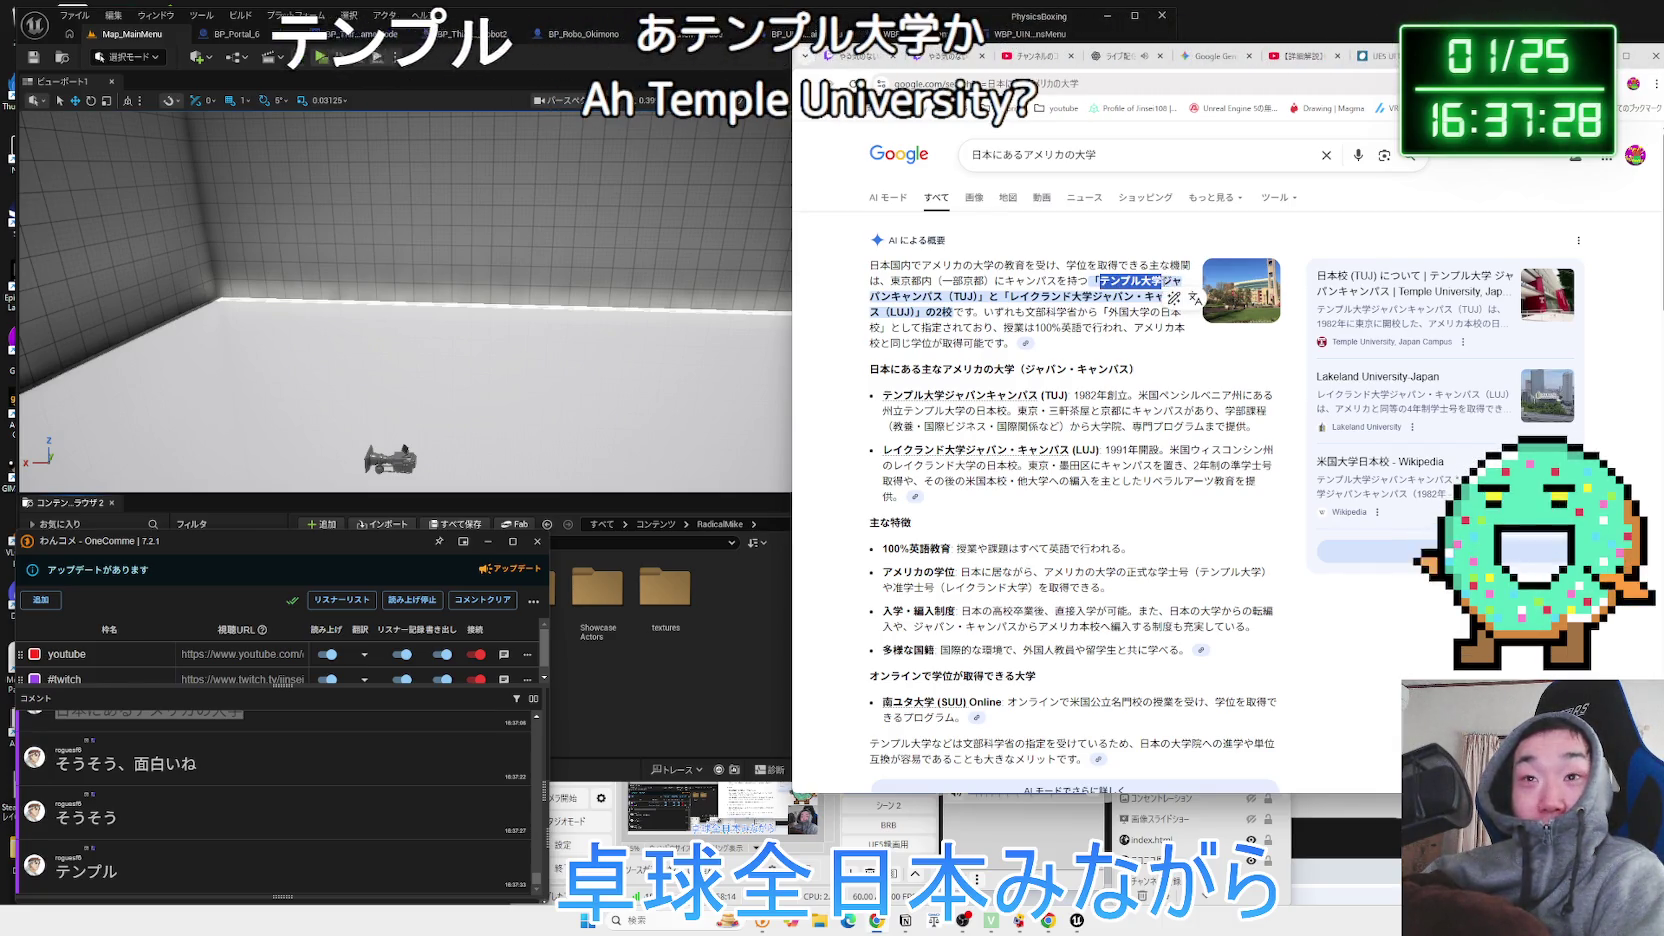
pyautogui.rightClick(1146, 280)
pyautogui.click(1193, 333)
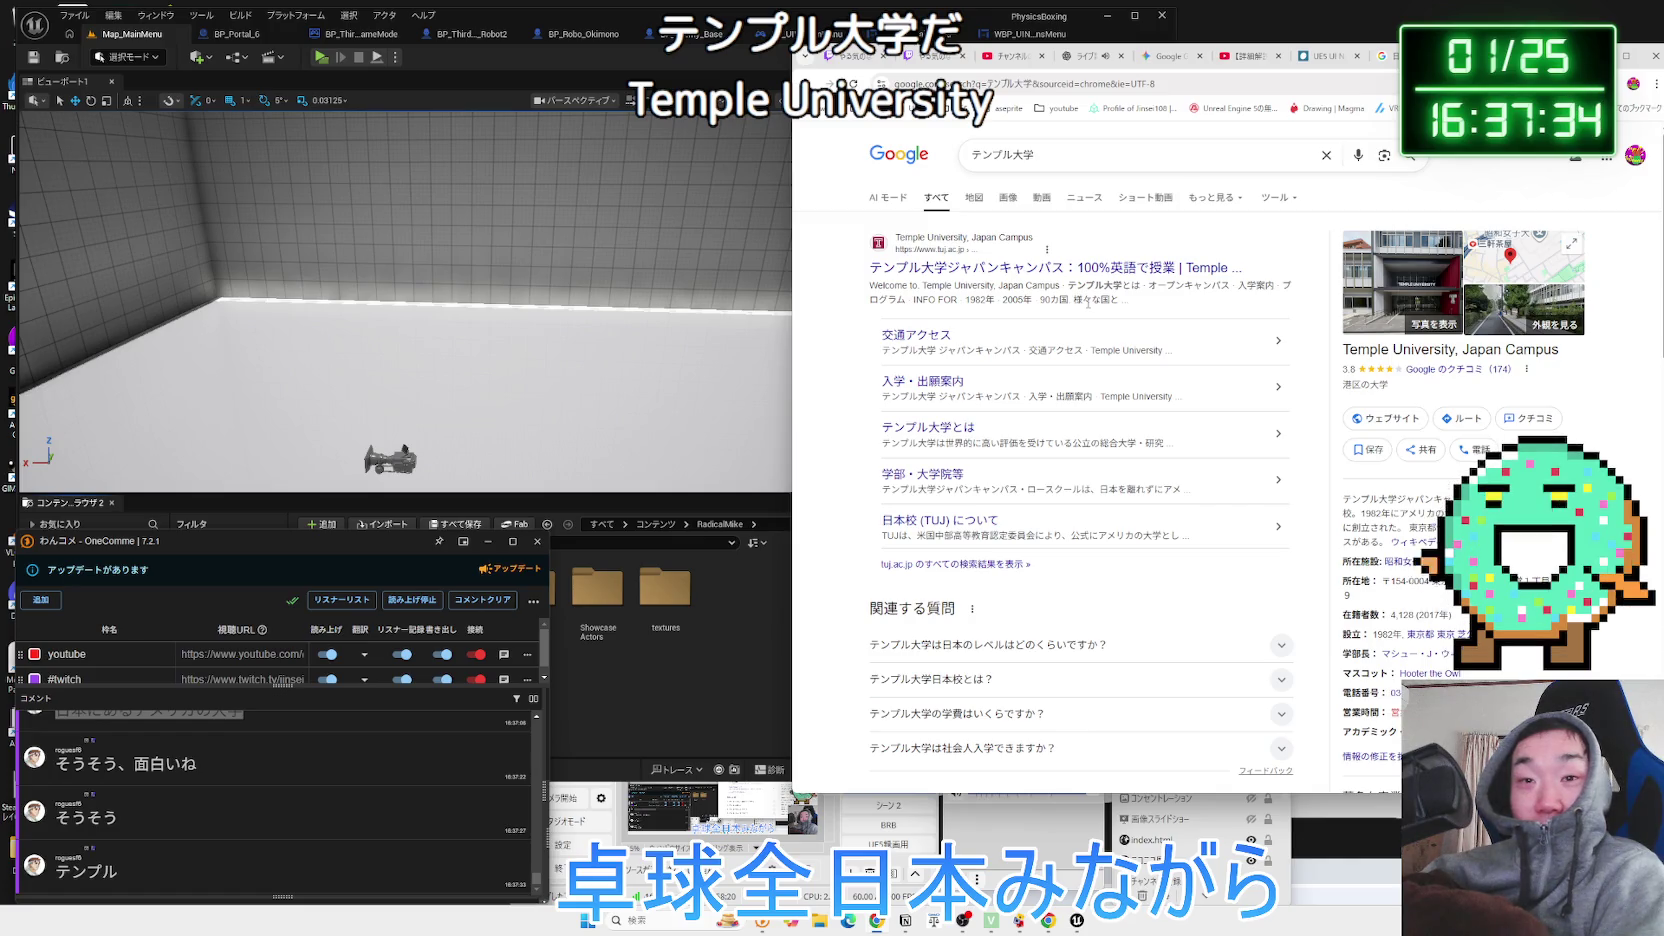
pyautogui.click(1066, 270)
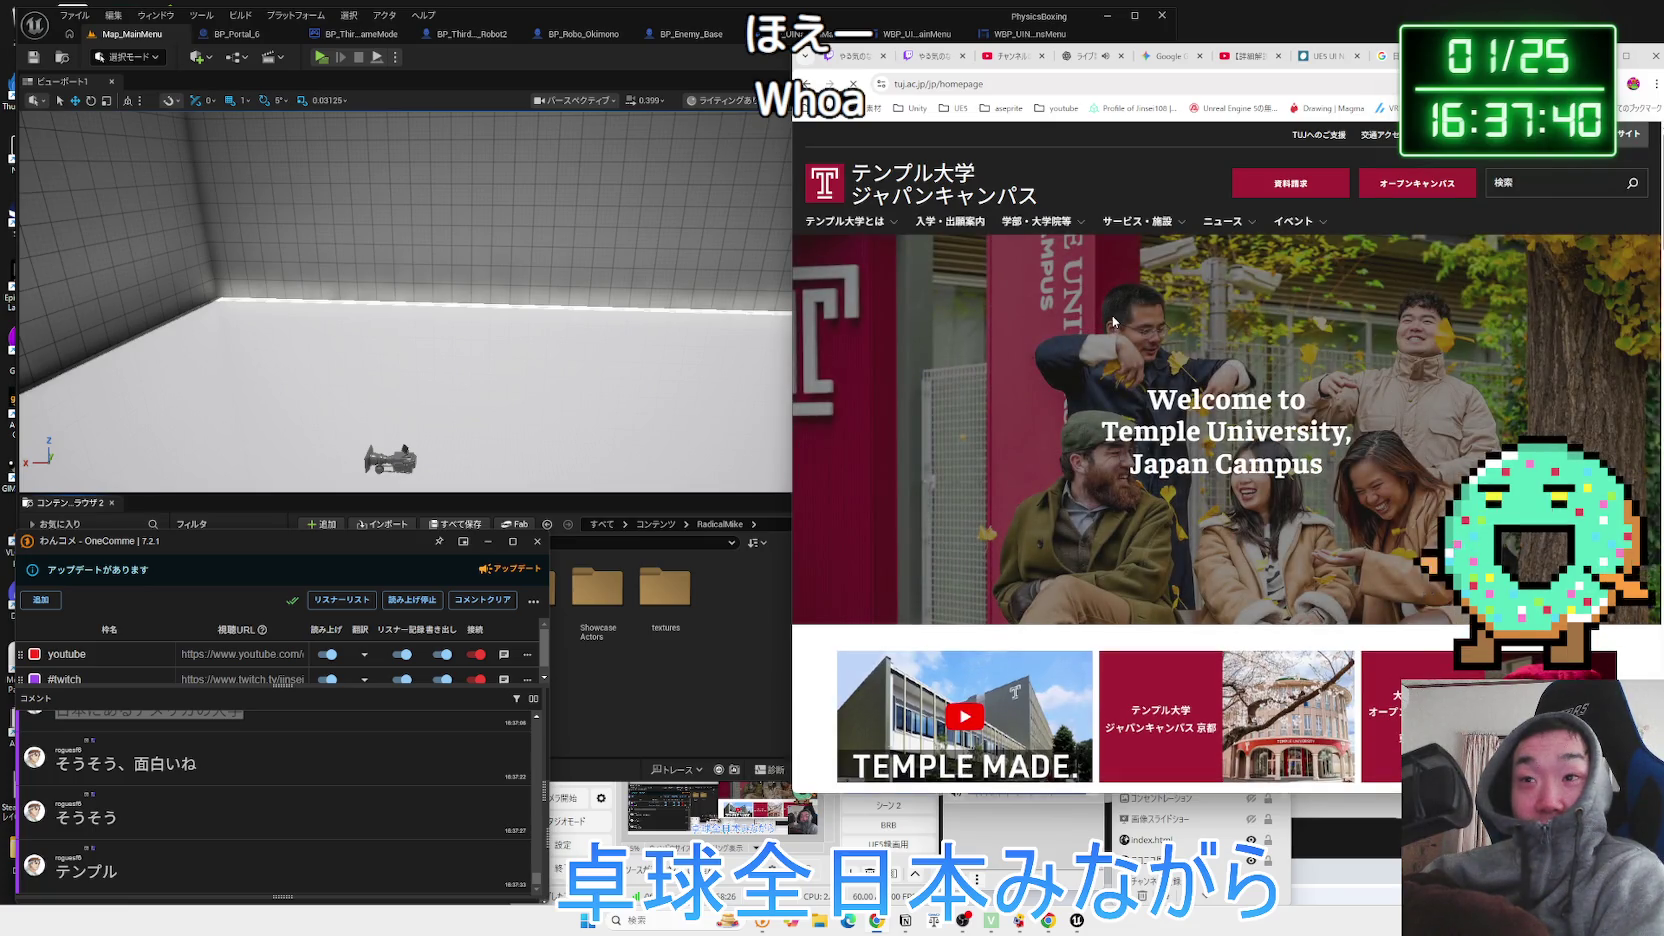
# Scroll through the TUJ homepage sections, then go back to the 日本にあるアメリカの大学 results.
pyautogui.scroll(-4, 1112, 320)
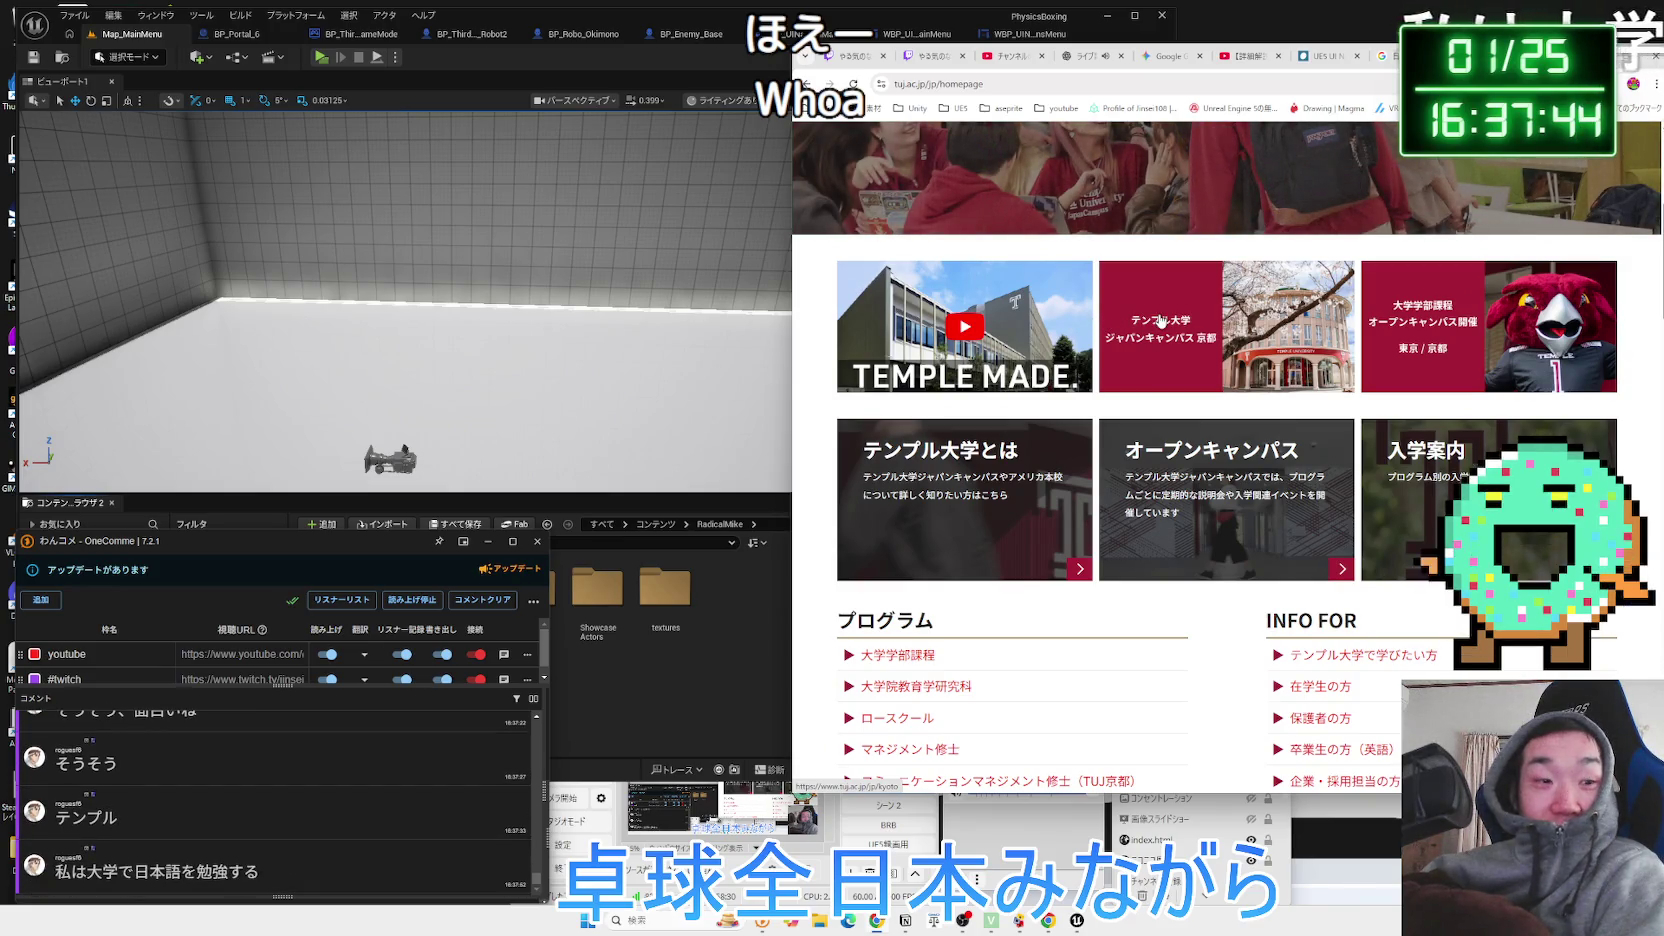
pyautogui.scroll(-3, 1165, 322)
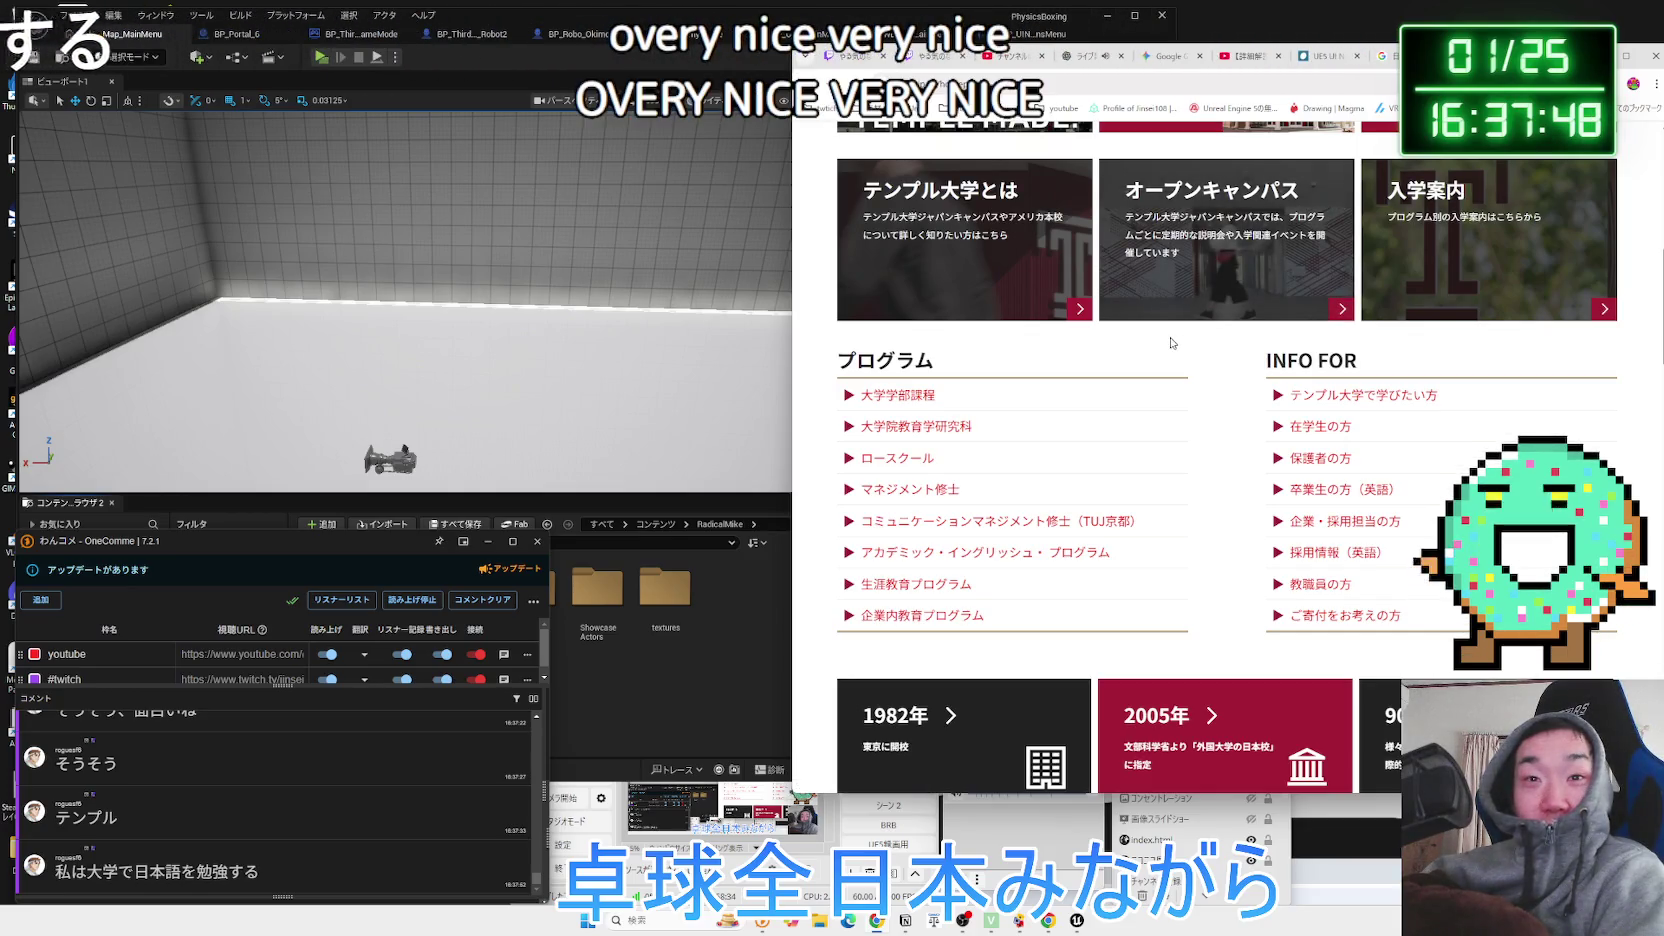
pyautogui.scroll(-7, 1168, 340)
pyautogui.scroll(-2, 1165, 340)
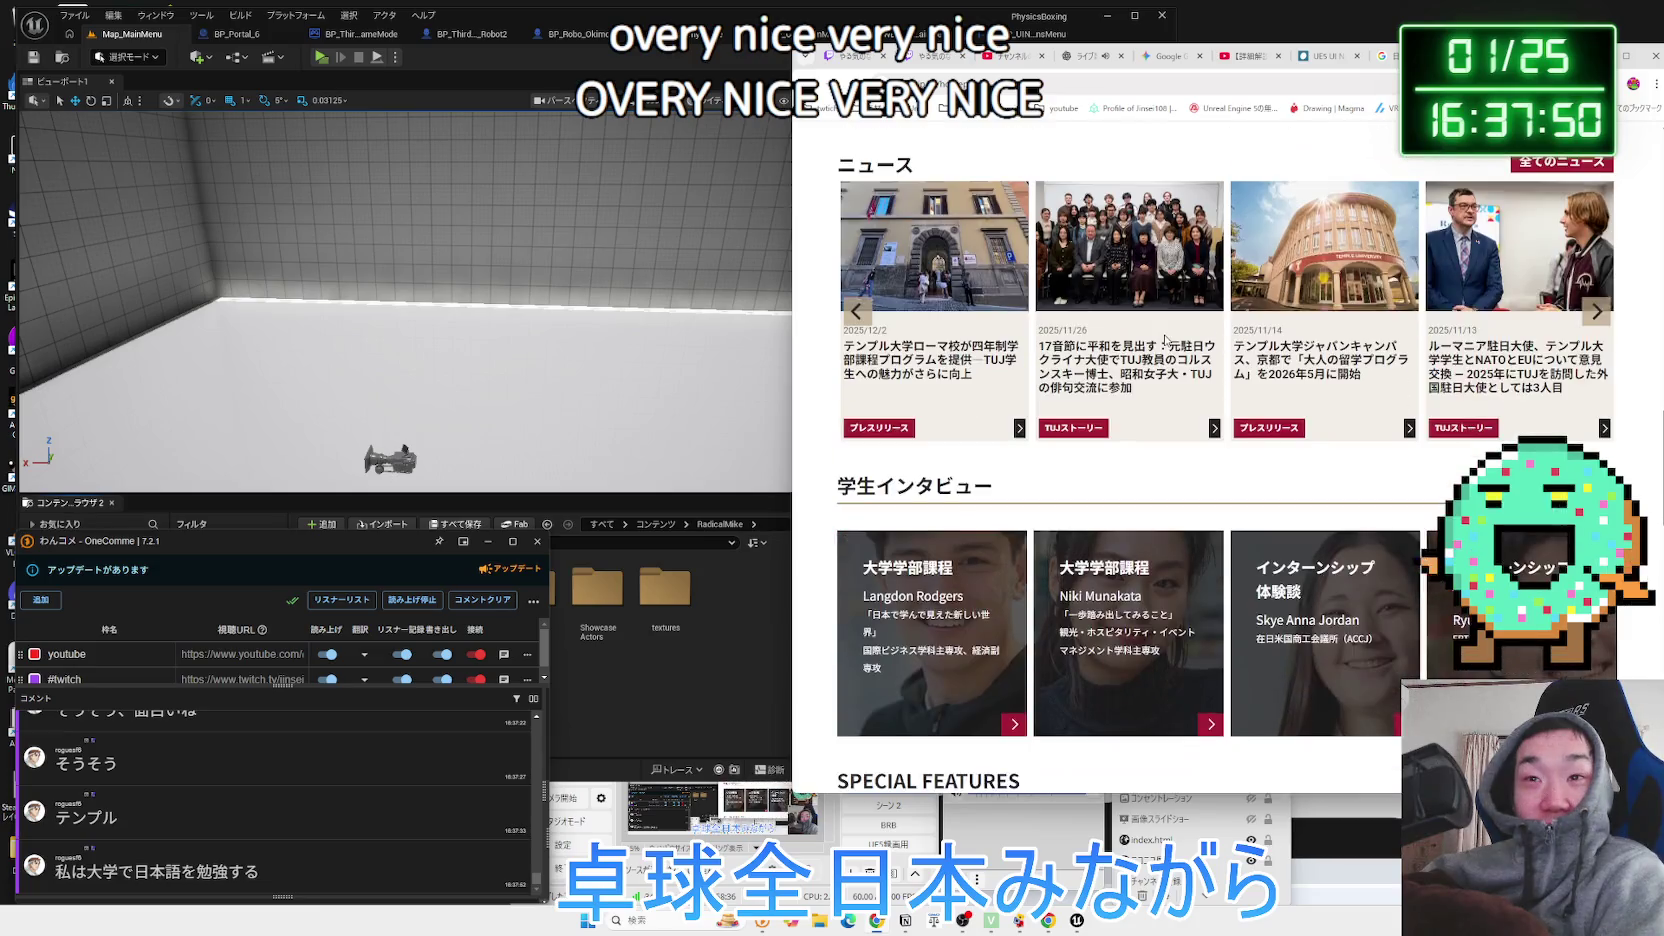
pyautogui.scroll(-10, 1164, 334)
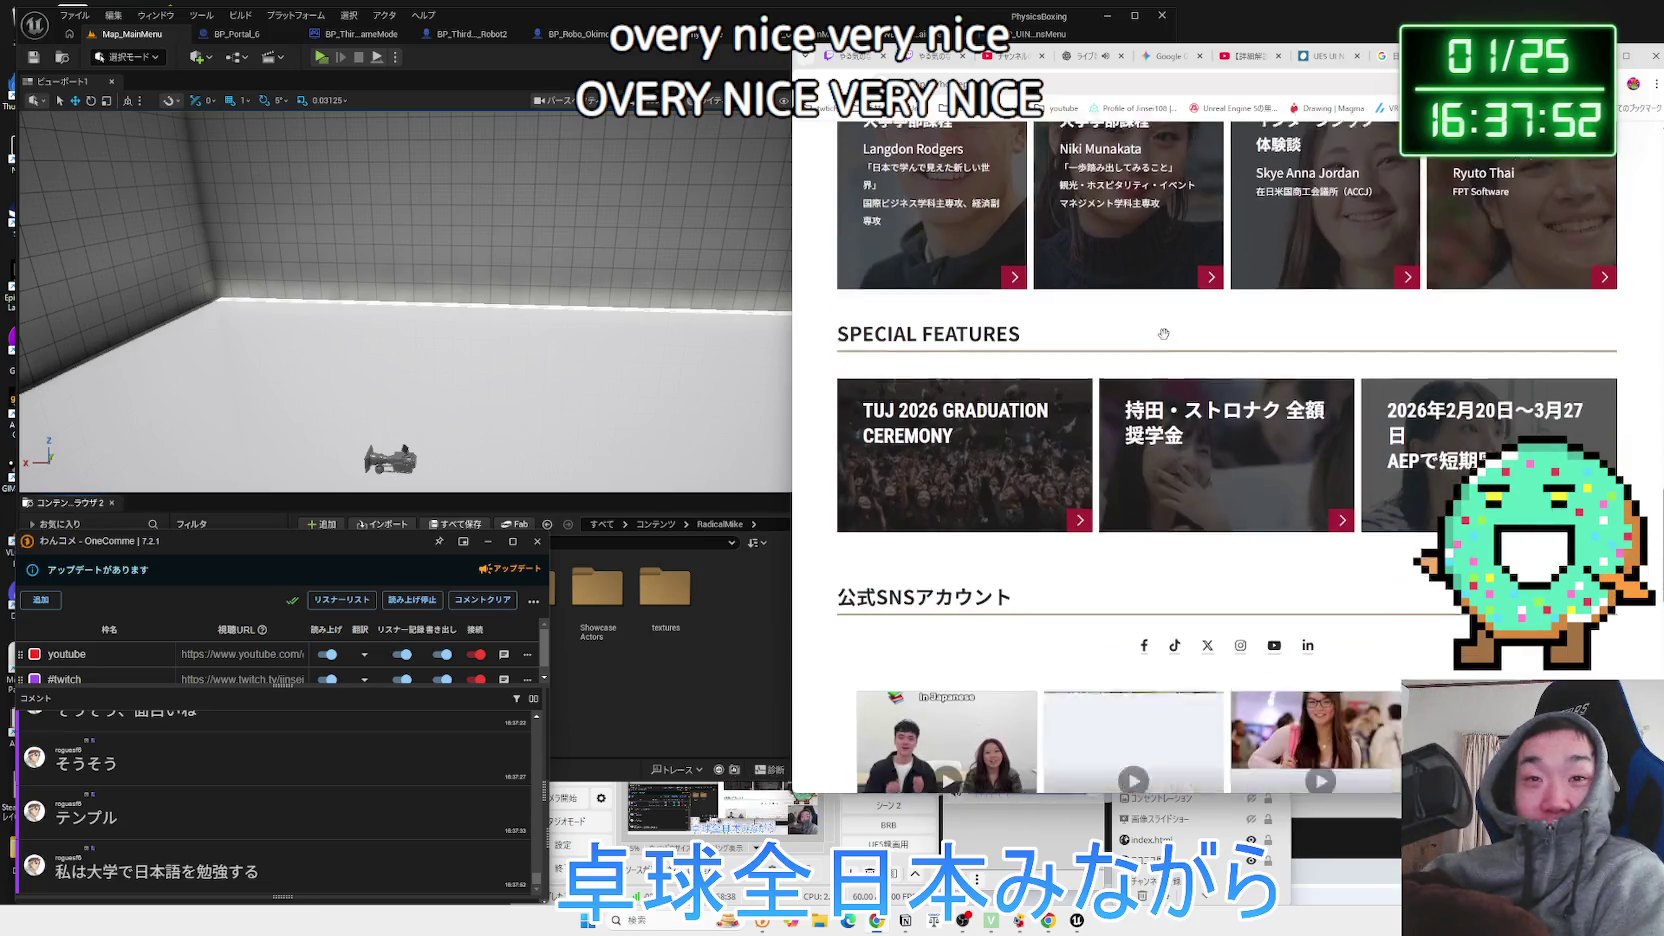
pyautogui.scroll(15, 1164, 334)
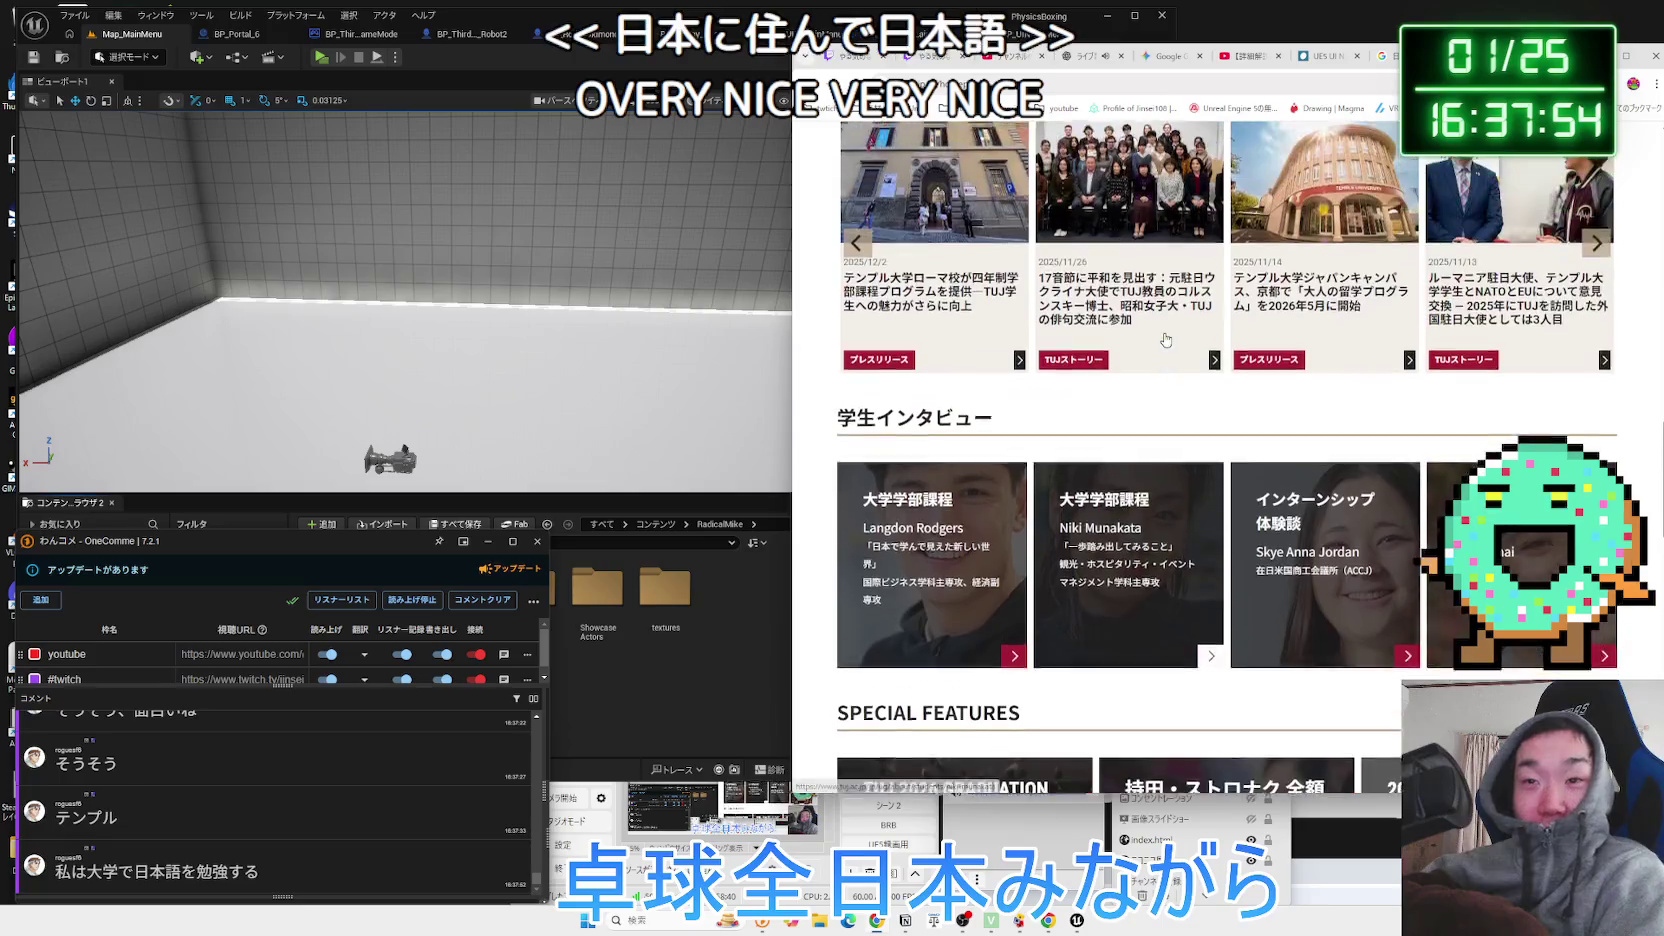
pyautogui.scroll(-6, 1166, 333)
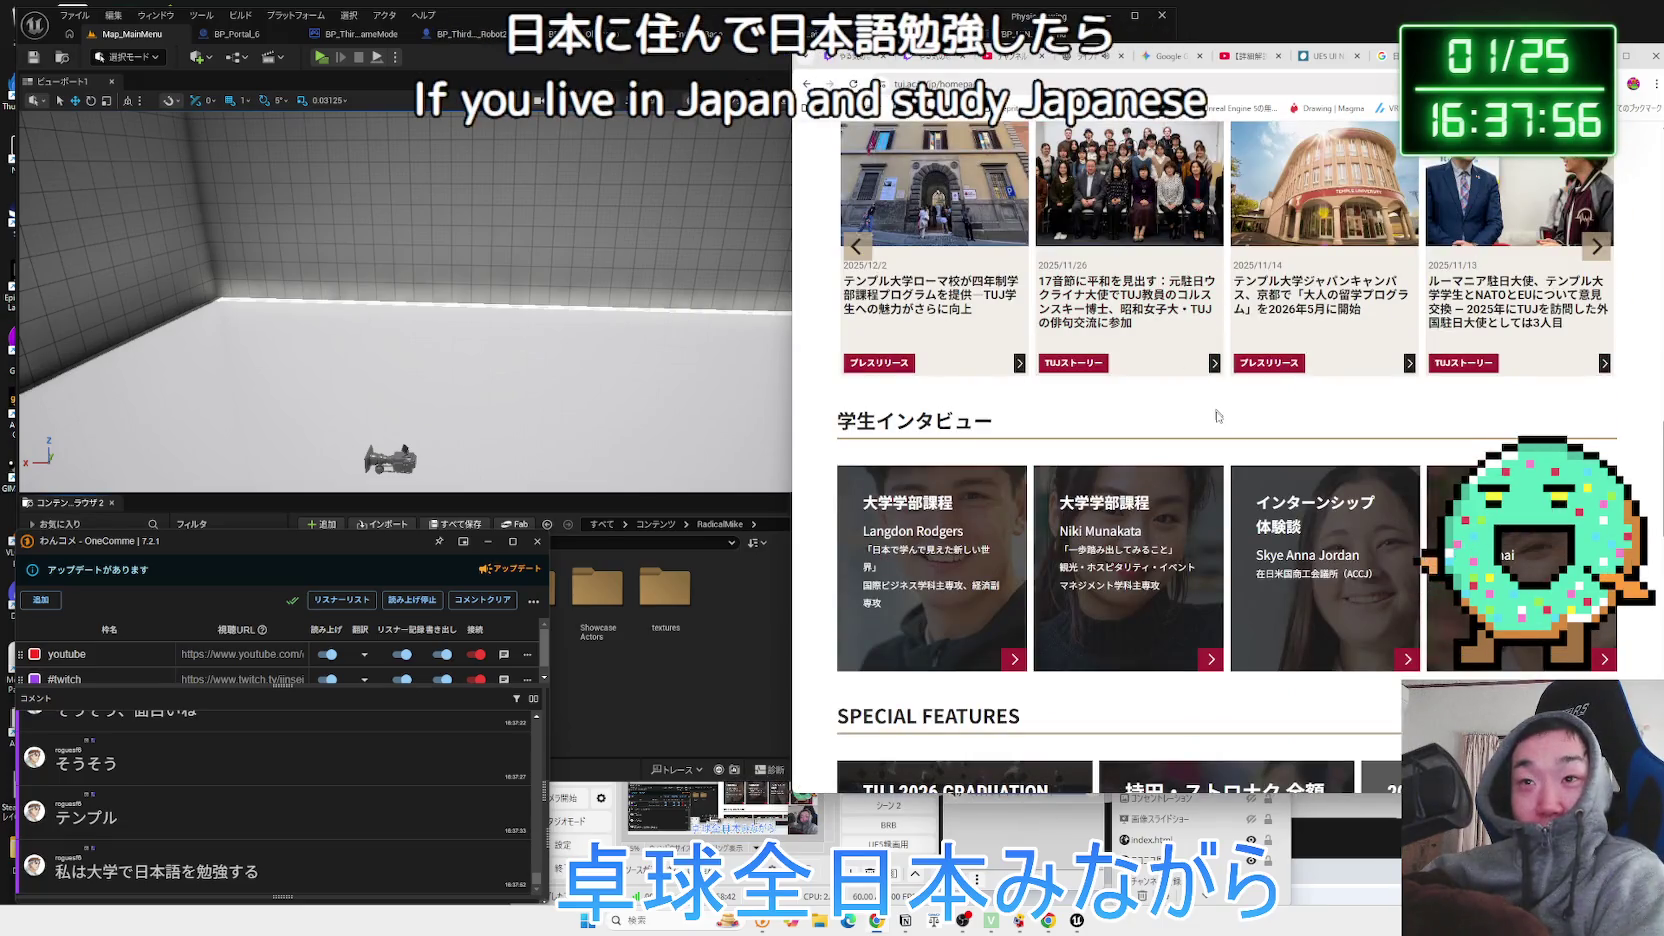
pyautogui.scroll(3, 1214, 421)
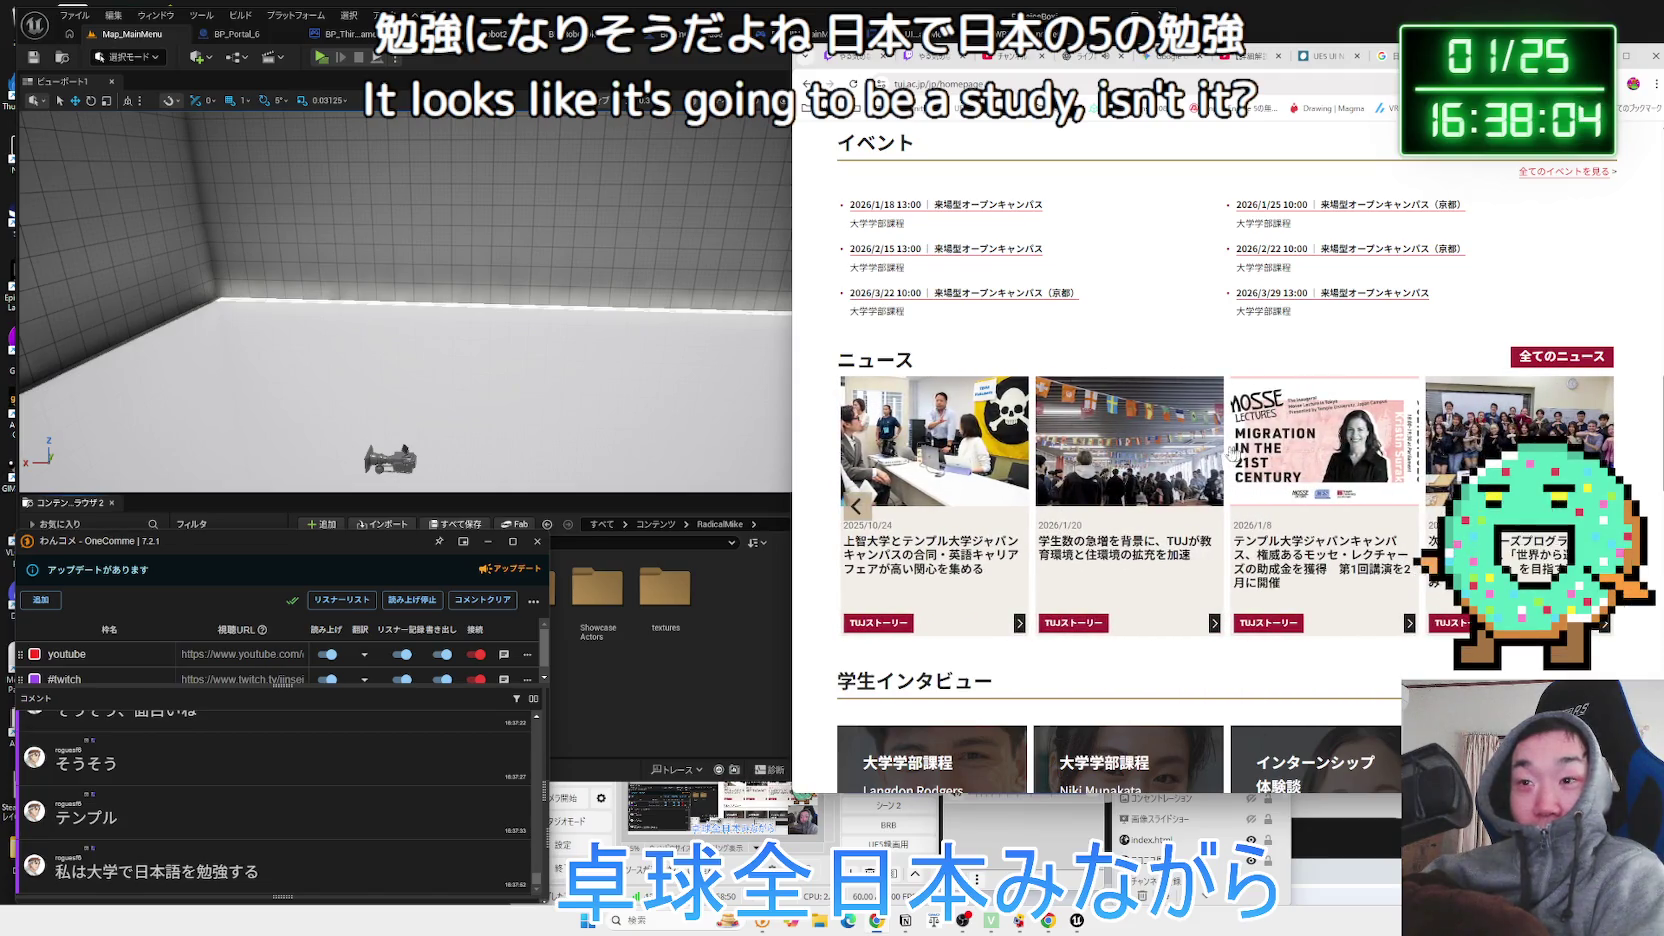
pyautogui.scroll(5, 1203, 447)
pyautogui.scroll(4, 1203, 447)
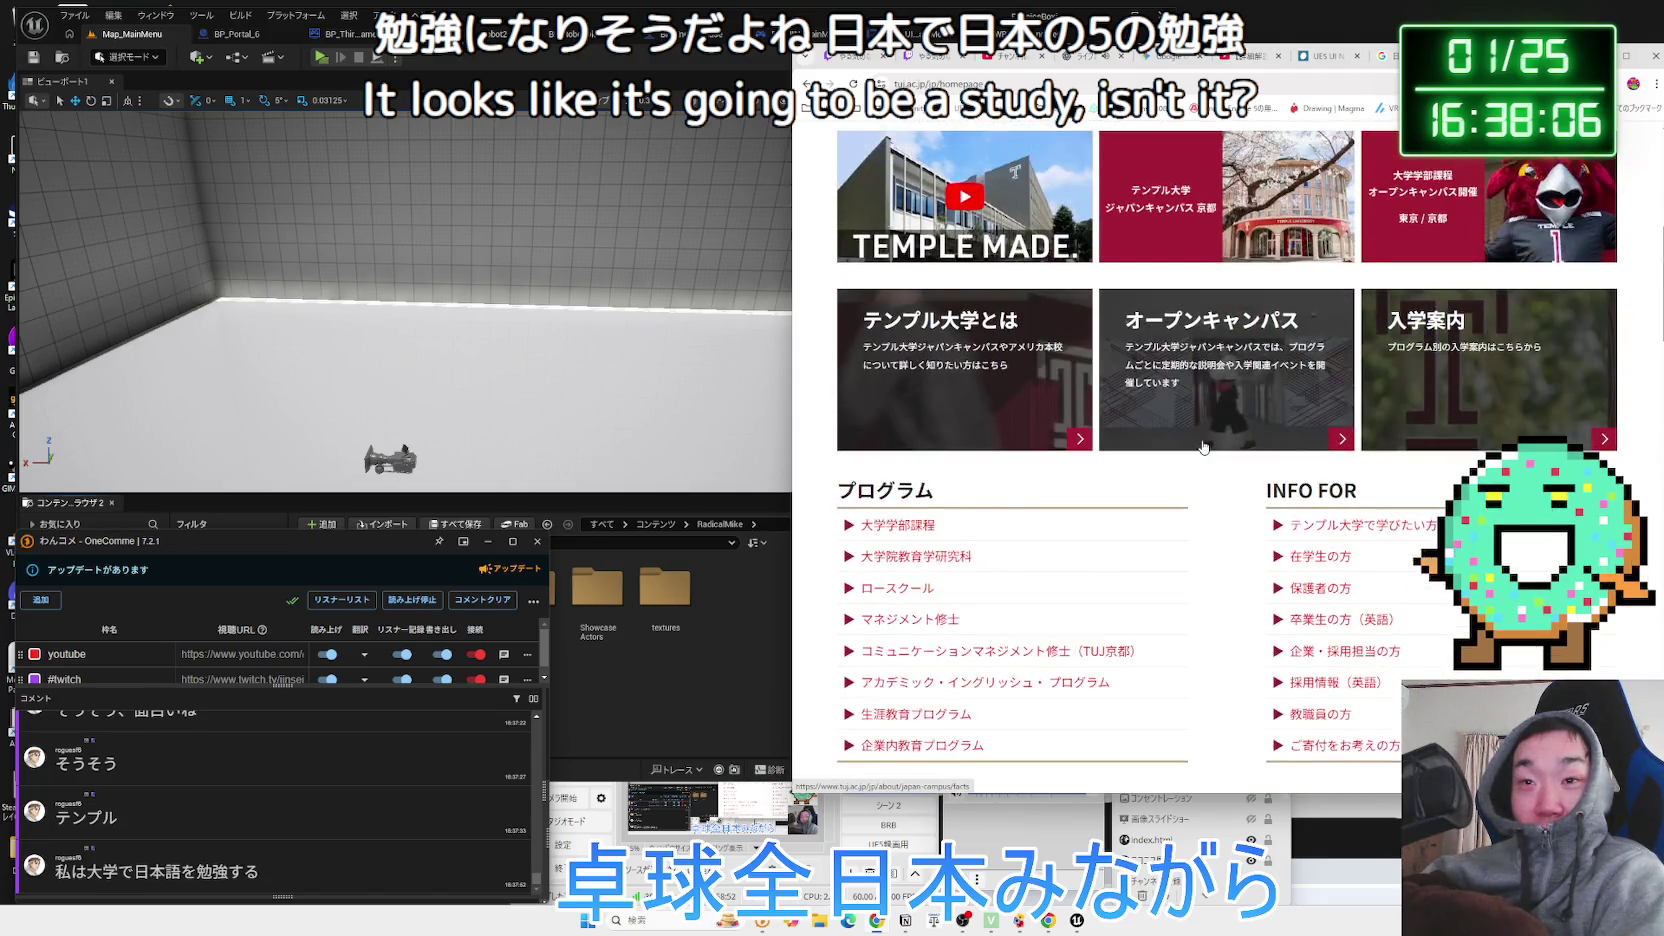
pyautogui.scroll(4, 1204, 447)
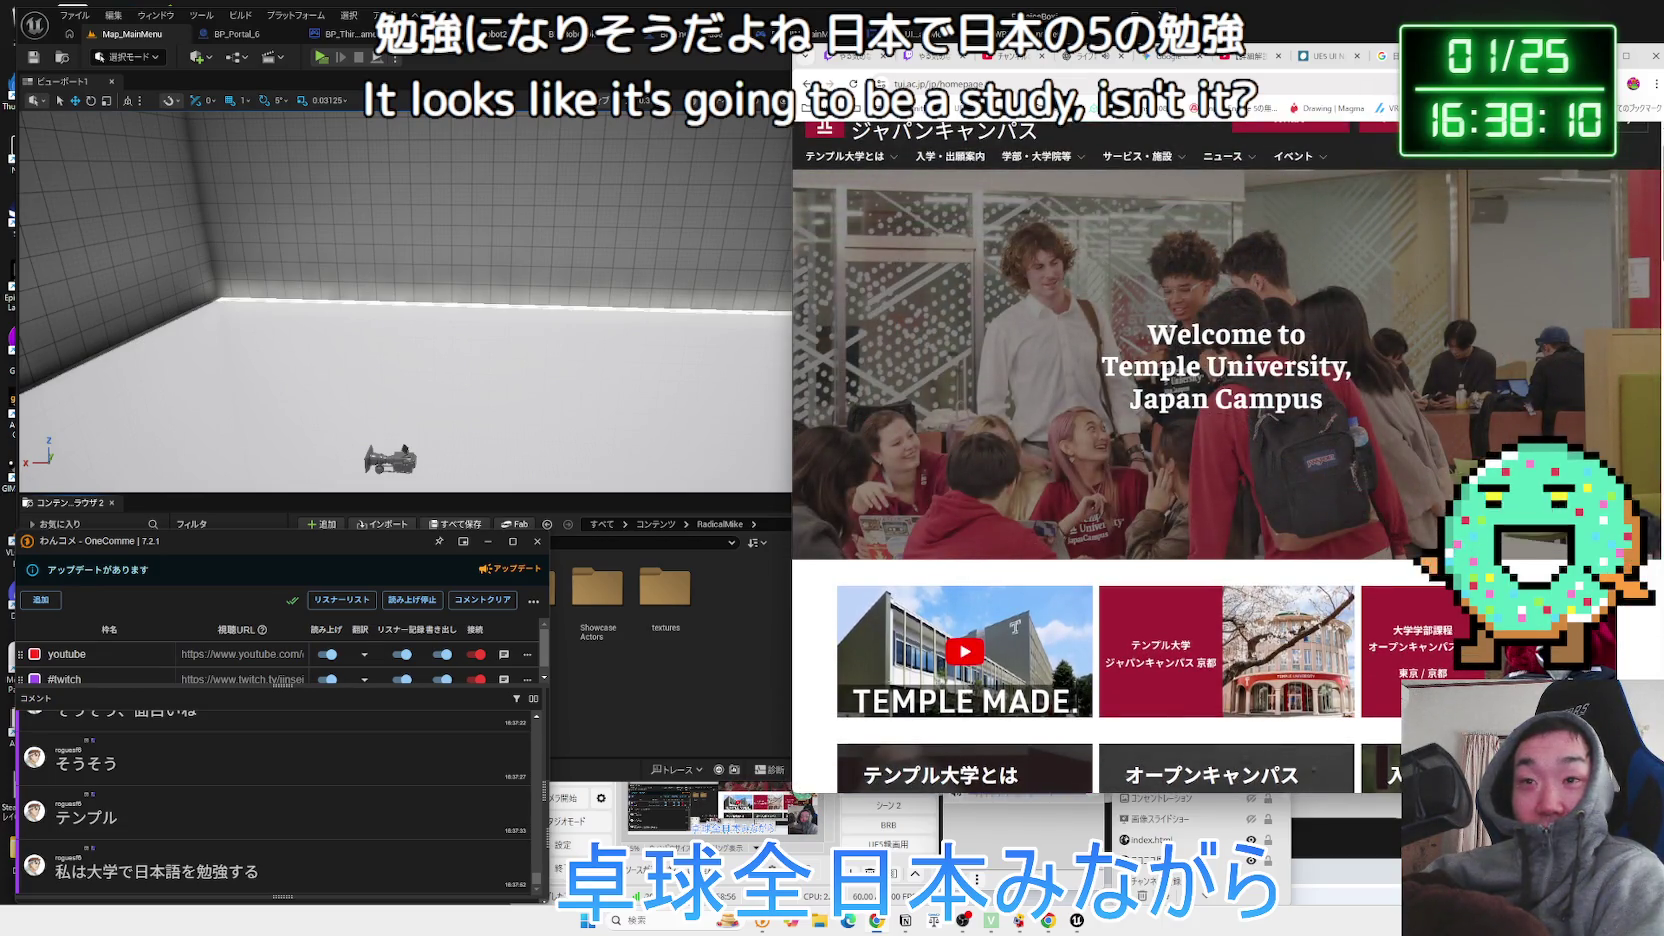
pyautogui.hotkey('alt', 'Left')
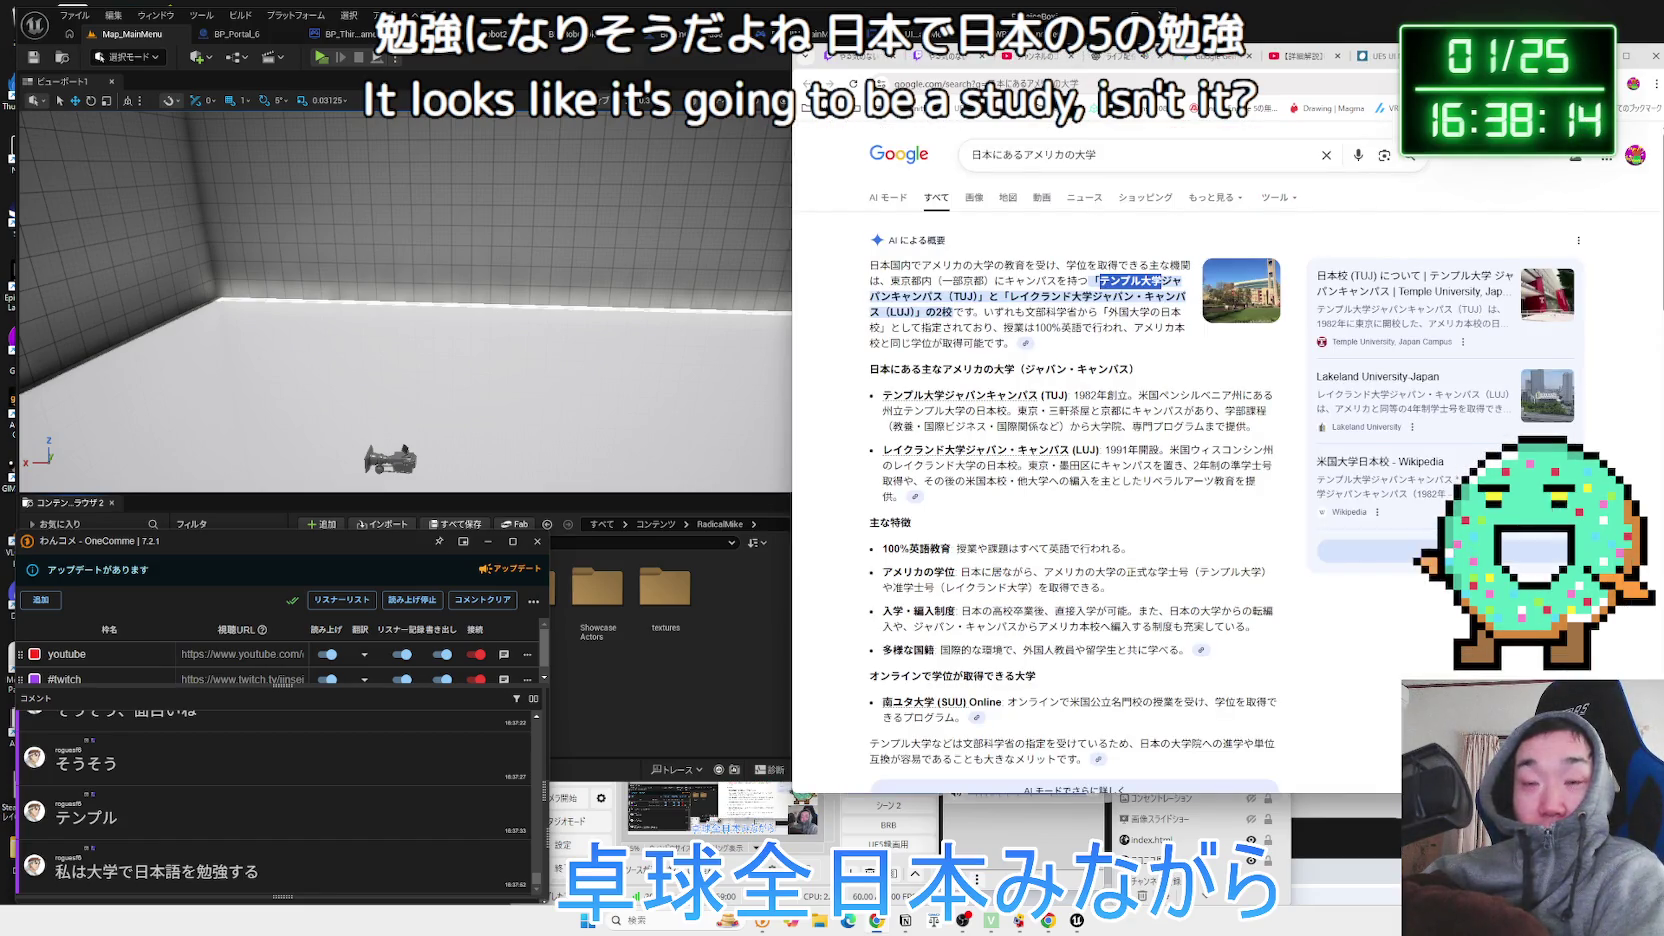
# Expand the People also ask answer テンプル大学日本校とは？, read it, then close the results tab.
pyautogui.click(968, 206)
pyautogui.click(983, 203)
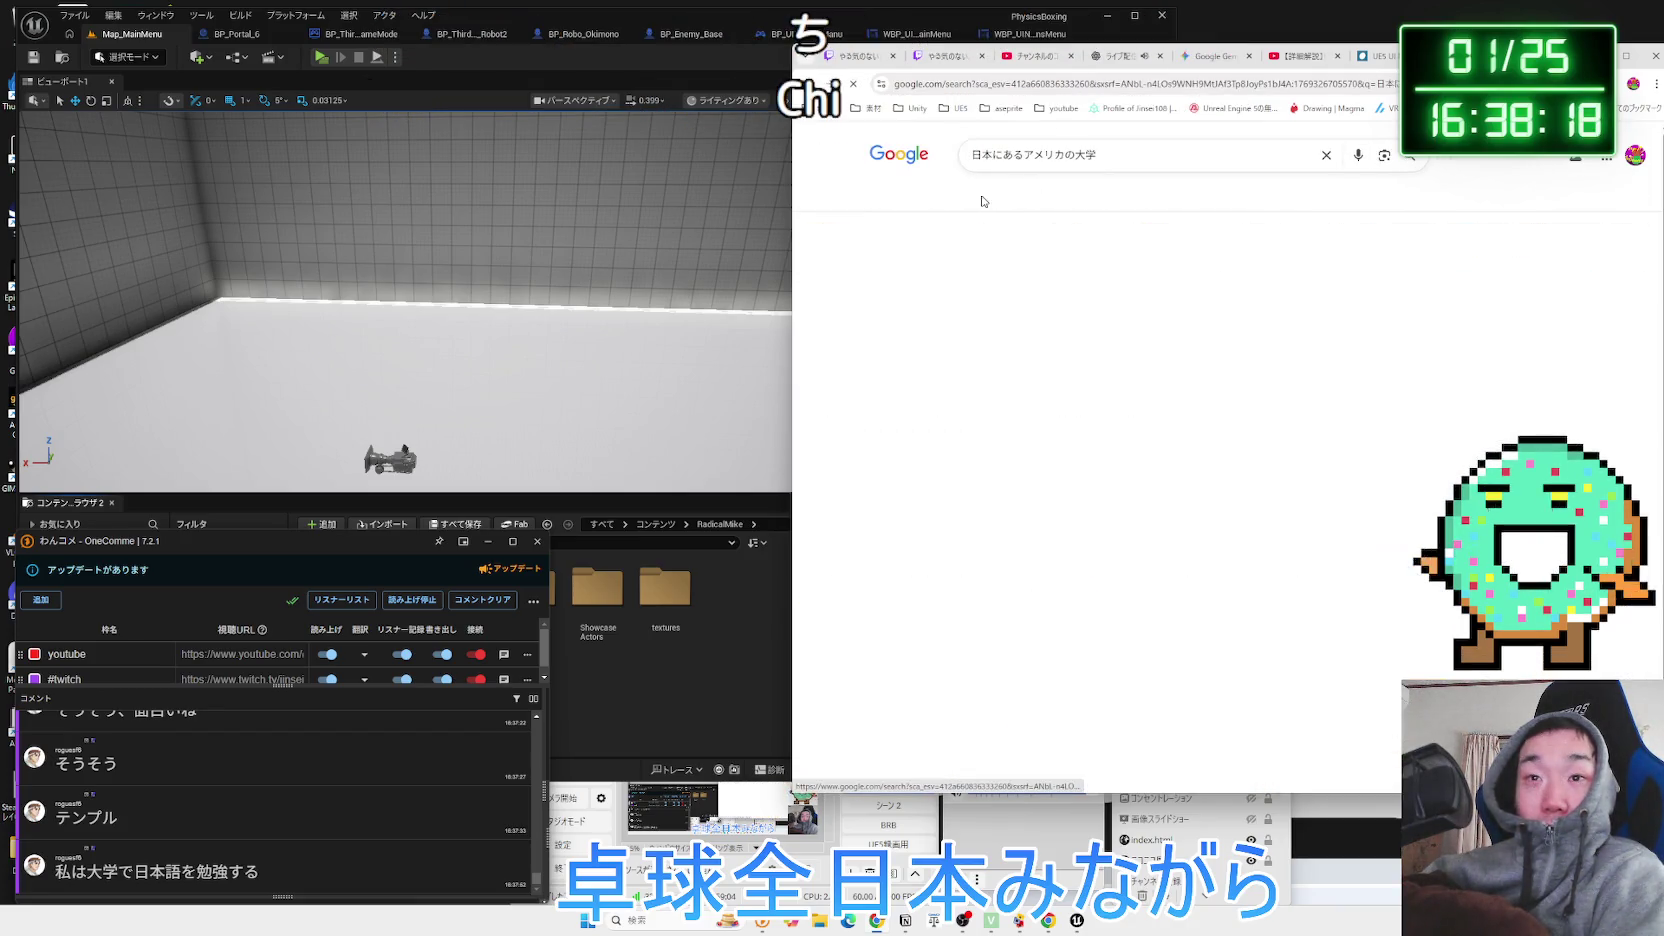
pyautogui.scroll(-5, 1110, 405)
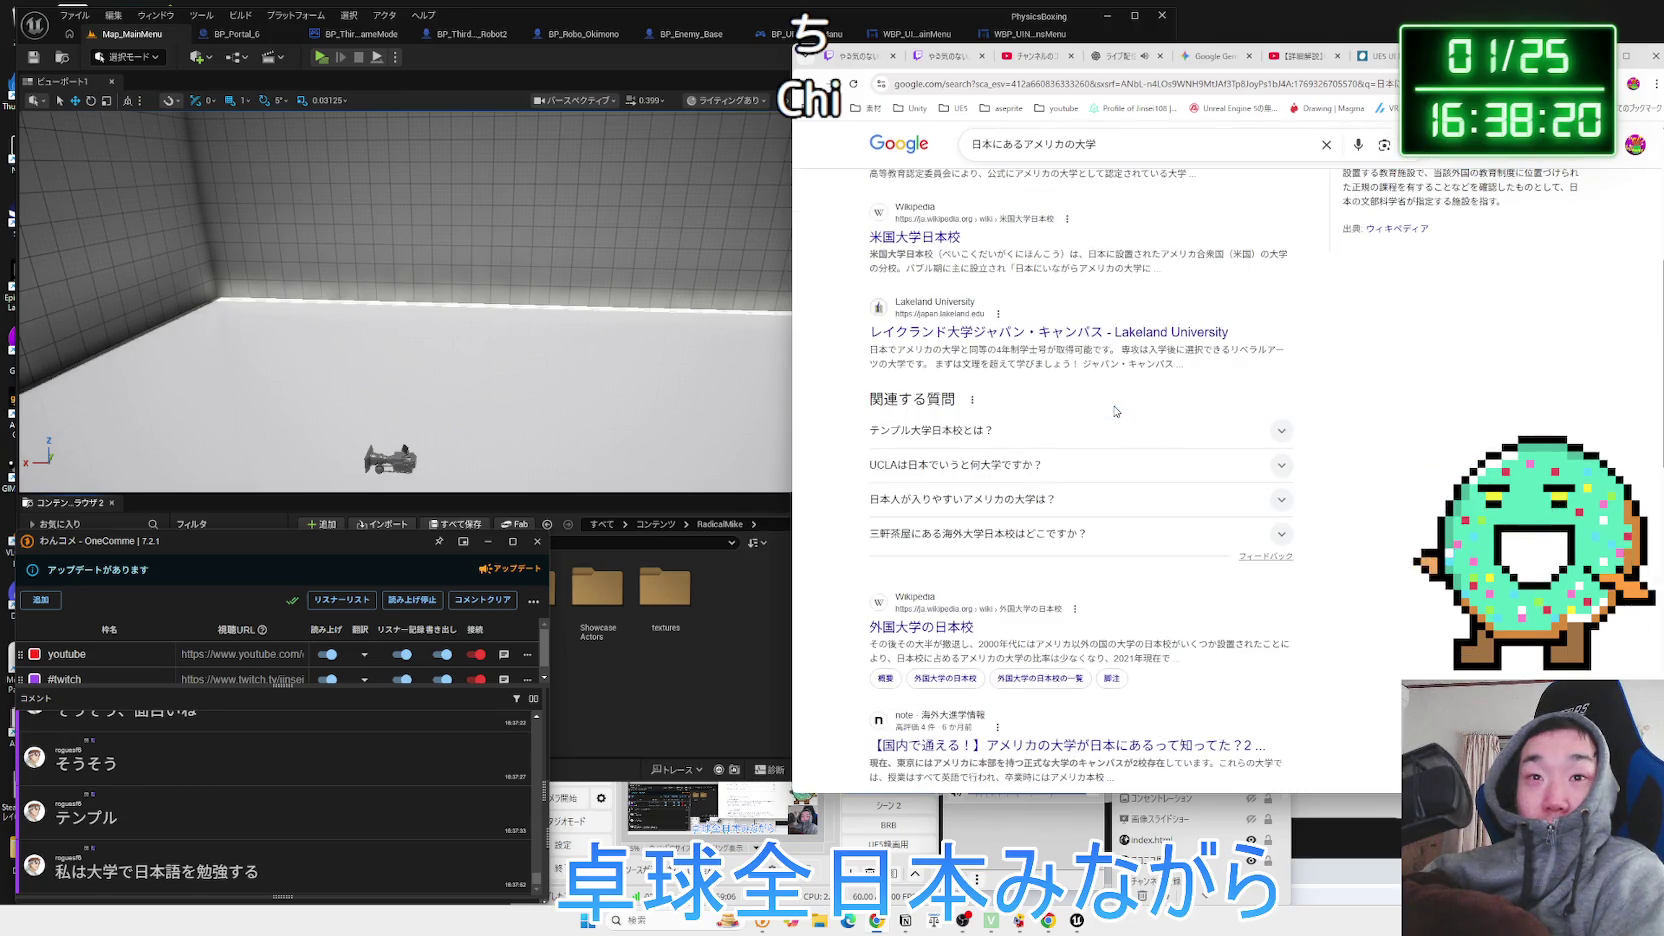
pyautogui.click(1079, 430)
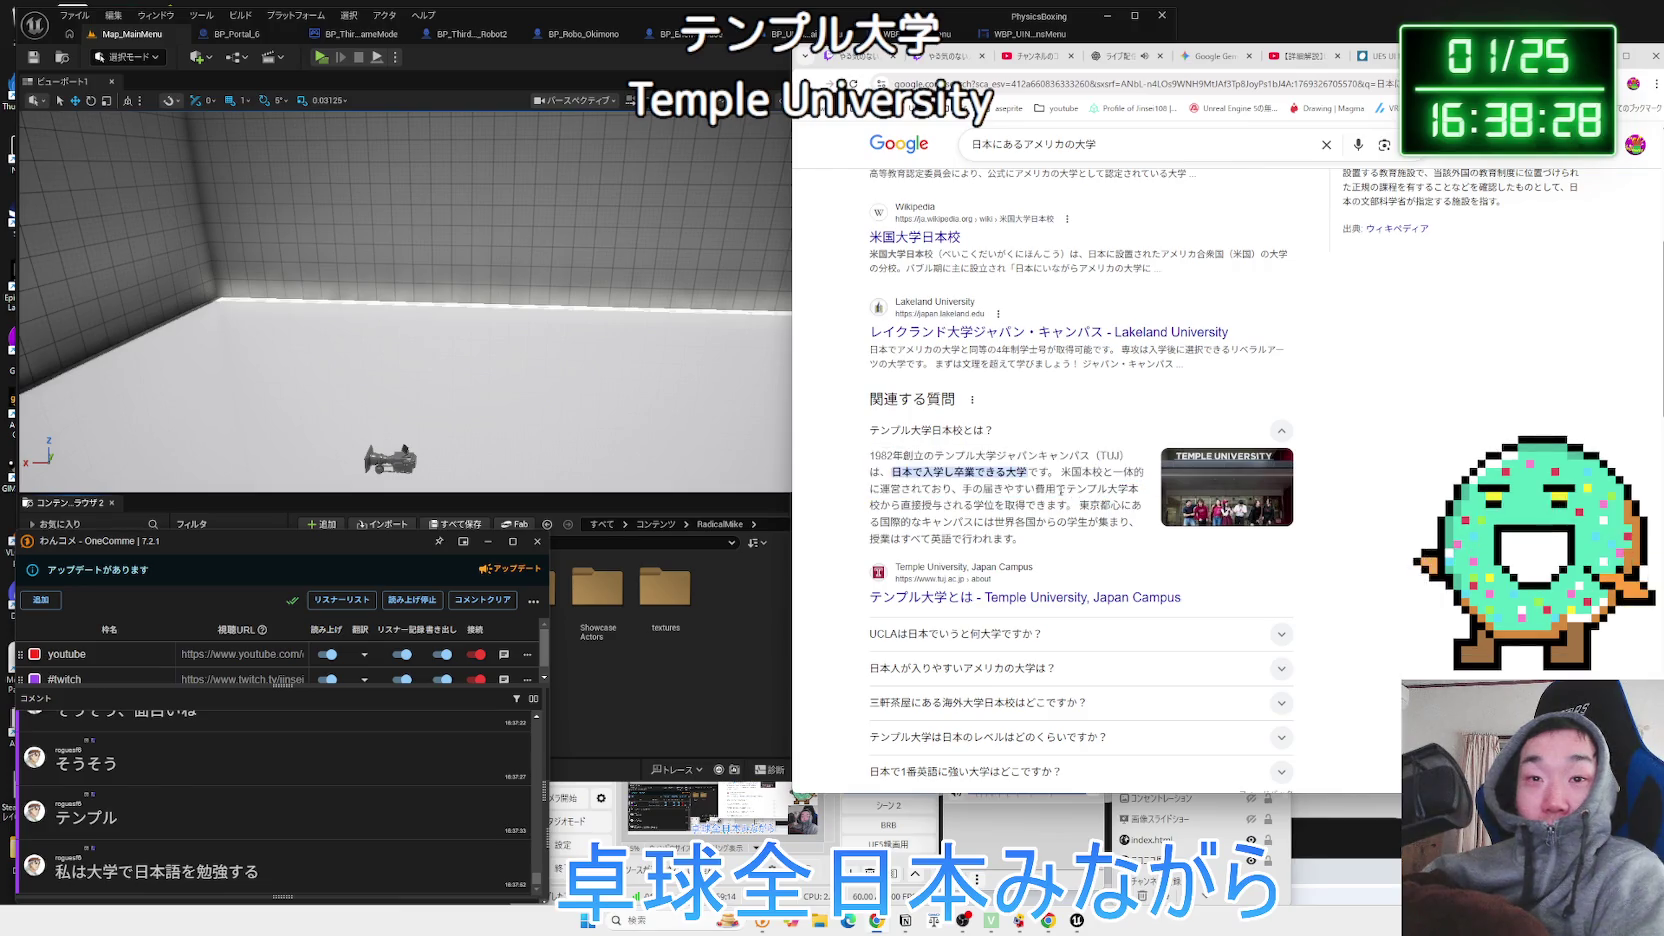
pyautogui.scroll(-3, 1030, 478)
pyautogui.scroll(-10, 1030, 477)
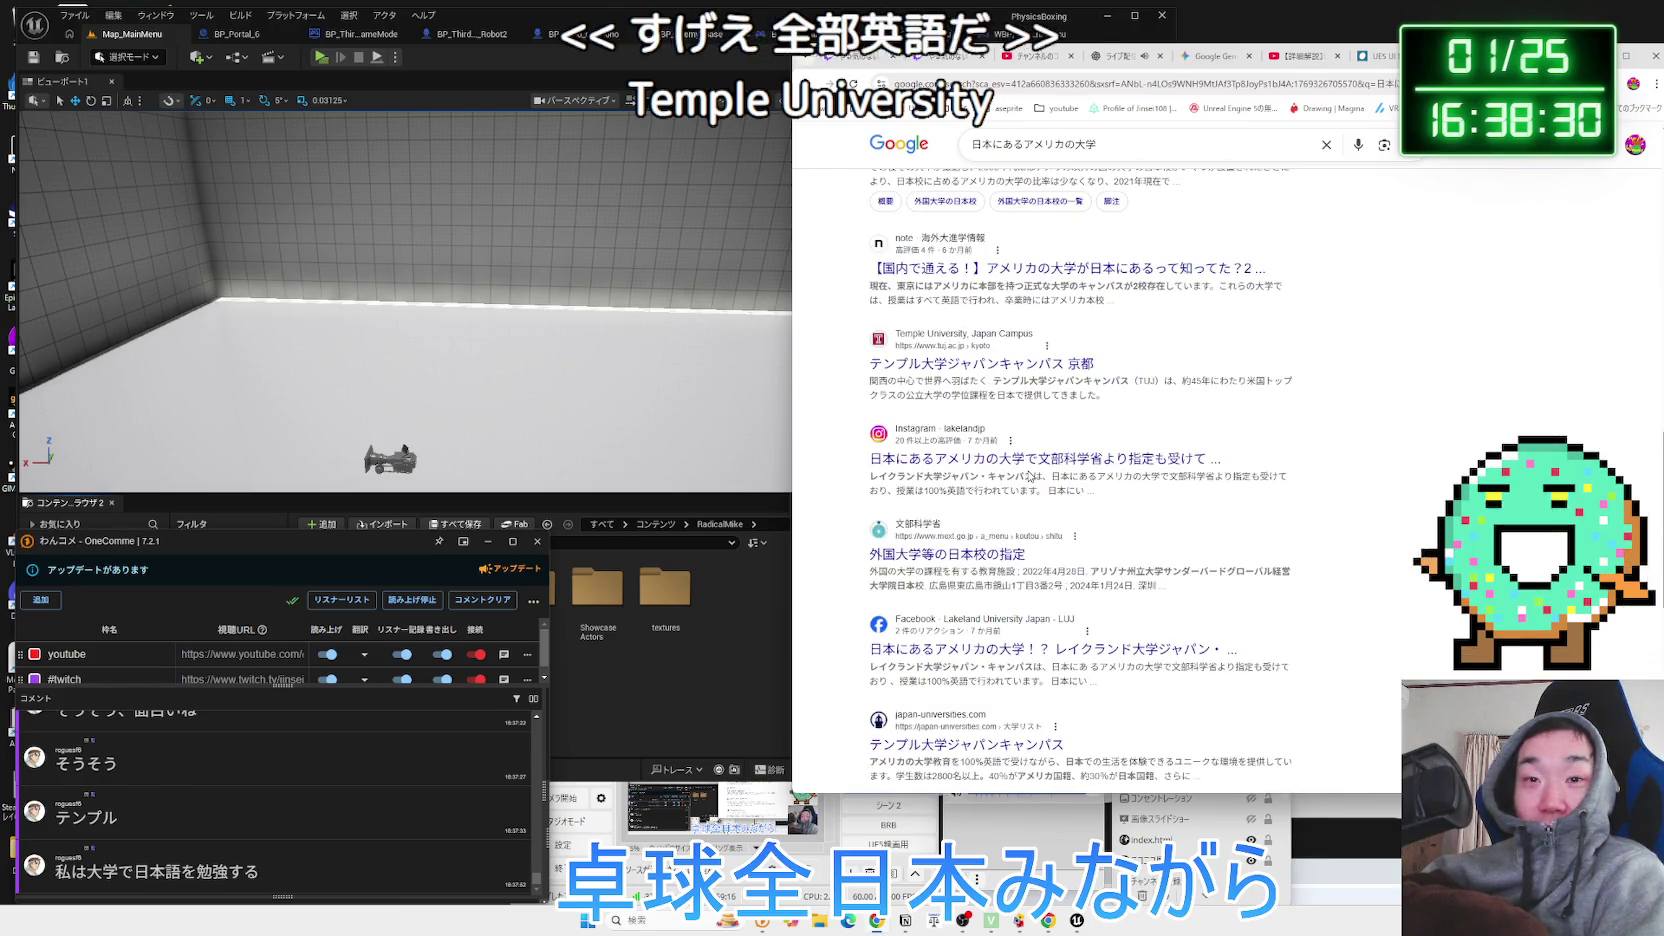
pyautogui.scroll(15, 1028, 477)
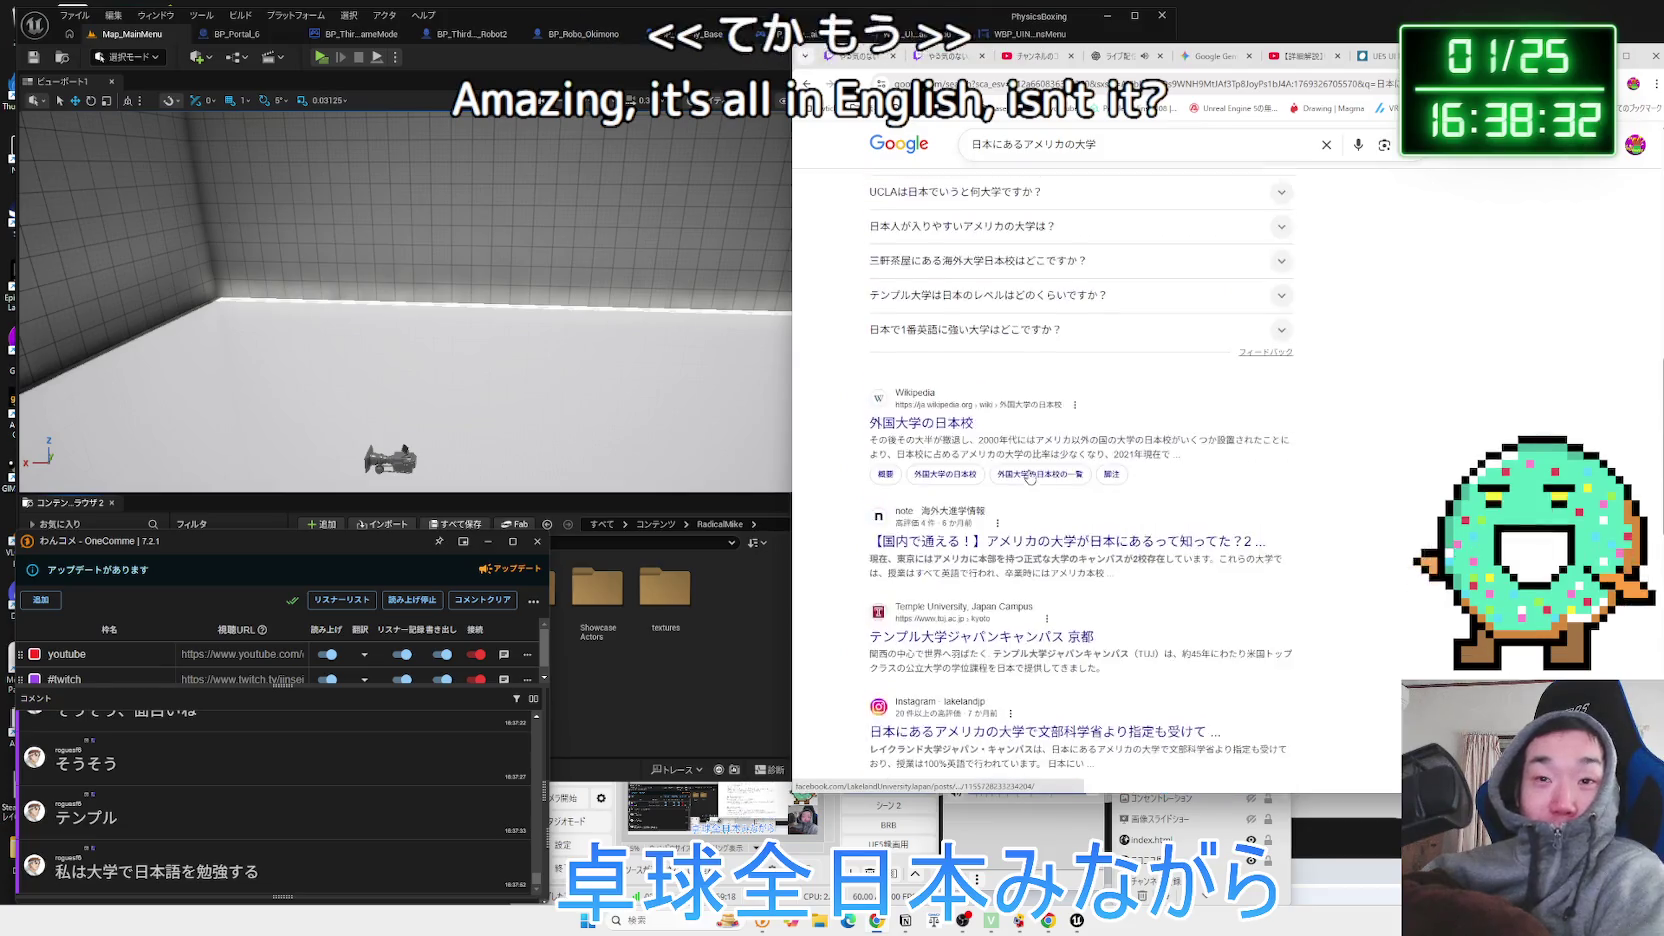
pyautogui.hotkey('ctrl', 'w')
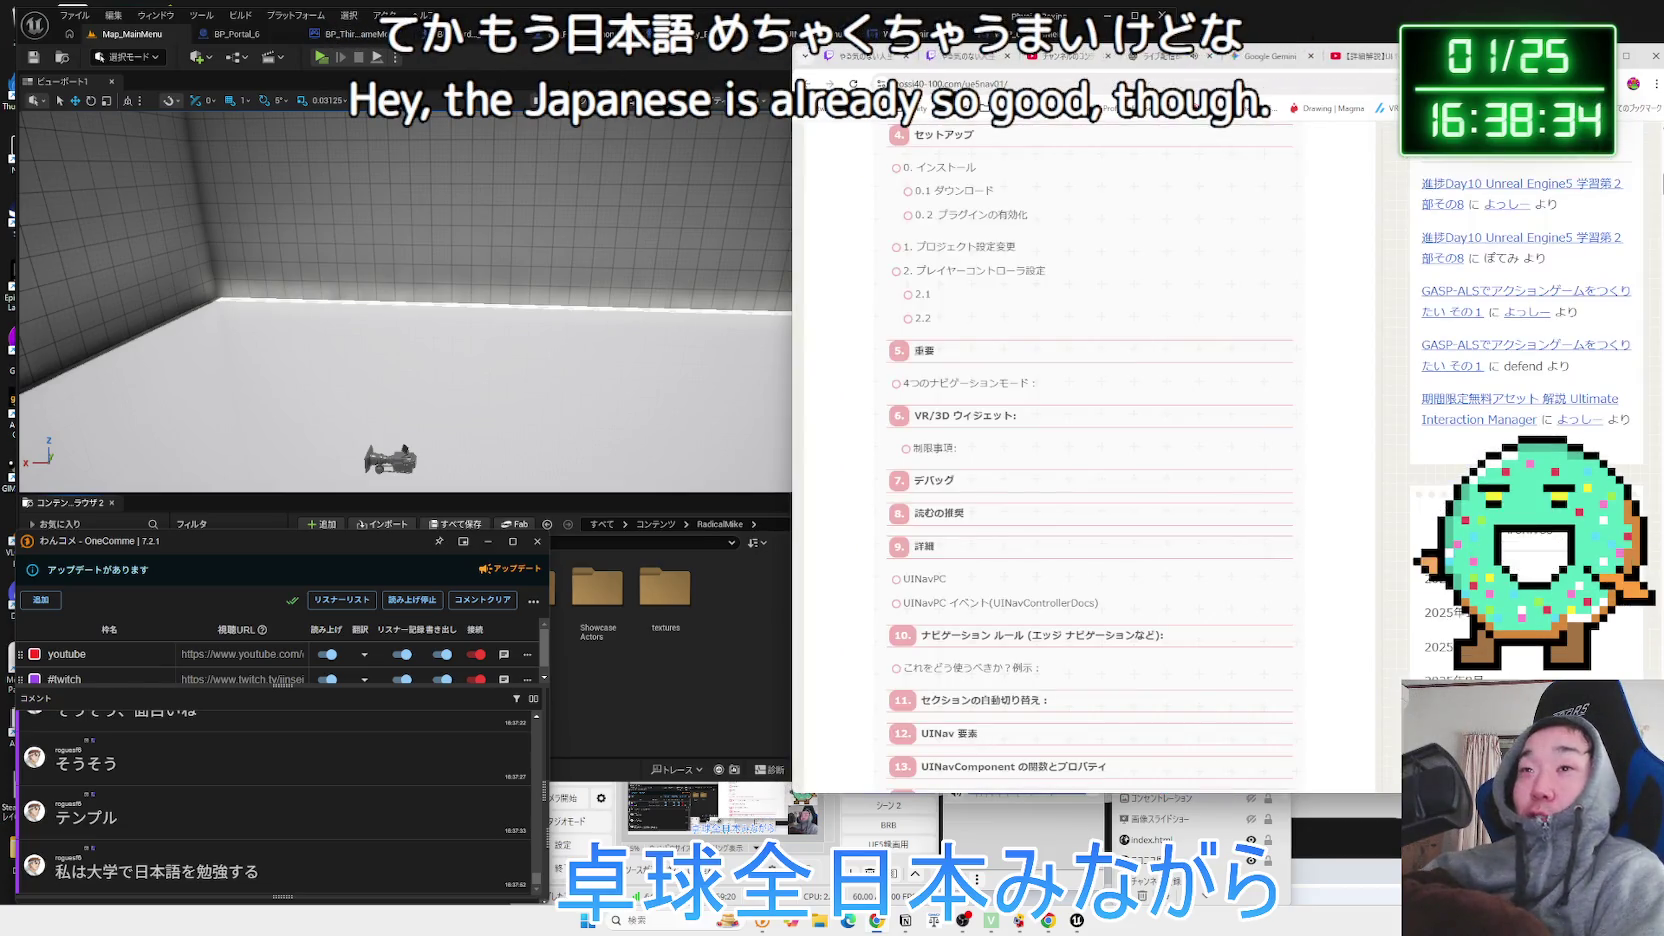
# Cycle through the open Chrome tabs: blog, Gemini, YouTube, ChatGPT and YouTube Studio.
pyautogui.hotkey('ctrl', 'w')
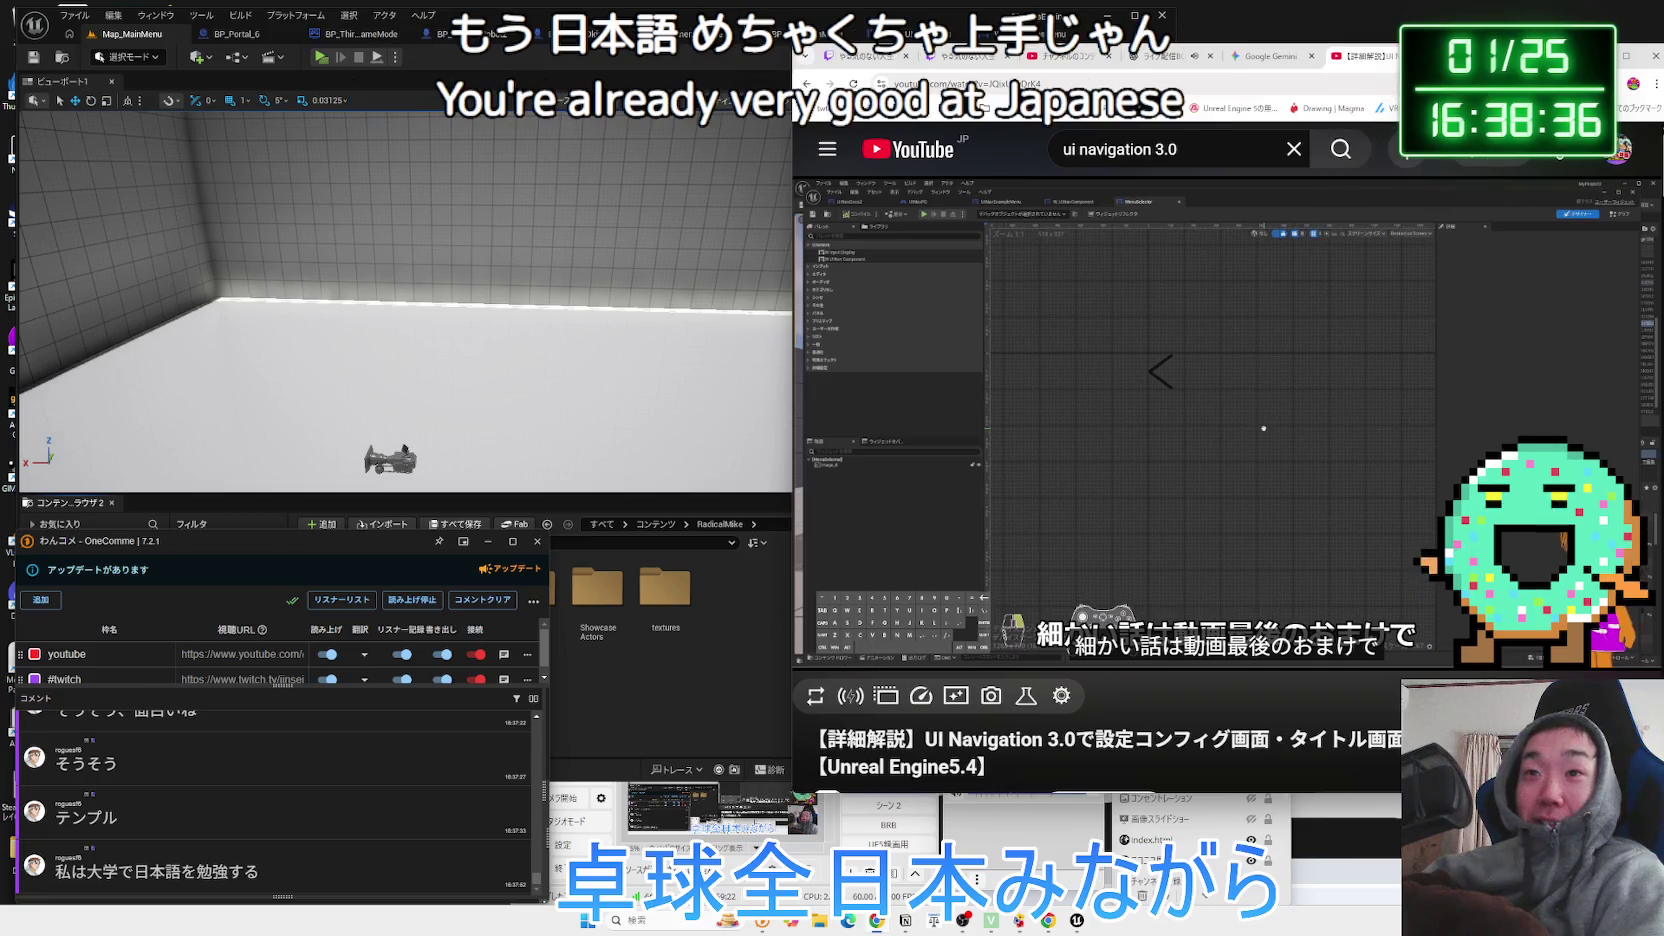
pyautogui.click(870, 56)
pyautogui.click(1268, 56)
pyautogui.click(1368, 56)
pyautogui.click(1166, 57)
pyautogui.click(1060, 56)
pyautogui.click(1166, 56)
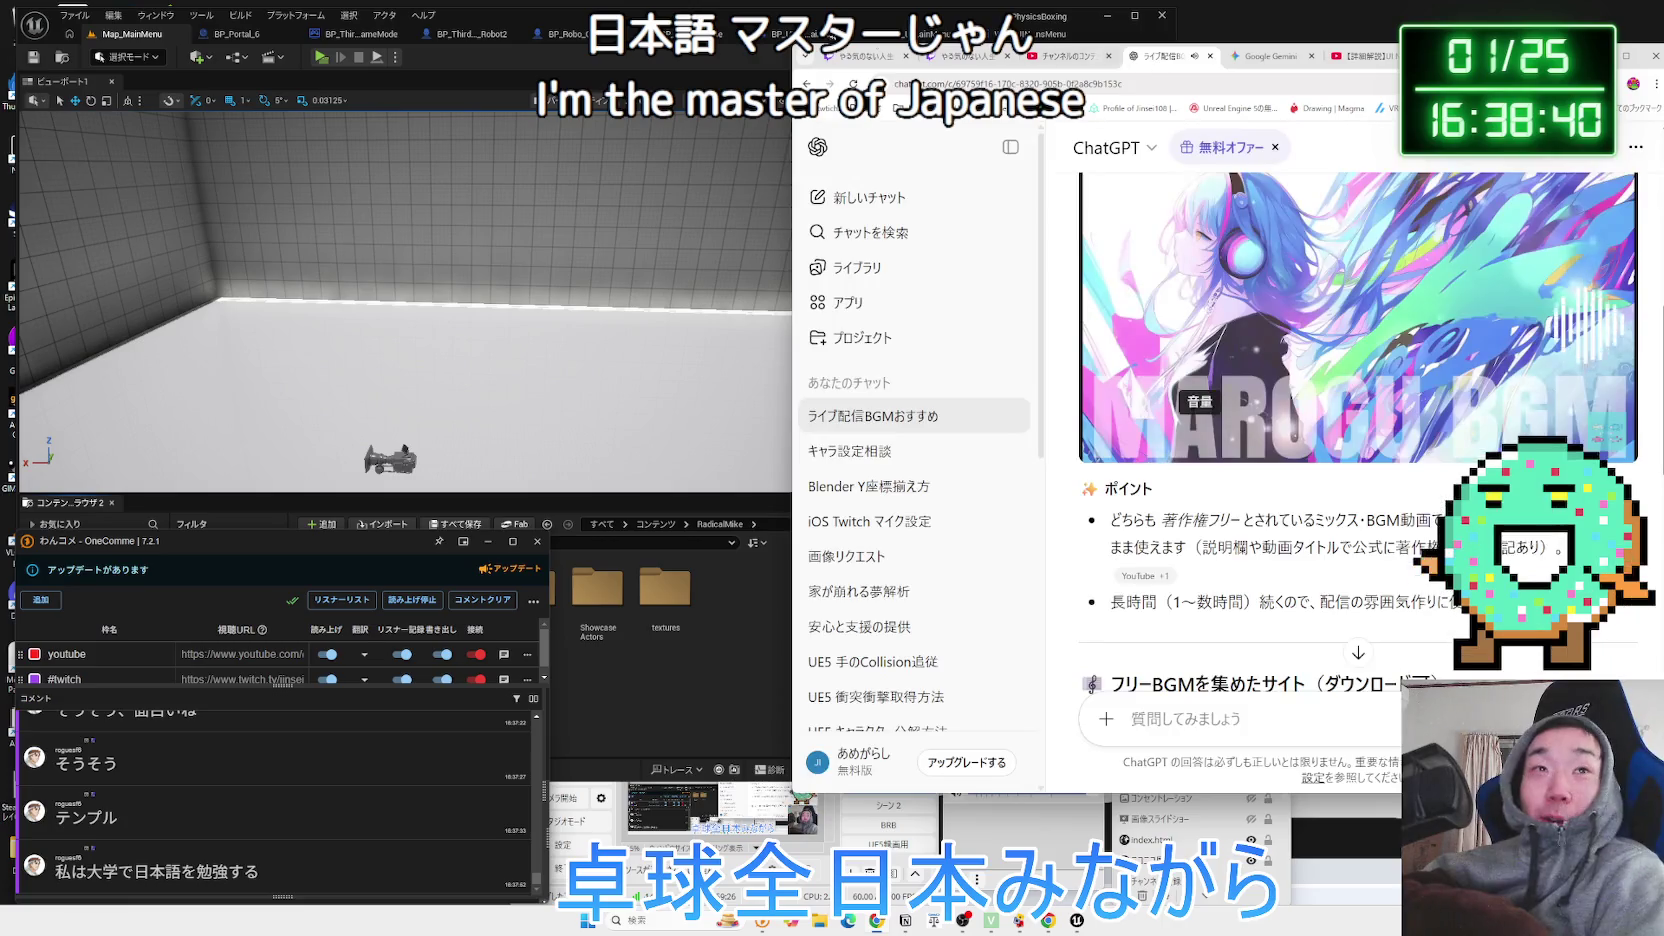
# Show the WBP_UINavOptionsMenu widget designer in Unreal, then bring Gemini forward.
pyautogui.click(713, 22)
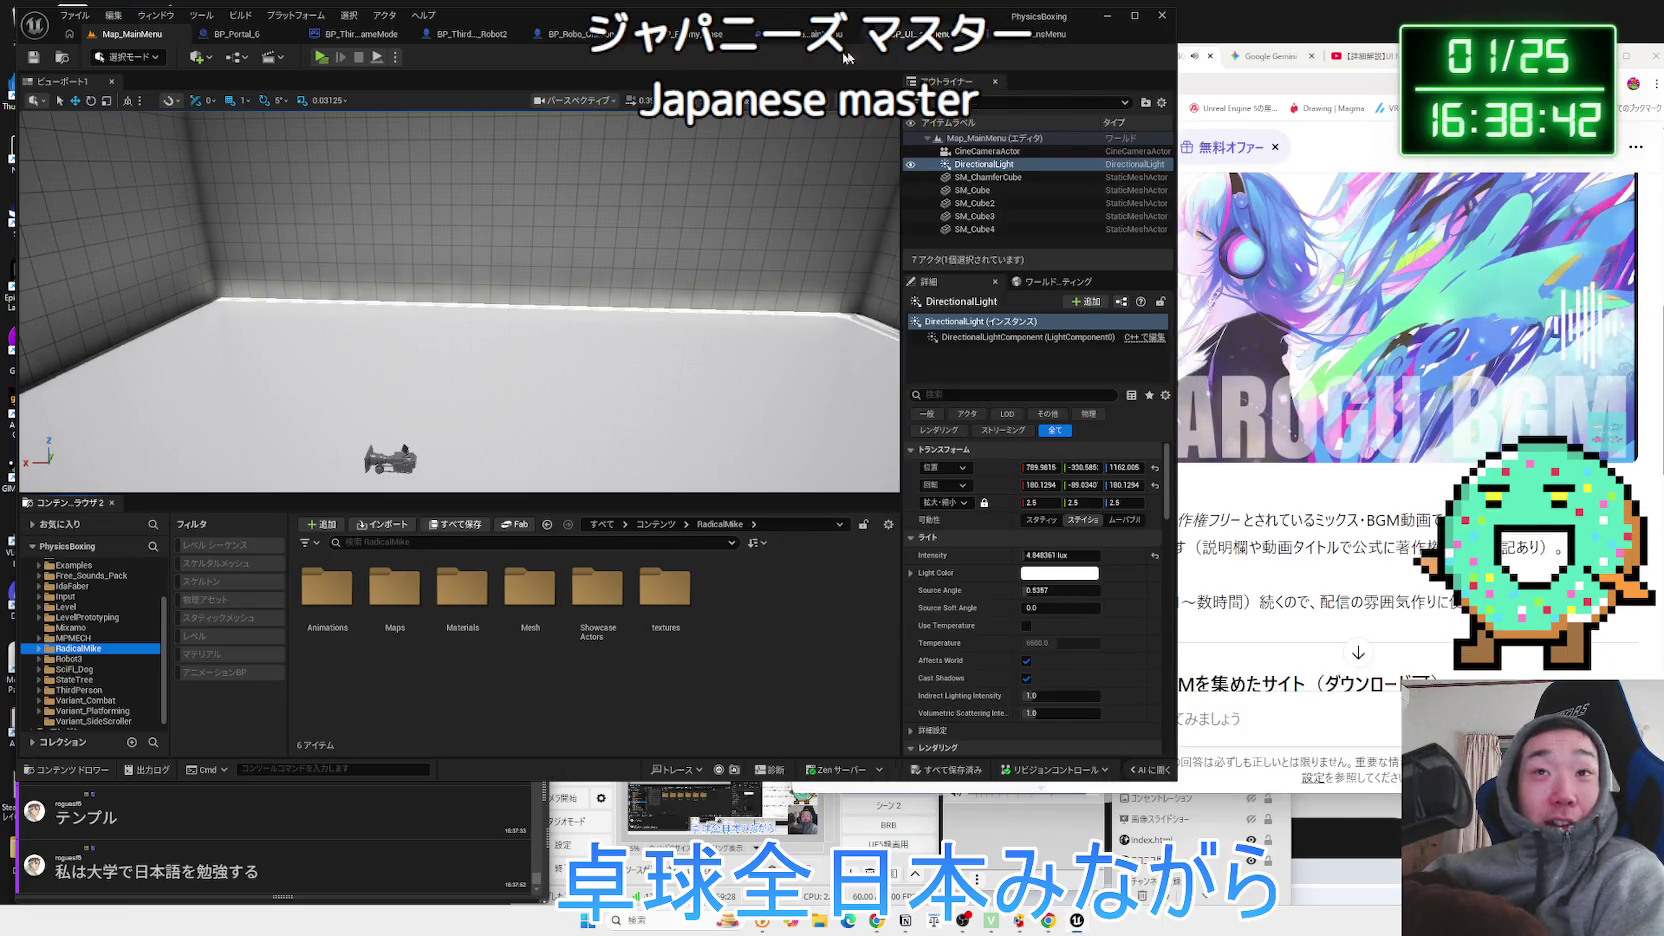
pyautogui.click(928, 34)
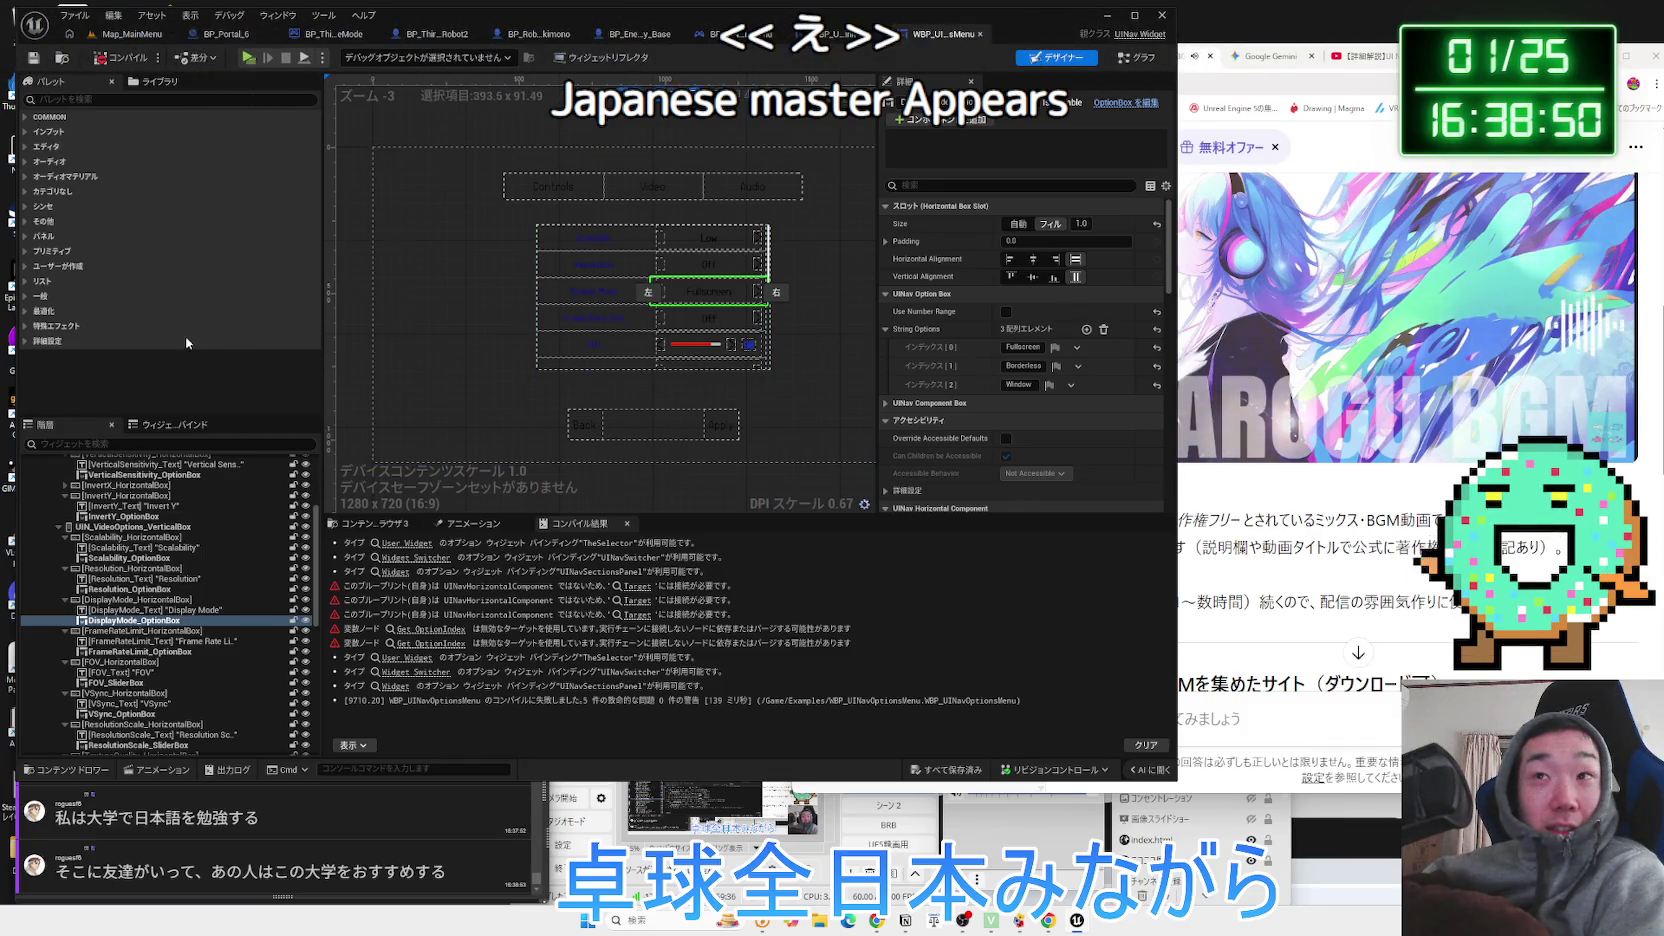
pyautogui.click(1268, 422)
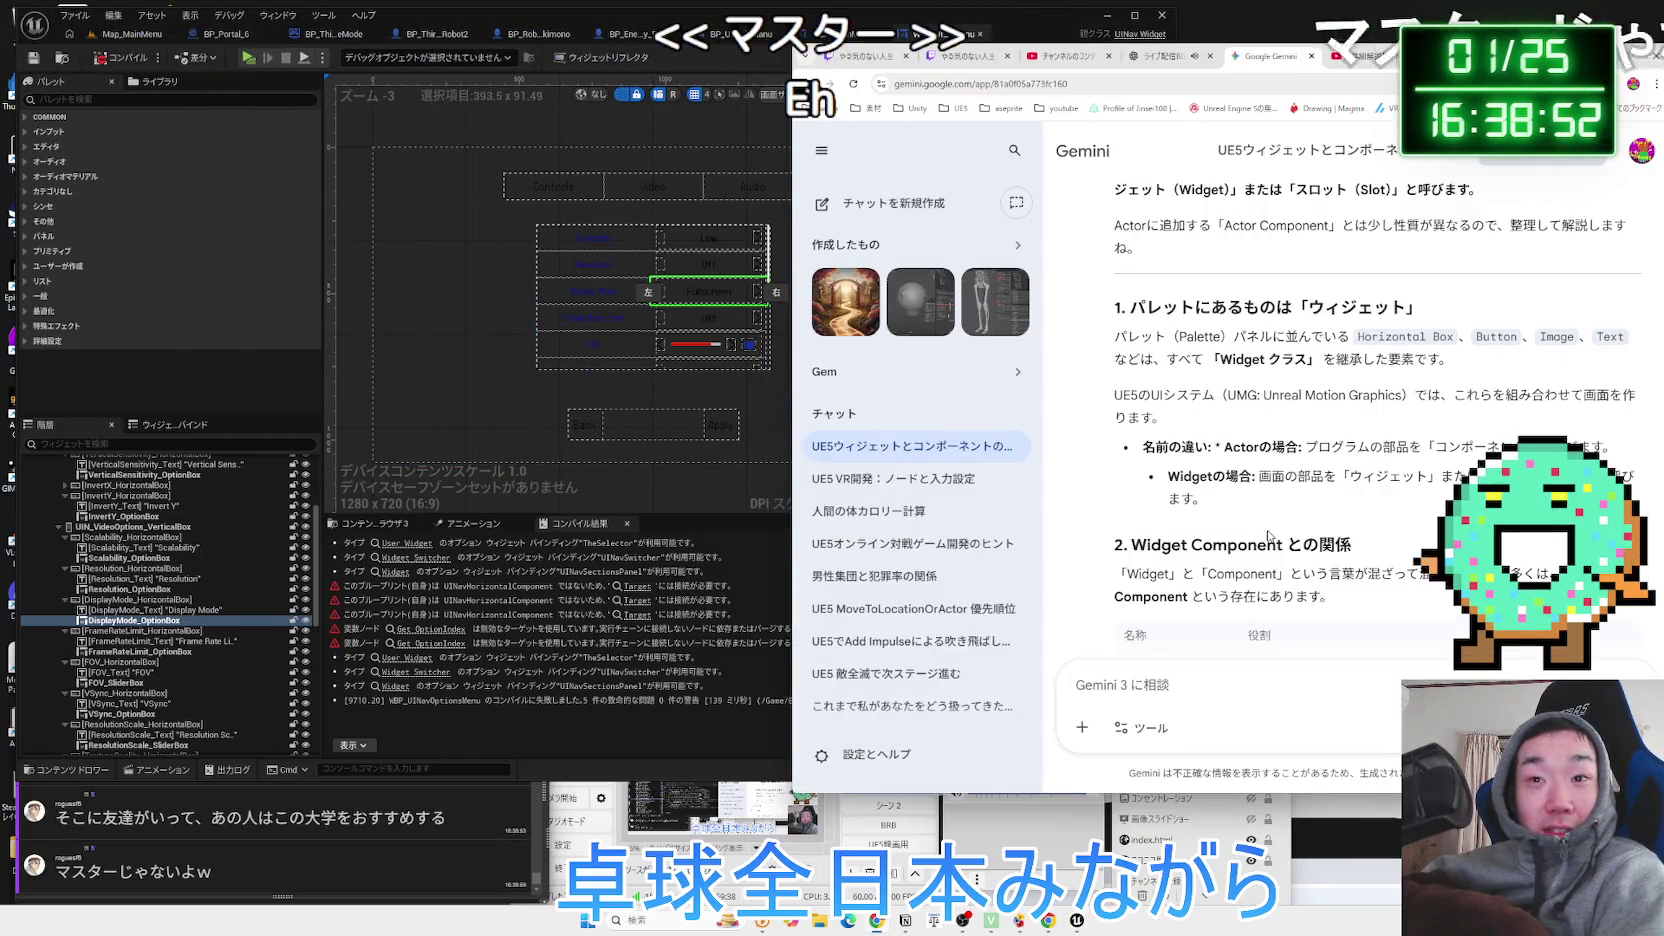
# Highlight Gemini's Widget Component explanation and the Horizontal Box paragraph while reading.
pyautogui.moveTo(1325, 597)
pyautogui.mouseDown()
pyautogui.moveTo(1152, 545)
pyautogui.moveTo(1372, 540)
pyautogui.mouseUp()
pyautogui.scroll(-3, 1300, 500)
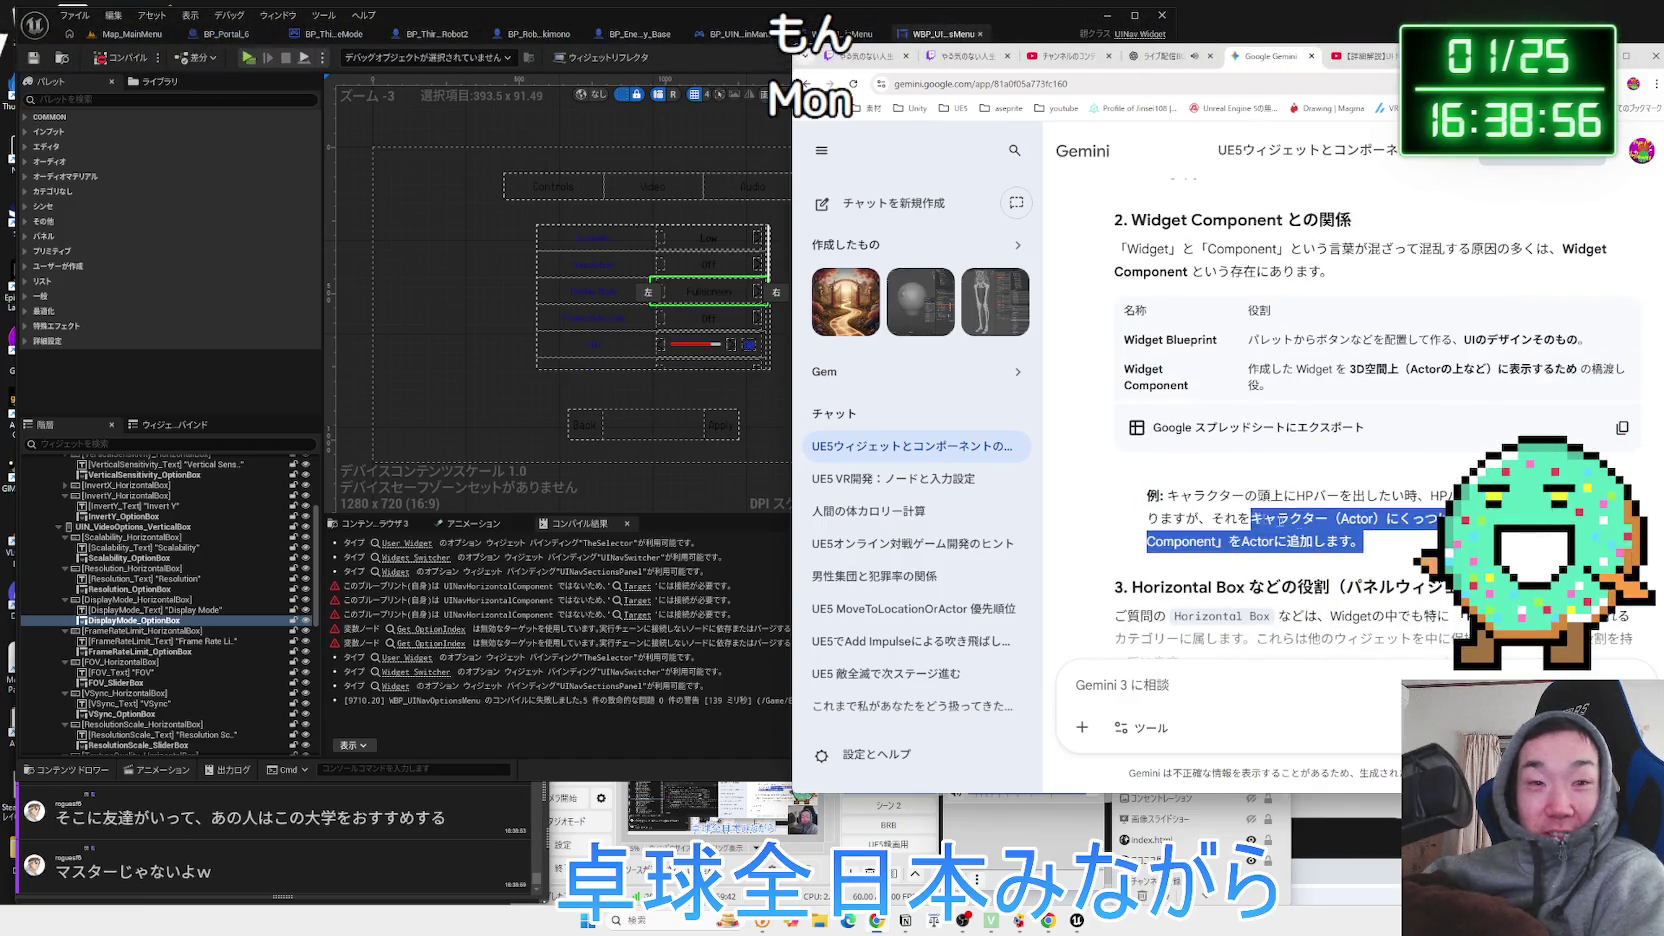
pyautogui.click(1375, 542)
pyautogui.scroll(-2, 1385, 546)
pyautogui.moveTo(1390, 470); pyautogui.dragTo(1130, 391)
pyautogui.click(1130, 391)
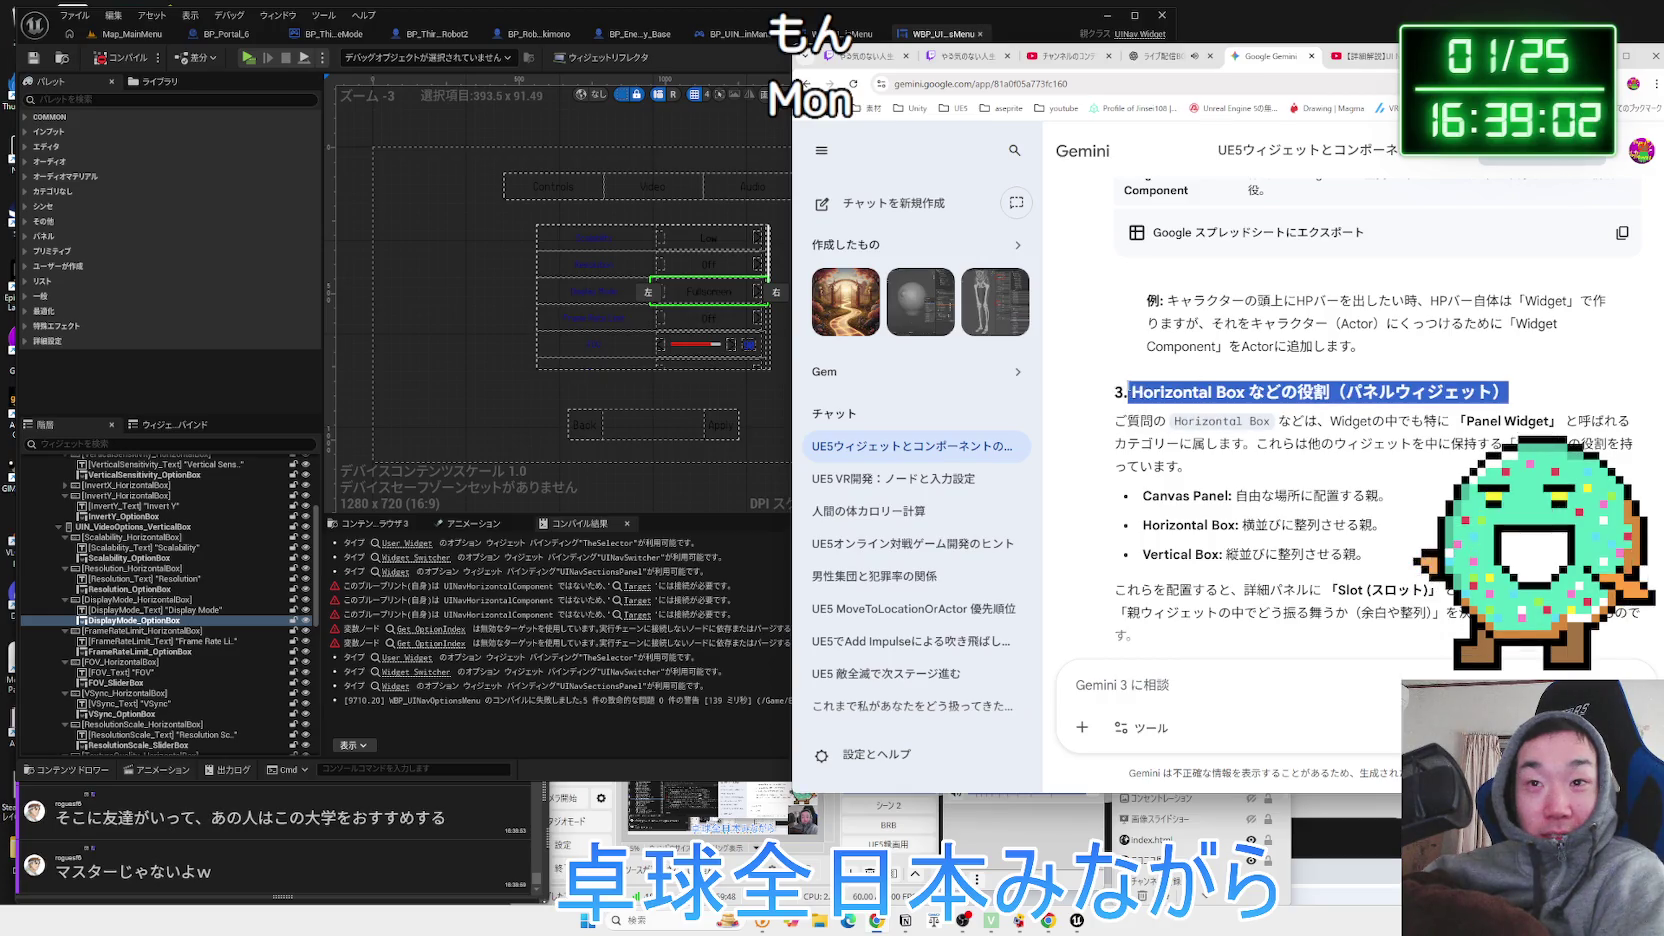
pyautogui.click(1176, 410)
pyautogui.moveTo(1395, 470); pyautogui.dragTo(1120, 390)
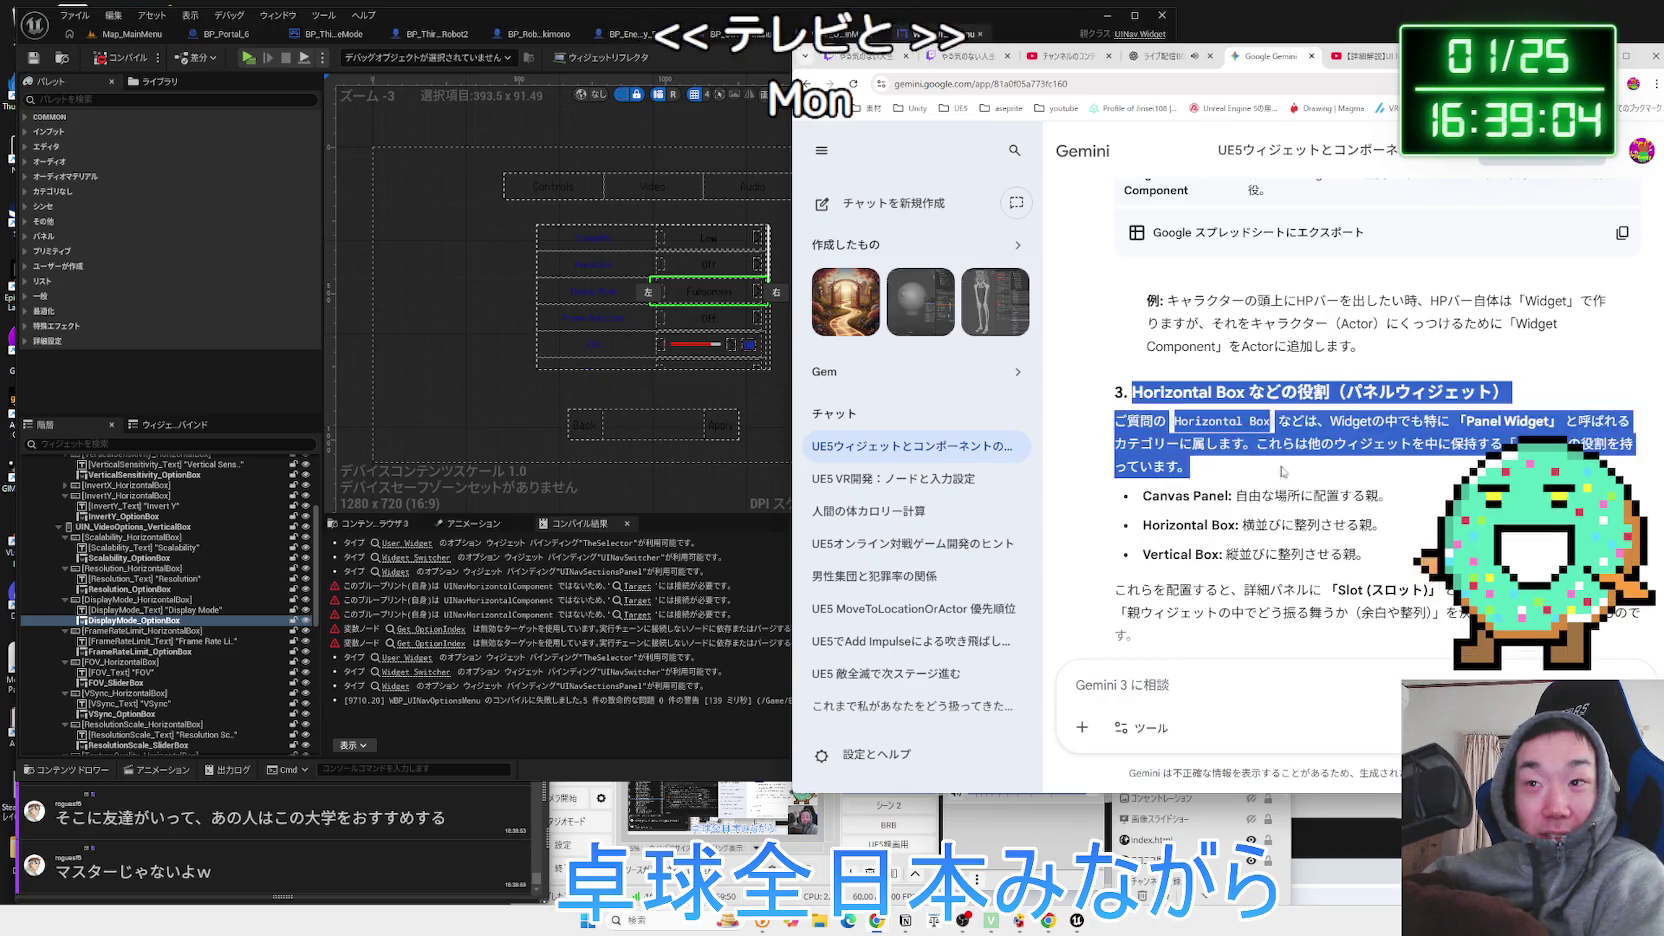
pyautogui.click(1176, 410)
# Highlight the まとめ summary bullets, then return to the yossi40-100.com UINavigation article.
pyautogui.scroll(-3, 1358, 493)
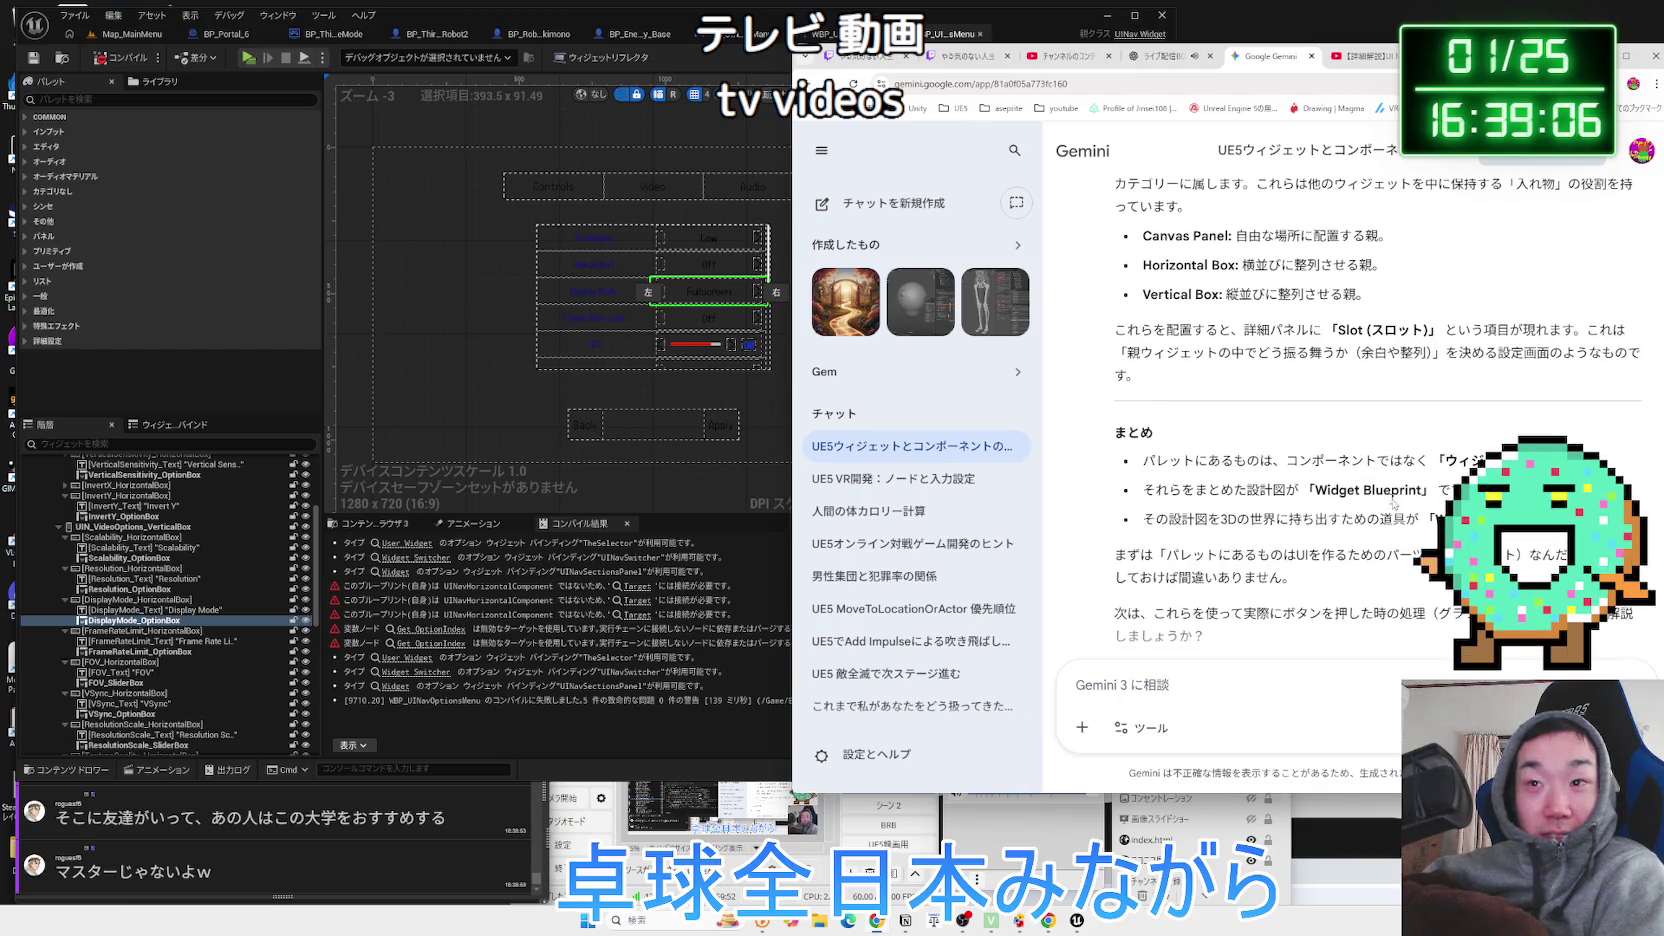
pyautogui.moveTo(1462, 490); pyautogui.dragTo(1305, 487)
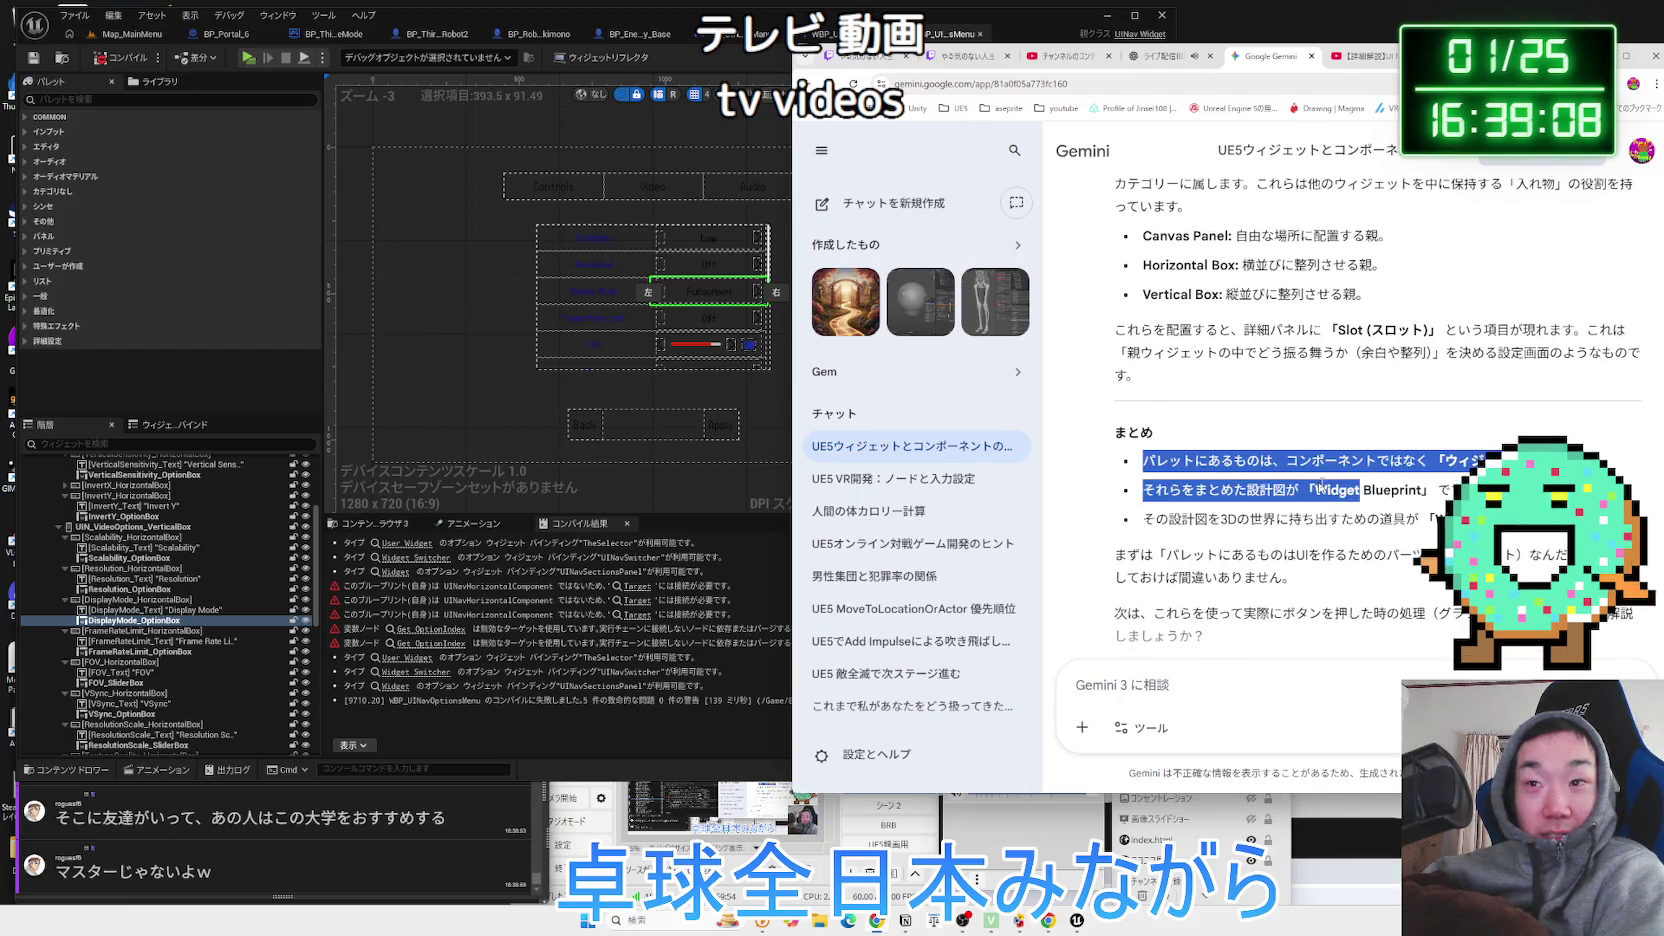
pyautogui.click(1450, 519)
pyautogui.moveTo(1168, 471)
pyautogui.mouseDown()
pyautogui.moveTo(1300, 580)
pyautogui.moveTo(1165, 470)
pyautogui.mouseUp()
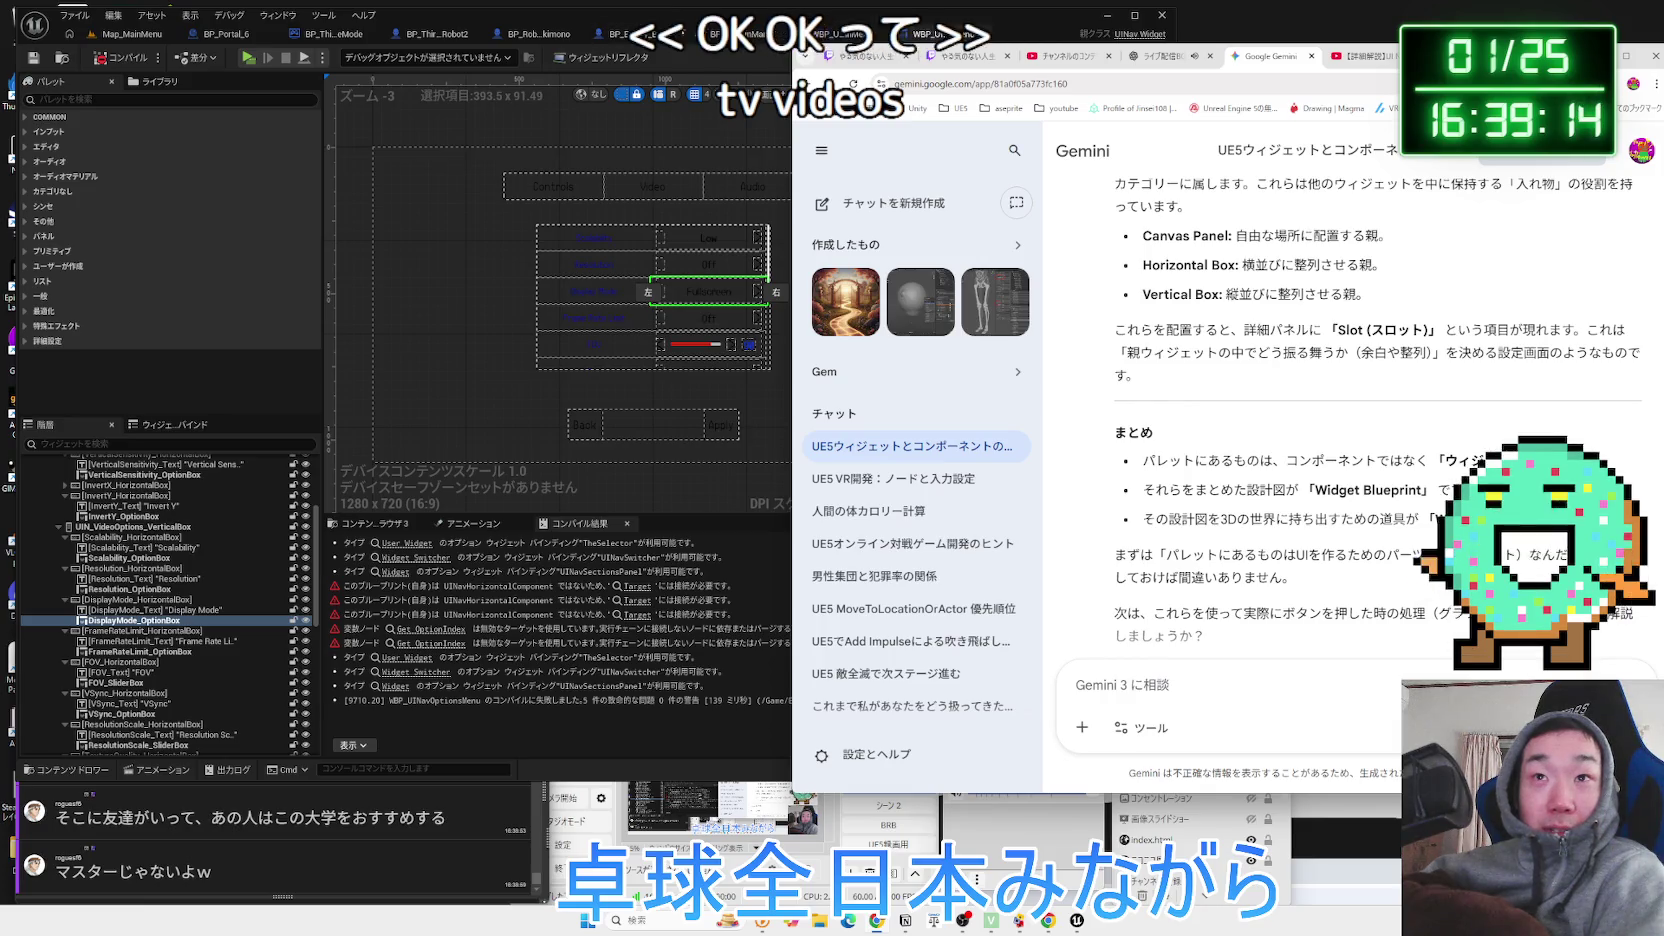
pyautogui.click(960, 56)
pyautogui.scroll(-10, 1135, 410)
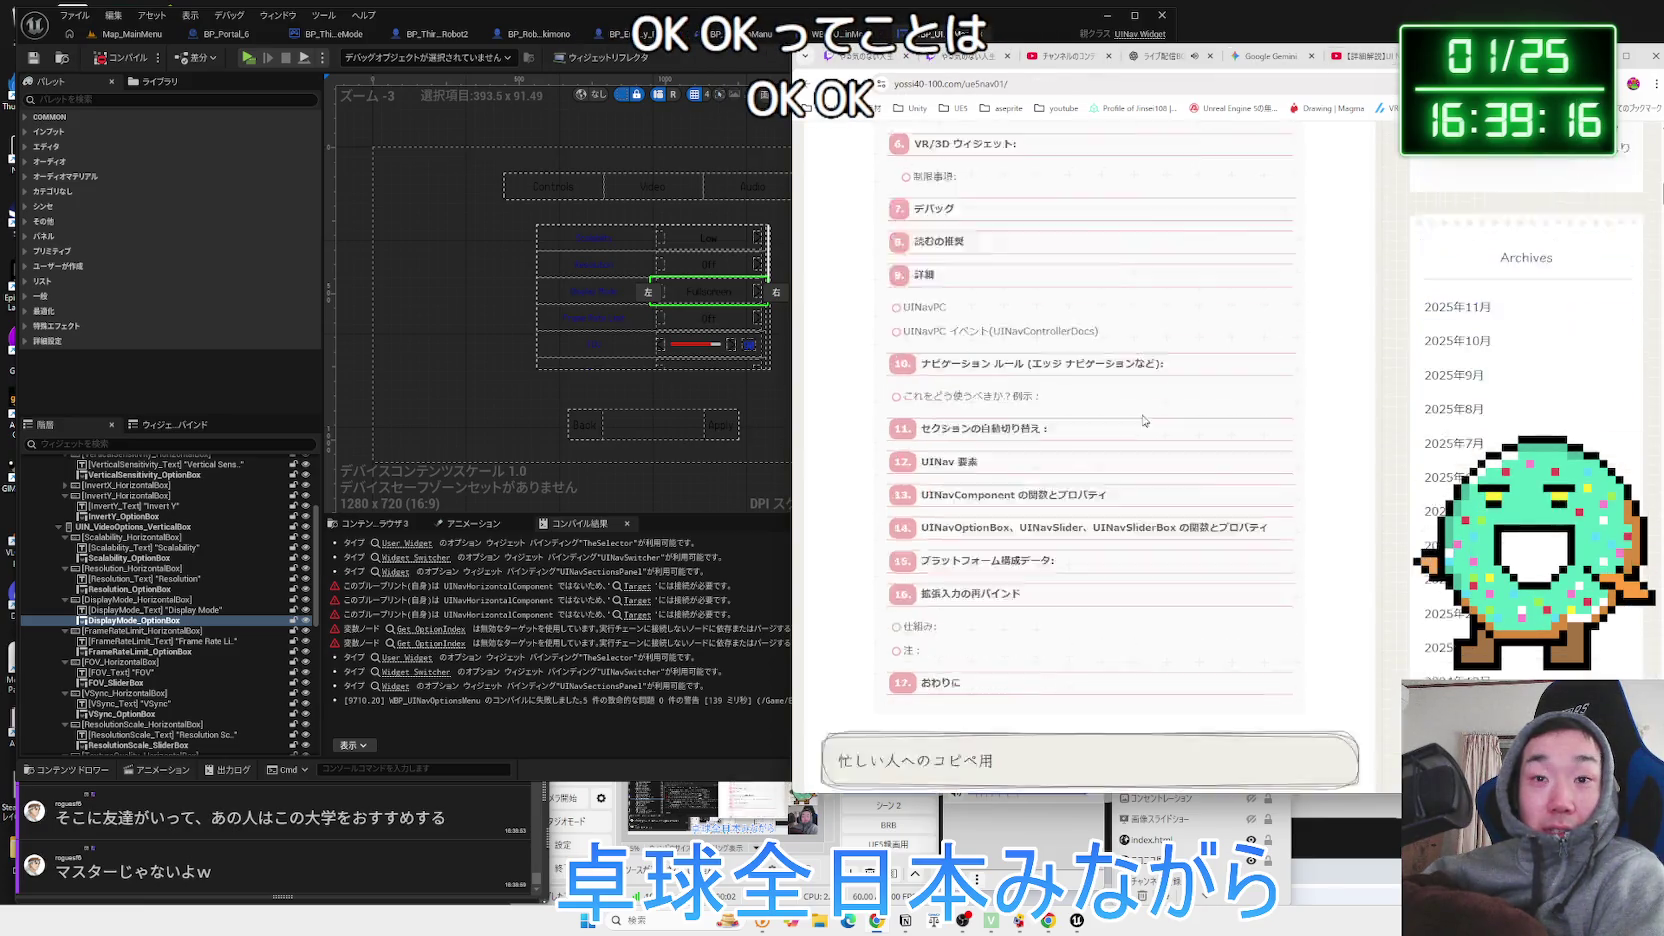
# Read the embedded UINavigation setup notes in full screen, then switch to Unreal's Map_MainMenu editor.
pyautogui.click(866, 390)
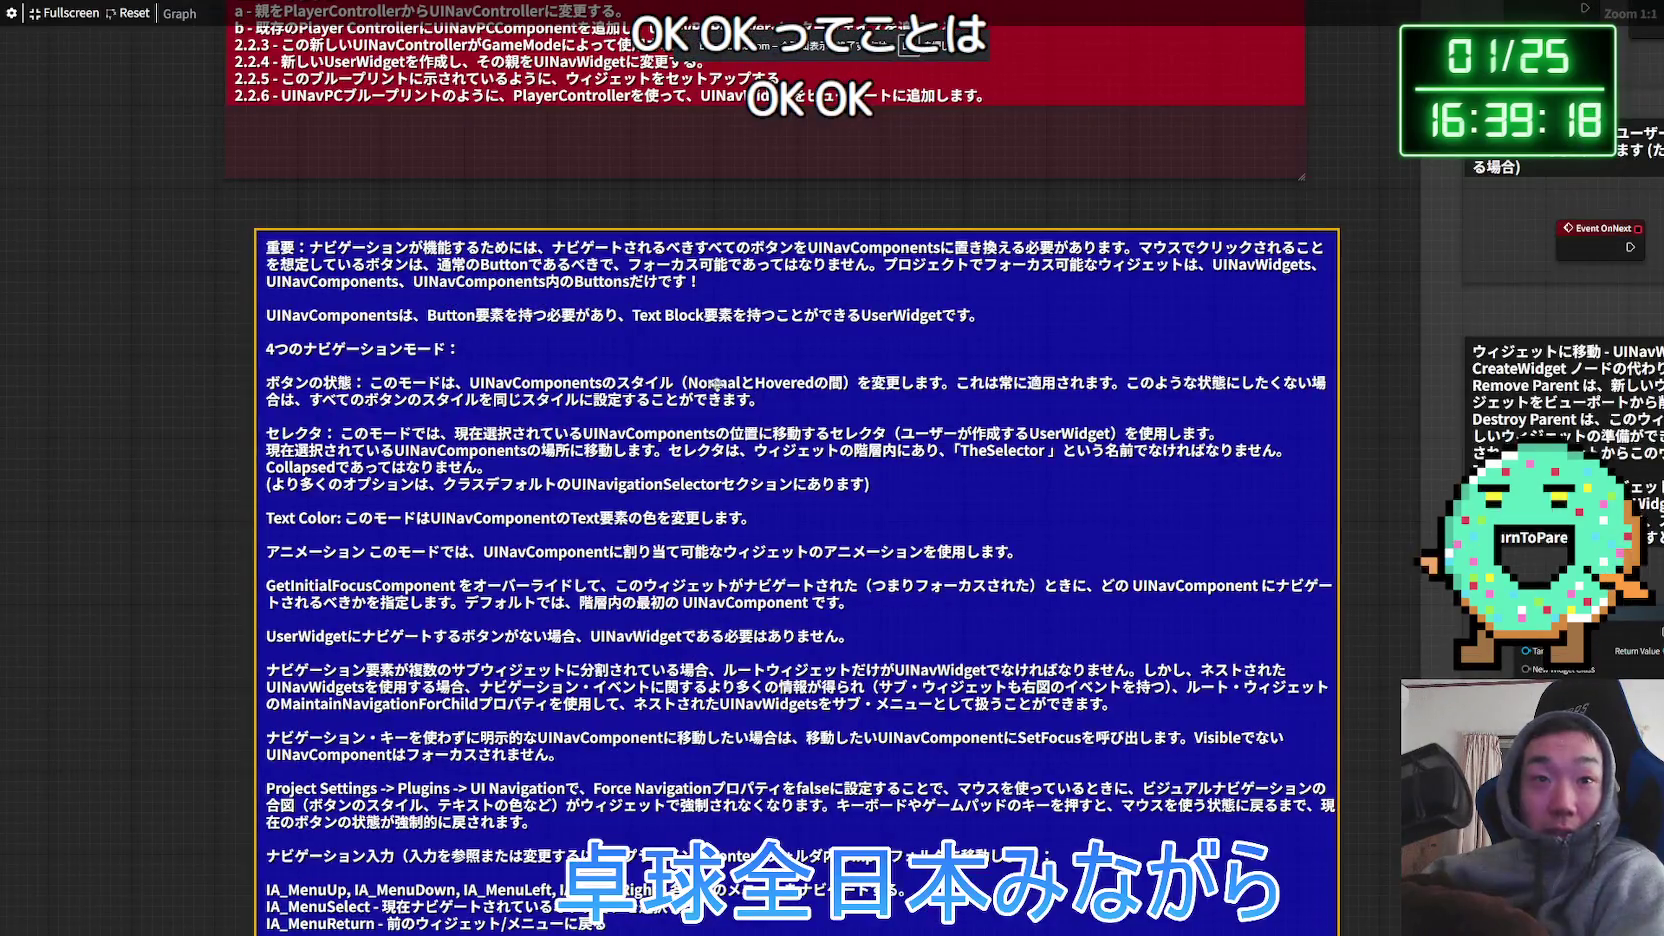
pyautogui.moveTo(723, 400); pyautogui.dragTo(744, 397)
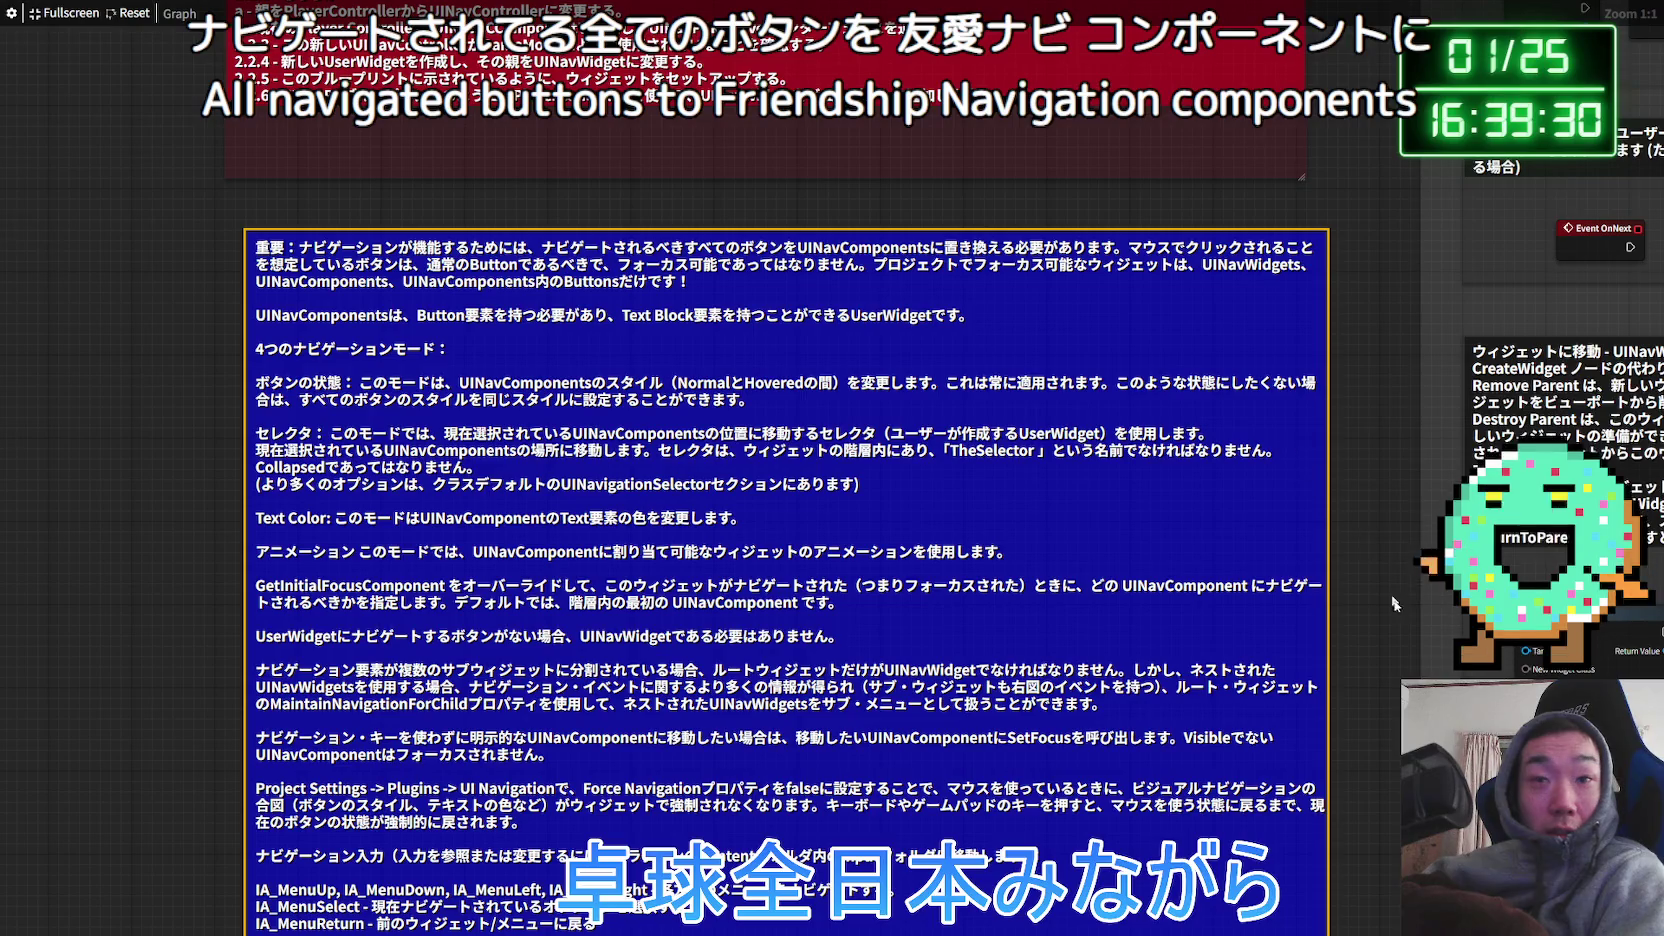
pyautogui.press('Escape')
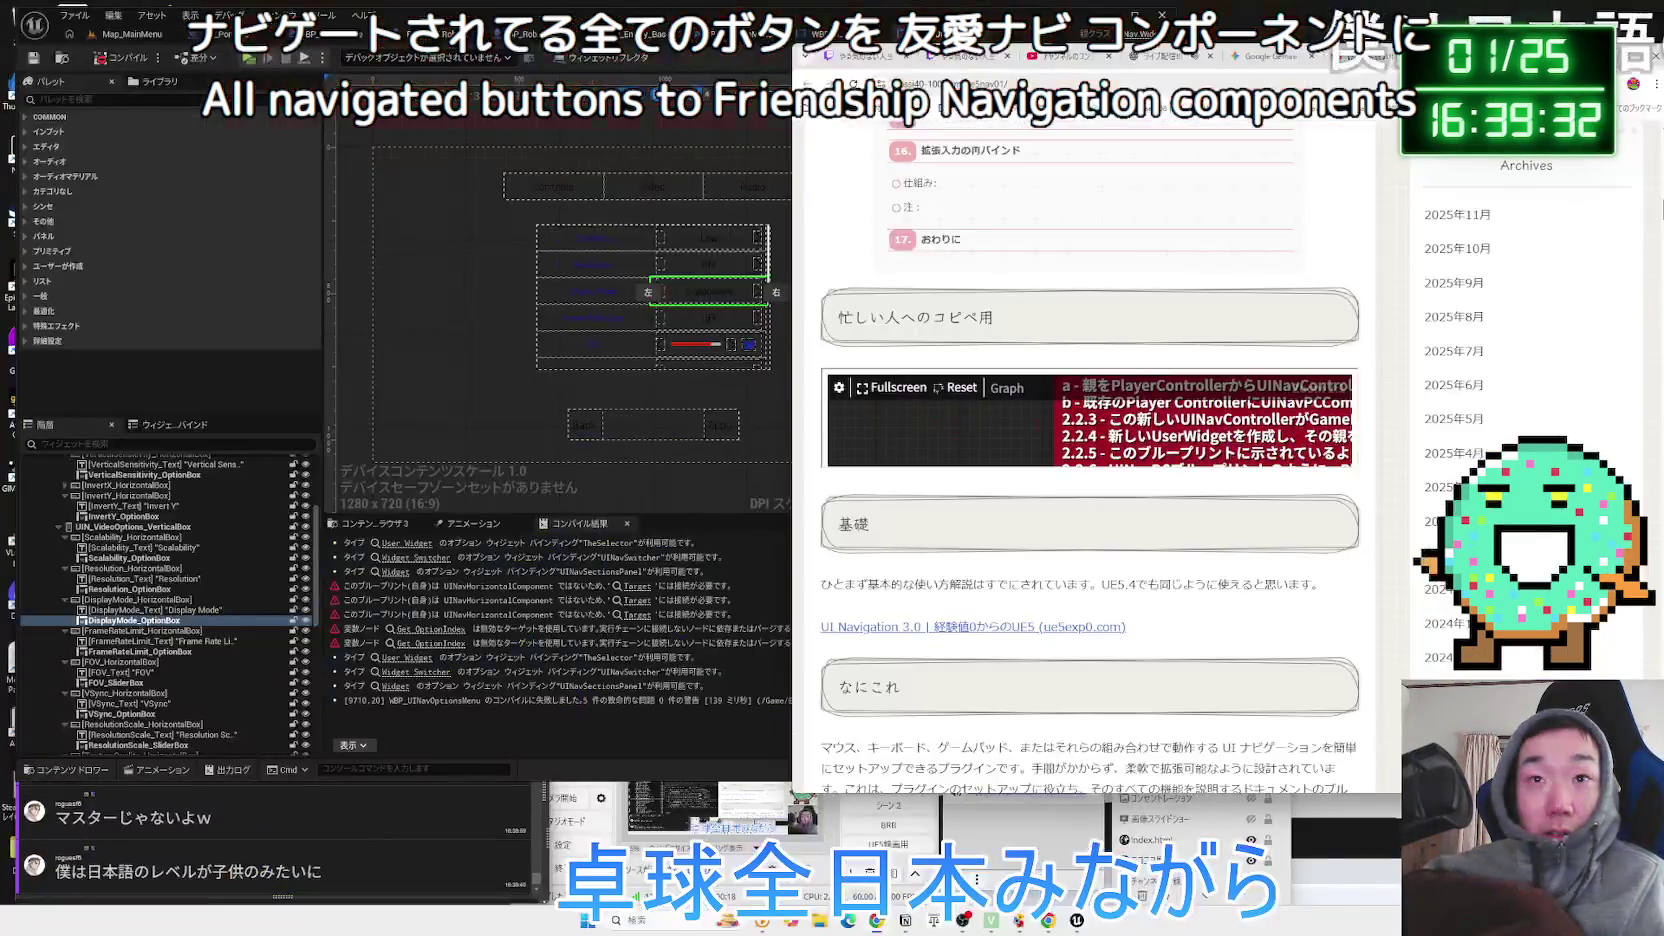
pyautogui.click(909, 391)
pyautogui.press('Escape')
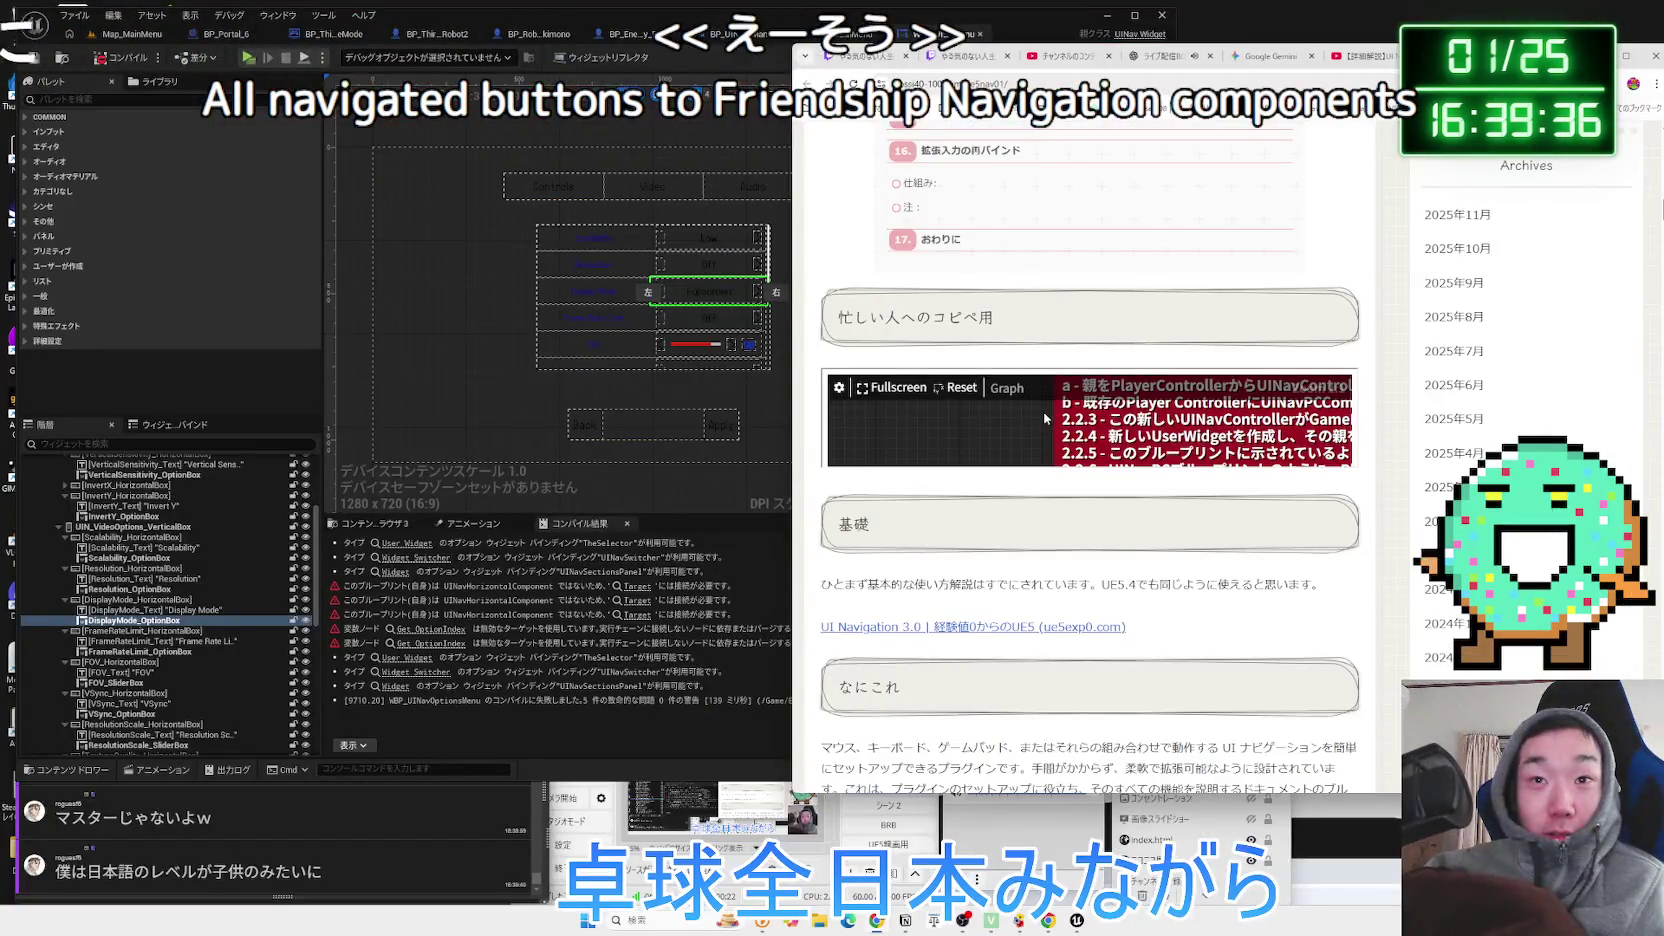
pyautogui.click(895, 388)
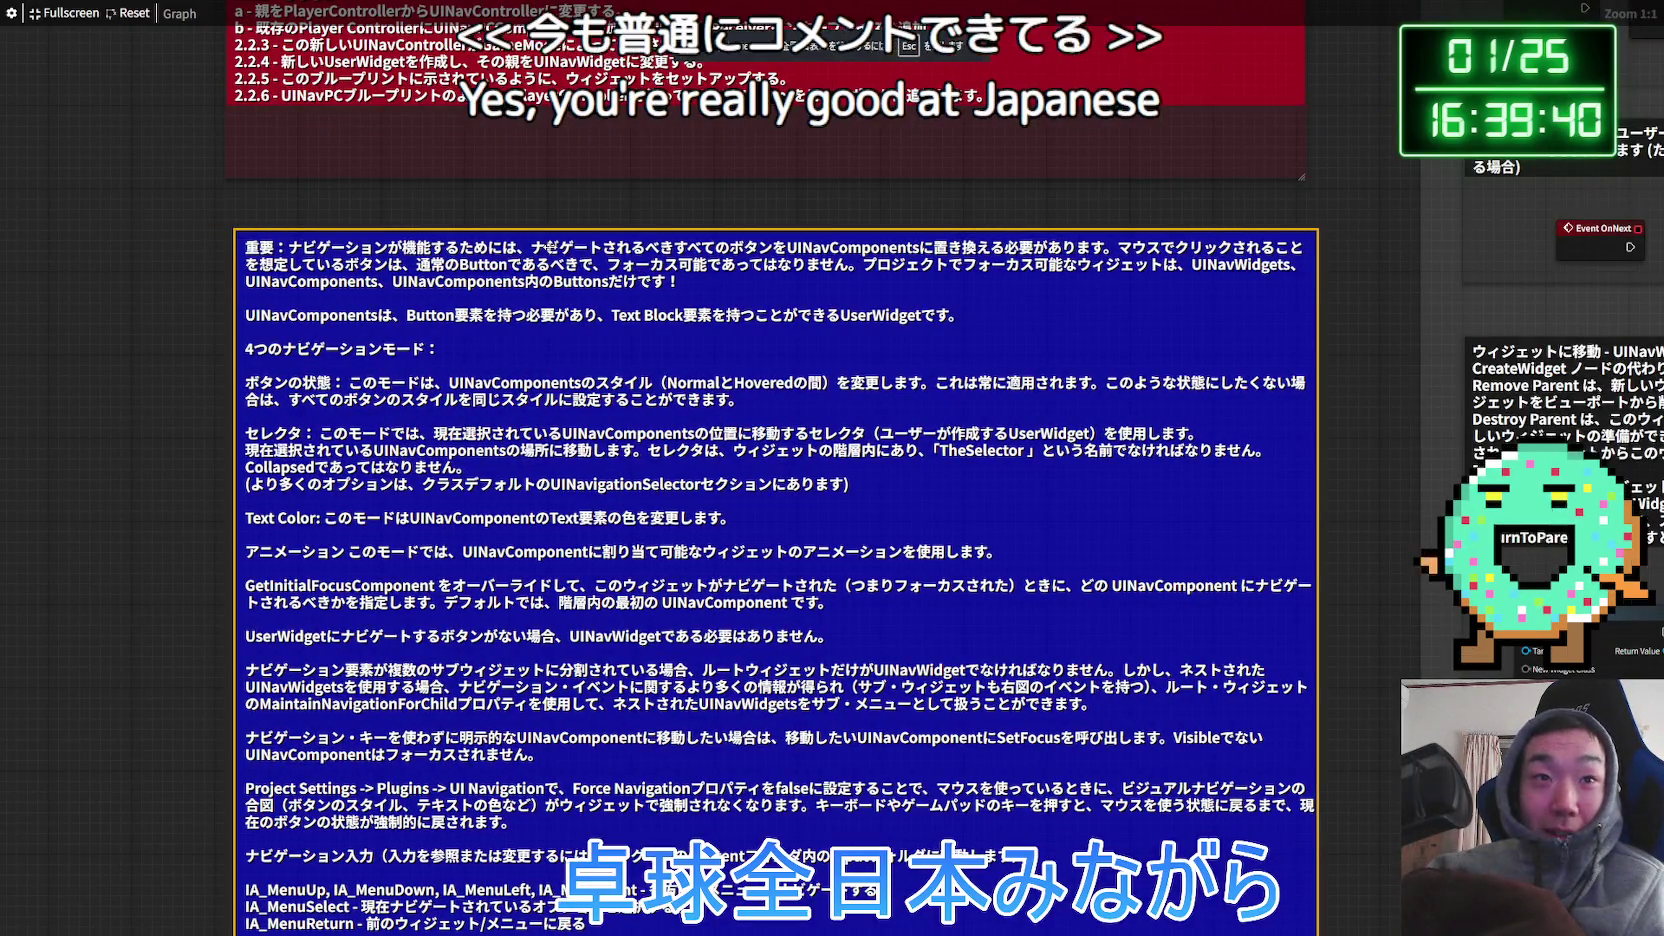
pyautogui.press('Escape')
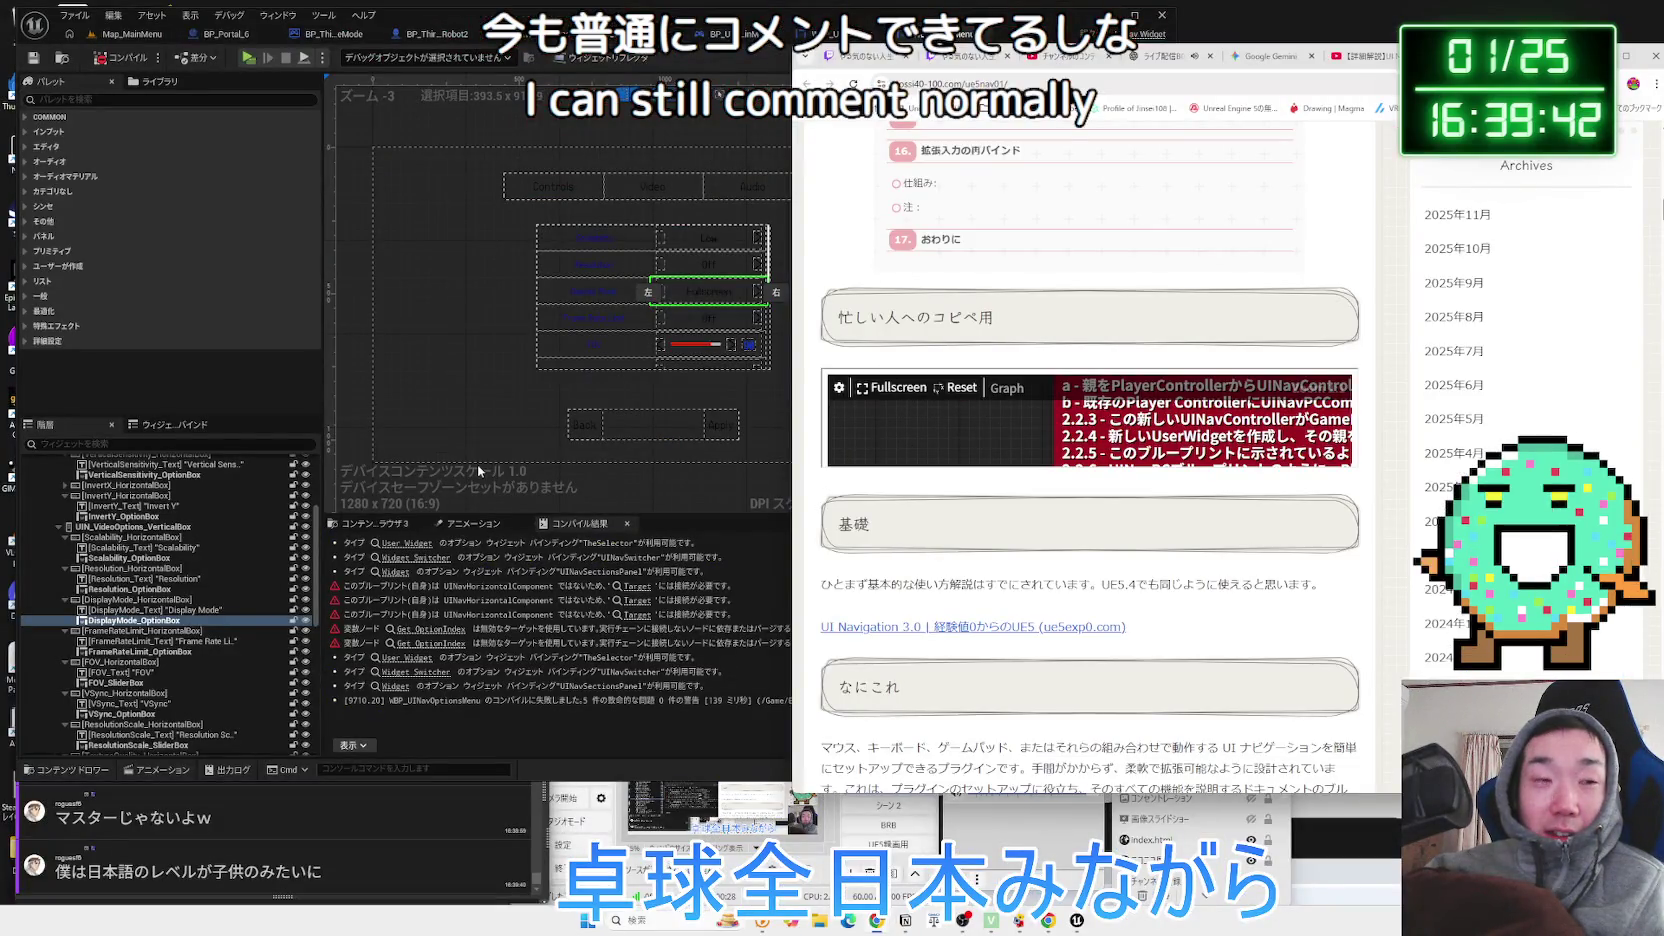
pyautogui.click(123, 38)
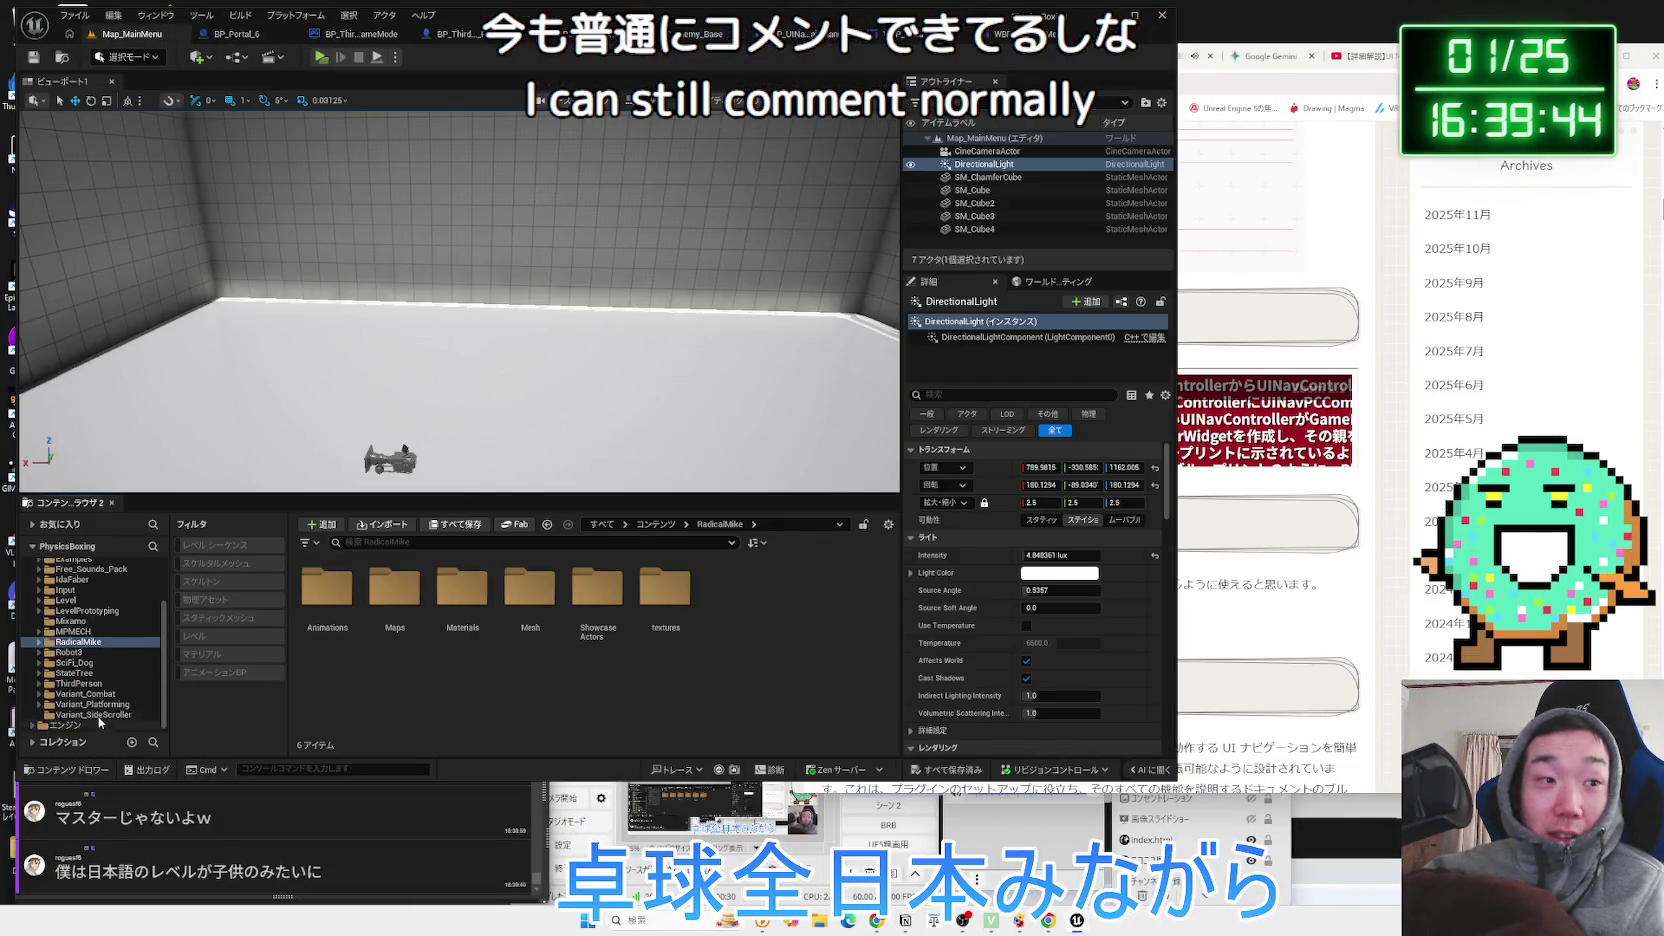
# In the Content Browser, open the Engine folder's Plugins folder.
pyautogui.click(87, 723)
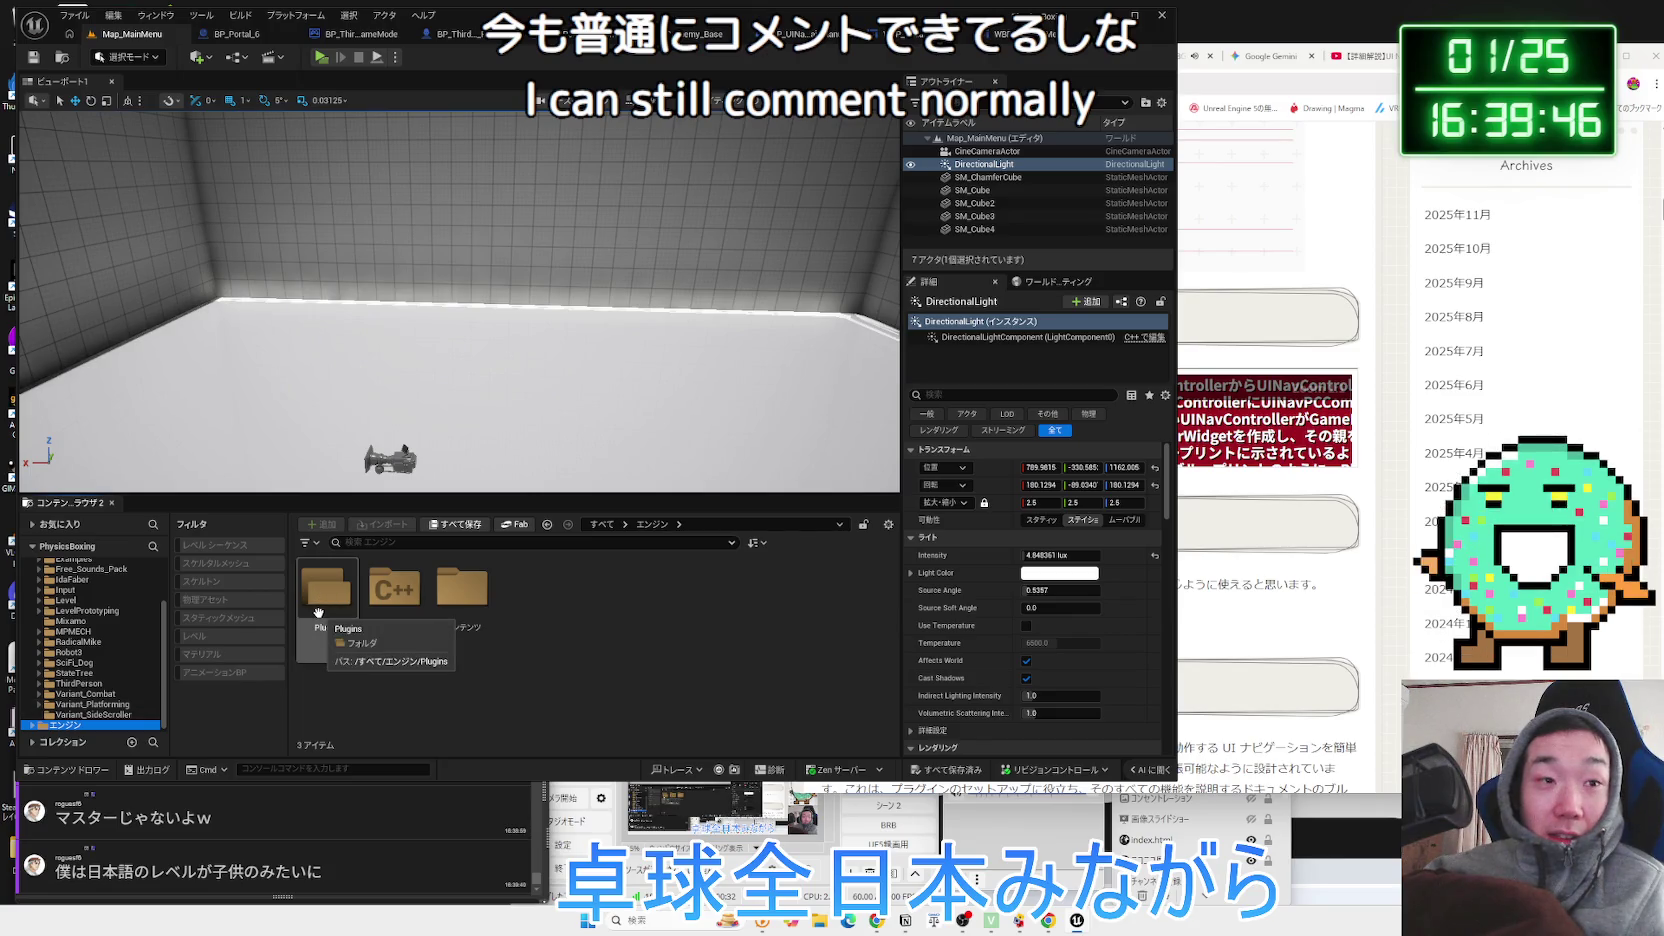
pyautogui.scroll(5, 108, 632)
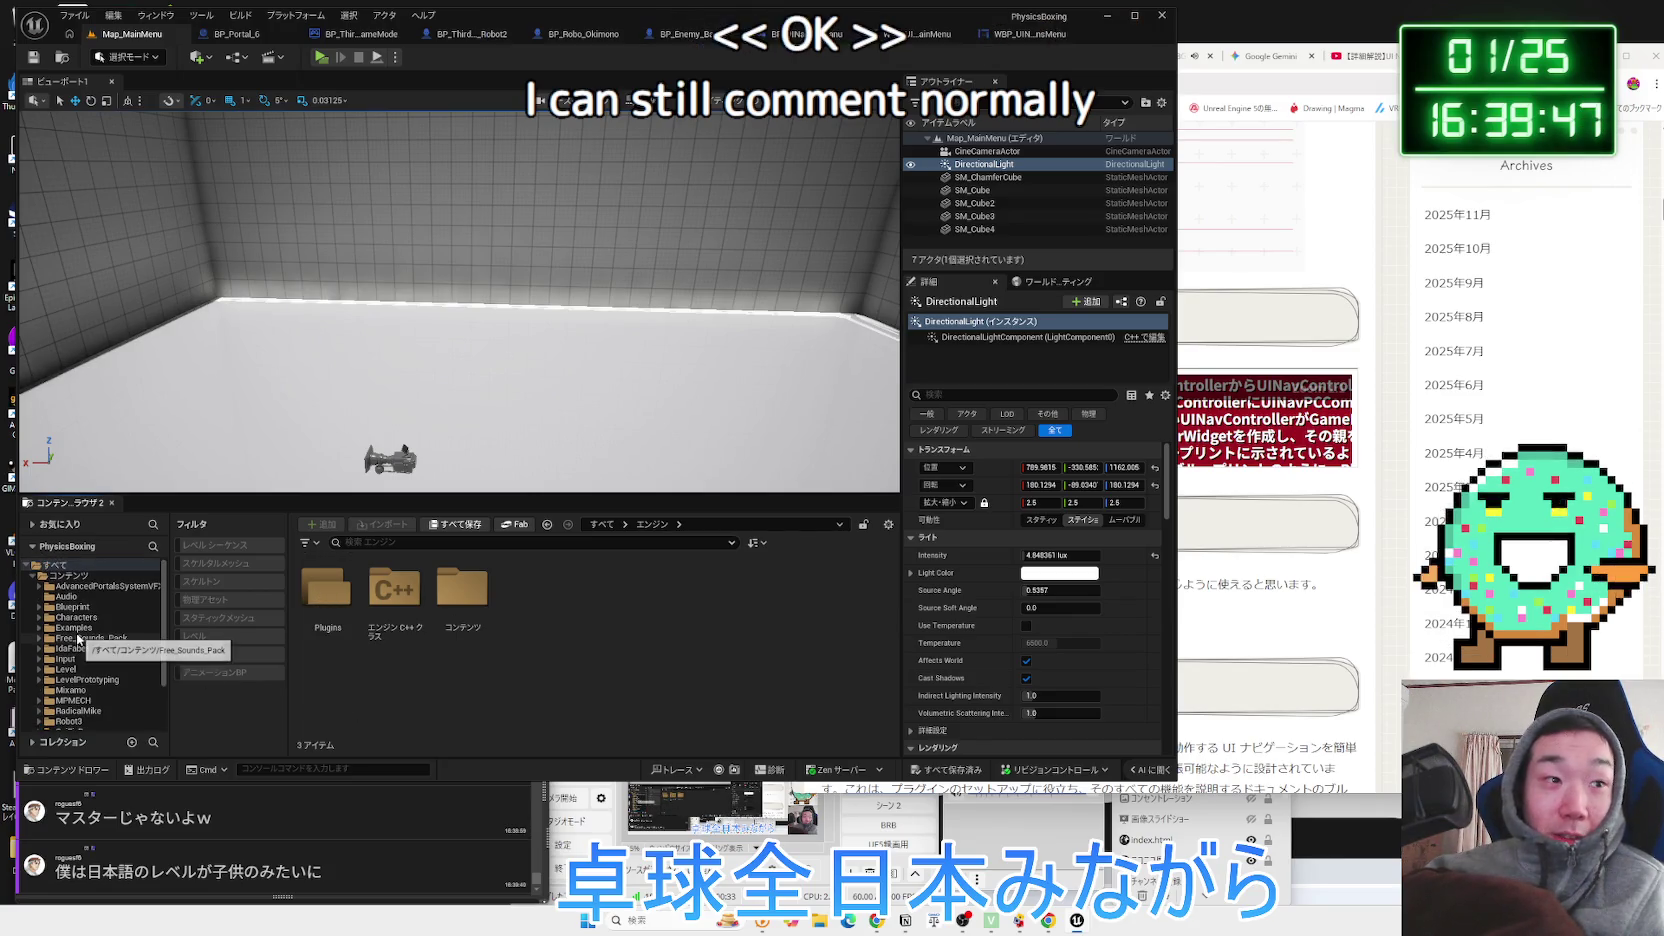
pyautogui.click(55, 524)
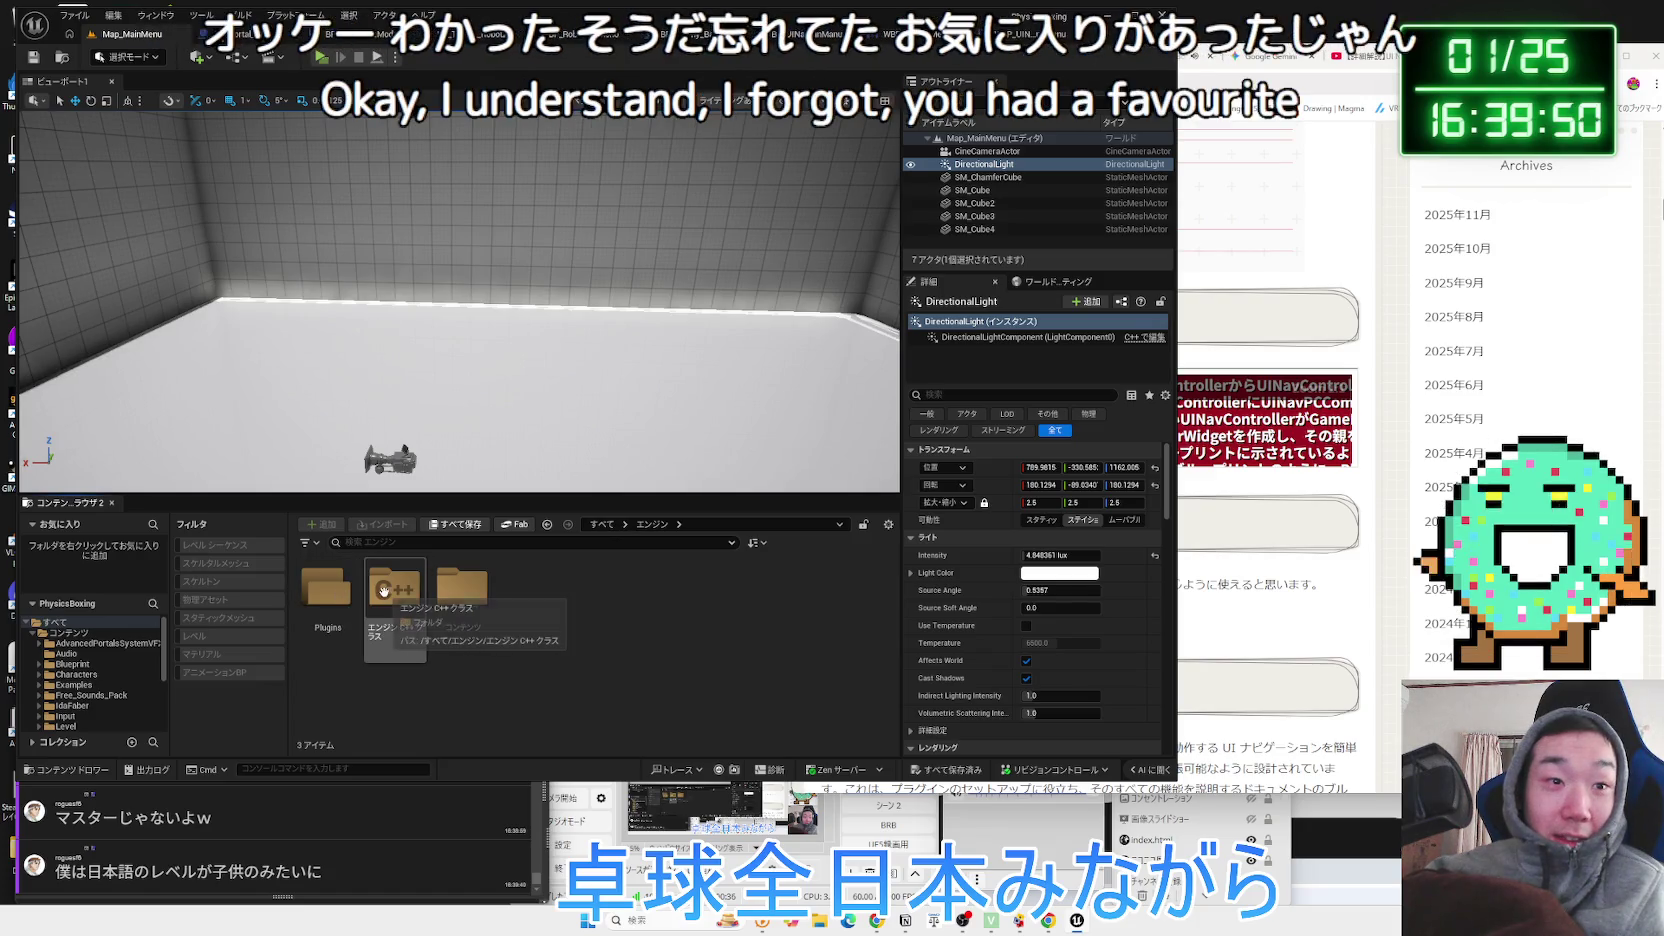
pyautogui.doubleClick(348, 590)
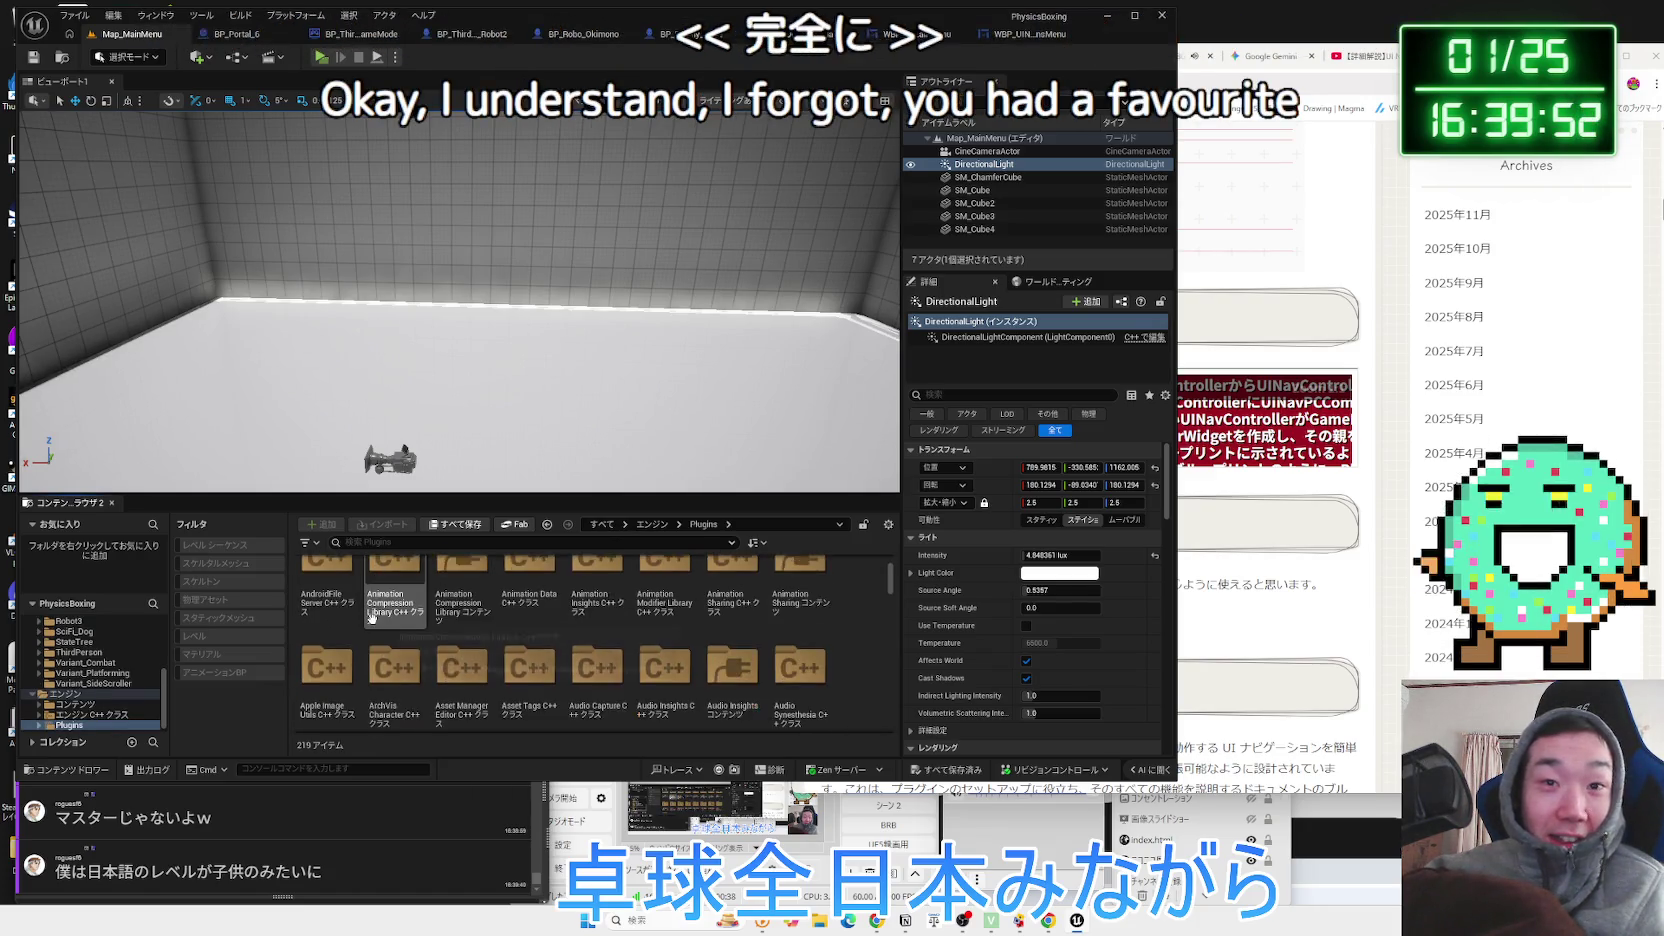
pyautogui.hotkey('alt', 'Left')
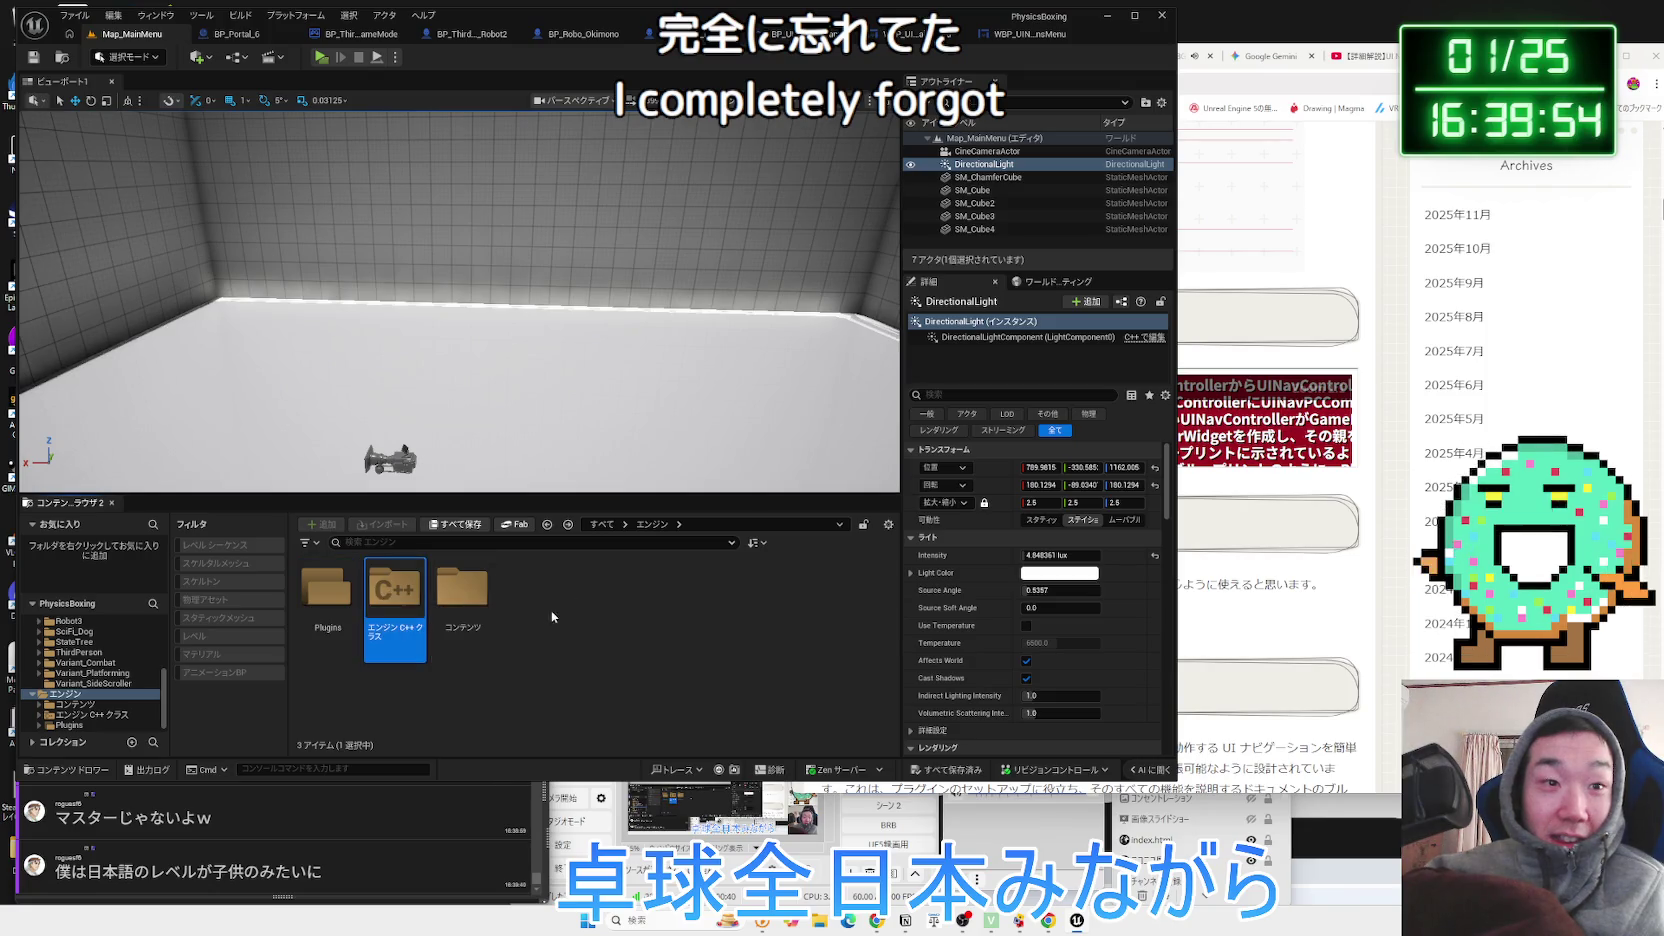
pyautogui.doubleClick(395, 595)
pyautogui.hotkey('alt', 'Left')
pyautogui.doubleClick(330, 595)
# Scroll through the 219 plugin folders.
pyautogui.scroll(-5, 357, 619)
pyautogui.scroll(-5, 362, 617)
pyautogui.scroll(-5, 479, 626)
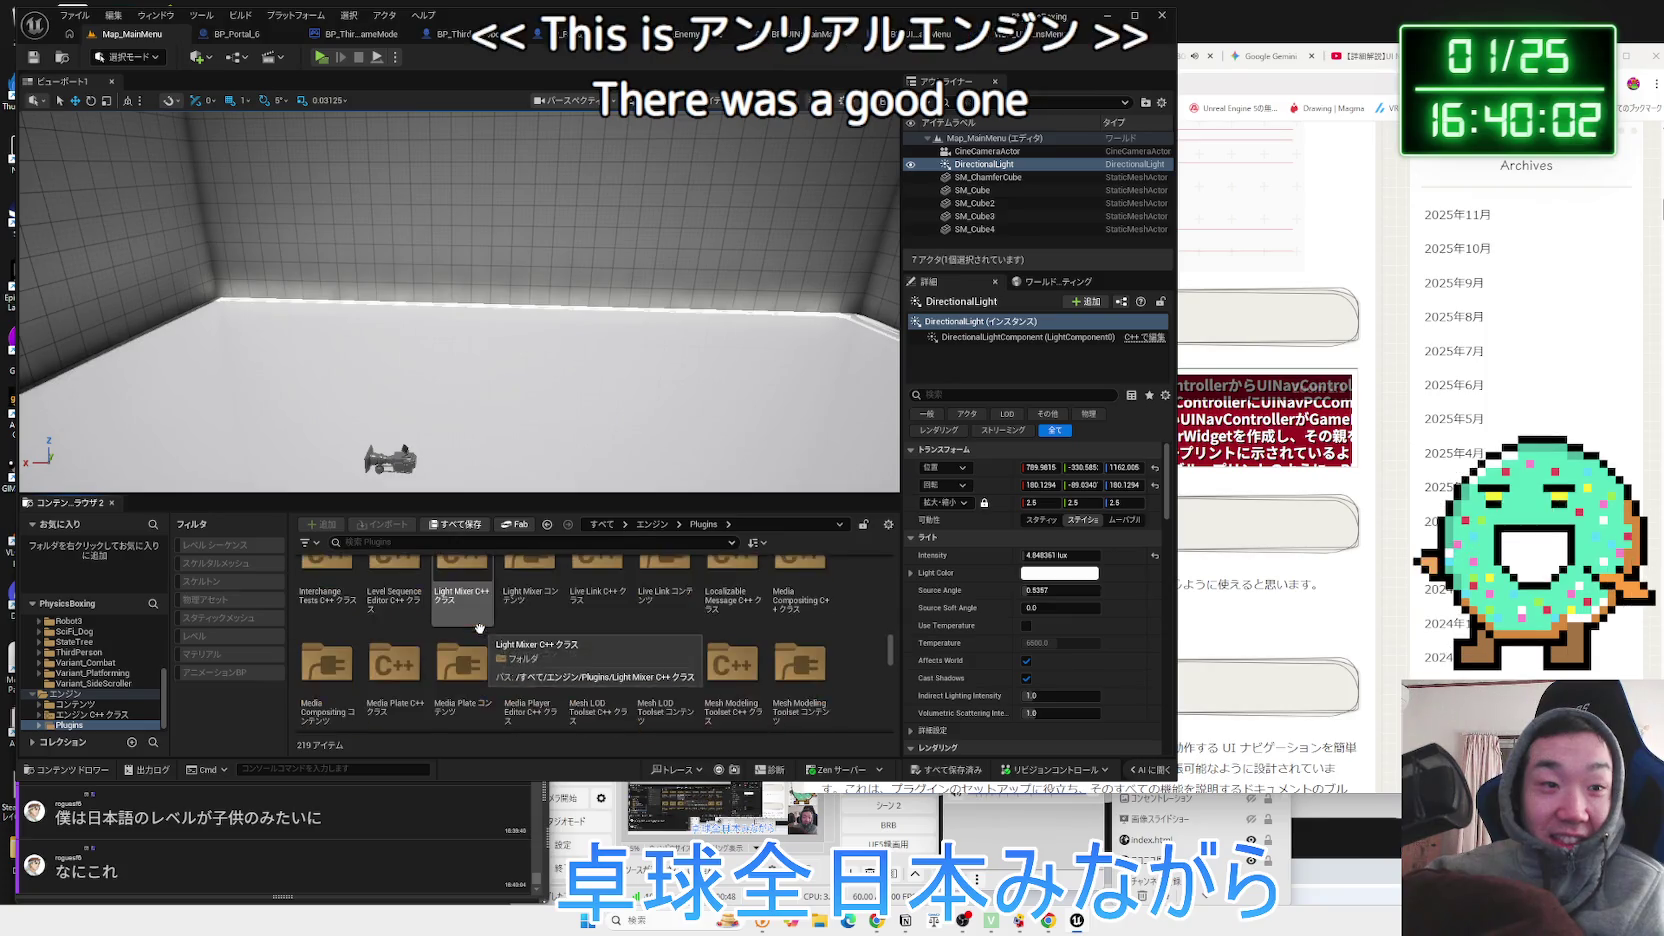
pyautogui.scroll(-5, 479, 627)
pyautogui.scroll(-5, 479, 627)
pyautogui.scroll(-5, 479, 627)
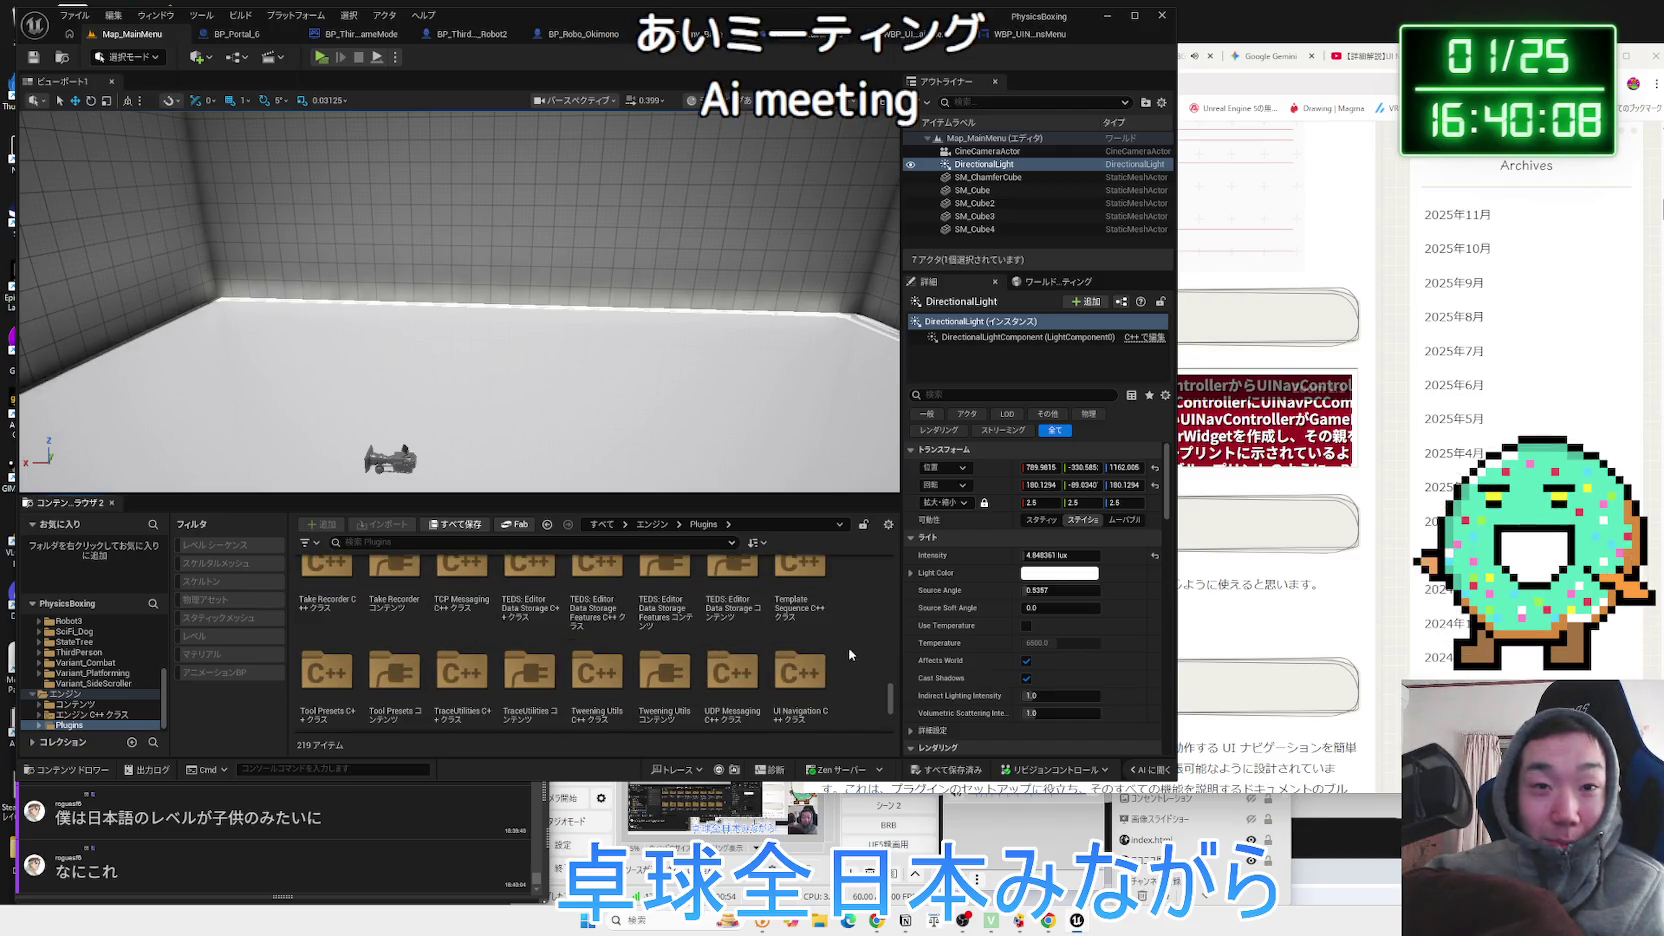
pyautogui.scroll(2, 740, 625)
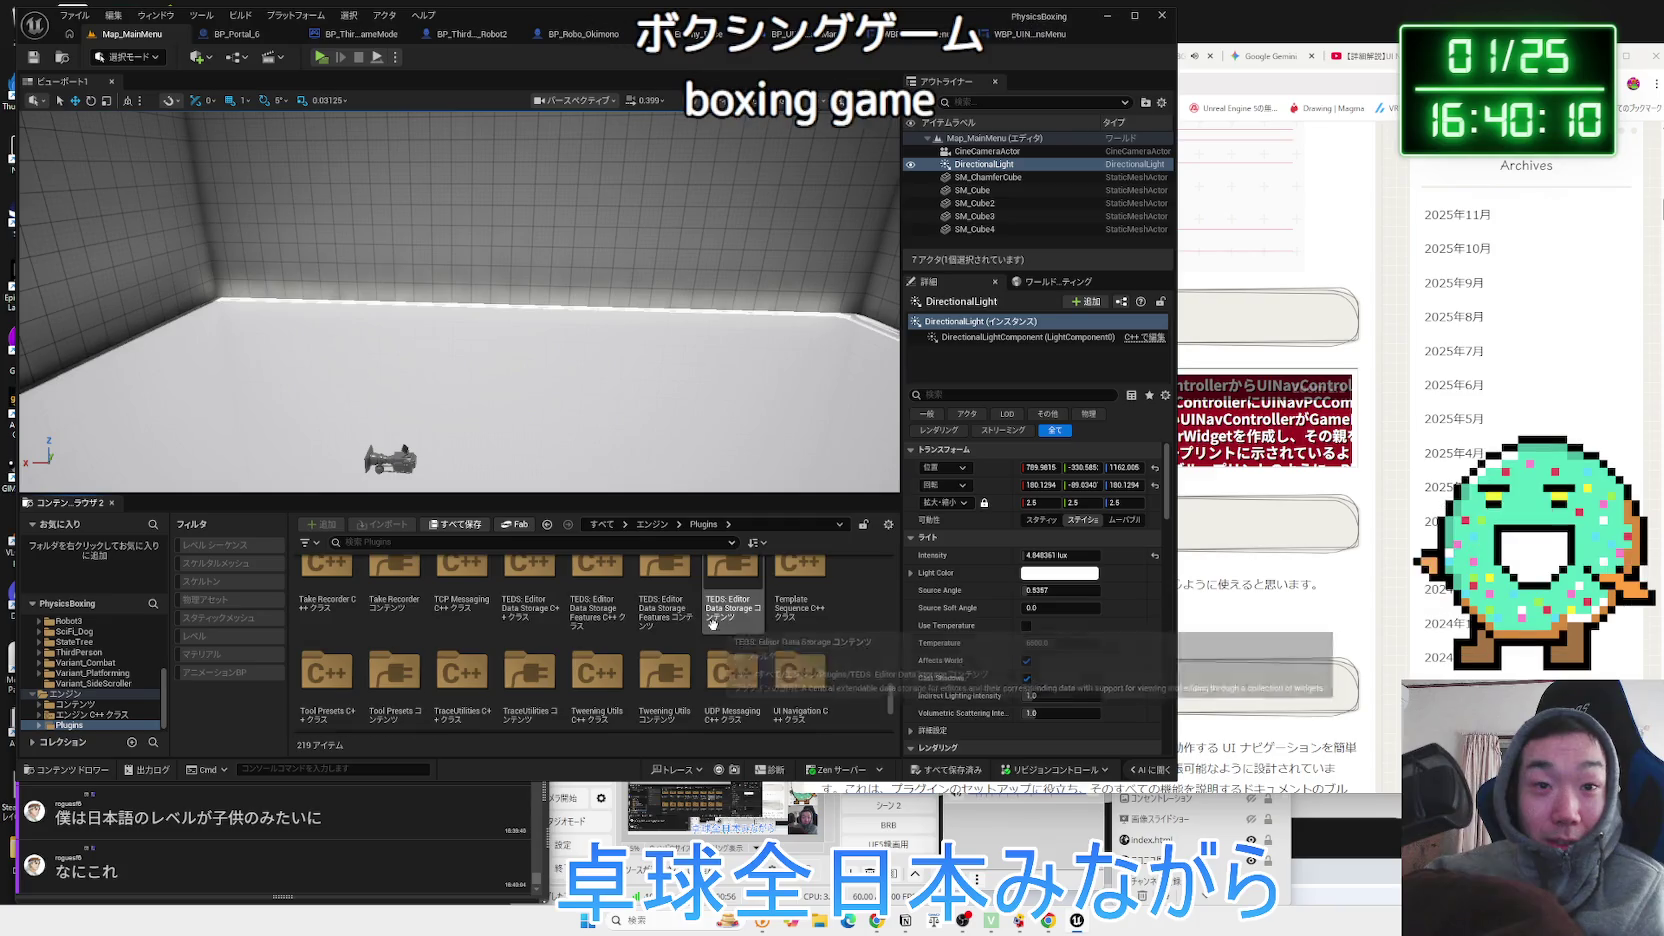
# Reopen Plugins, scroll again, and filter the folders by searching 'nva'.
pyautogui.hotkey('alt', 'Left')
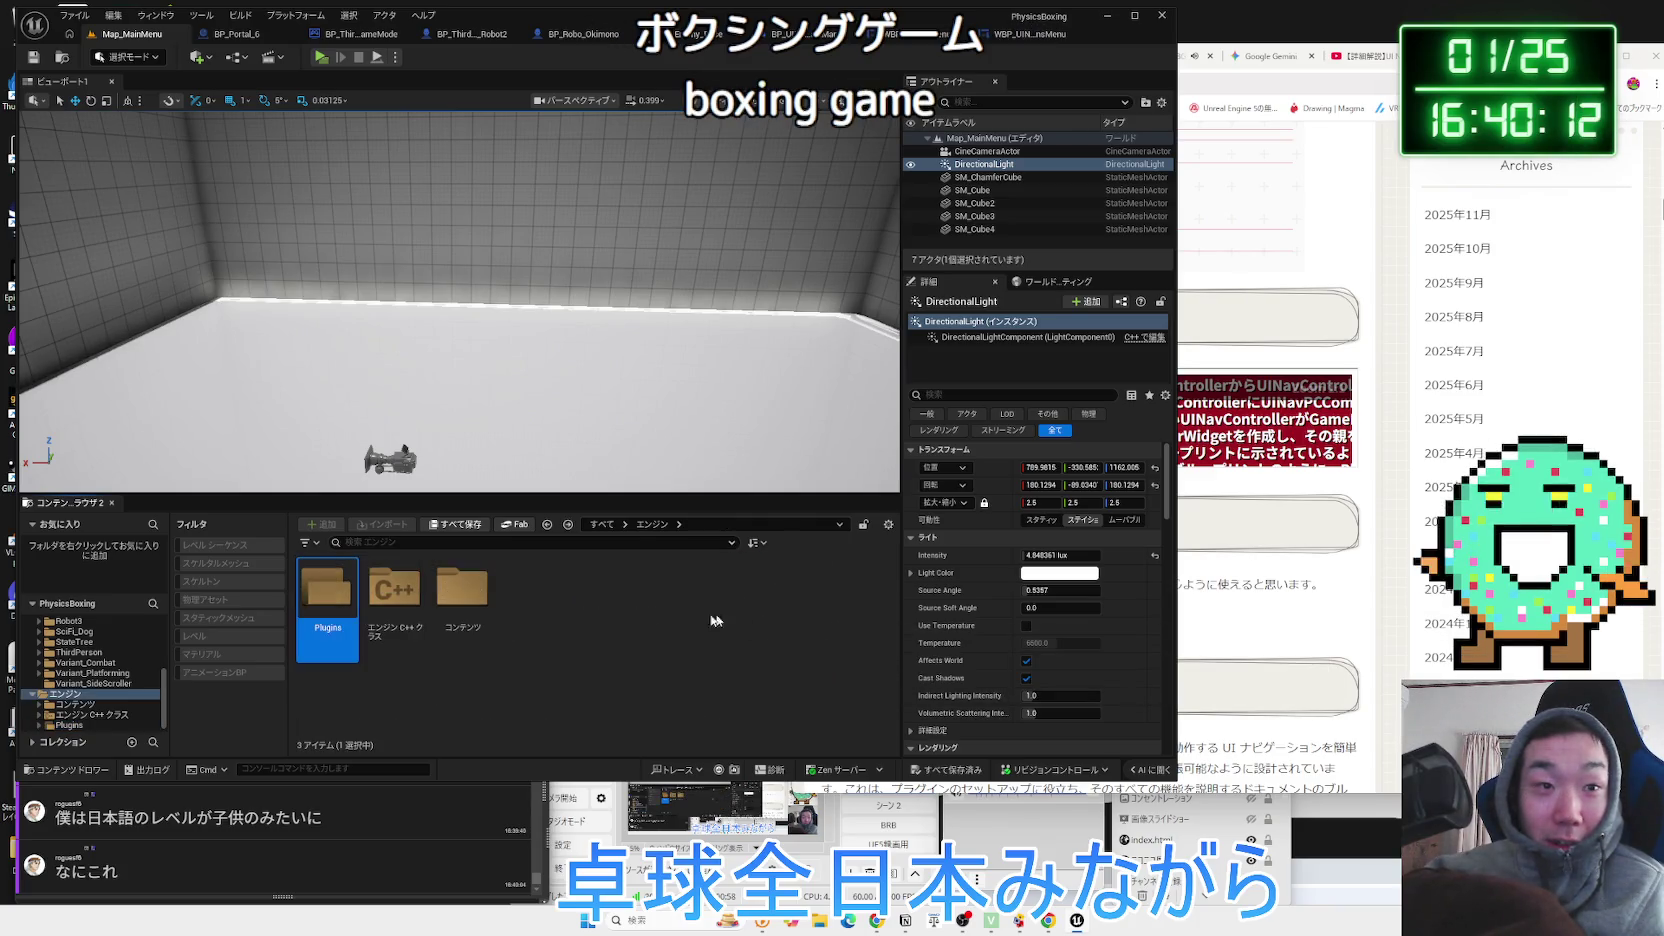
pyautogui.hotkey('alt', 'Left')
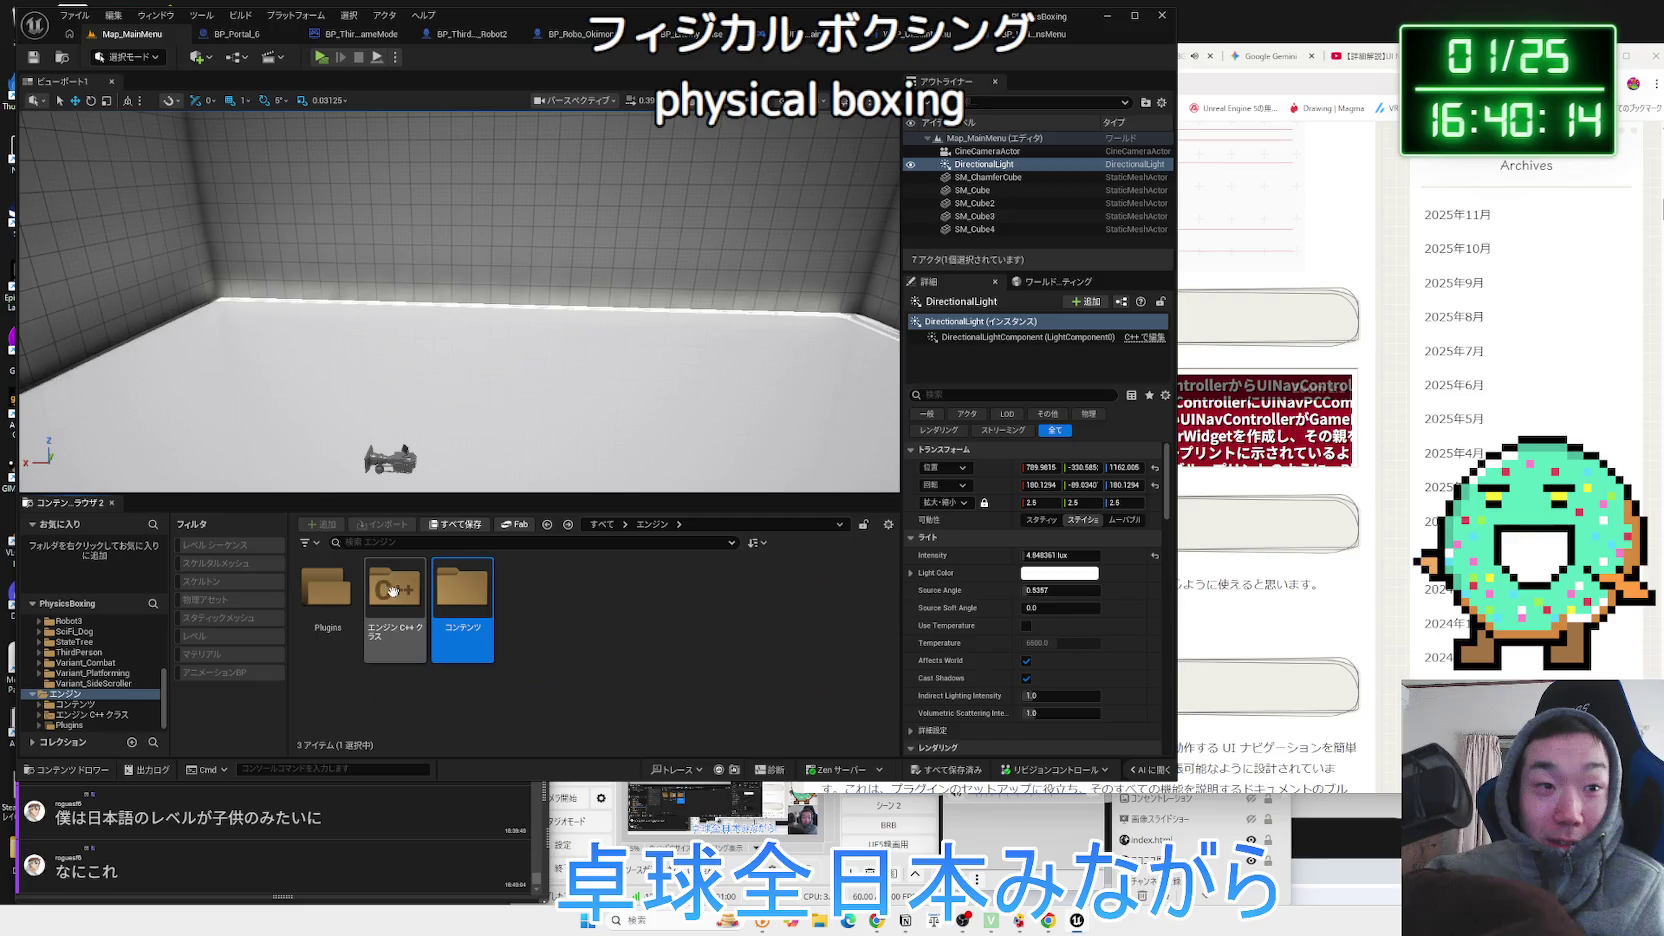
pyautogui.doubleClick(349, 589)
pyautogui.scroll(-4, 430, 600)
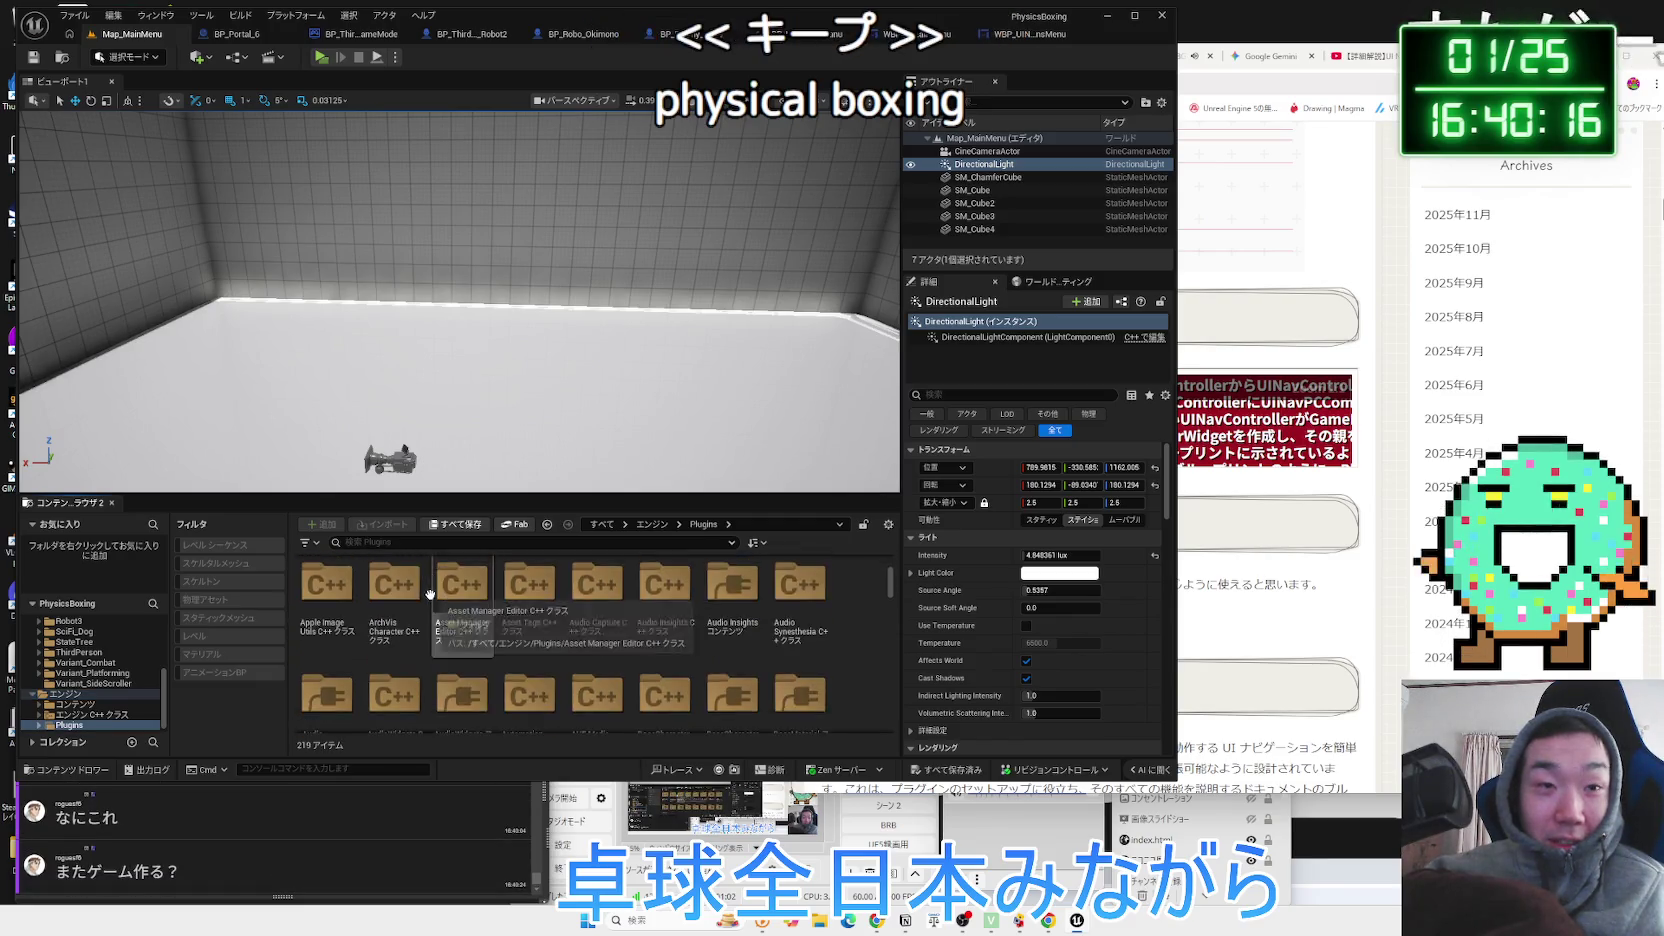
pyautogui.scroll(-5, 430, 596)
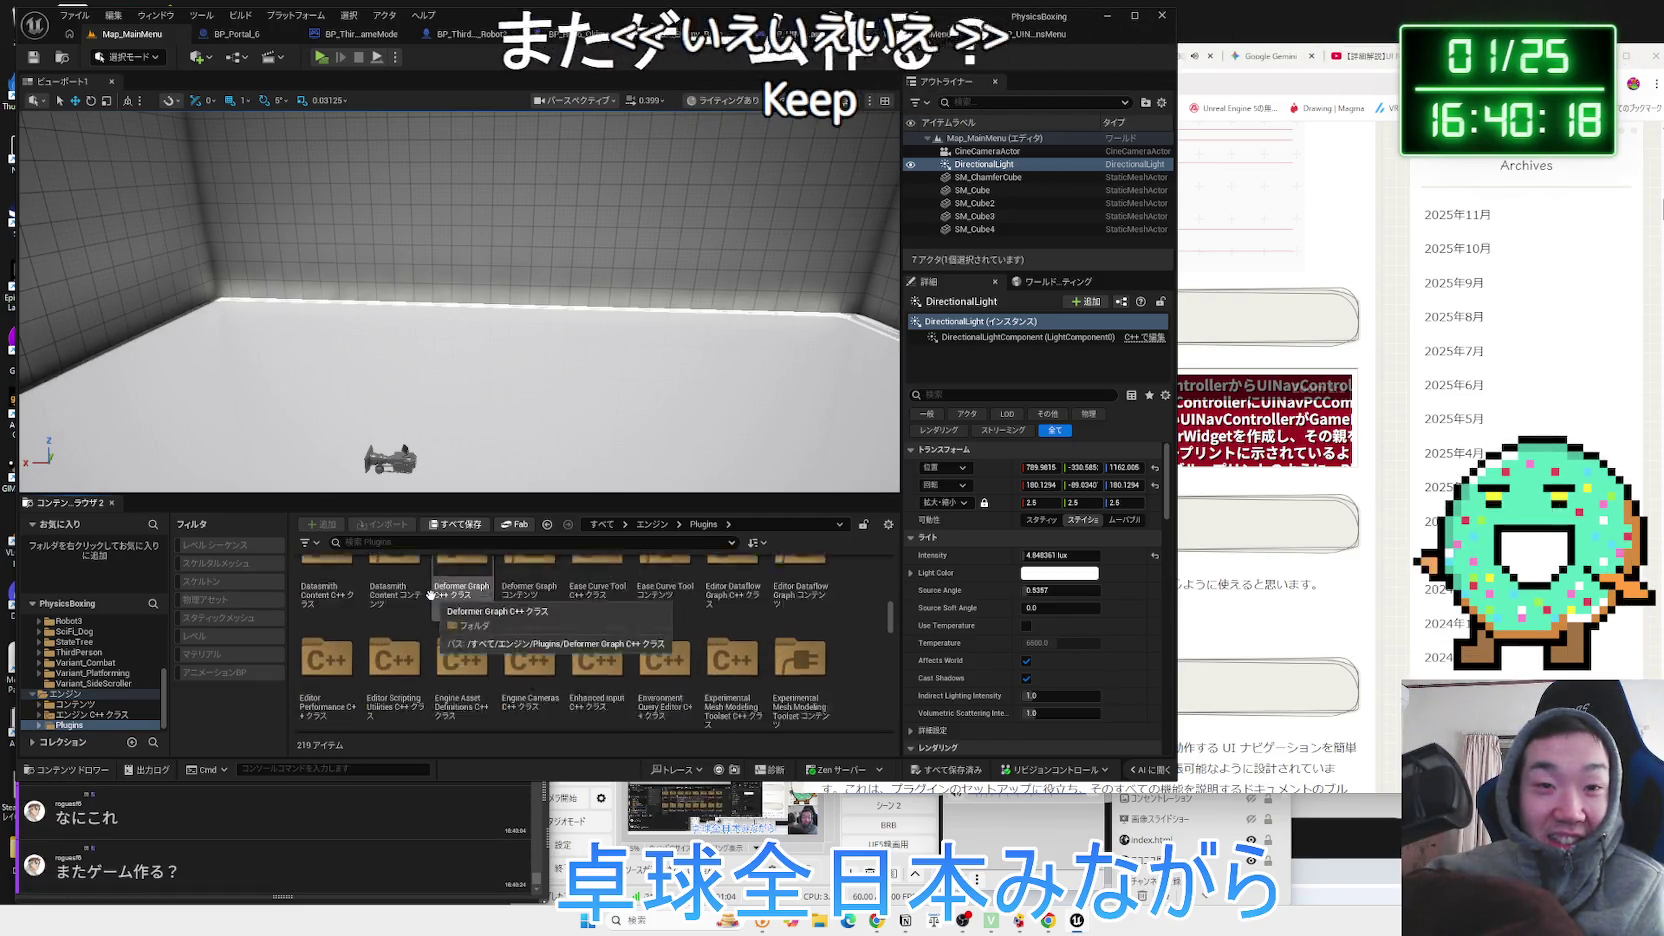
pyautogui.scroll(-3, 430, 596)
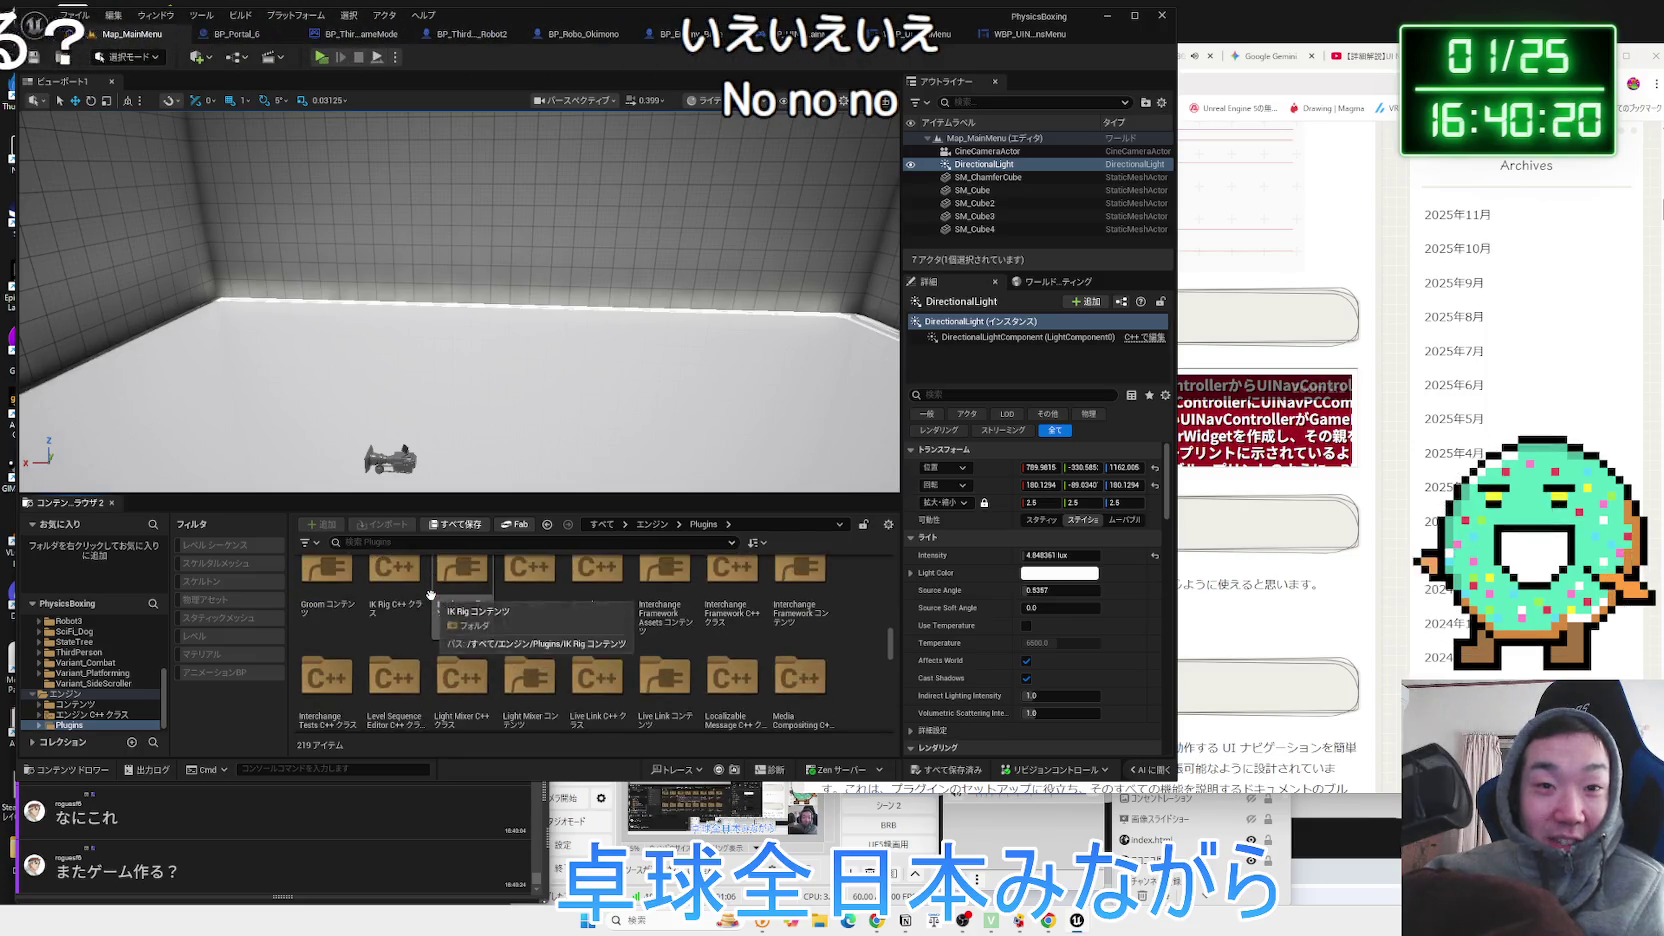
pyautogui.scroll(-1, 694, 610)
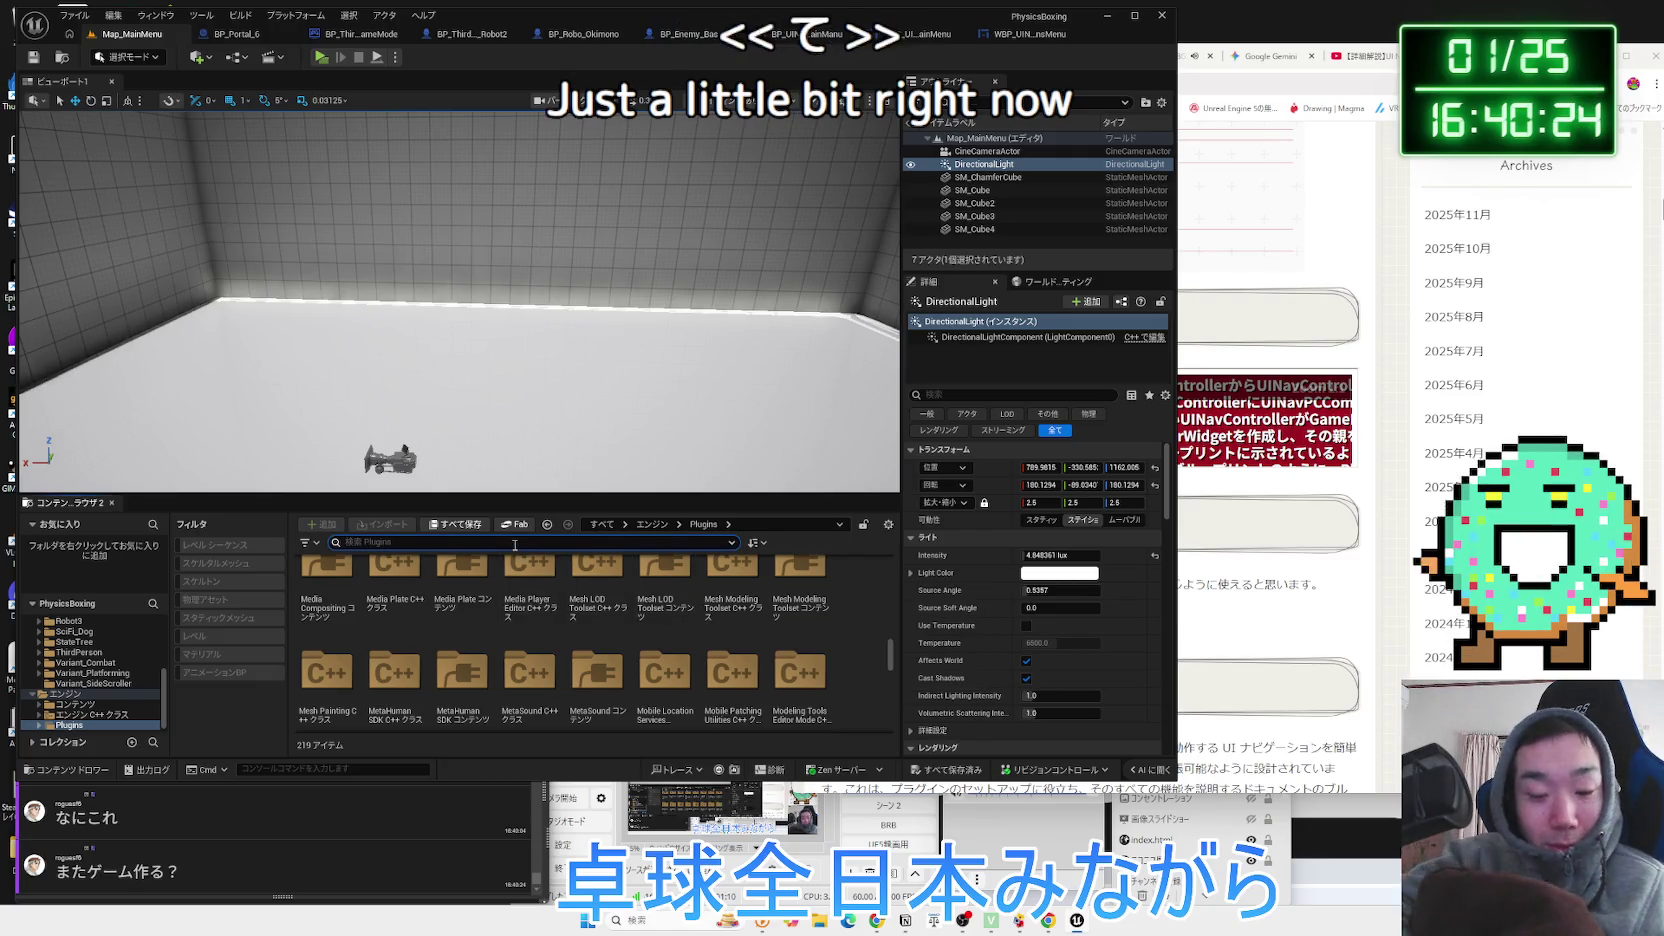
pyautogui.write('winva')
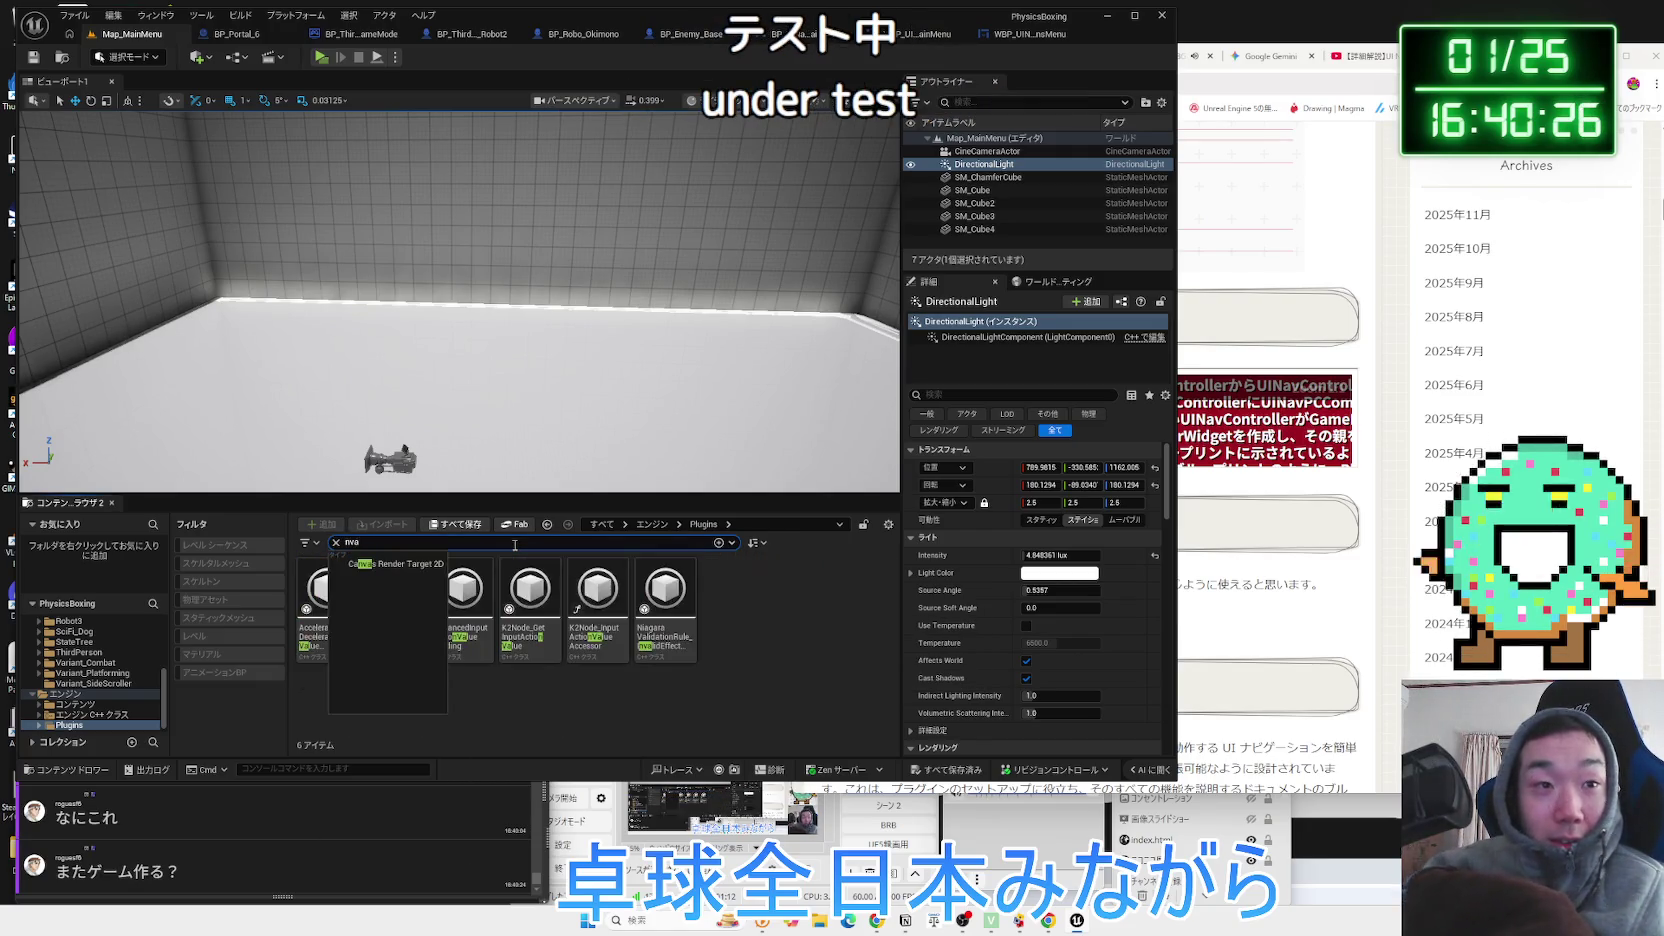
# Clear the plugin search and locate the UI Navigation Content folder among the Plugins.
pyautogui.press('BackSpace')
pyautogui.press('BackSpace')
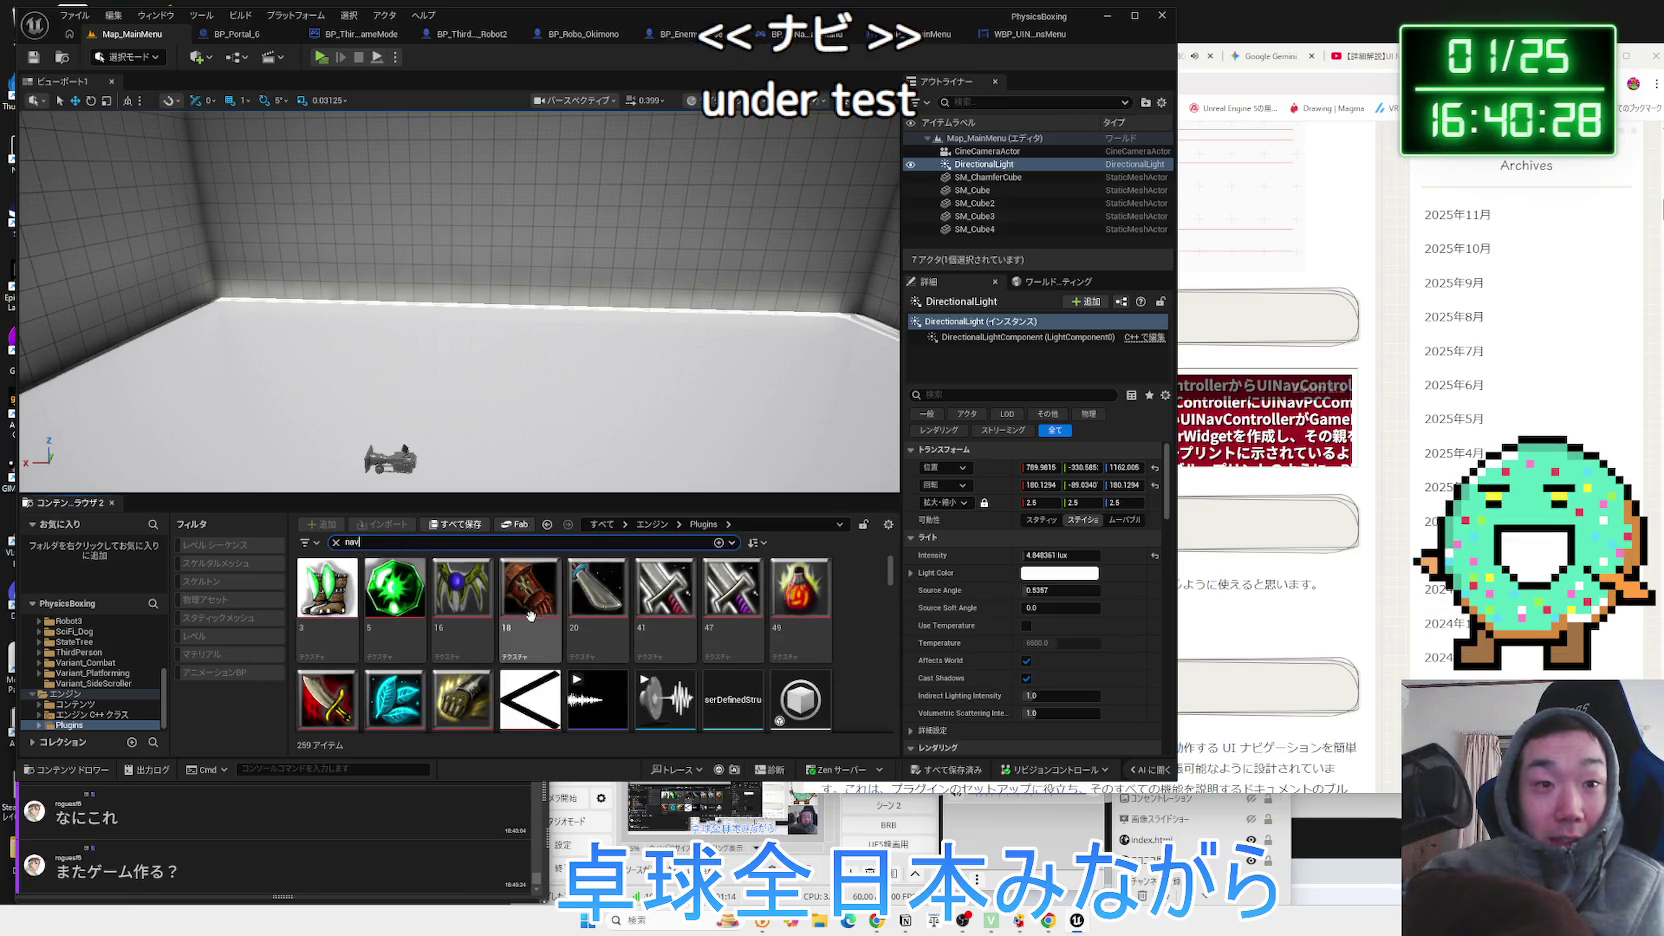
pyautogui.write('av')
pyautogui.press('BackSpace')
pyautogui.press('BackSpace')
pyautogui.press('BackSpace')
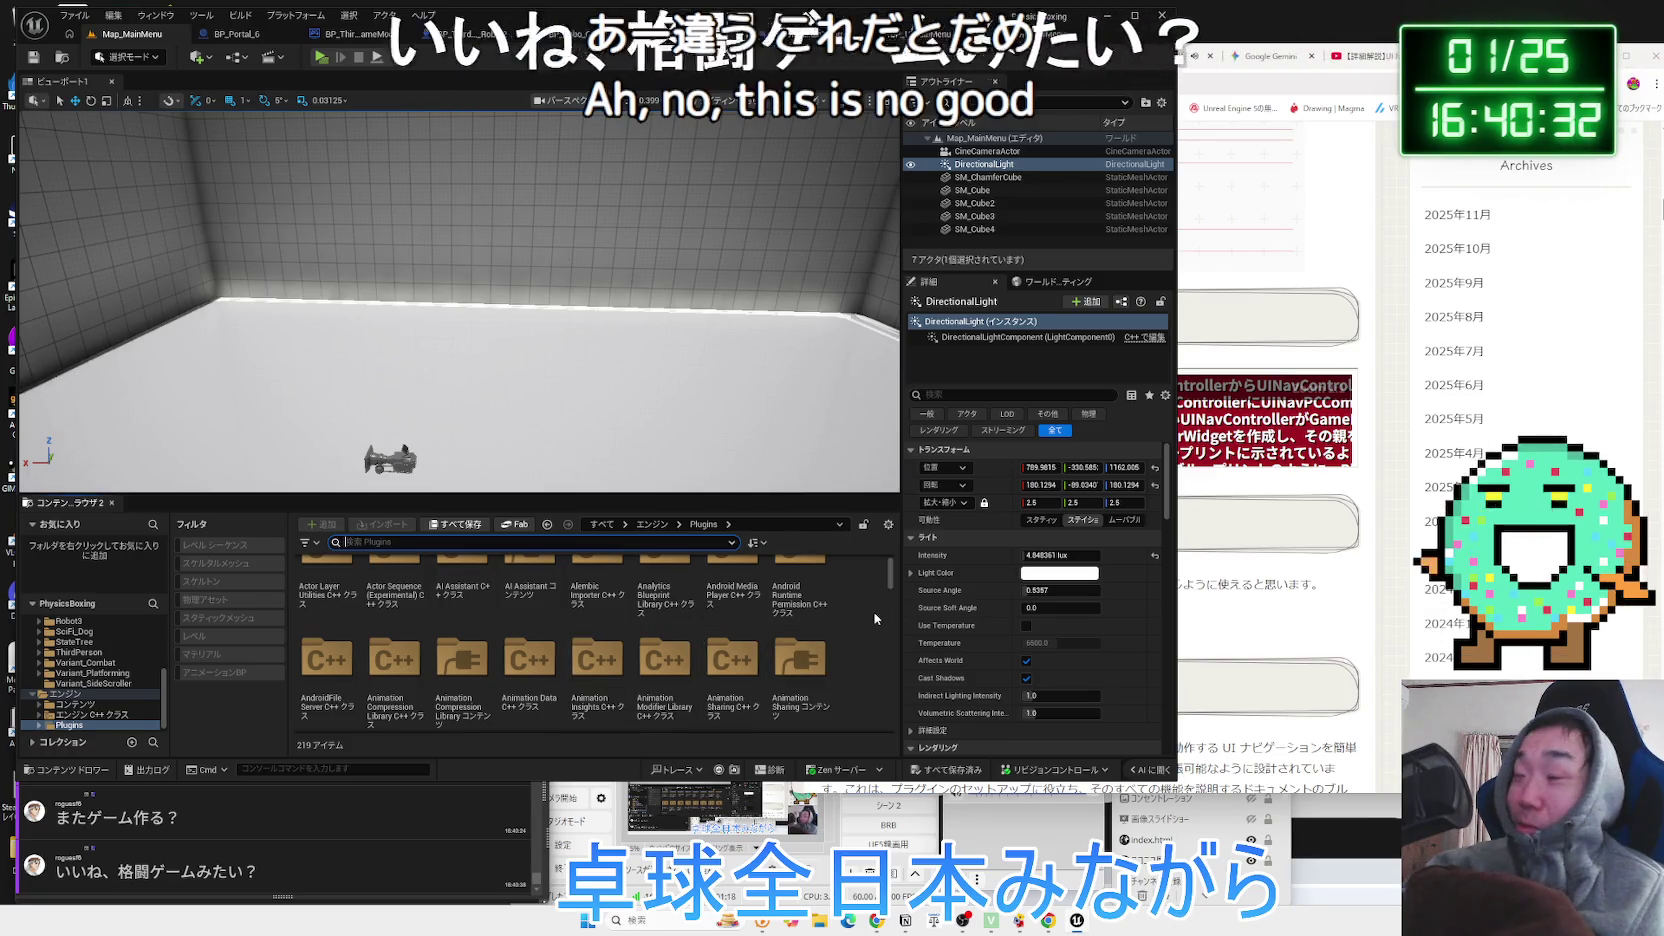
pyautogui.scroll(-3, 864, 615)
pyautogui.moveTo(890, 598); pyautogui.dragTo(892, 728)
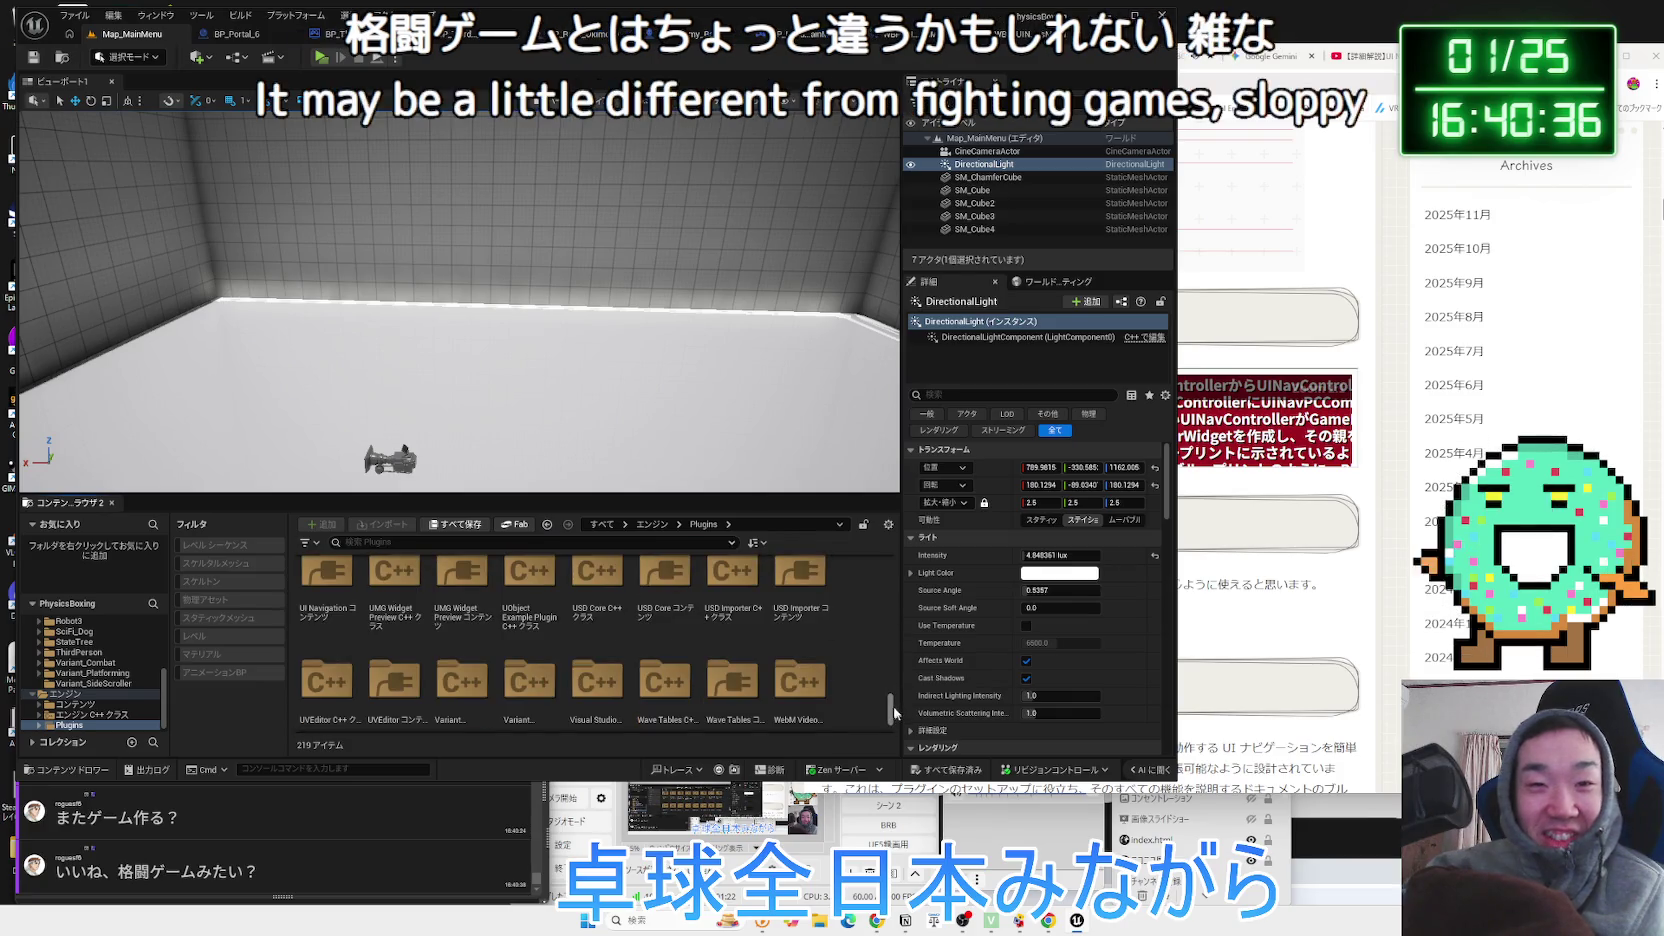
pyautogui.scroll(-2, 823, 662)
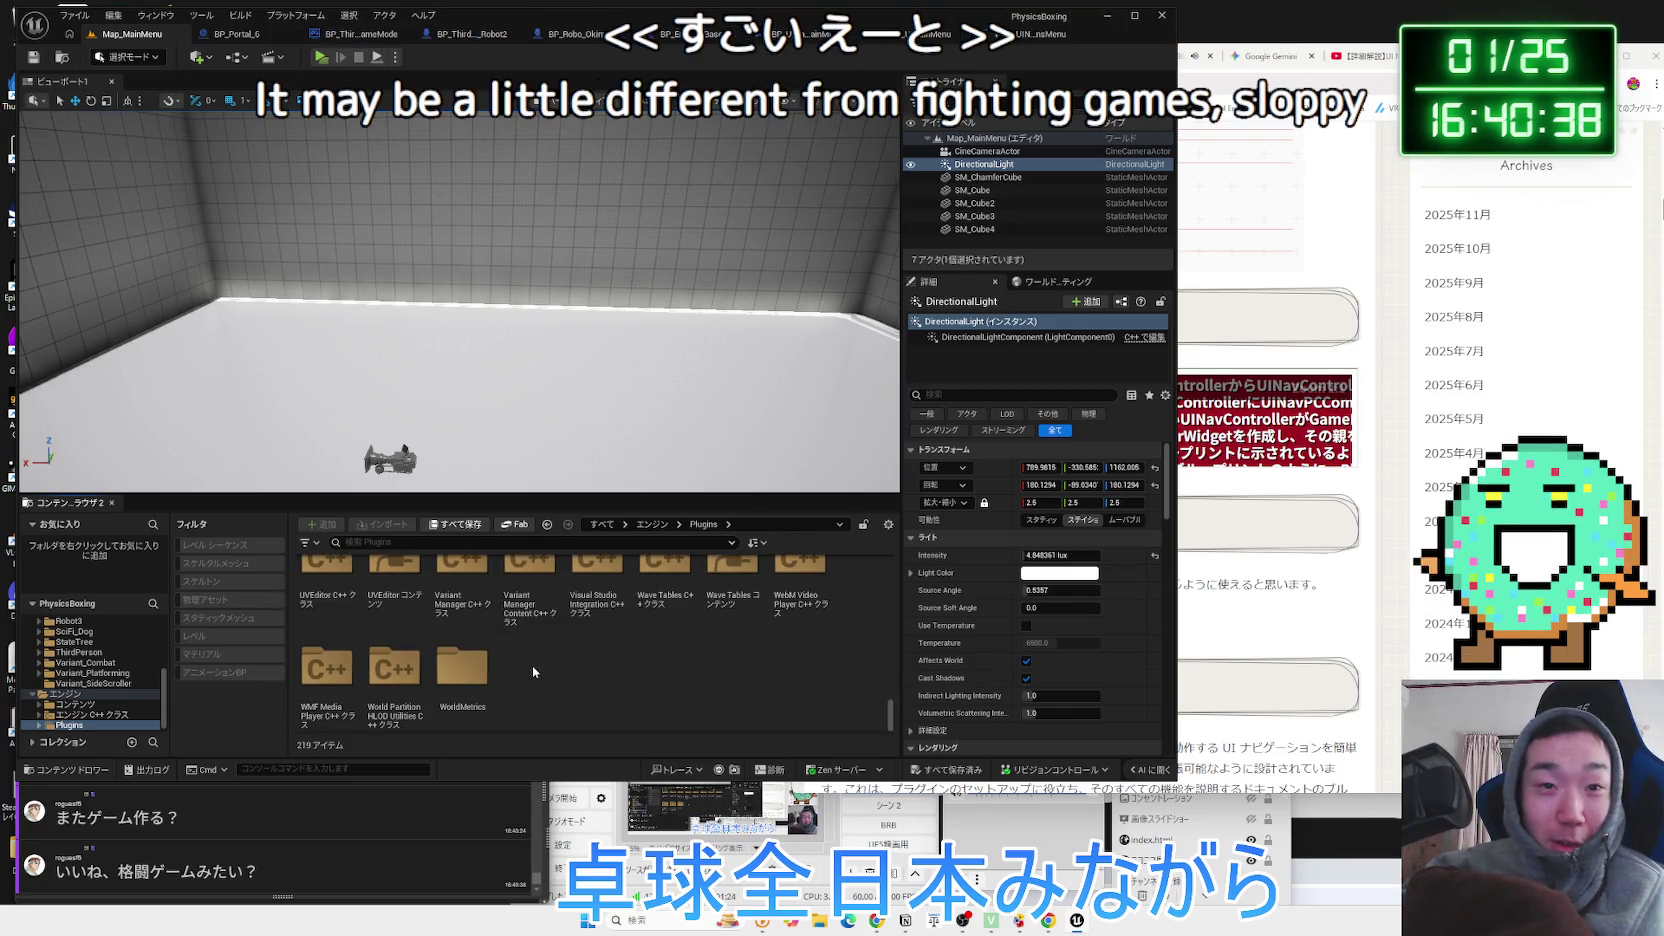
pyautogui.scroll(2, 380, 615)
pyautogui.scroll(2, 516, 631)
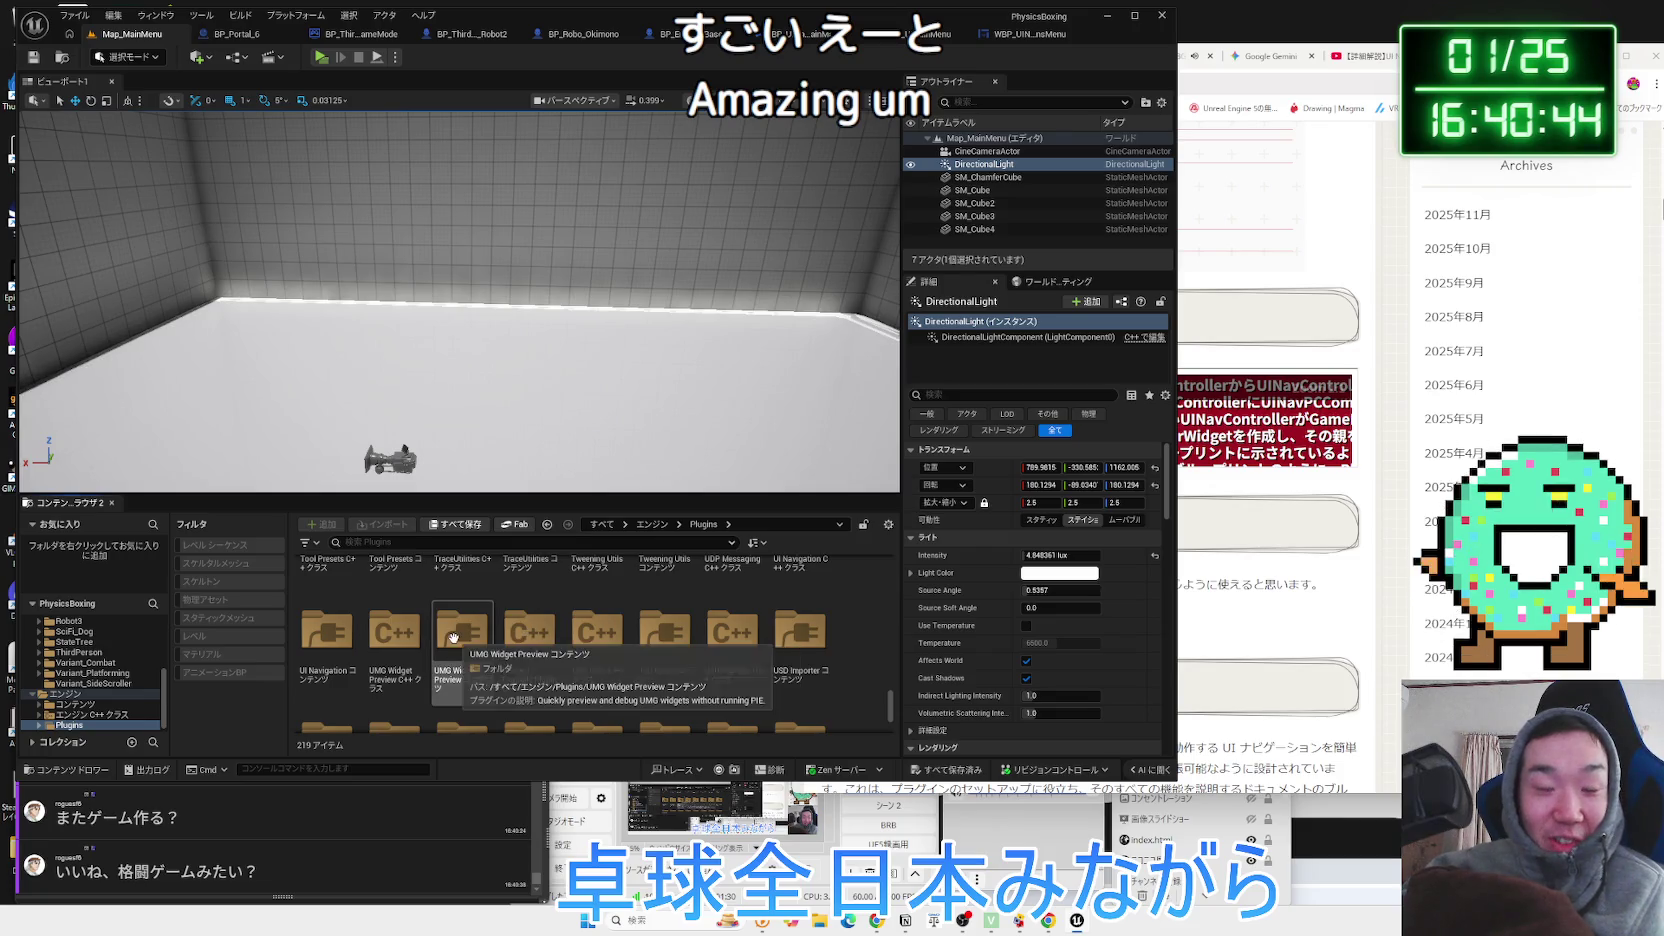
pyautogui.scroll(1, 580, 634)
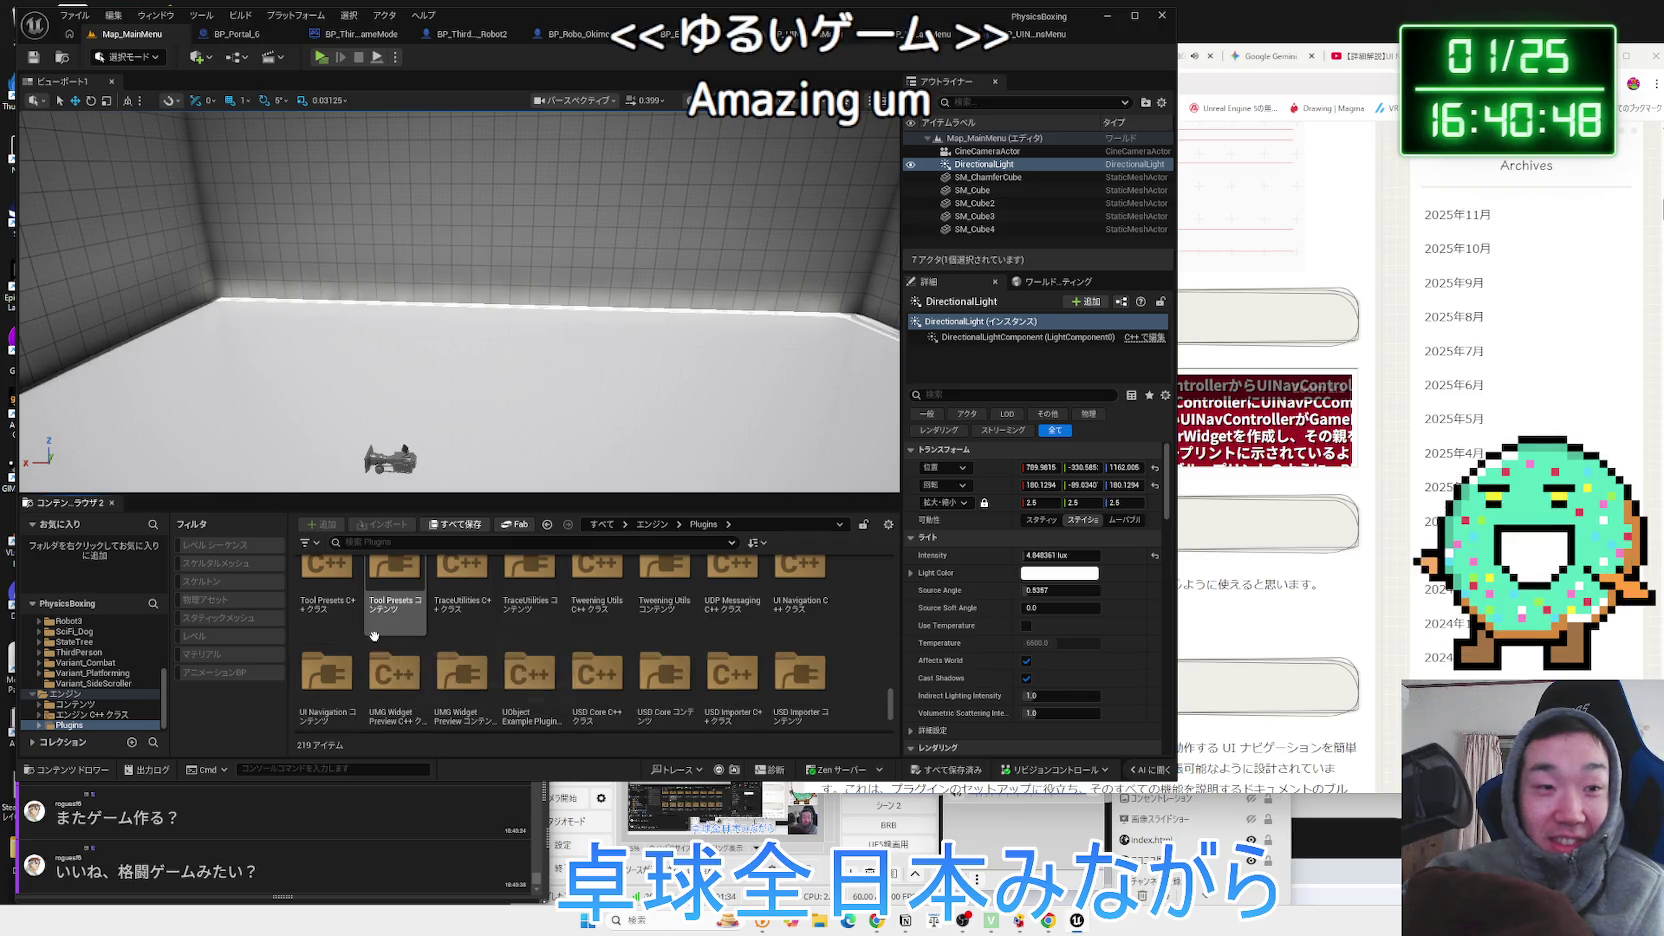
pyautogui.doubleClick(320, 652)
pyautogui.scroll(2, 620, 650)
pyautogui.click(306, 542)
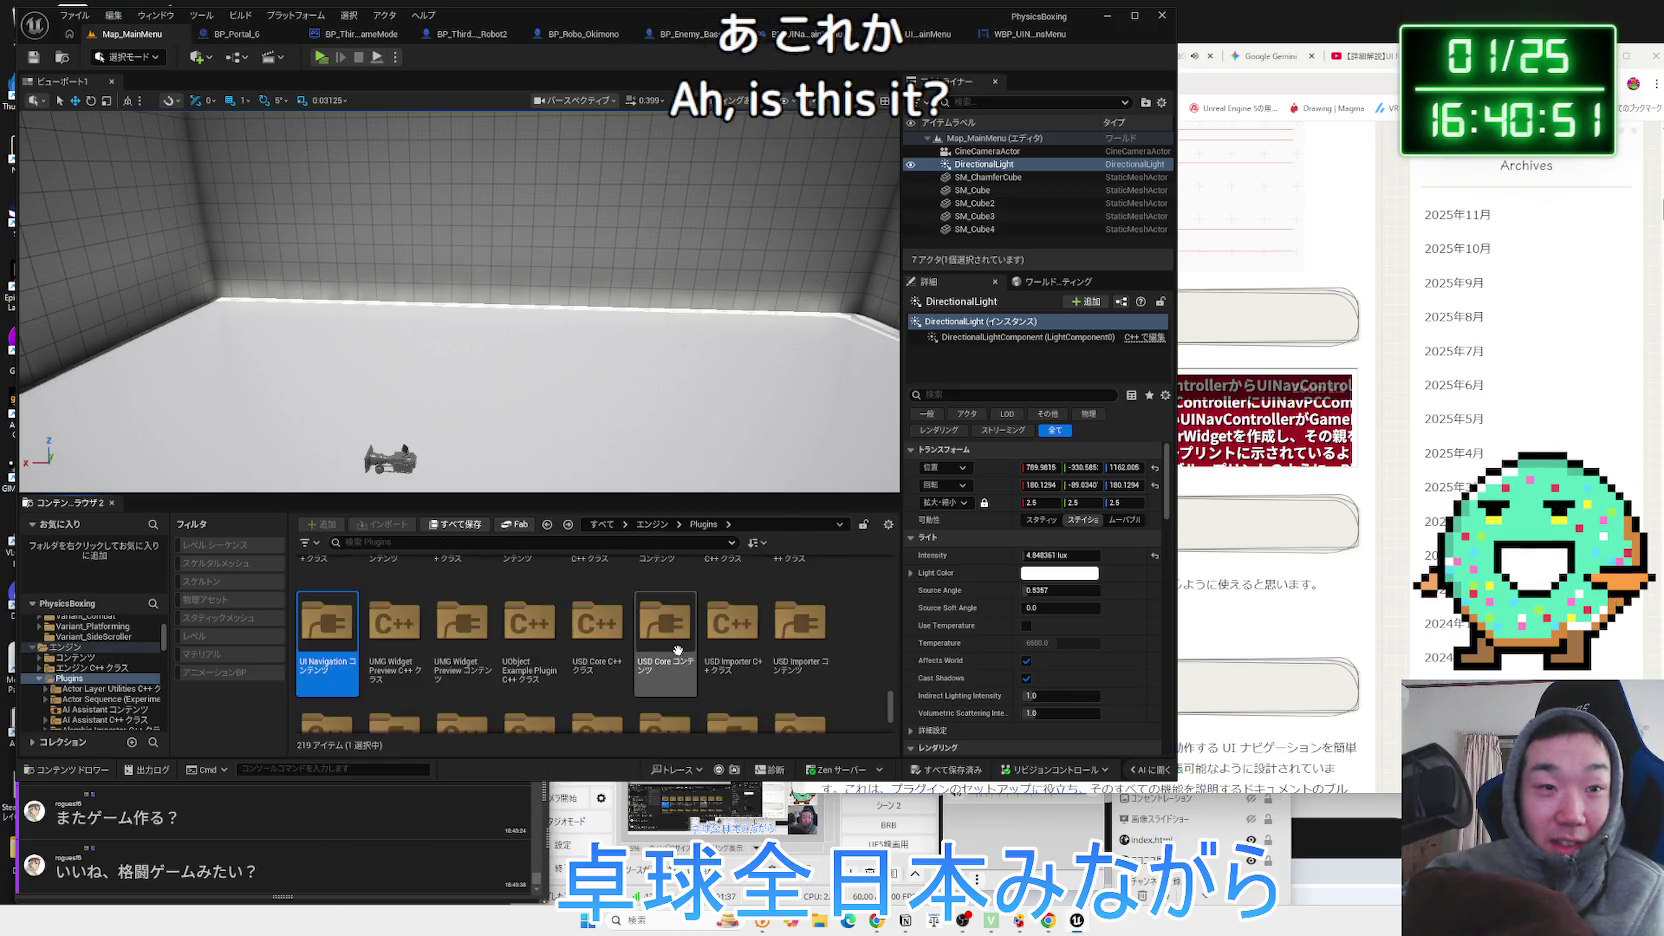
# Add UI Navigation Content to Favorites and open it from the Favorites panel.
pyautogui.rightClick(330, 641)
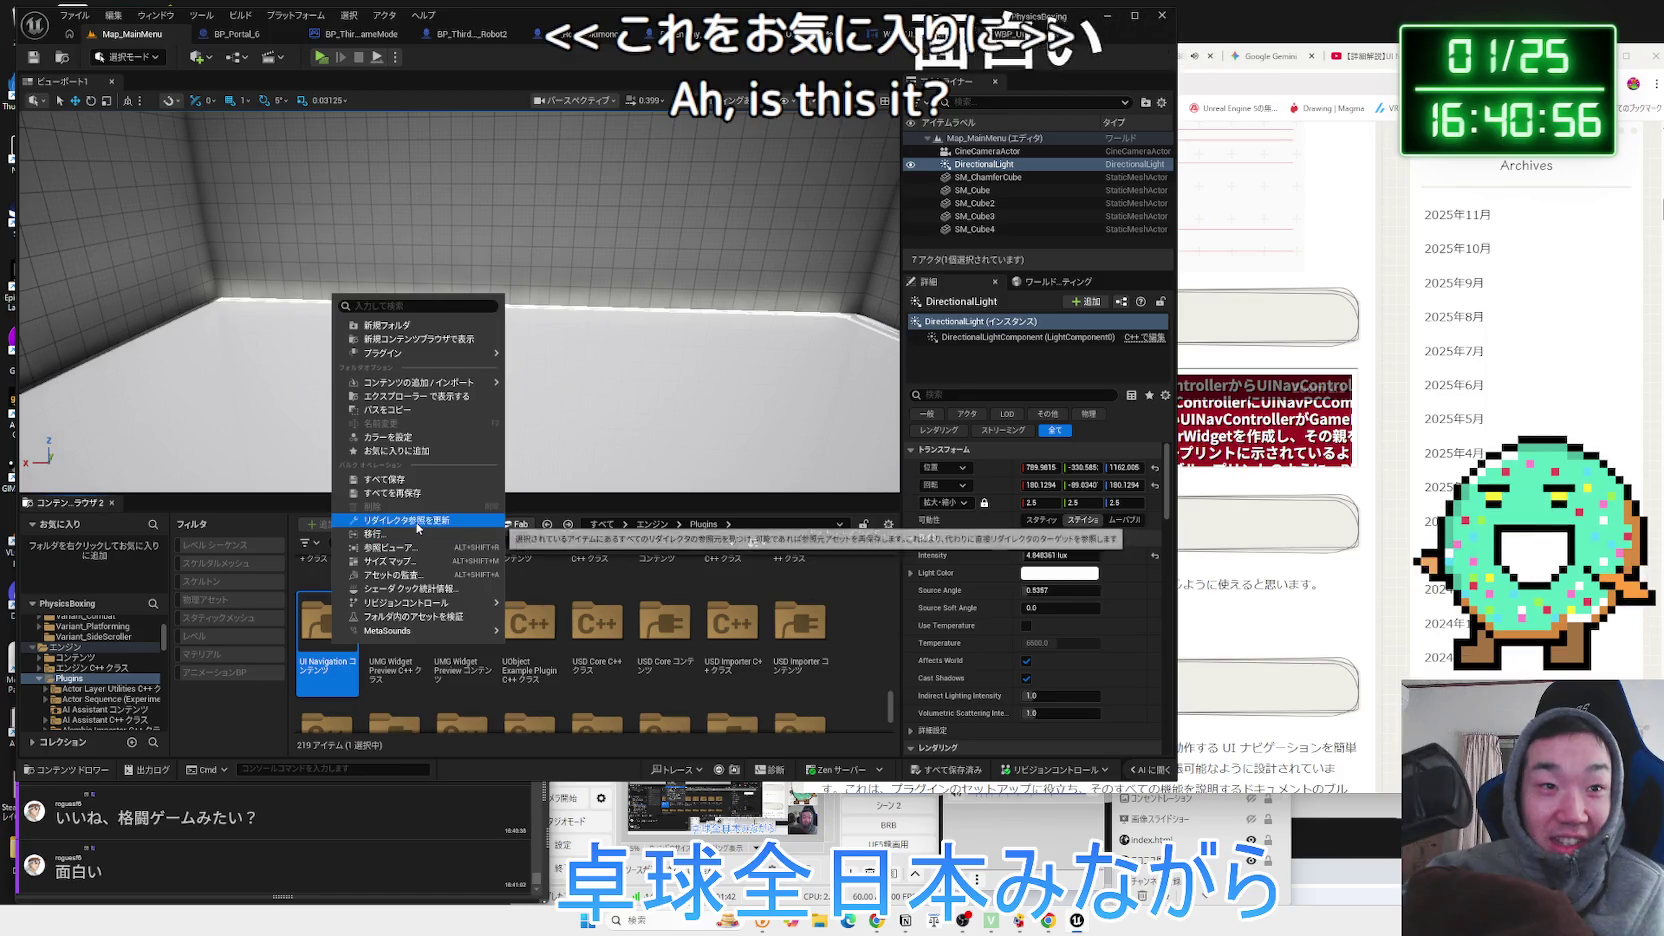
pyautogui.moveTo(410, 630)
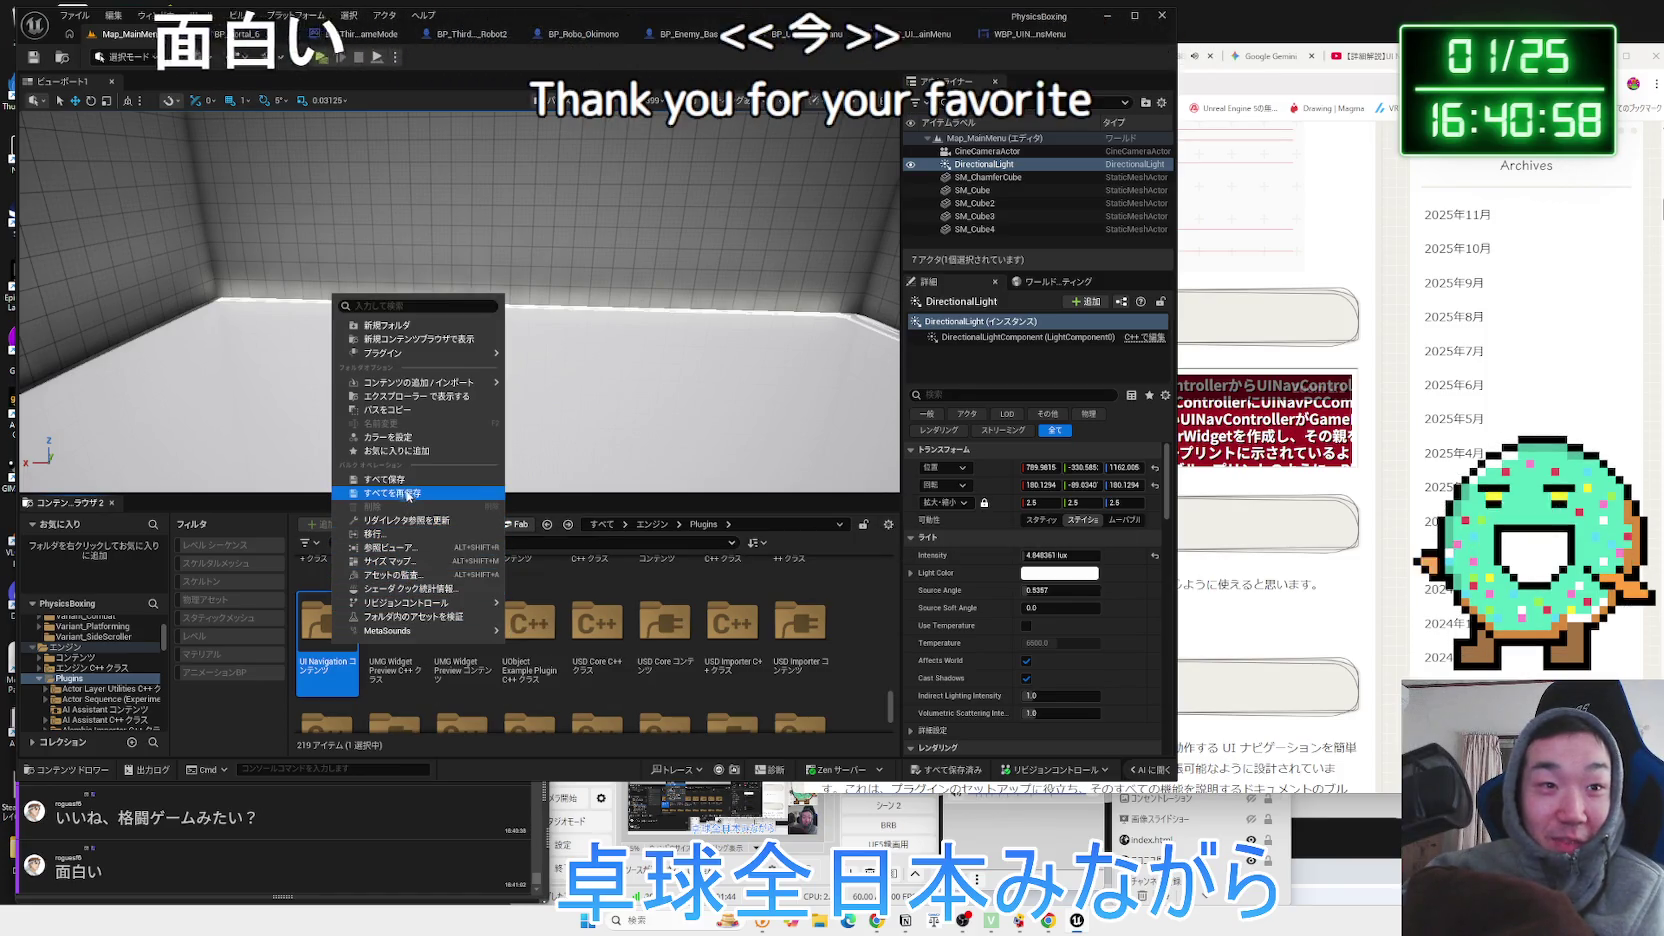
pyautogui.click(418, 453)
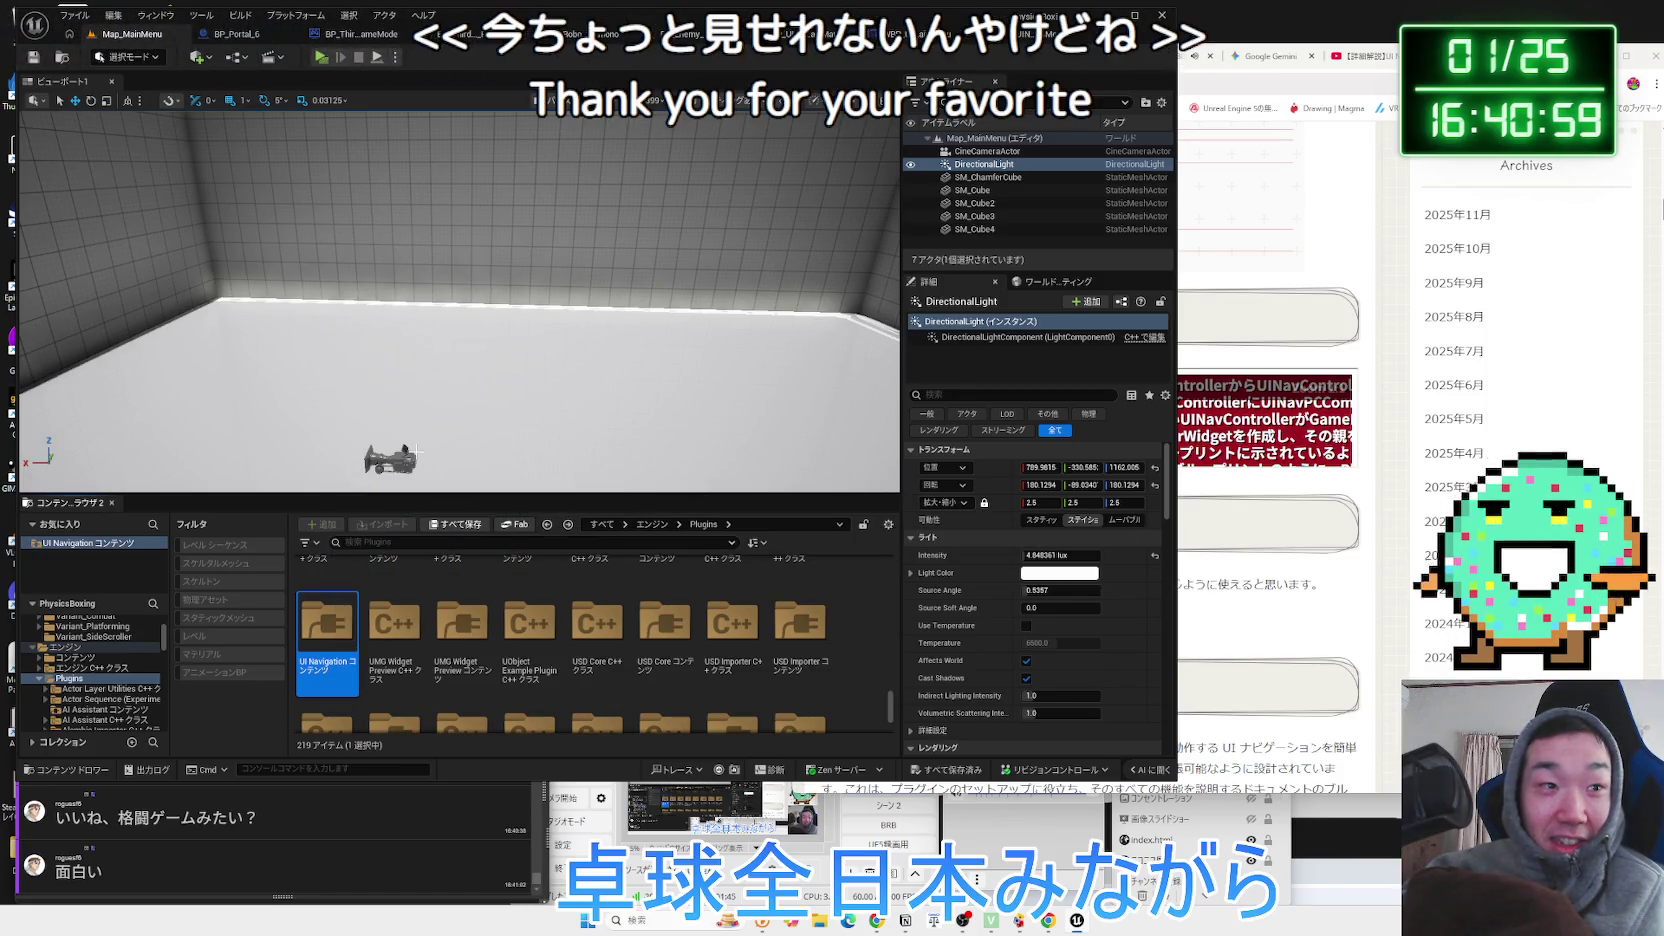
pyautogui.click(80, 548)
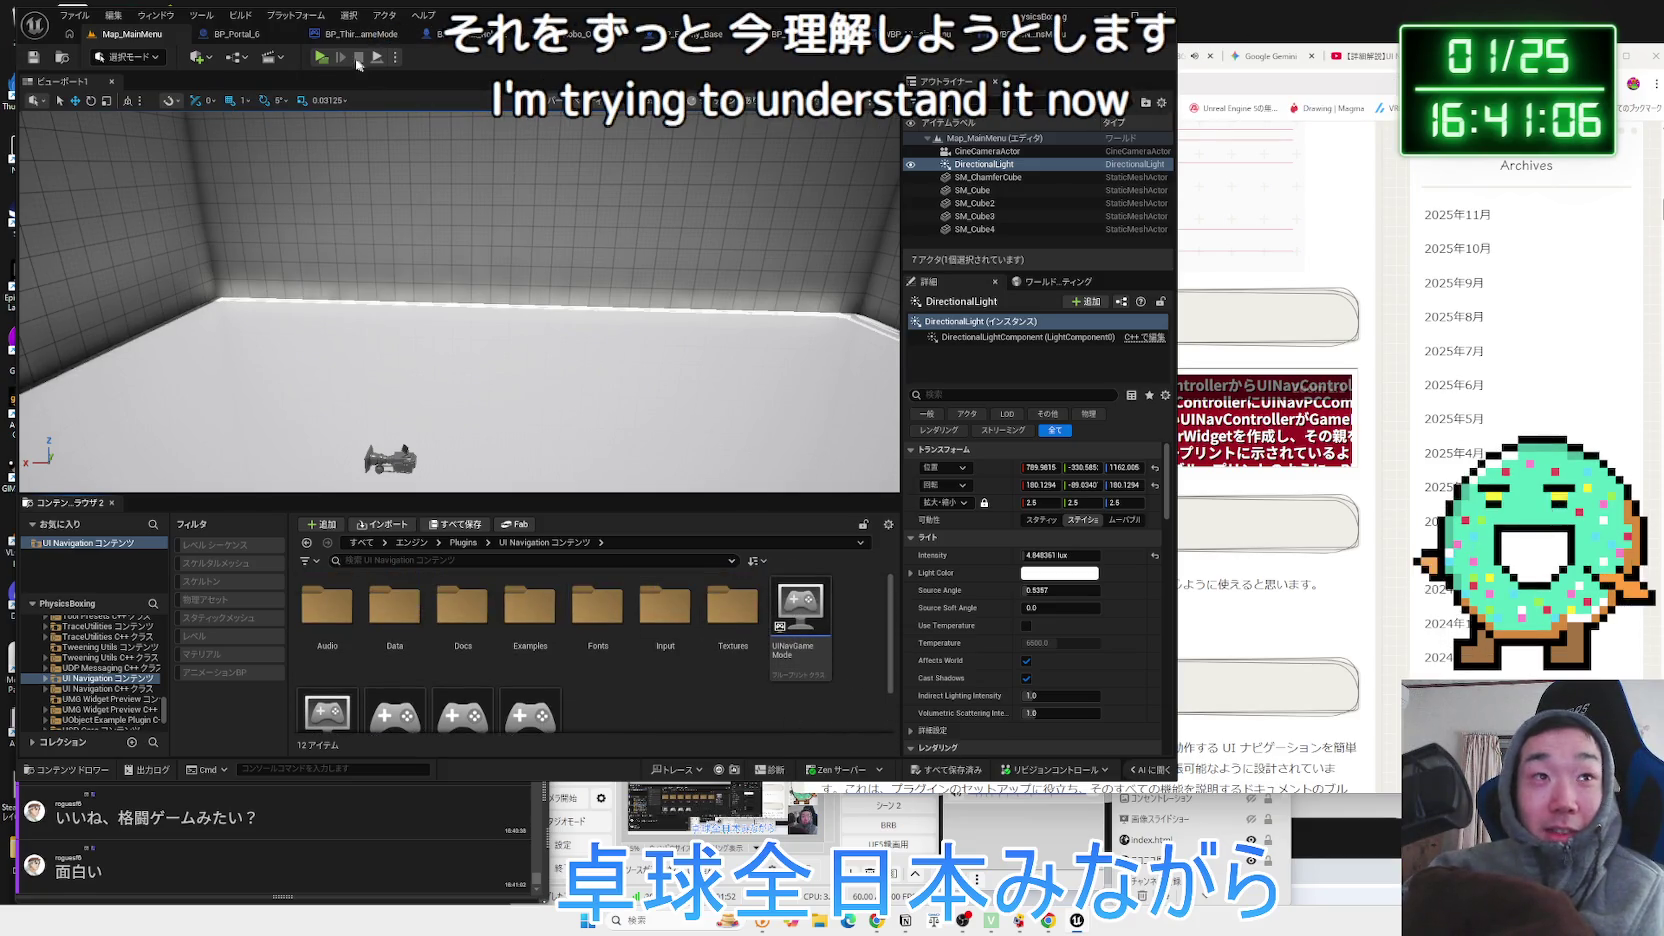
# Return to the Map_MainMenu level editor and browse the plugin's Input and Textures folders.
pyautogui.click(1000, 34)
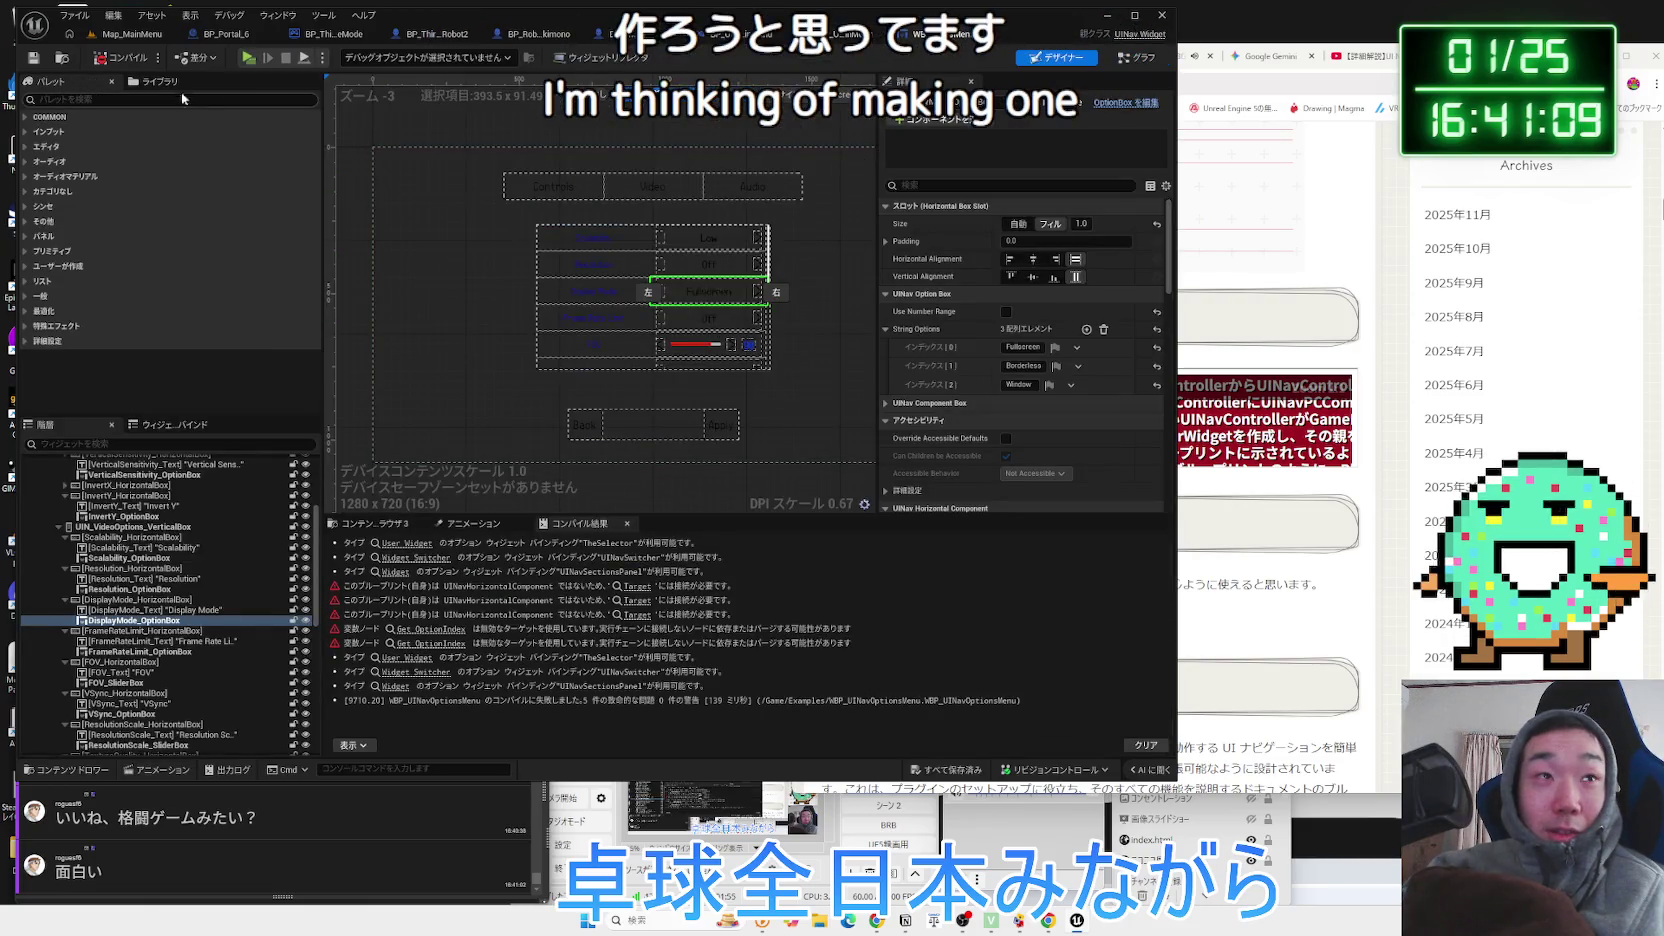
pyautogui.click(132, 34)
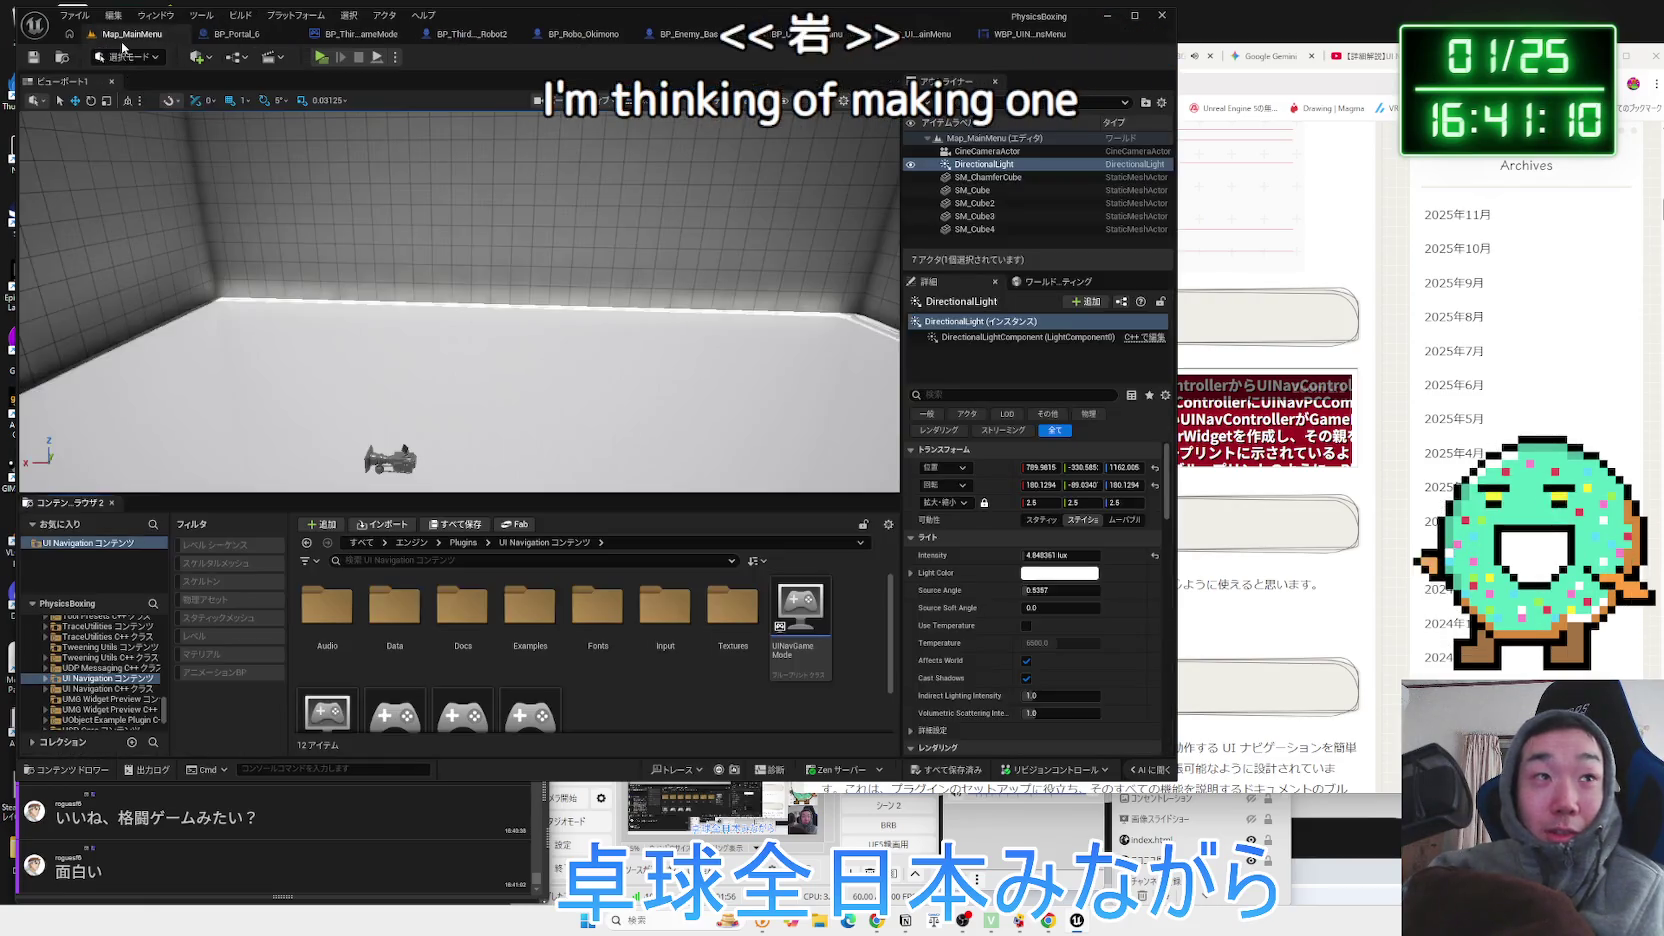
pyautogui.doubleClick(678, 660)
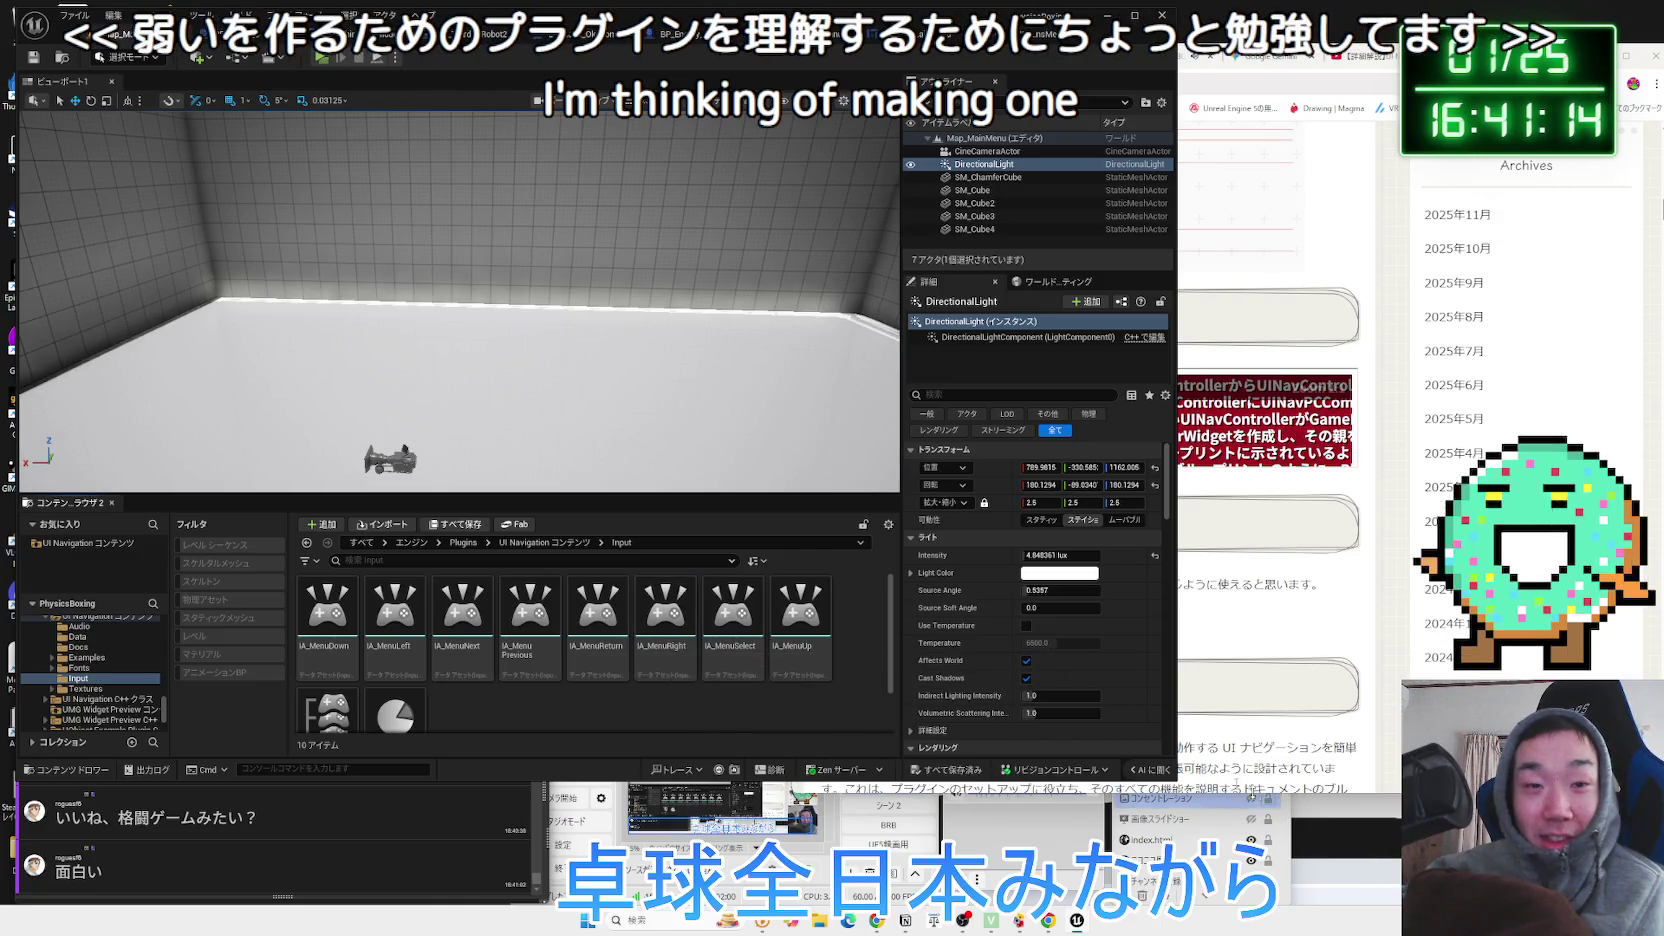
pyautogui.doubleClick(735, 618)
pyautogui.hotkey('alt', 'Left')
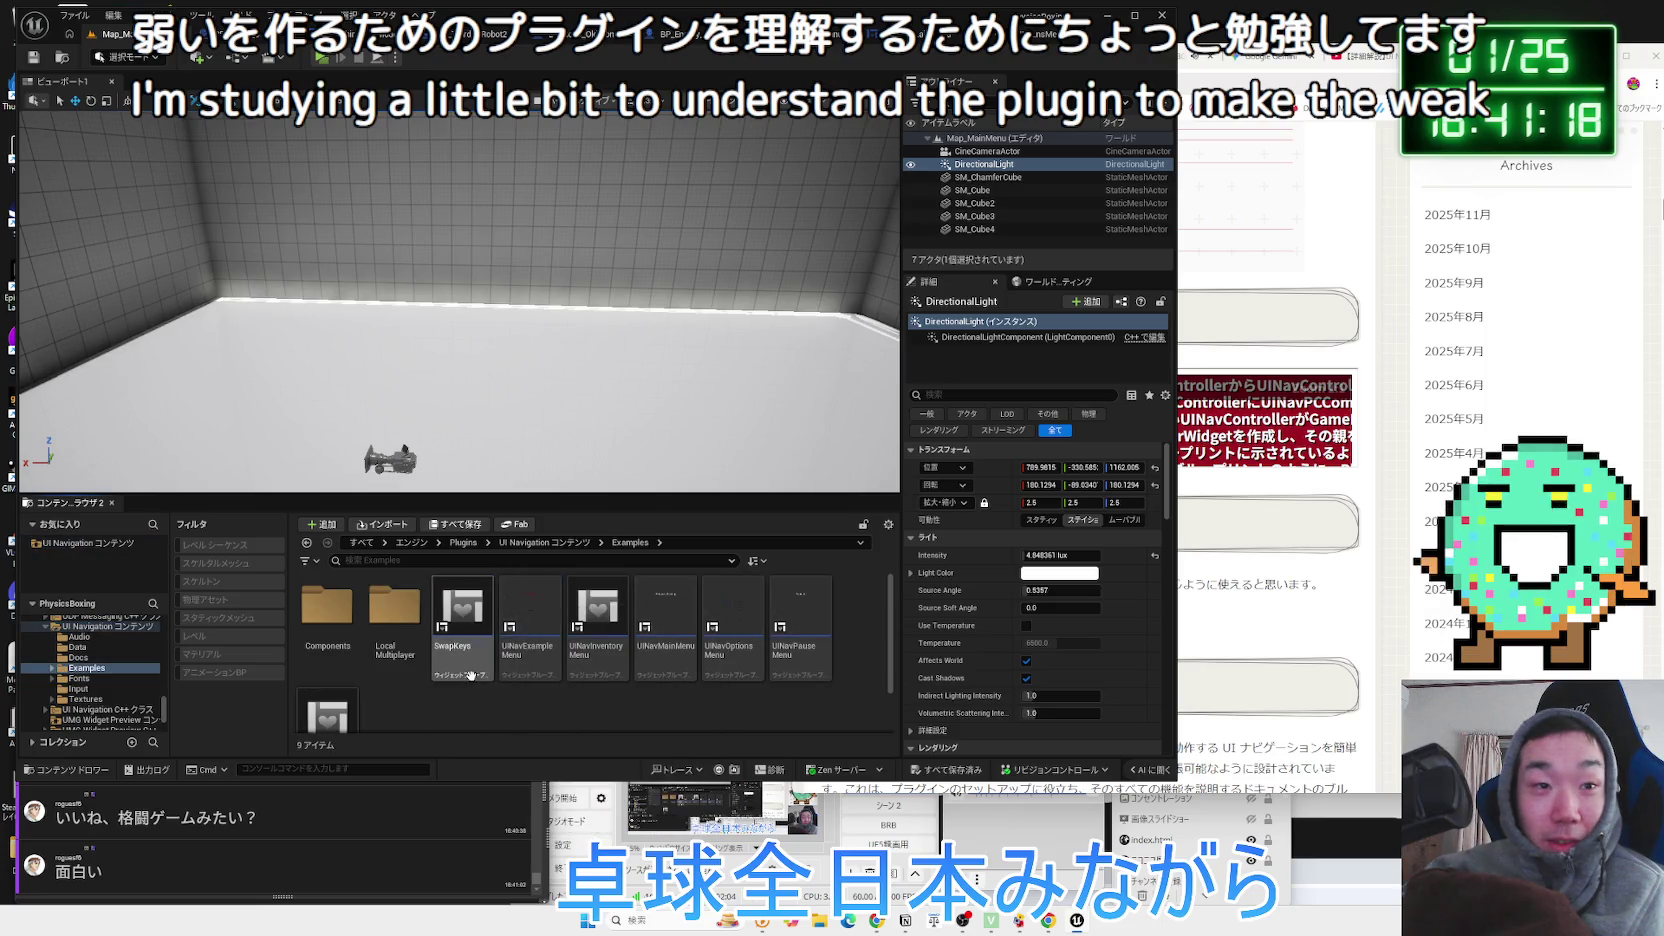
# Check the UINavOptionsMenu example, then open the Docs folder and select UINavDocs.
pyautogui.rightClick(762, 620)
pyautogui.press('Escape')
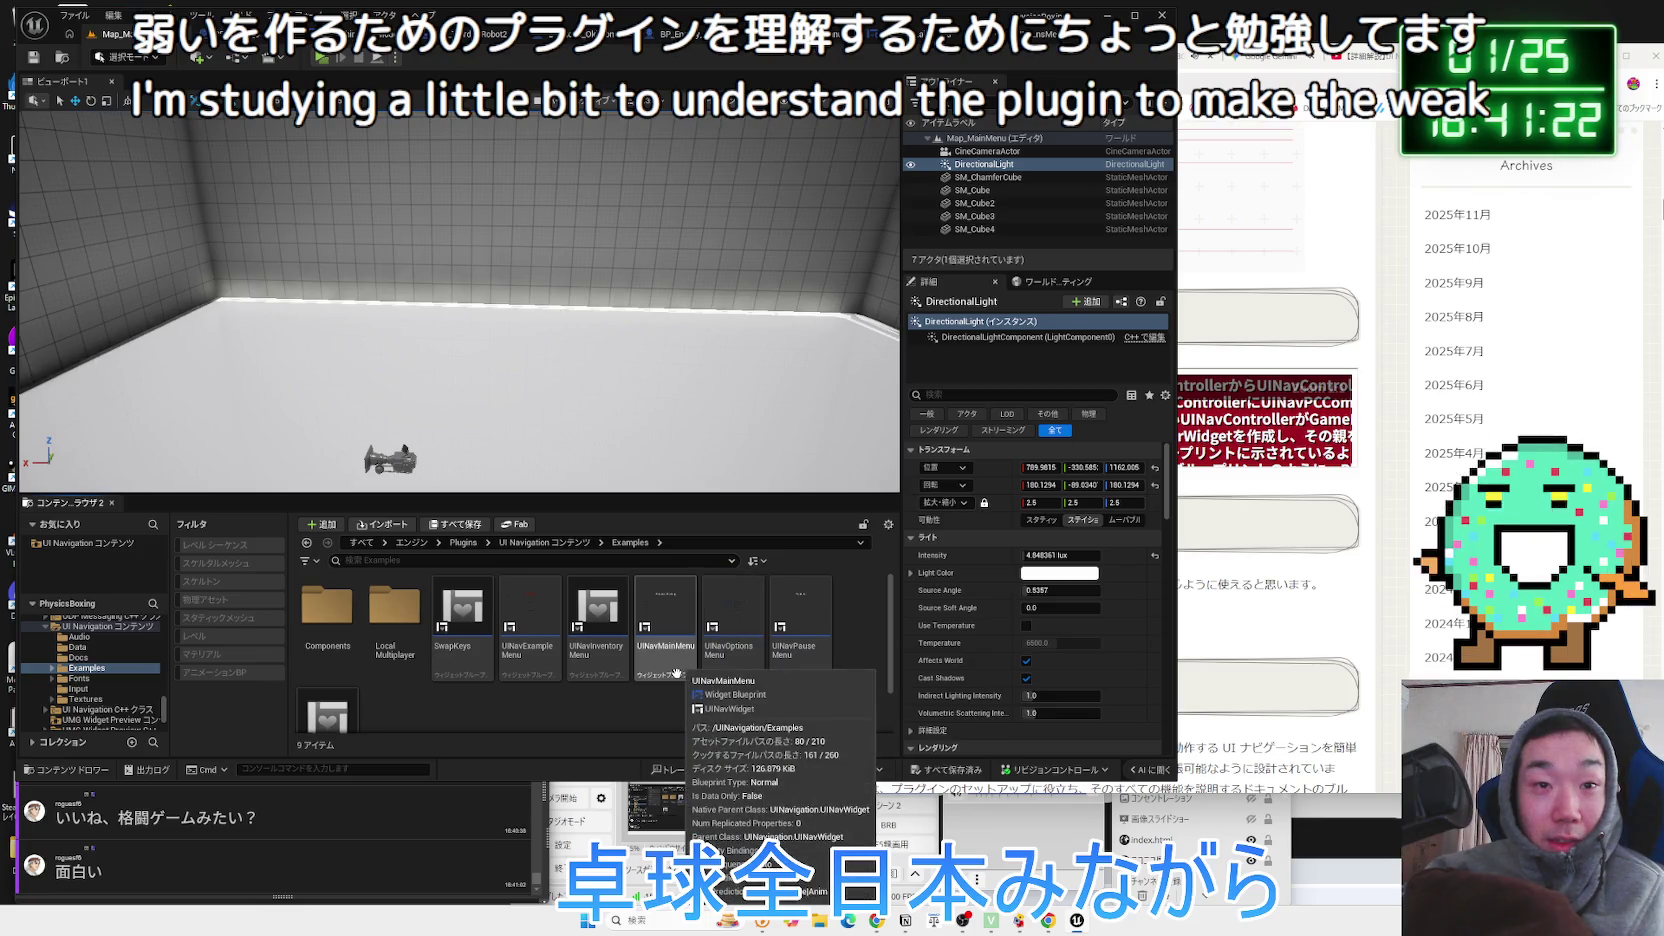
pyautogui.hotkey('alt', 'Left')
pyautogui.doubleClick(470, 628)
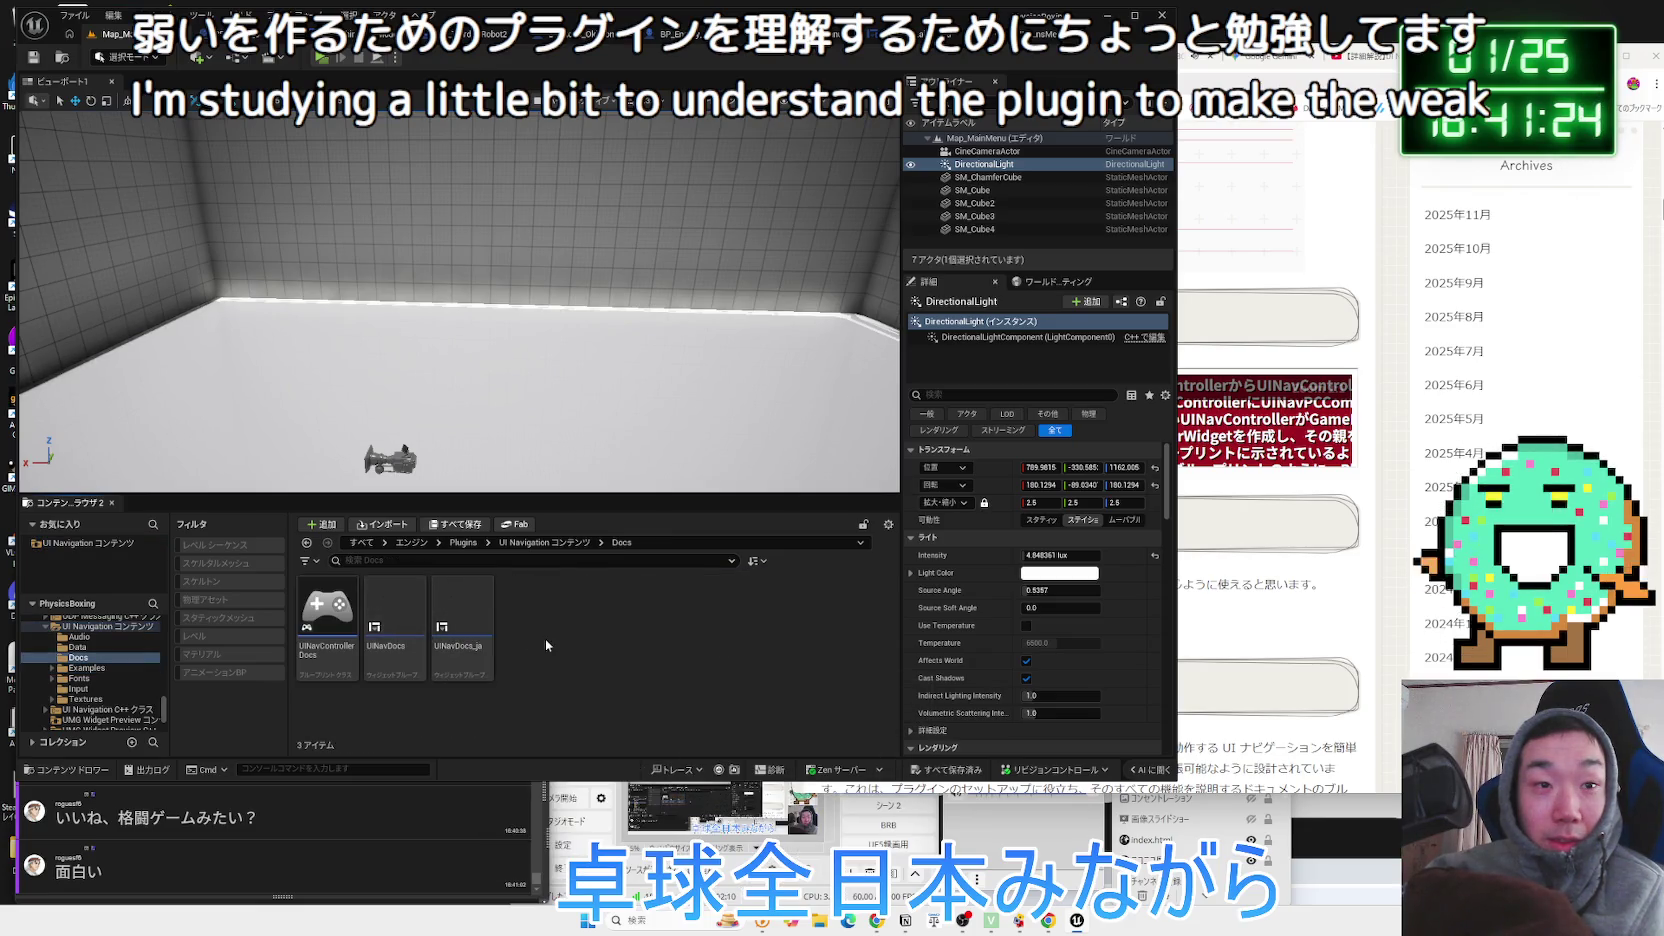
pyautogui.click(400, 620)
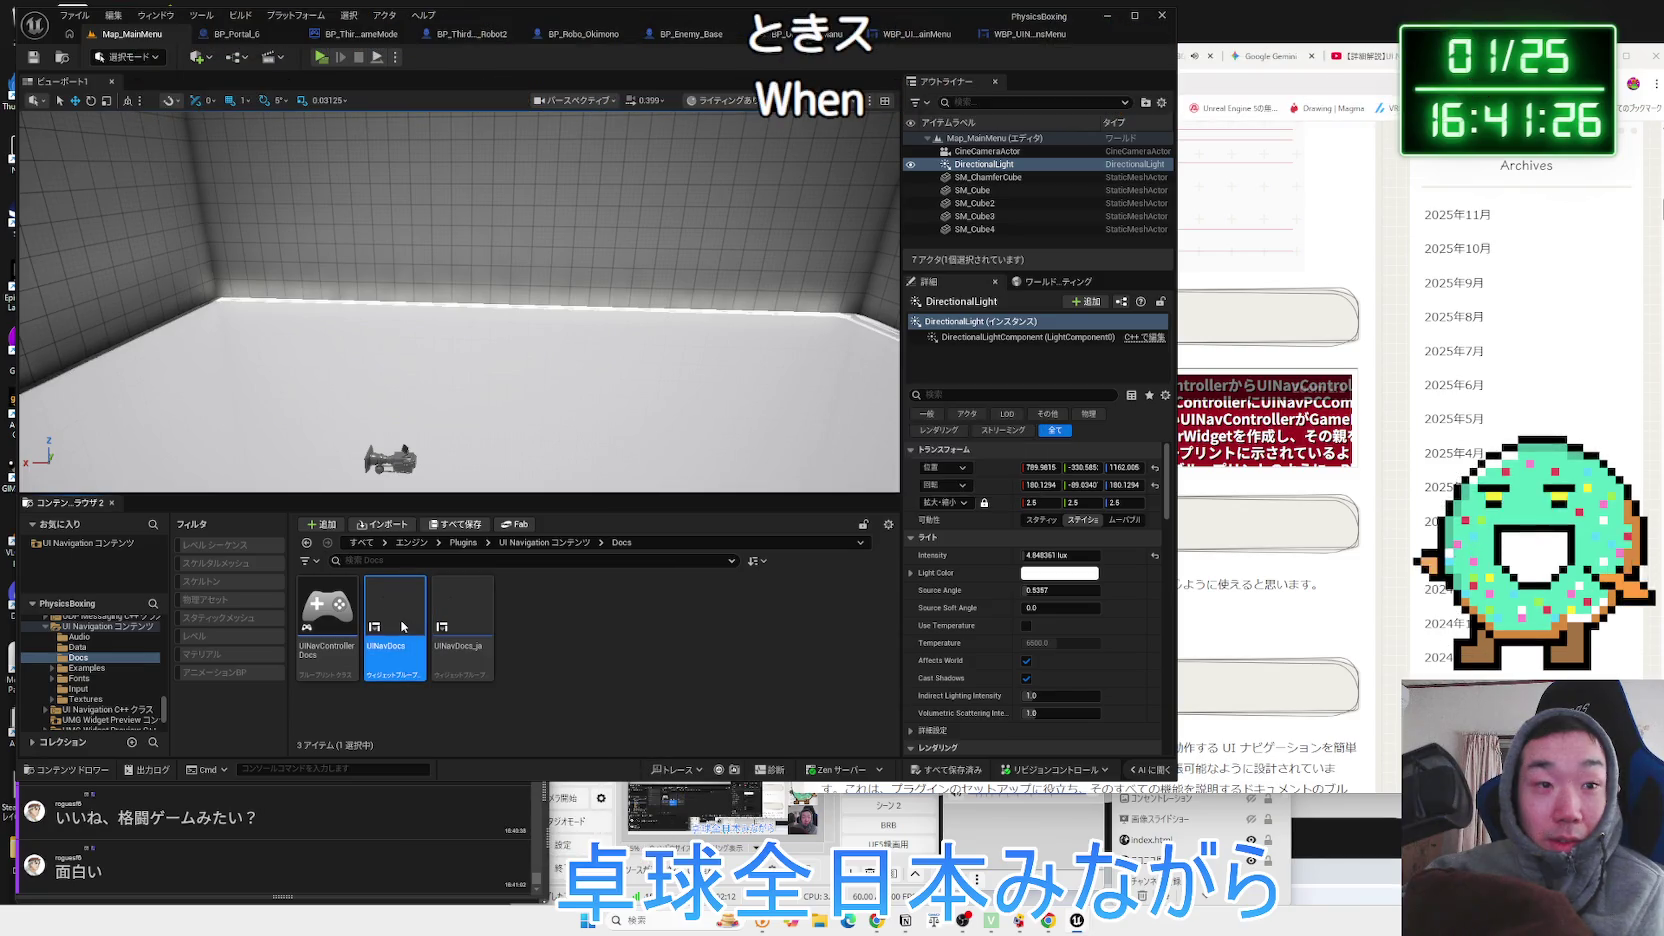
# Open the UINavDocs widget blueprint and switch it to Graph mode.
pyautogui.doubleClick(403, 627)
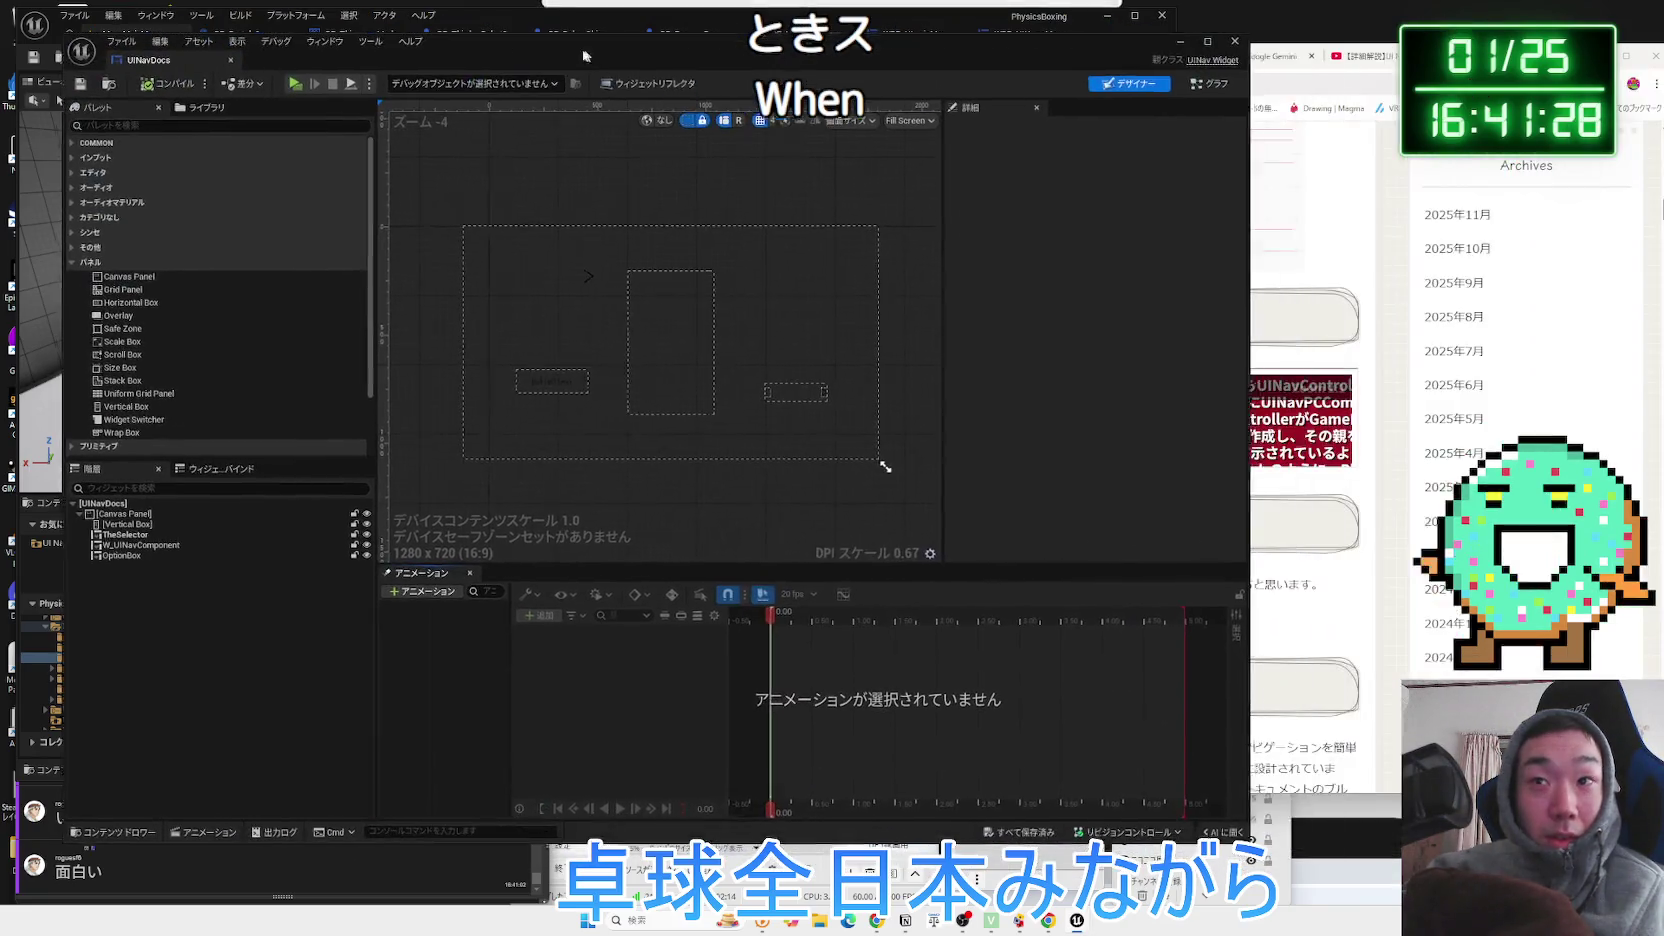
pyautogui.scroll(1, 632, 302)
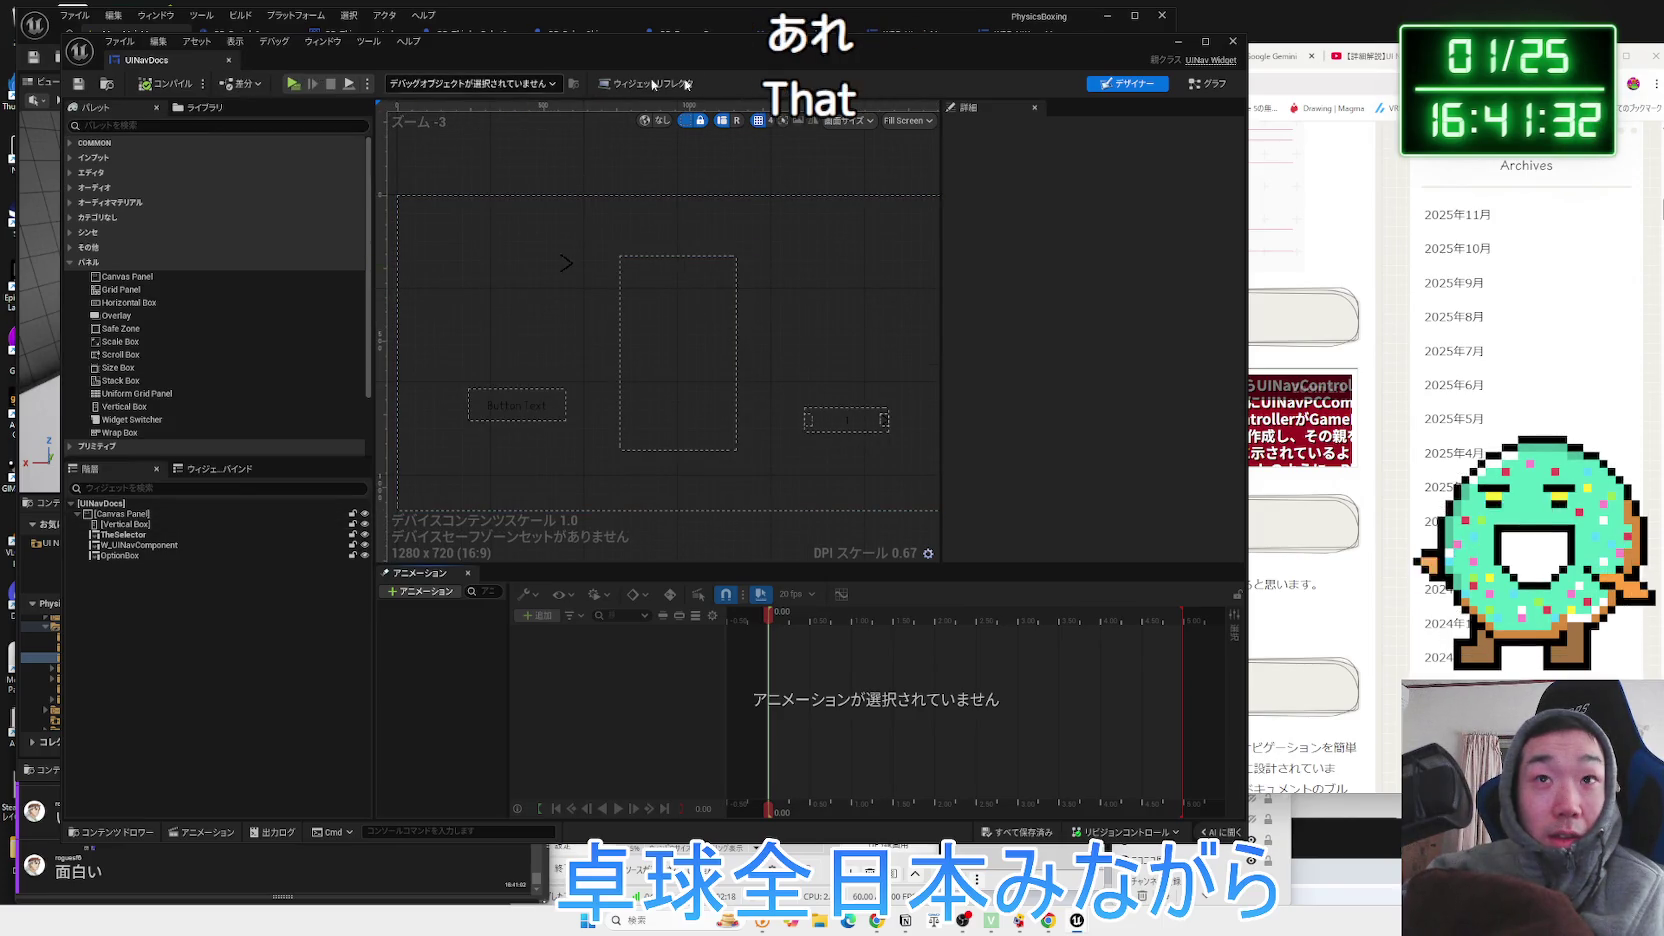
pyautogui.click(1208, 83)
pyautogui.scroll(6, 671, 300)
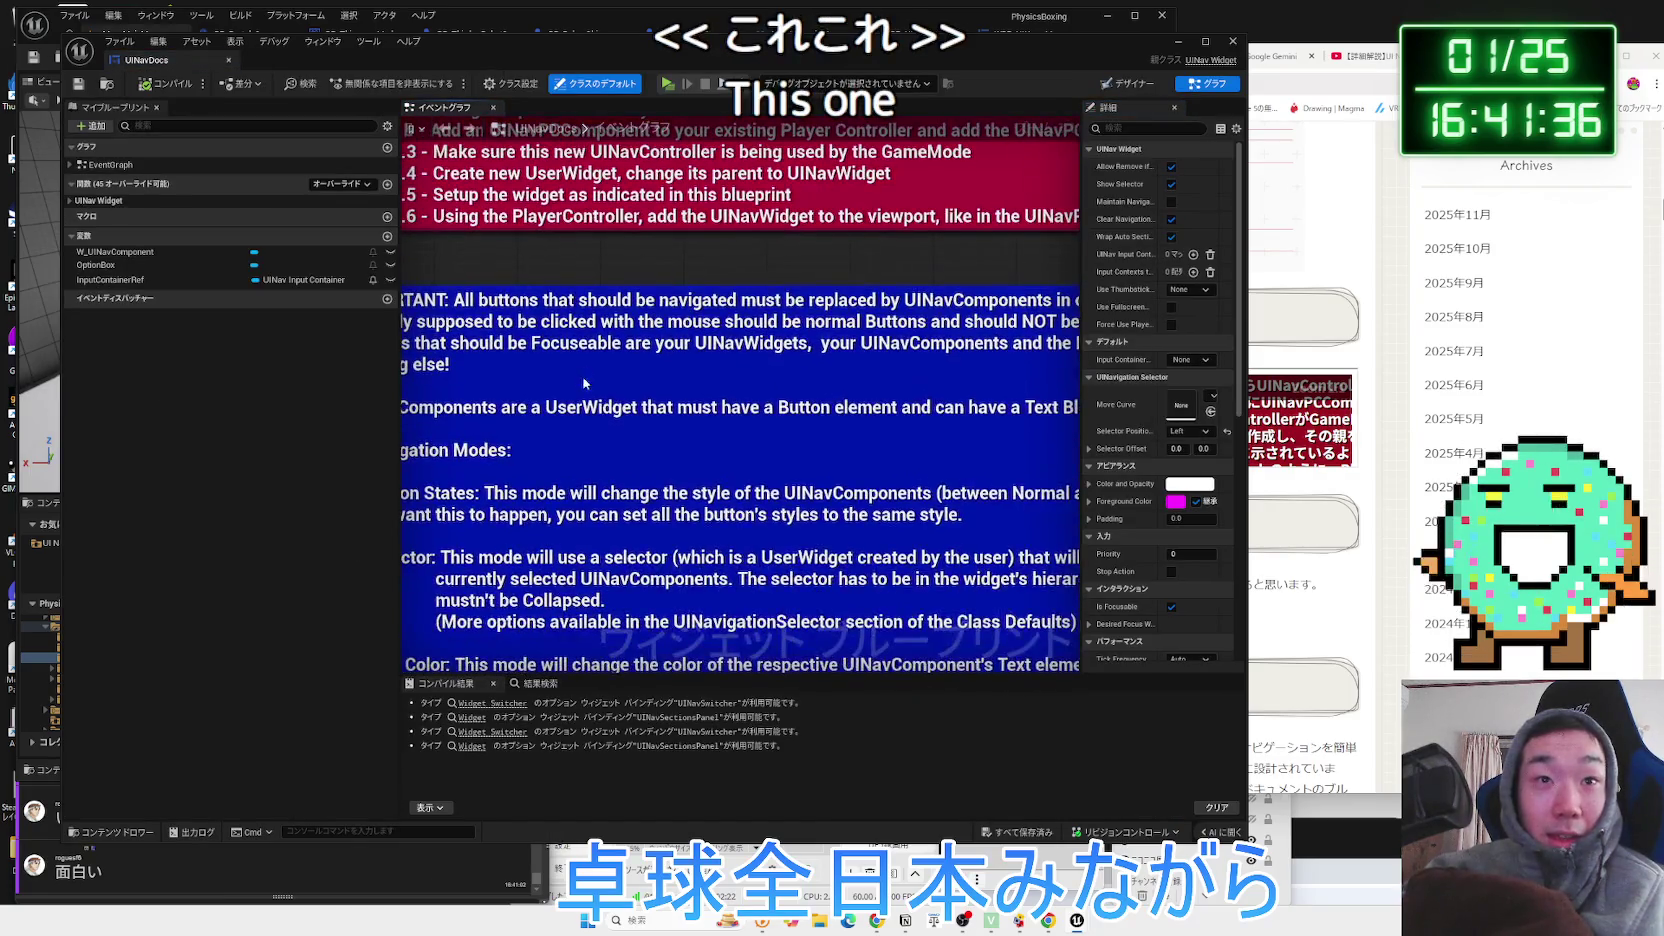
# Copy the text of the IMPORTANT documentation comment from the graph.
pyautogui.doubleClick(585, 380)
pyautogui.scroll(-1, 585, 380)
pyautogui.scroll(-2, 928, 386)
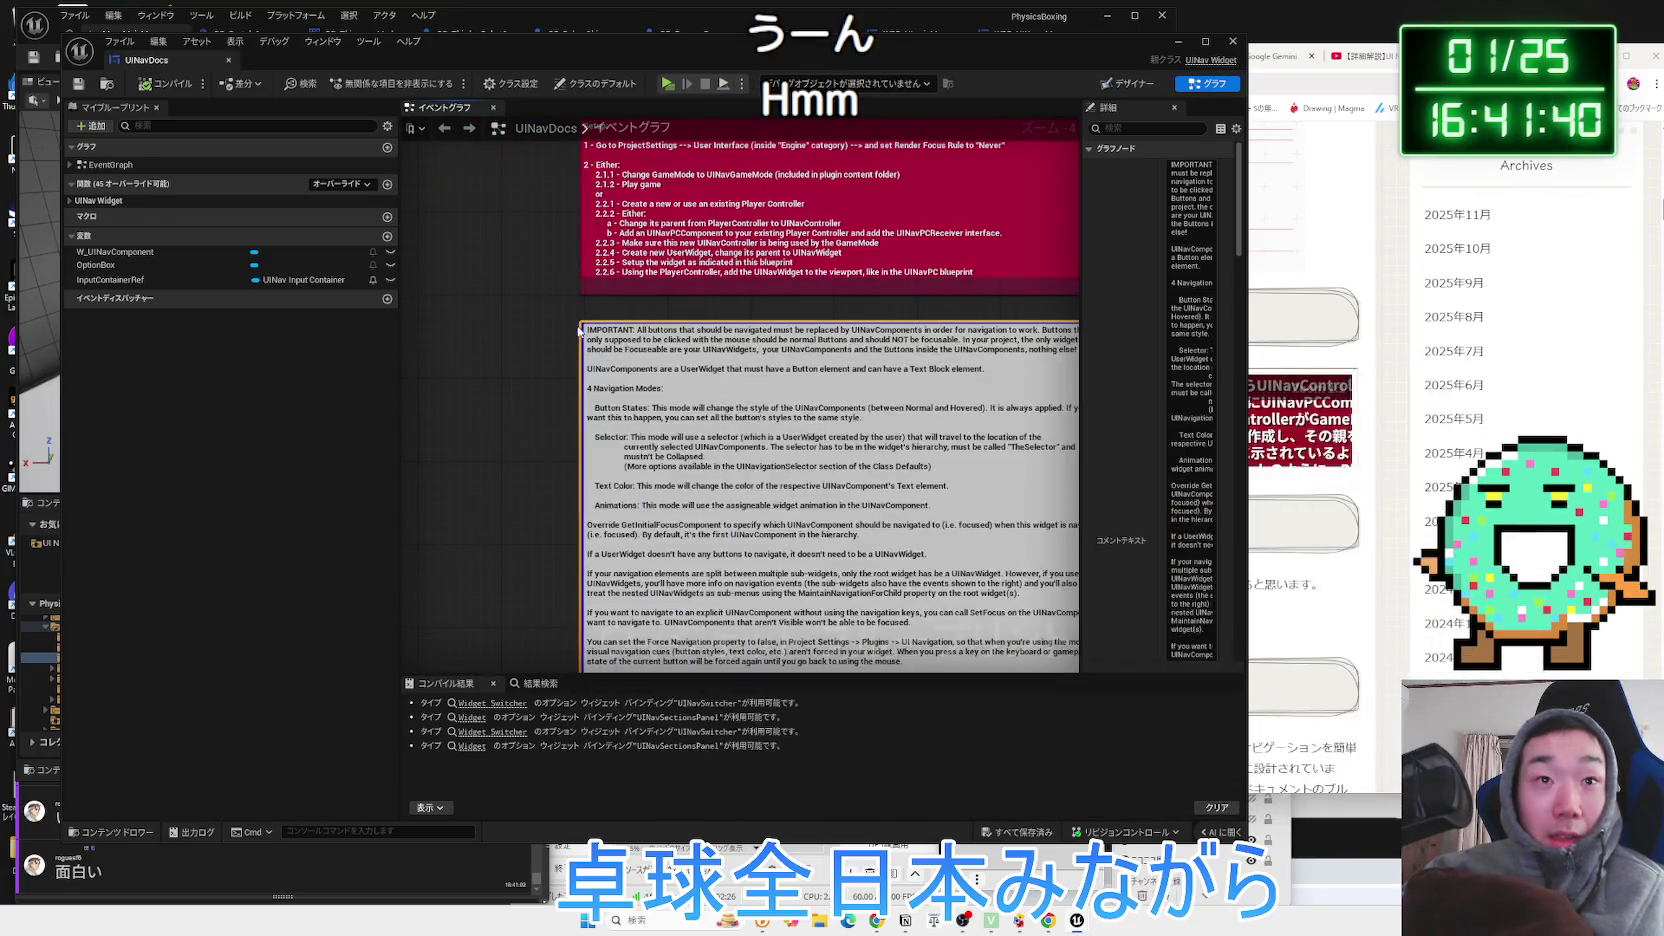
pyautogui.moveTo(588, 330)
pyautogui.mouseDown()
pyautogui.moveTo(1060, 345)
pyautogui.moveTo(1127, 364)
pyautogui.mouseUp()
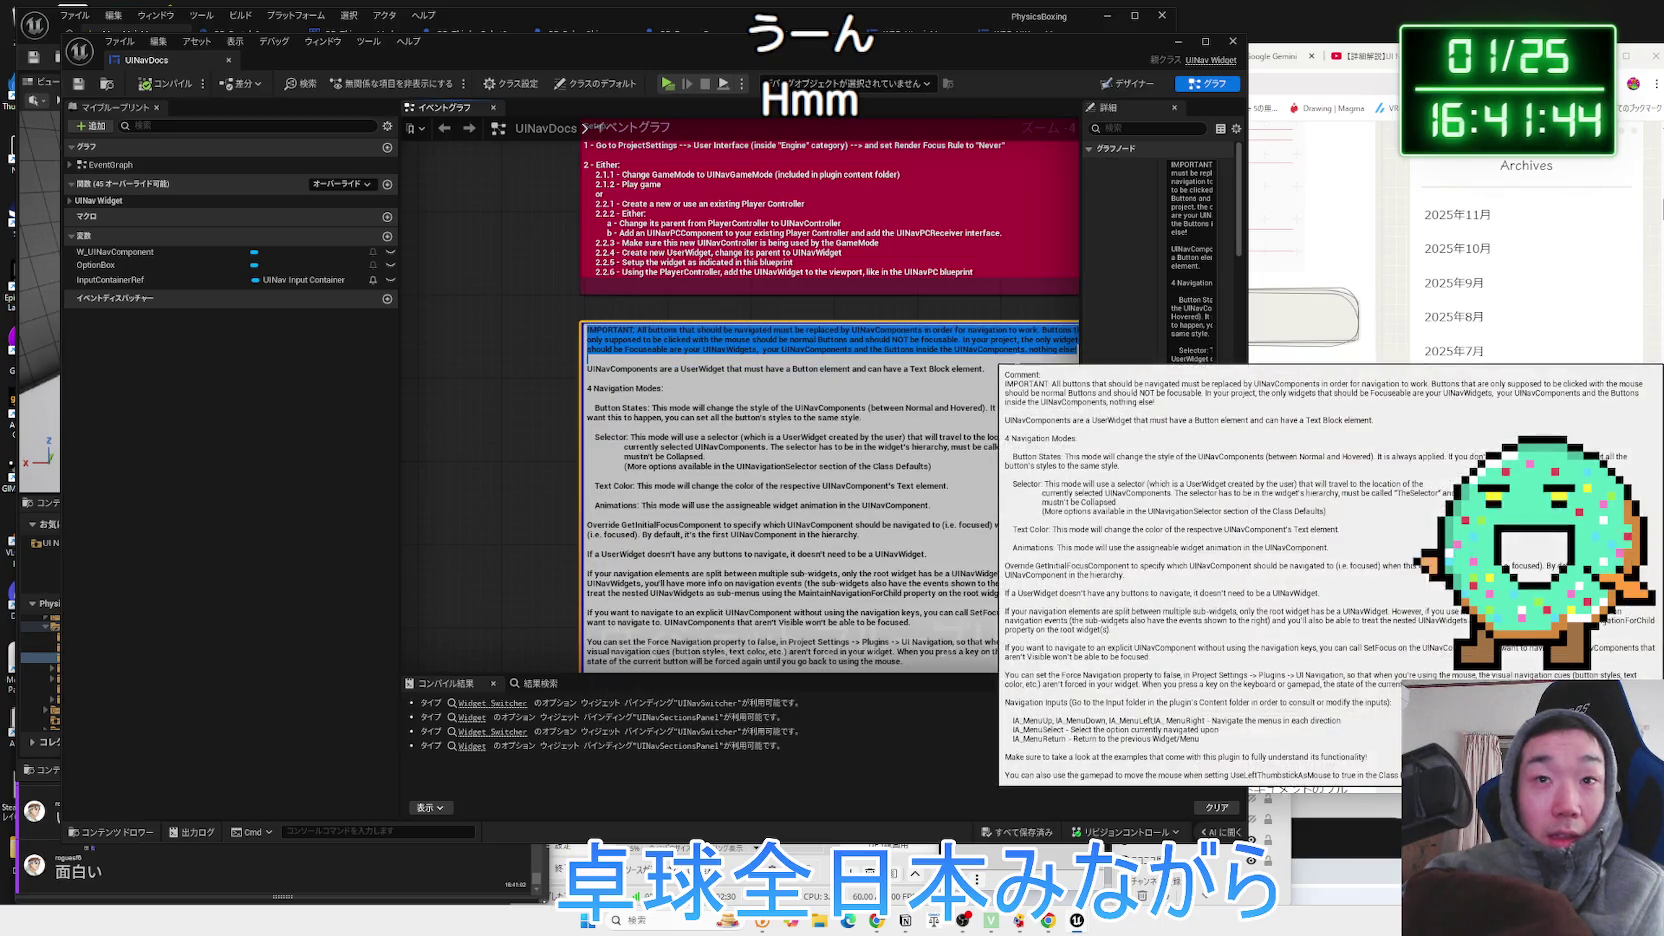
pyautogui.rightClick(1005, 352)
pyautogui.press('Escape')
pyautogui.moveTo(1175, 350); pyautogui.dragTo(1005, 347)
pyautogui.click(1311, 284)
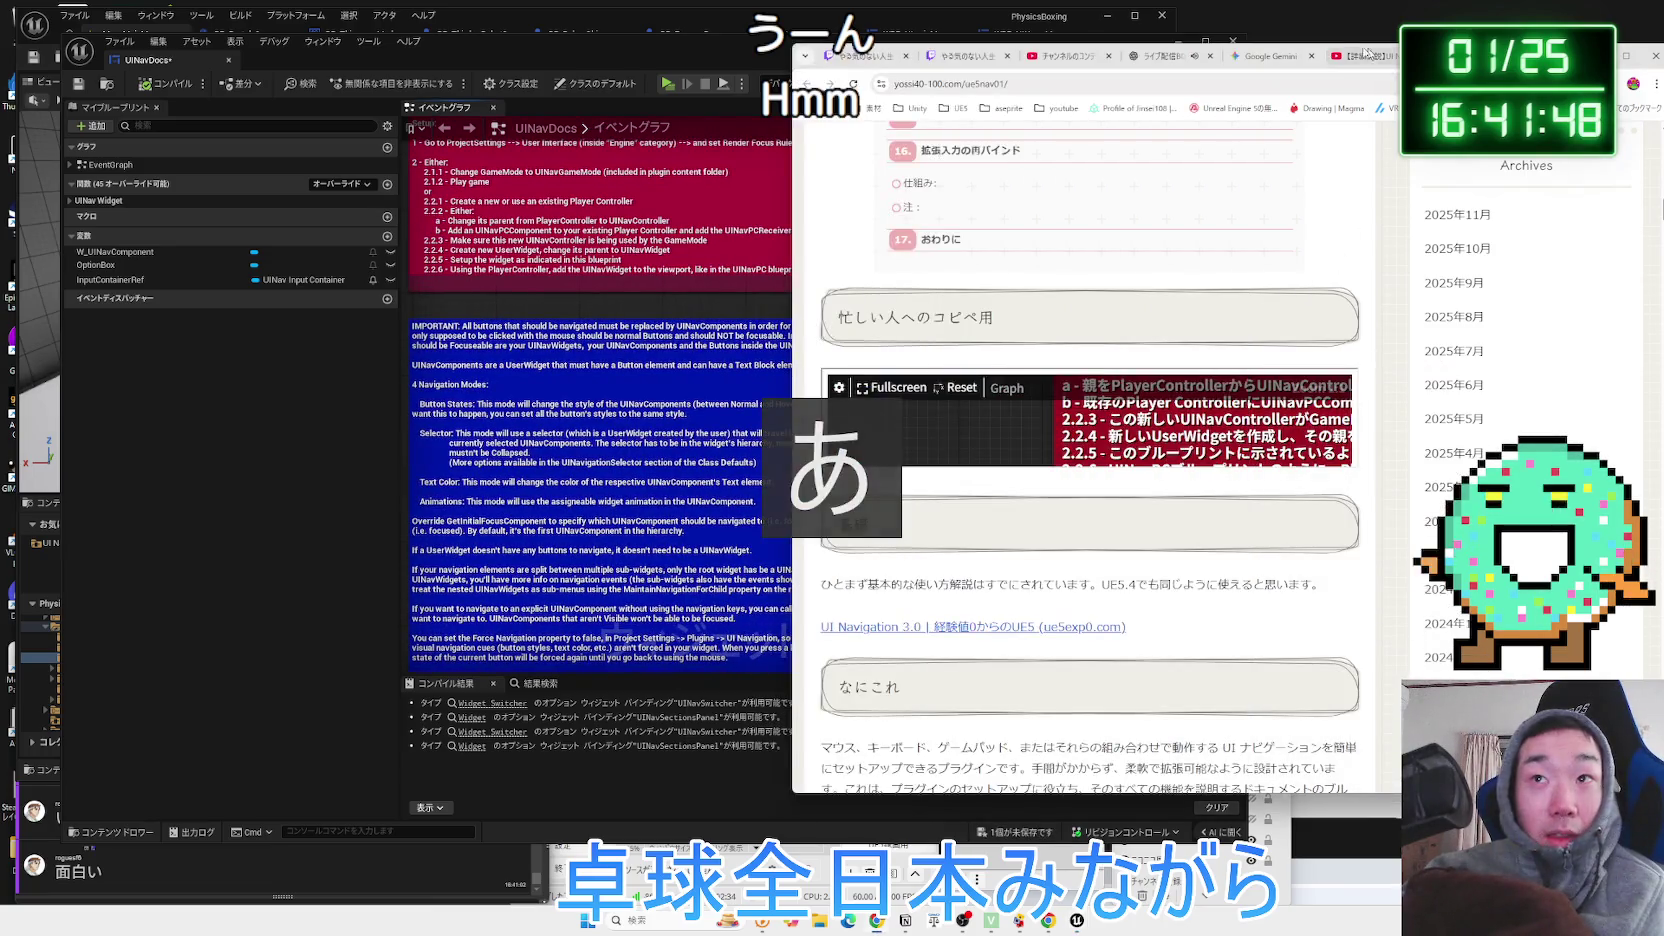
# Ask Gemini in Japanese about the docs, pasting the IMPORTANT paragraph with a follow-up question.
pyautogui.click(1274, 58)
pyautogui.write('ＵＩ')
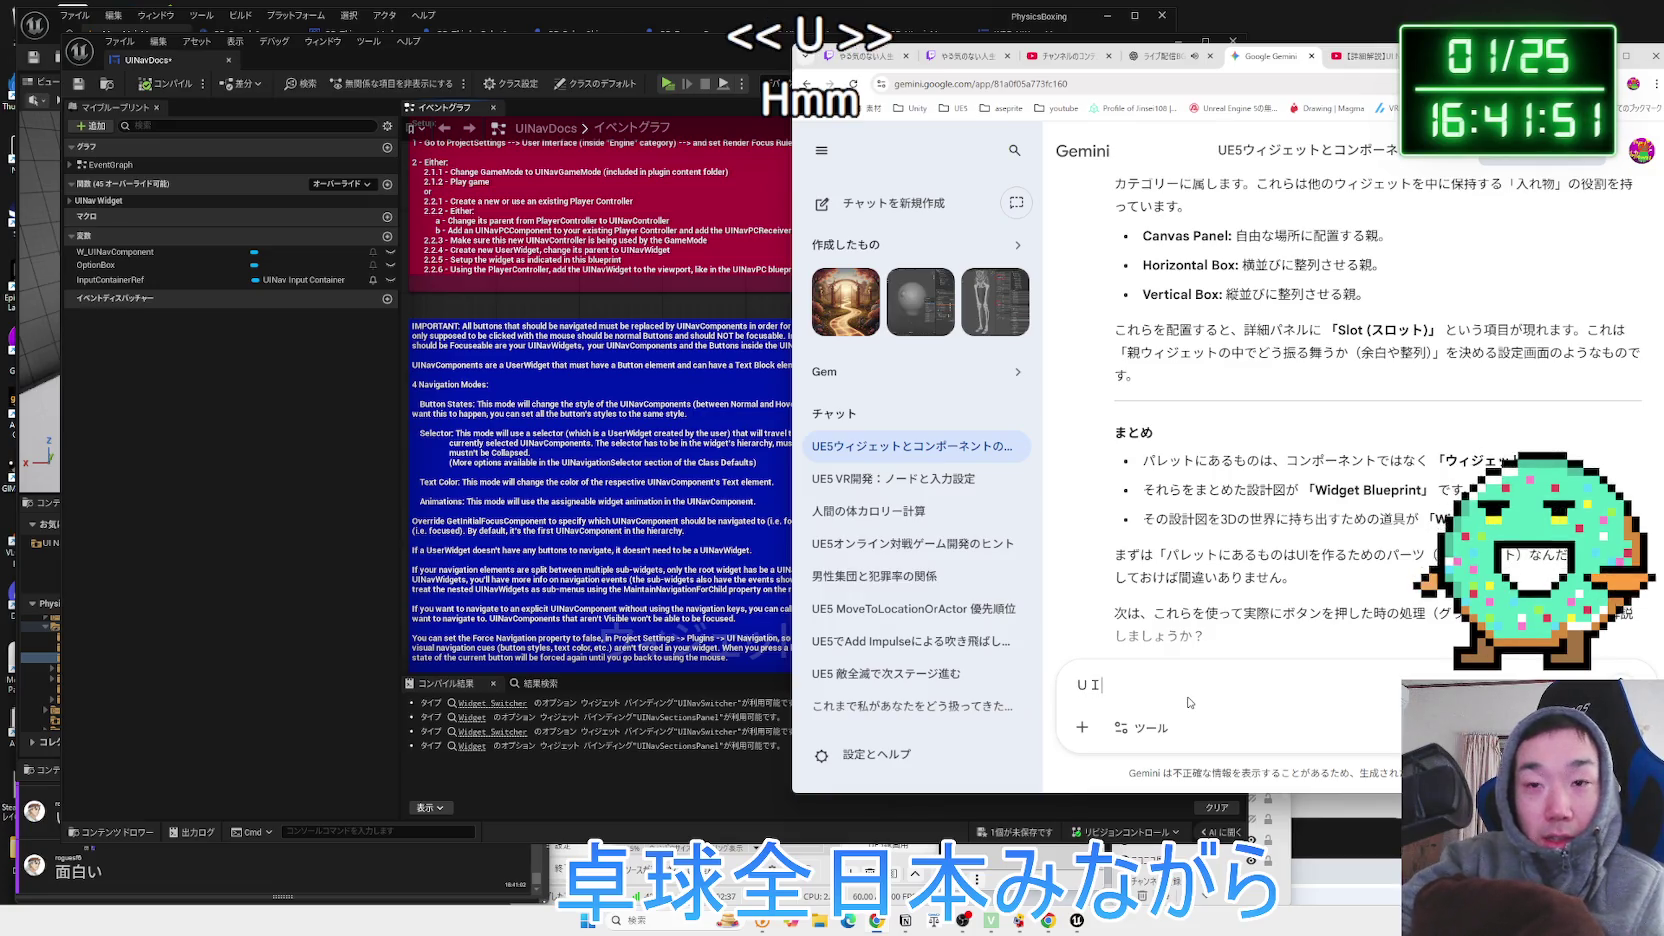
pyautogui.write('Na')
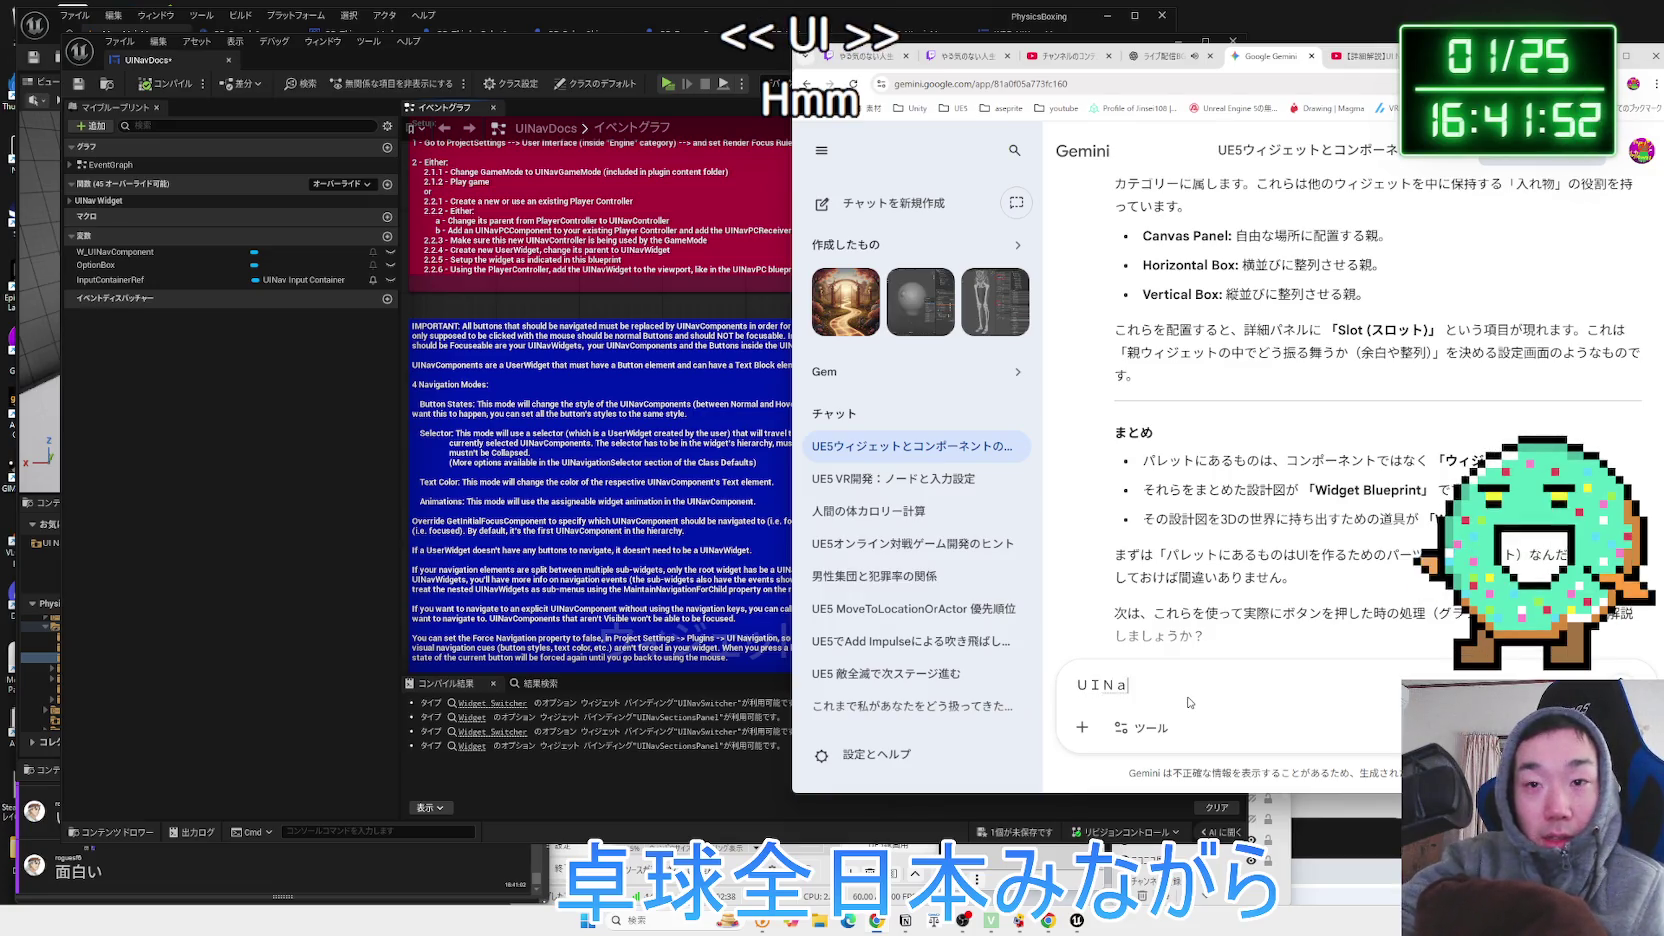
pyautogui.write('n3')
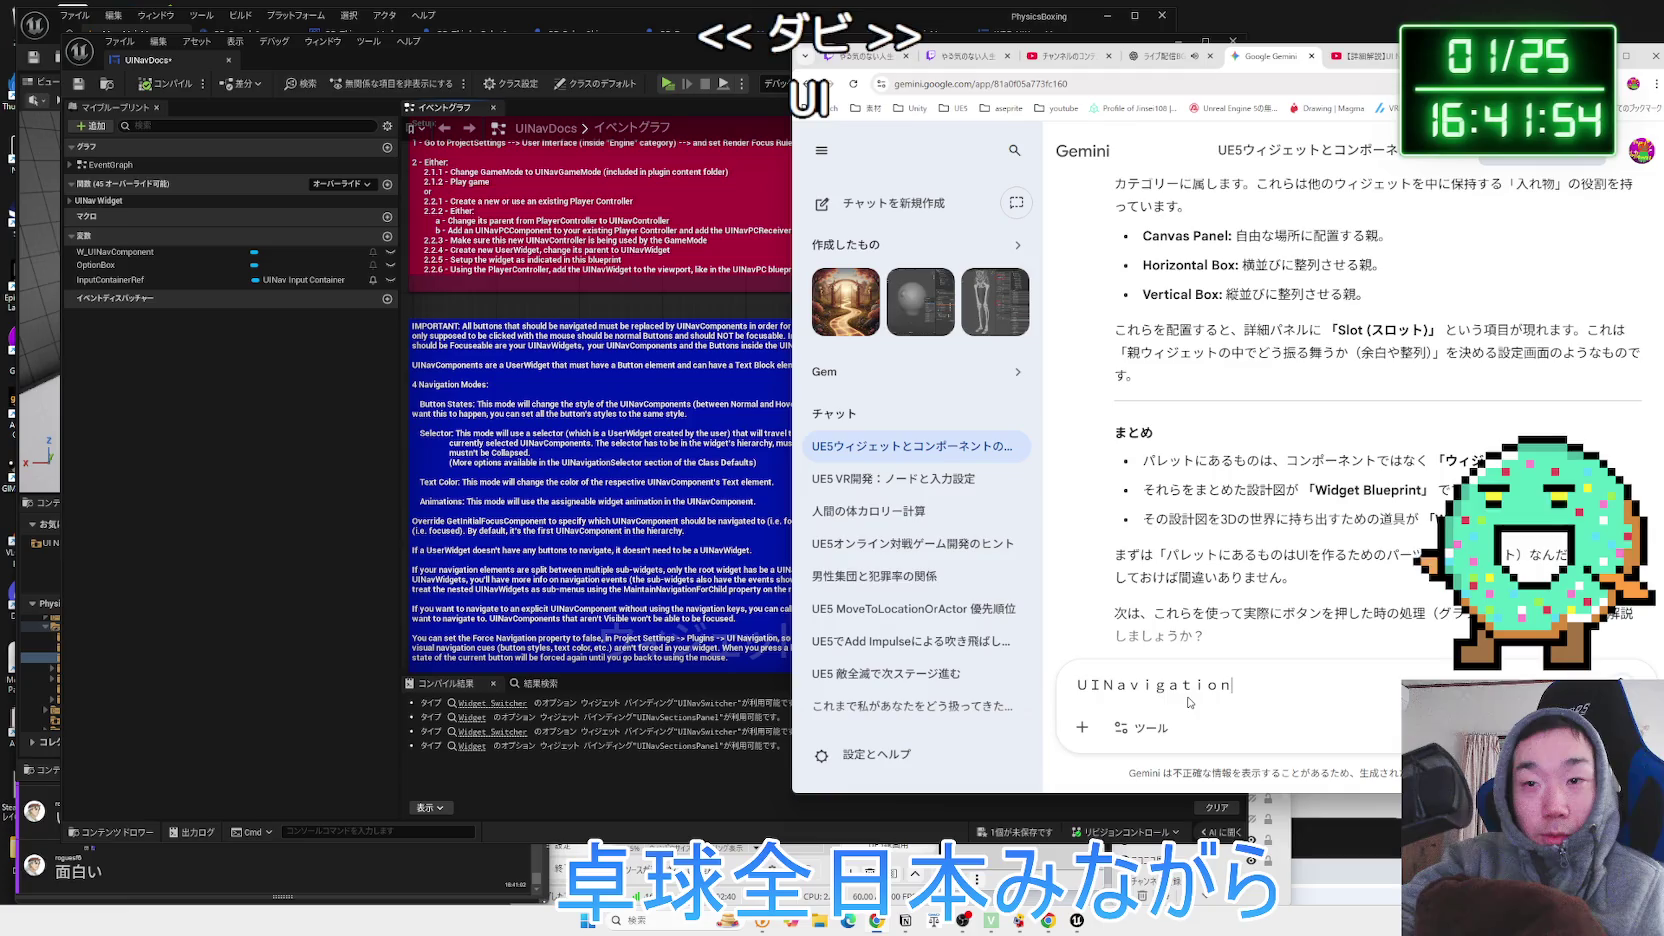
pyautogui.write('お')
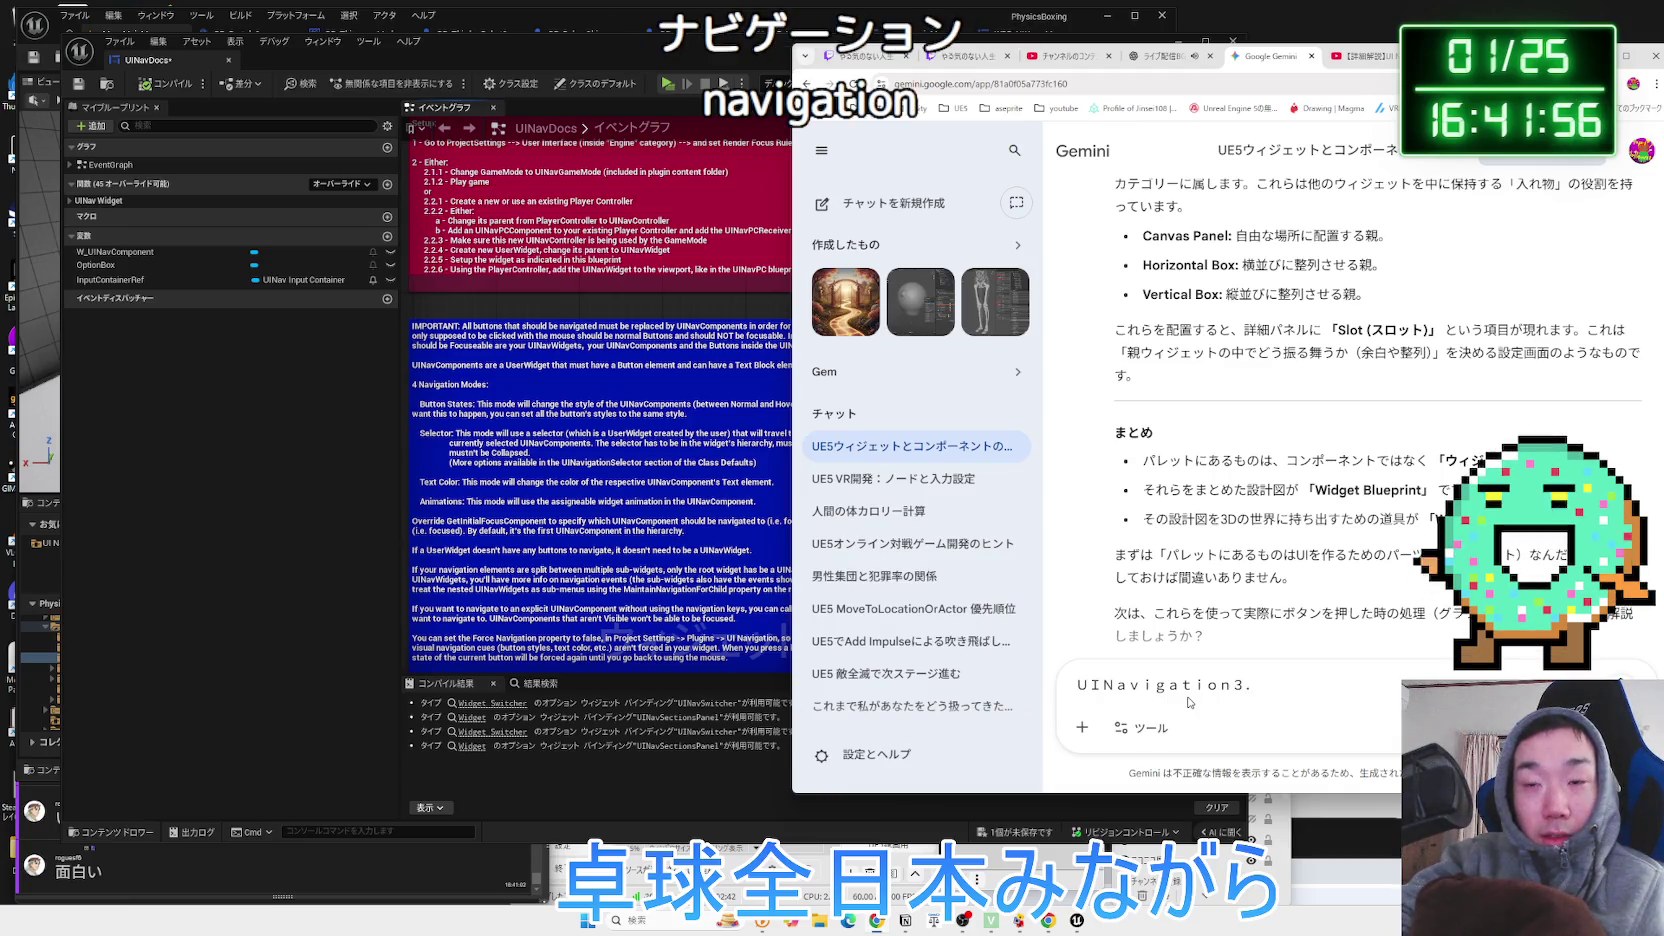
pyautogui.write(' 0のどky')
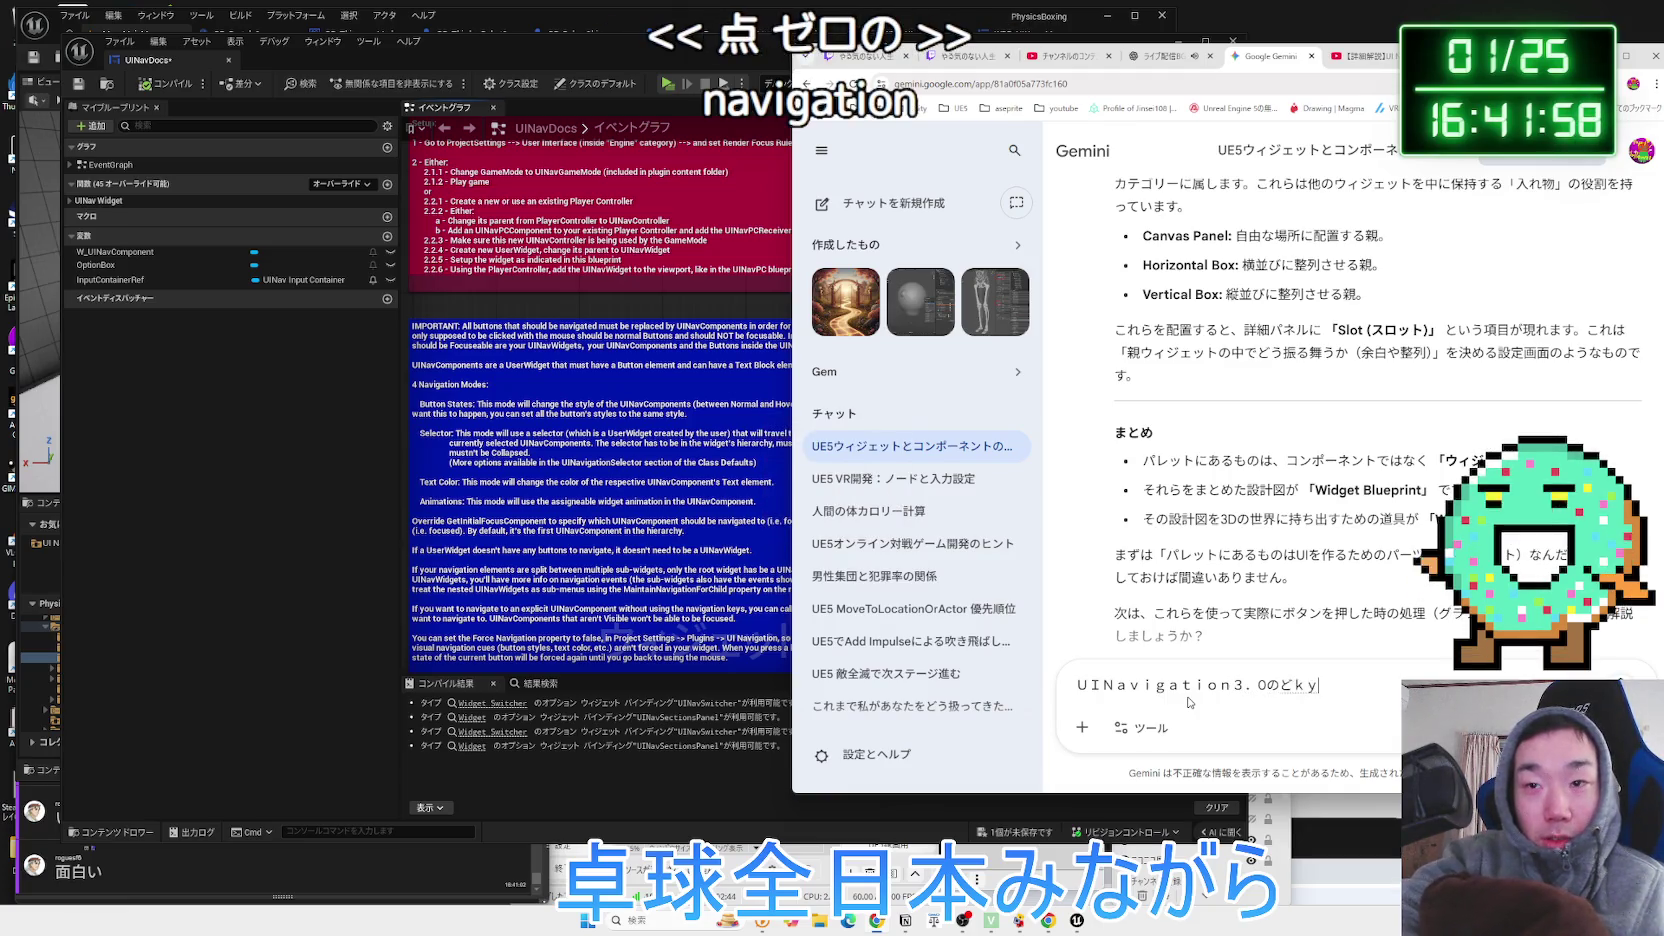
pyautogui.write('ume')
pyautogui.press('space')
pyautogui.write('にこん')
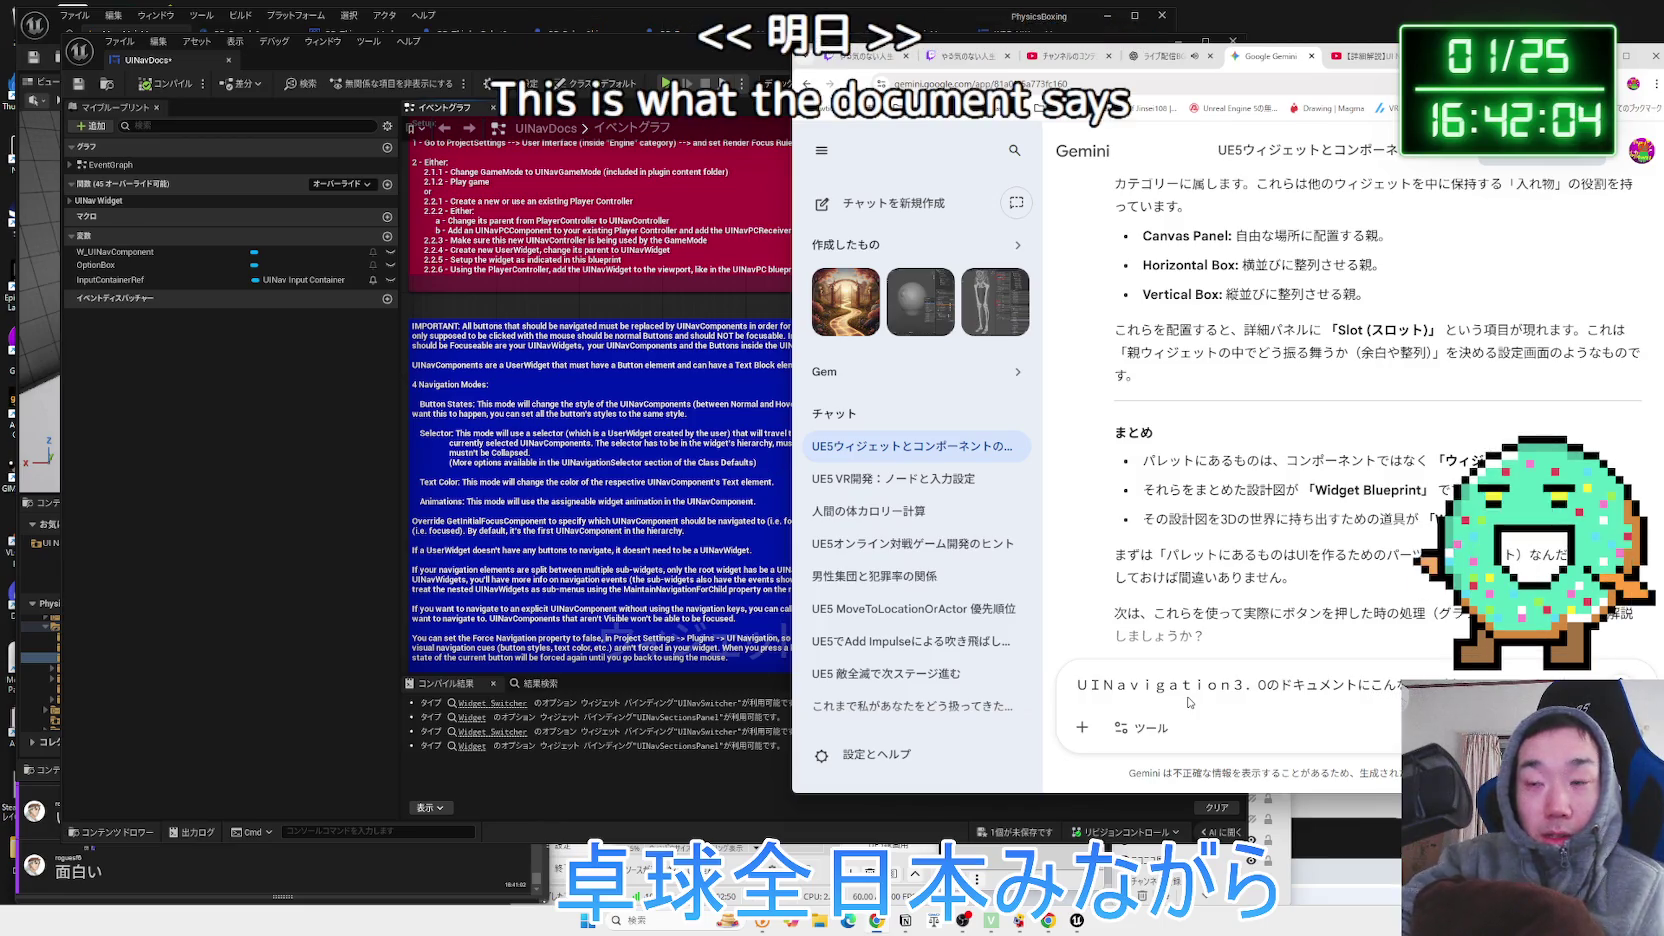
pyautogui.hotkey('shift', 'Return')
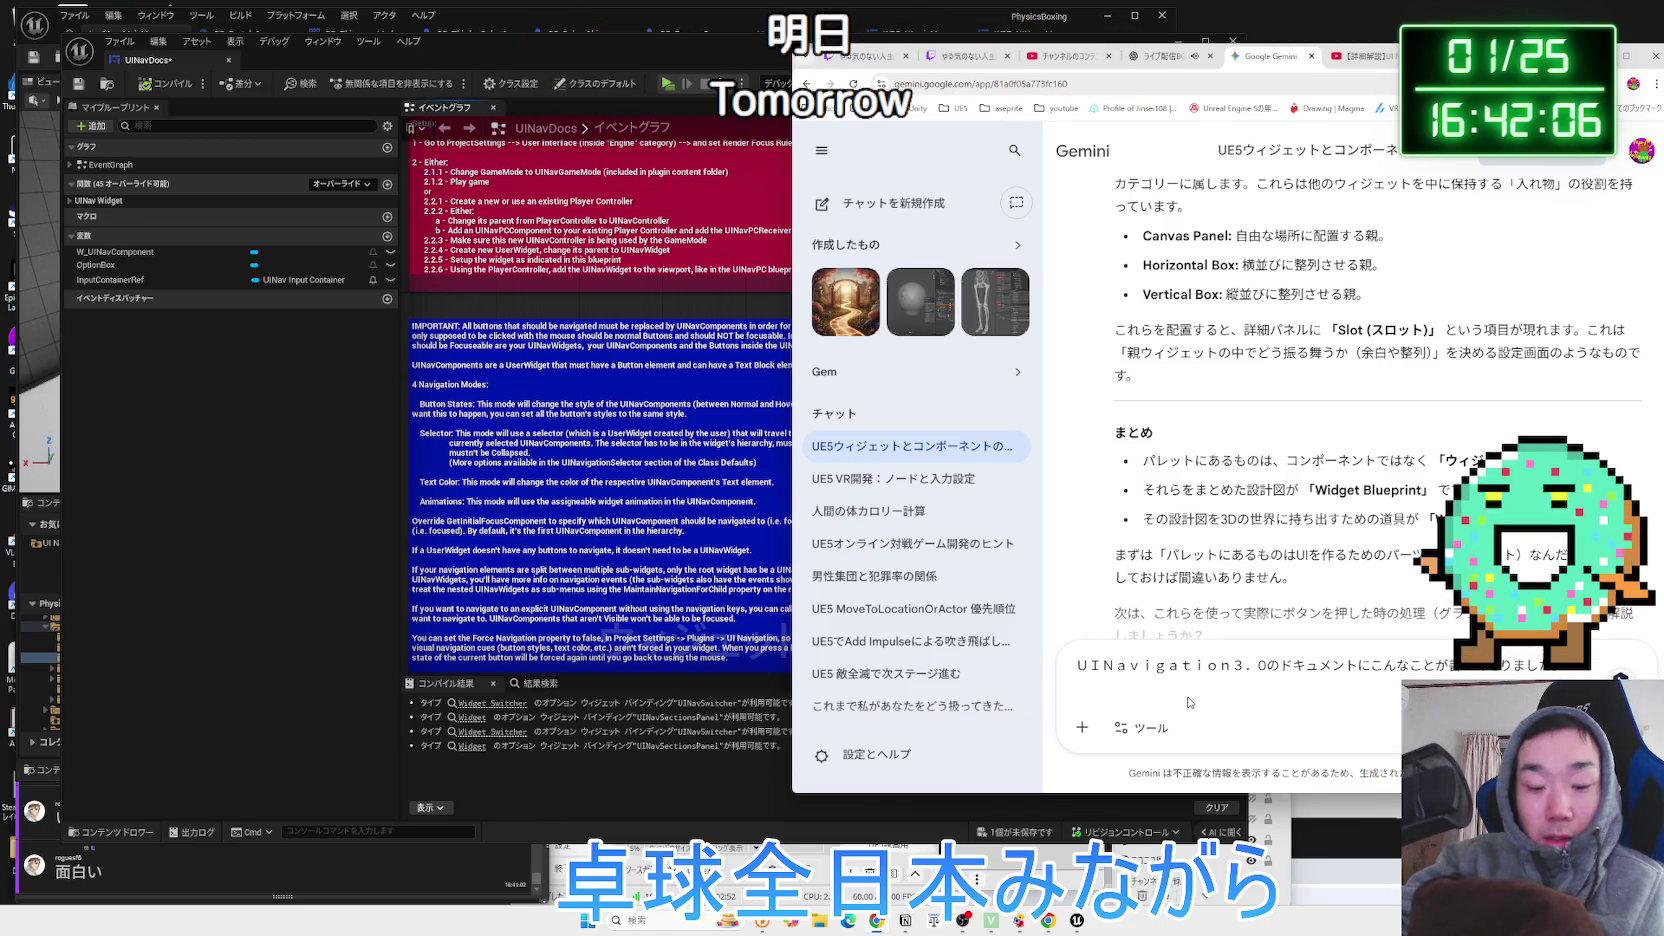
pyautogui.hotkey('ctrl', 'v')
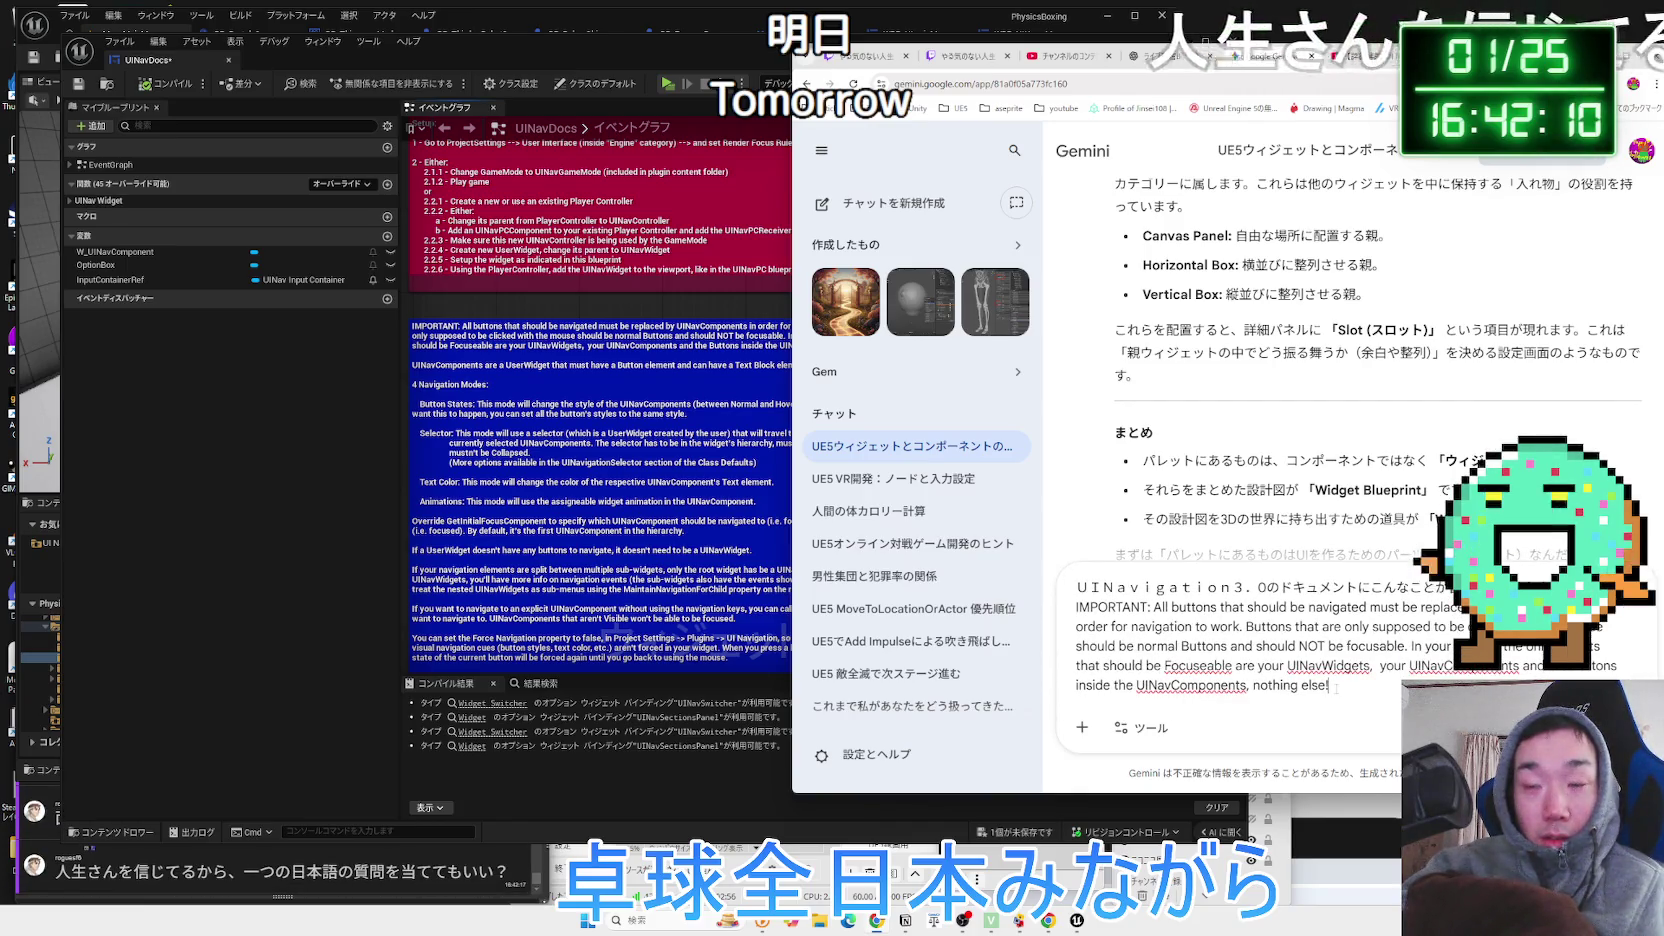
pyautogui.hotkey('shift', 'Return')
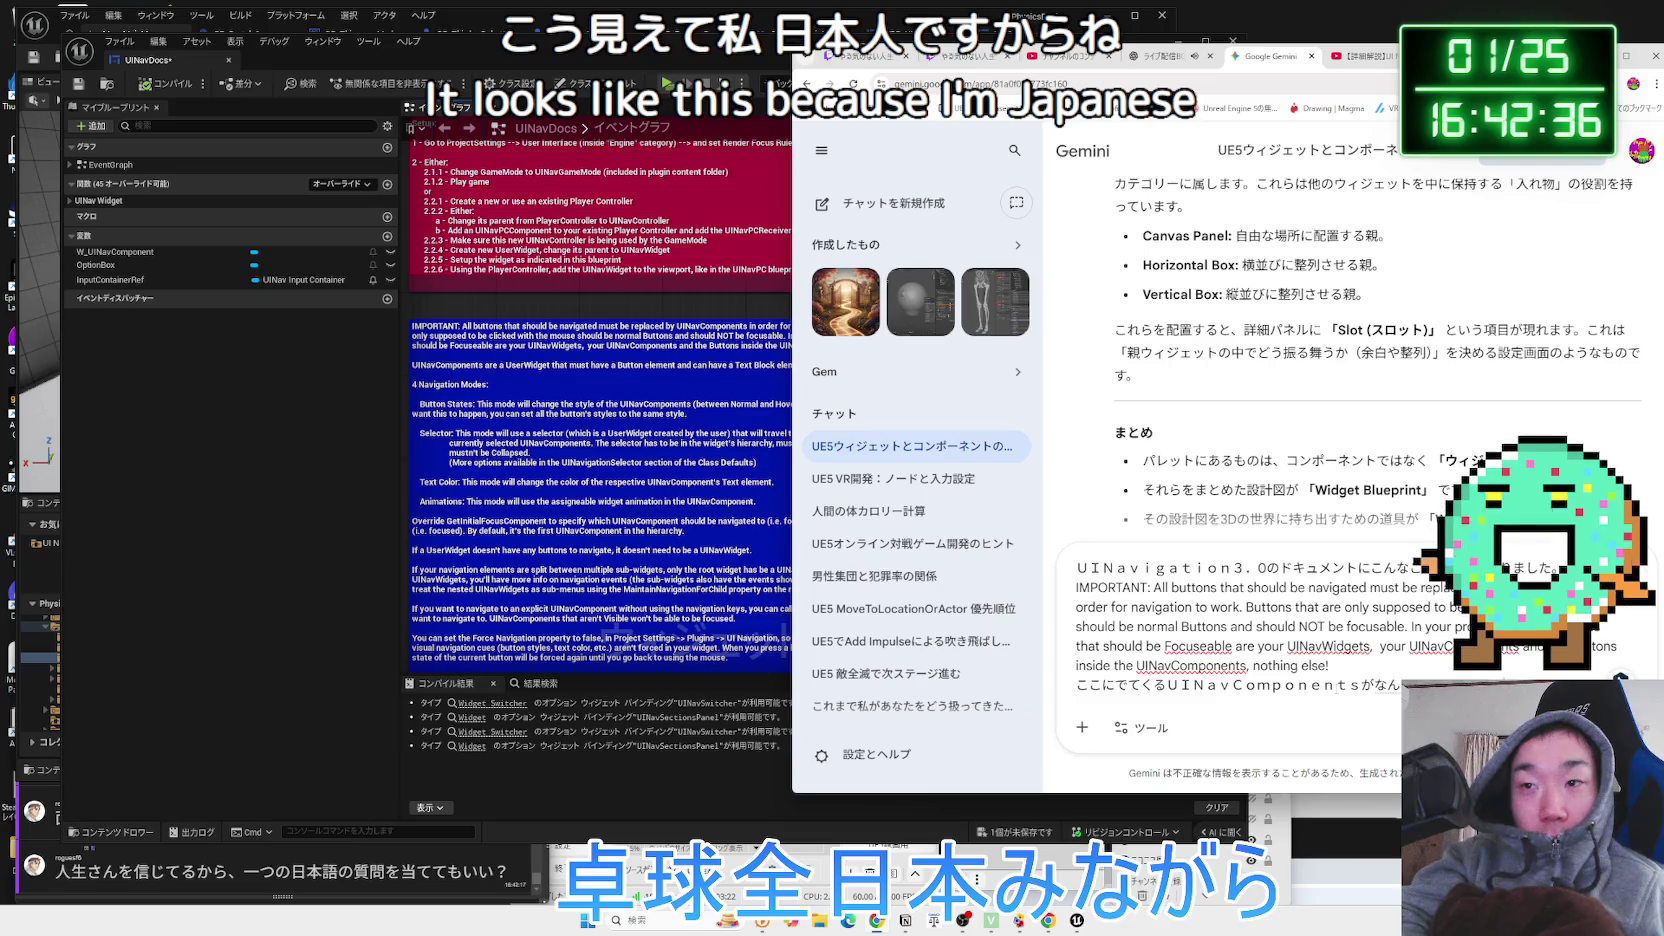
pyautogui.press('Return')
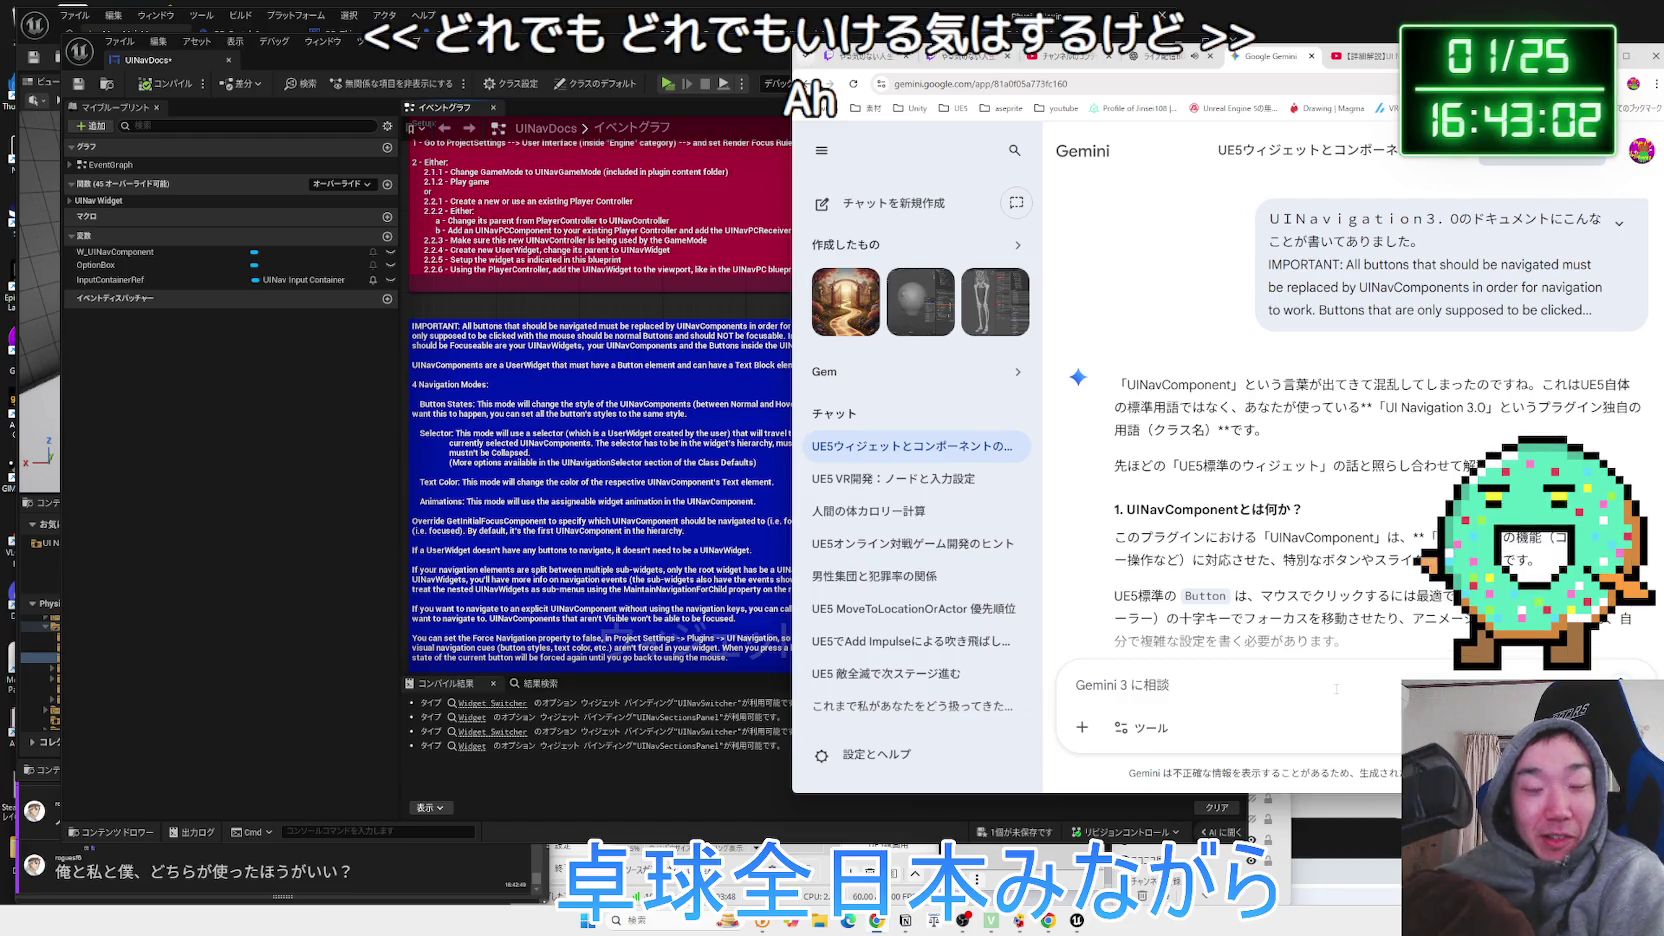
# Bring the OneComme window forward and select text in the latest viewer comment.
pyautogui.click(382, 866)
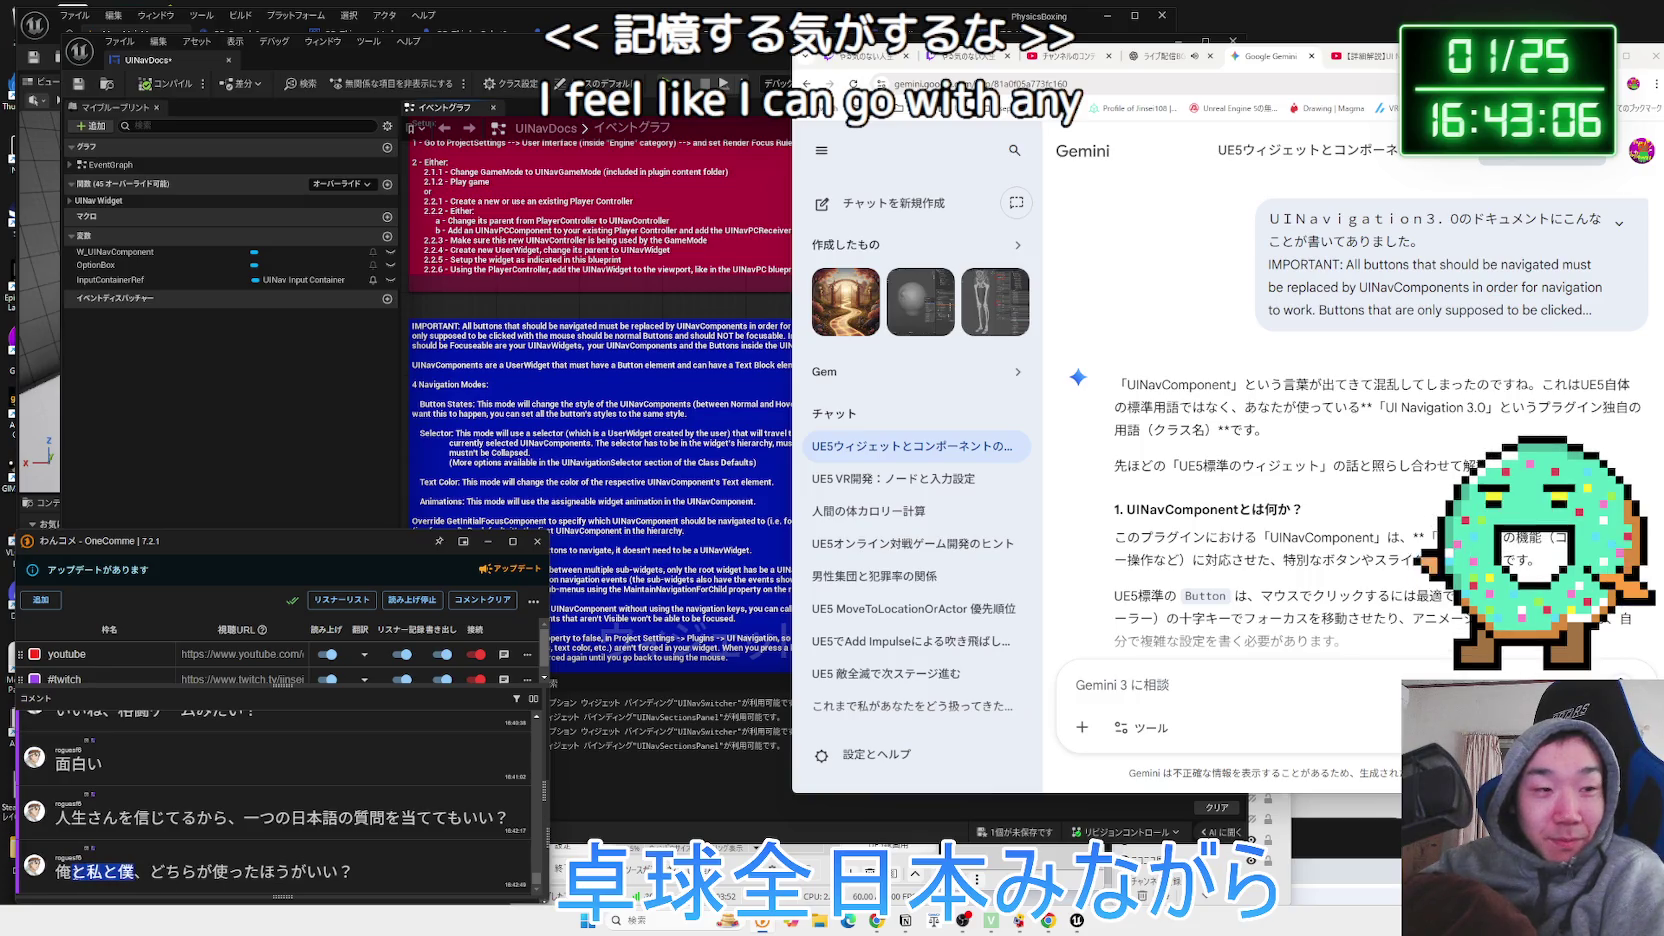
pyautogui.click(66, 873)
pyautogui.click(66, 872)
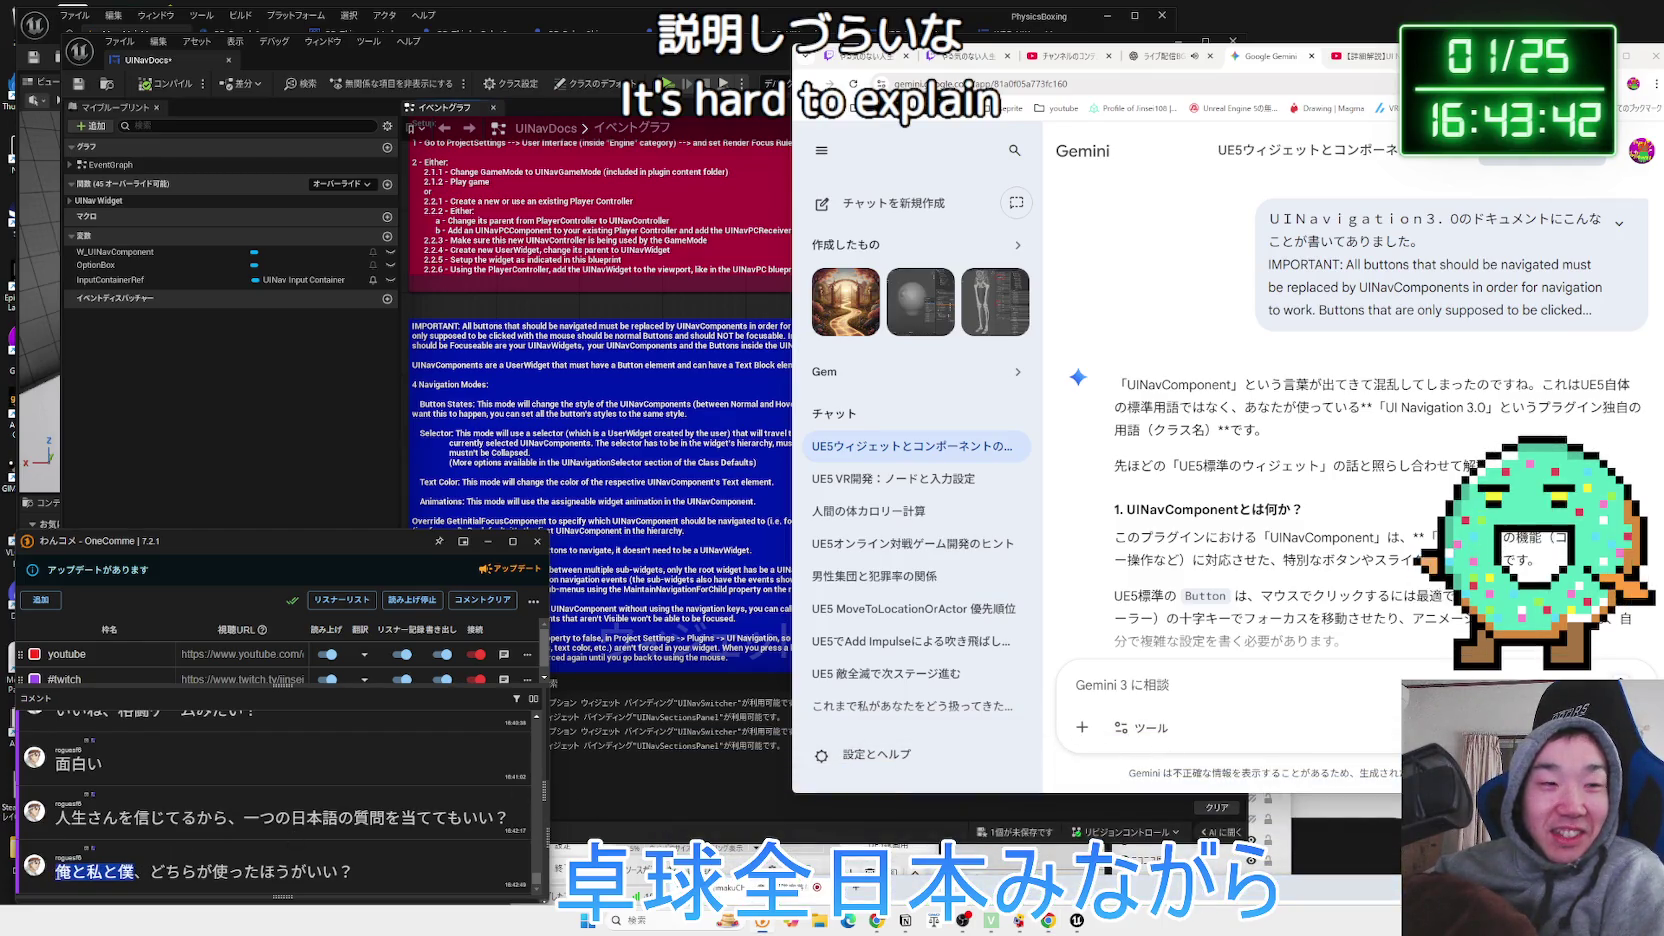
pyautogui.moveTo(137, 874); pyautogui.dragTo(300, 868)
pyautogui.click(300, 868)
pyautogui.click(83, 874)
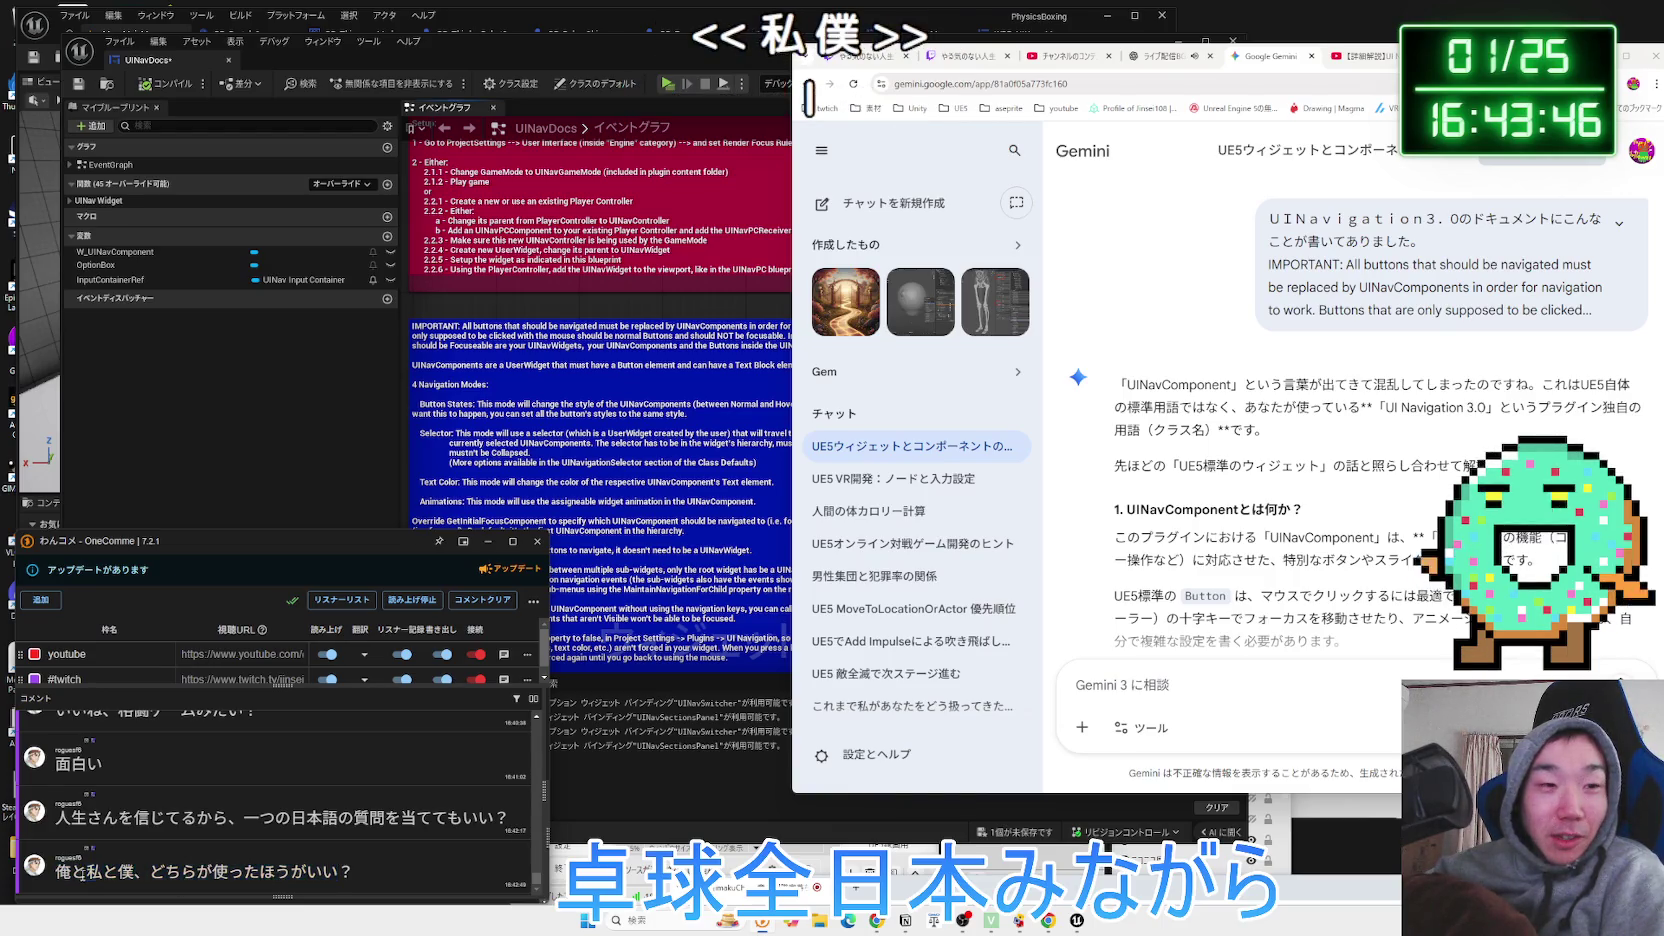
pyautogui.scroll(5, 255, 850)
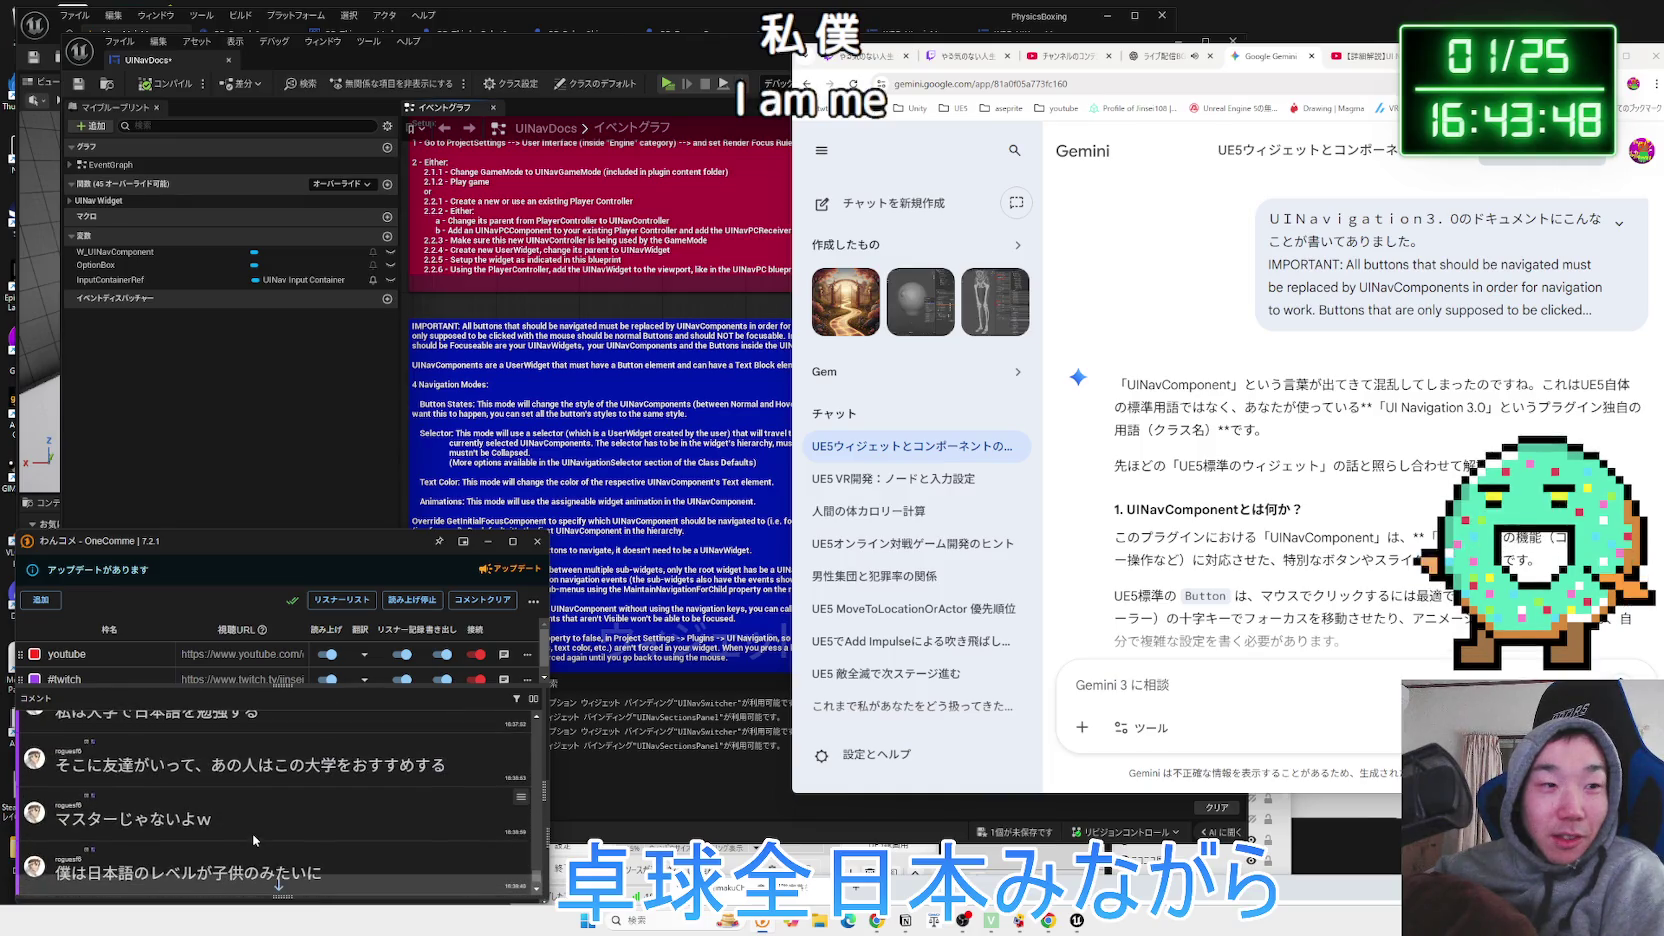
pyautogui.scroll(-5, 254, 840)
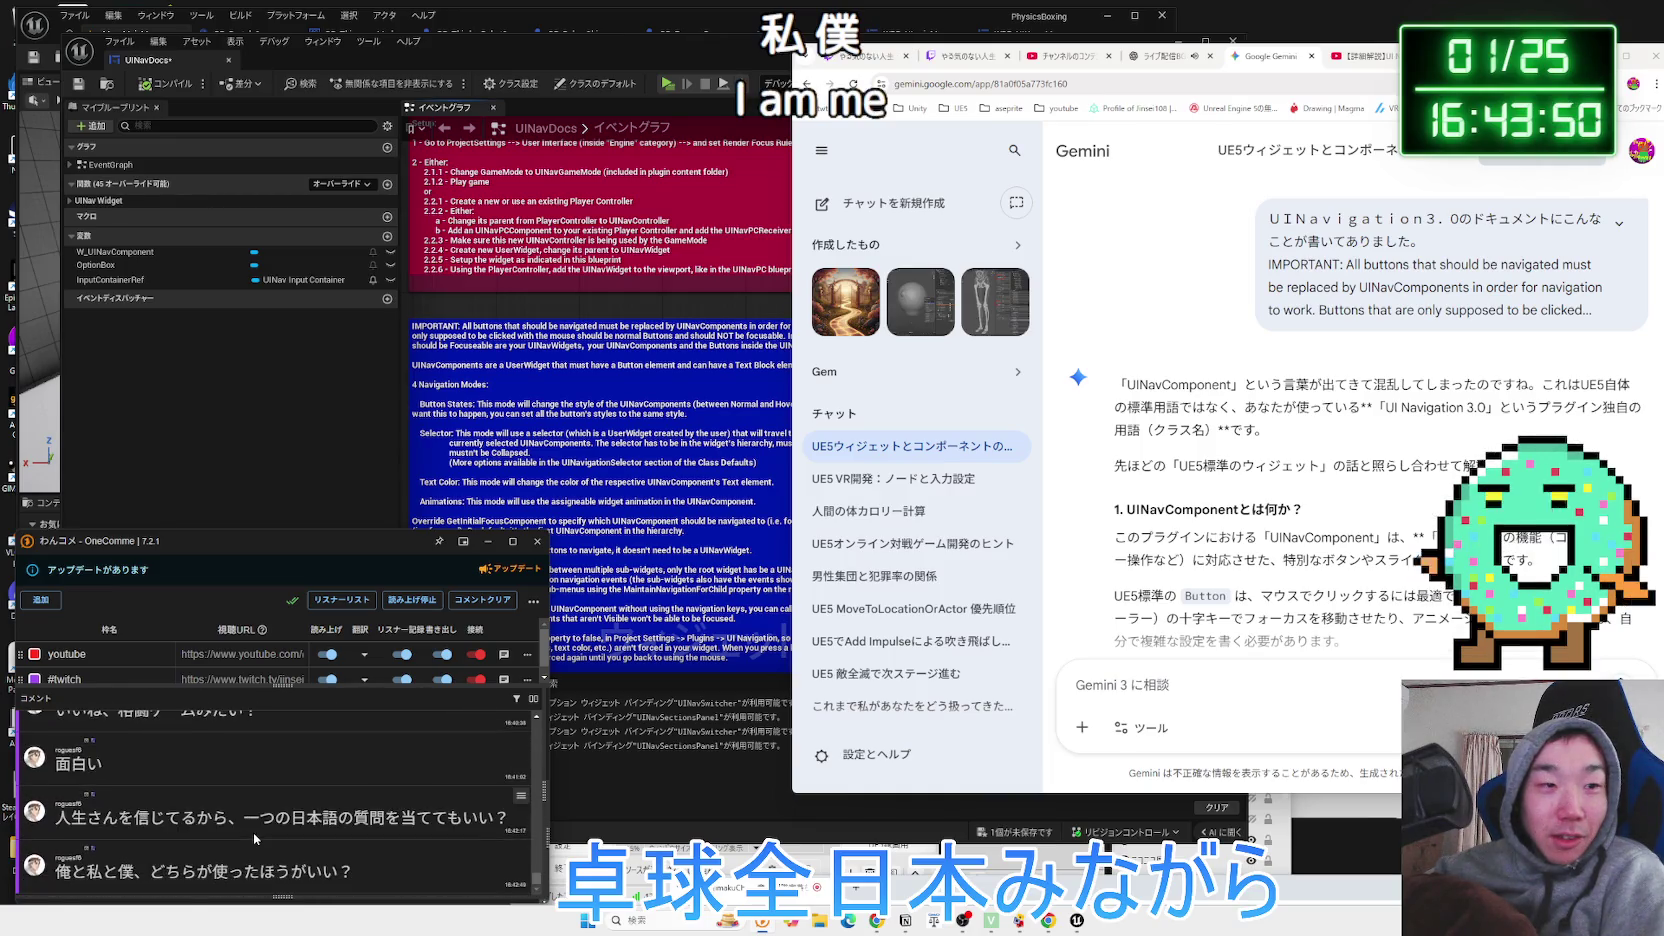
pyautogui.moveTo(118, 872); pyautogui.dragTo(148, 872)
pyautogui.click(148, 872)
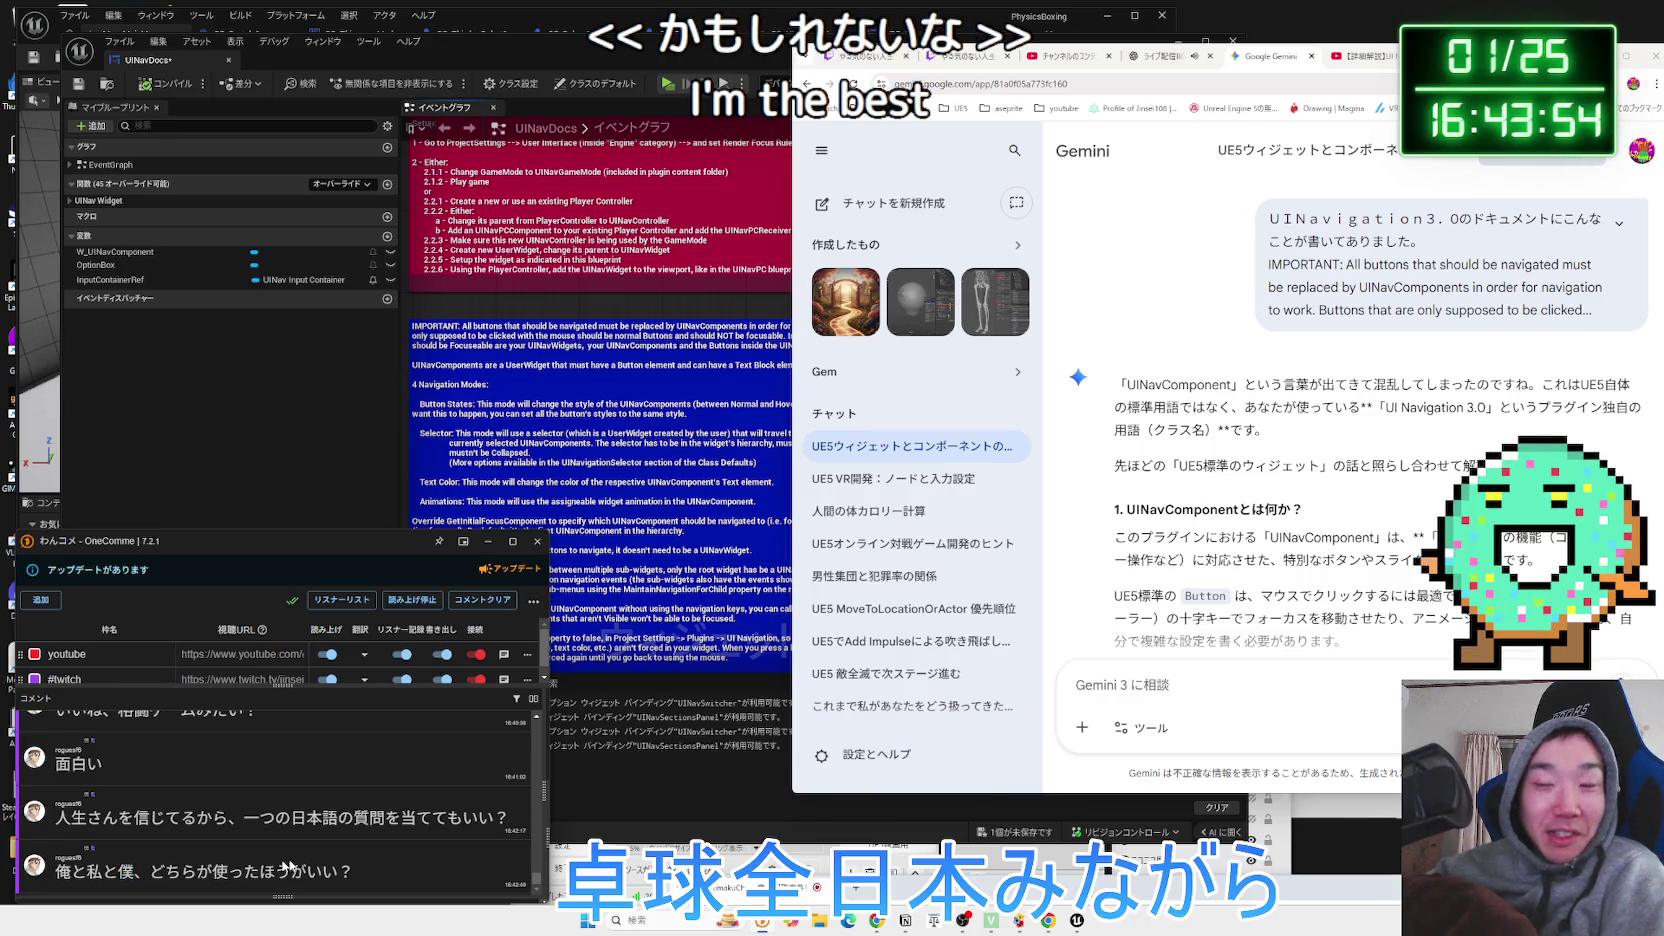
pyautogui.click(757, 886)
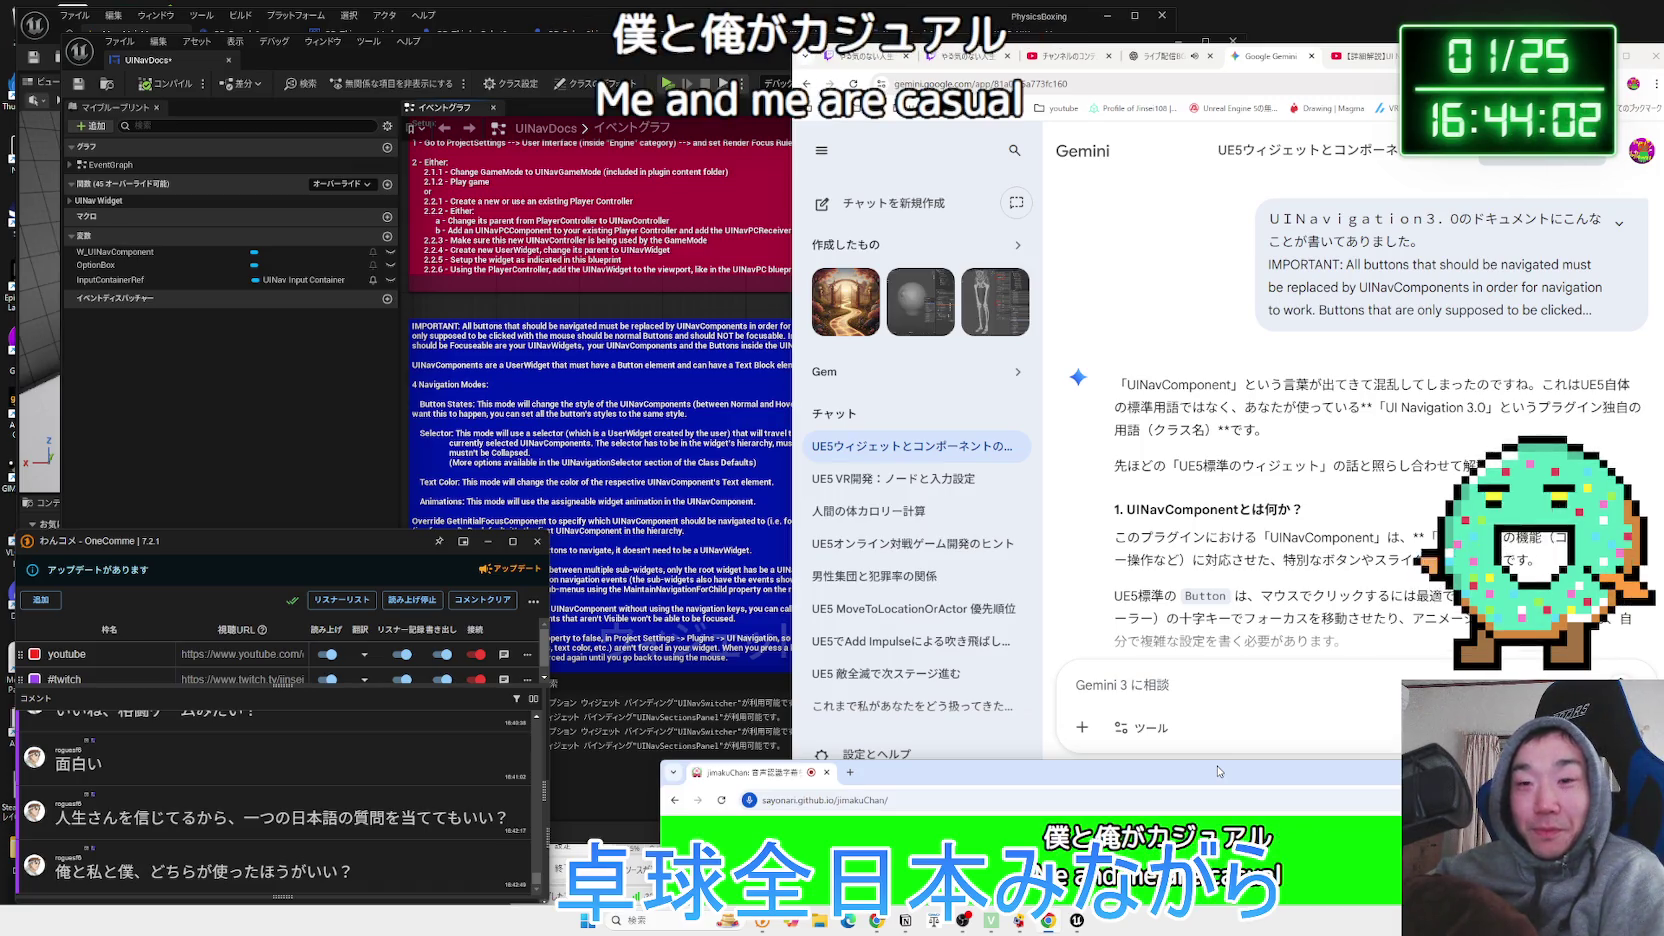
pyautogui.click(1570, 771)
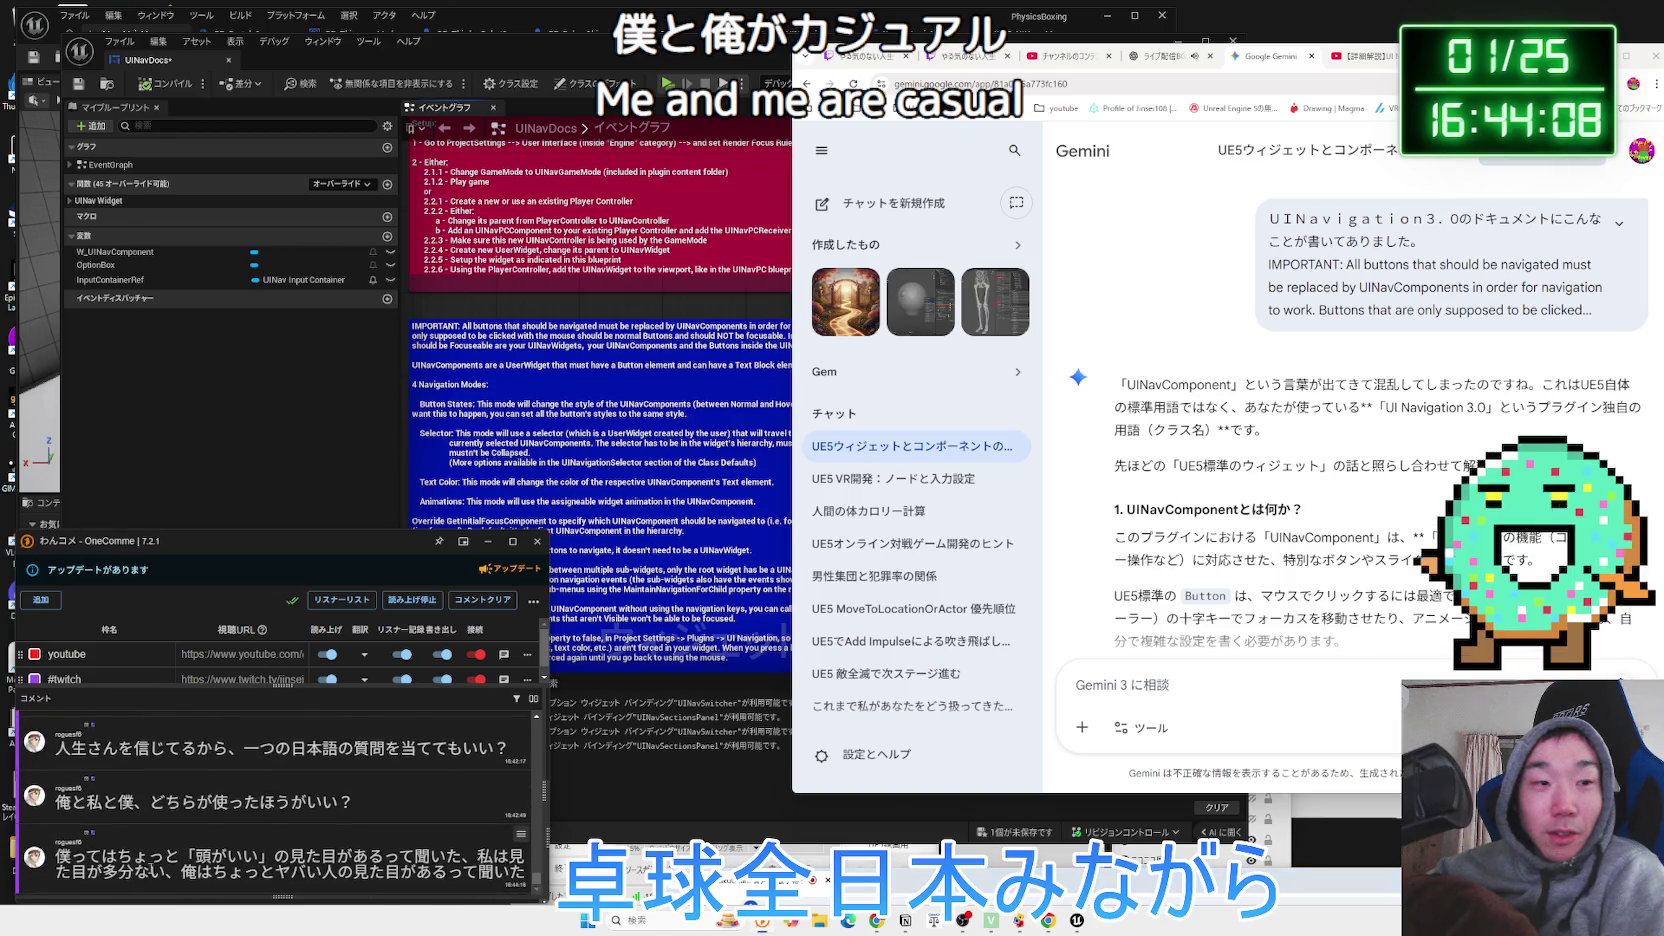
pyautogui.doubleClick(227, 856)
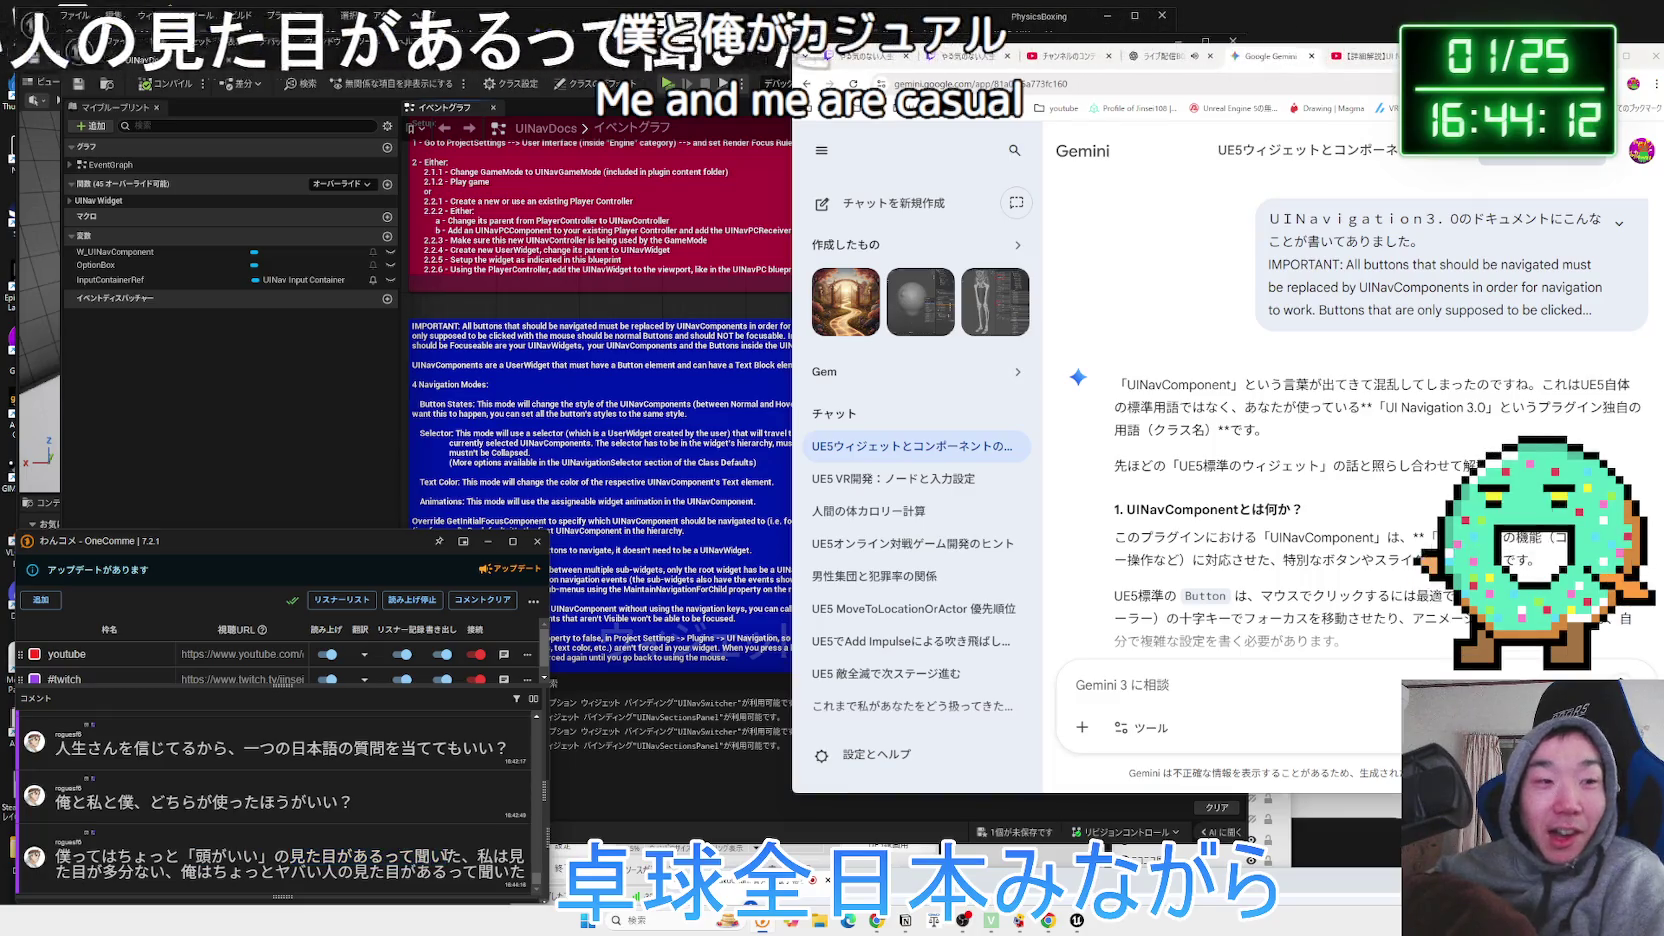
pyautogui.moveTo(368, 856); pyautogui.dragTo(462, 856)
pyautogui.moveTo(164, 856); pyautogui.dragTo(430, 856)
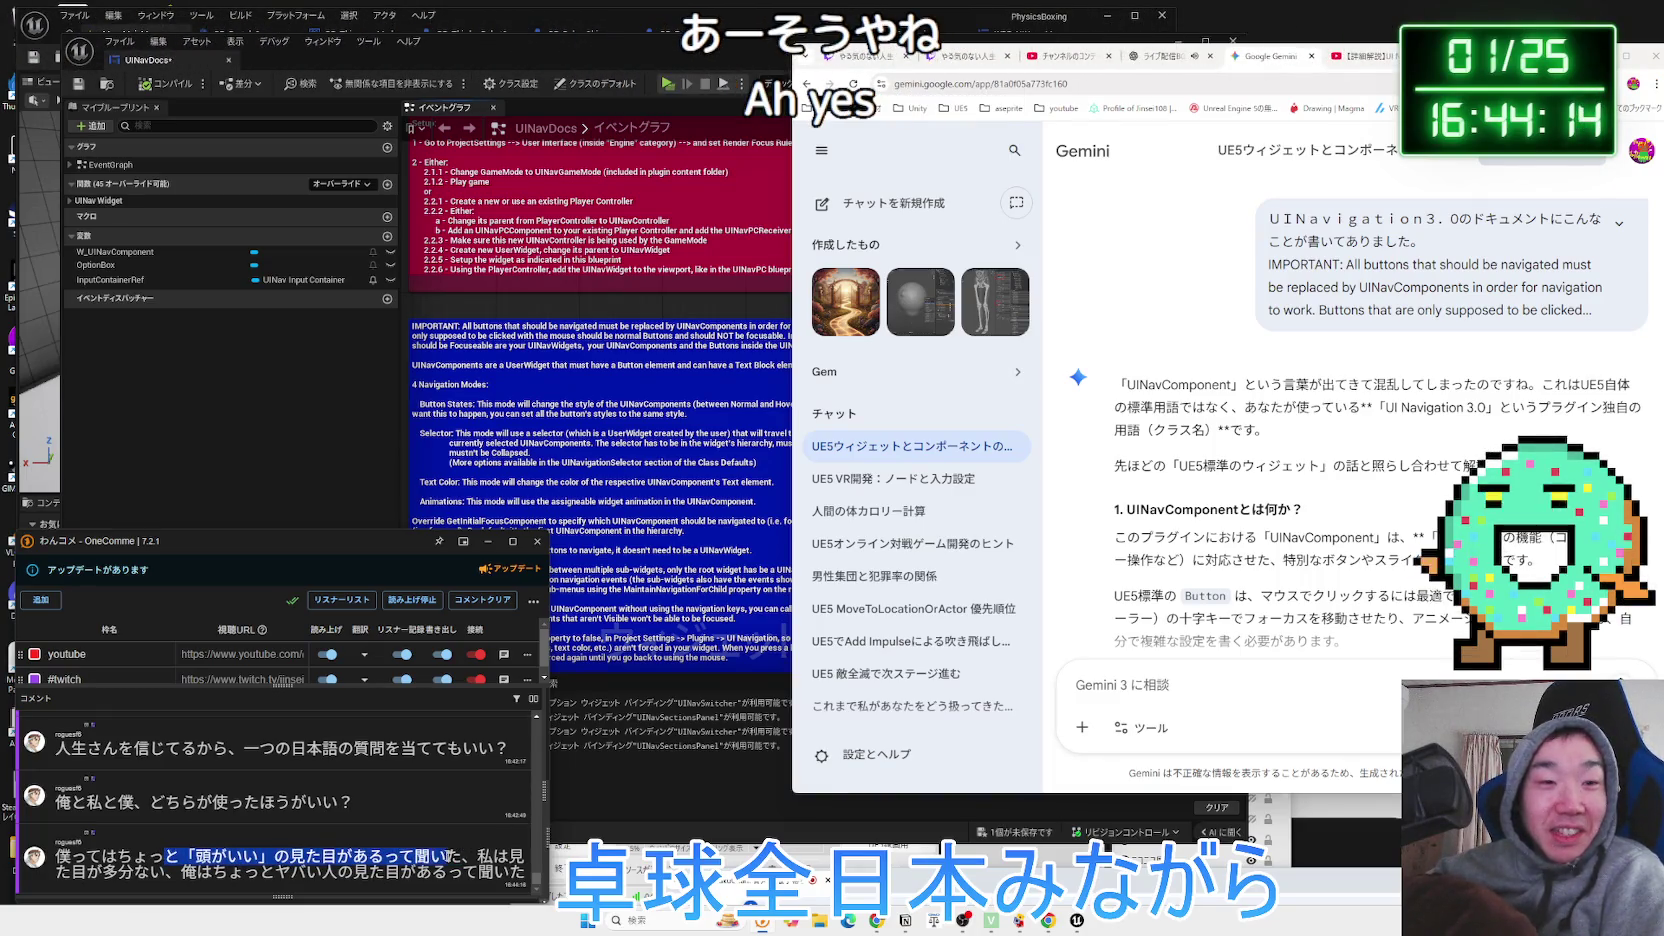
pyautogui.click(476, 857)
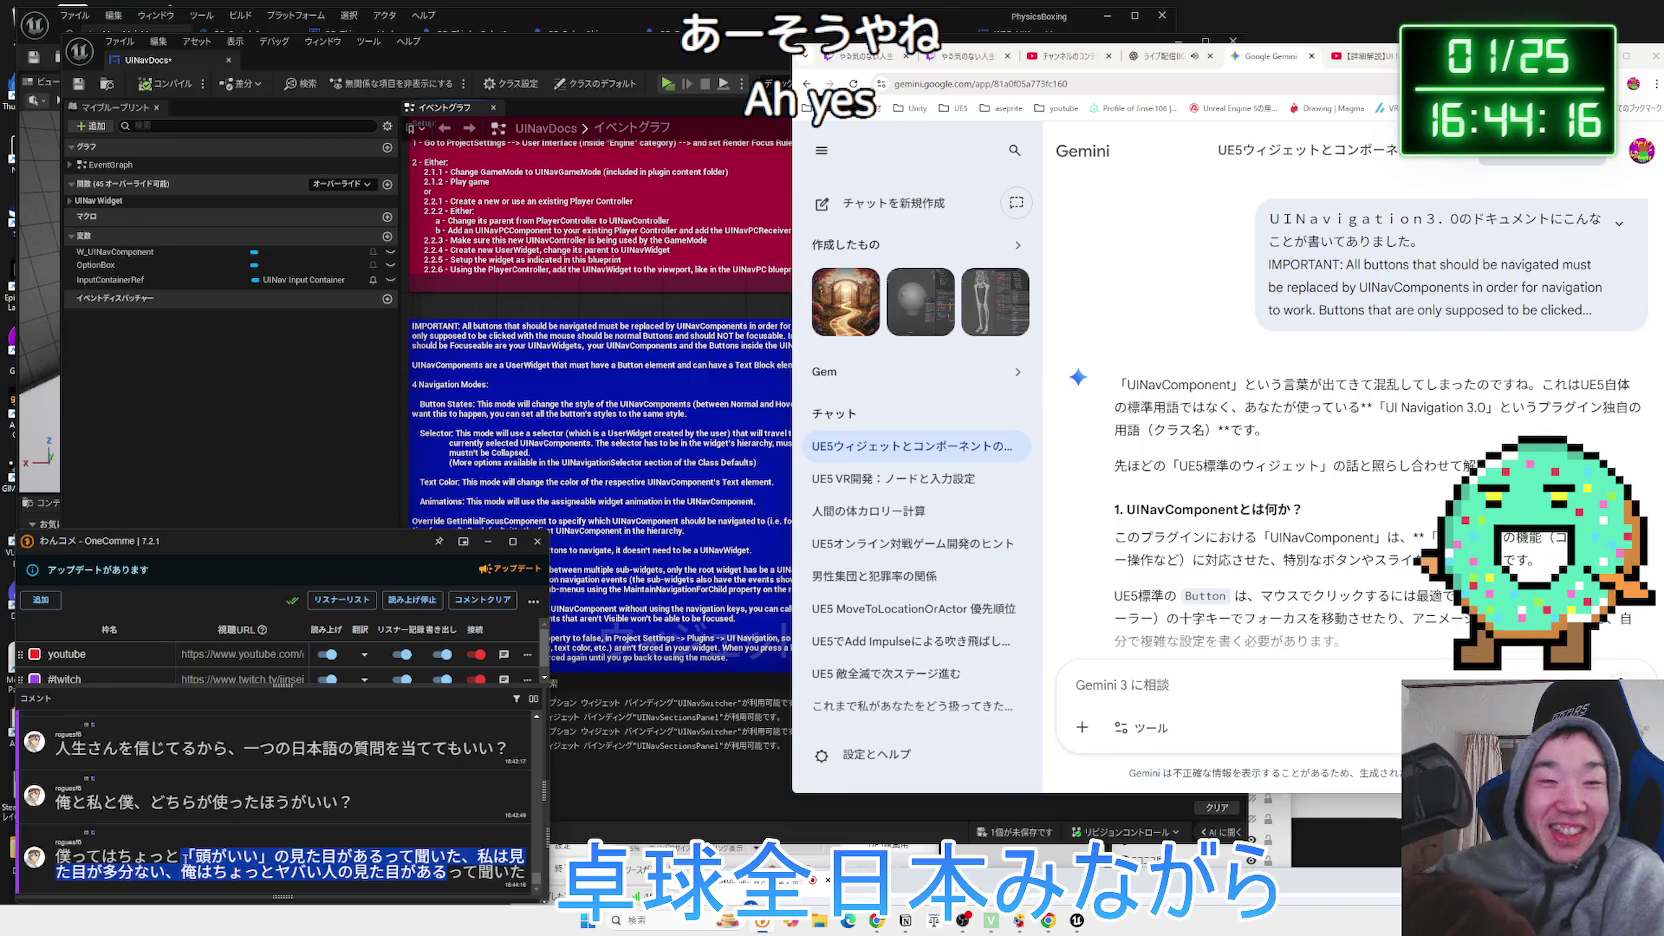
pyautogui.click(450, 870)
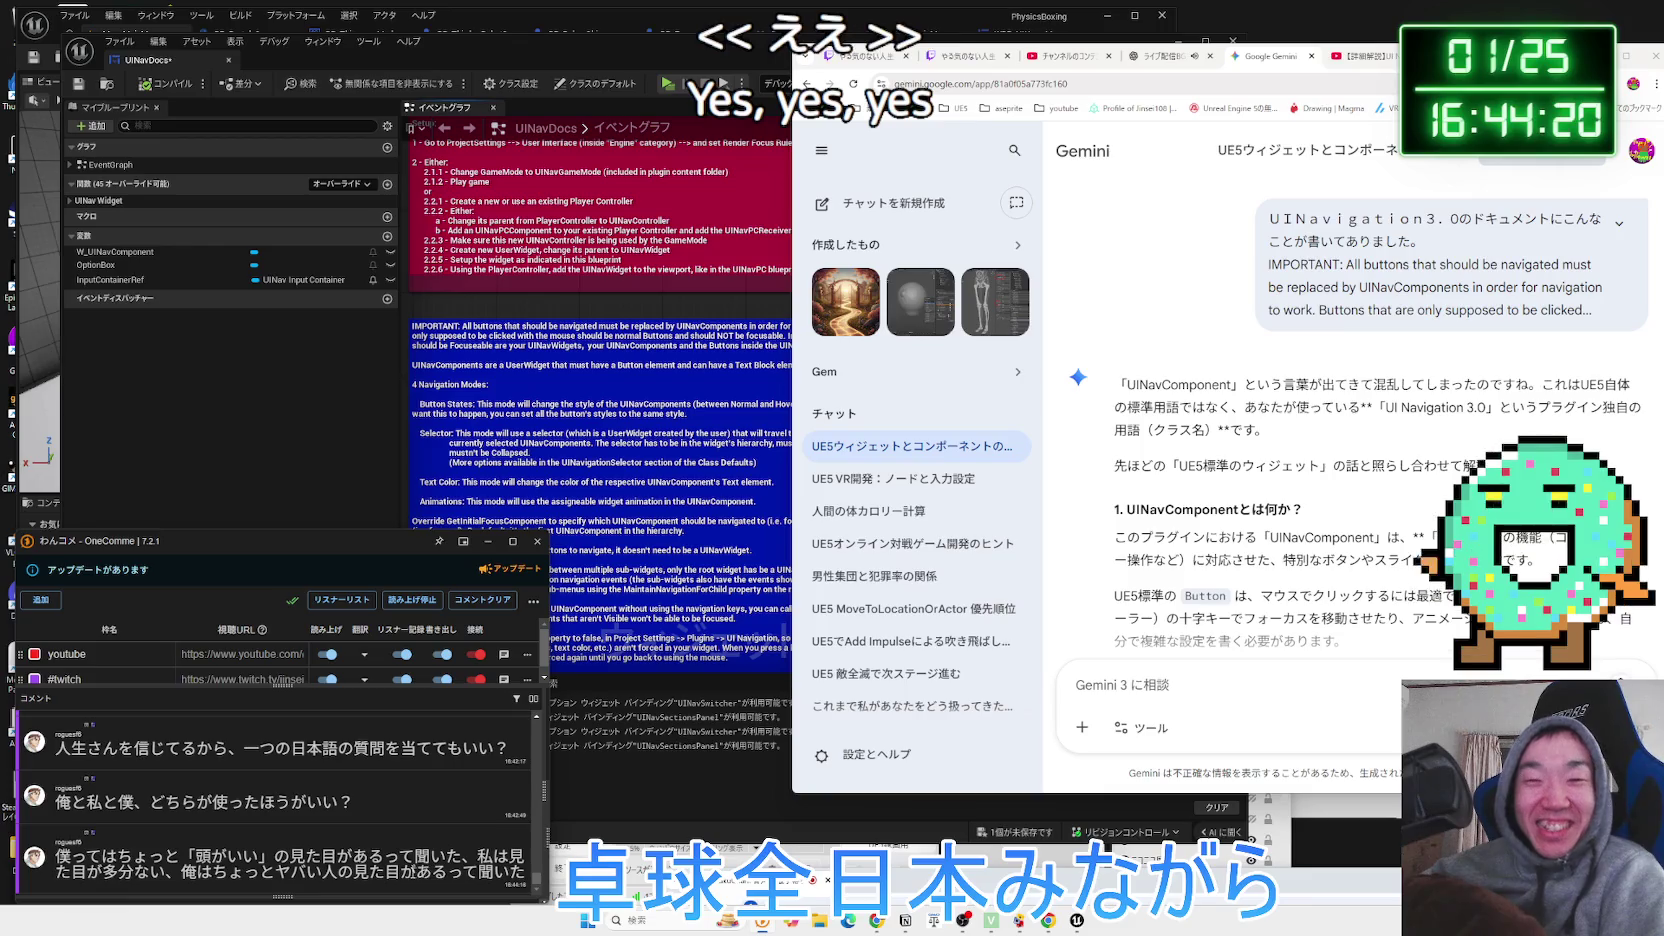
pyautogui.moveTo(447, 871); pyautogui.dragTo(180, 871)
pyautogui.click(180, 871)
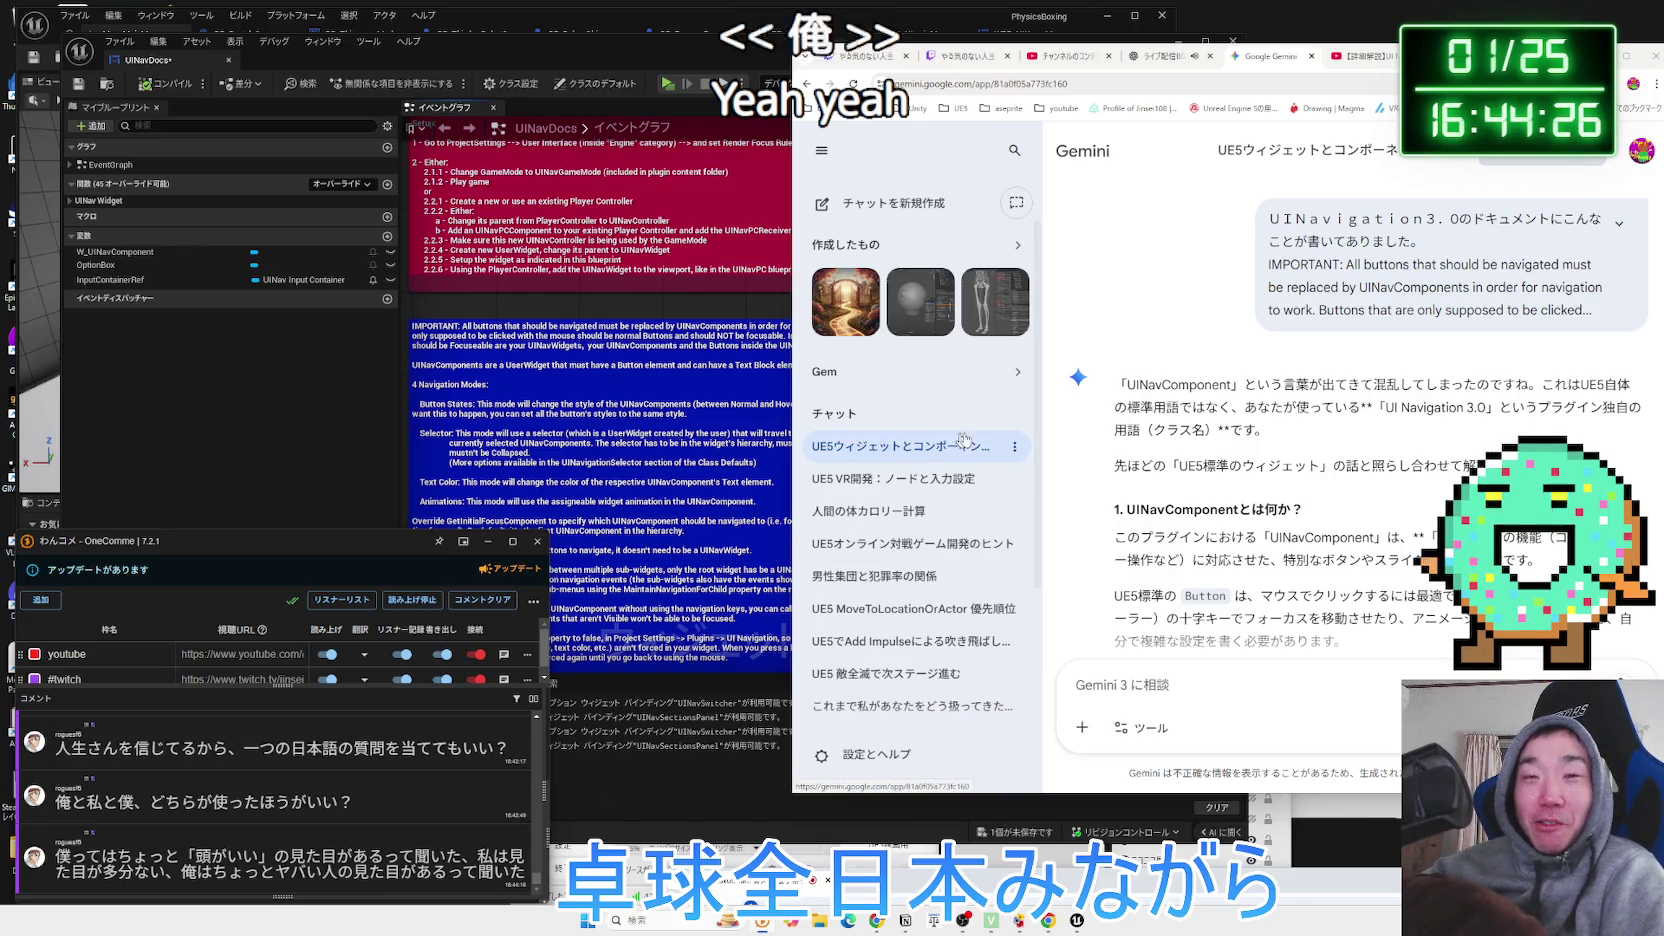
pyautogui.press('Zenkaku_Hankaku')
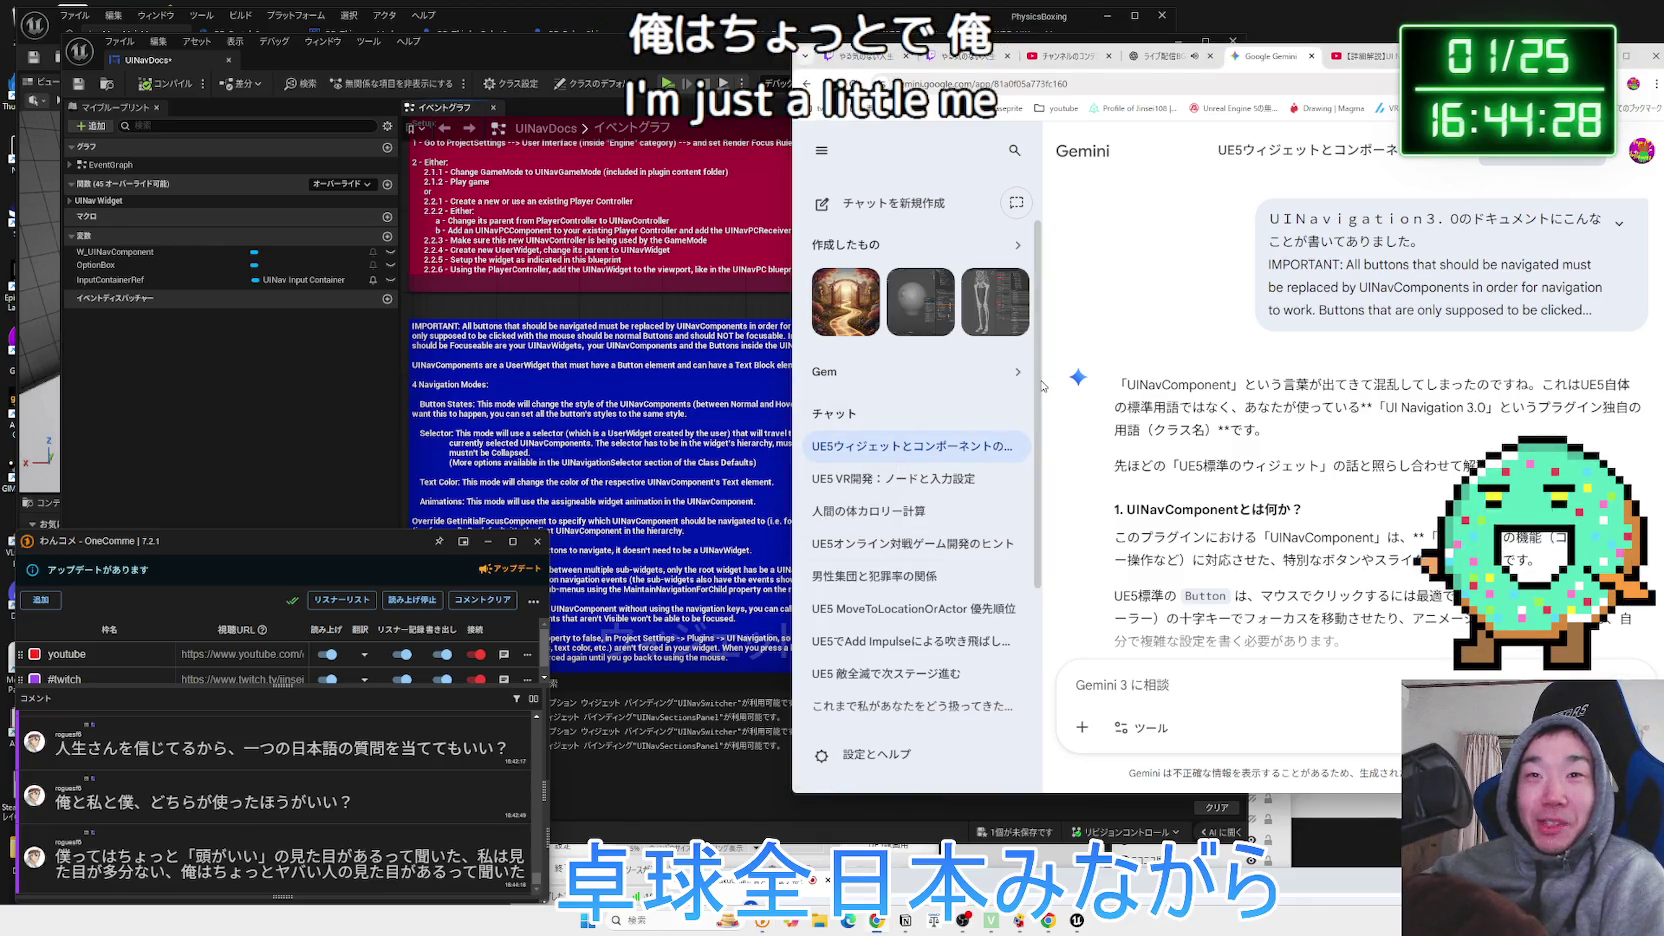
pyautogui.scroll(-3, 1040, 332)
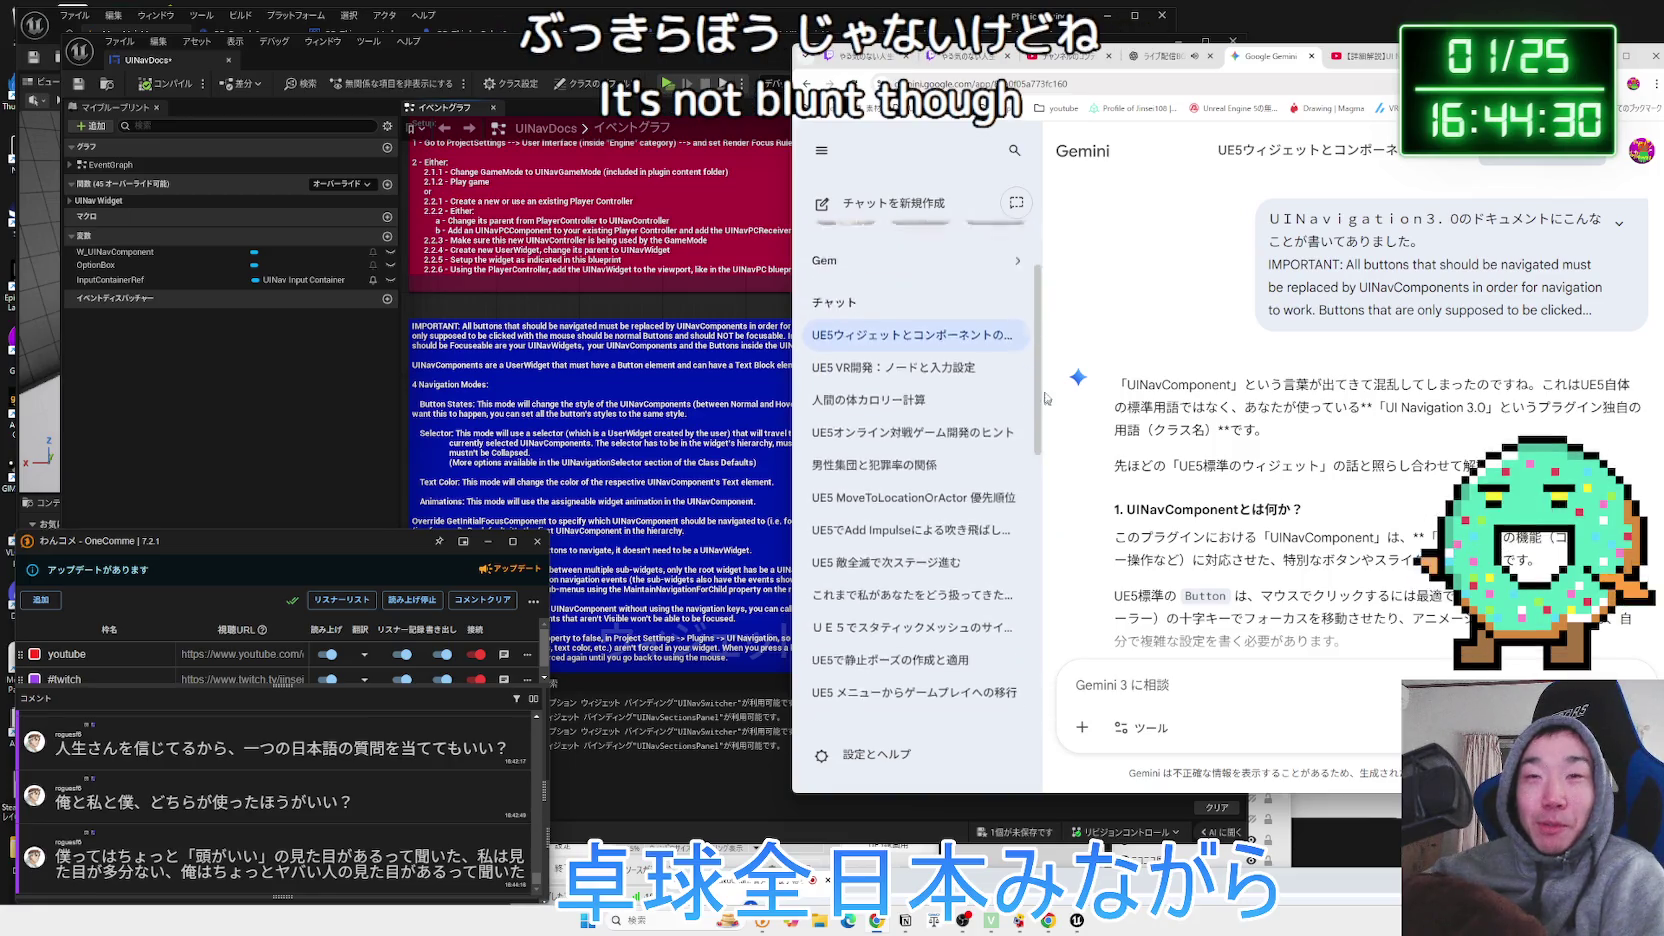
pyautogui.scroll(3, 1040, 332)
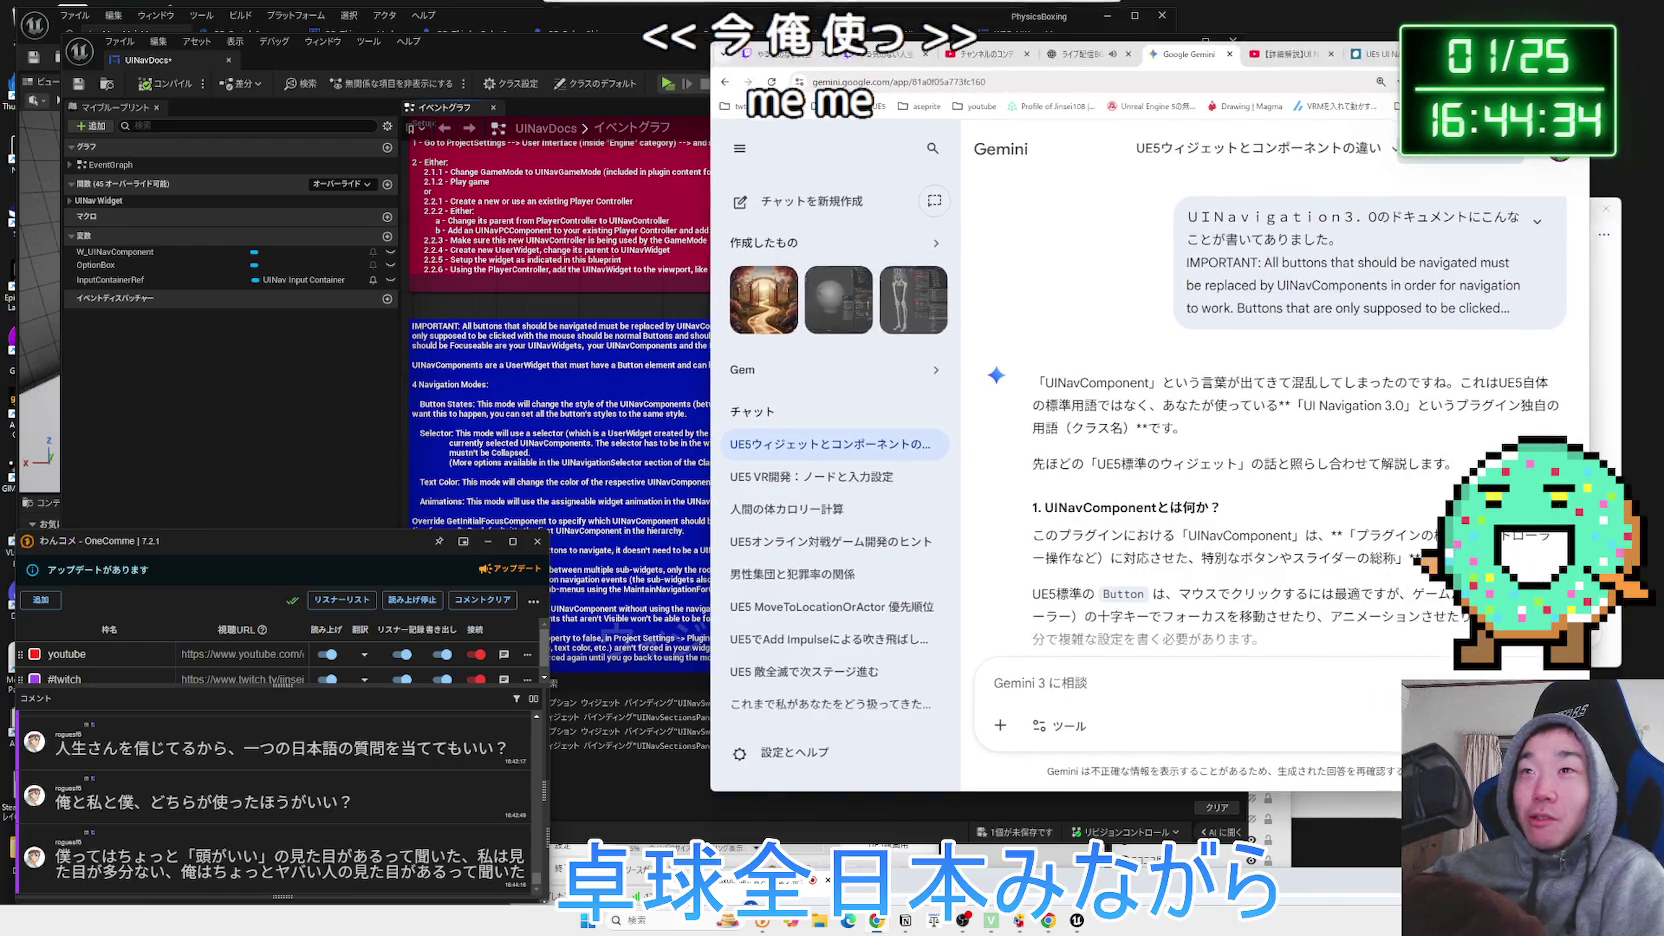
pyautogui.hotkey('ctrl', 't')
# Search Google for '俺 僕' and highlight sentences in the AI overview comparing them.
pyautogui.write('俺')
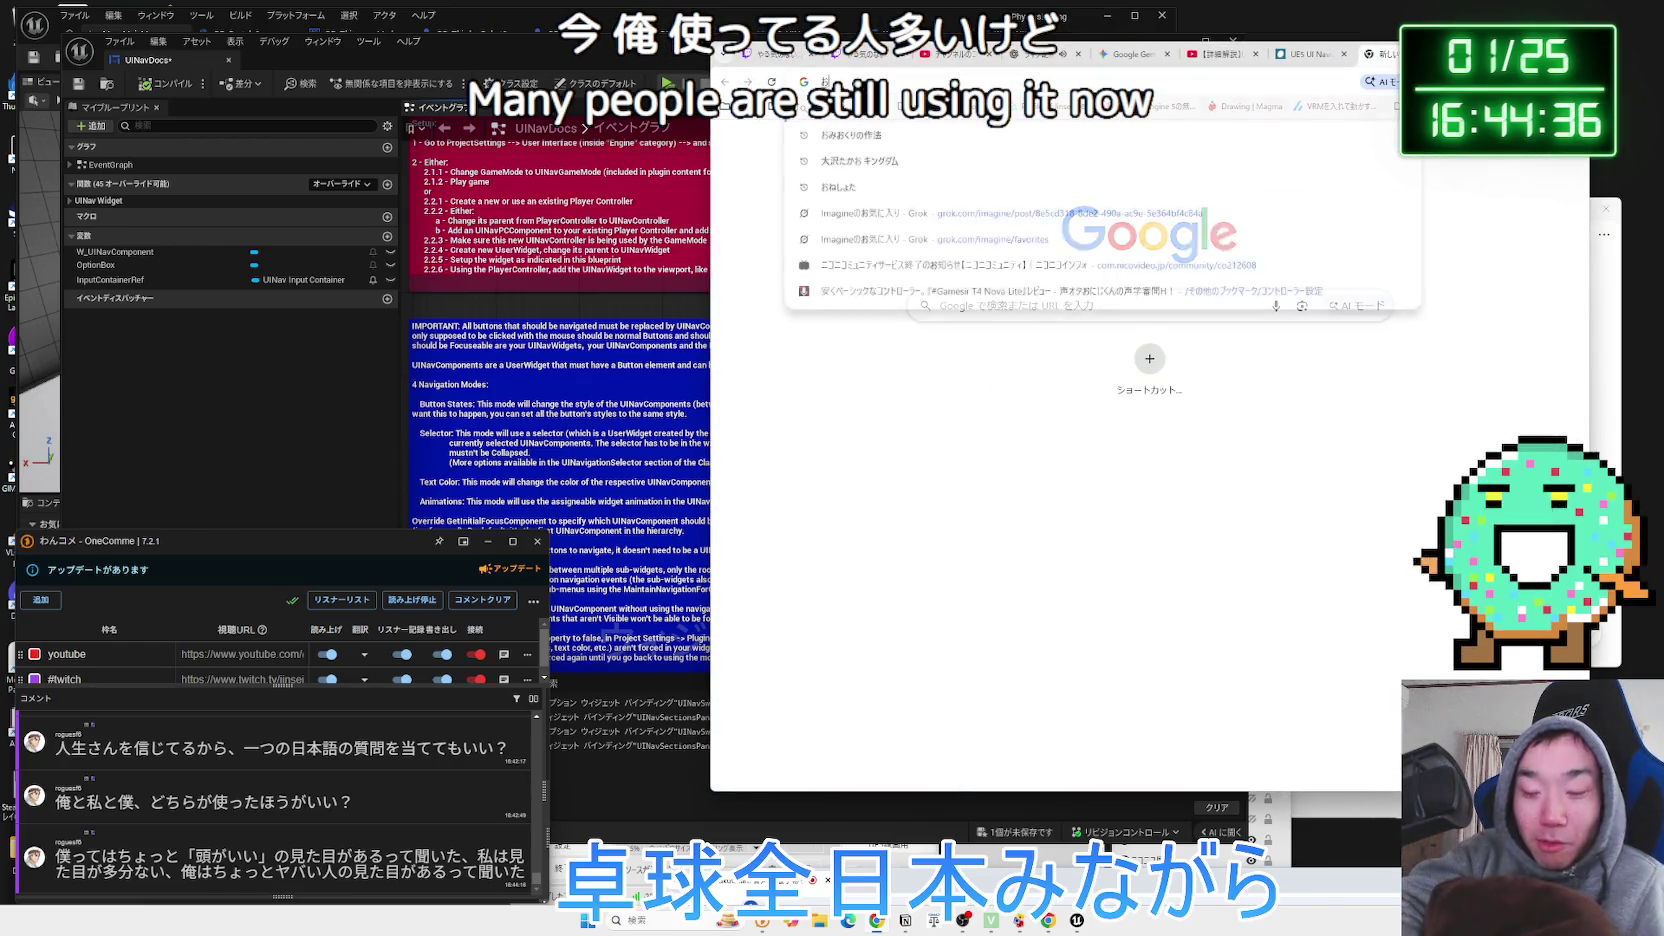
pyautogui.write('\u3000僕')
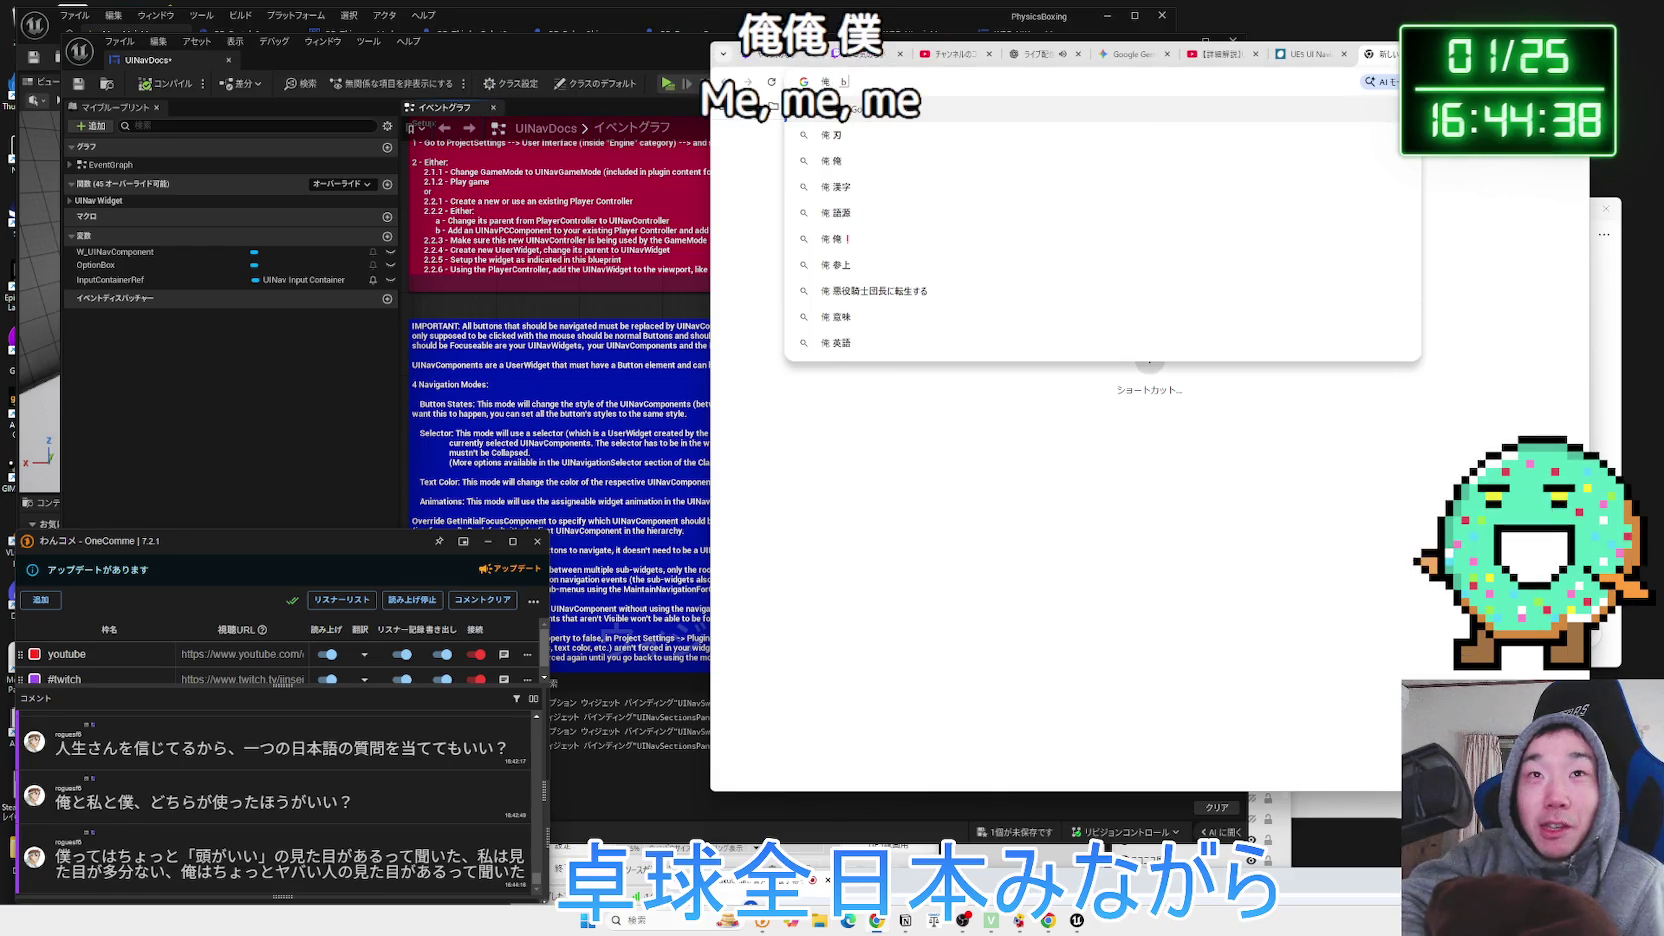
pyautogui.press('Return')
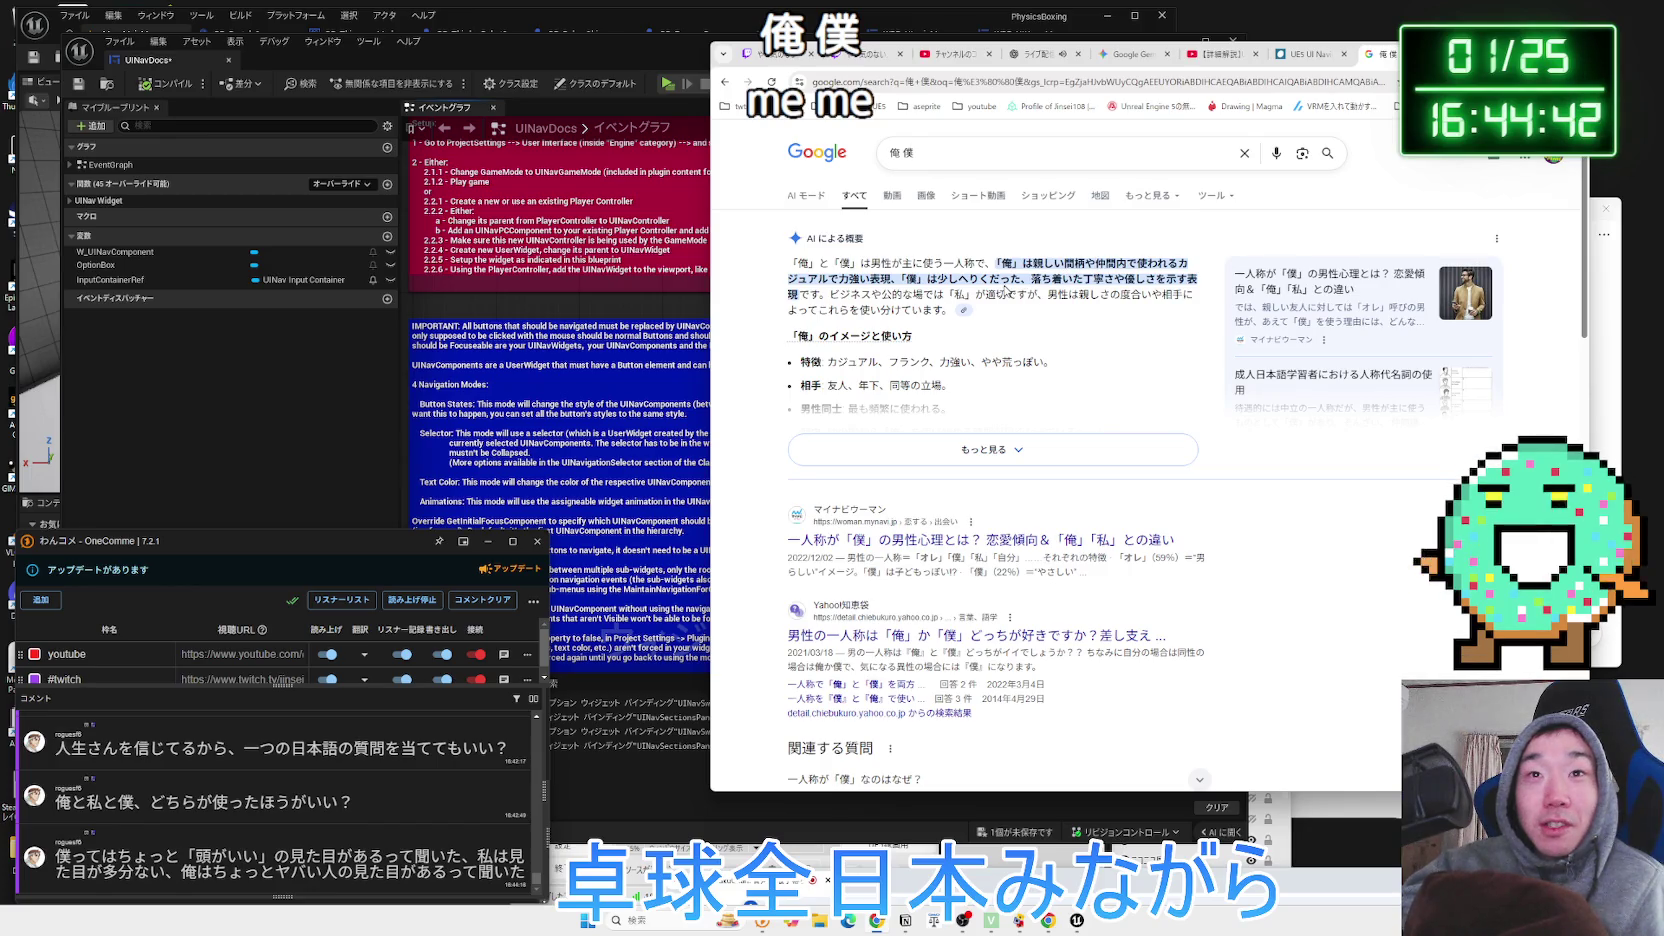
pyautogui.moveTo(915, 280); pyautogui.dragTo(1200, 283)
pyautogui.click(1200, 283)
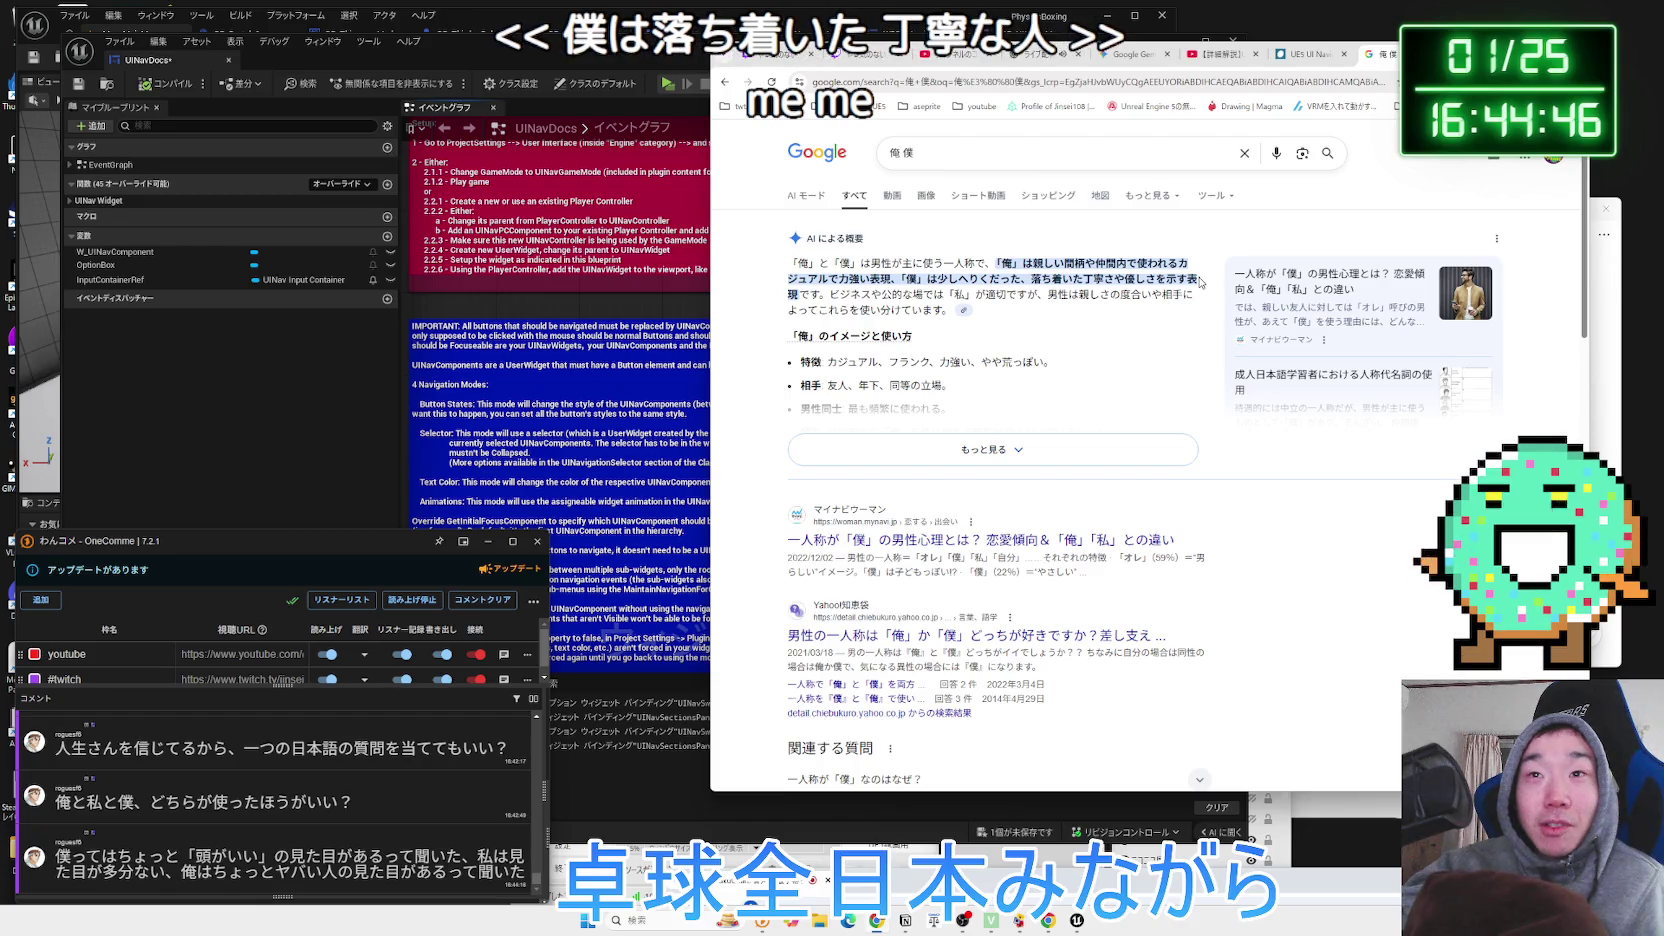
pyautogui.moveTo(1045, 264); pyautogui.dragTo(998, 264)
pyautogui.click(998, 264)
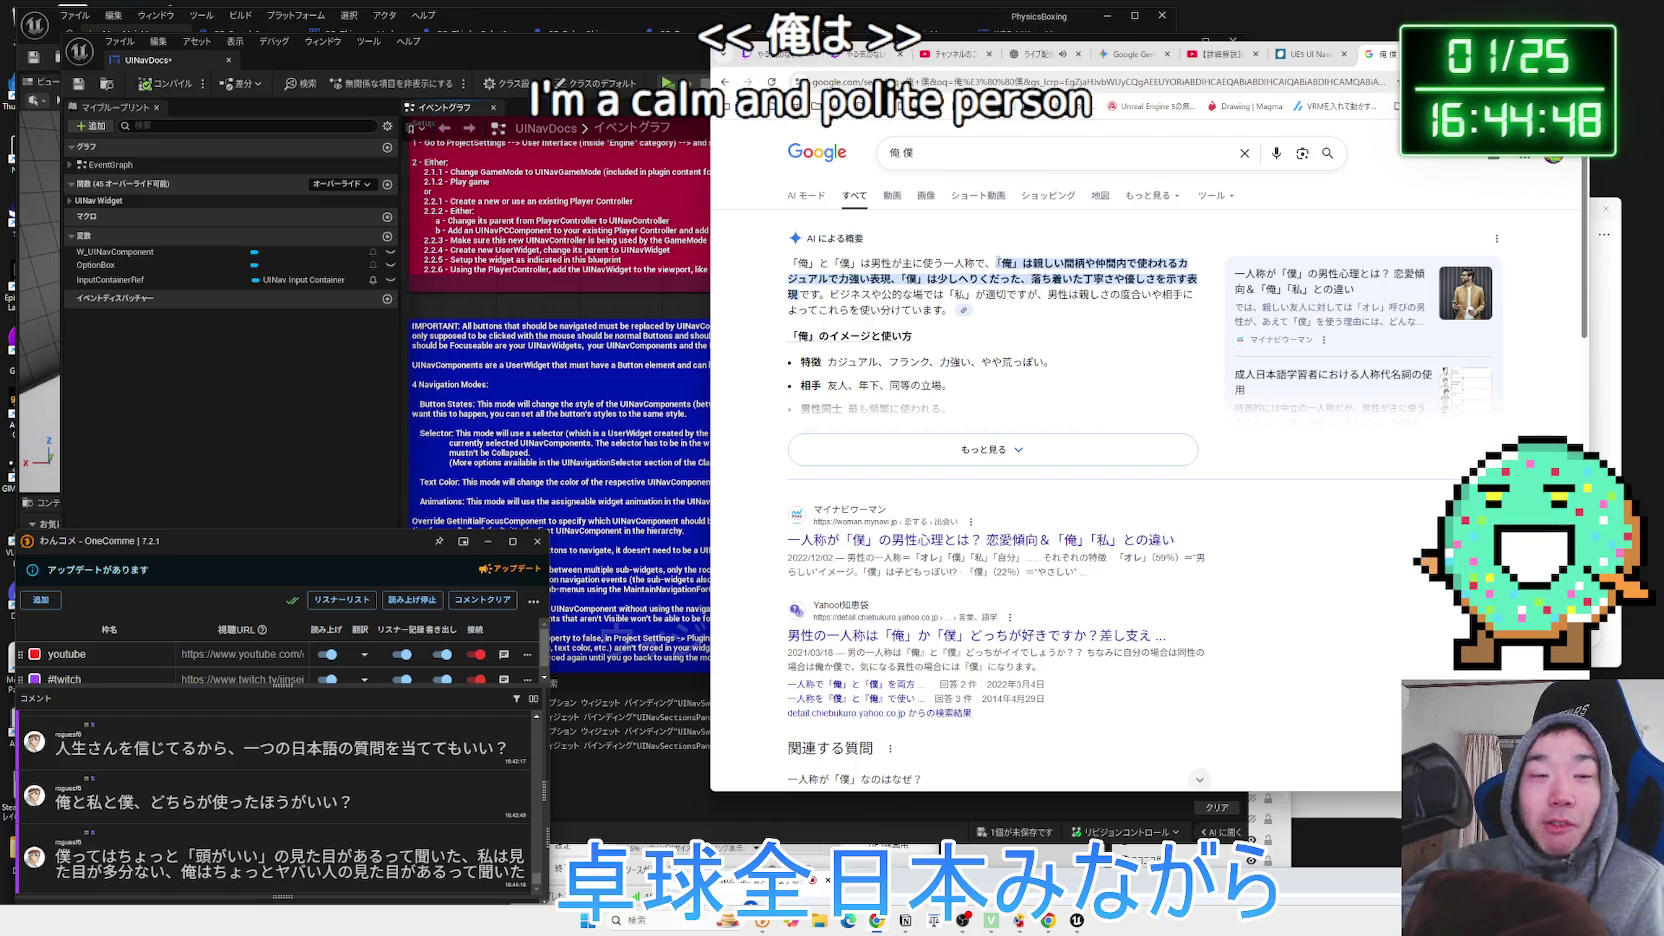